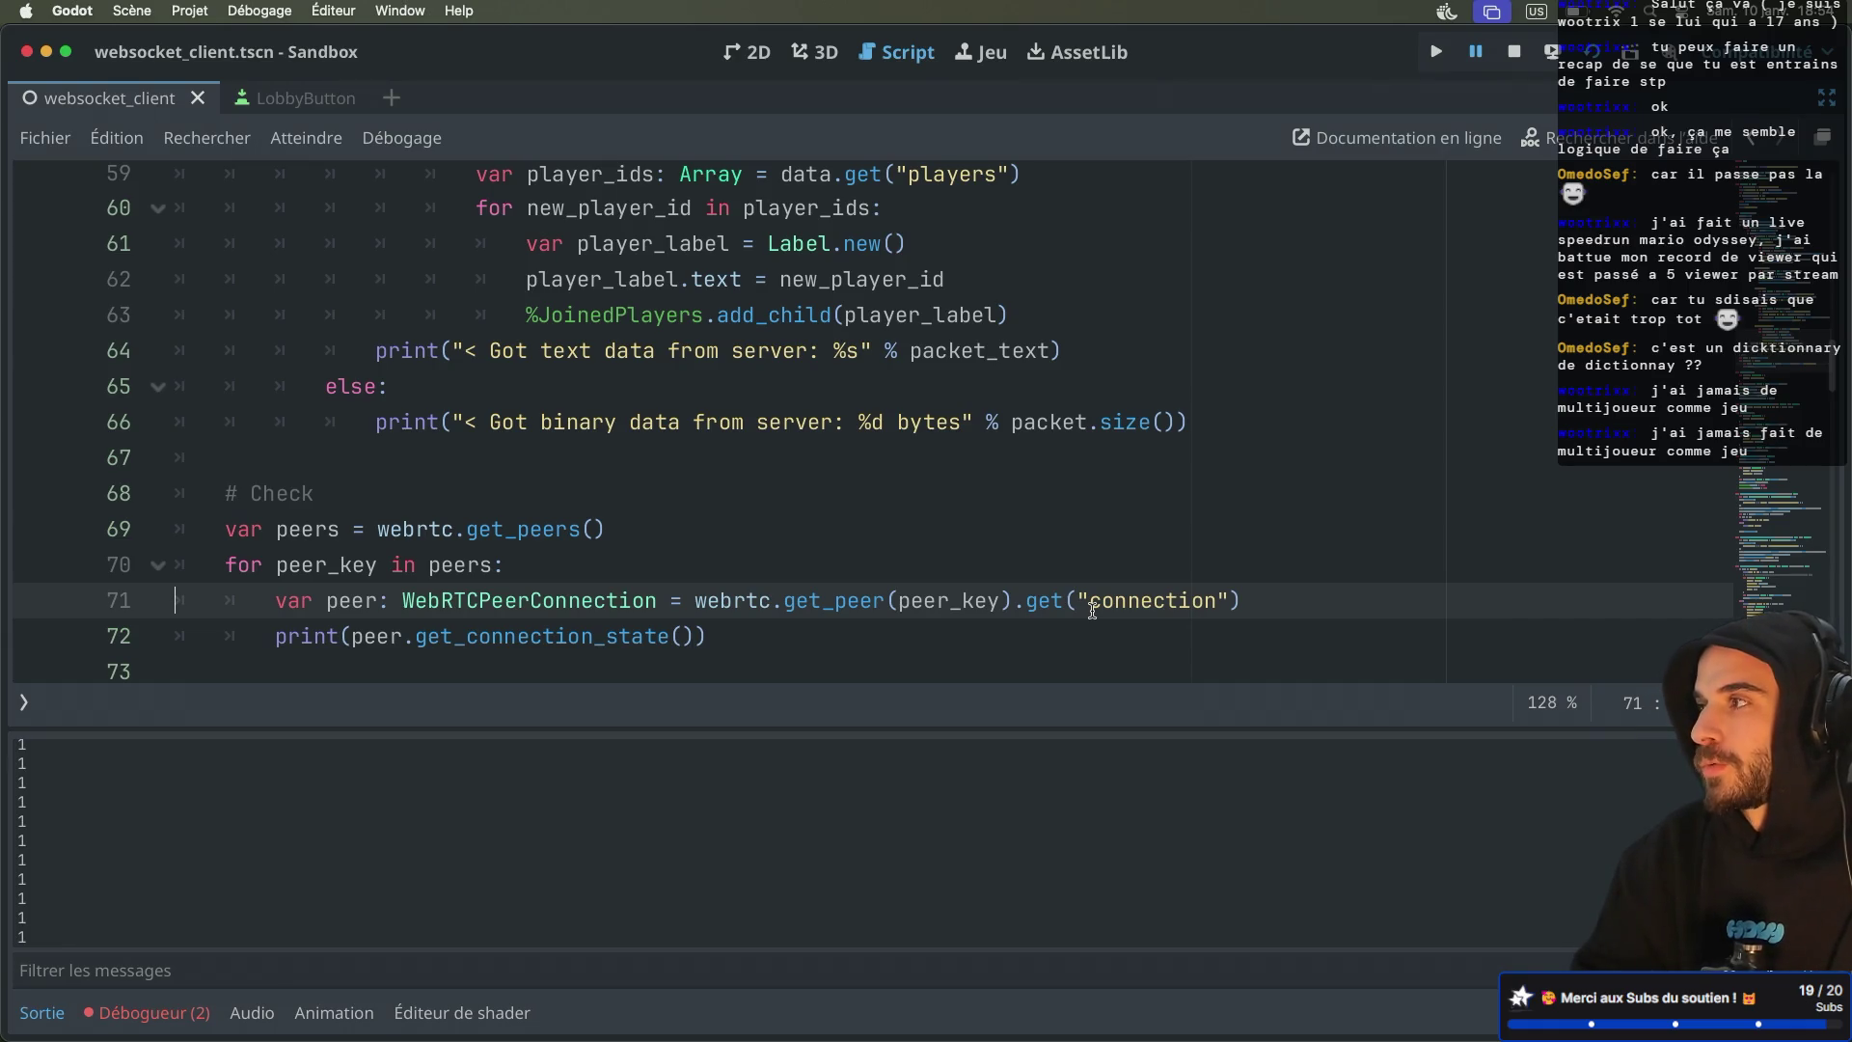
Glance at the signaling server log, then scroll through the Godot websocket_client script
key("ctrl+Right")
key("ctrl+Right")
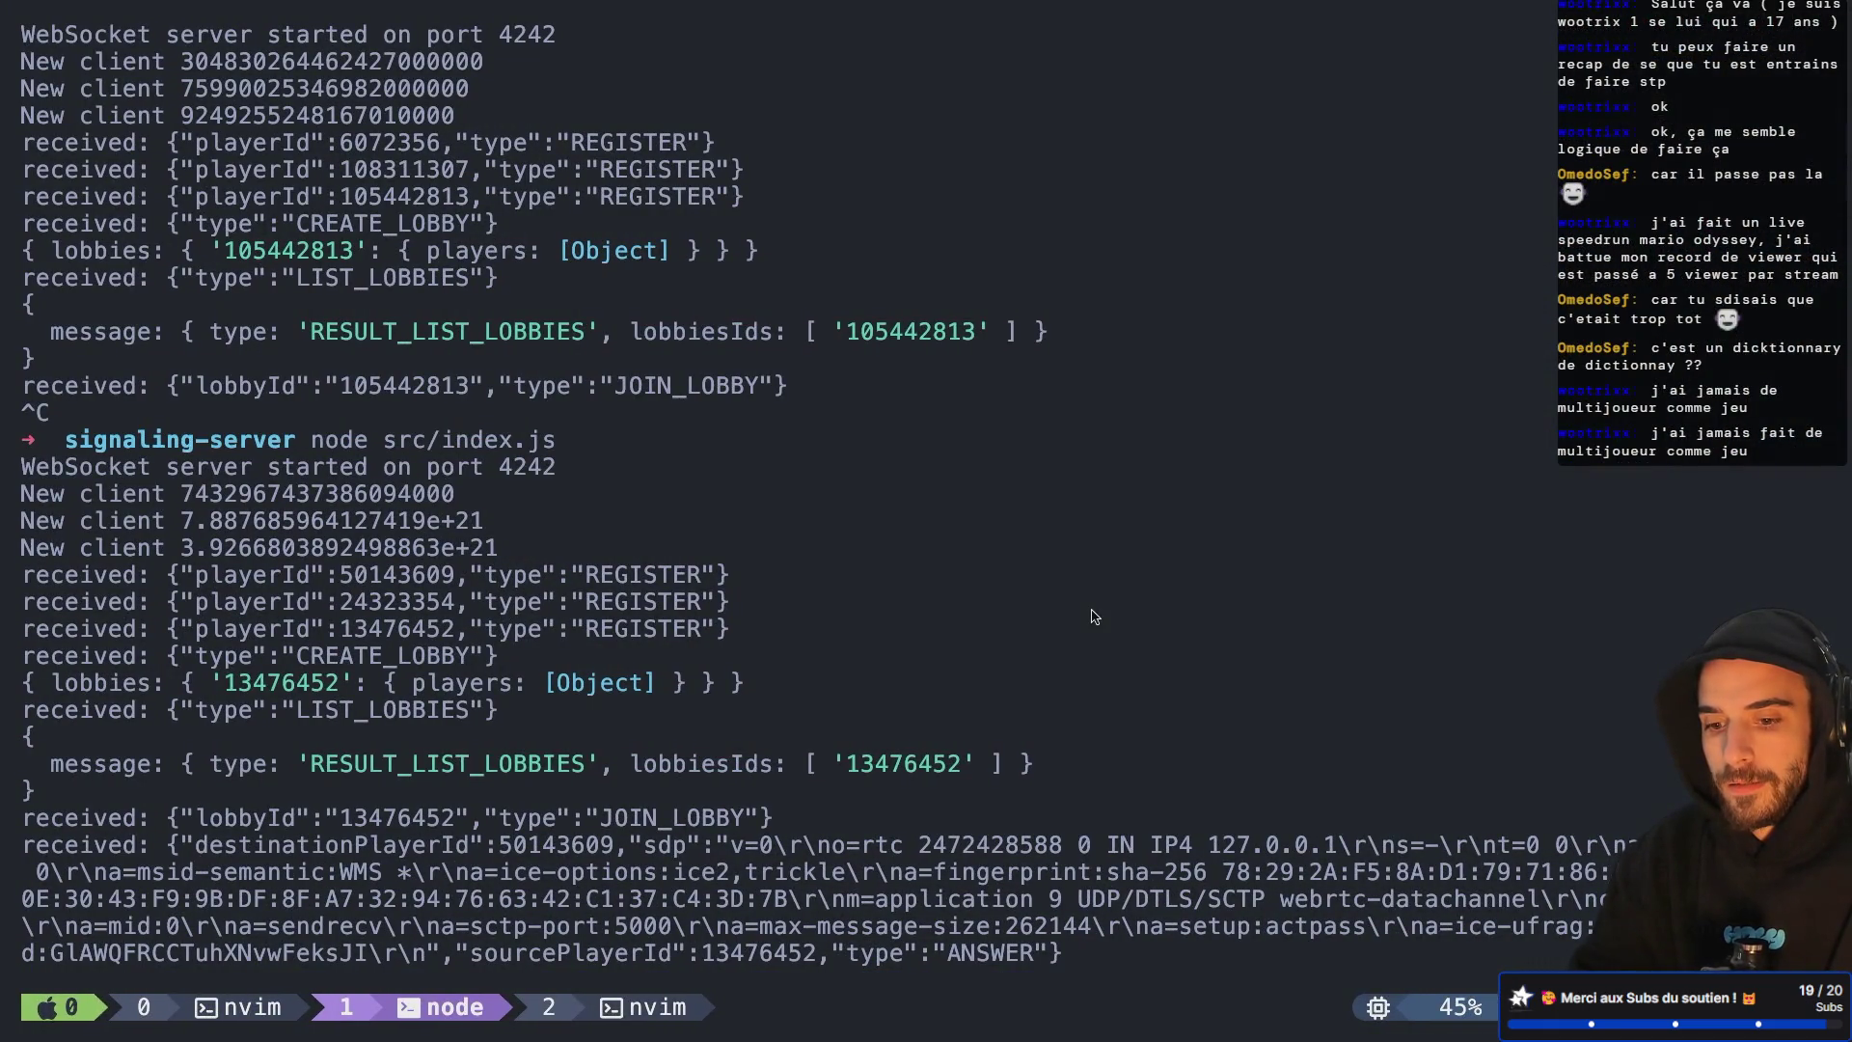
key("ctrl+Right")
key("ctrl+Left")
key("ctrl+Left")
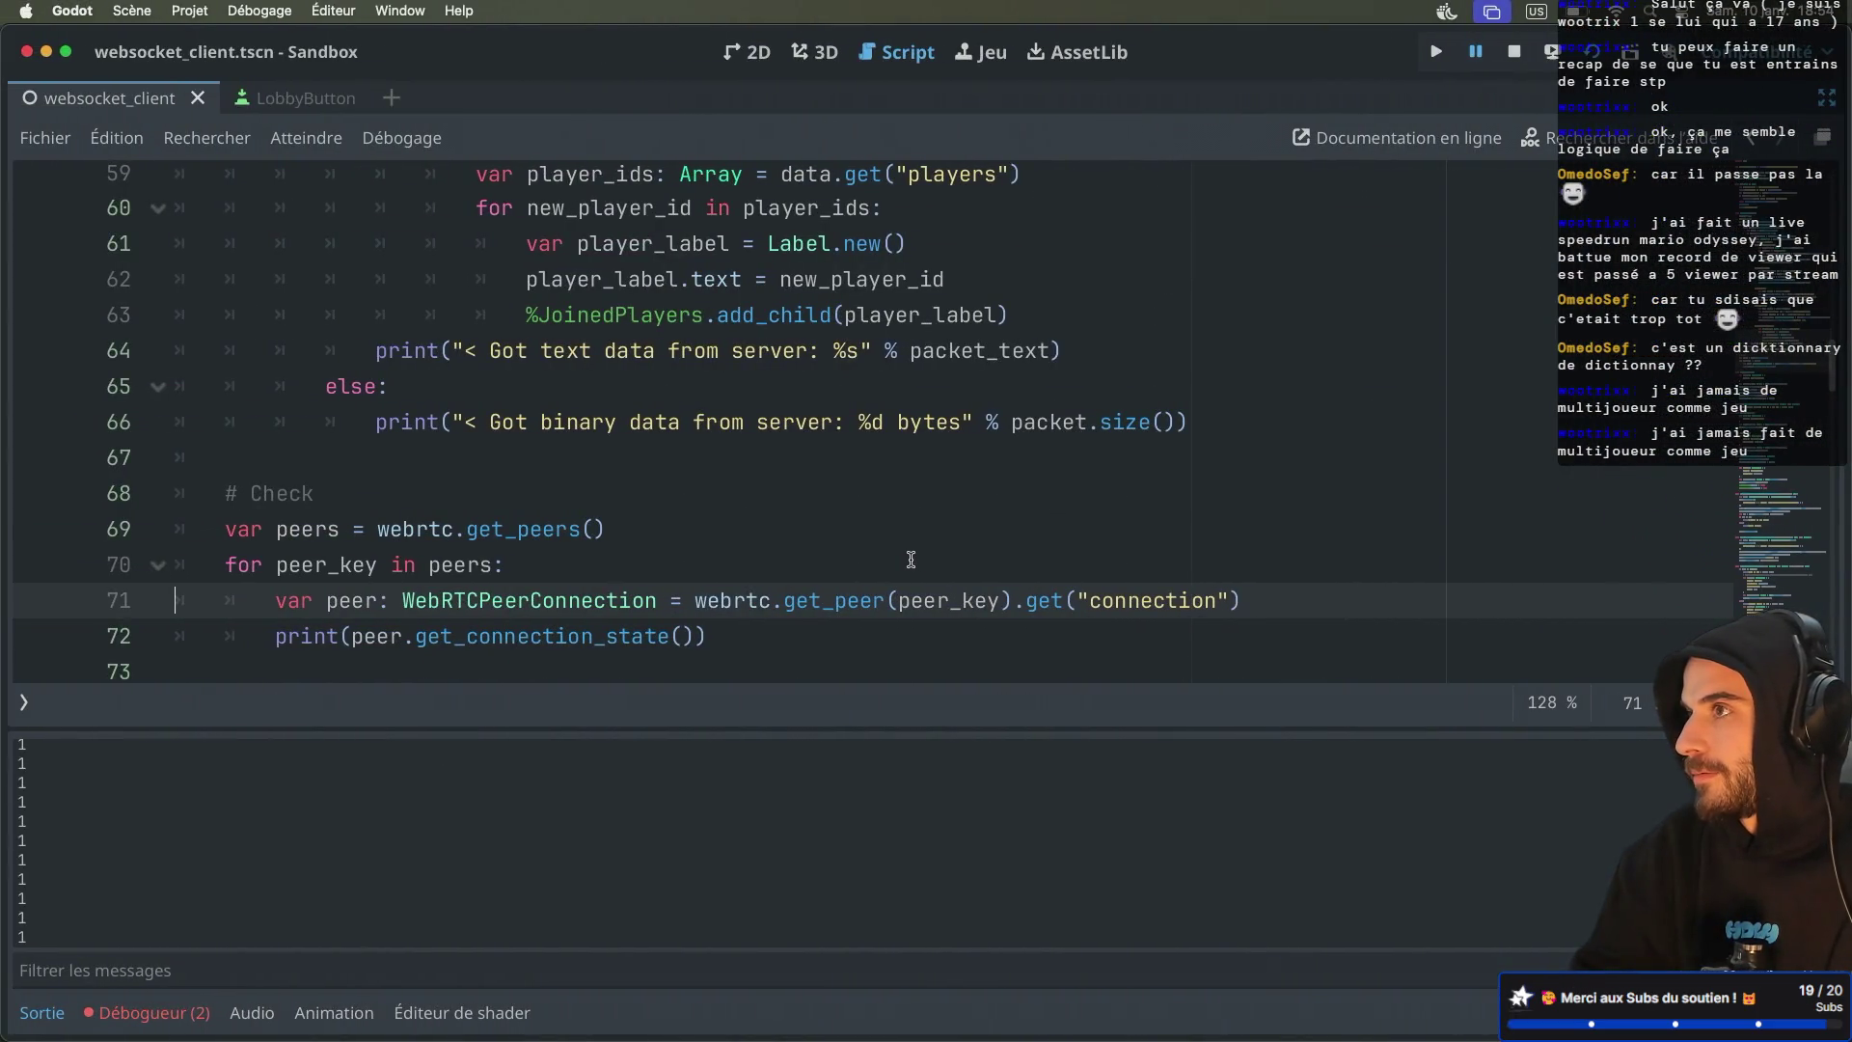
scroll(910, 560, "down", 5)
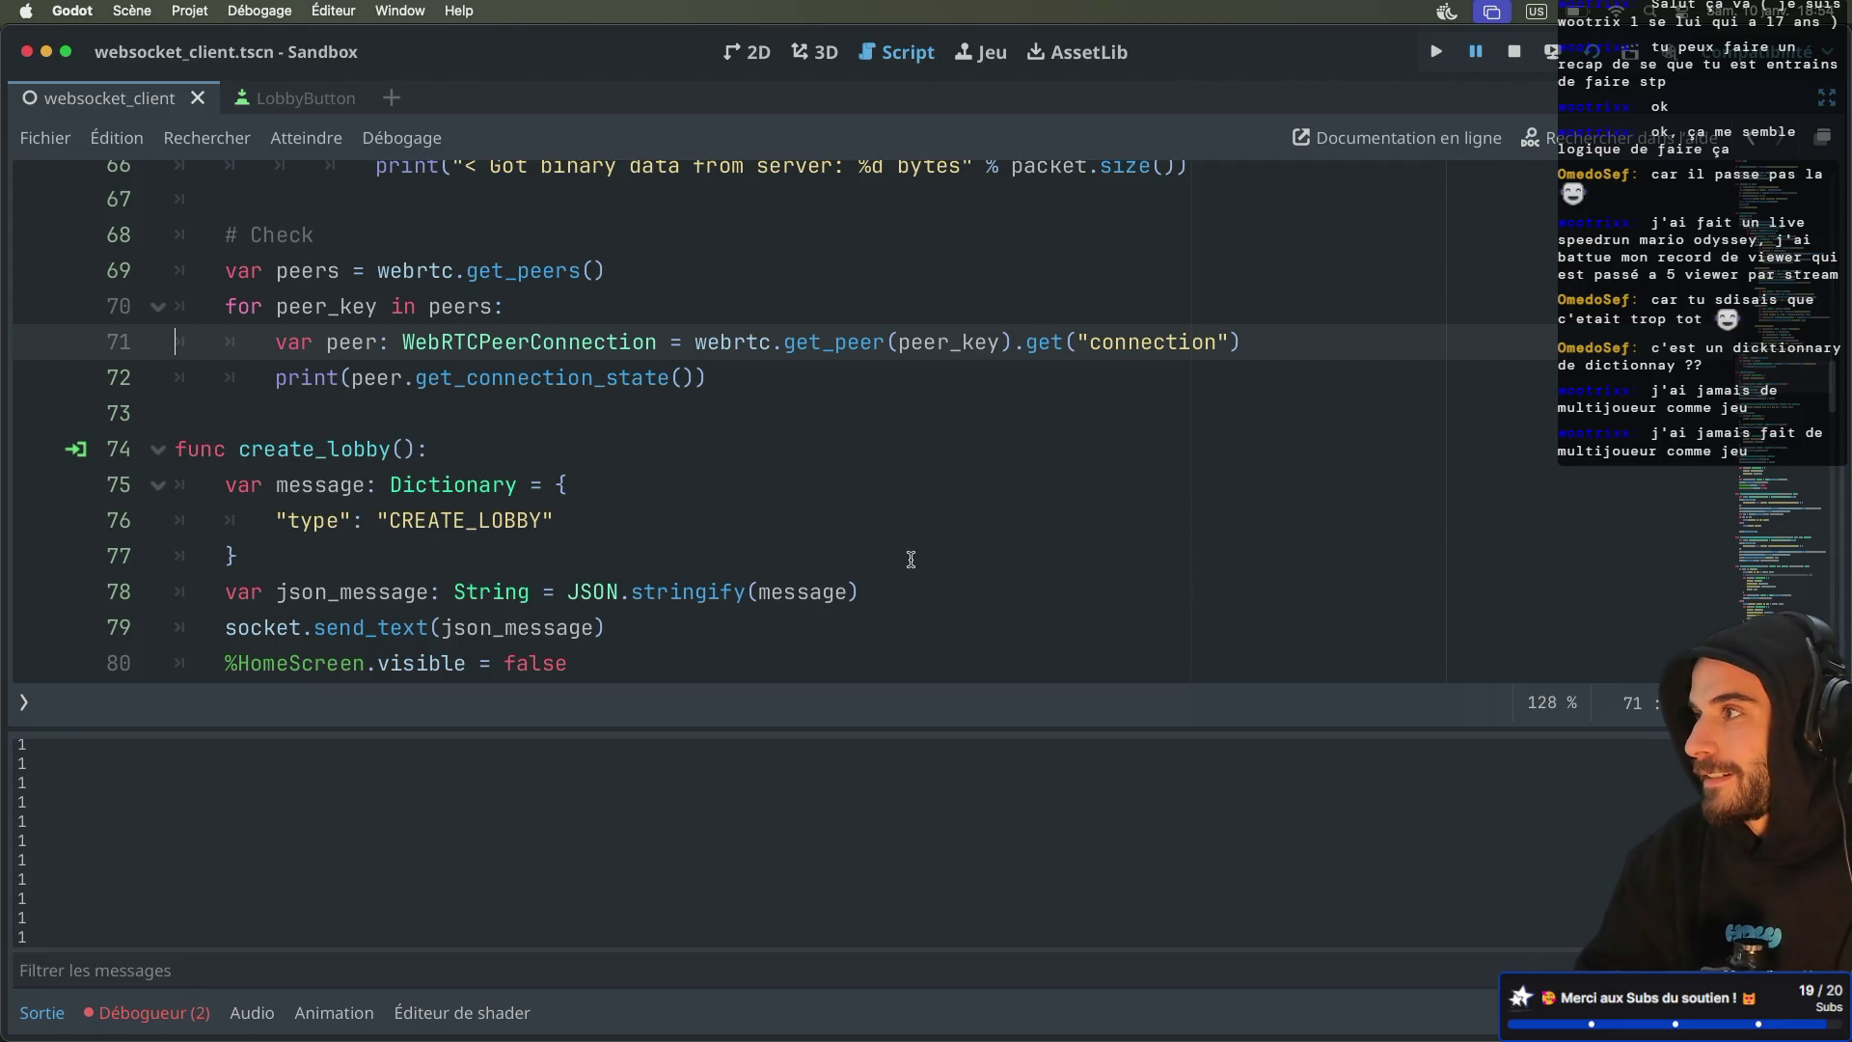
scroll(758, 519, "down", 1)
scroll(757, 519, "down", 3)
scroll(757, 519, "up", 2)
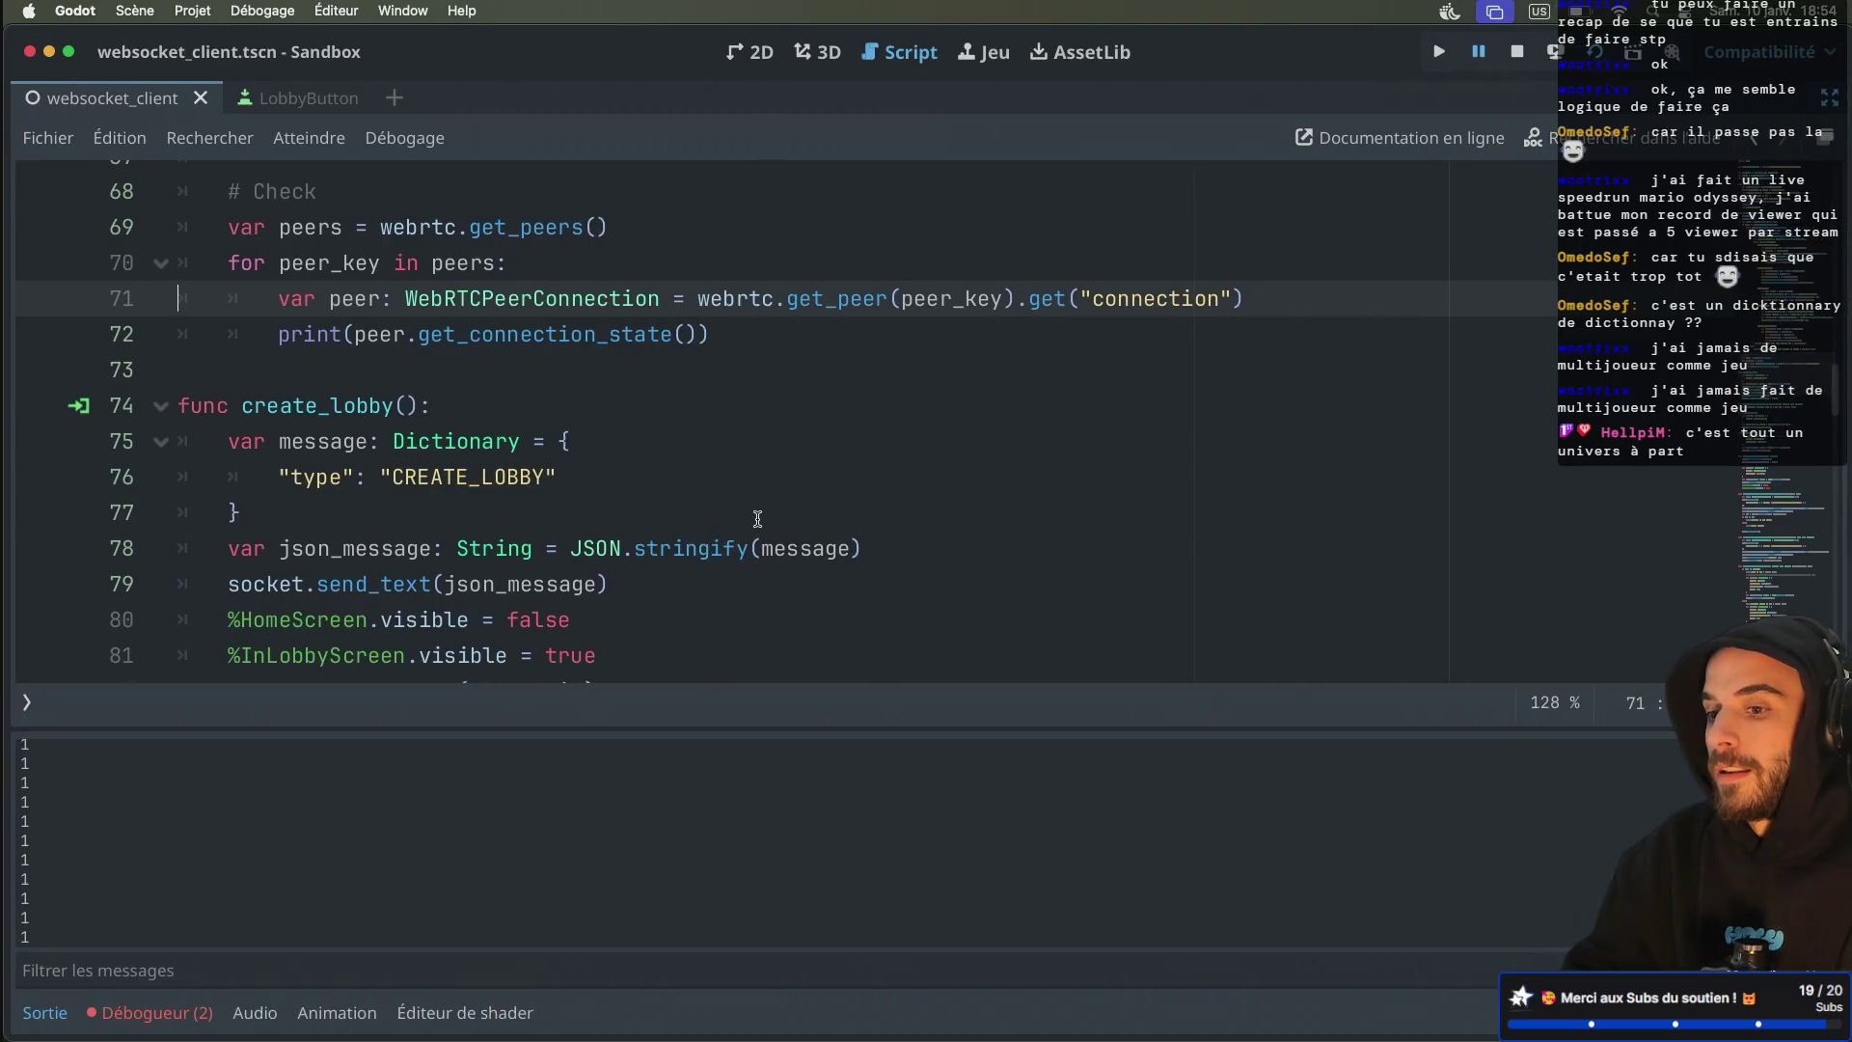
scroll(757, 519, "down", 1)
scroll(758, 523, "up", 4)
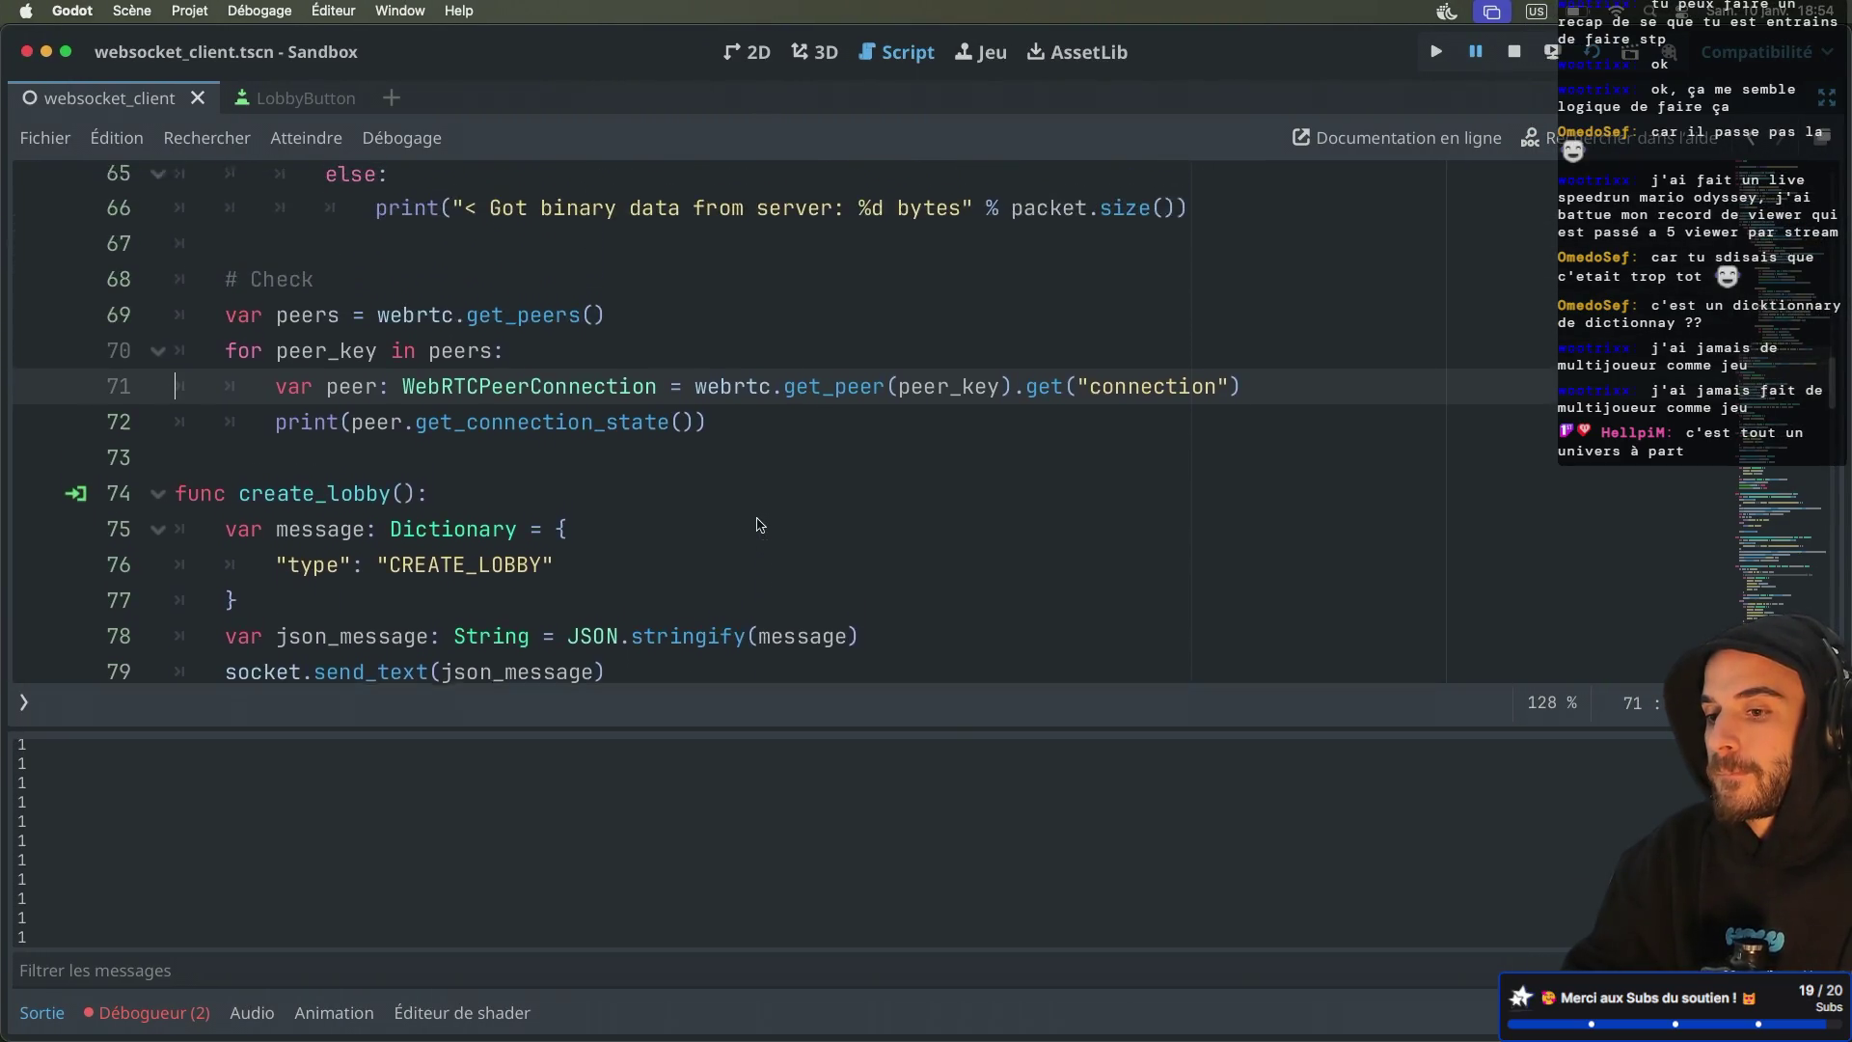
scroll(757, 524, "up", 4)
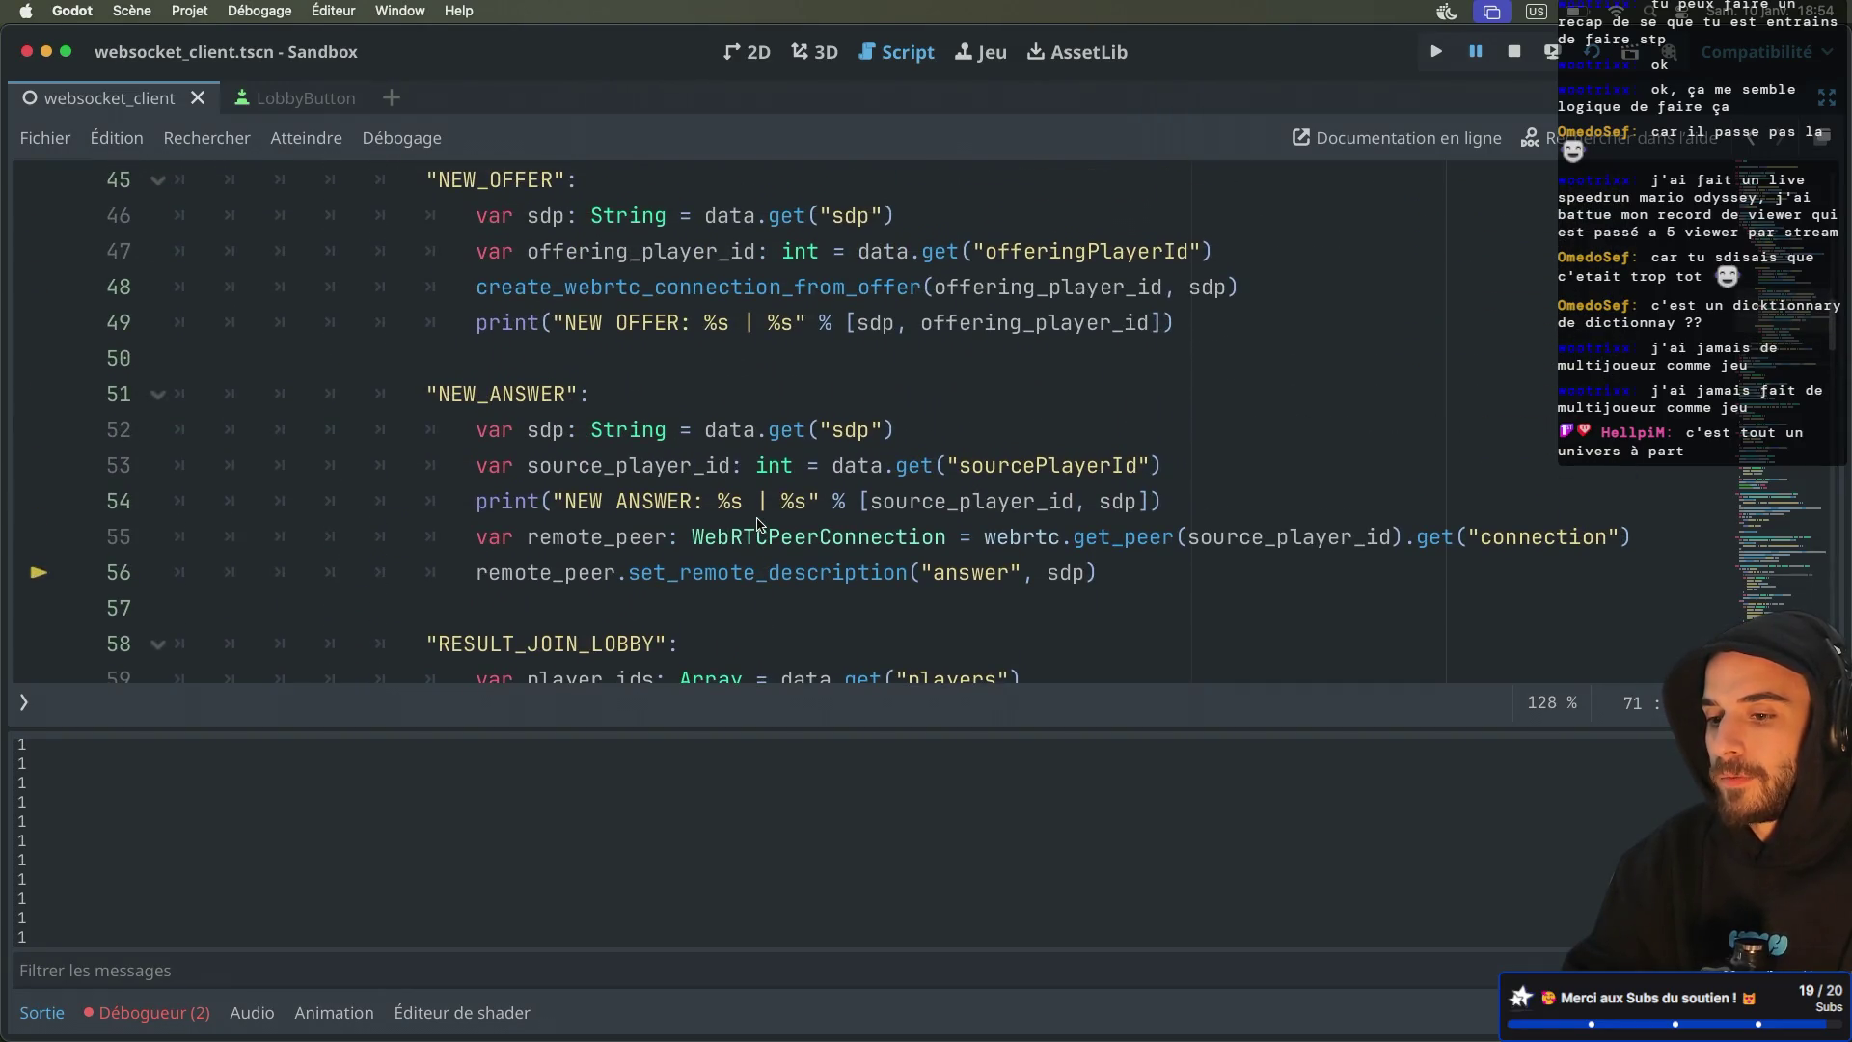
Inspect source_player_id, the sdp value and the get_peer call at the breakpoint
double_click(610, 463)
left_click(854, 430)
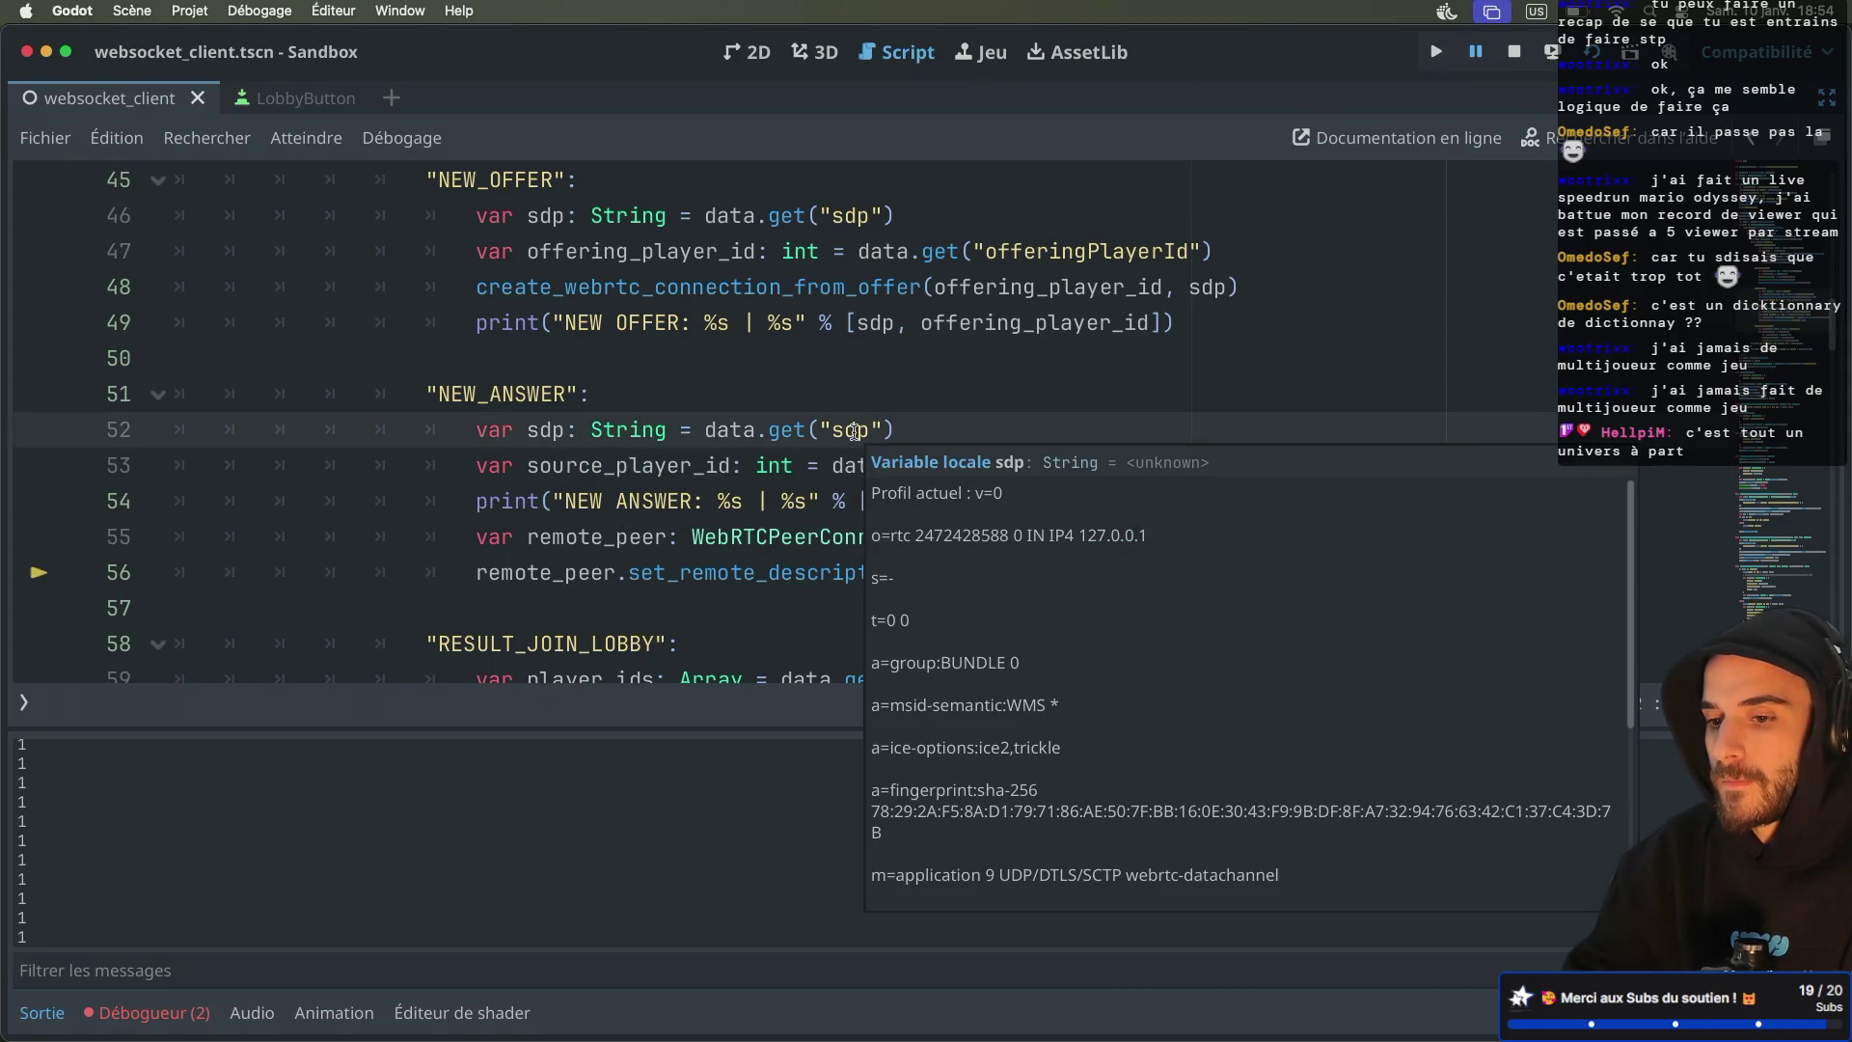
left_click(877, 401)
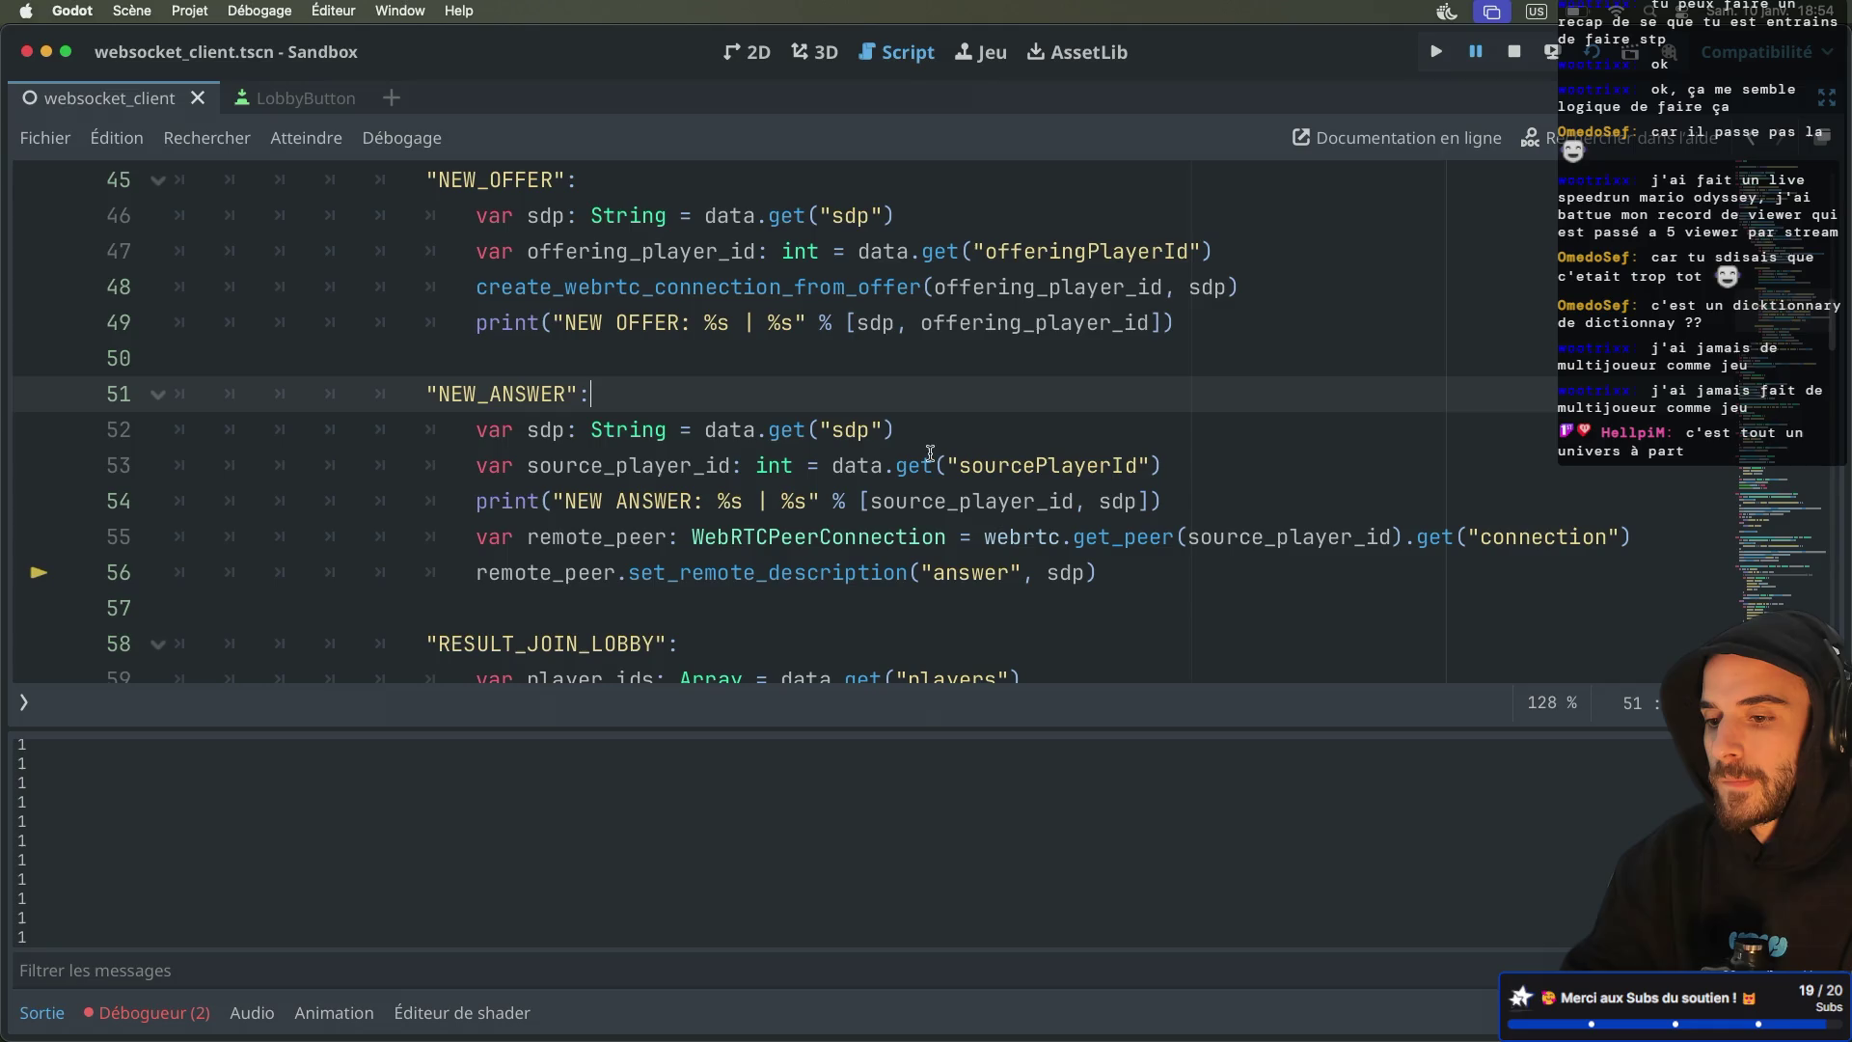
left_click(1092, 538)
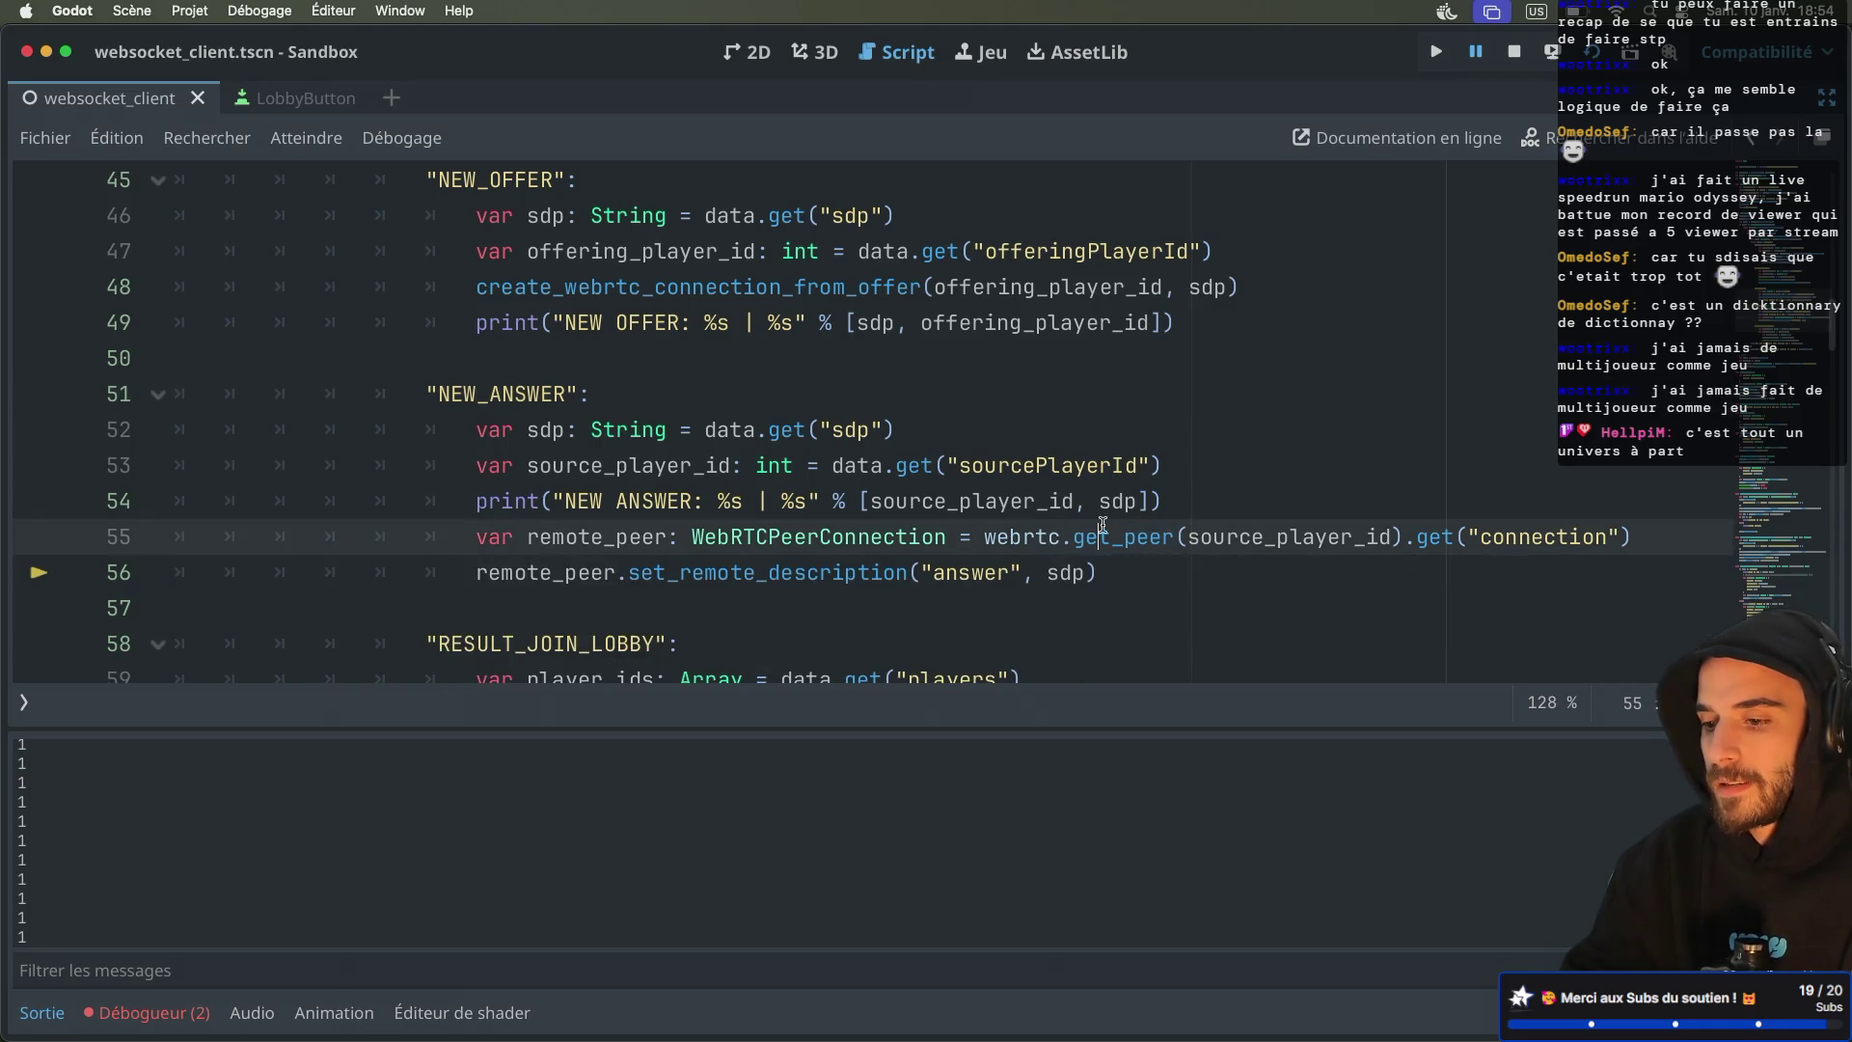
double_click(1119, 537)
double_click(1268, 540)
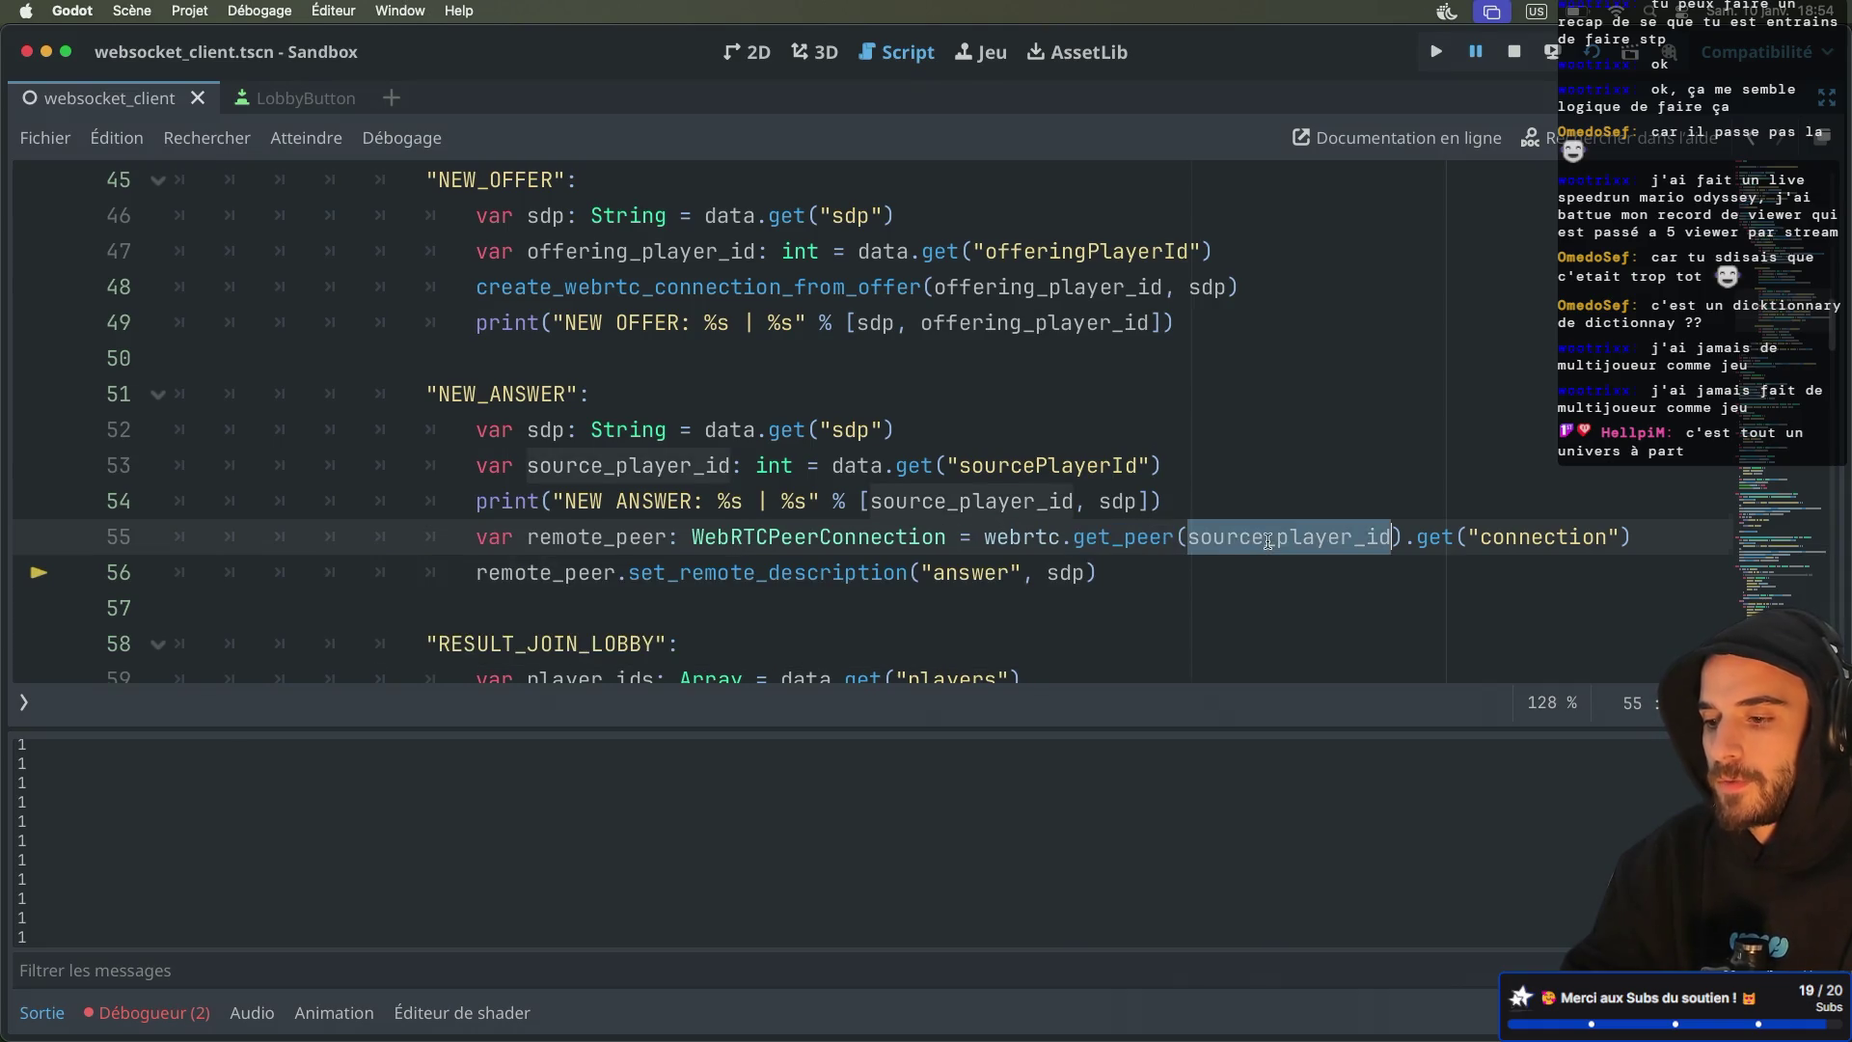
scroll(1268, 540, "down", 7)
scroll(1268, 540, "up", 1)
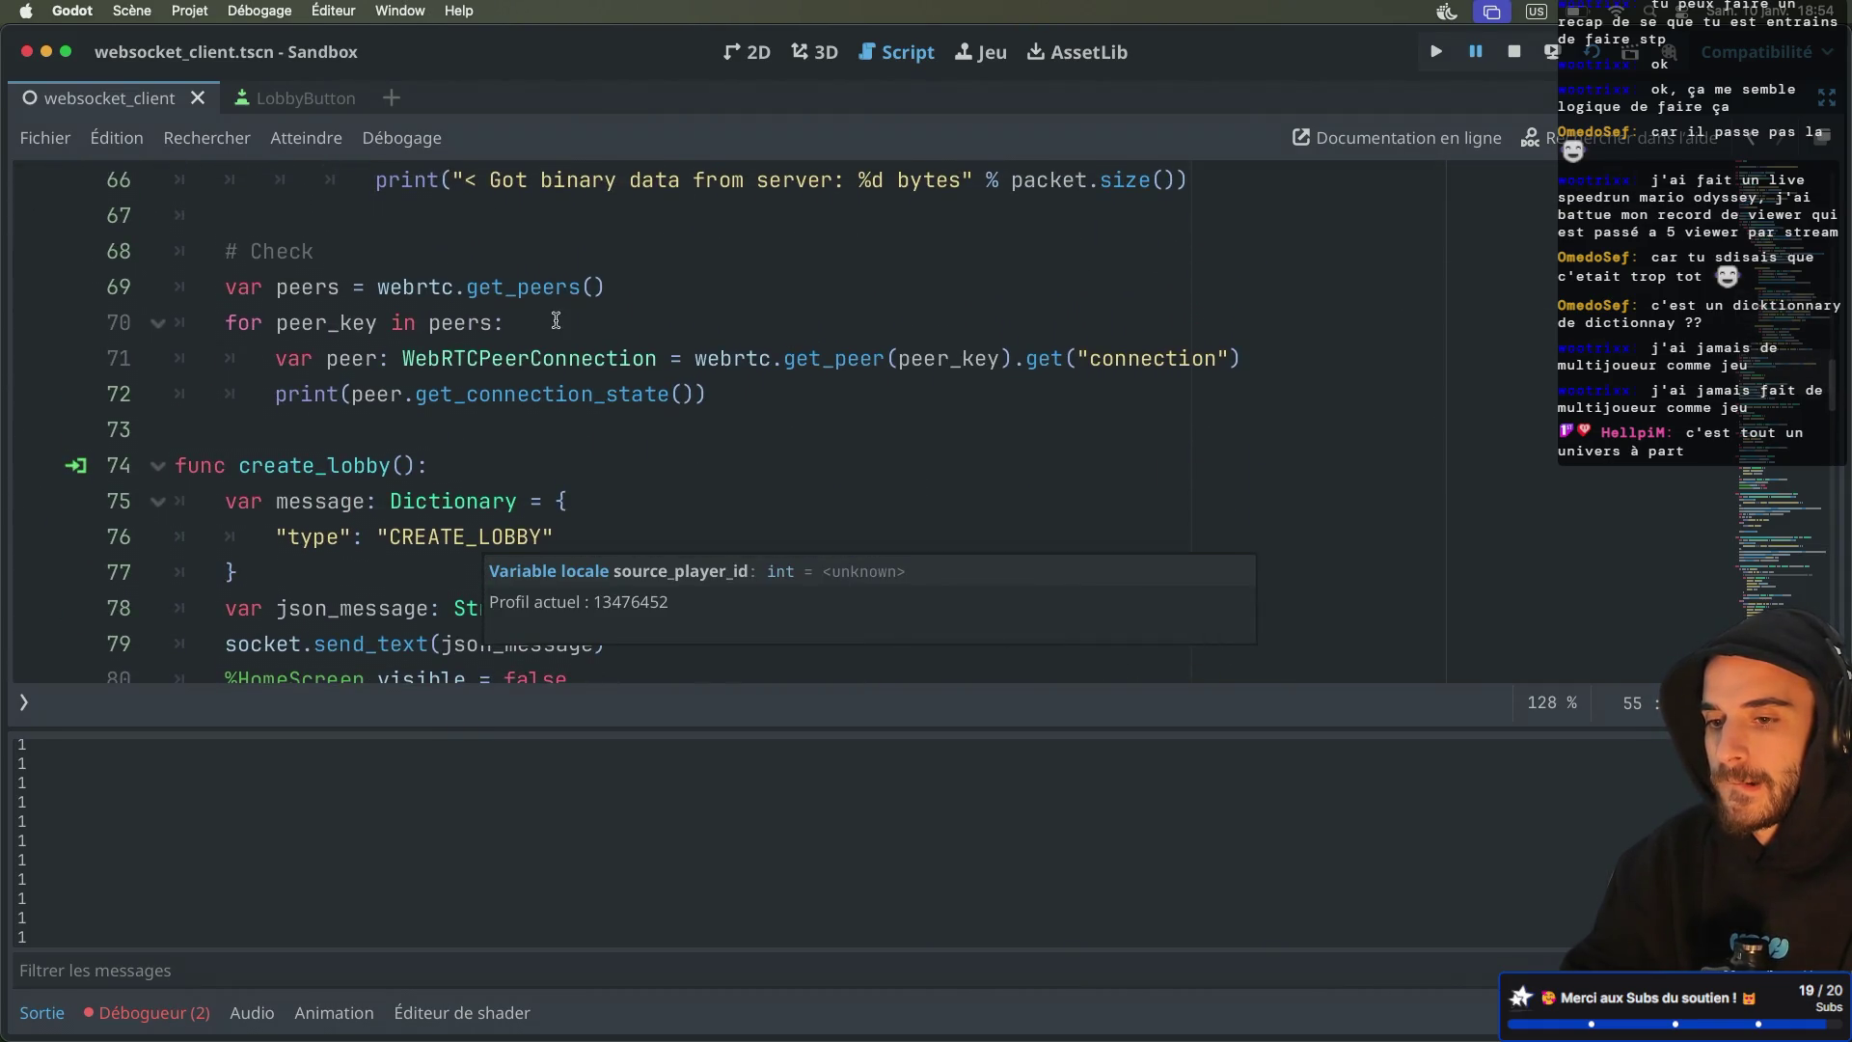
mouse_move(507, 292)
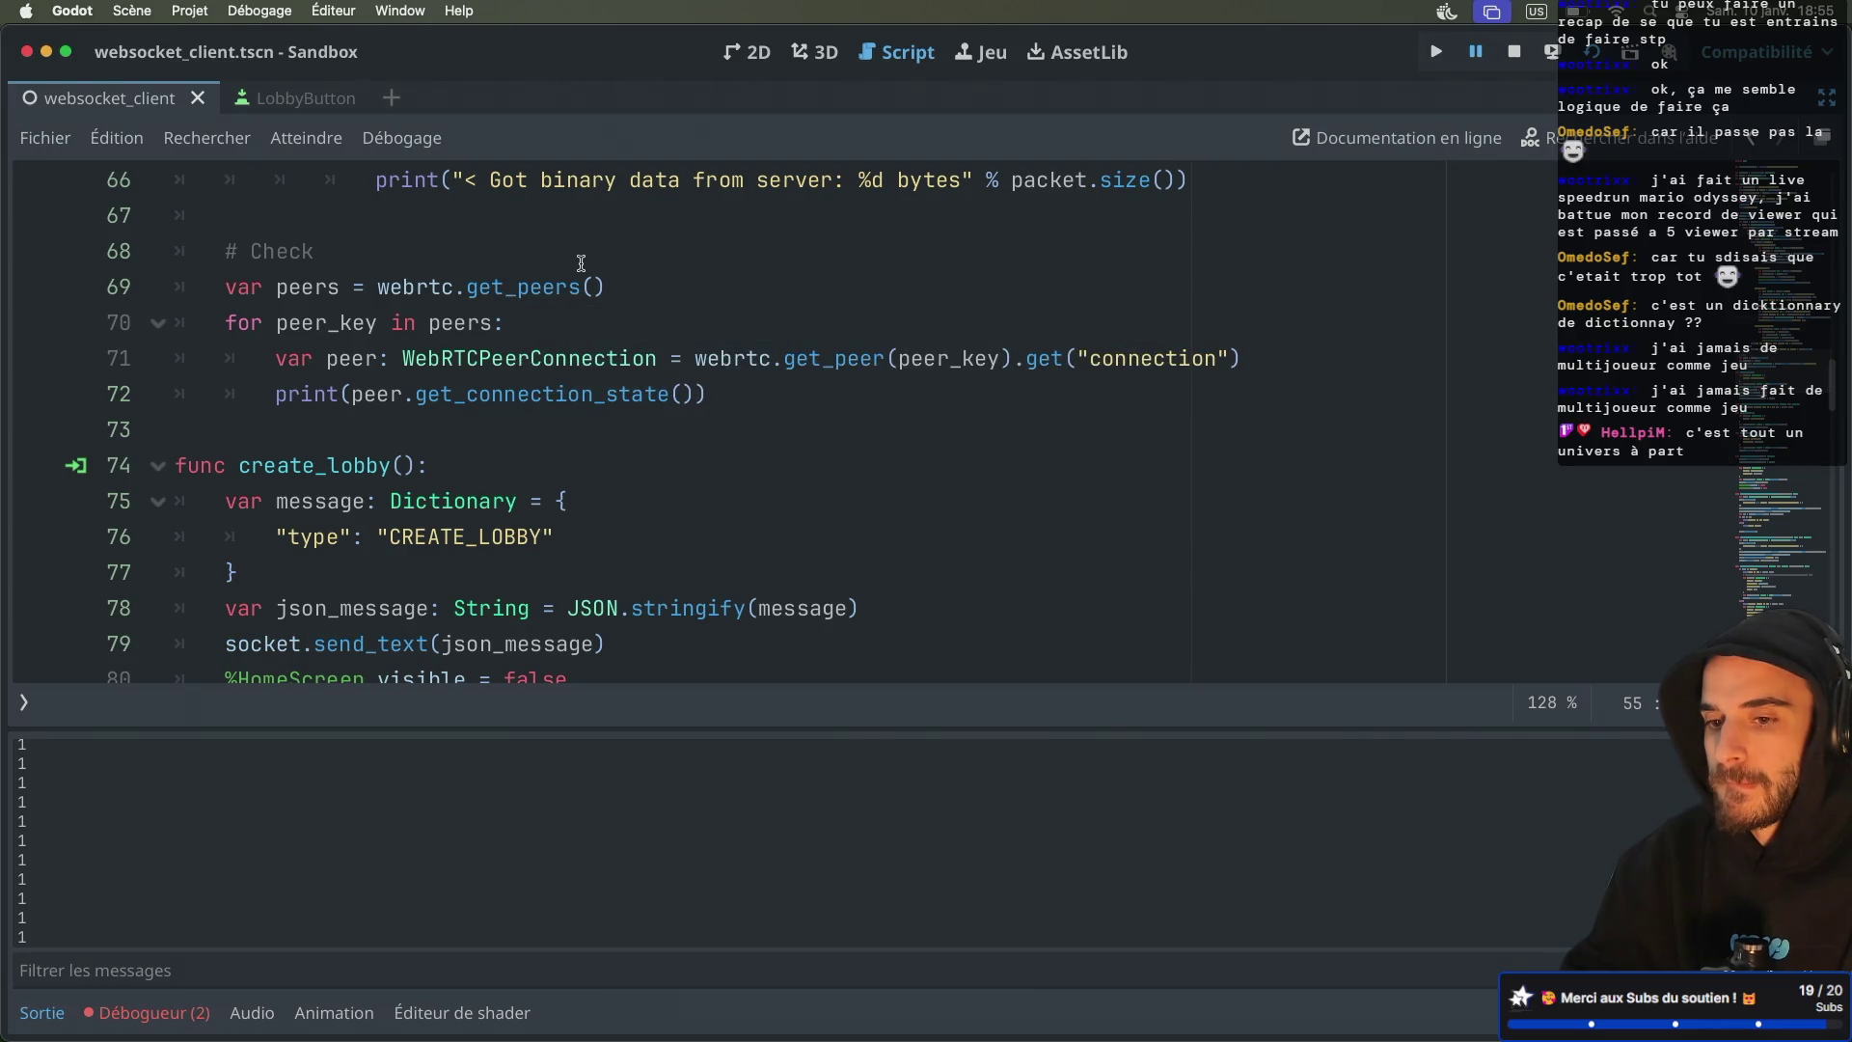
scroll(581, 263, "up", 7)
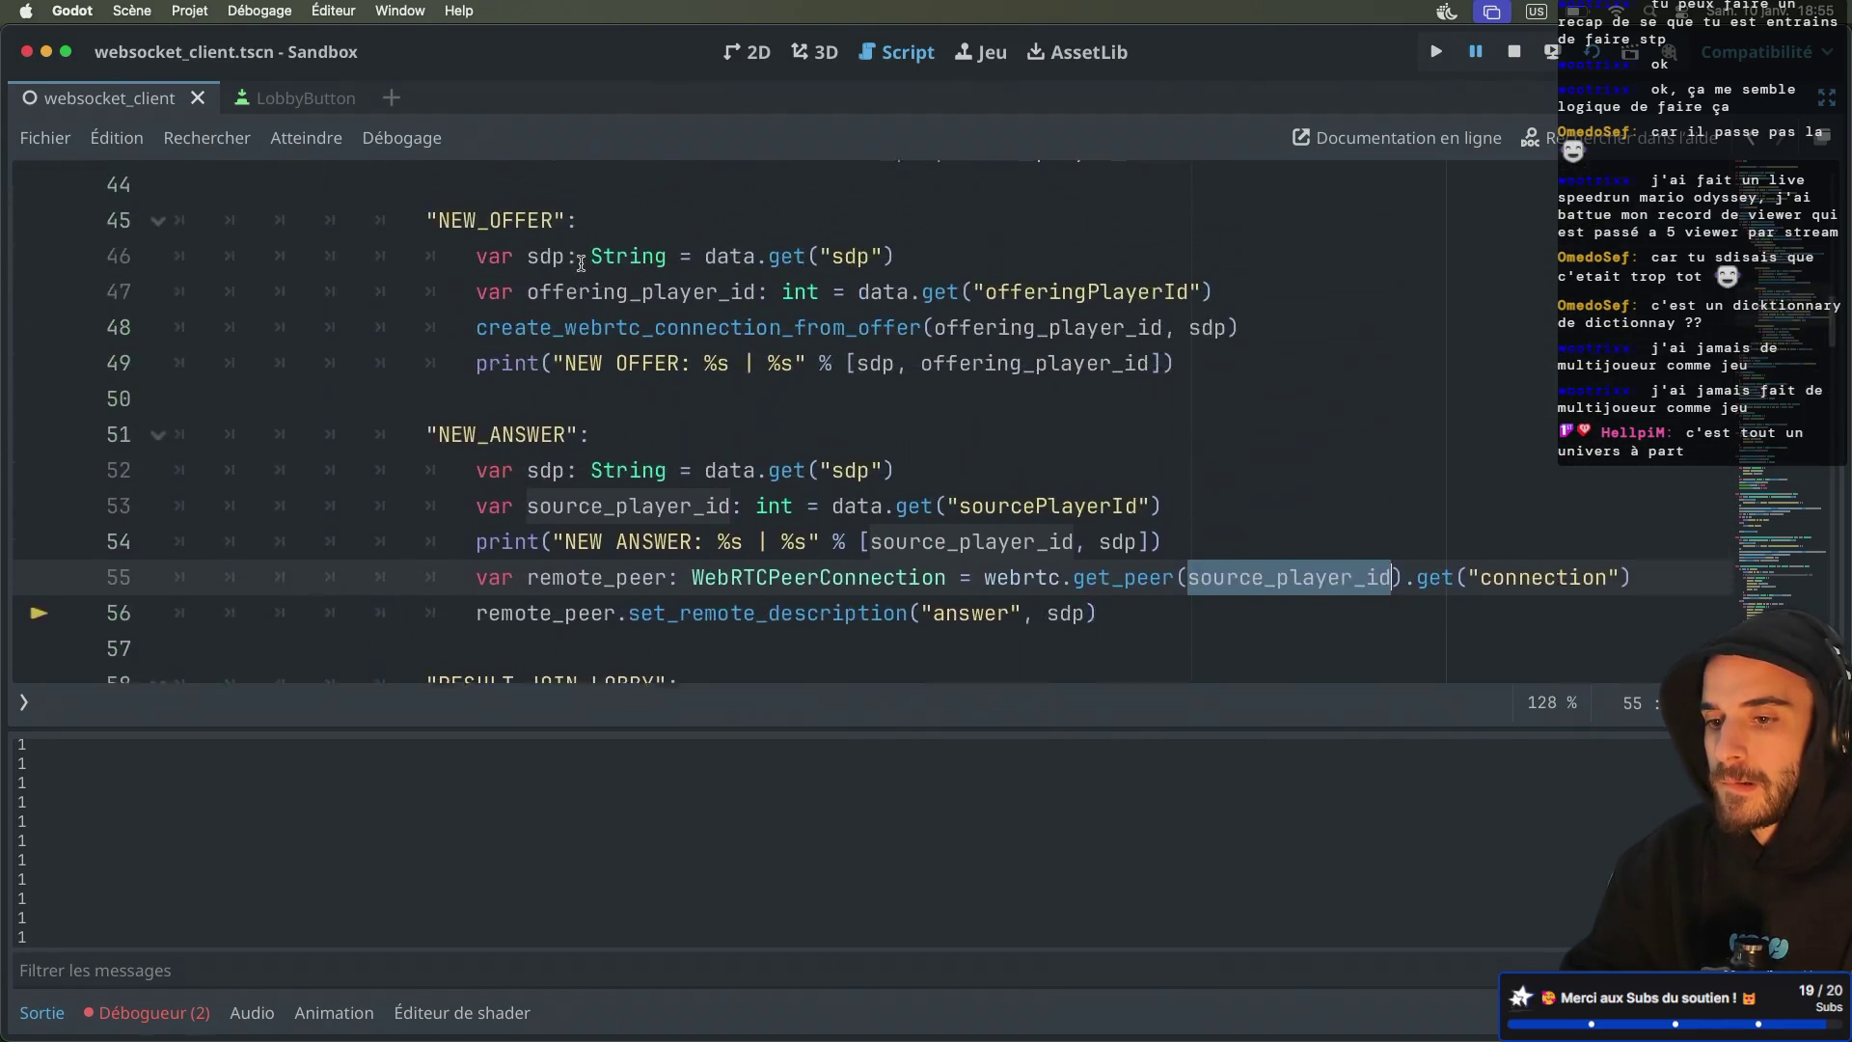
Bring up src/index.js in nvim and land on destinationPlayerId in the ANSWER case
key("ctrl+Right")
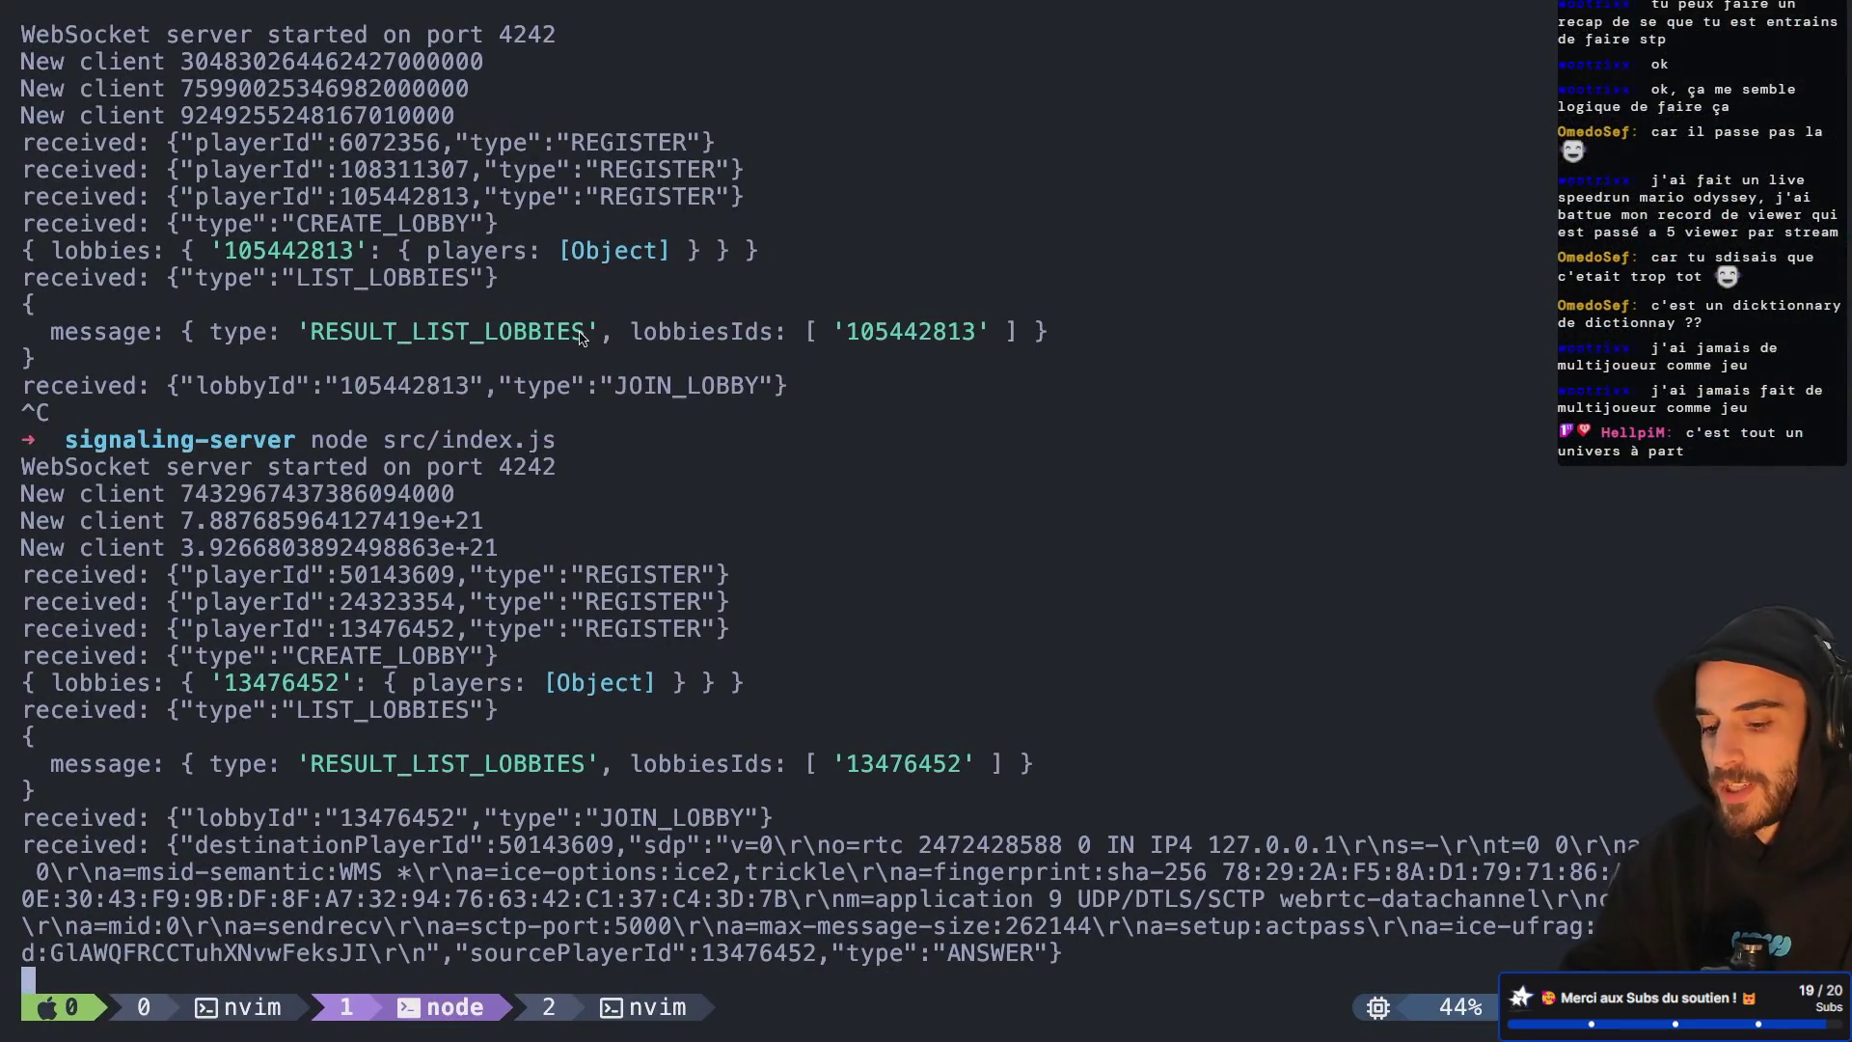
key("ctrl+b")
key("0")
key("k")
key("k")
key("k")
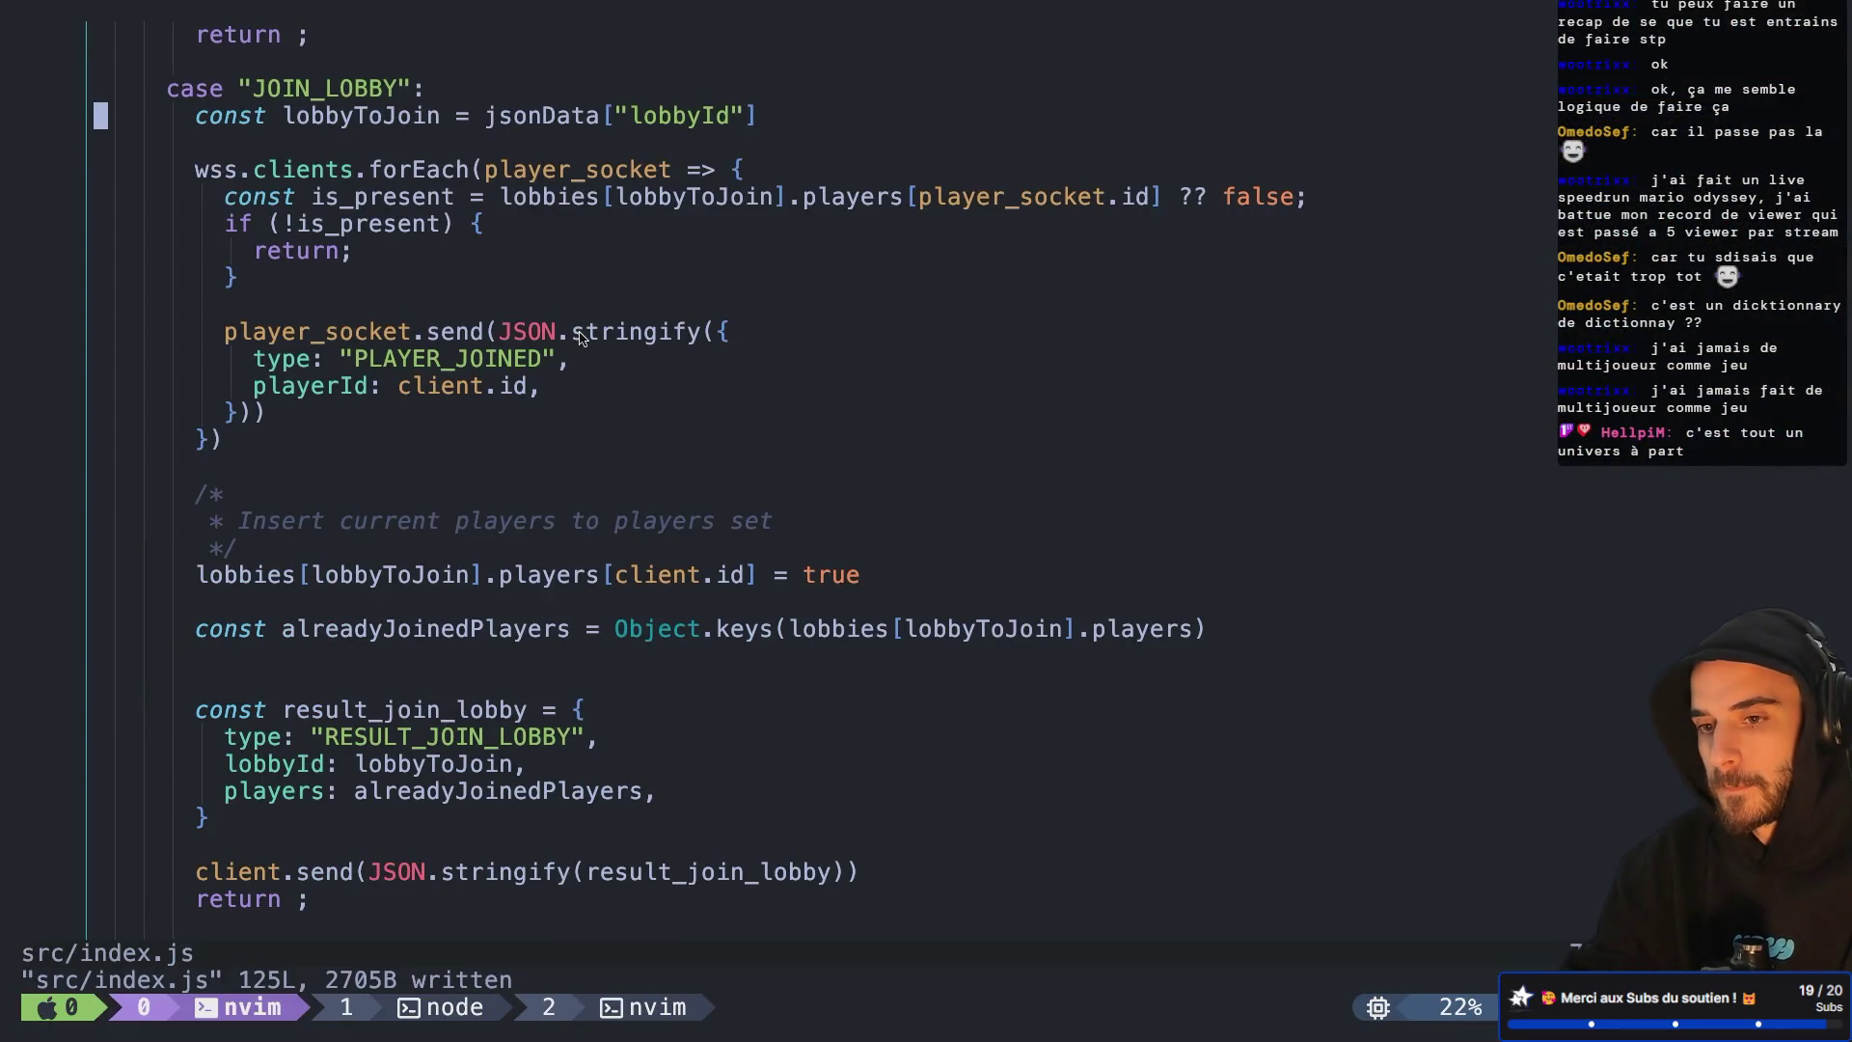
key("ctrl+u")
key("ctrl+u")
key("ctrl+u")
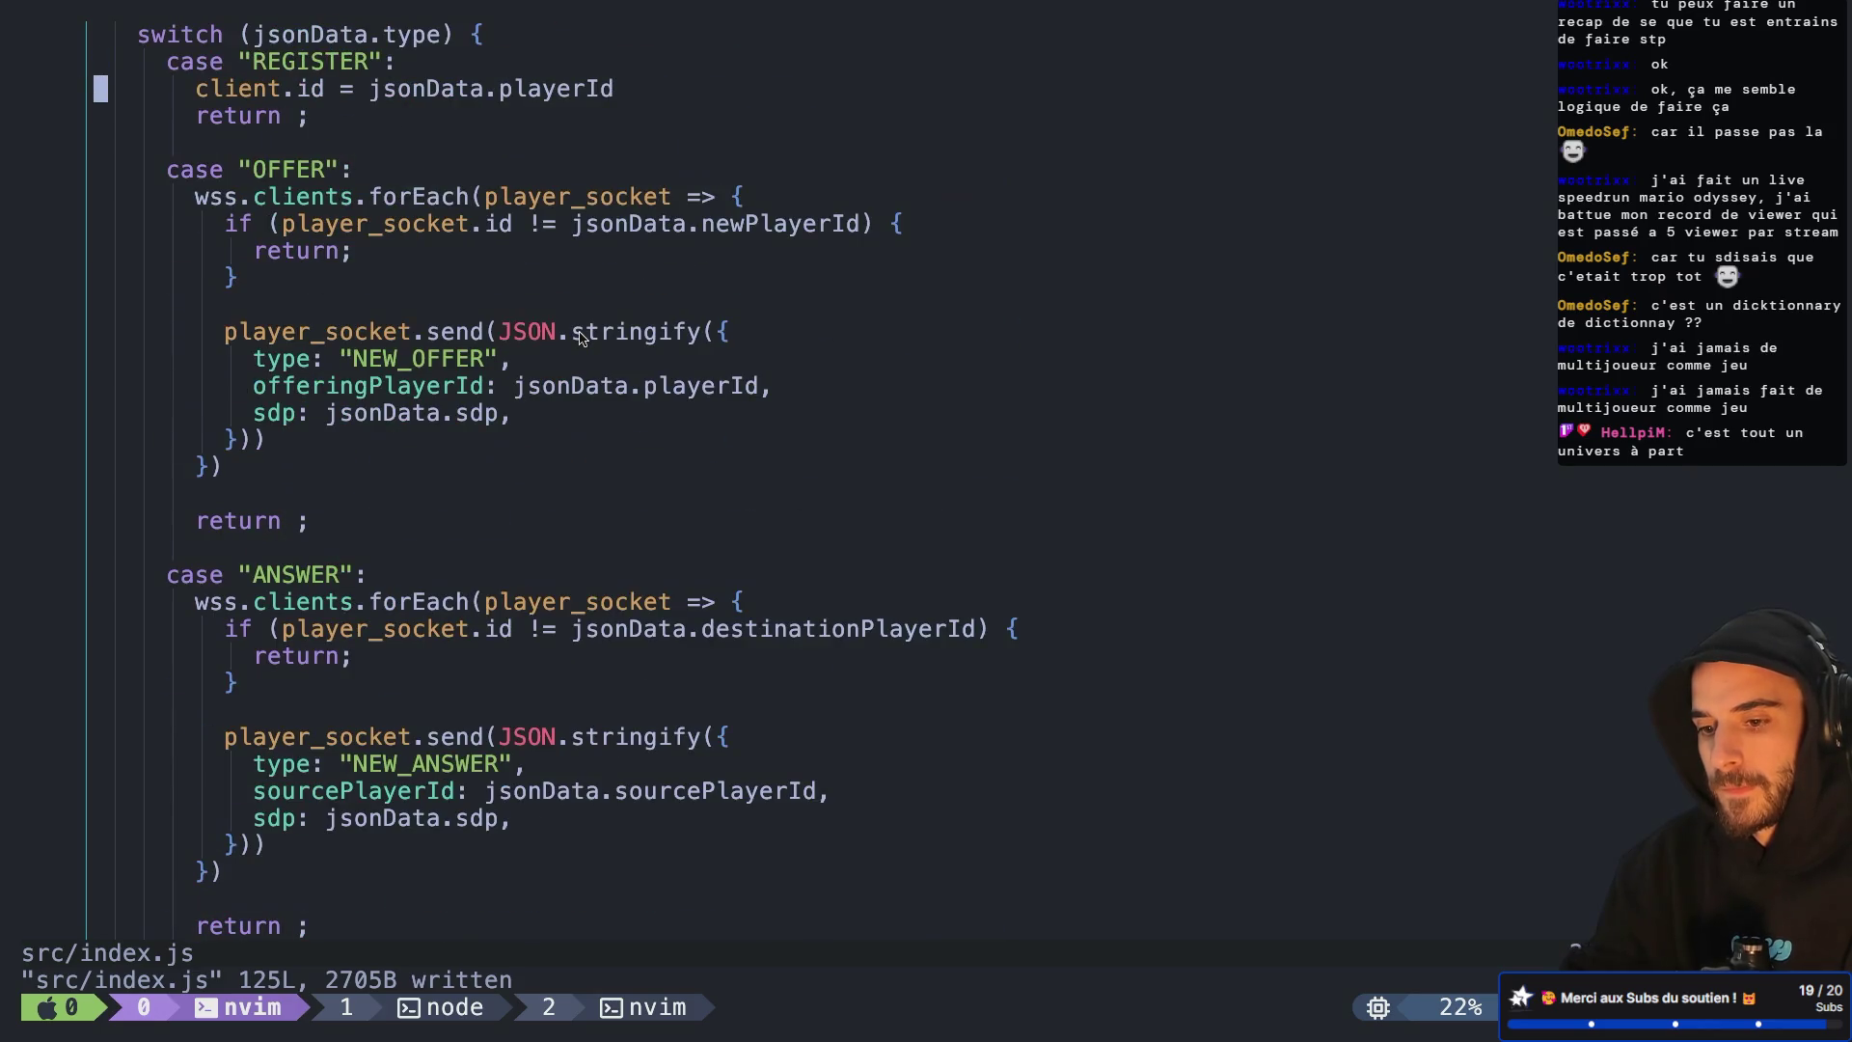
key("j")
key("j")
key("j")
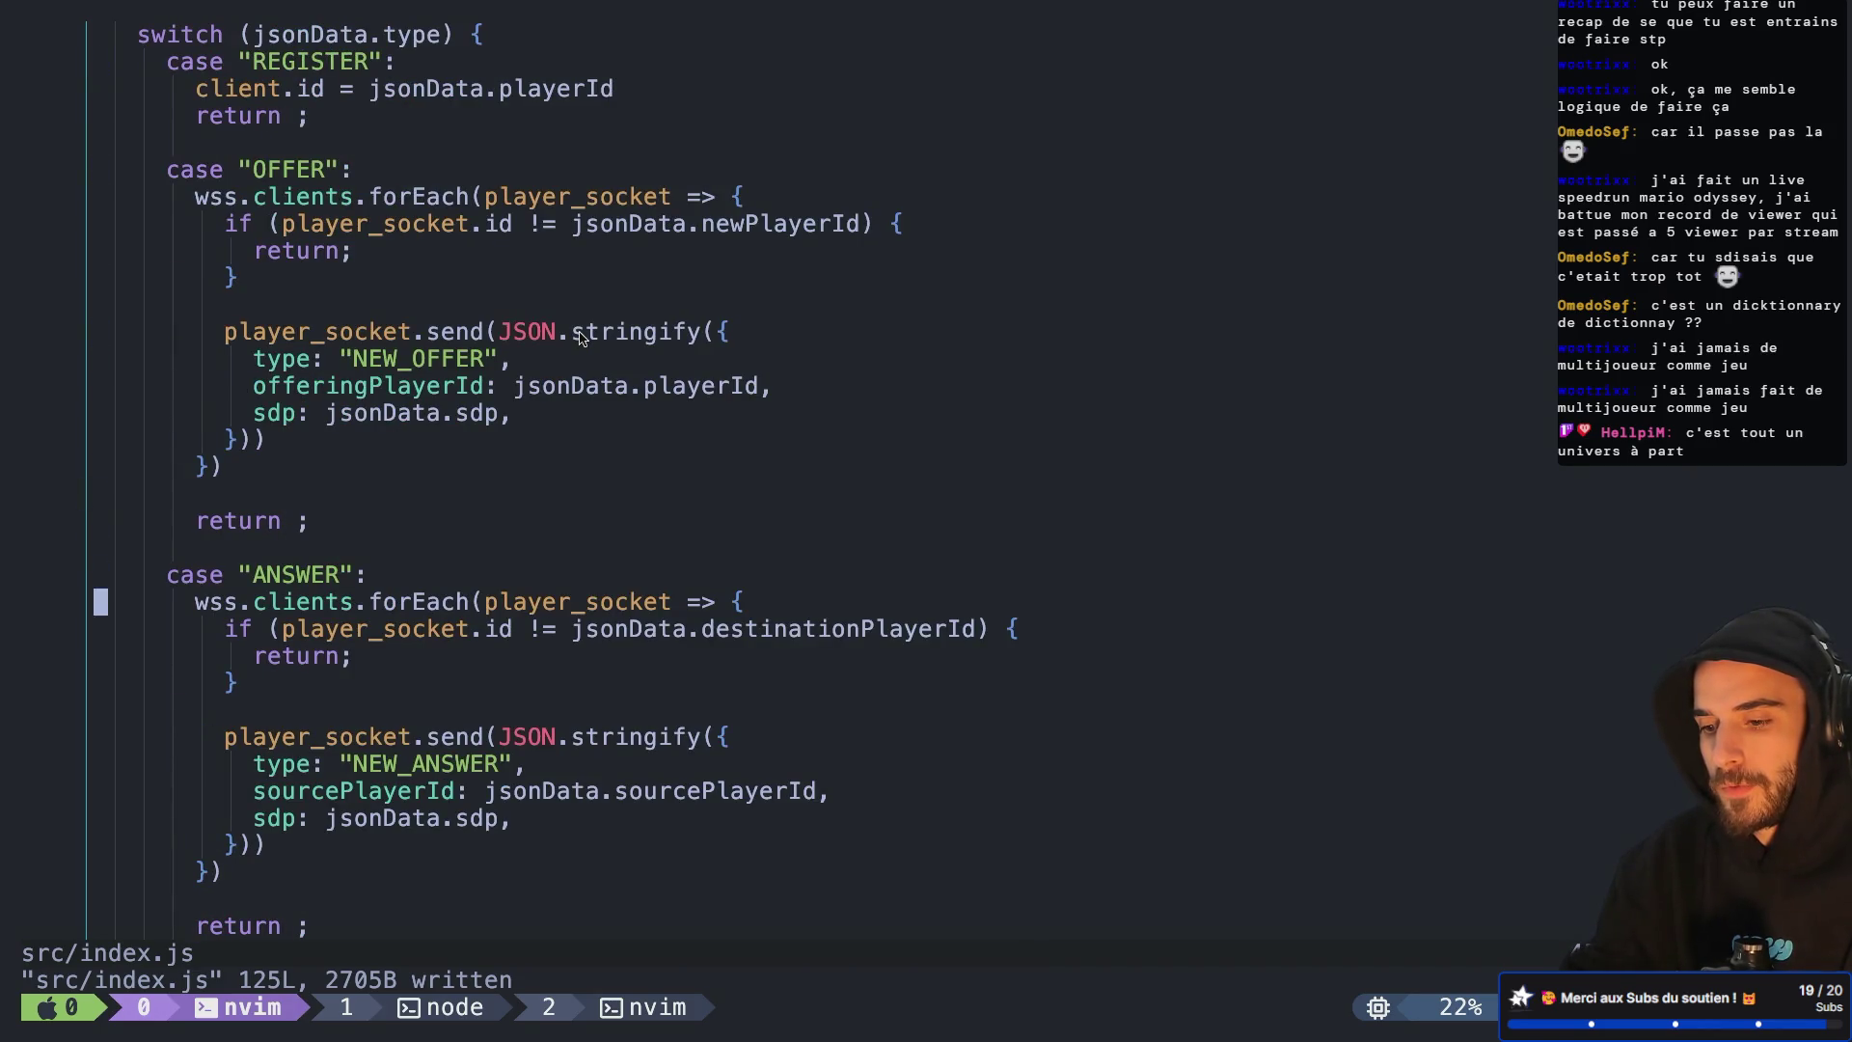
key("k")
key("k")
key("dollar")
key("h")
key("h")
key("h")
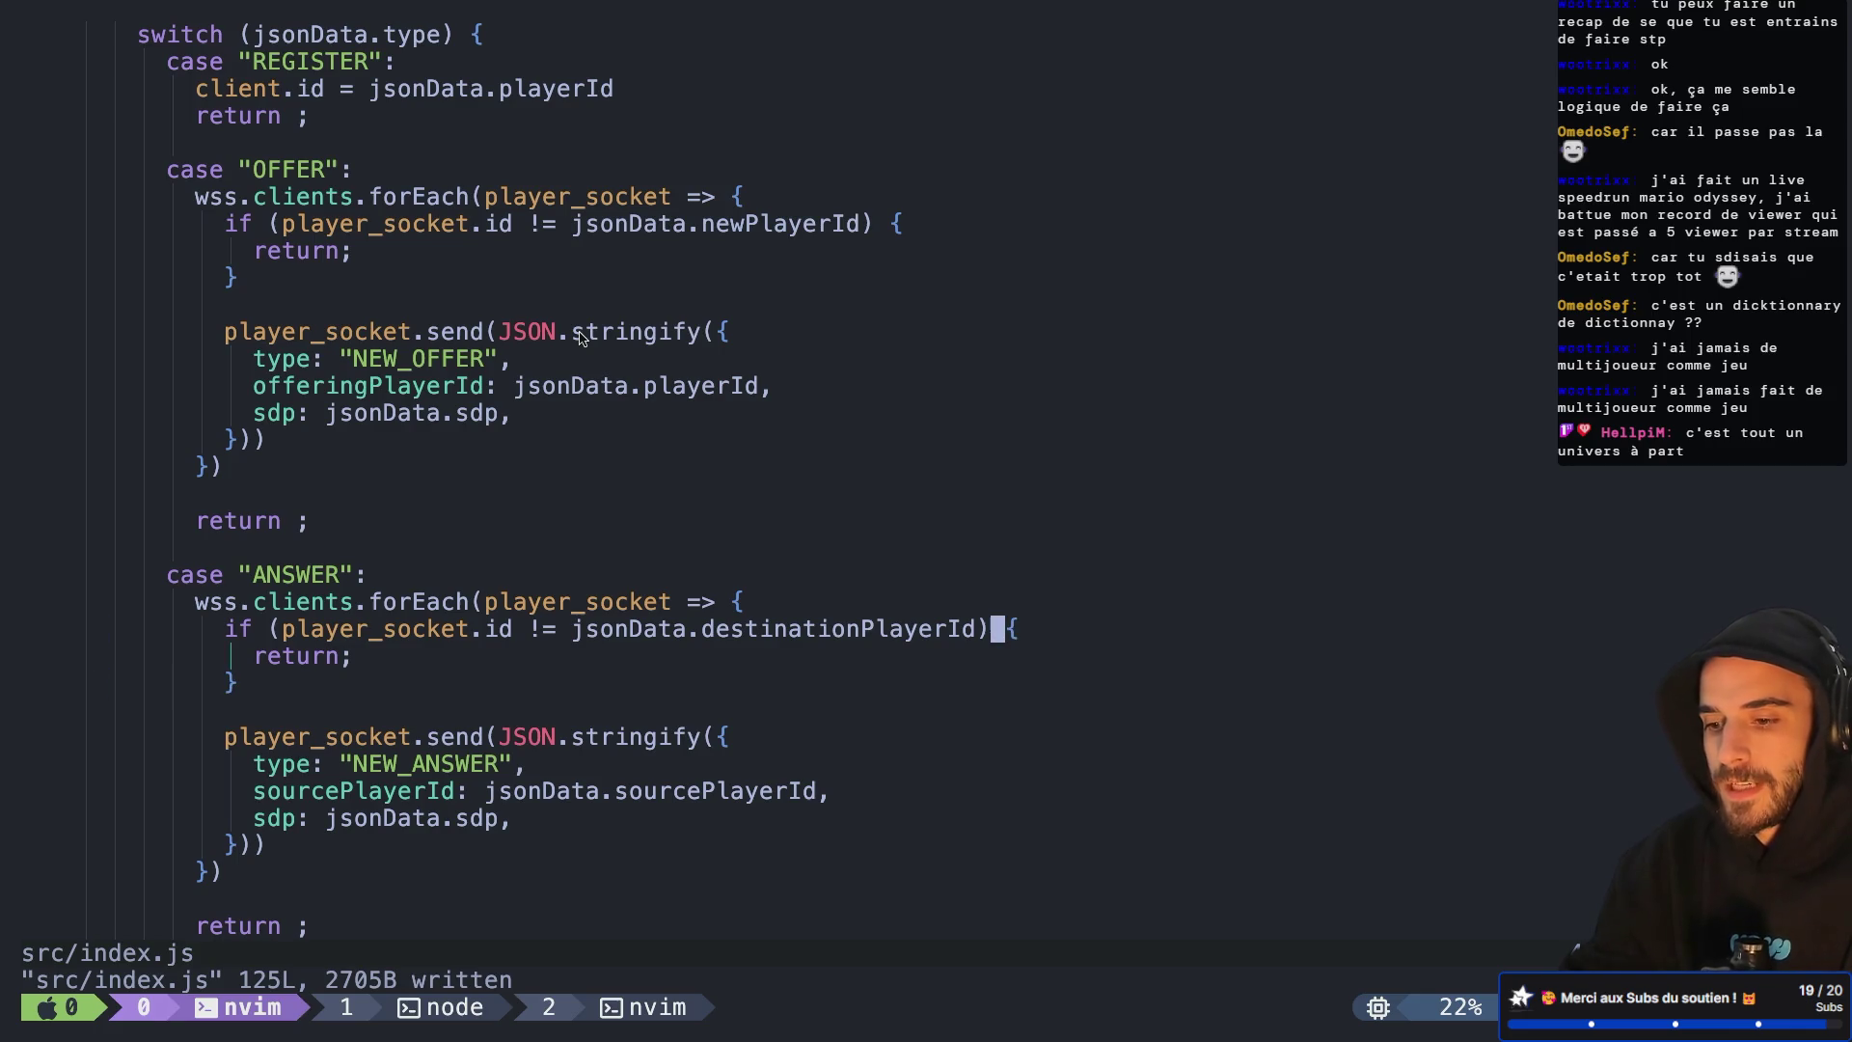
key("h")
key("h")
key("h")
type("4")
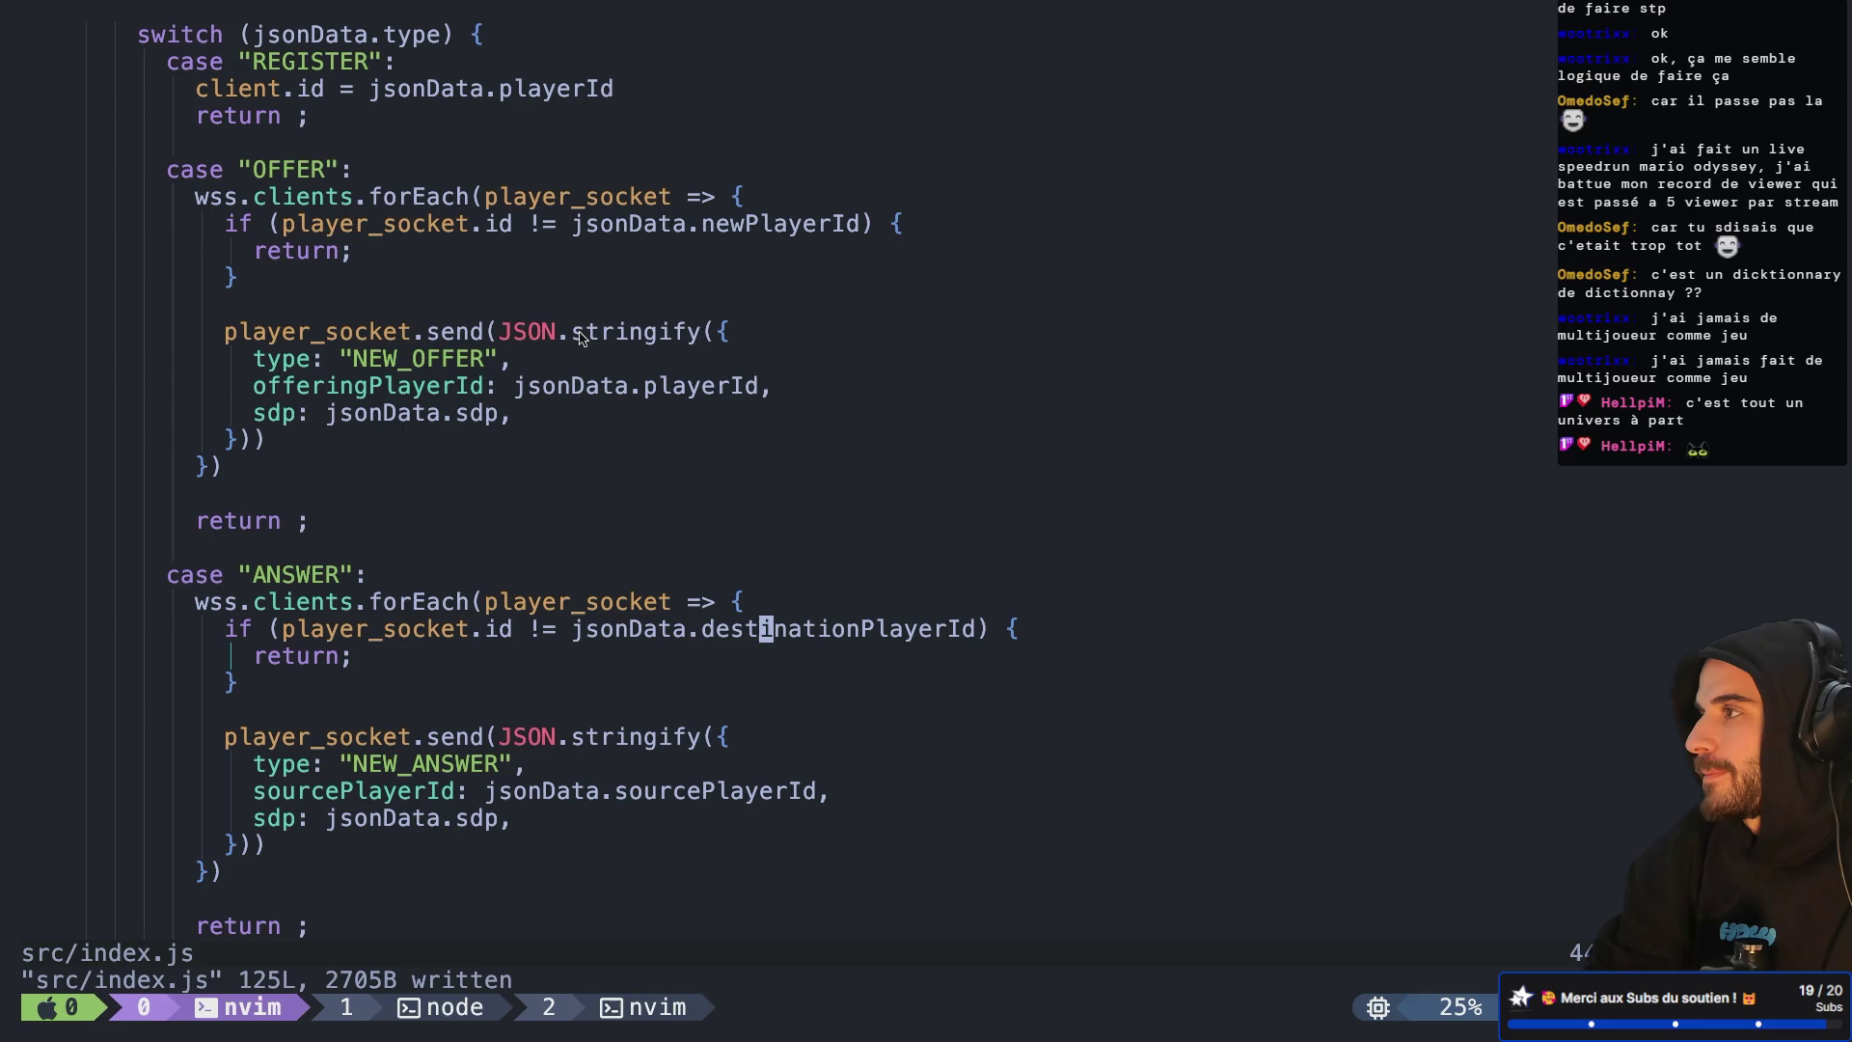
Review the sourcePlayerId field and the code following the ANSWER case
key("k")
key("j")
key("j")
key("j")
key("j")
key("j")
key("j")
key("k")
key("k")
key("k")
key("k")
key("k")
key("k")
Glance at the WebRTC explainer page, then return to the Godot script
key("ctrl+Left")
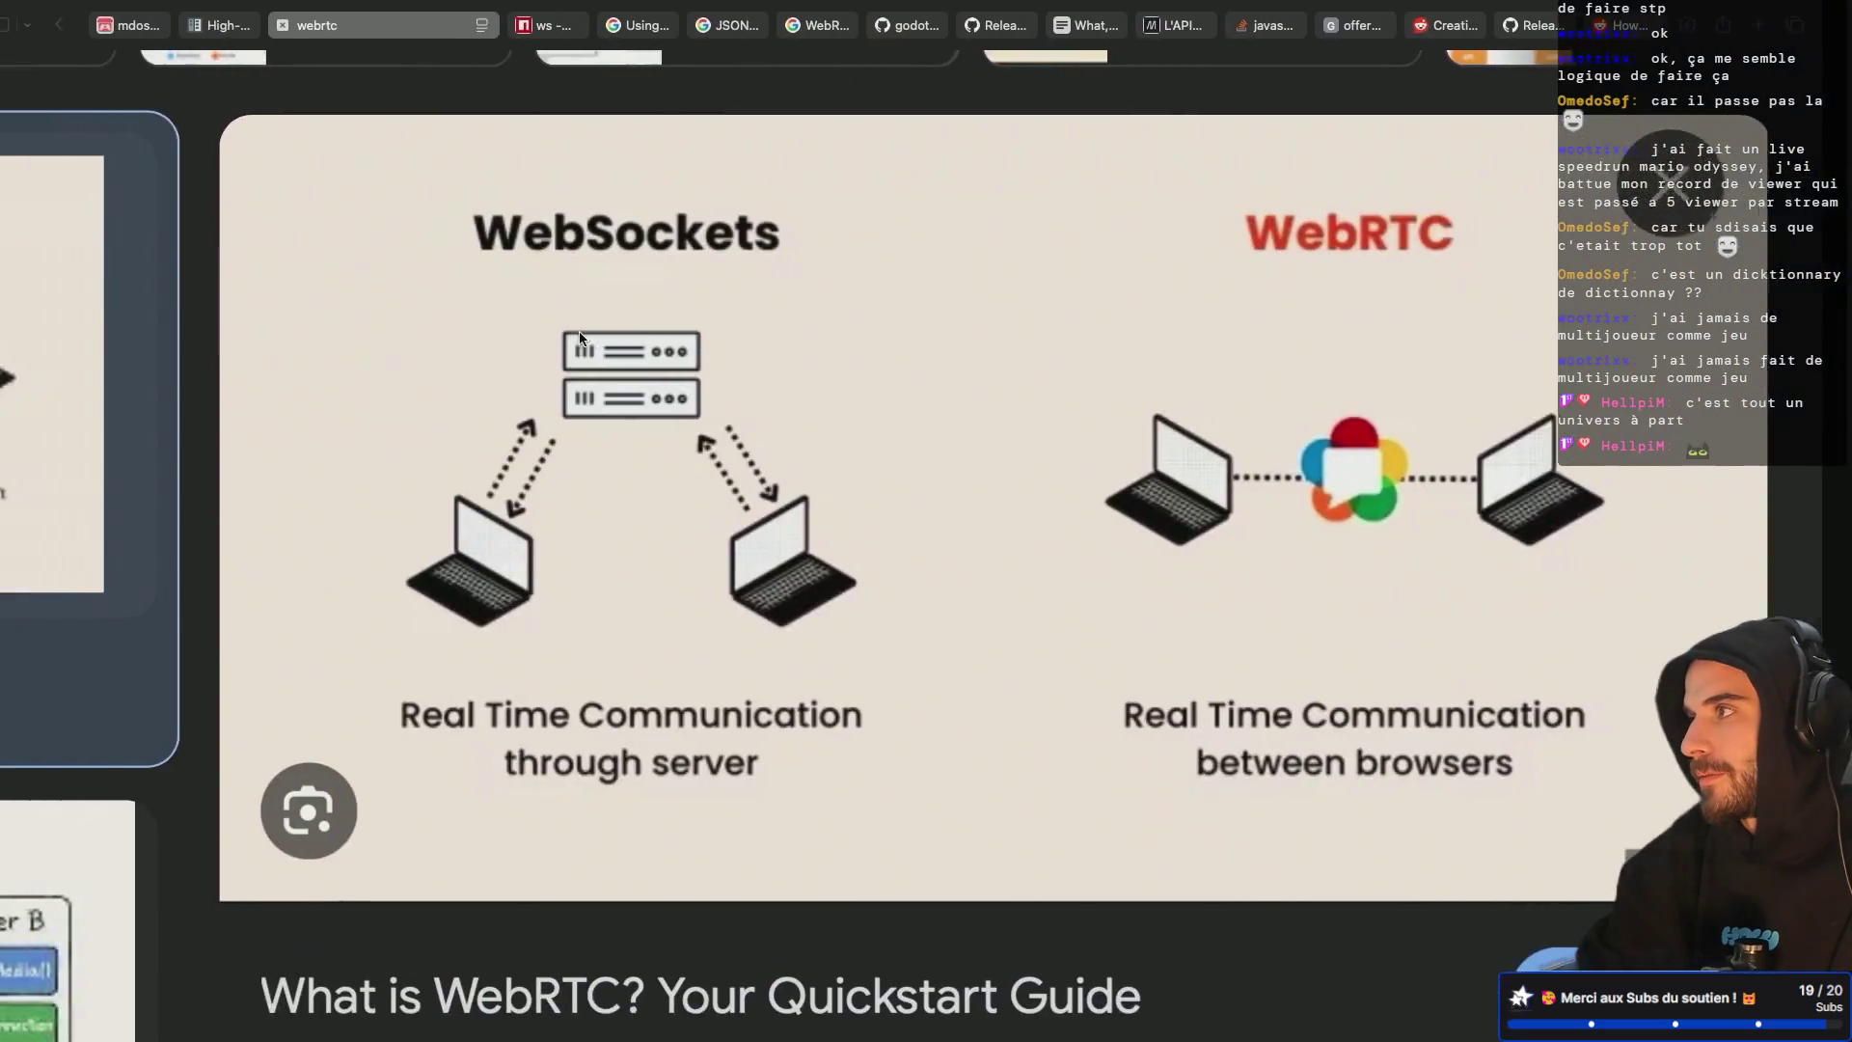
key("ctrl+Left")
scroll(597, 426, "down", 2)
Comment out the connection-state print on line 72 with #
scroll(597, 425, "down", 12)
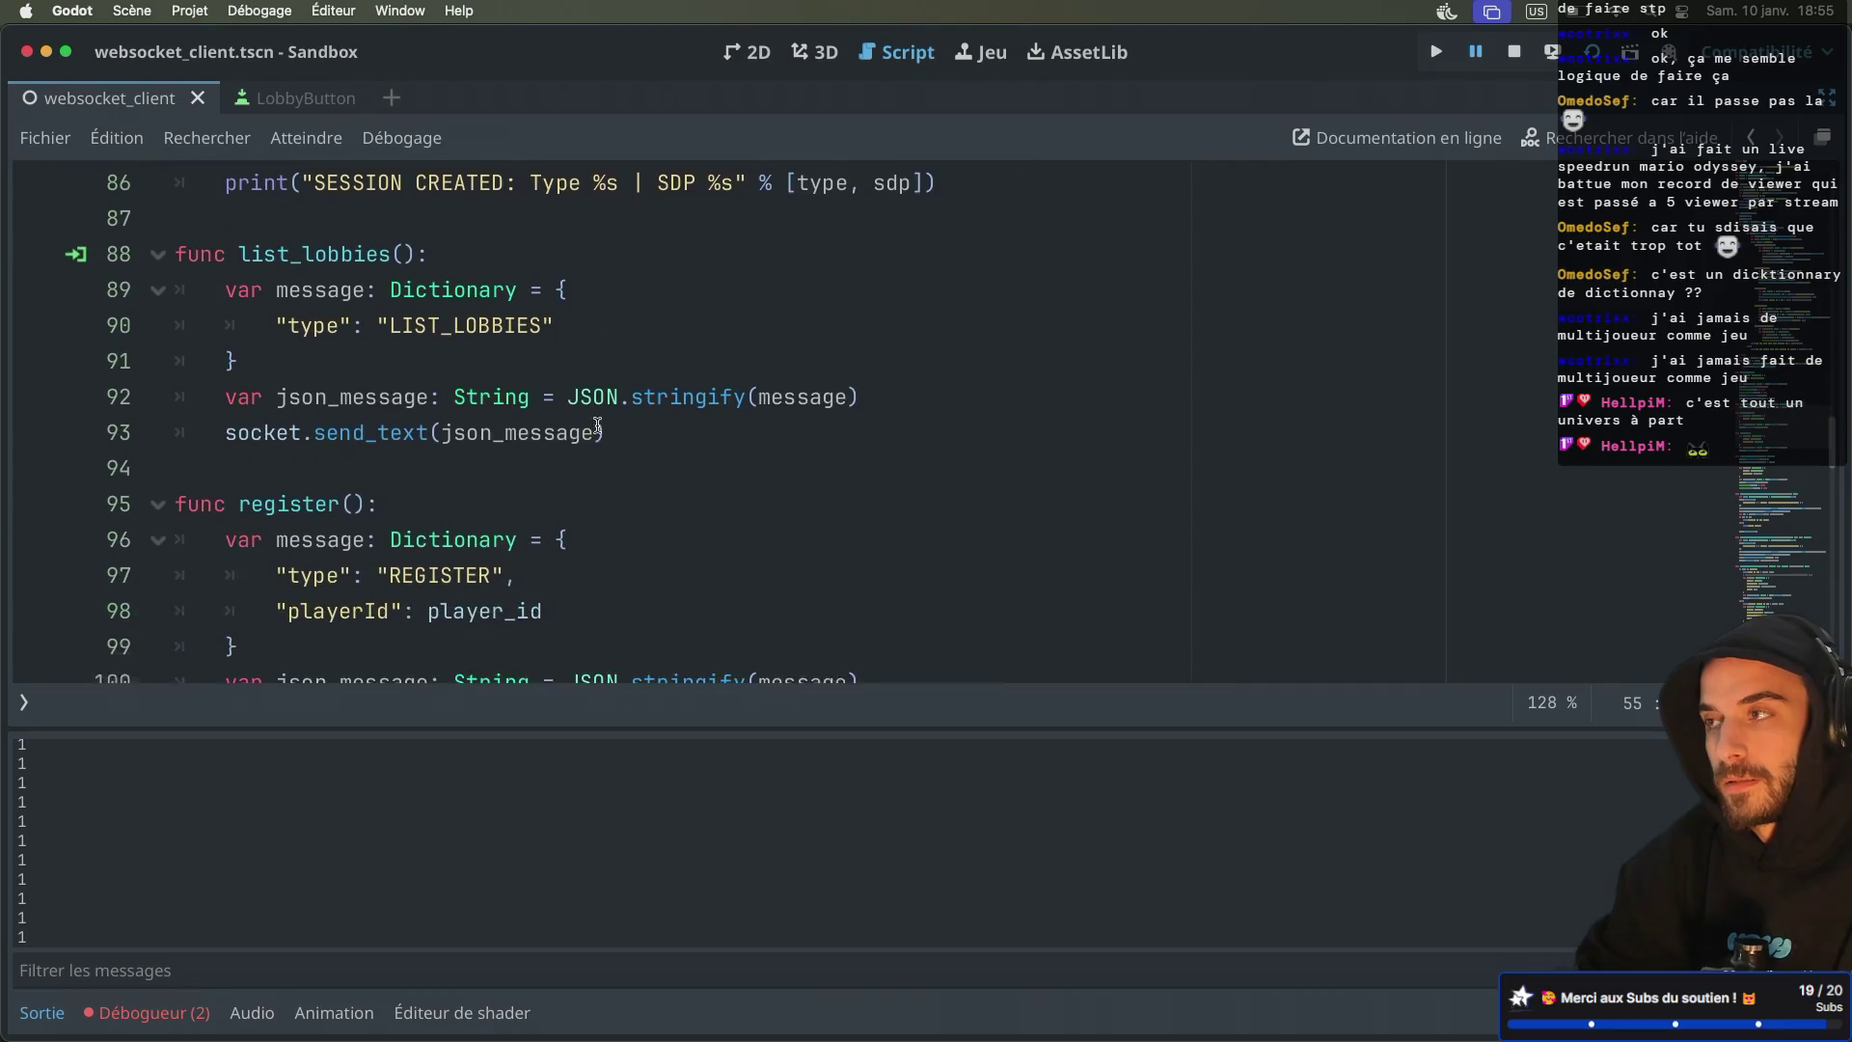
scroll(597, 426, "down", 1)
scroll(597, 426, "down", 5)
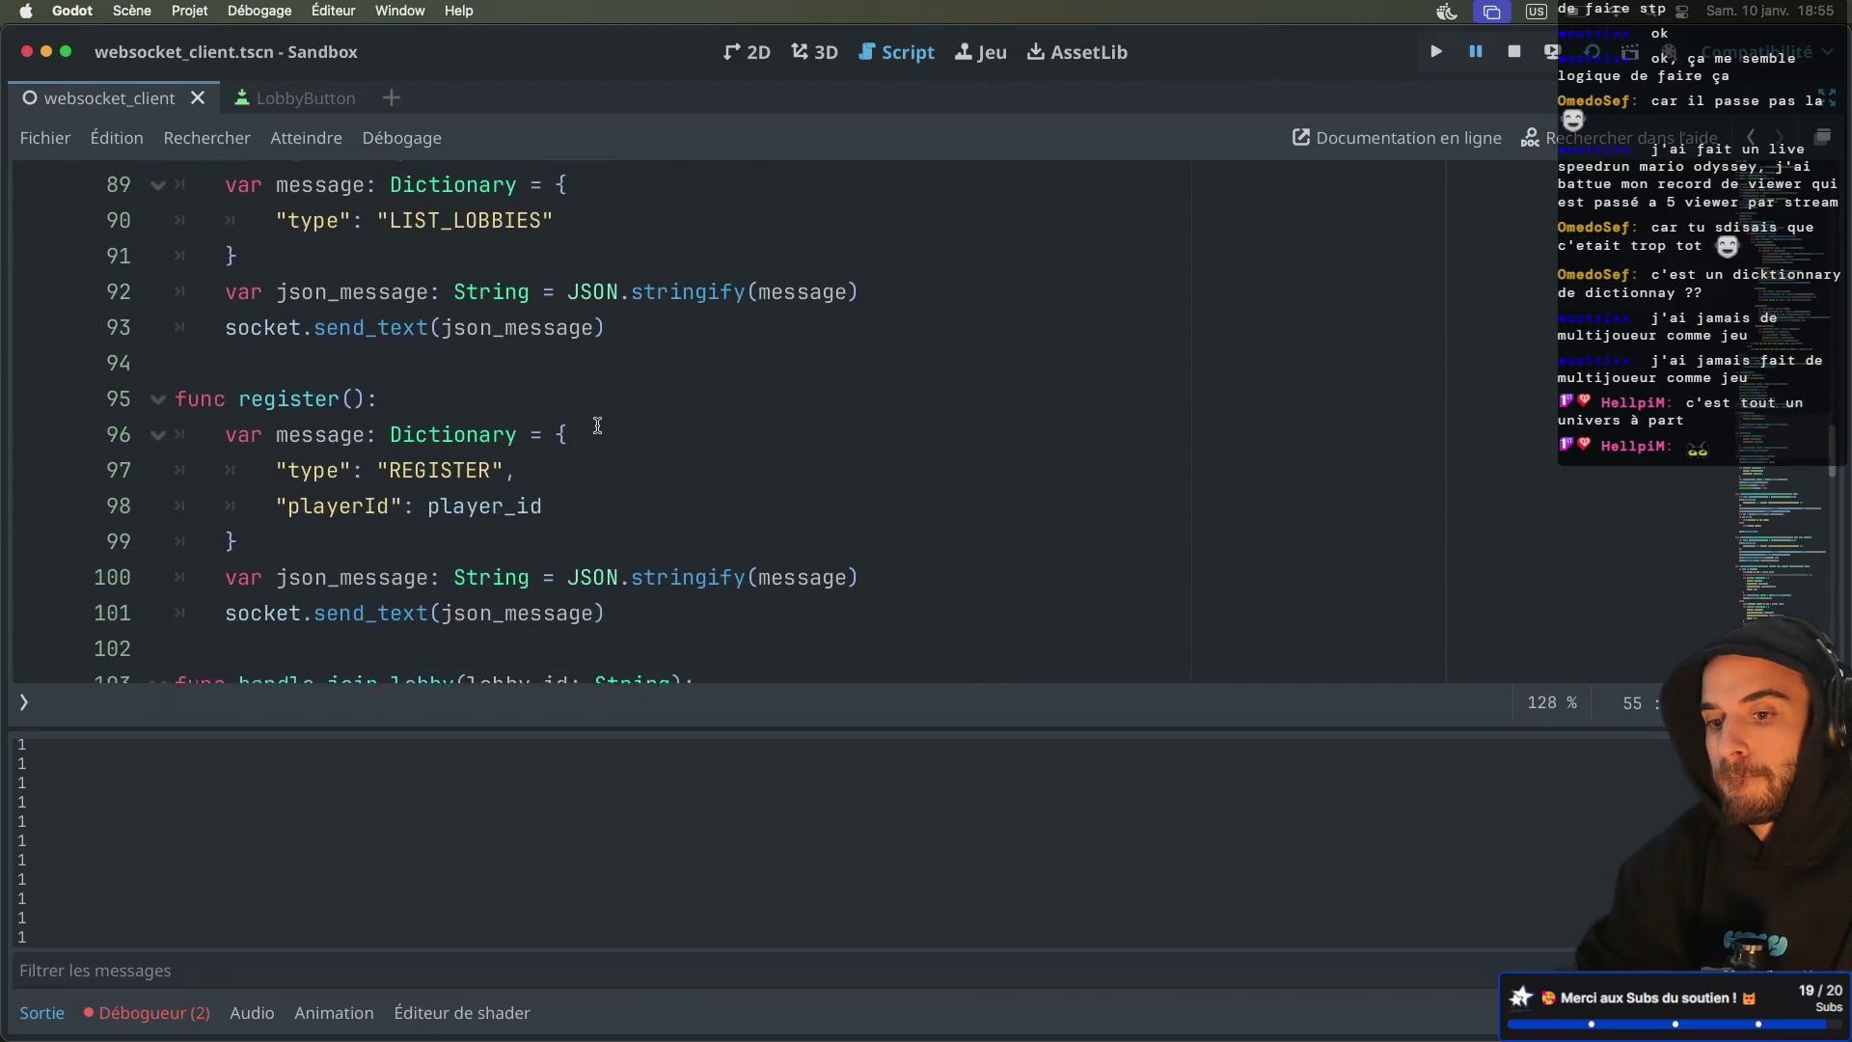
scroll(597, 426, "down", 6)
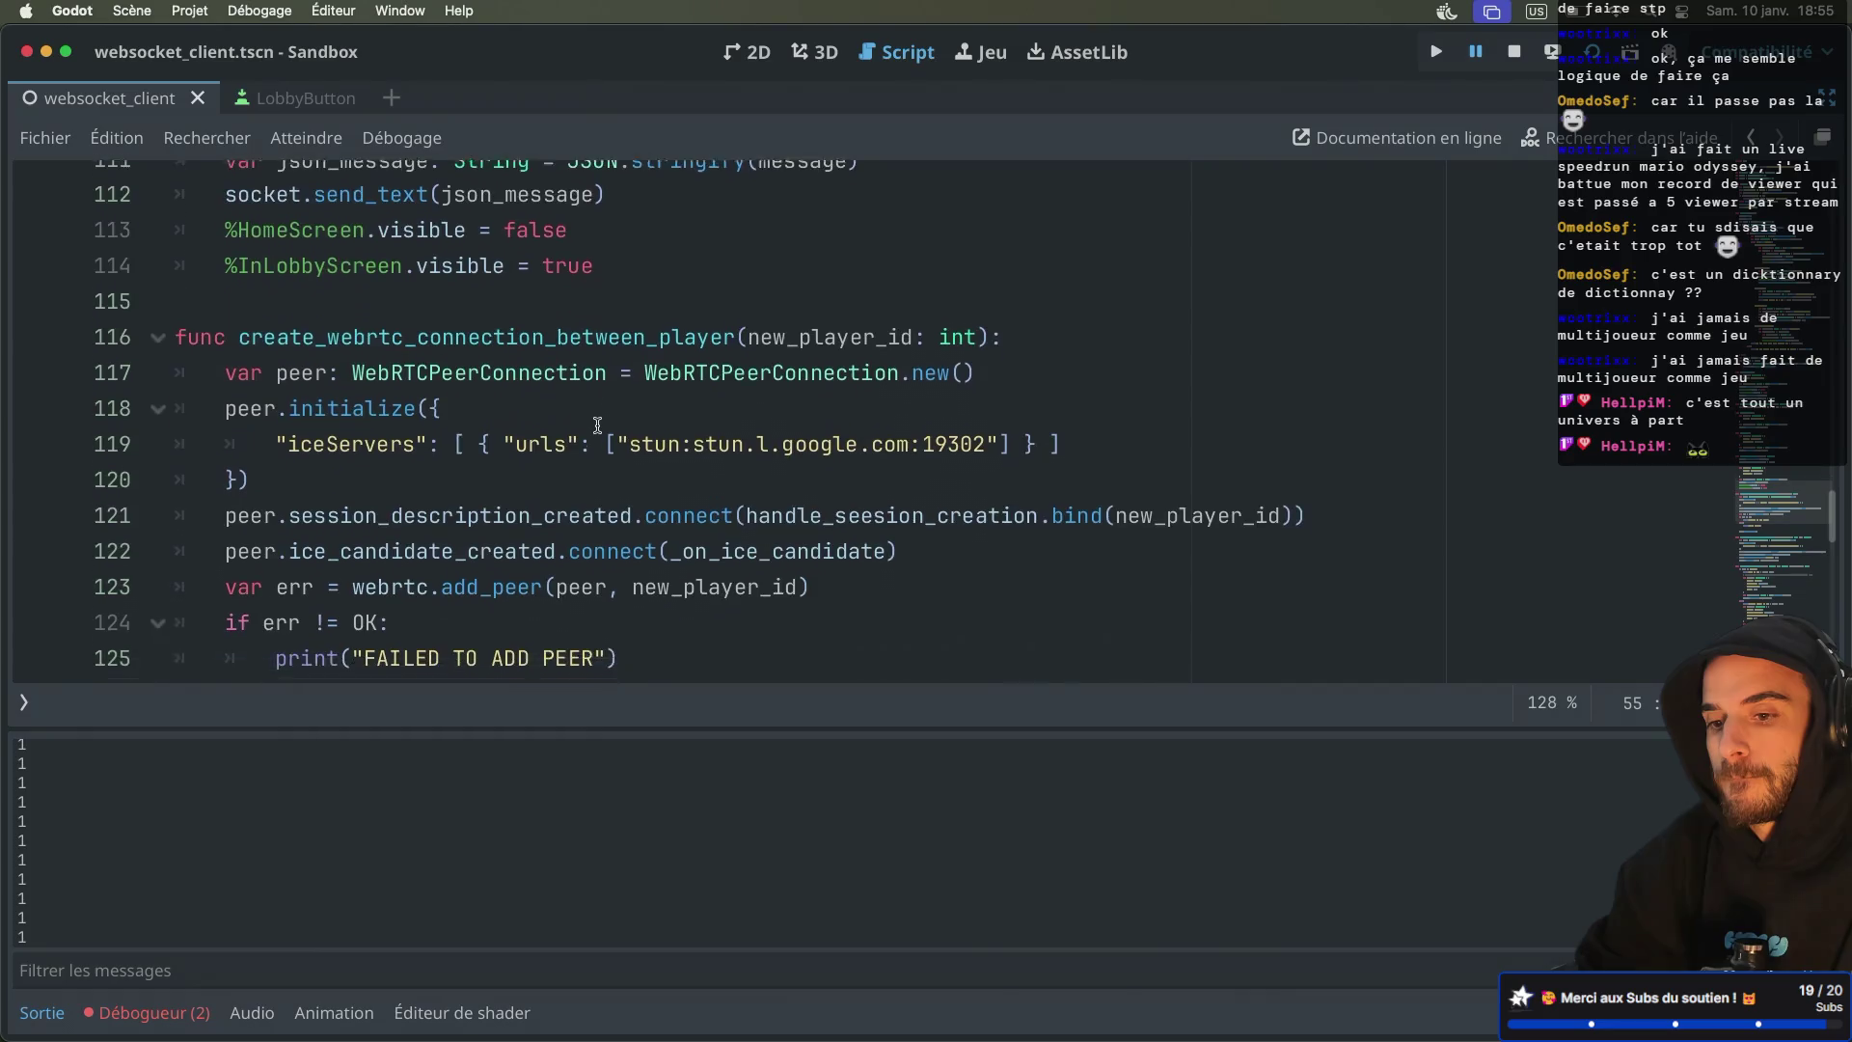
scroll(597, 426, "down", 1)
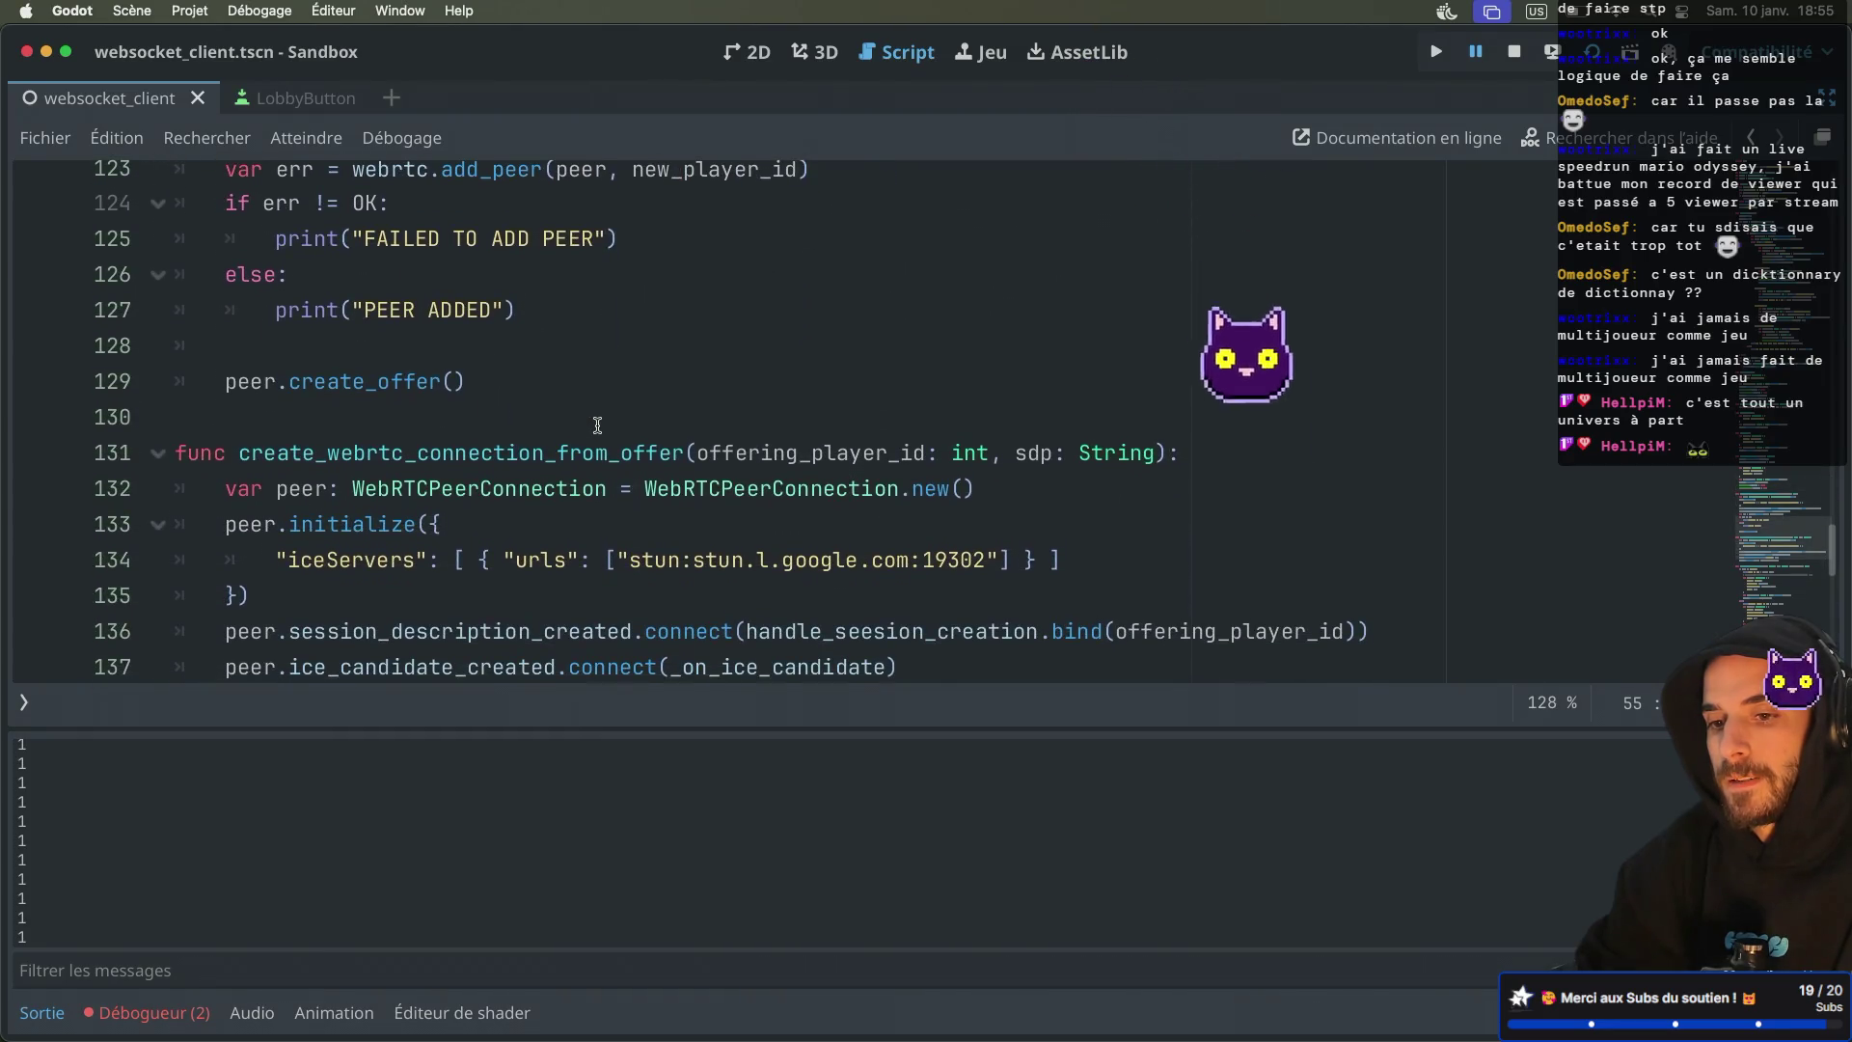
scroll(597, 470, "up", 20)
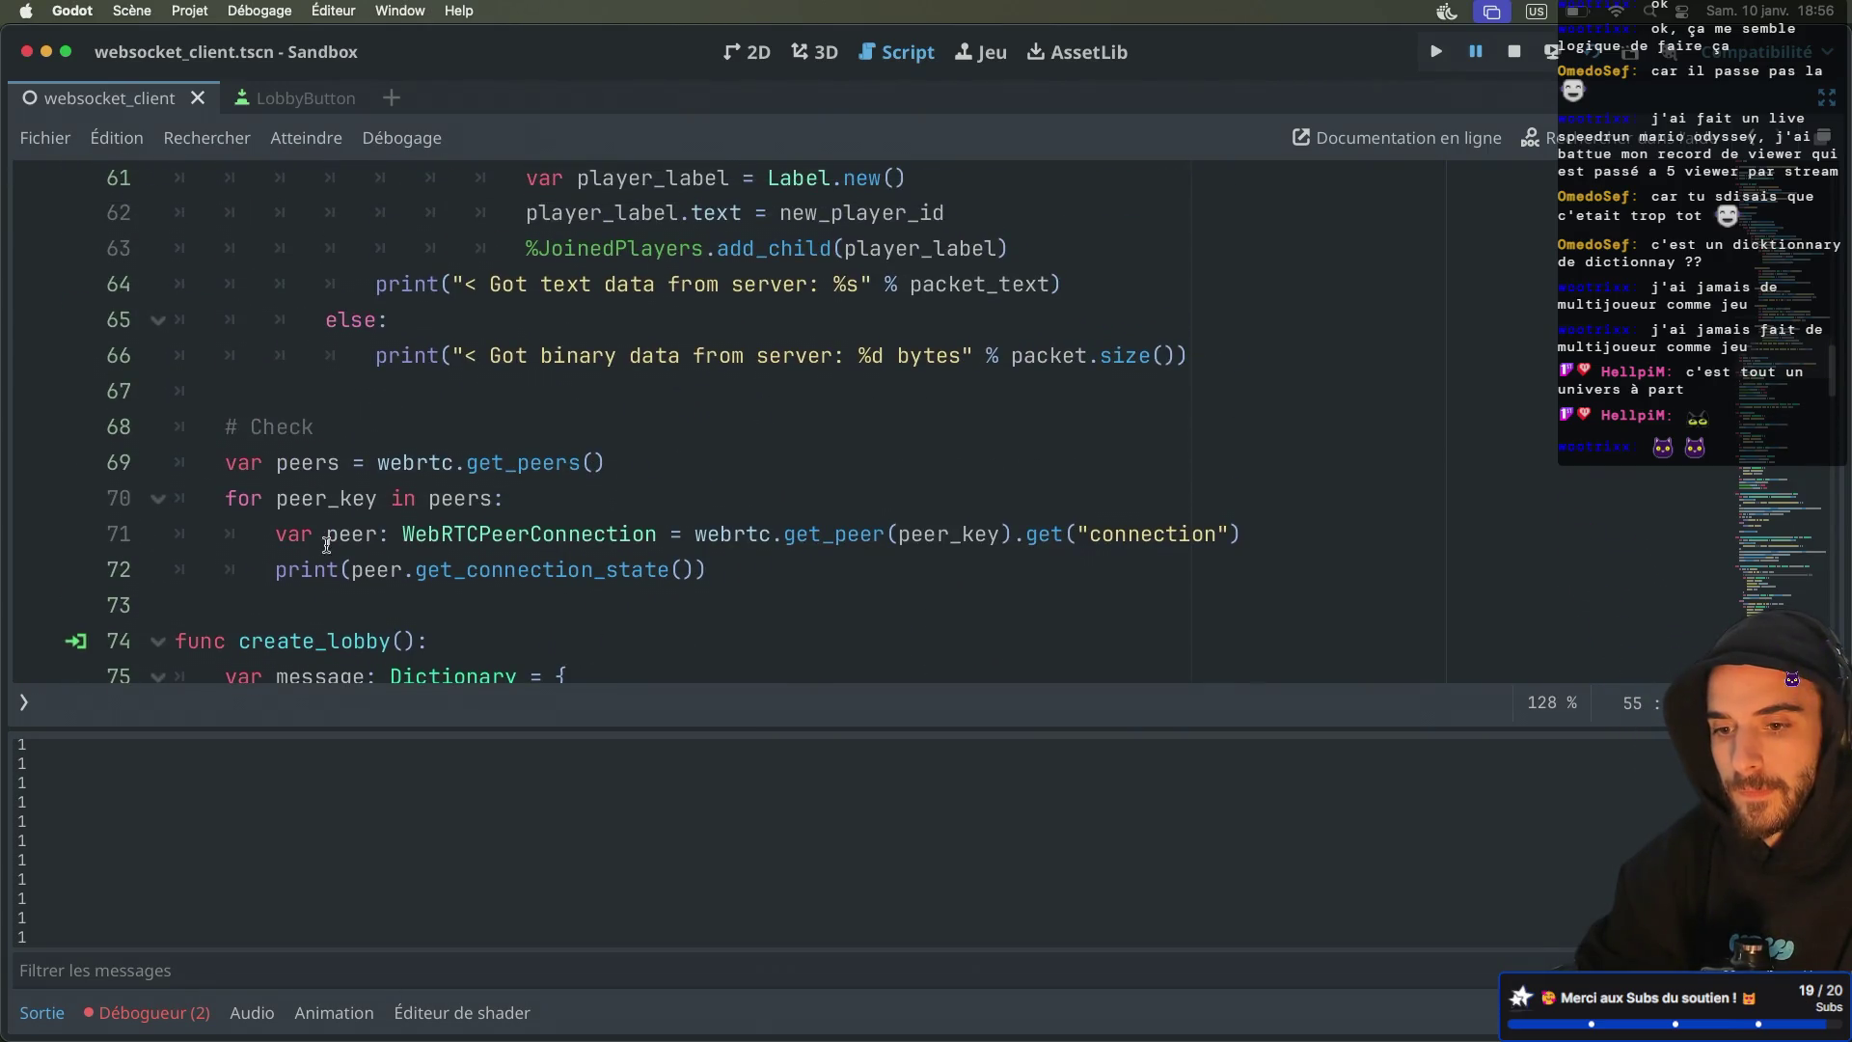
left_click(279, 570)
type("#")
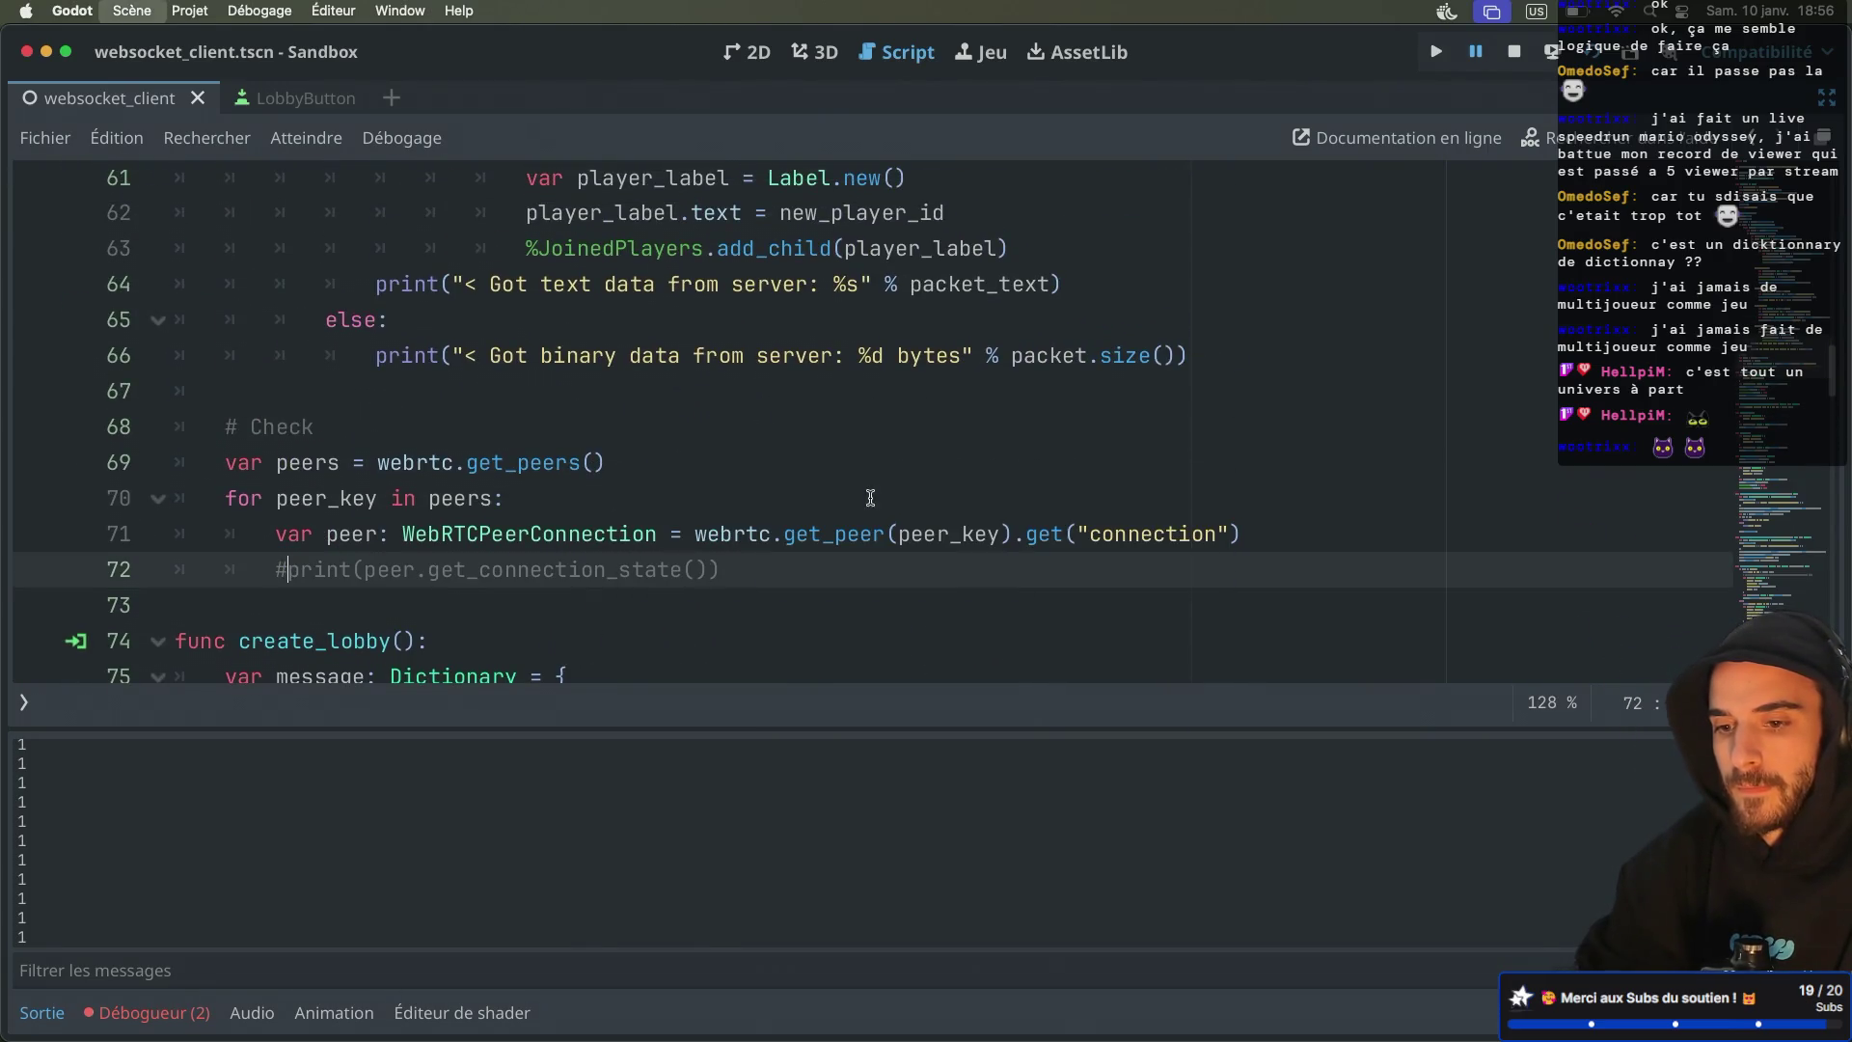
Run two game instances, create a lobby in one and join it from the other
left_click(1586, 55)
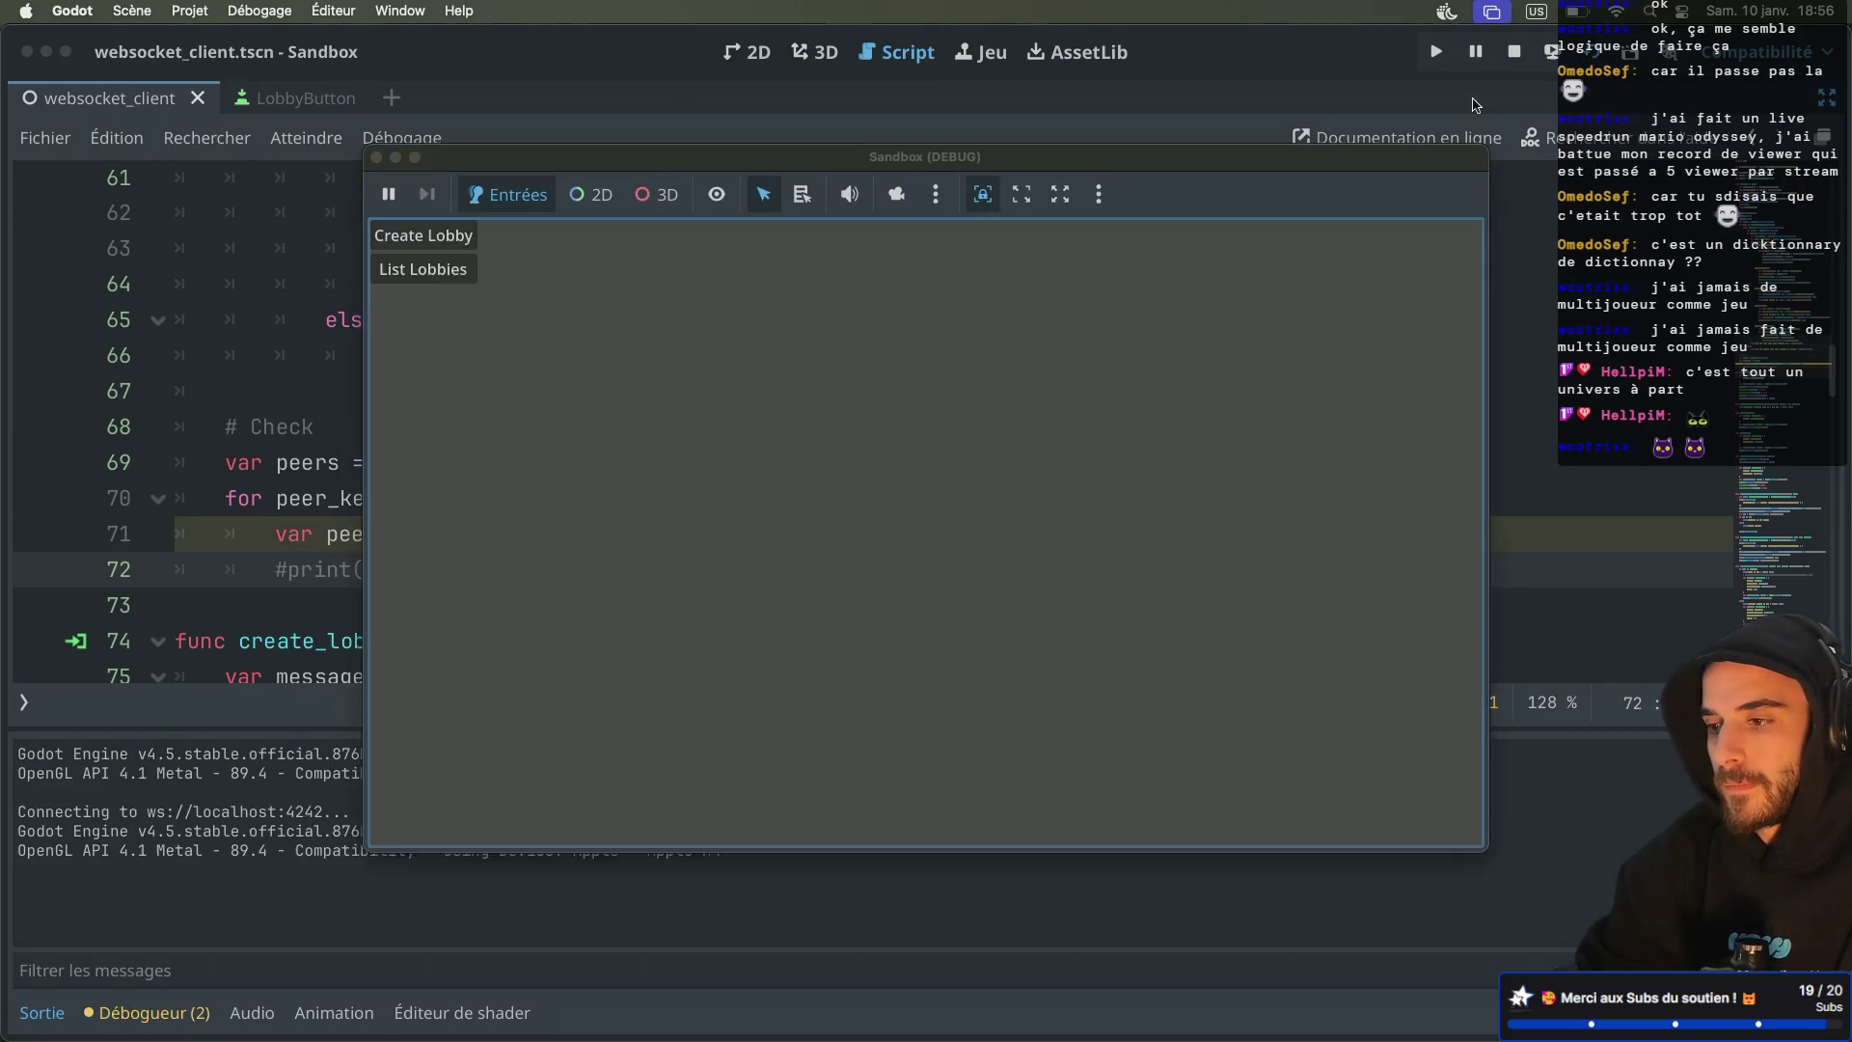
left_click_drag(1032, 303, 1195, 370)
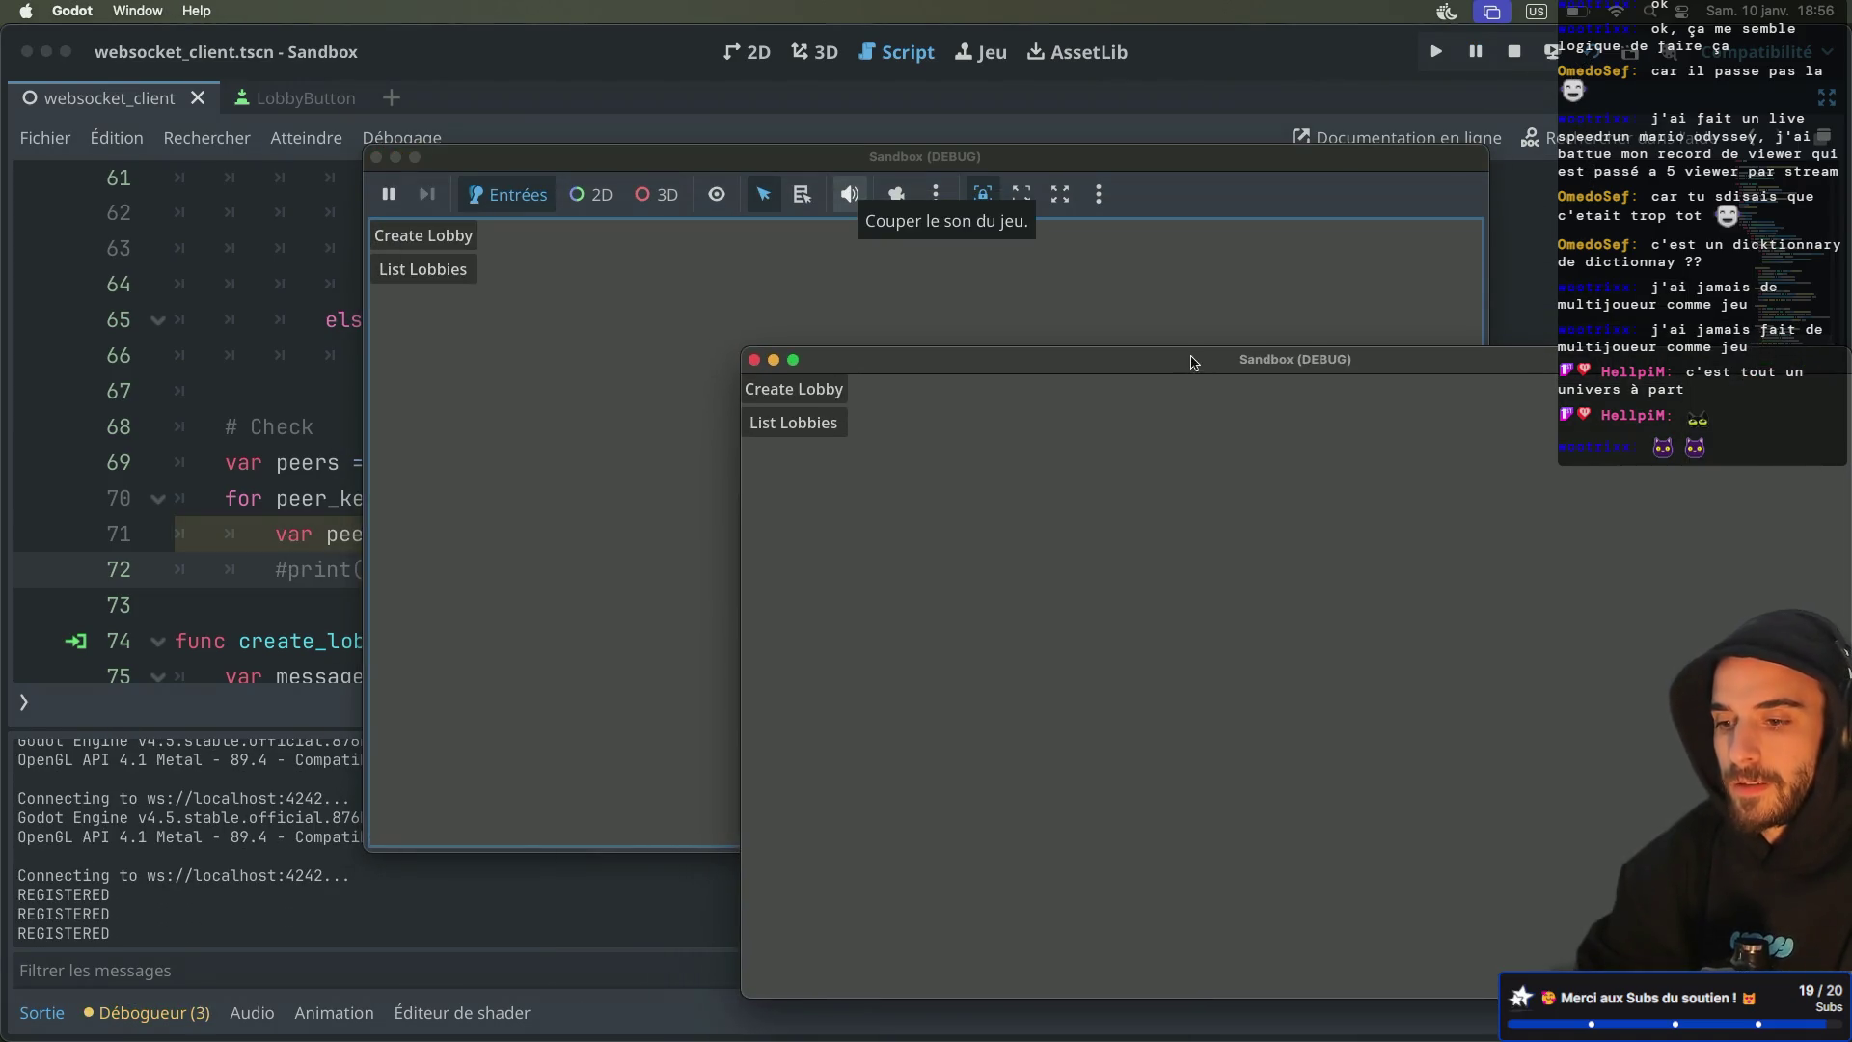
left_click(828, 392)
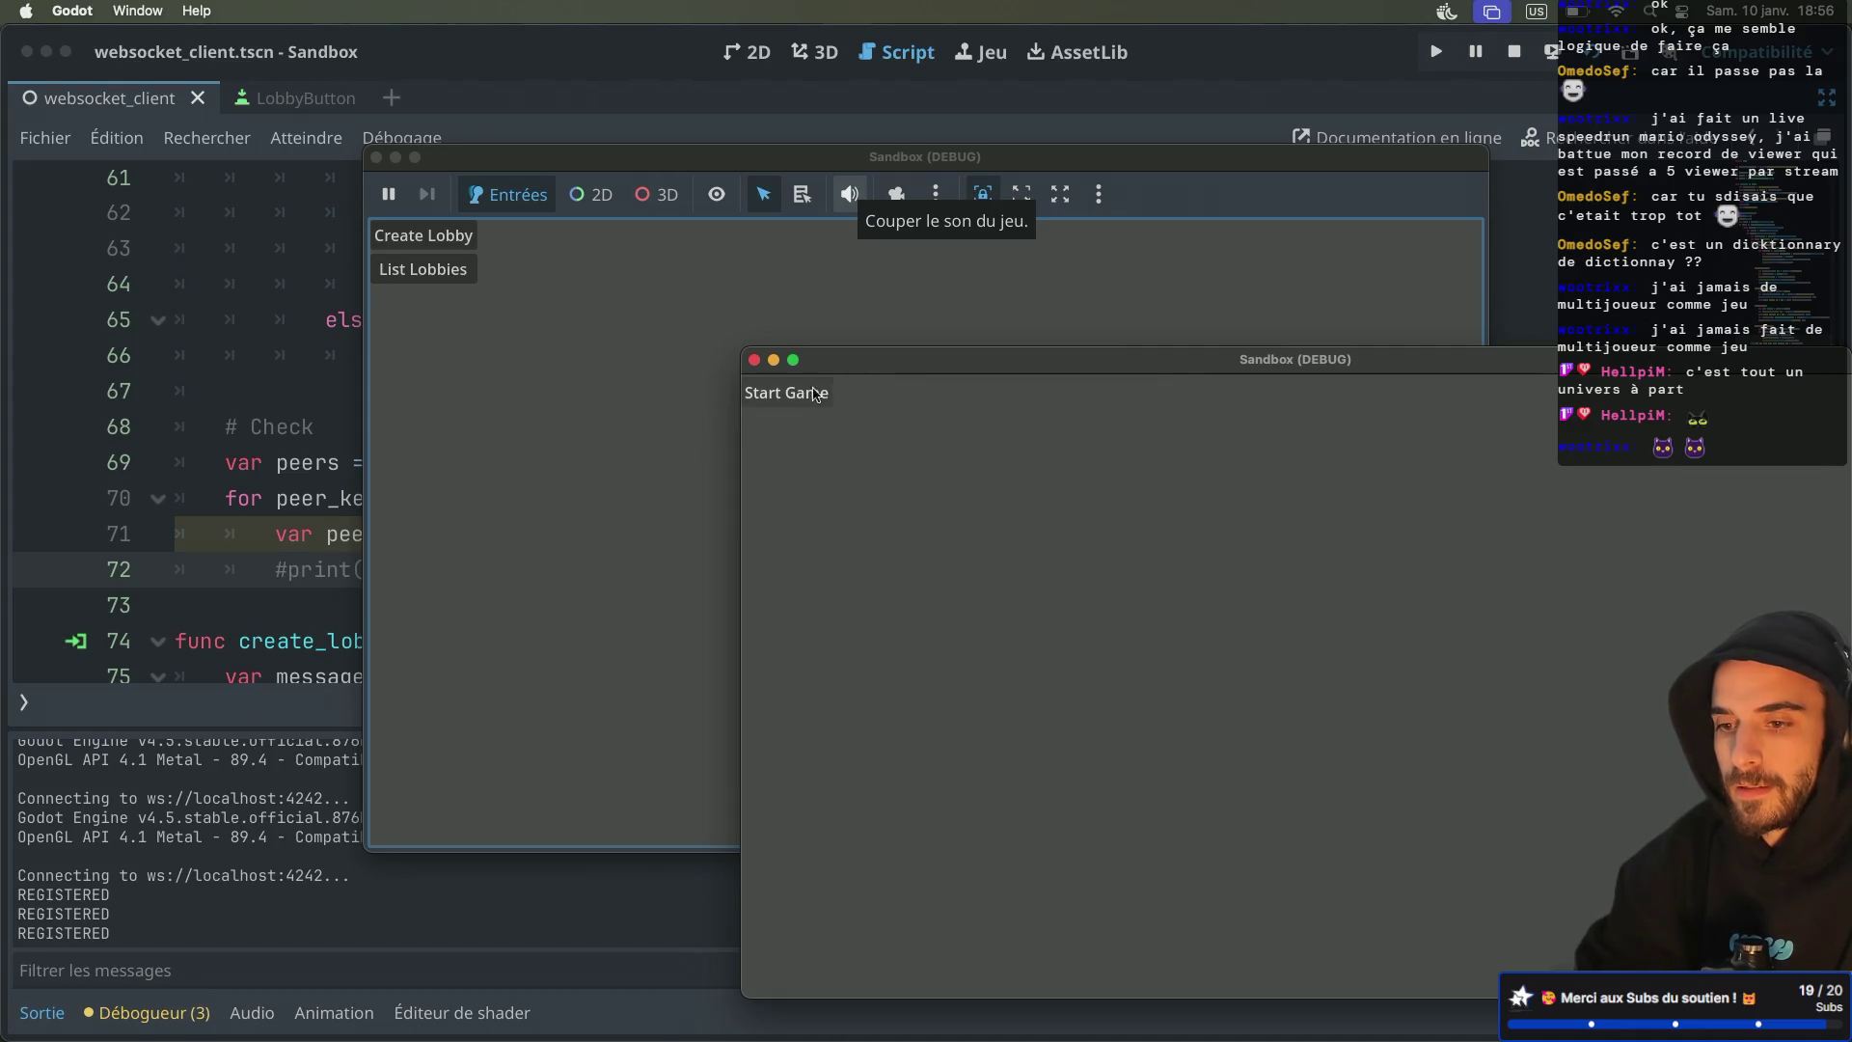
left_click(422, 269)
left_click(433, 337)
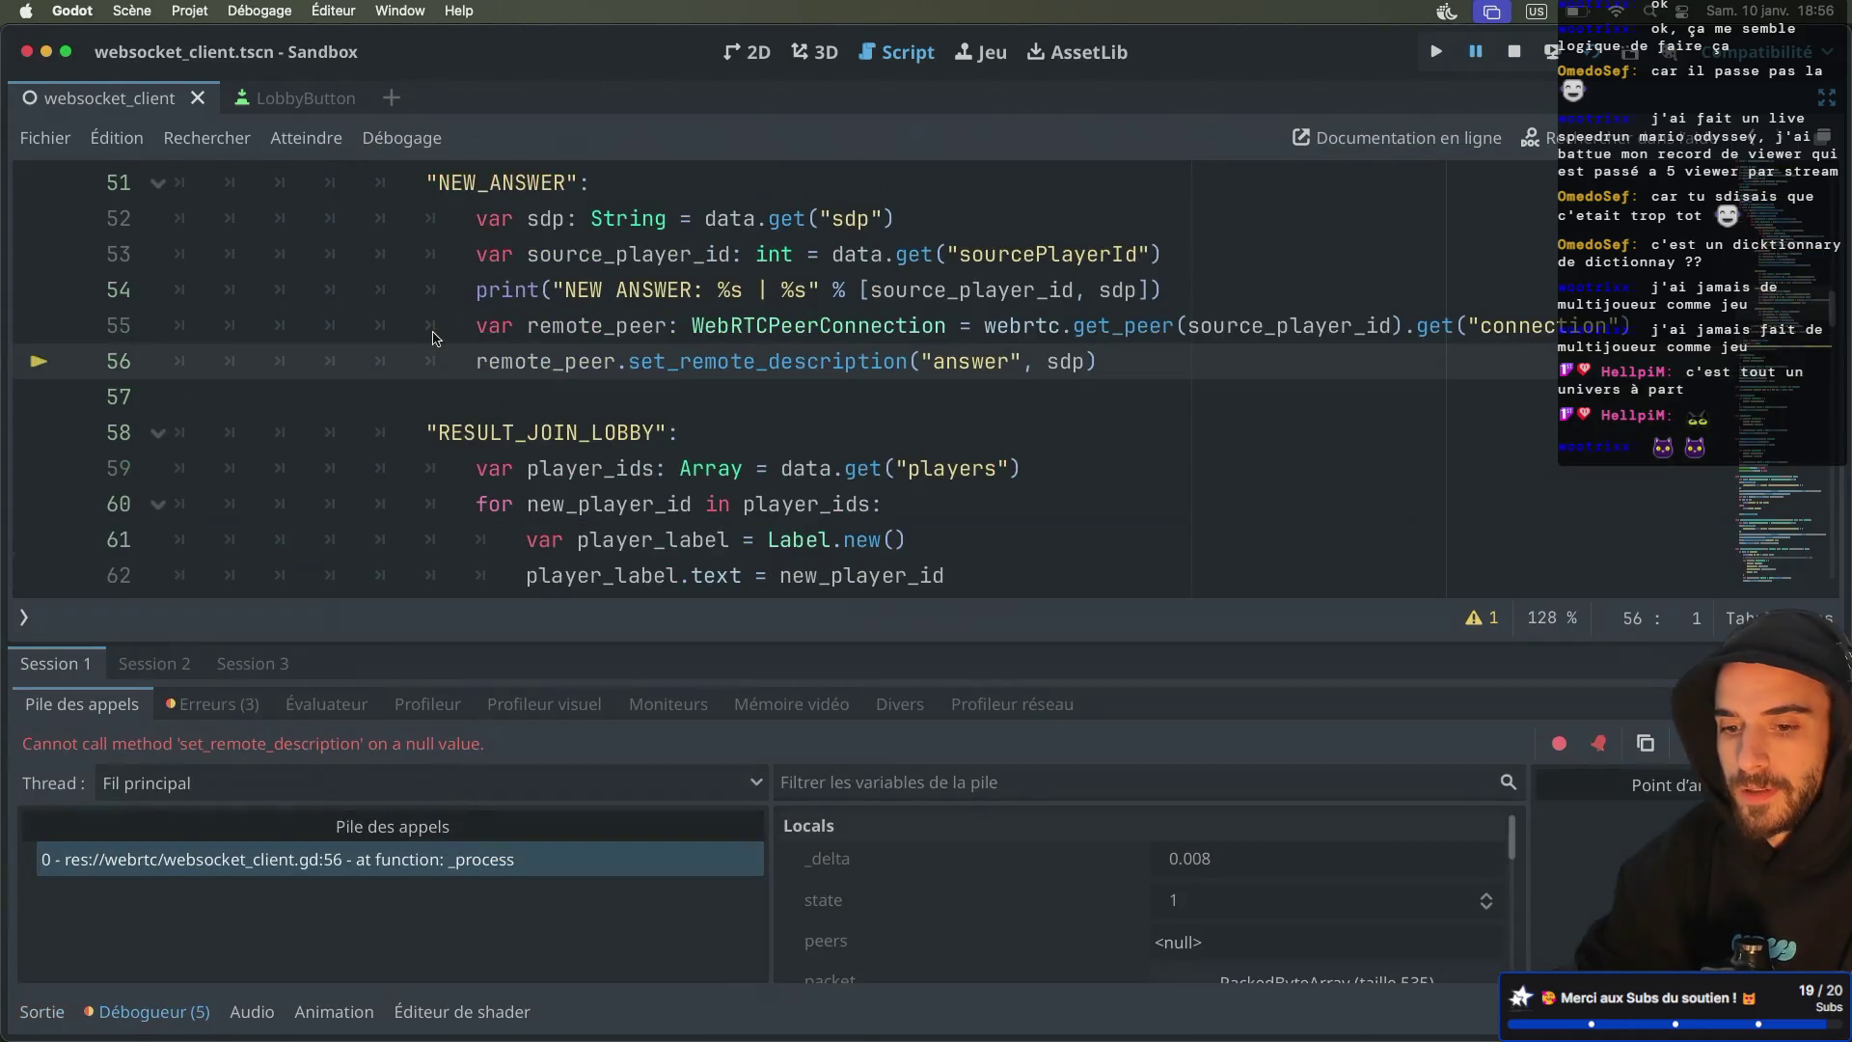
Switch the bottom panel to the Output log and read the printed answer and SDP messages
left_click(44, 1013)
scroll(198, 894, "up", 5)
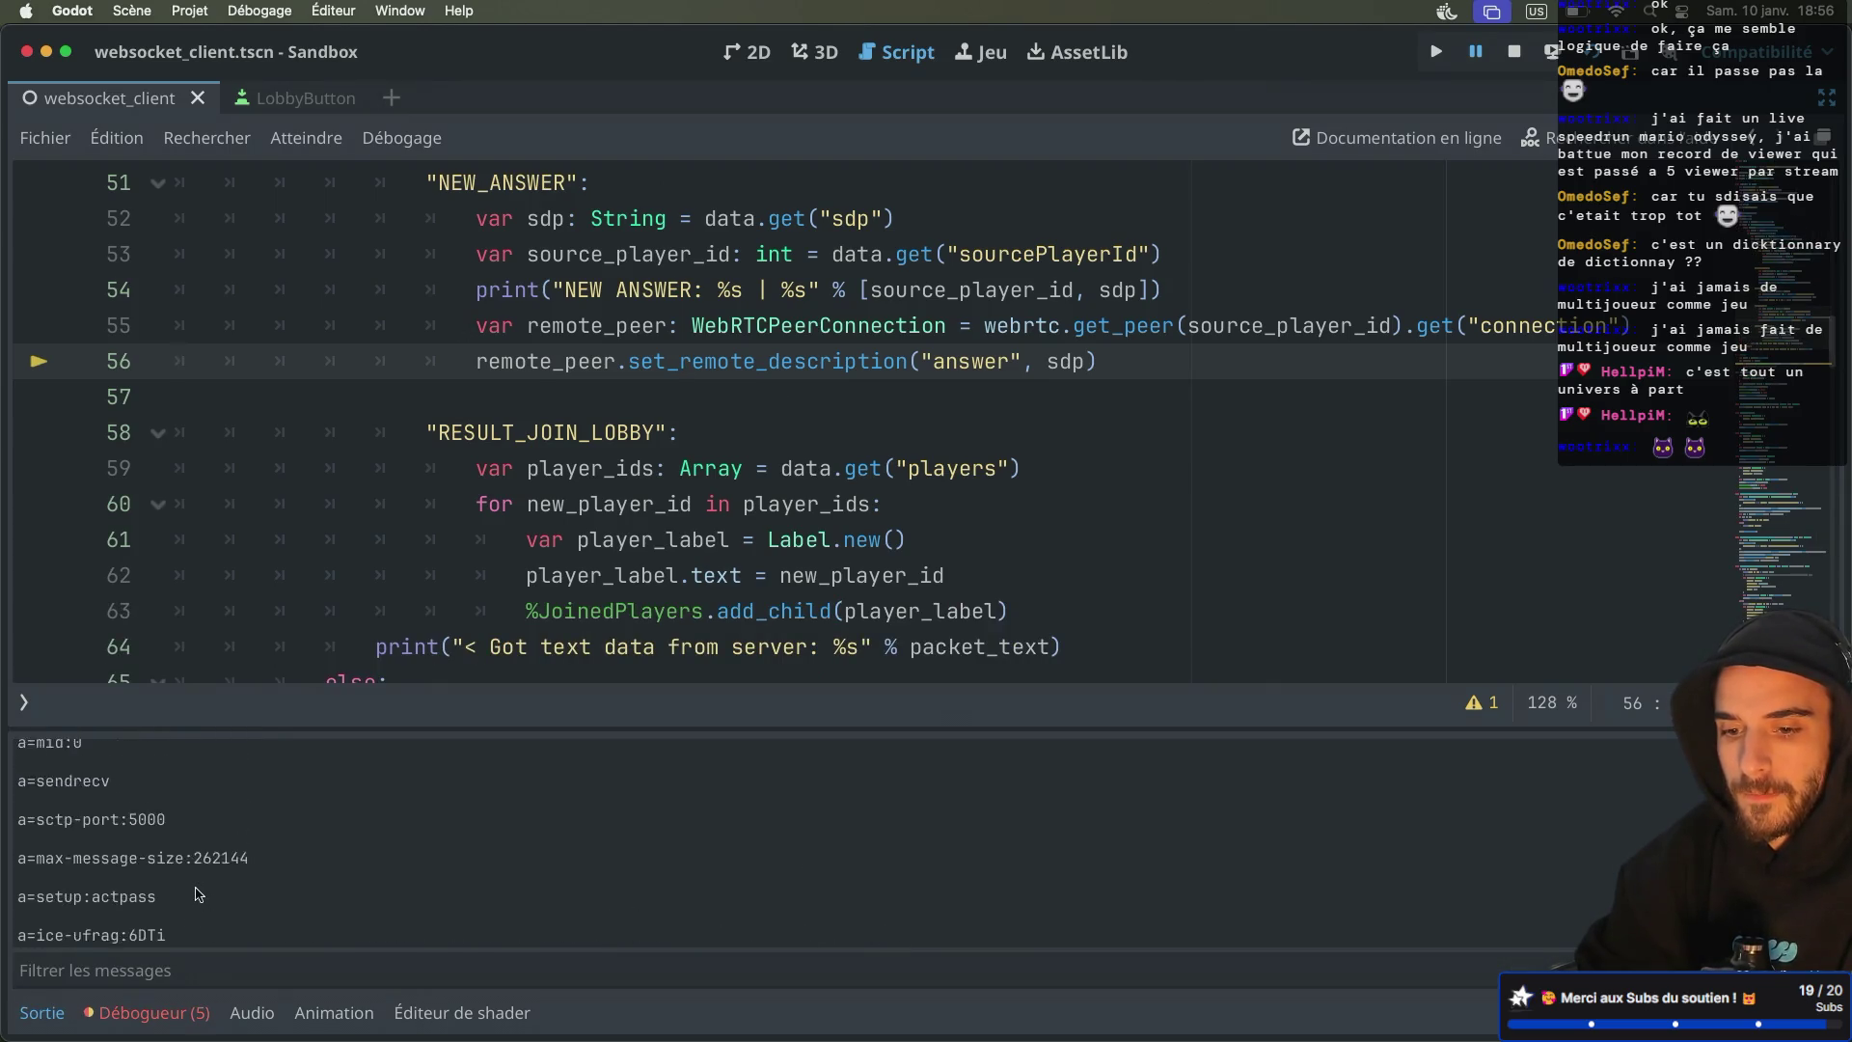
scroll(198, 894, "up", 3)
scroll(197, 895, "down", 5)
scroll(197, 894, "up", 4)
scroll(197, 894, "up", 5)
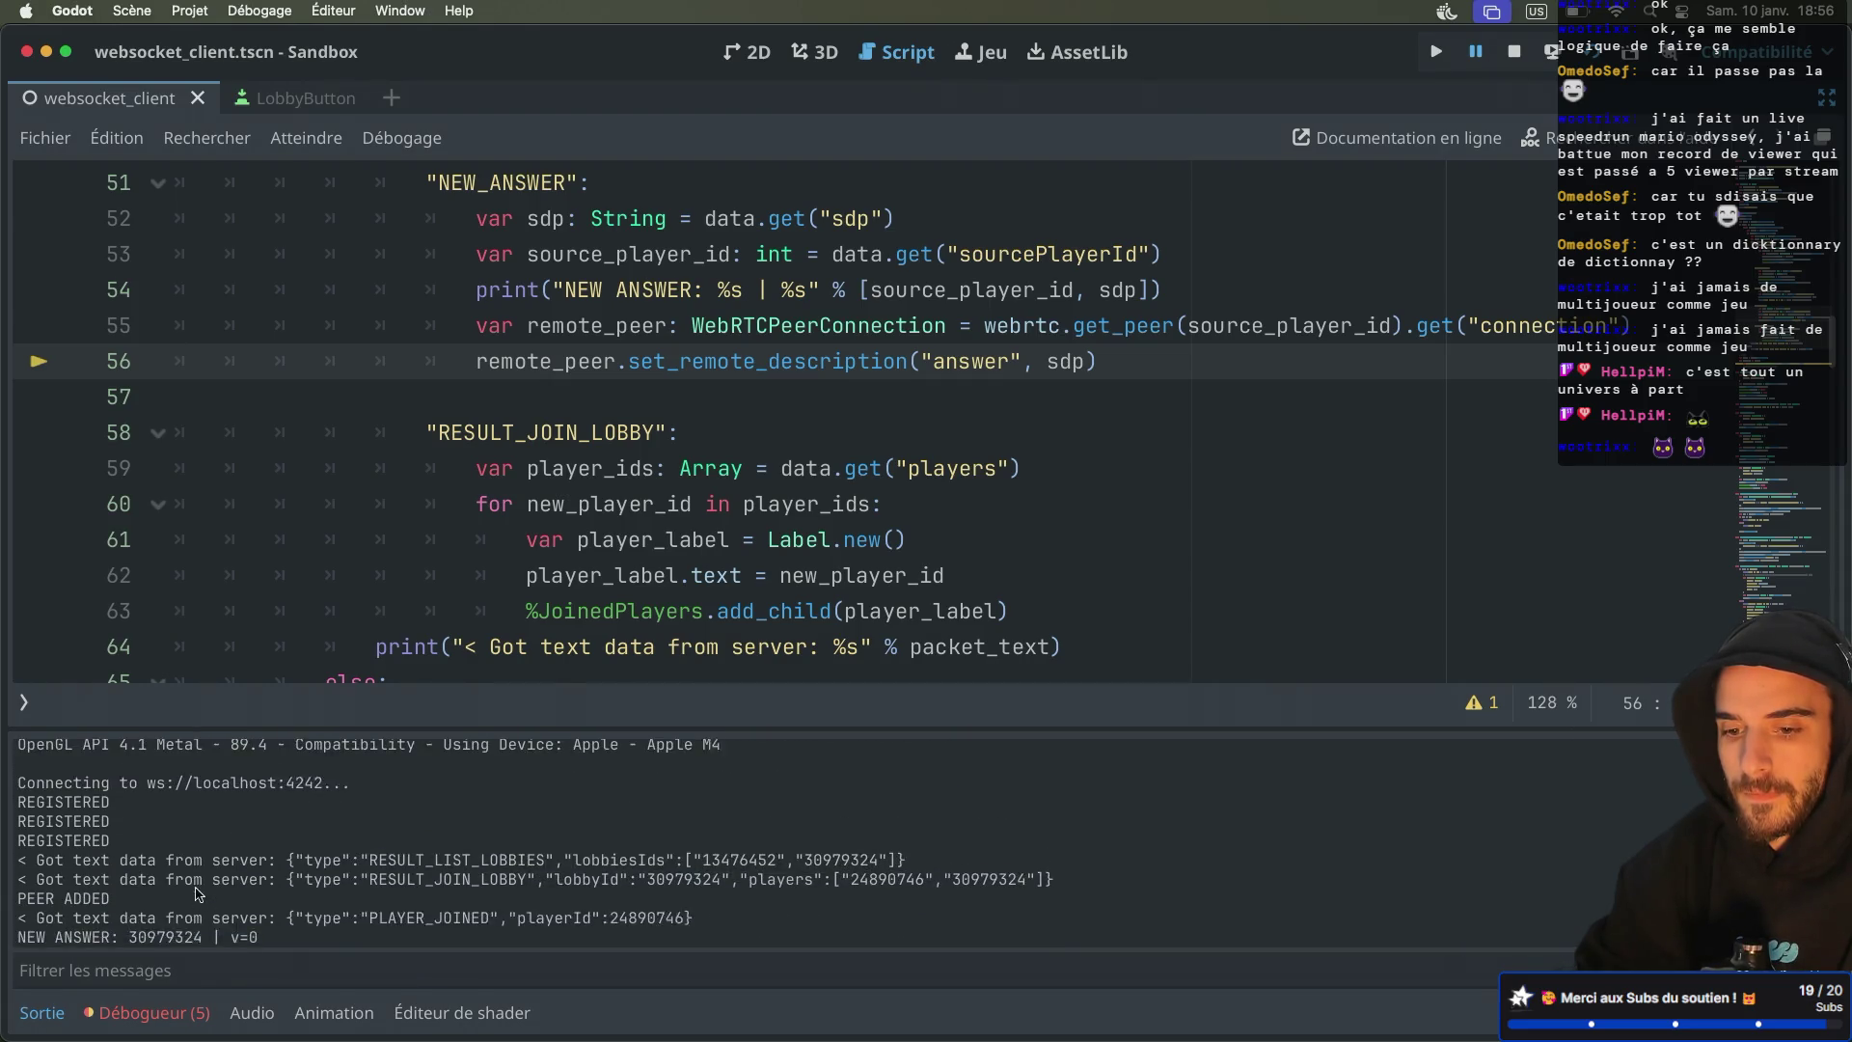
scroll(77, 889, "down", 1)
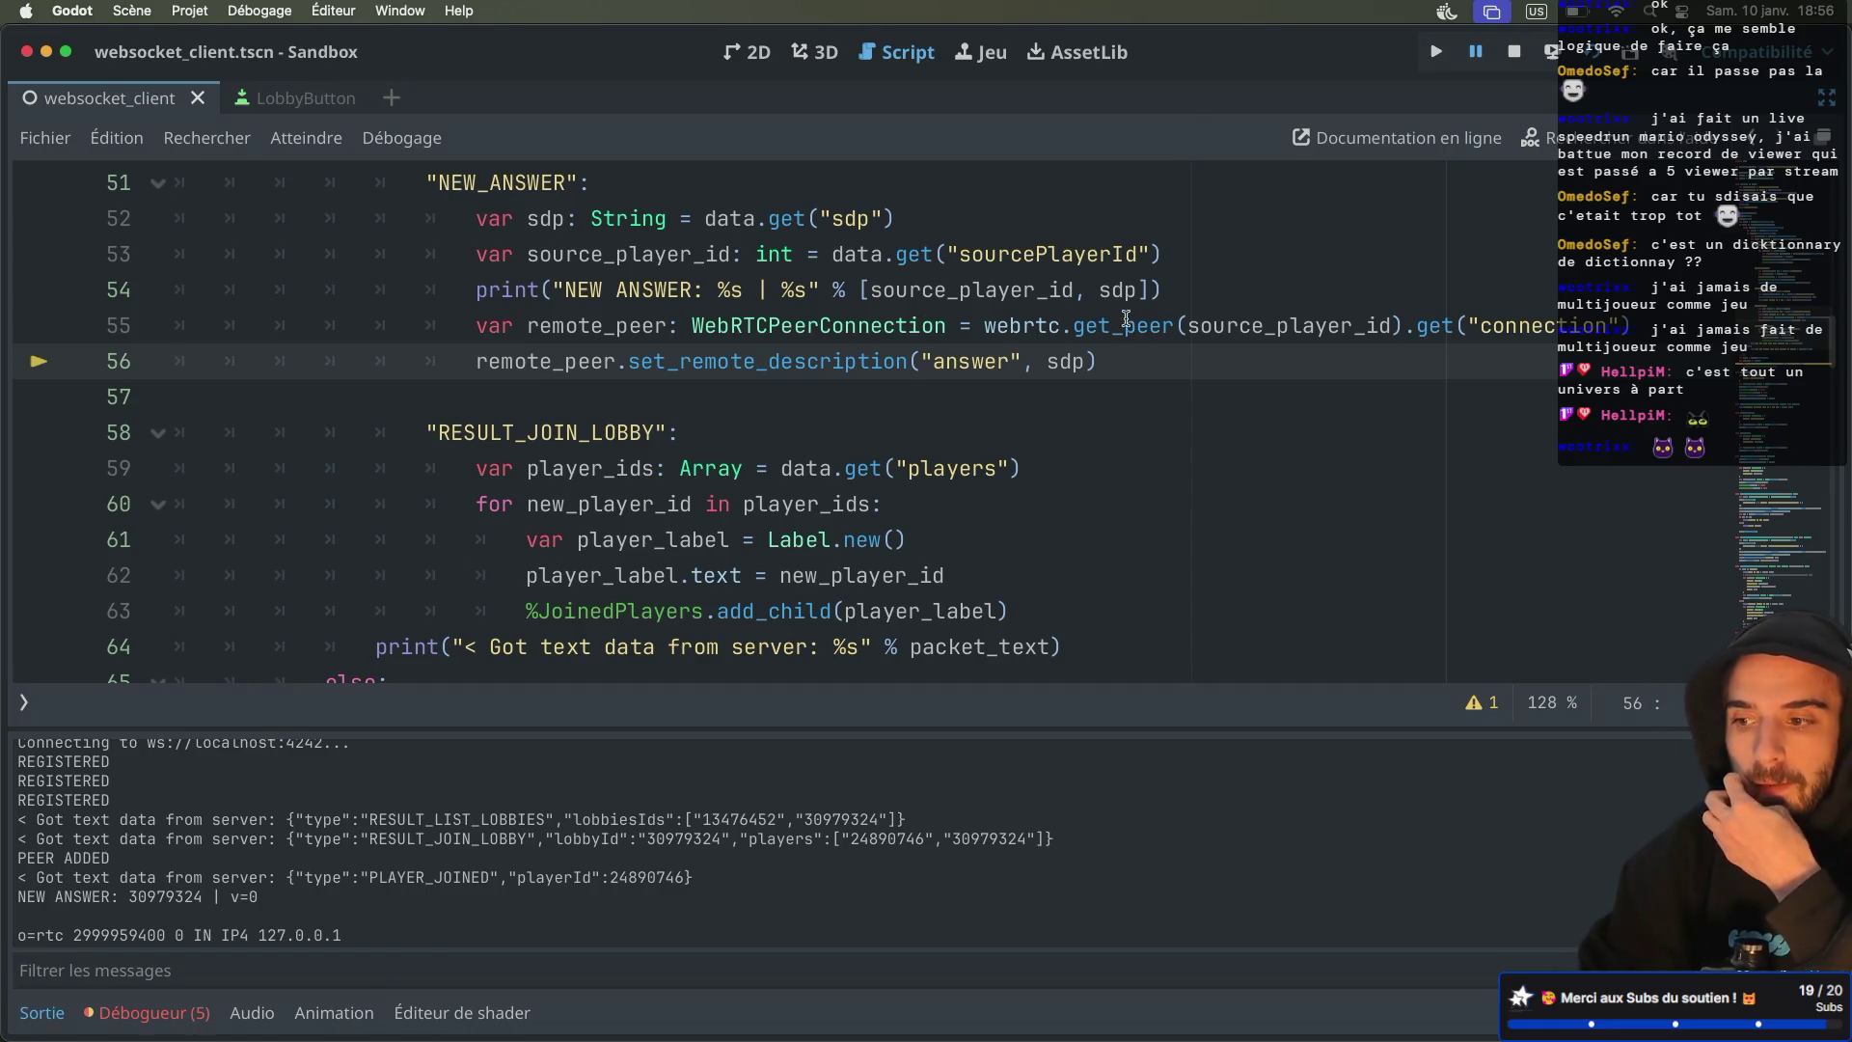
mouse_move(1102, 322)
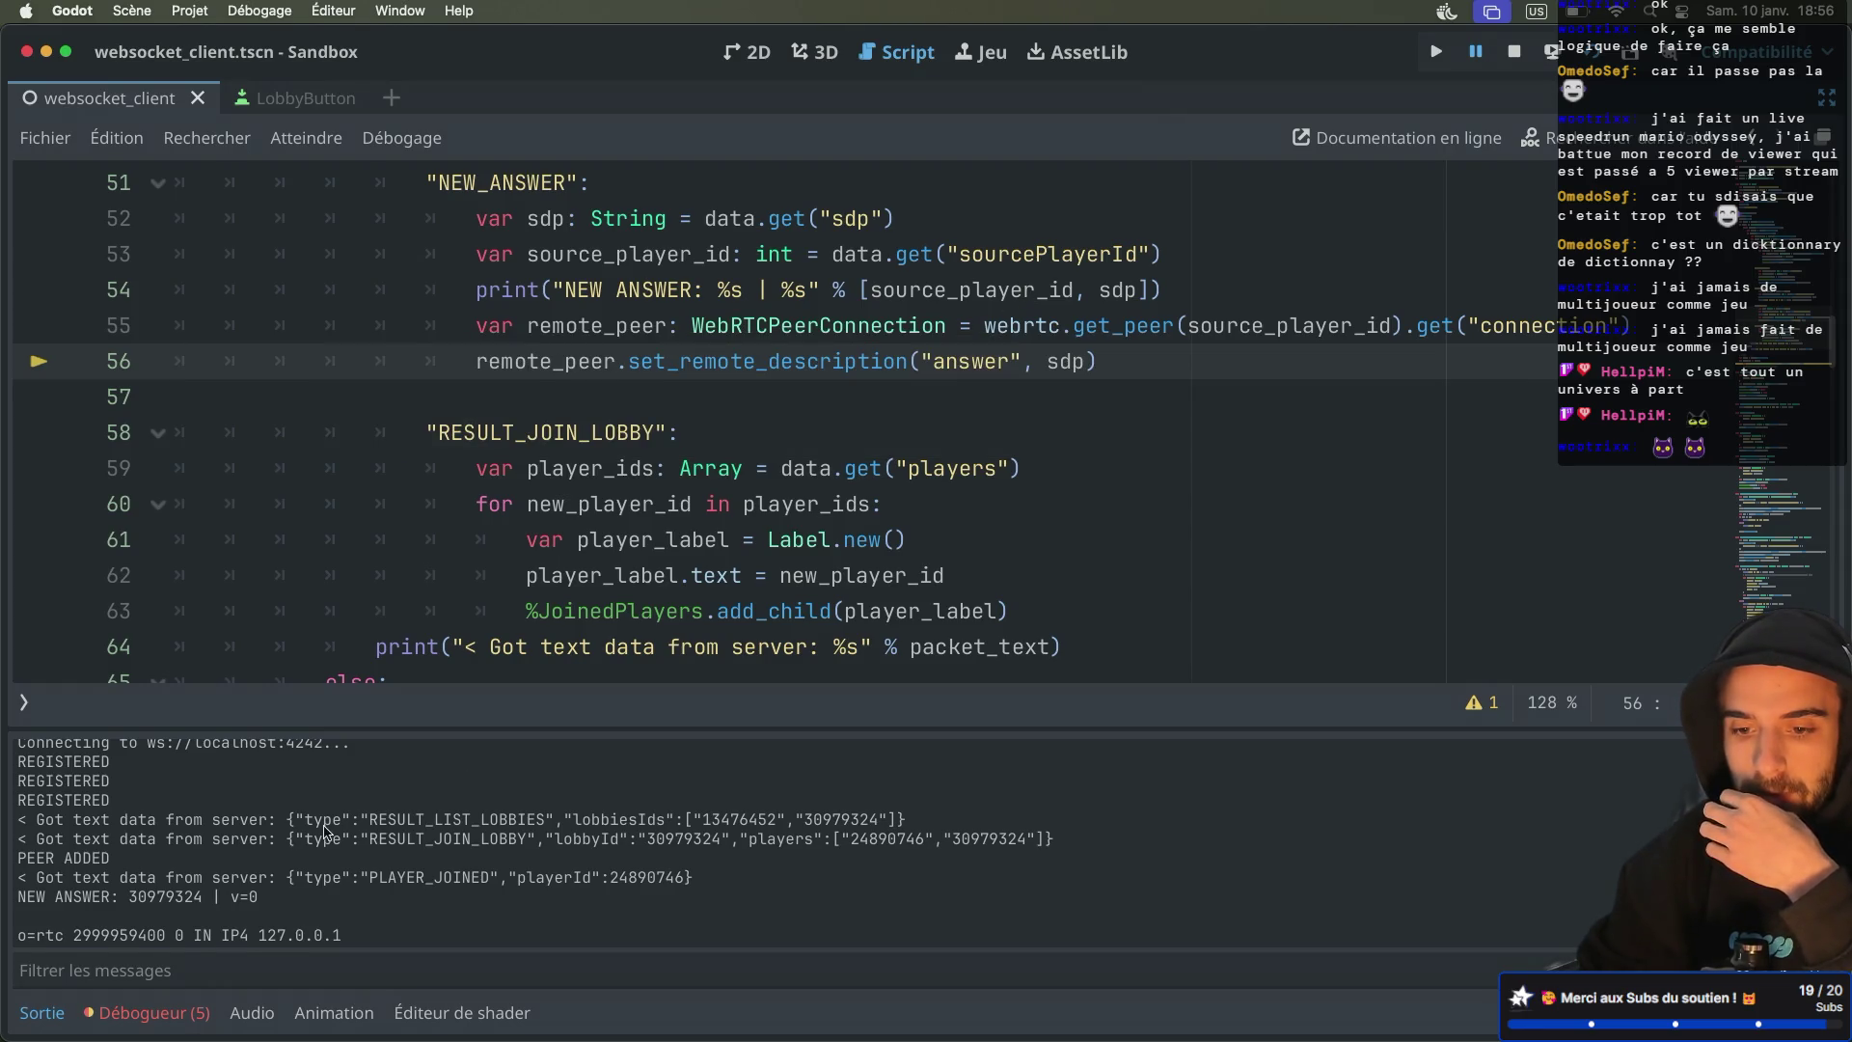
Scroll to create_webrtc_connection_between_player and place the caret right after PEER ADDED
scroll(325, 832, "down", 1)
scroll(636, 497, "down", 20)
scroll(636, 497, "down", 6)
scroll(636, 497, "up", 3)
scroll(636, 497, "down", 6)
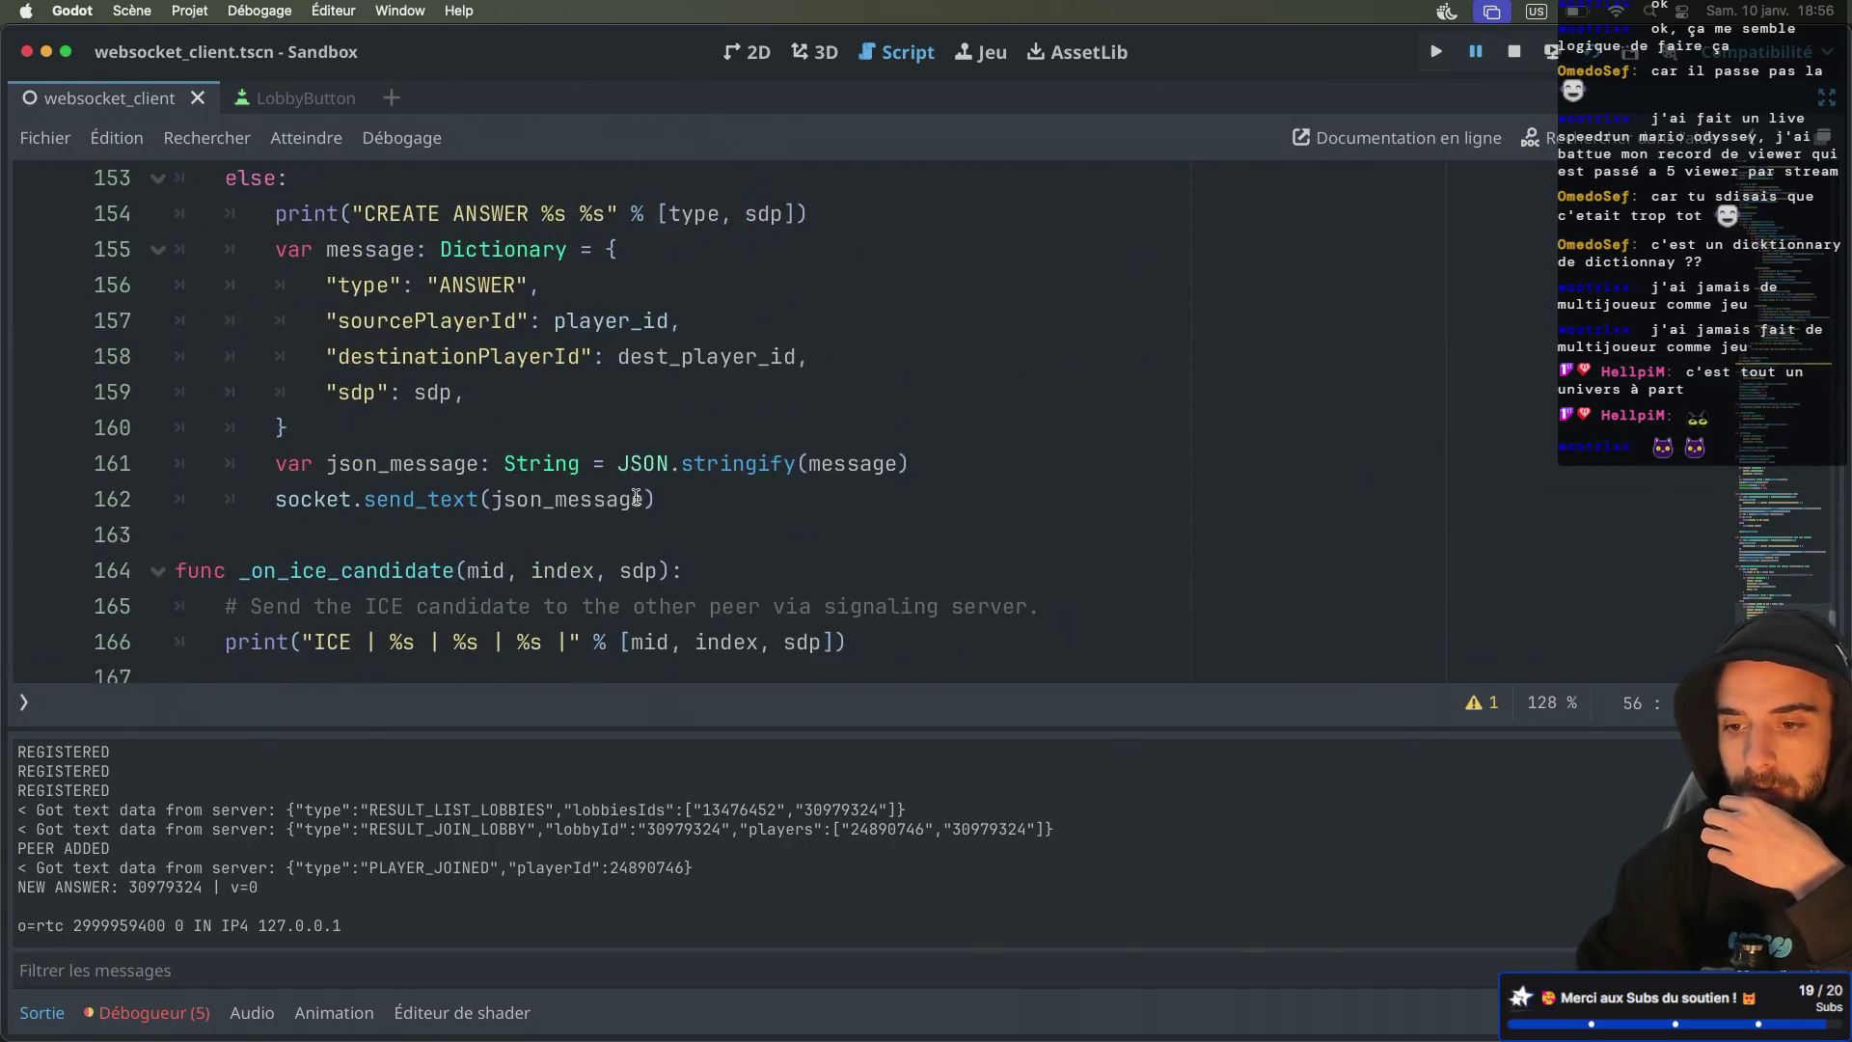
scroll(636, 497, "up", 12)
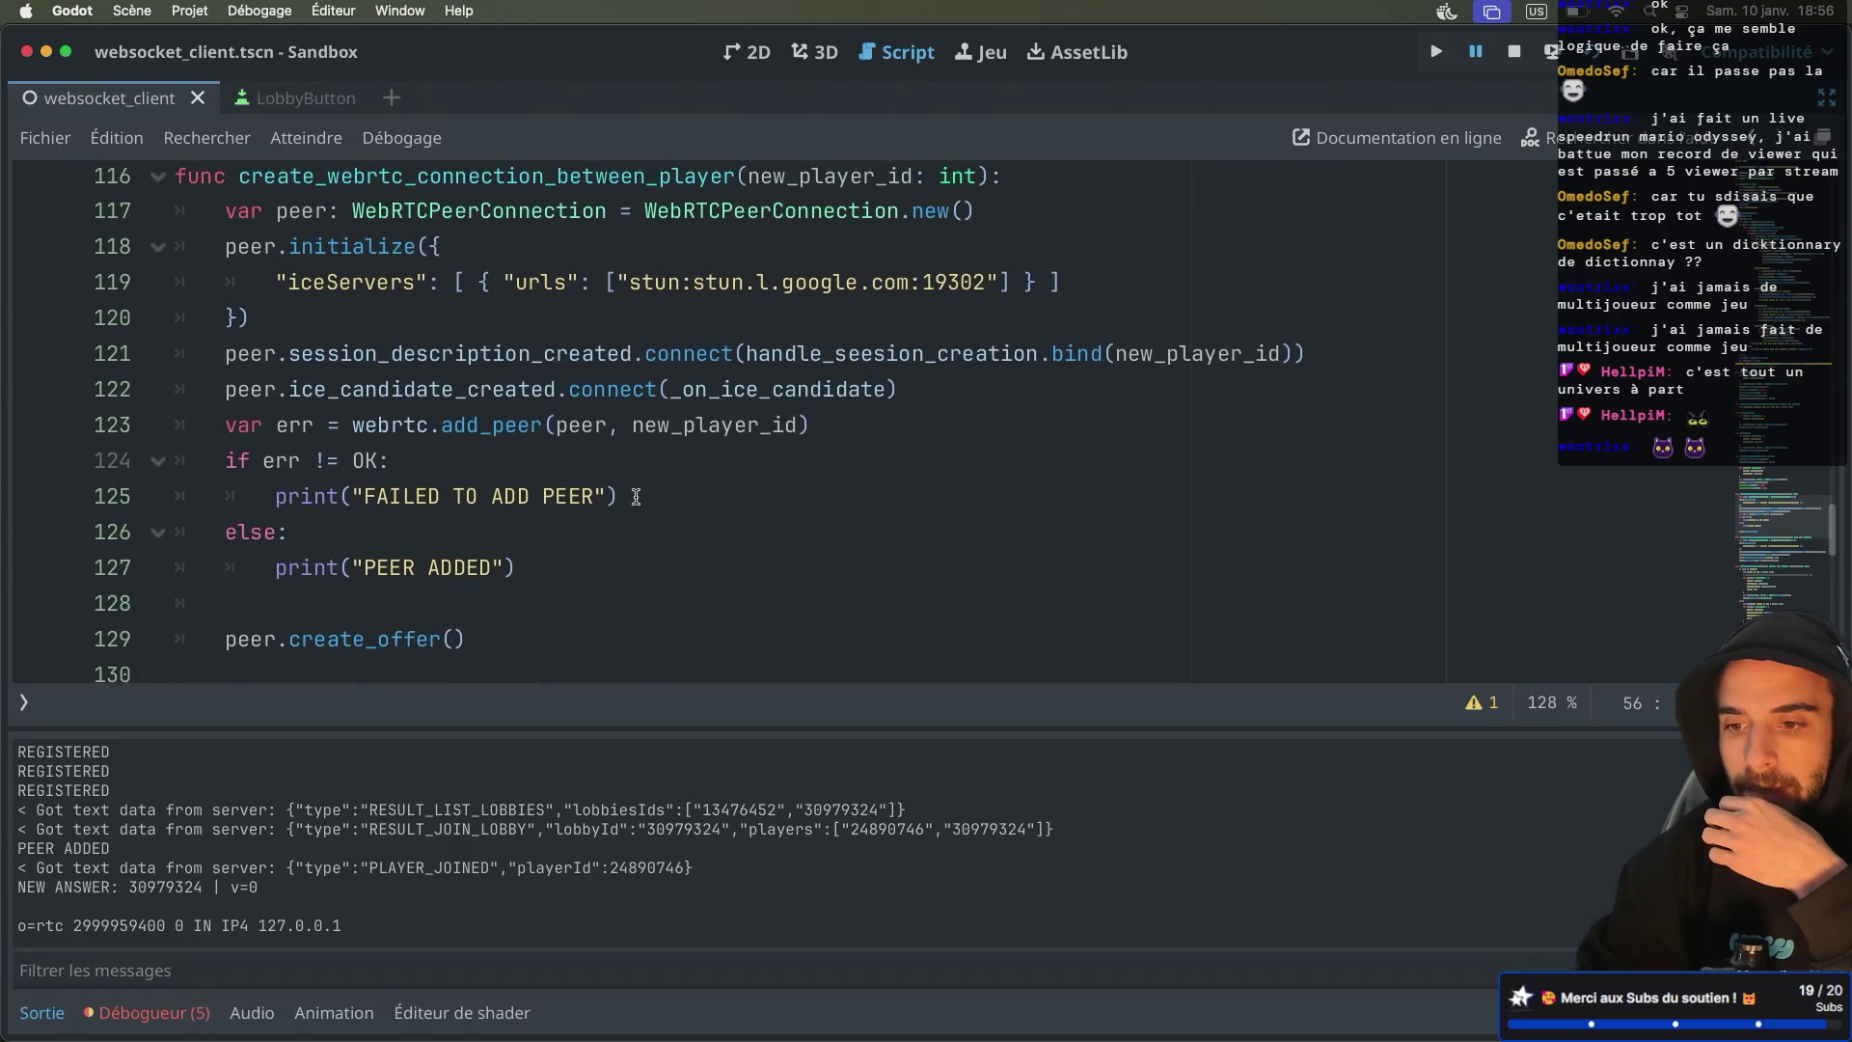
left_click(494, 567)
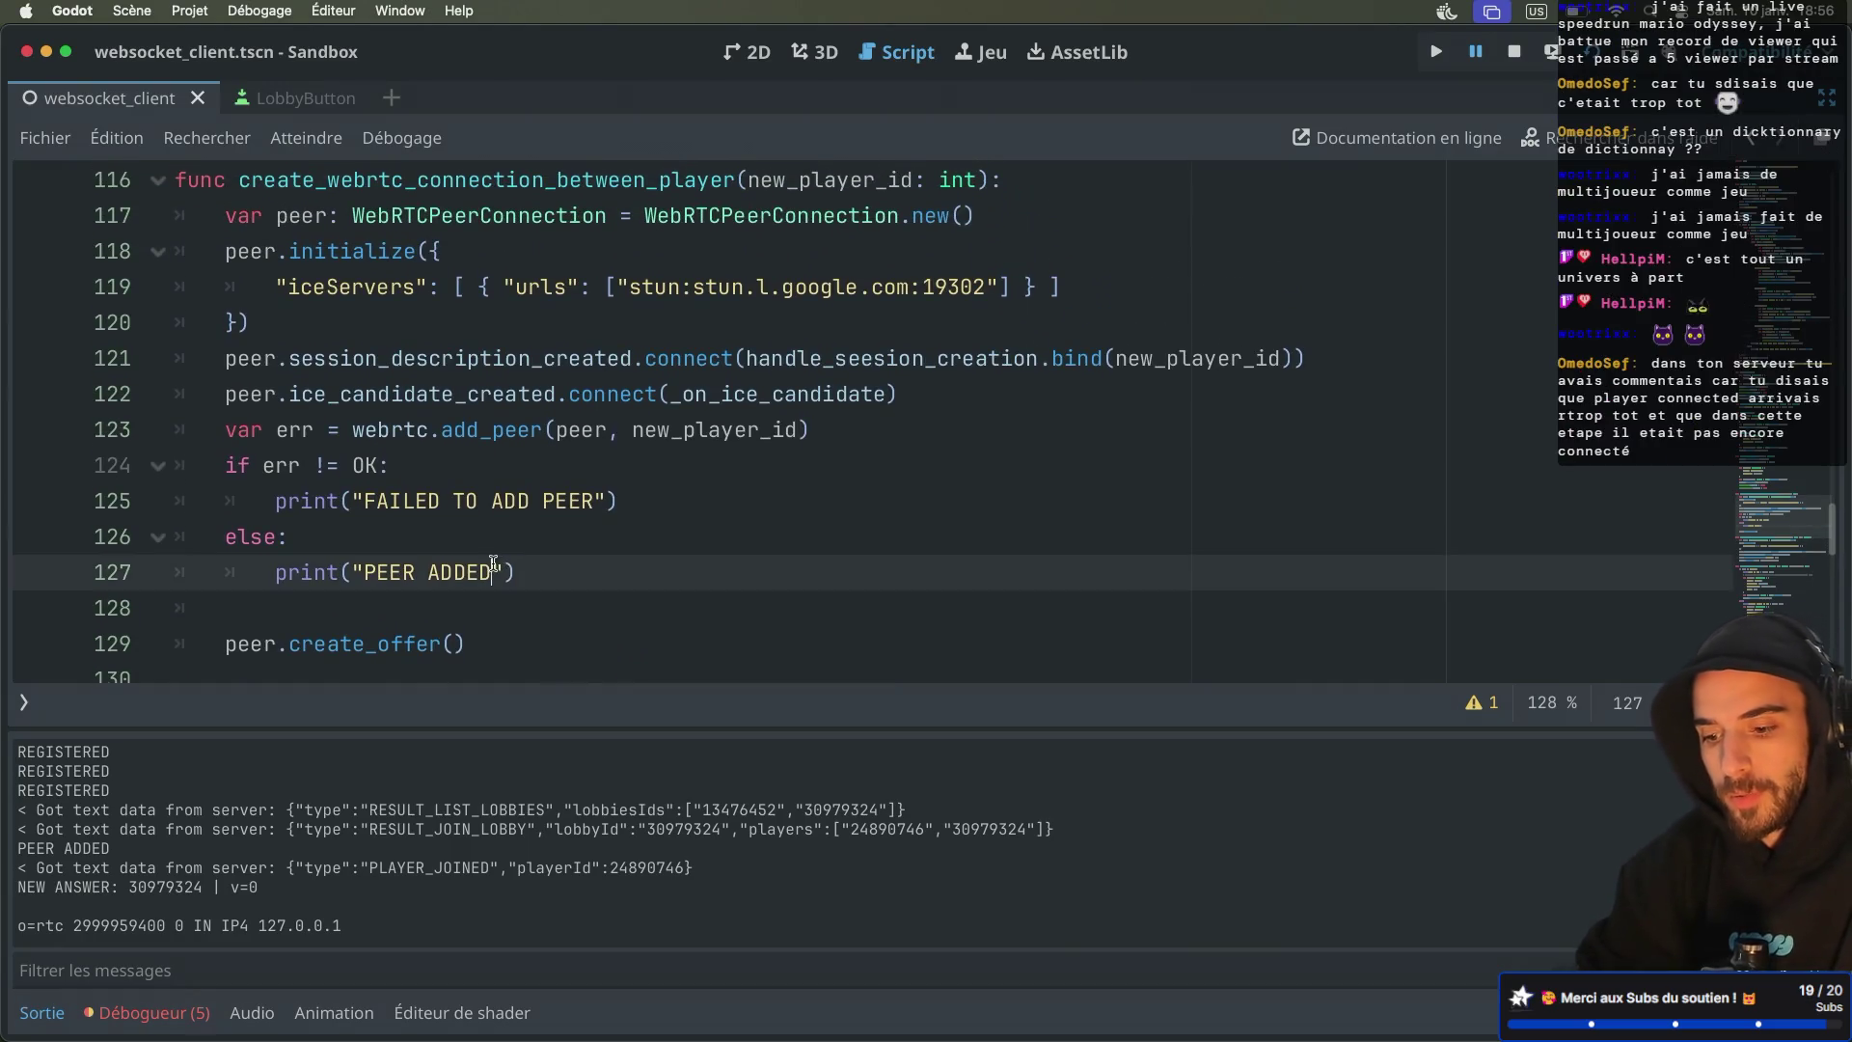
Change the print to print("PEER ADDED %s" % new_player_id)
type("%s\"")
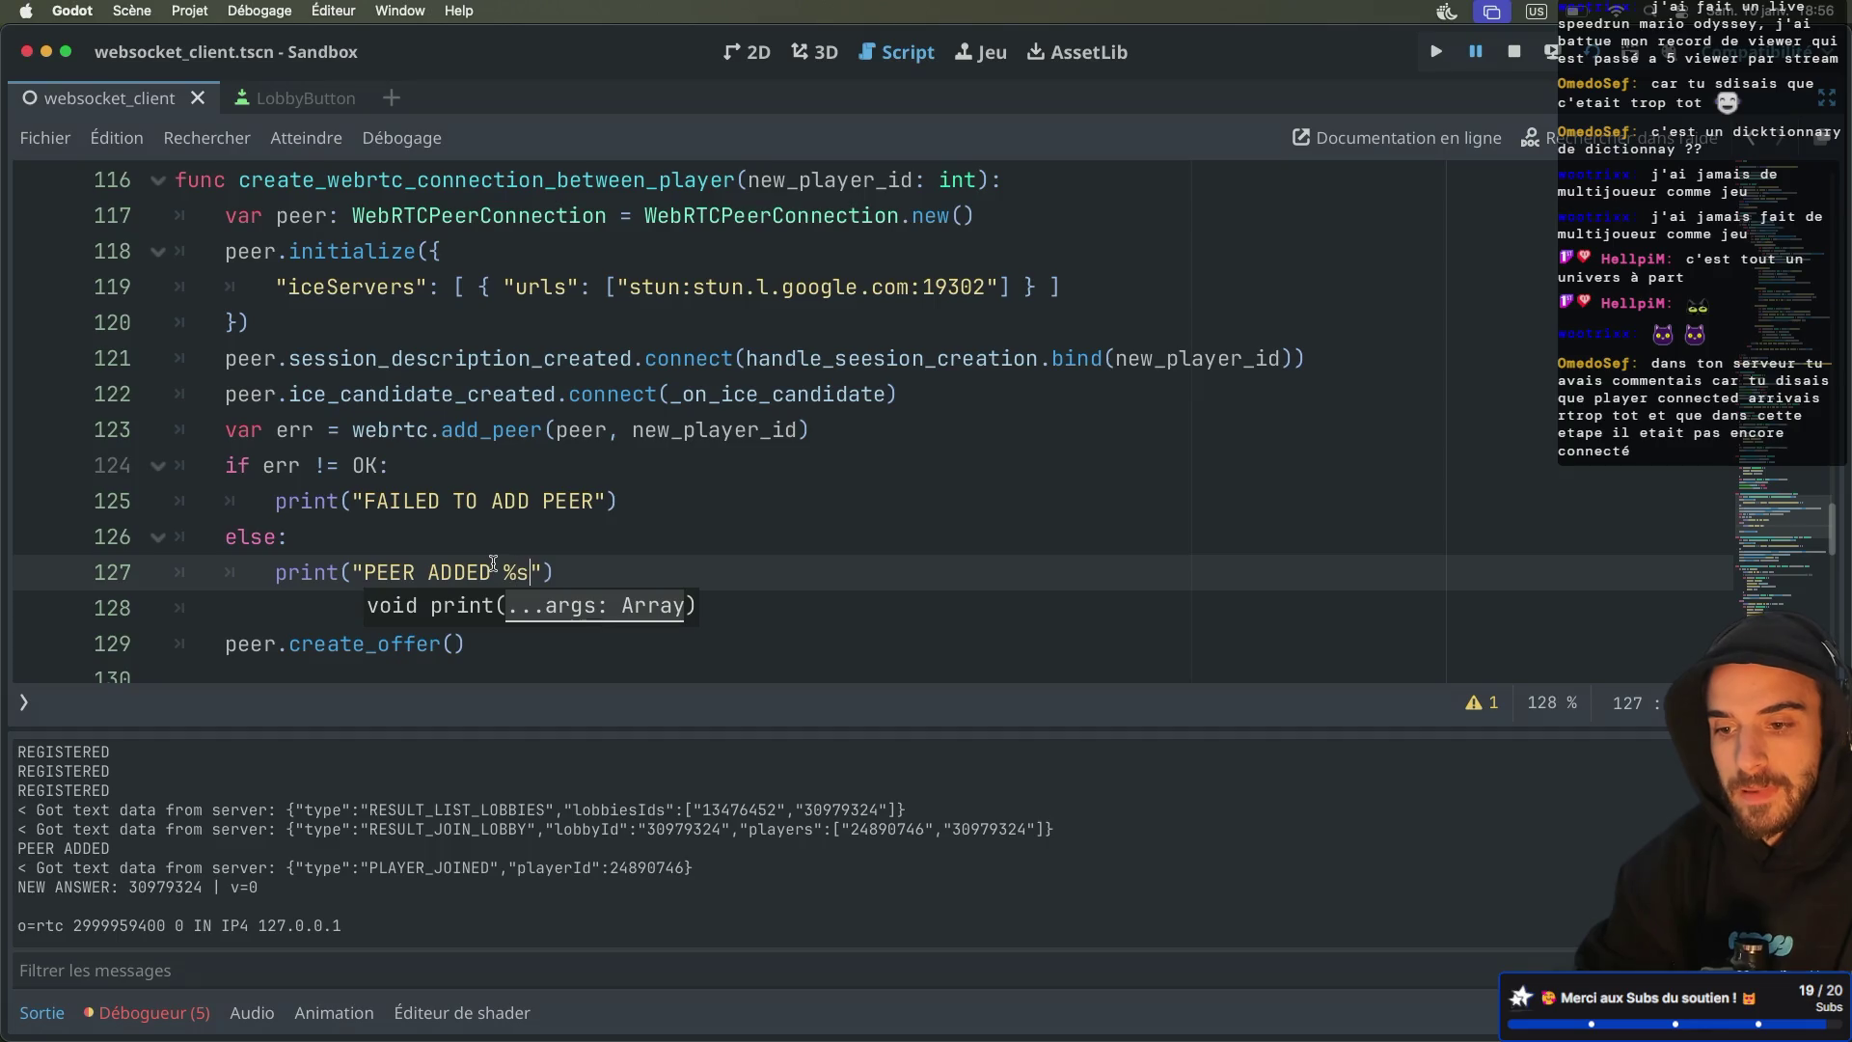
type(" % ")
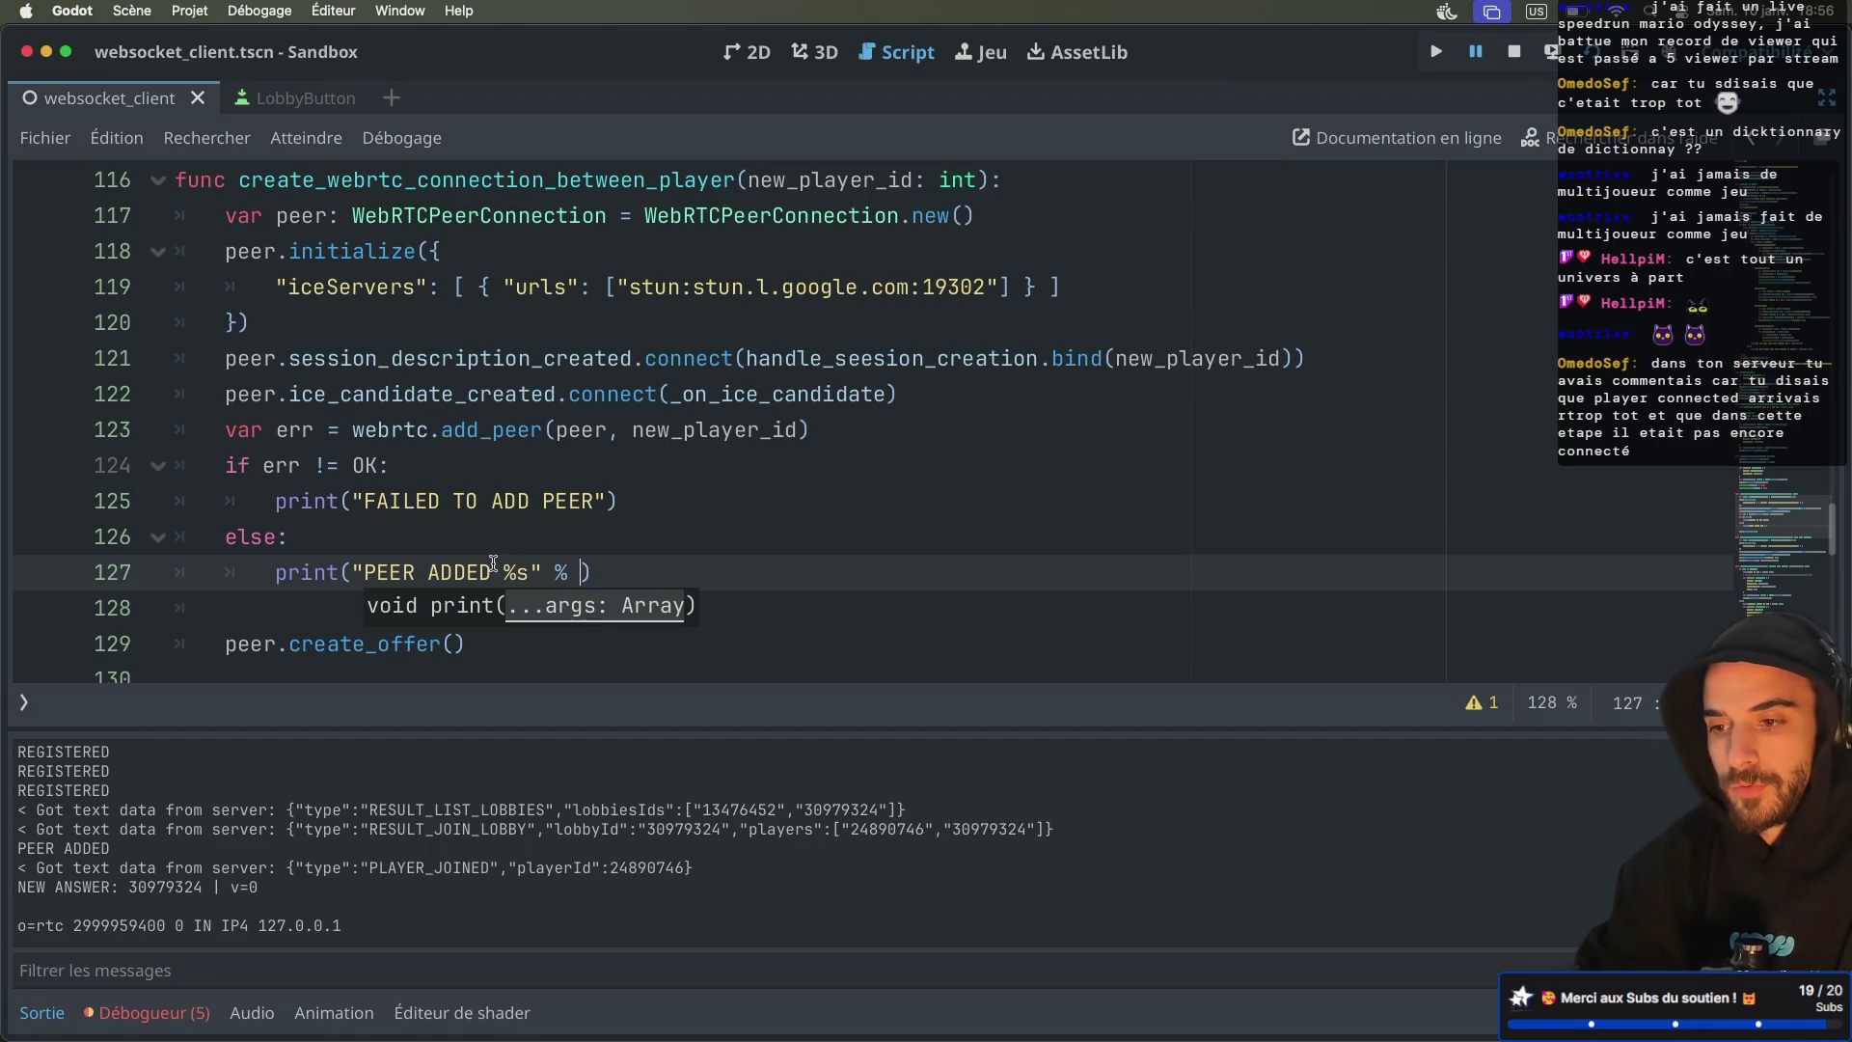
type("new")
key("Return")
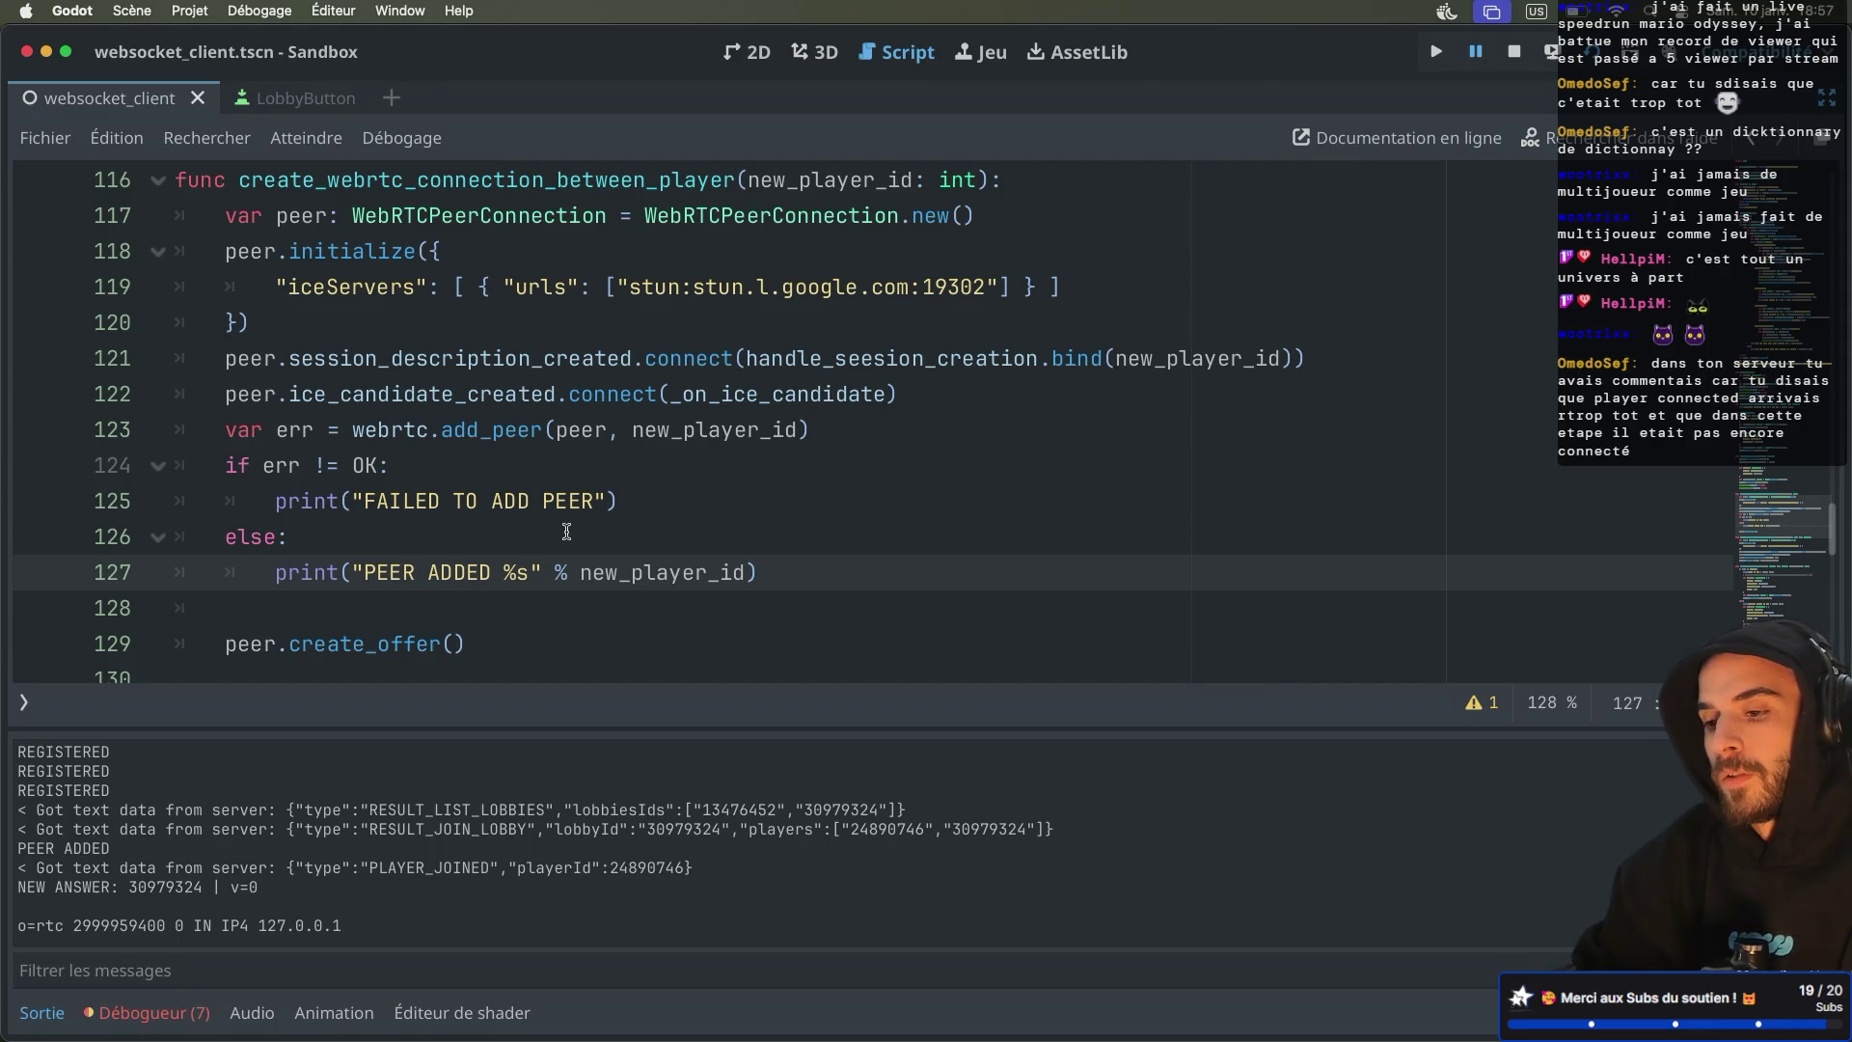
key("ctrl+Right")
key("ctrl+Right")
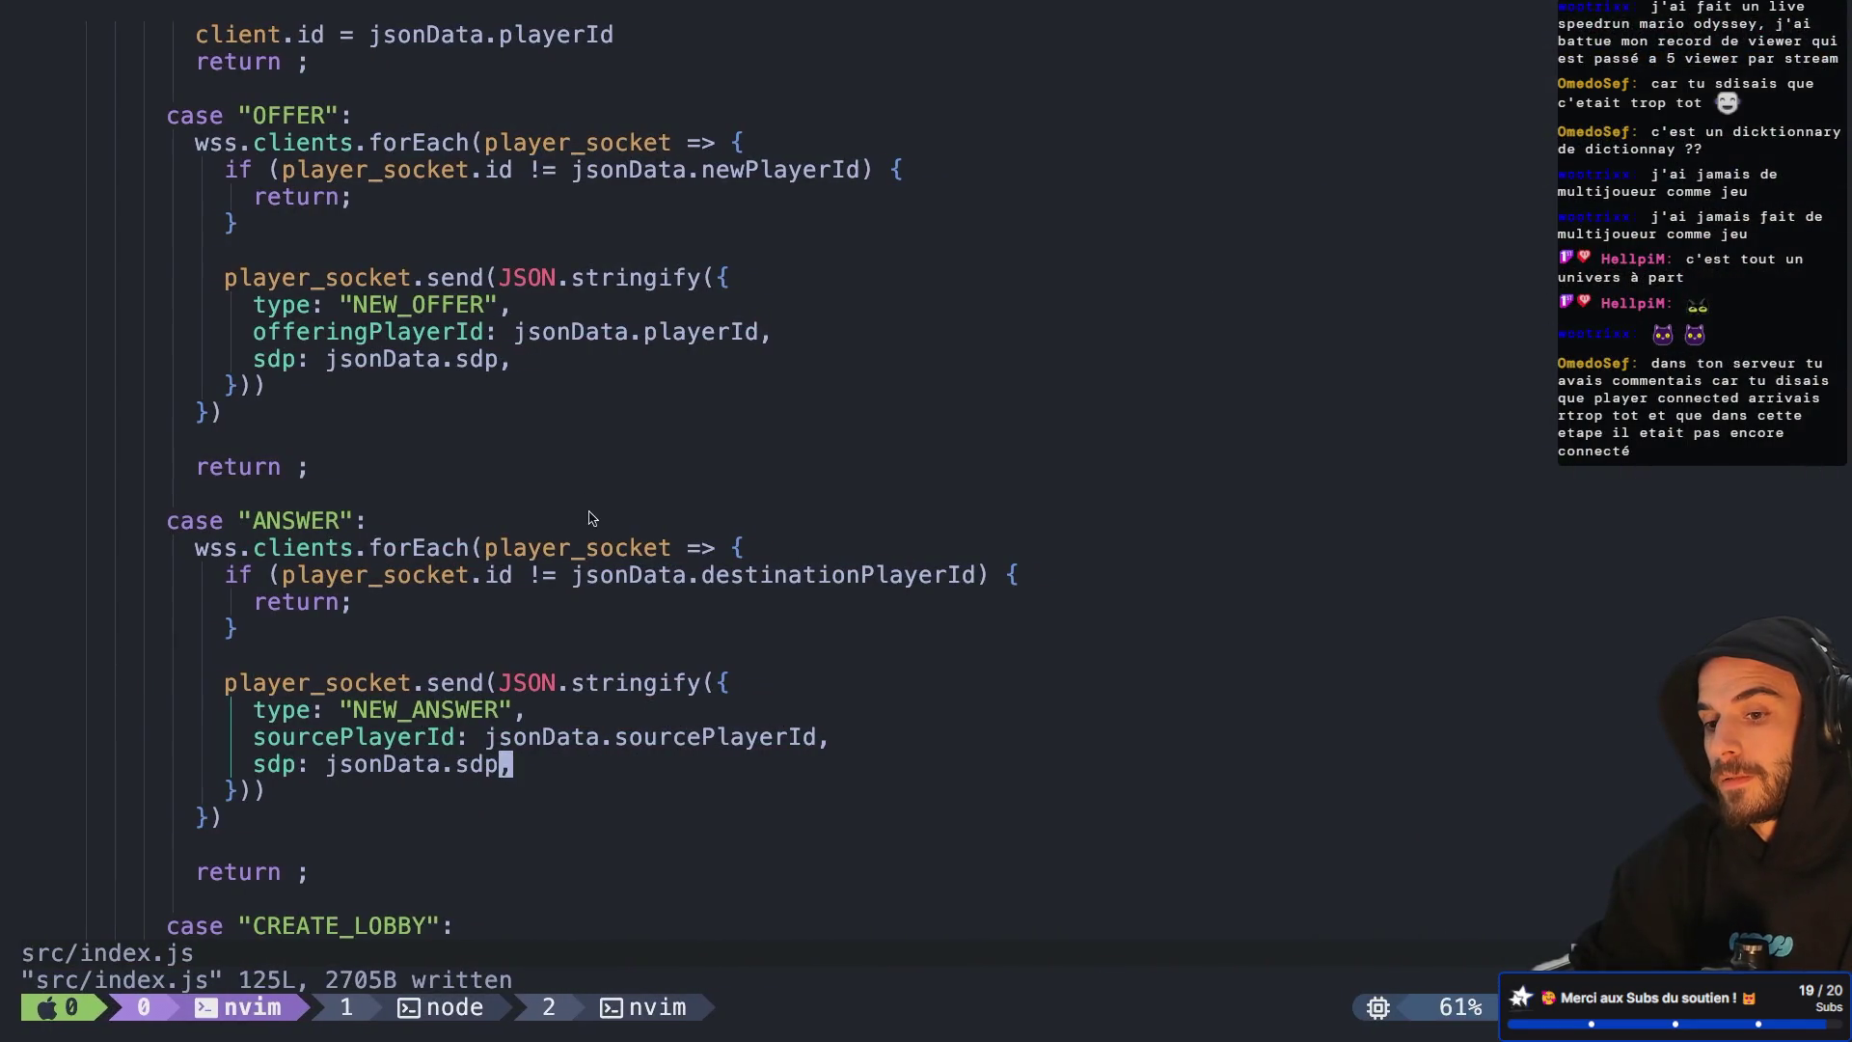
scroll(589, 502, "down", 9)
scroll(579, 472, "down", 5)
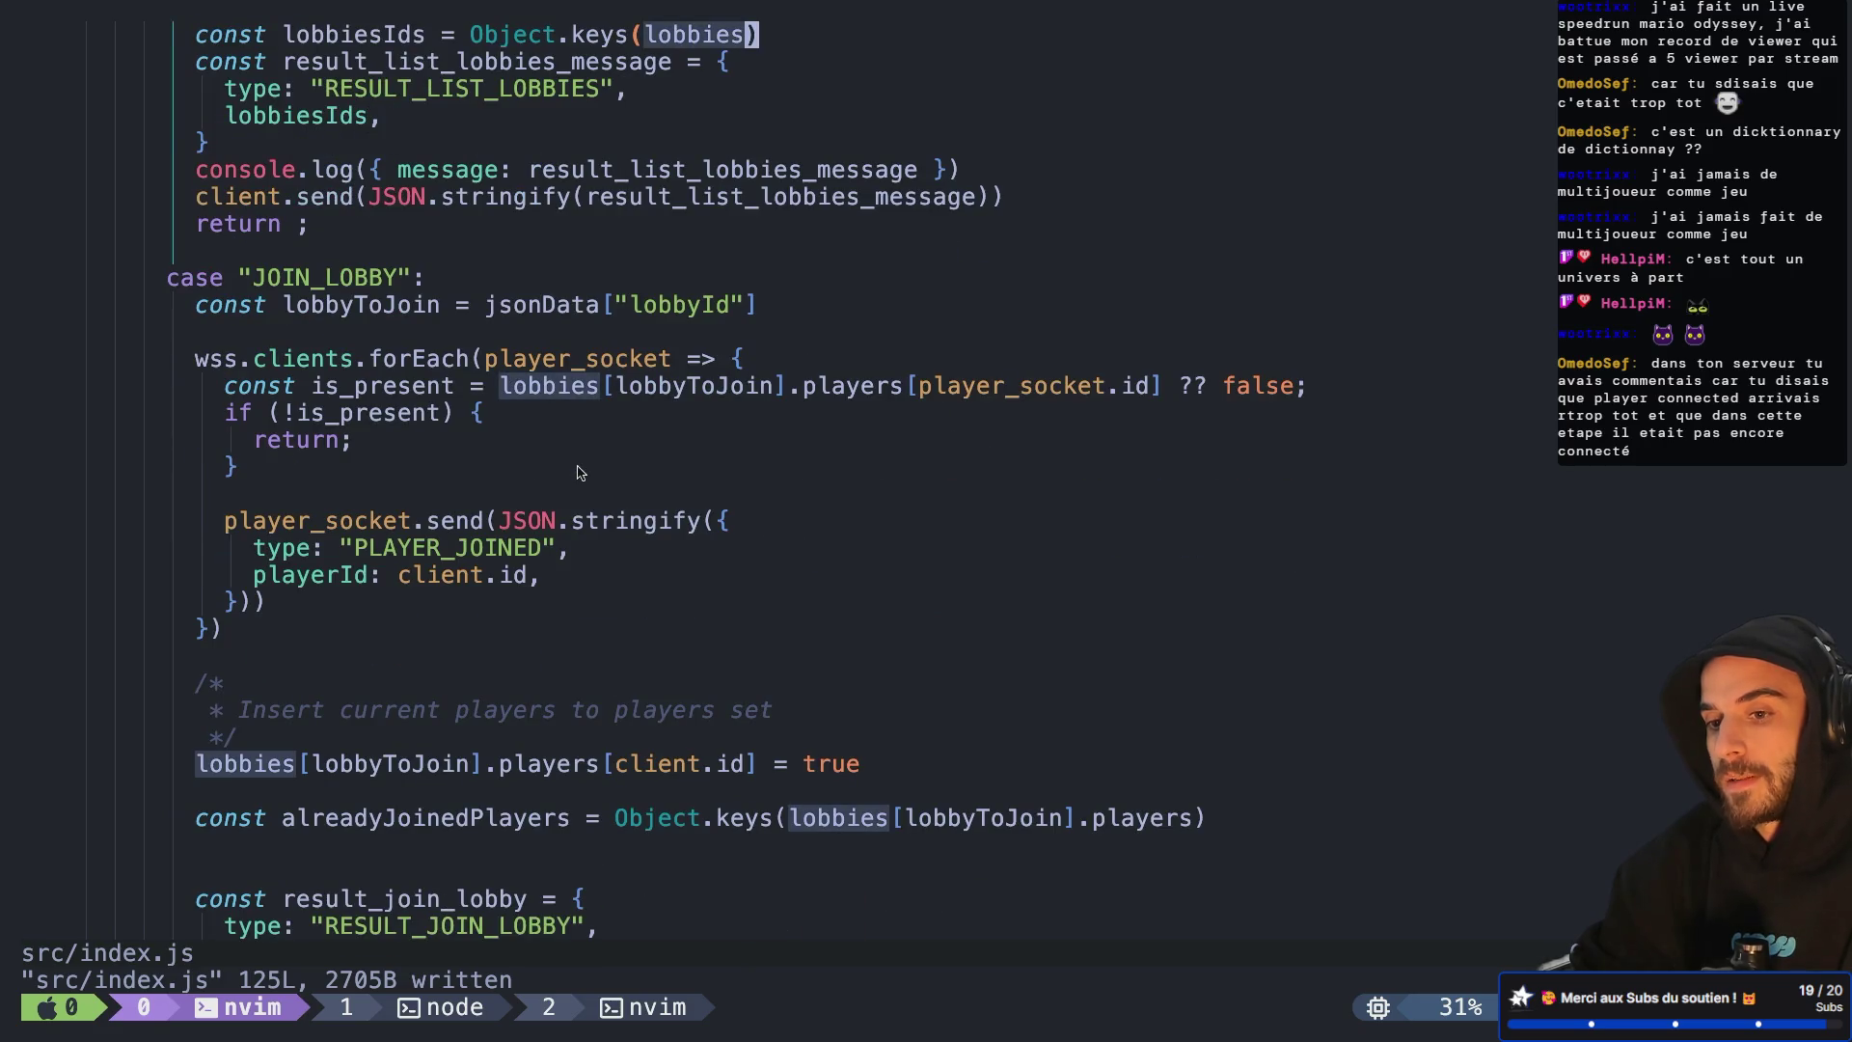
scroll(390, 539, "down", 1)
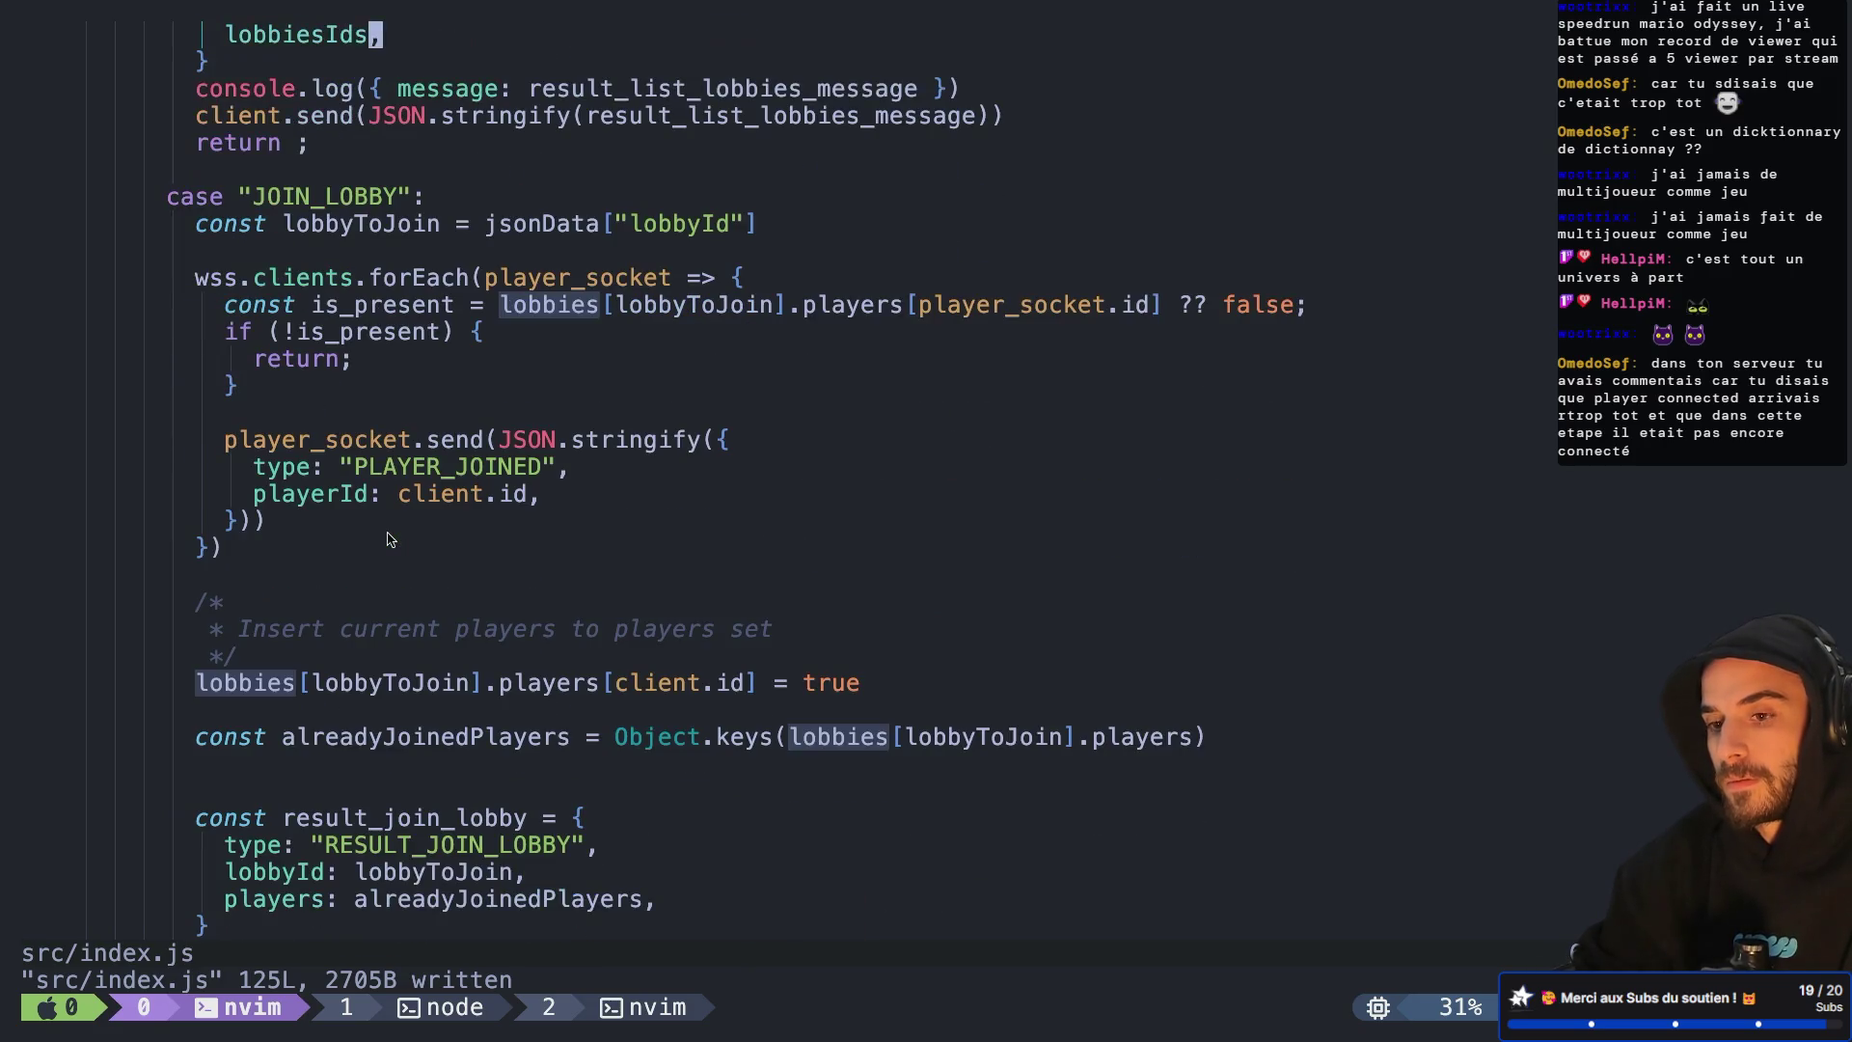
scroll(390, 539, "up", 2)
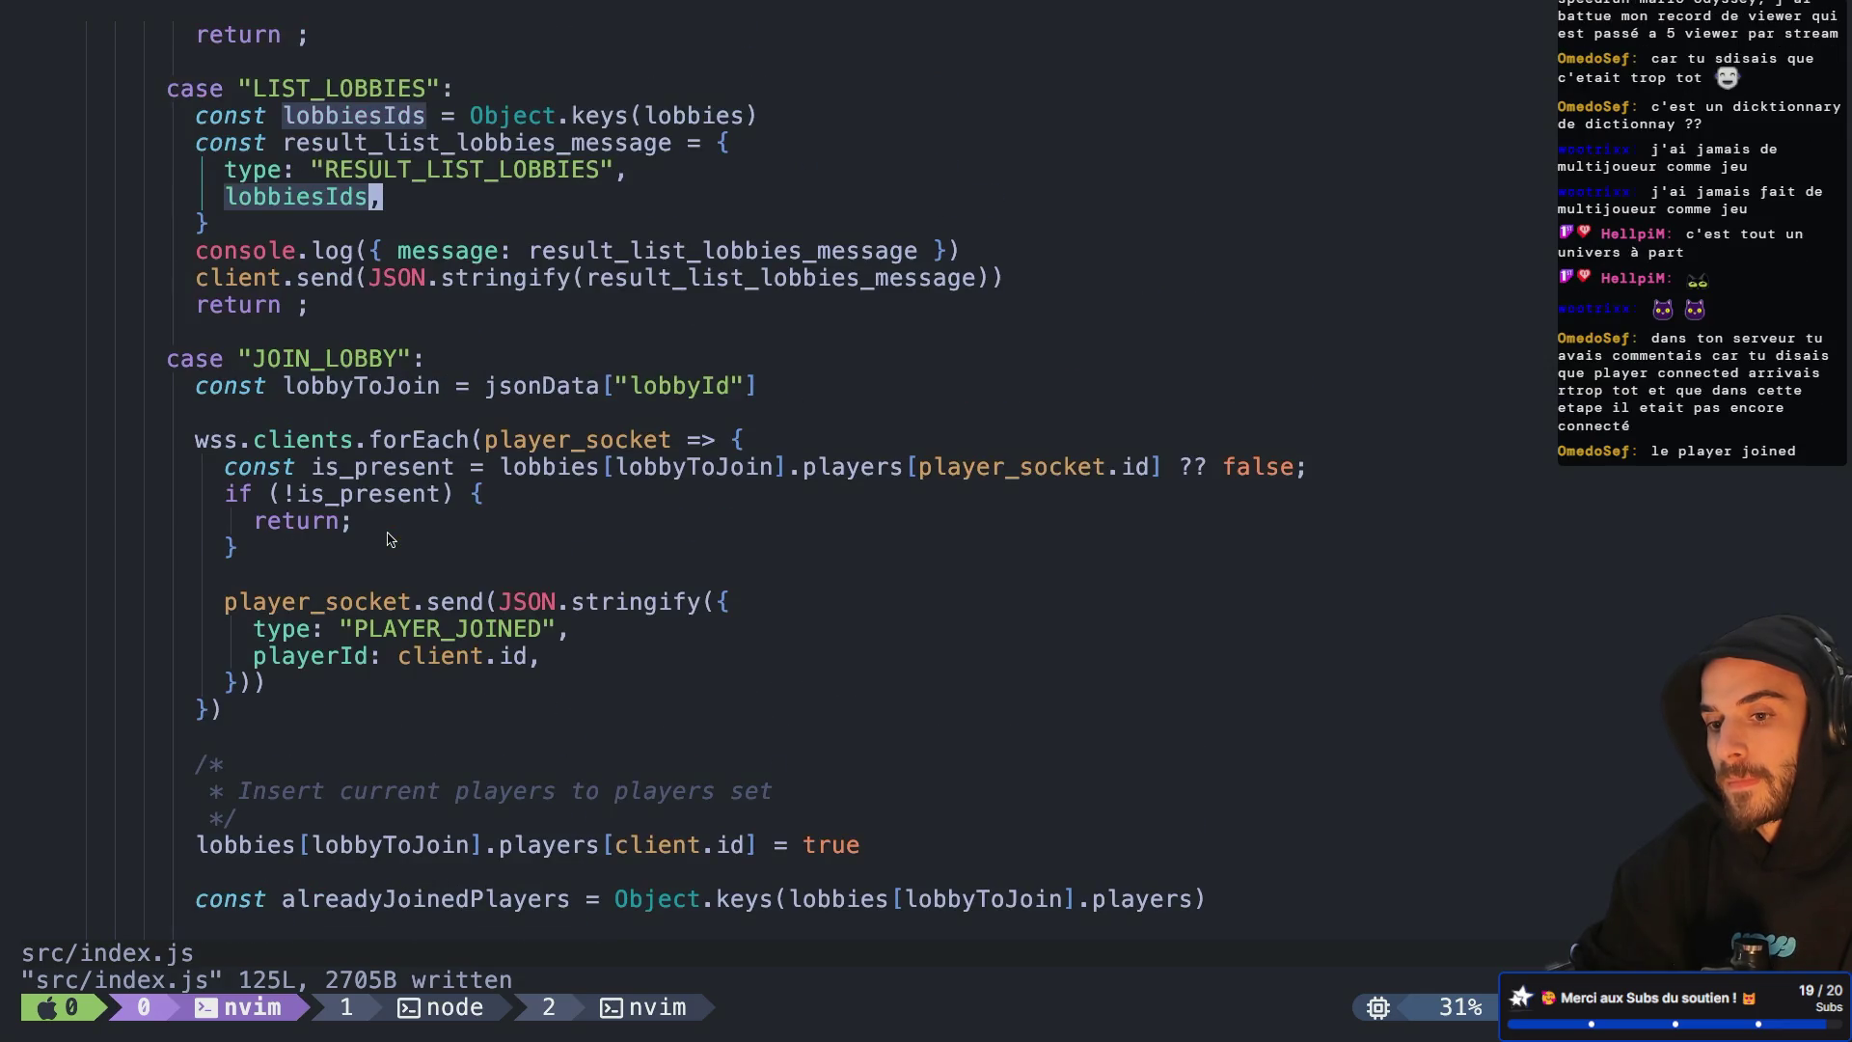
scroll(390, 539, "down", 1)
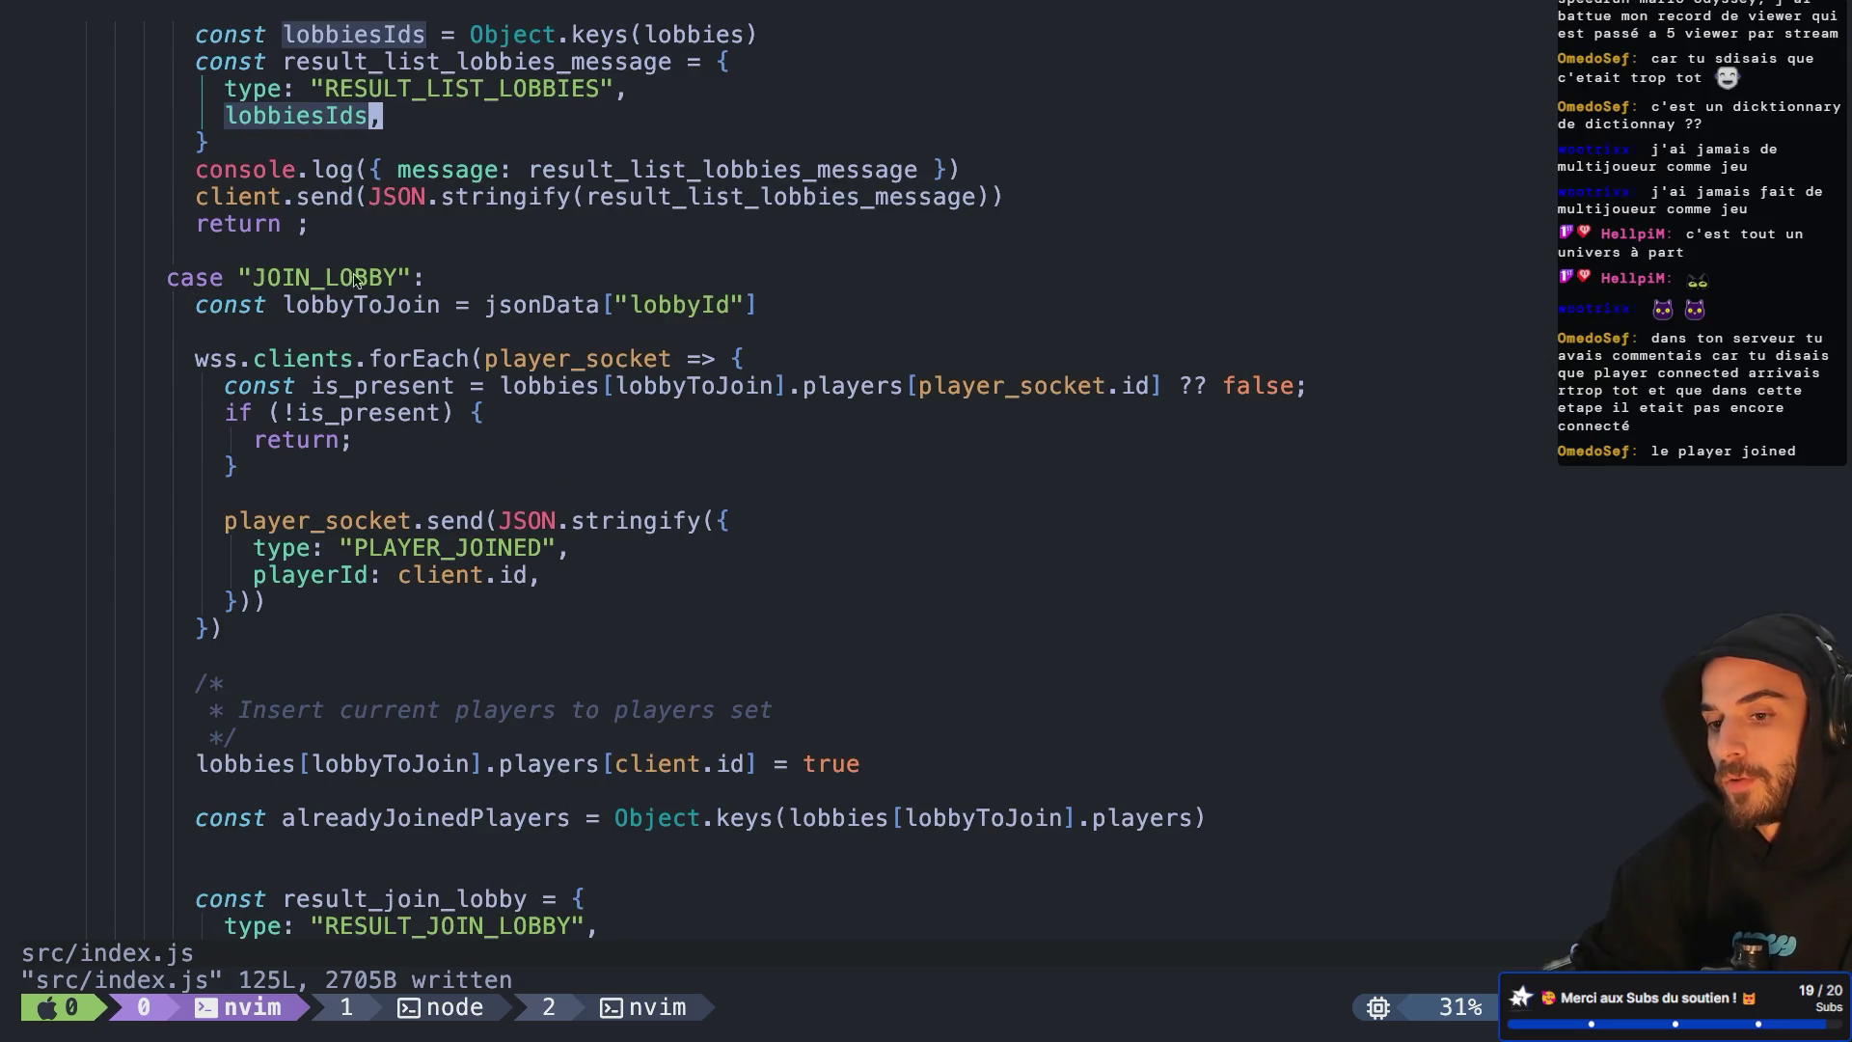
mouse_move(243, 358)
left_mouse_down()
mouse_move(306, 386)
mouse_move(353, 358)
mouse_move(236, 385)
mouse_move(352, 359)
mouse_move(208, 362)
mouse_move(349, 364)
left_mouse_up()
mouse_move(353, 548)
left_mouse_down()
mouse_move(453, 552)
mouse_move(461, 581)
left_mouse_up()
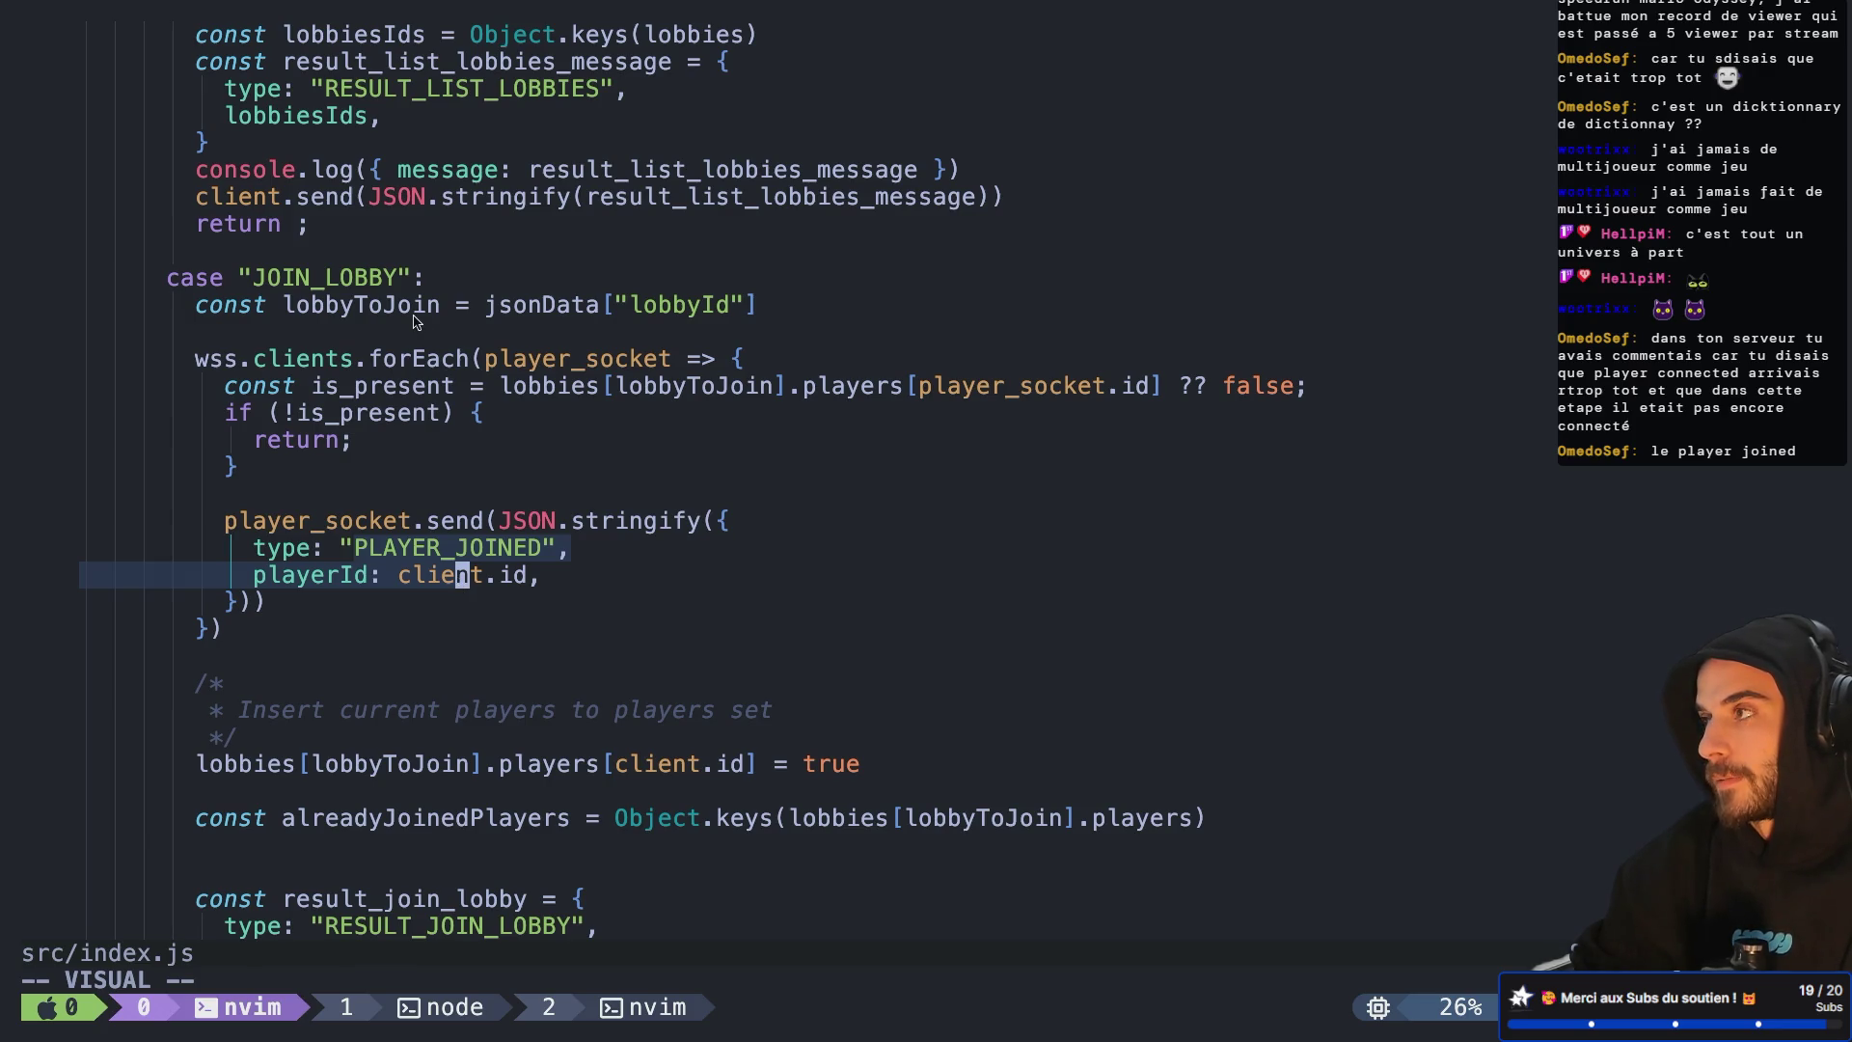
left_click(376, 359)
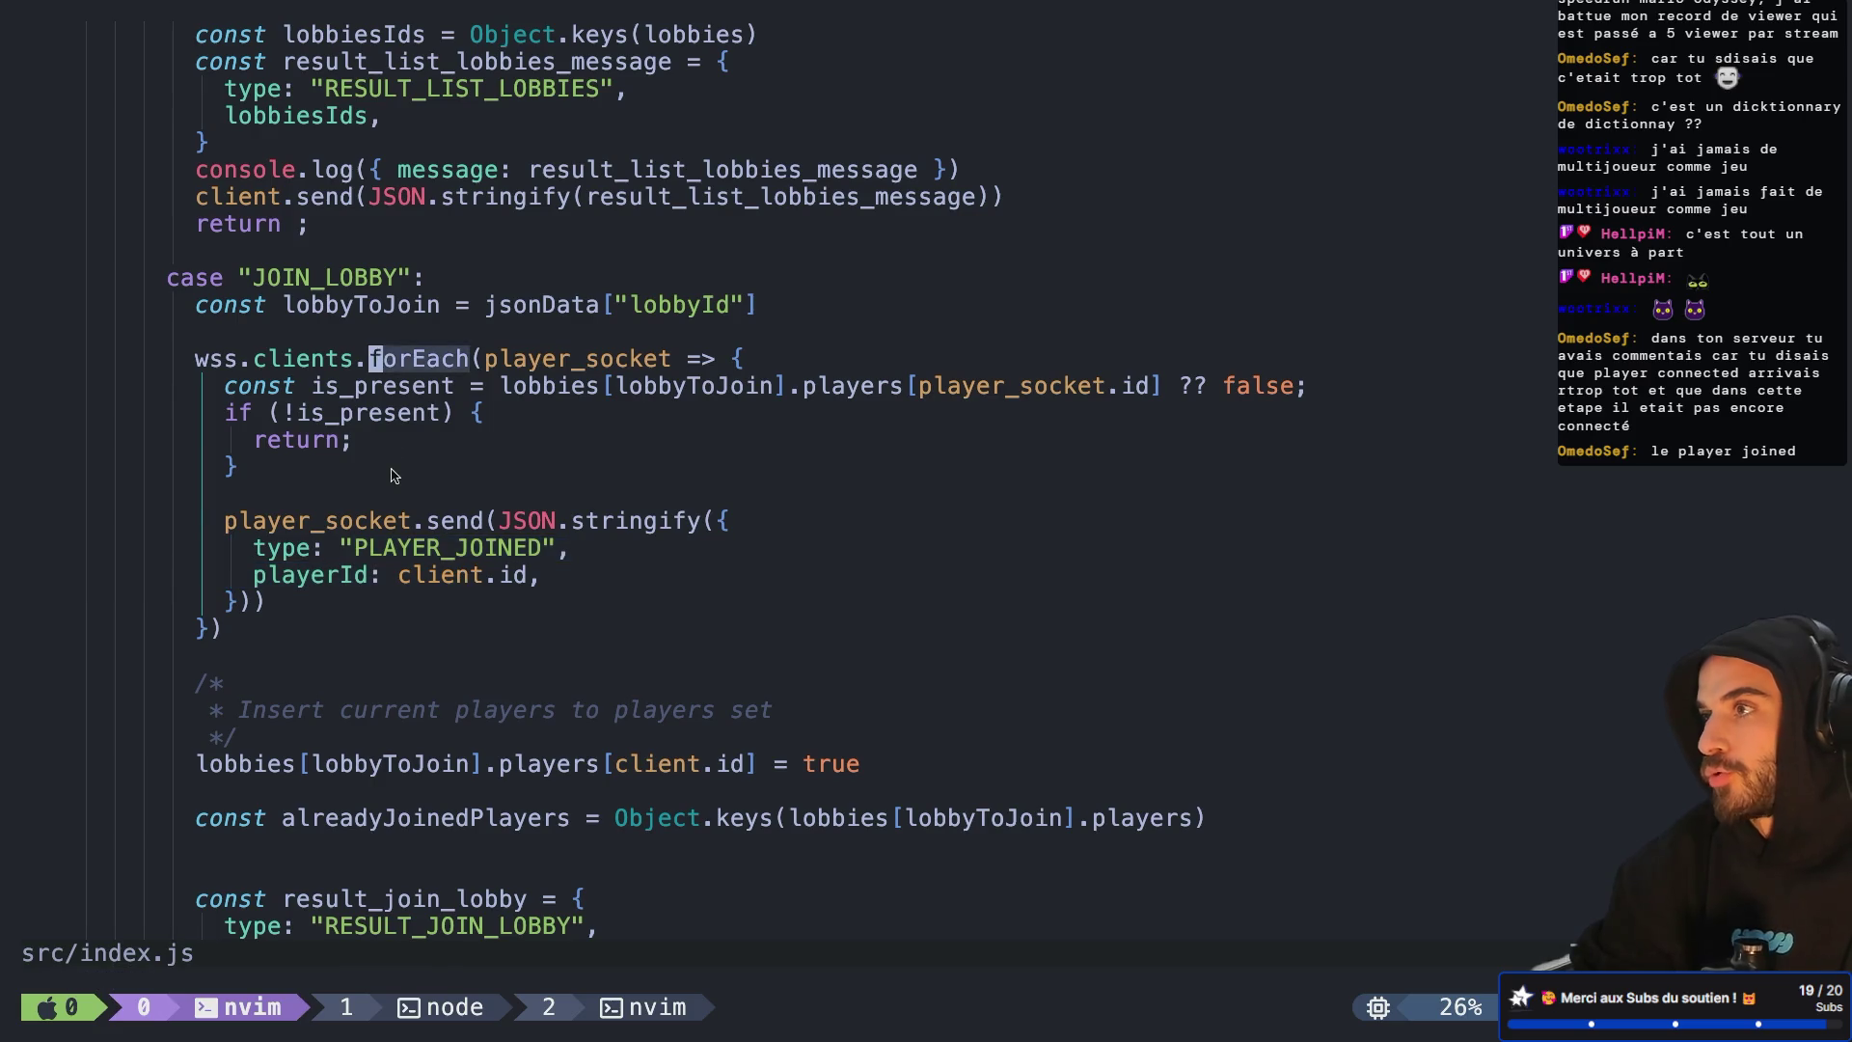
scroll(393, 473, "down", 3)
scroll(393, 473, "down", 3)
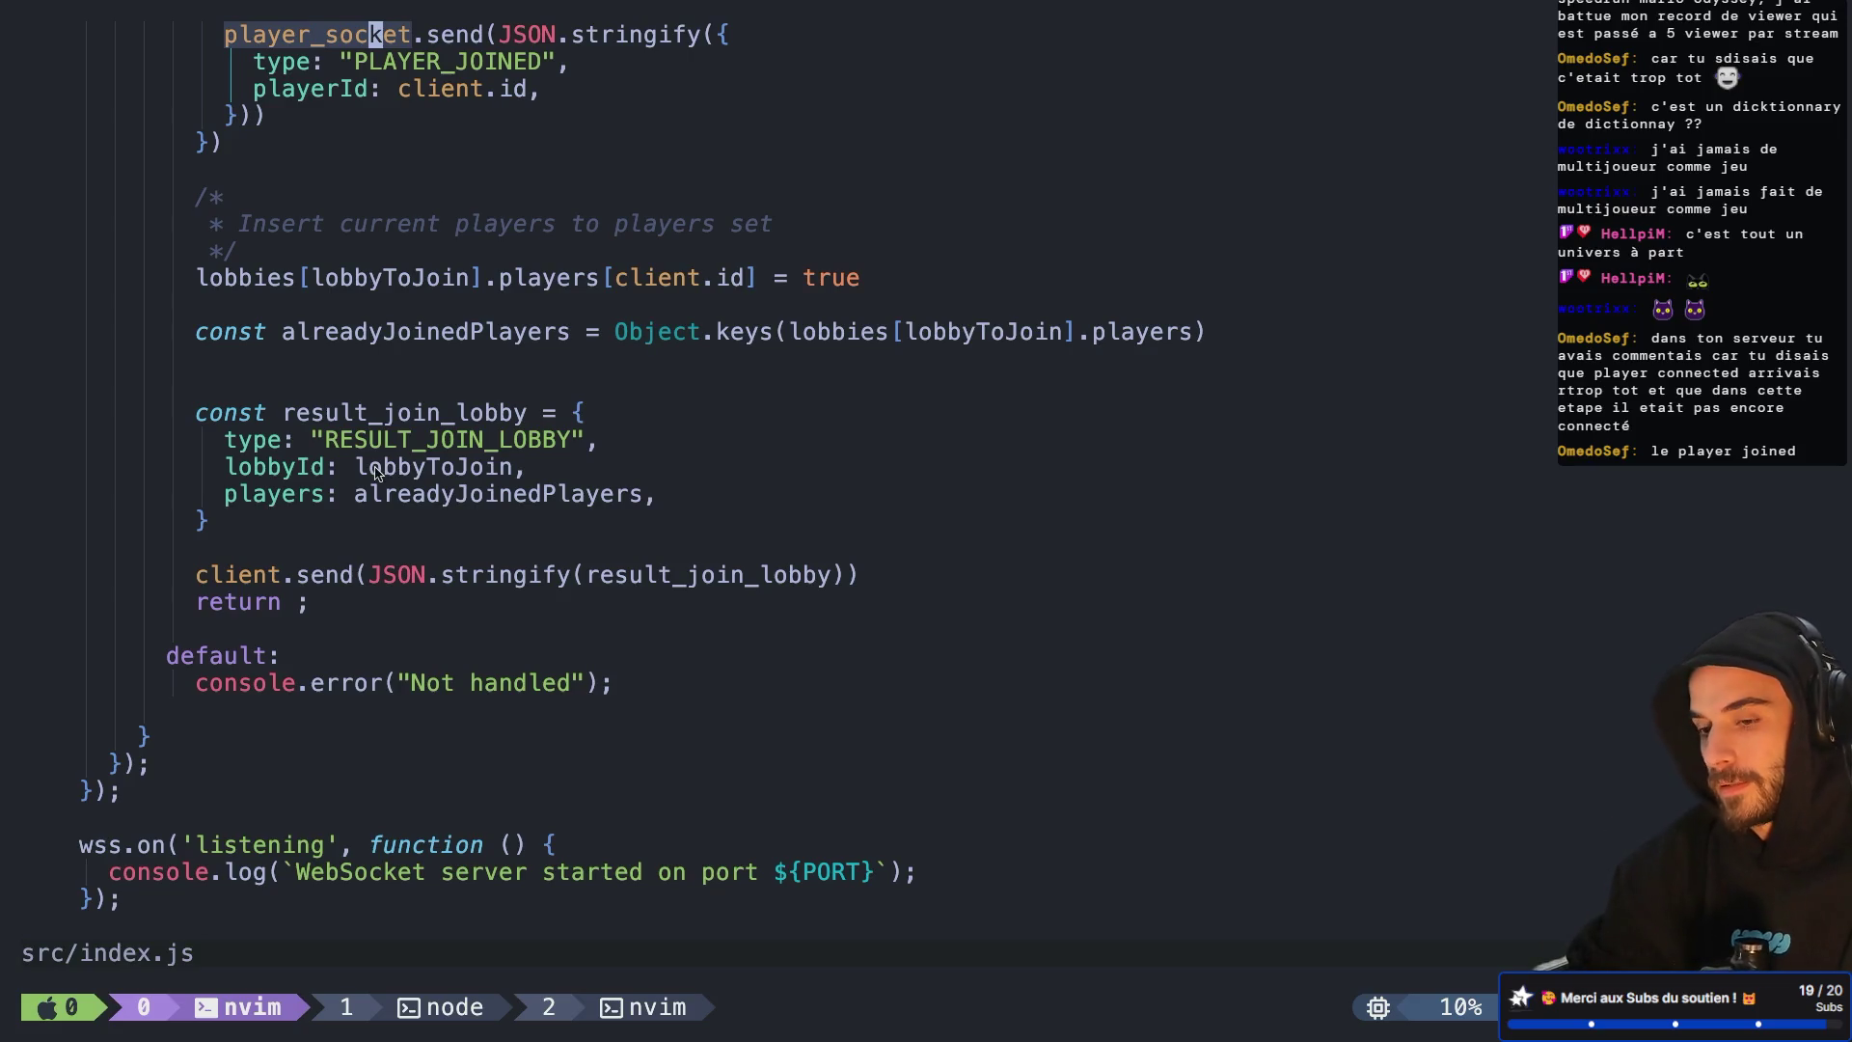
scroll(393, 434, "up", 2)
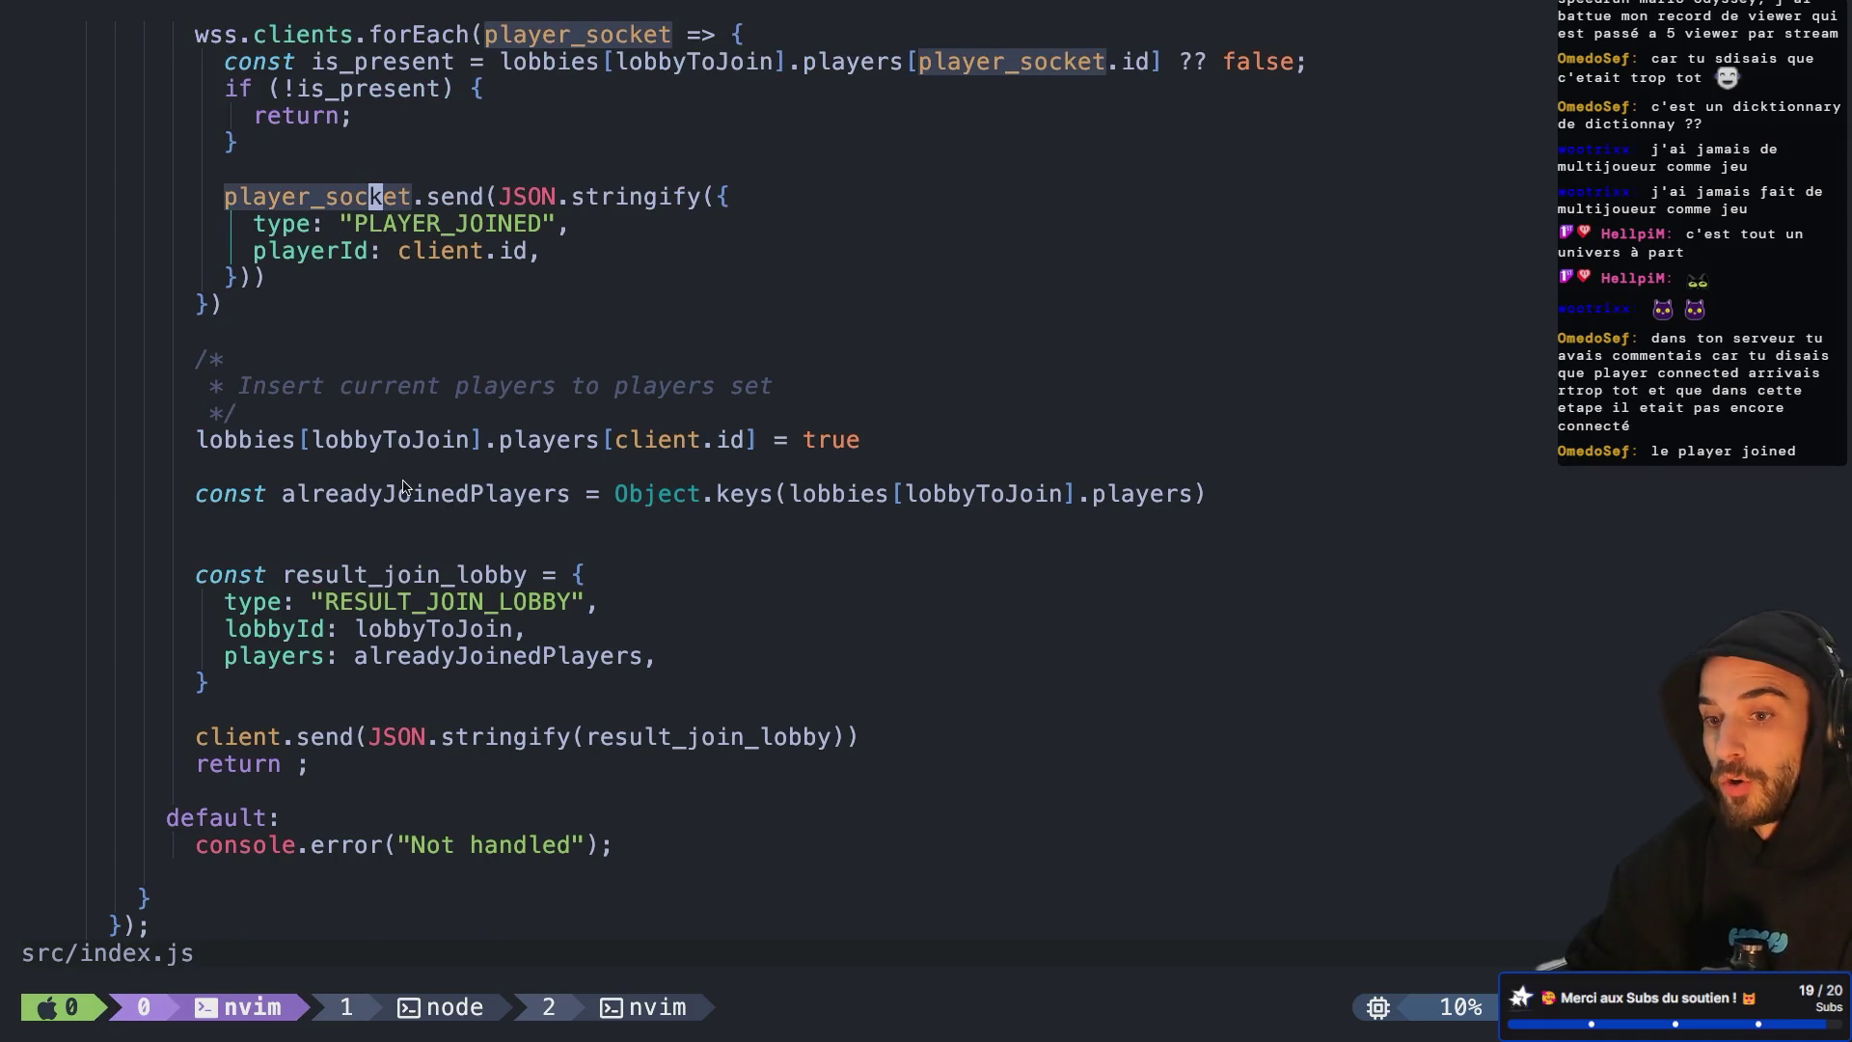
scroll(404, 487, "up", 2)
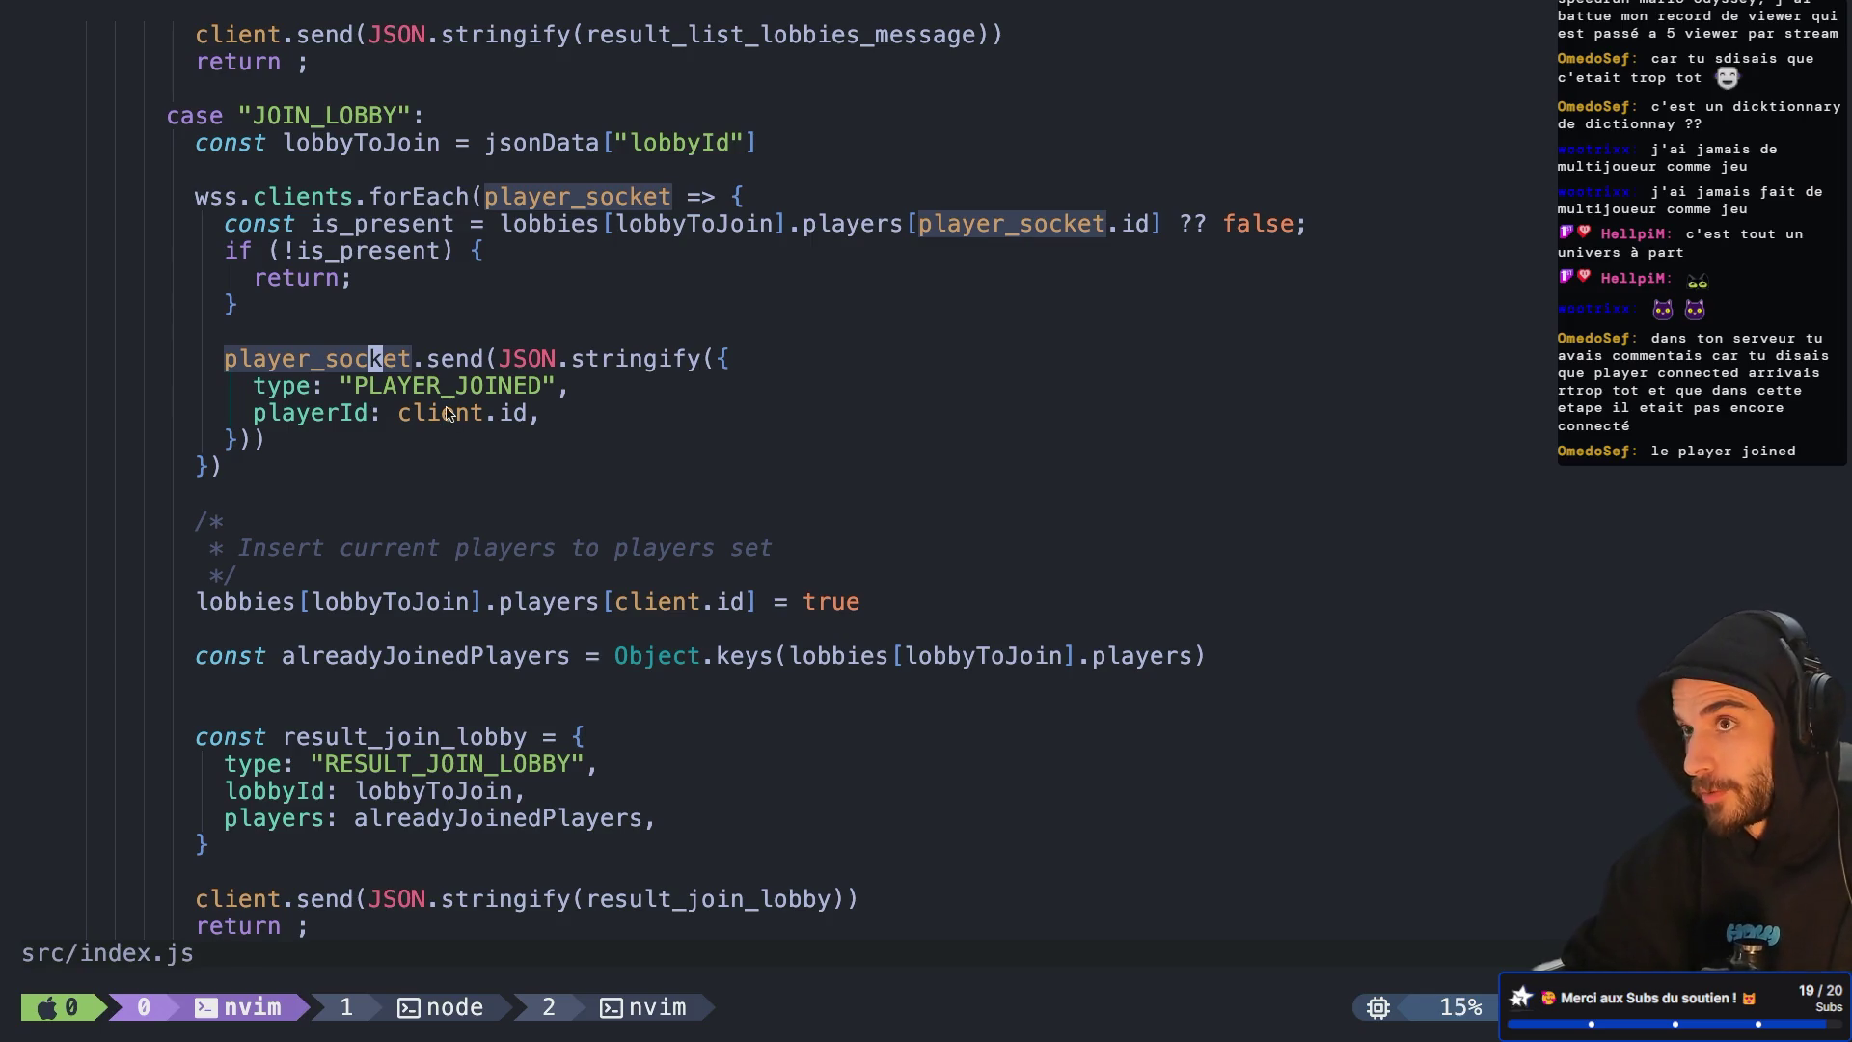
left_click(447, 413)
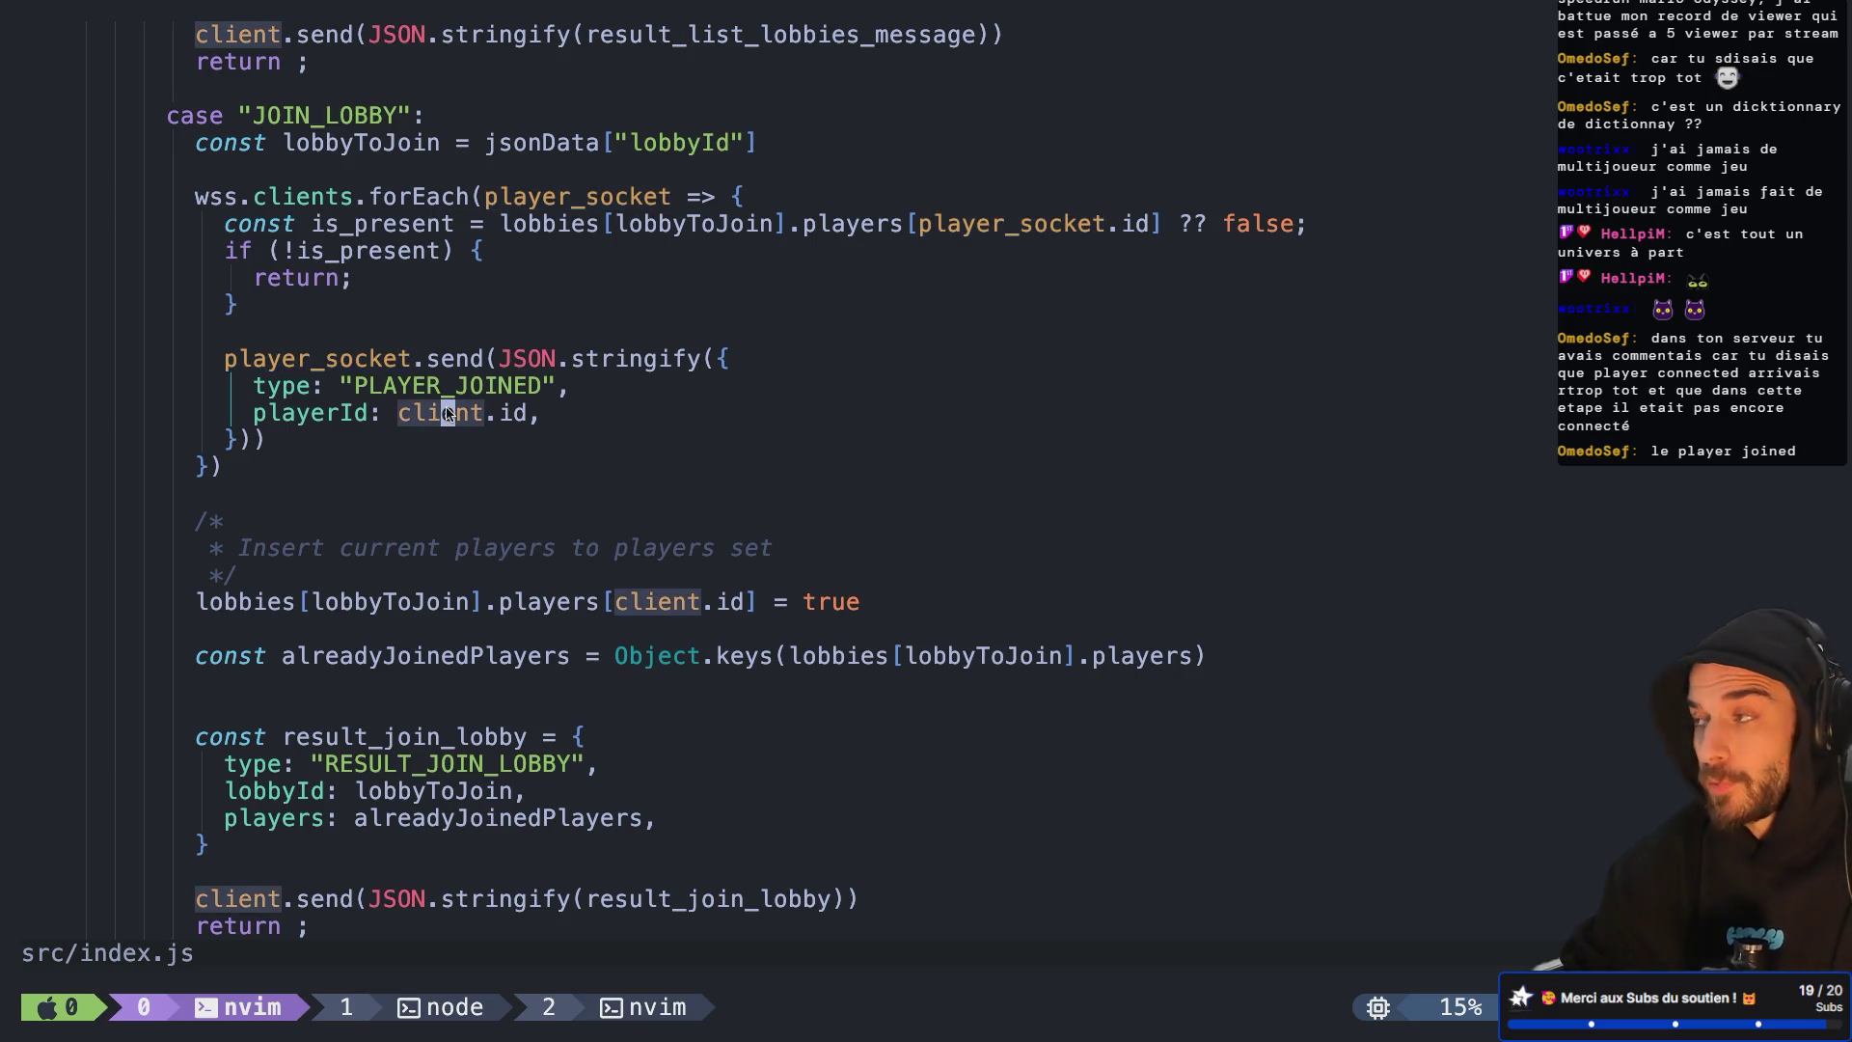
scroll(450, 385, "up", 1)
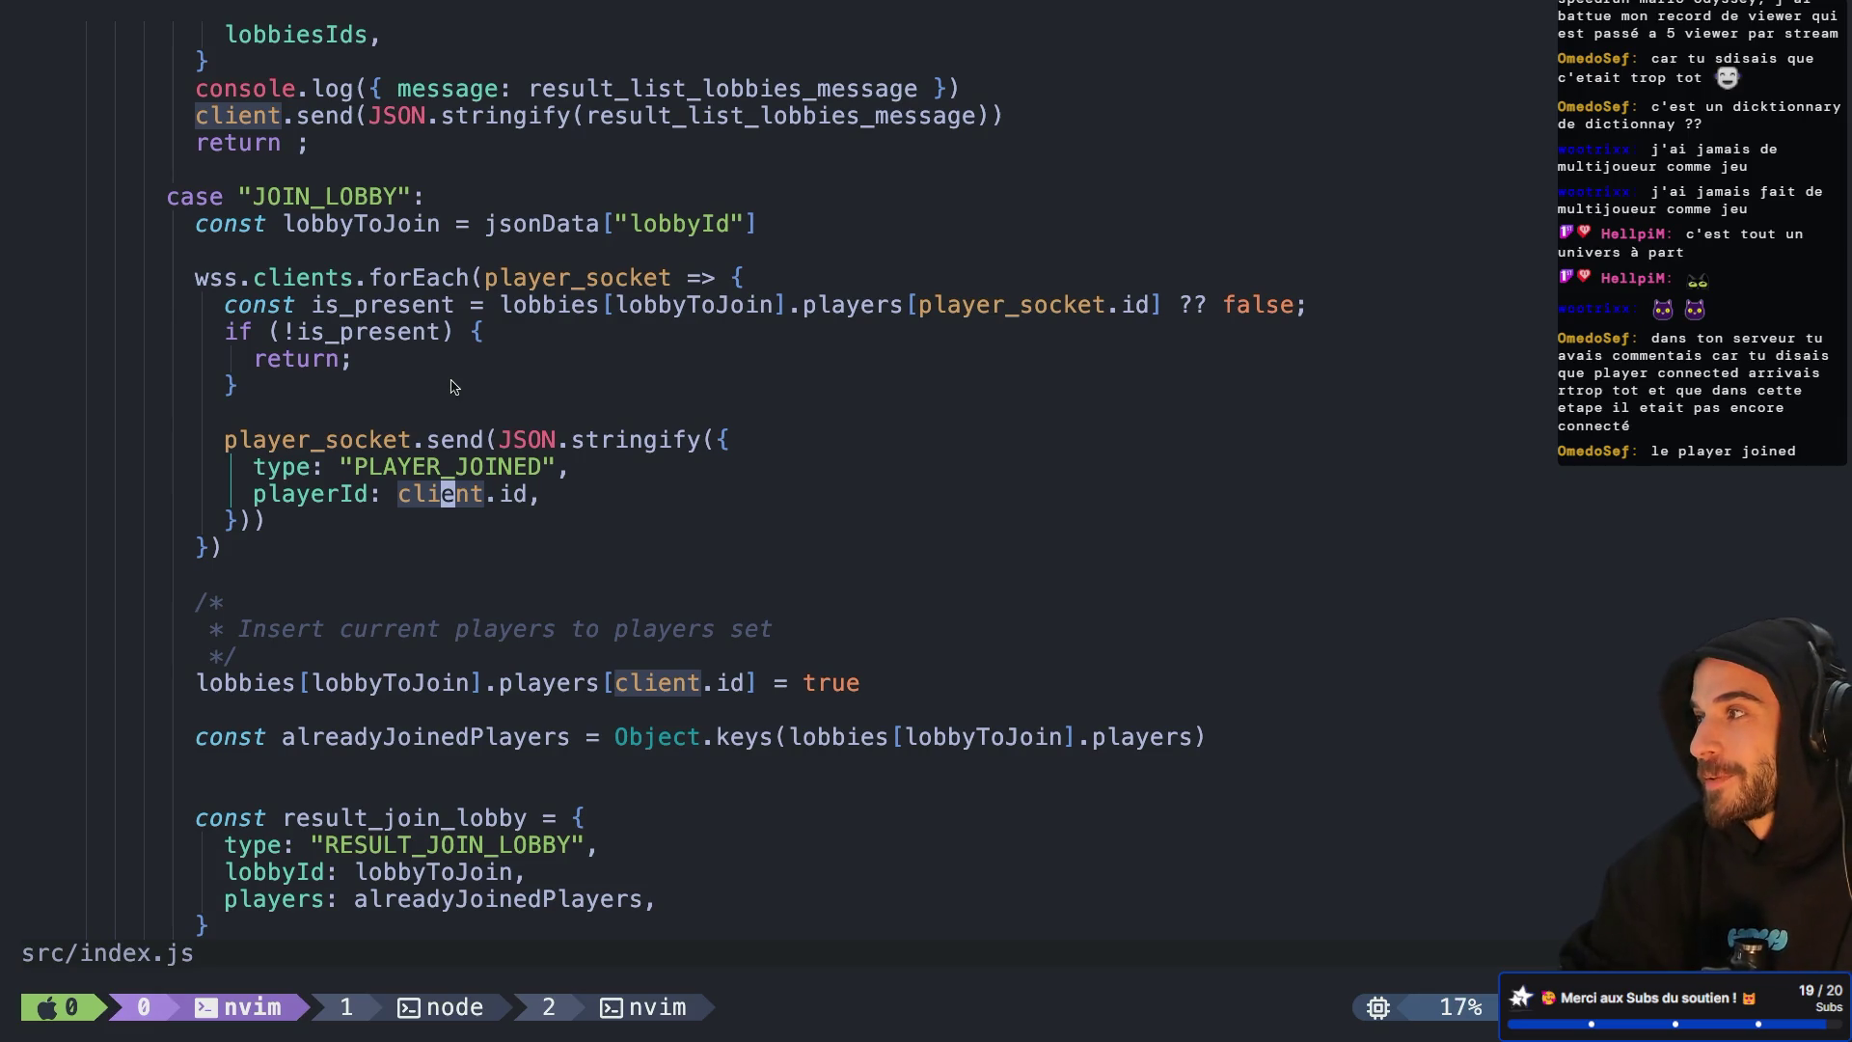
scroll(453, 386, "down", 1)
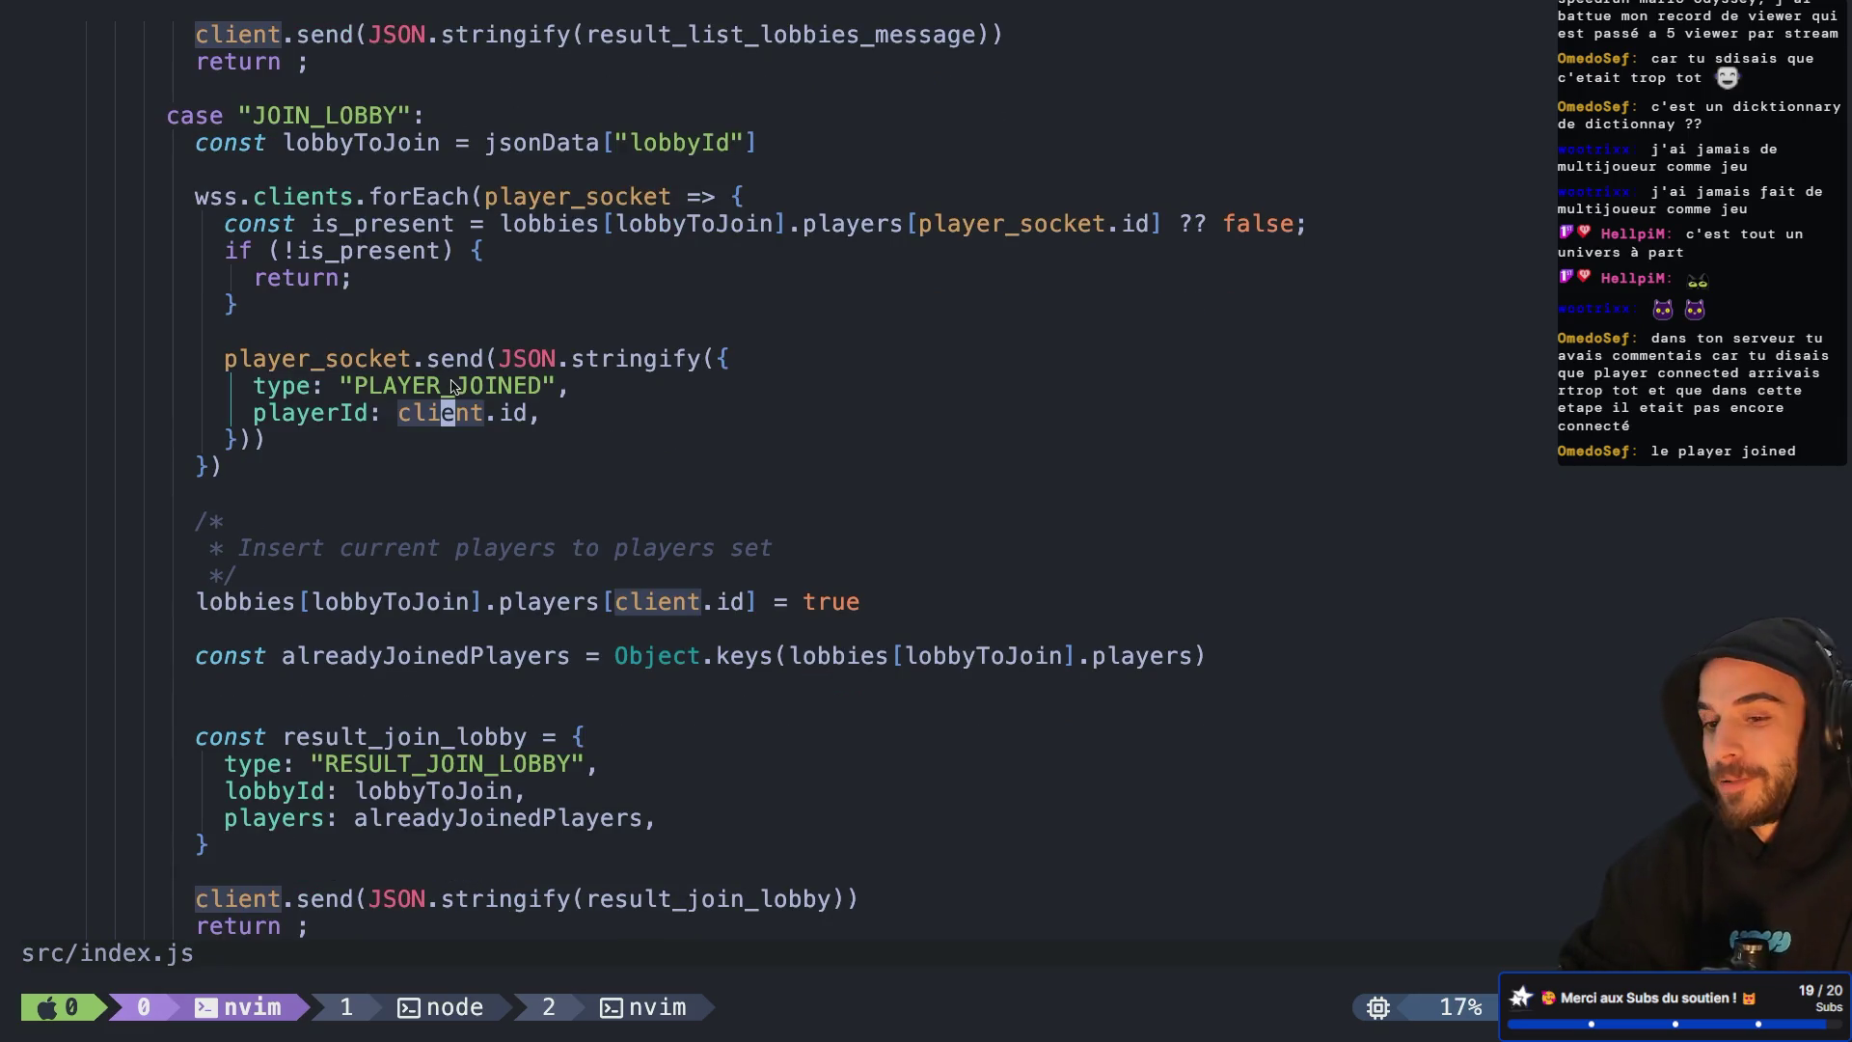
scroll(454, 387, "up", 1)
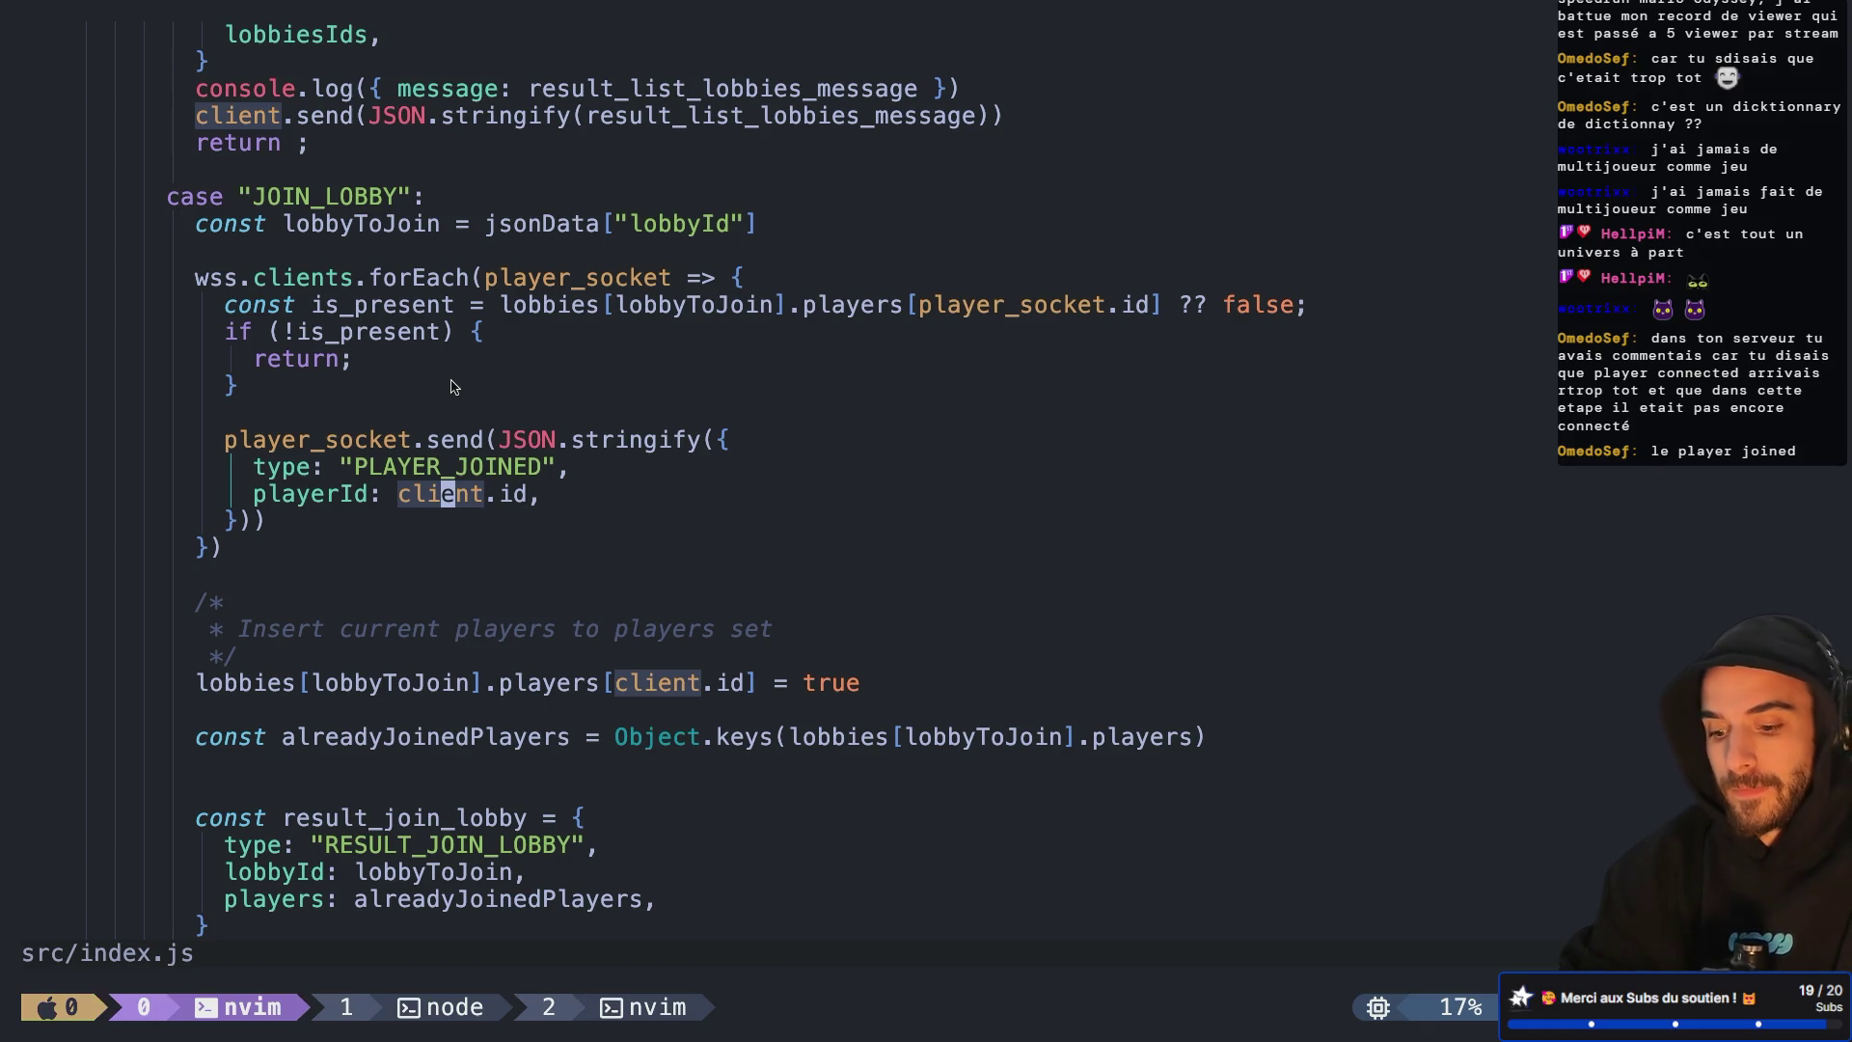
key("ctrl+b")
key("w")
key("Down")
key("Return")
key("ctrl+c")
key("Up")
key("Return")
key("super+Tab")
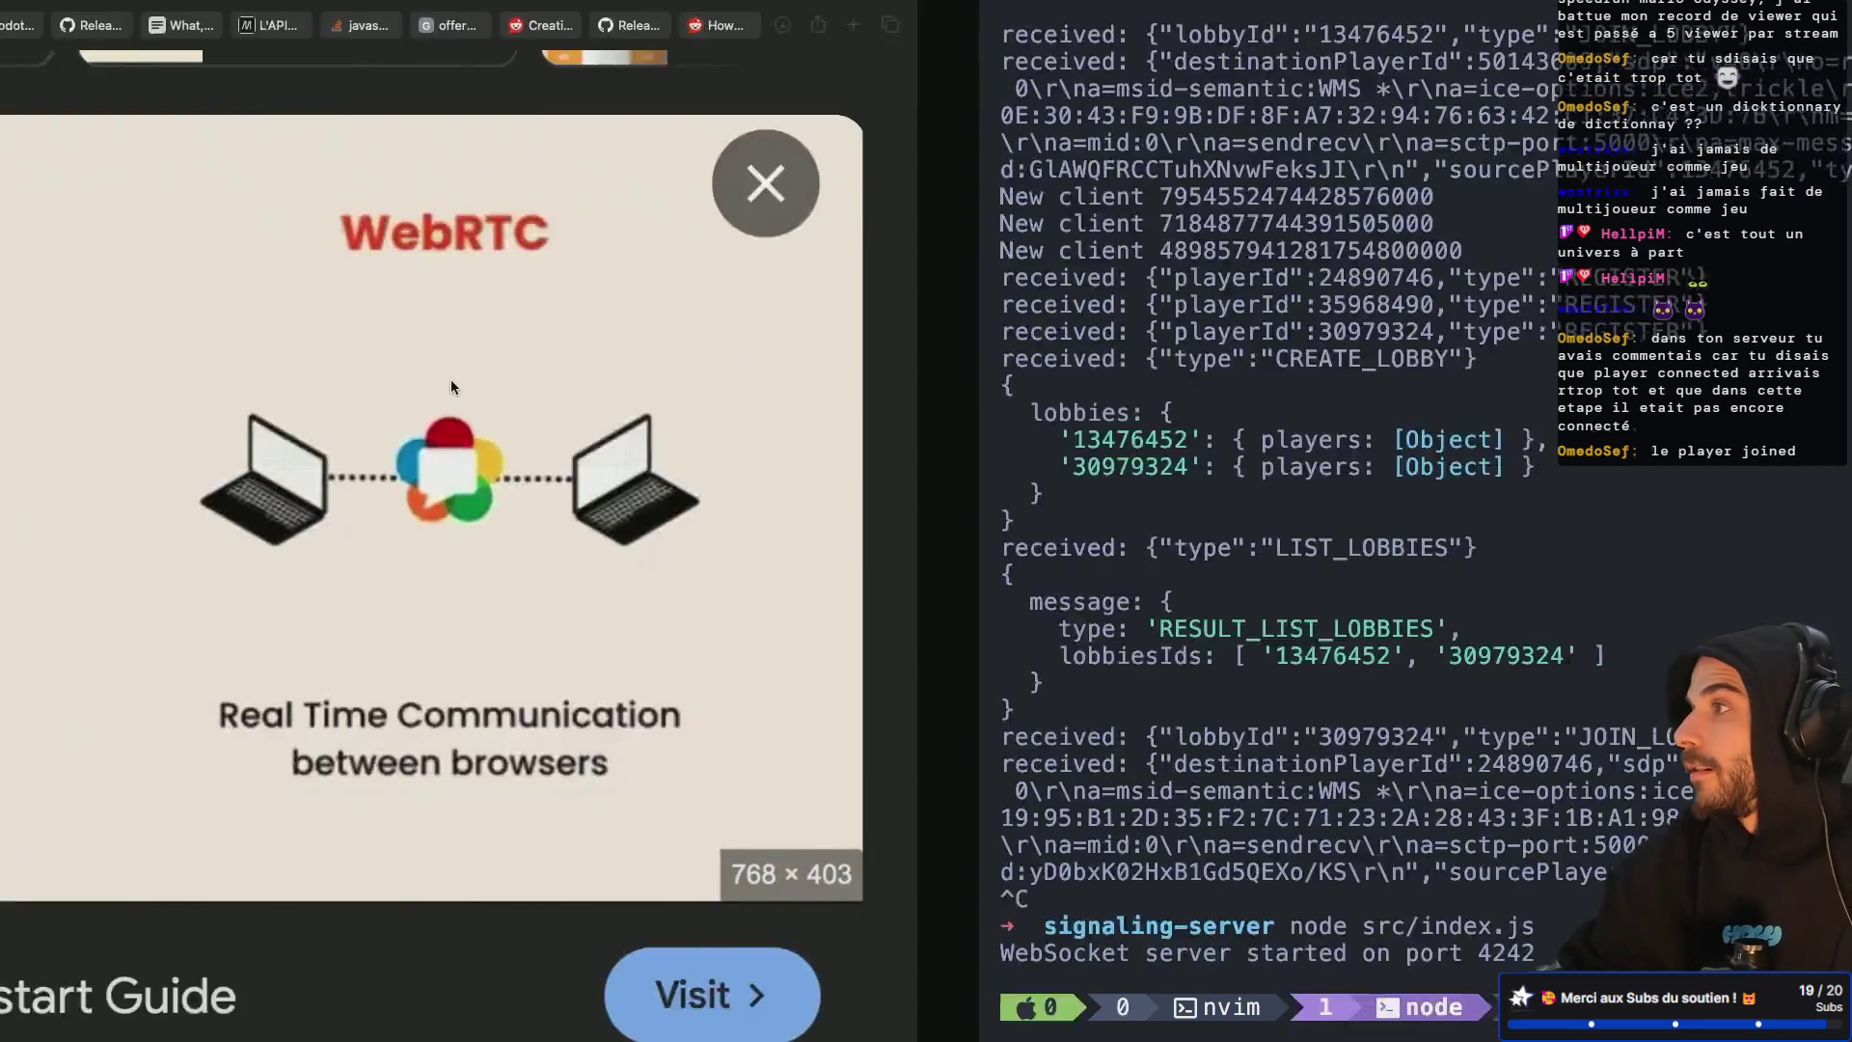
key("ctrl+Left")
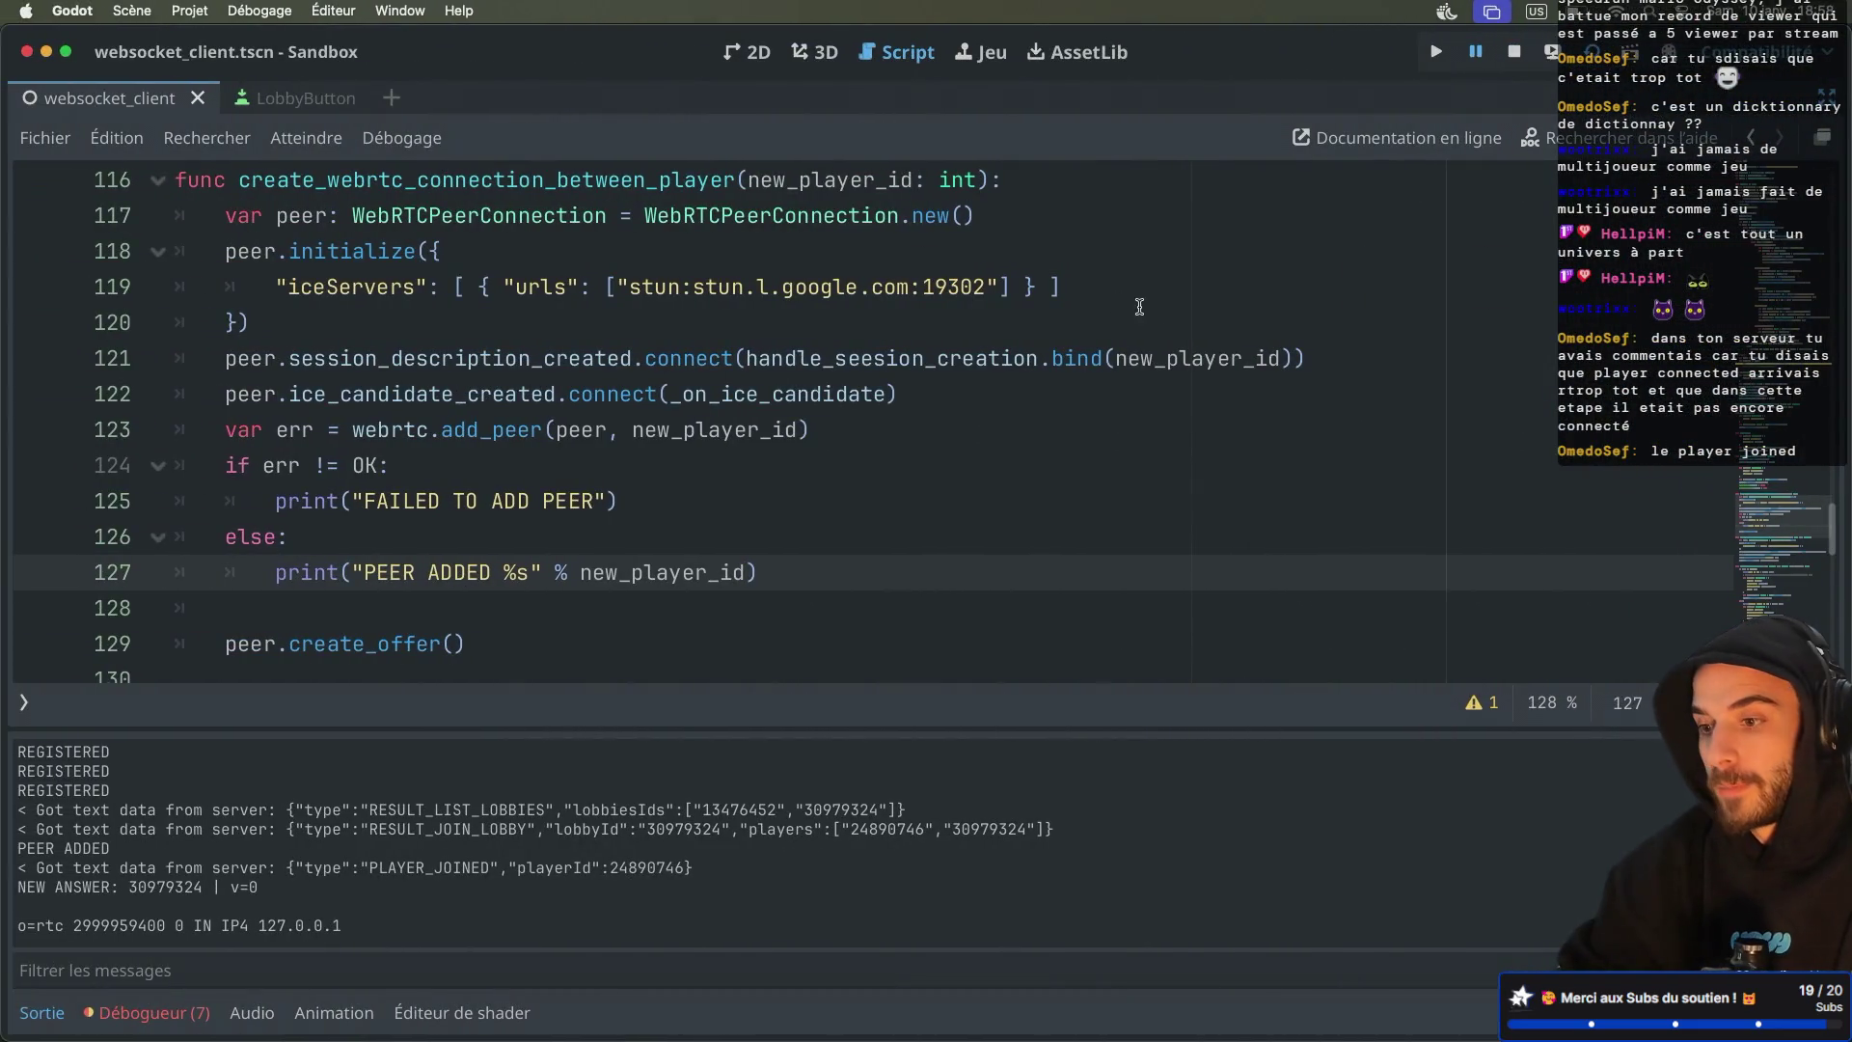
key("super+b")
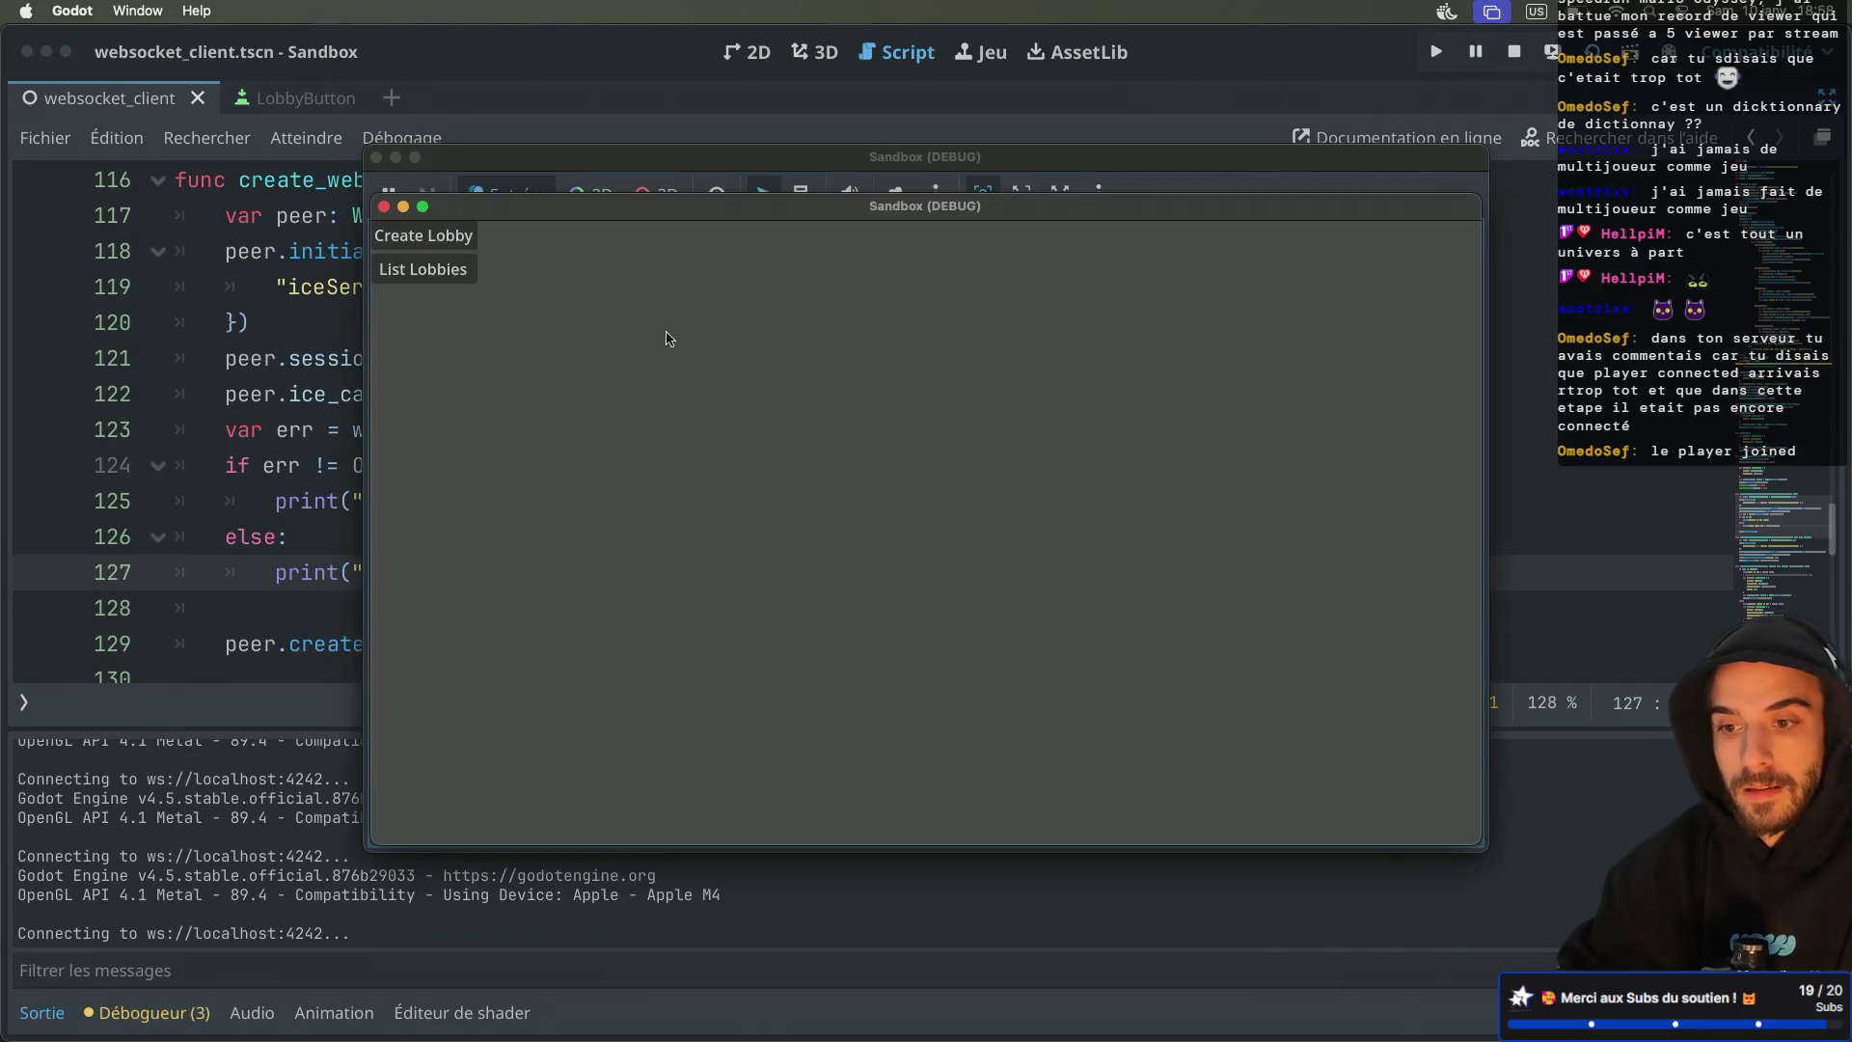
left_click(990, 380)
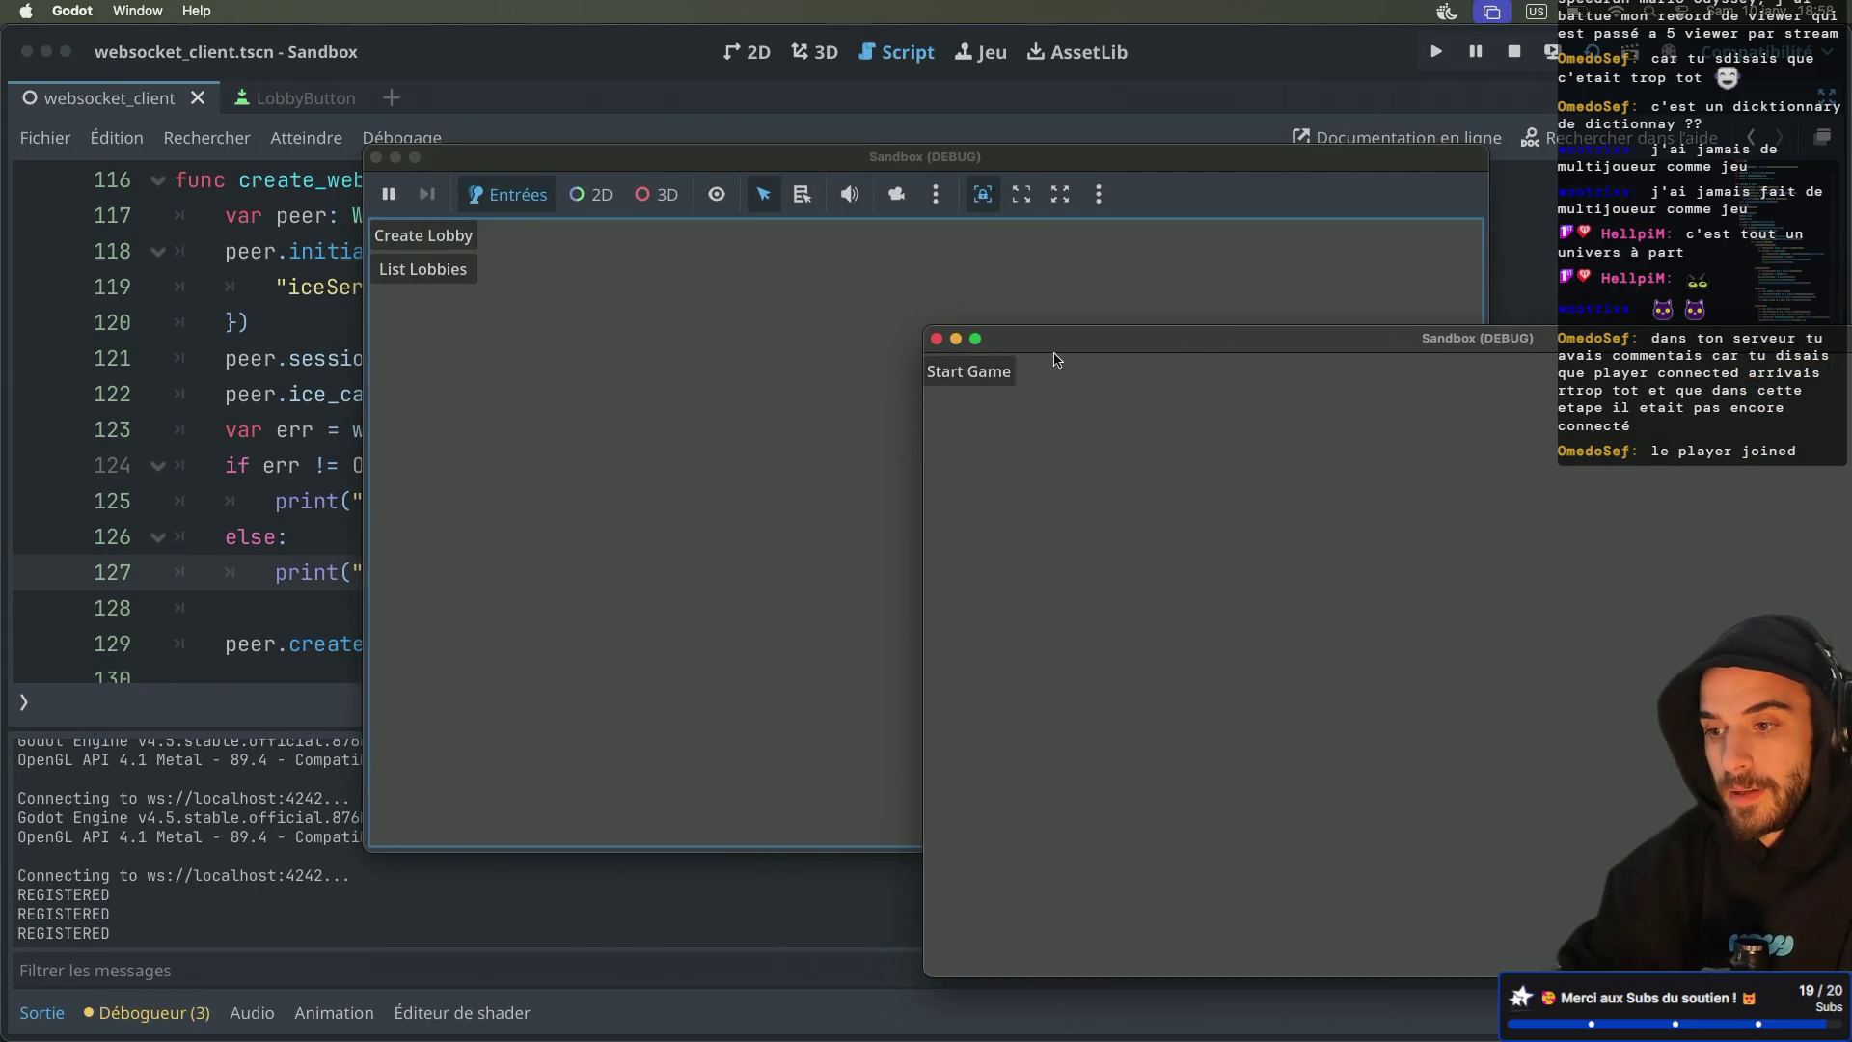
left_click(437, 273)
left_click(425, 303)
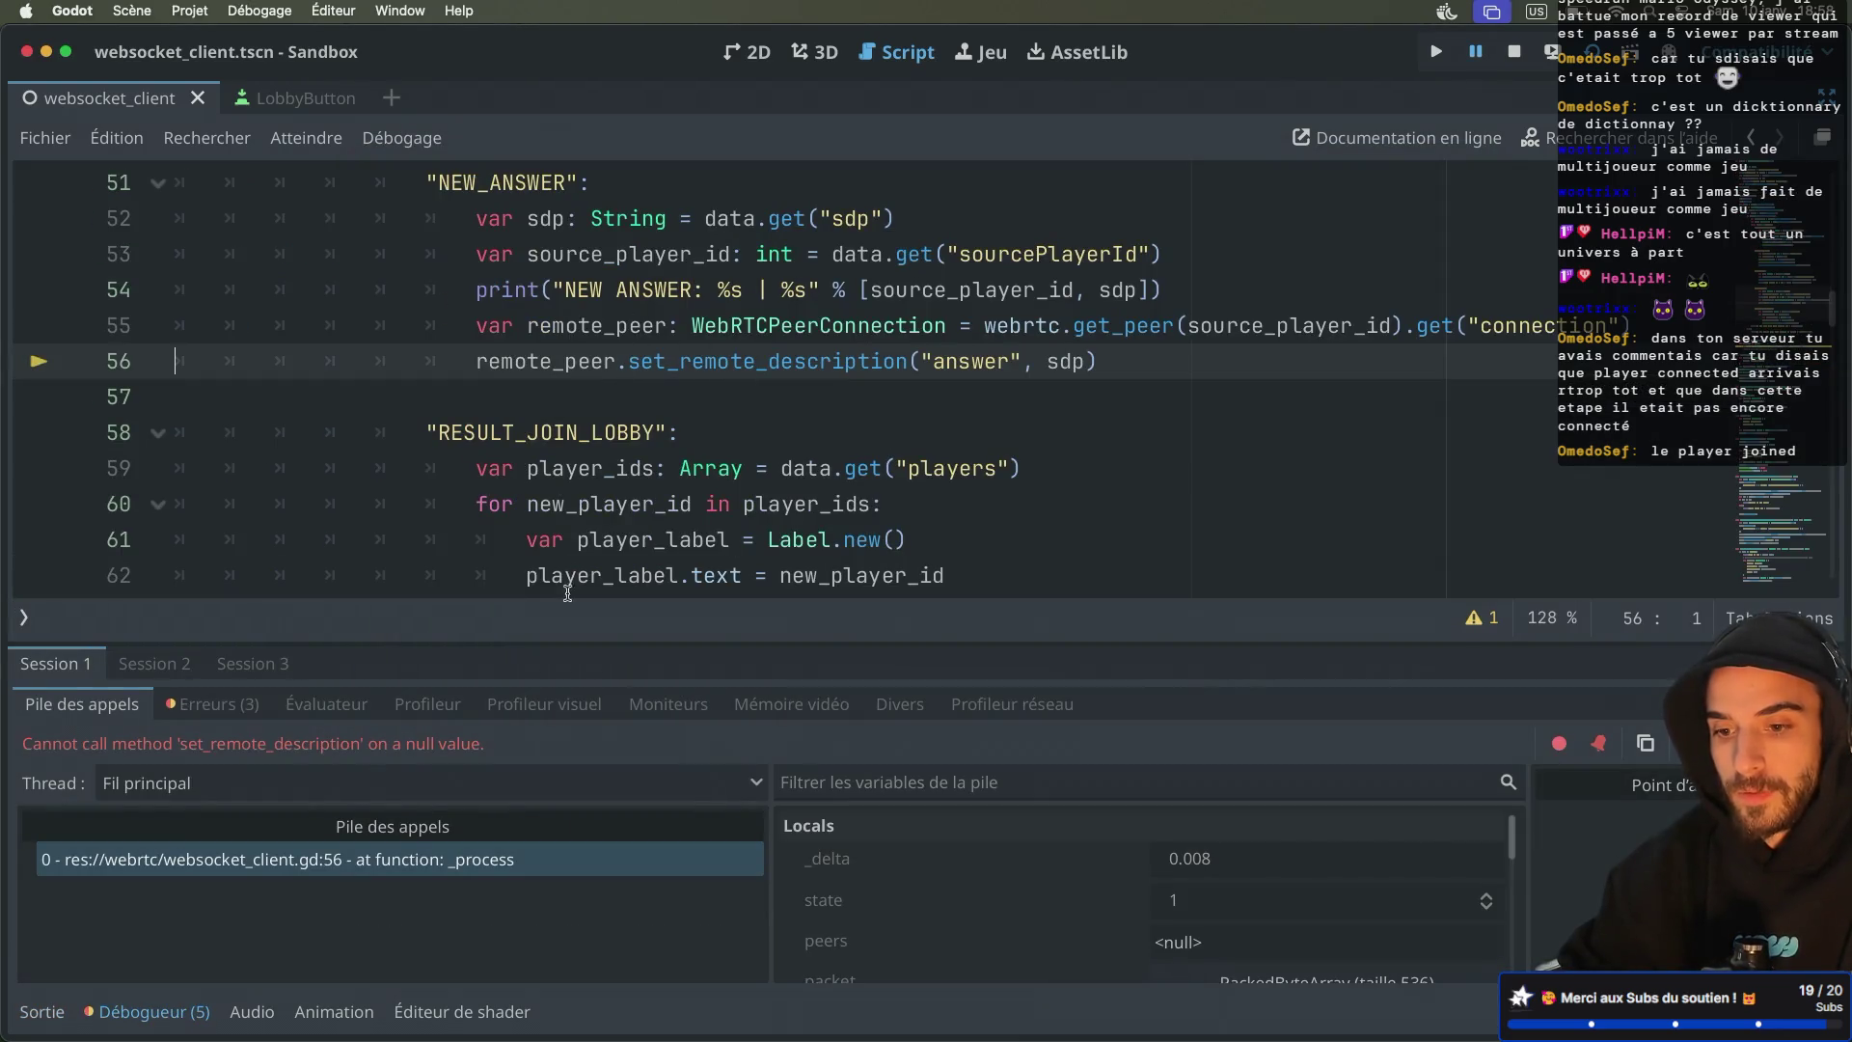
left_click(42, 1012)
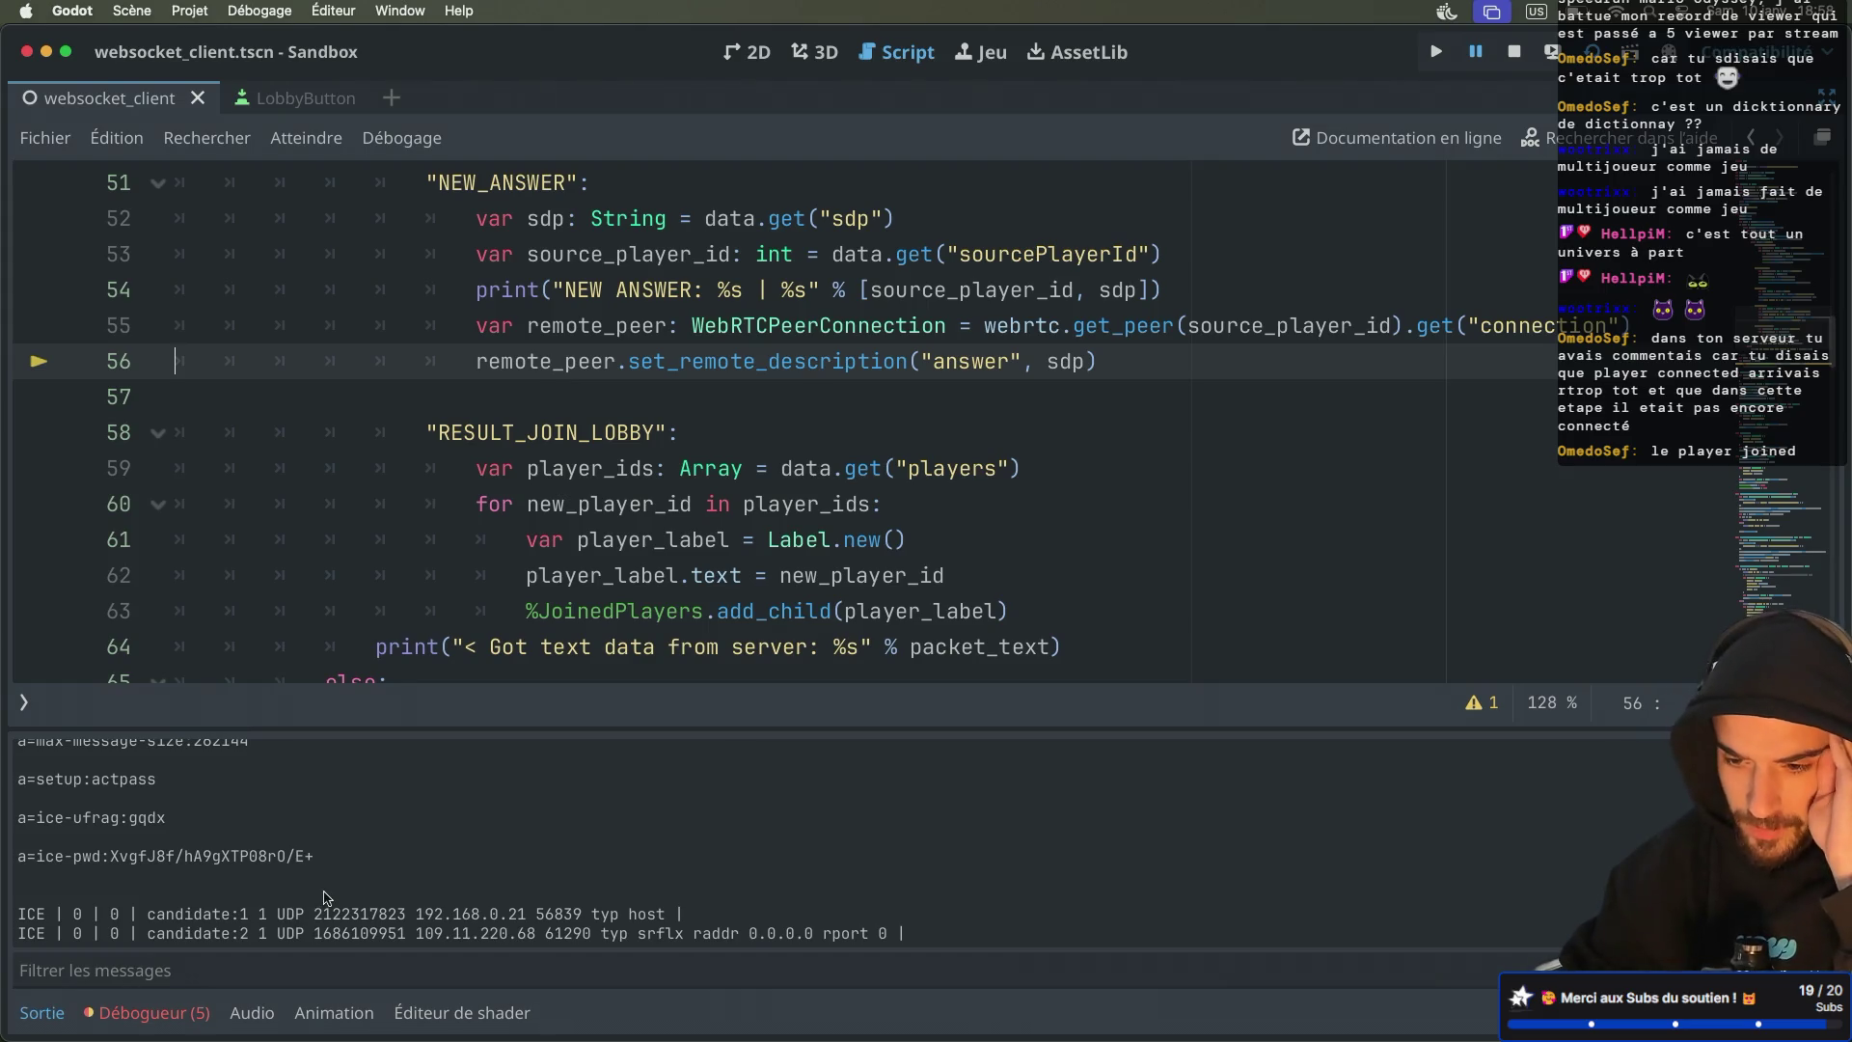
scroll(324, 897, "up", 5)
scroll(324, 897, "up", 10)
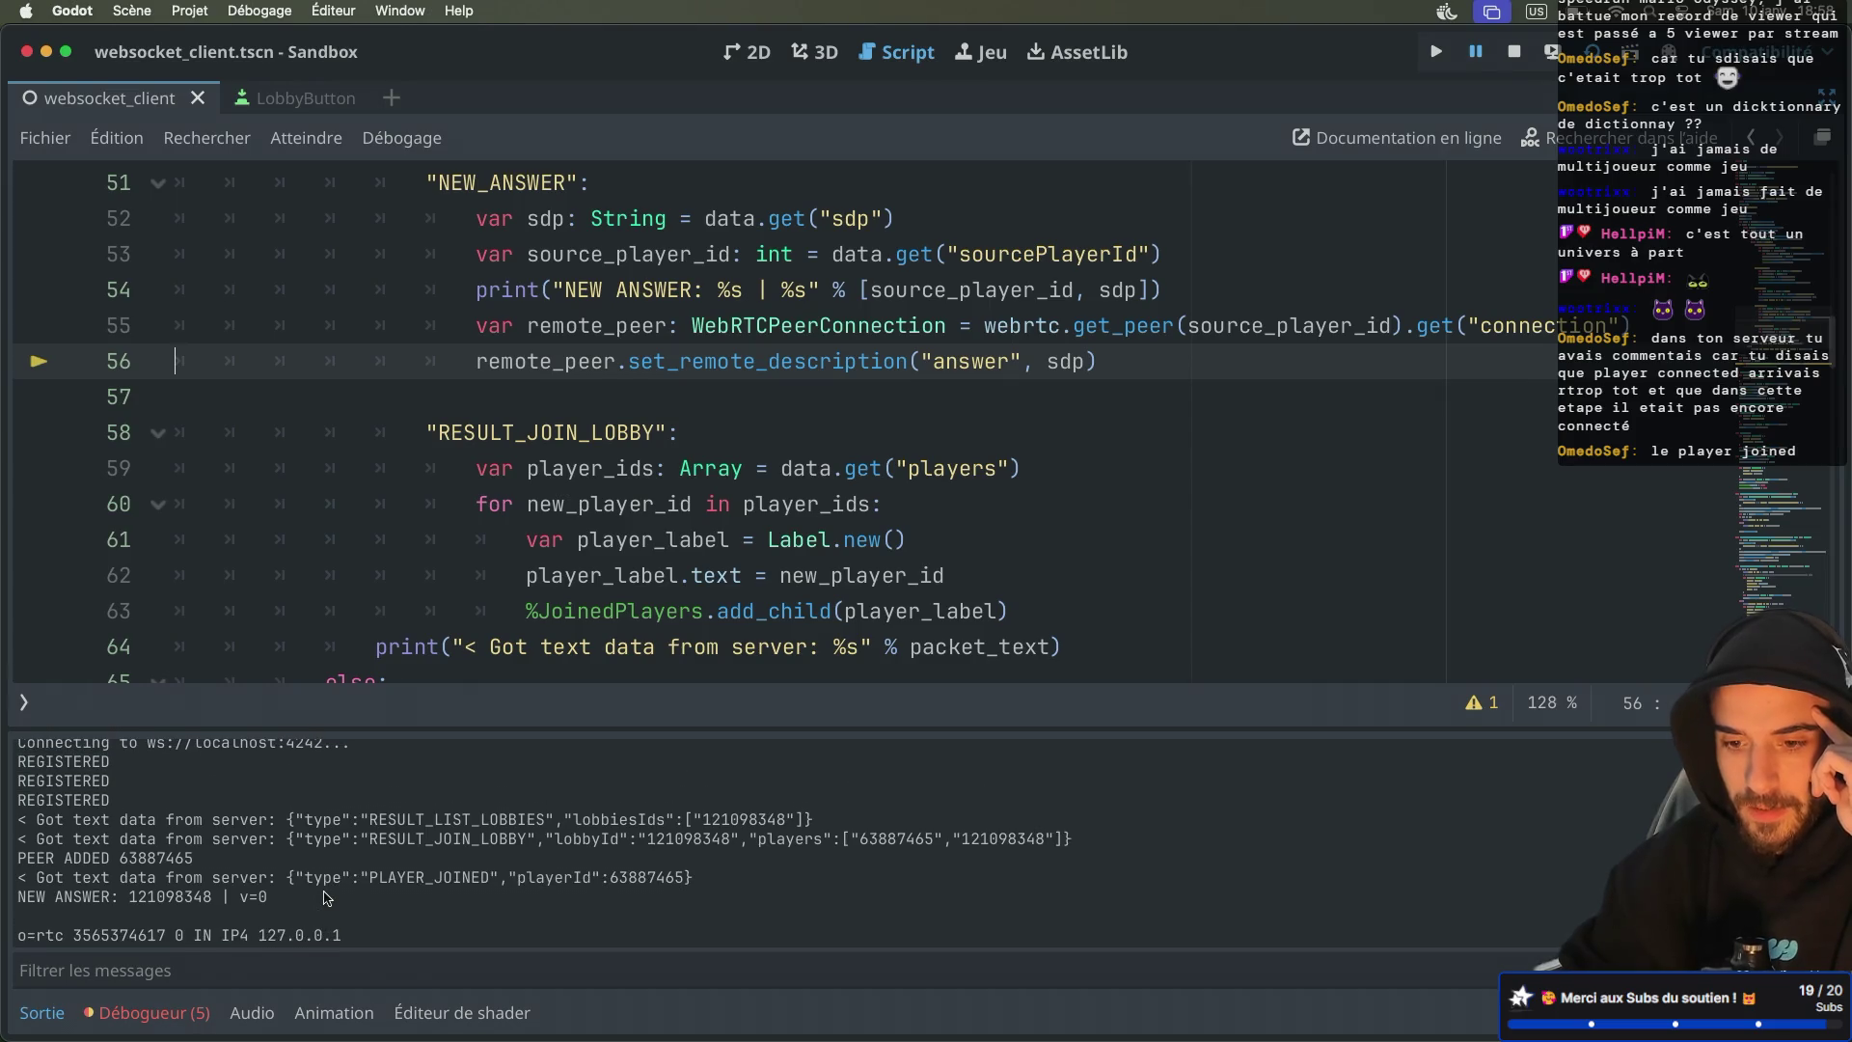
scroll(324, 897, "down", 1)
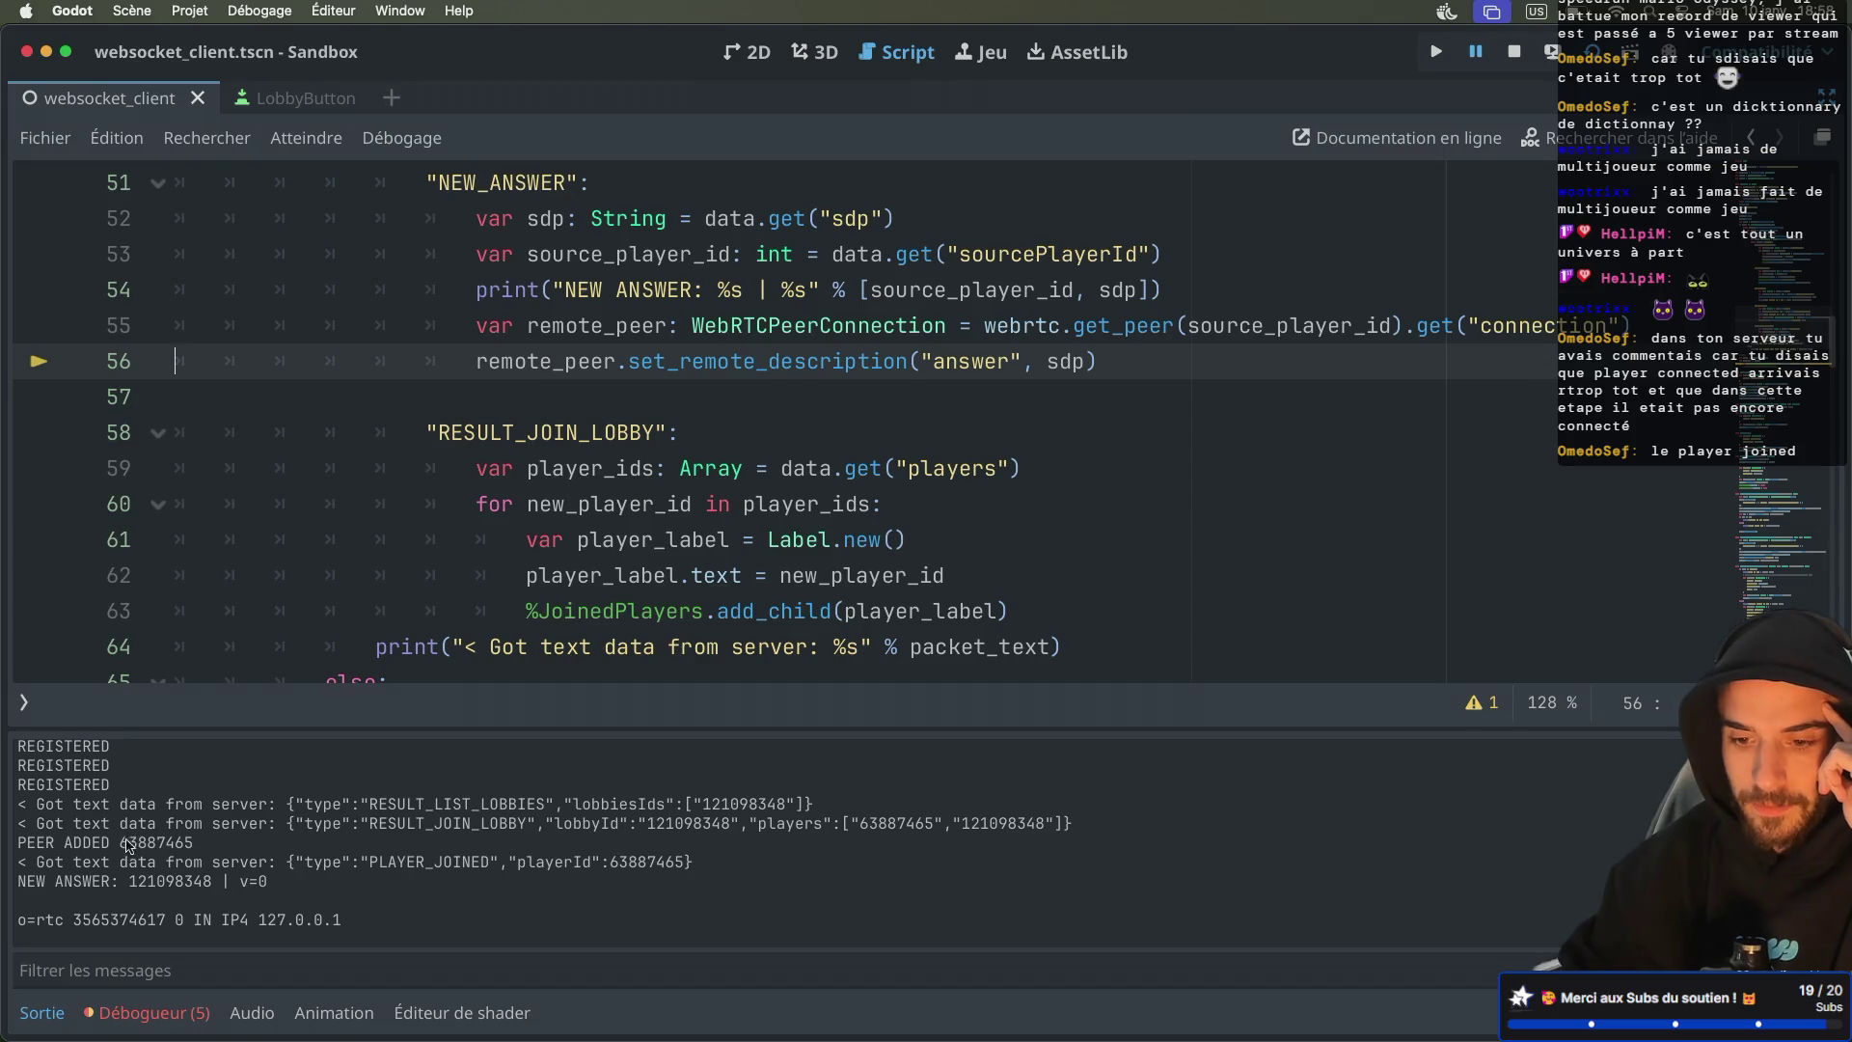
scroll(121, 847, "up", 5)
scroll(120, 847, "down", 5)
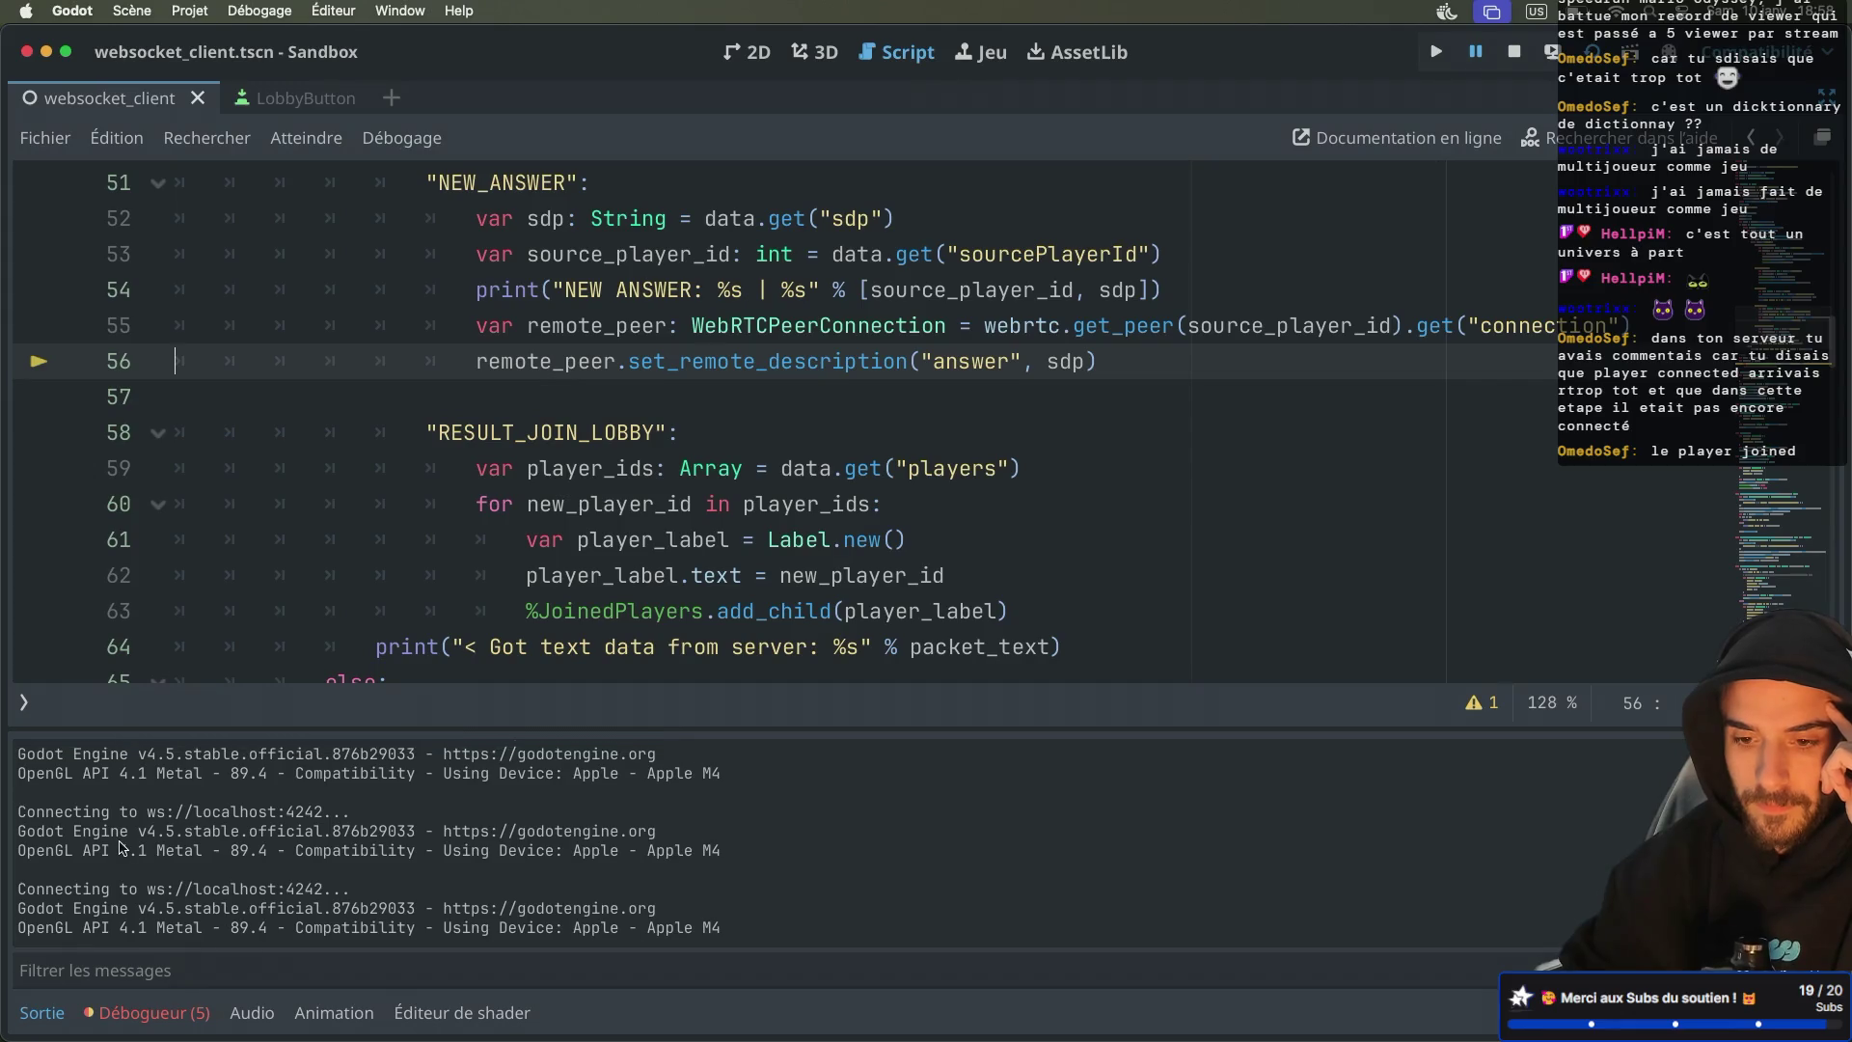
scroll(121, 847, "down", 3)
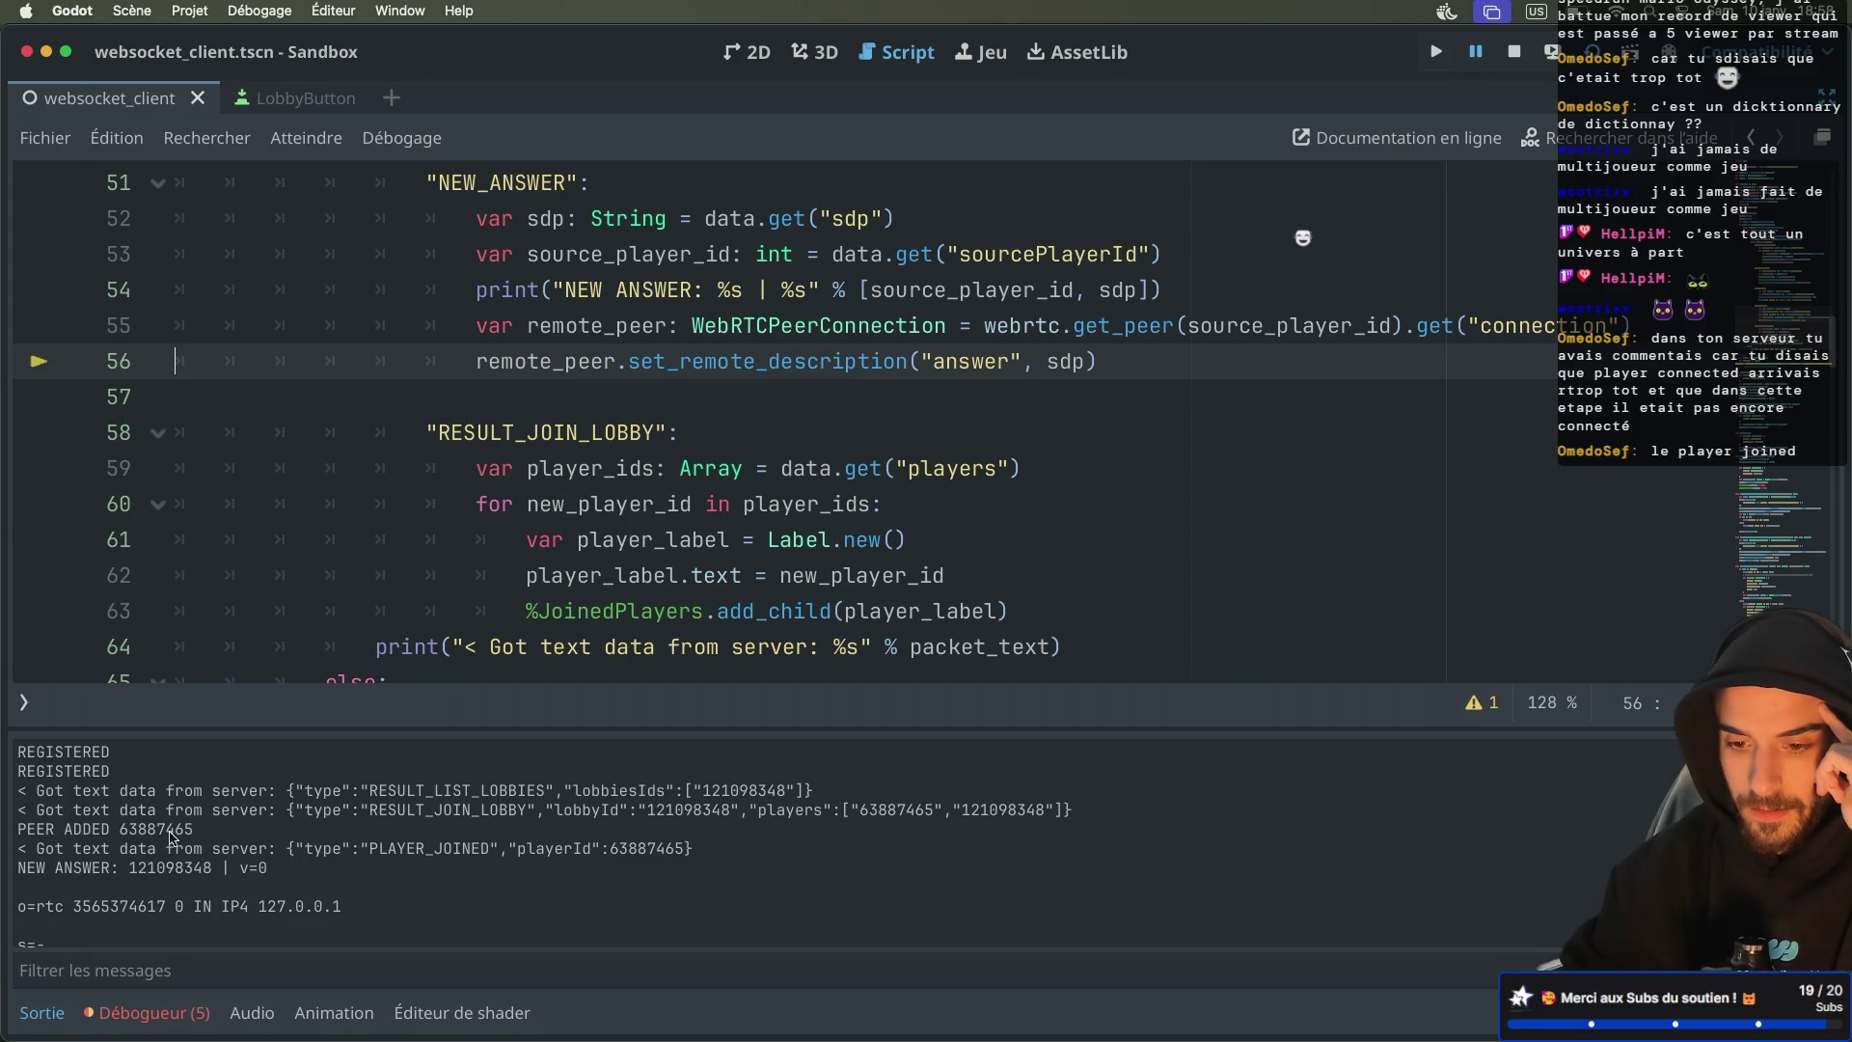
scroll(172, 837, "down", 1)
scroll(170, 837, "up", 2)
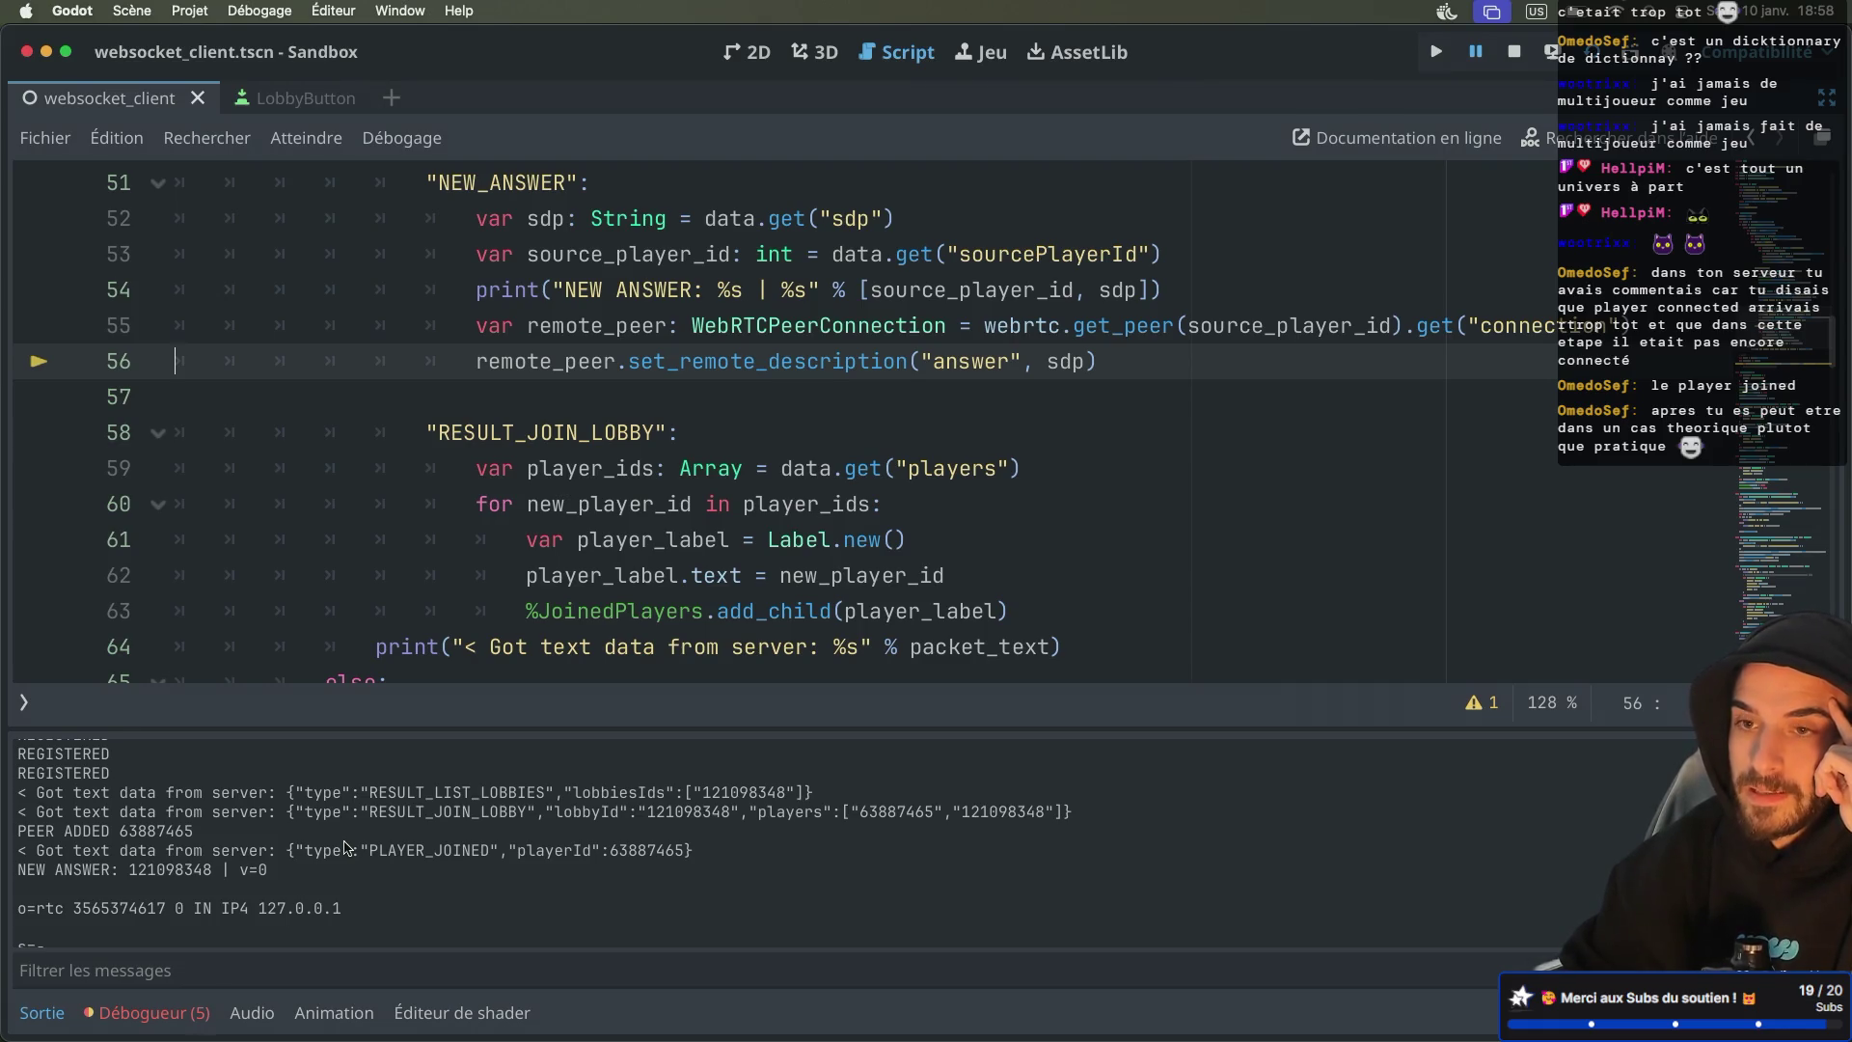
scroll(344, 847, "down", 1)
key("super+Tab")
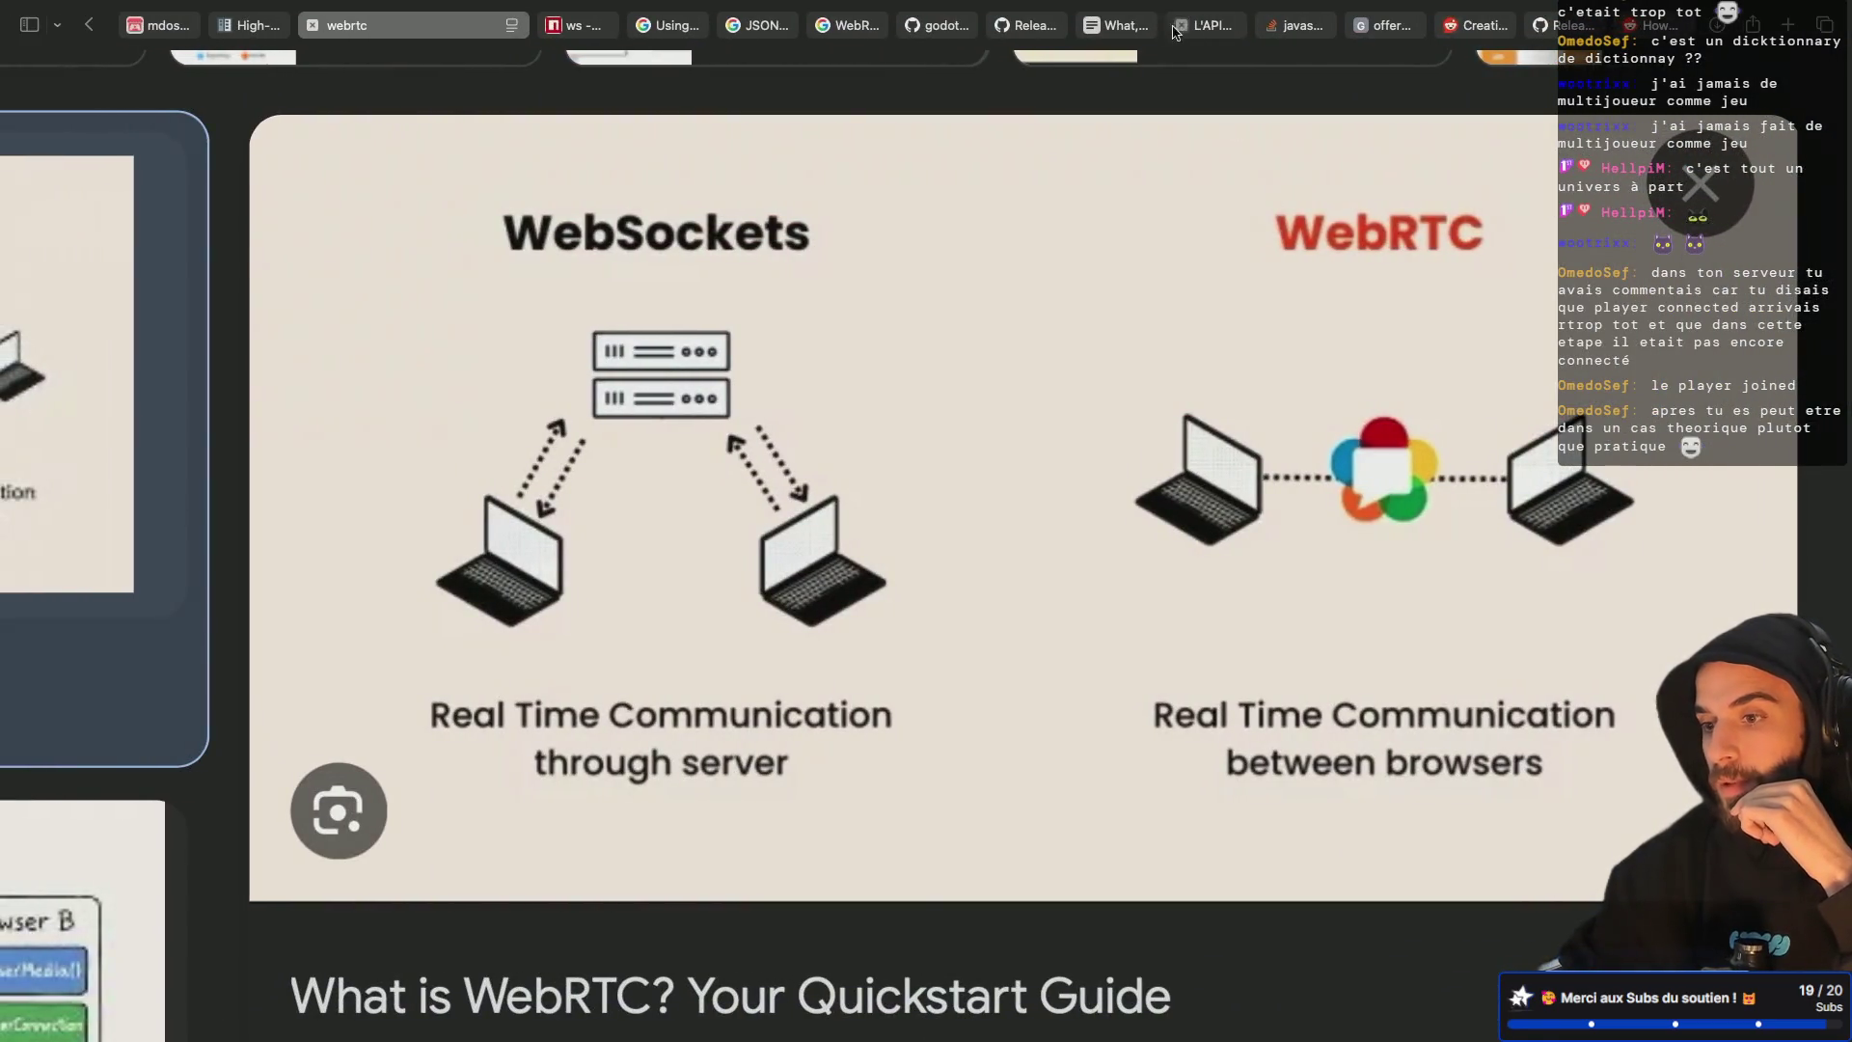
left_click(1116, 25)
scroll(929, 560, "up", 10)
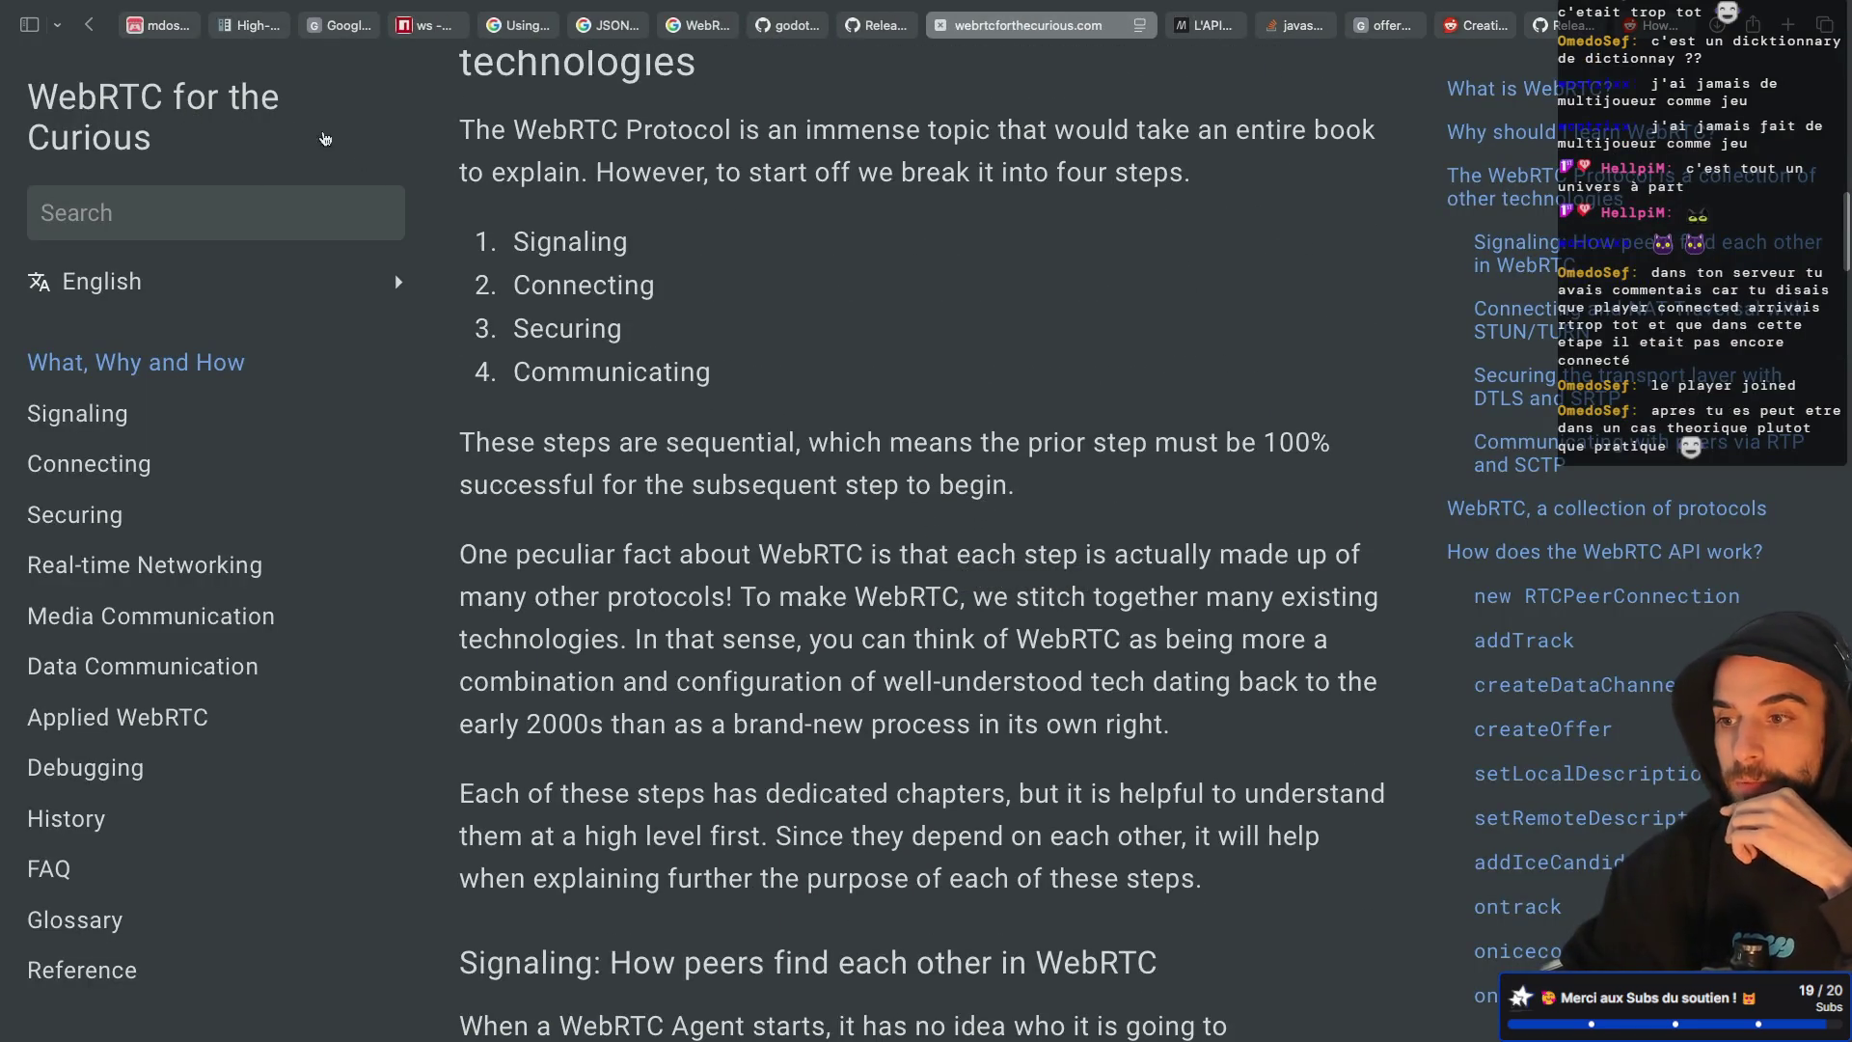
scroll(897, 591, "down", 10)
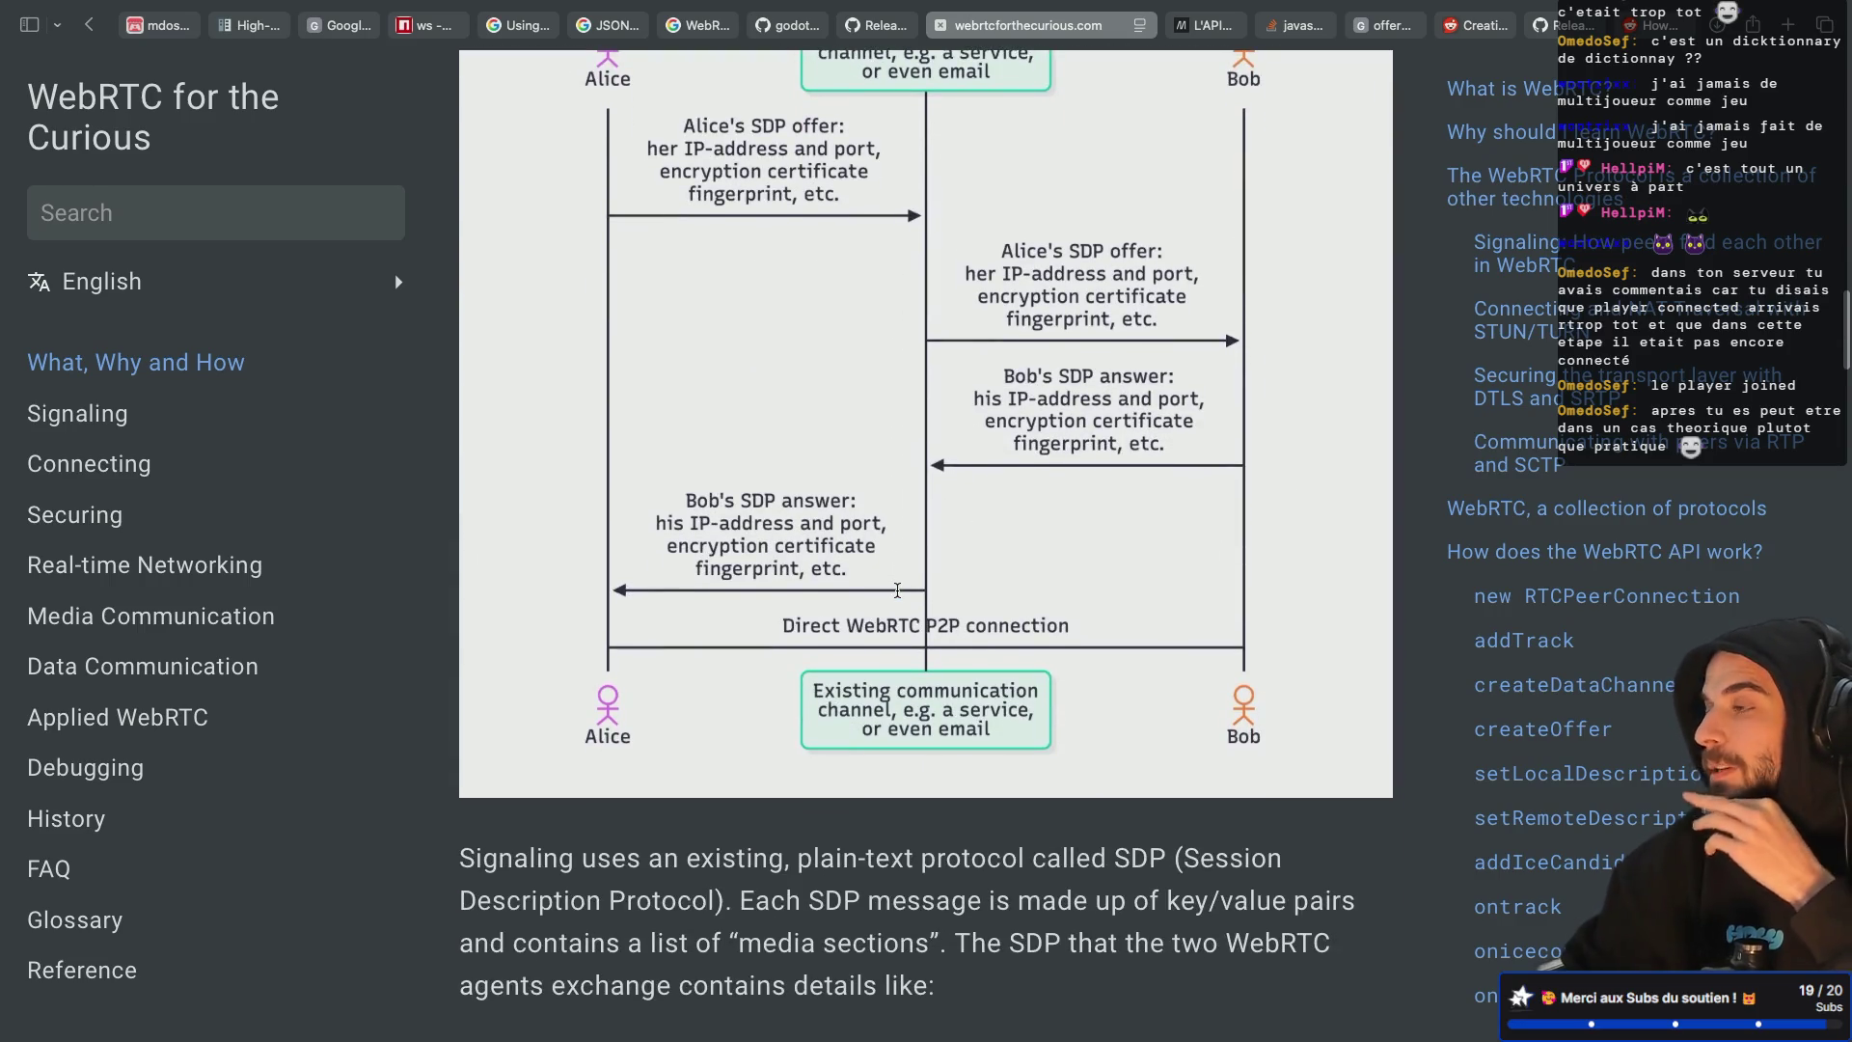
key("ctrl+Left")
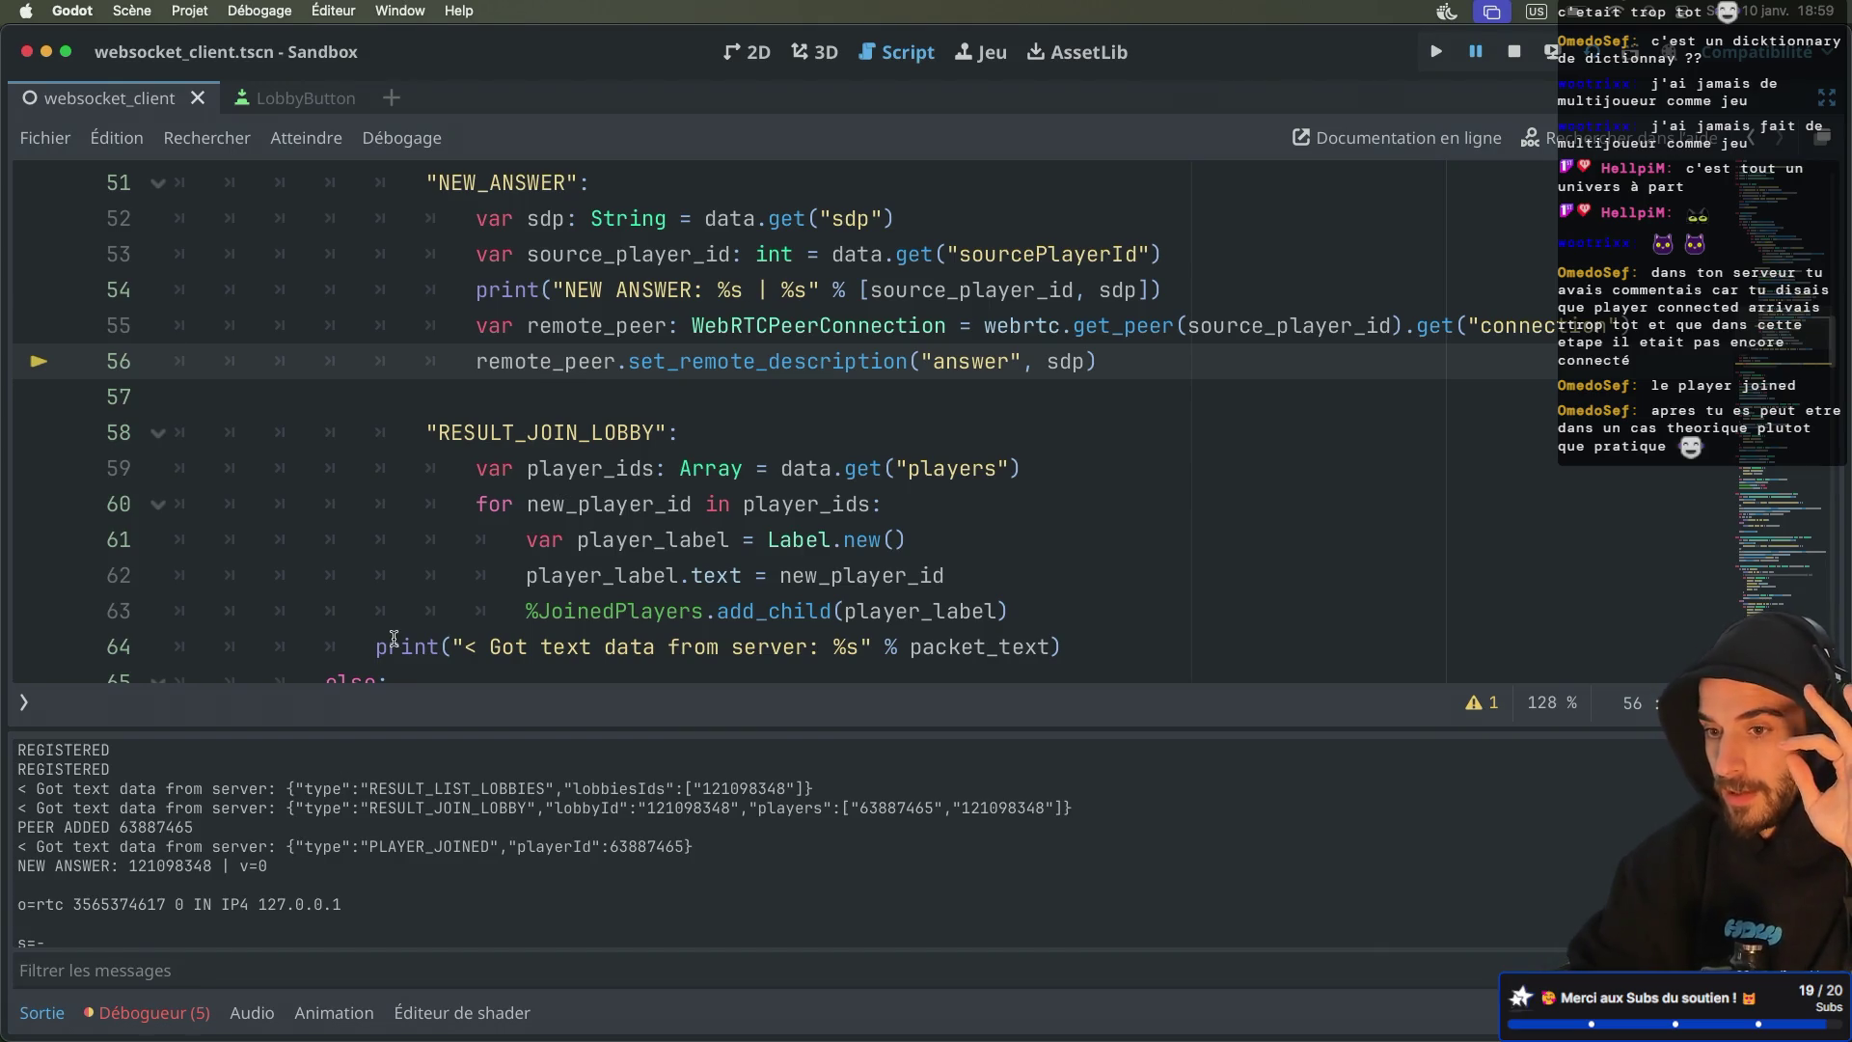
Compare peer id 63887465 with the other player id in the Output log, then leave Godot
double_click(159, 826)
double_click(159, 865)
double_click(159, 835)
left_click(155, 867)
double_click(154, 865)
double_click(158, 830)
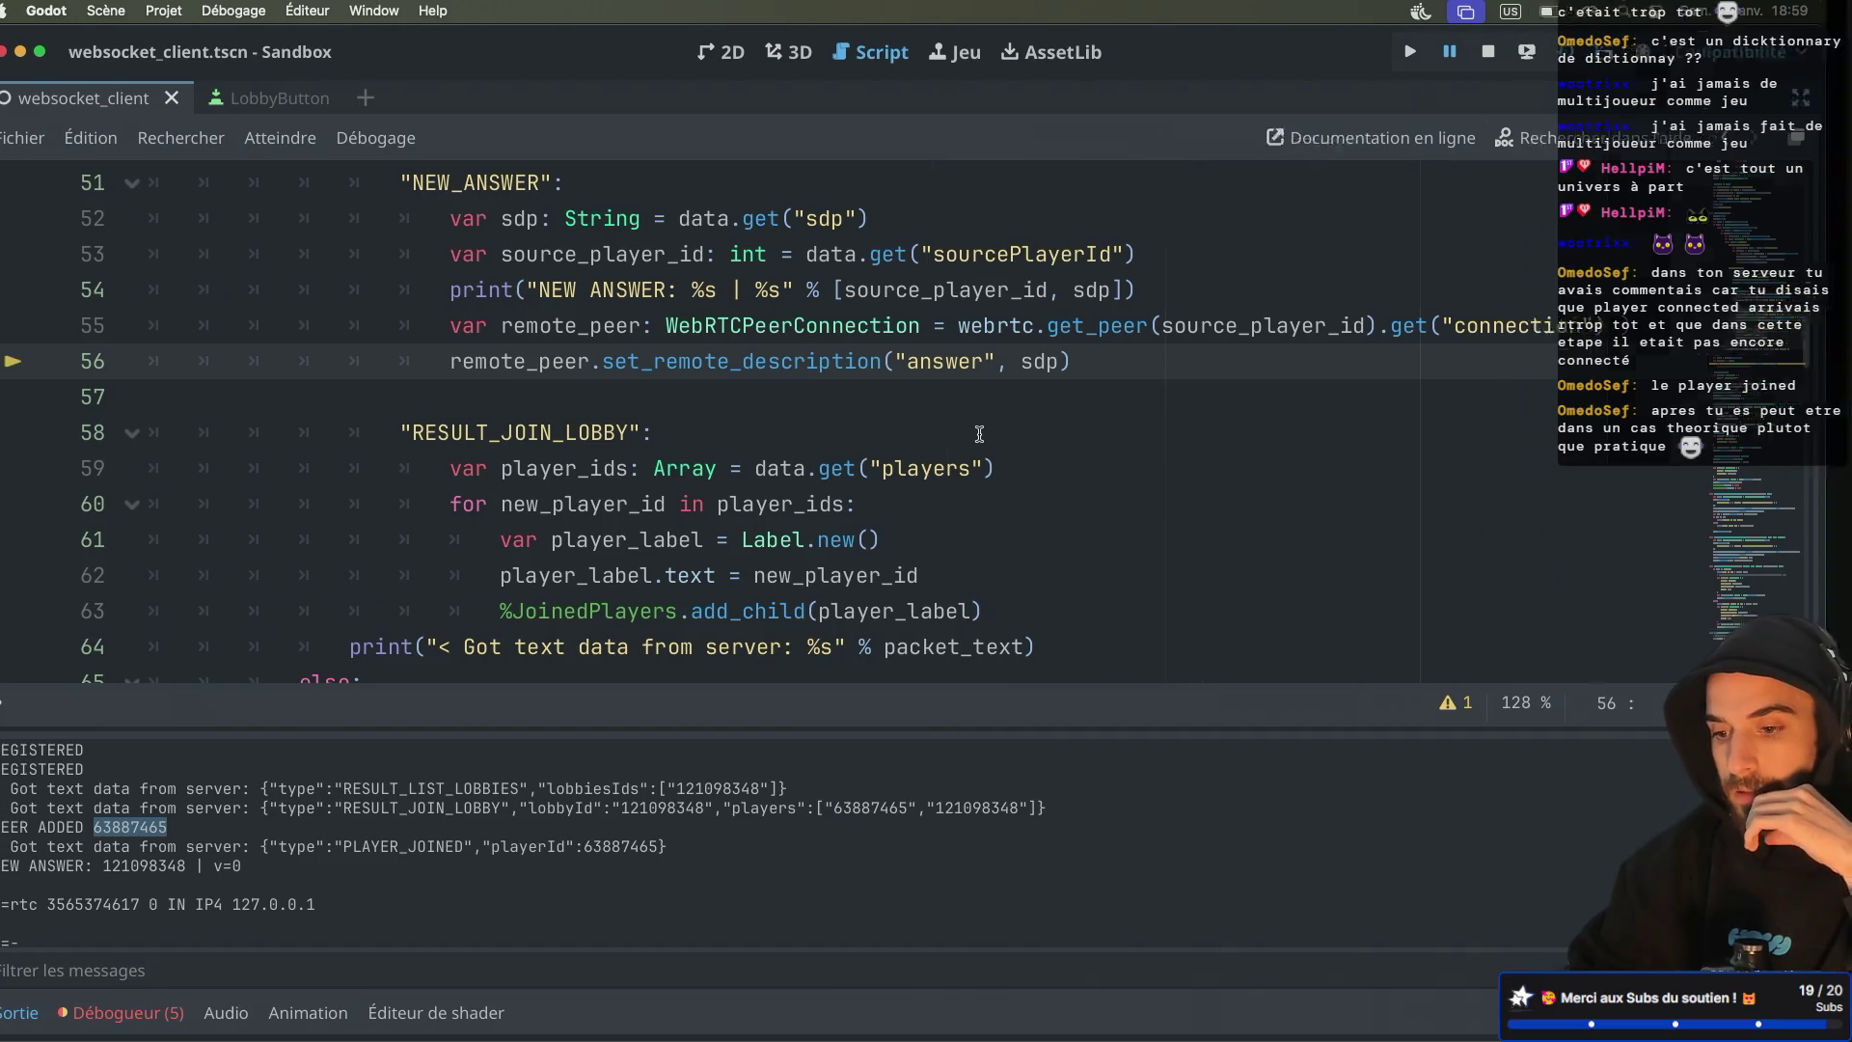
key("super+Tab")
key("super+Tab")
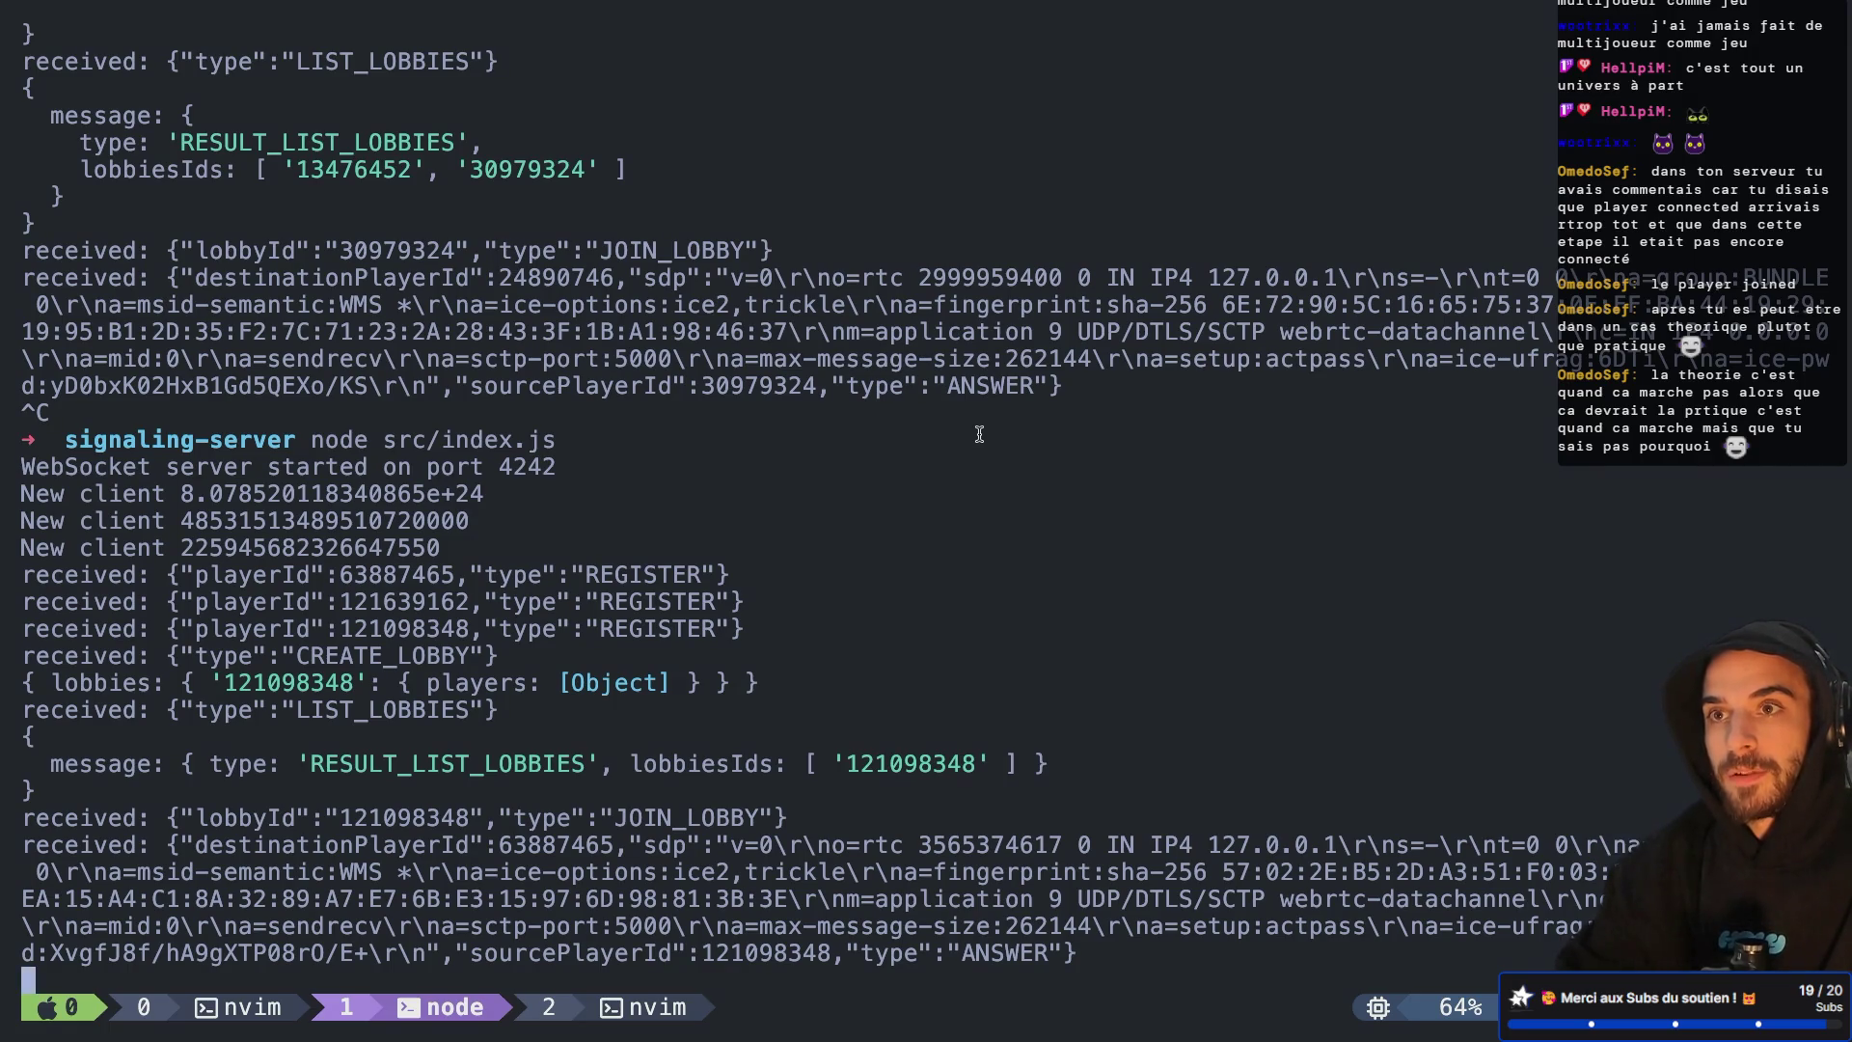
Pick the nvim window from the tmux list, review JOIN_LOBBY's PLAYER_JOINED send, then return to Godot
key("ctrl+b")
key("w")
key("Up")
key("Return")
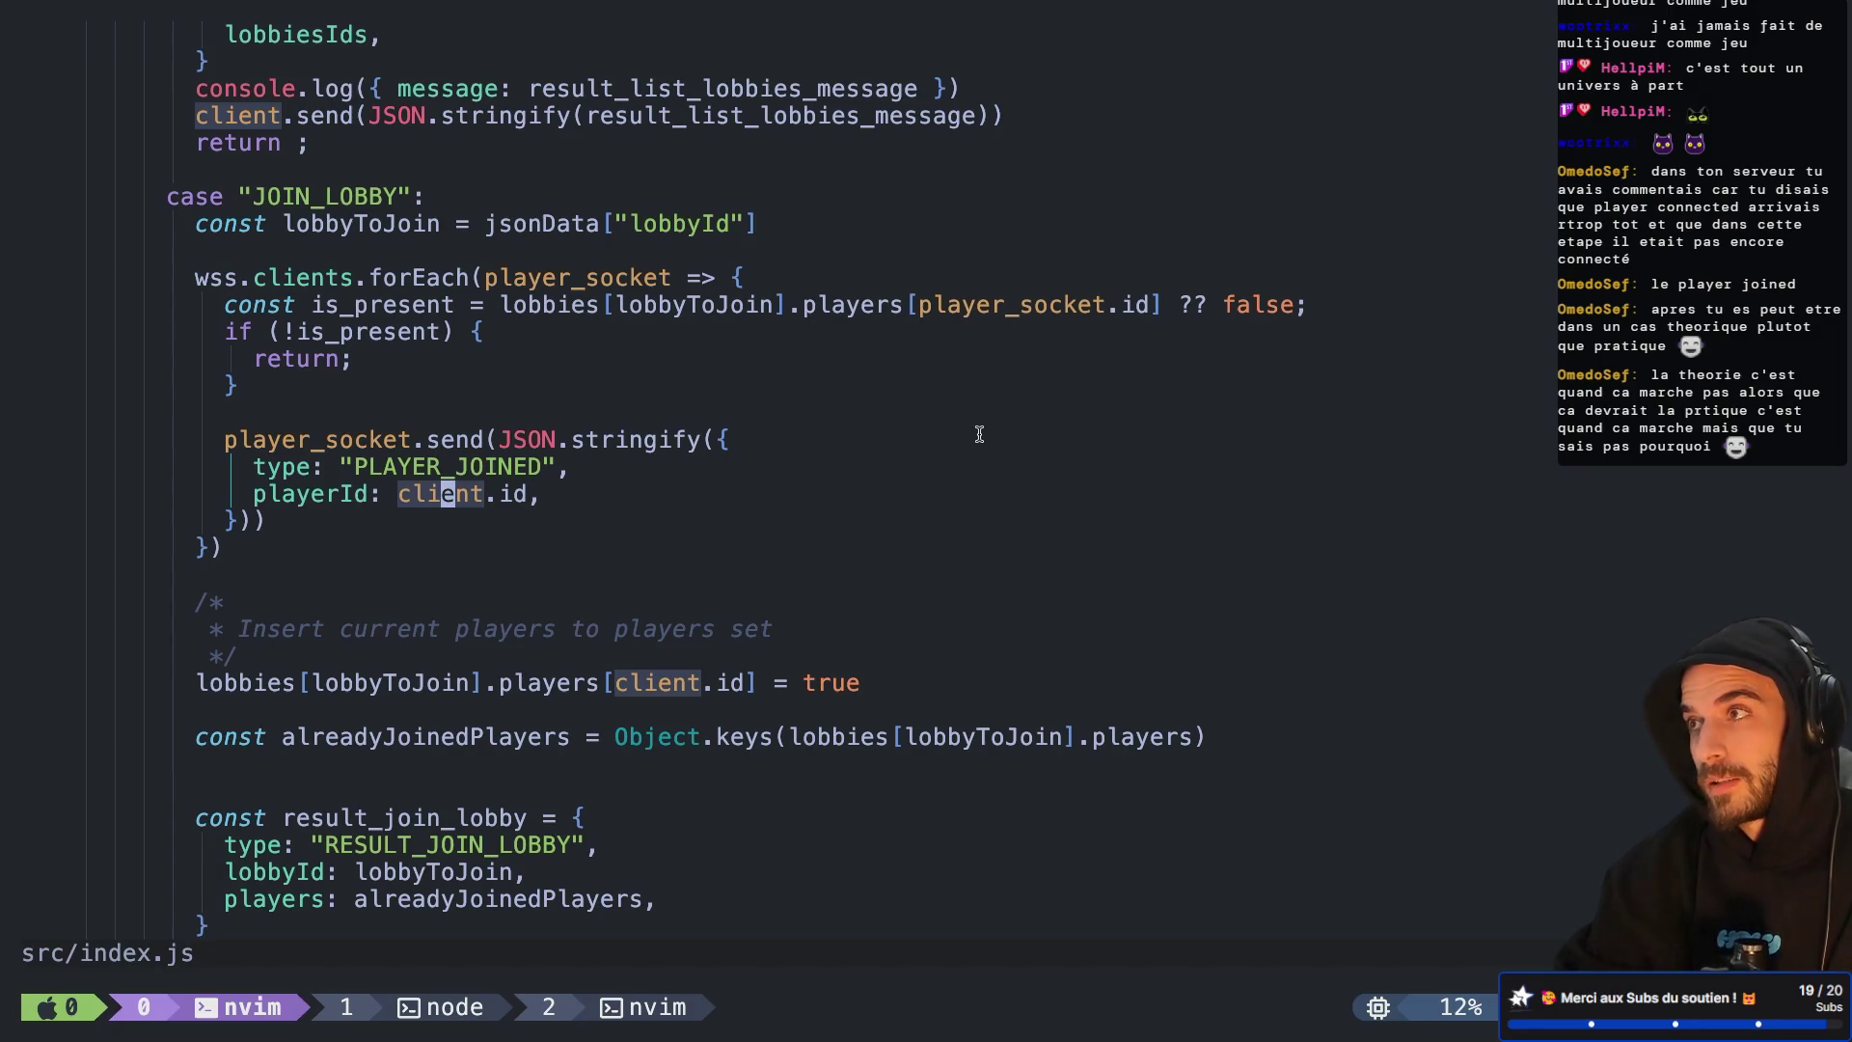
key("k")
key("k")
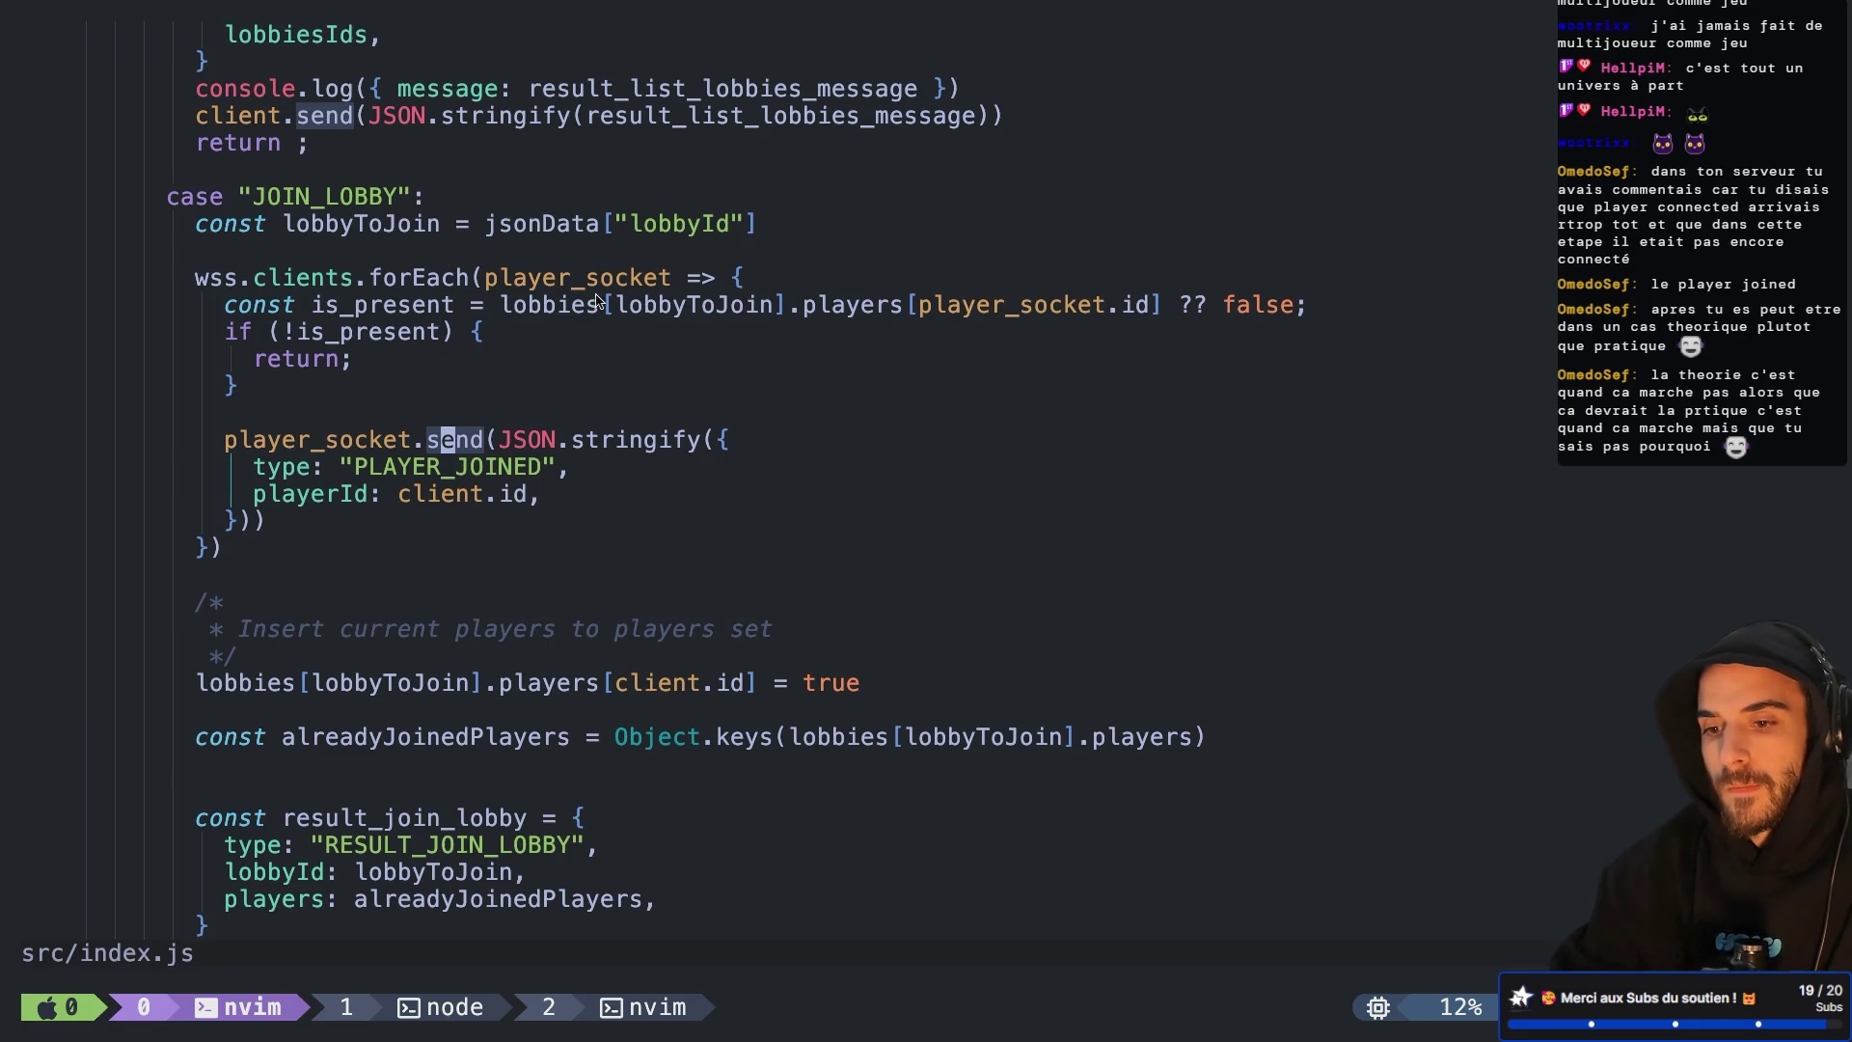
scroll(540, 489, "down", 1)
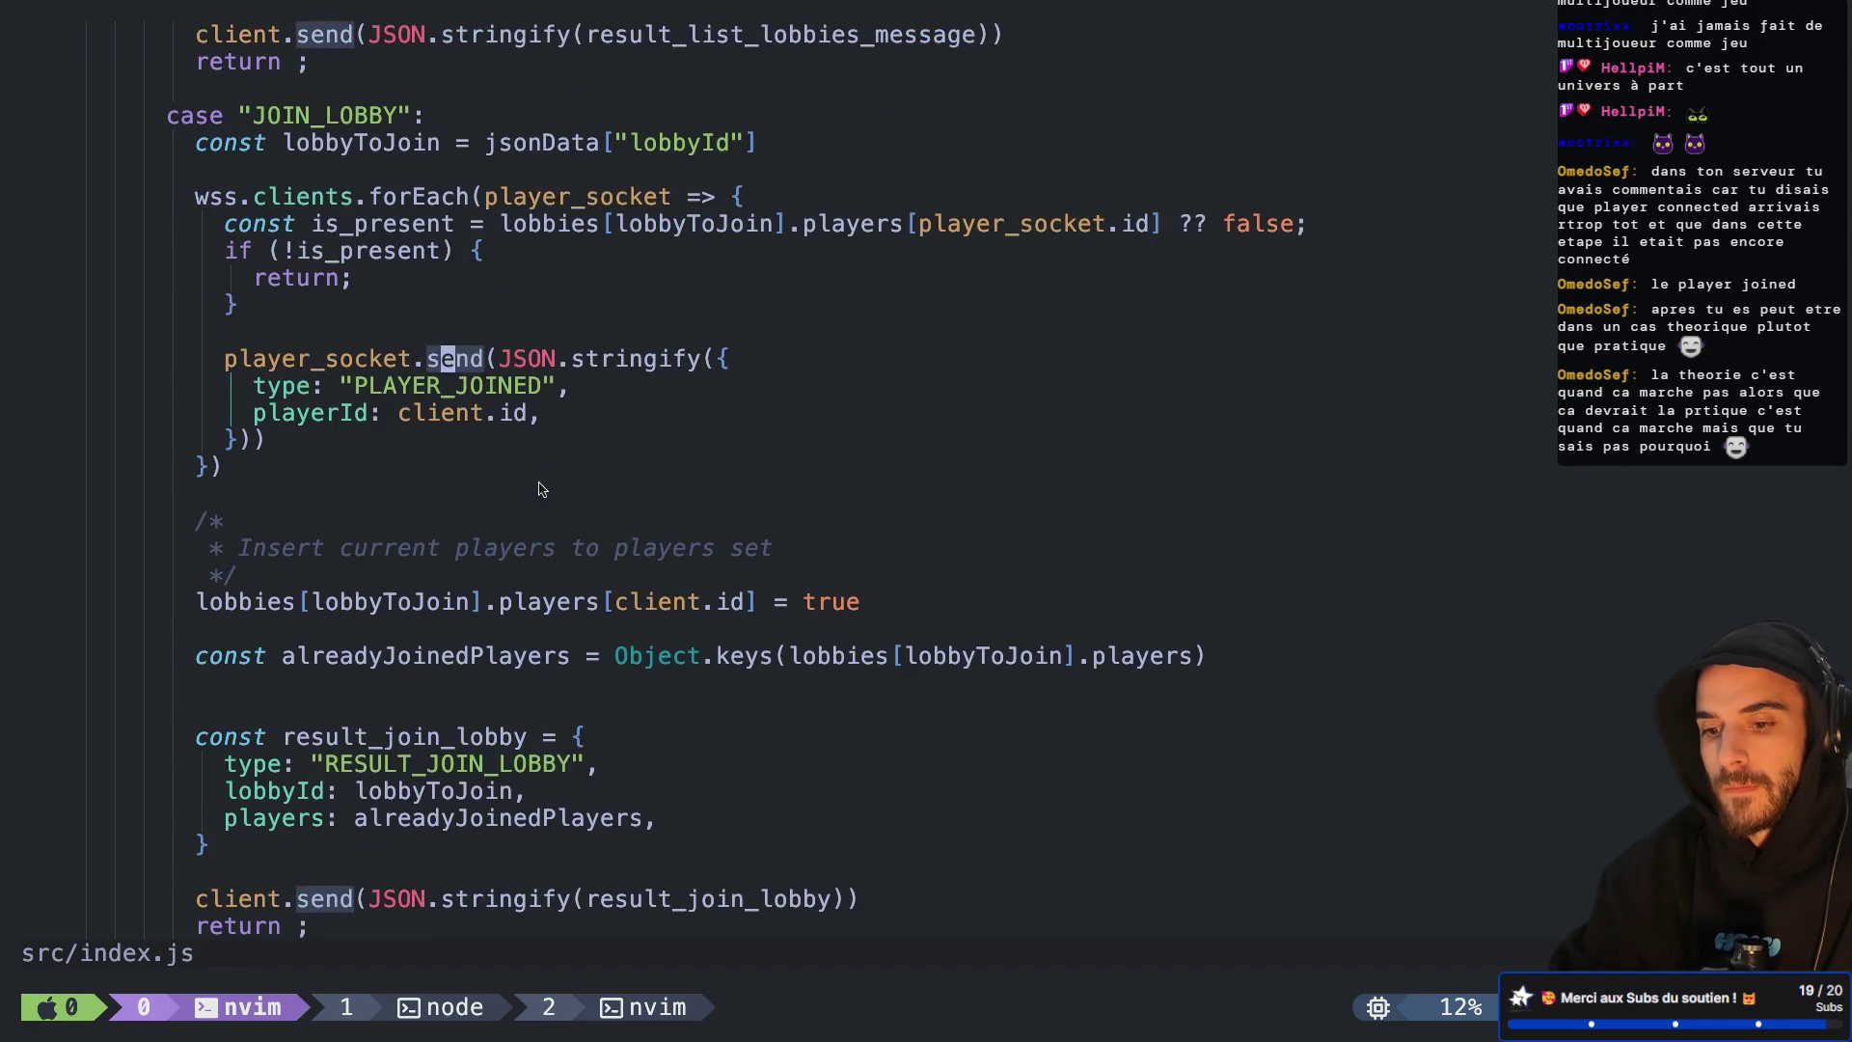
scroll(541, 489, "up", 2)
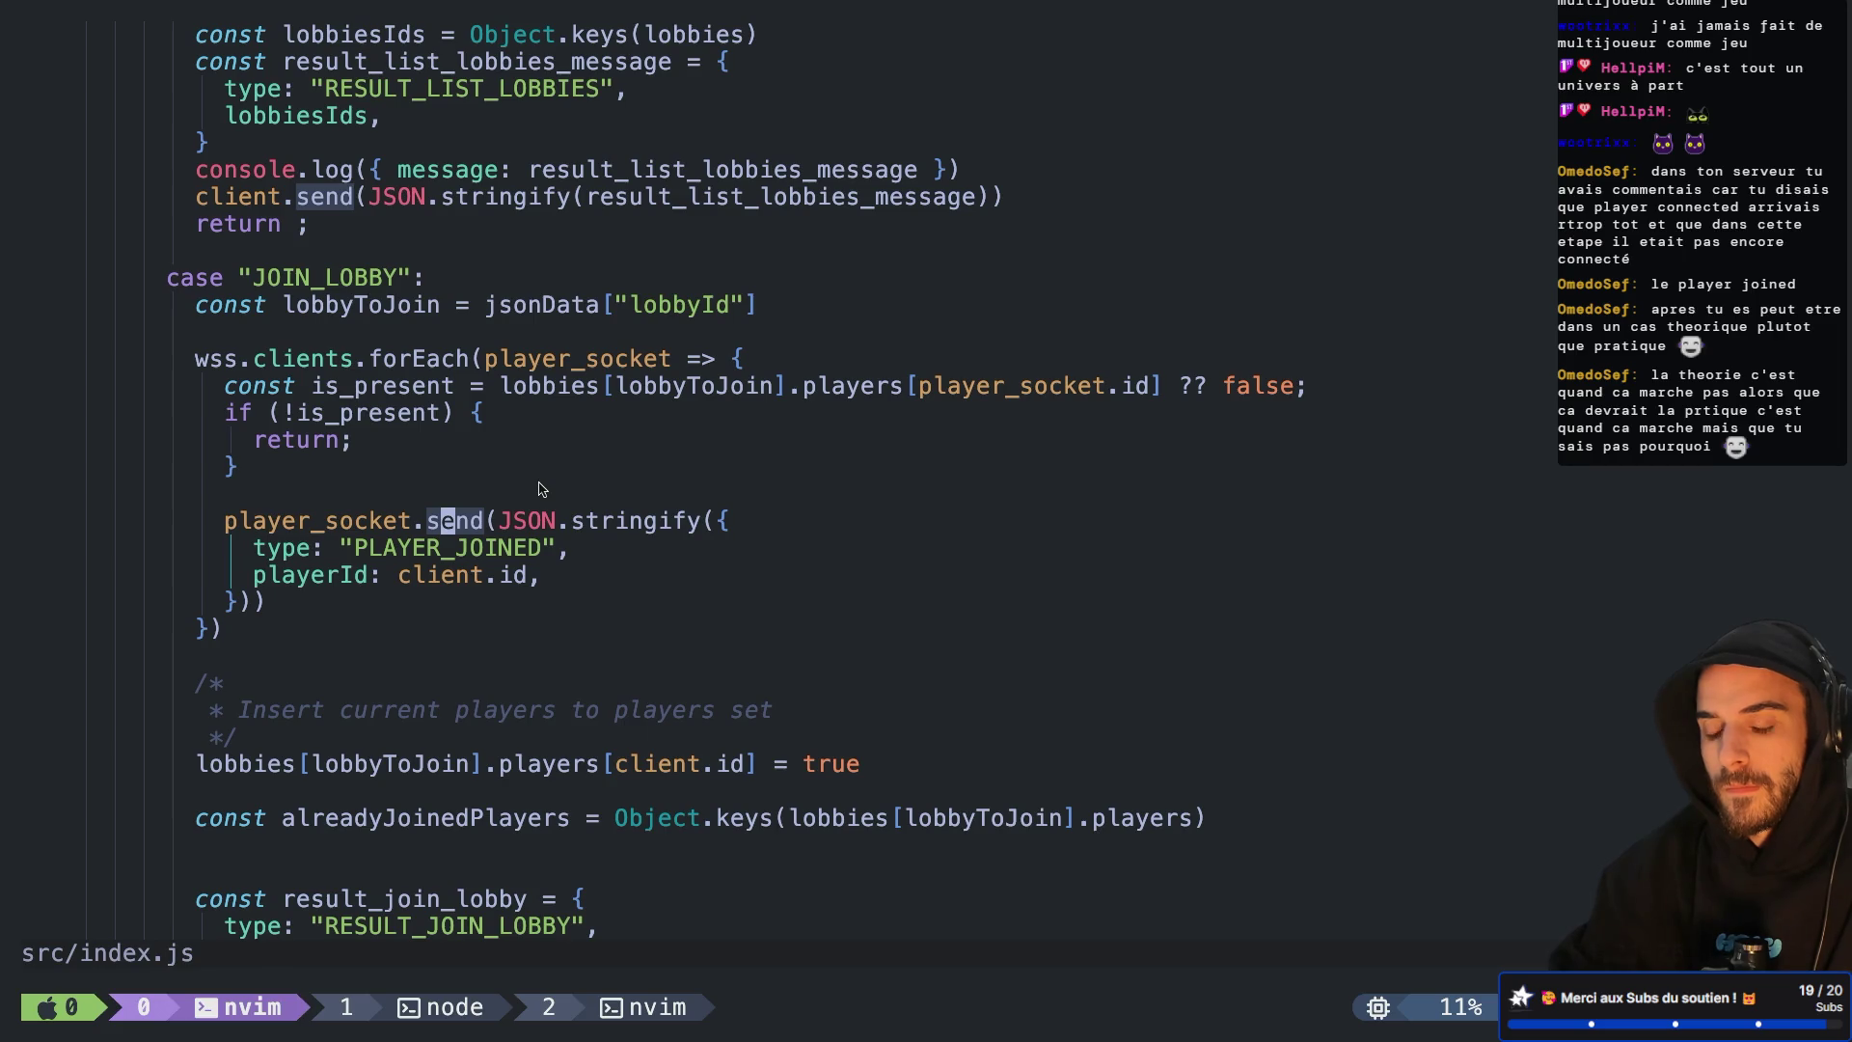
scroll(540, 489, "up", 1)
key("ctrl+Left")
key("ctrl+Left")
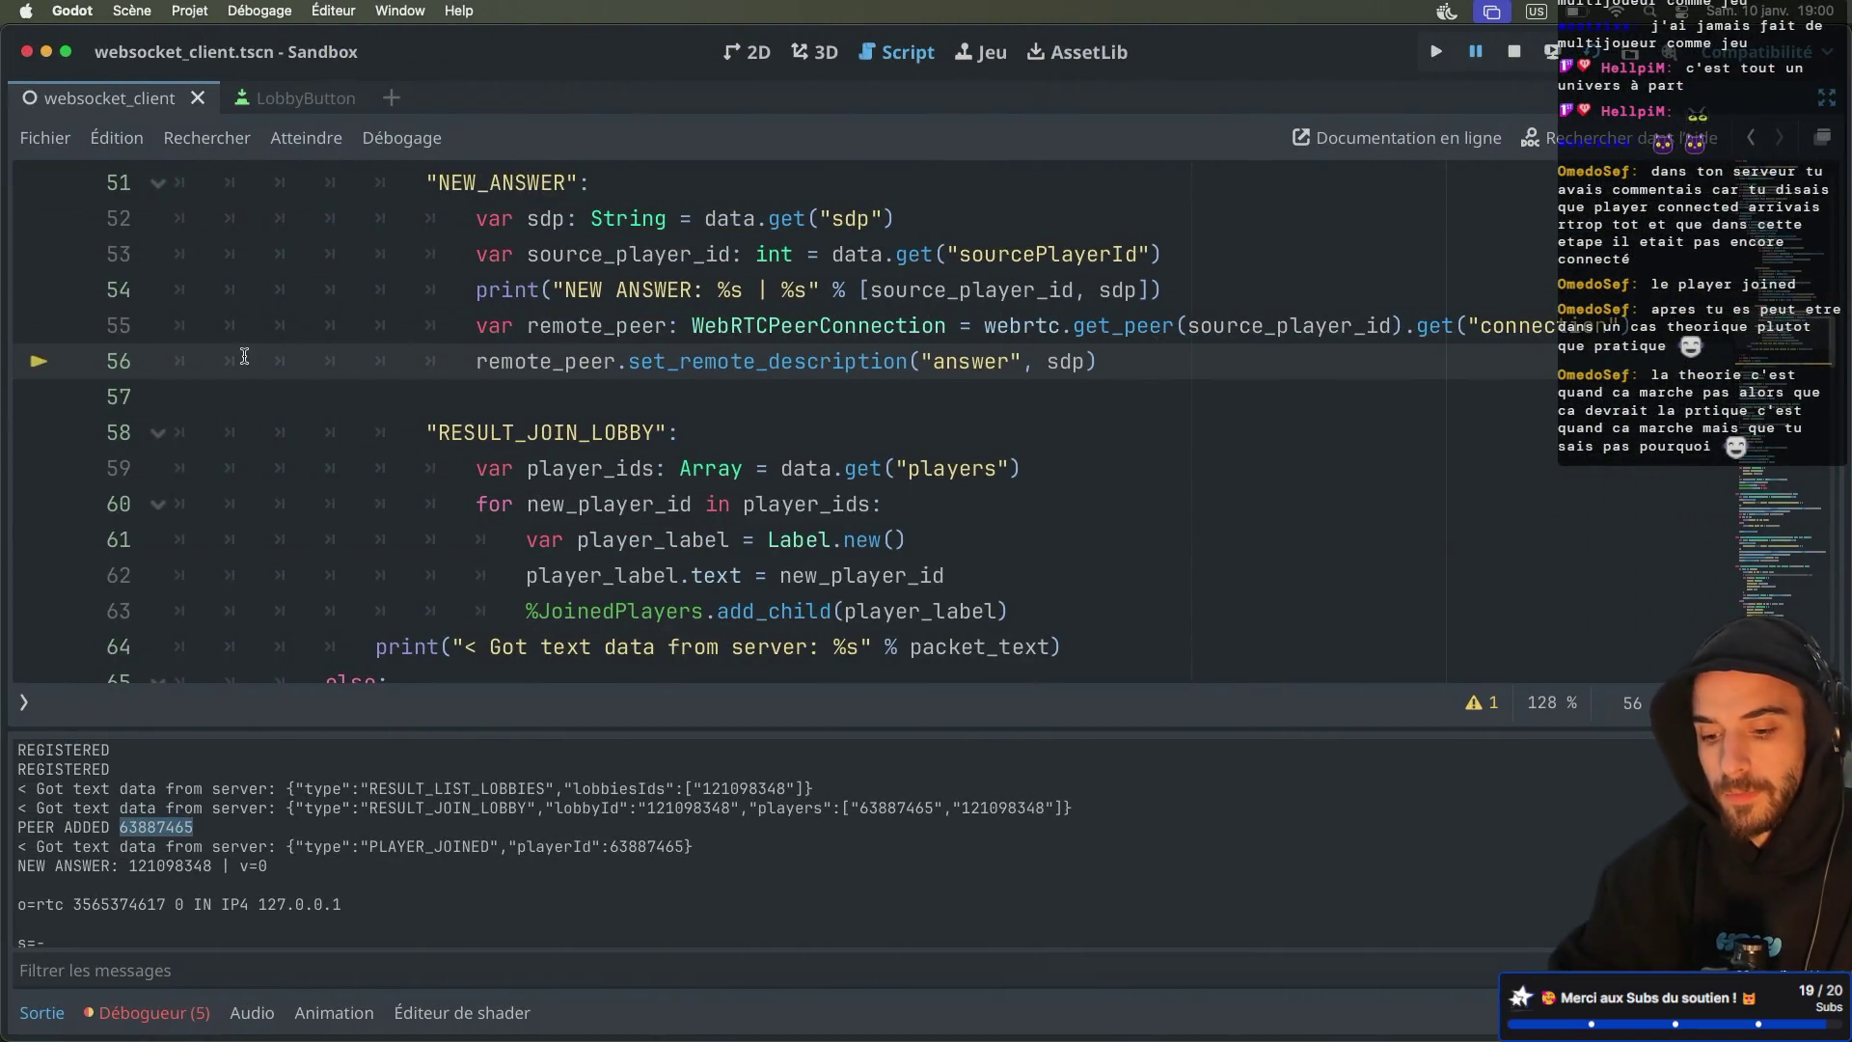
Restore the scene docks and inspect the HomeScreen and InLobbyScreen nodes
key("ctrl+shift+F11")
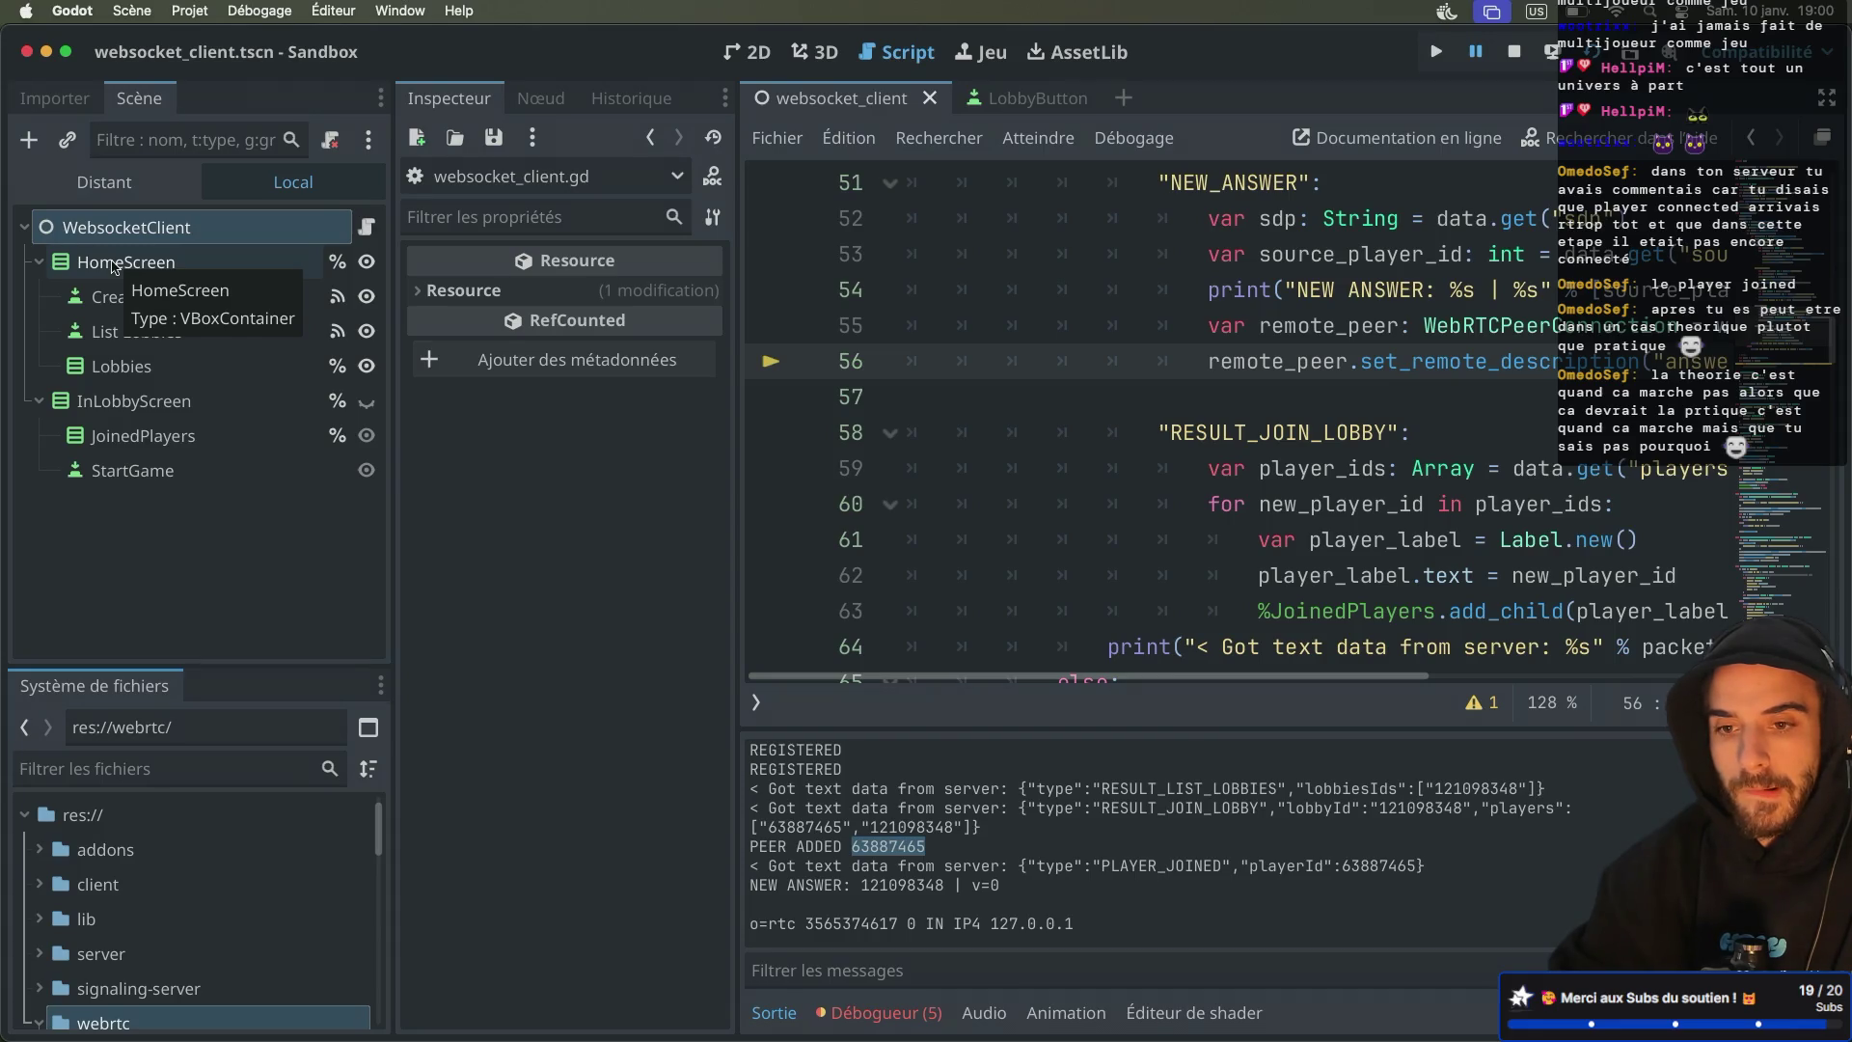
left_click(114, 266)
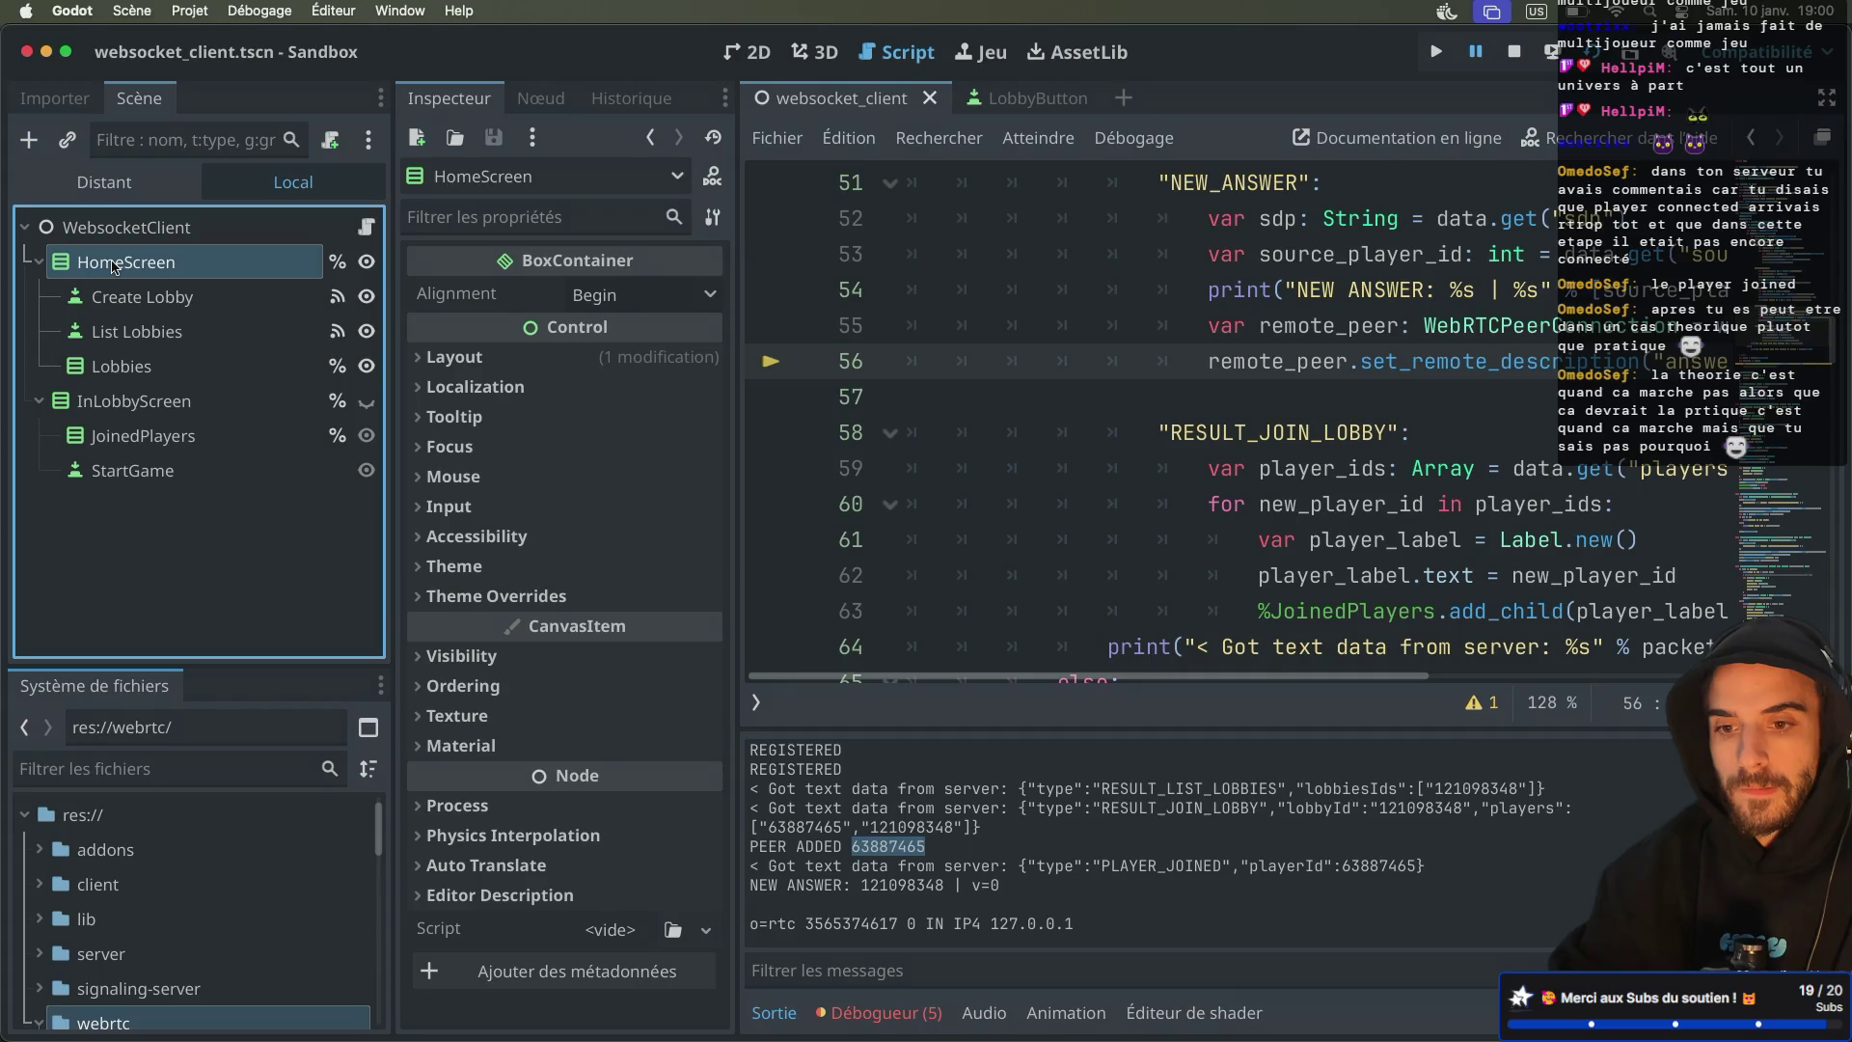
left_click(125, 403)
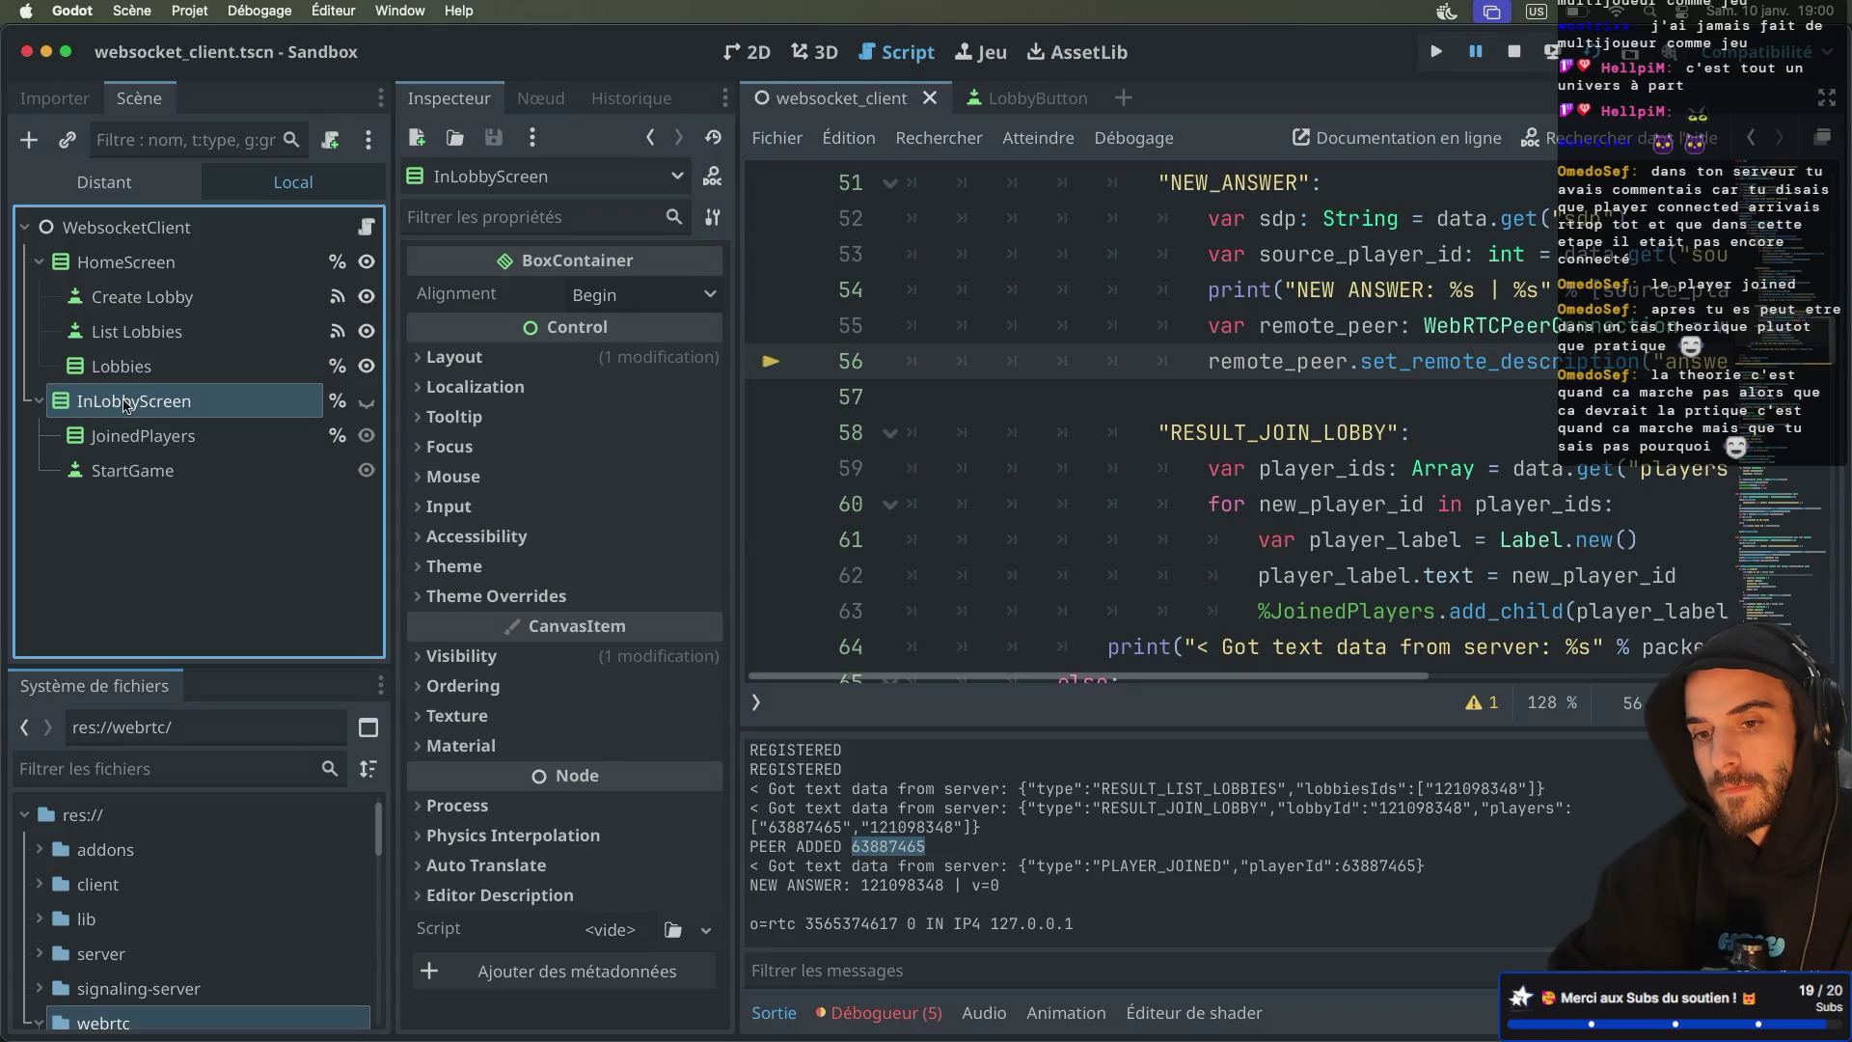
right_click(126, 403)
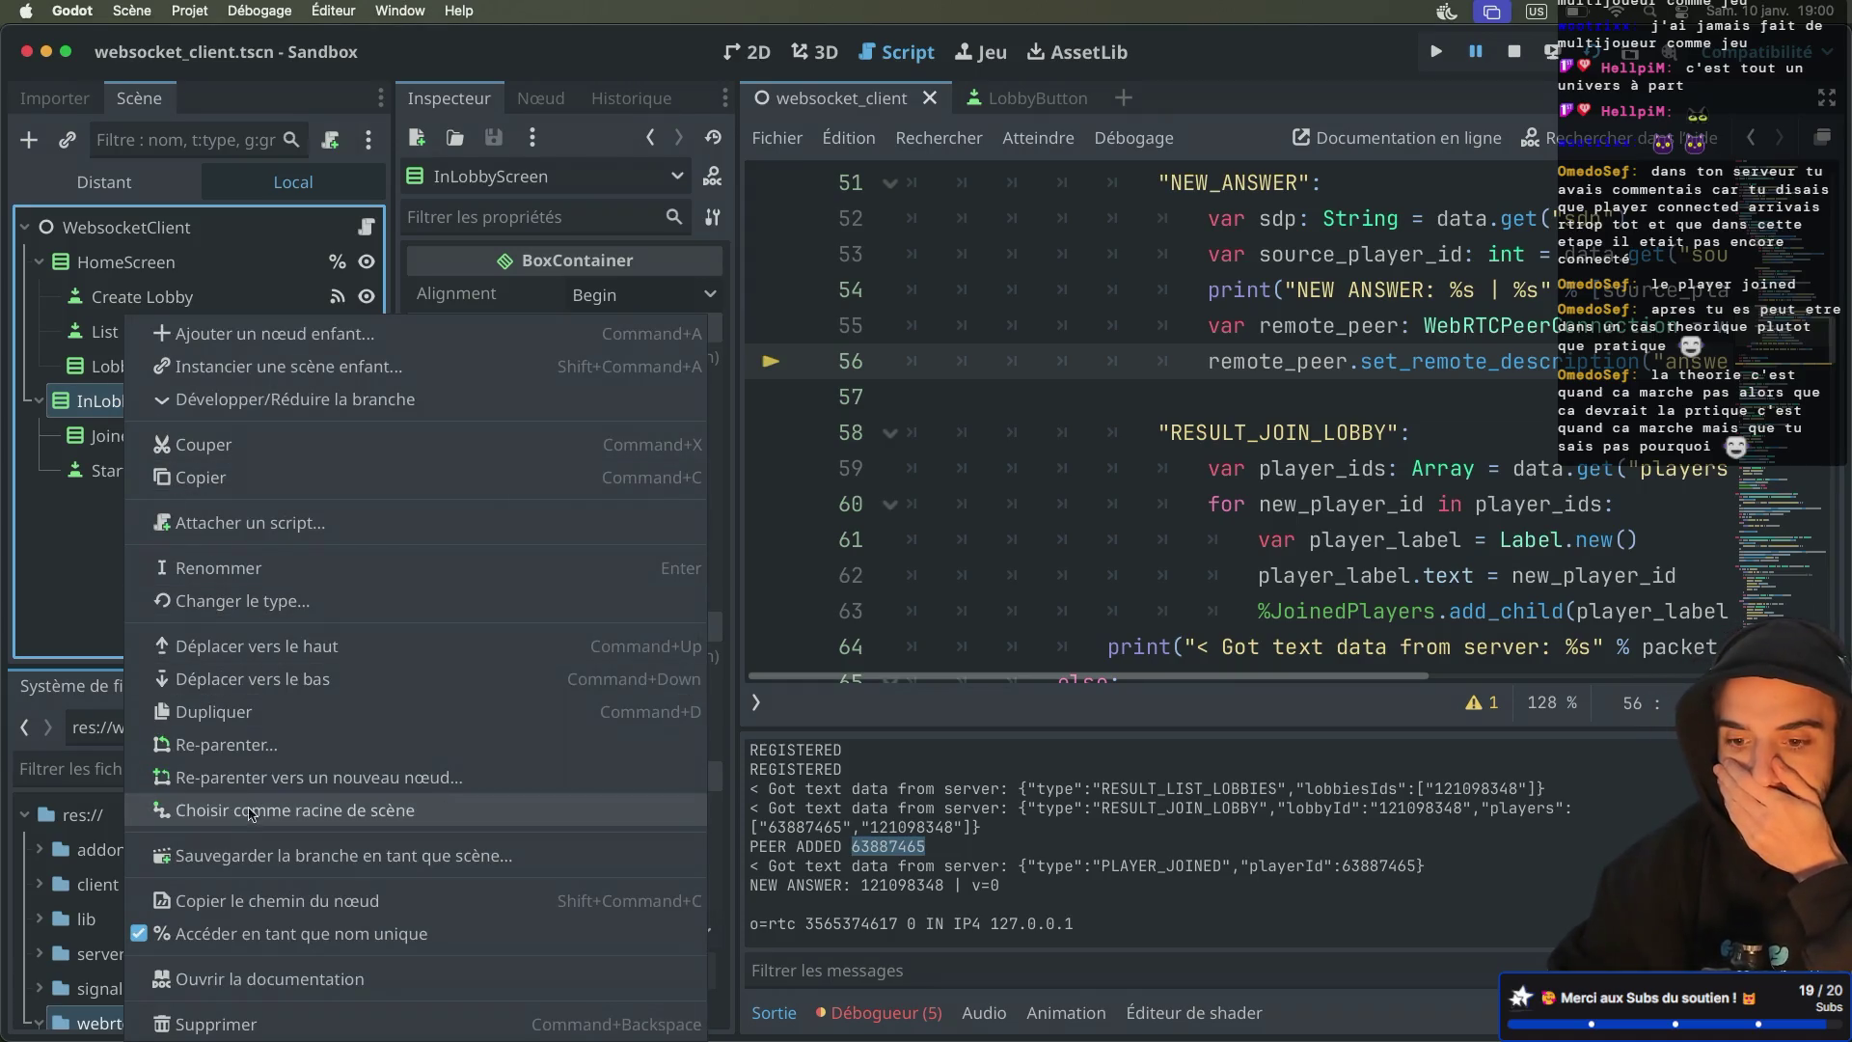
left_click(102, 593)
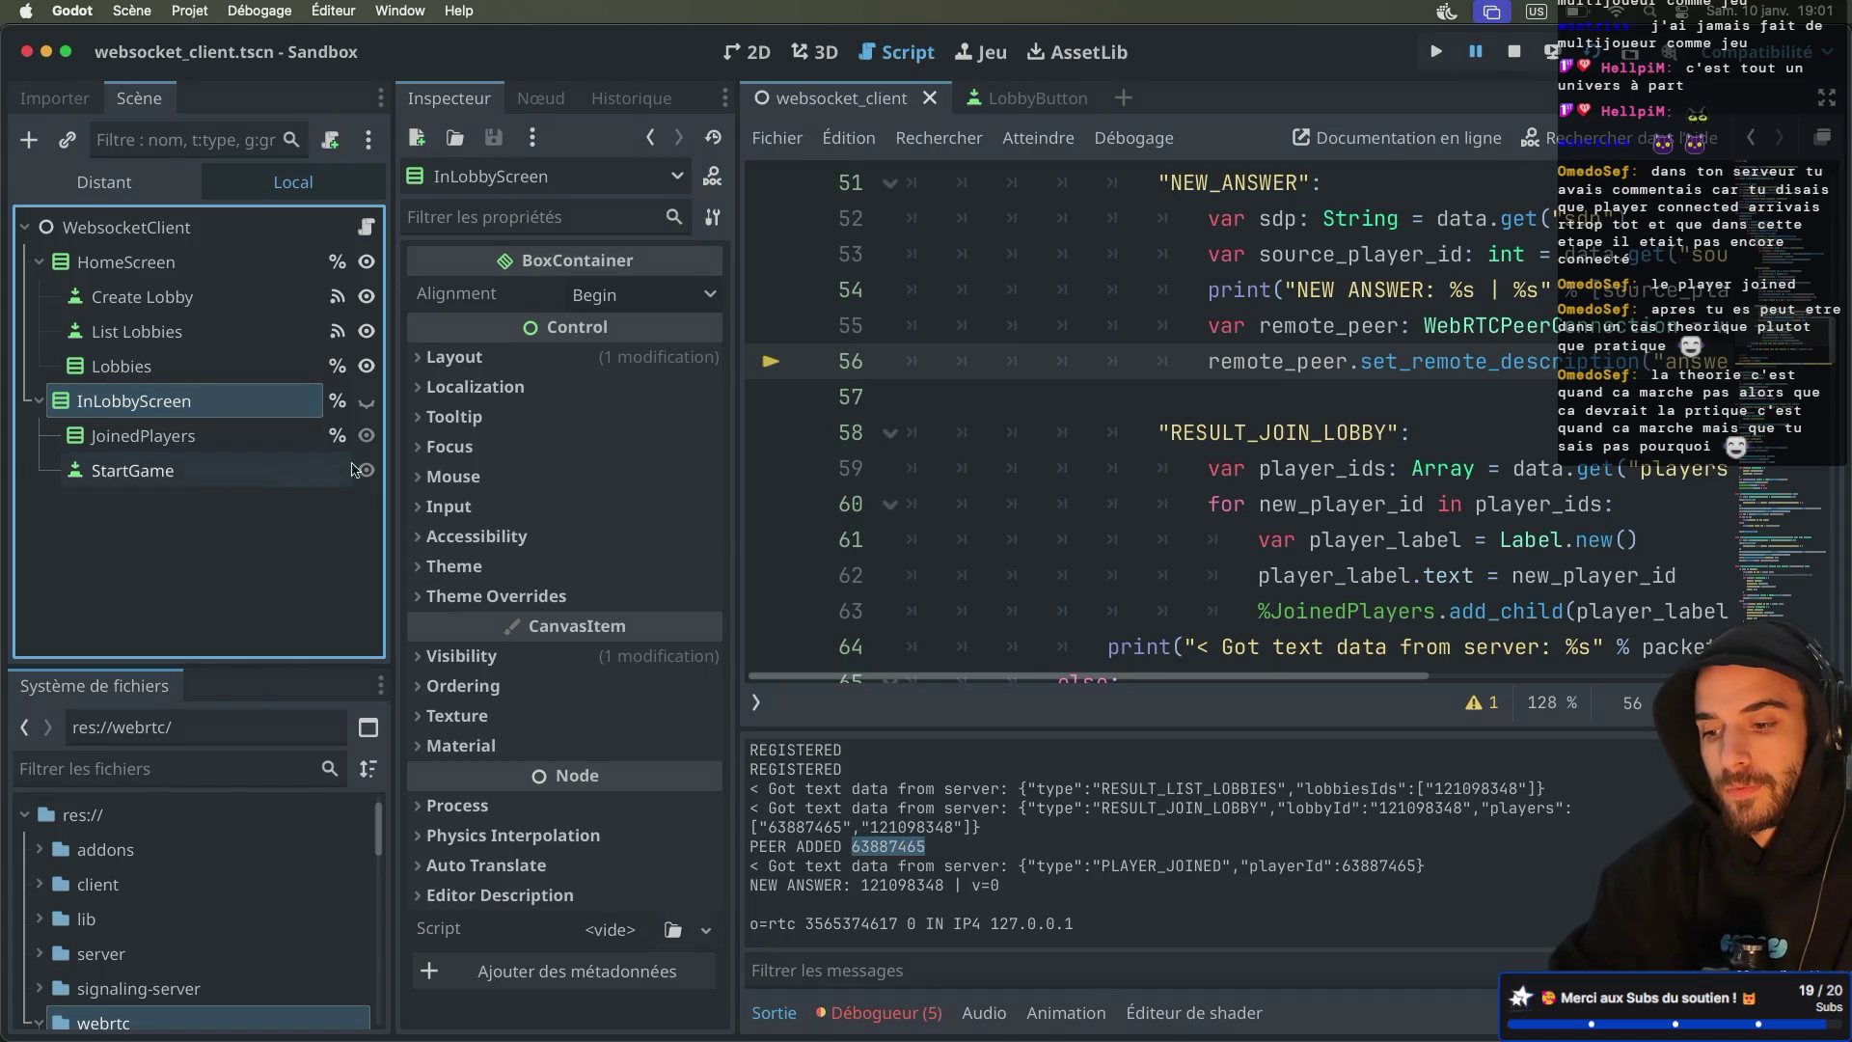
right_click(97, 434)
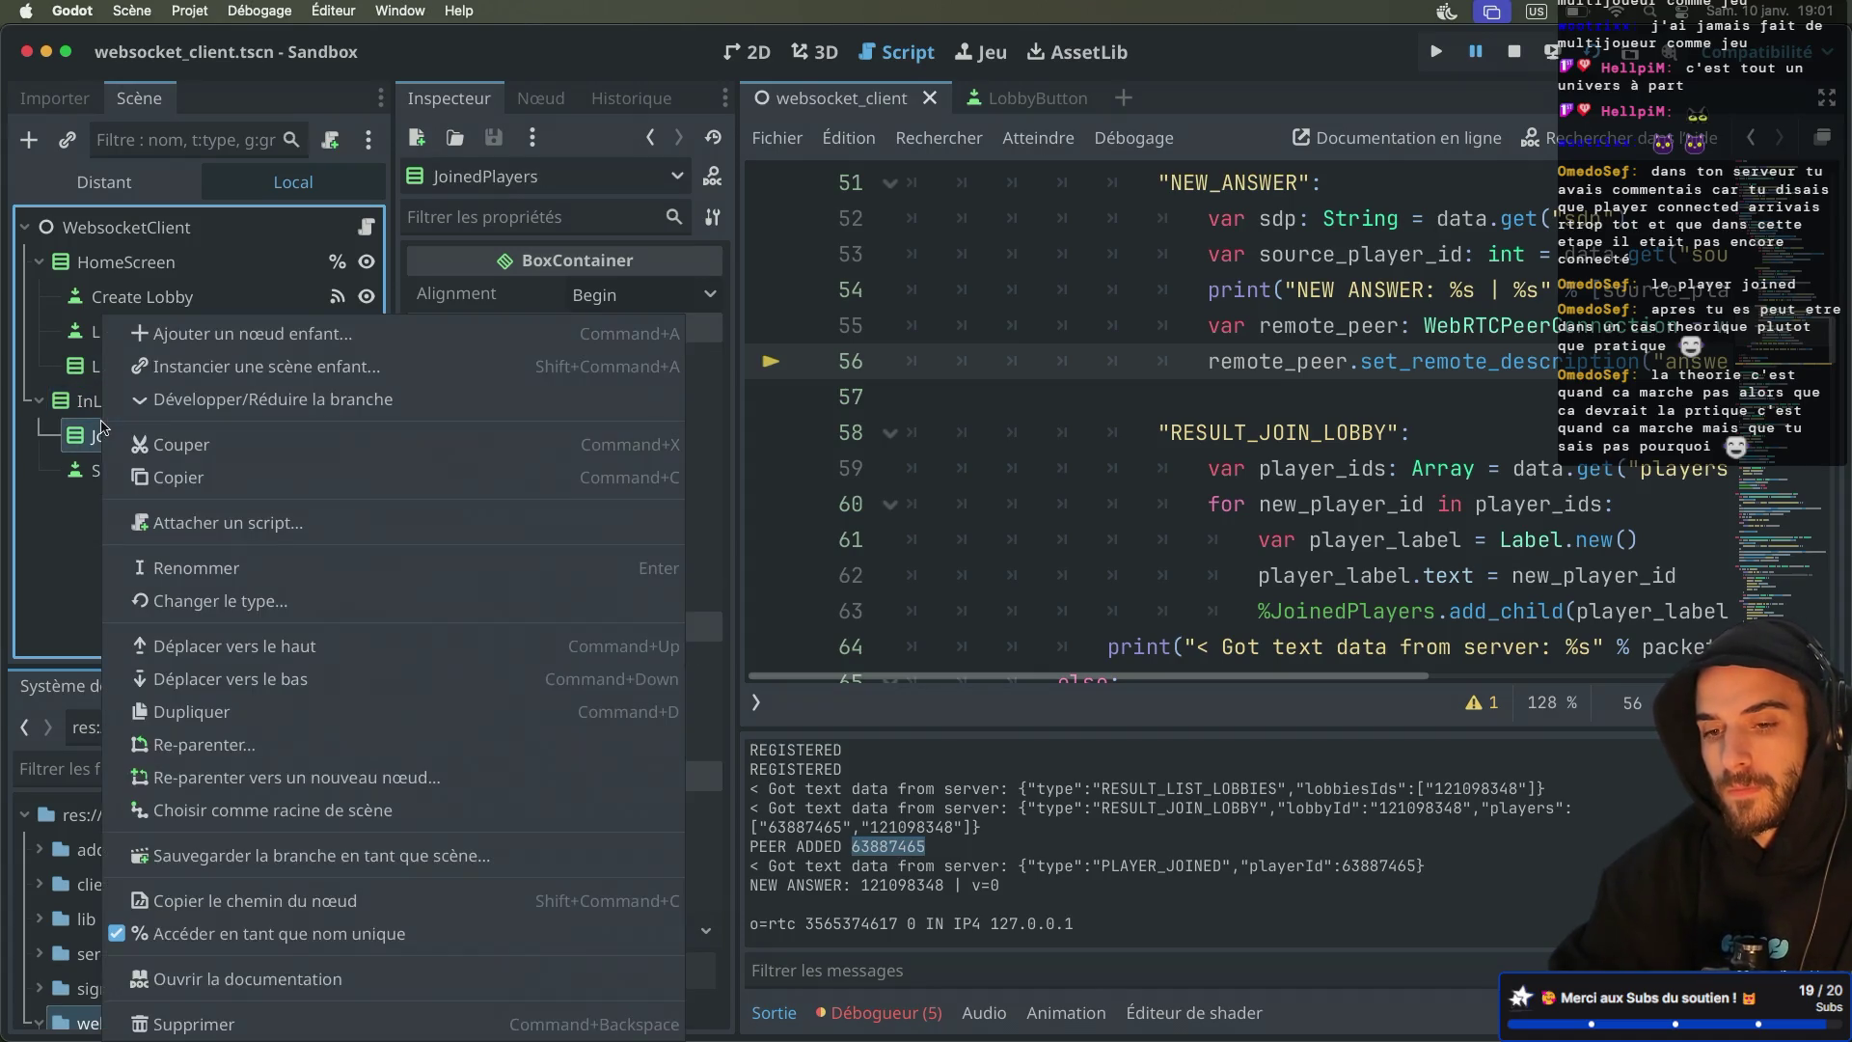
key("Escape")
Add a Label child to InLobbyScreen and move it above JoinedPlayers
left_click(116, 403)
key("super+a")
type("label")
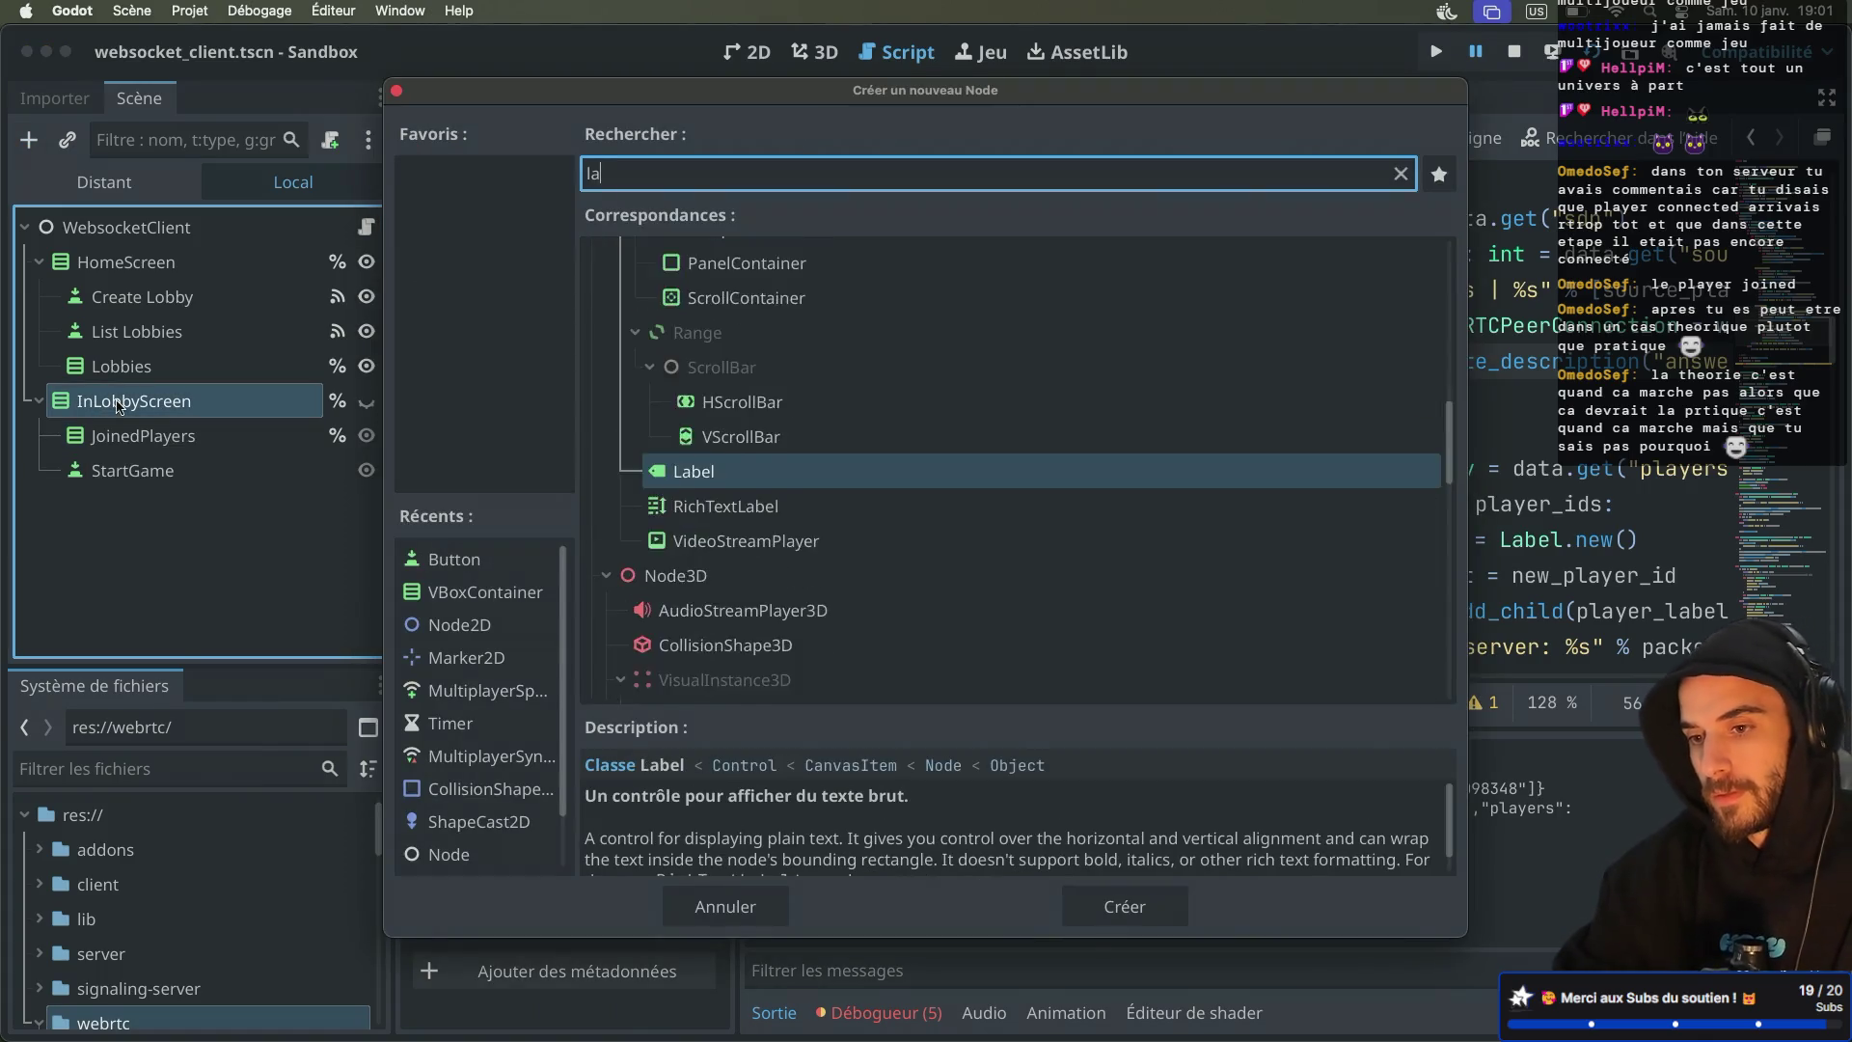
key("Return")
left_click_drag(118, 518, 128, 422)
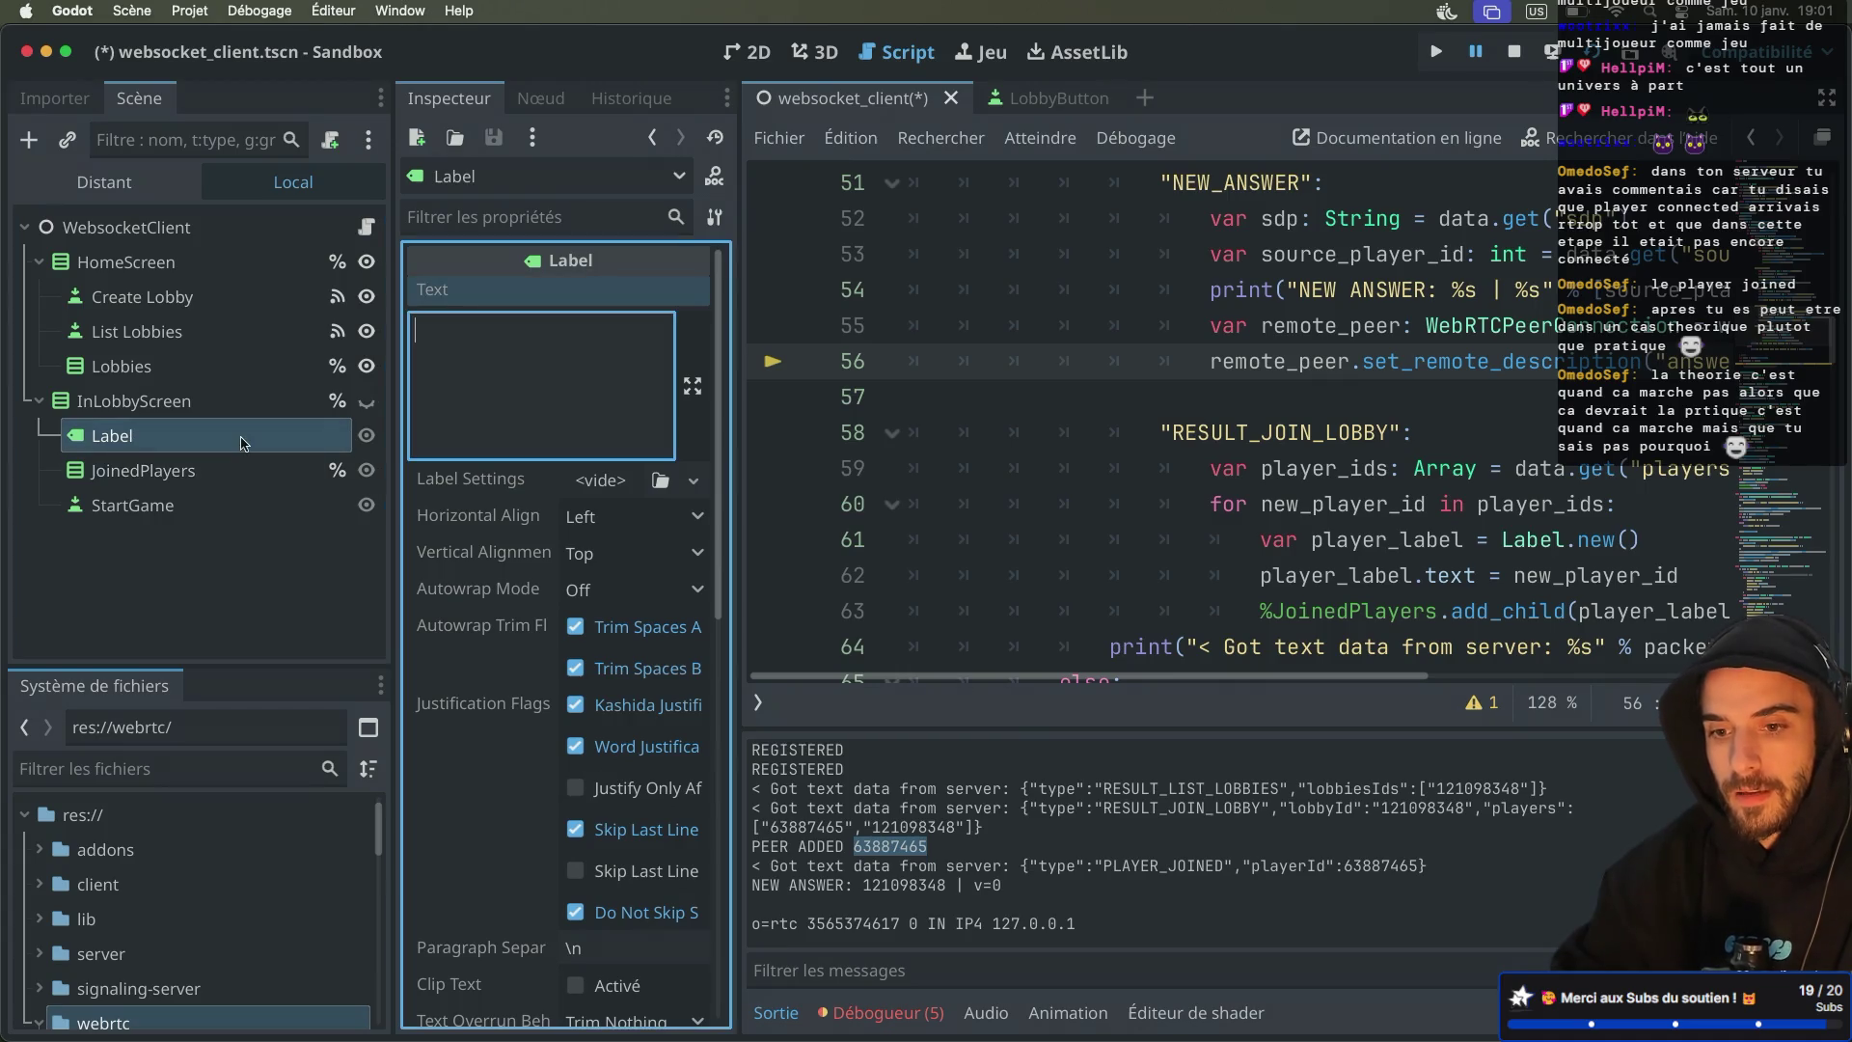
Rename the Label to PlayerId and make it accessible by unique name
double_click(157, 433)
type("PlayerId")
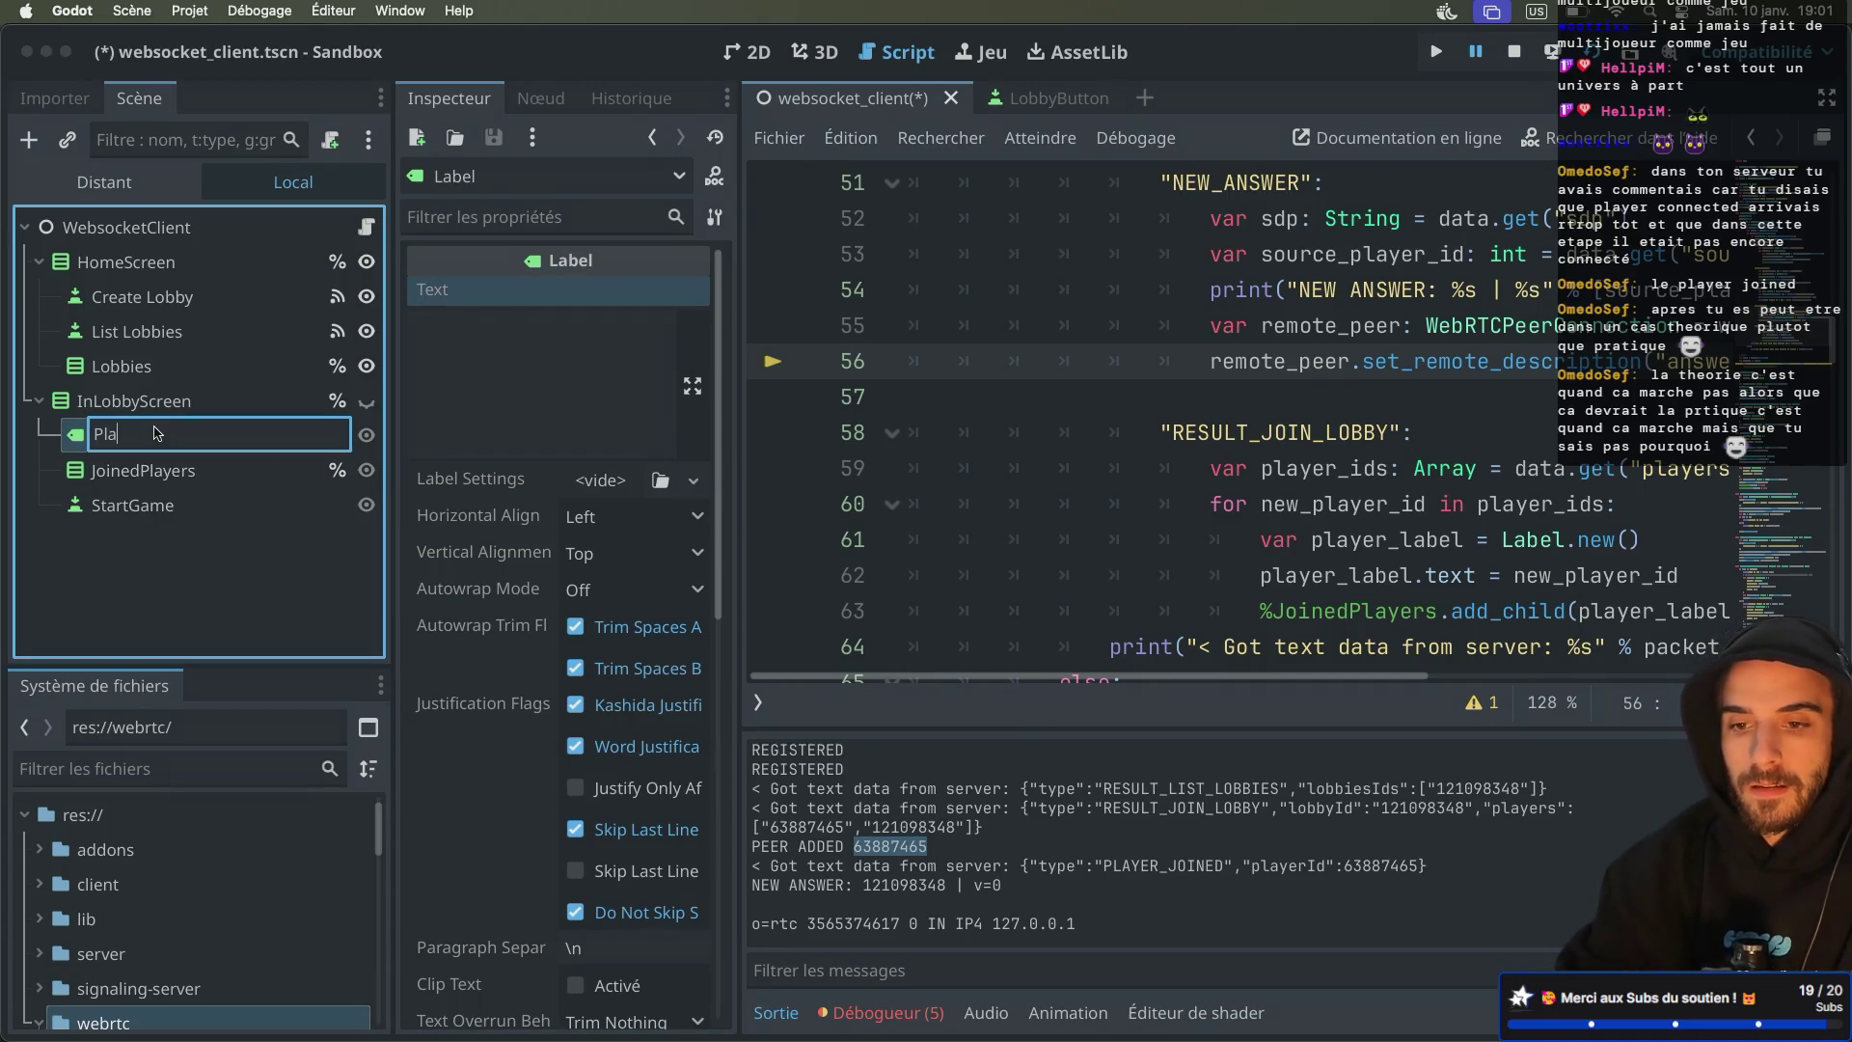
key("Return")
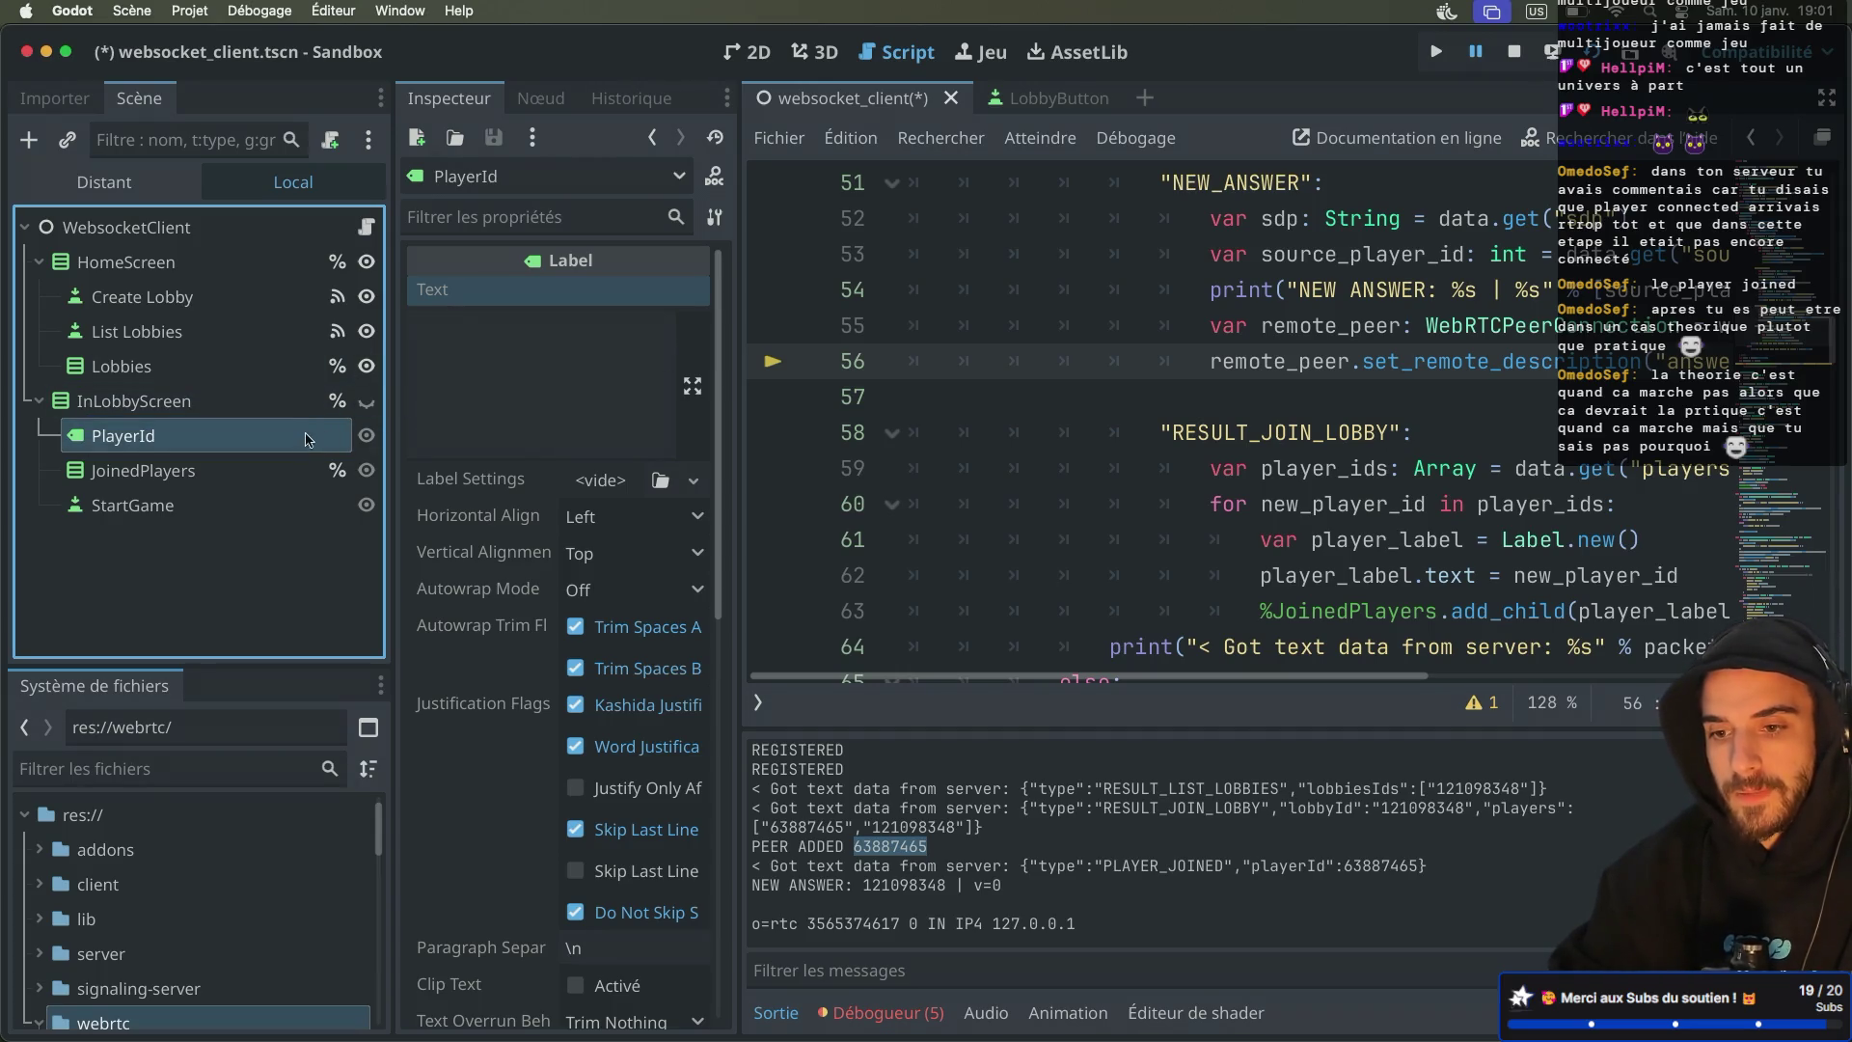
right_click(304, 436)
left_click(370, 933)
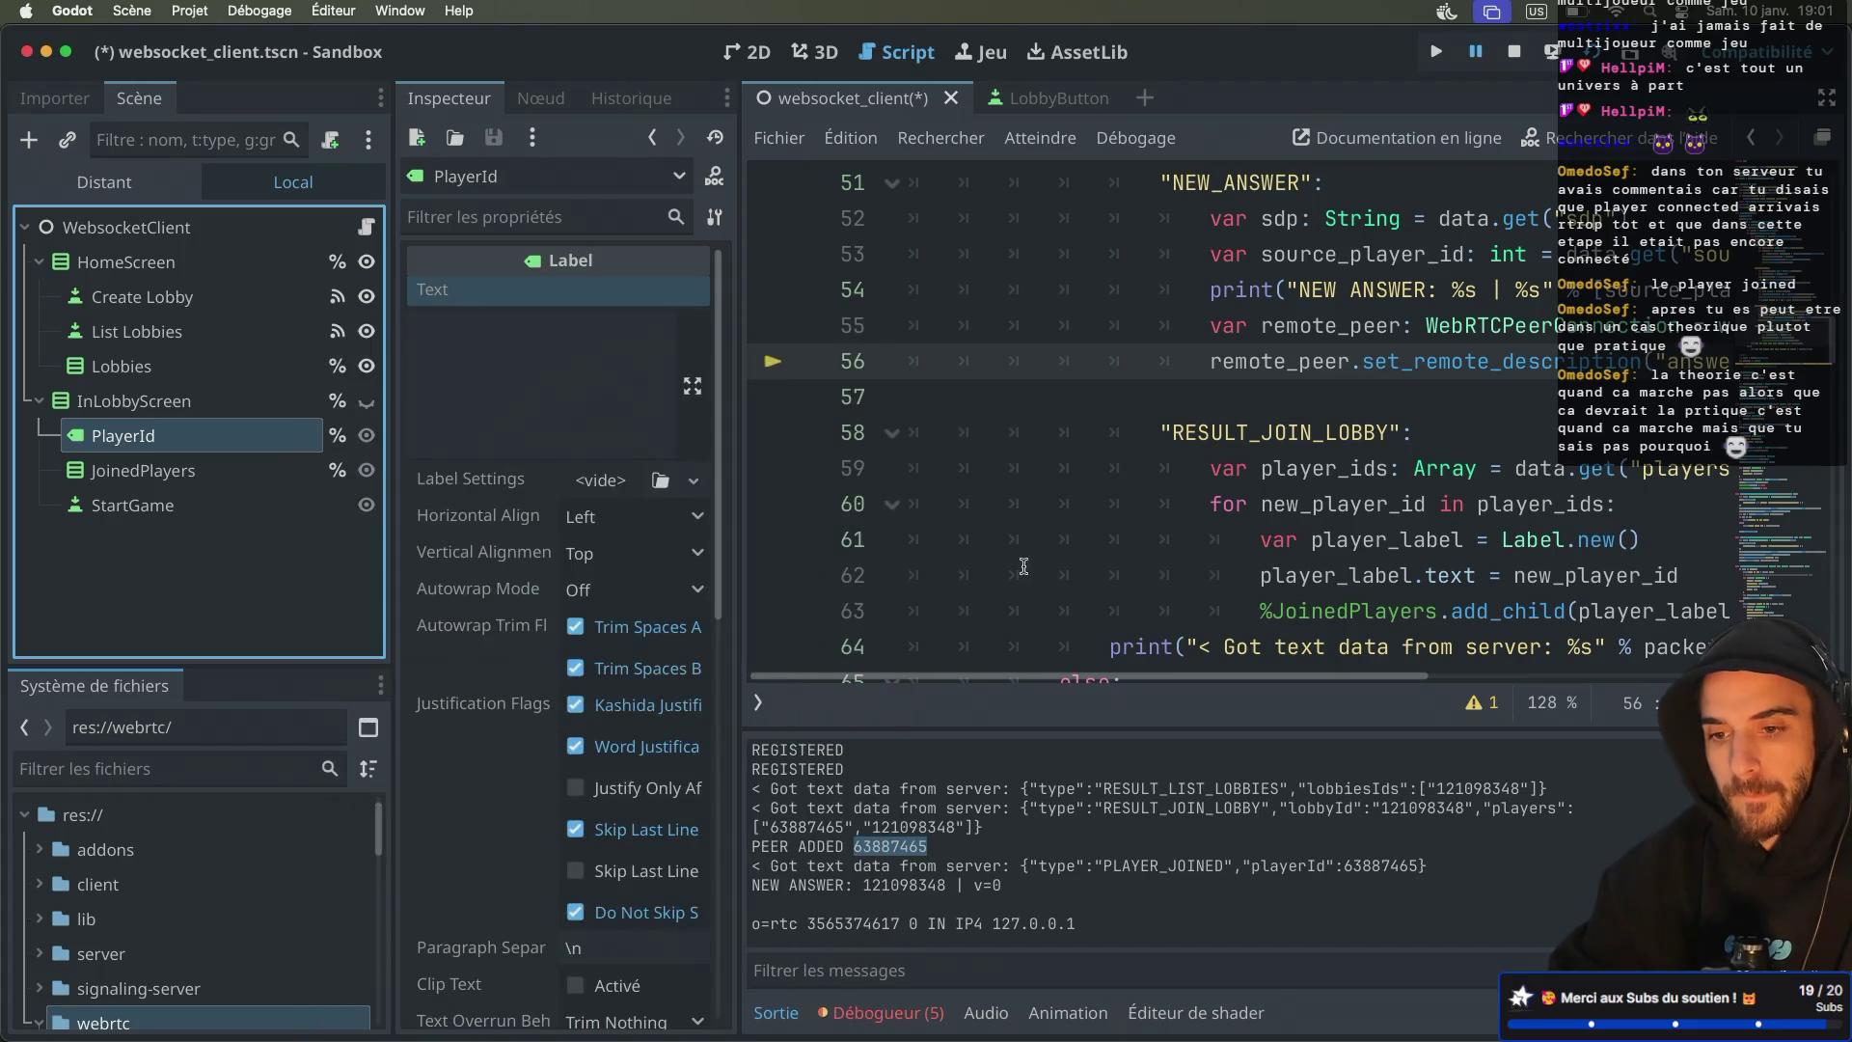
Add %PlayerId.text = str(player_id) as the first line of _ready
scroll(1257, 436, "up", 2)
key("ctrl+super+d")
scroll(855, 412, "up", 15)
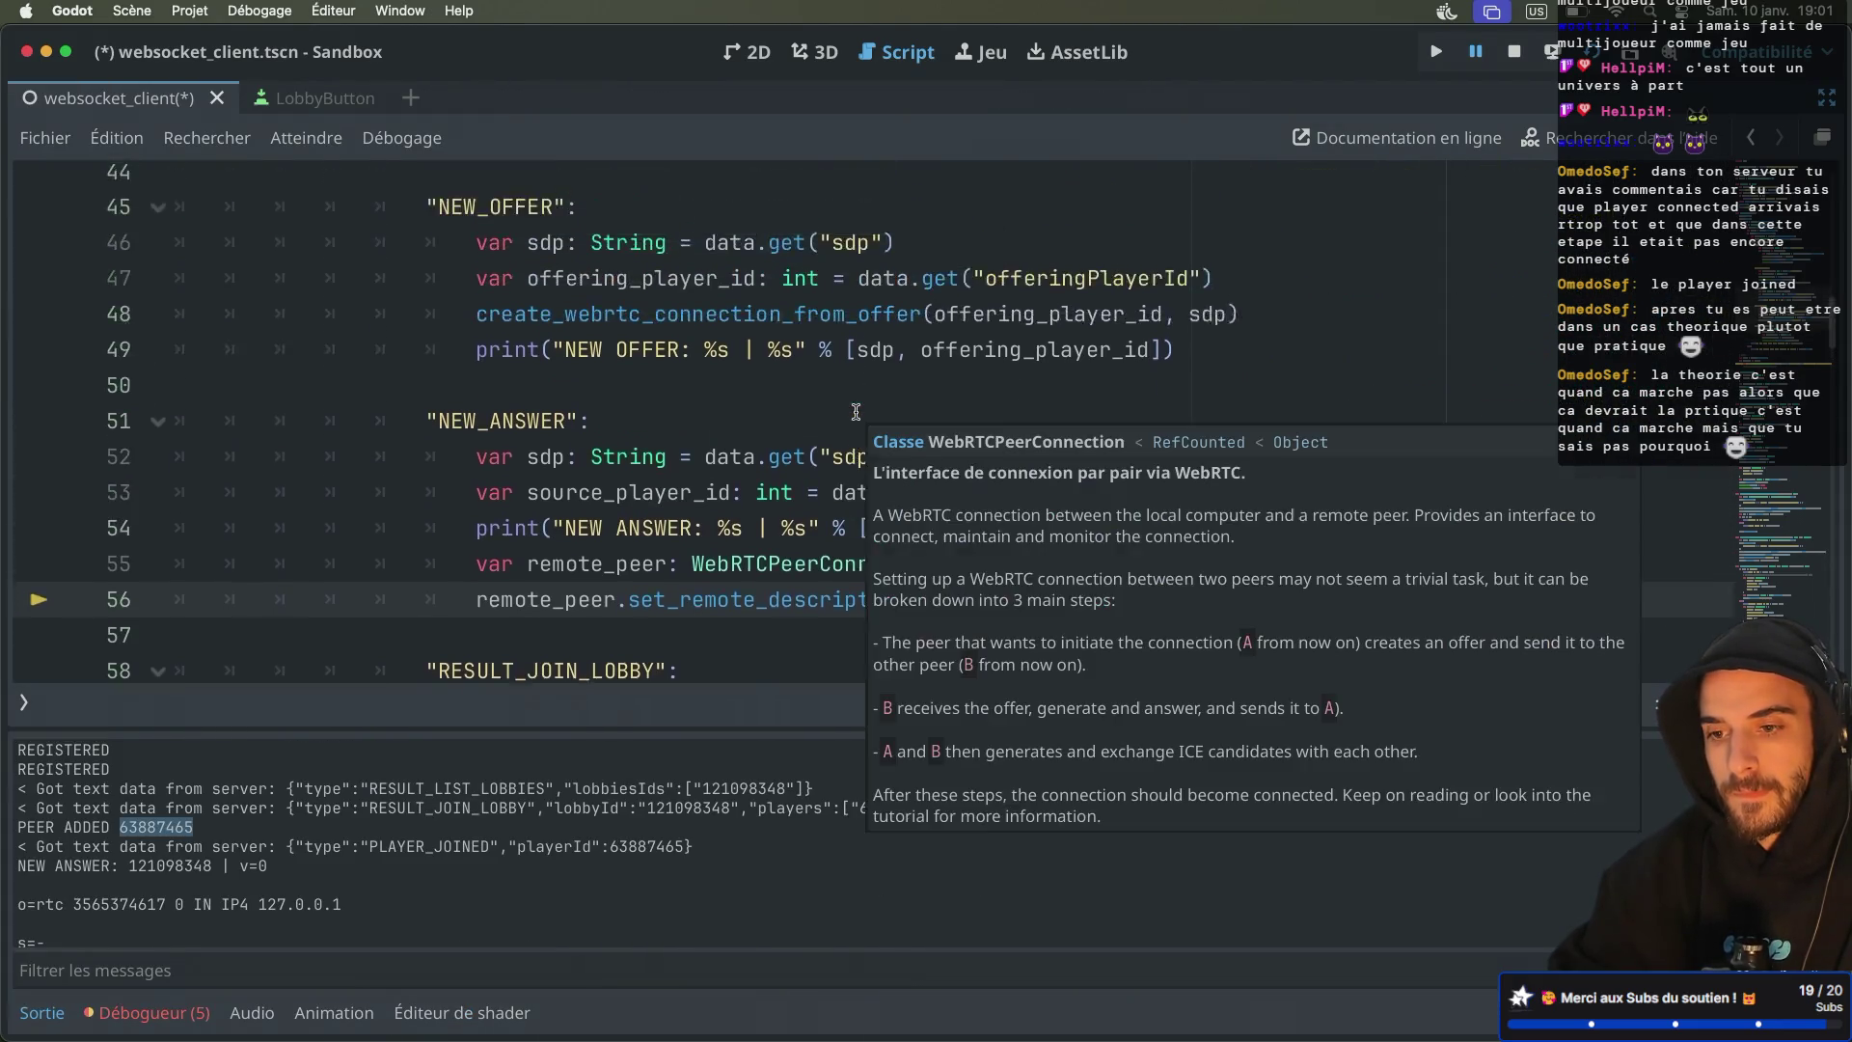
scroll(855, 412, "down", 4)
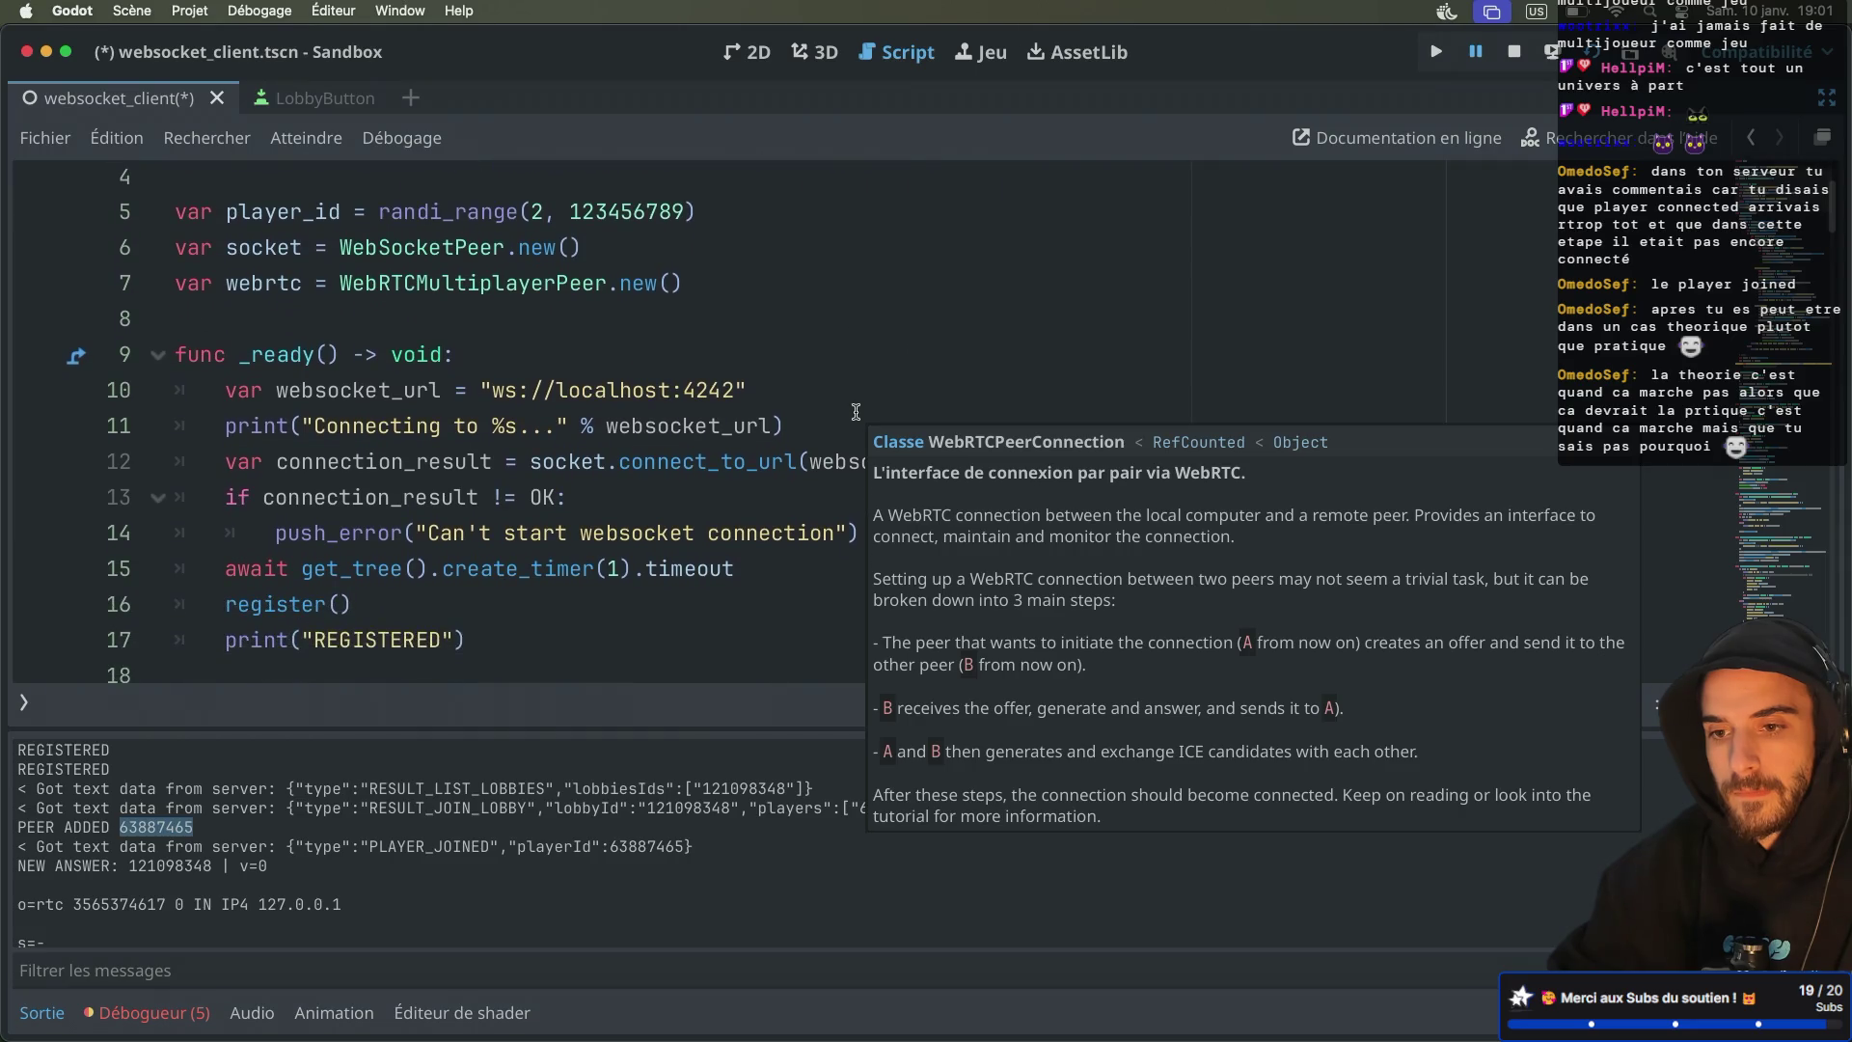
left_click(506, 323)
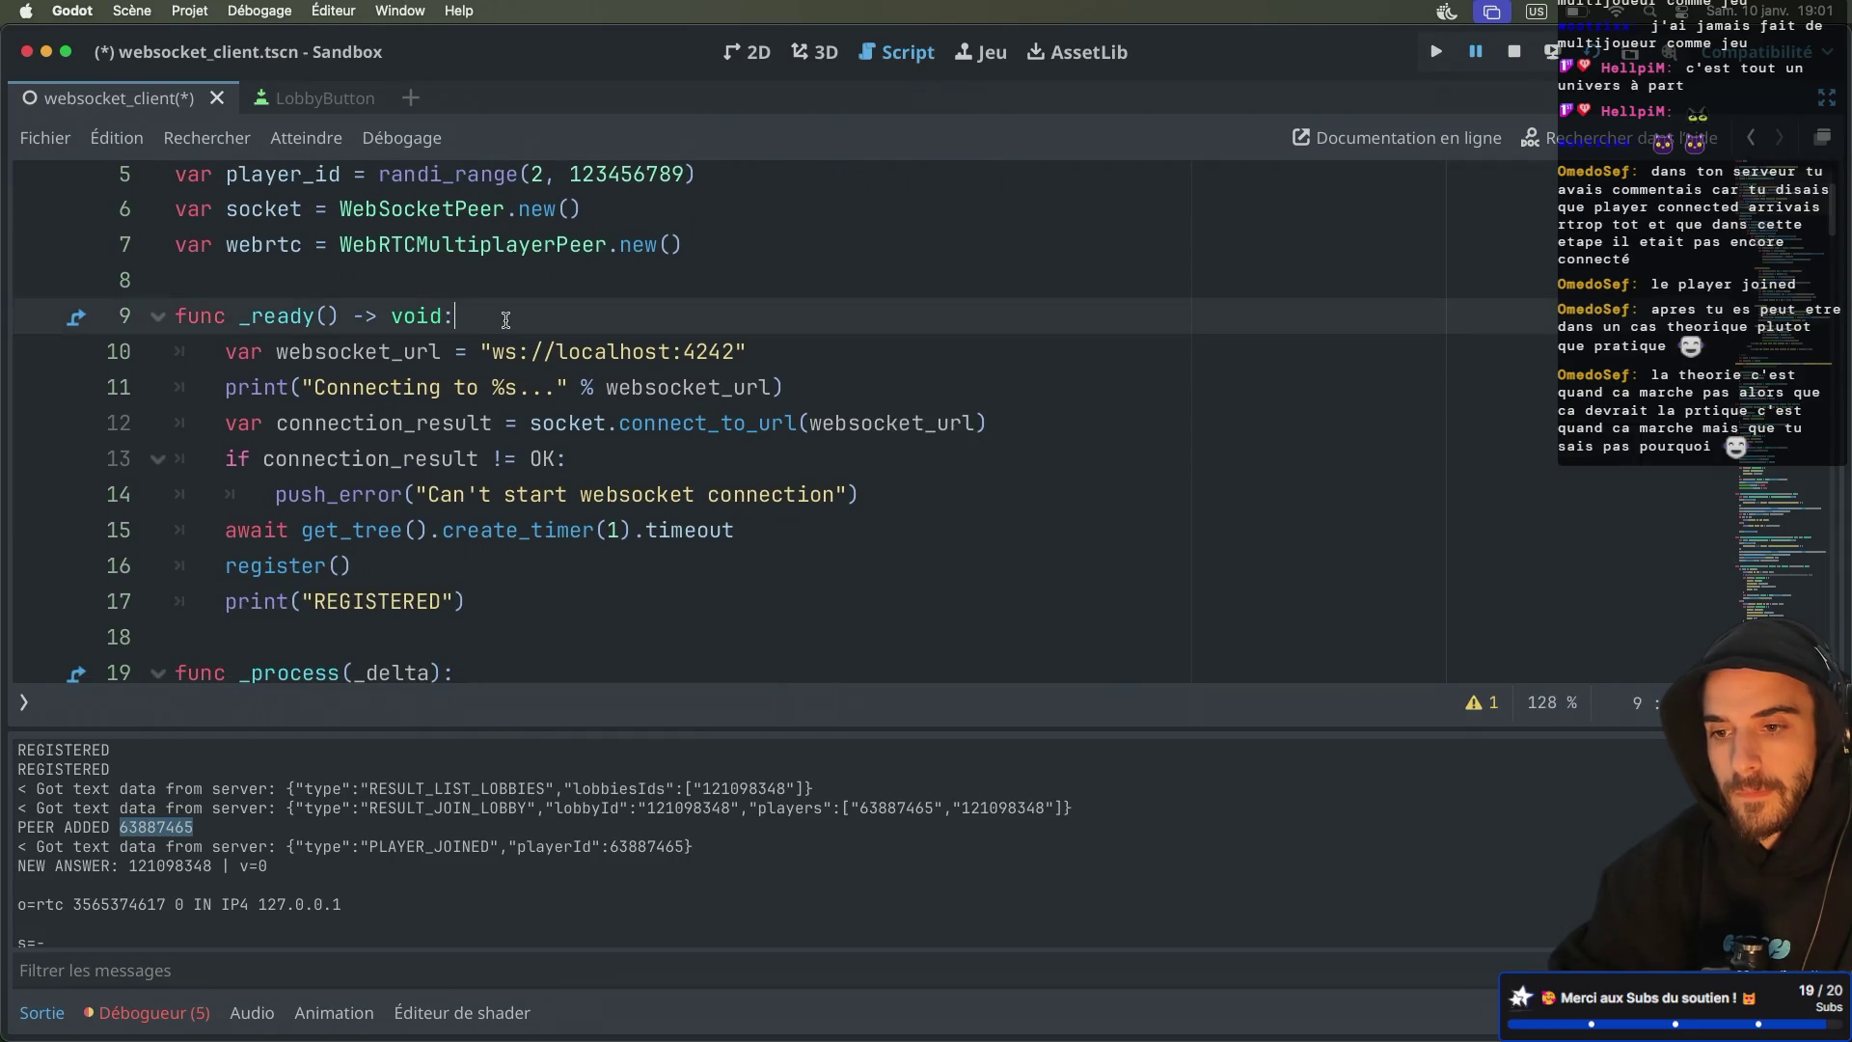
key("Return")
type("%")
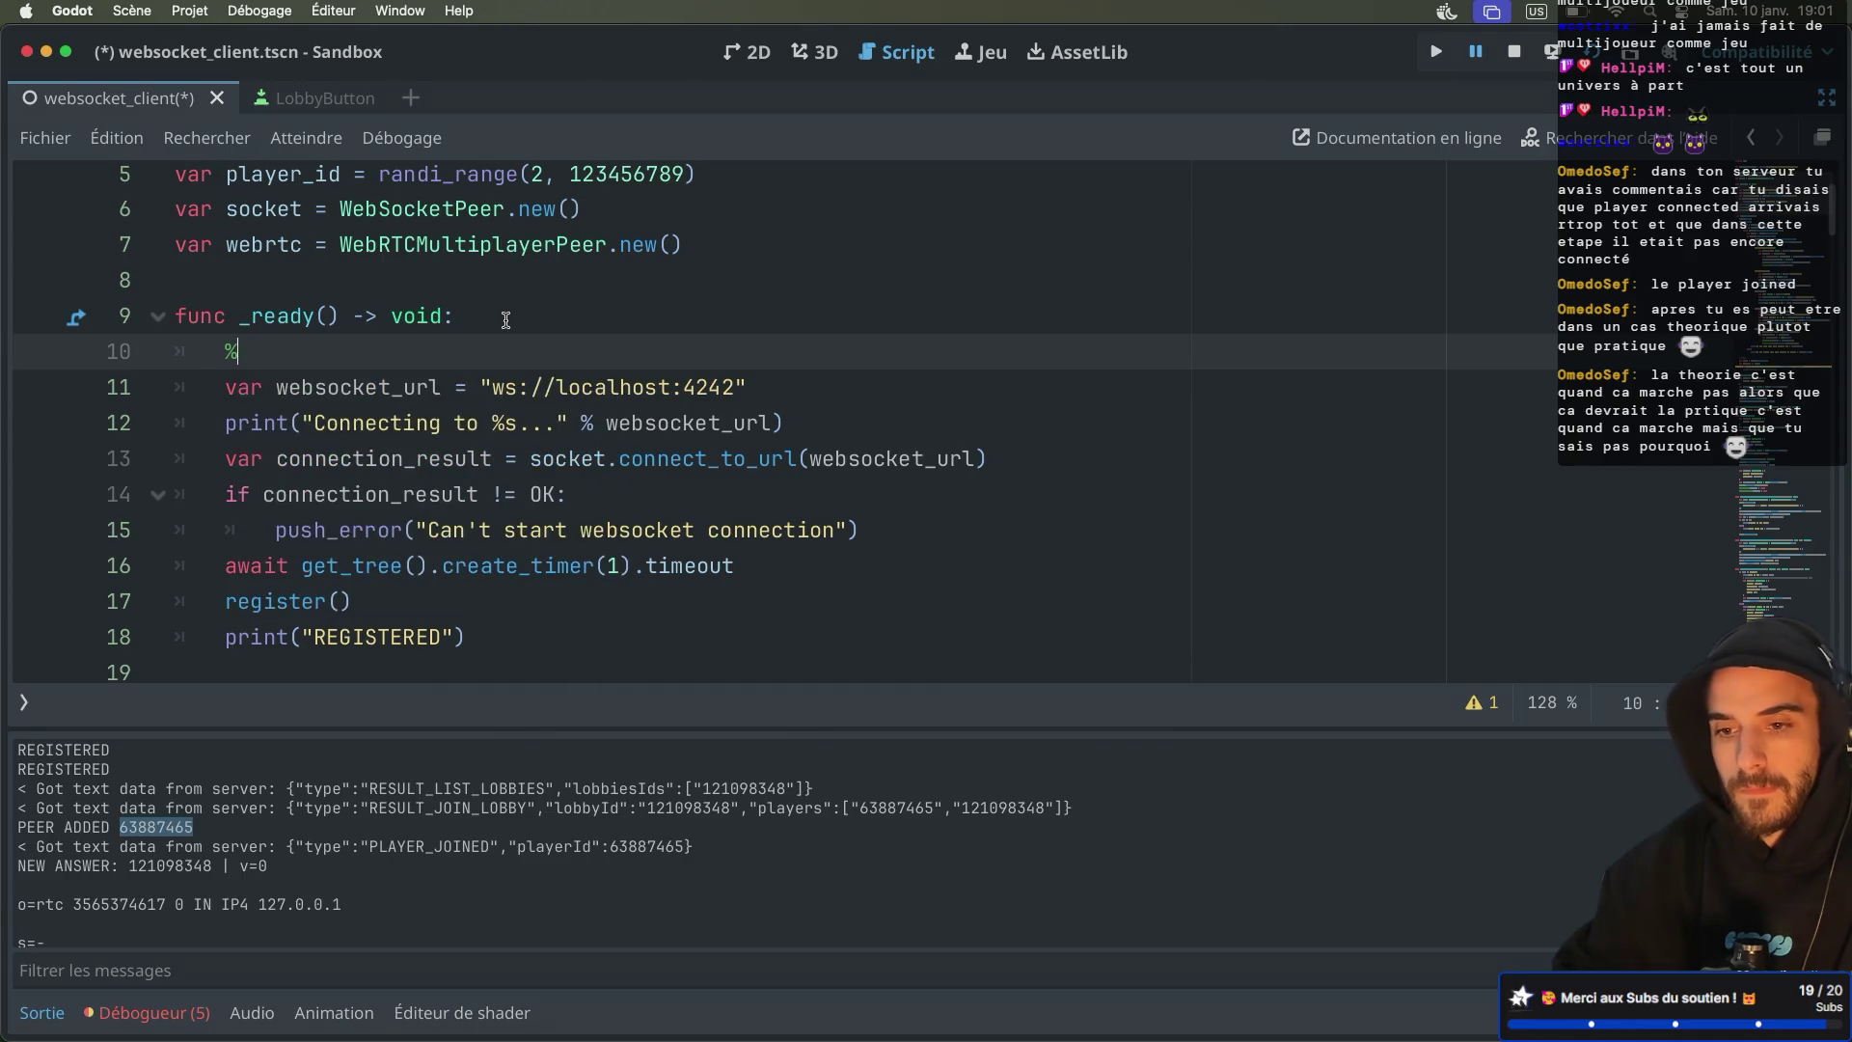
type("Pla")
key("Return")
type(".te")
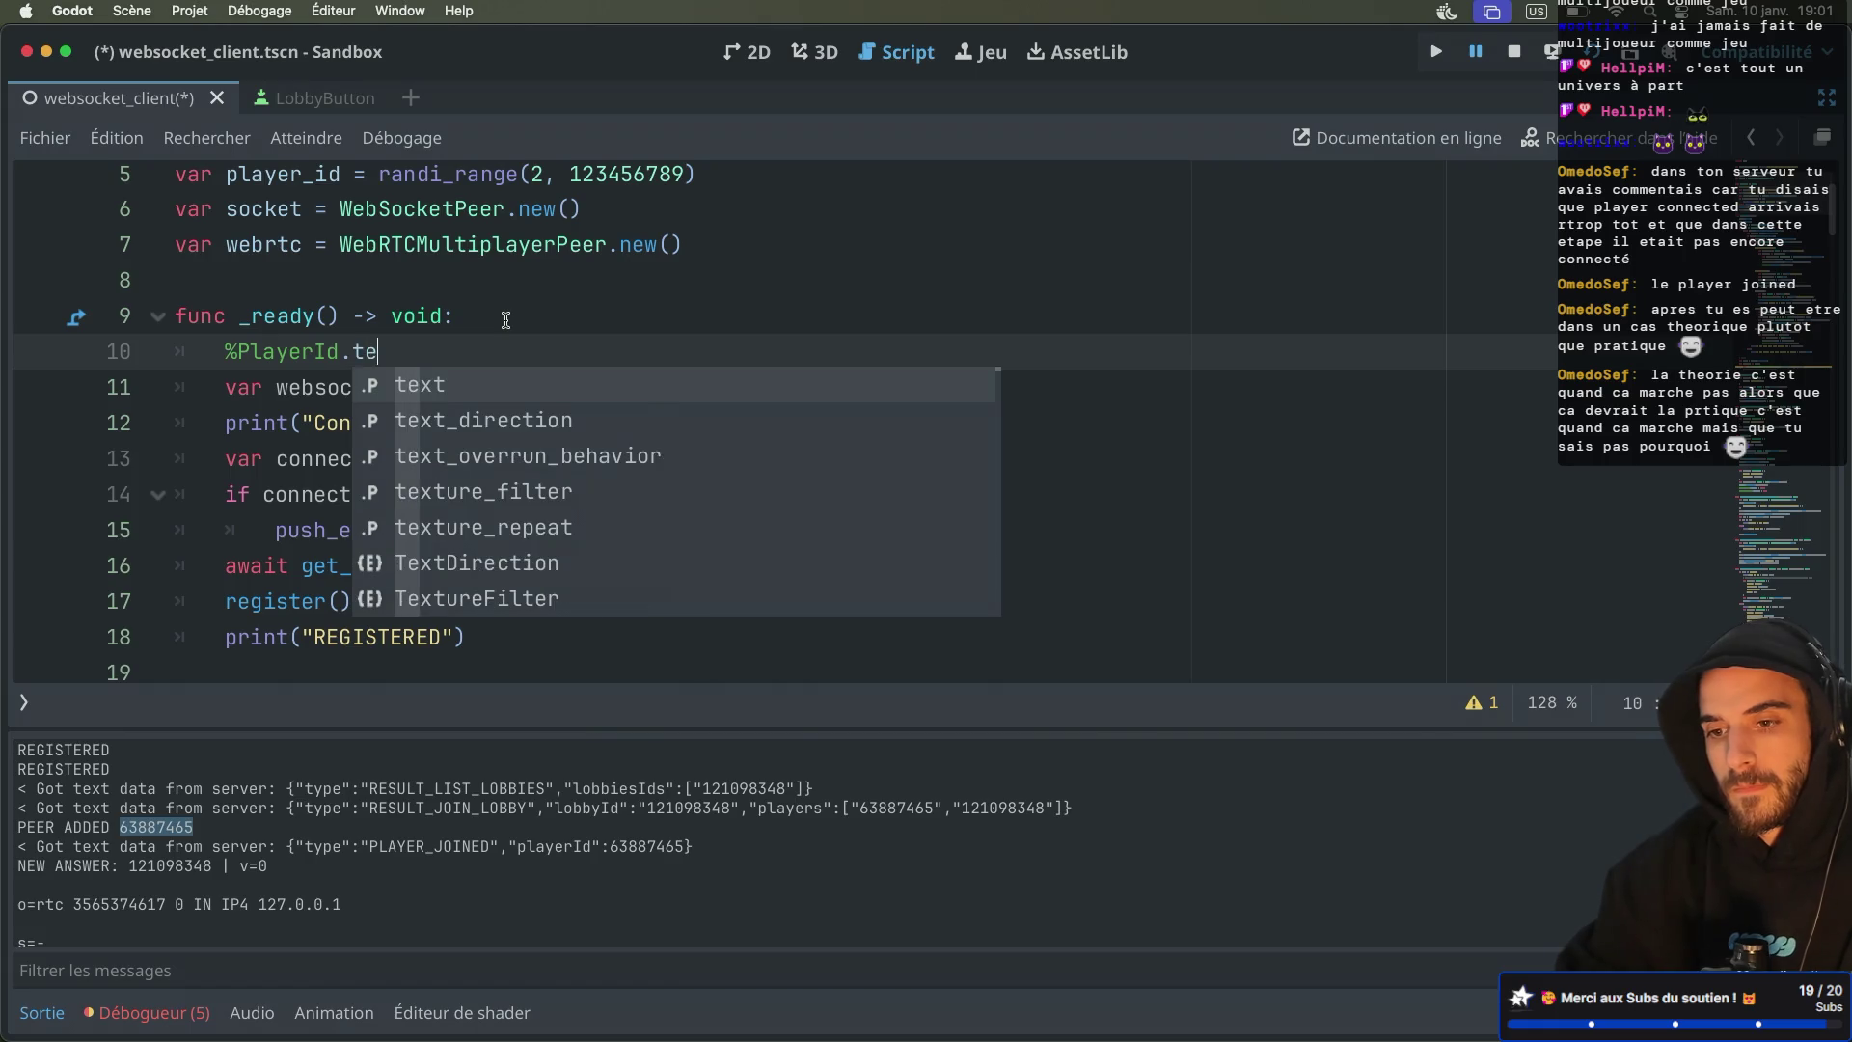
key("Return")
type("str")
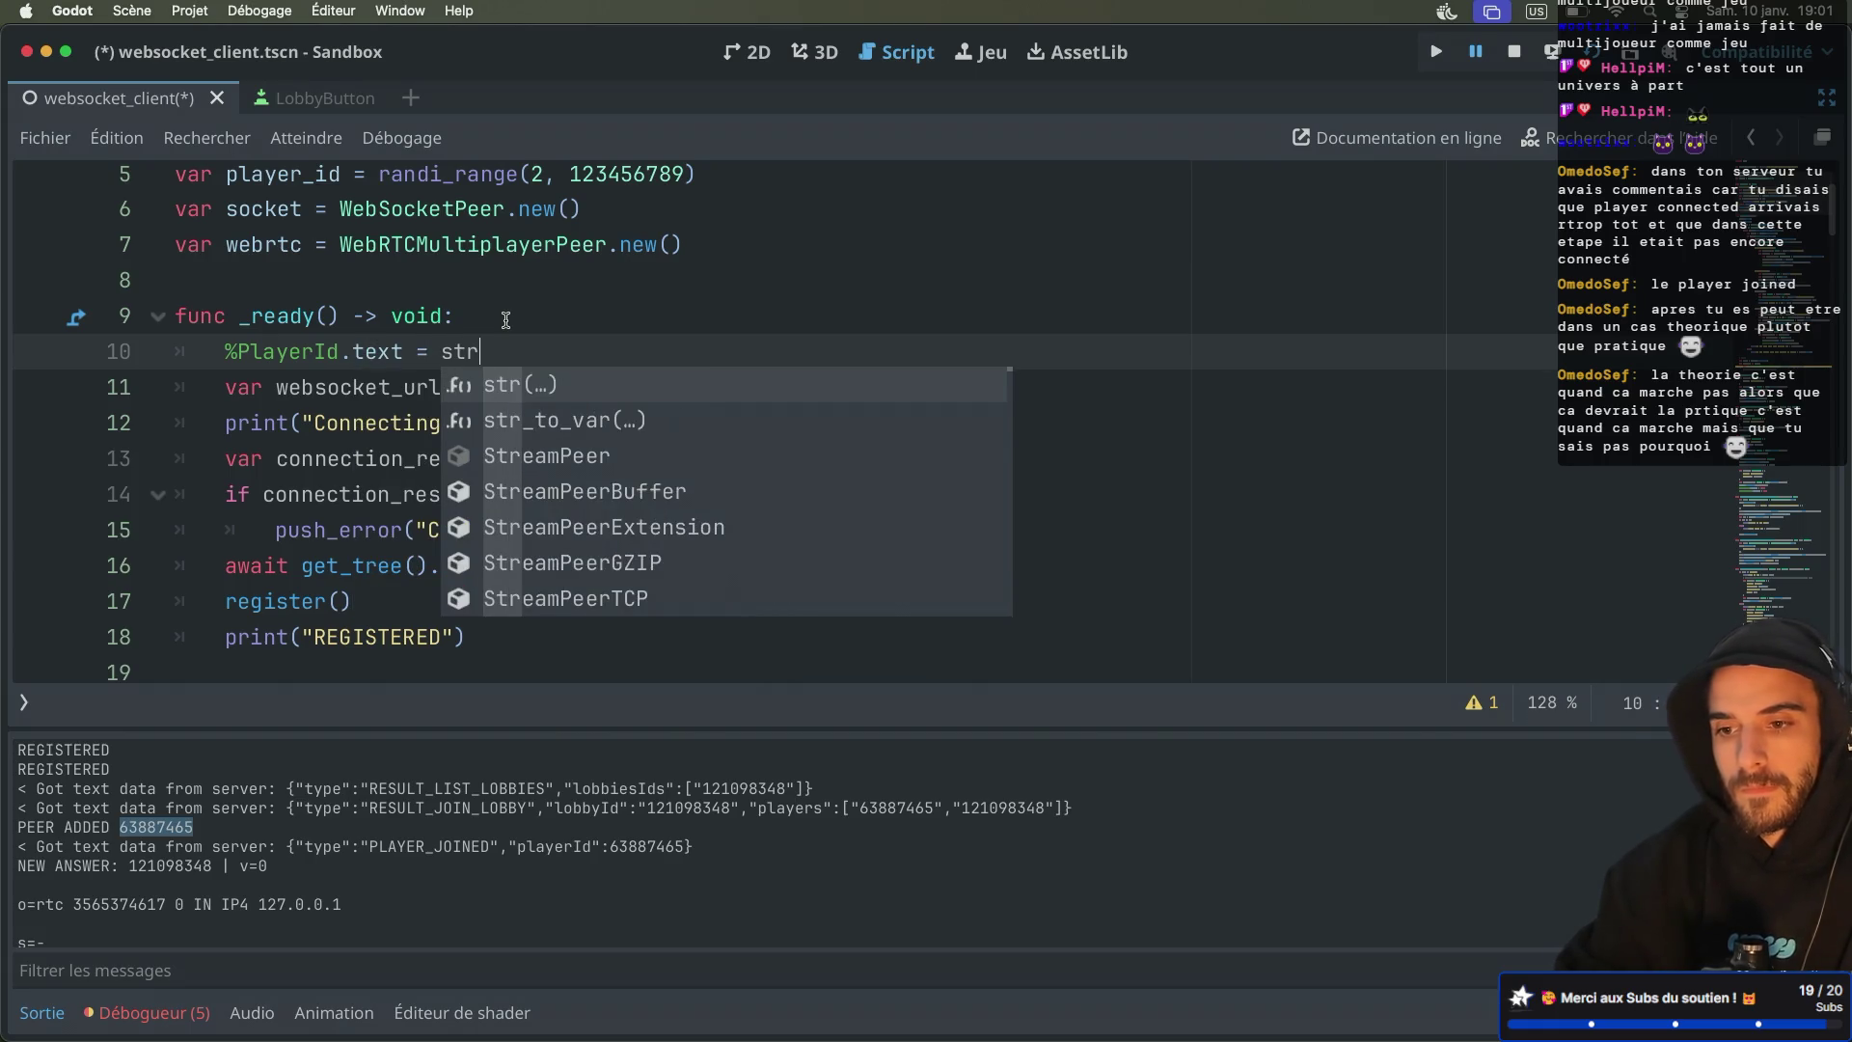
type("(pla")
key("Return")
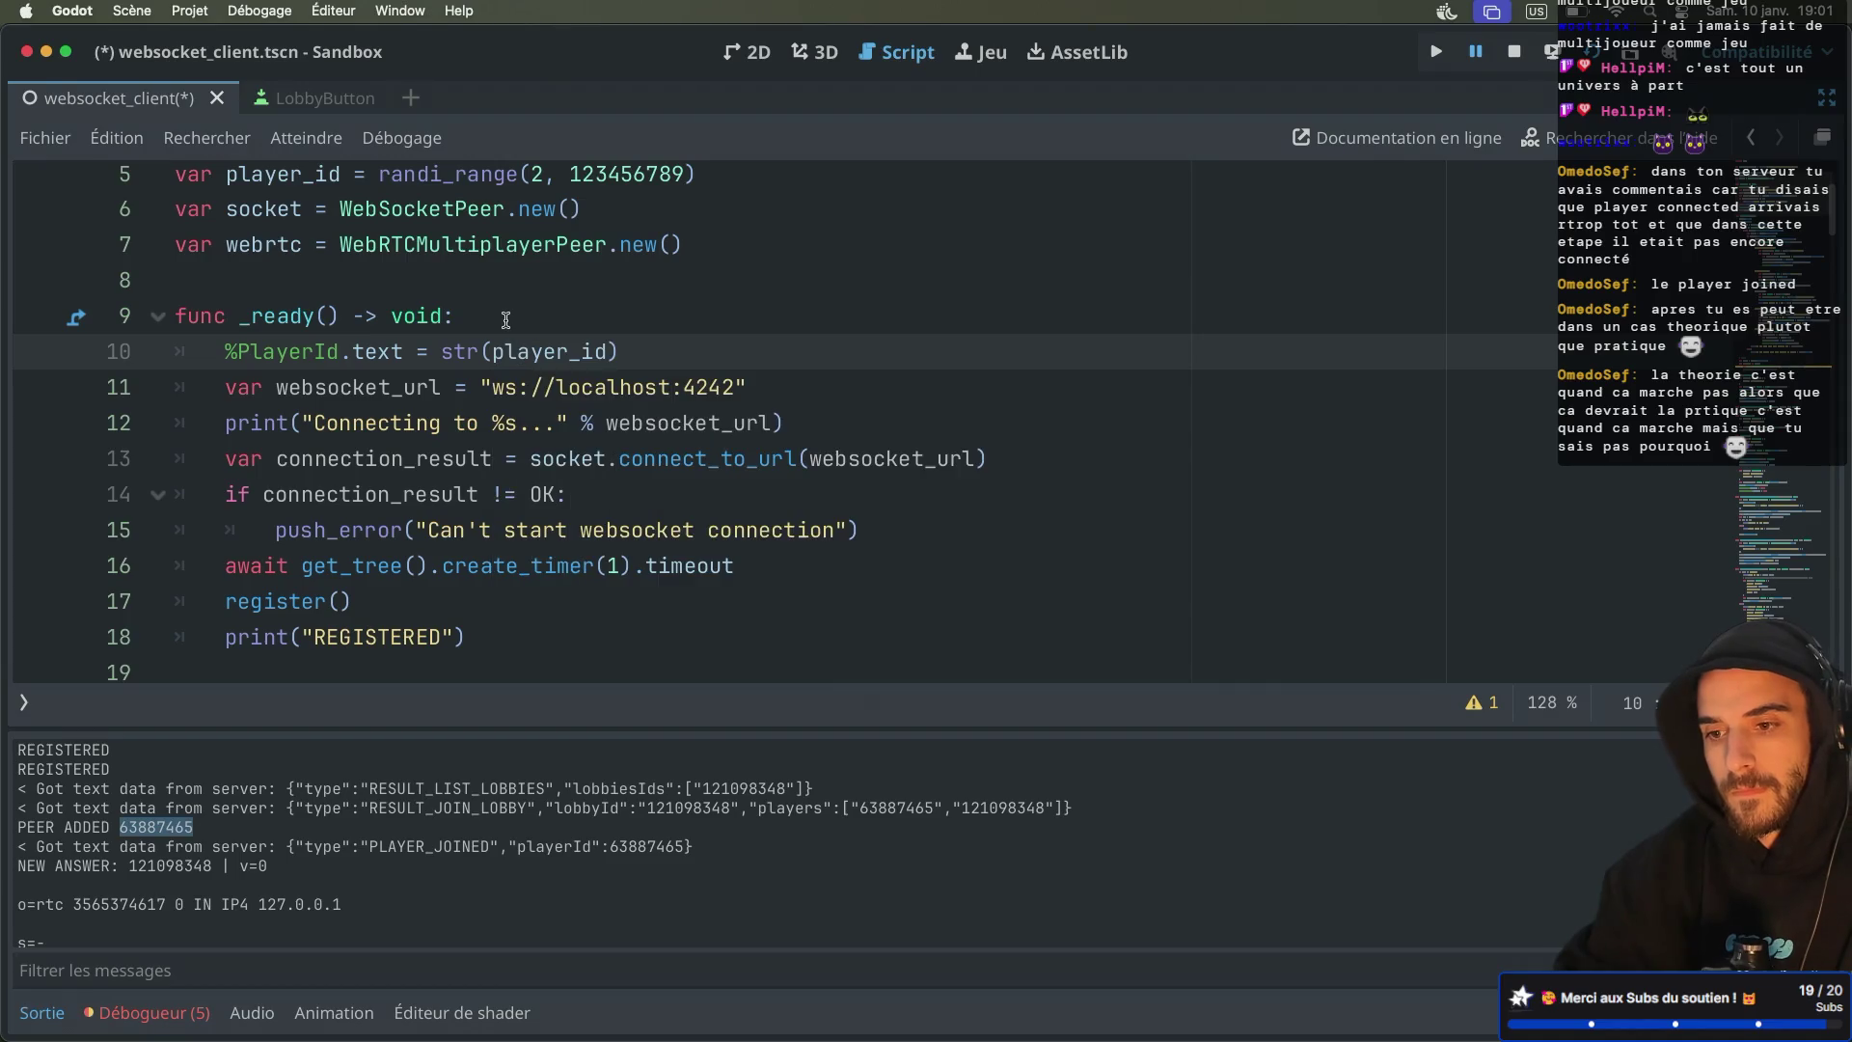
Save the script, run the scene and create a lobby in the first instance
key("ctrl+s")
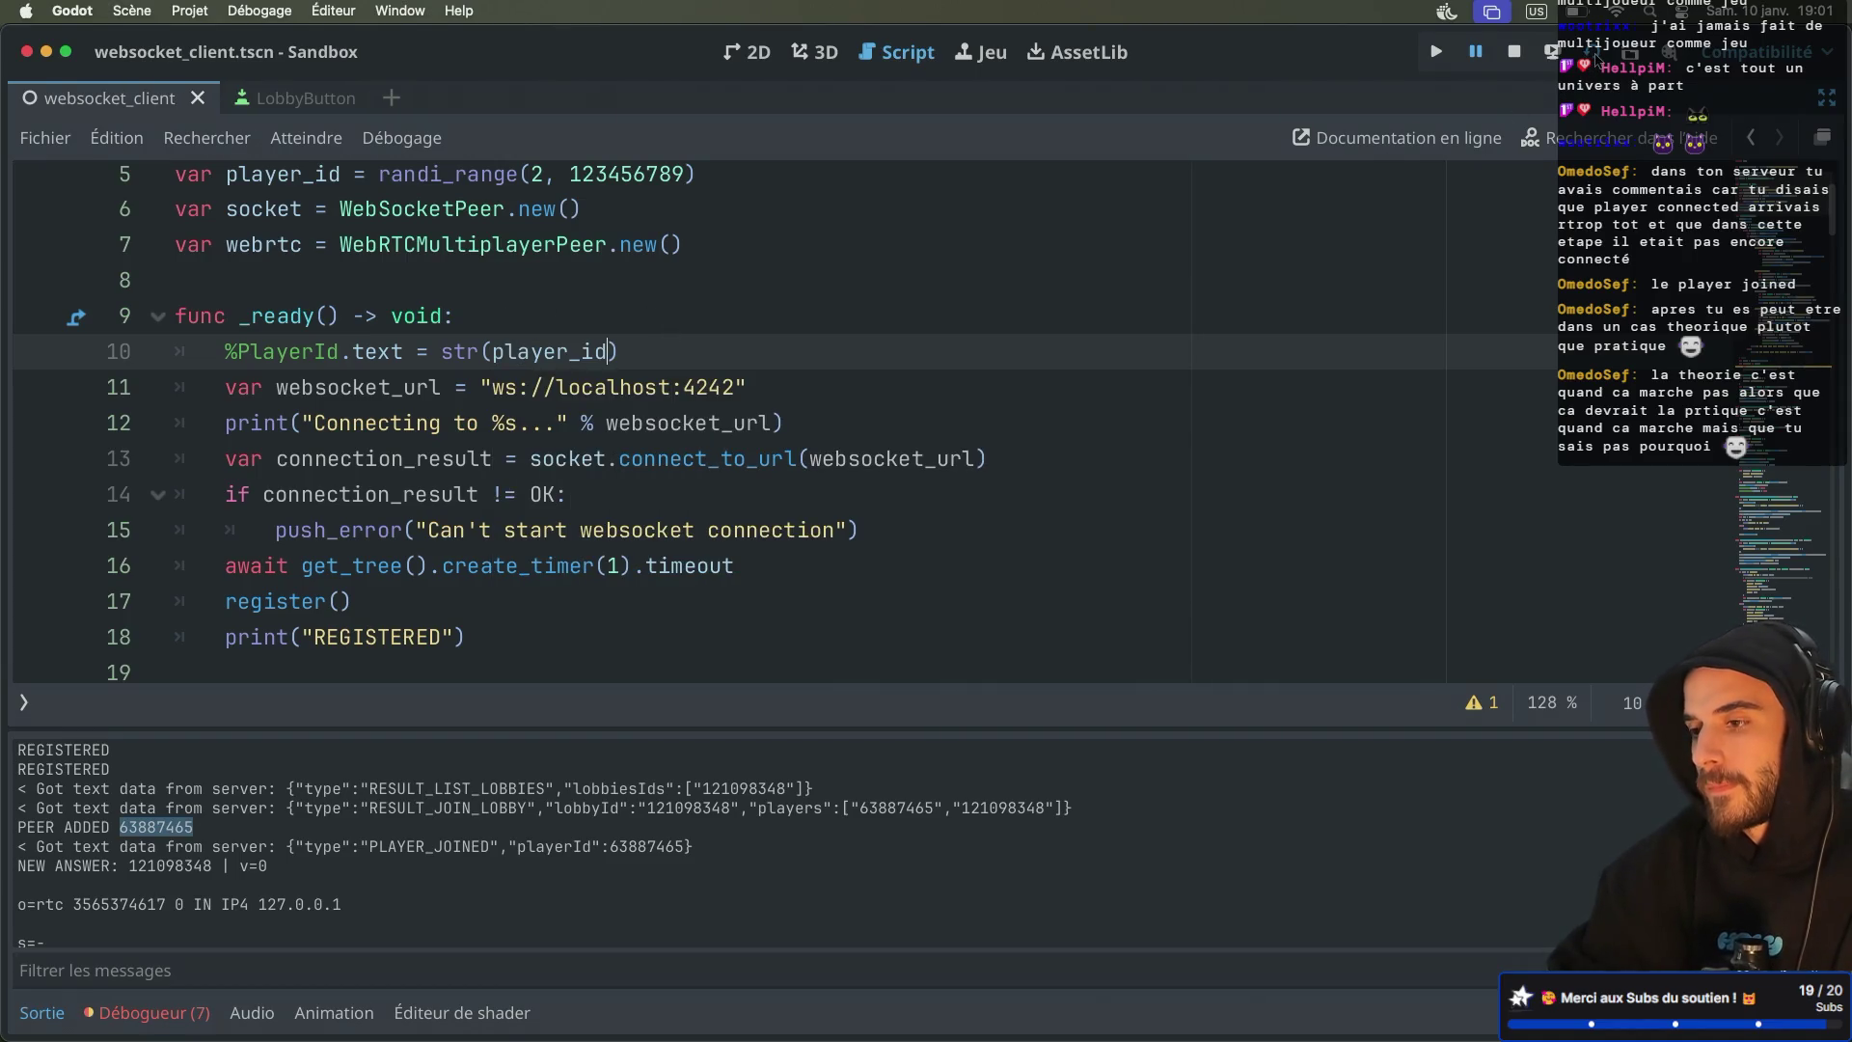
left_click(1596, 60)
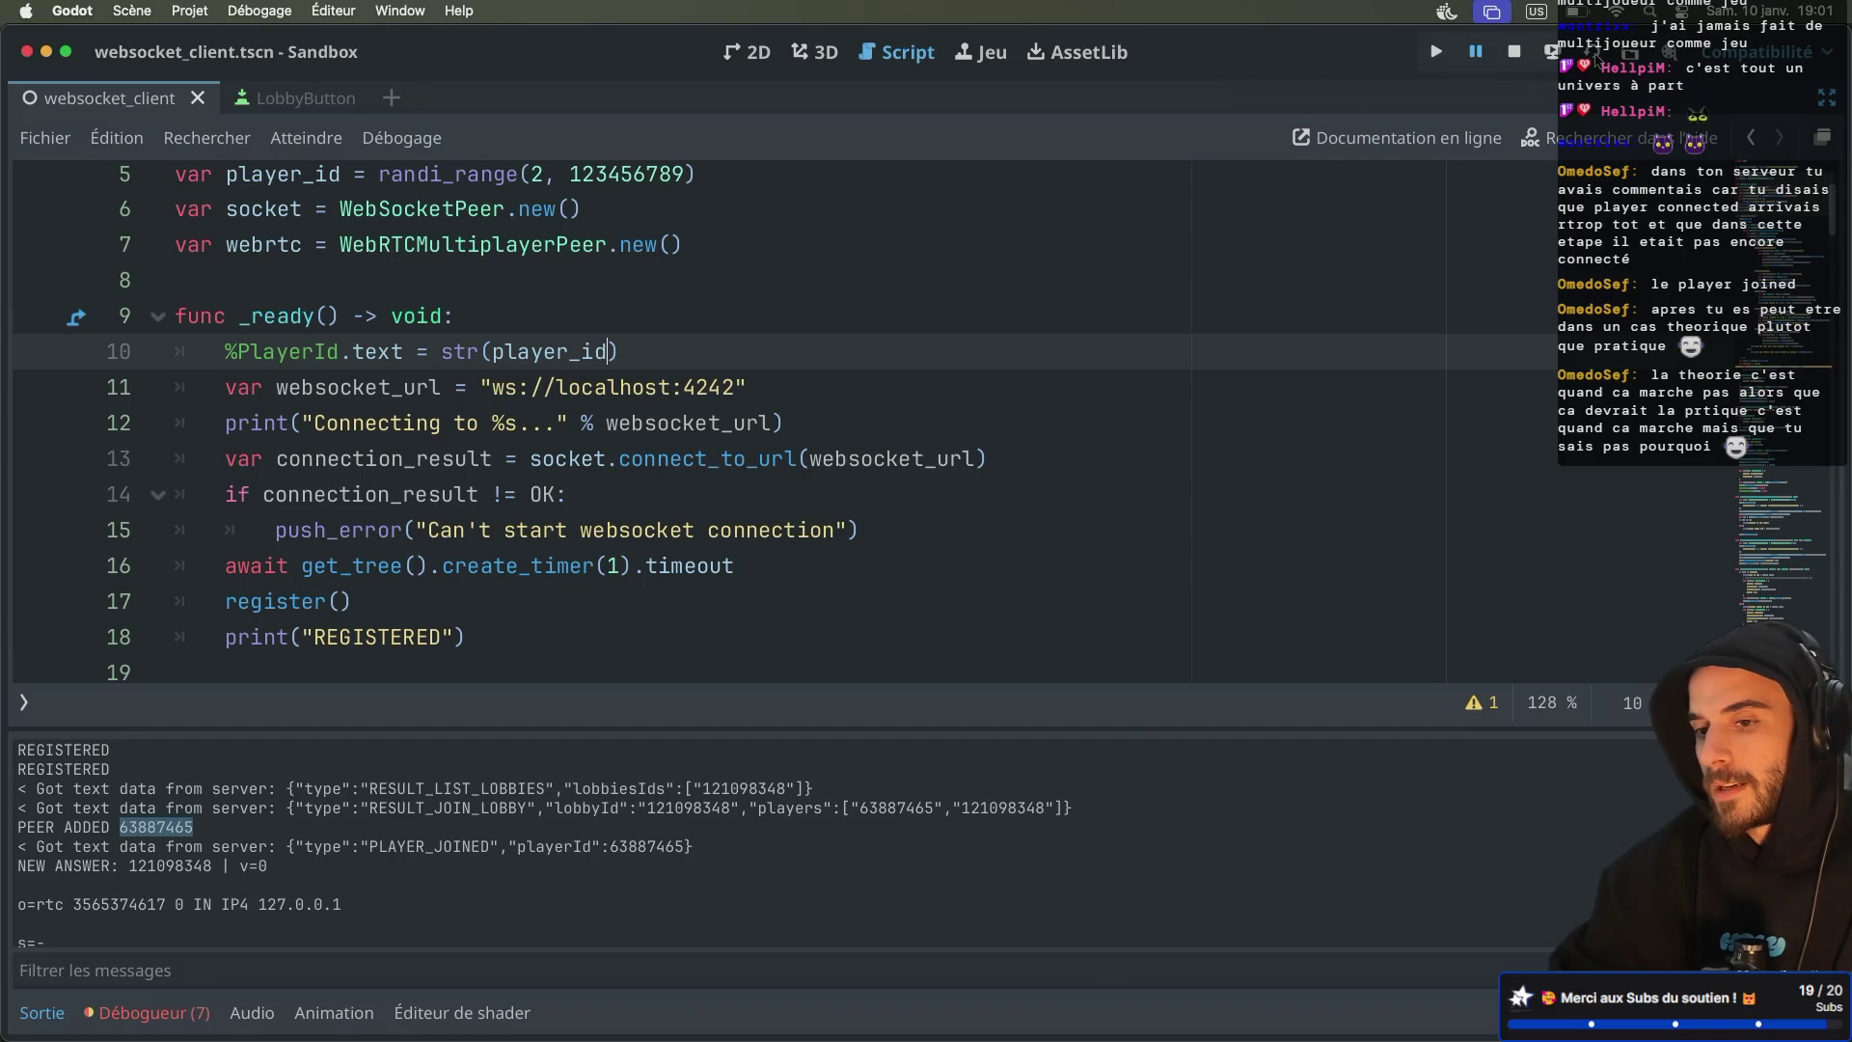
left_click(447, 241)
Move the host window aside, list lobbies in the other instance and join lobby 80580267
left_click_drag(509, 238, 902, 331)
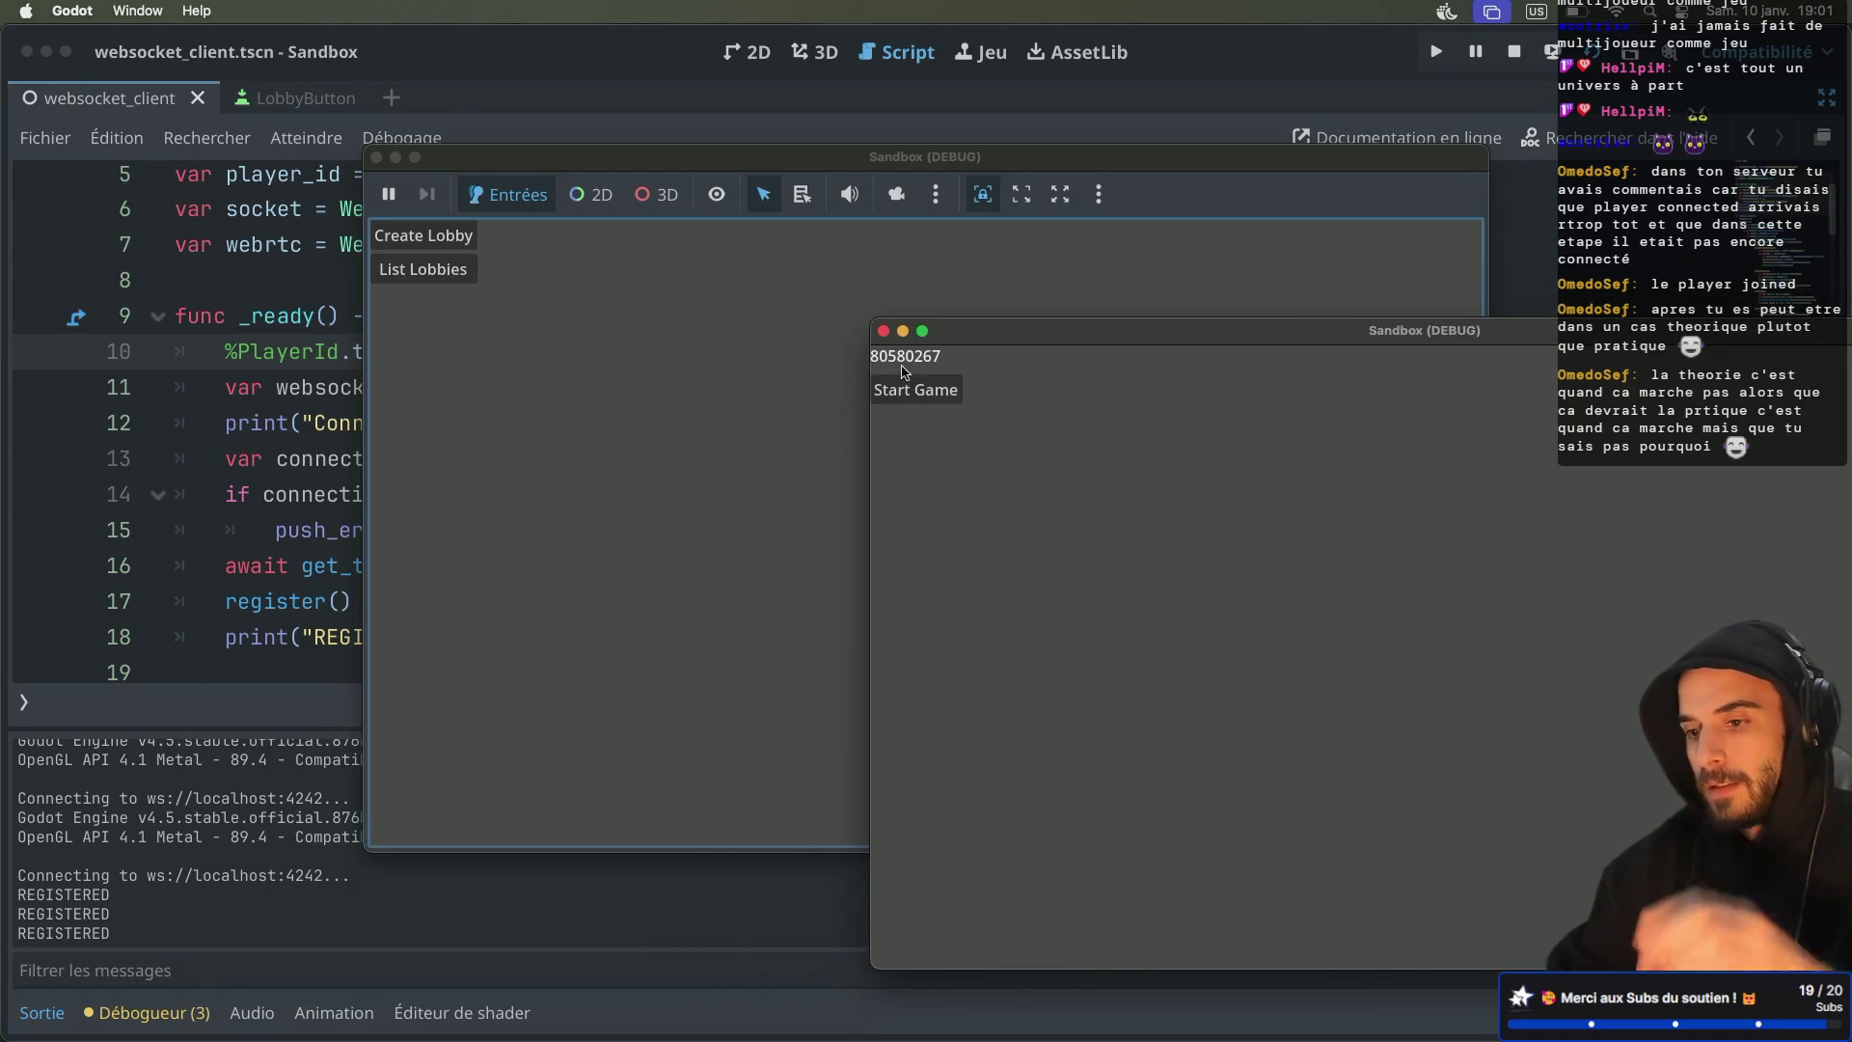
left_click(424, 269)
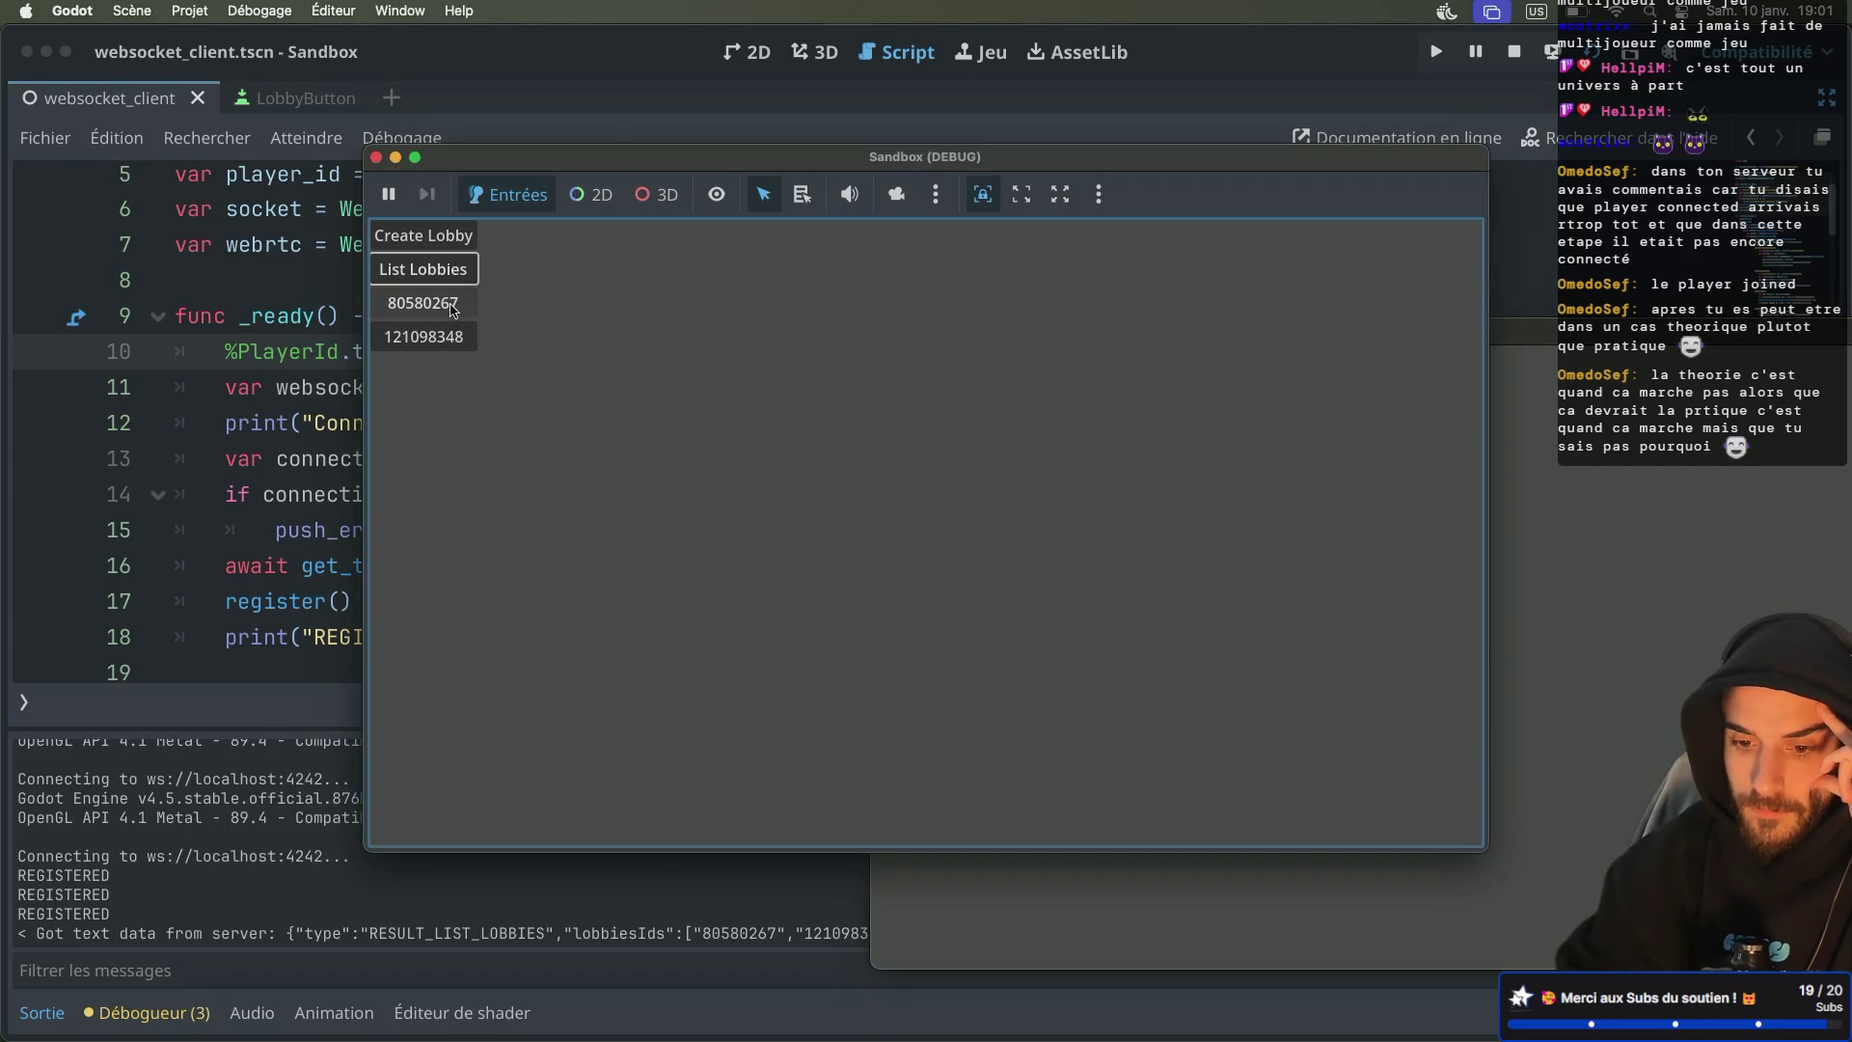
left_click(451, 309)
scroll(248, 916, "up", 10)
scroll(248, 917, "up", 10)
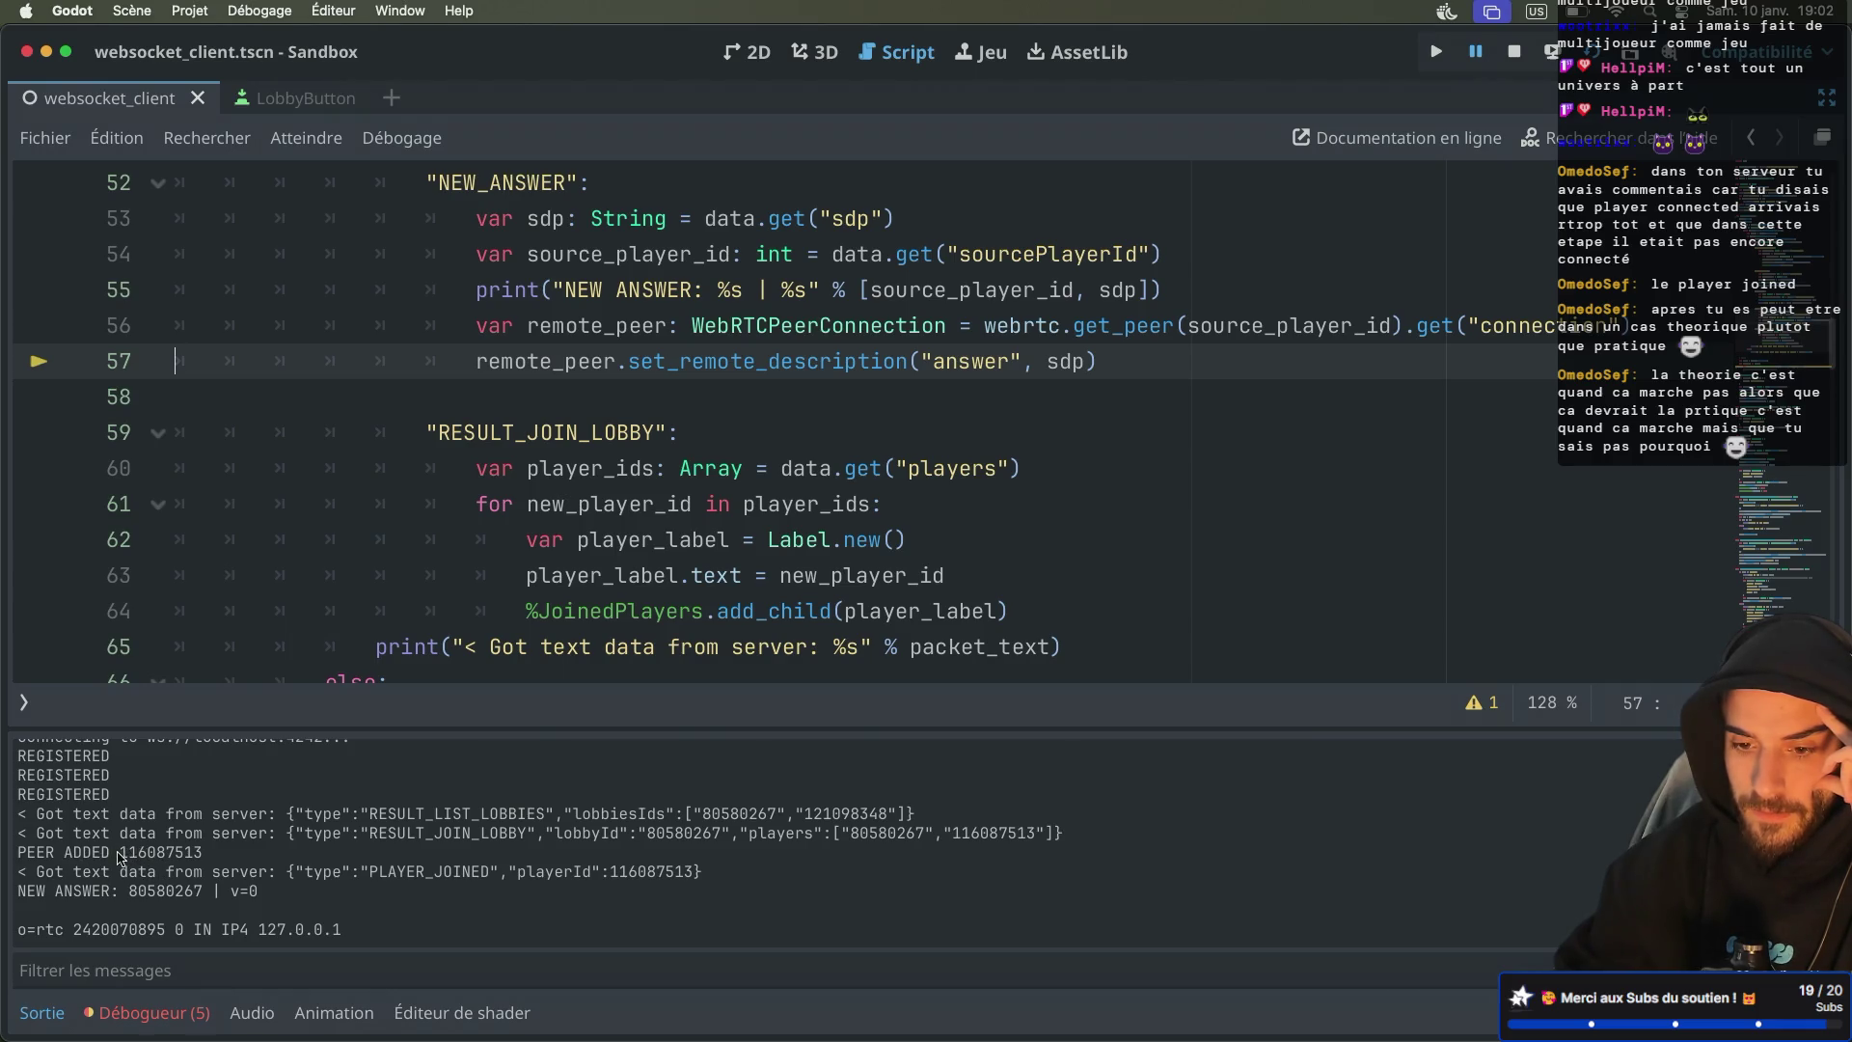
left_click_drag(120, 855, 204, 853)
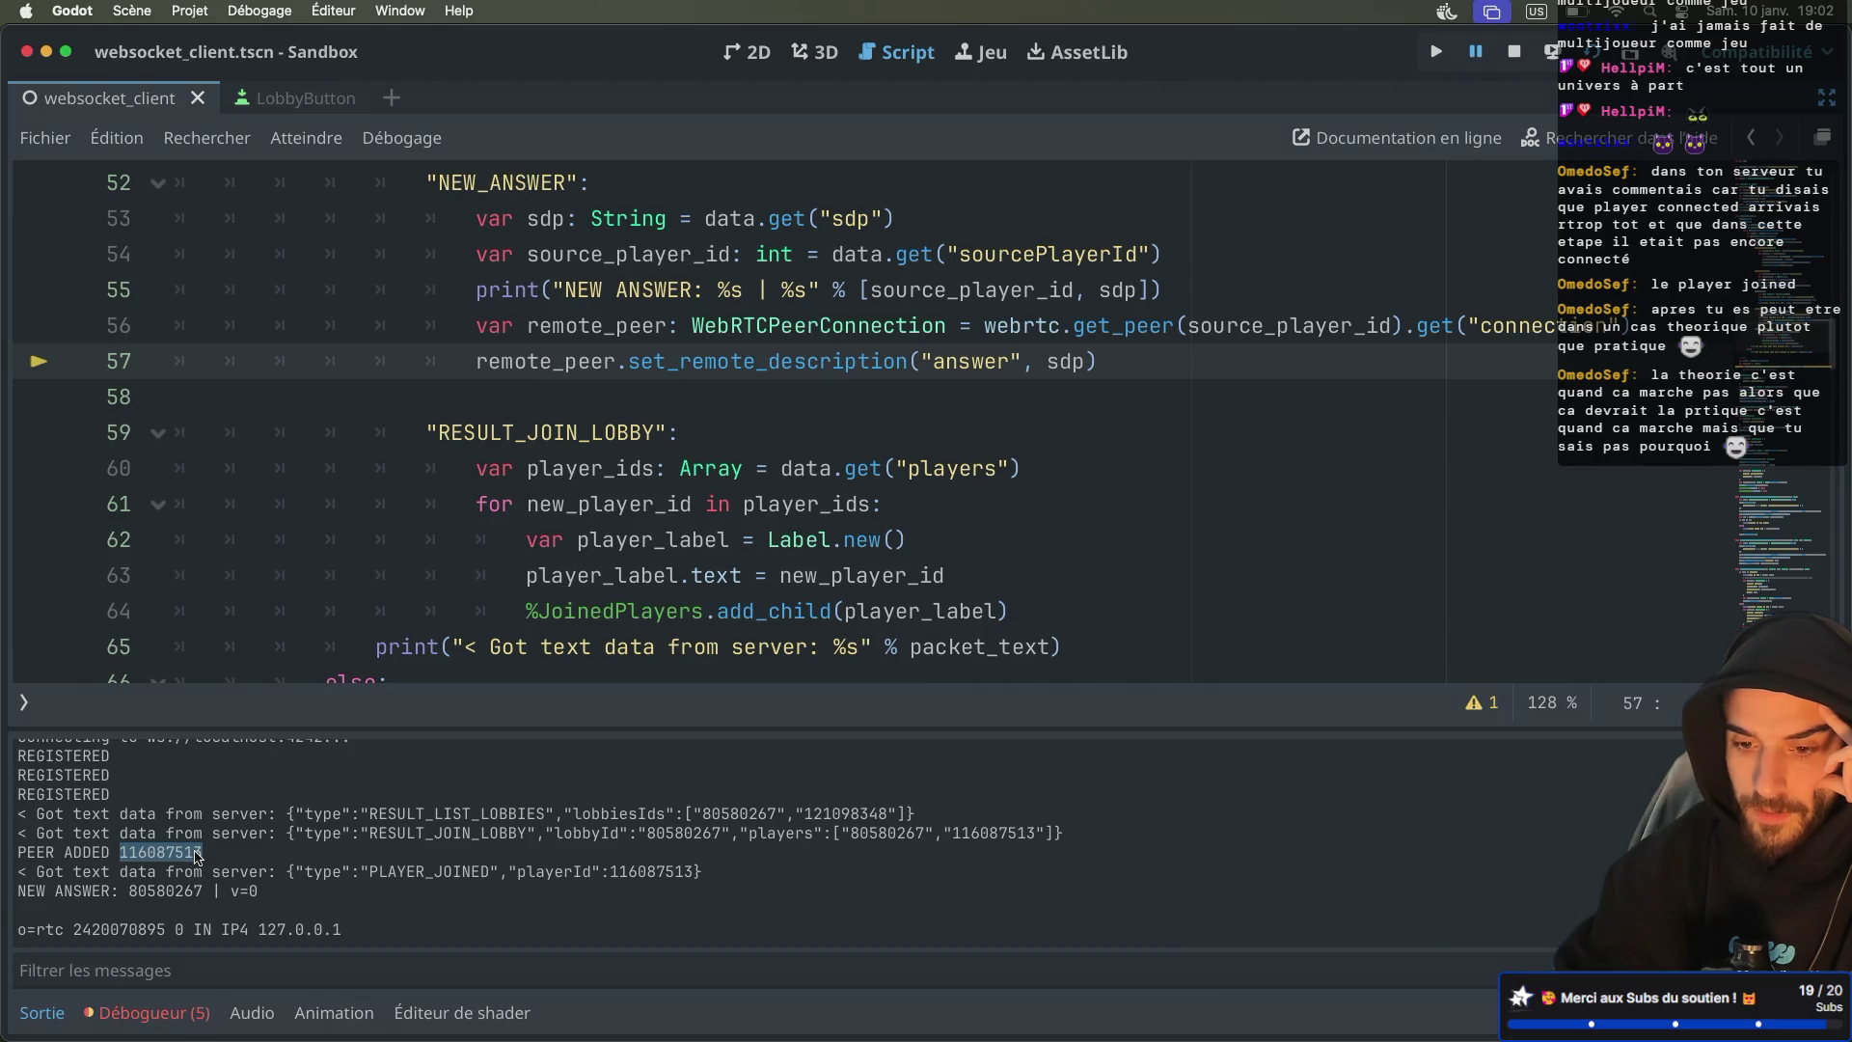
scroll(195, 856, "up", 3)
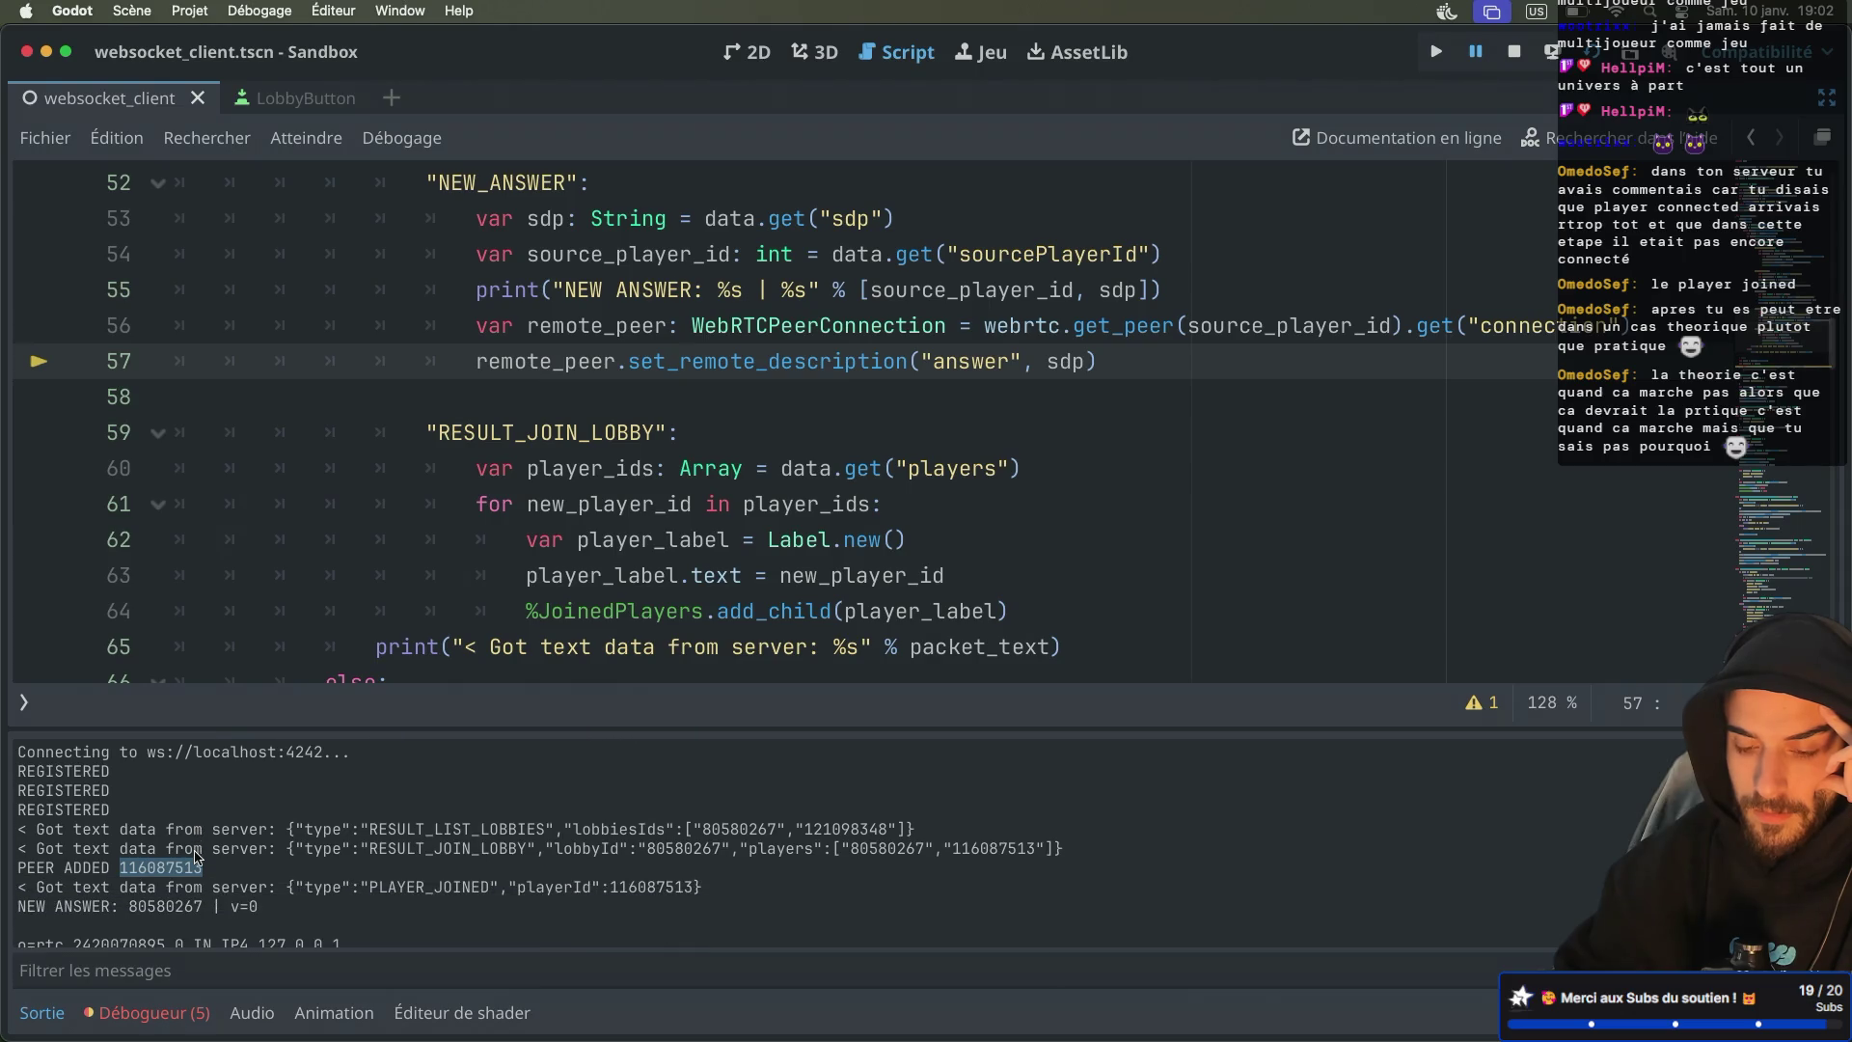
scroll(572, 529, "down", 2)
scroll(572, 529, "down", 10)
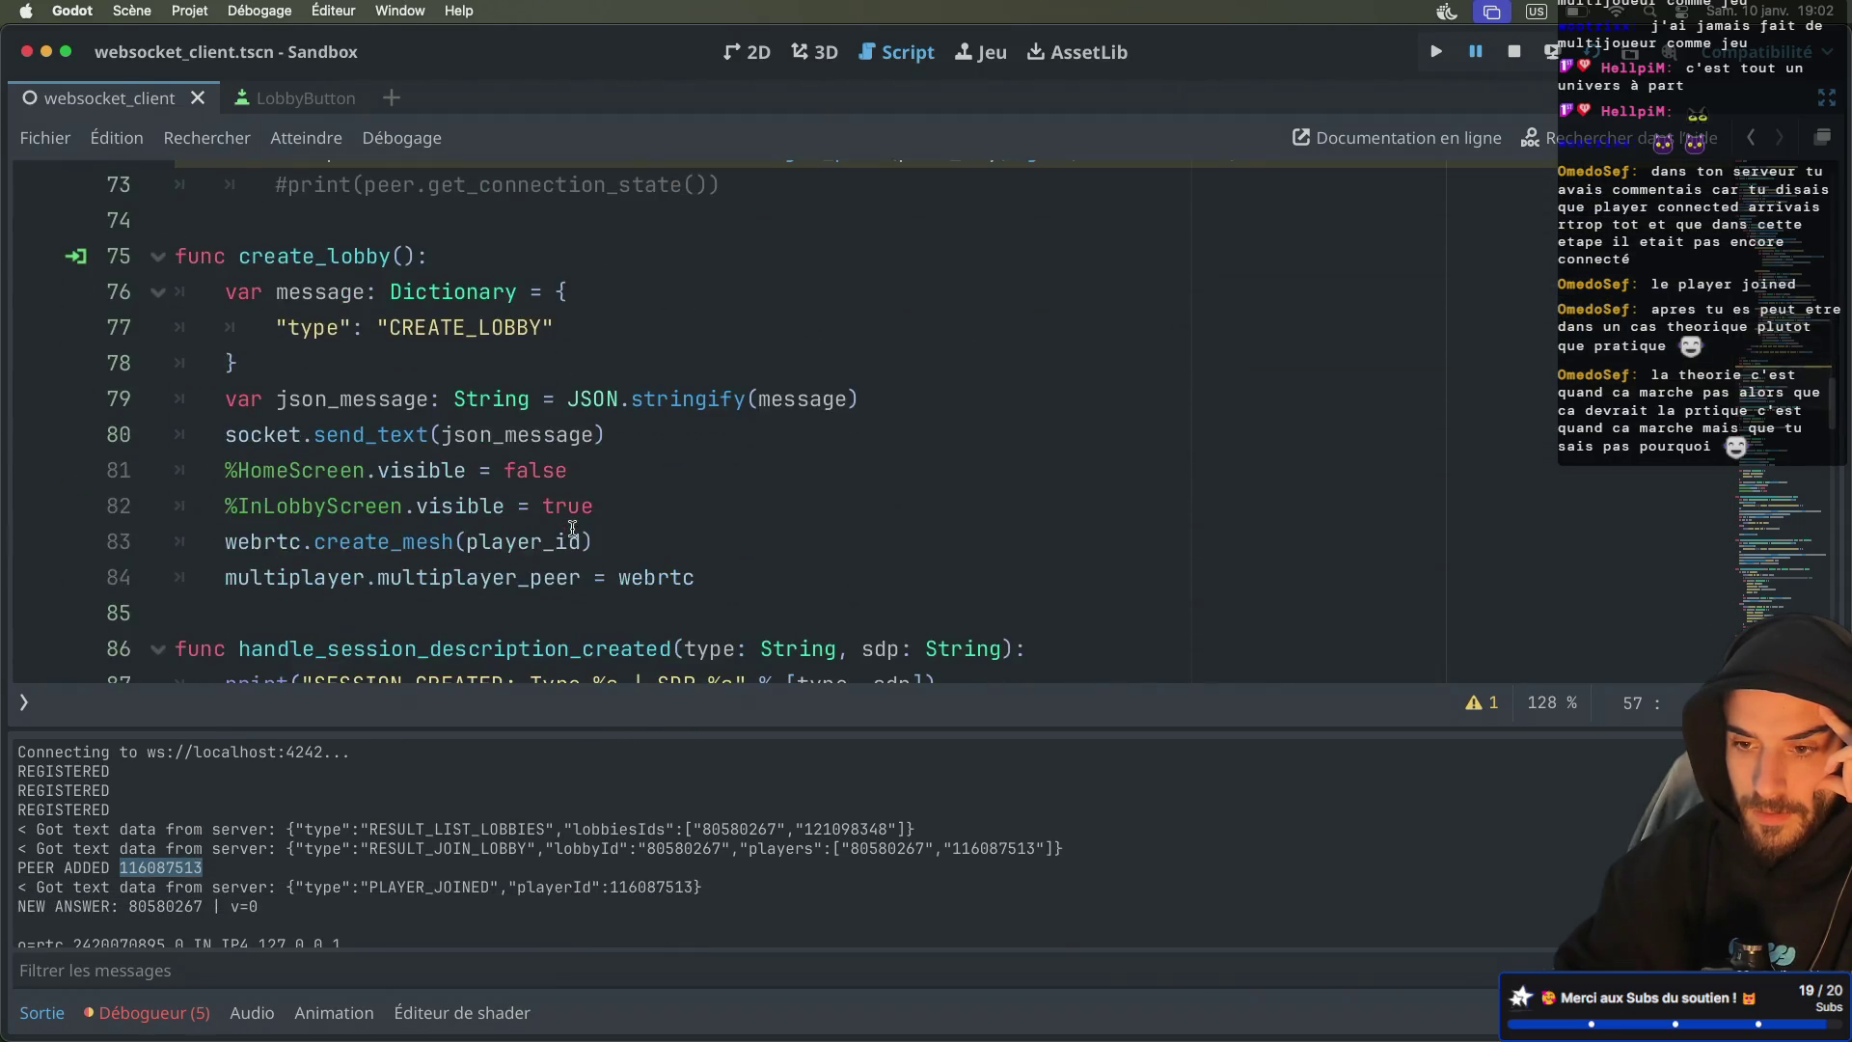
scroll(572, 529, "down", 10)
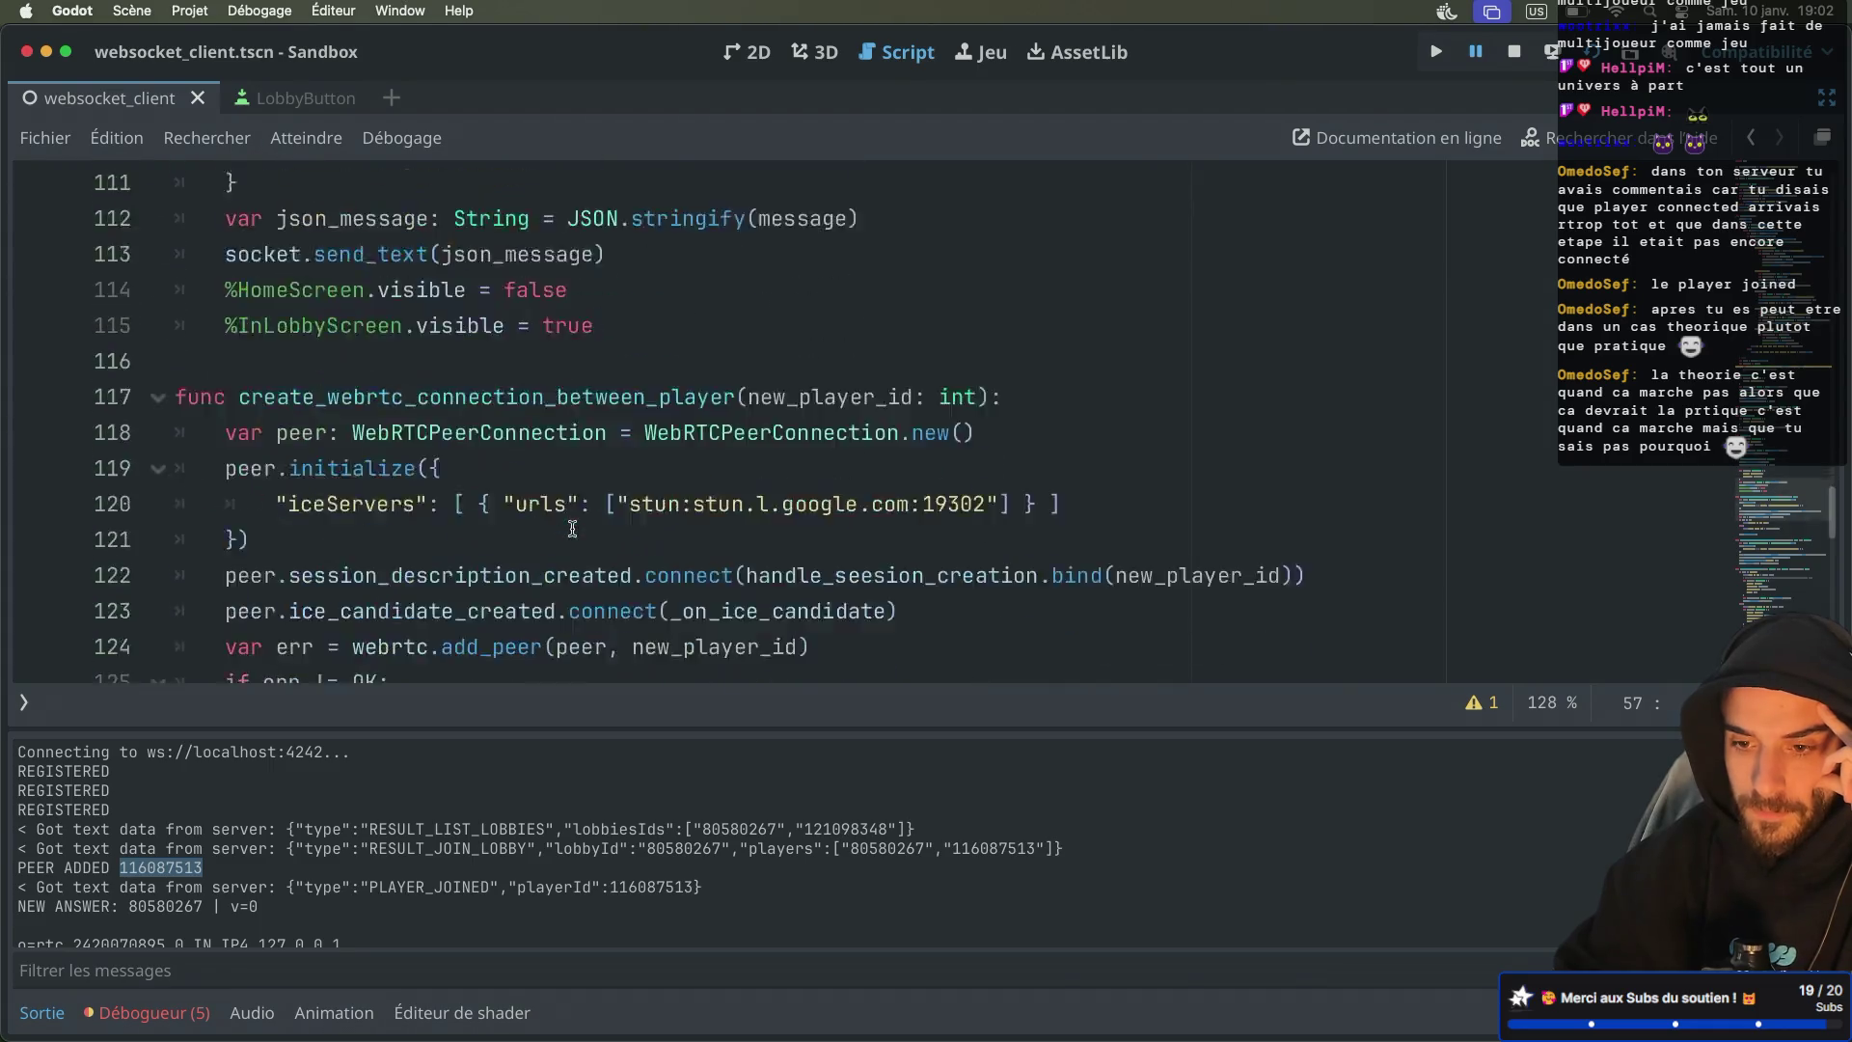
scroll(572, 528, "up", 3)
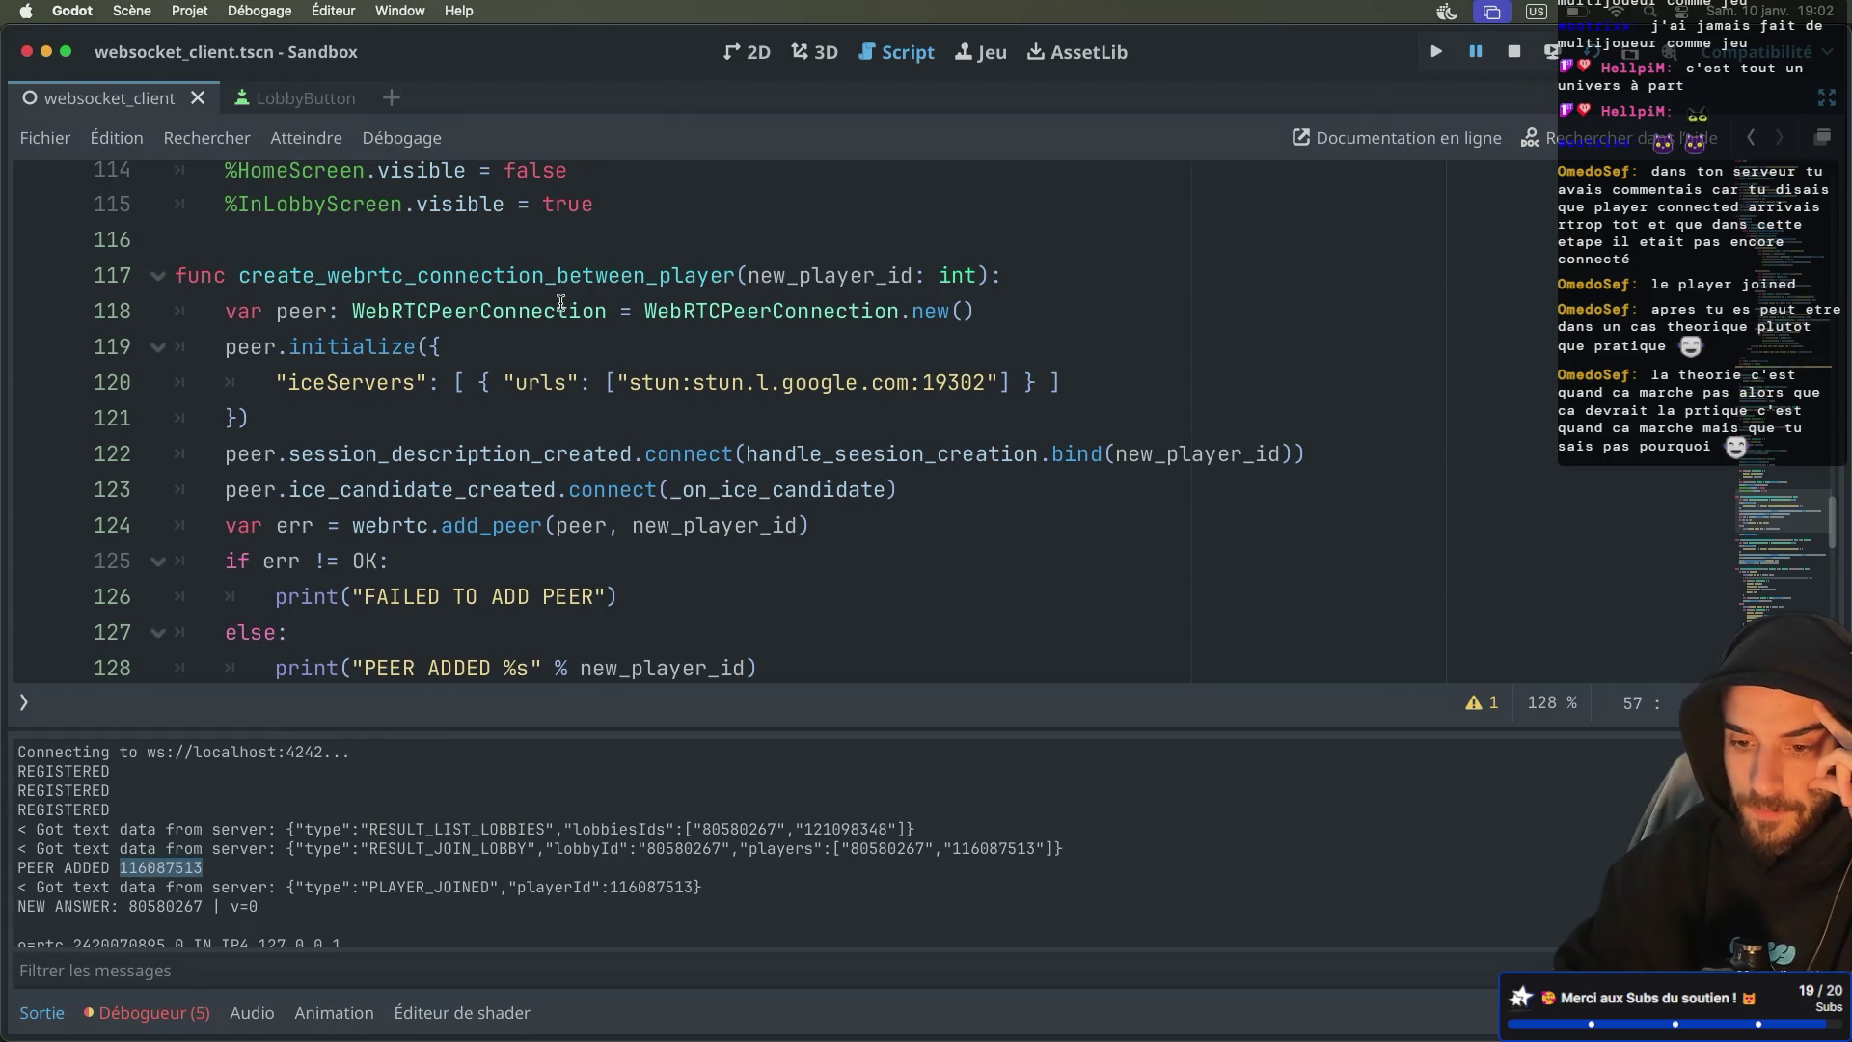
scroll(560, 301, "down", 2)
mouse_move(561, 303)
scroll(560, 303, "down", 5)
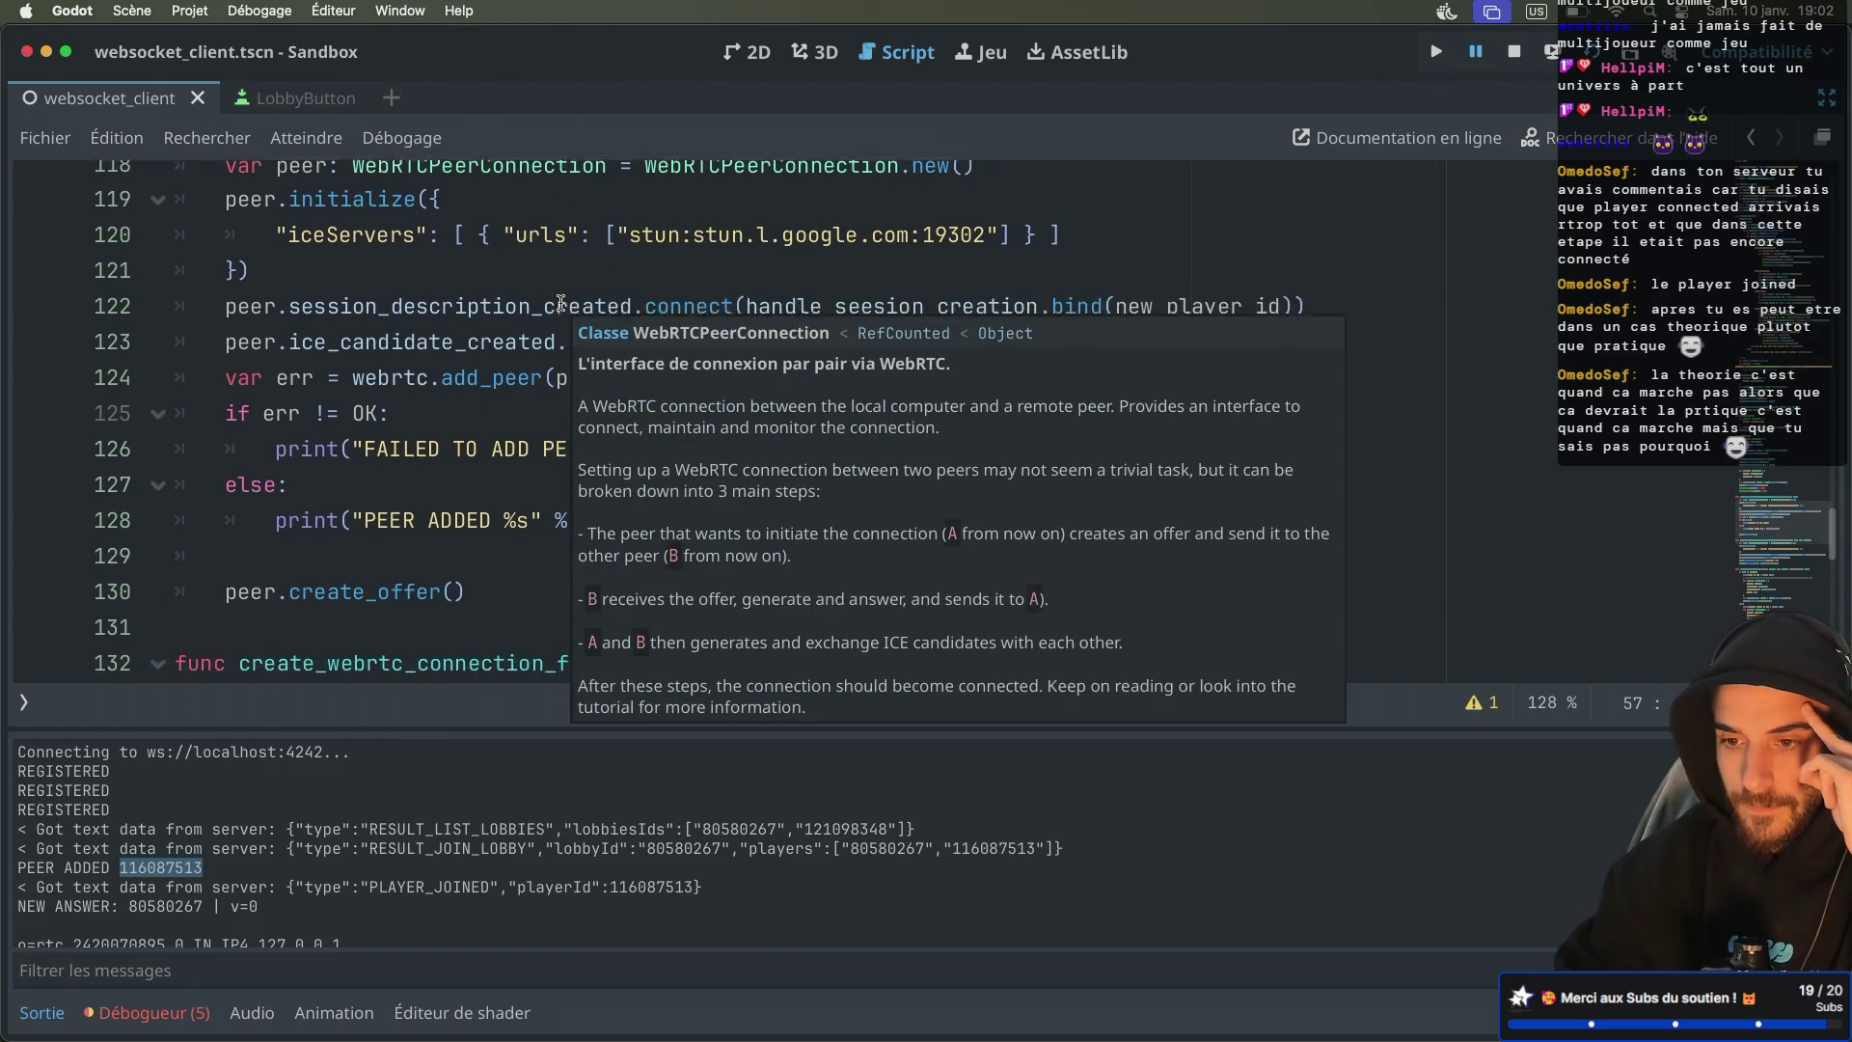
scroll(361, 482, "down", 2)
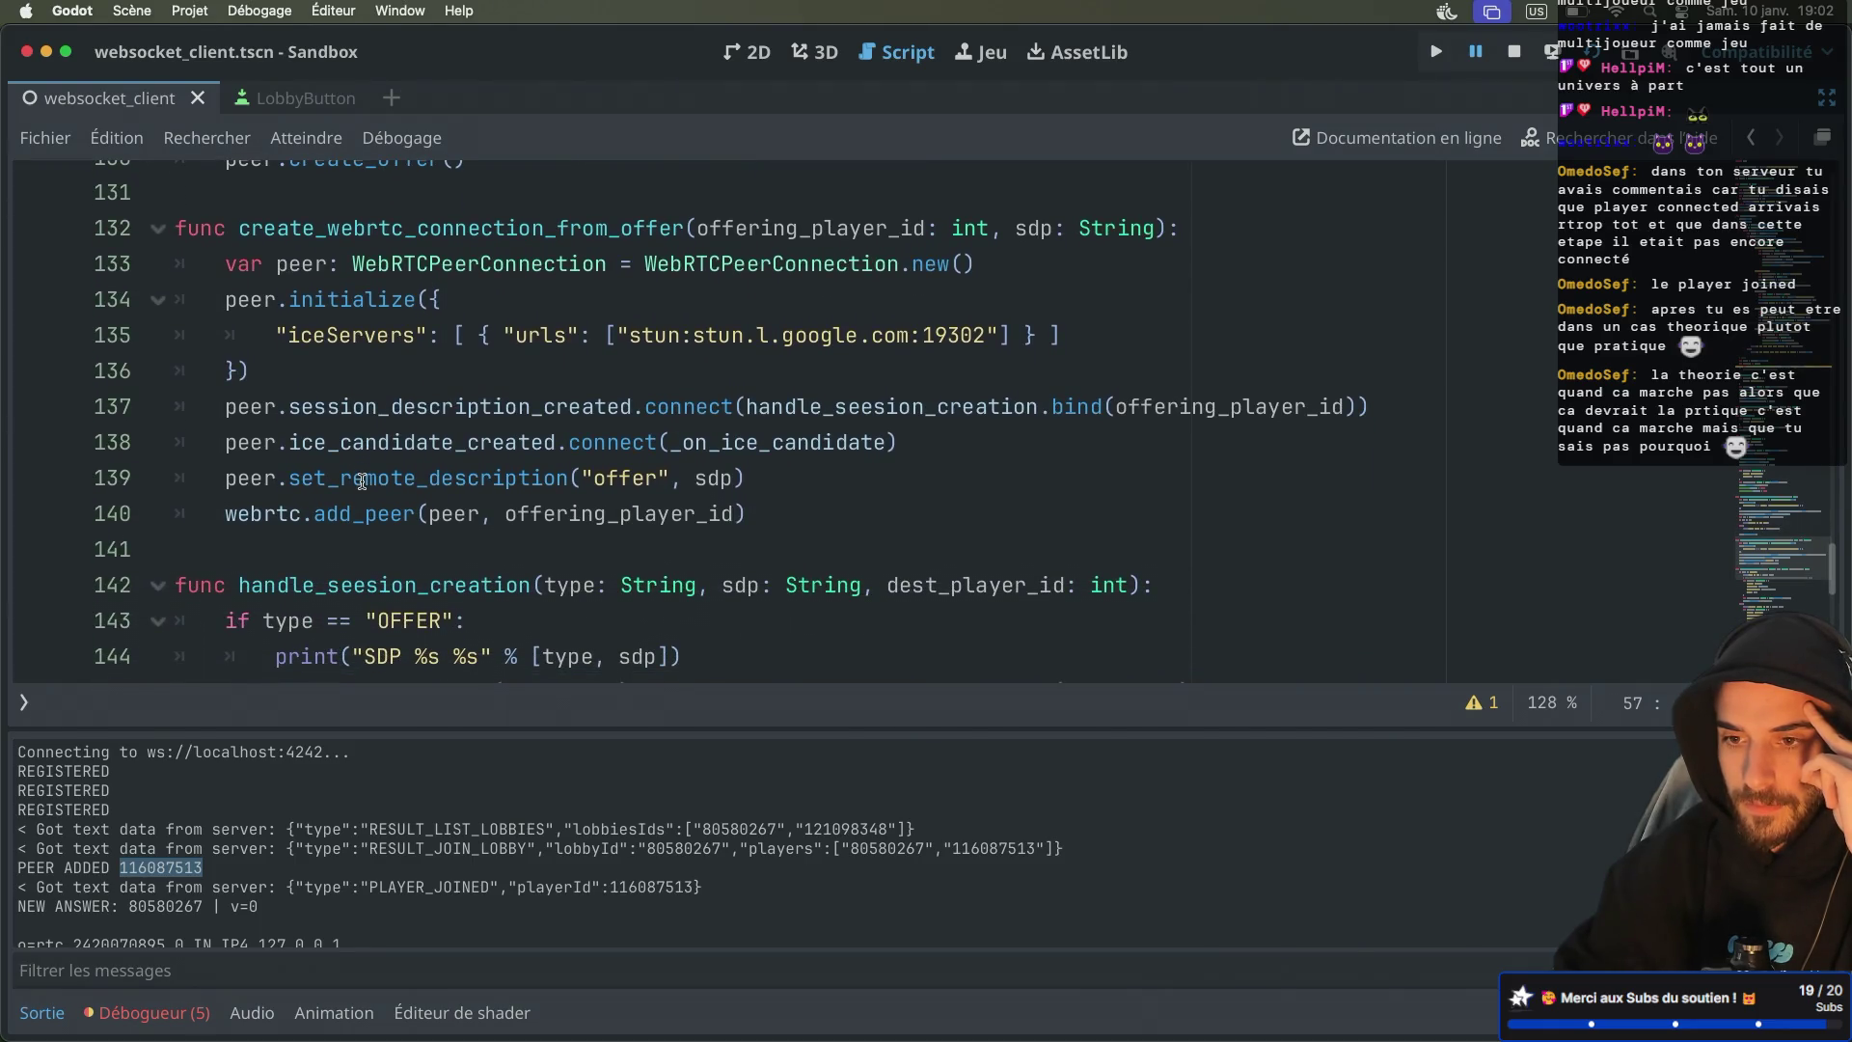
scroll(362, 482, "down", 7)
scroll(361, 482, "up", 2)
scroll(362, 481, "down", 1)
scroll(361, 481, "down", 2)
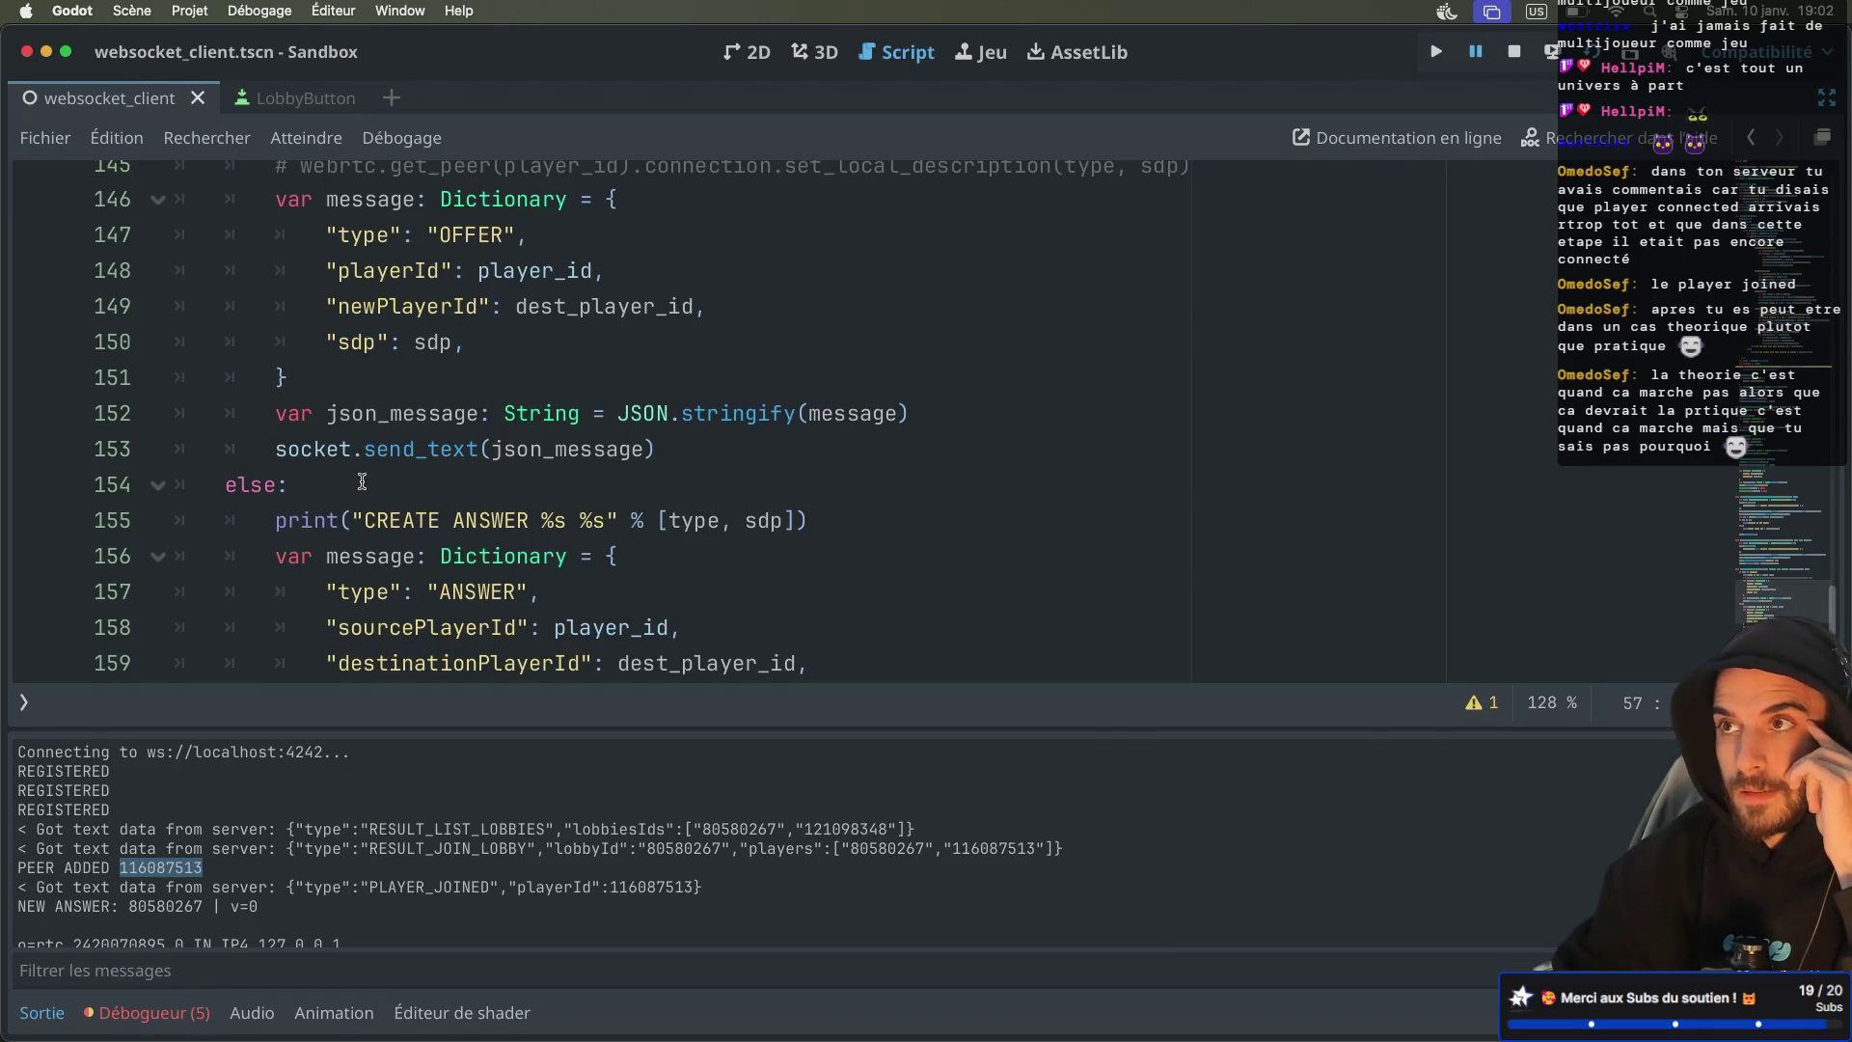
scroll(361, 482, "down", 2)
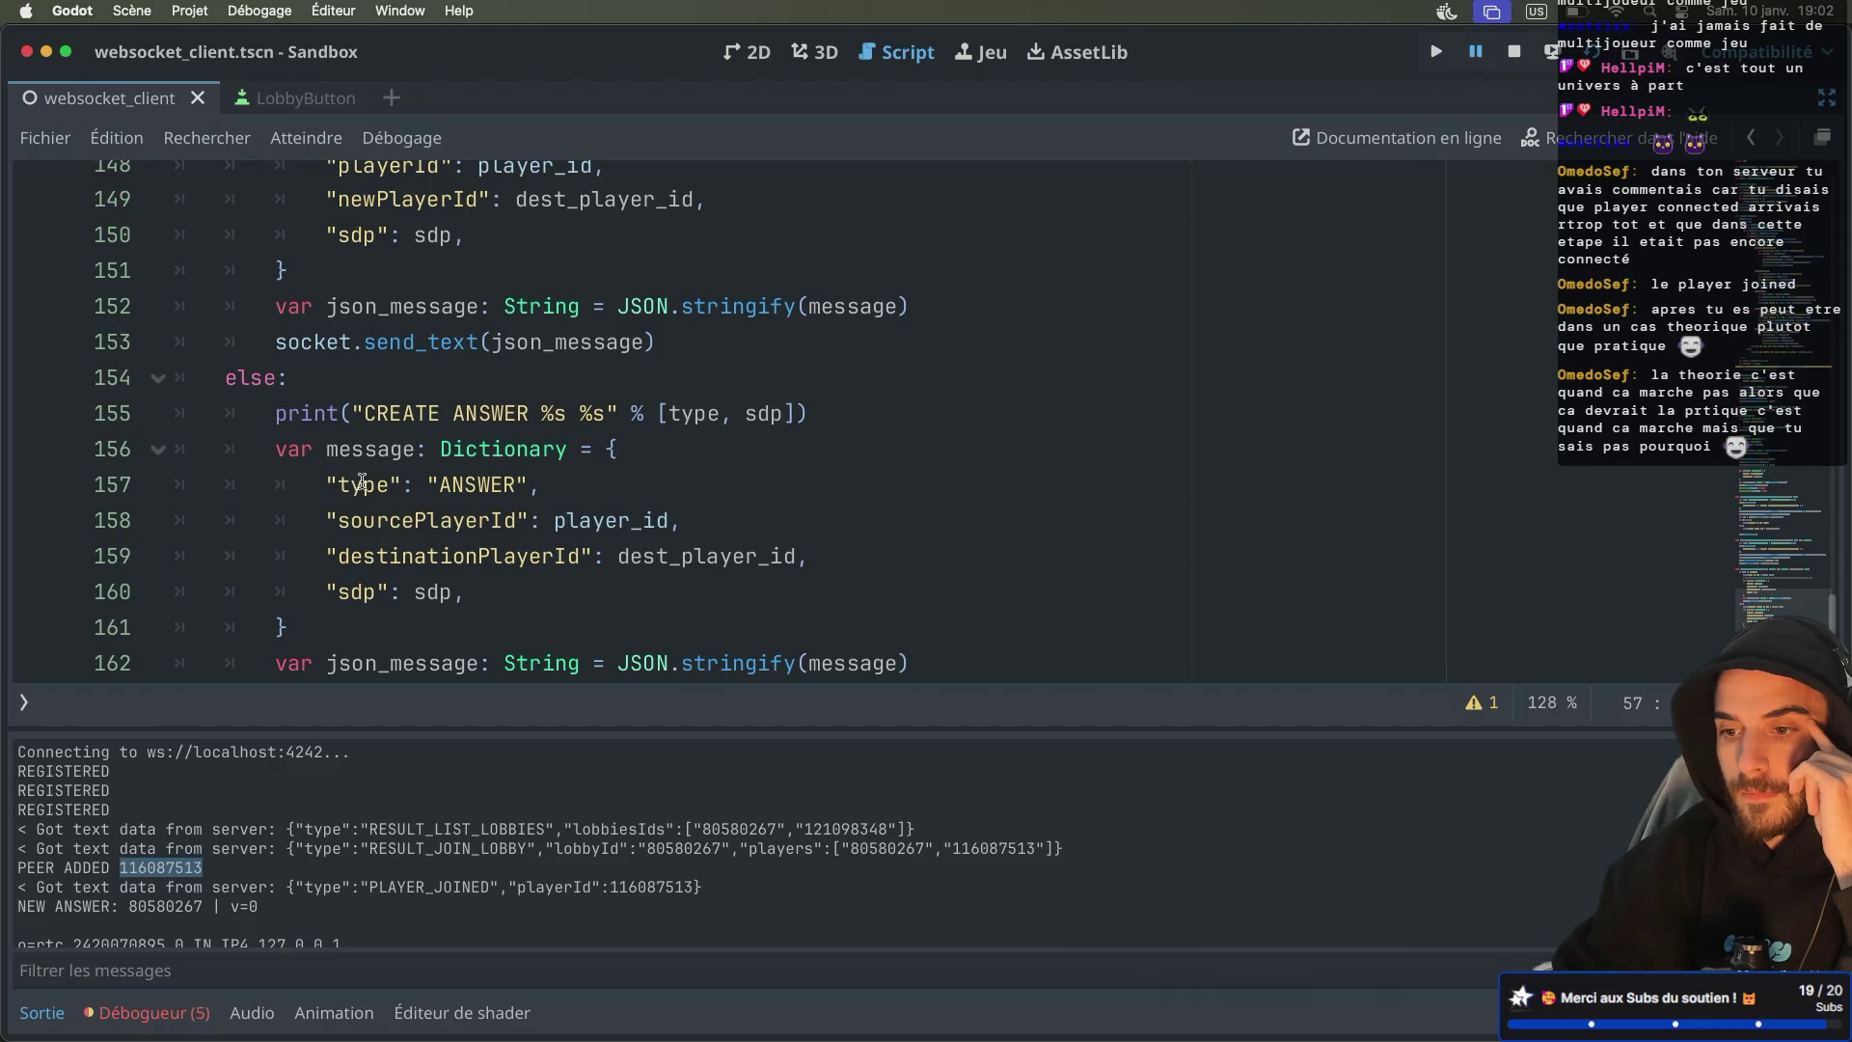
scroll(627, 480, "up", 2)
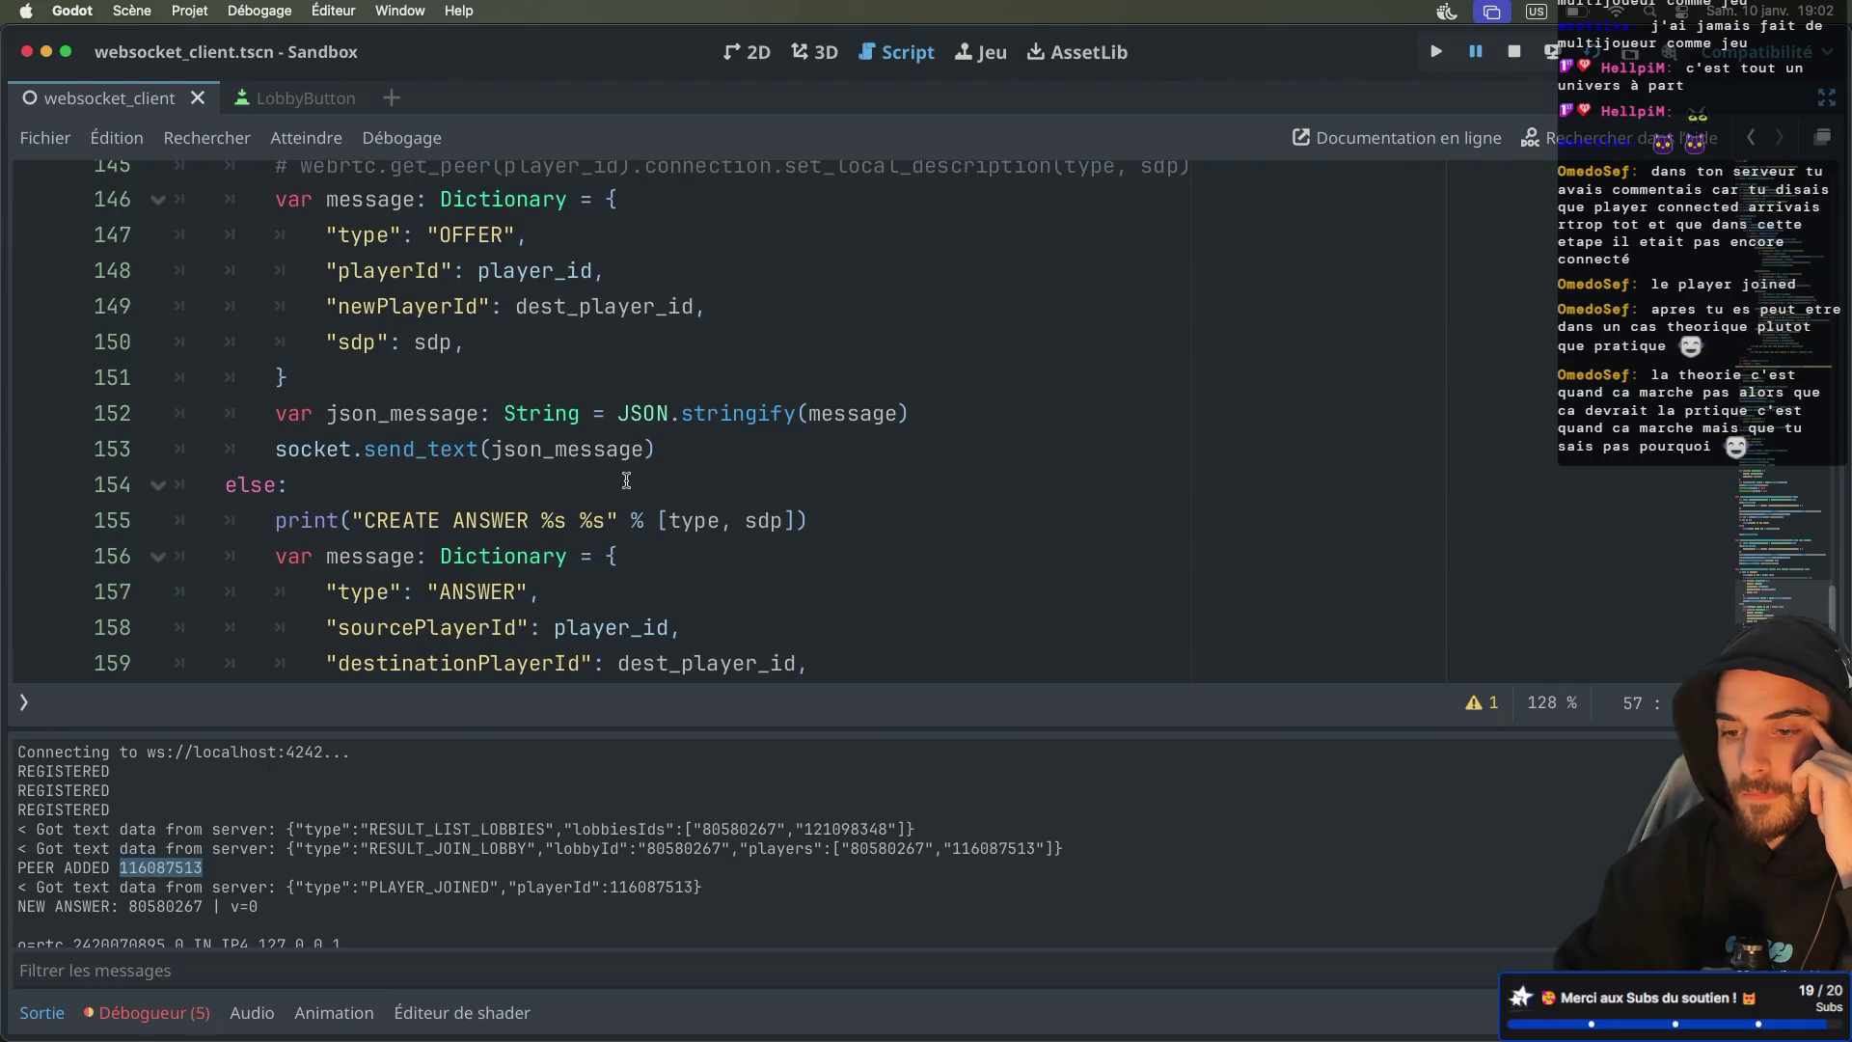
scroll(626, 480, "up", 3)
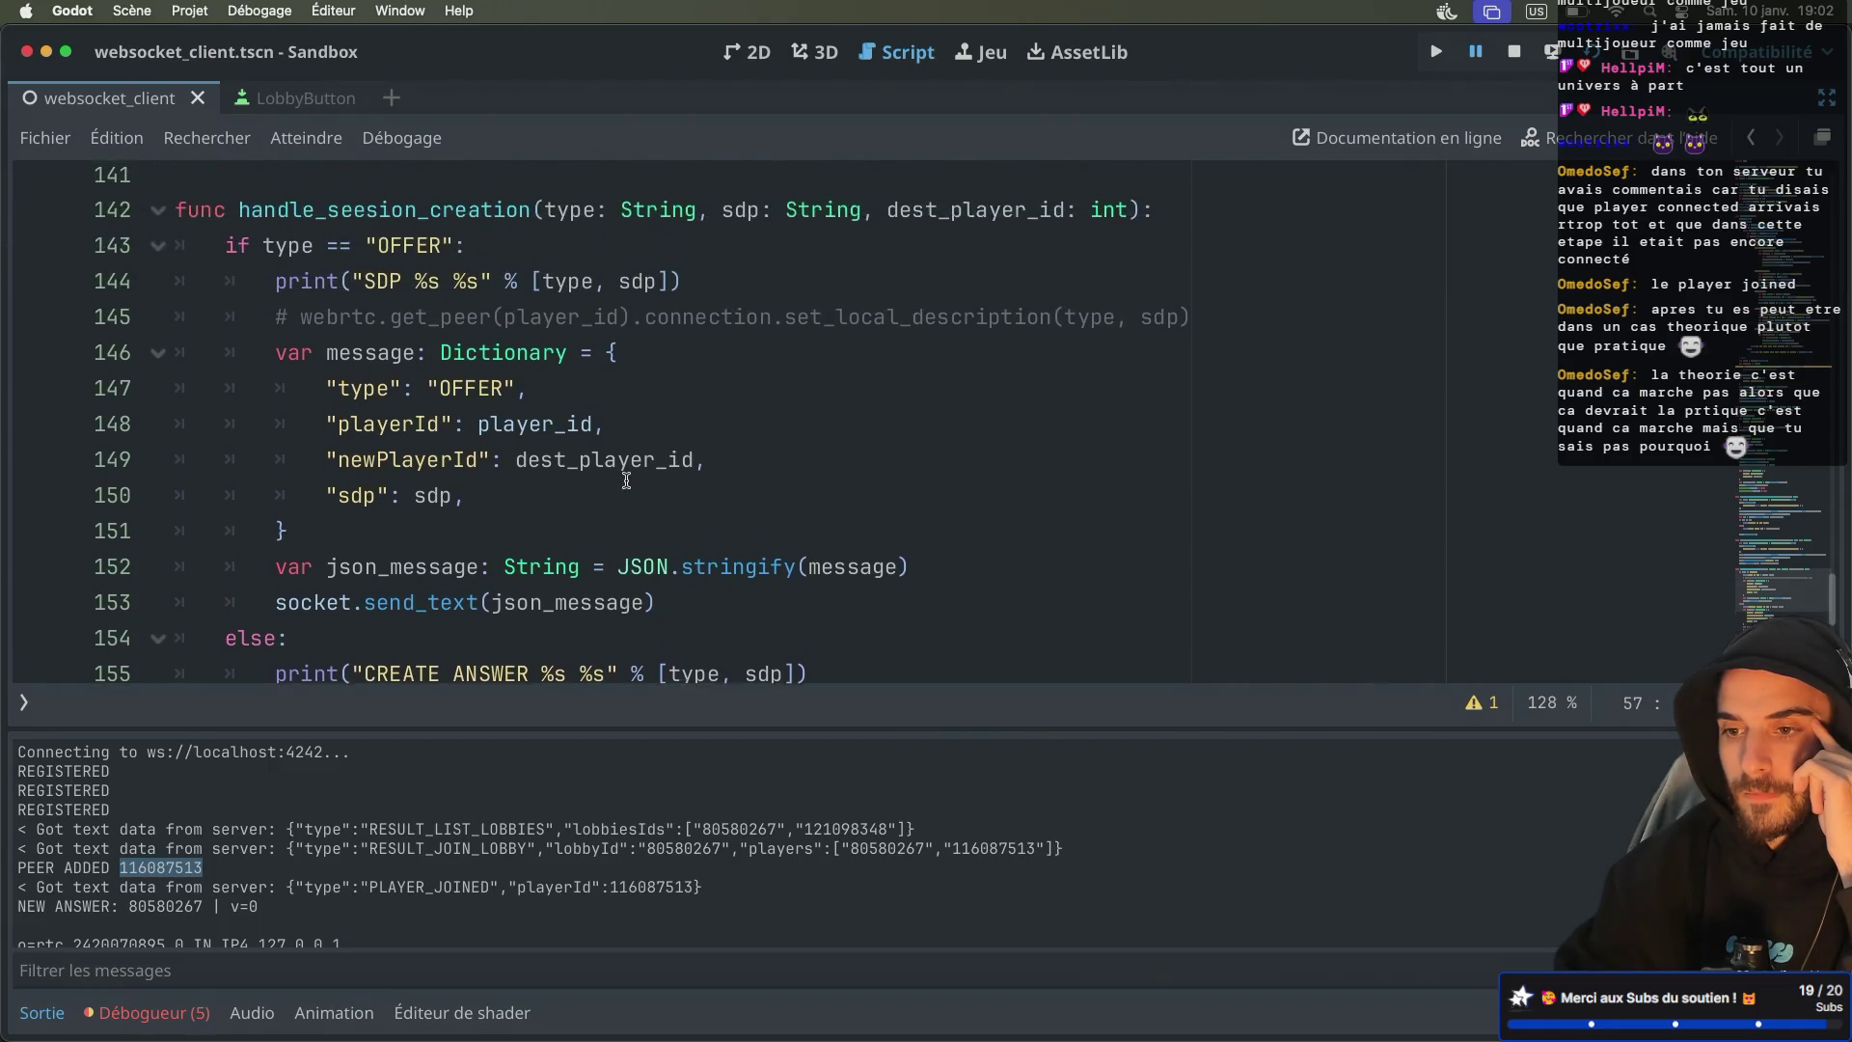
scroll(626, 479, "down", 5)
double_click(626, 477)
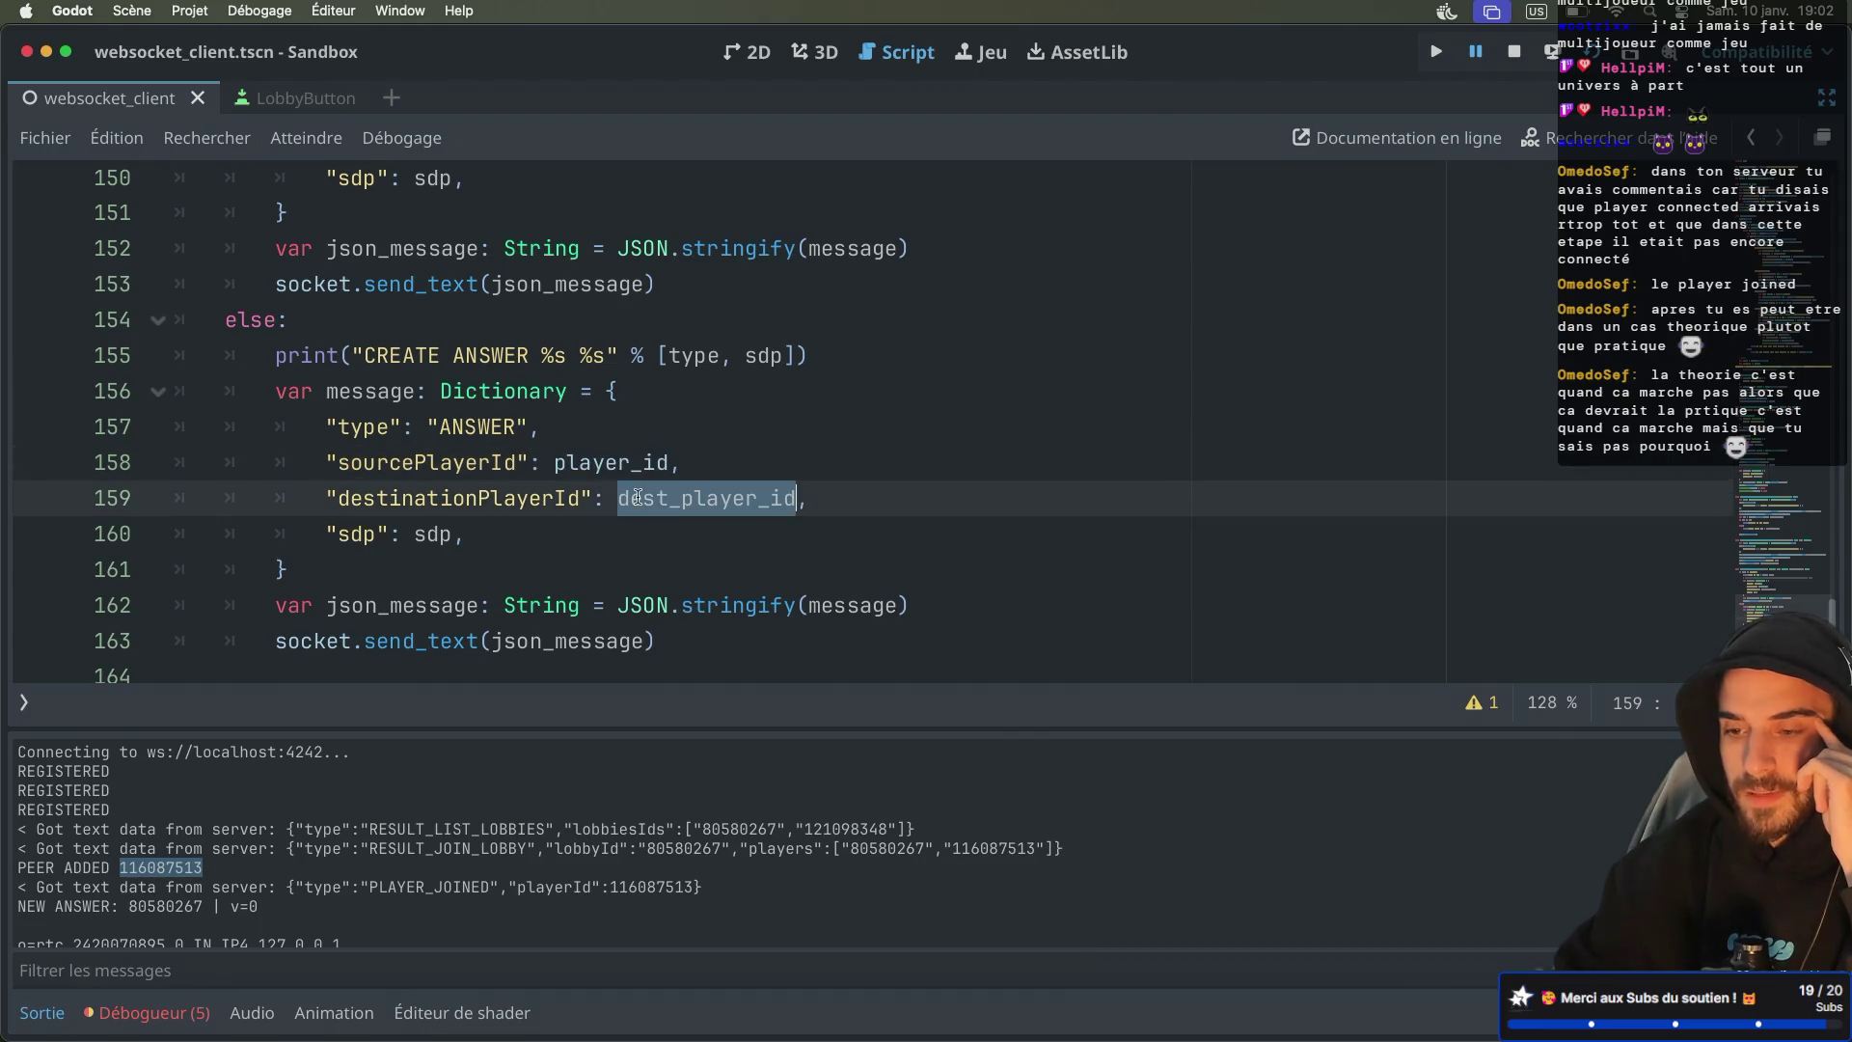
mouse_move(550, 405)
scroll(540, 405, "up", 15)
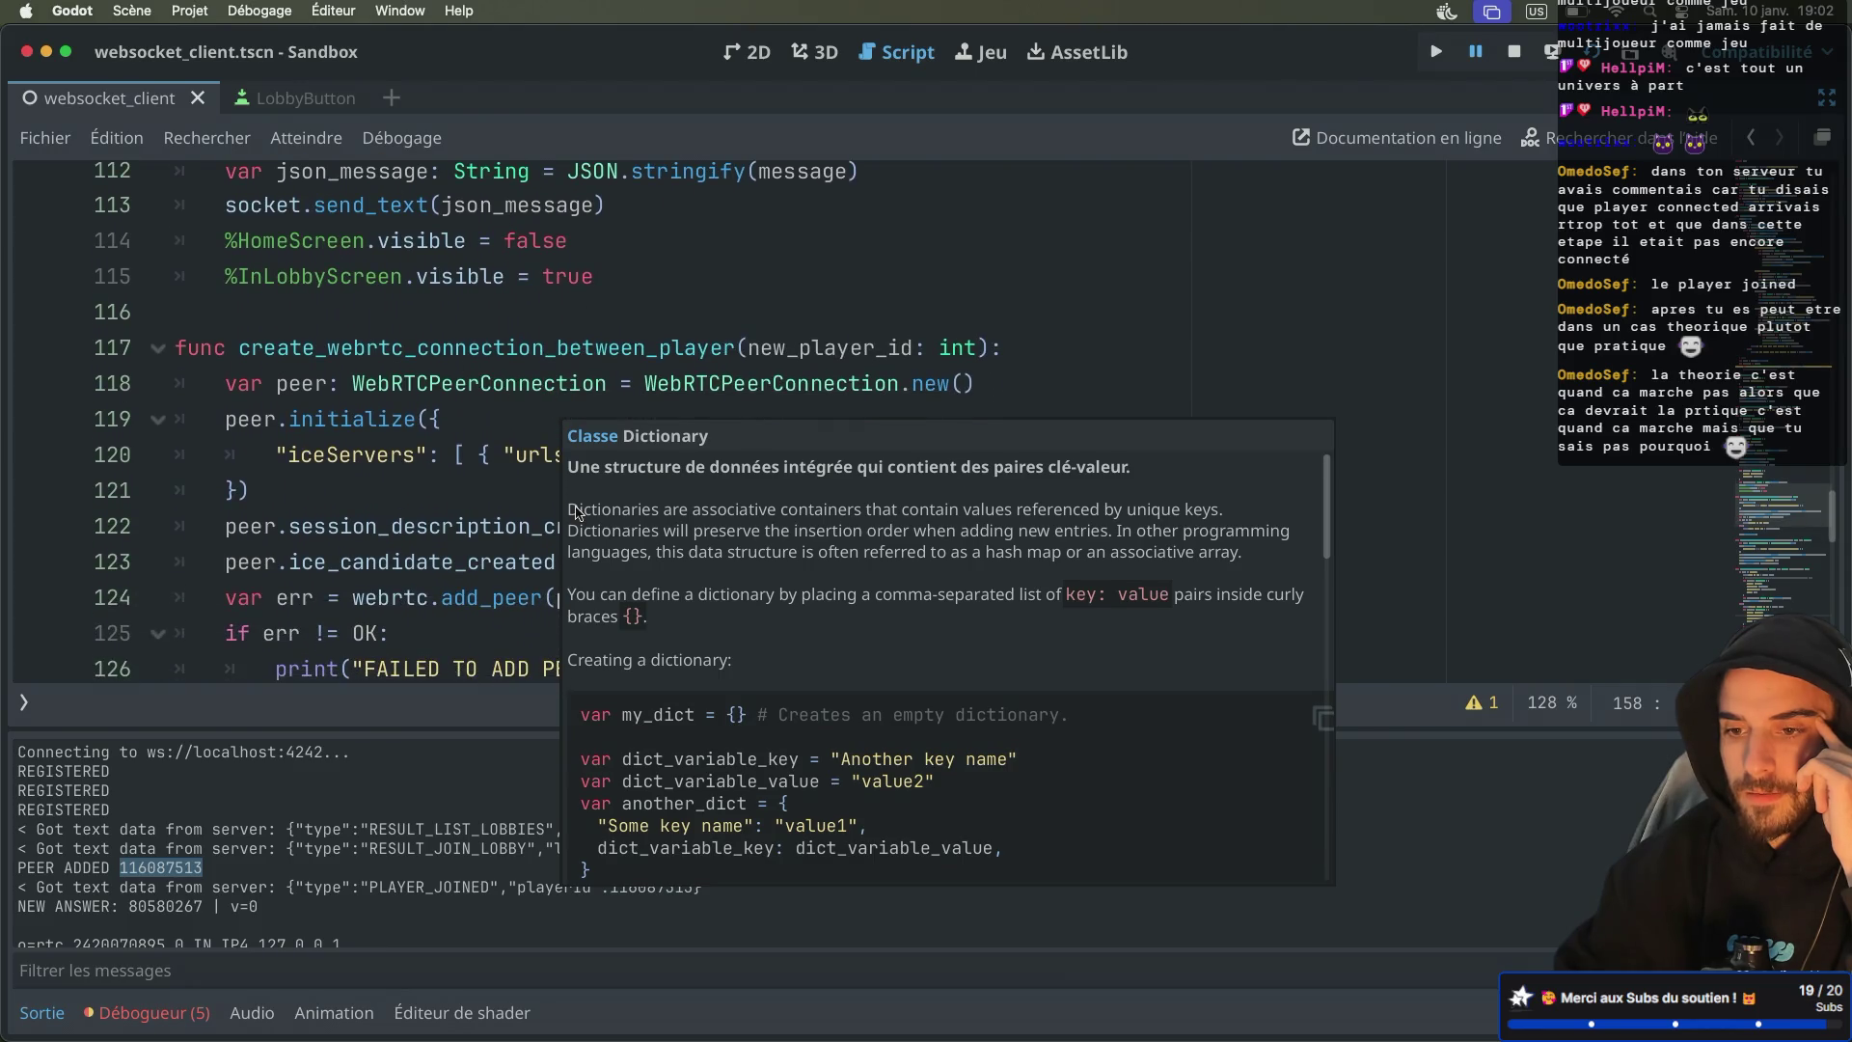
scroll(676, 579, "down", 3)
left_click(405, 490)
scroll(397, 479, "down", 3)
scroll(397, 478, "down", 3)
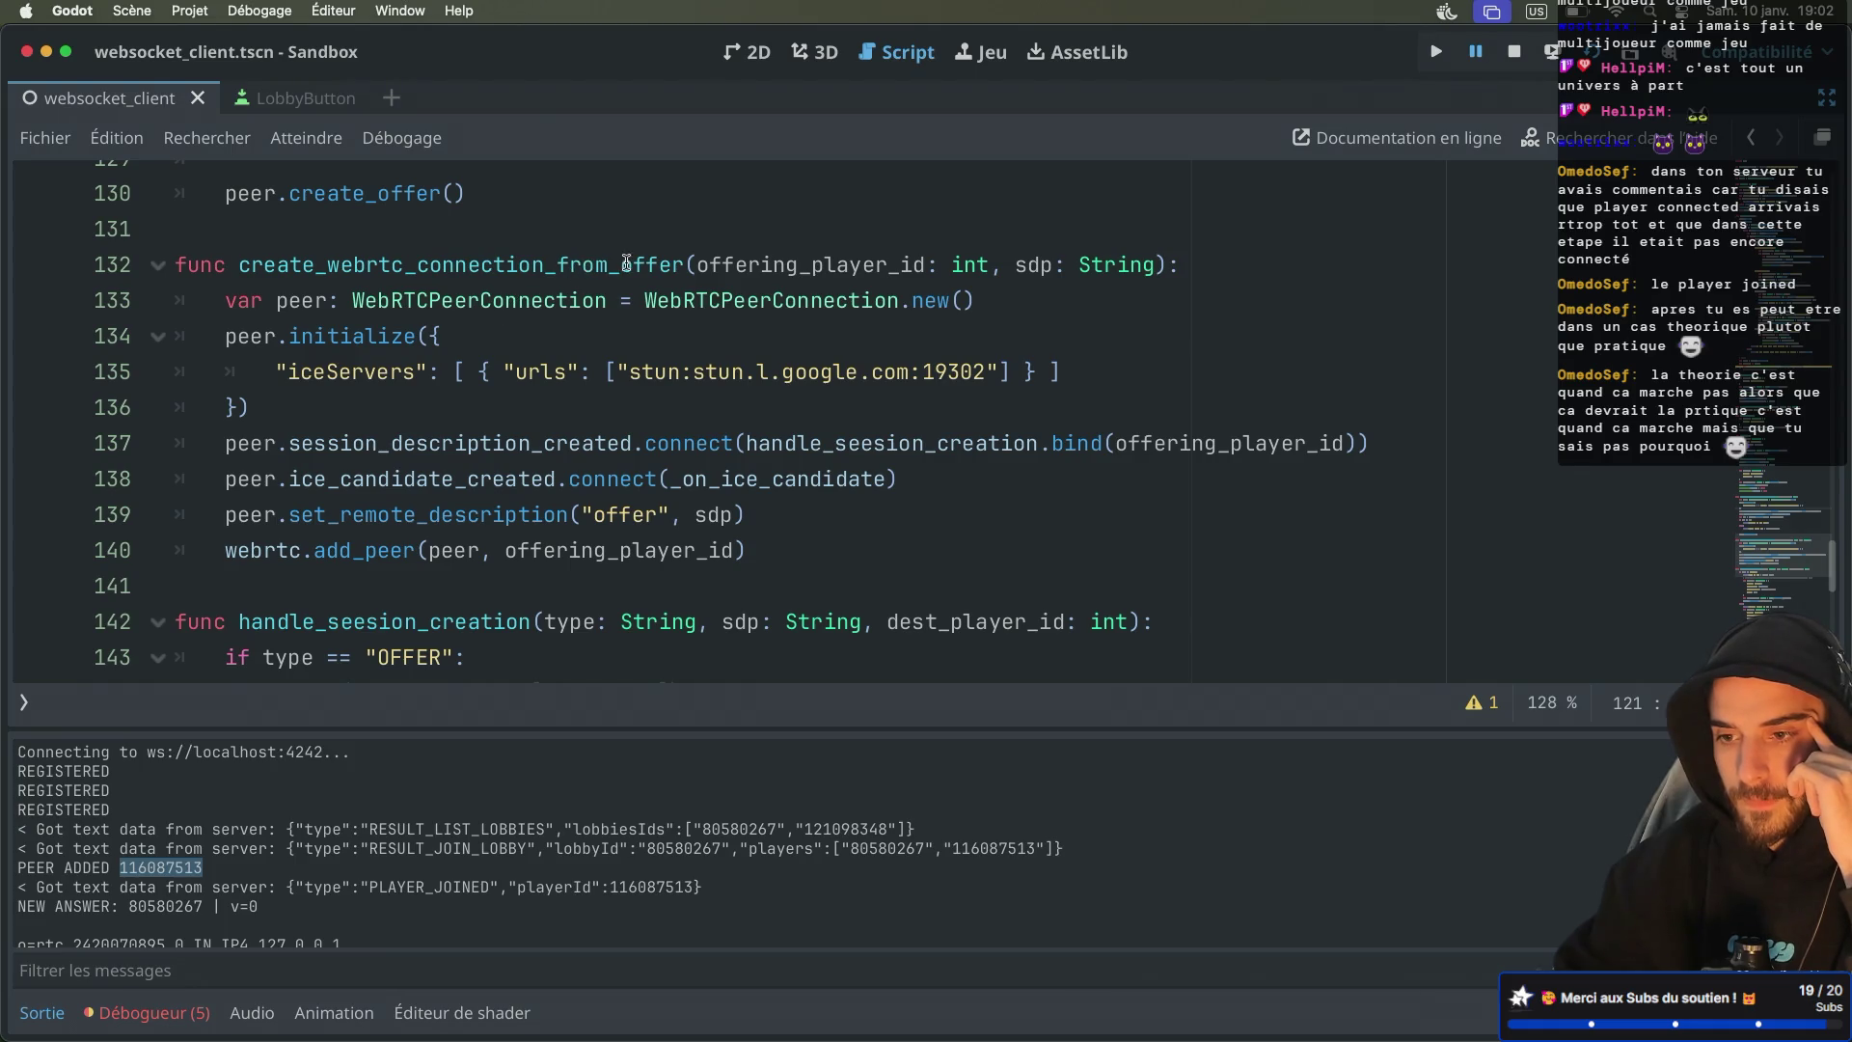
double_click(588, 259)
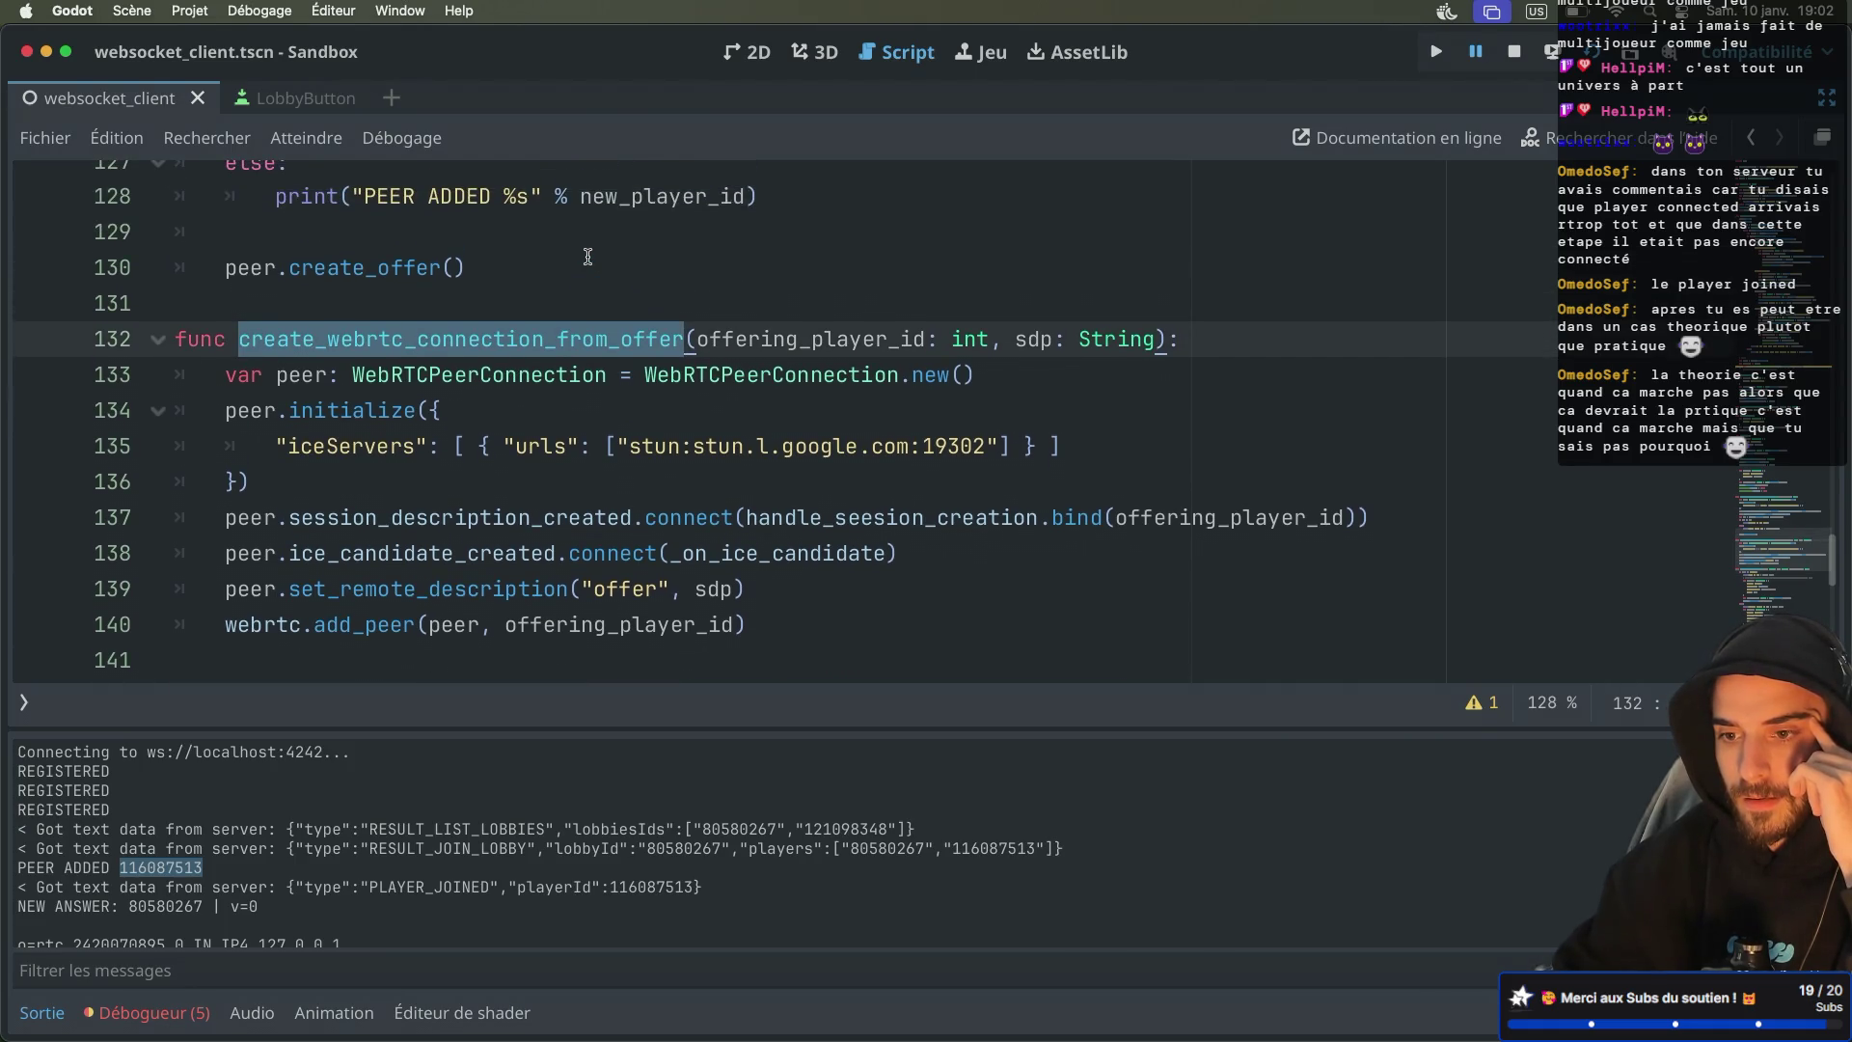
Search for create_webrtc_connection_from_offer and cycle between its line 49 call and line 132 definition
key("super+f")
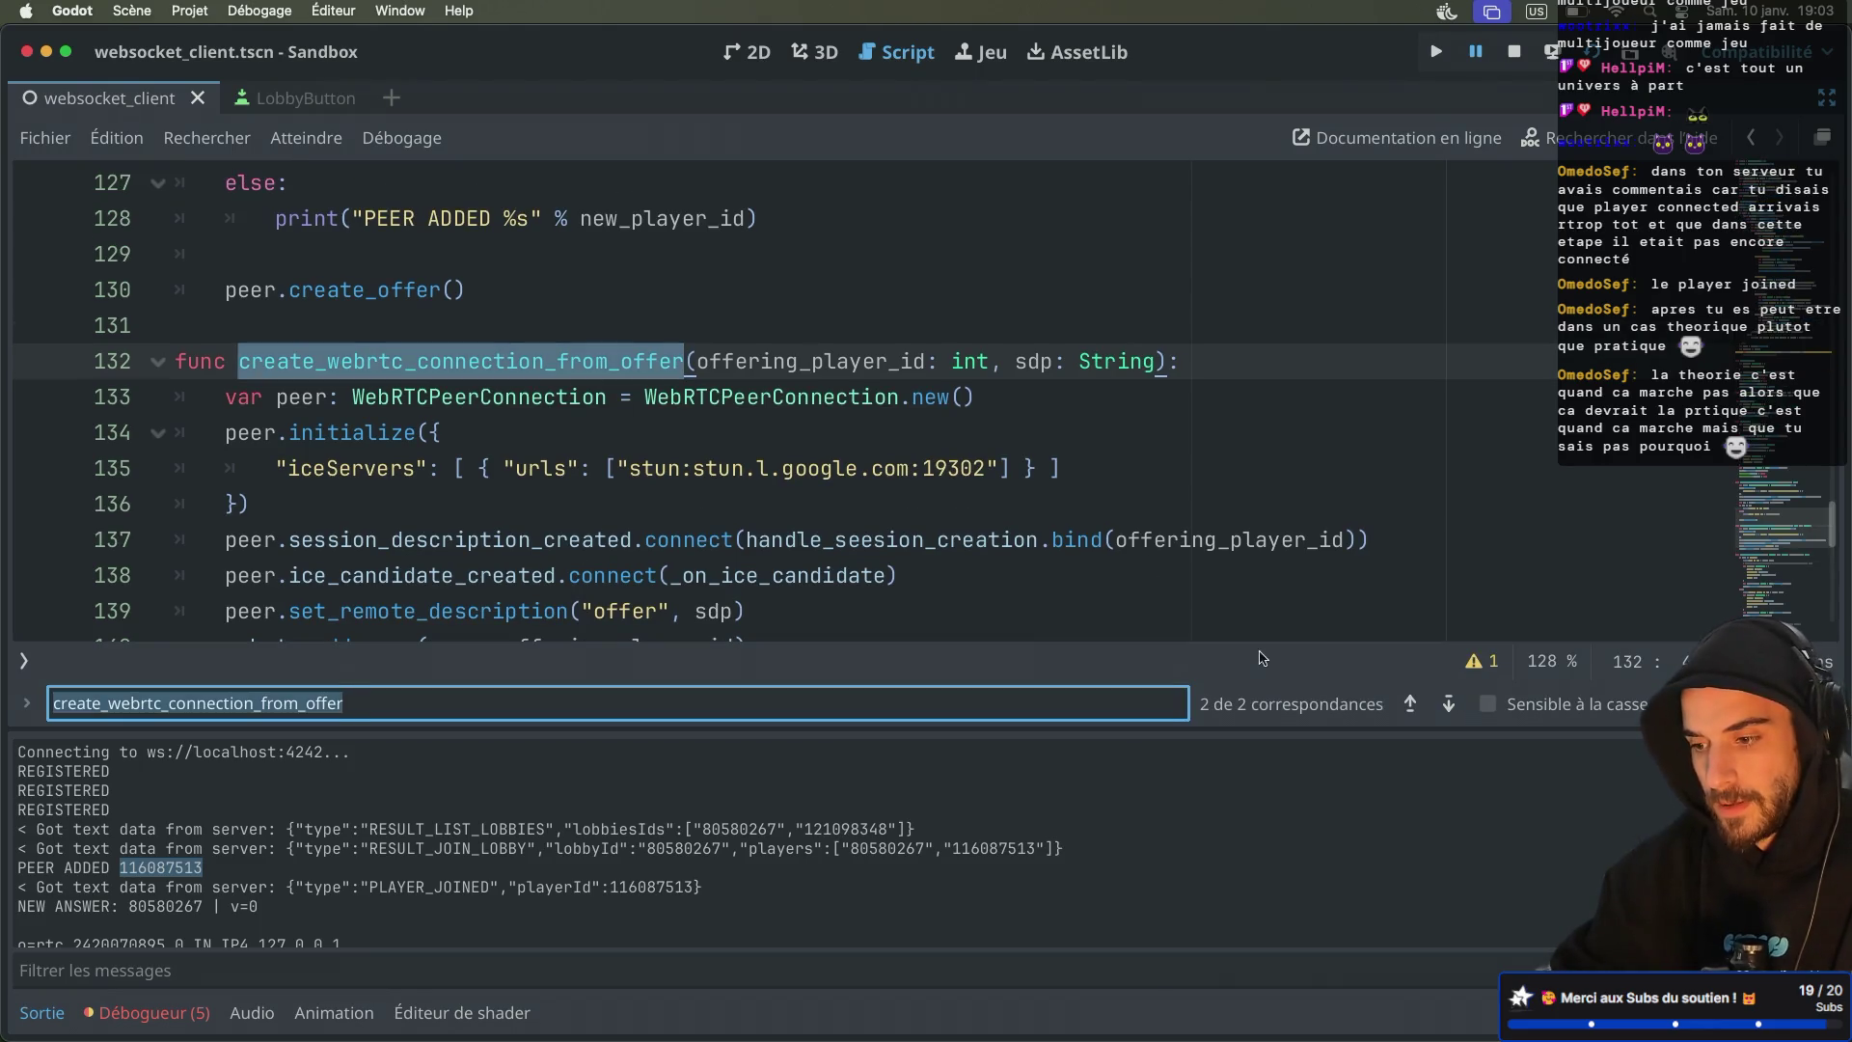
left_click(1449, 705)
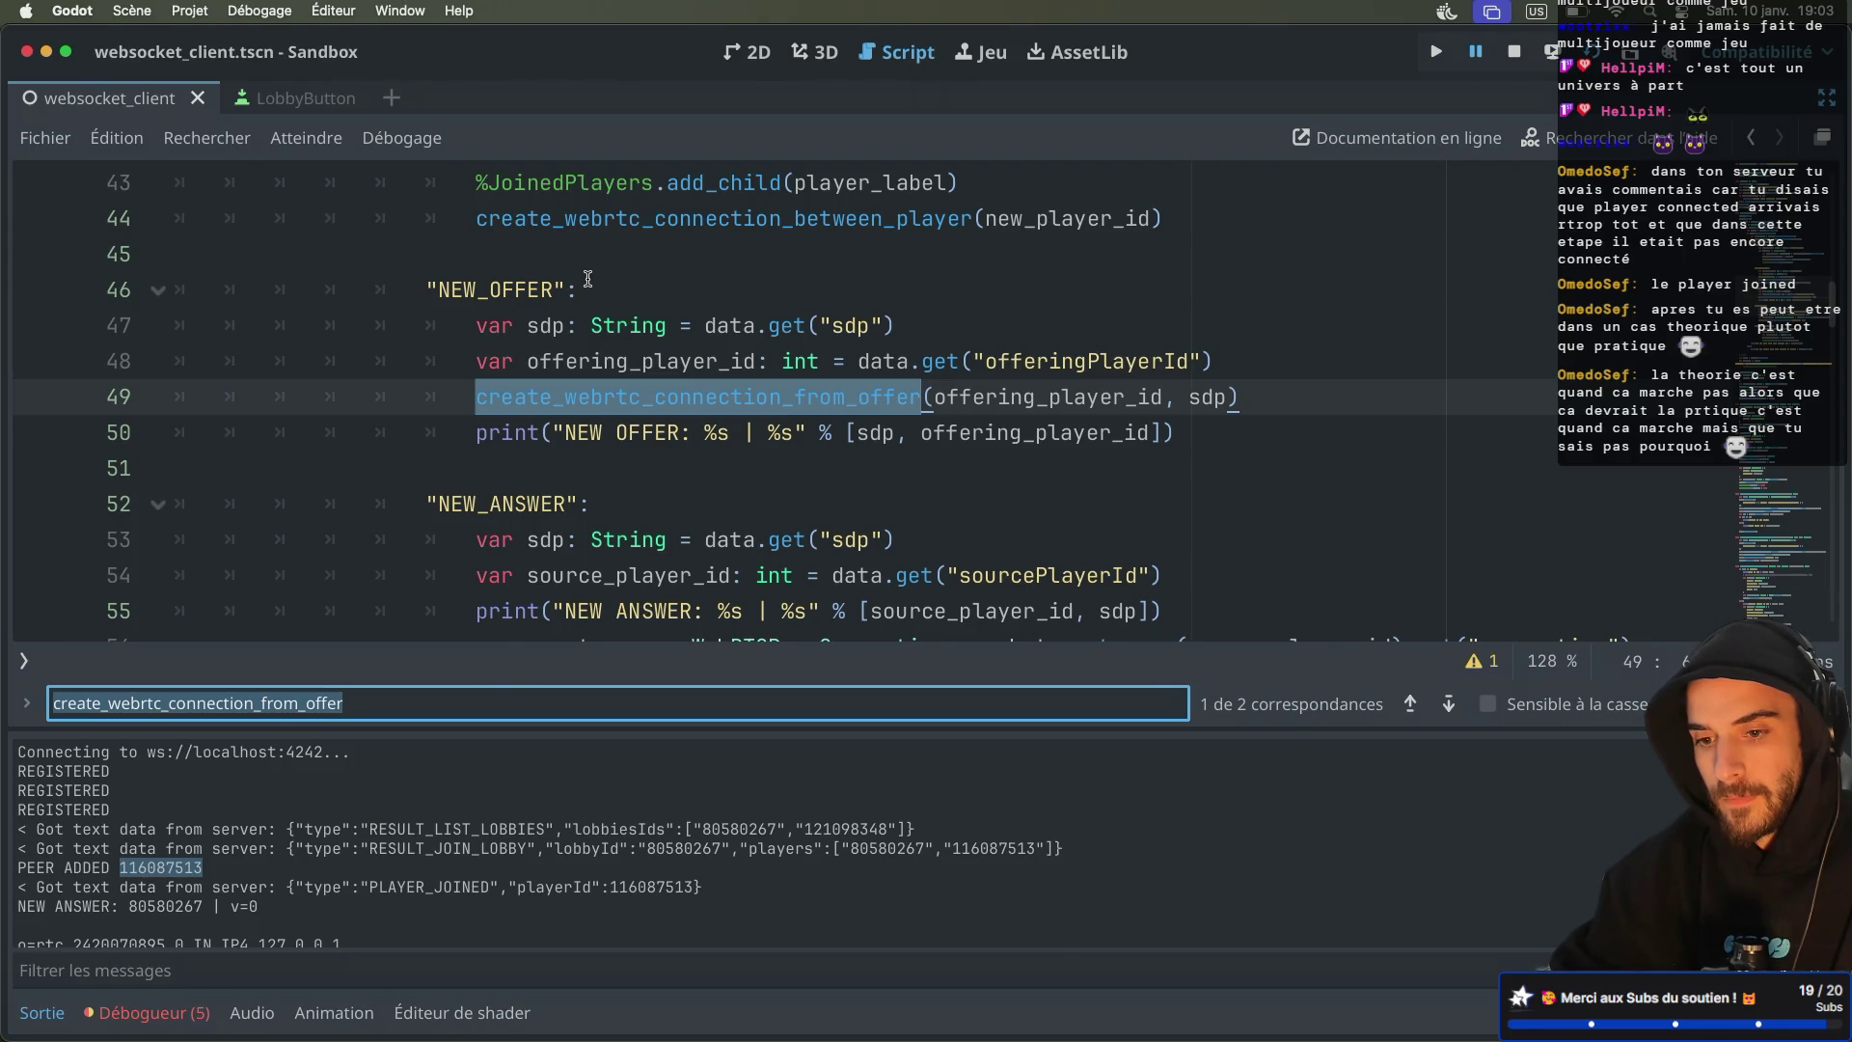
left_click(1449, 705)
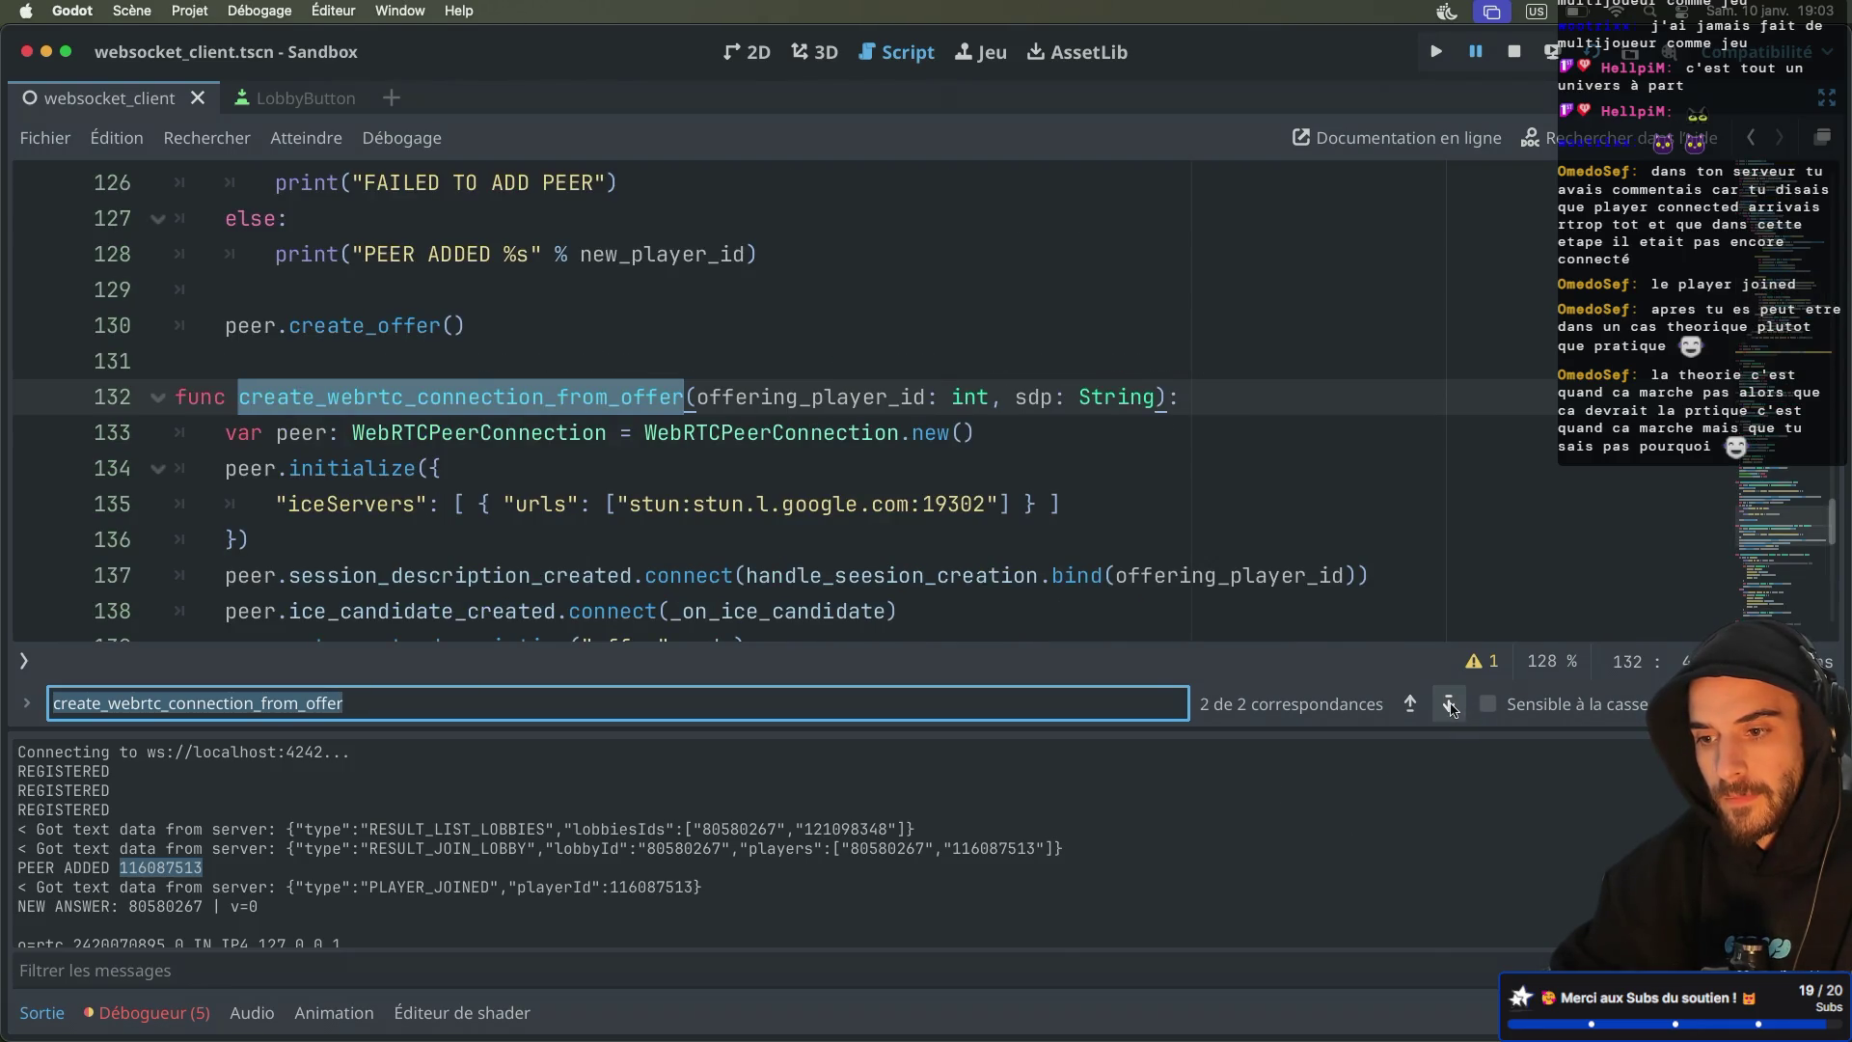
left_click(1449, 705)
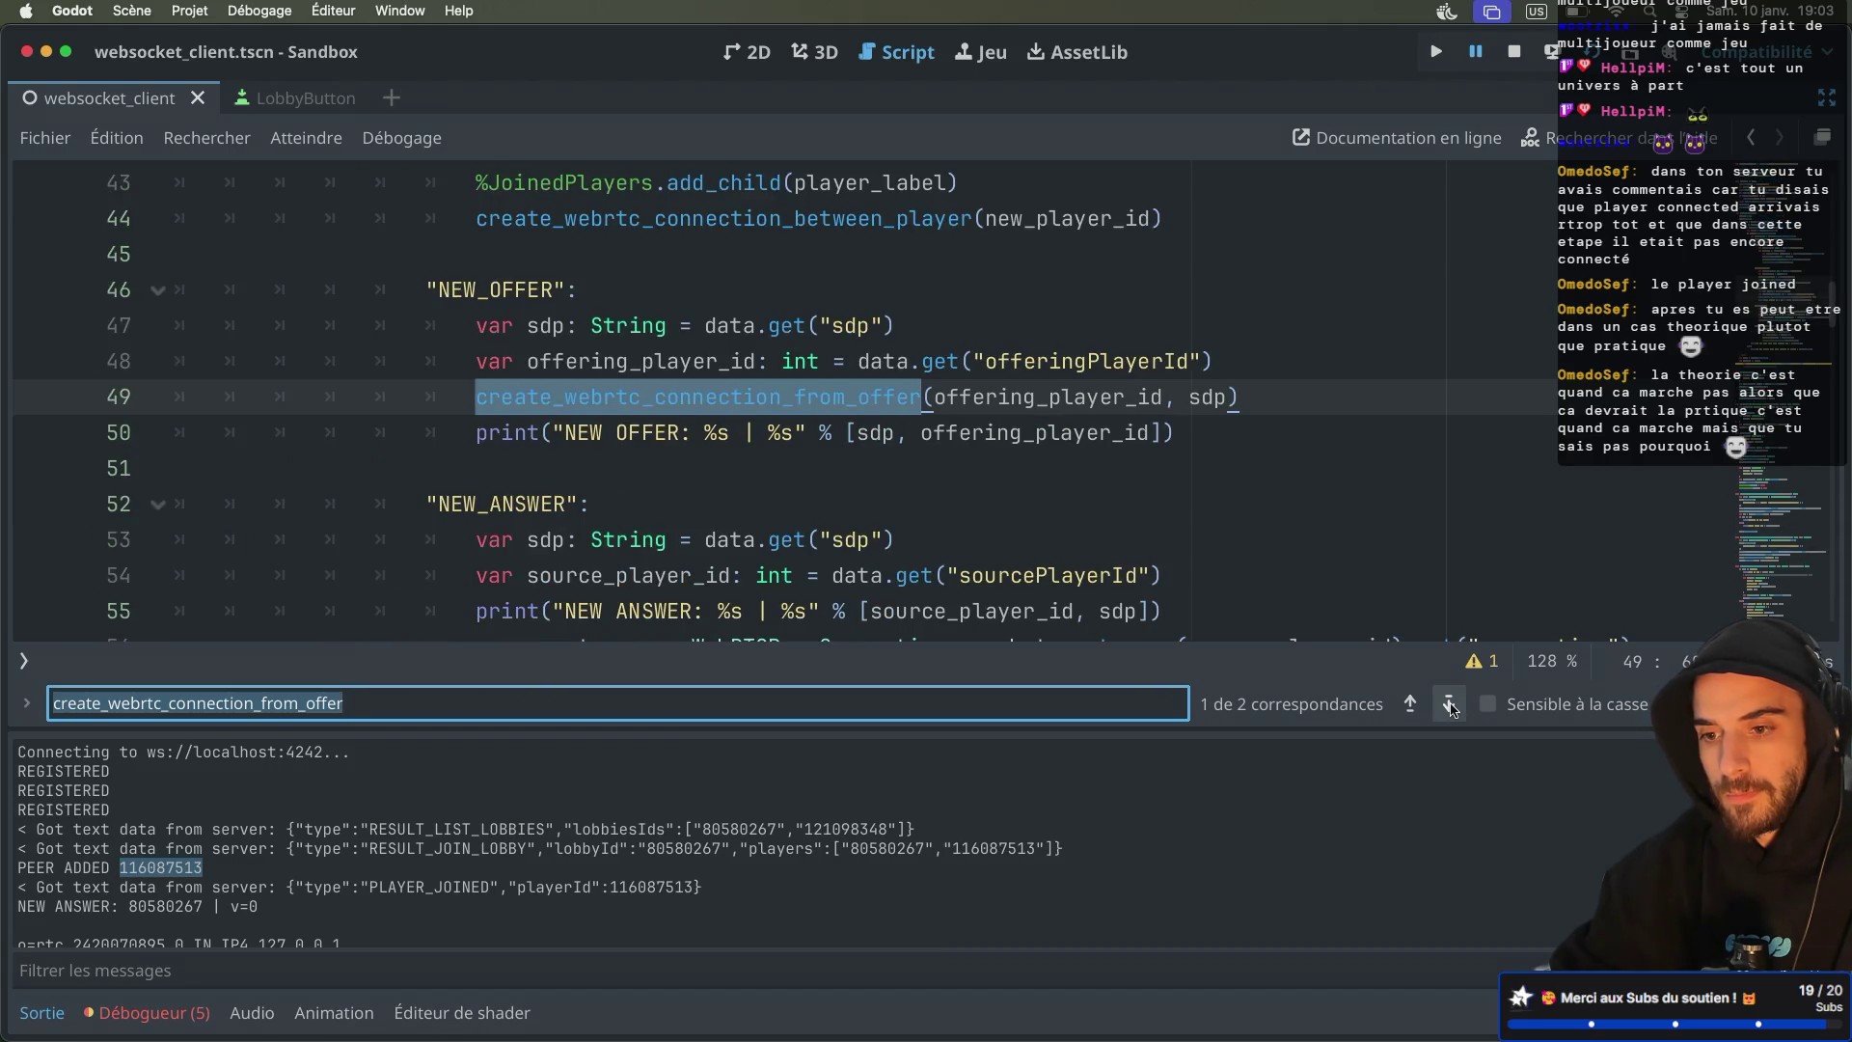
Review the logged SDP offer and answer lines, then view the set_remote_description error in the debugger
scroll(132, 840, "up", 3)
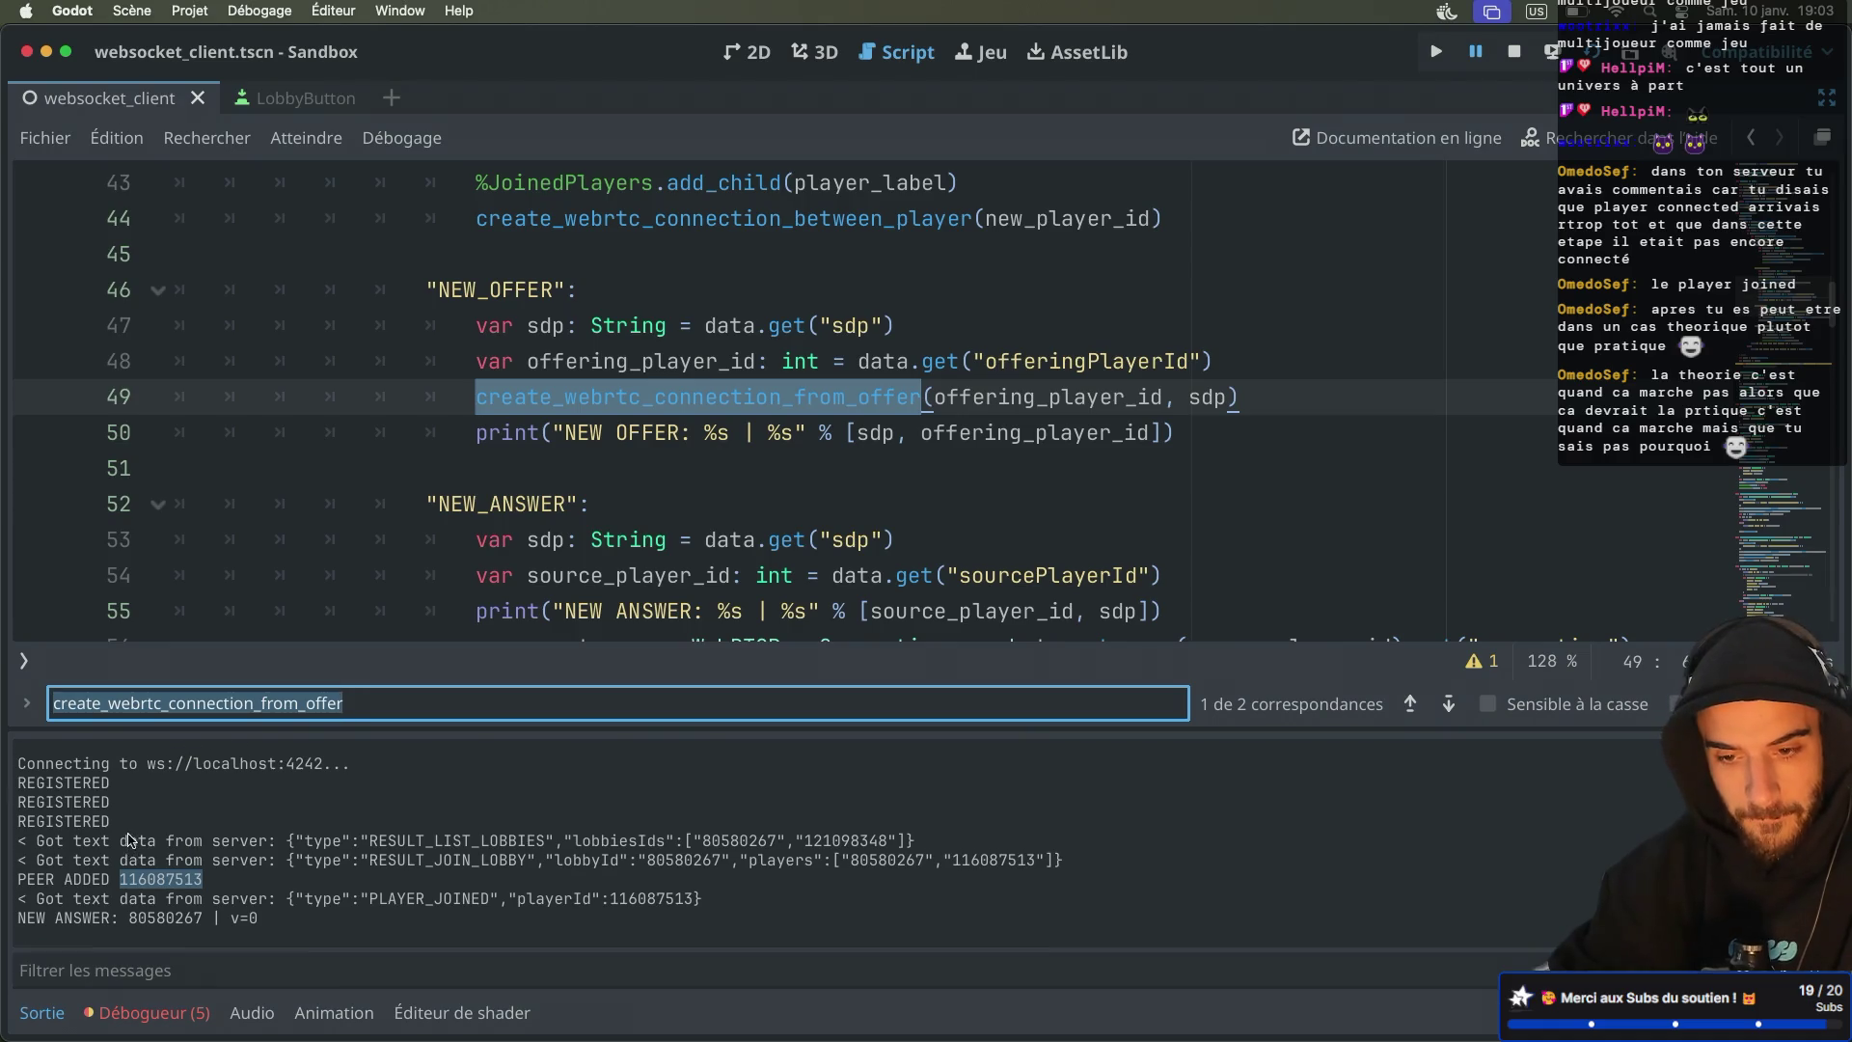
scroll(132, 840, "down", 5)
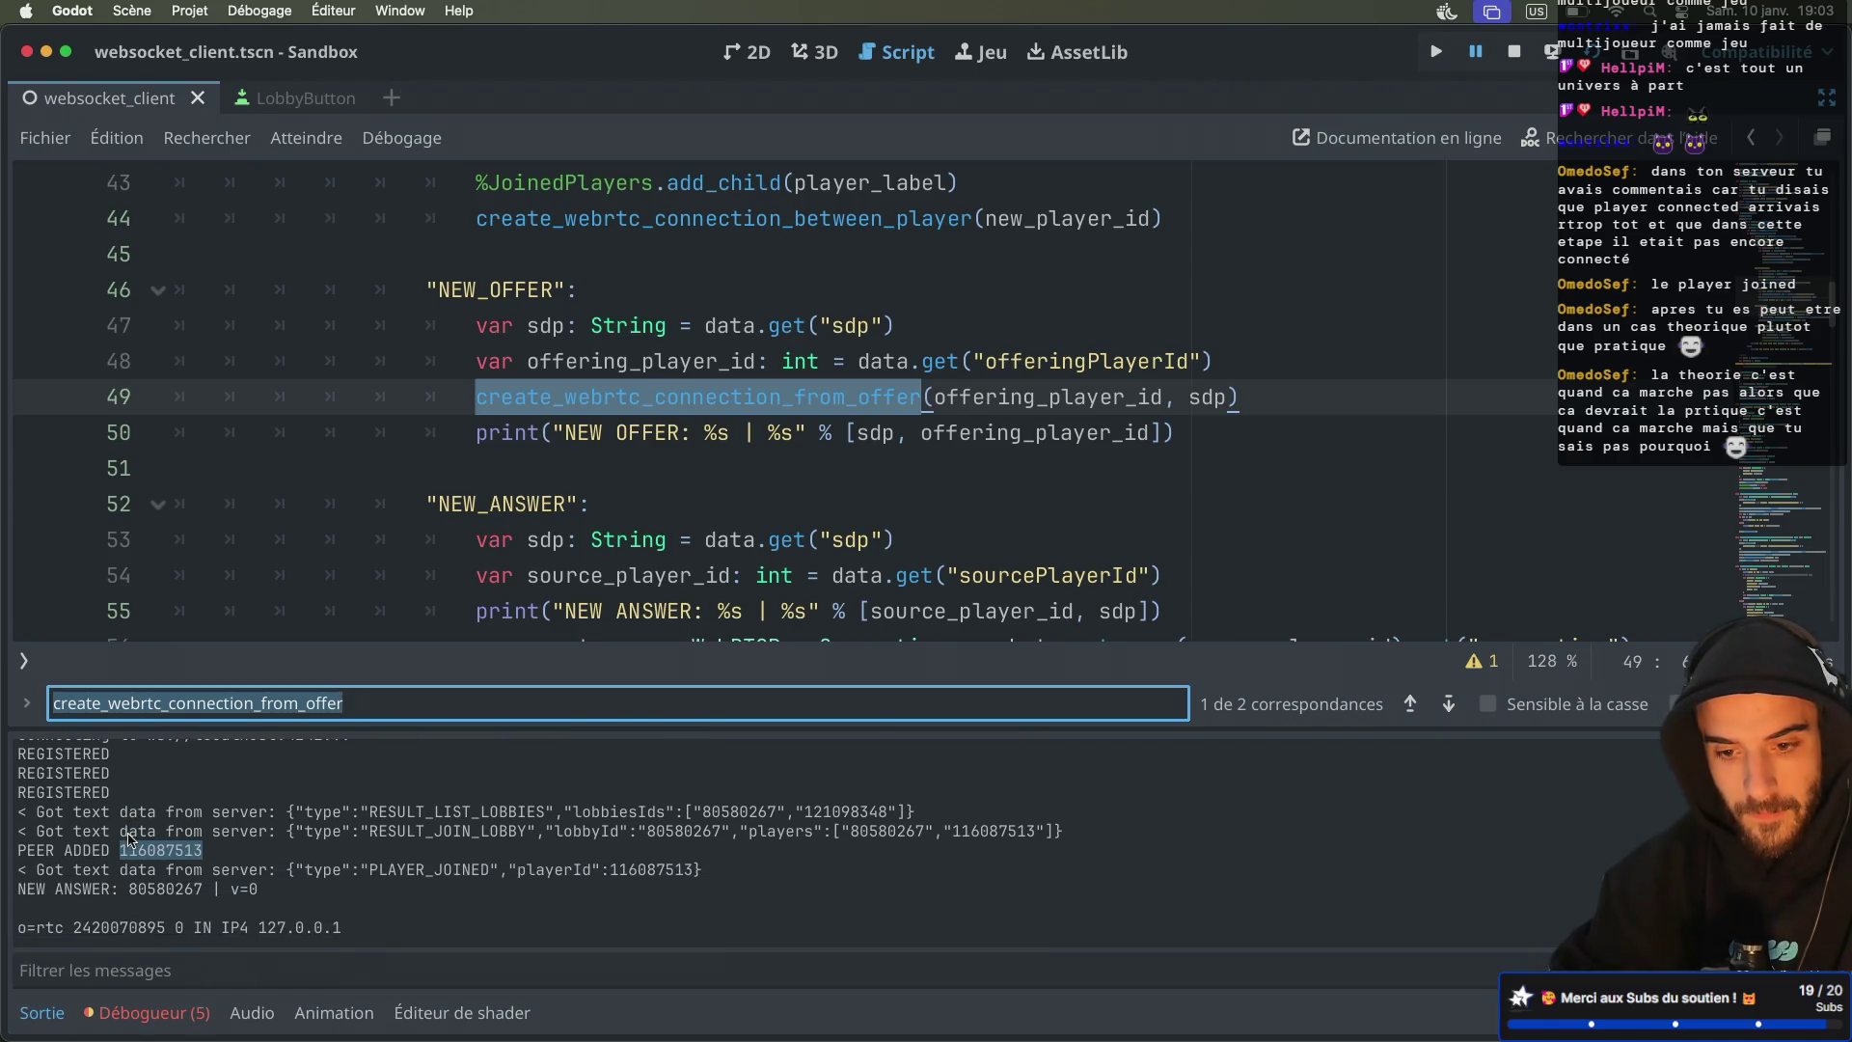
scroll(132, 840, "up", 2)
scroll(132, 840, "down", 3)
scroll(132, 840, "down", 5)
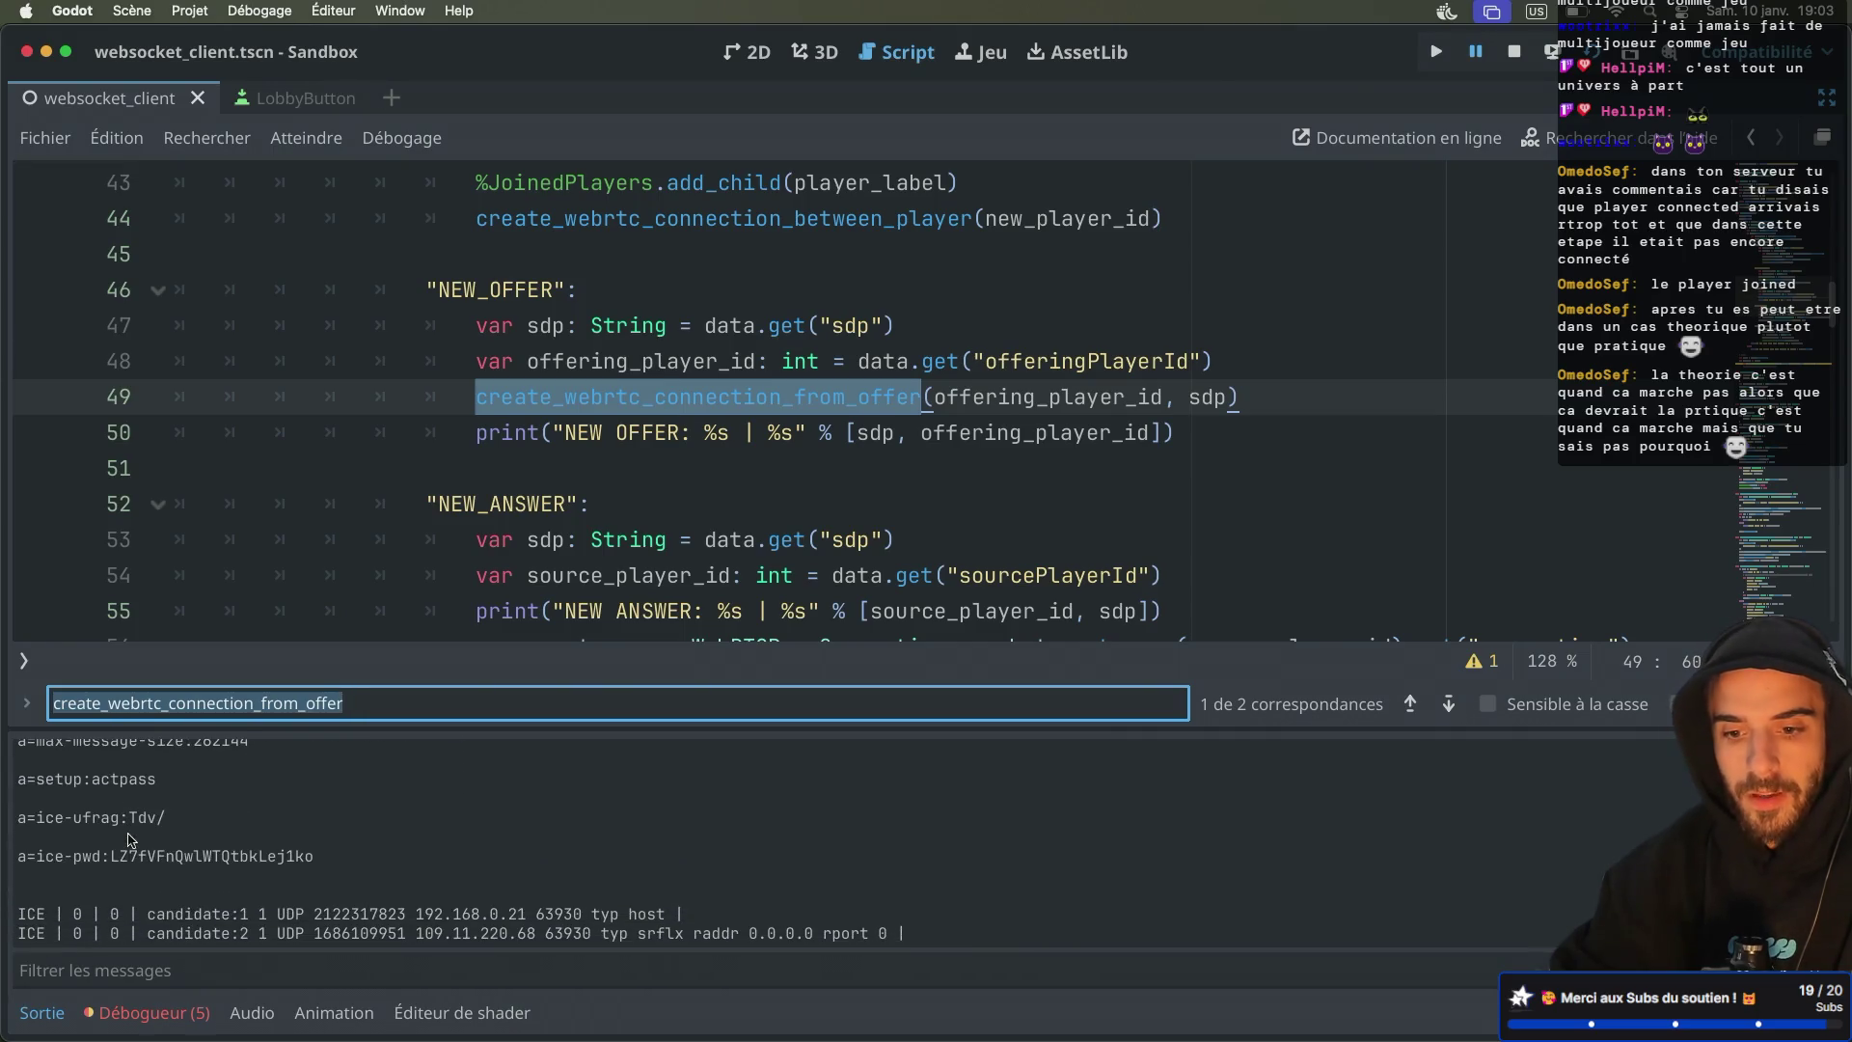
scroll(132, 840, "up", 15)
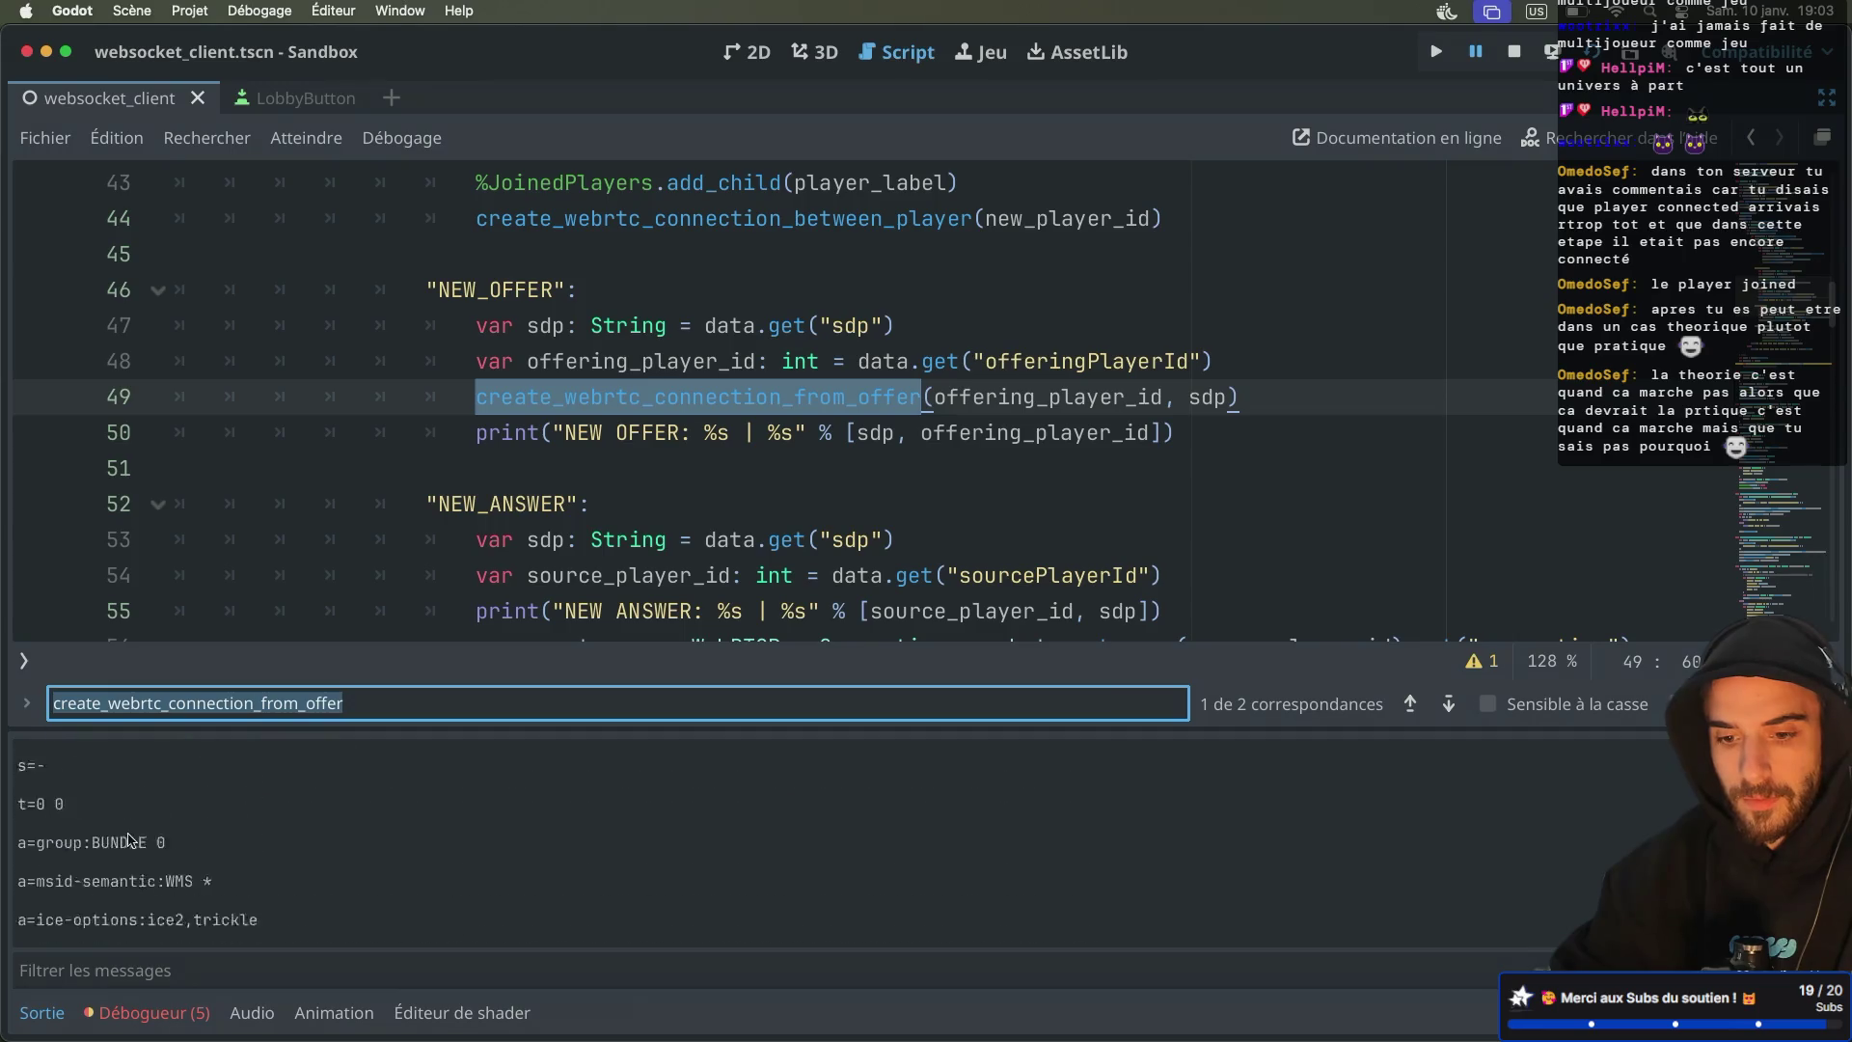
scroll(132, 841, "down", 1)
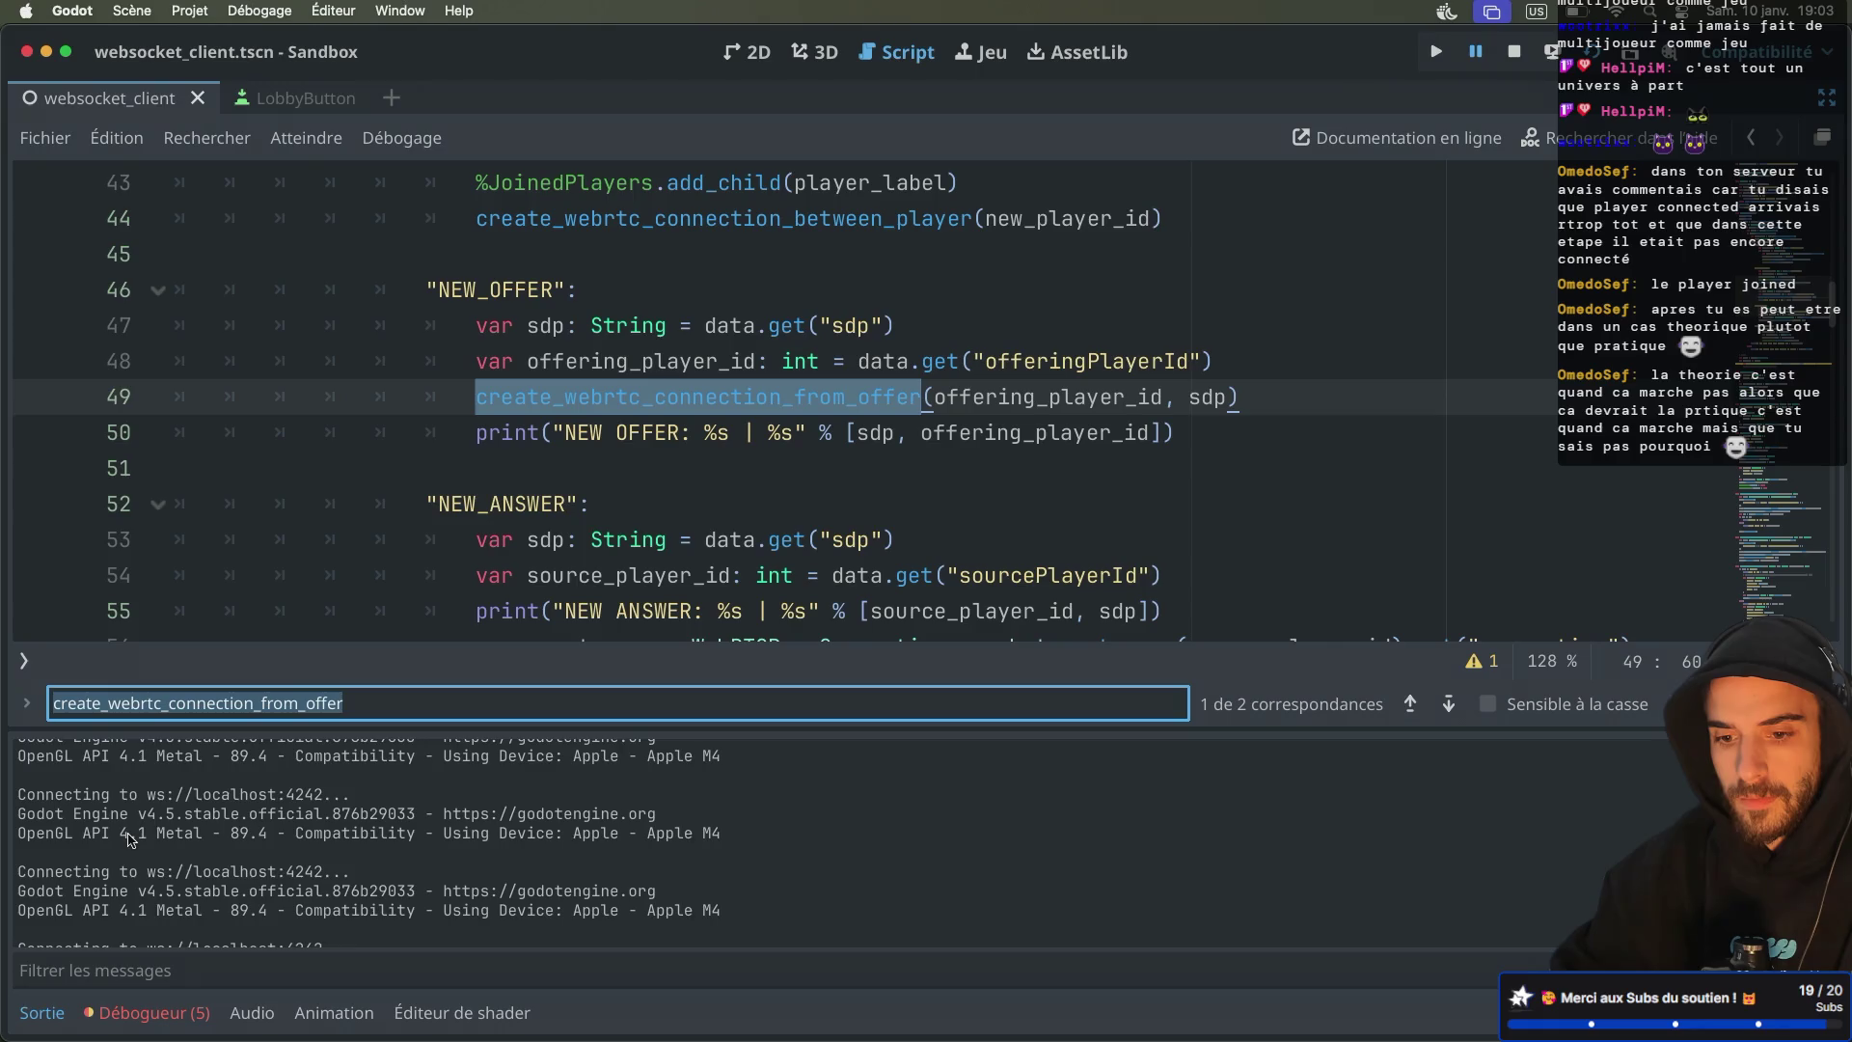
scroll(132, 840, "down", 10)
scroll(133, 840, "down", 10)
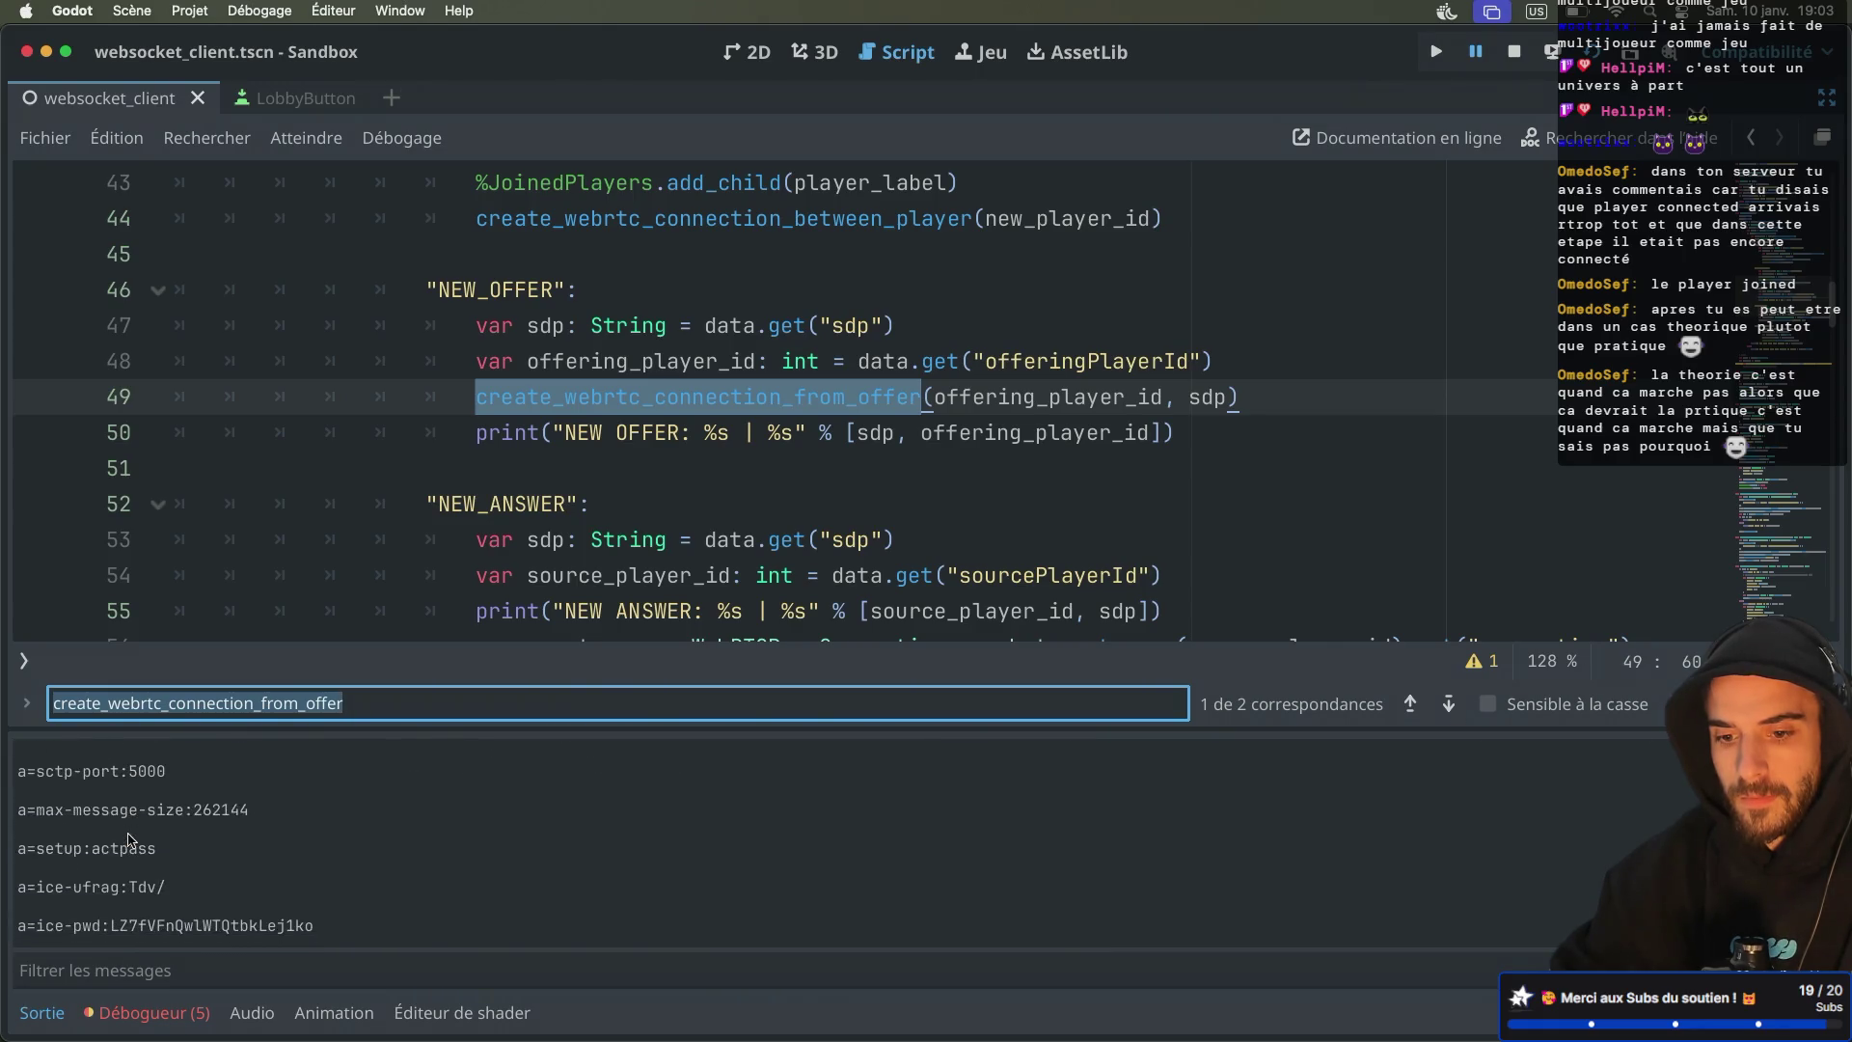
scroll(132, 840, "down", 5)
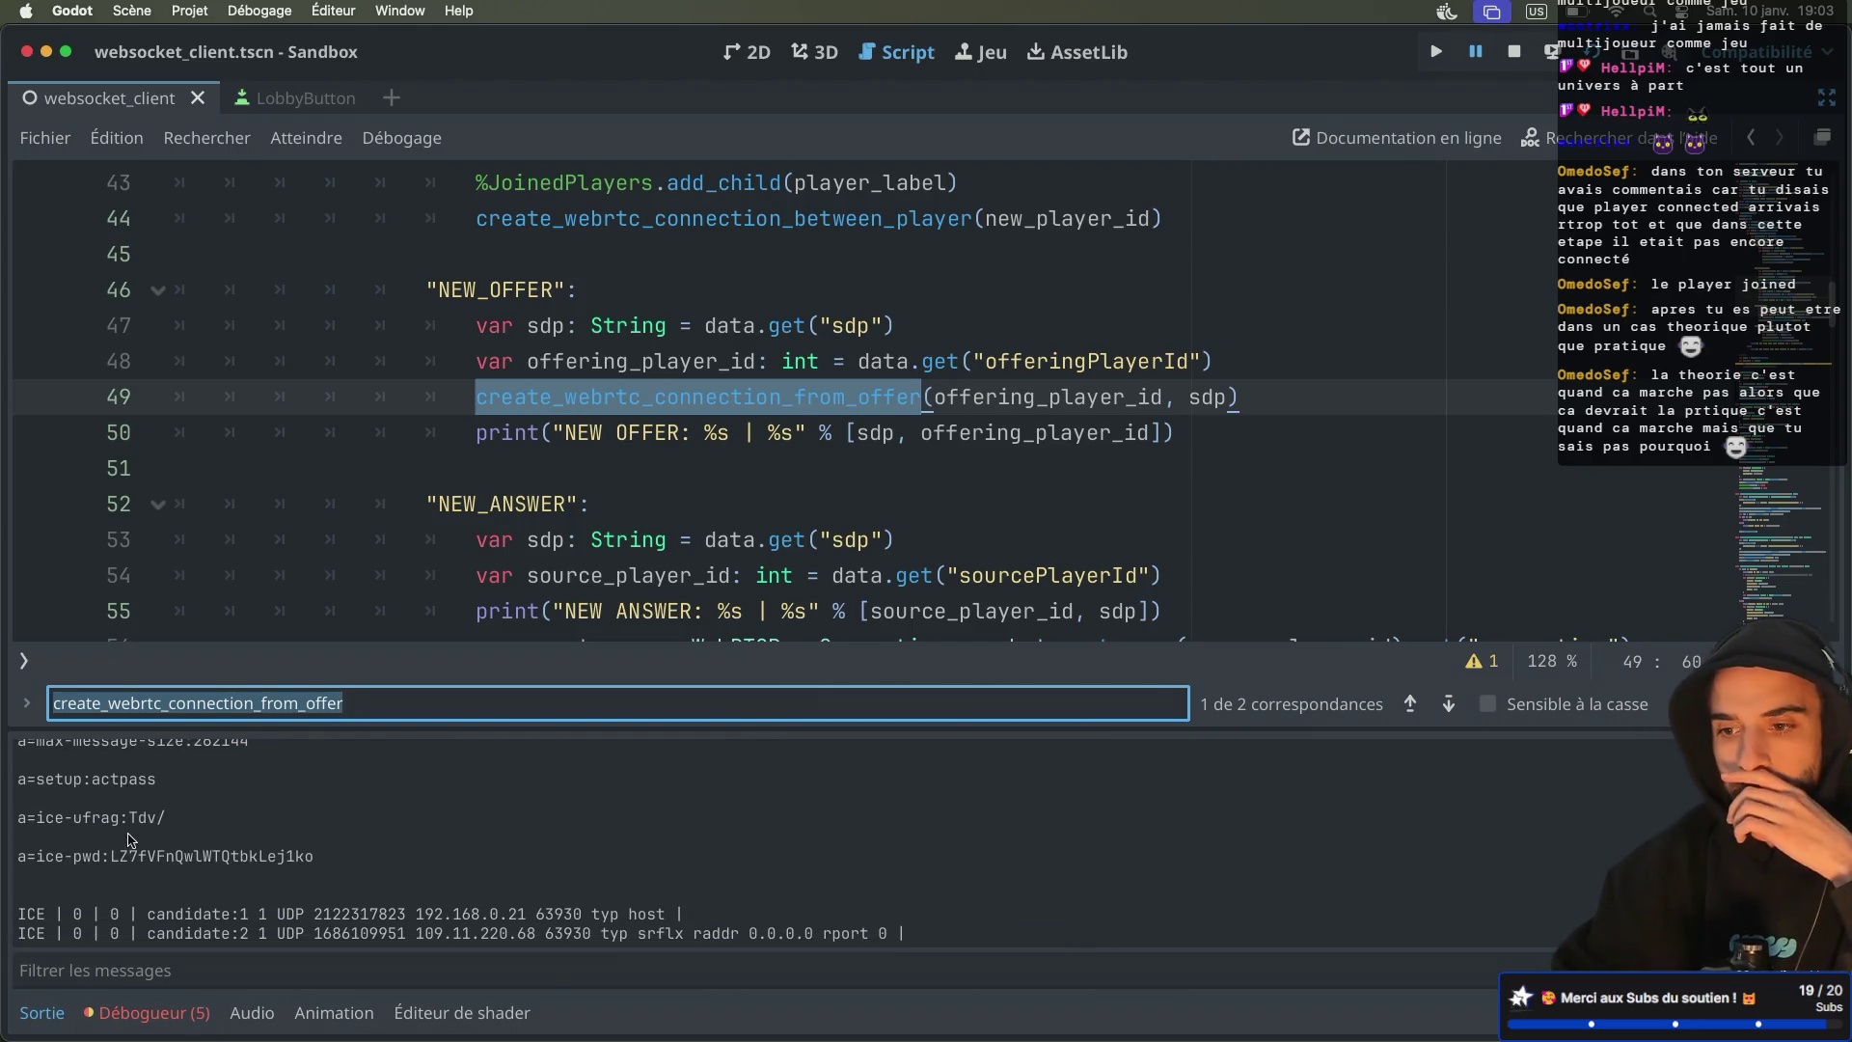
scroll(132, 840, "up", 3)
scroll(132, 840, "up", 6)
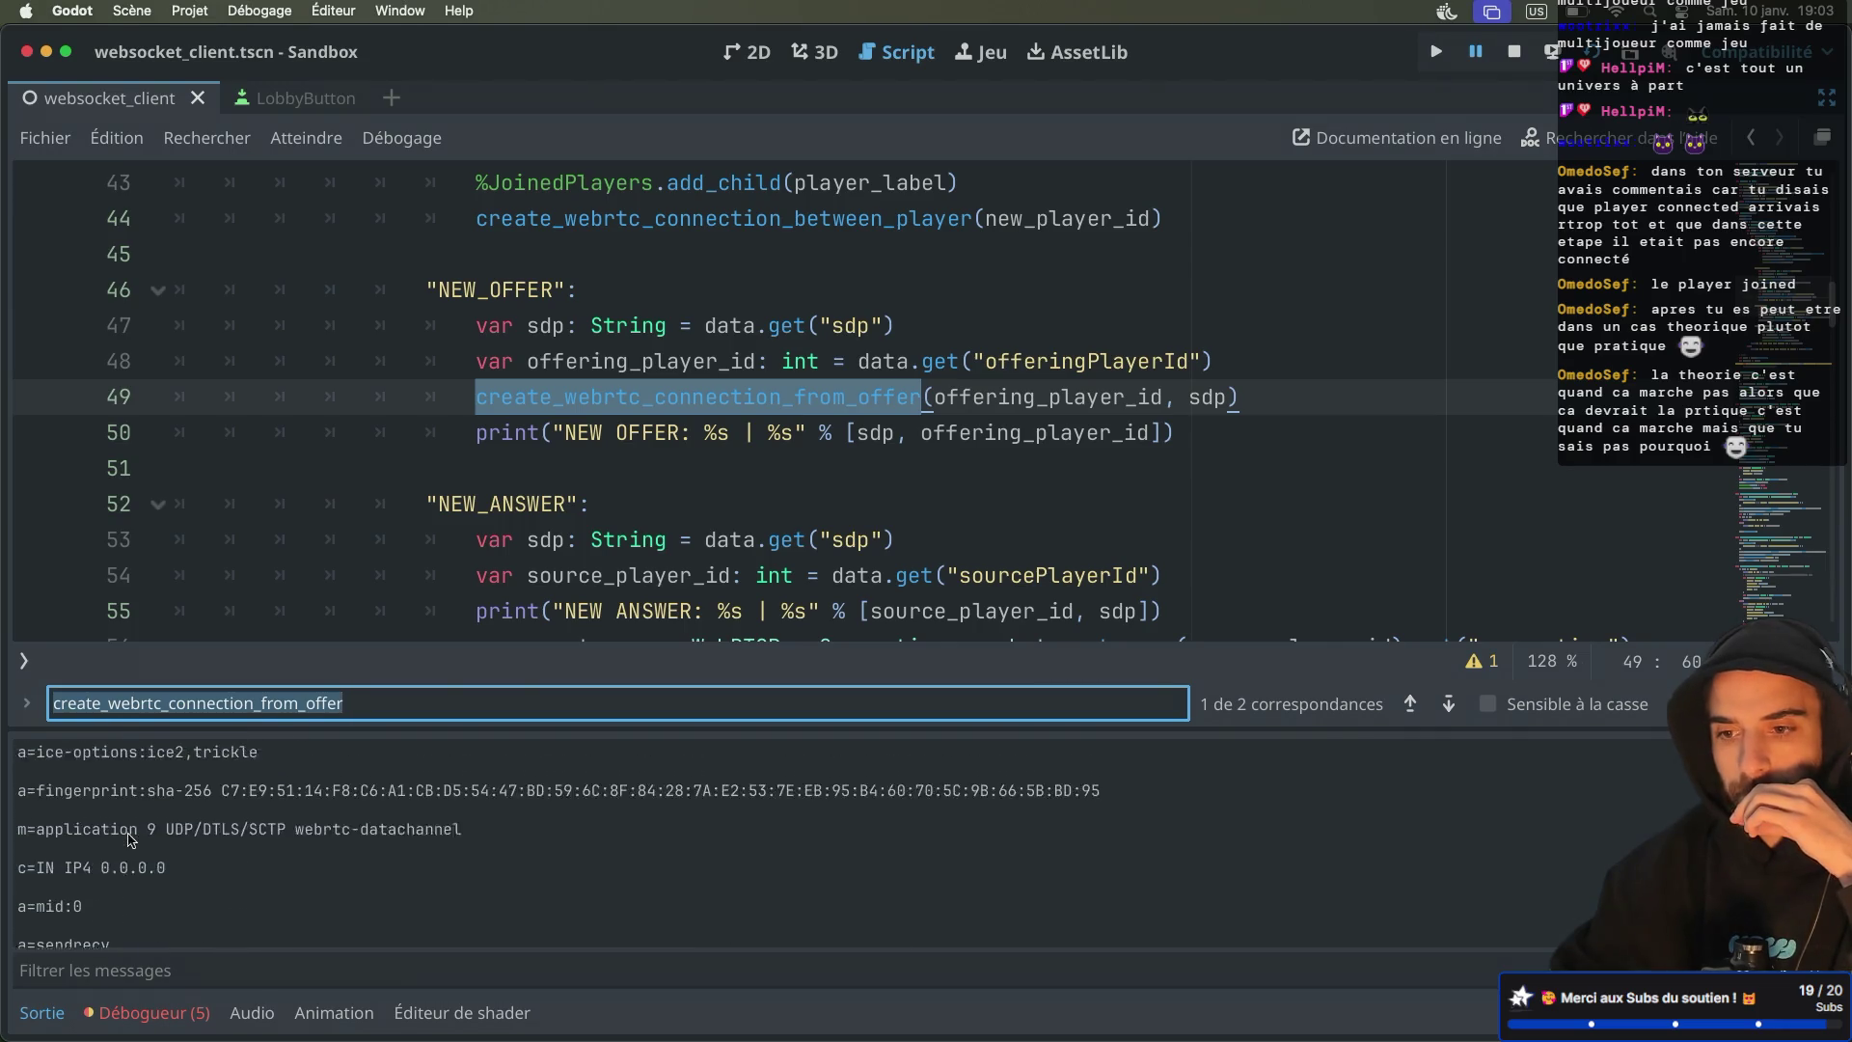
scroll(132, 840, "up", 9)
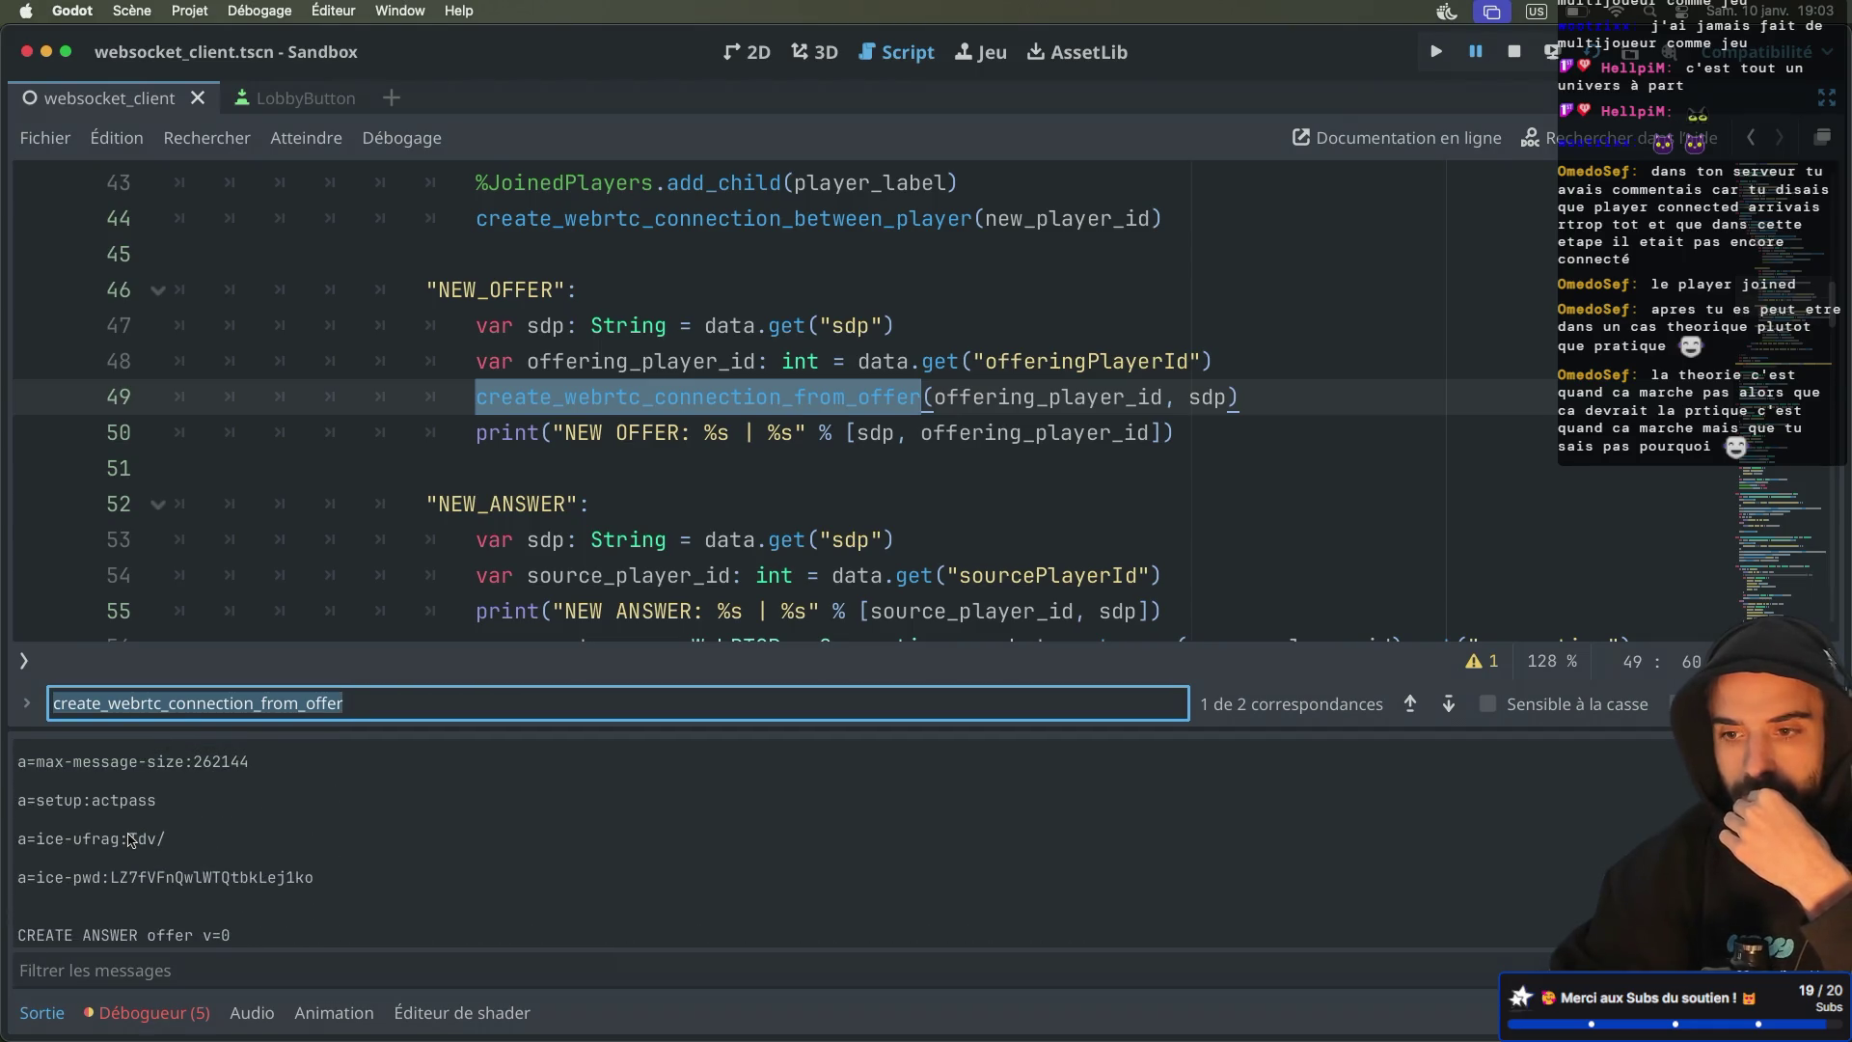
scroll(132, 840, "up", 1)
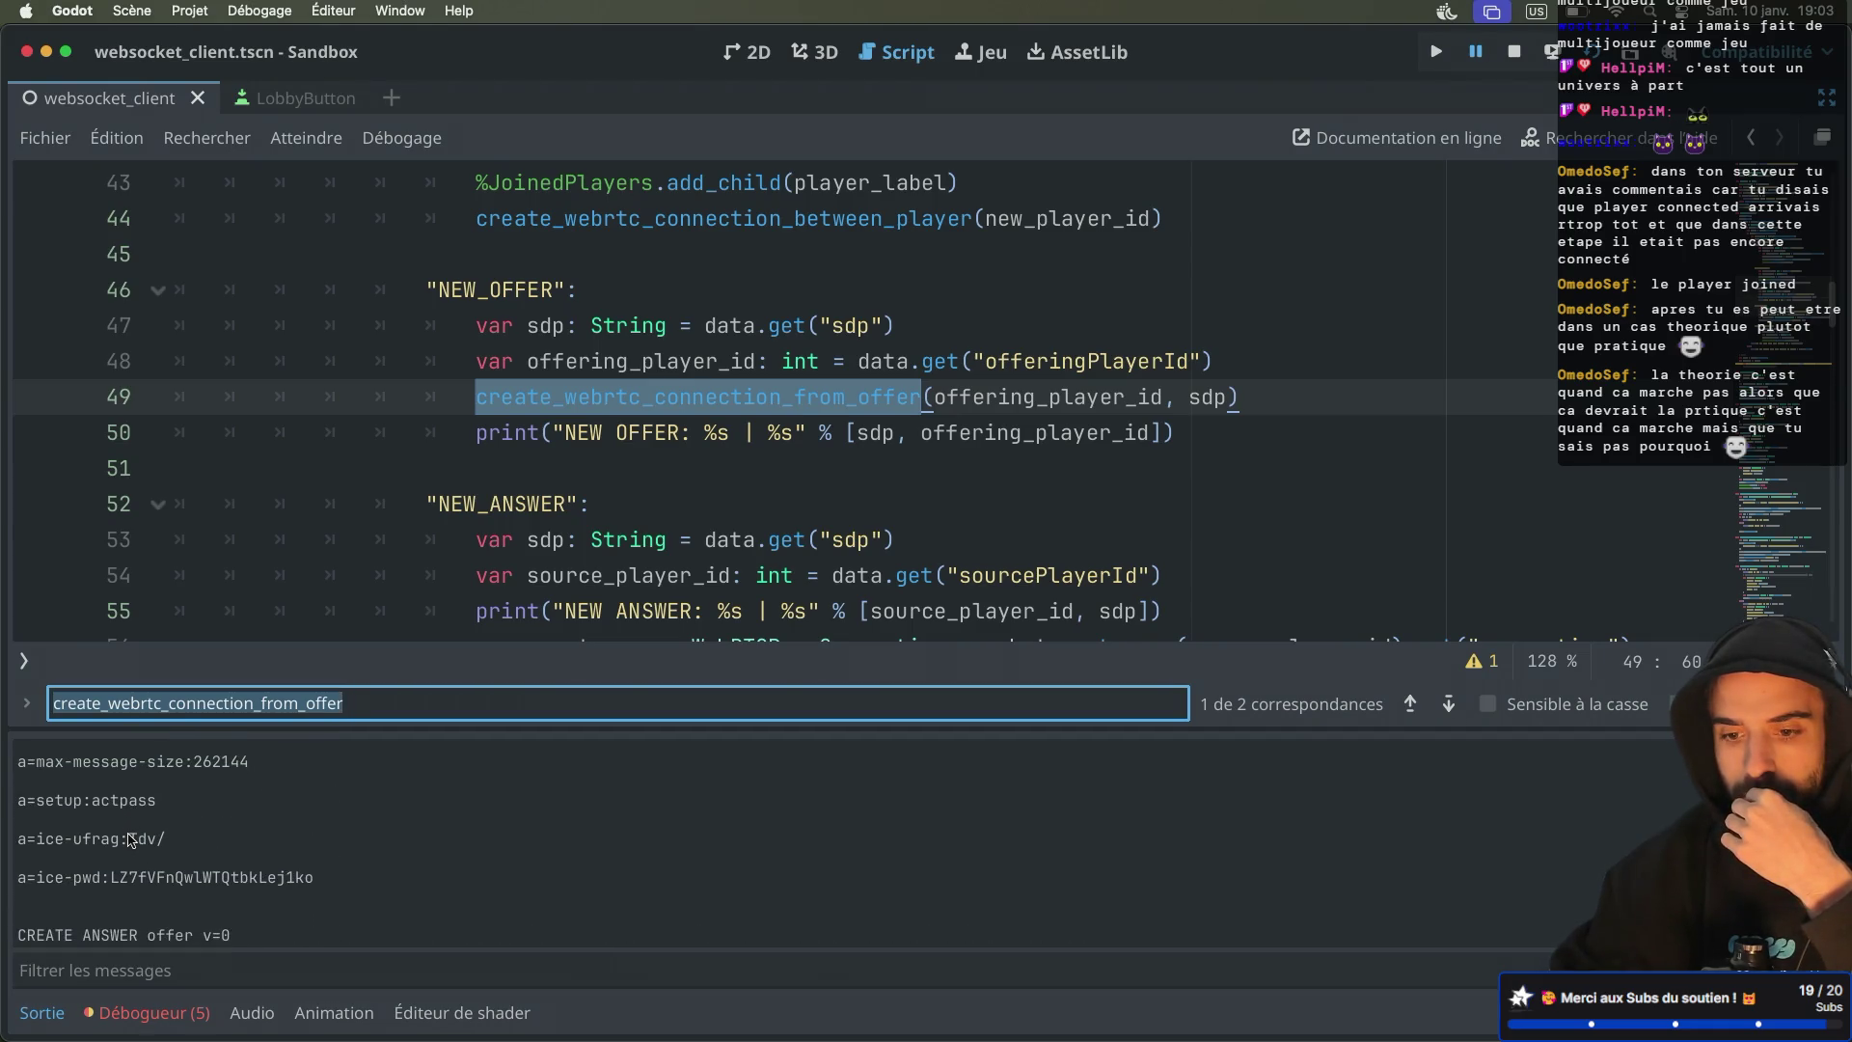
scroll(132, 840, "up", 2)
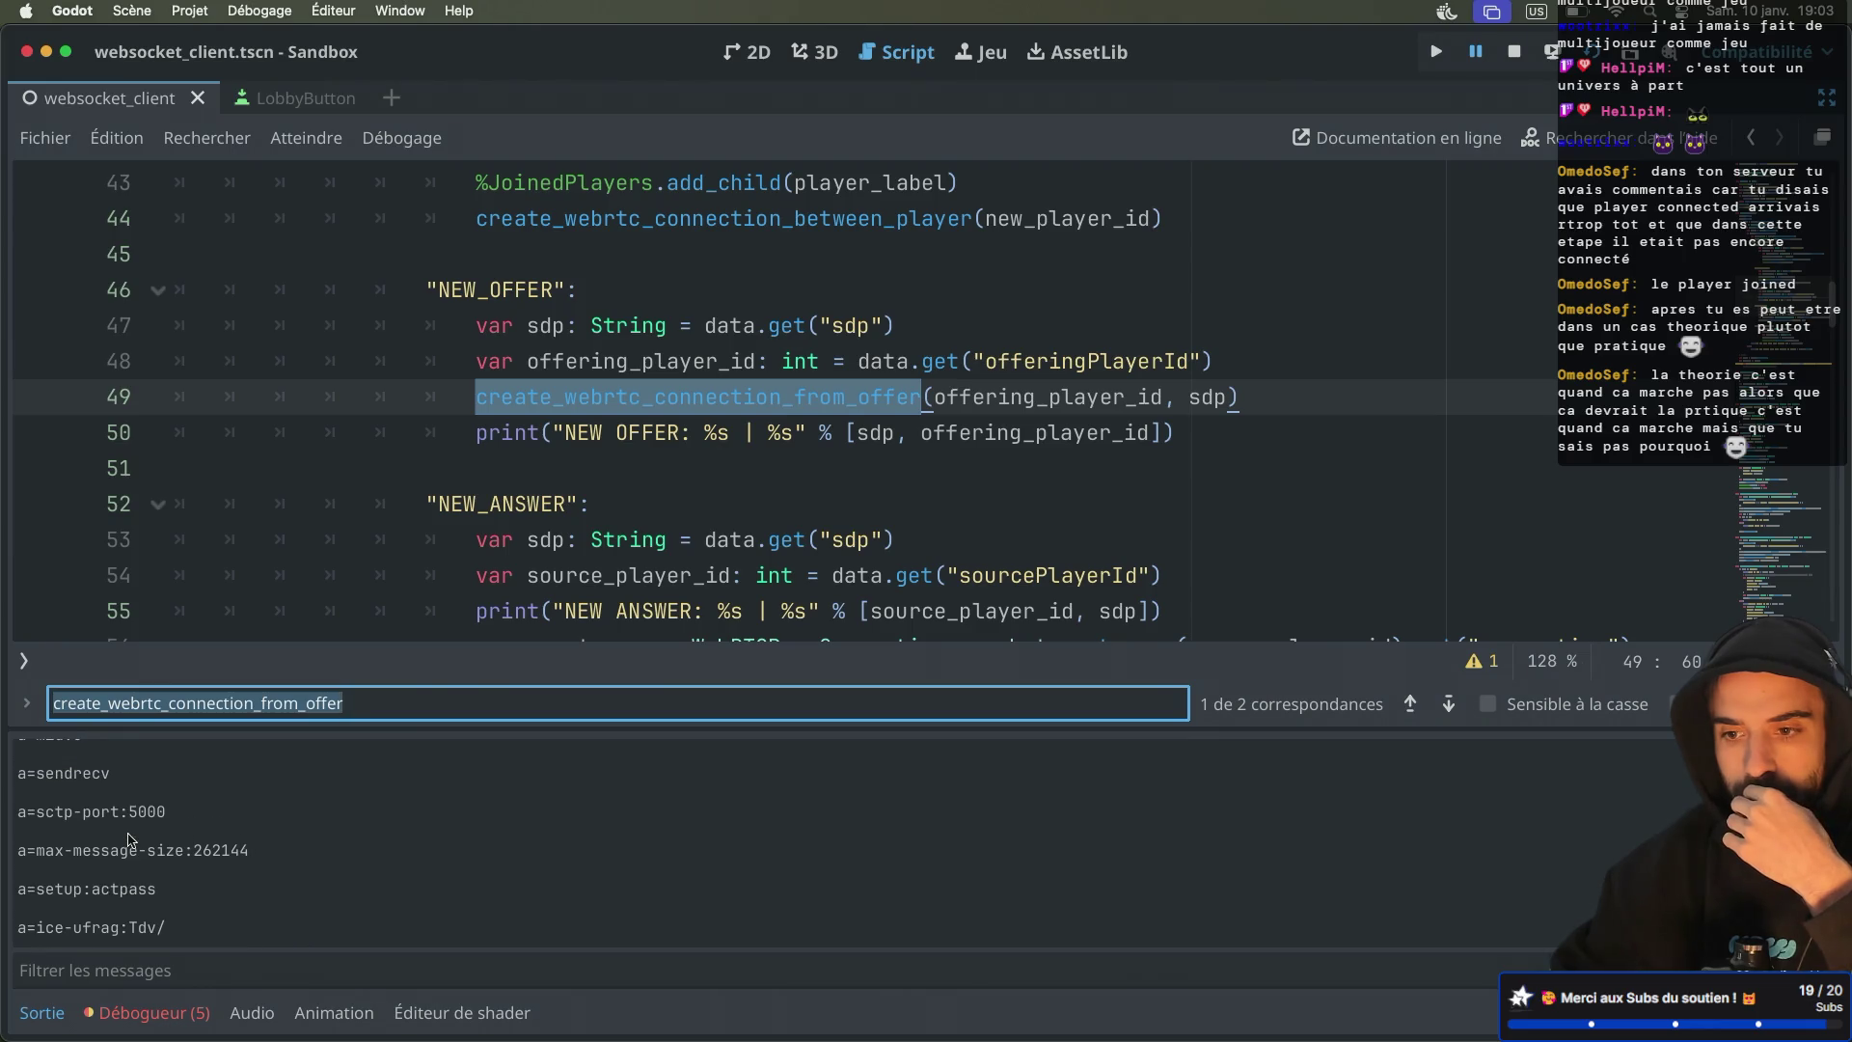
scroll(132, 840, "down", 6)
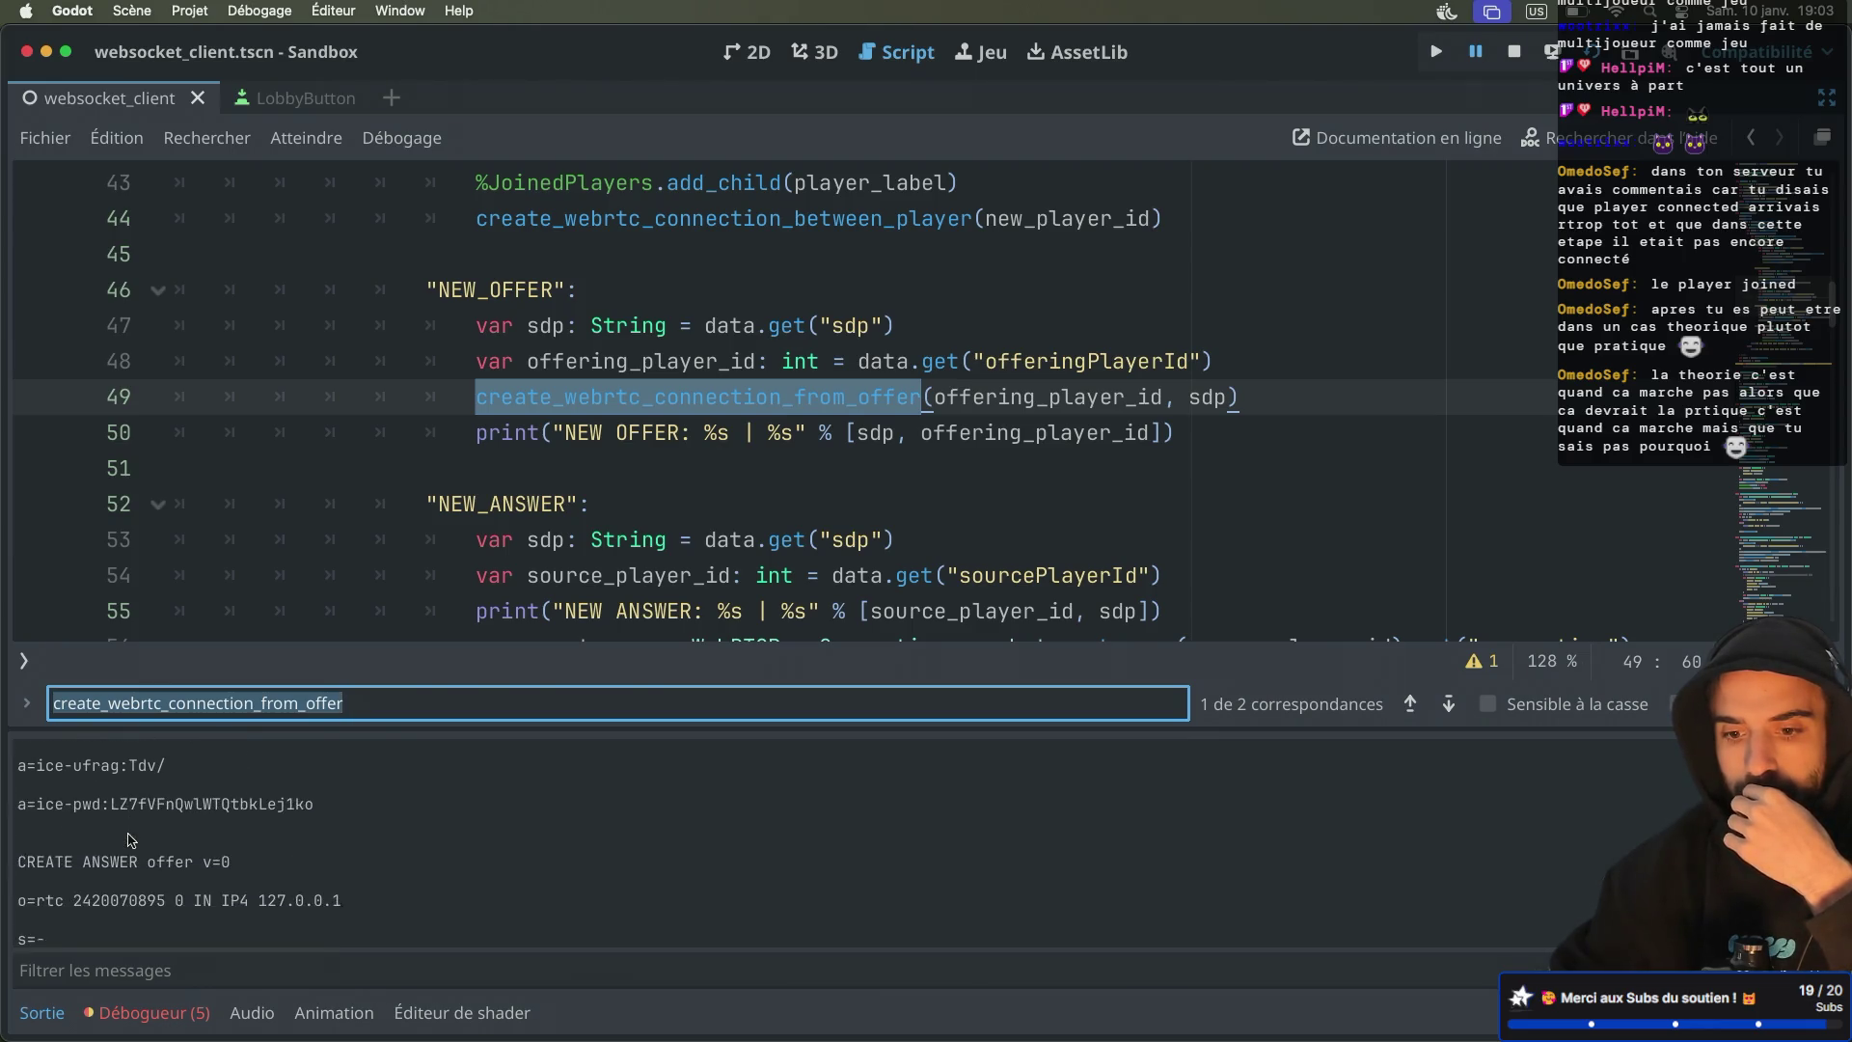
scroll(132, 840, "down", 1)
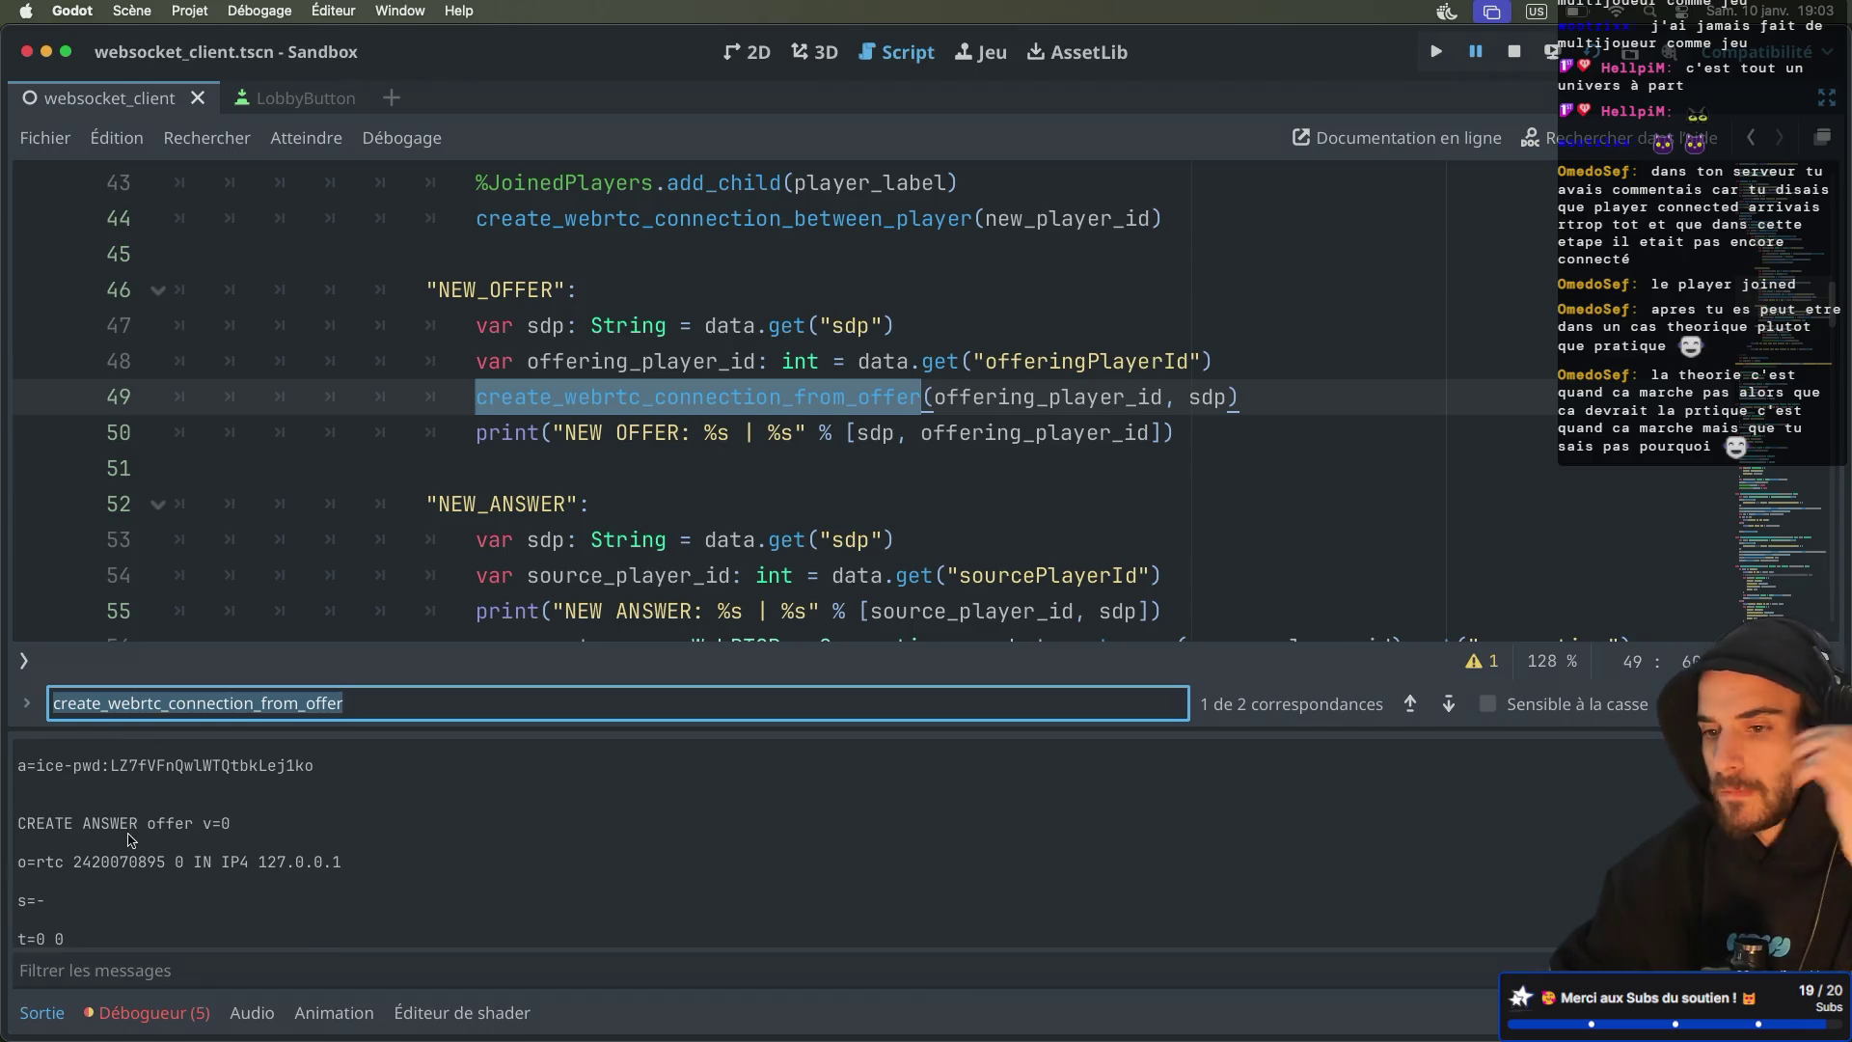
scroll(132, 840, "down", 2)
scroll(132, 841, "up", 3)
scroll(132, 841, "down", 12)
scroll(132, 840, "up", 15)
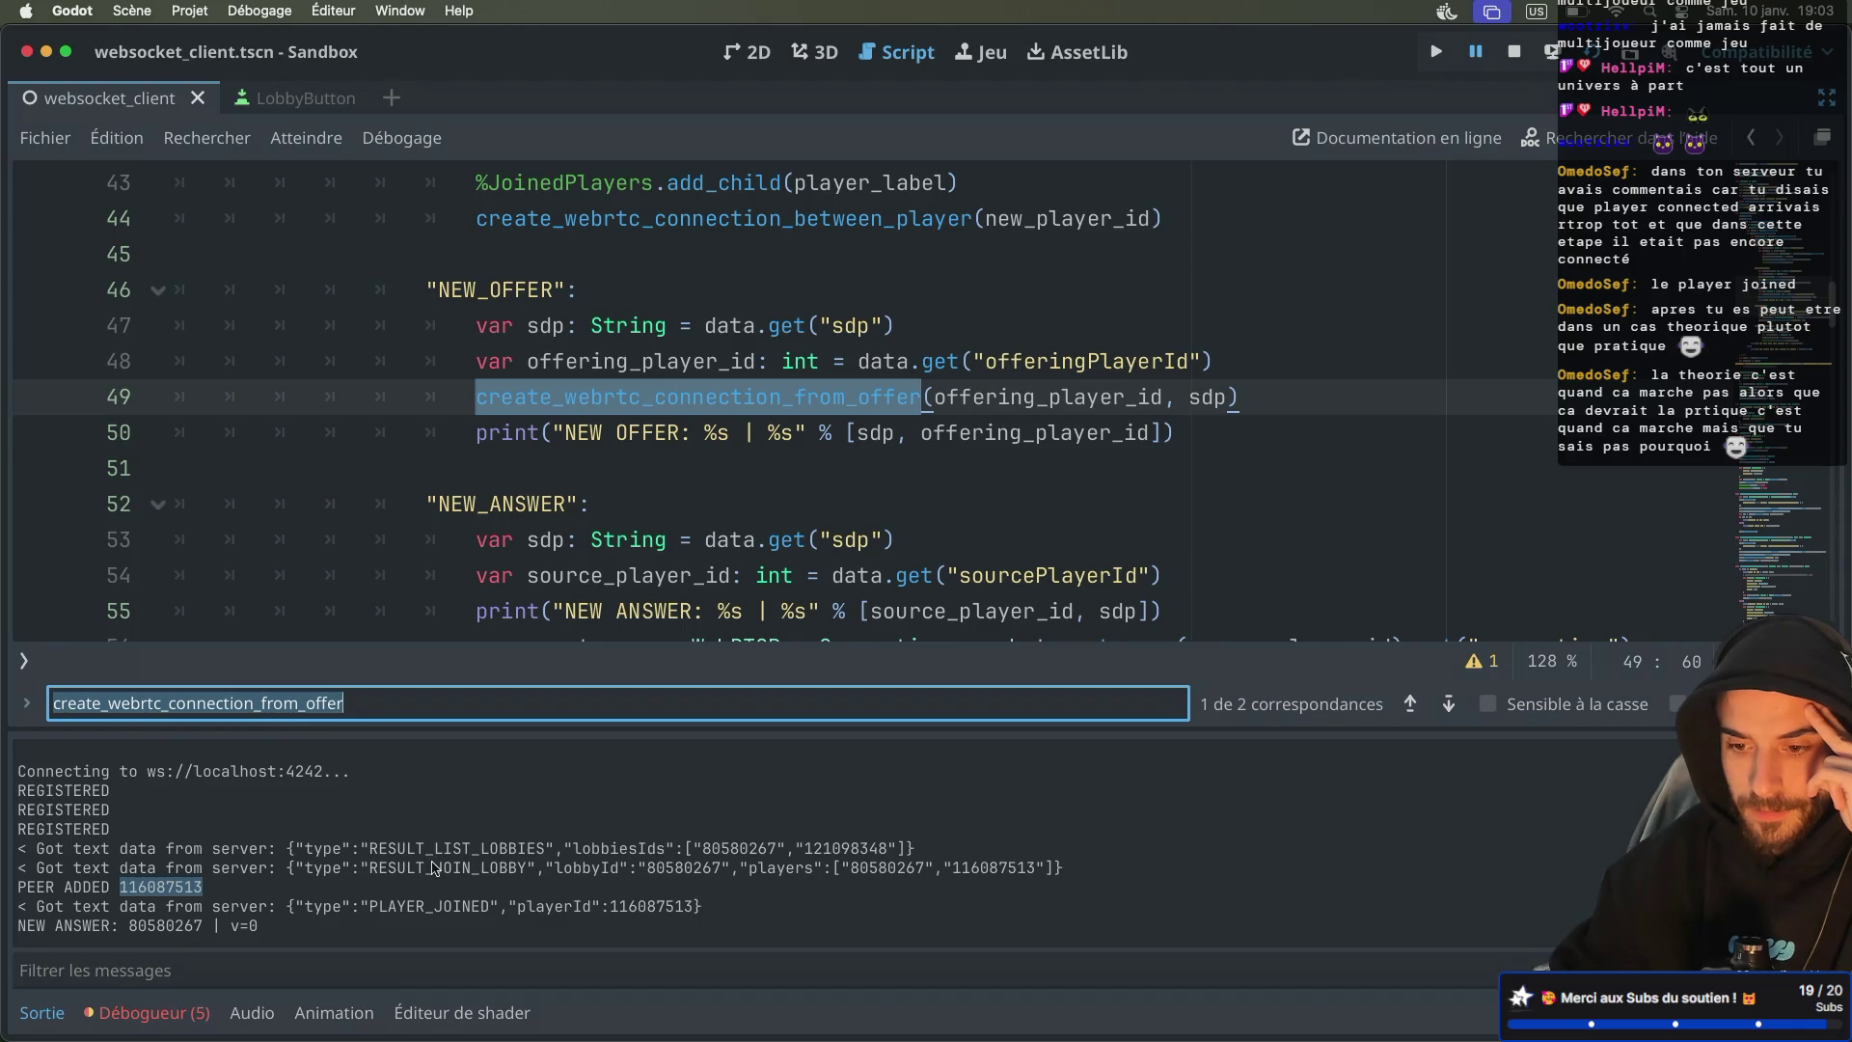
scroll(434, 867, "down", 1)
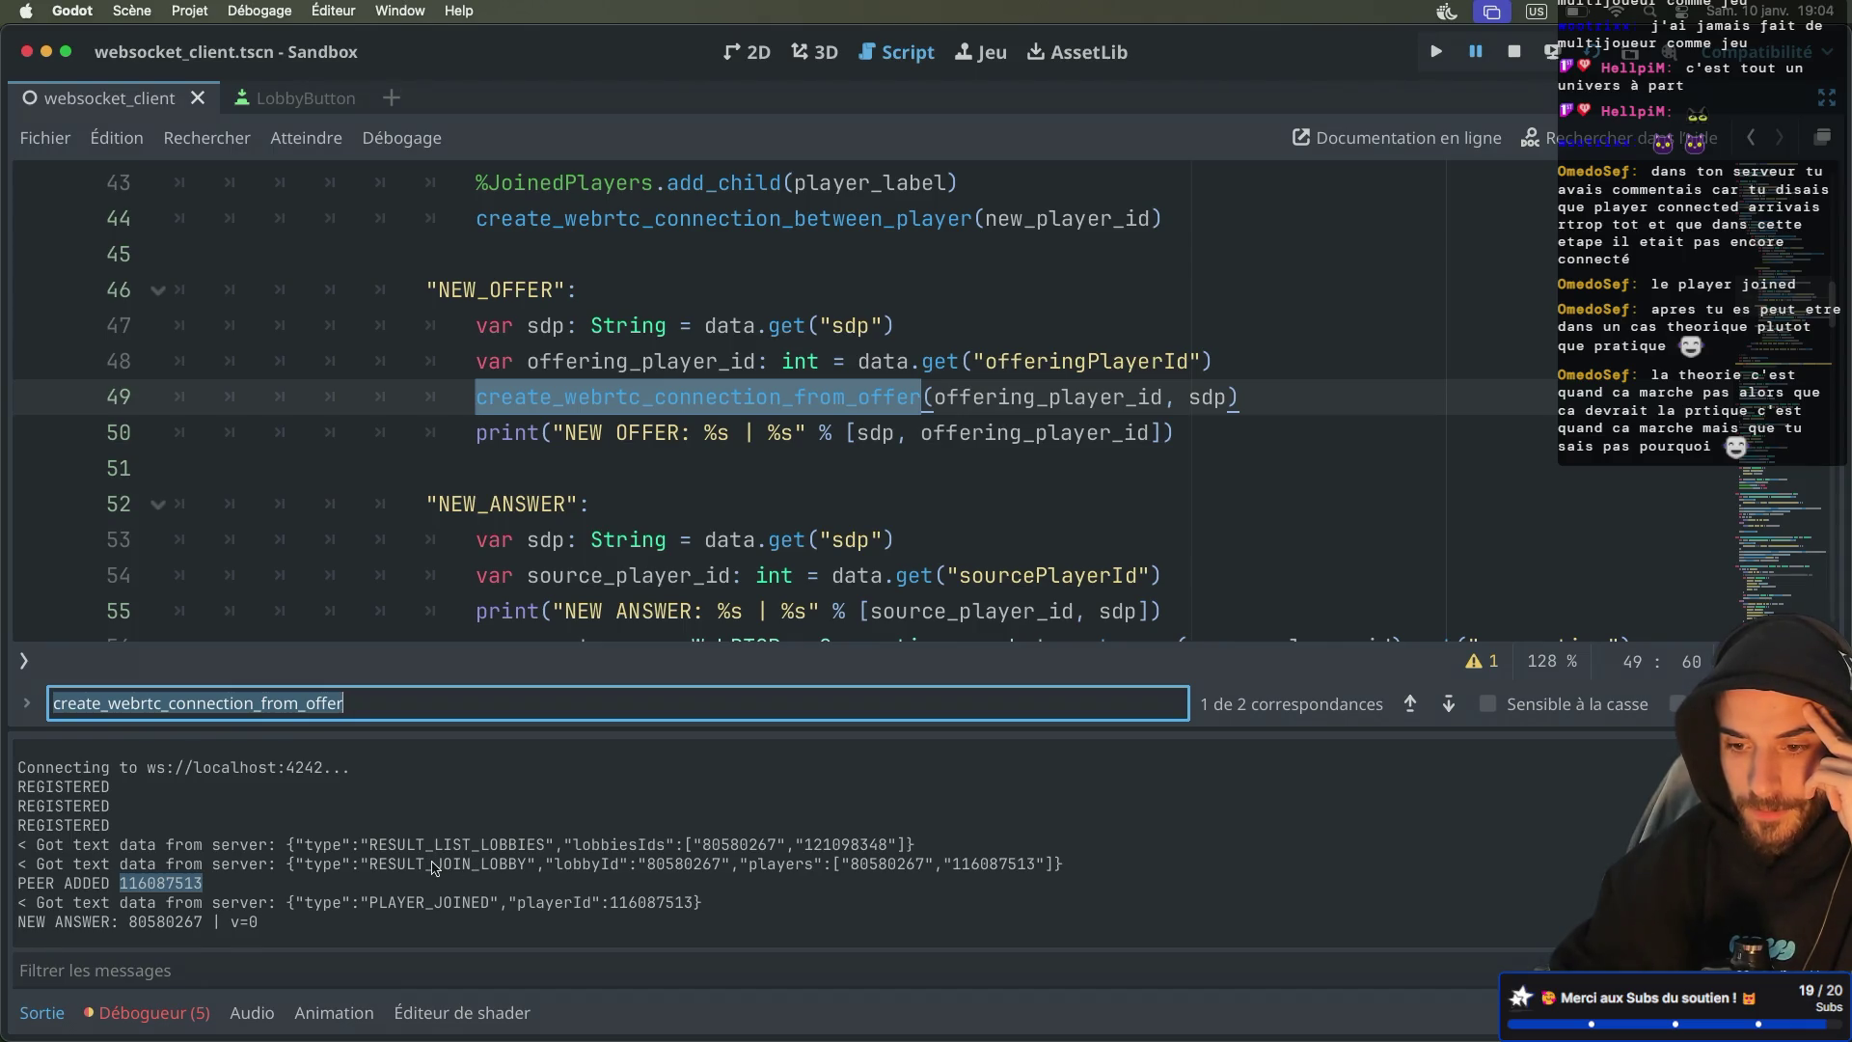
scroll(433, 867, "down", 1)
left_click(149, 1012)
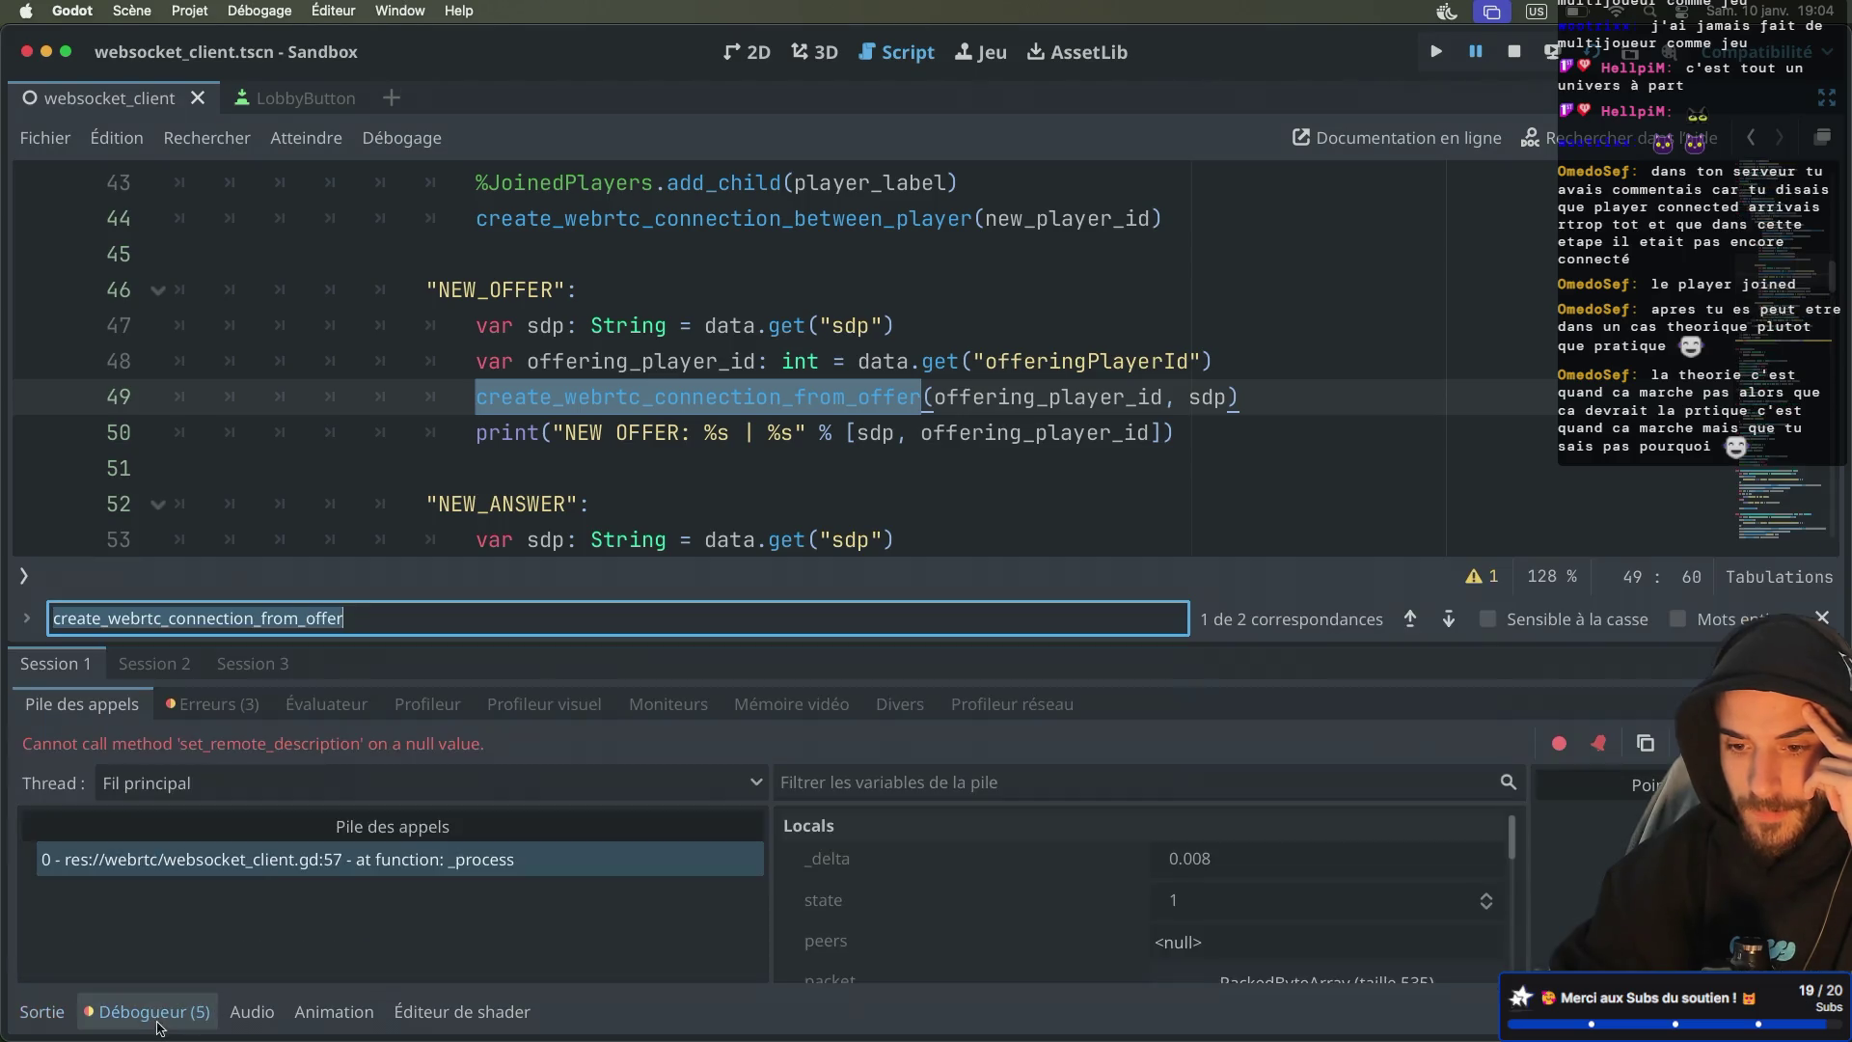
Inspect the three runtime errors and switch through debug sessions 2, 3 and 1
left_click(209, 705)
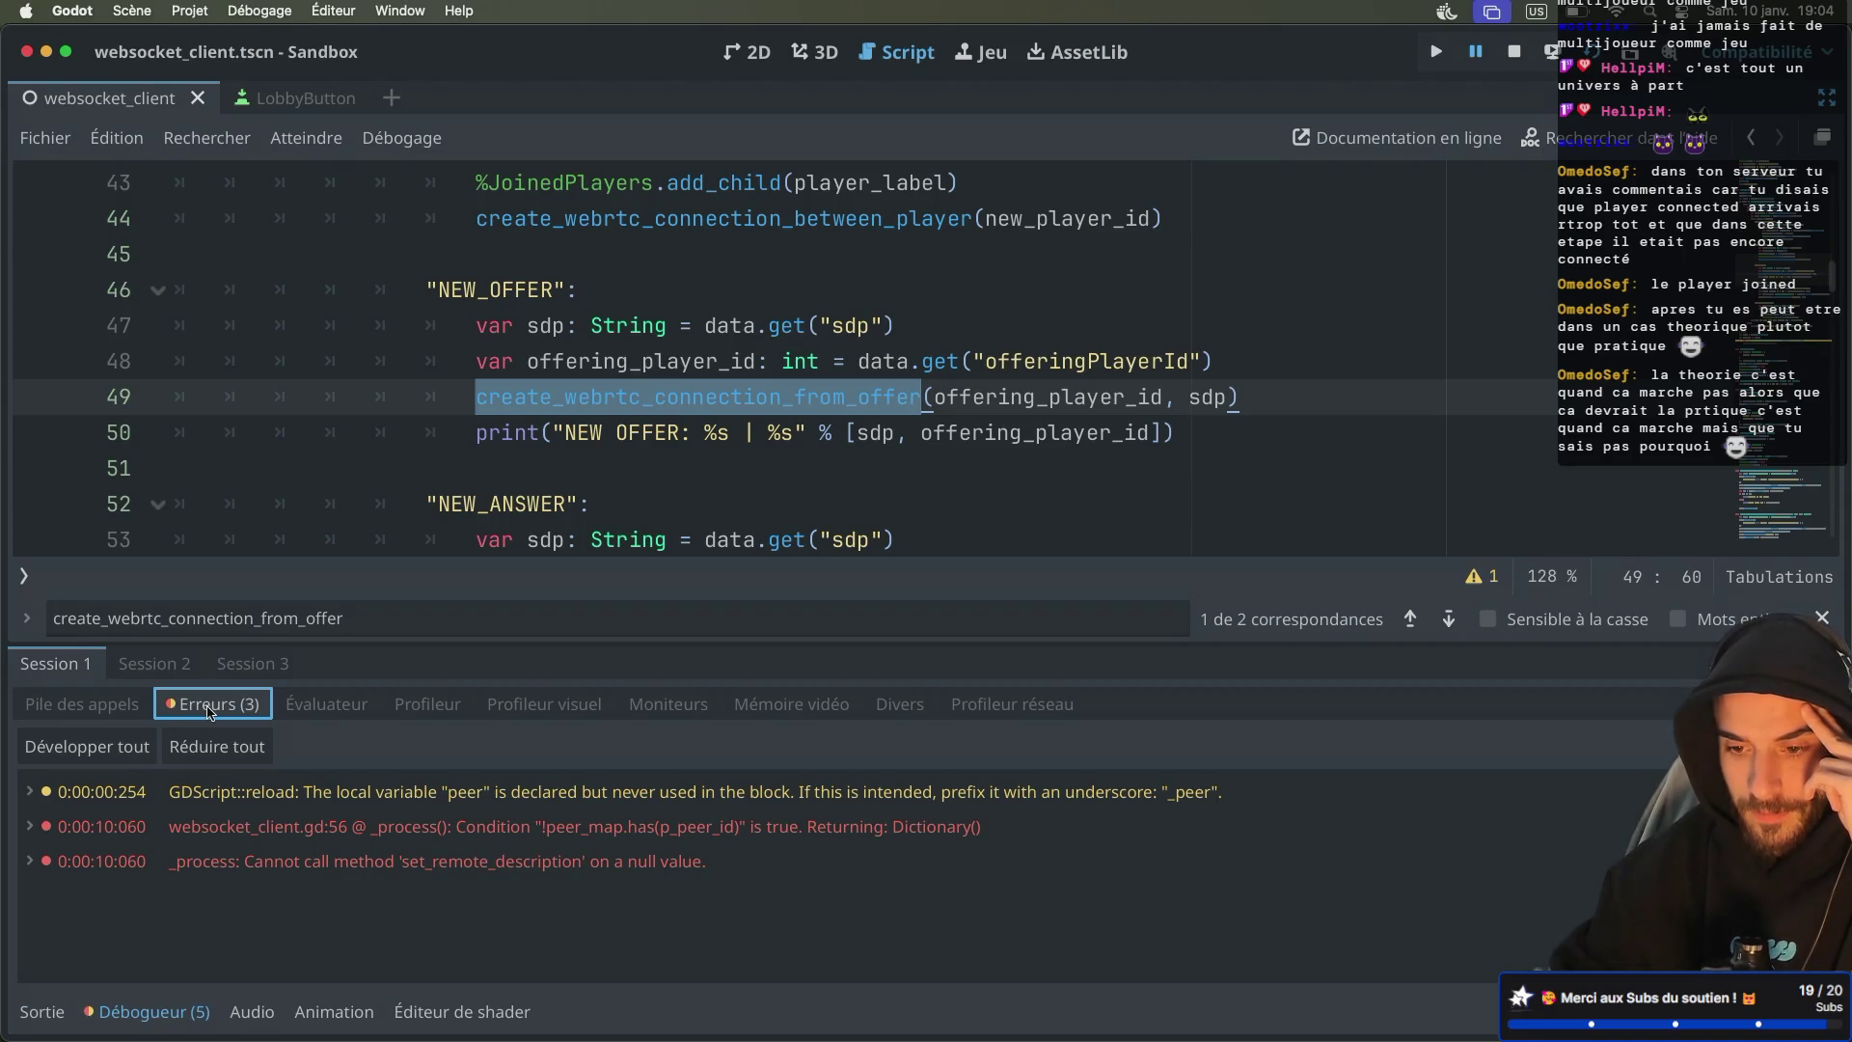
left_click(169, 675)
left_click(249, 675)
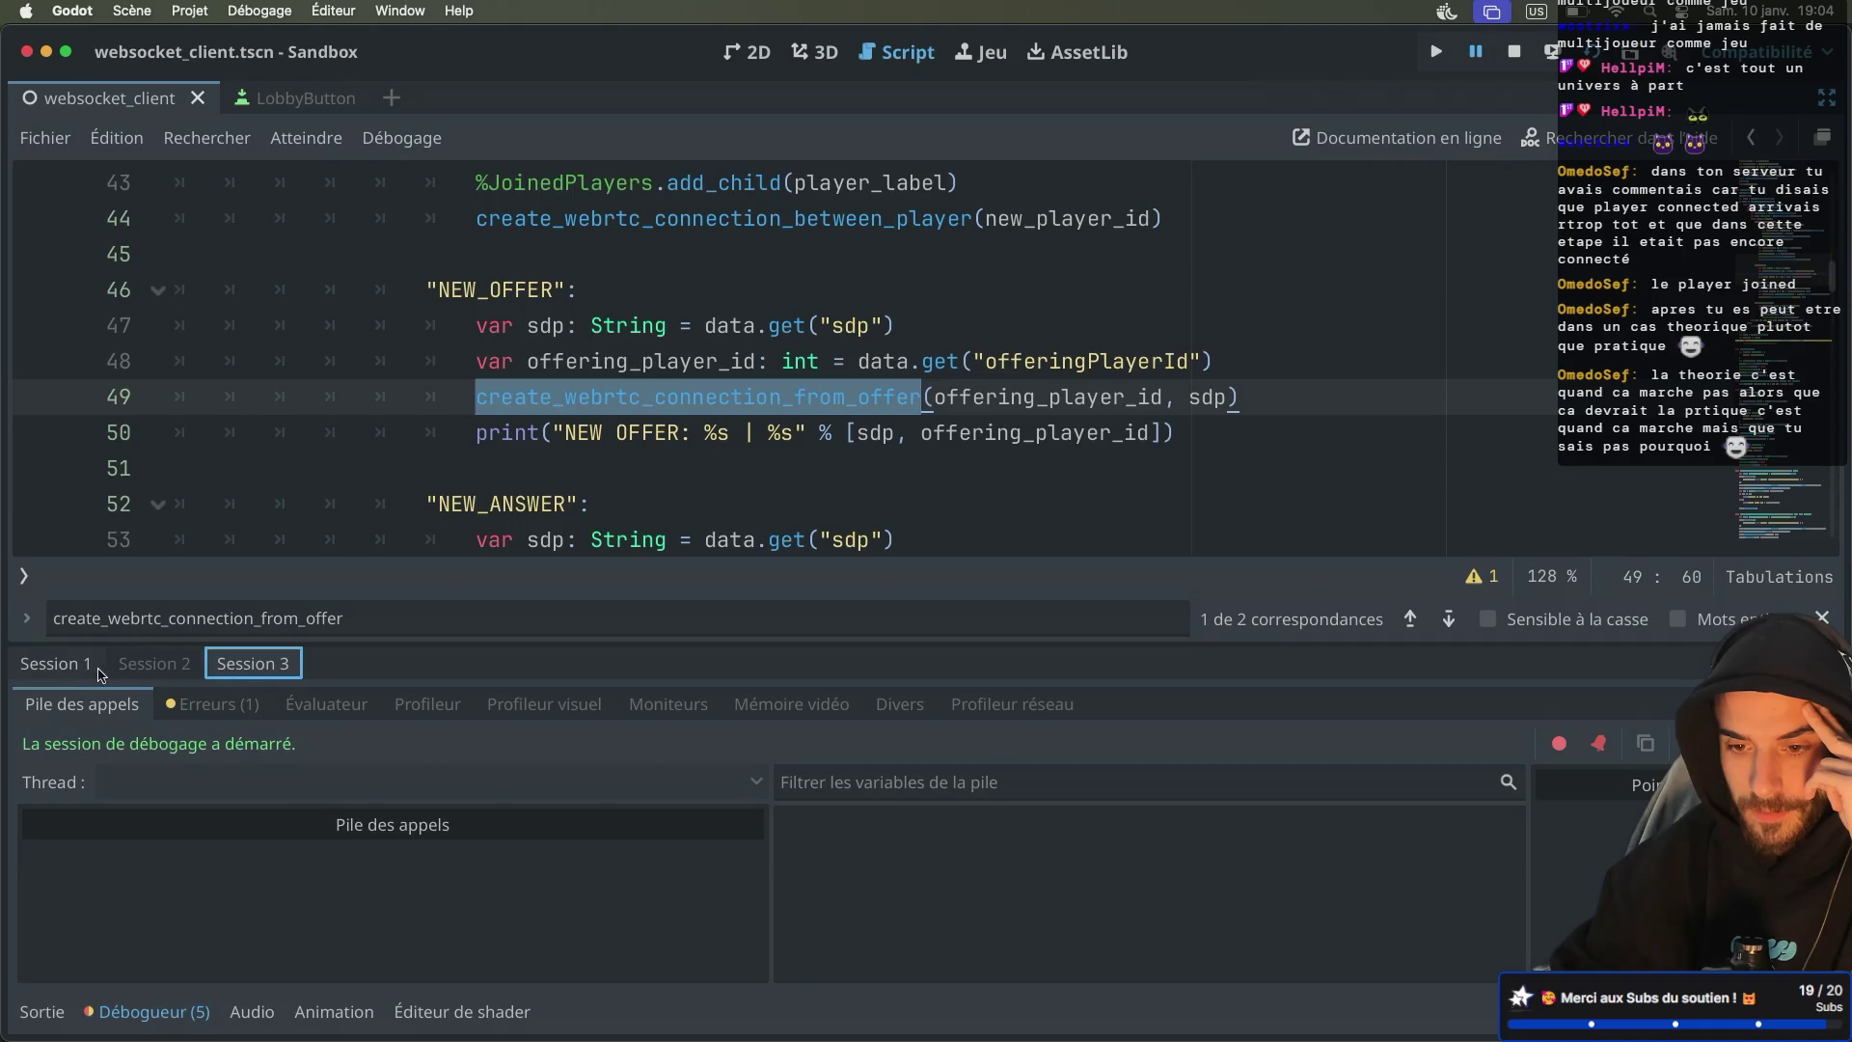
left_click(101, 673)
Return to the Sortie output log and scroll through its messages
left_click(41, 1012)
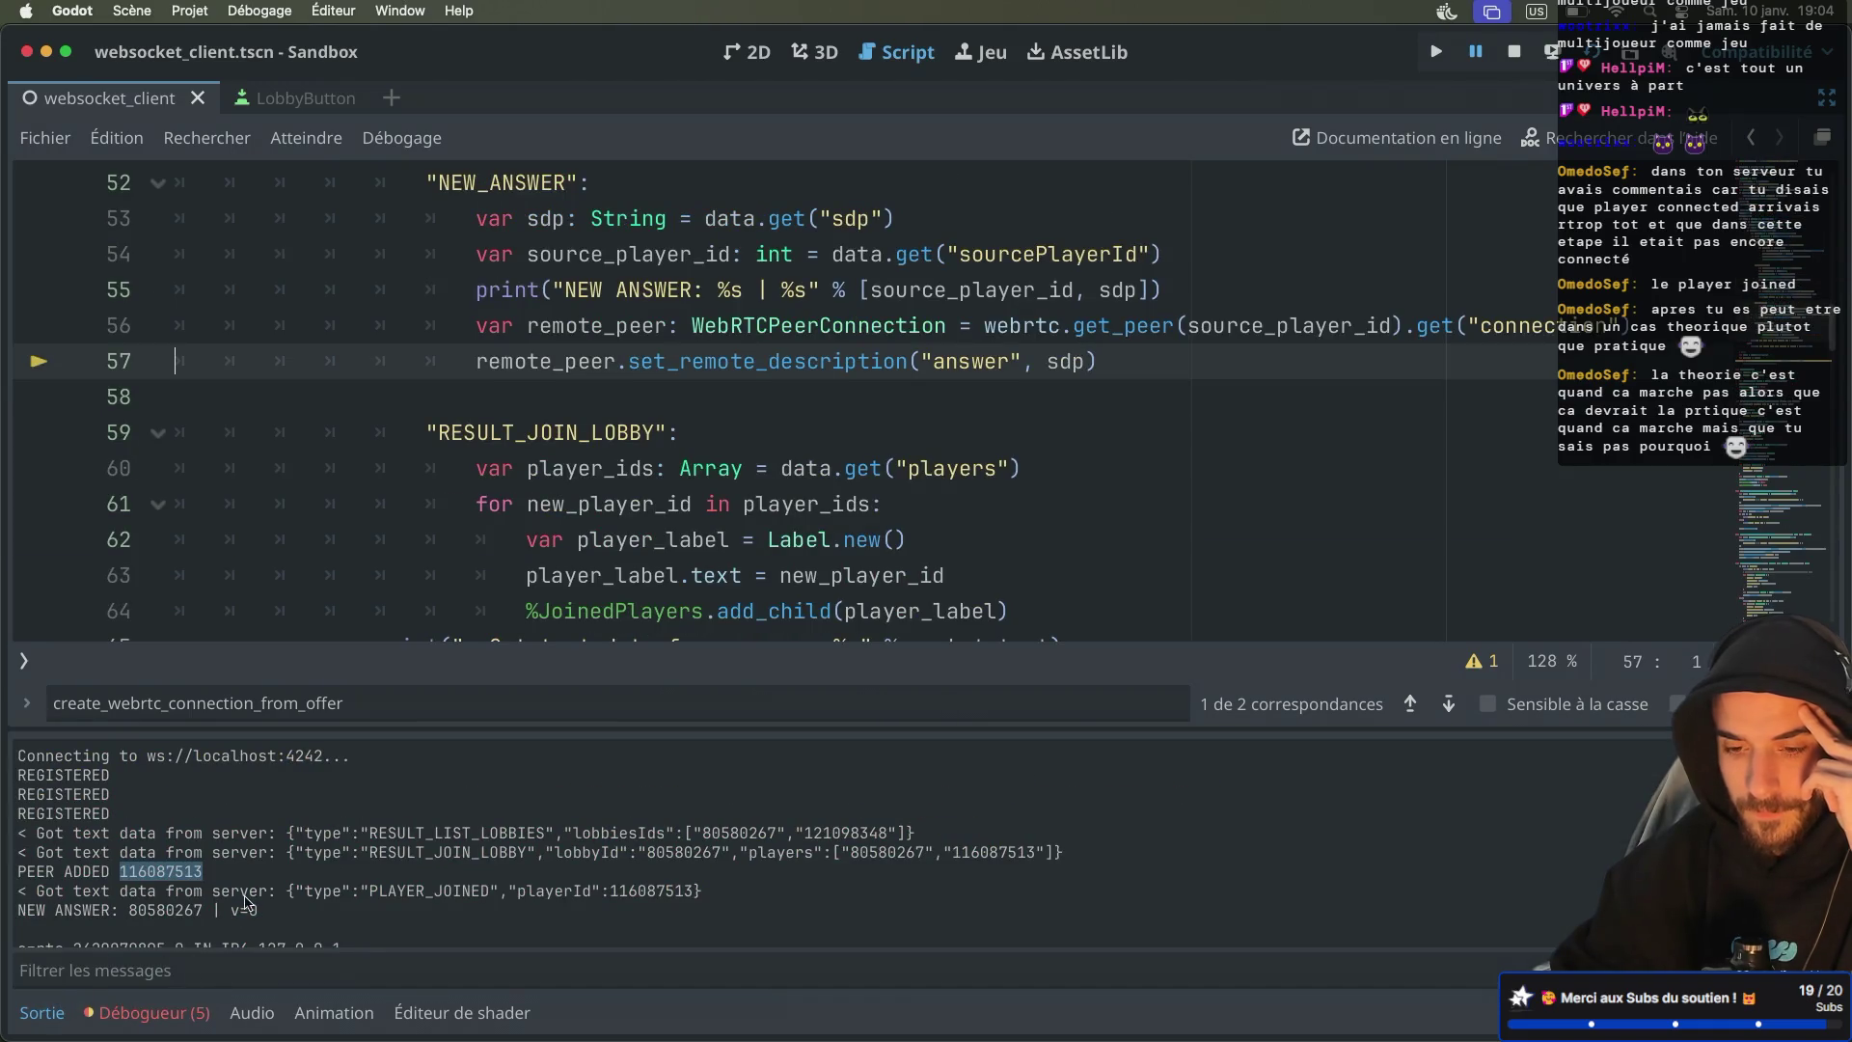
scroll(246, 904, "down", 1)
scroll(246, 904, "up", 2)
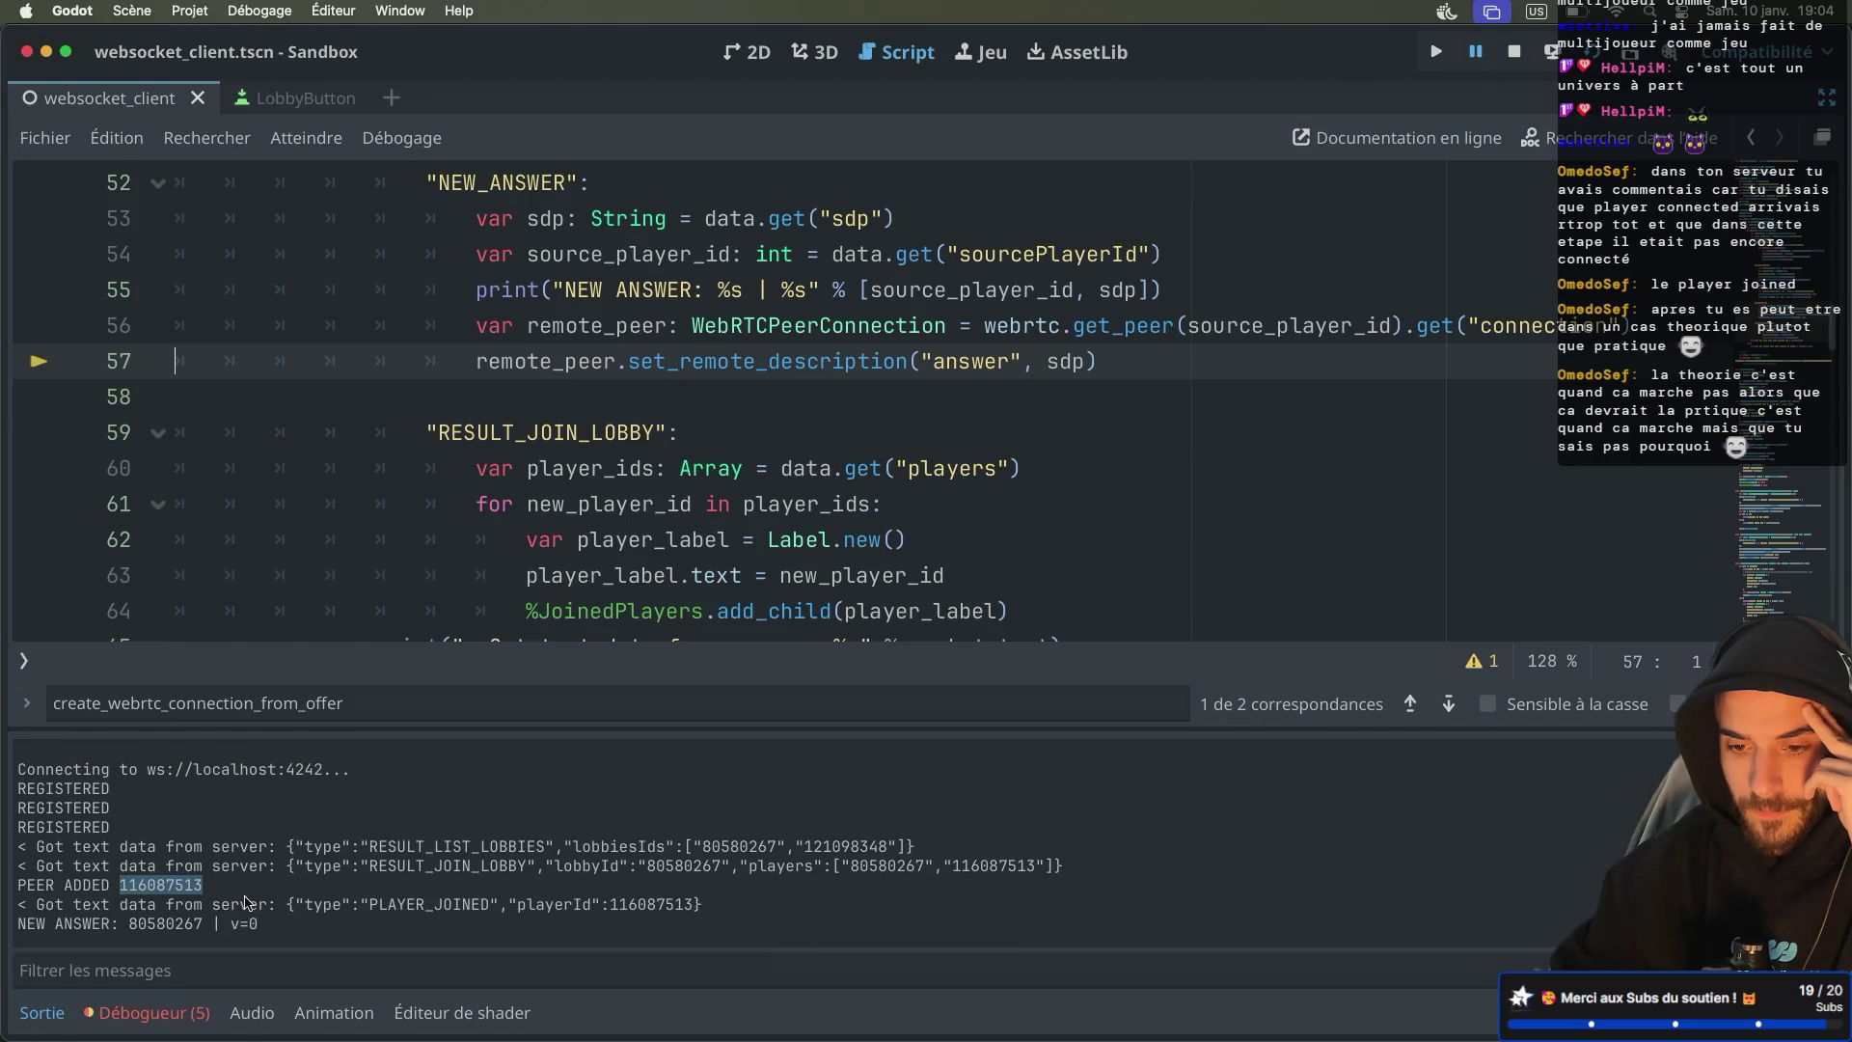
scroll(246, 904, "down", 1)
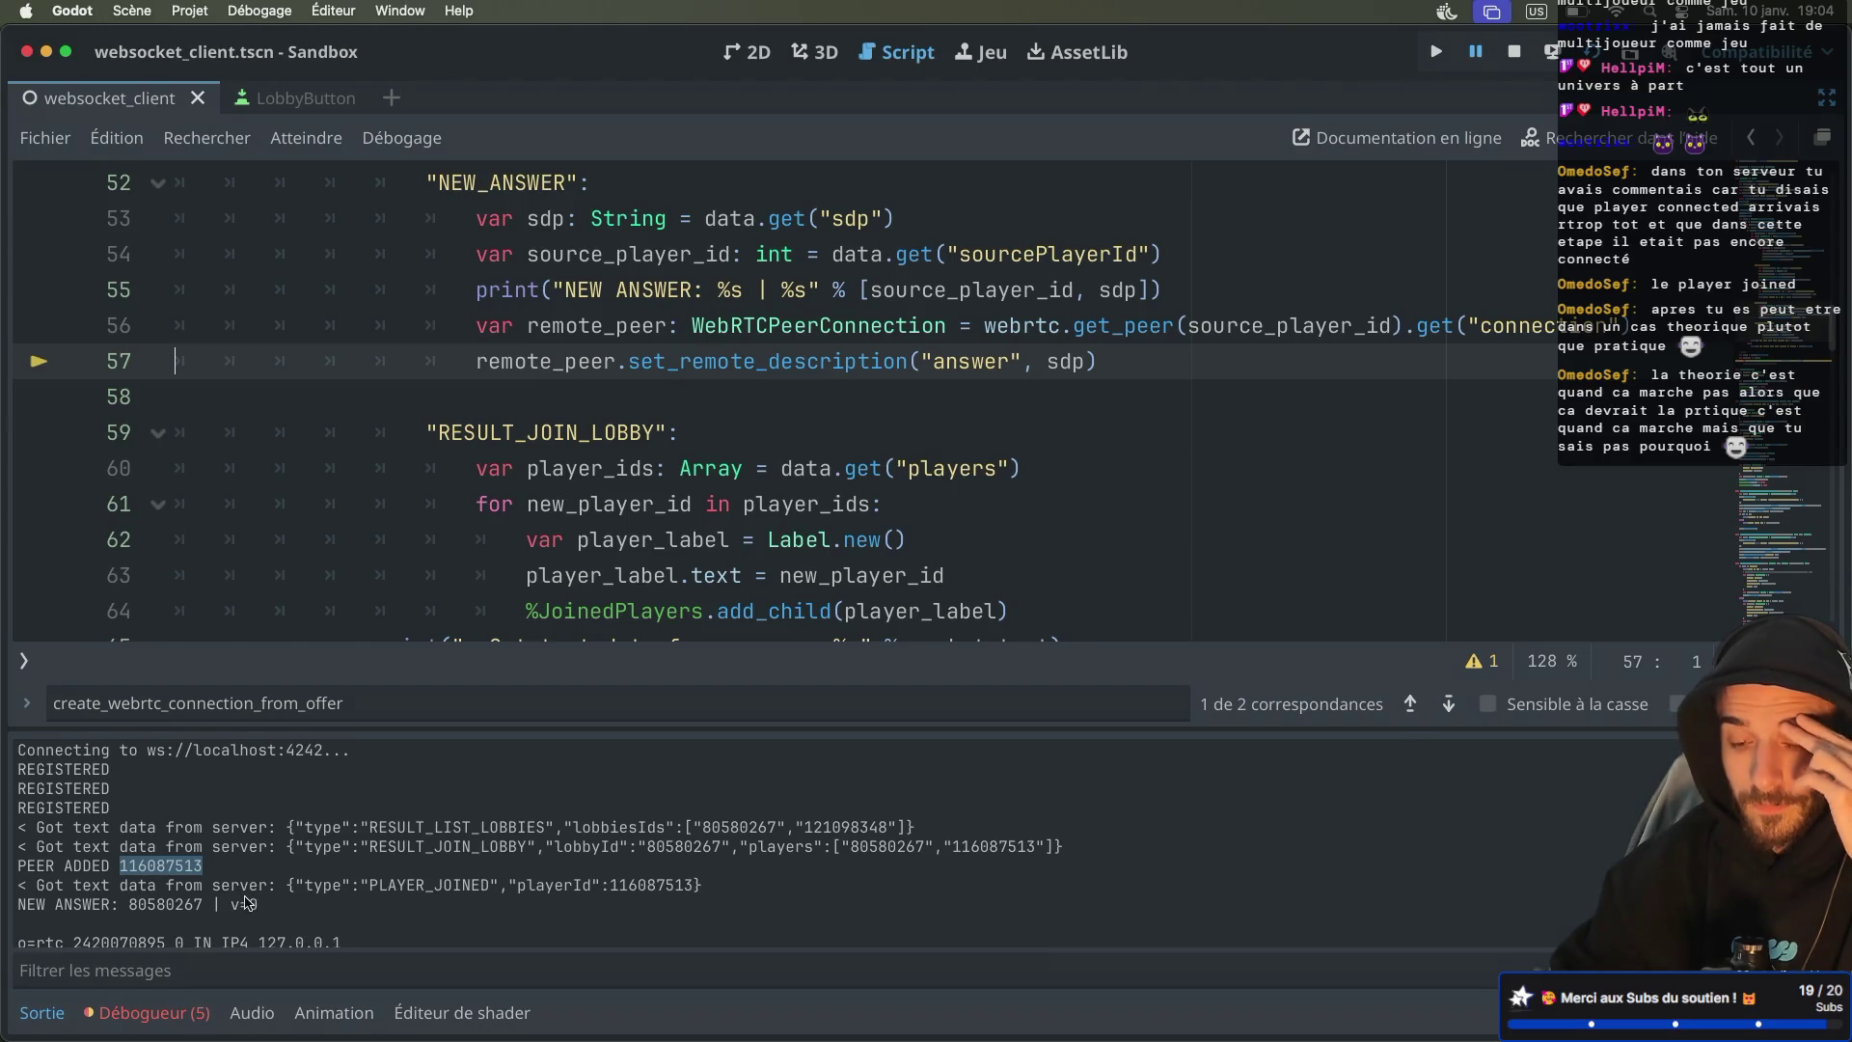
scroll(502, 472, "down", 5)
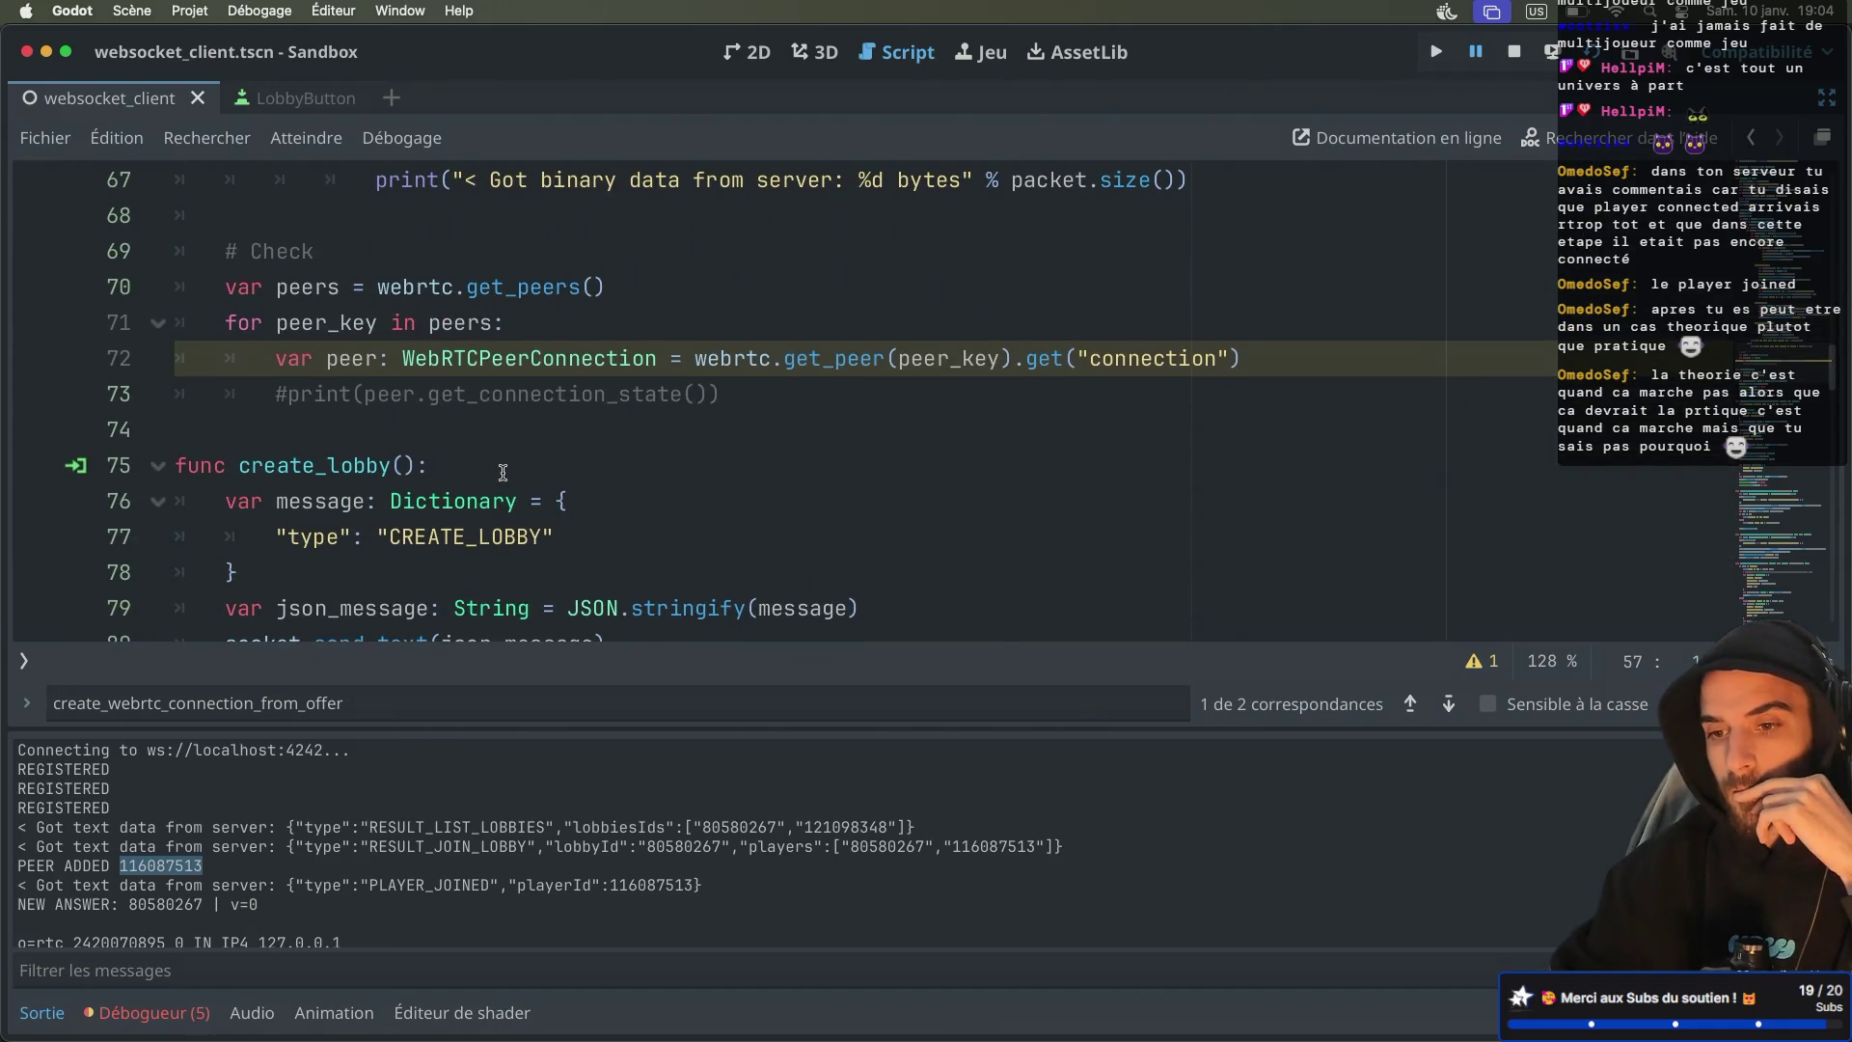
scroll(502, 472, "down", 3)
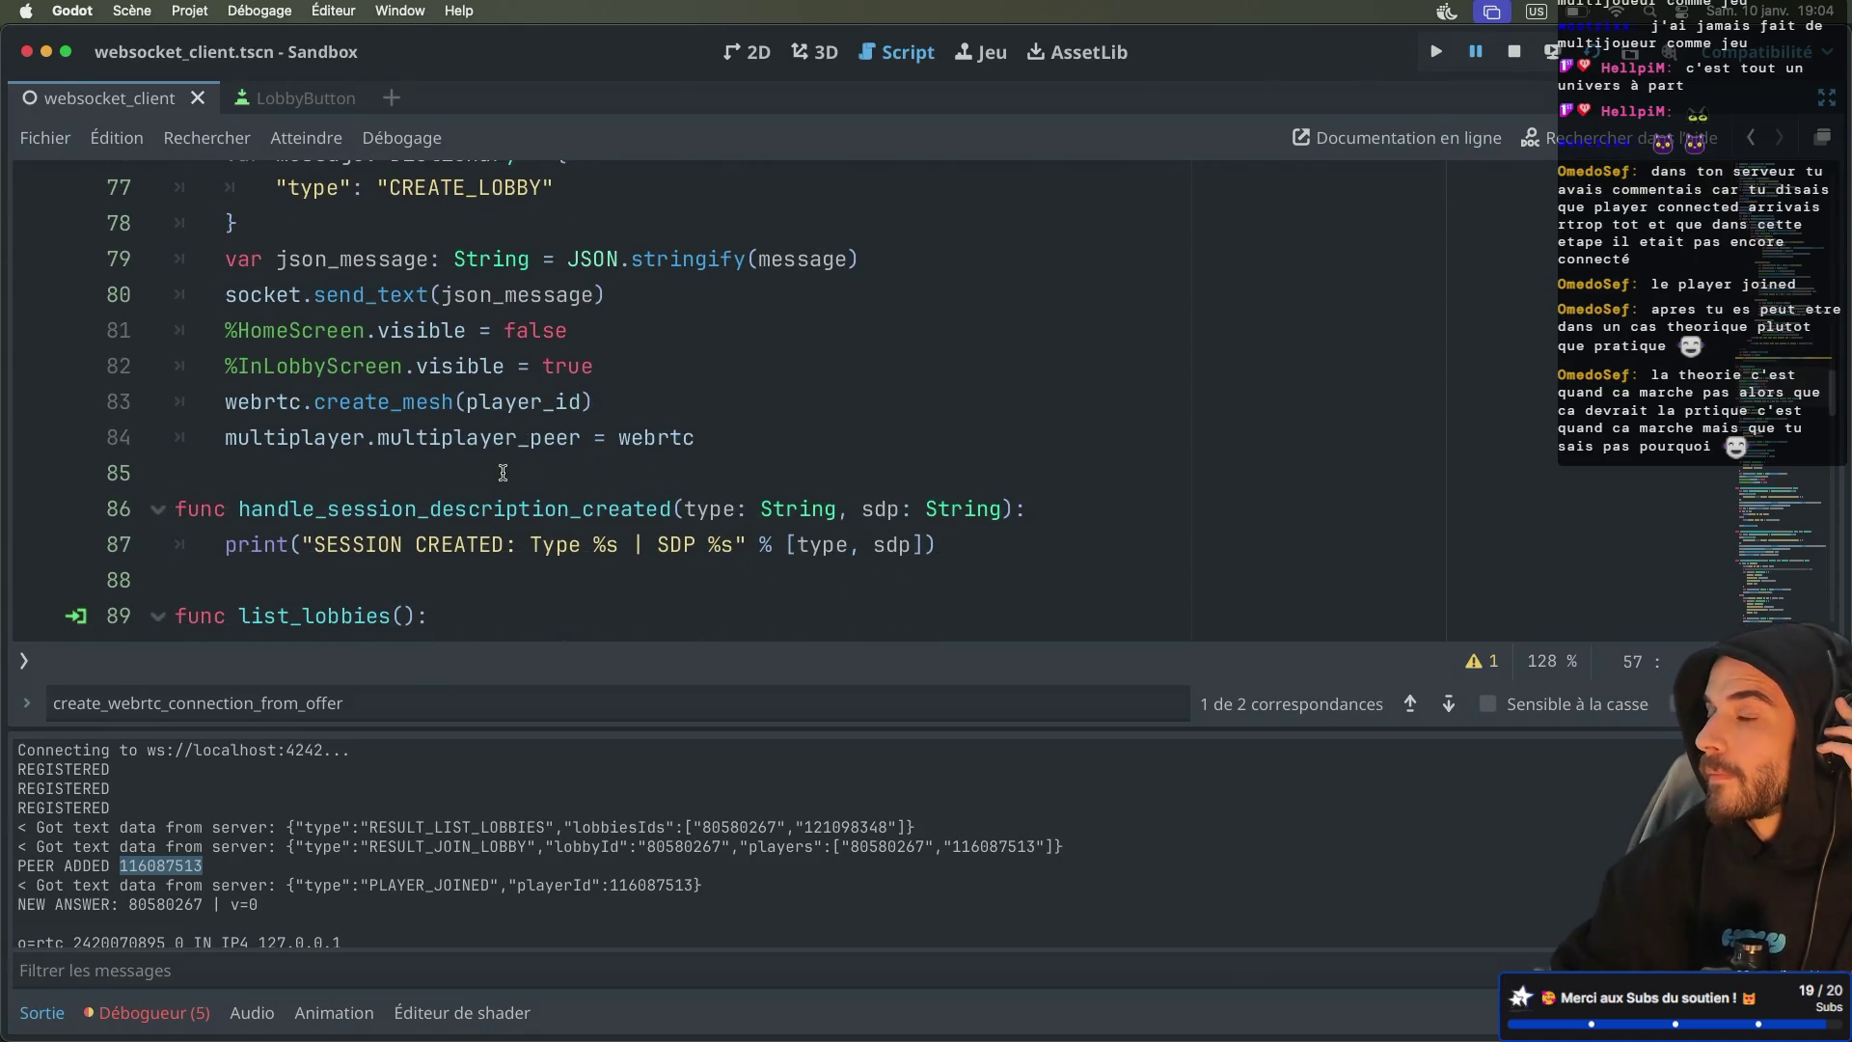
scroll(502, 473, "down", 3)
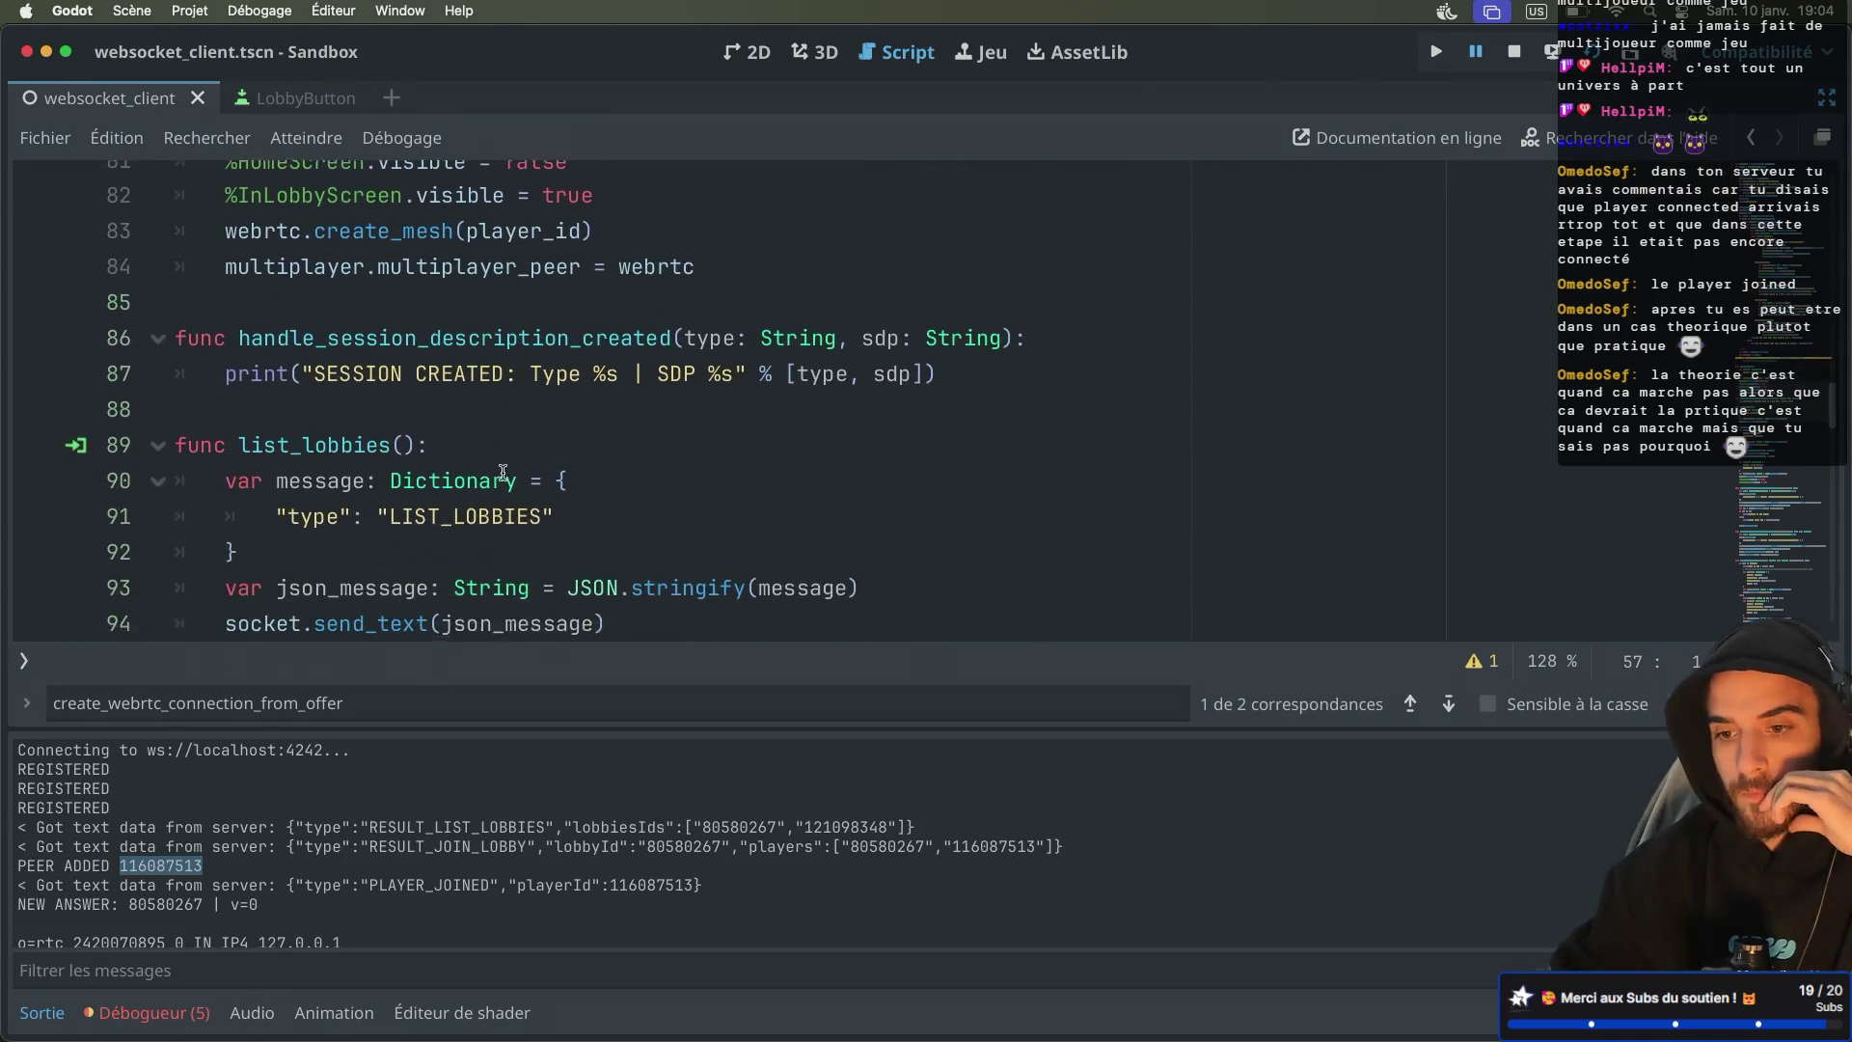
scroll(503, 472, "down", 1)
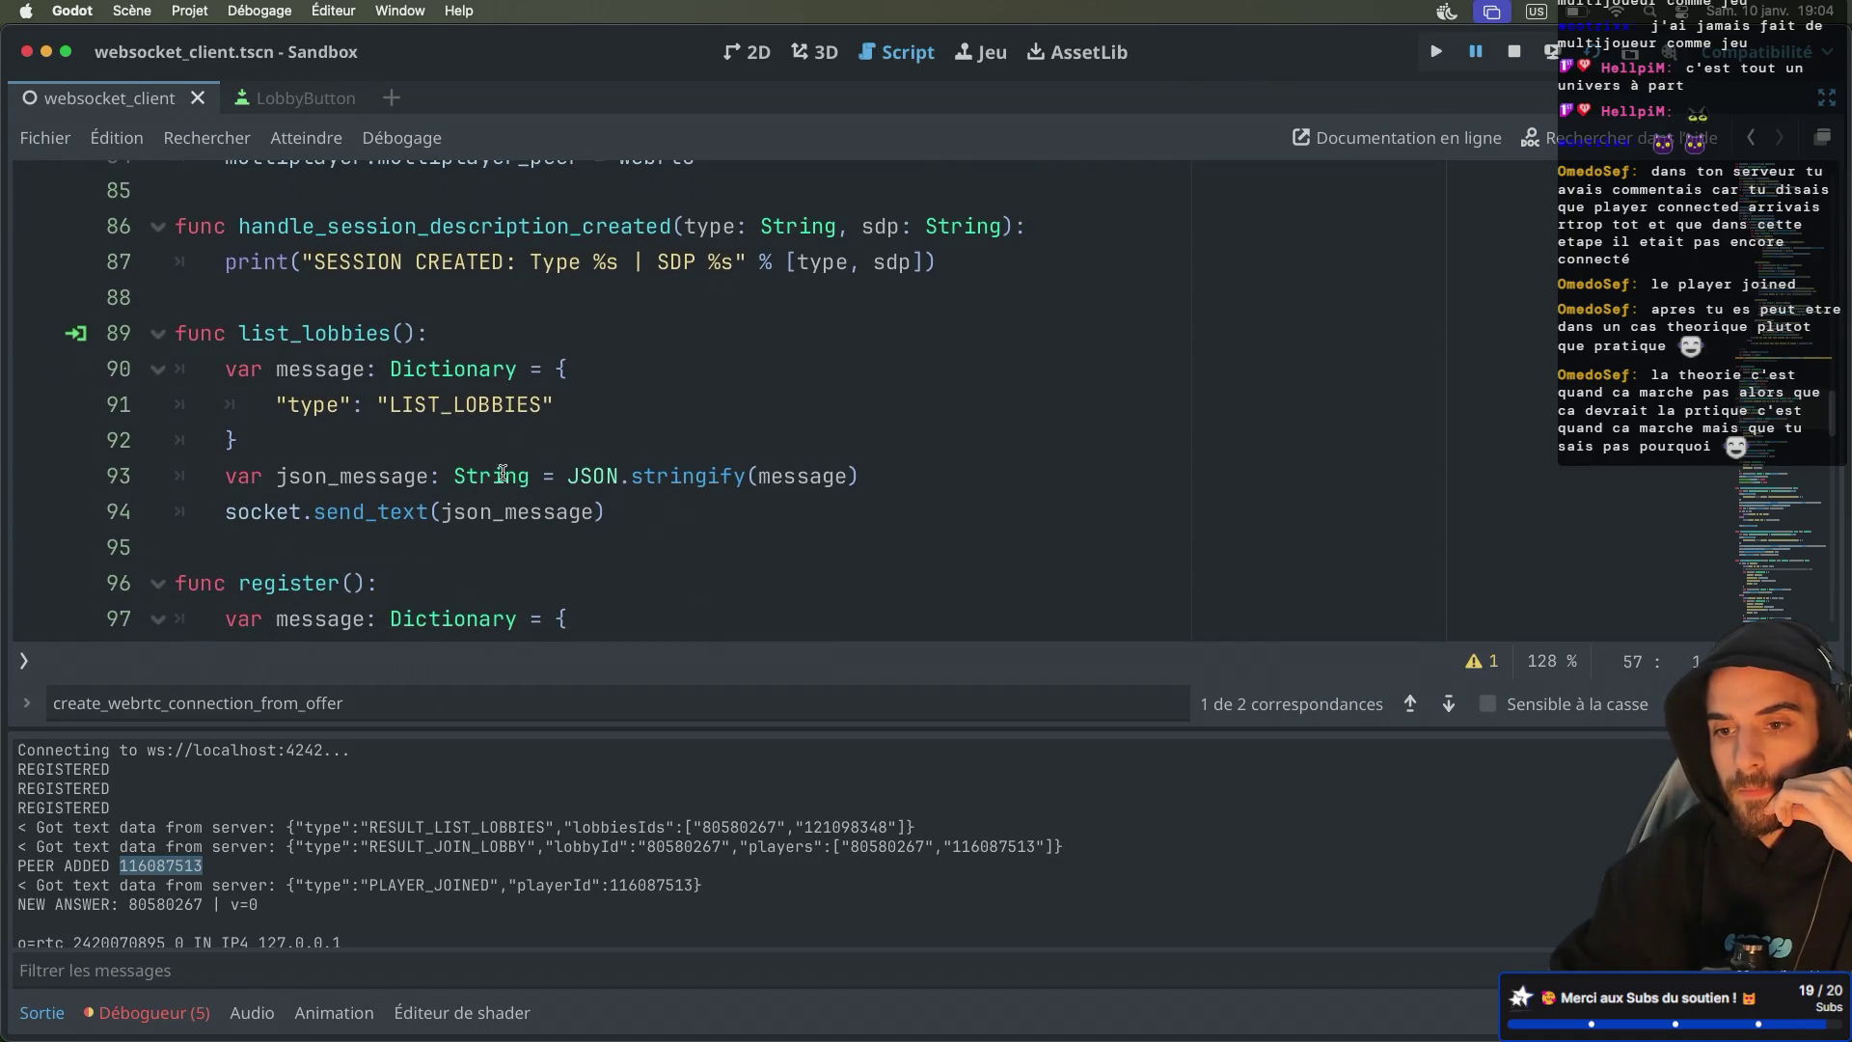
scroll(503, 473, "up", 2)
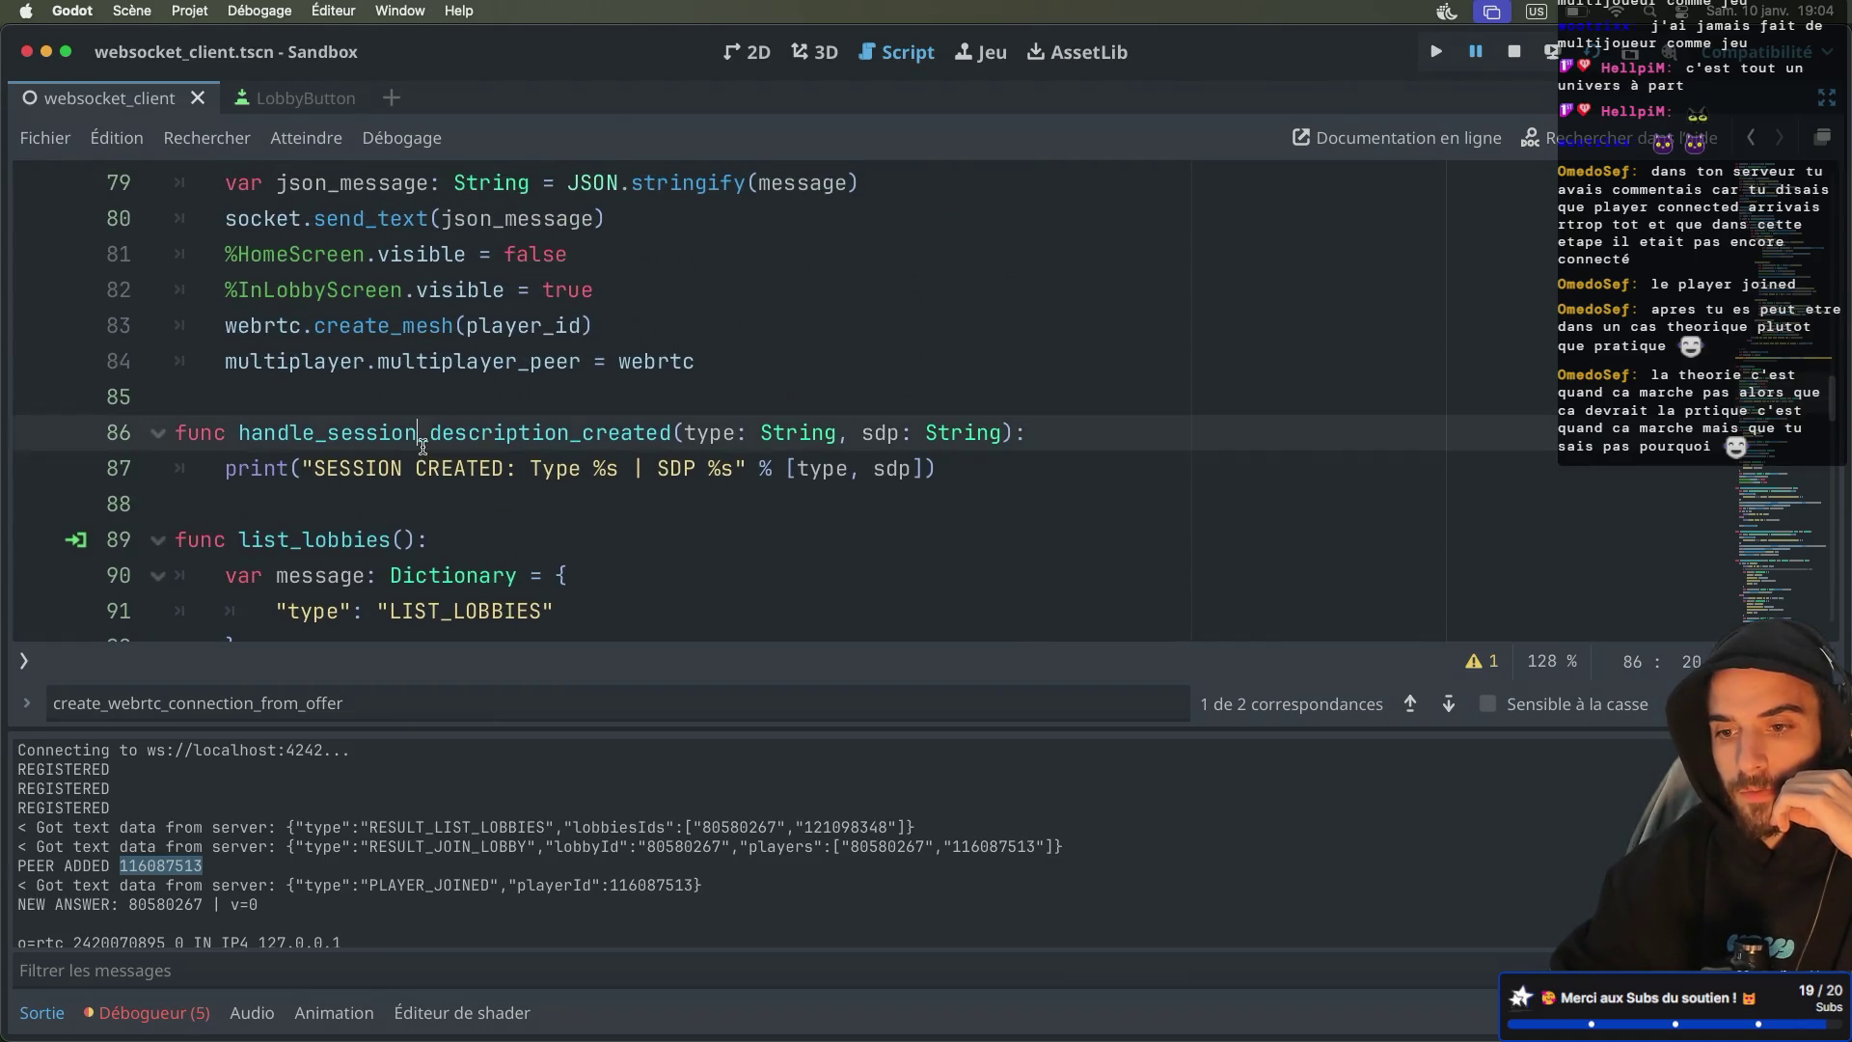
Select handle_session_description_created and cycle between the create_webrtc_connection_from_offer matches back to line 49
double_click(422, 447)
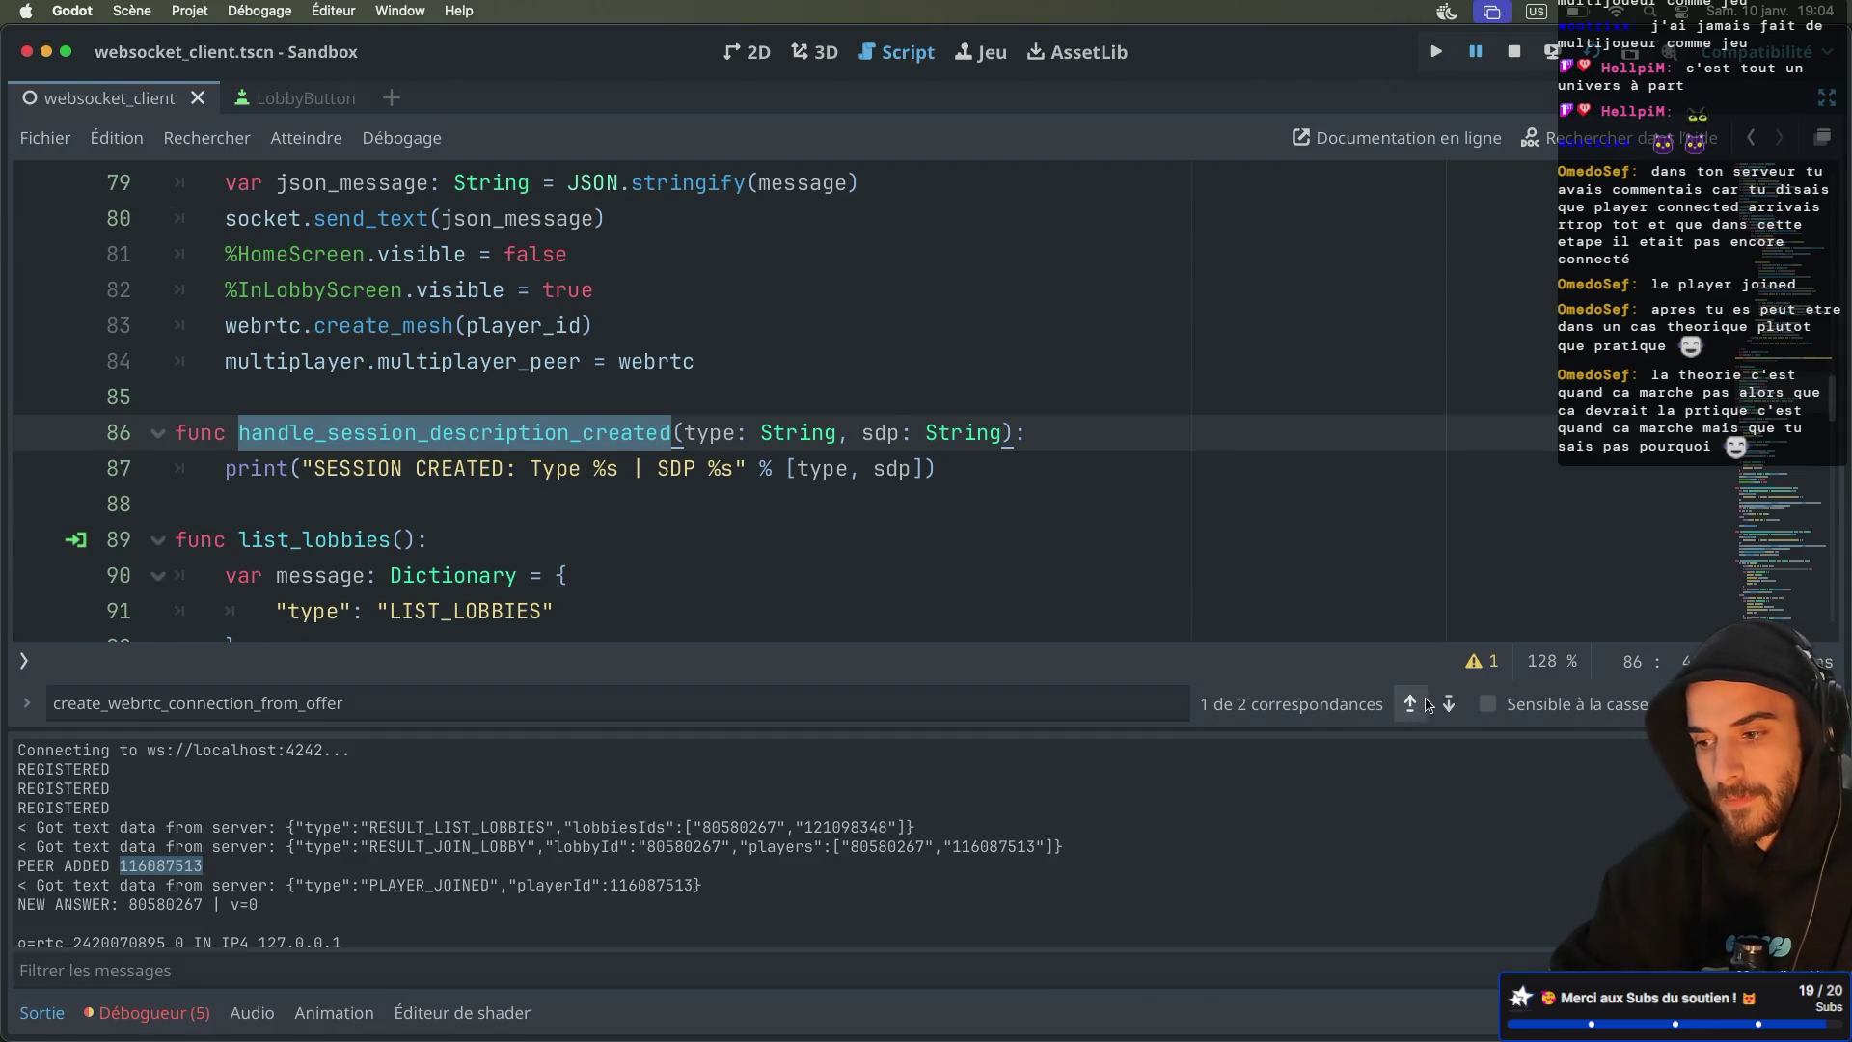
left_click(1448, 704)
left_click(1449, 704)
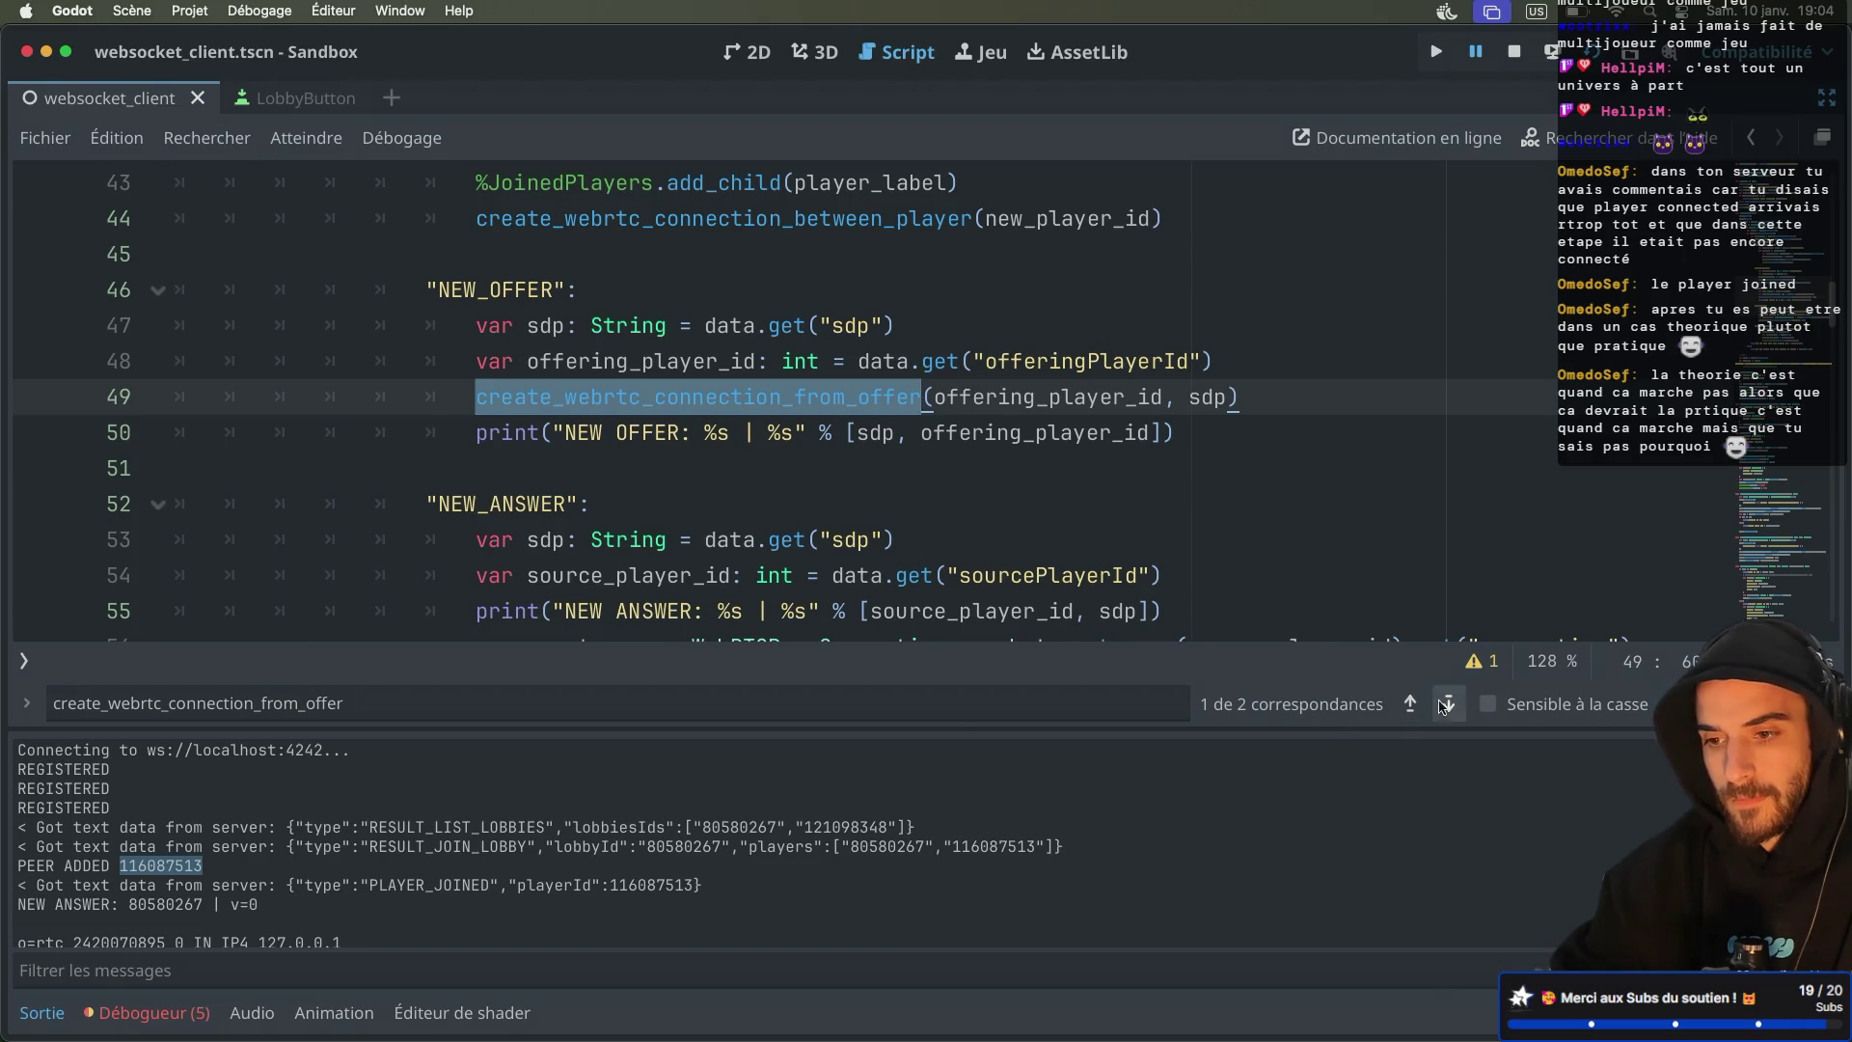
left_click(1449, 704)
scroll(869, 429, "down", 3)
mouse_move(869, 428)
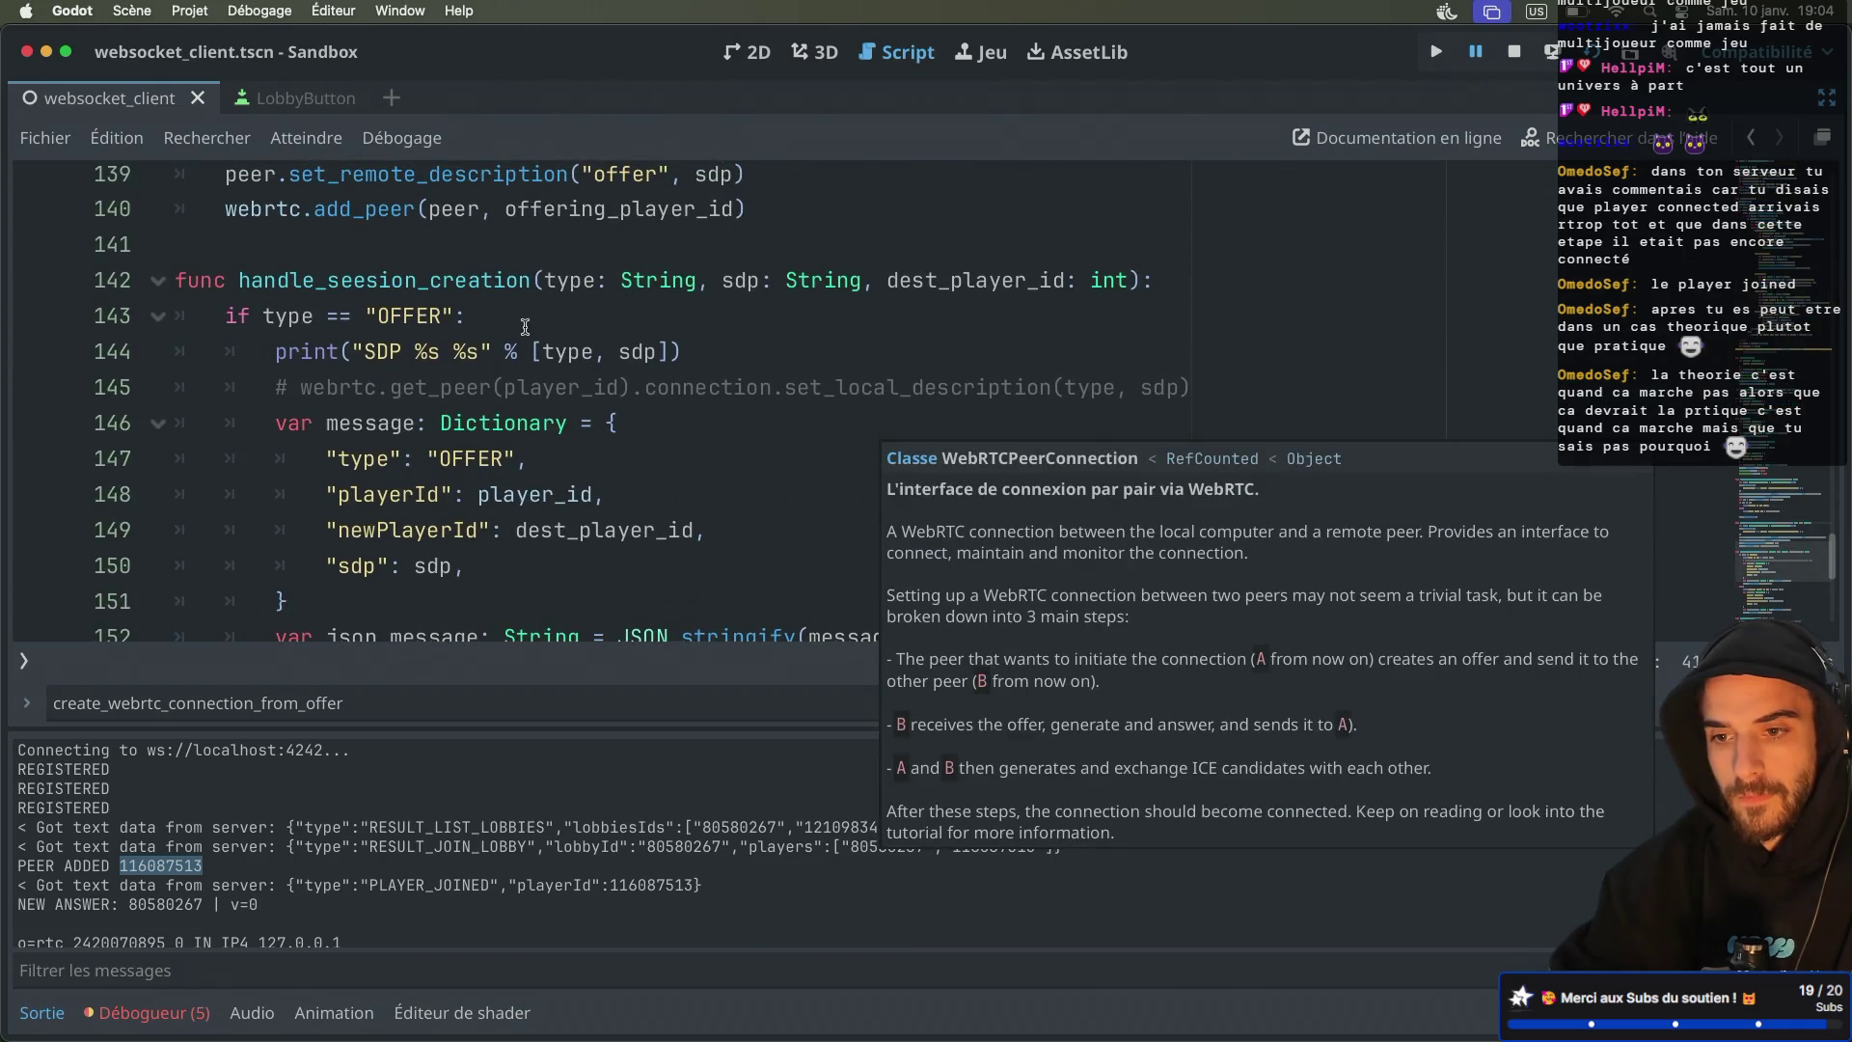
double_click(459, 275)
scroll(459, 287, "up", 3)
scroll(459, 288, "up", 4)
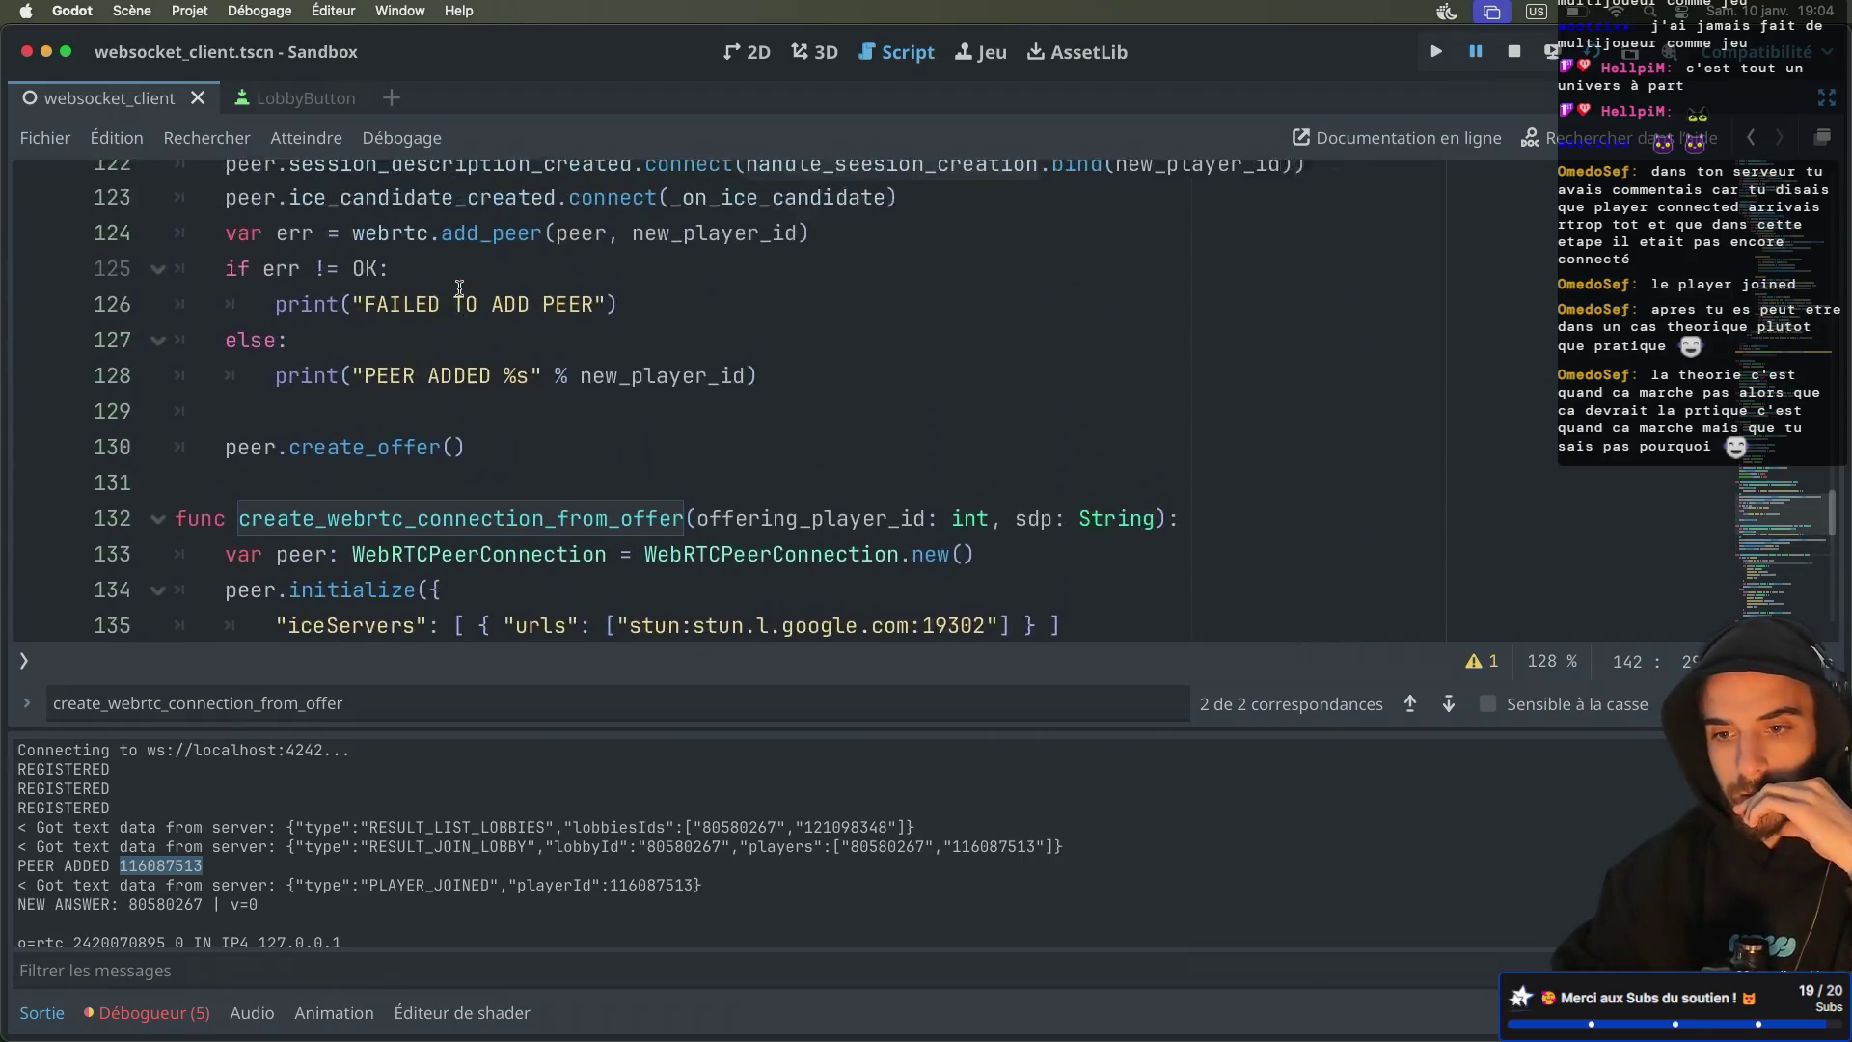
scroll(459, 287, "down", 12)
scroll(459, 288, "down", 1)
scroll(459, 287, "up", 1)
scroll(459, 288, "down", 1)
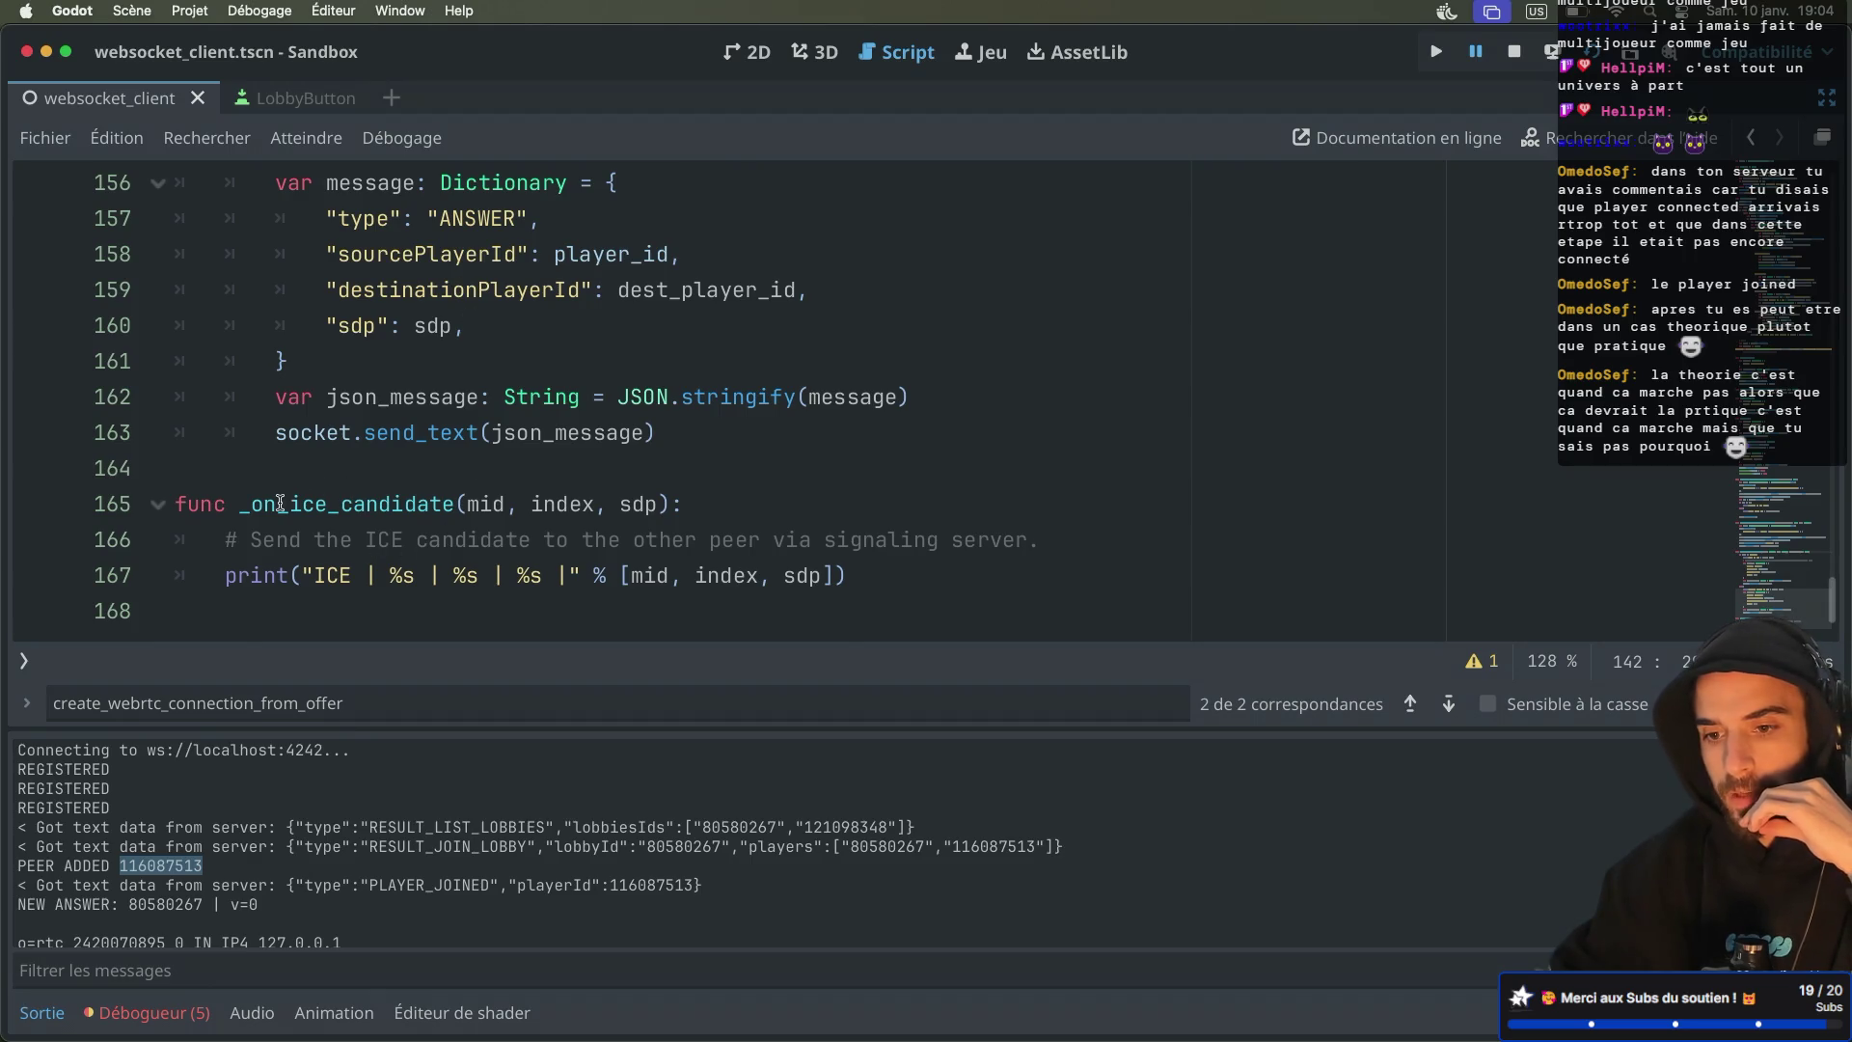
left_click_drag(256, 539, 236, 575)
left_click(339, 505)
scroll(328, 507, "up", 4)
scroll(328, 507, "up", 5)
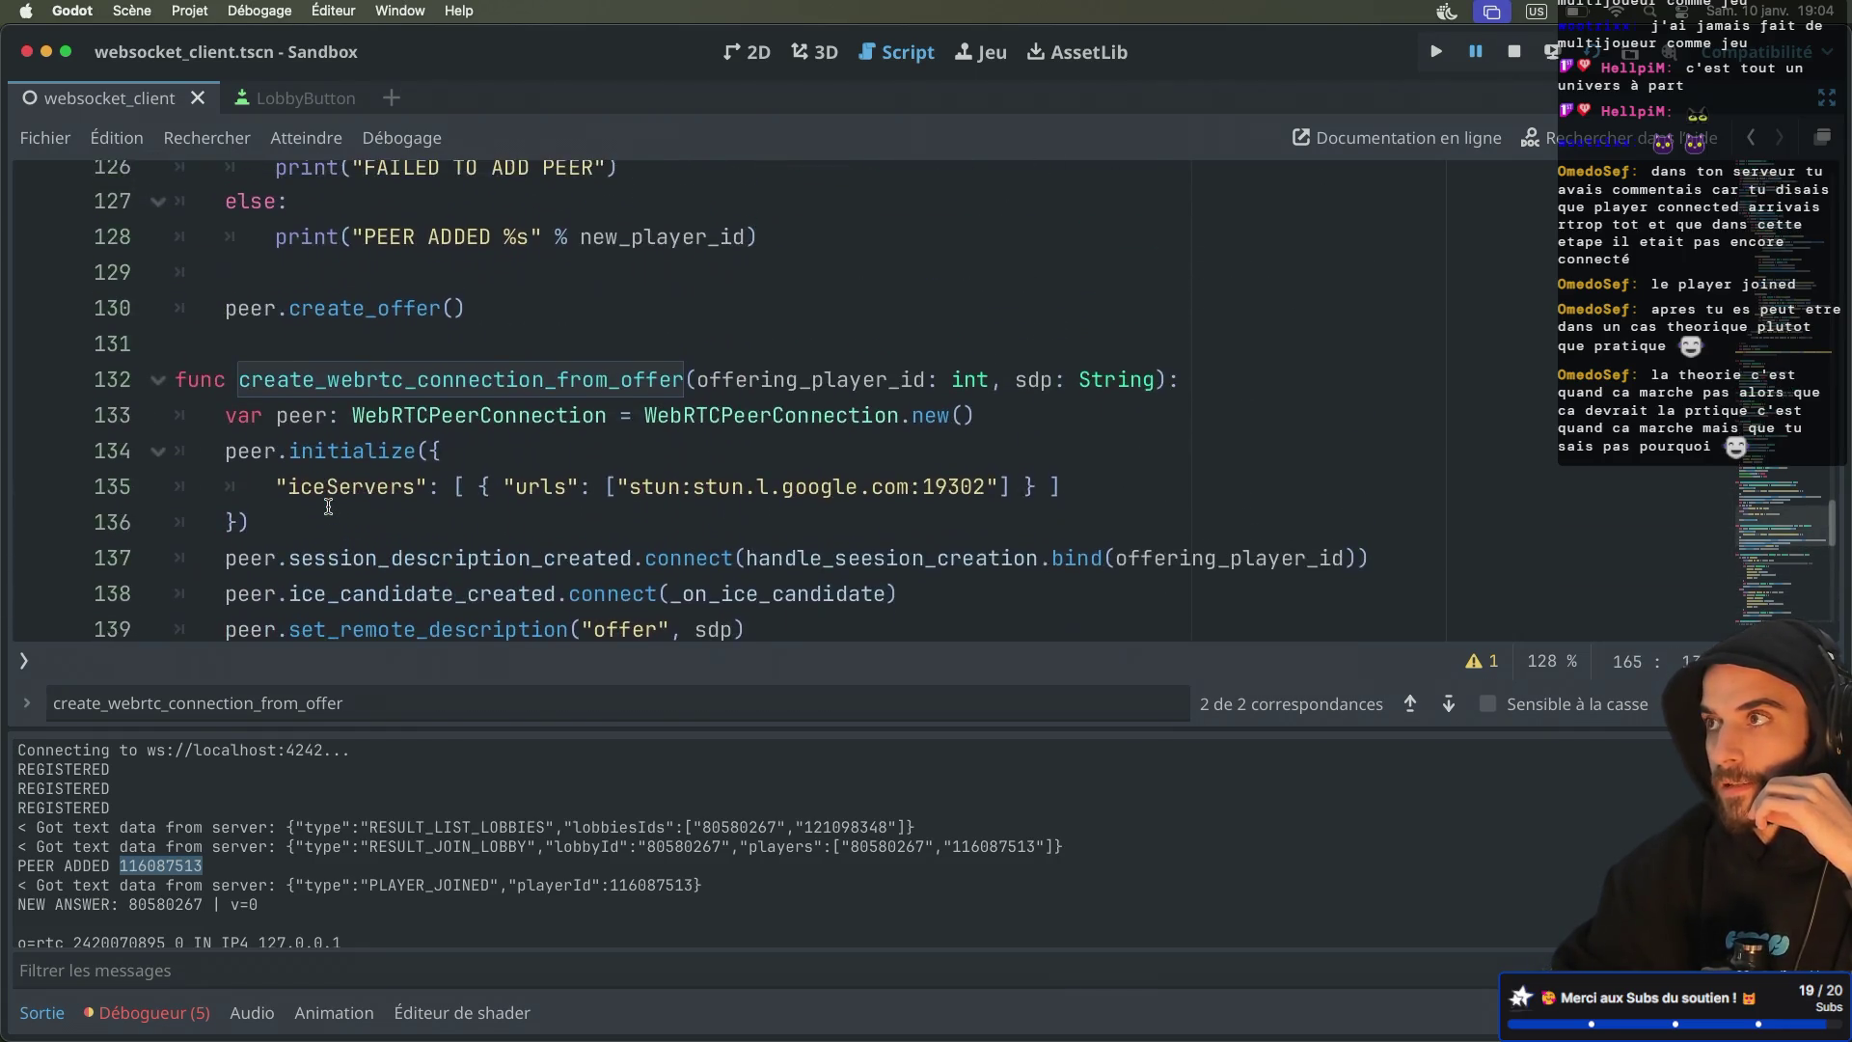
scroll(328, 507, "up", 4)
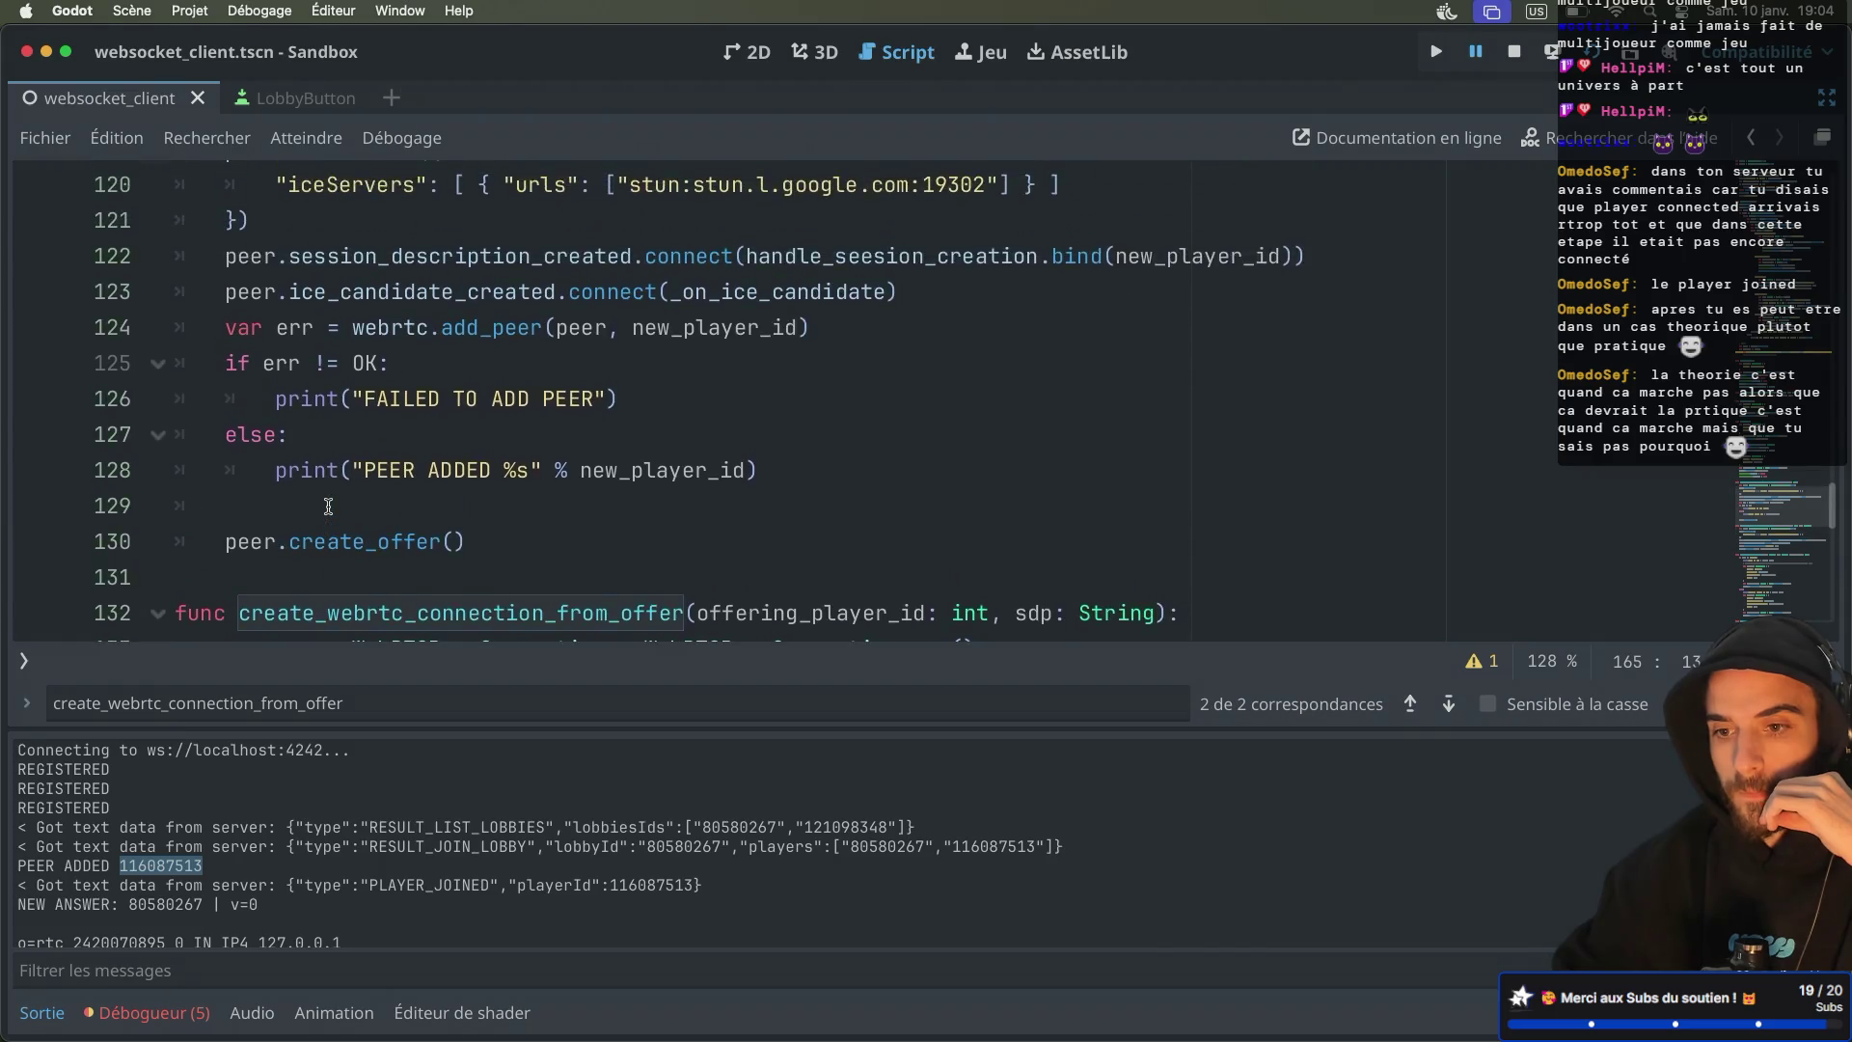
scroll(328, 506, "up", 3)
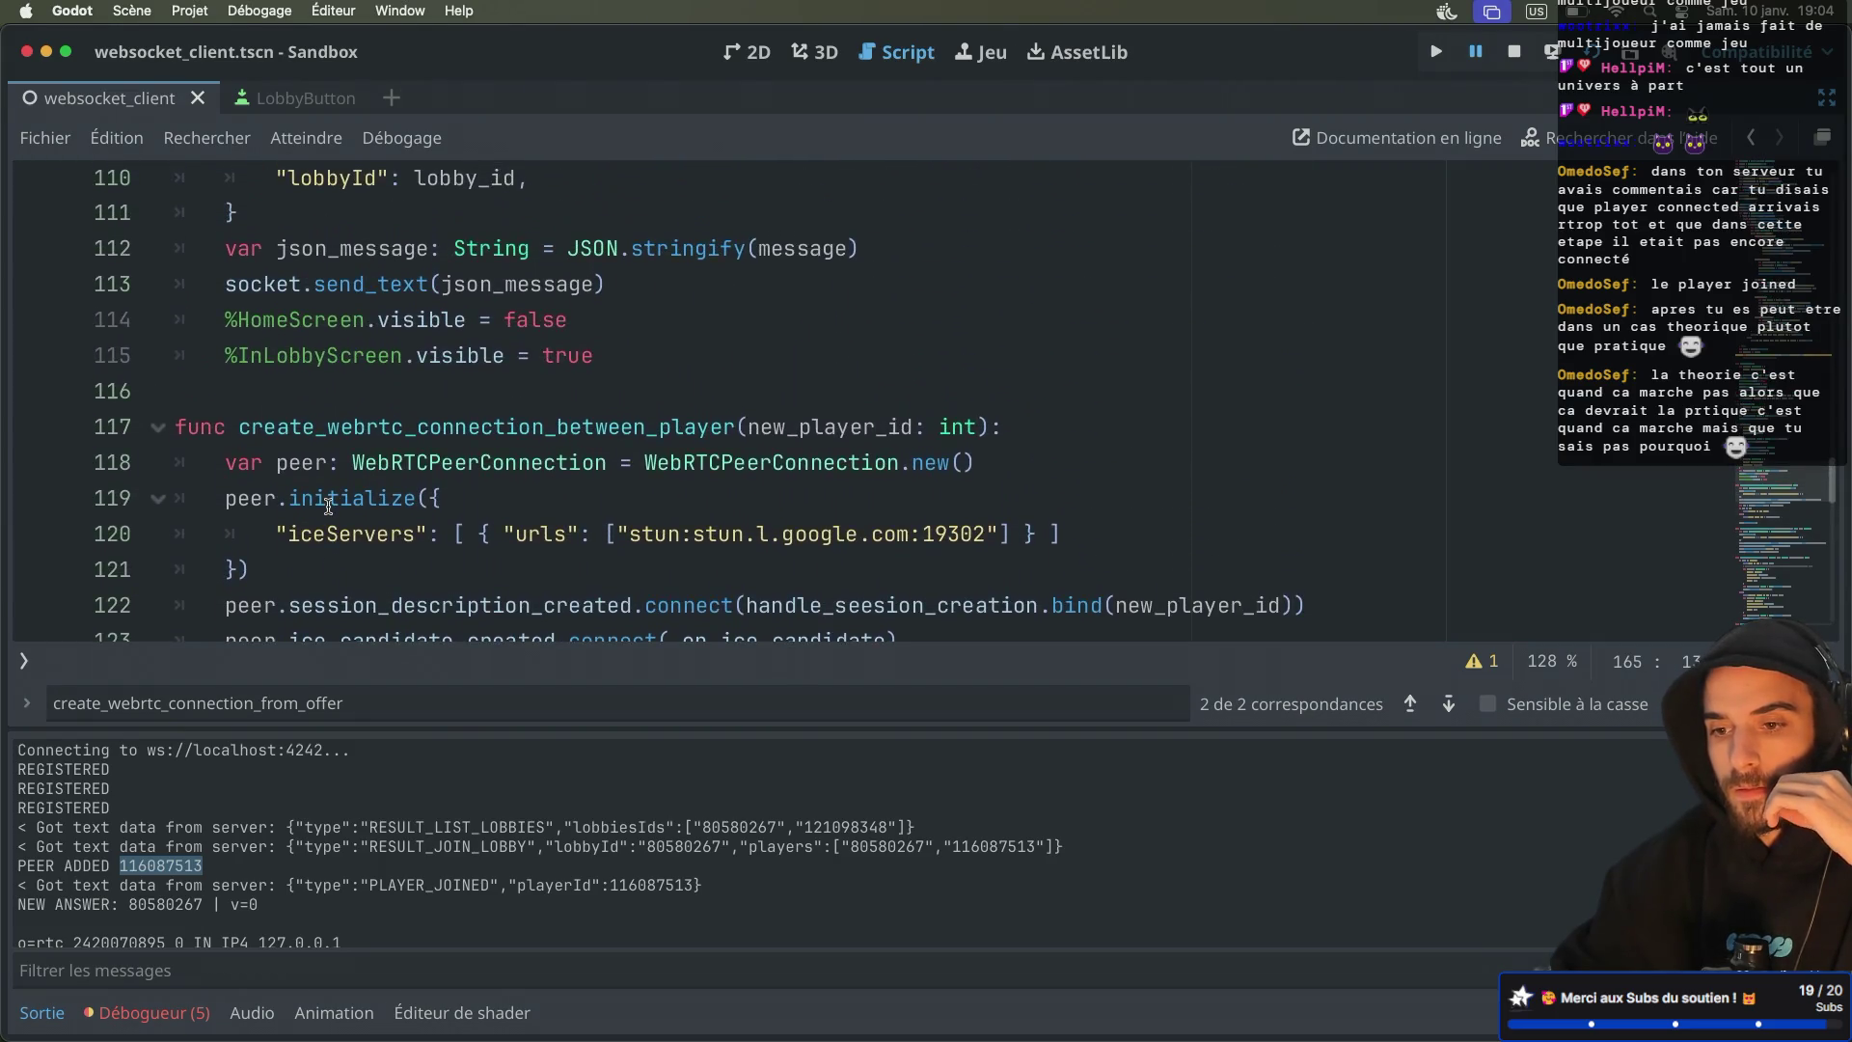
scroll(328, 506, "up", 4)
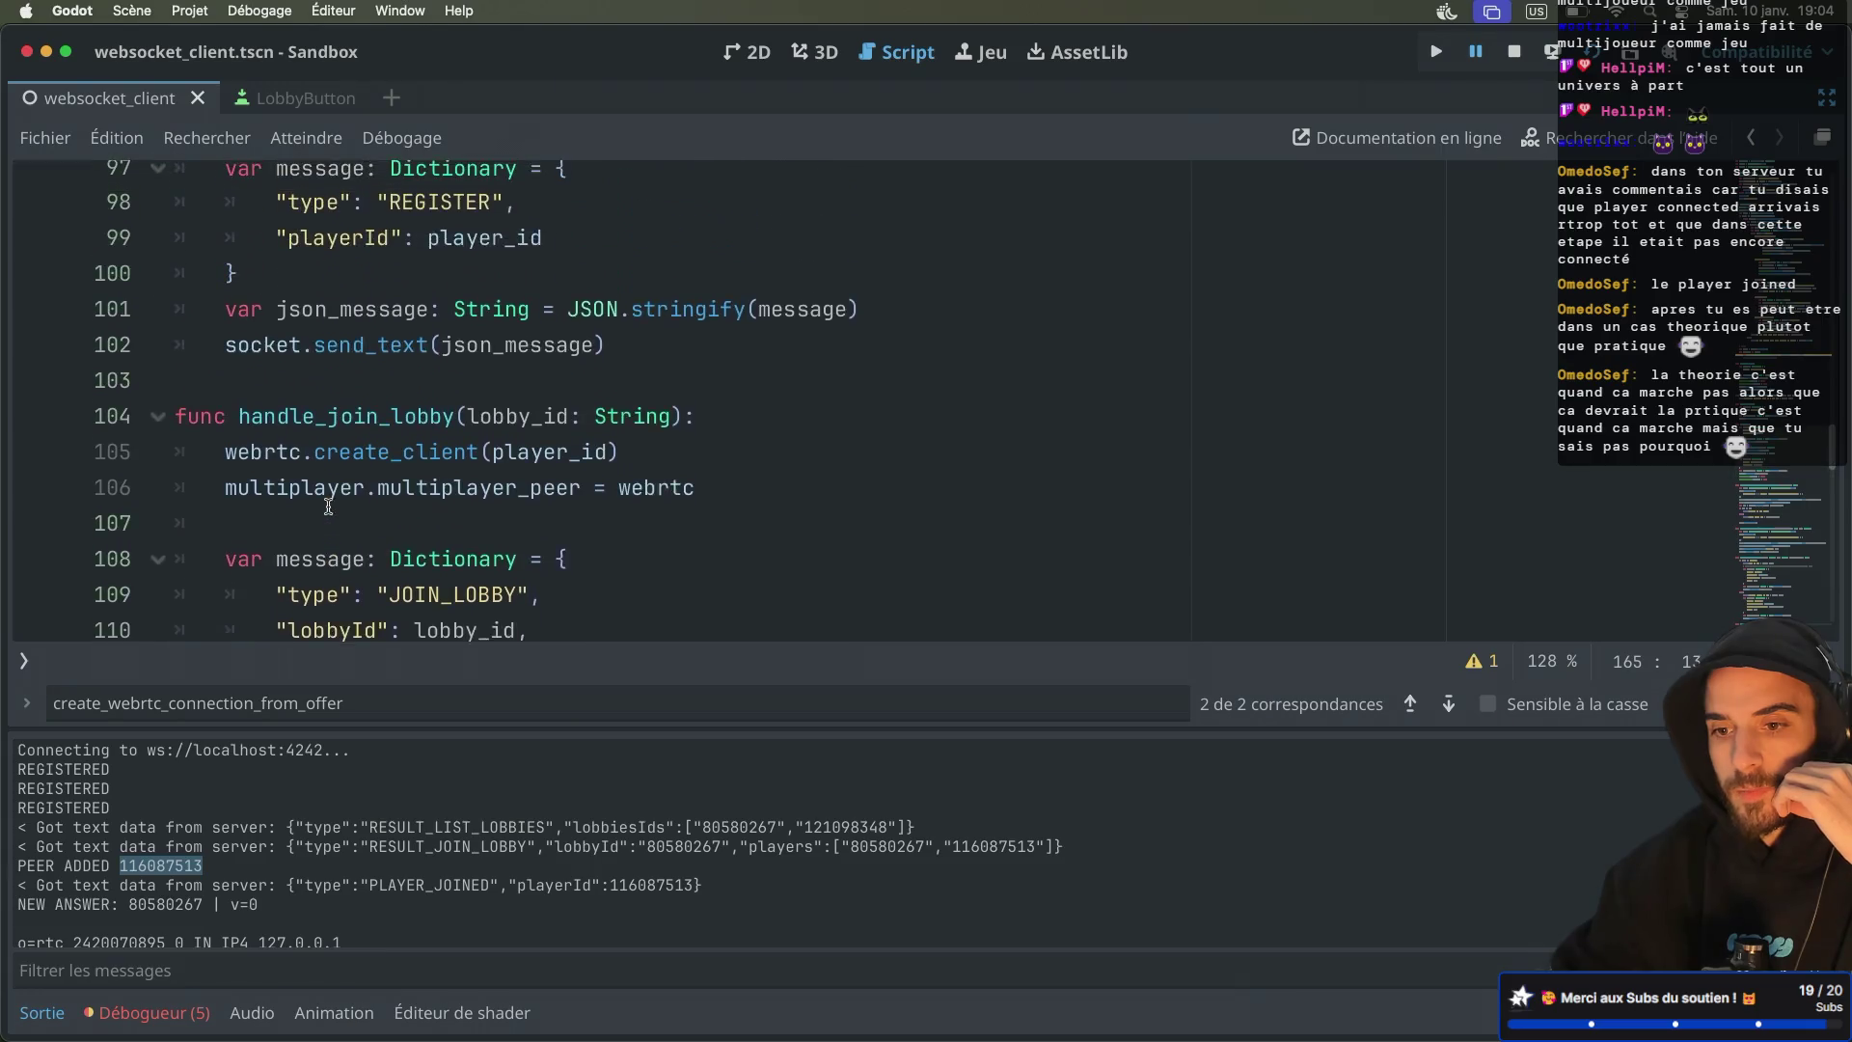
scroll(328, 507, "up", 3)
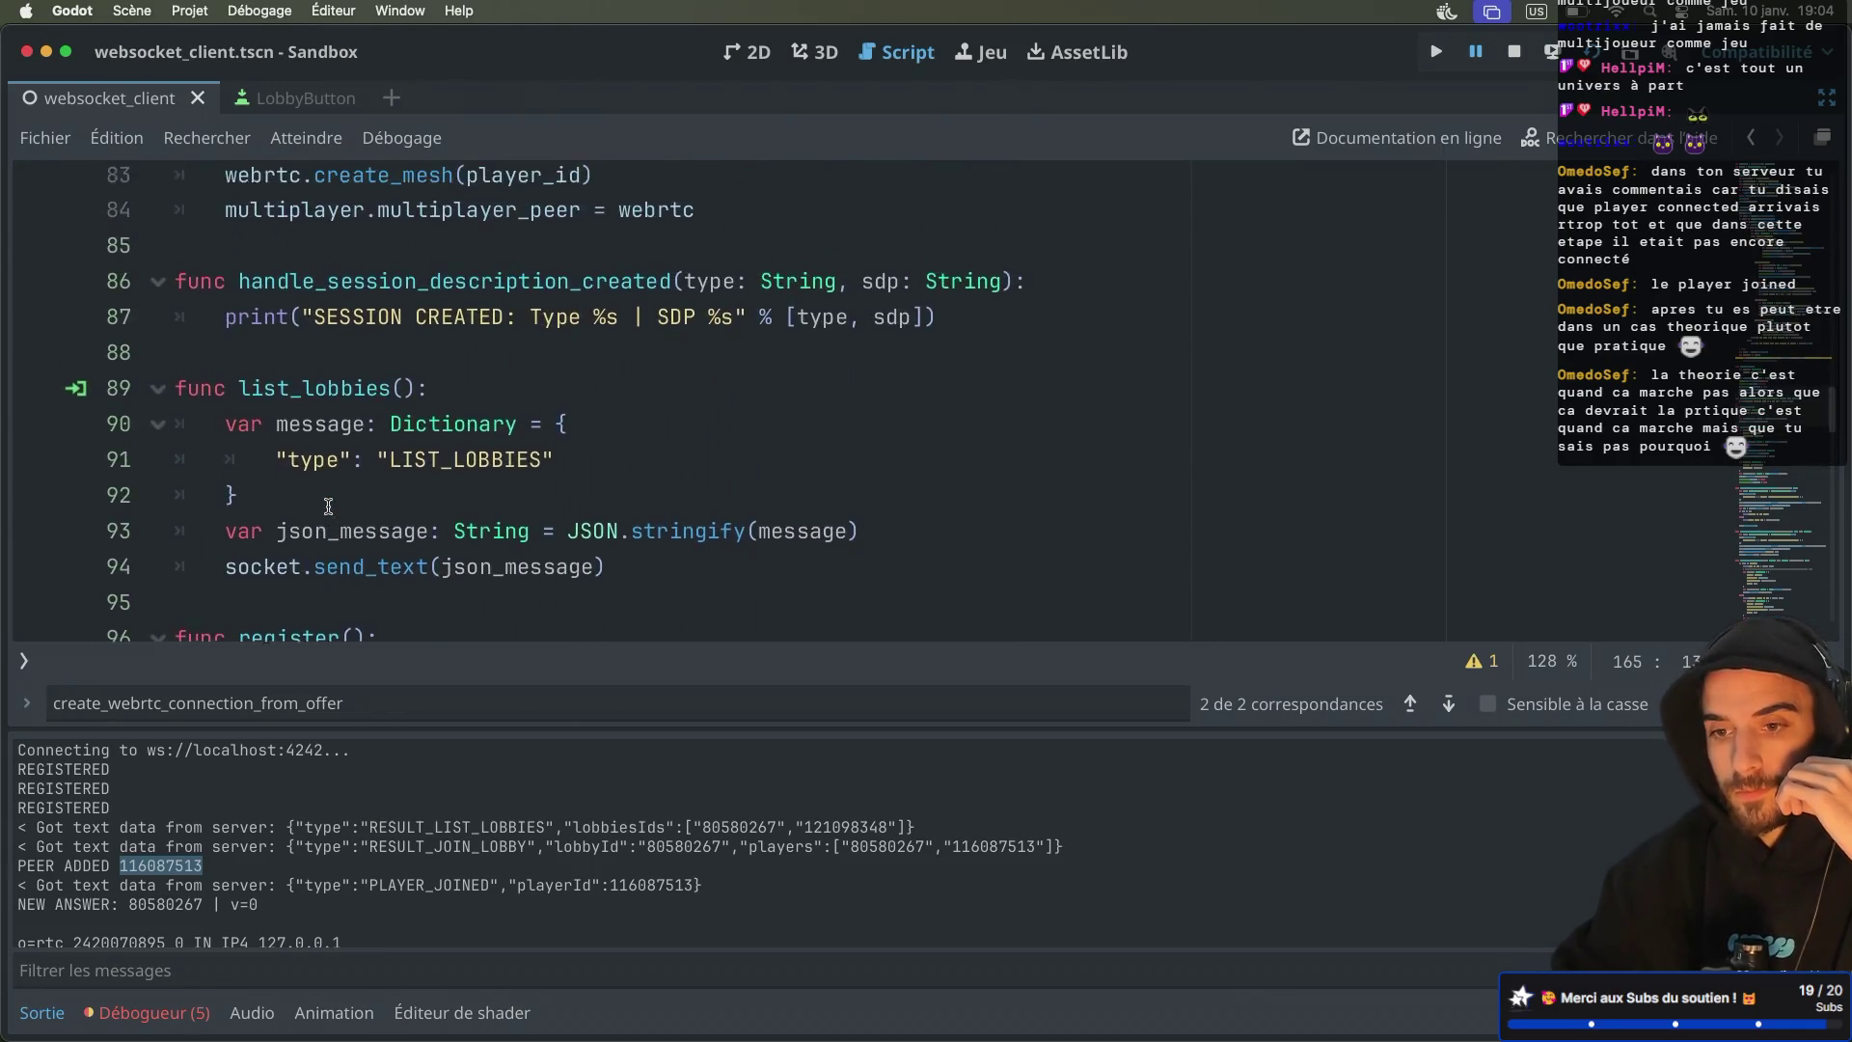
Confirm handle_session_description_created is unused, then delete the function on lines 86–87
double_click(348, 372)
key("ctrl+f")
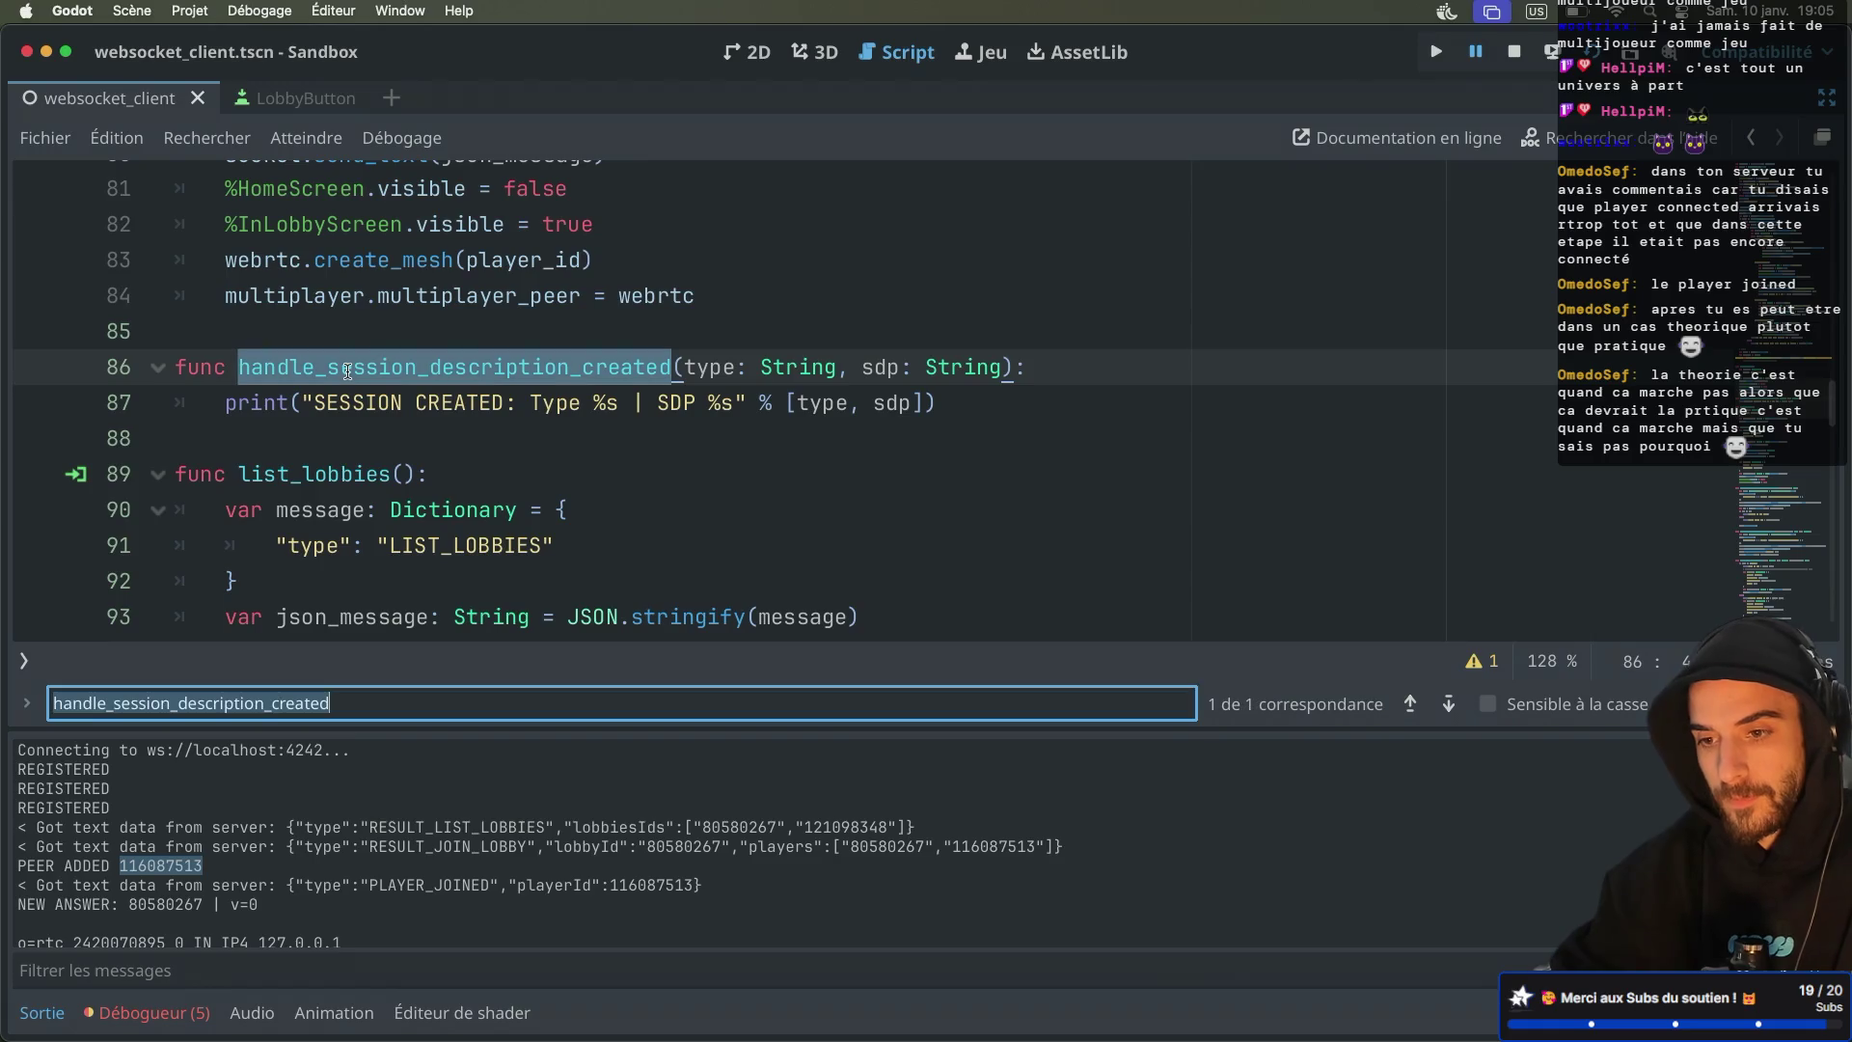
left_click(1449, 704)
mouse_move(936, 434)
left_mouse_down()
mouse_move(225, 433)
mouse_move(176, 403)
left_mouse_up()
key("BackSpace")
Replace create_client with create_mesh in handle_join_lobby on line 102 via autocomplete
scroll(369, 367, "up", 3)
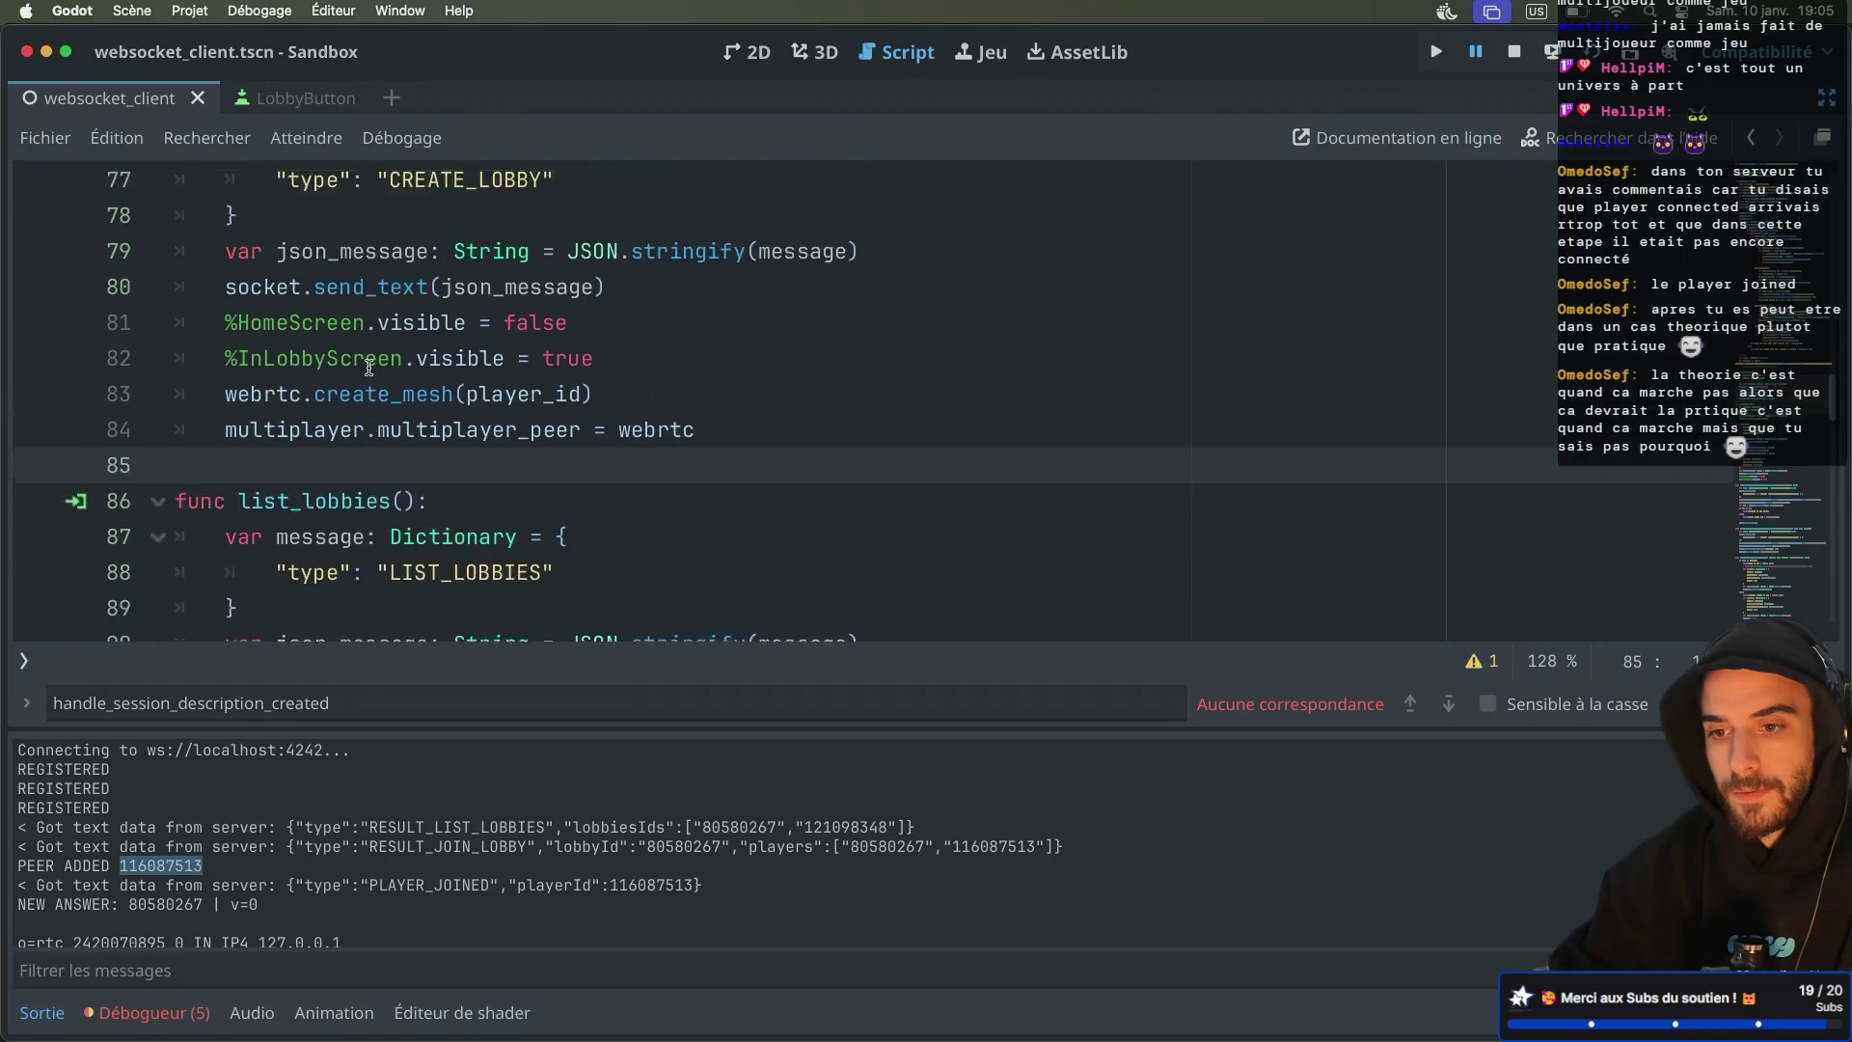
scroll(369, 367, "up", 2)
scroll(369, 368, "down", 3)
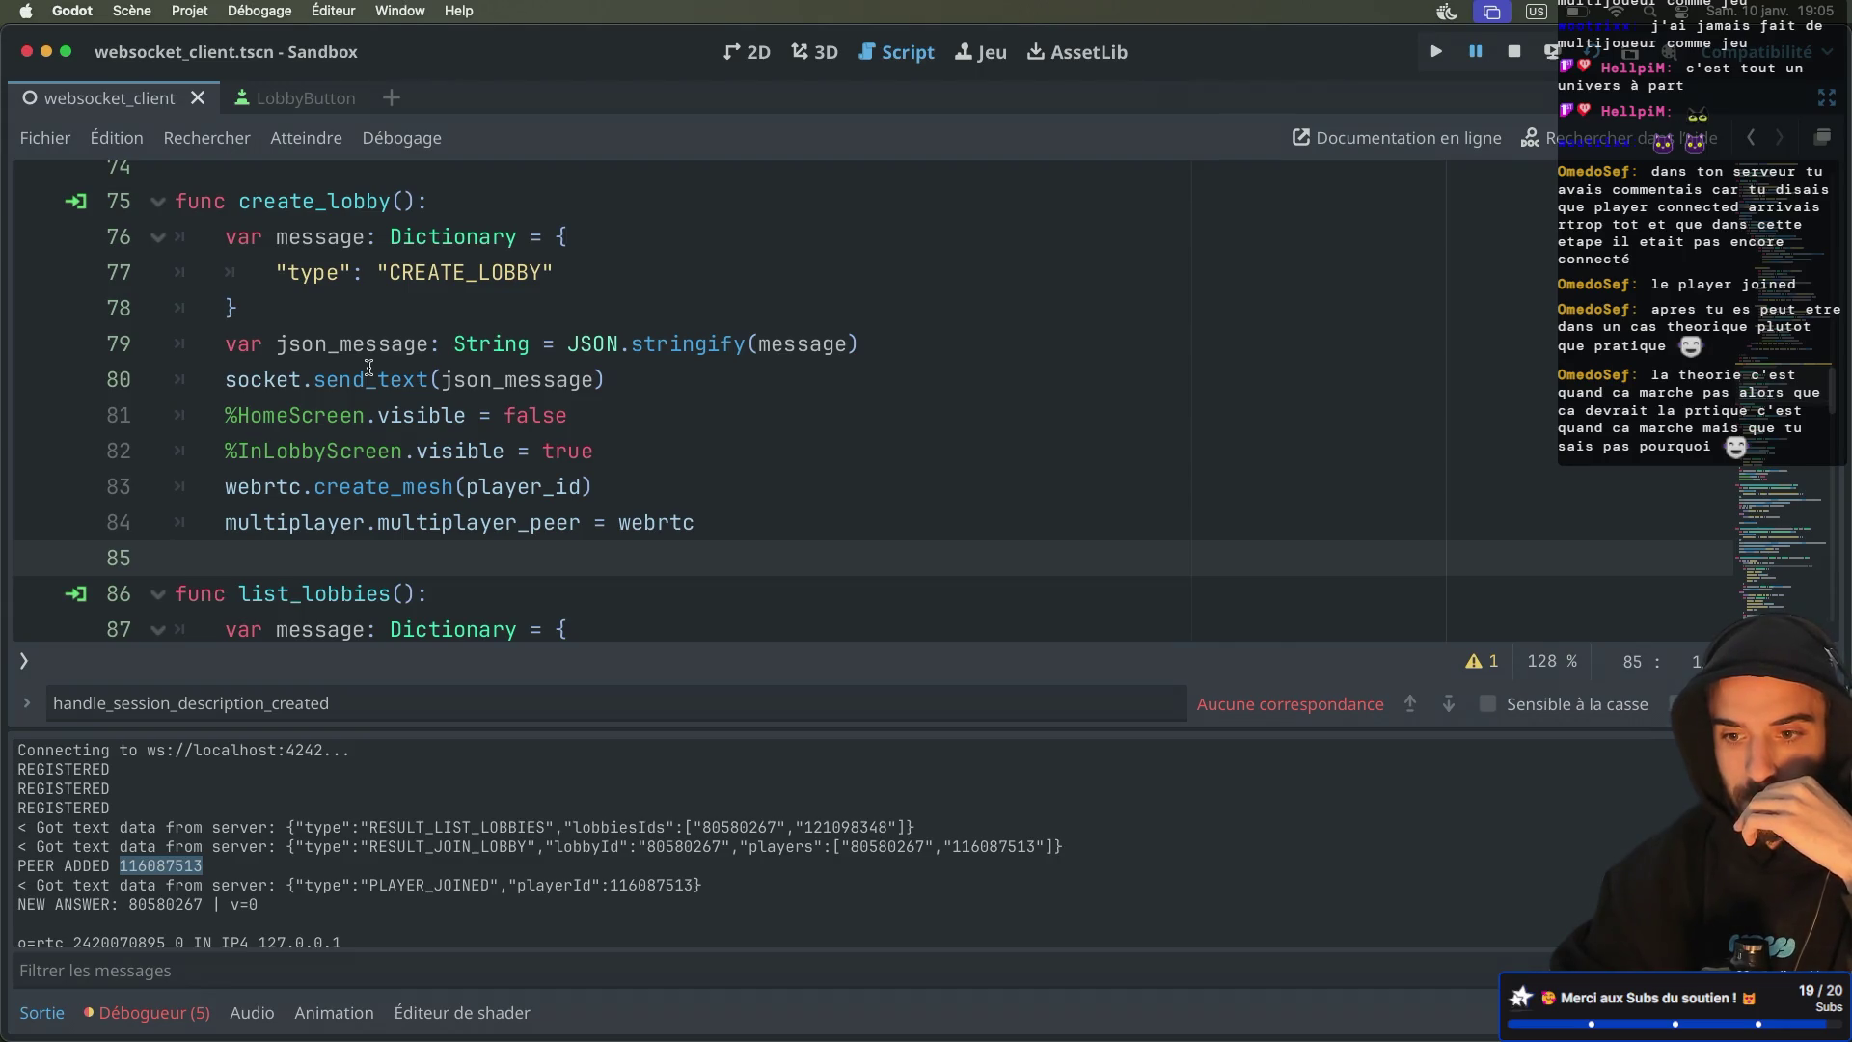
scroll(368, 368, "down", 5)
scroll(369, 368, "down", 6)
scroll(368, 367, "down", 4)
left_click(375, 327)
double_click(375, 327)
type("create_m")
key("Return")
Select the new webrtc.create_mesh(player_id) call to check the edit
left_click(497, 257)
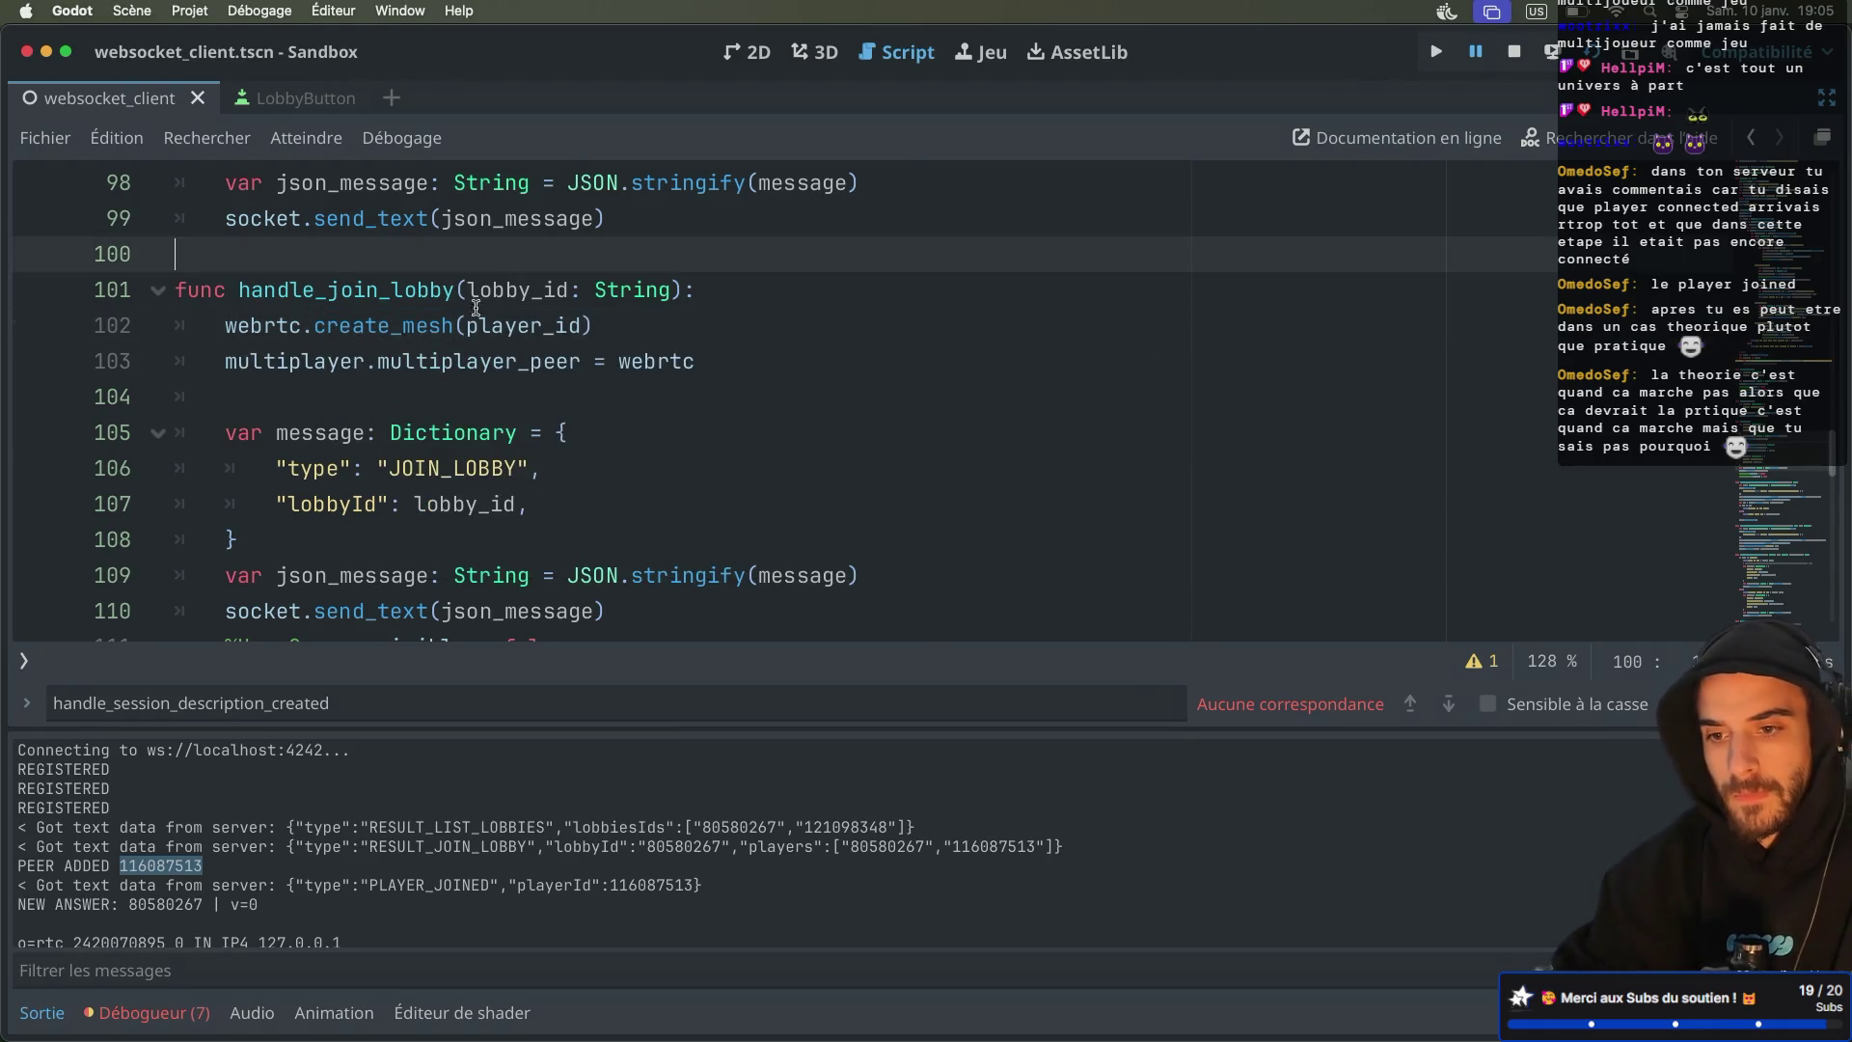
double_click(405, 326)
left_click(401, 326)
double_click(401, 327)
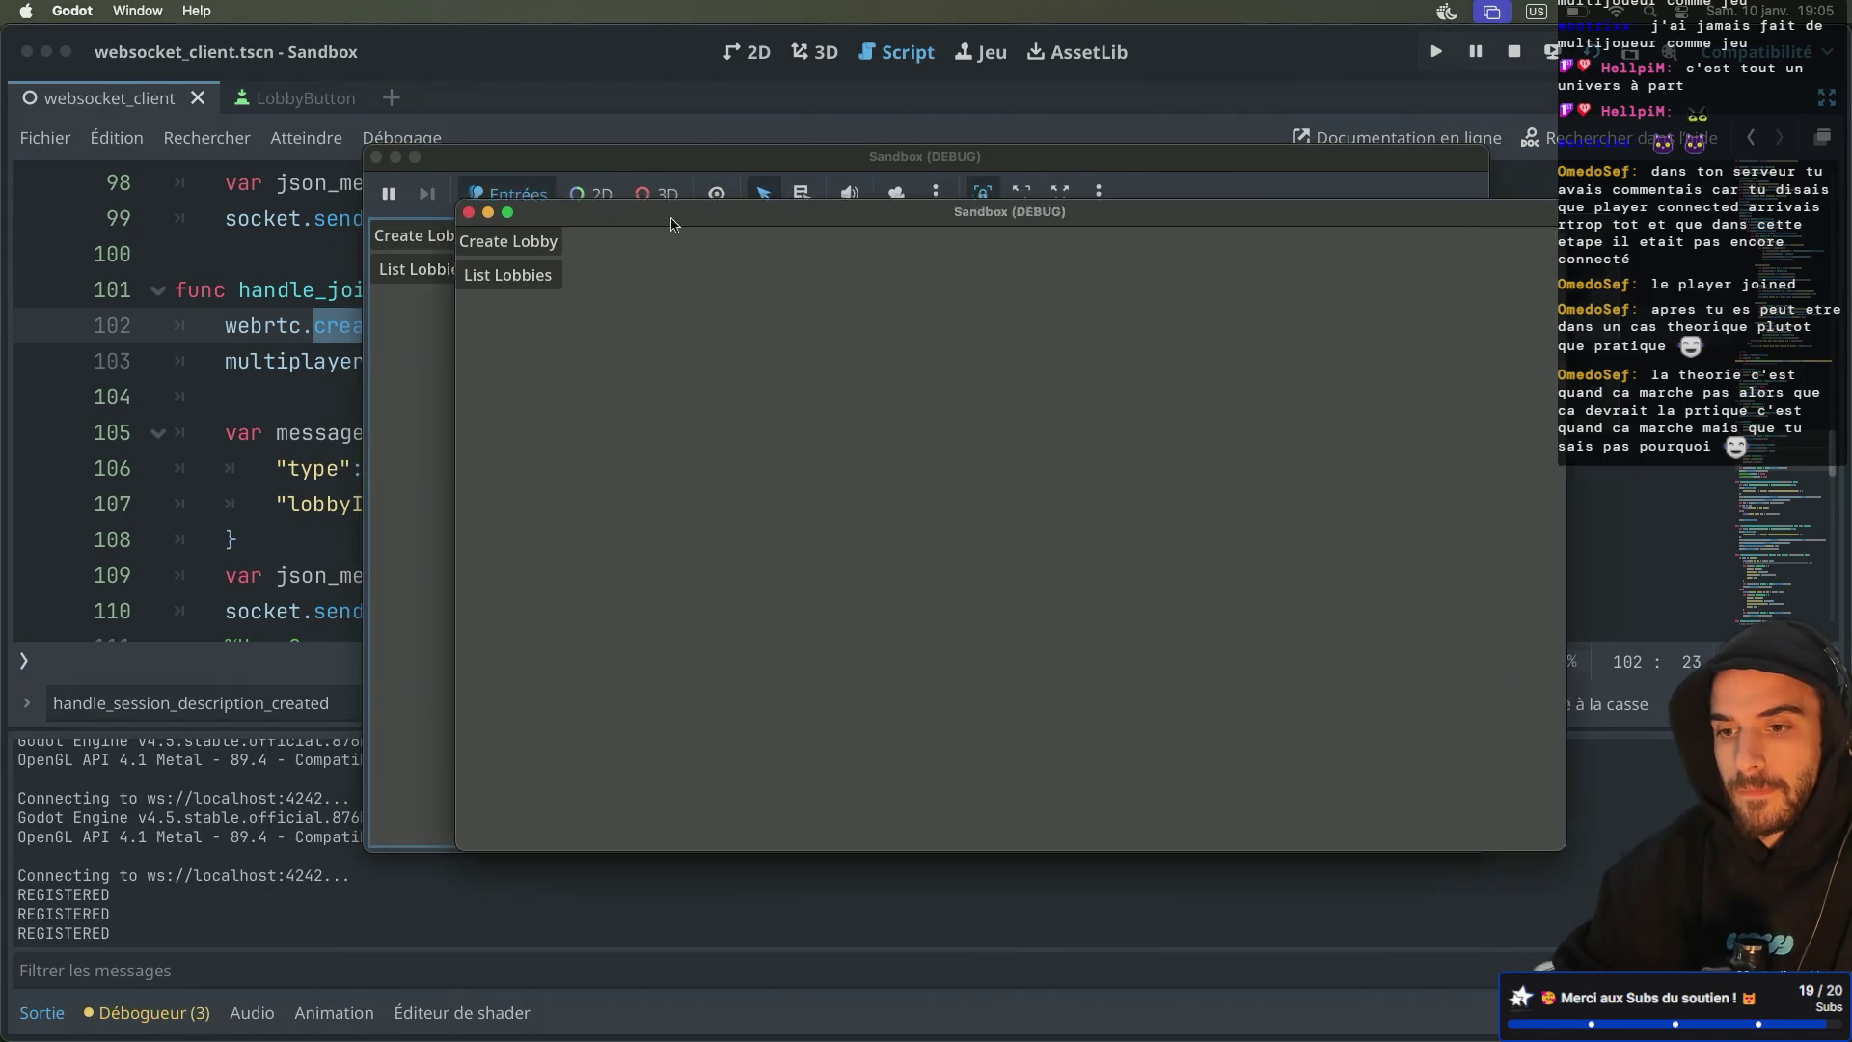
Create lobby 89599098 in one game window, then list and join it from the other
left_click(849, 450)
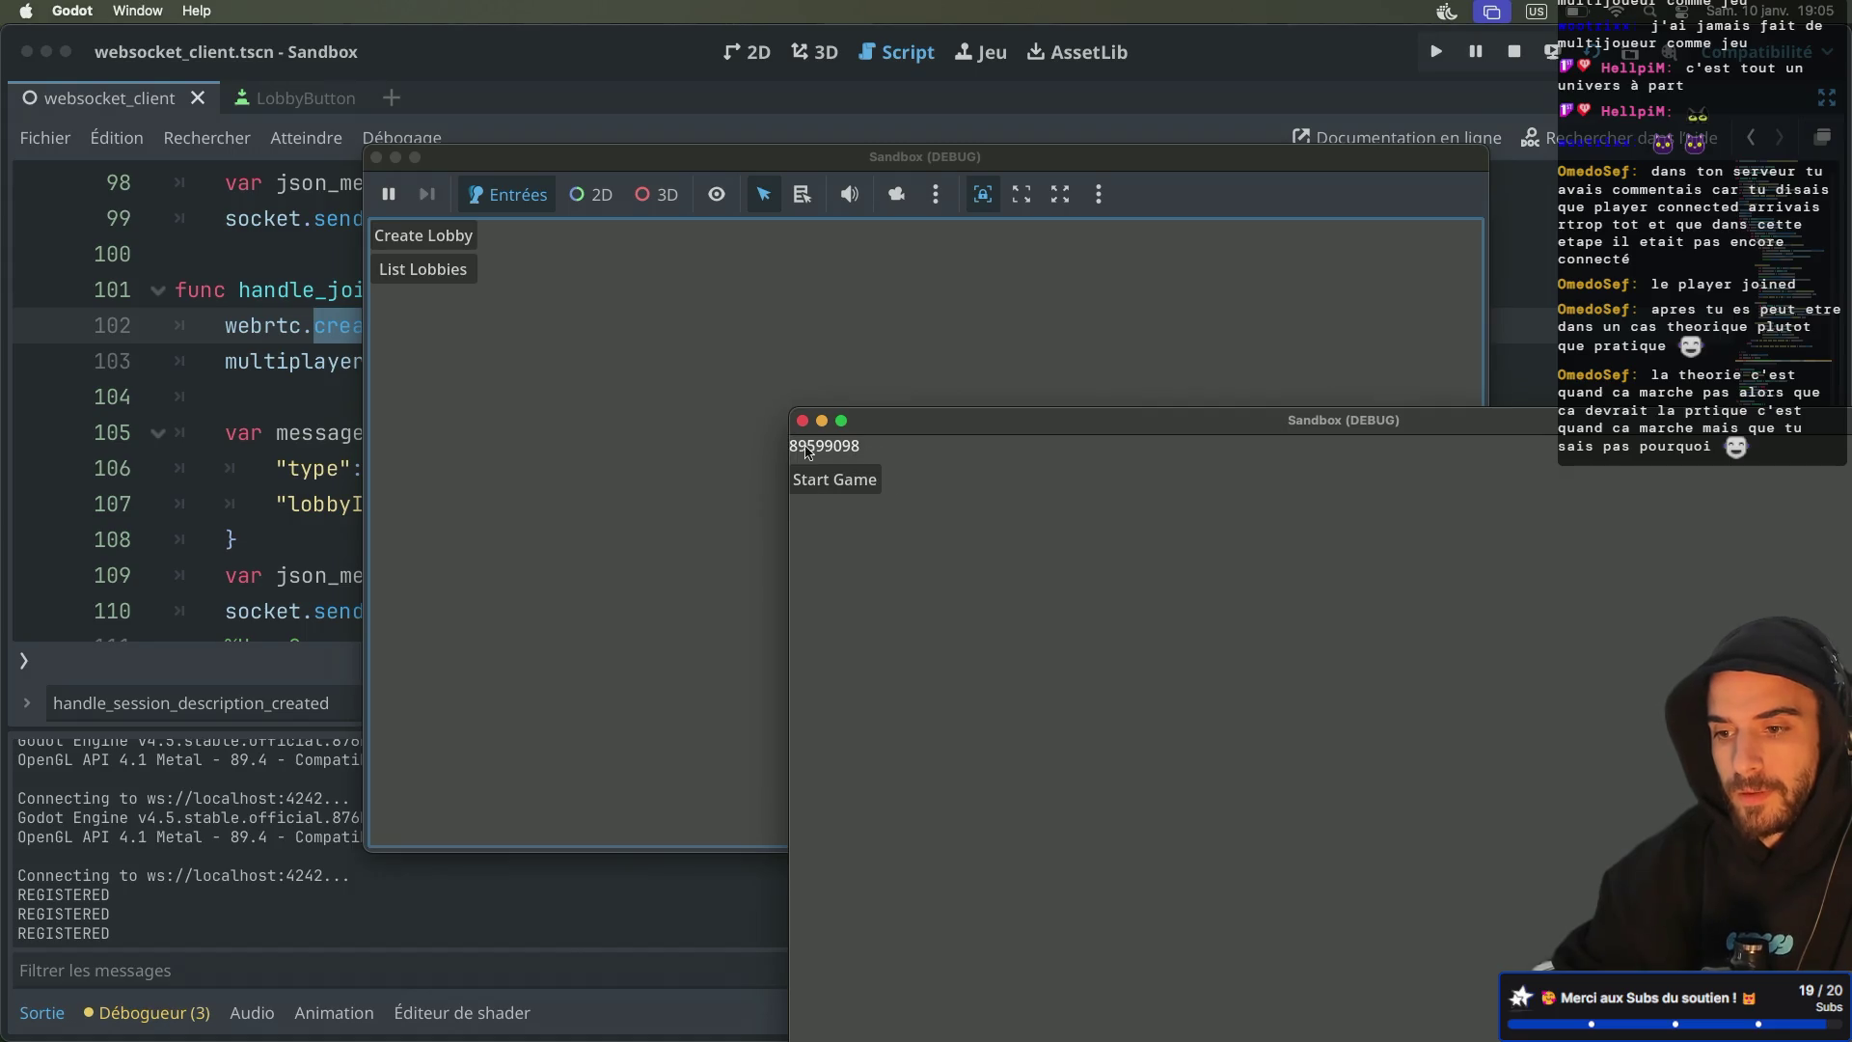
left_click(470, 280)
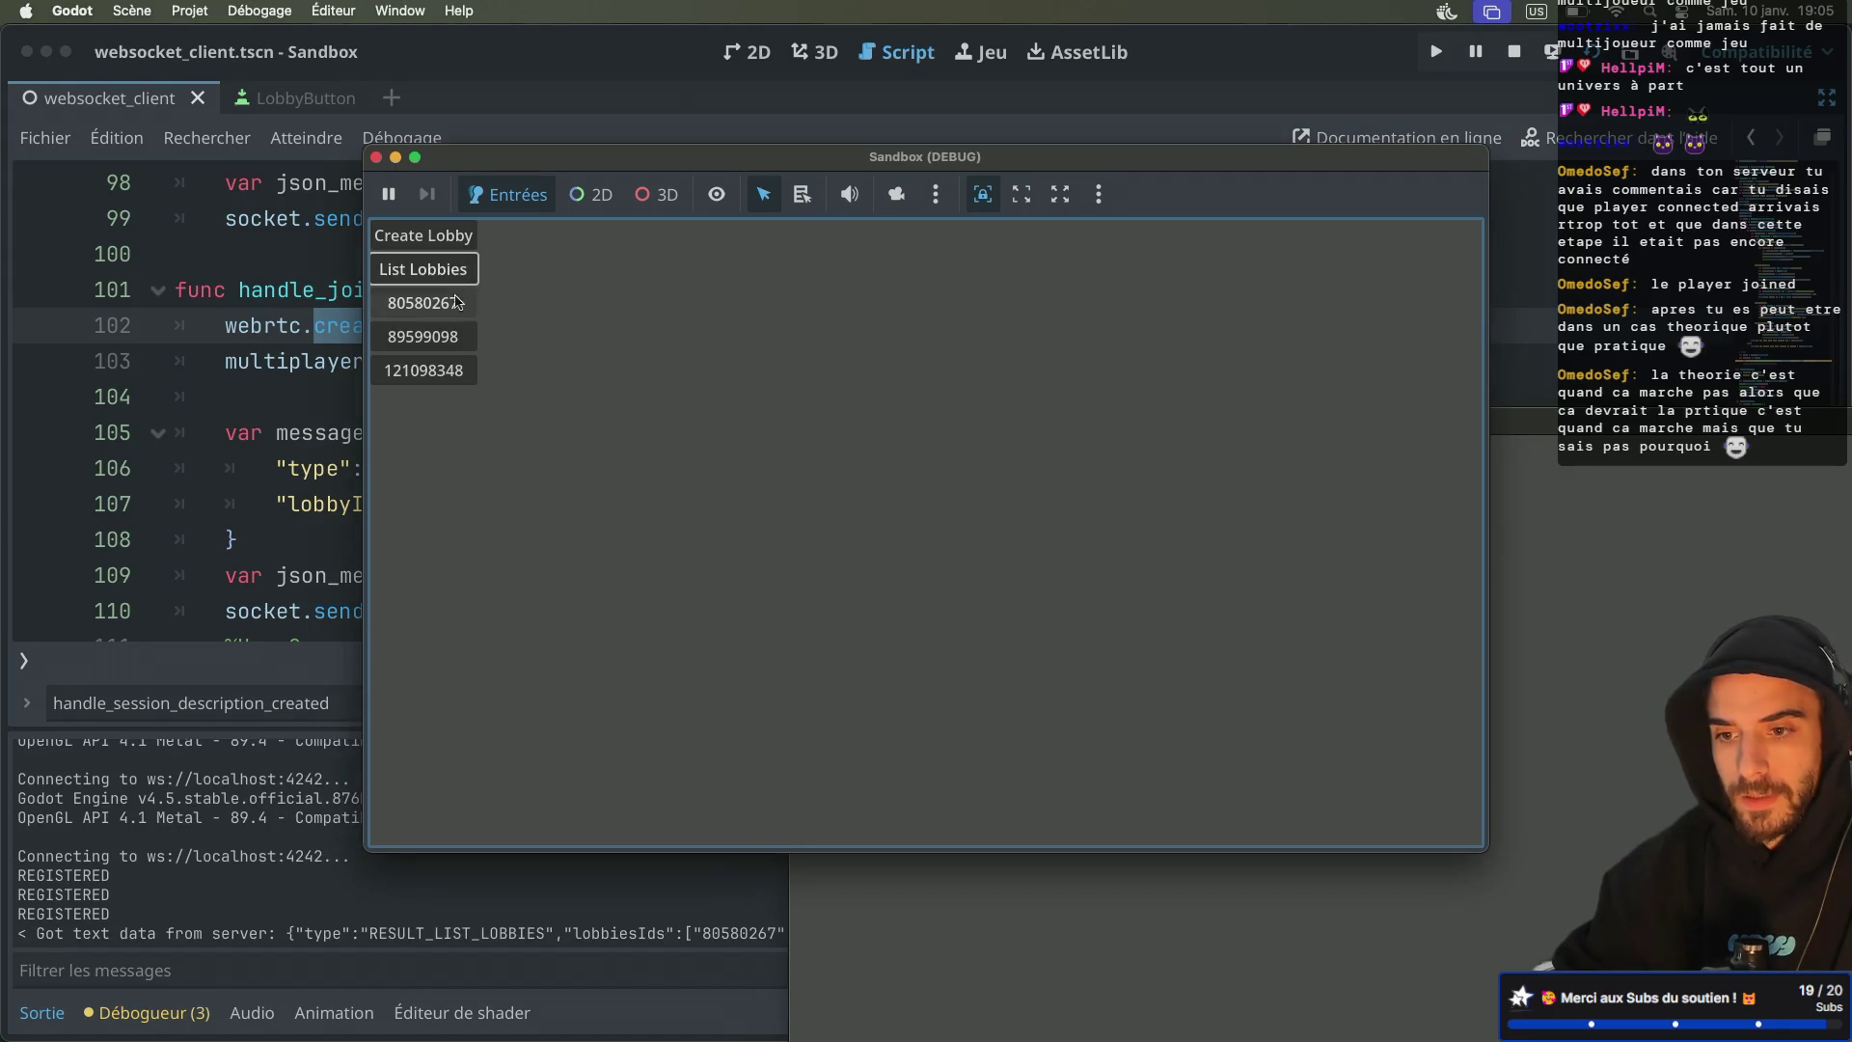
left_click(450, 337)
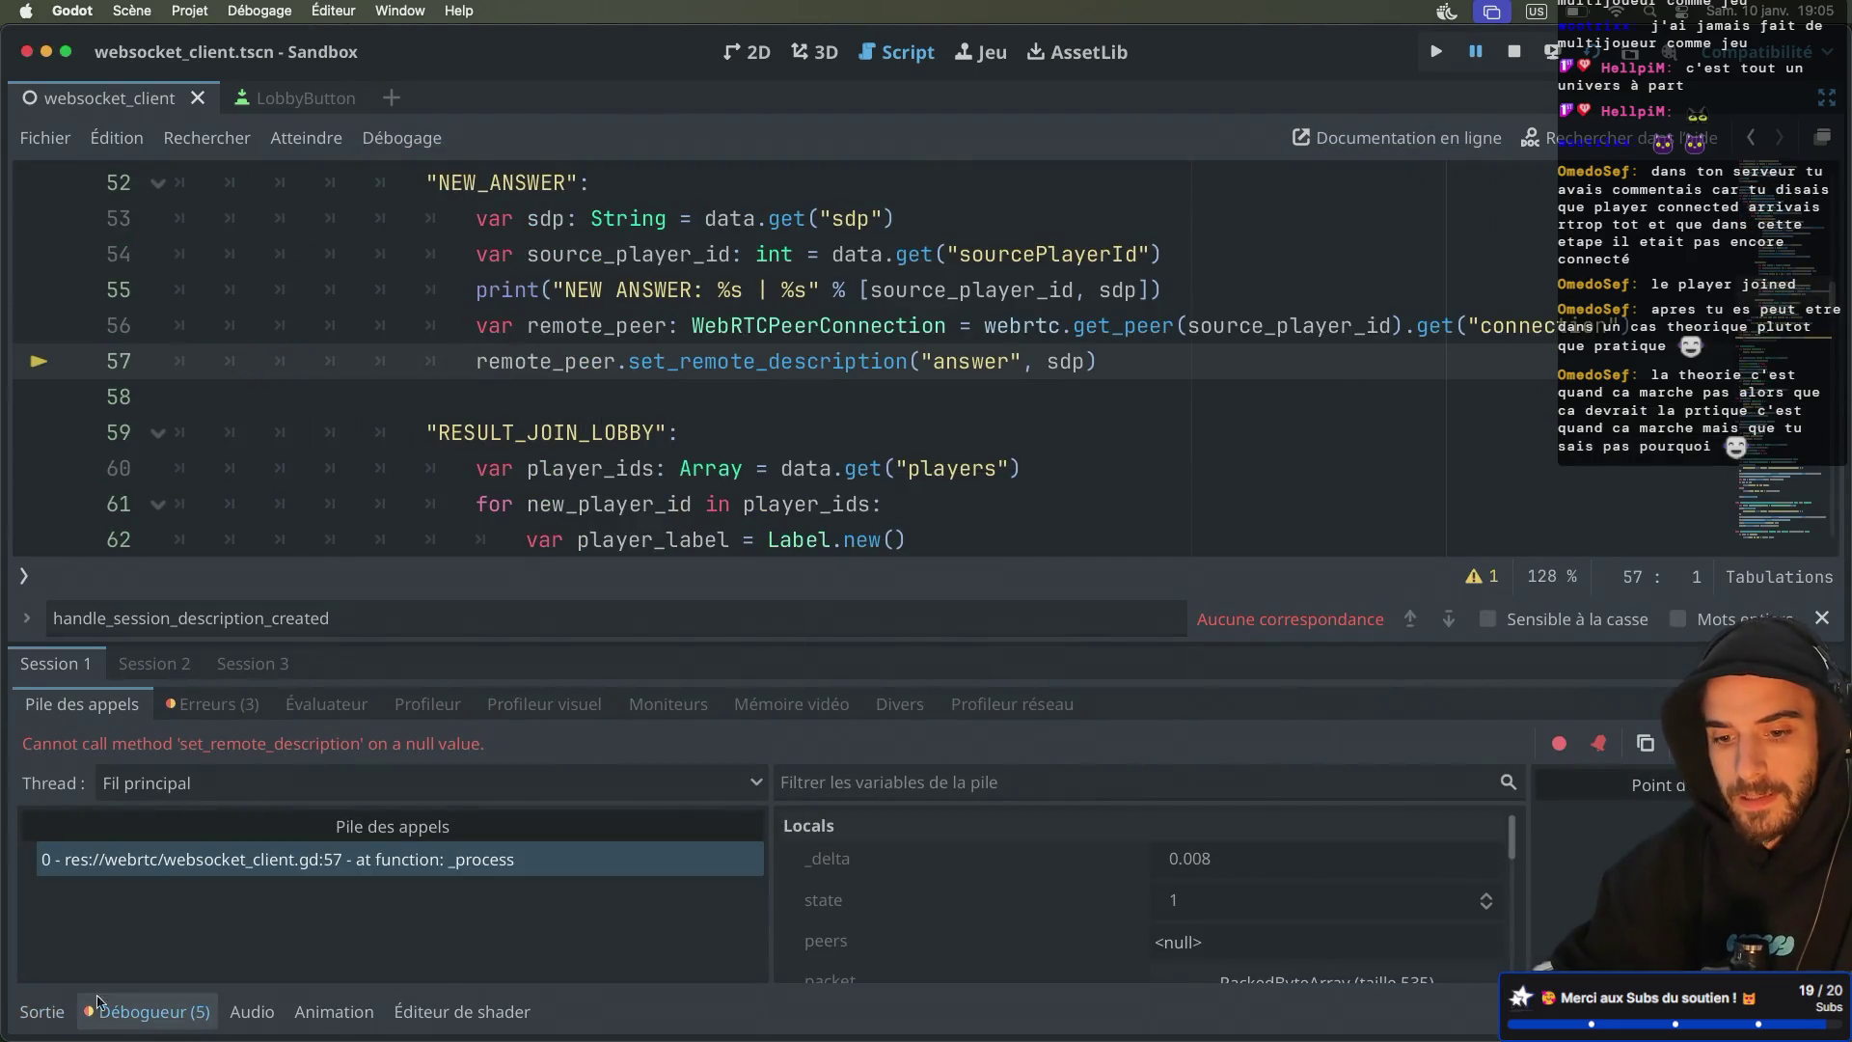
Scroll the output log of the failed lobby 89599098 join and locate the NEW_OFFER handling at line 46
left_click(42, 1011)
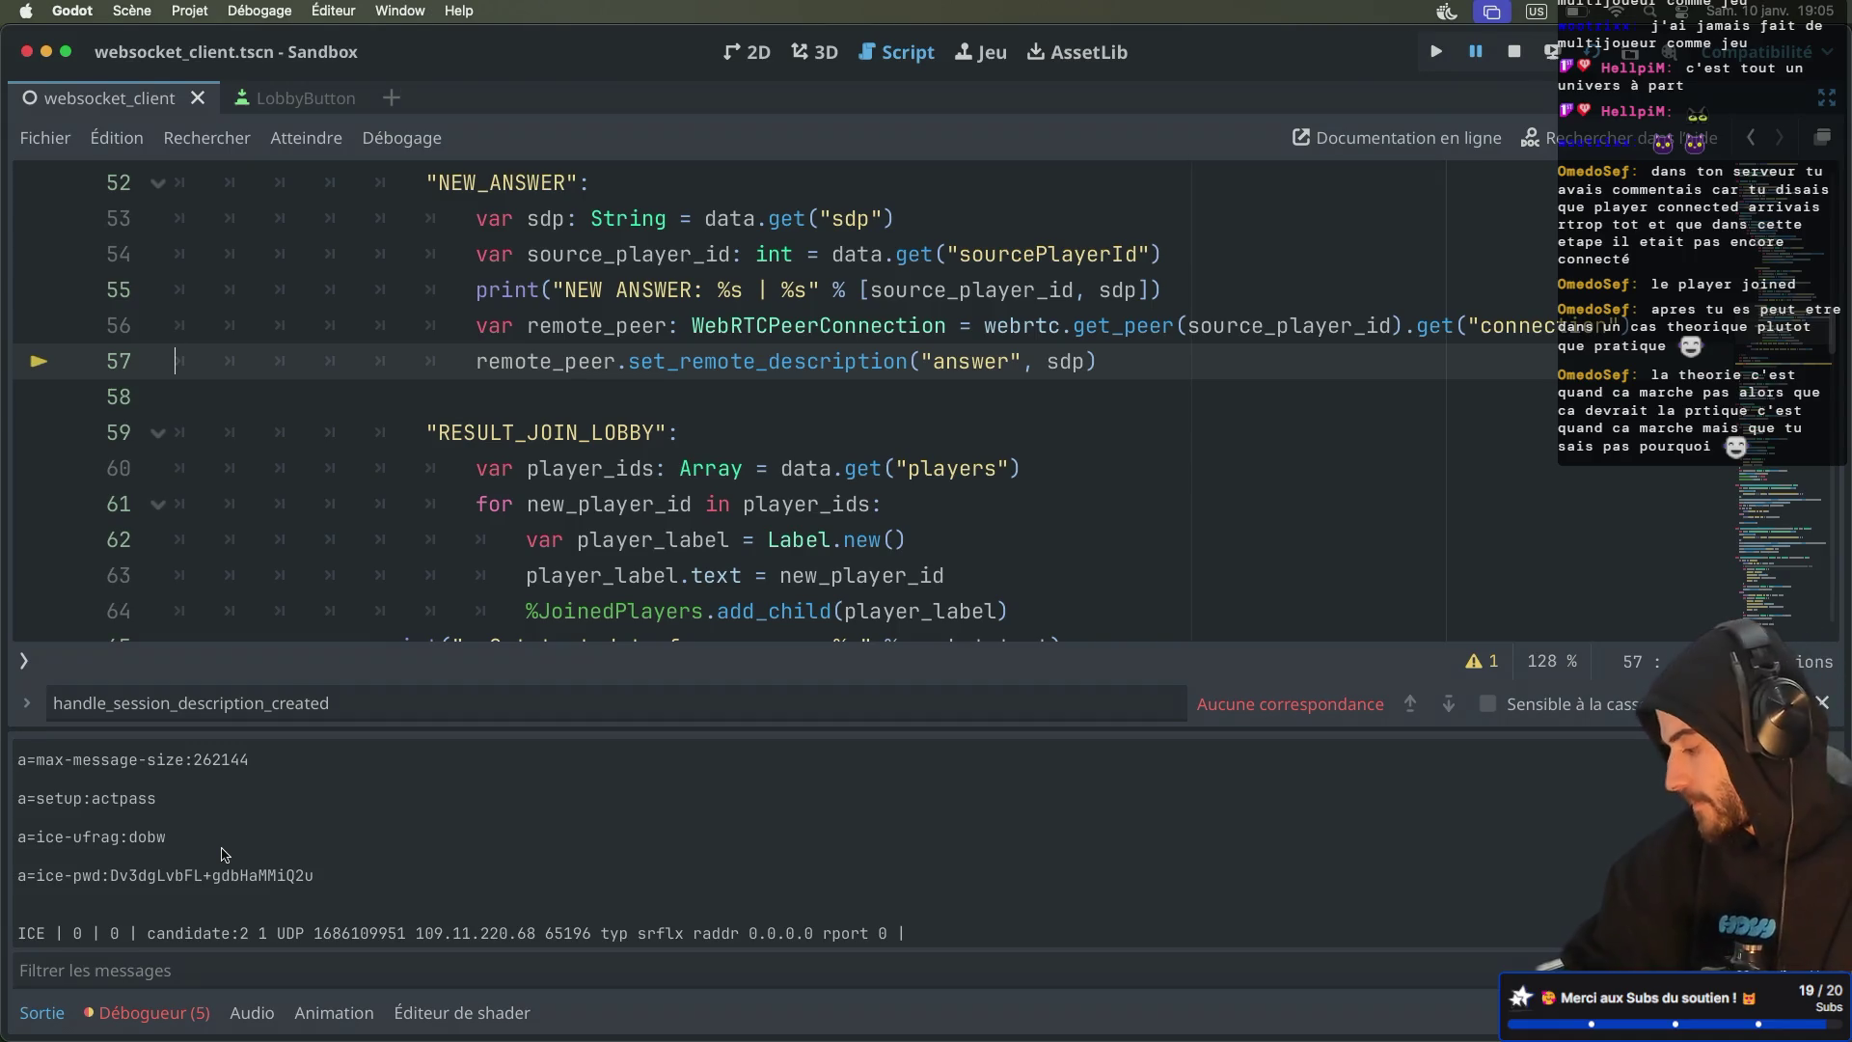
scroll(224, 854, "up", 5)
scroll(224, 855, "up", 3)
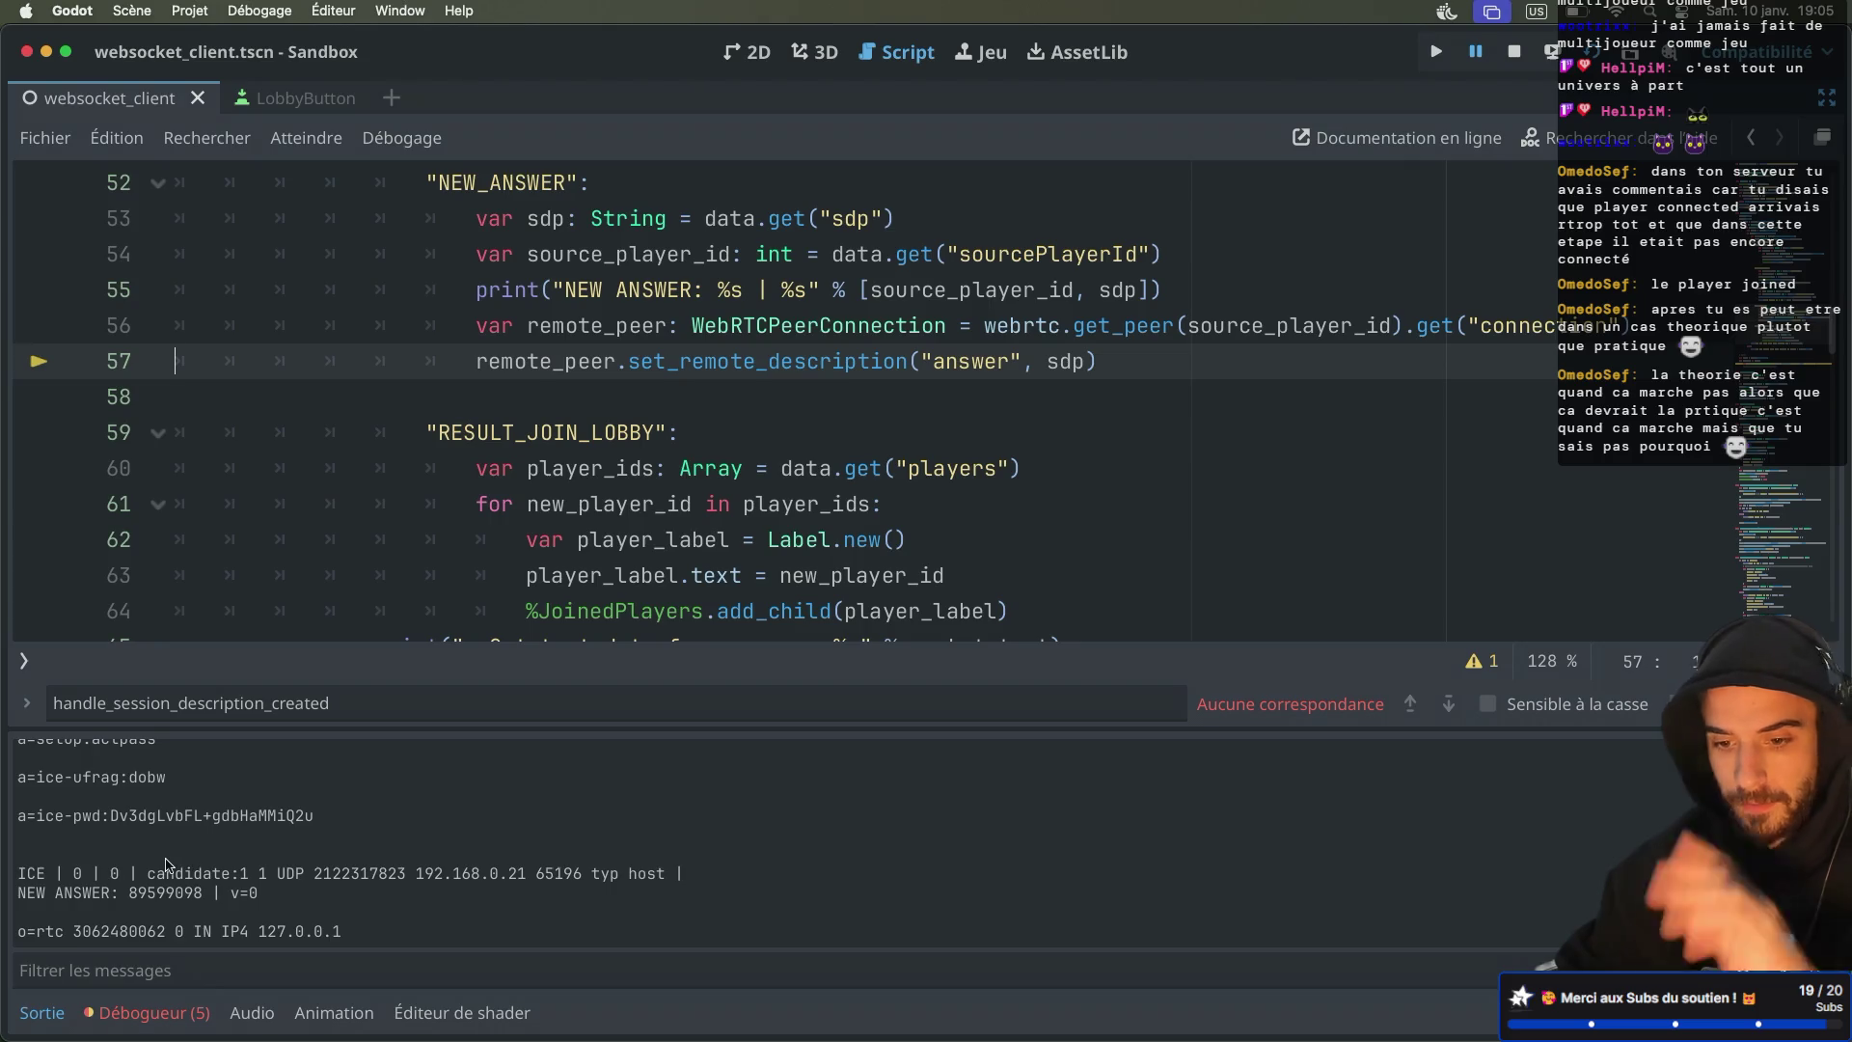
scroll(165, 880, "up", 10)
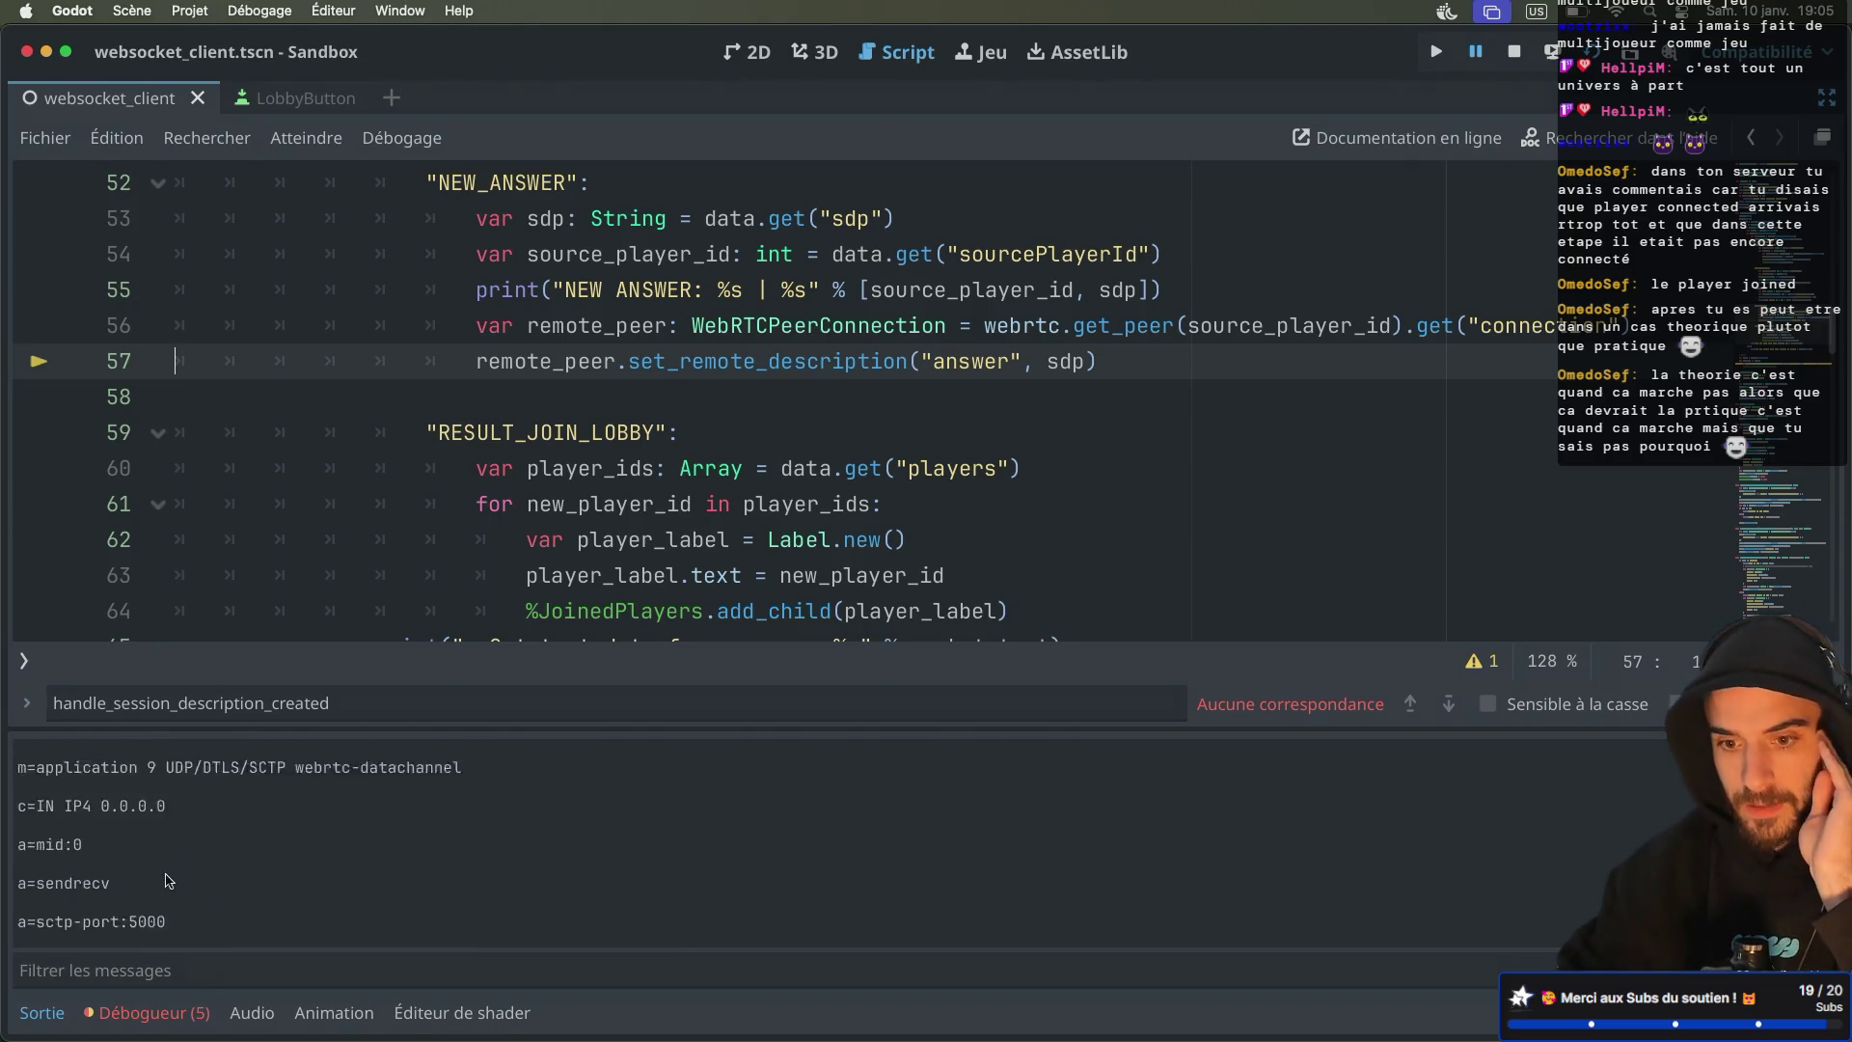
scroll(166, 880, "up", 15)
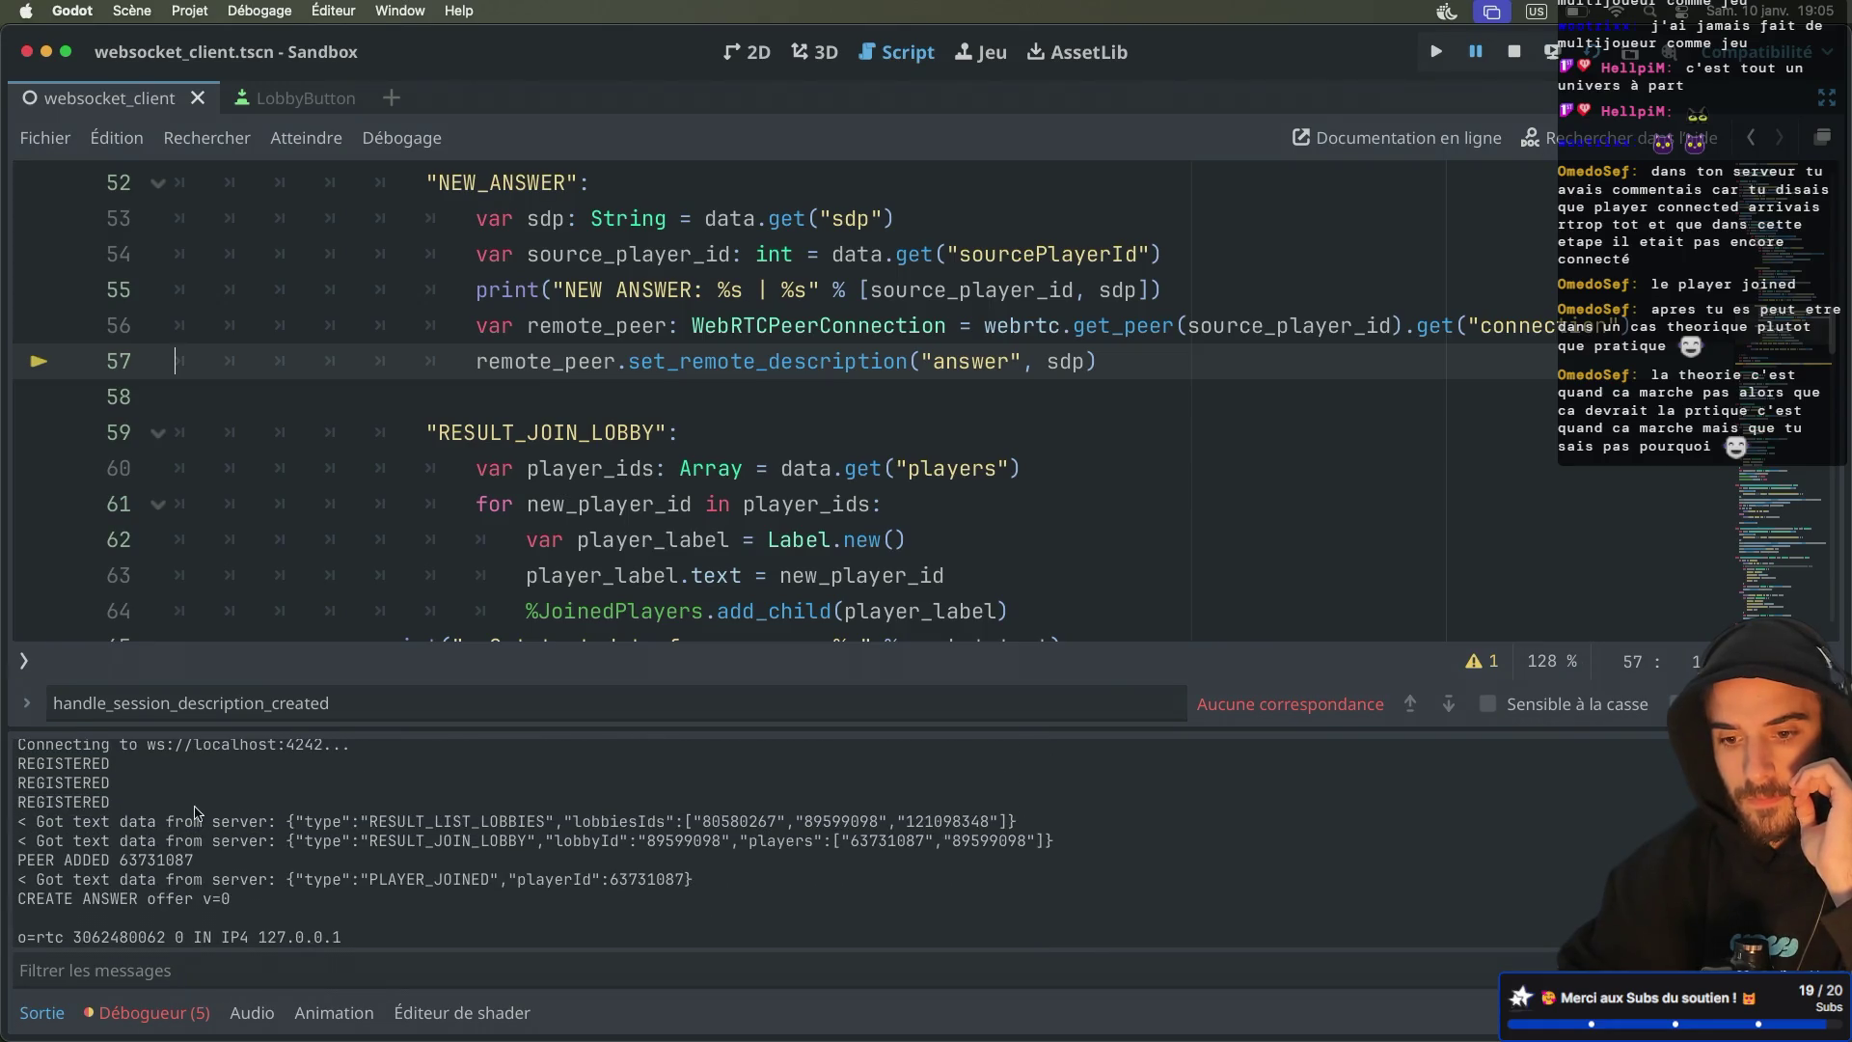
scroll(166, 845, "up", 1)
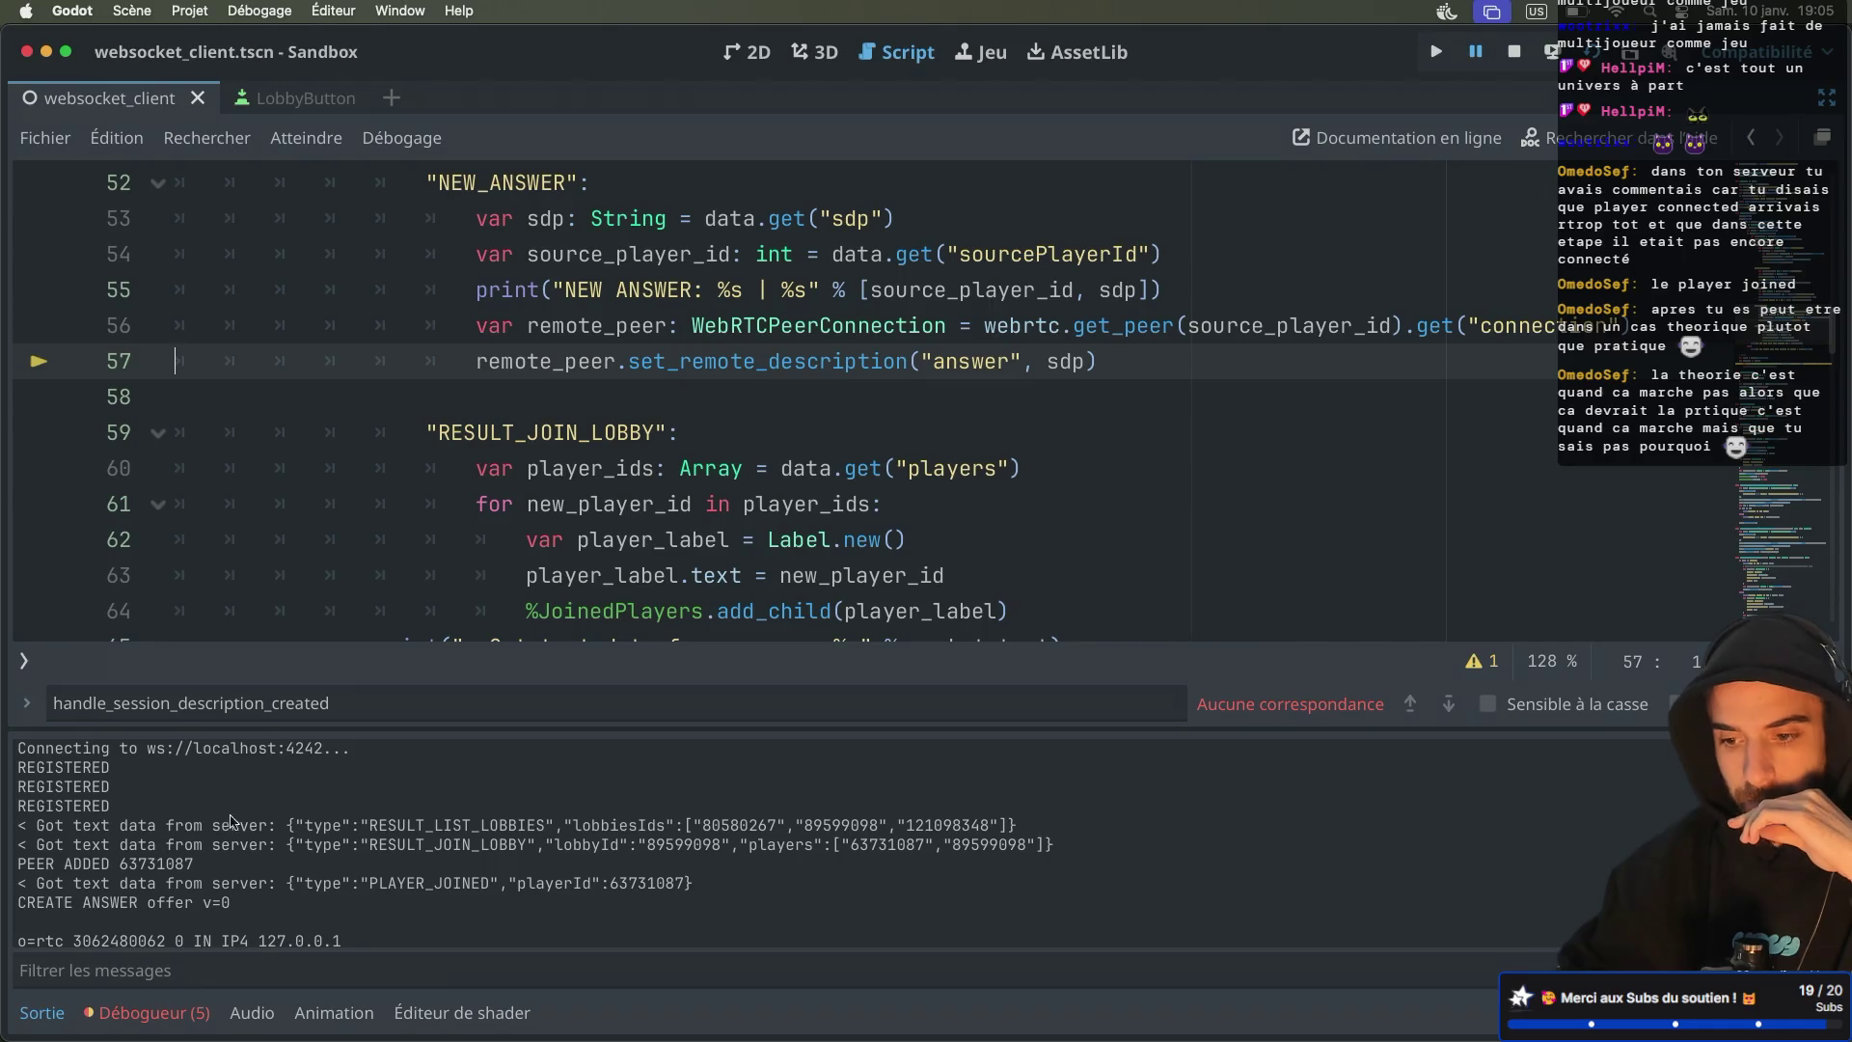
scroll(231, 823, "down", 3)
scroll(250, 822, "up", 3)
scroll(712, 326, "up", 3)
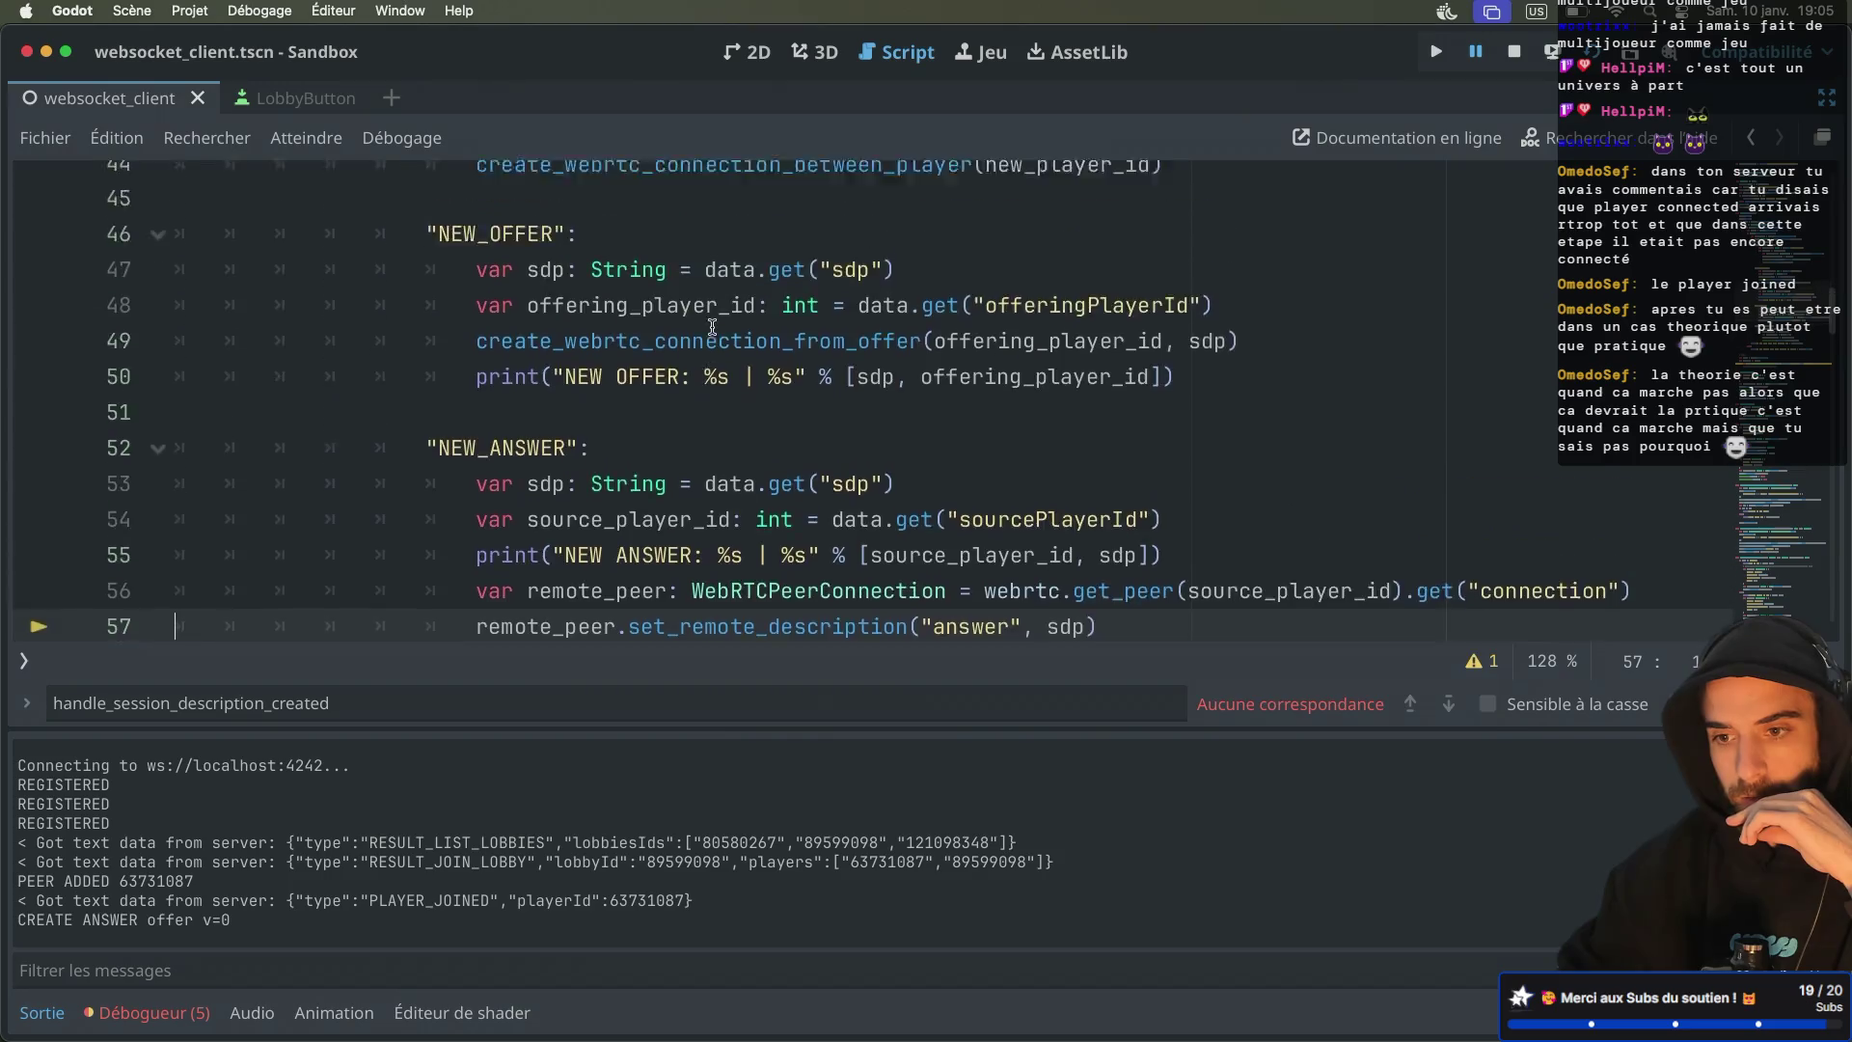
scroll(712, 326, "up", 2)
left_click(588, 357)
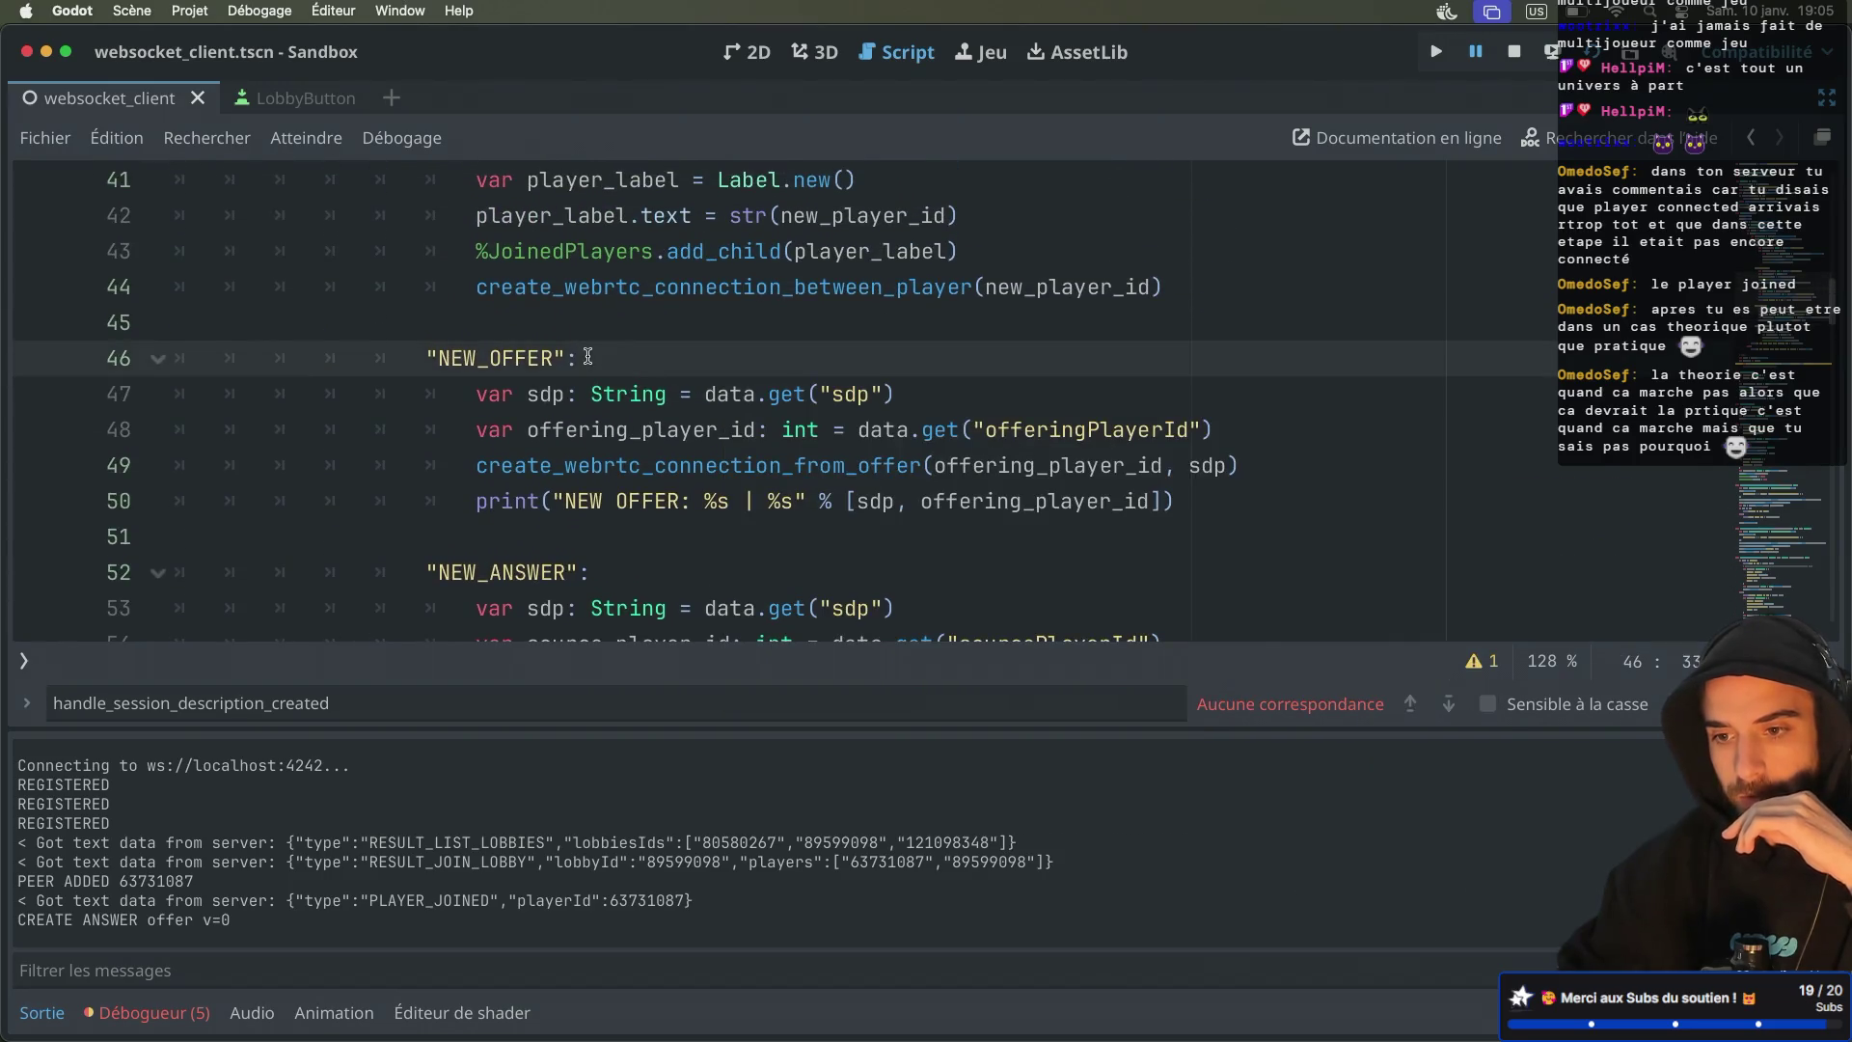
key("ctrl+Right")
key("ctrl+Right")
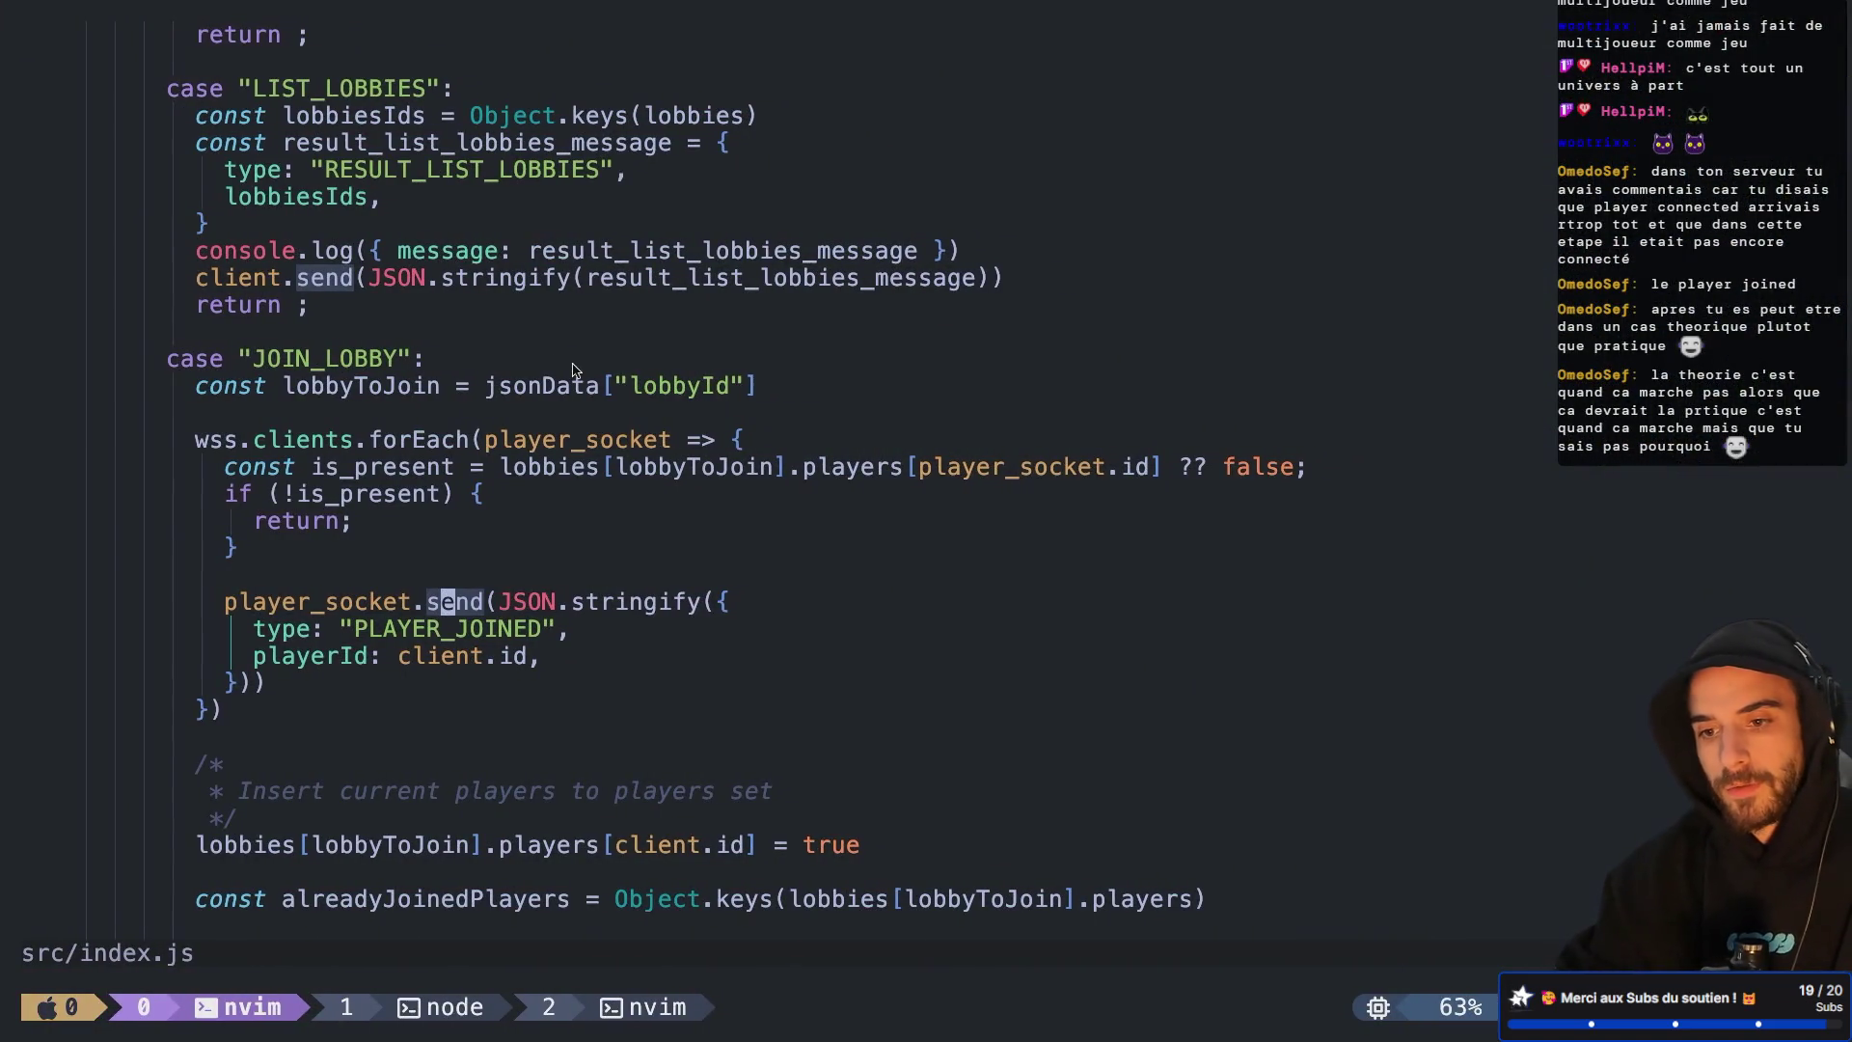
Inspect the OFFER and ANSWER forwarding cases in src/index.js, then return to Godot
scroll(575, 371, "down", 5)
scroll(575, 371, "up", 7)
scroll(574, 371, "up", 15)
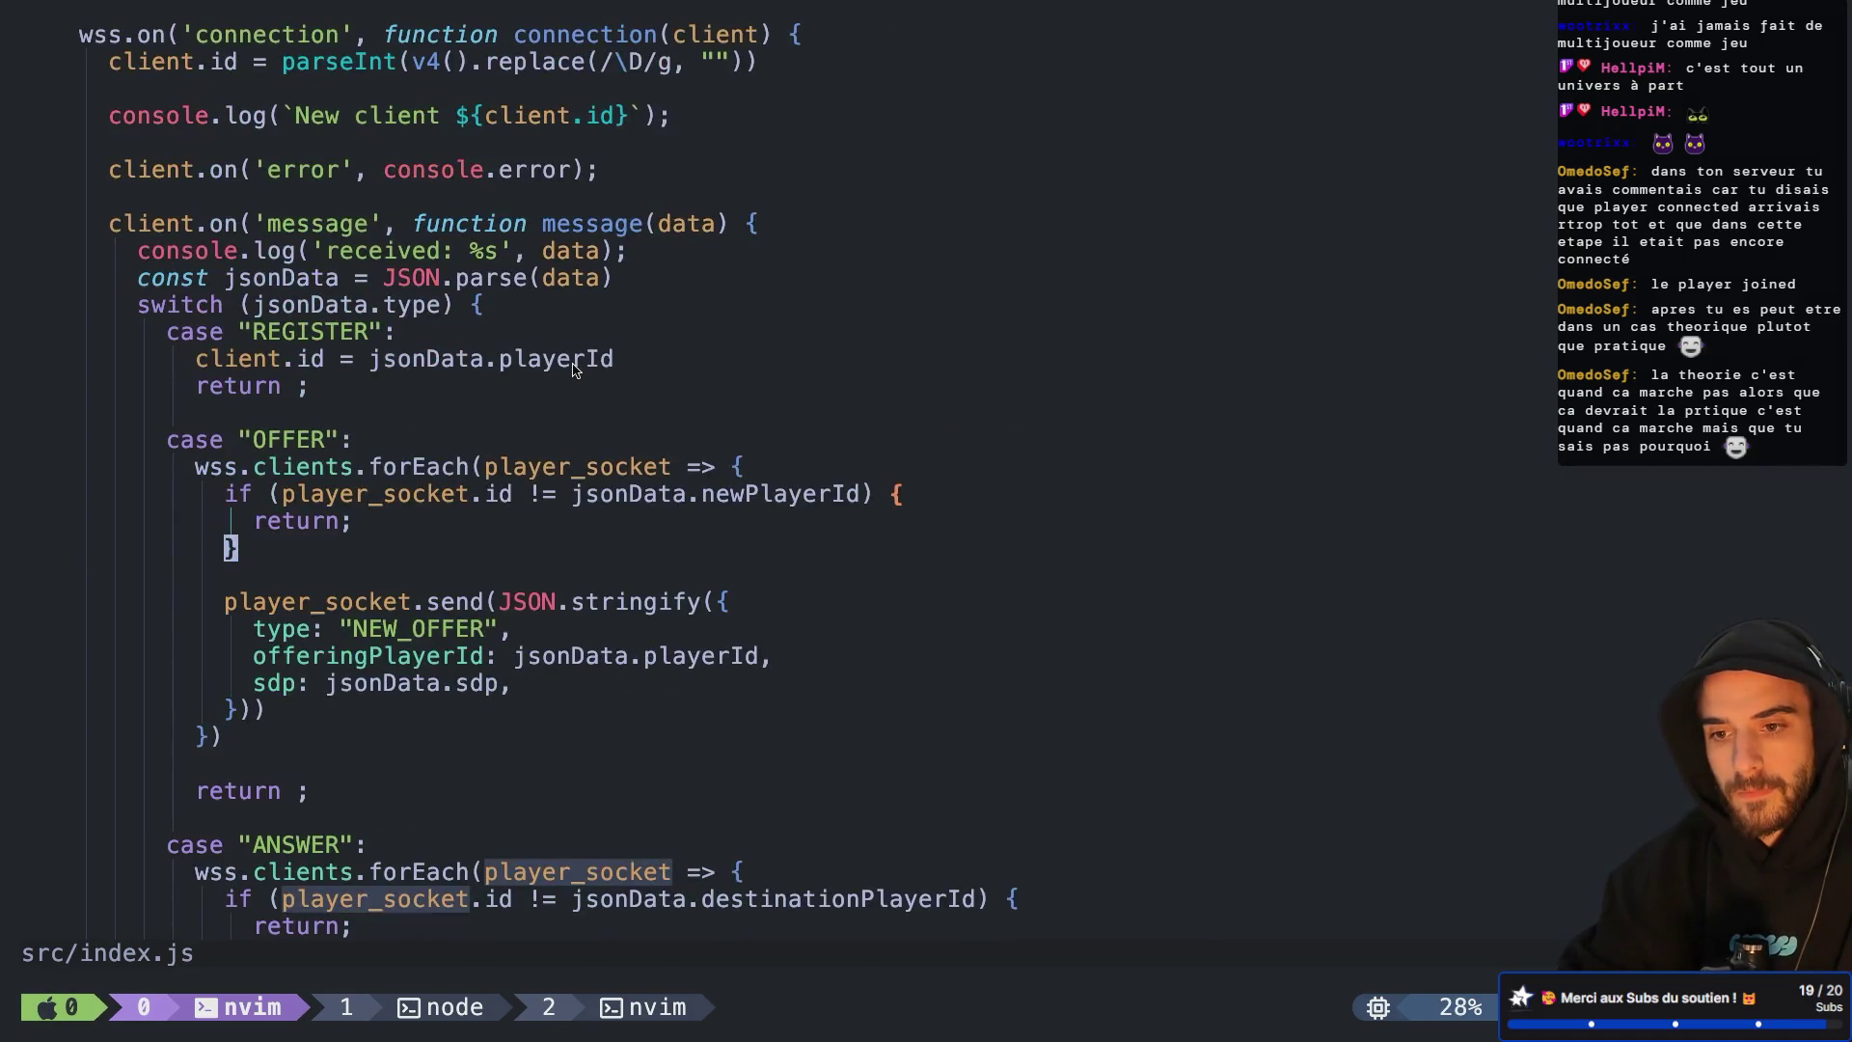
key("j")
key("j")
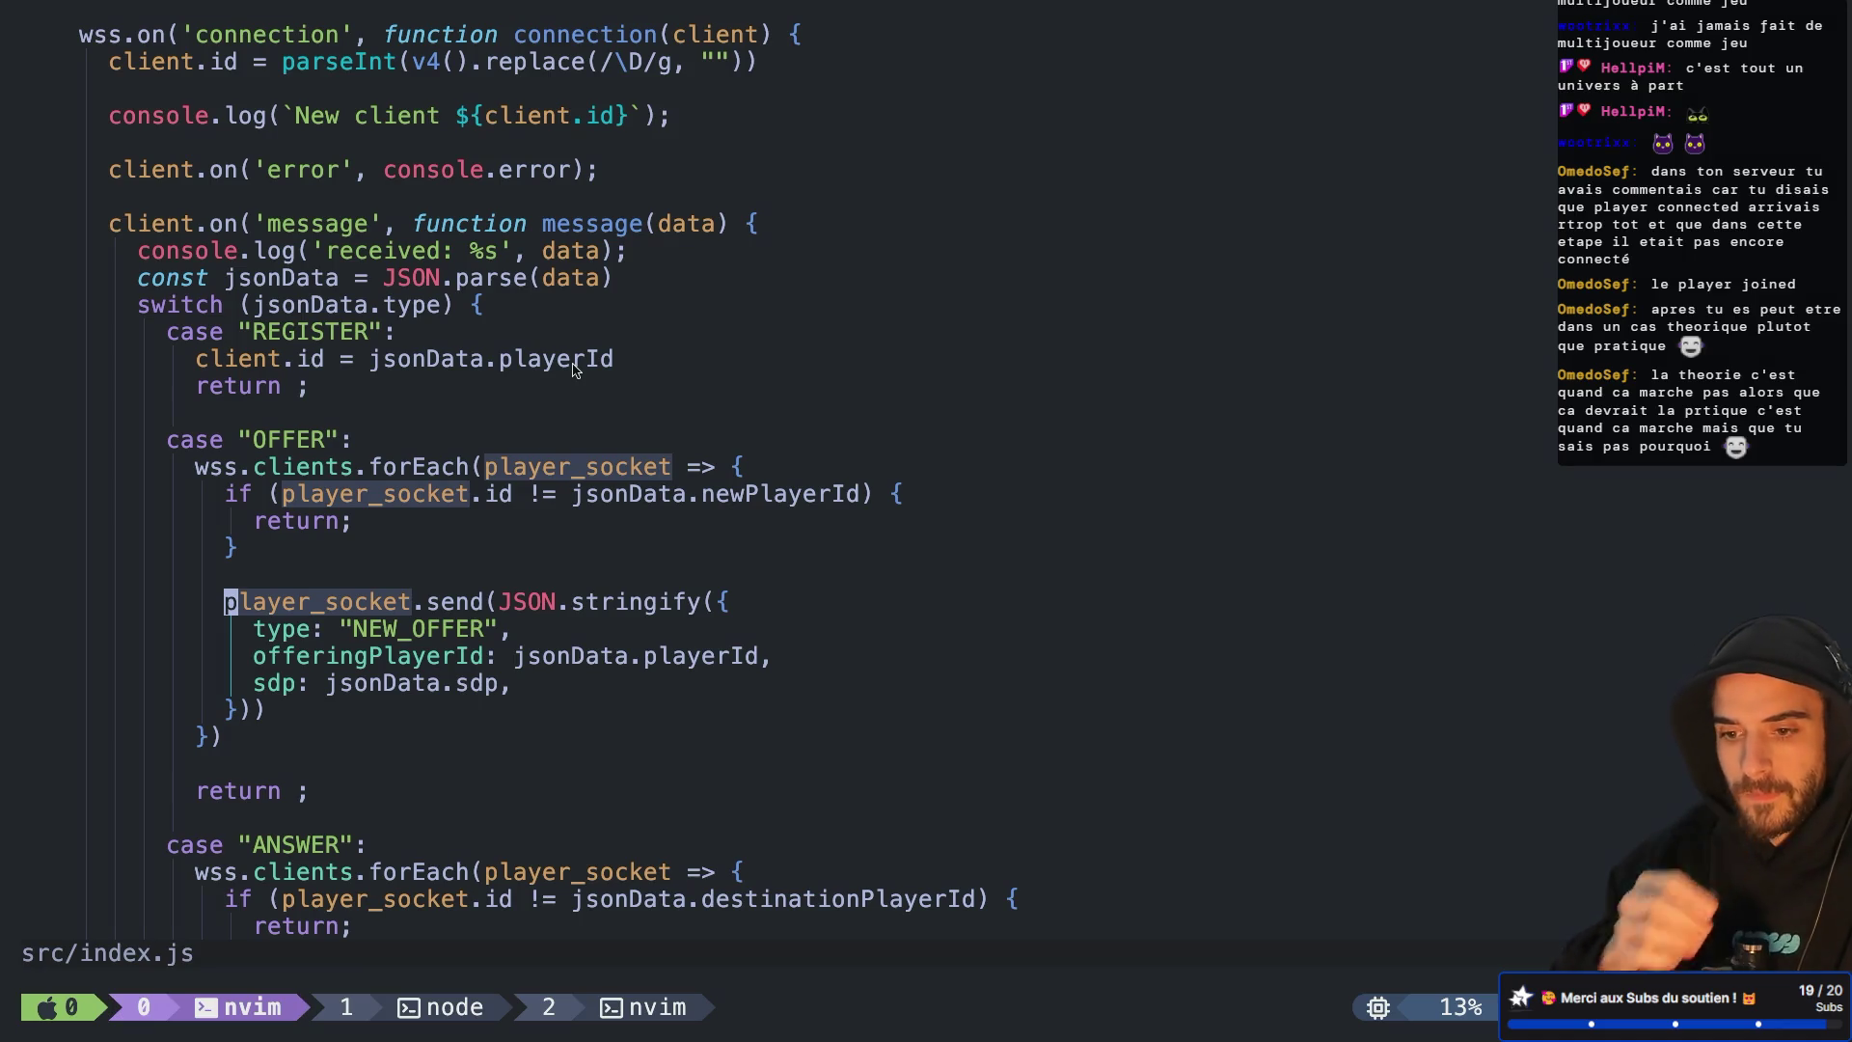
scroll(574, 371, "down", 1)
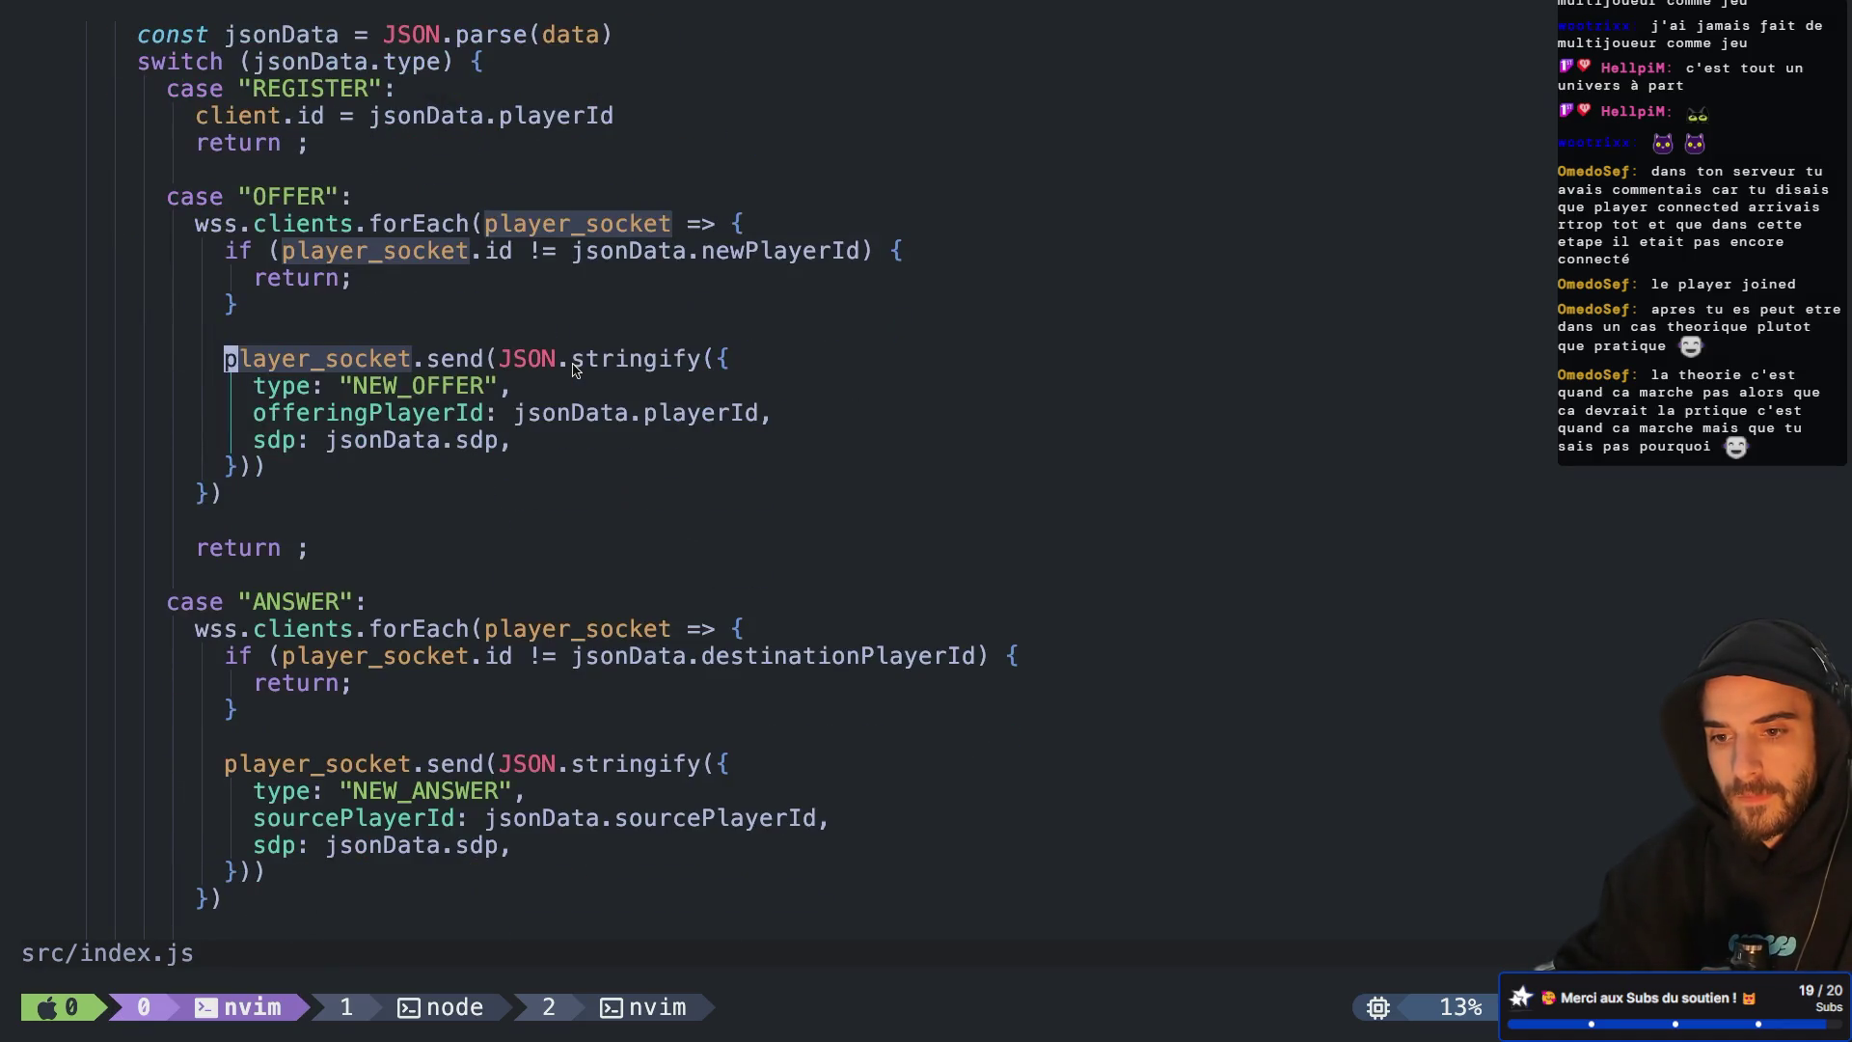
key("ctrl+Left")
key("ctrl+Left")
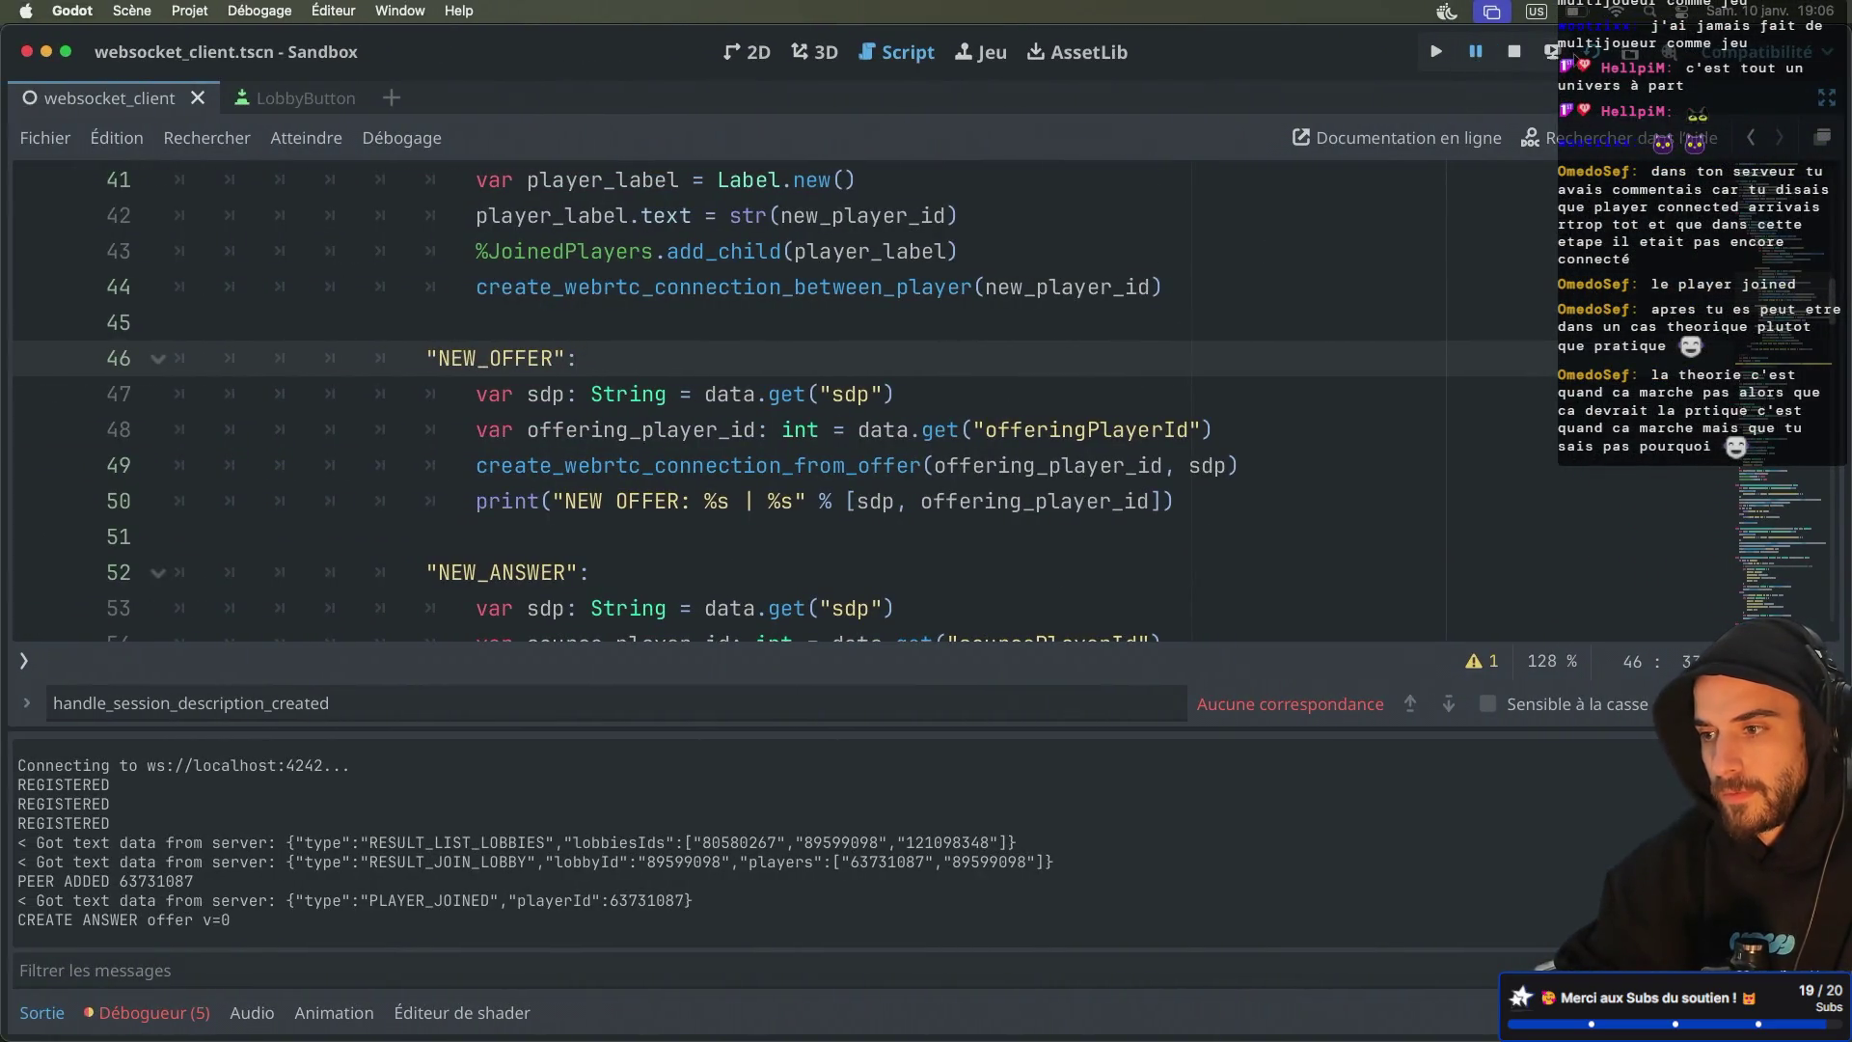
Restart the game, create lobby 51404527 in one window and join it from the other
left_click(1553, 52)
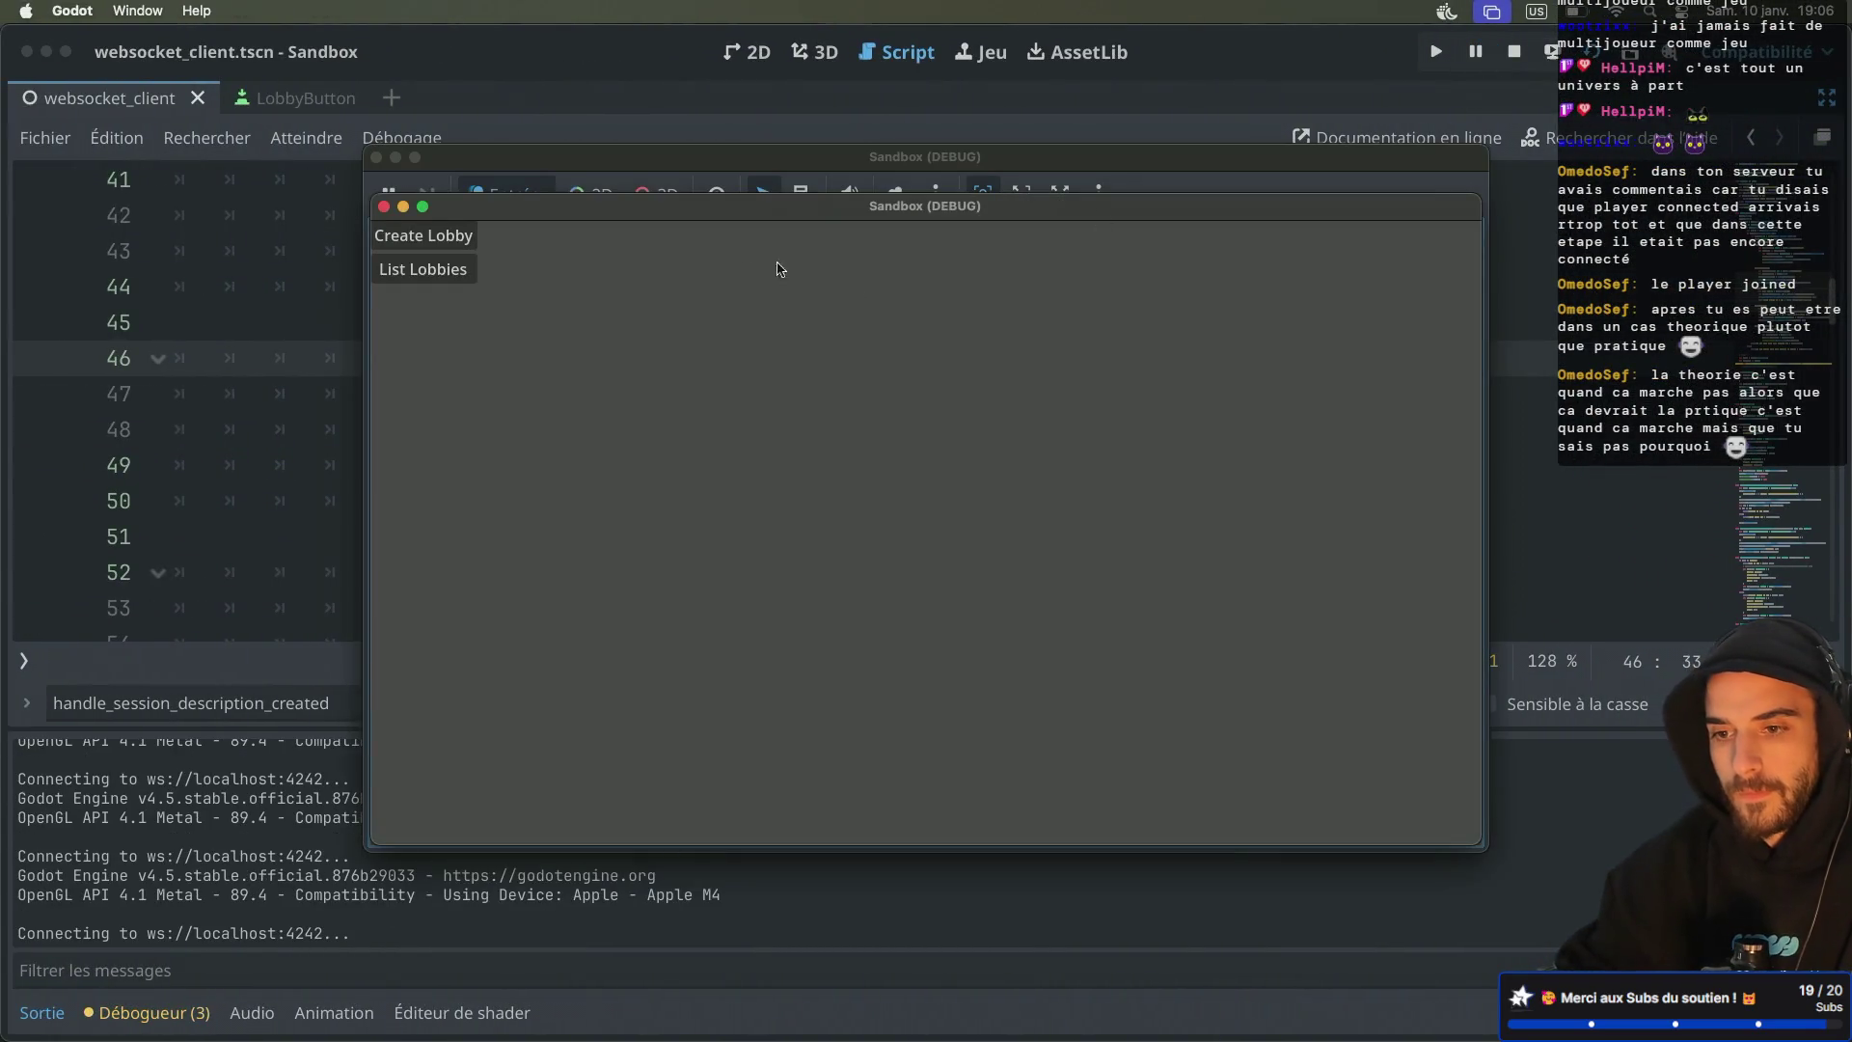
left_click(469, 238)
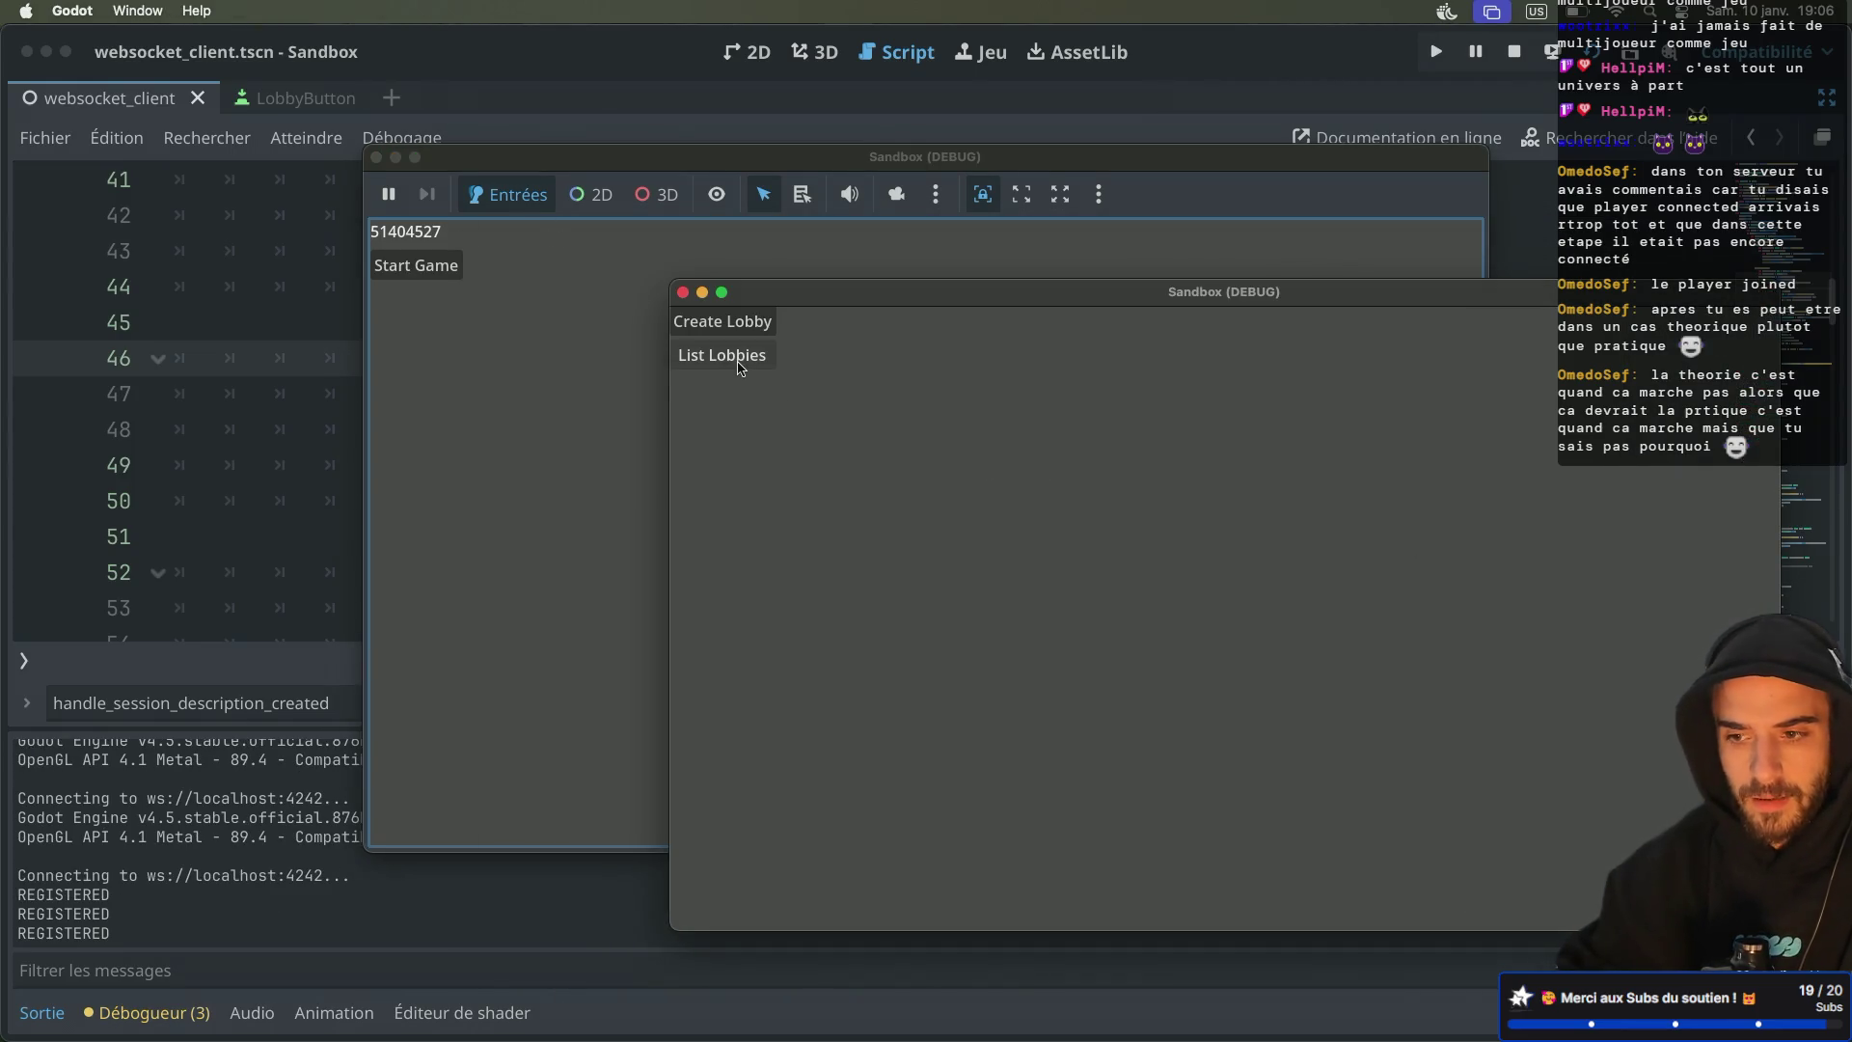
left_click(740, 368)
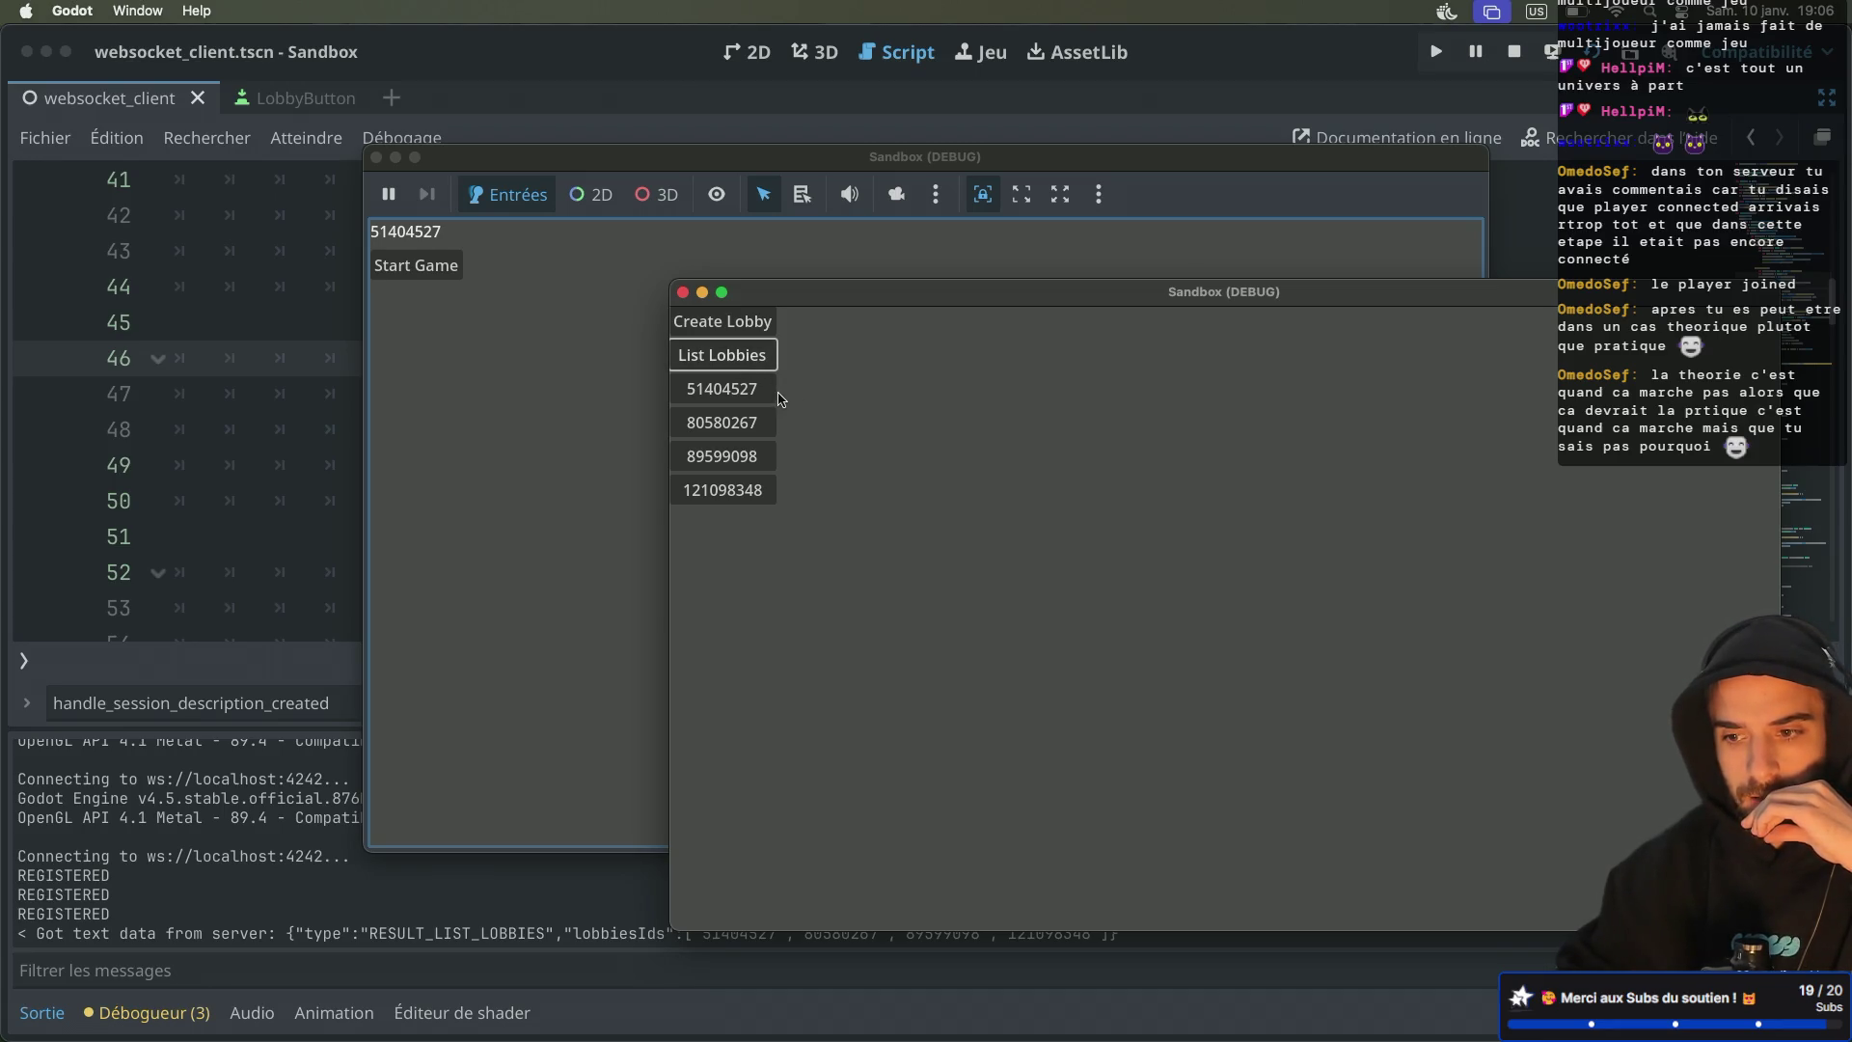
left_click(728, 403)
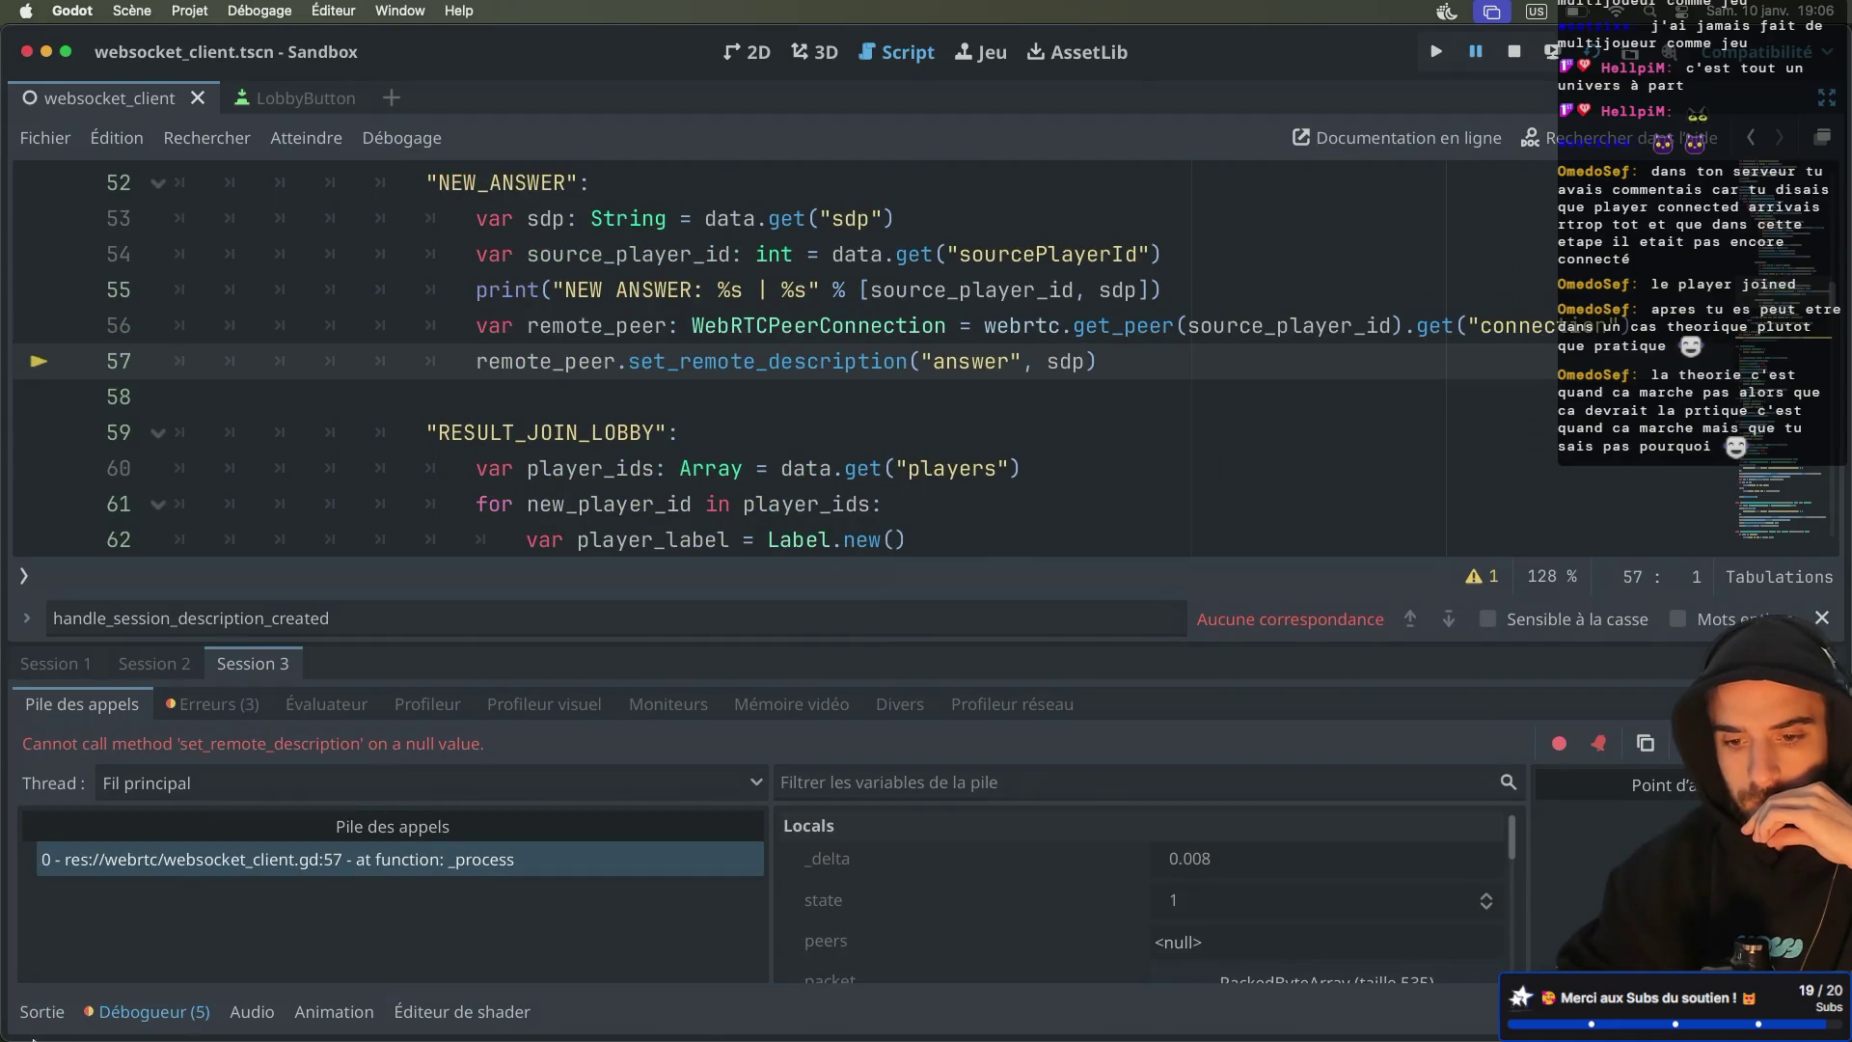
Show the output log and locate the NEW_OFFER handler in the script
left_click(41, 1012)
scroll(278, 853, "up", 10)
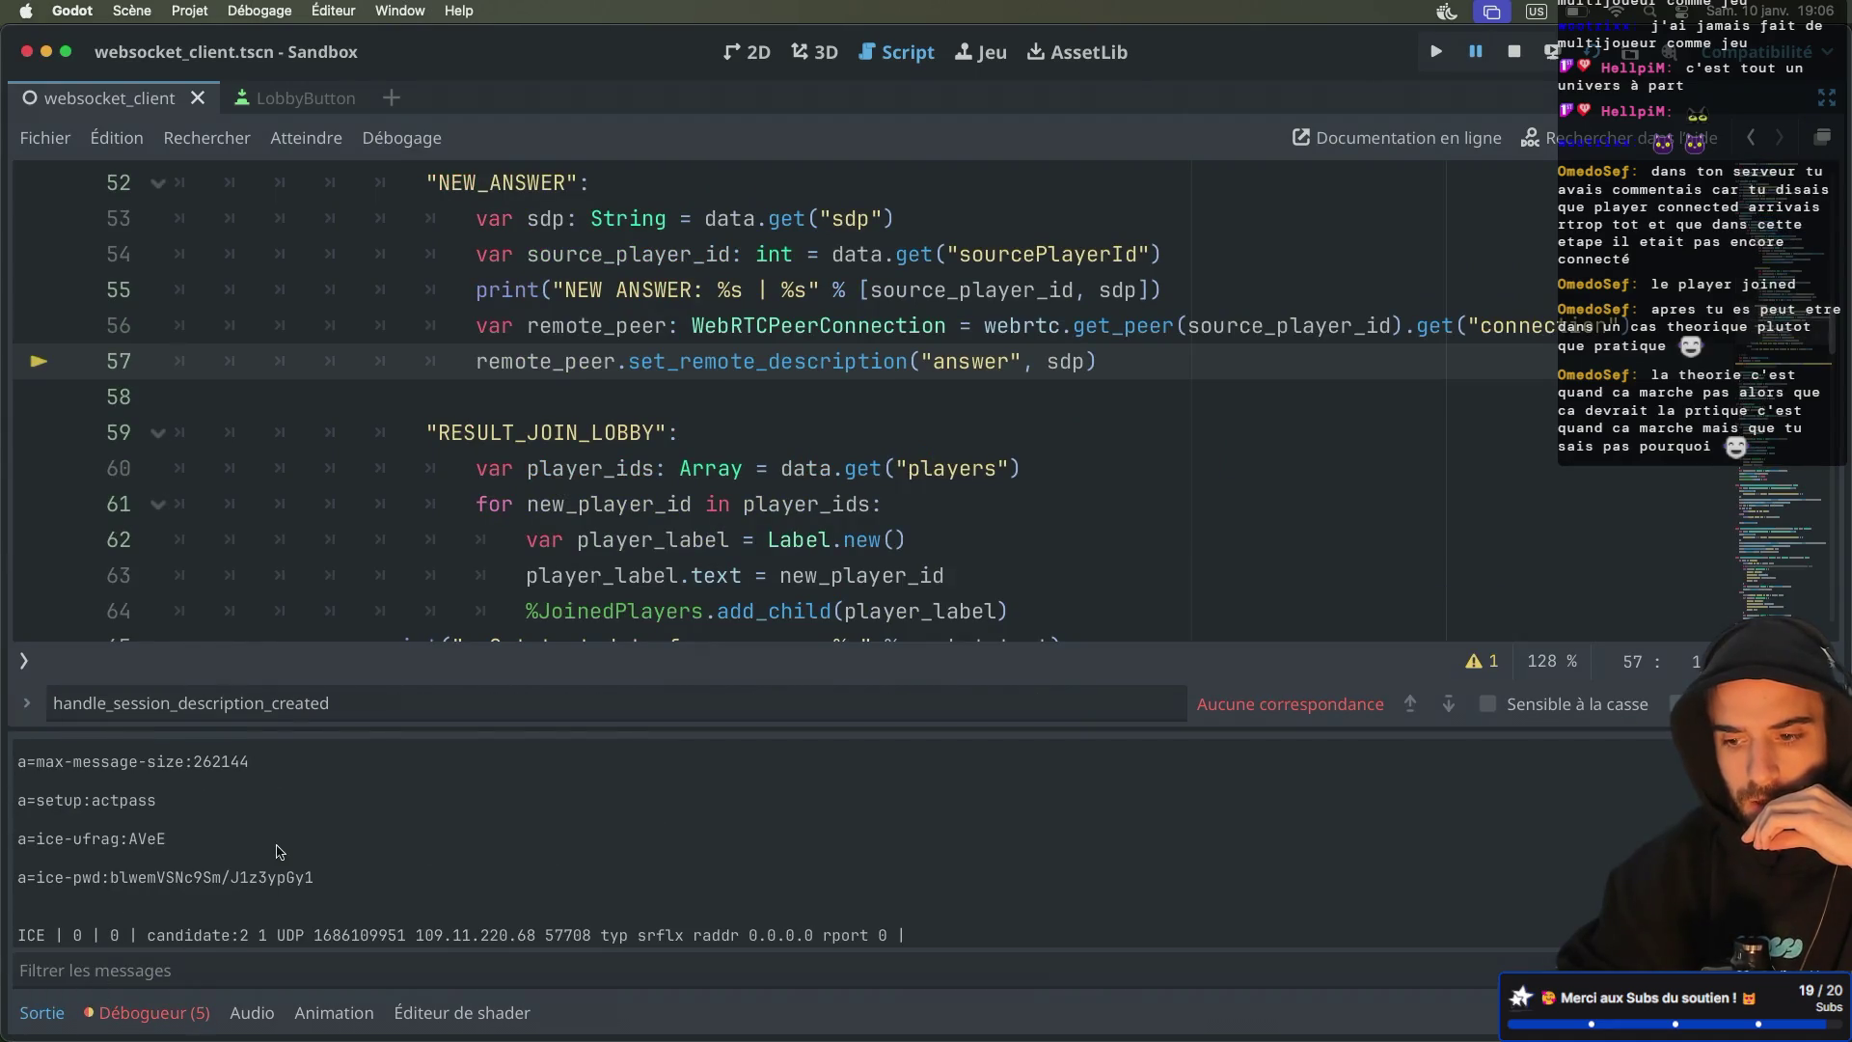
scroll(278, 853, "down", 5)
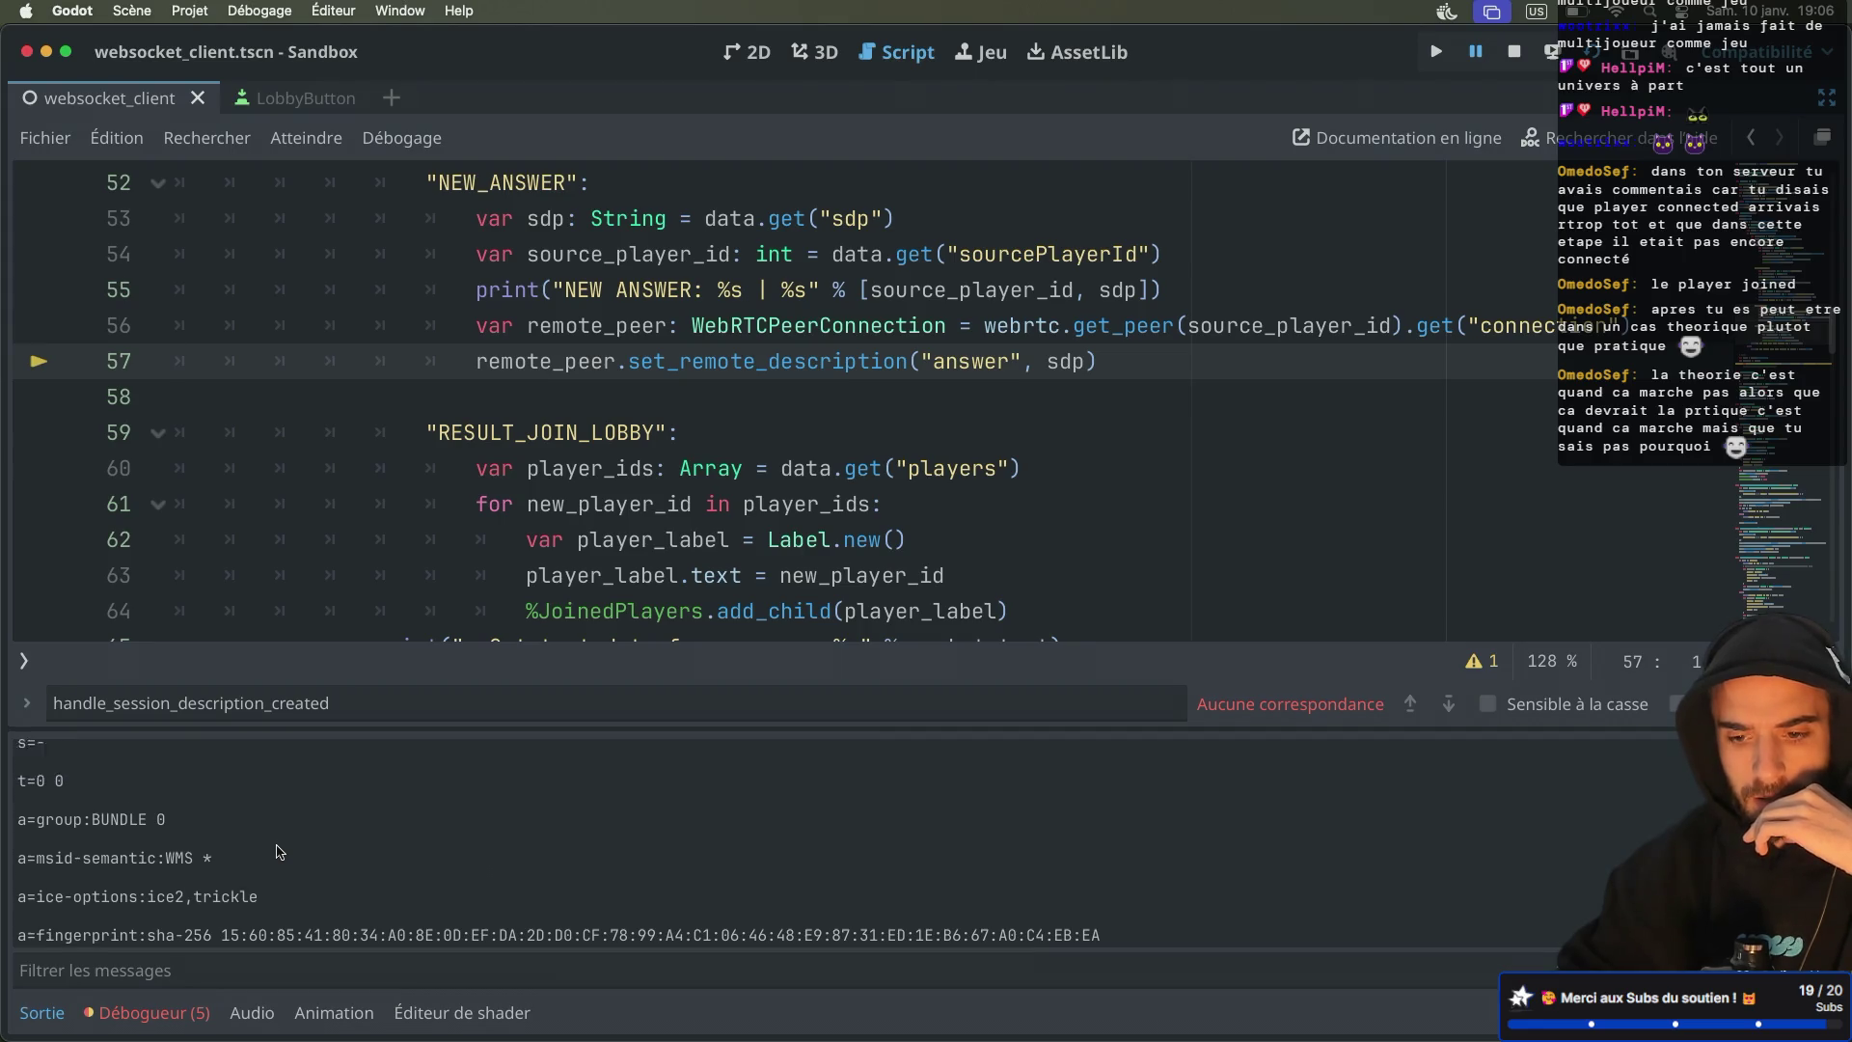
scroll(278, 852, "up", 2)
scroll(278, 852, "up", 5)
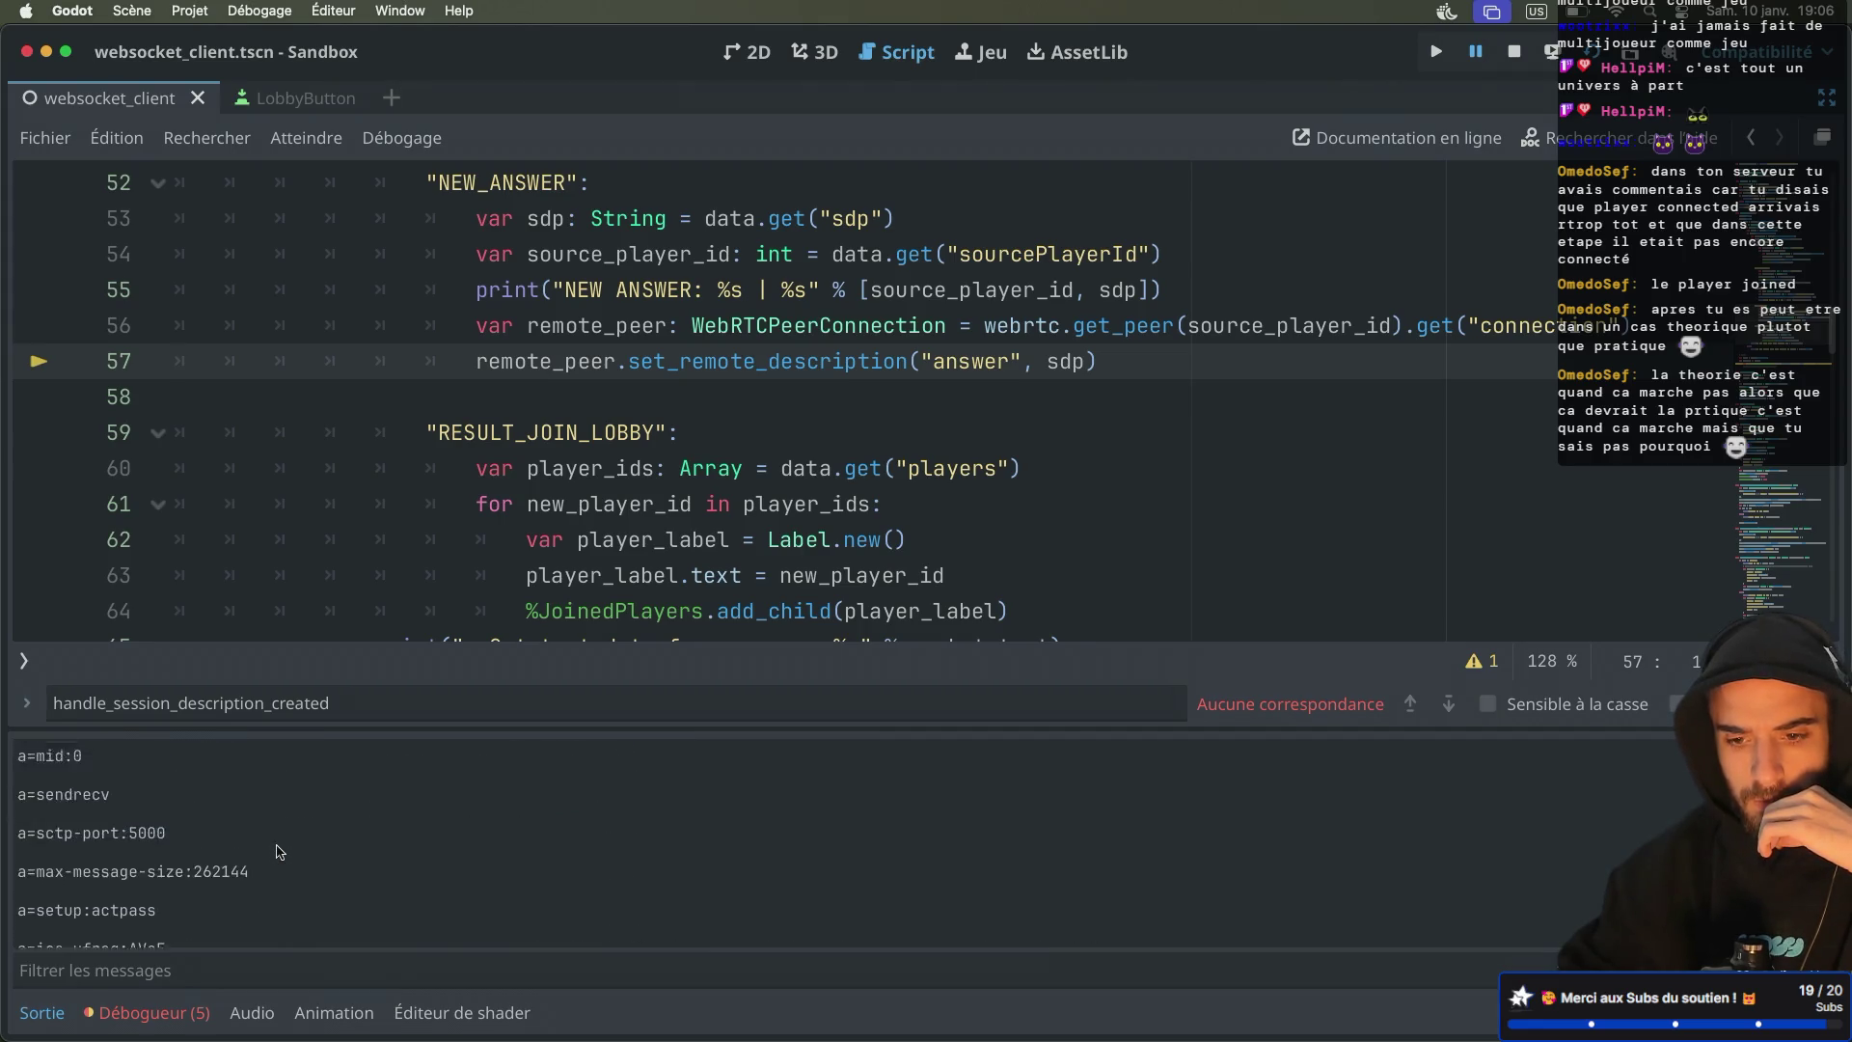
scroll(279, 850, "up", 5)
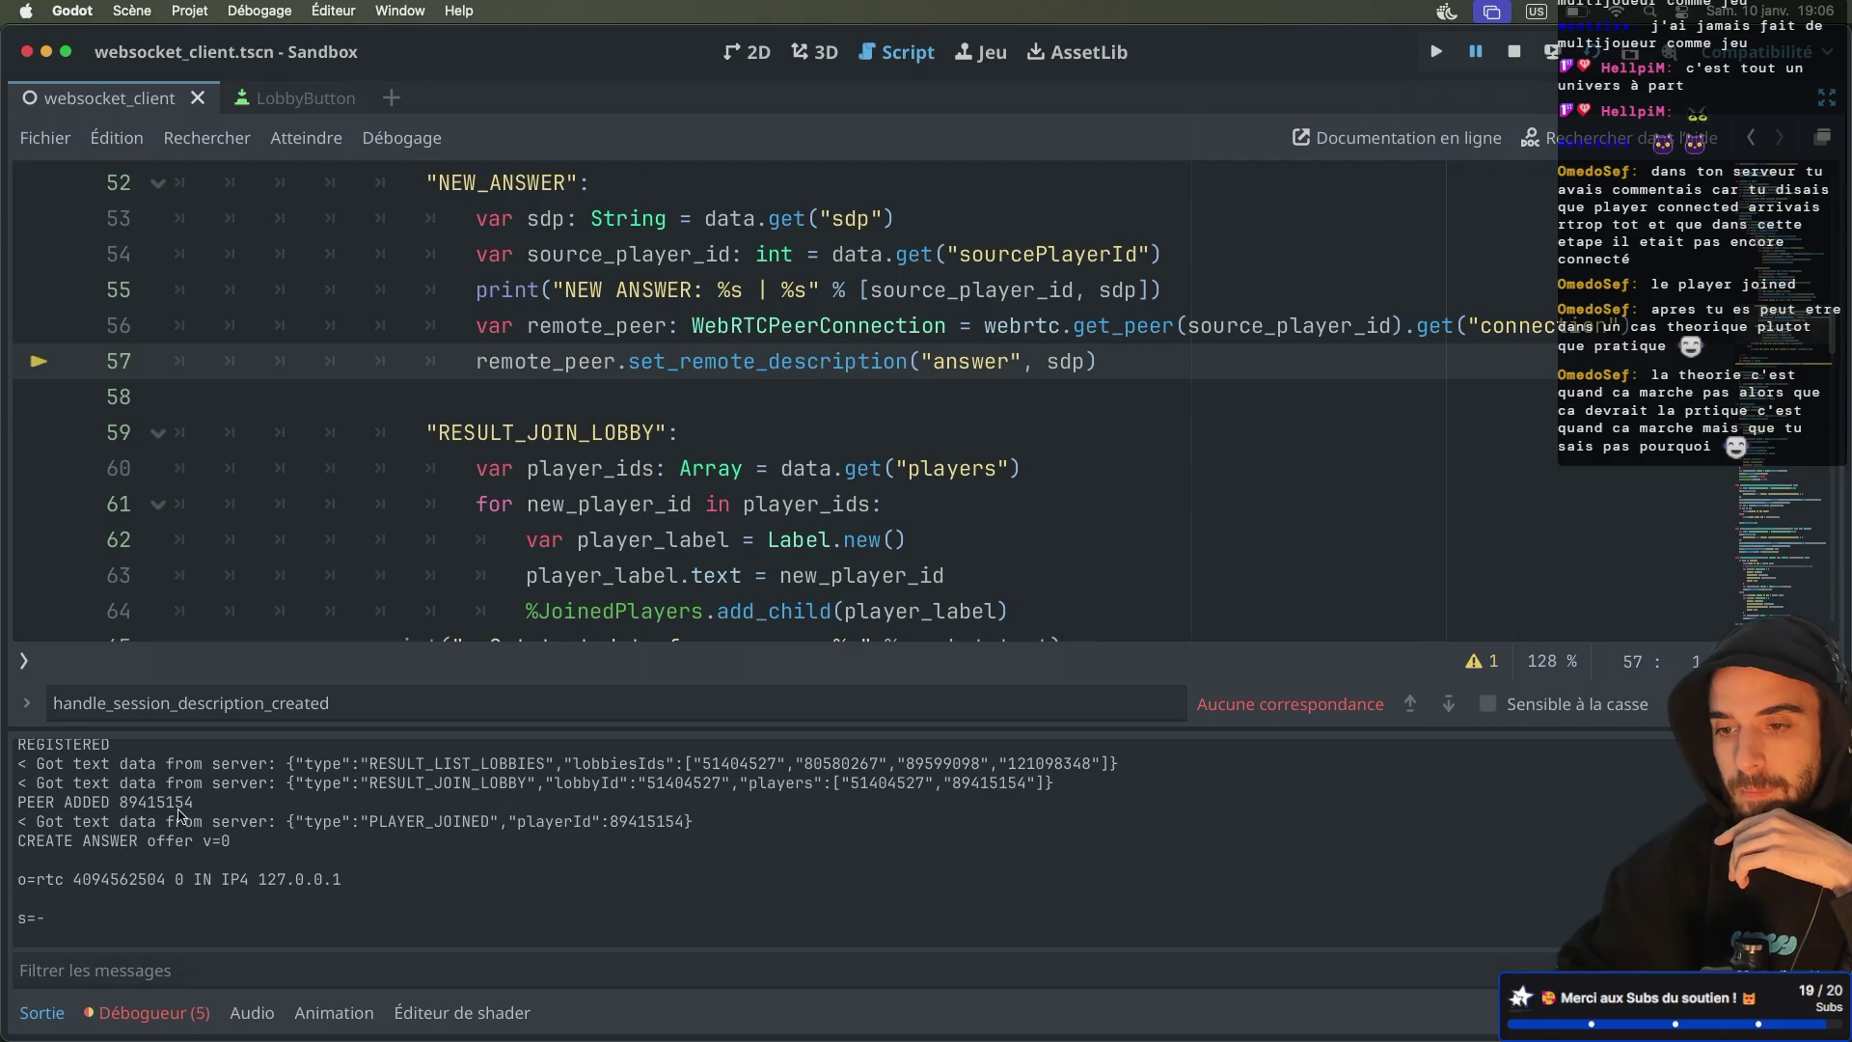
scroll(425, 453, "up", 3)
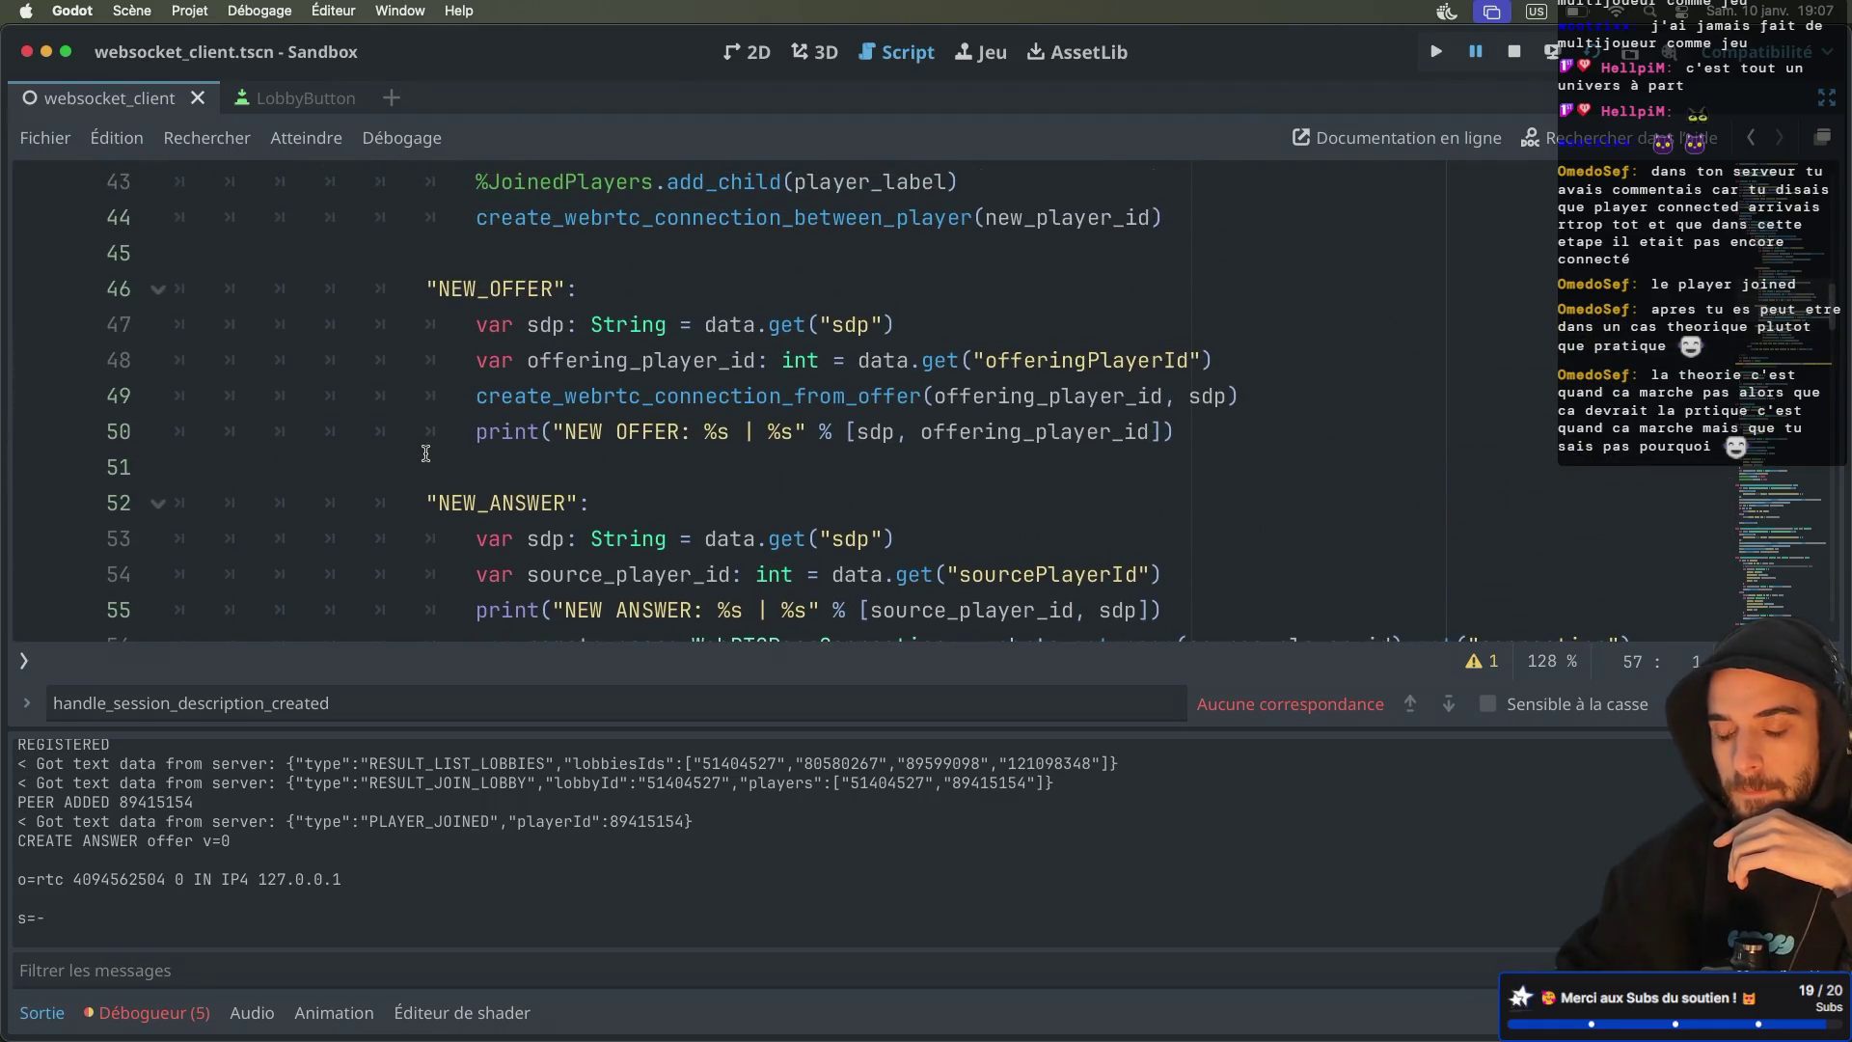
double_click(470, 288)
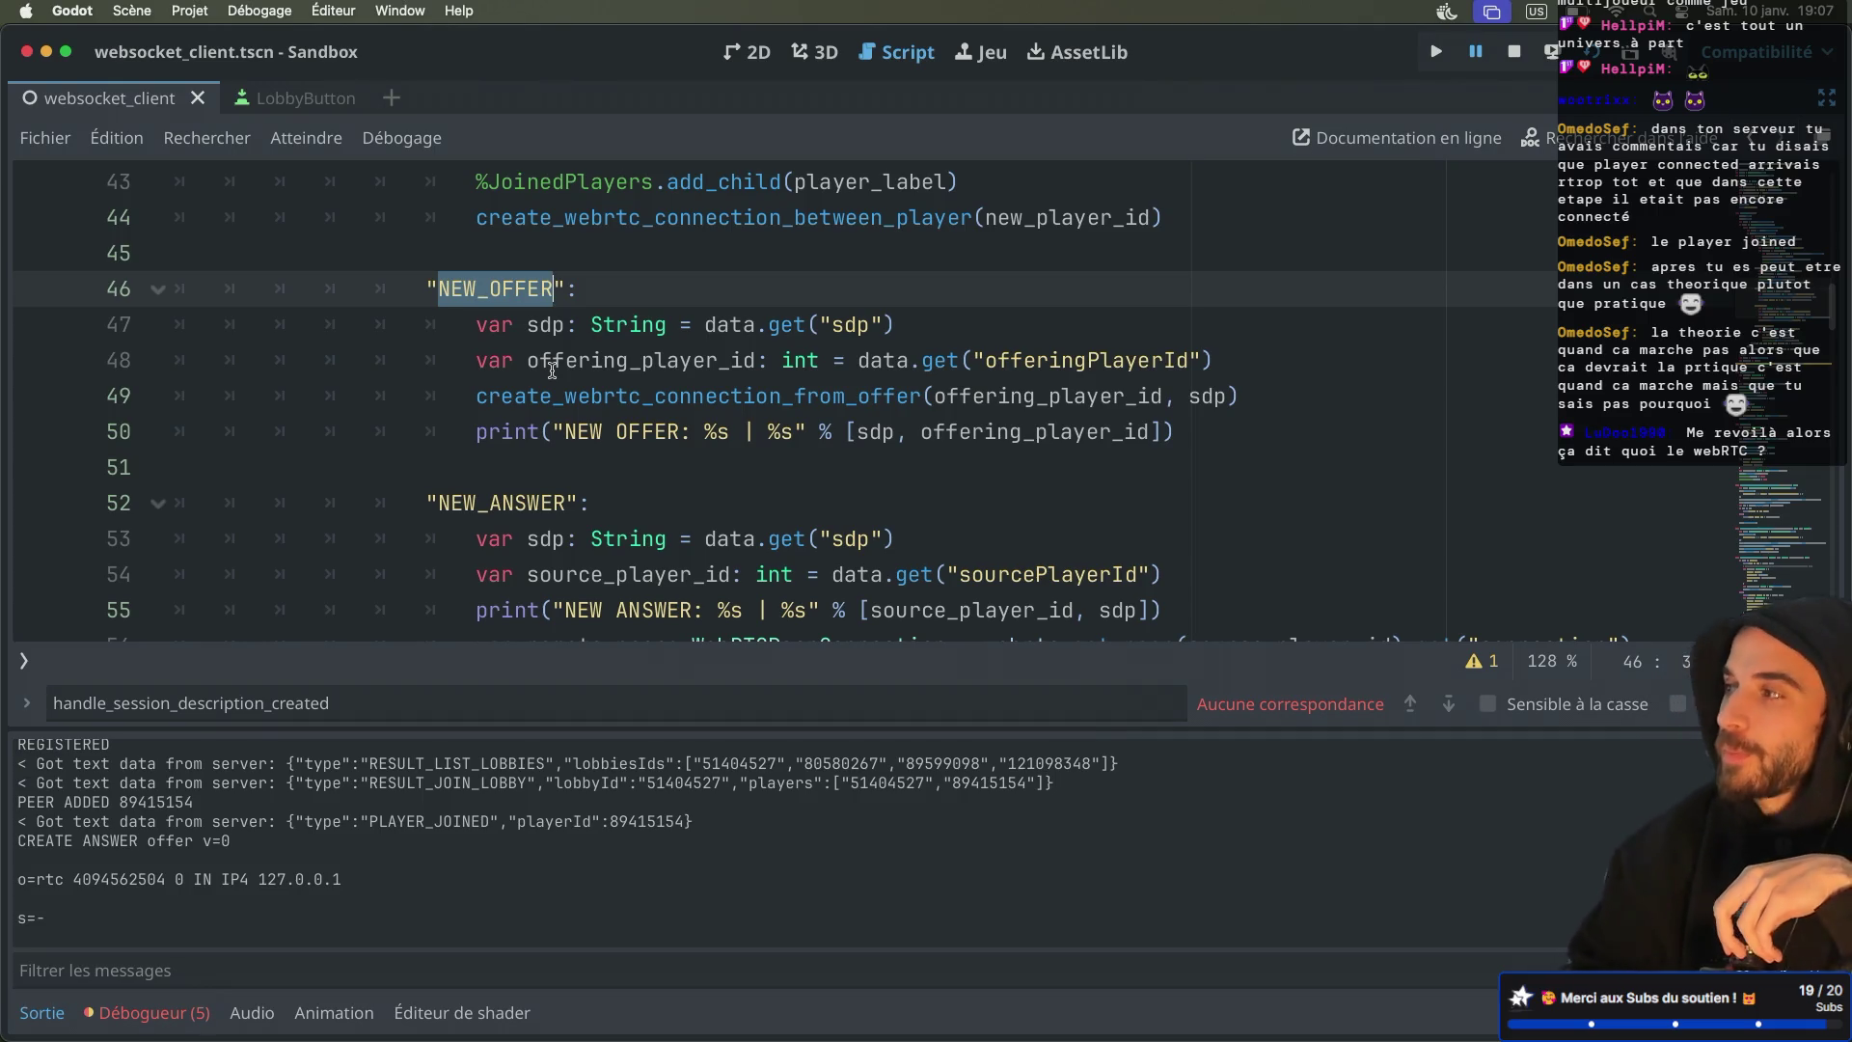
Check the WebRTC signaling docs, then bring up the server's src/index.js in the terminal
key("ctrl+Right")
key("ctrl+Right")
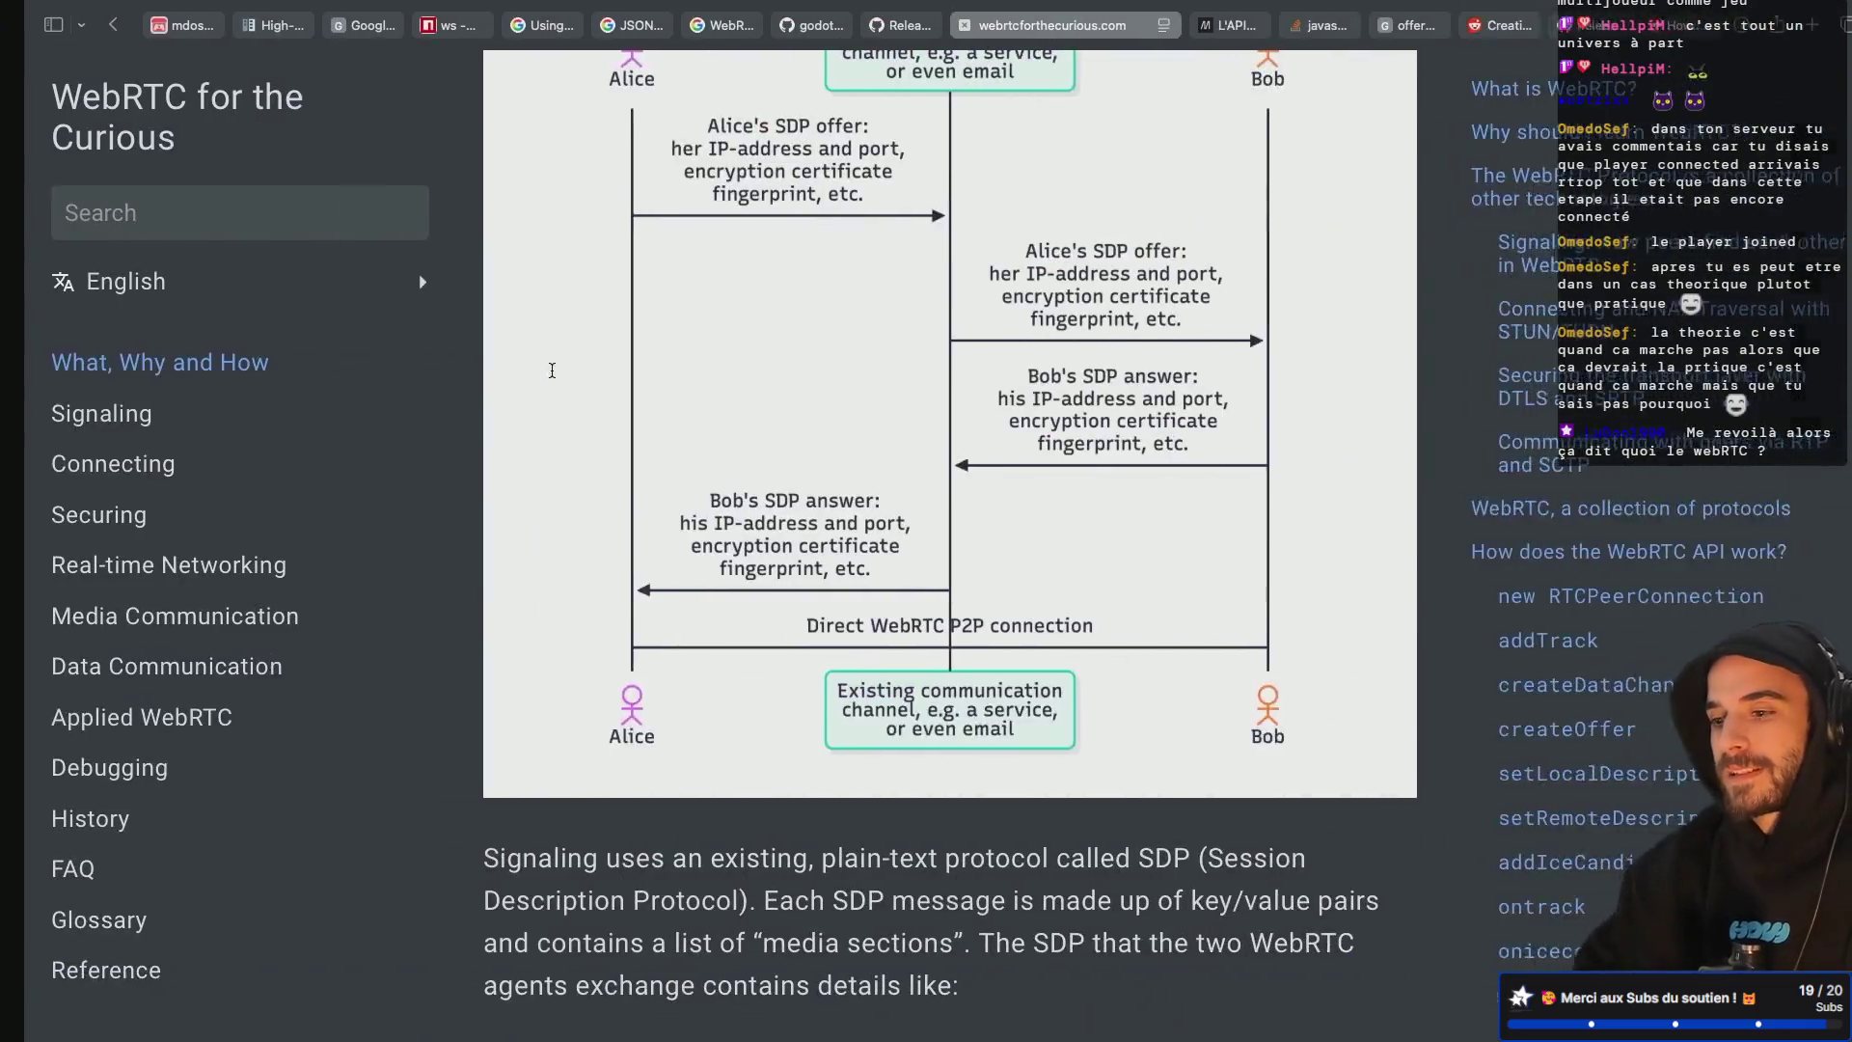
key("ctrl+Left")
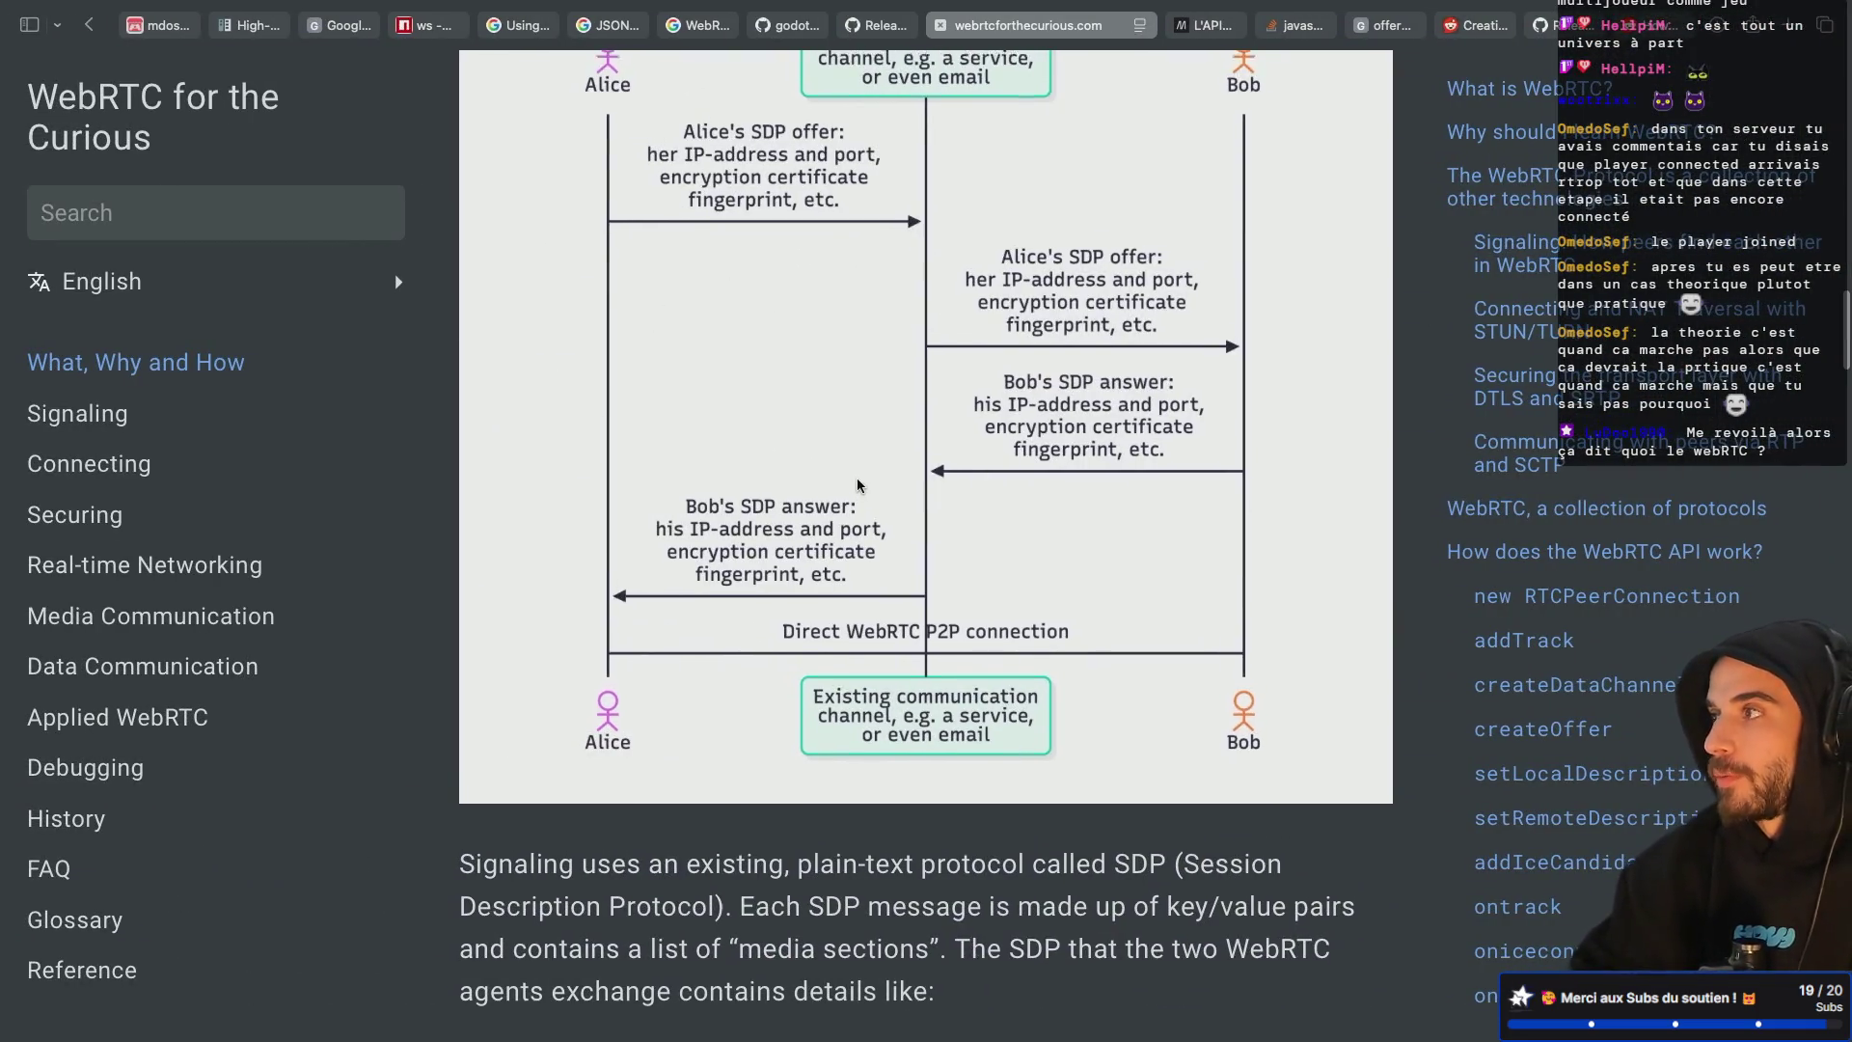
scroll(859, 484, "up", 3)
scroll(858, 484, "down", 5)
key("ctrl+Right")
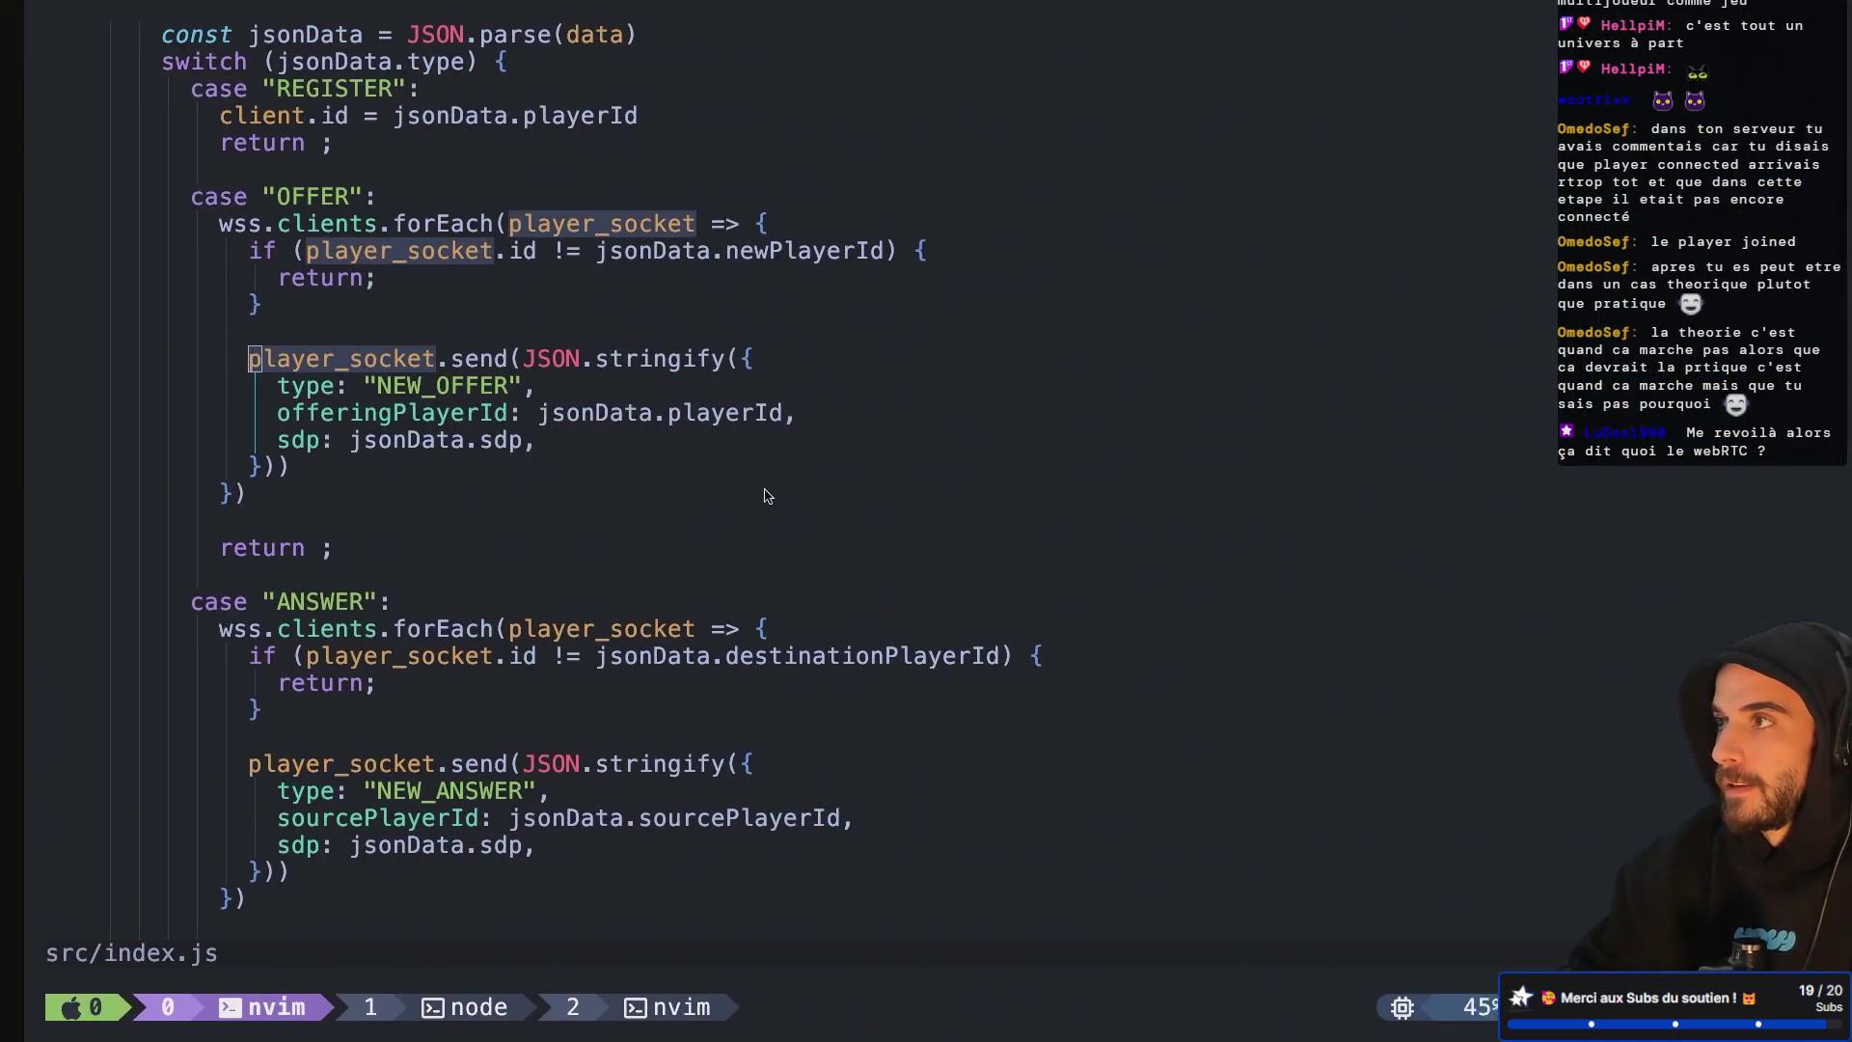
Read the webrtc.txt step-by-step notes, then go back to src/index.js via tmux
key("ctrl+b")
key("w")
key("Down")
key("Return")
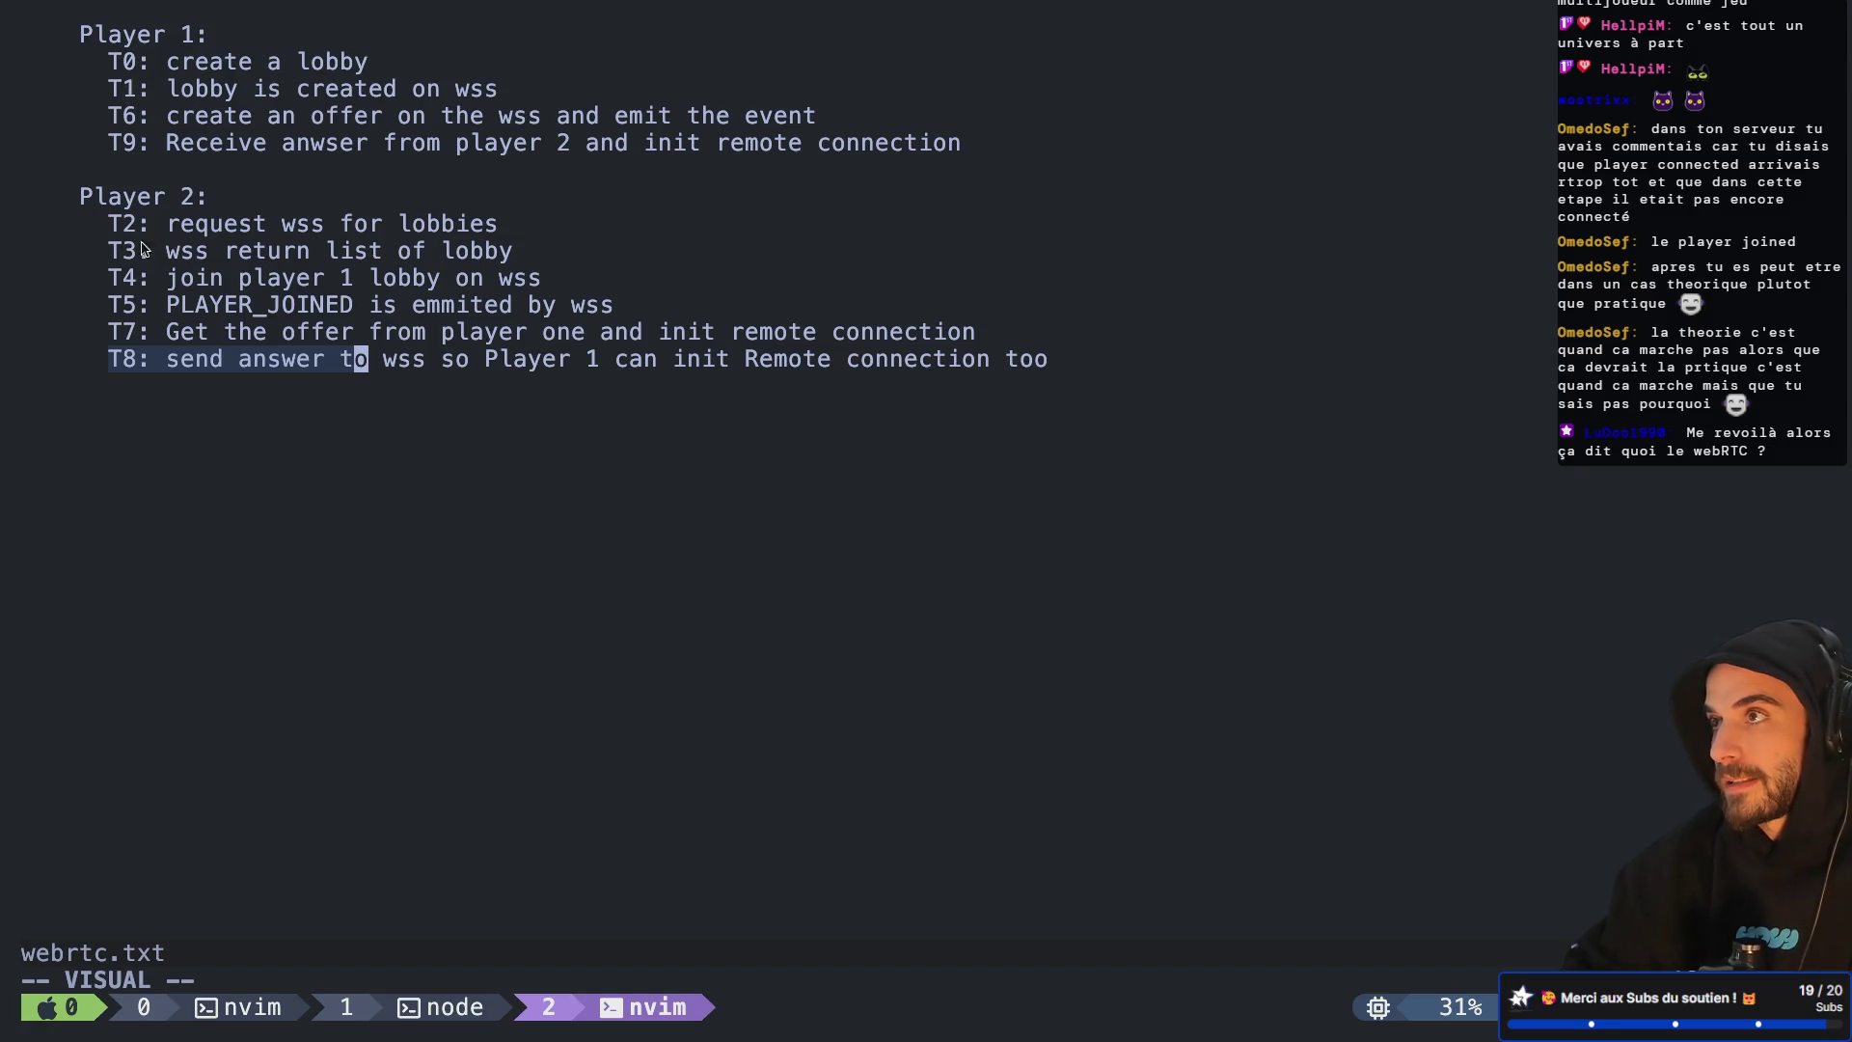
key("ctrl+b")
key("w")
key("Up")
key("Up")
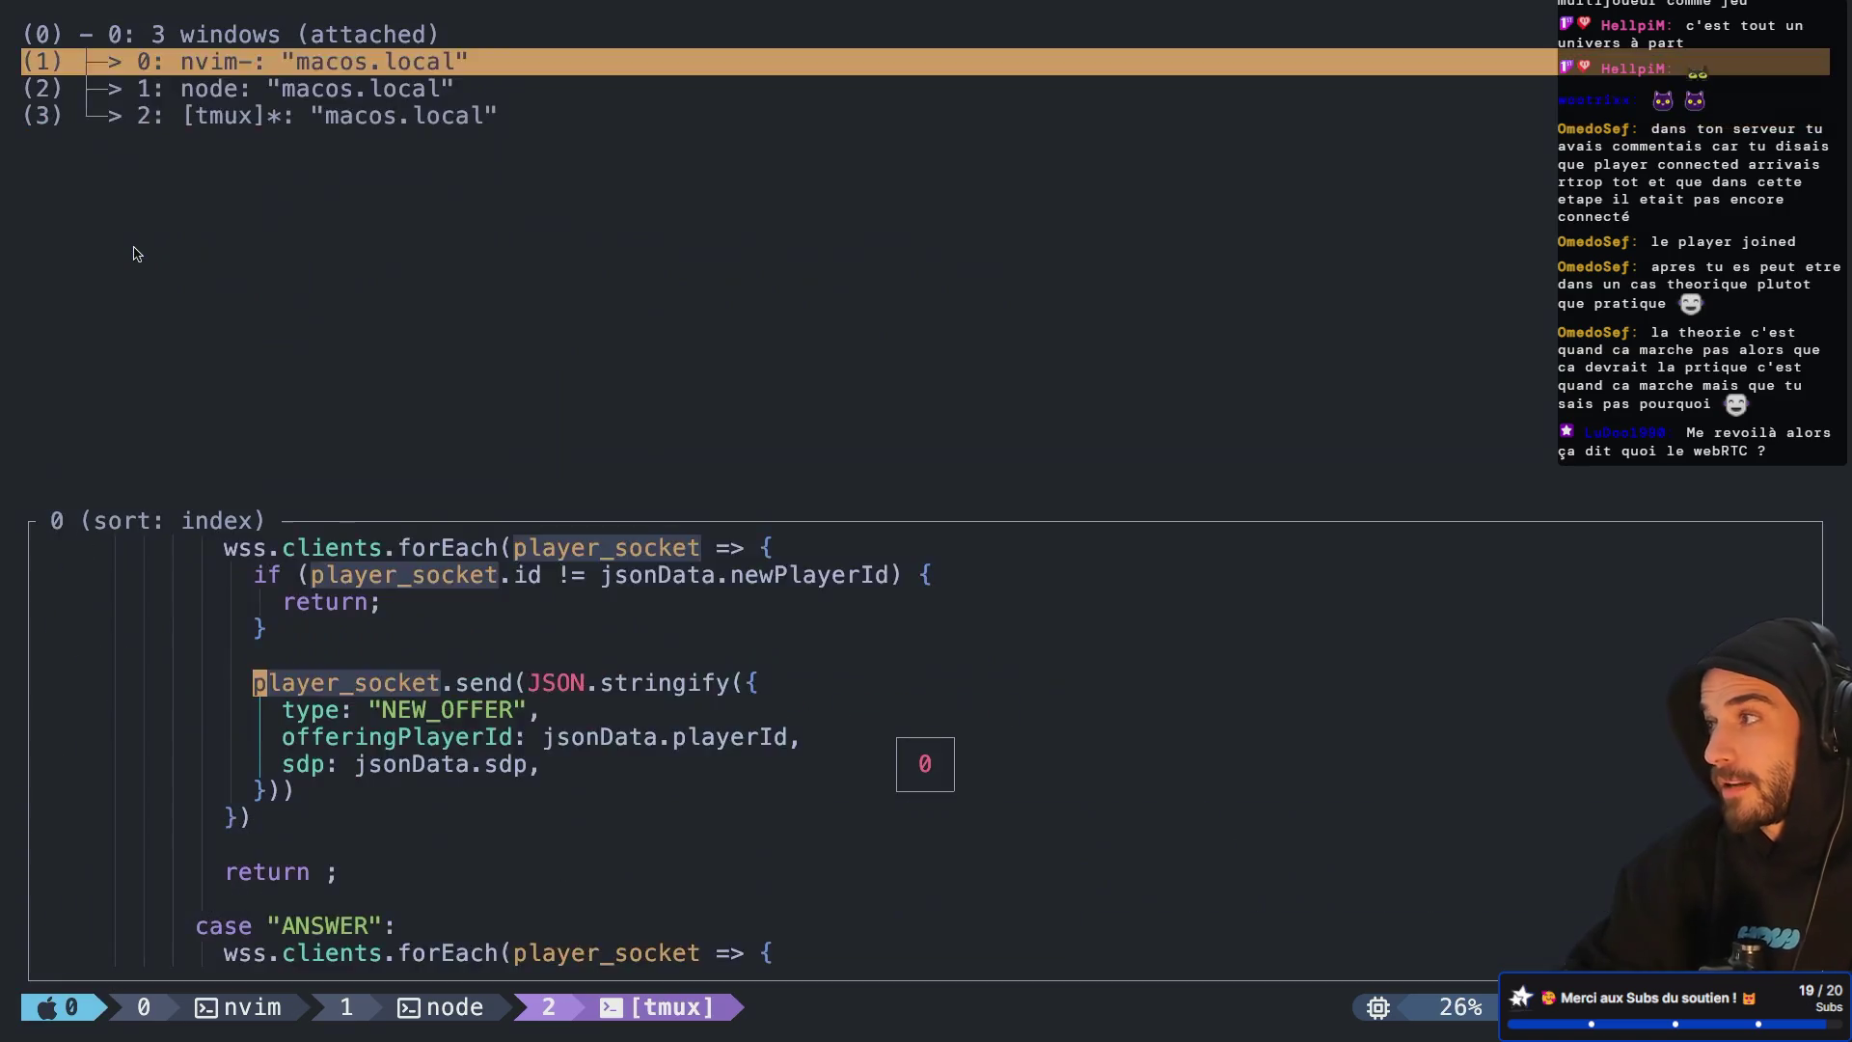
key("Return")
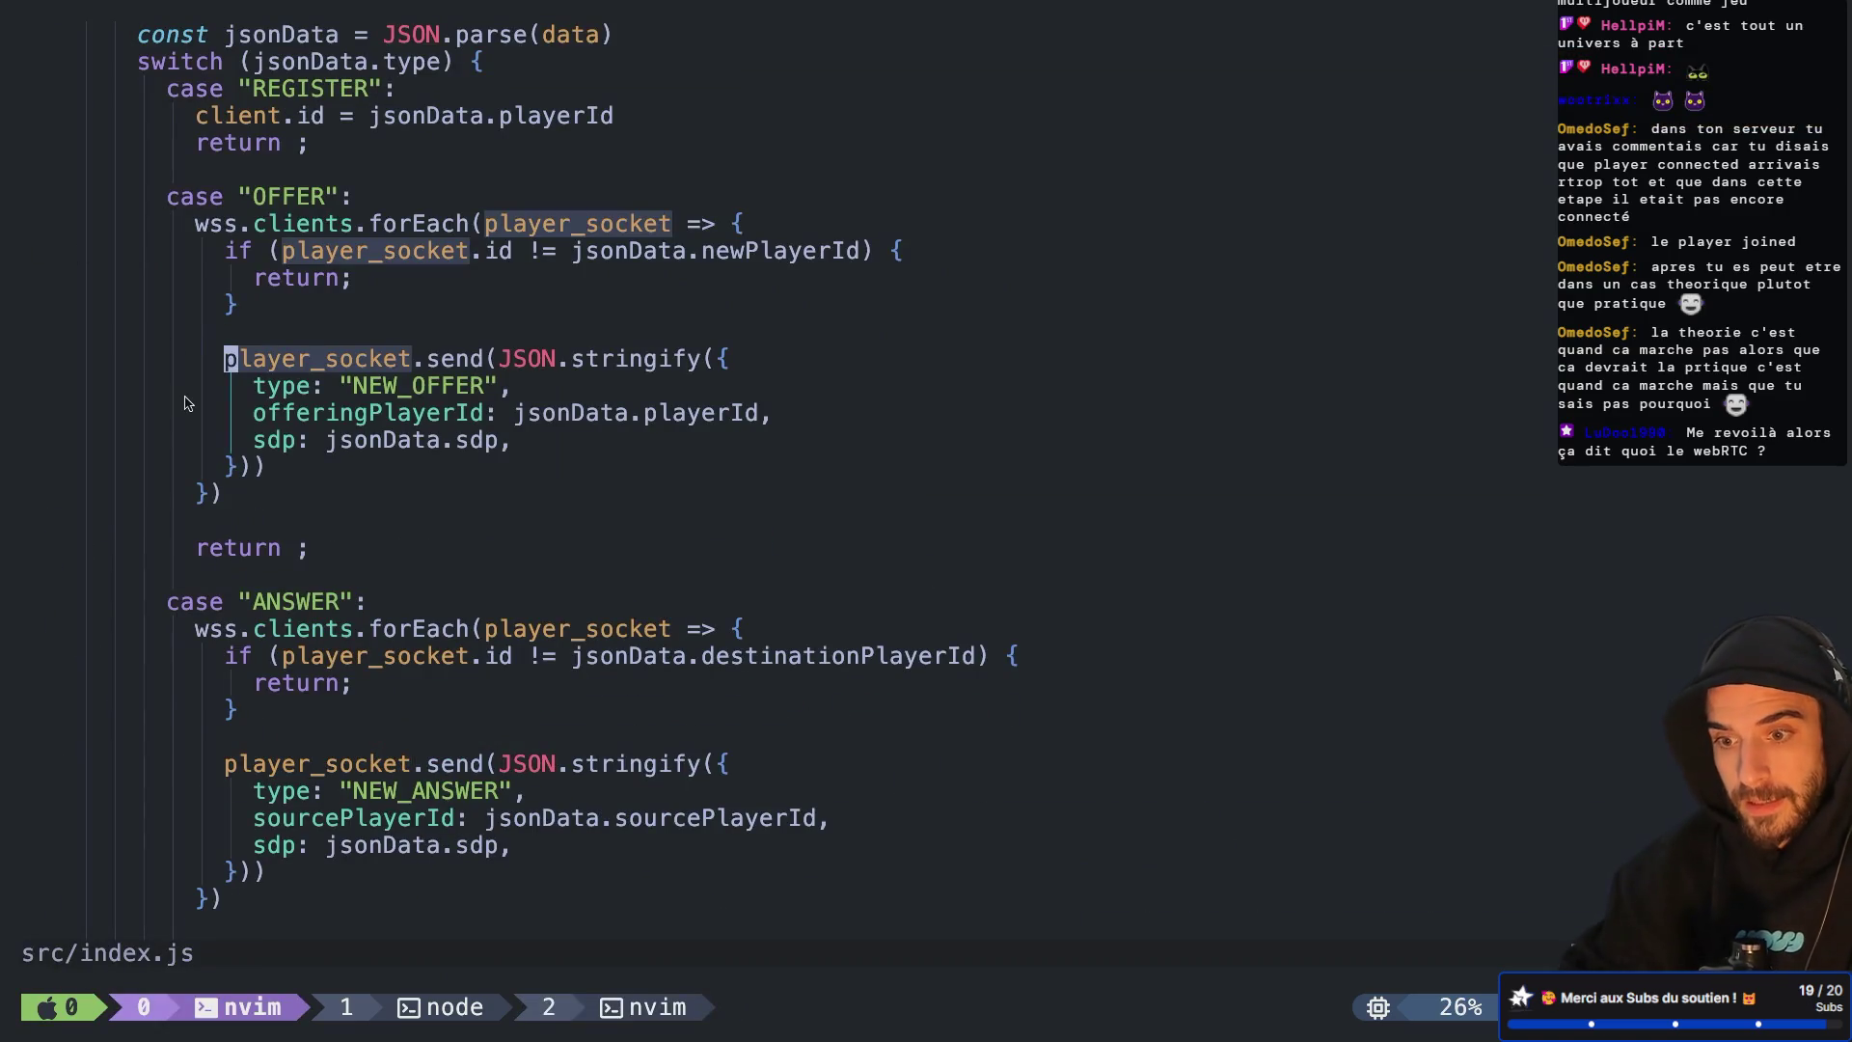
Review the server's NEW_OFFER relay code, then highlight the node server window in tmux
scroll(188, 403, "up", 2)
left_click(389, 546)
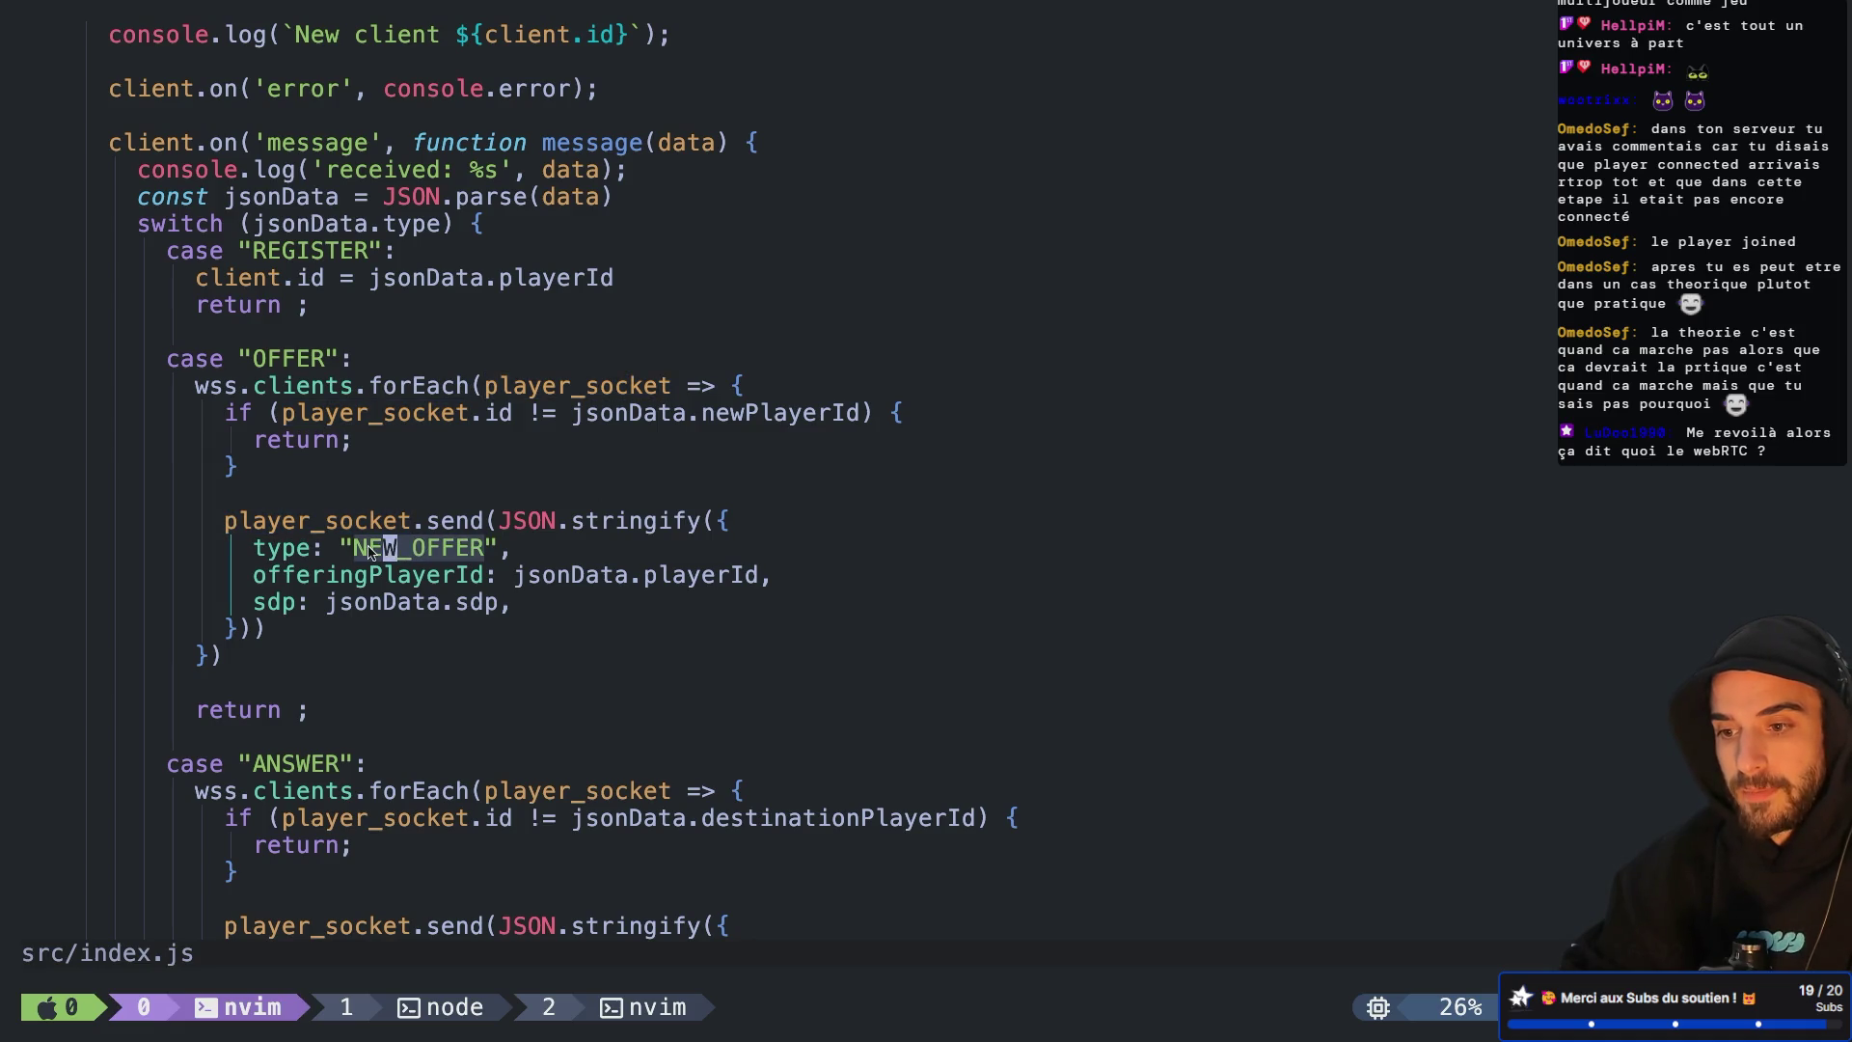
scroll(370, 551, "down", 1)
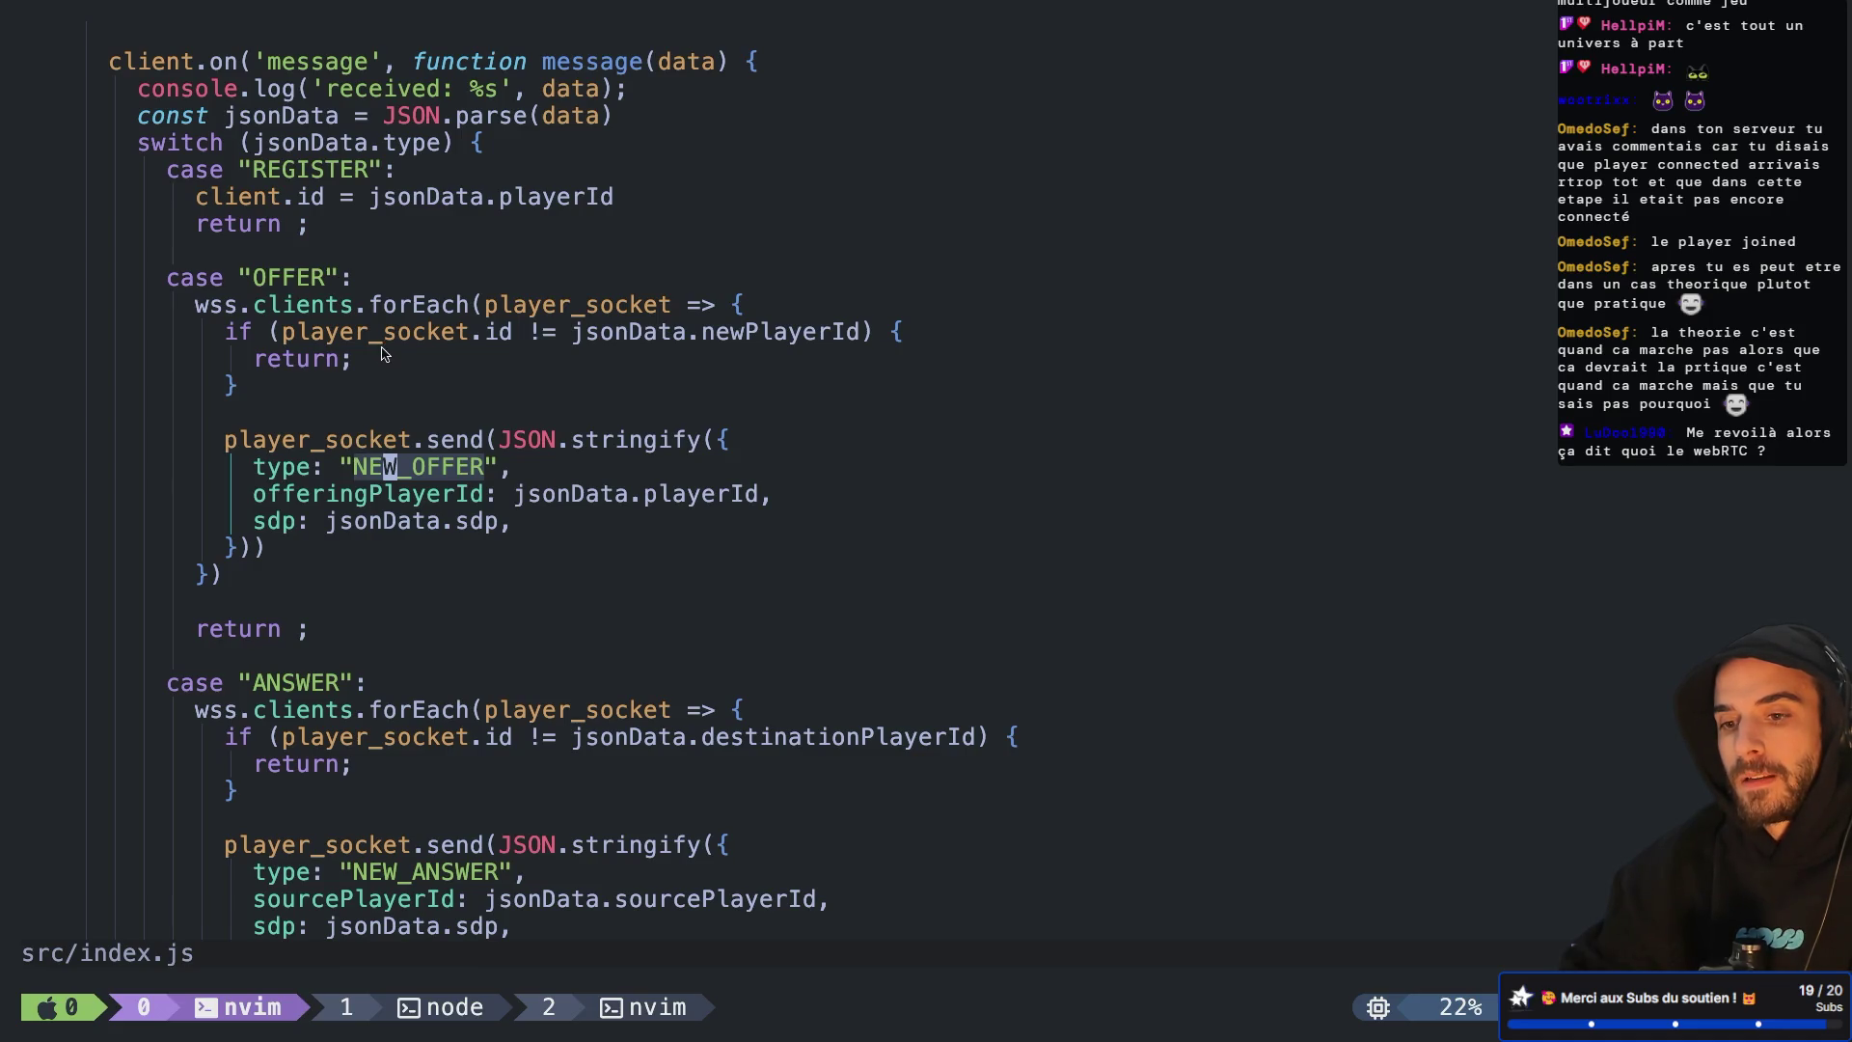
scroll(383, 393, "down", 2)
scroll(383, 393, "up", 4)
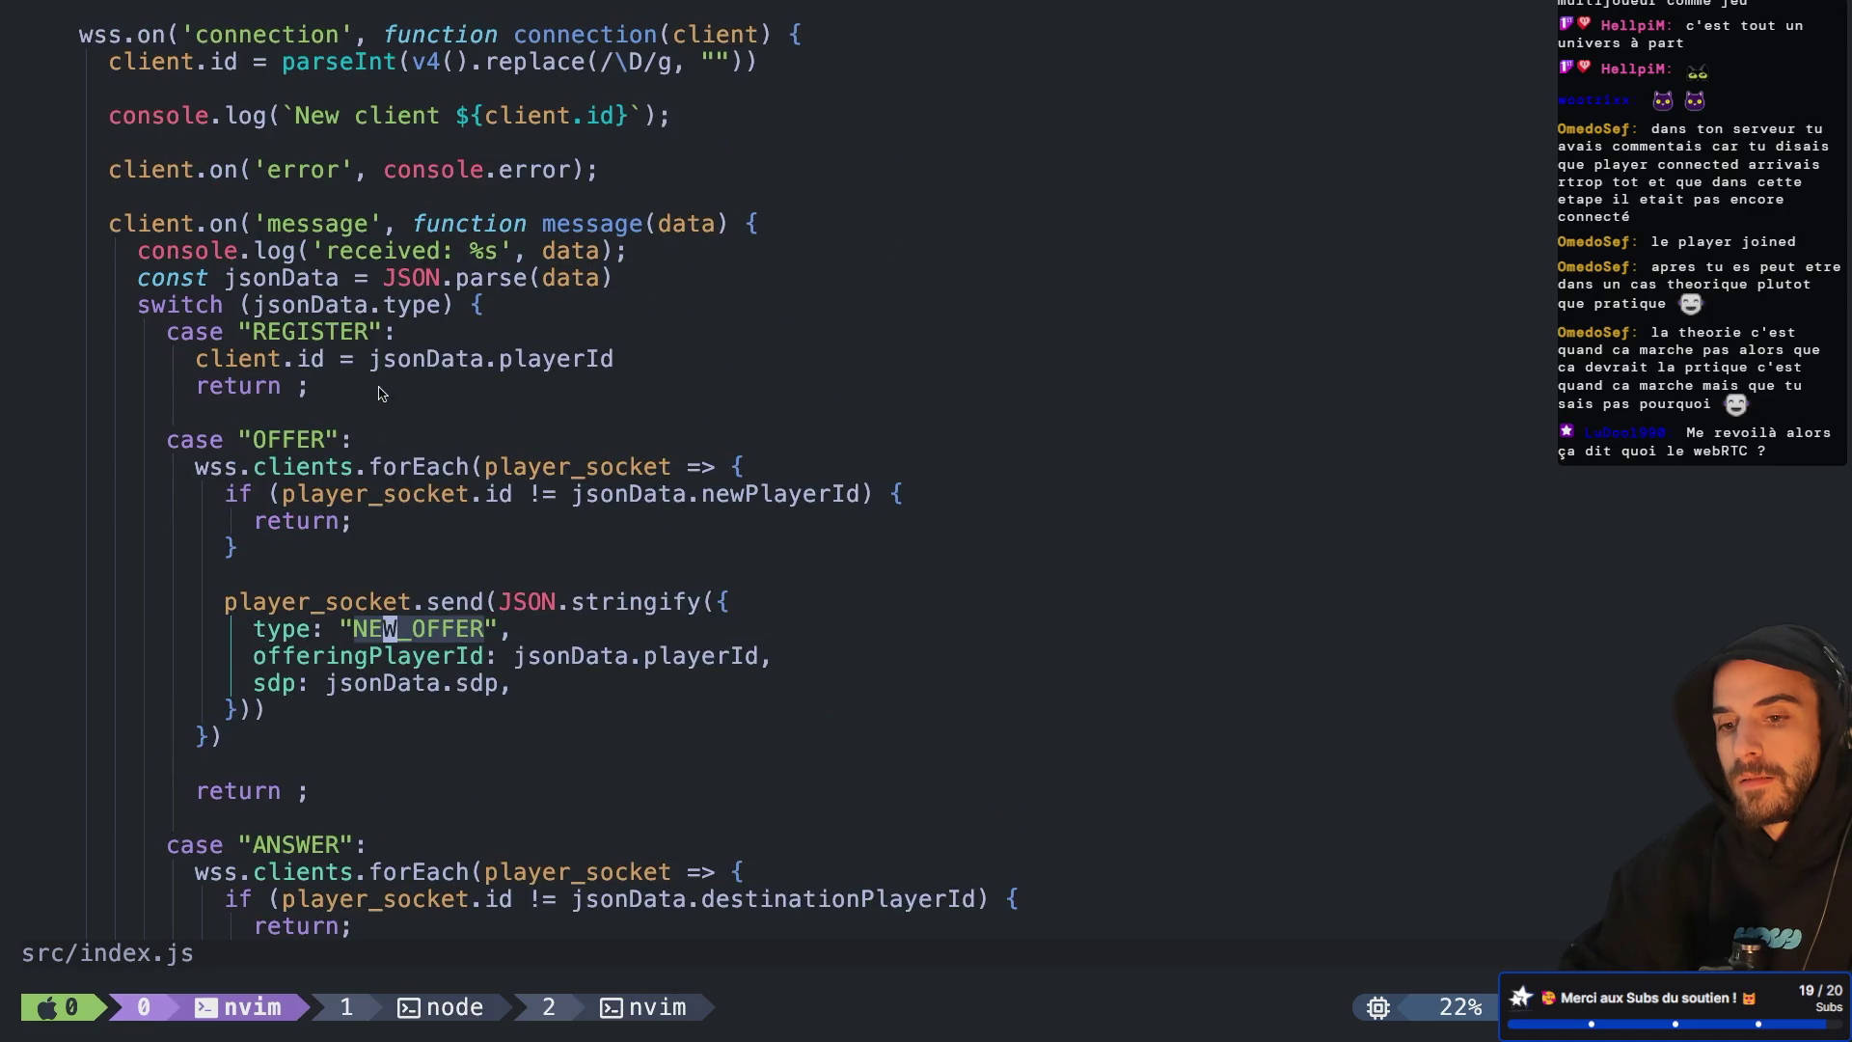
key("ctrl+b")
key("w")
key("Down")
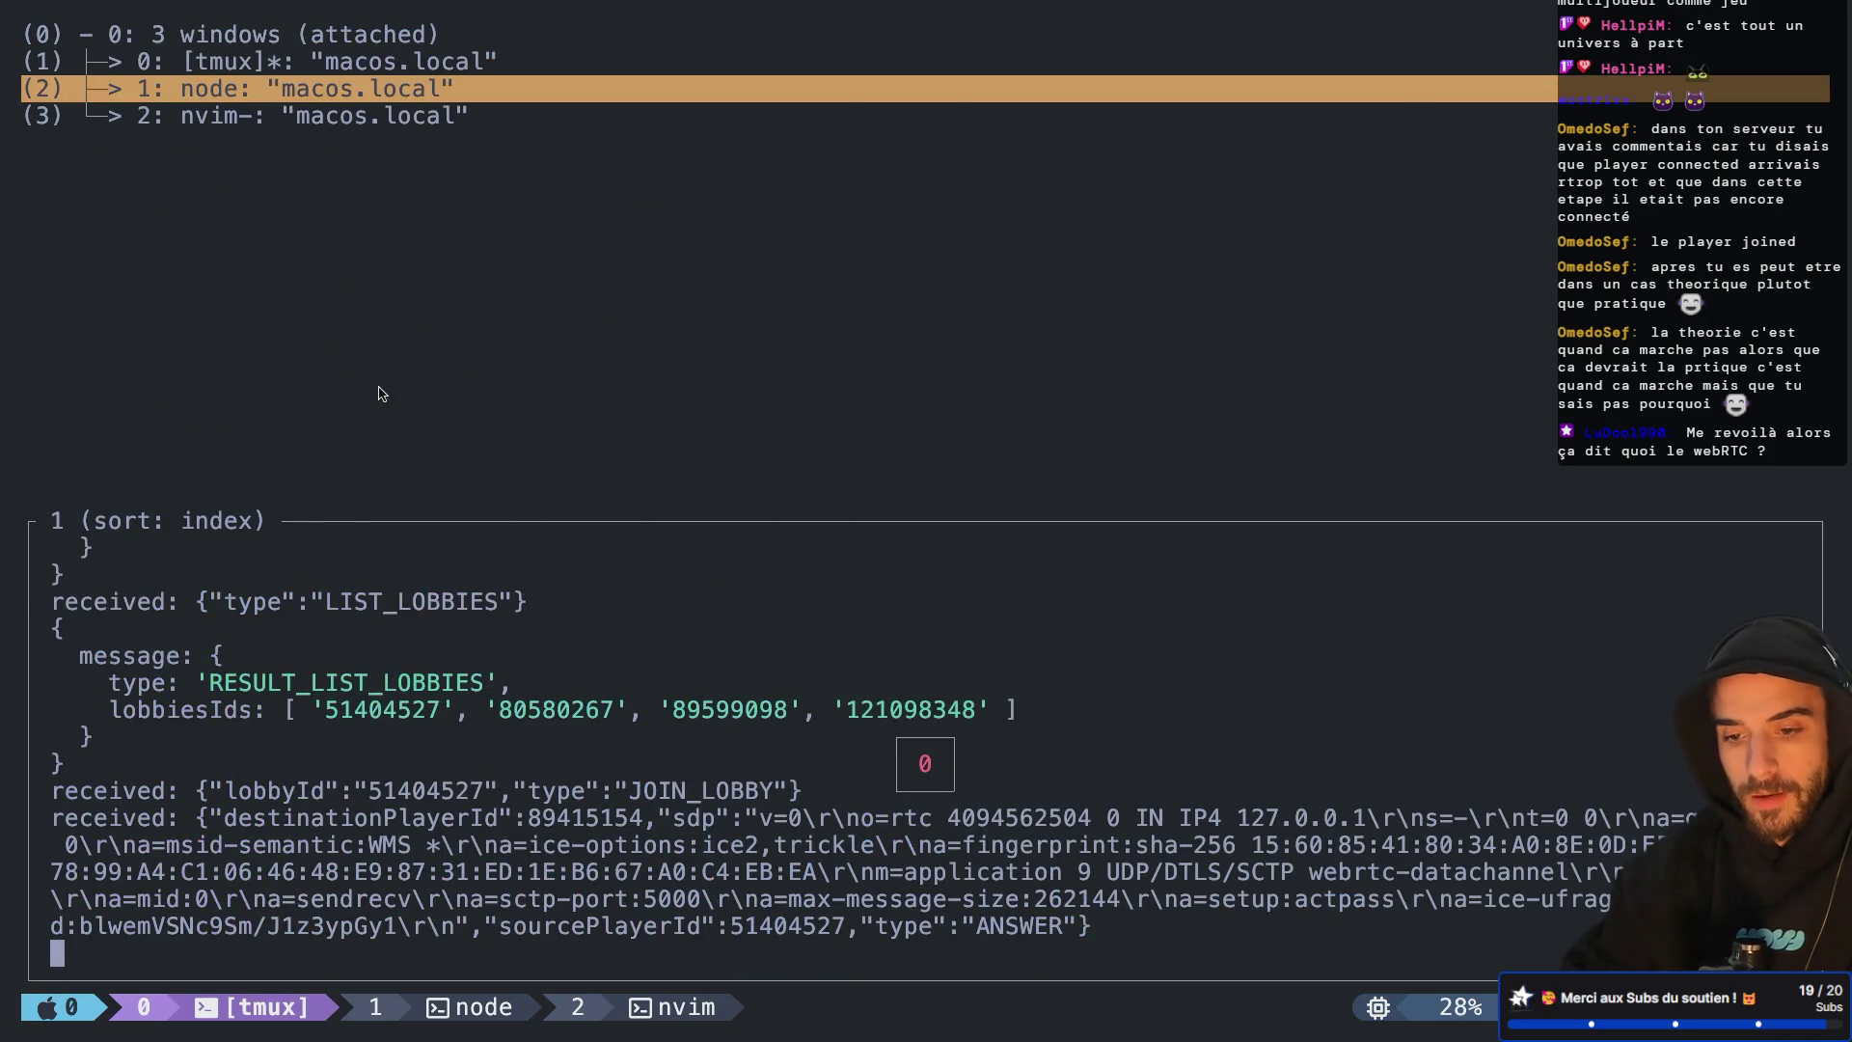
Switch to the node server window and browse its log history
key("Return")
key("ctrl+b")
key("bracketleft")
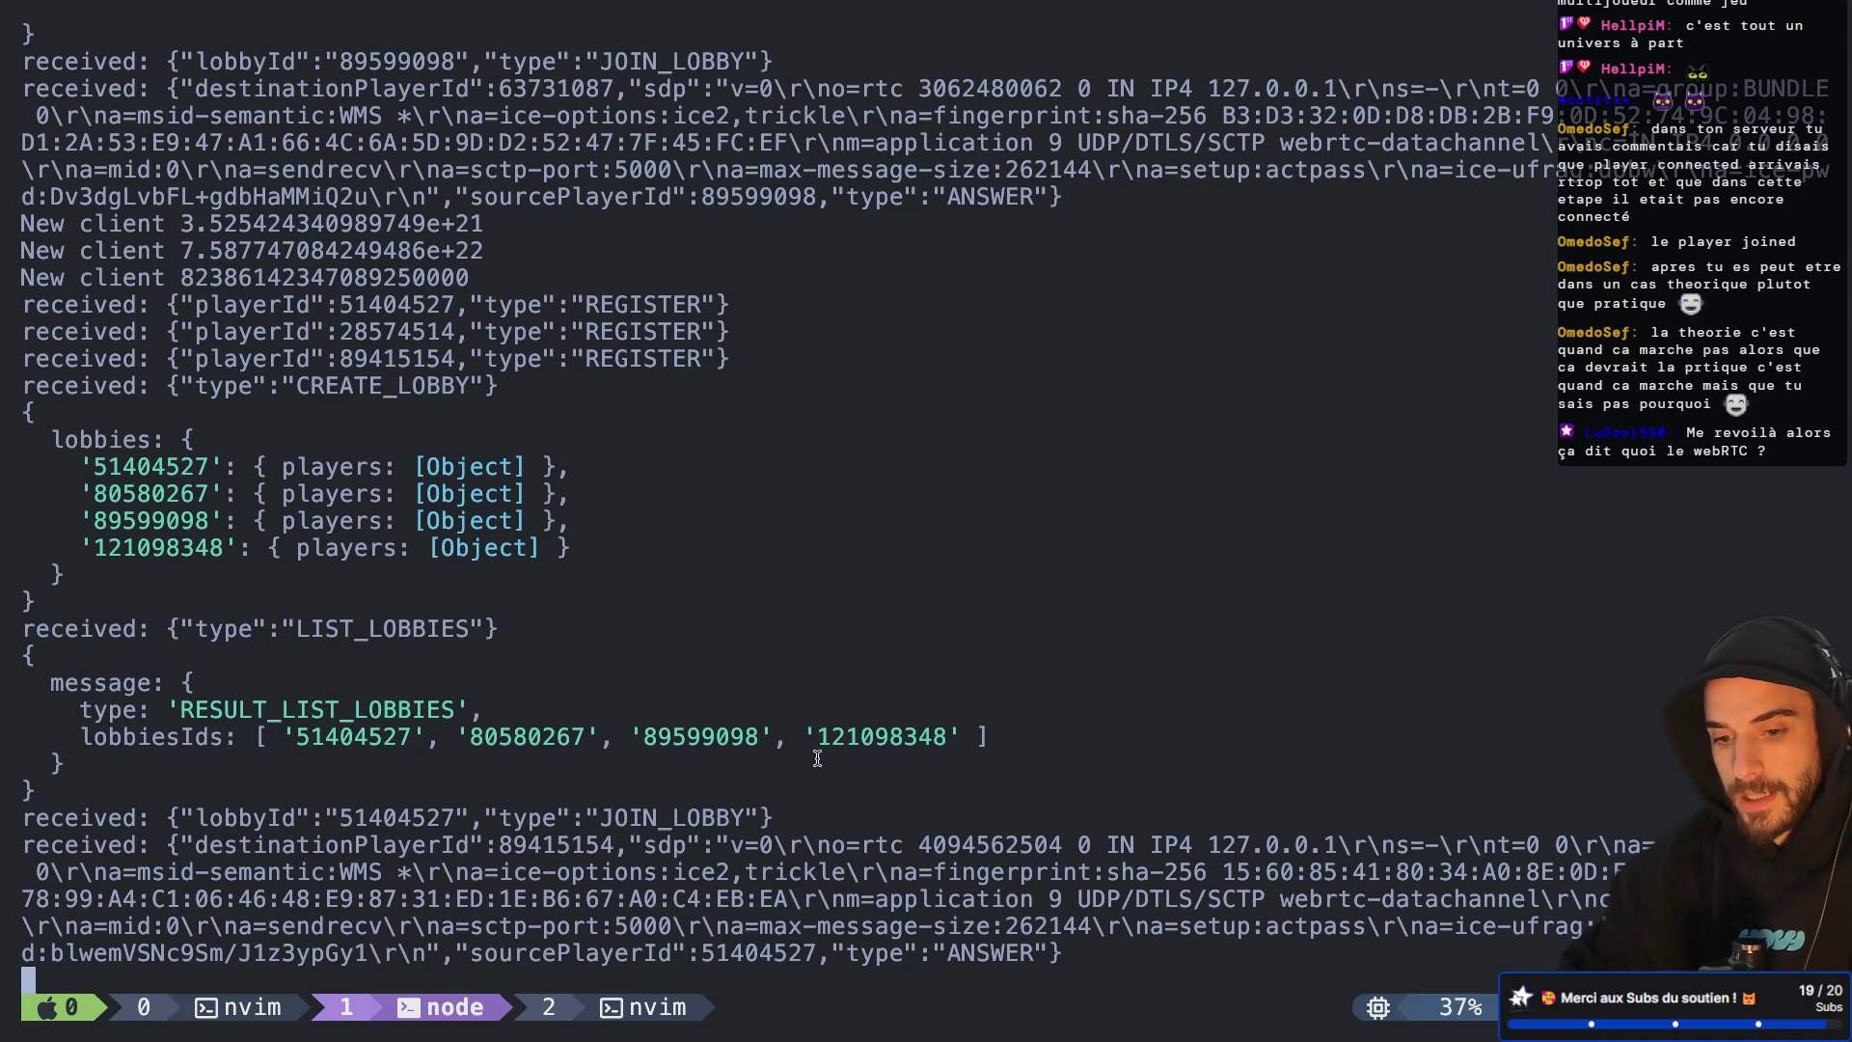
Stop the signaling server, clear the screen and rerun node src/index.js on port 4242
key("ctrl+c")
type("clear")
key("Return")
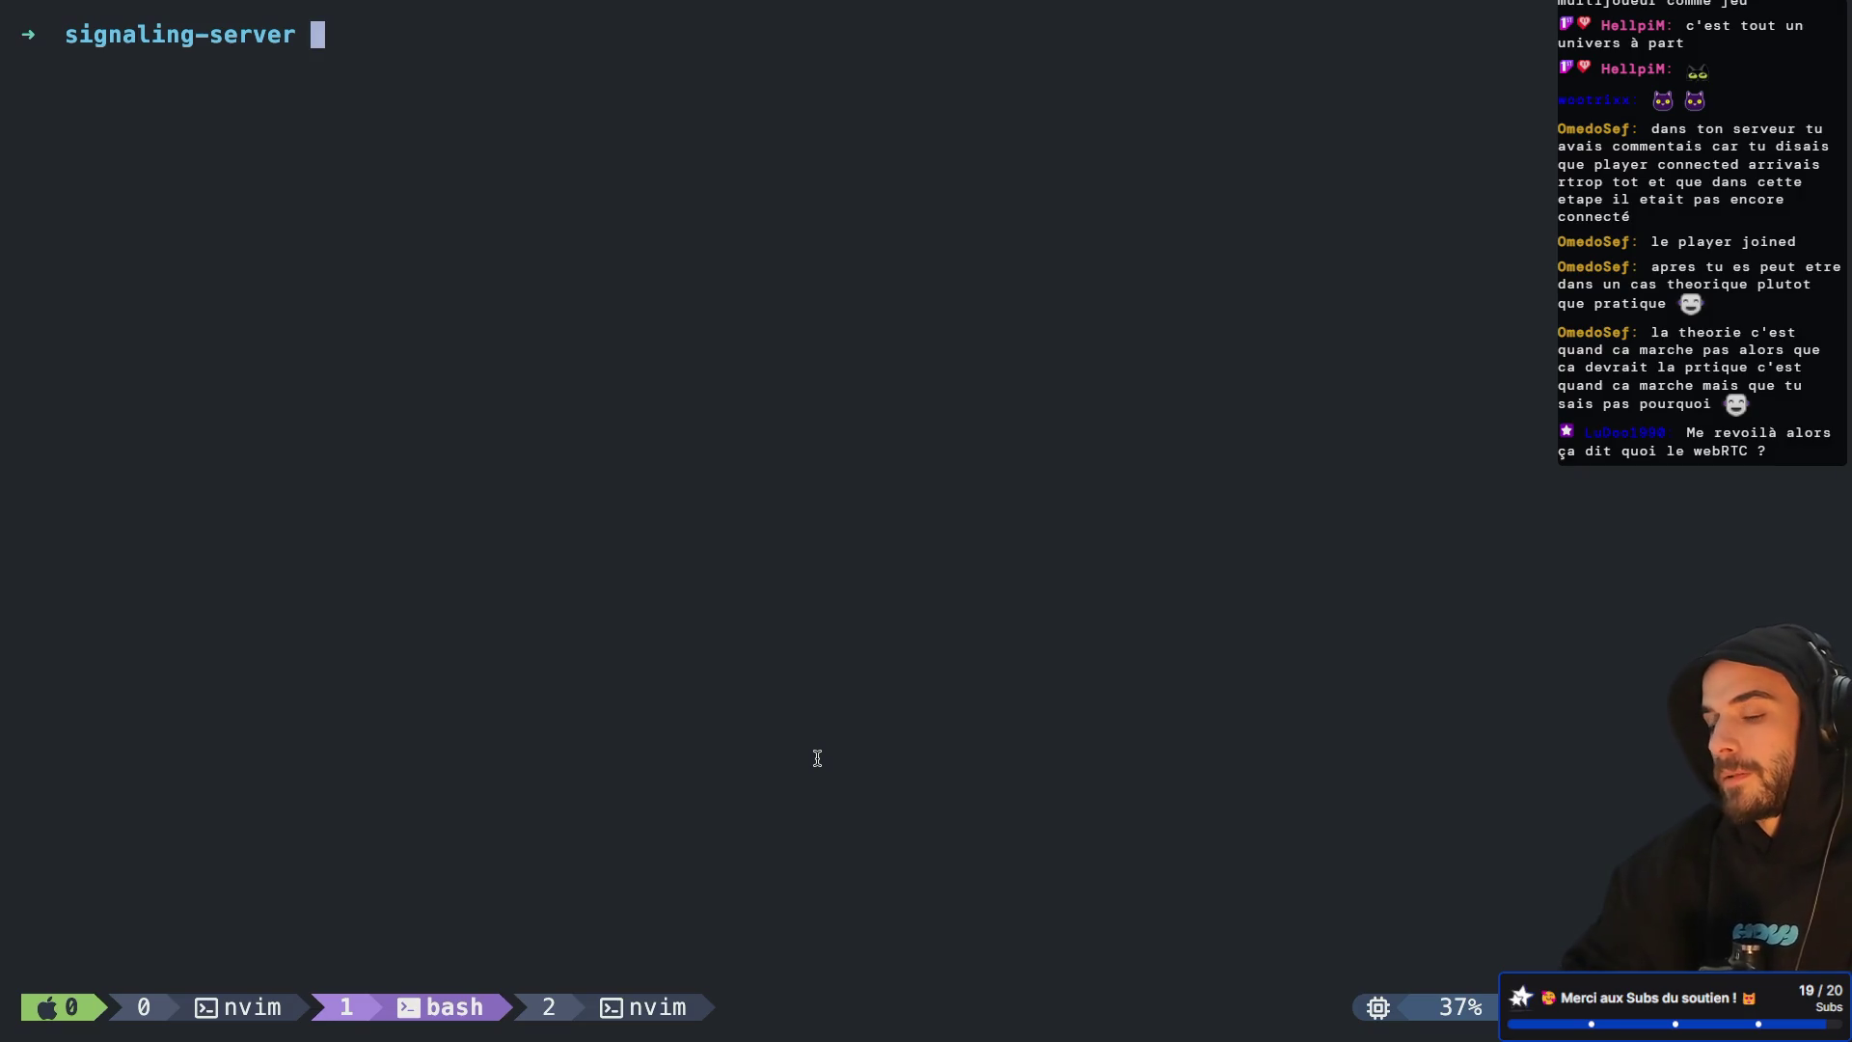
key("Up")
key("Up")
key("Return")
key("ctrl+Left")
key("ctrl+Left")
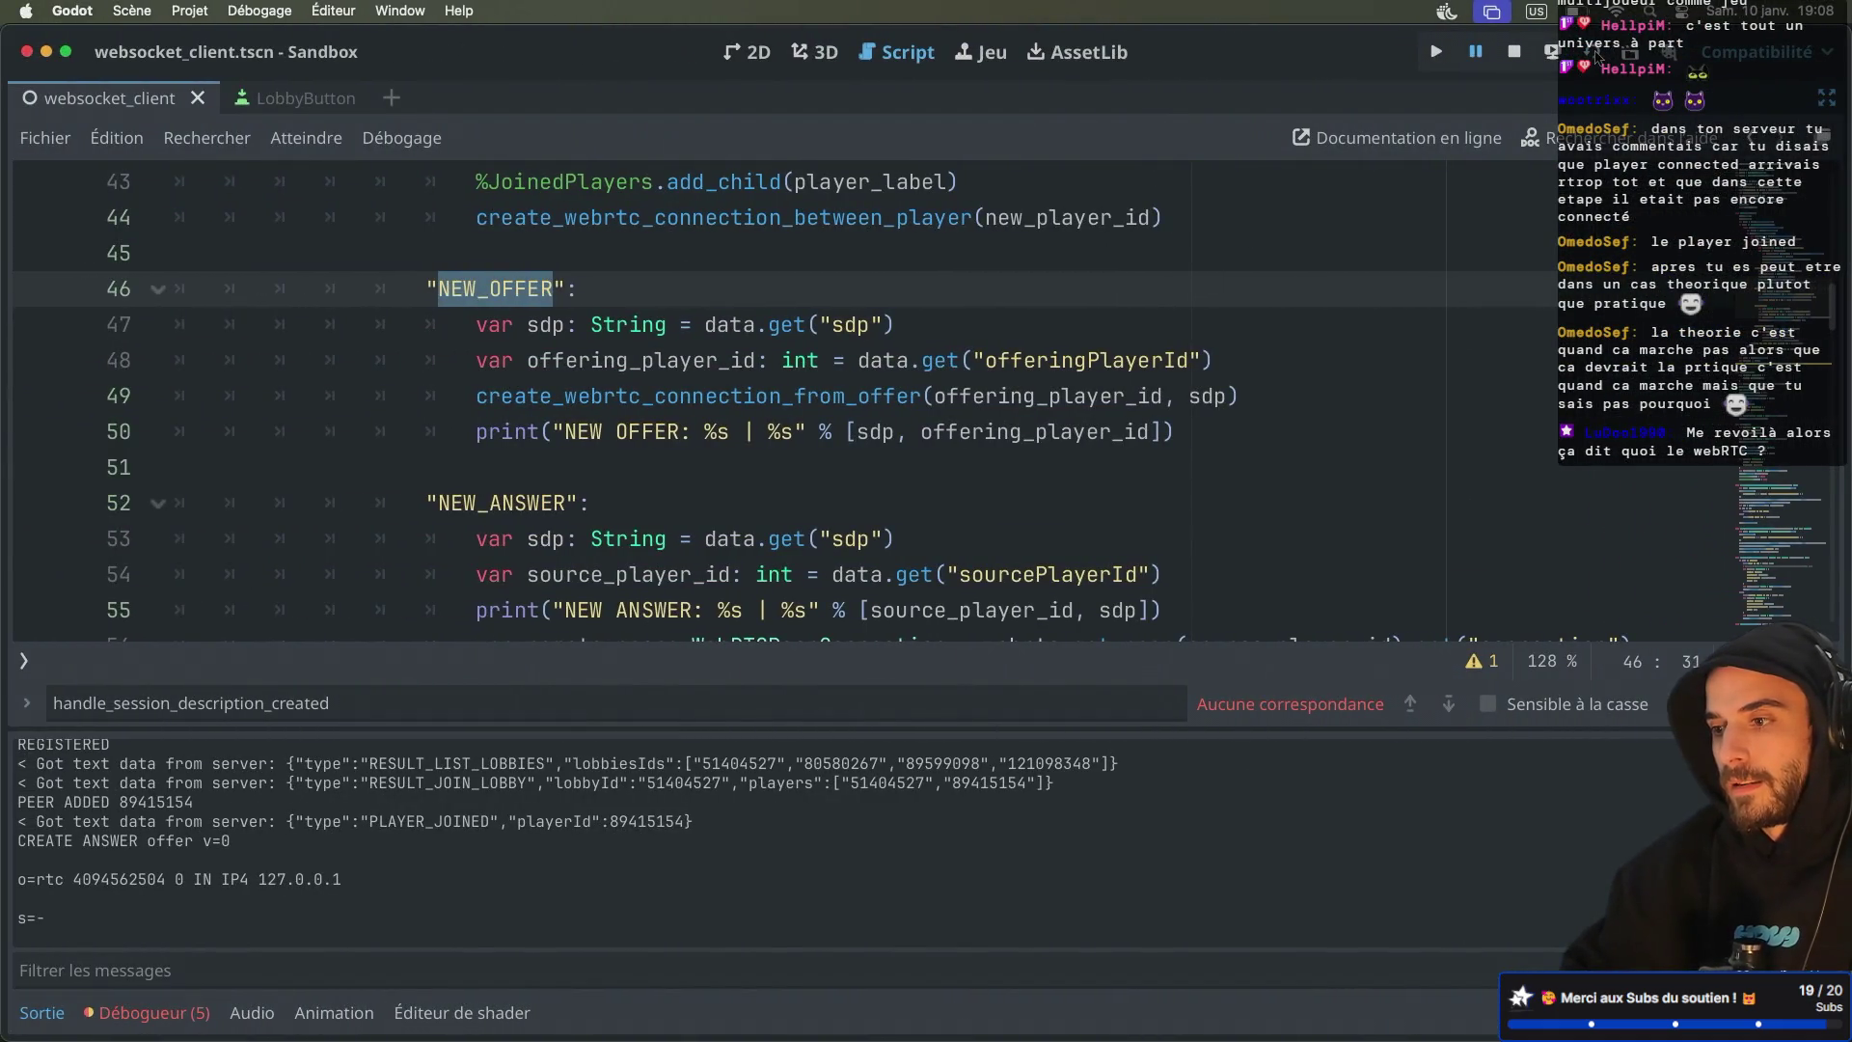
Run two game windows, create lobby 33624517 in one and join it from the other, then view the server log
left_click(1597, 56)
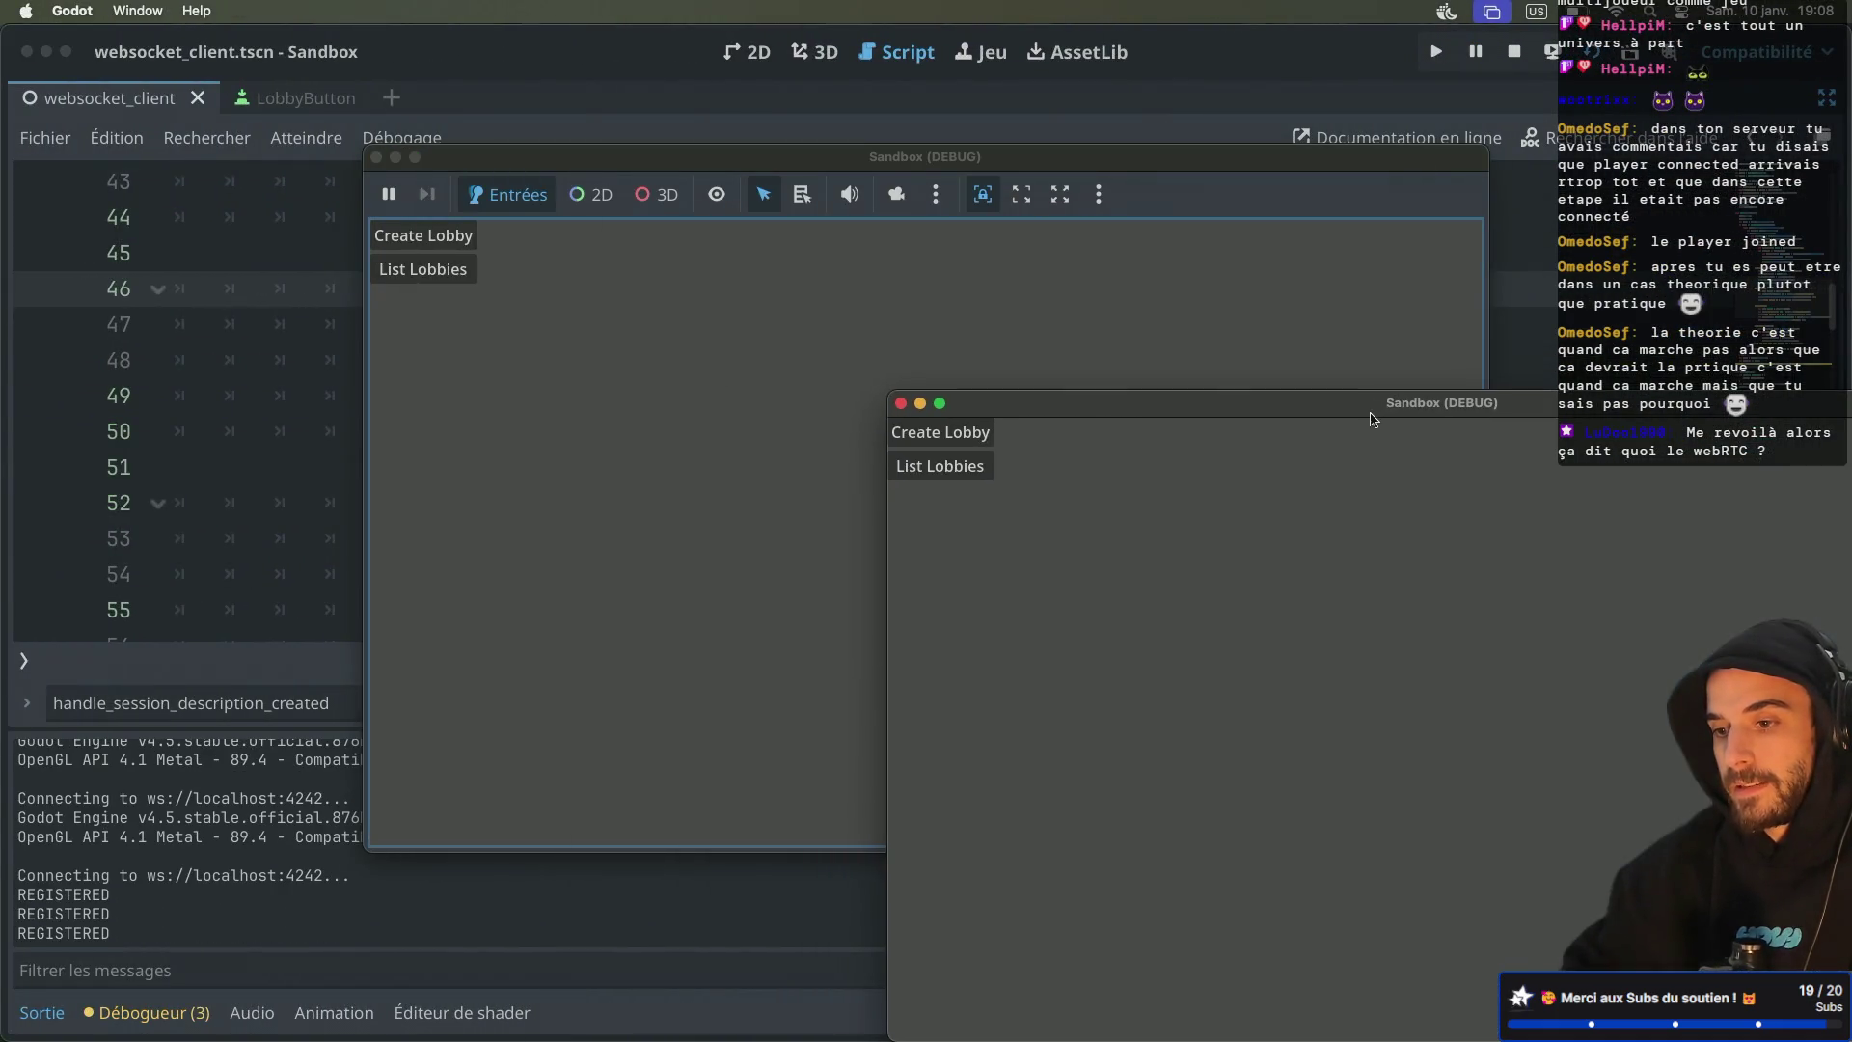
left_click(953, 432)
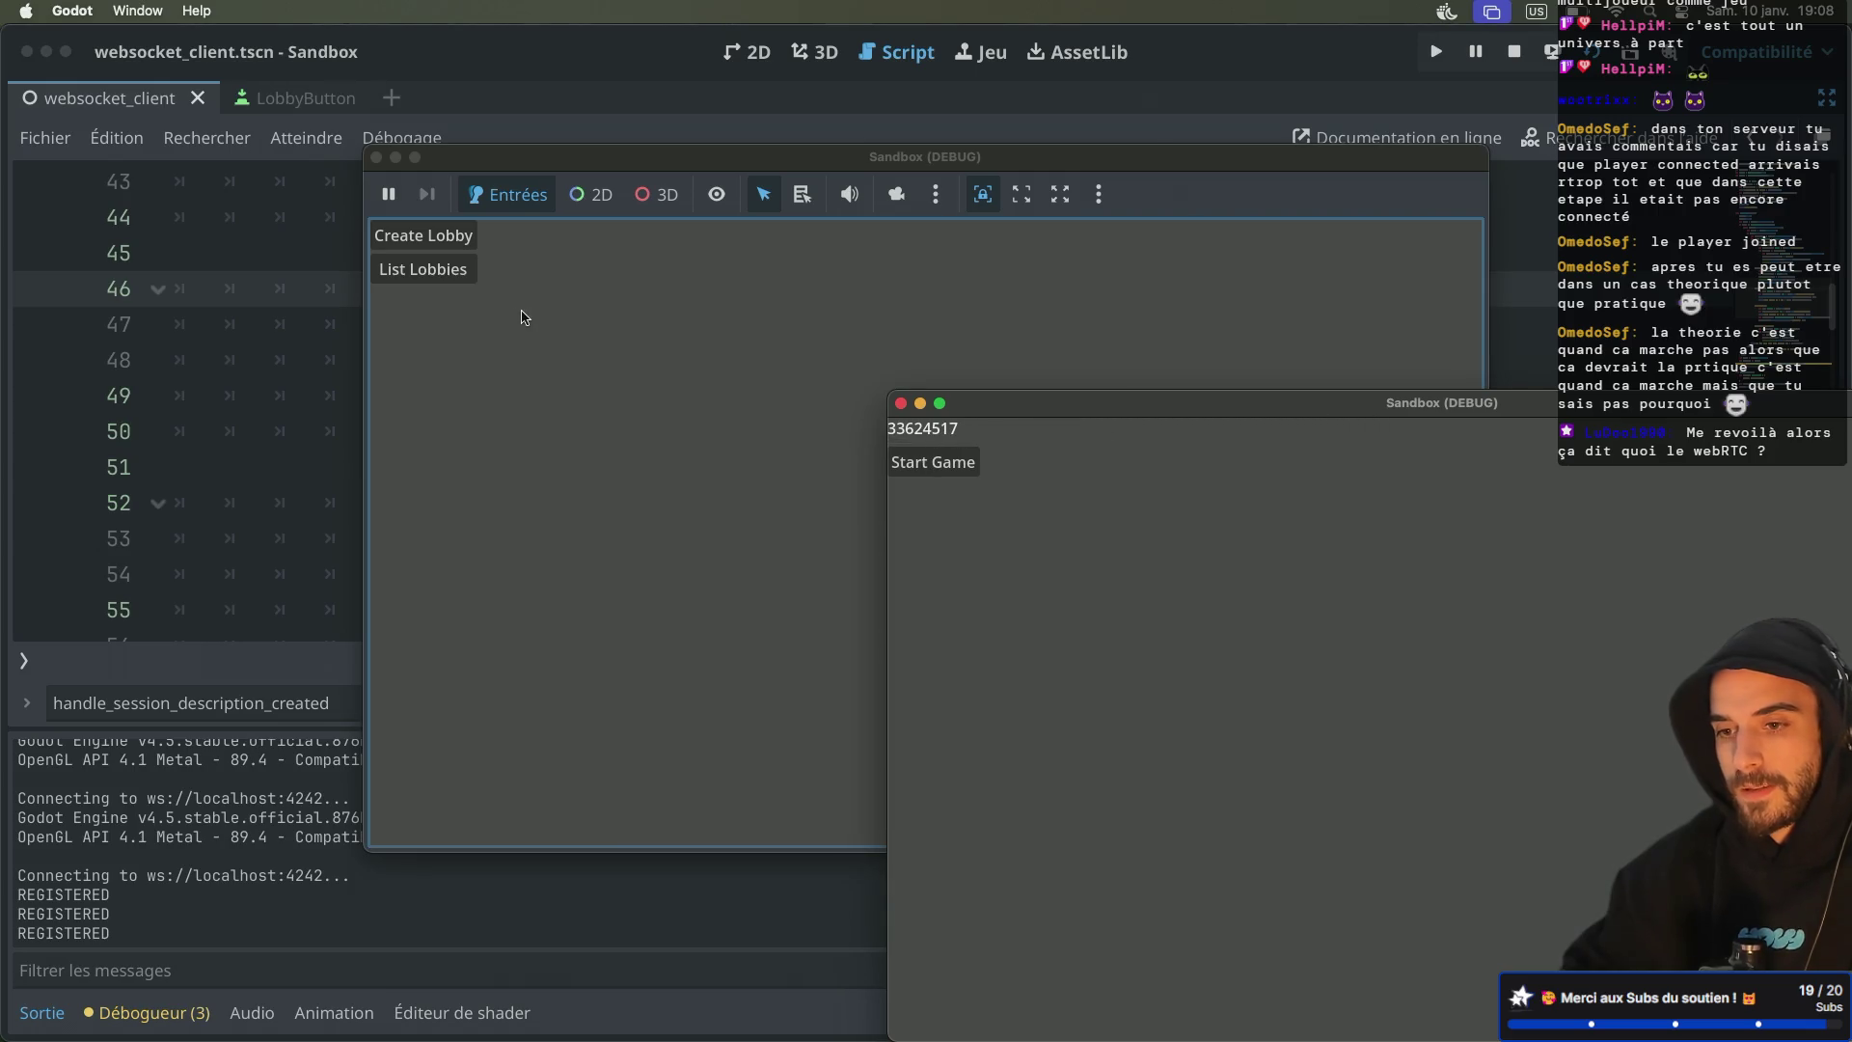
left_click(451, 277)
left_click(439, 299)
key("ctrl+Right")
key("ctrl+Right")
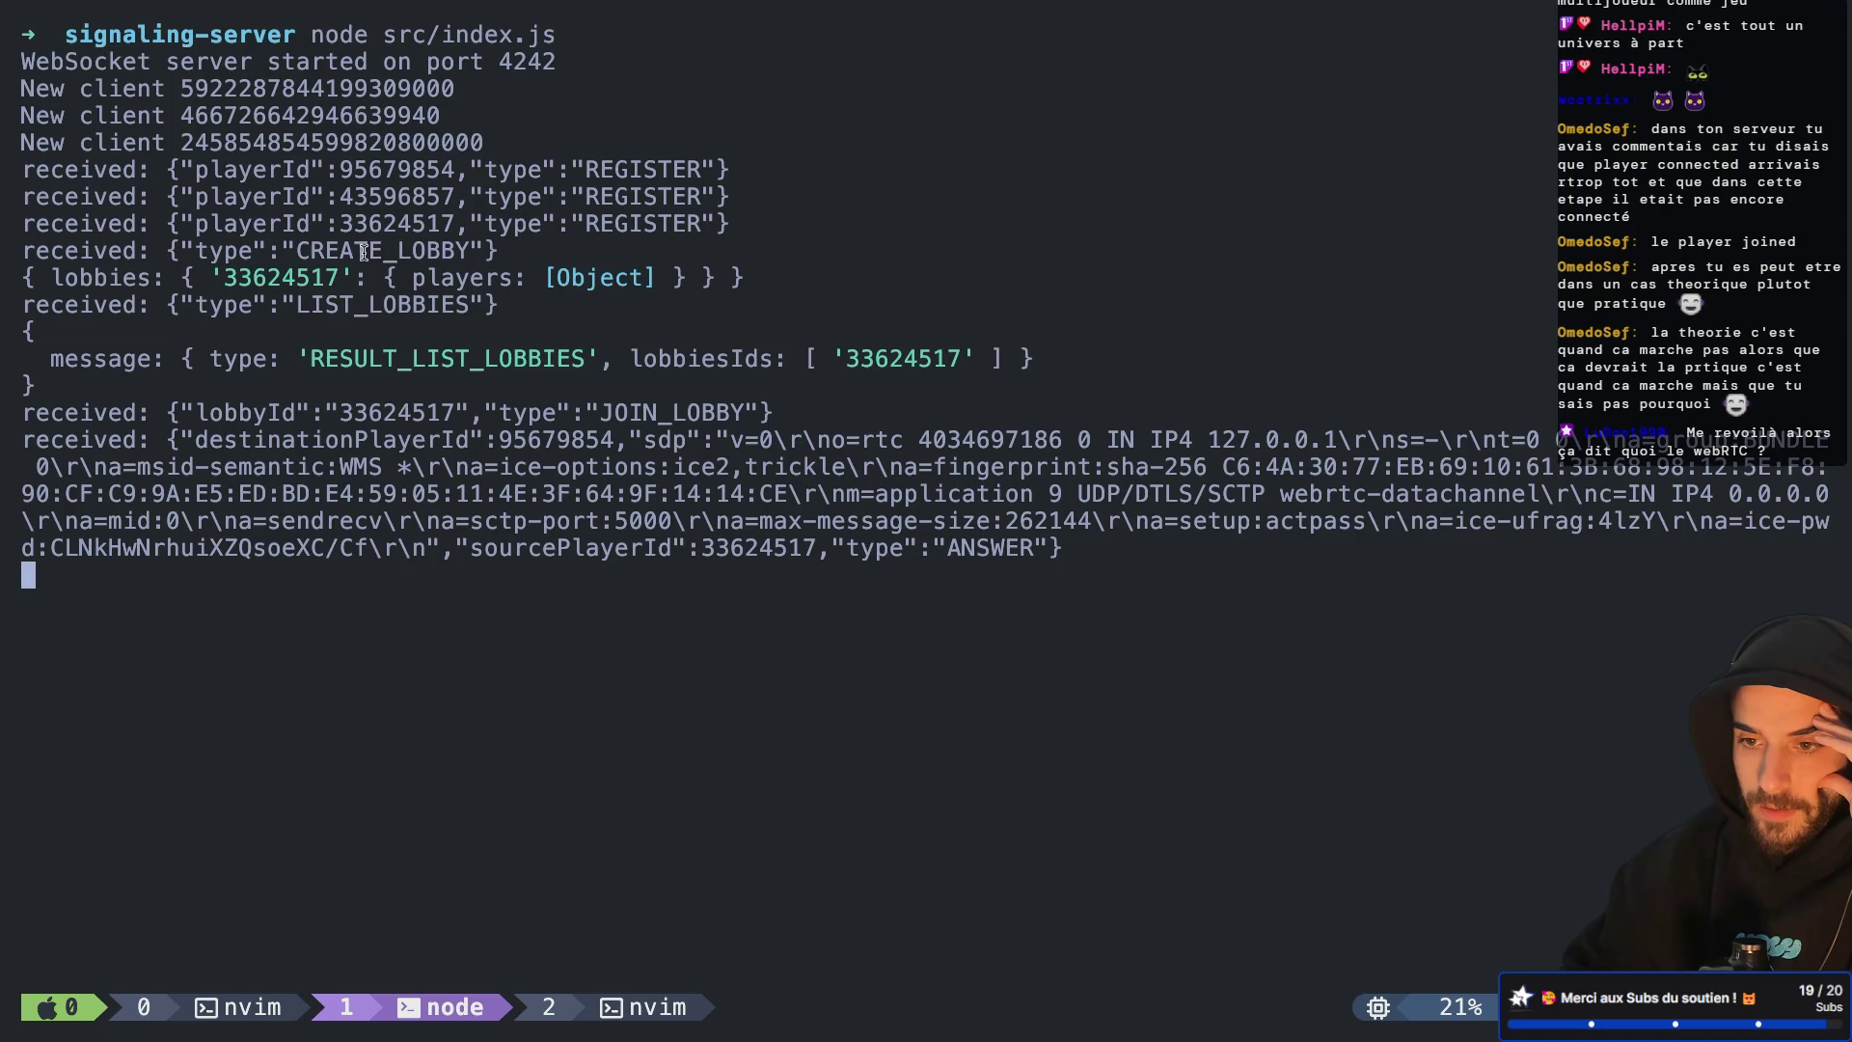
left_click_drag(267, 249, 485, 249)
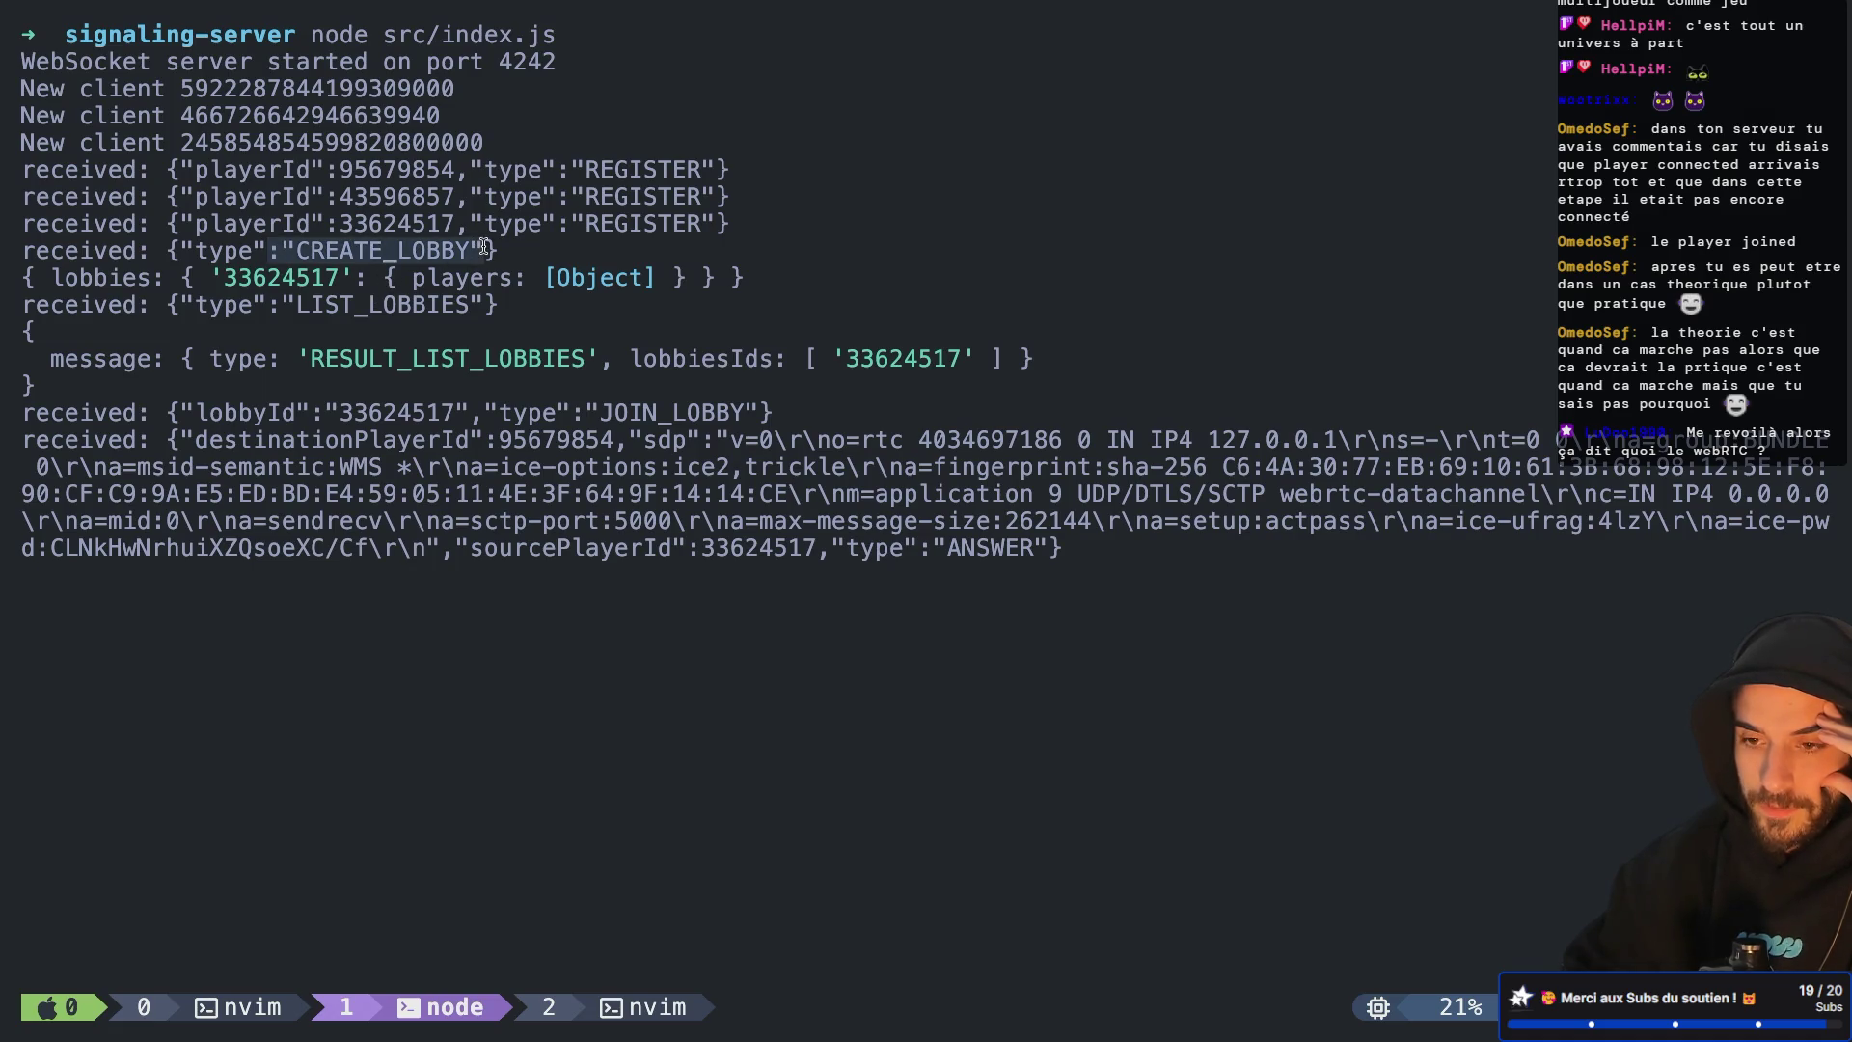
left_click_drag(294, 305, 443, 303)
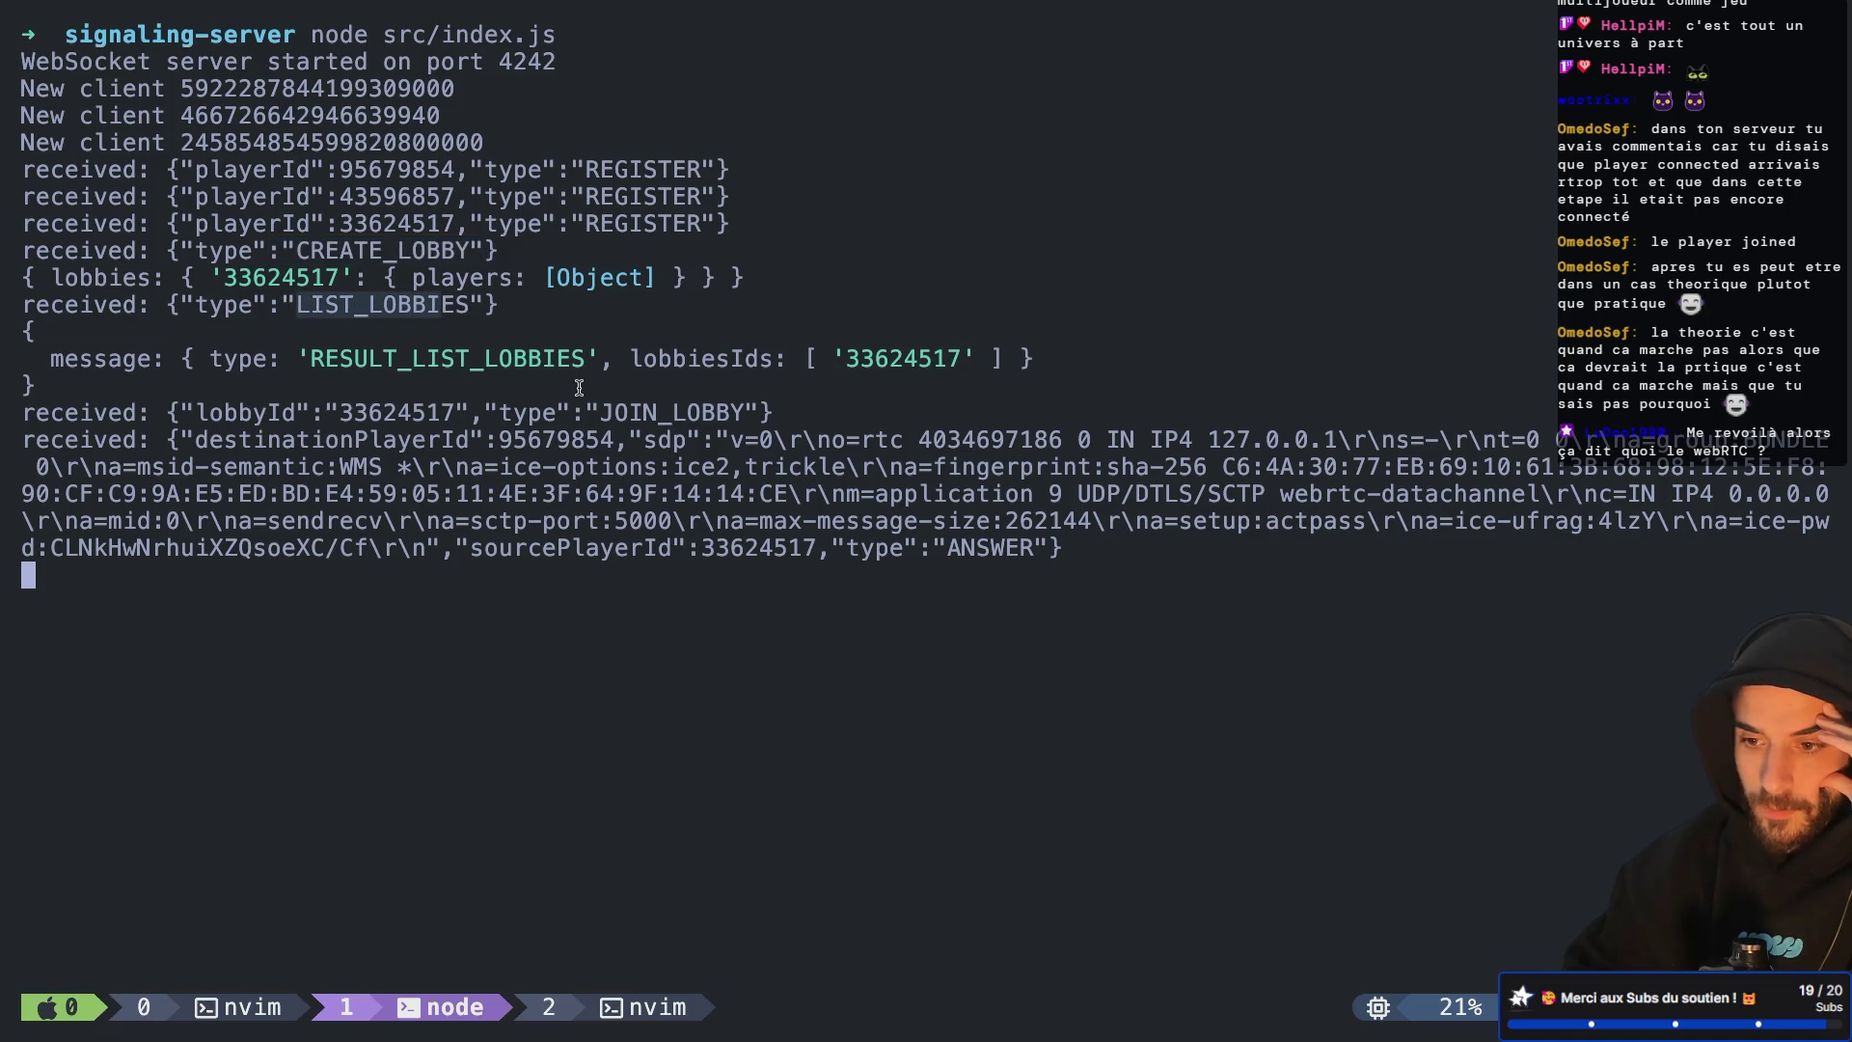
left_click_drag(587, 407, 713, 397)
left_click_drag(590, 412, 793, 412)
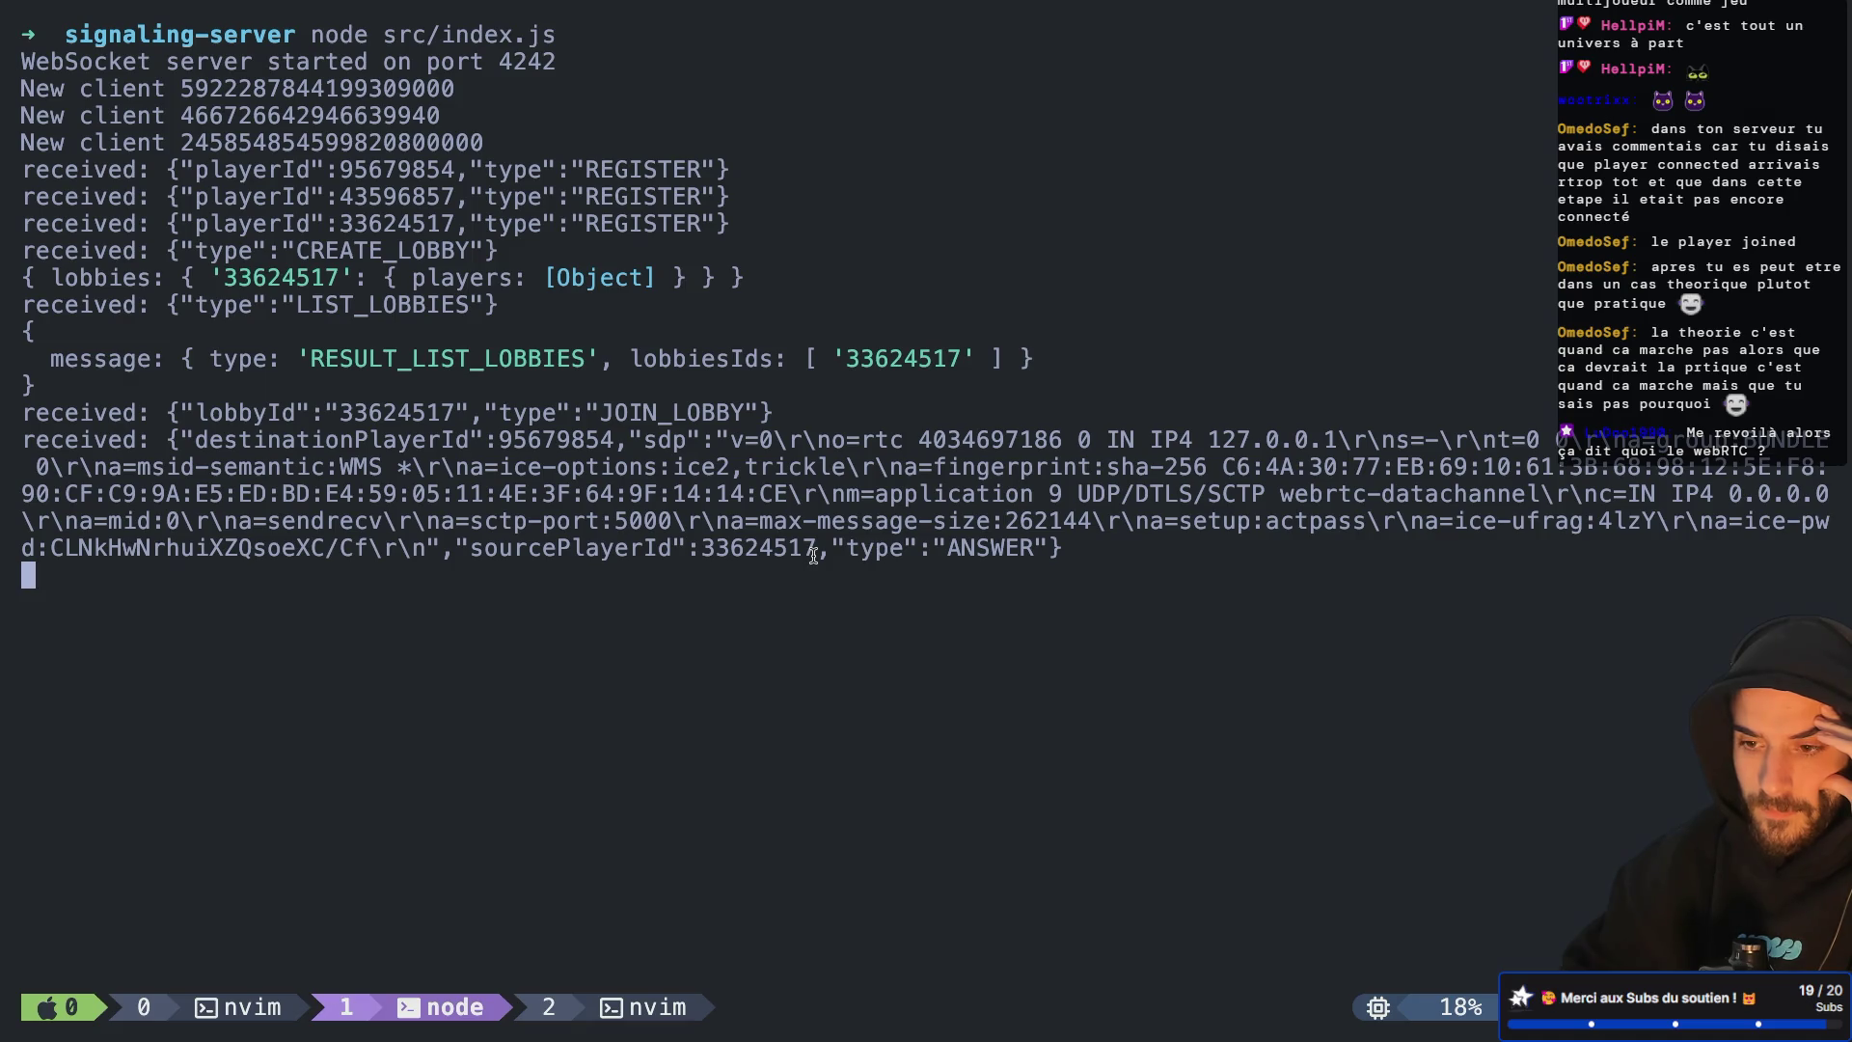
left_click_drag(816, 550, 1055, 550)
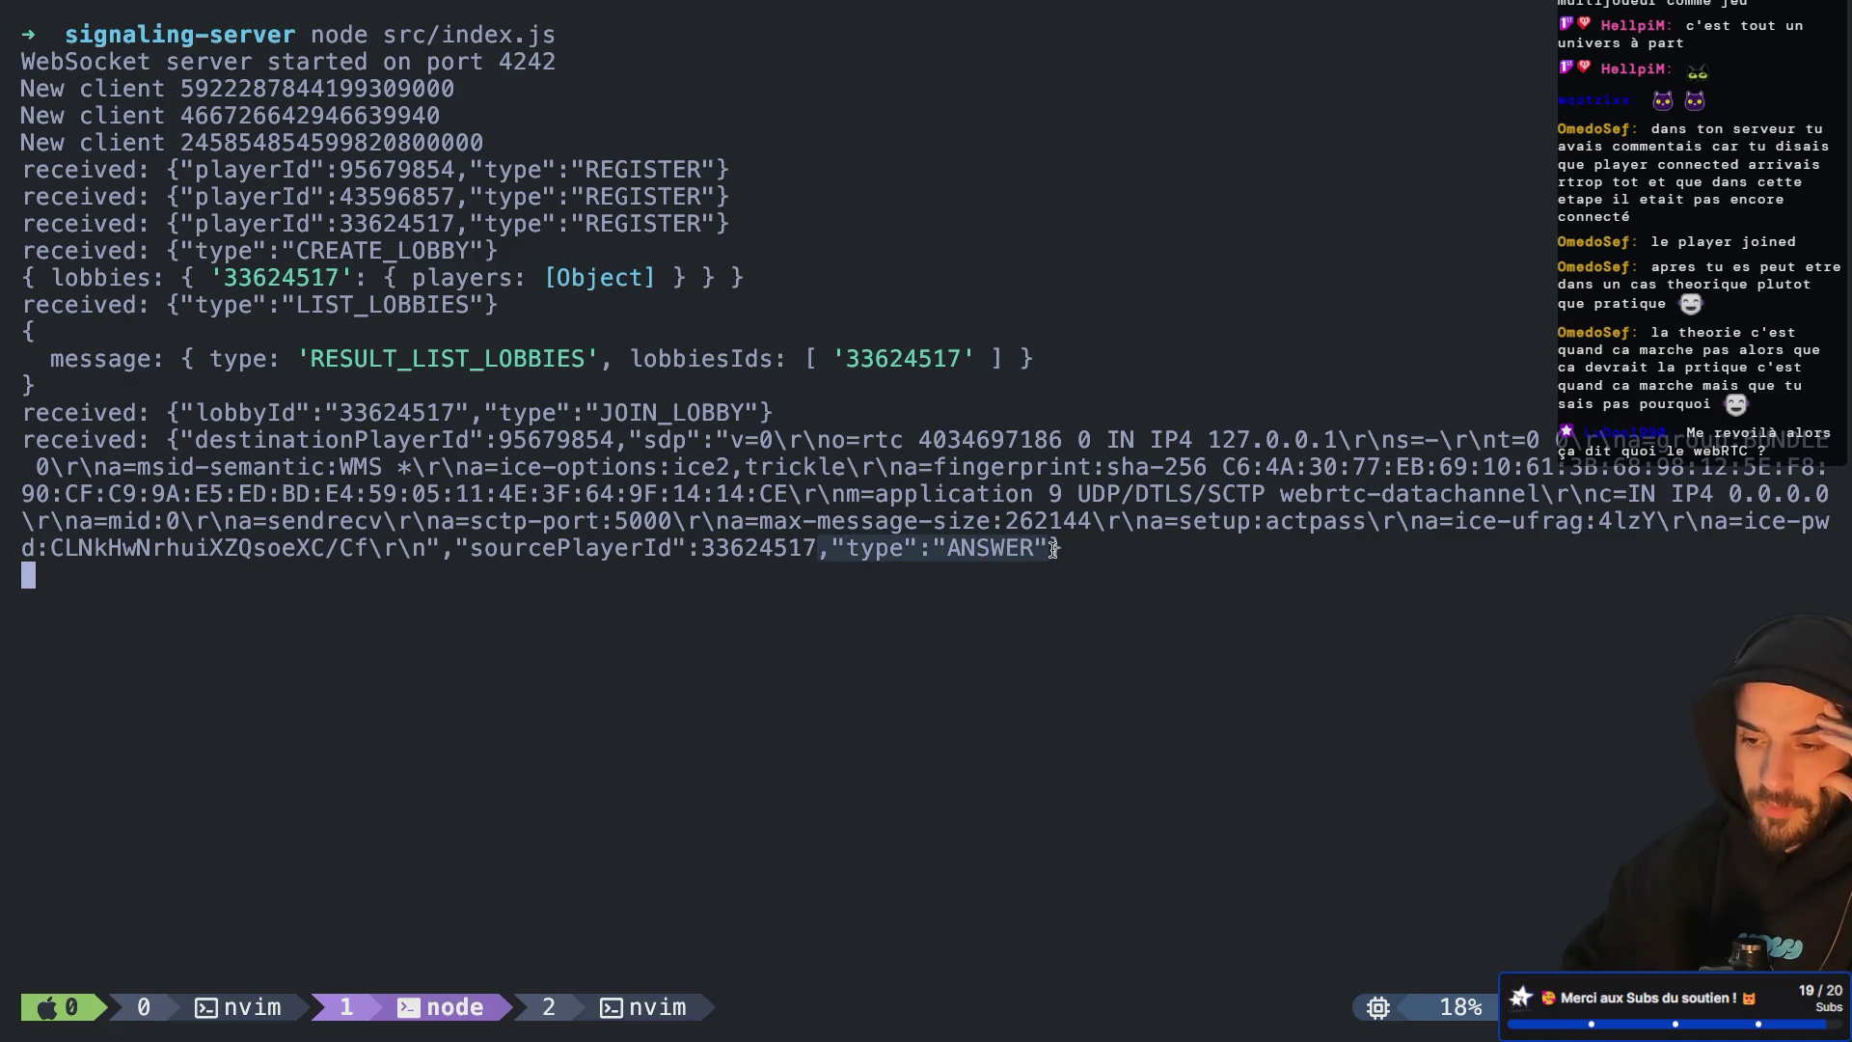
key("super+Tab")
key("ctrl+Left")
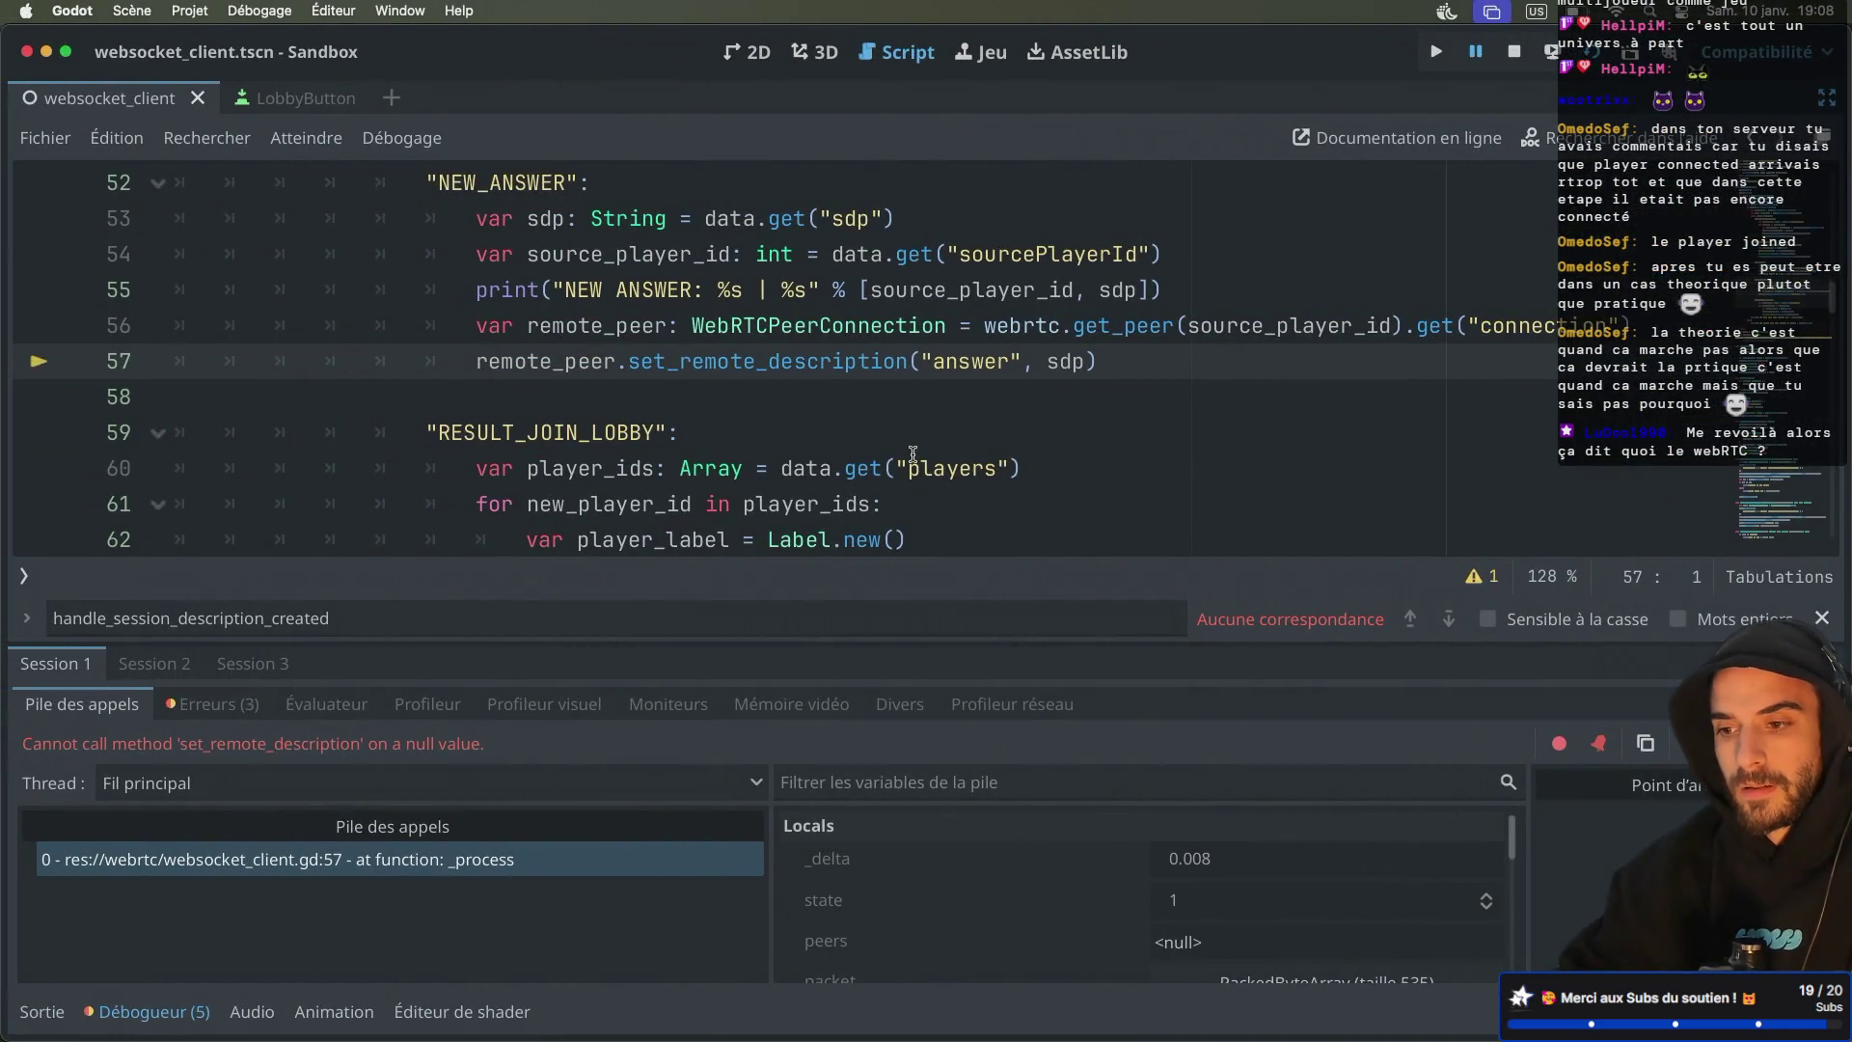
key("ctrl+Right")
key("ctrl+Right")
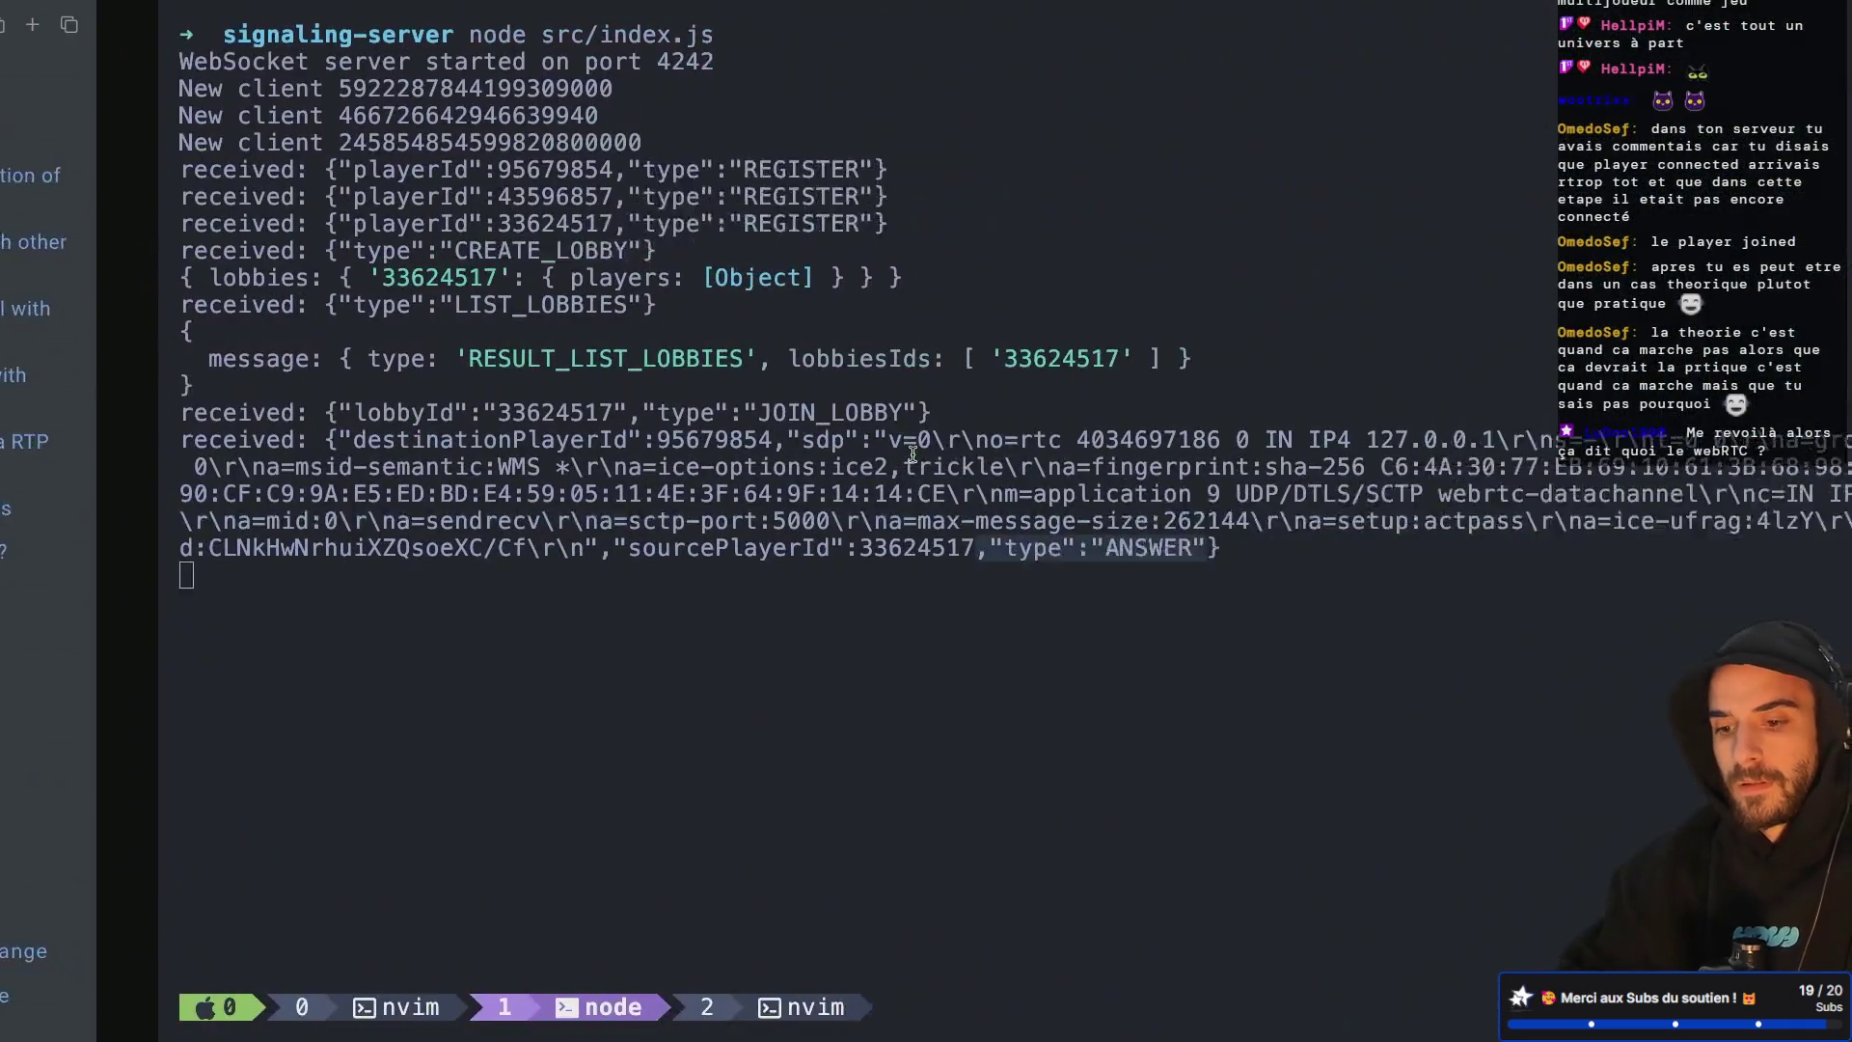
In nvim's src/index.js, compare how the OFFER and ANSWER cases relay the sdp to destinationPlayerId
key("ctrl+b")
key("w")
key("Return")
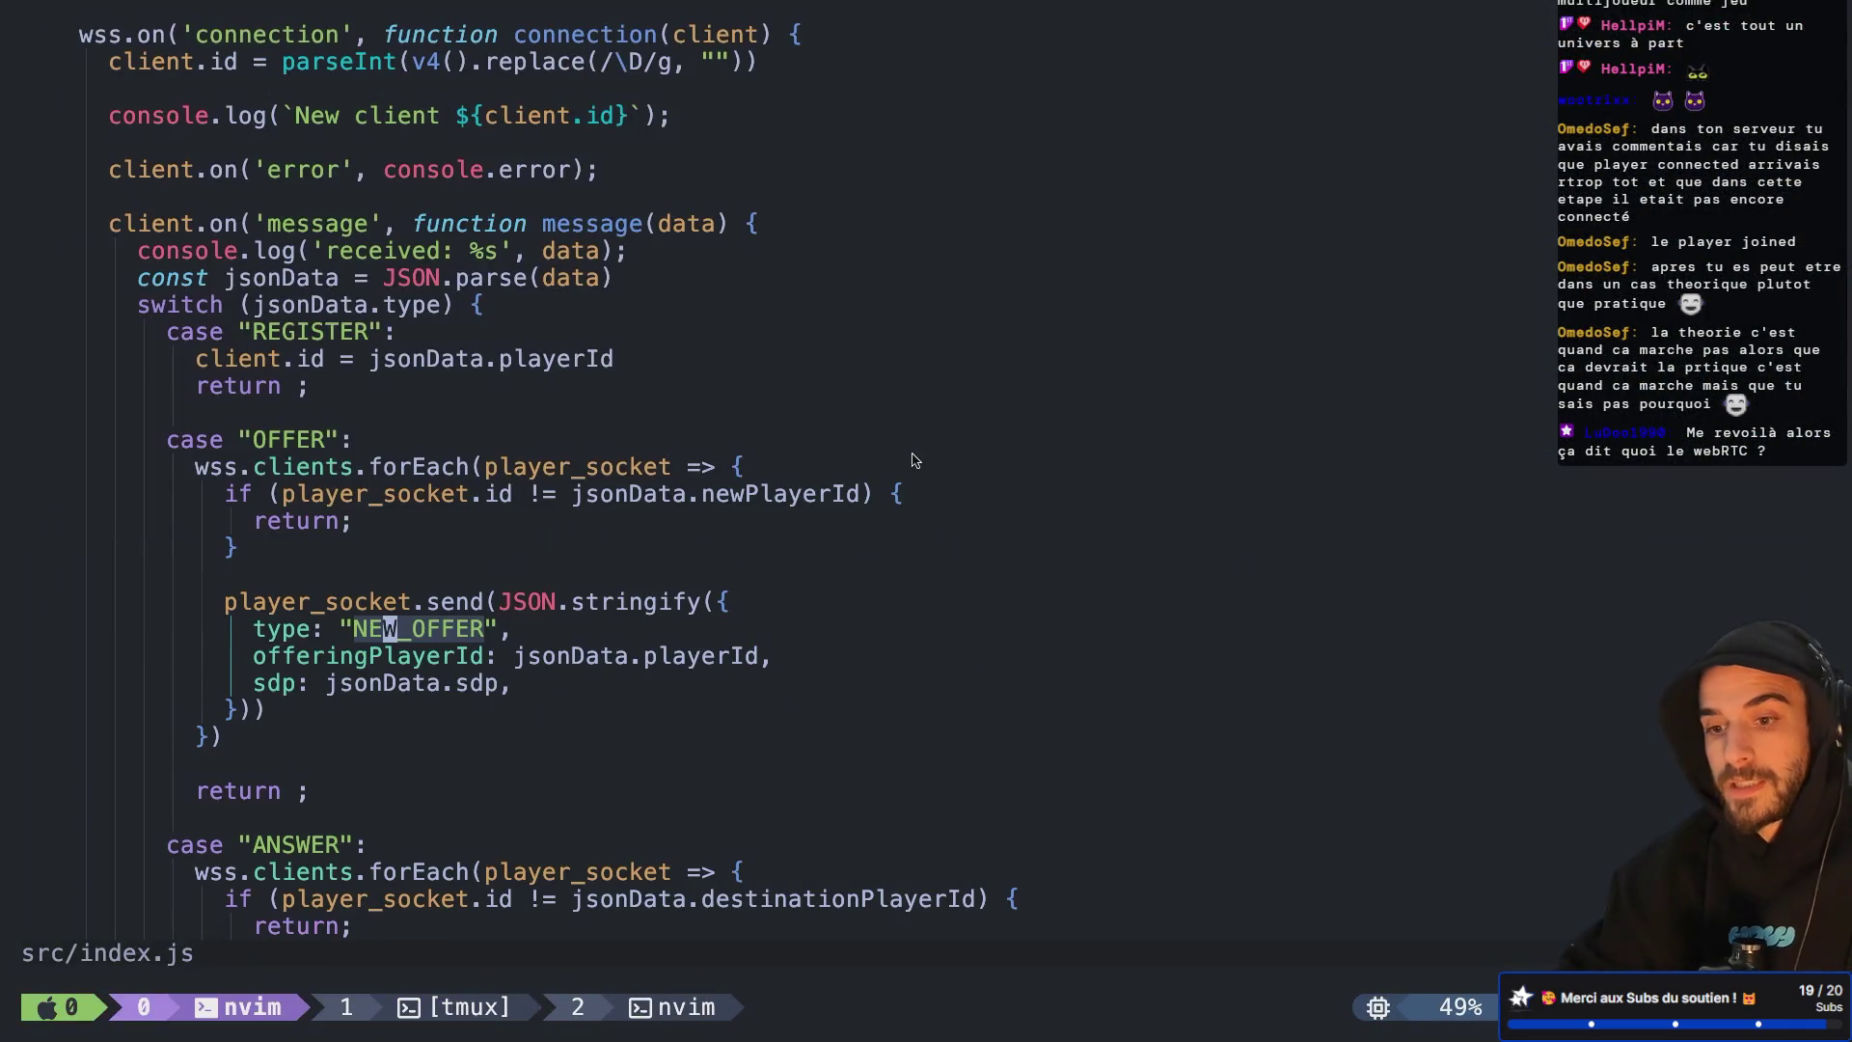
key("j")
key("ctrl+d")
key("k")
key("k")
key("k")
key("ctrl+u")
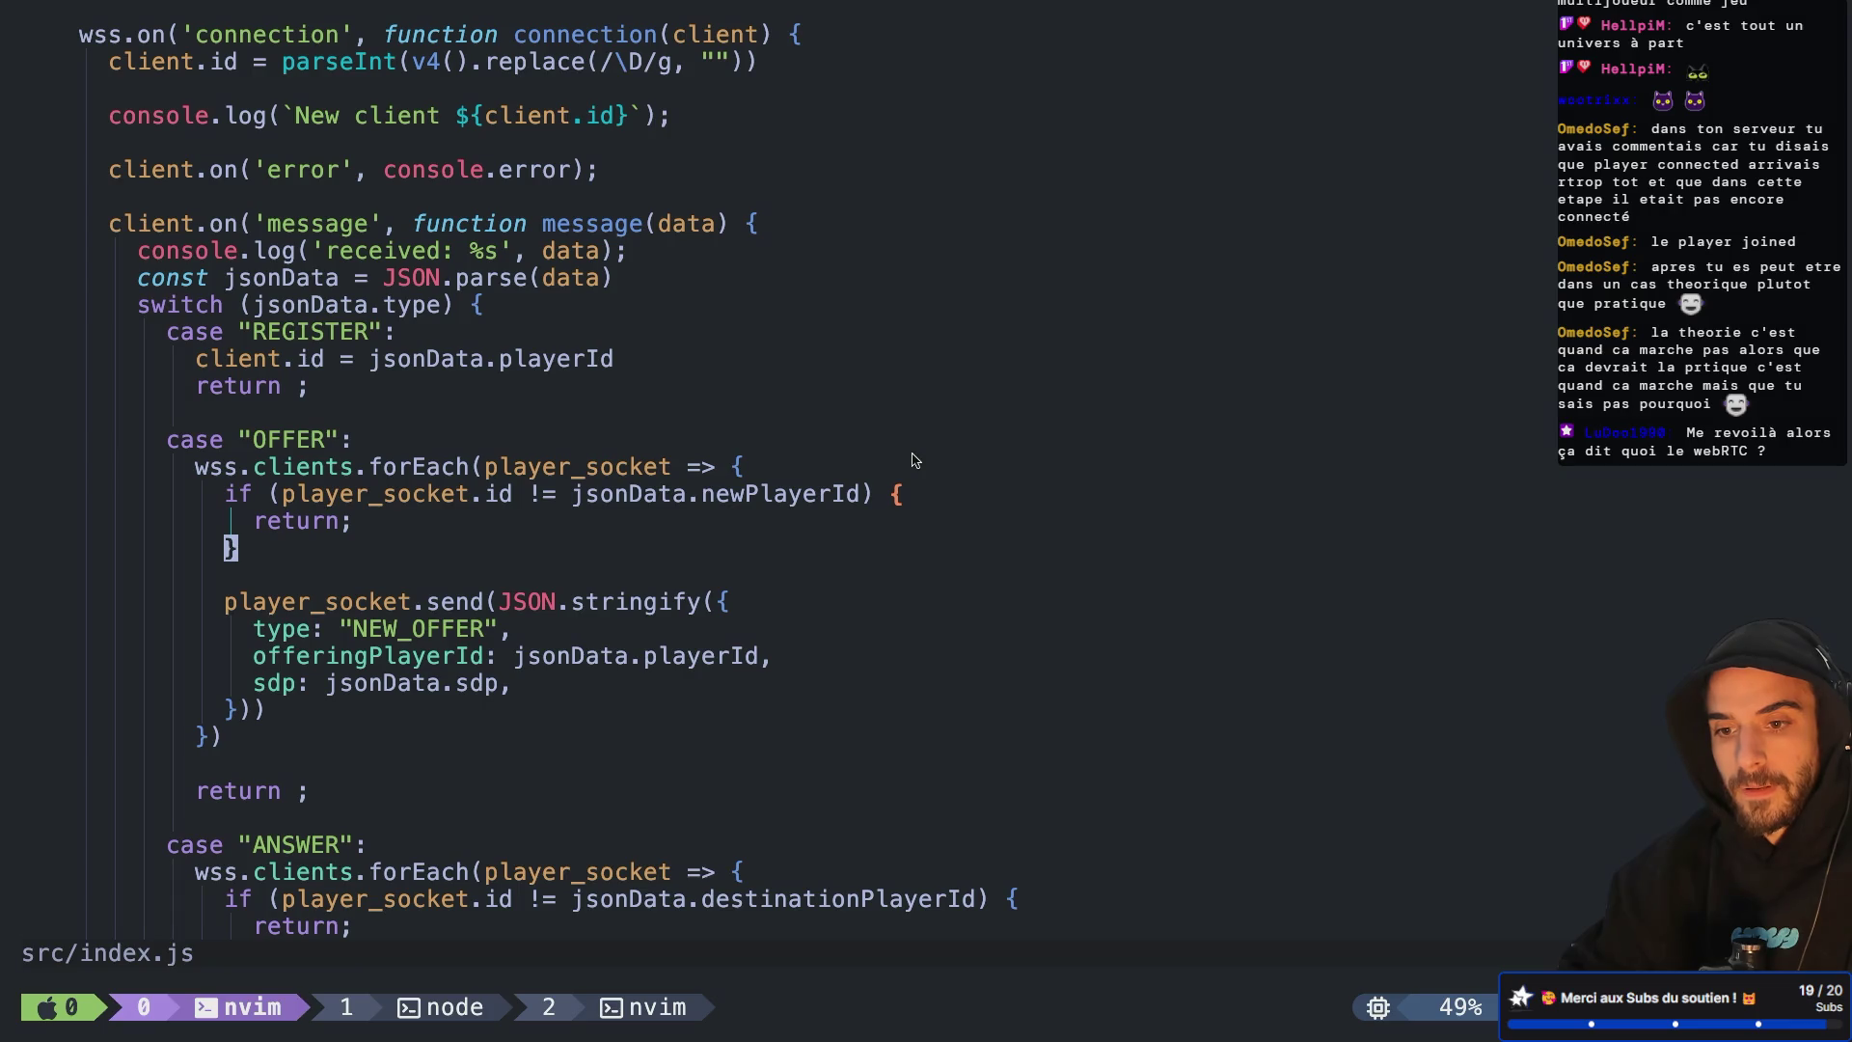
key("ctrl+d")
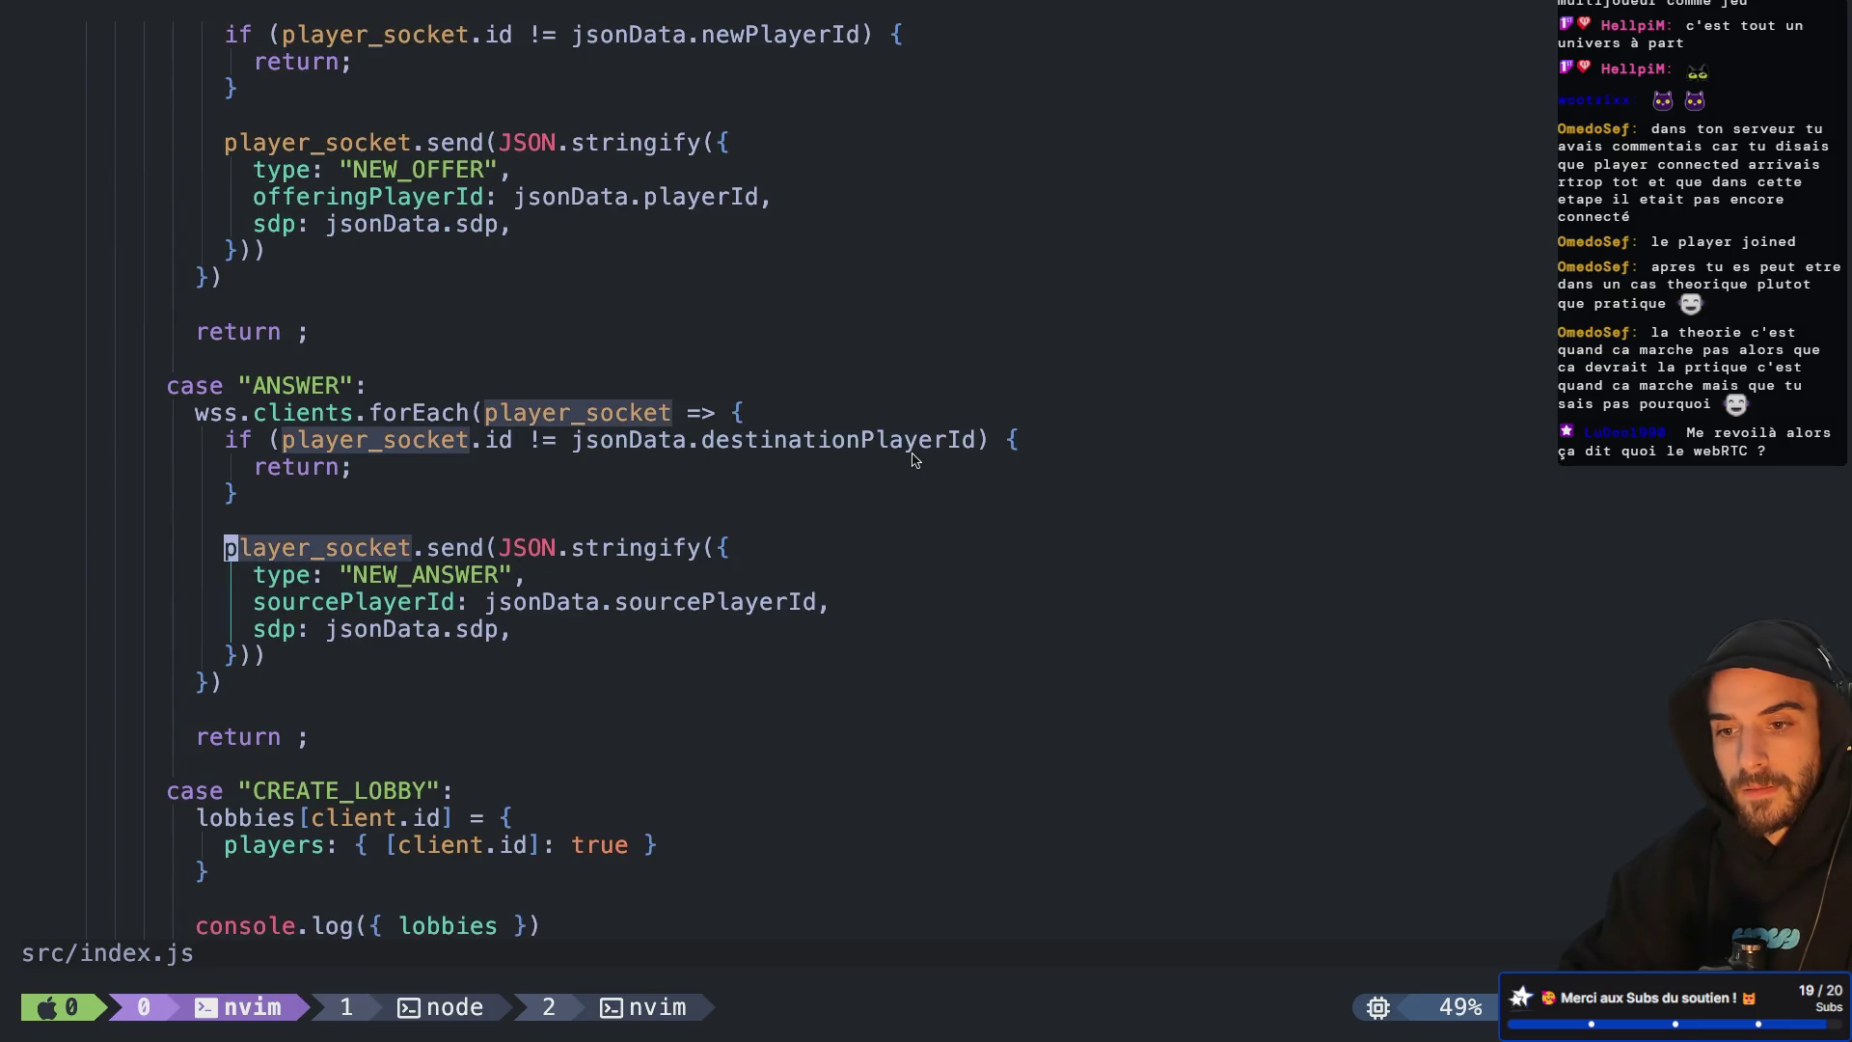
key("ctrl+Left")
key("ctrl+Left")
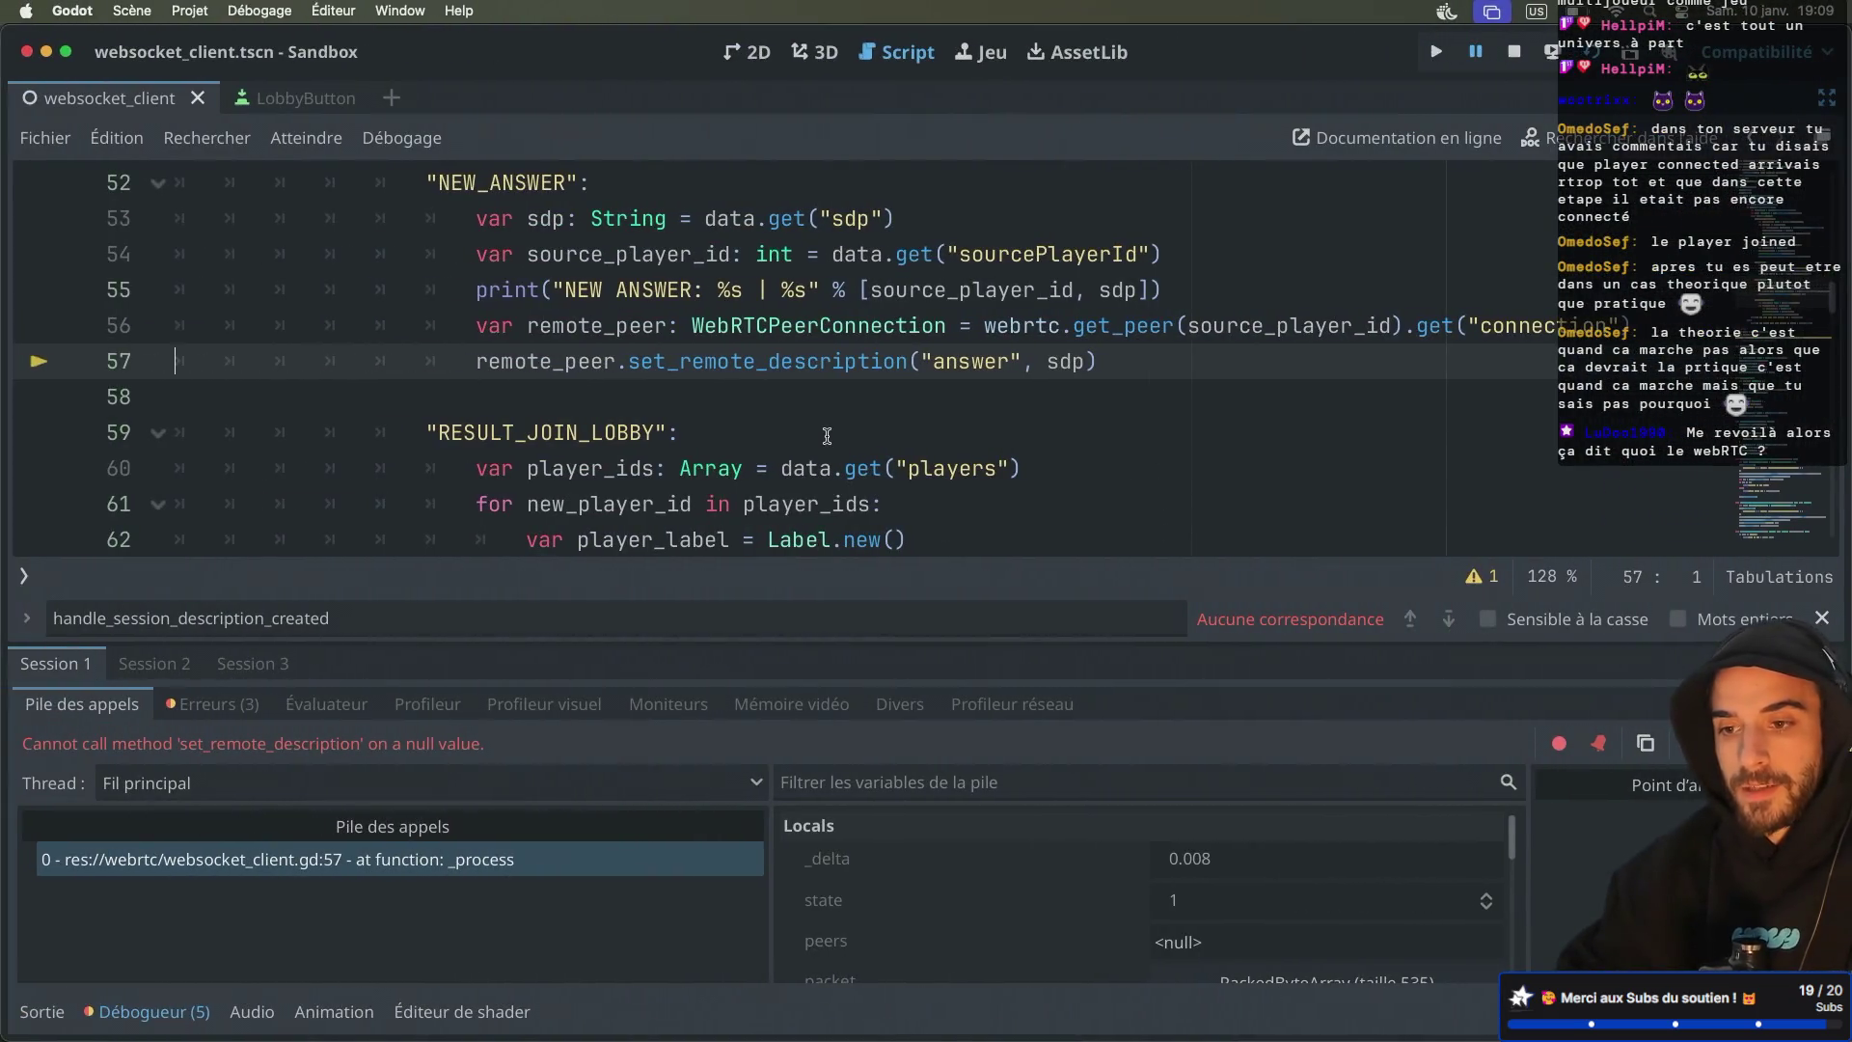
Jump to the create_webrtc_connection_from_offer definition from the offer-handling branch
scroll(826, 435, "up", 3)
left_click(731, 390)
left_click(732, 390, "ctrl")
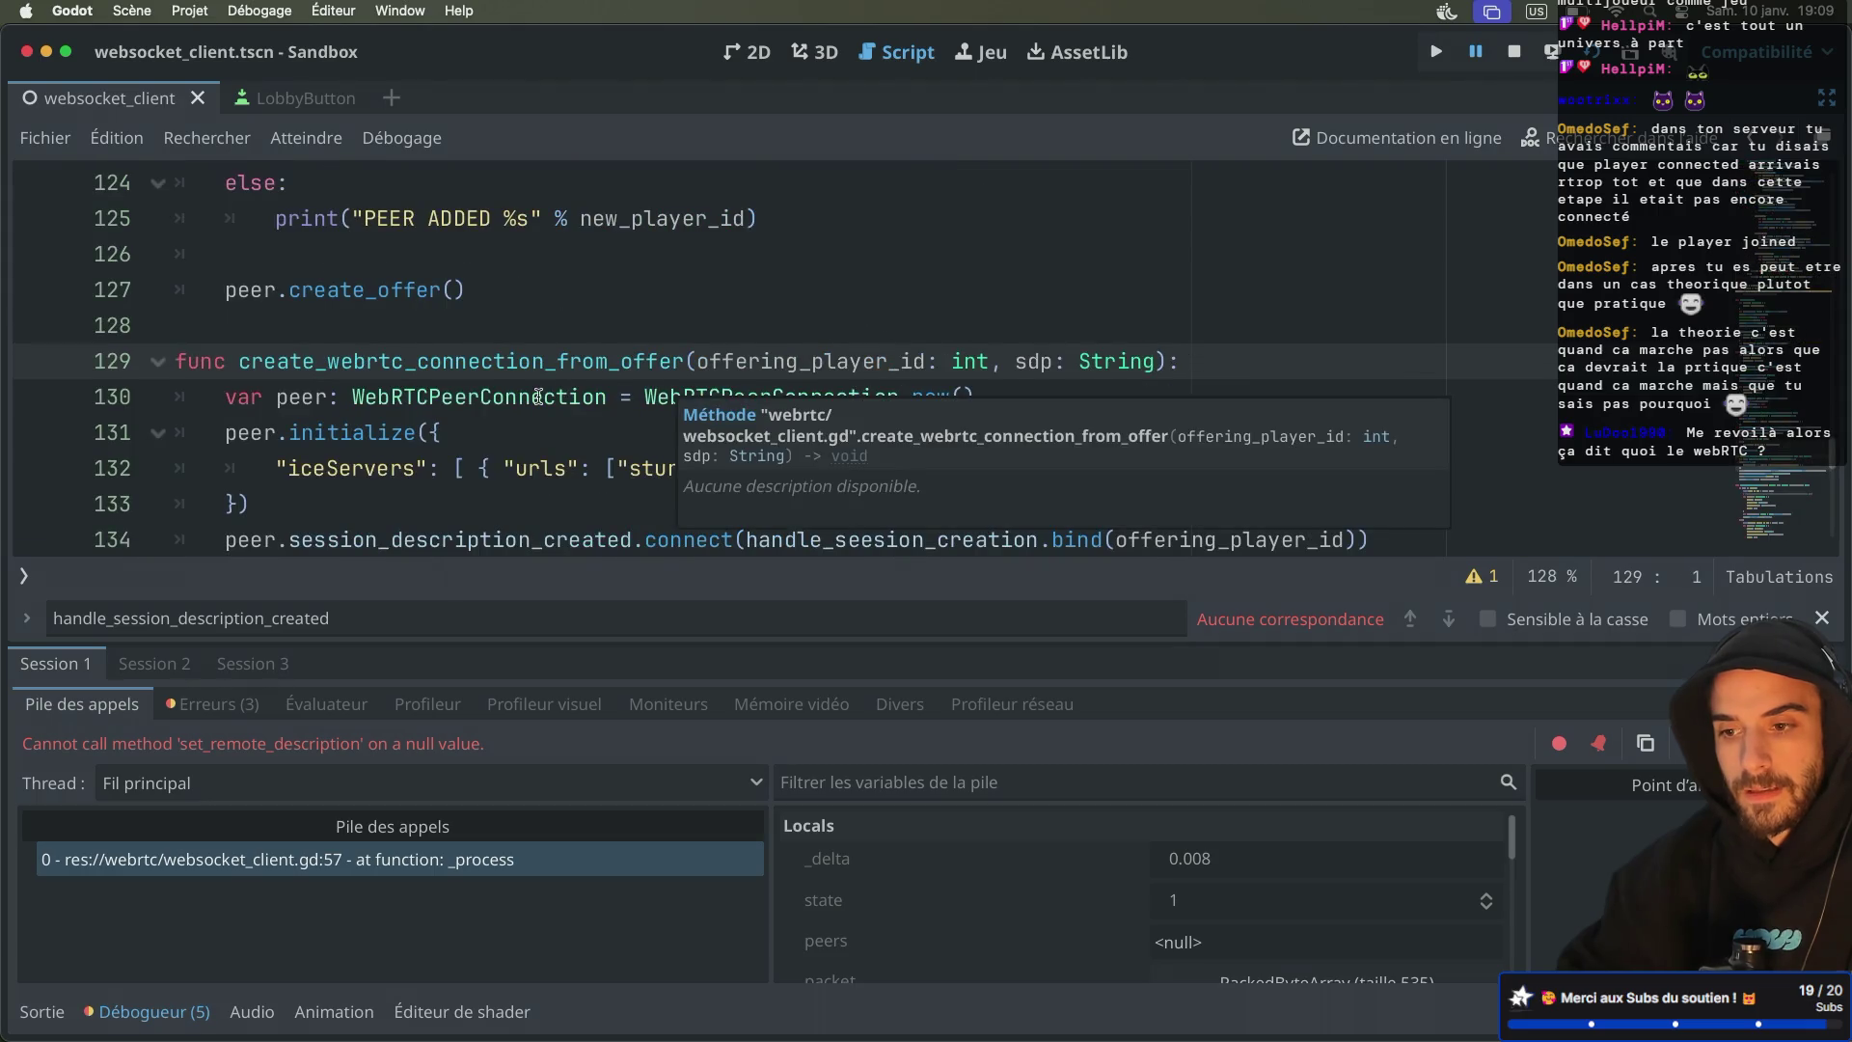
scroll(538, 395, "down", 1)
double_click(546, 283)
scroll(547, 287, "down", 3)
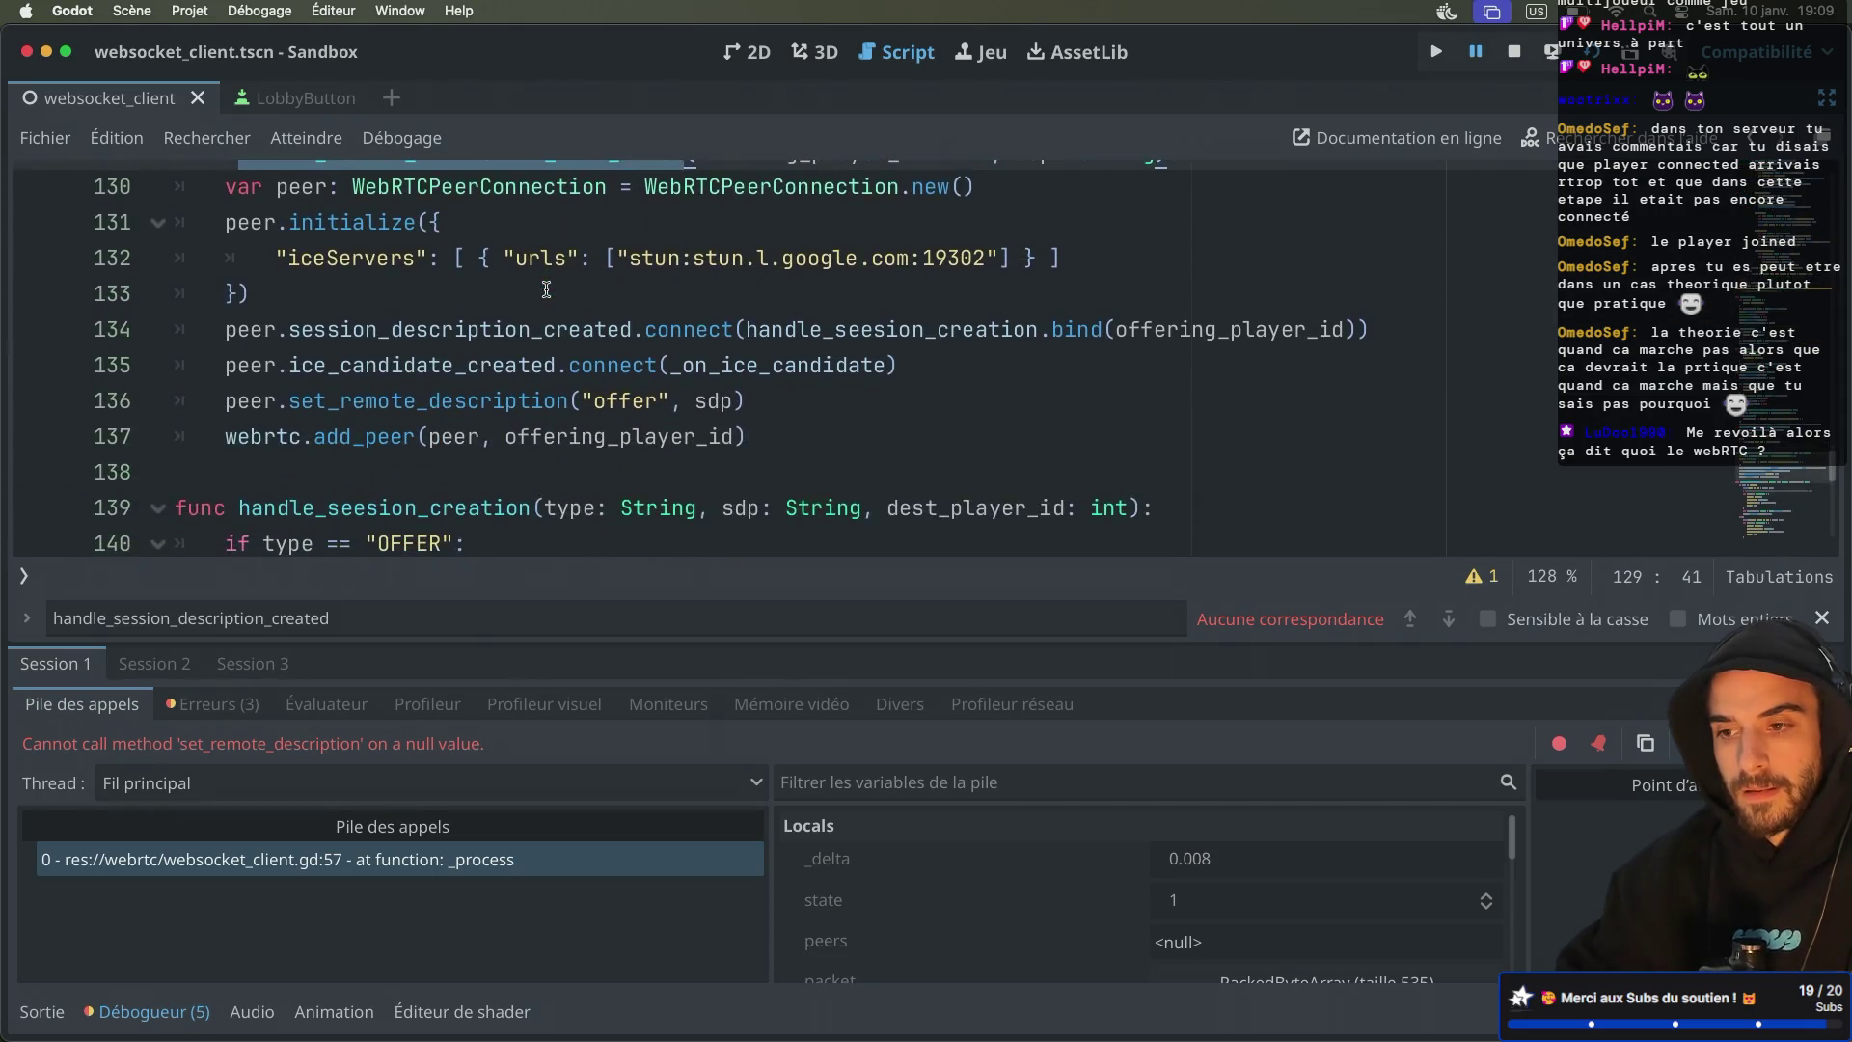
scroll(547, 288, "up", 1)
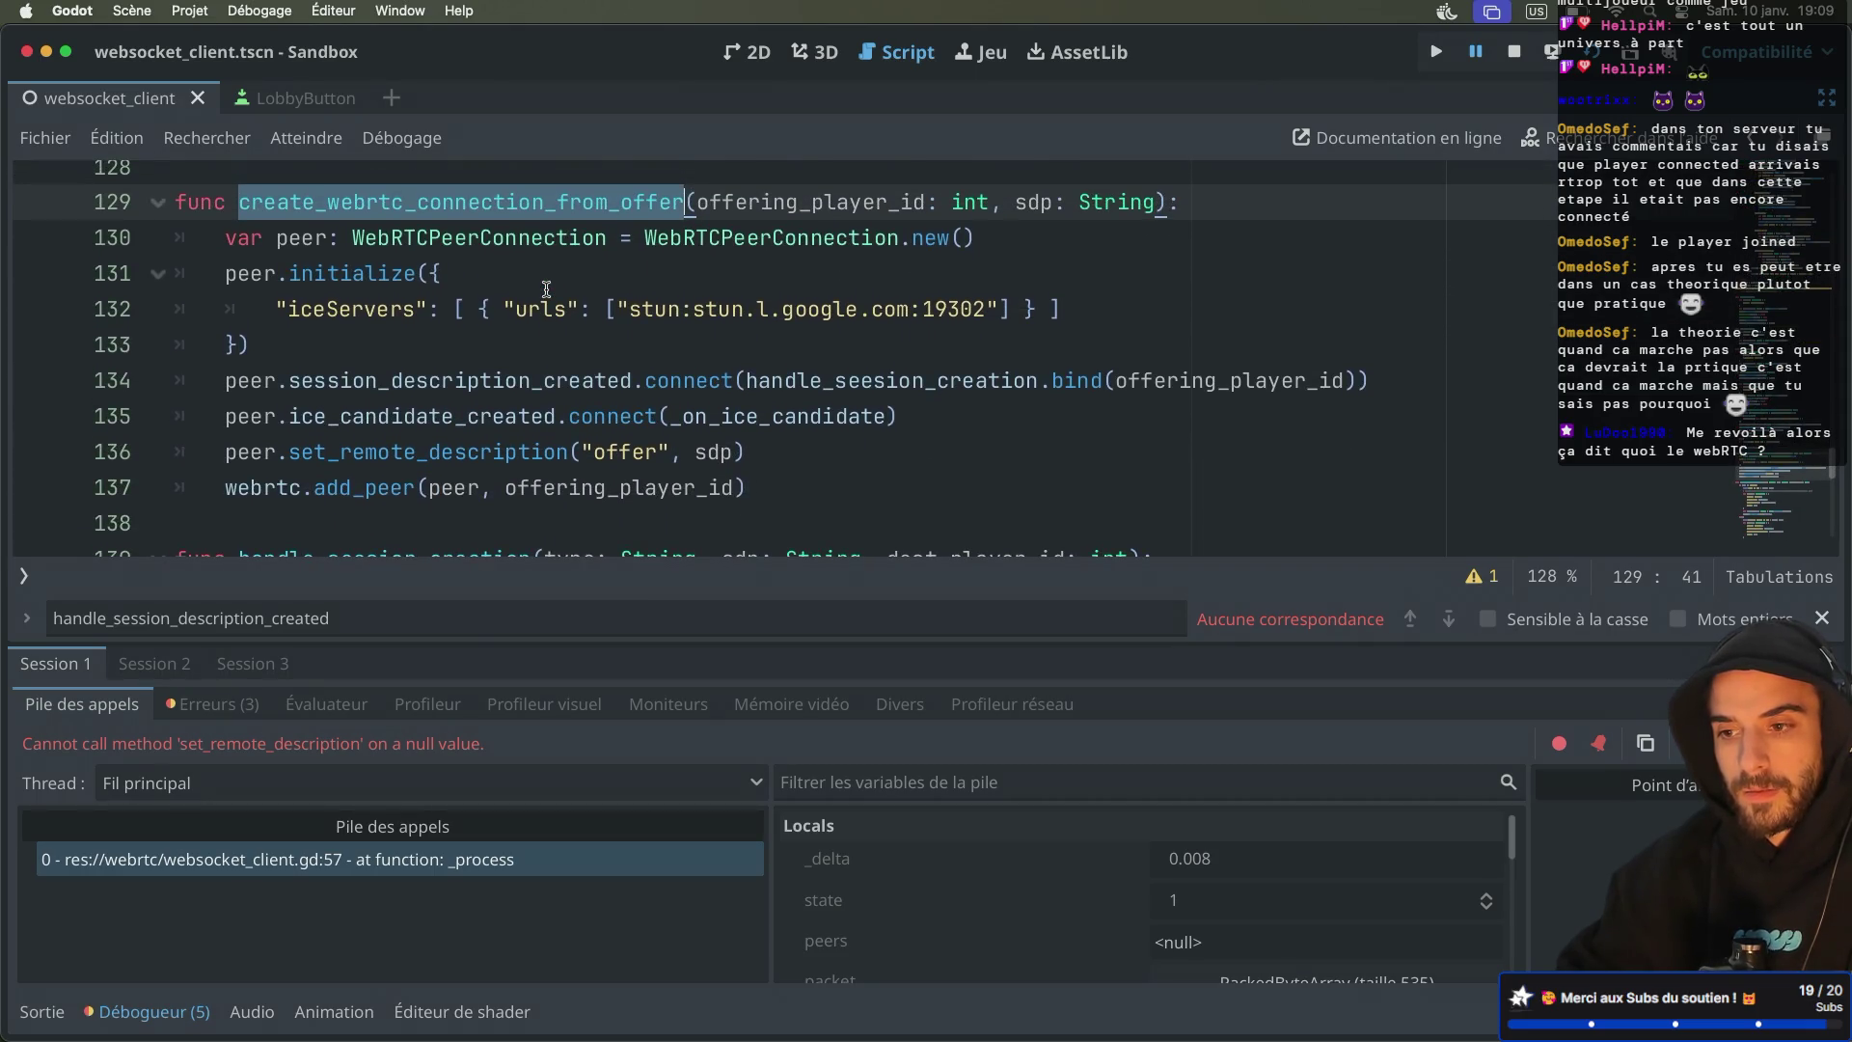
Collapse the debugger panel, scroll to handle_seesion_creation, and erase the uppercase 'OFFER' on line 140
left_click(145, 1012)
left_click(853, 399)
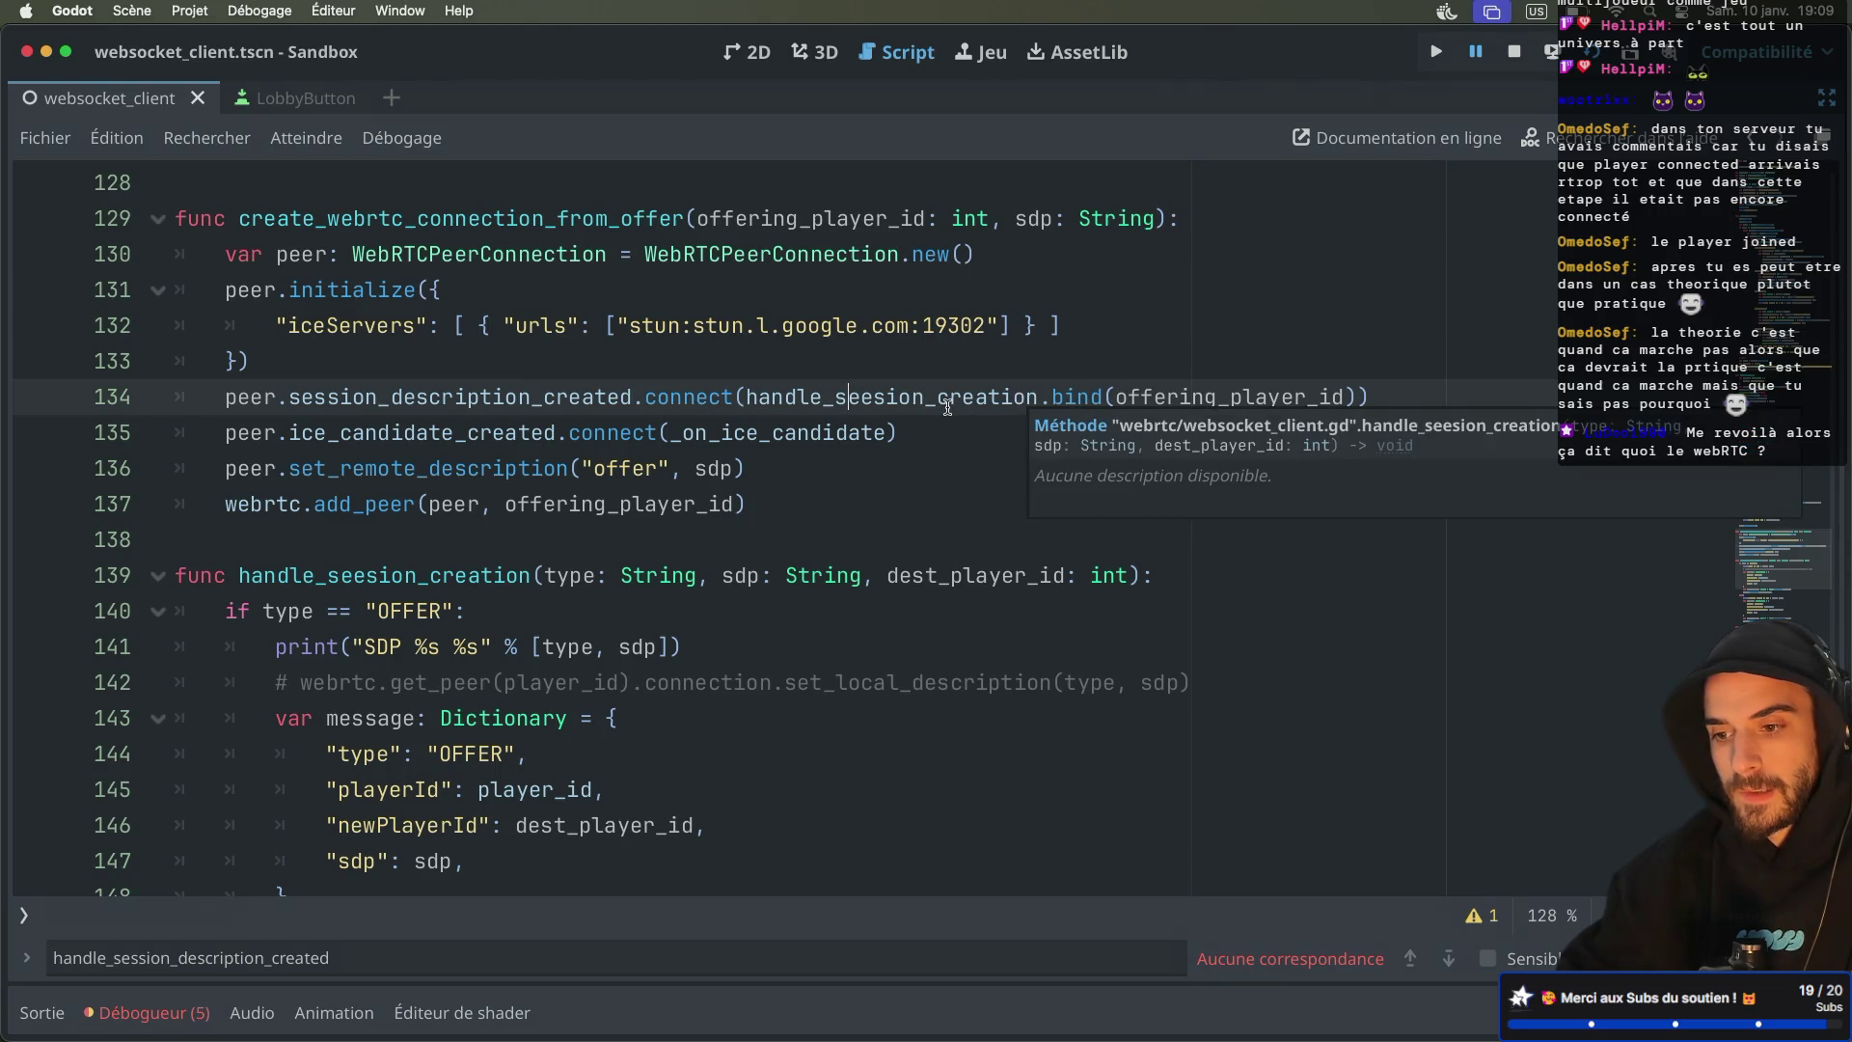
scroll(482, 563, "down", 1)
scroll(482, 562, "down", 5)
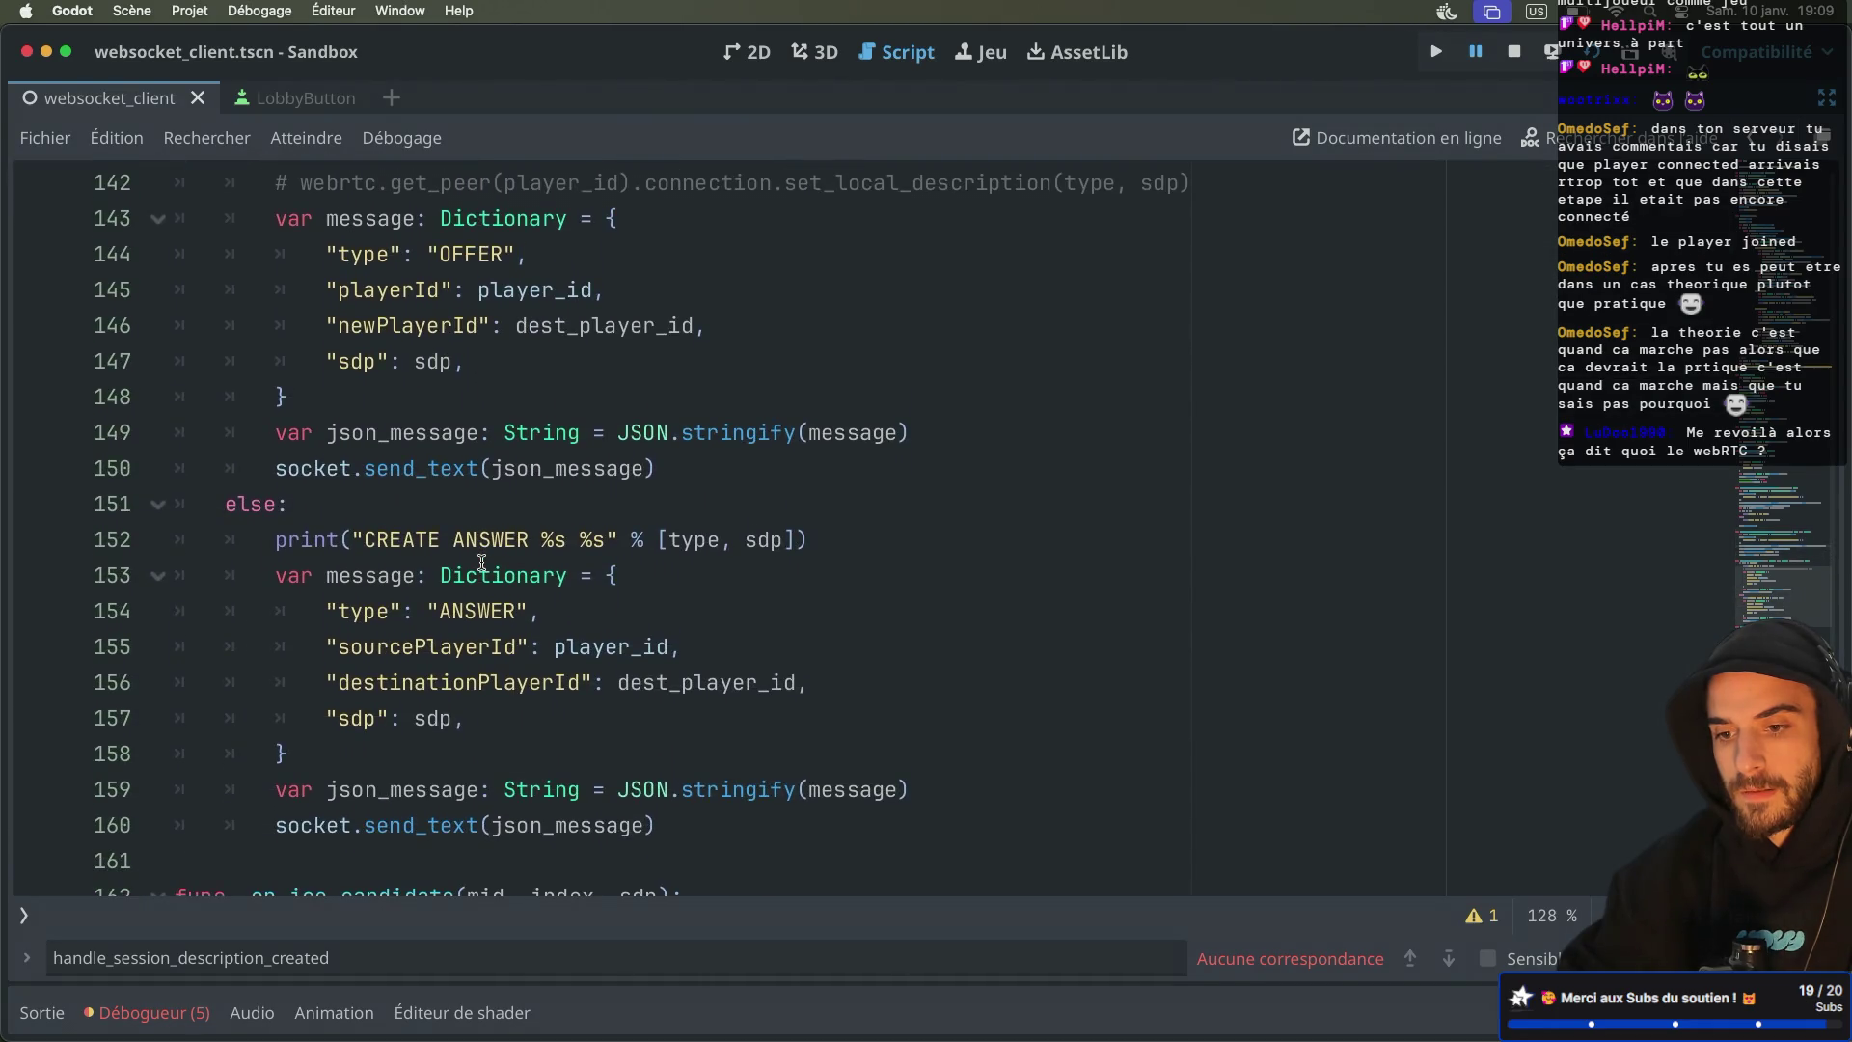
scroll(483, 563, "up", 3)
left_click(434, 345)
key("BackSpace")
key("BackSpace")
key("BackSpace")
key("Delete")
Enter lowercase 'offer' in the line-140 type comparison
type("offer\":")
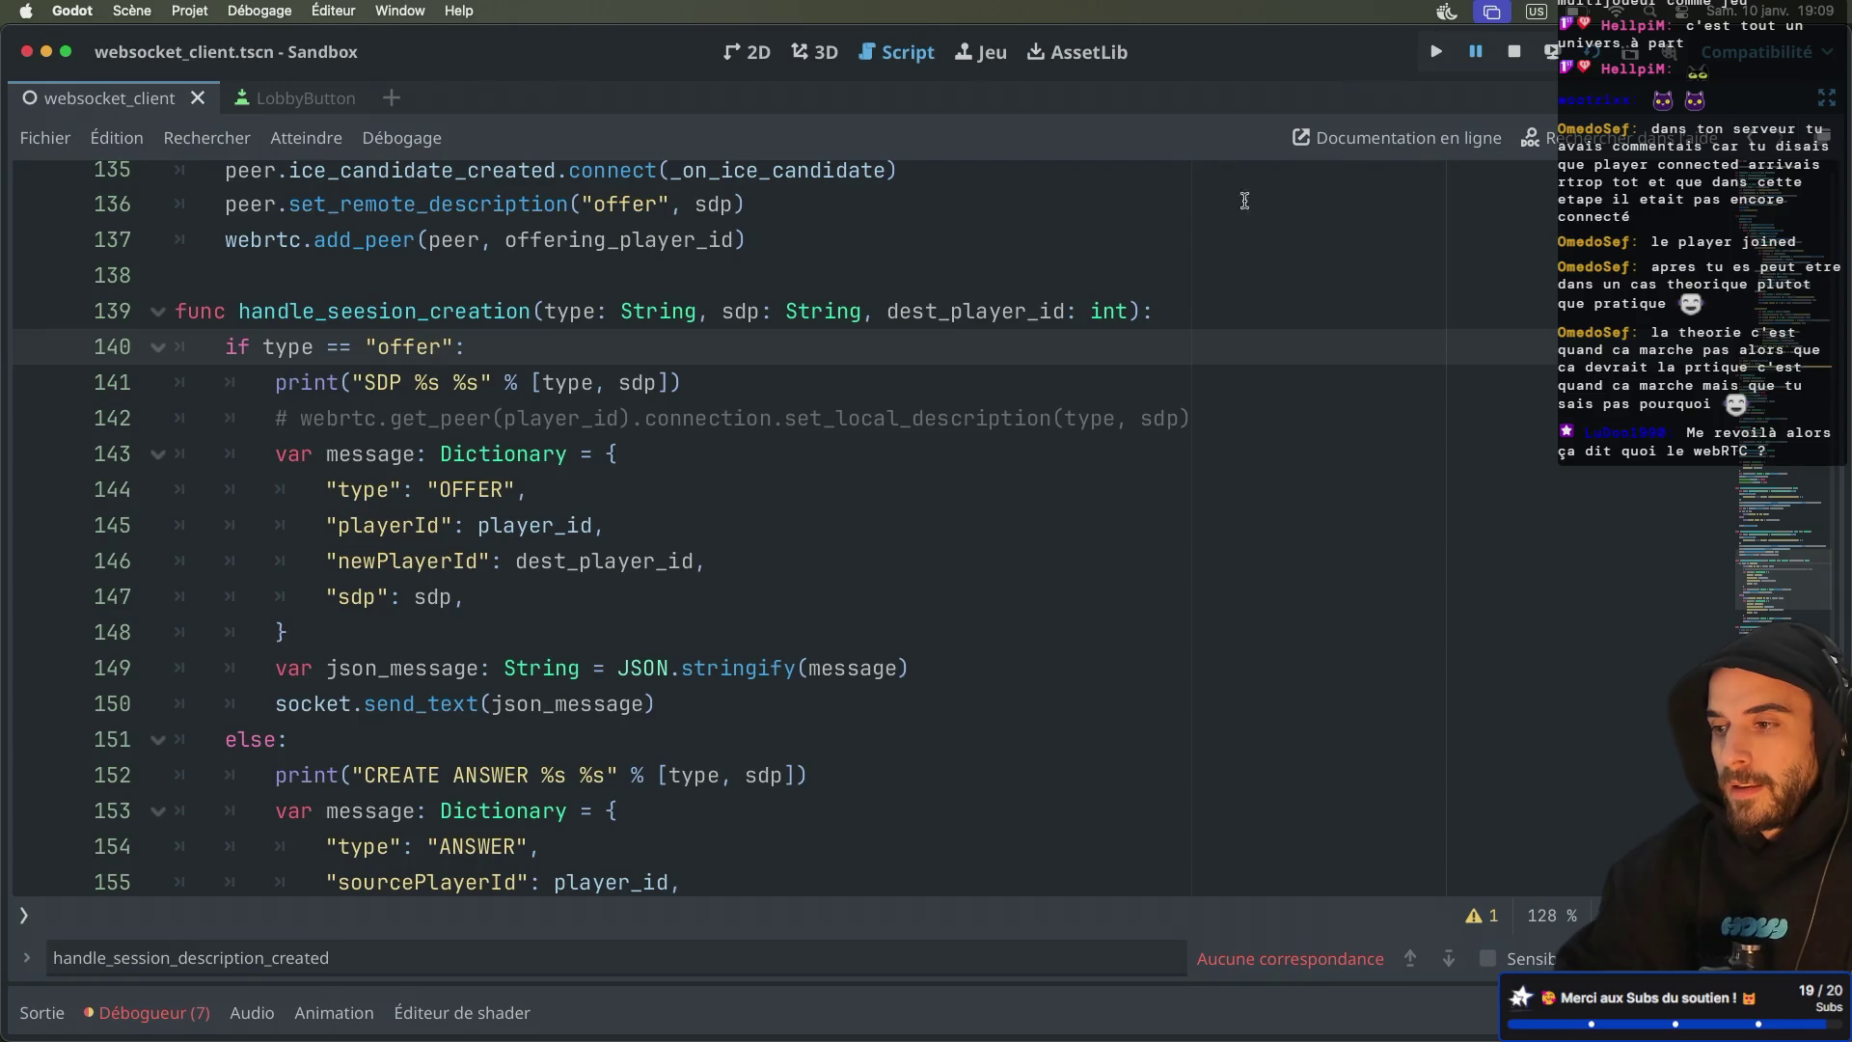
mouse_move(355, 365)
left_mouse_down()
mouse_move(502, 357)
mouse_move(440, 362)
left_mouse_up()
mouse_move(421, 463)
left_mouse_down()
mouse_move(362, 345)
mouse_move(477, 345)
left_mouse_up()
left_click(497, 340)
left_click(470, 322)
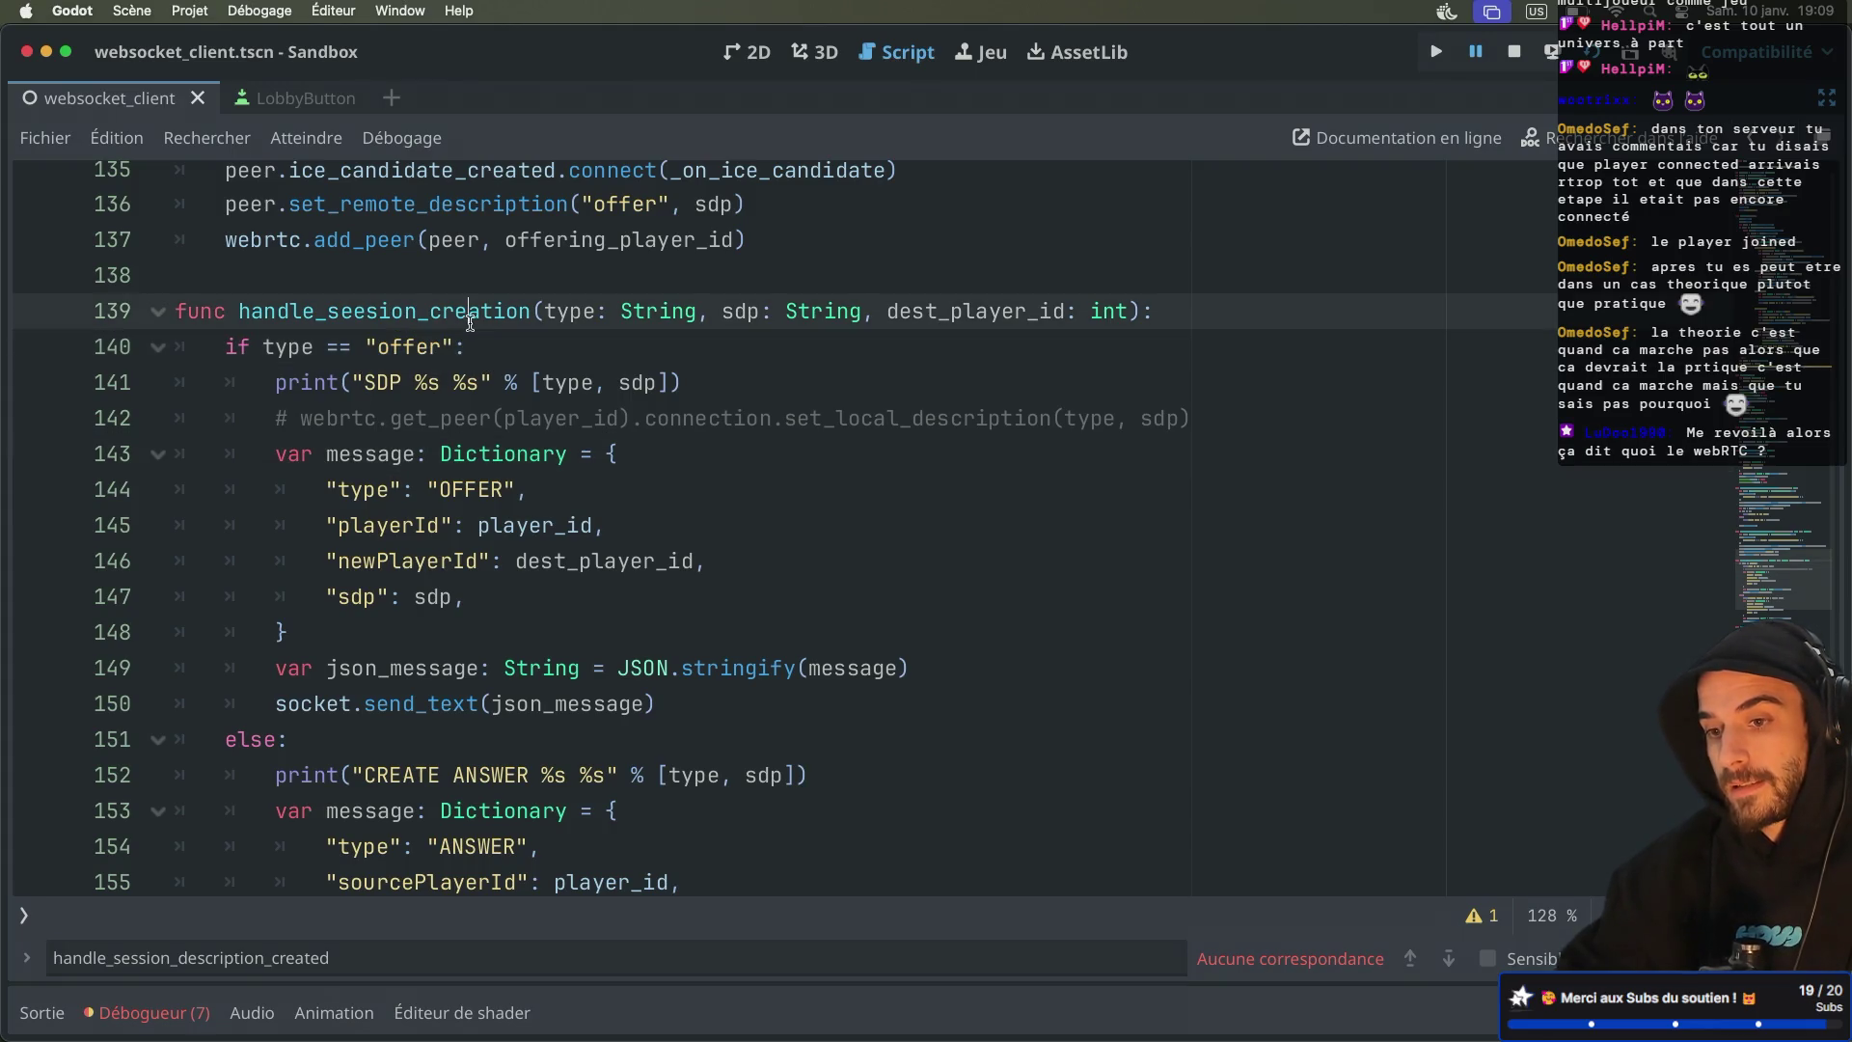
scroll(443, 315, "up", 3)
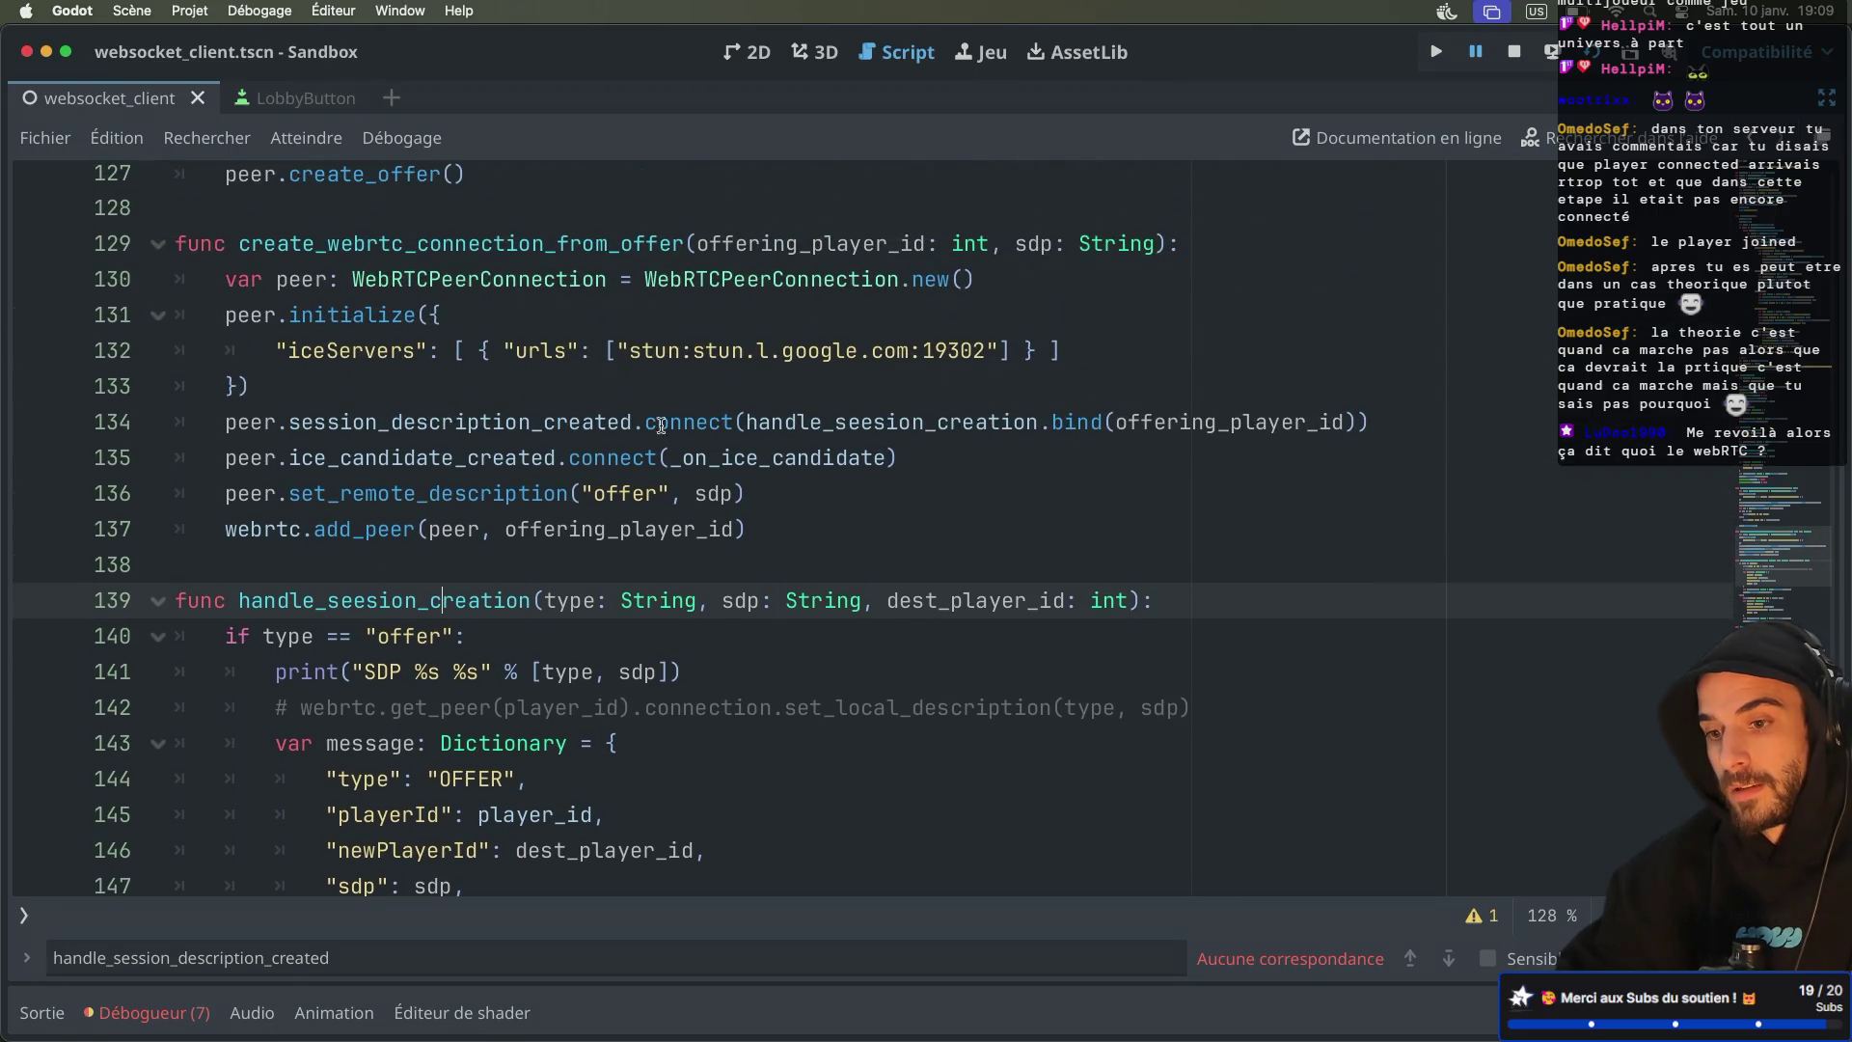
Open the WebRTCPeerConnection documentation for session_description_created
mouse_move(584, 432)
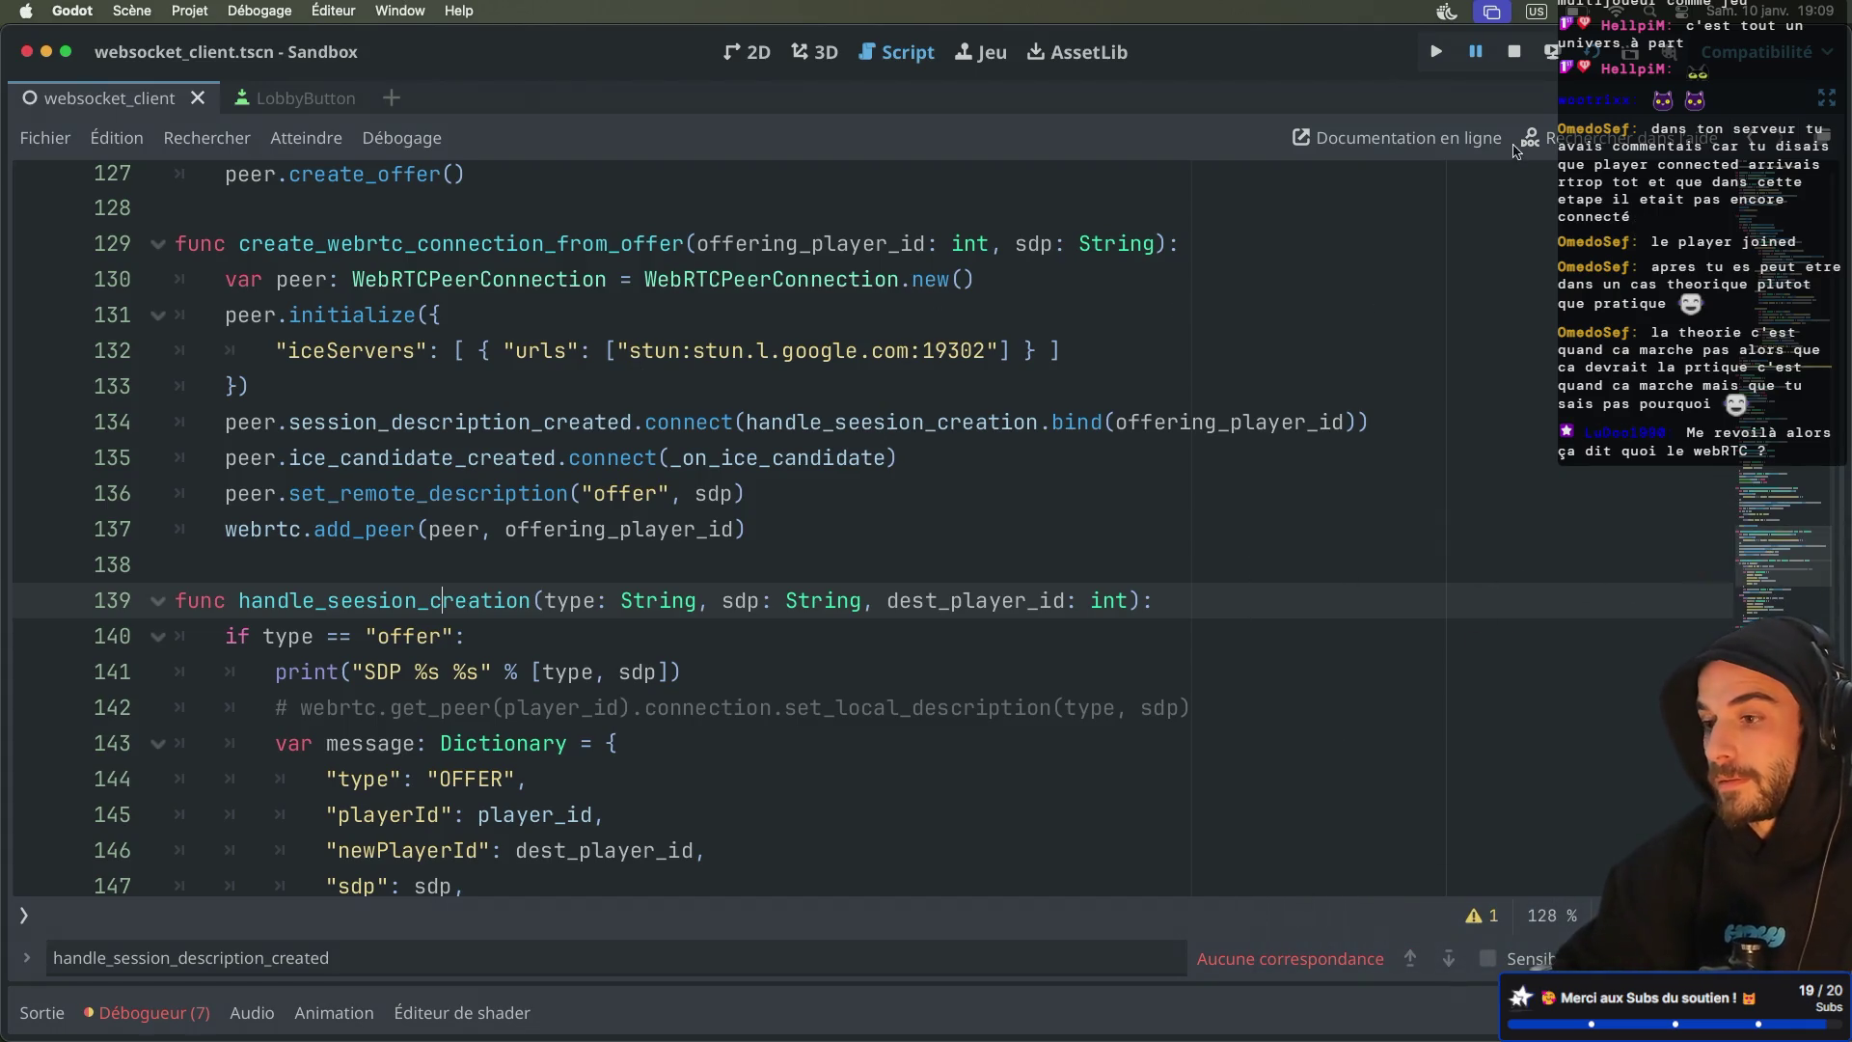
left_click_drag(355, 639, 481, 638)
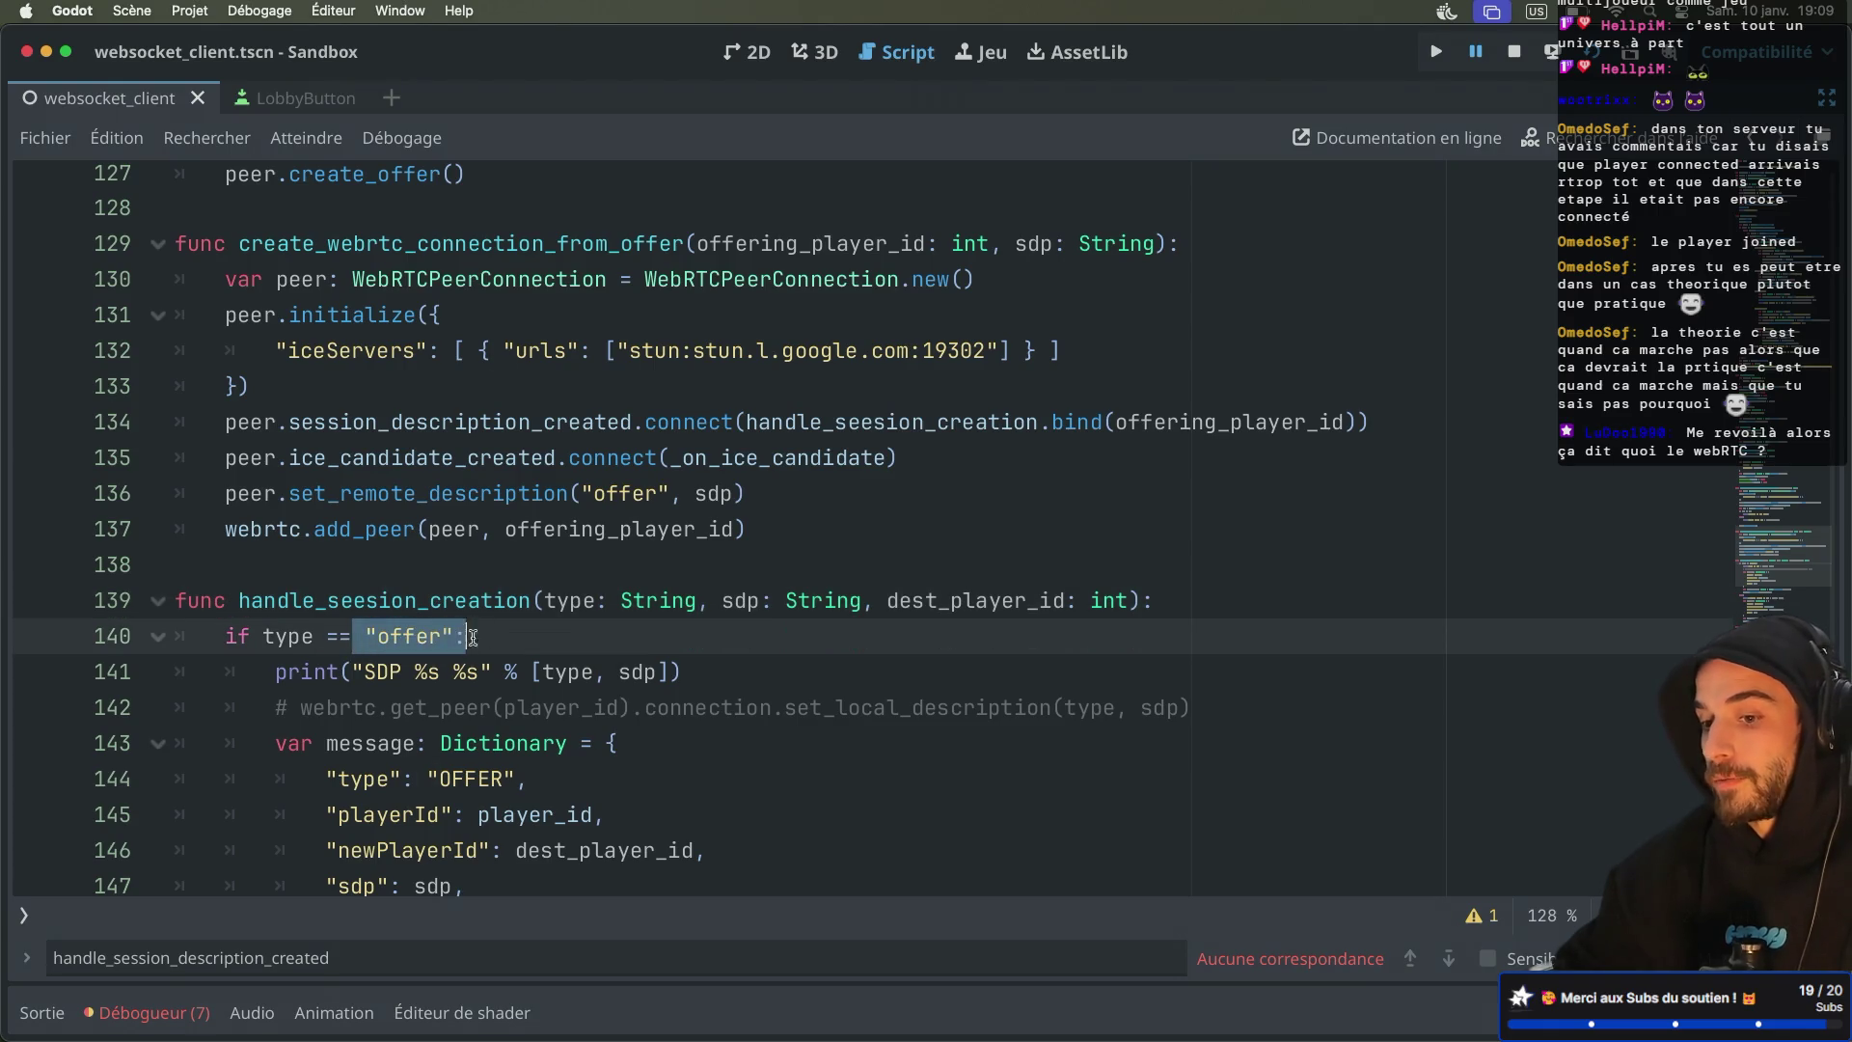
left_click(542, 422, "super")
scroll(707, 577, "down", 15)
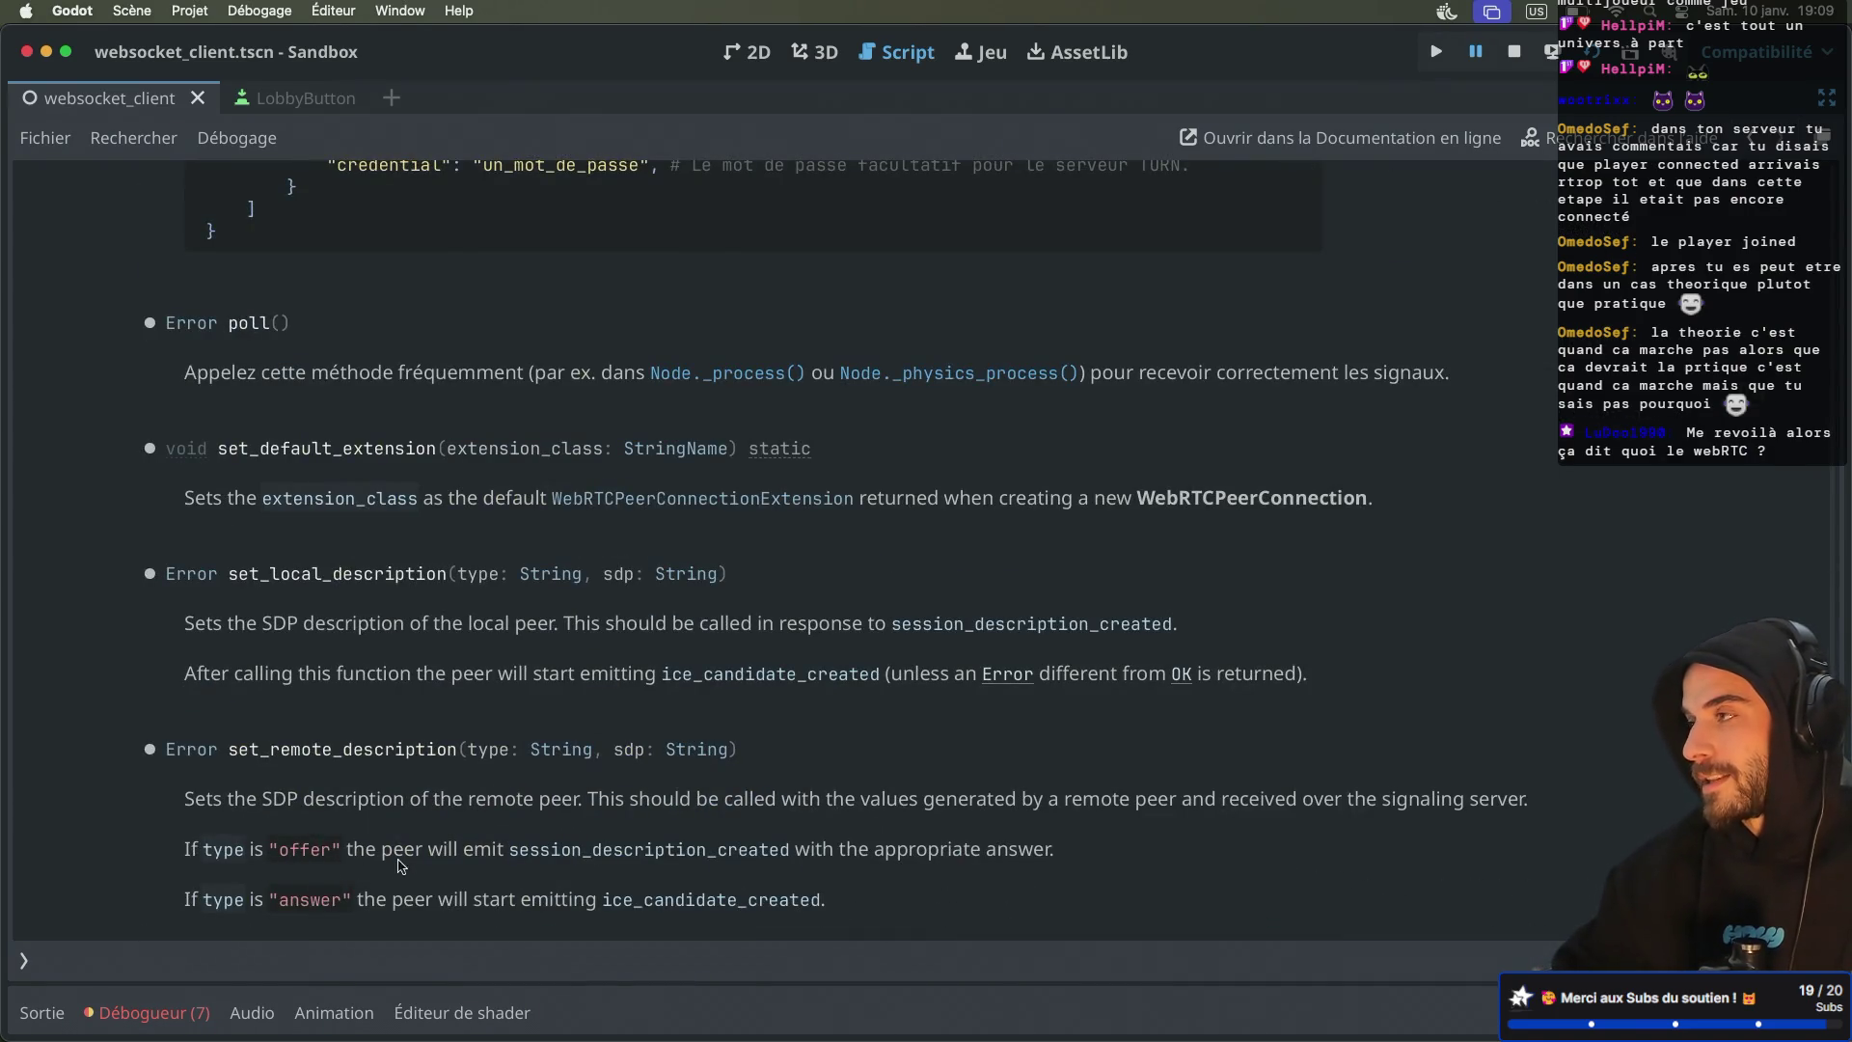
key("alt+super+Left")
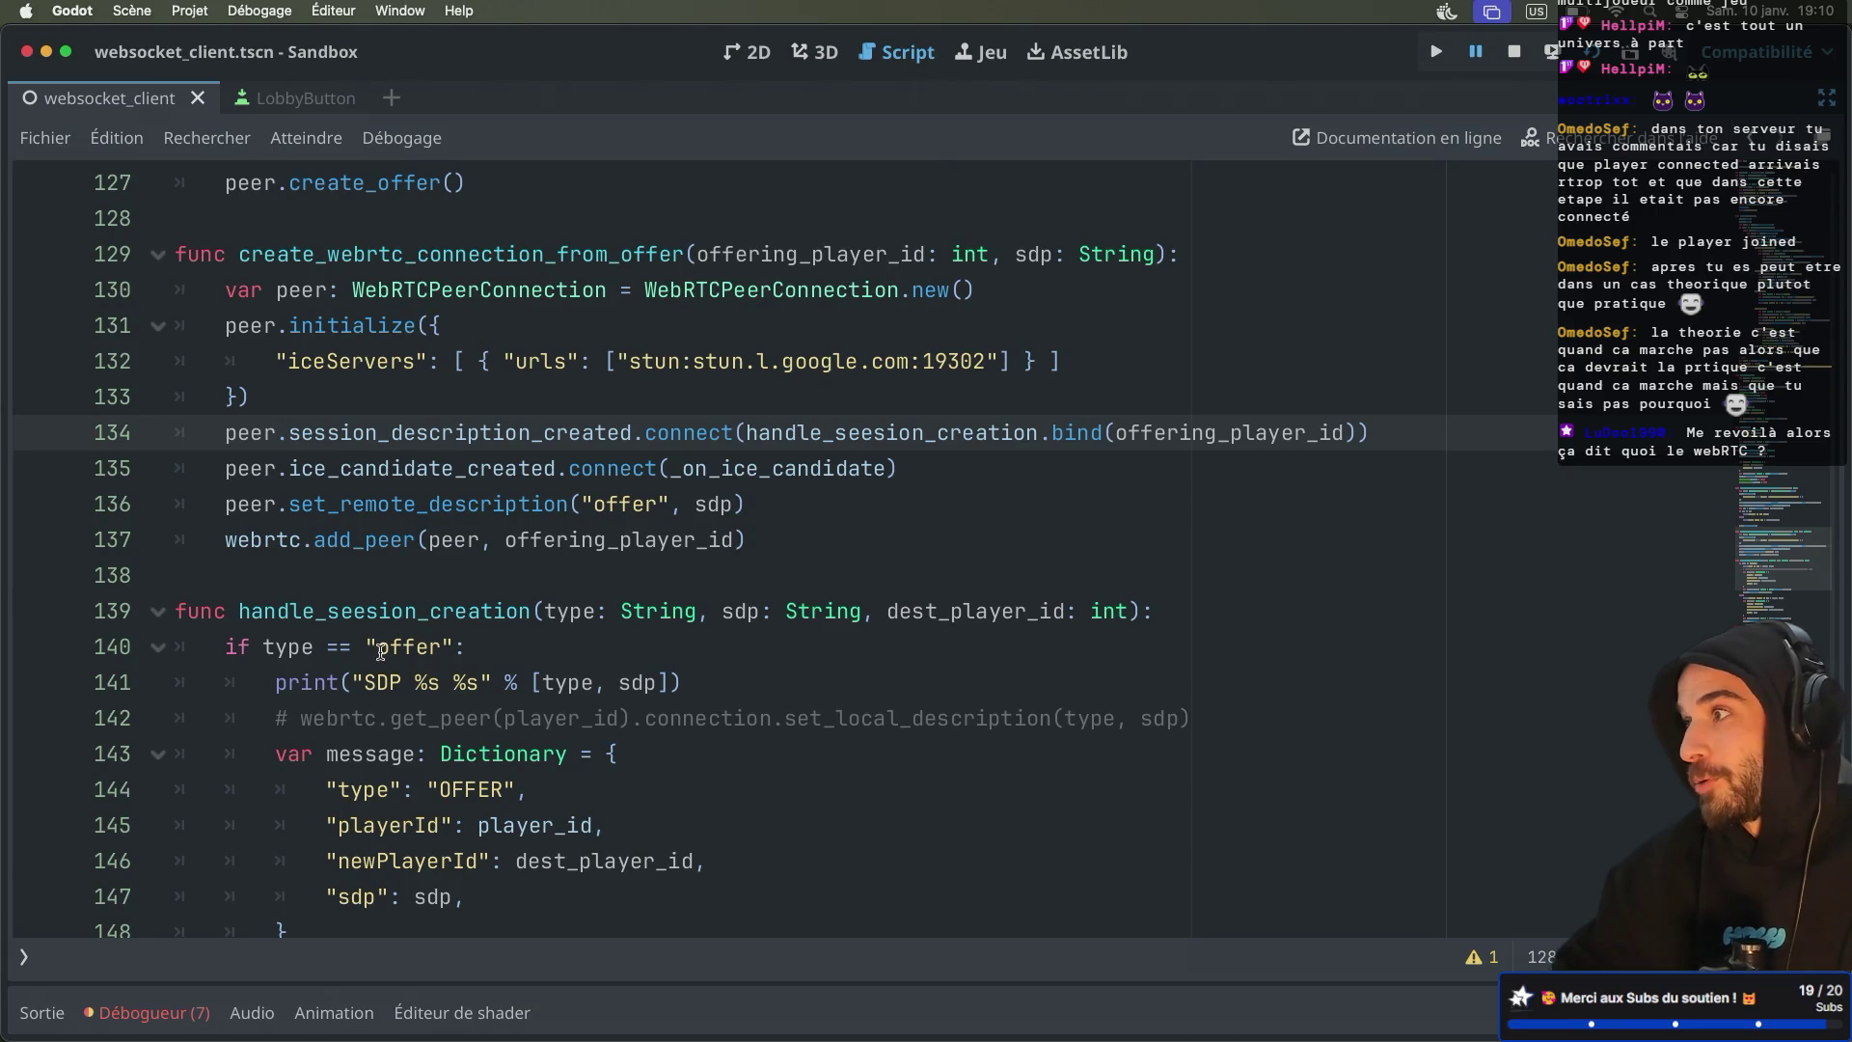
scroll(542, 603, "up", 20)
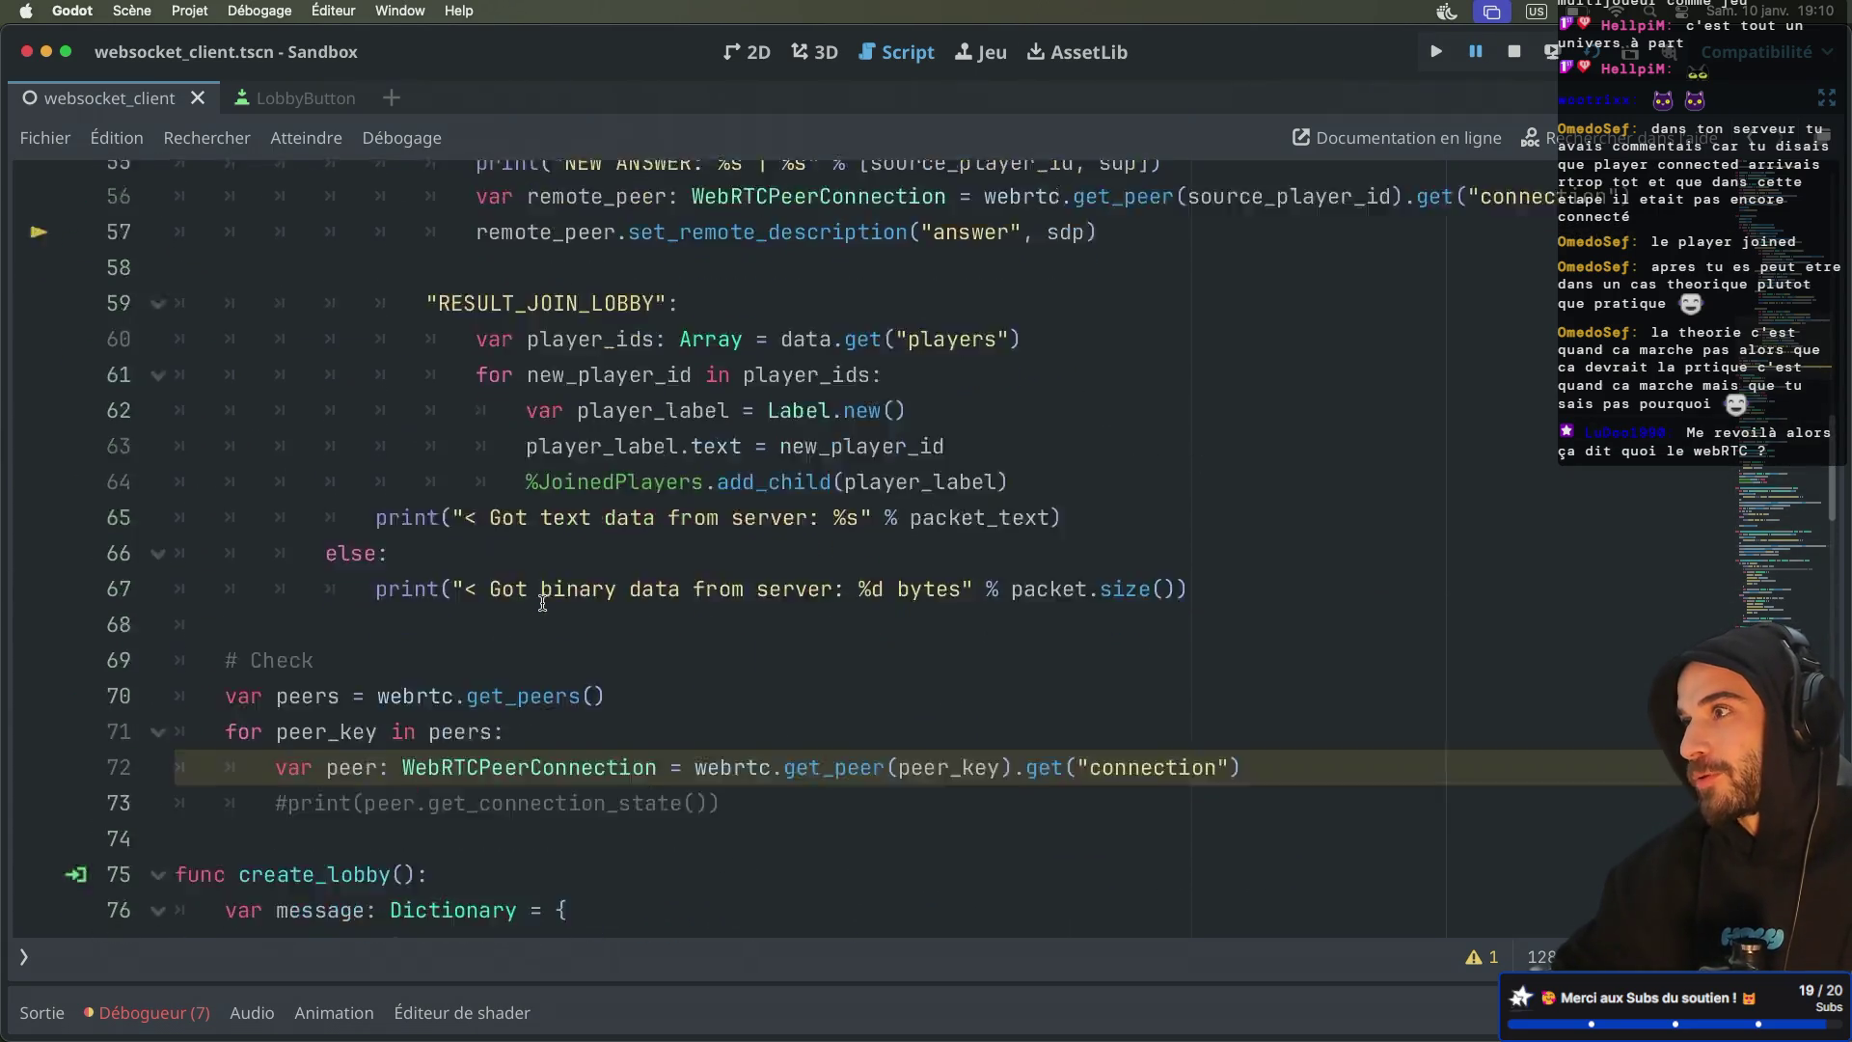
scroll(542, 602, "down", 6)
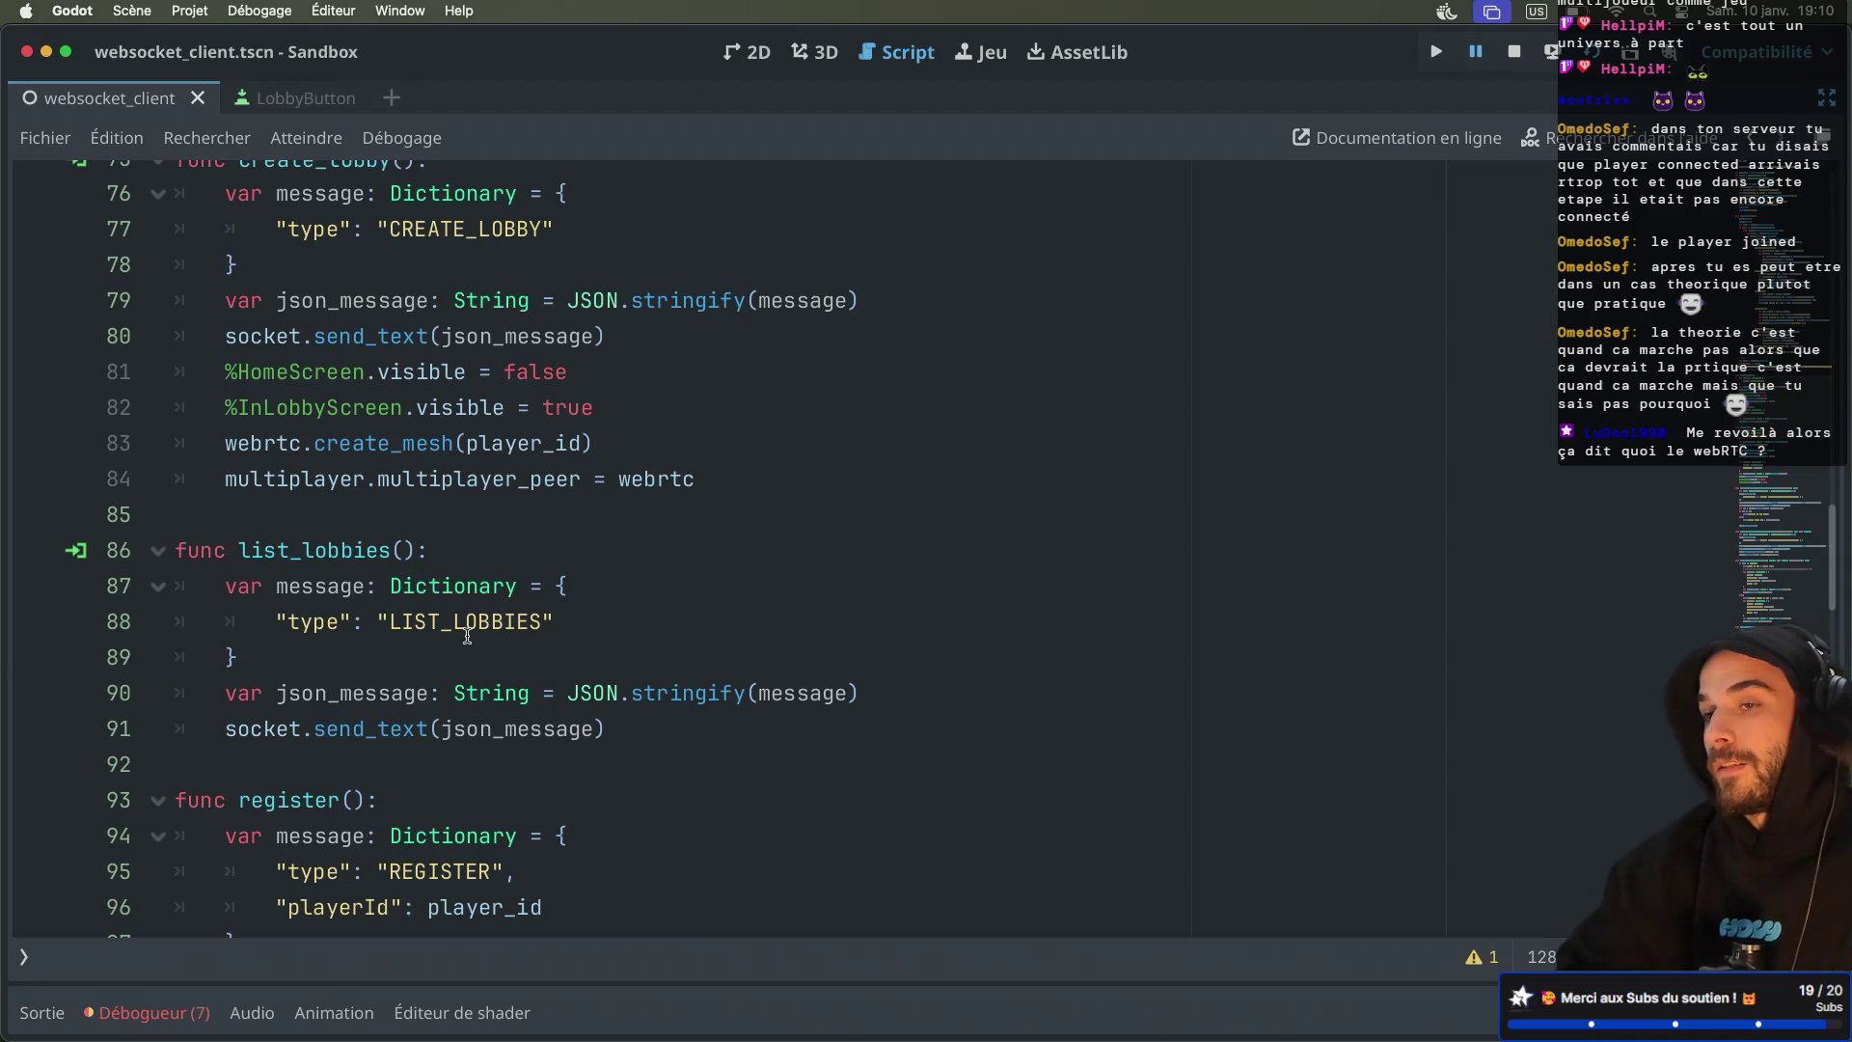
scroll(467, 636, "down", 10)
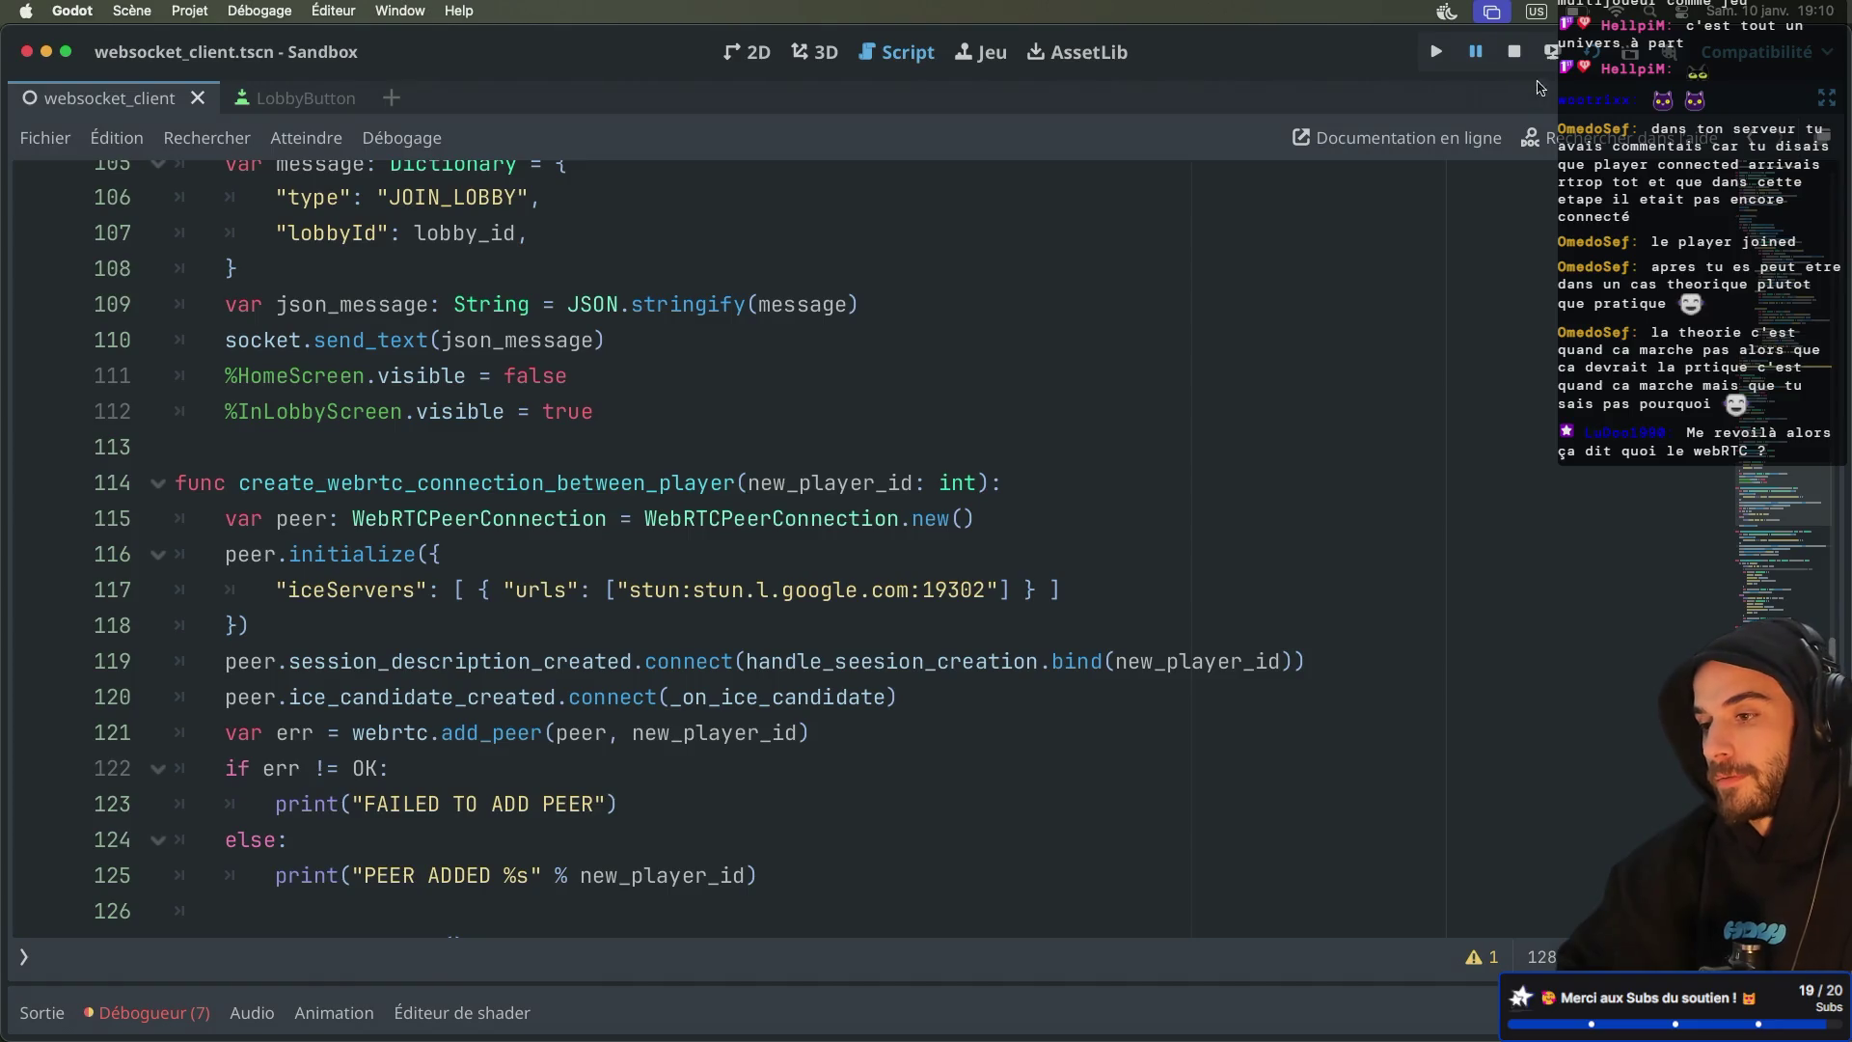
Run two game windows, create lobby 35857772 in the lower one and join it from the upper one
key("super+b")
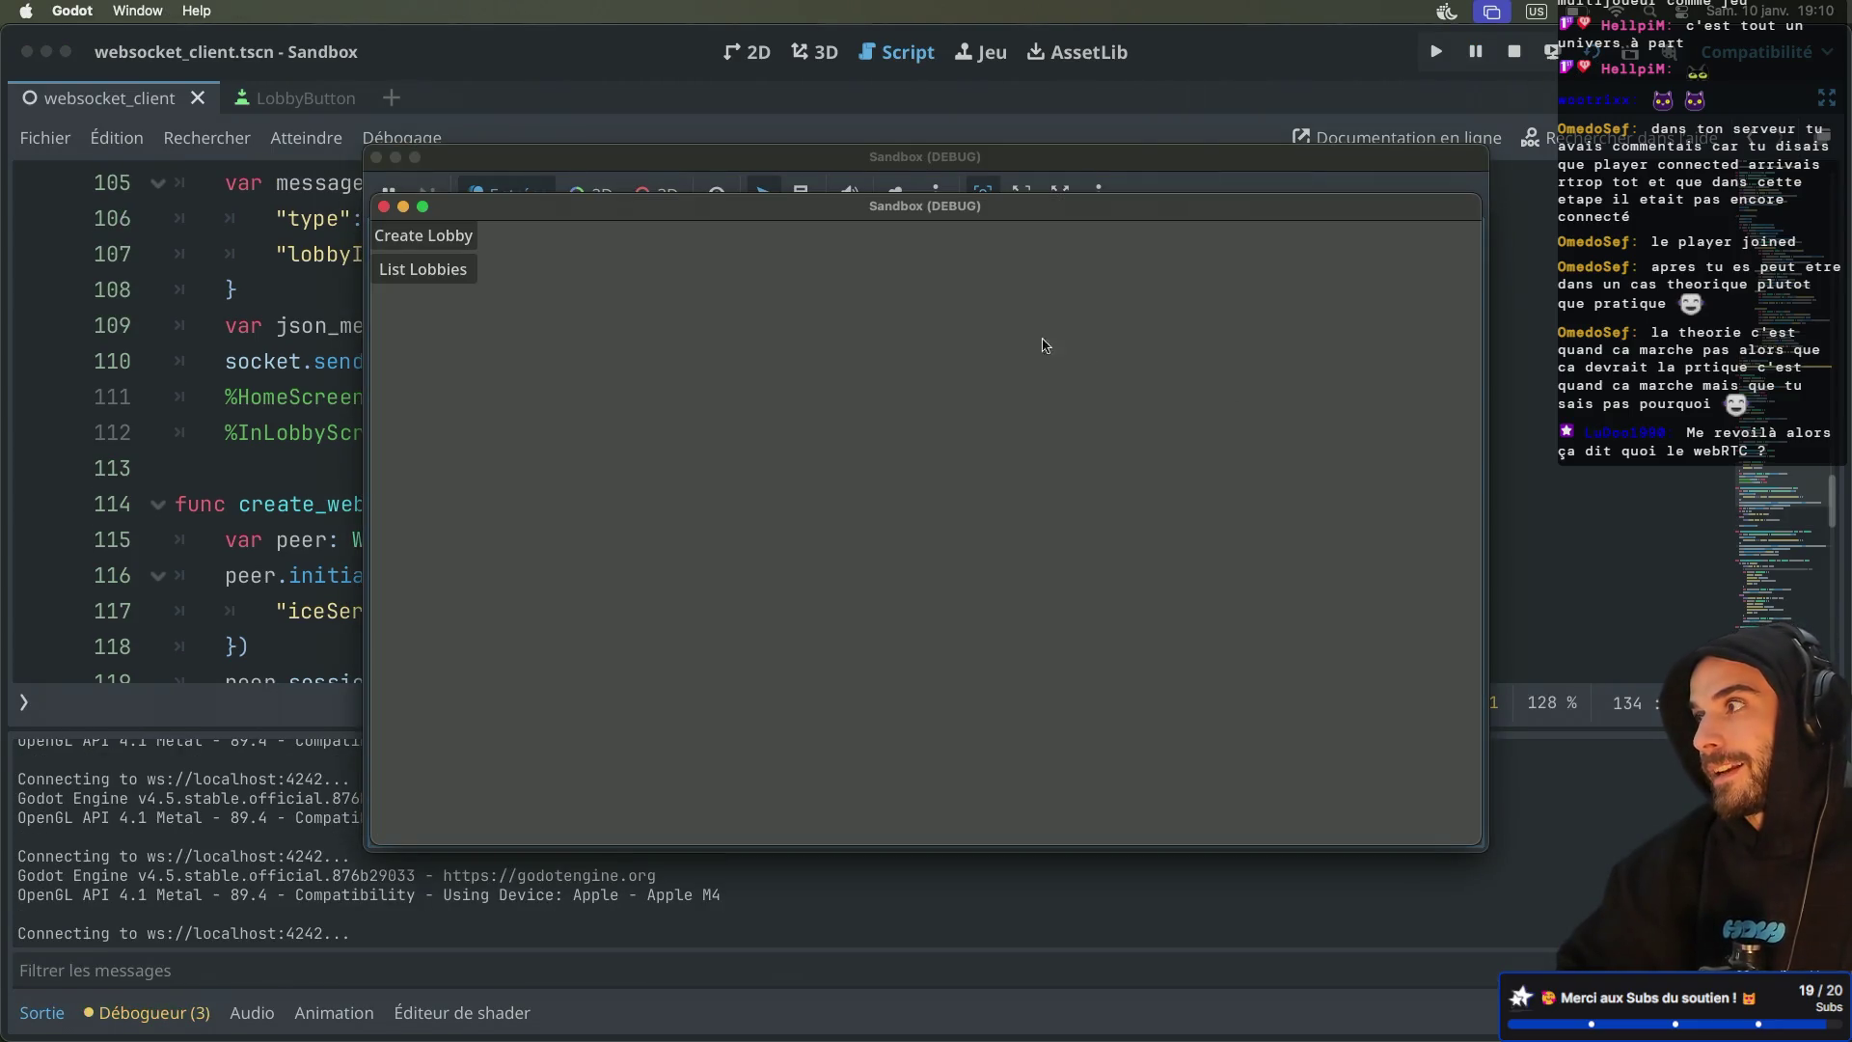
mouse_move(592, 253)
left_mouse_down()
mouse_move(736, 240)
mouse_move(1001, 434)
mouse_move(926, 427)
left_mouse_up()
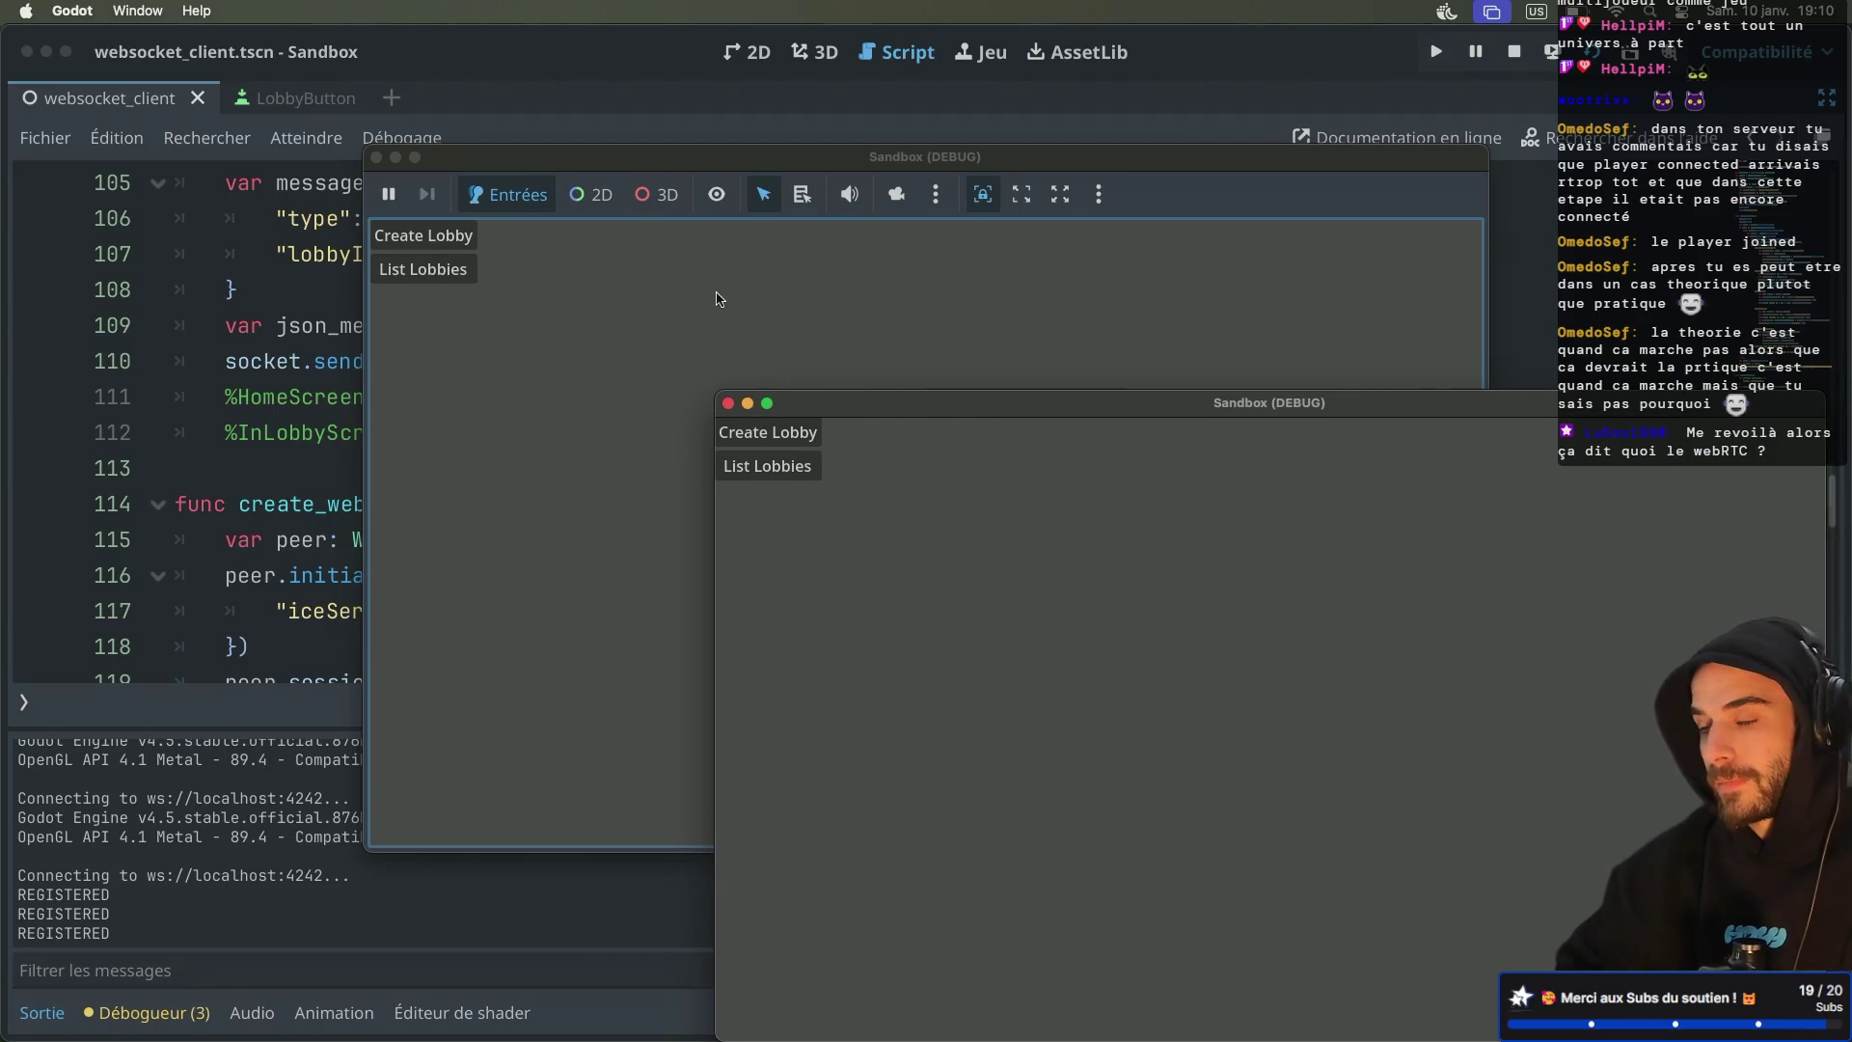
left_click(772, 431)
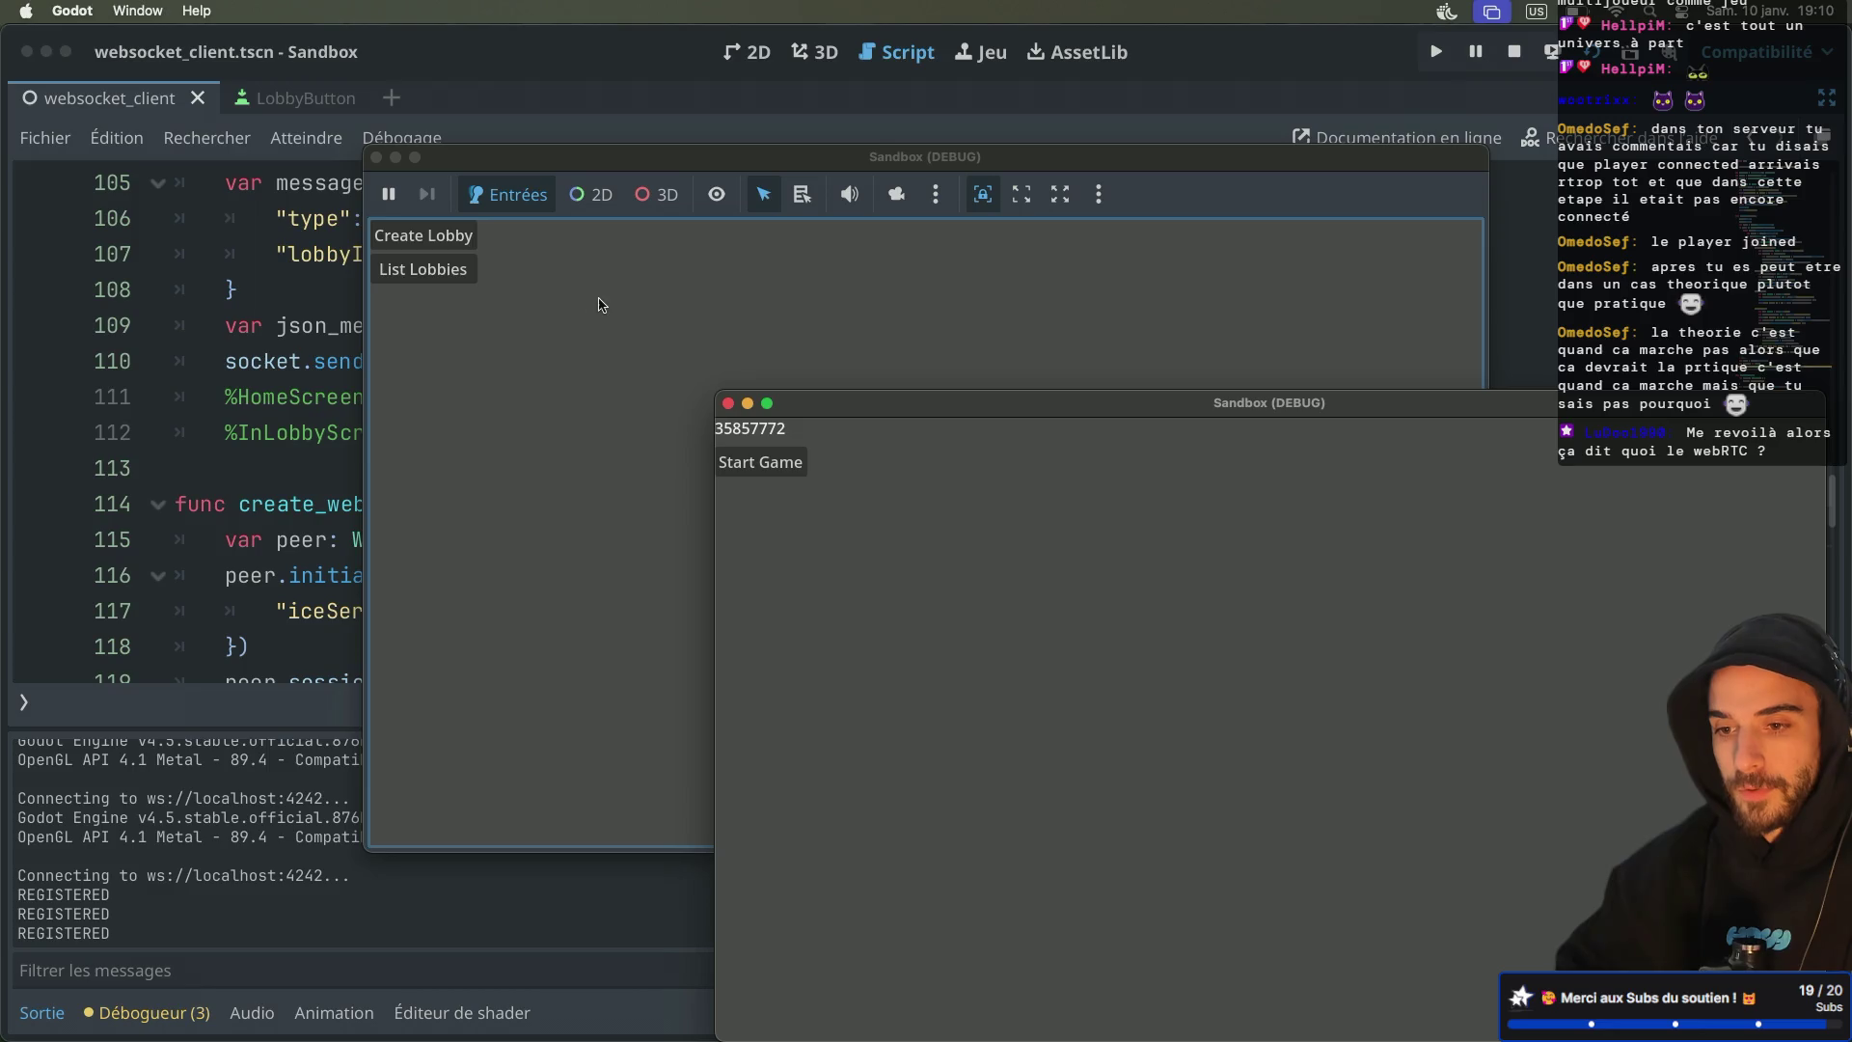
left_click(448, 275)
left_click(1592, 509)
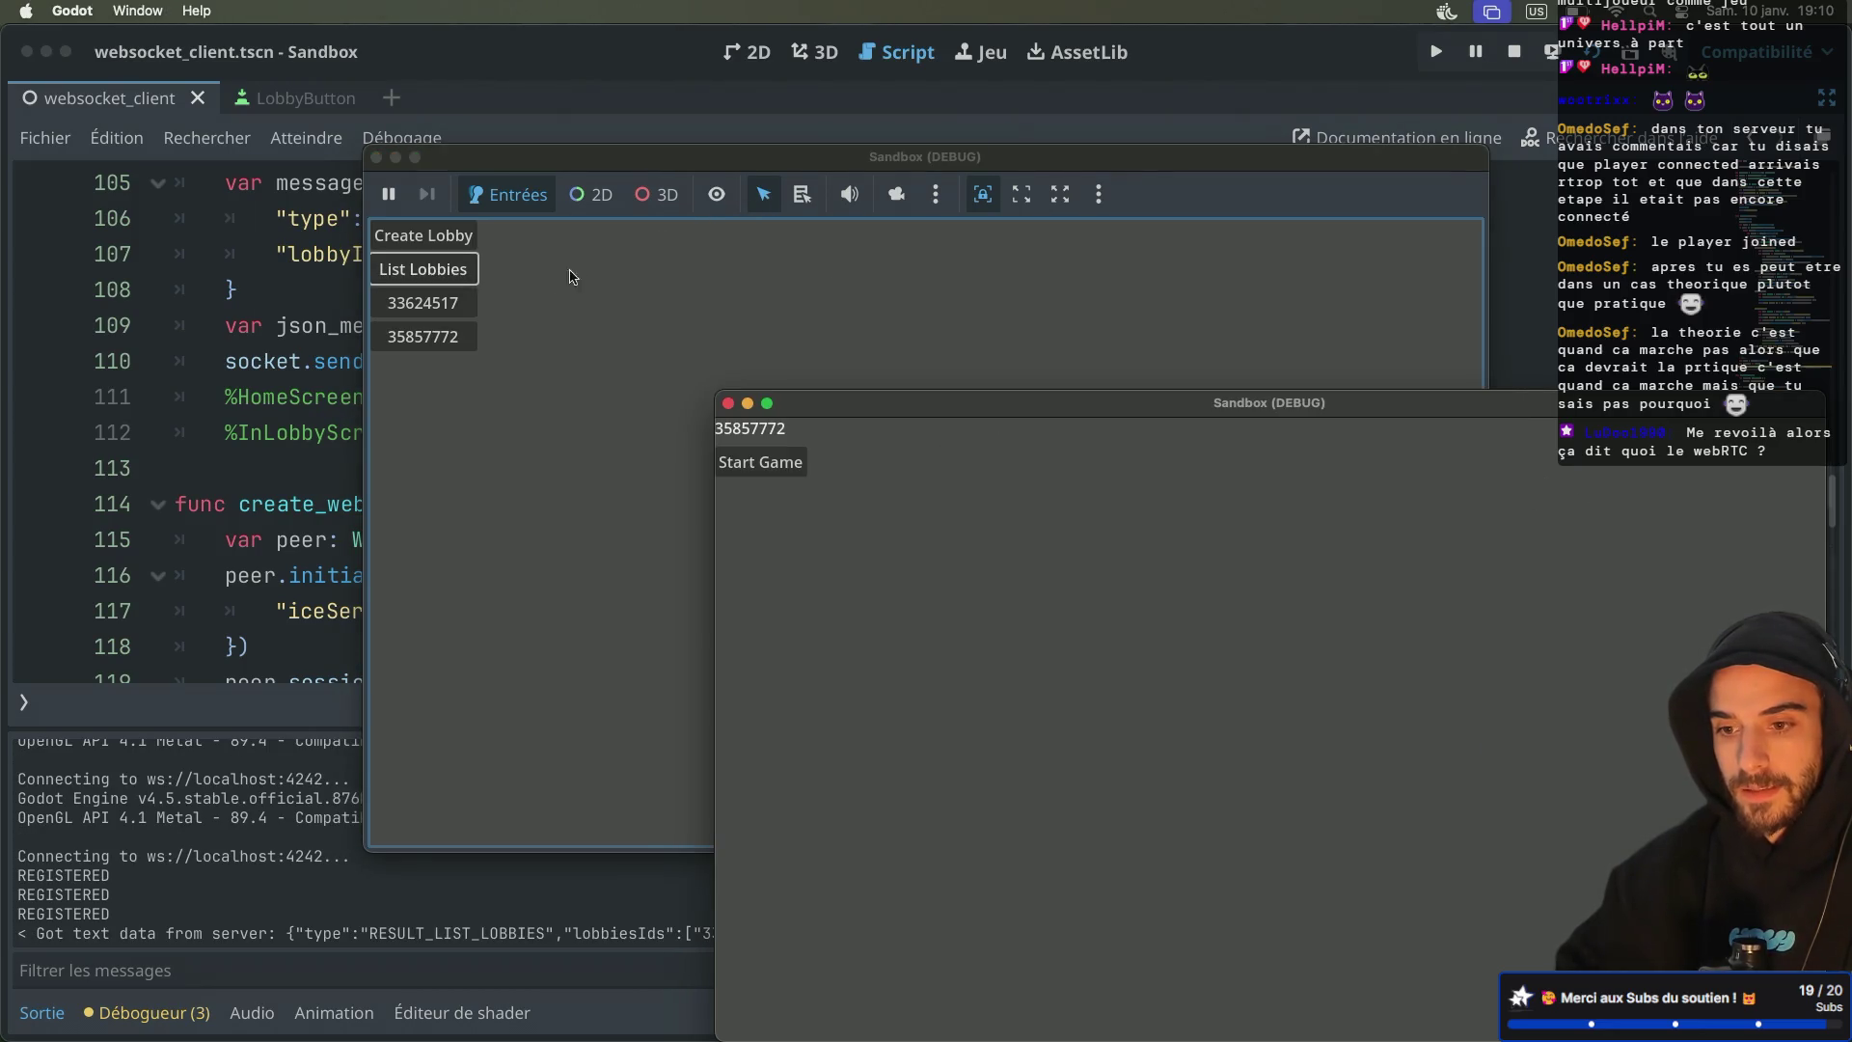
left_click(453, 337)
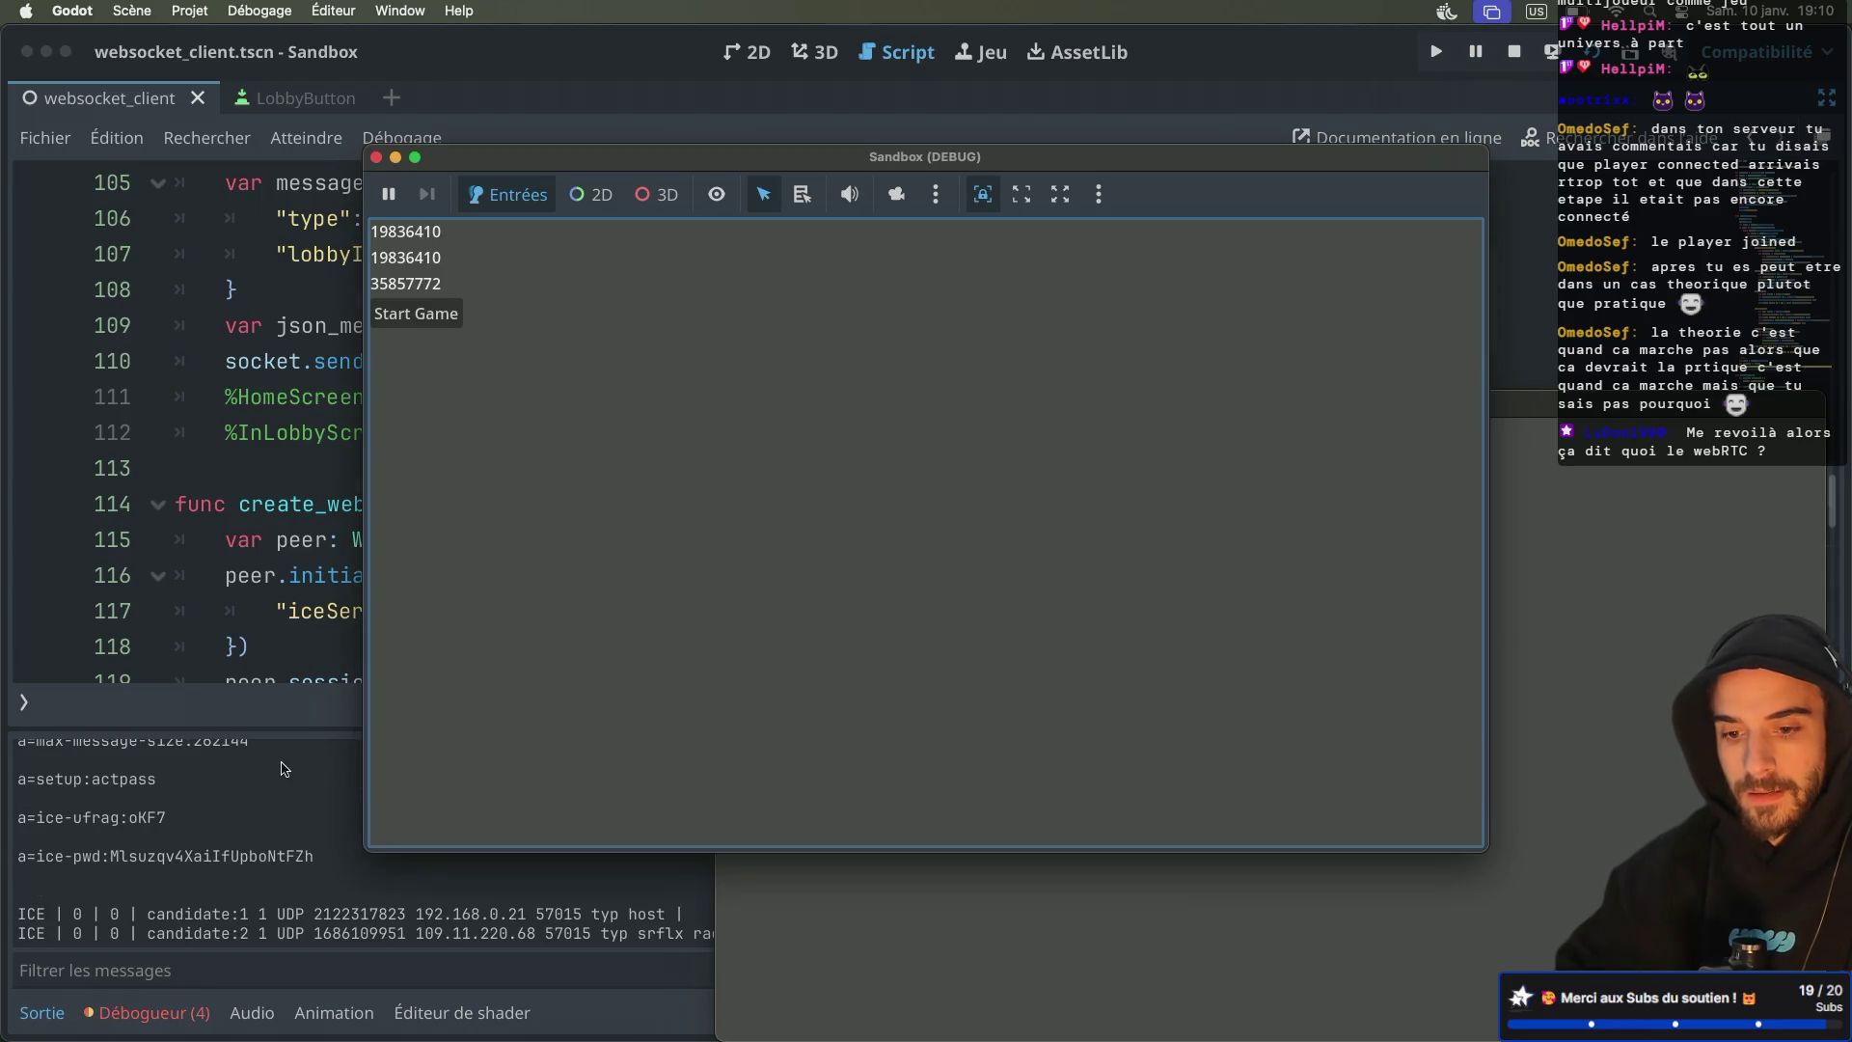
left_click(243, 807)
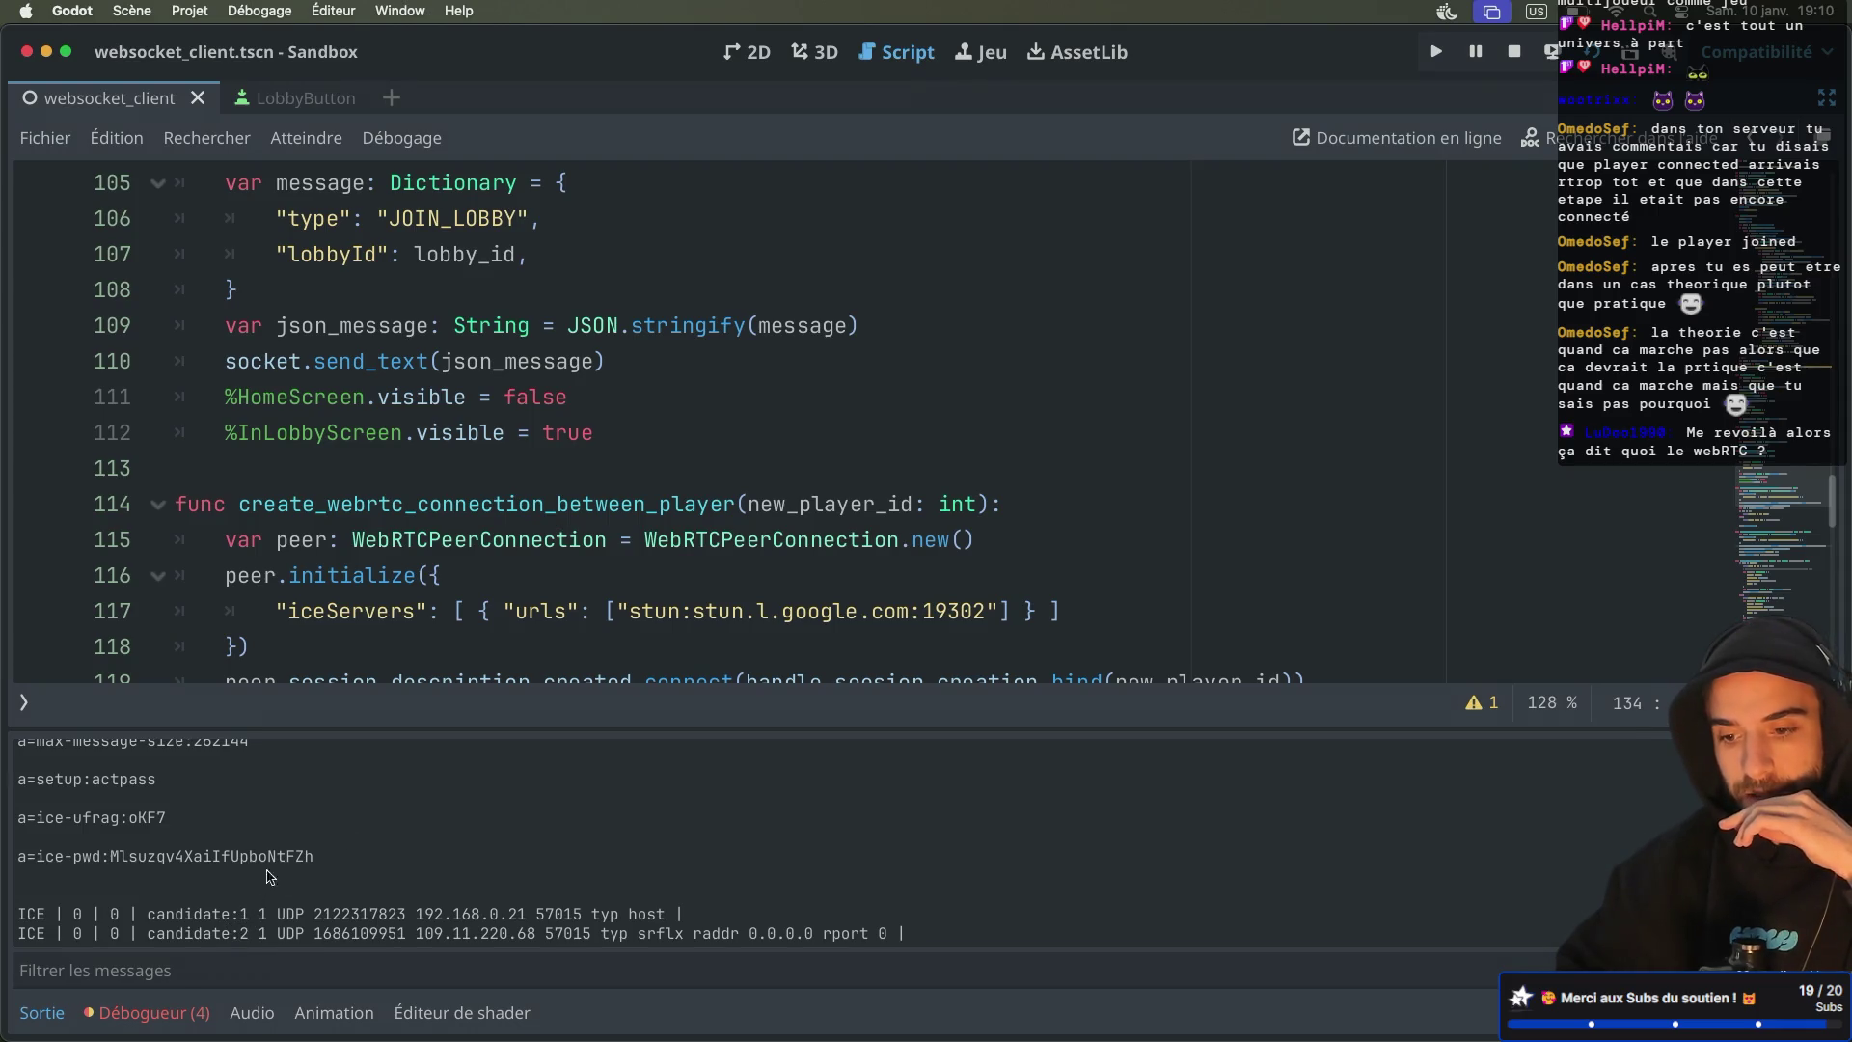
Scroll the Output log to the NEW_OFFER from player 35857772 and its SDP offer
scroll(270, 873, "up", 5)
scroll(276, 866, "up", 6)
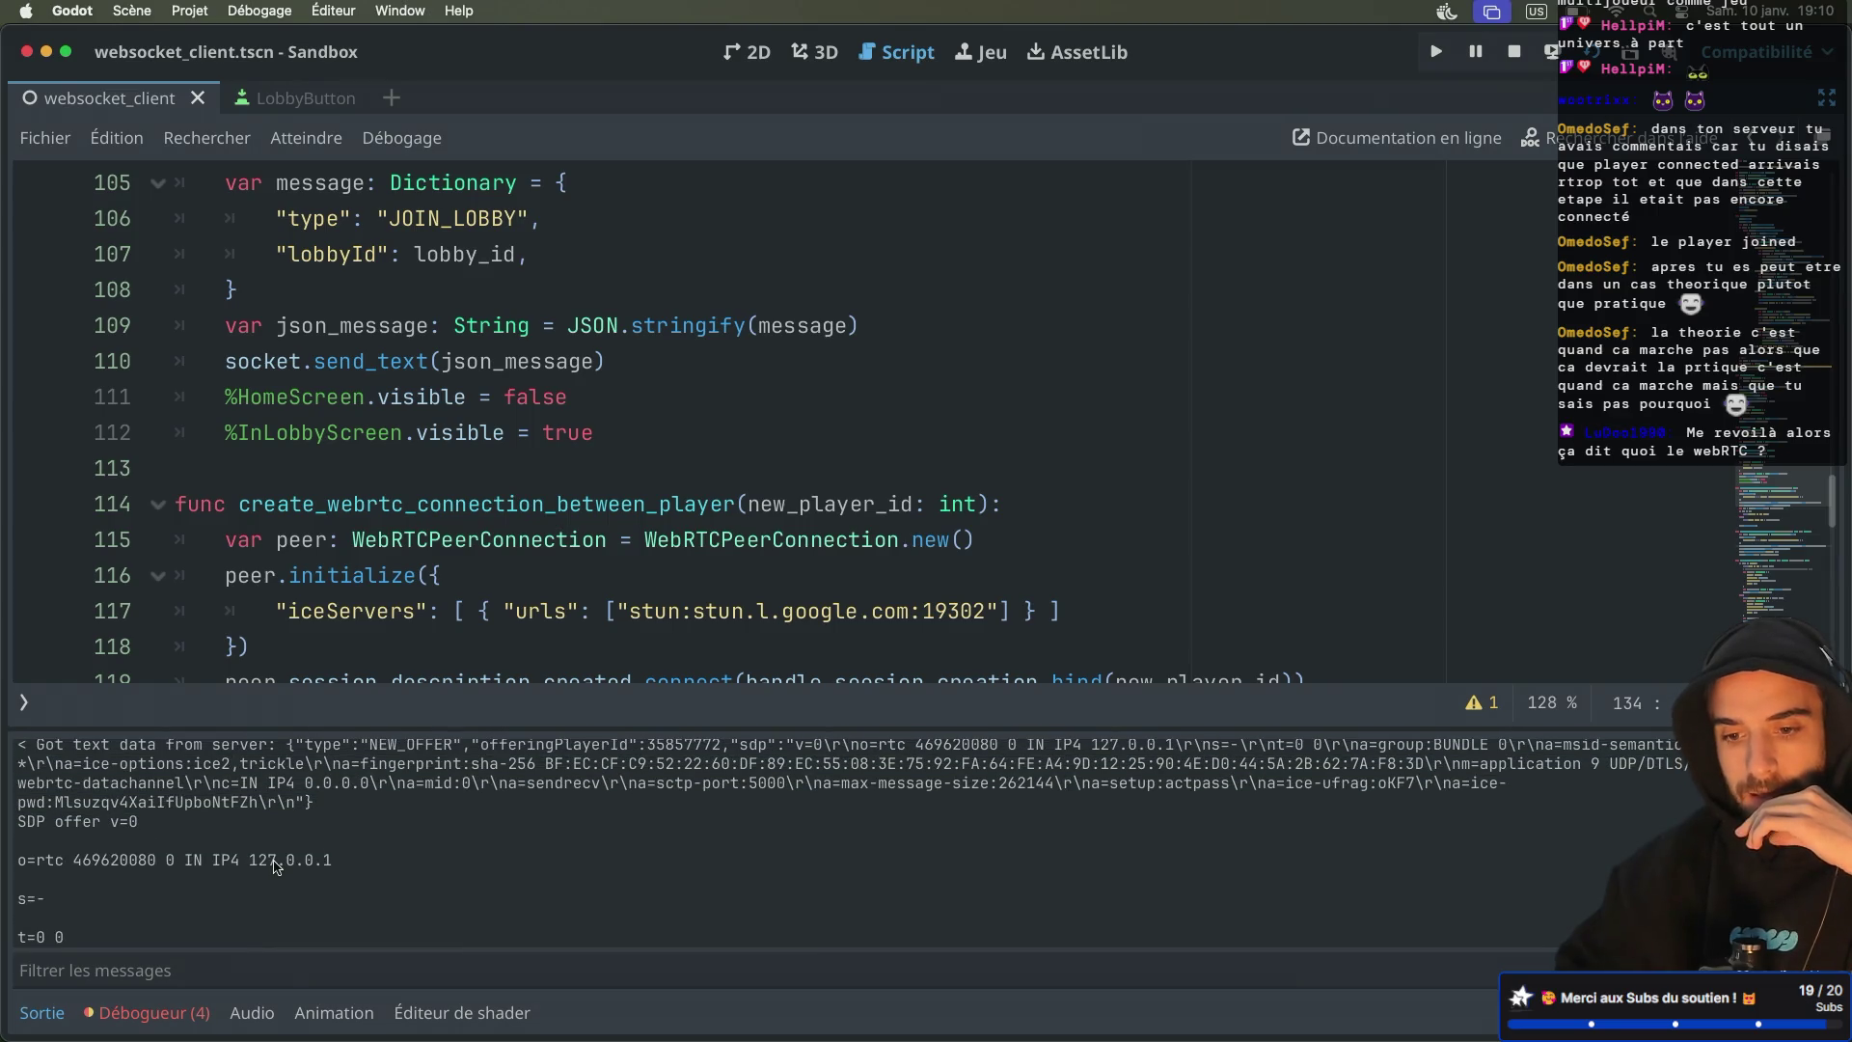
scroll(276, 866, "up", 1)
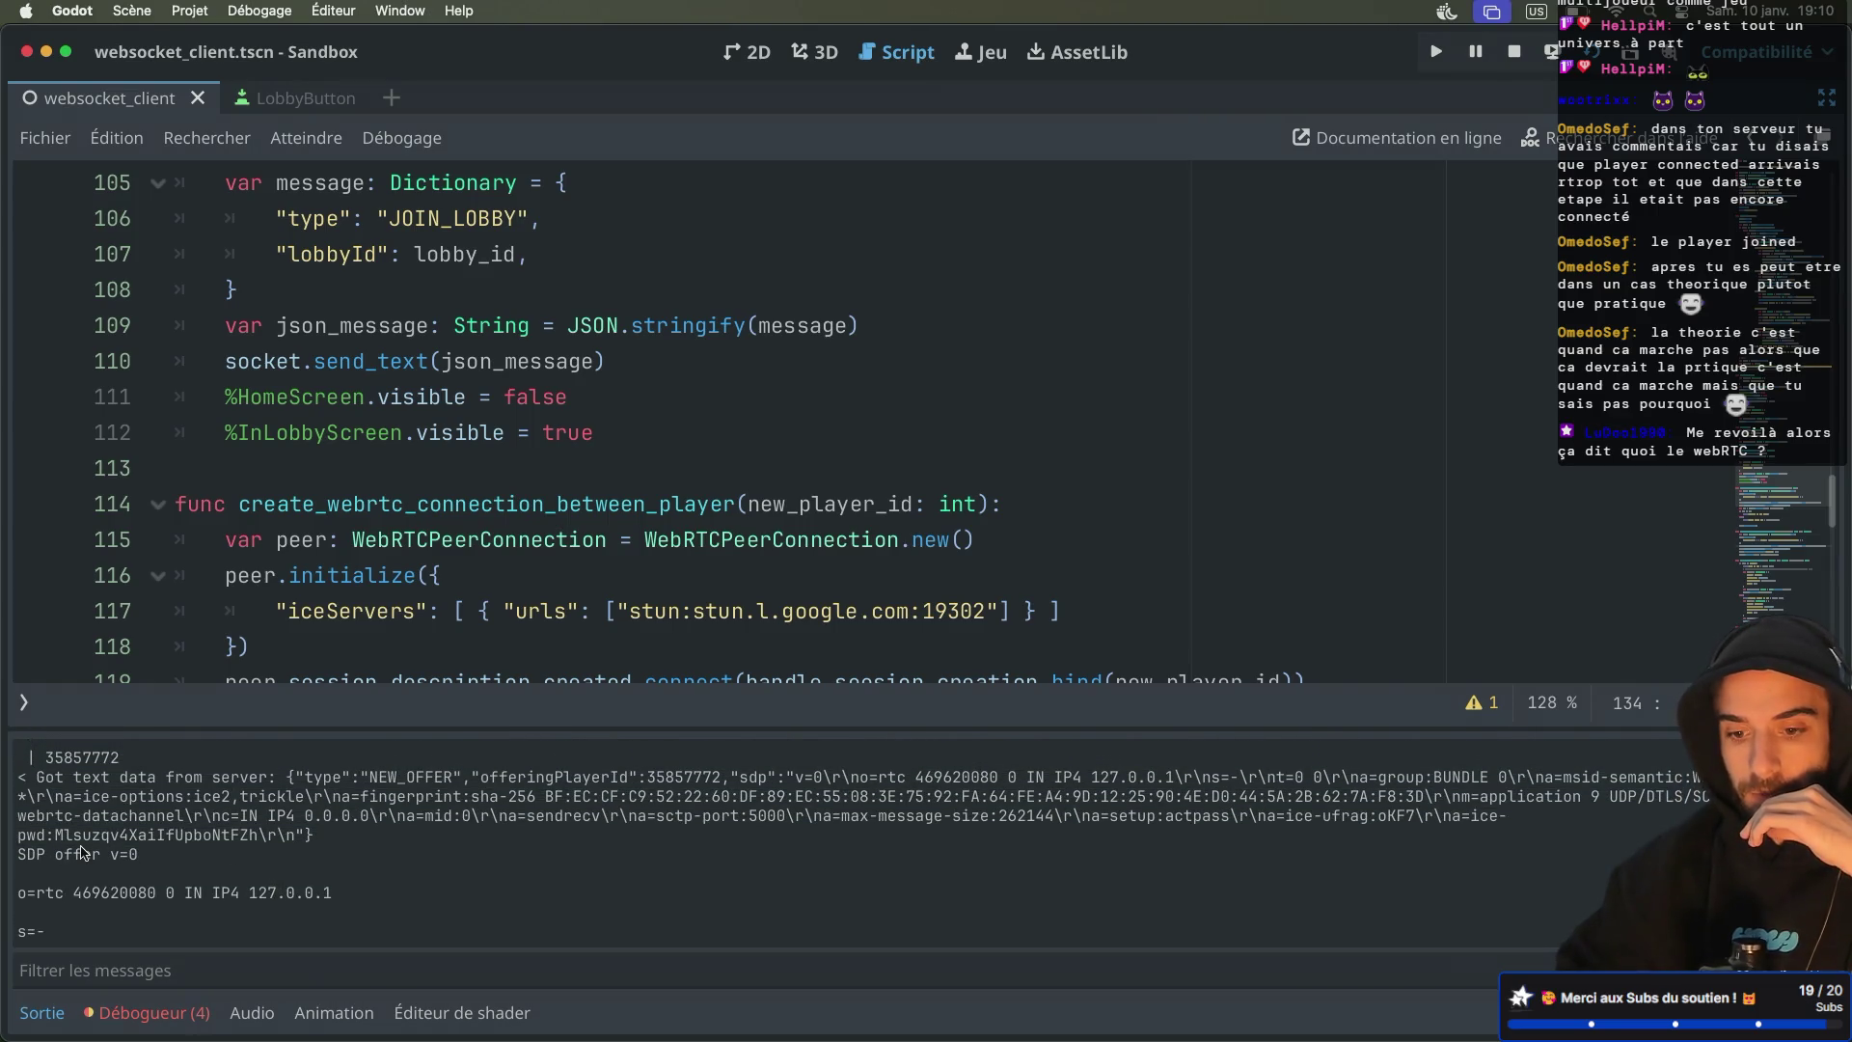
scroll(154, 849, "up", 1)
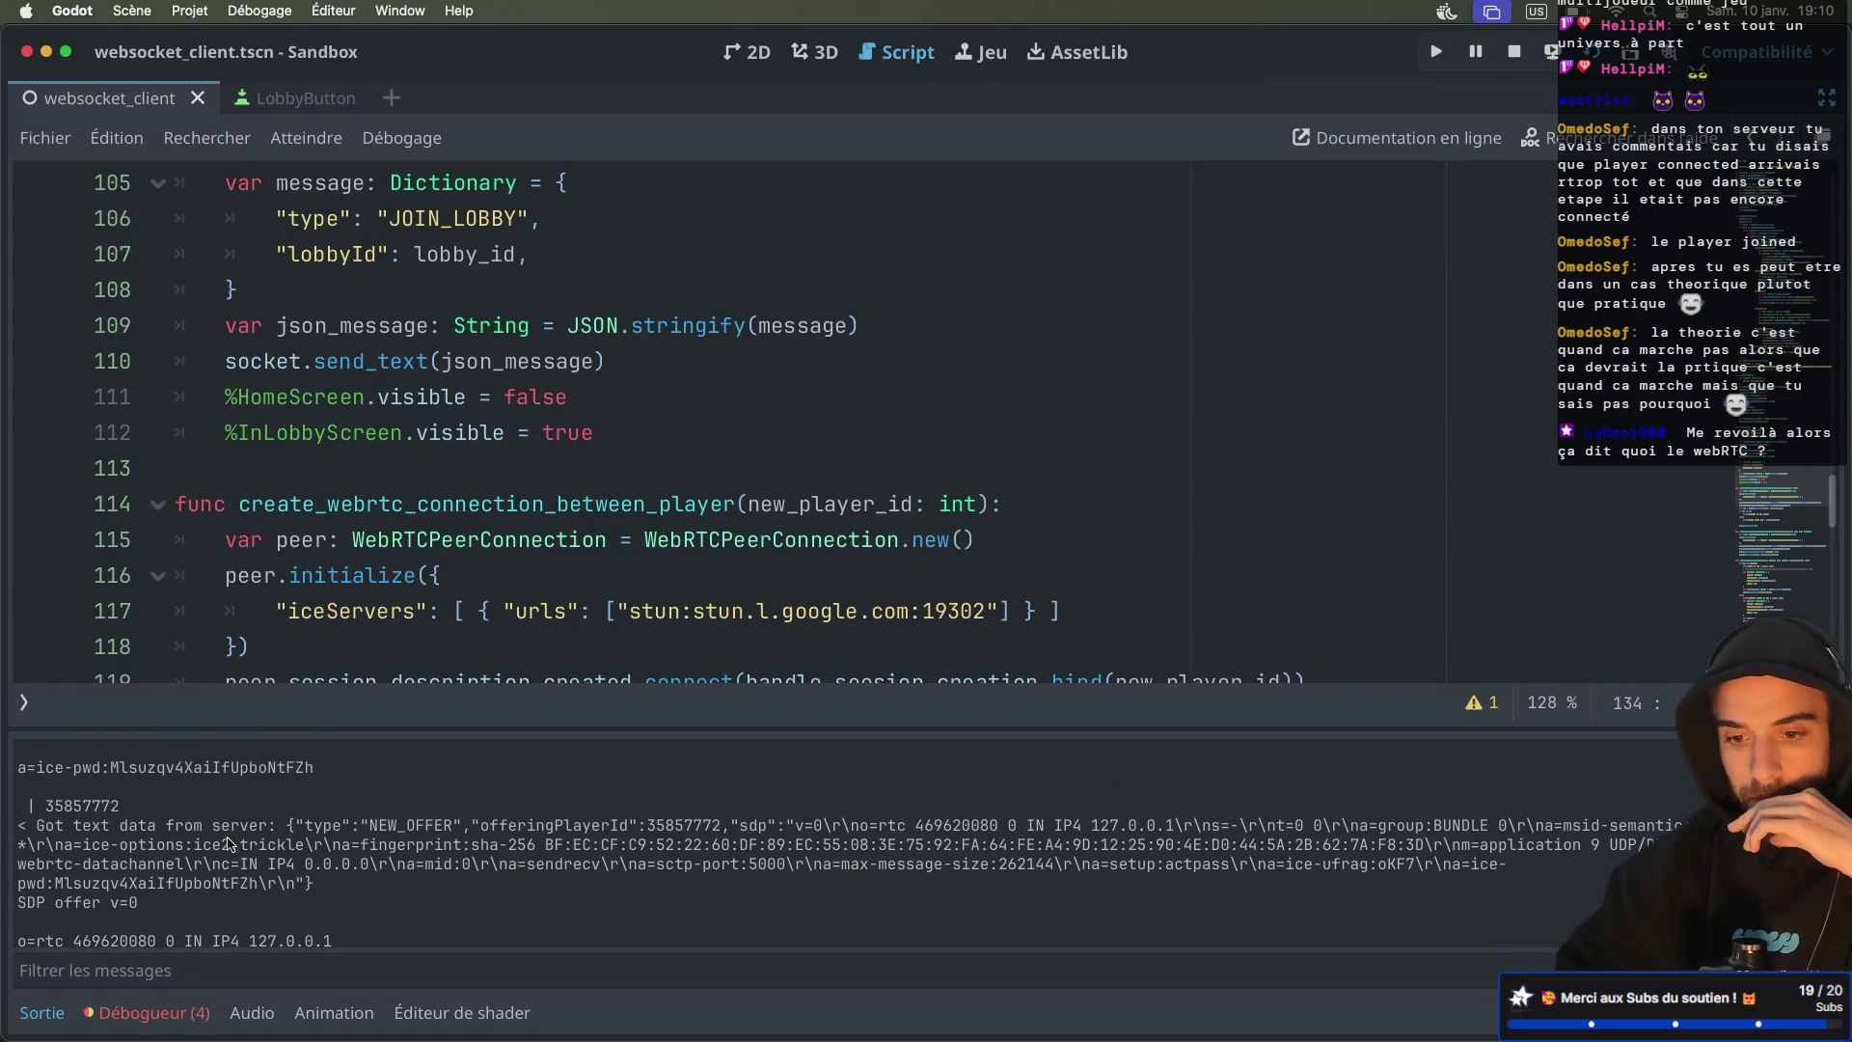
scroll(229, 845, "up", 1)
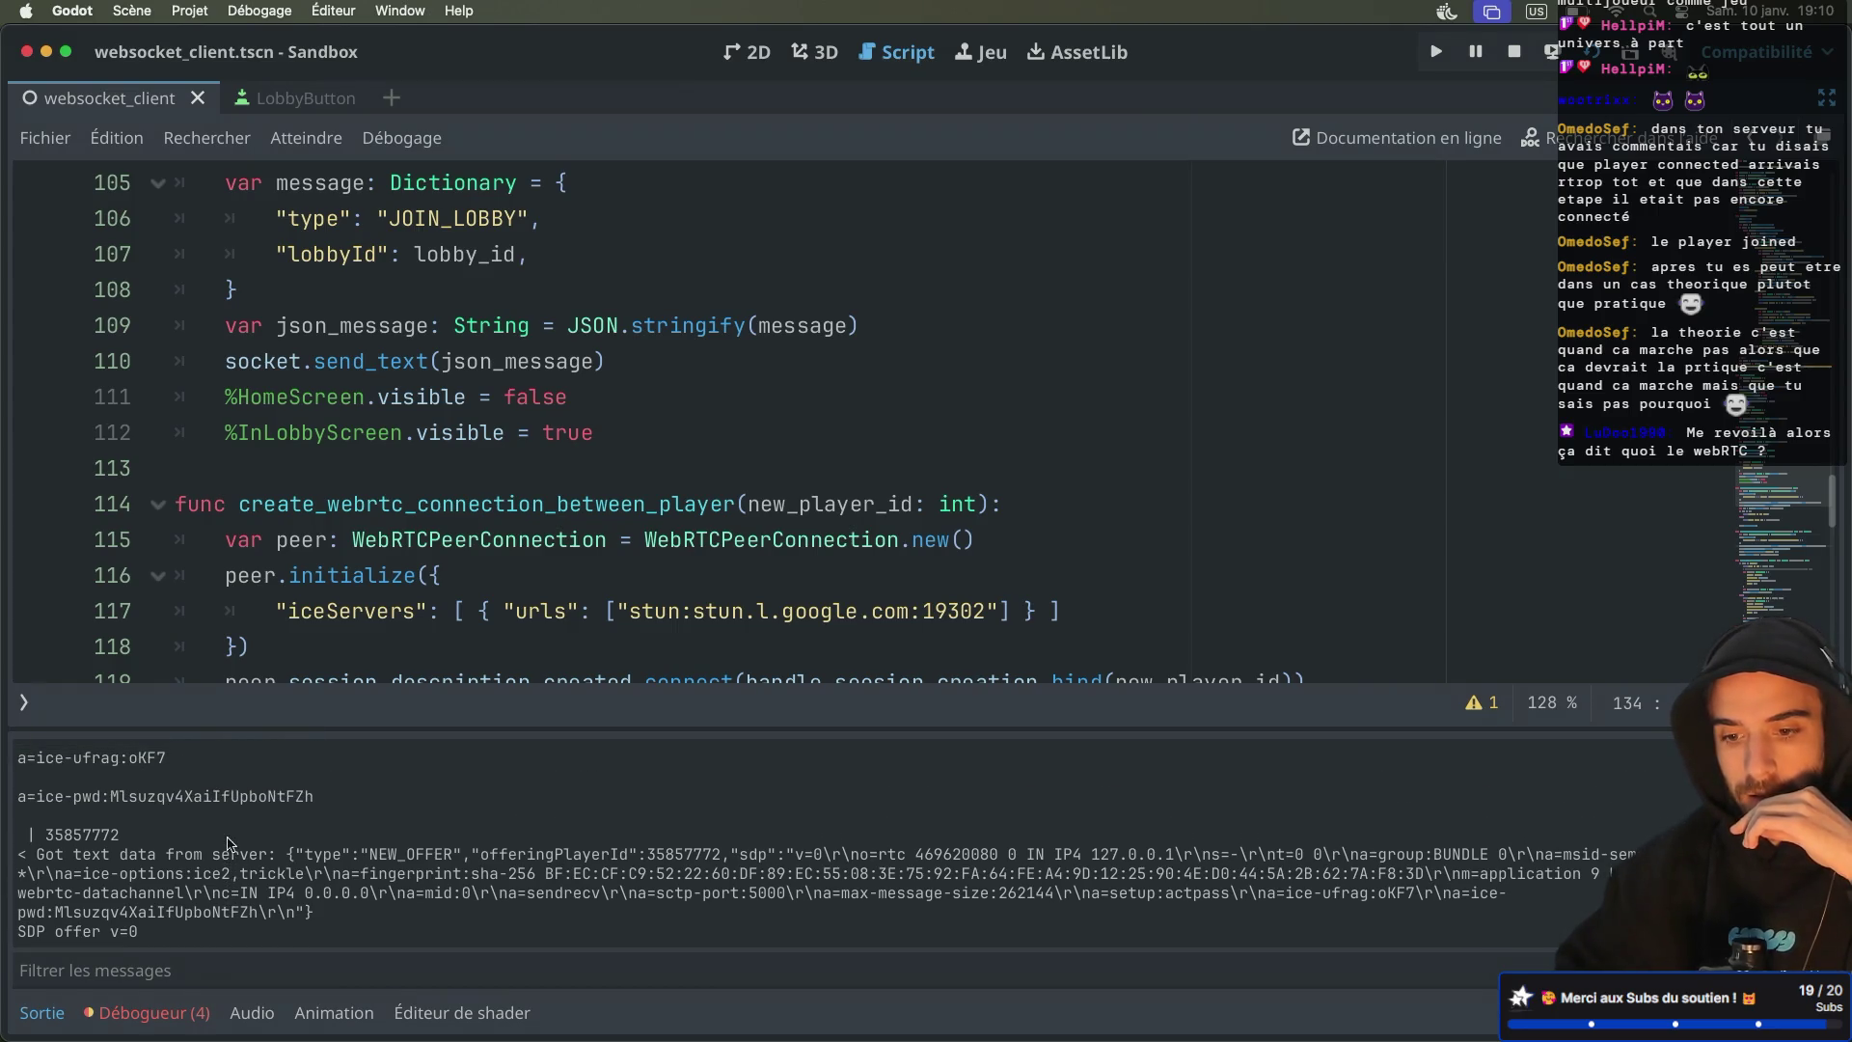
scroll(394, 861, "down", 6)
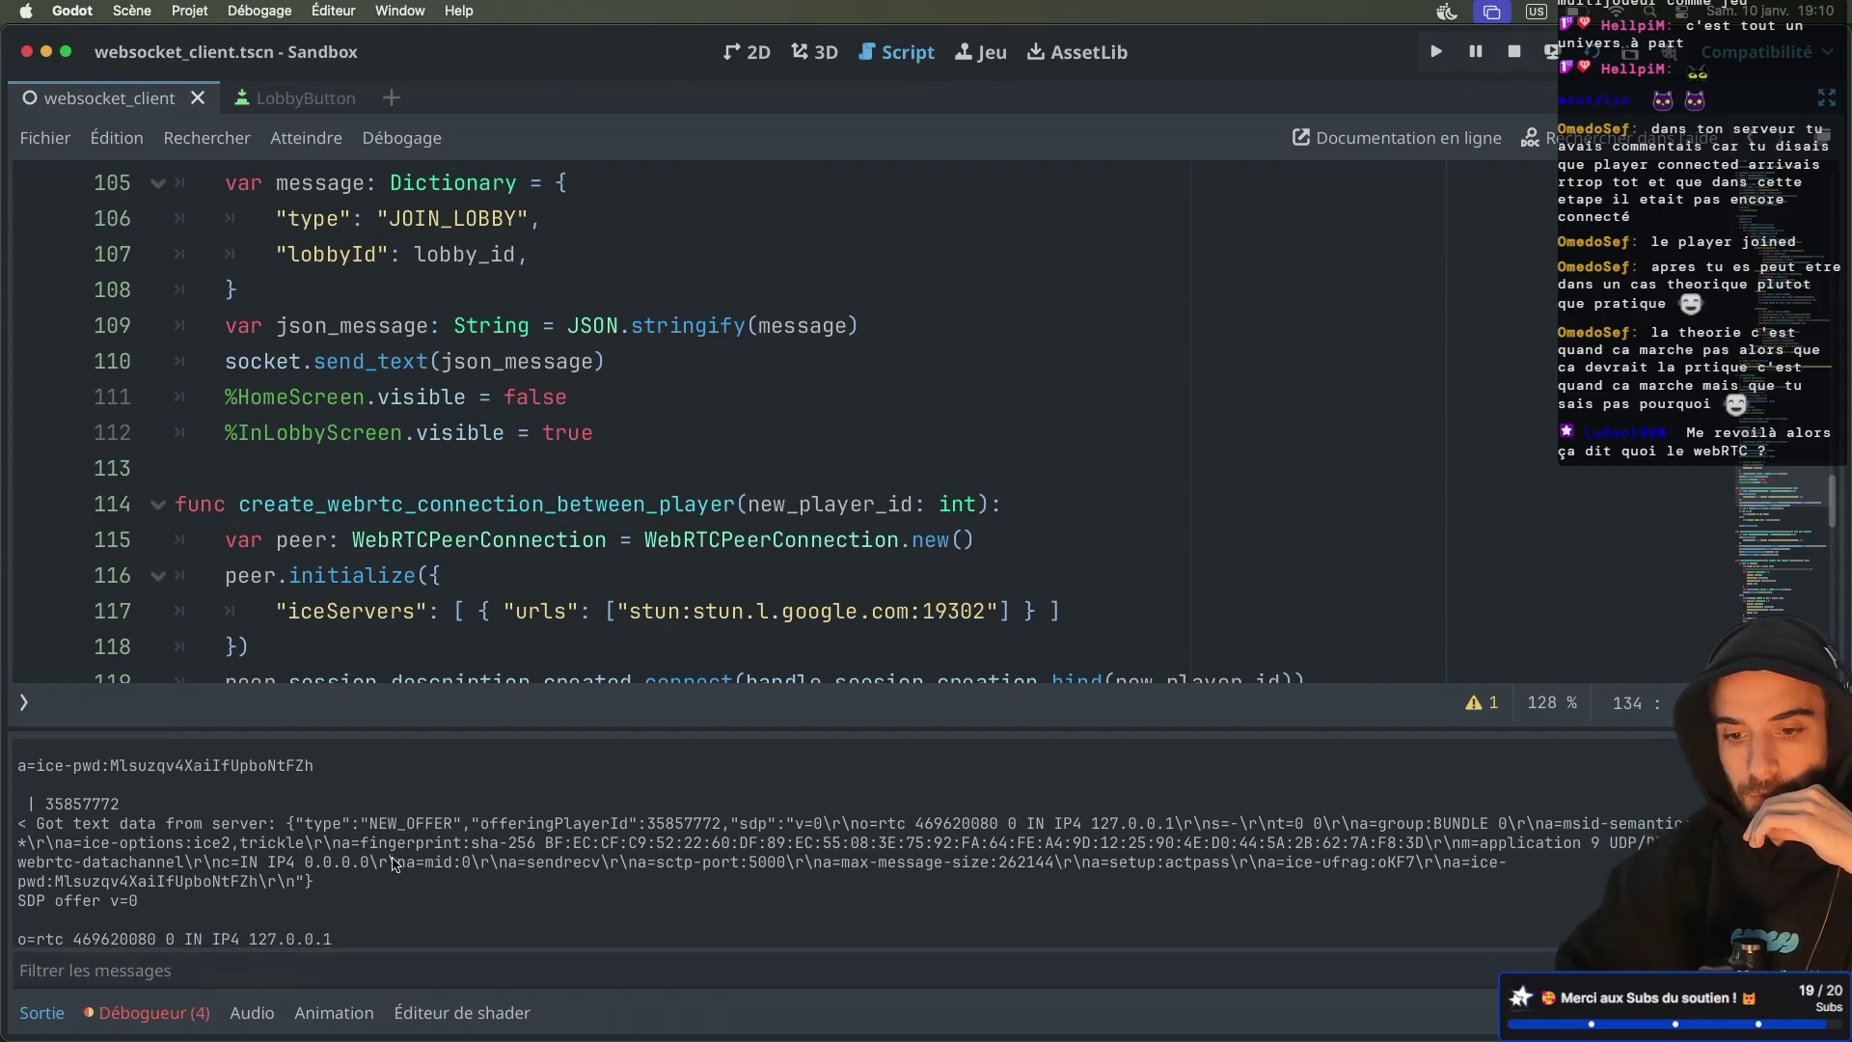
scroll(393, 862, "down", 5)
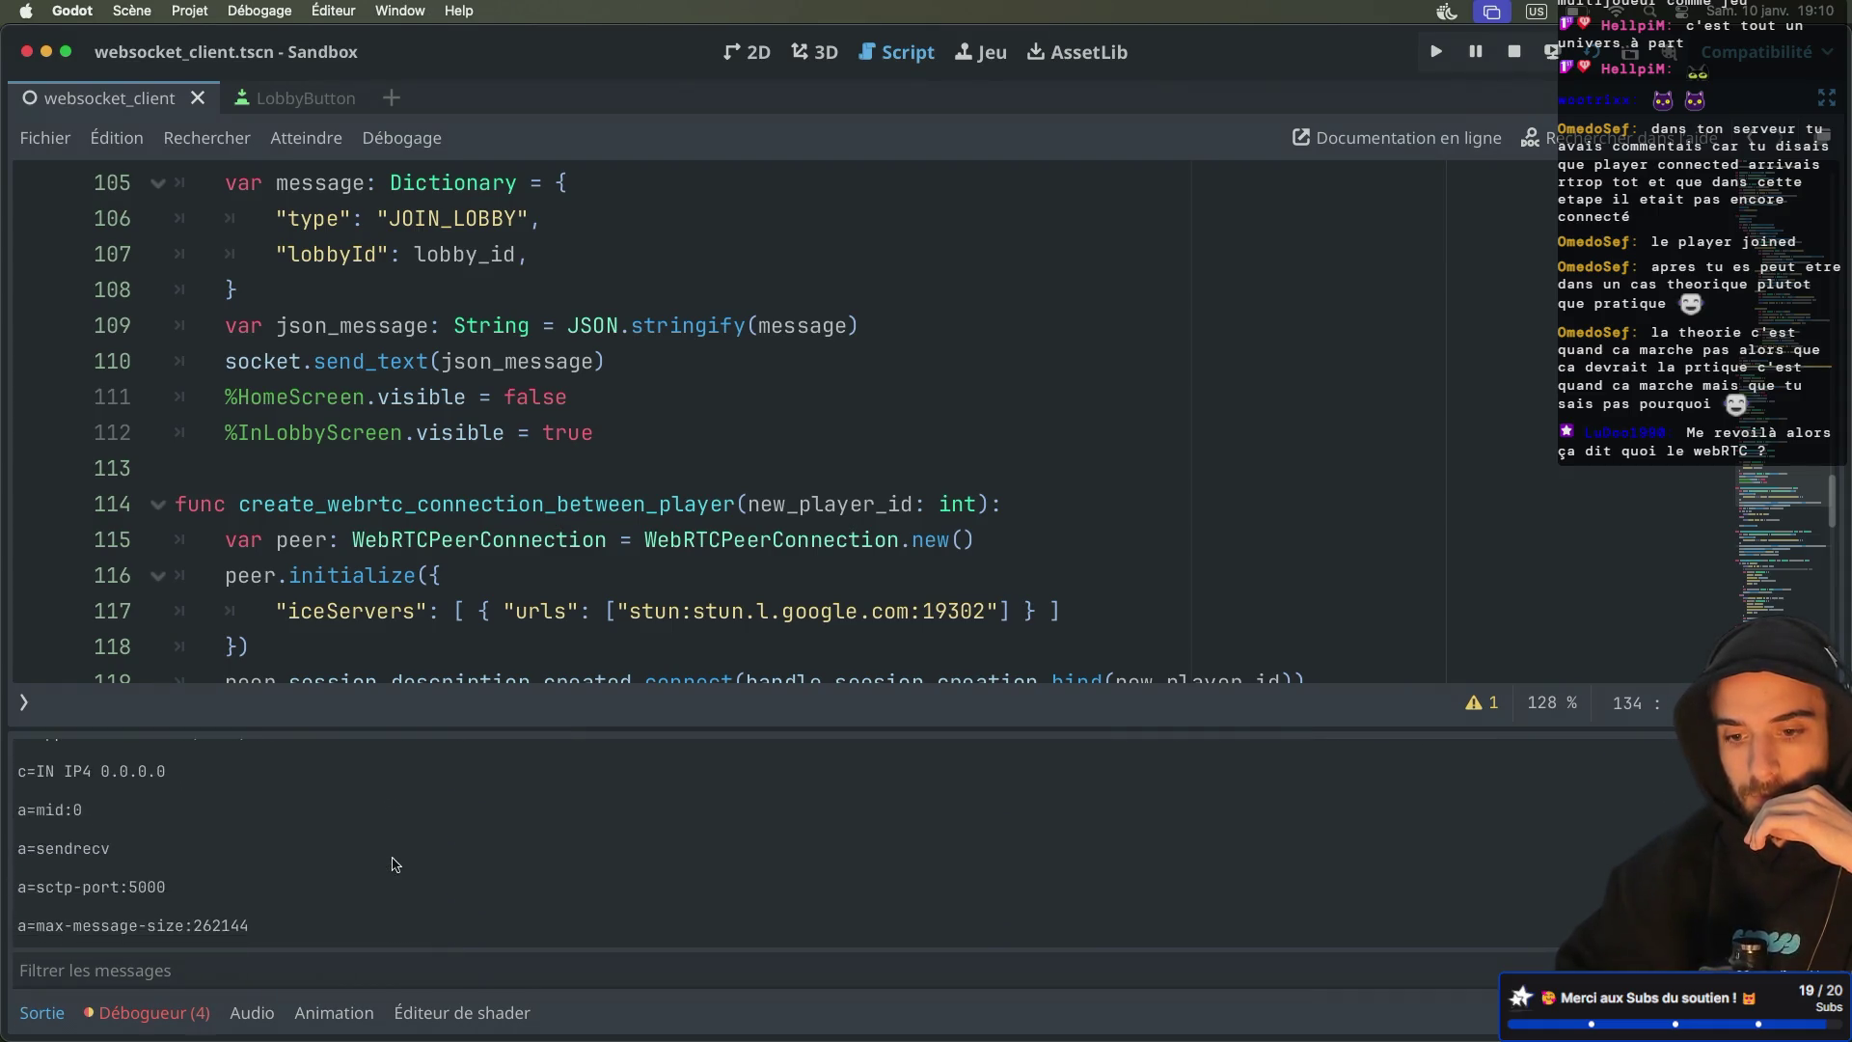
scroll(394, 861, "up", 5)
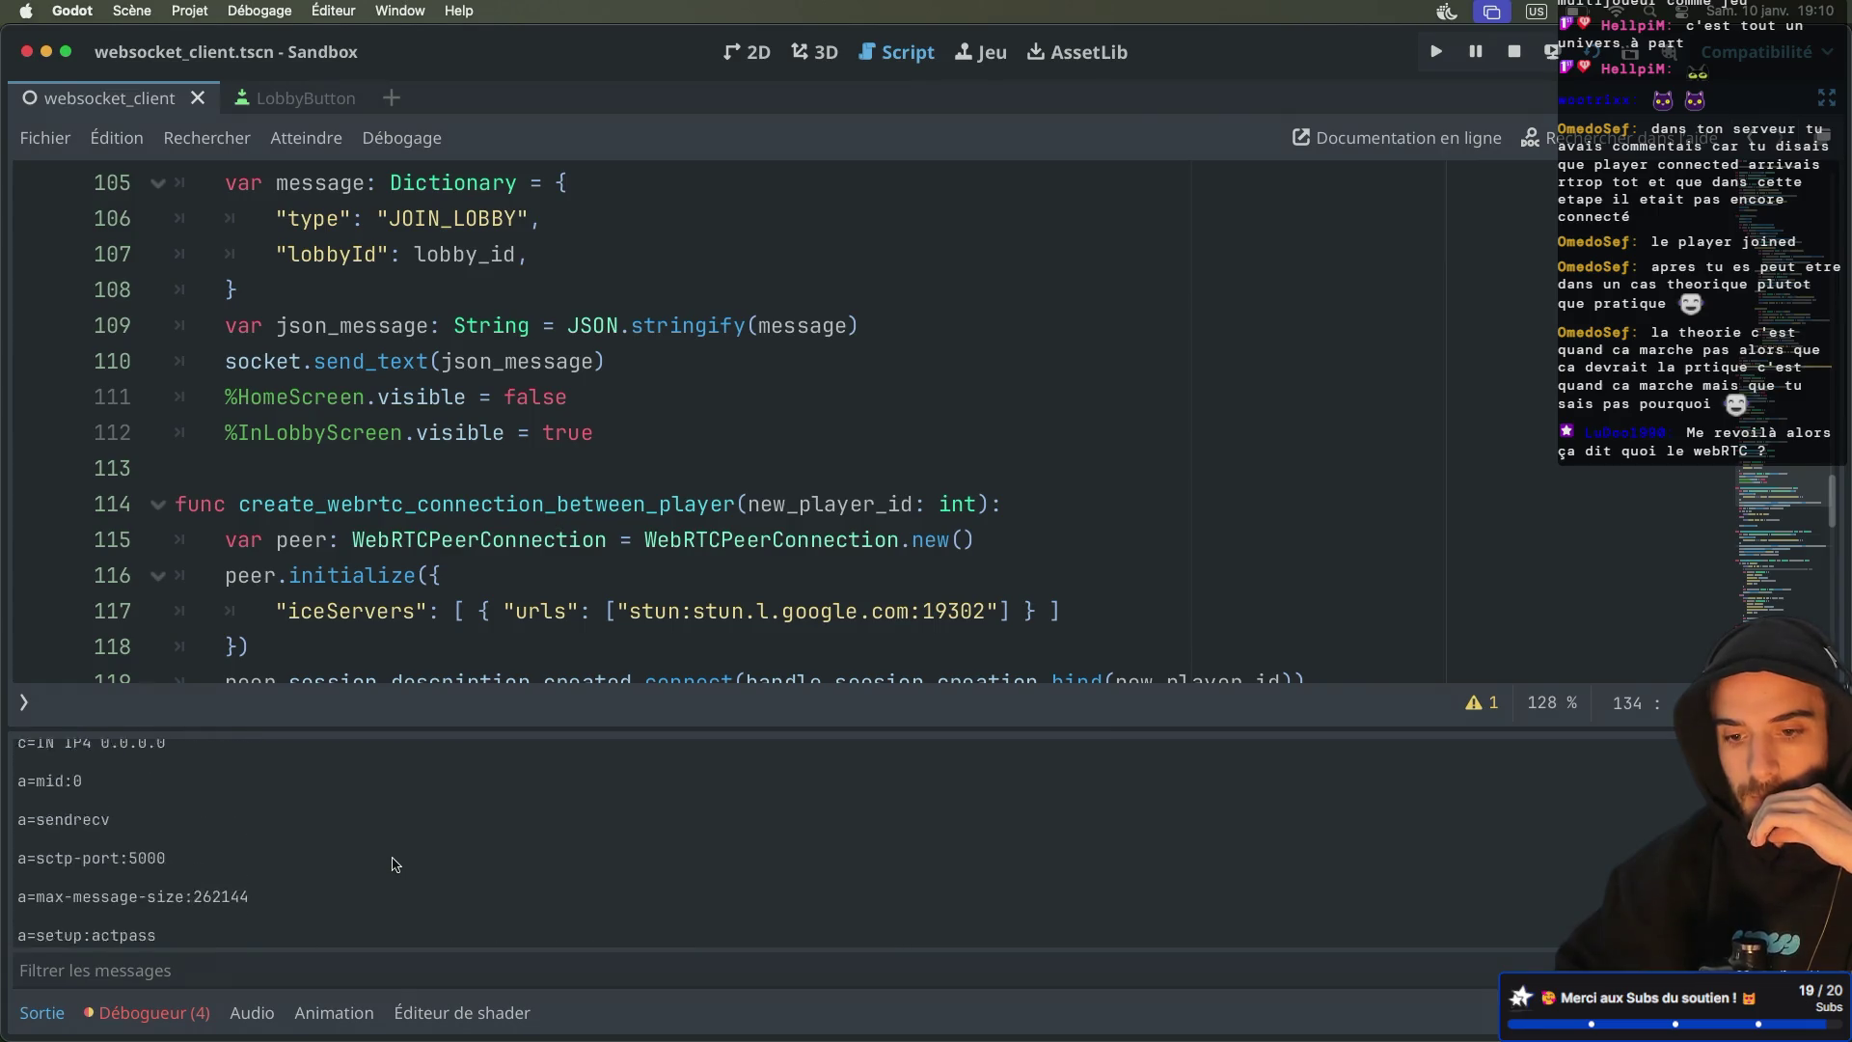
scroll(394, 861, "up", 1)
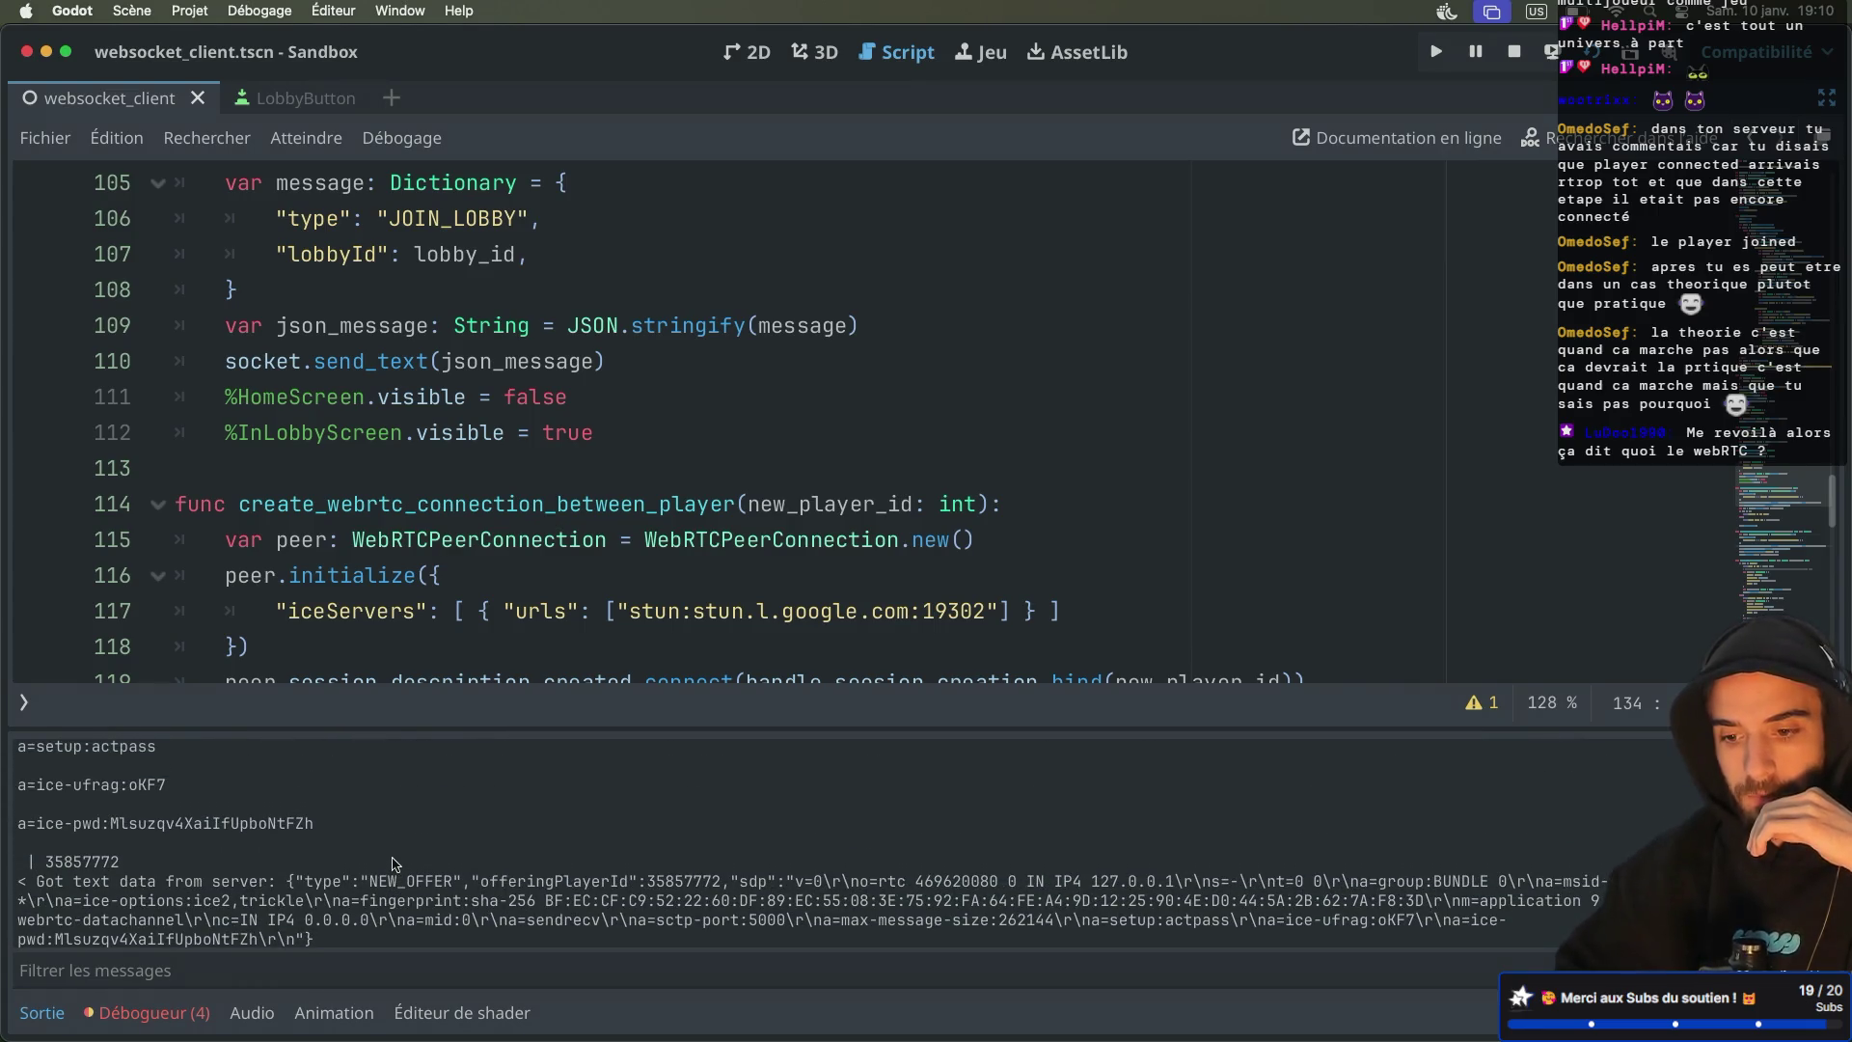
scroll(393, 861, "down", 3)
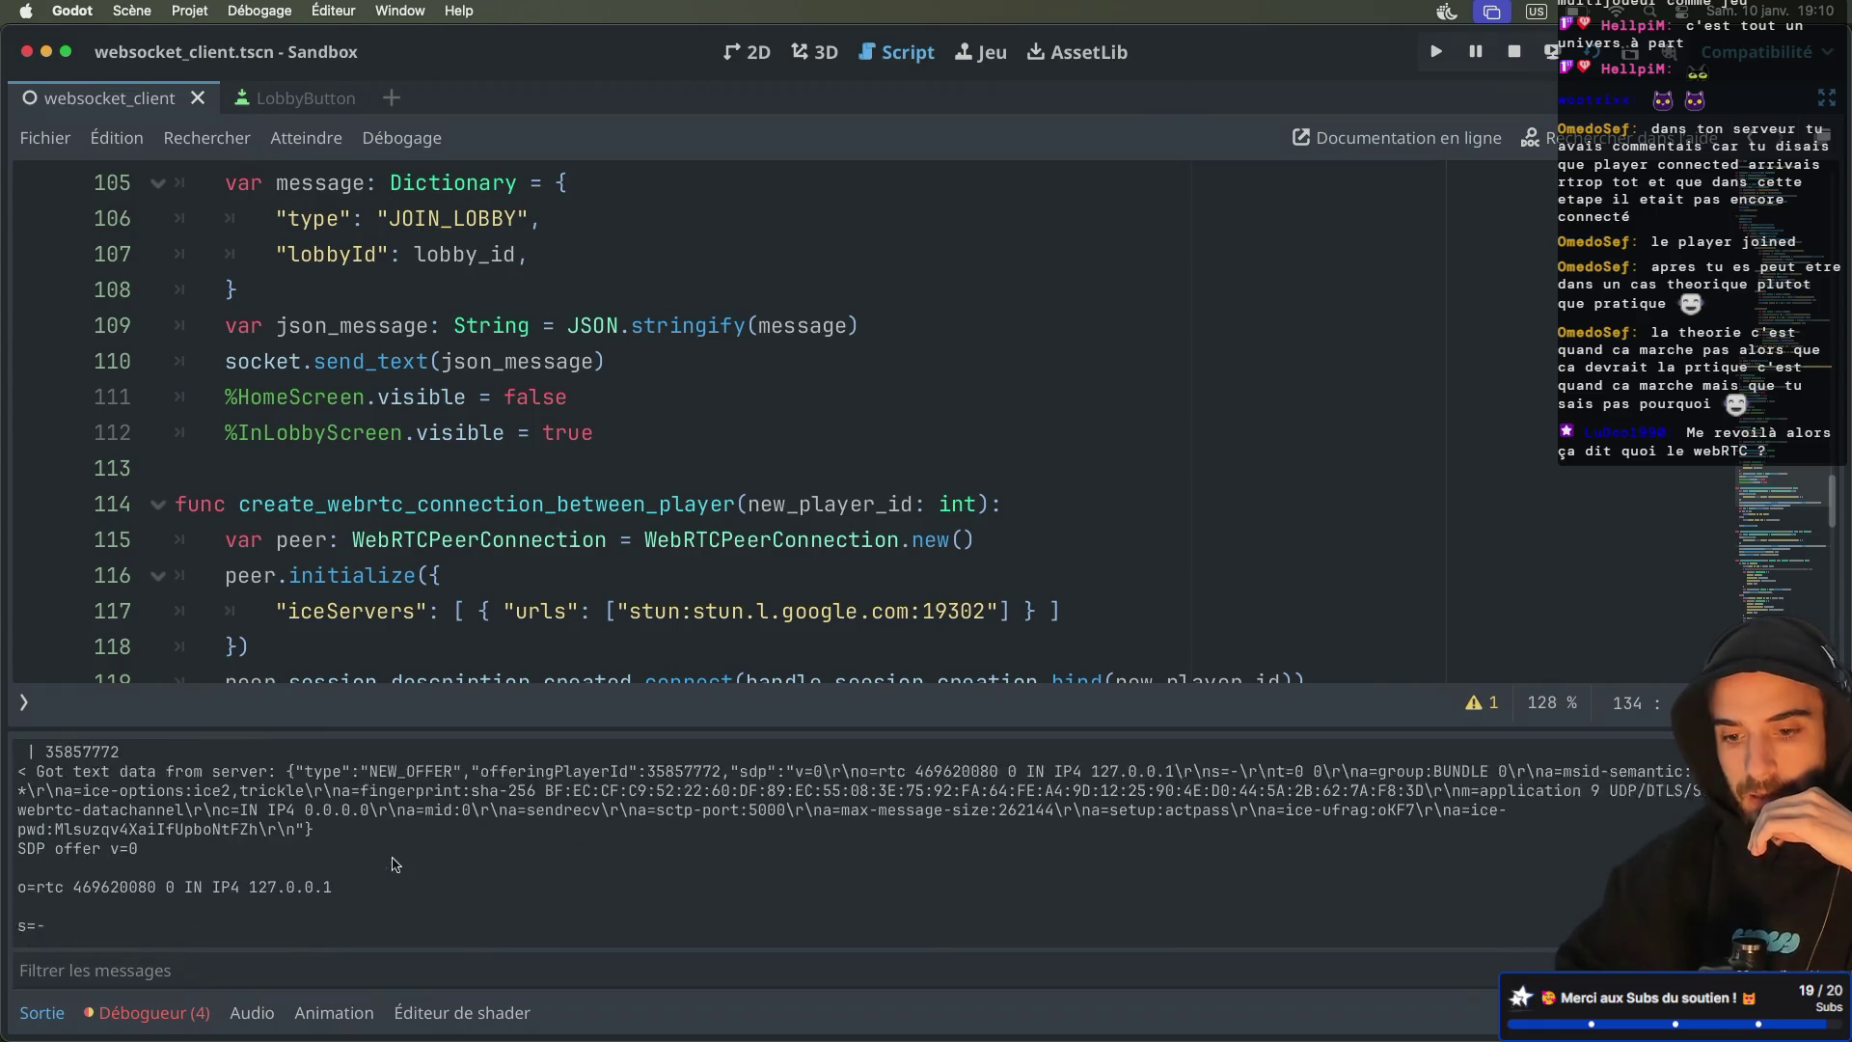
Open the debugger's Erreurs list and jump to the add_peer STATE_NEW error at websocket_client.gd:137
left_click(183, 996)
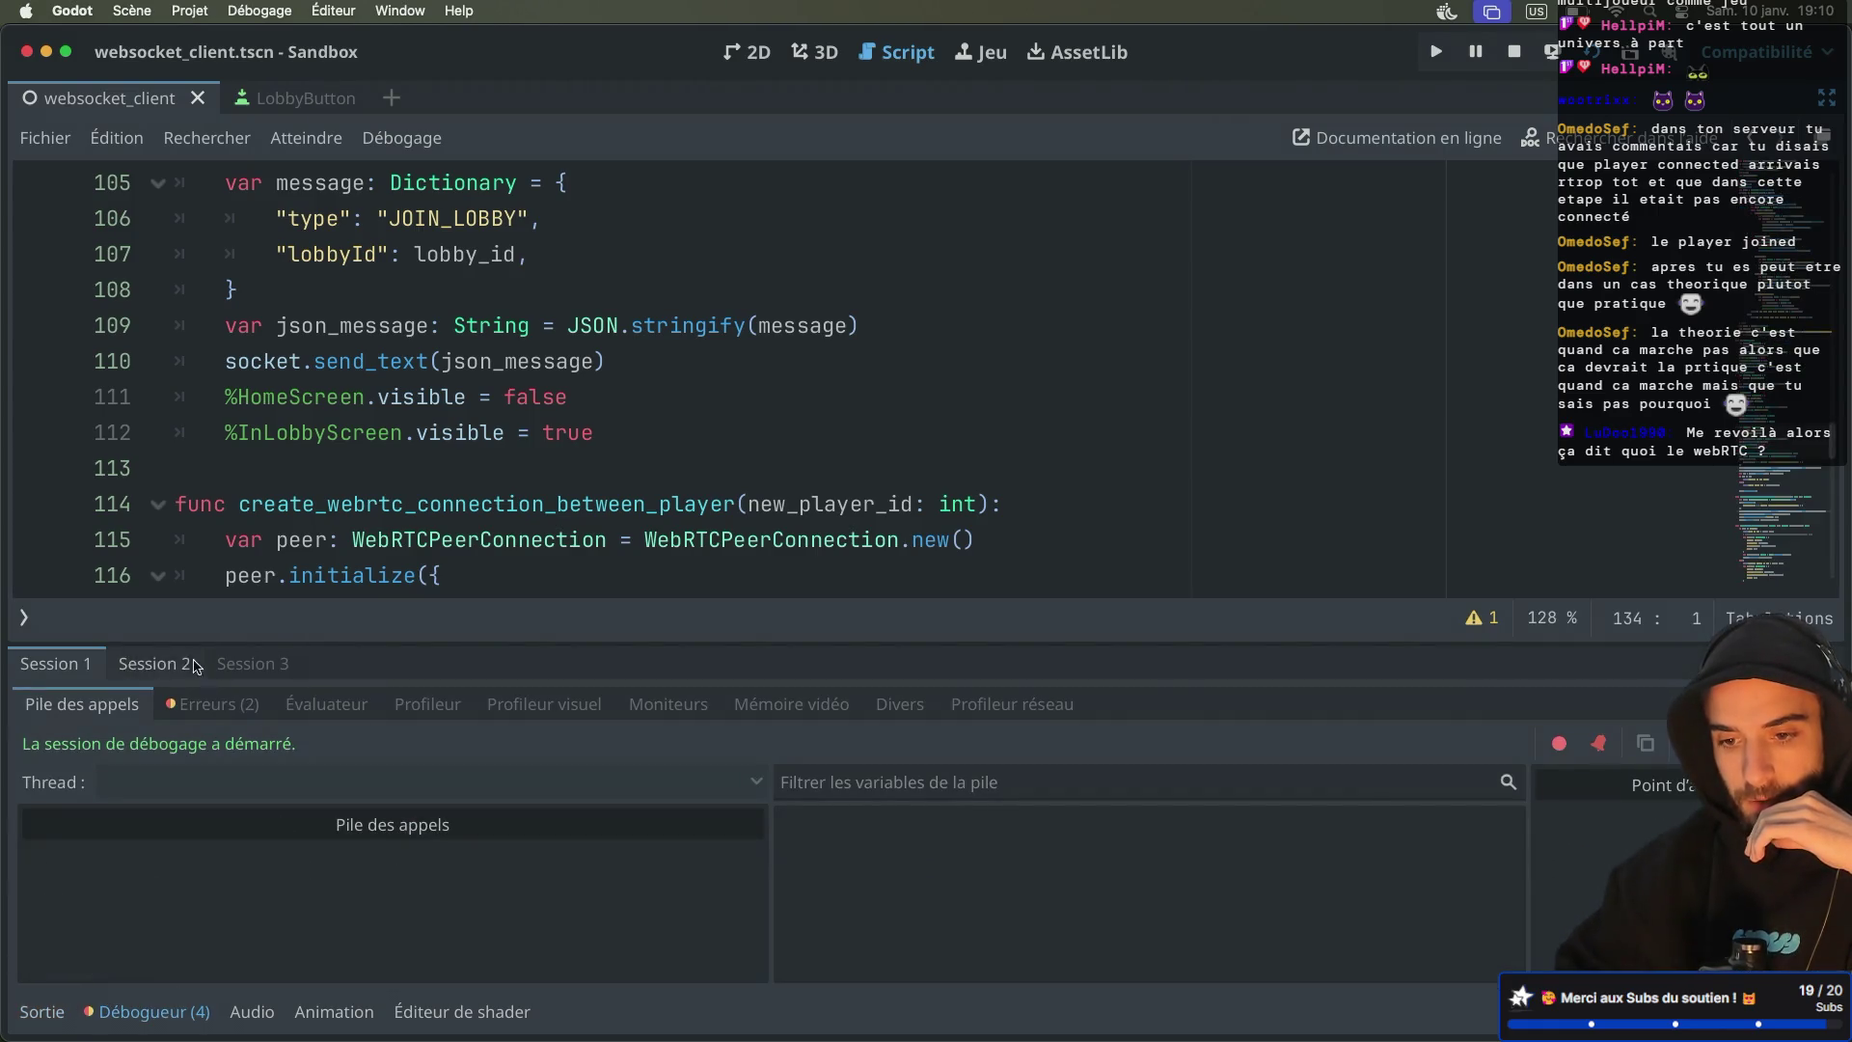
left_click(212, 704)
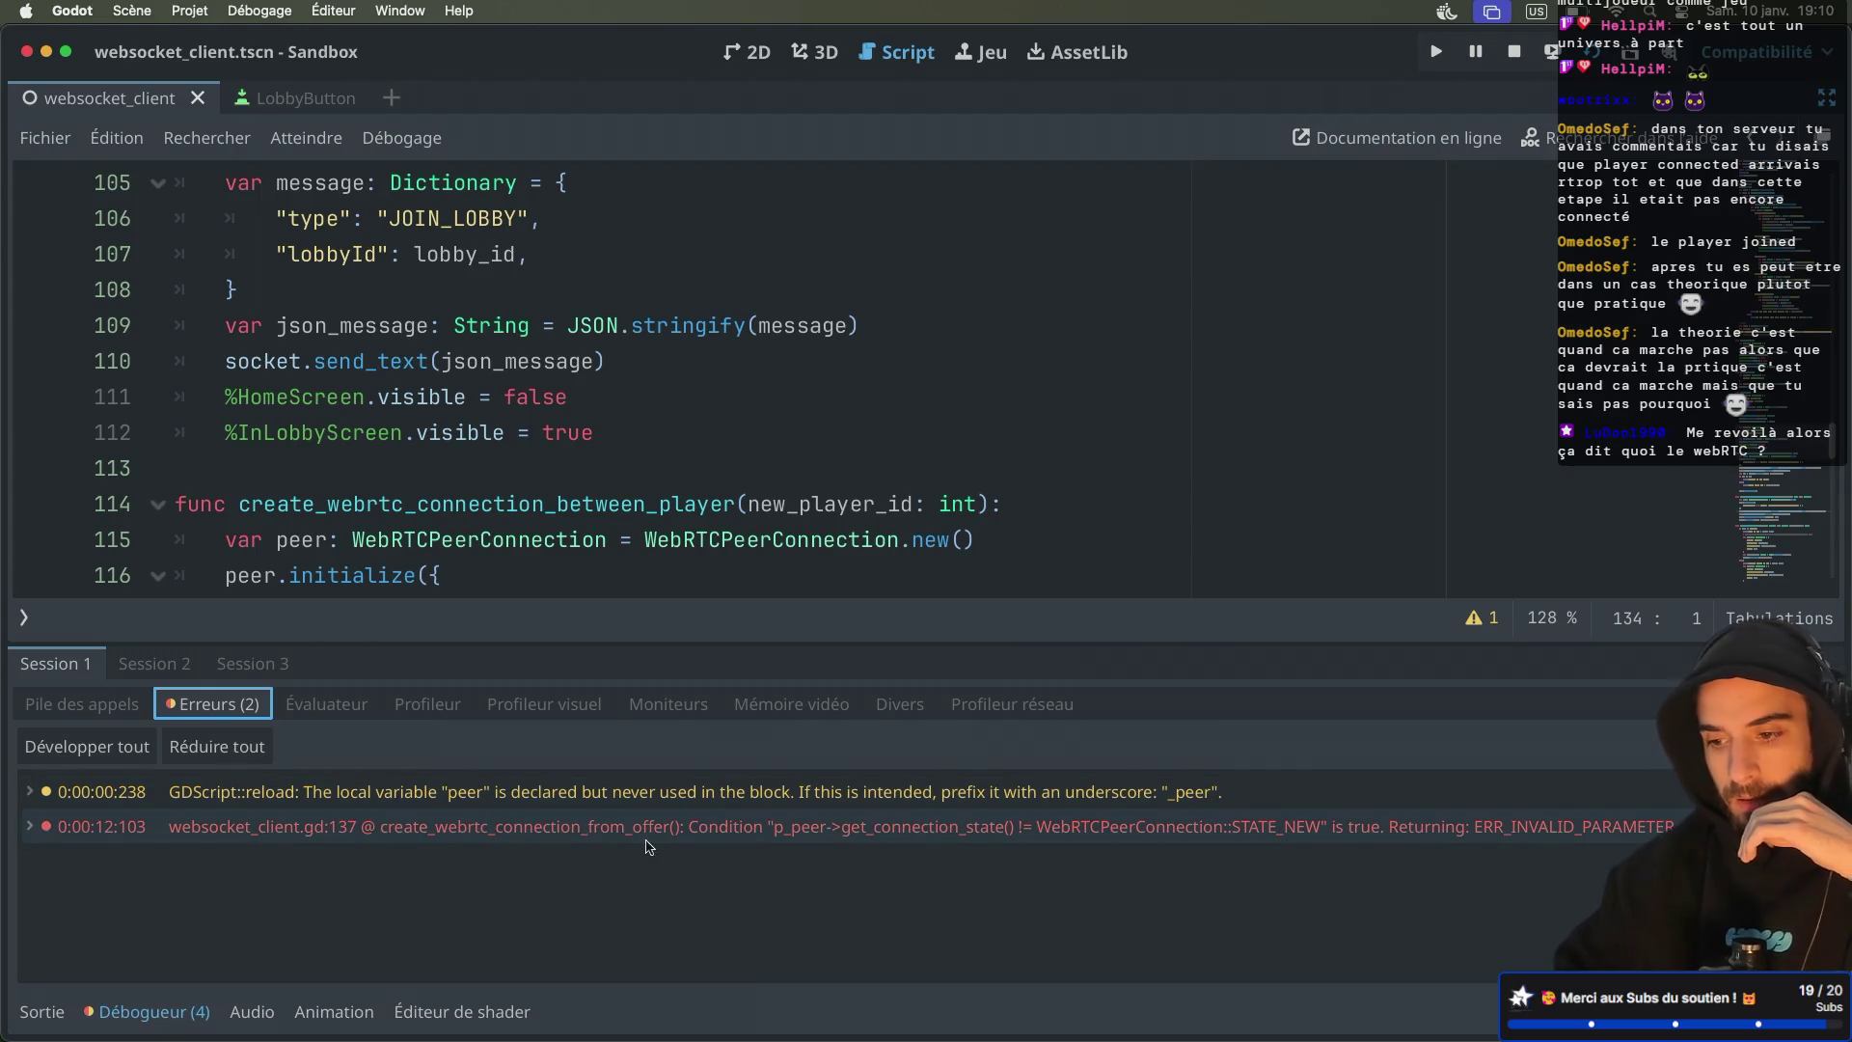
mouse_move(792, 840)
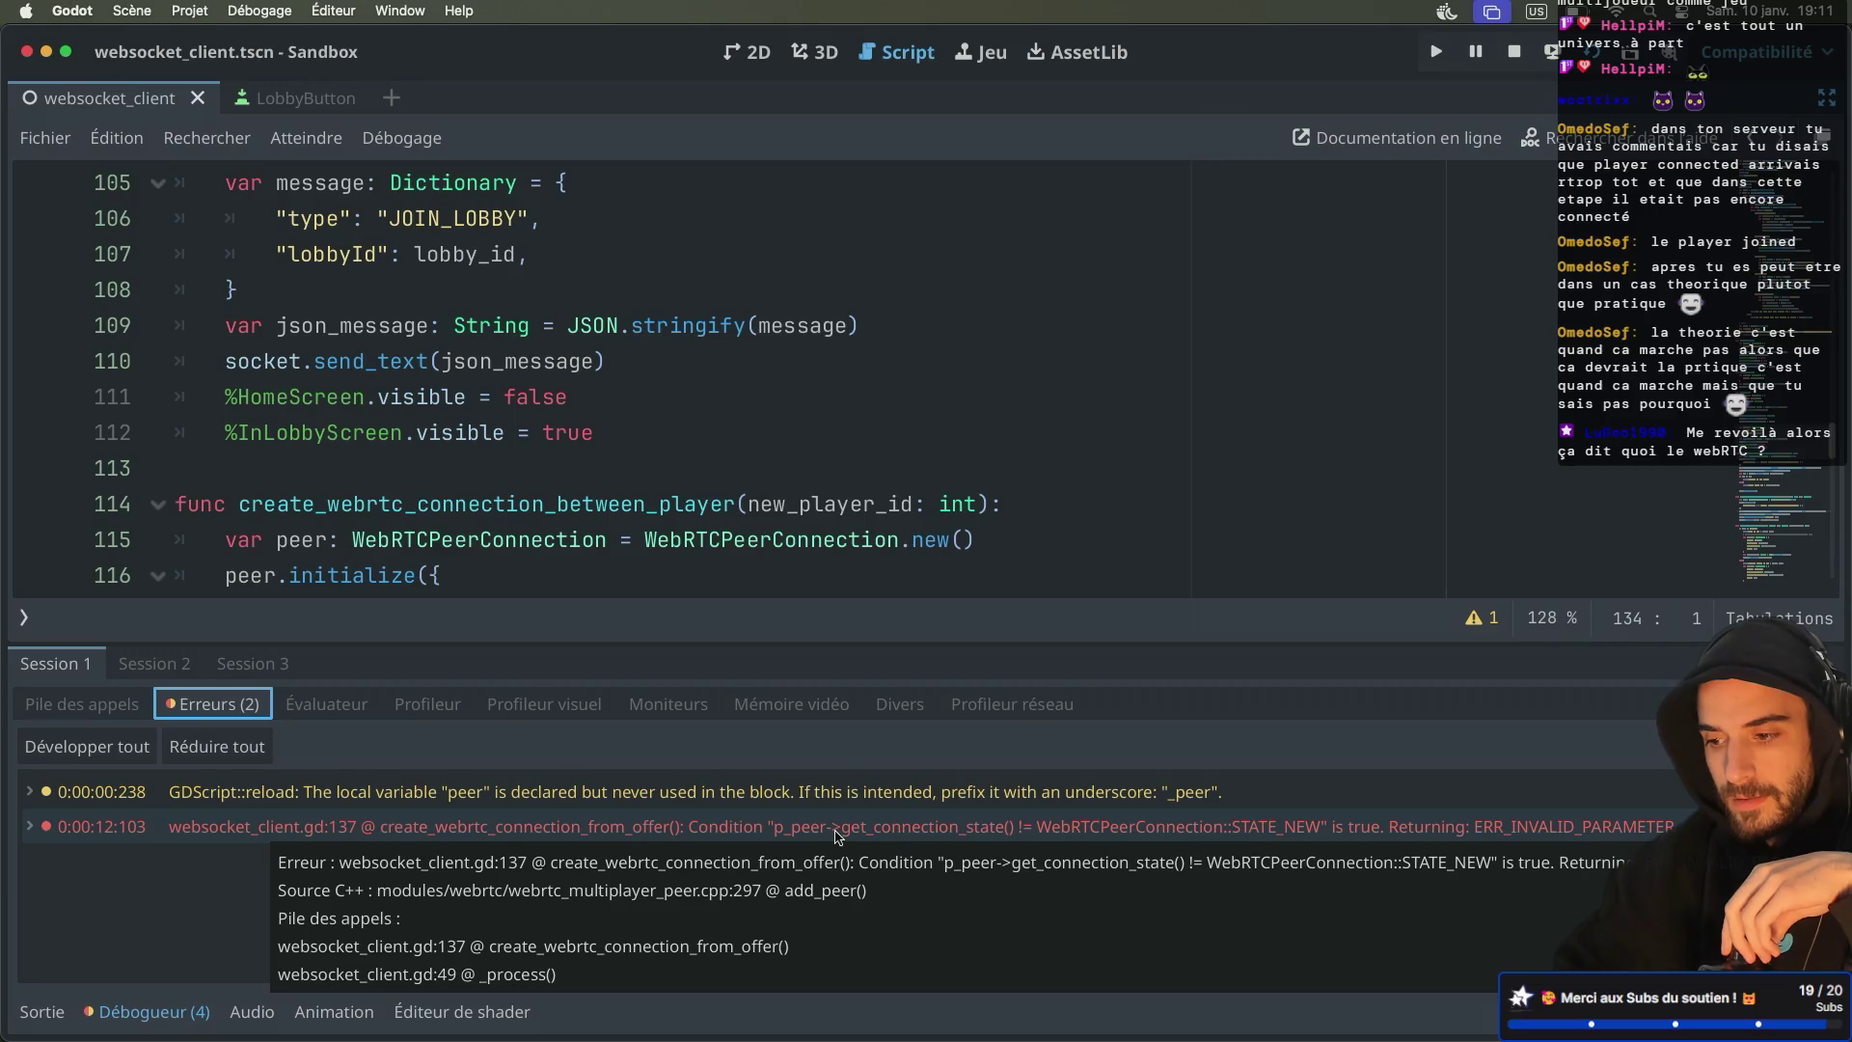
left_click(1100, 835)
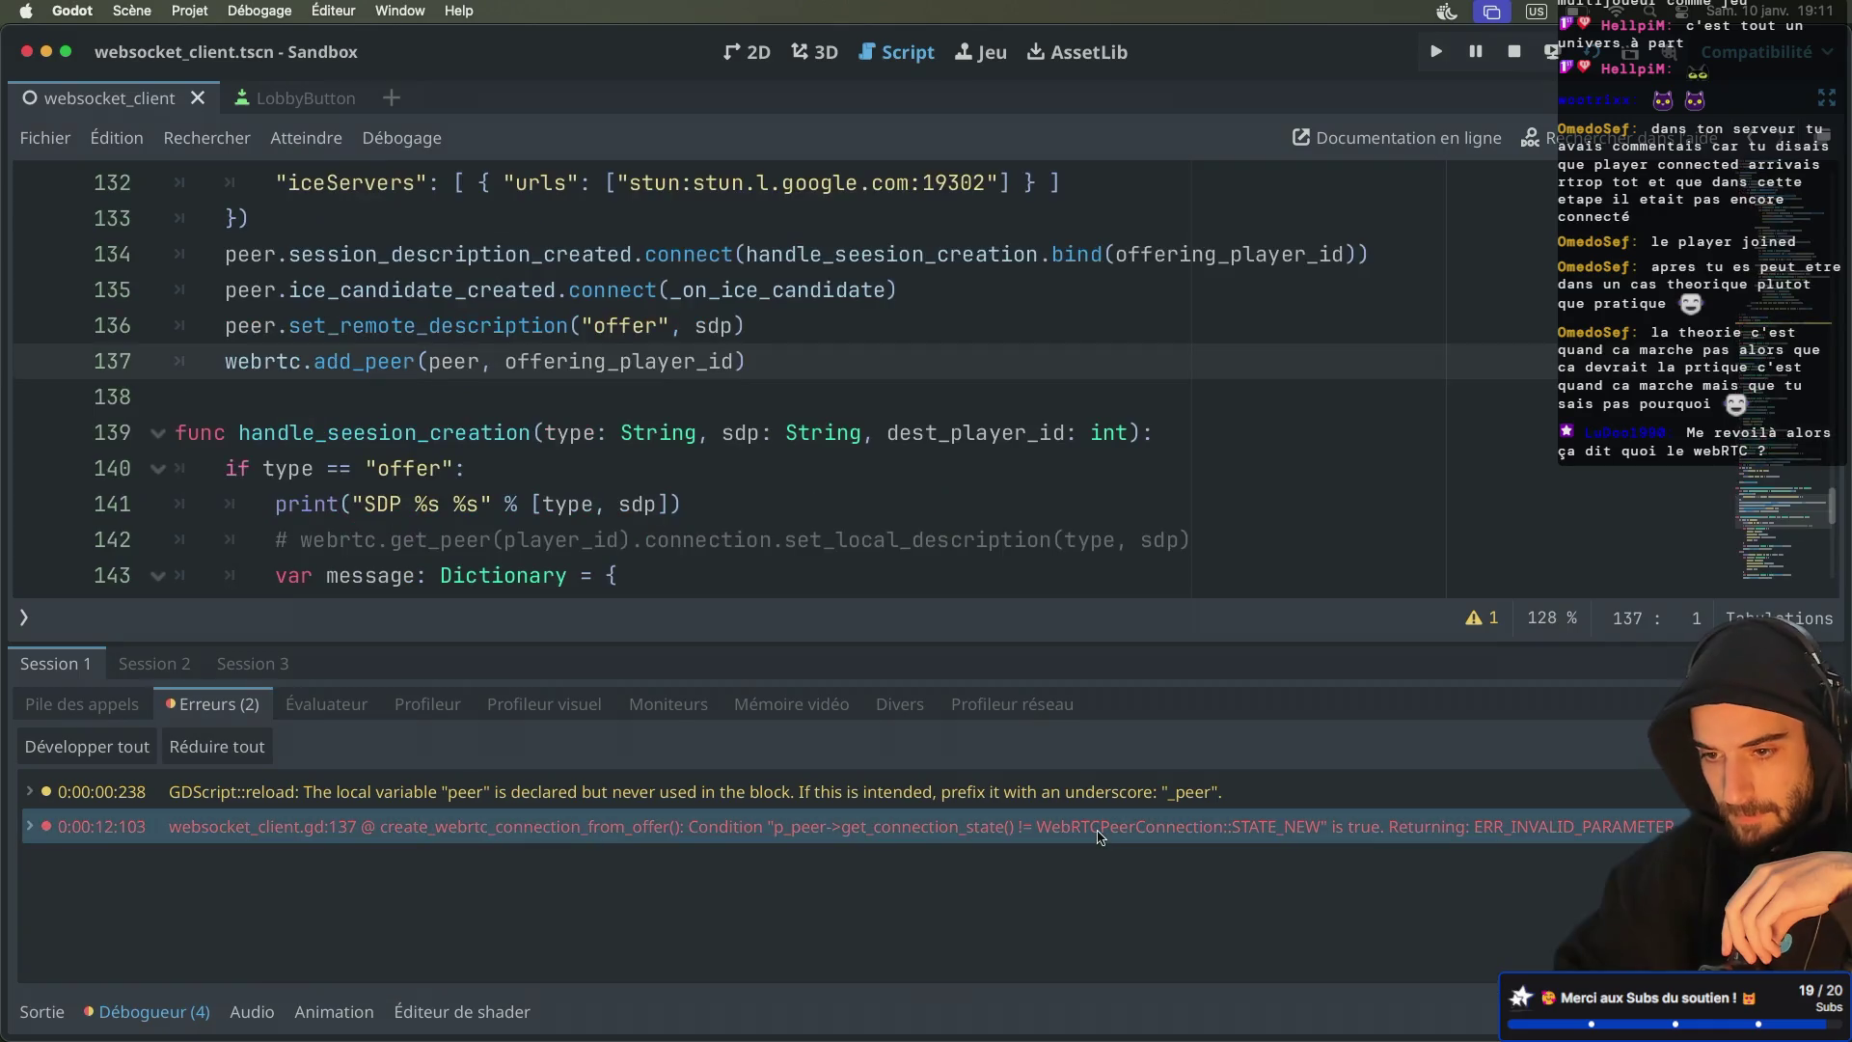
Move webrtc.add_peer(peer, offering_player_id) from line 137 to just after the peer creation, before initialize
scroll(806, 364, "up", 1)
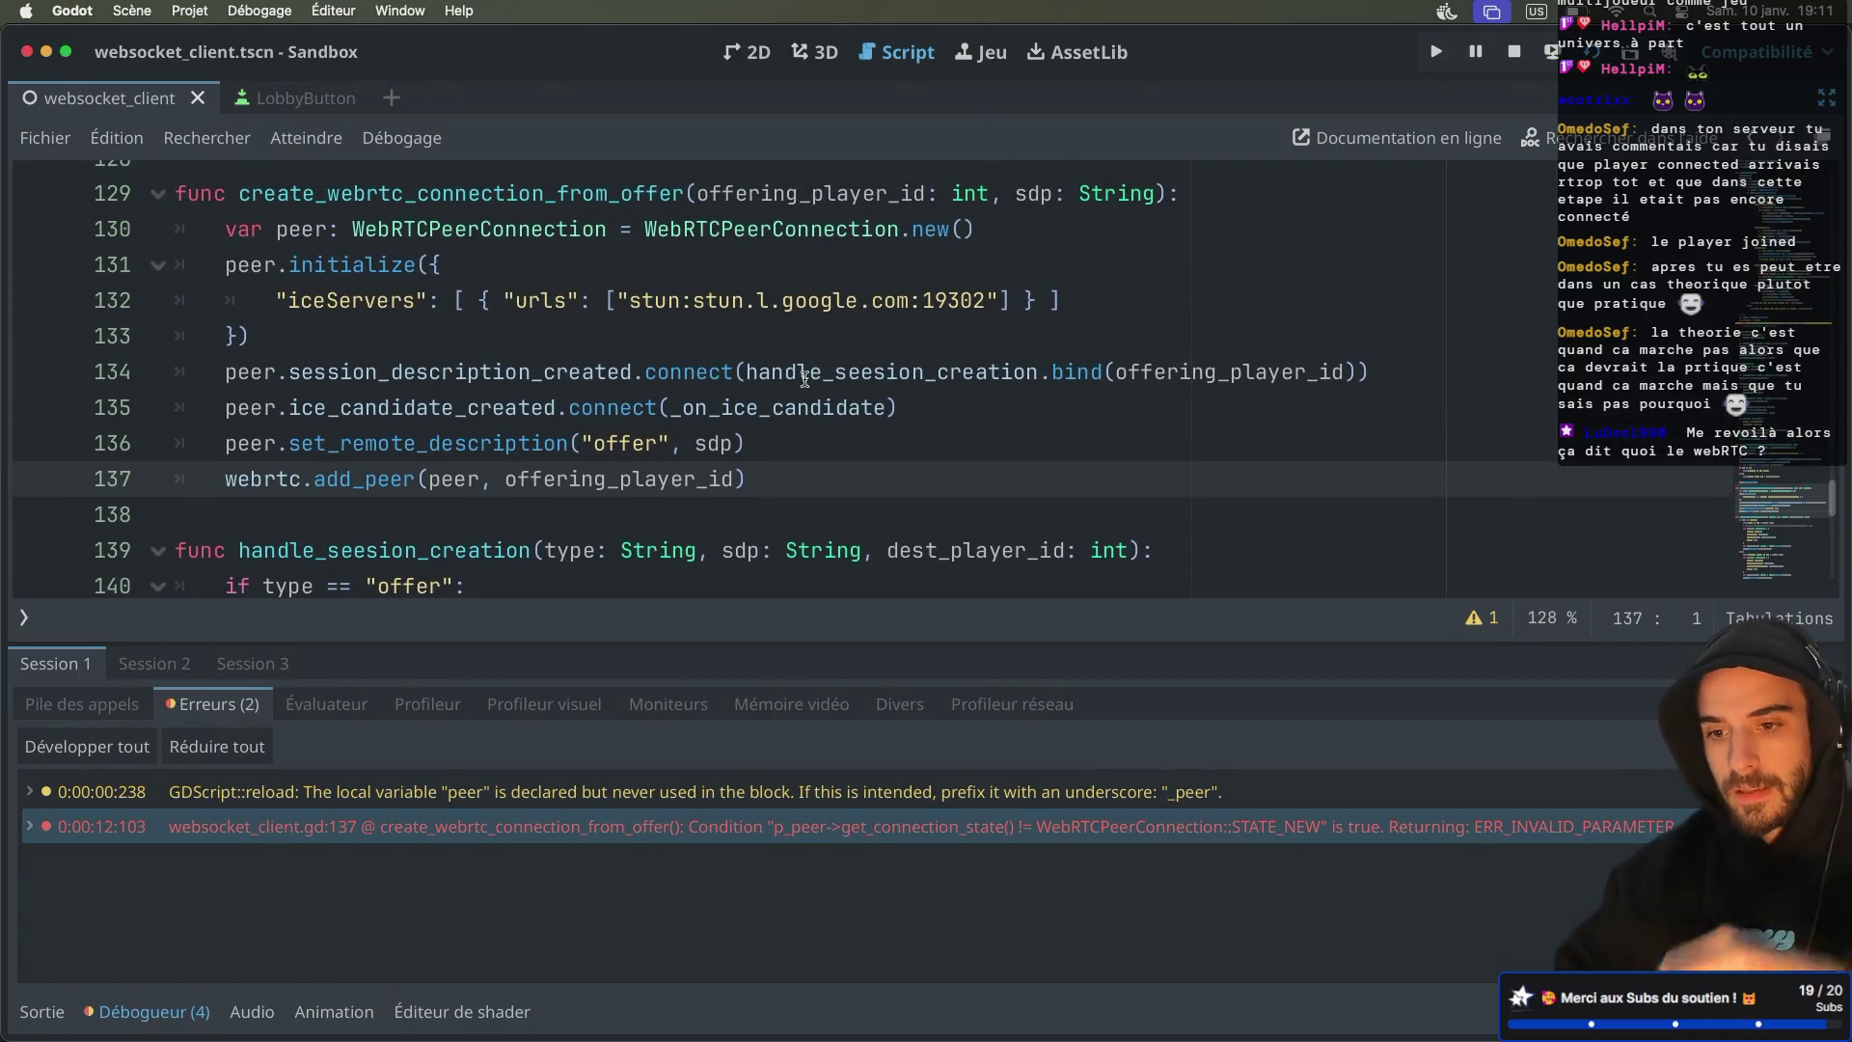
left_click_drag(759, 481, 774, 447)
key("ctrl+c")
key("BackSpace")
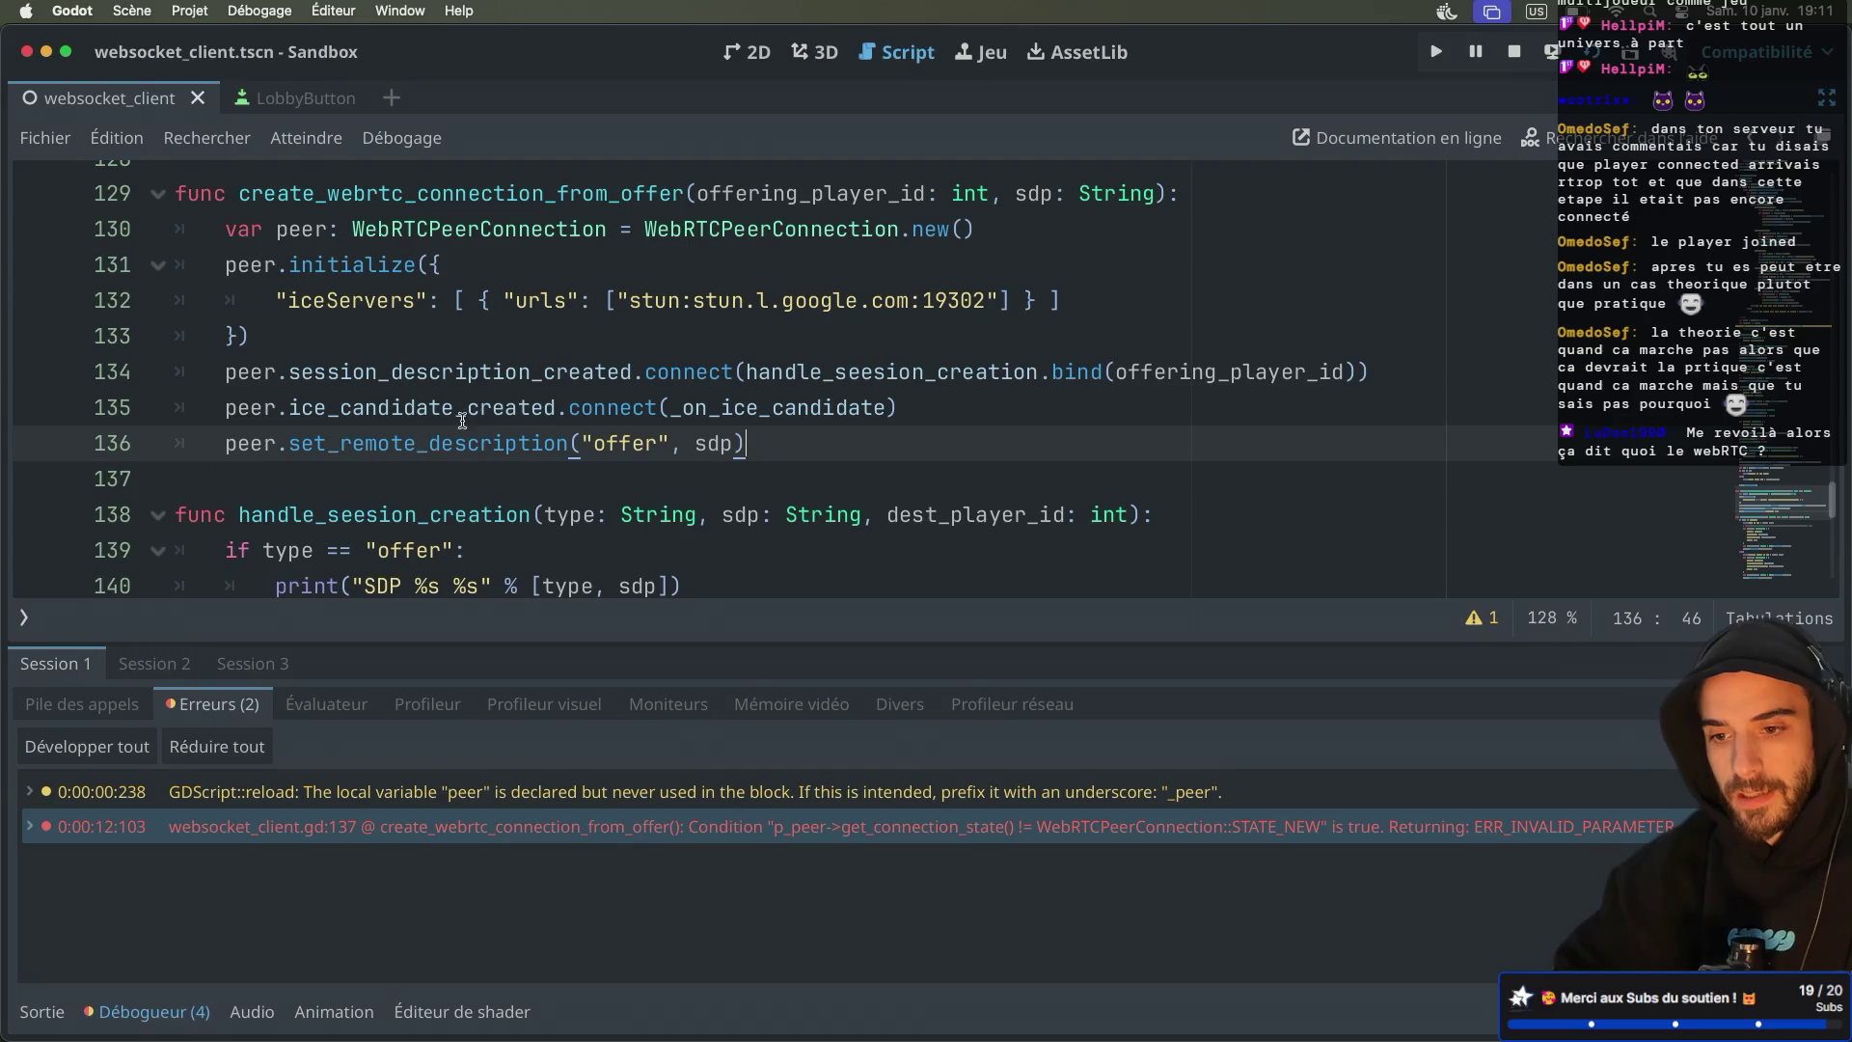
scroll(448, 422, "up", 1)
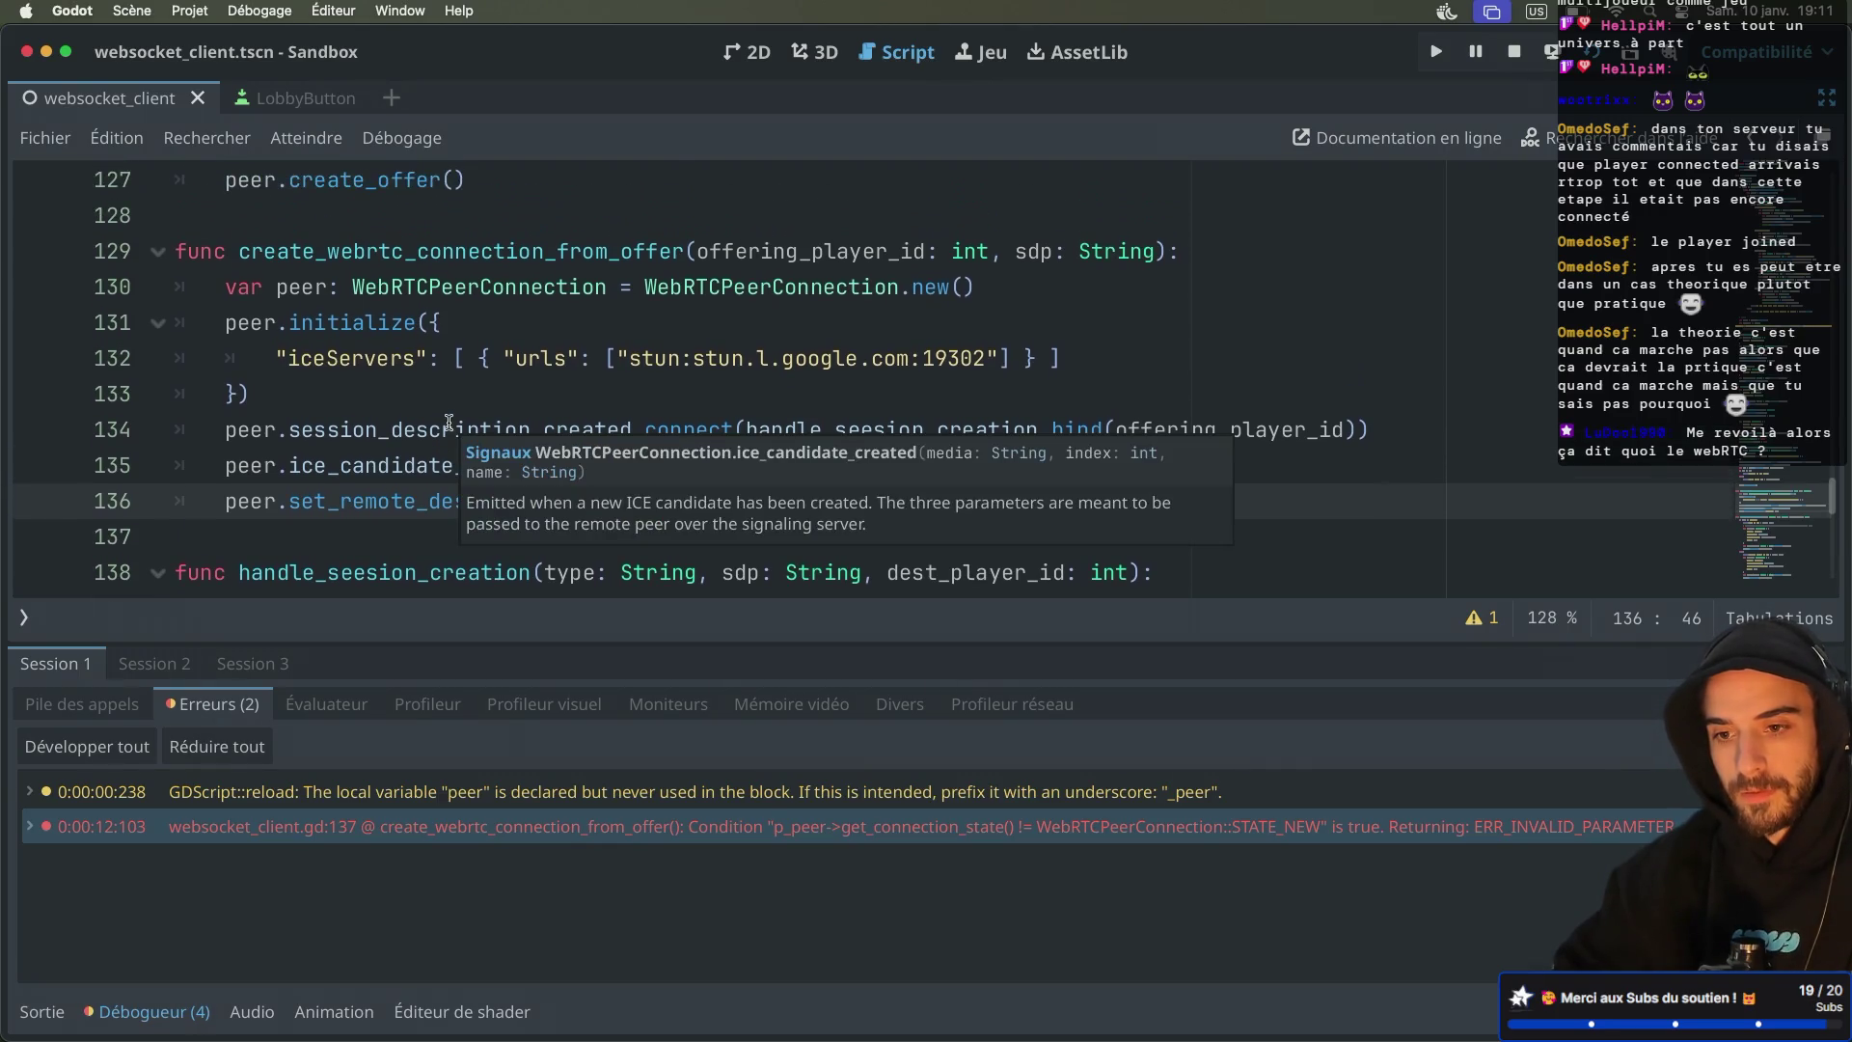
left_click(1009, 294)
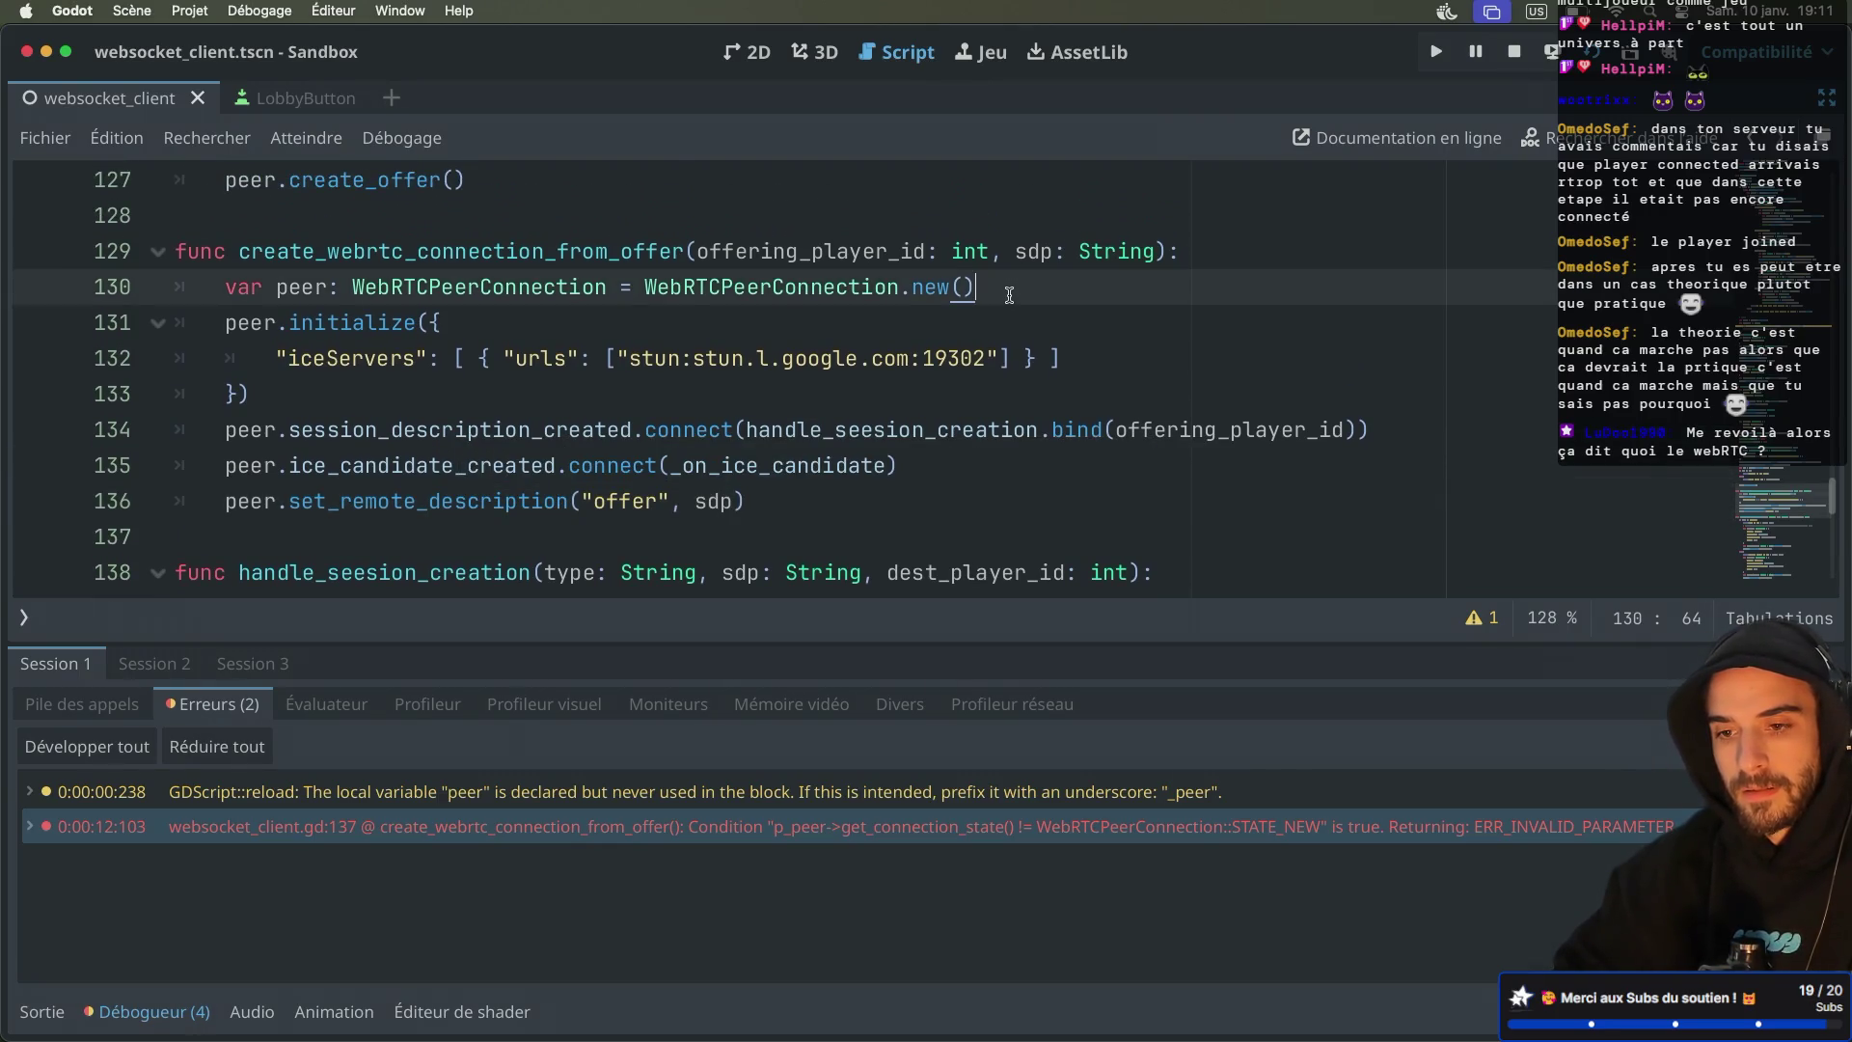
key("ctrl+v")
key("Return")
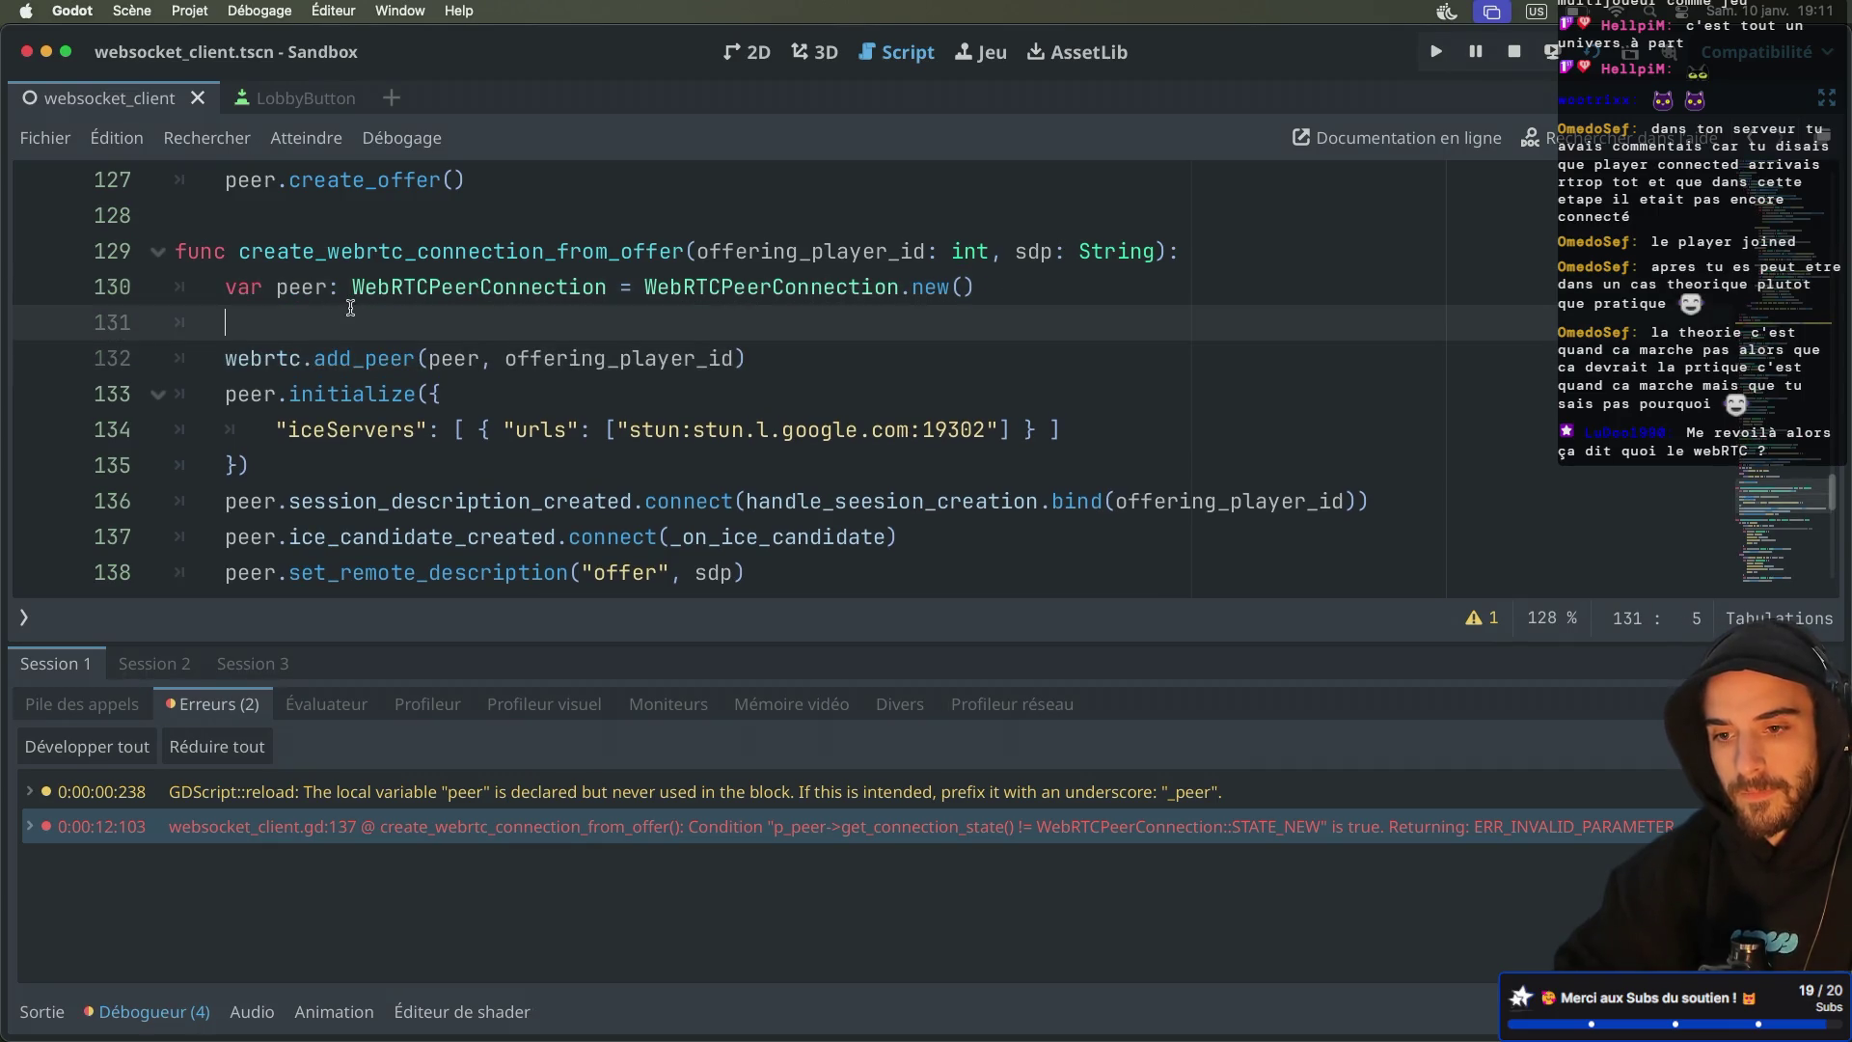
key("BackSpace")
double_click(327, 322)
double_click(258, 320)
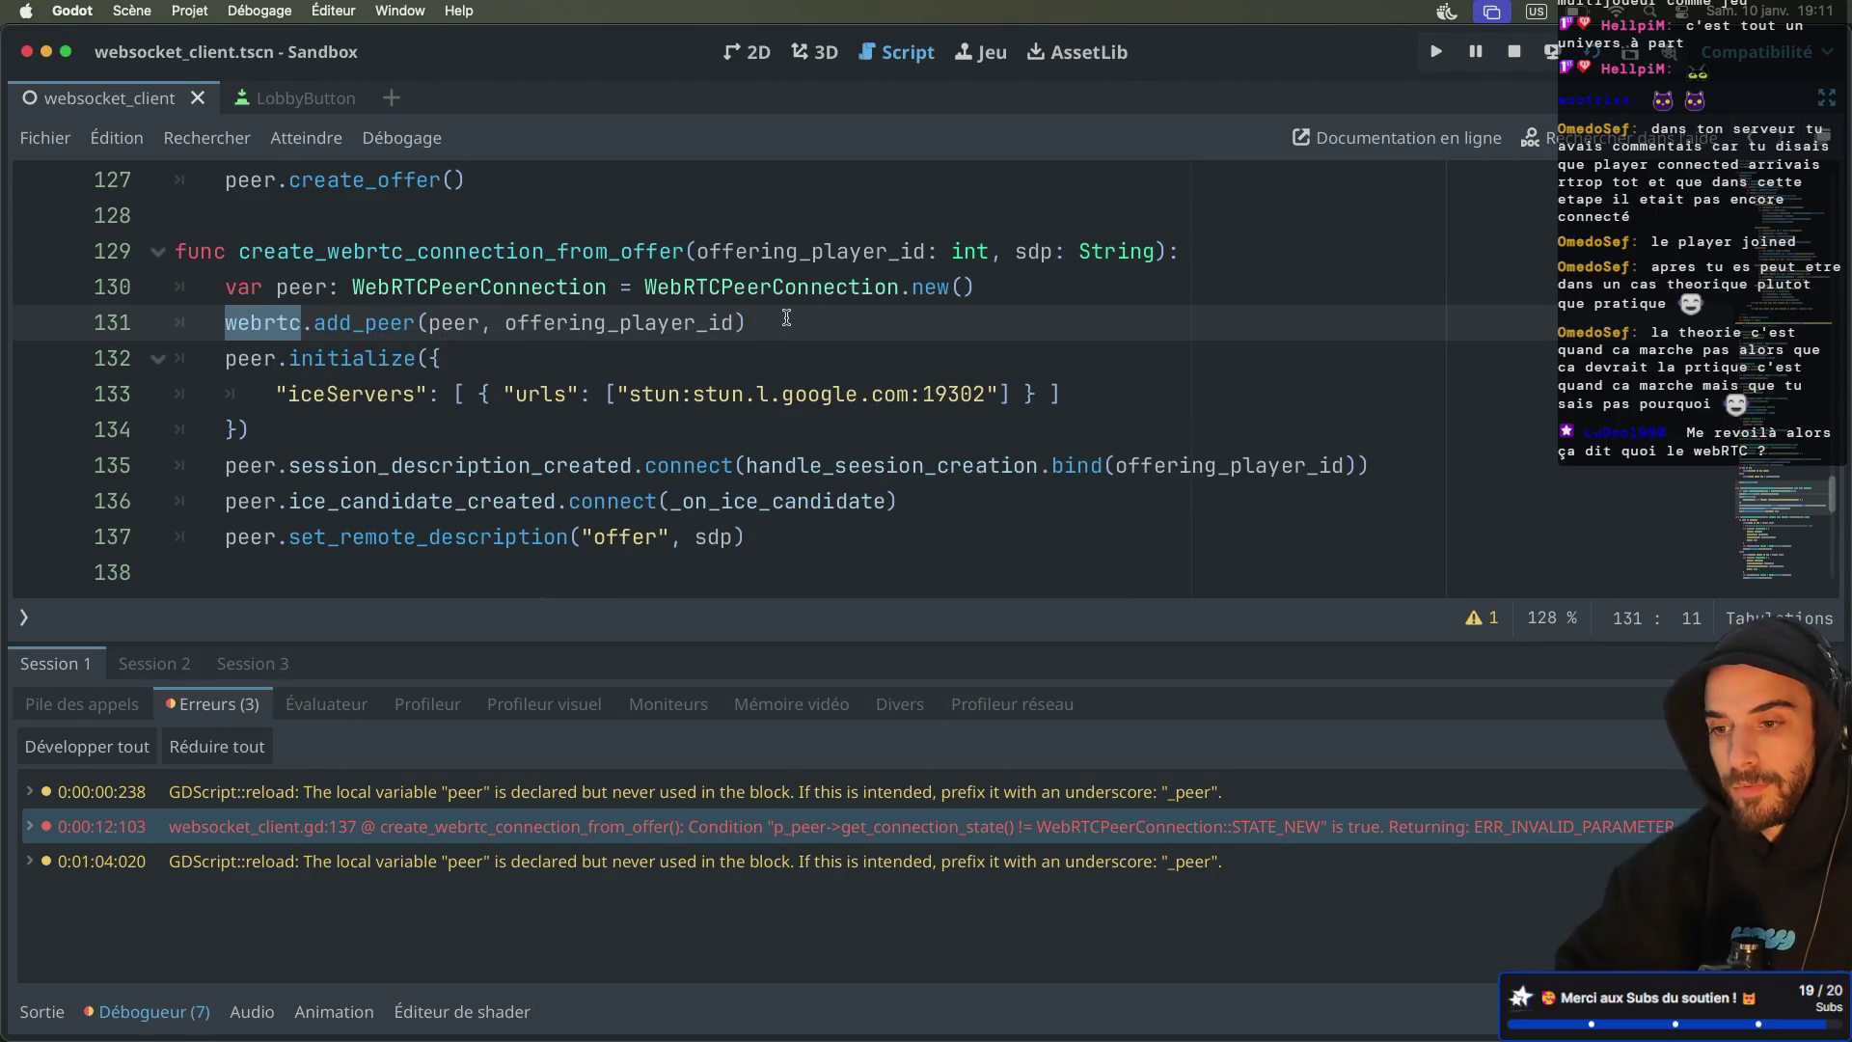
Run the scene, create lobby 66186278 in one game window and join it from the other
left_click(1596, 59)
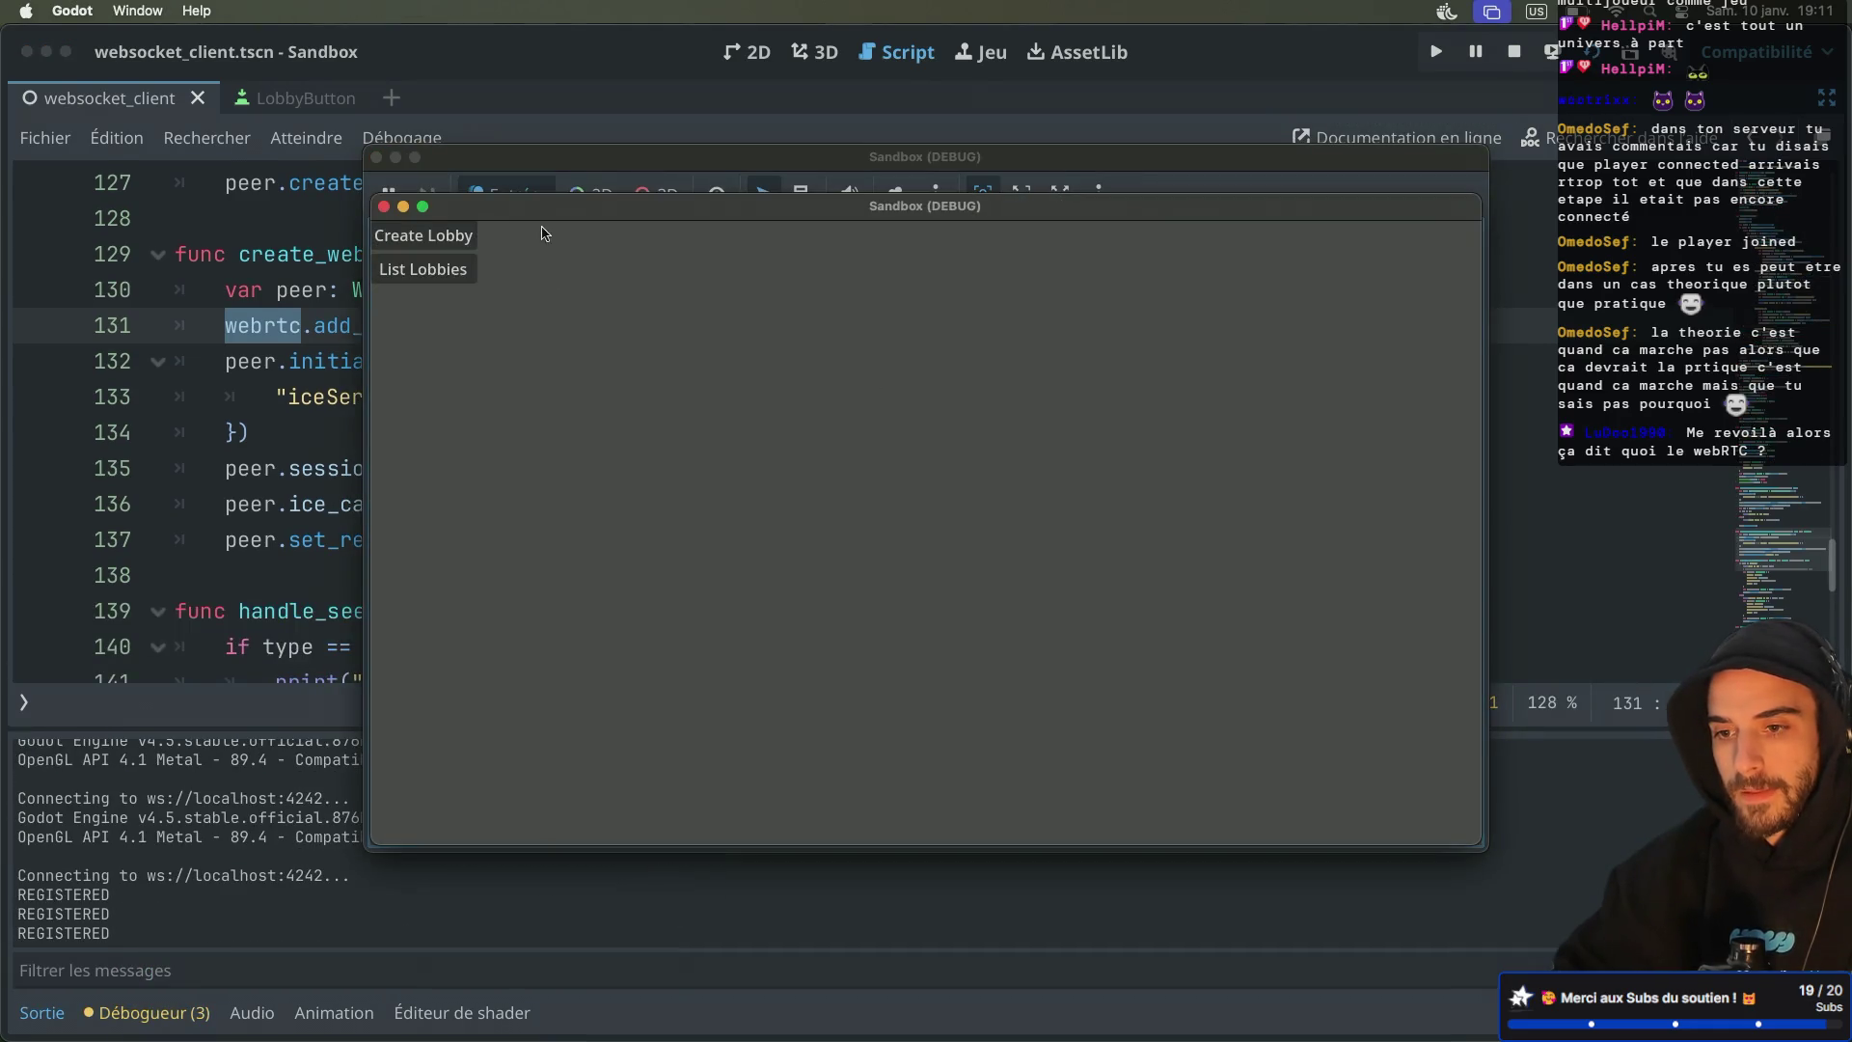
left_click_drag(545, 208, 953, 389)
left_click(820, 414)
left_click(423, 269)
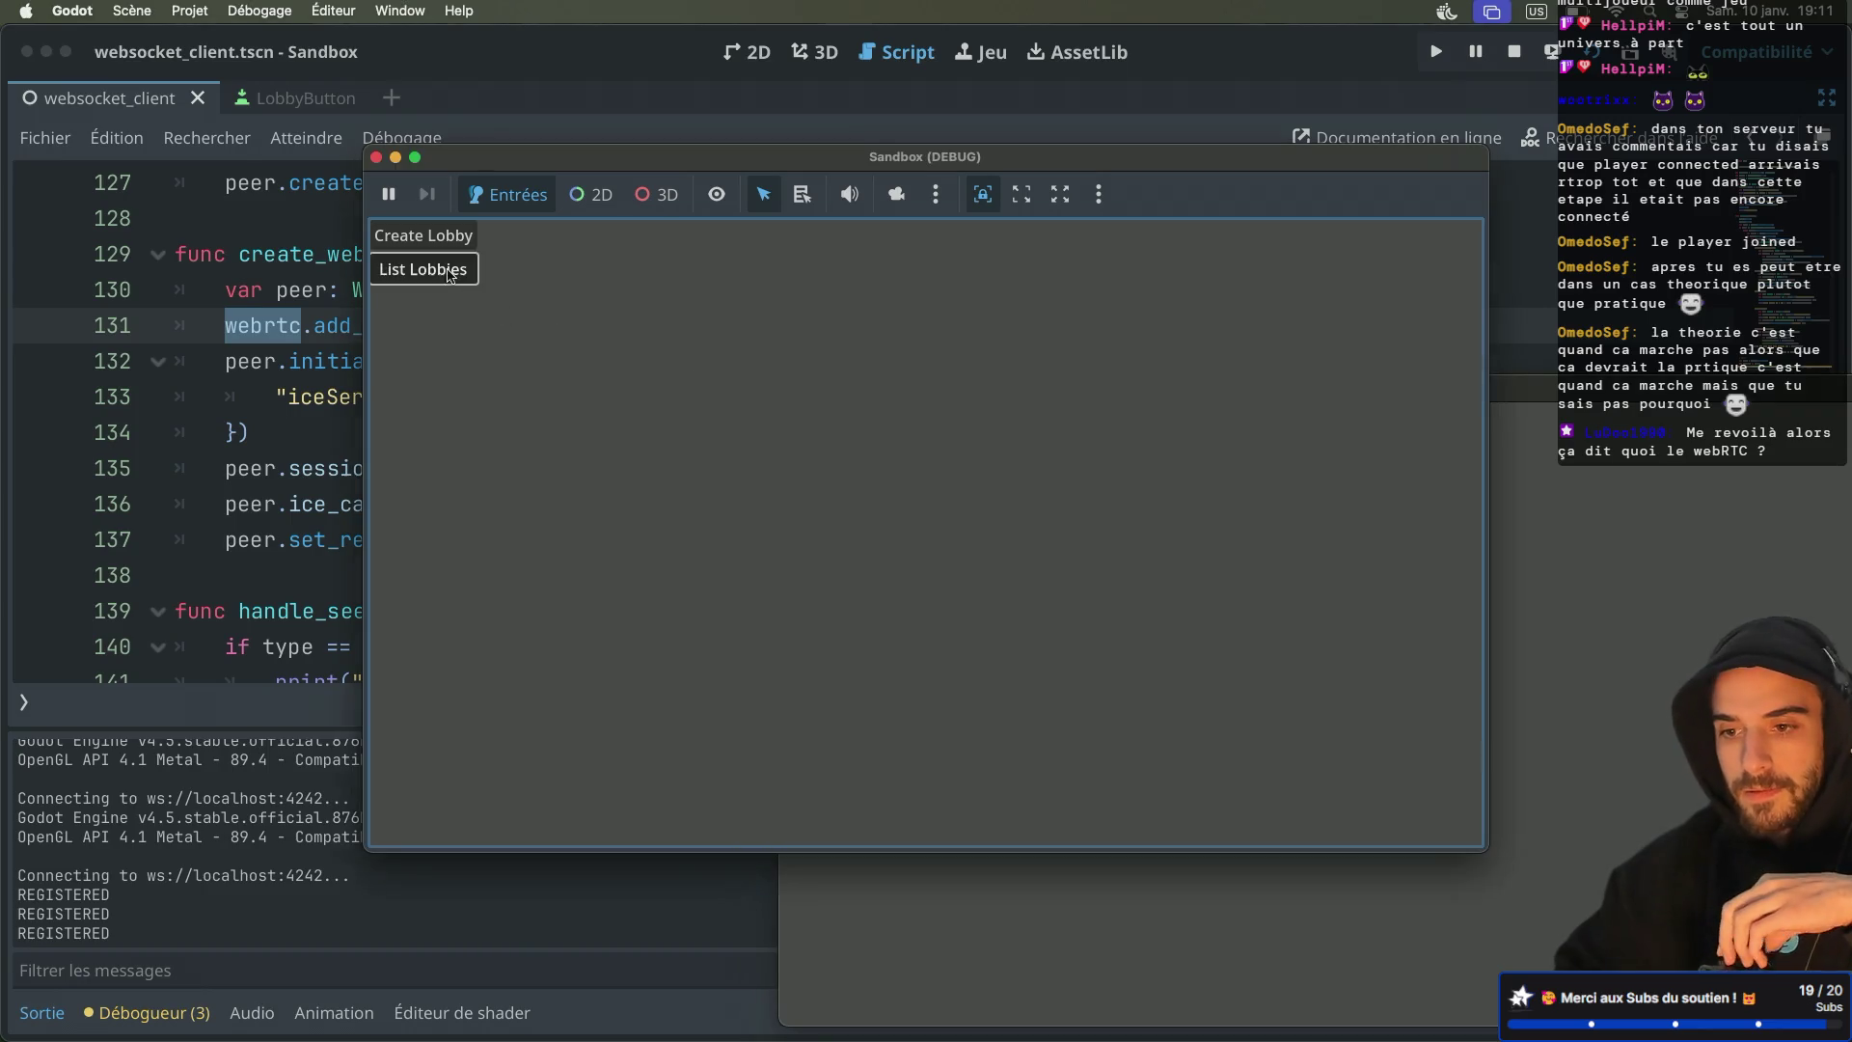
left_click(452, 372)
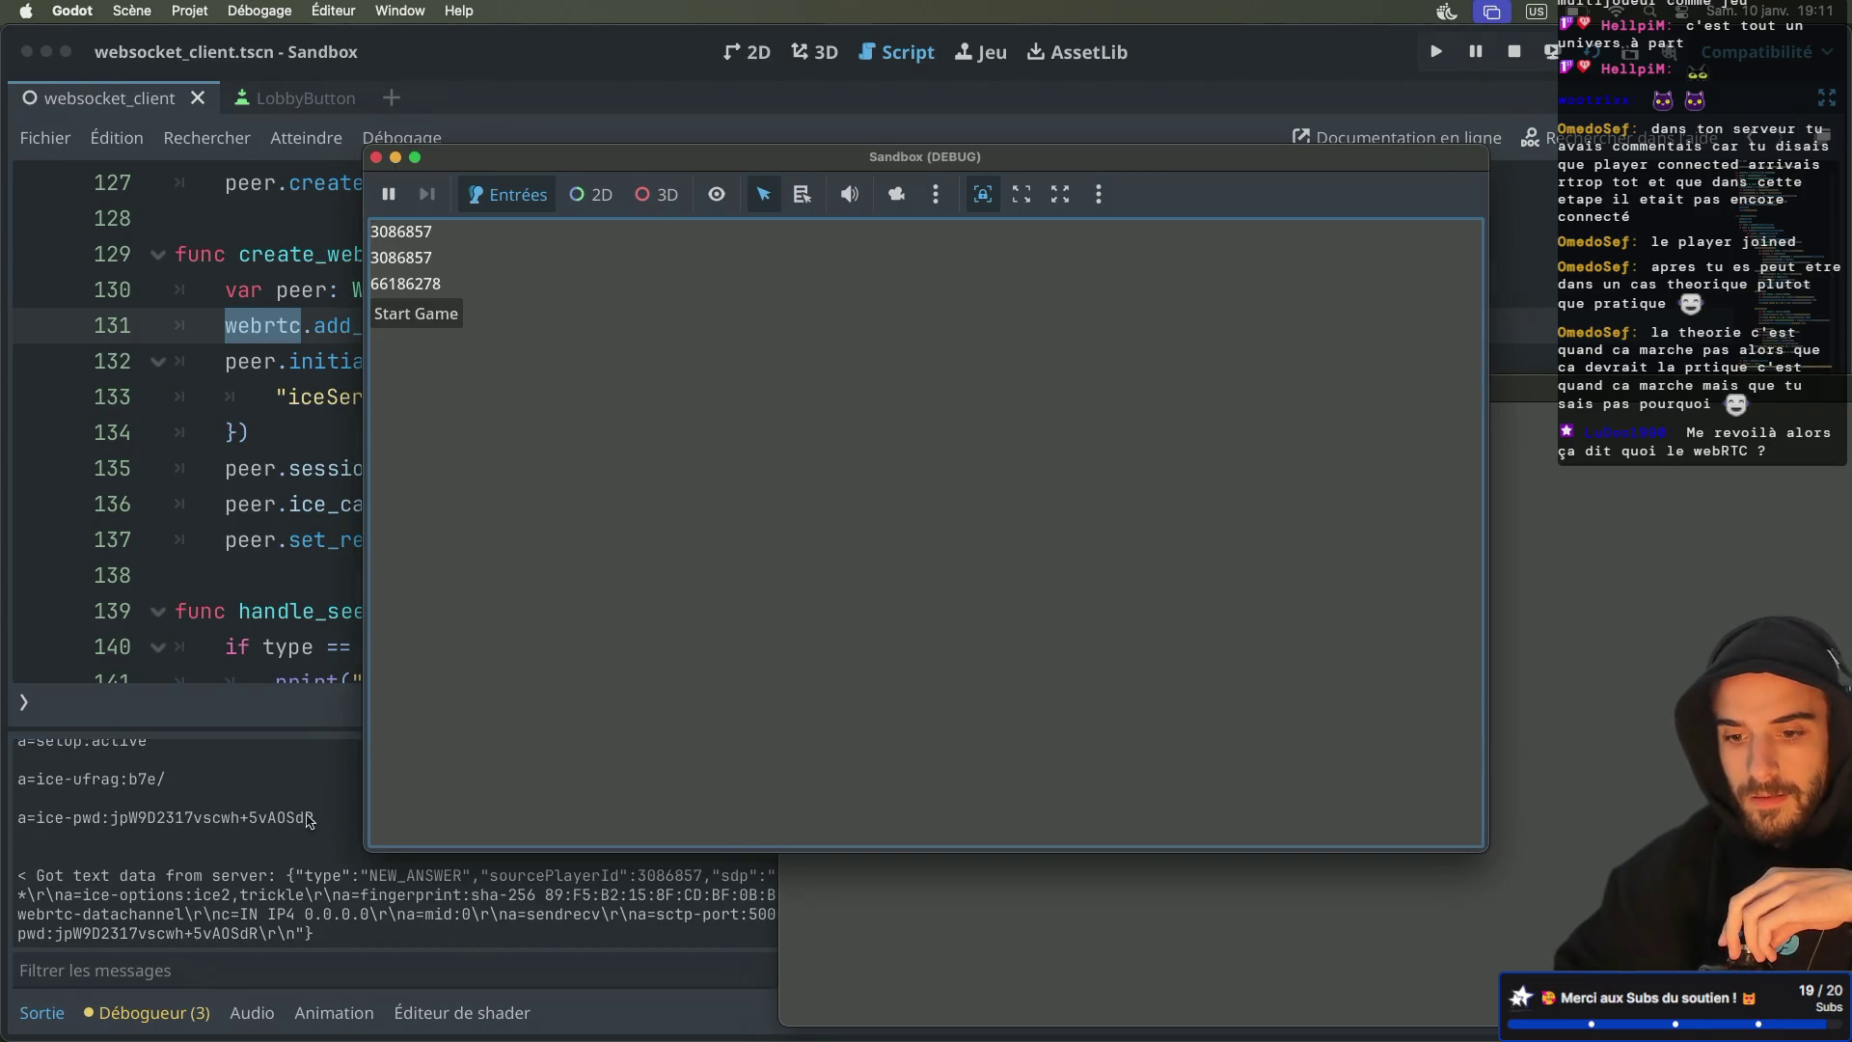
left_click(292, 821)
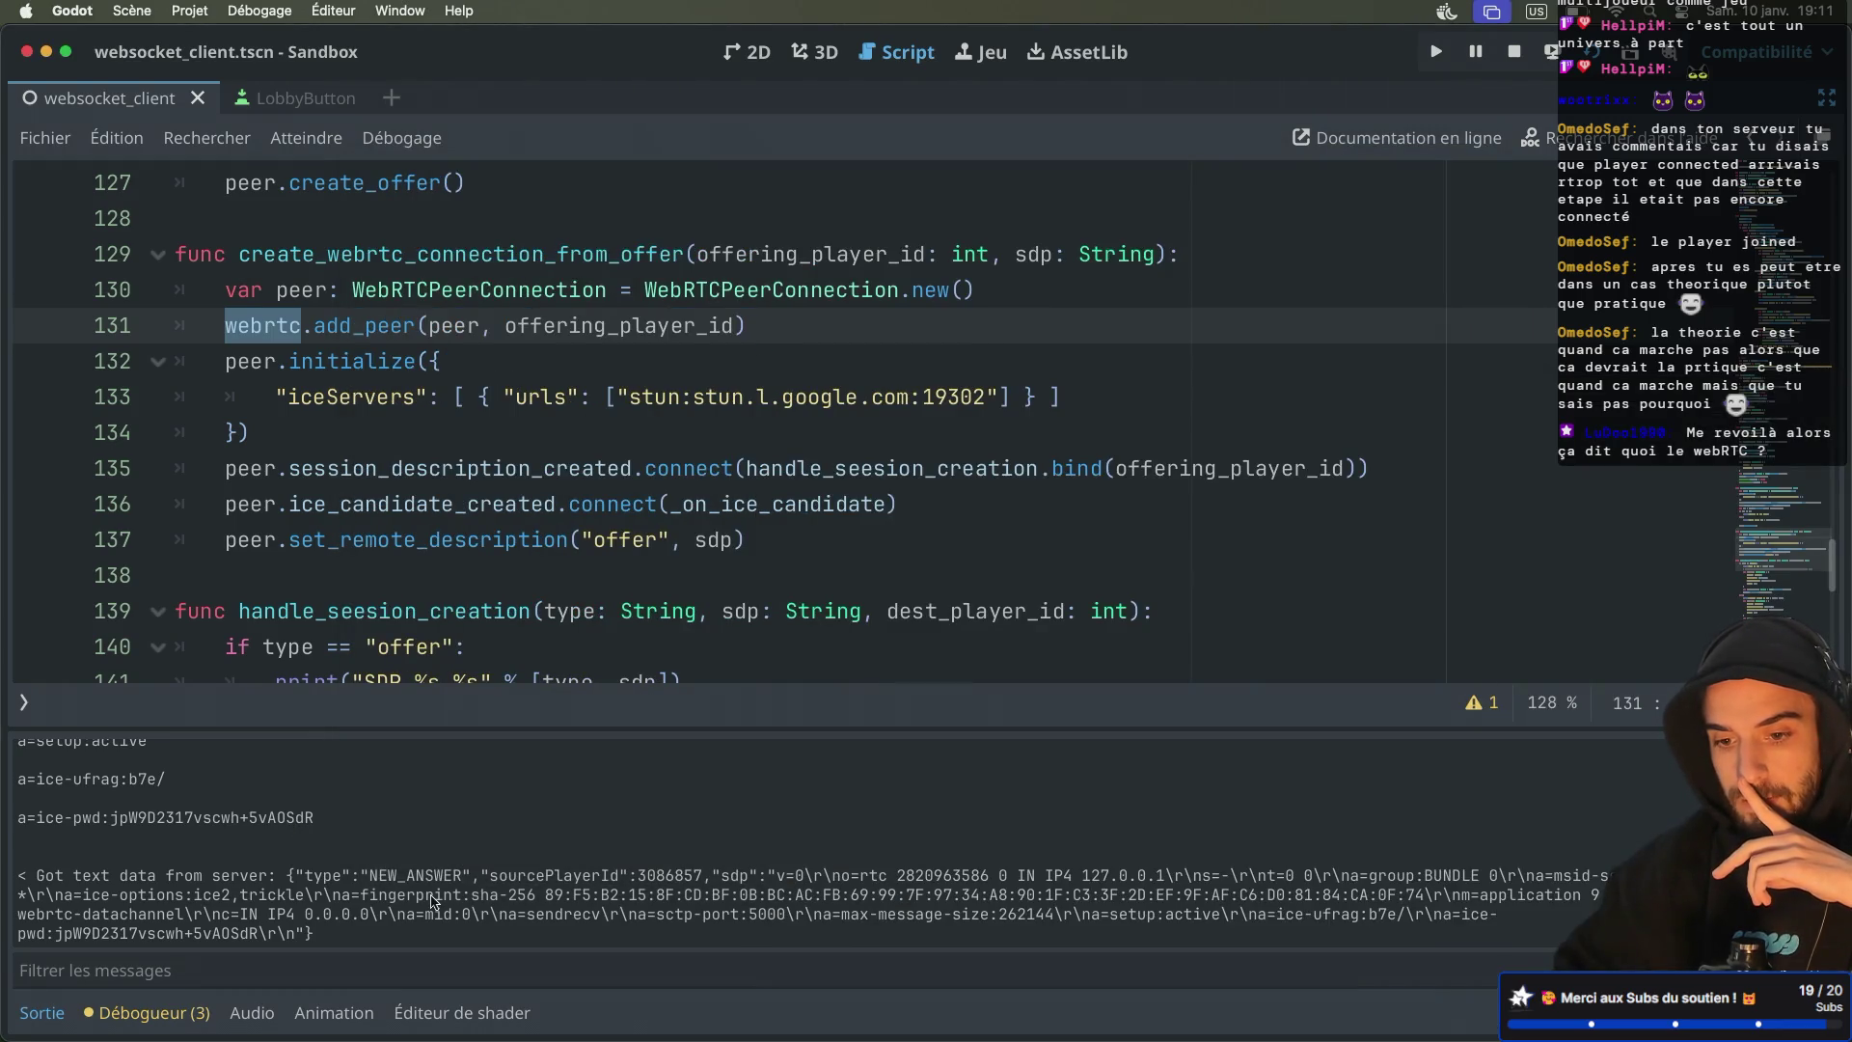
Uncomment print(peer.get_connection_state()) on line 73 and view the WebRTCPeerConnection ConnectionState enum docs
scroll(432, 900, "up", 2)
scroll(431, 900, "down", 2)
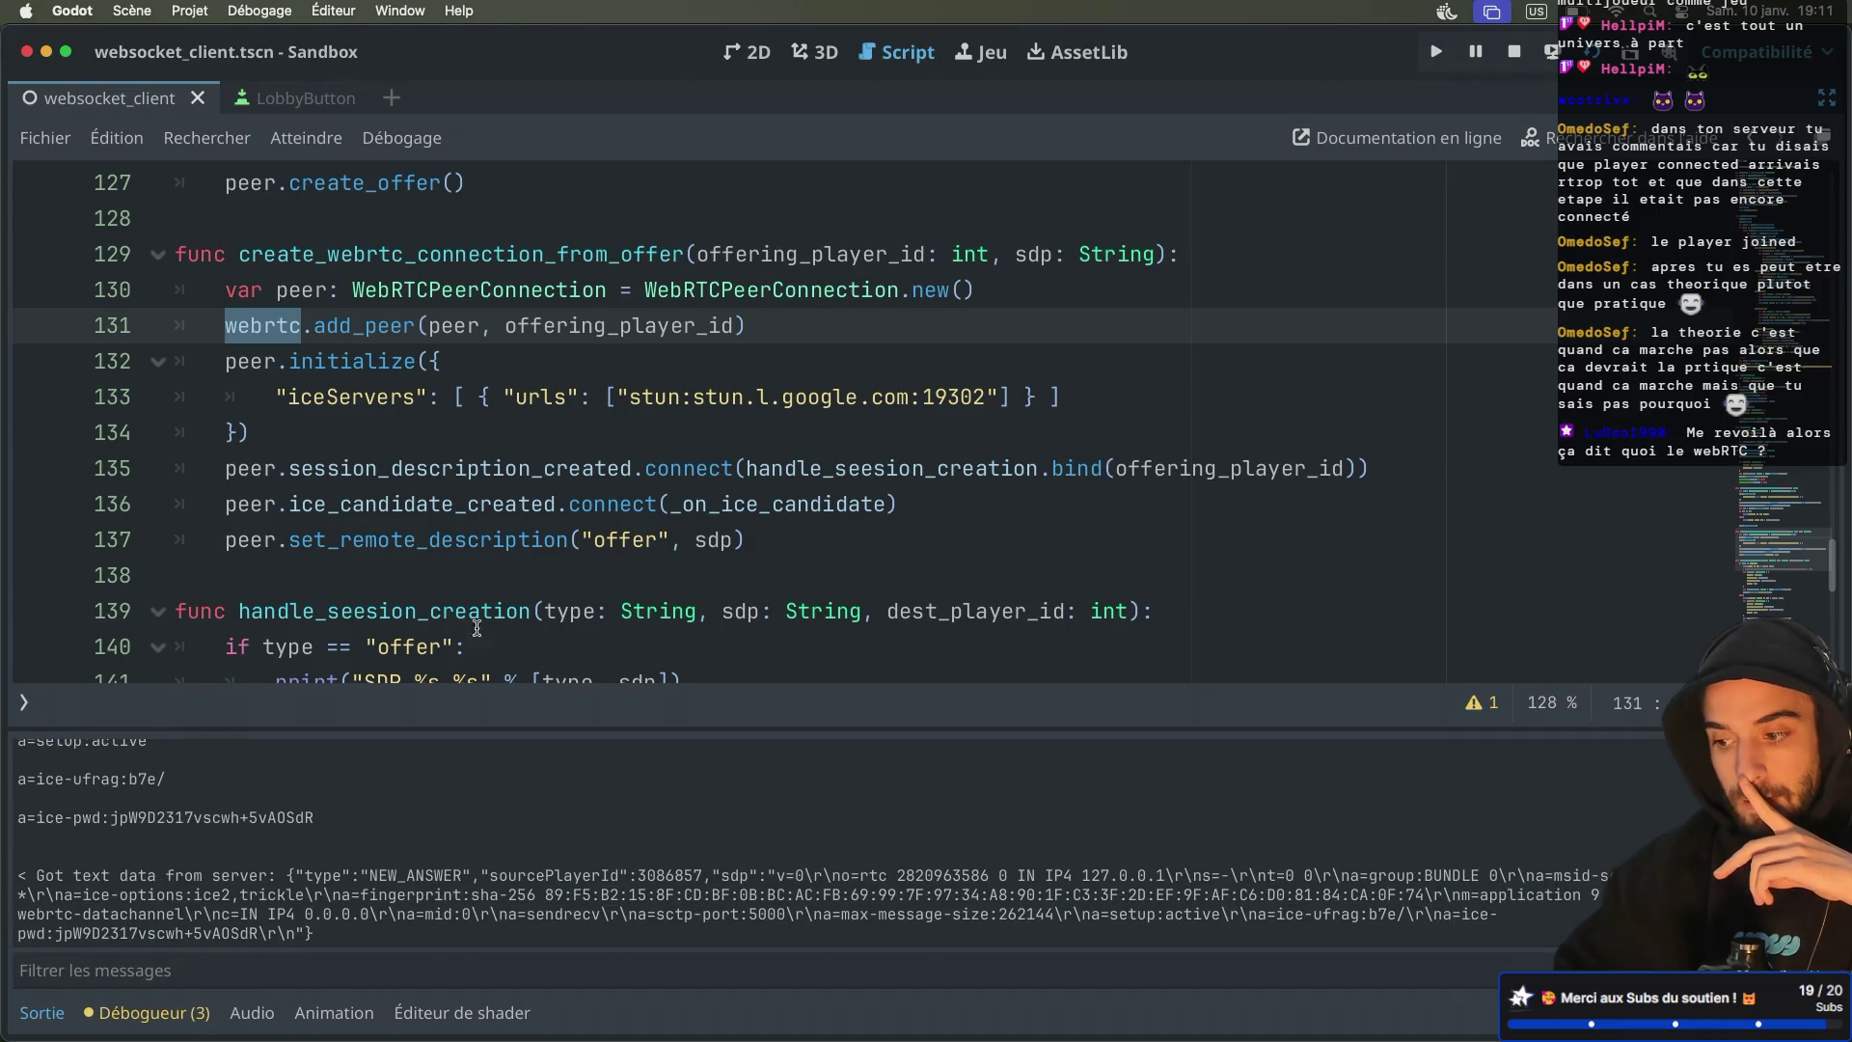
mouse_move(555, 297)
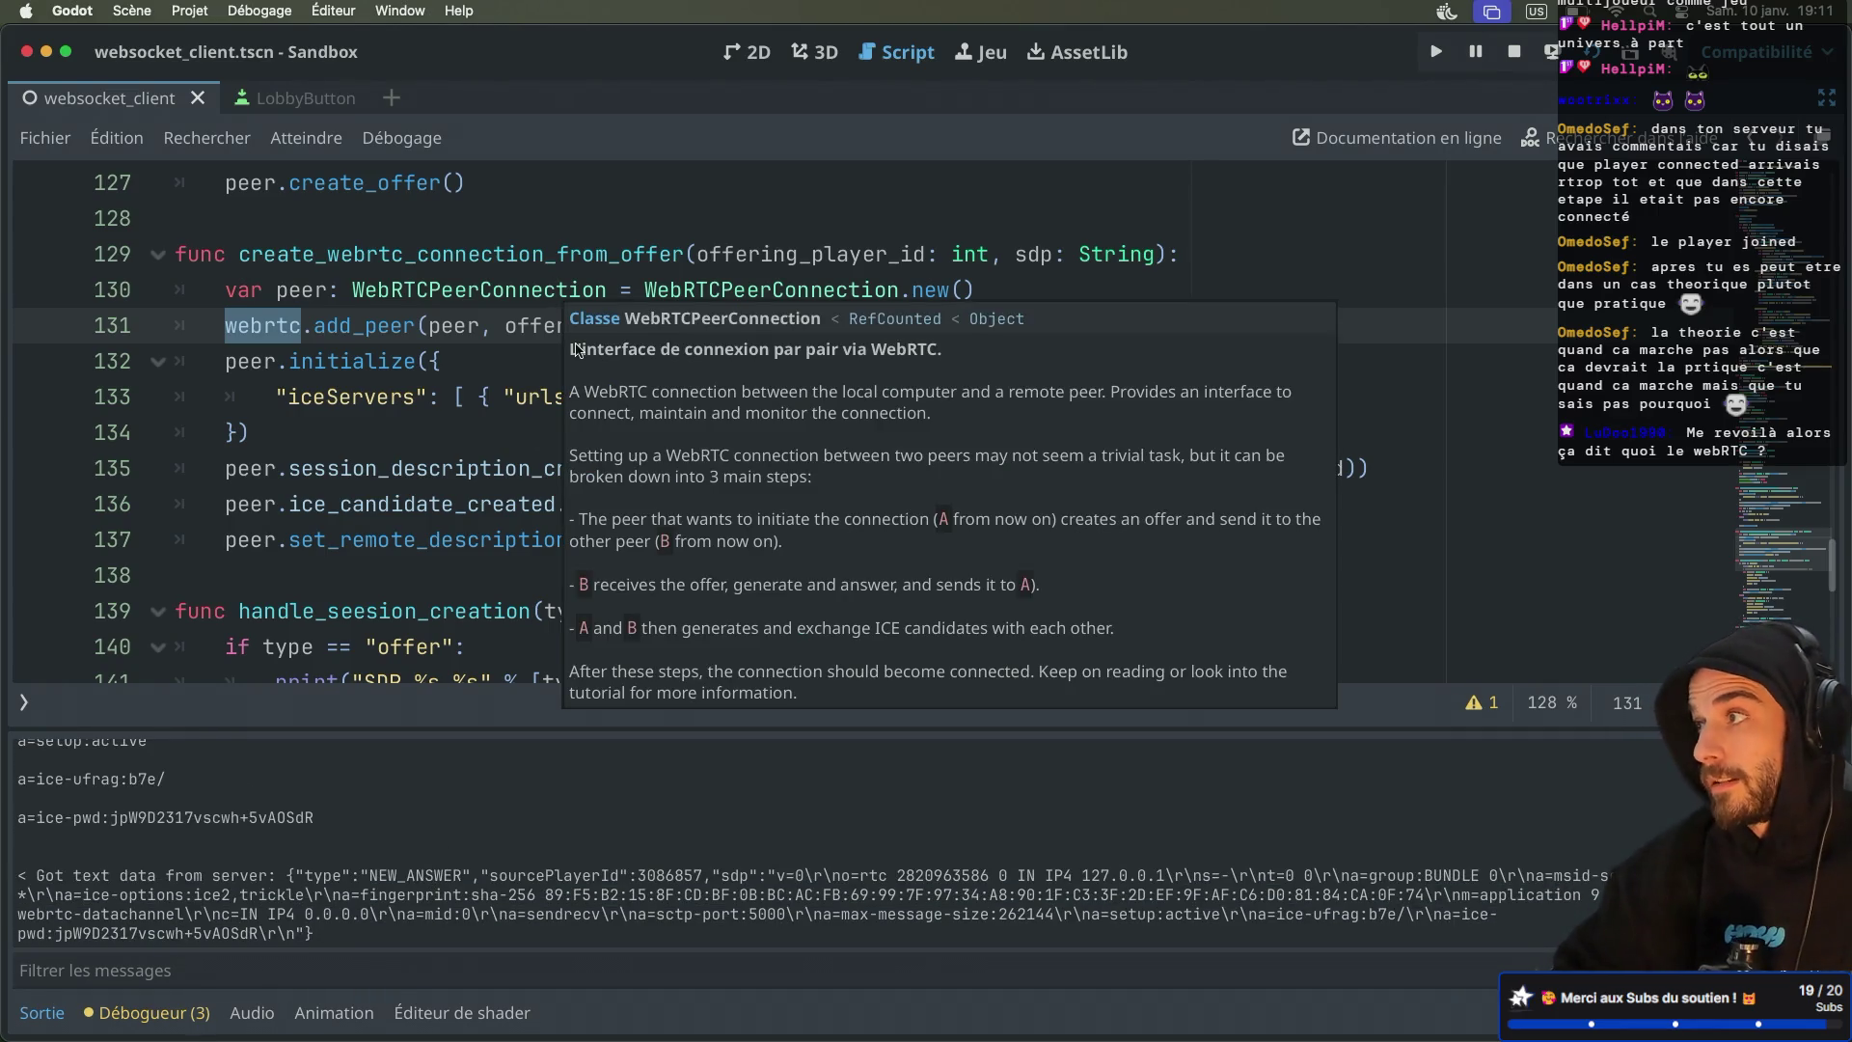
scroll(386, 337, "up", 6)
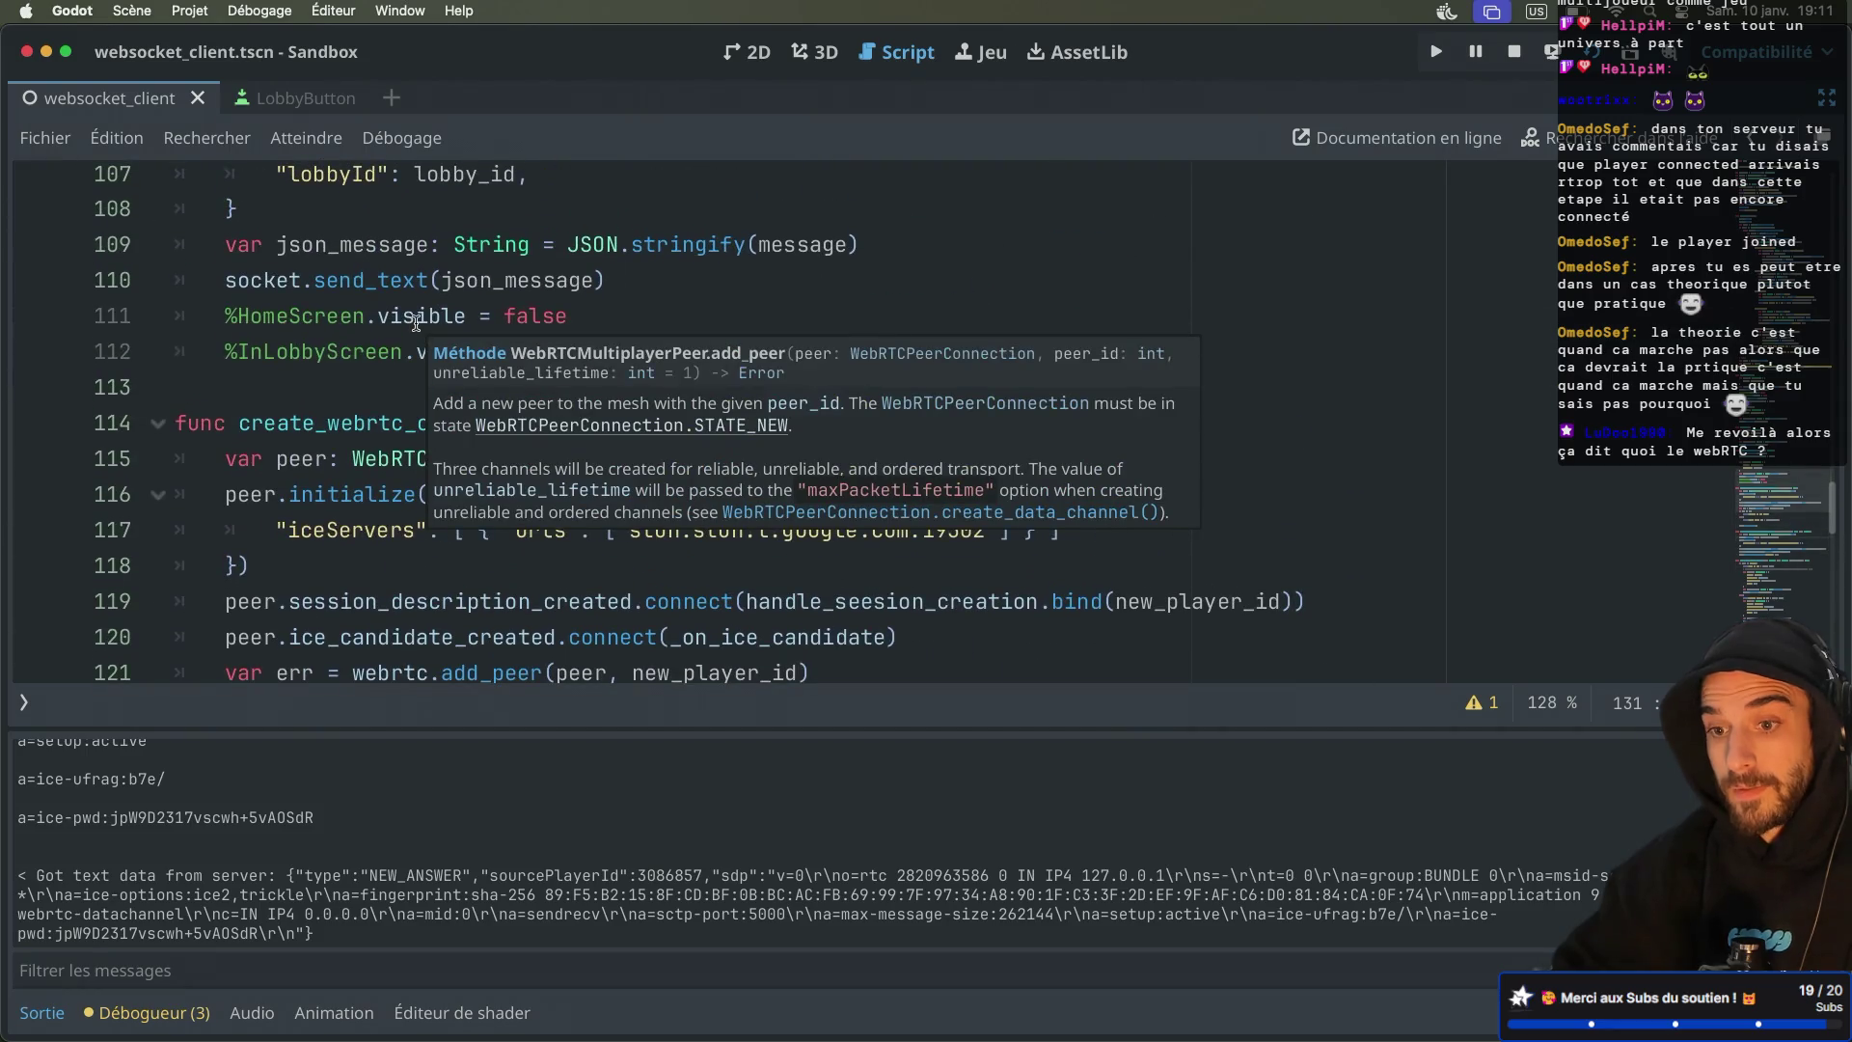
left_click(364, 351)
scroll(363, 339, "up", 5)
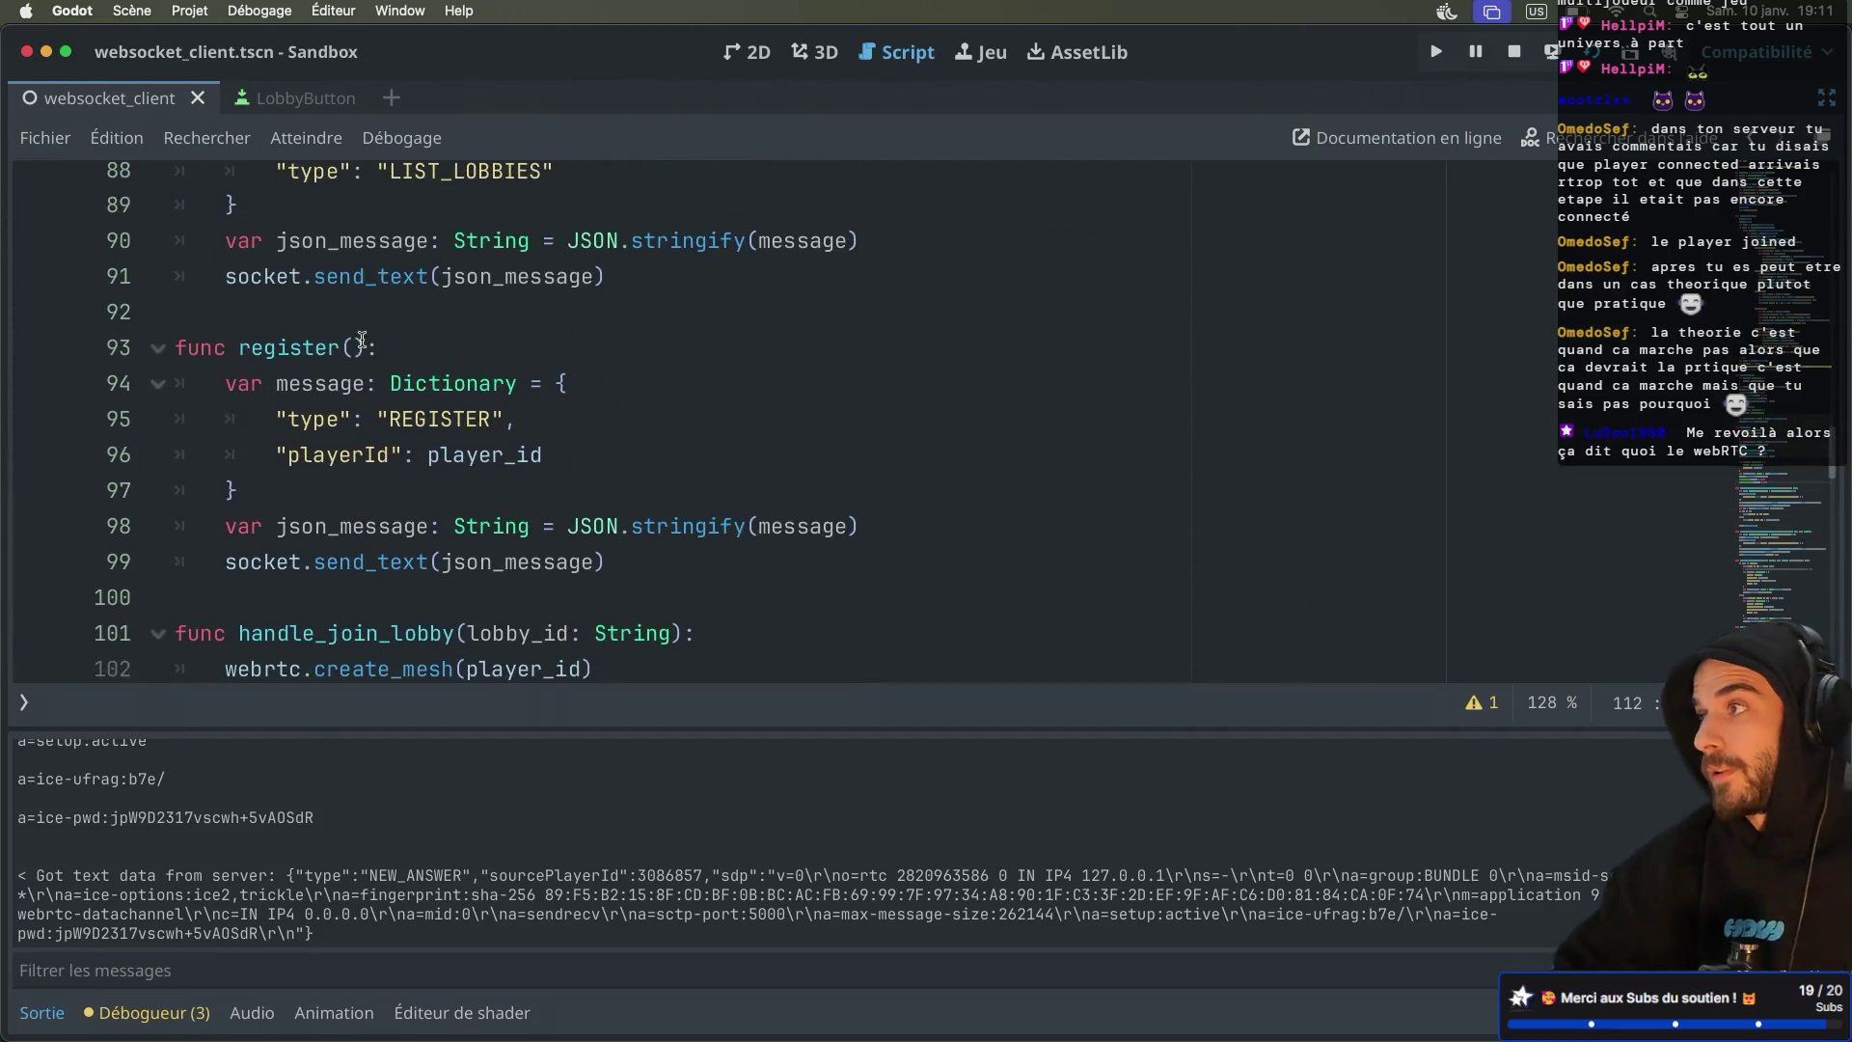
scroll(362, 340, "down", 1)
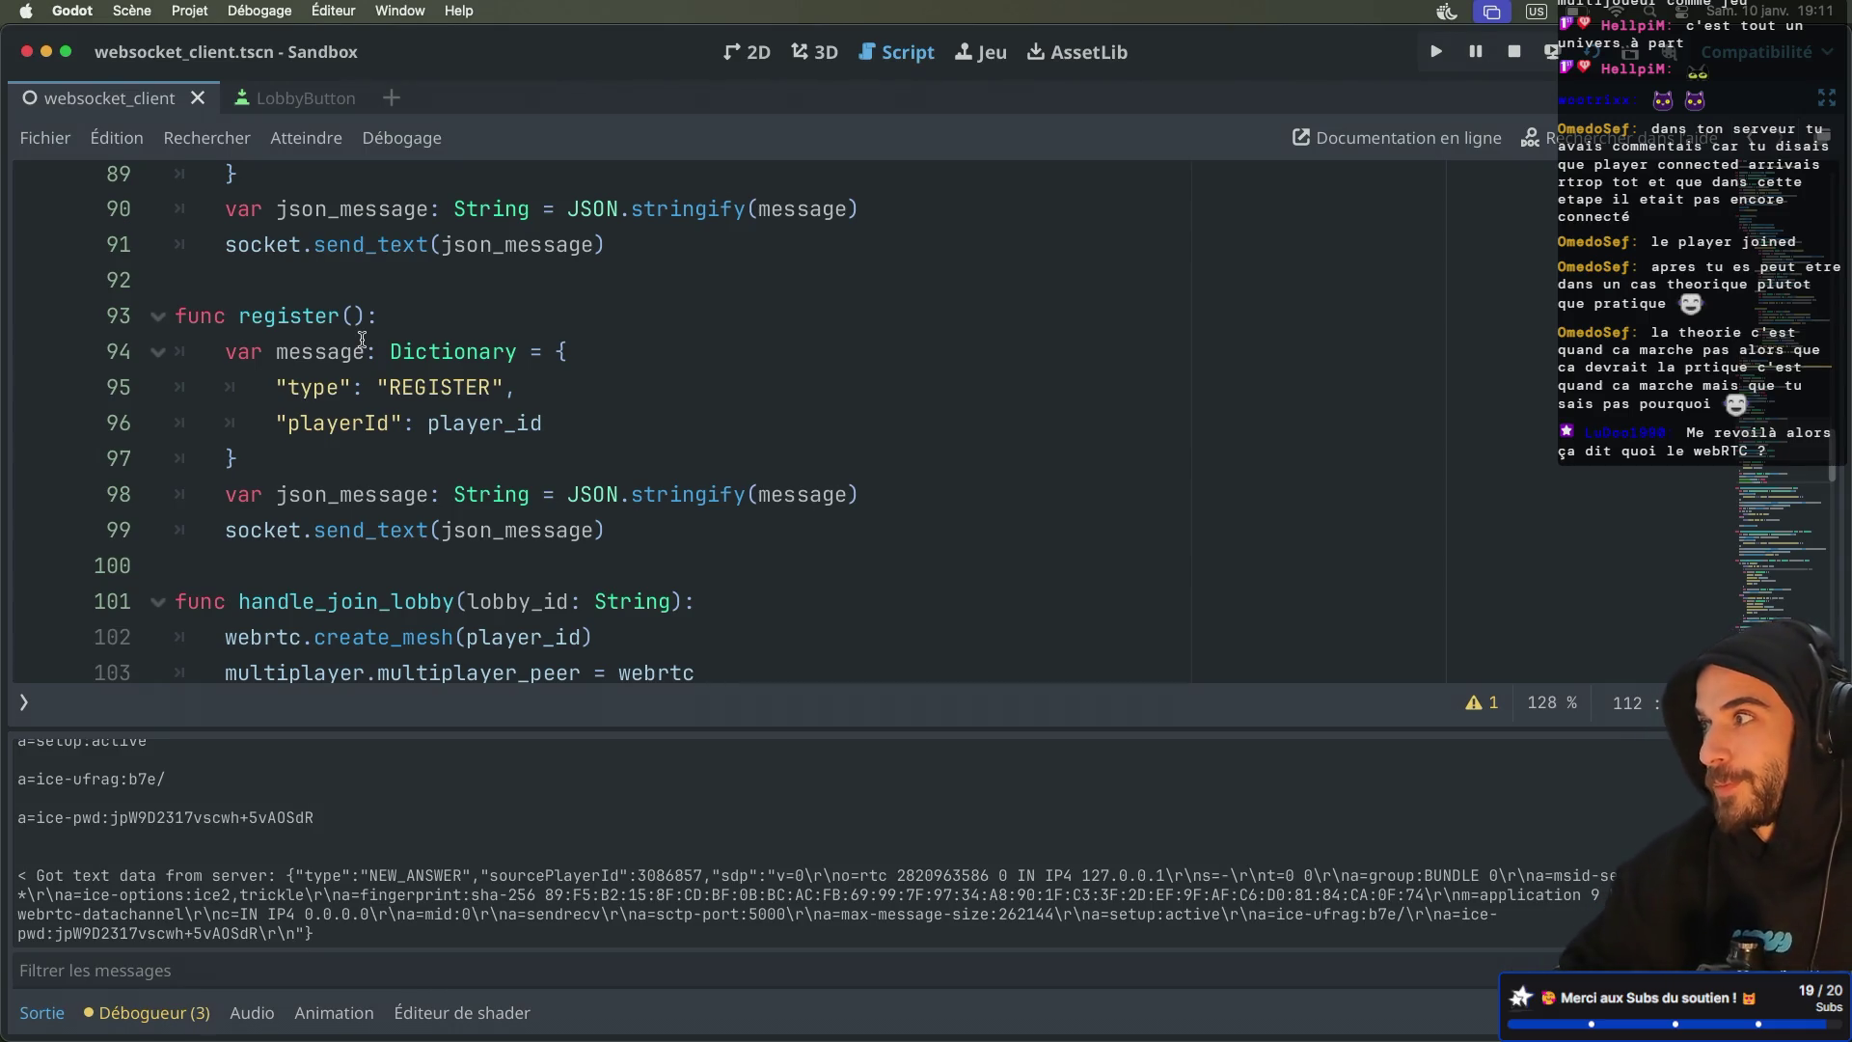
scroll(363, 339, "up", 6)
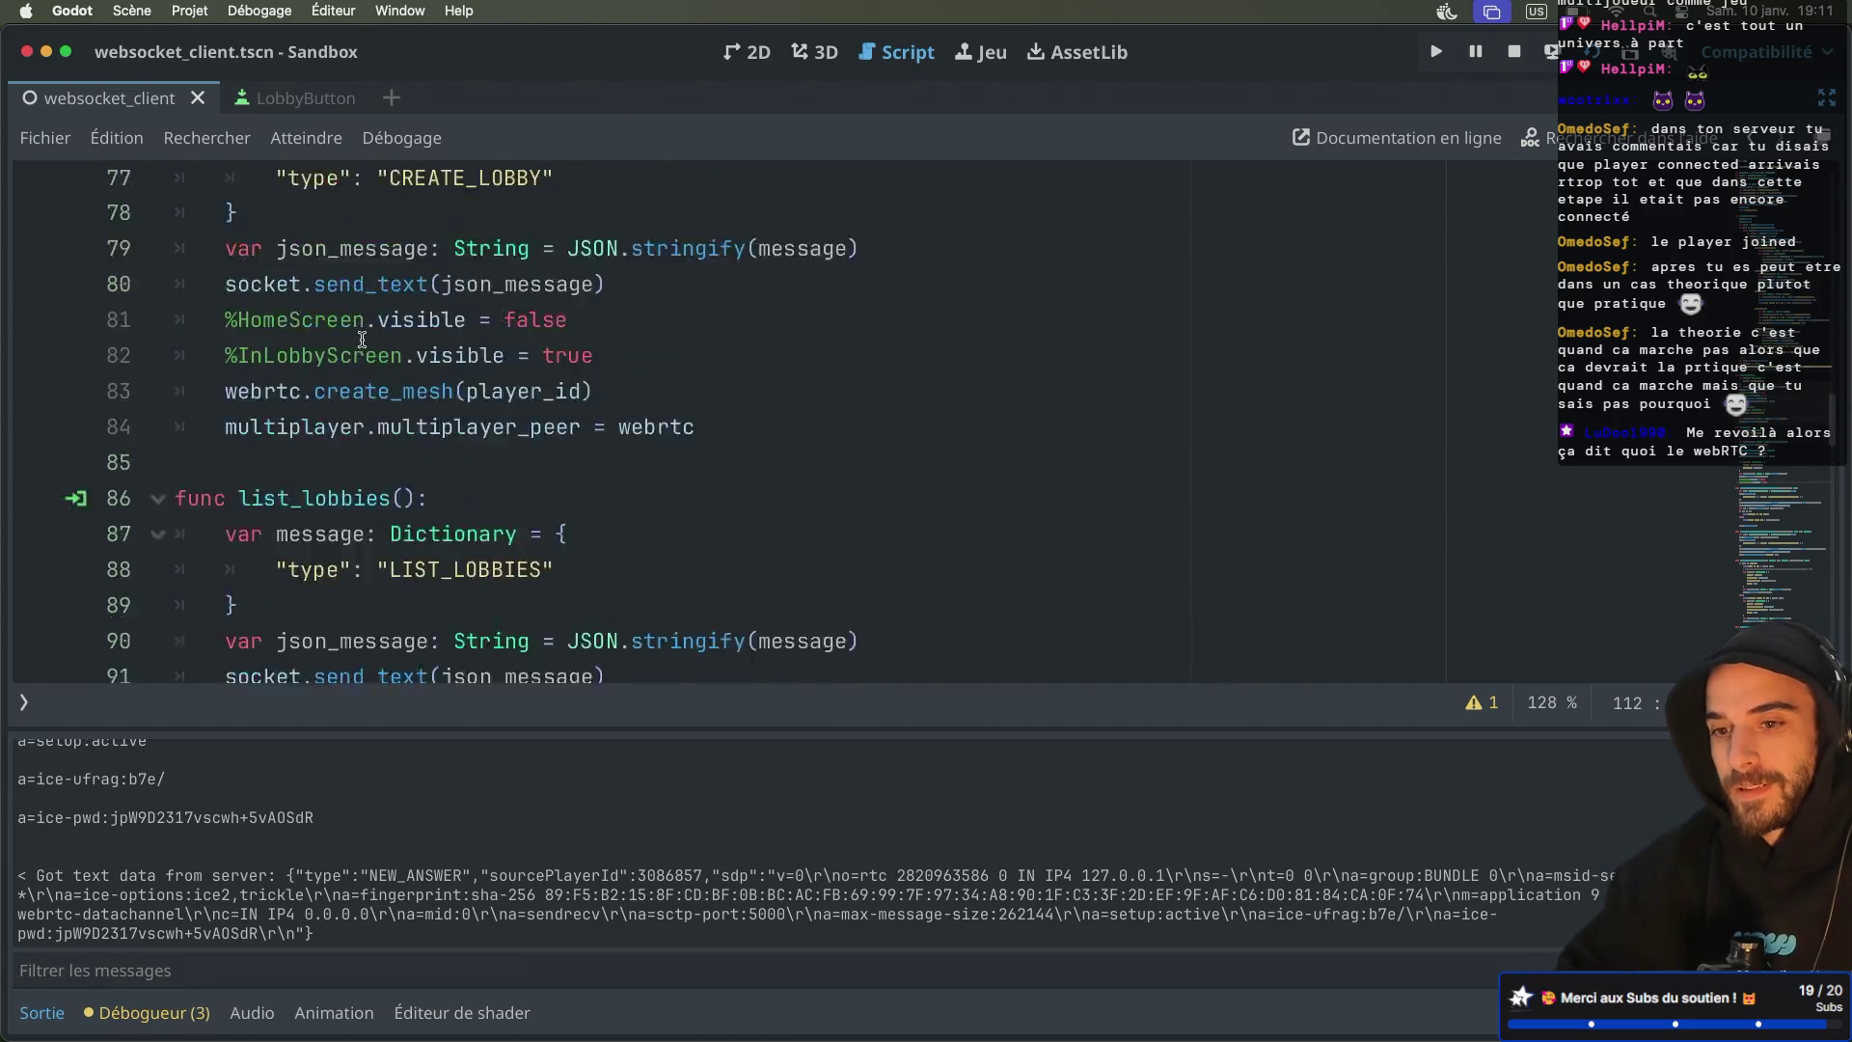
scroll(362, 339, "up", 2)
left_click(288, 466)
key("BackSpace")
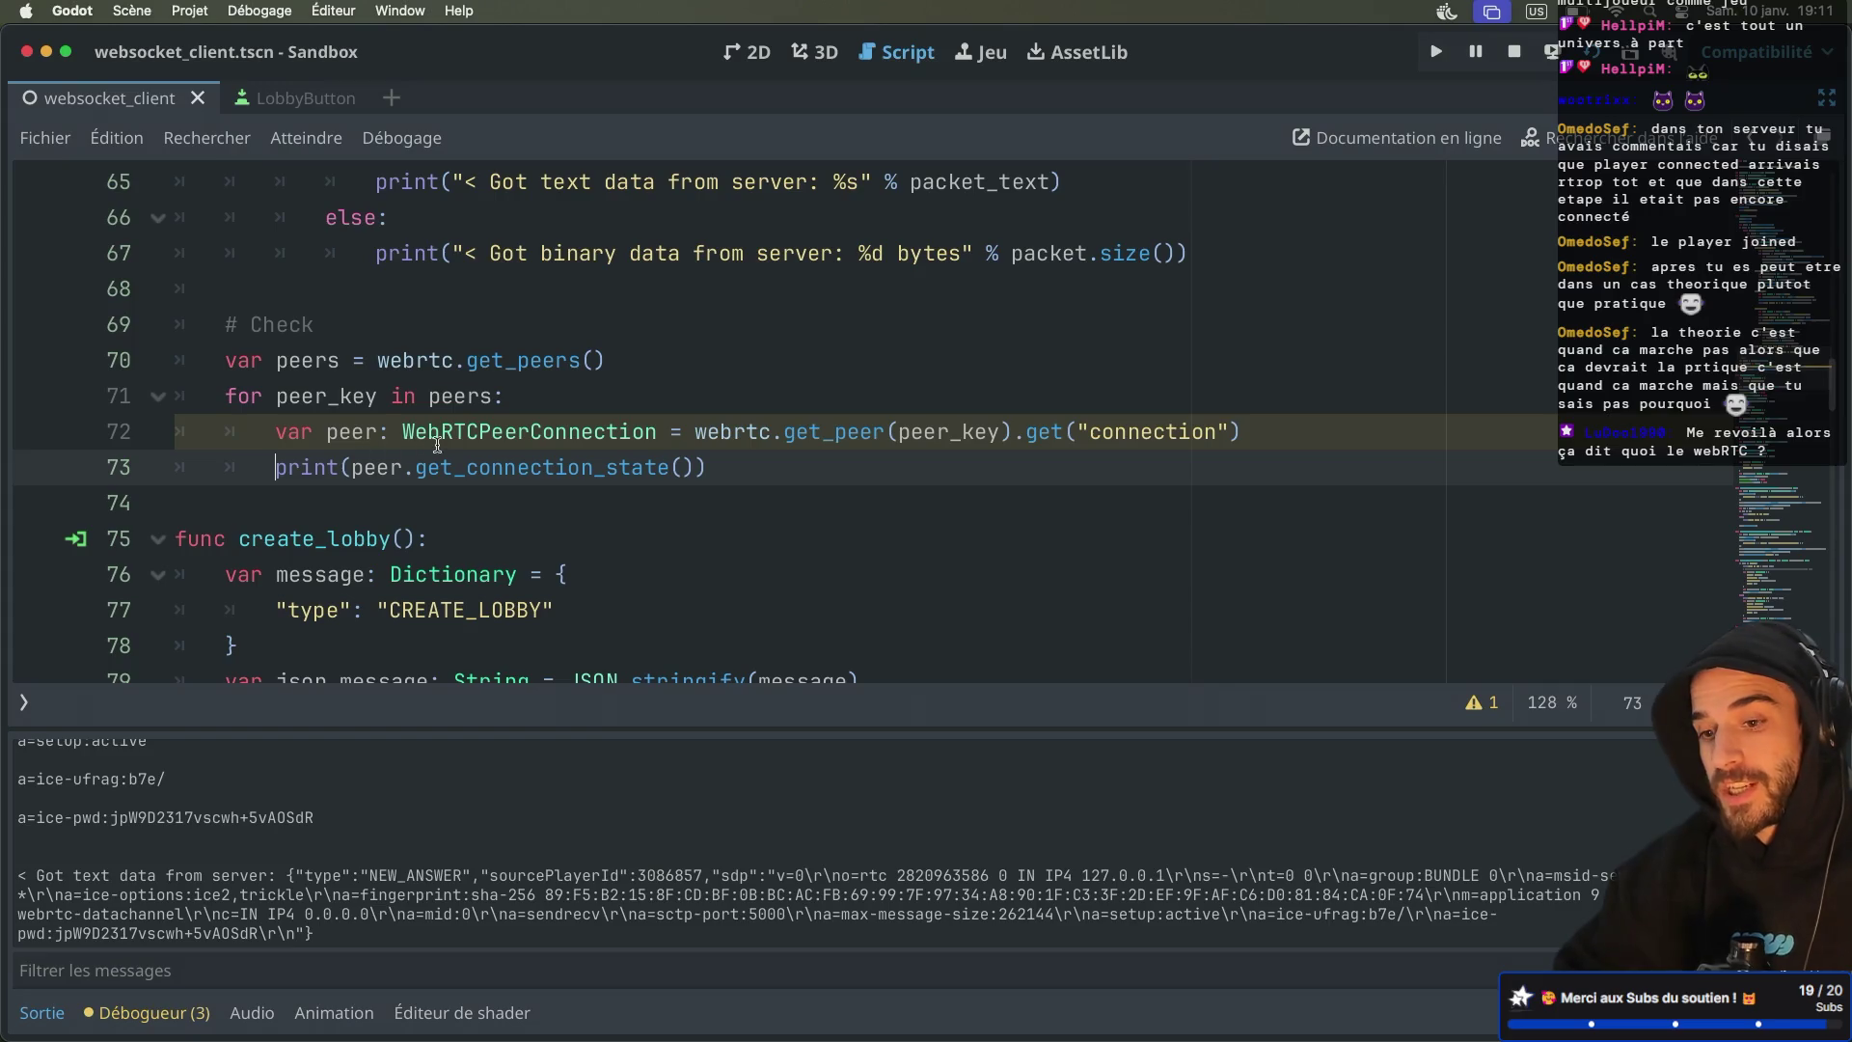
left_click(478, 467, "super")
left_click(280, 204)
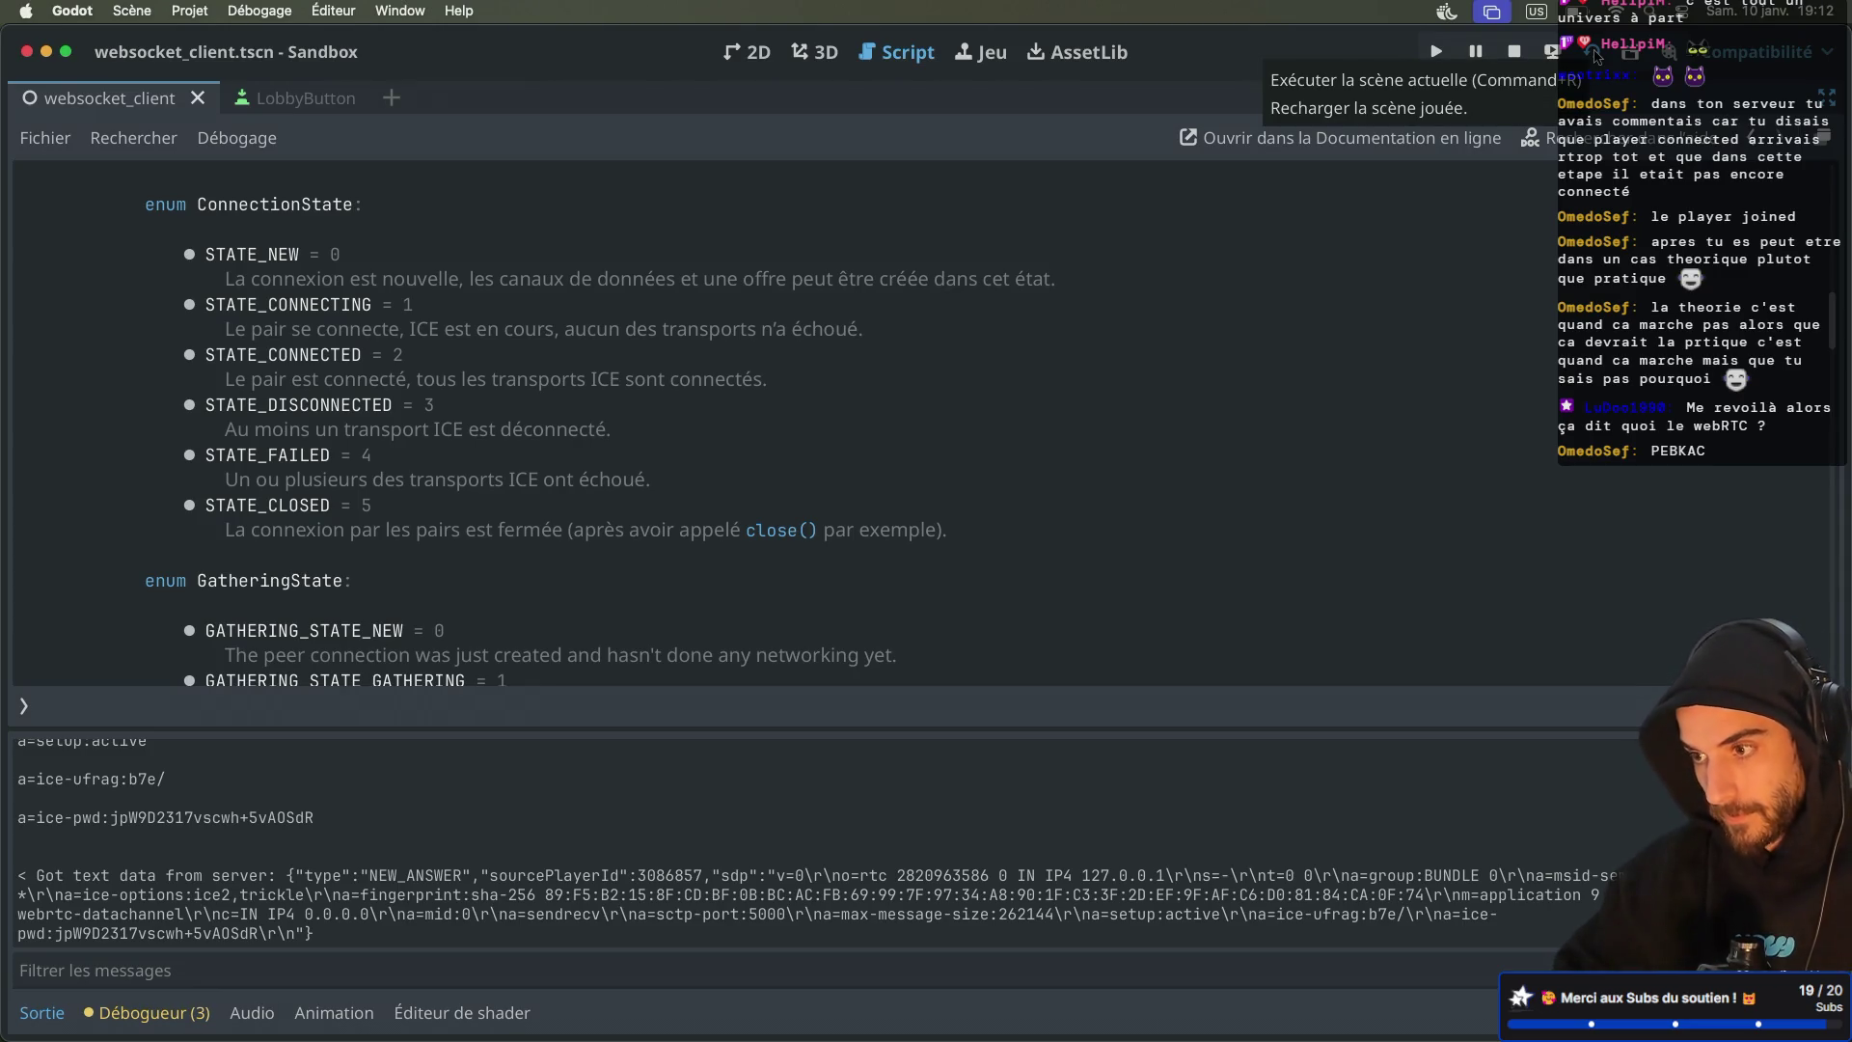
Rerun the scene, create a lobby in one game window and join lobby 824420 from the other
left_click(1596, 56)
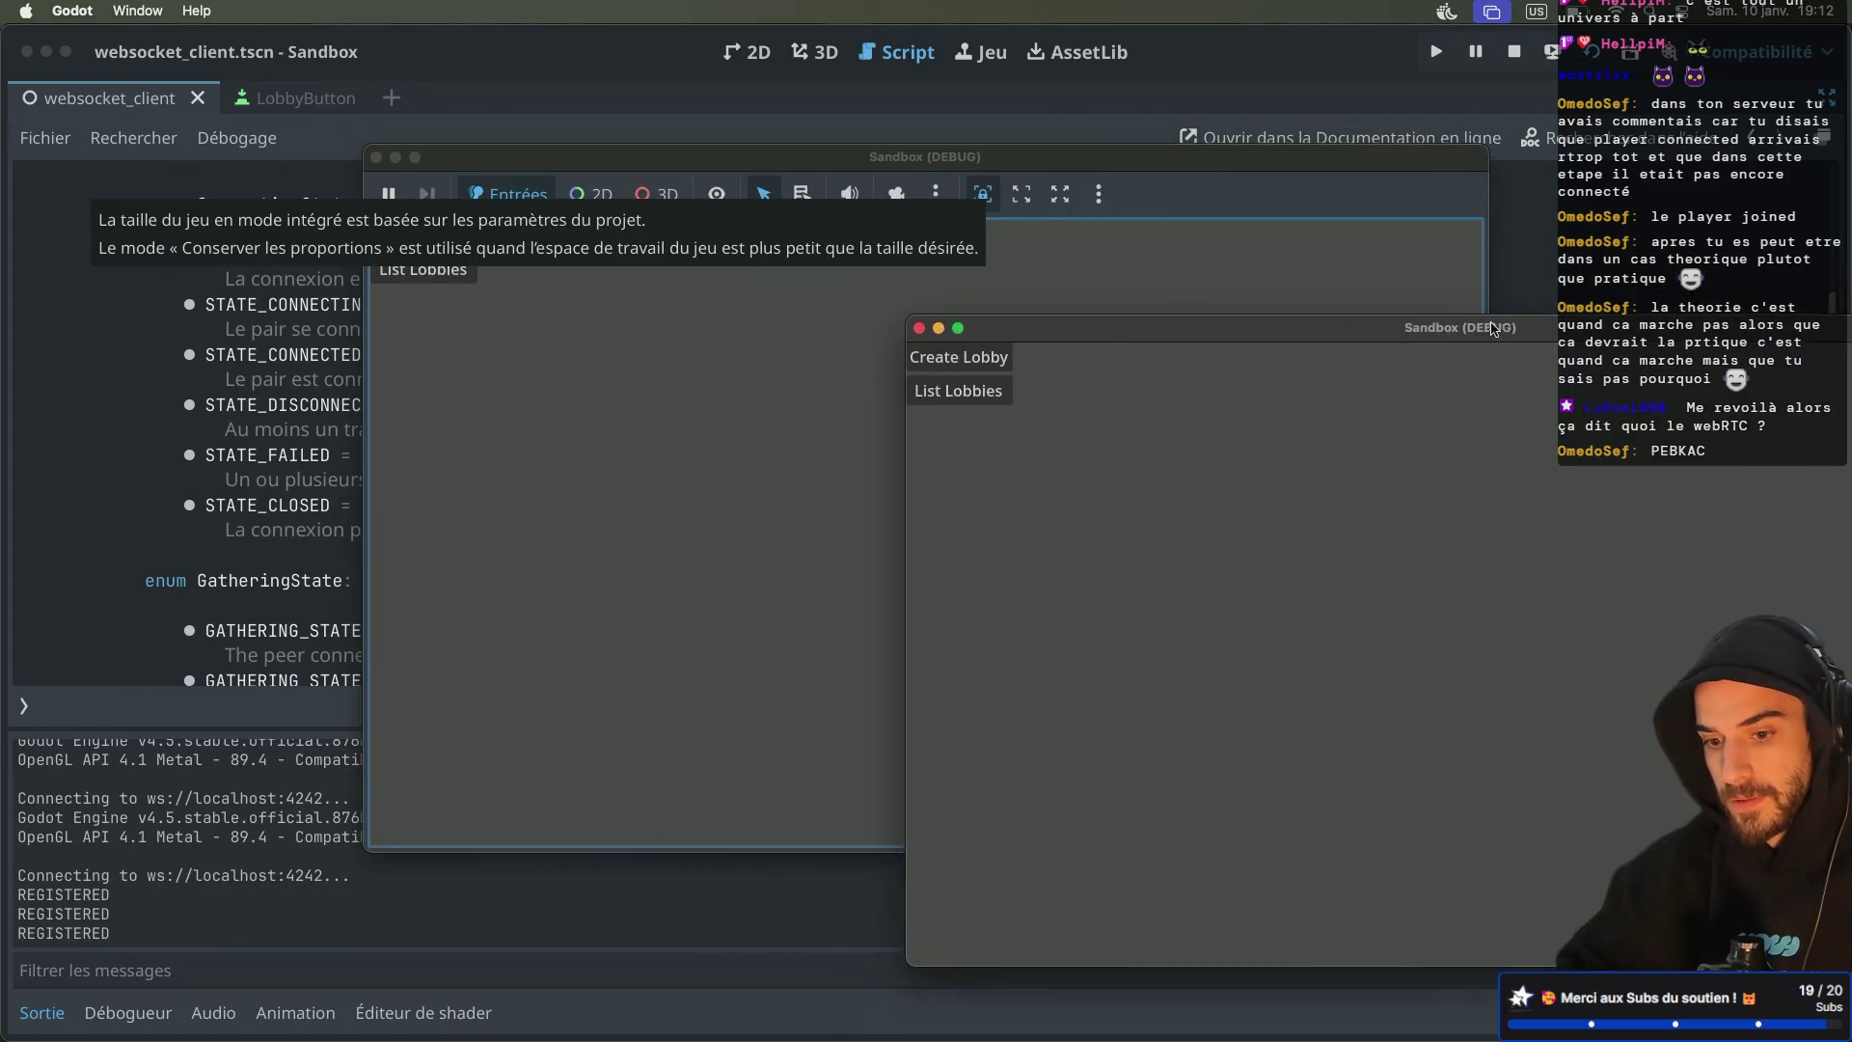
left_click_drag(1494, 329, 1503, 400)
left_click(1011, 432)
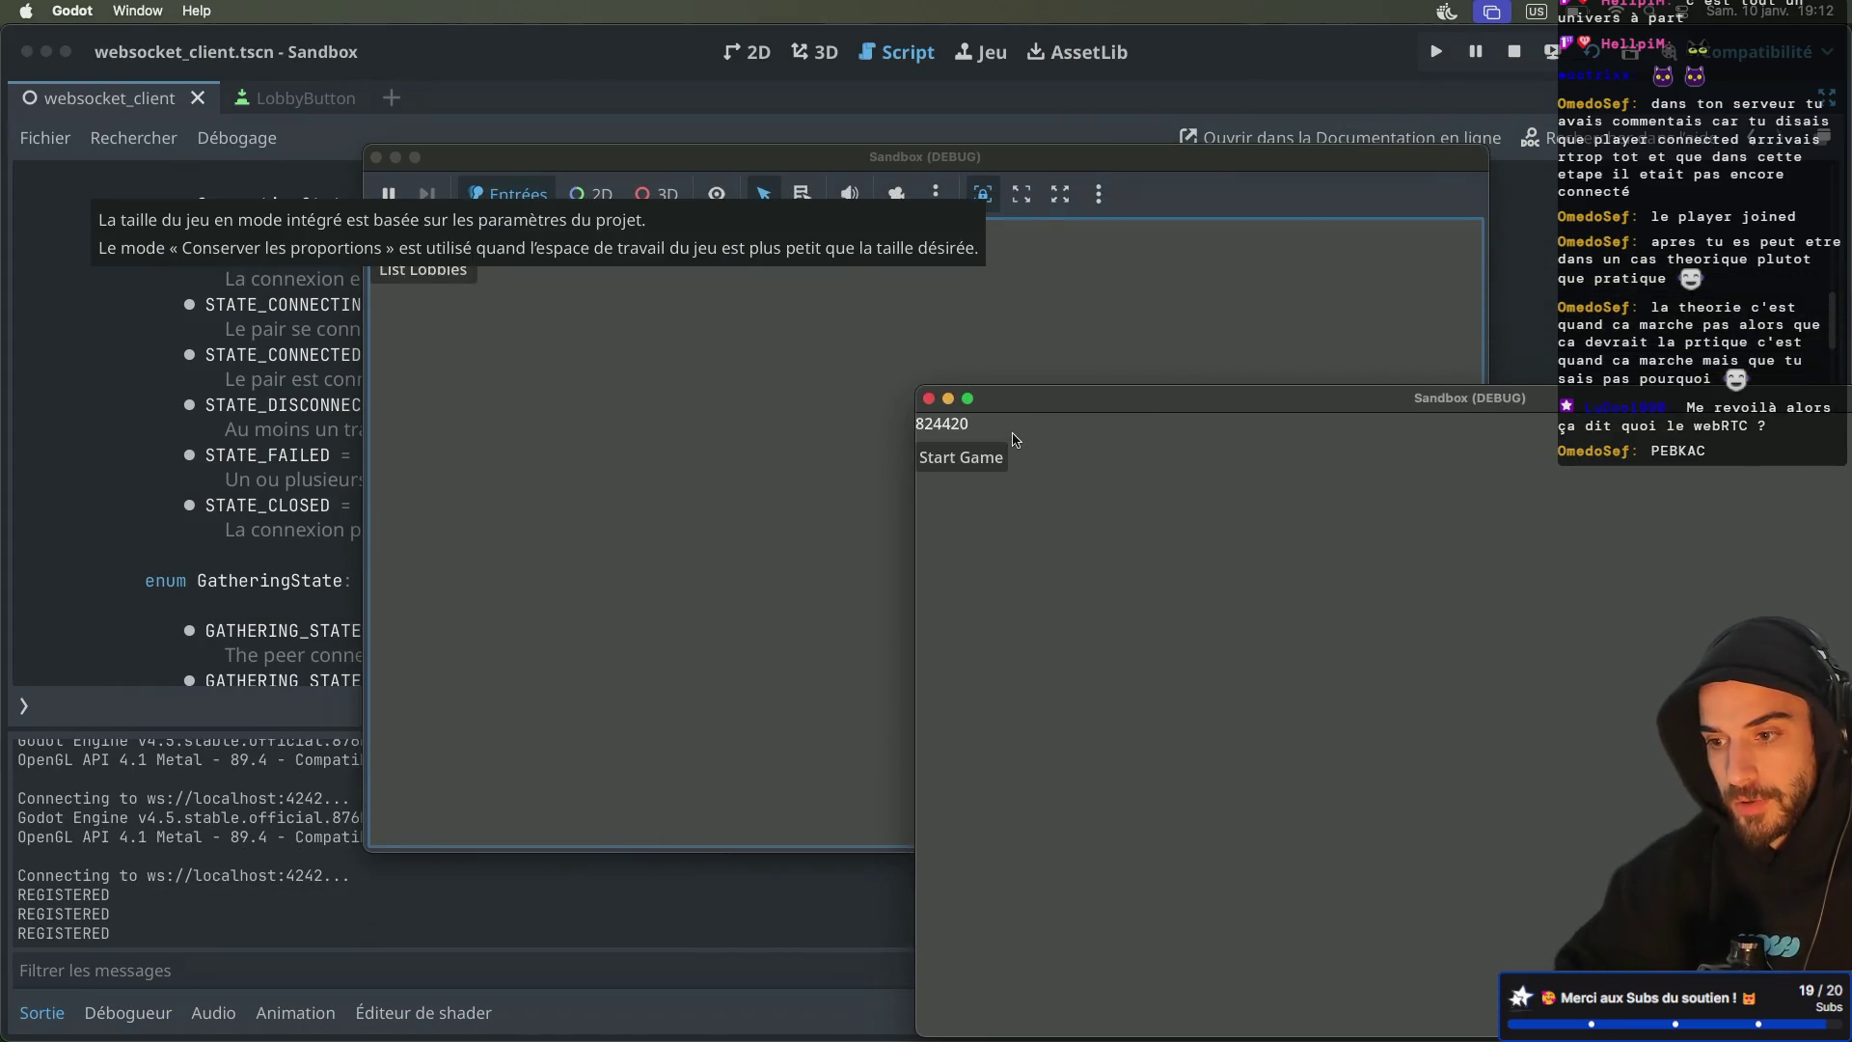
left_click(1036, 362)
left_click(468, 270)
left_click(1651, 777)
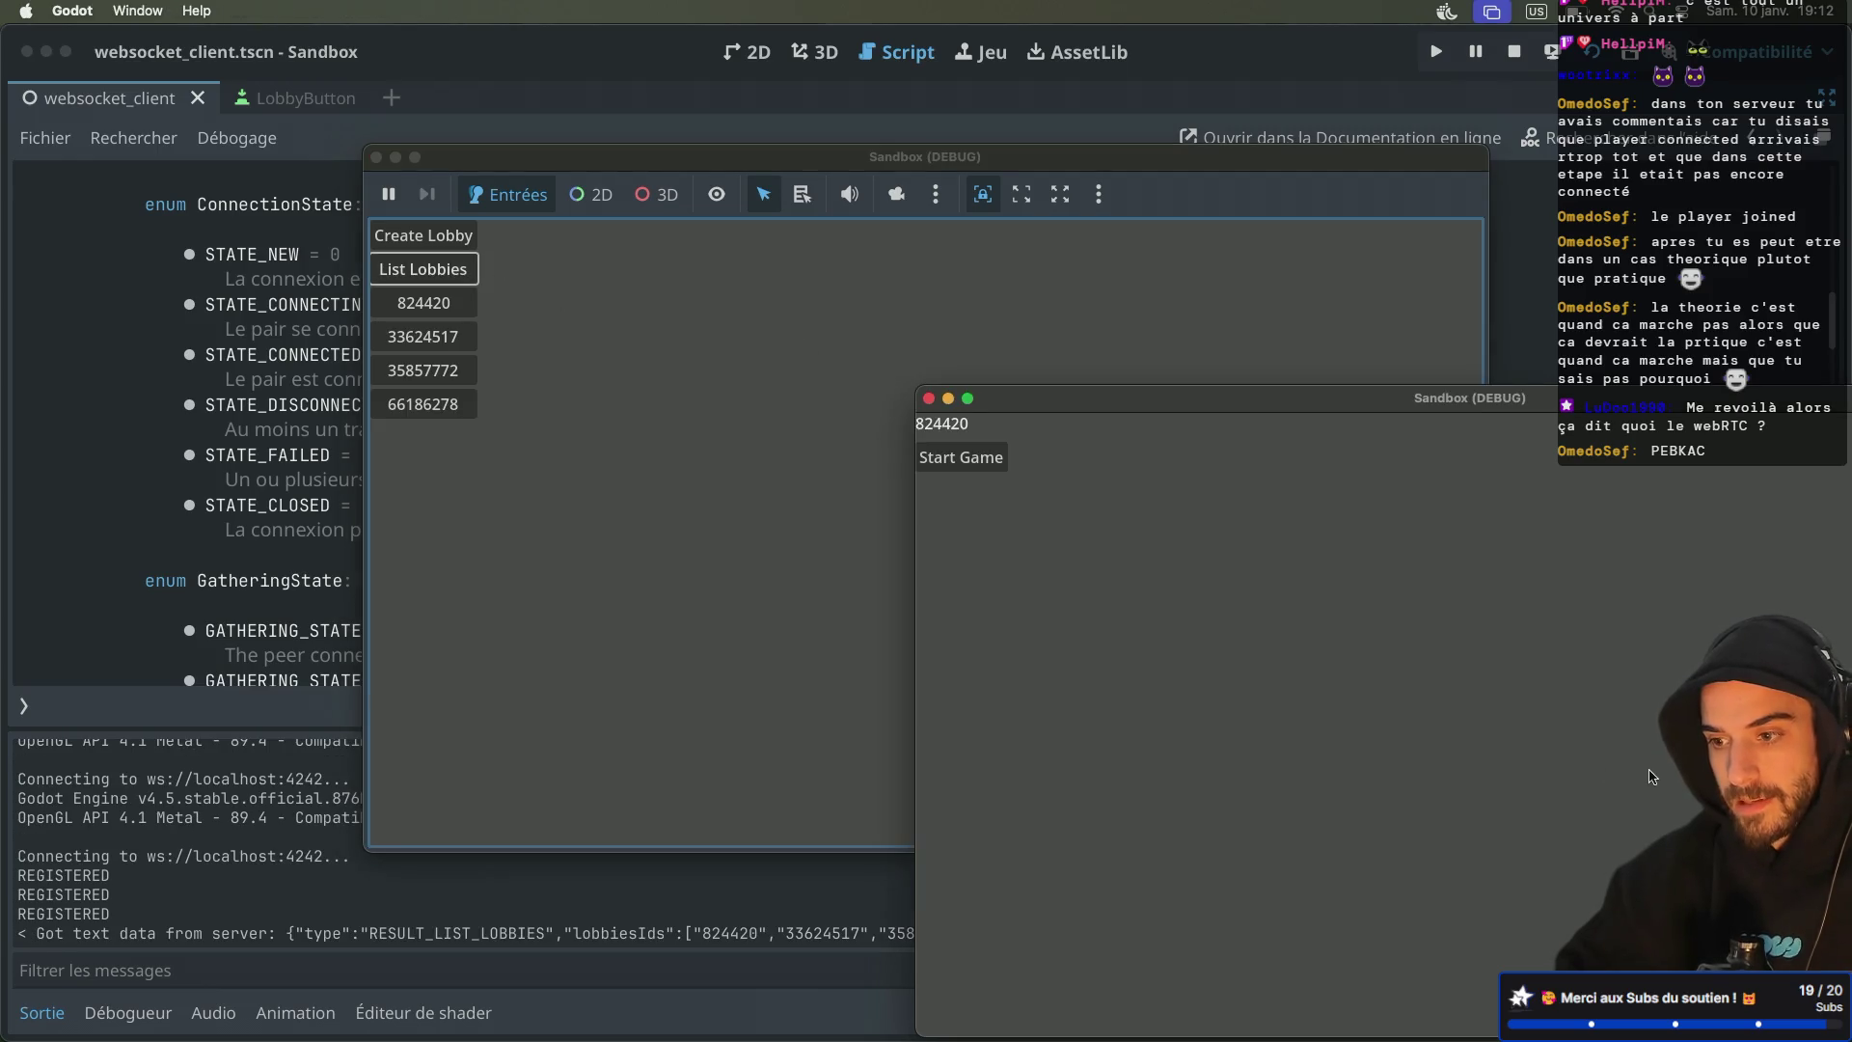
left_click(767, 521)
left_click(425, 302)
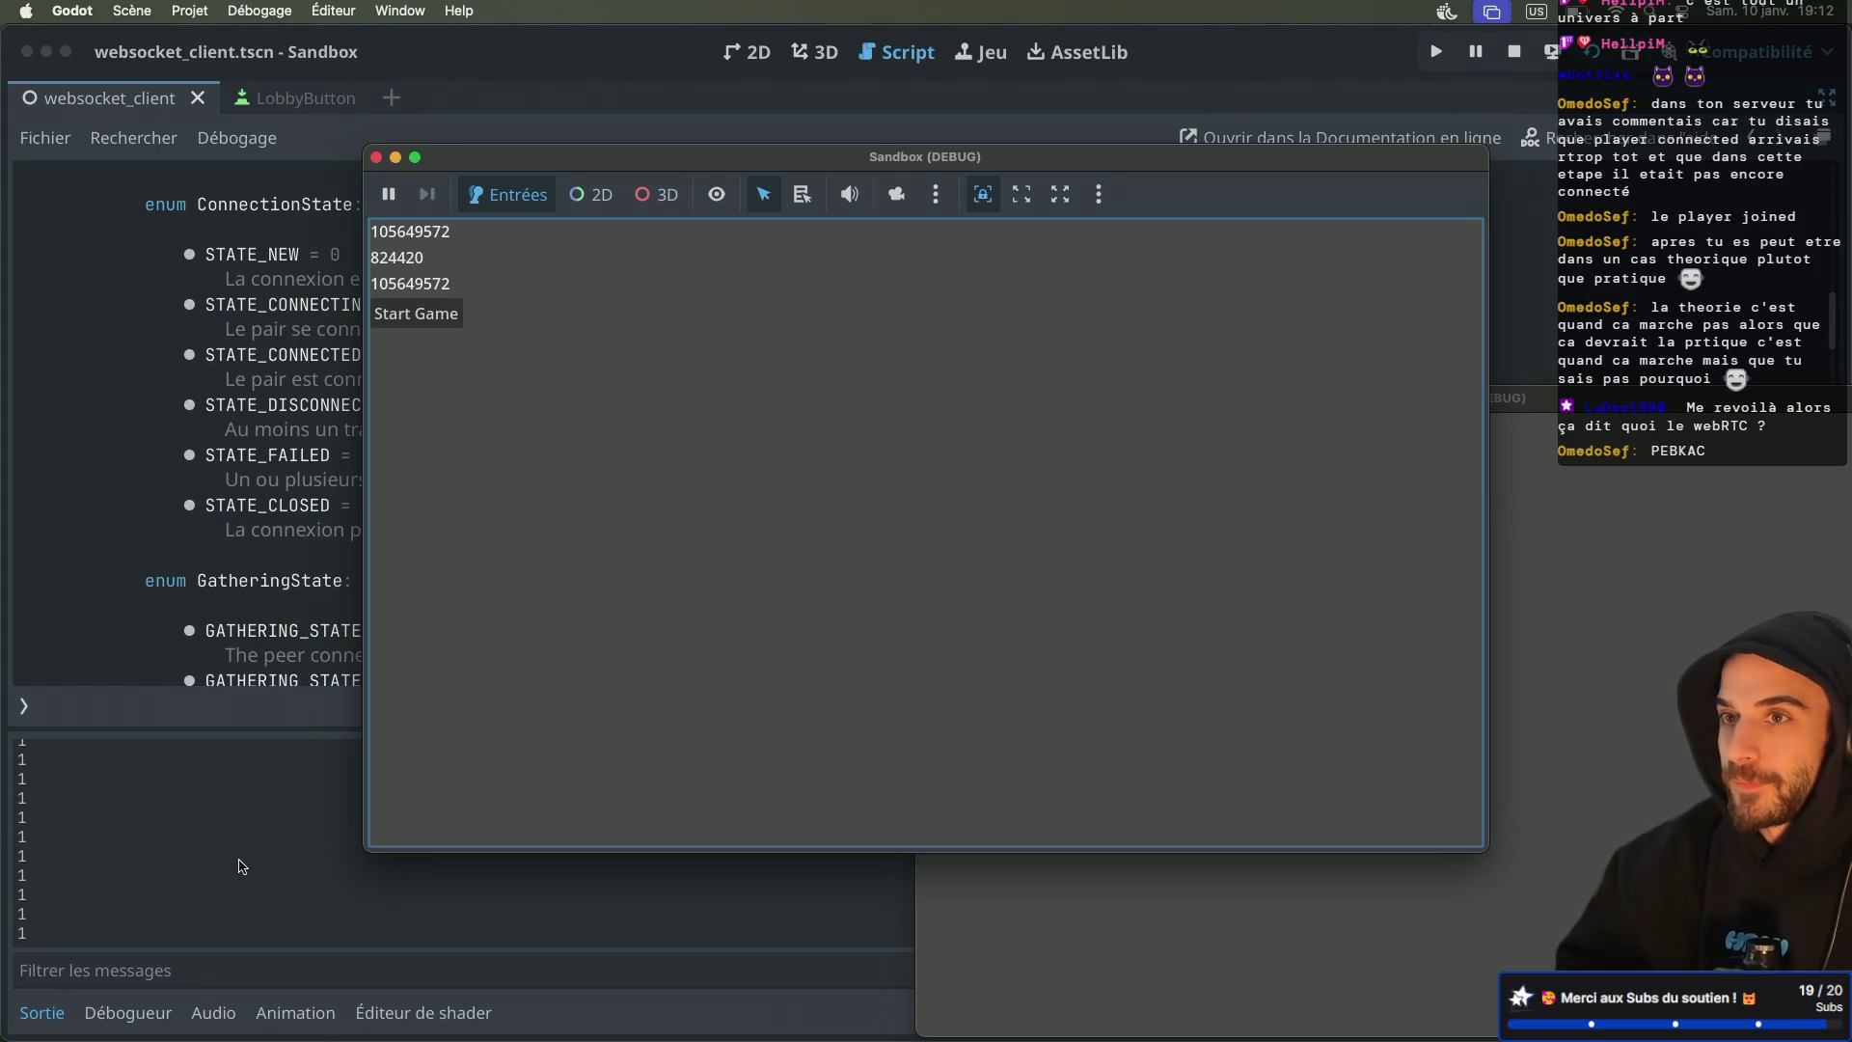
Close the game window, stop the run after connection state 1 logs, and switch to Safari
left_click(377, 157)
left_click(1514, 55)
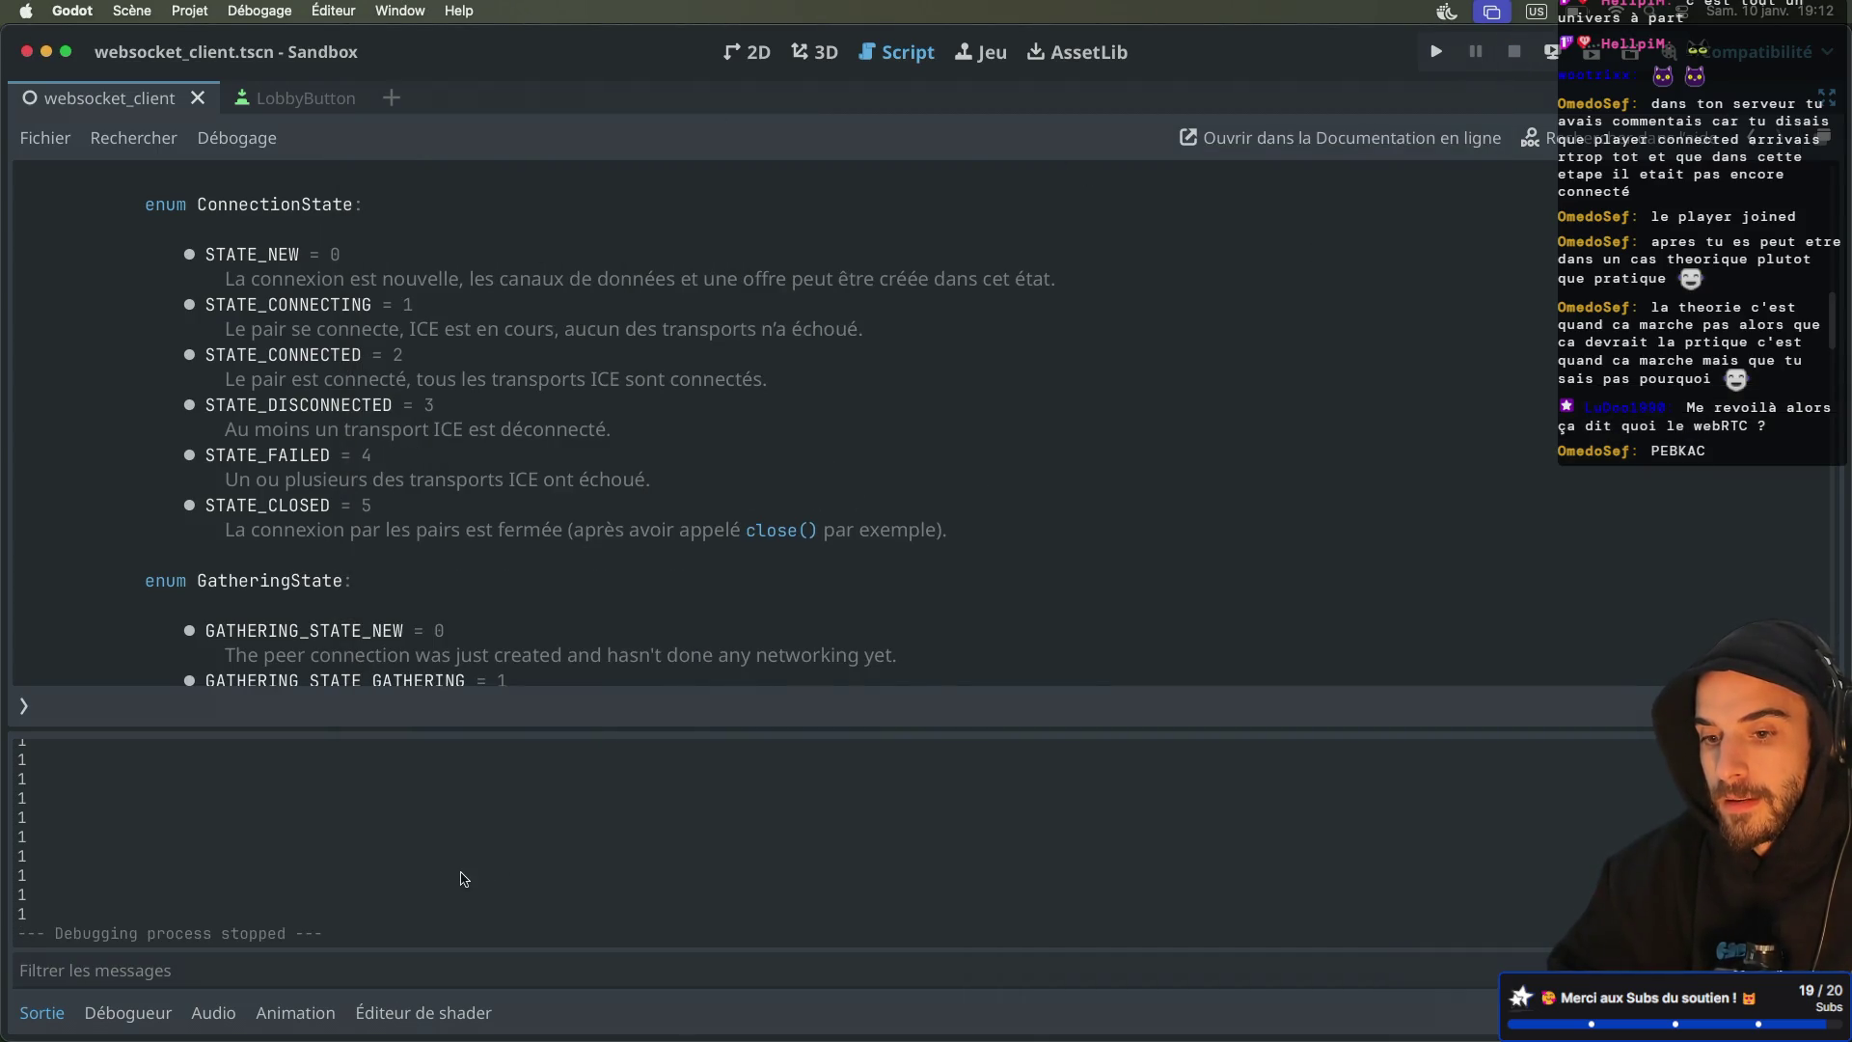
scroll(551, 518, "down", 3)
scroll(551, 518, "up", 3)
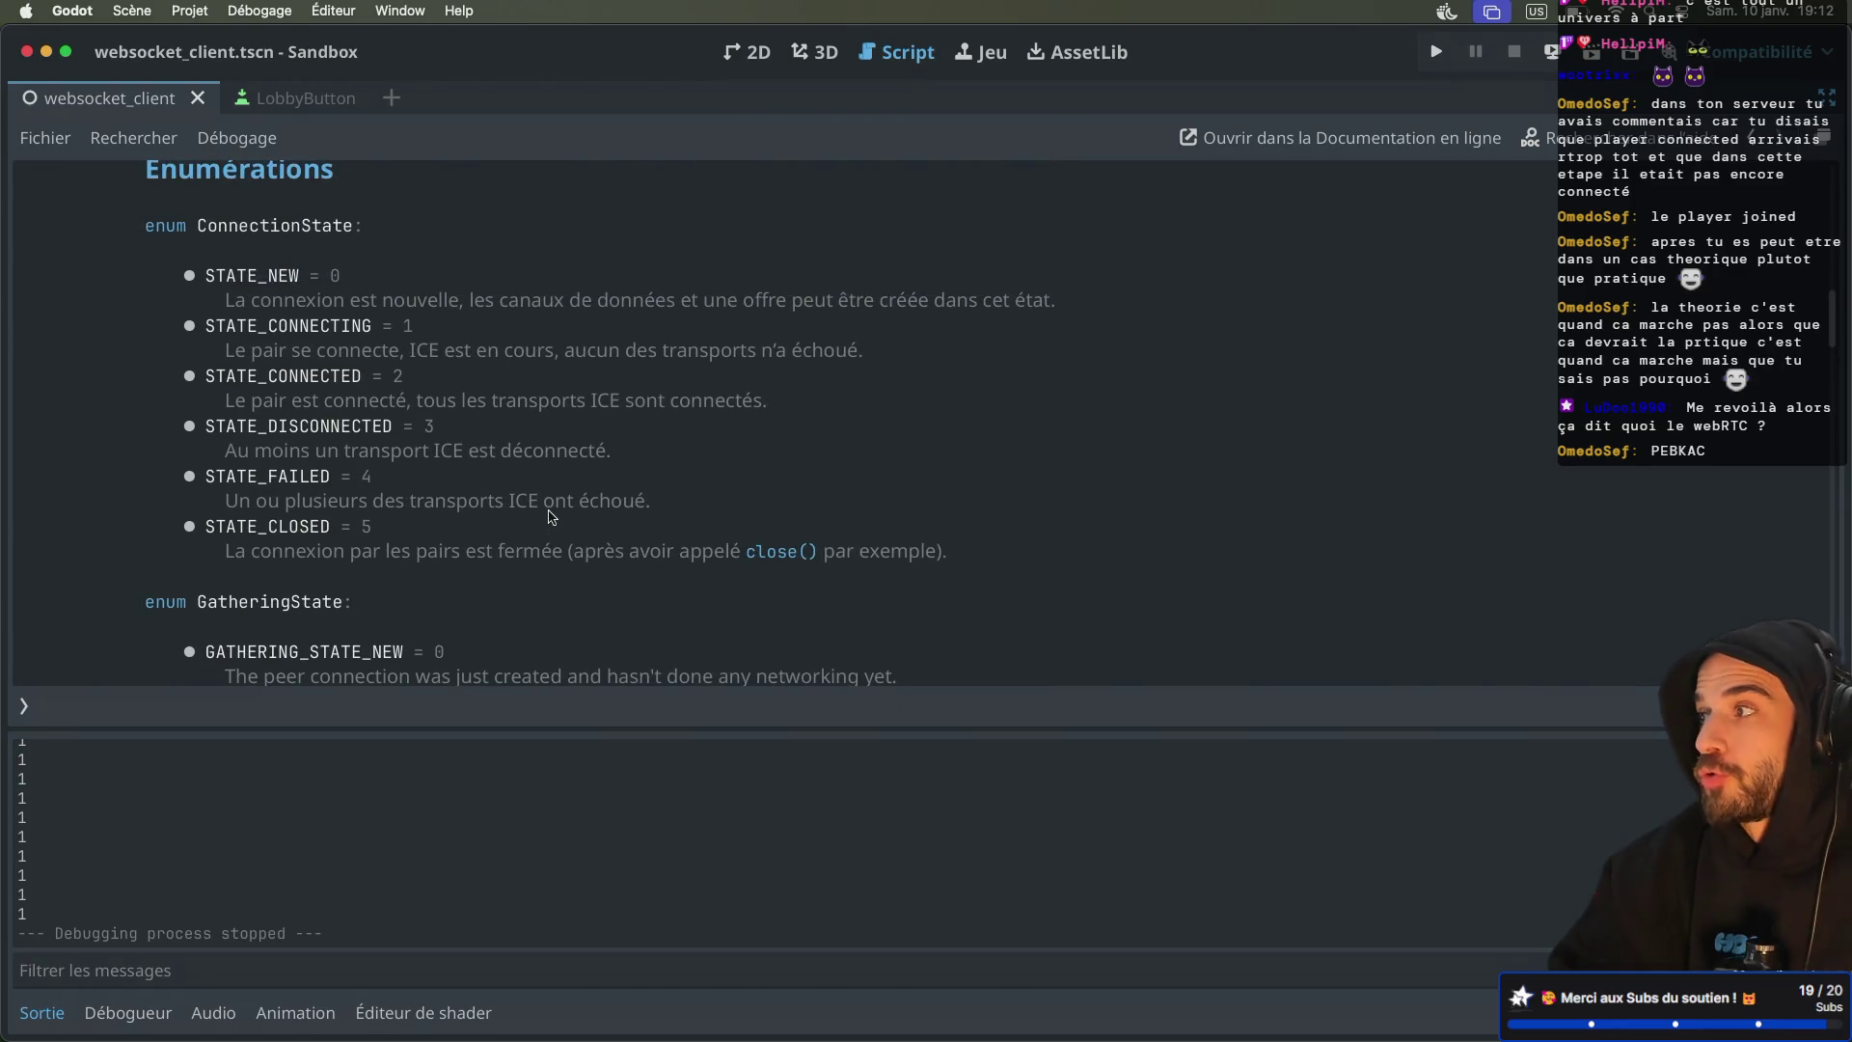
key("super+Tab")
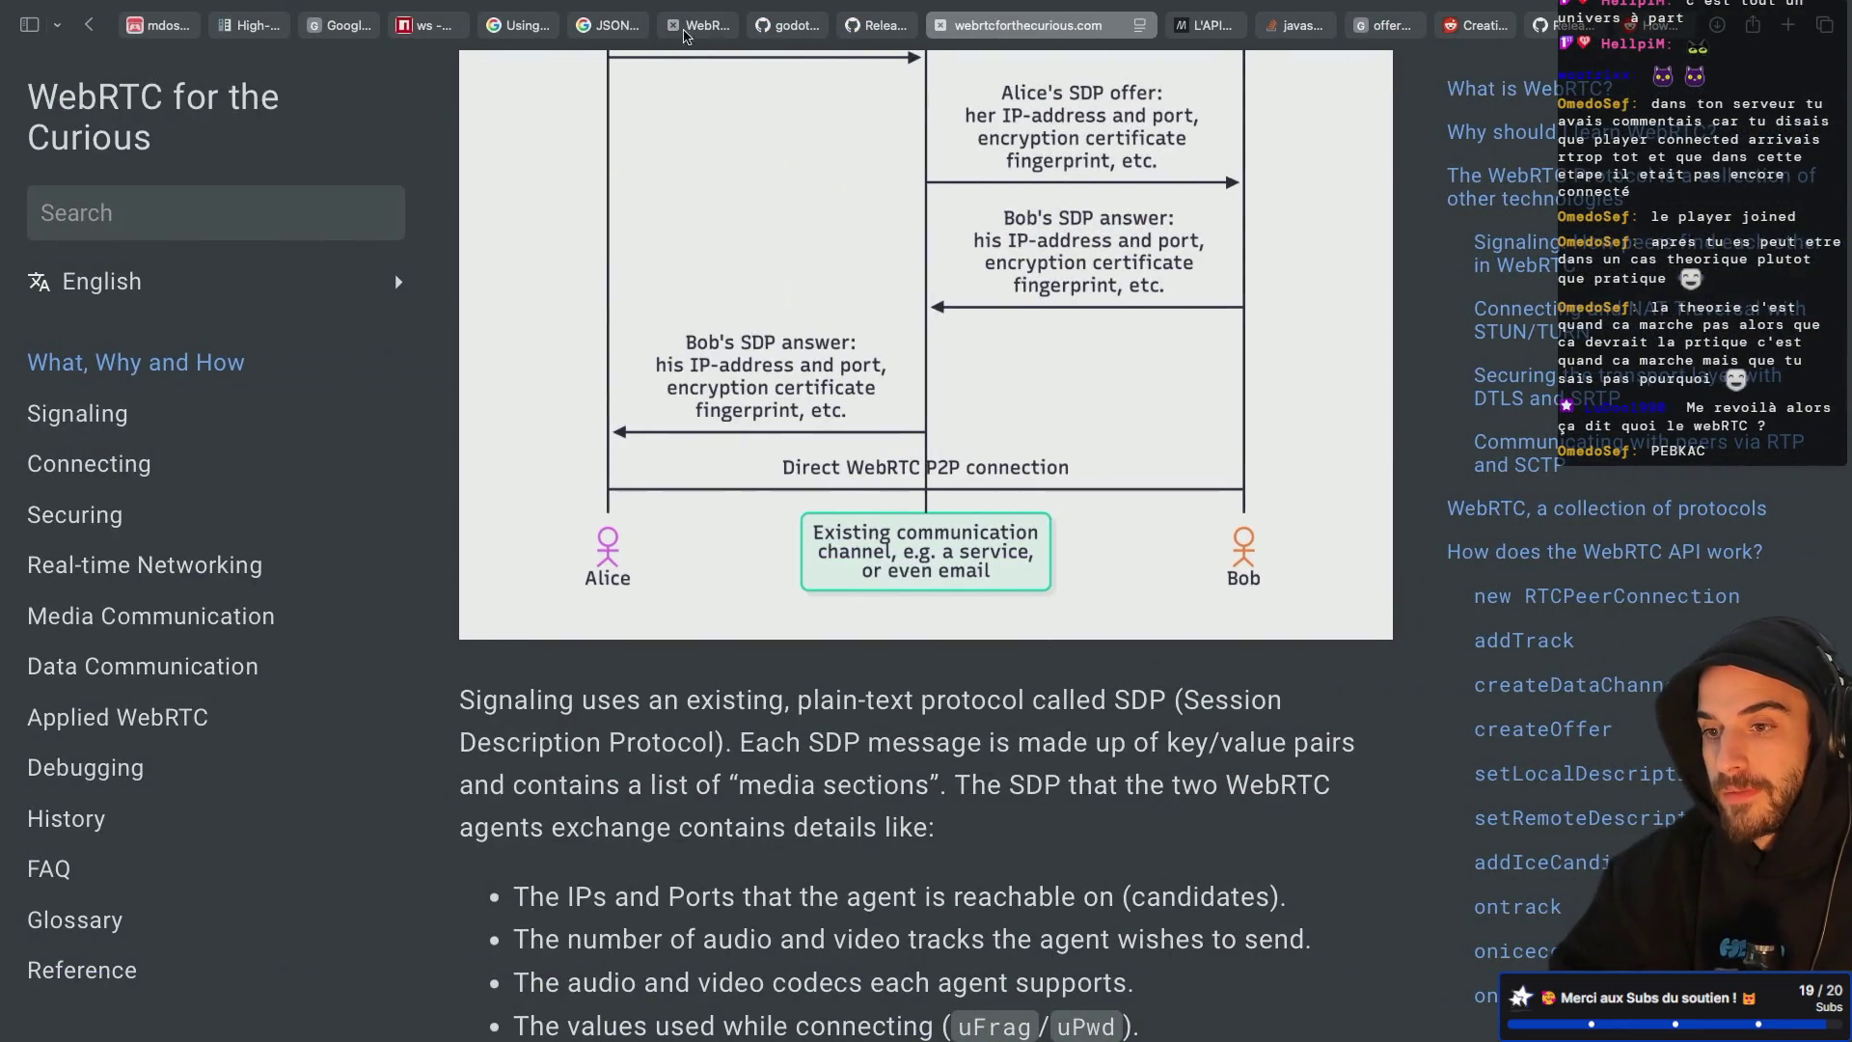
Review ws_webrtc_client.gd's signals and connection functions on GitHub, then return to the client folder listing
left_click(779, 27)
scroll(540, 449, "up", 3)
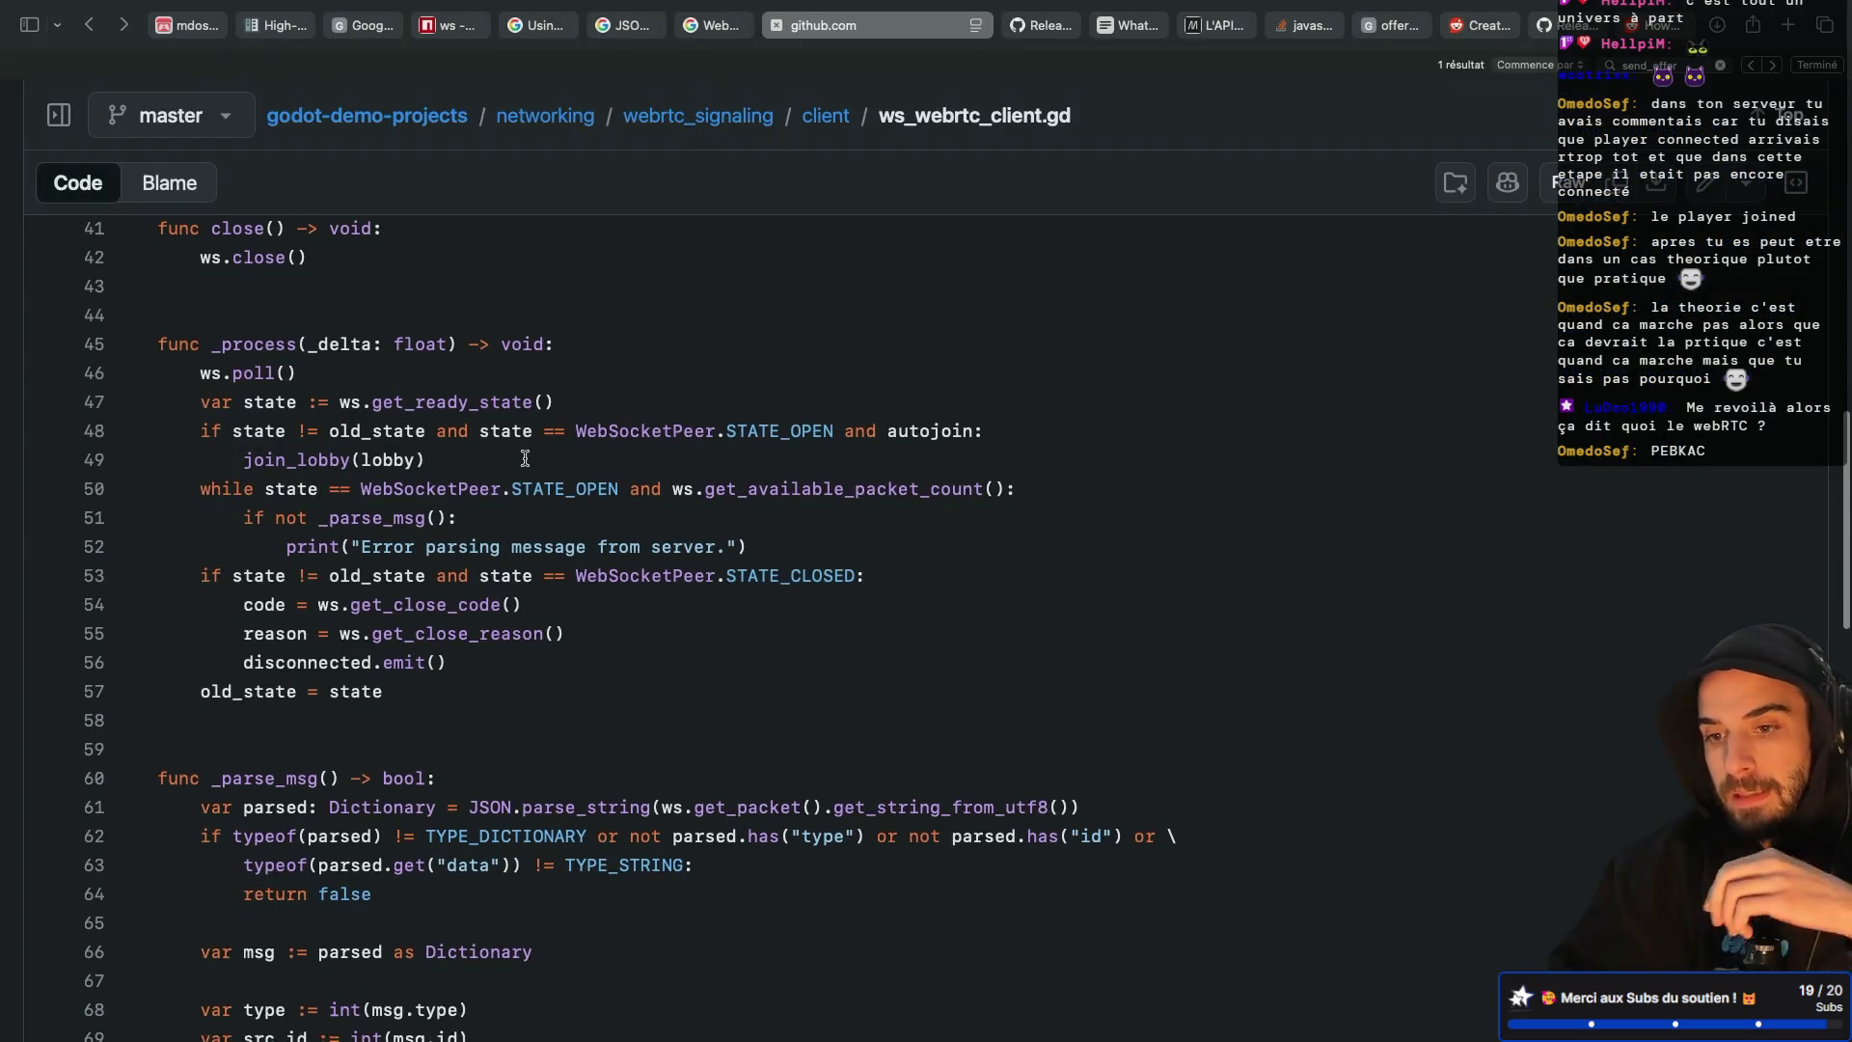
scroll(525, 458, "down", 1)
scroll(525, 459, "up", 5)
scroll(524, 459, "down", 5)
scroll(525, 457, "down", 2)
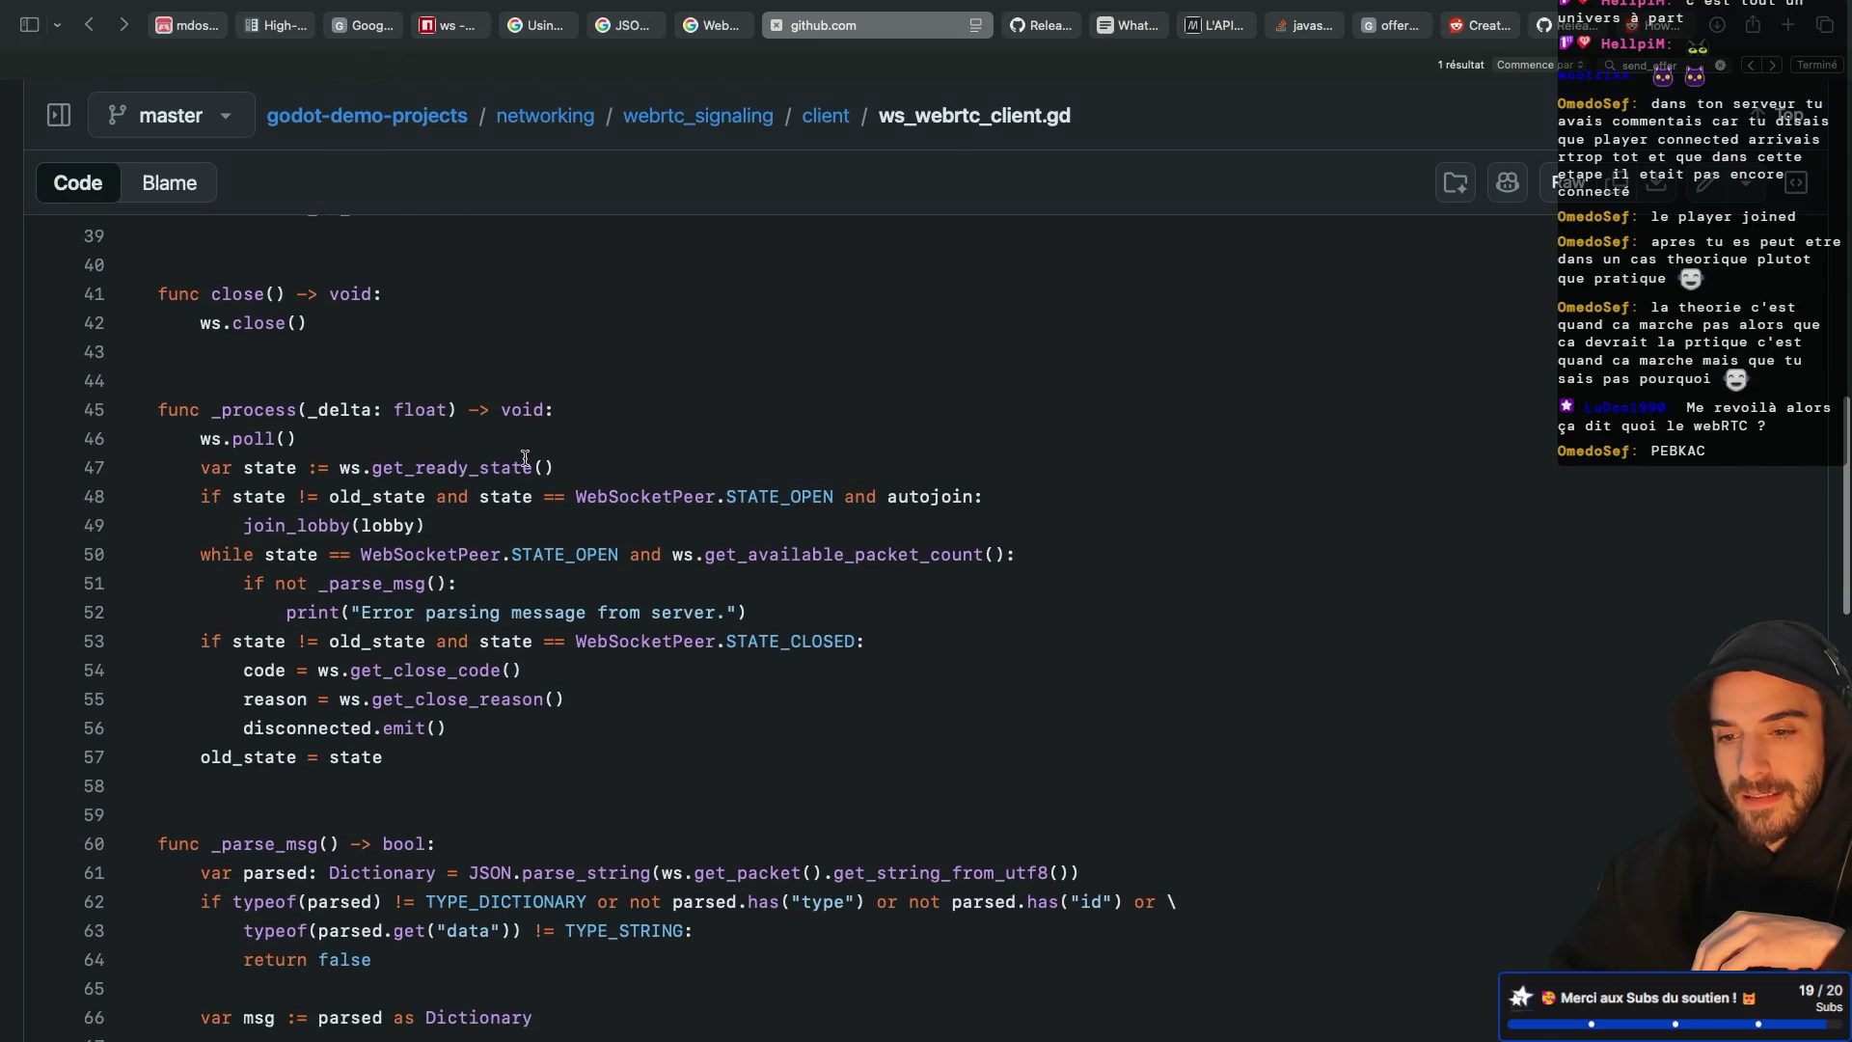
scroll(525, 457, "up", 10)
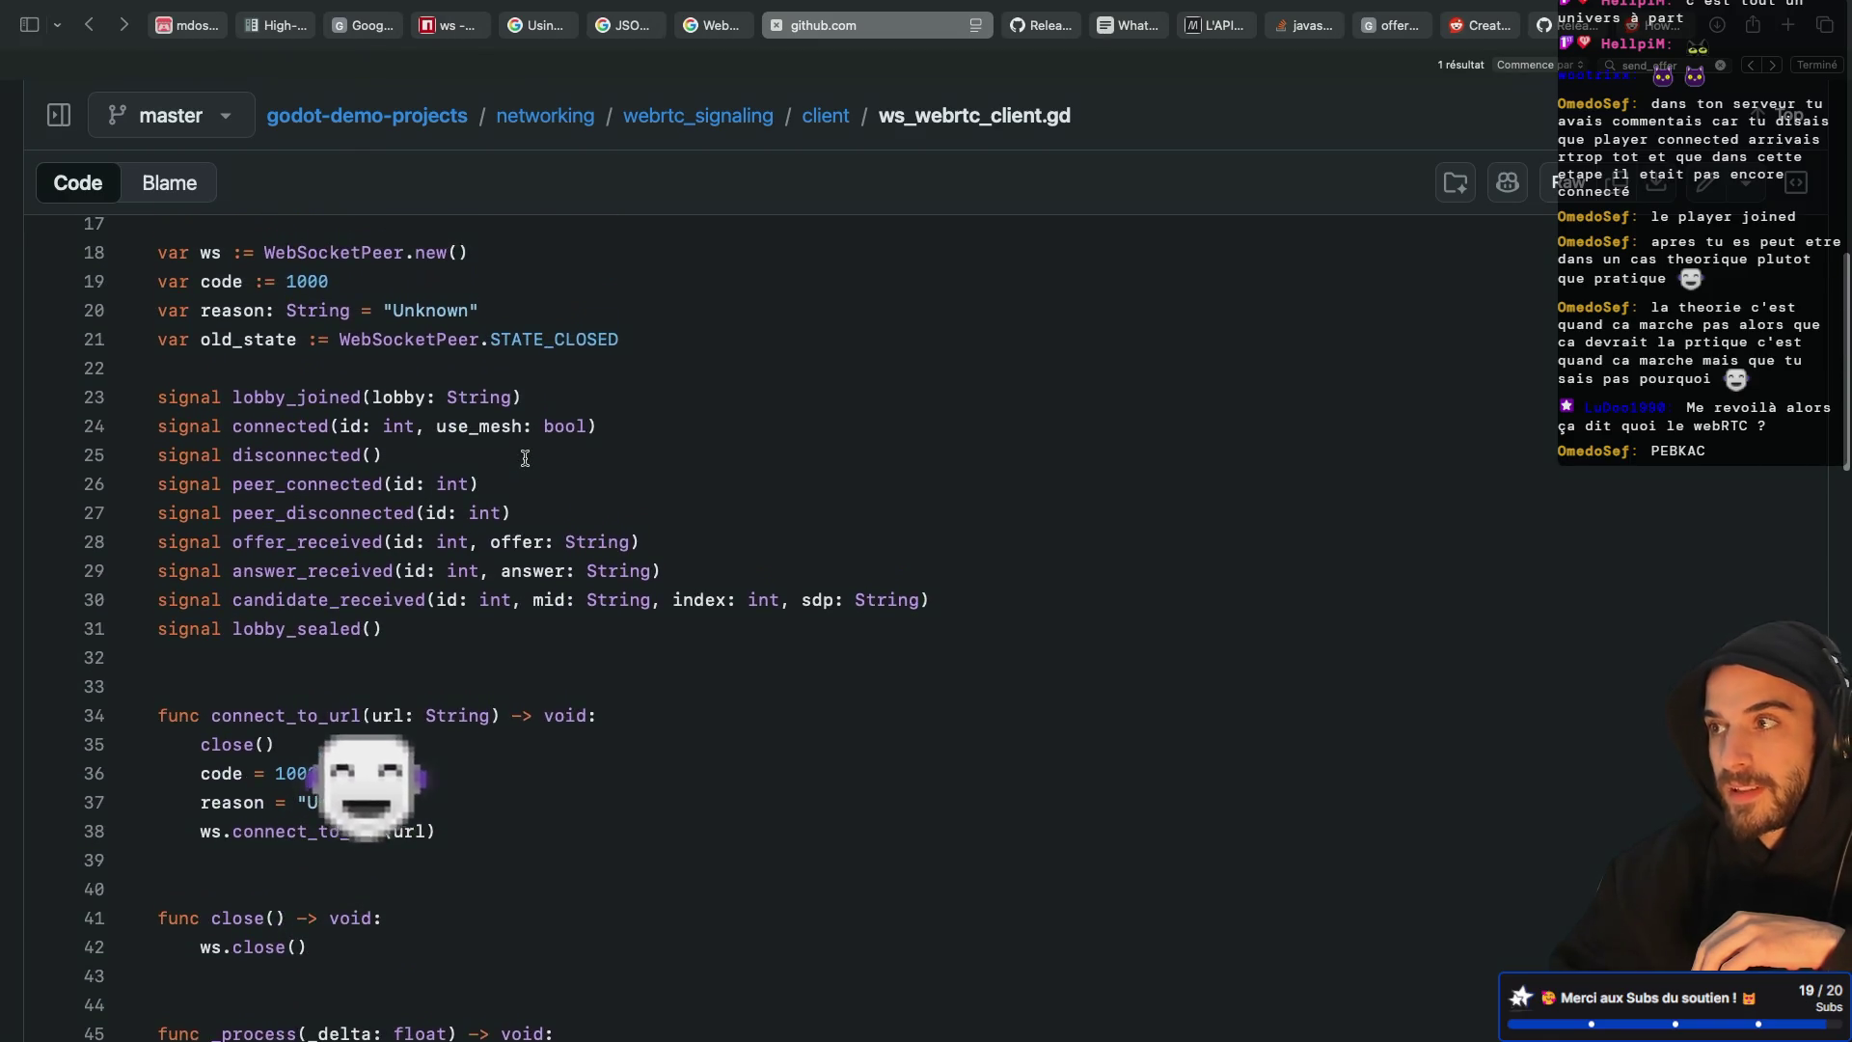
scroll(525, 458, "up", 1)
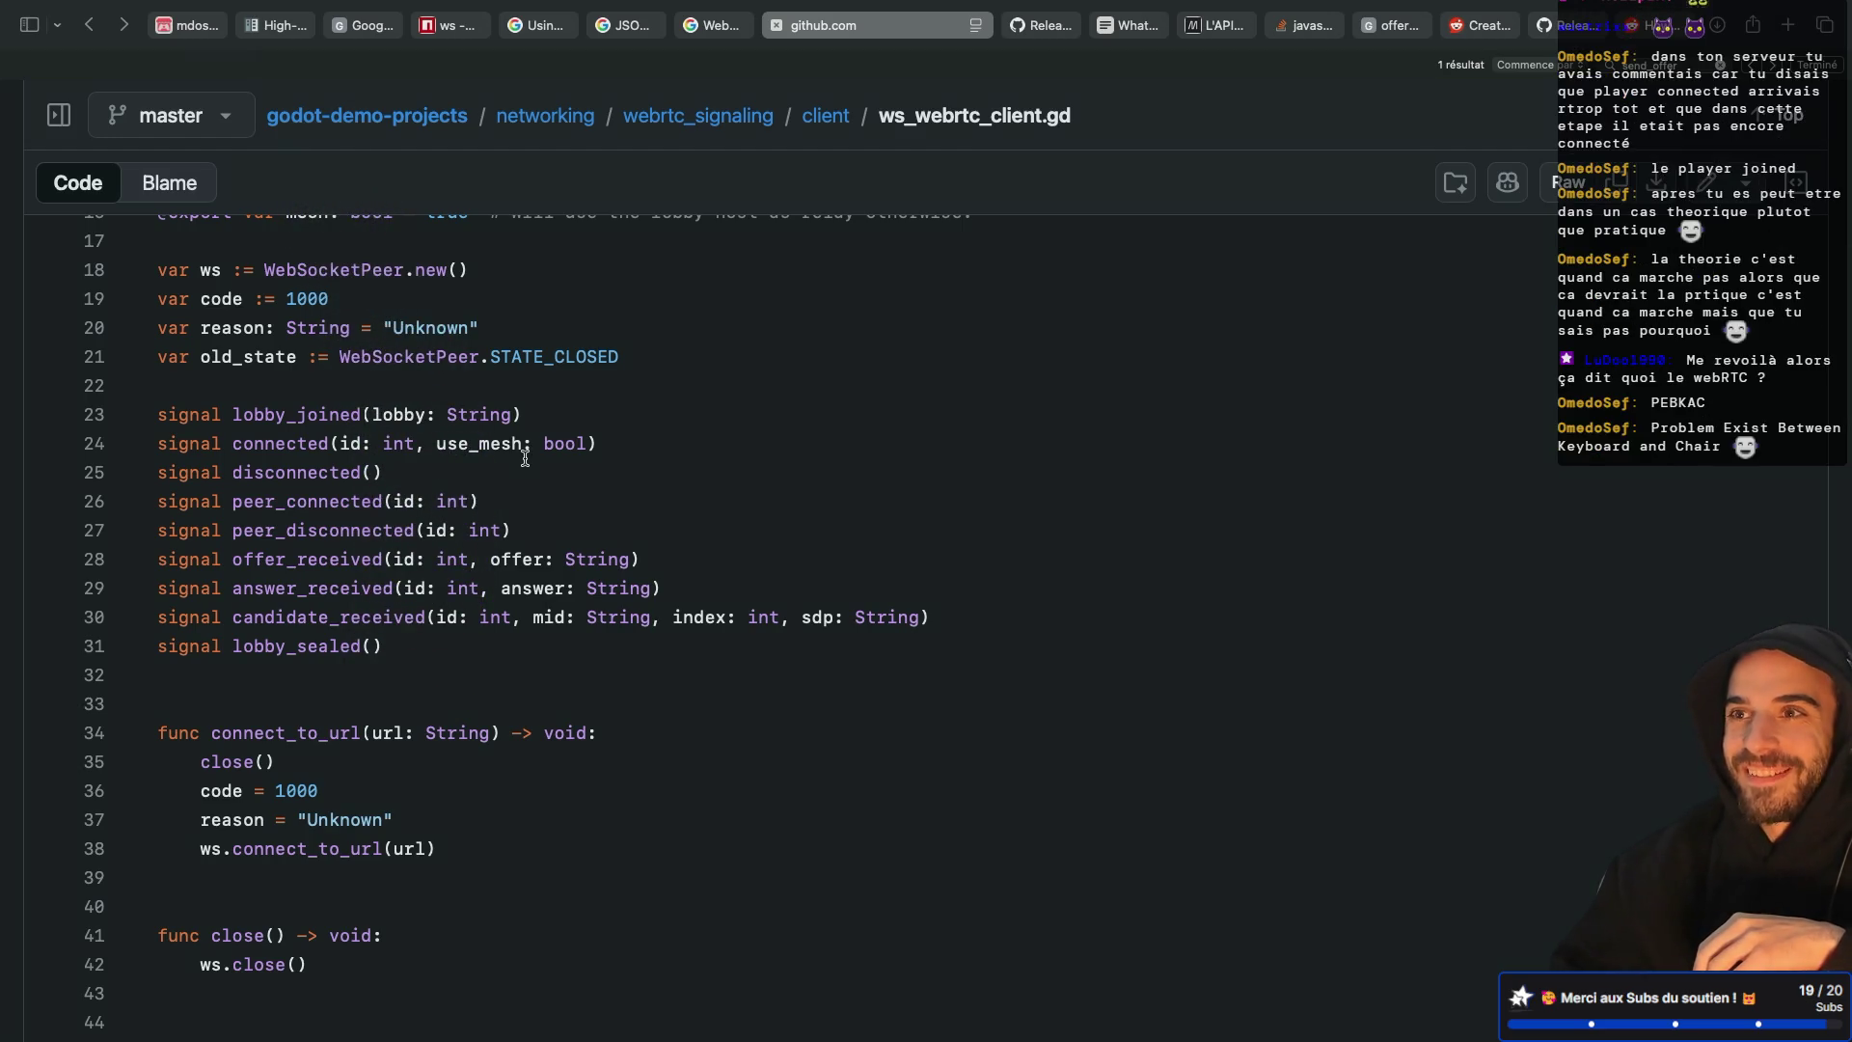
scroll(525, 458, "down", 7)
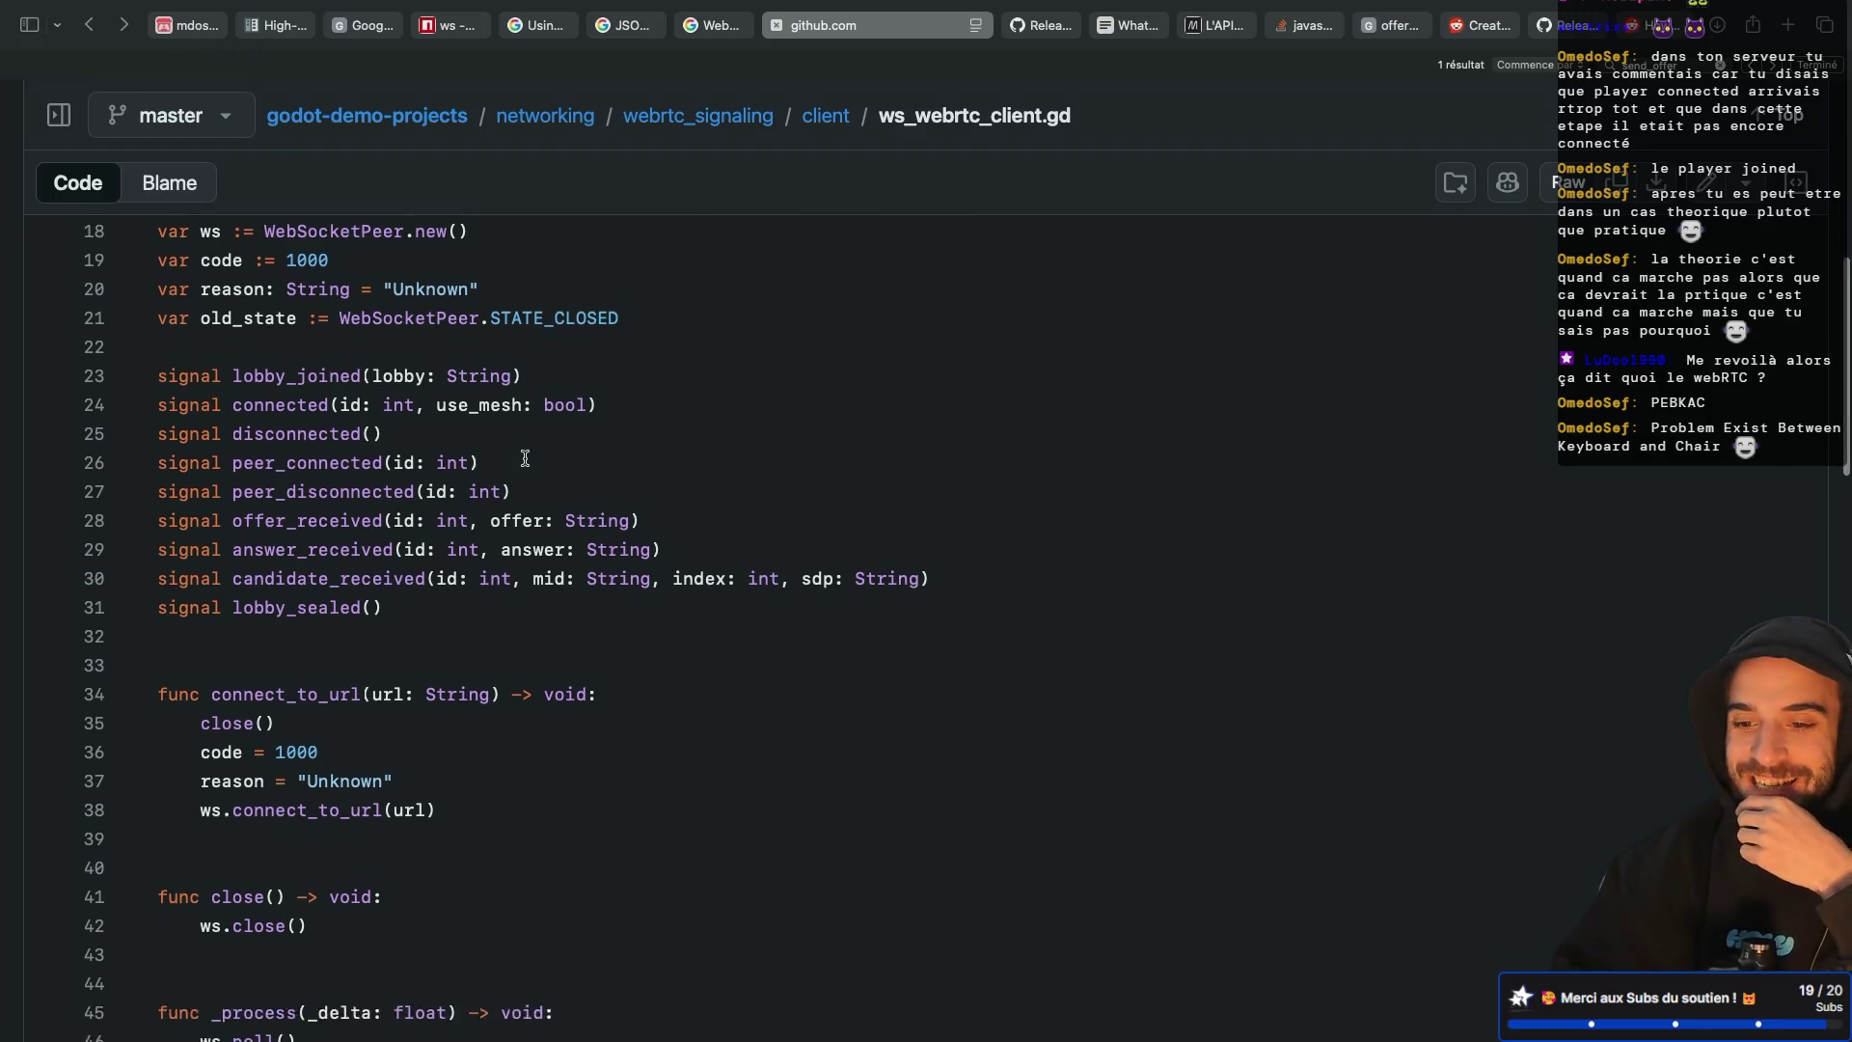
scroll(525, 458, "down", 18)
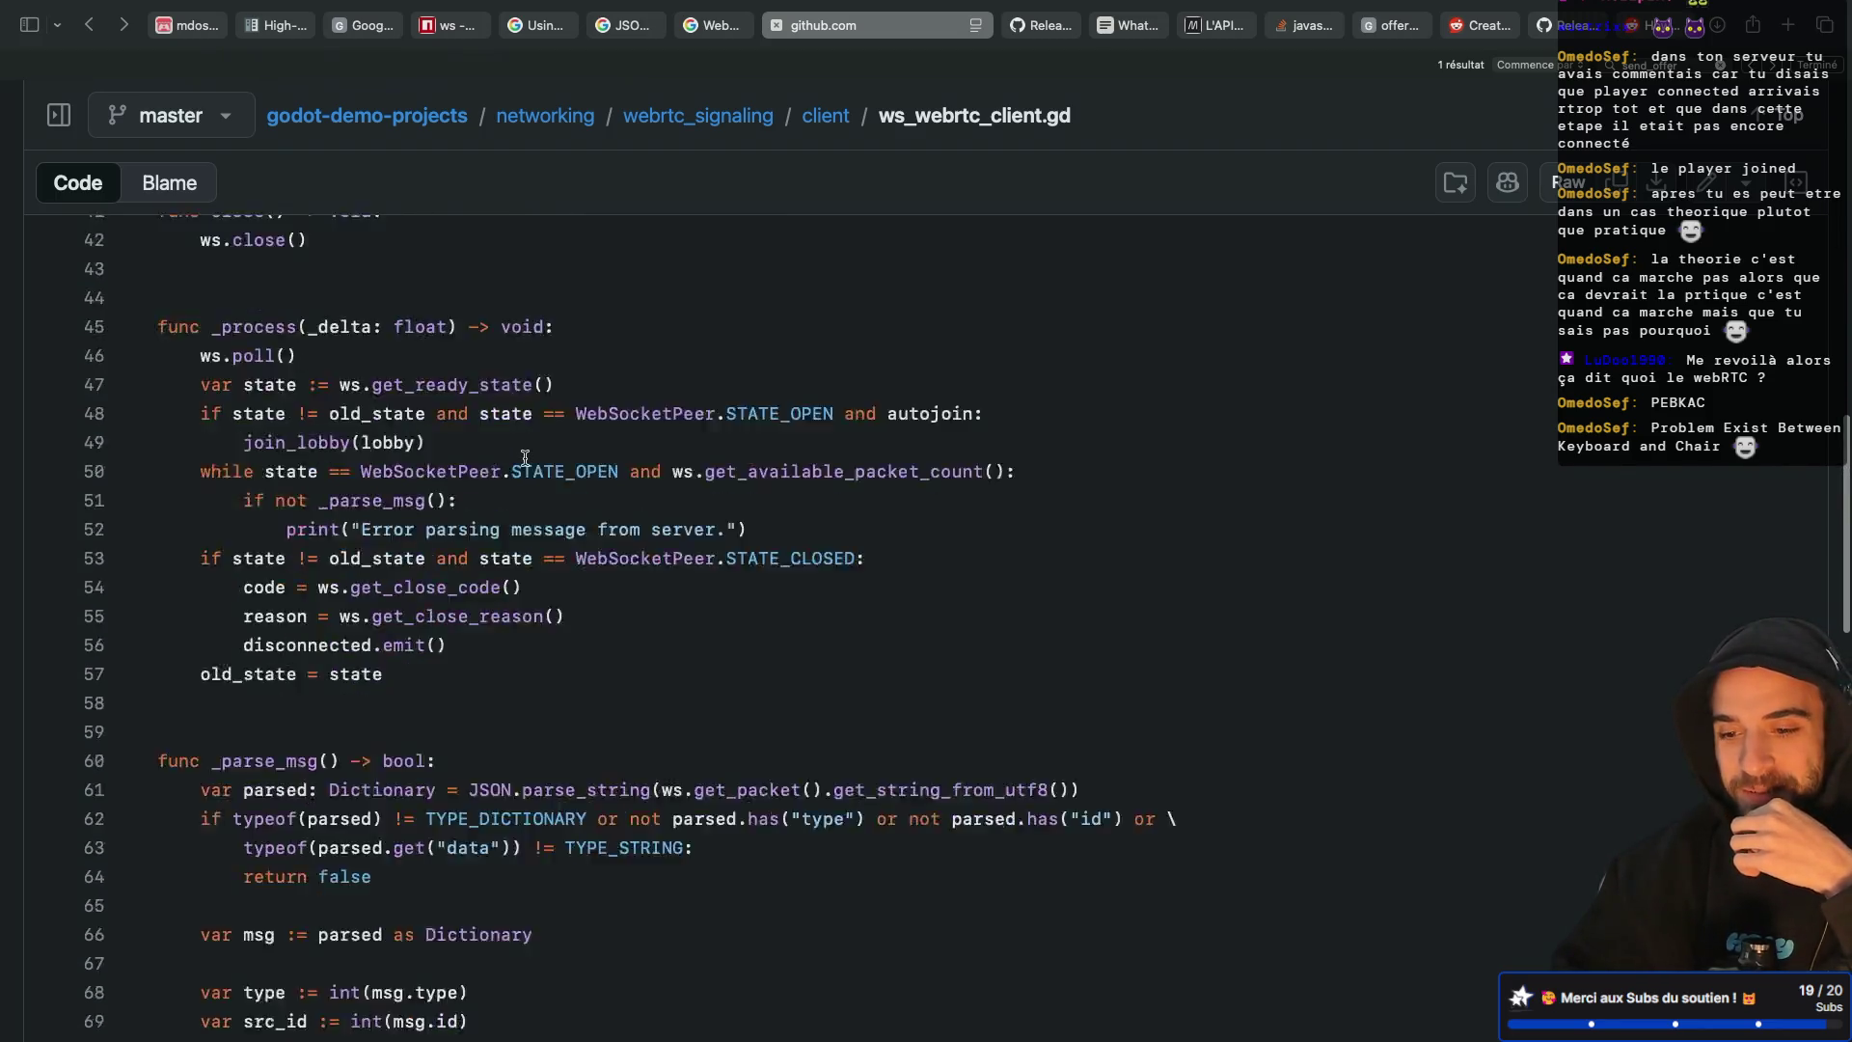
scroll(525, 458, "down", 5)
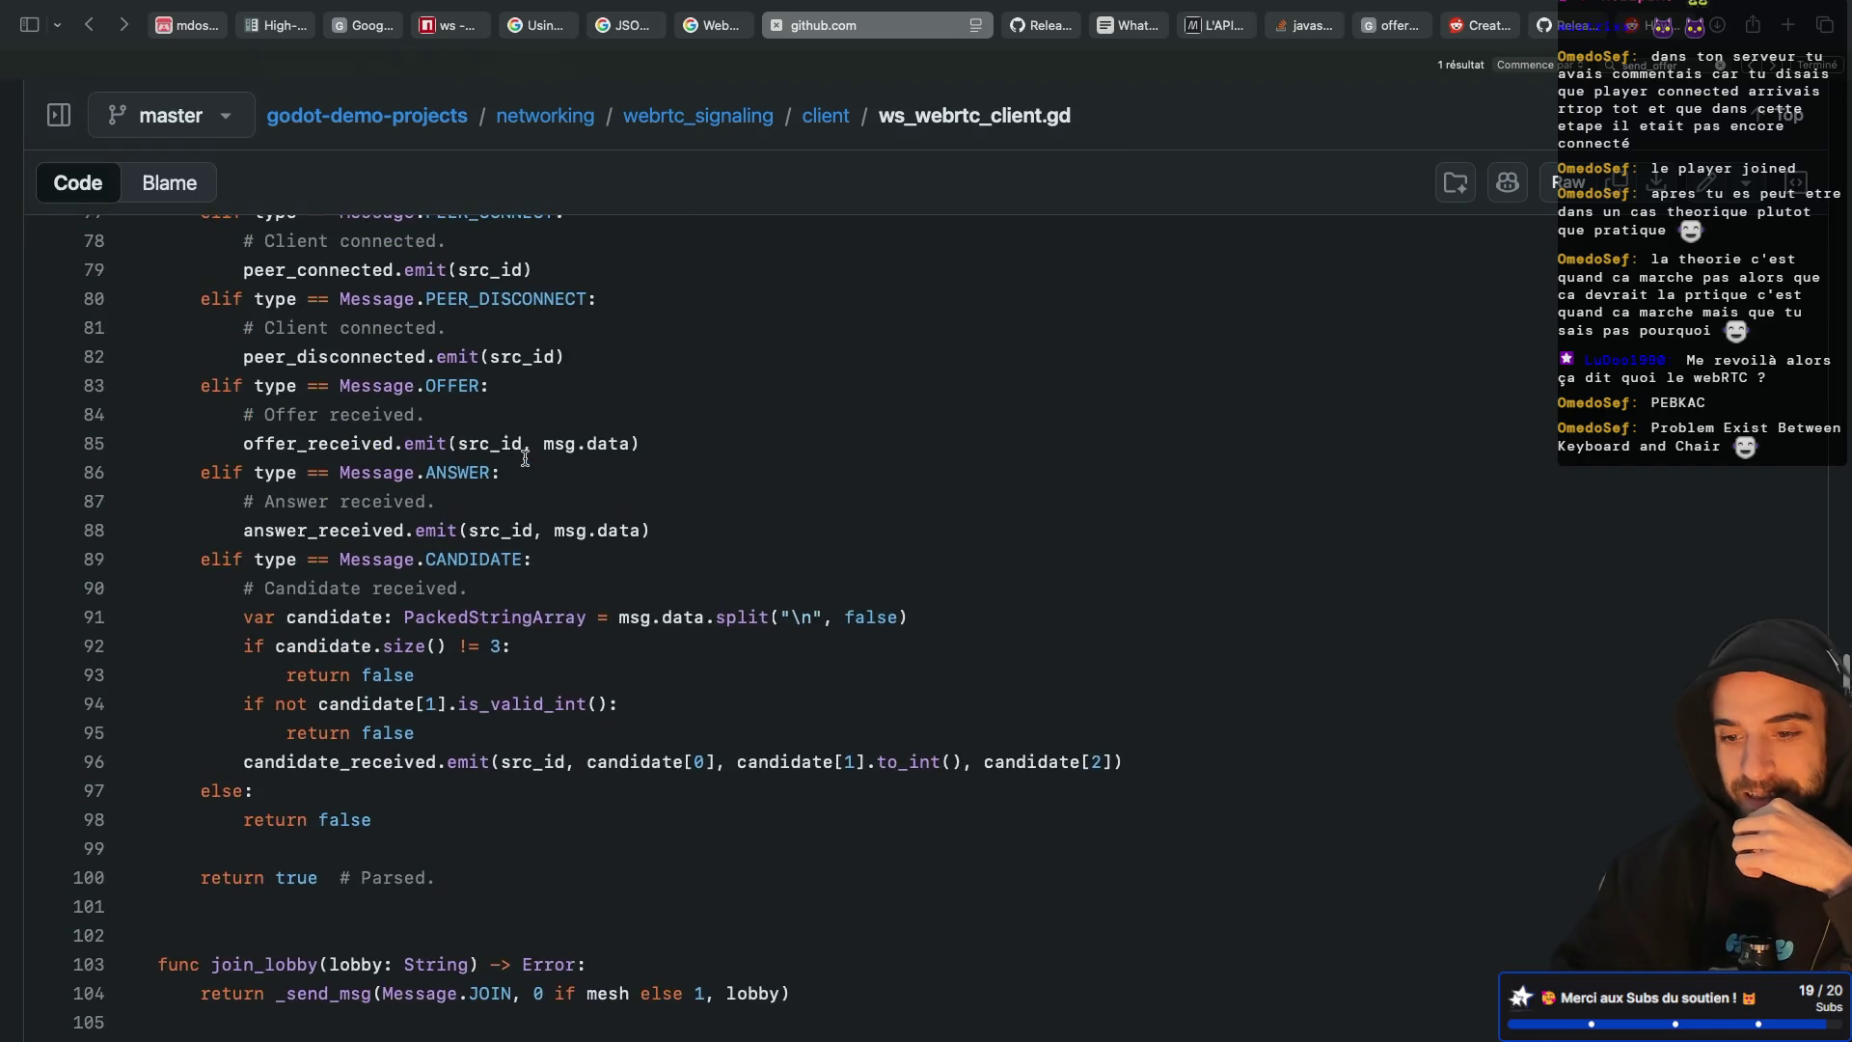
scroll(525, 458, "up", 20)
scroll(525, 458, "up", 1)
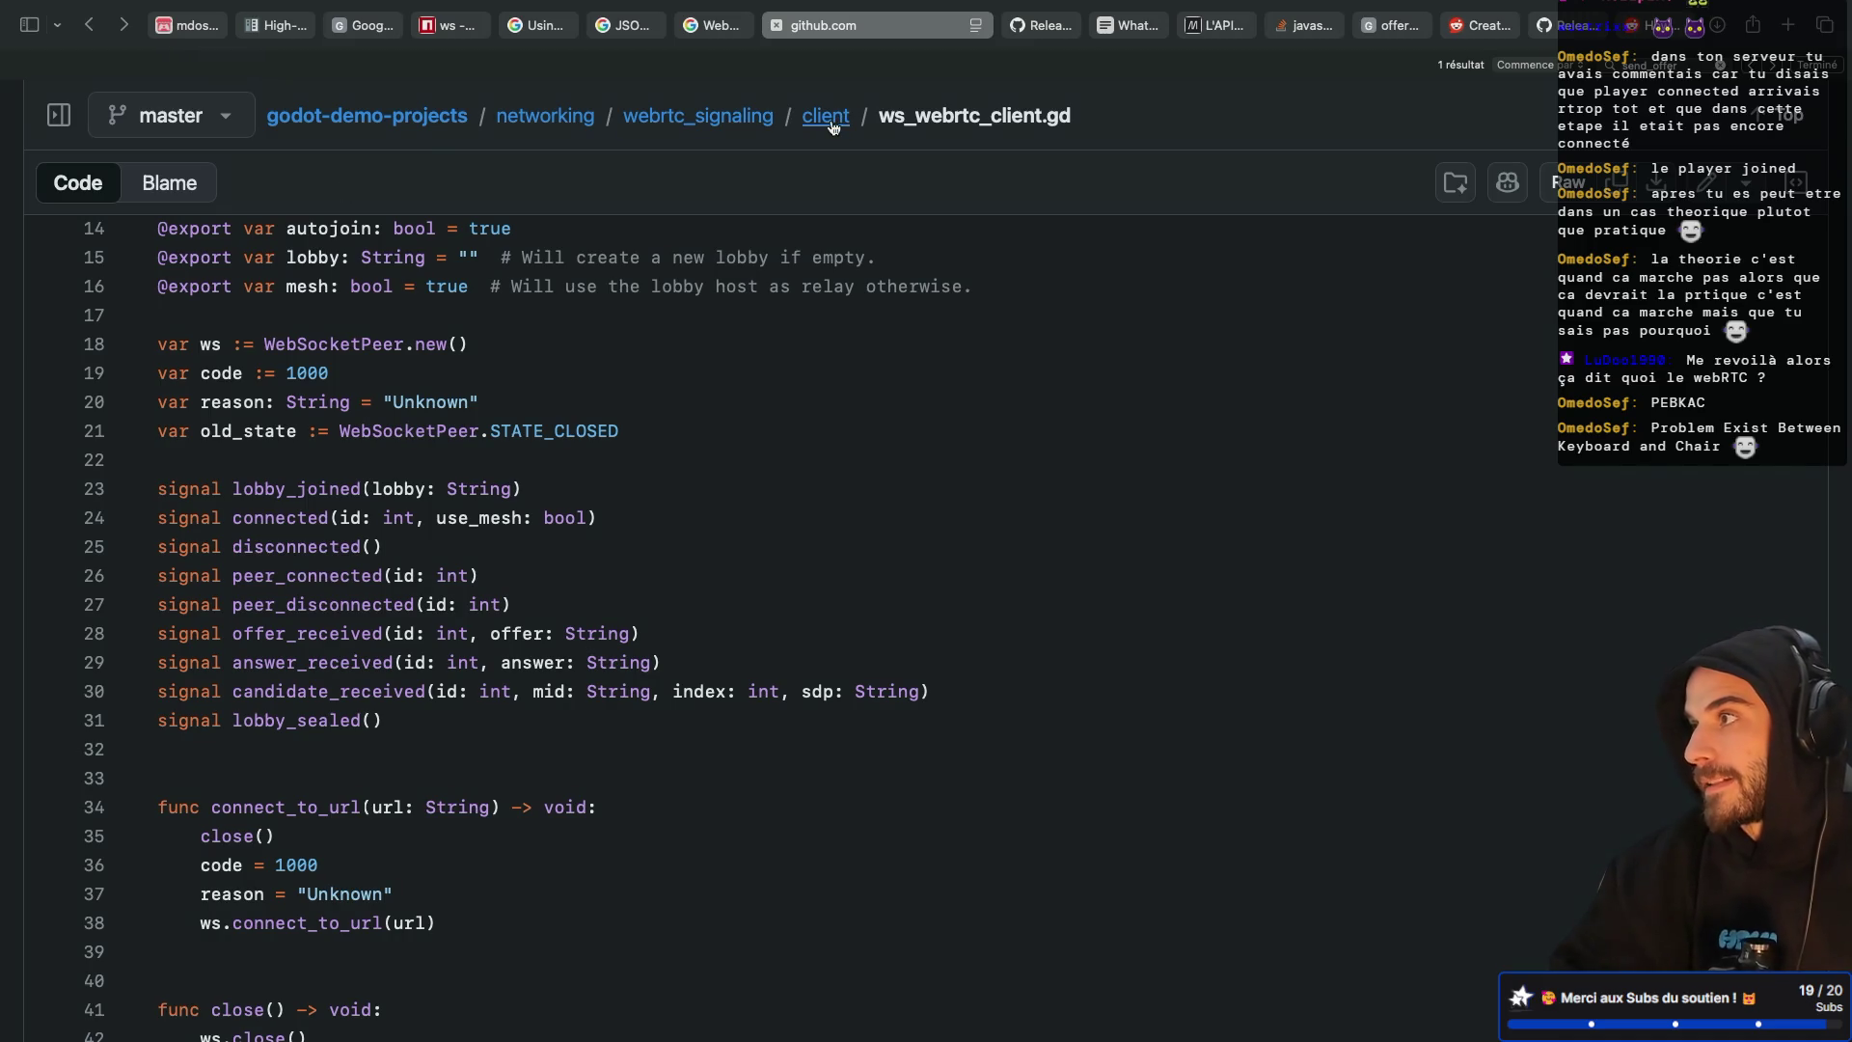
left_click(826, 117)
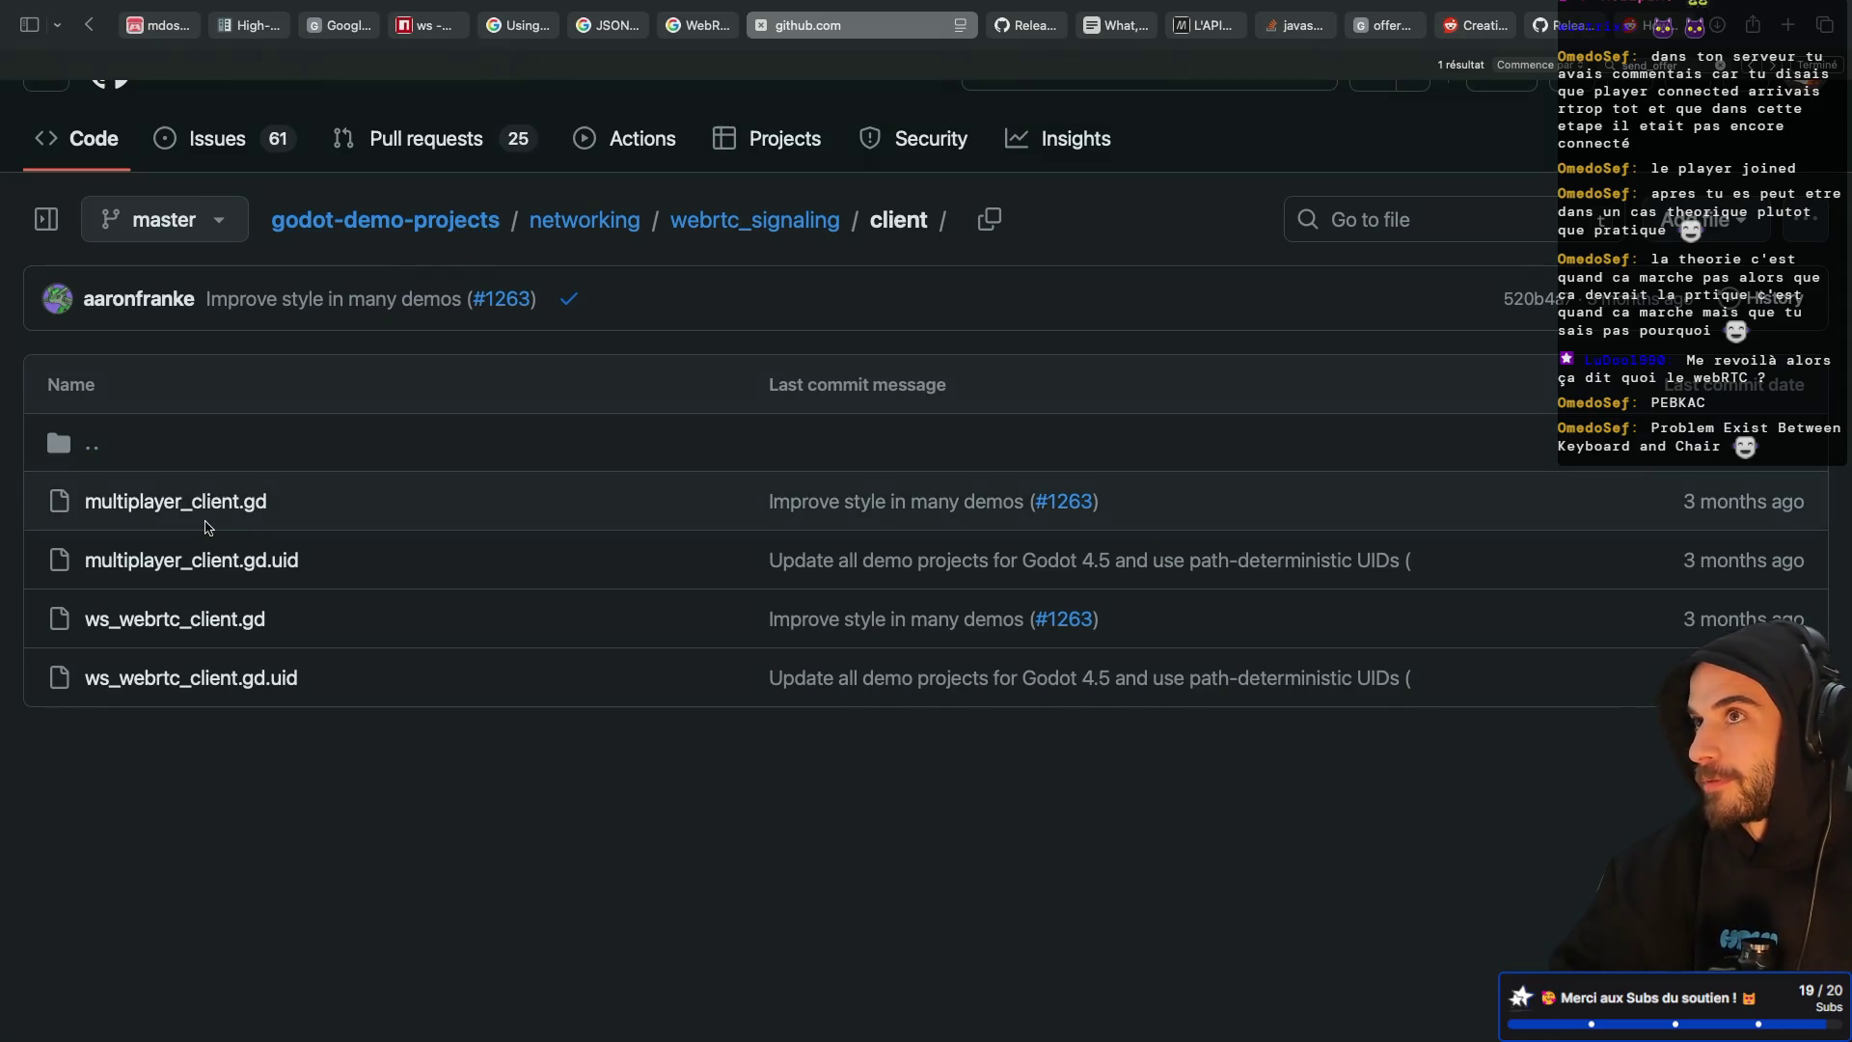
Open multiplayer_client.gd and examine the create_offer call on line 48
left_click(211, 511)
scroll(442, 664, "up", 1)
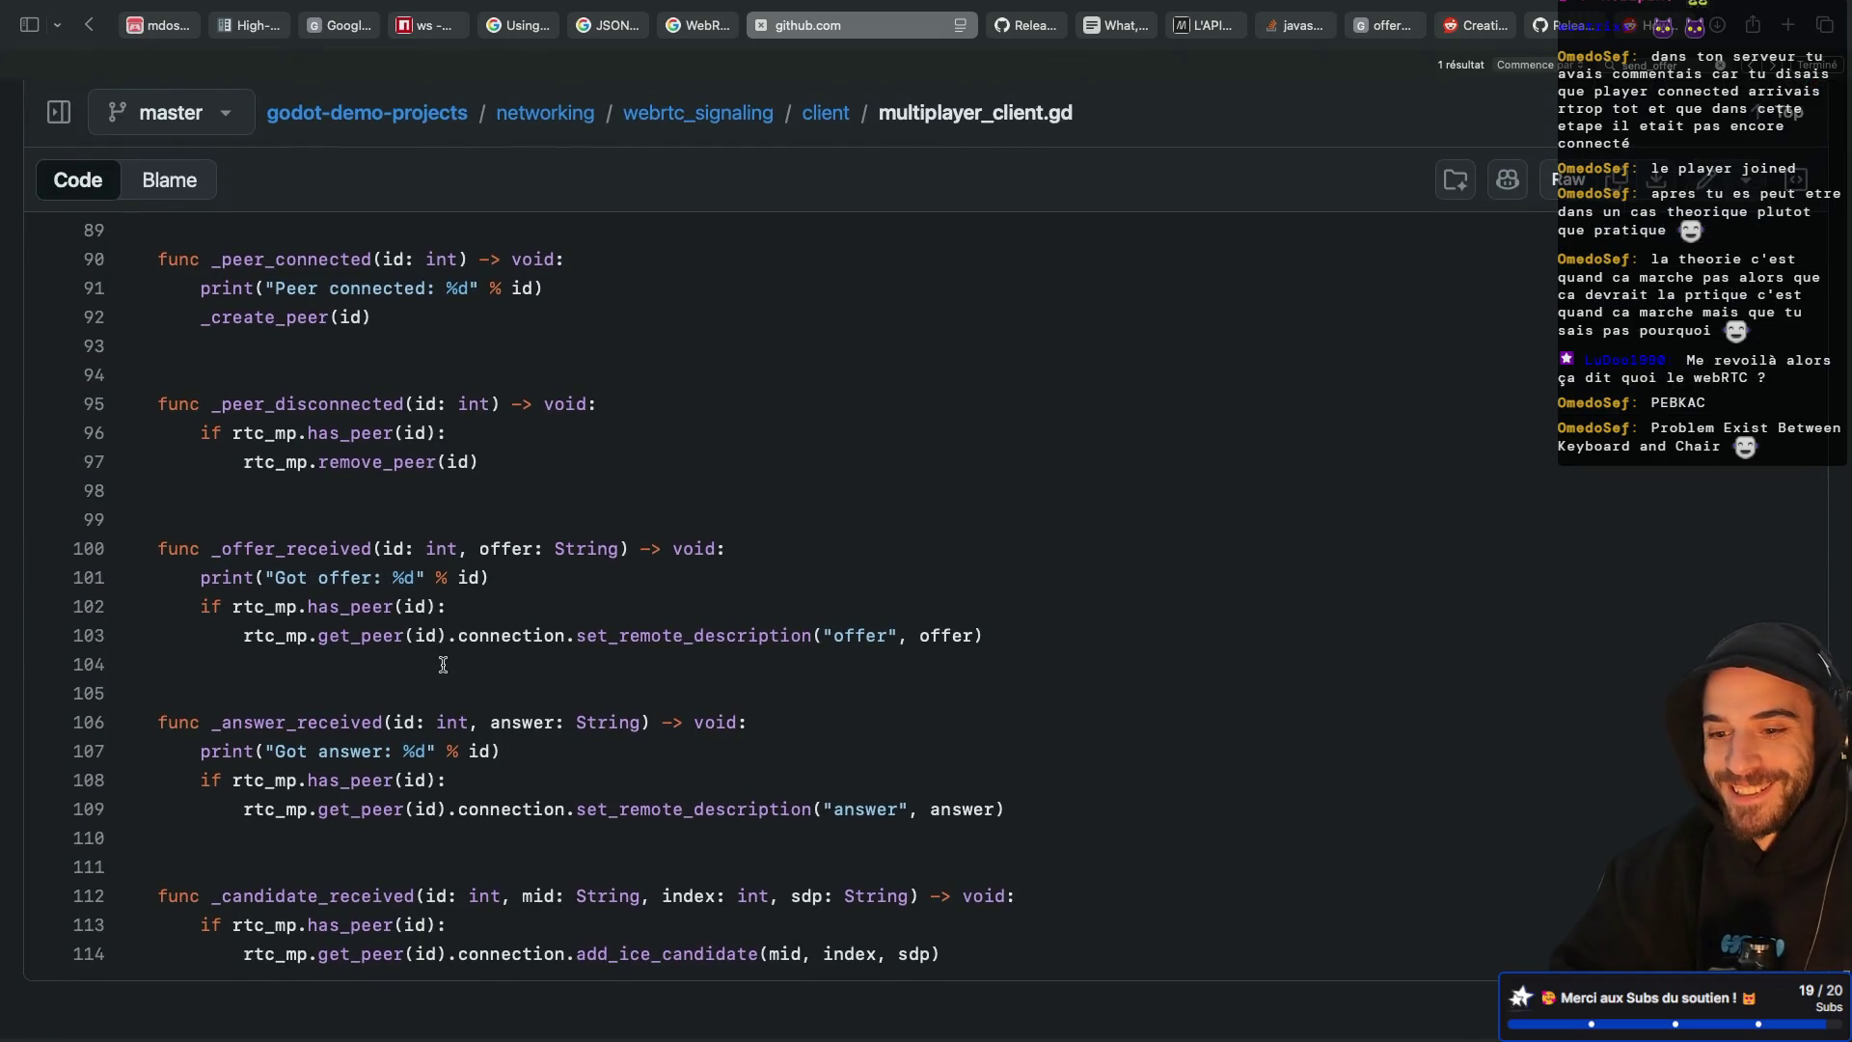
scroll(456, 679, "up", 15)
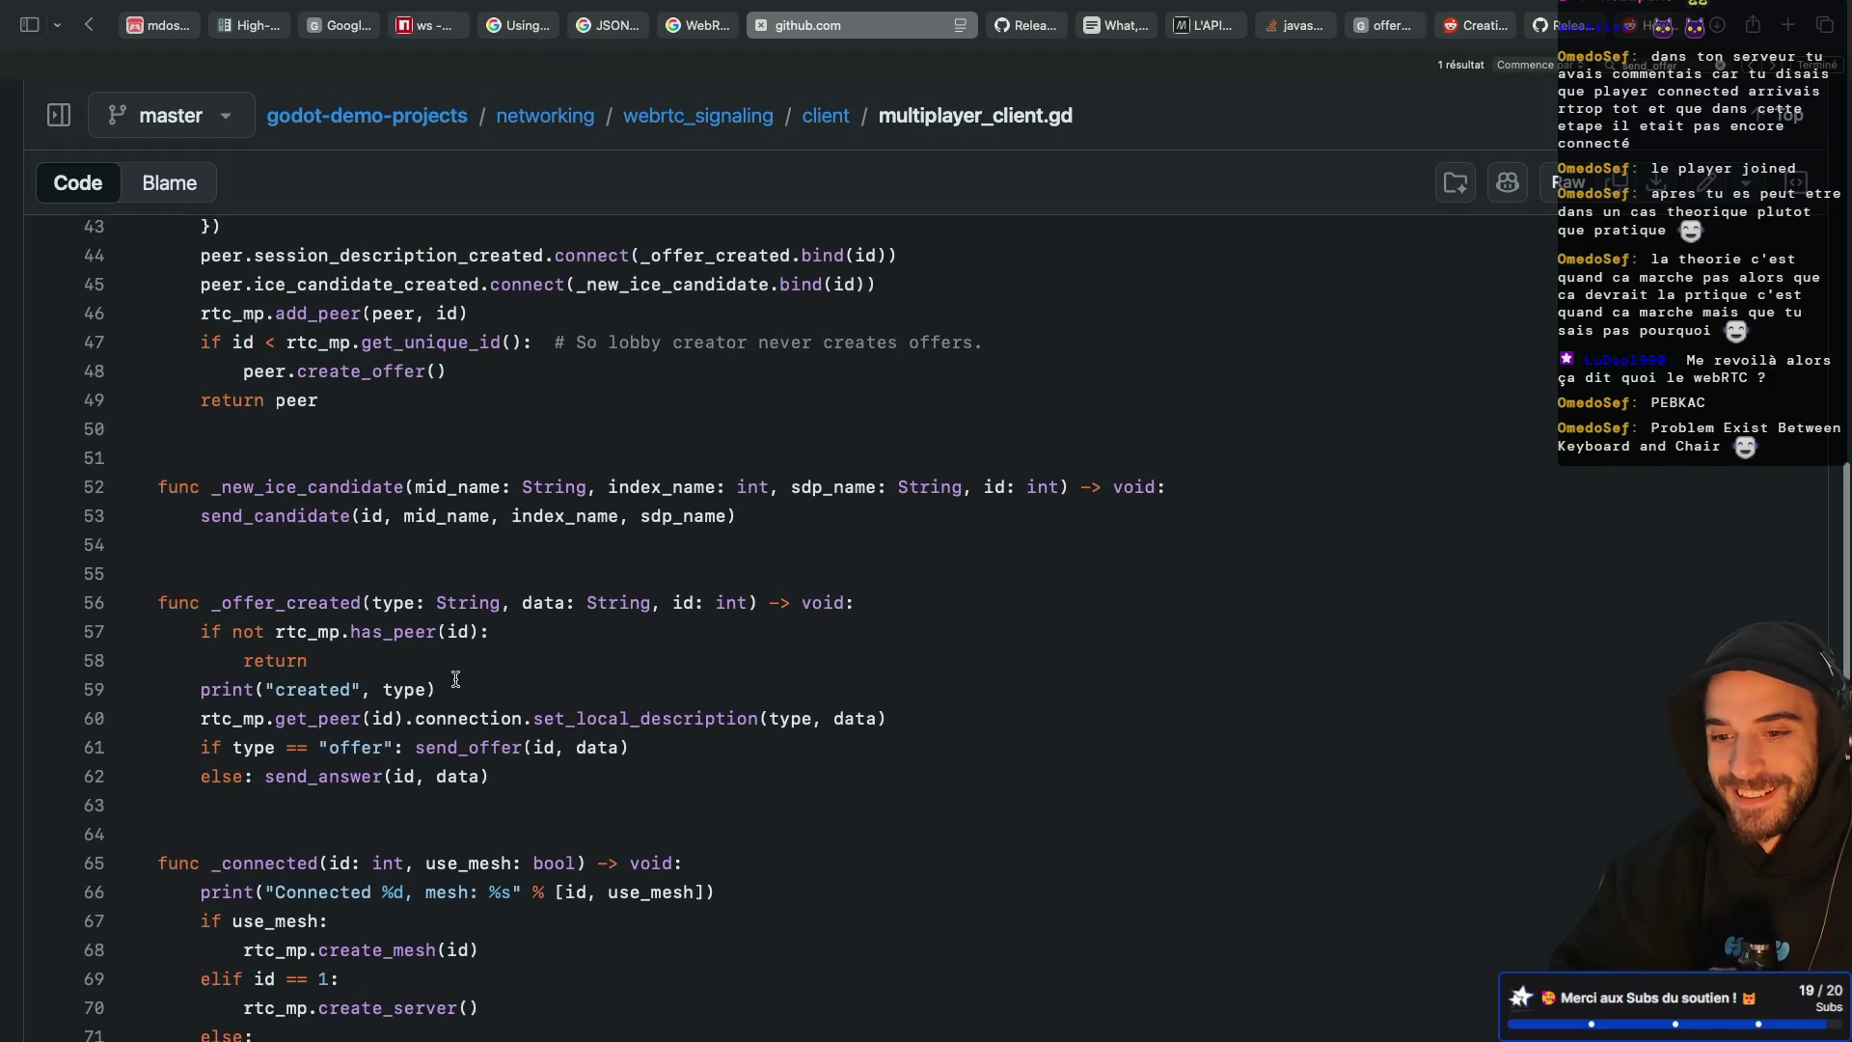
scroll(455, 679, "up", 2)
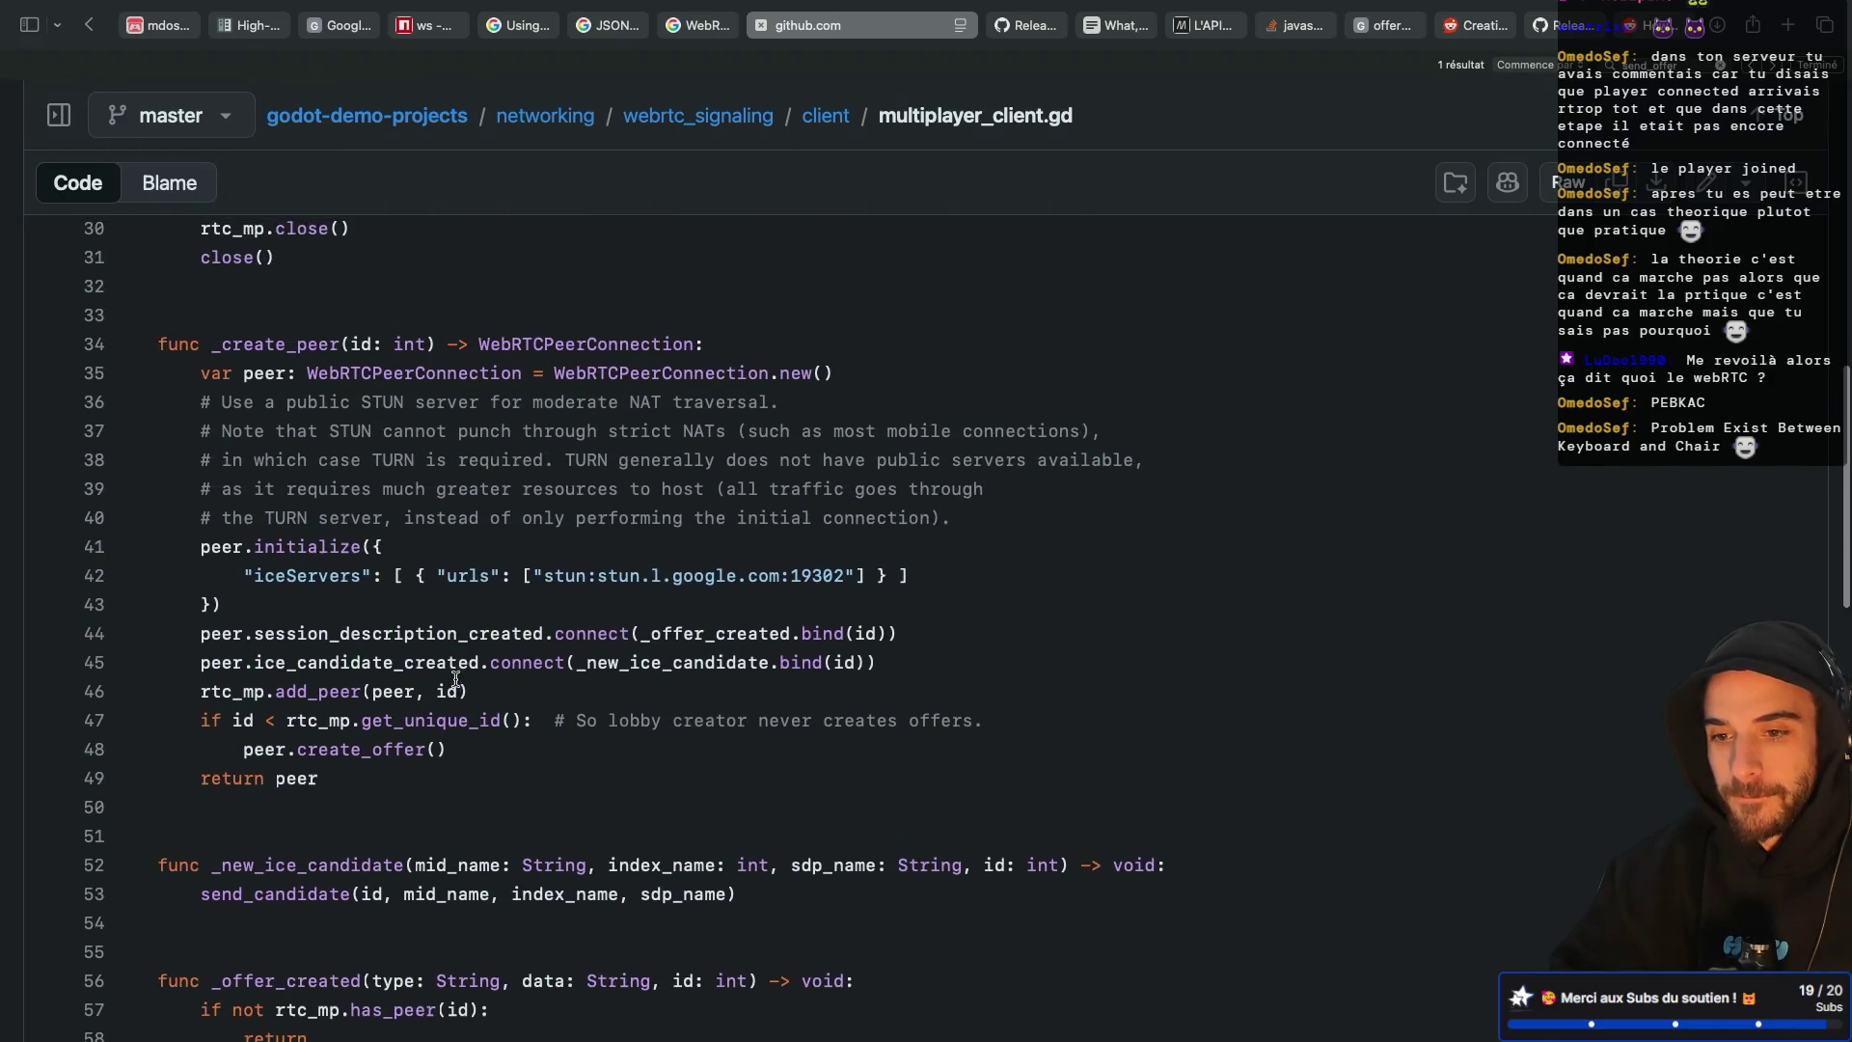
scroll(455, 679, "down", 3)
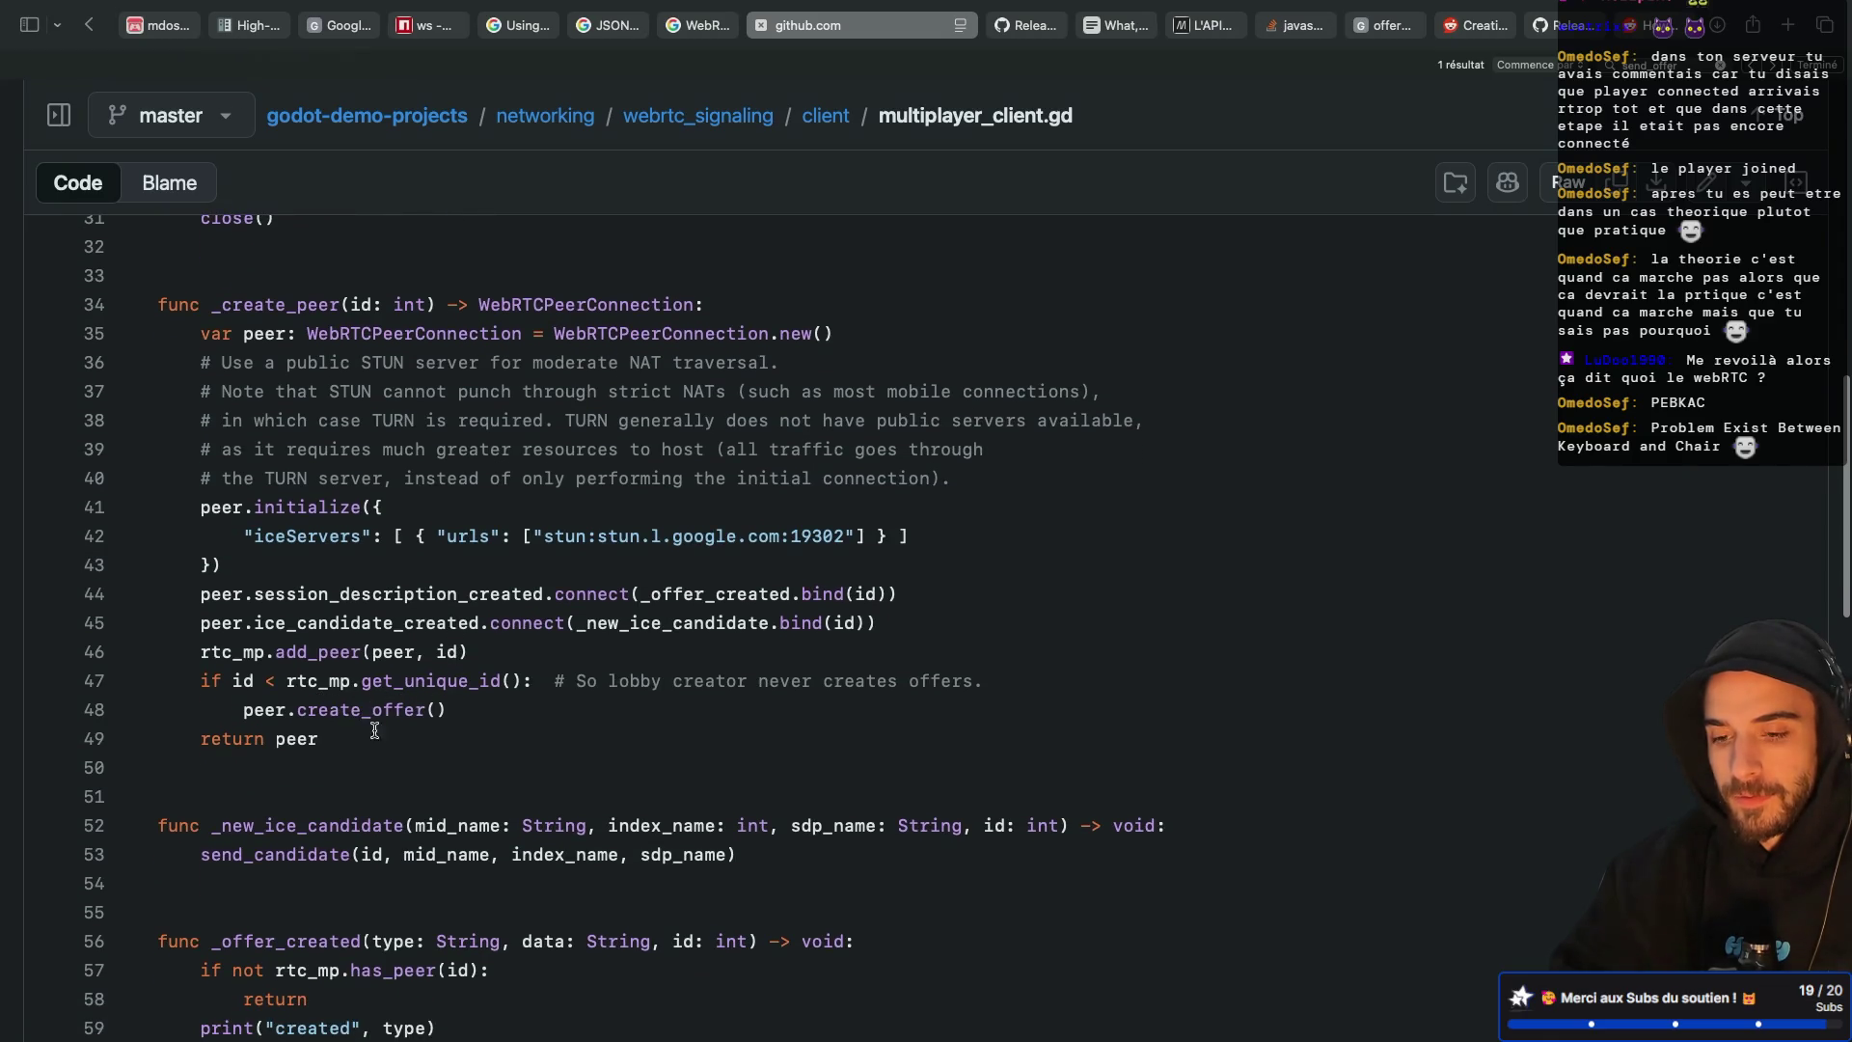
left_click_drag(295, 711, 444, 711)
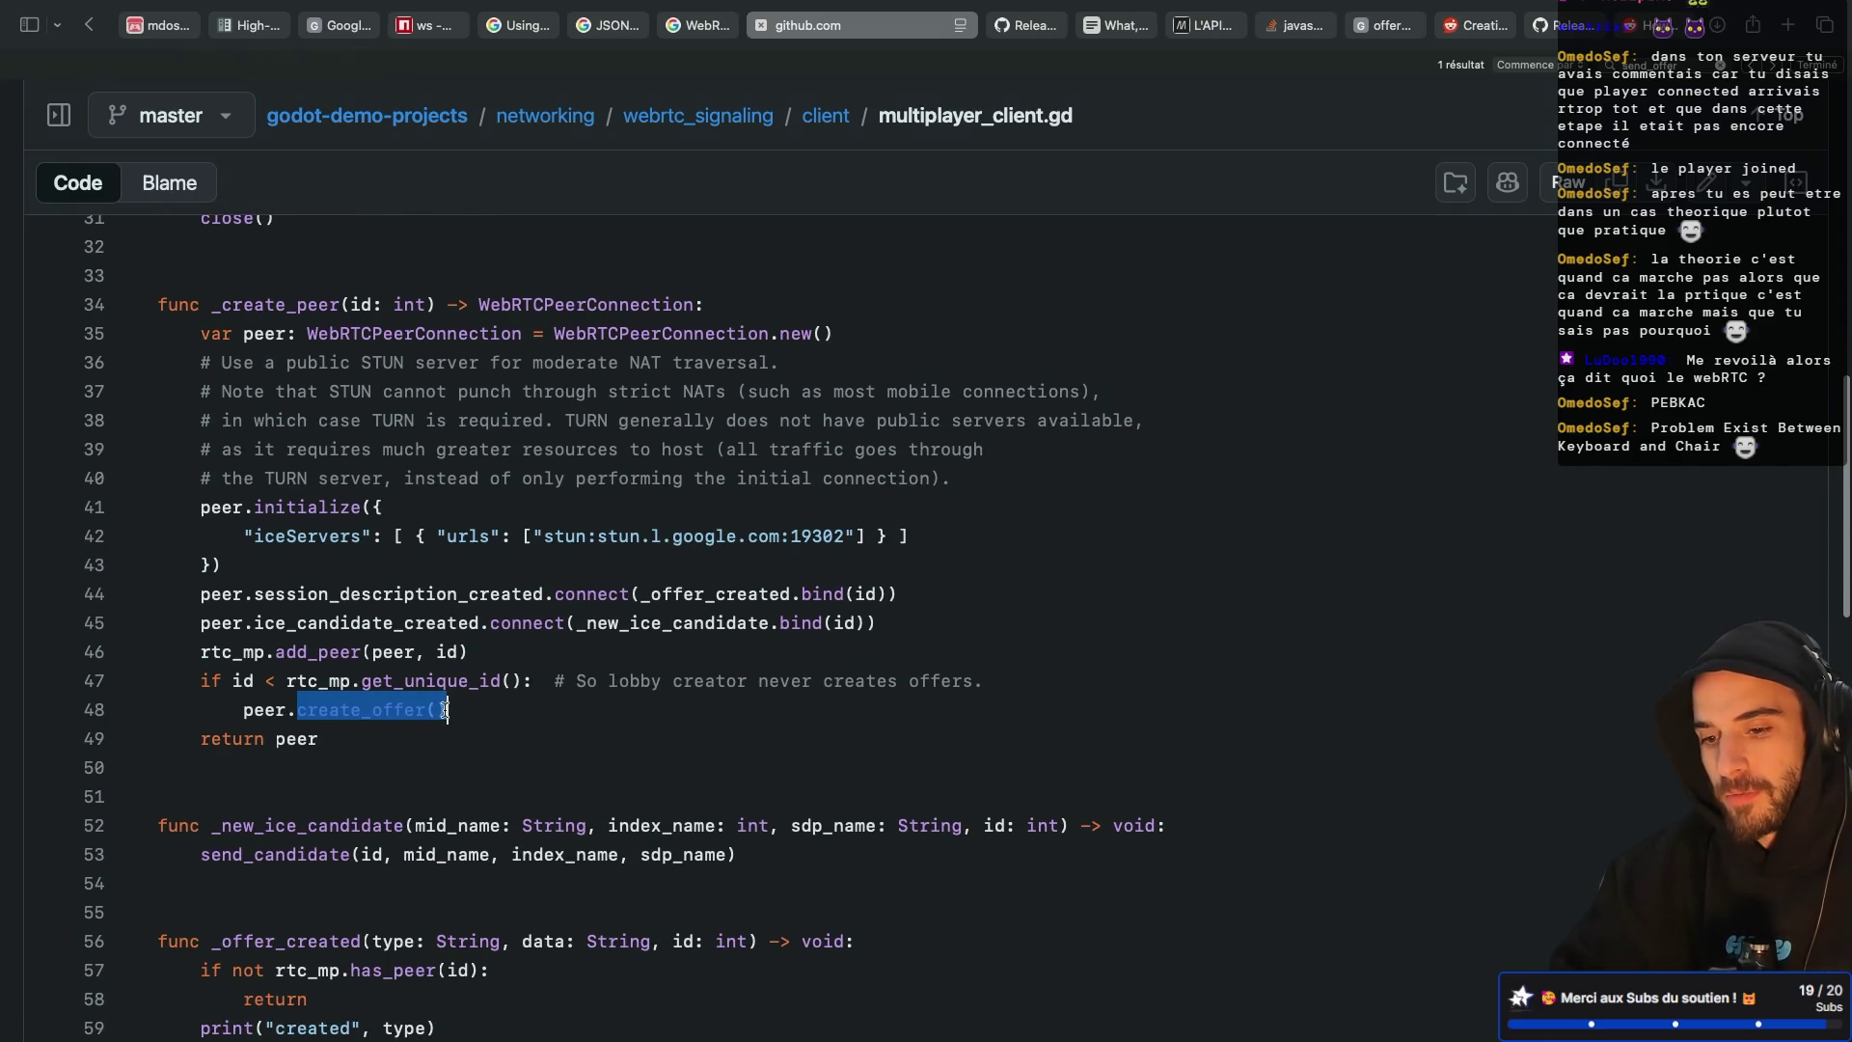
left_click(492, 709)
scroll(457, 668, "down", 2)
scroll(457, 668, "down", 1)
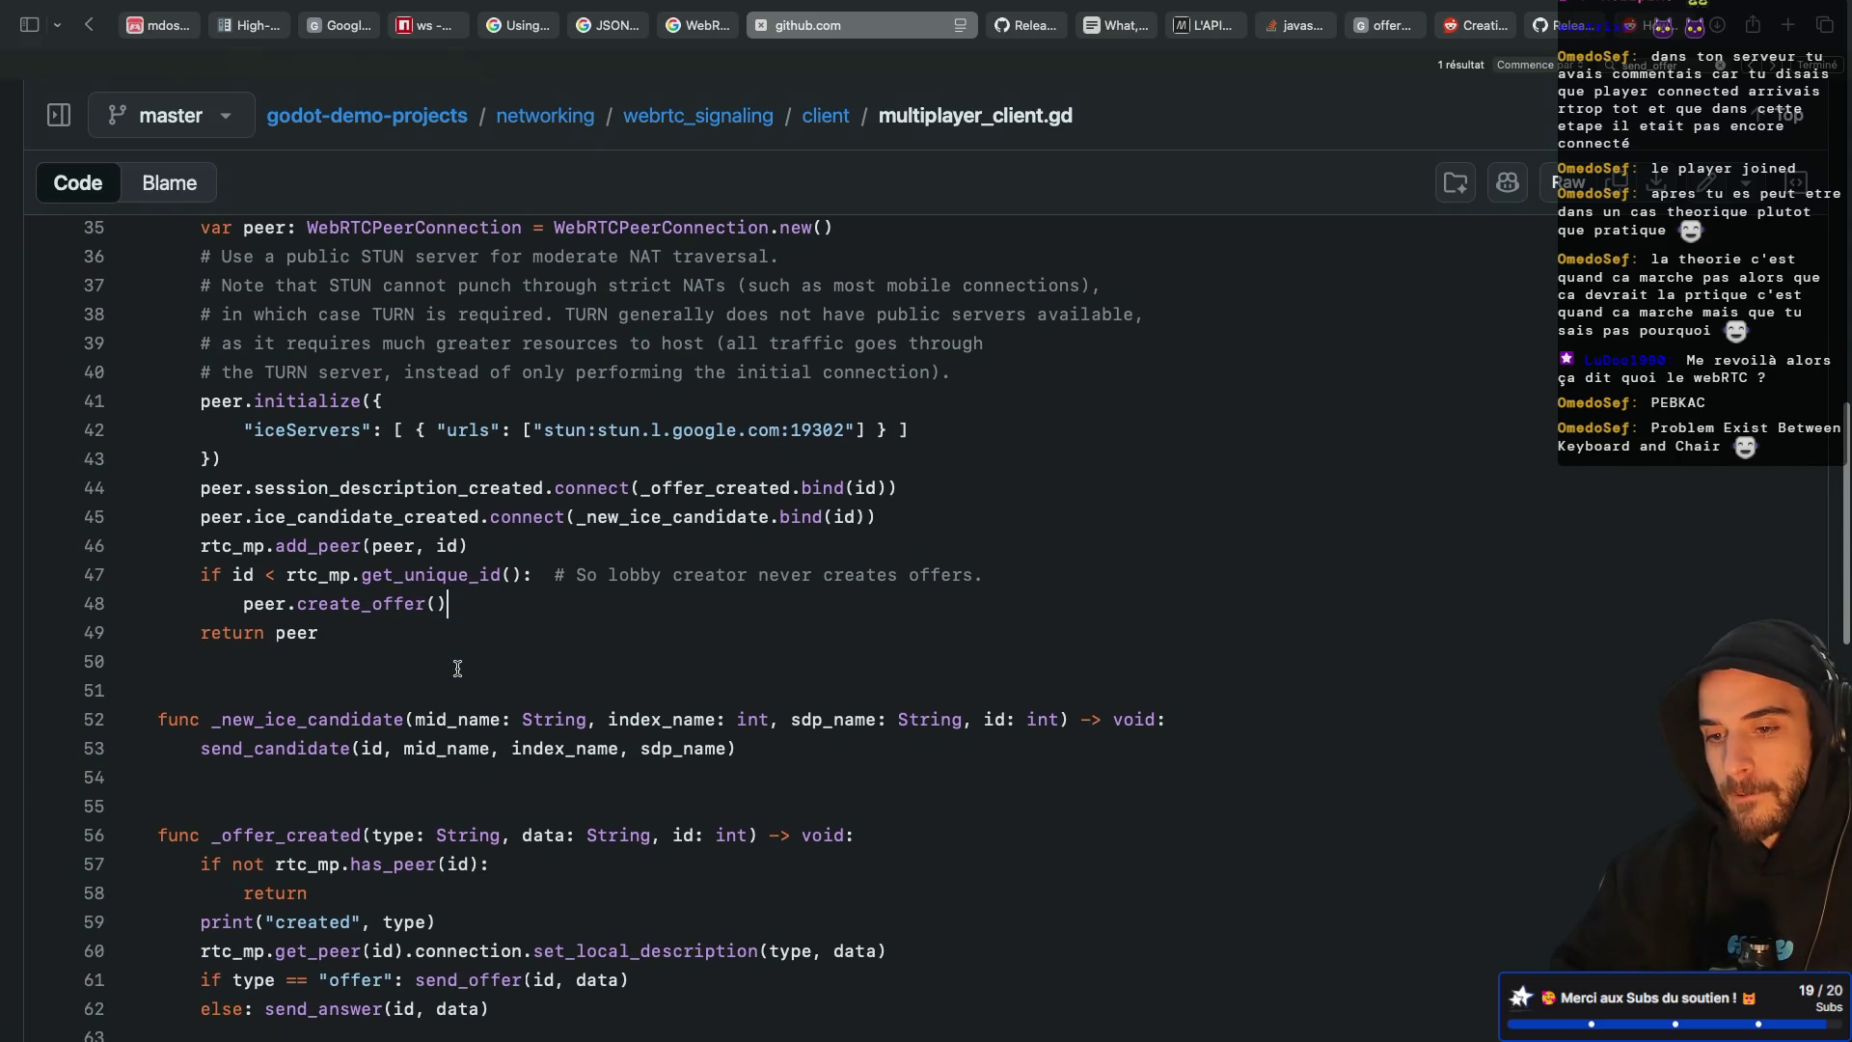
Look up references to ice_candidate_created, peer and send_candidate in multiplayer_client.gd
triple_click(379, 516)
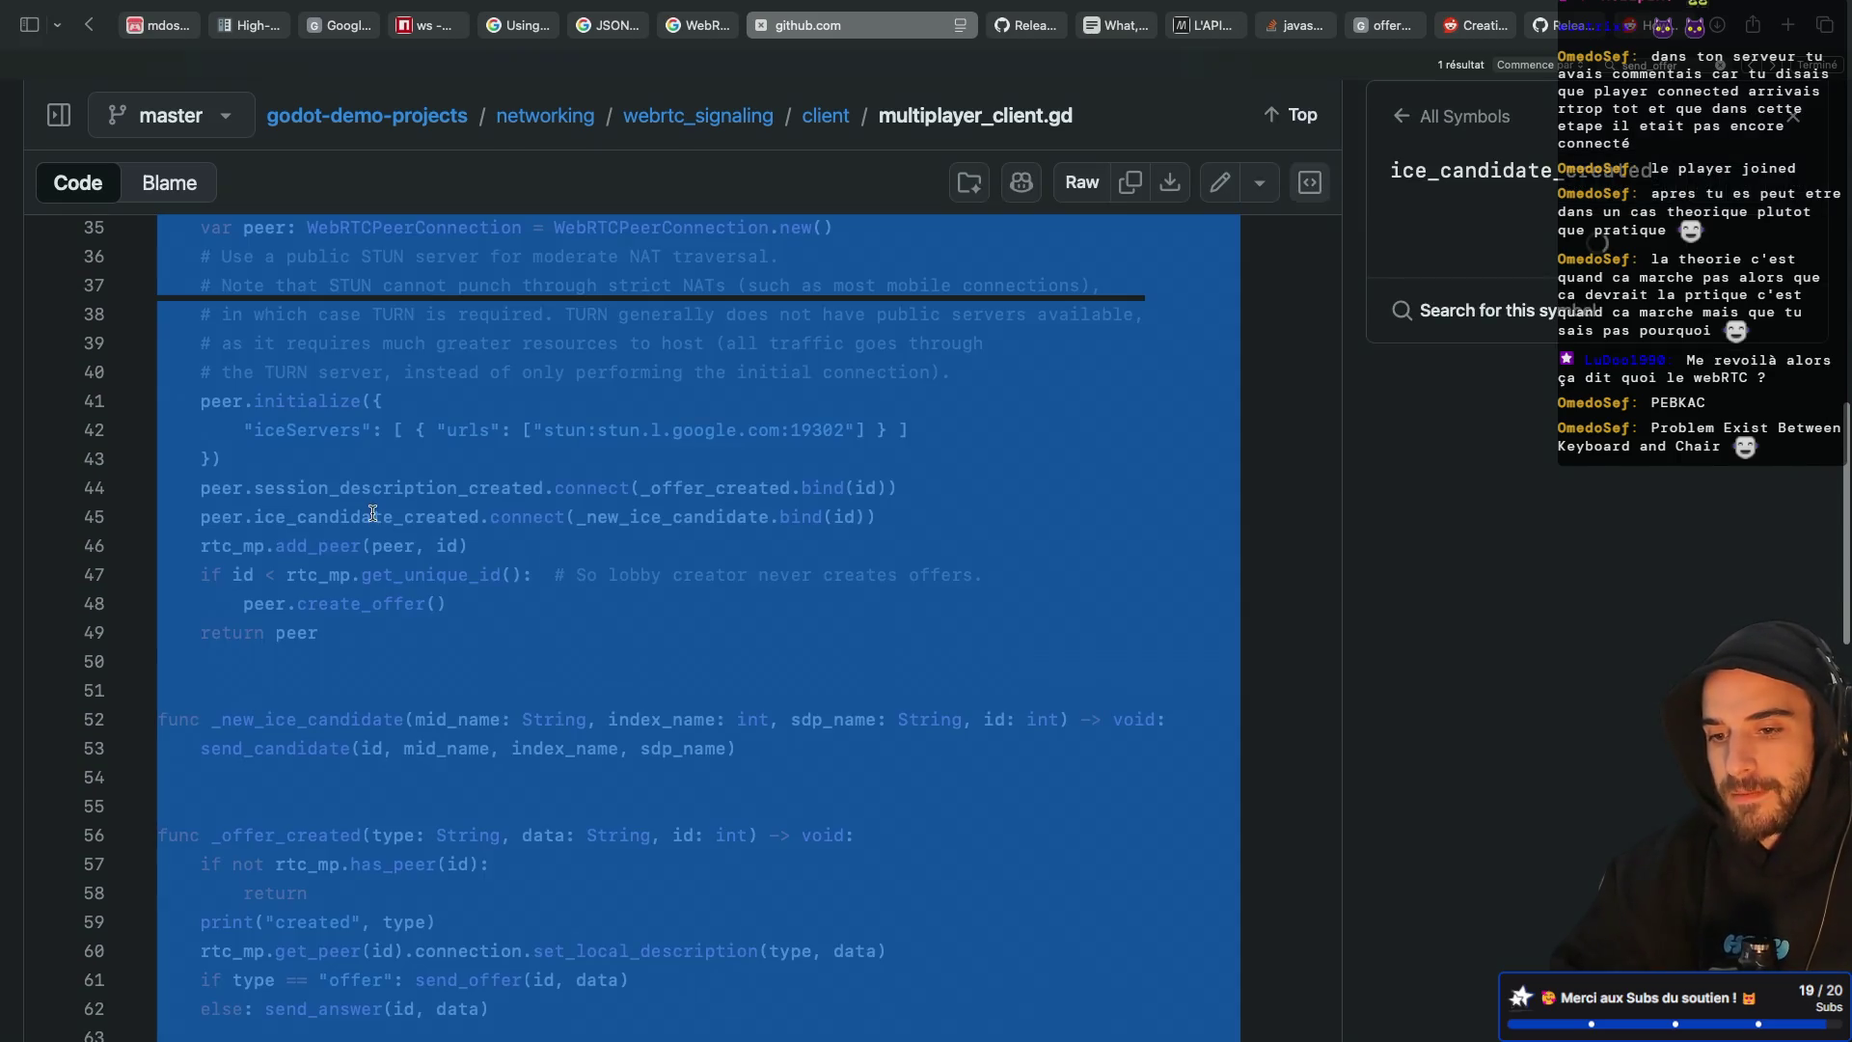
left_click(414, 531)
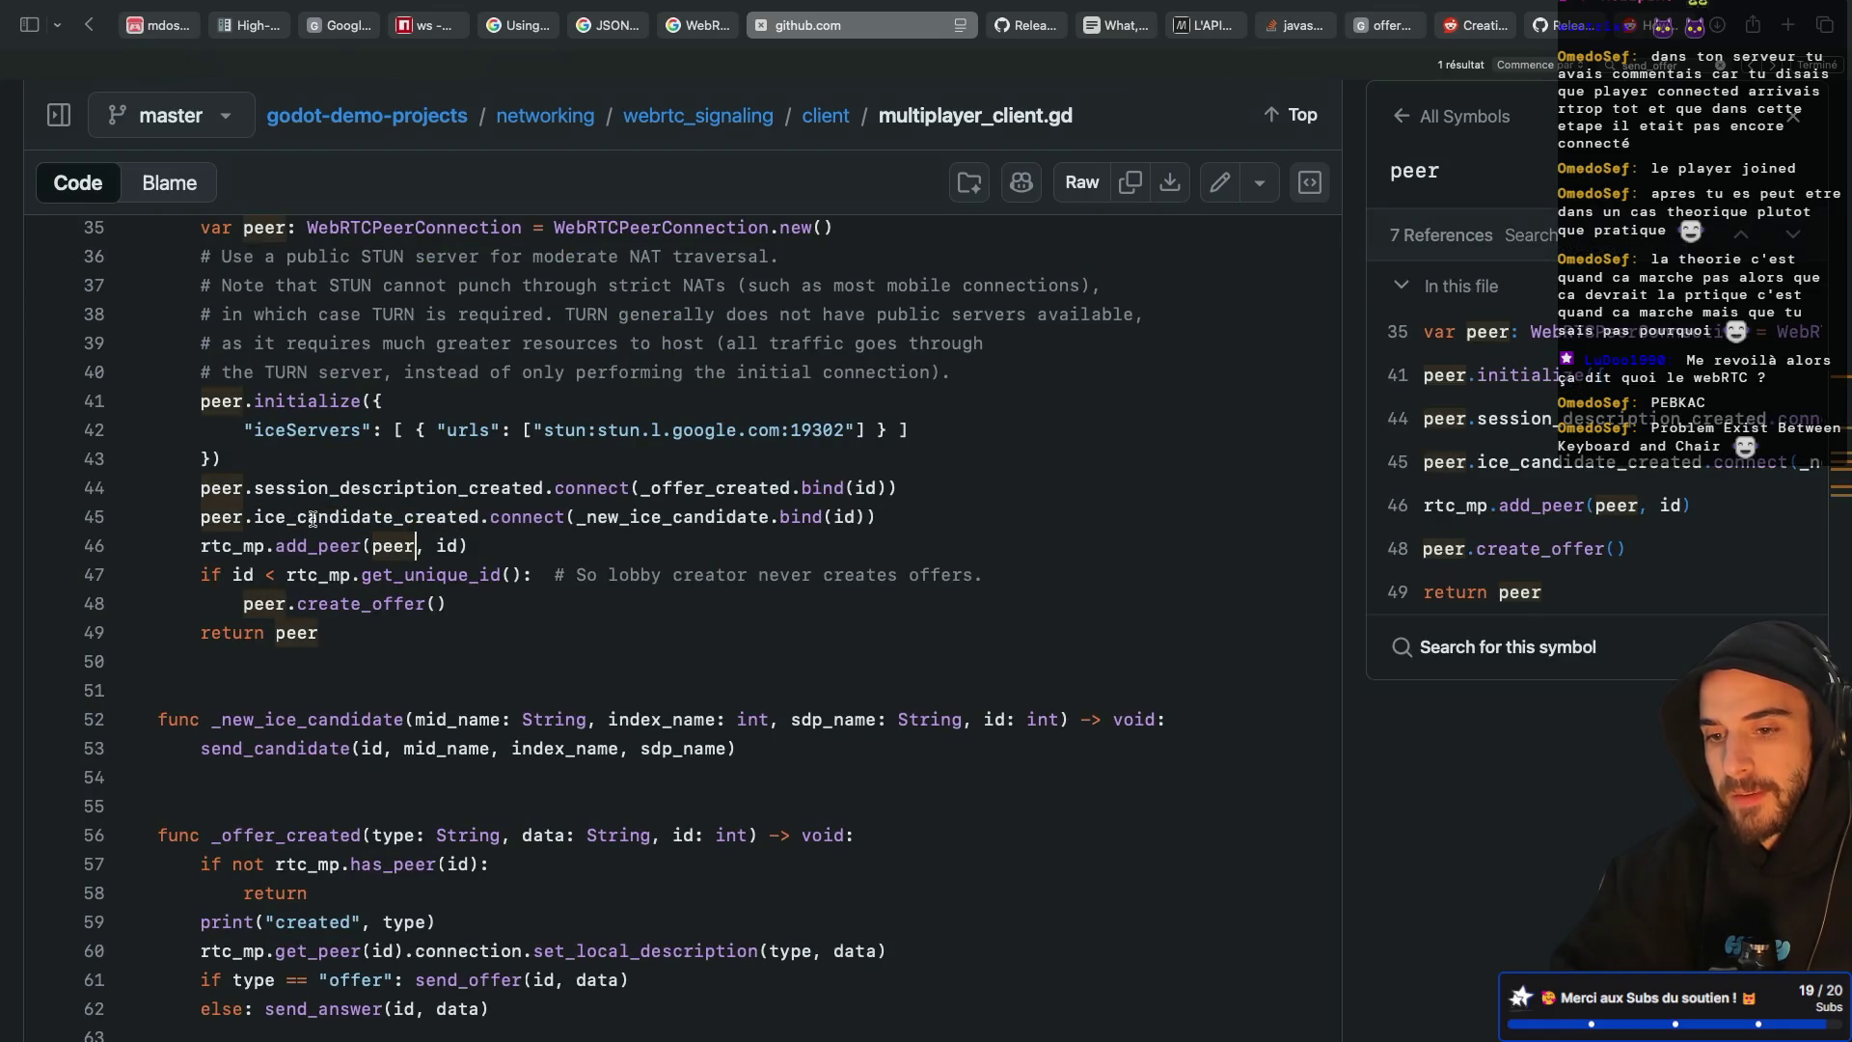
scroll(496, 542, "down", 3)
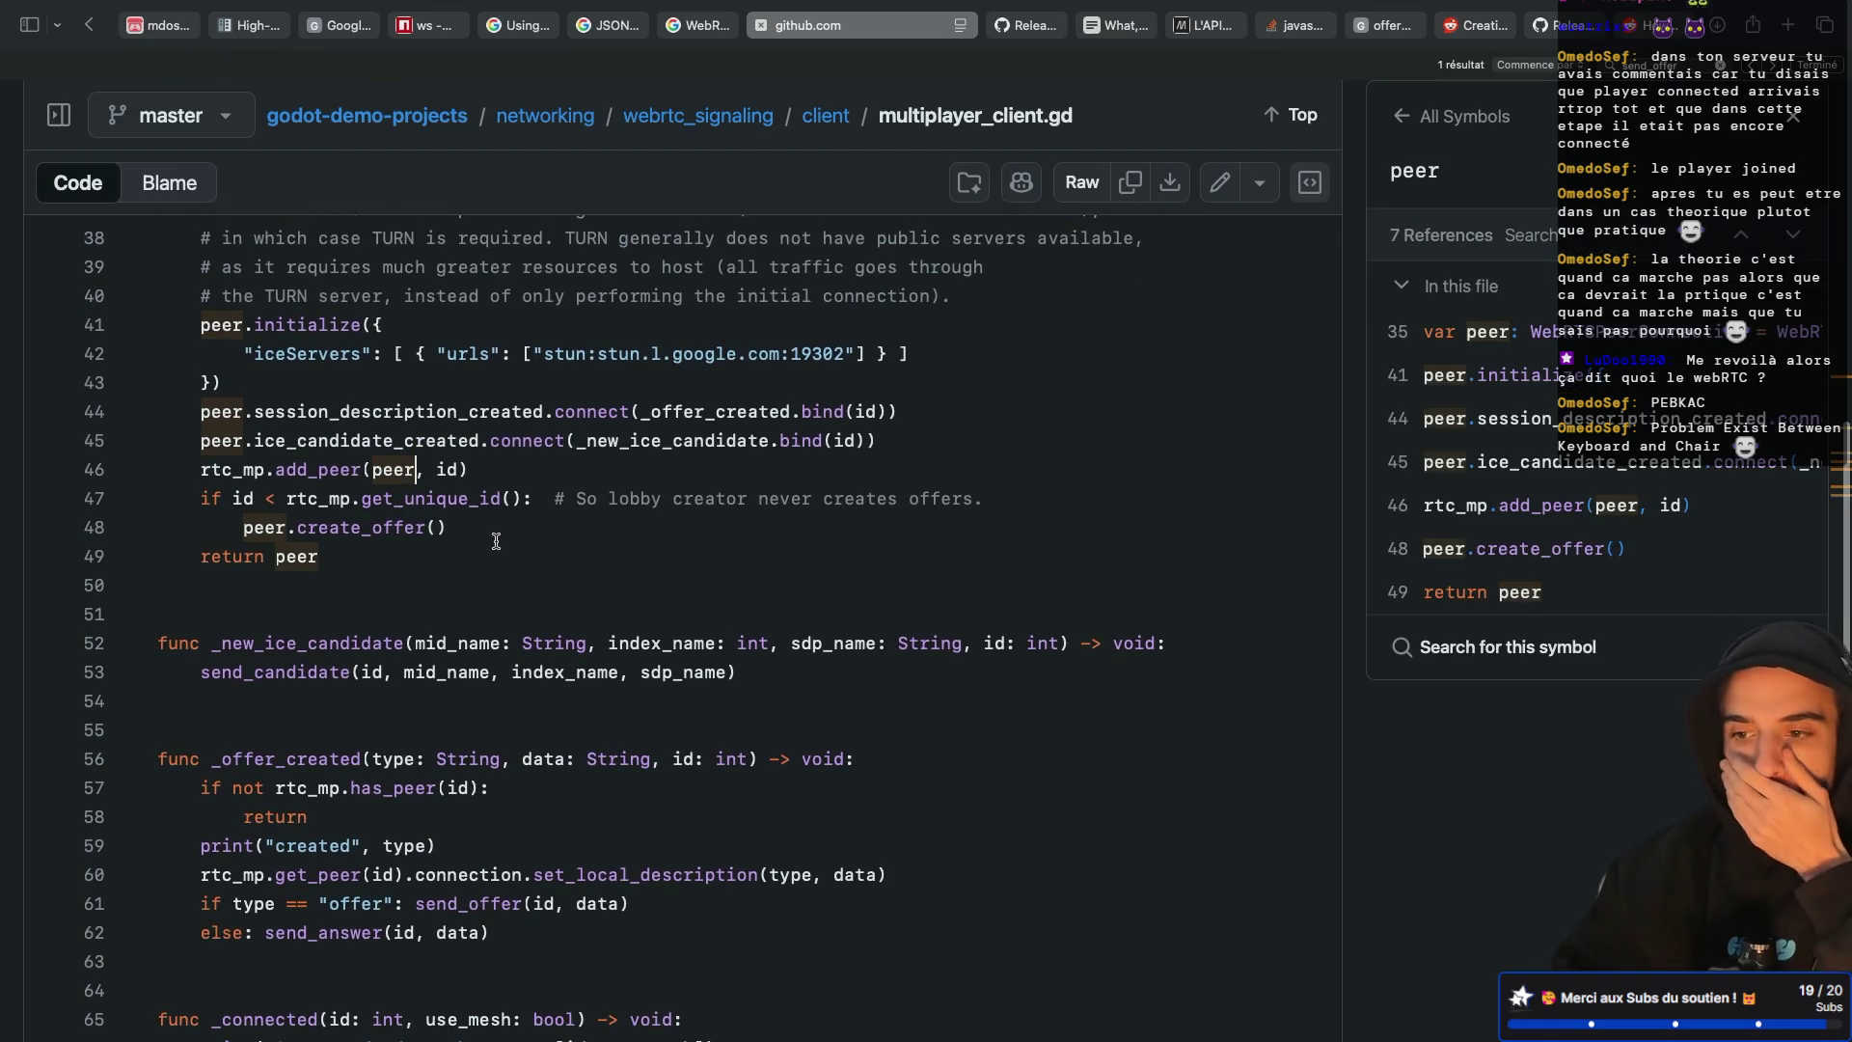
scroll(496, 542, "down", 4)
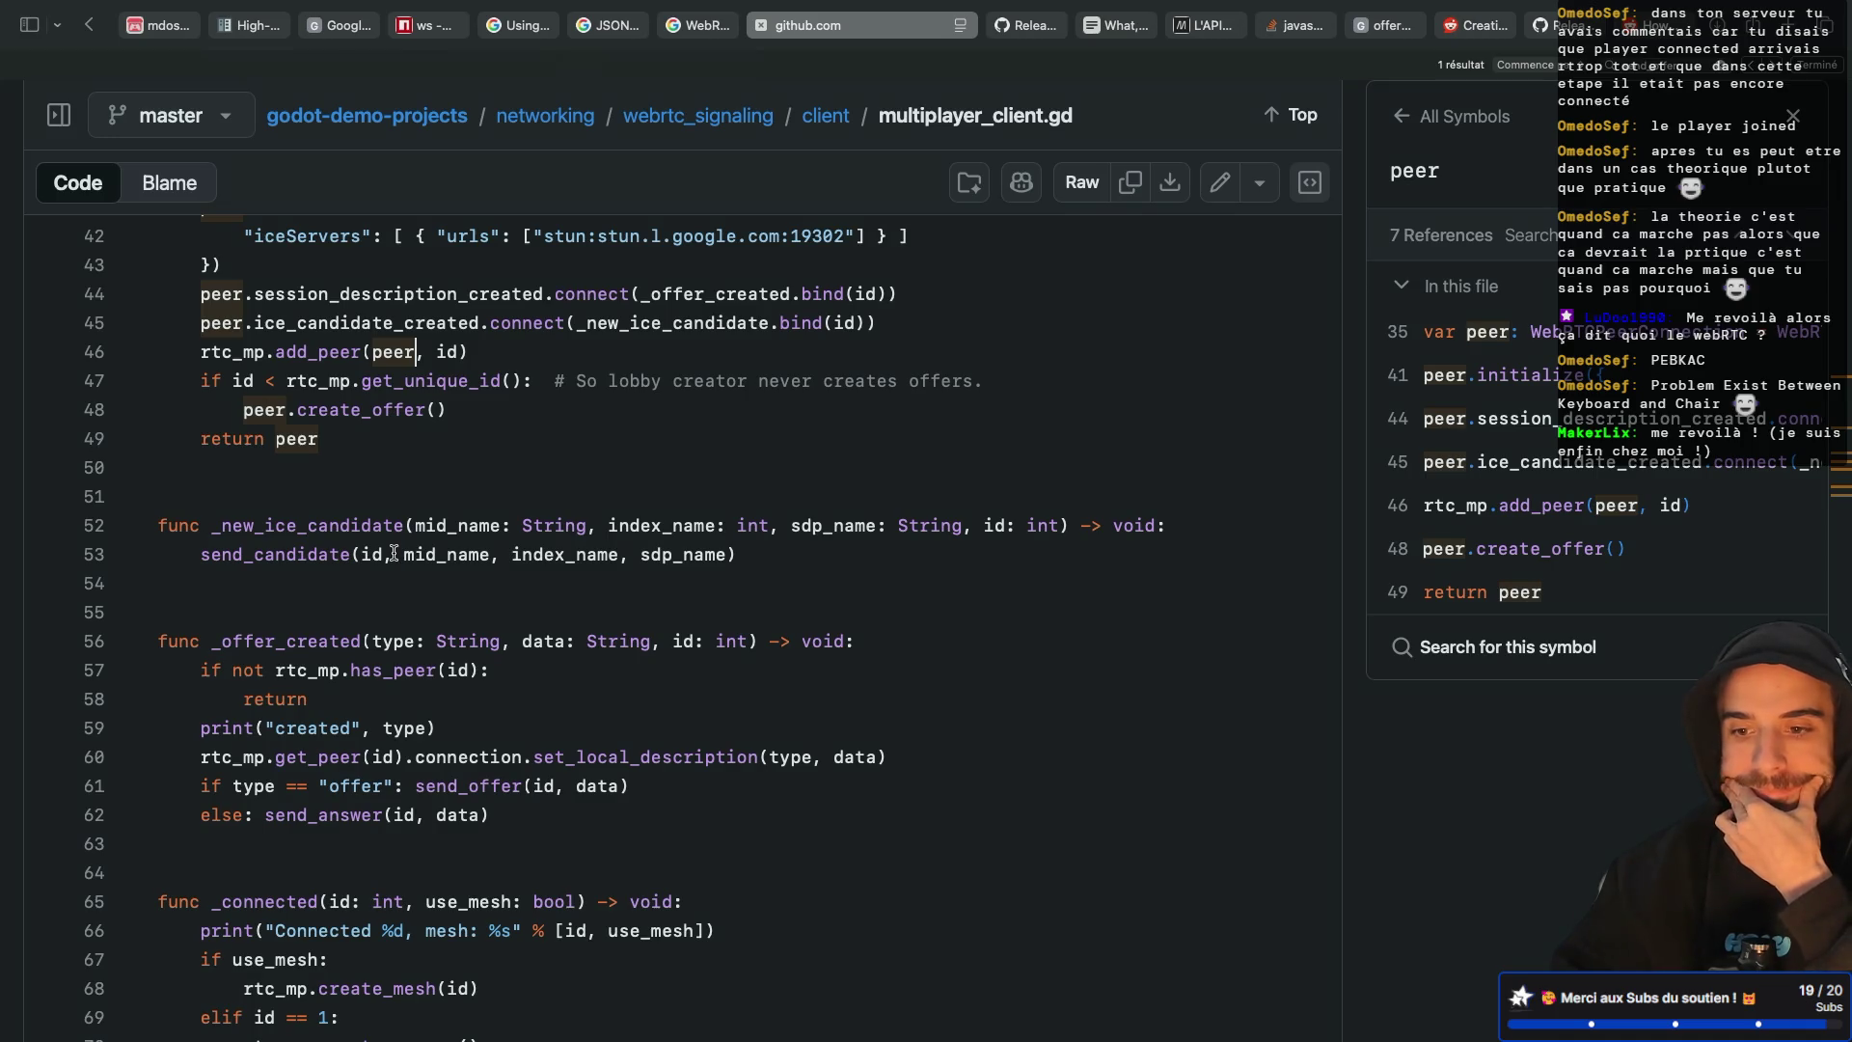
double_click(306, 554)
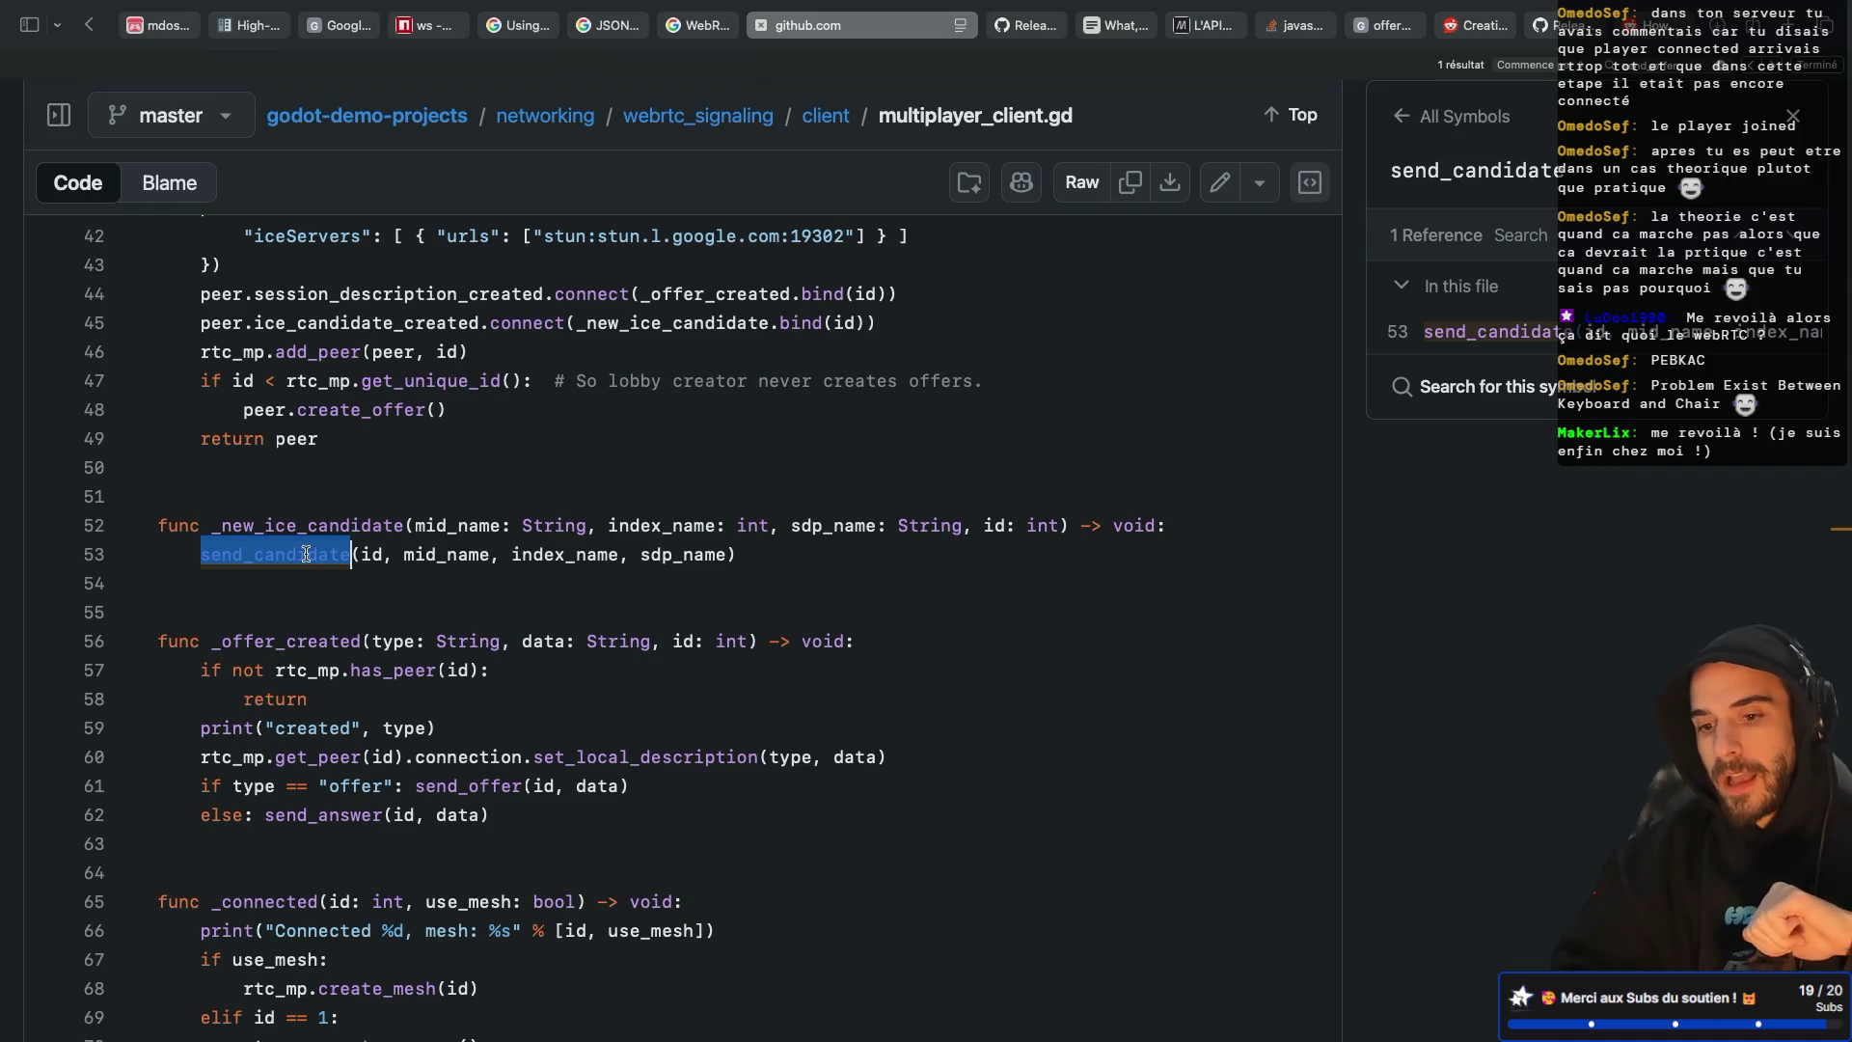
Inspect the connection.set_local_description call on line 60, then return to the Godot editor
mouse_move(228, 769)
left_mouse_down()
mouse_move(214, 762)
mouse_move(555, 786)
mouse_move(622, 762)
left_mouse_up()
left_click(623, 764)
left_click_drag(201, 759, 880, 754)
left_click(712, 757)
double_click(715, 757)
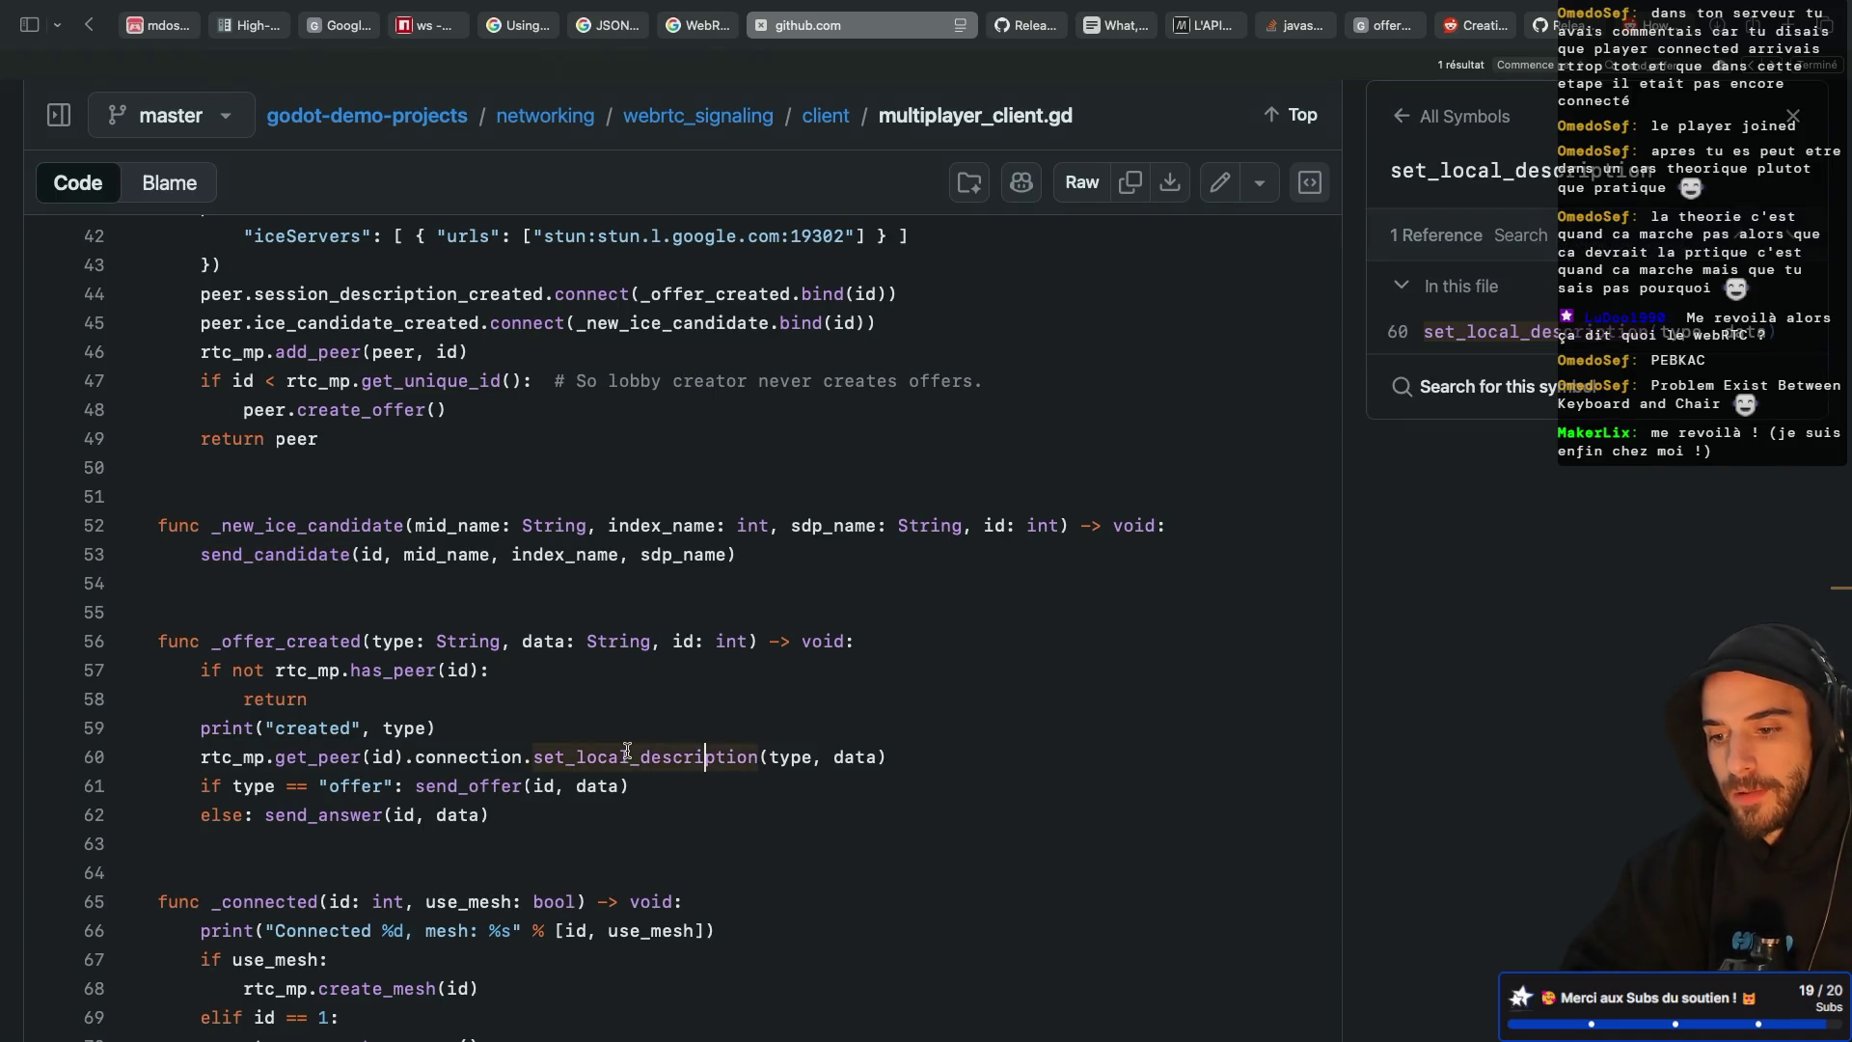
left_click(415, 757, "shift")
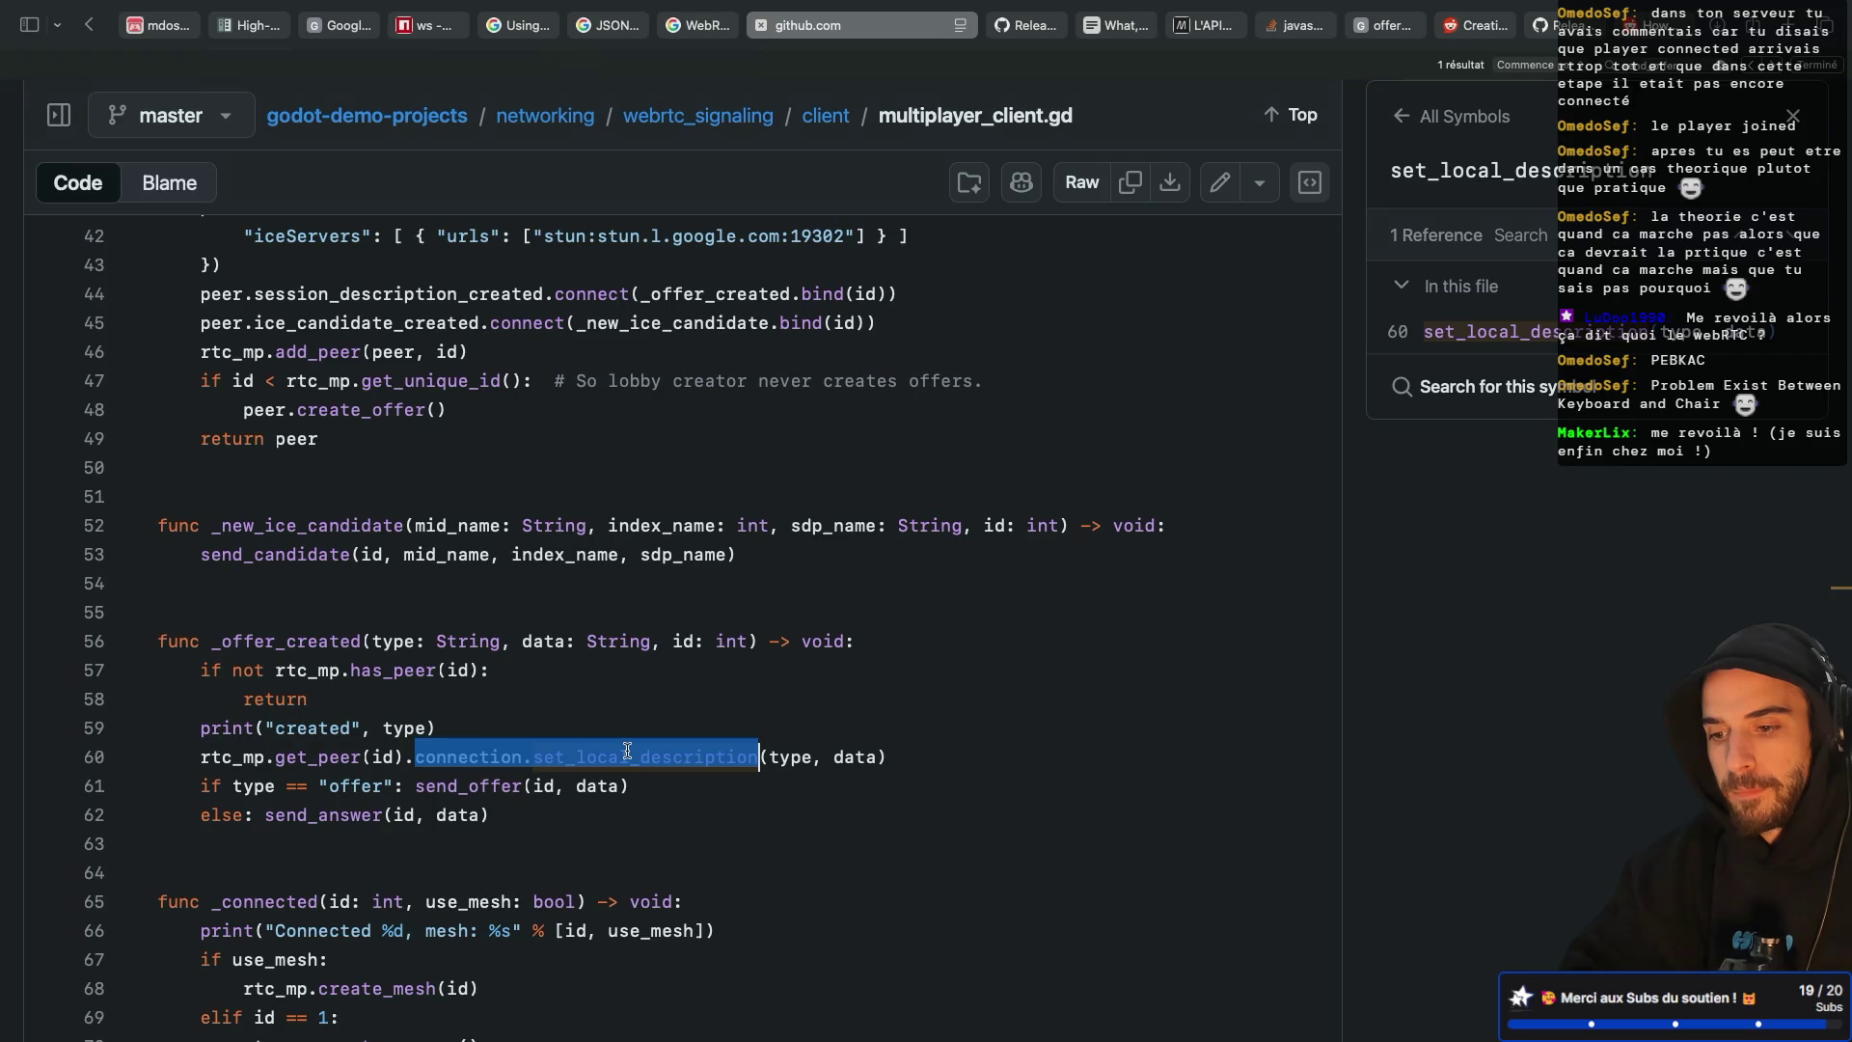
key("ctrl+Left")
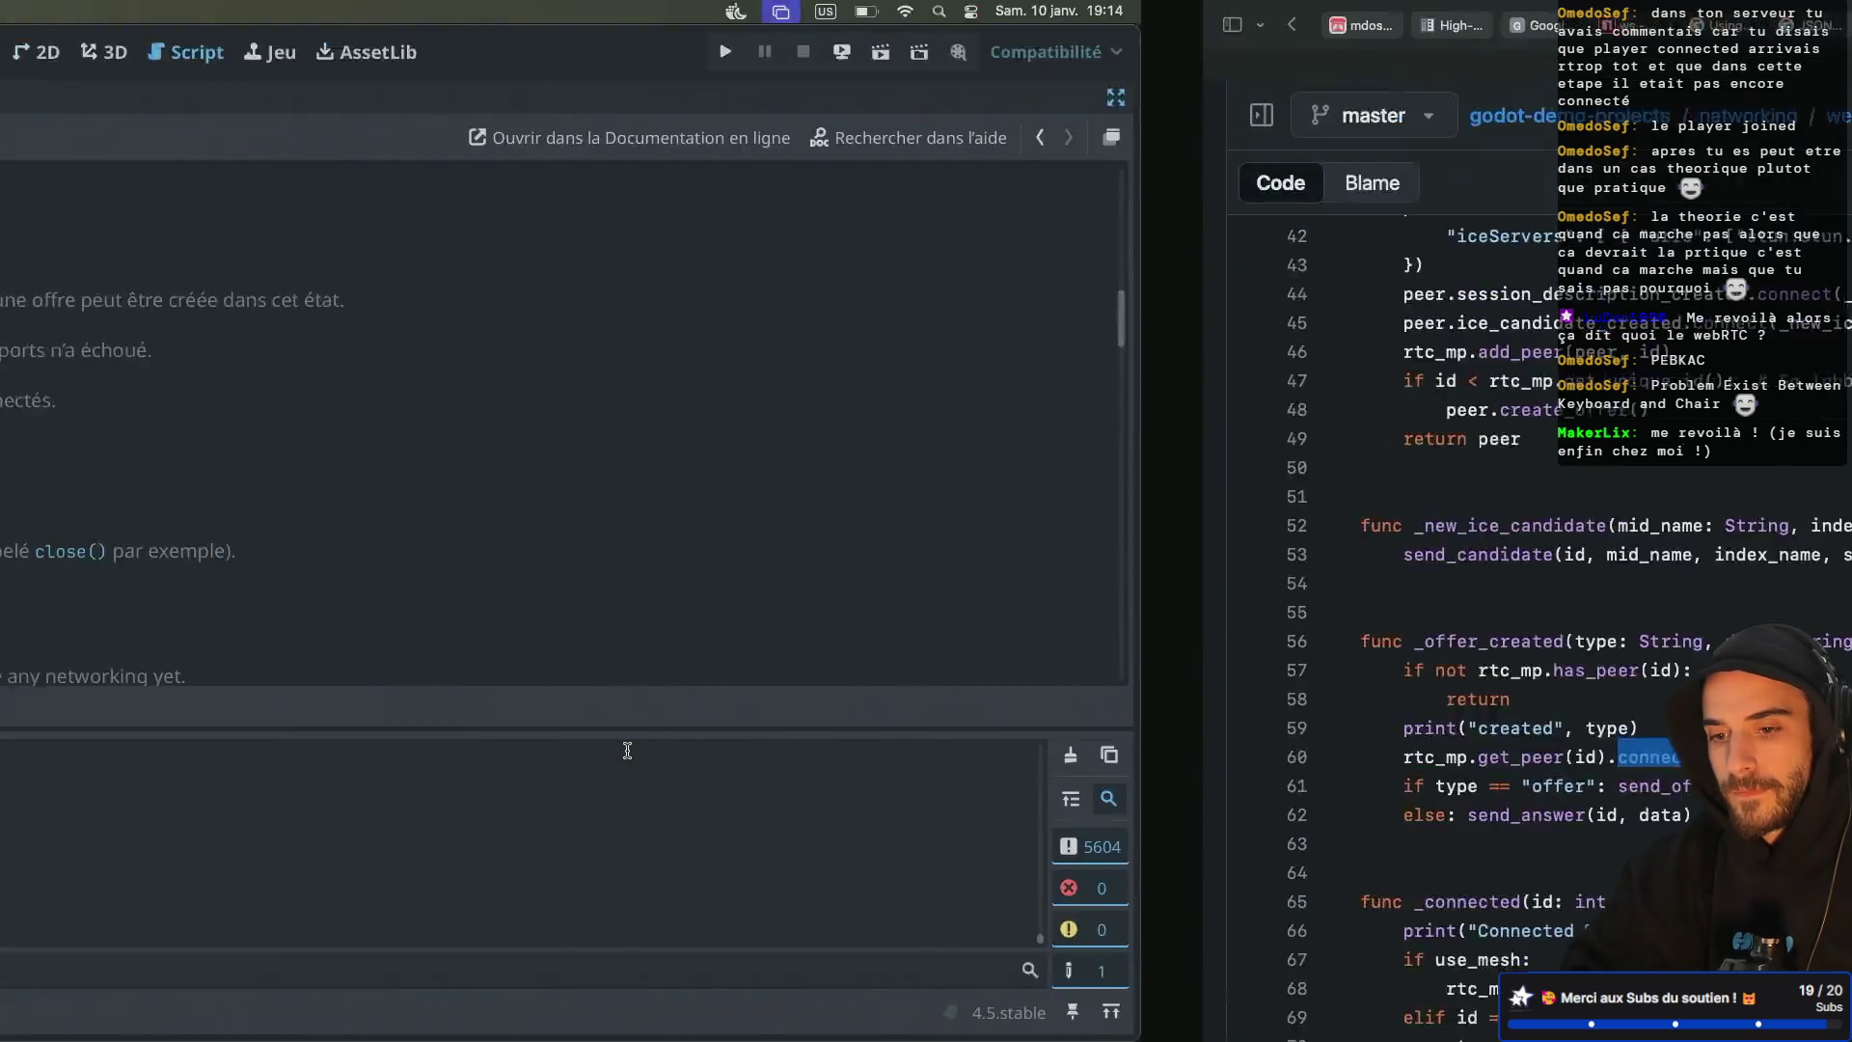
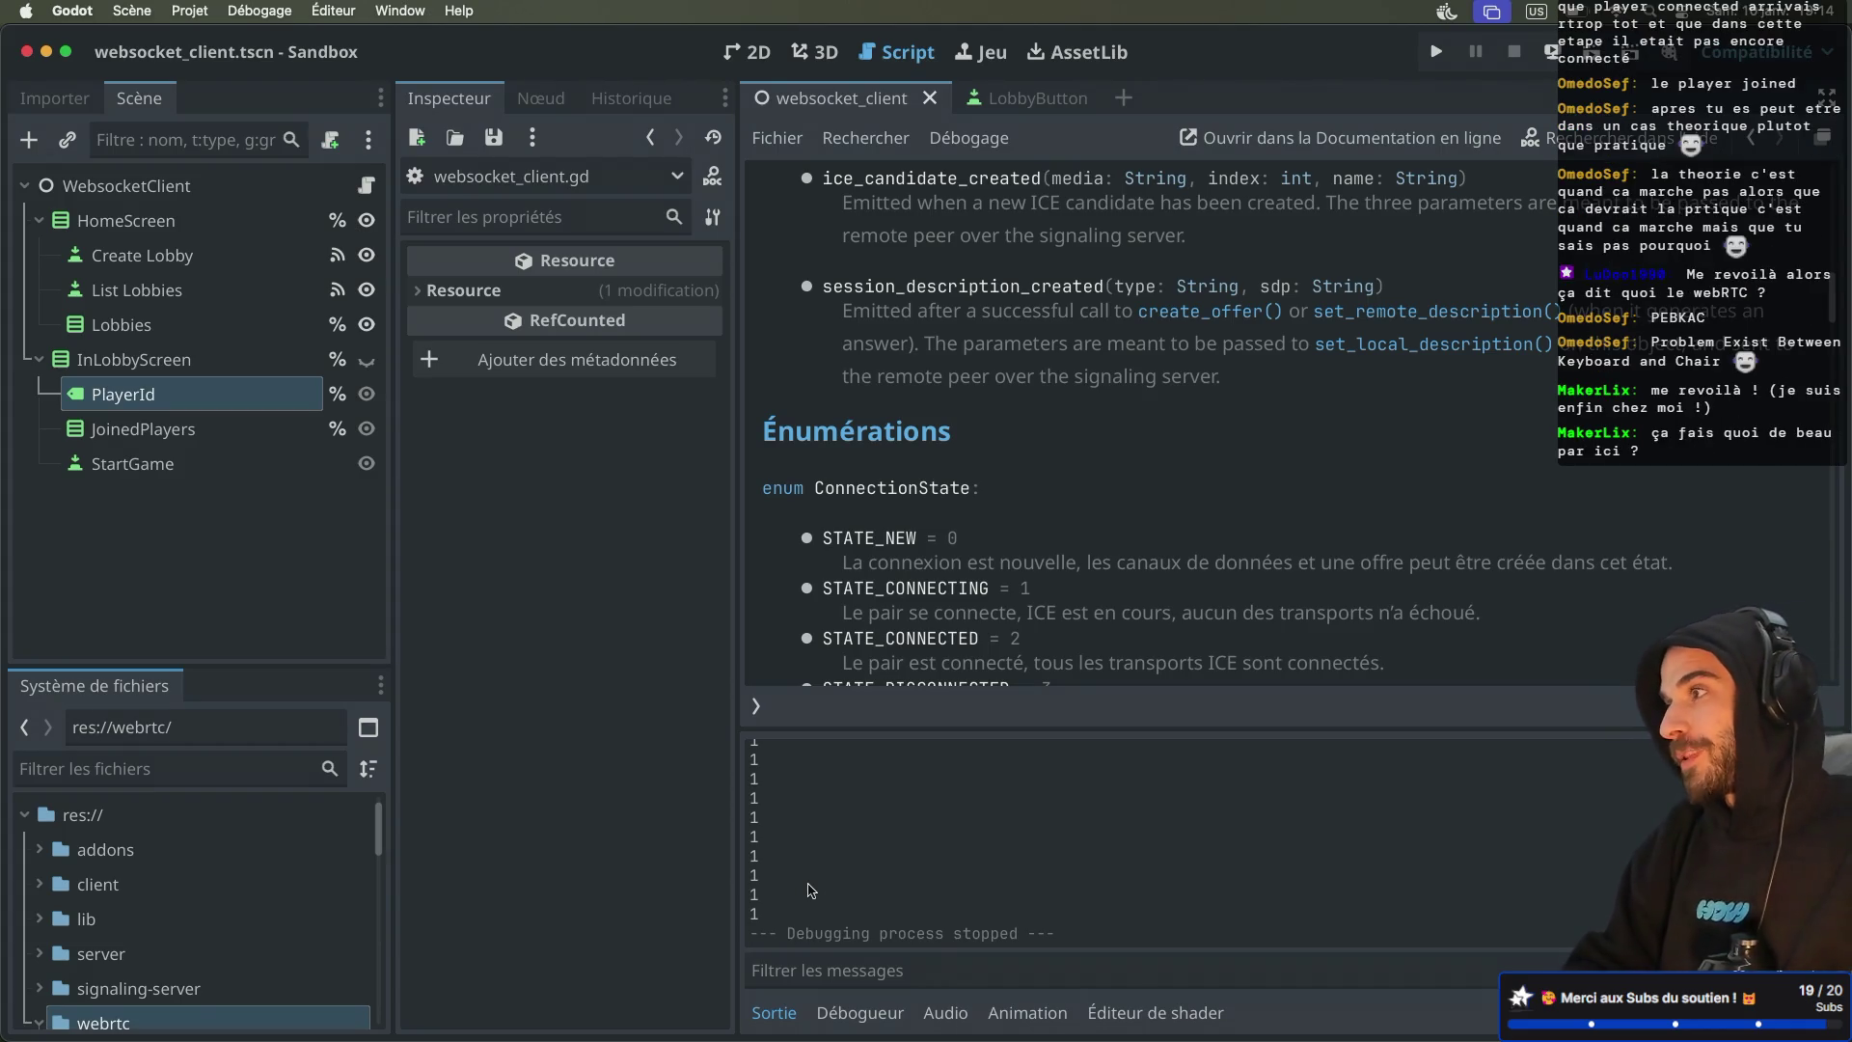
Review the reference client code on GitHub, then run the Sandbox project in two debug windows
key("super+Tab")
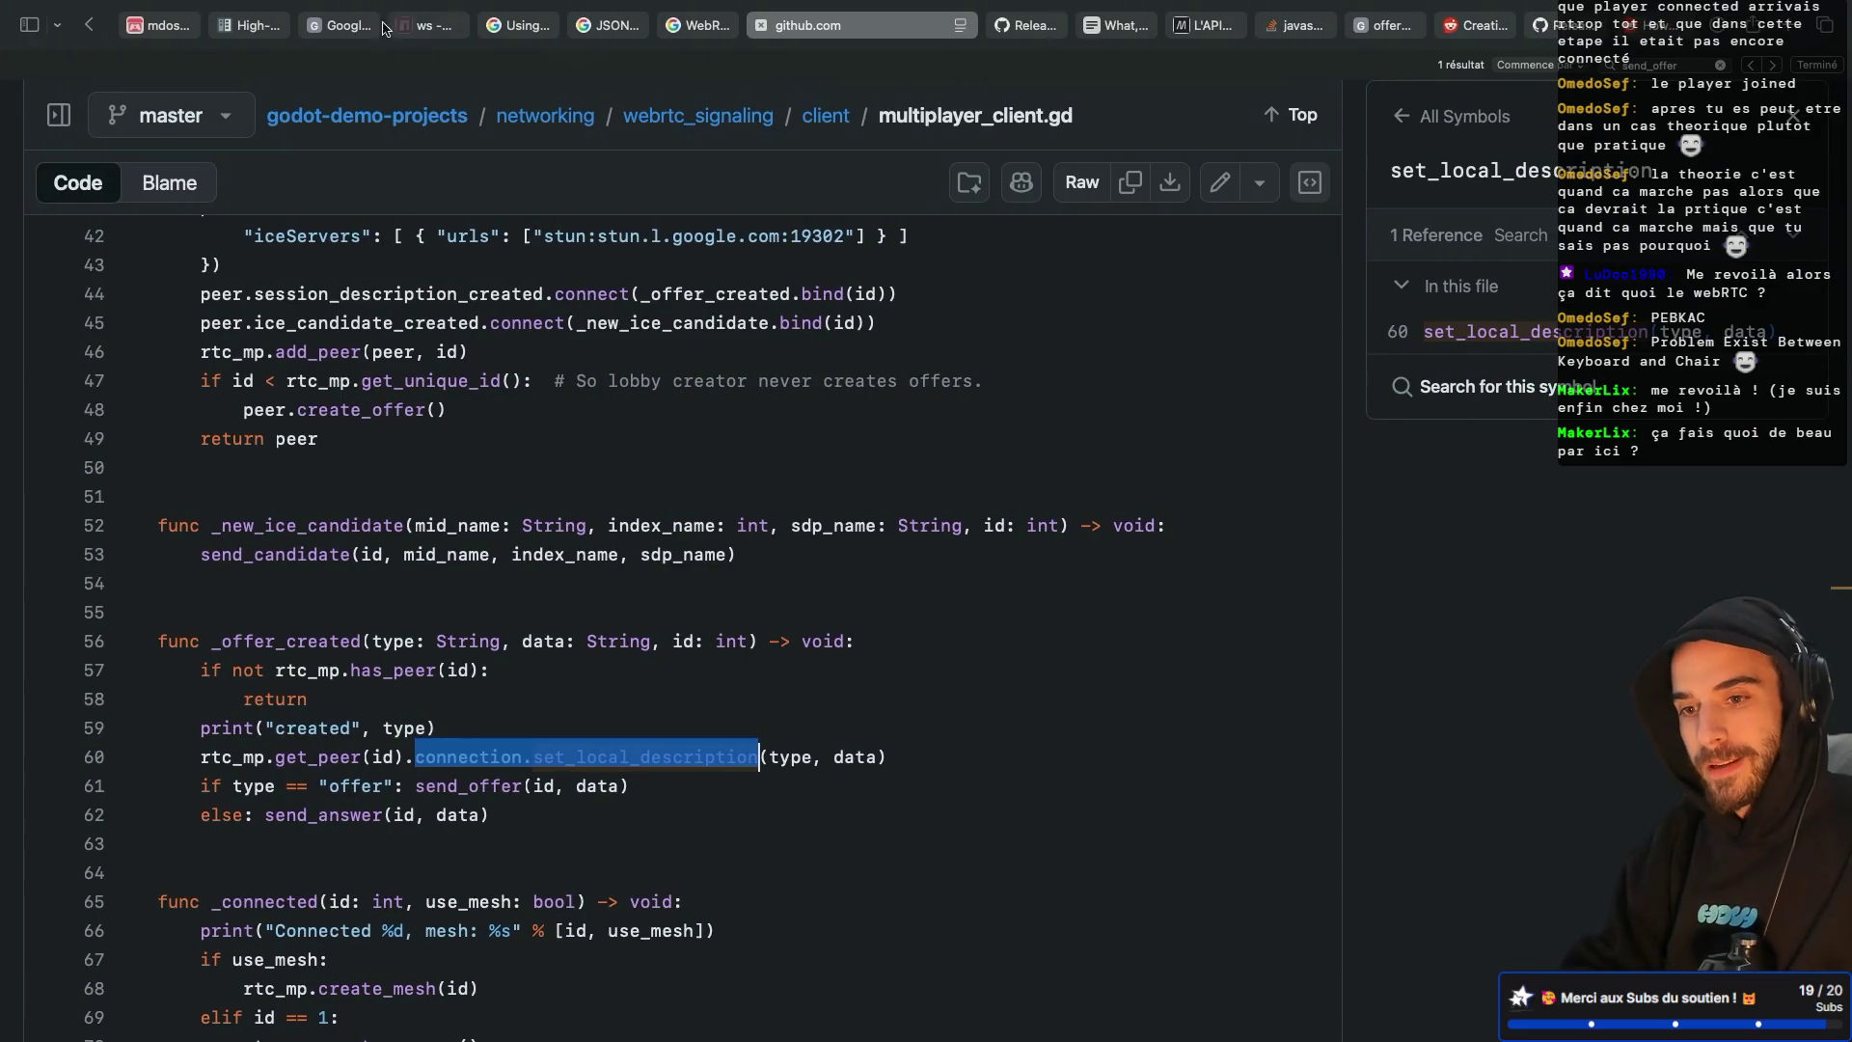
left_click(371, 25)
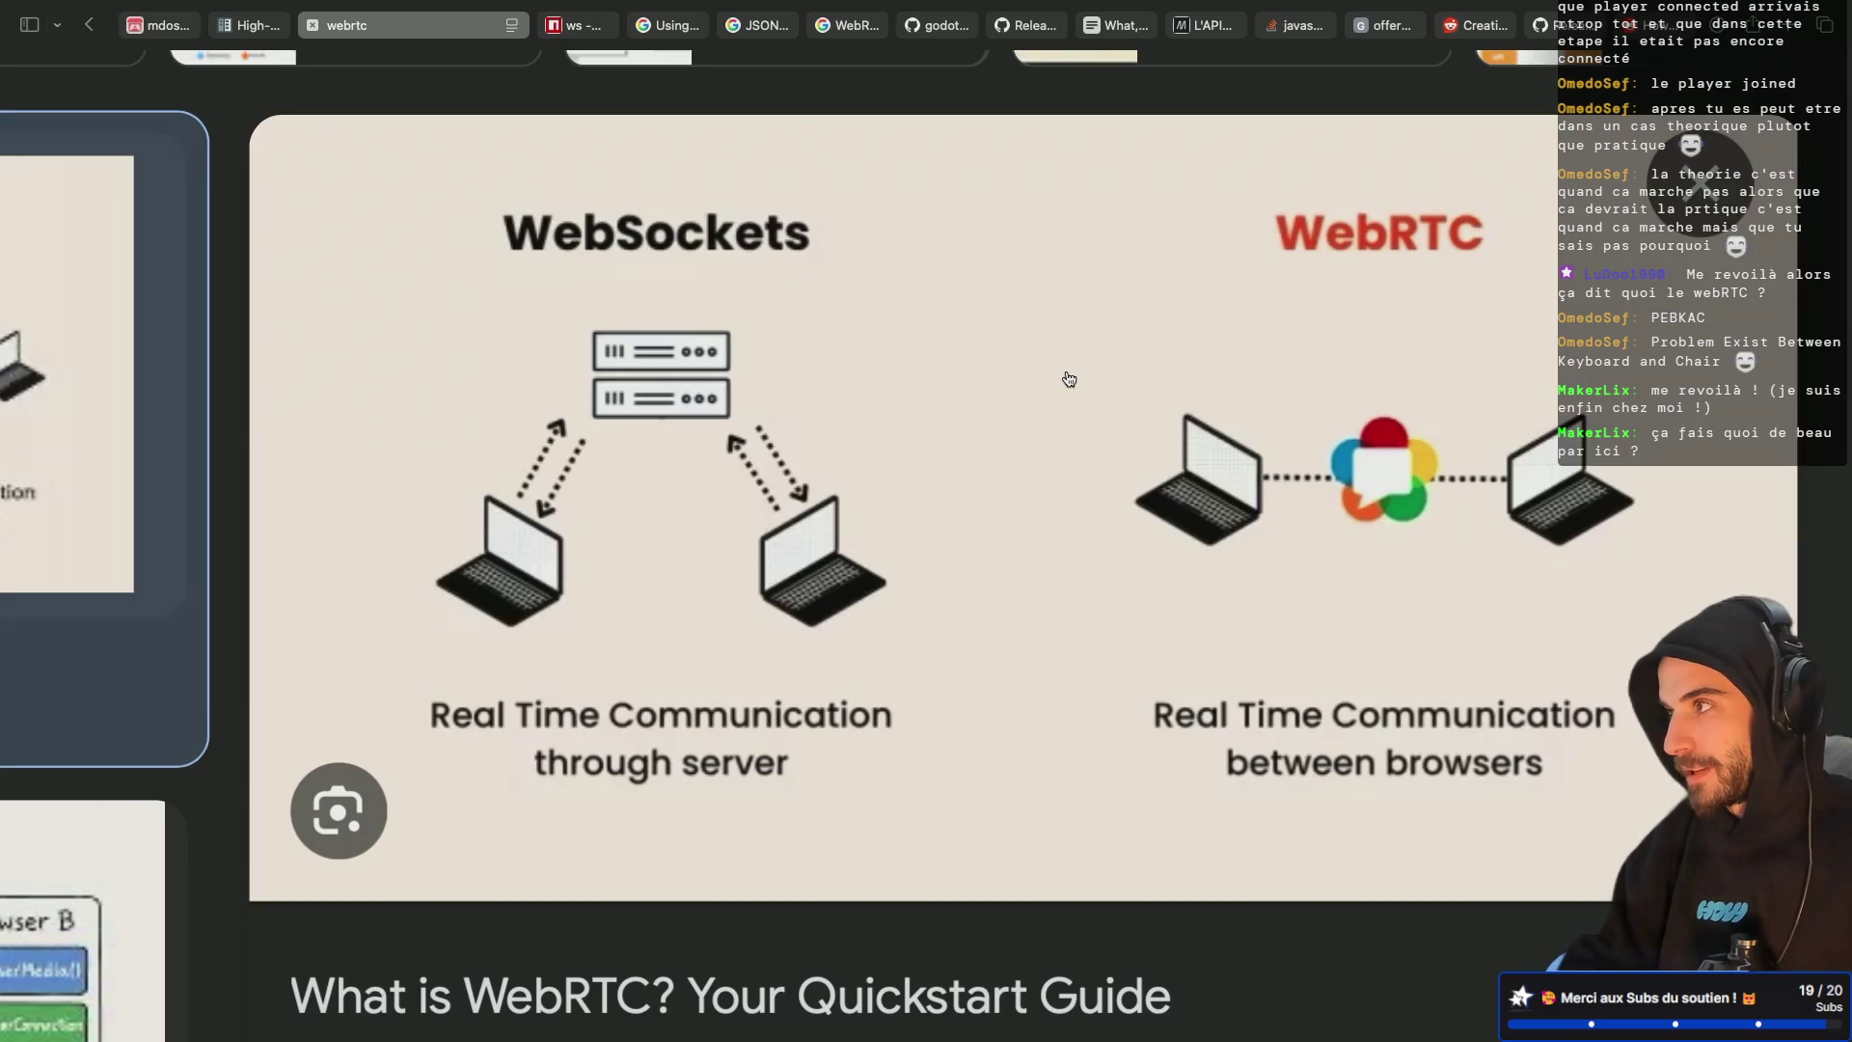
key("super+Tab")
left_click(1437, 53)
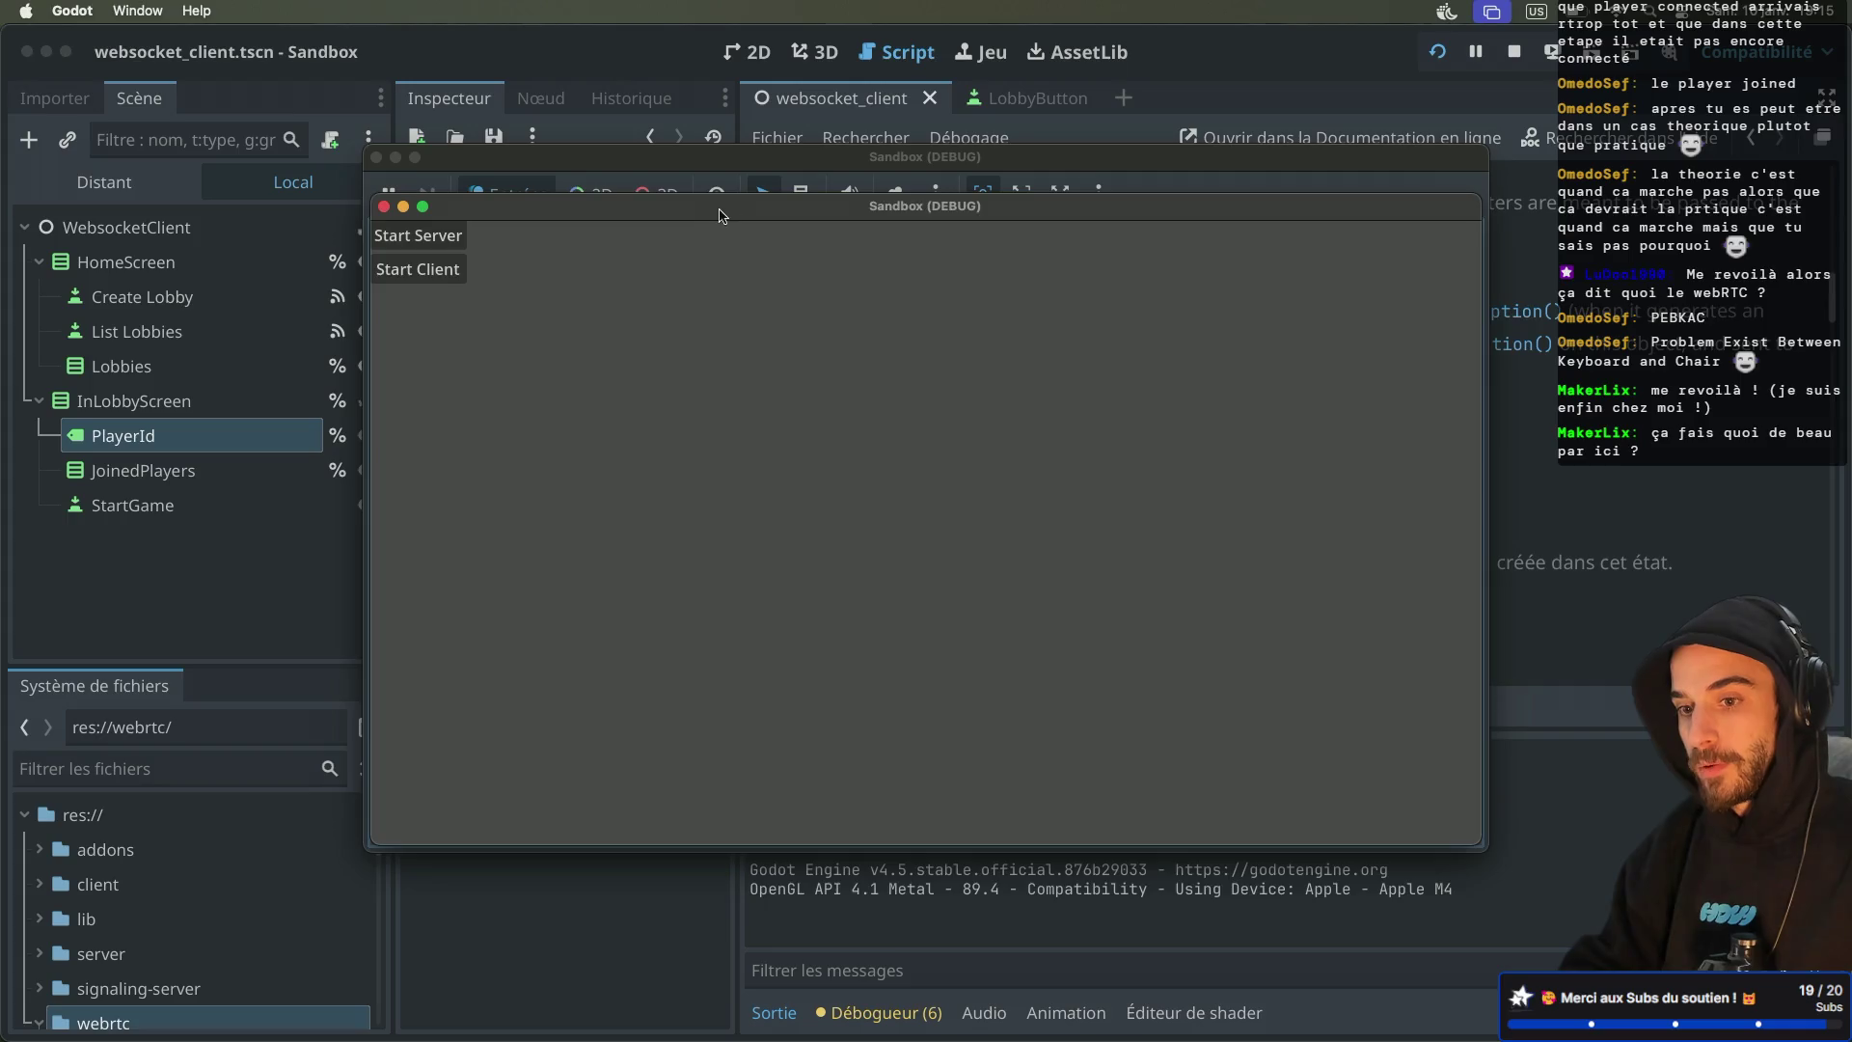
mouse_move(719, 214)
left_mouse_down()
mouse_move(1174, 382)
mouse_move(1205, 411)
left_mouse_up()
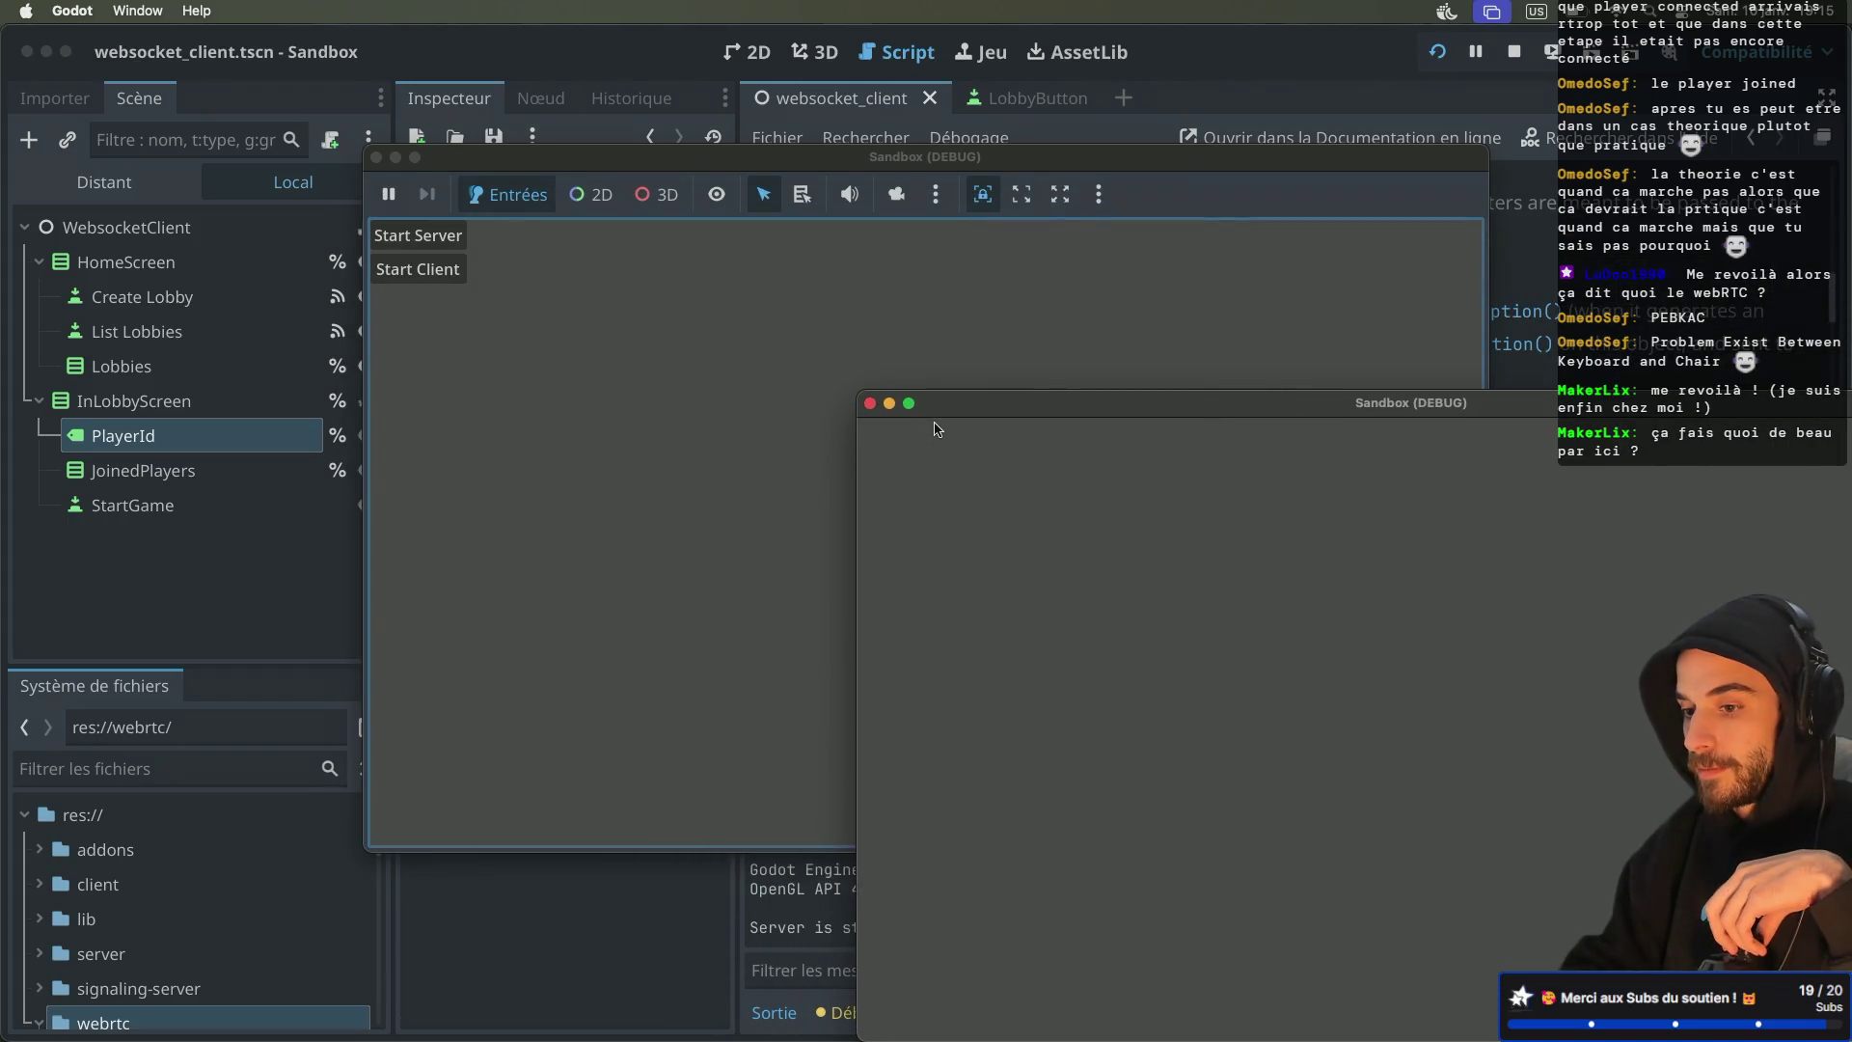
Reposition the first debug window, start it as a client, and move its player down-right
left_click(602, 403)
left_click_drag(563, 160, 720, 97)
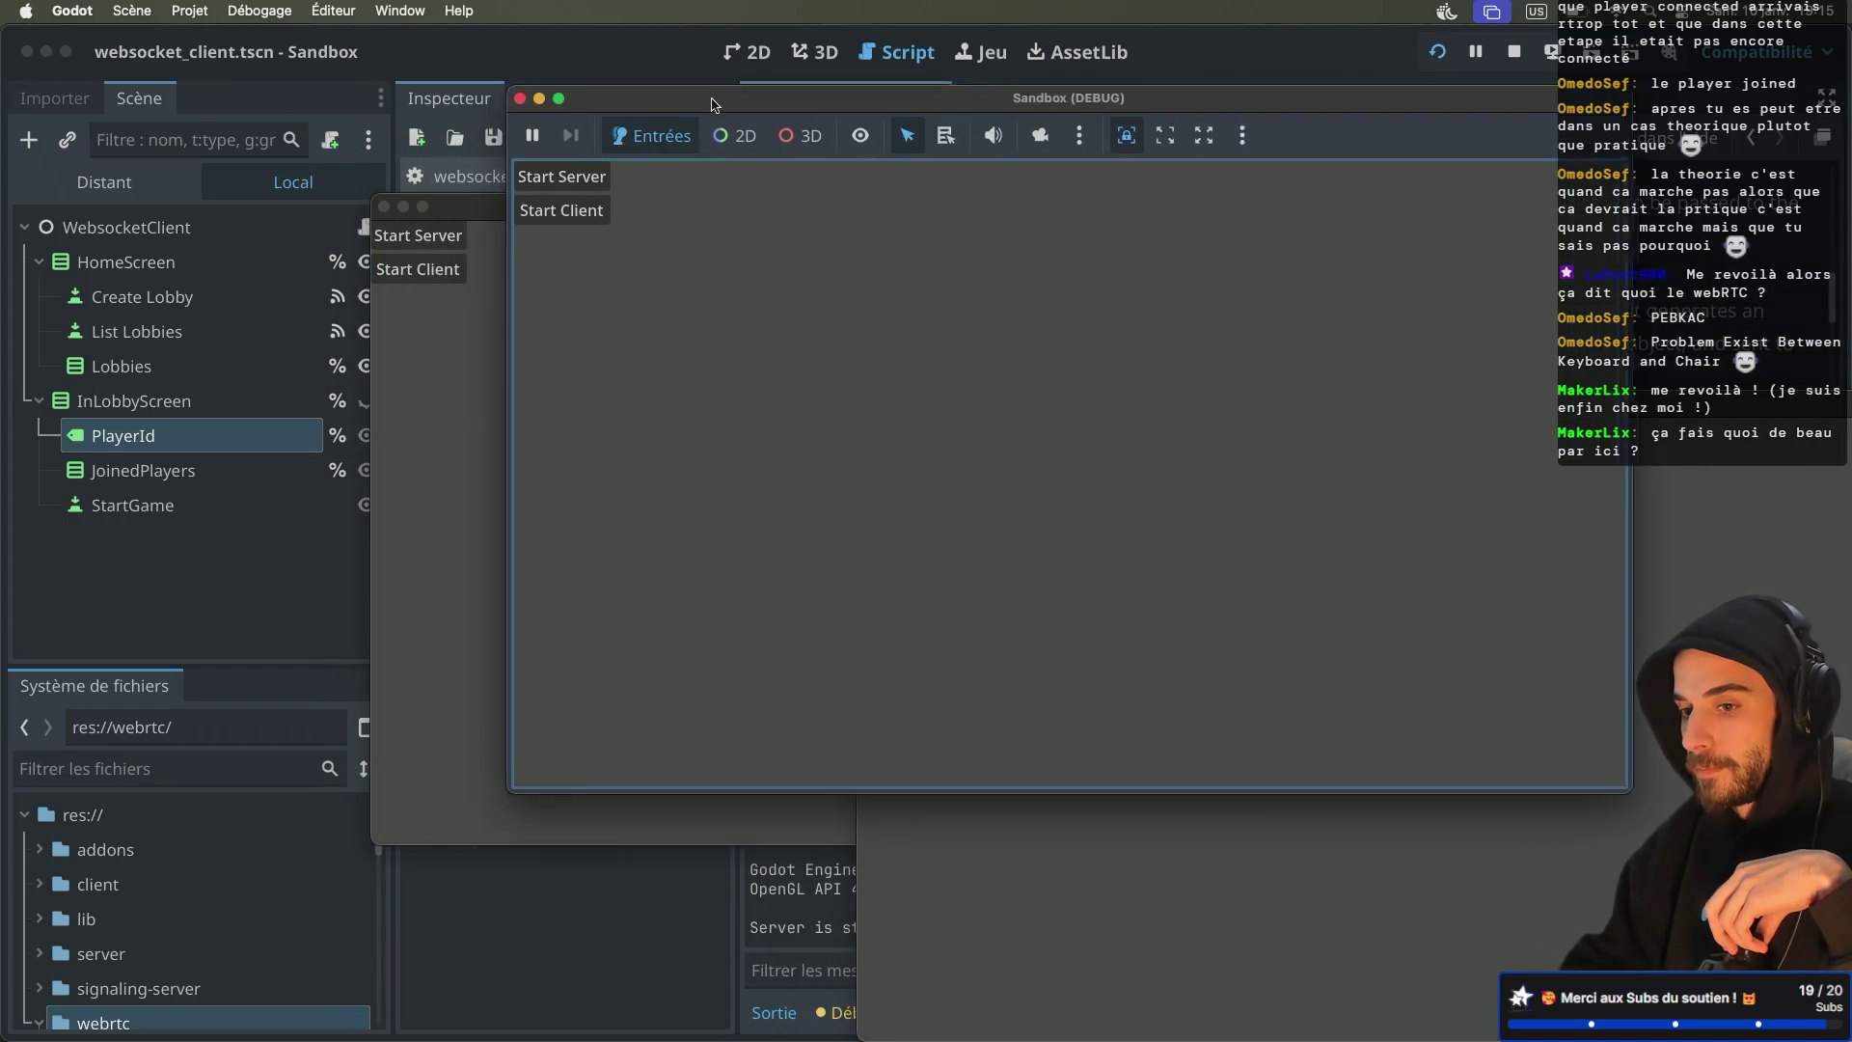
left_click(574, 206)
key("Right")
key("Down")
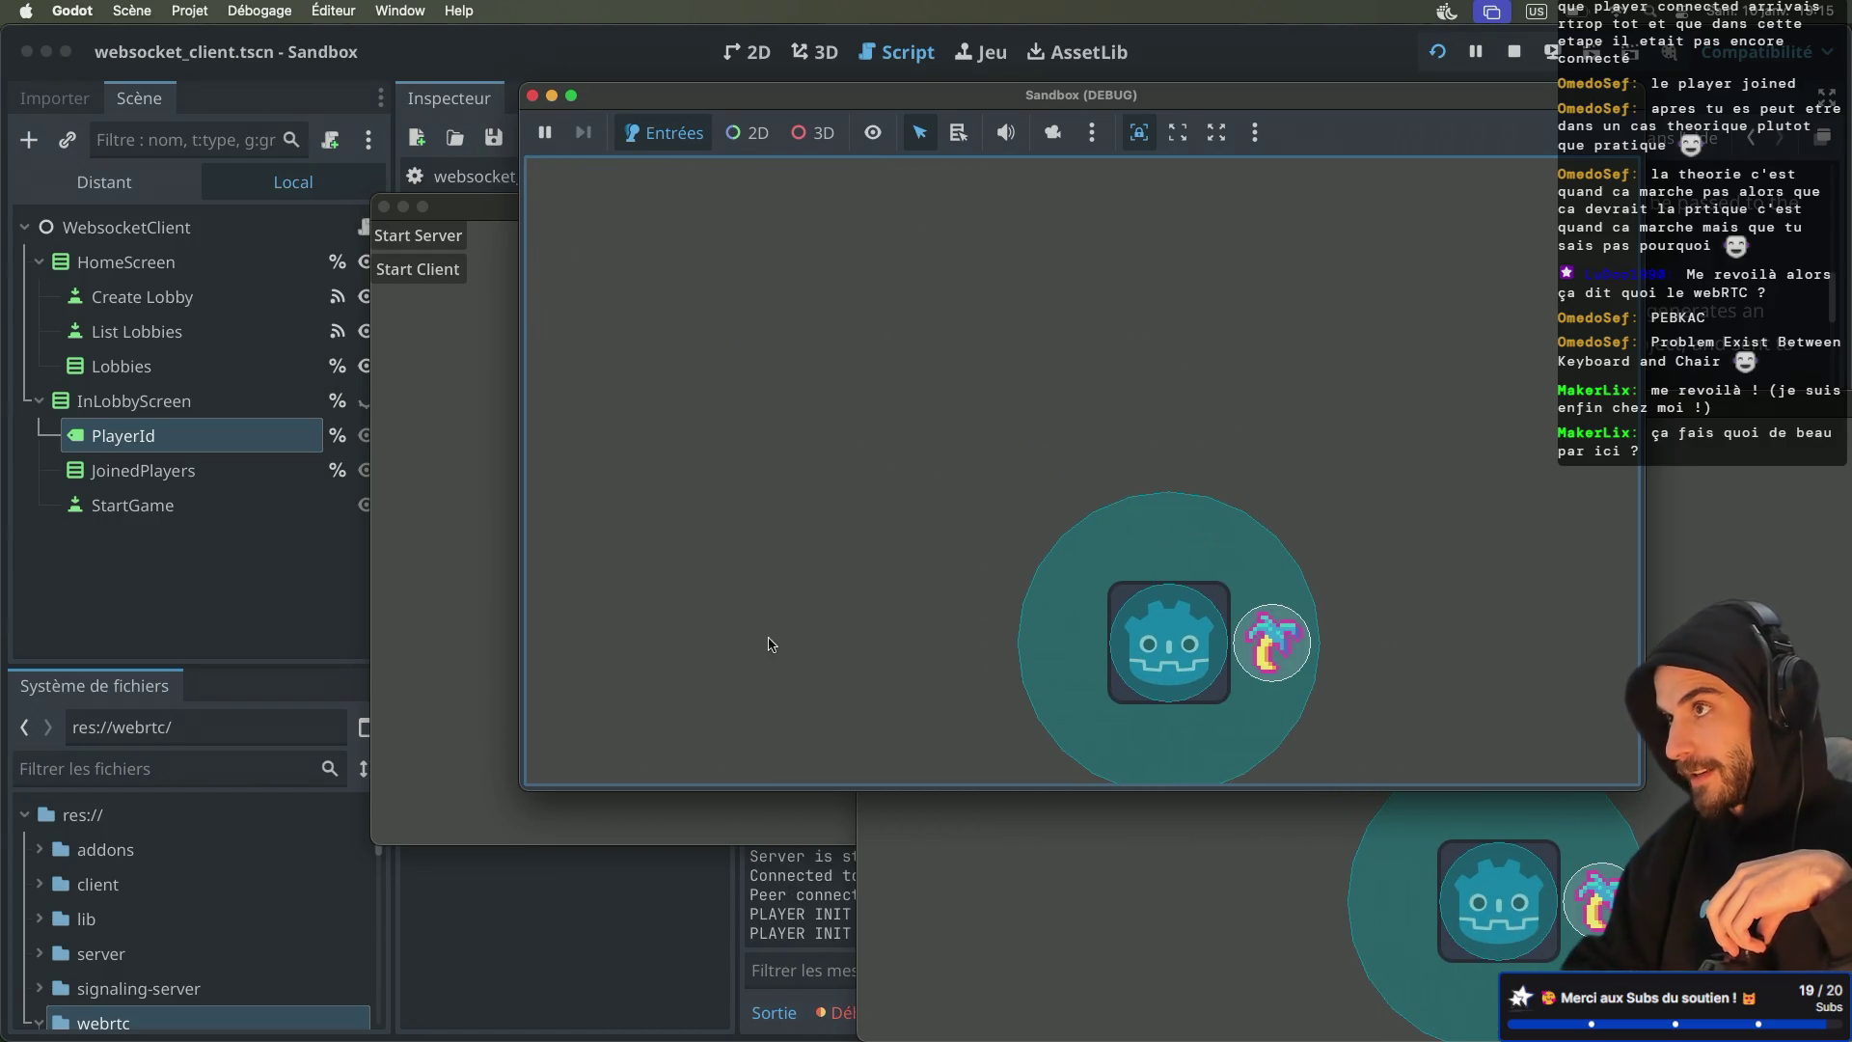
Start the second window as a client and move its player right, down, then left
left_click(473, 541)
left_click(441, 280)
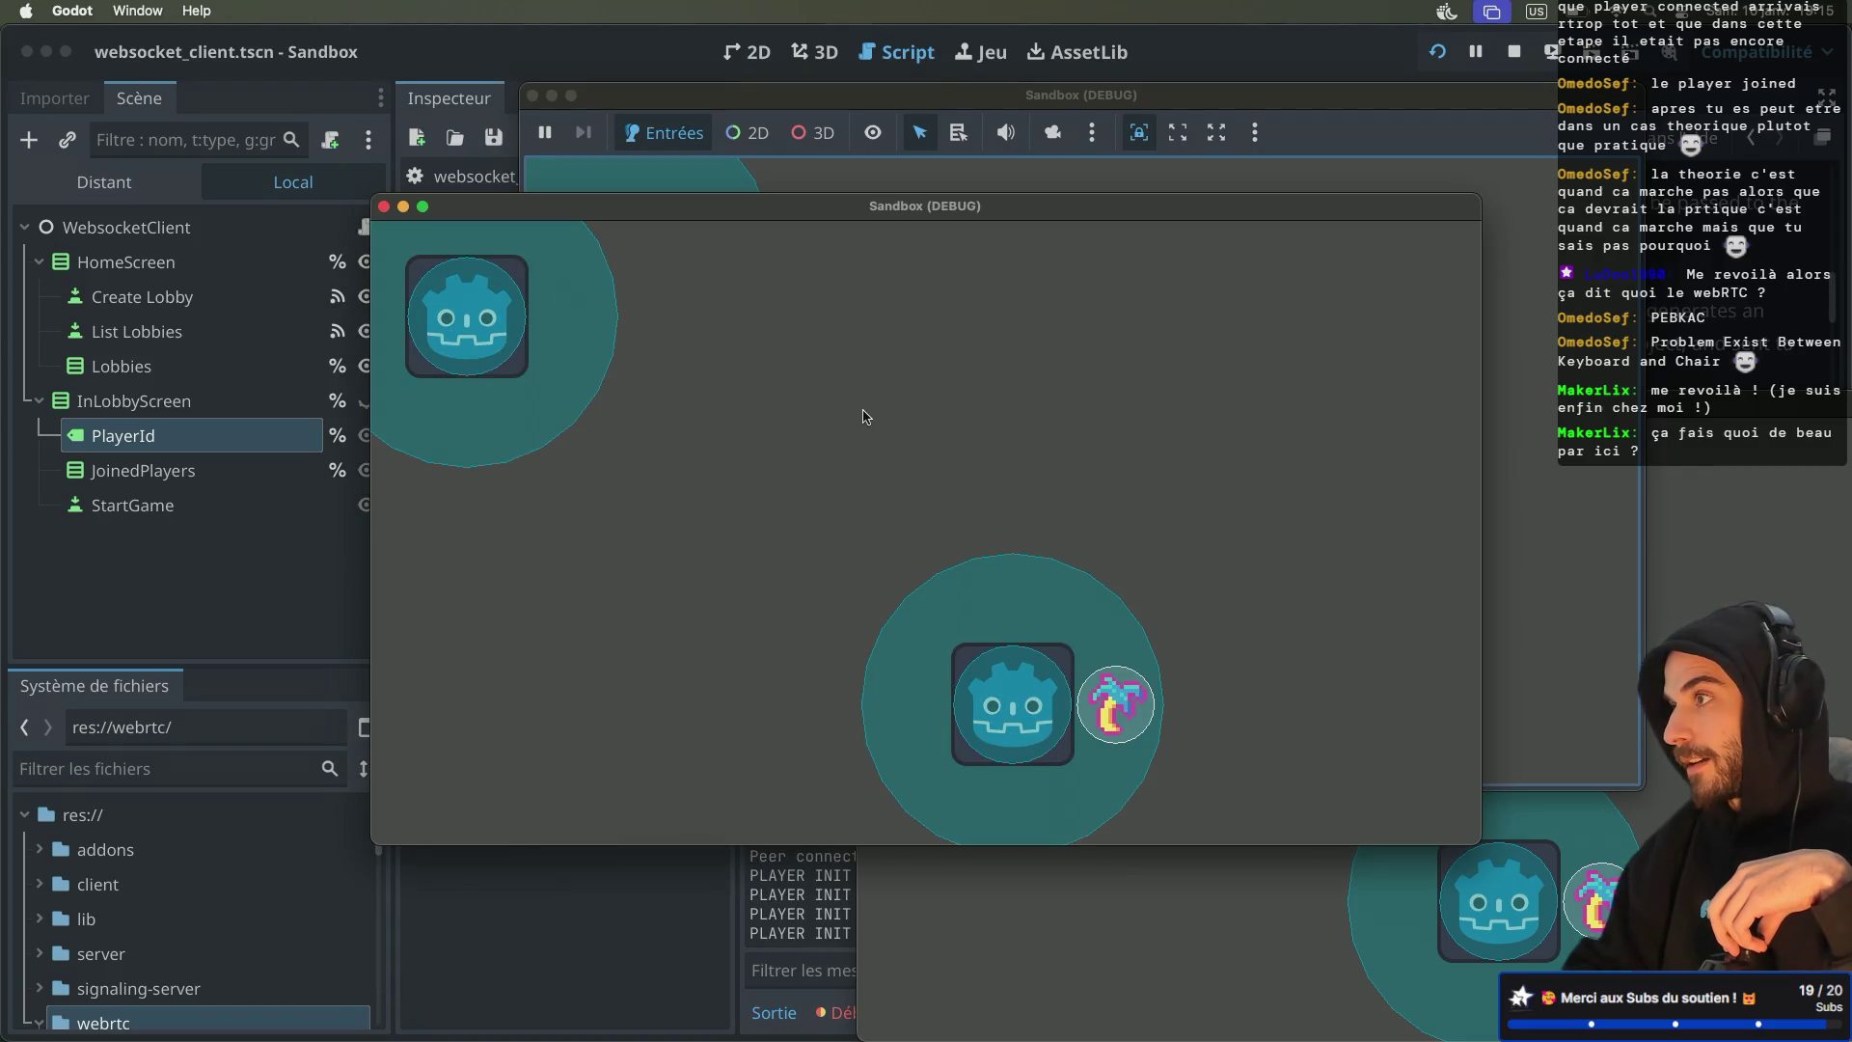
key("Right")
key("Right")
key("Down")
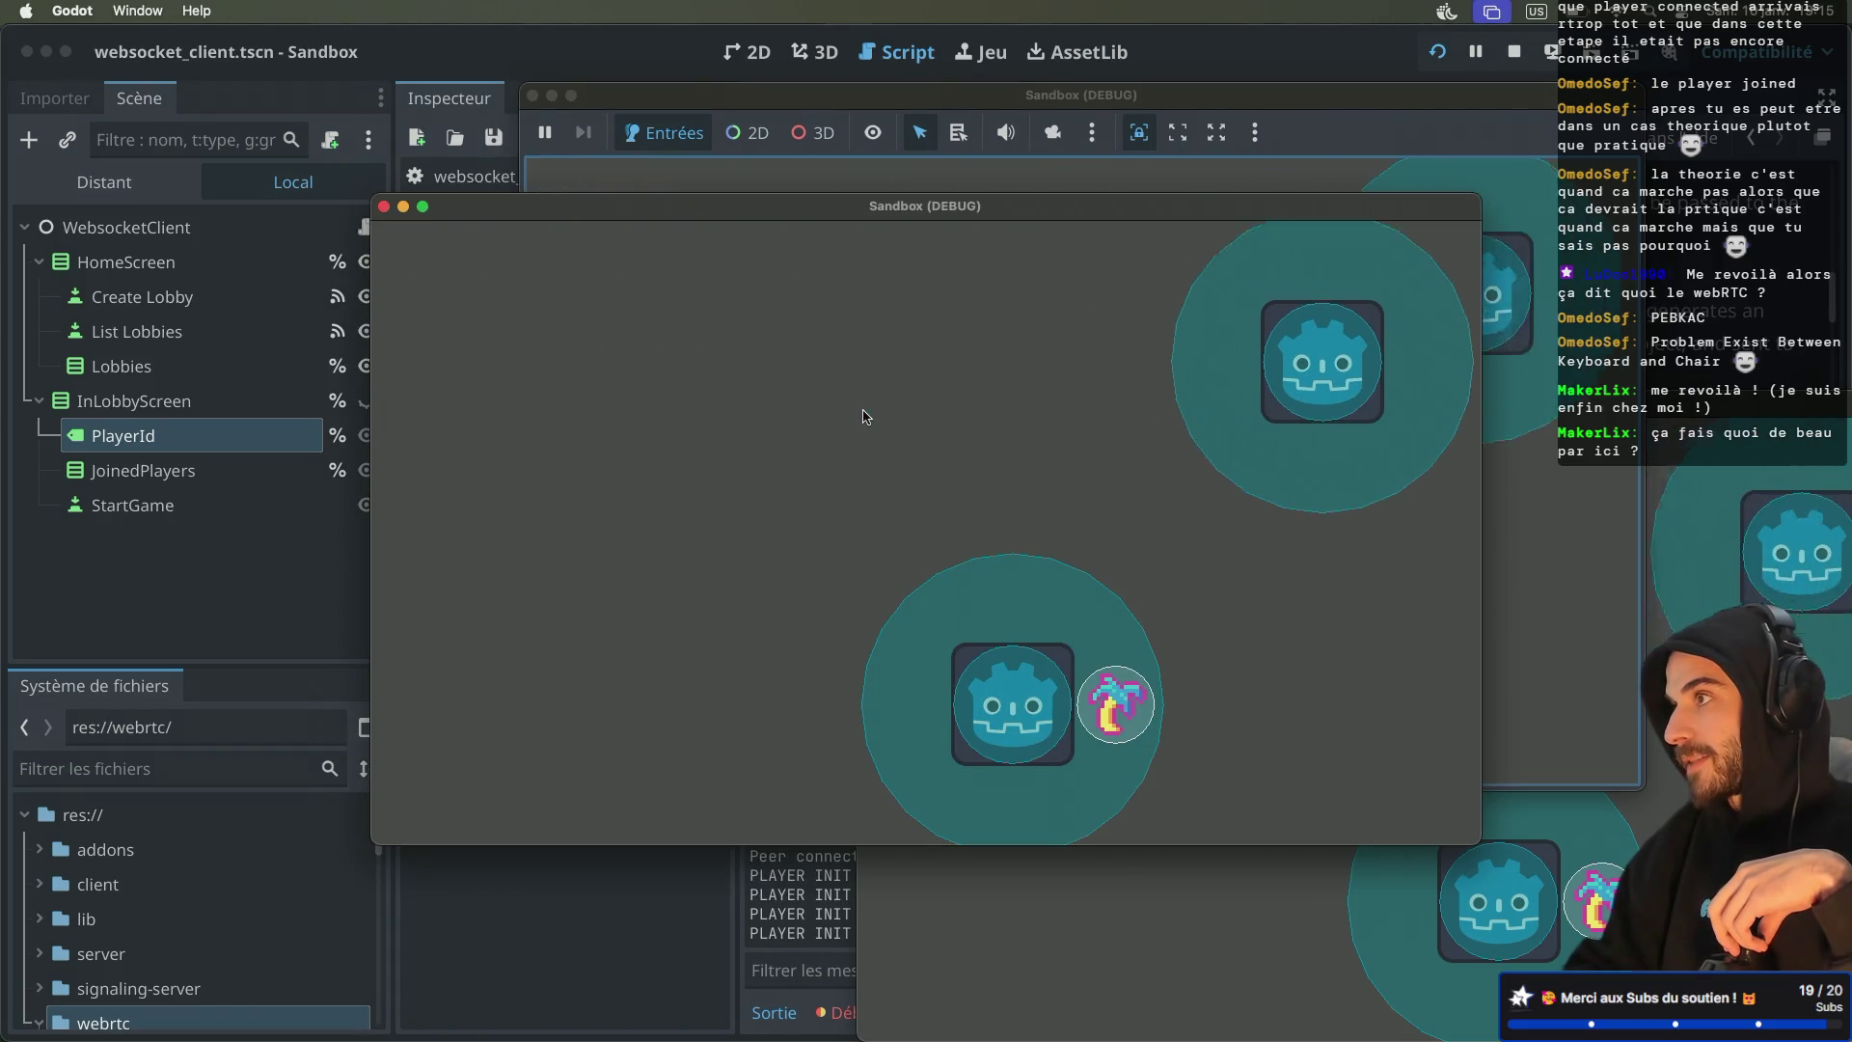
key("Left")
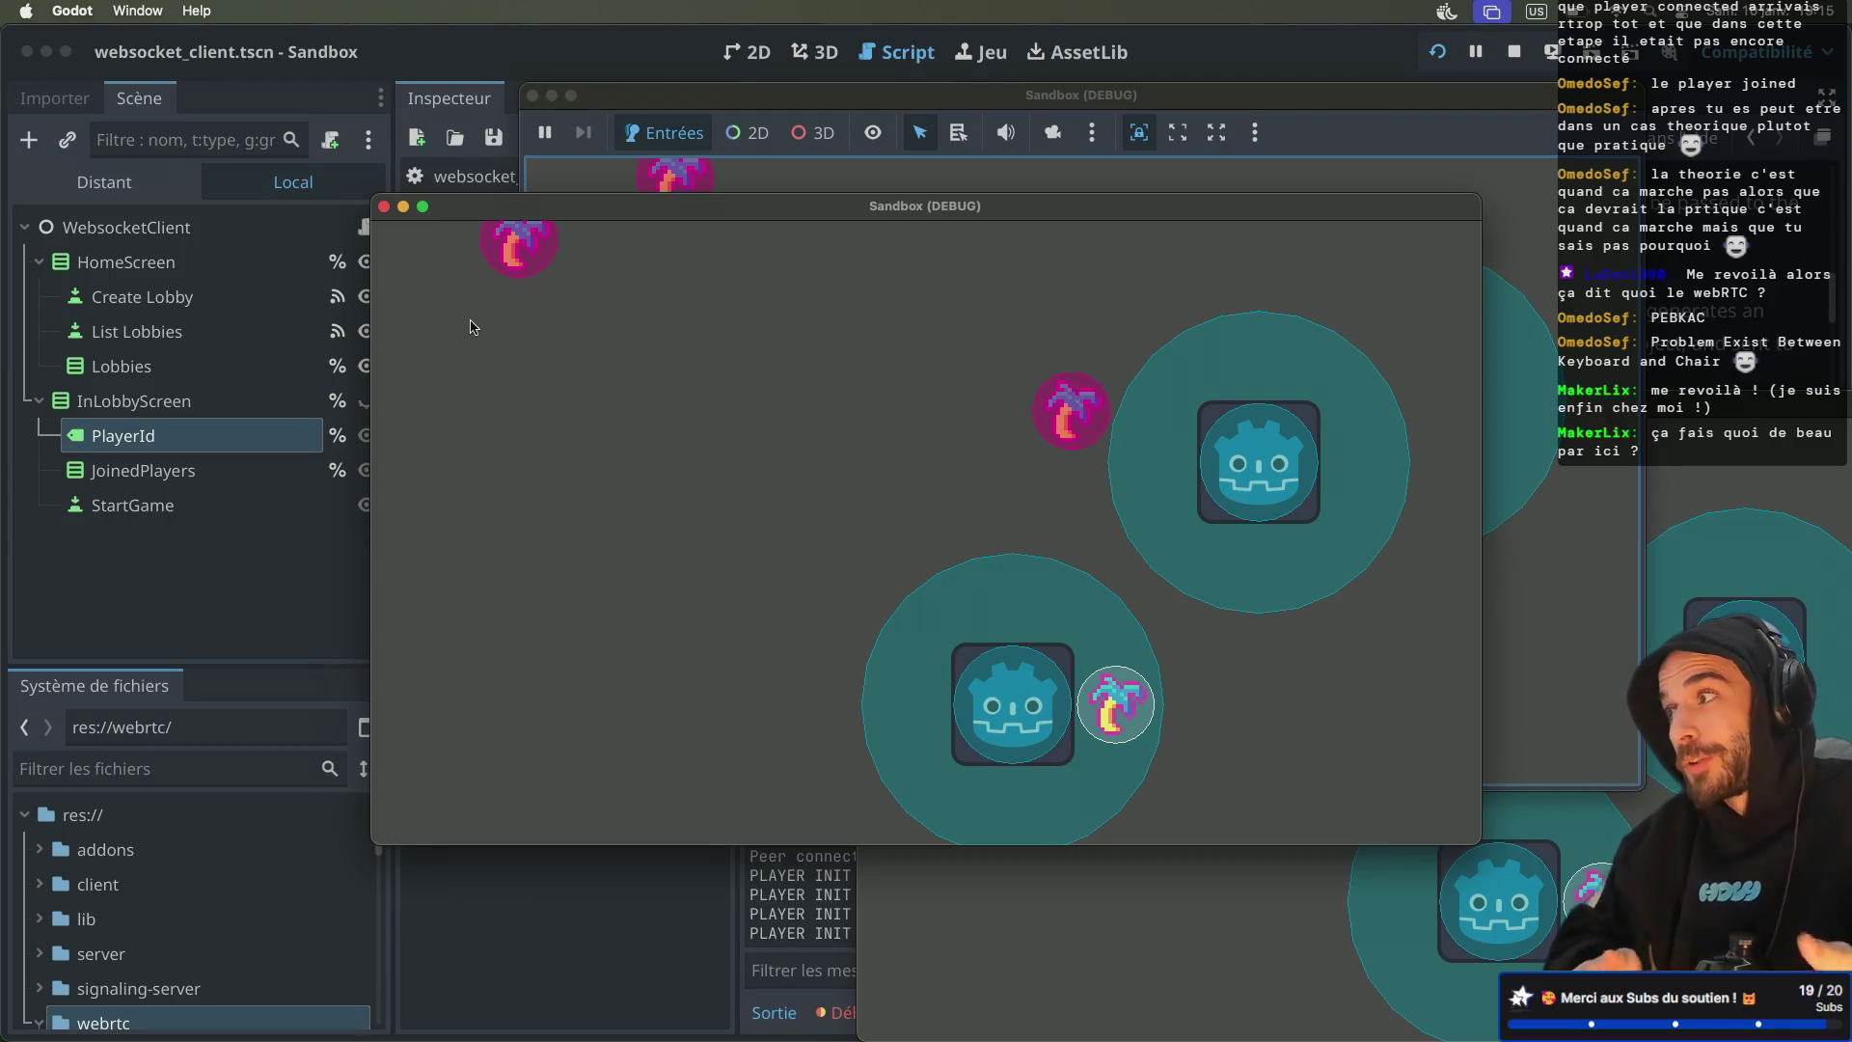
key("ctrl+Right")
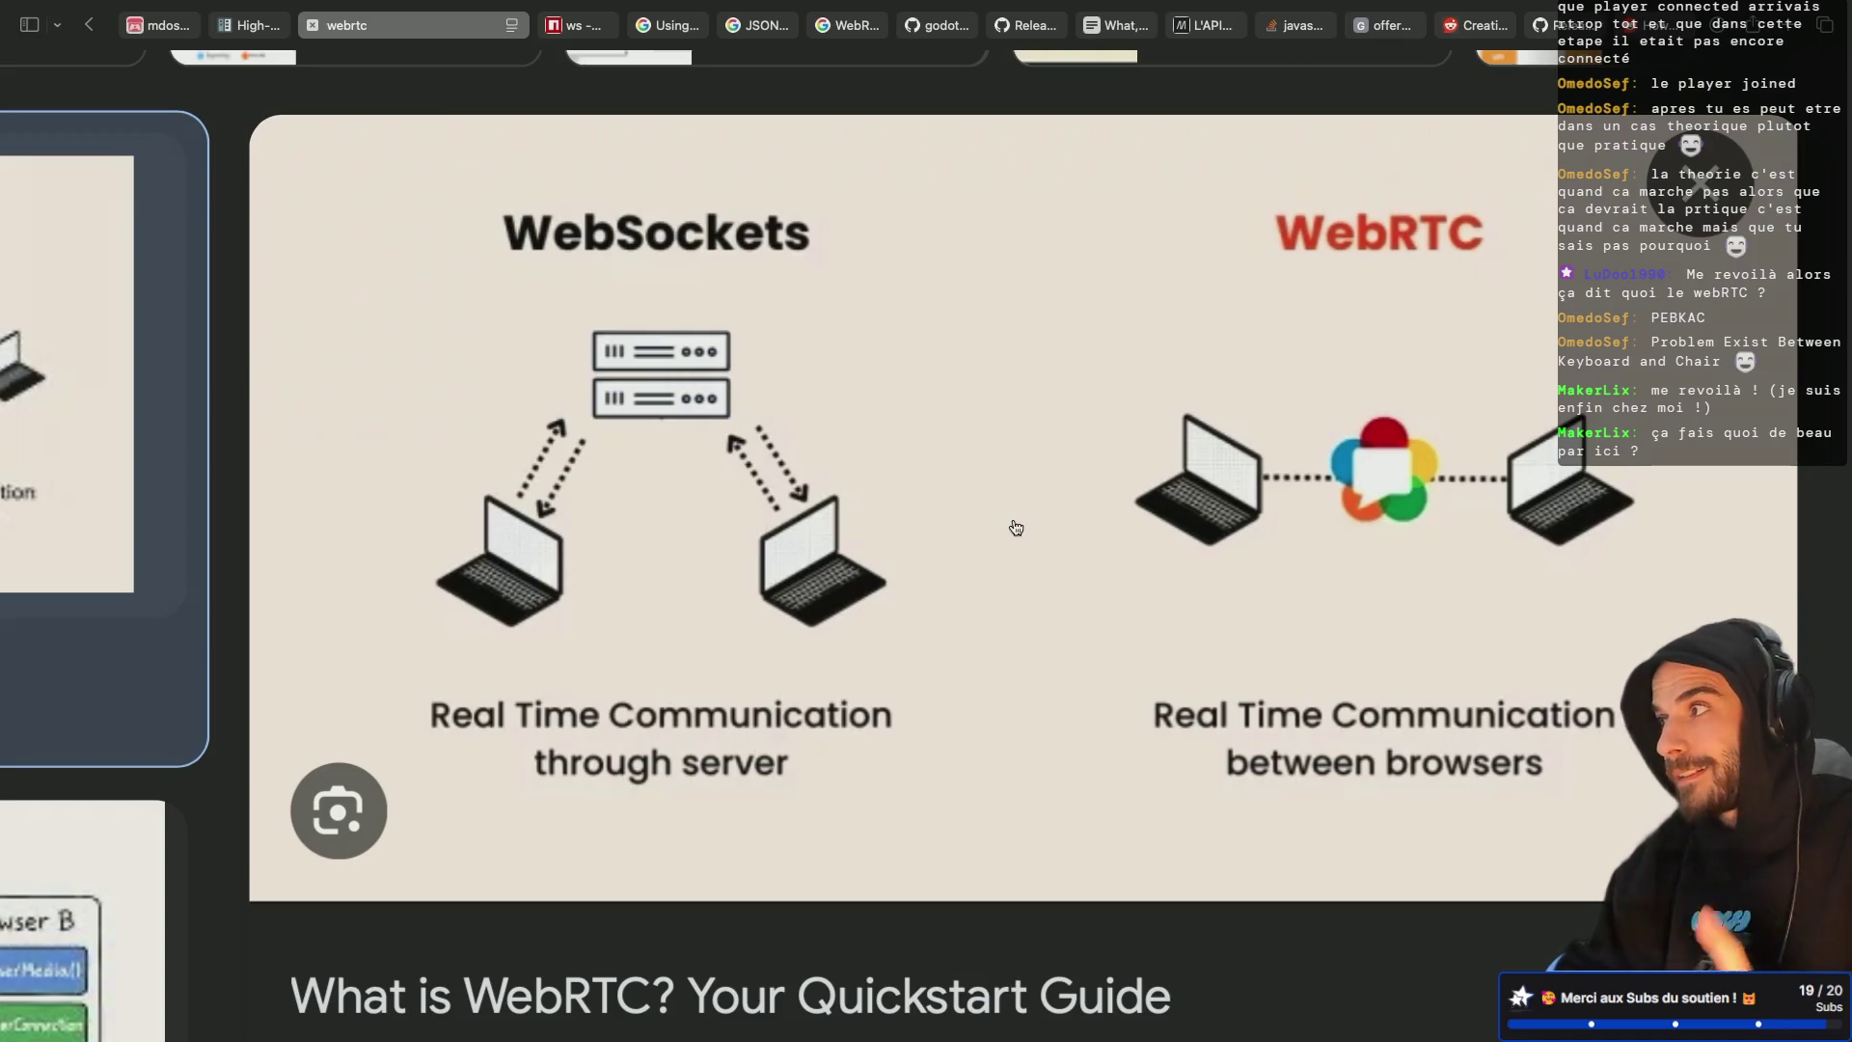
Select the set_local_description call on GitHub line 60, then stop the running Godot game
left_click(931, 25)
left_click(465, 762)
left_click_drag(533, 757, 877, 739)
key("Left")
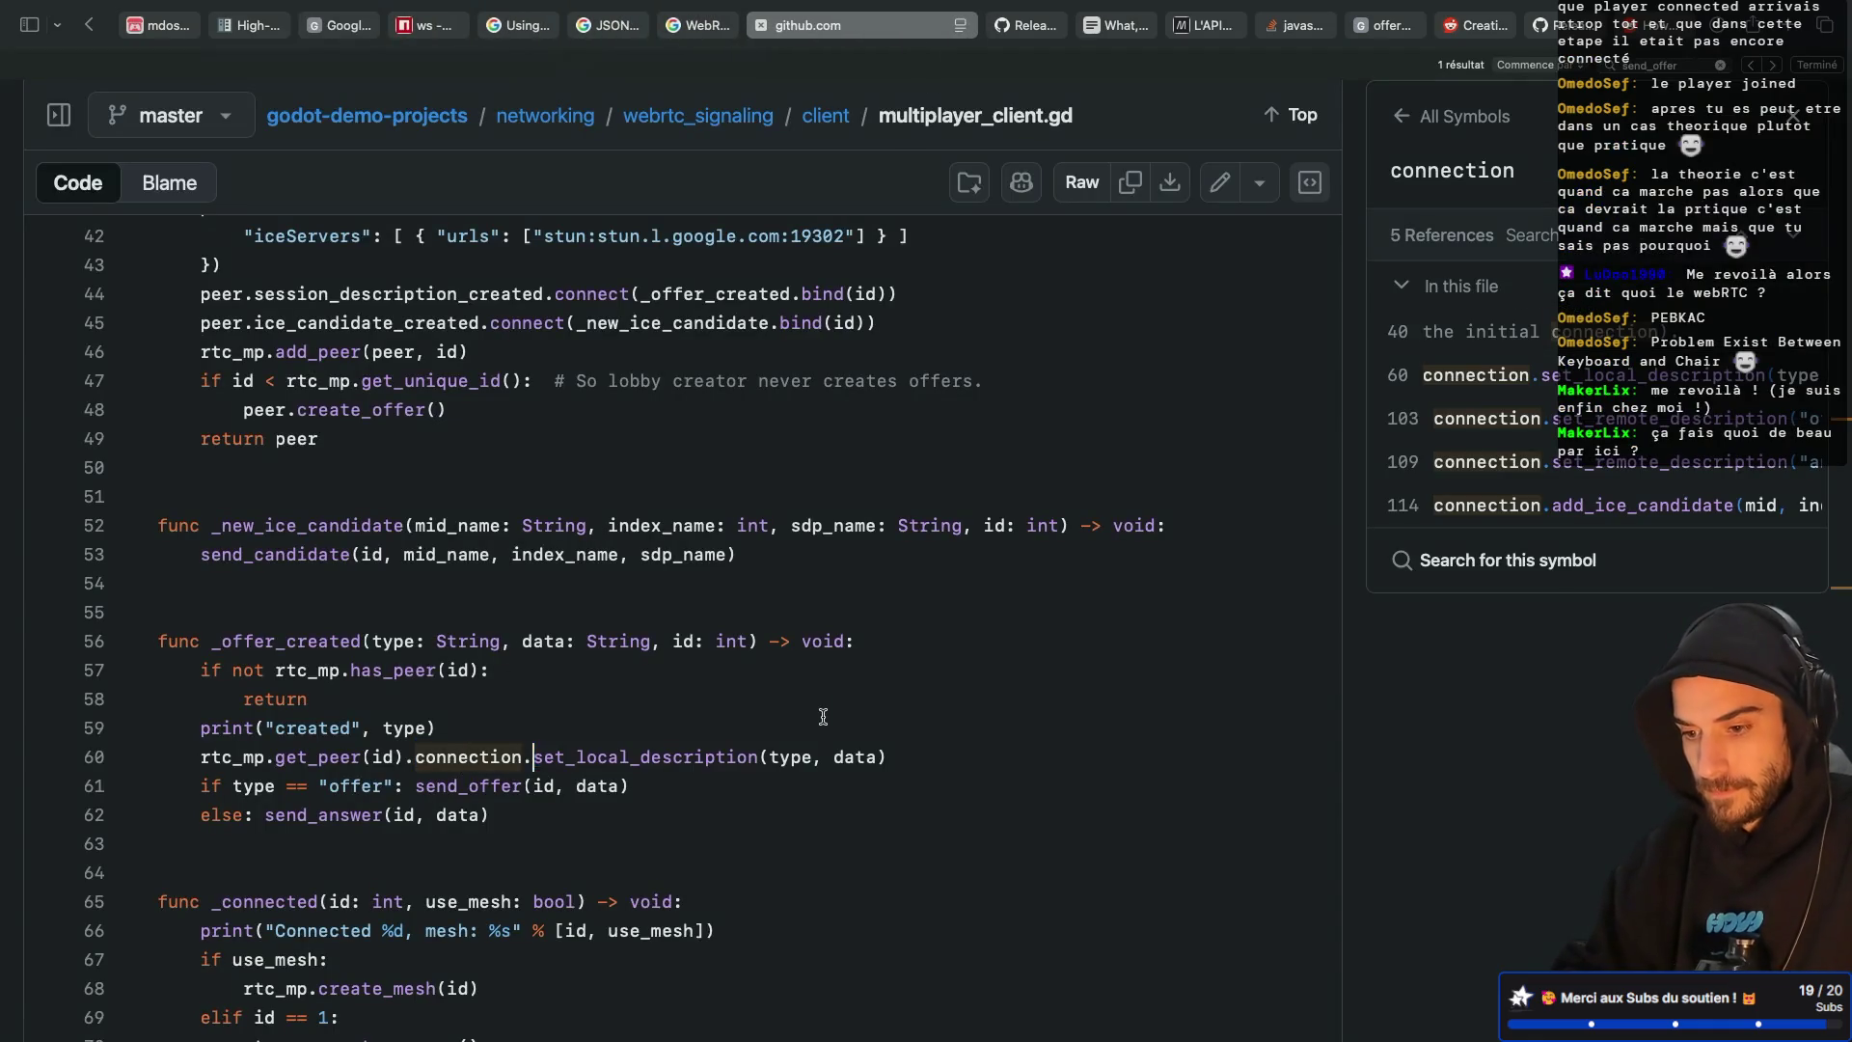
key("super+Tab")
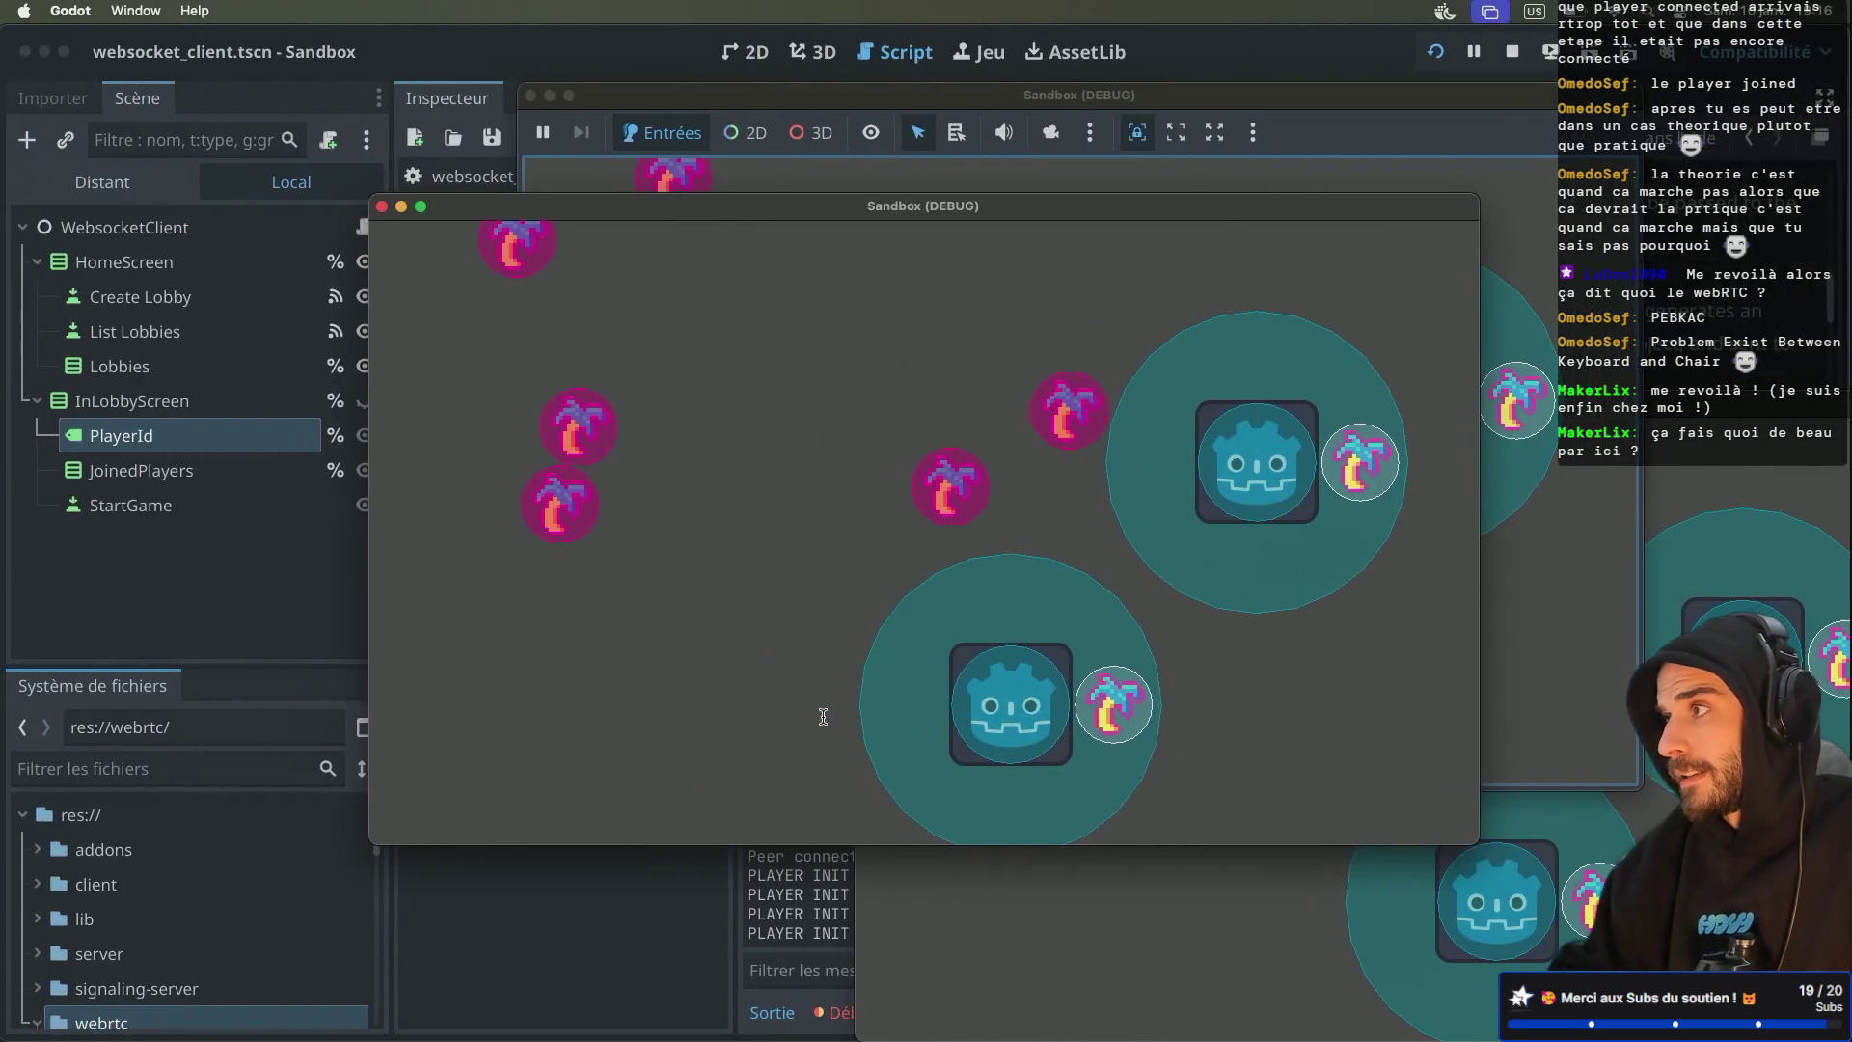
key("super+period")
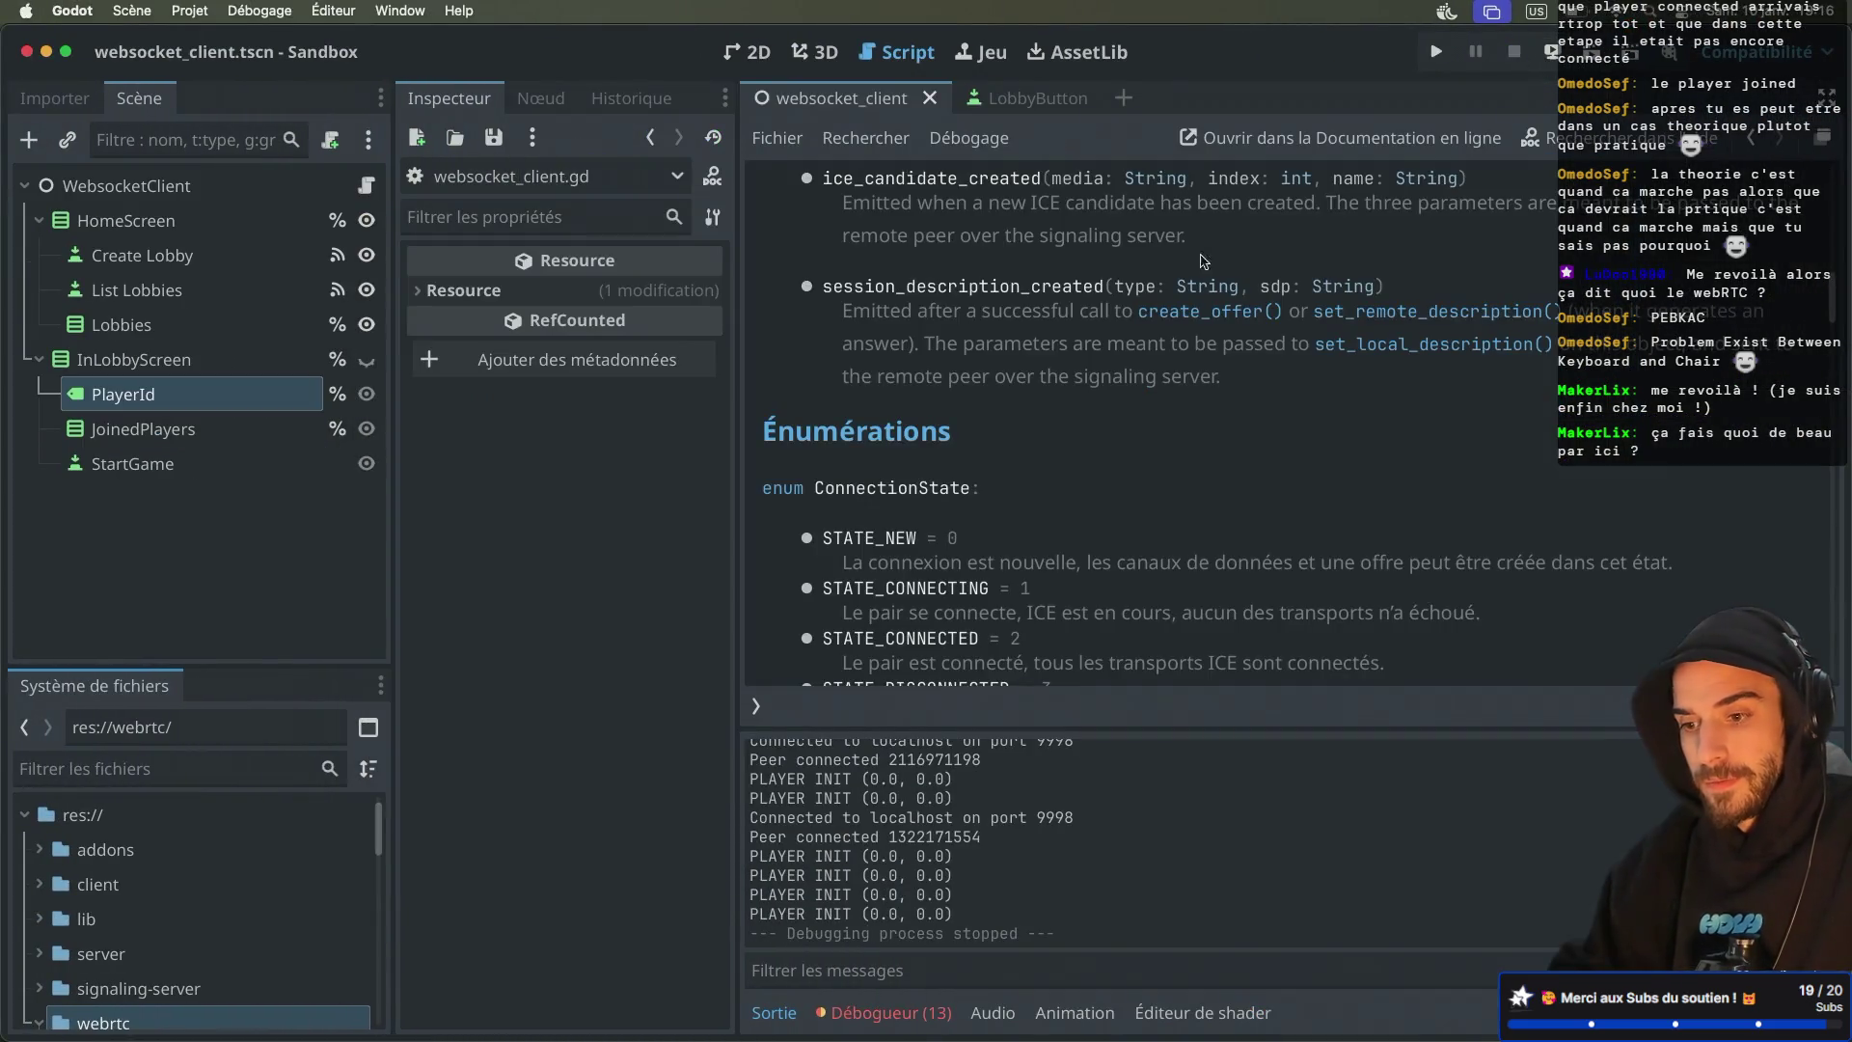
Show websocket_client.gd full-width with the output log collapsed, scrolled to handle_seesion_creation
scroll(1067, 406, "down", 6)
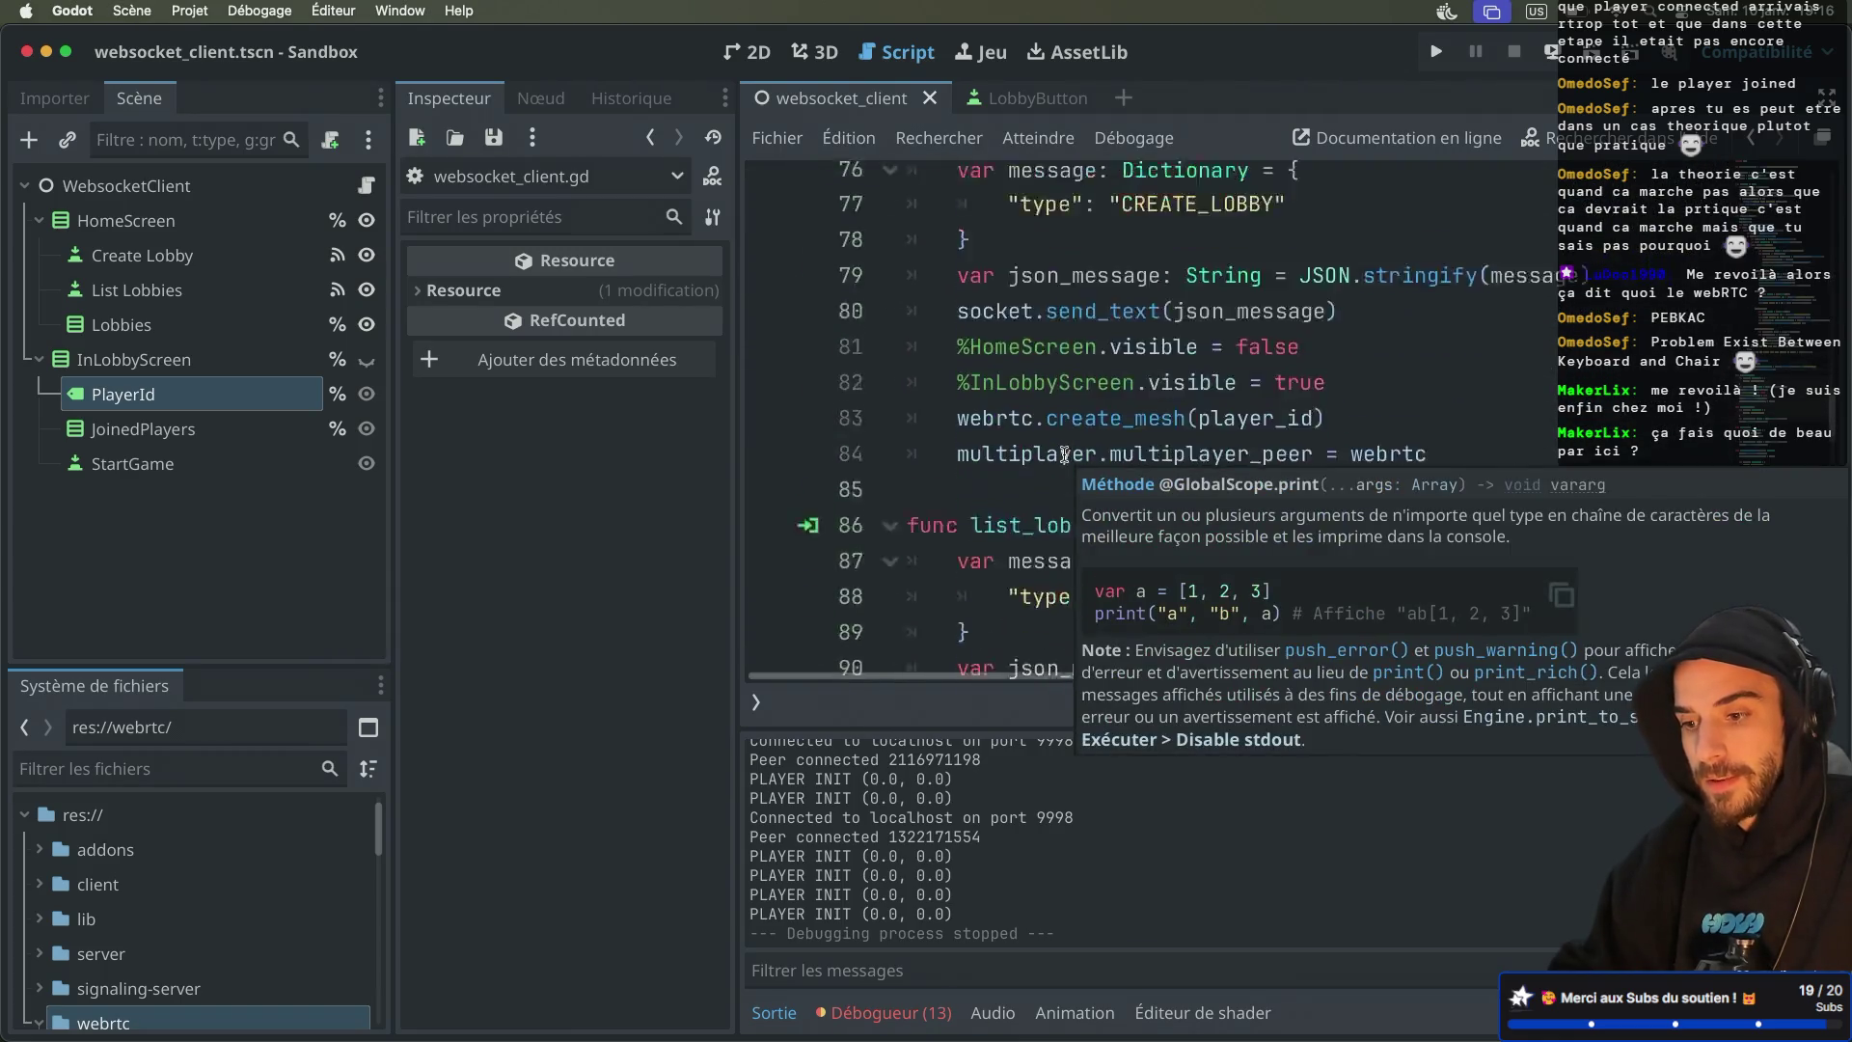
key("ctrl+super+d")
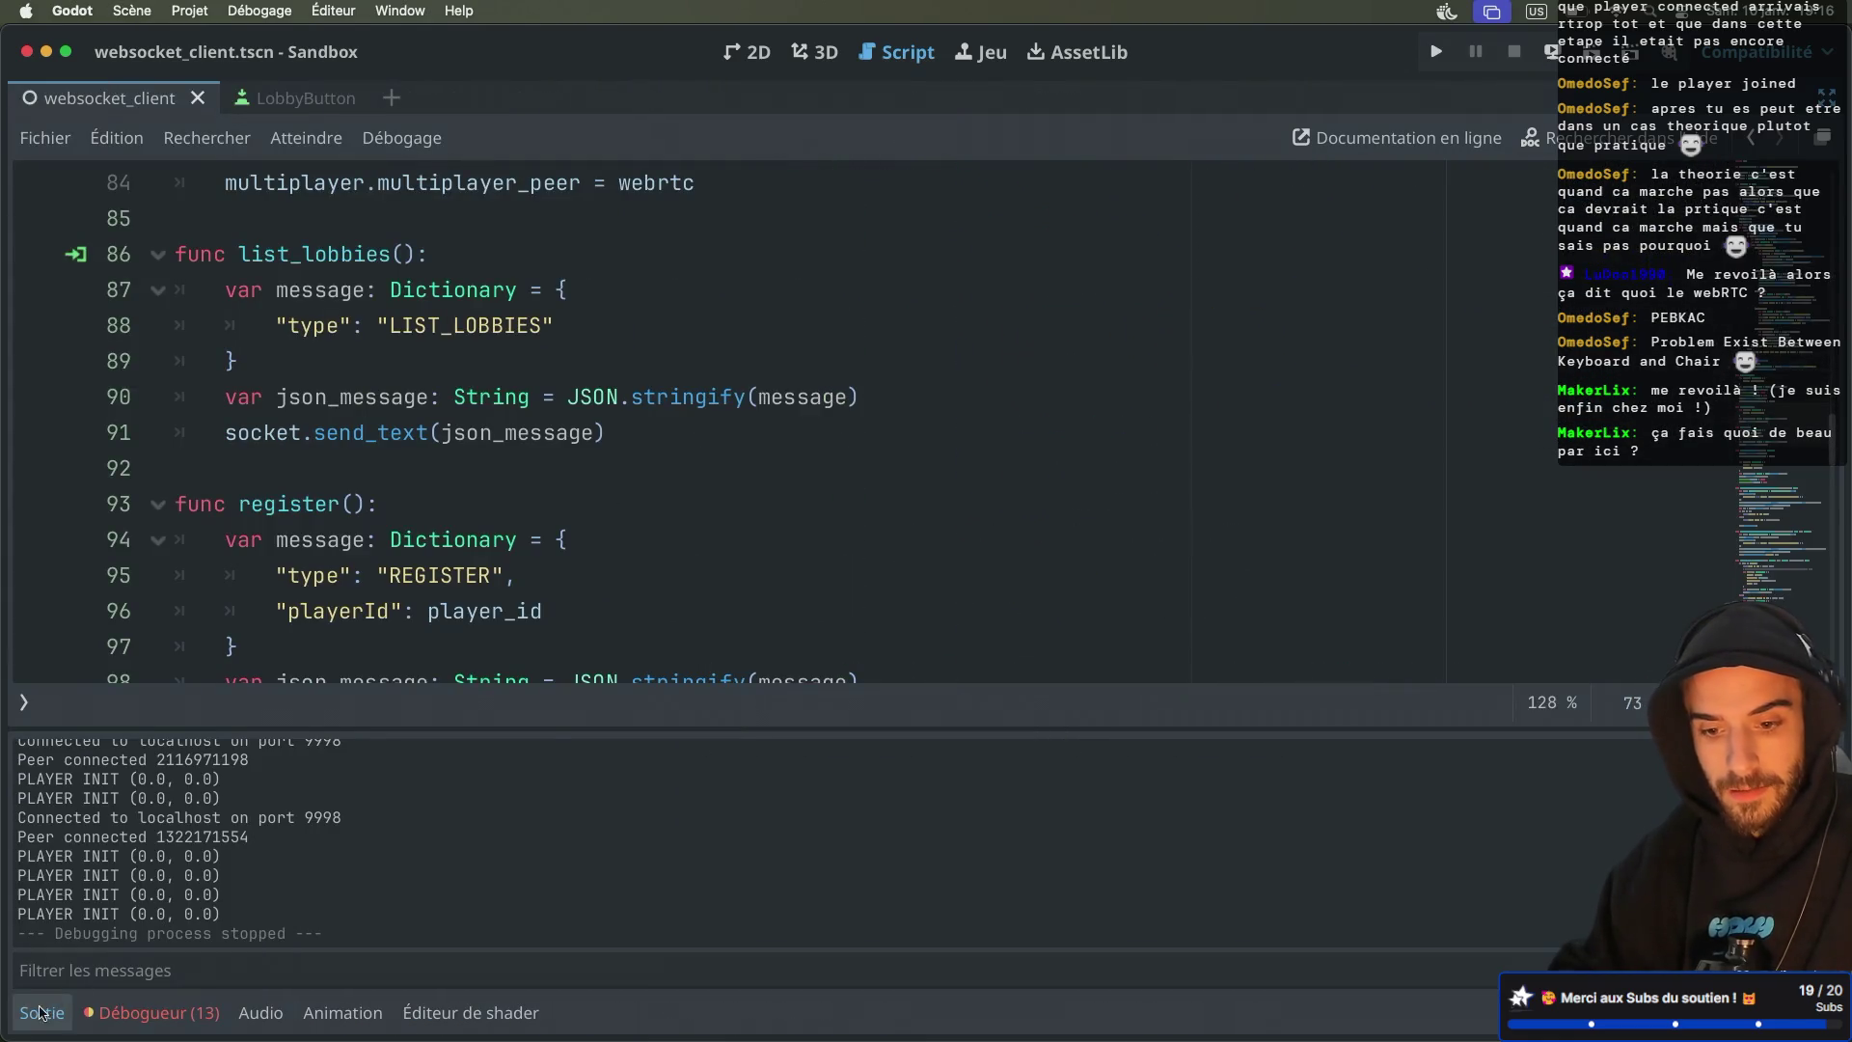
left_click(41, 1012)
scroll(327, 611, "down", 3)
scroll(327, 610, "down", 10)
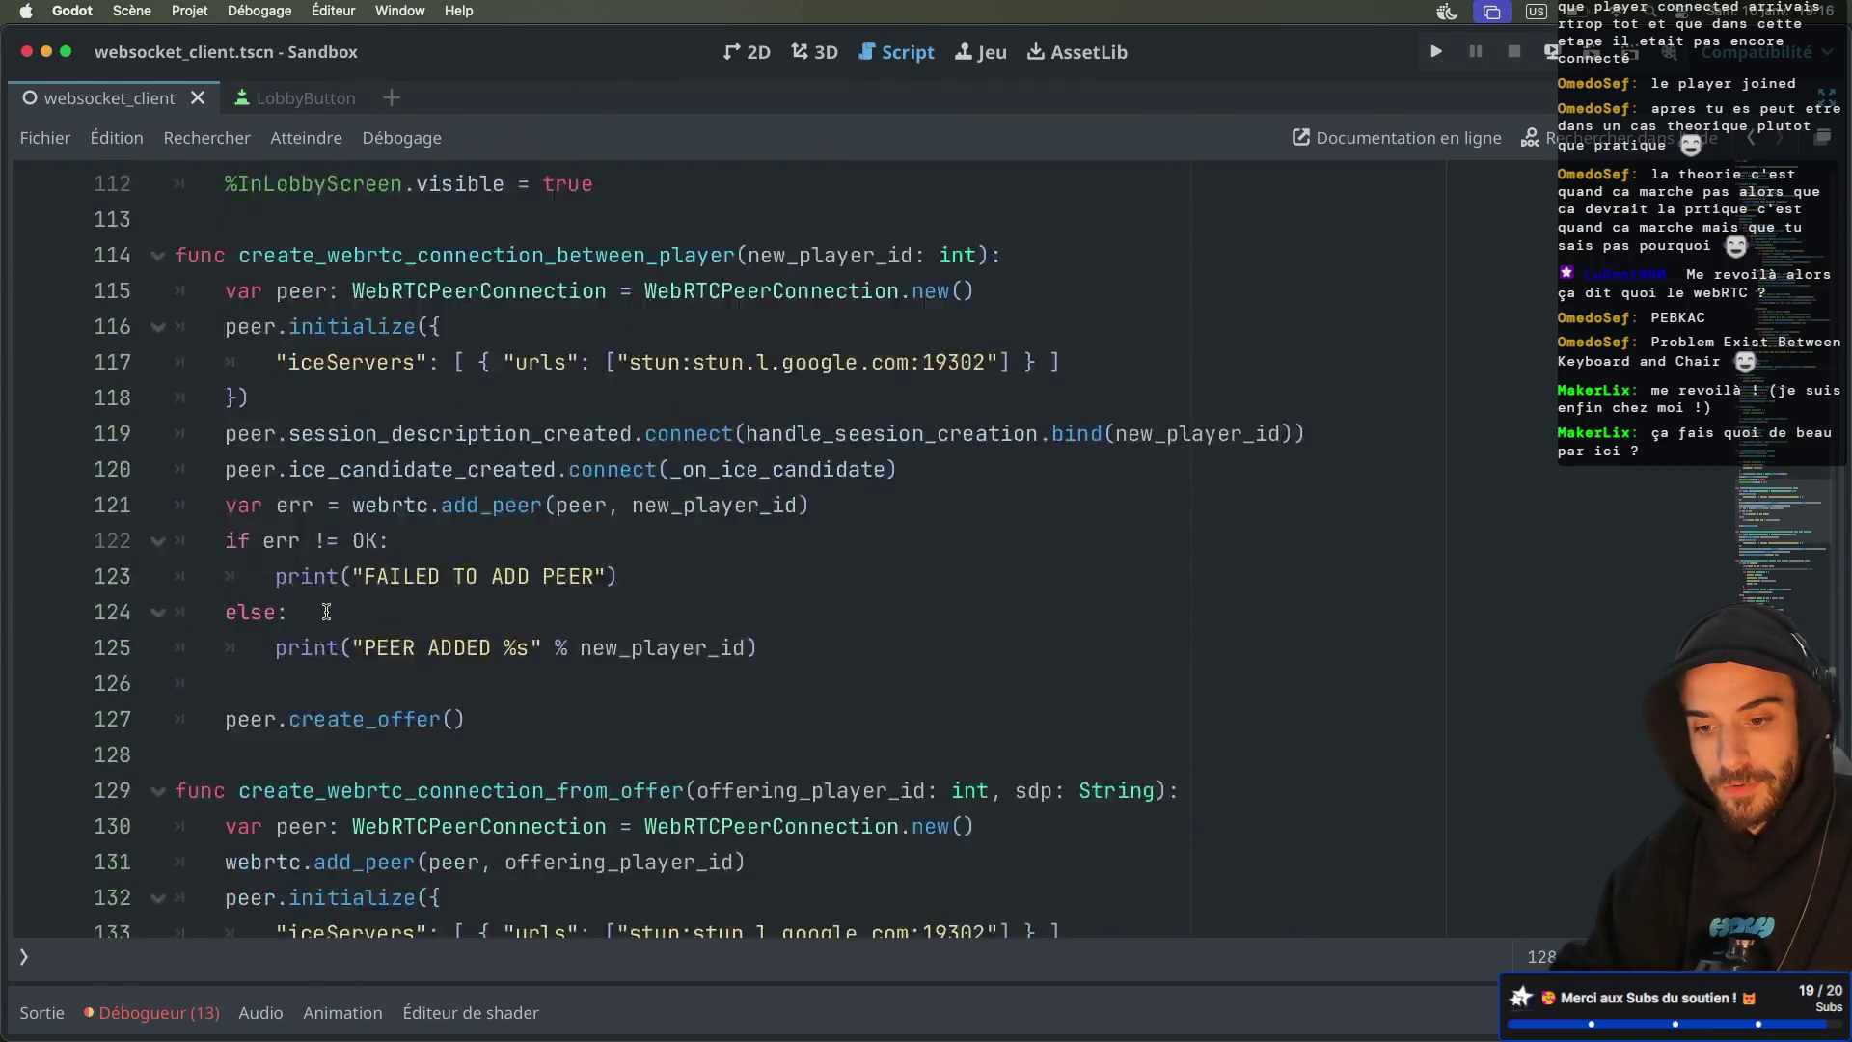
scroll(327, 610, "down", 4)
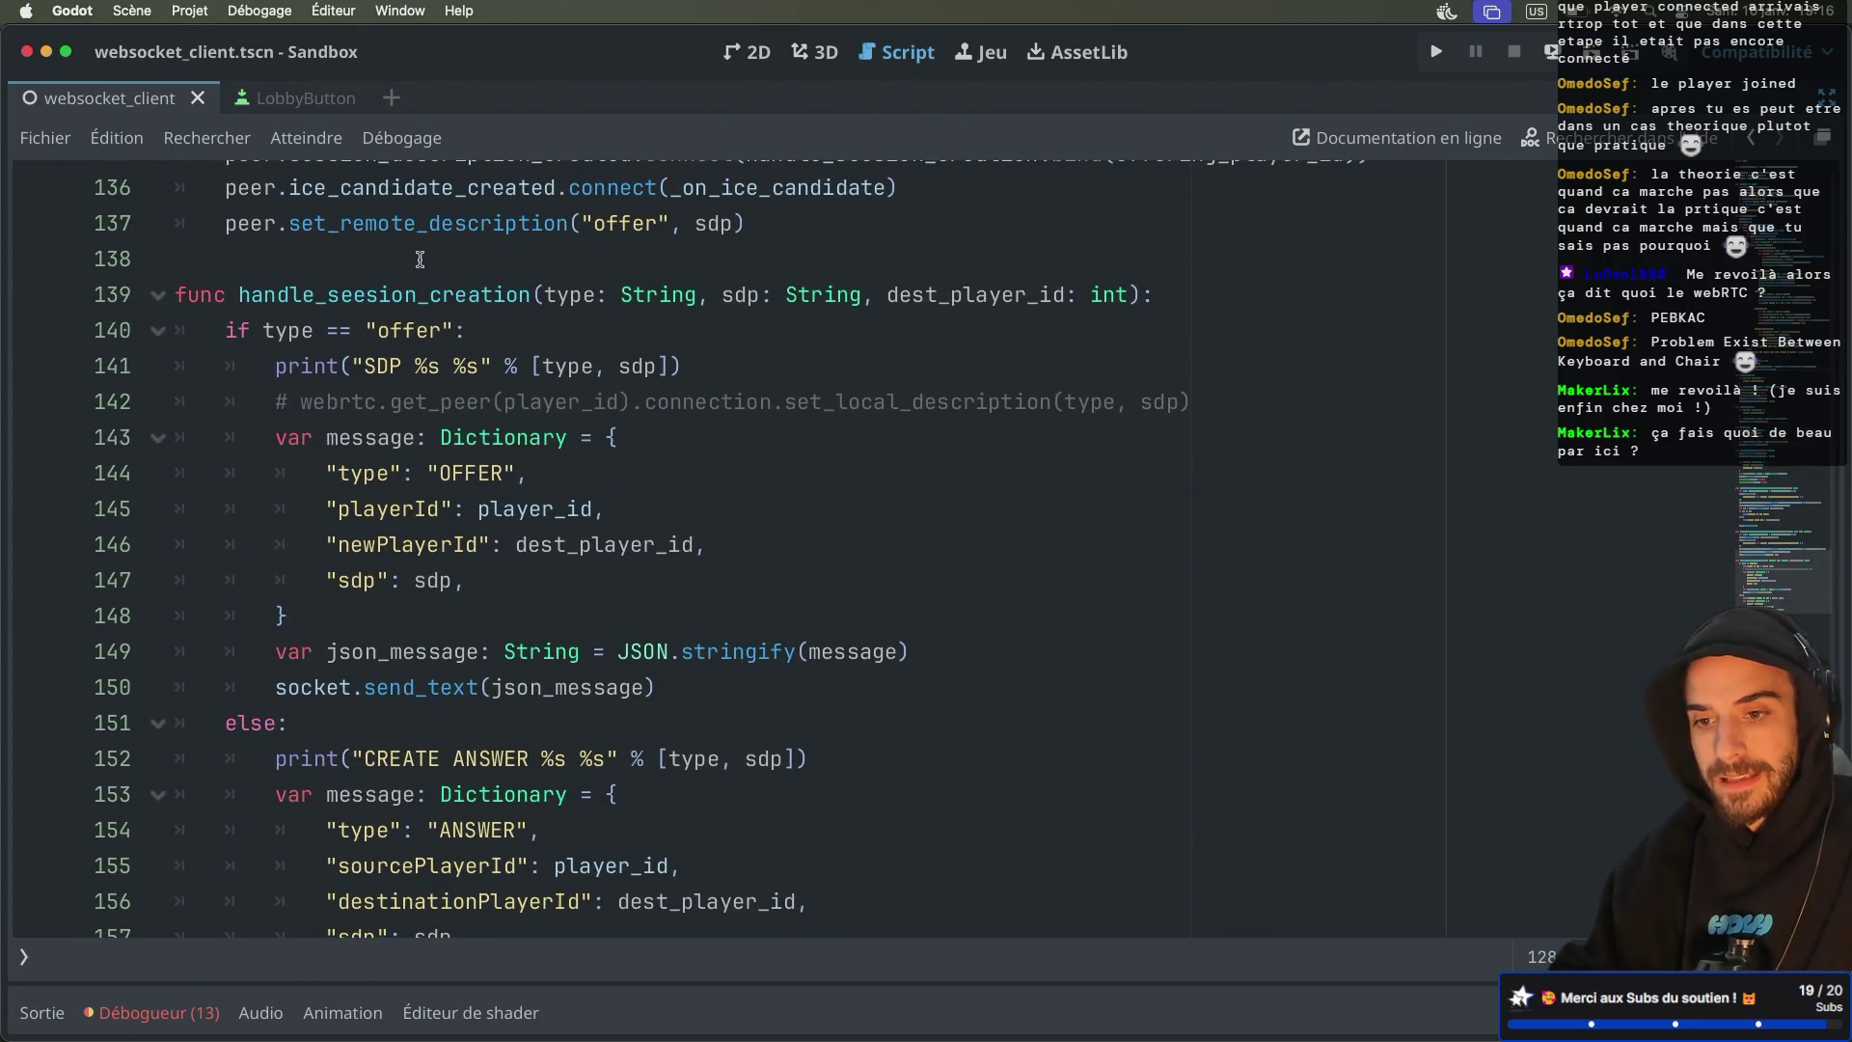
left_click(357, 235)
key("BackSpace")
type("s")
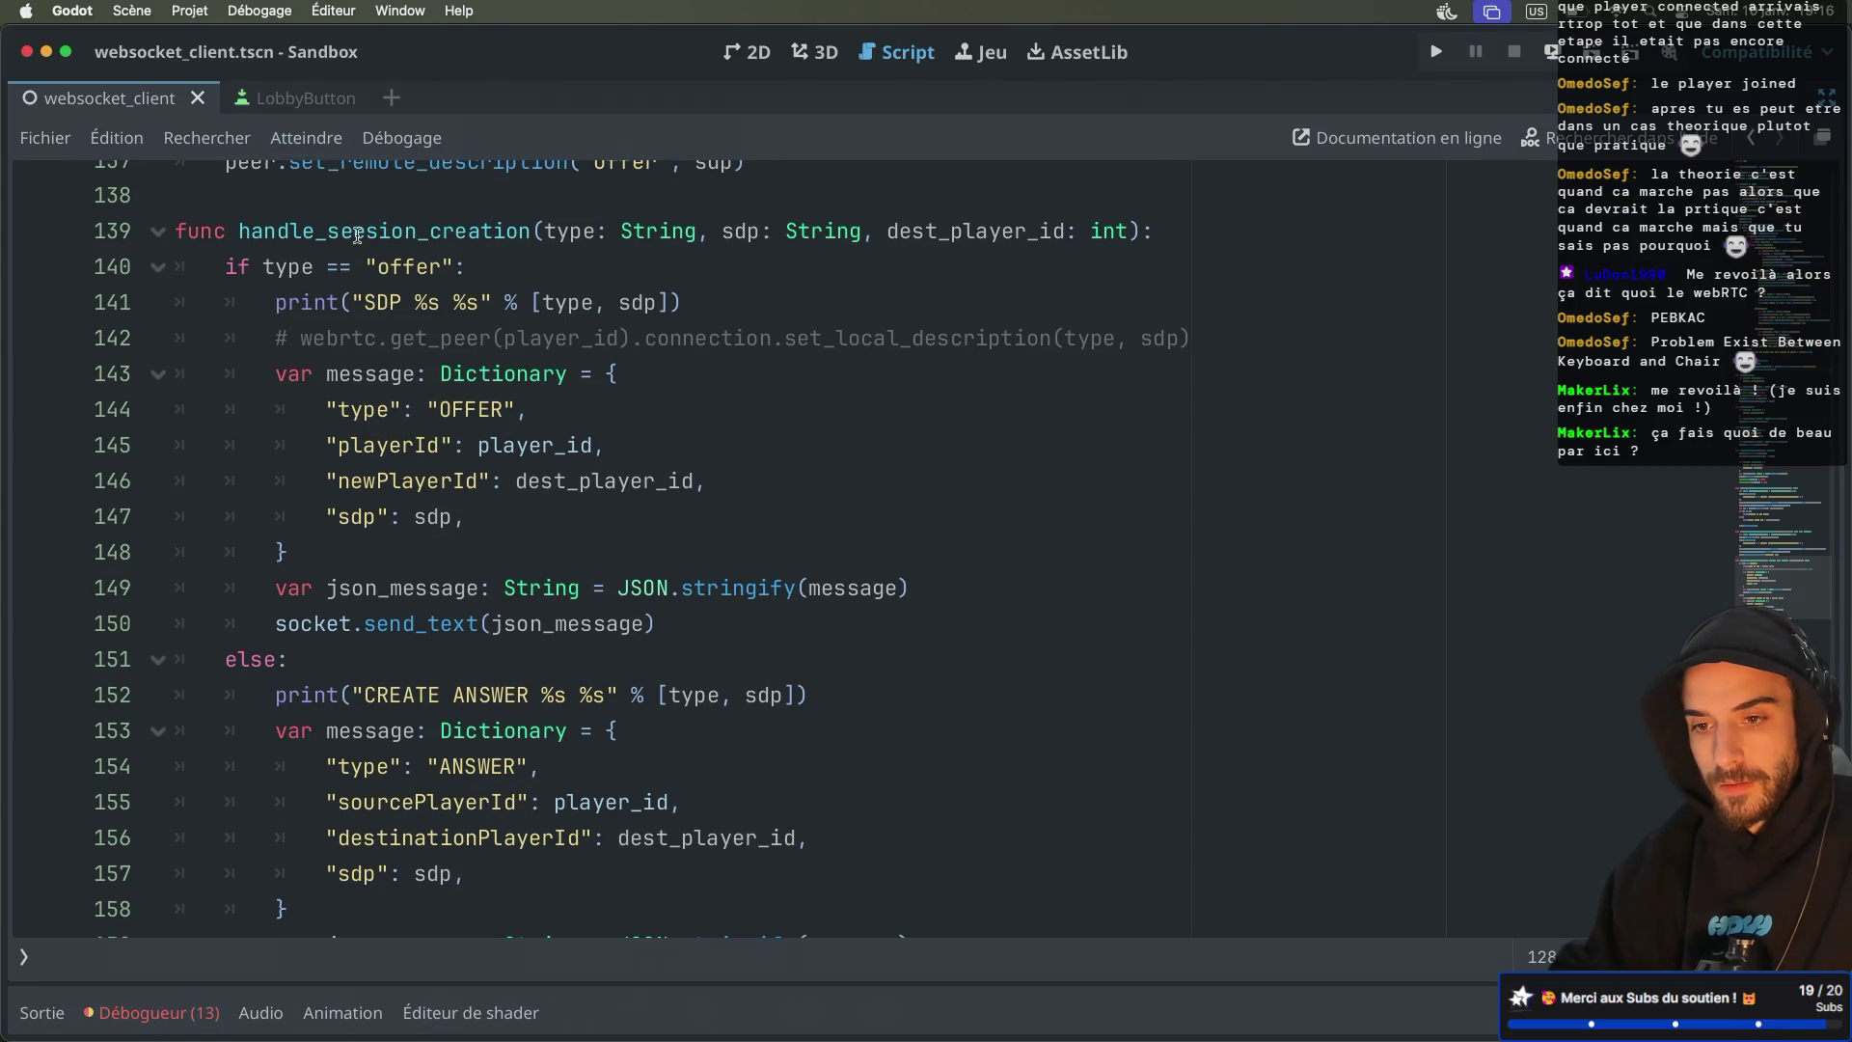
left_click(355, 231)
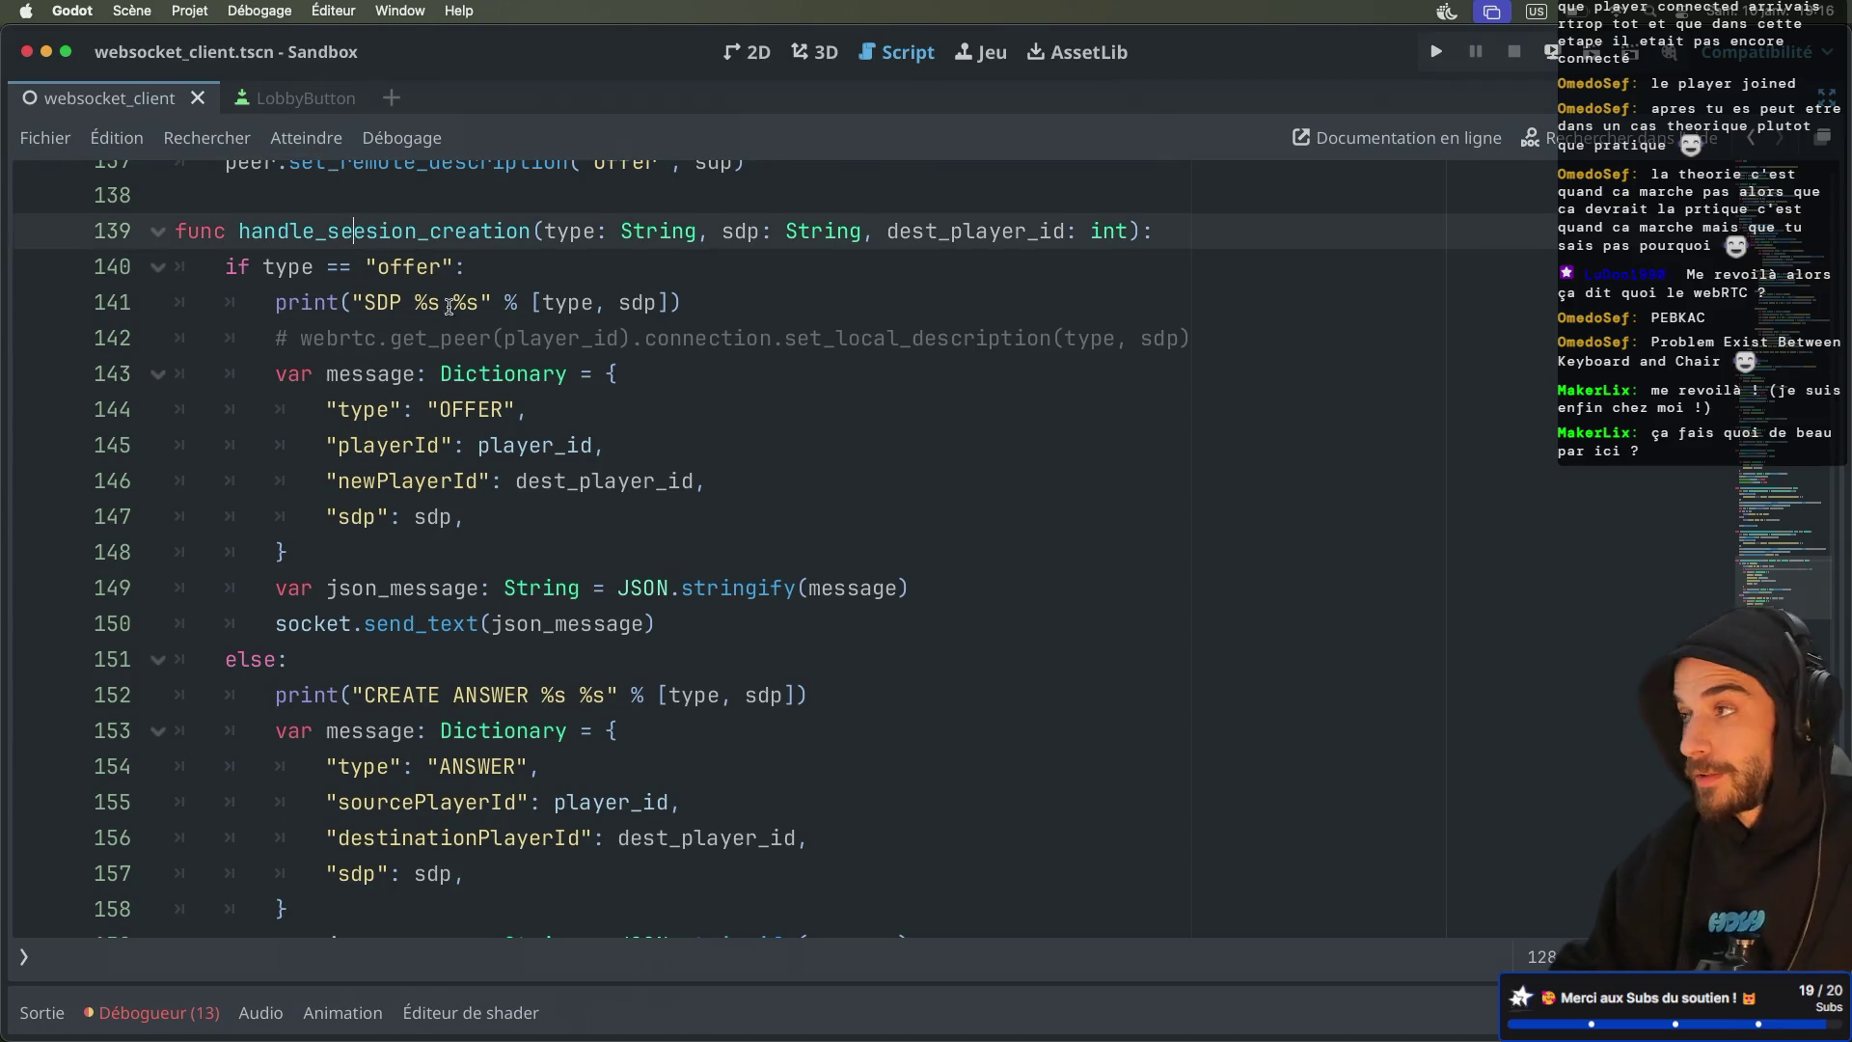
scroll(382, 370, "down", 1)
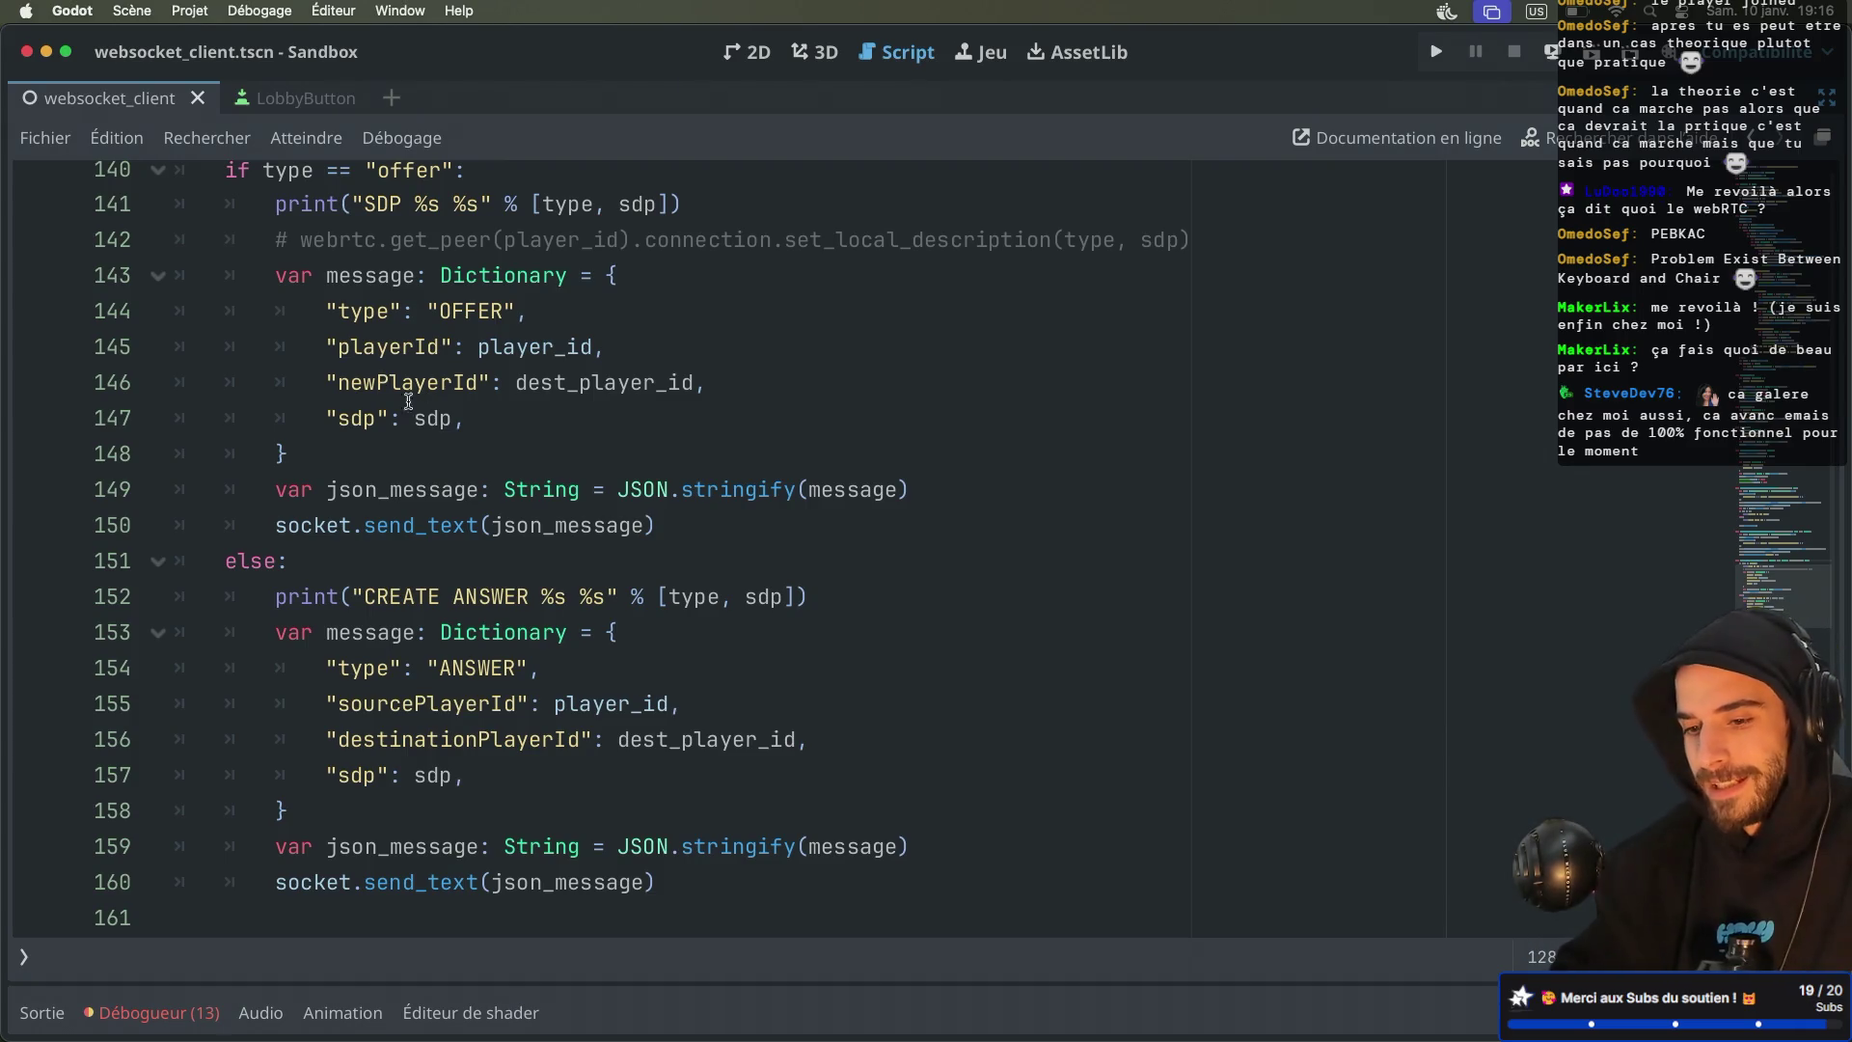
scroll(482, 526, "down", 3)
scroll(485, 540, "up", 4)
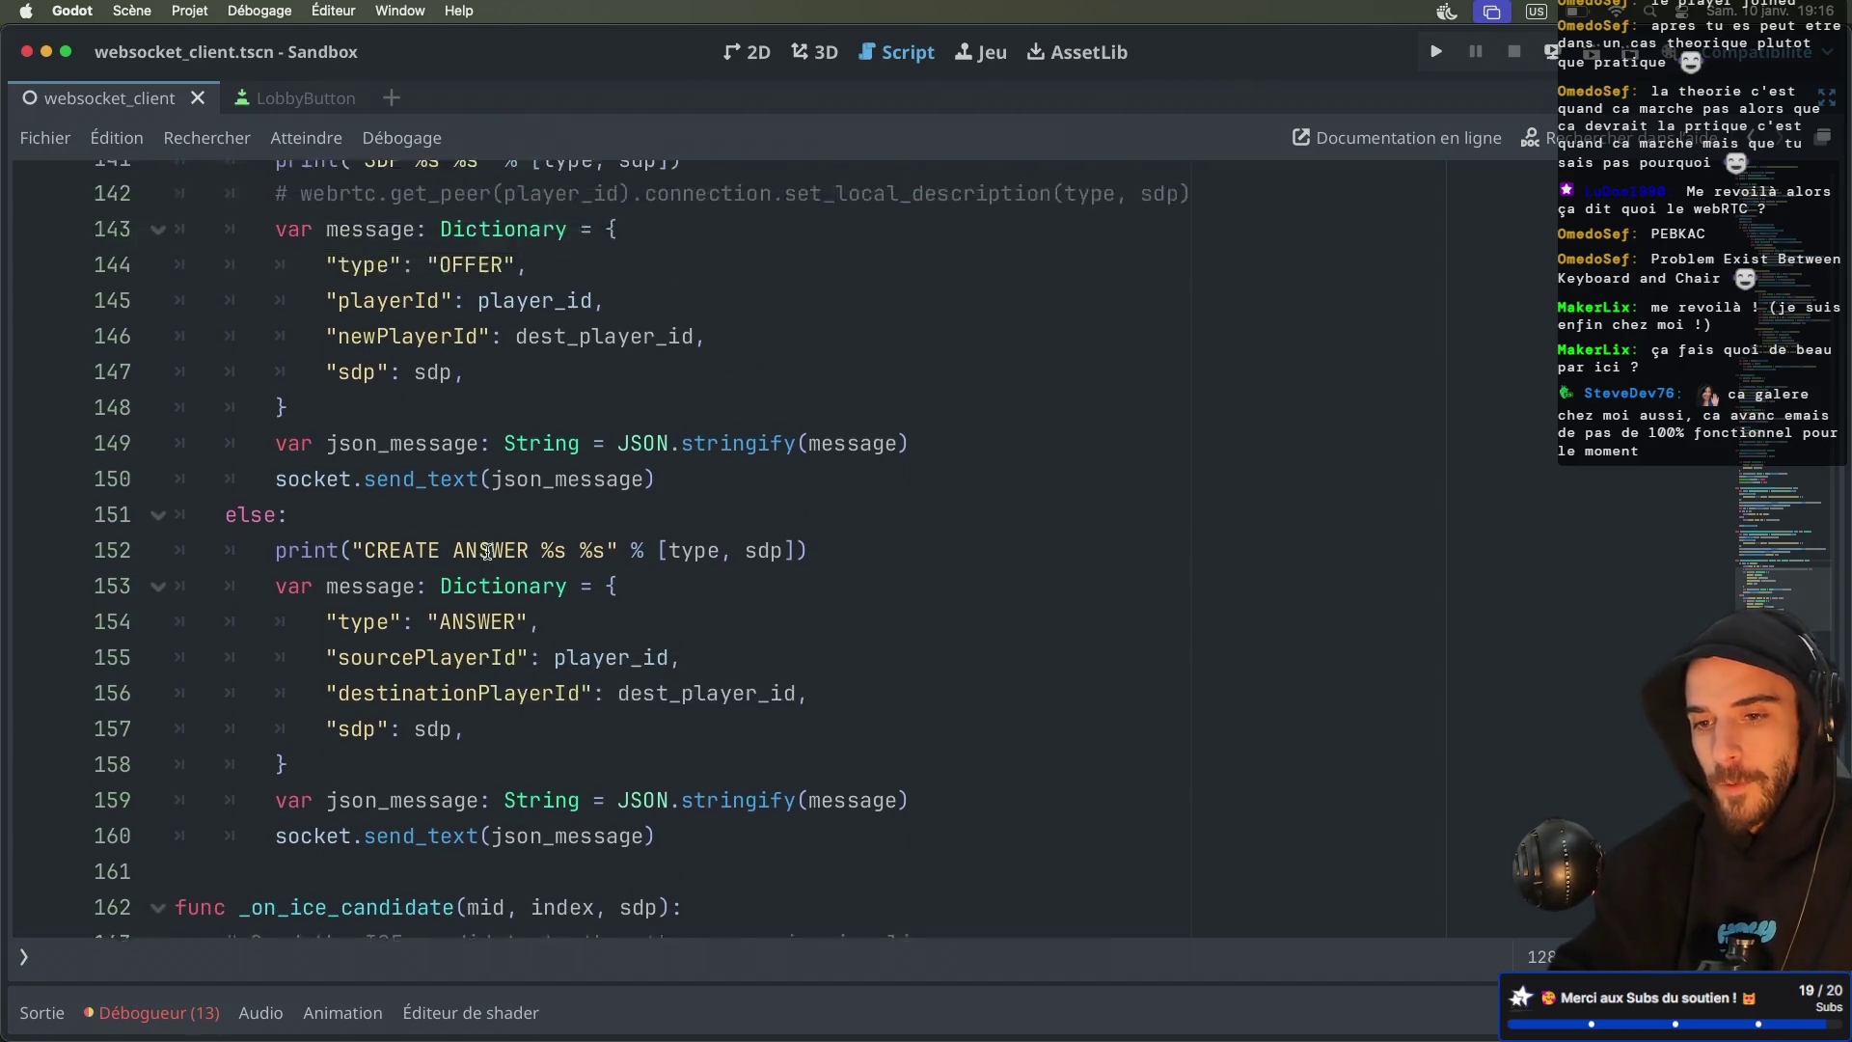
Copy the set_local_description line 60 from GitHub and place the caret after the handler header
key("super+Tab")
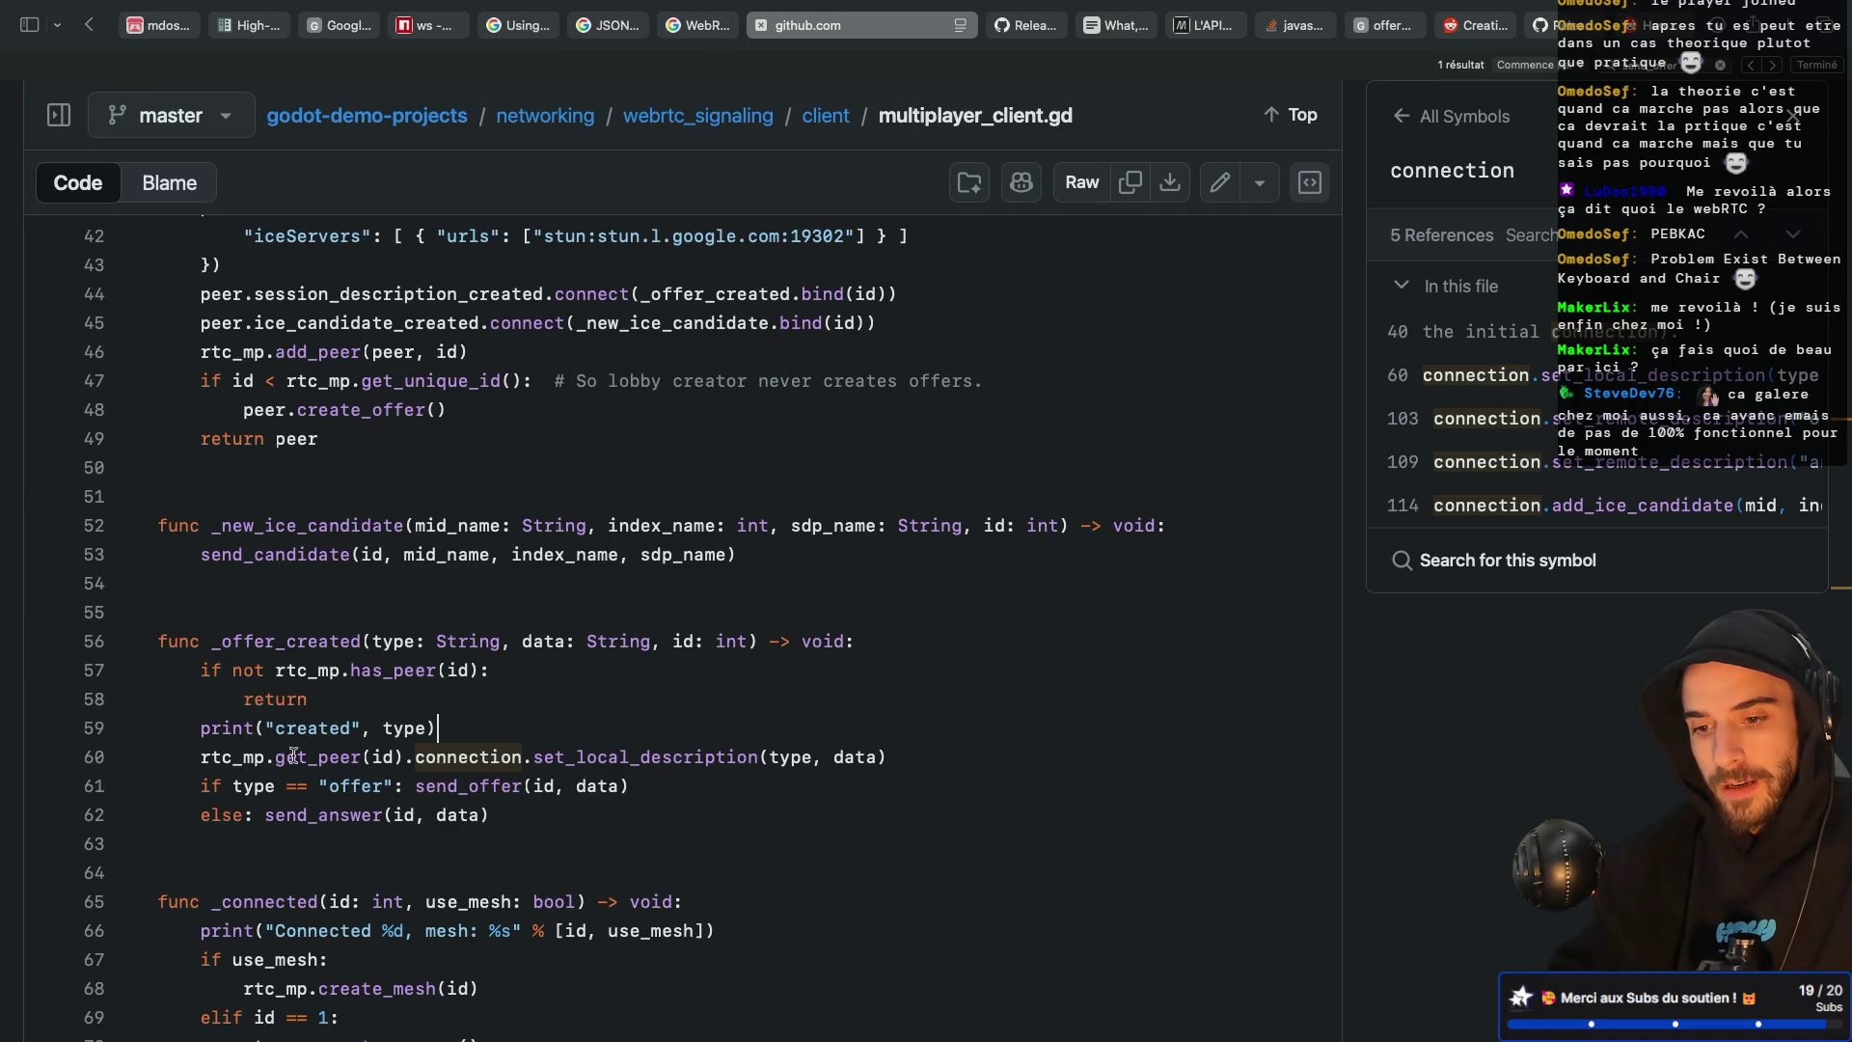
left_click_drag(891, 756, 200, 756)
key("super+c")
key("super+Tab")
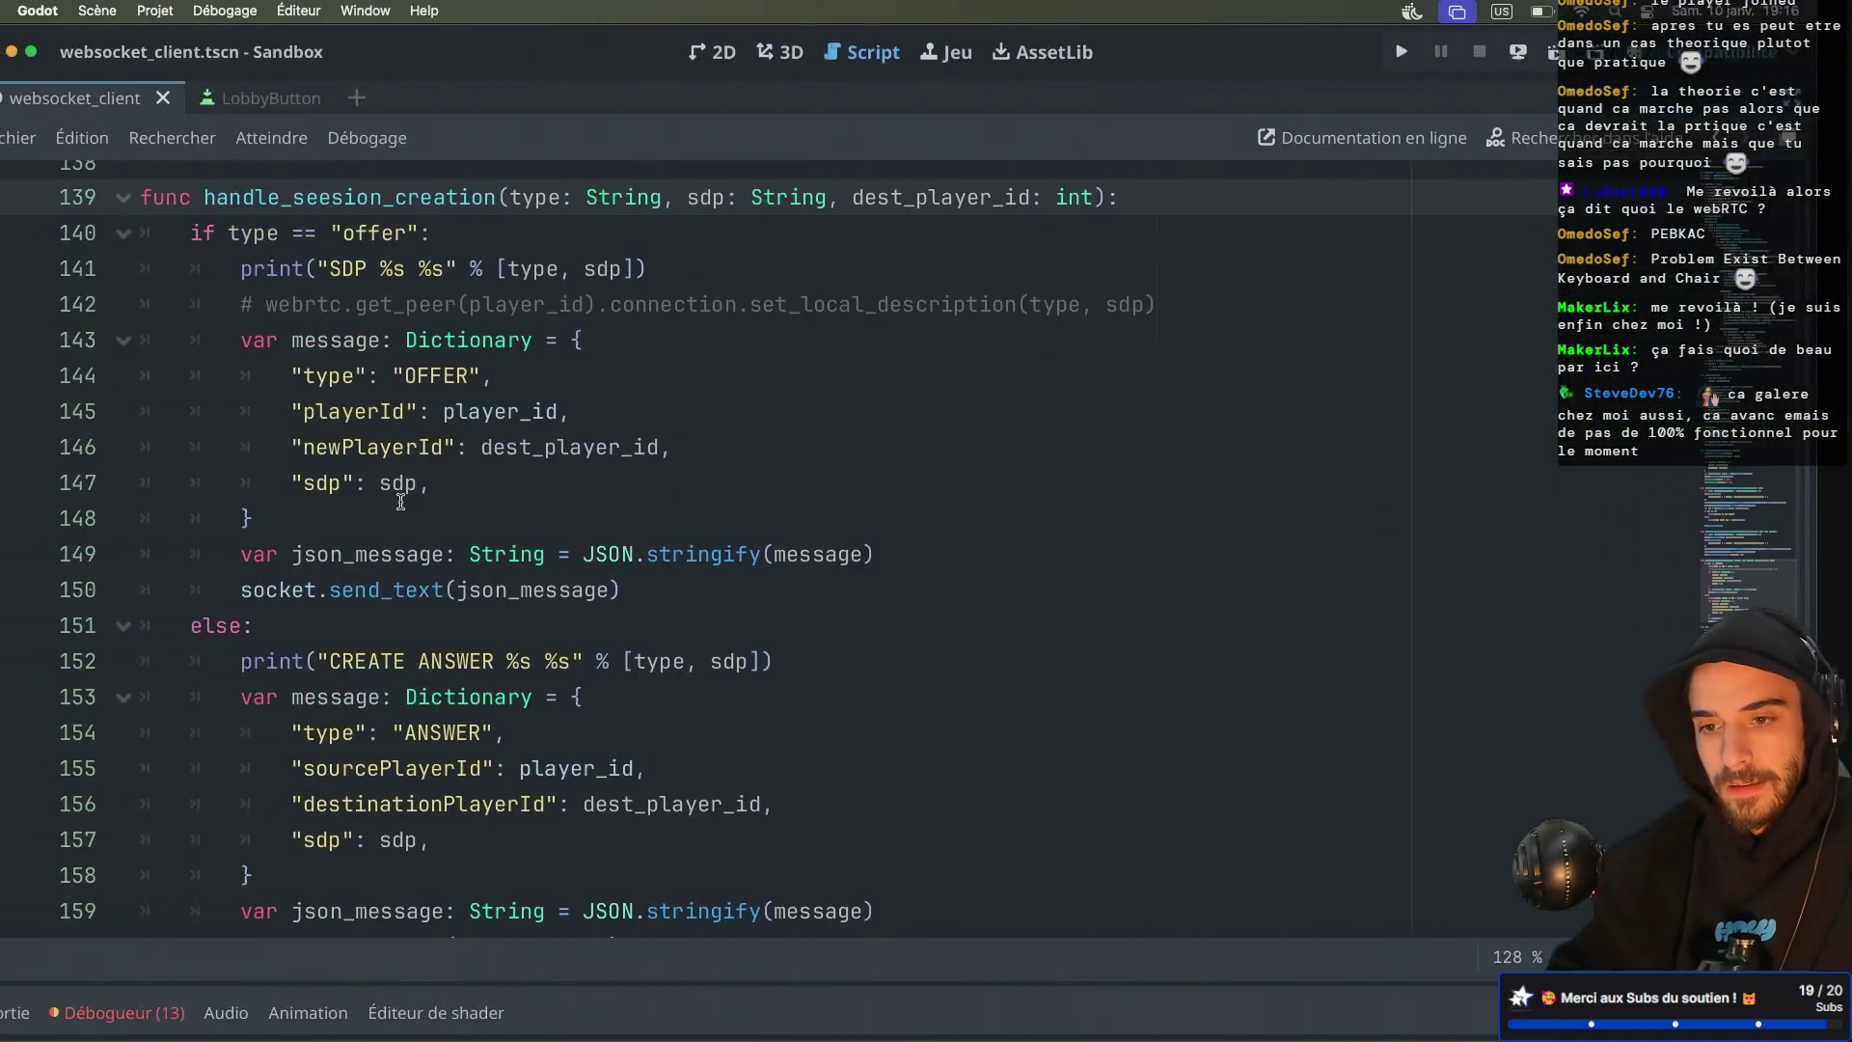
left_click(314, 300)
scroll(318, 699, "up", 5)
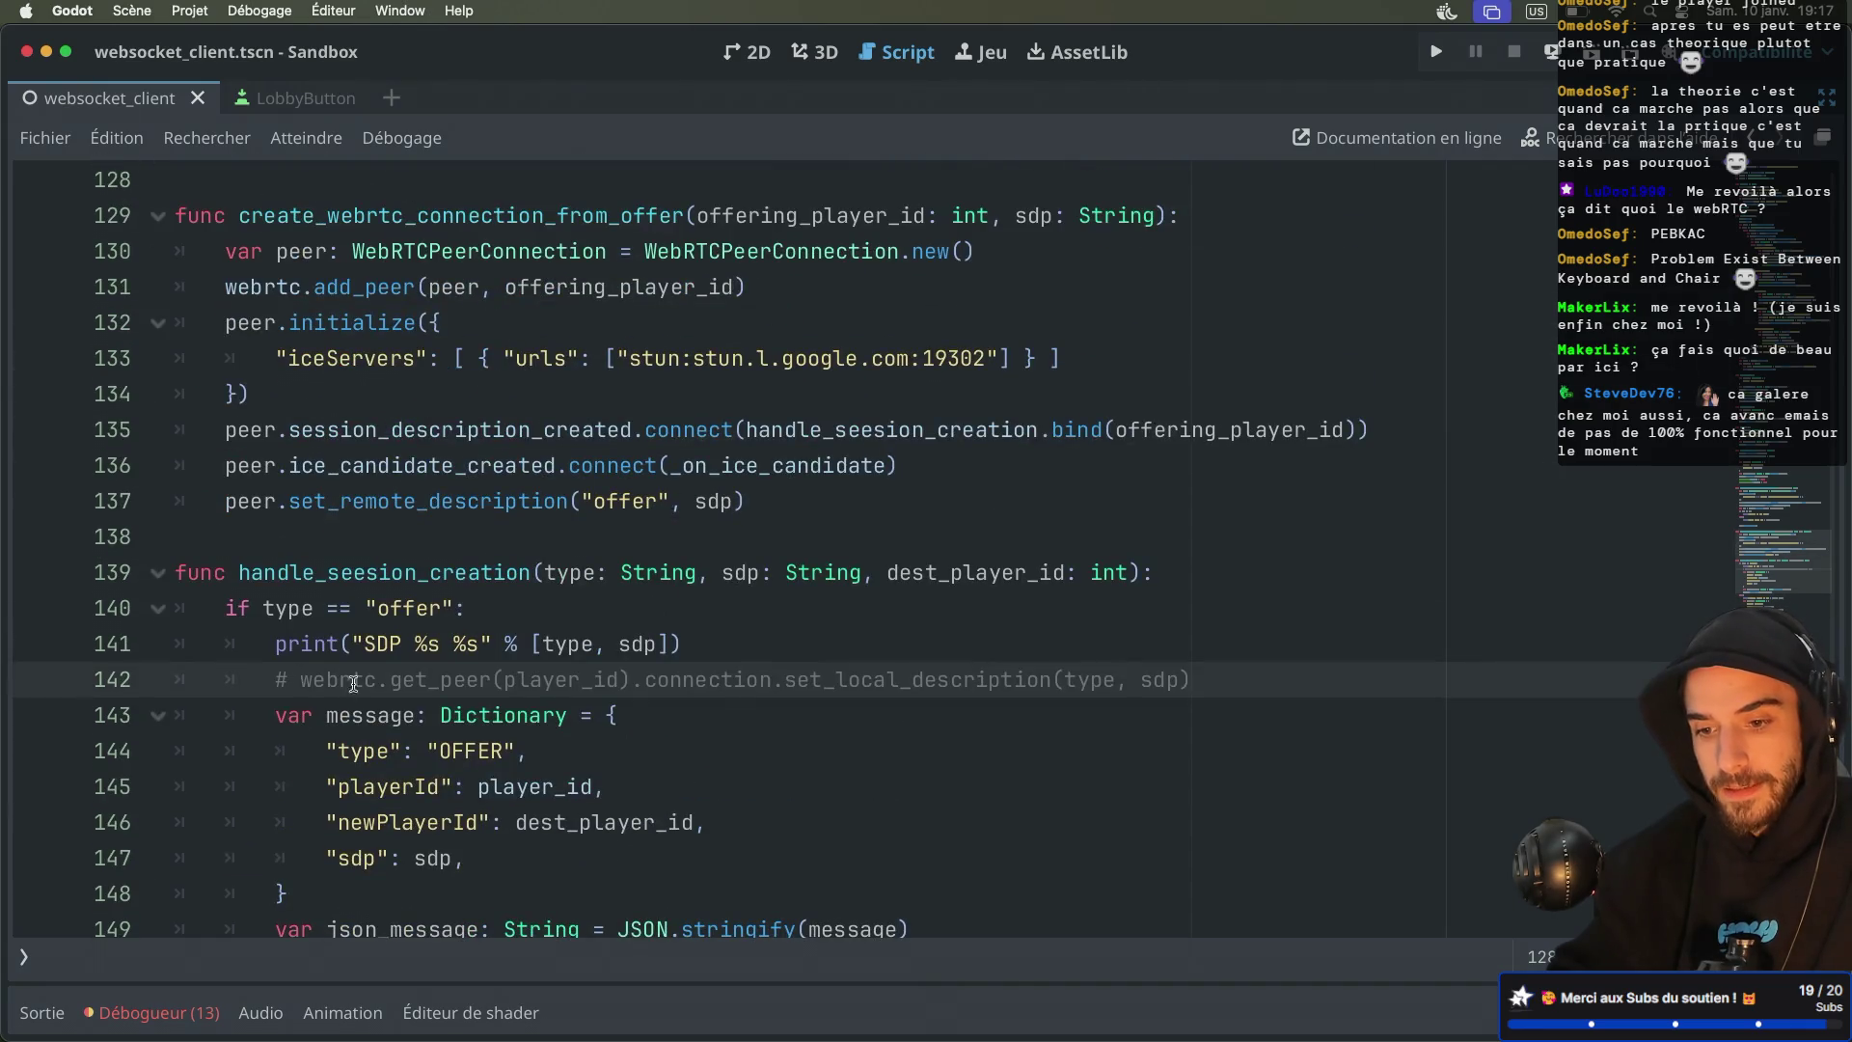
left_click(1169, 573)
Paste the set_local_description call under the header and delete the old commented-out line
key("Return")
key("super+v")
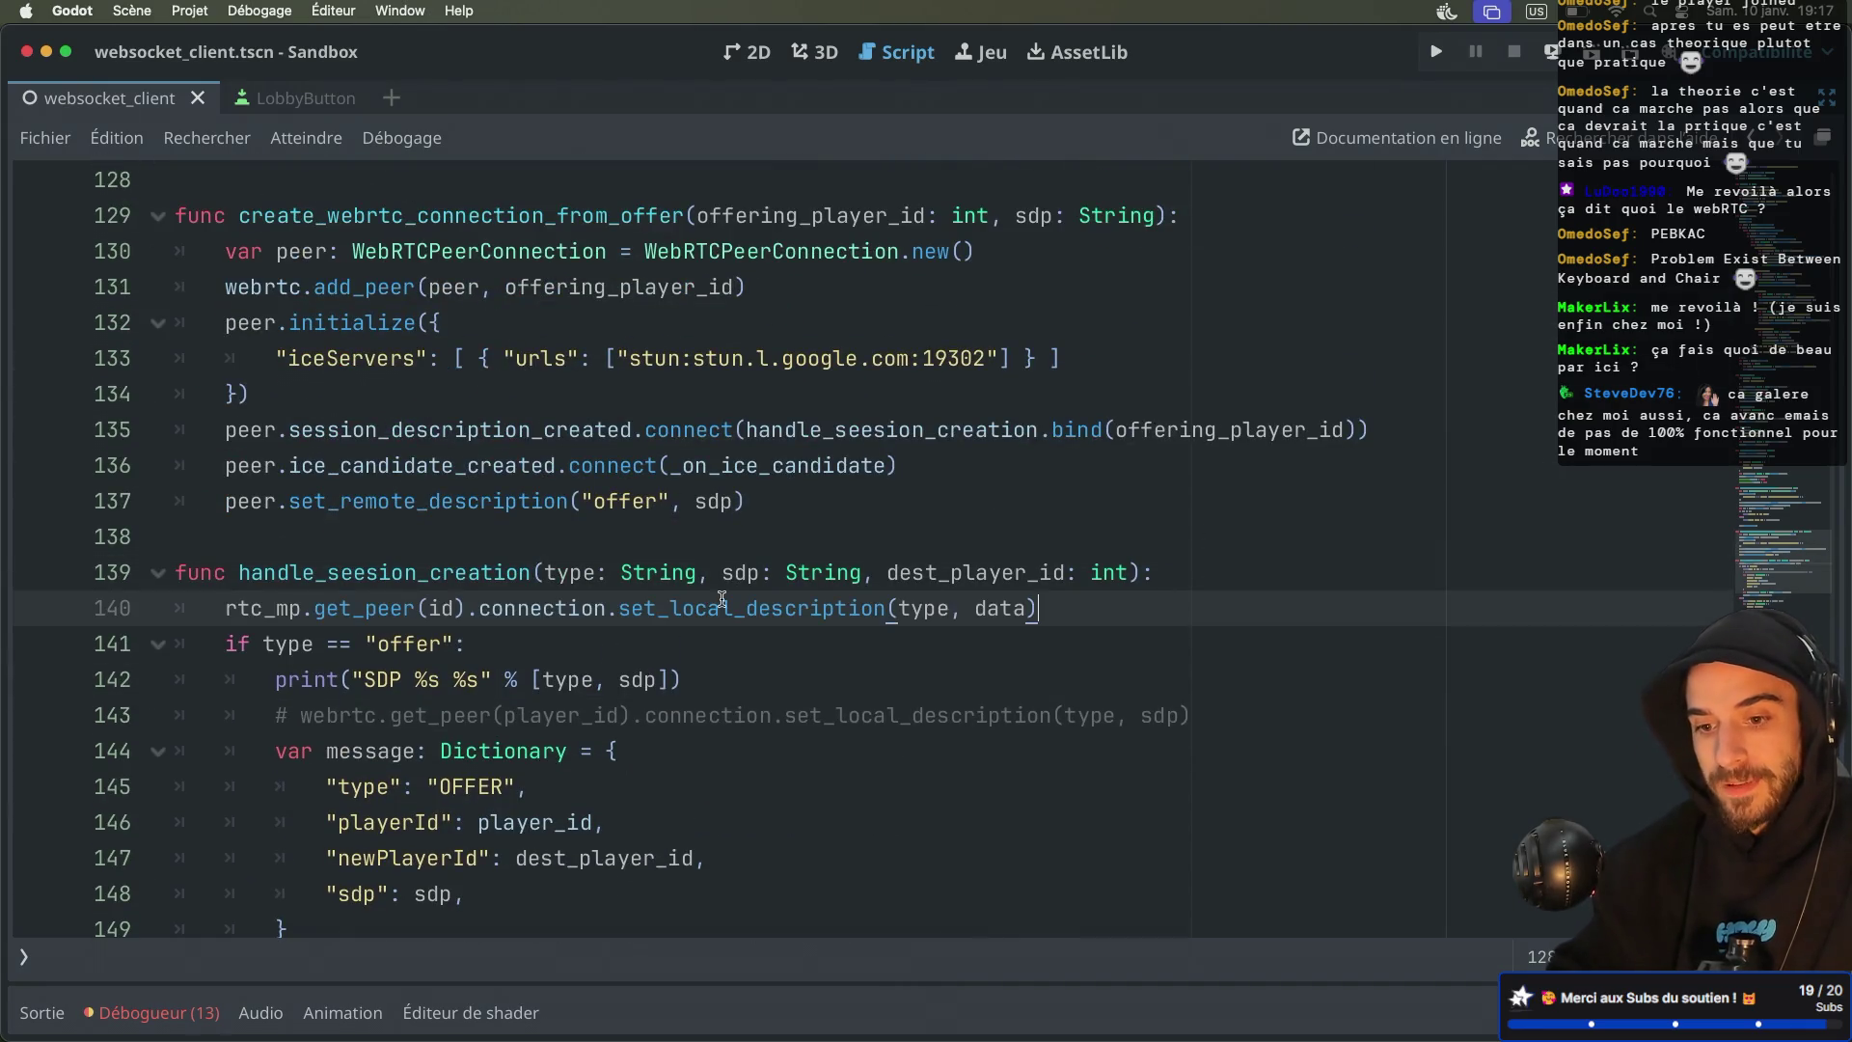
left_click_drag(275, 715, 1192, 715)
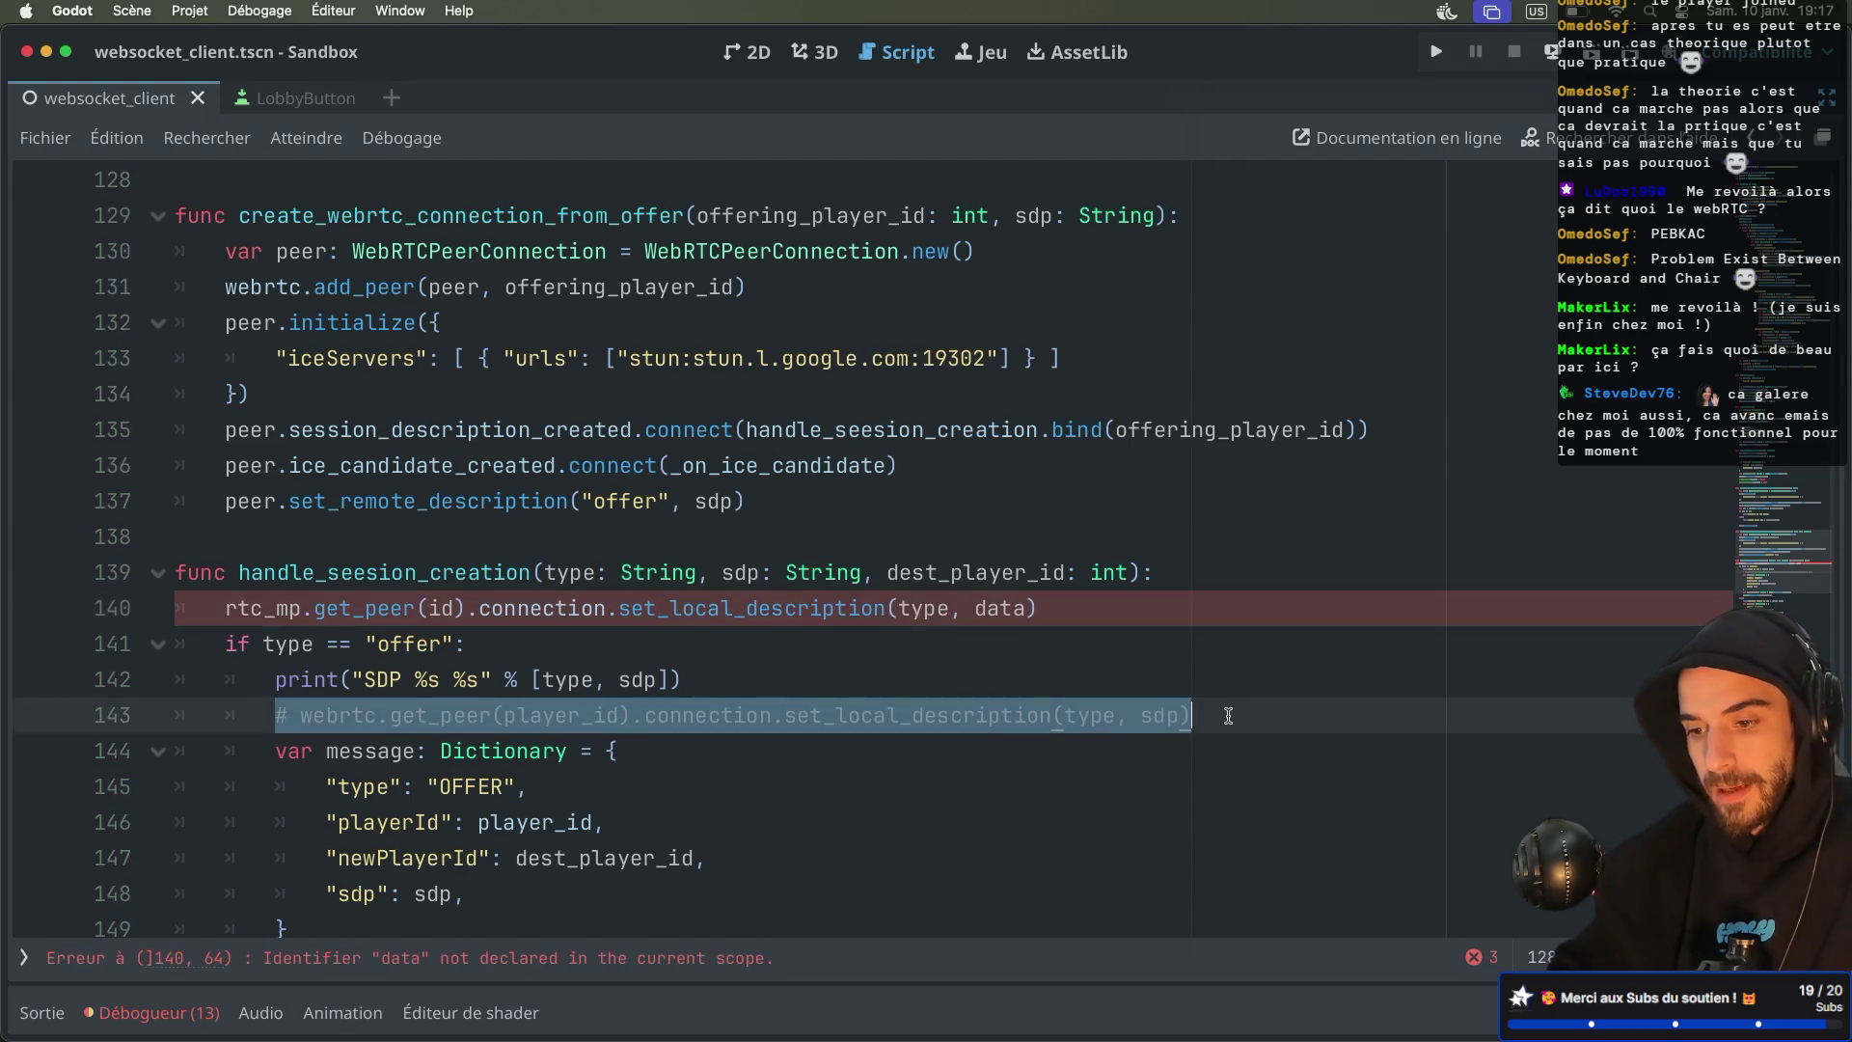
key("BackSpace")
Rewrite line 140 to use webrtc and get("connection") instead of rtc_mp and .connection
left_click(483, 605)
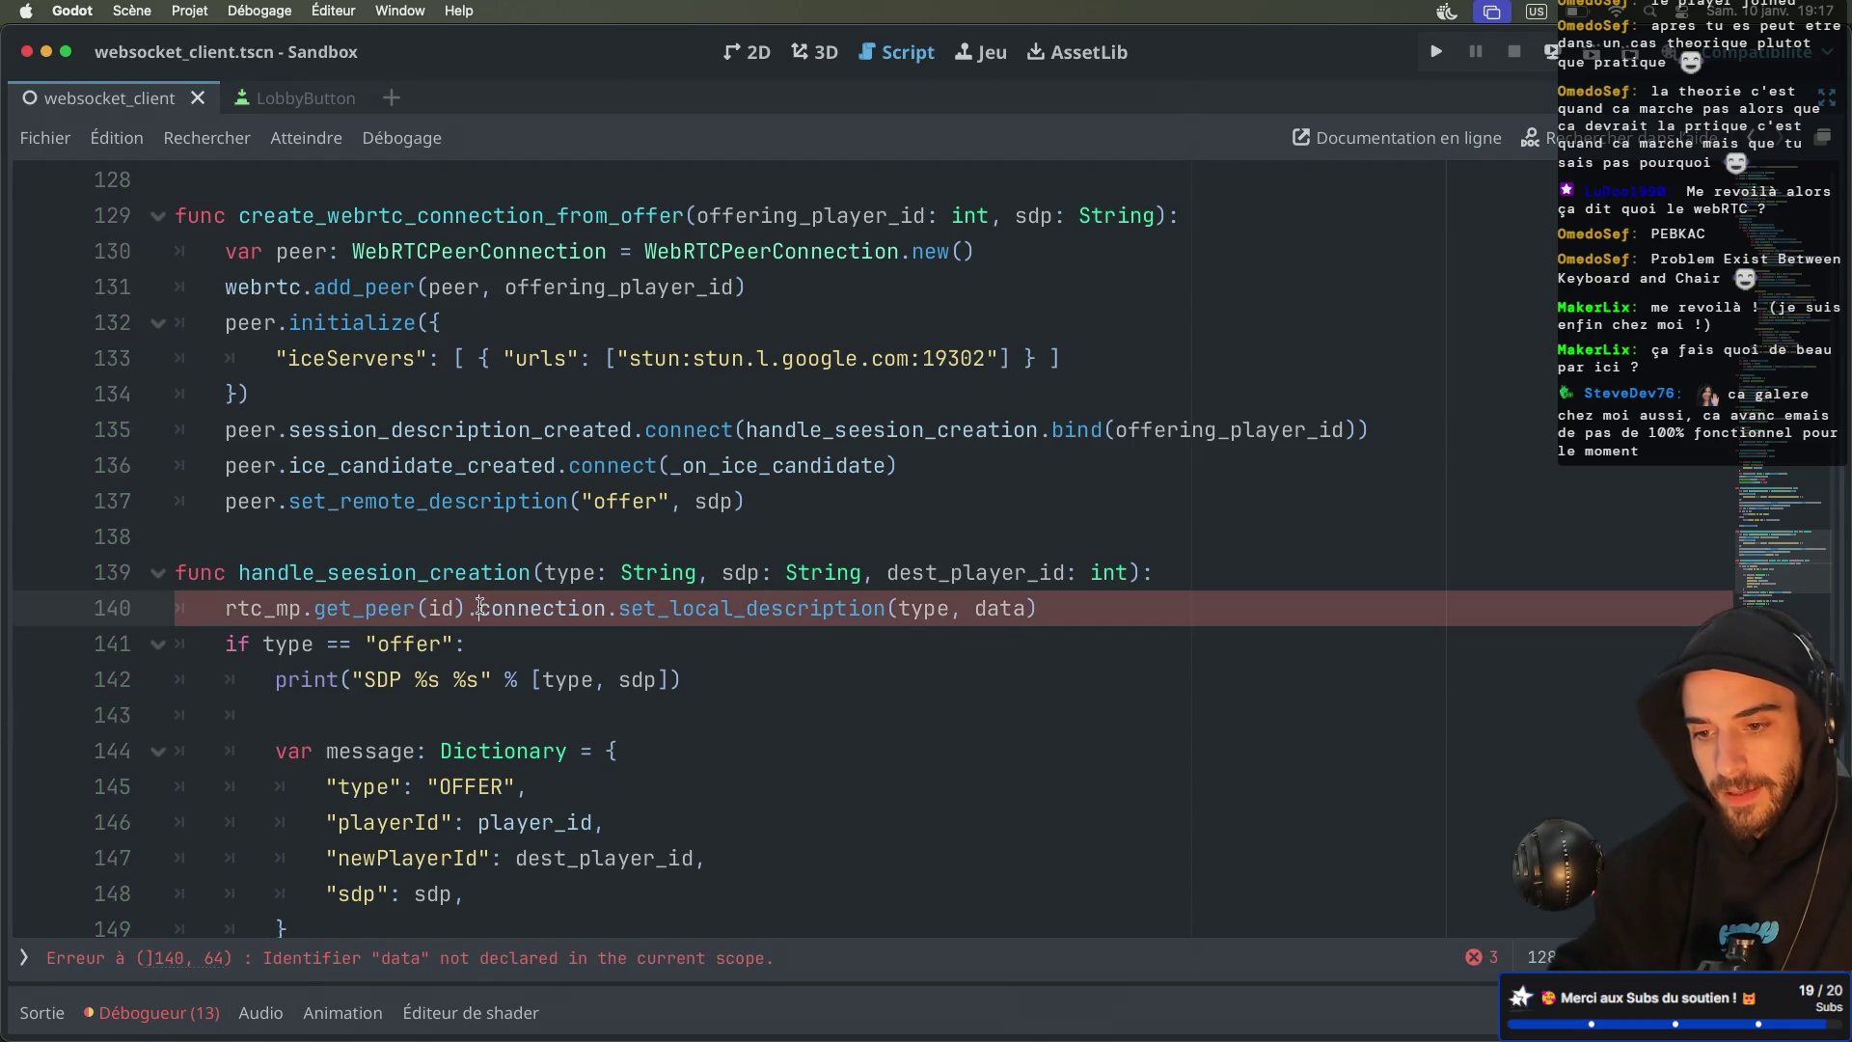
type("get(")
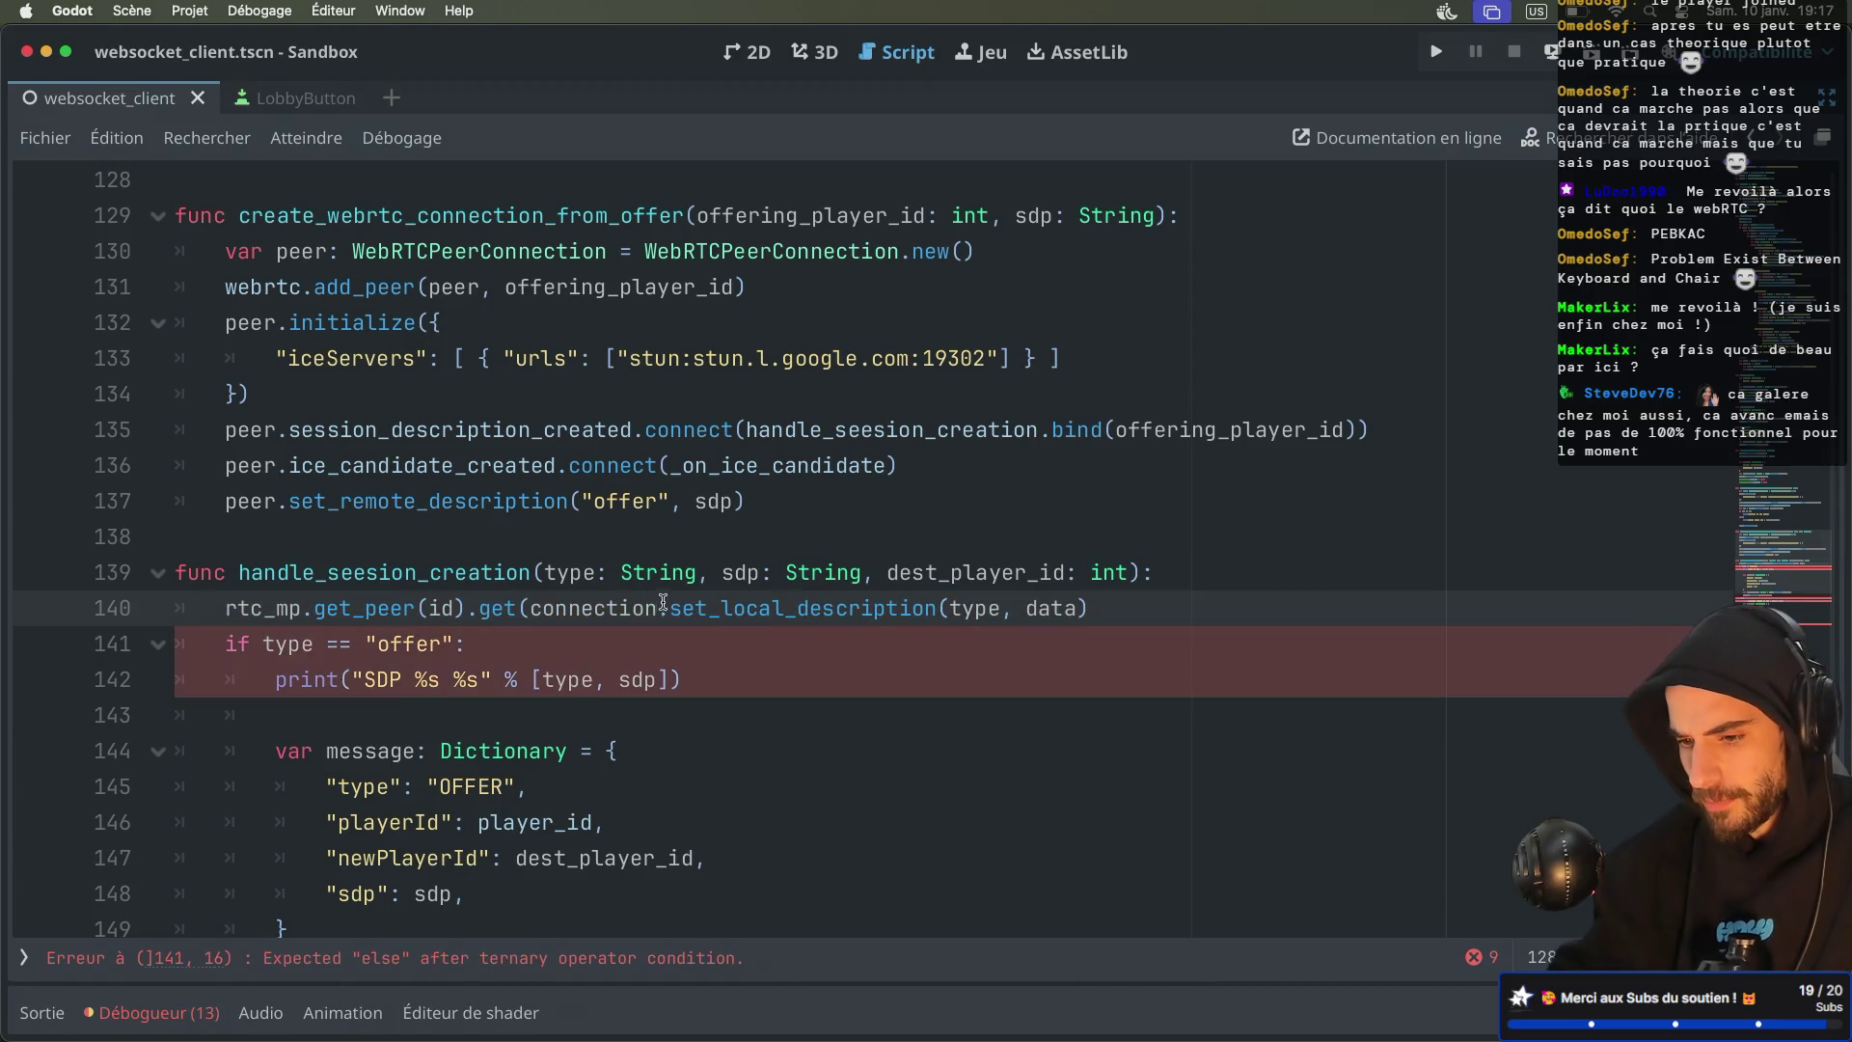
type(").")
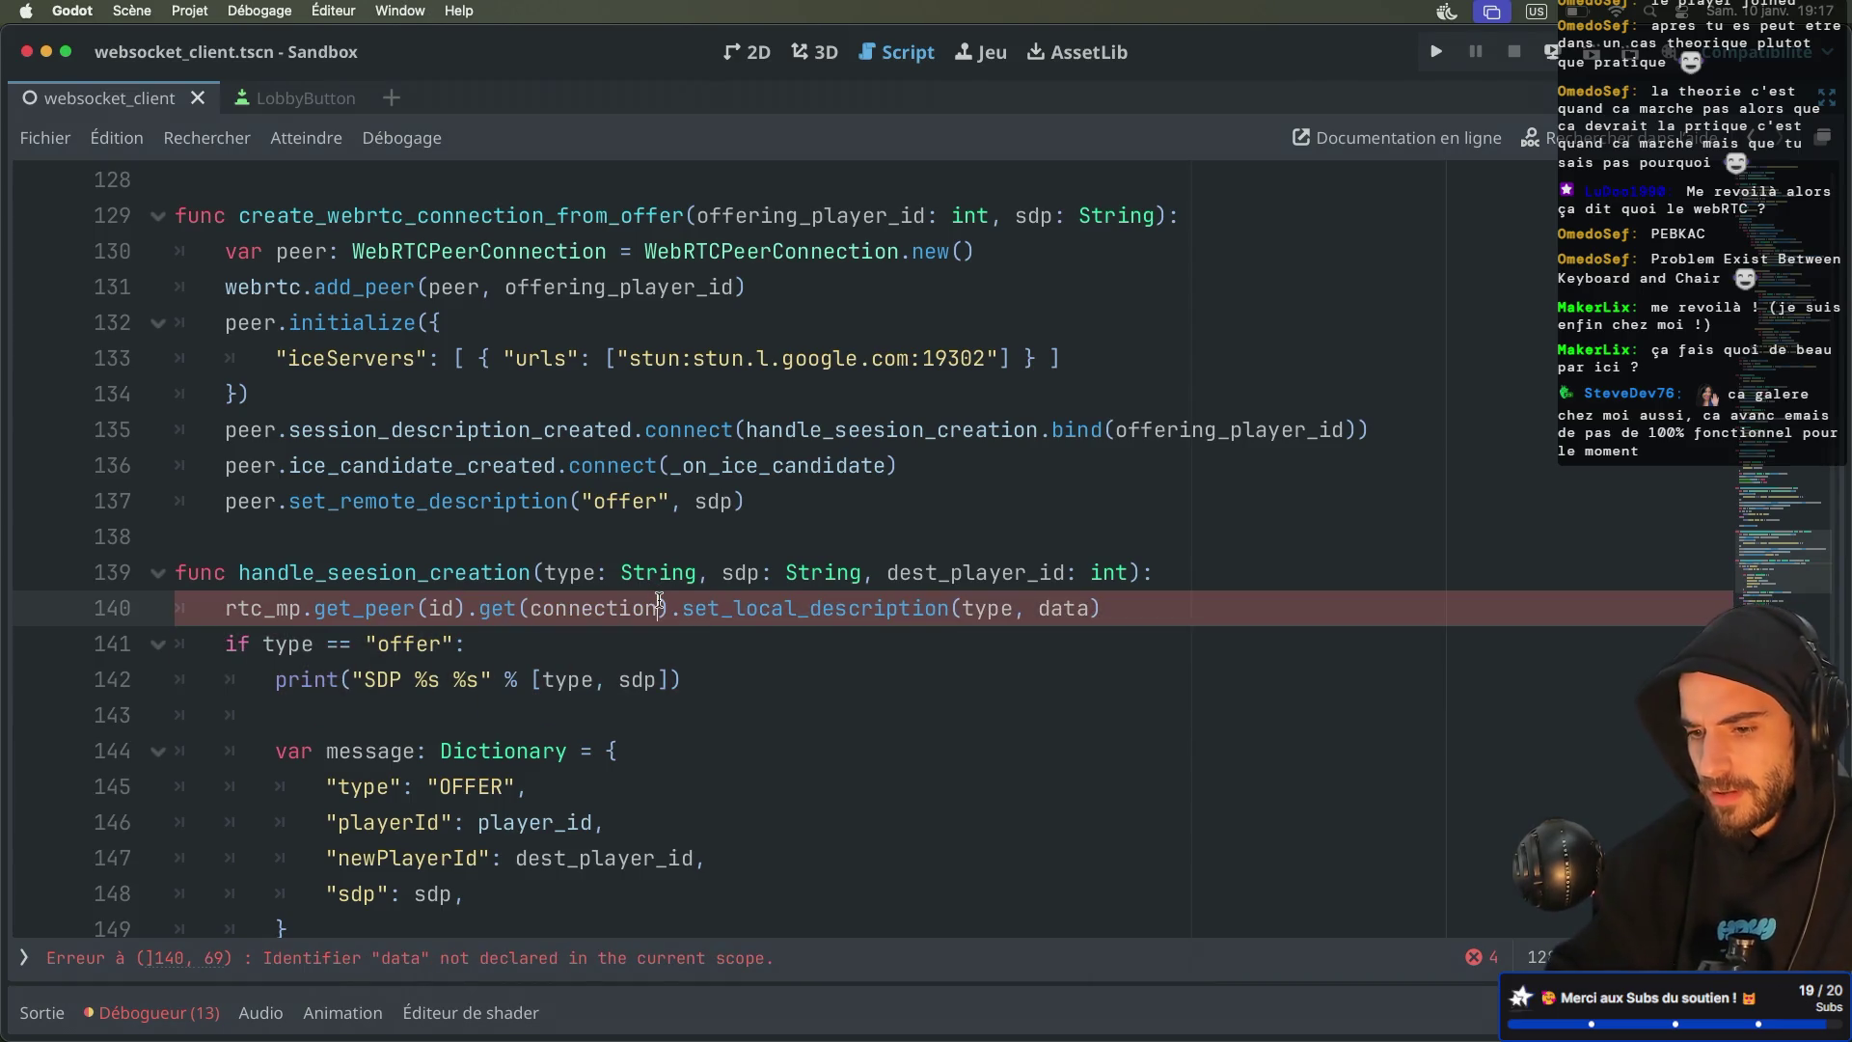
type("\"")
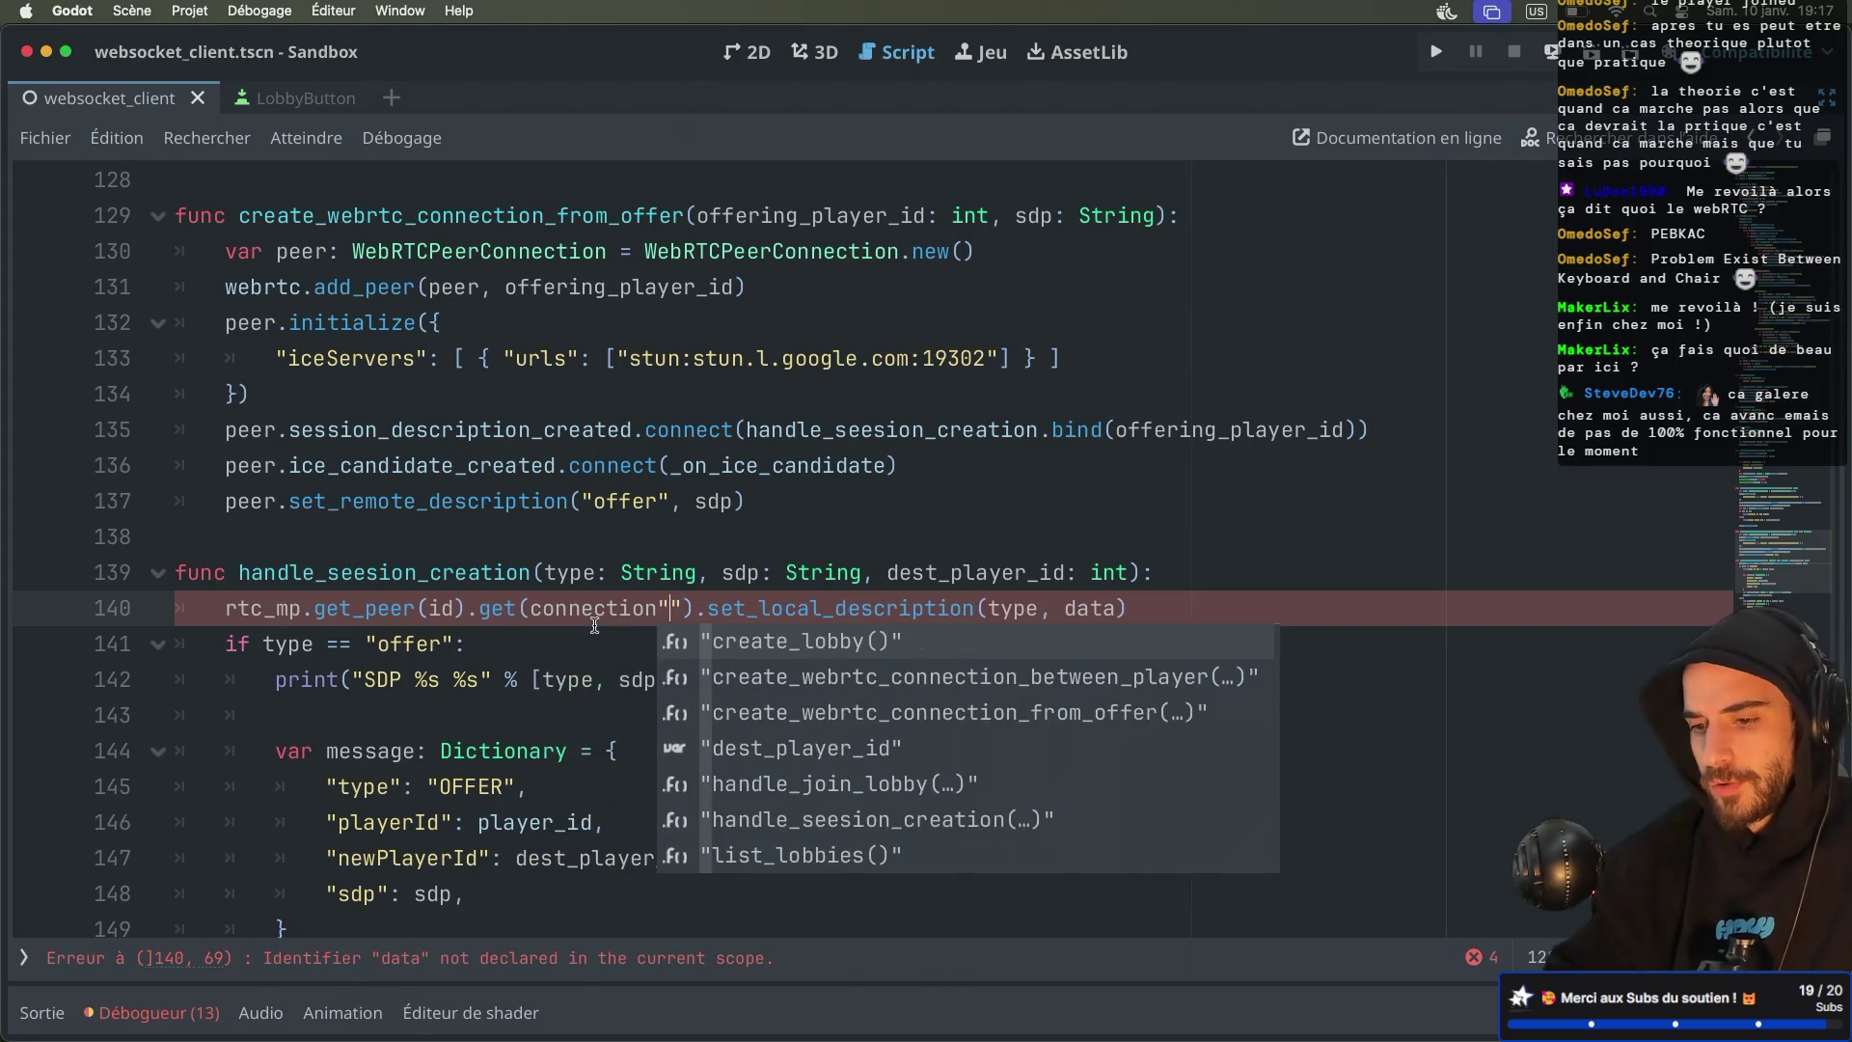
key("Escape")
key("Delete")
left_click(537, 606)
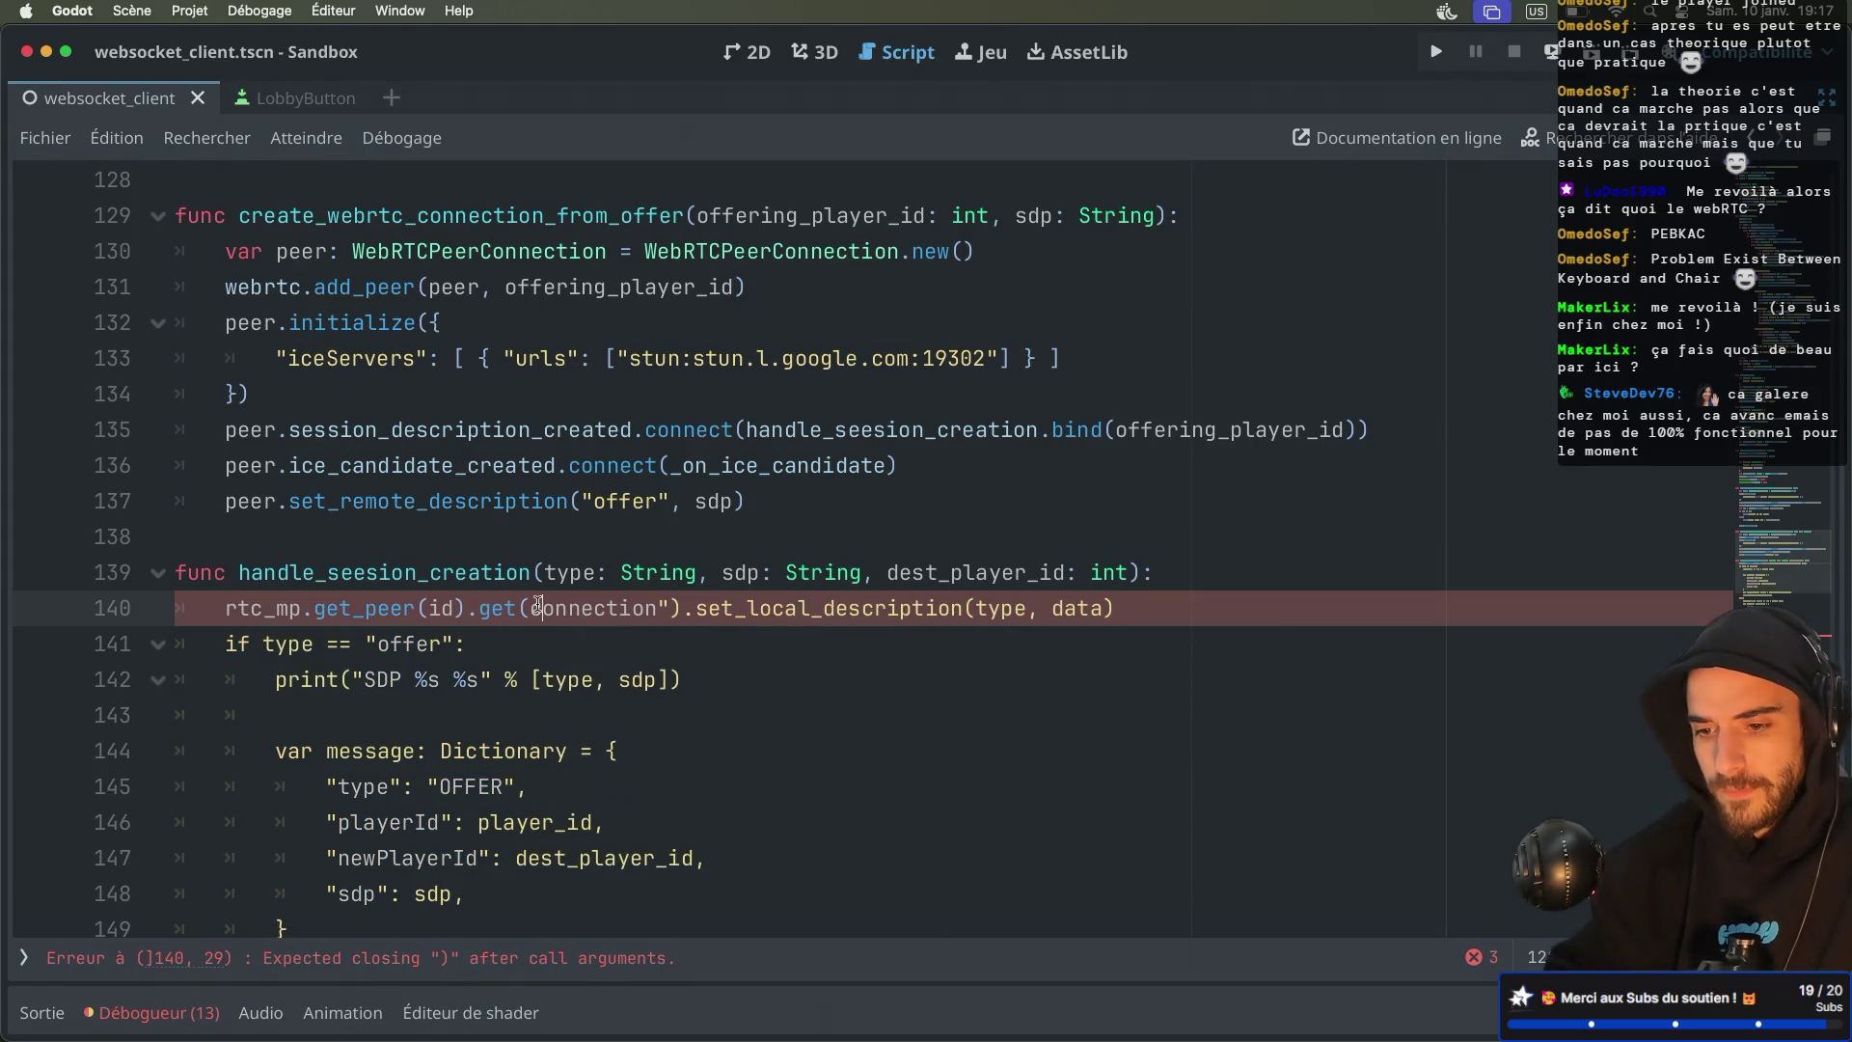
type("\"")
double_click(283, 608)
type("web")
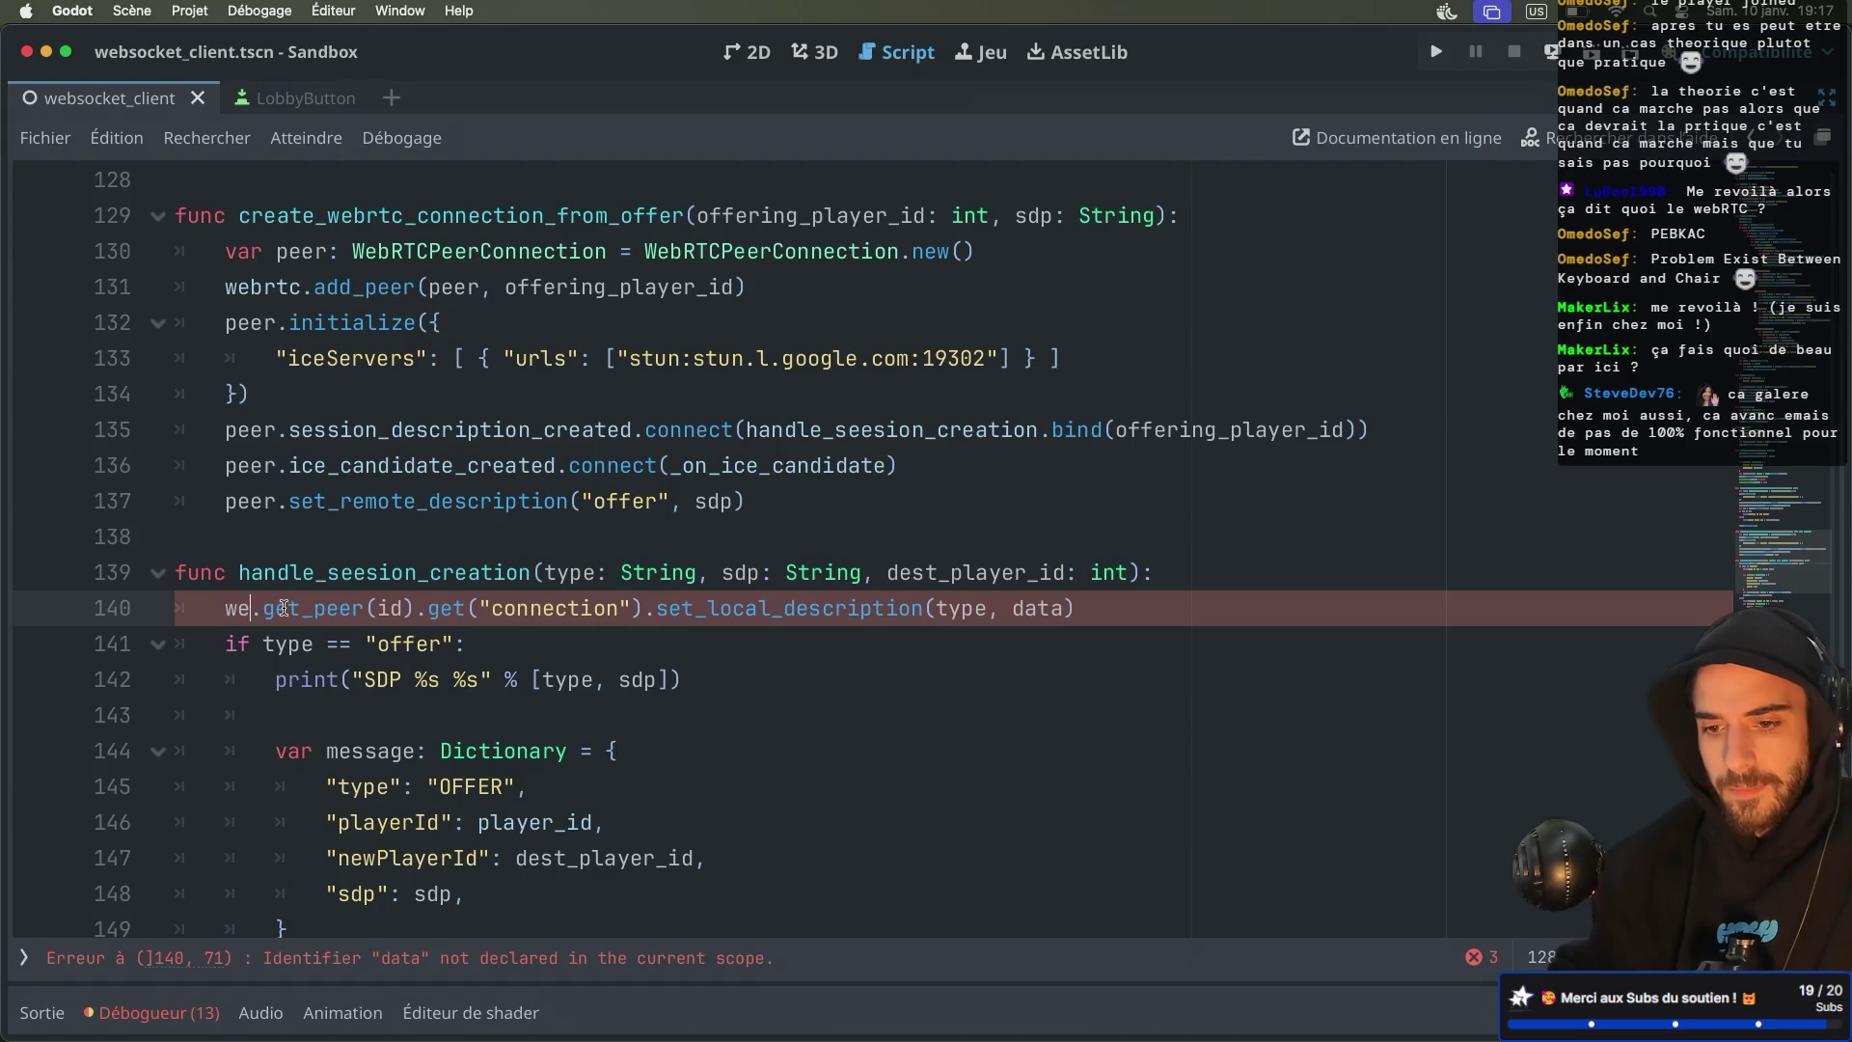
key("Return")
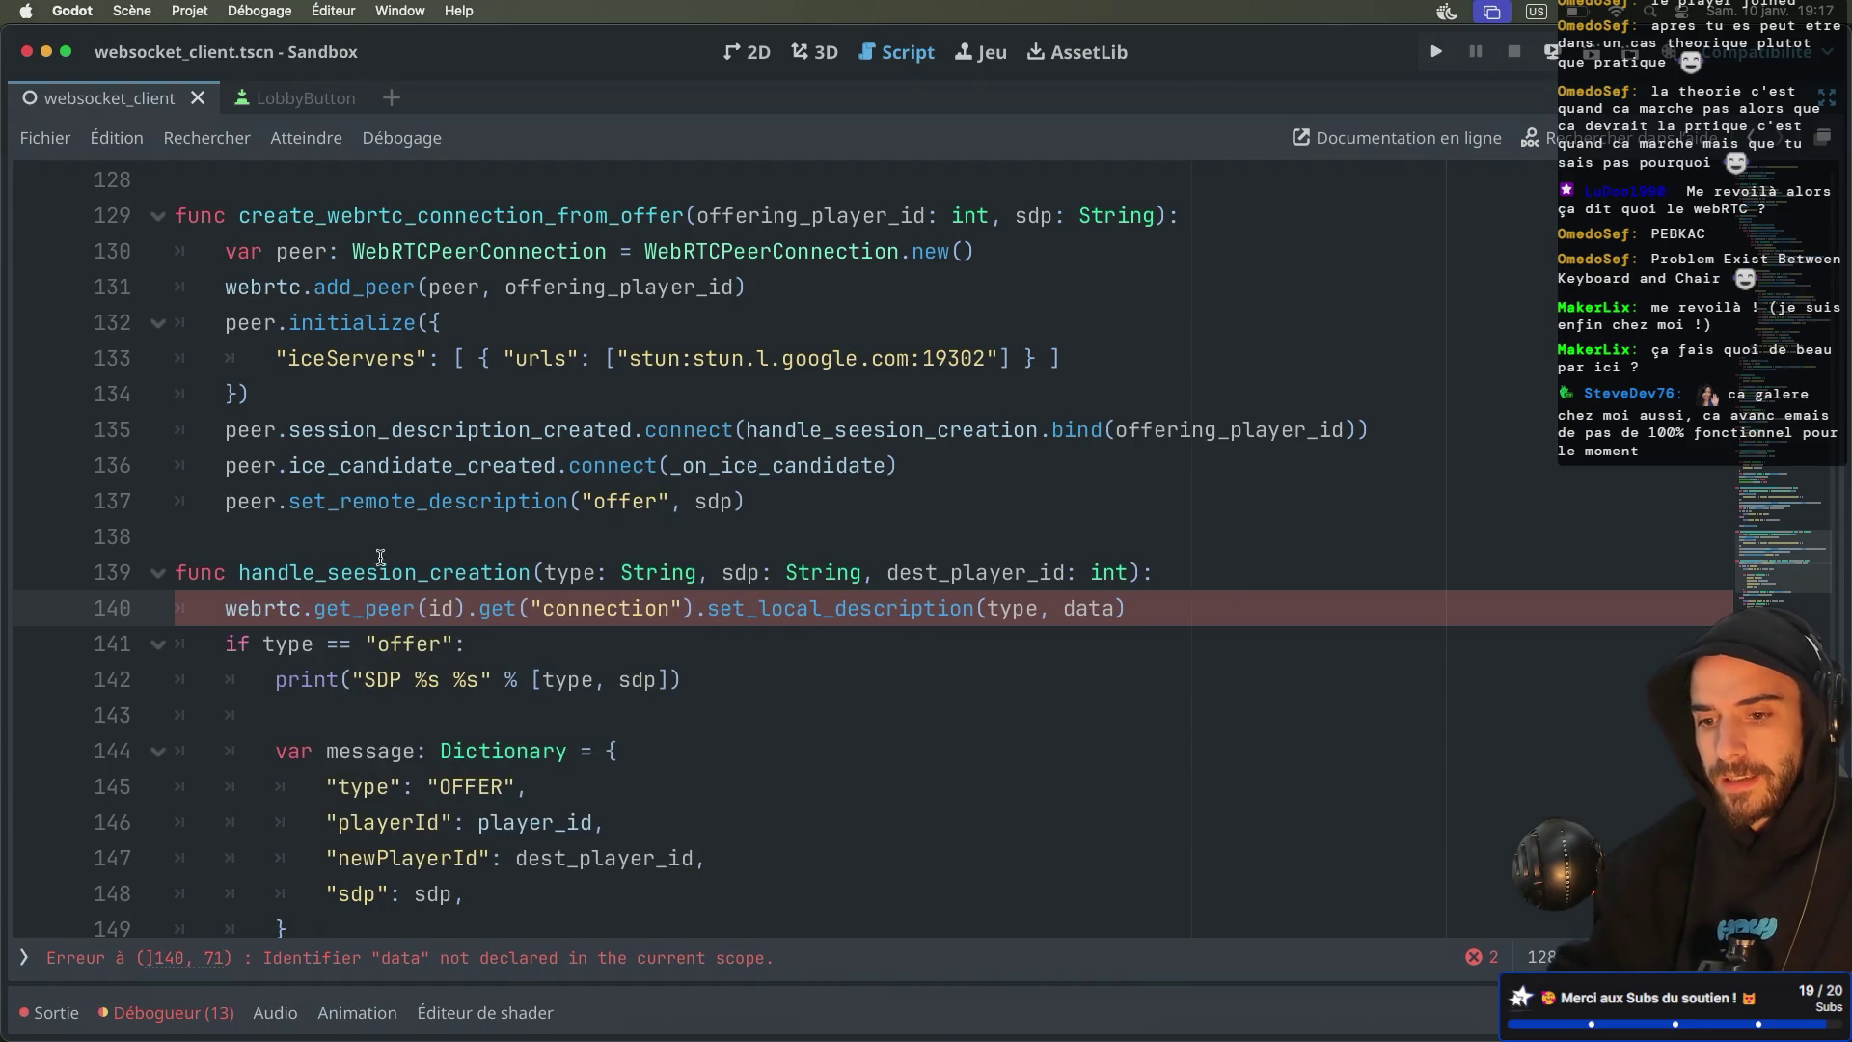
Change get_peer's argument to dest_player_id and set_local_description's data argument to sdp
scroll(381, 556, "down", 3)
double_click(436, 516)
type("d")
key("Return")
left_click(579, 459)
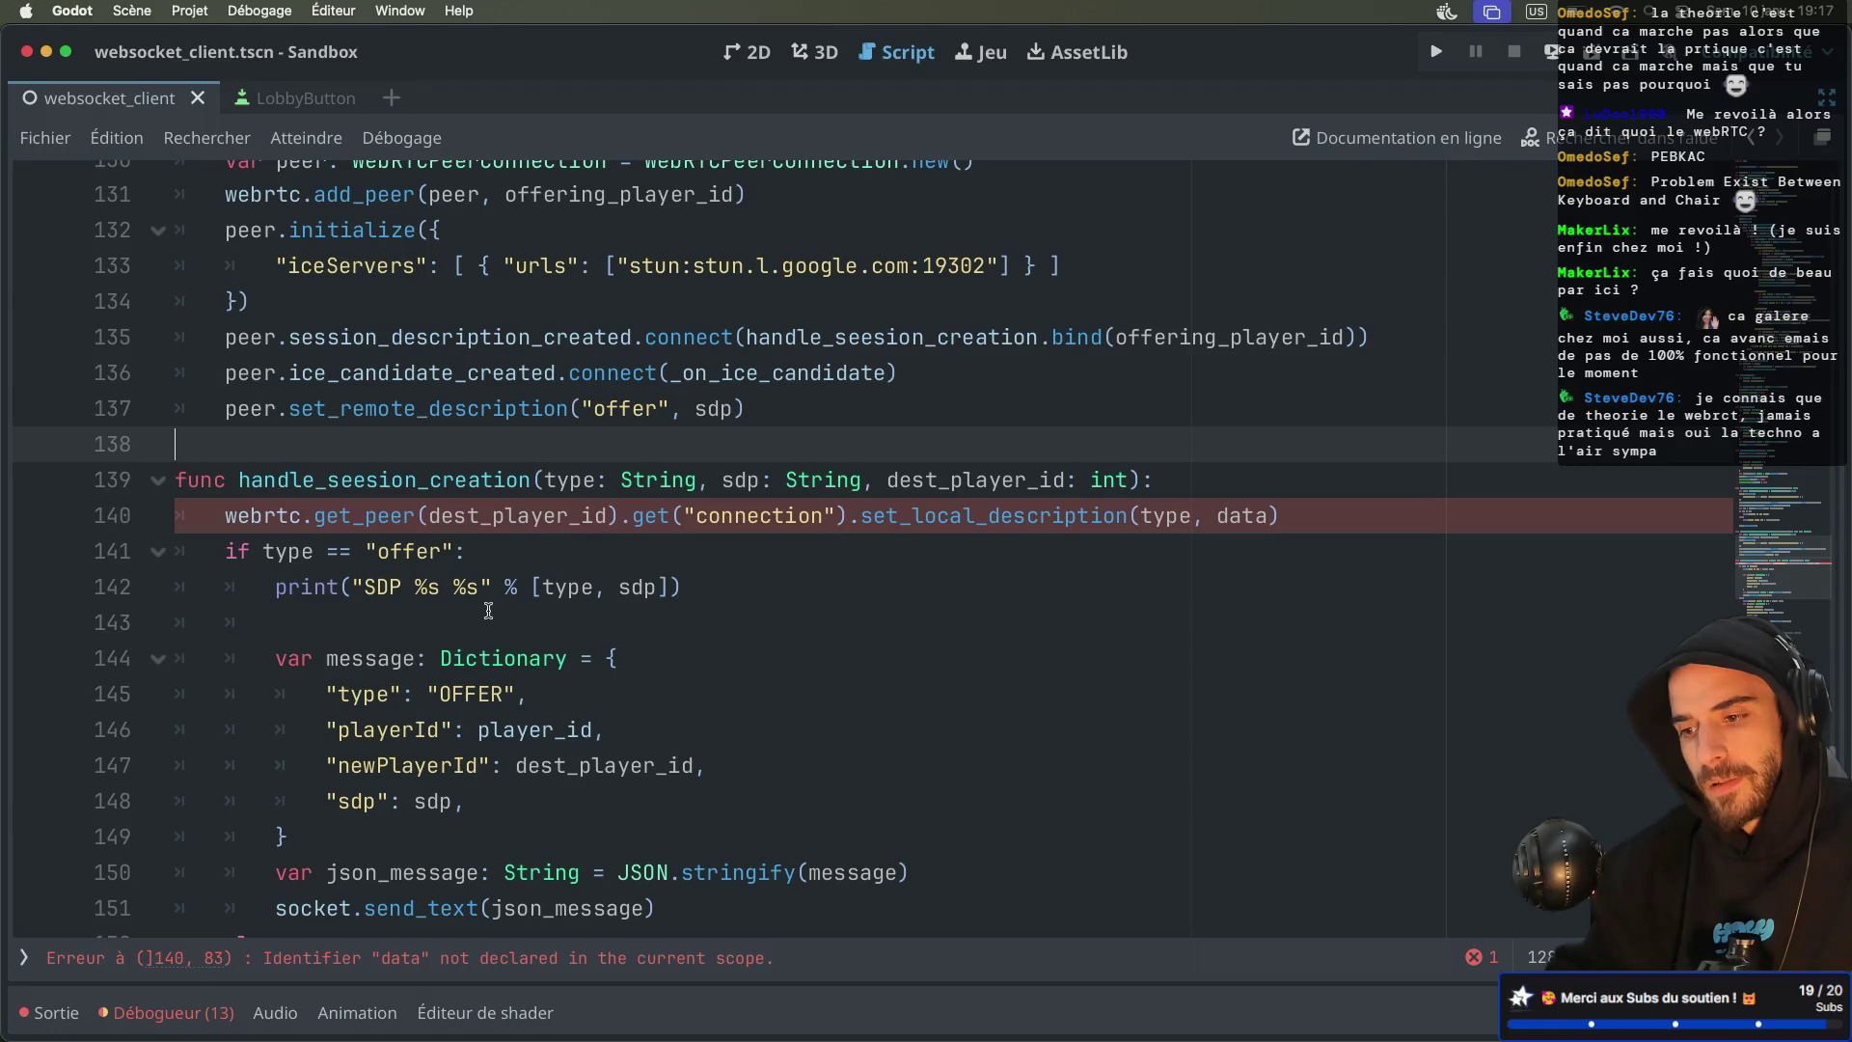
left_click(1004, 518)
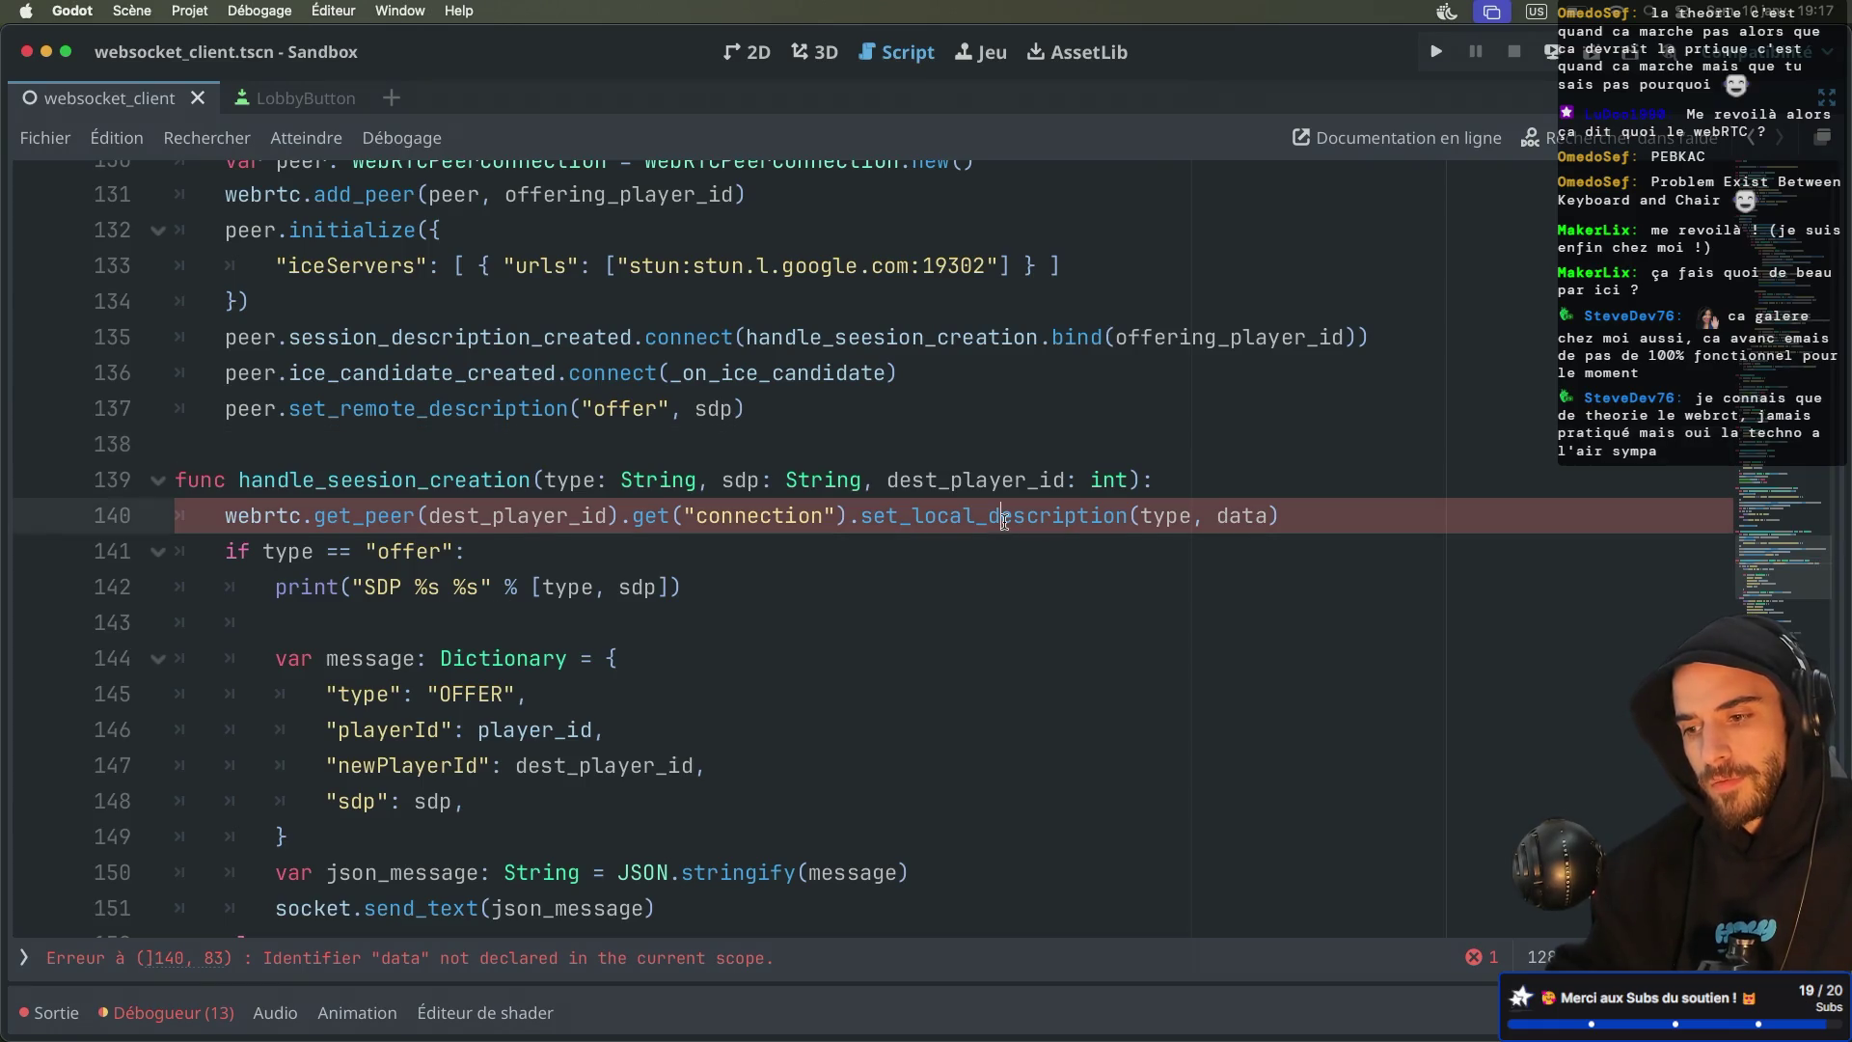
double_click(1167, 518)
double_click(1240, 516)
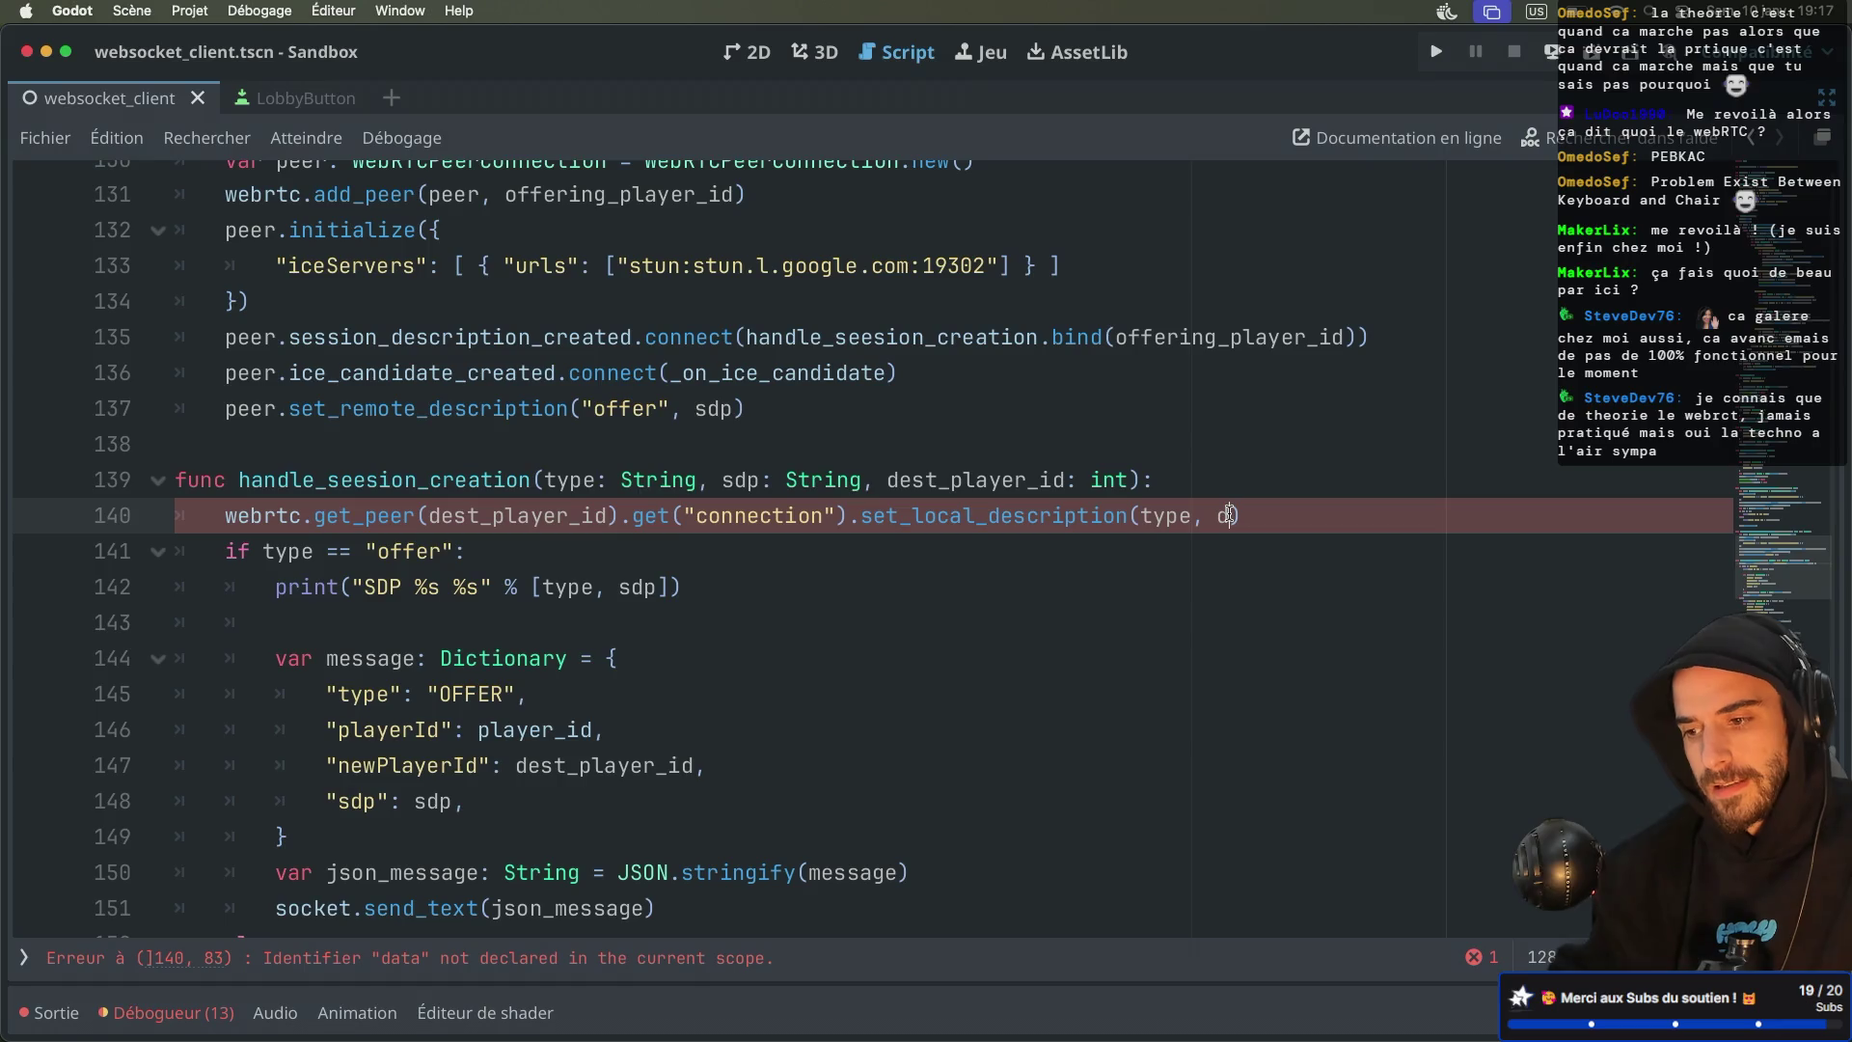
type("sdp")
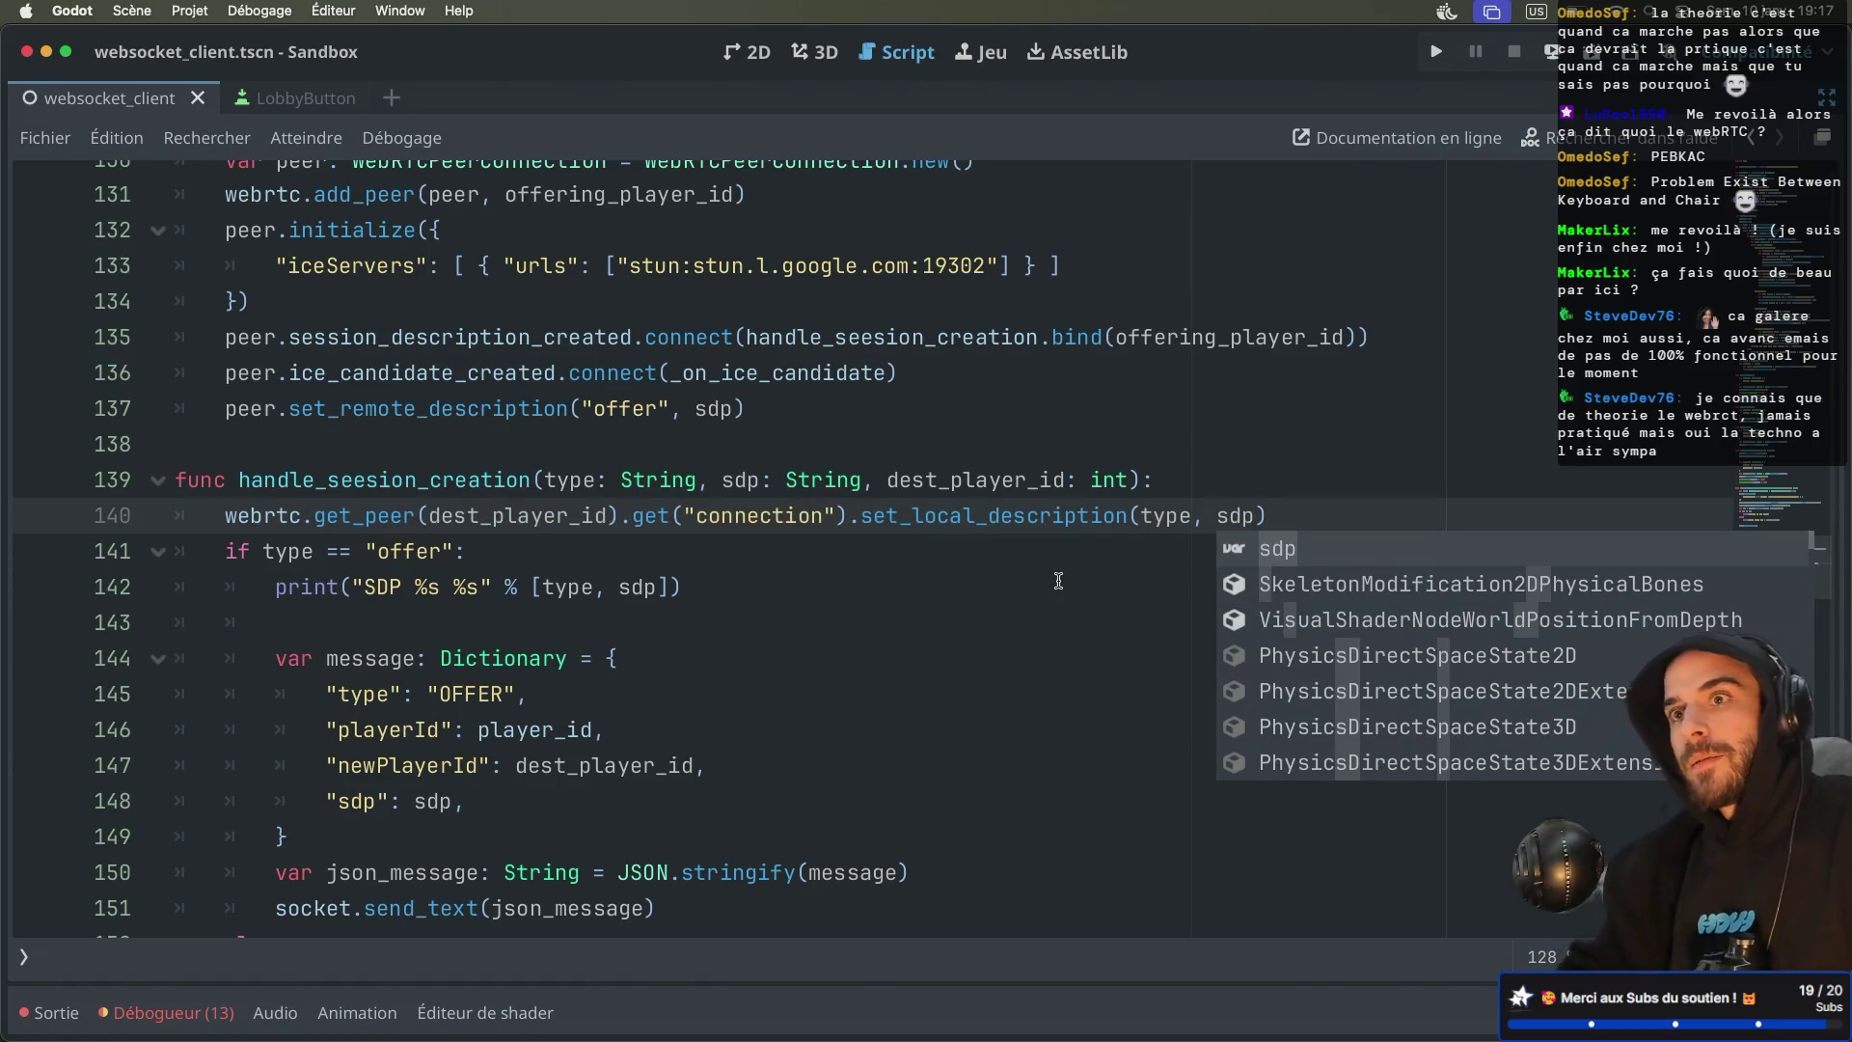
left_click(937, 602)
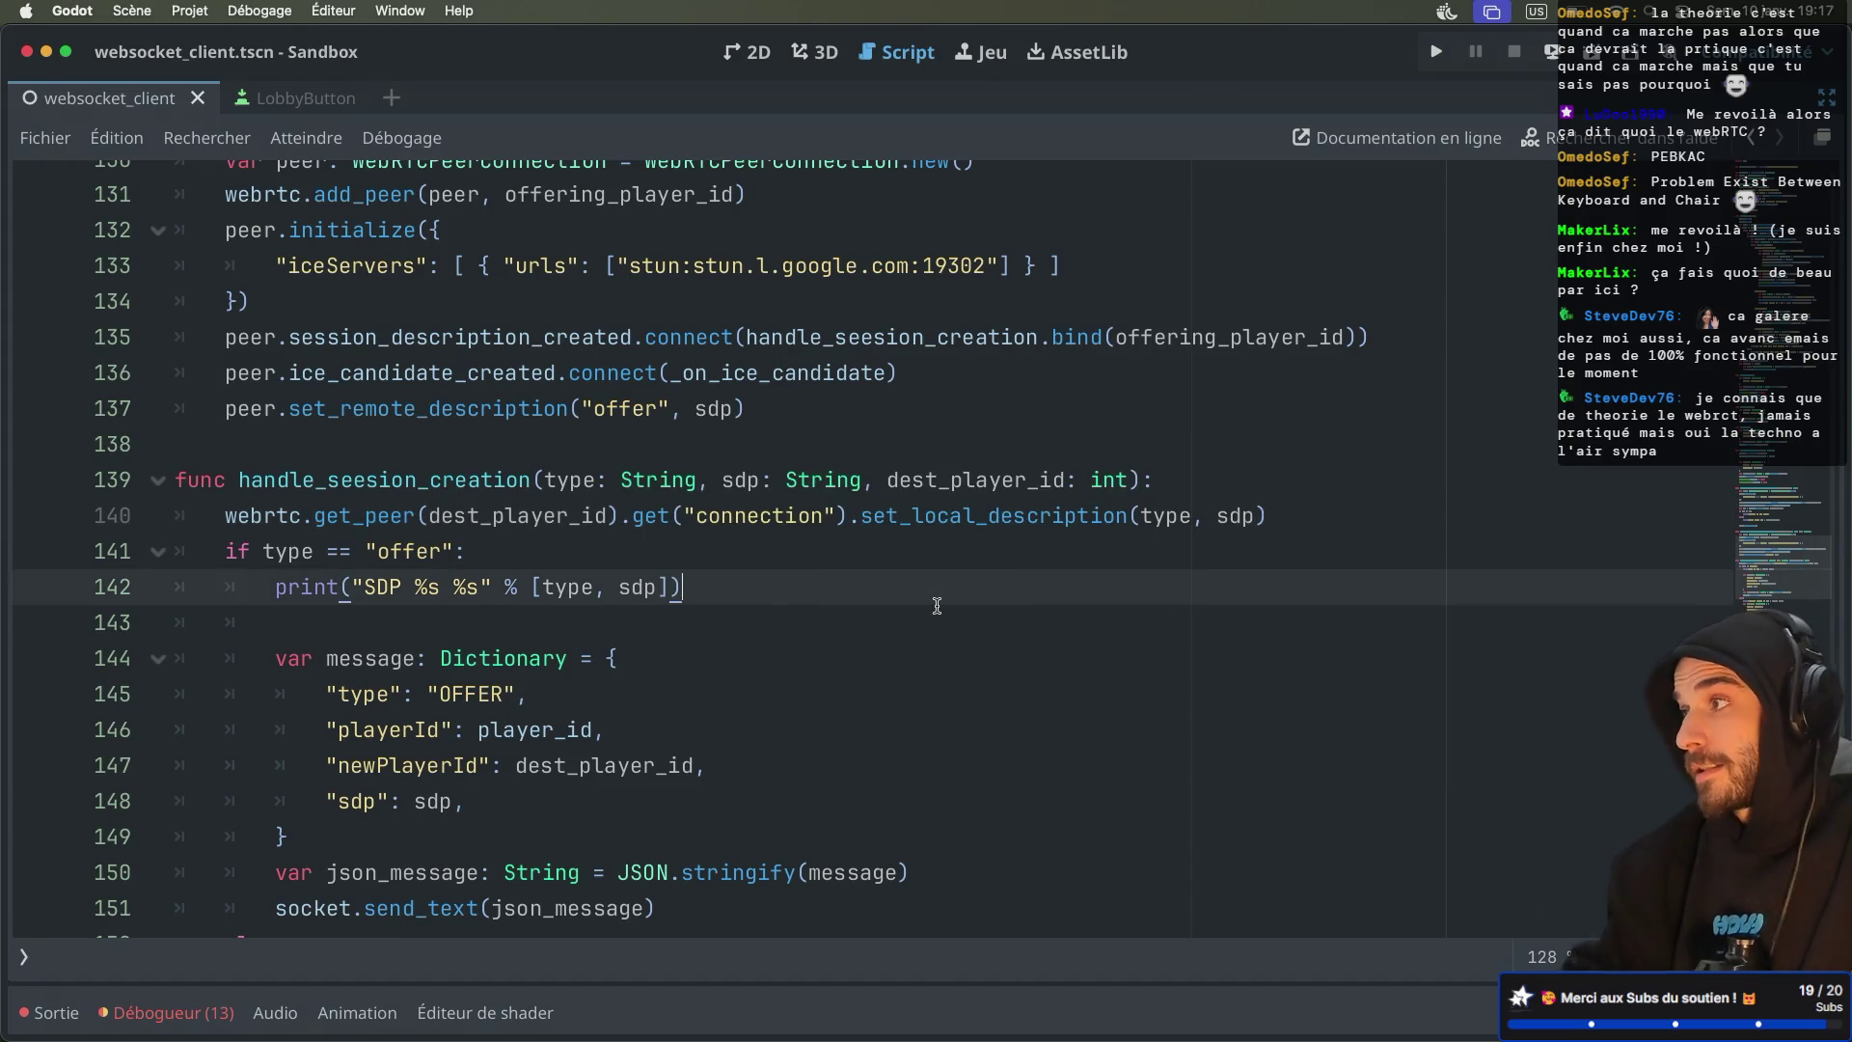
Delete the SDP and CREATE ANSWER print lines and save the script
scroll(936, 606, "down", 2)
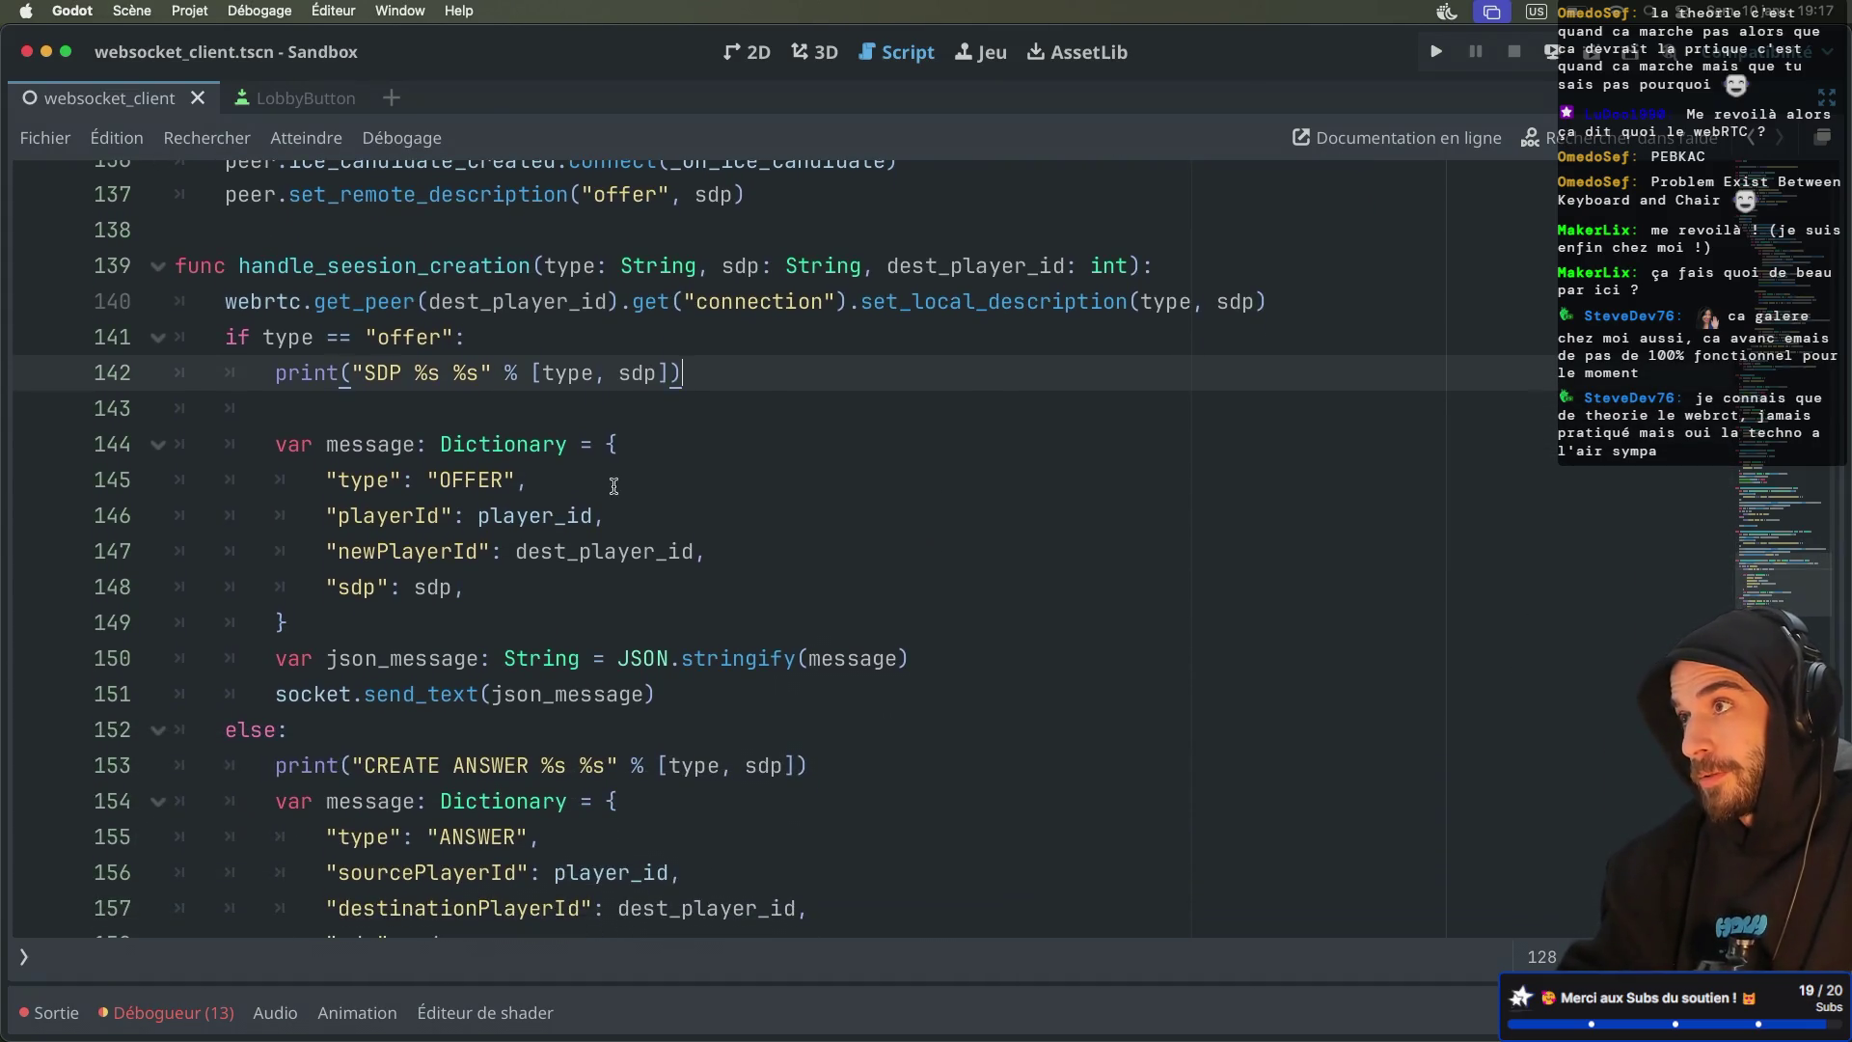
left_click_drag(419, 408, 503, 334)
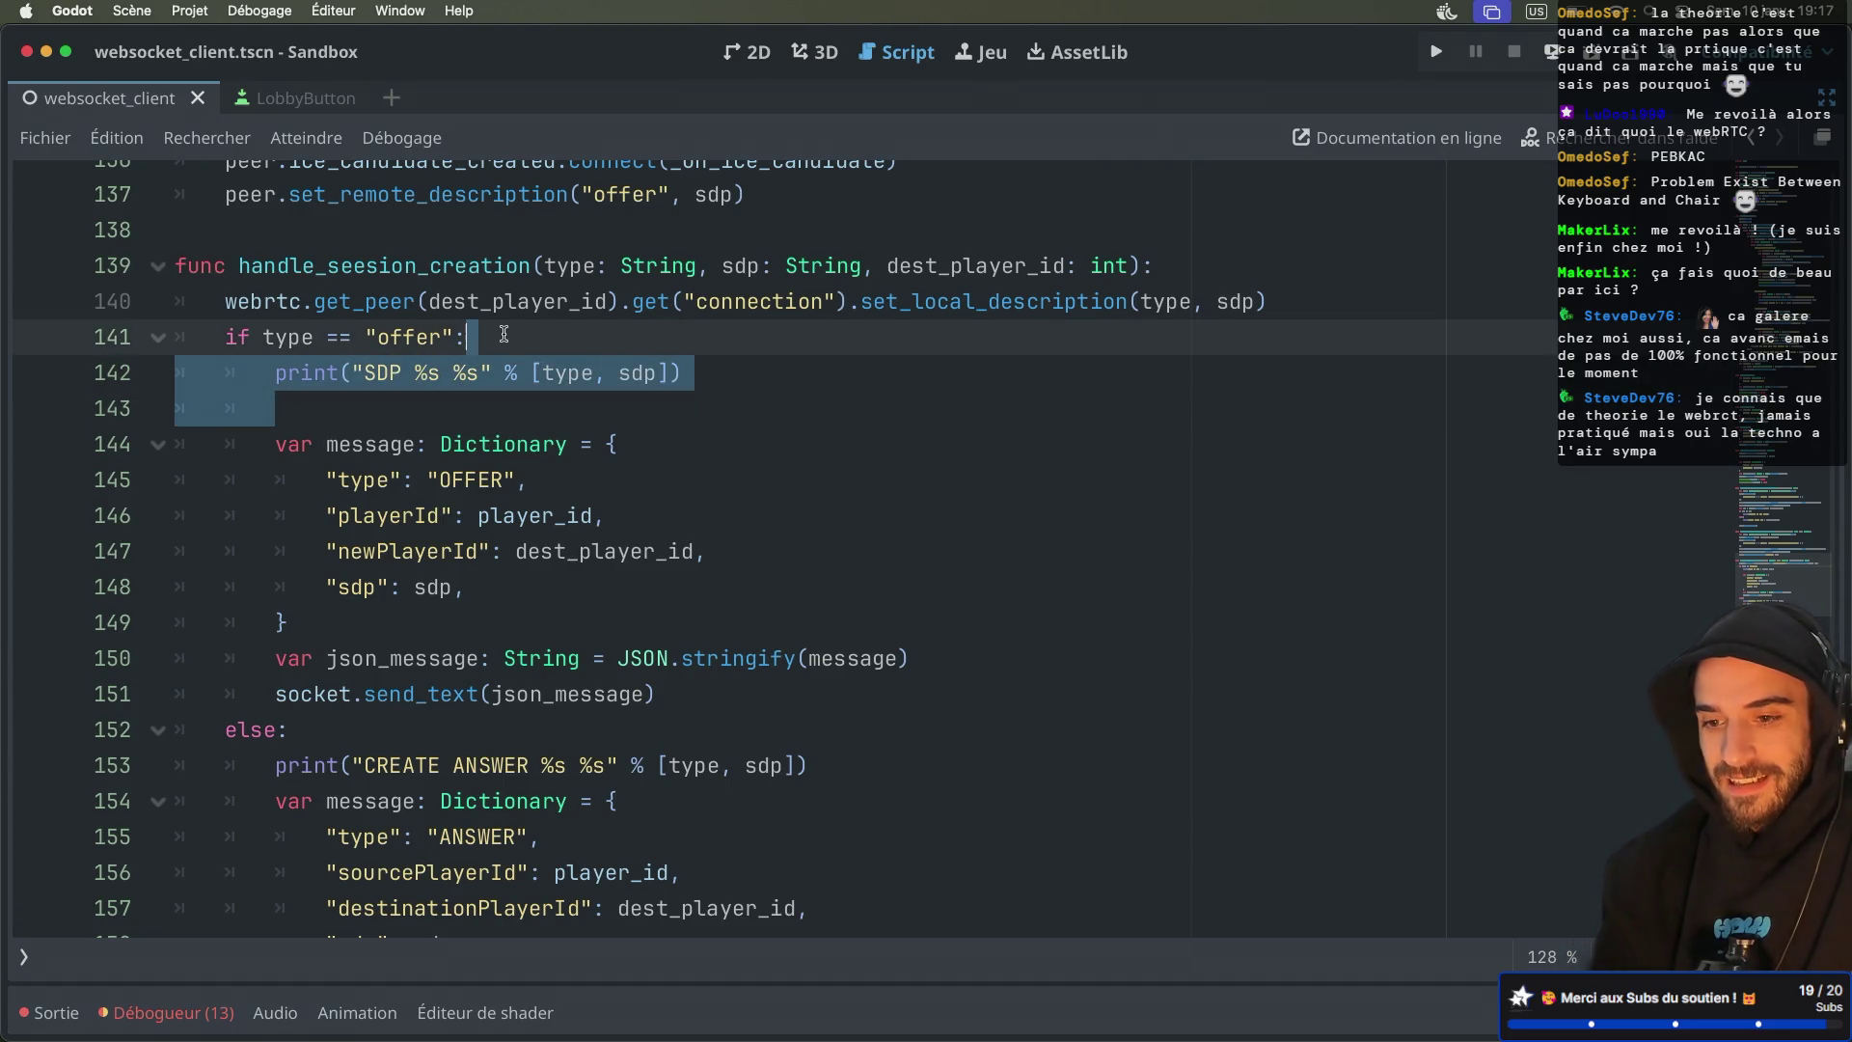
key("BackSpace")
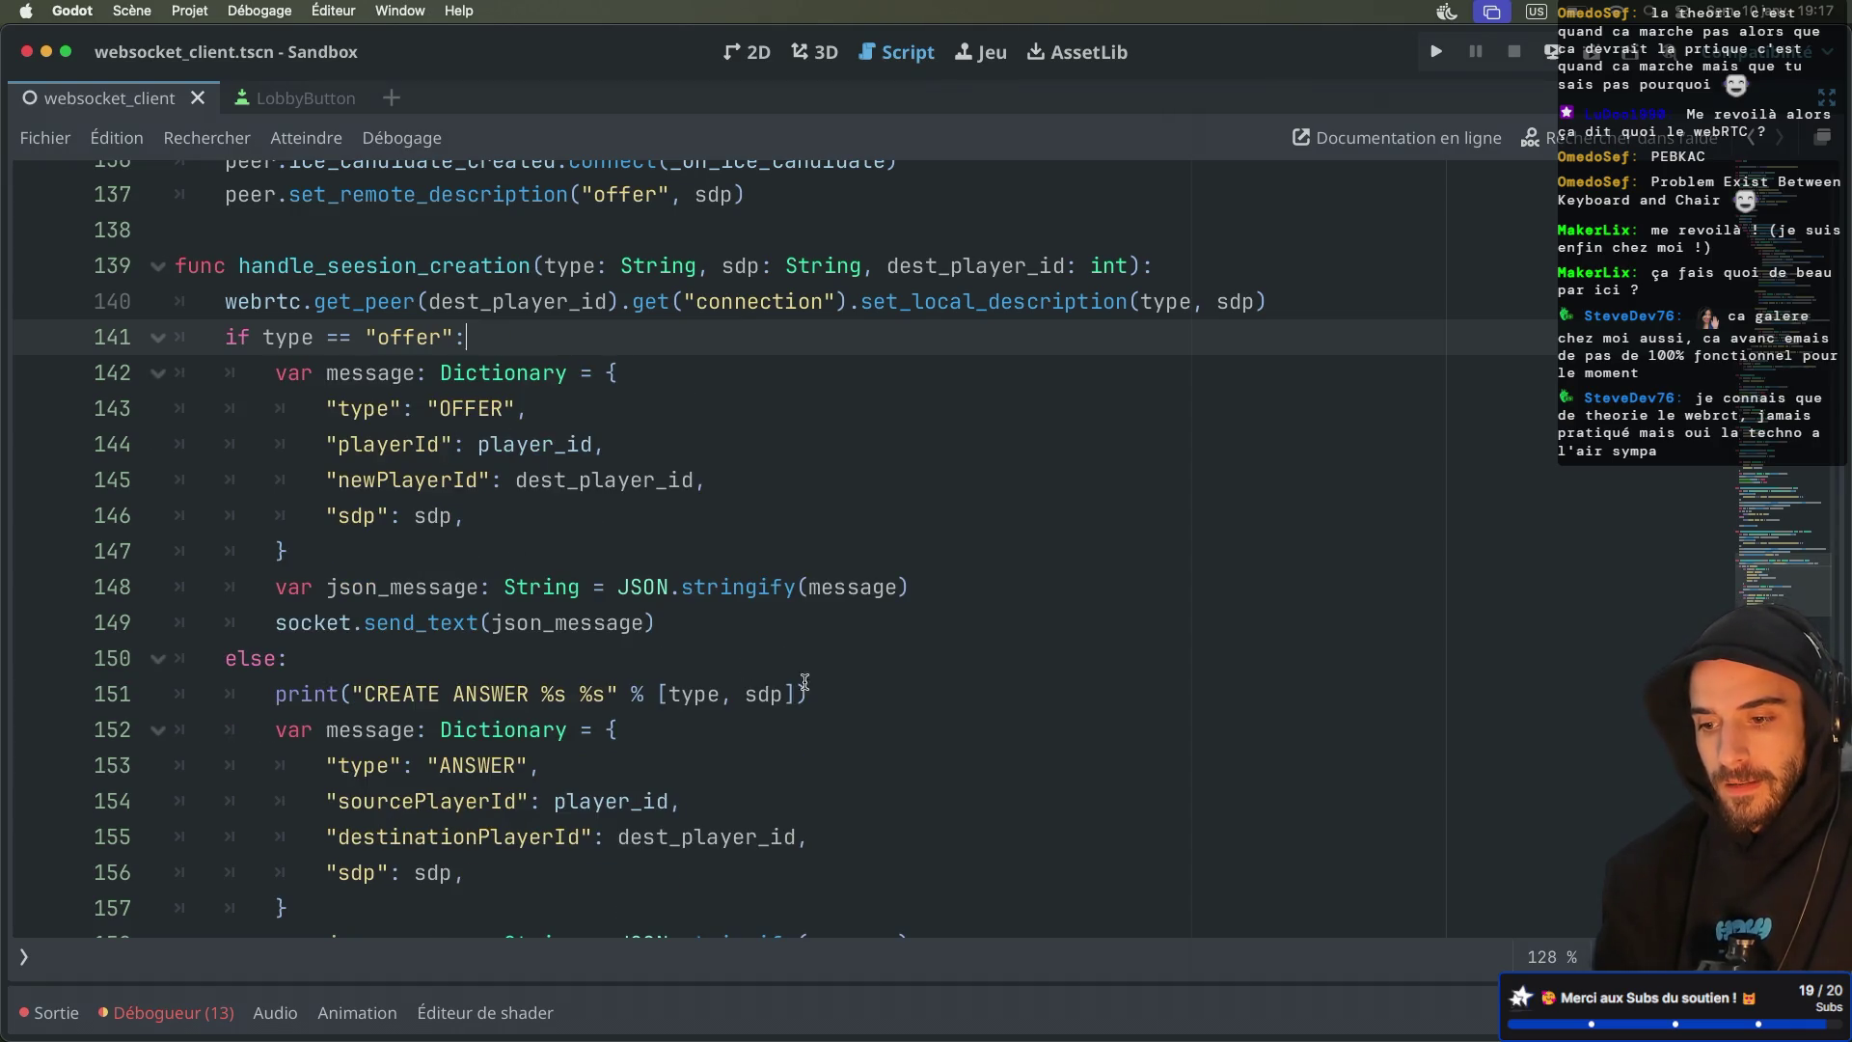
left_click_drag(800, 681, 826, 666)
key("BackSpace")
key("ctrl+s")
Inspect webrtc, get_peer and dest_player_id on line 140
scroll(820, 655, "down", 2)
scroll(790, 565, "up", 2)
scroll(790, 565, "up", 3)
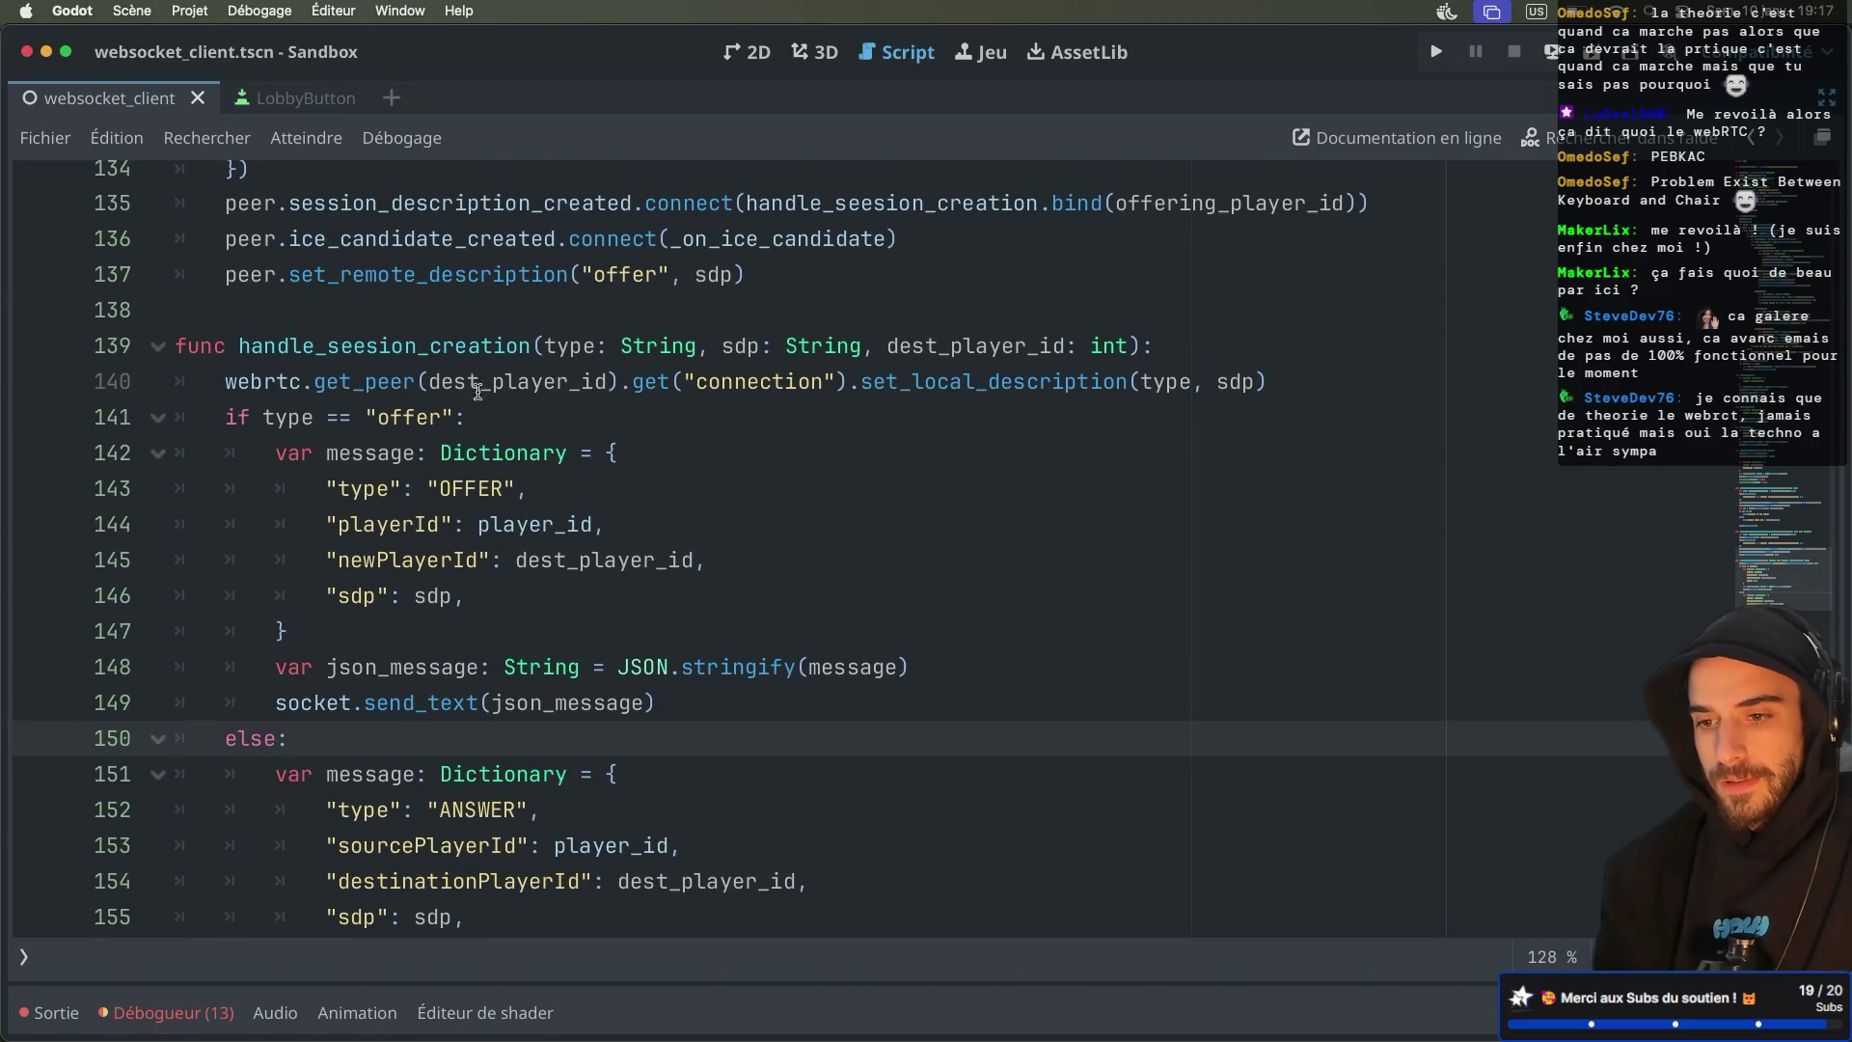
scroll(481, 398, "down", 2)
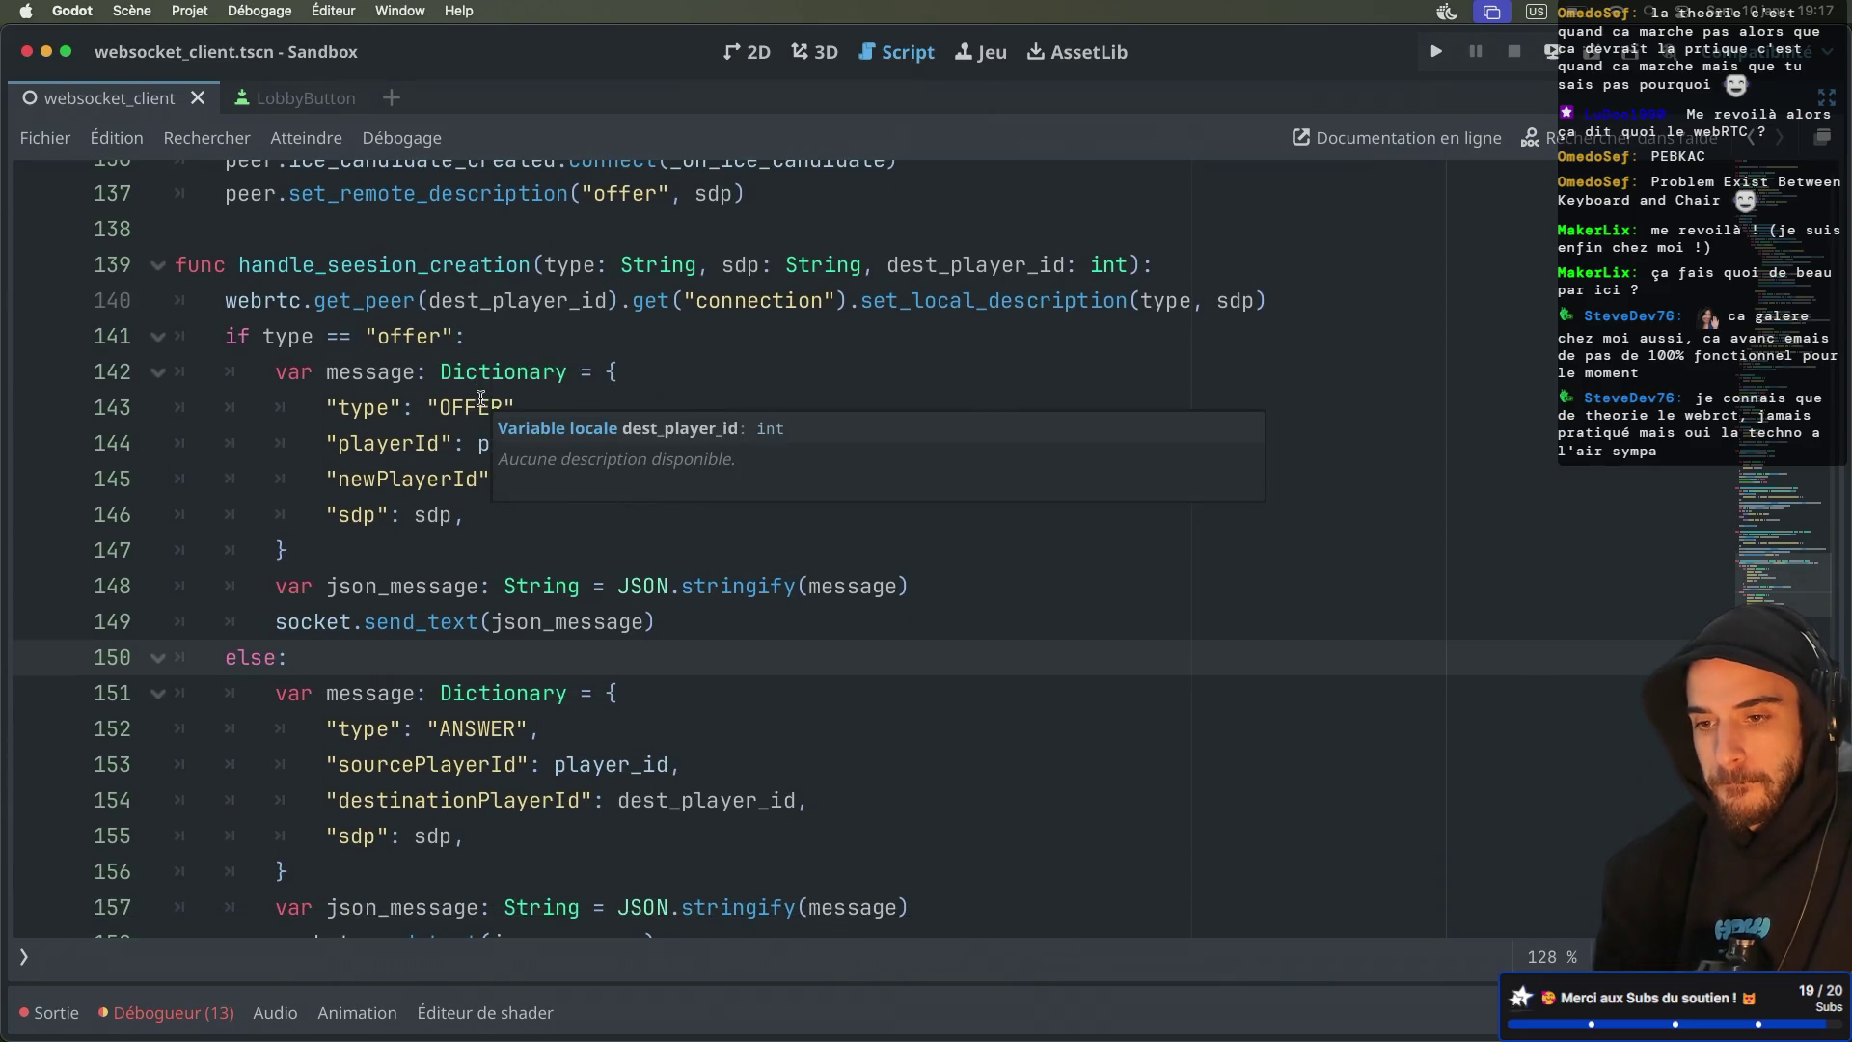
double_click(385, 301)
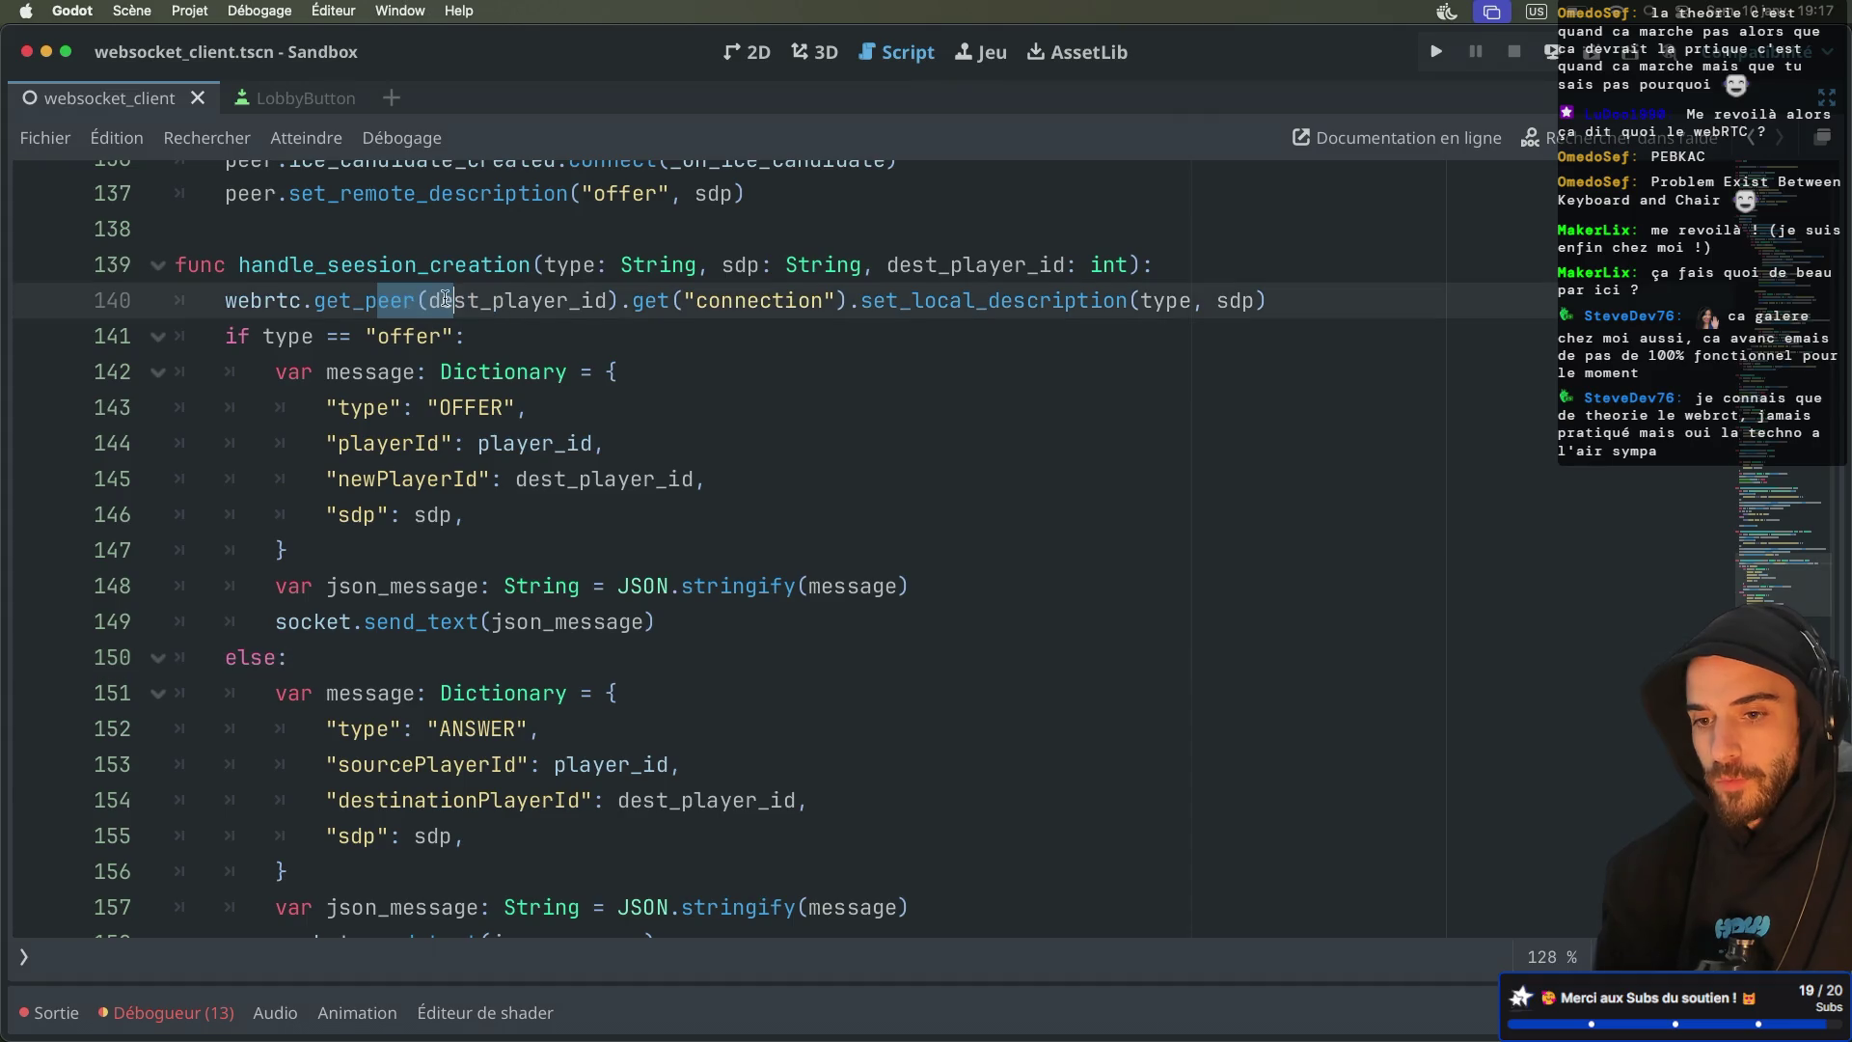
double_click(231, 302)
mouse_move(232, 302)
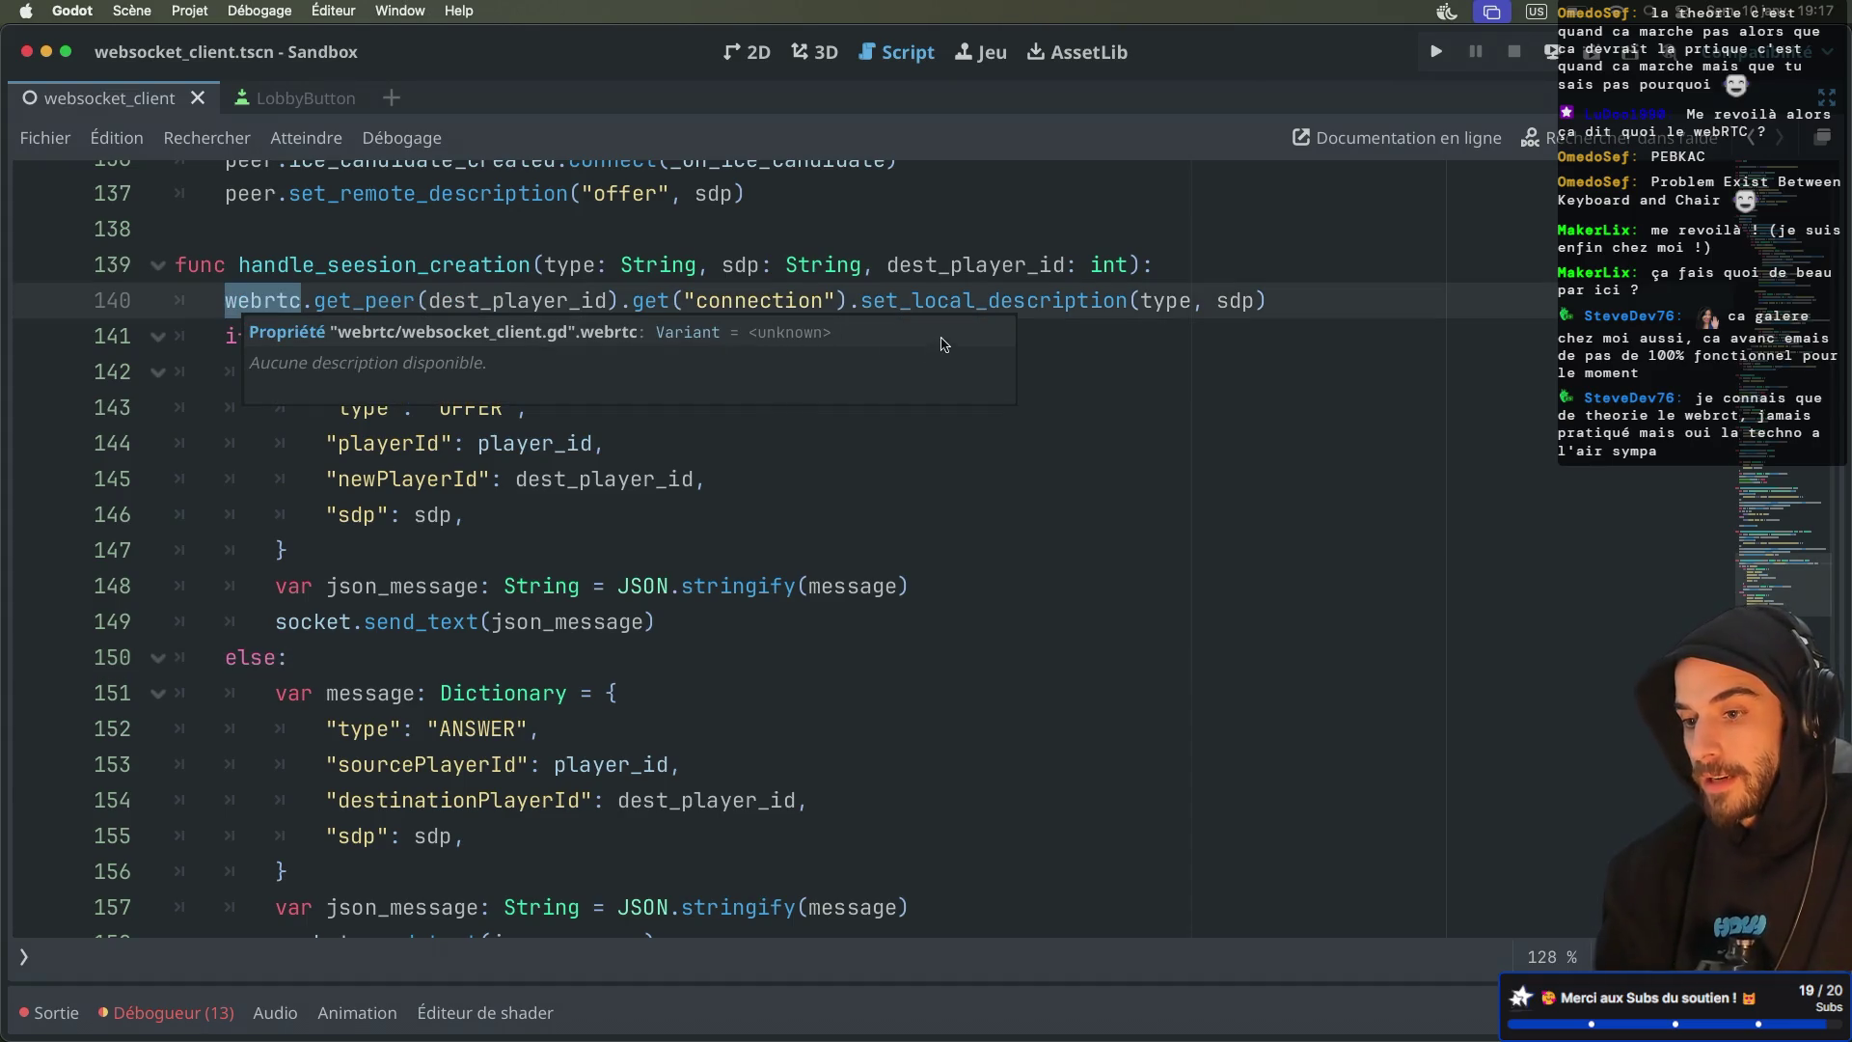
double_click(548, 302)
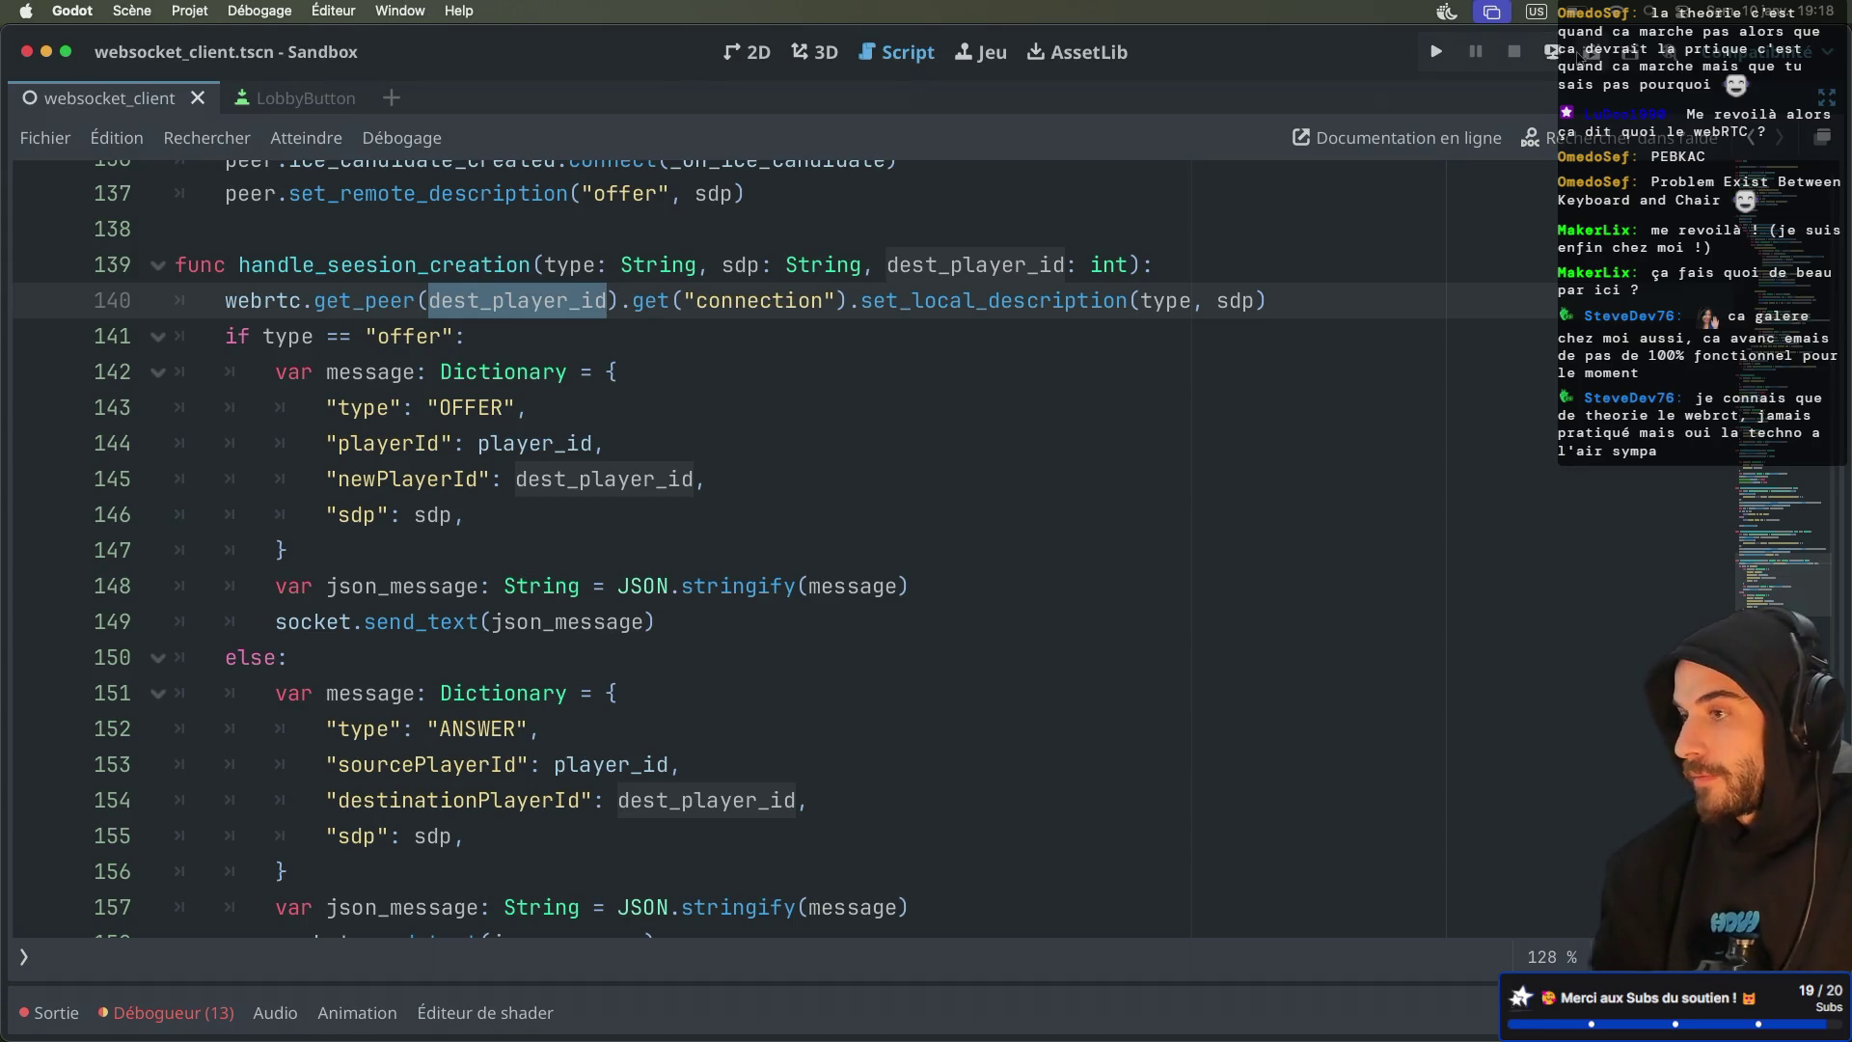
Run the project, create a lobby in one window, join lobby 64503613 from the other, then stop
left_click(1553, 52)
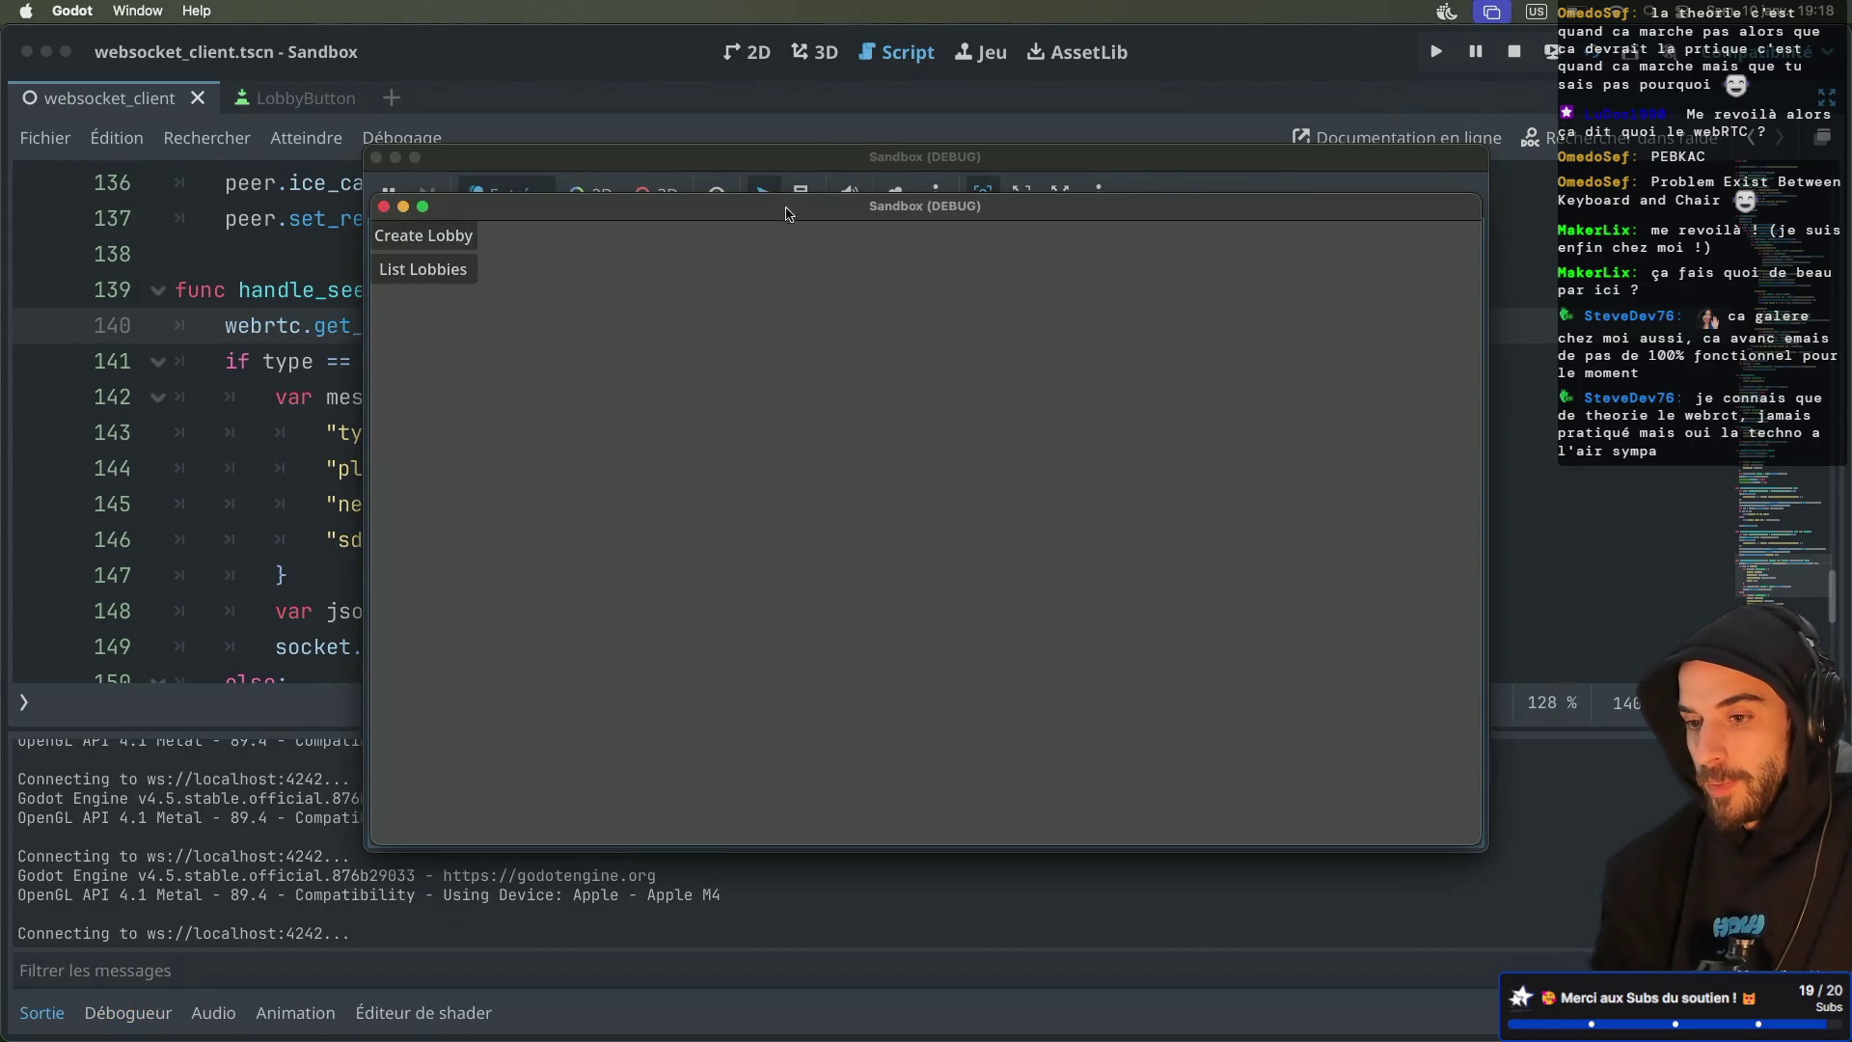
left_click(993, 434)
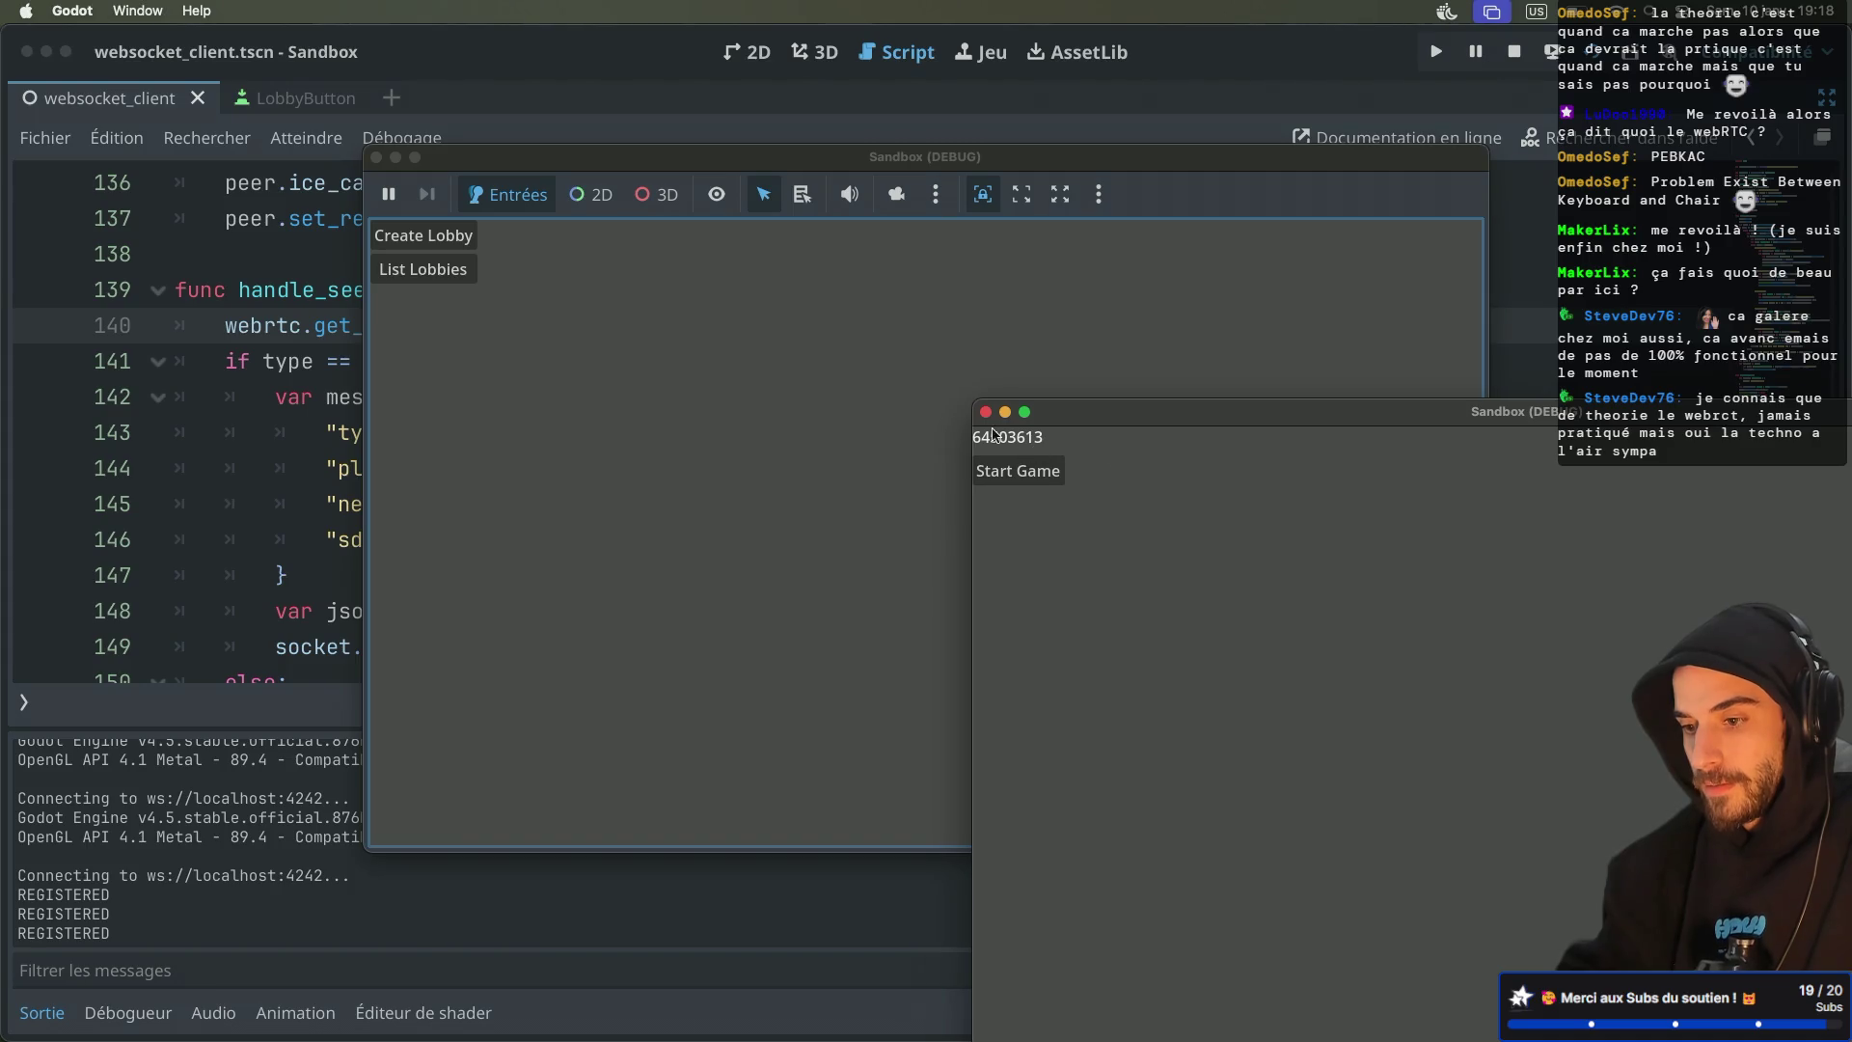
left_click(461, 274)
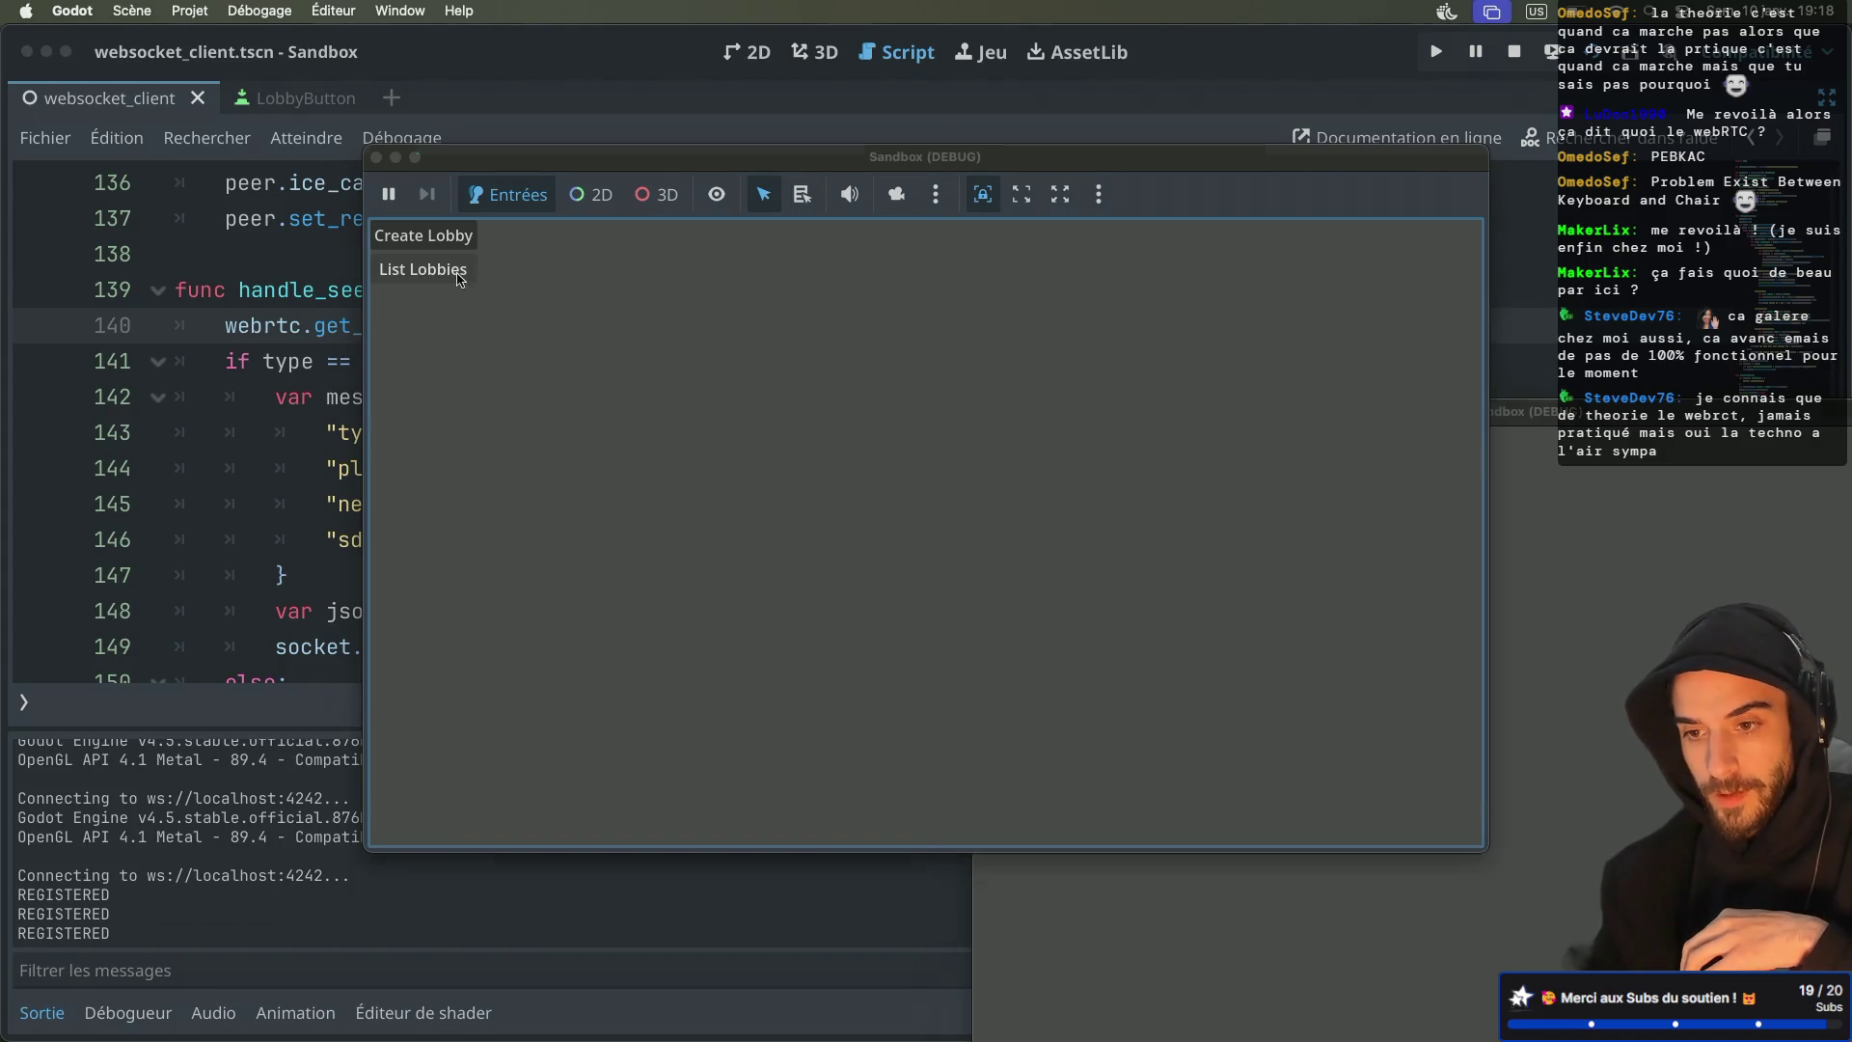
left_click(446, 413)
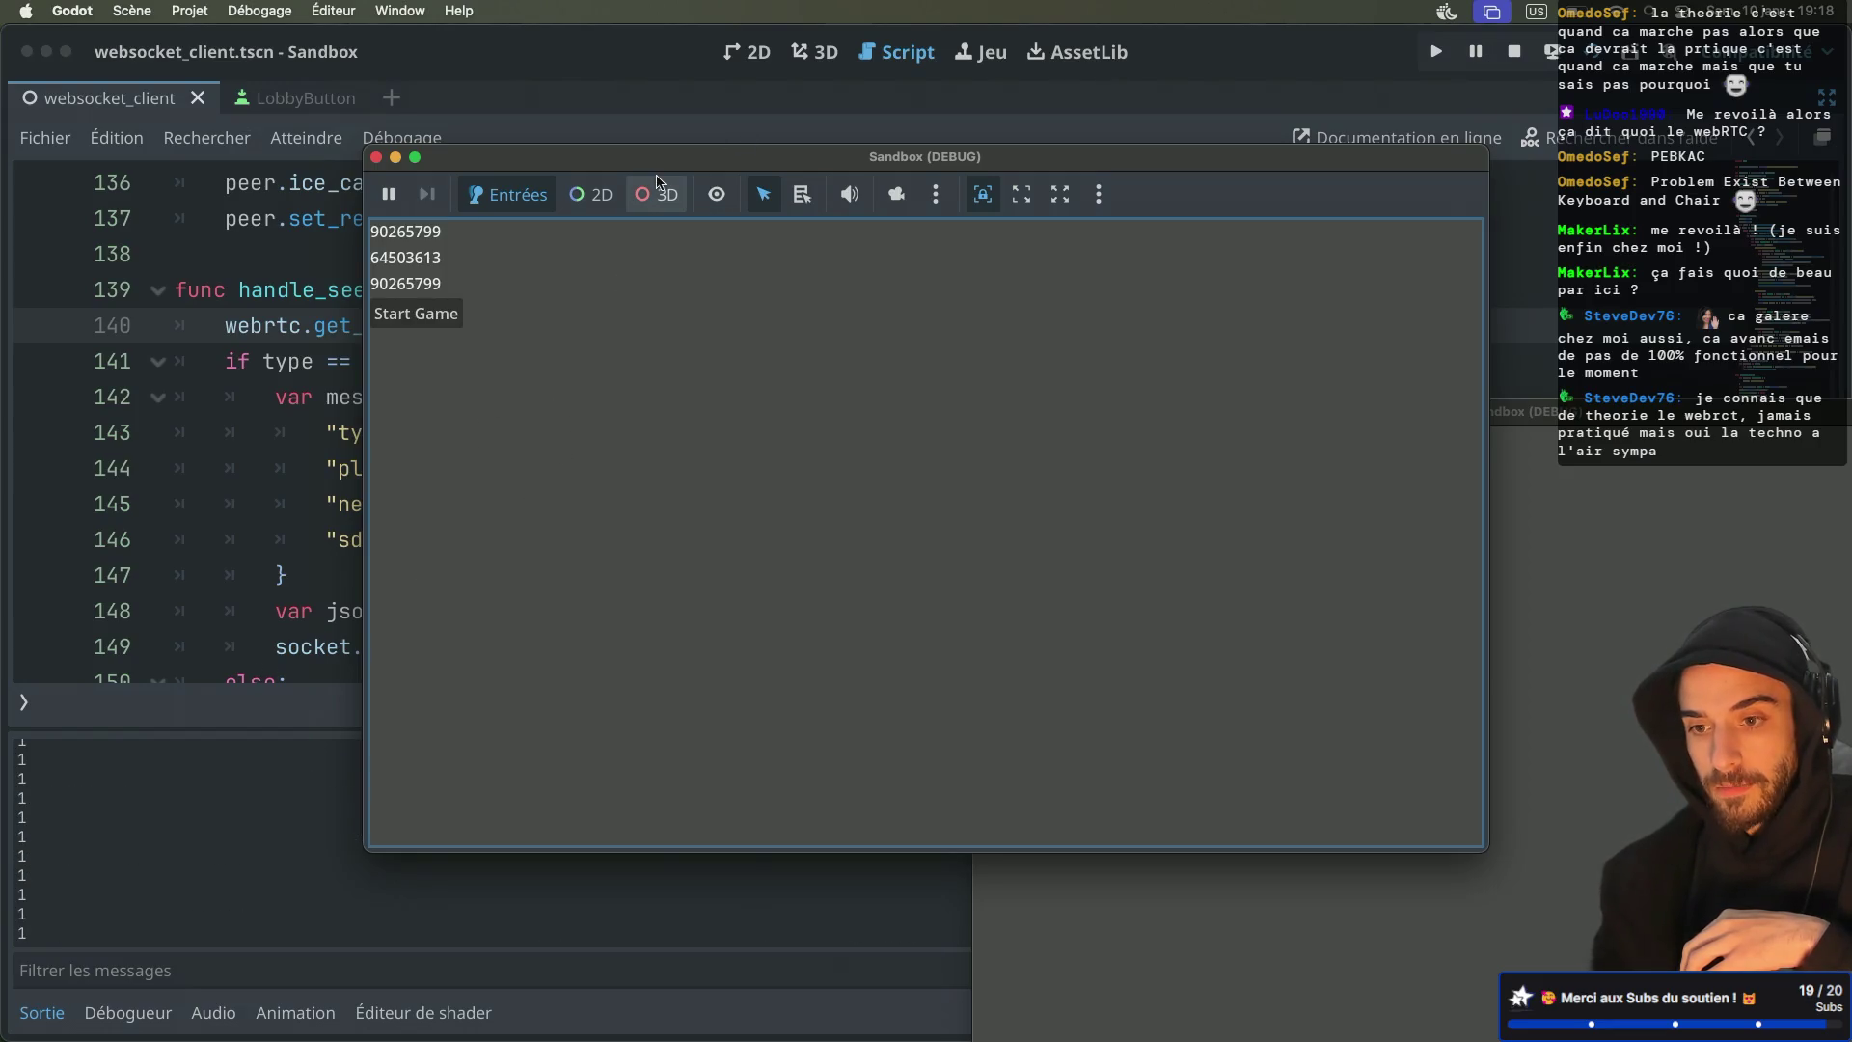
mouse_move(627, 162)
left_mouse_down()
mouse_move(537, 172)
mouse_move(102, 413)
mouse_move(20, 430)
mouse_move(364, 328)
left_mouse_up()
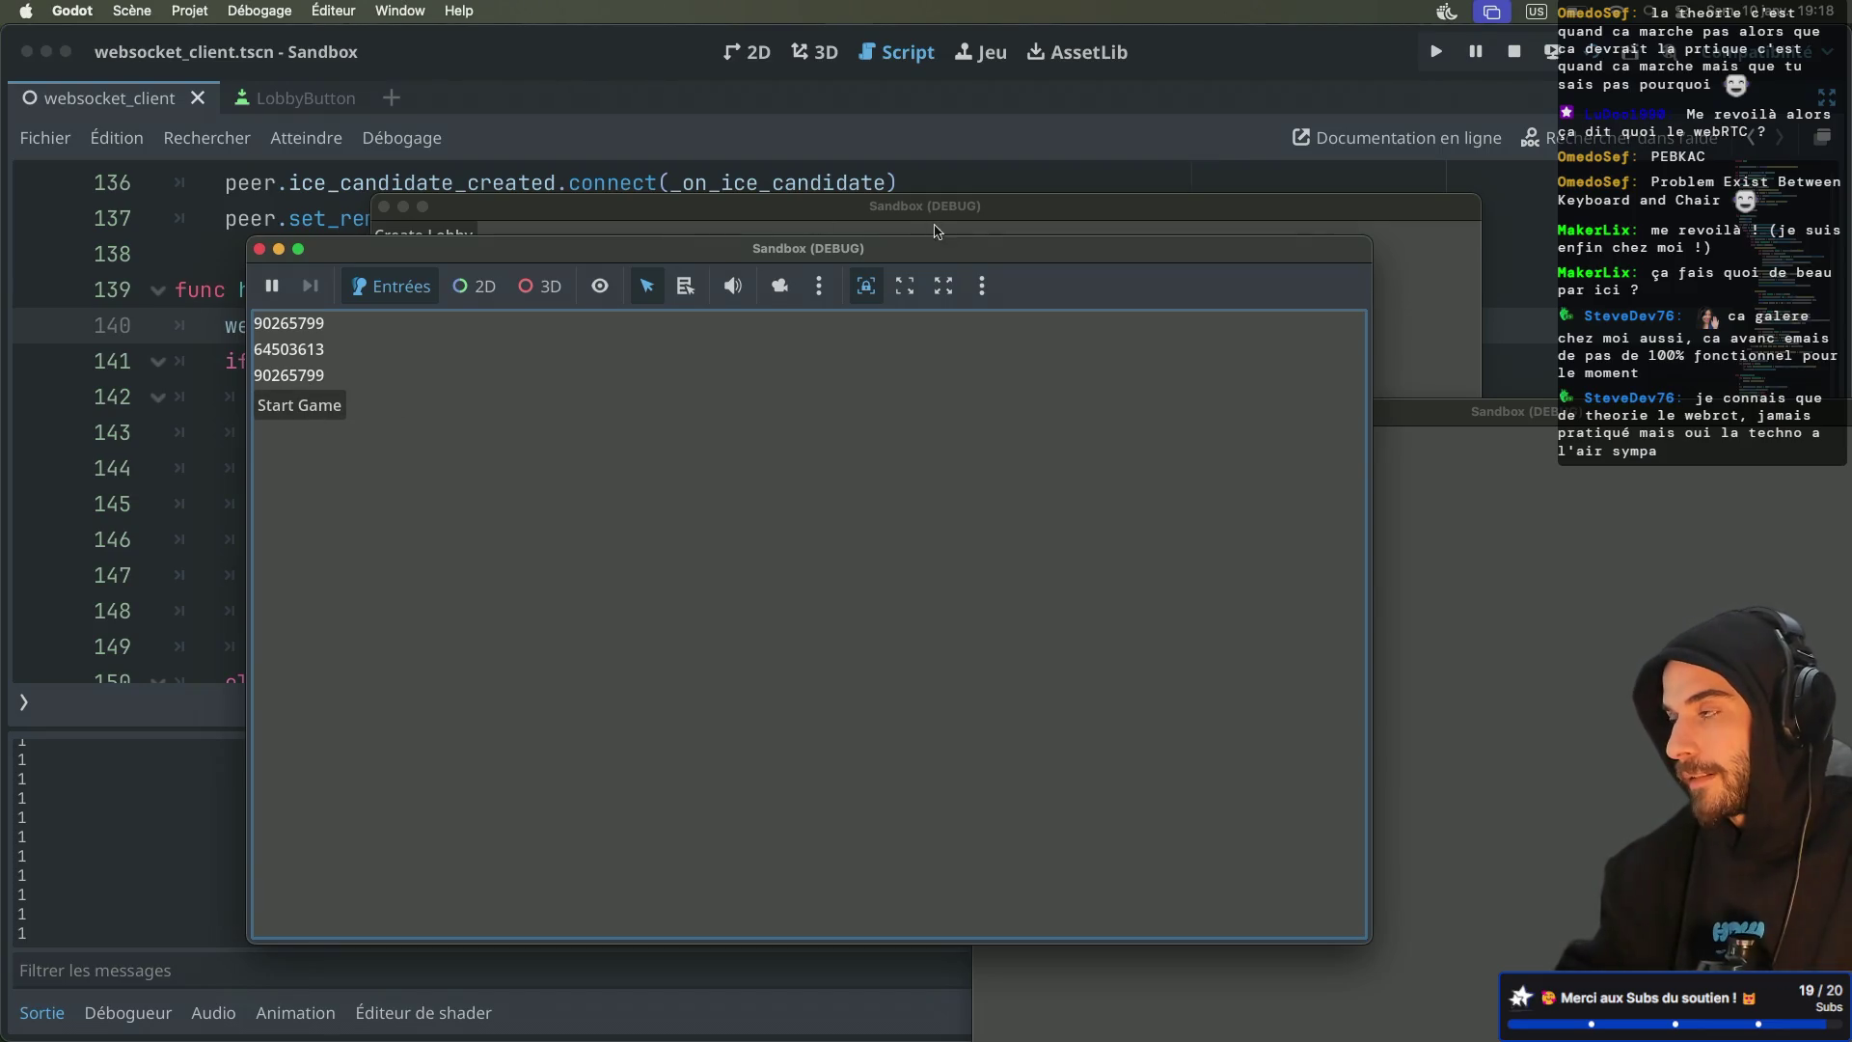
left_click(1513, 52)
scroll(471, 494, "down", 3)
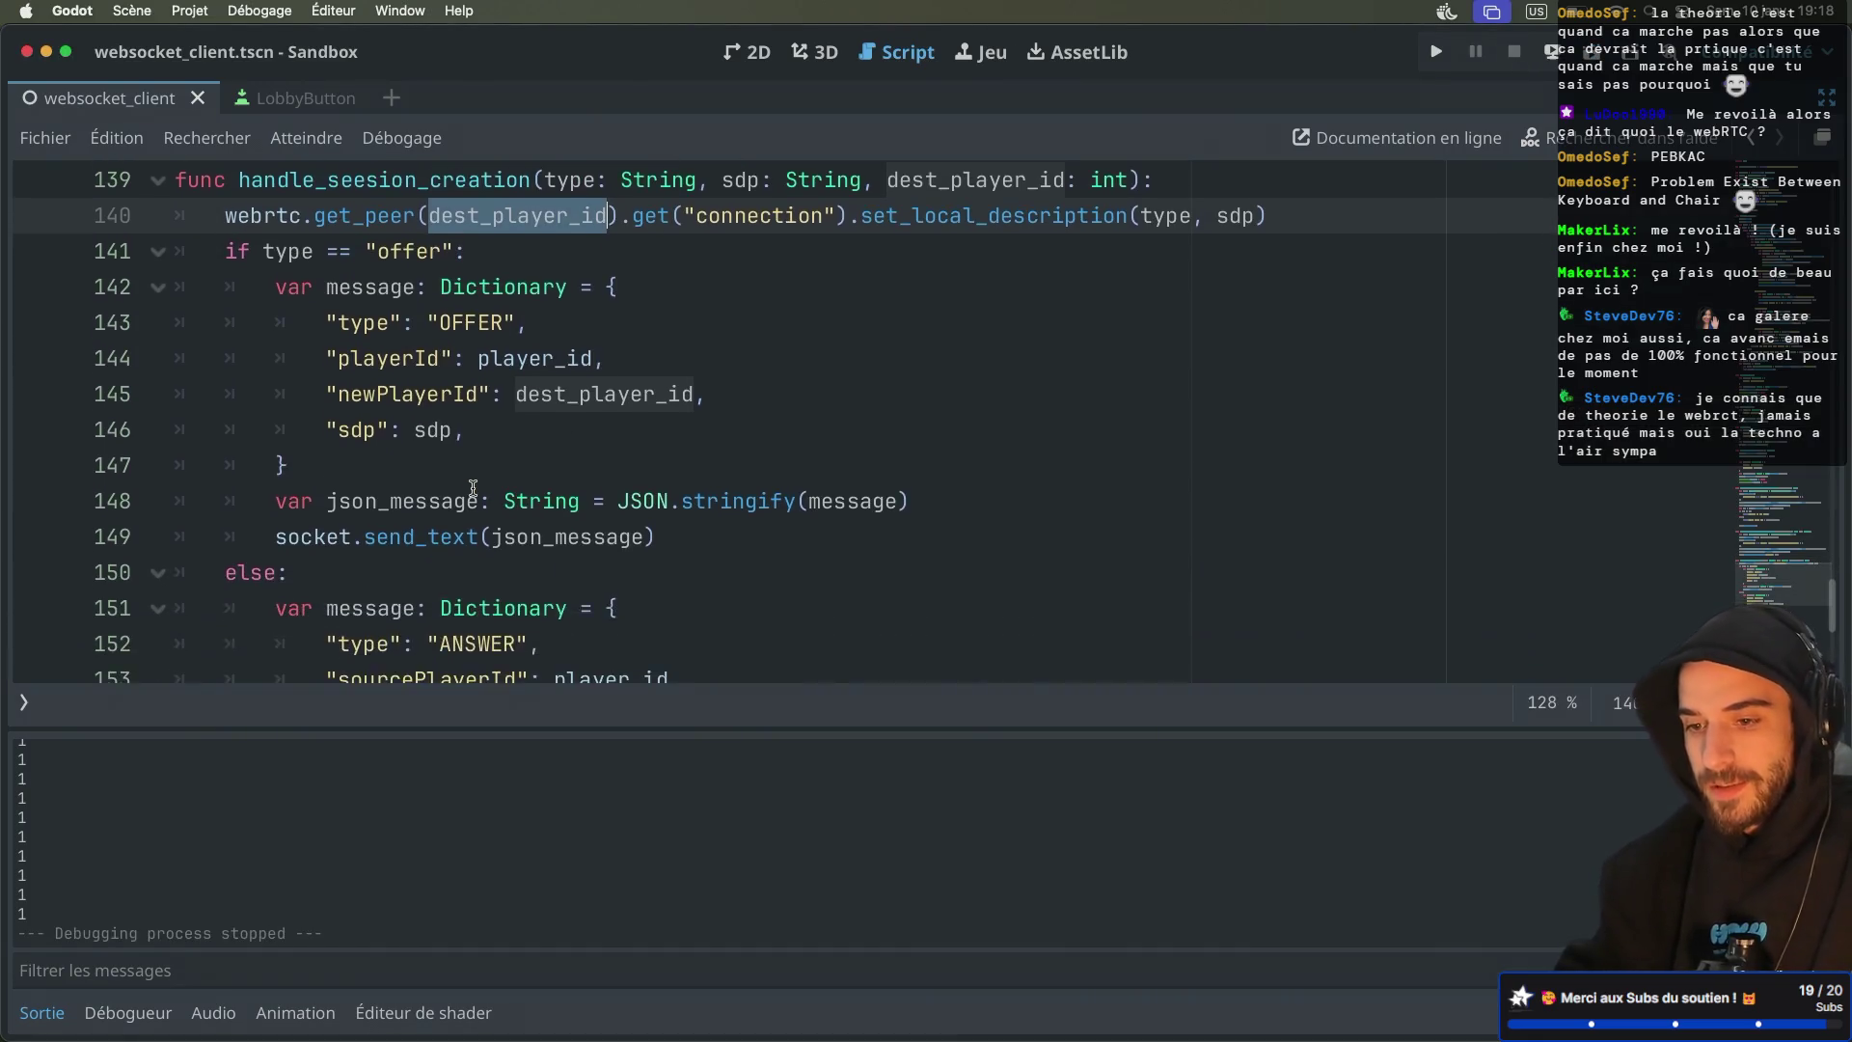
key("super+Tab")
Highlight _new_ice_candidate and send_candidate in the GitHub client to see their references
scroll(487, 623, "down", 3)
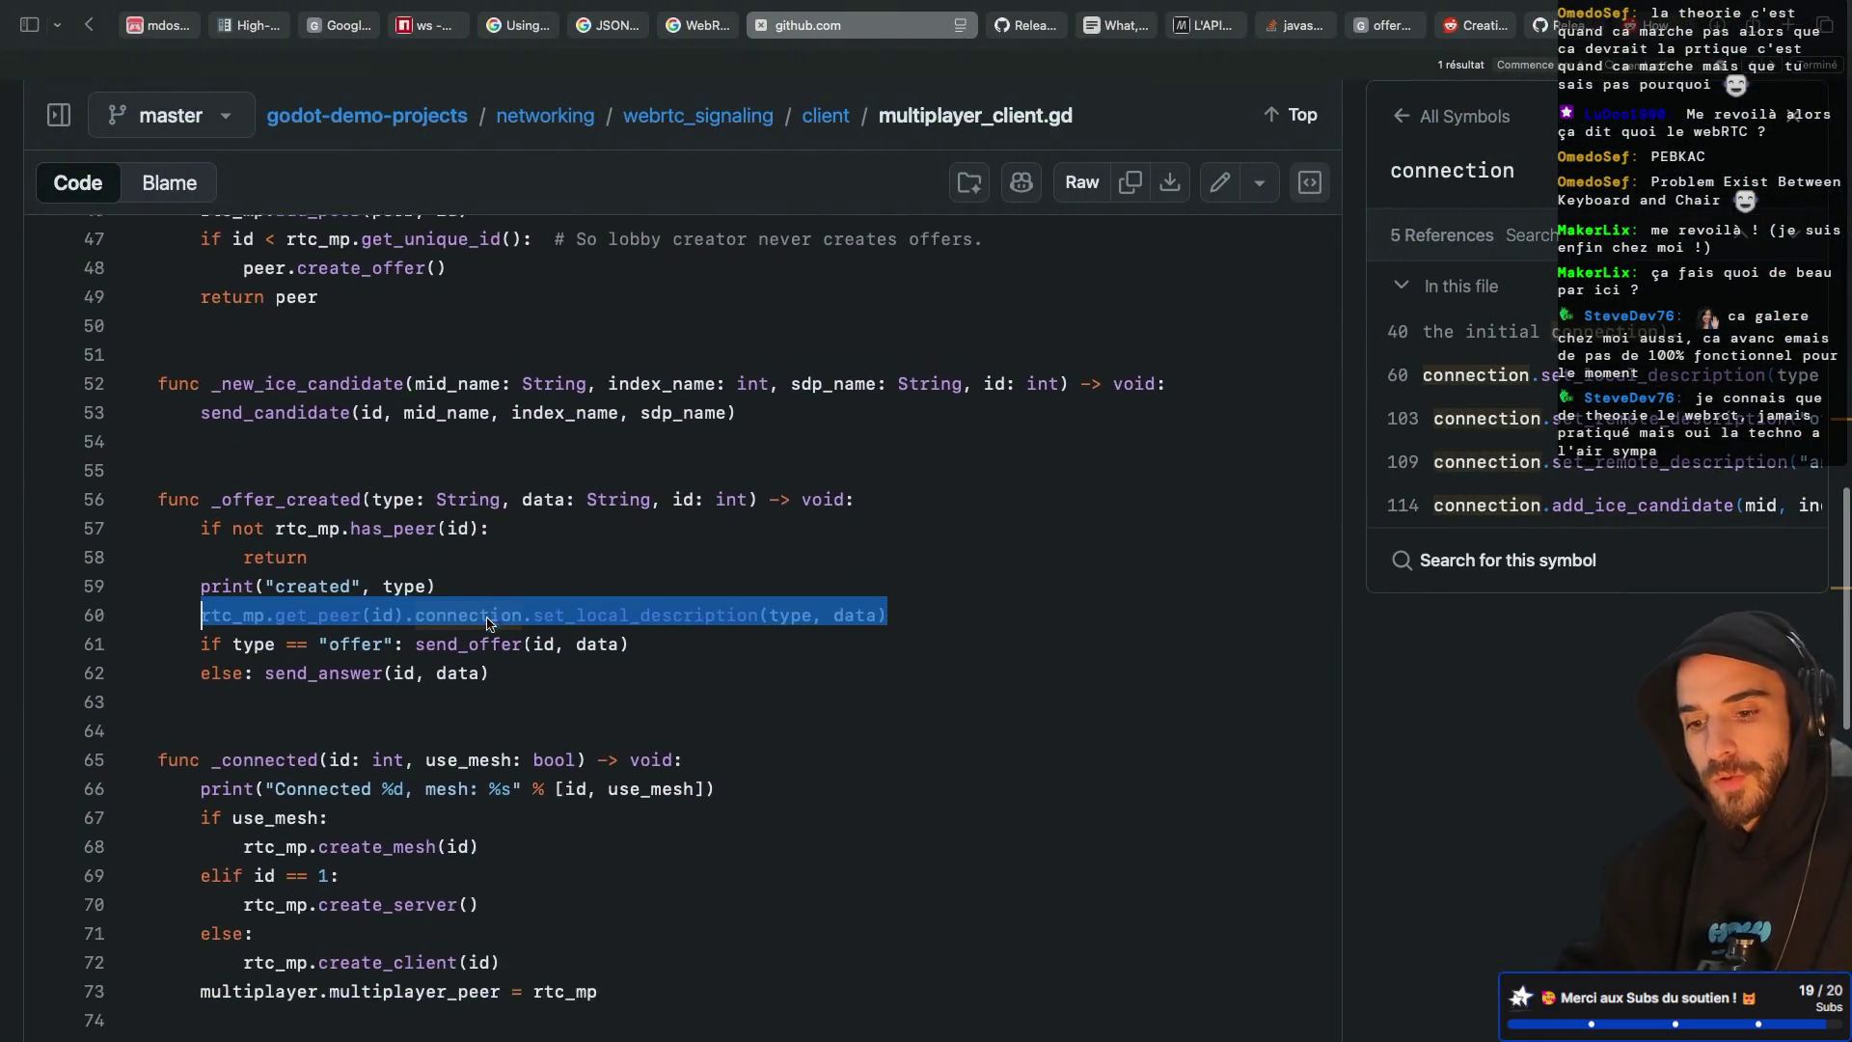
scroll(487, 622, "up", 2)
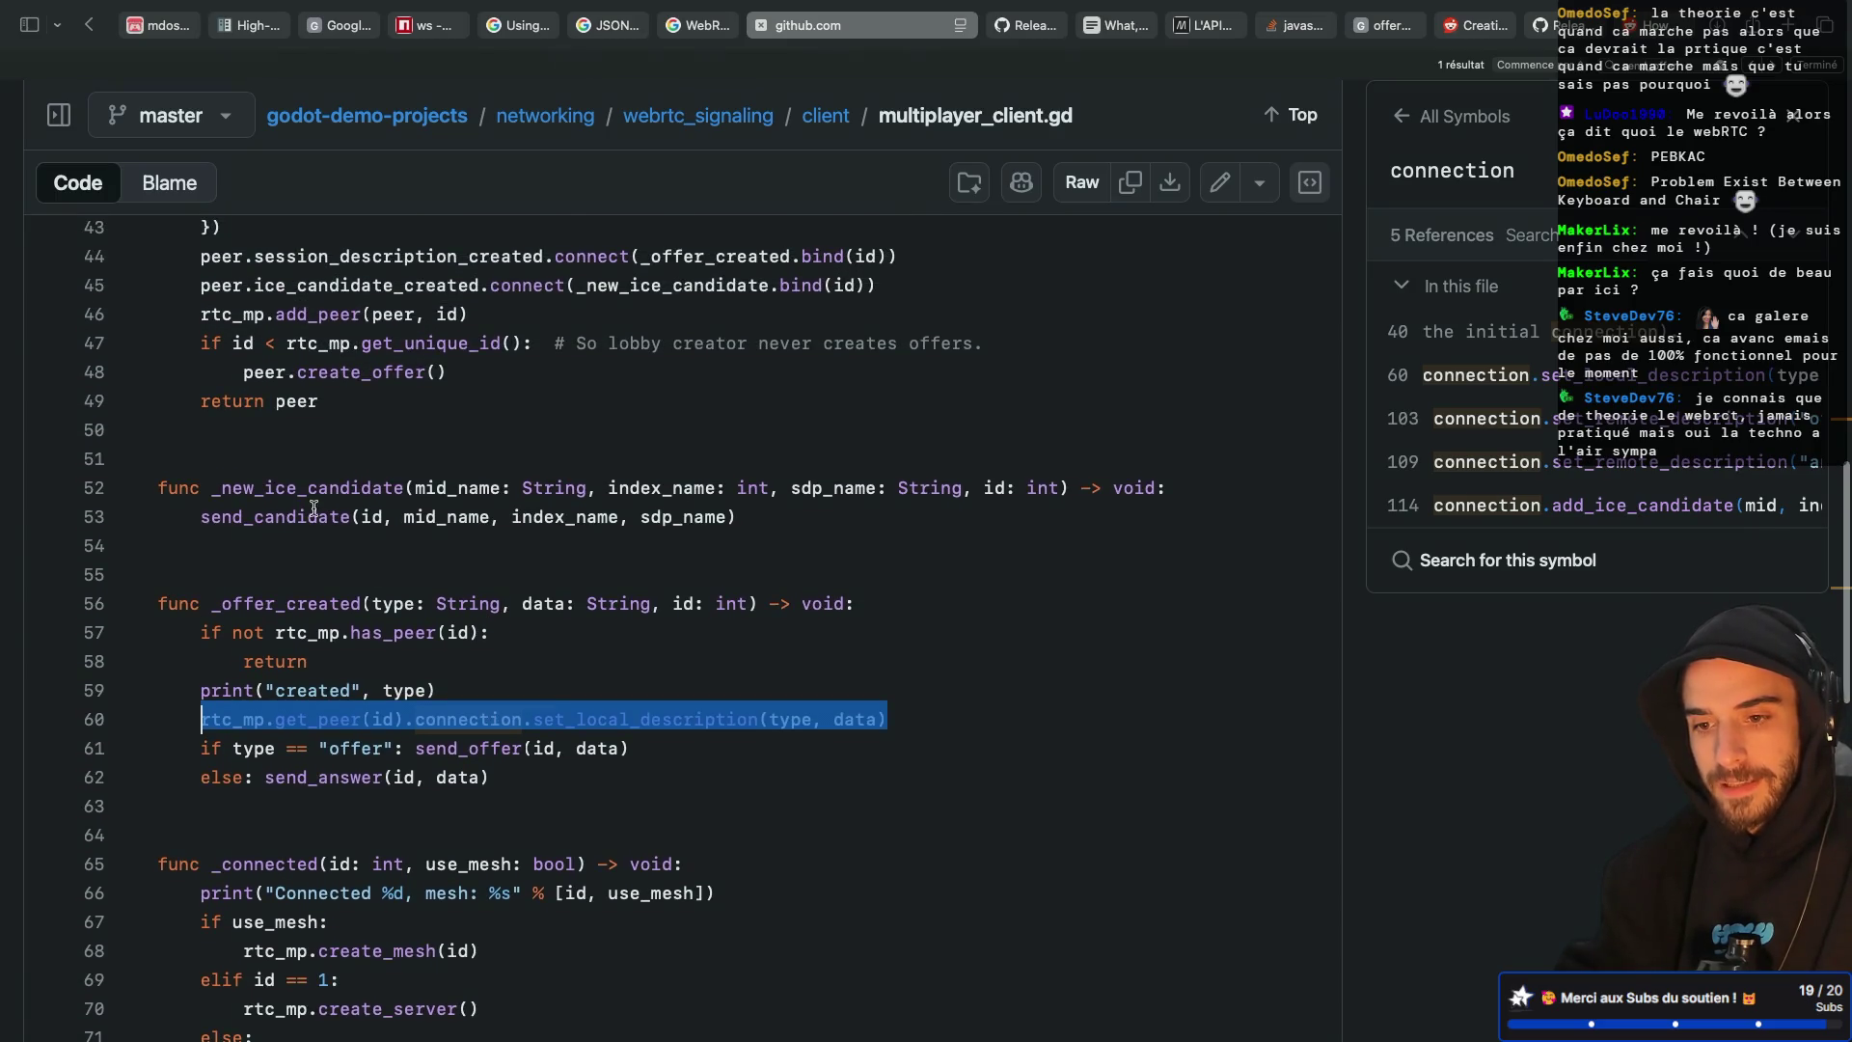
double_click(281, 490)
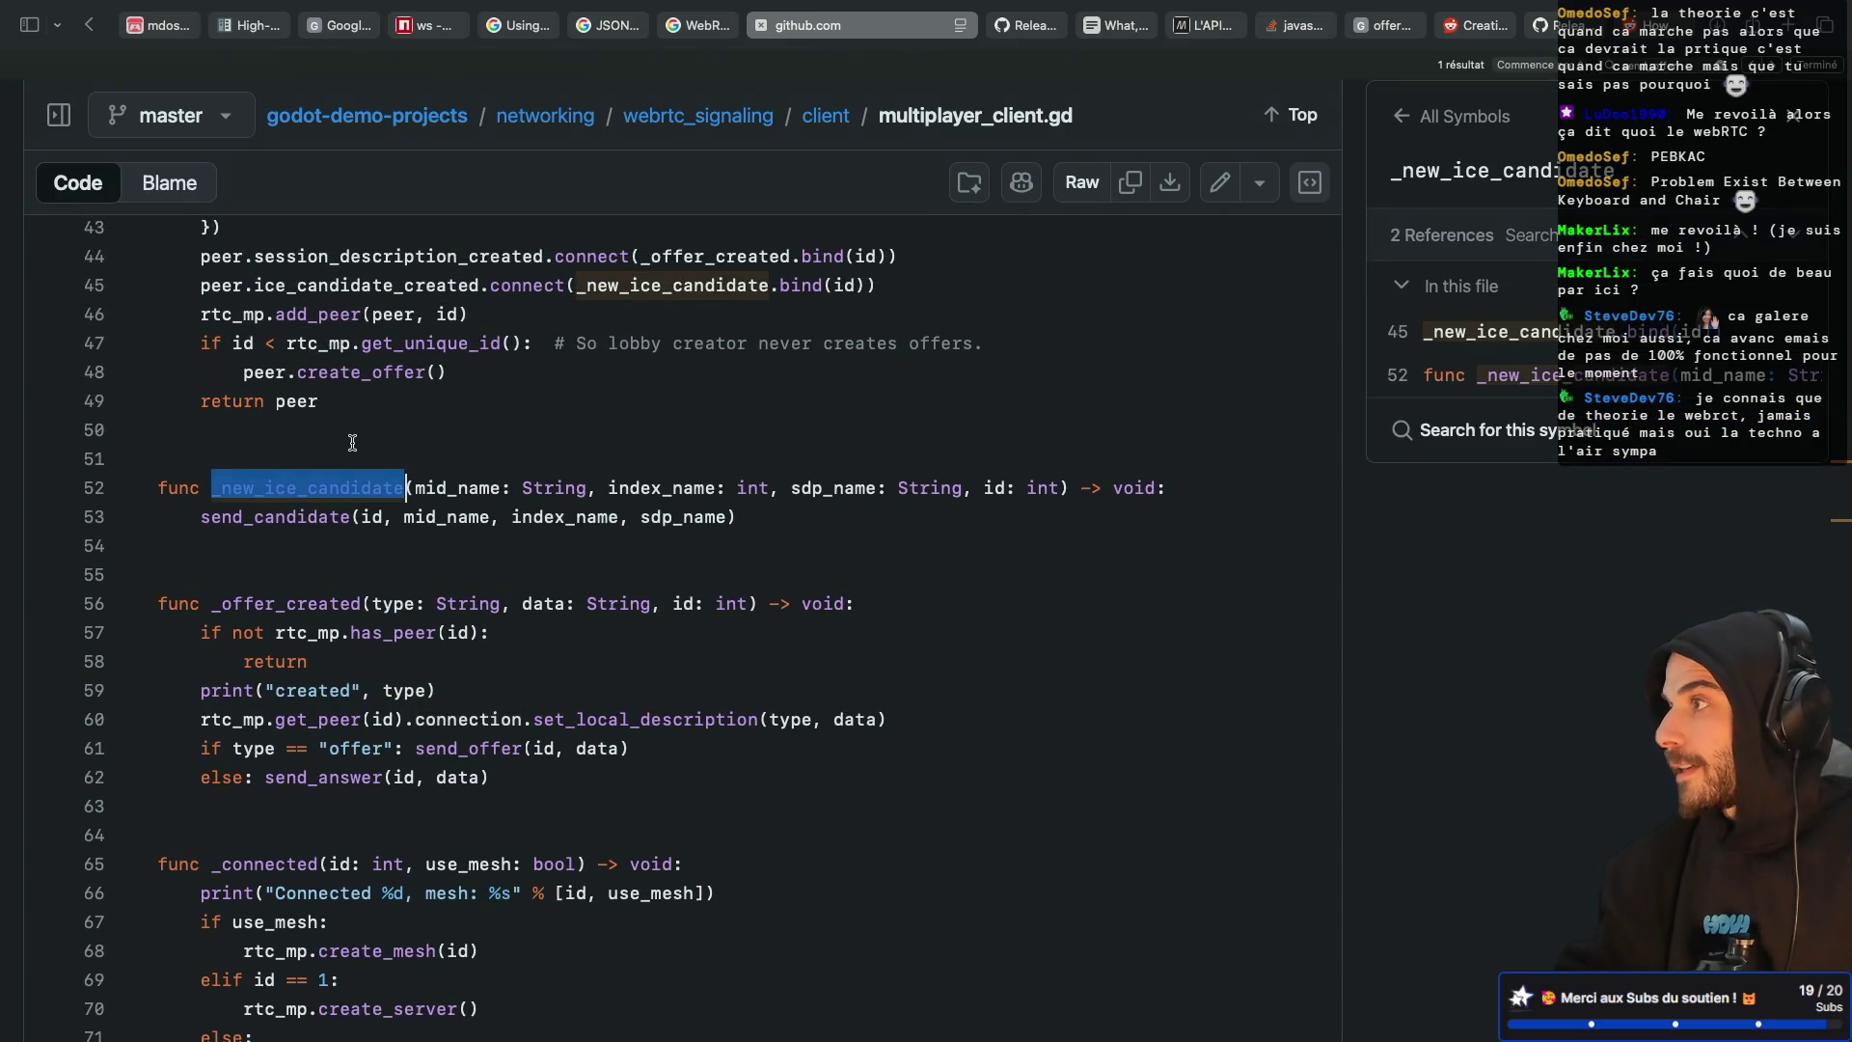
double_click(292, 511)
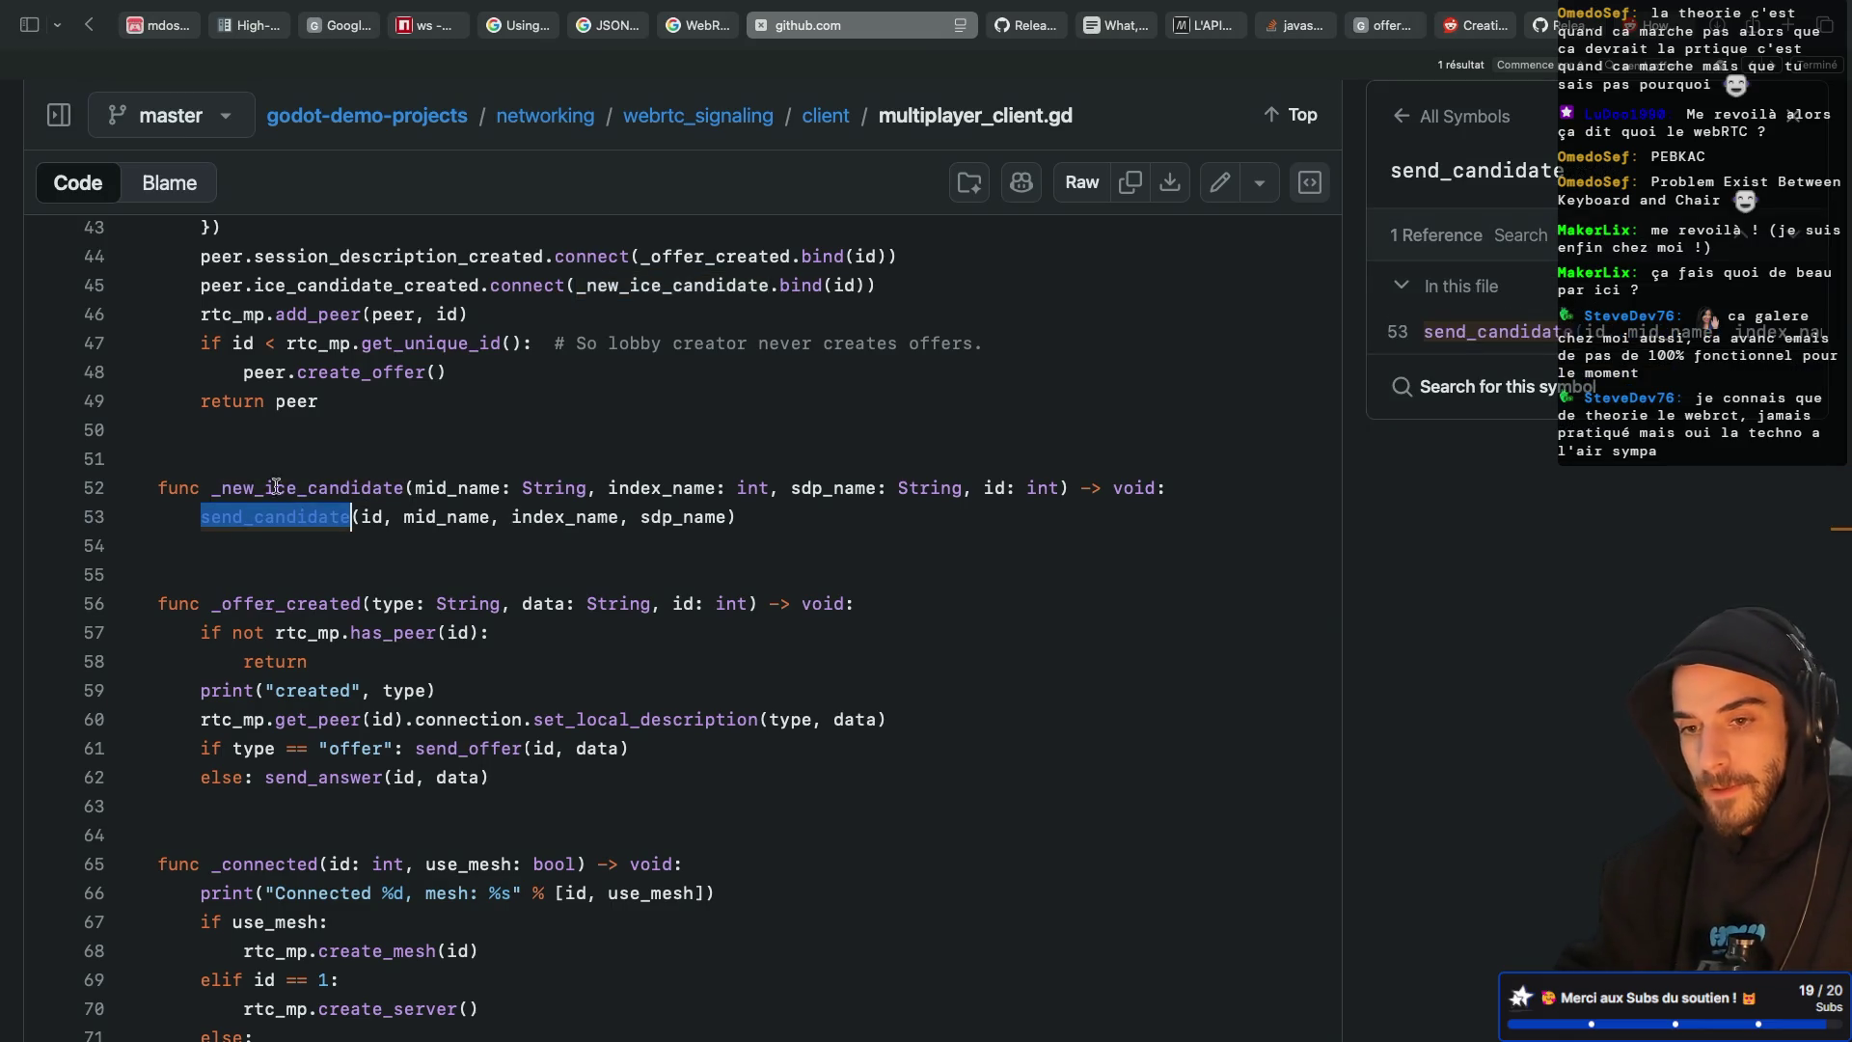
Open ws_webrtc_client.gd from the file tree and select its CANDIDATE message handling
left_click(55, 131)
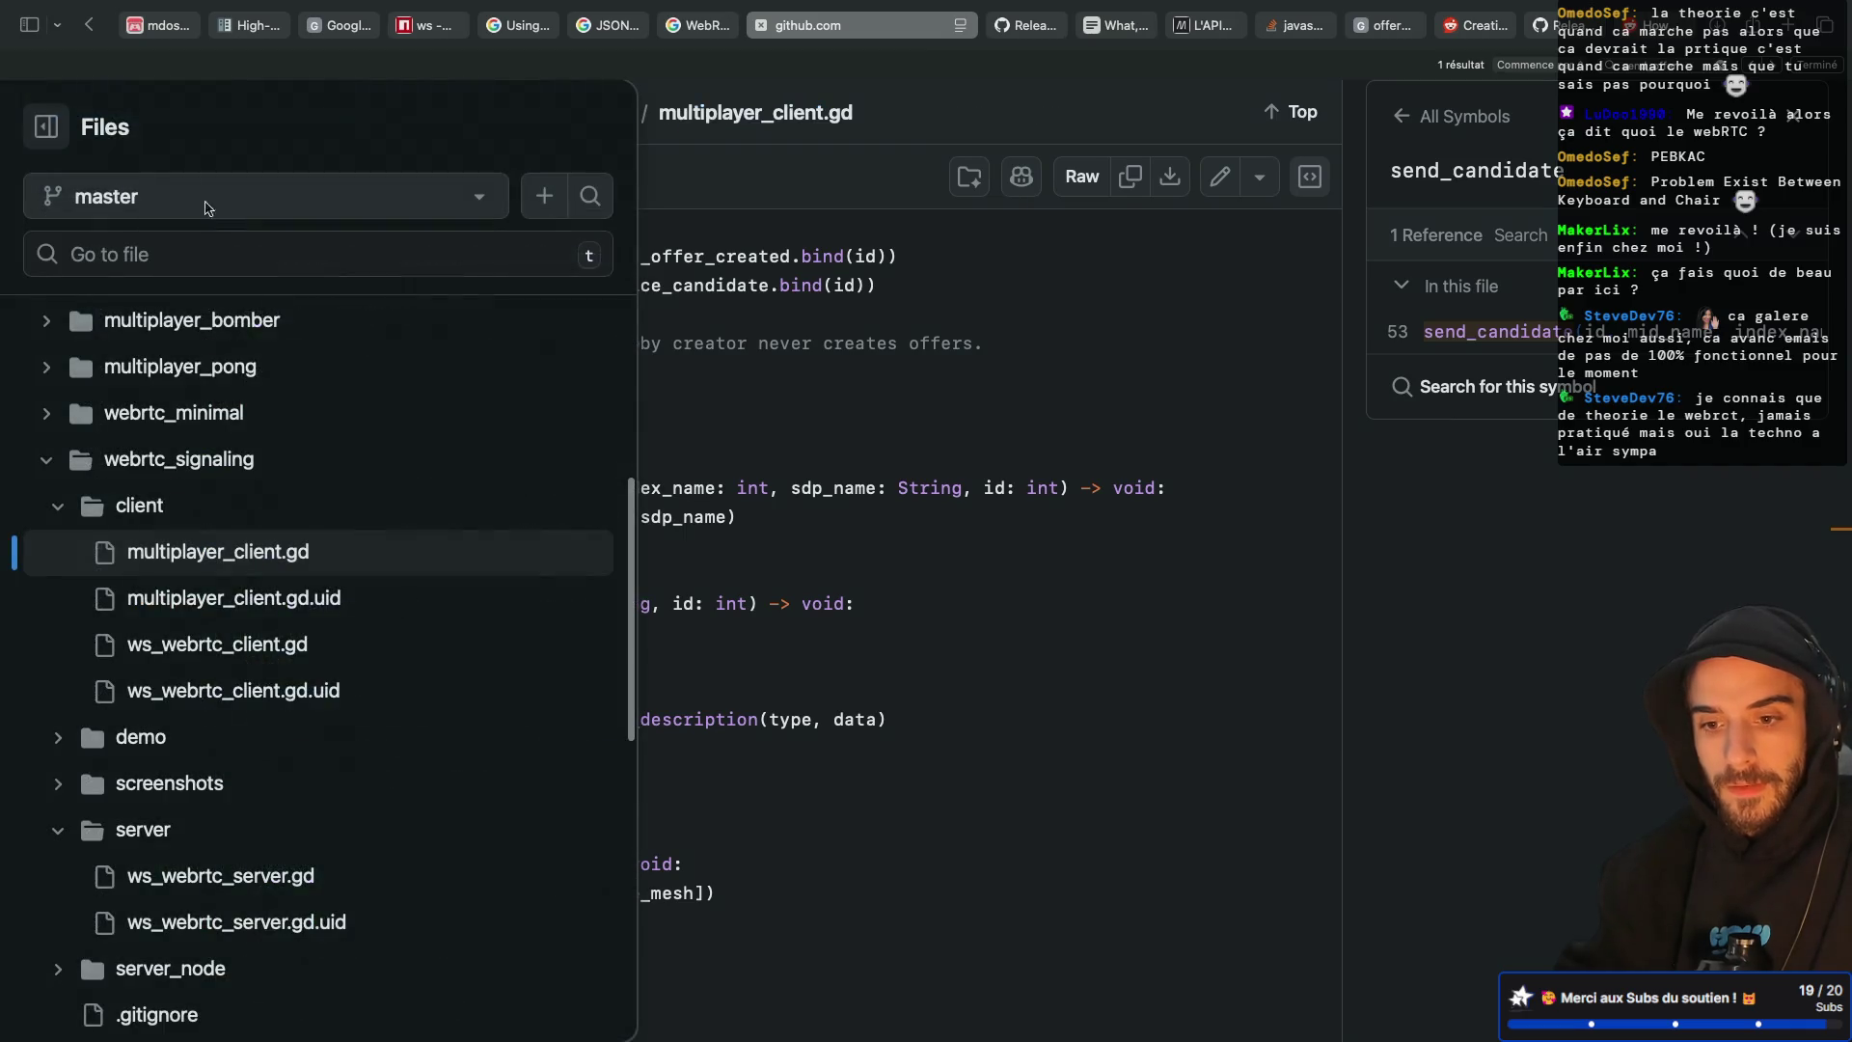
left_click(253, 644)
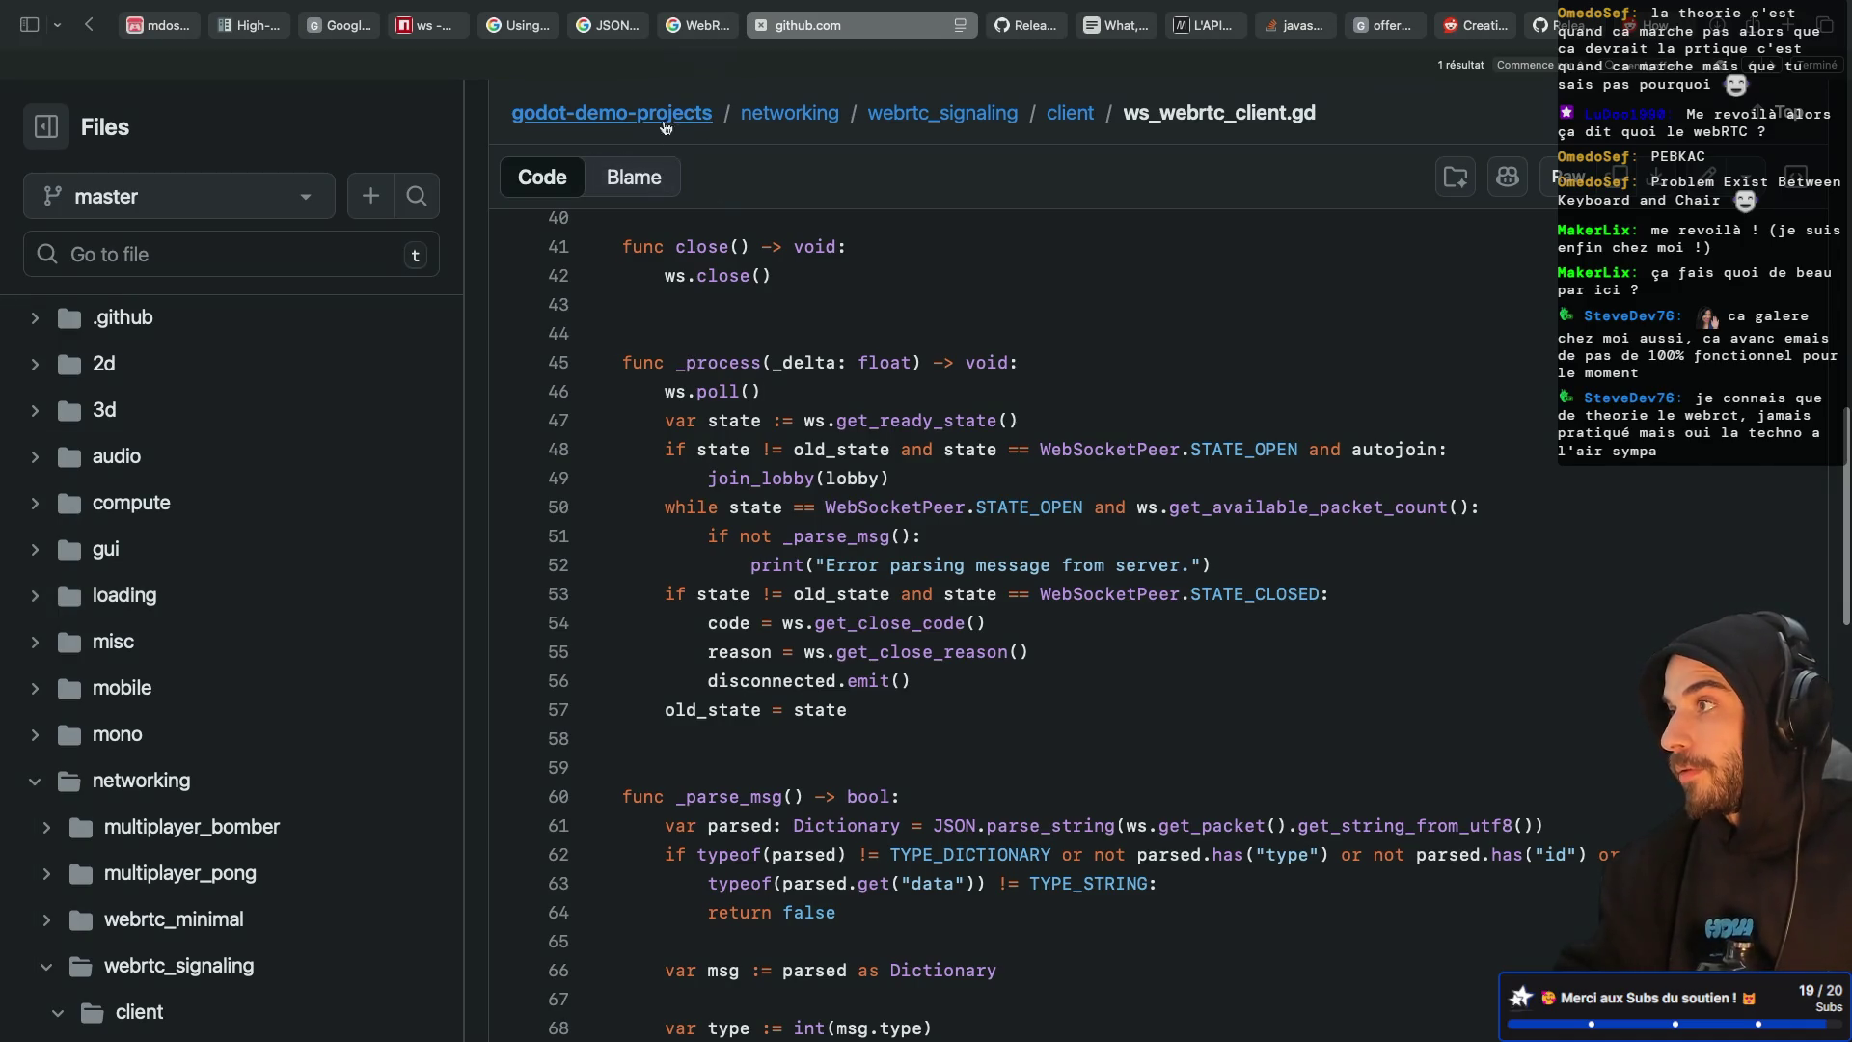
scroll(733, 250, "up", 5)
scroll(734, 250, "down", 3)
scroll(733, 250, "down", 7)
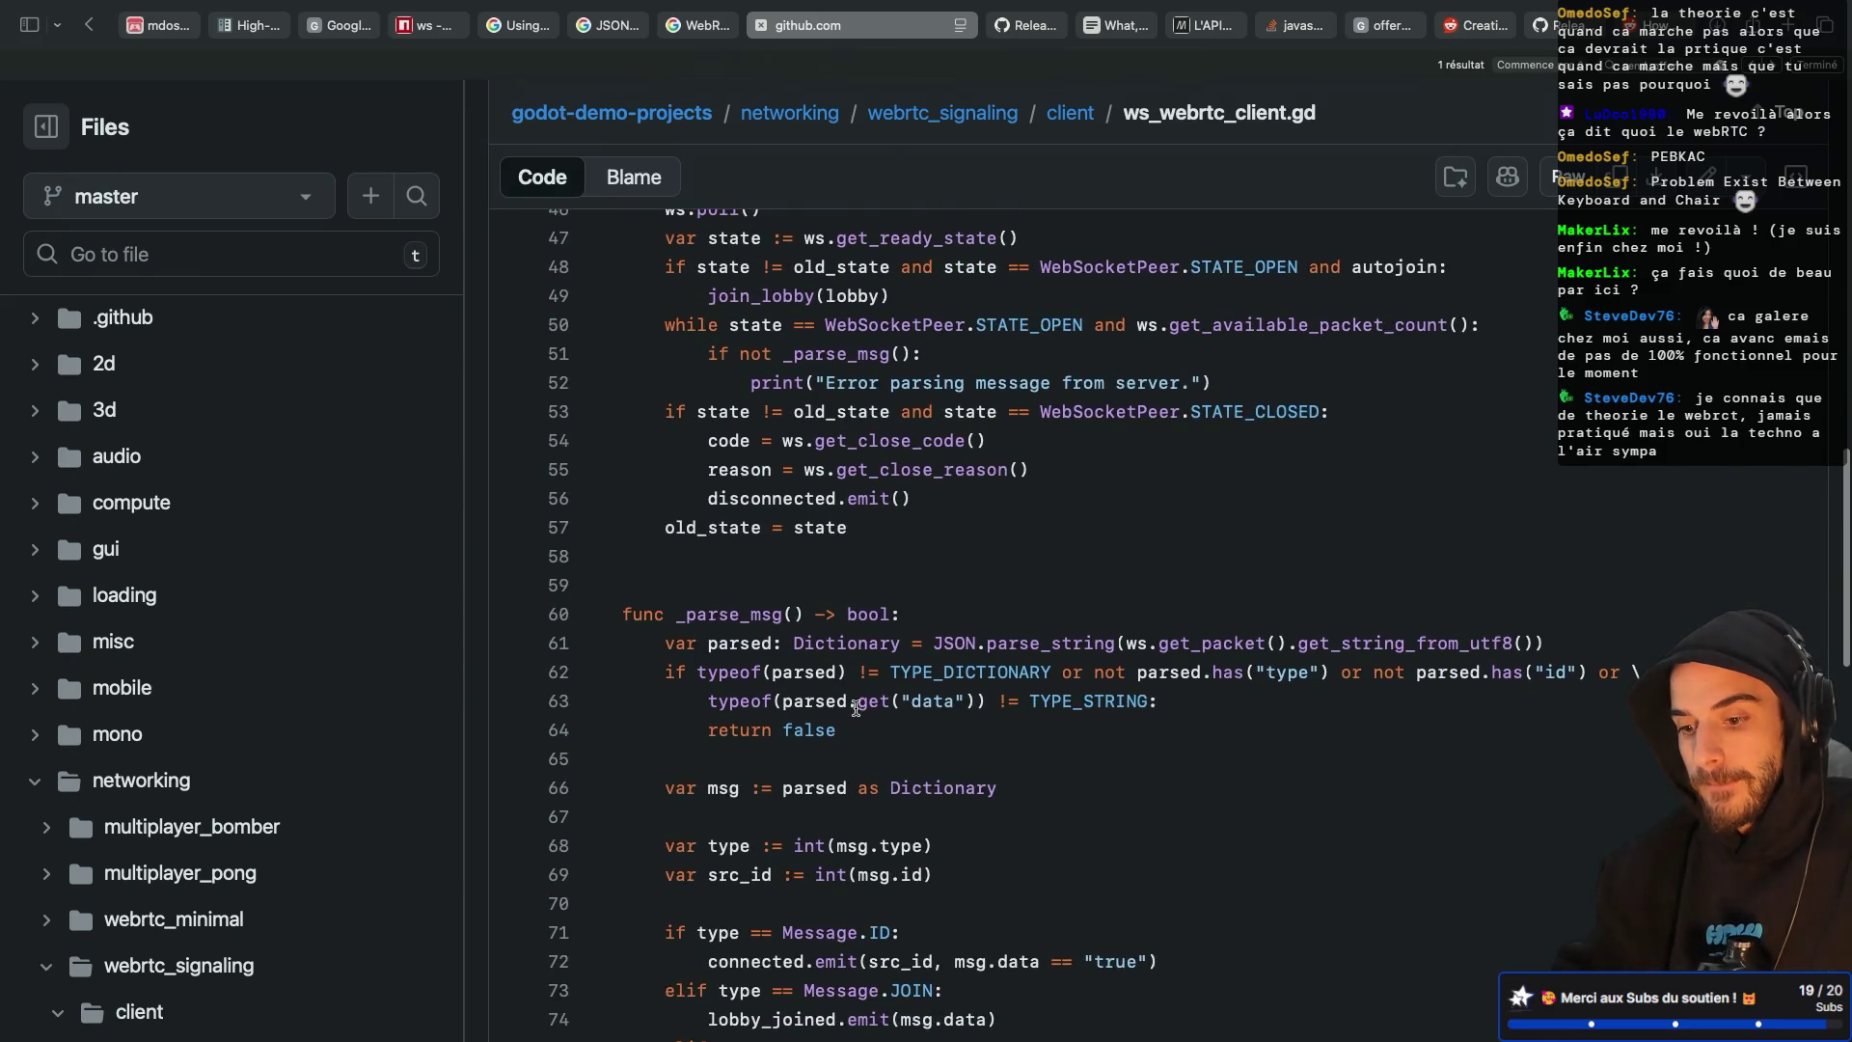
scroll(856, 707, "down", 6)
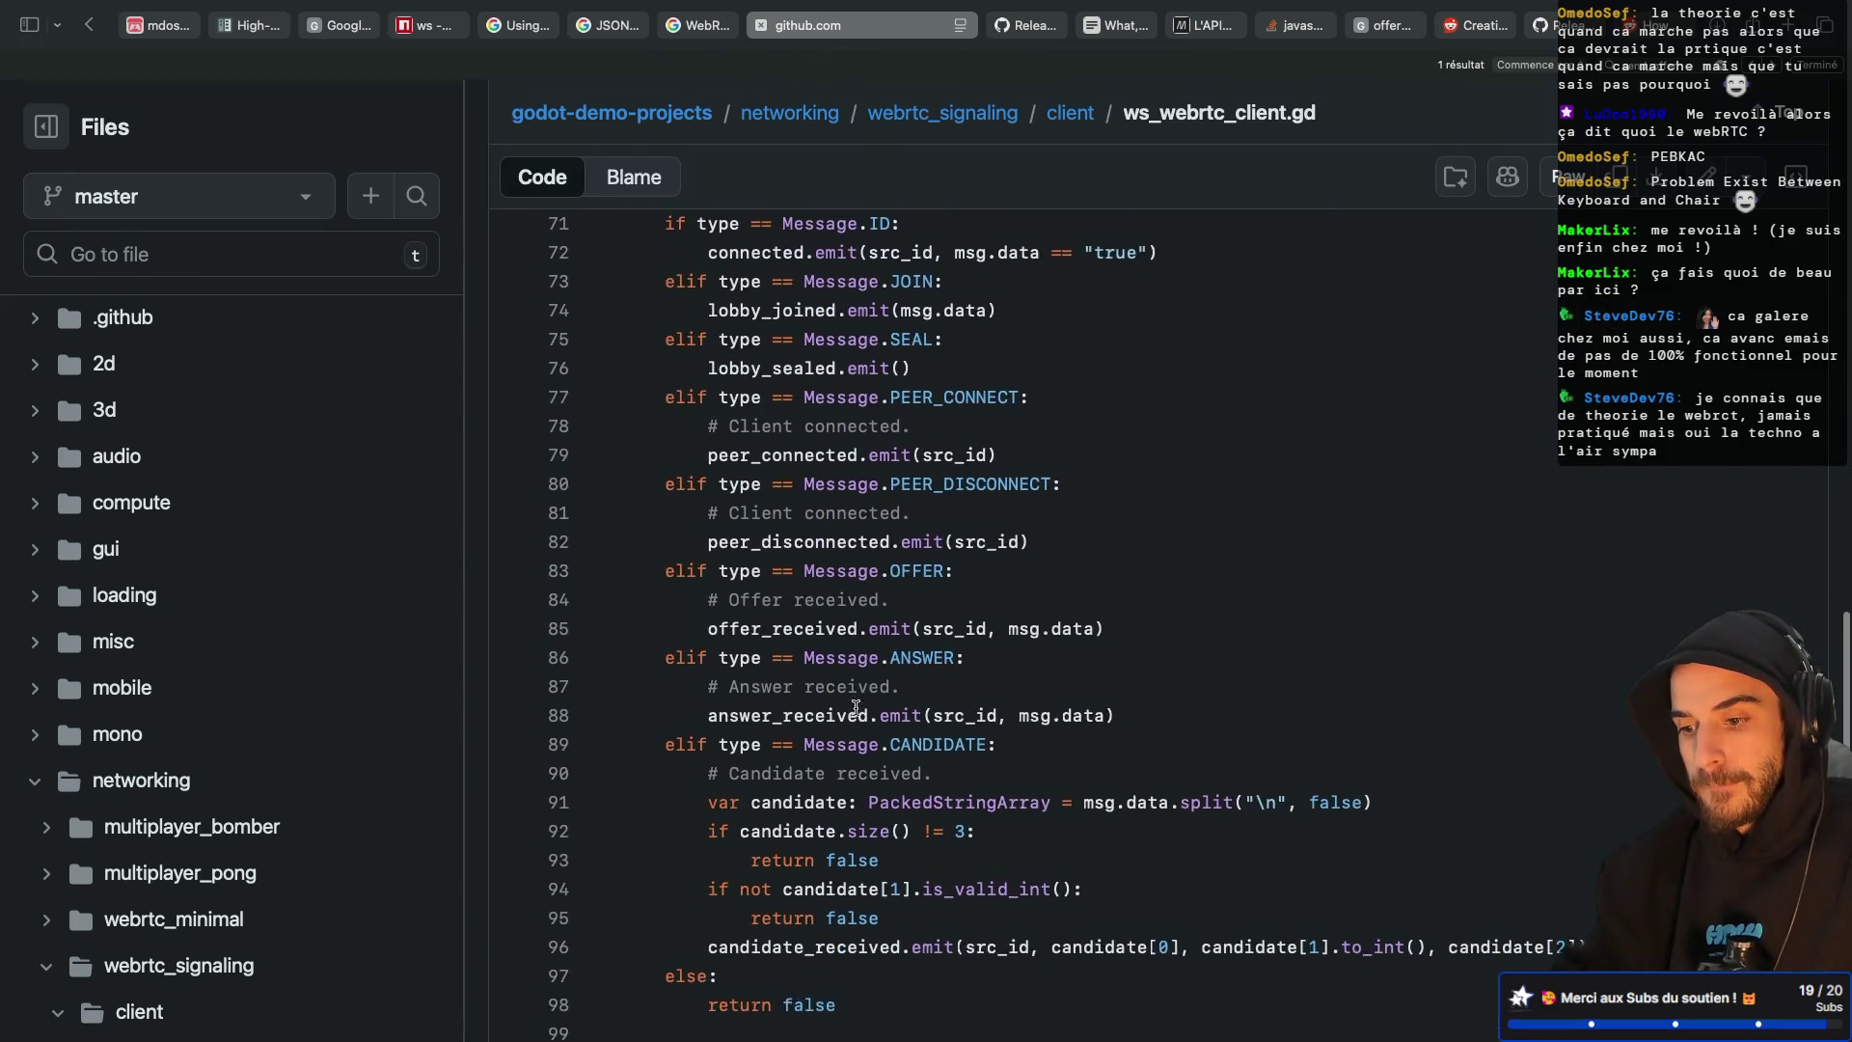
scroll(856, 707, "down", 2)
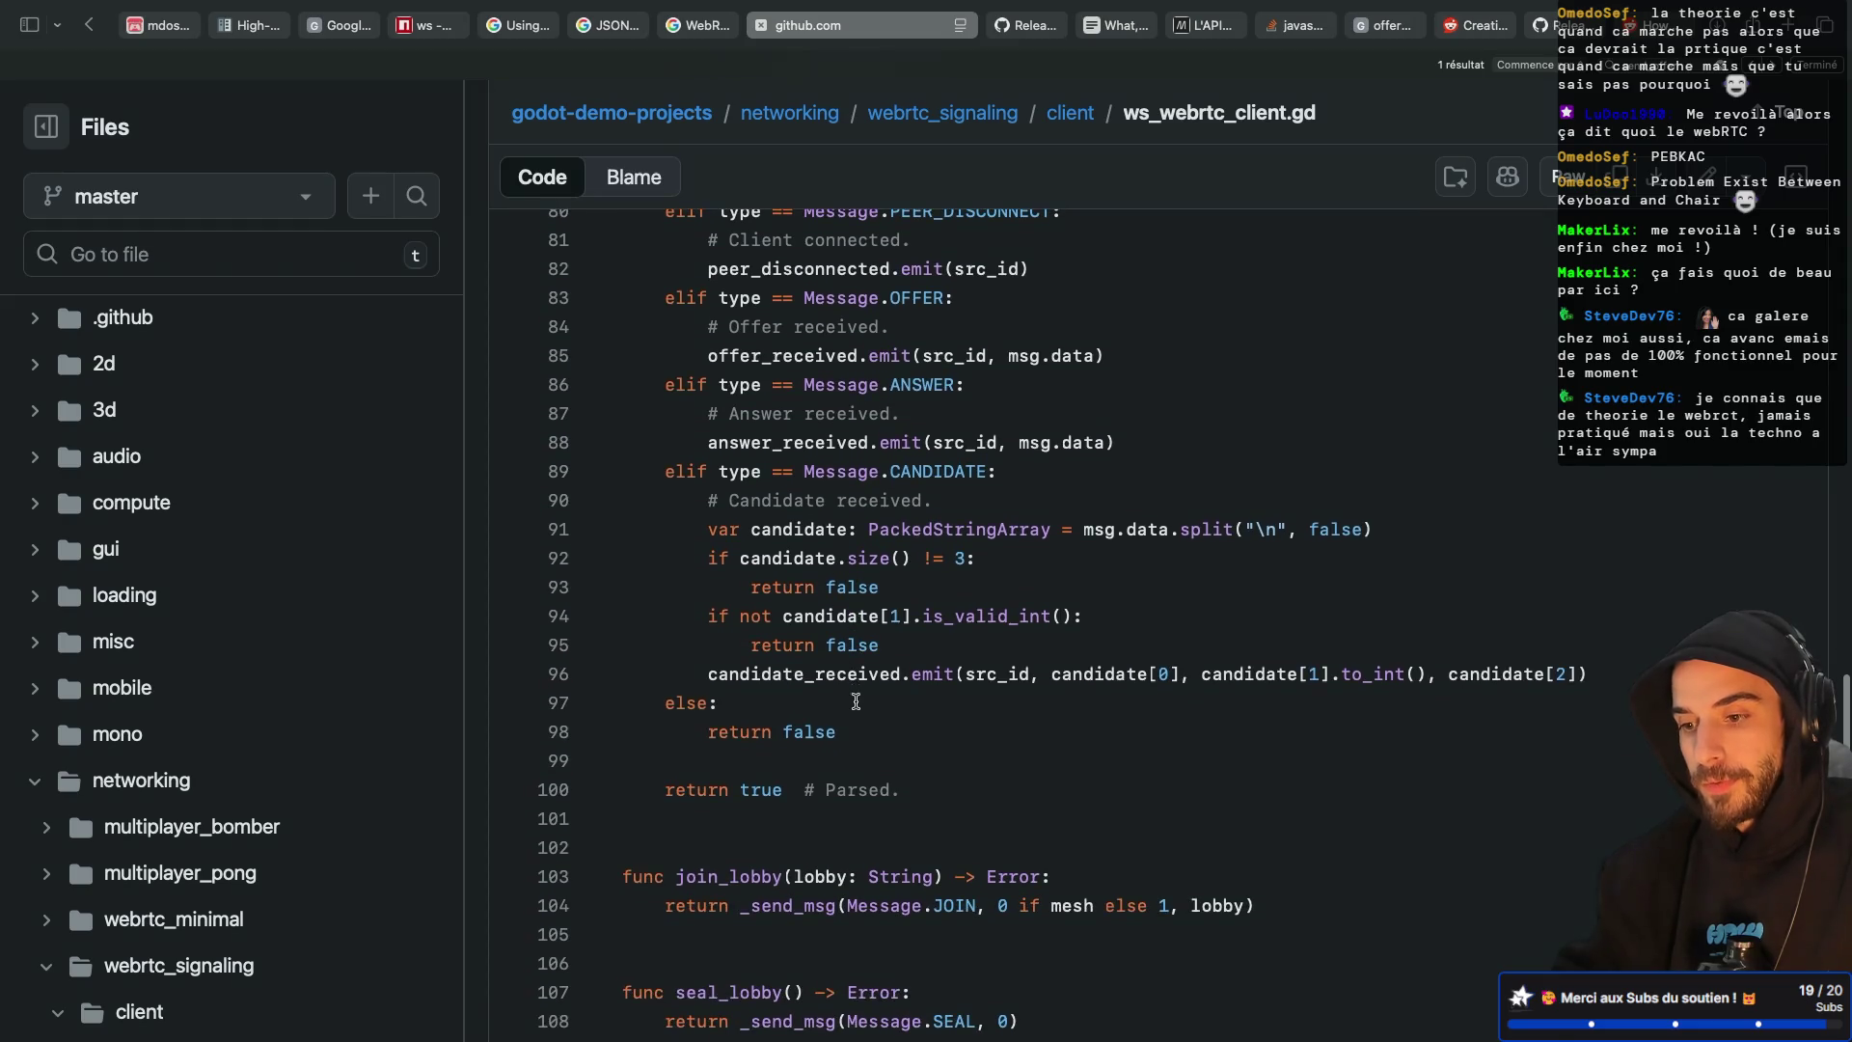
mouse_move(665, 470)
left_mouse_down()
mouse_move(948, 726)
mouse_move(957, 683)
left_mouse_up()
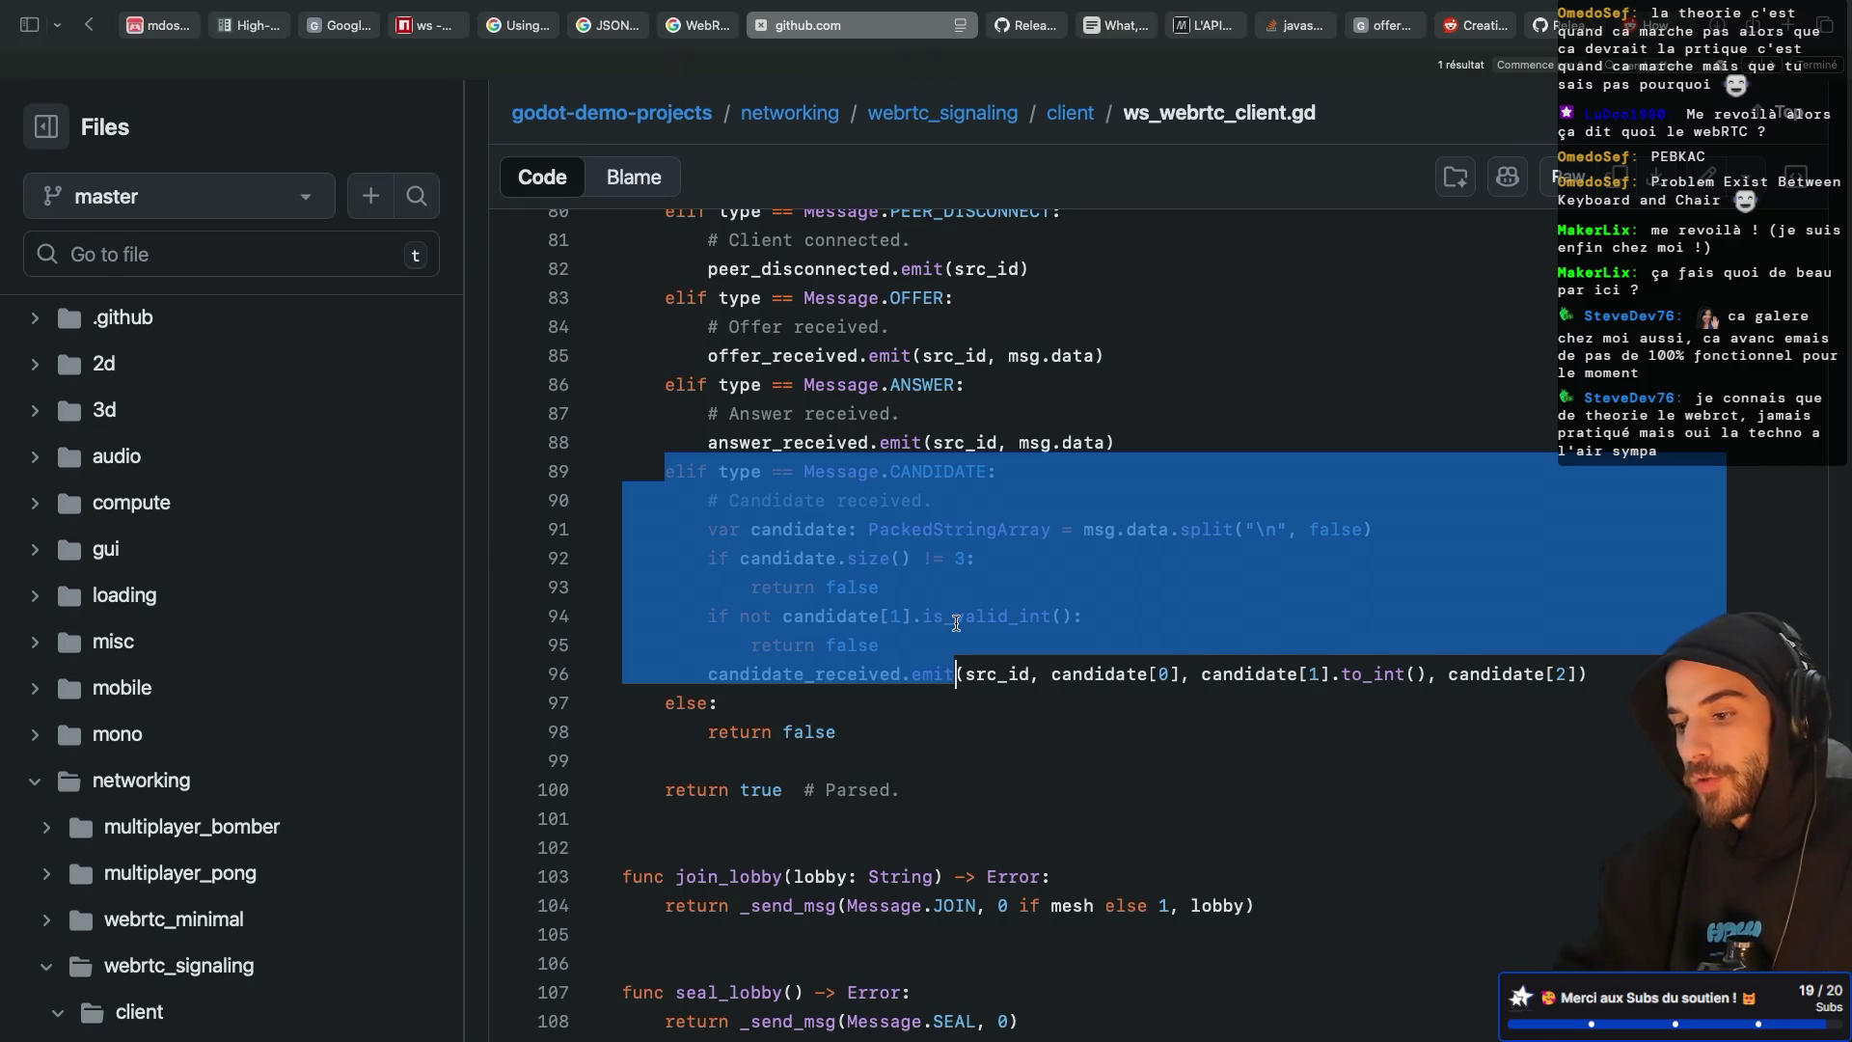
key("super+Tab")
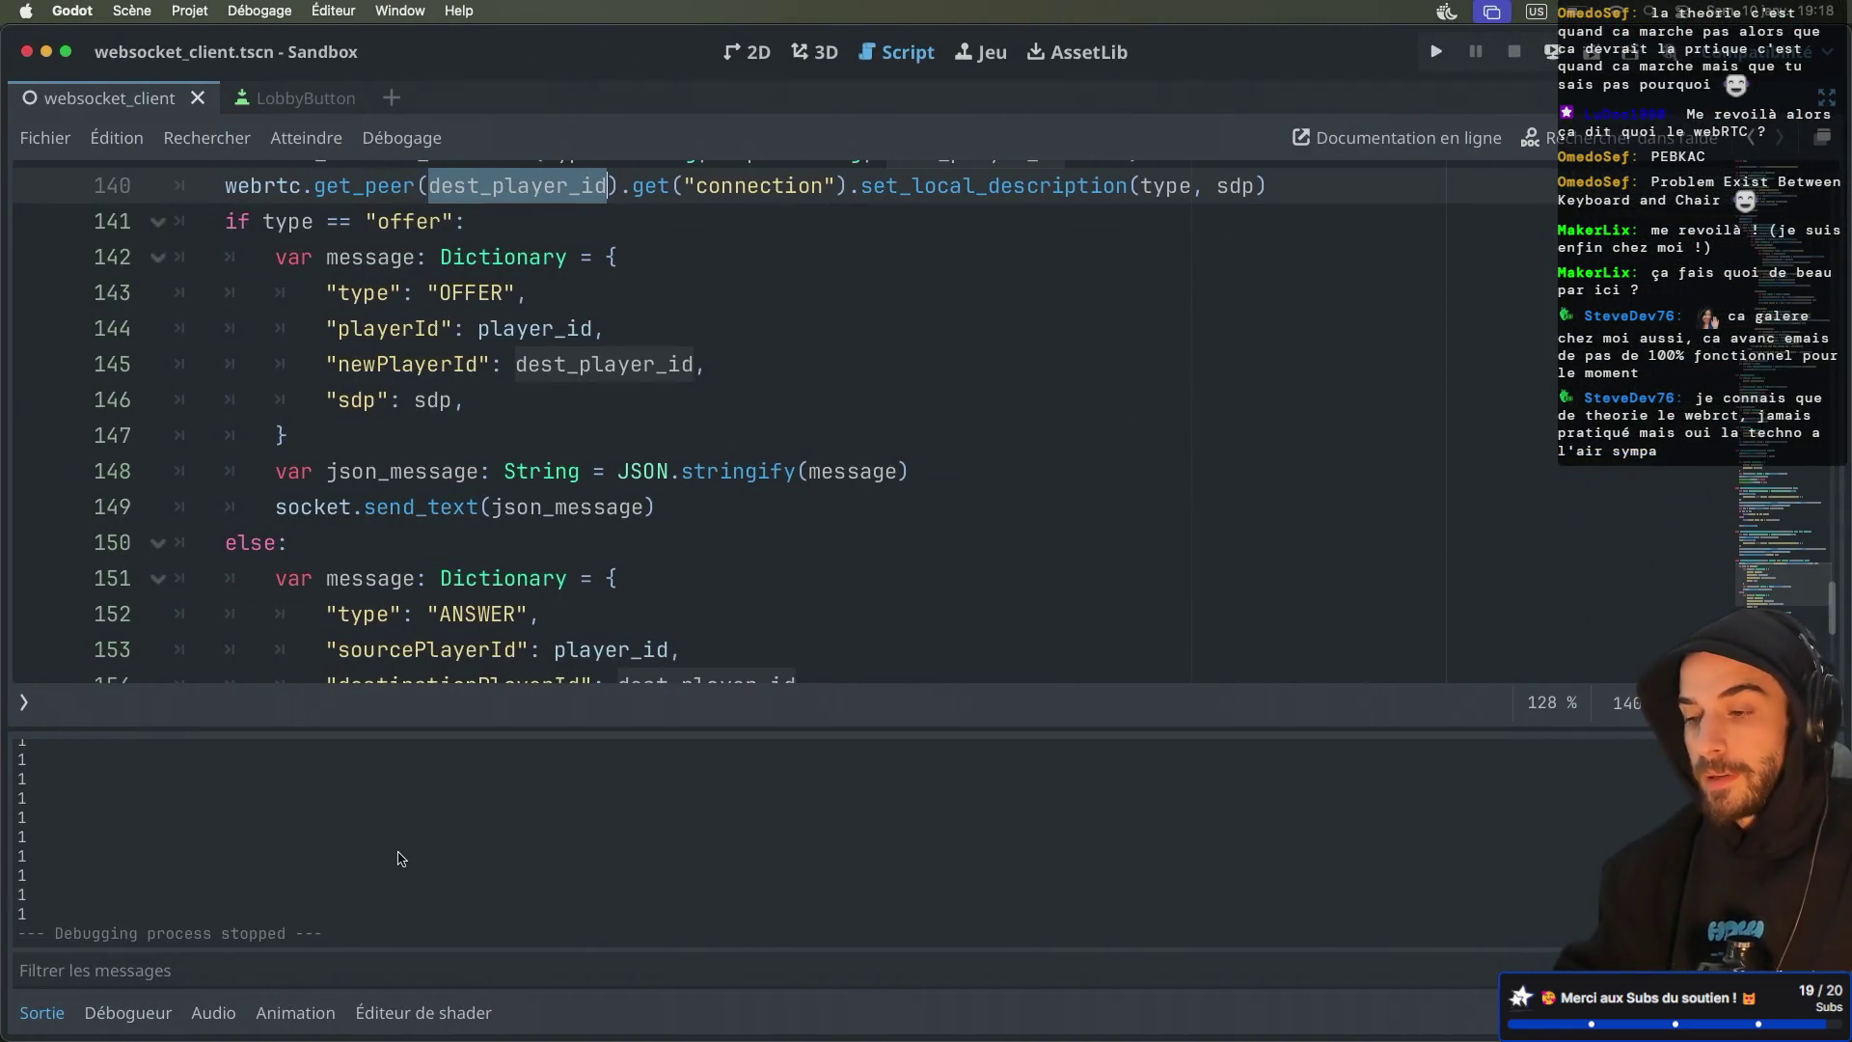
Comment out print(peer.get_connection_state()) on line 73 of the Godot script
scroll(470, 415, "up", 10)
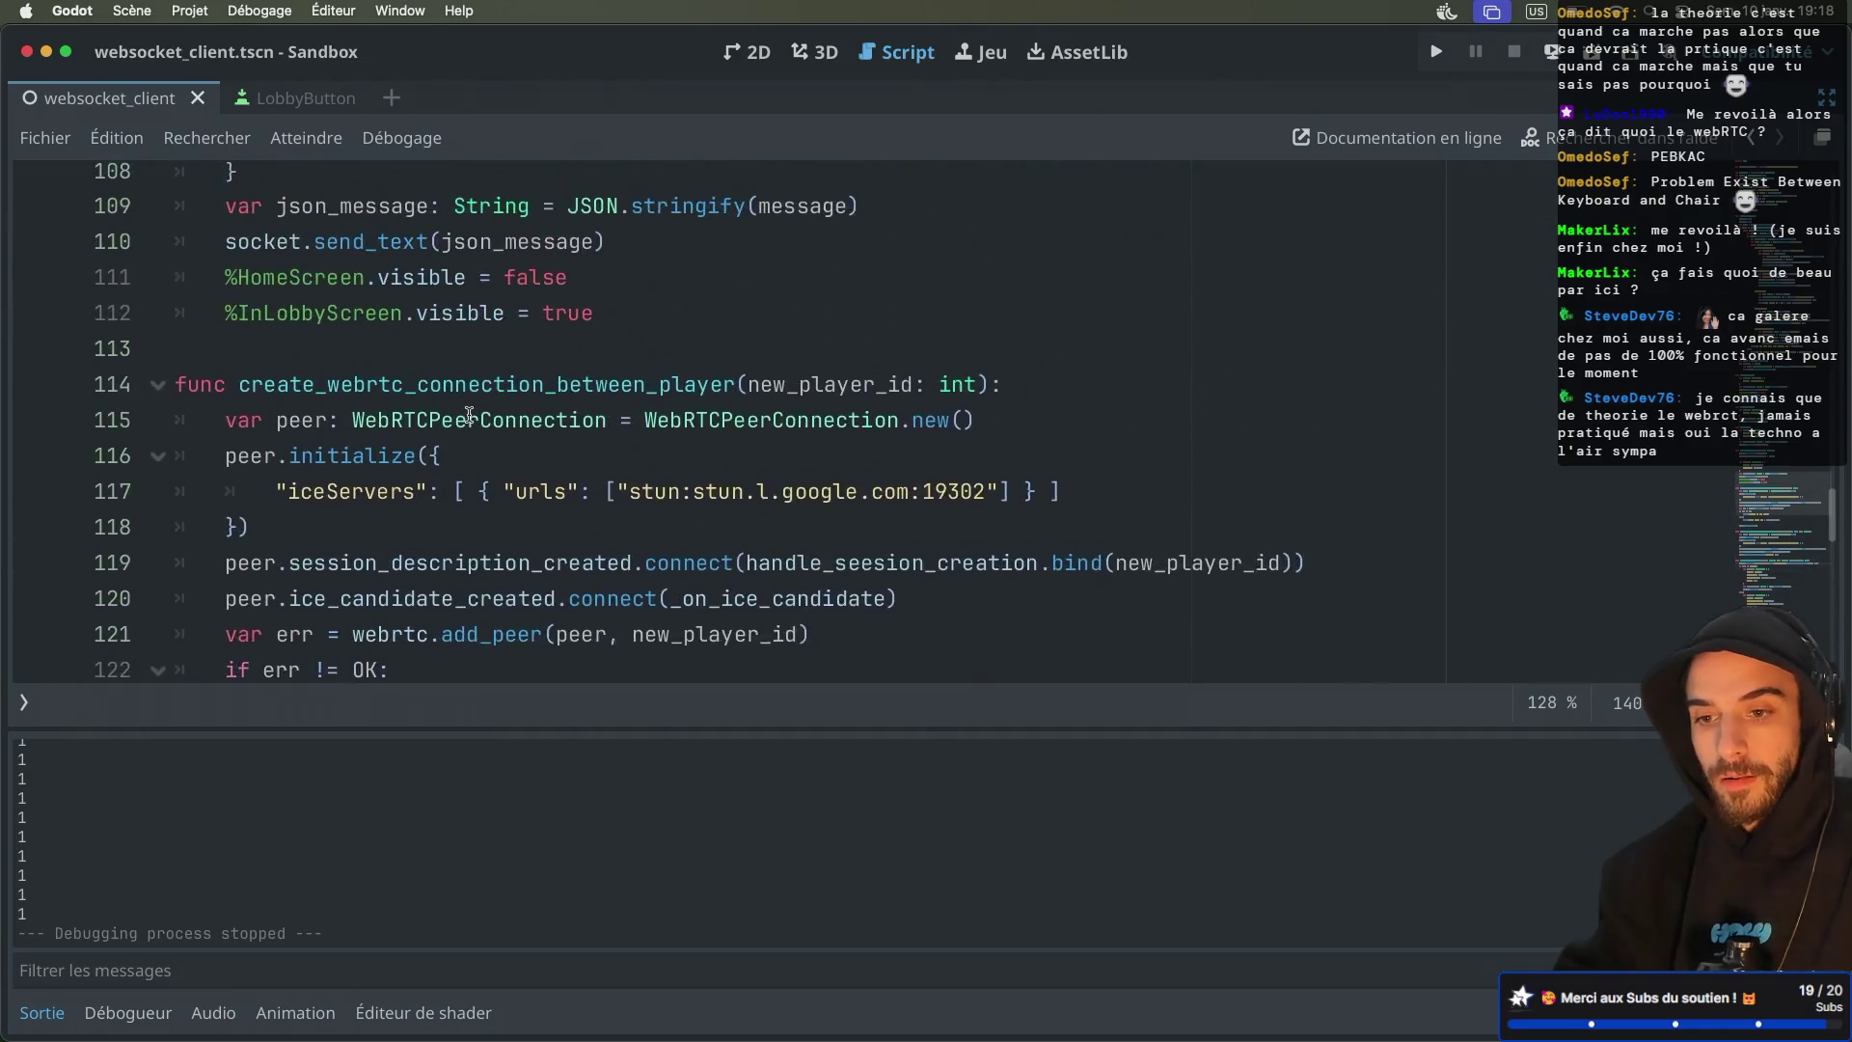
scroll(469, 415, "up", 15)
scroll(470, 415, "up", 14)
scroll(470, 414, "down", 15)
scroll(470, 415, "down", 3)
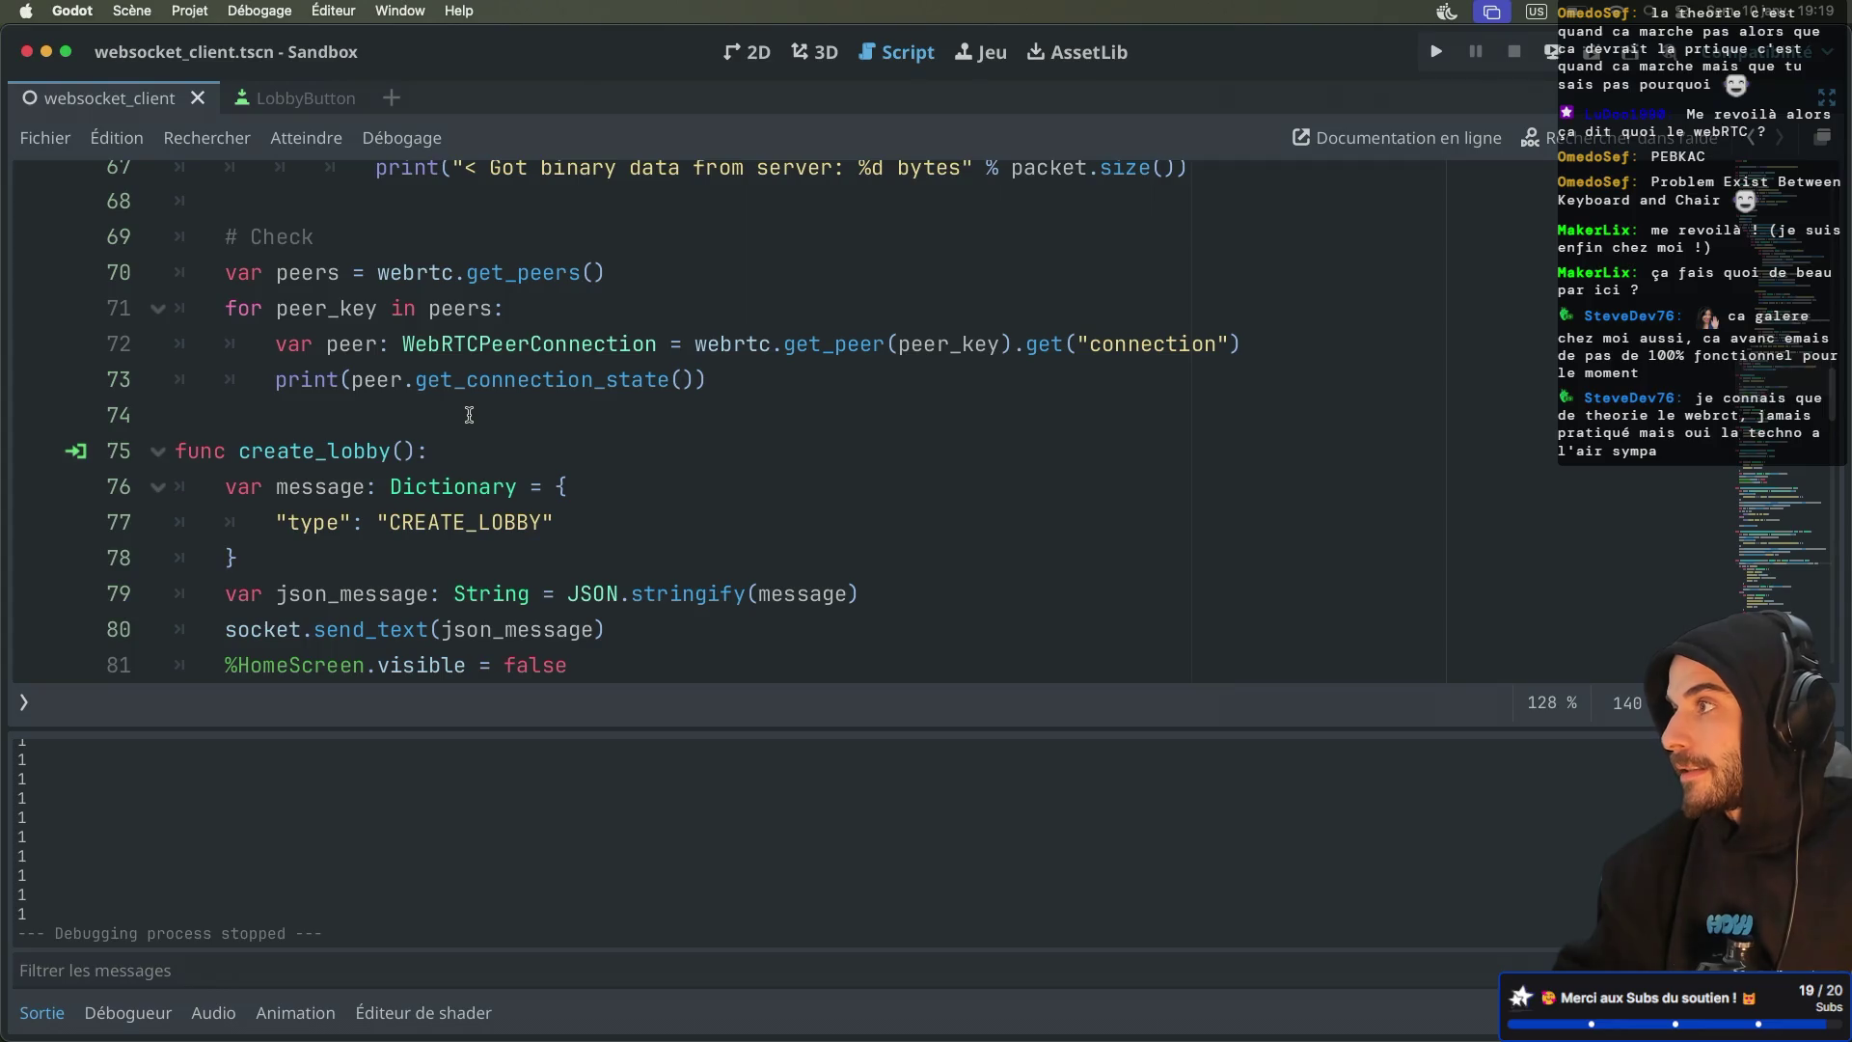
left_click(276, 379)
type("#")
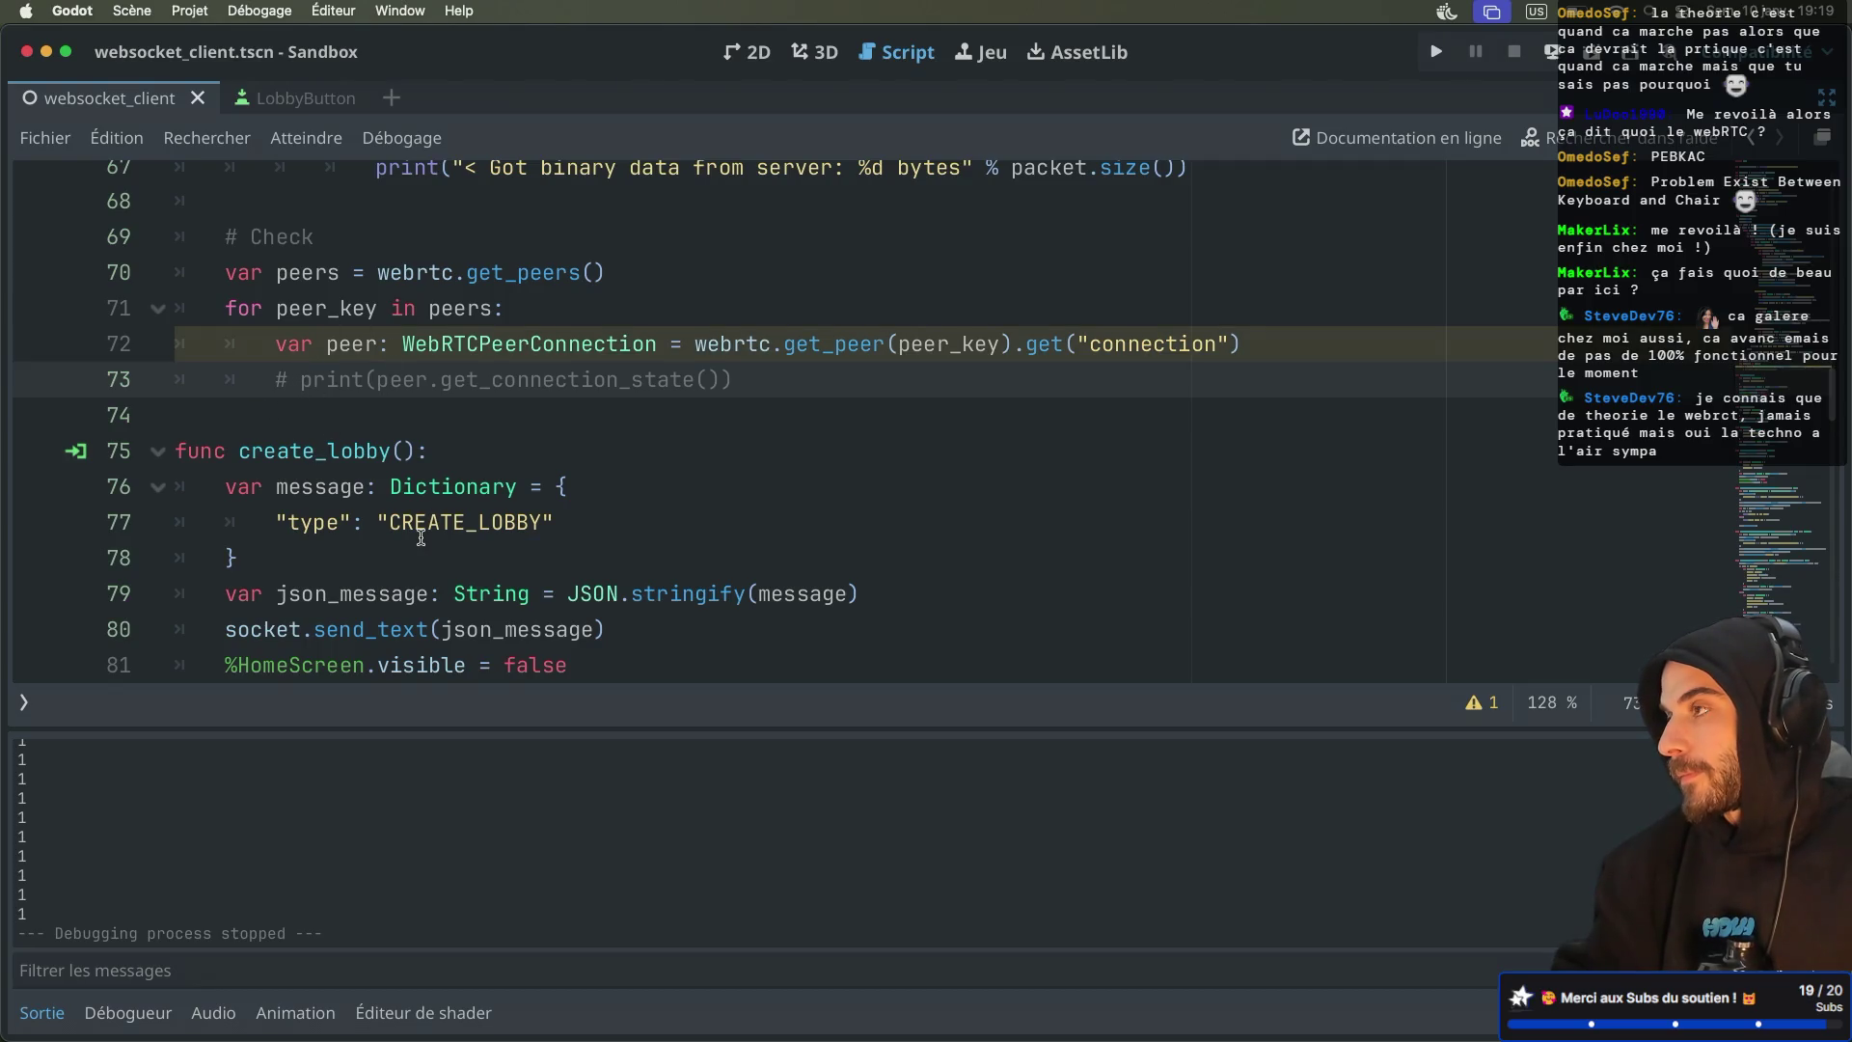
key("super+Tab")
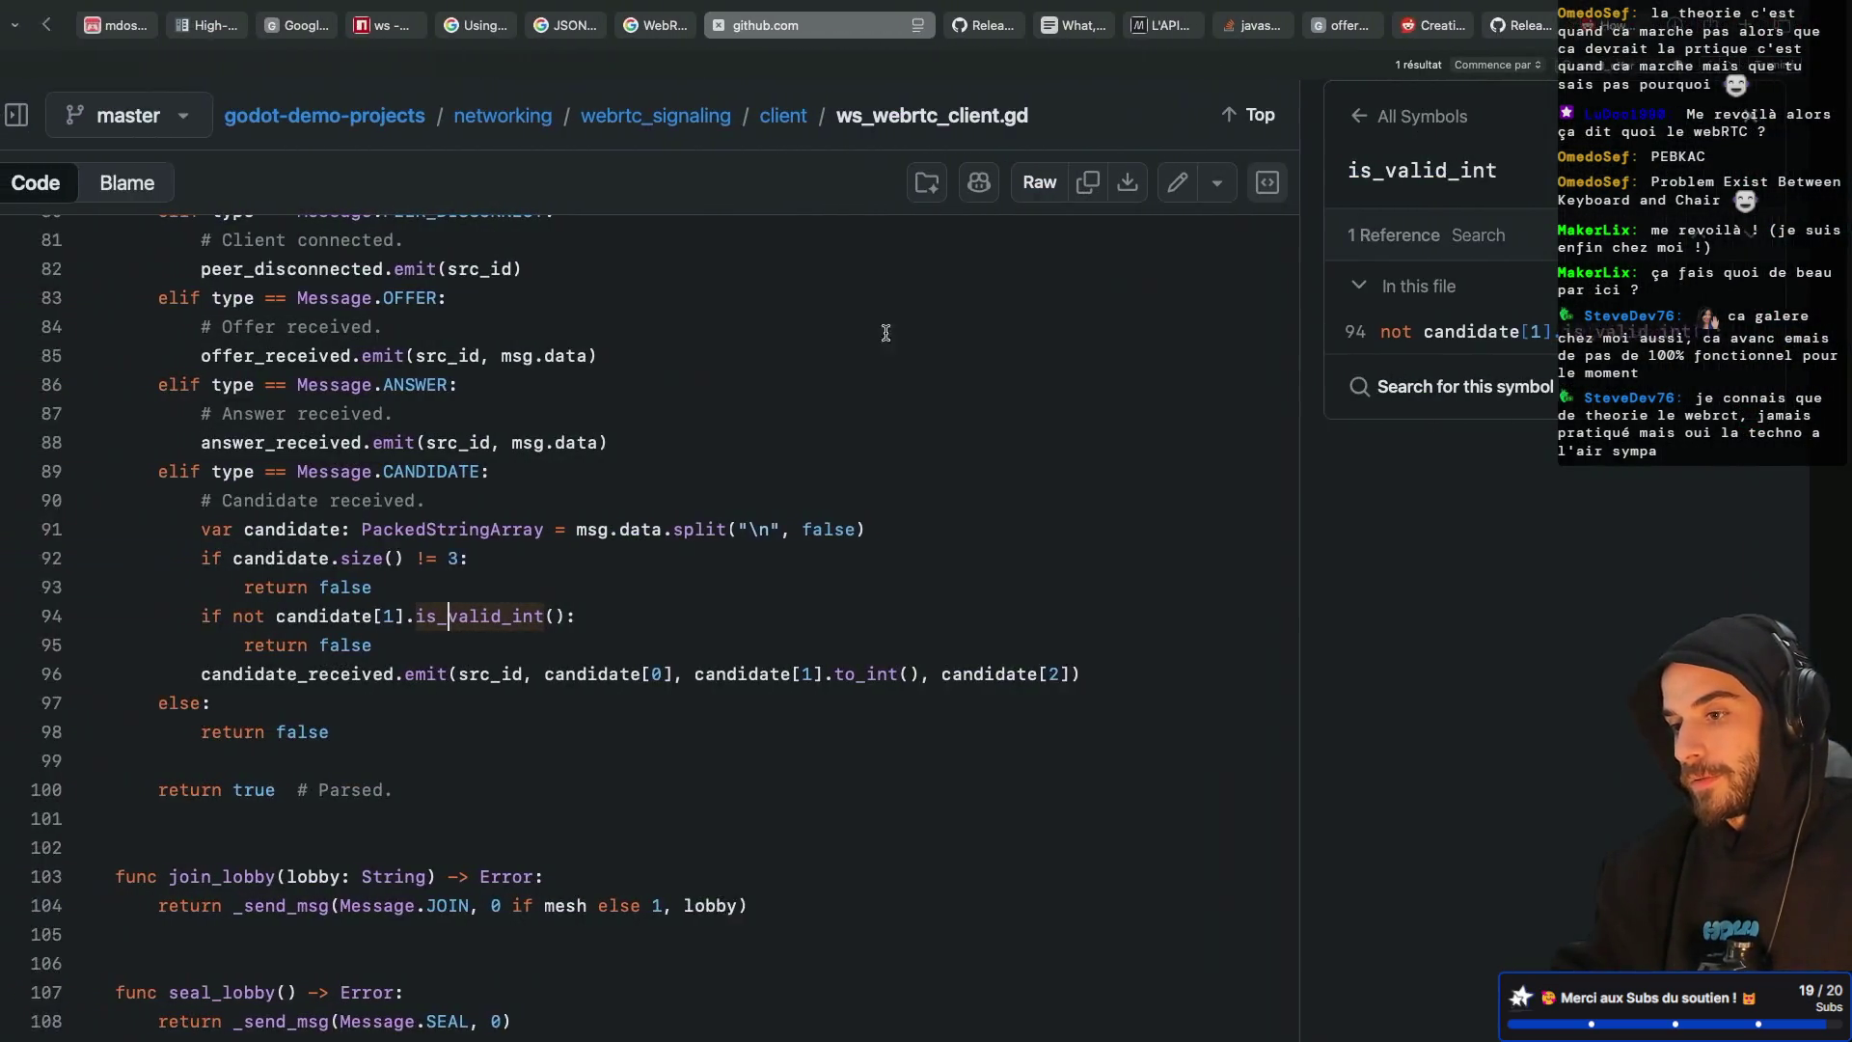
Search 'webrtc ice' and read the ICE section of MDN's Introduction to WebRTC protocols
key("super+t")
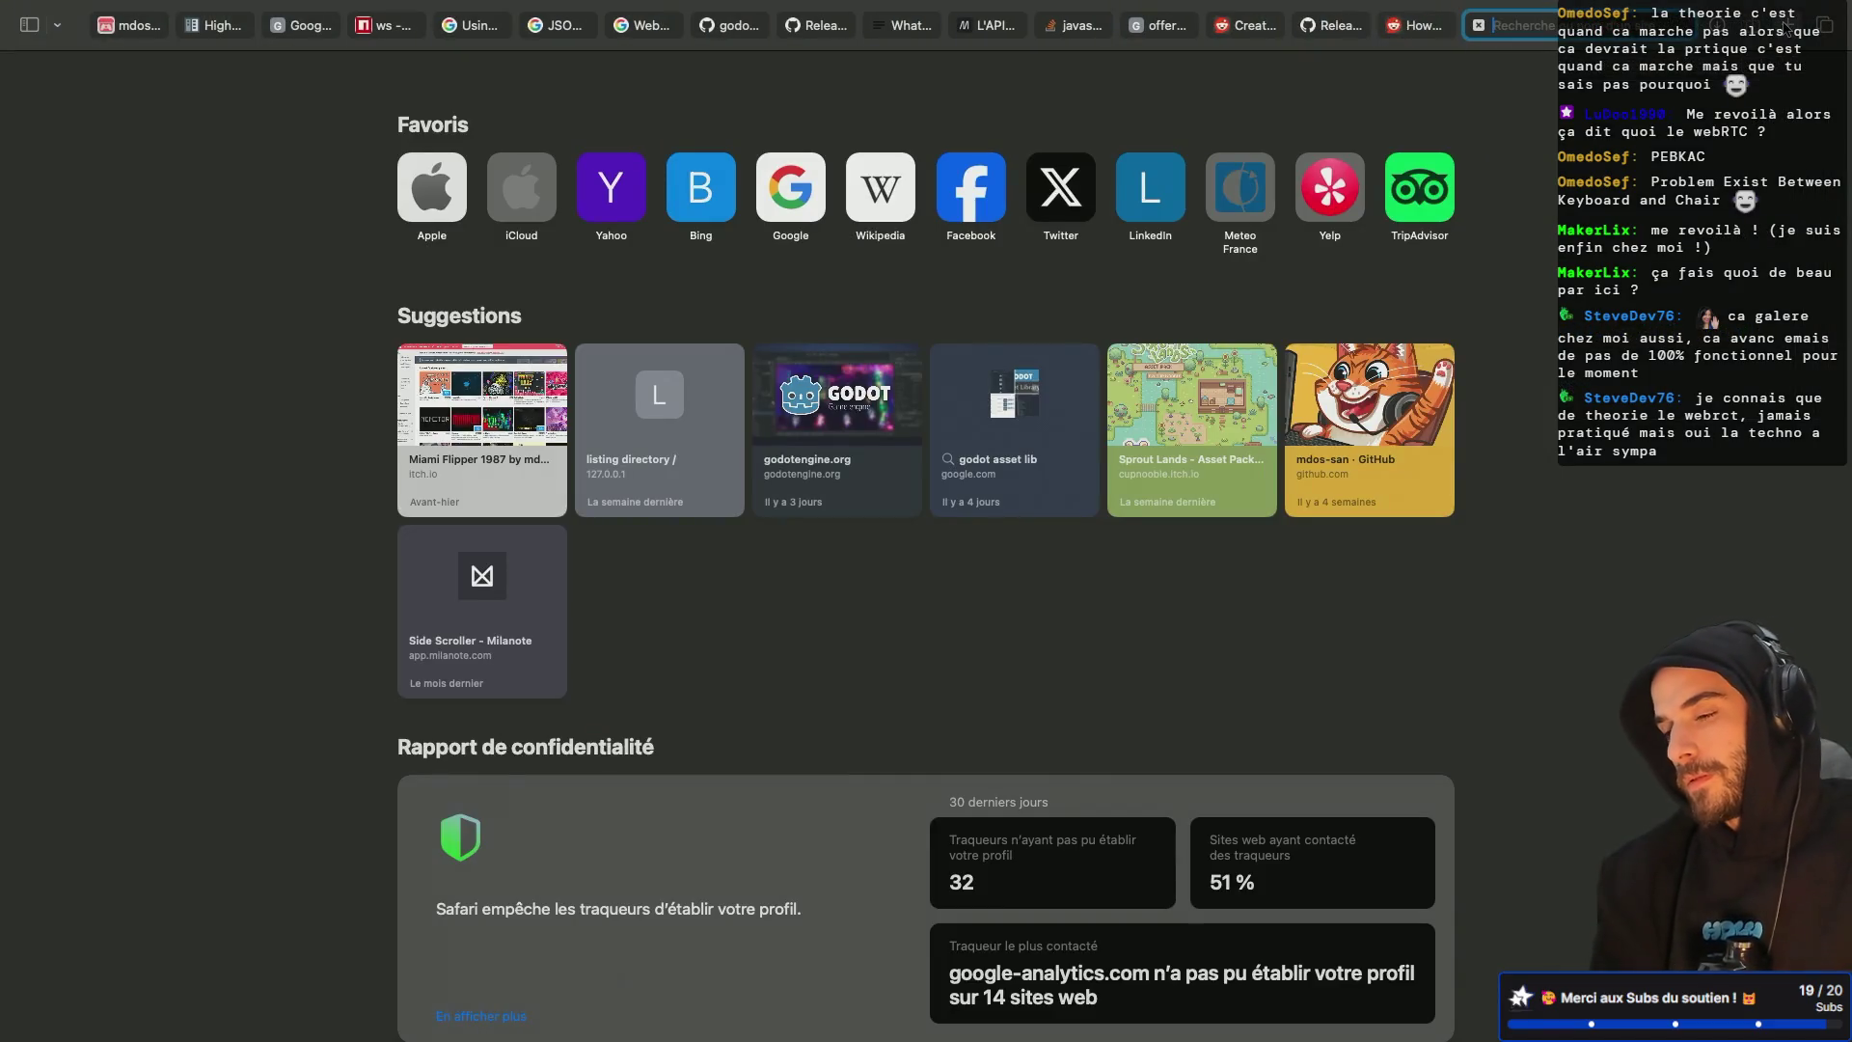
type("webrtc ice")
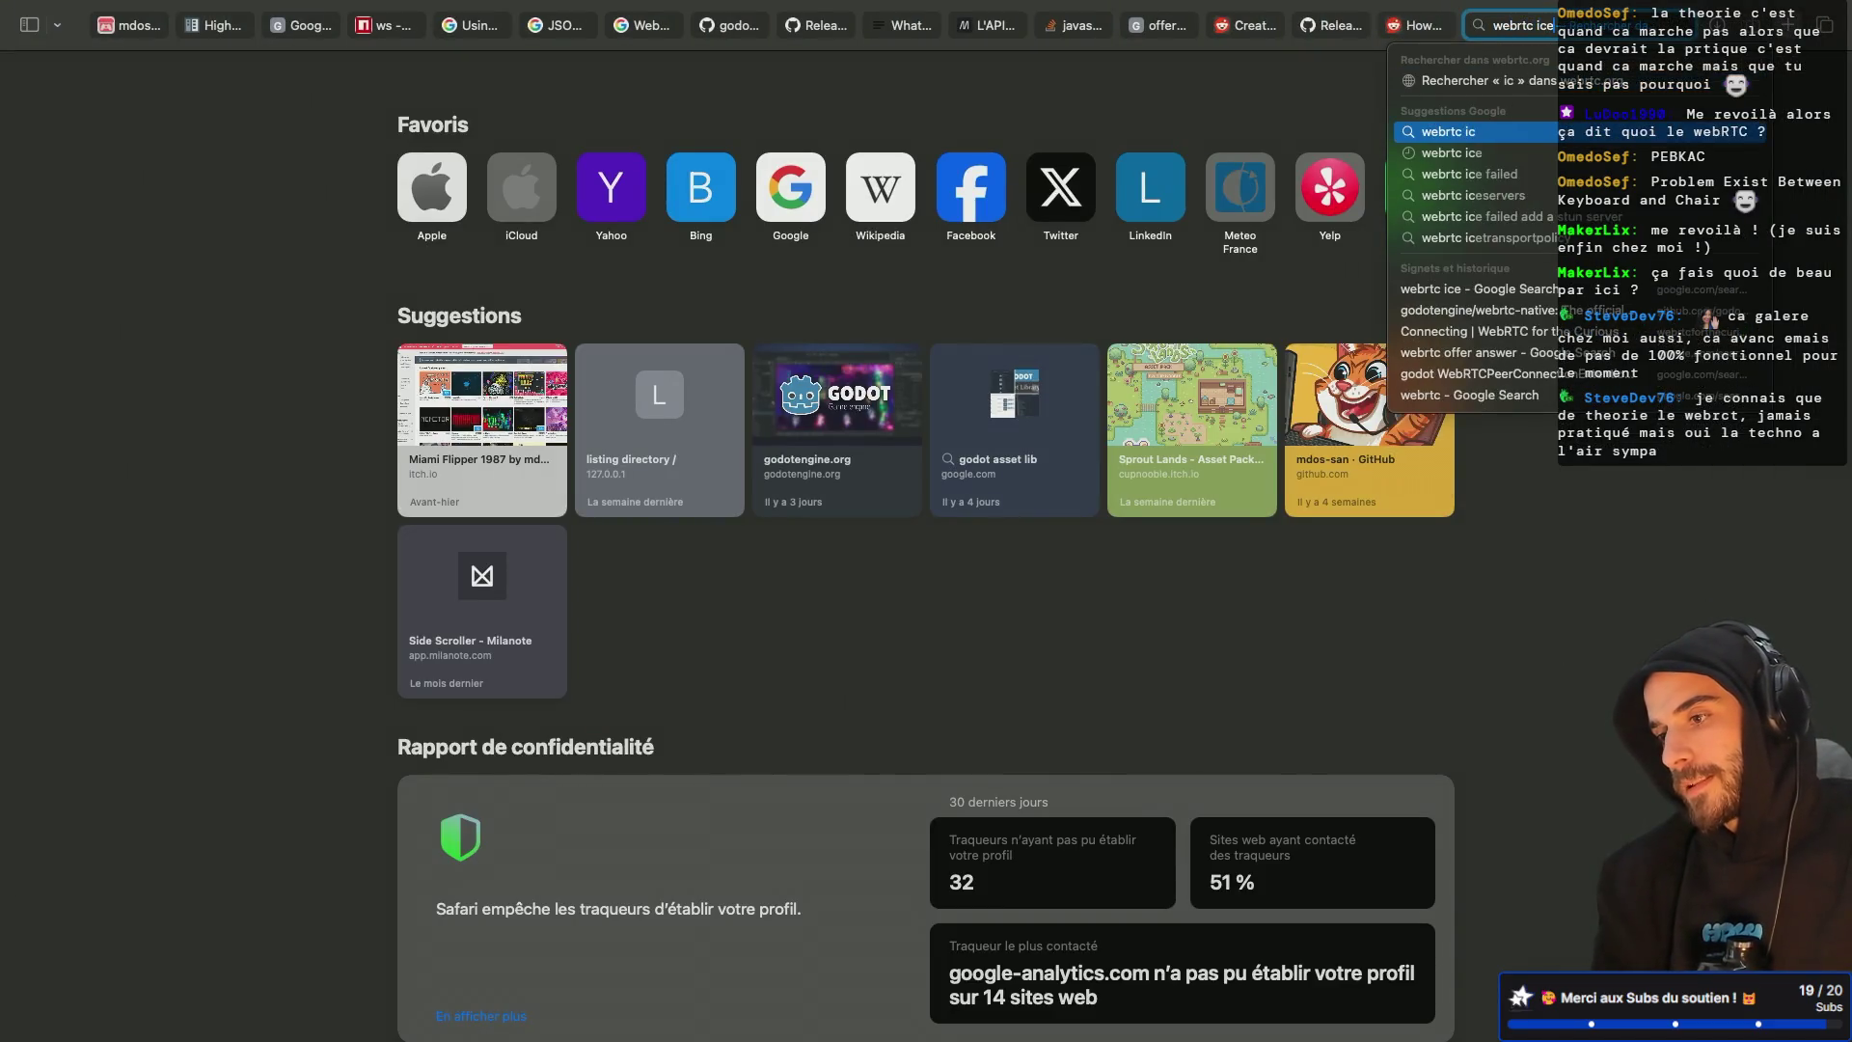
key("Return")
left_click(608, 319)
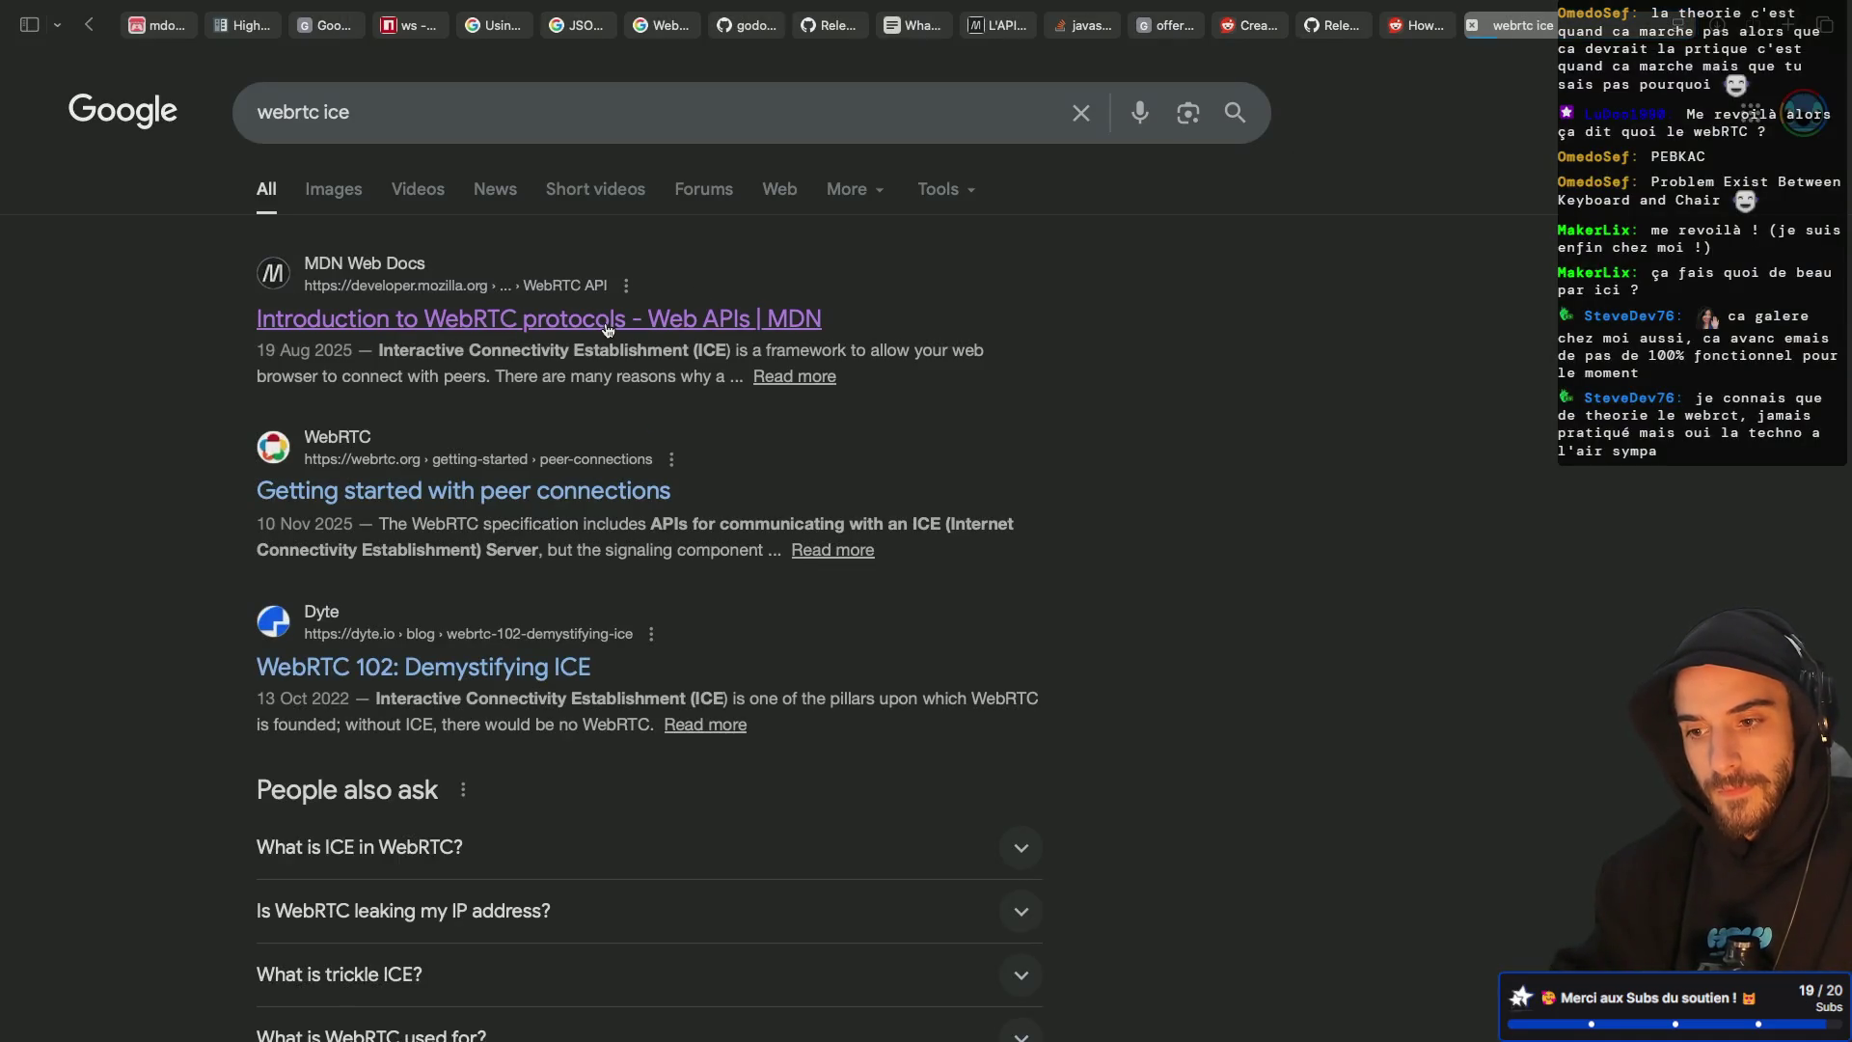
scroll(575, 629, "down", 1)
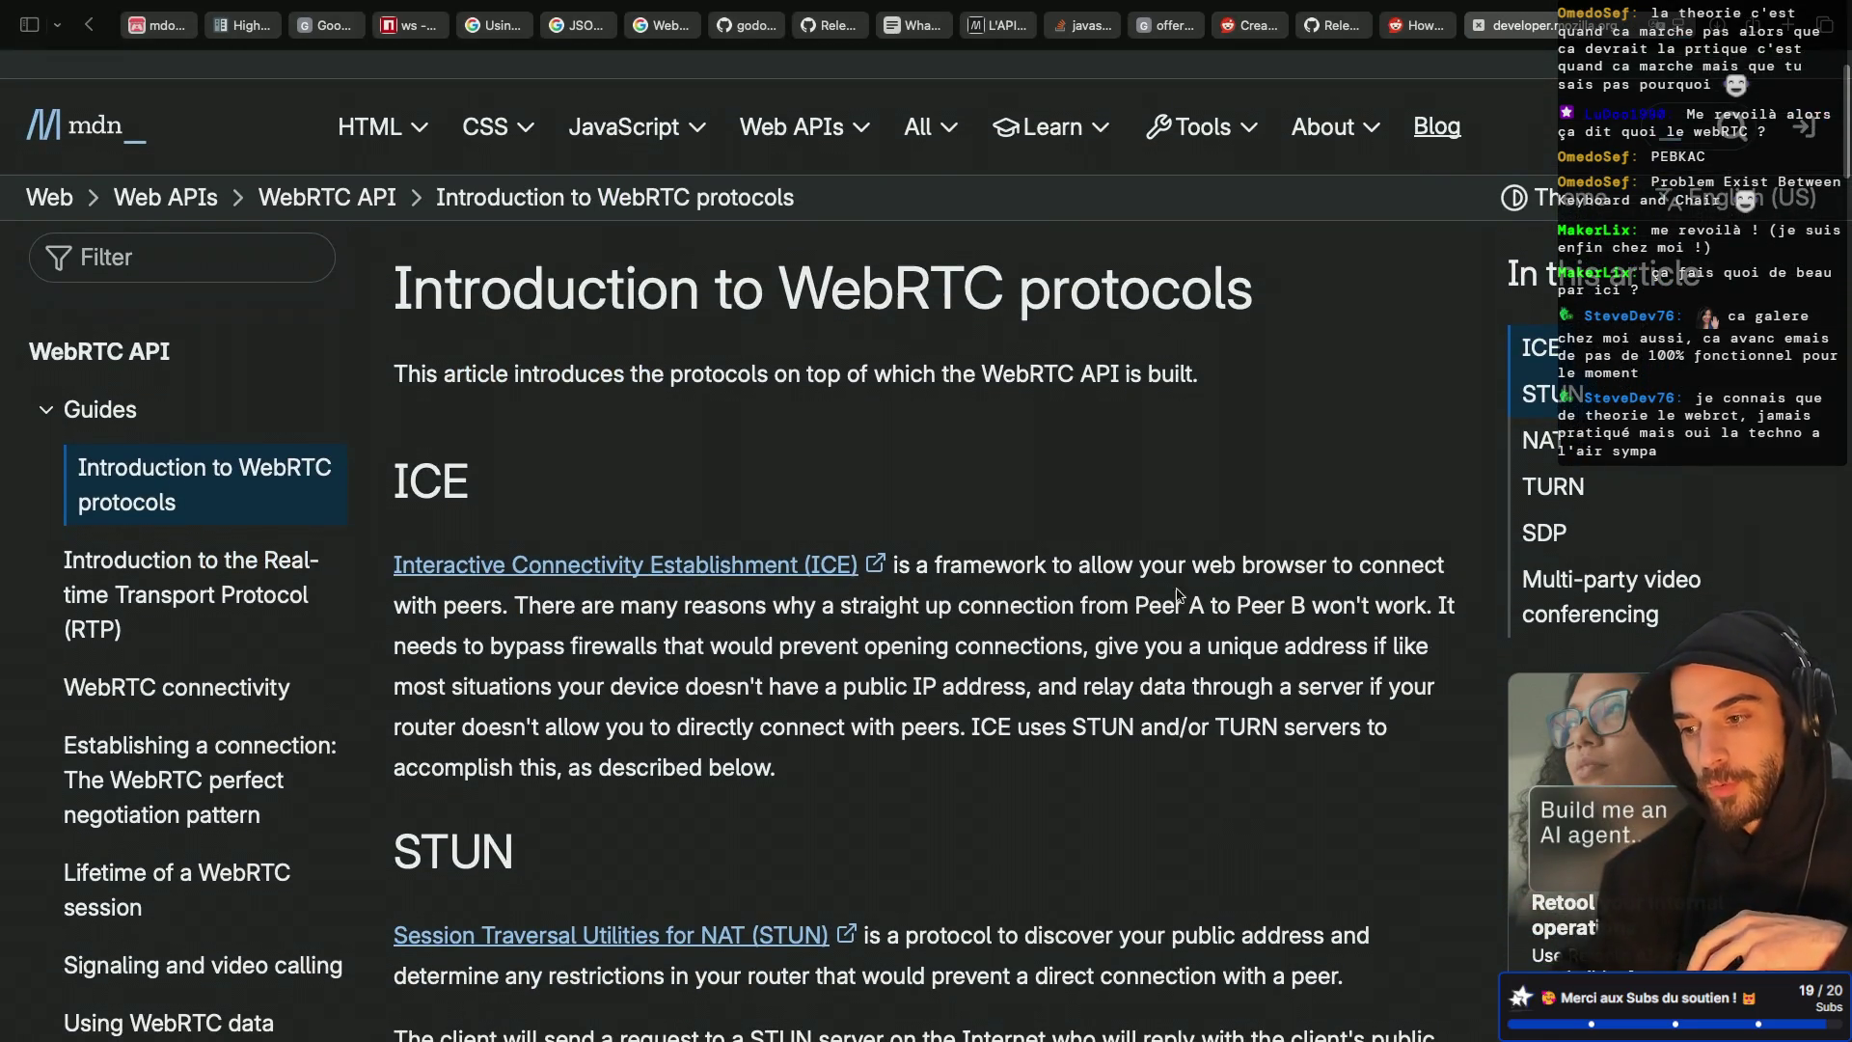
scroll(481, 635, "down", 1)
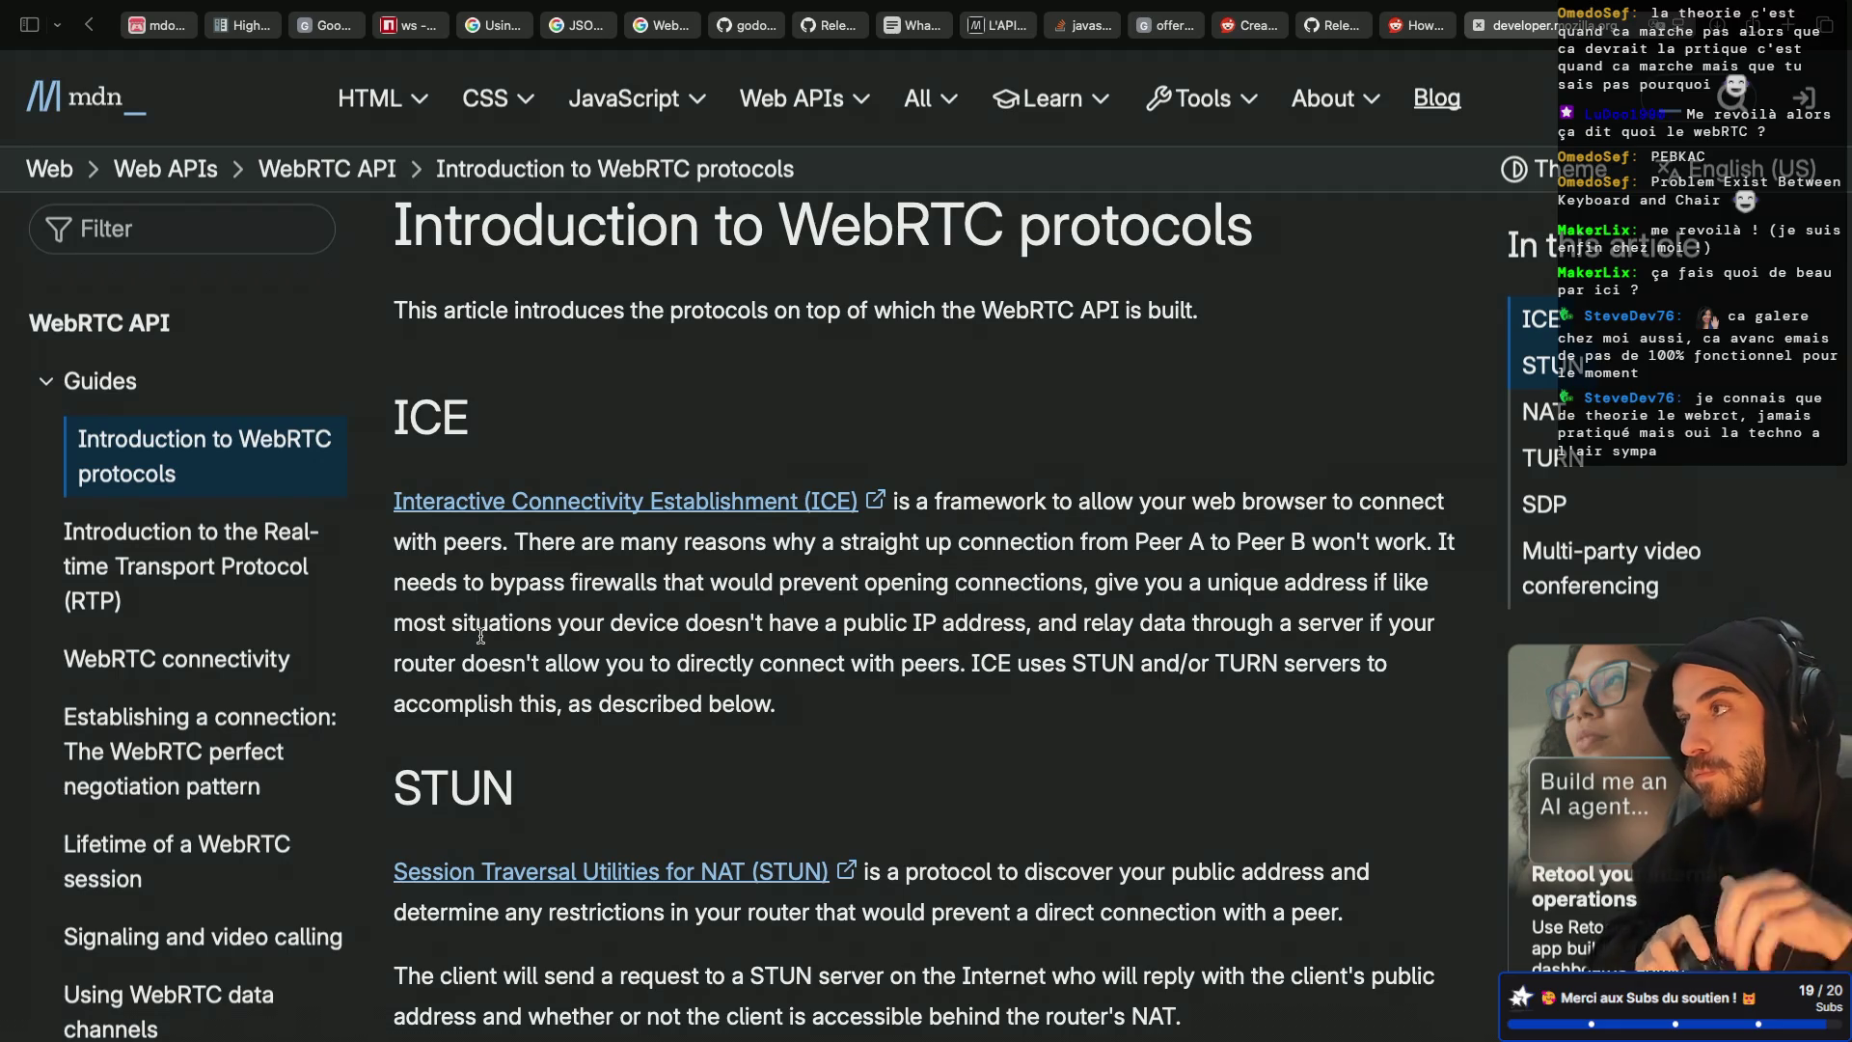
key("super+Tab")
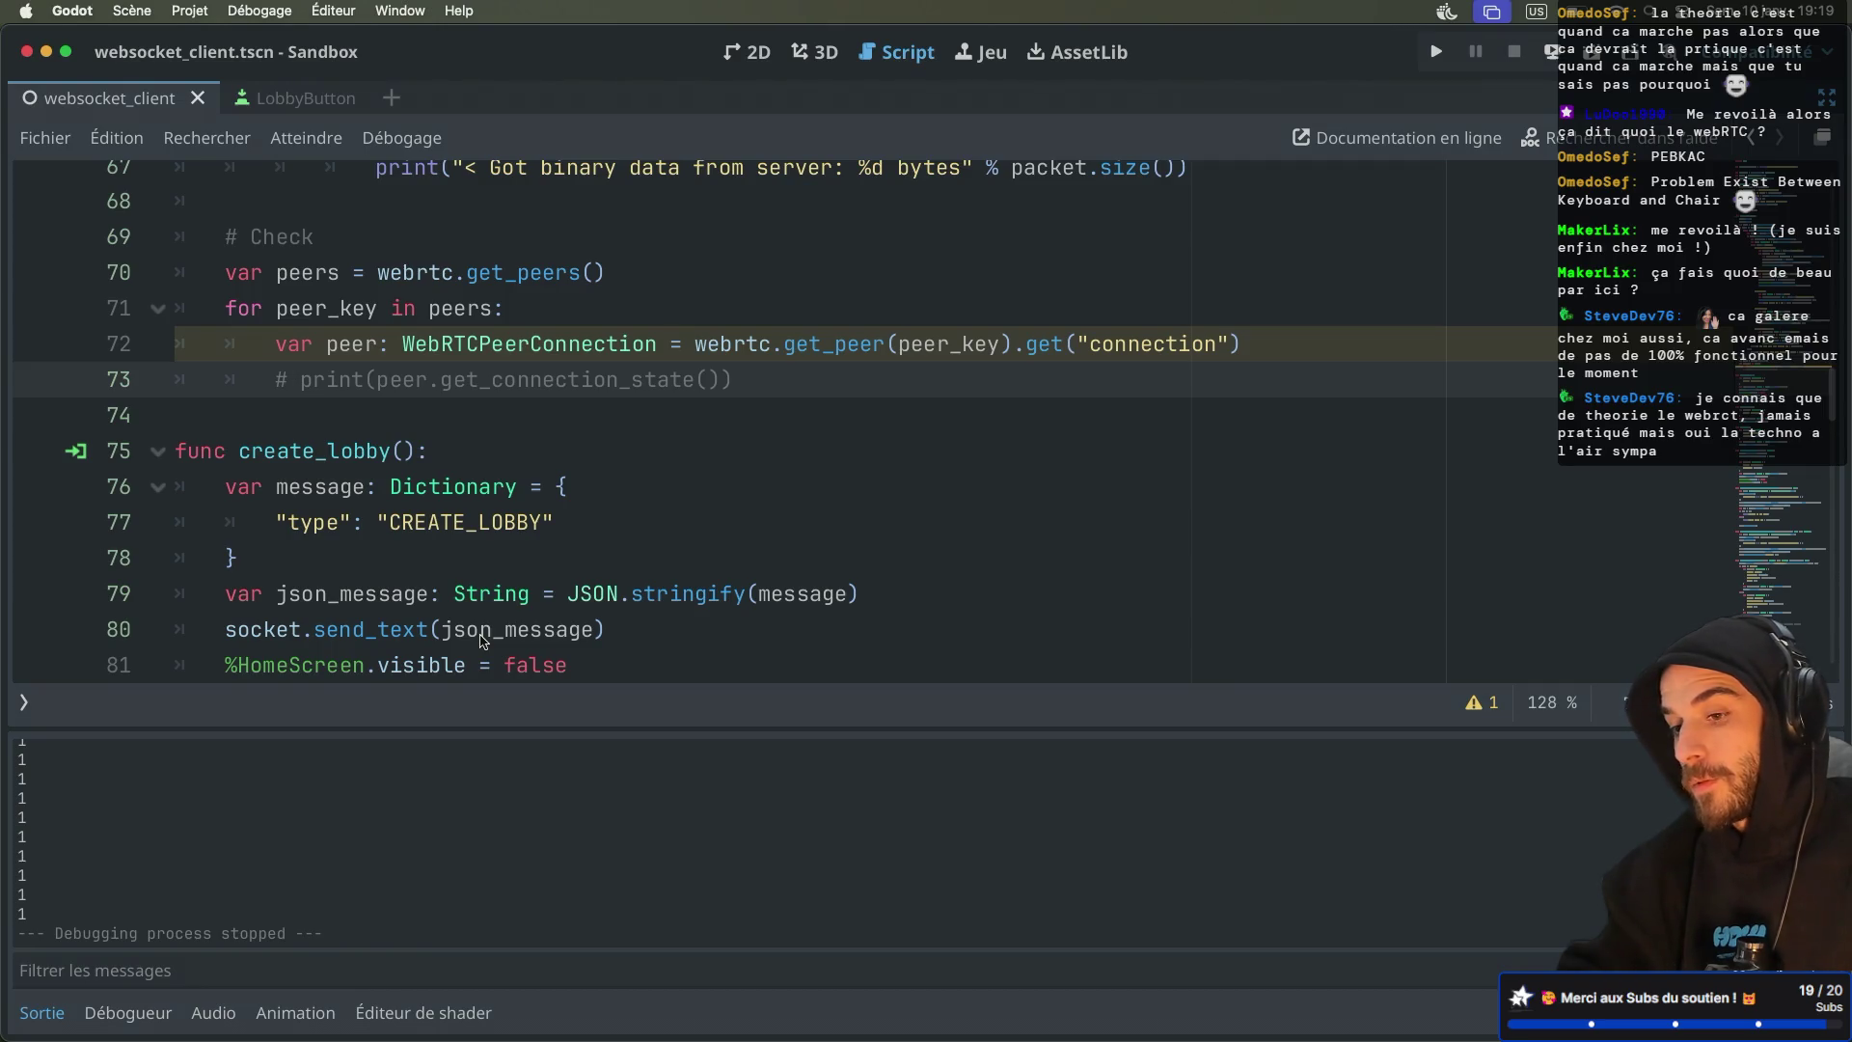
Scroll through the peer check loop and create_lobby code, then go back to the MDN article
scroll(343, 571, "down", 2)
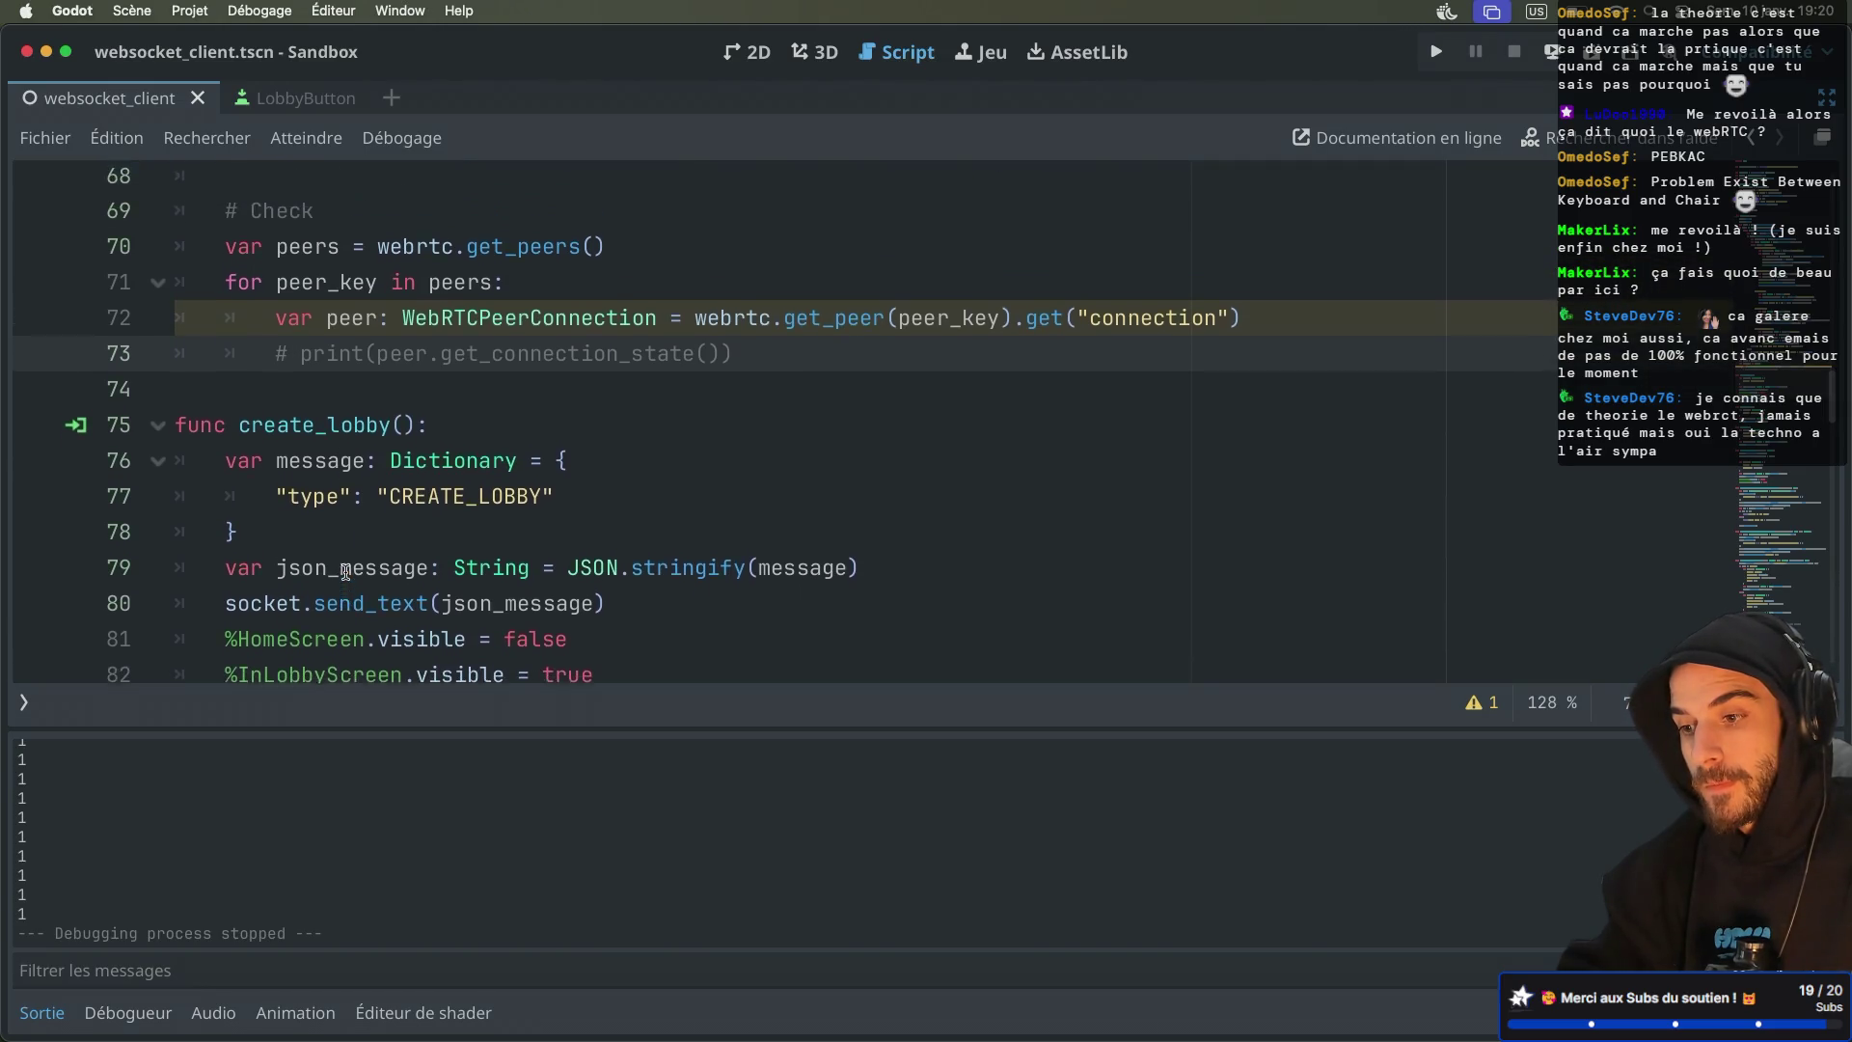
scroll(346, 571, "up", 4)
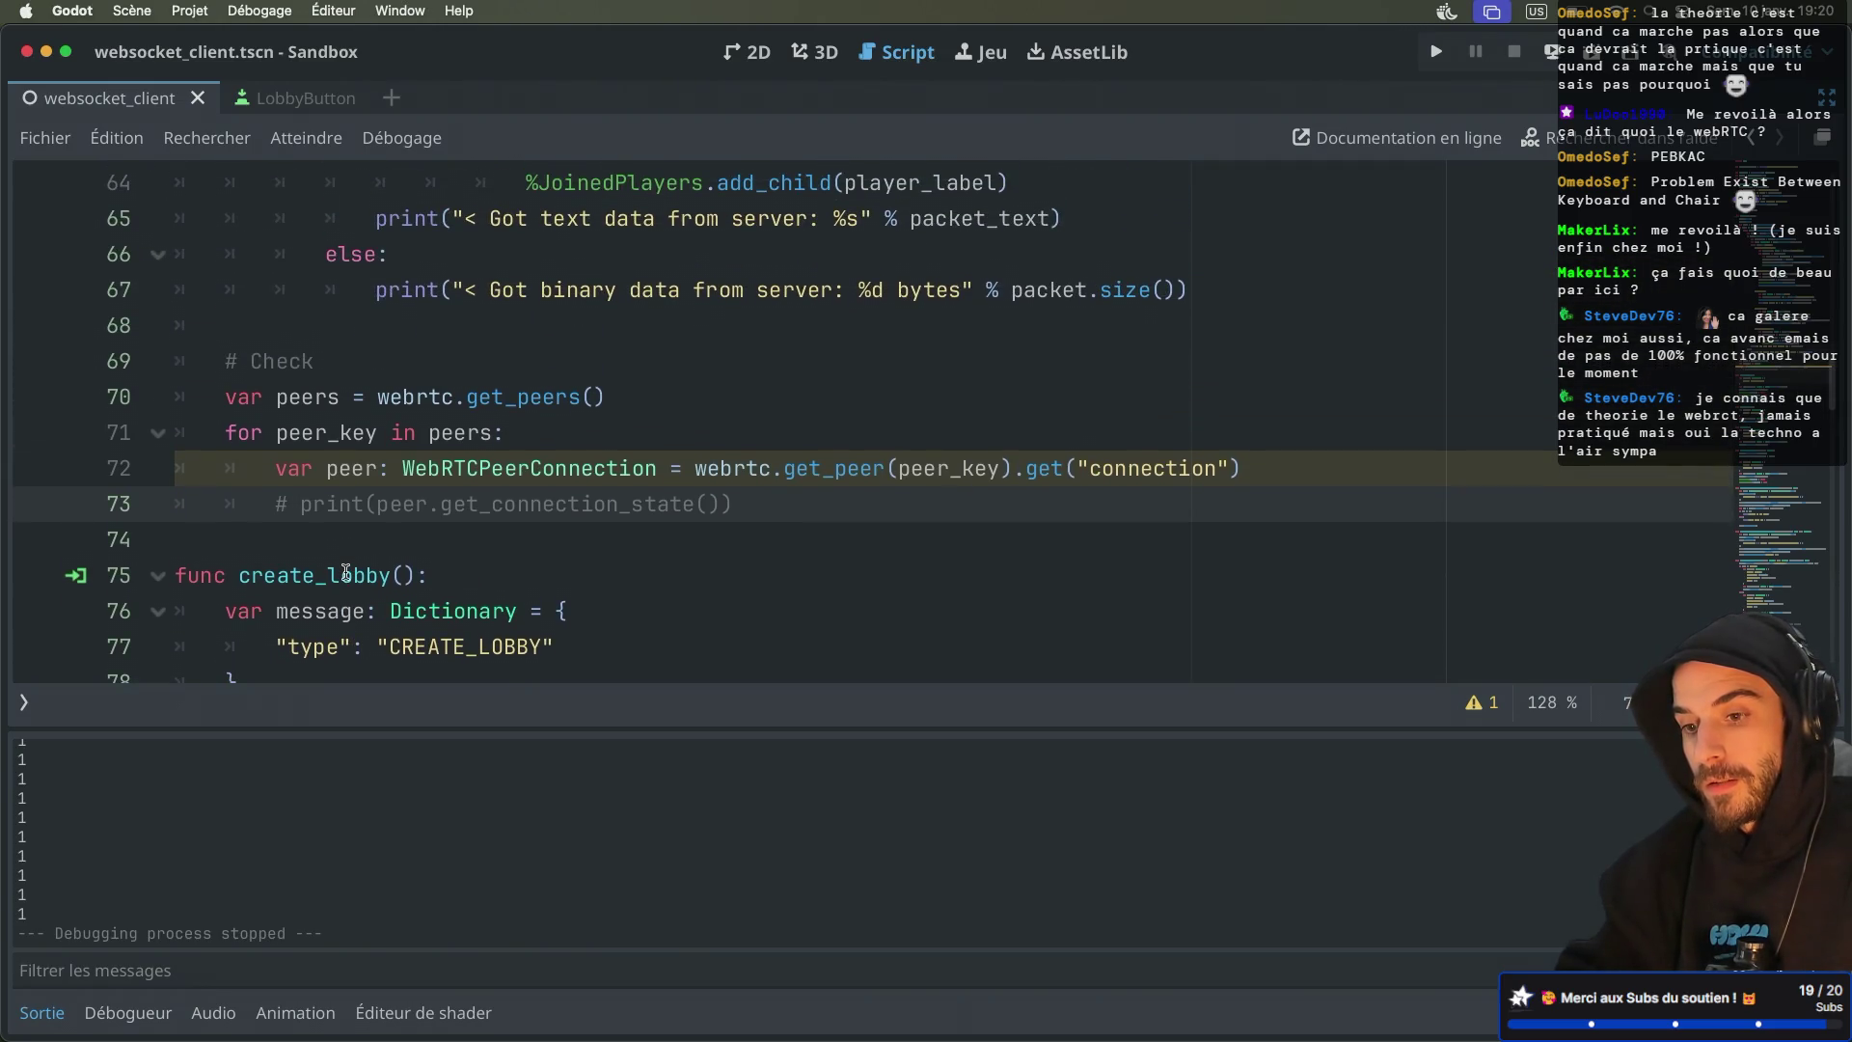
scroll(345, 571, "up", 6)
scroll(345, 571, "up", 4)
scroll(345, 571, "down", 8)
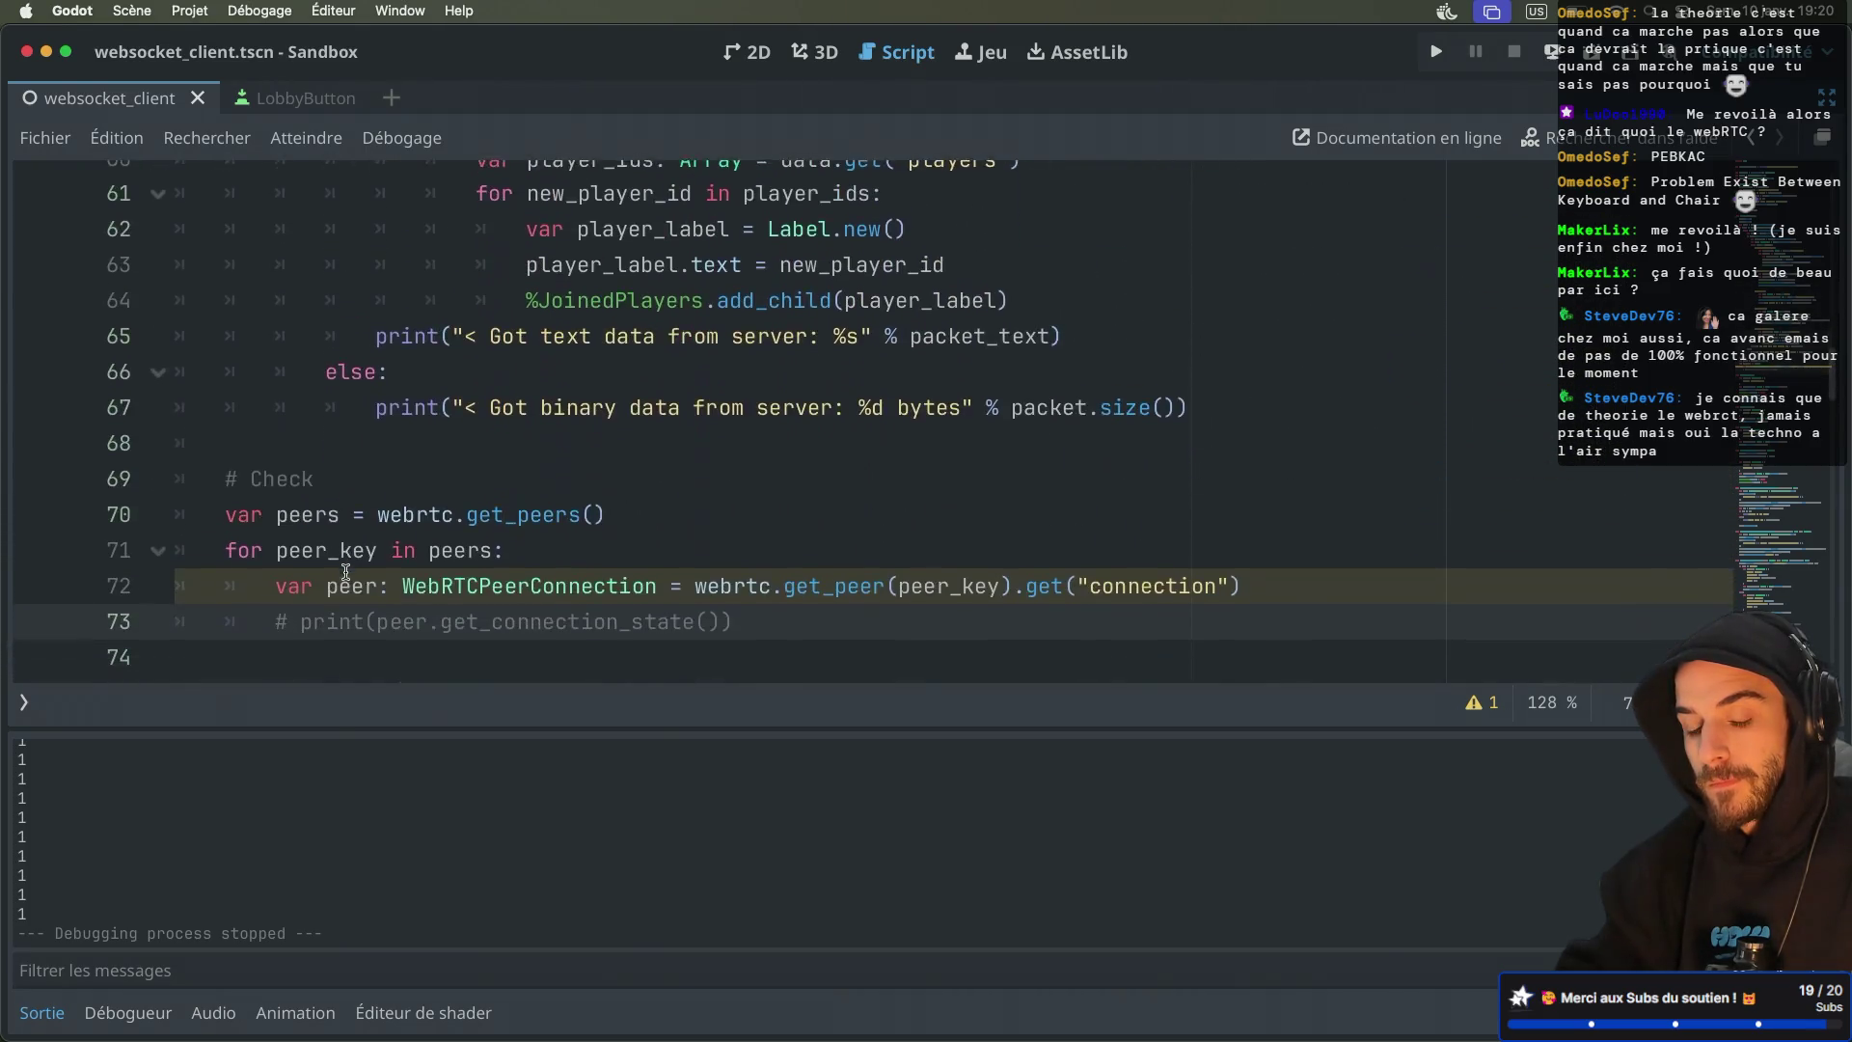
scroll(345, 571, "down", 3)
key("ctrl+Right")
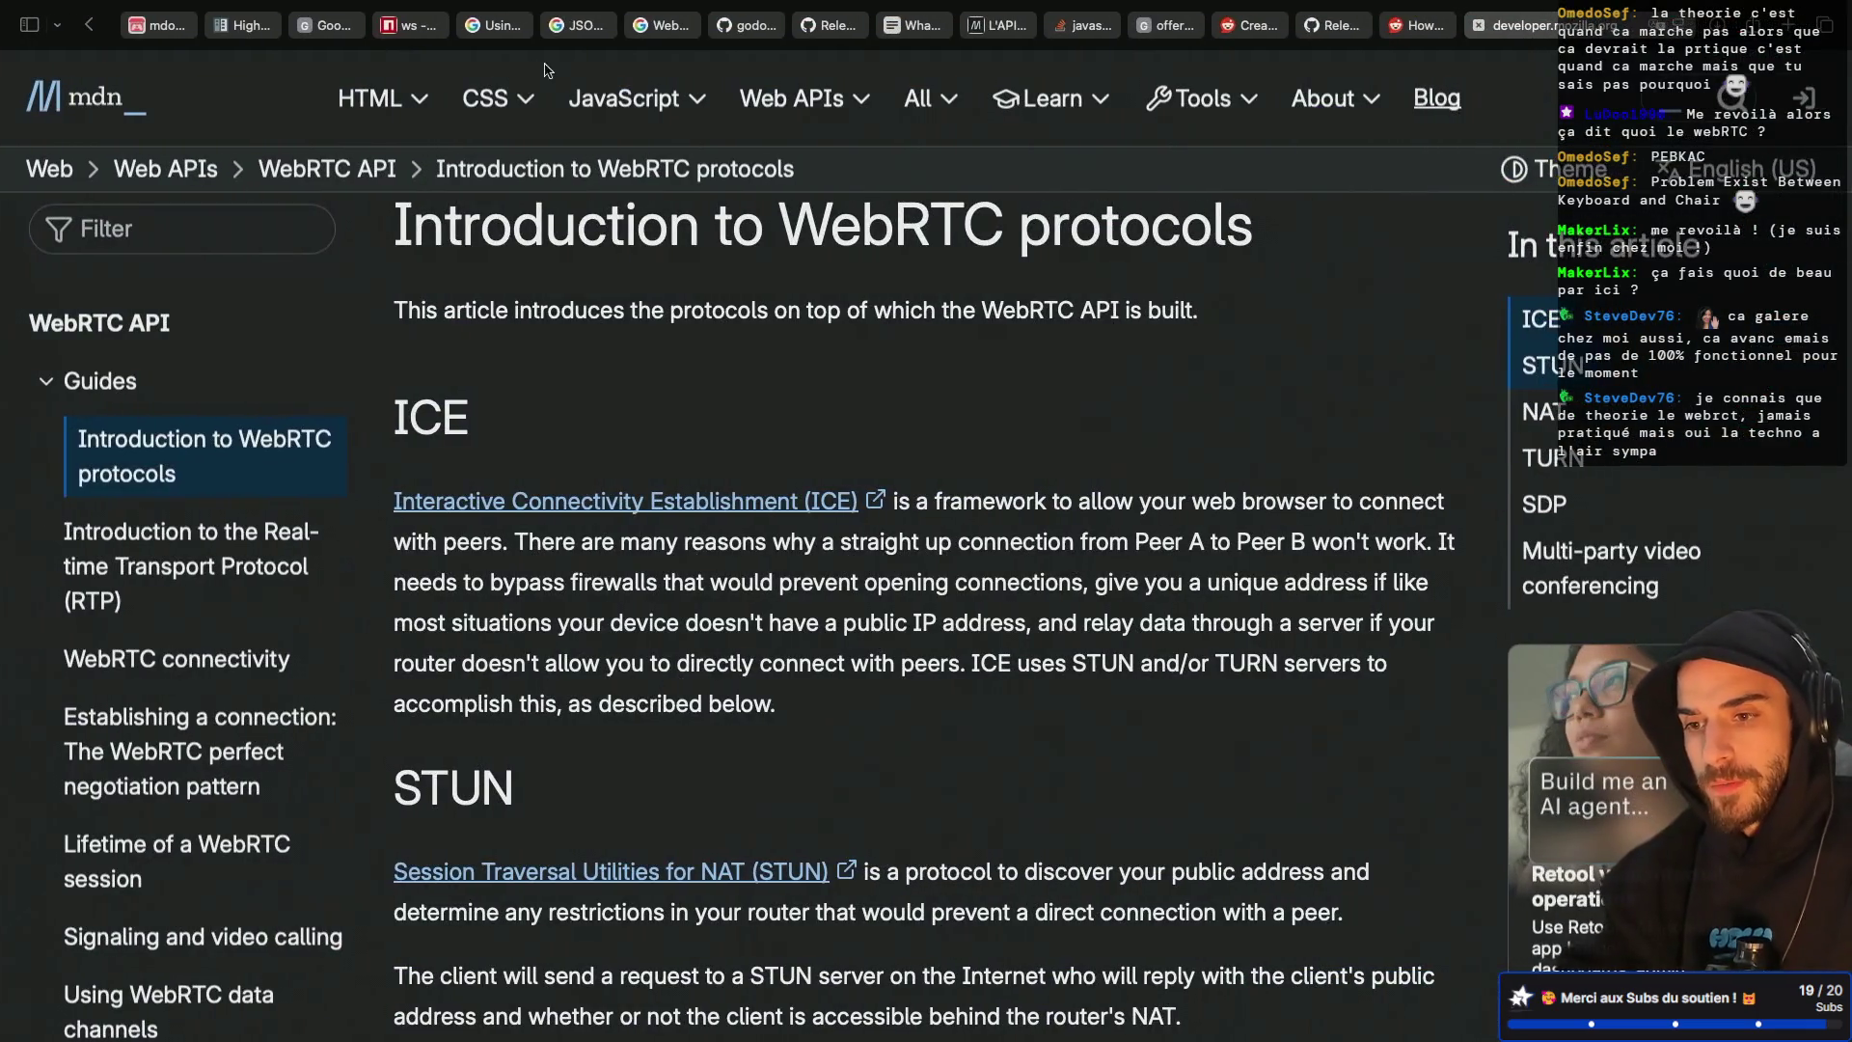
Bring up GitHub's ws_webrtc_client.gd and read how it parses received CANDIDATE messages
left_click(664, 26)
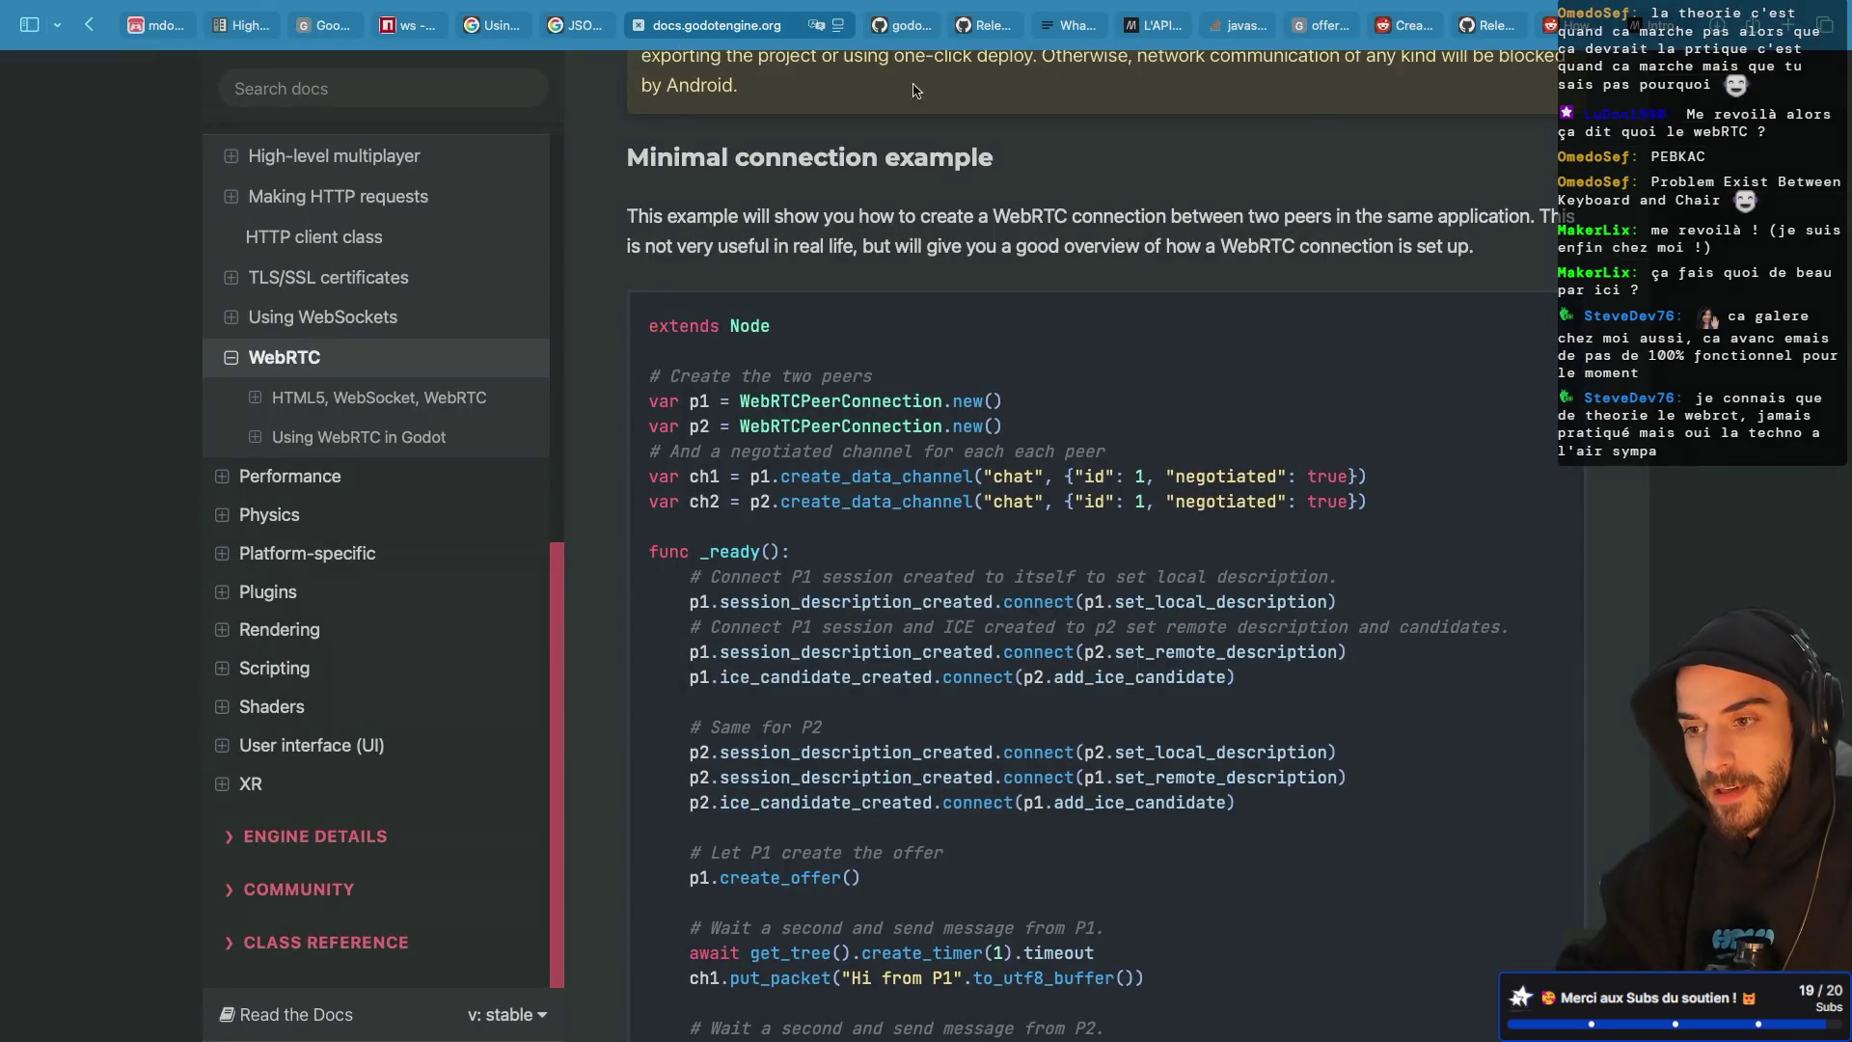
left_click(902, 26)
scroll(549, 603, "down", 1)
scroll(549, 603, "up", 1)
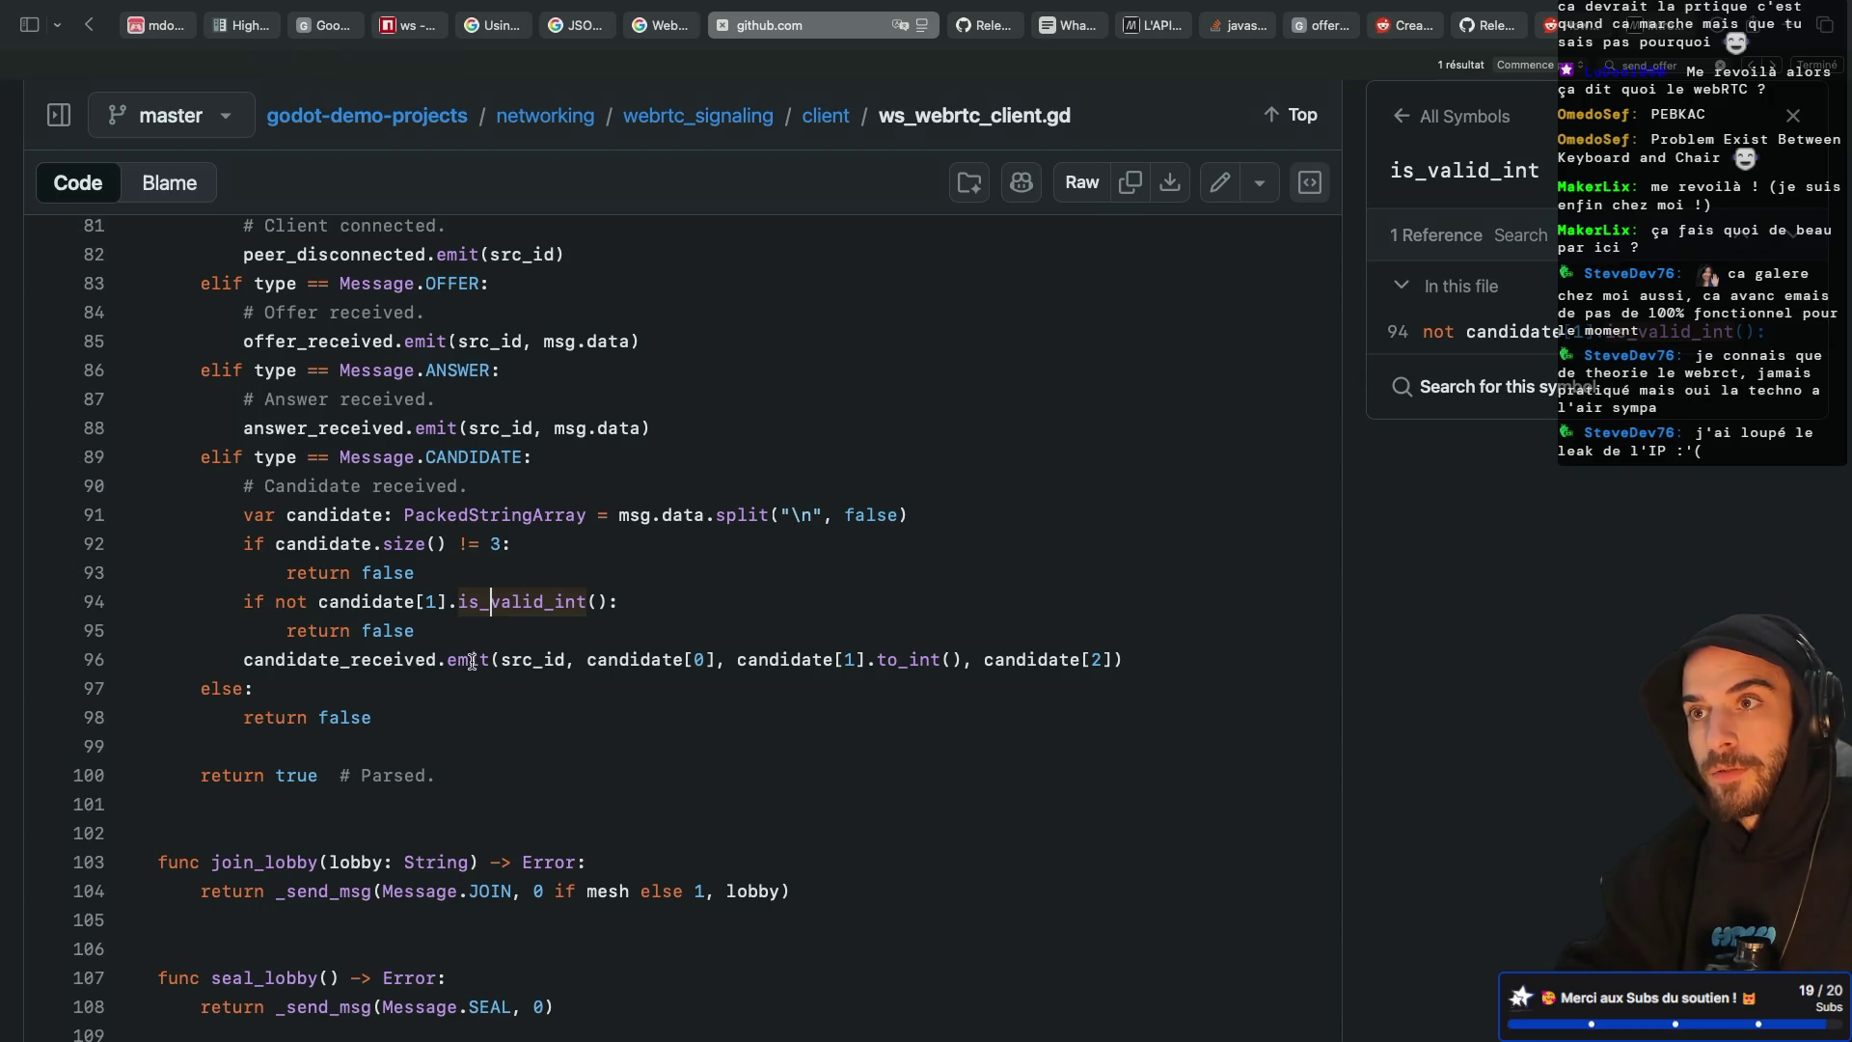
scroll(472, 661, "down", 1)
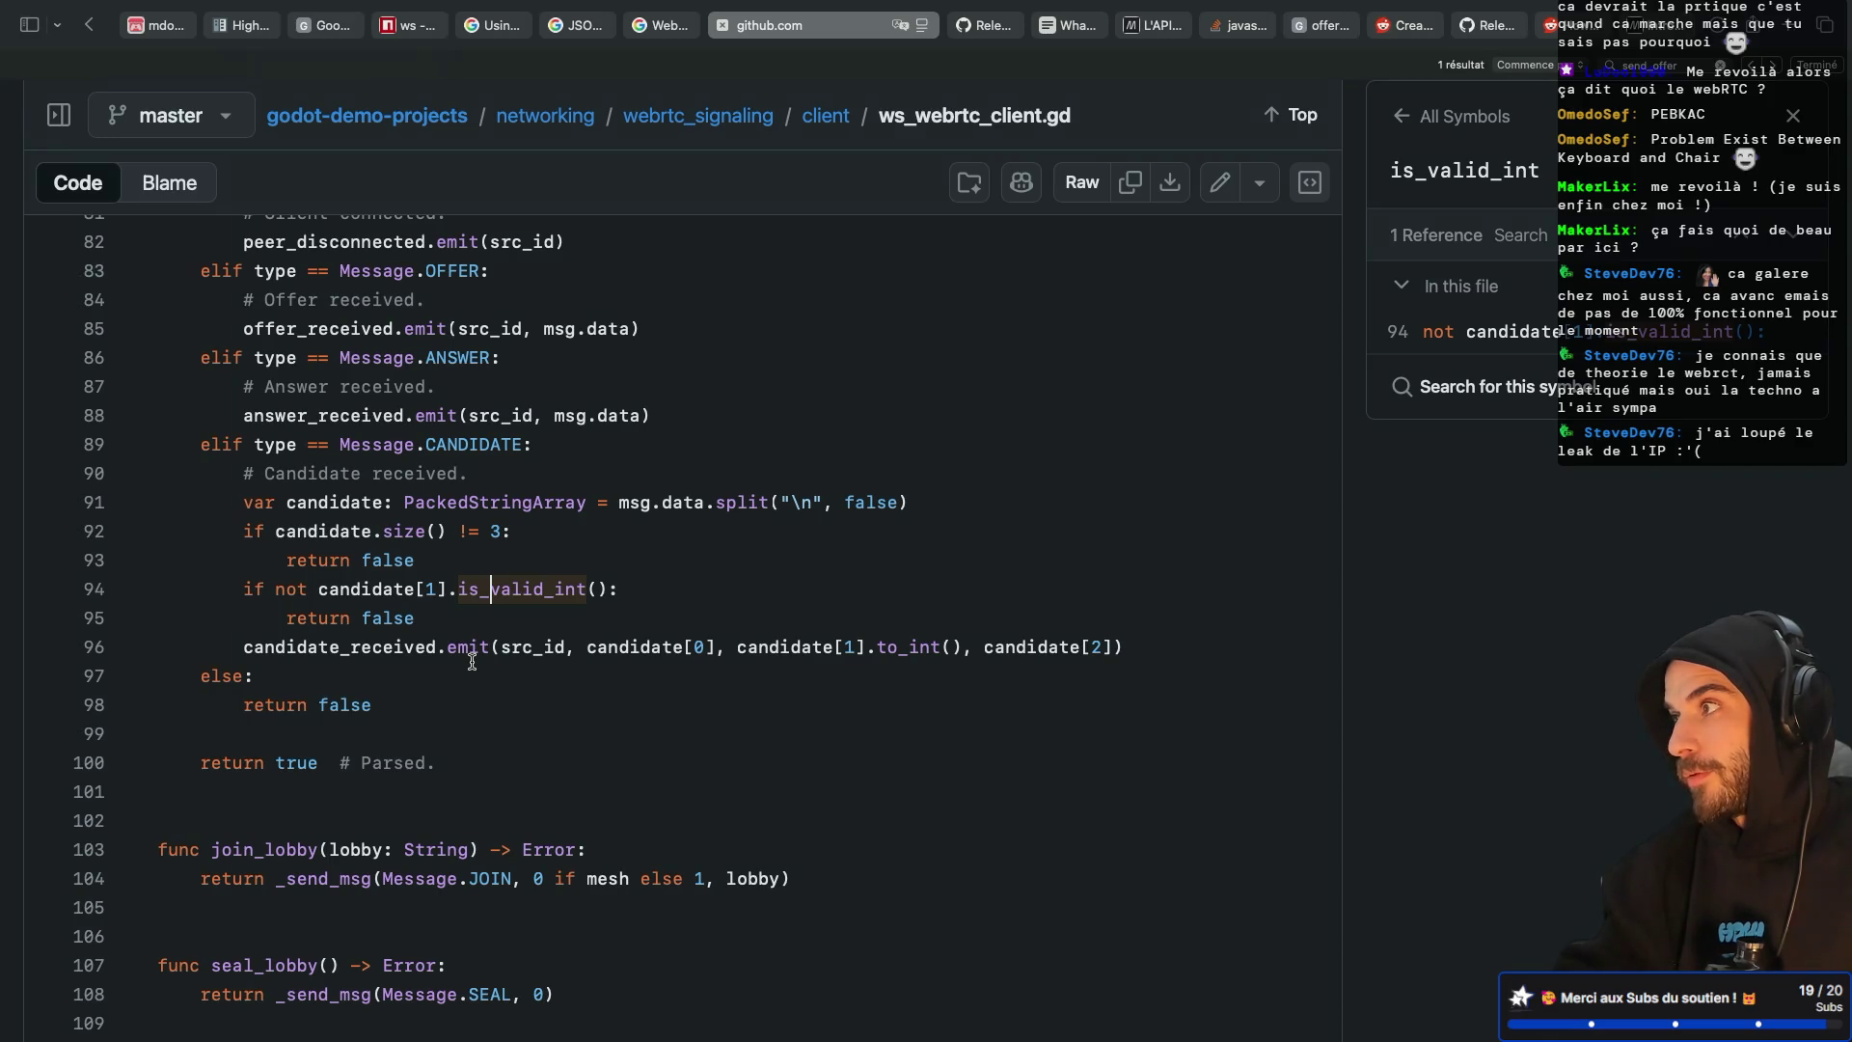
scroll(472, 662, "down", 1)
scroll(472, 662, "down", 1)
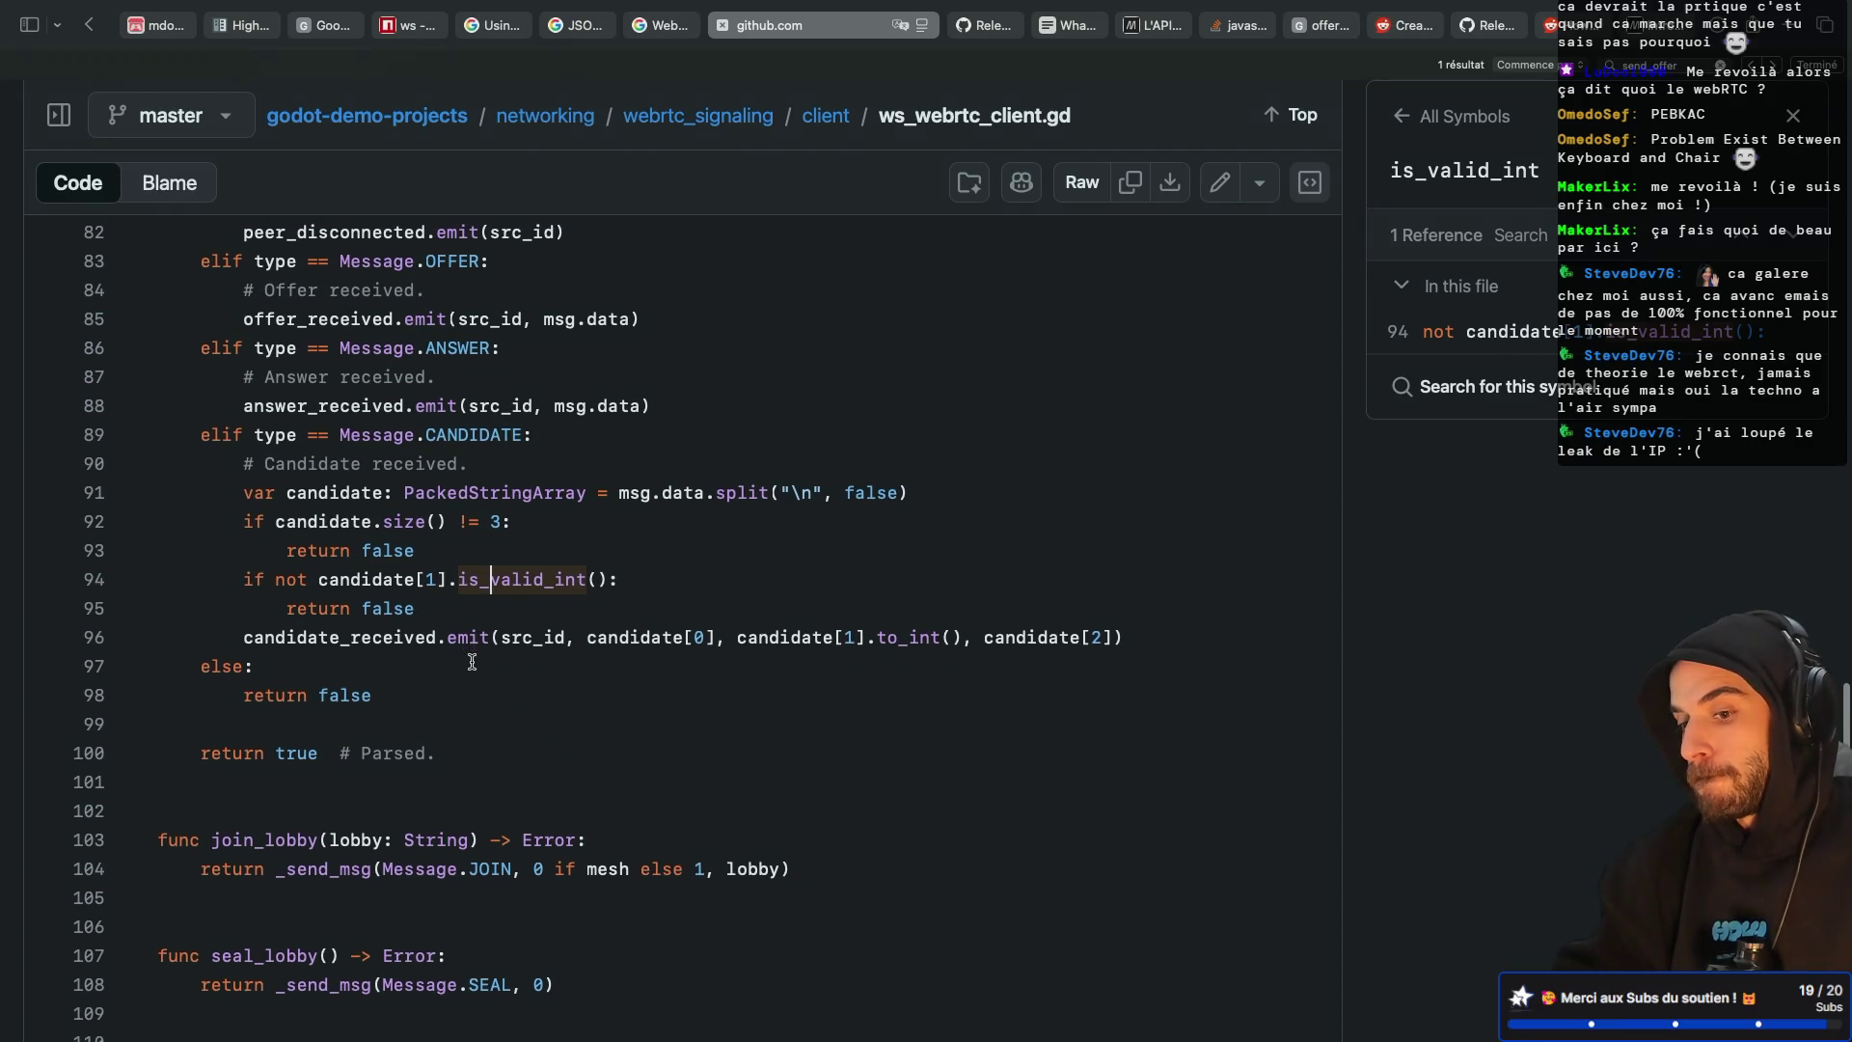
scroll(472, 661, "down", 1)
Read the send_candidate and send_offer functions, then return to the Godot script
scroll(471, 662, "up", 2)
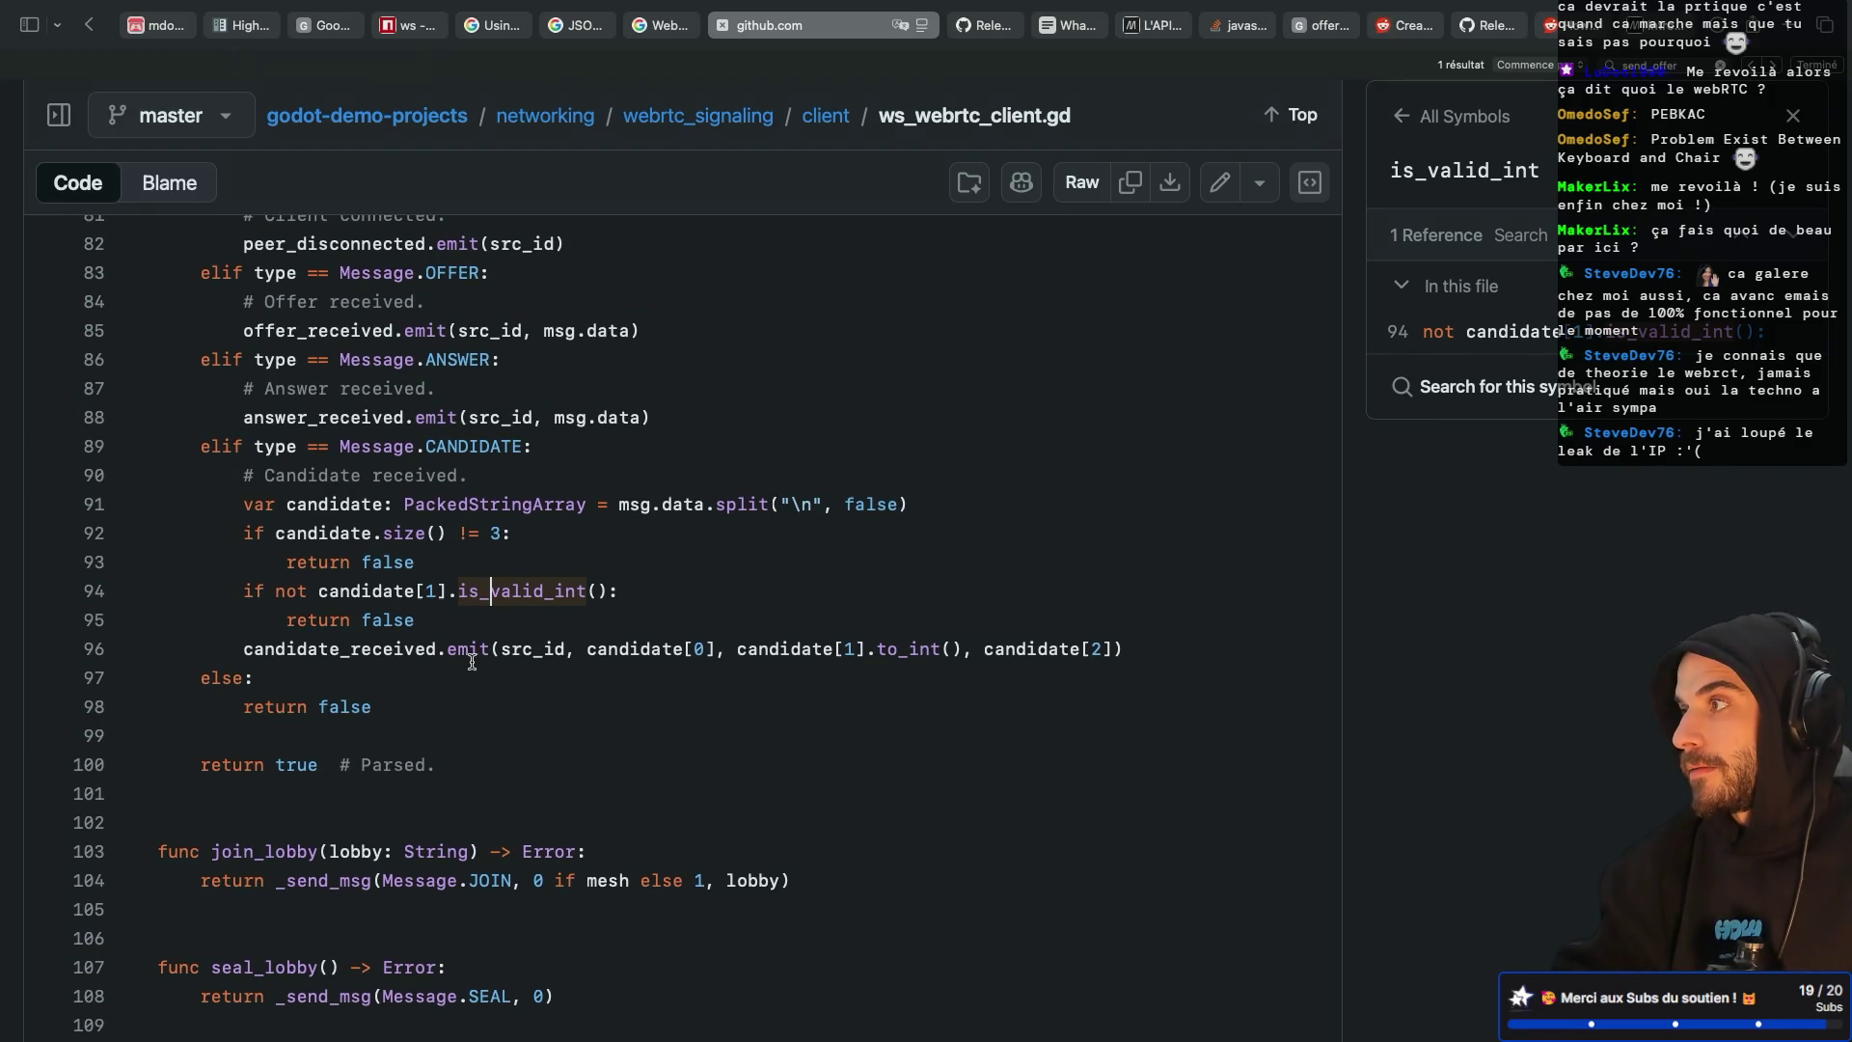
scroll(471, 662, "down", 1)
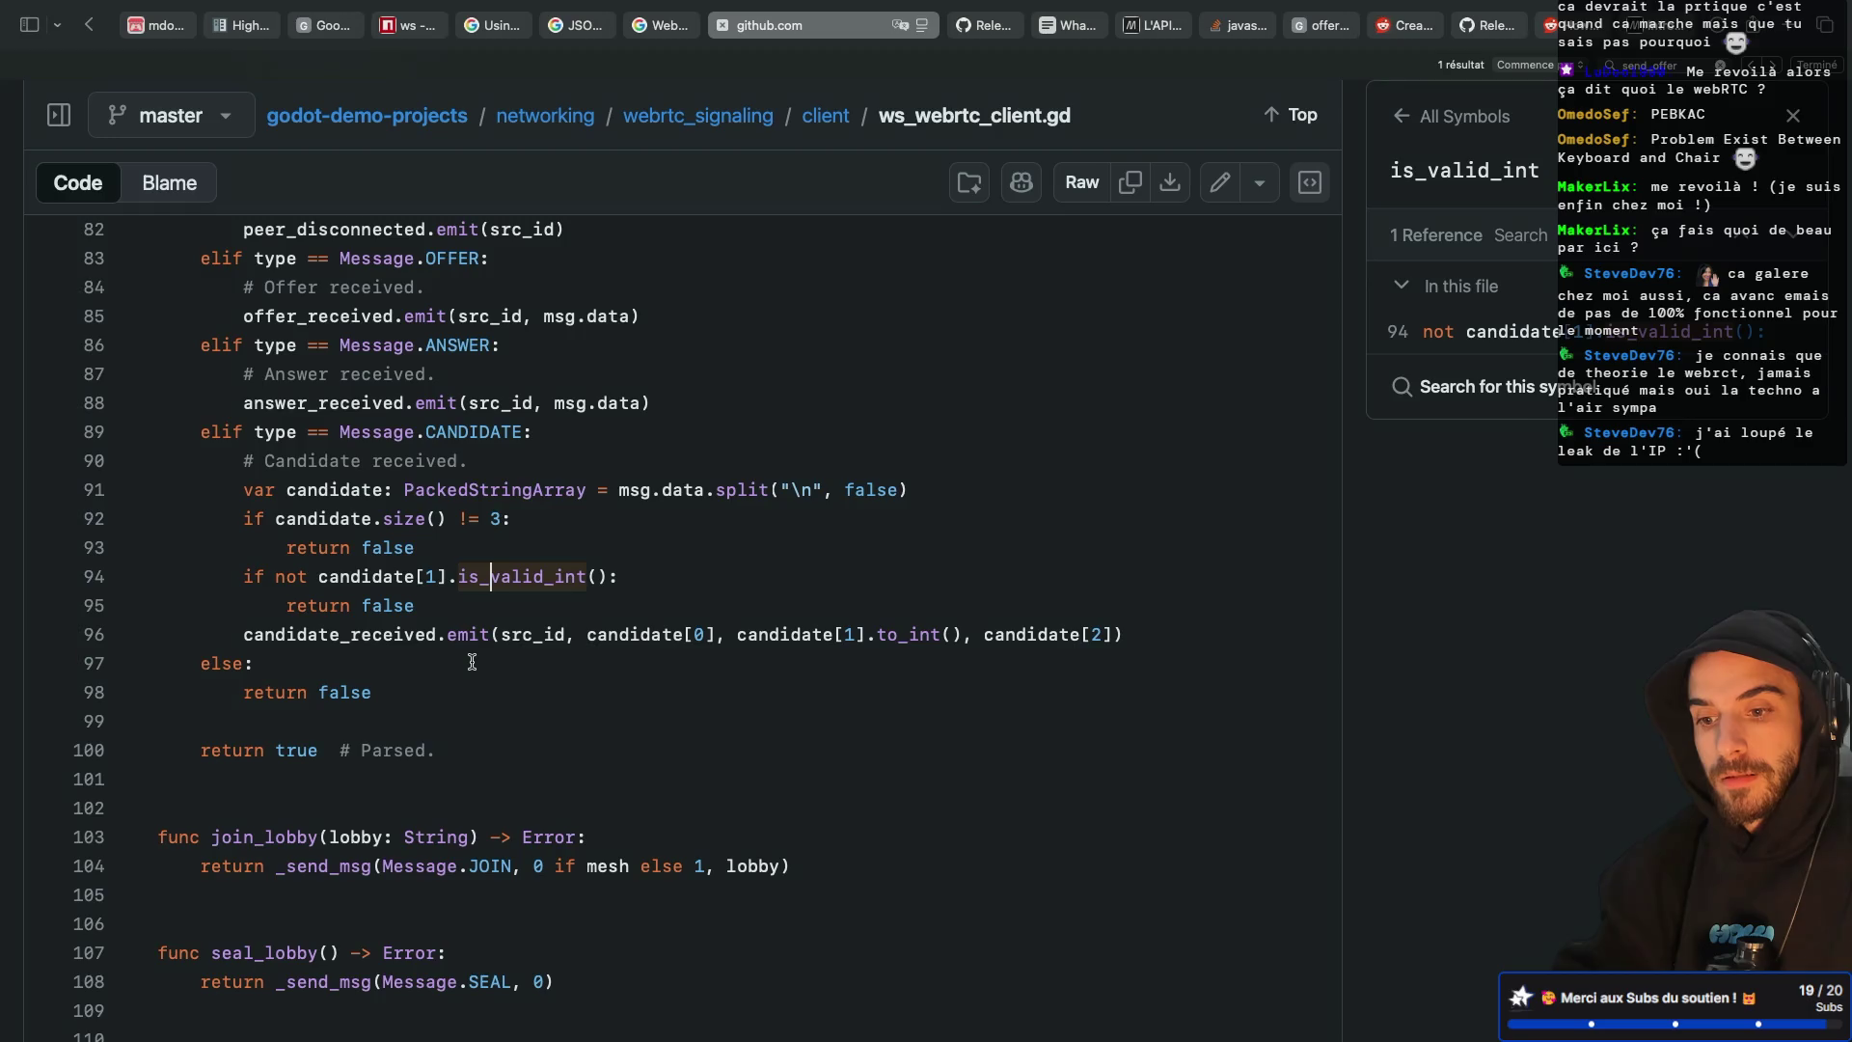
scroll(472, 661, "down", 1)
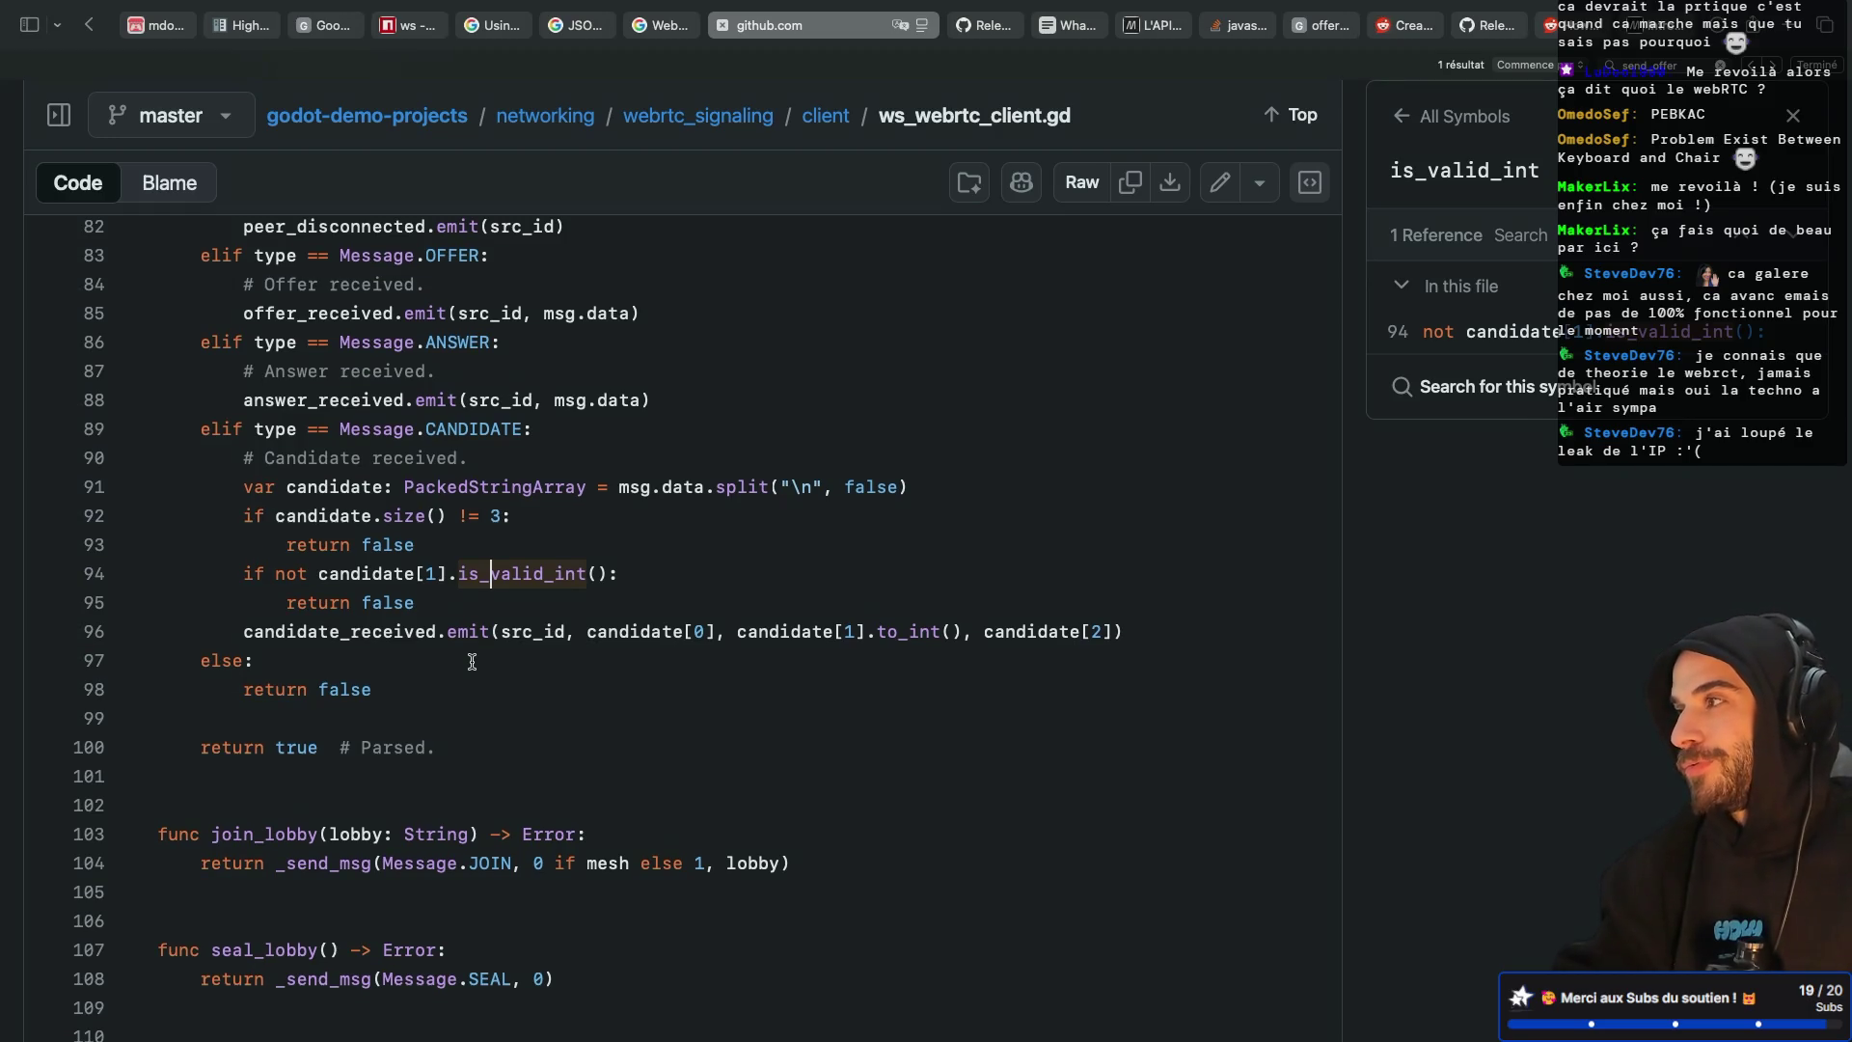
scroll(472, 629, "down", 2)
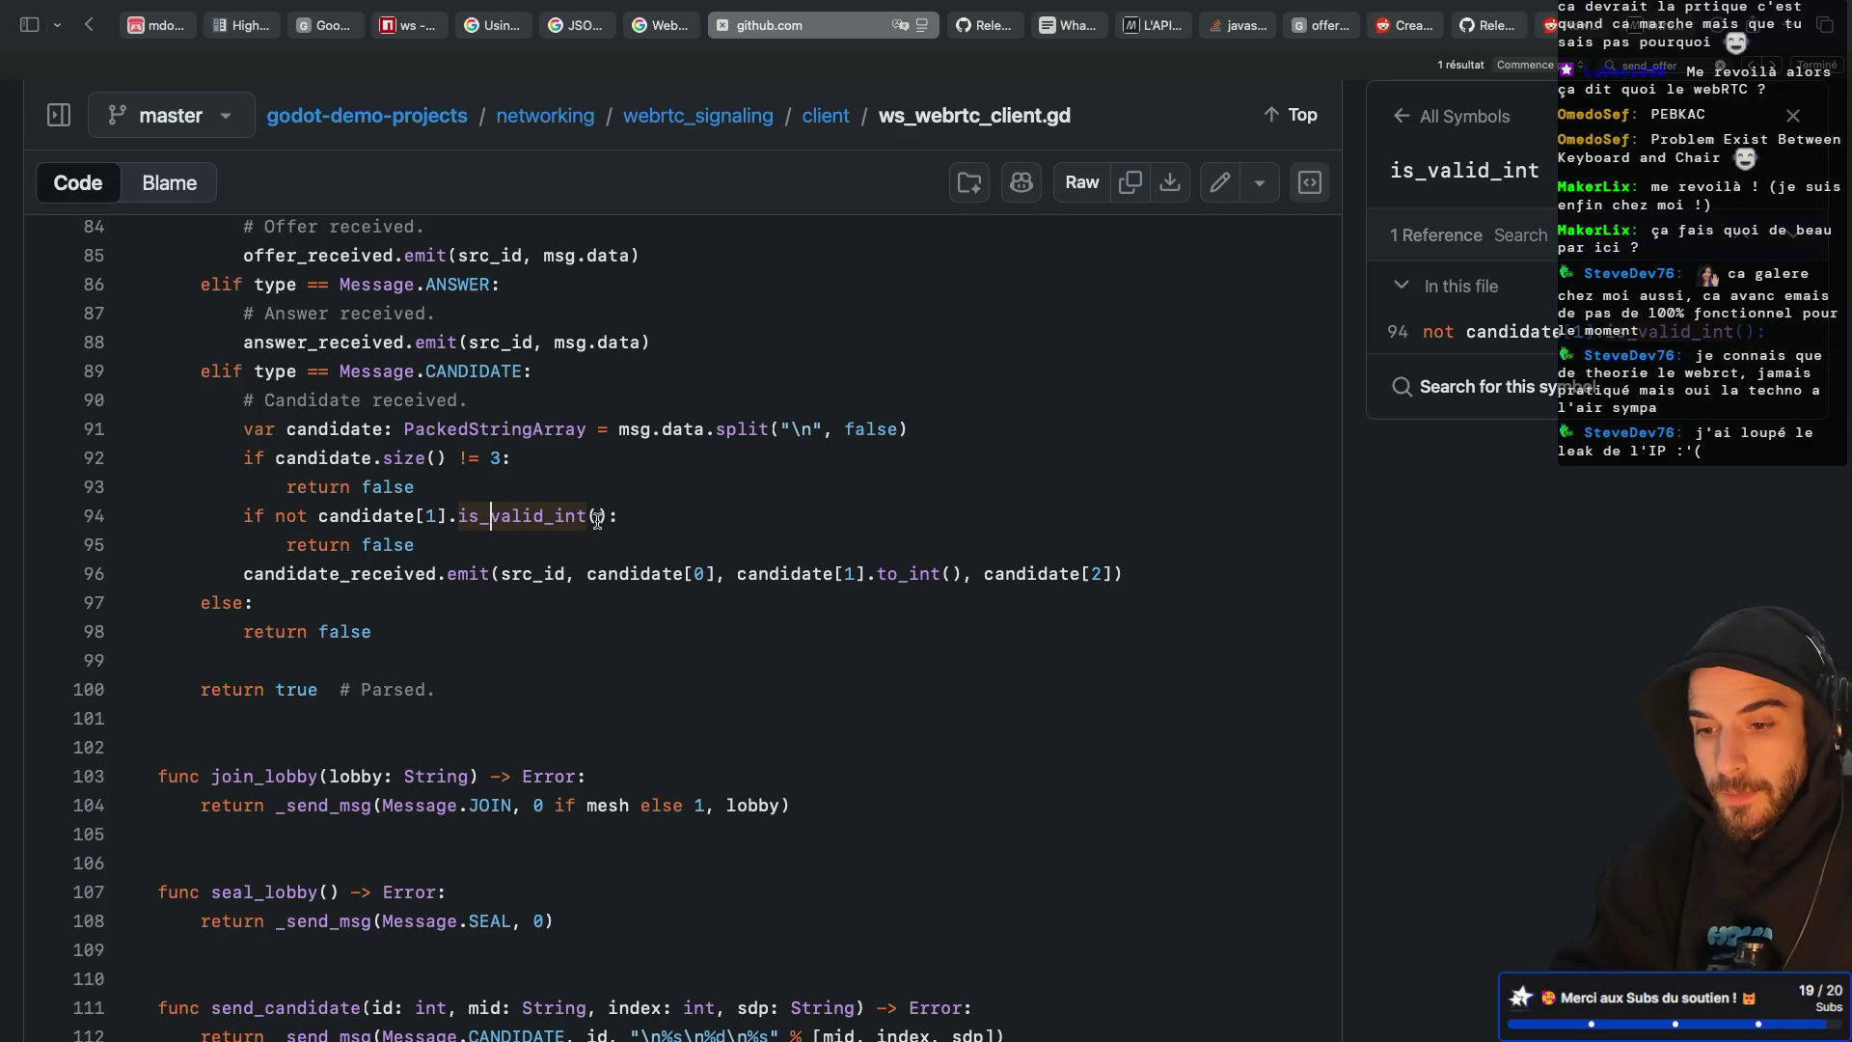
scroll(546, 517, "down", 5)
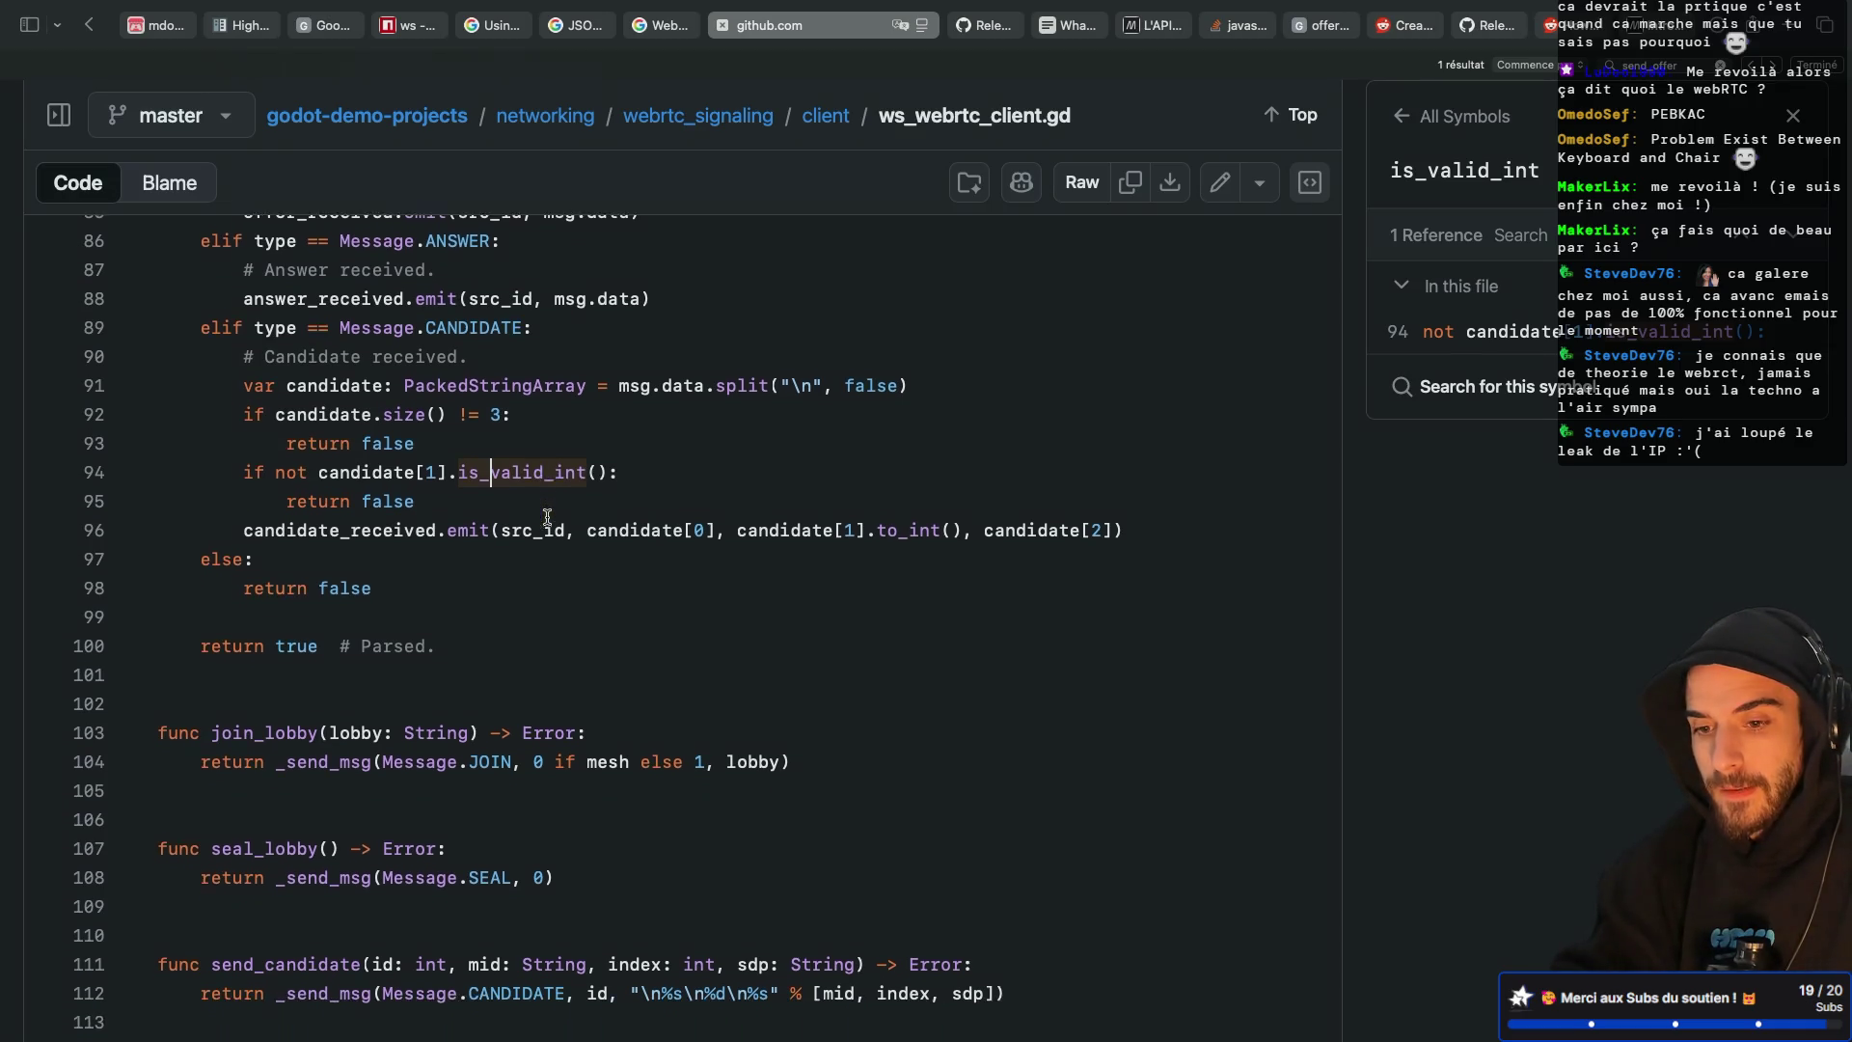
scroll(547, 517, "down", 6)
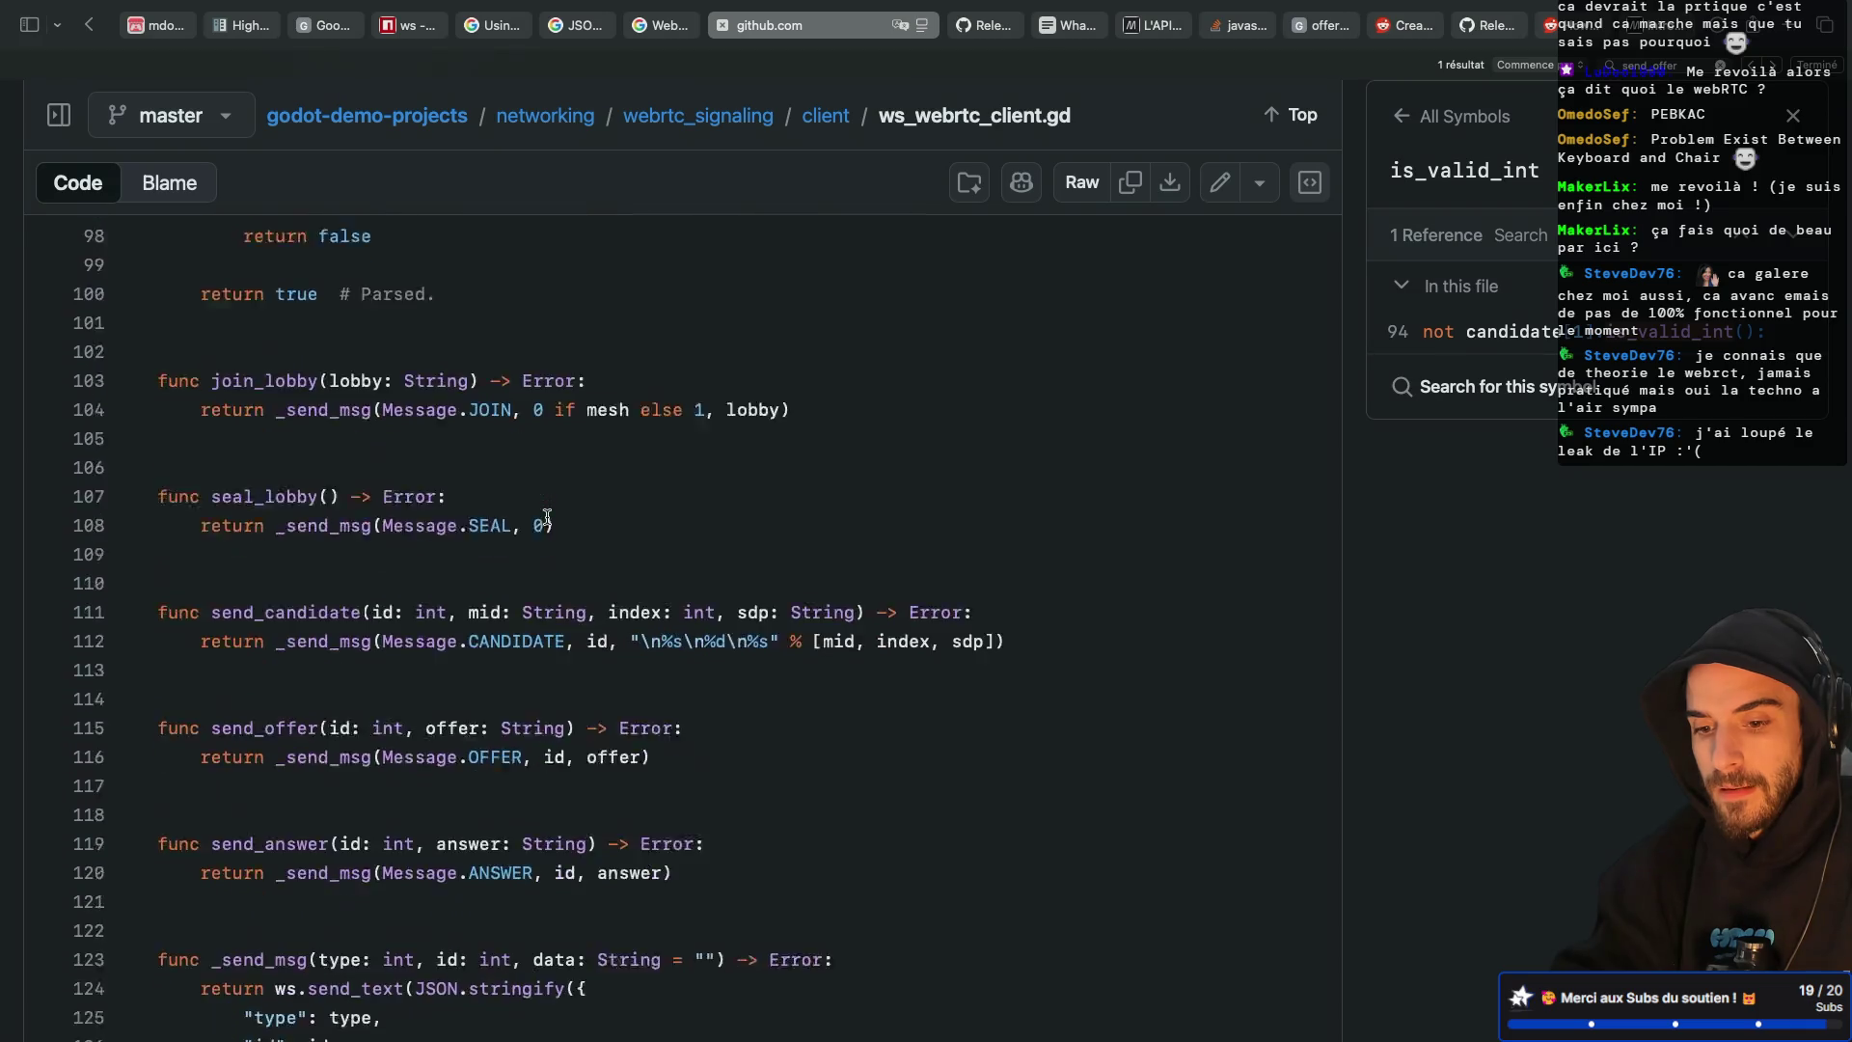
scroll(329, 680, "up", 2)
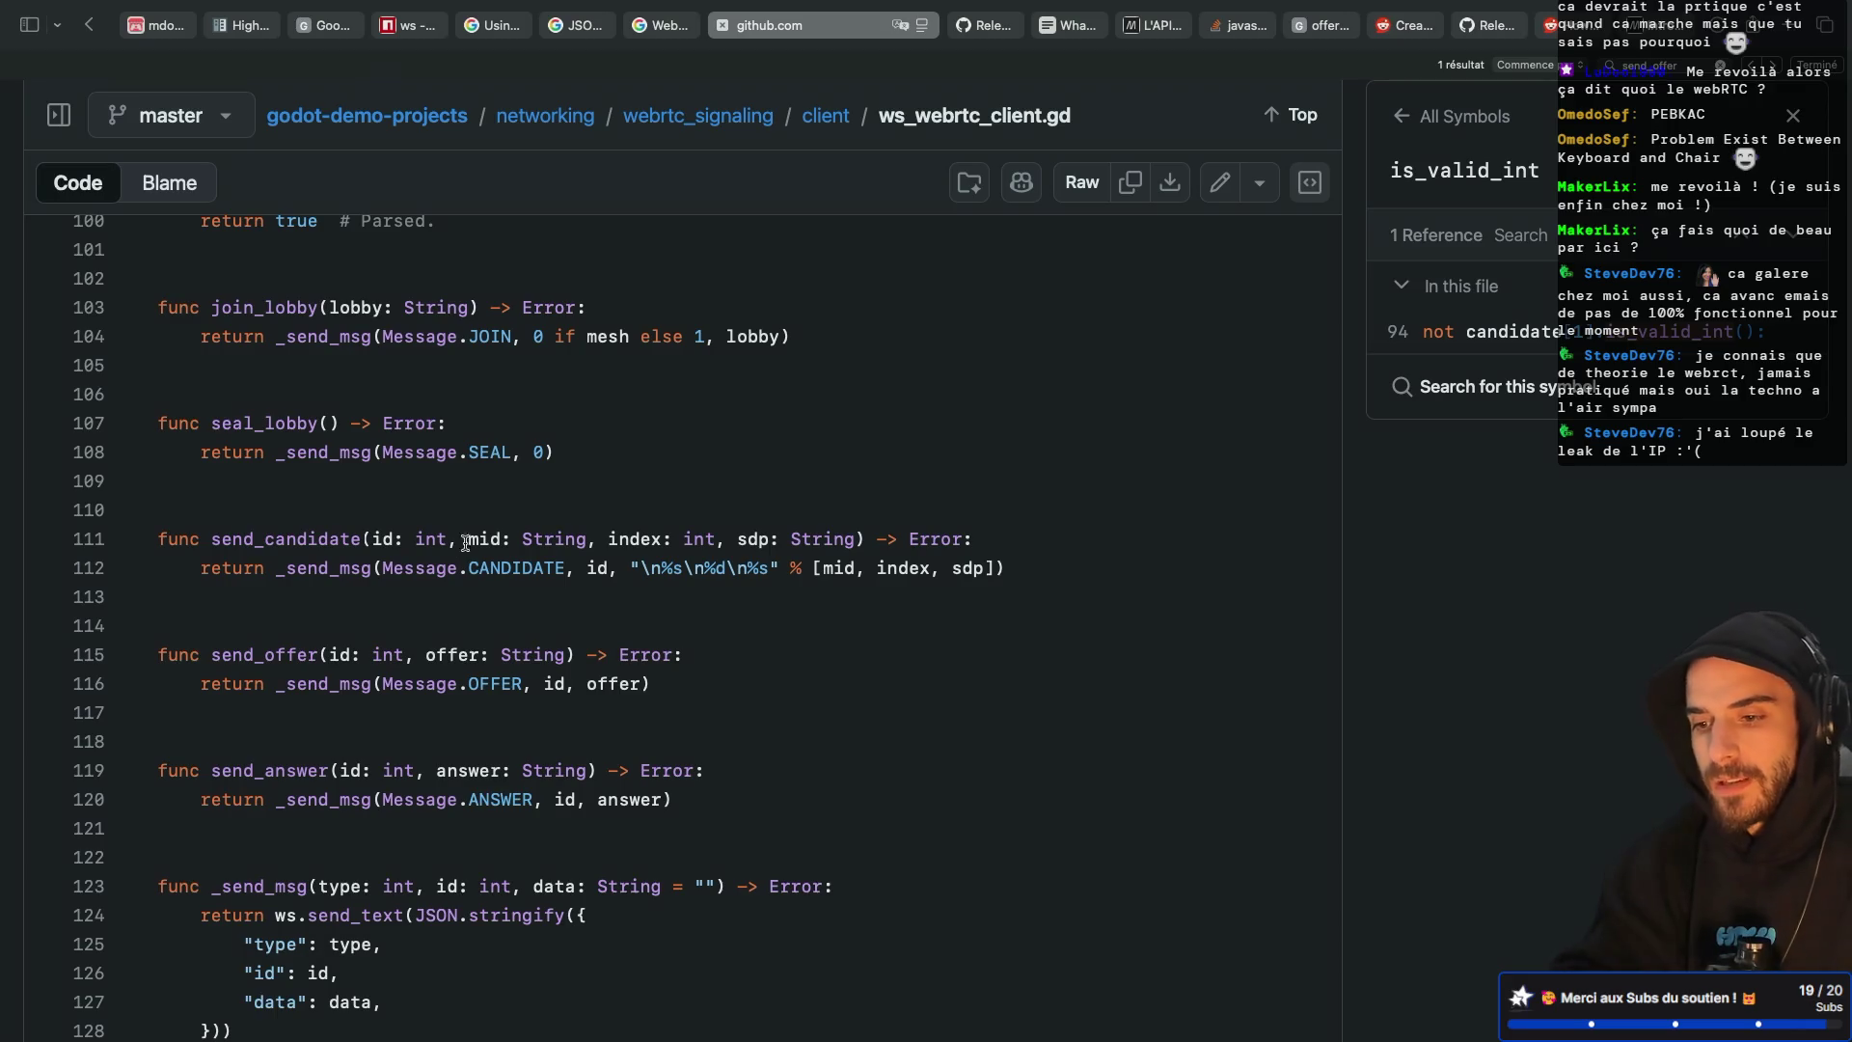
key("super+Tab")
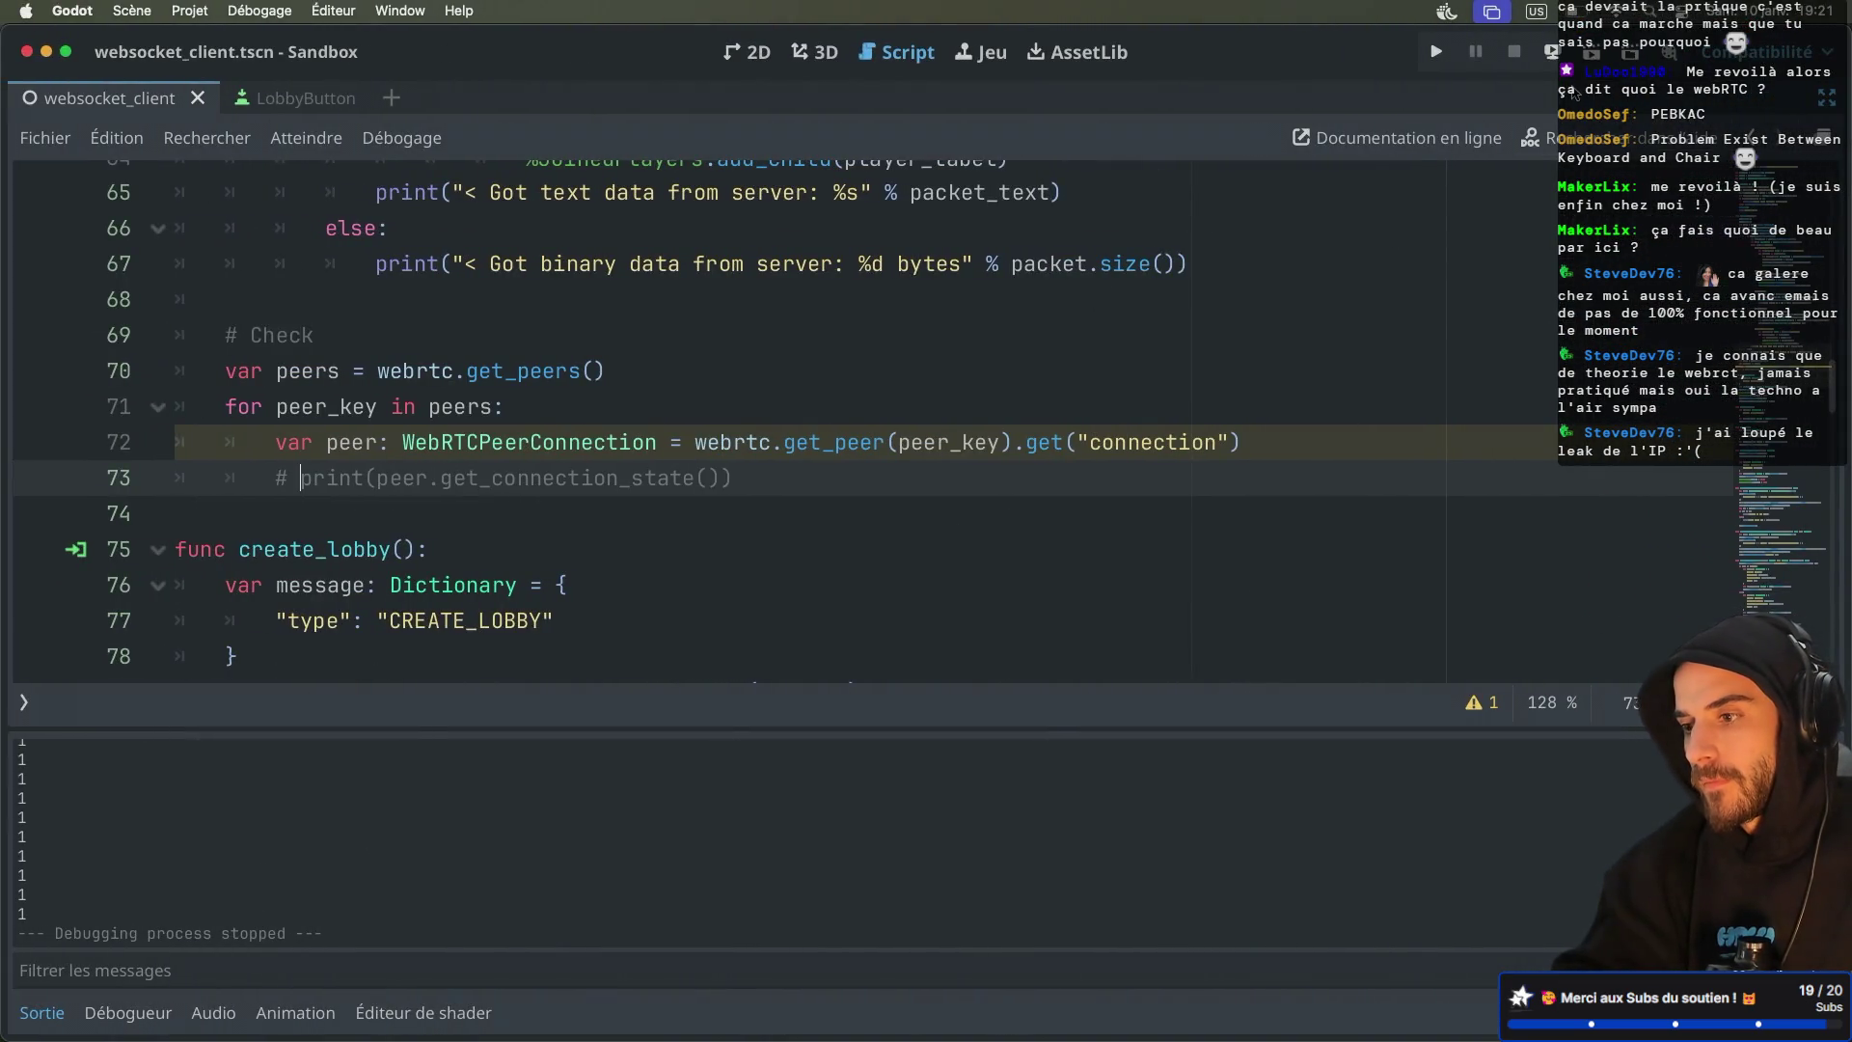
Run the game, create a lobby in one window and join lobby 48461925 from the other
left_click(1590, 60)
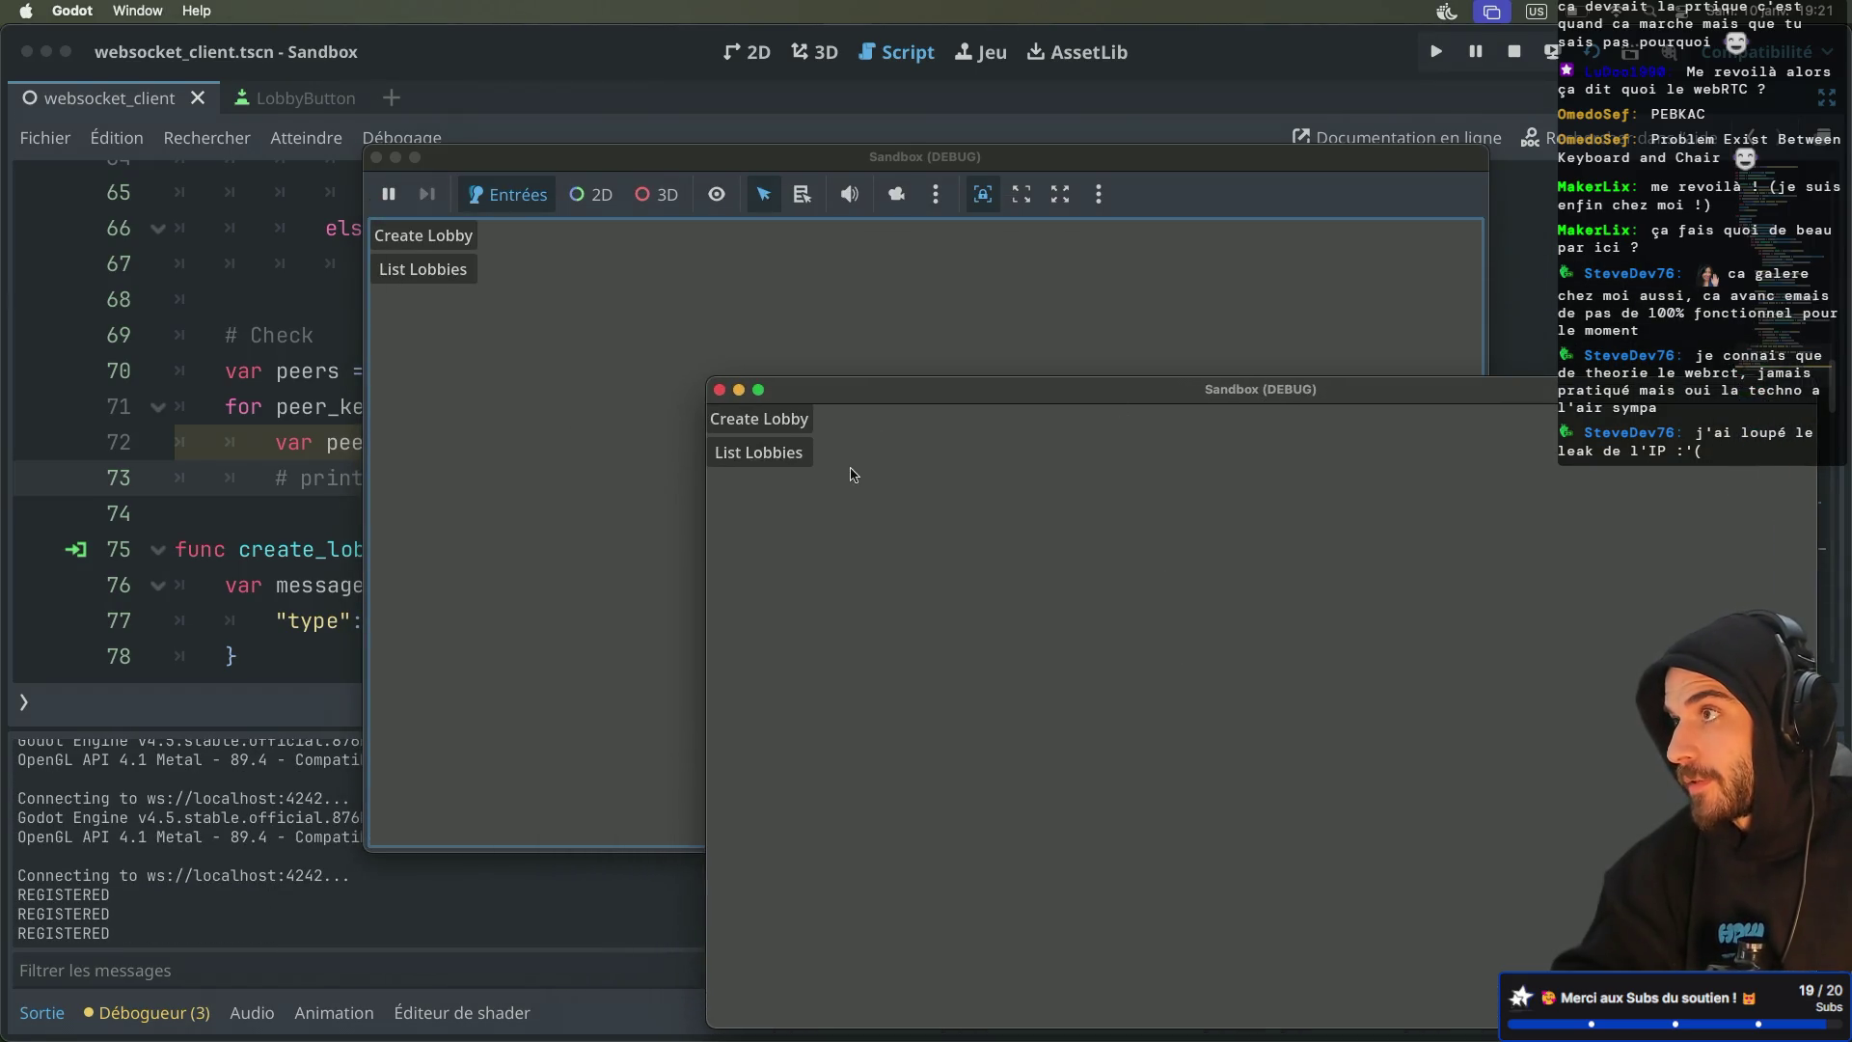
left_click(786, 425)
left_click(474, 279)
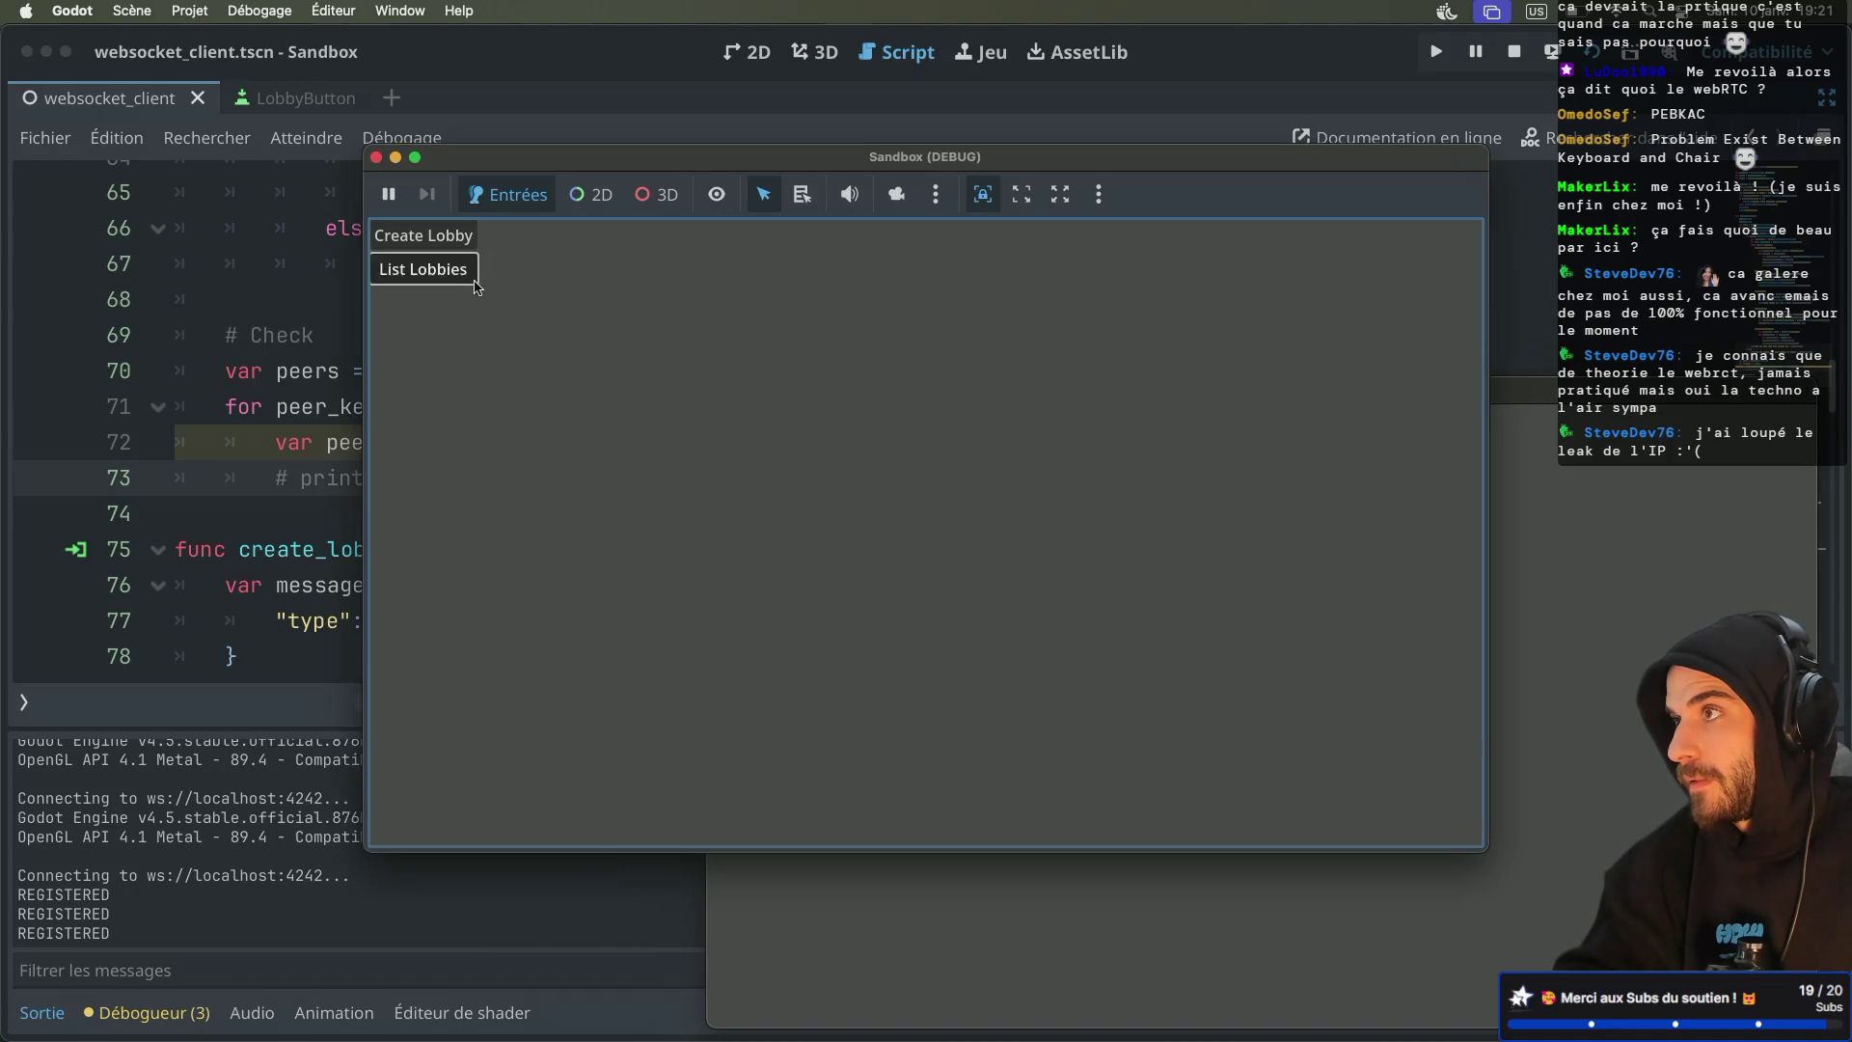
left_click(980, 1035)
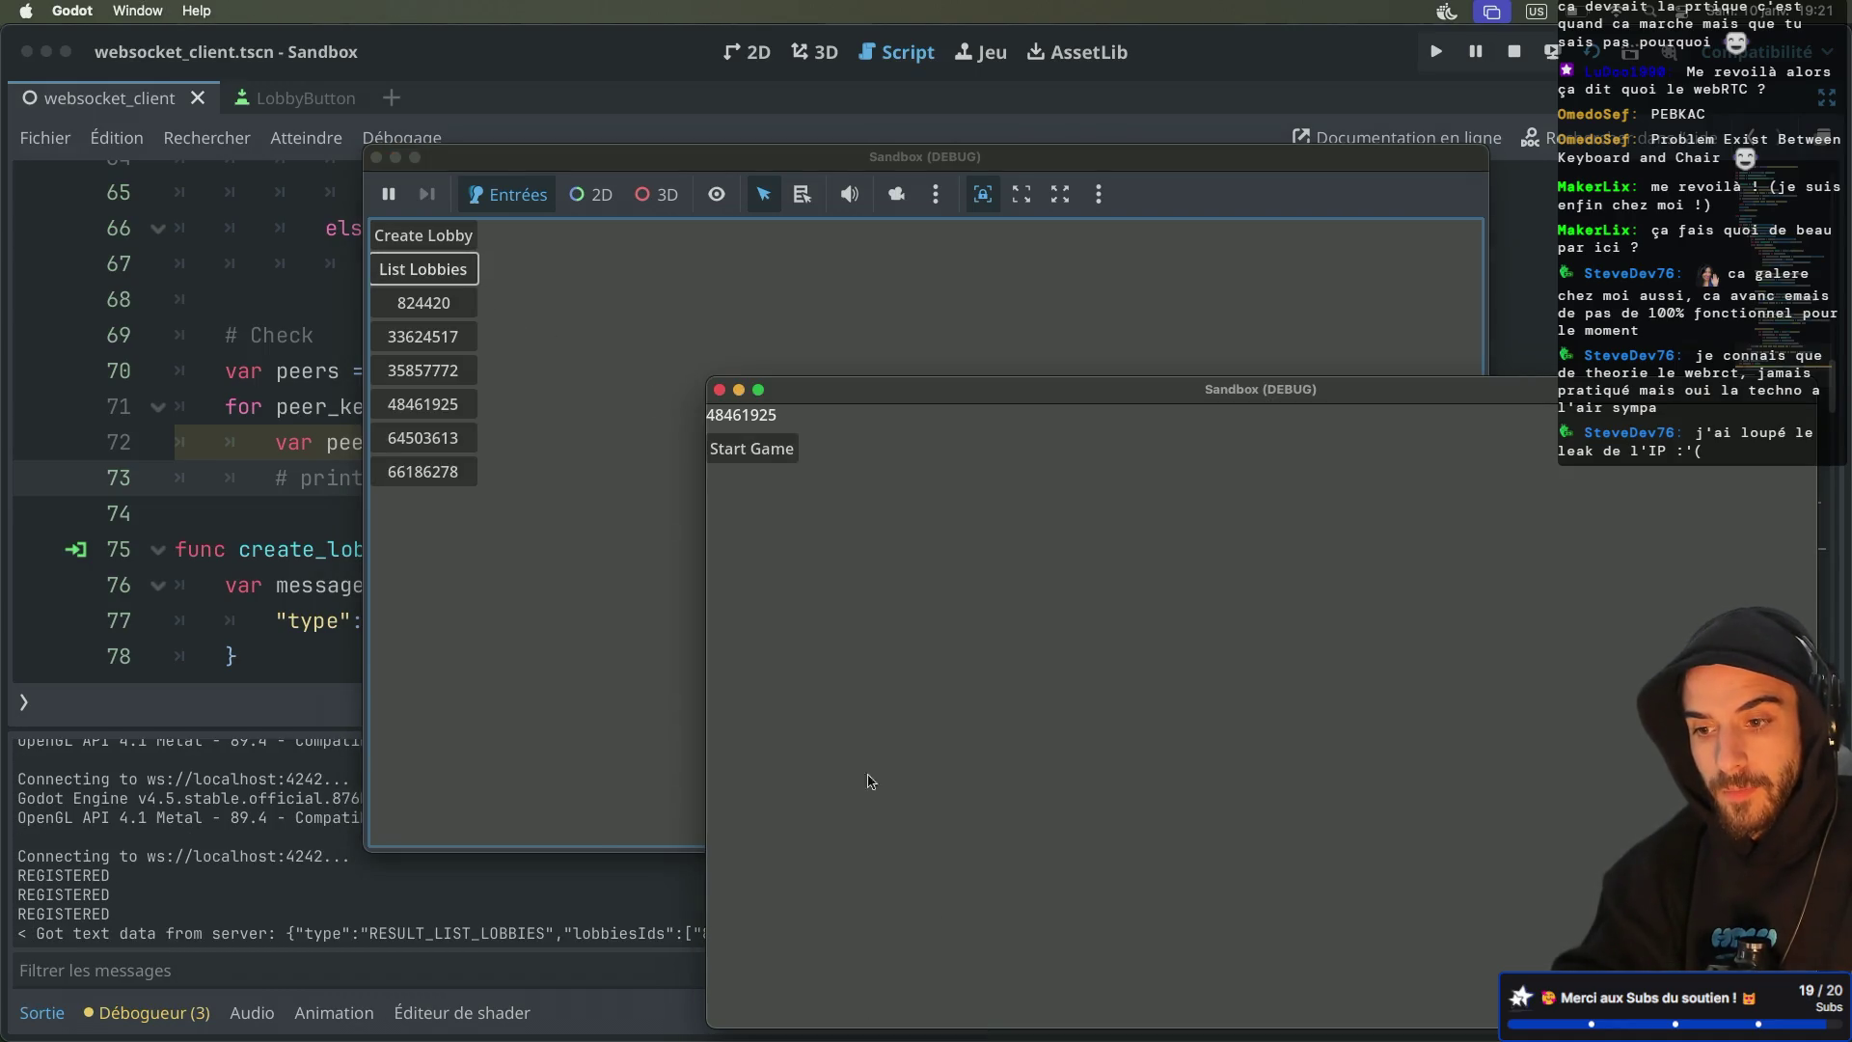
left_click(584, 547)
left_click(1091, 926)
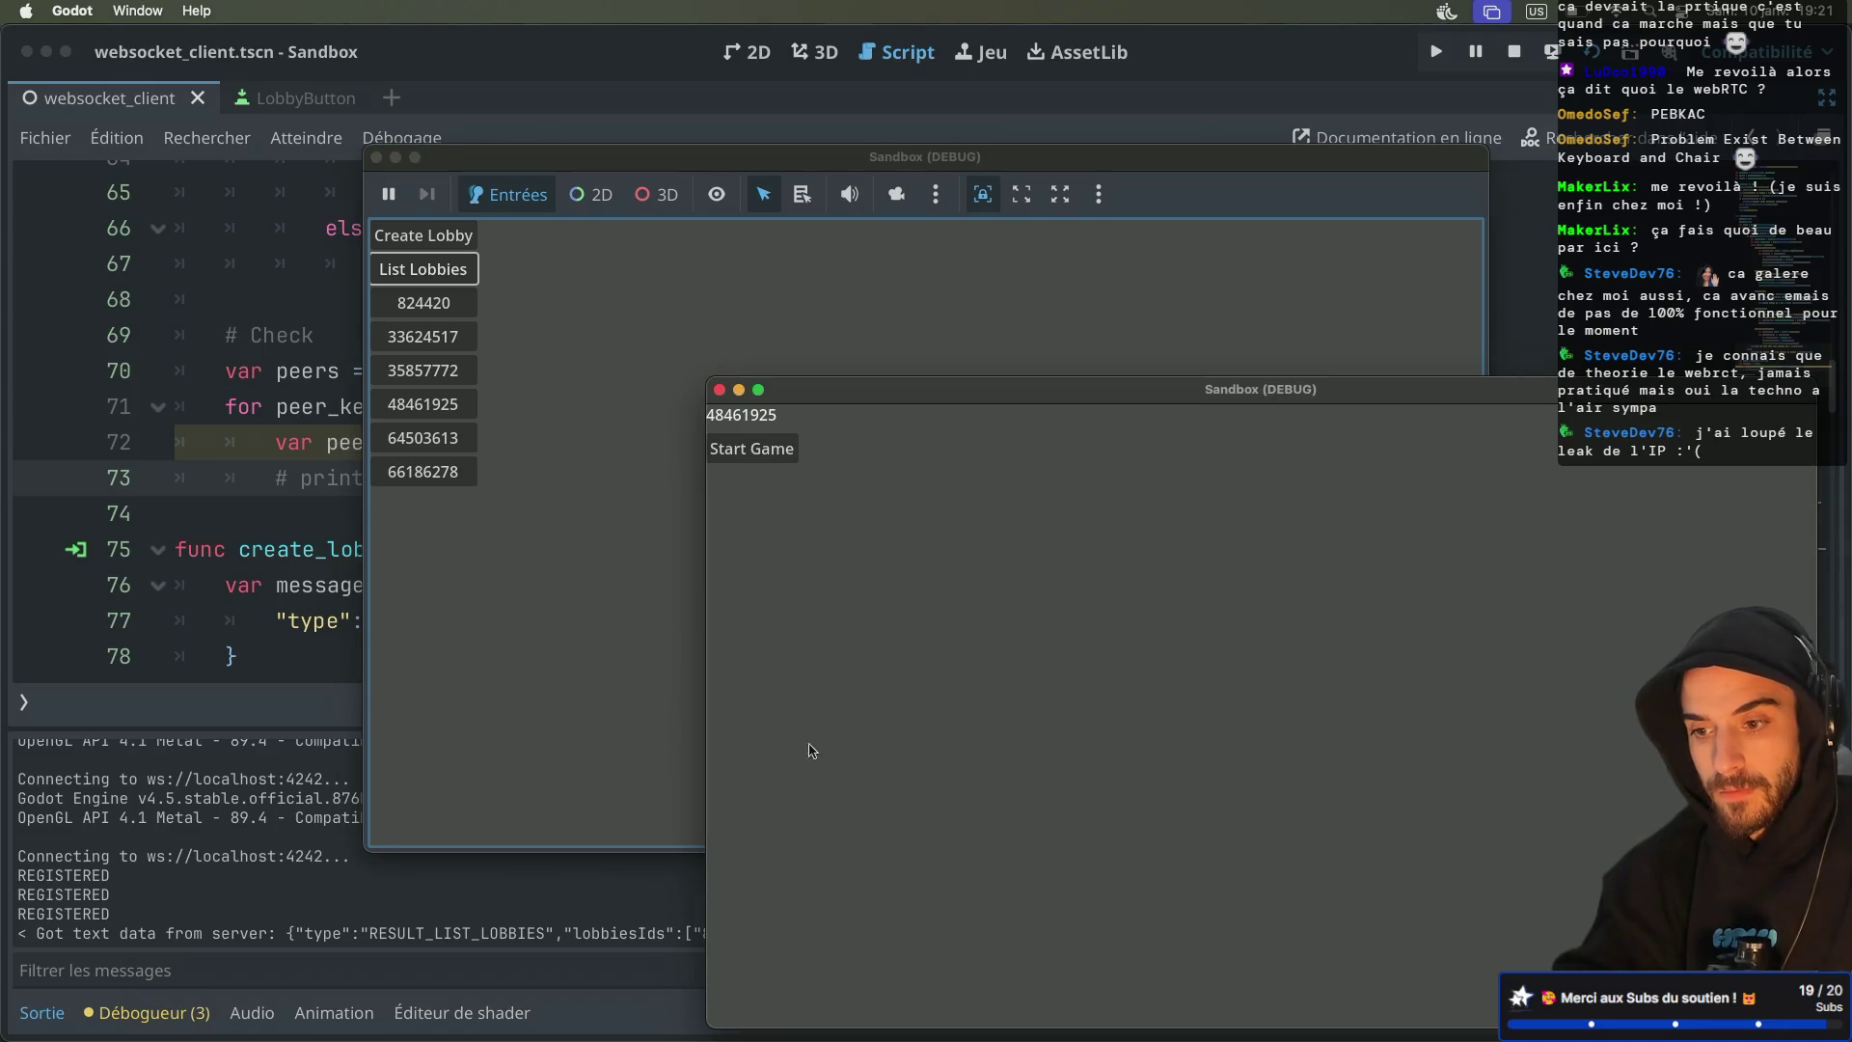
left_click(449, 410)
Back in the editor, inspect the ICE candidate lines printed in the output panel
left_click(211, 873)
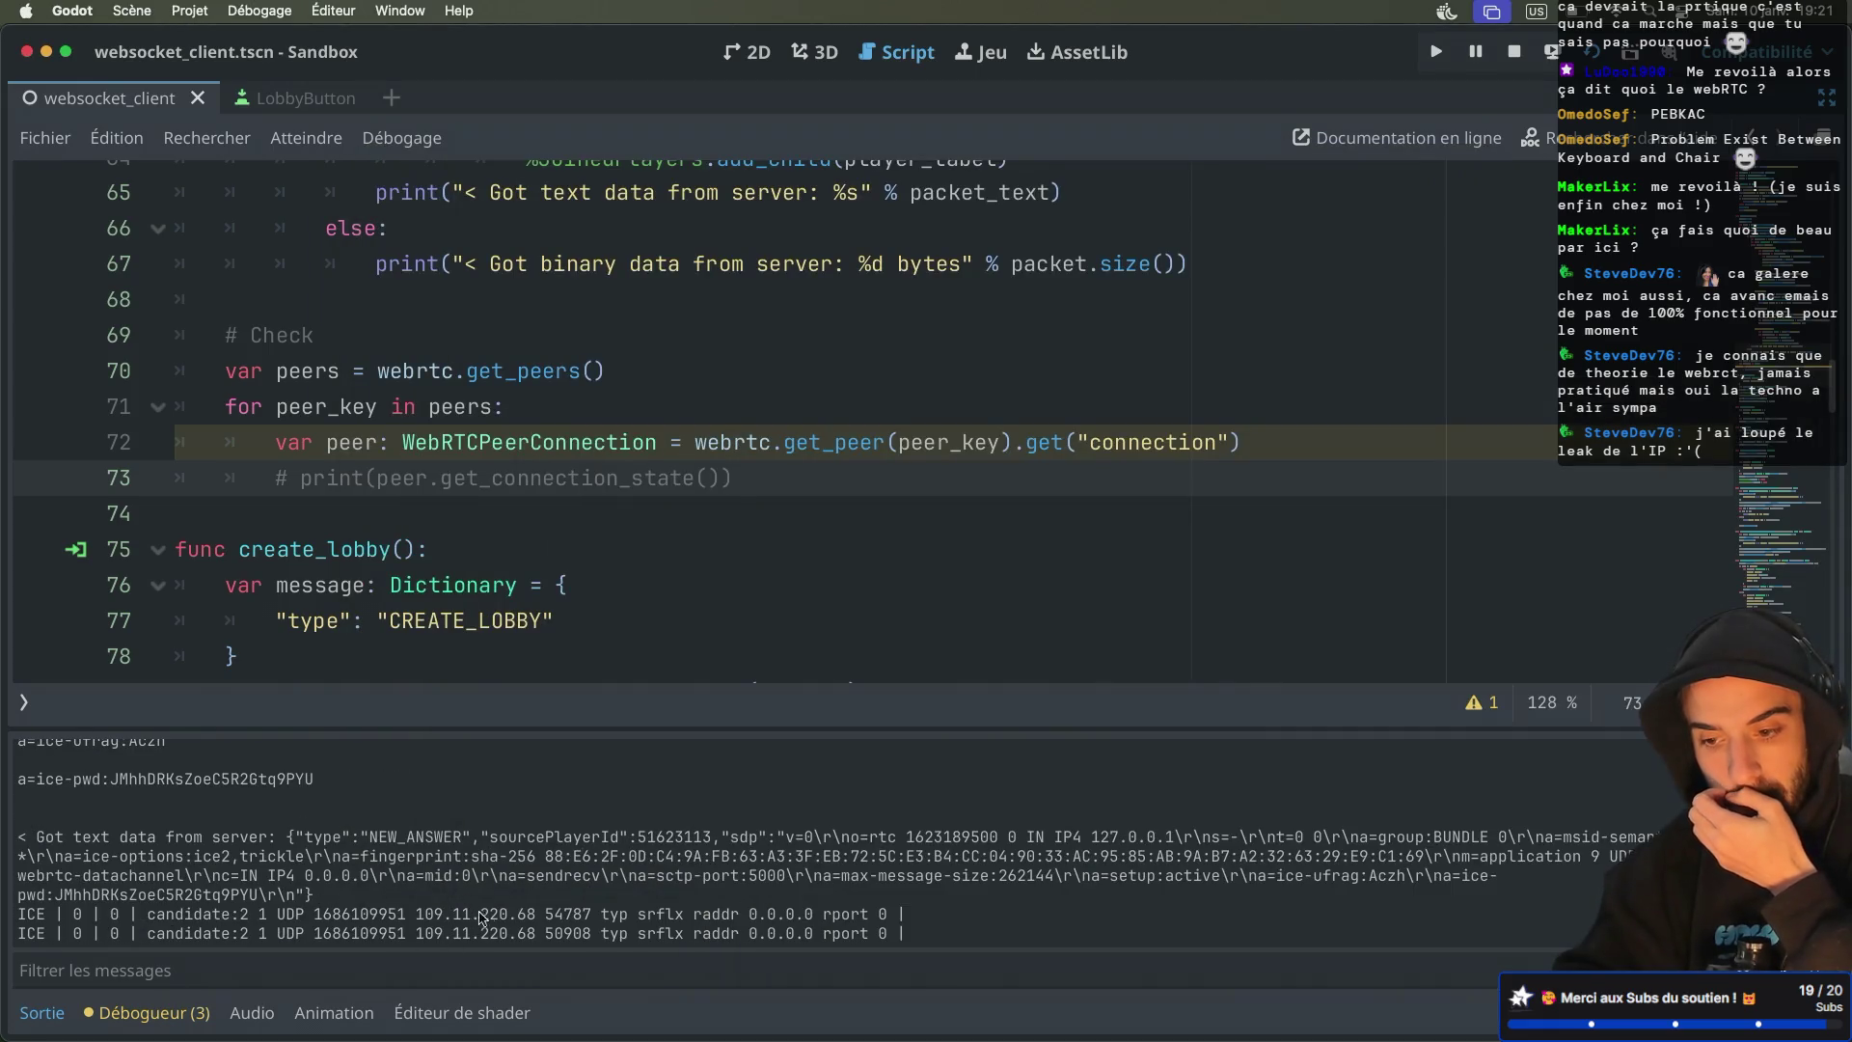
left_click_drag(417, 916, 553, 914)
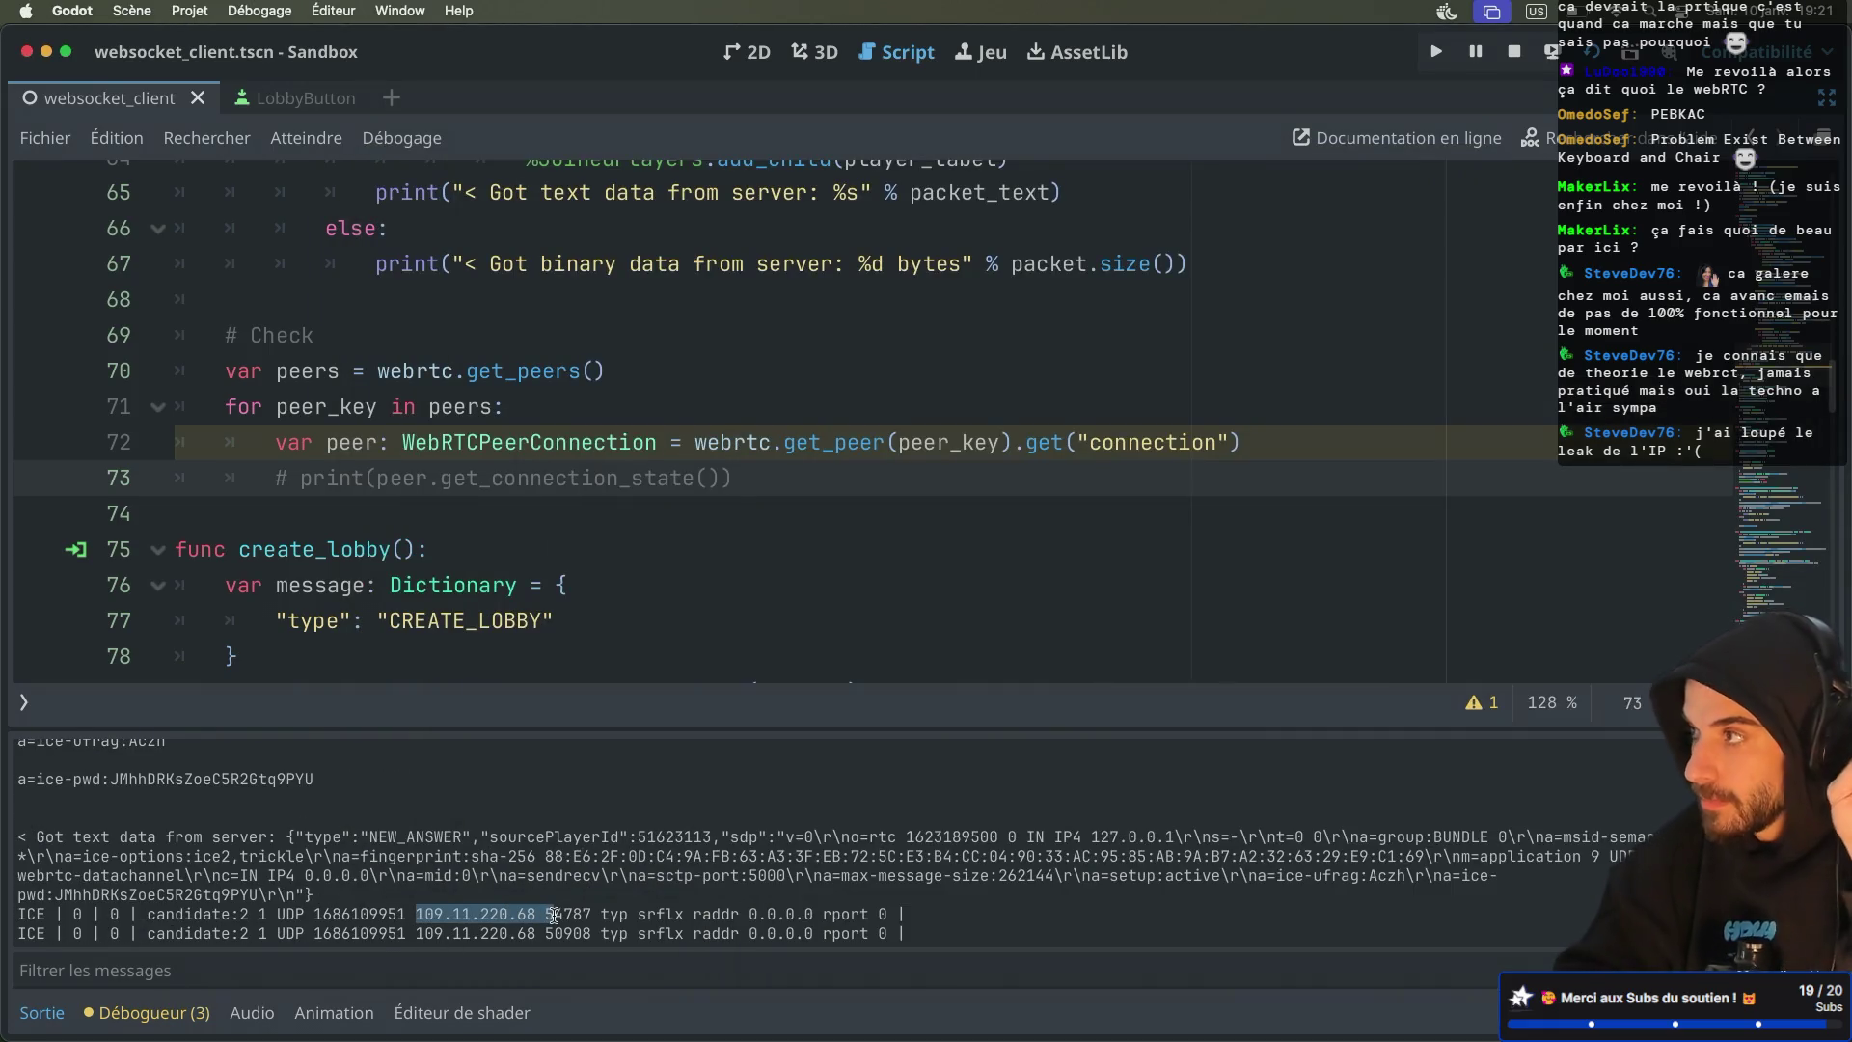
left_click(639, 878)
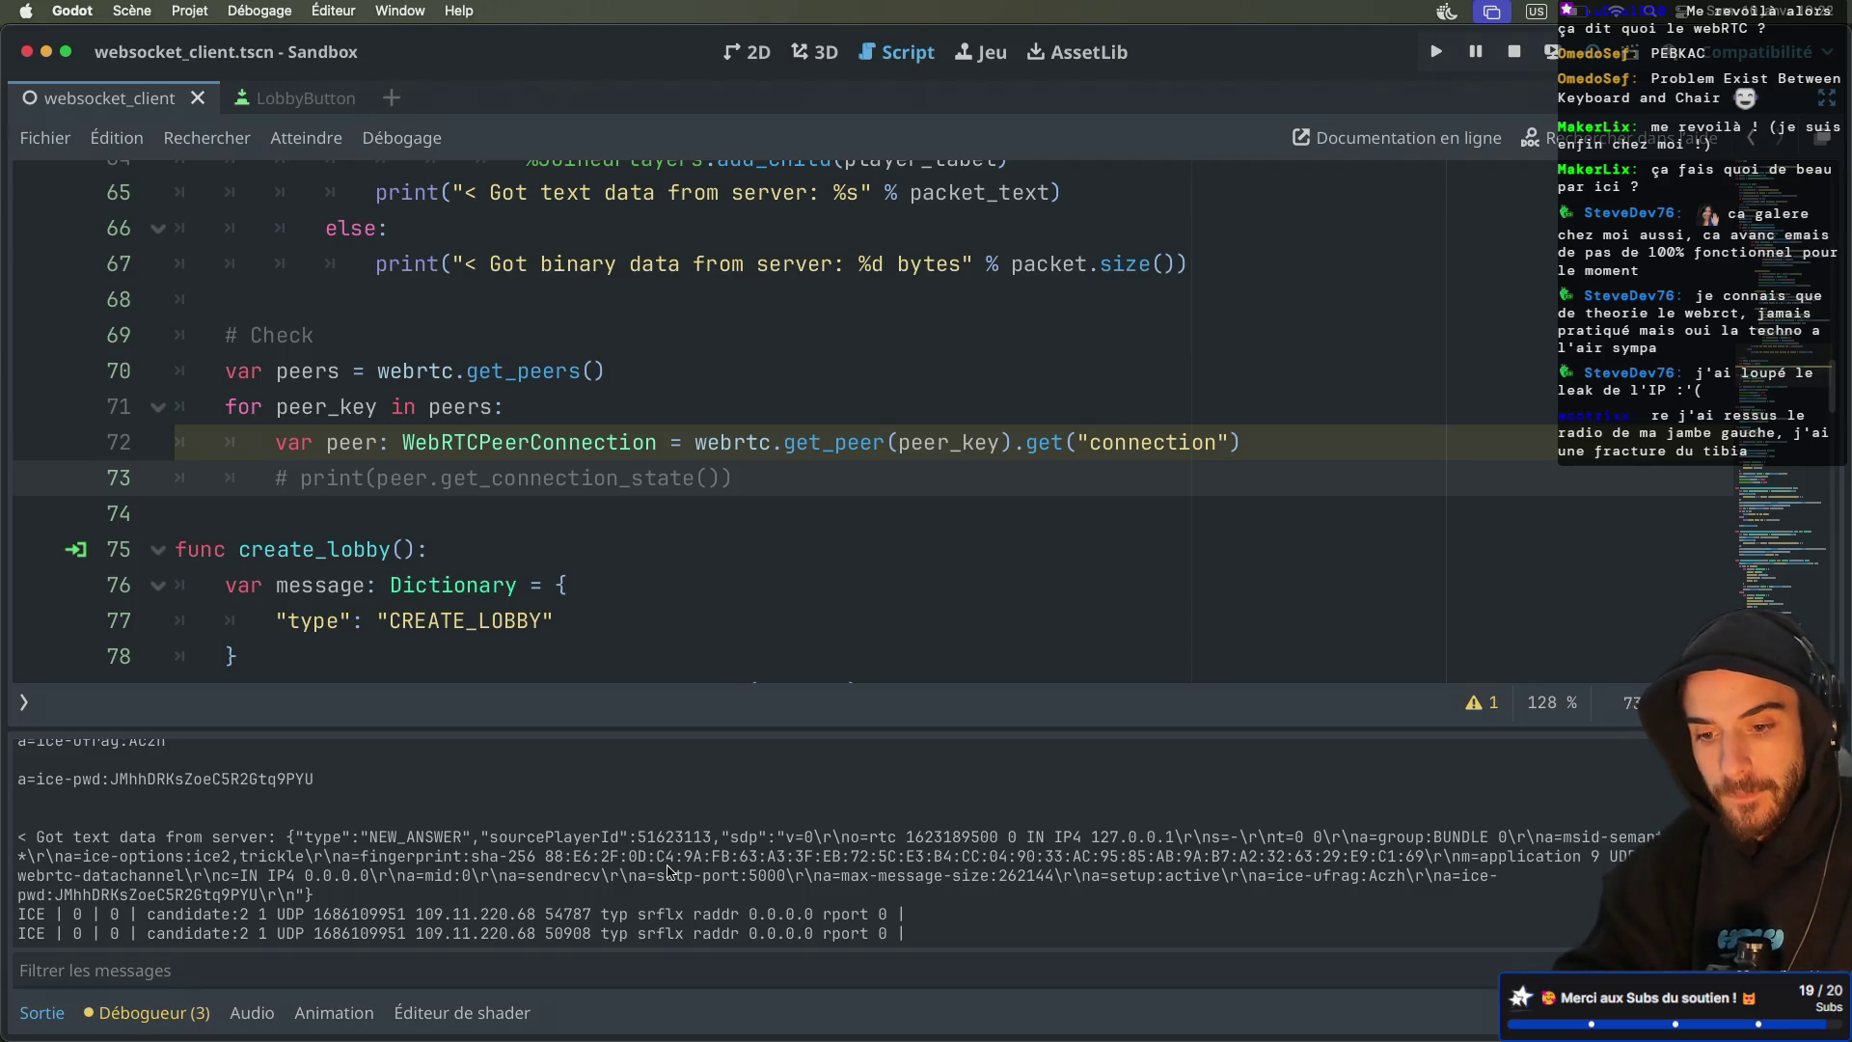
scroll(717, 488, "down", 4)
scroll(717, 488, "down", 14)
Locate and select the _on_ice_candidate handler name on line 160
scroll(718, 488, "down", 3)
scroll(718, 488, "up", 3)
scroll(718, 488, "down", 9)
scroll(718, 488, "down", 4)
left_click(240, 539)
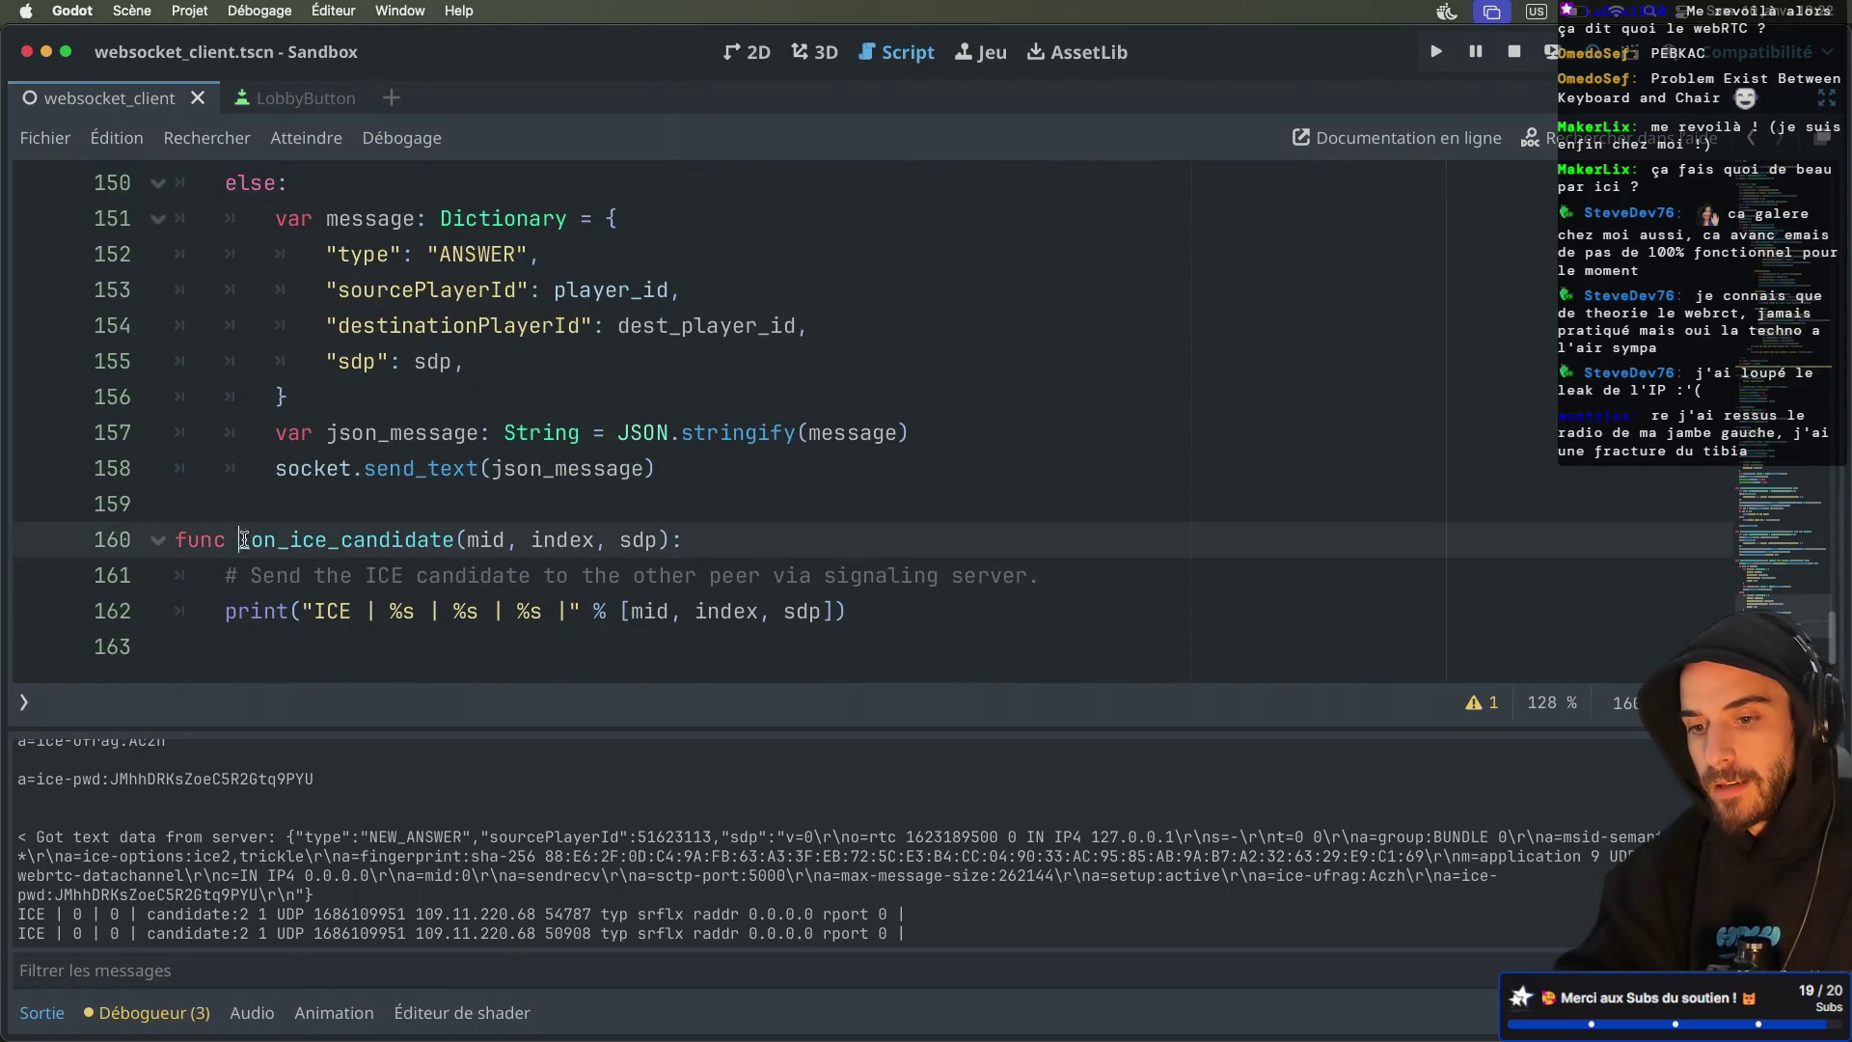
left_click_drag(240, 539, 390, 539)
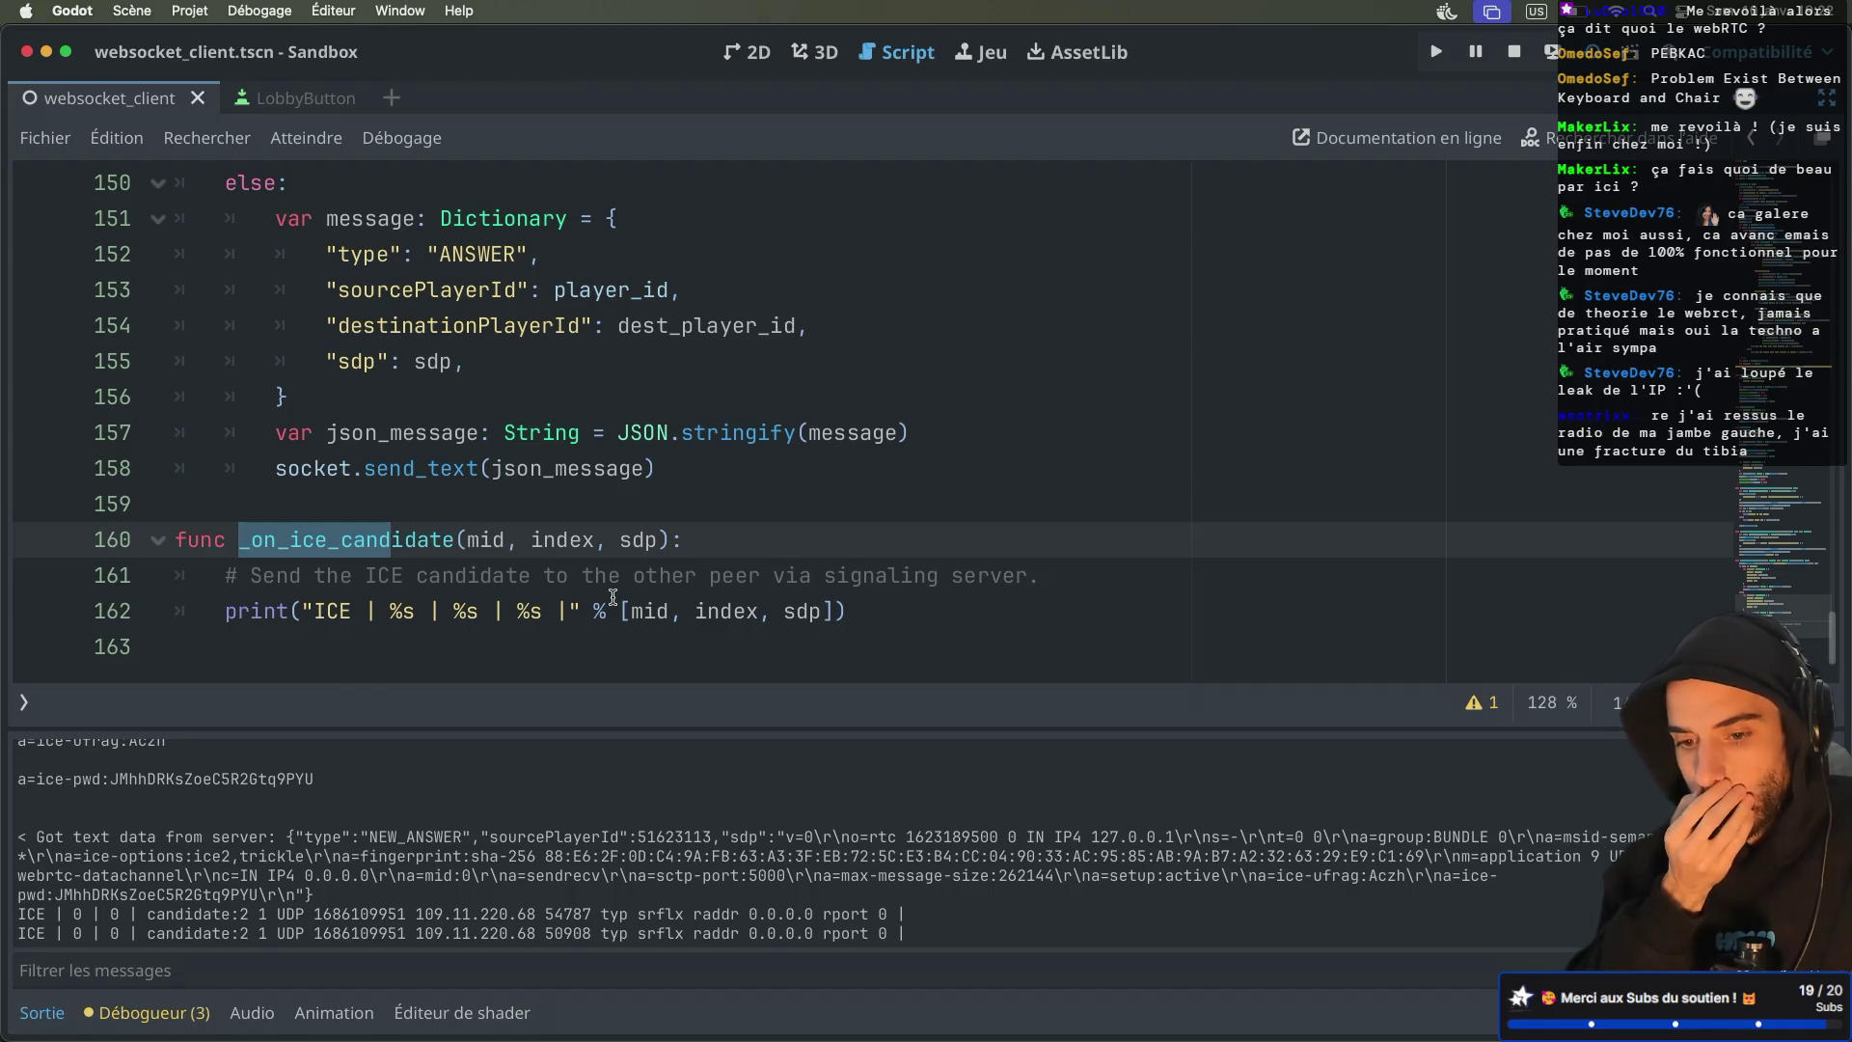
Review the output and the peer setup code above, then move to the GitHub reference
scroll(511, 845, "up", 3)
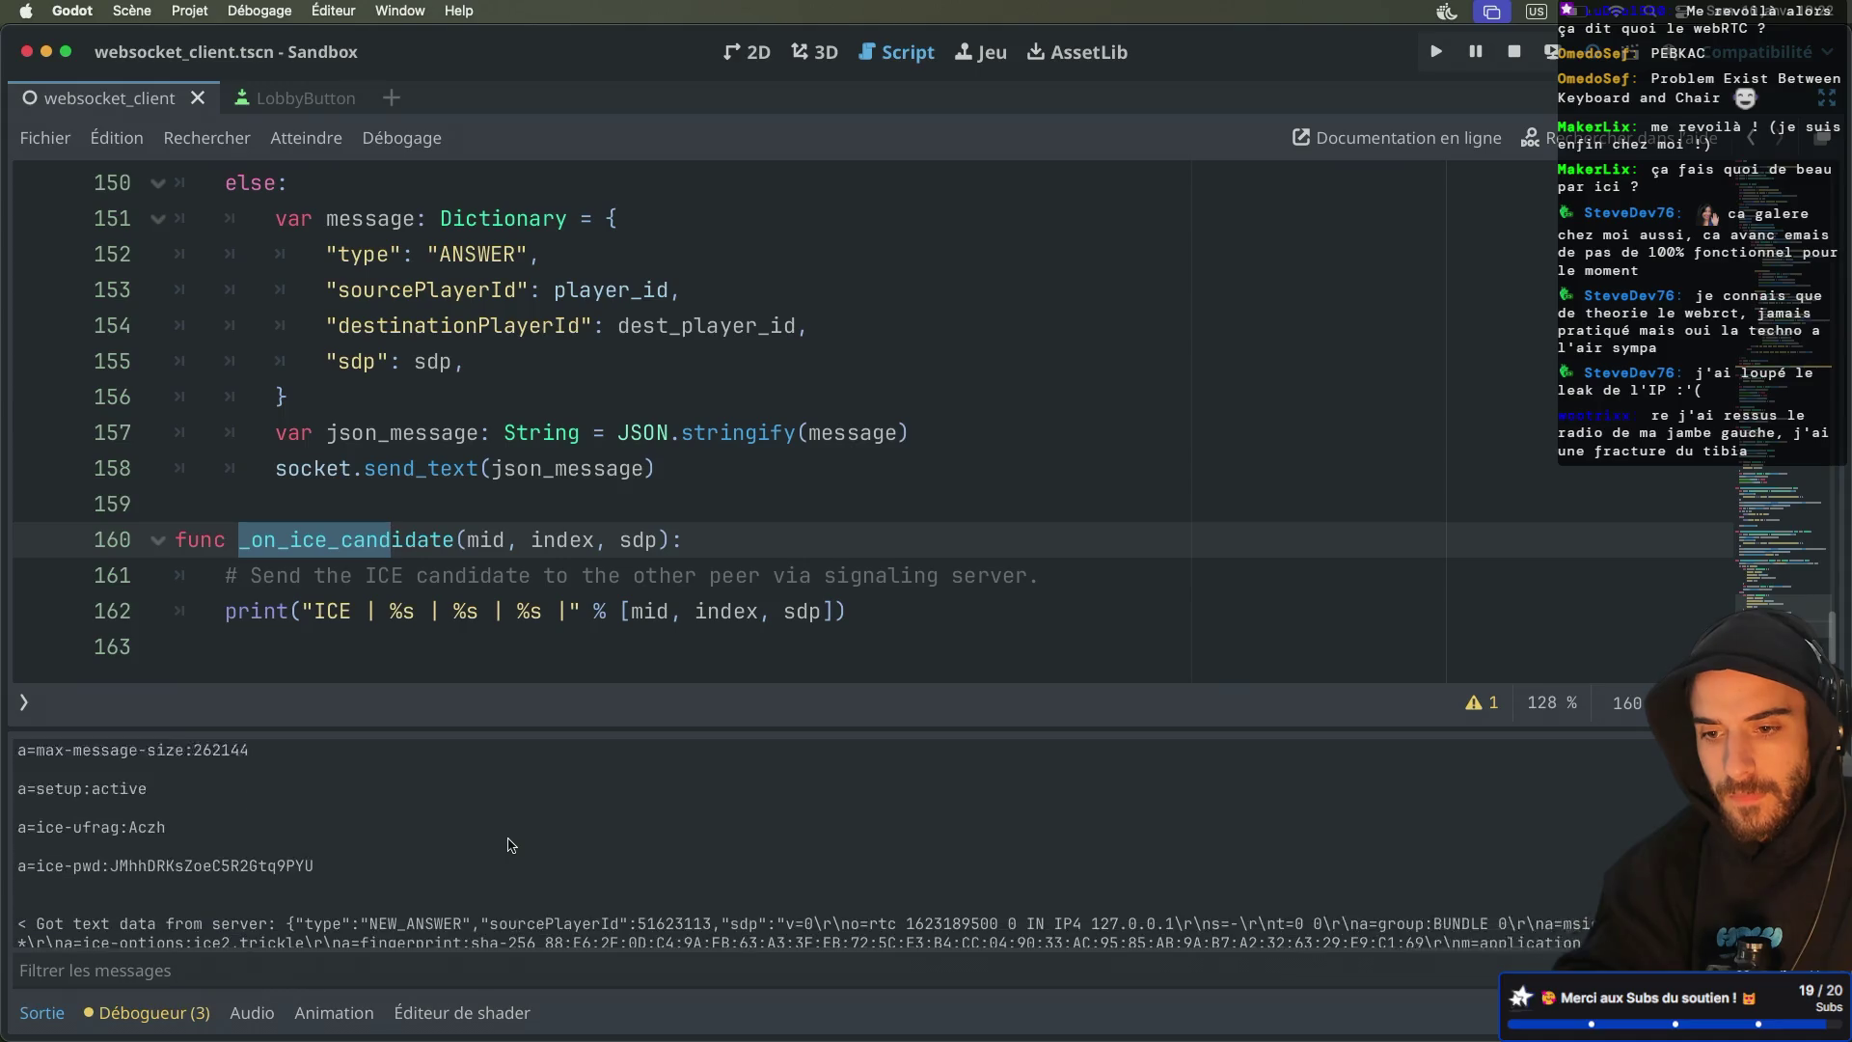
scroll(512, 845, "down", 3)
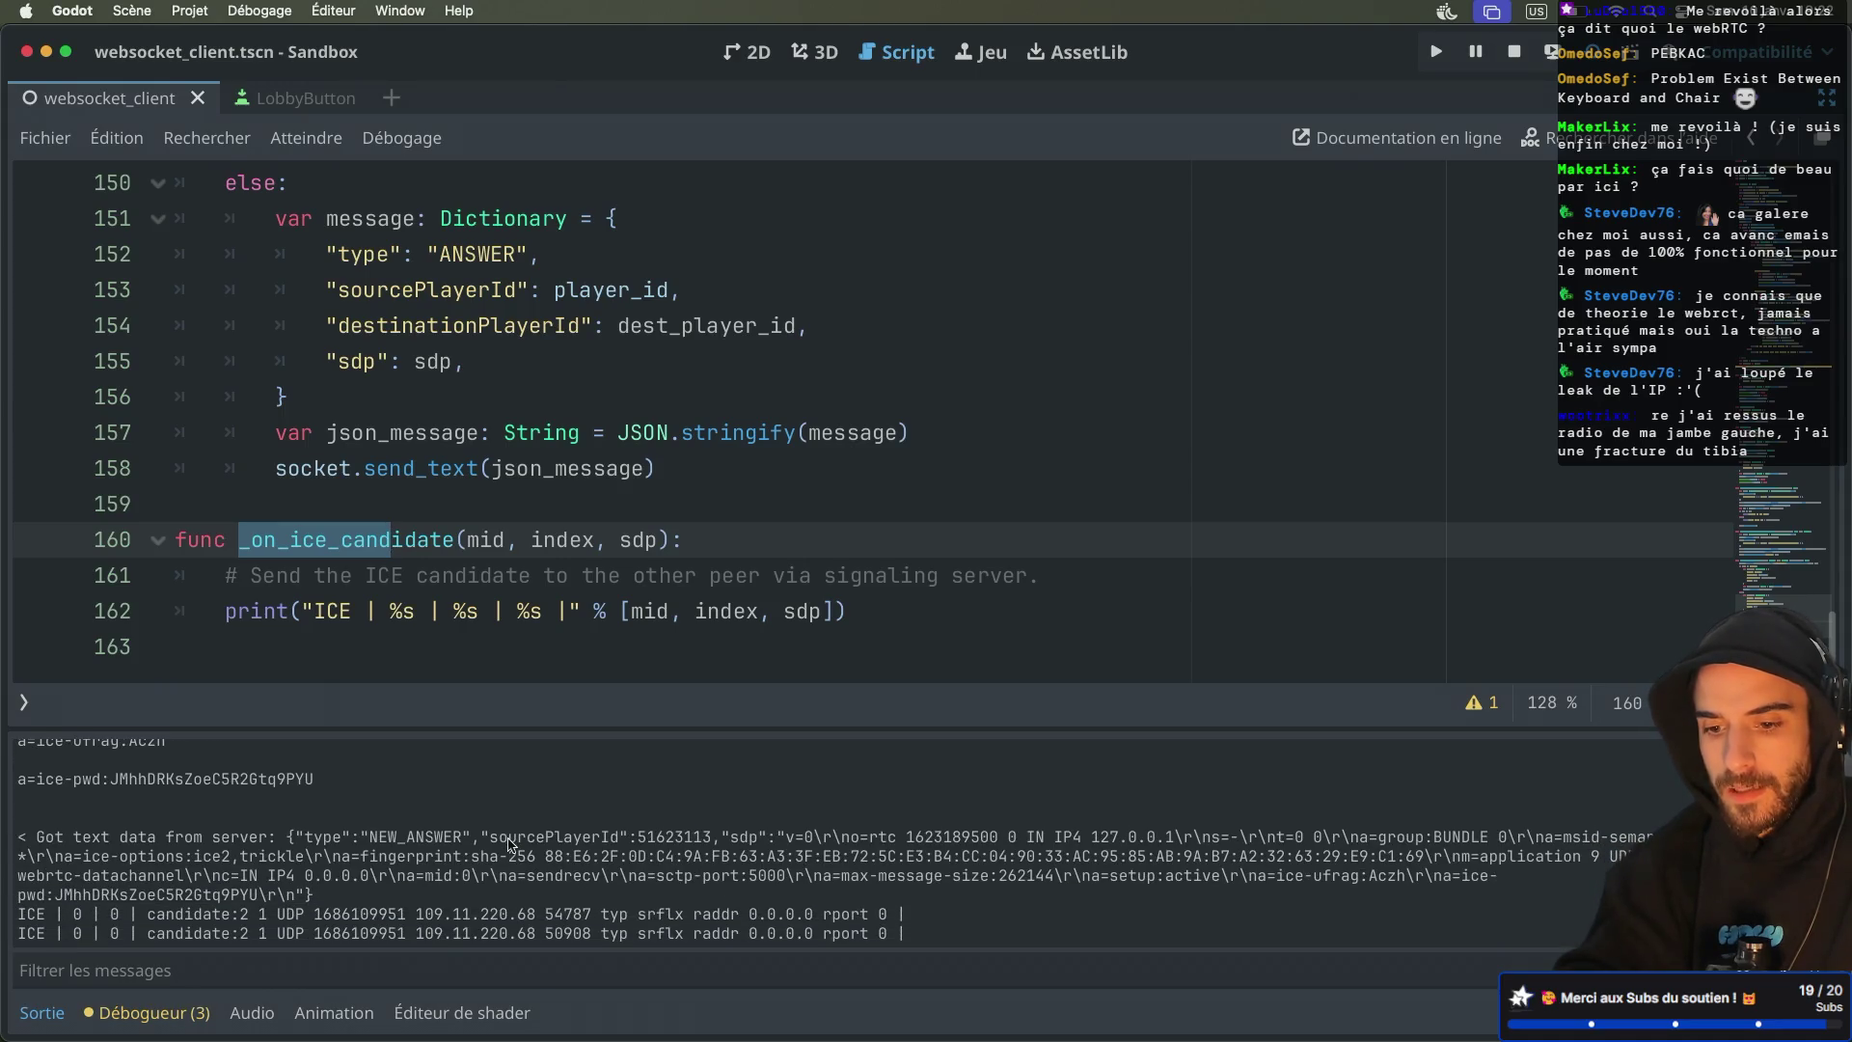
scroll(643, 502, "up", 2)
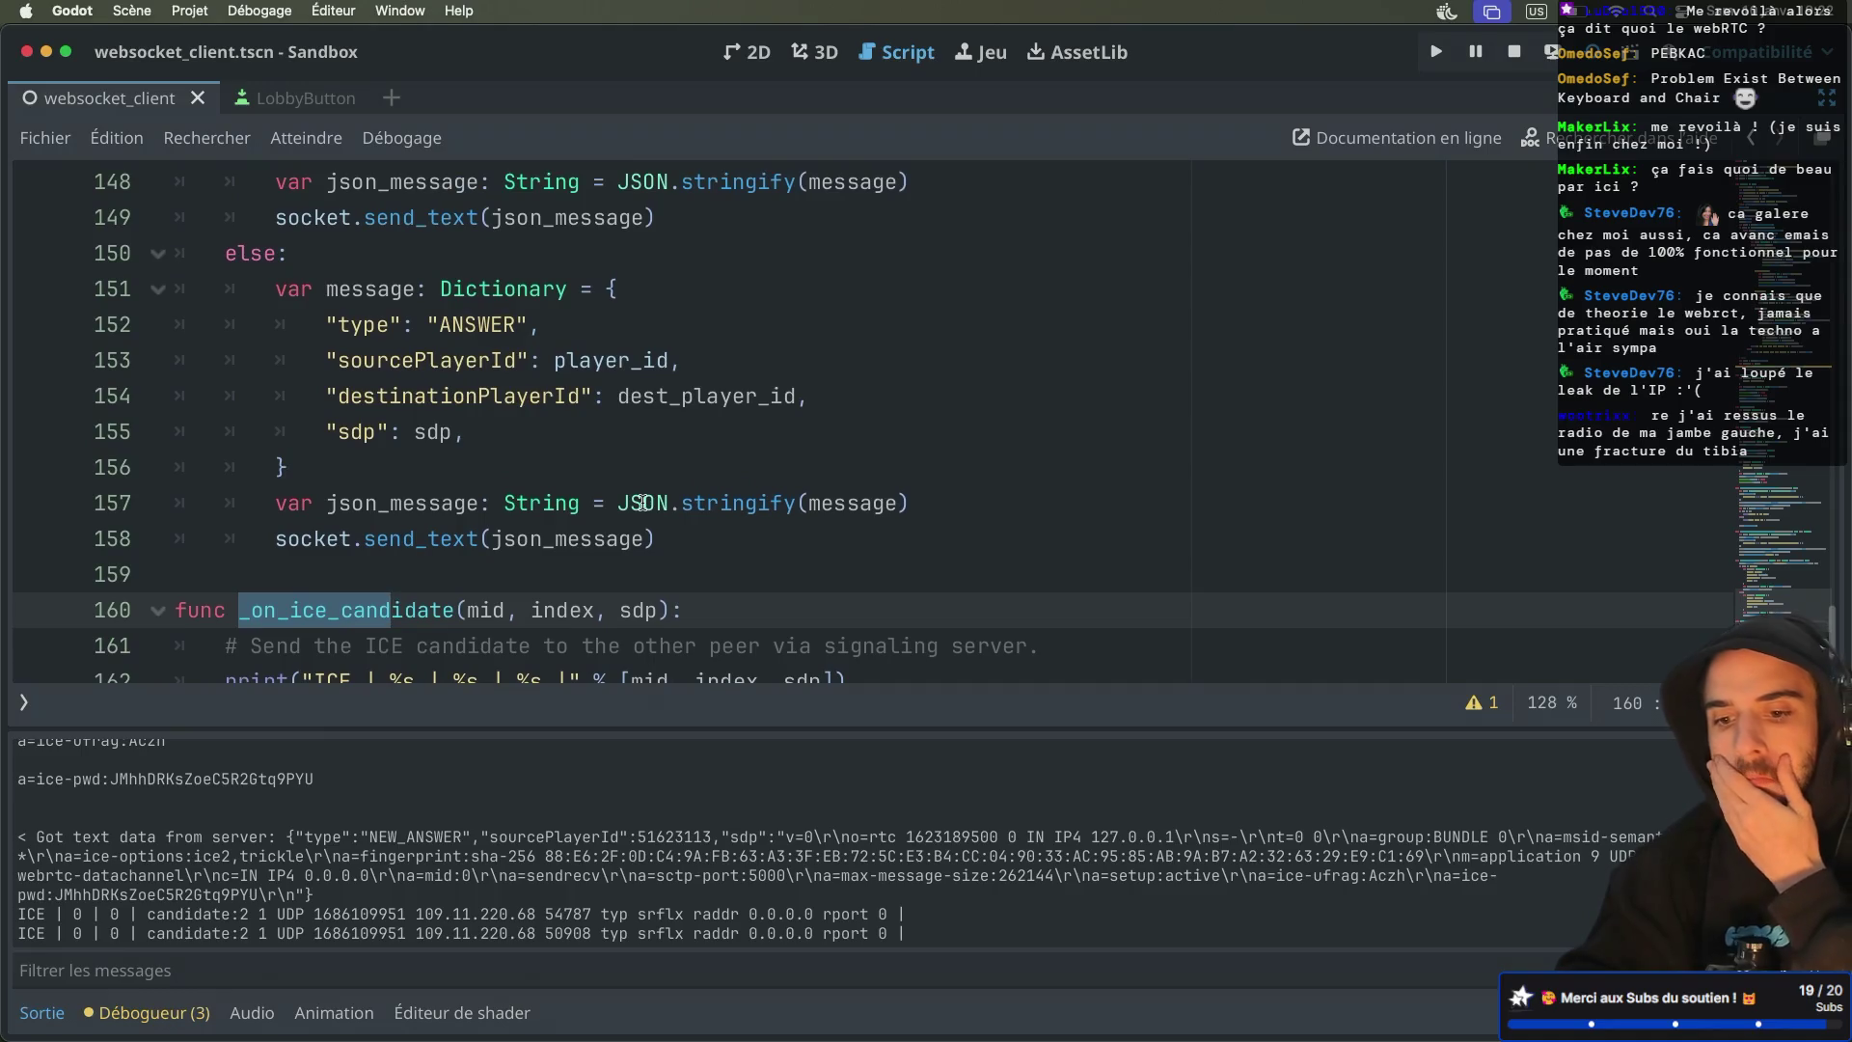
scroll(643, 502, "down", 2)
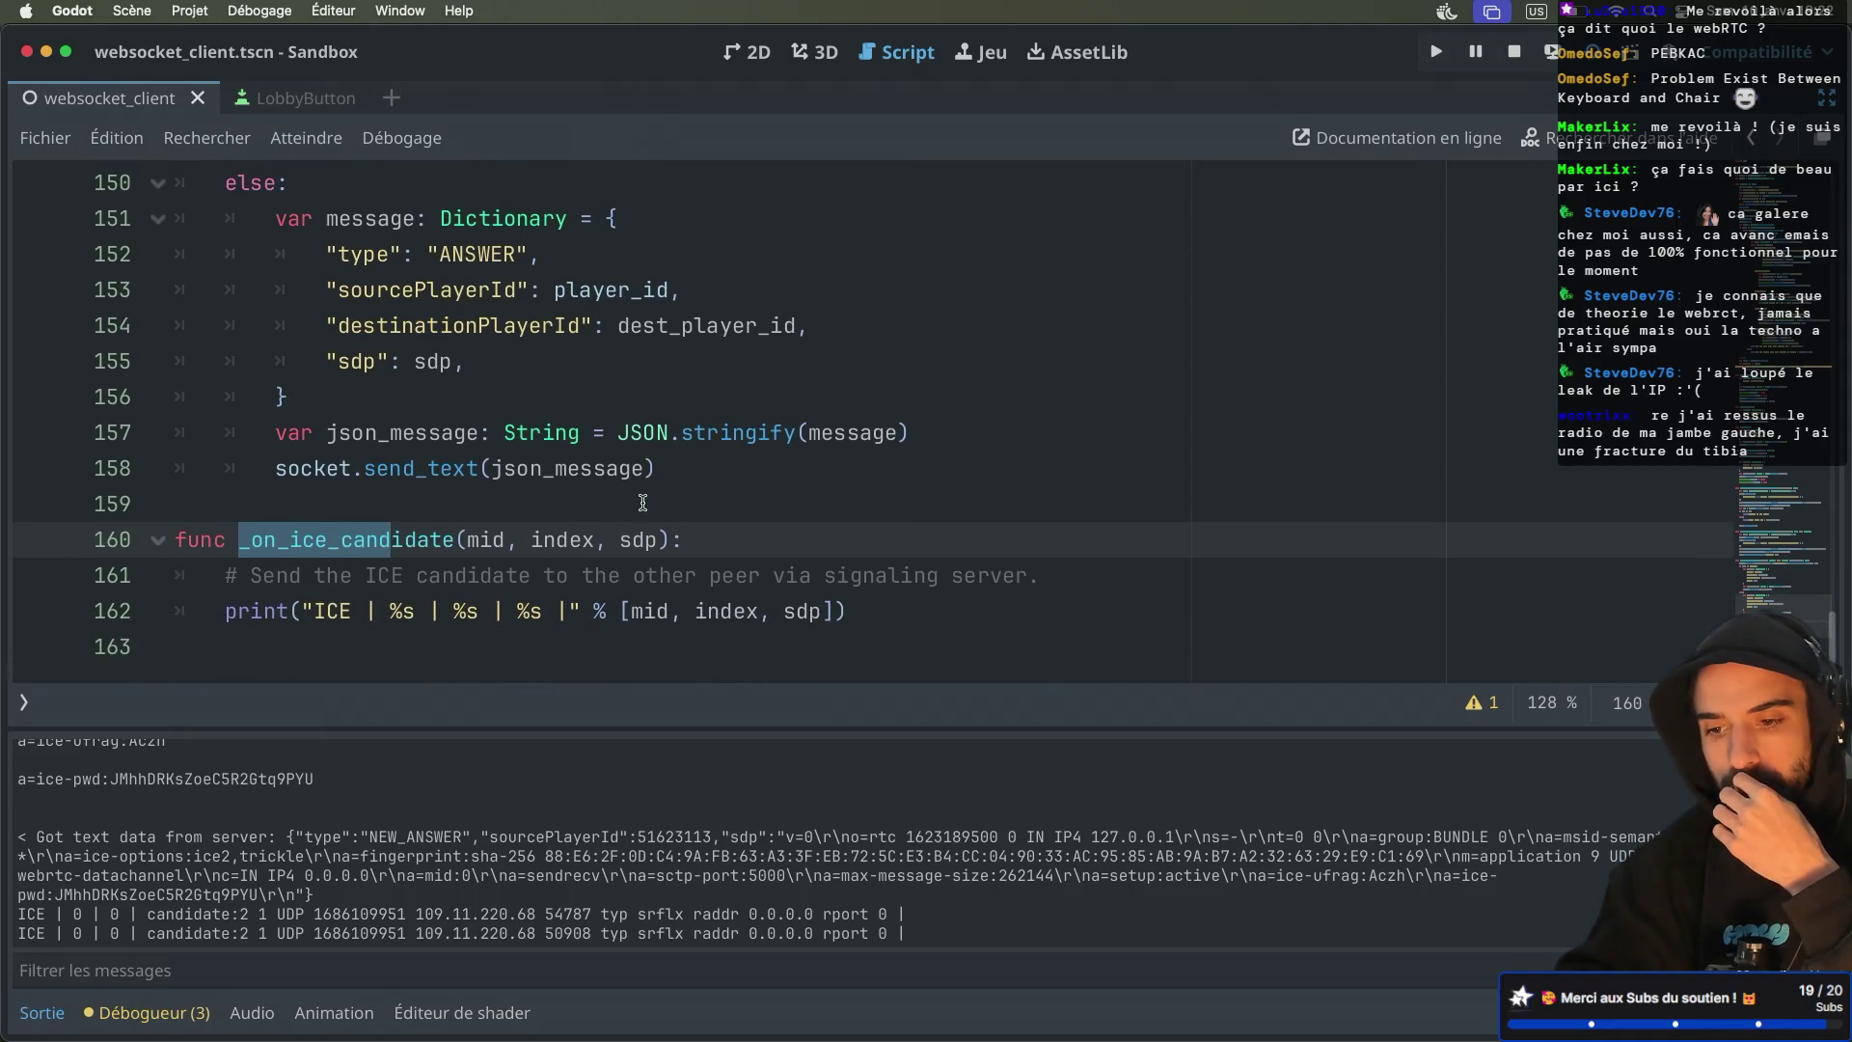
scroll(644, 503, "up", 6)
scroll(643, 502, "up", 20)
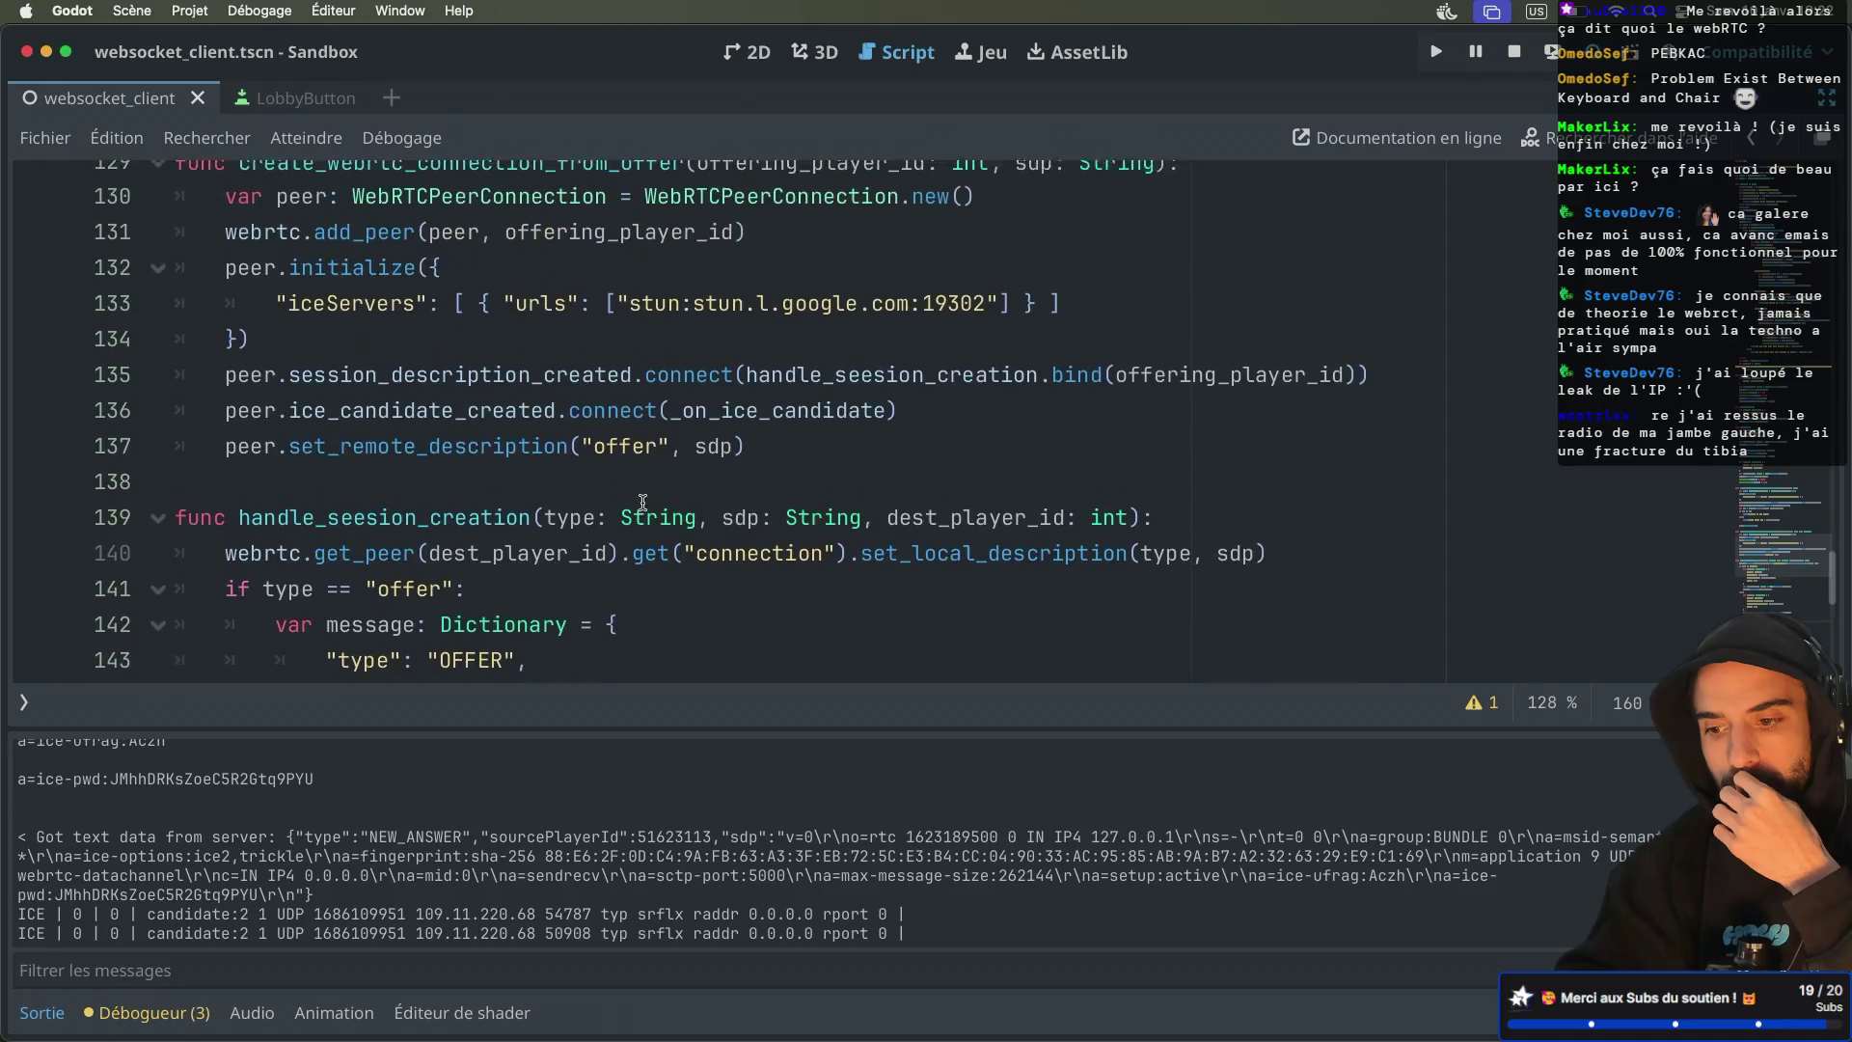
scroll(643, 502, "up", 2)
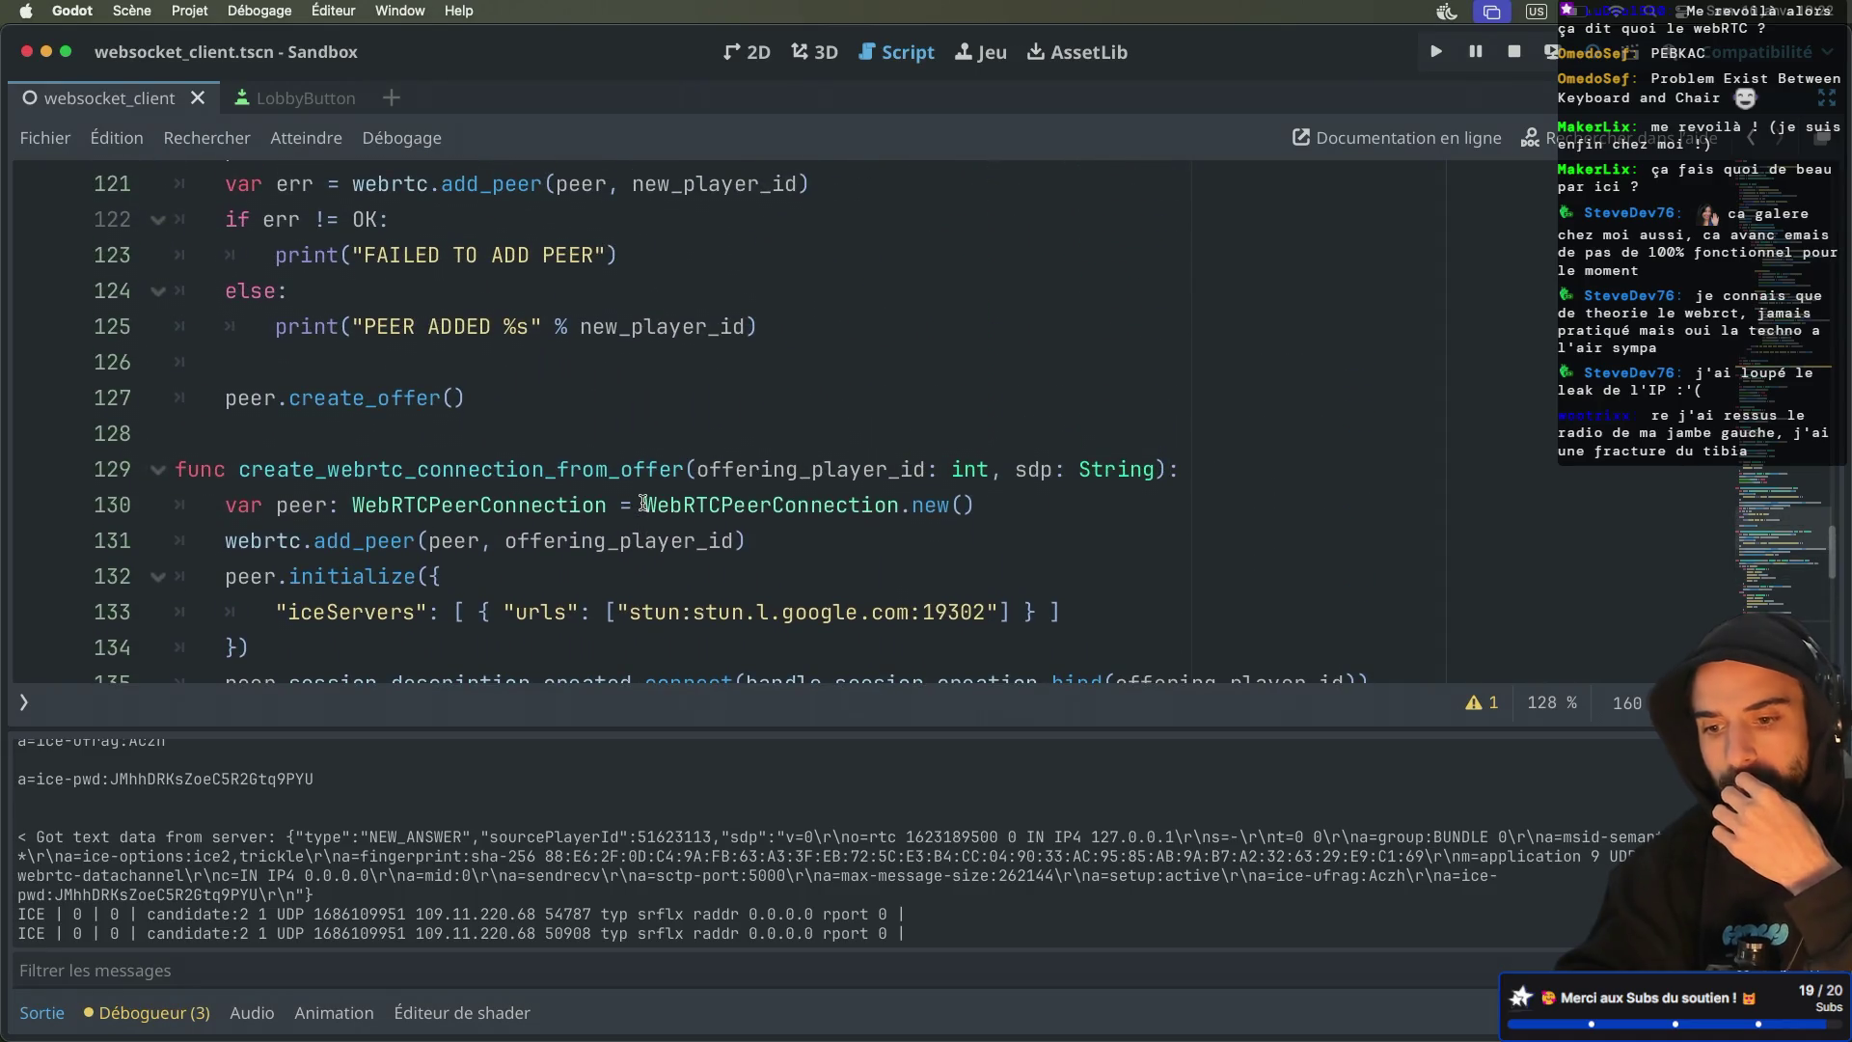
key("ctrl+Right")
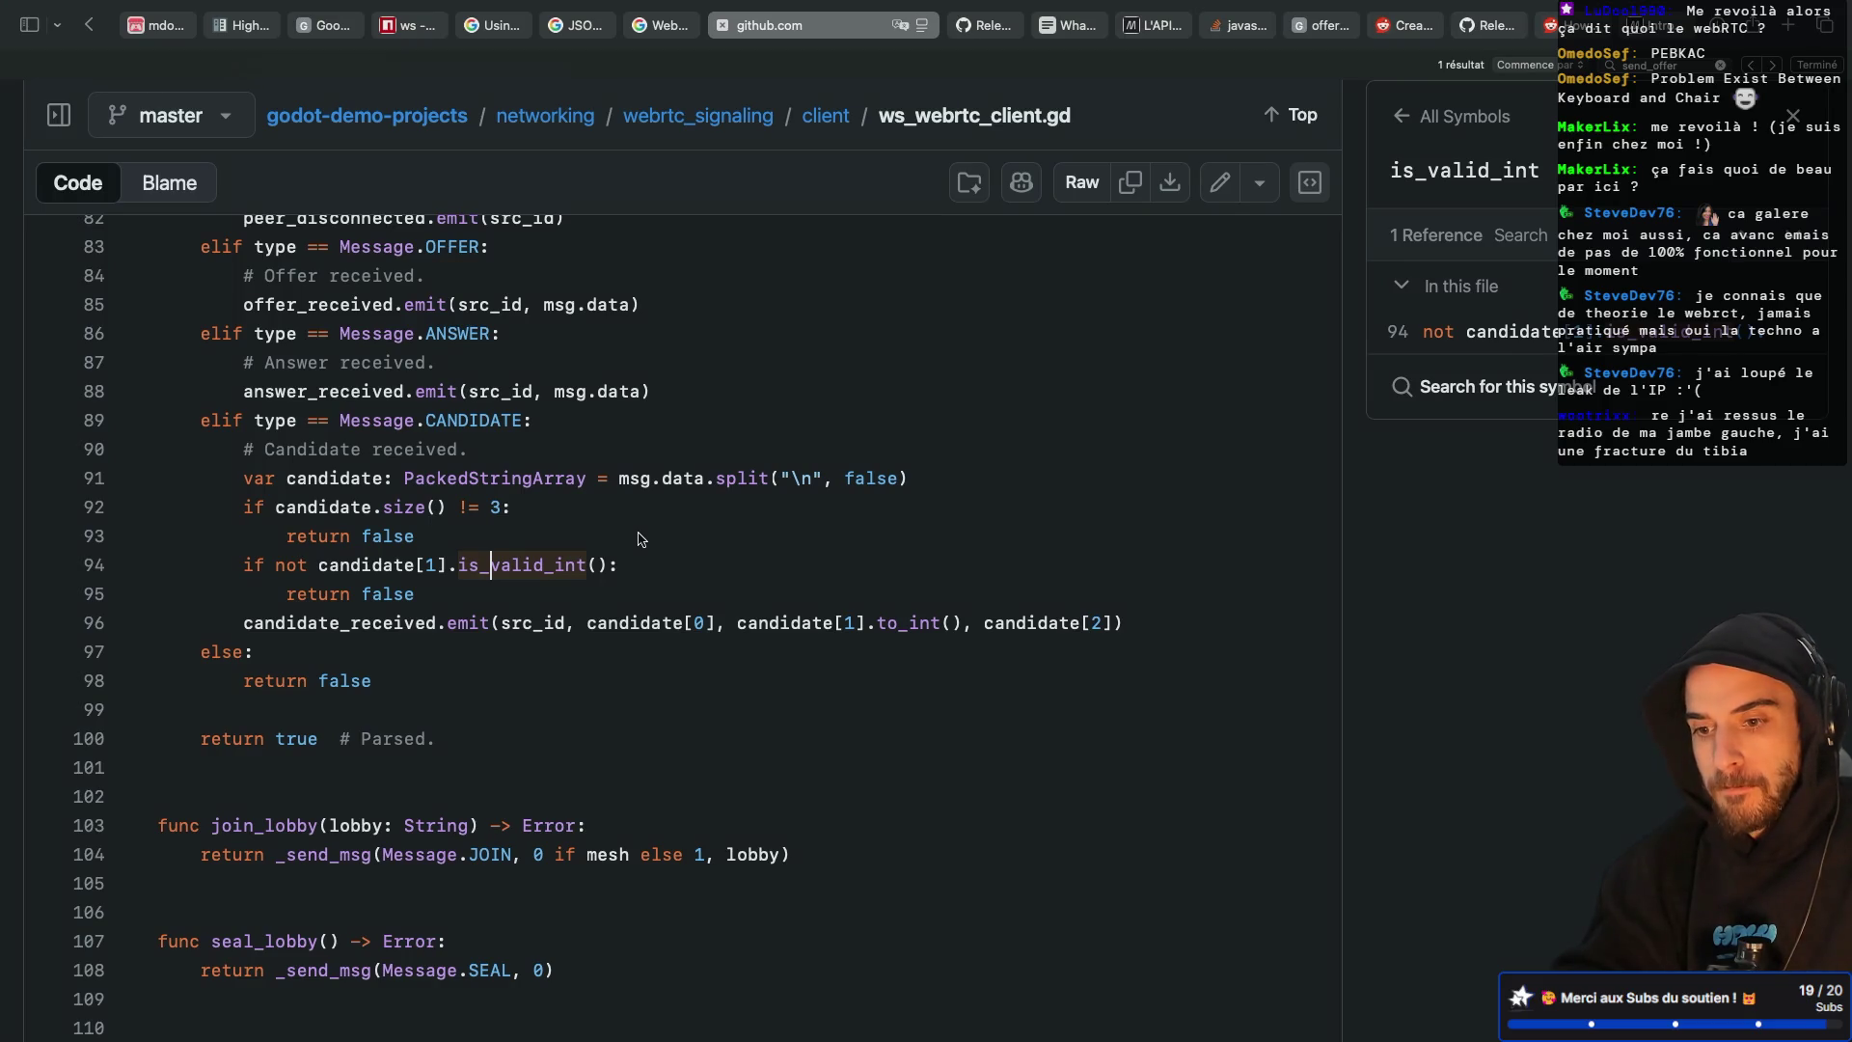
Read GitHub's send_candidate packing of mid, index and sdp, then go back to Godot
scroll(642, 538, "down", 13)
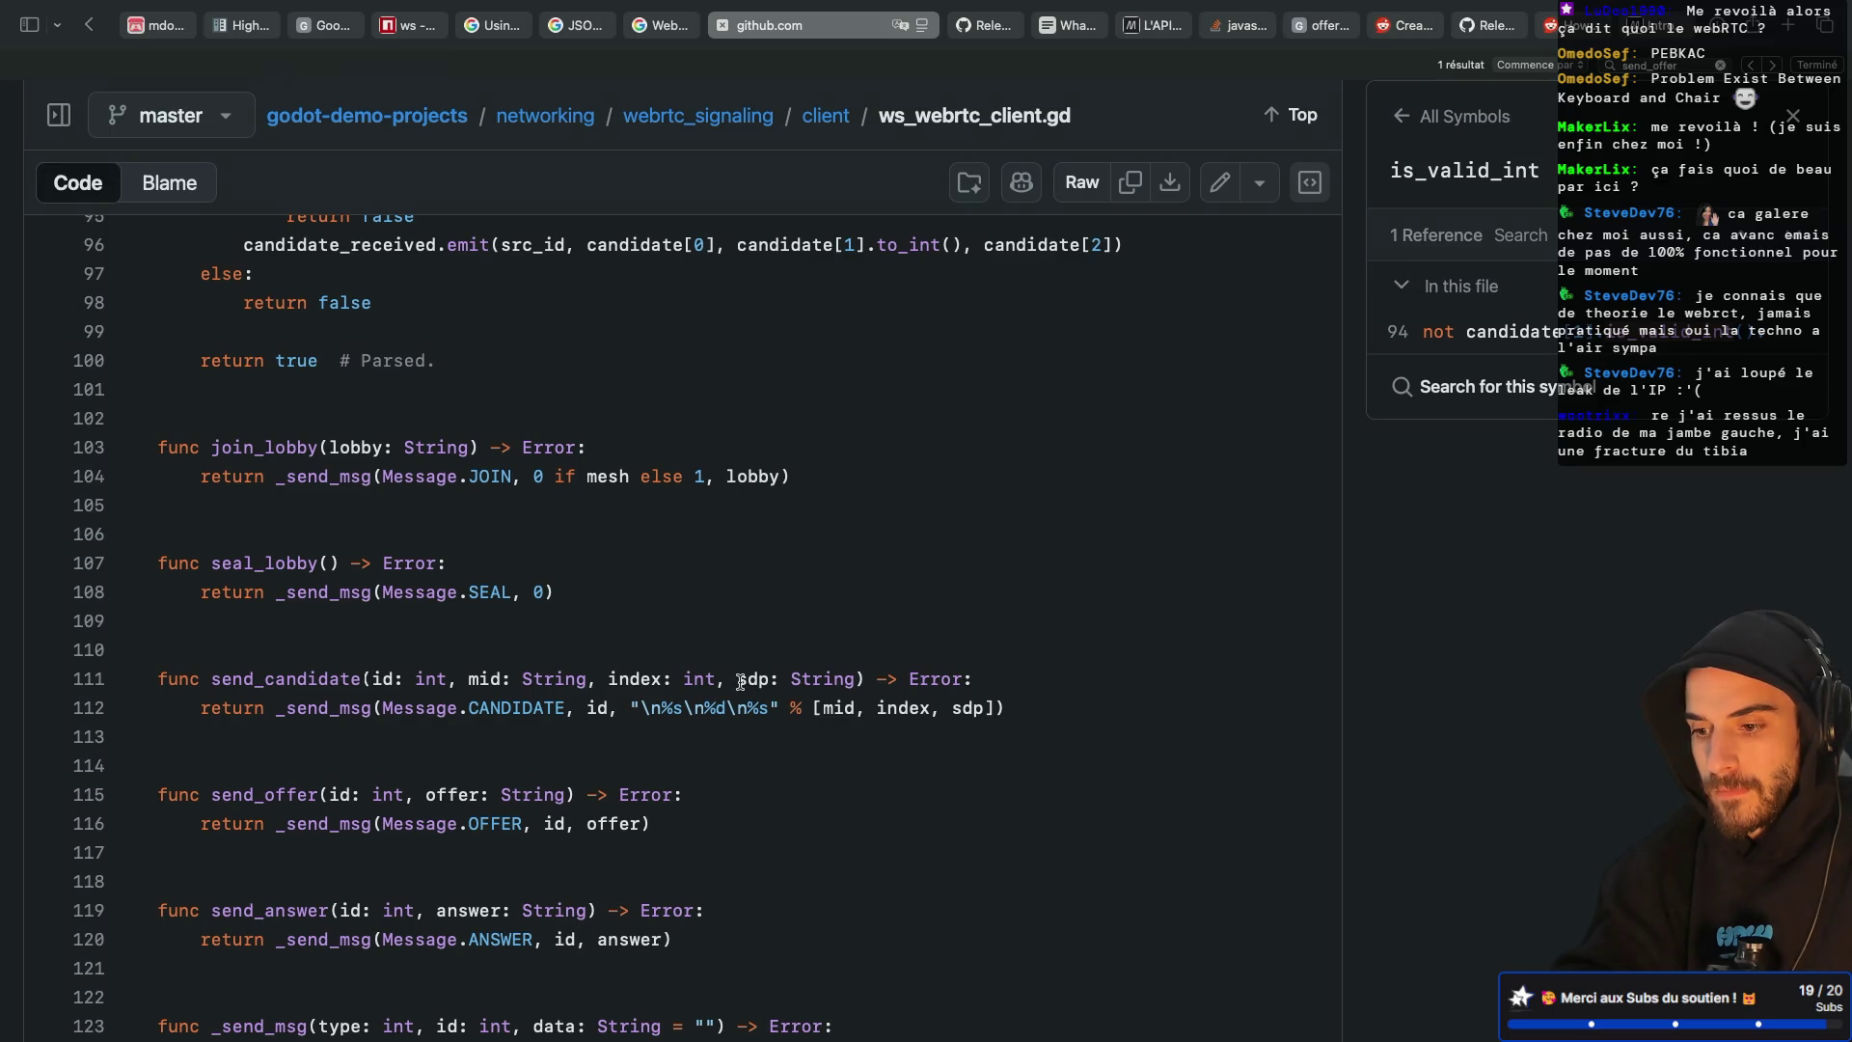
key("super+Tab")
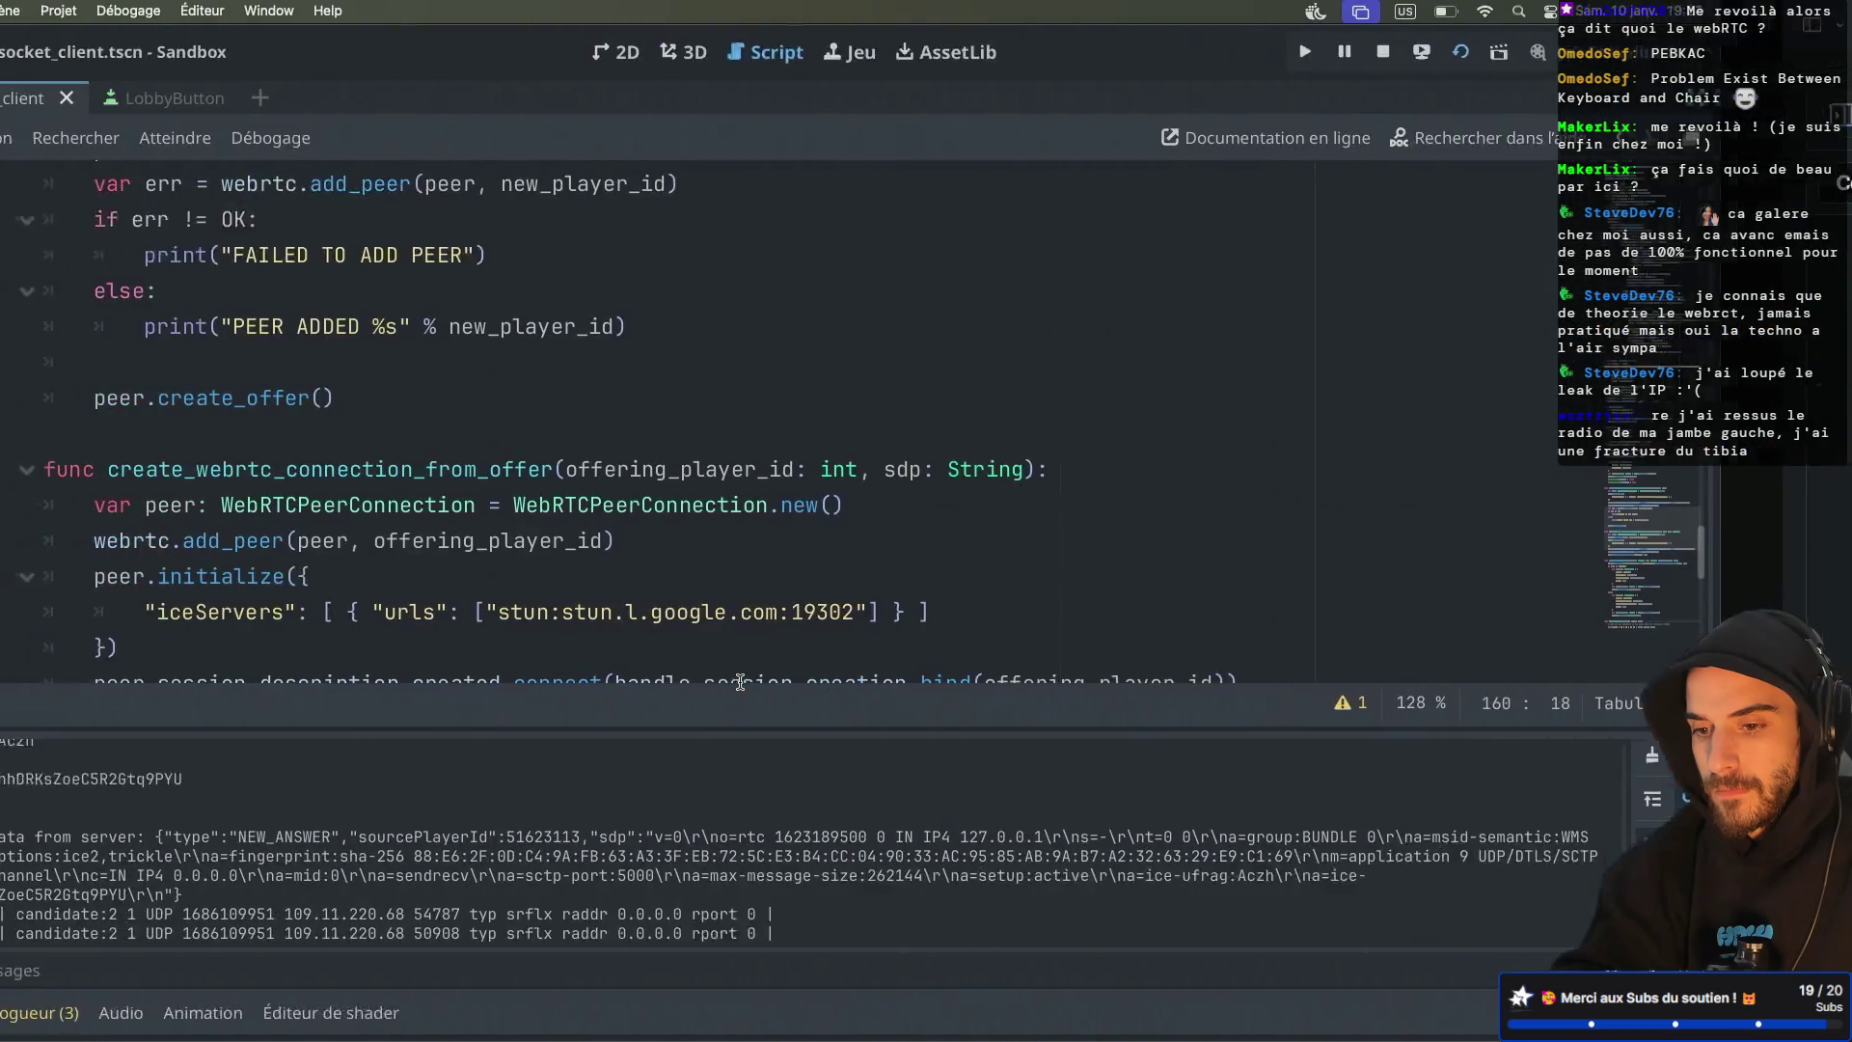
scroll(751, 520, "up", 3)
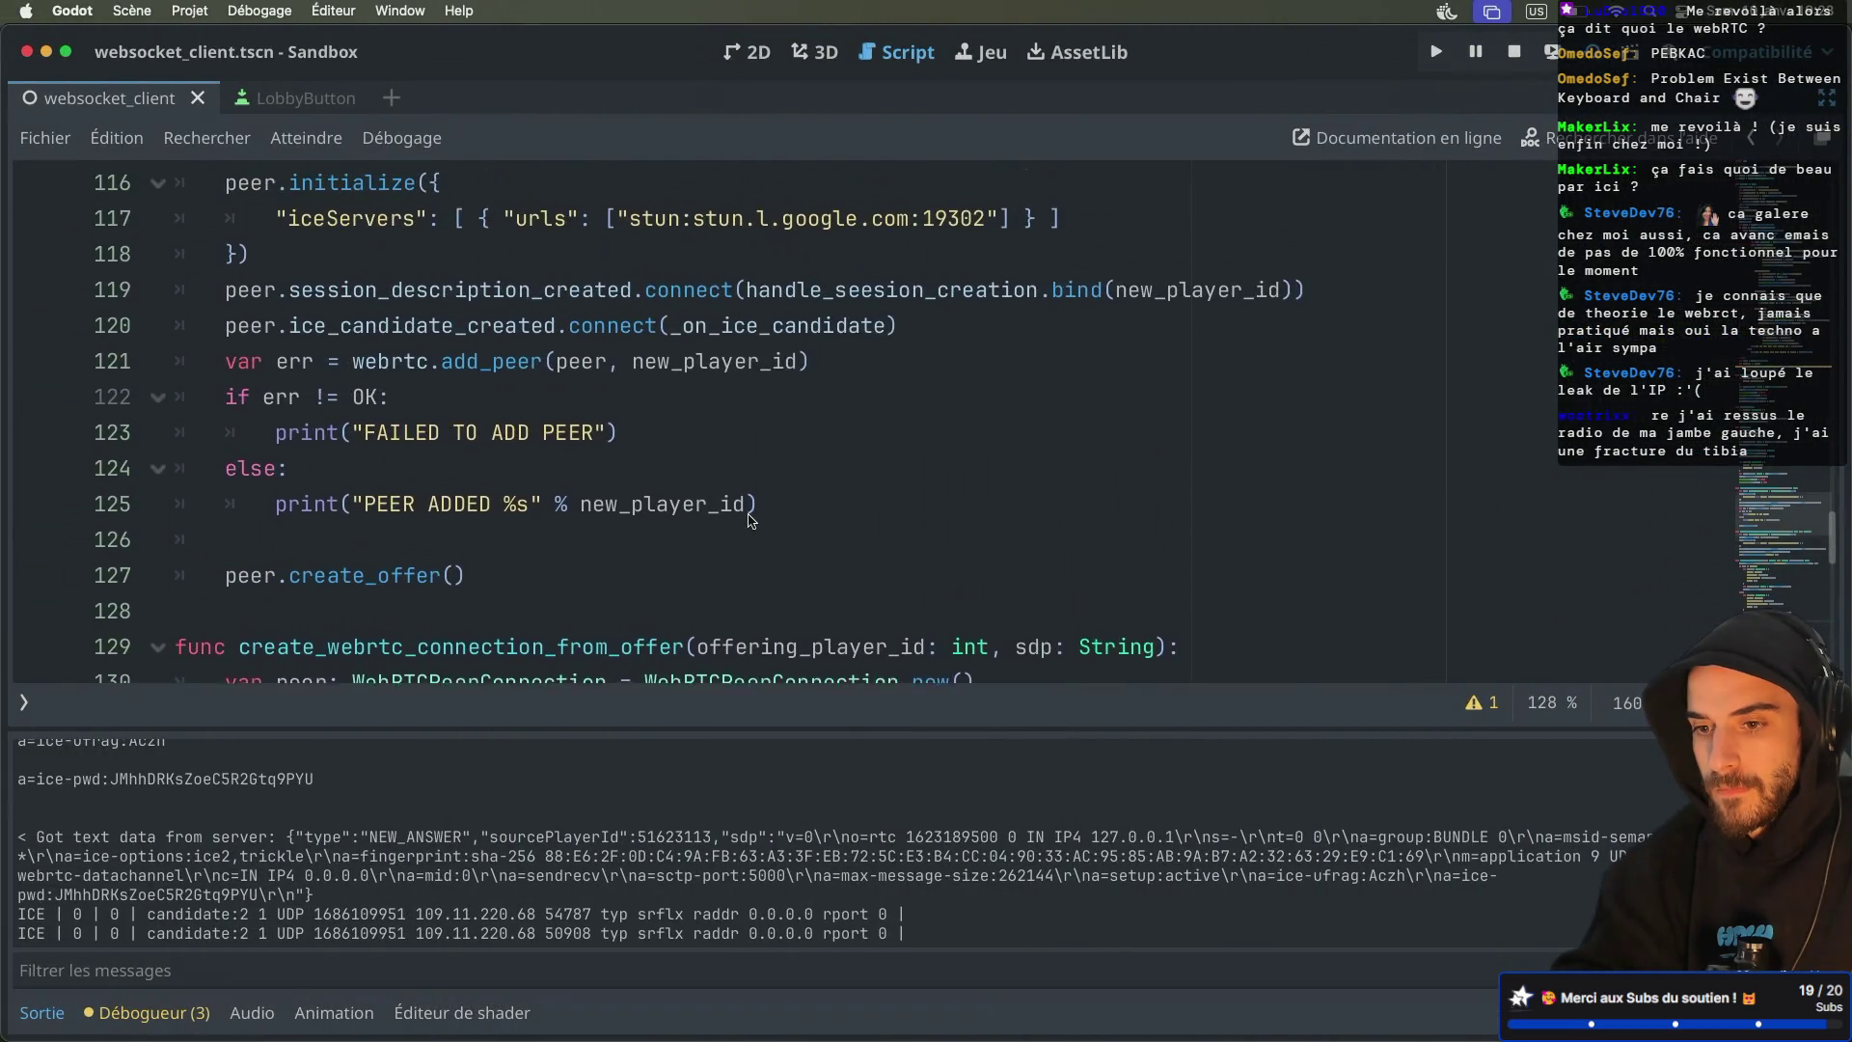
scroll(751, 522, "down", 2)
scroll(751, 522, "up", 3)
key("super+Tab")
left_click_drag(739, 680, 773, 681)
key("super+Tab")
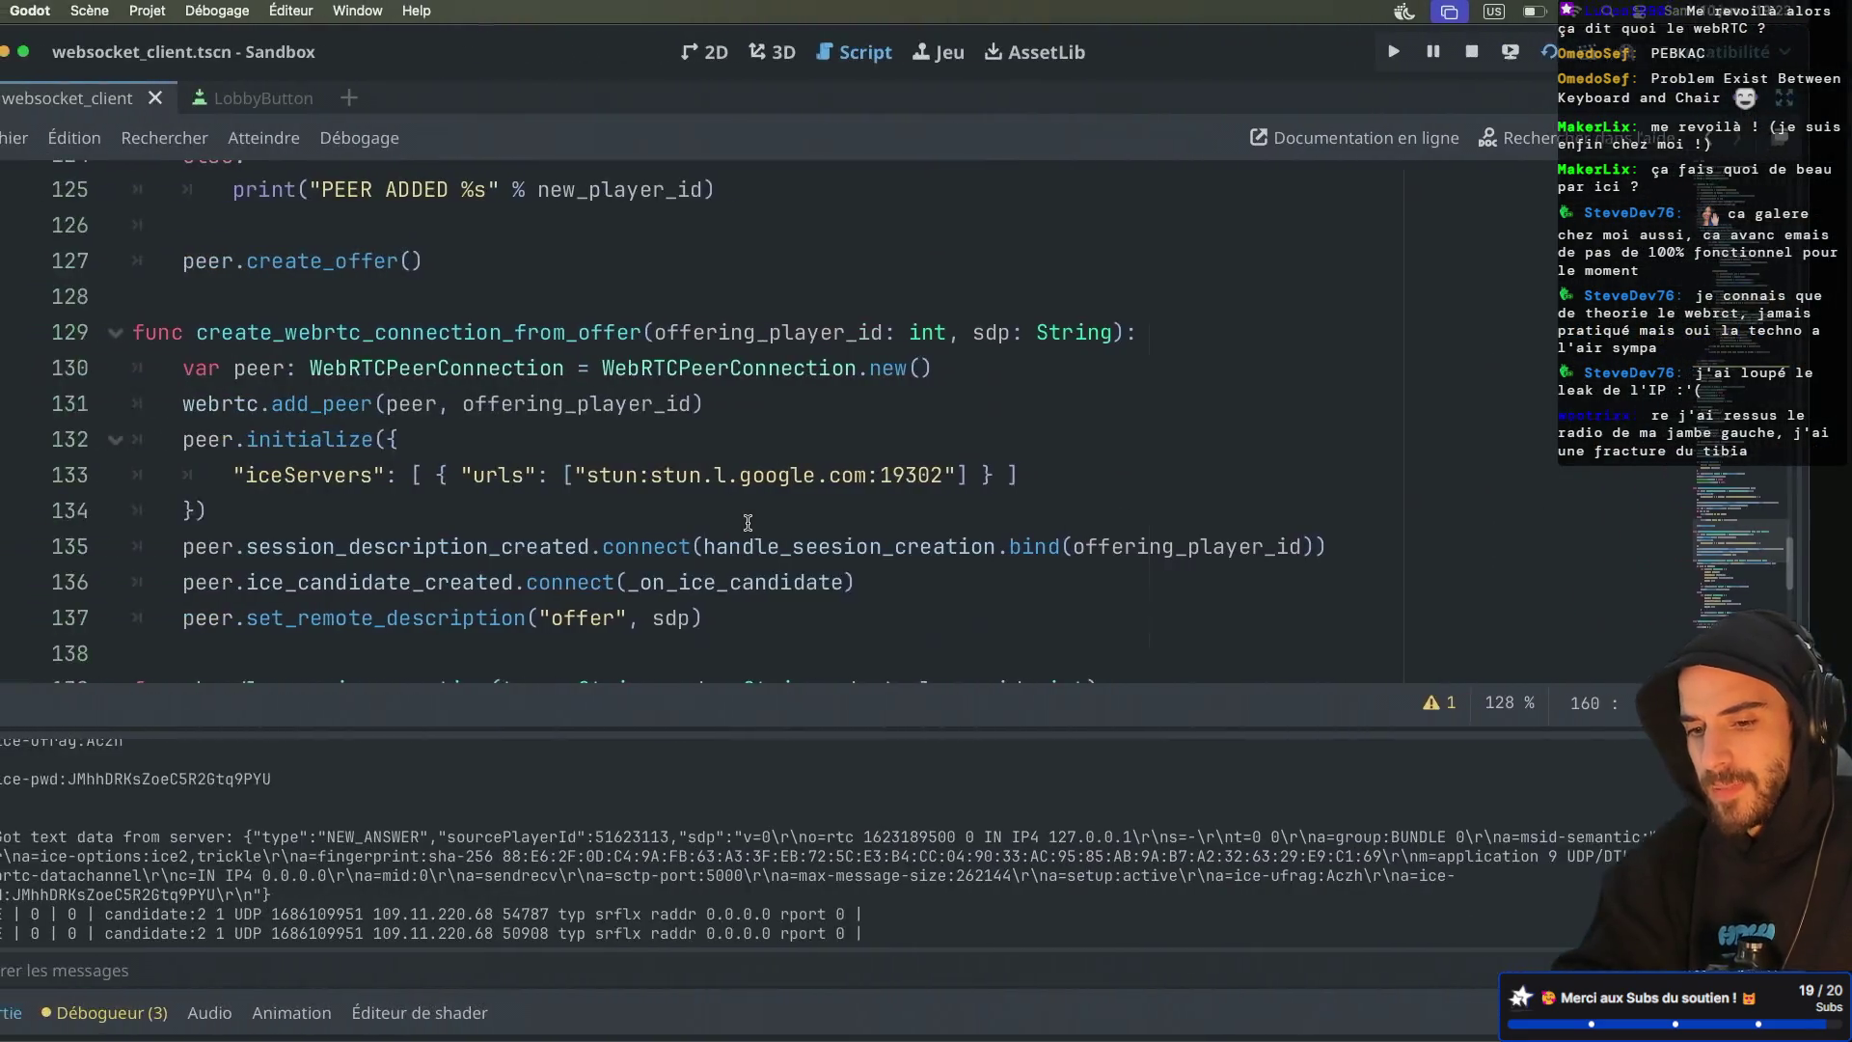
scroll(111, 868, "up", 5)
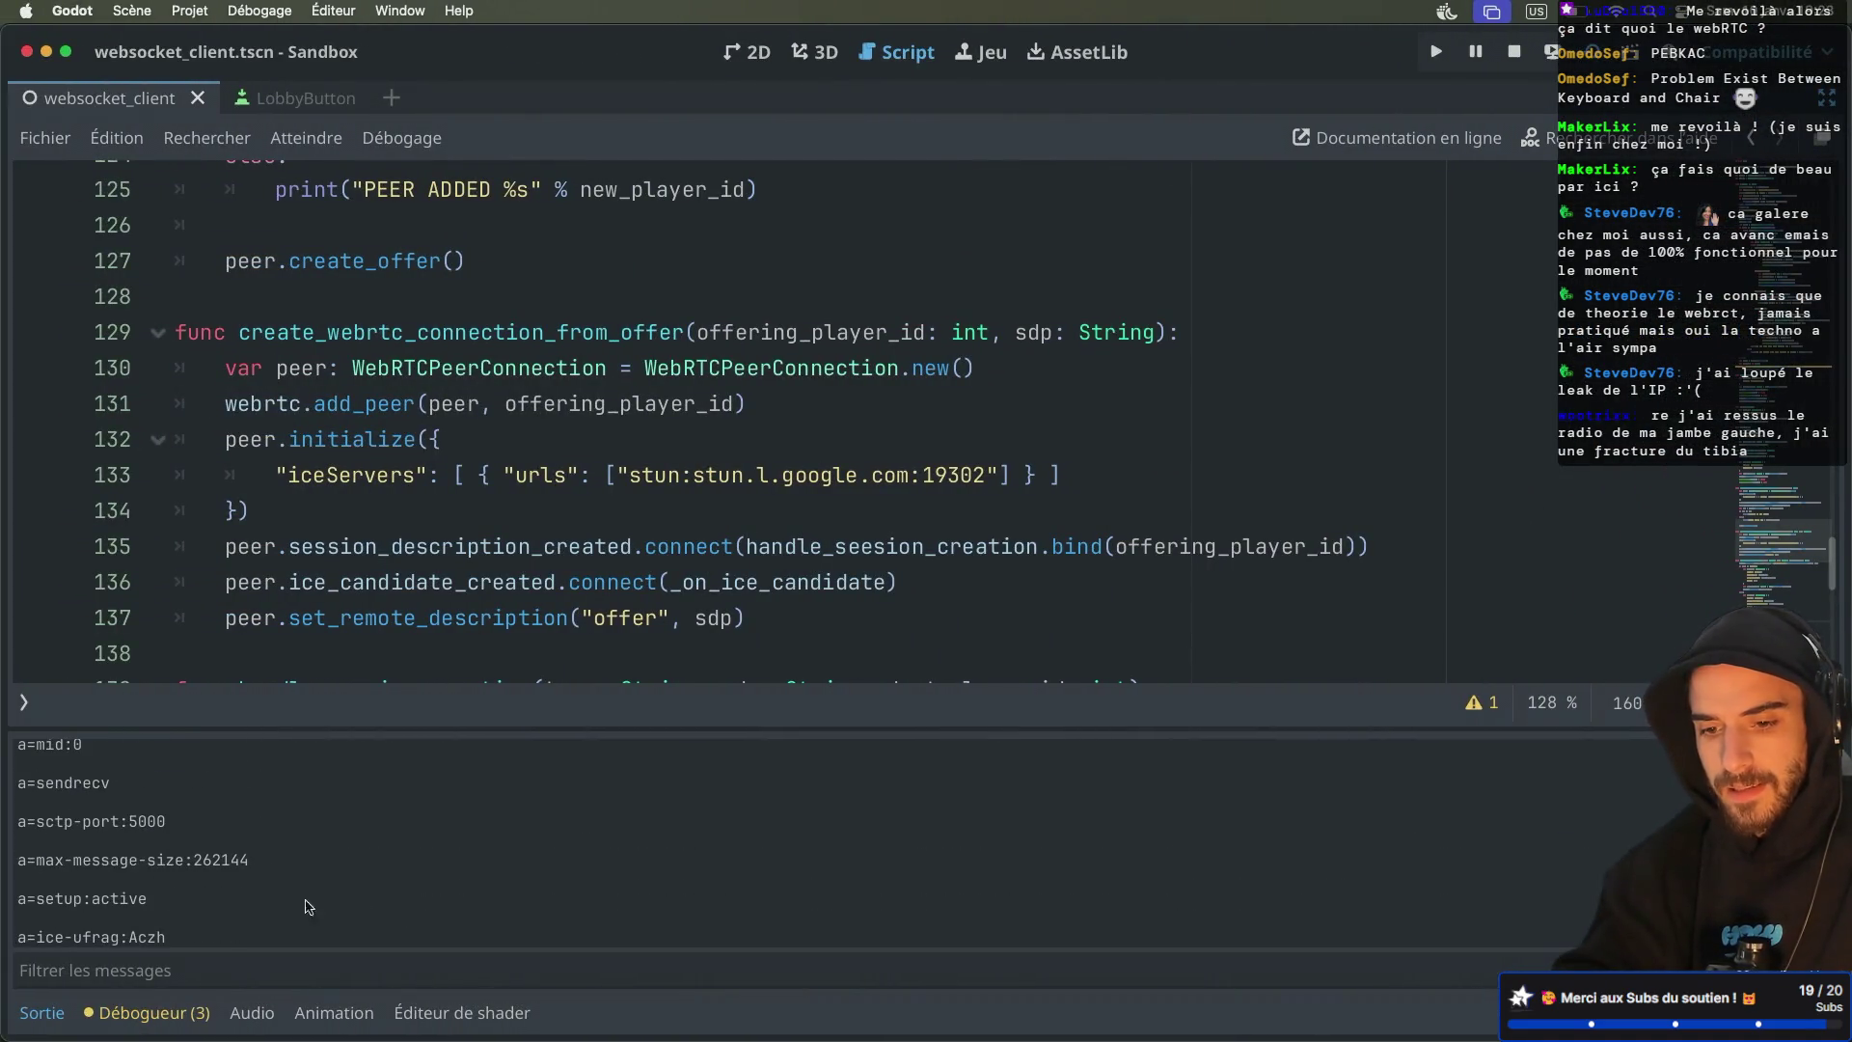
scroll(108, 878, "up", 3)
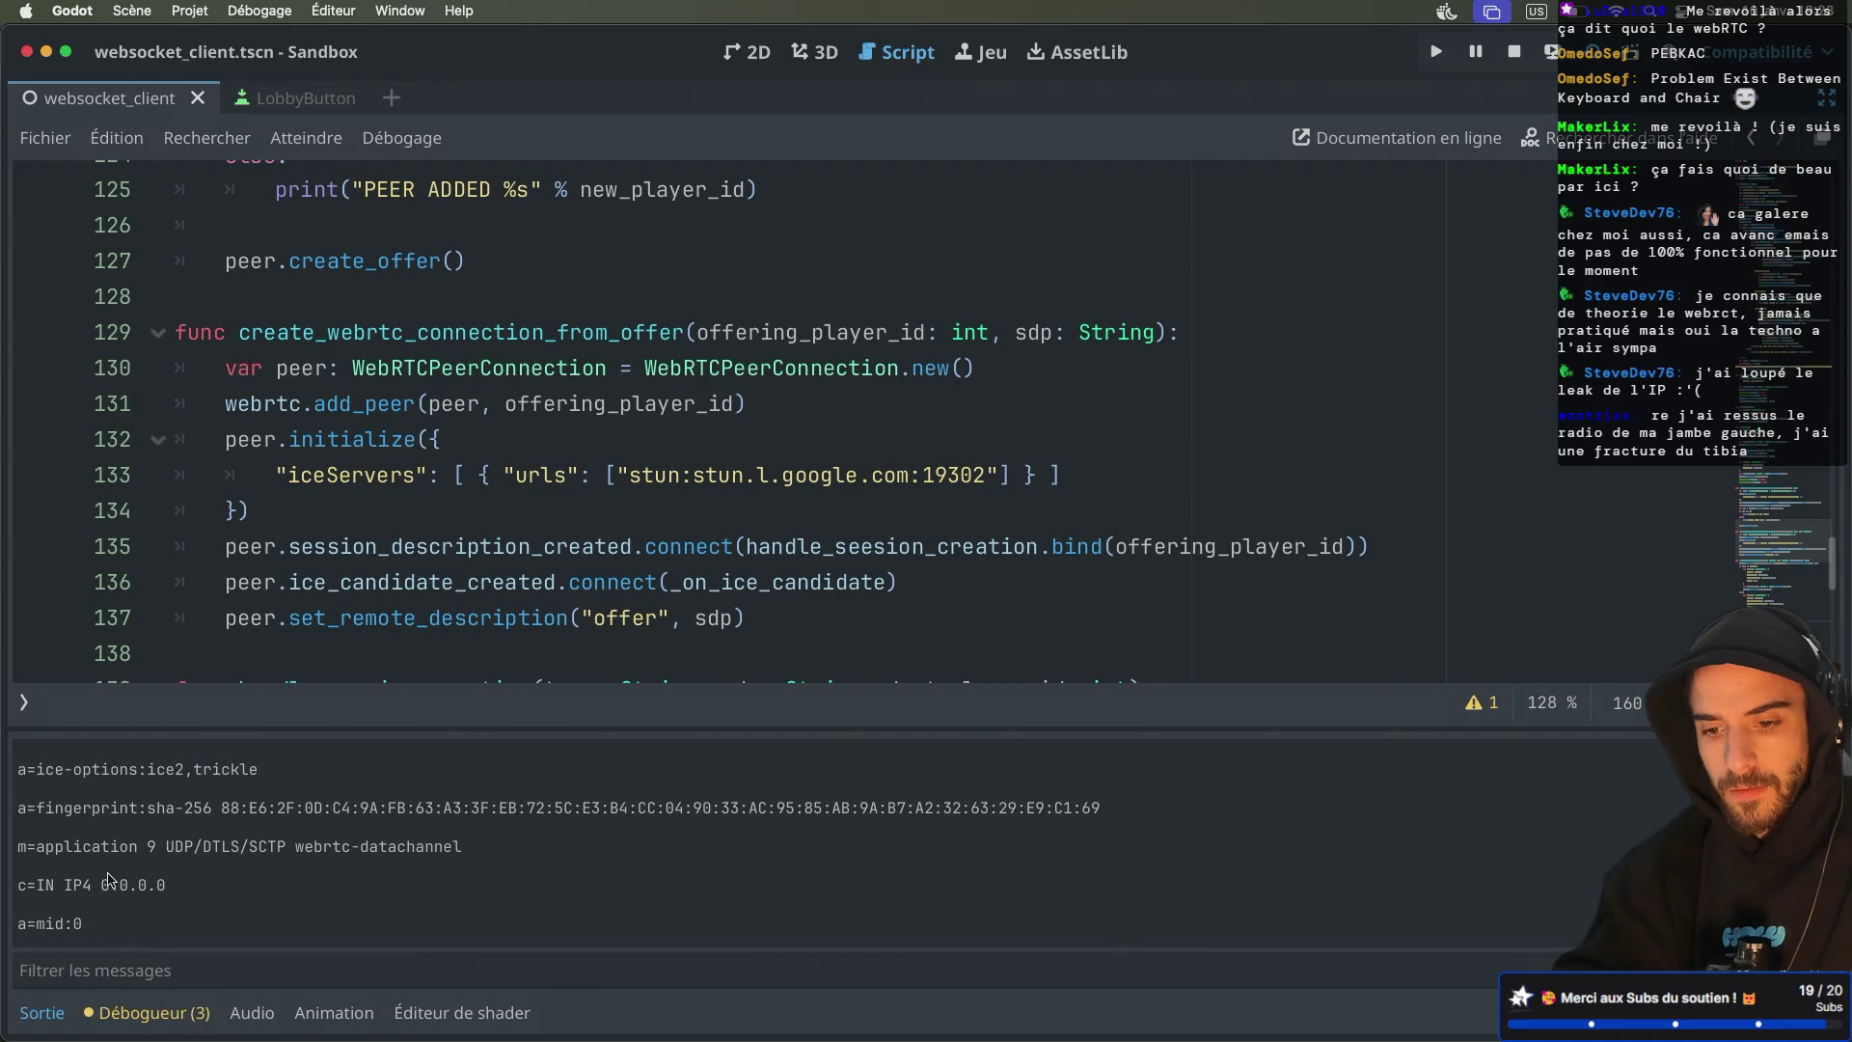
scroll(108, 879, "up", 3)
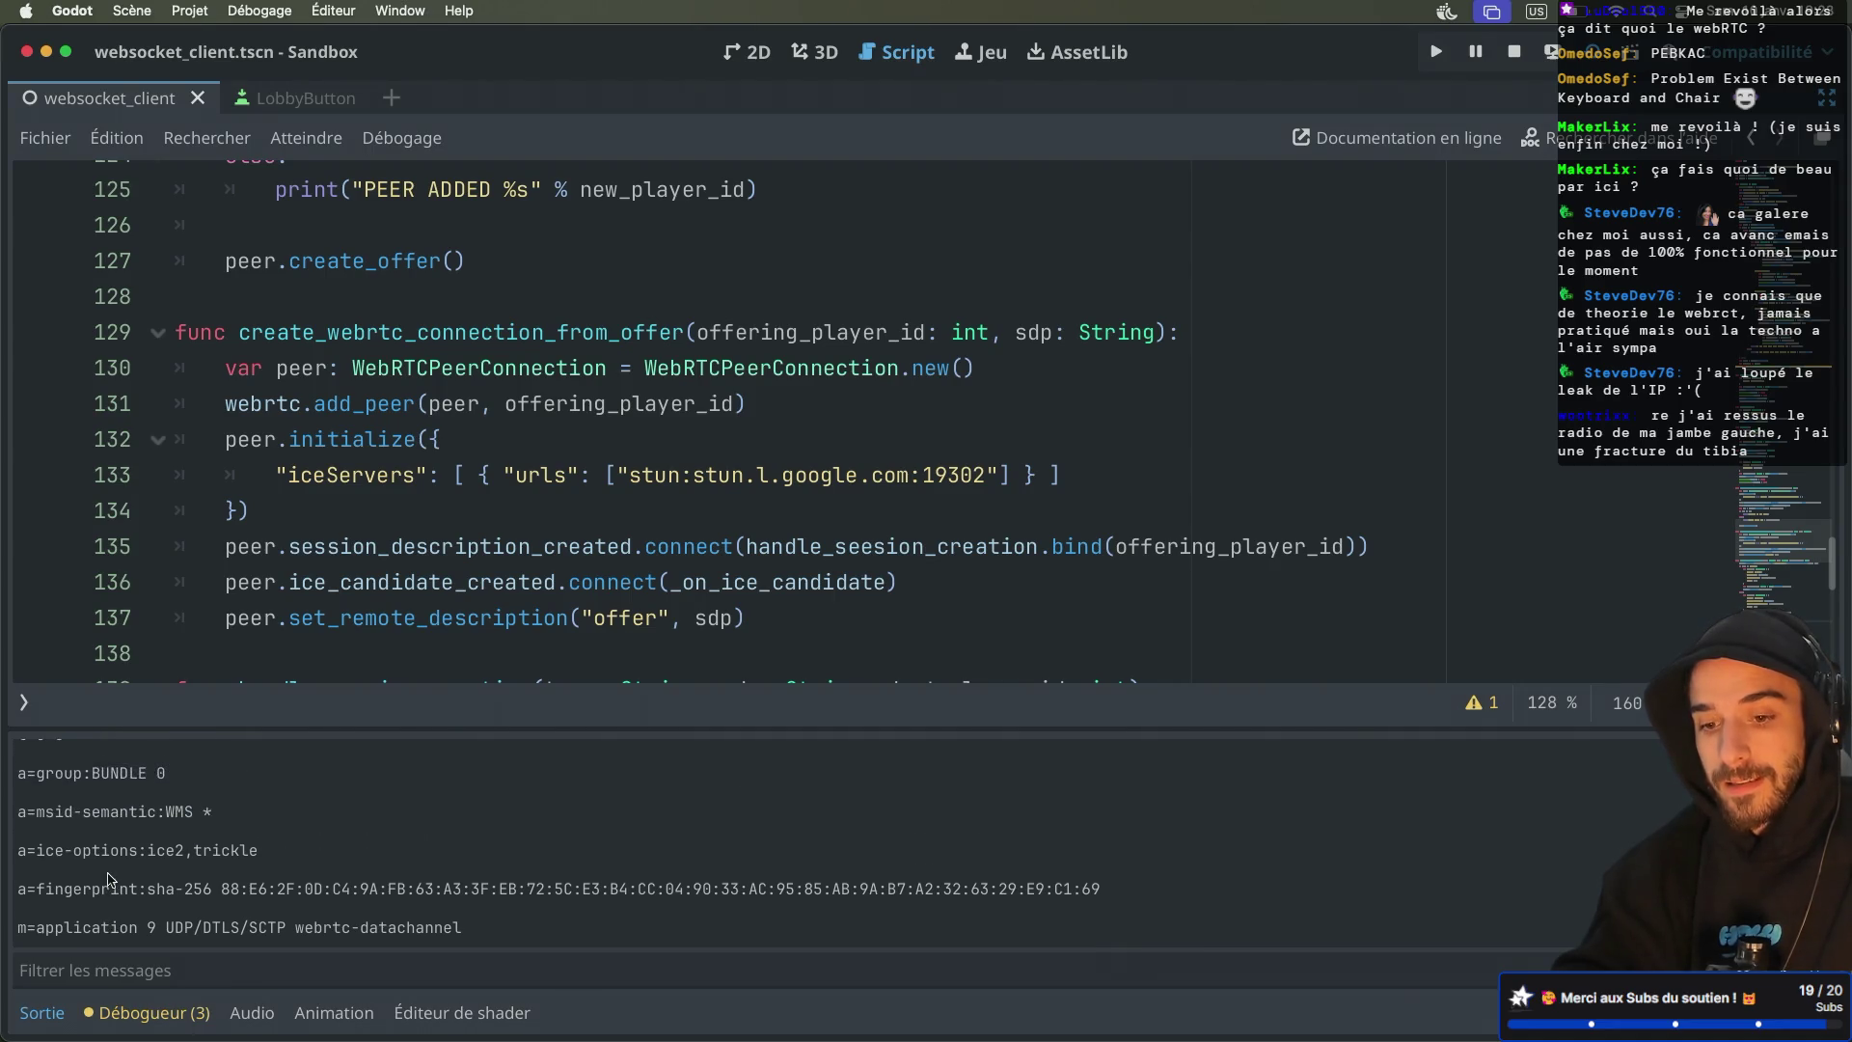
scroll(108, 878, "up", 3)
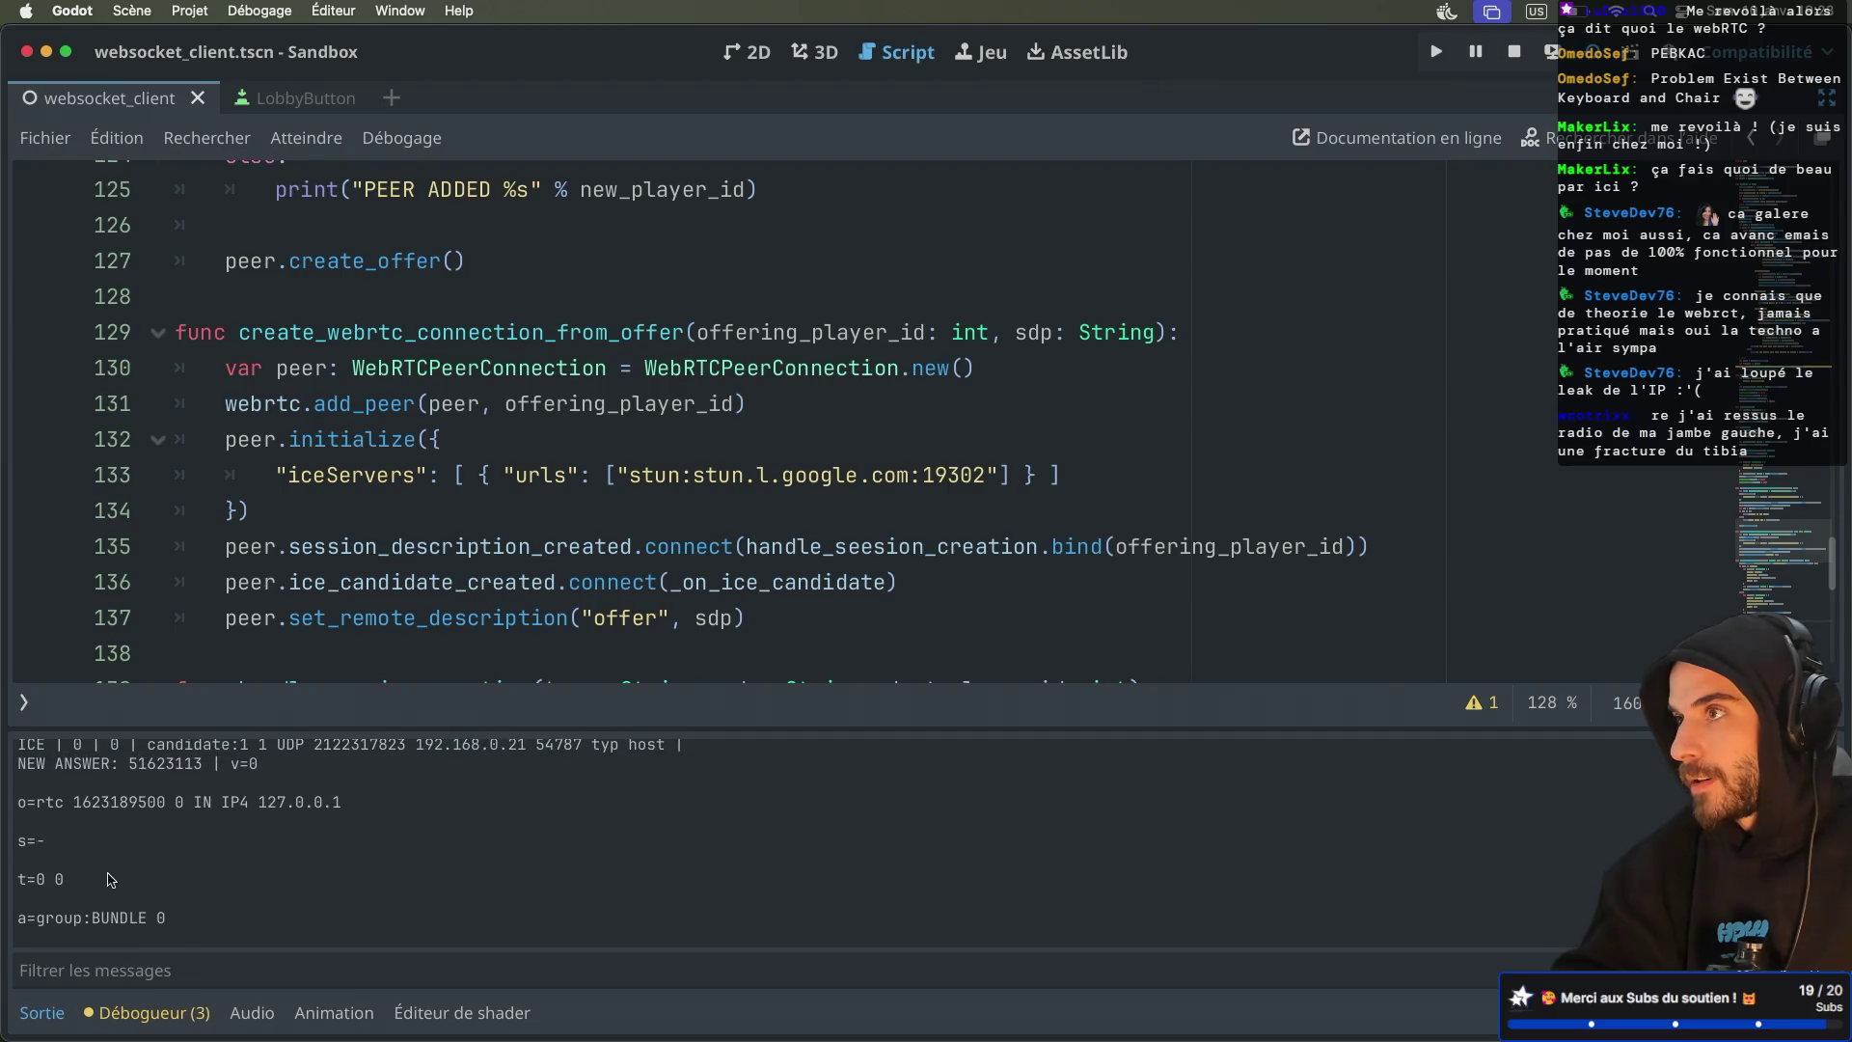
scroll(110, 879, "up", 2)
scroll(108, 878, "down", 8)
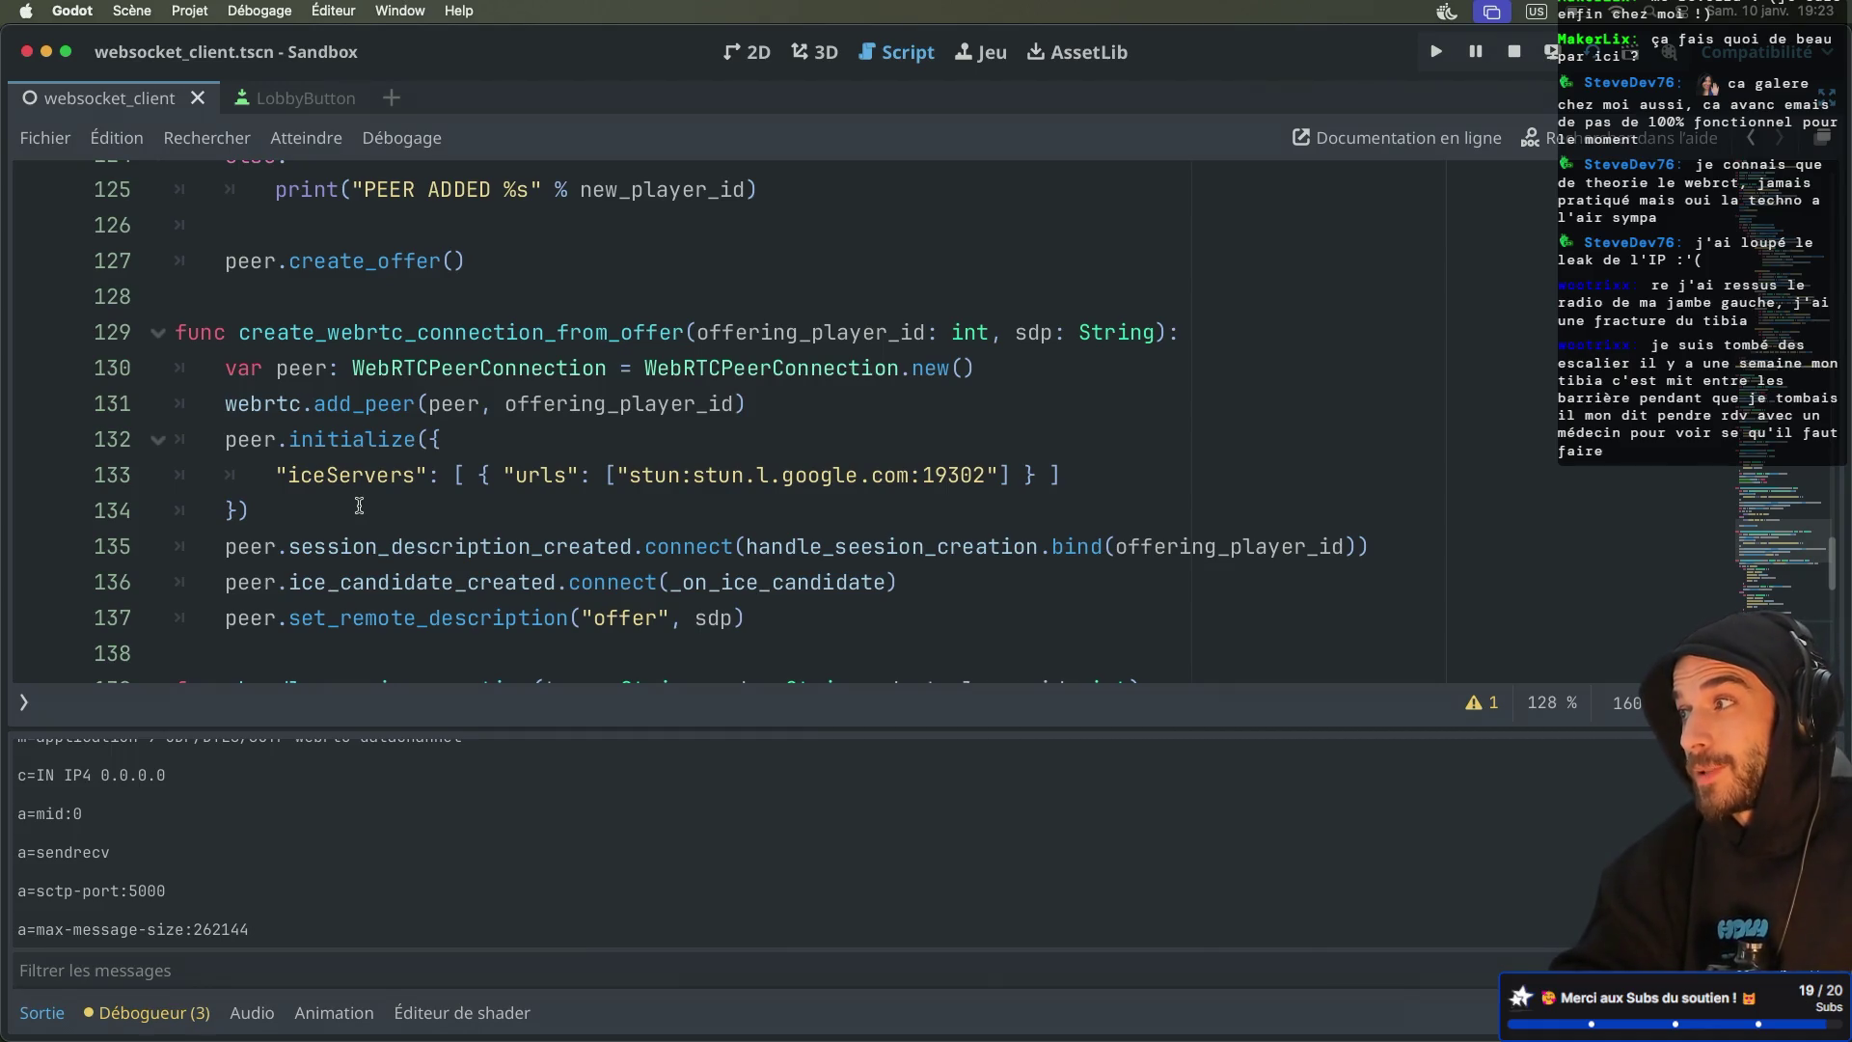
scroll(359, 505, "down", 3)
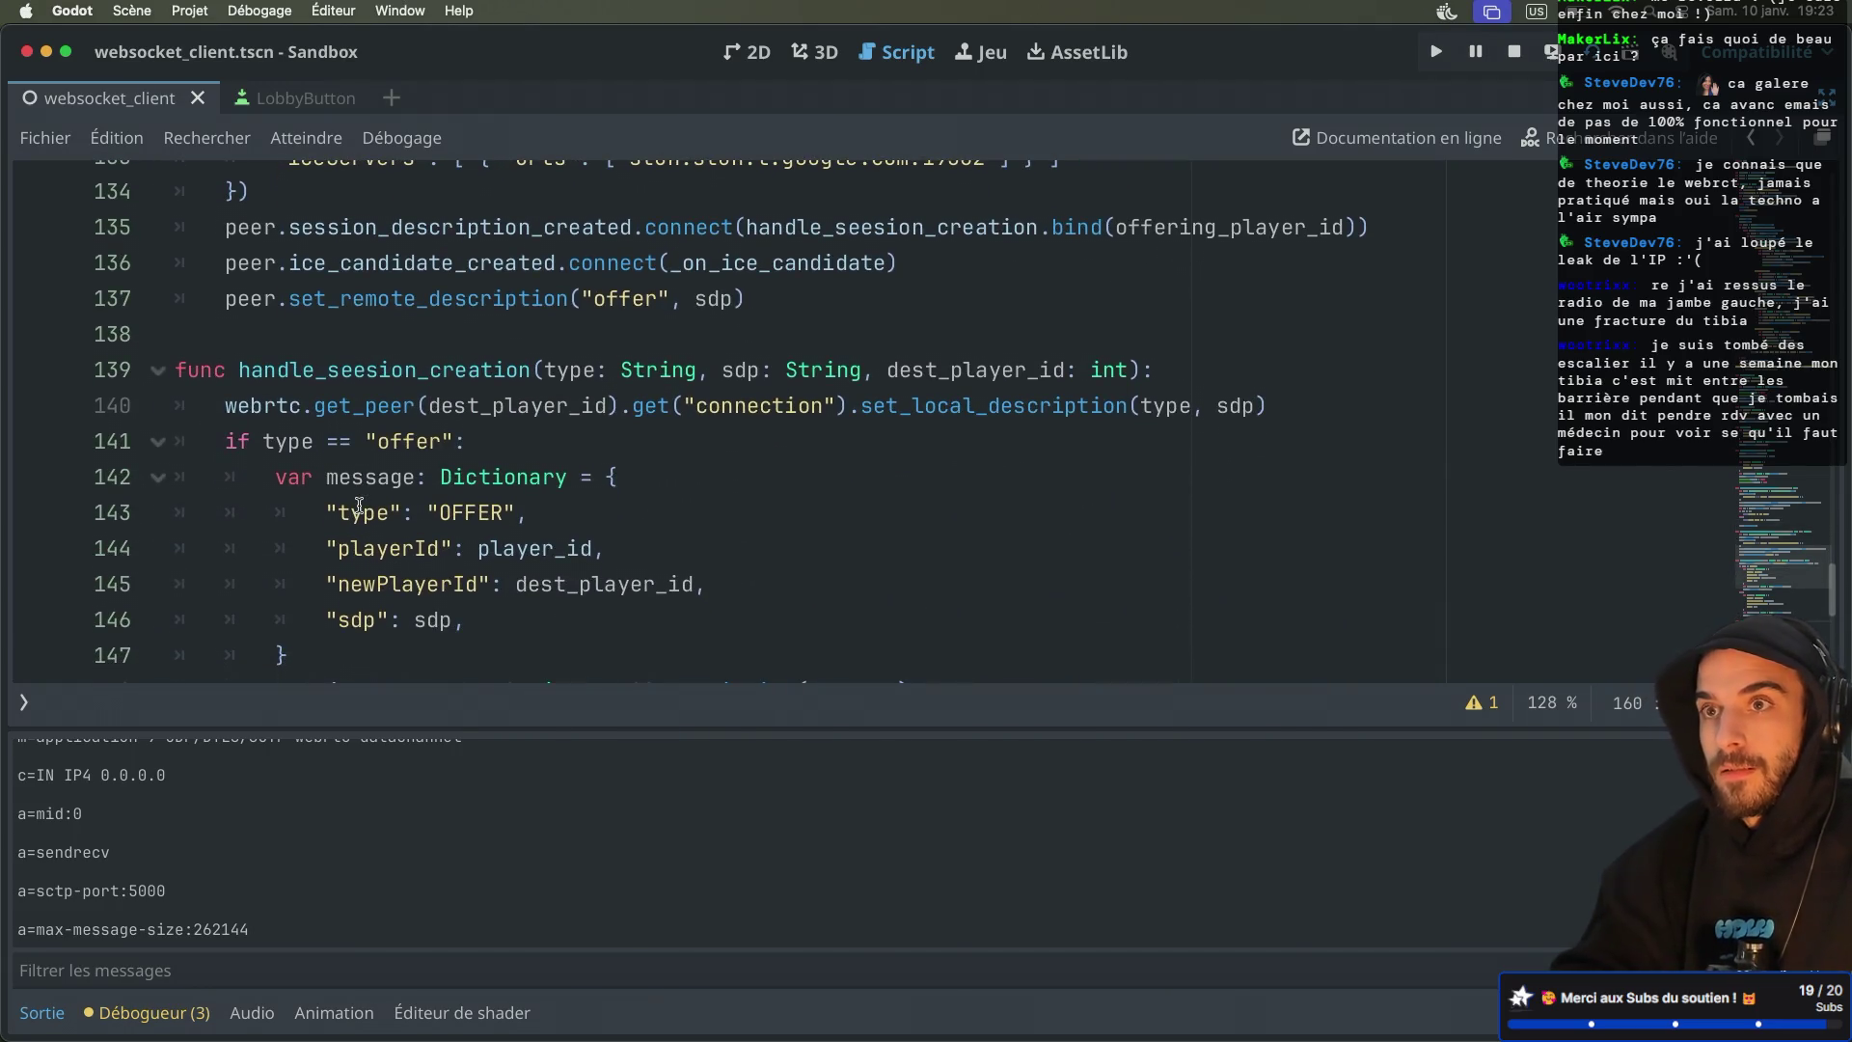
scroll(359, 505, "down", 5)
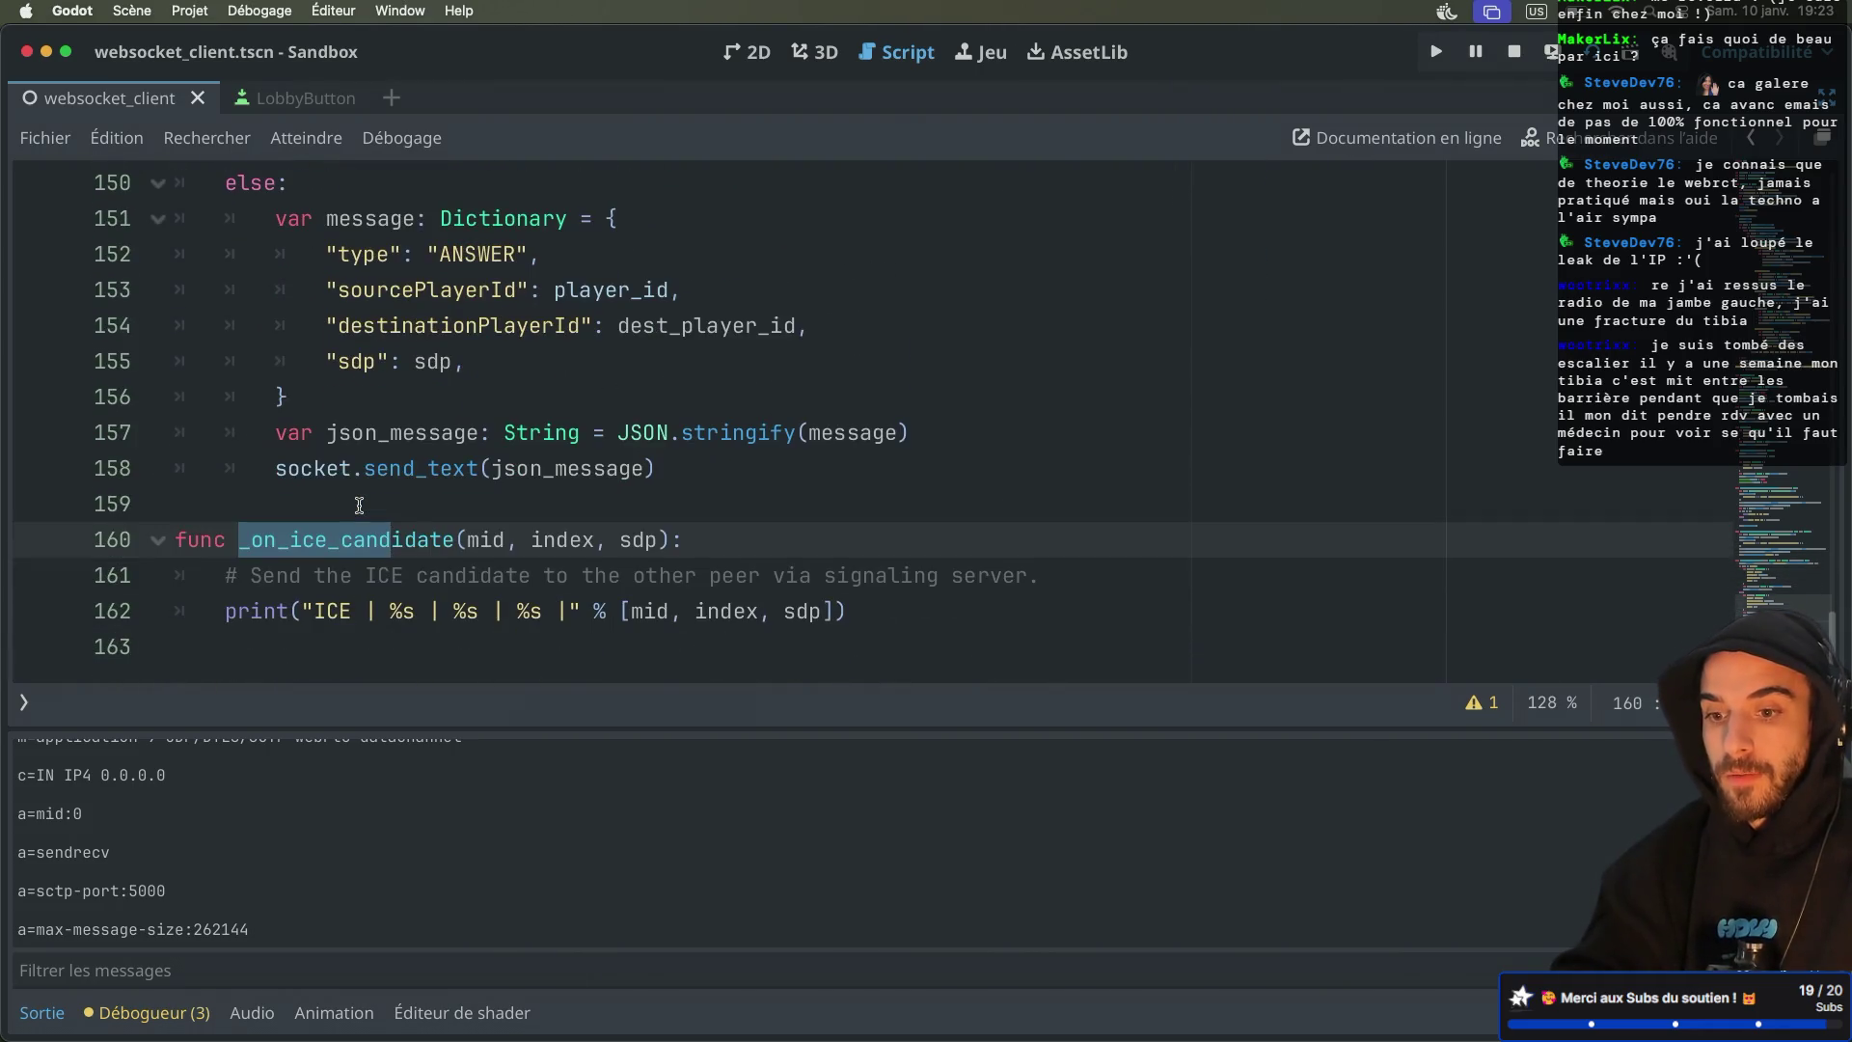
scroll(359, 503, "up", 1)
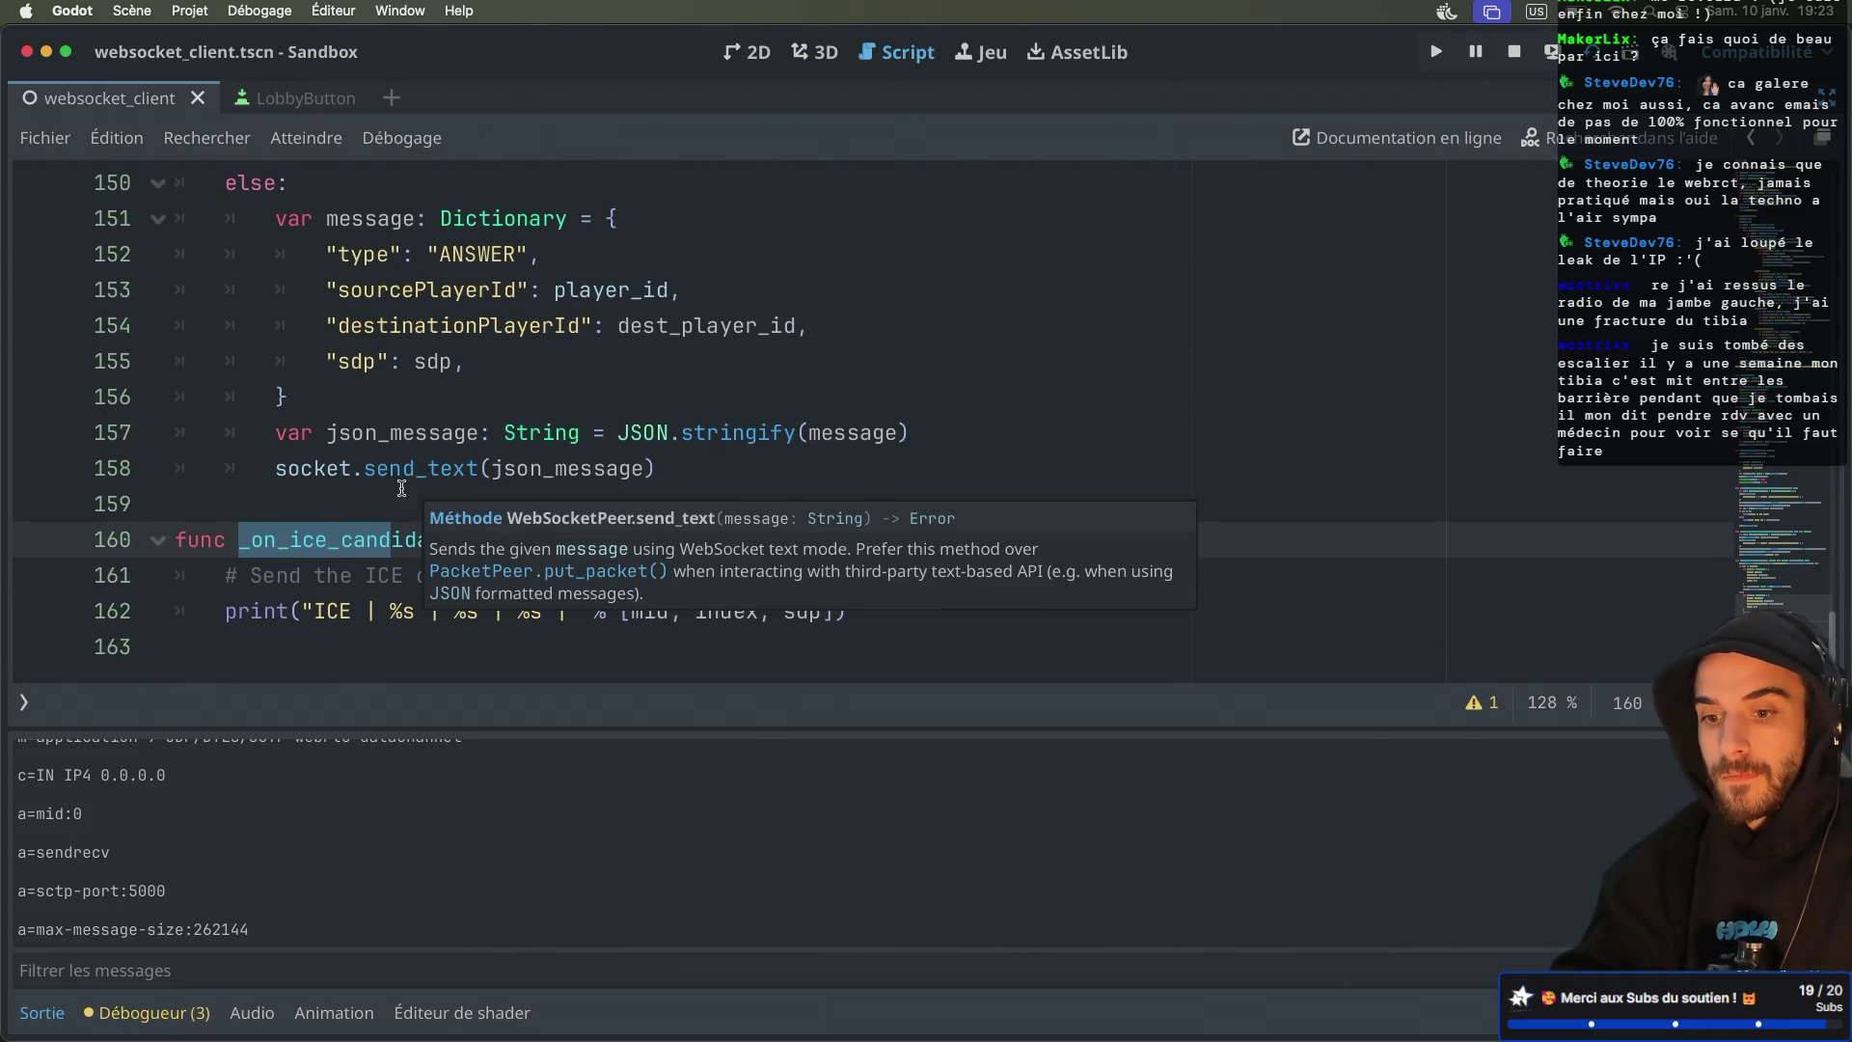
scroll(340, 483, "down", 1)
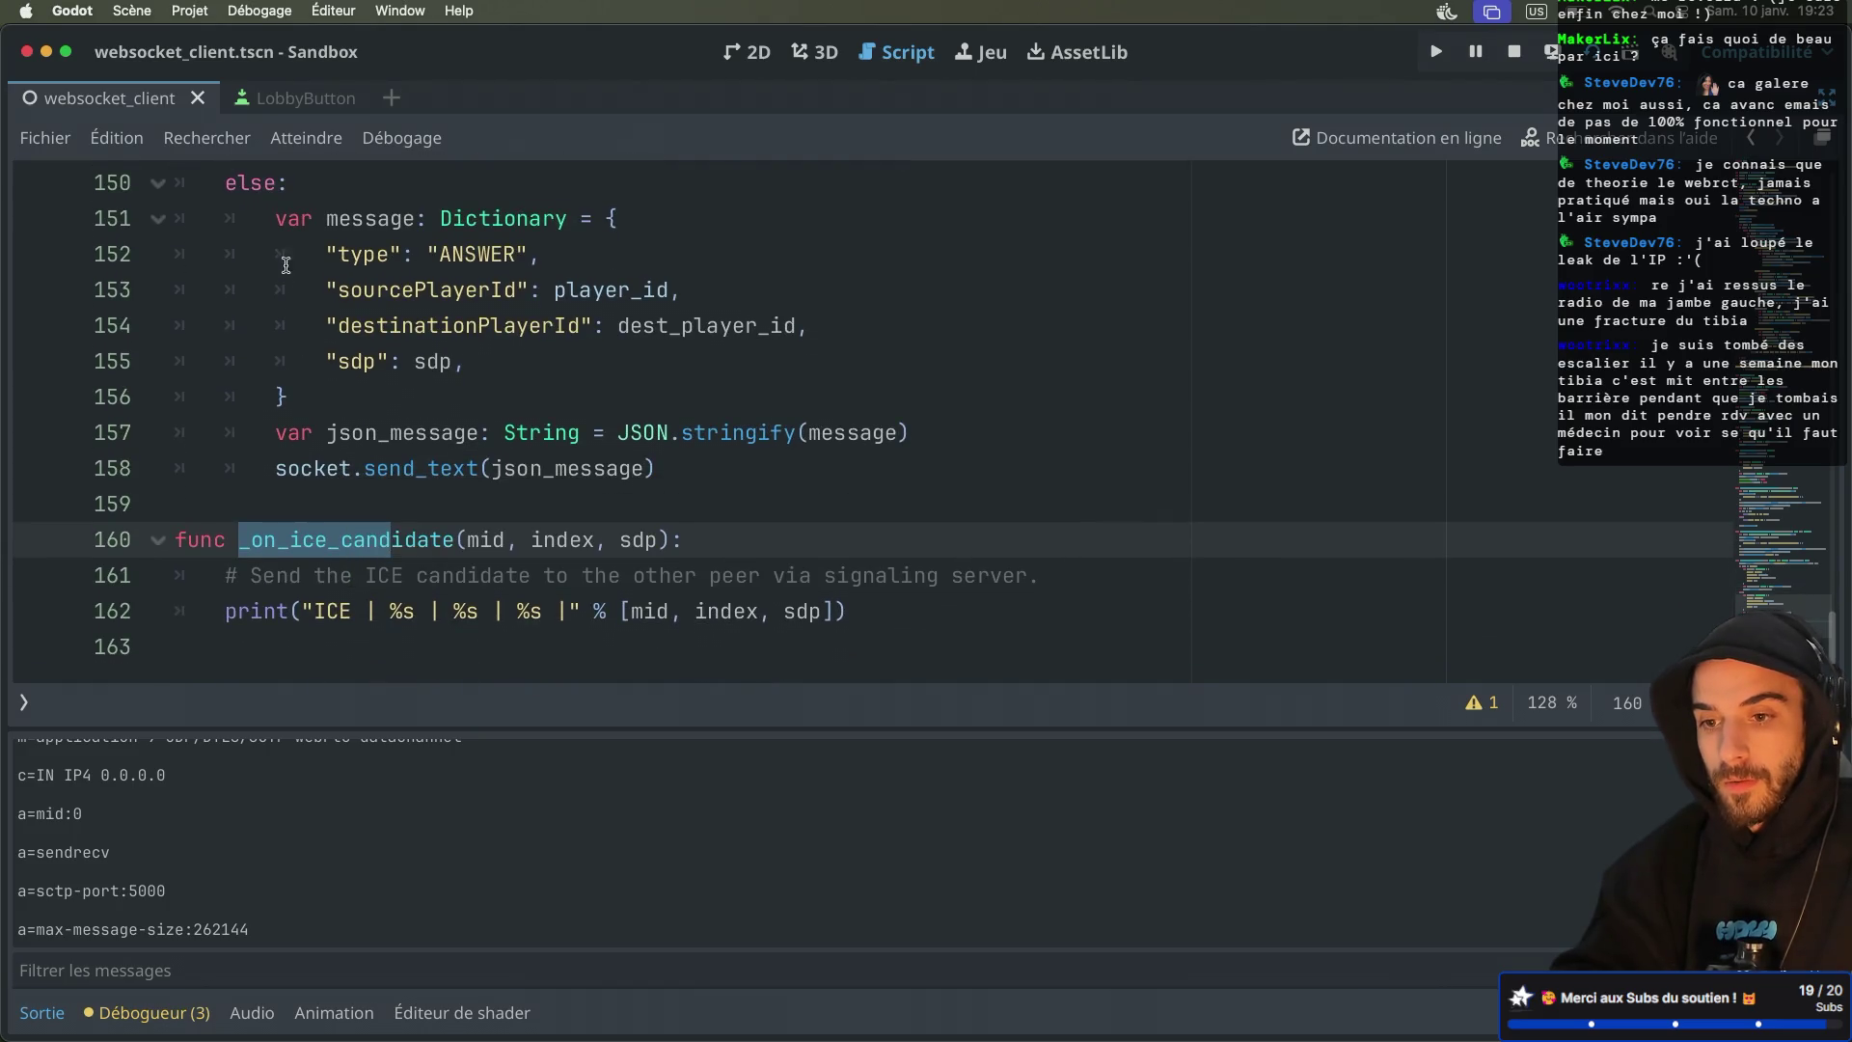
mouse_move(276, 223)
left_mouse_down()
mouse_move(536, 401)
mouse_move(681, 457)
left_mouse_up()
Paste the message-building and send_text block into the ICE handler and fix its indentation
key("cmd+c")
left_click(714, 541)
key("Return")
key("cmd+v")
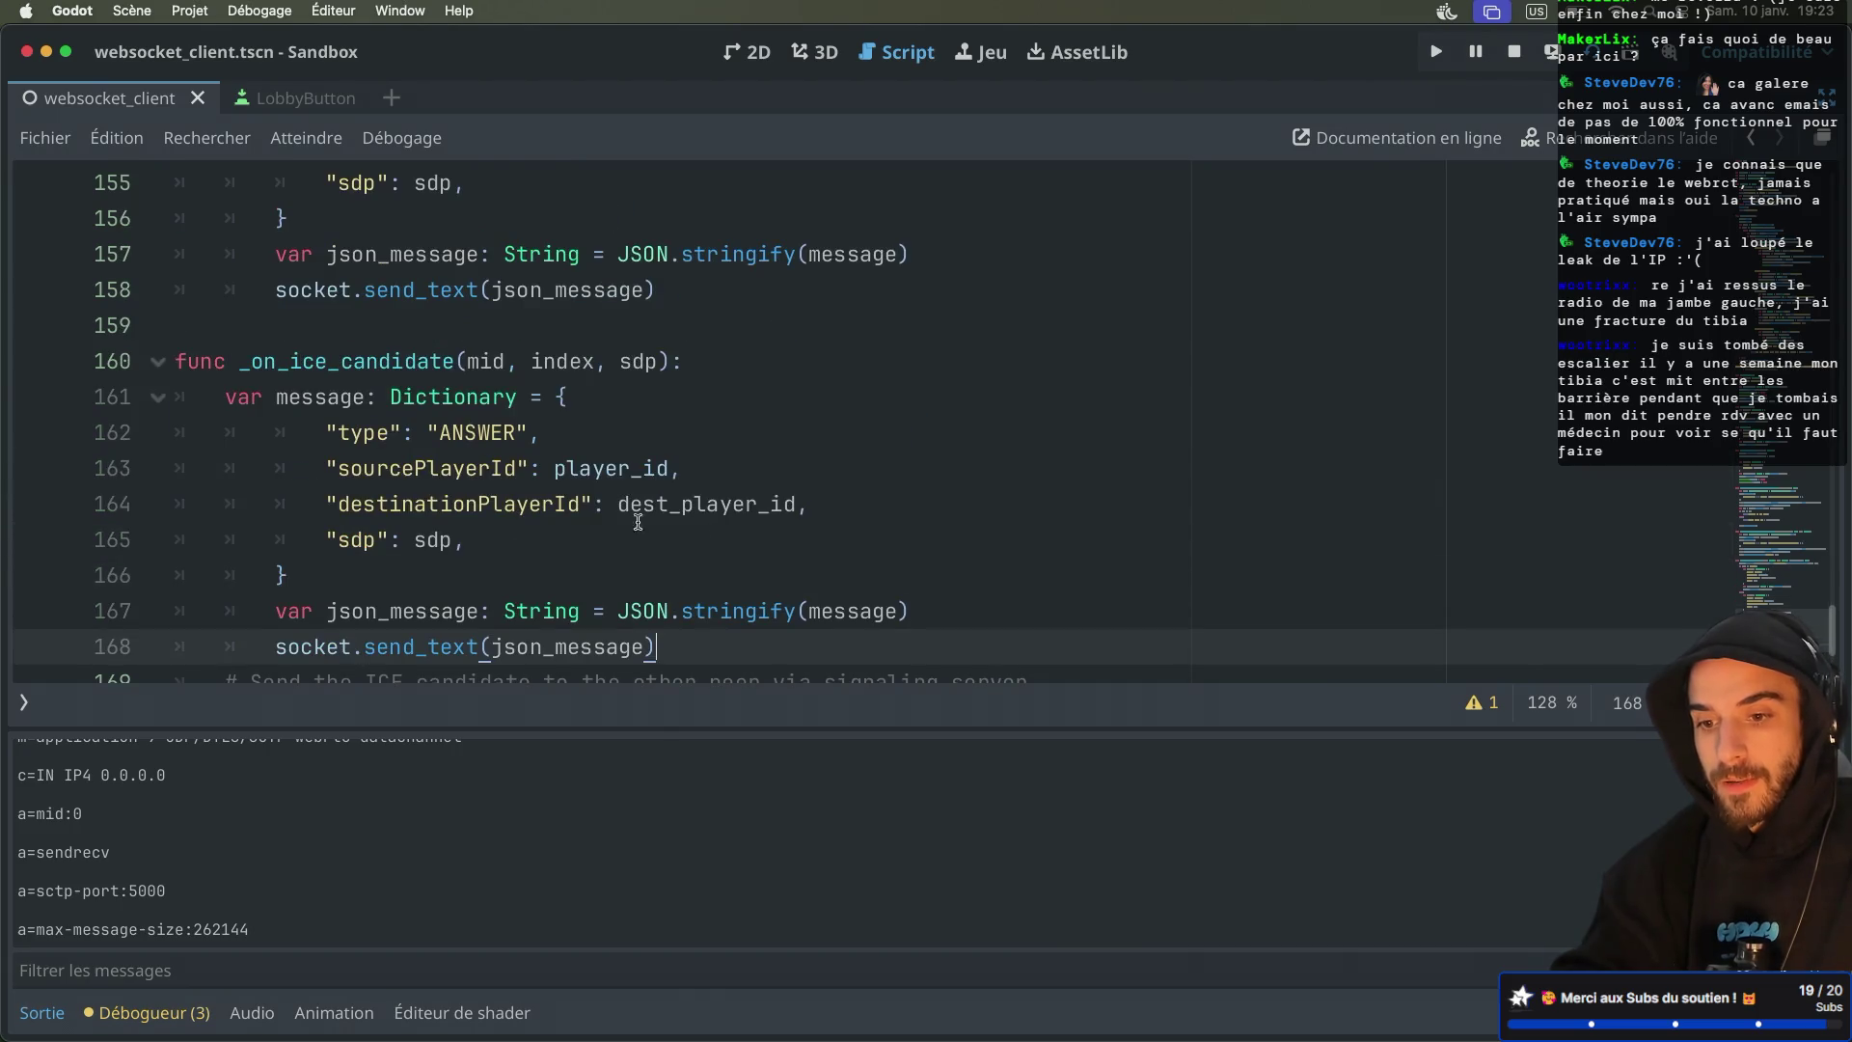
left_click(276, 610)
key("BackSpace")
left_click(272, 648)
key("BackSpace")
left_click(359, 542)
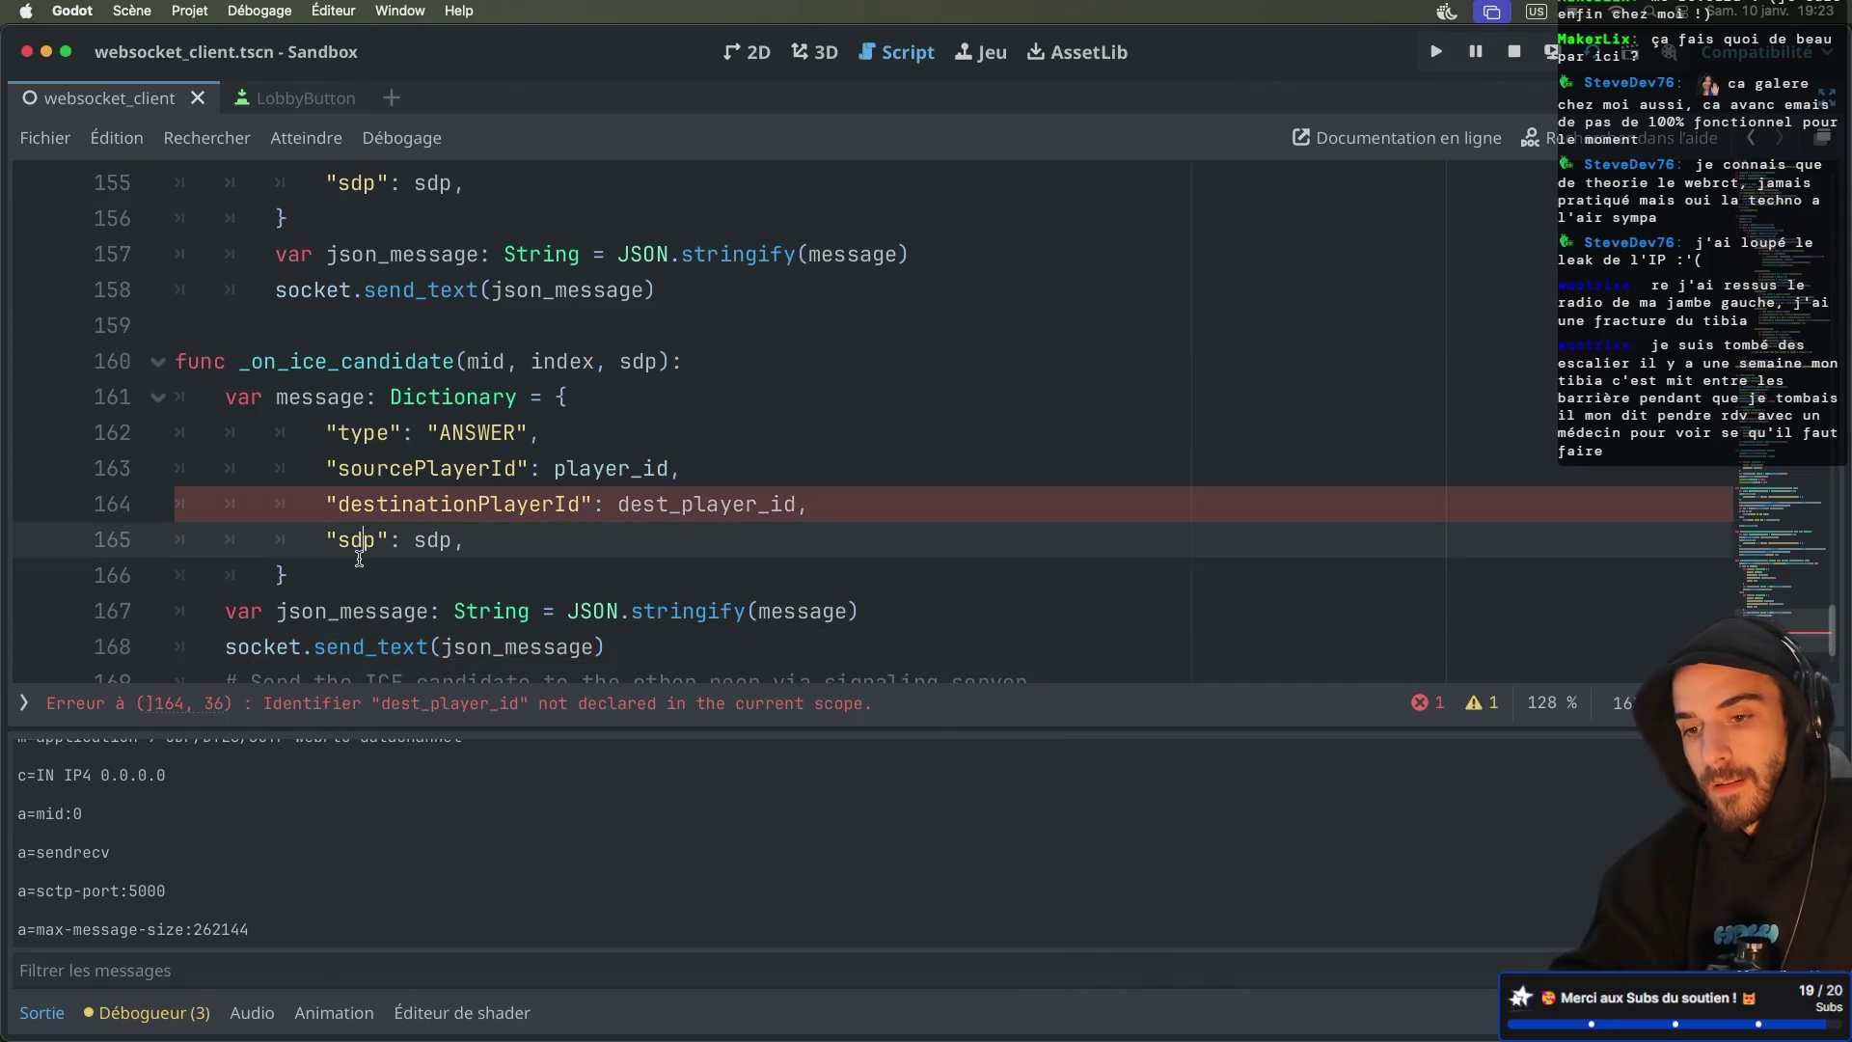
Add a destination_player_id: int parameter and change the message type from ANSWER to ICE
left_click(654, 359)
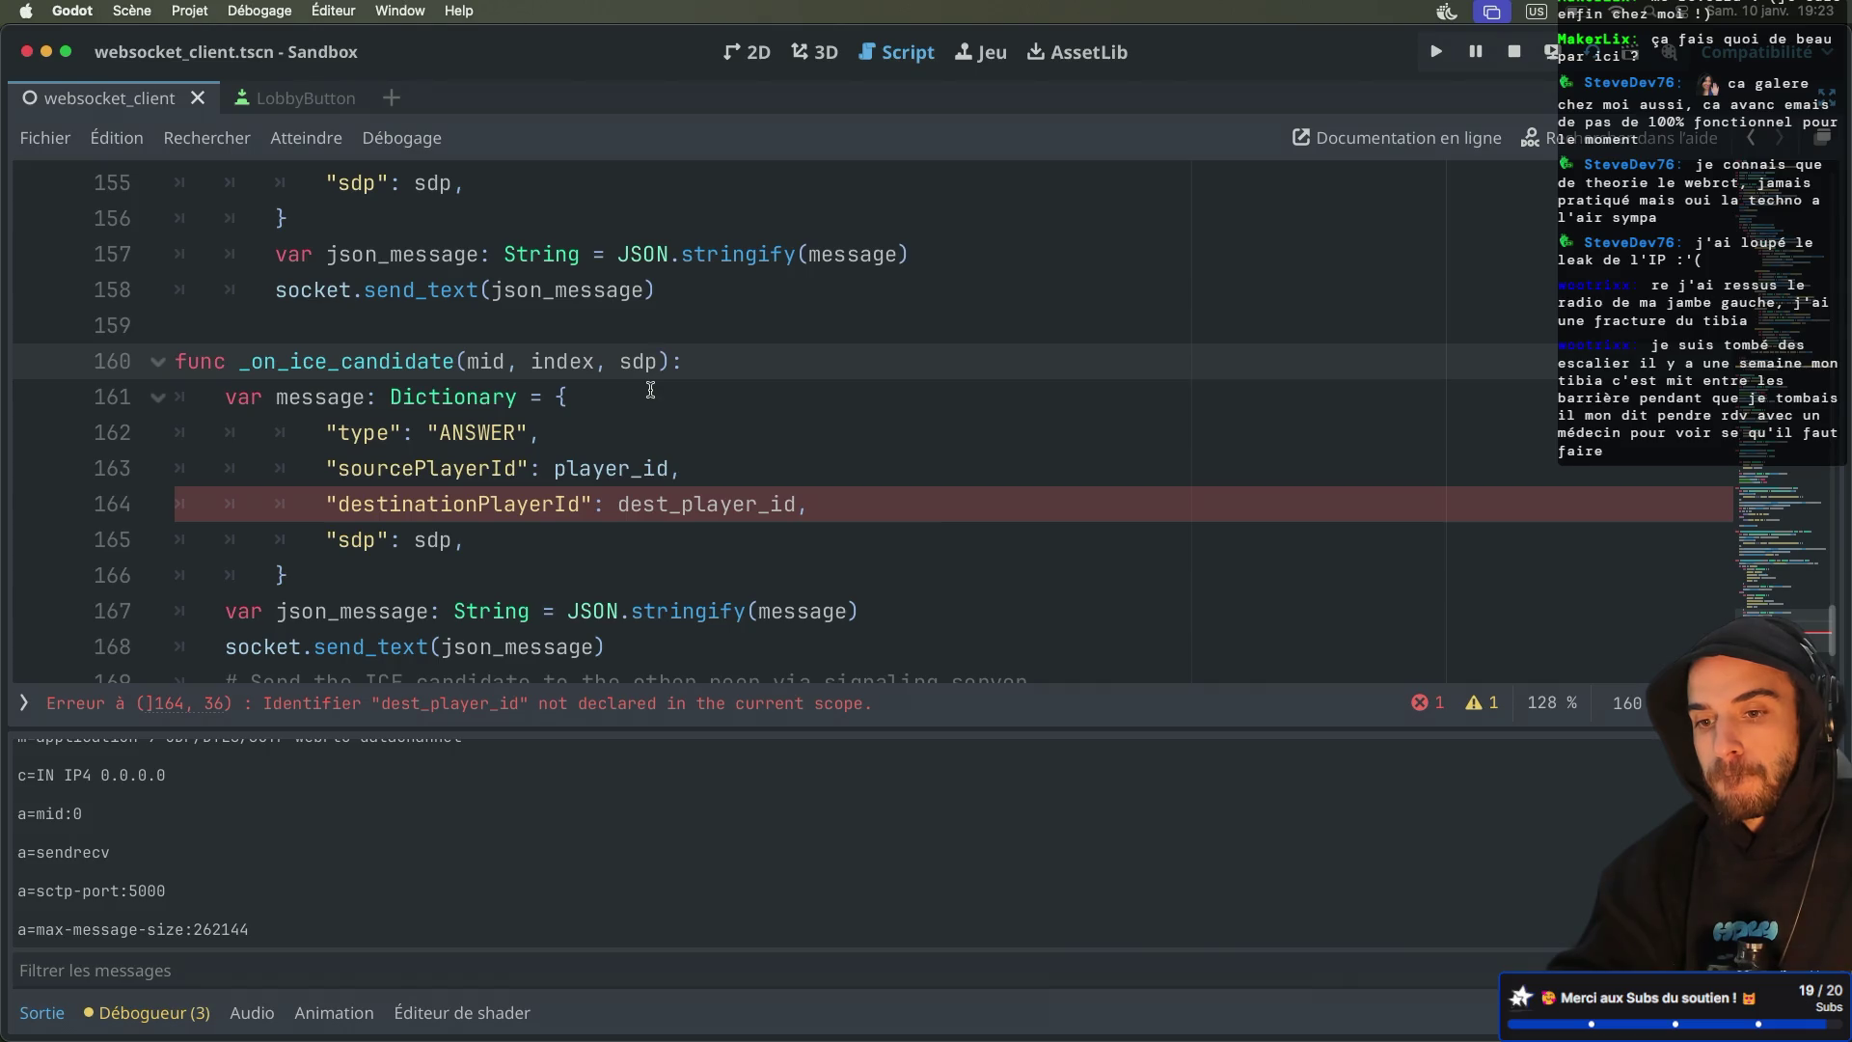
type(", des")
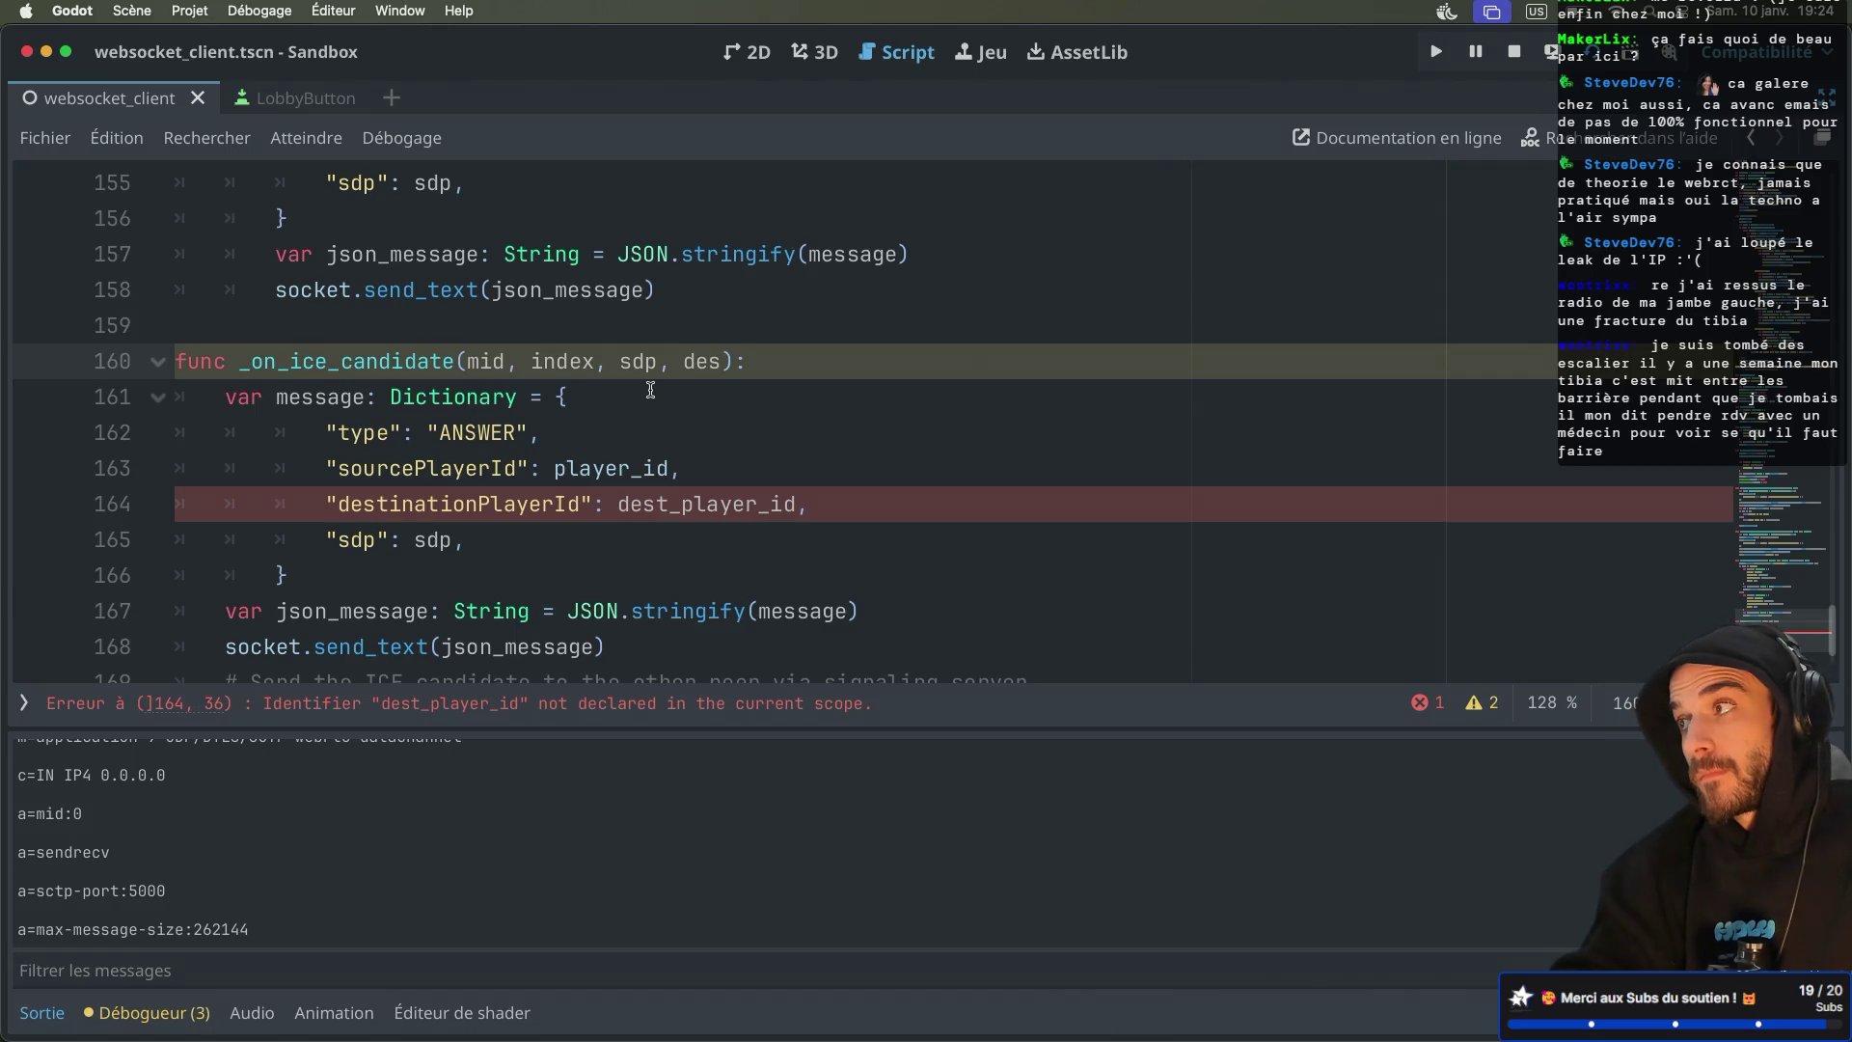
type("tination_player_id: int")
left_click(735, 360)
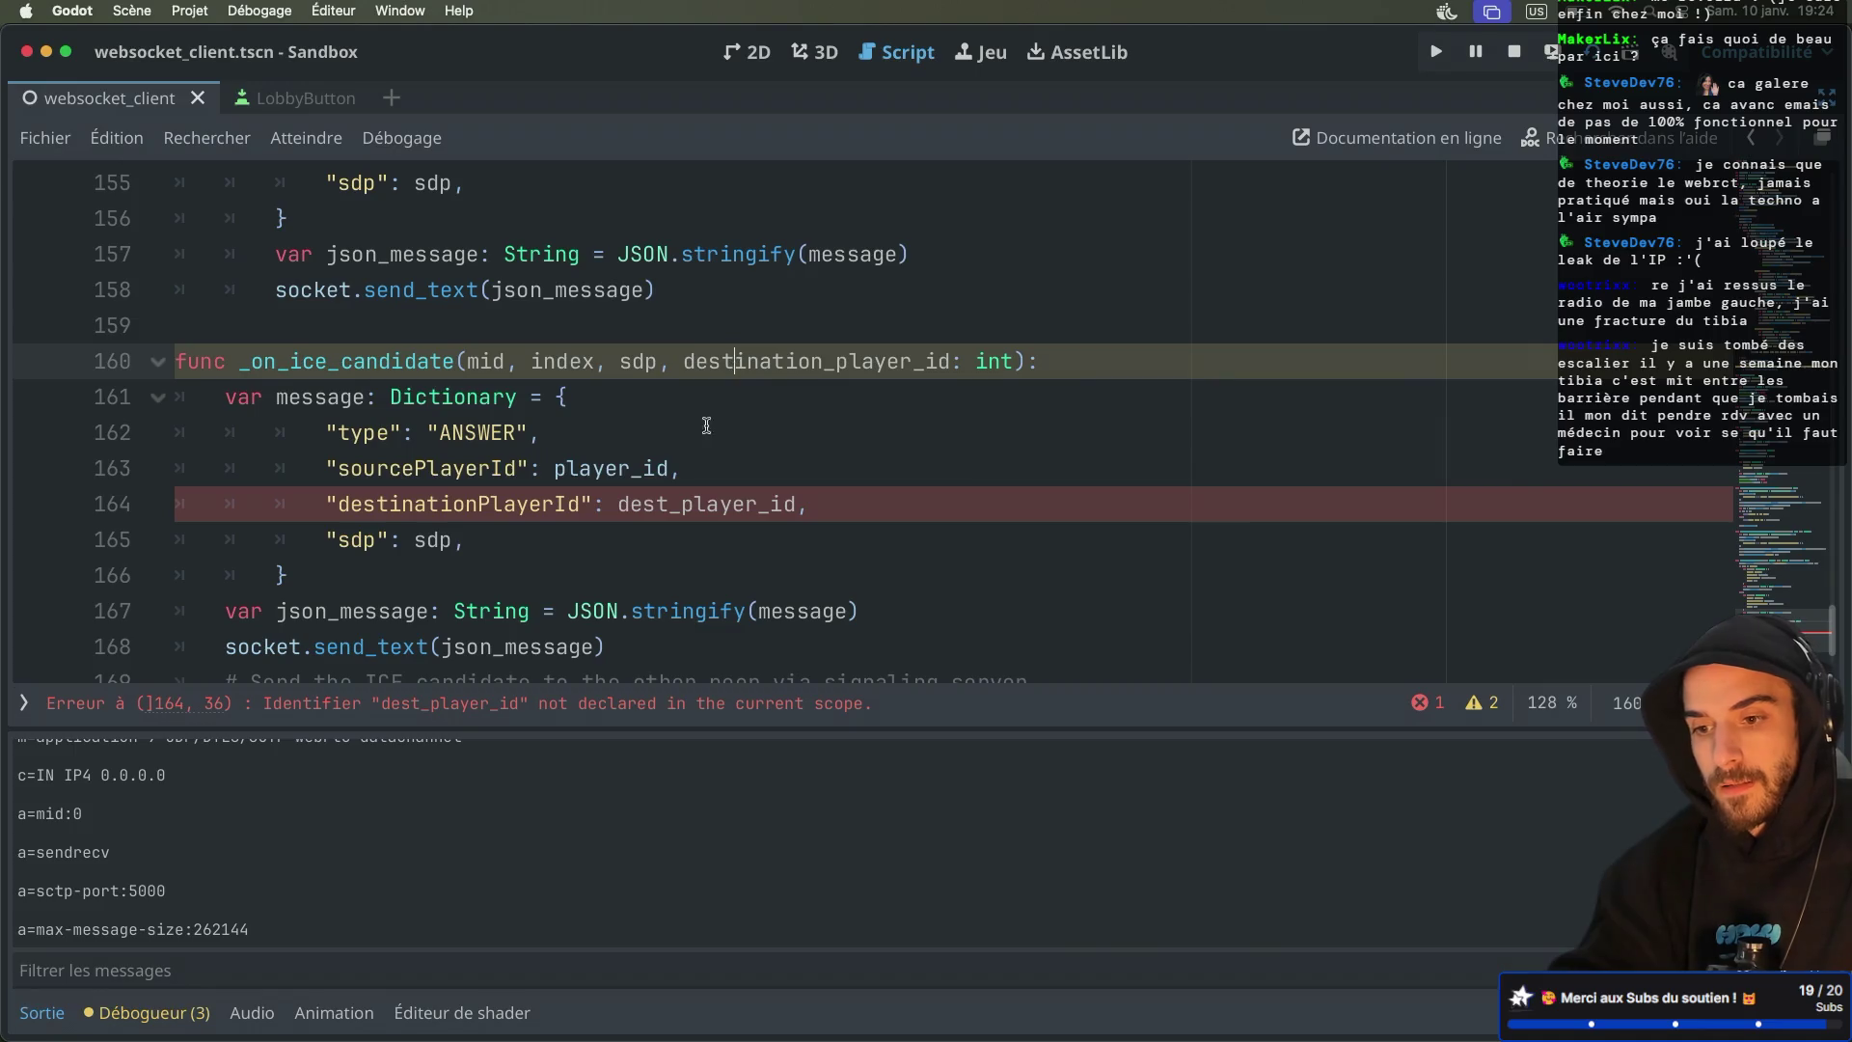
double_click(481, 430)
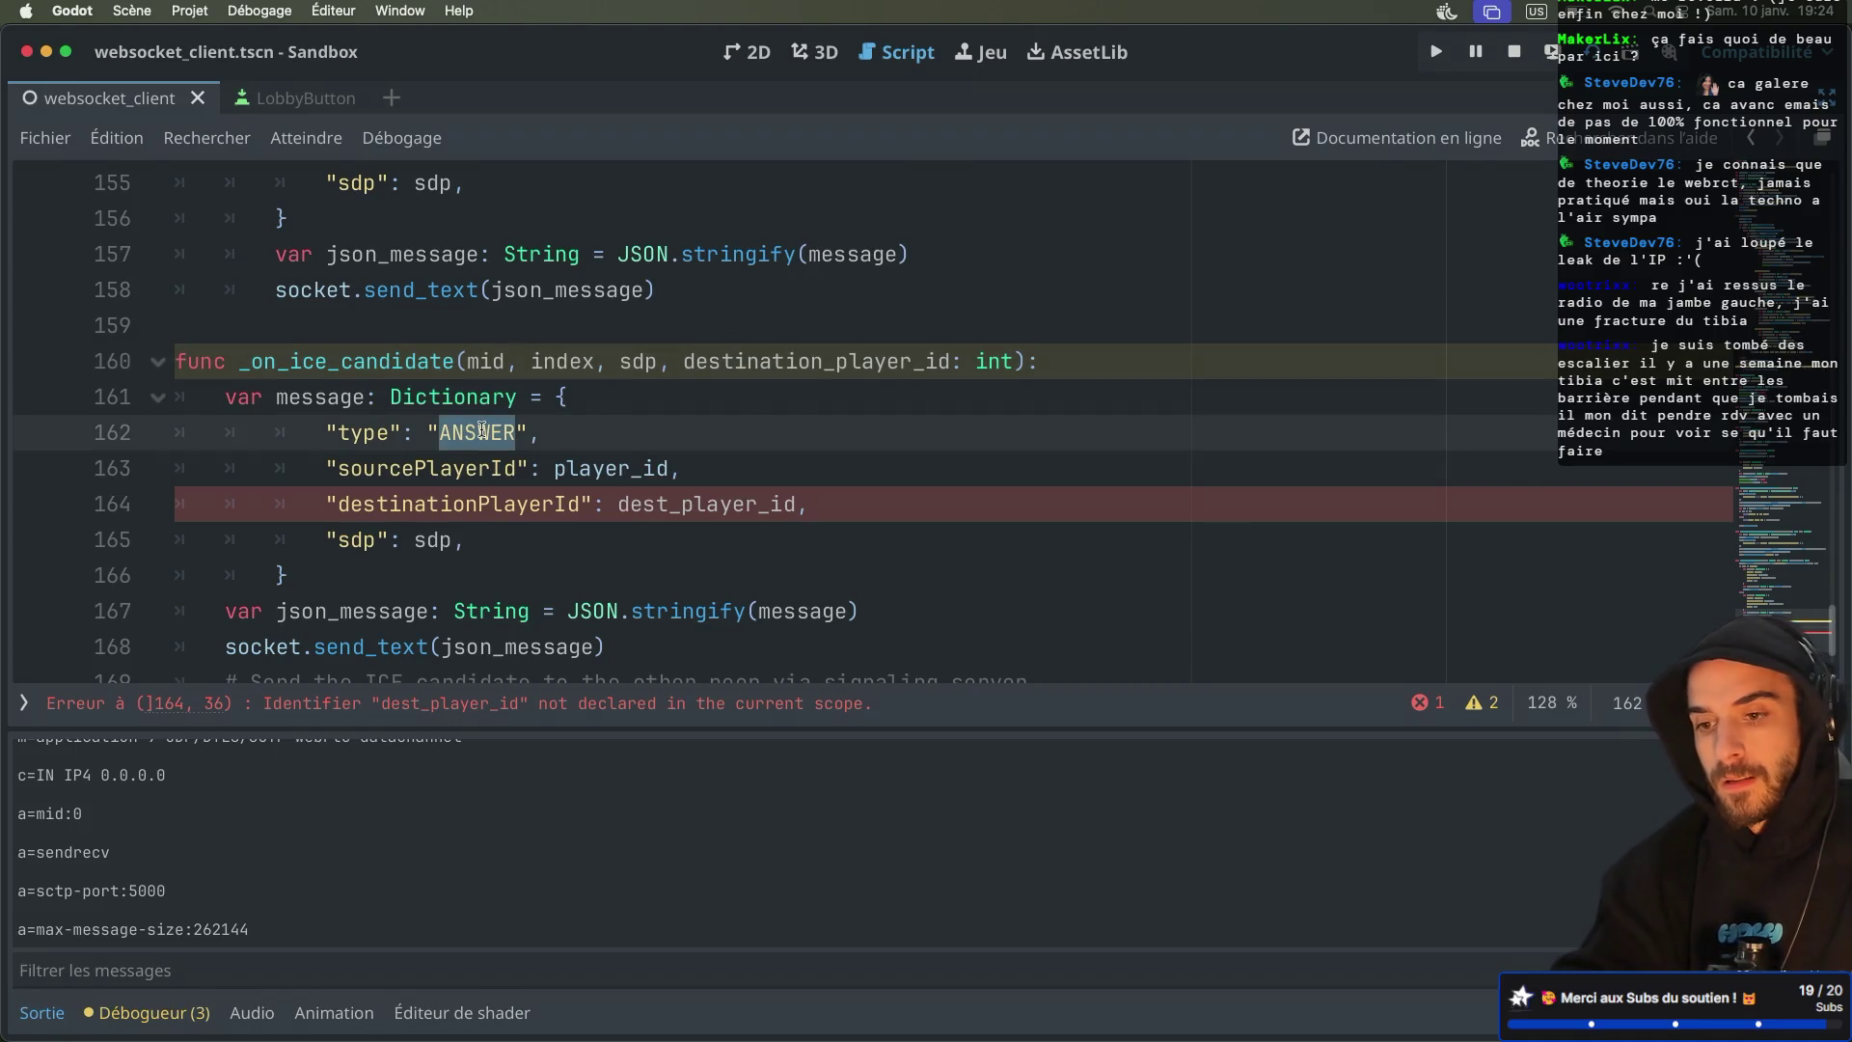
type("CAN")
key("BackSpace")
key("BackSpace")
key("BackSpace")
type("ICE")
left_click(567, 360)
Remove the sourcePlayerId entry and rename dest_player_id to destination_player_id
left_click(704, 453)
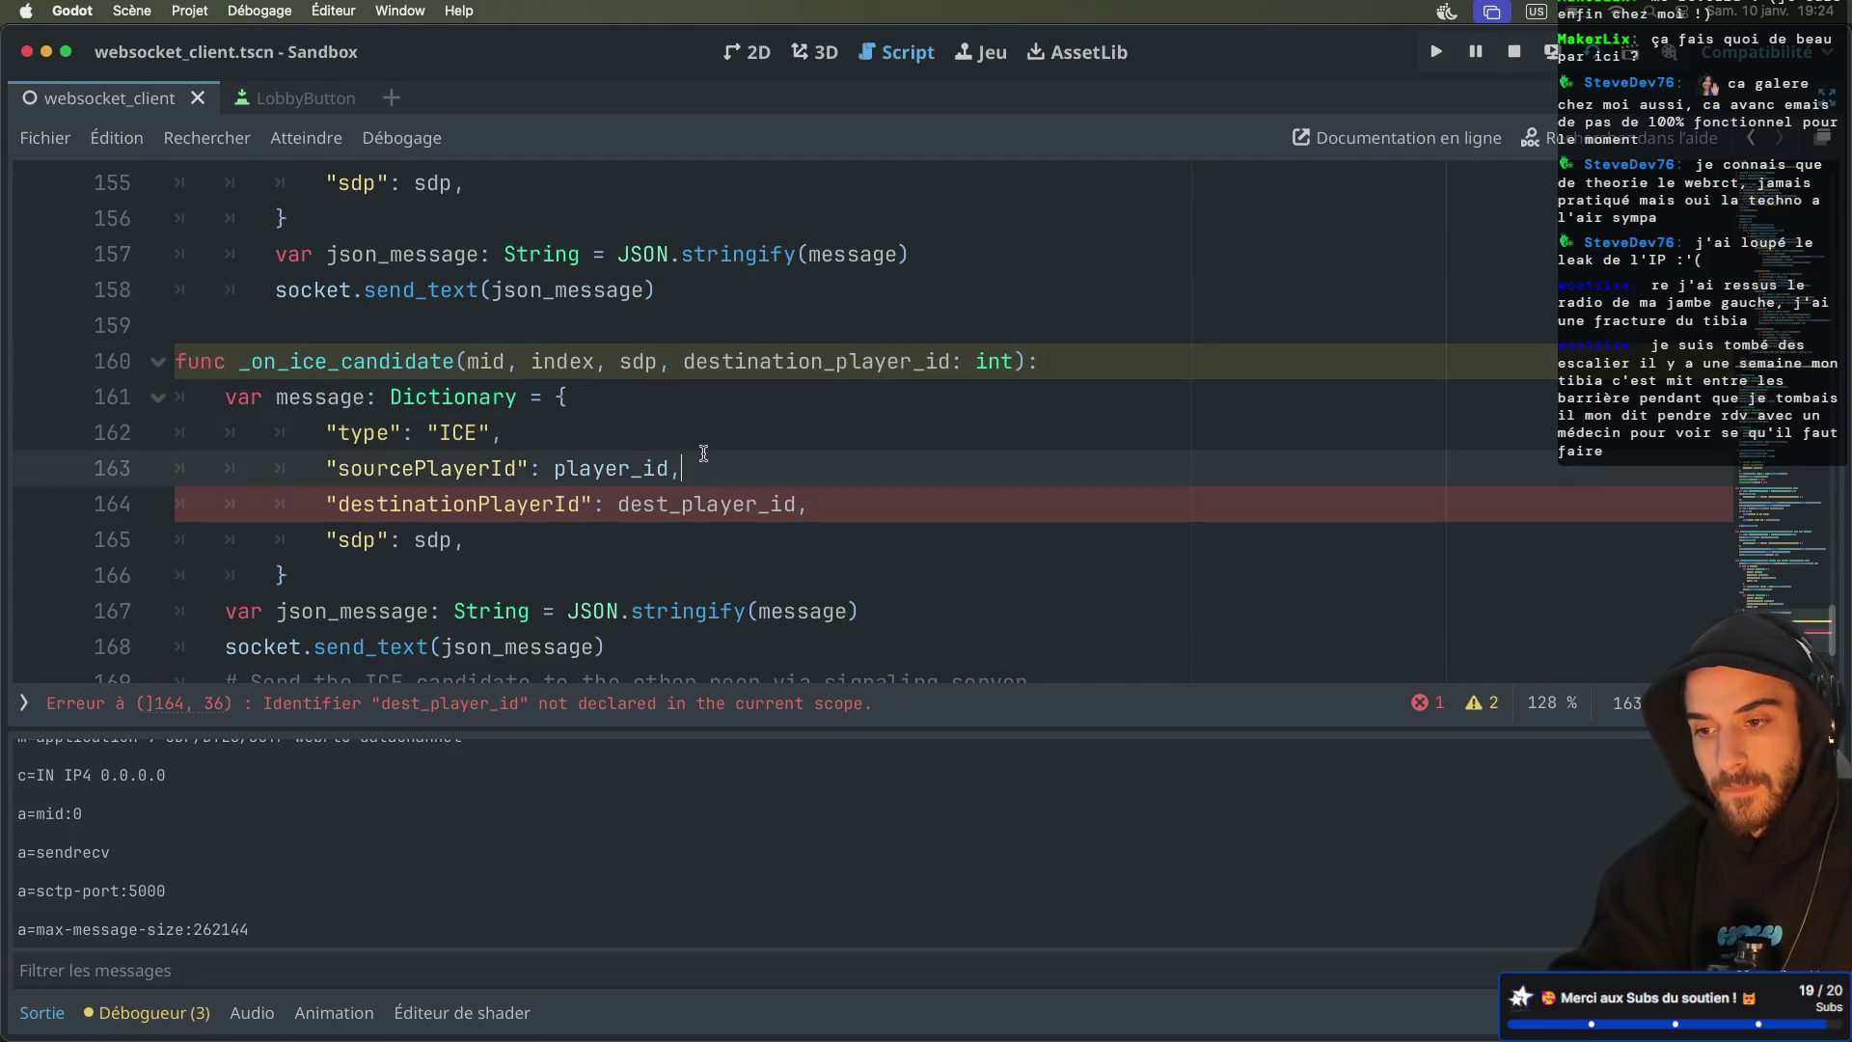
left_click_drag(704, 454, 704, 448)
key("BackSpace")
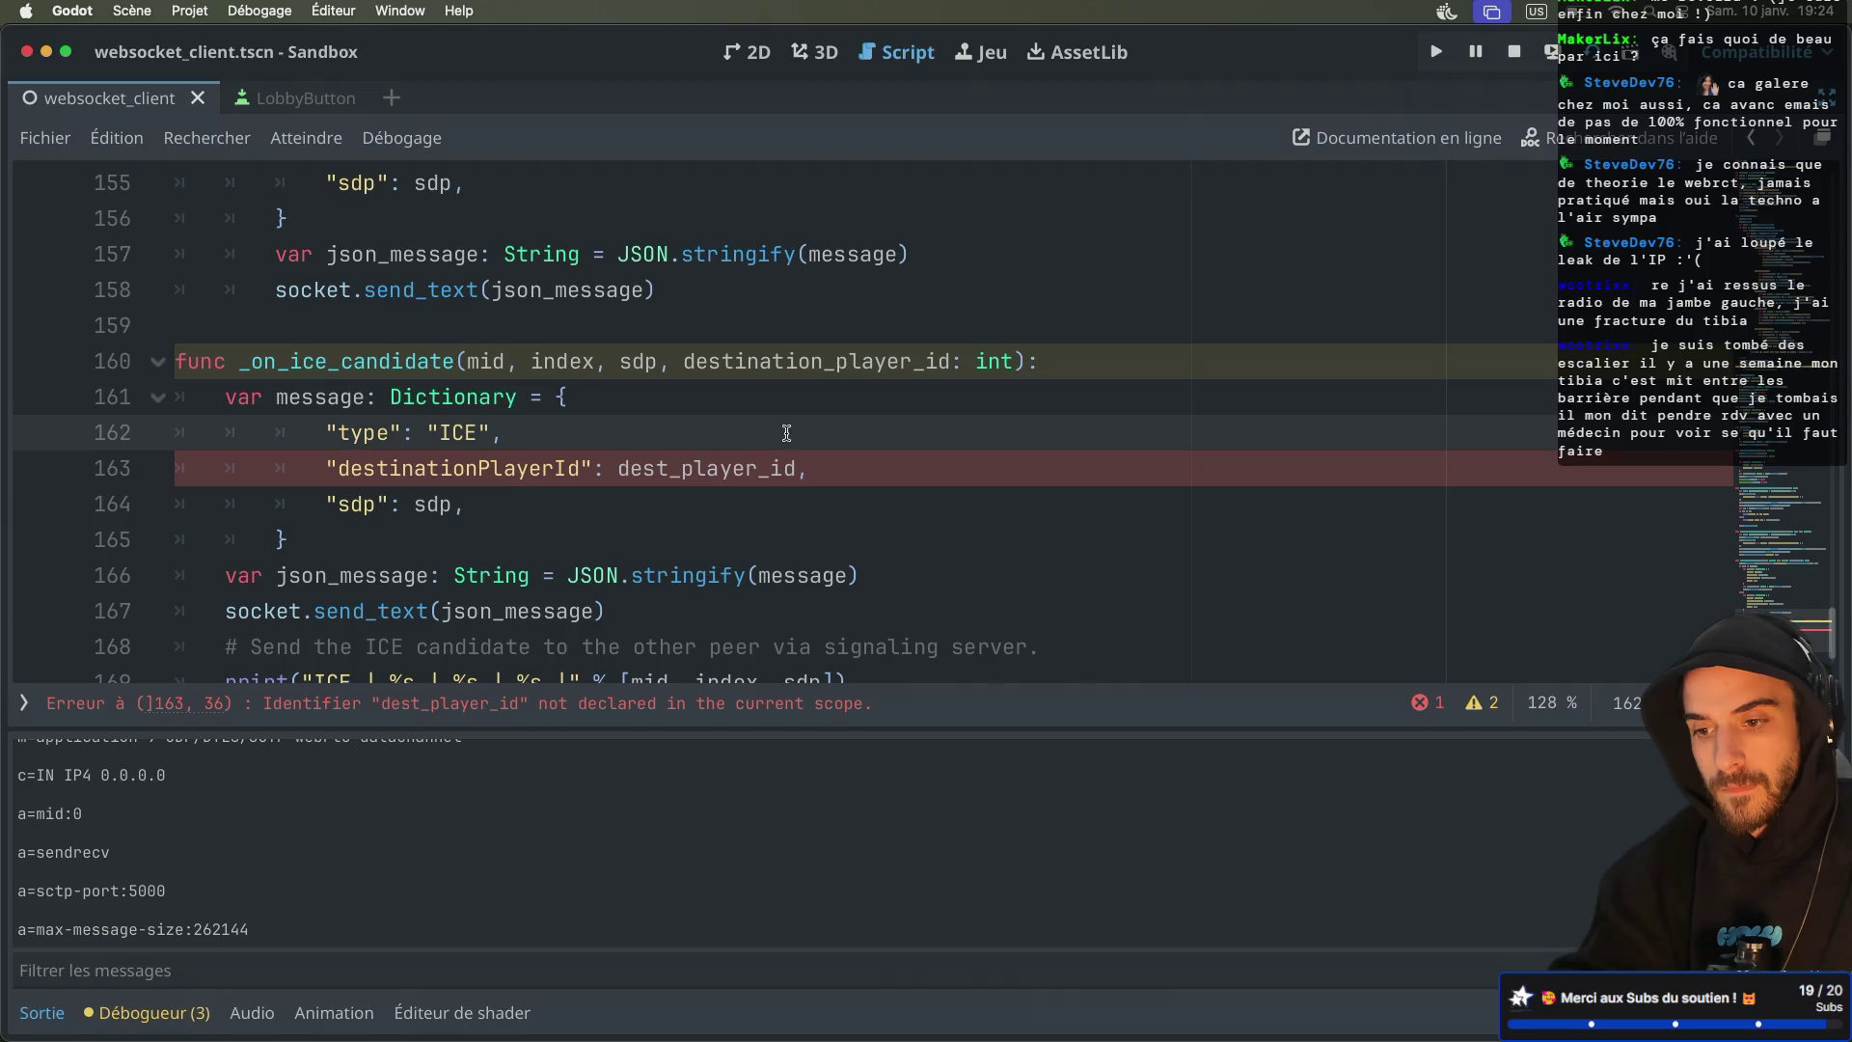
left_click(673, 463)
type("ina")
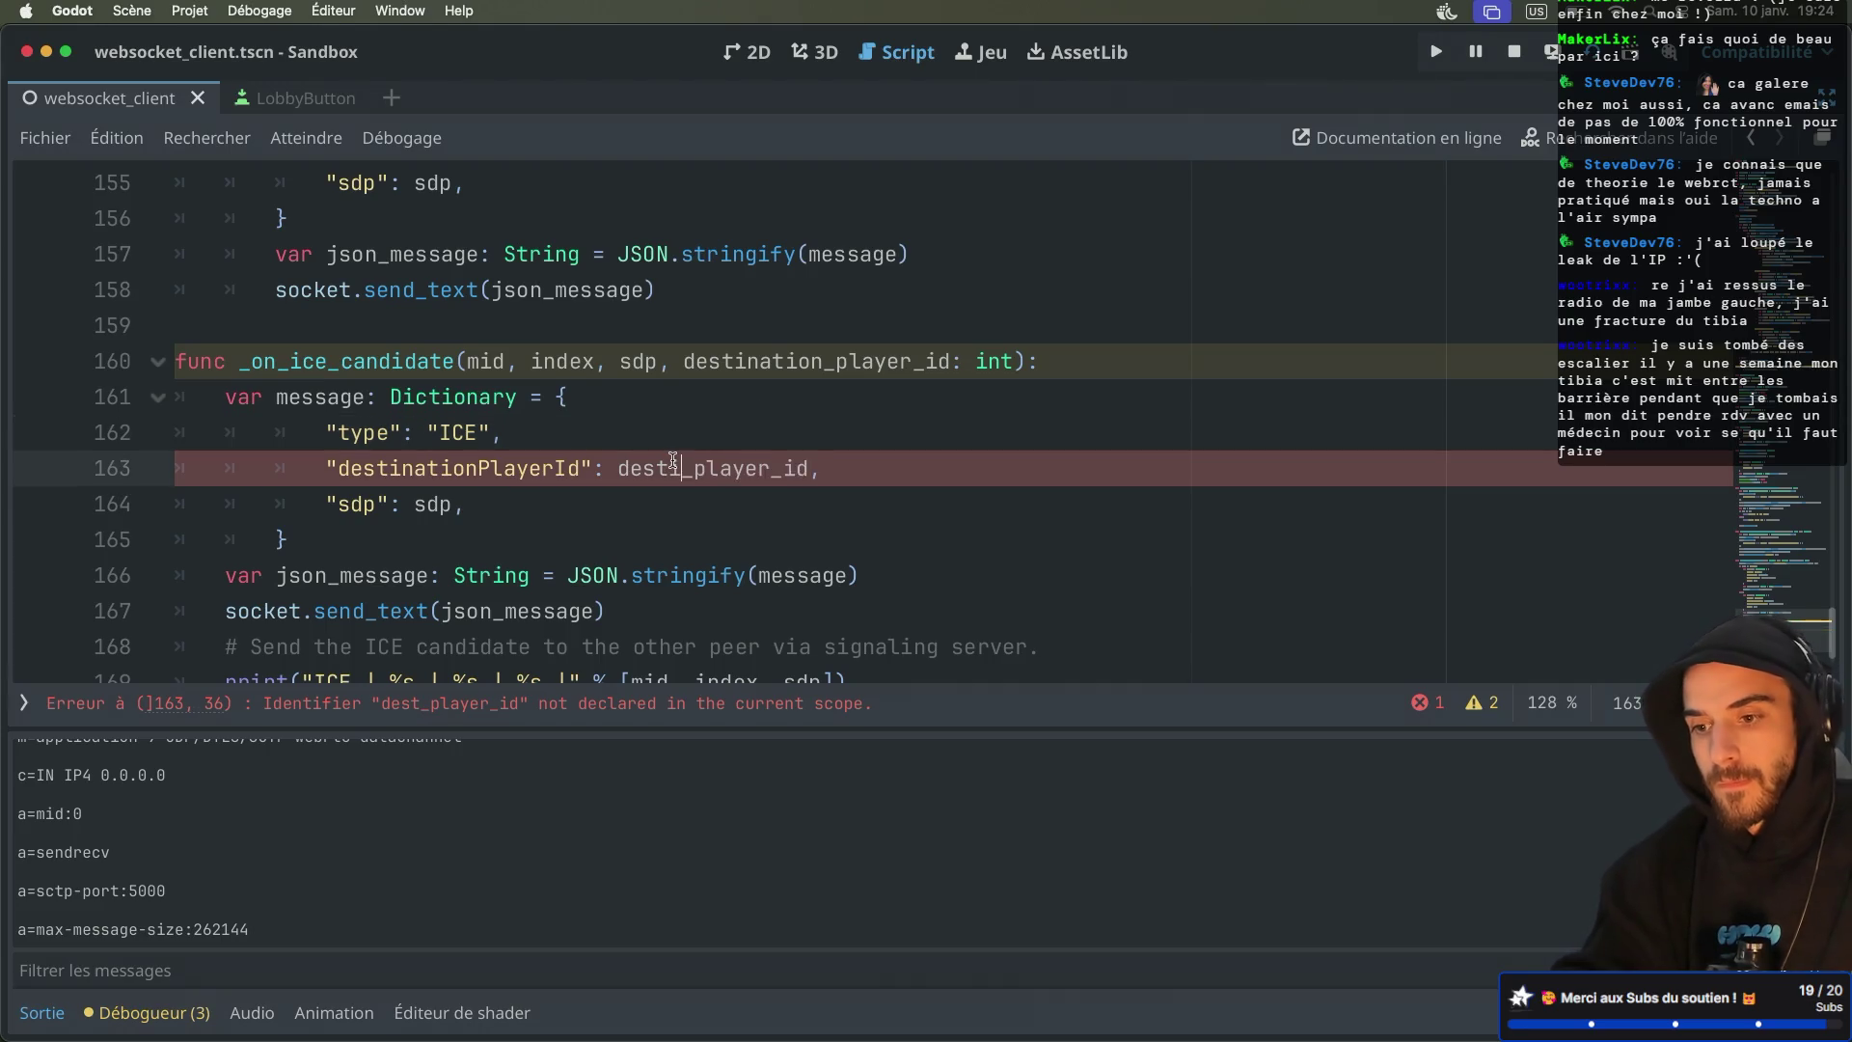
type("tion")
left_click(741, 436)
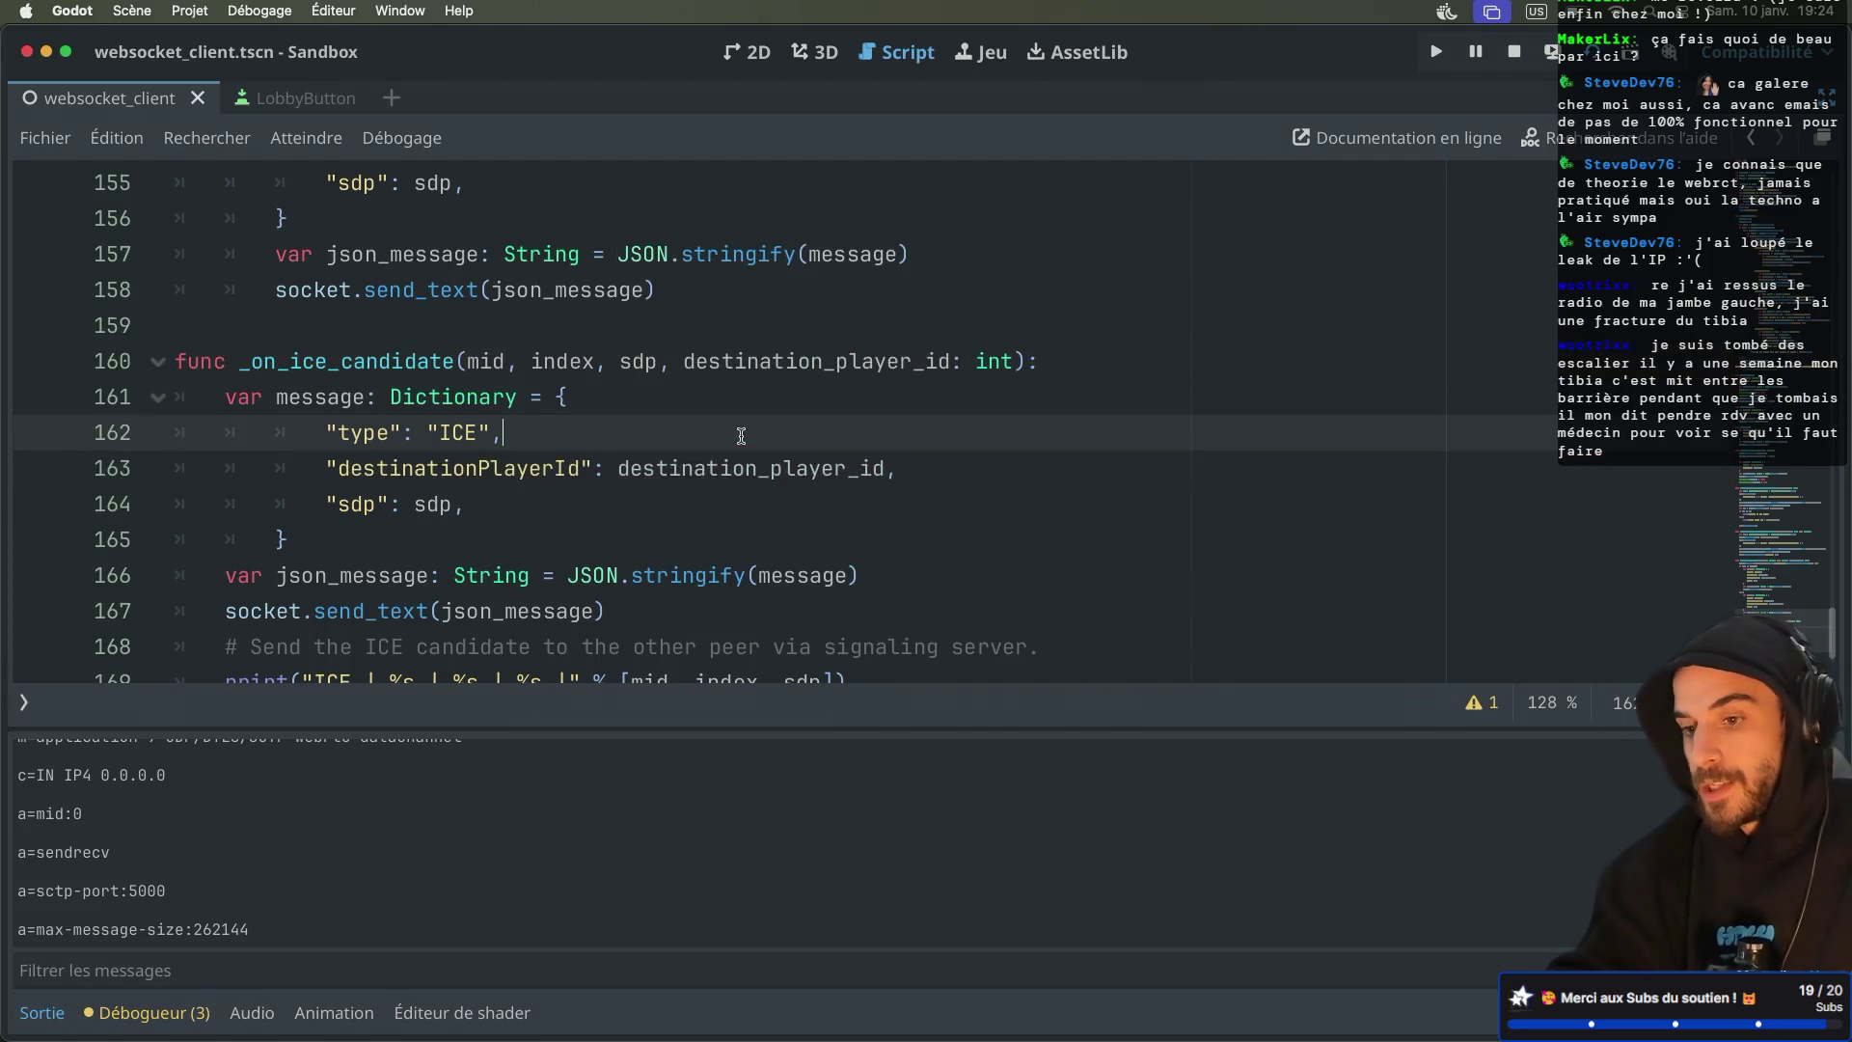
scroll(644, 463, "down", 2)
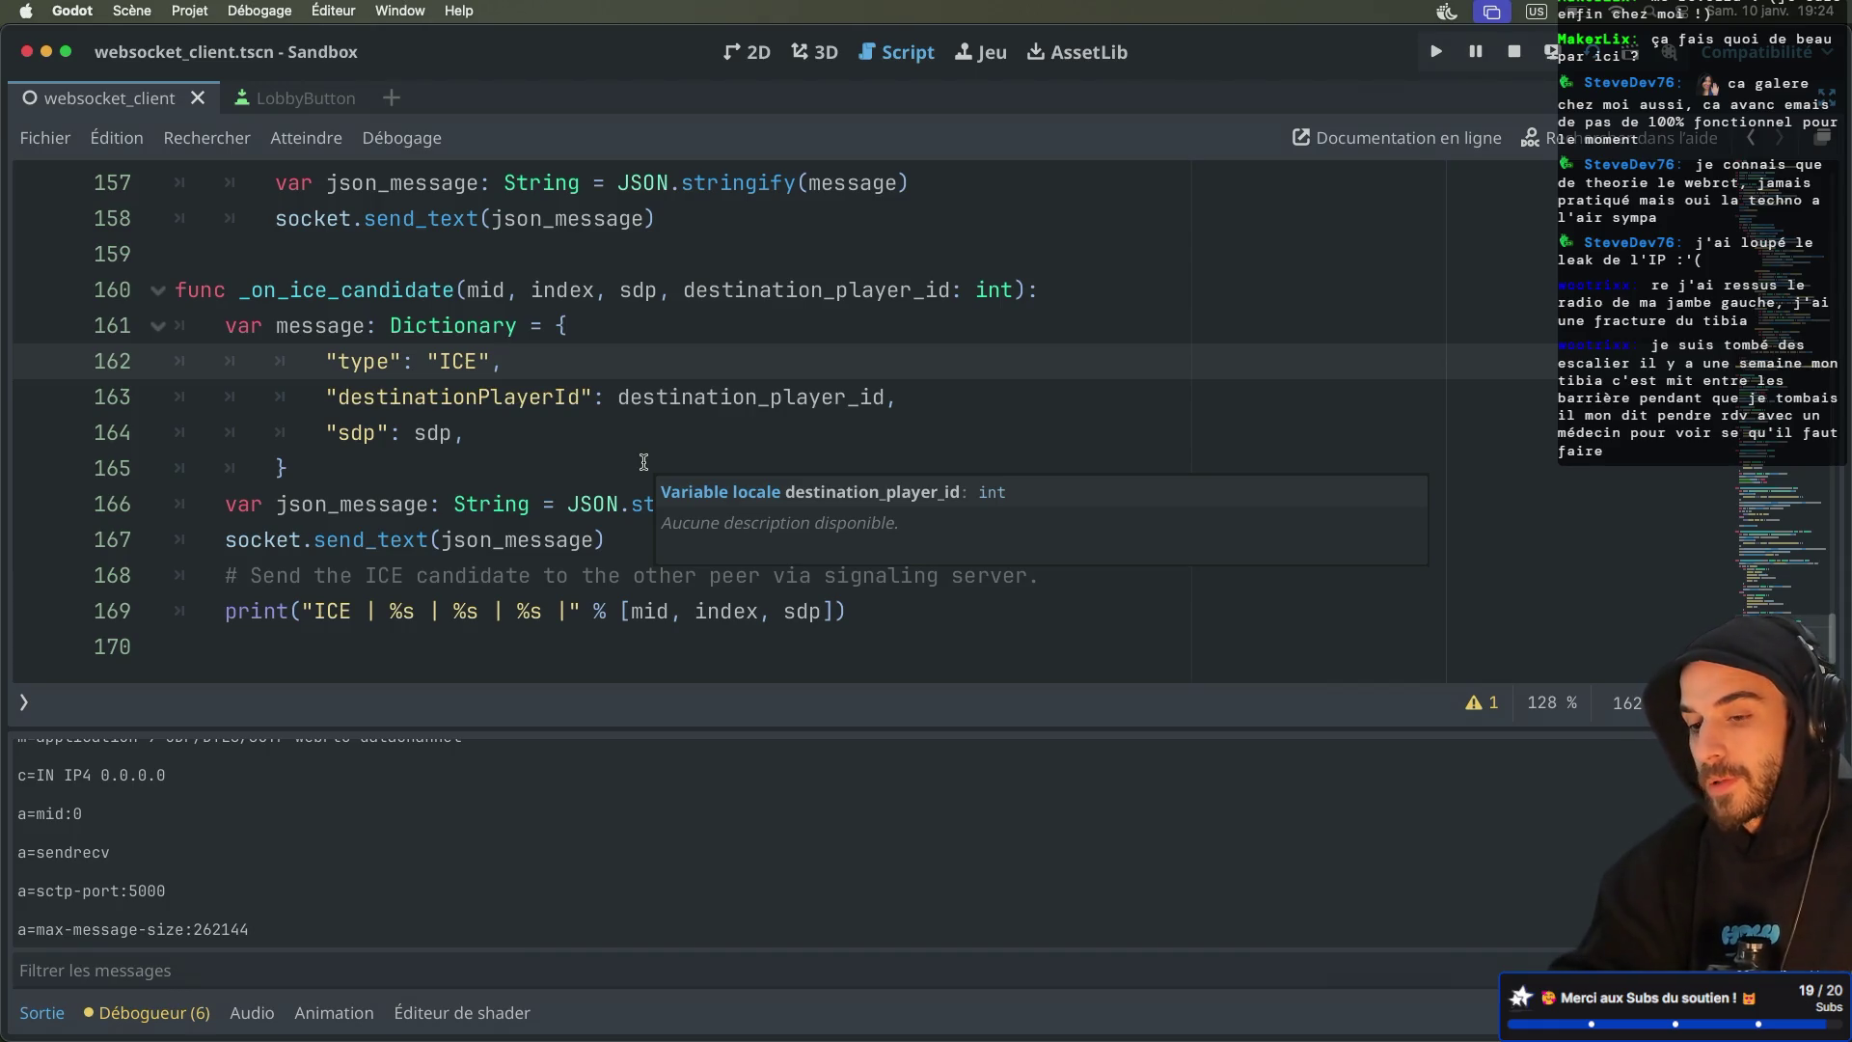
Duplicate the "sdp": sdp entry and turn the copies into "mid": mid and "index": index
double_click(368, 433)
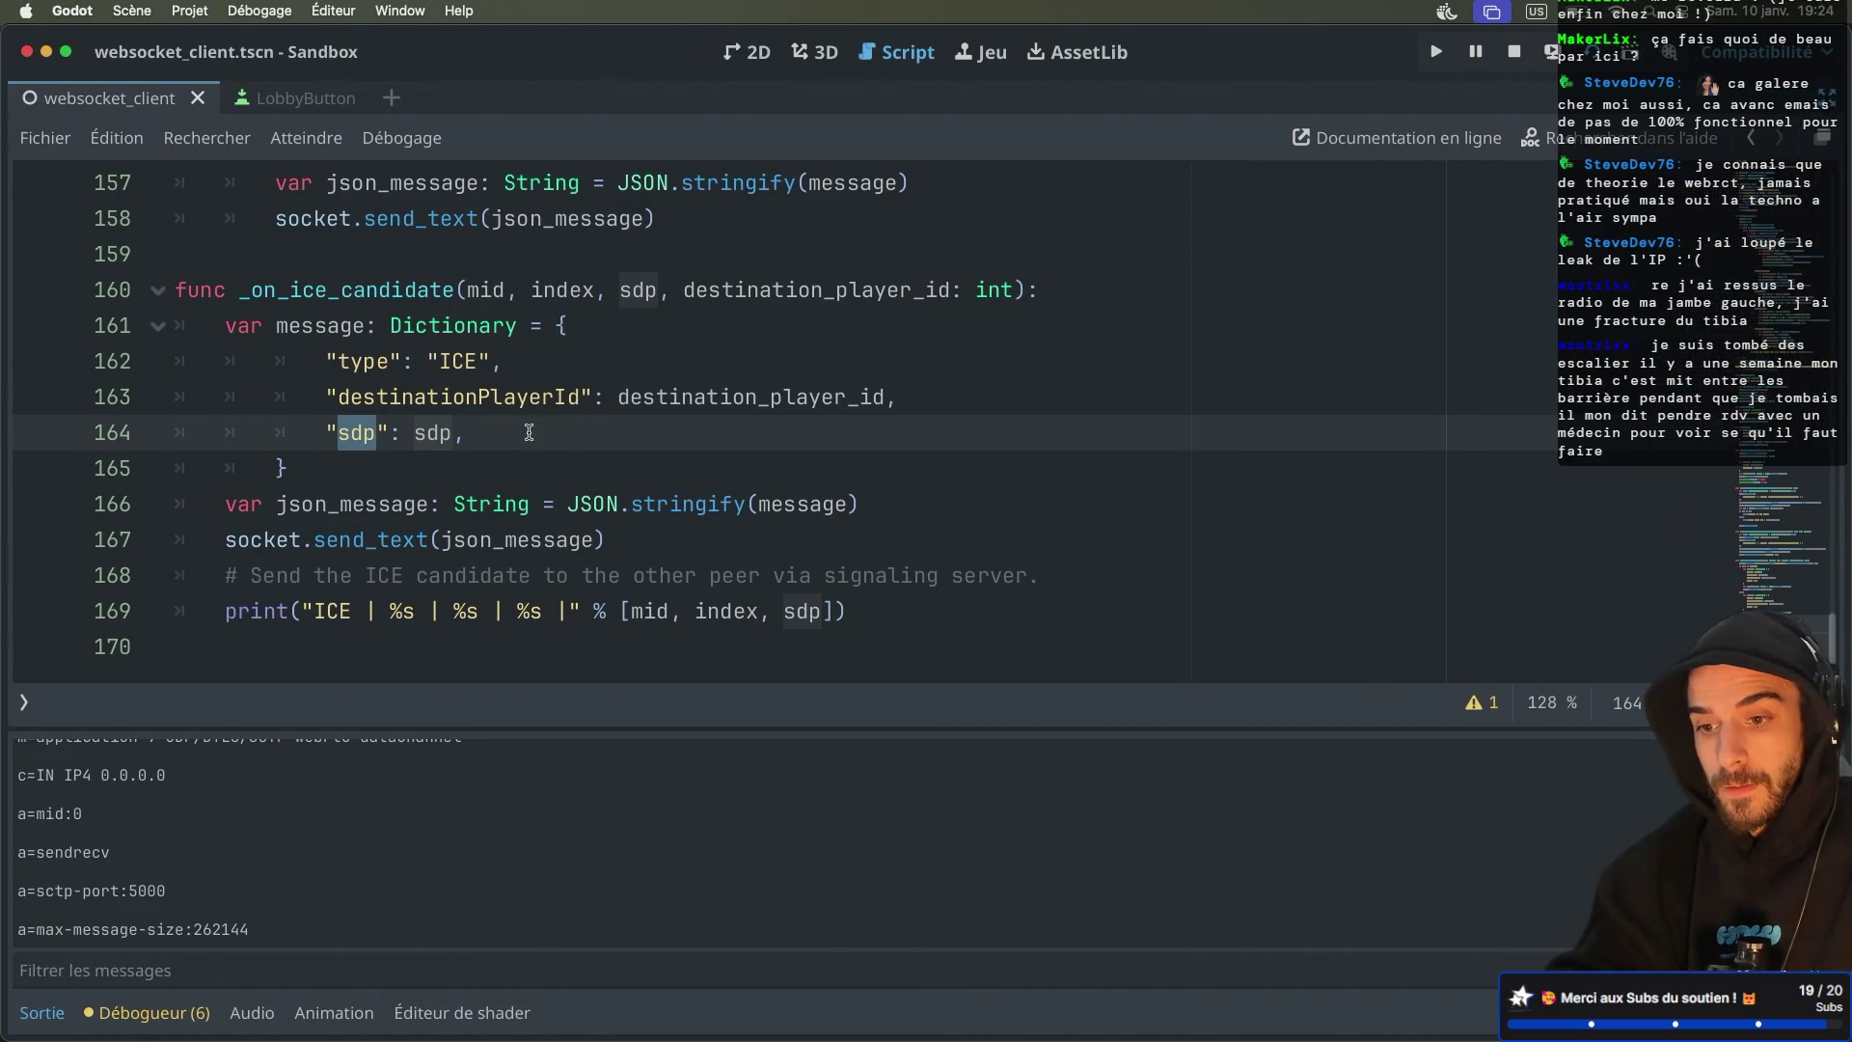
left_click_drag(525, 432, 903, 390)
key("super+shift+d")
key("super+shift+d")
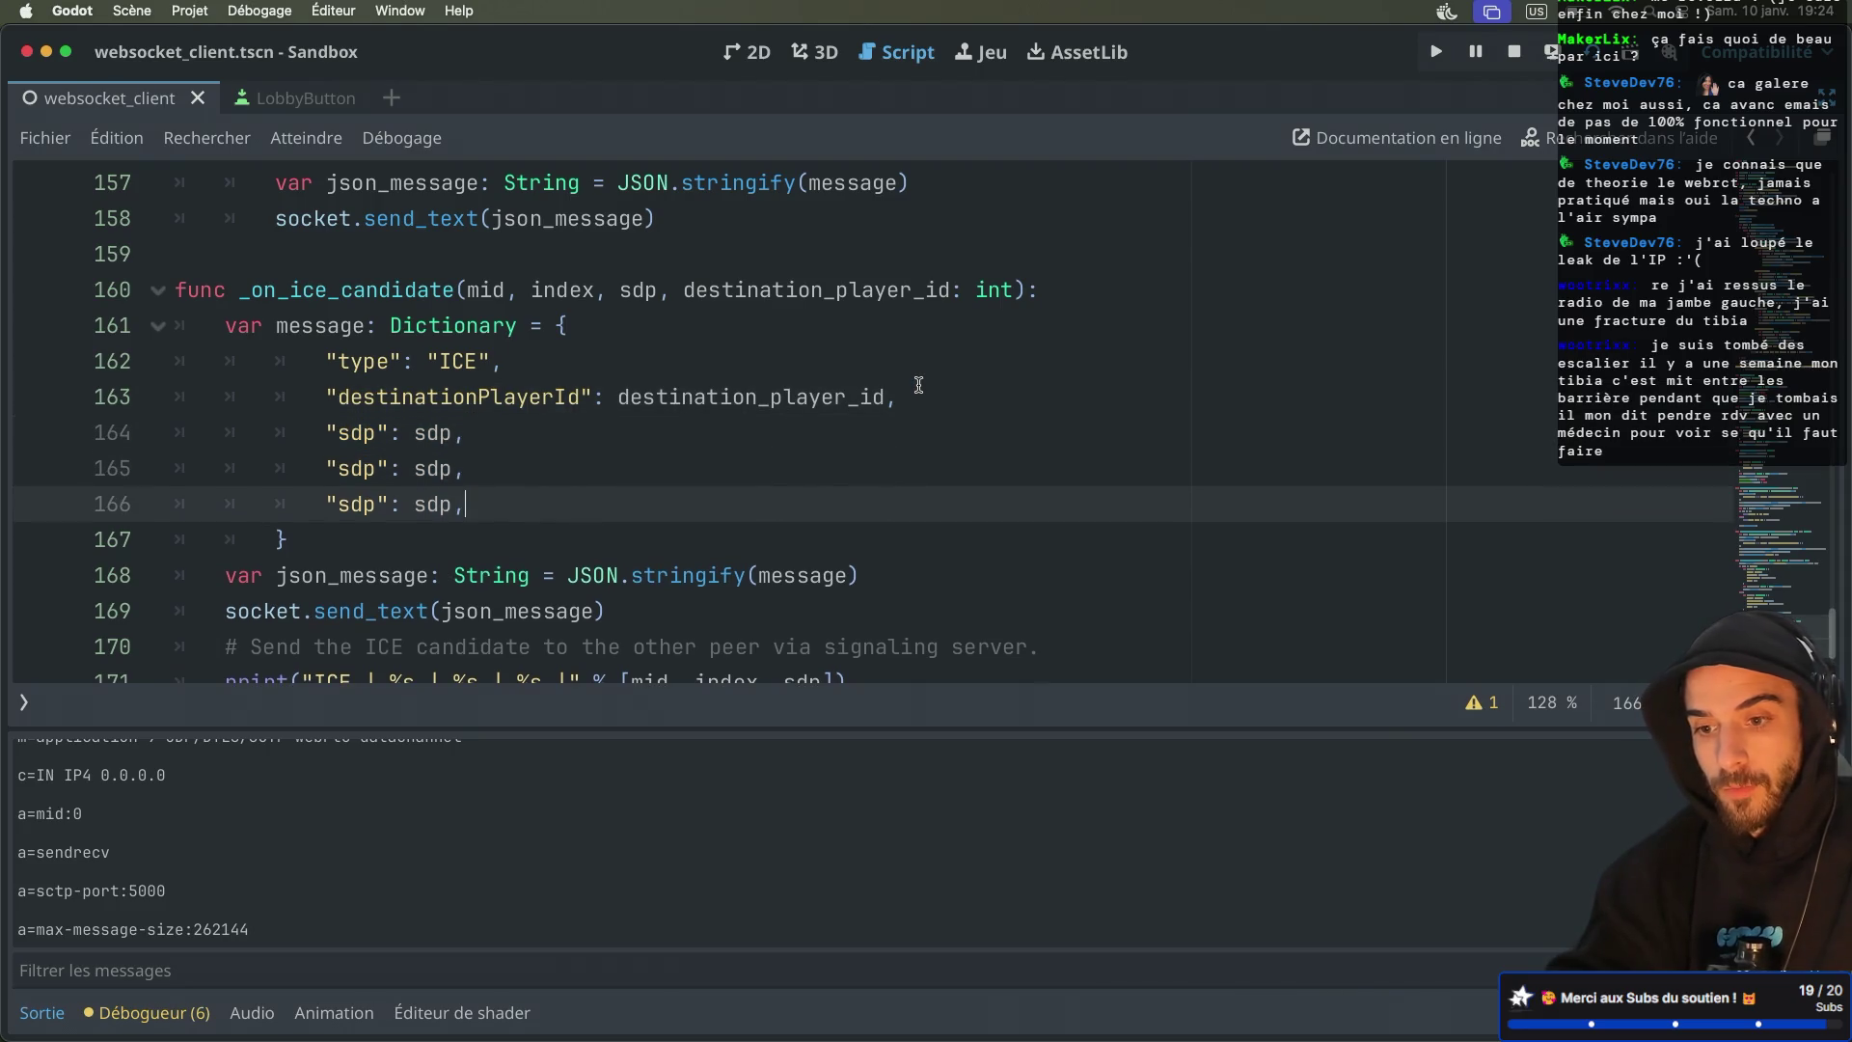
double_click(360, 432)
type("mid")
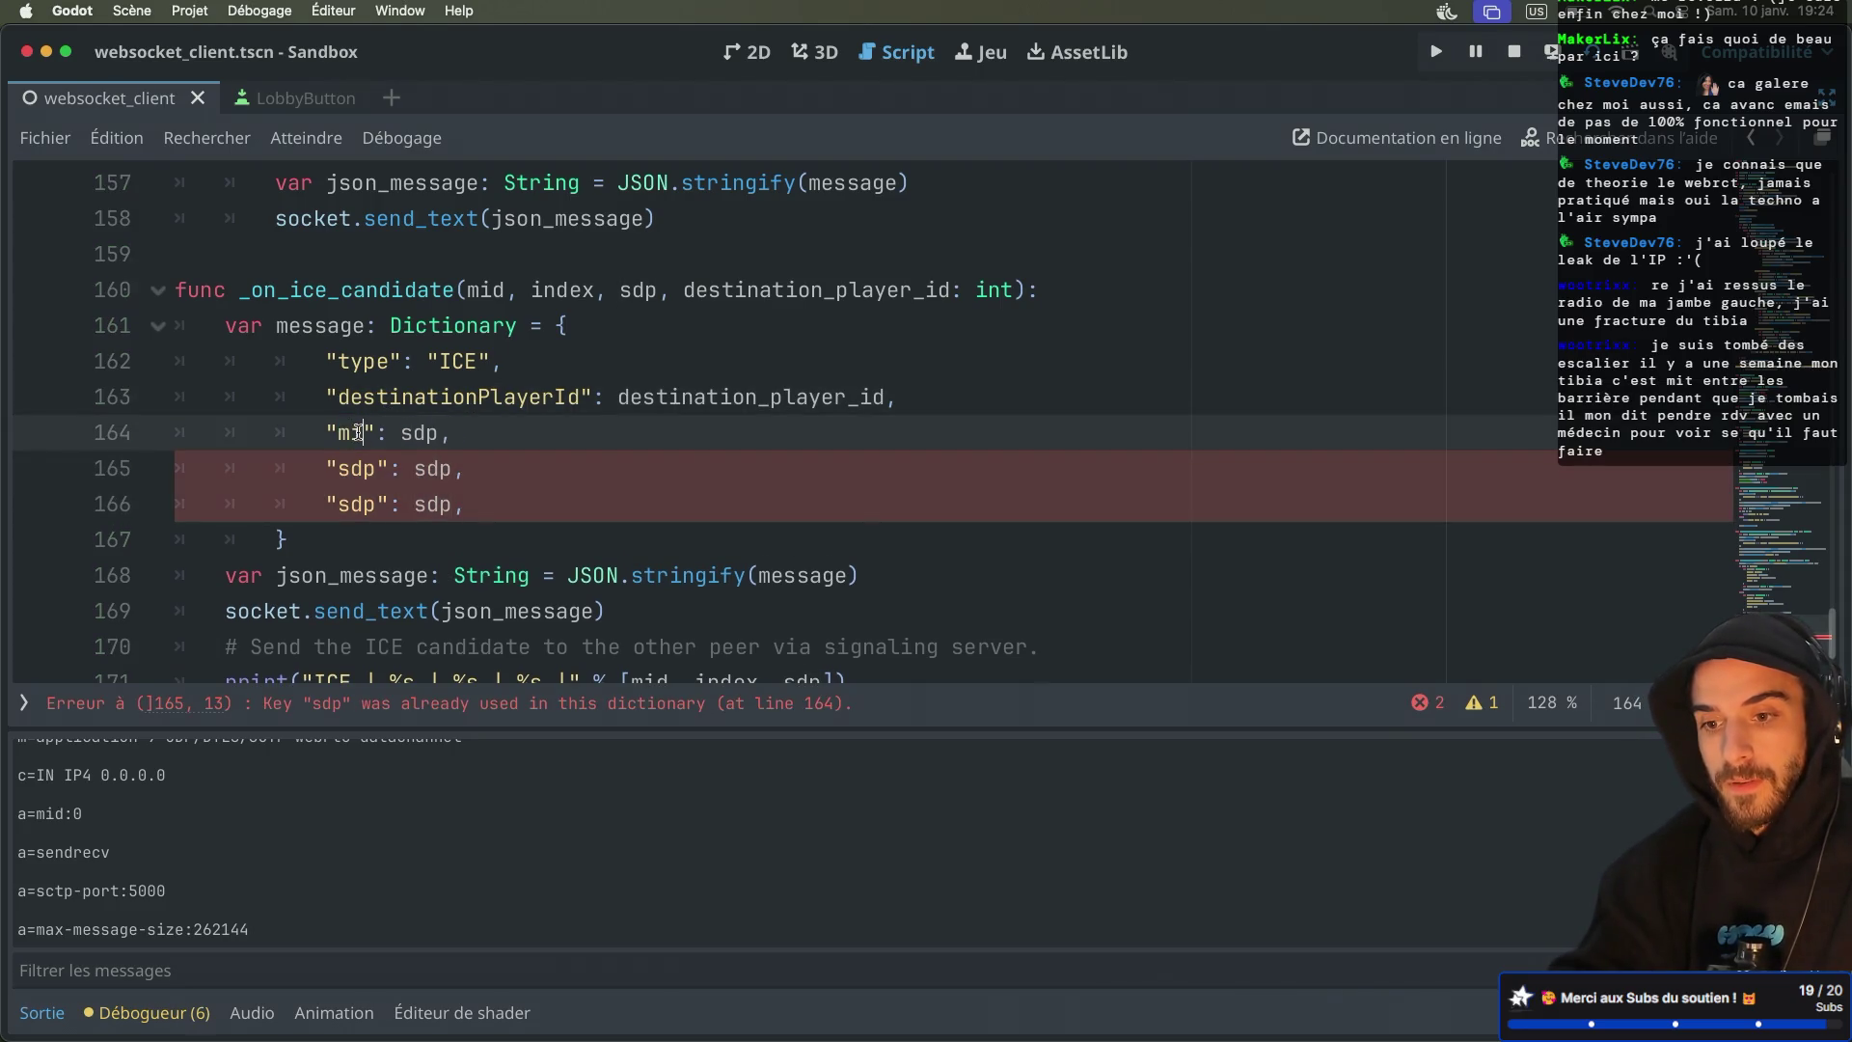
double_click(356, 468)
type("index")
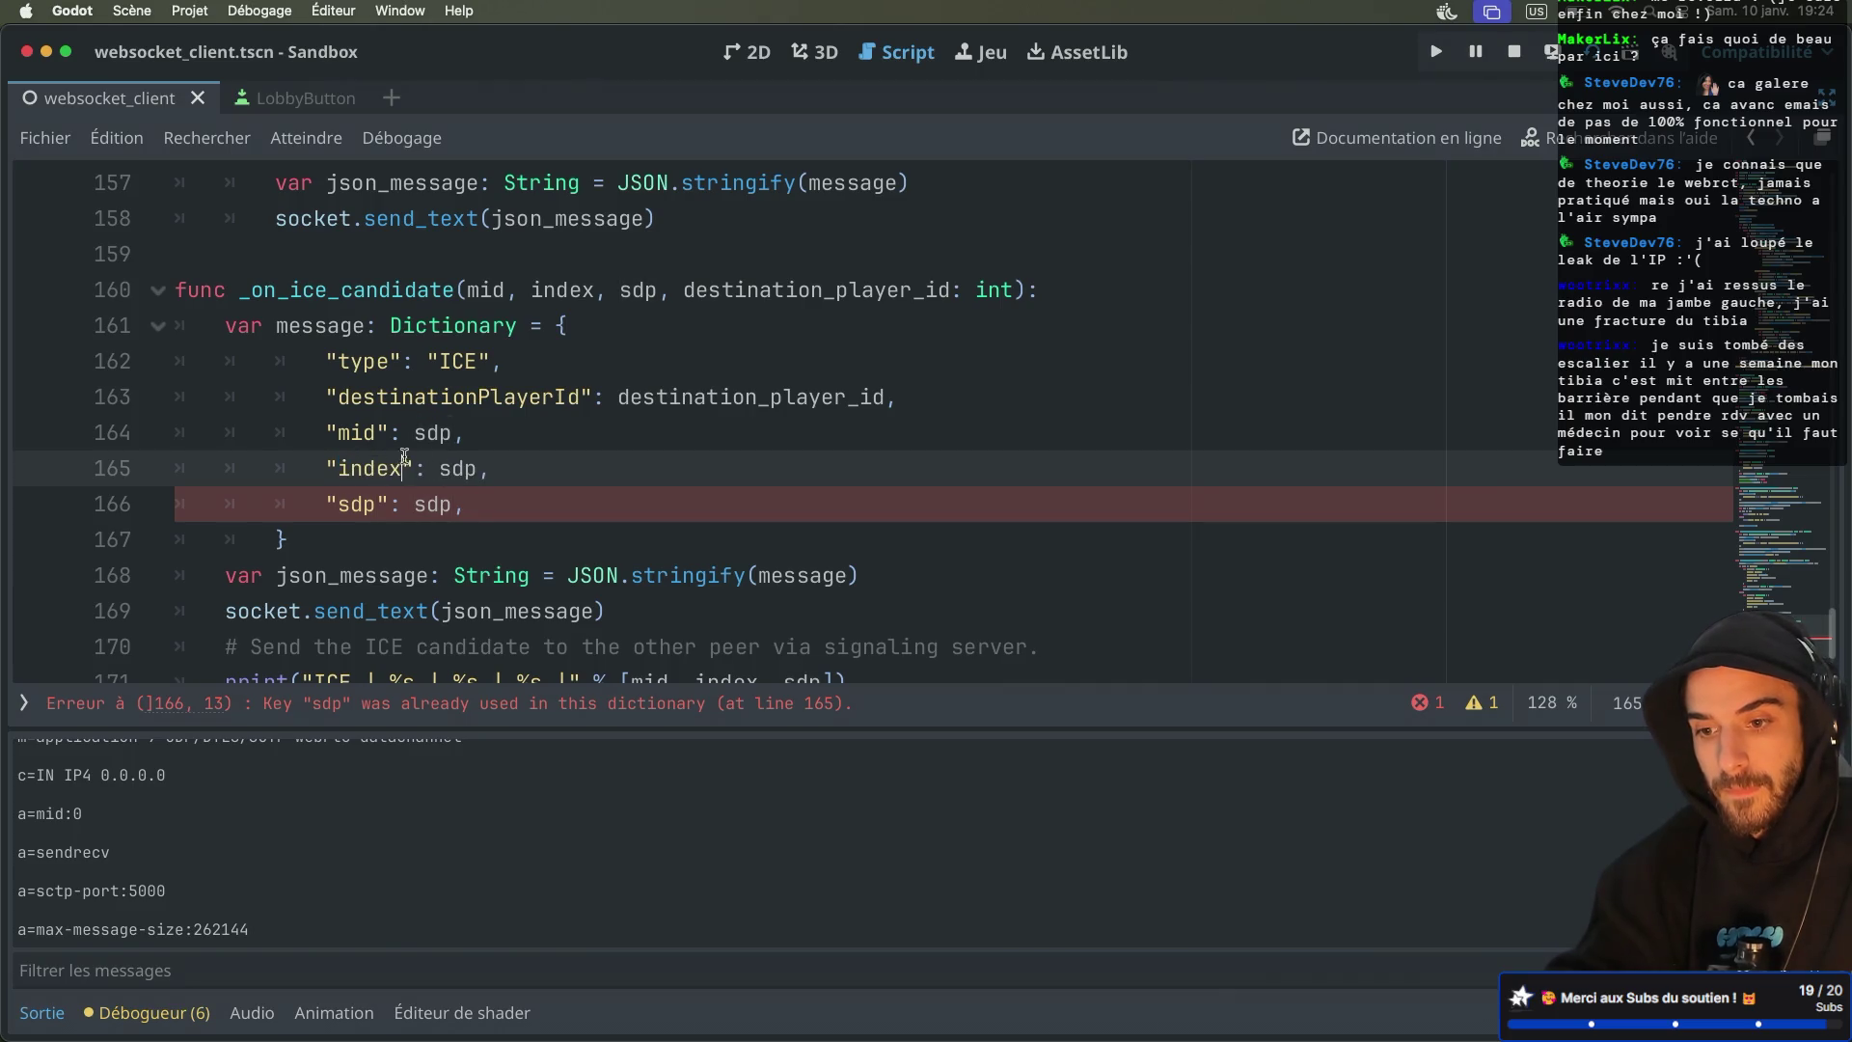
double_click(430, 432)
type("mid")
key("Escape")
double_click(457, 471)
type("index")
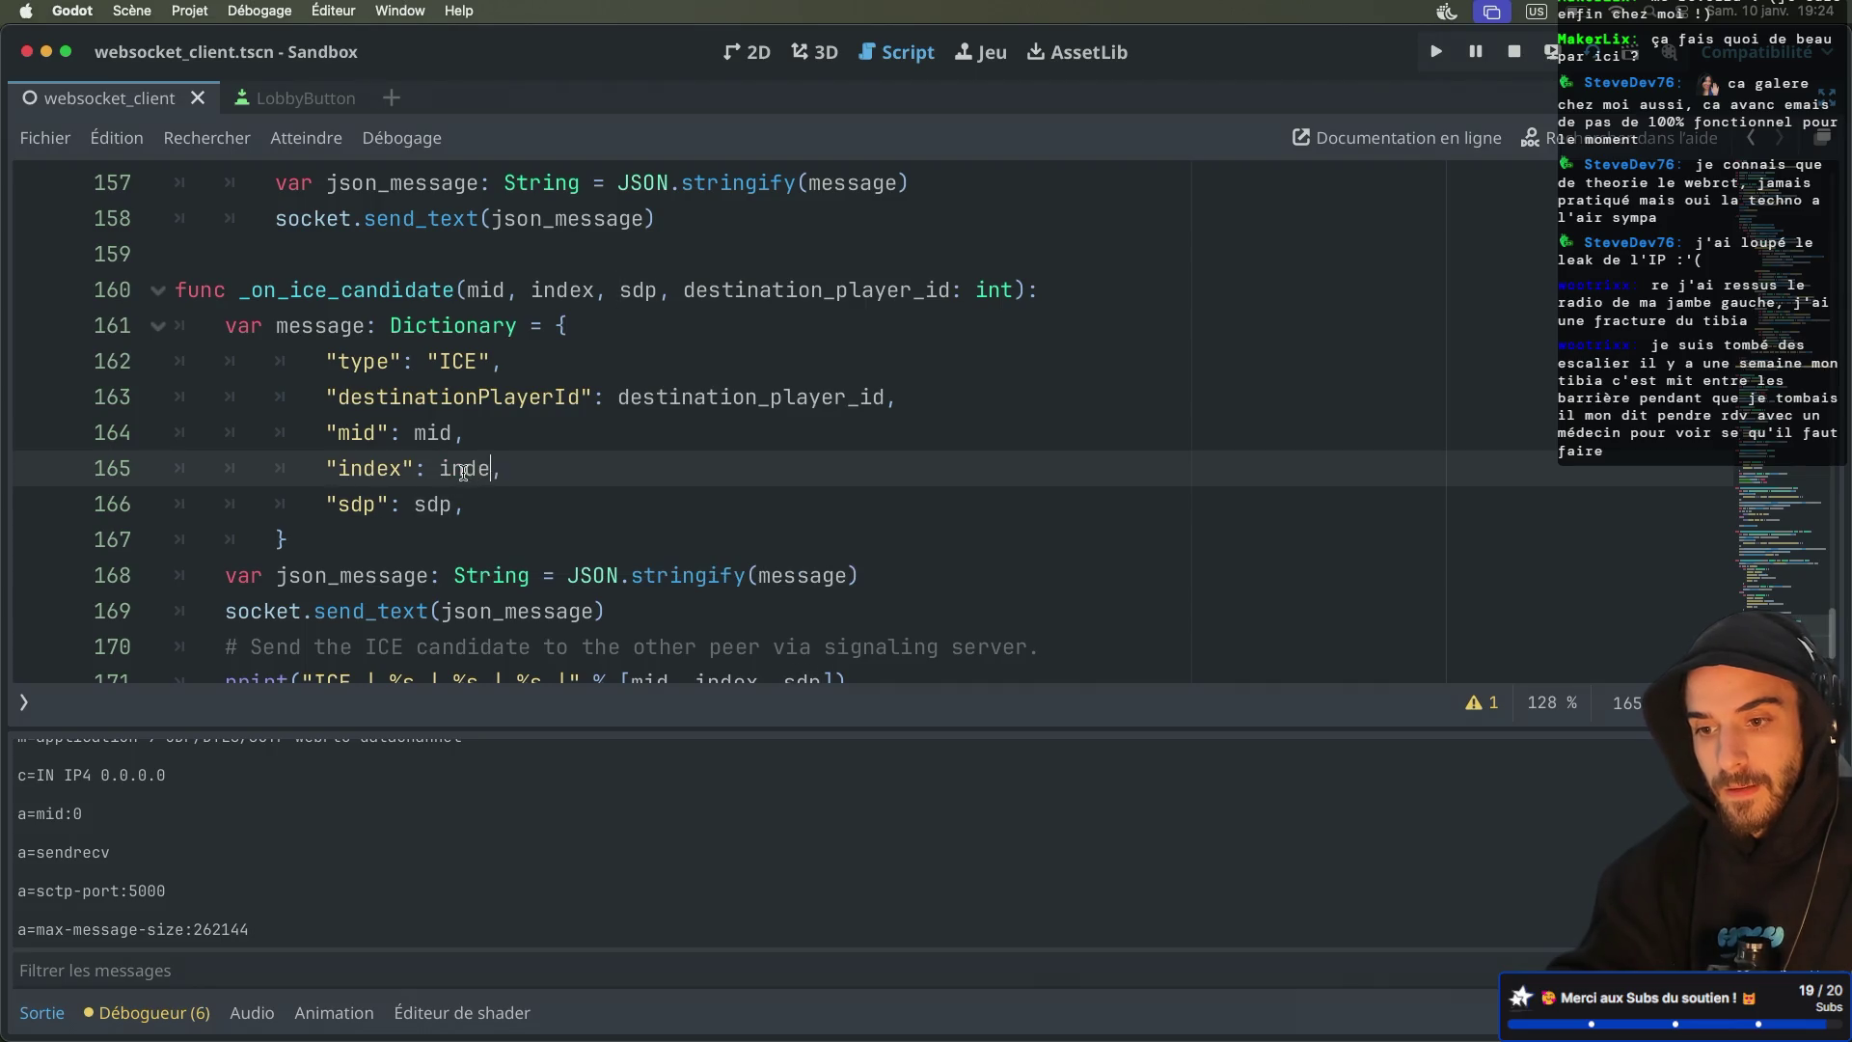
left_click(376, 265)
scroll(406, 295, "up", 5)
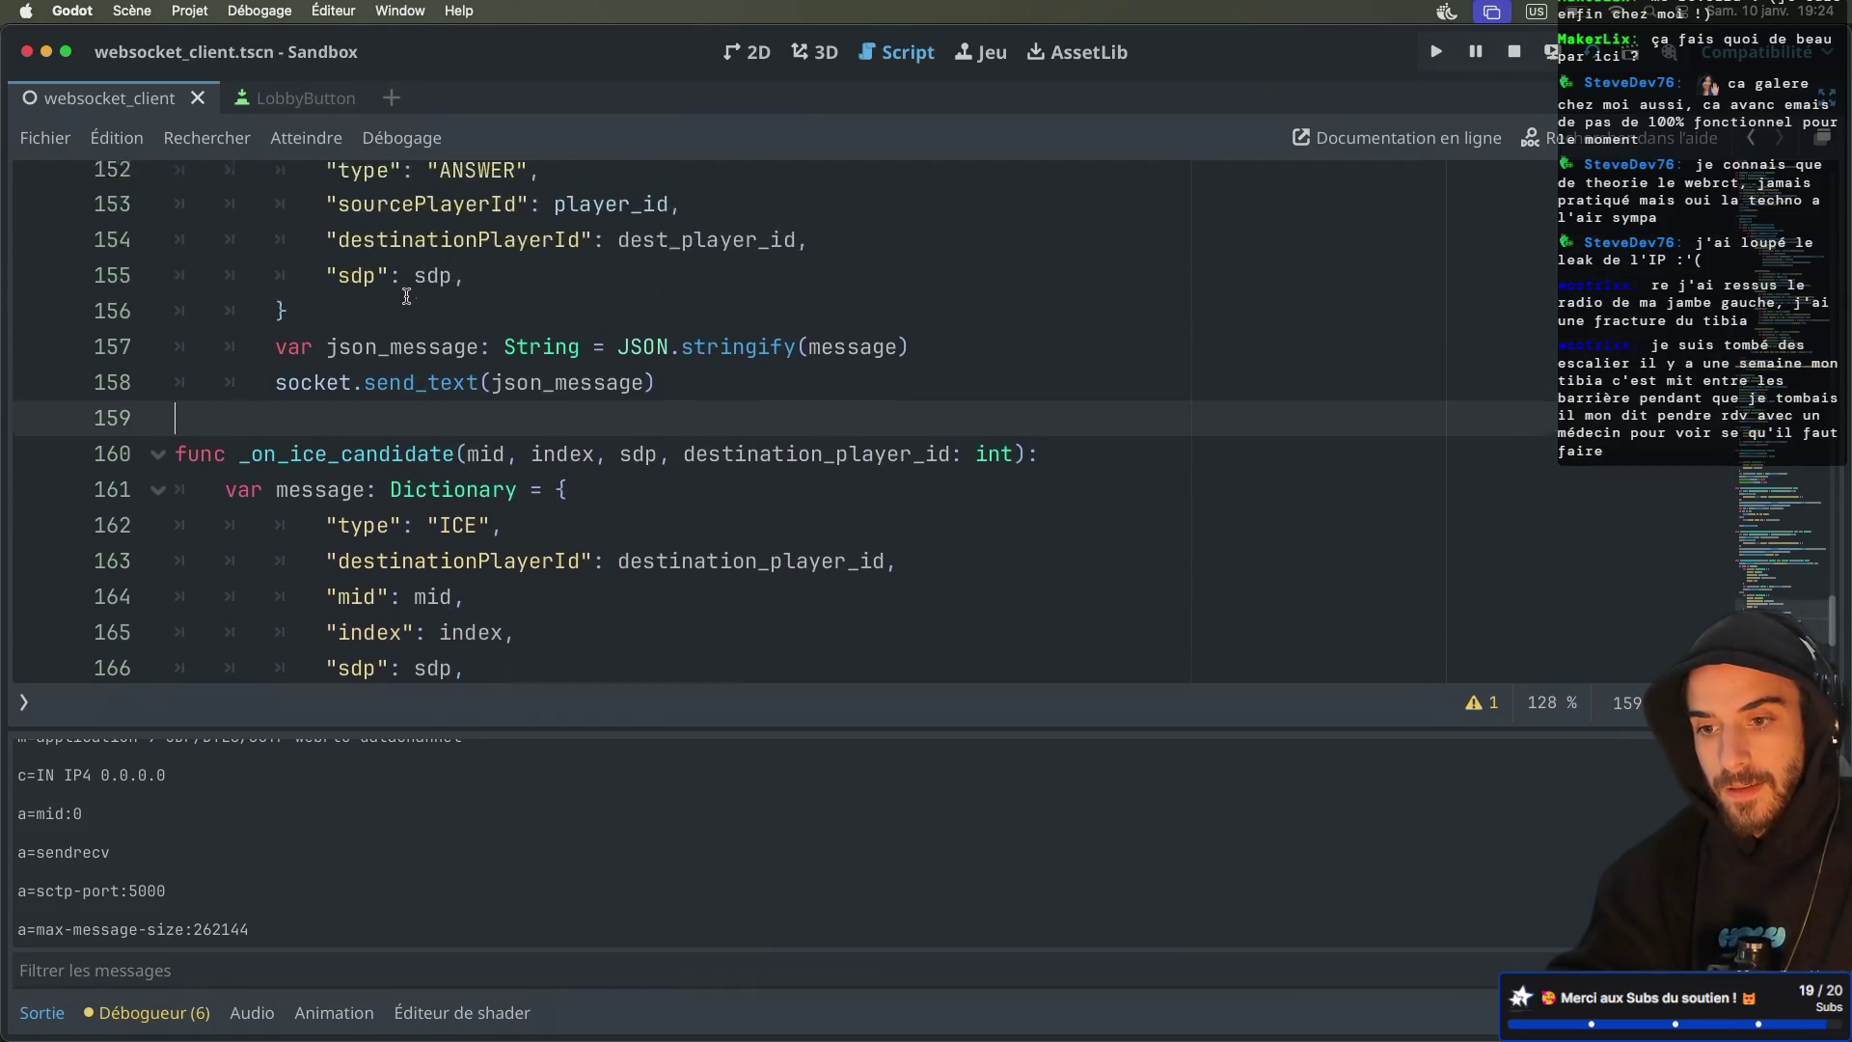
Compare ice_candidate_created's parameter list in the WebRTCPeerConnection docs with GitHub's send_candidate signature
scroll(407, 295, "up", 4)
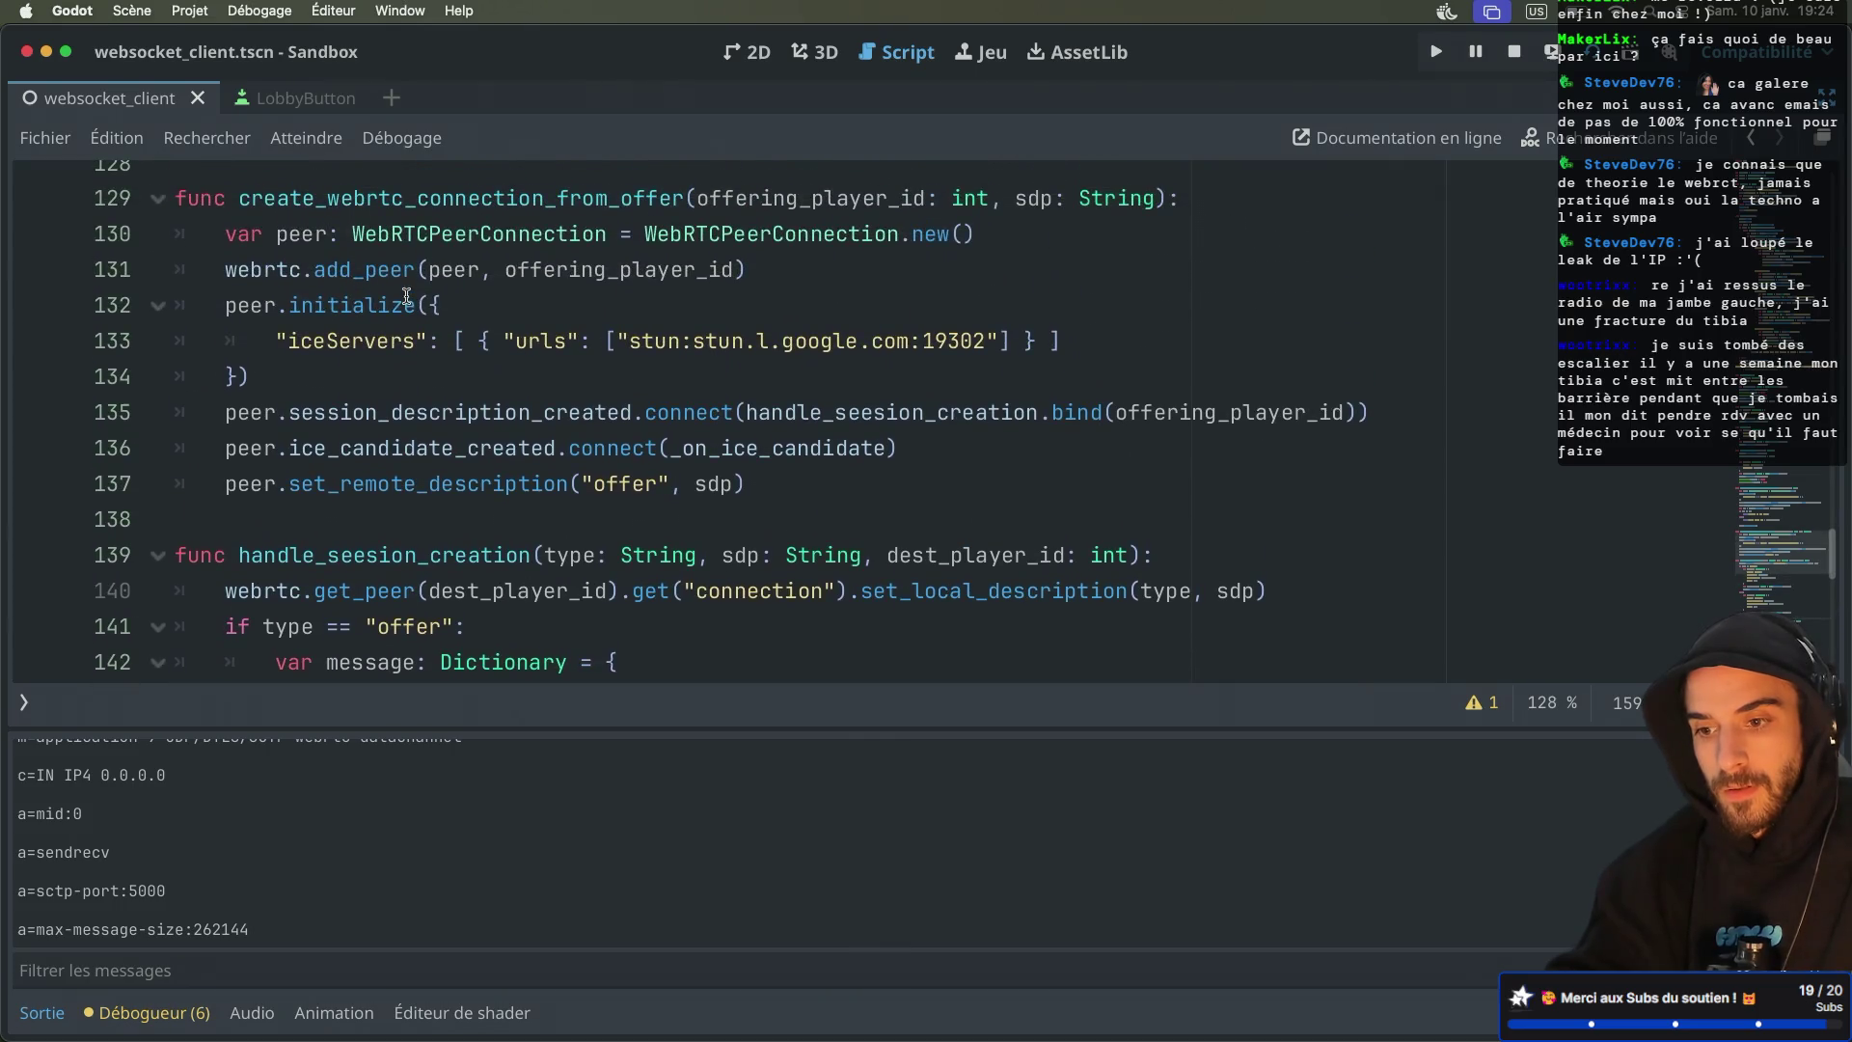
left_click(471, 430, "super")
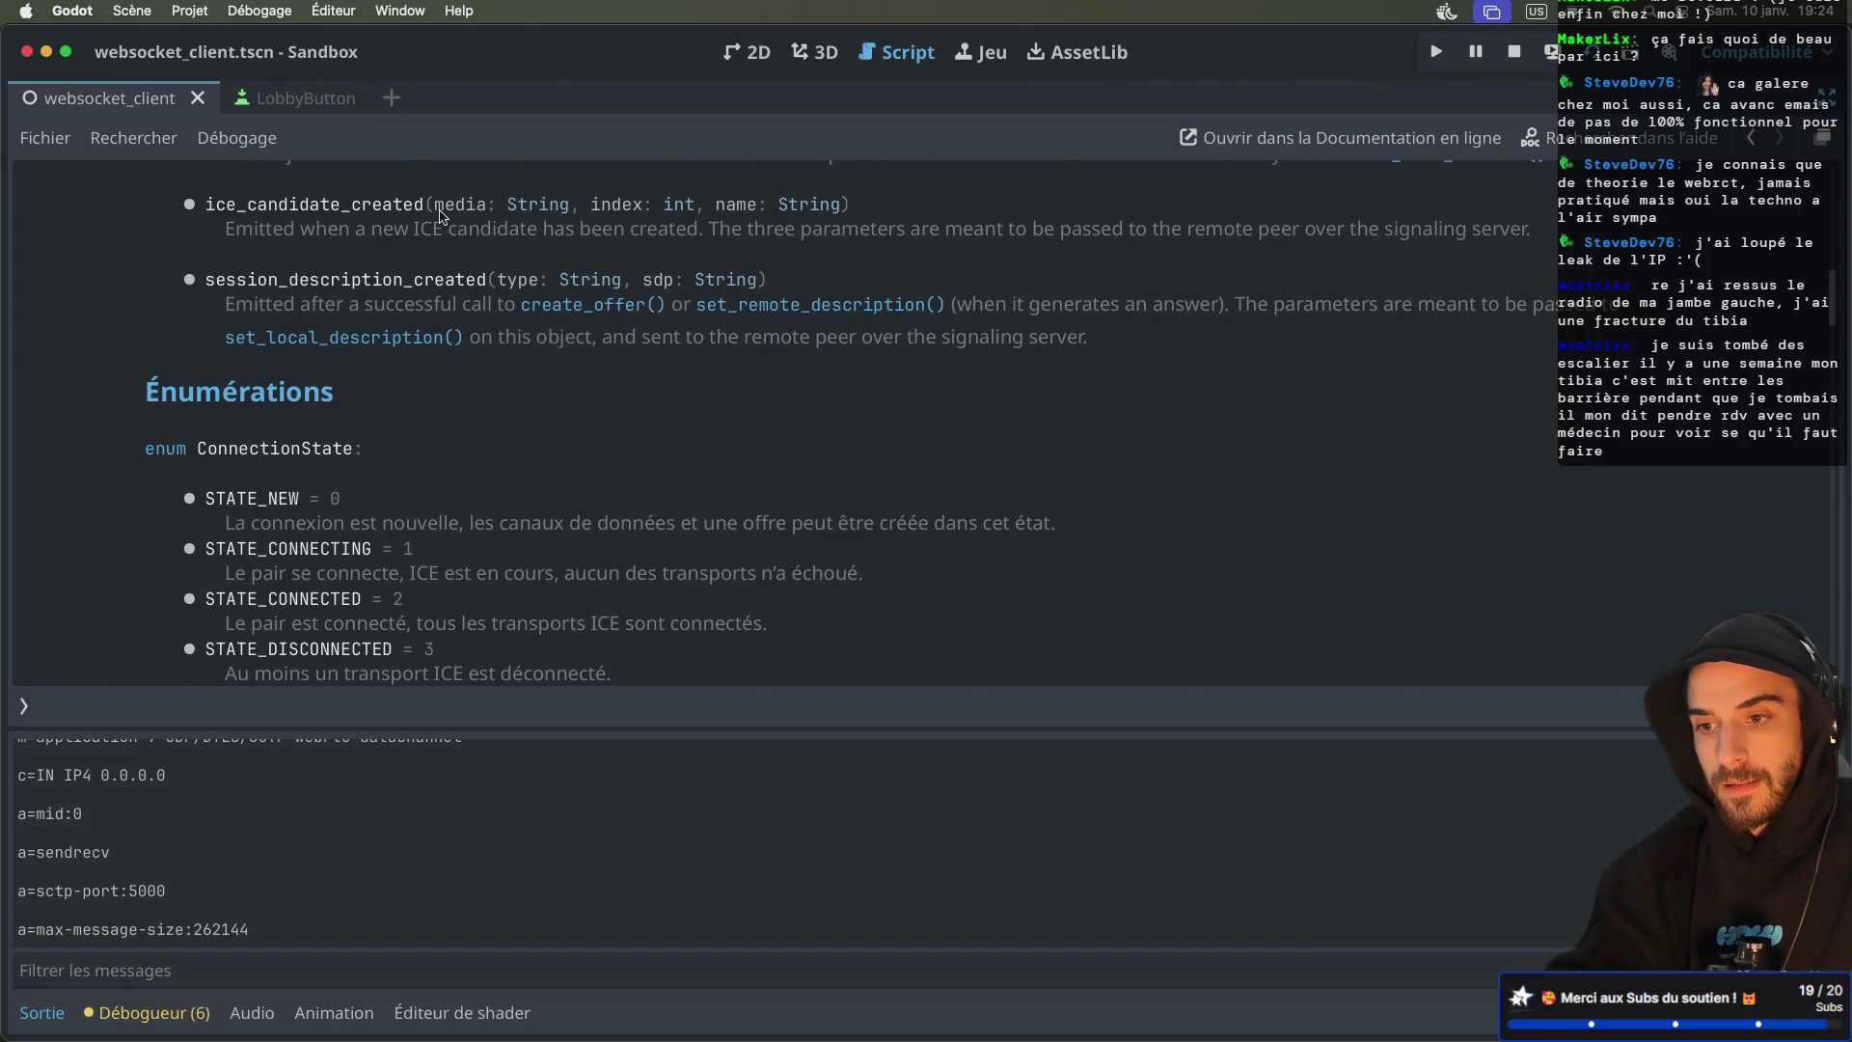
scroll(439, 214, "up", 3)
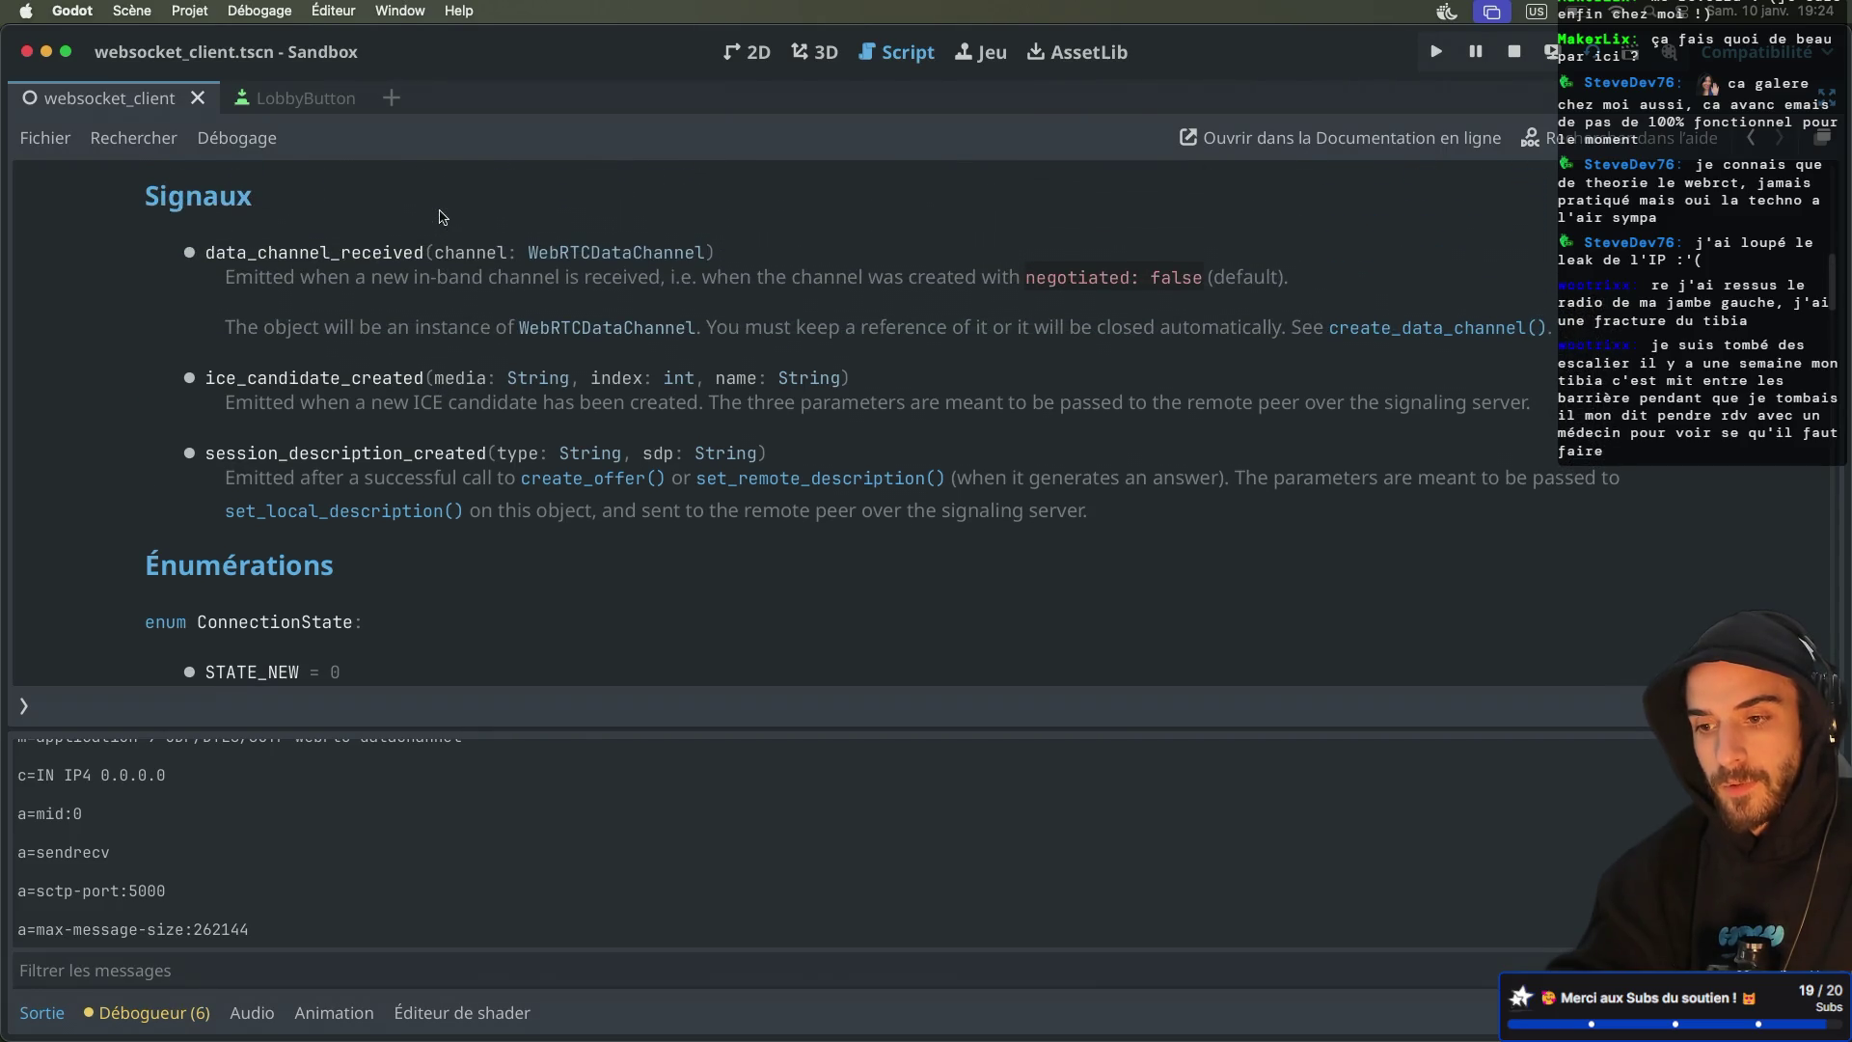
scroll(440, 214, "down", 1)
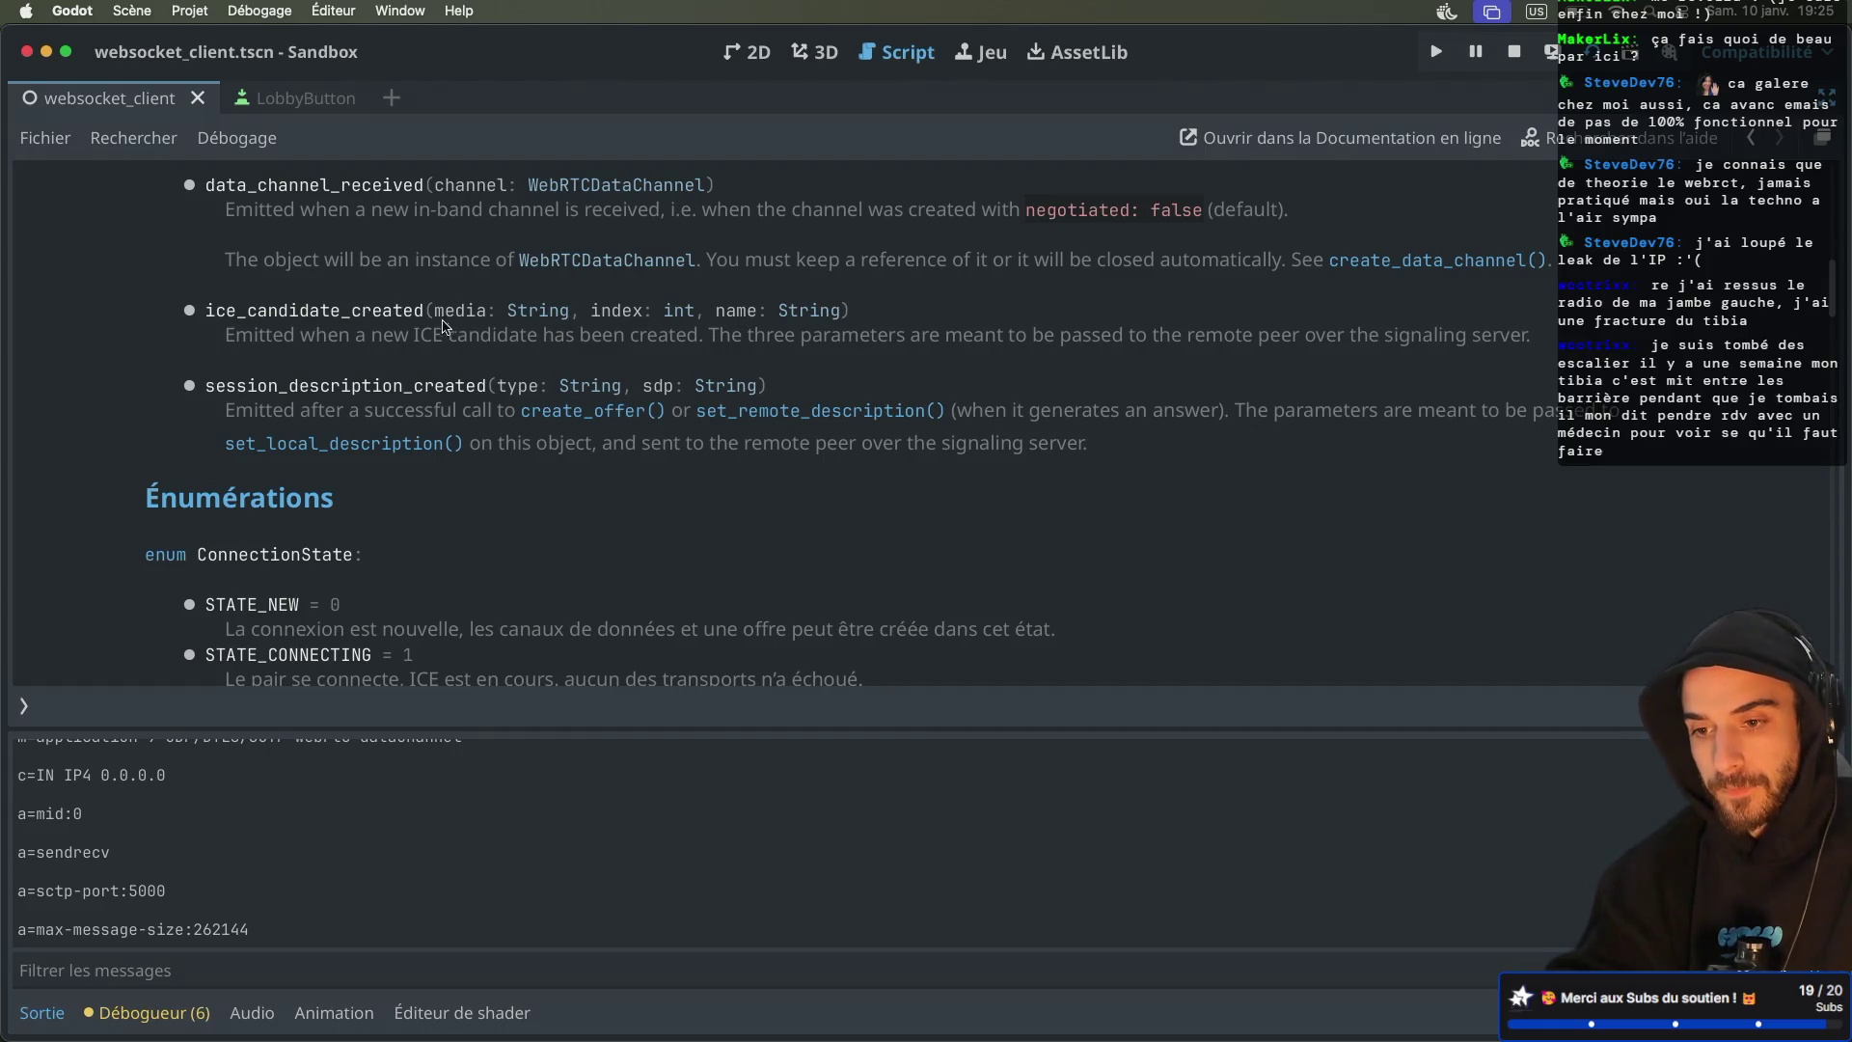
left_click_drag(434, 310, 839, 311)
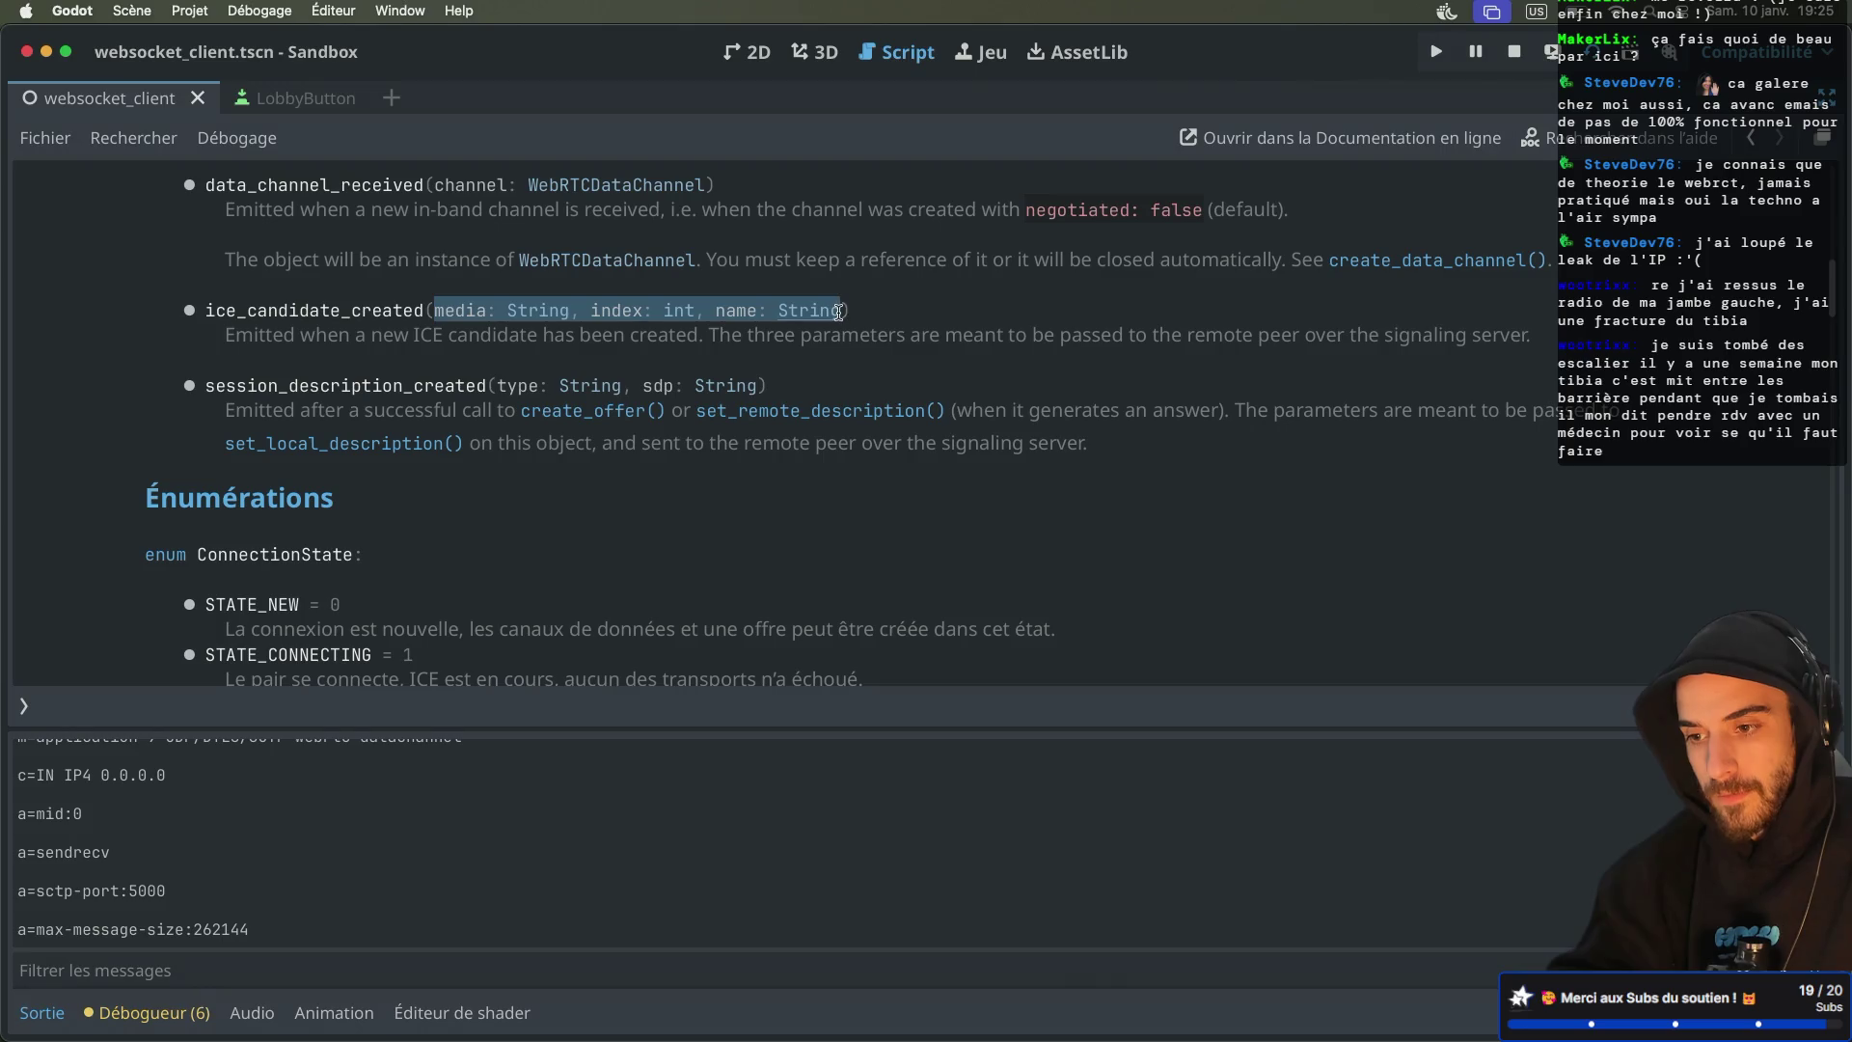
key("super+Tab")
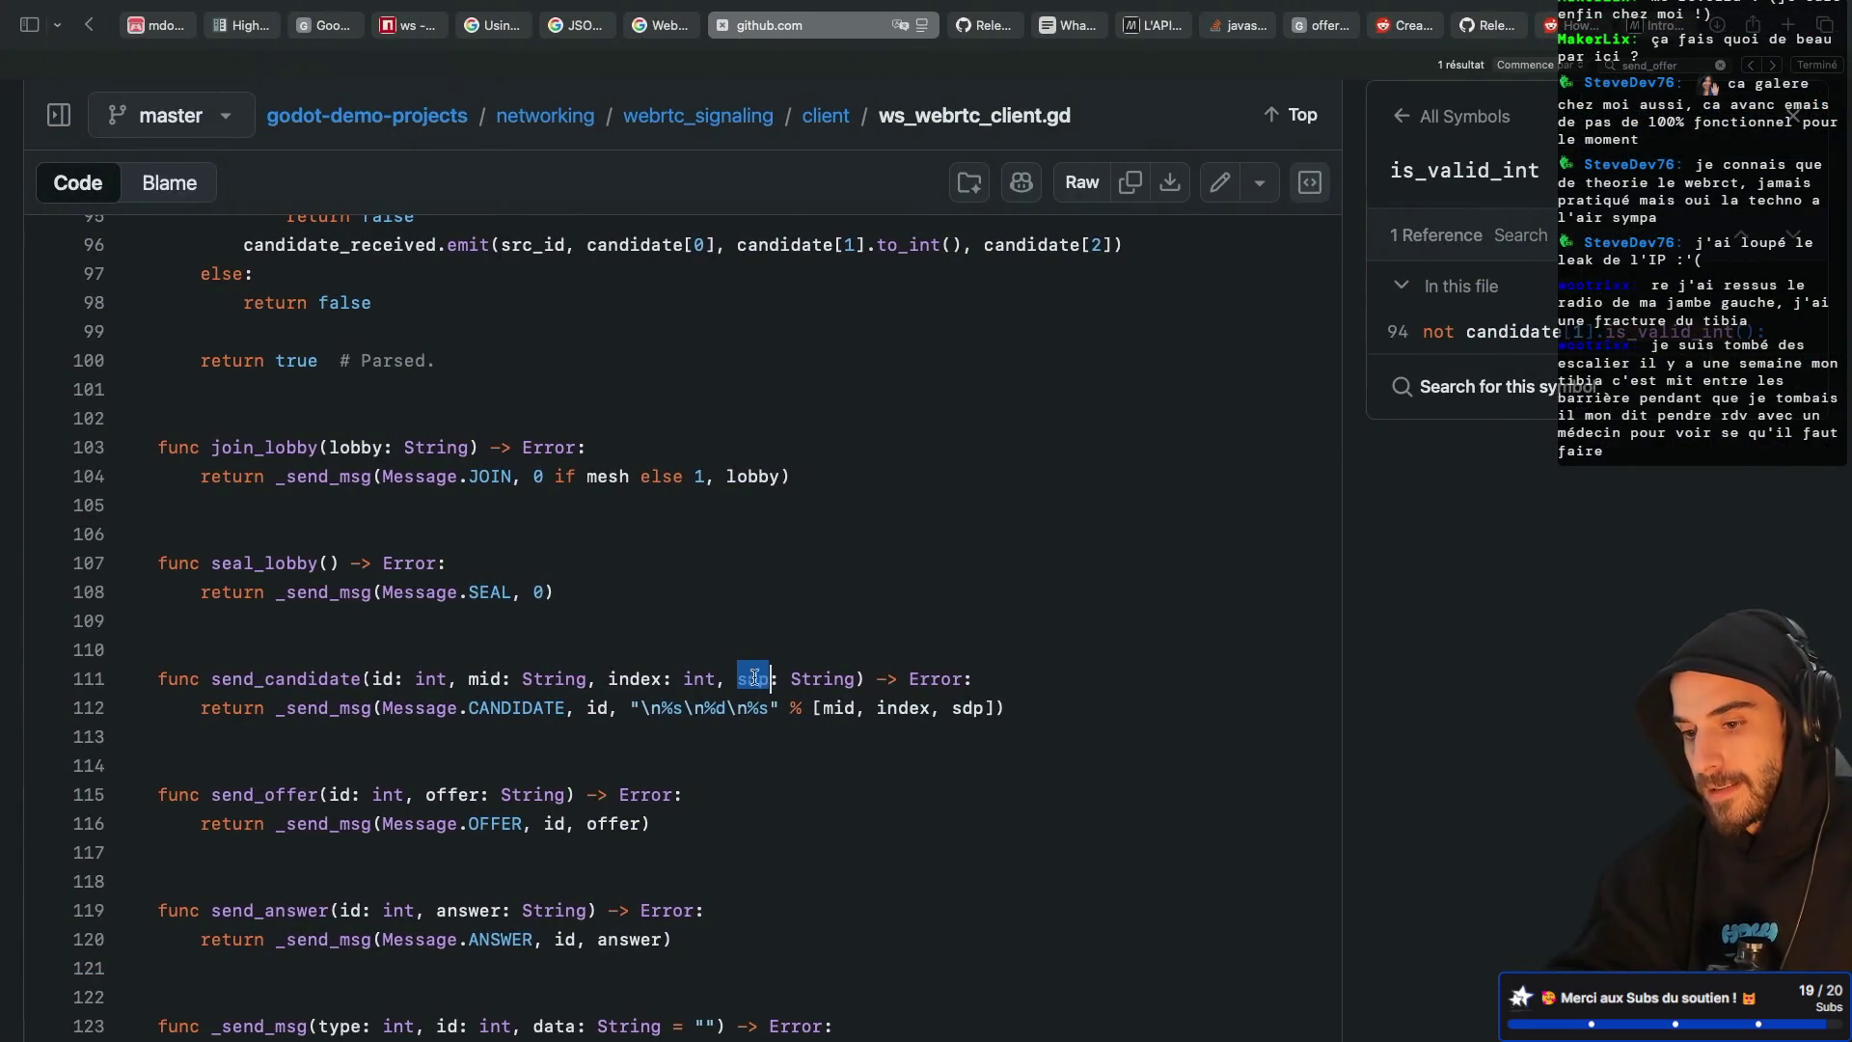
left_click_drag(729, 679, 773, 680)
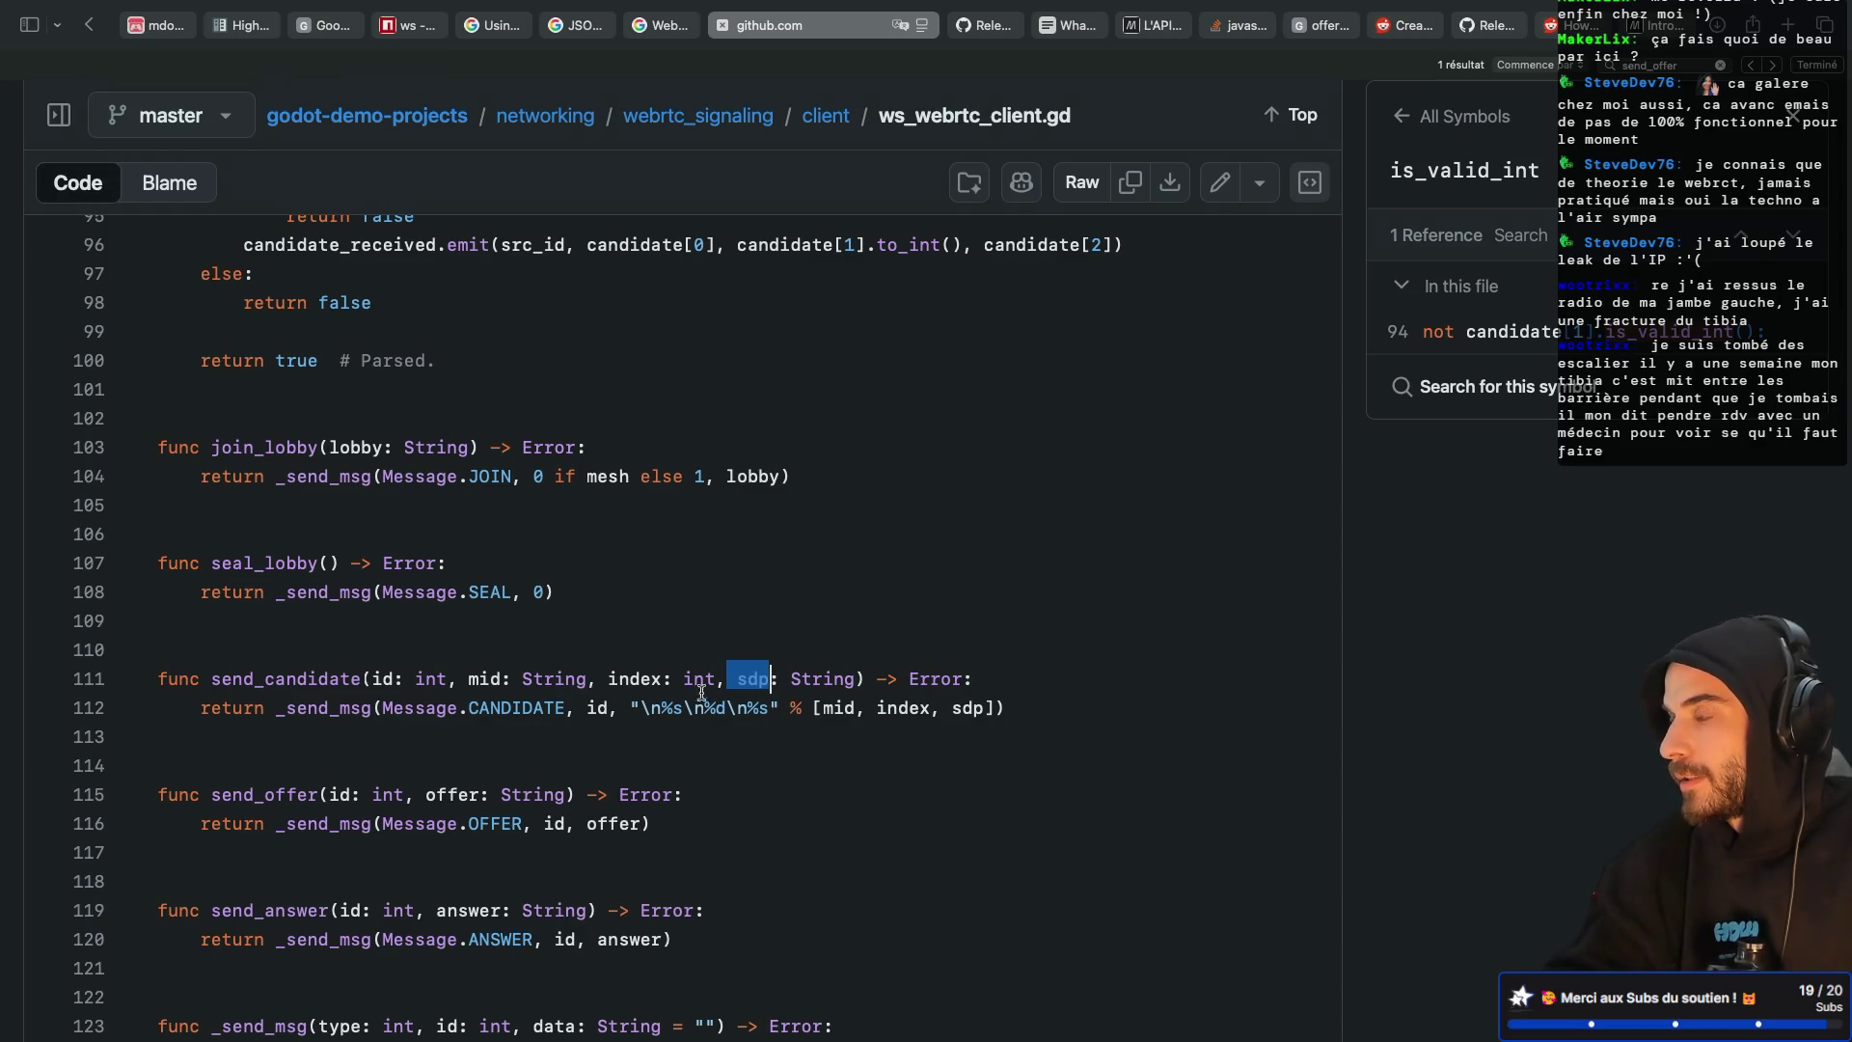
key("ctrl+Left")
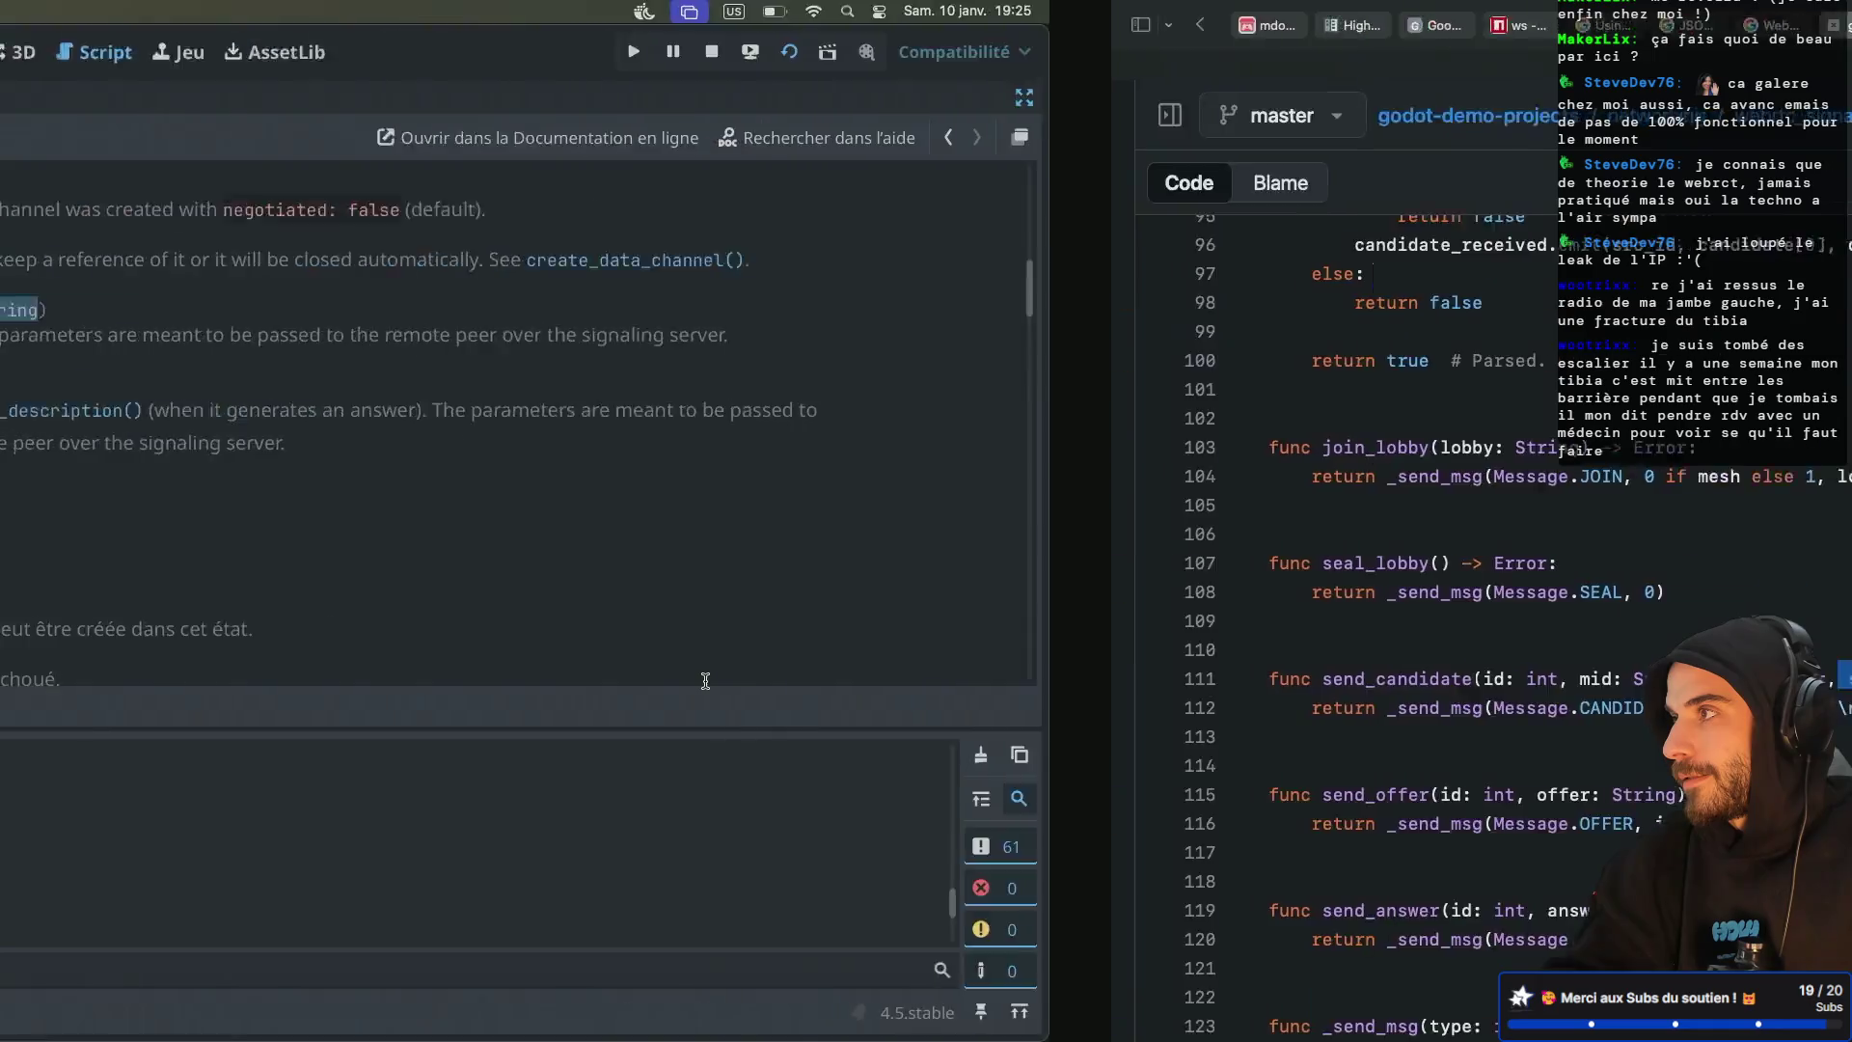
left_click(807, 337)
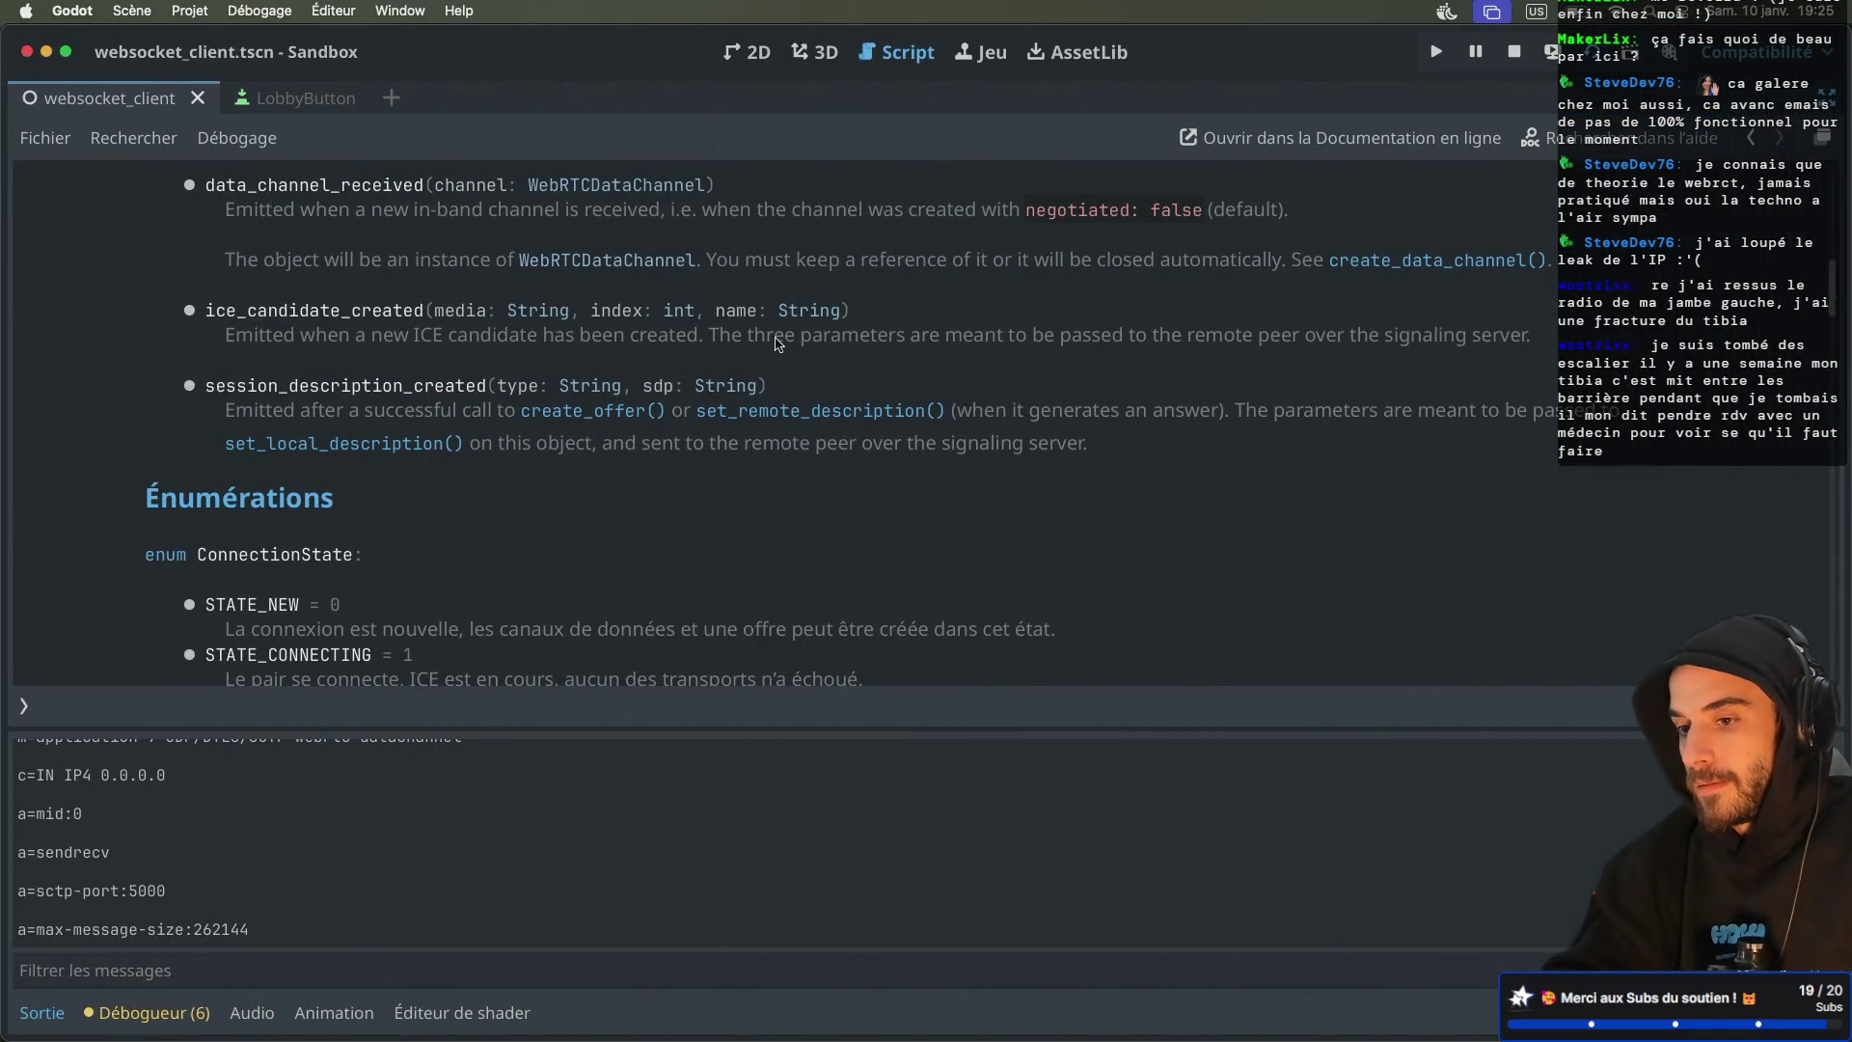
key("ctrl+Right")
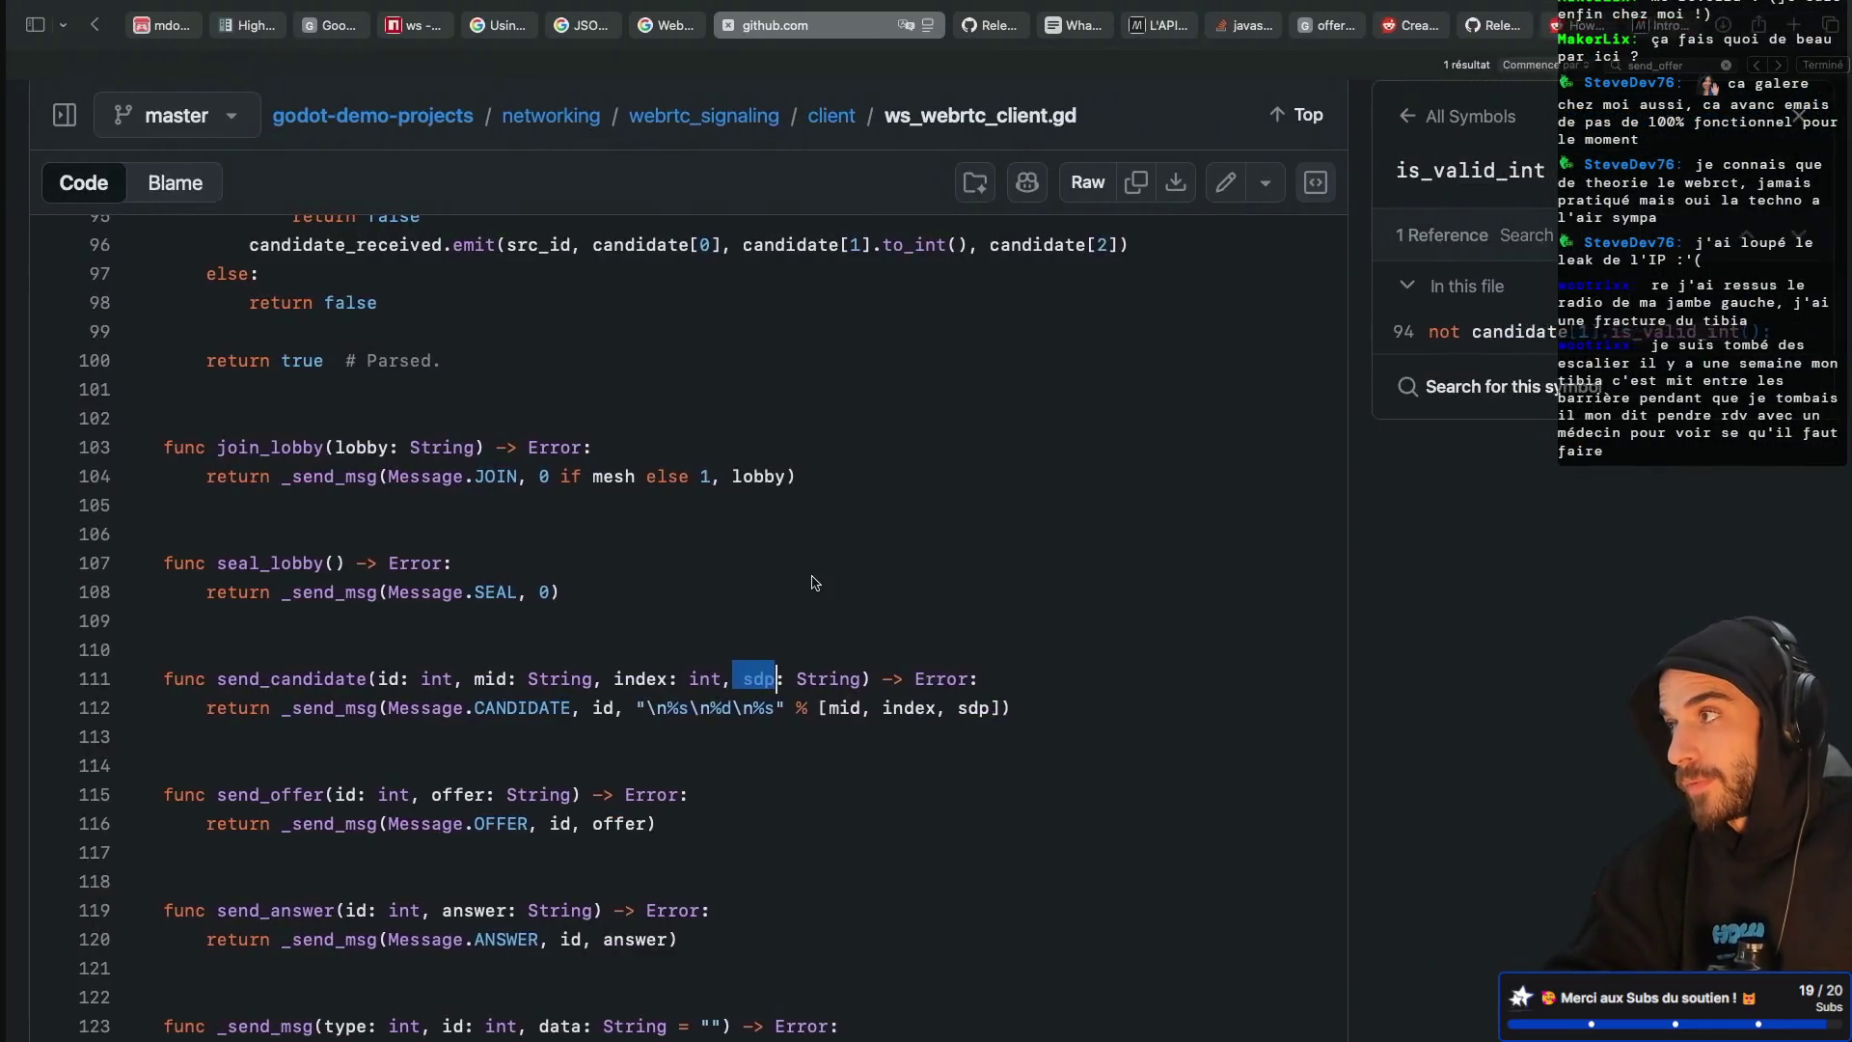
key("ctrl+Left")
Back in the script, select the mid, index, sdp parameters of _on_ice_candidate
key("alt+Left")
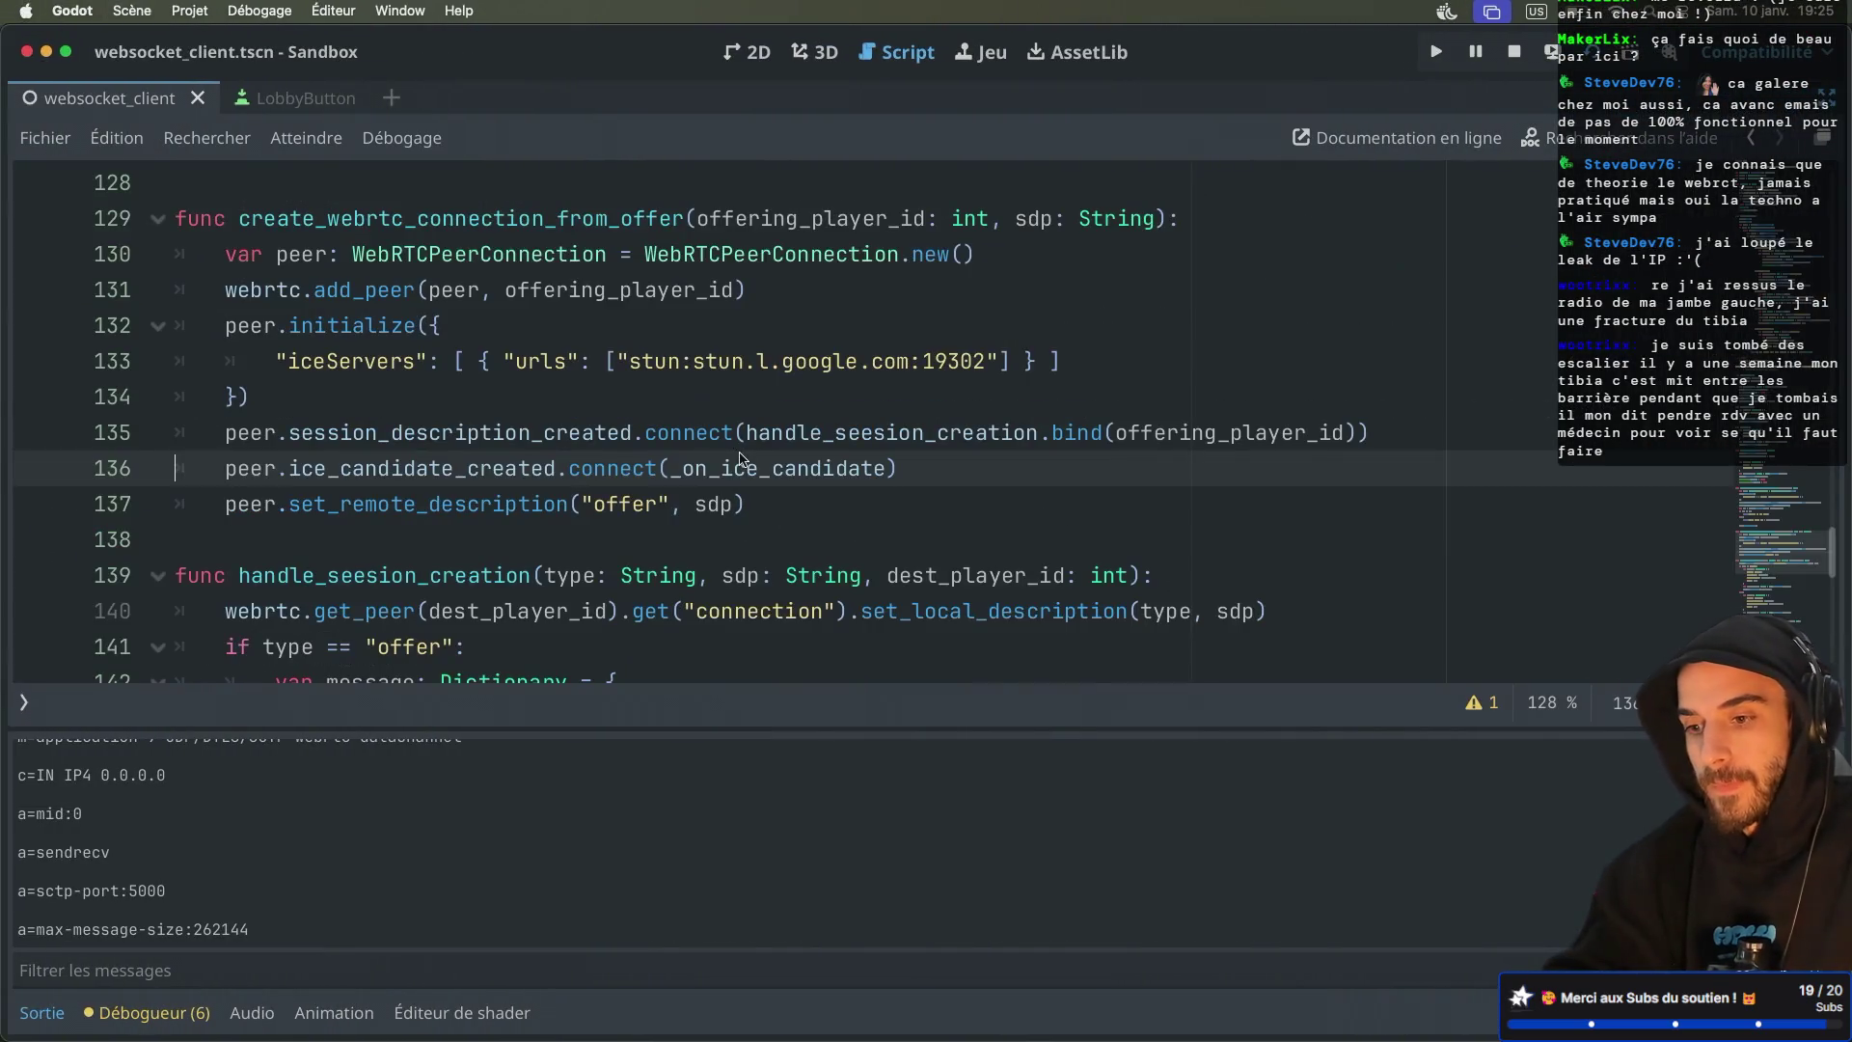
left_click(724, 462, "super")
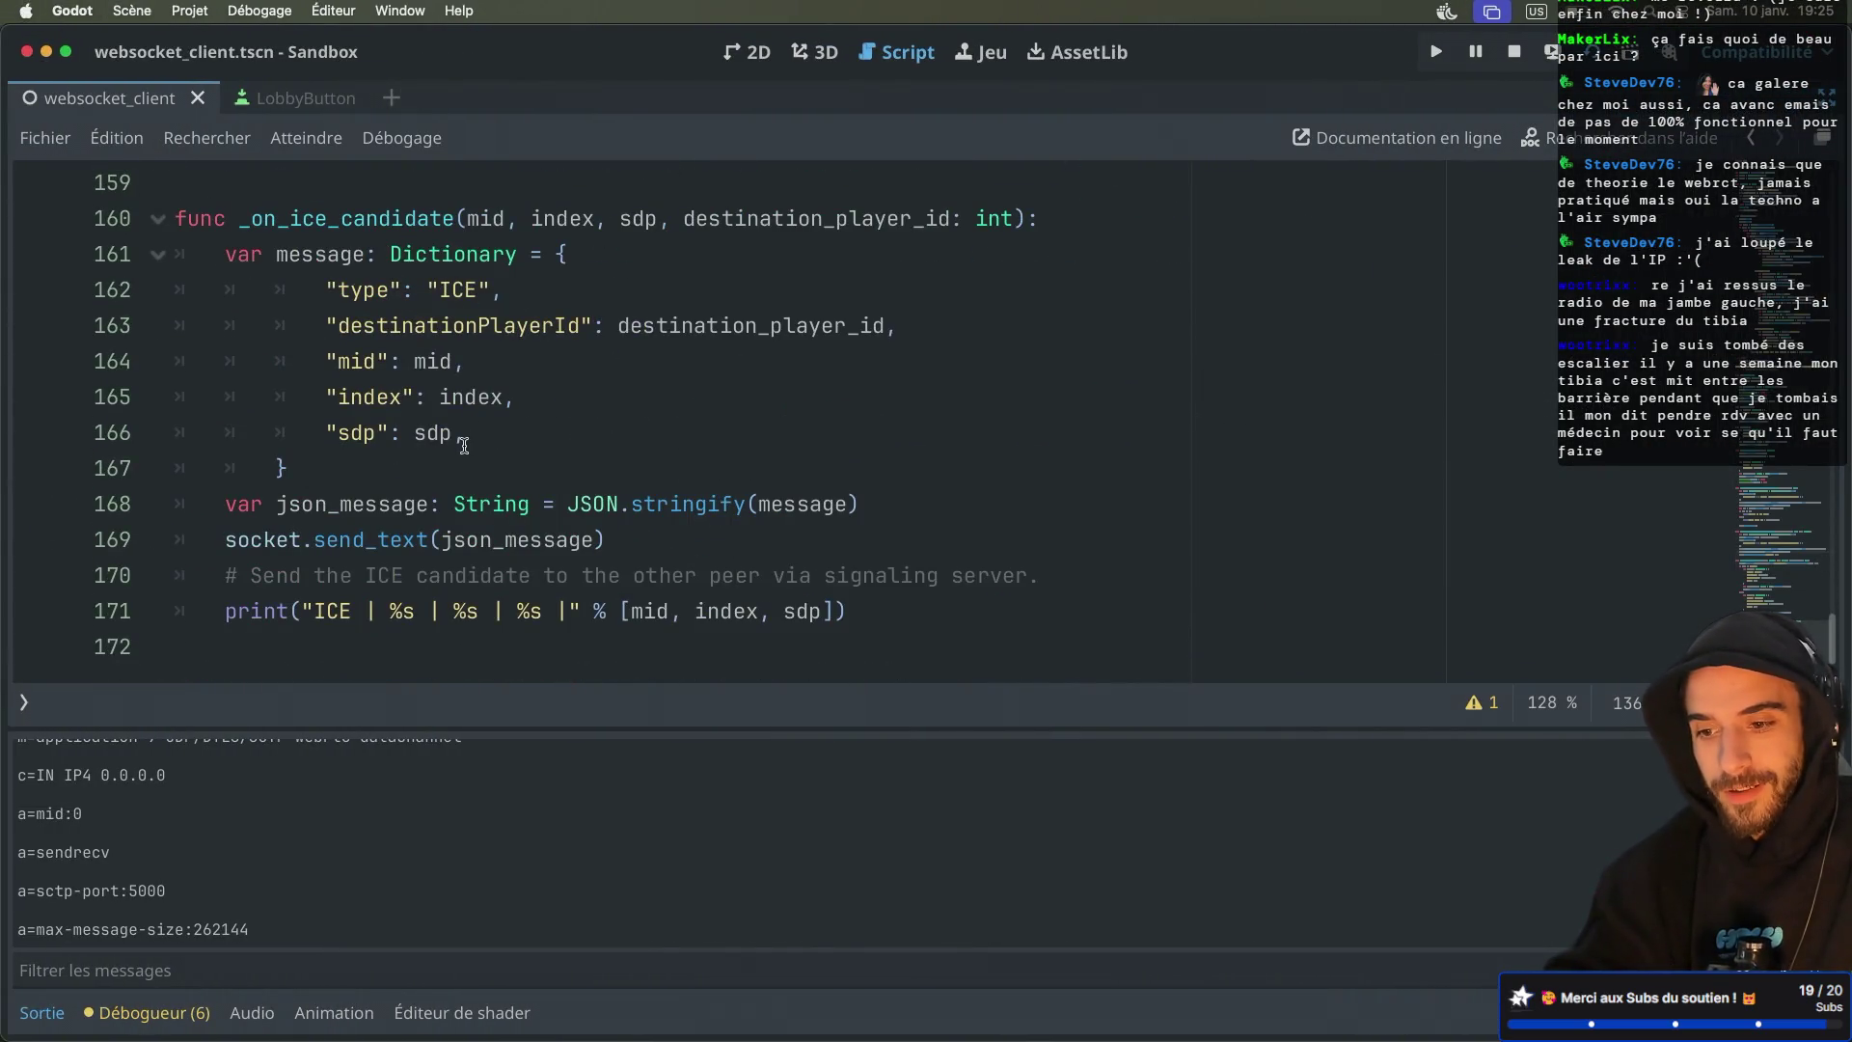
double_click(472, 222)
mouse_move(514, 220)
left_mouse_down()
mouse_move(684, 220)
mouse_move(663, 219)
left_mouse_up()
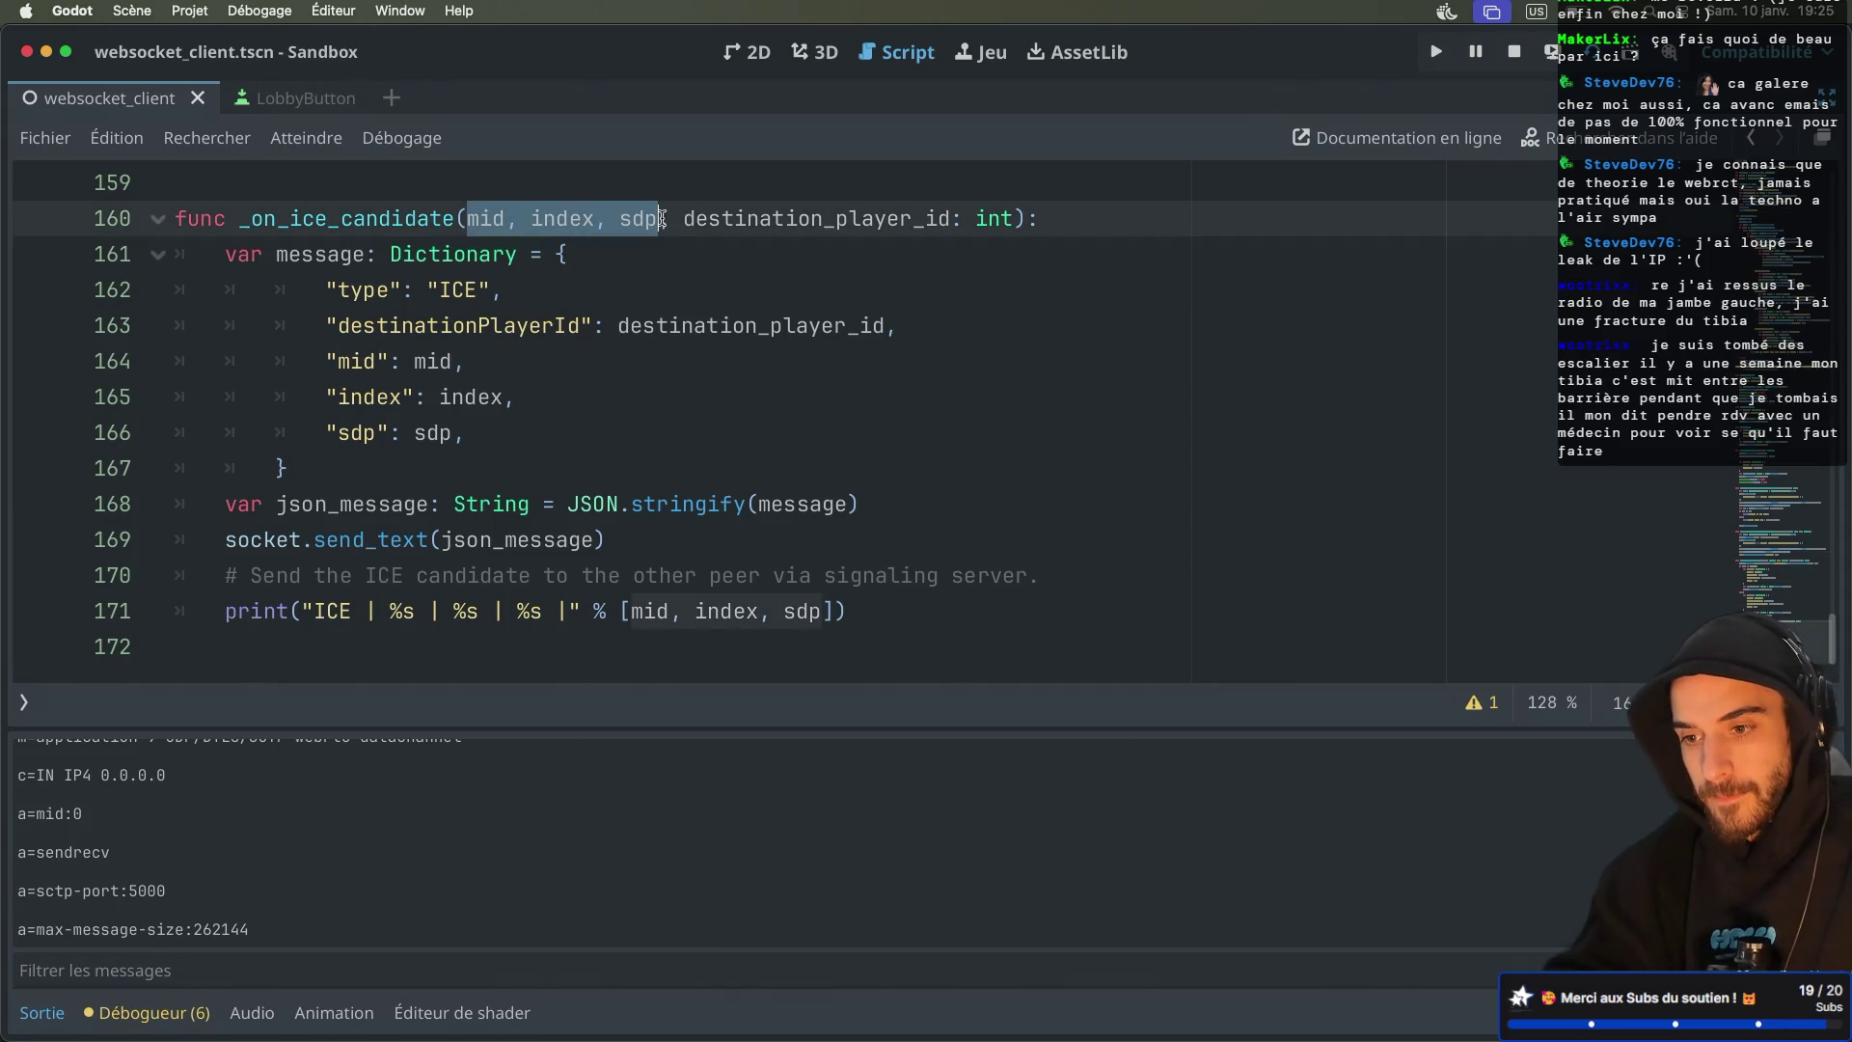
left_click(662, 219)
key("alt+shift+Left")
key("alt+shift+Left")
key("alt+shift+Left")
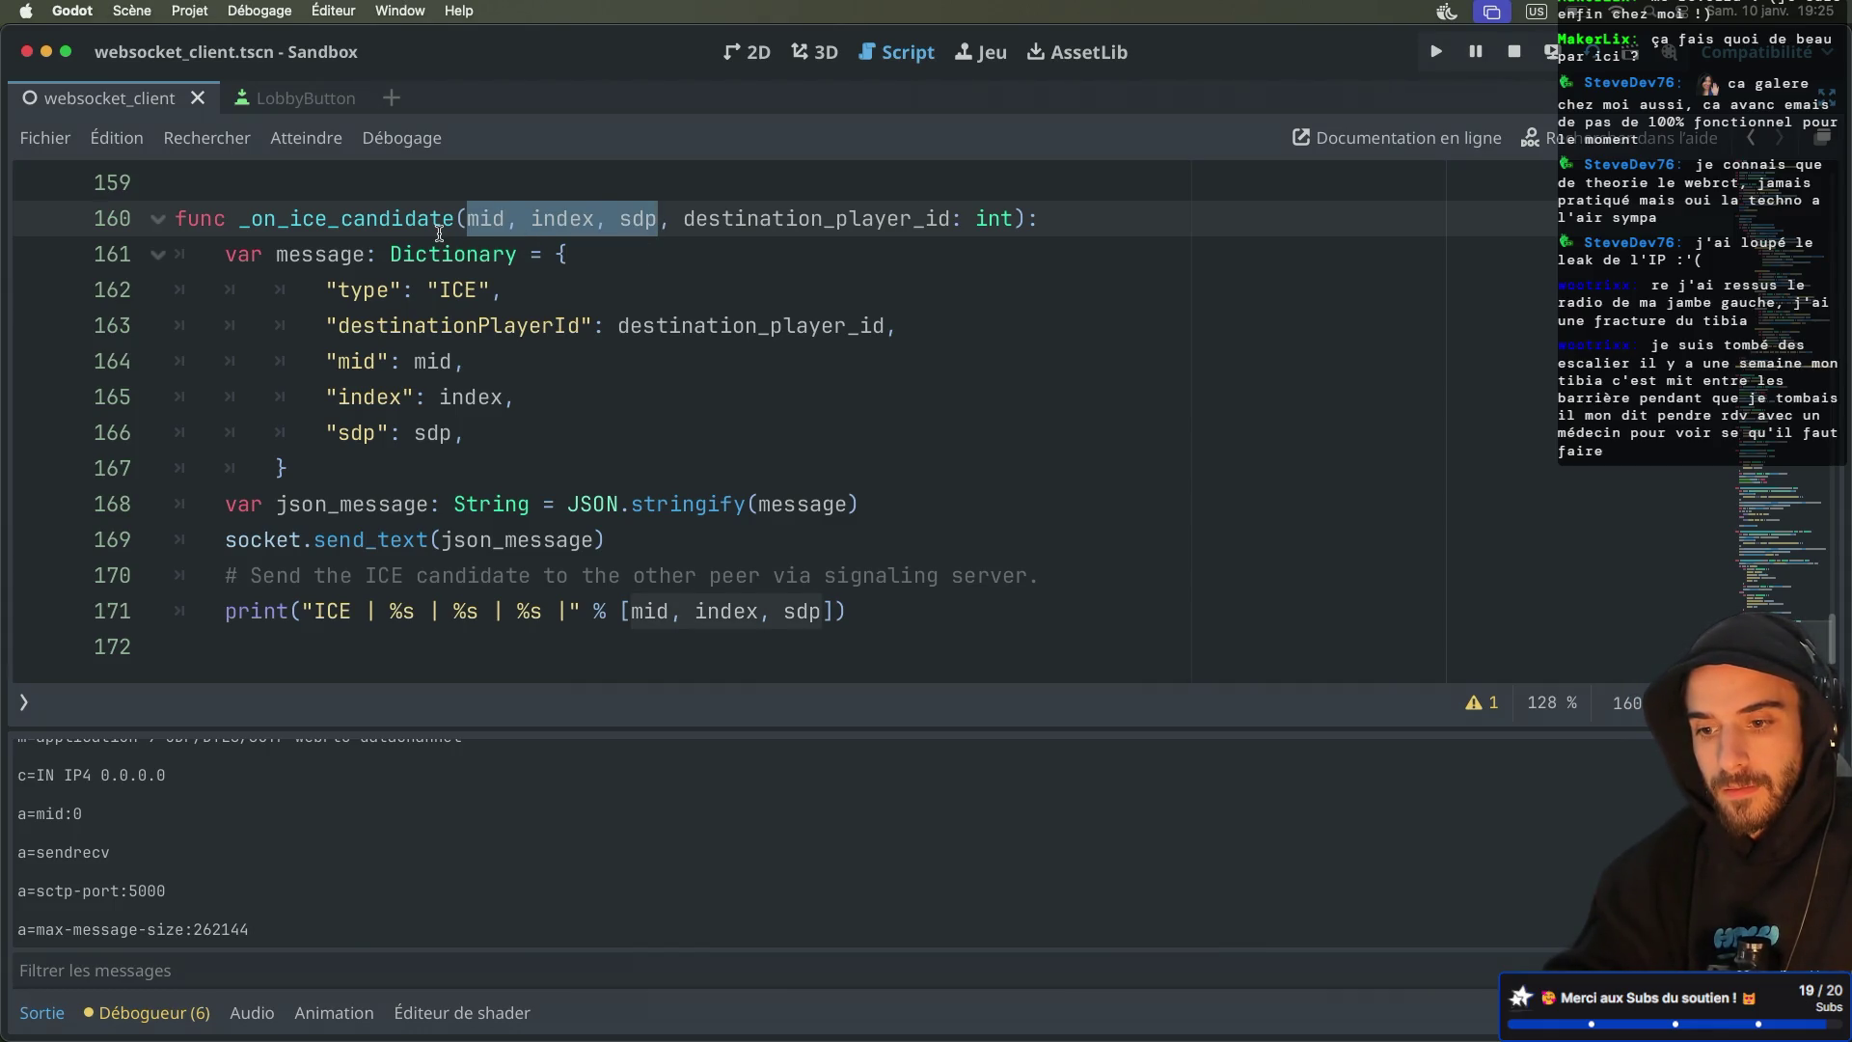
Copy the signal's typed parameters and paste media: String, index: int, name: String over mid, index, sdp
scroll(439, 233, "up", 10)
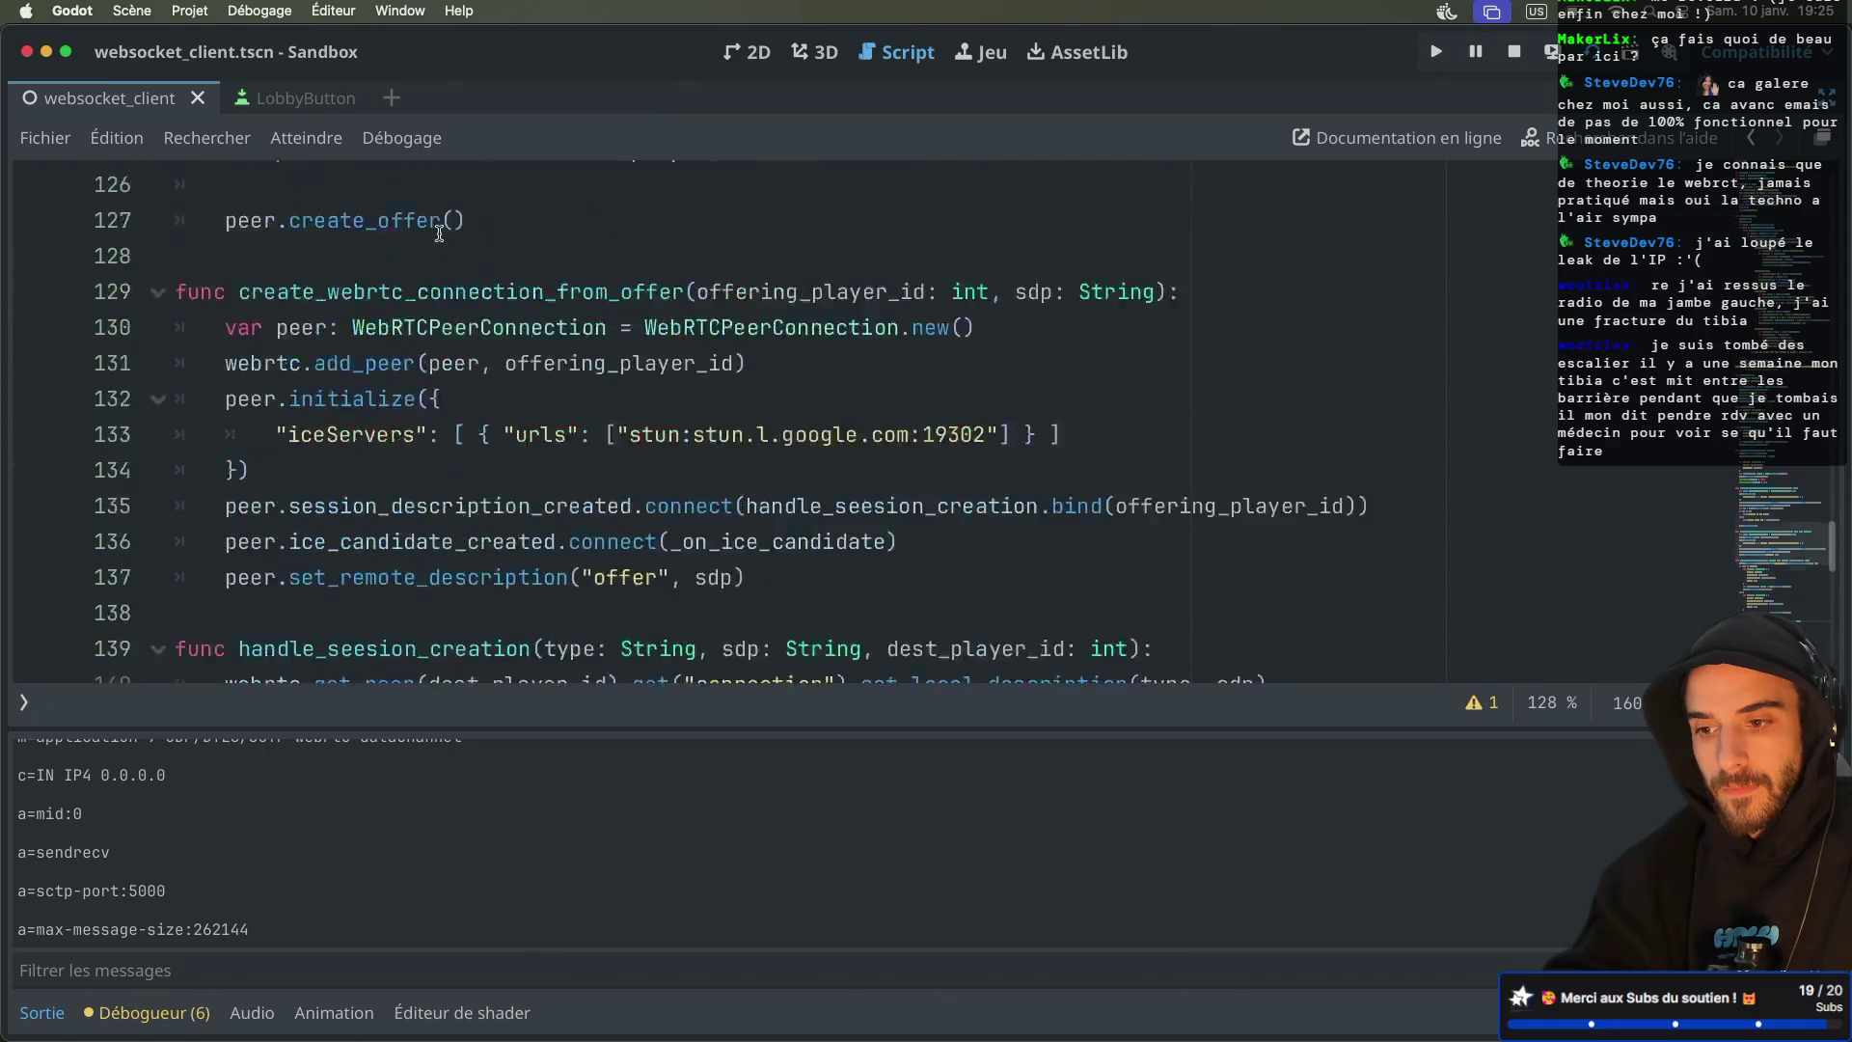
scroll(439, 234, "up", 4)
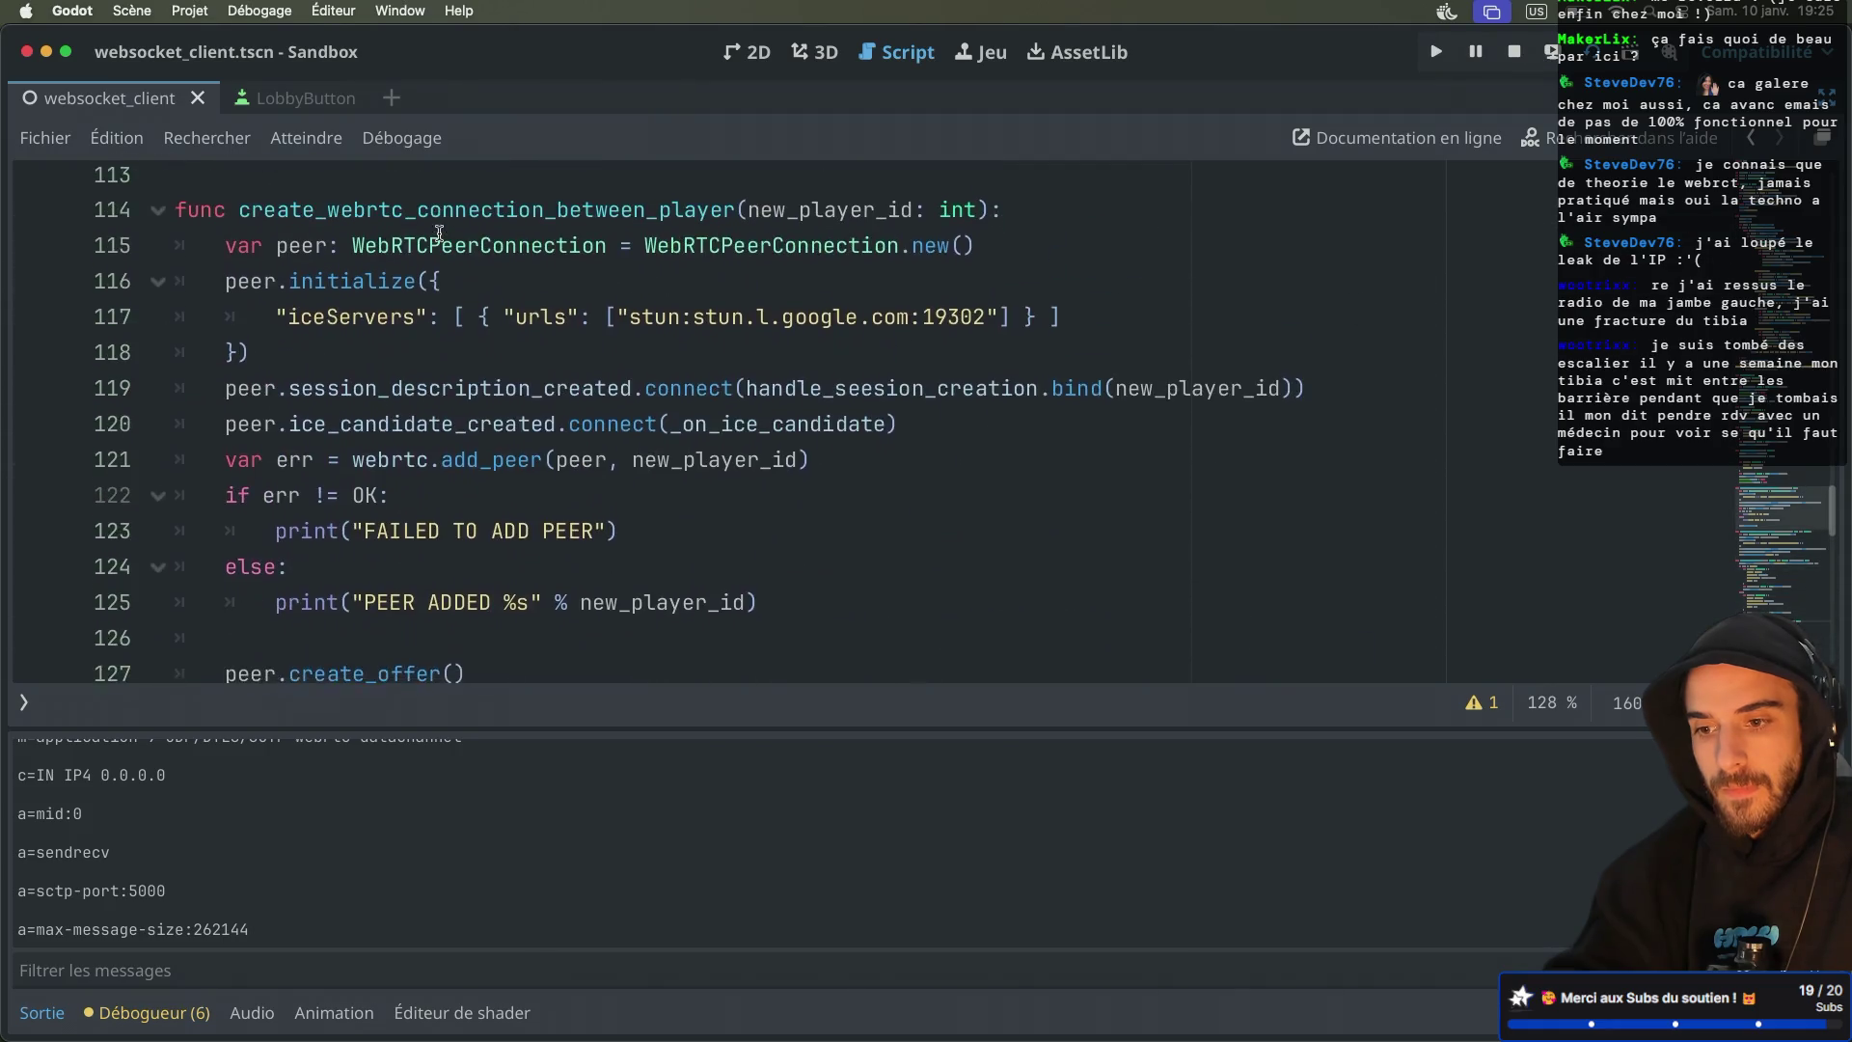
left_click(497, 388, "super")
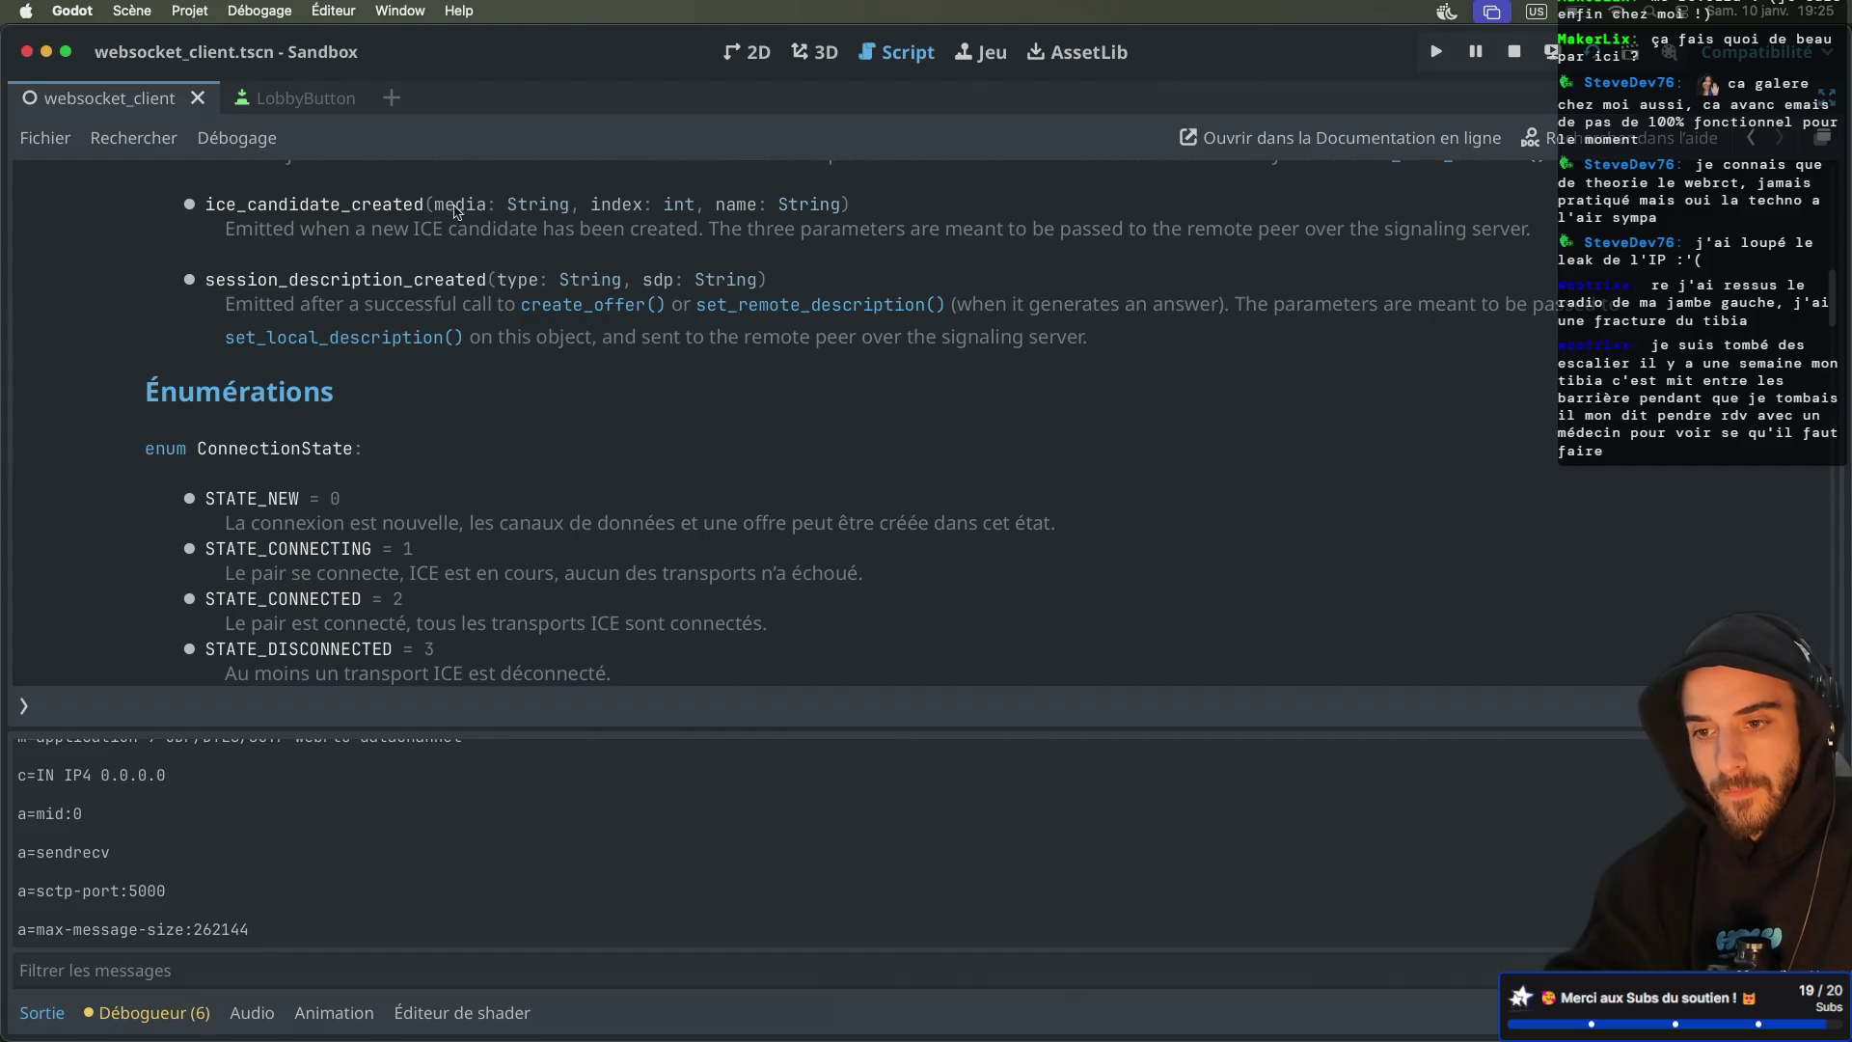
left_click_drag(434, 204, 838, 207)
key("cmd+c")
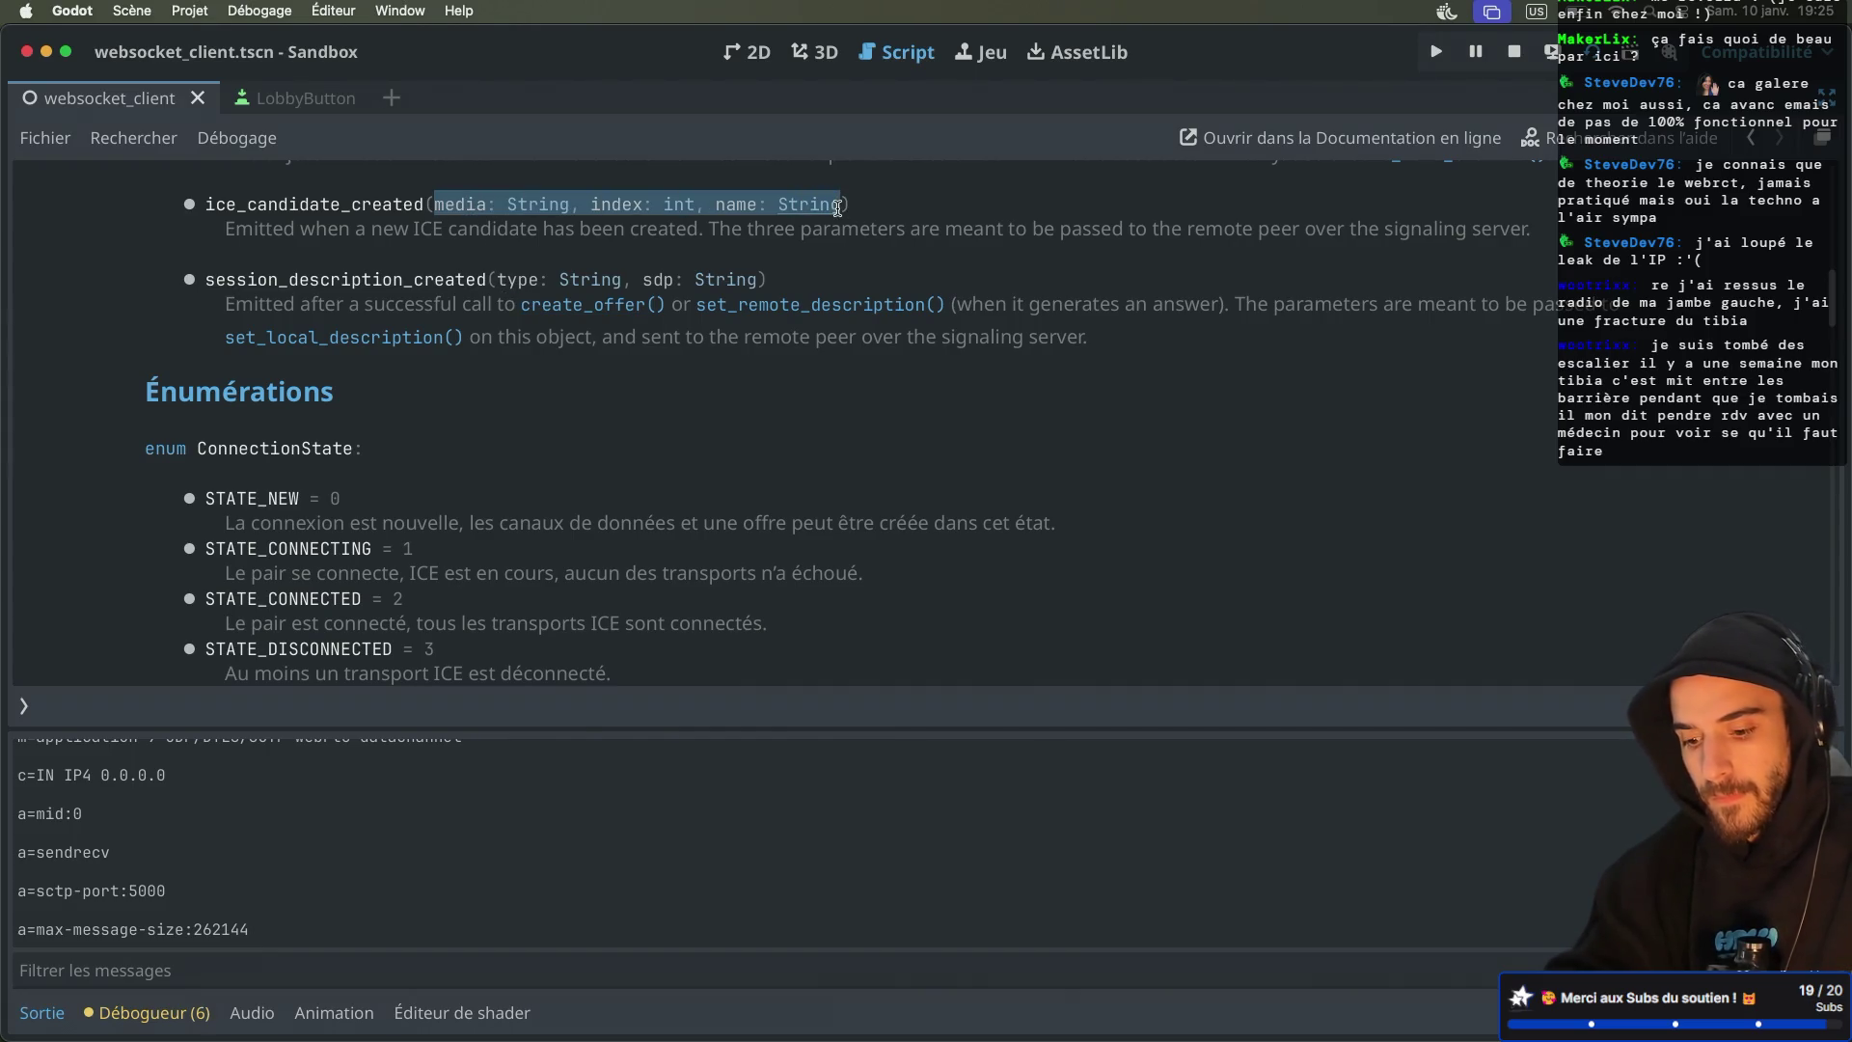
key("alt+Left")
scroll(453, 245, "down", 15)
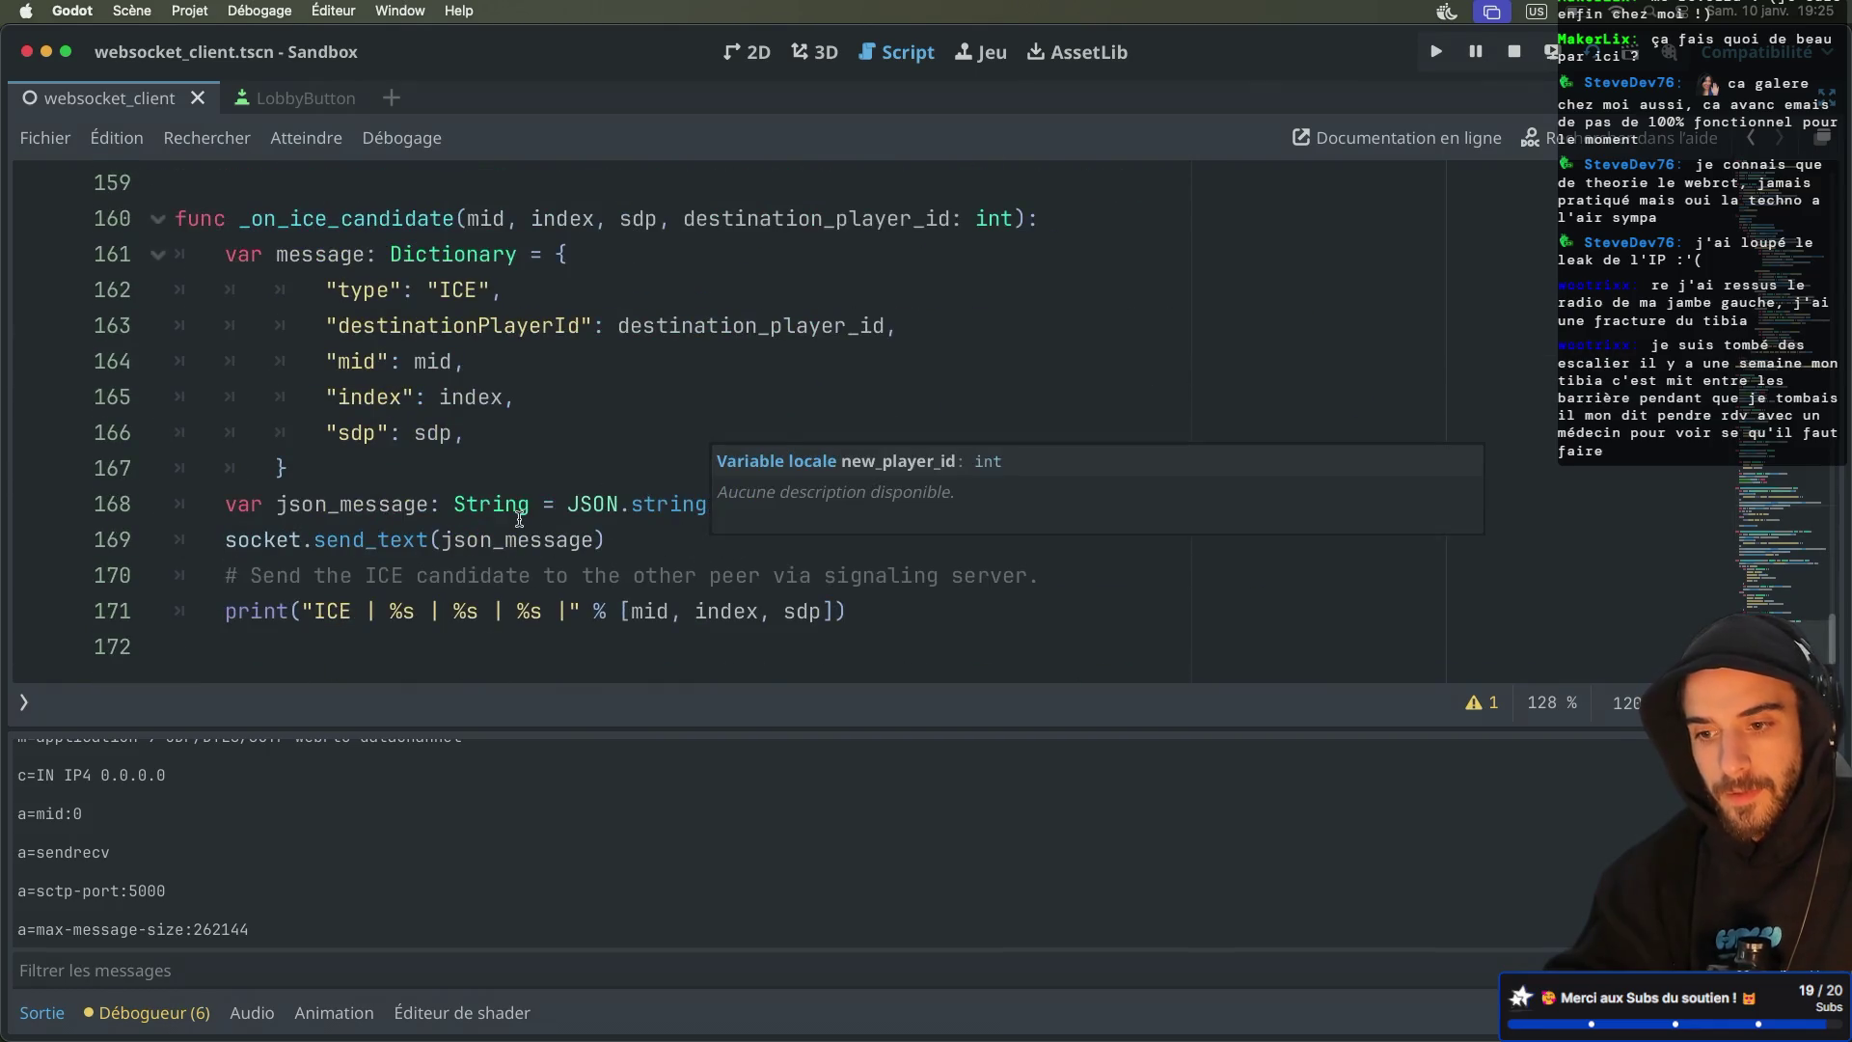
left_click_drag(464, 216, 660, 218)
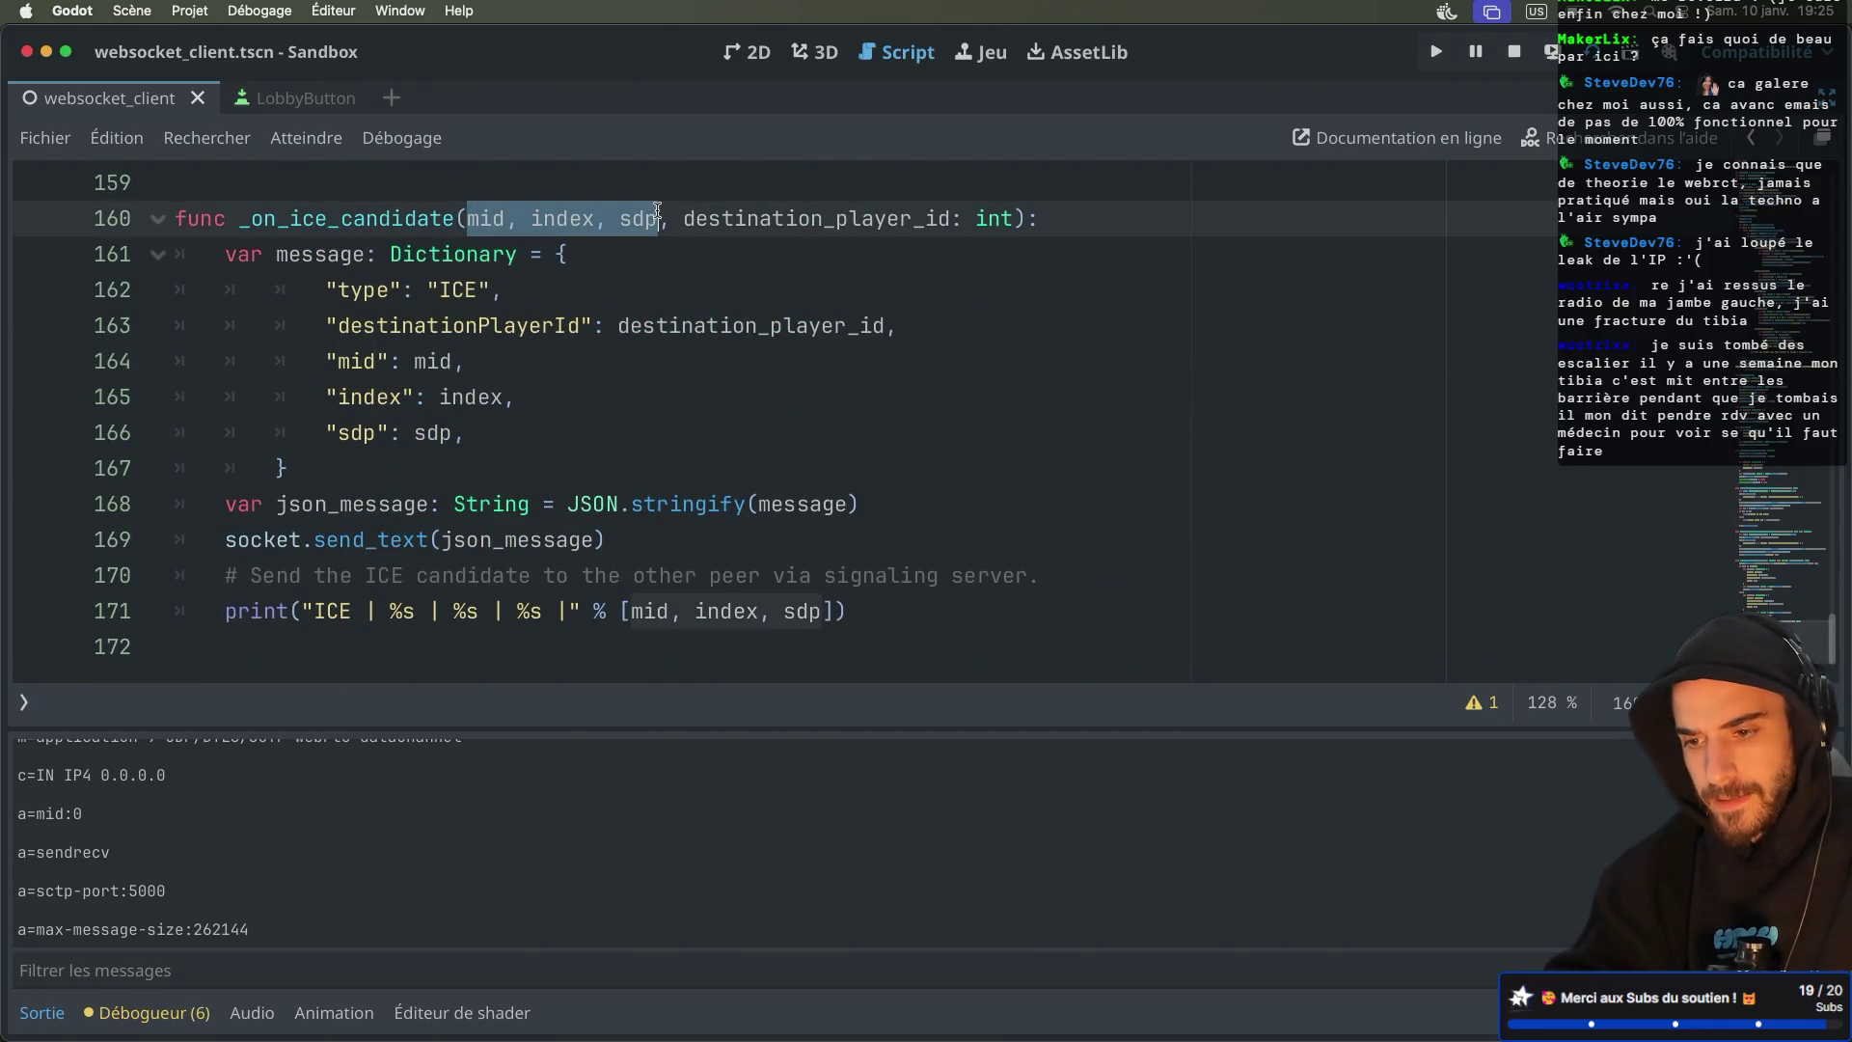
key("cmd+v")
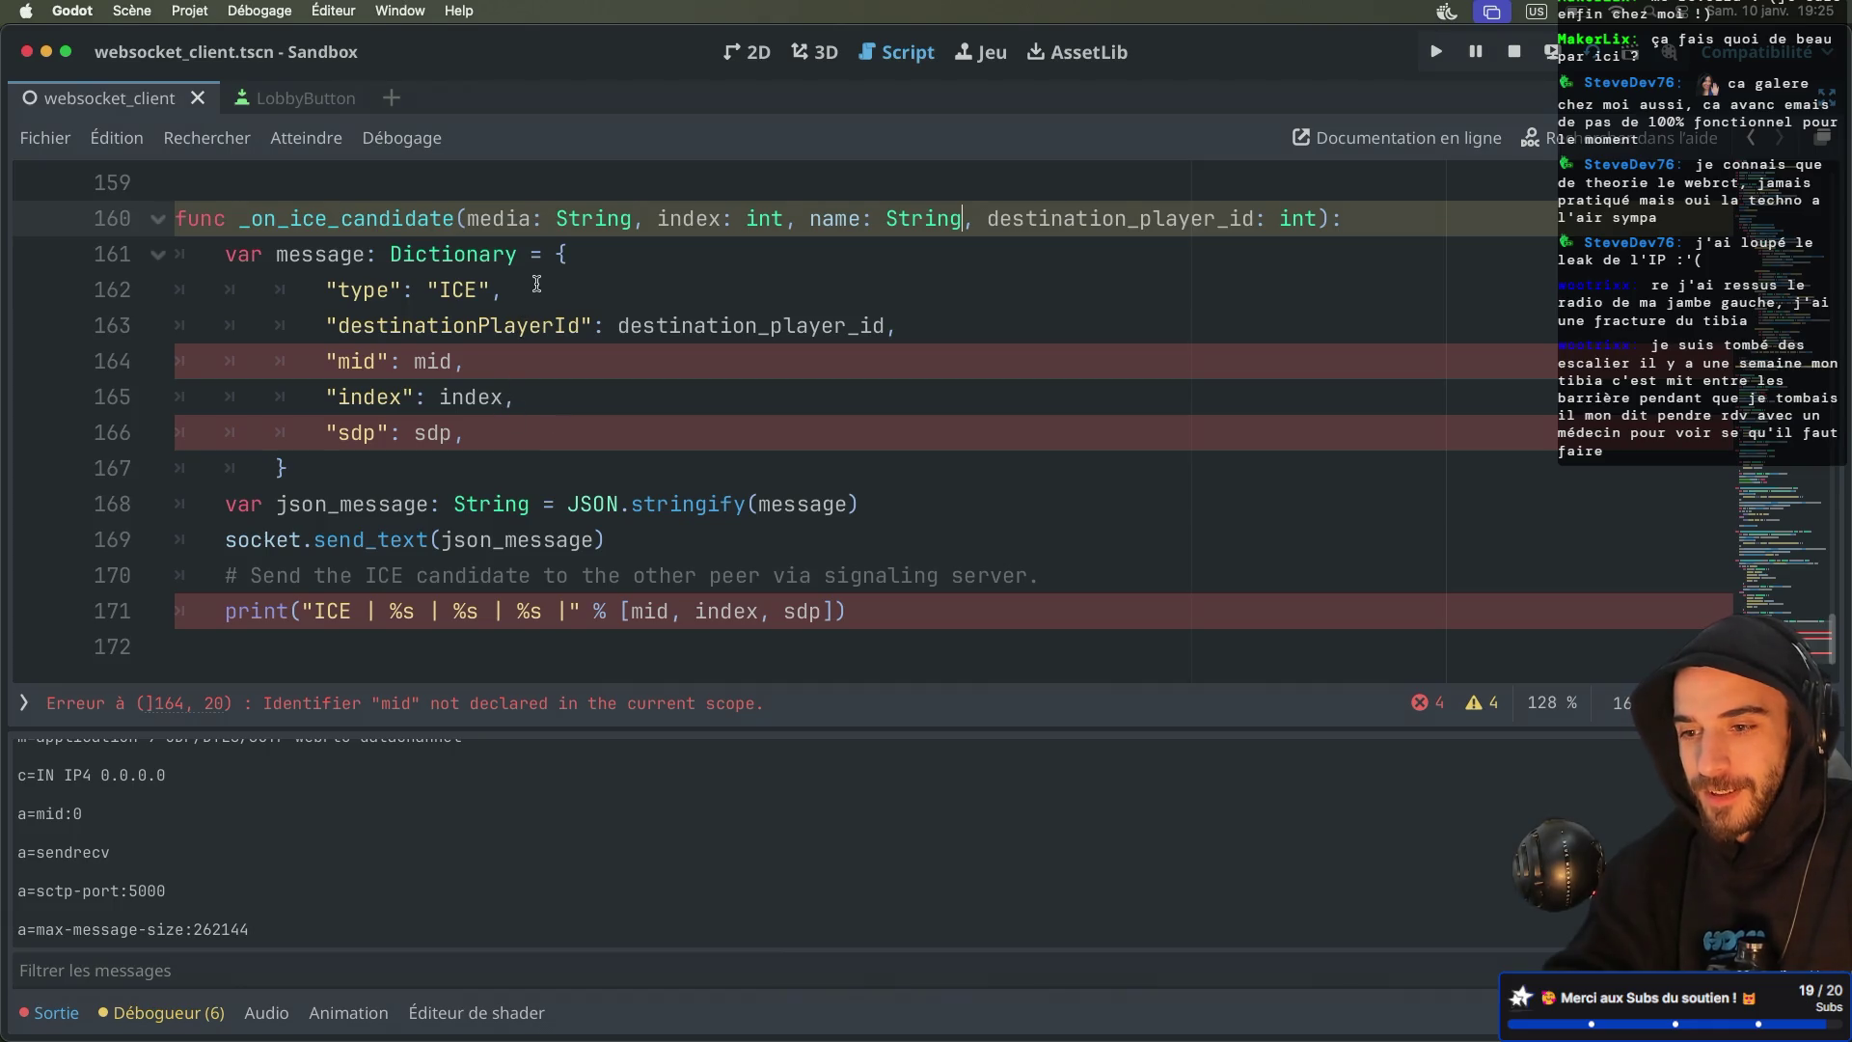
Change the ICE dictionary entries to "media": media and "name": name, checking the GitHub reference
double_click(360, 361)
type("ne")
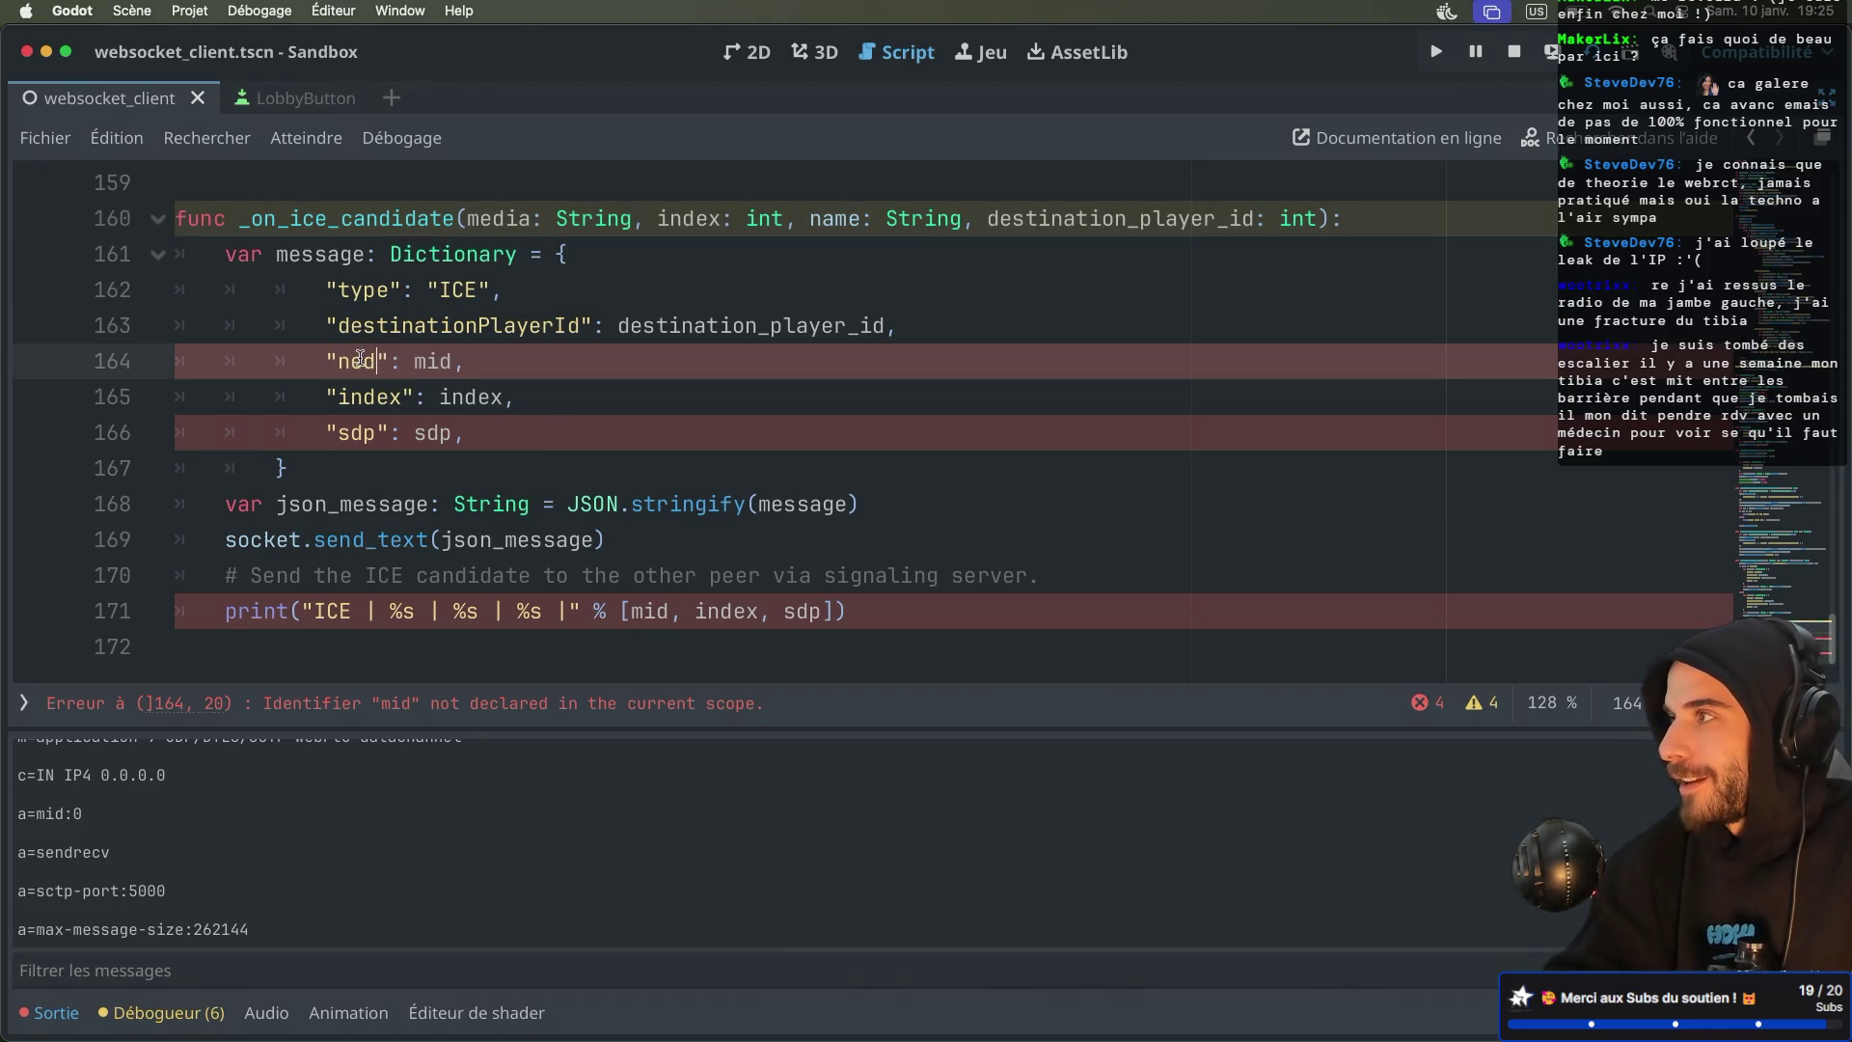
type("dua")
key("BackSpace")
key("BackSpace")
key("BackSpace")
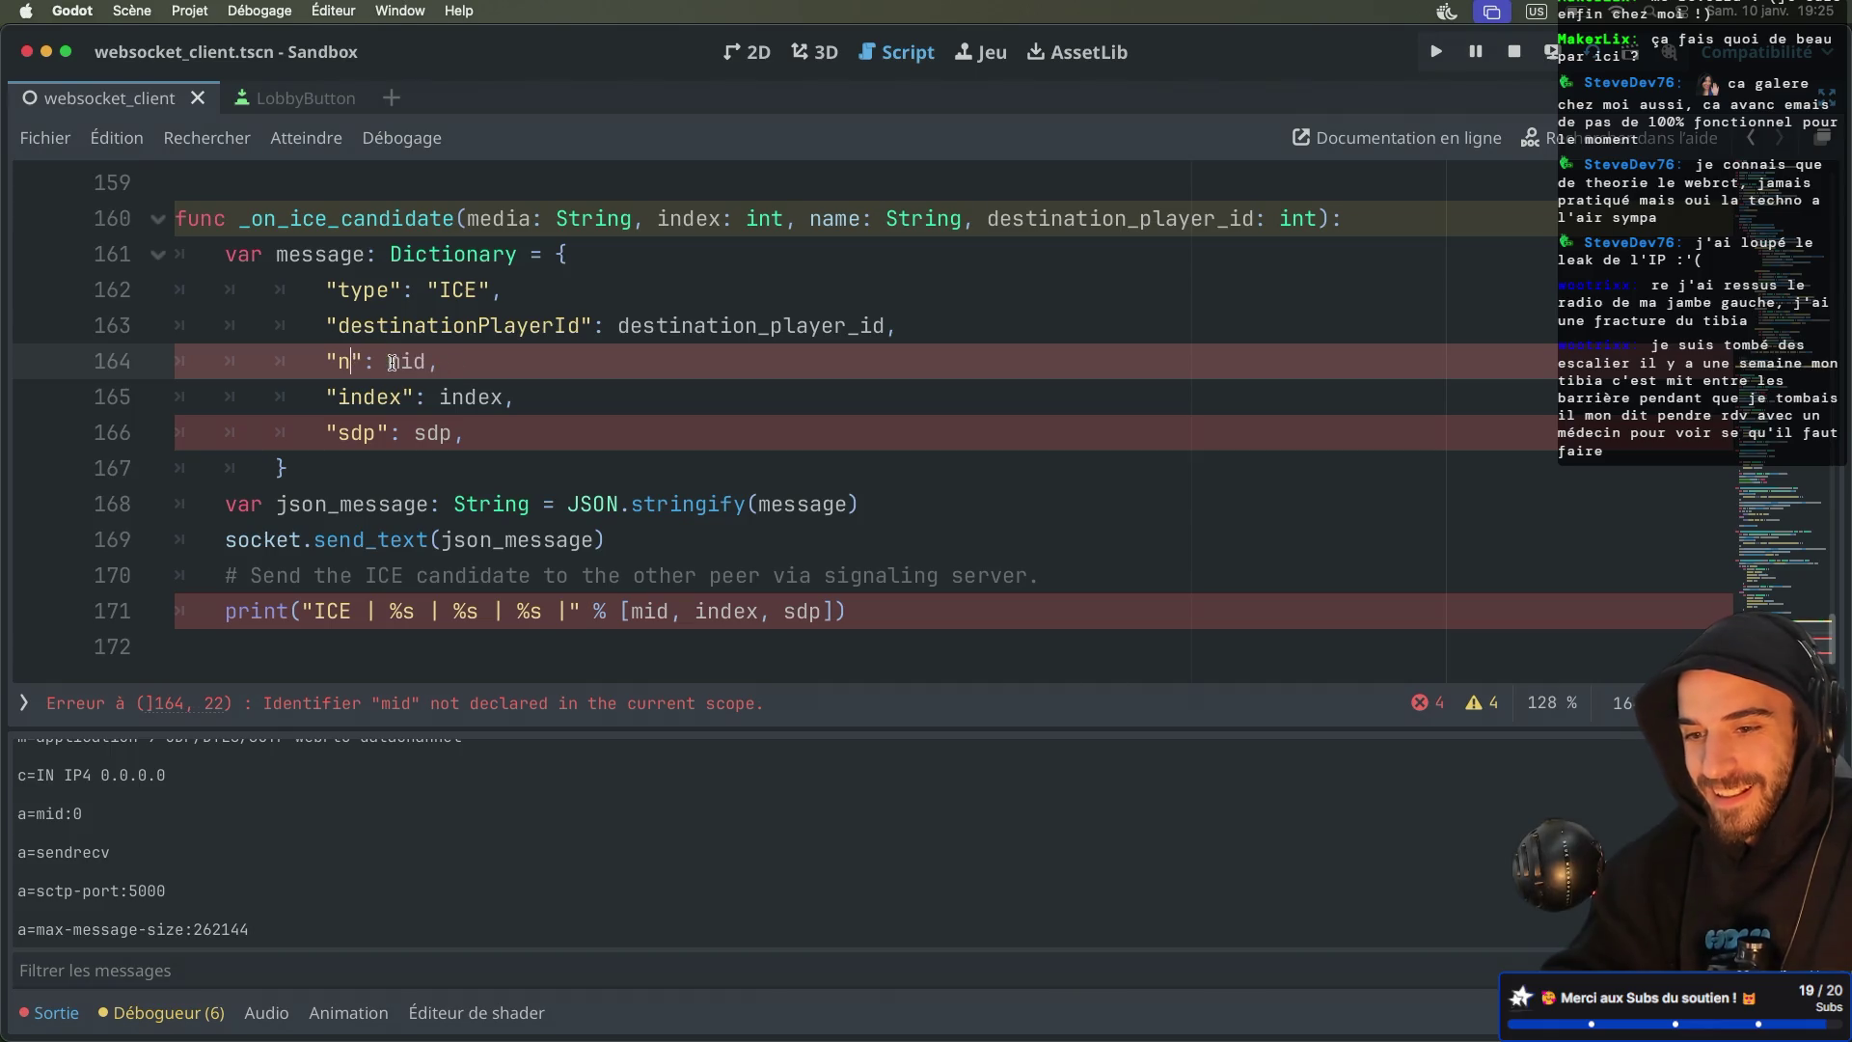
type("media")
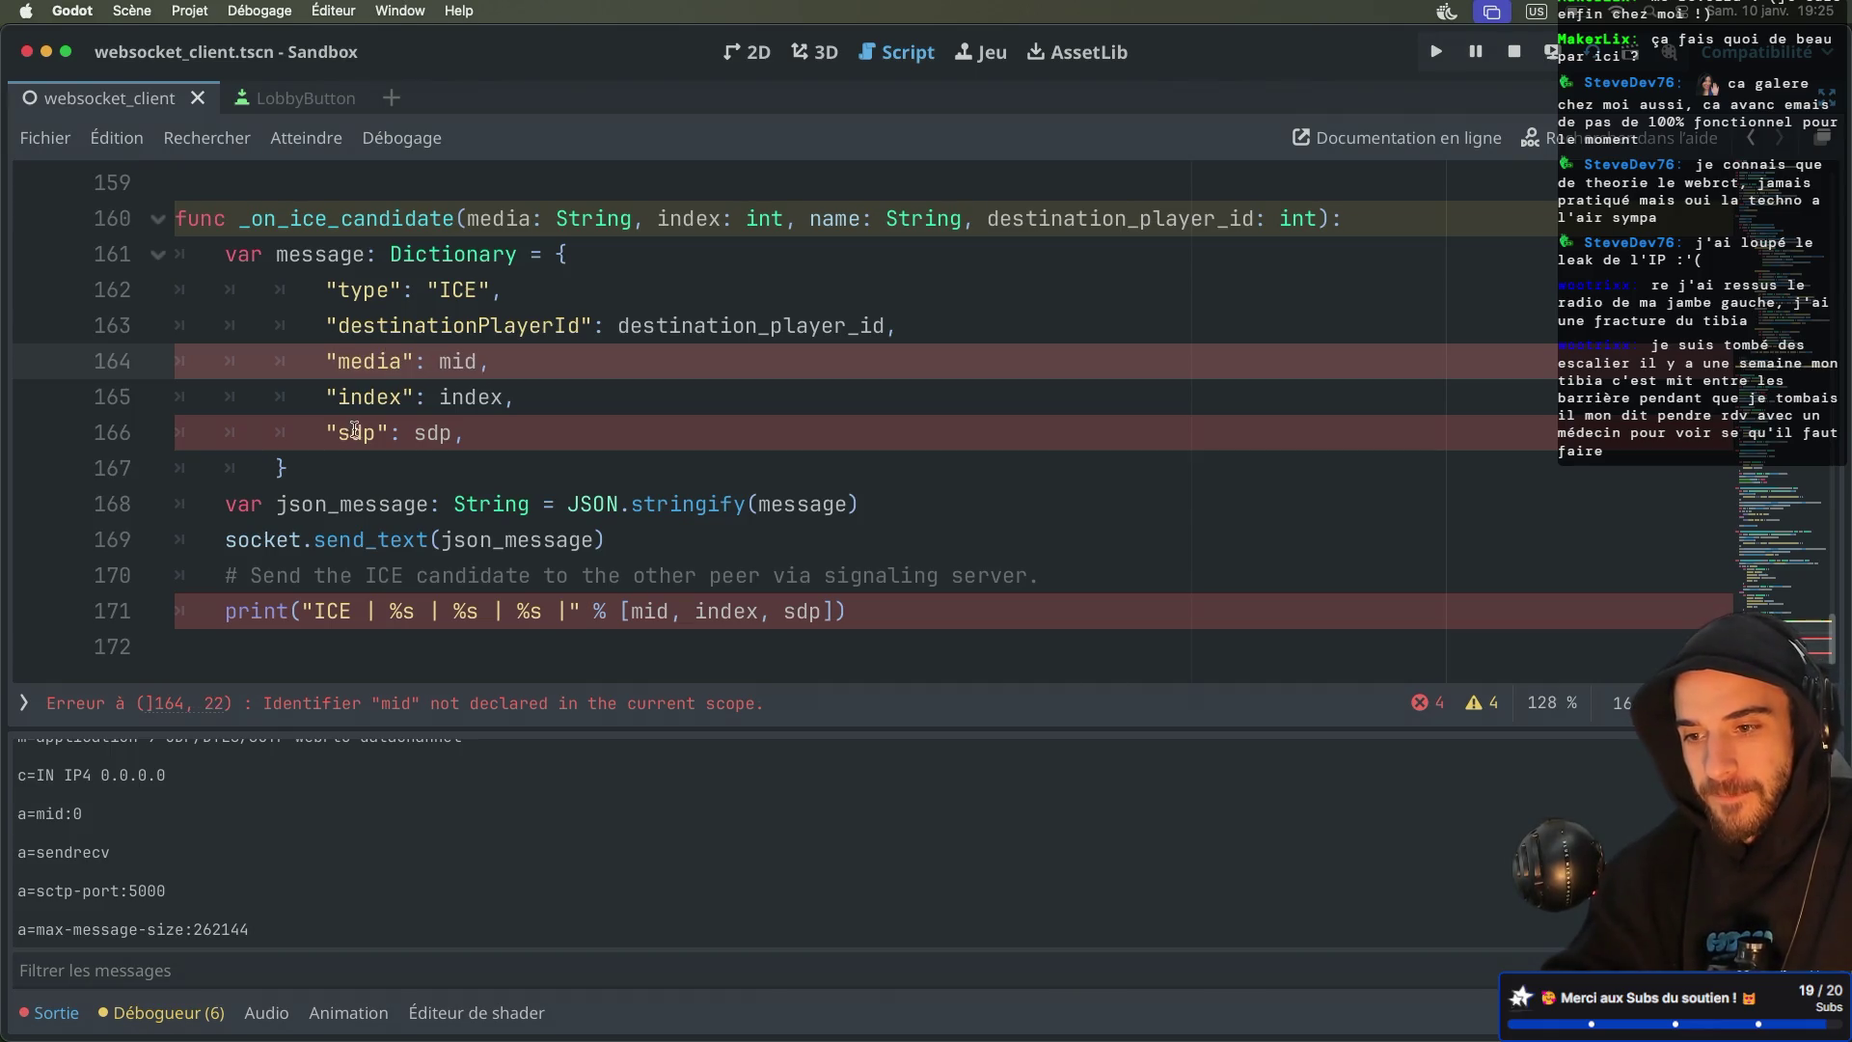
double_click(355, 431)
type("name")
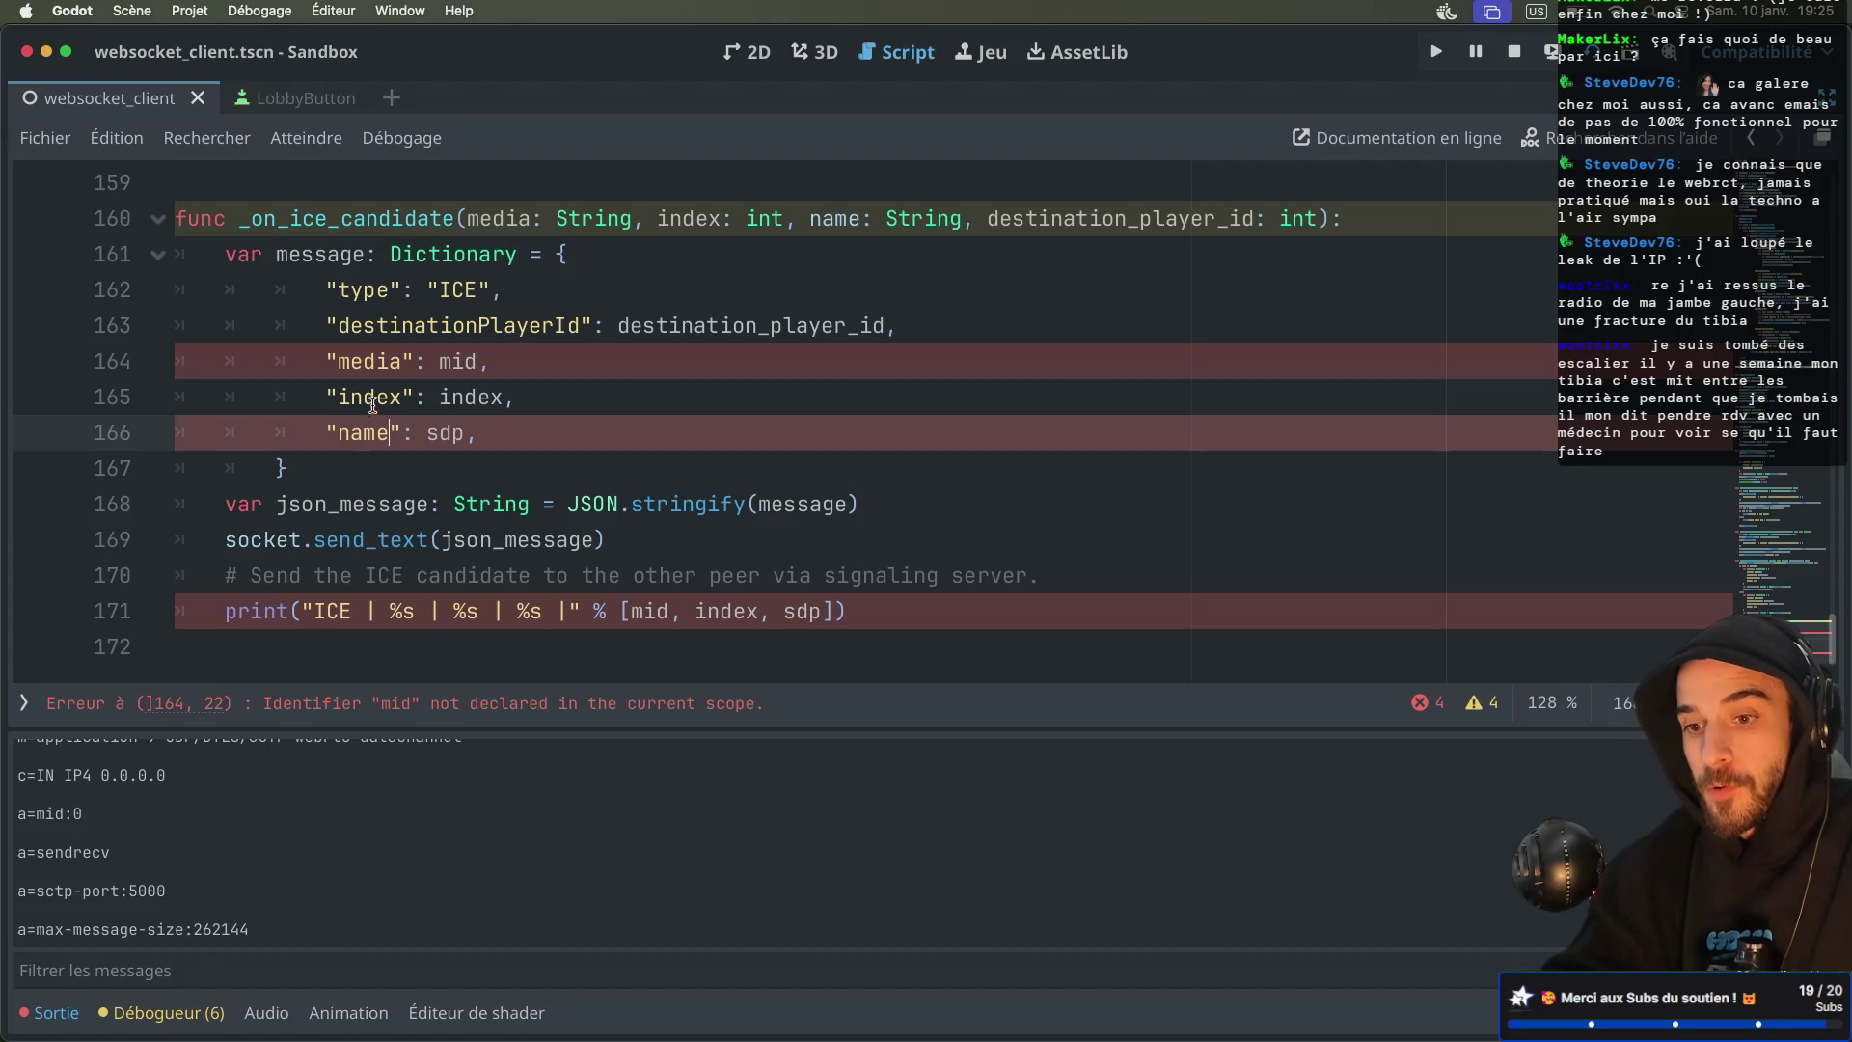
double_click(440, 430)
type("name")
double_click(456, 362)
type("media")
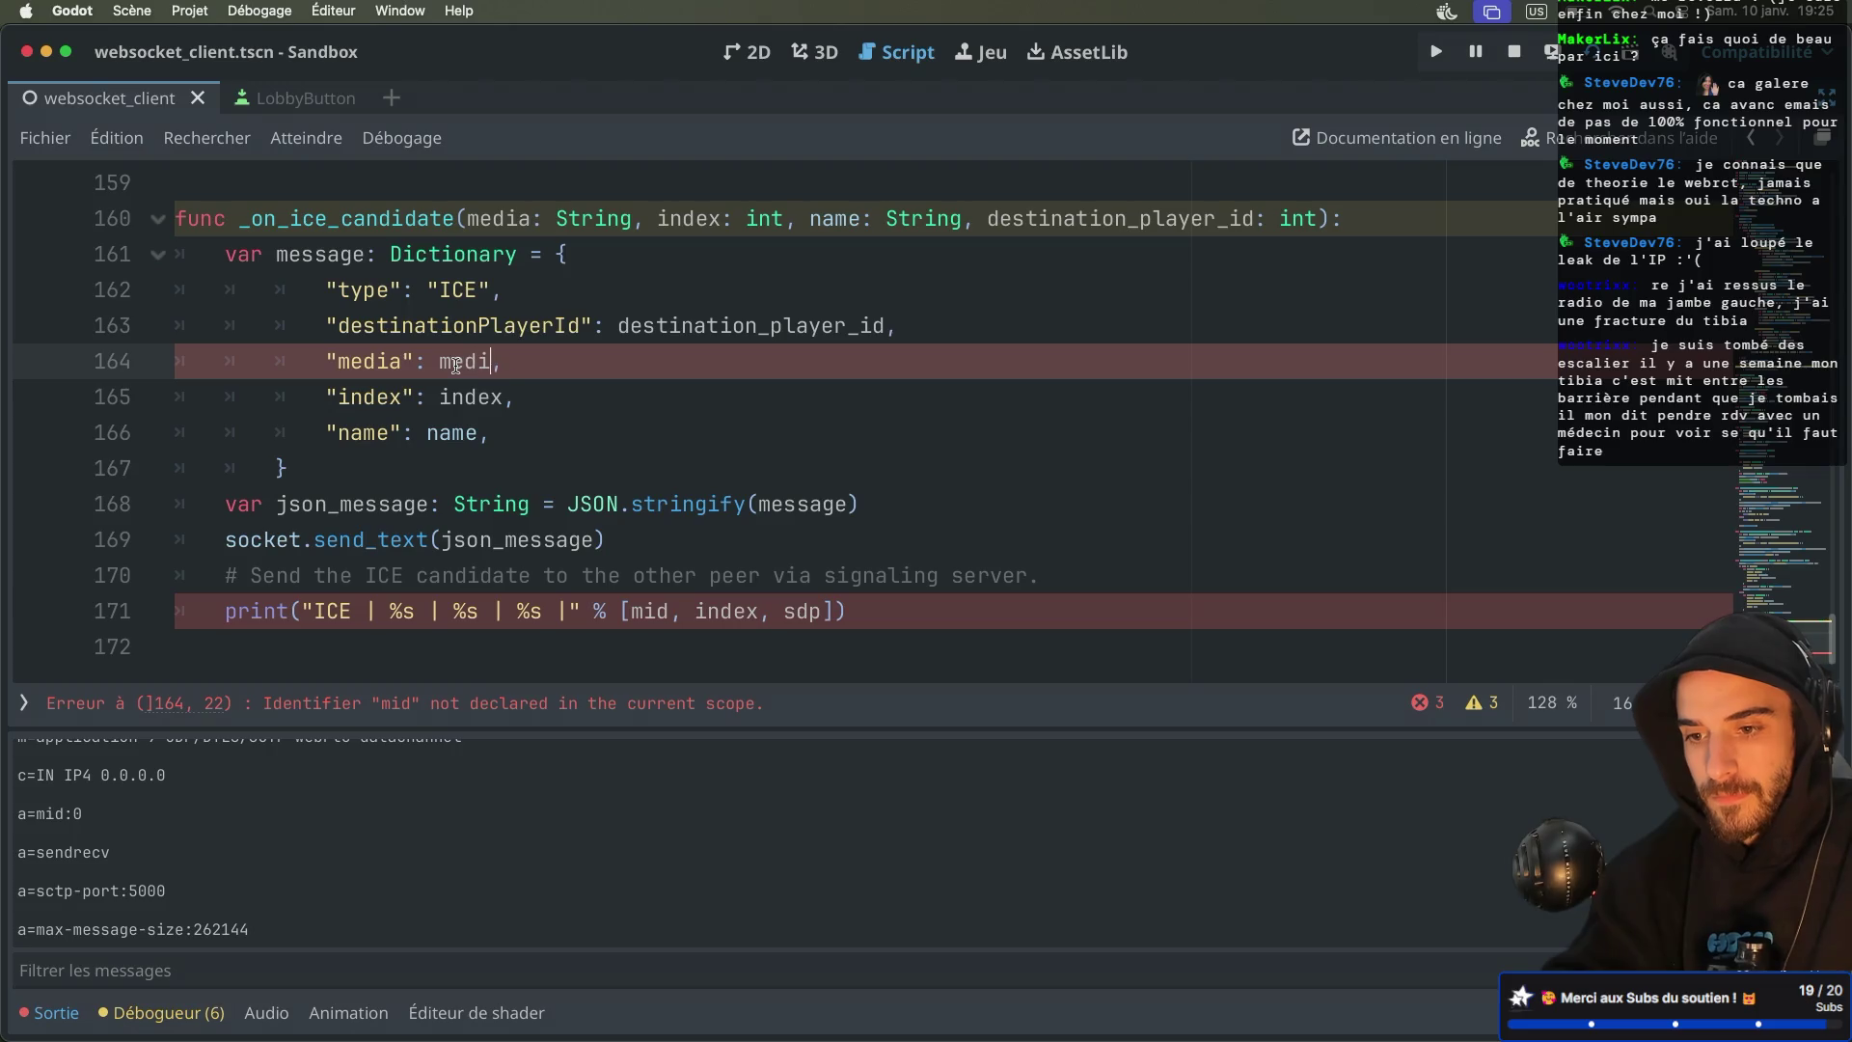
left_click(545, 325)
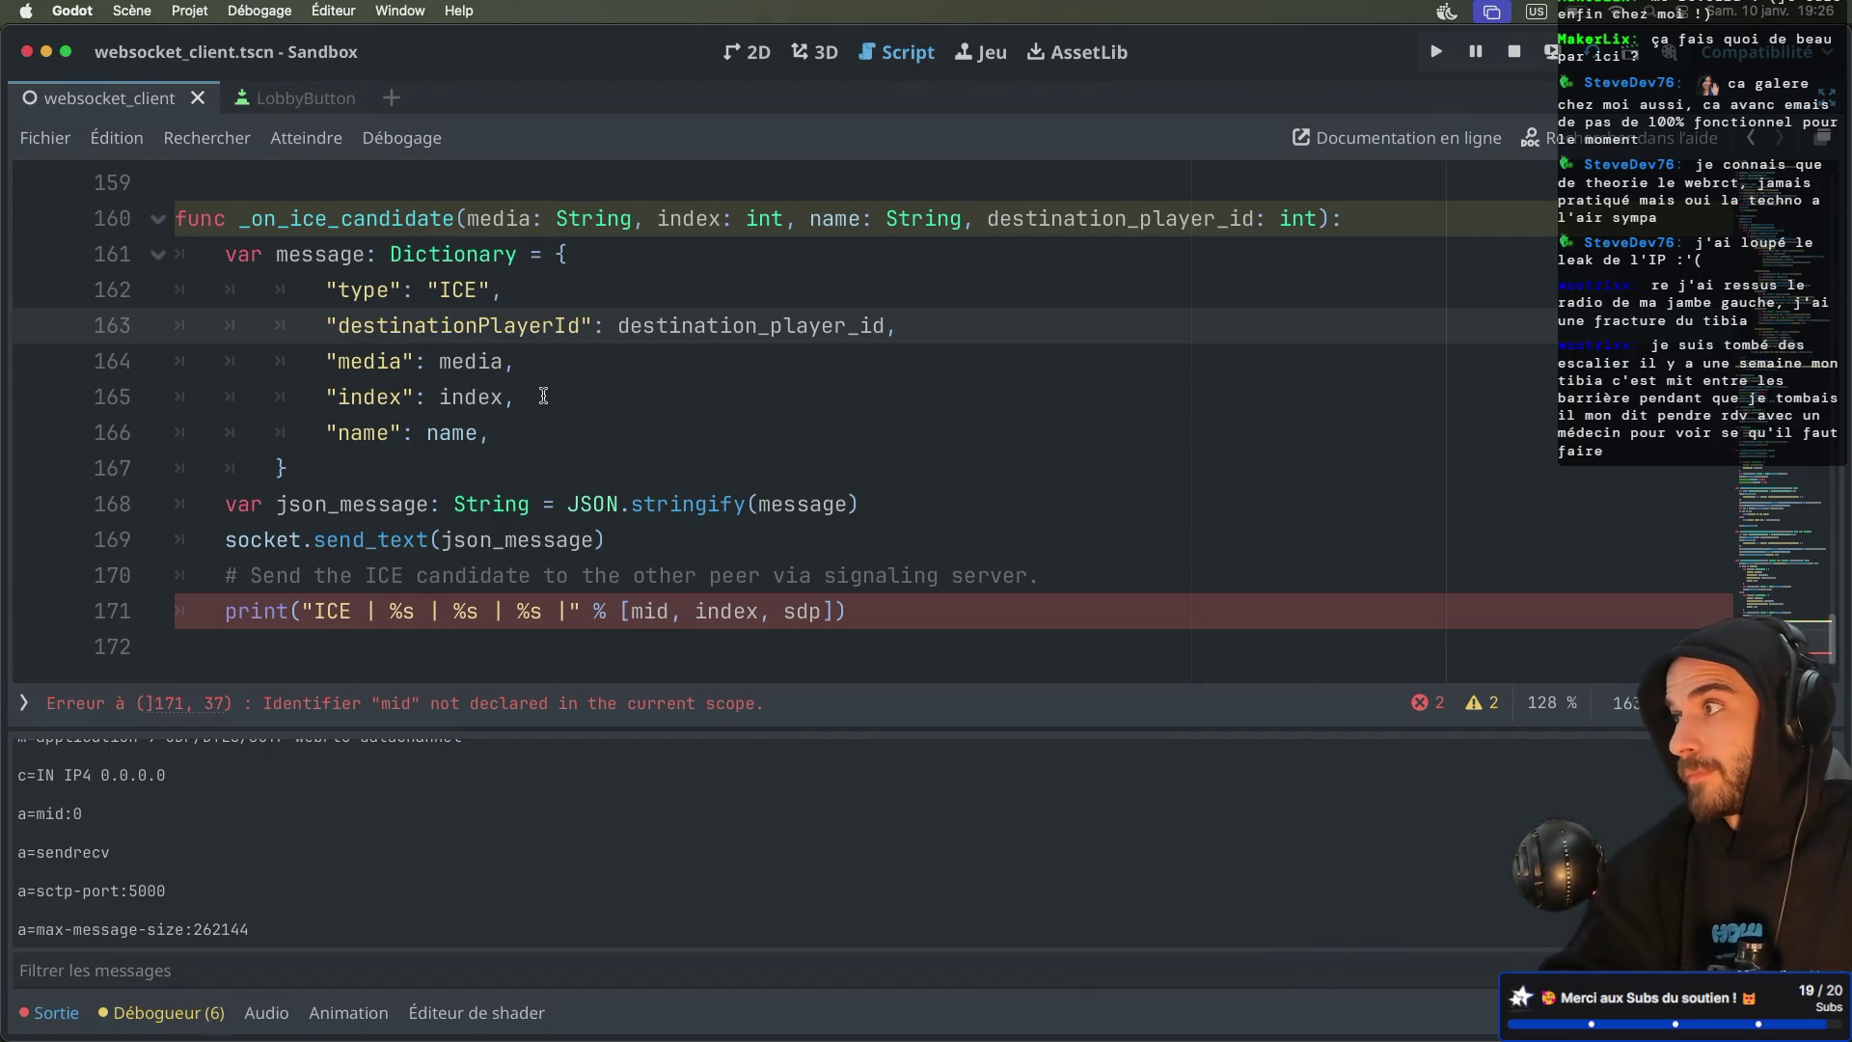
key("super+Tab")
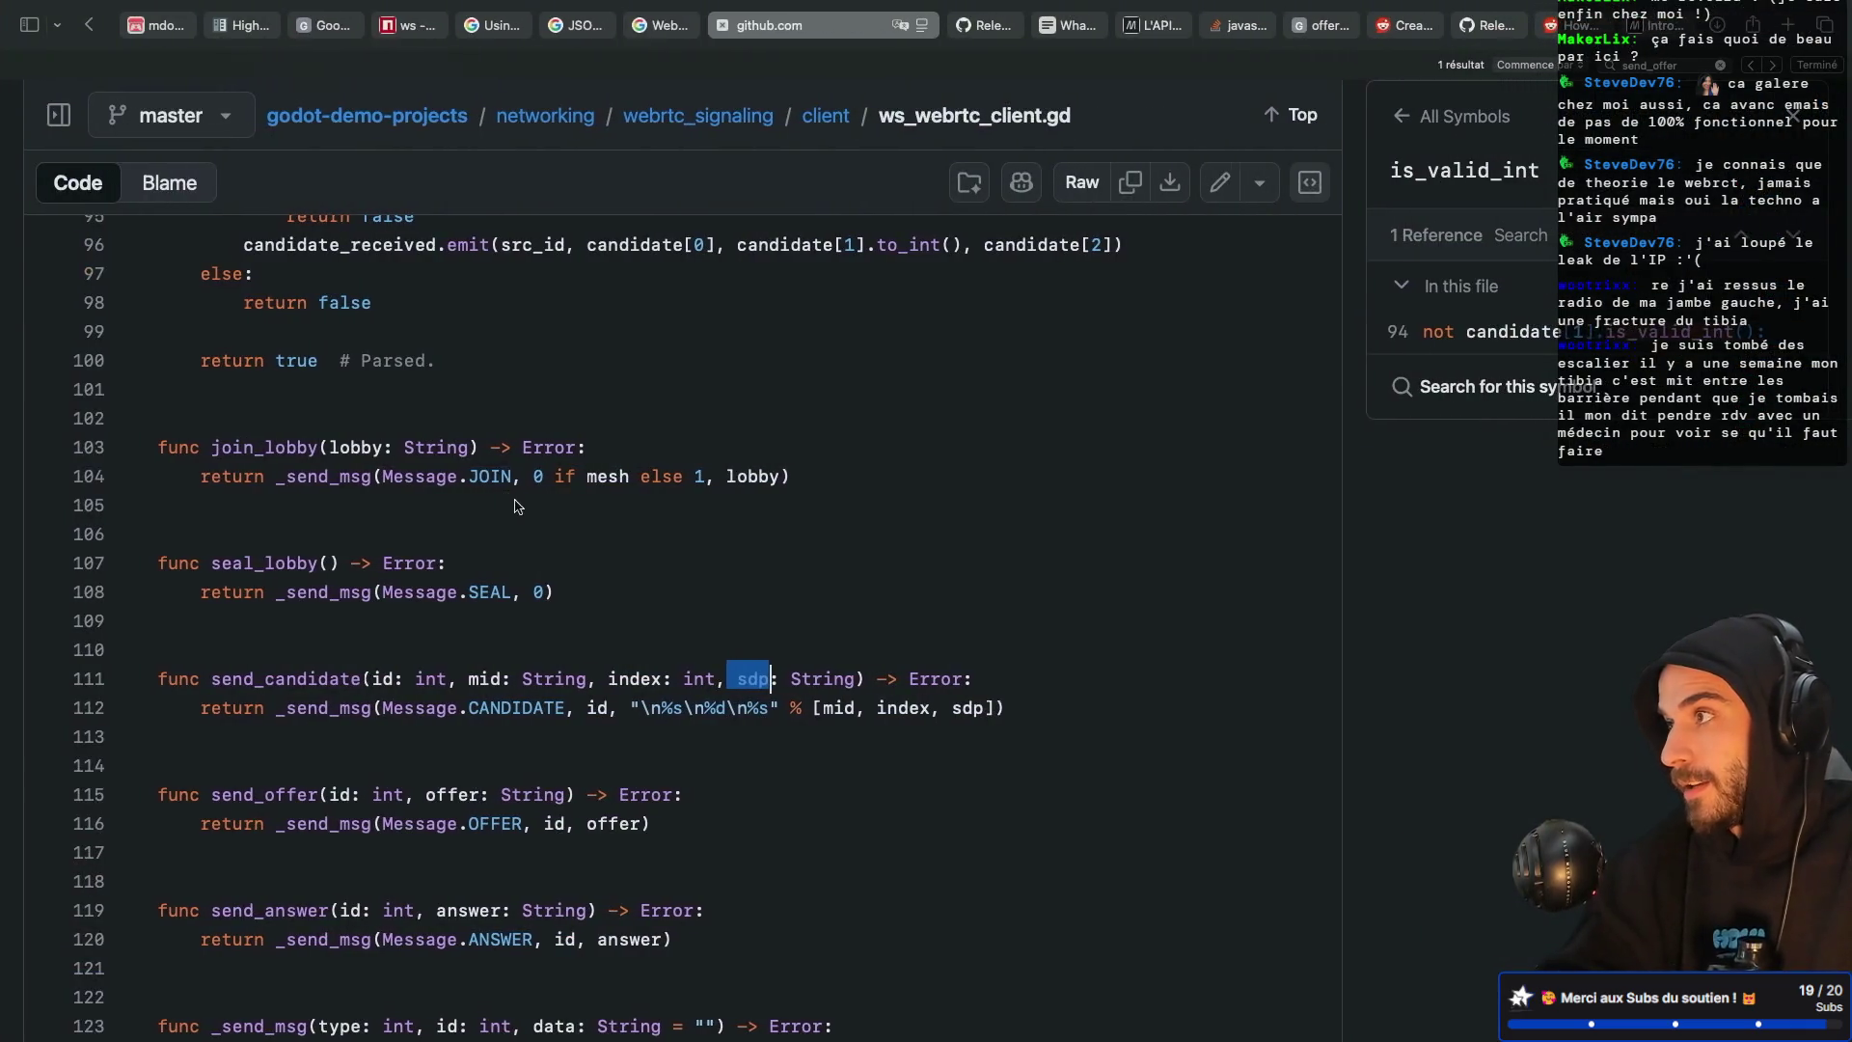
key("super+Tab")
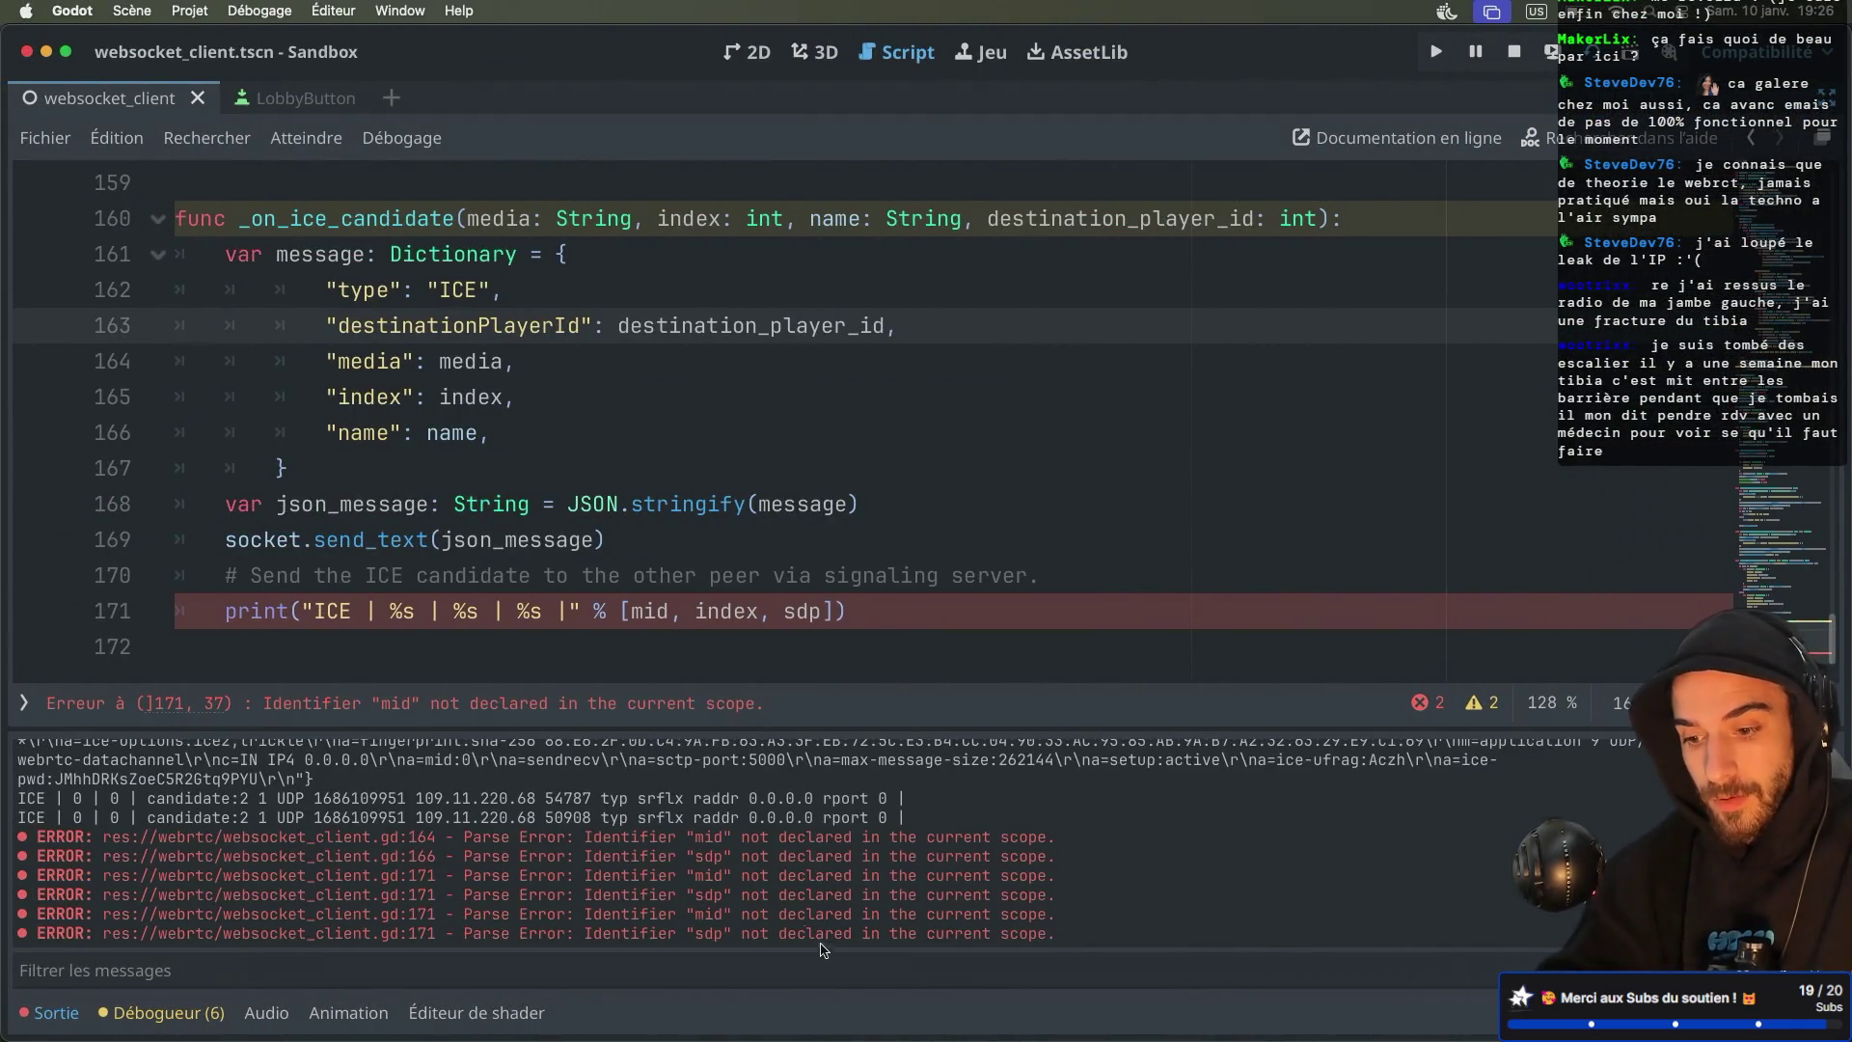
Select and inspect the printed ICE candidate and SDP attribute lines in the output
left_click_drag(203, 818, 738, 821)
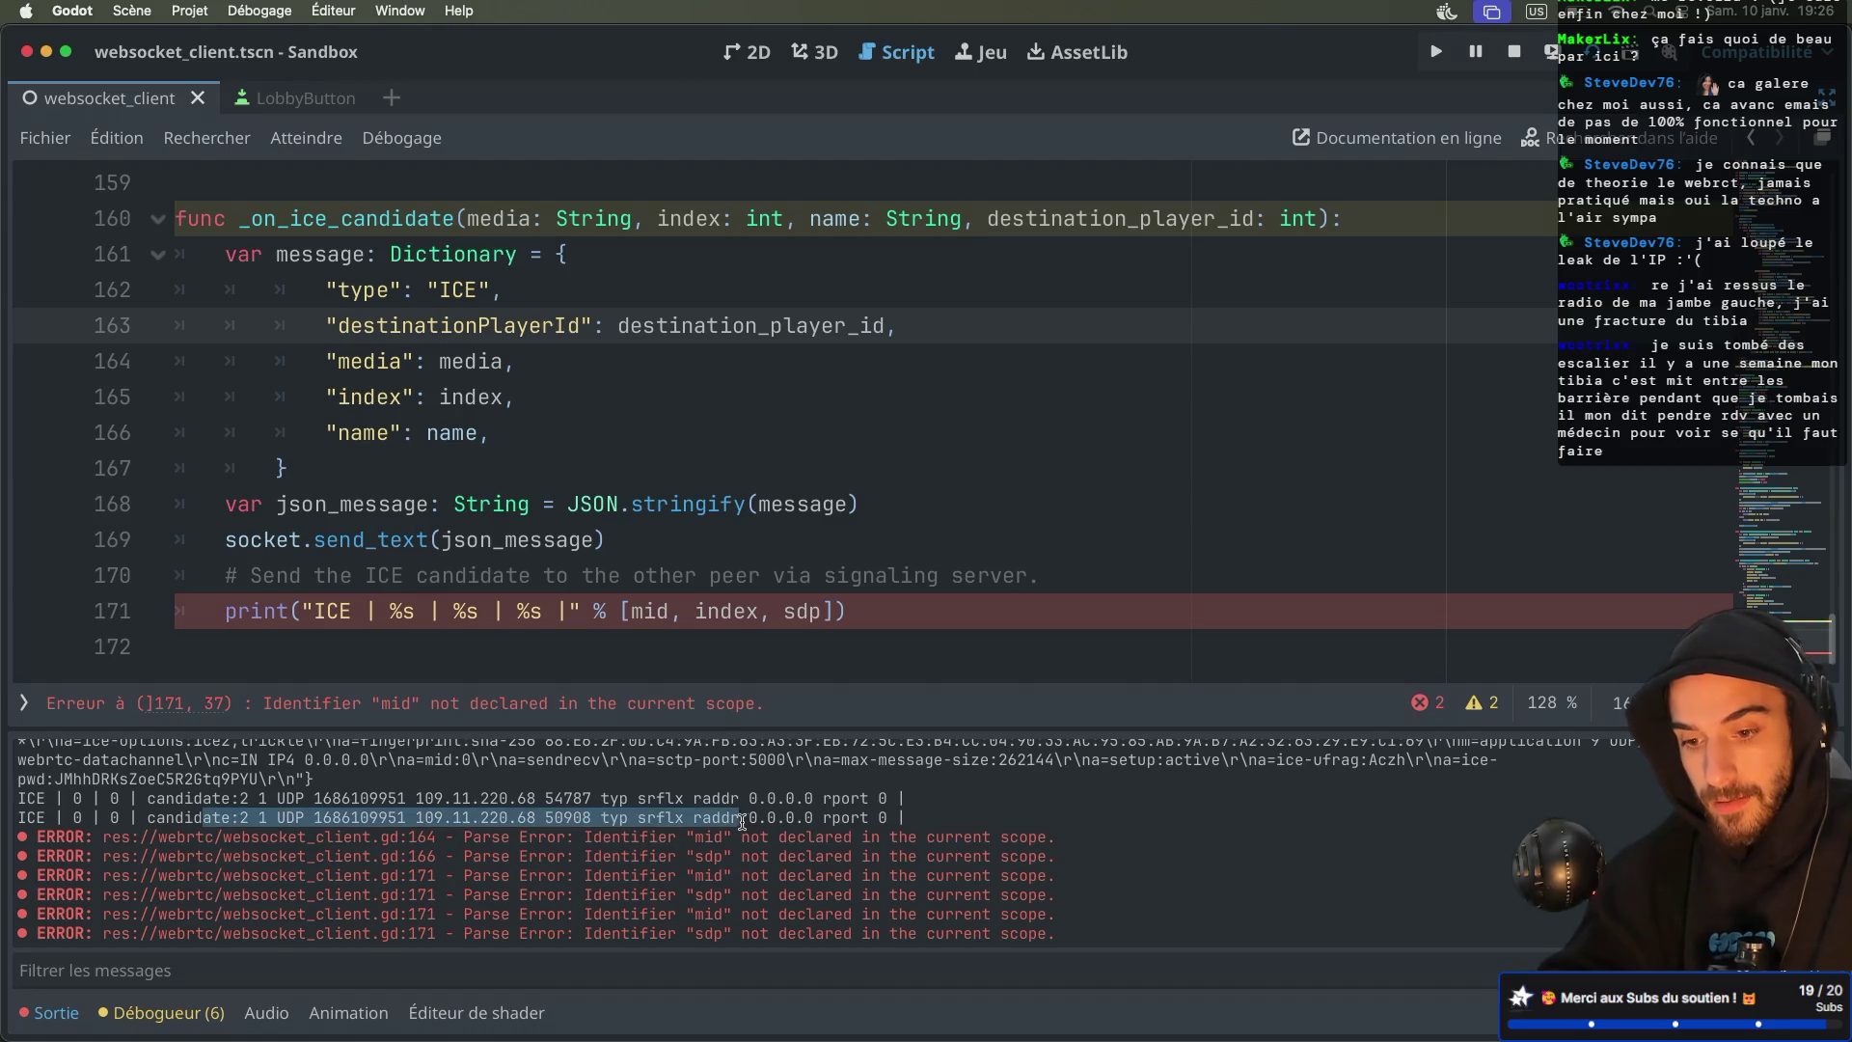
scroll(738, 820, "up", 5)
mouse_move(314, 907)
left_mouse_down()
mouse_move(231, 908)
mouse_move(374, 810)
left_mouse_up()
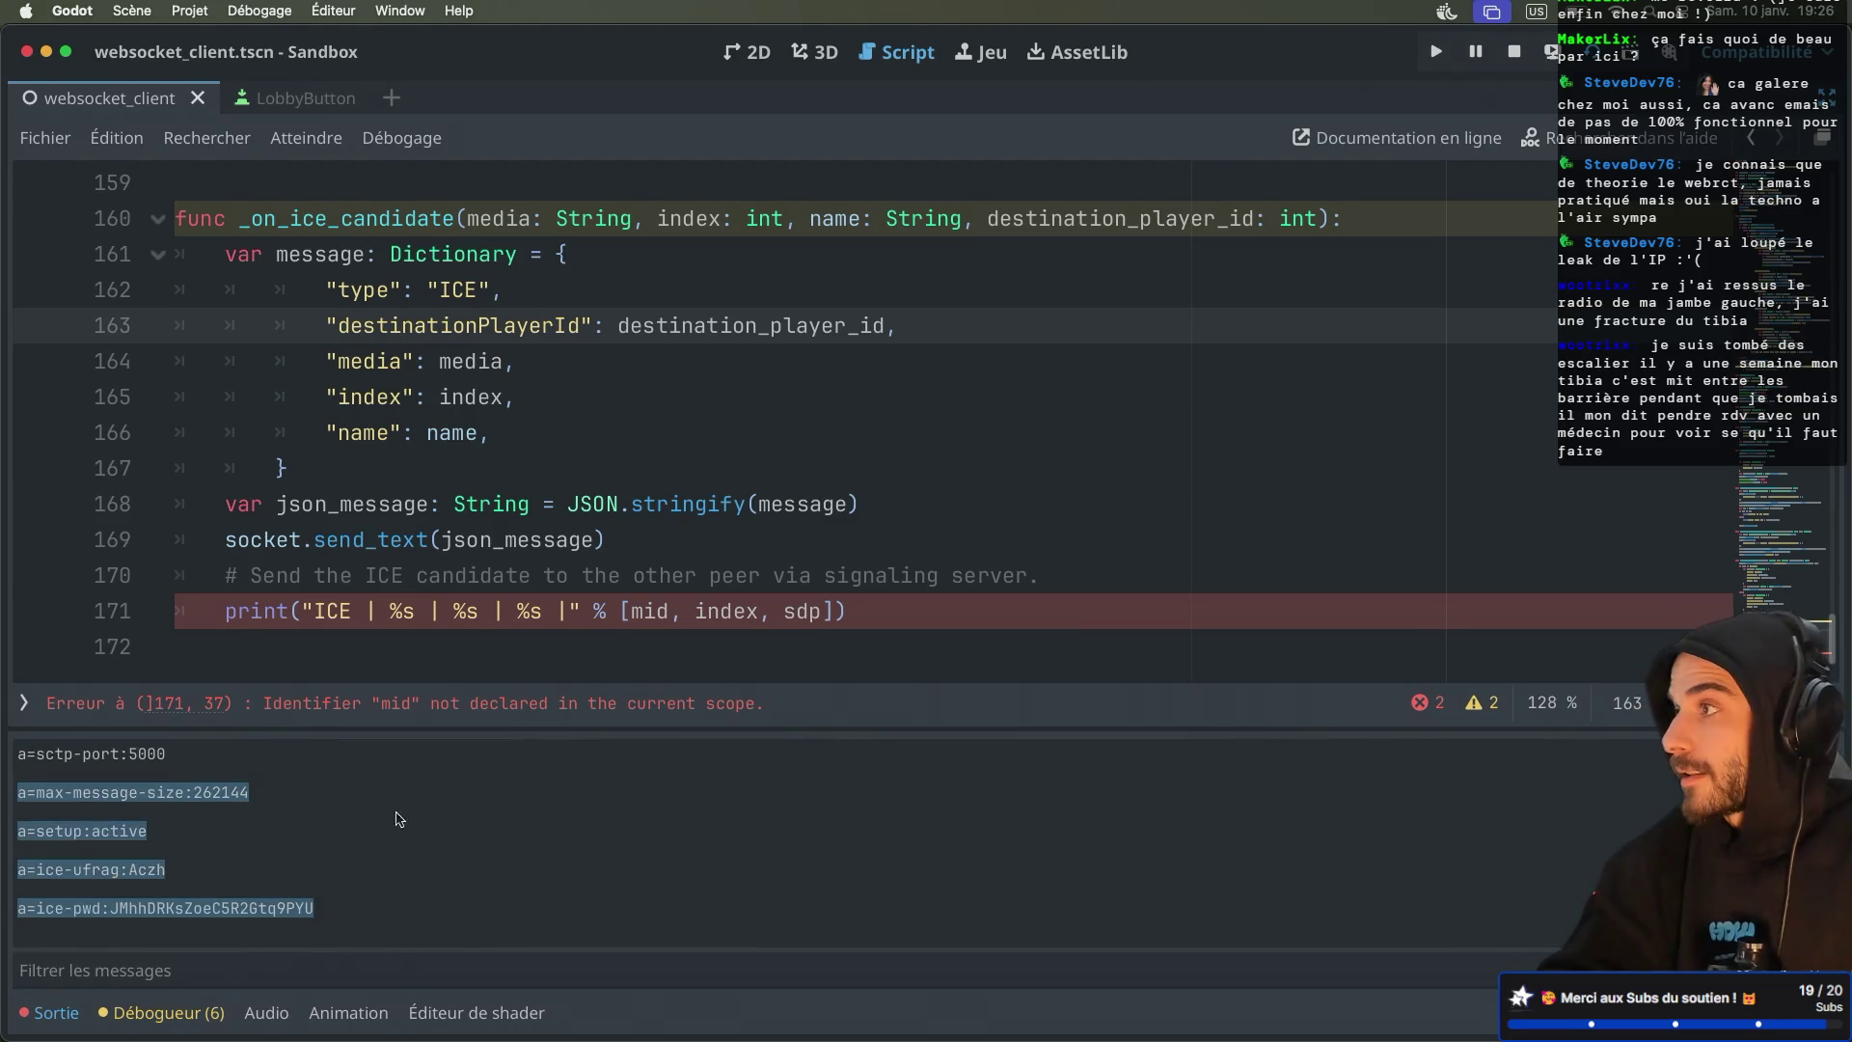
left_click(718, 505)
left_click(579, 541)
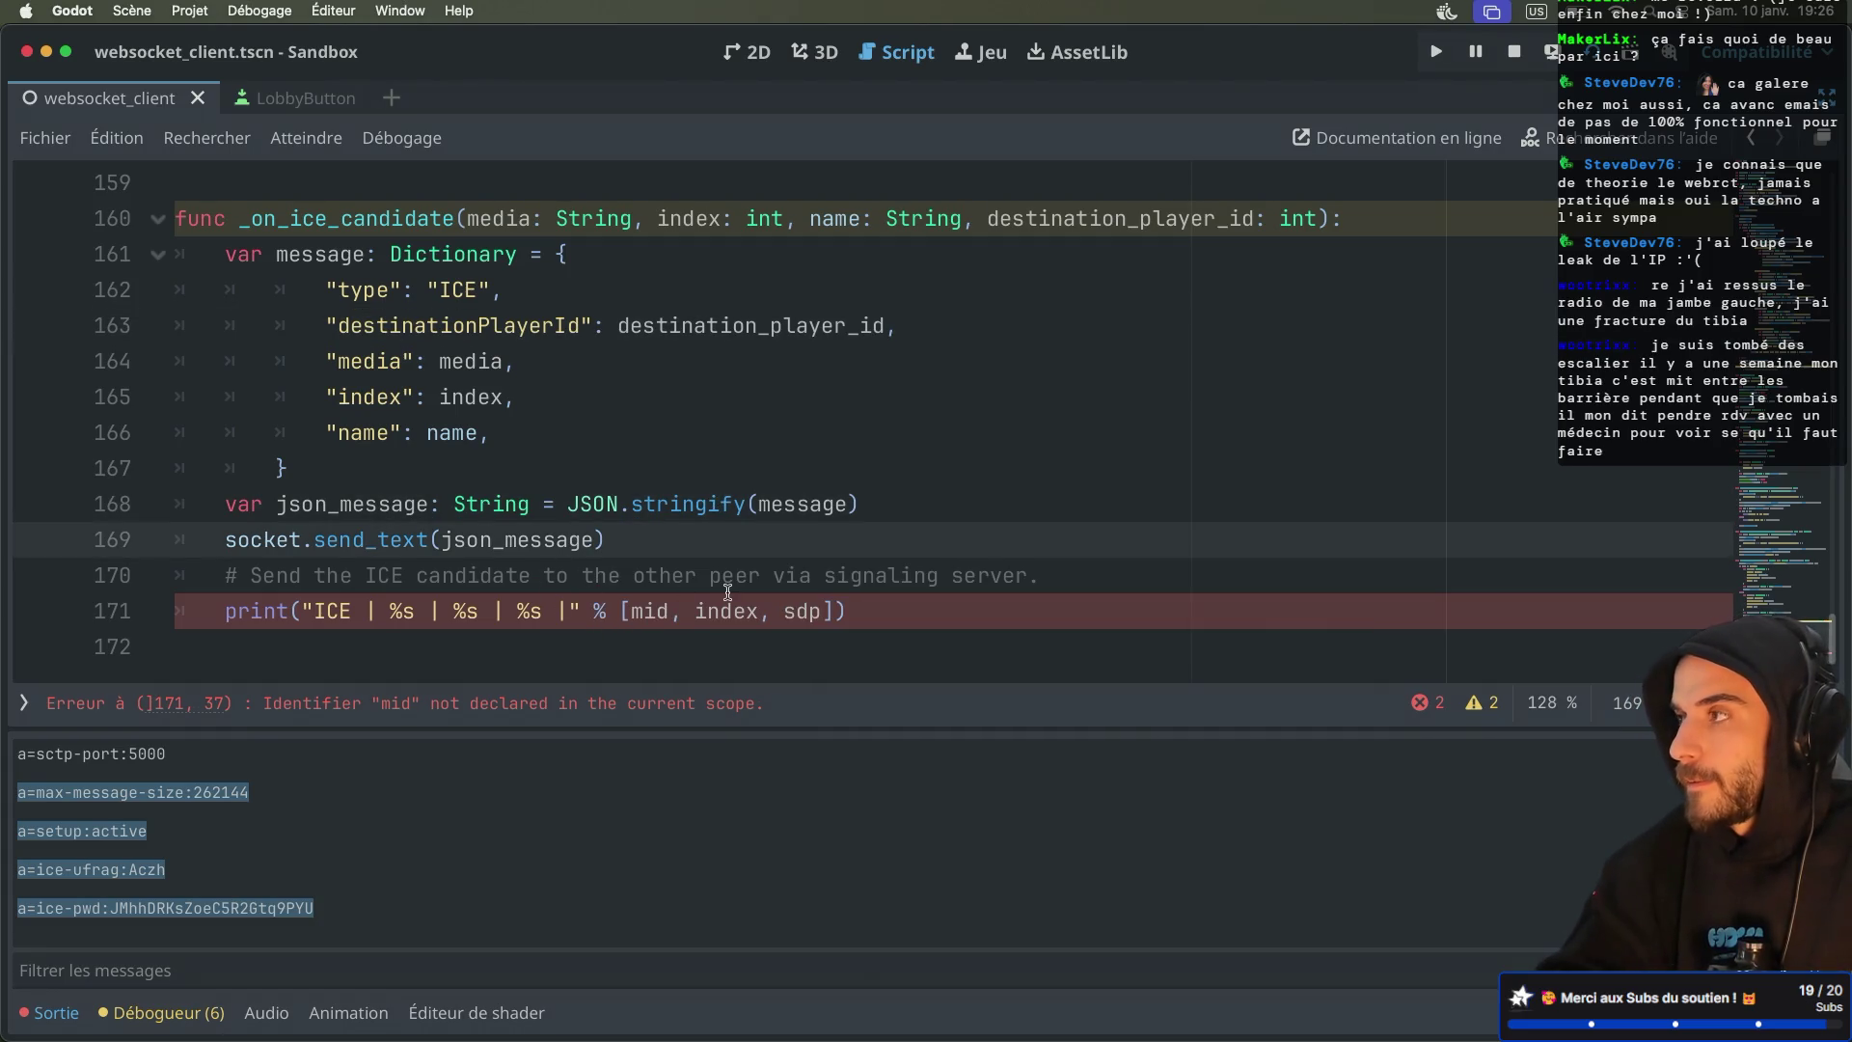
Make the line 171 ICE print use media and name instead of mid and sdp
double_click(662, 609)
type("media")
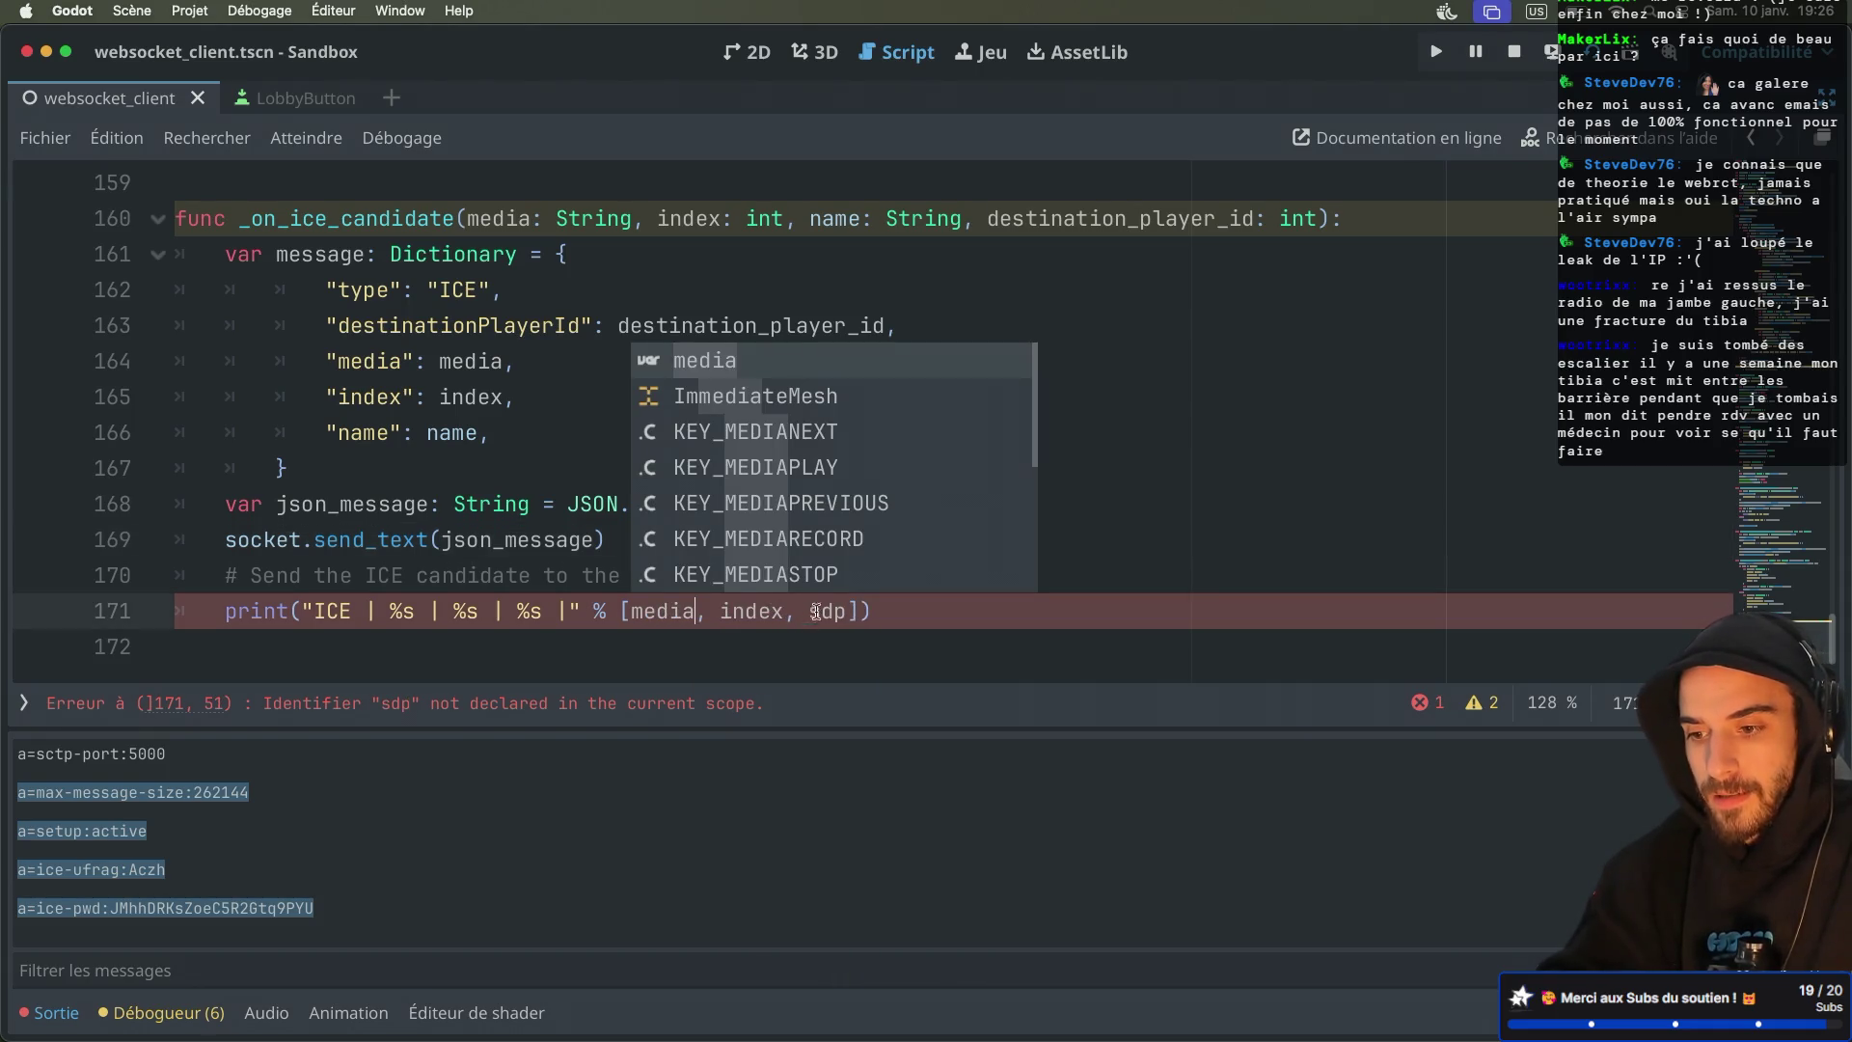
double_click(820, 612)
type("name")
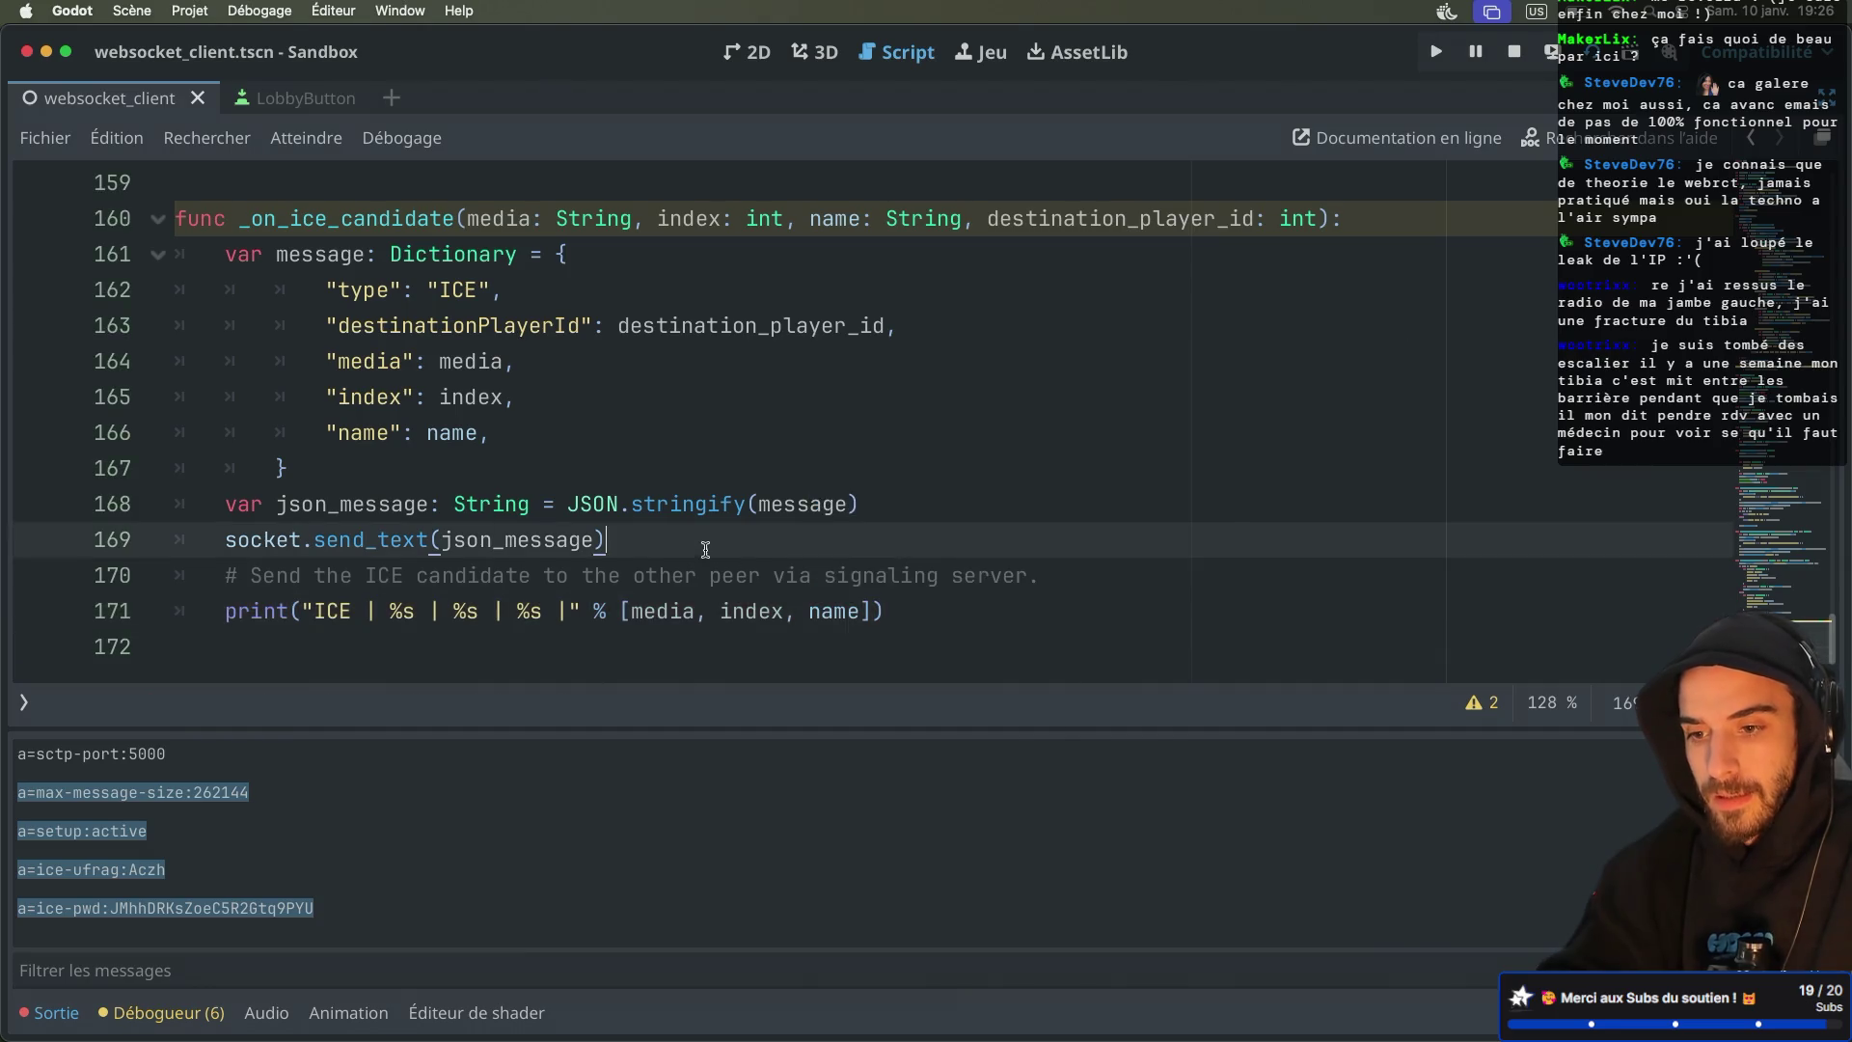
left_click(733, 539)
double_click(466, 325)
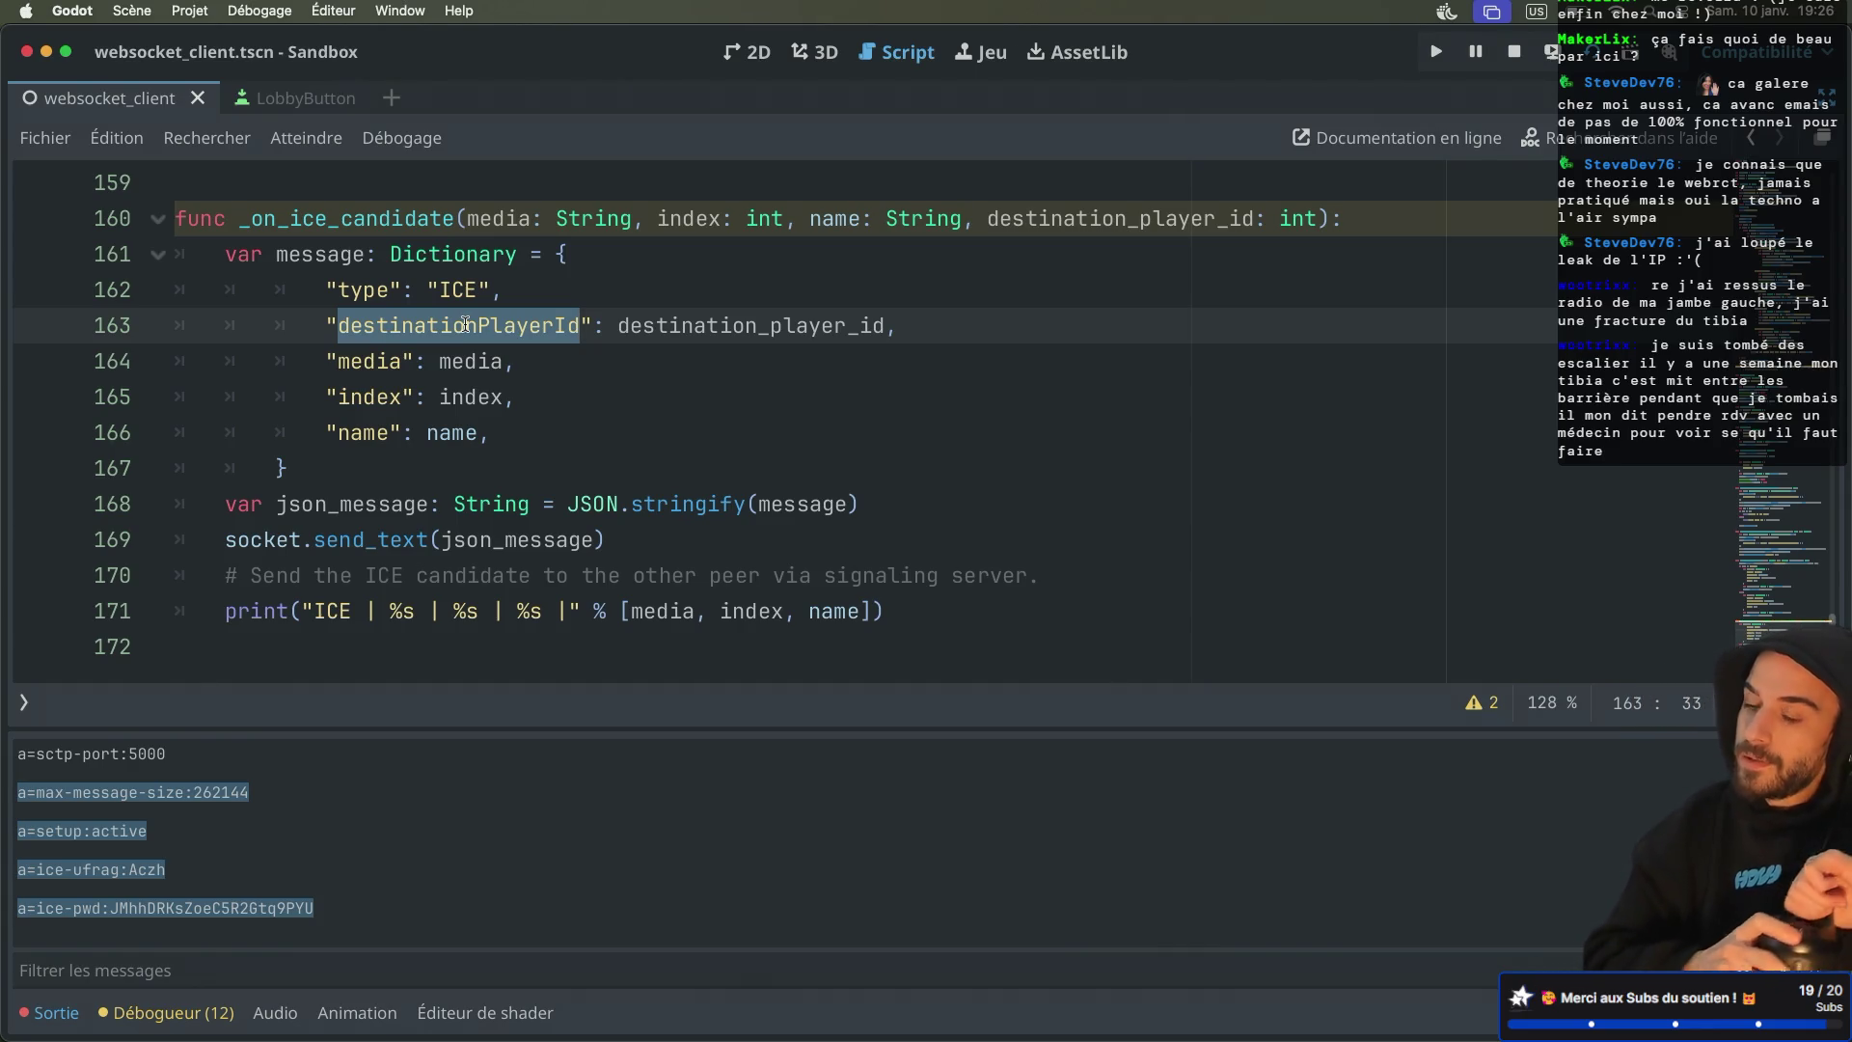
left_click(476, 280)
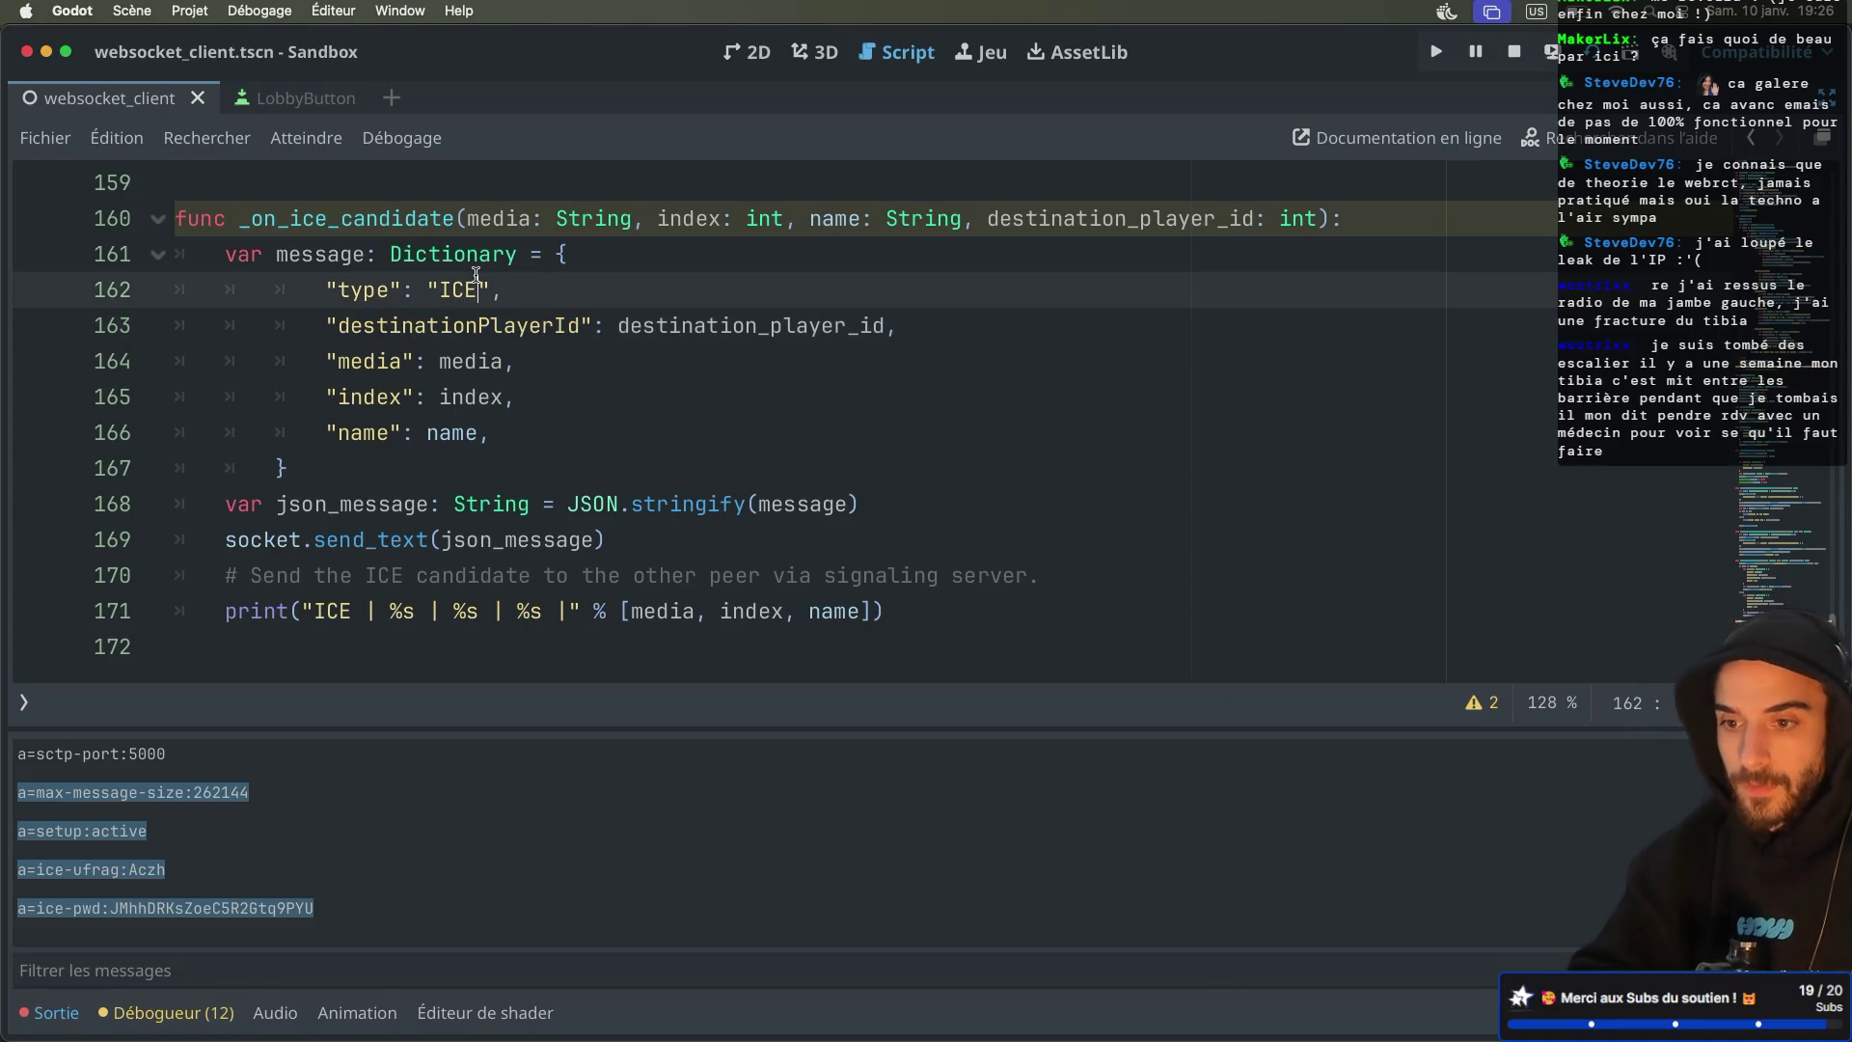
left_click(586, 386)
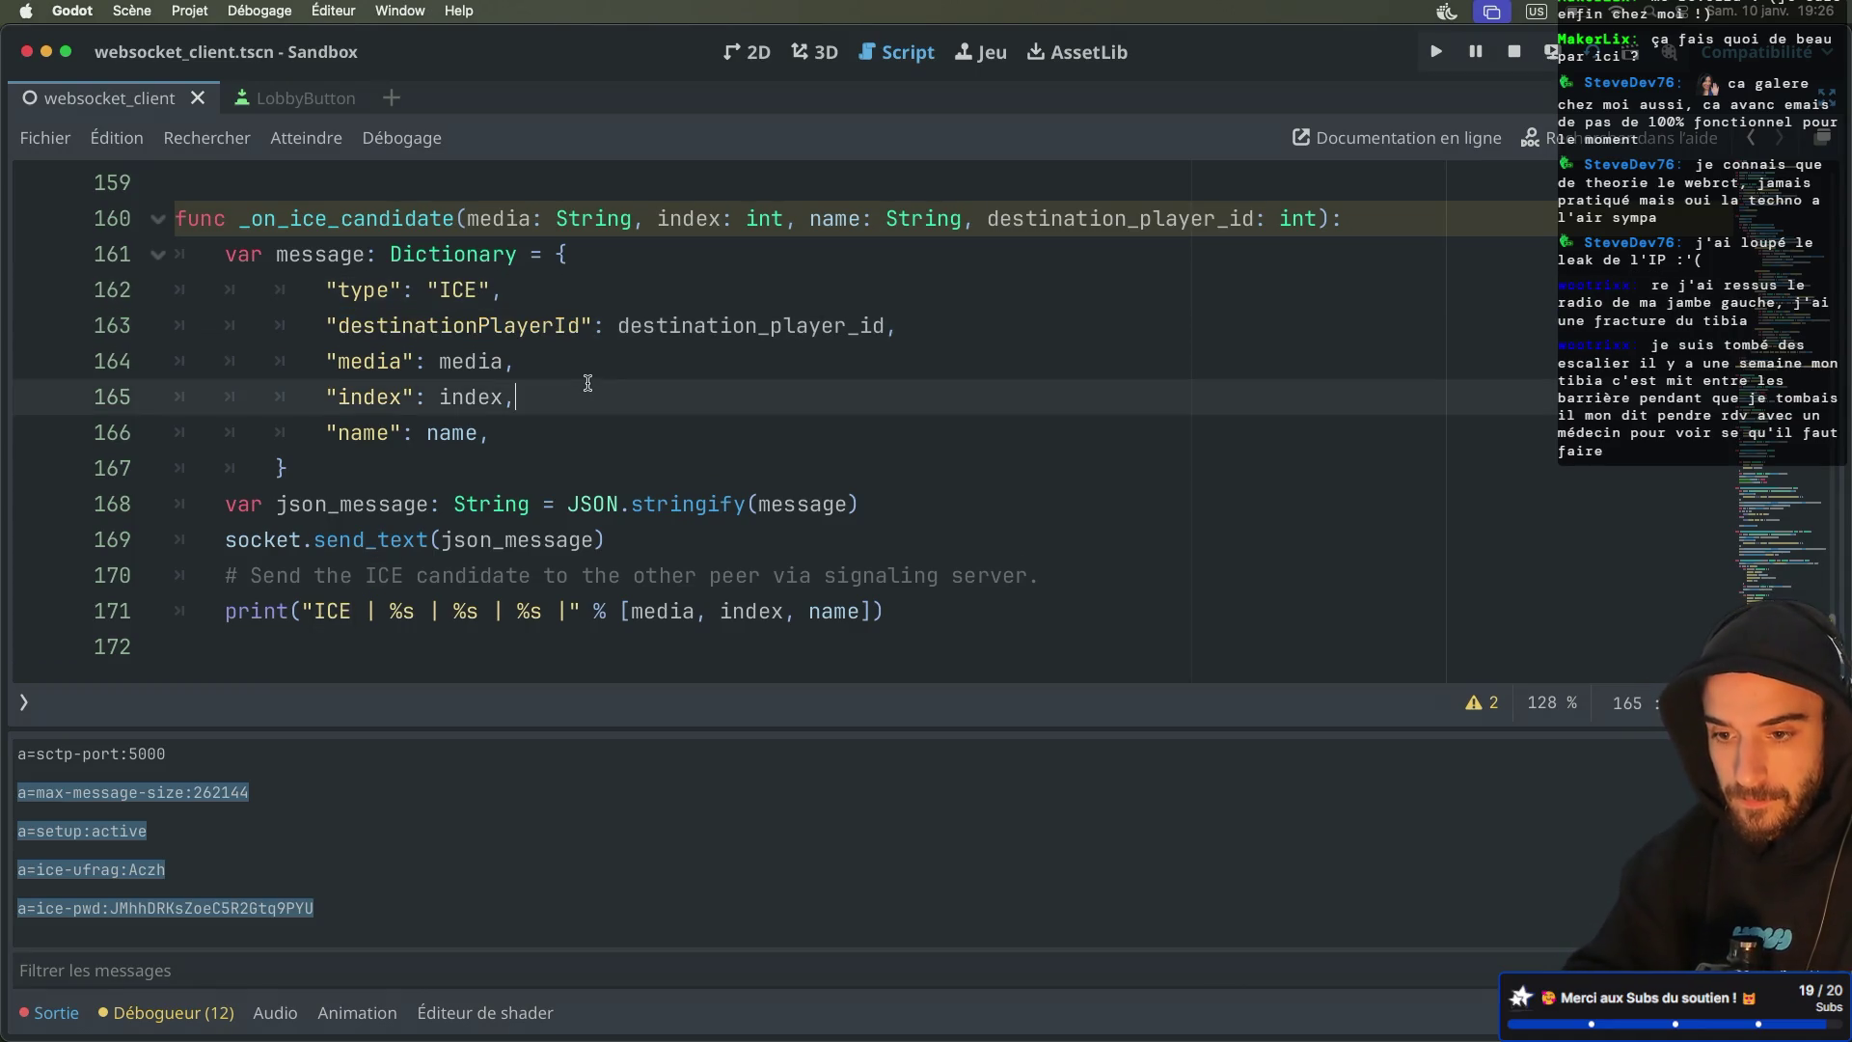
key("ctrl+Right")
key("ctrl+Right")
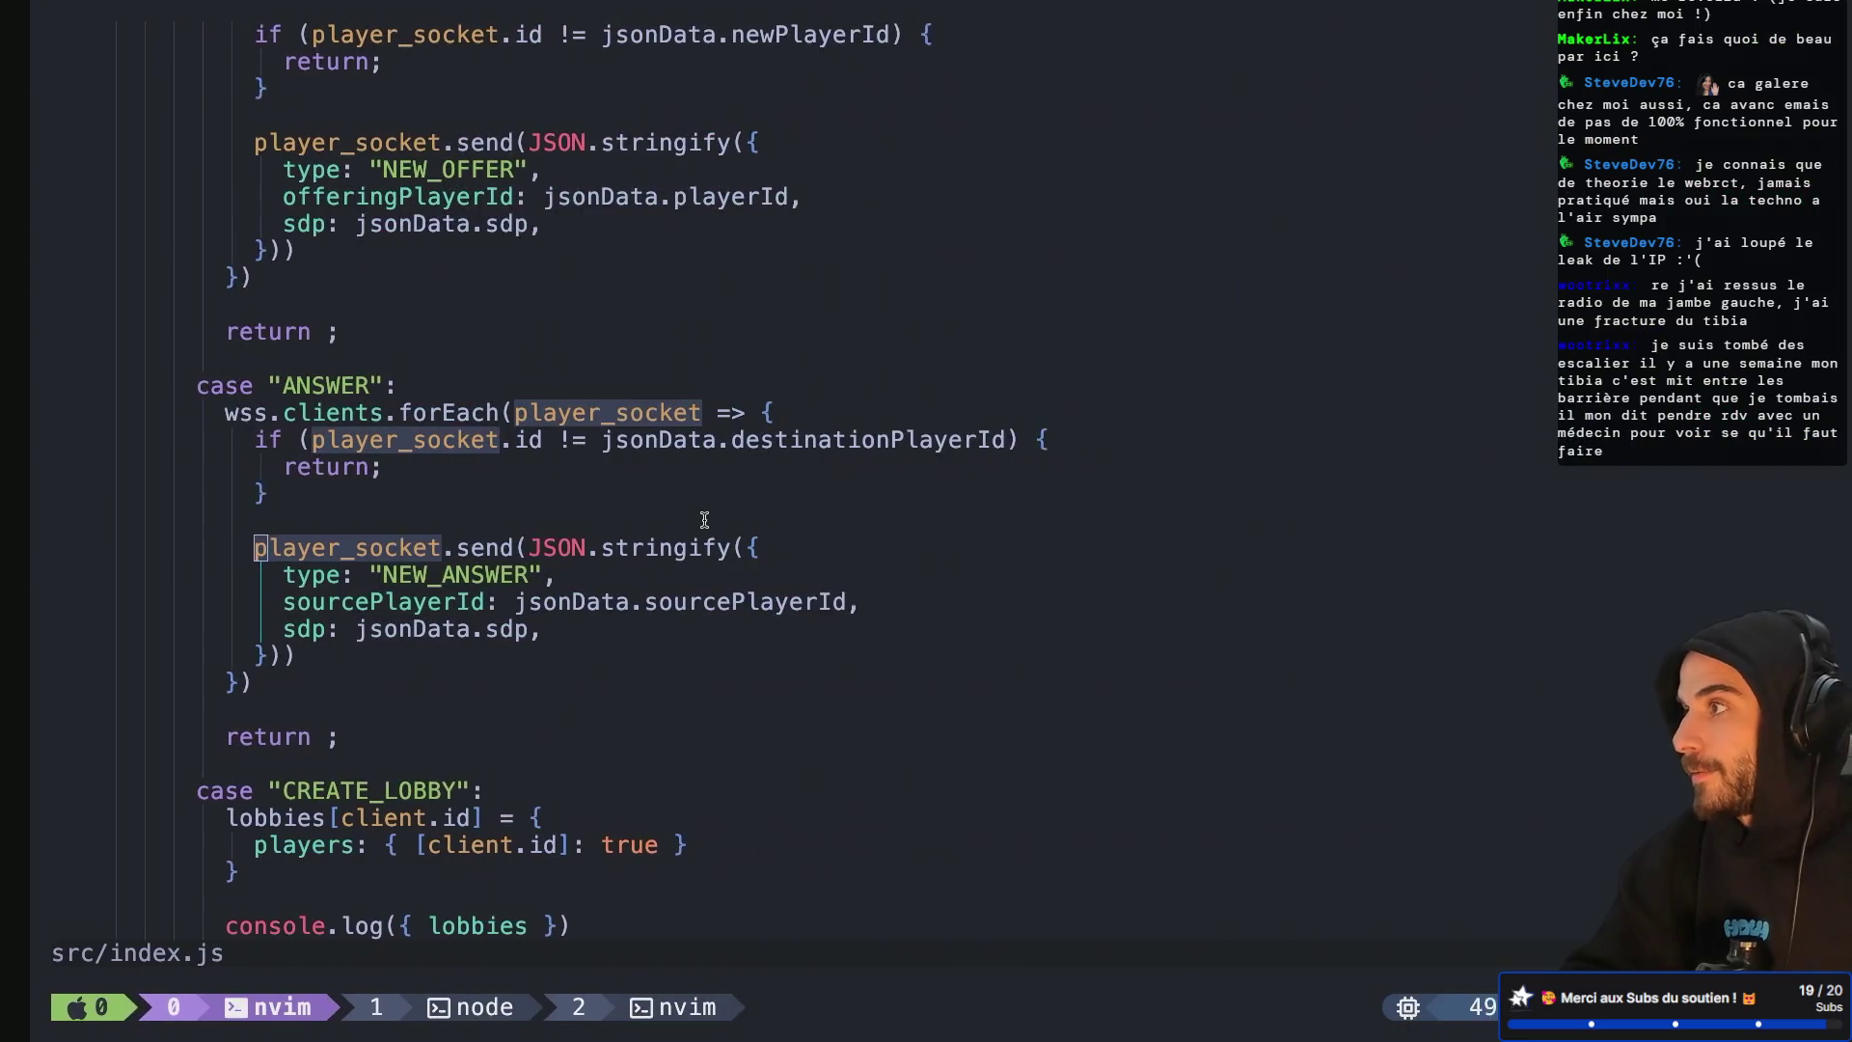
Duplicate the ANSWER case block in index.js and rename the copy's label to ICE
left_click(704, 526)
key("k")
key("k")
key("k")
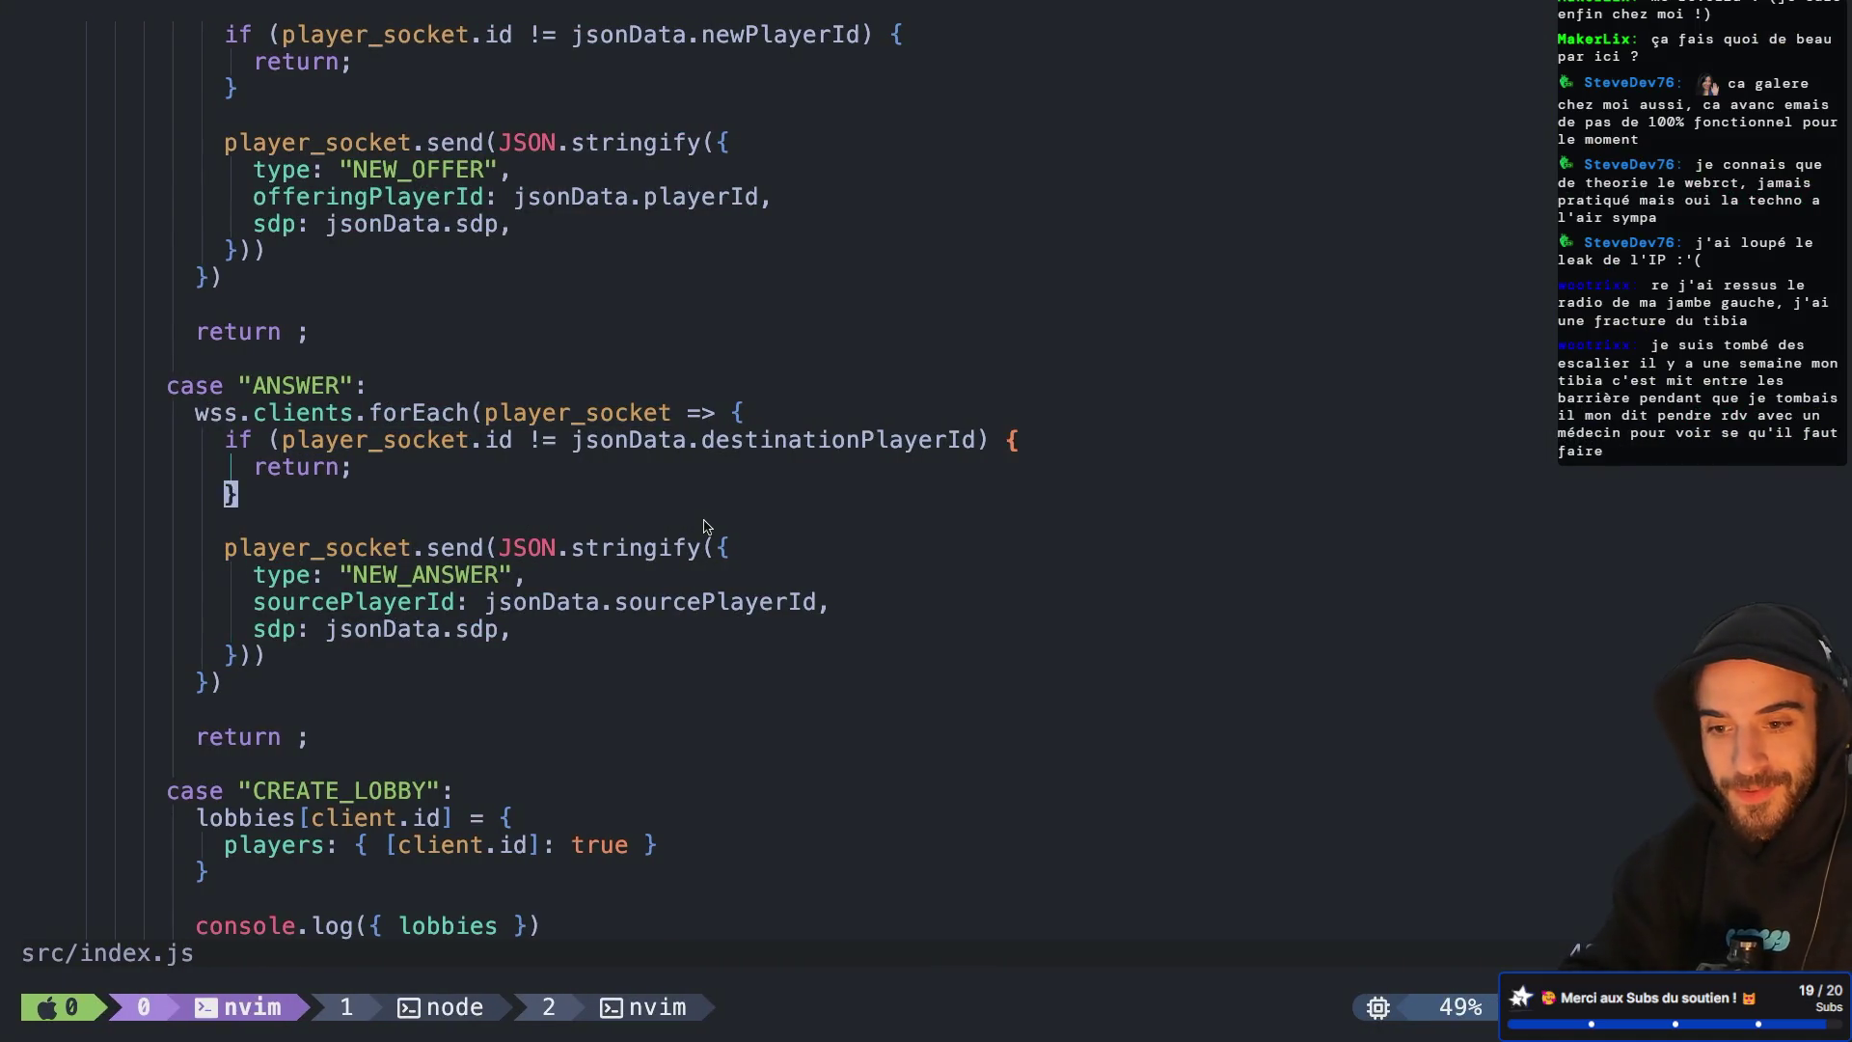
key("shift+v")
key("j")
key("j")
key("j")
key("j")
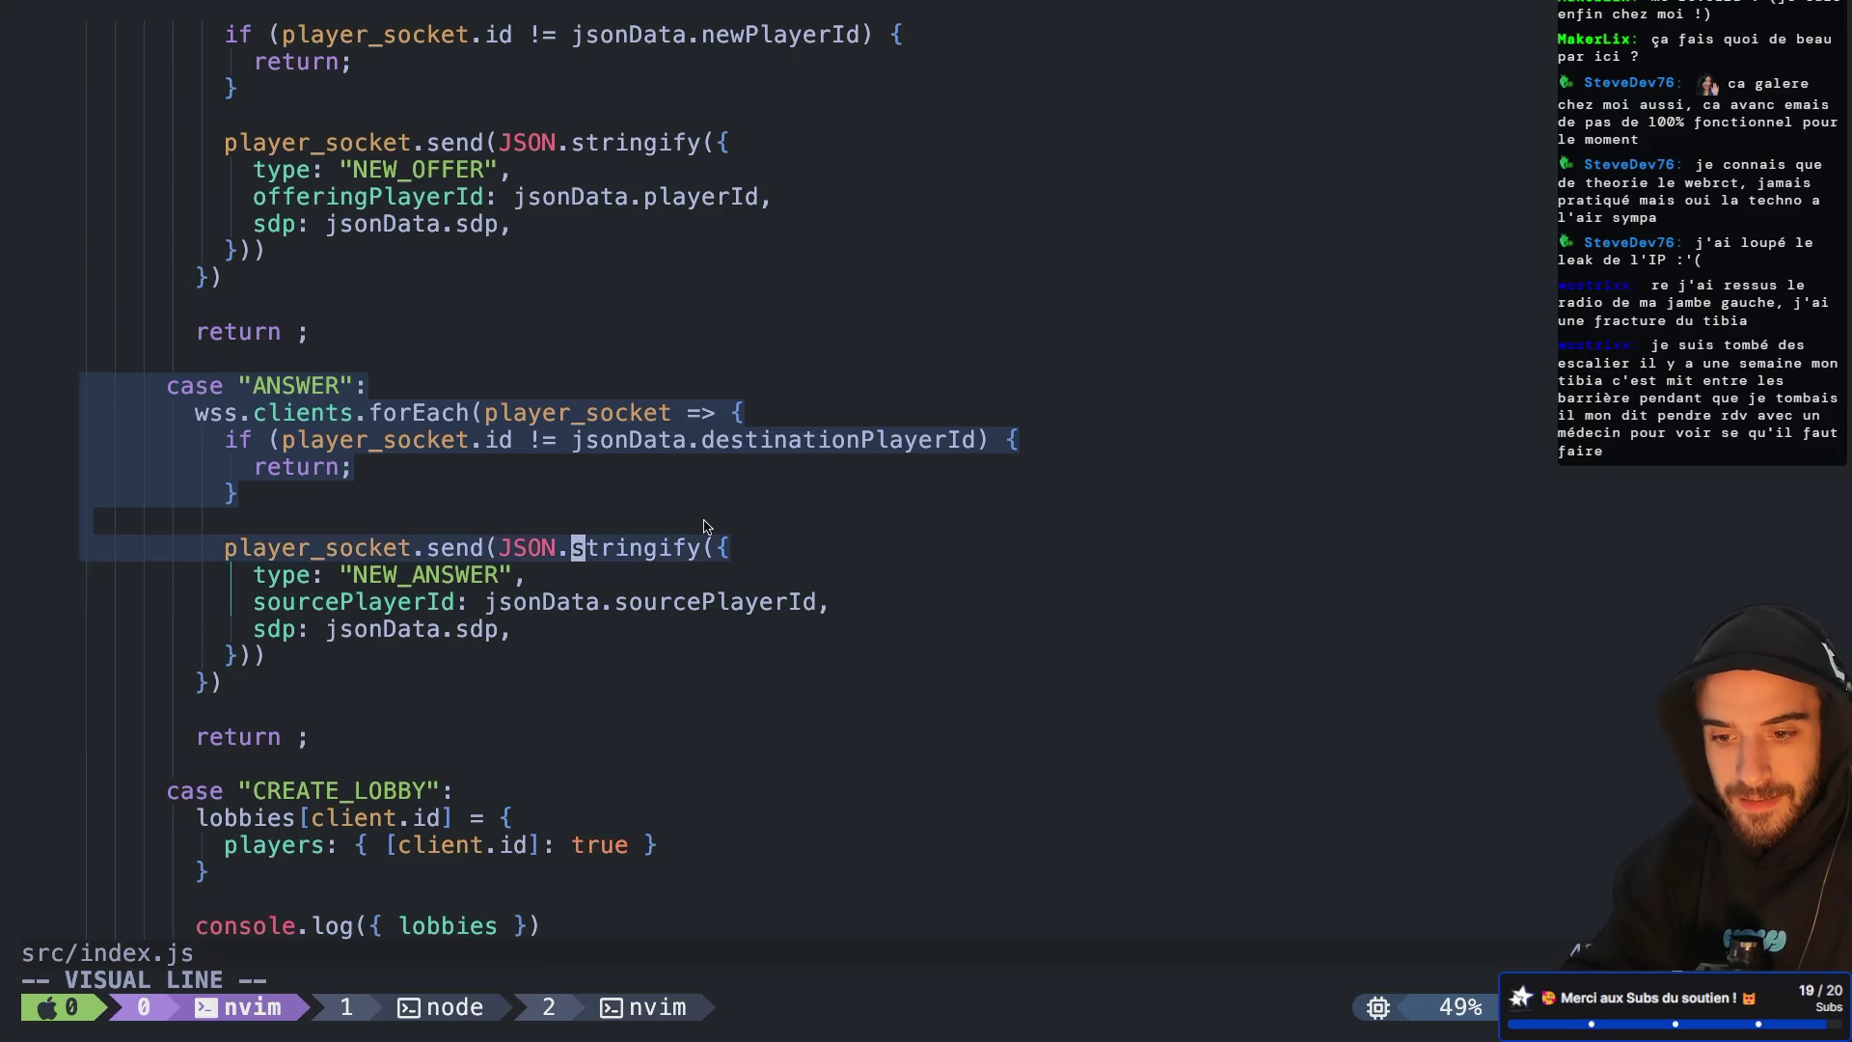
key("y")
key("P")
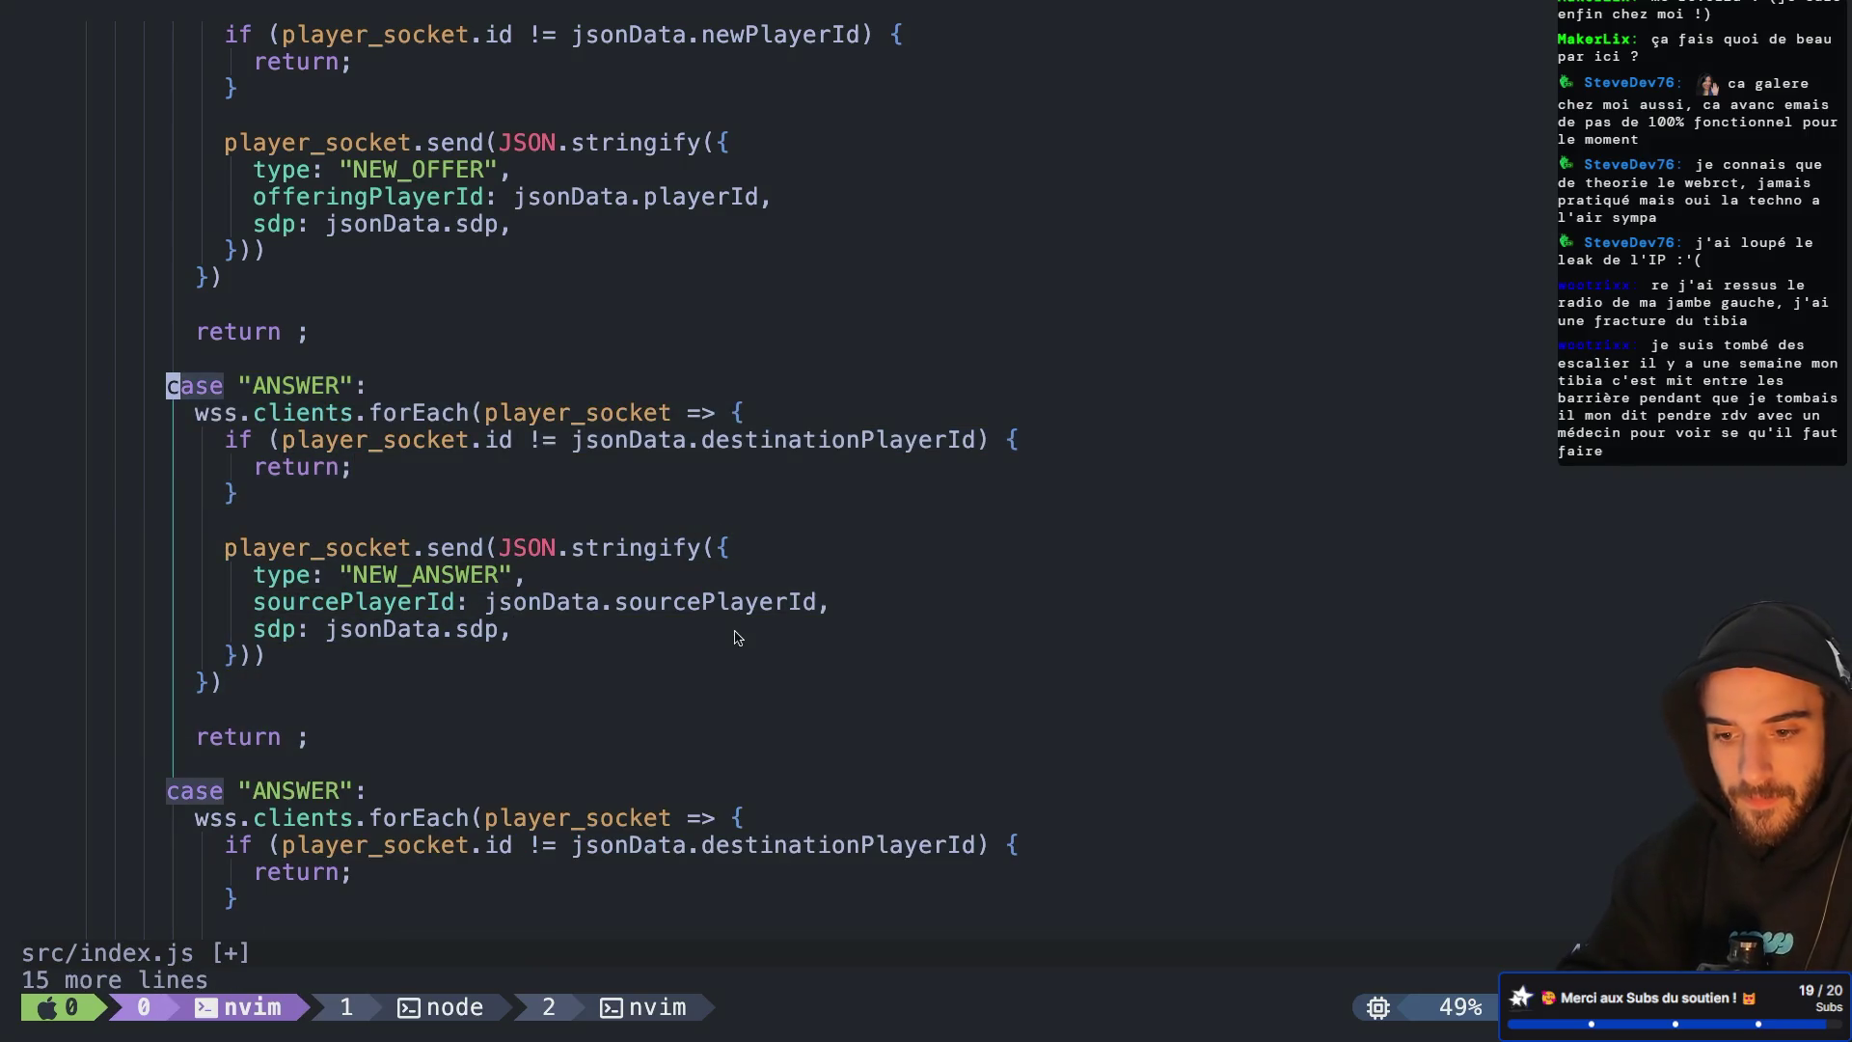
scroll(724, 579, "down", 6)
left_click(313, 305)
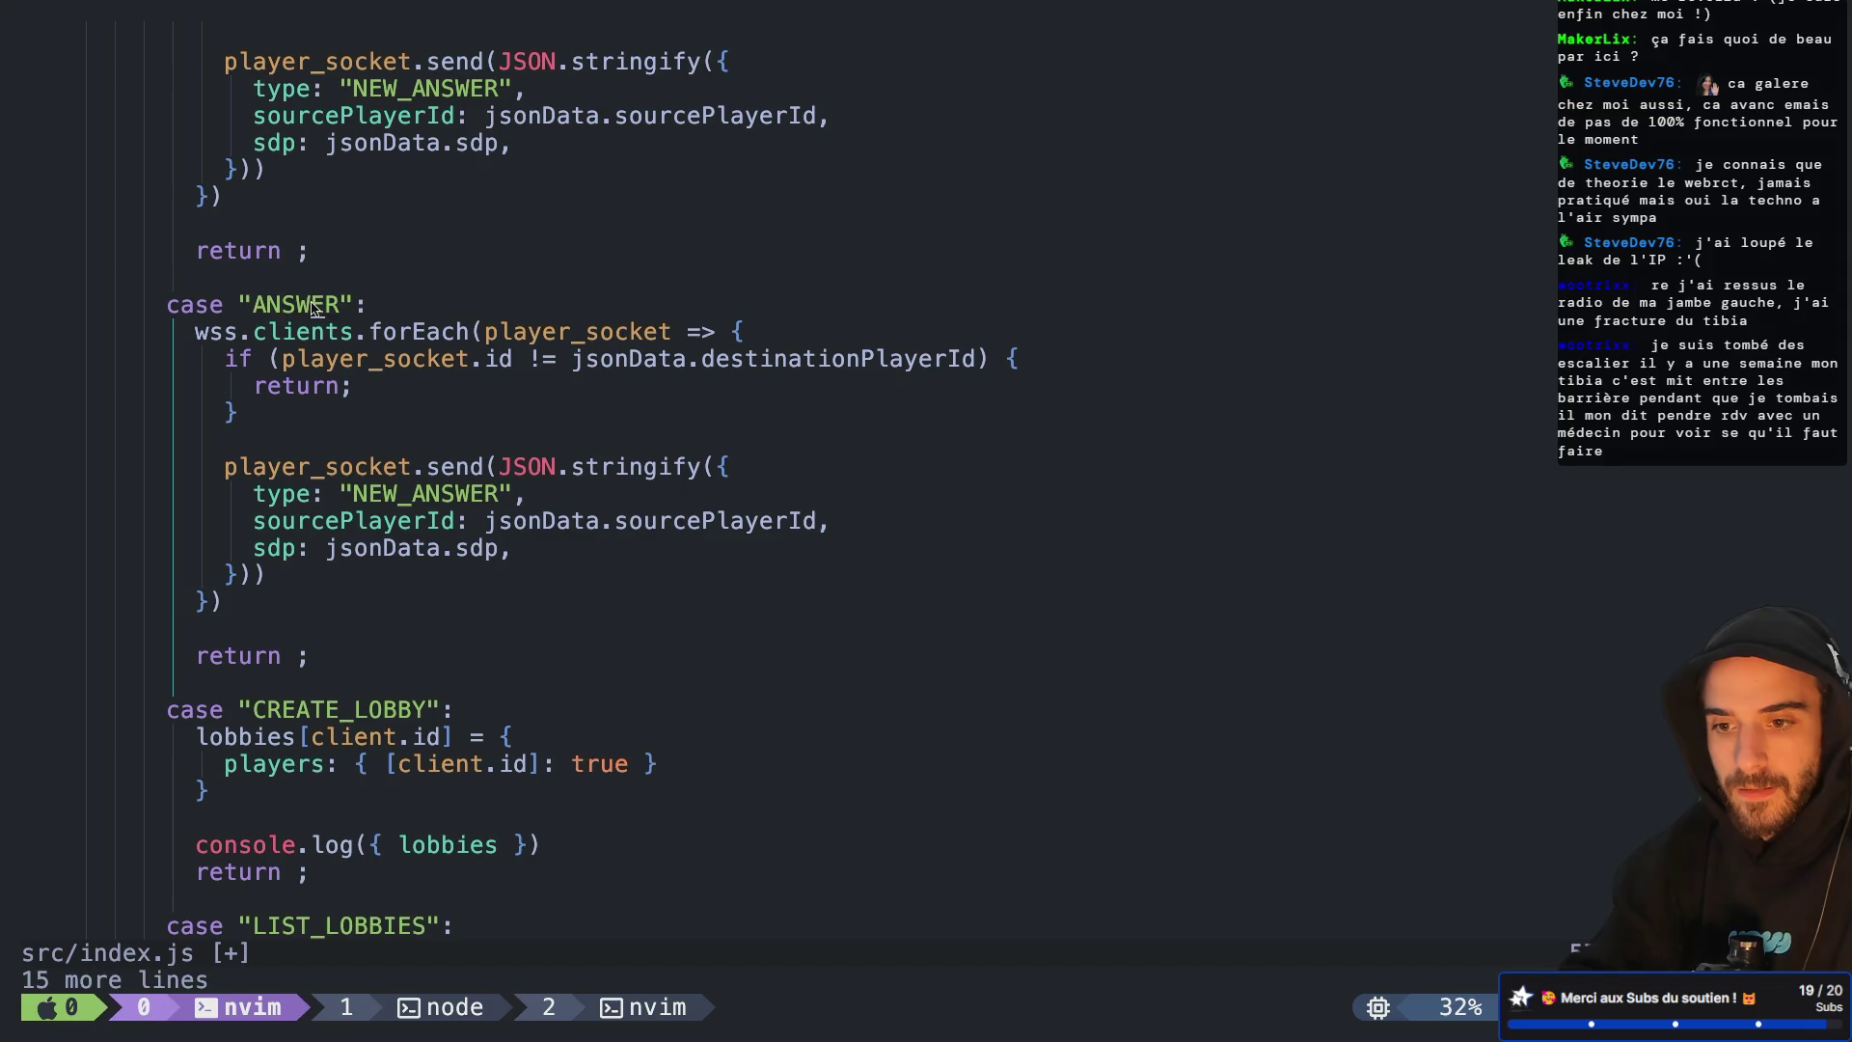
type("ciwICE")
key("Escape")
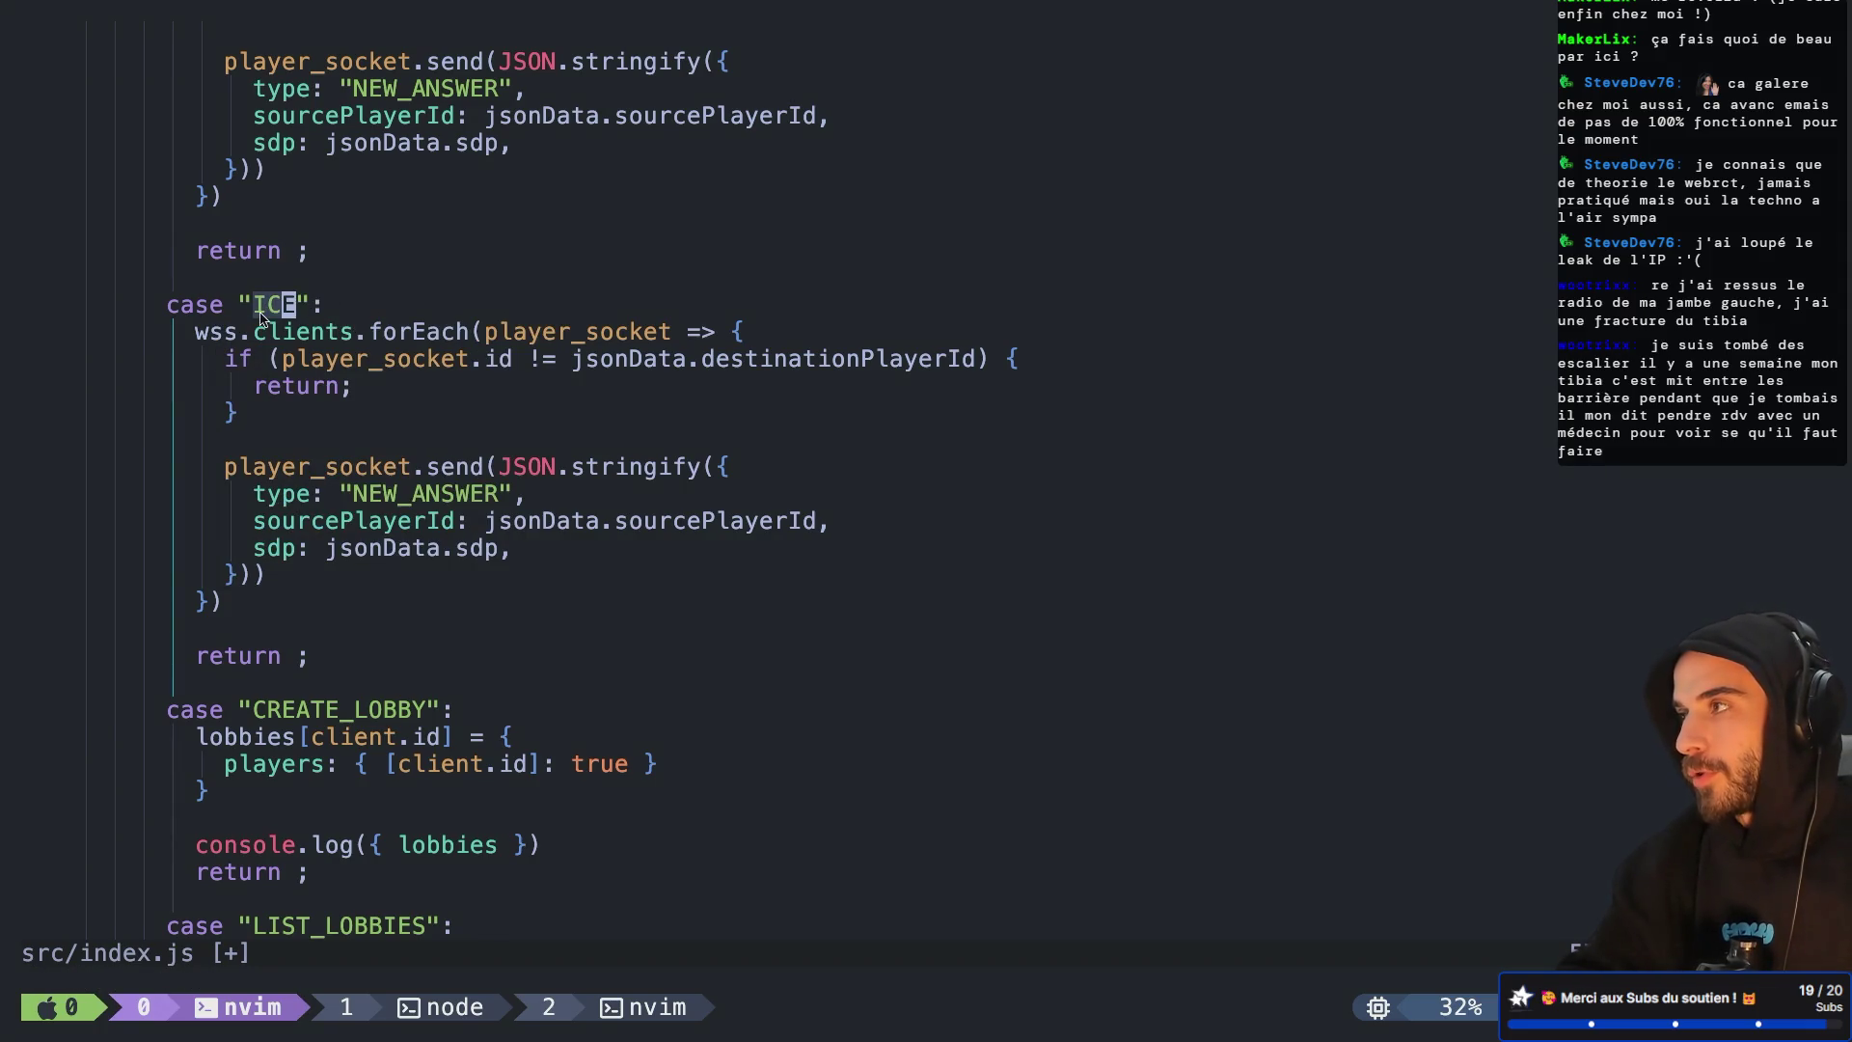
Change the copied case's message type to NEW_ICE and check its relayed fields against the Godot script
left_click(429, 494)
type("case \"ICE")
left_click(461, 443)
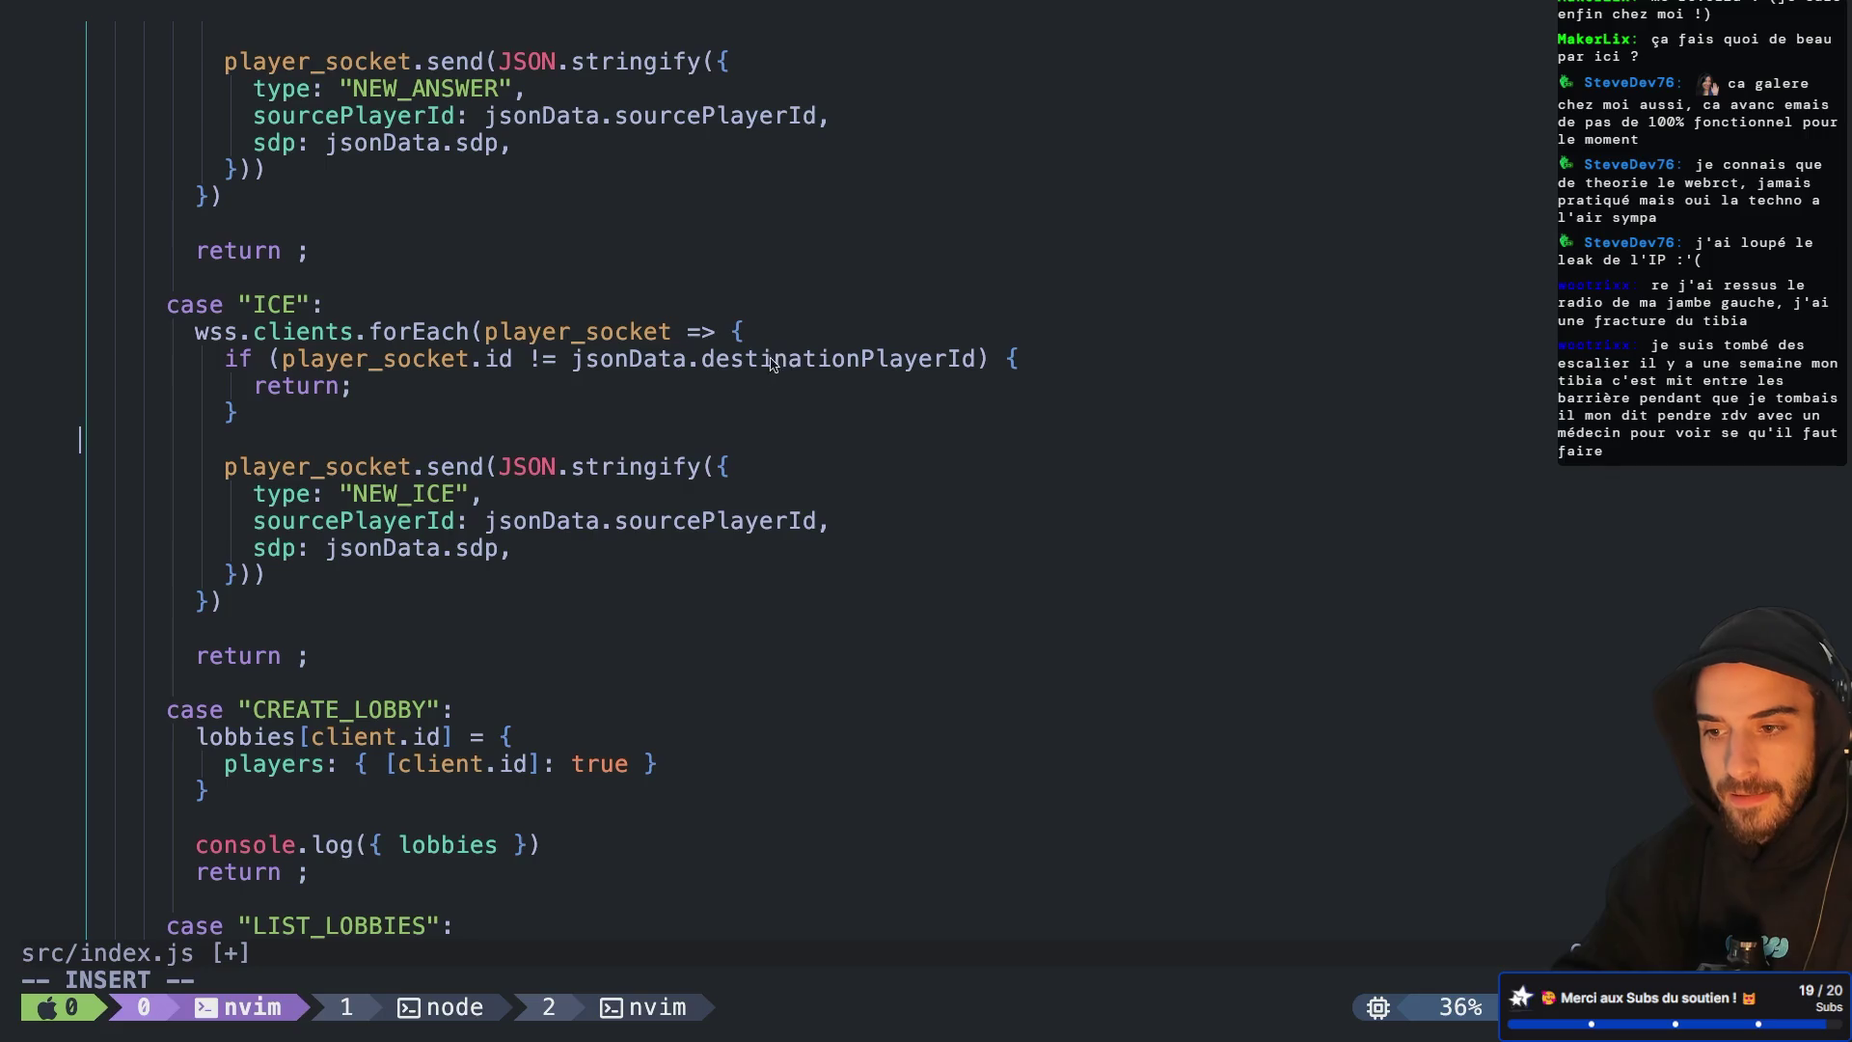
key("ctrl+Left")
key("ctrl+Left")
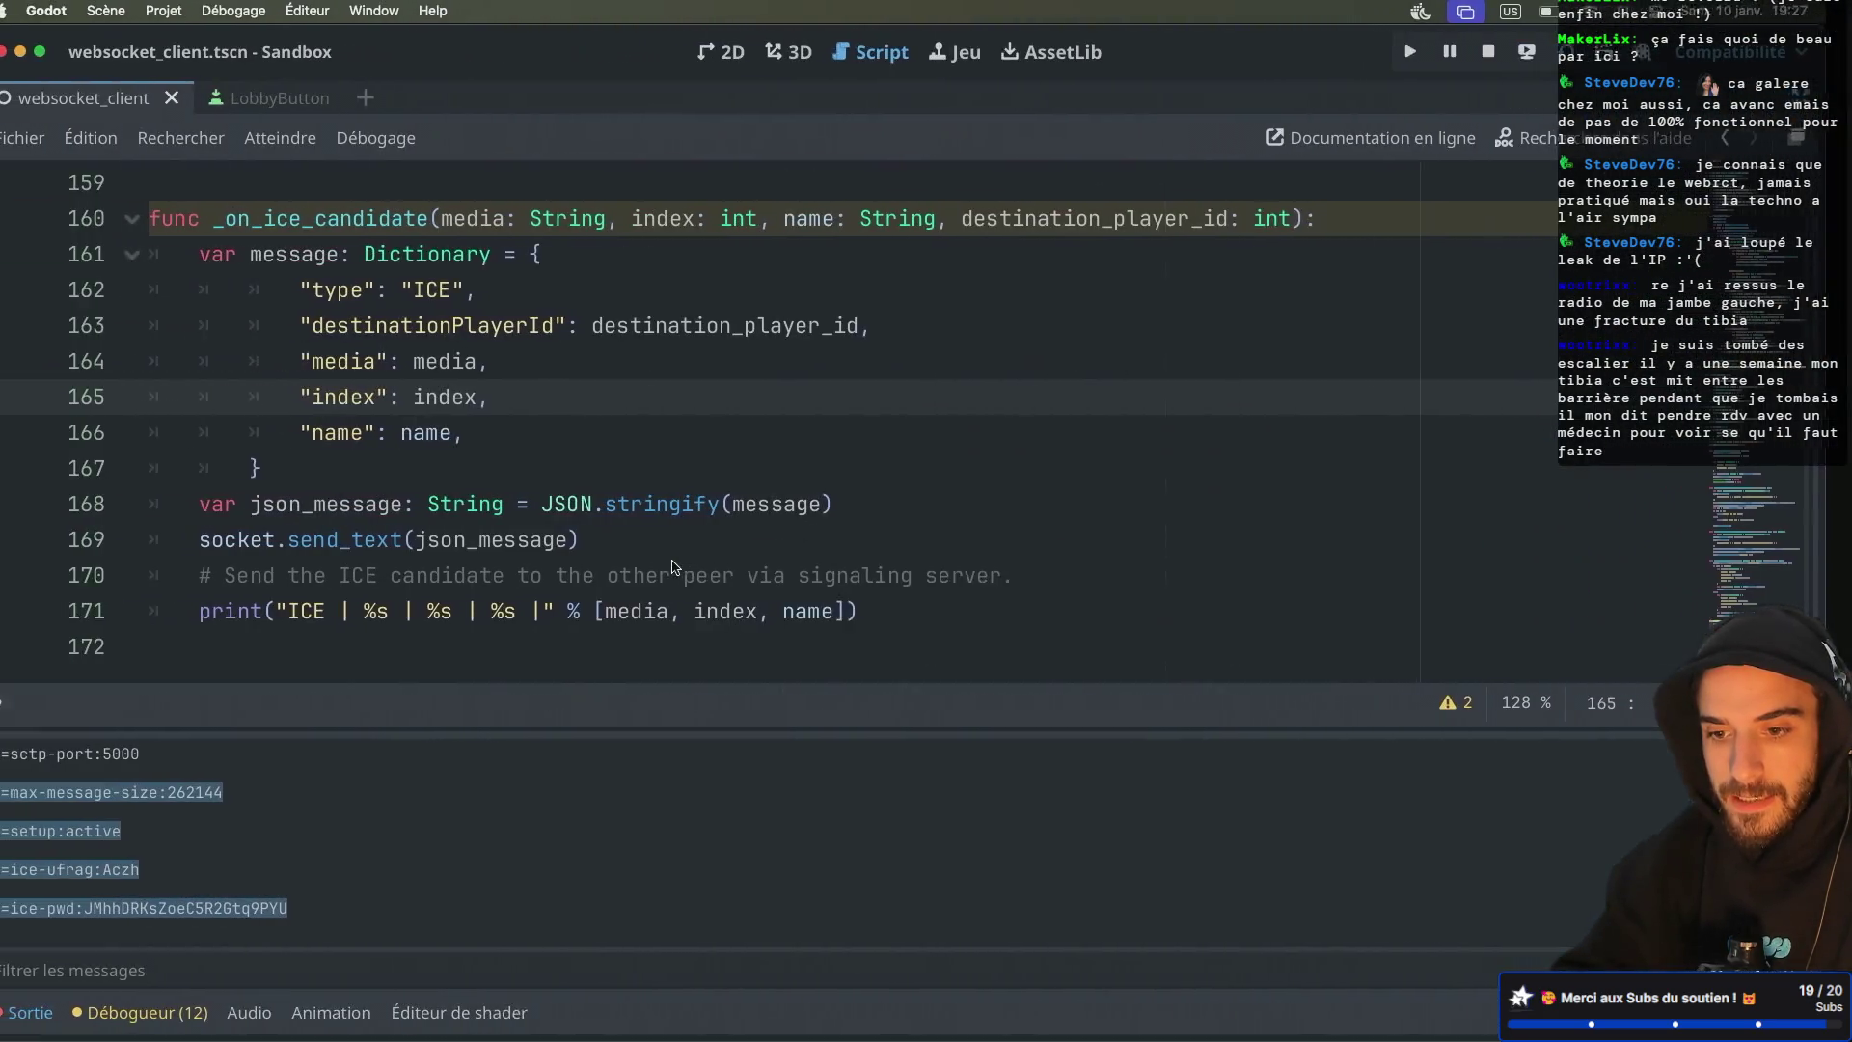
double_click(467, 326)
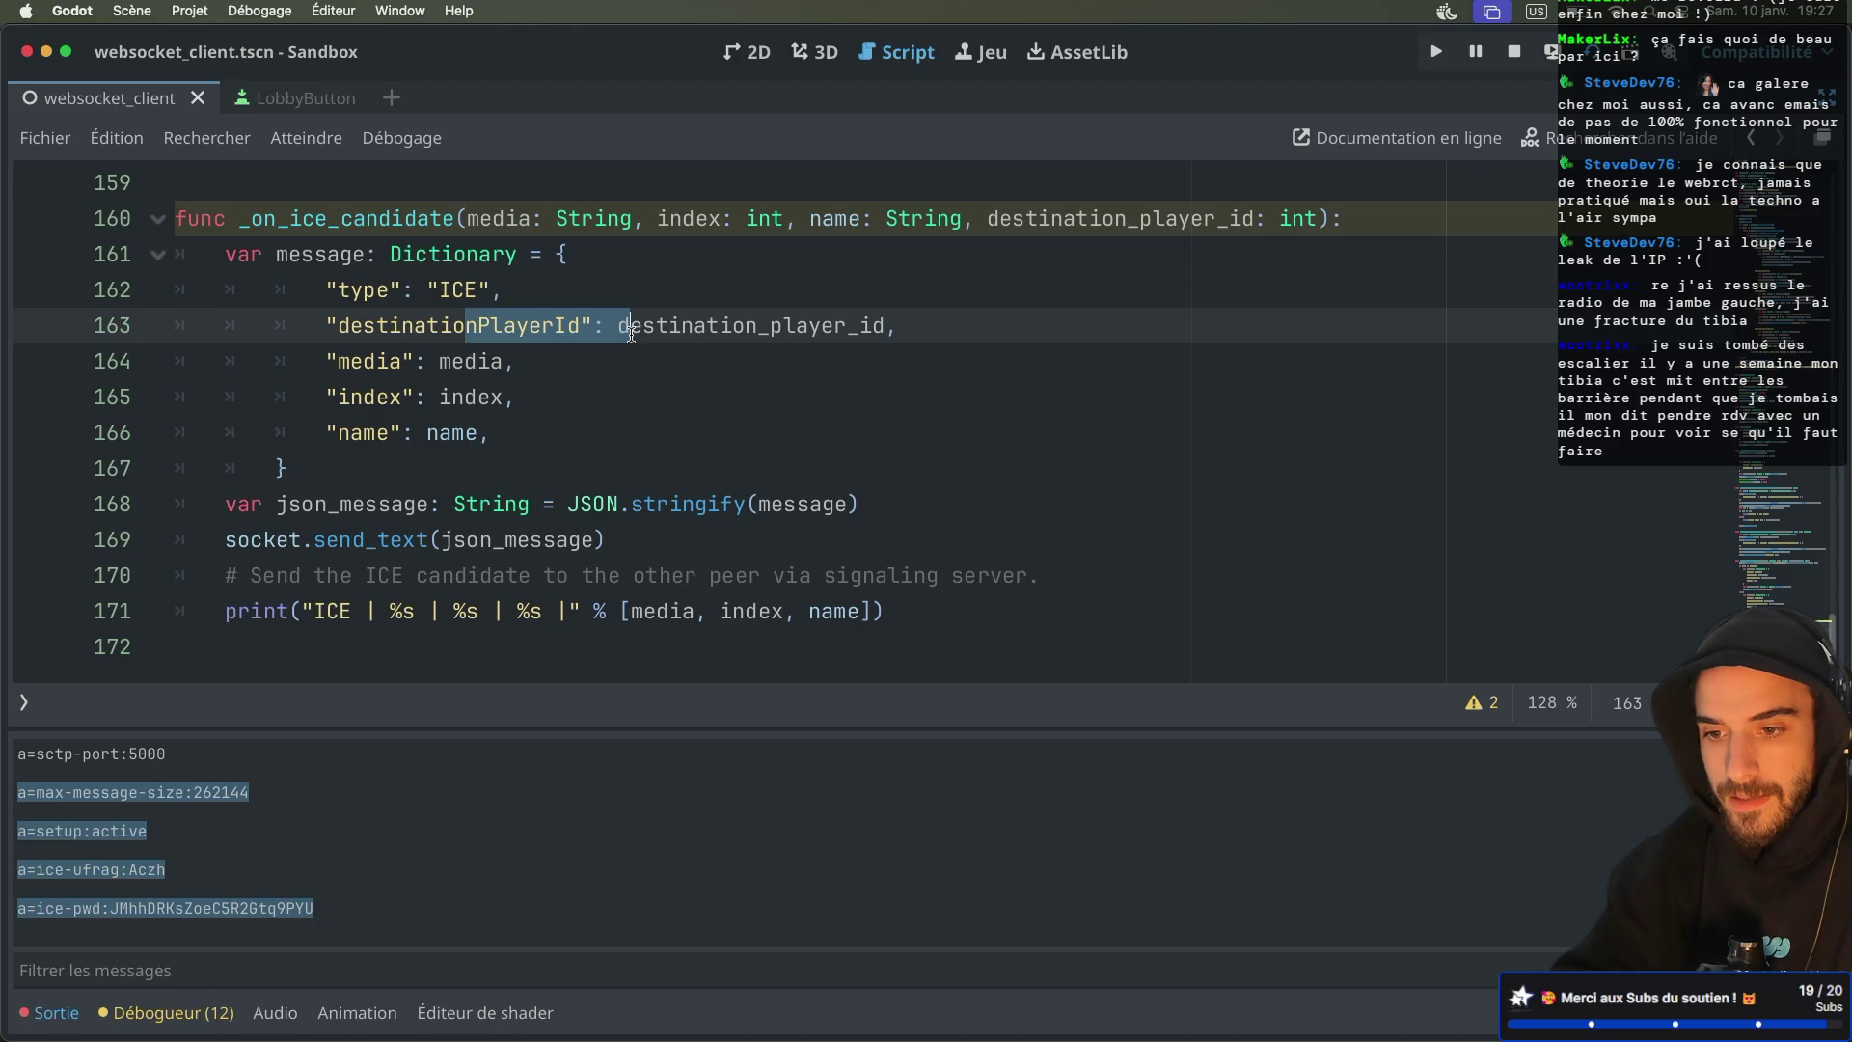
key("ctrl+Right")
key("ctrl+Right")
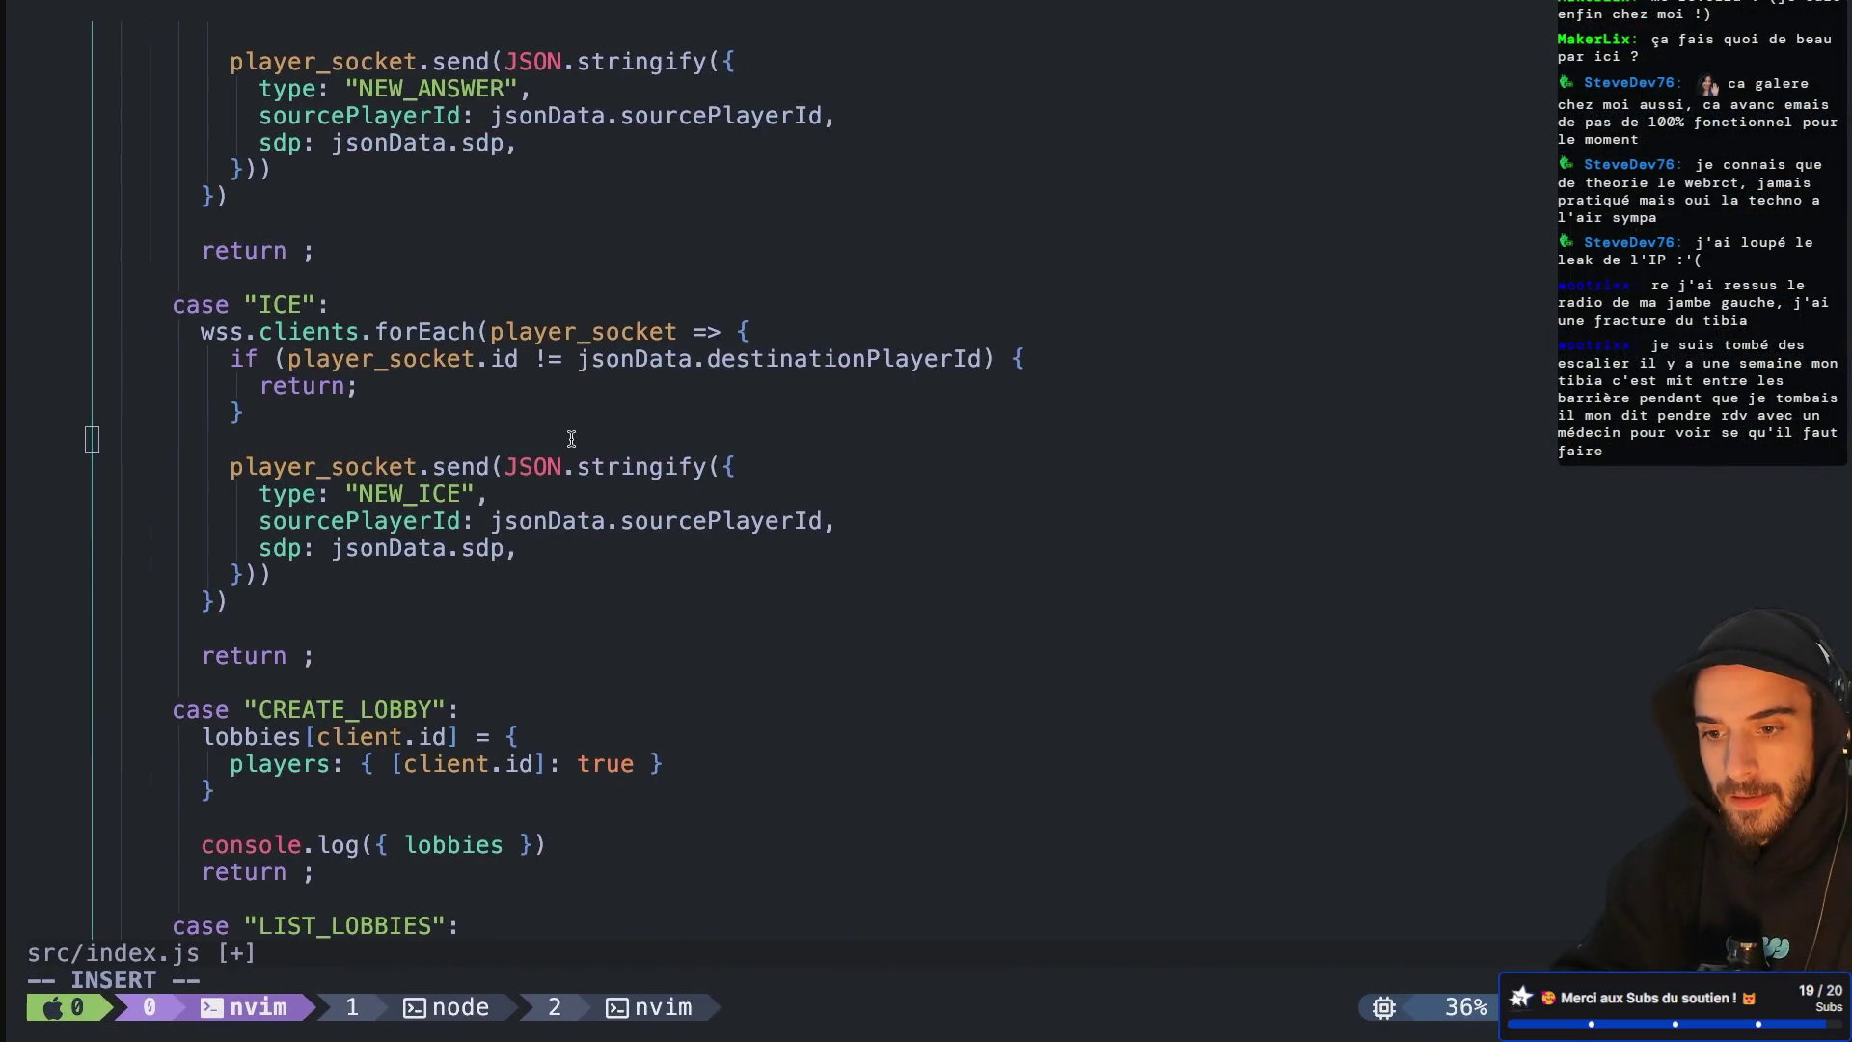
left_click(454, 494)
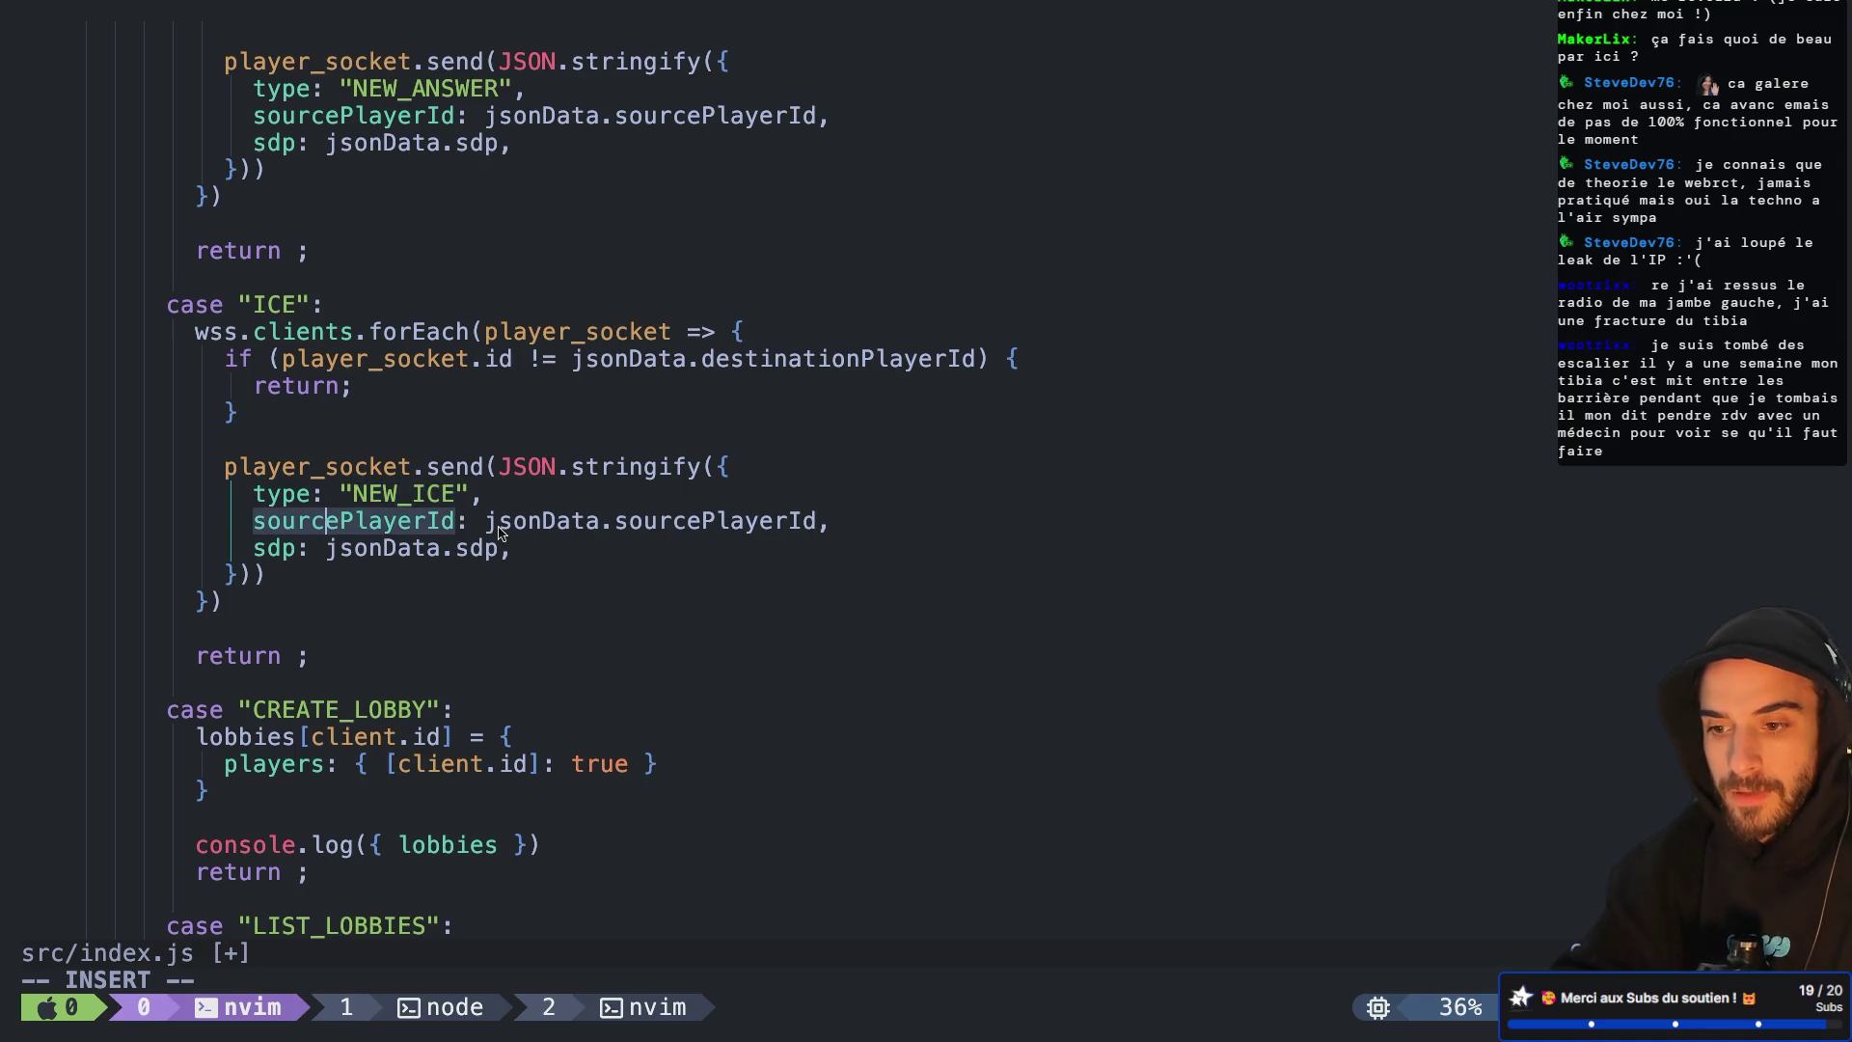
left_click(673, 519)
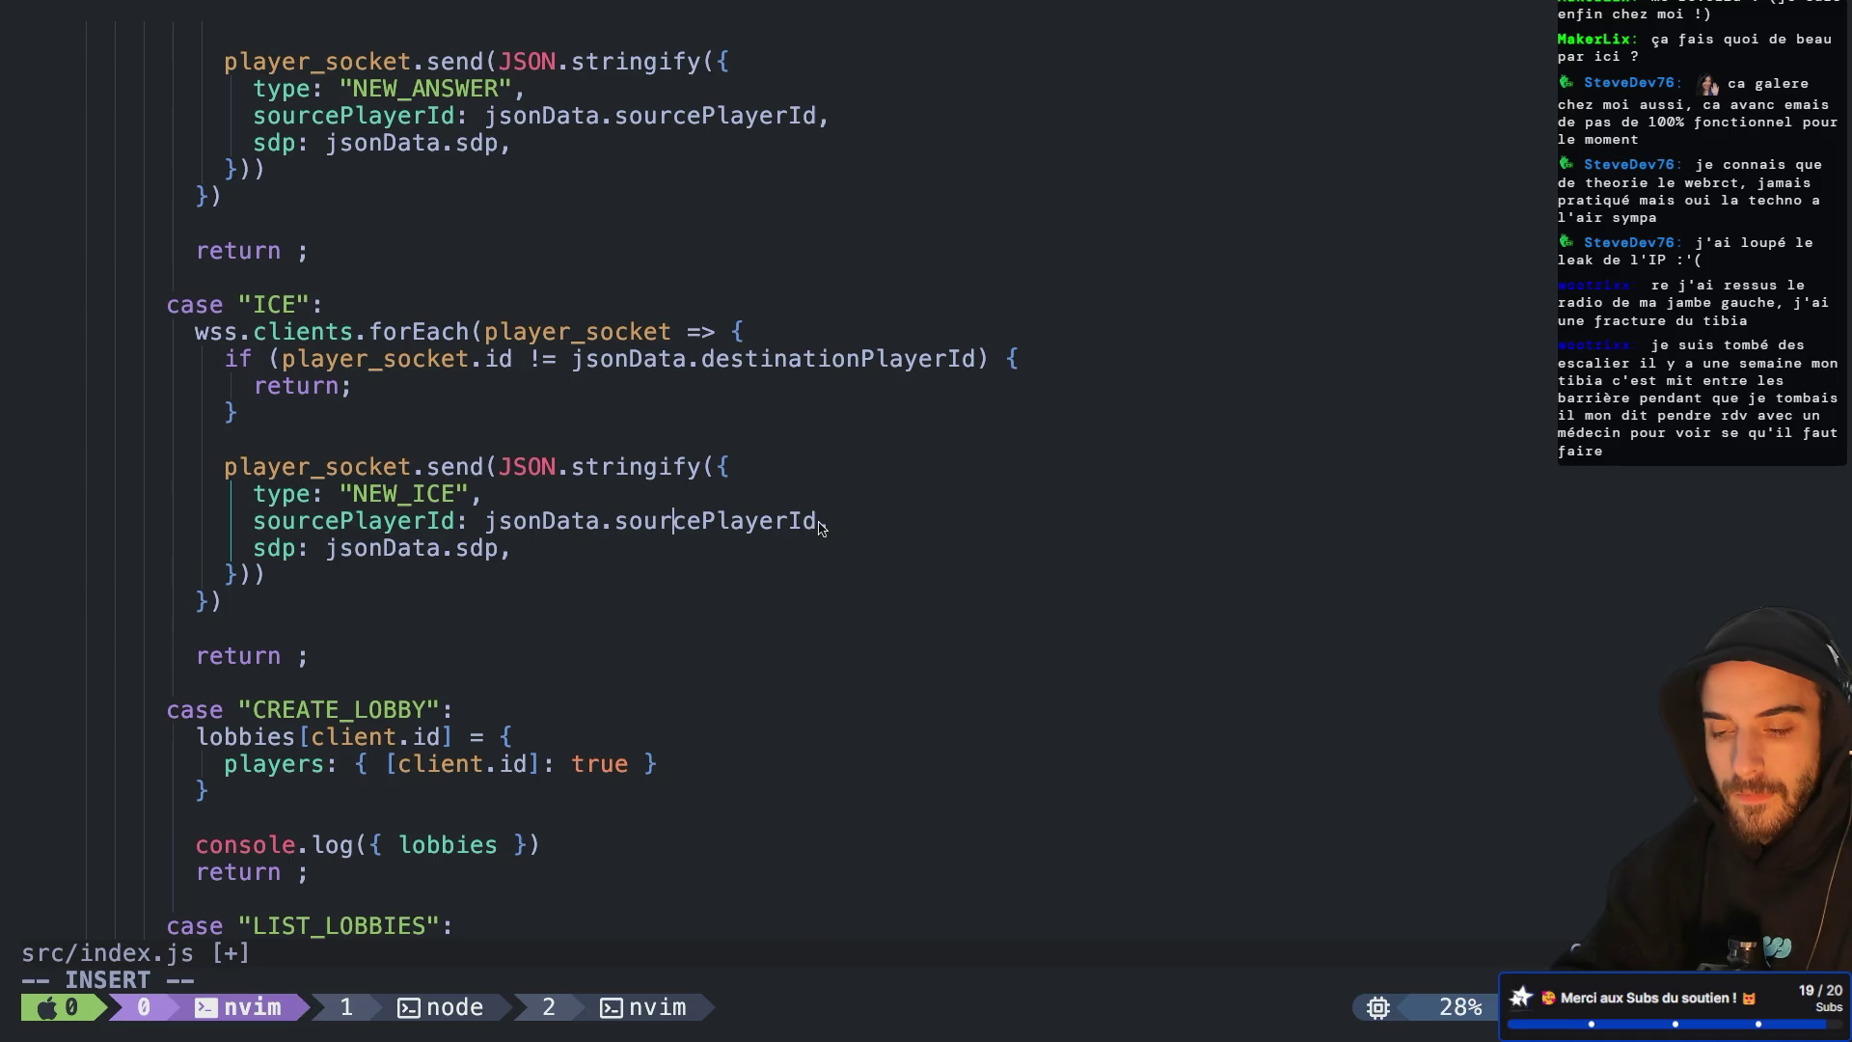
key("ctrl+Left")
key("ctrl+Left")
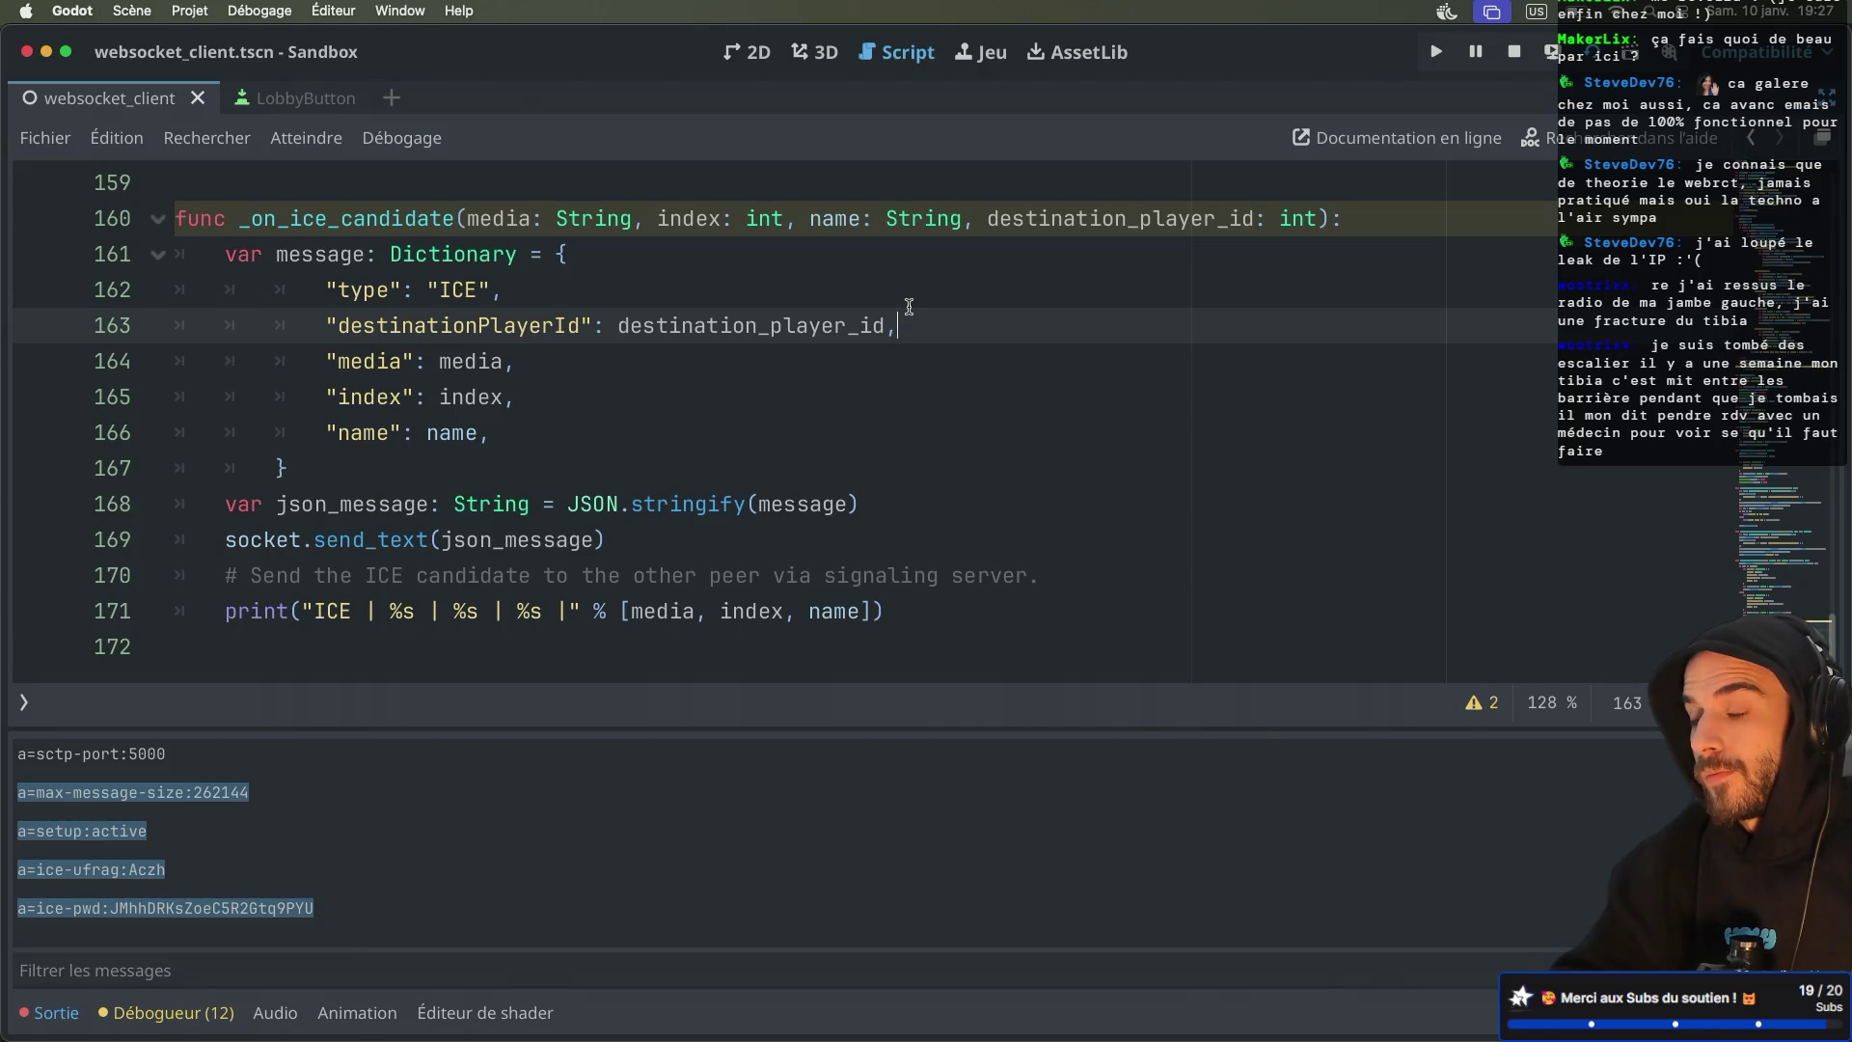
Add a sourcePlayerId entry to the ICE message by duplicating the destinationPlayerId line
scroll(909, 307, "up", 3)
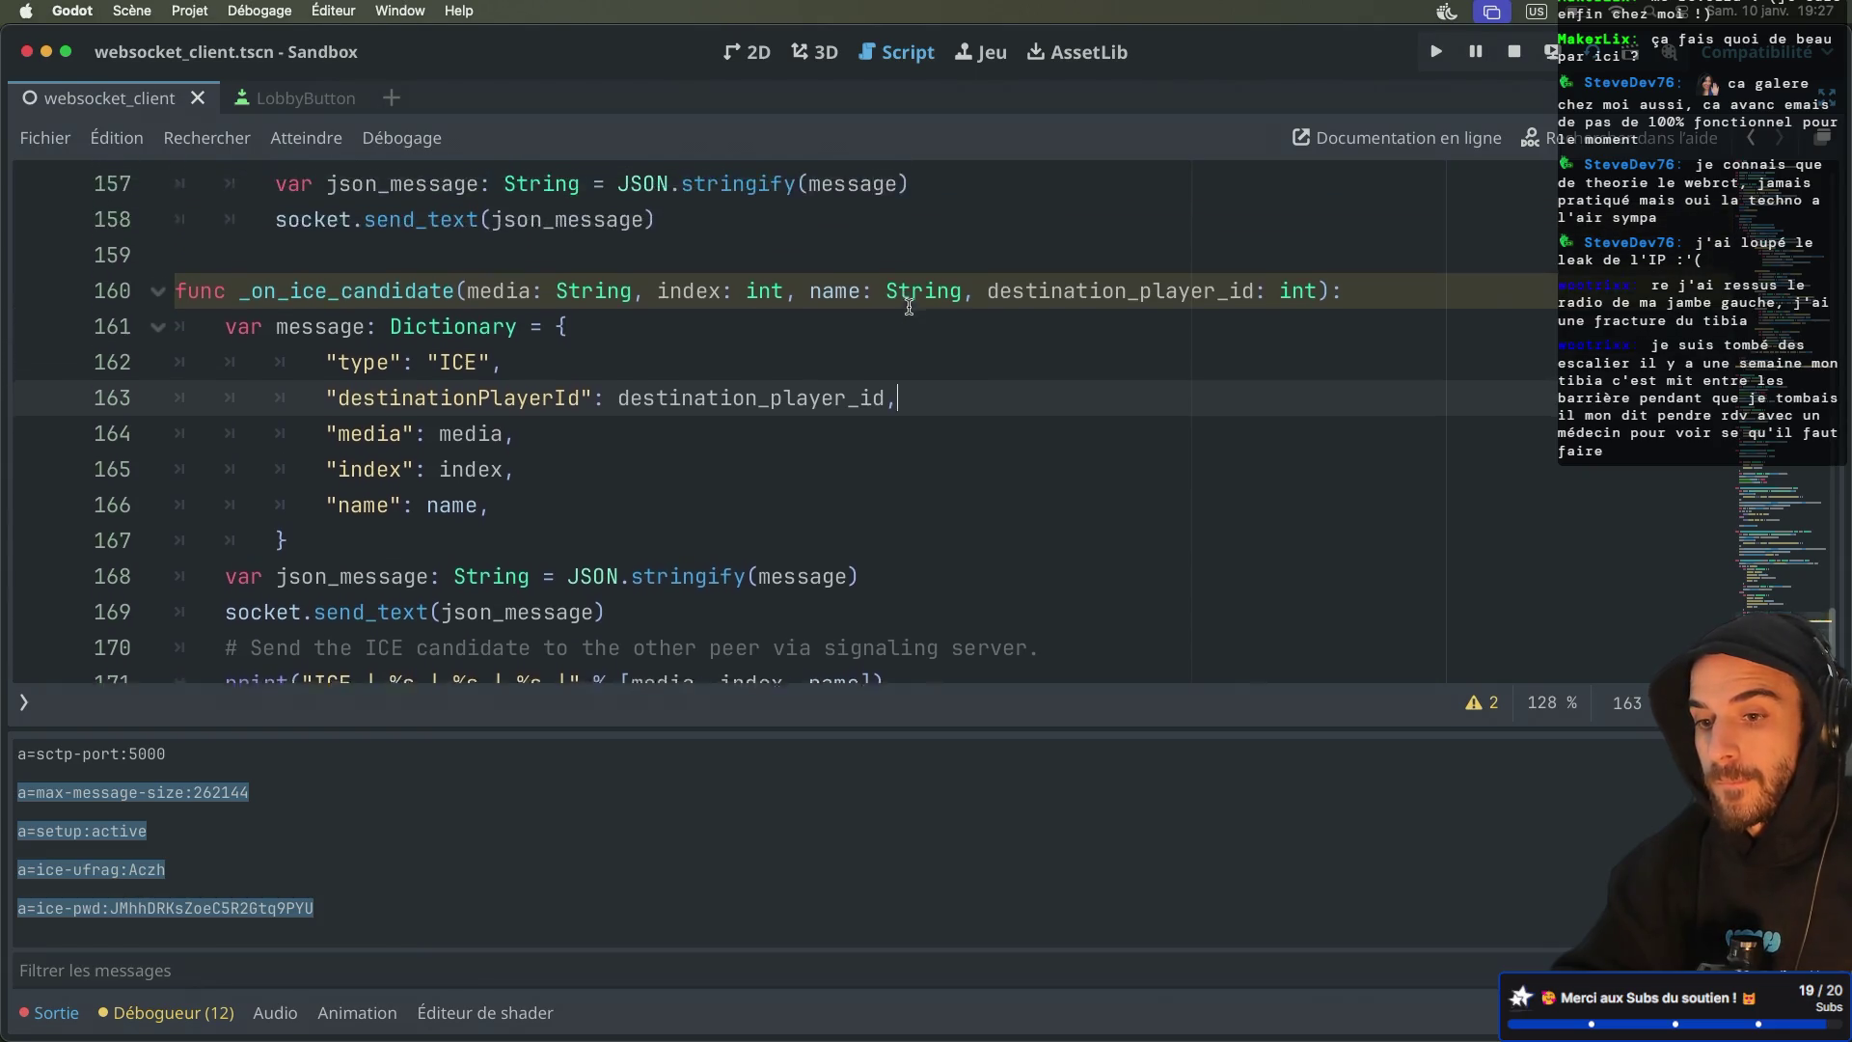
scroll(908, 307, "down", 1)
key("super+shift+d")
double_click(508, 384)
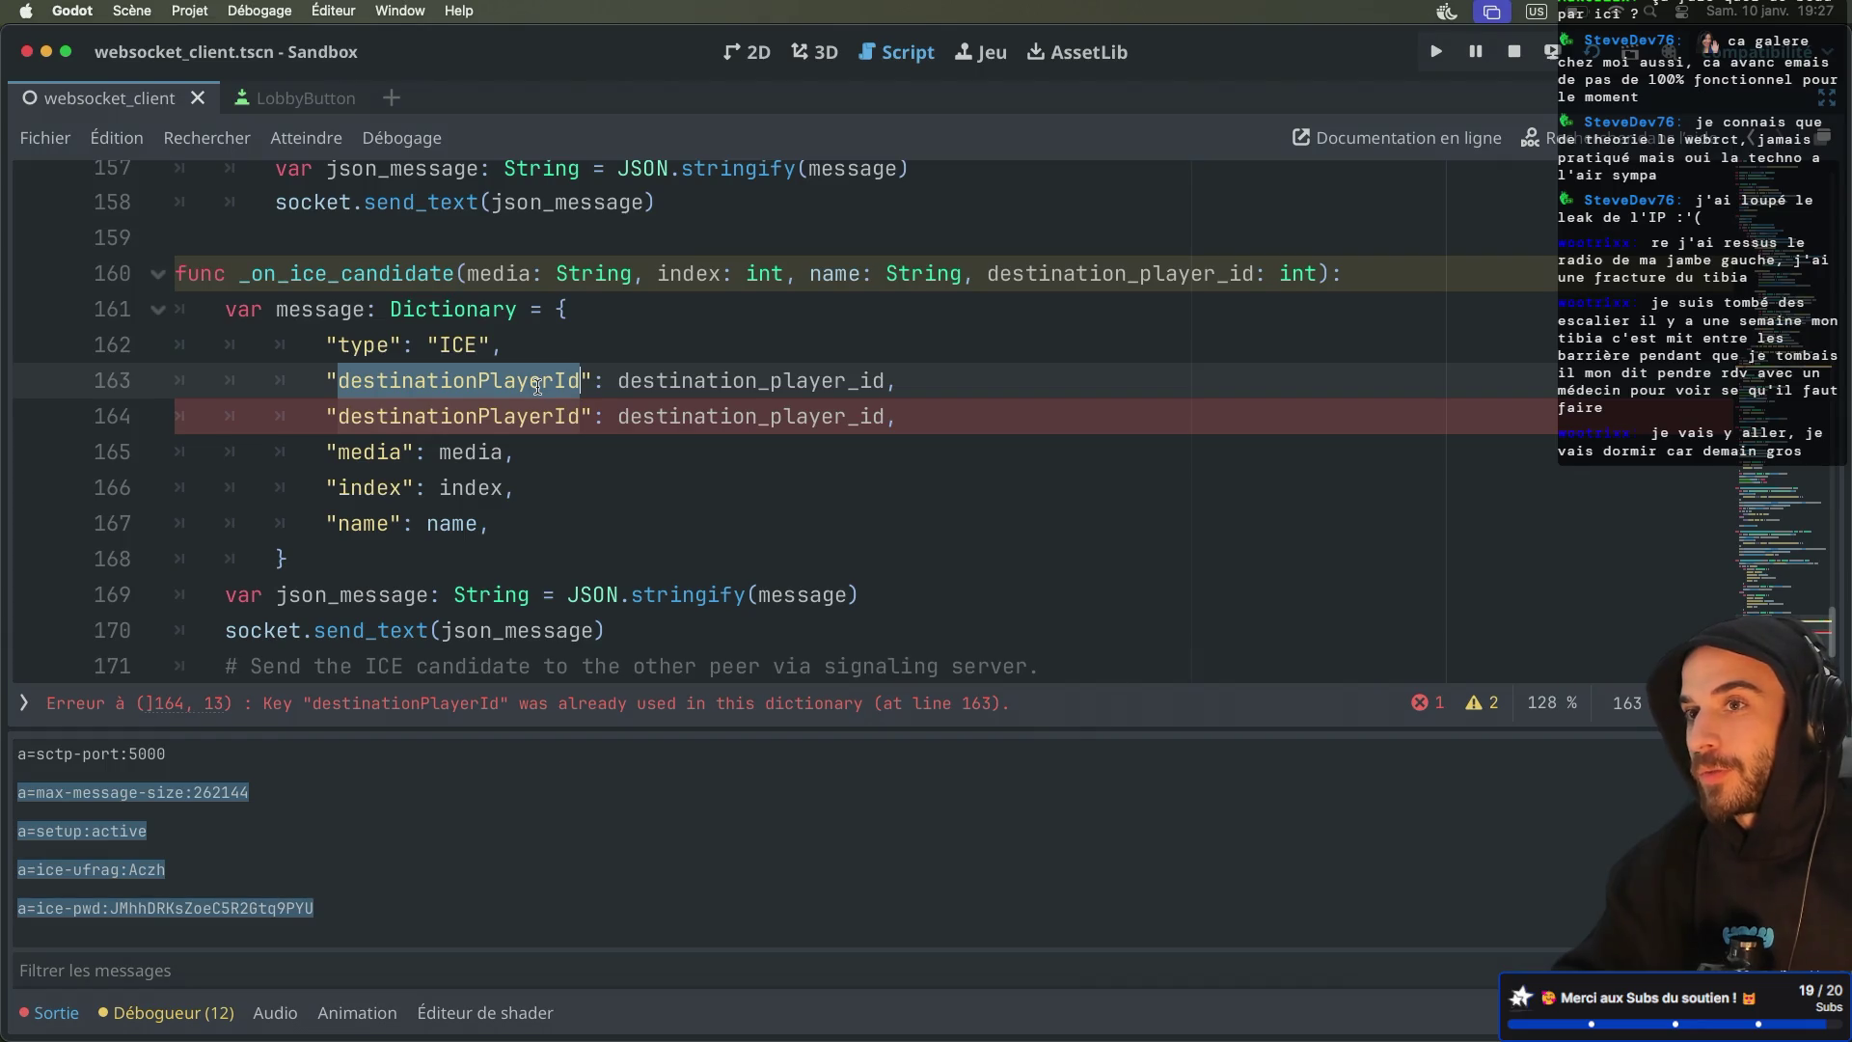
type("source")
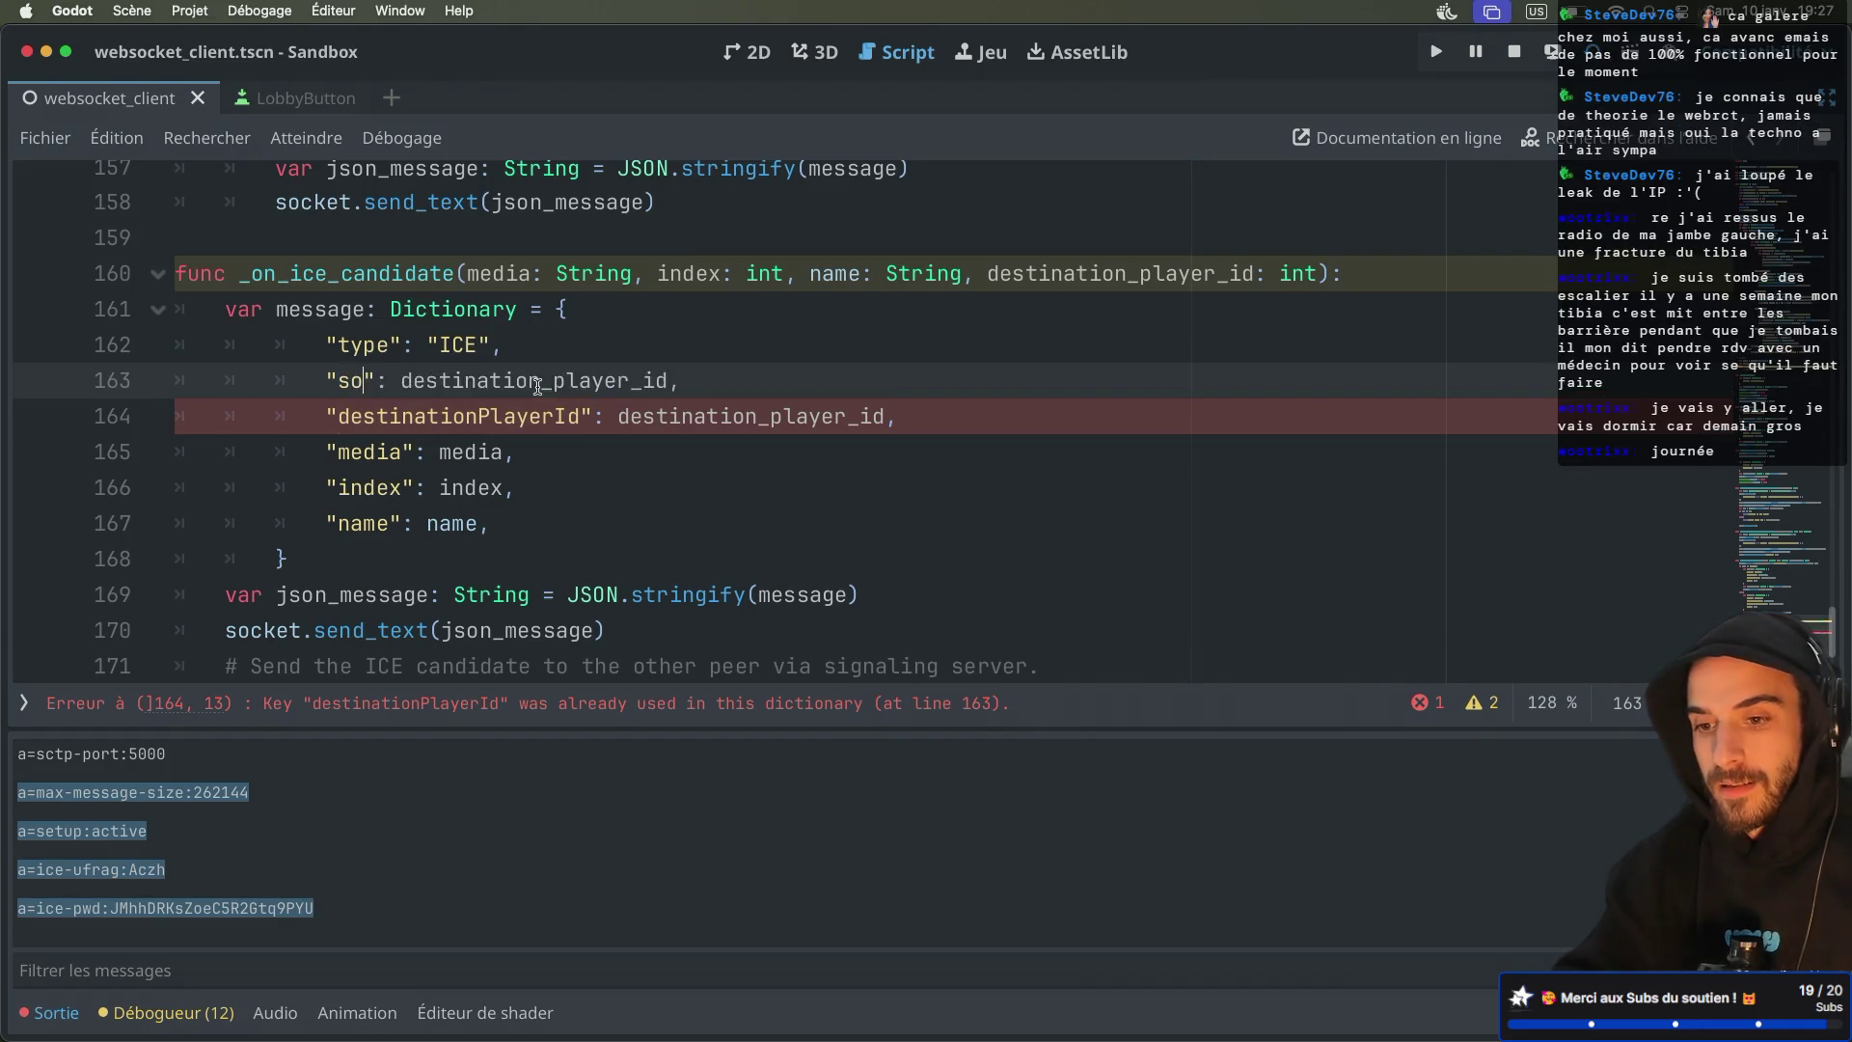
type("Des")
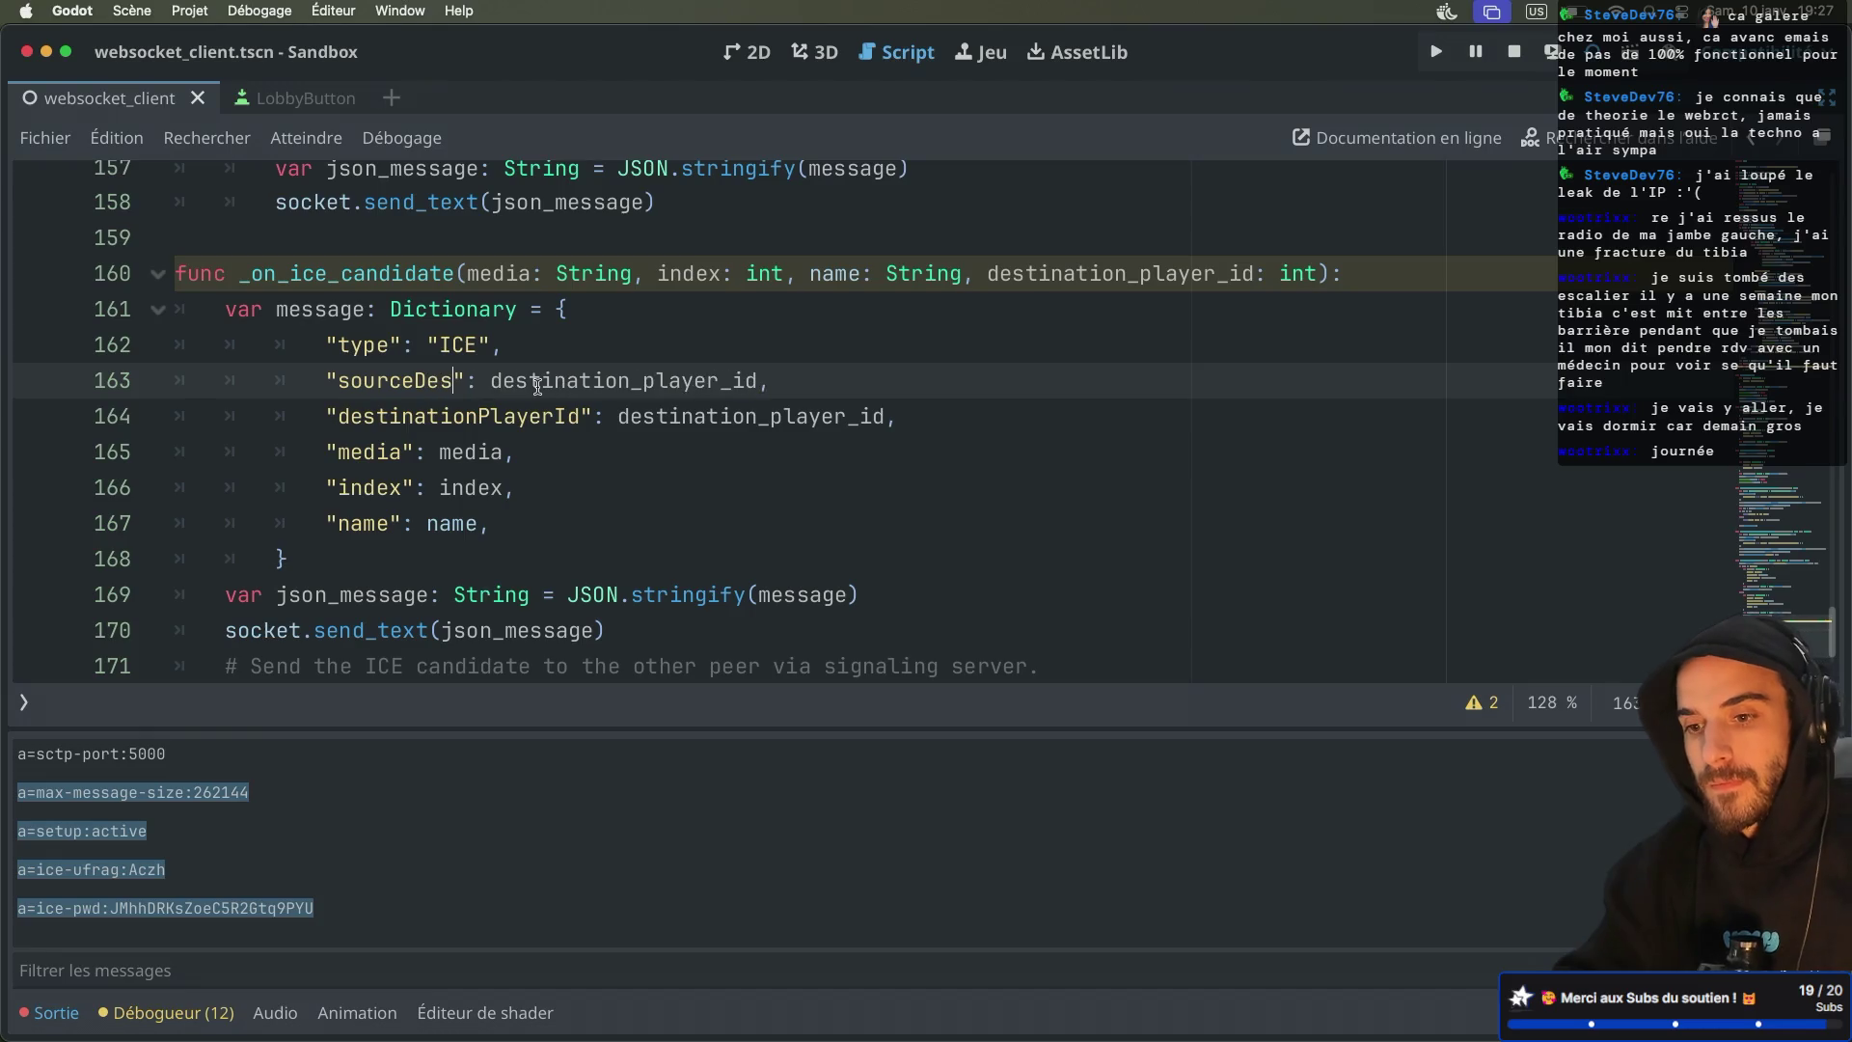
type("t")
key("BackSpace")
key("BackSpace")
key("BackSpace")
type("Playe")
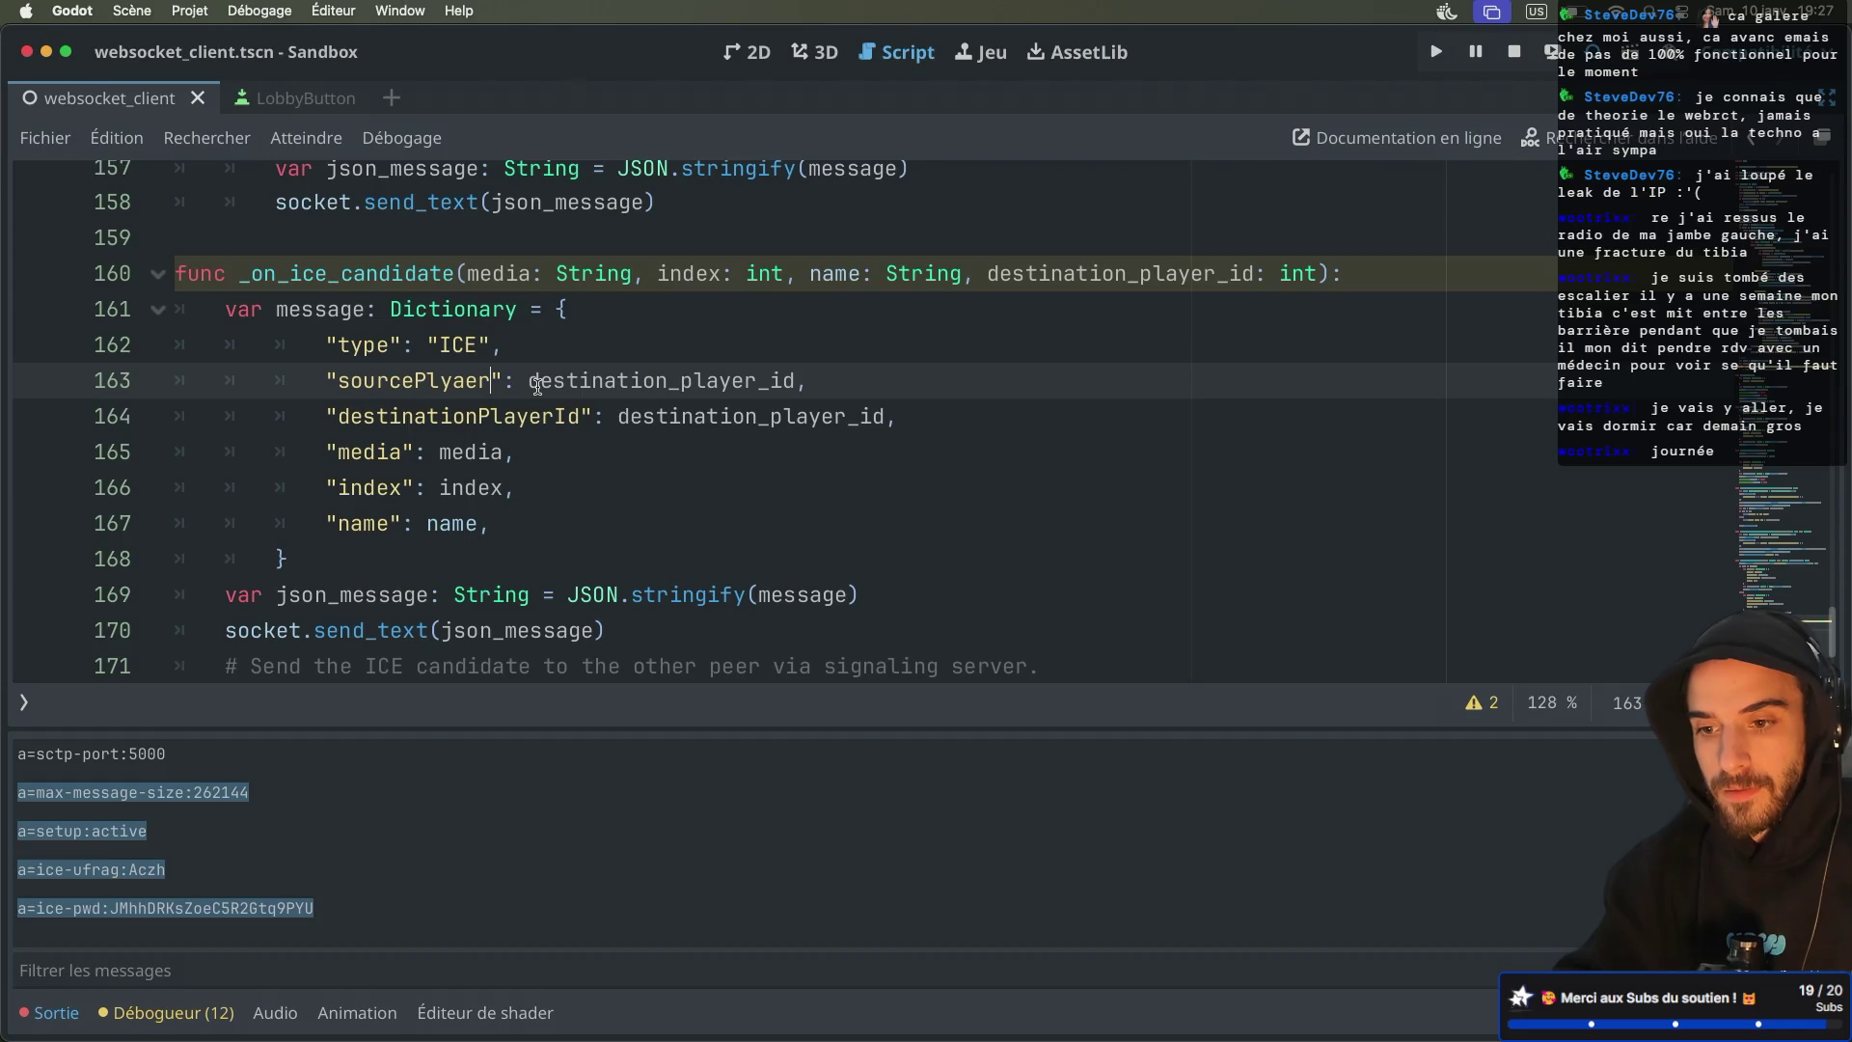
type("rId")
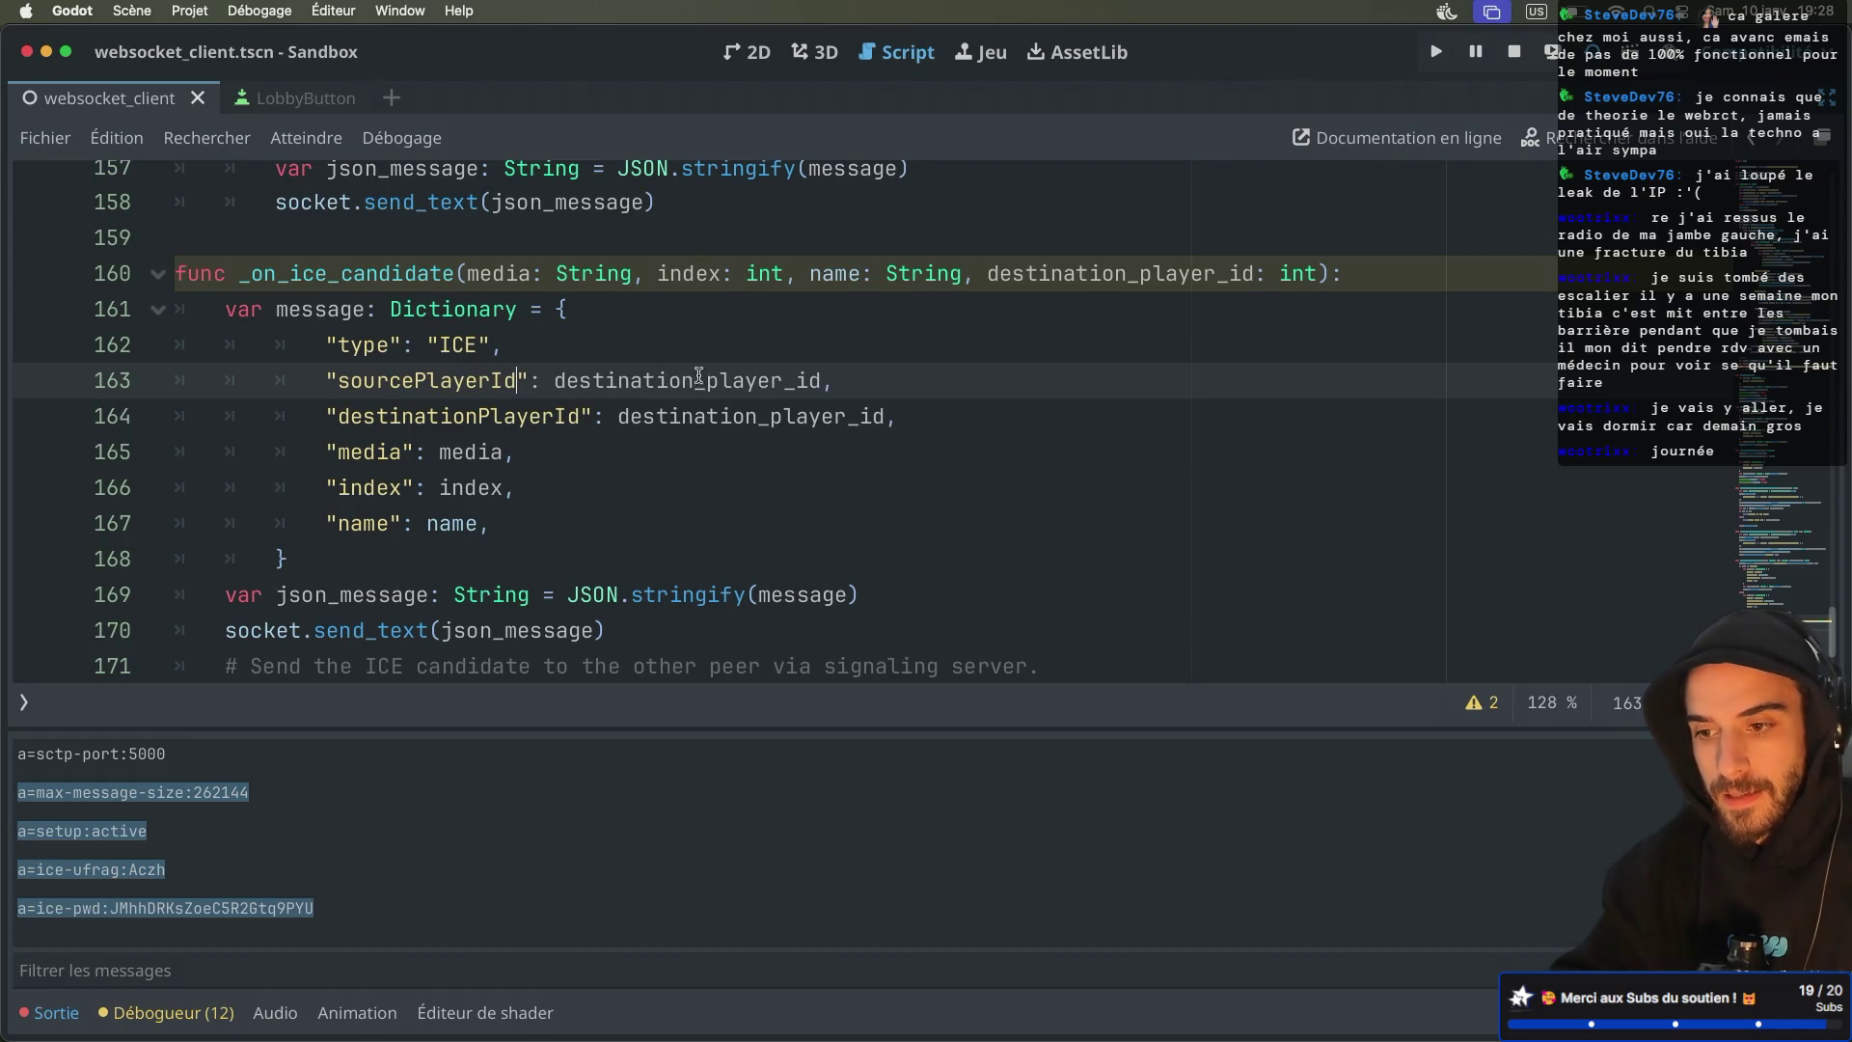
double_click(656, 384)
type("source")
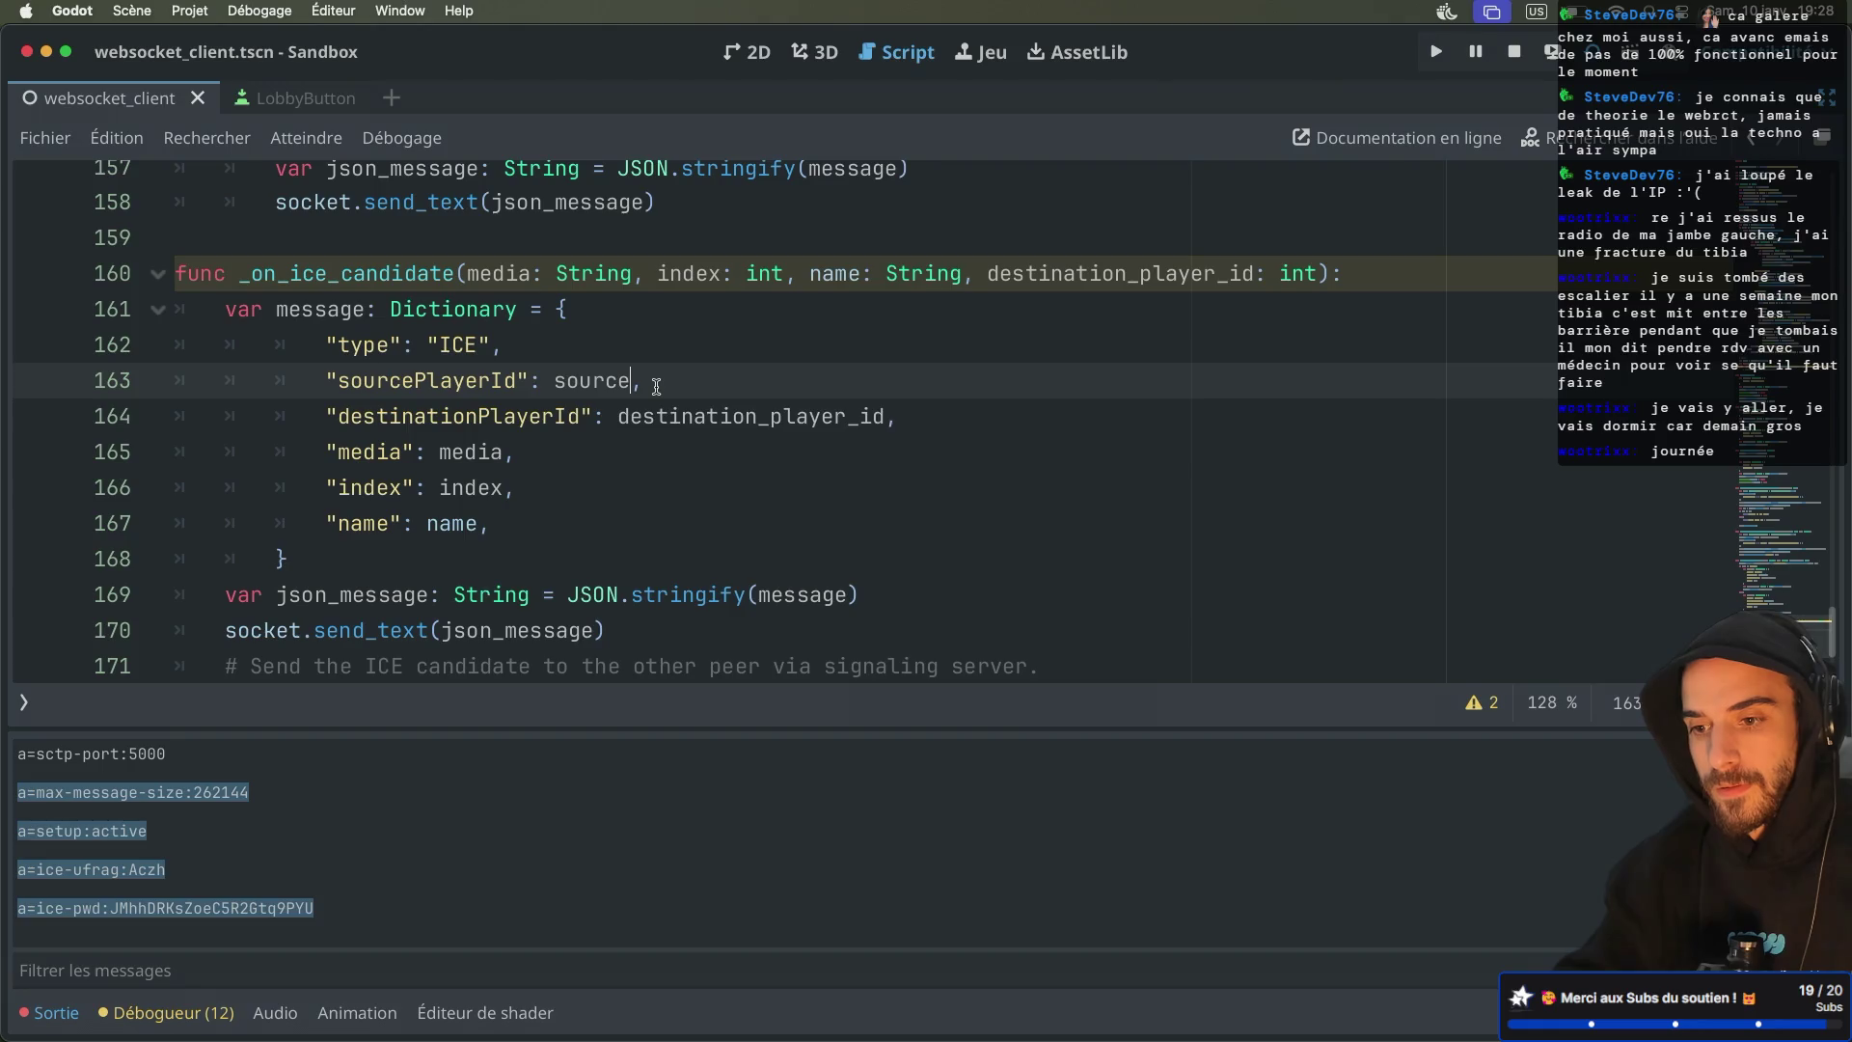
type("_plyaer")
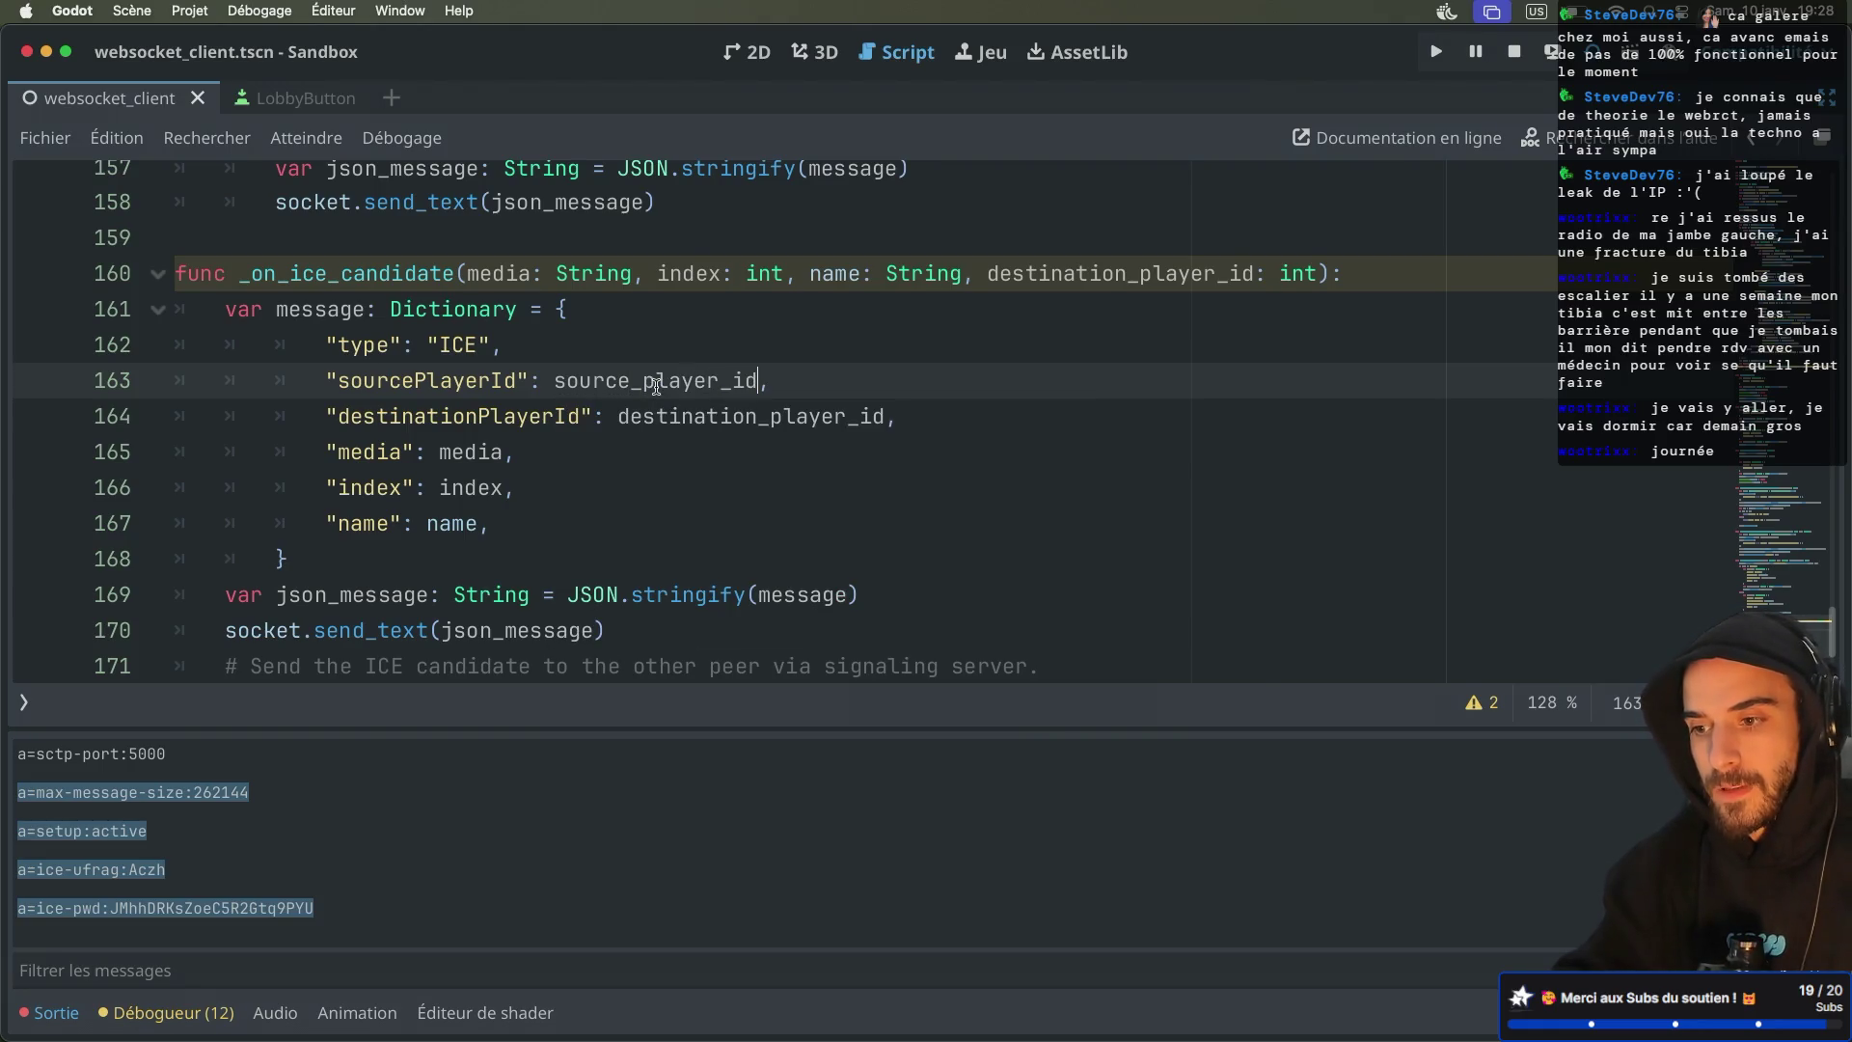
Add a source_player_id: int parameter to _on_ice_candidate by duplicating destination_player_id
left_click_drag(963, 274, 1317, 270)
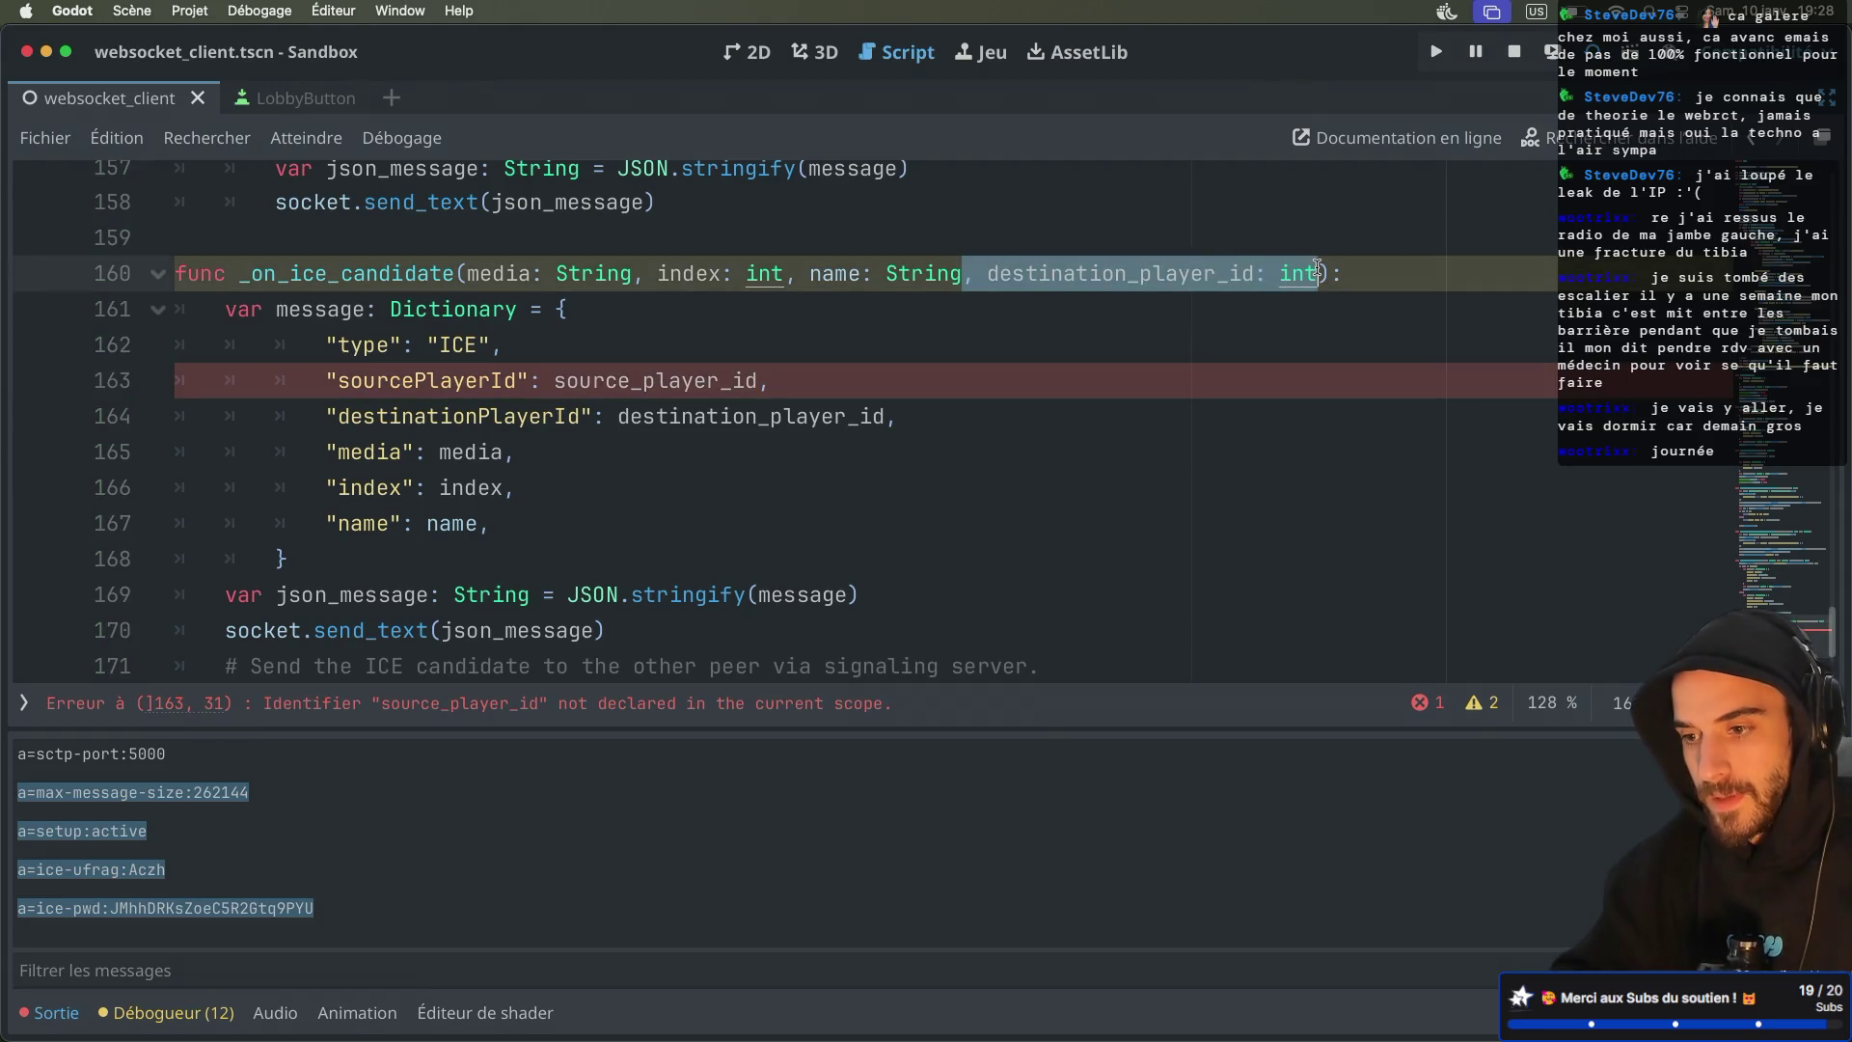
key("super+shift+d")
double_click(1170, 274)
type("source_player_id")
left_click(862, 349)
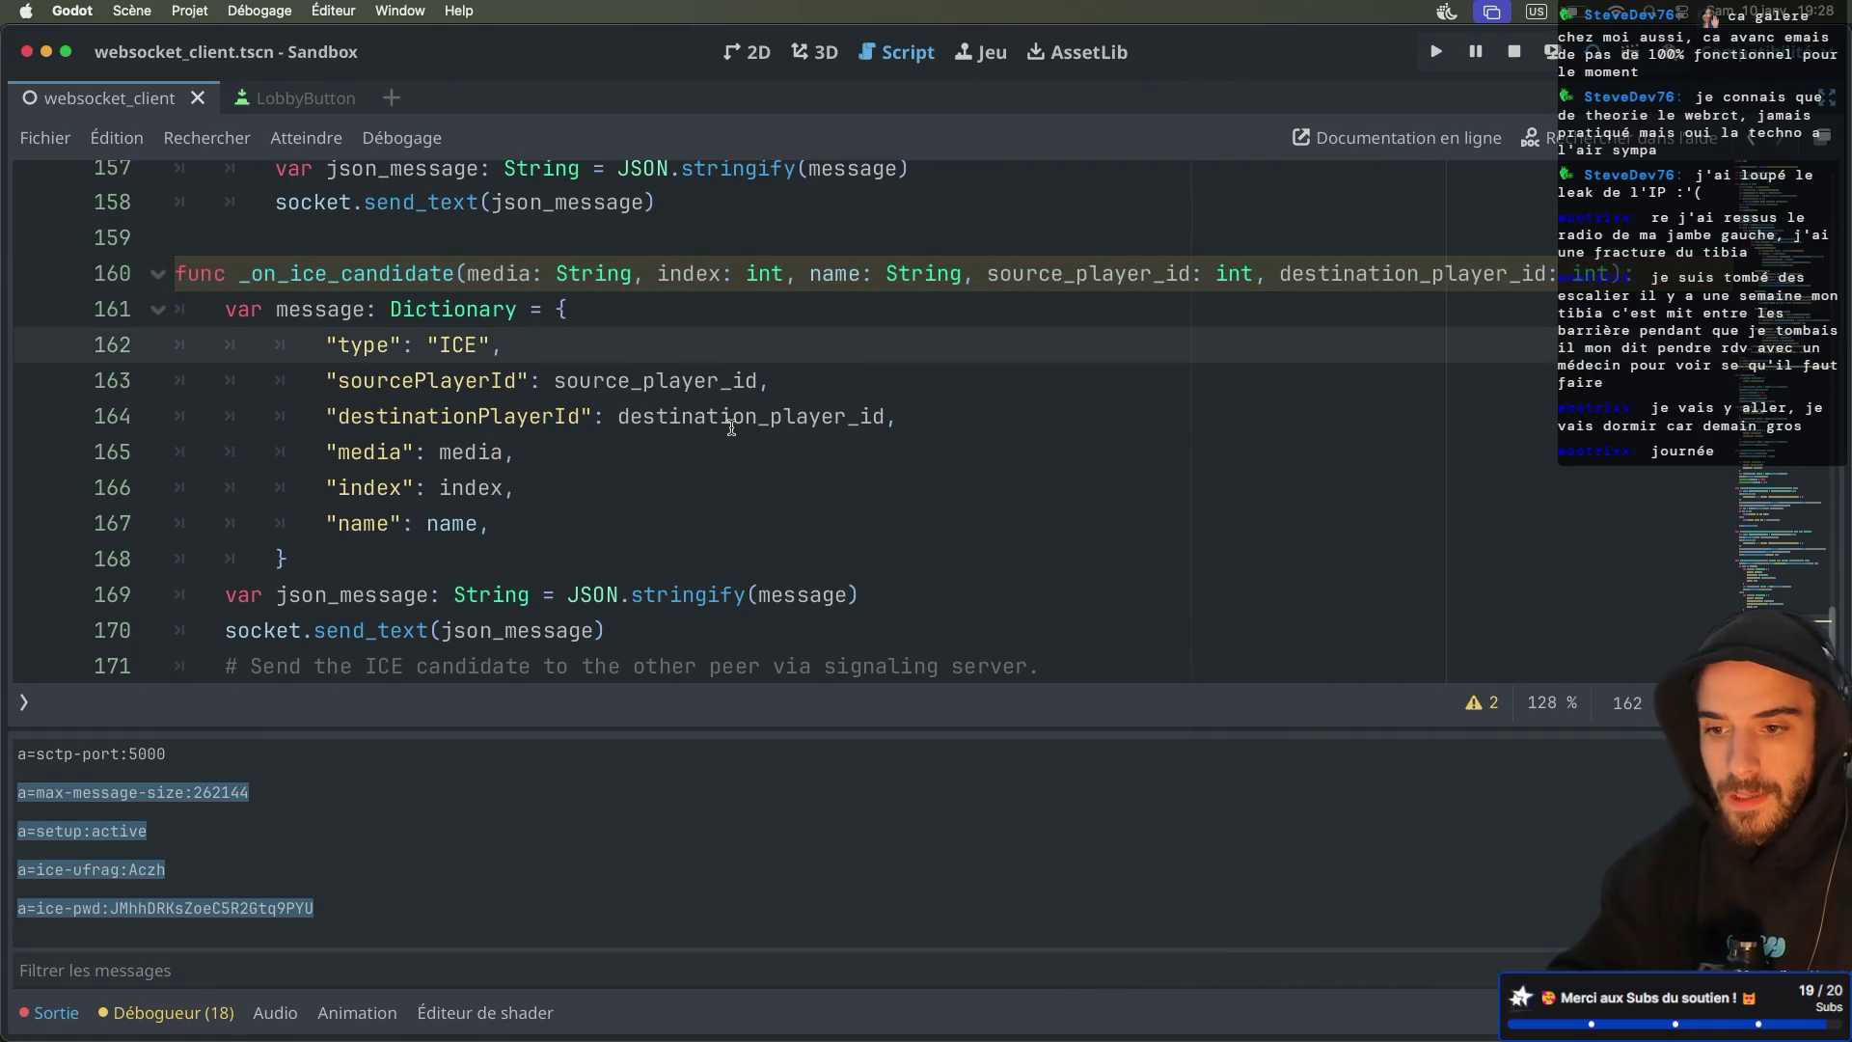
scroll(731, 427, "down", 1)
scroll(622, 400, "up", 6)
scroll(614, 389, "up", 7)
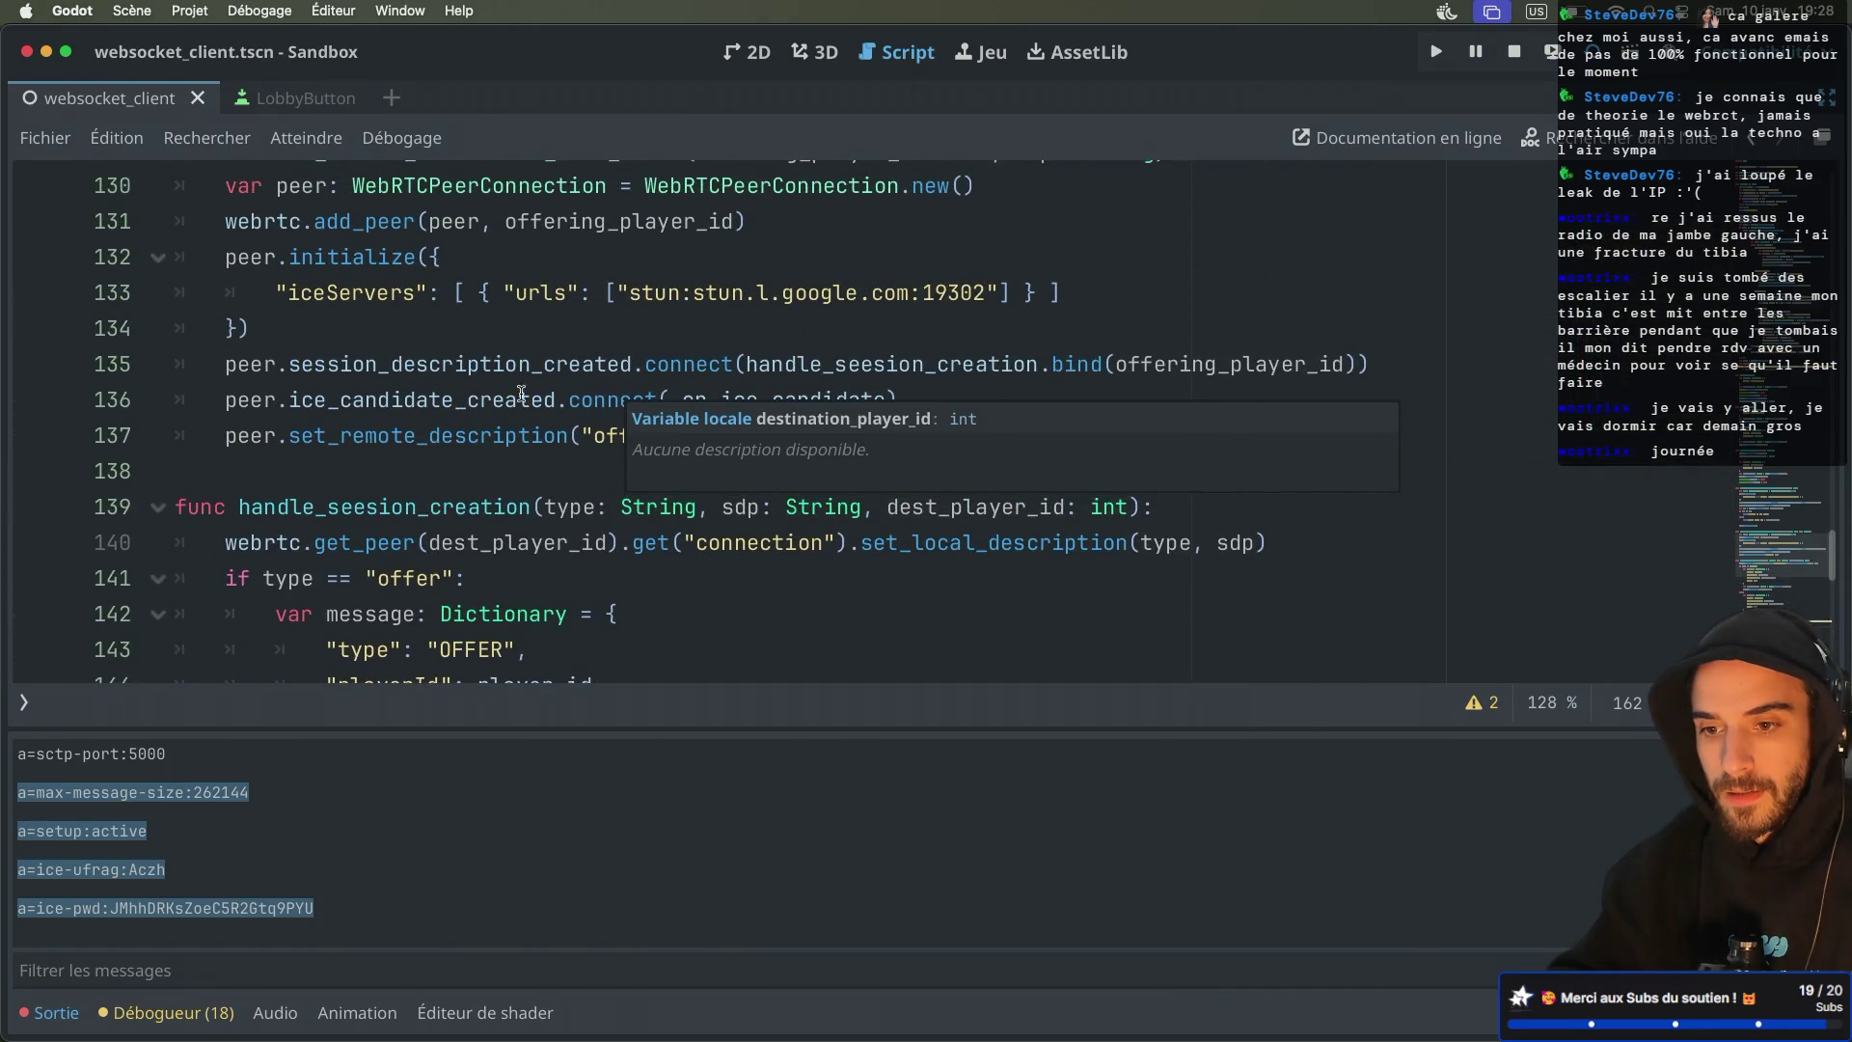
Append .bind(player_id, offering_player_id) to the _on_ice_candidate connection on line 136
left_click(420, 399)
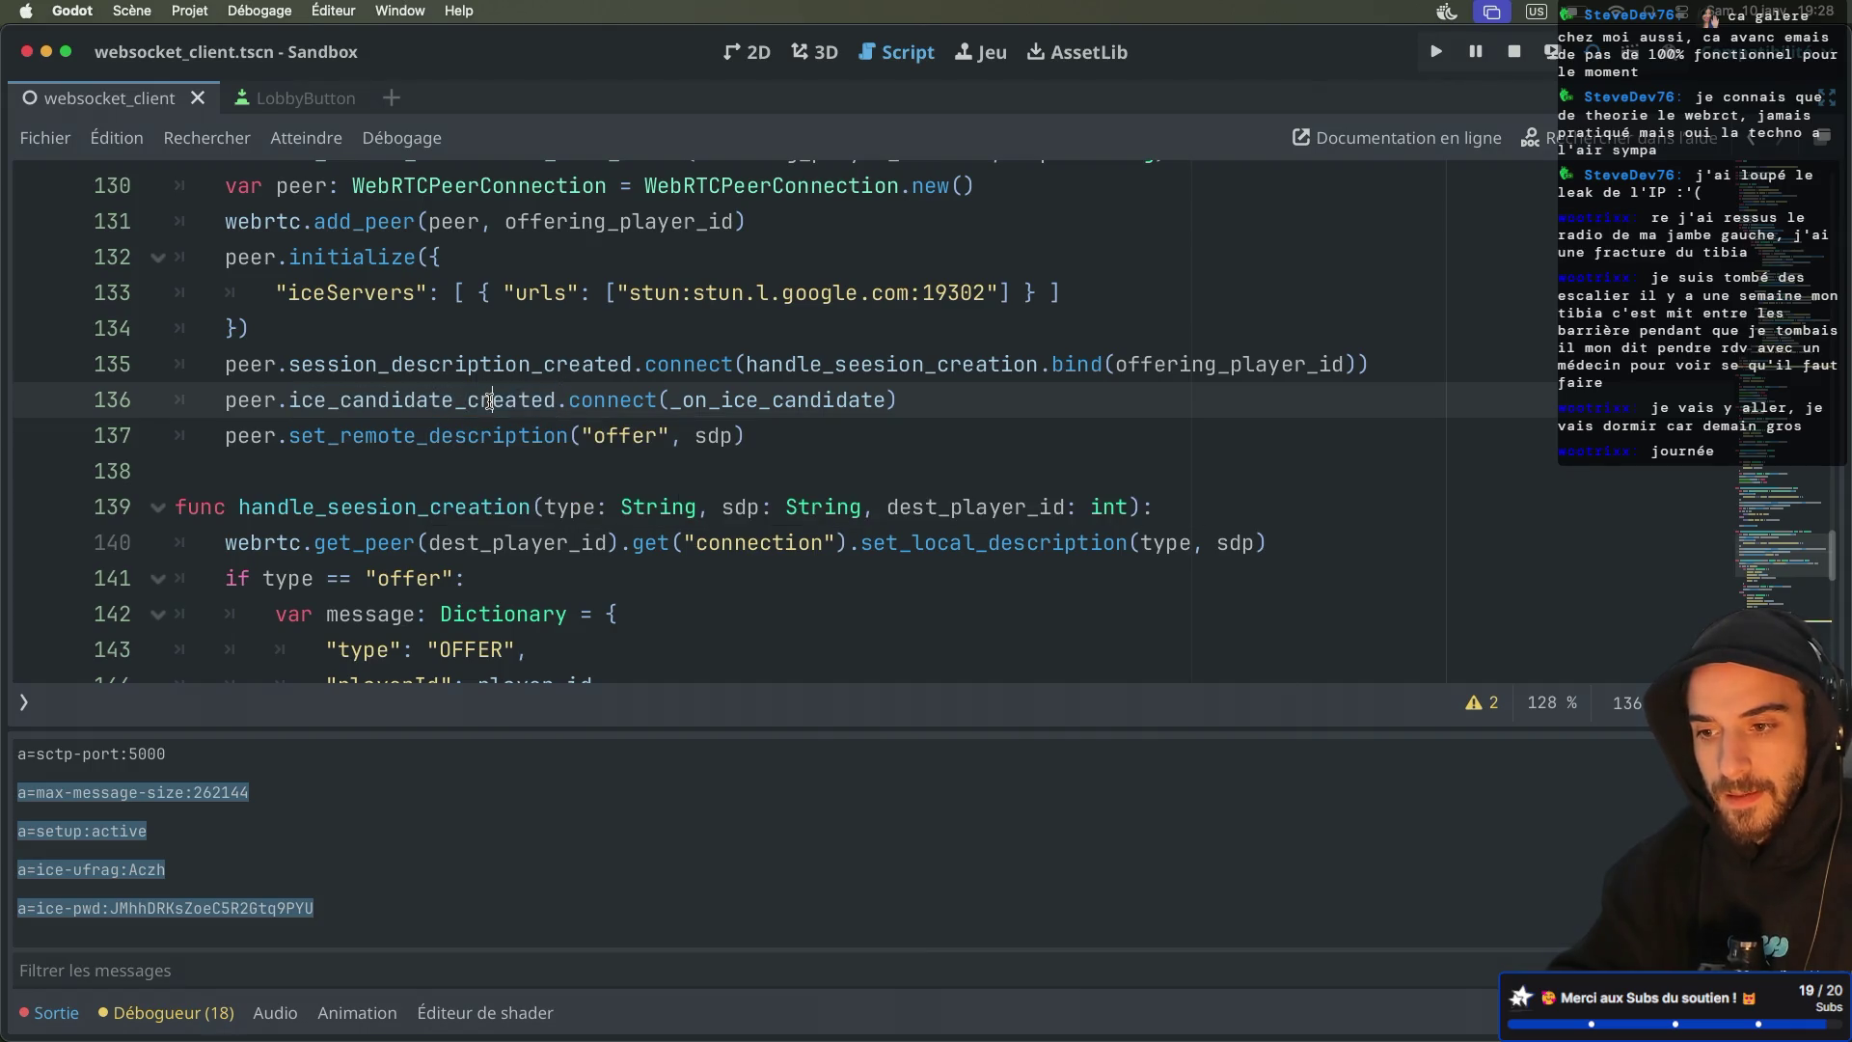
double_click(755, 400)
scroll(830, 376, "up", 1)
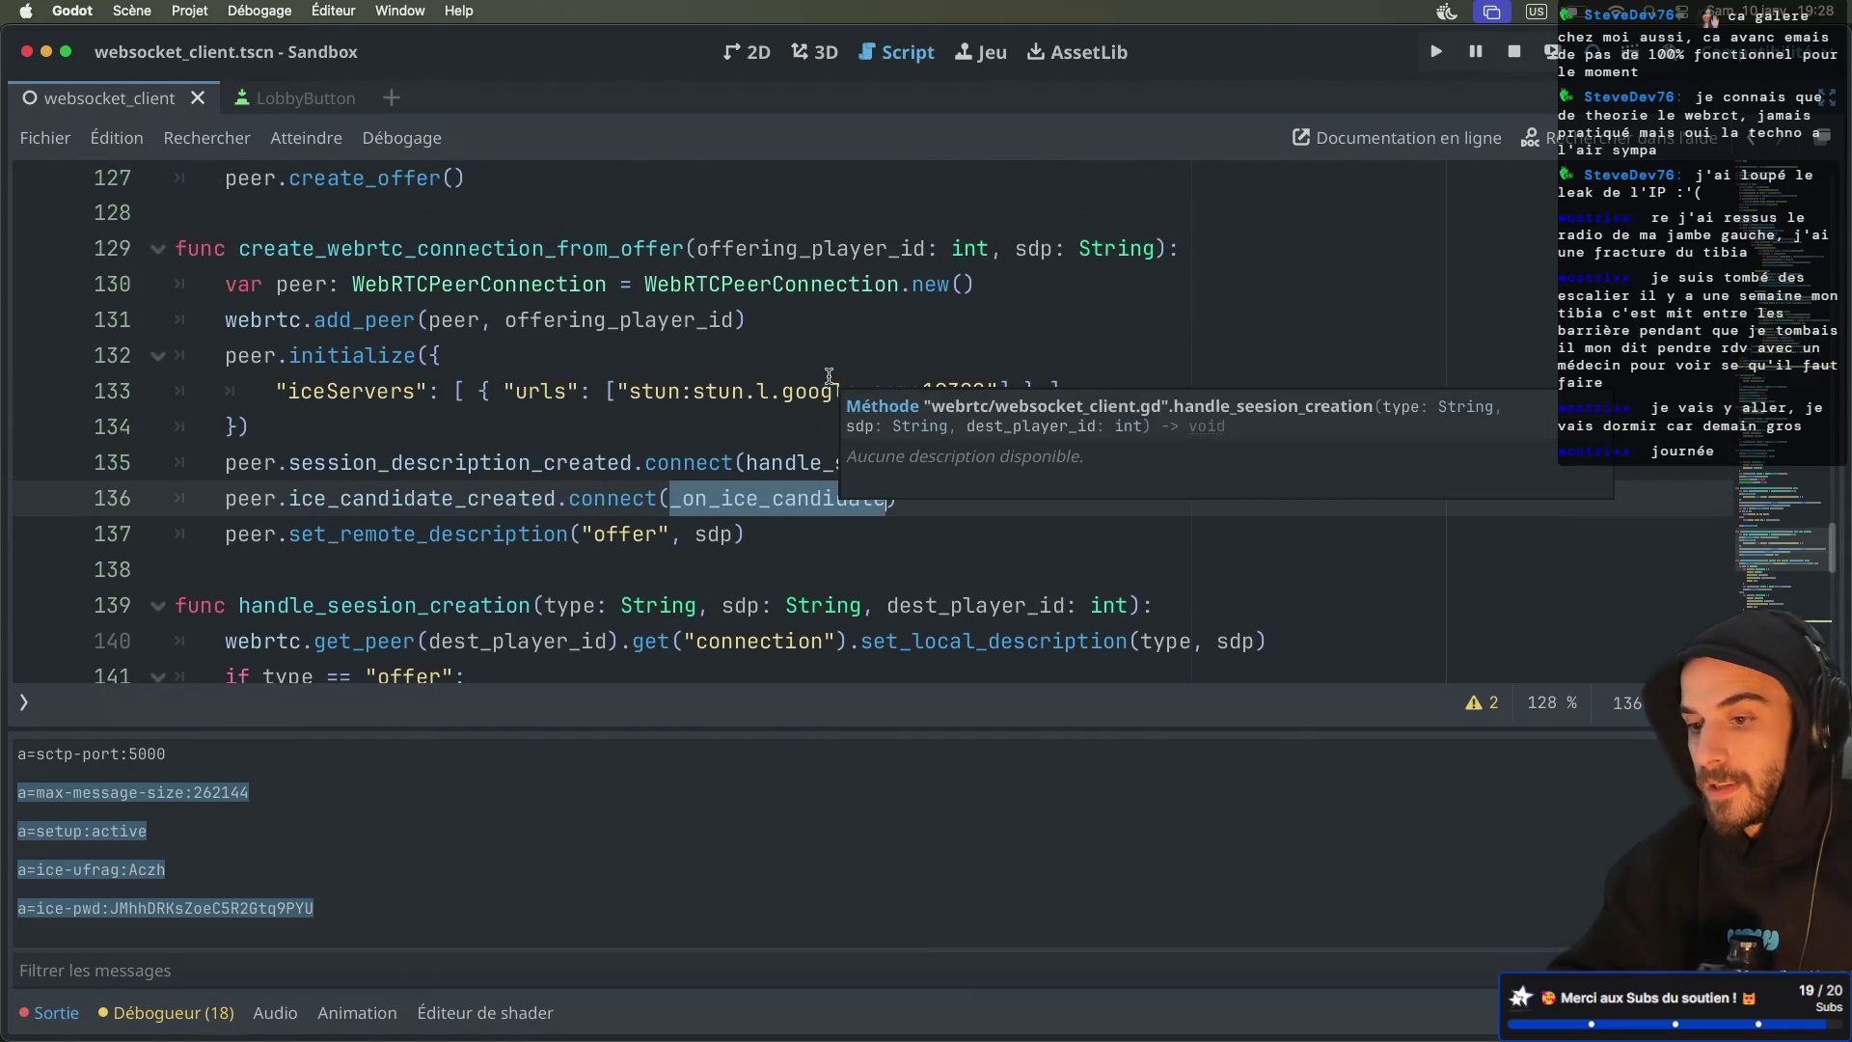
left_click(787, 533)
left_click(886, 497)
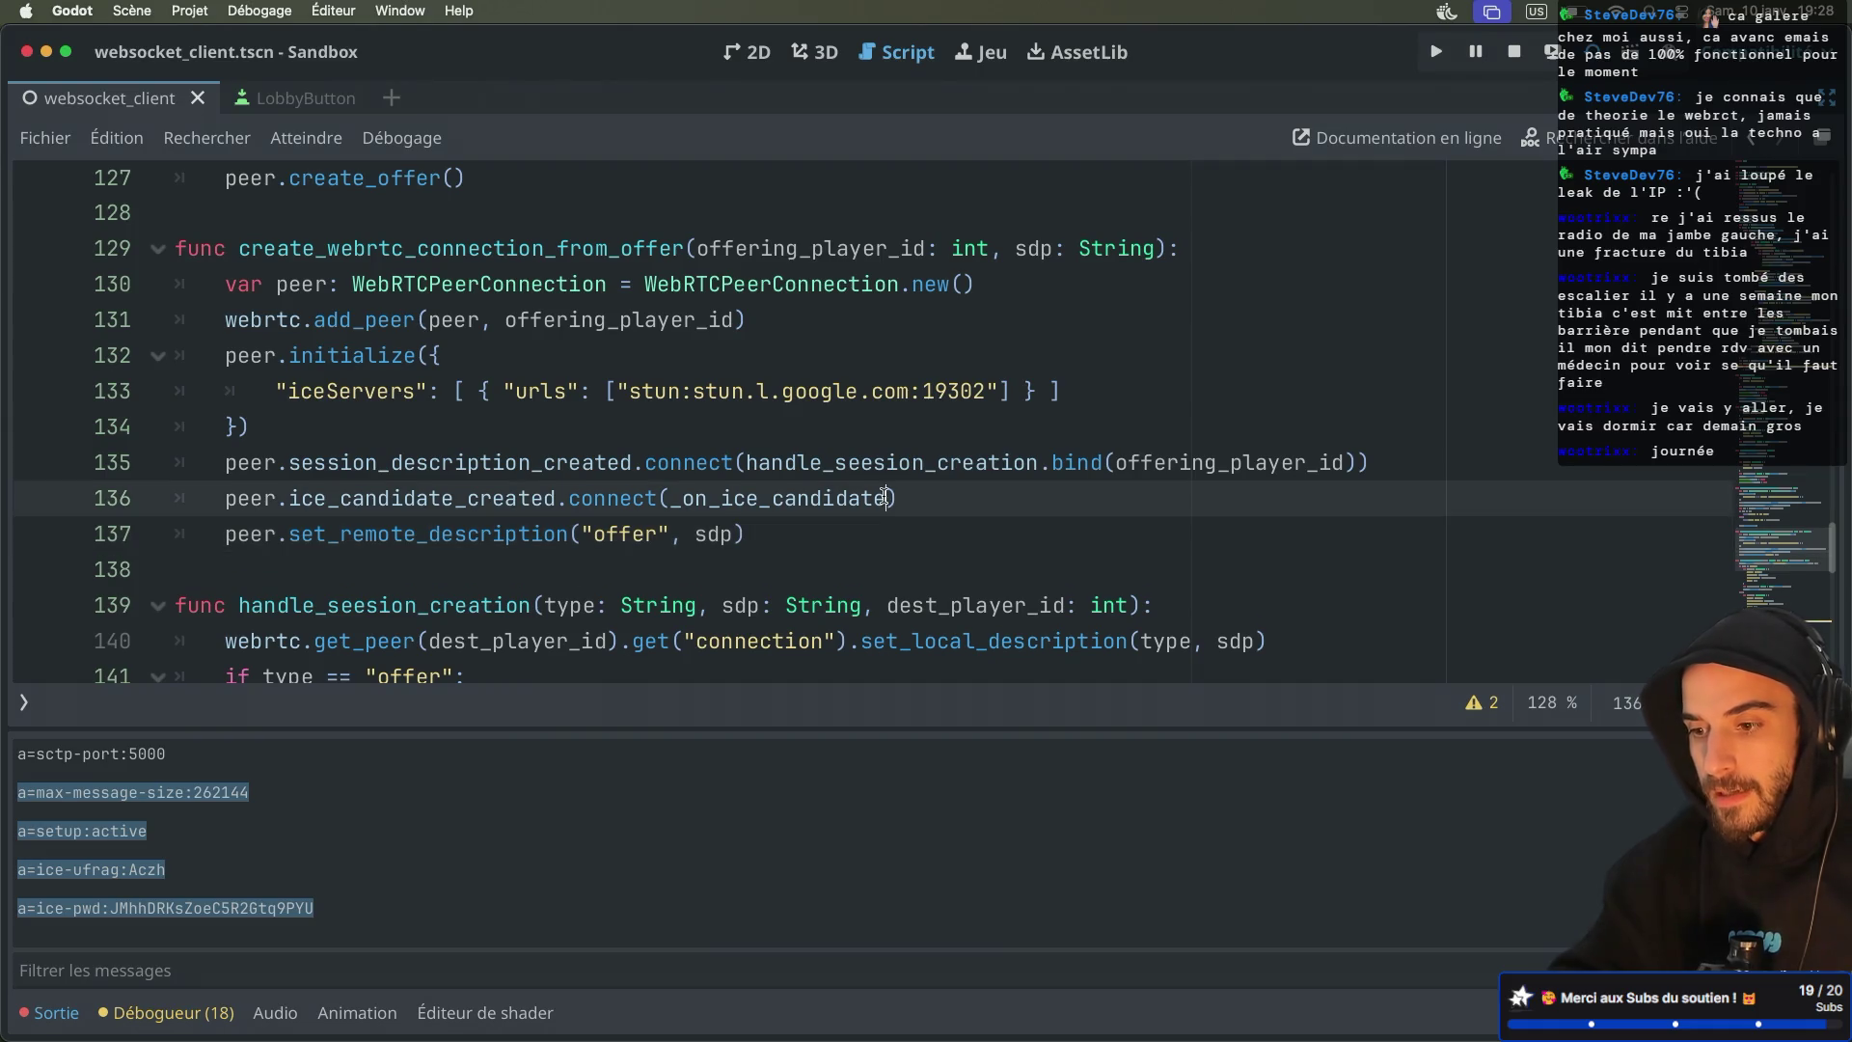
type(".bind(play")
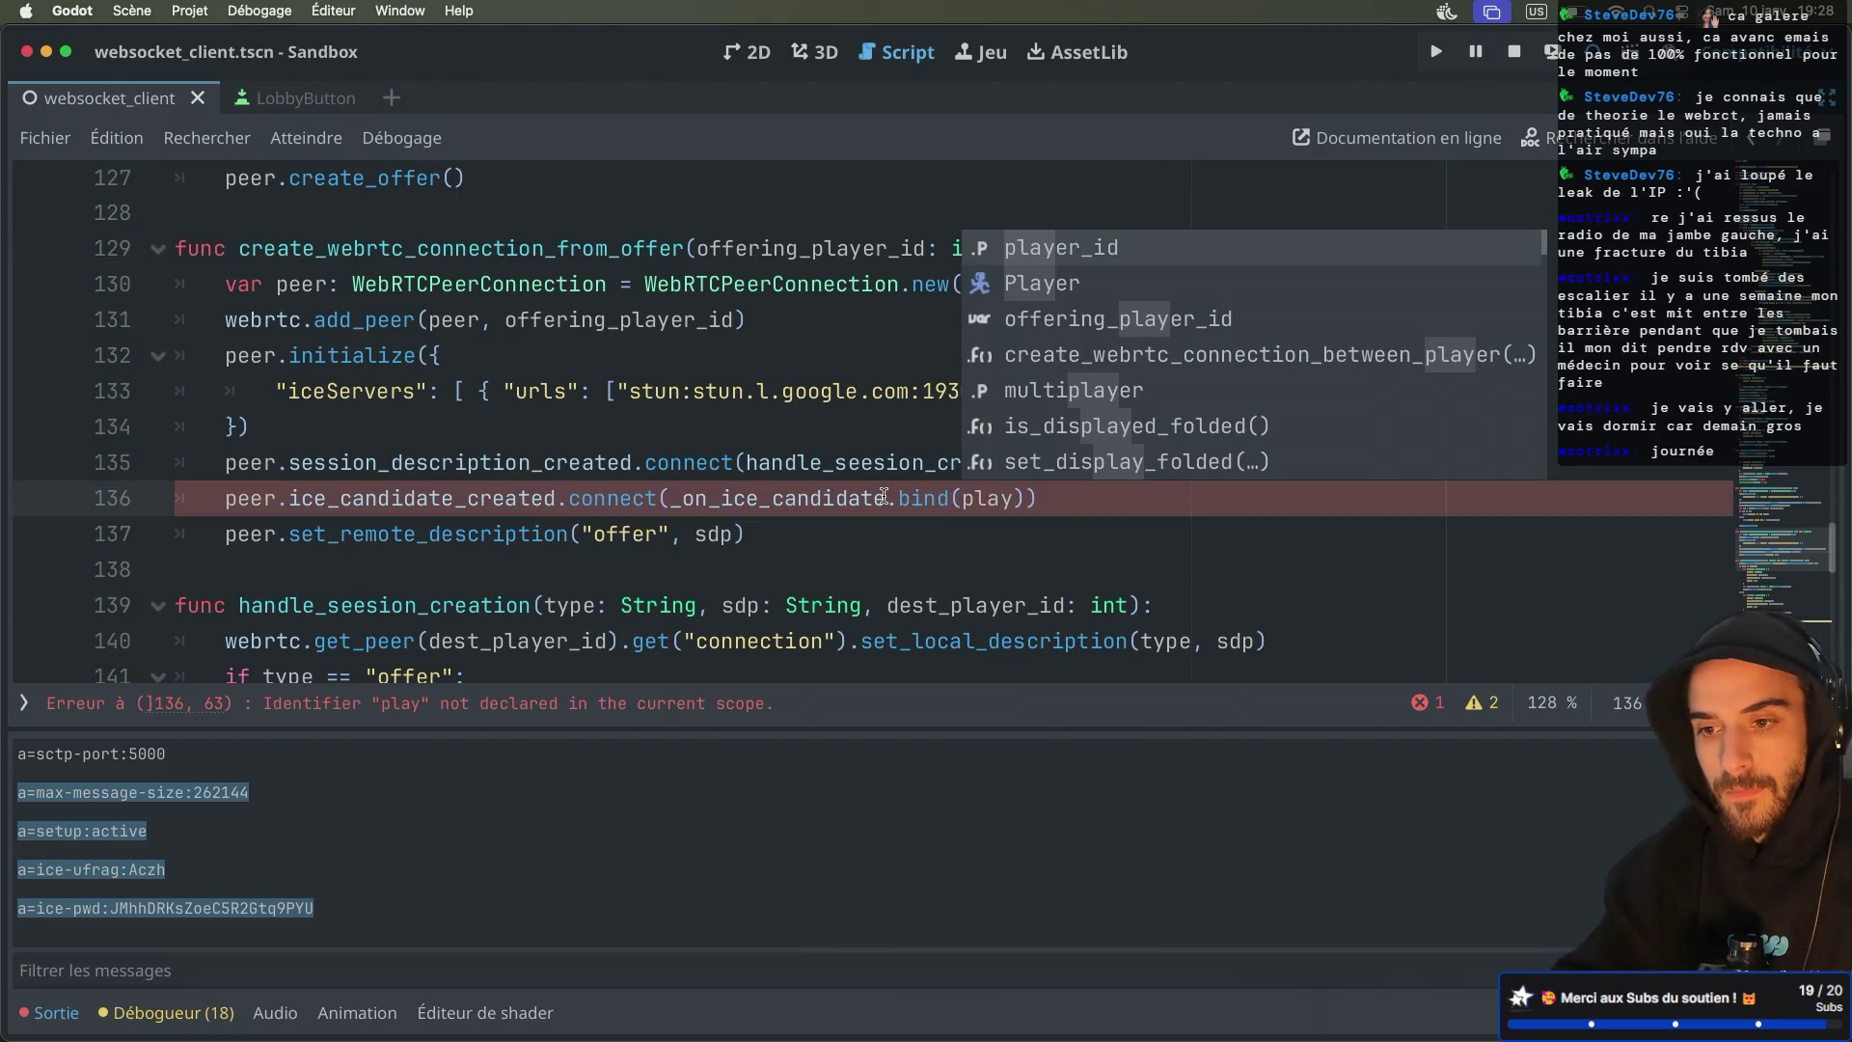
key("Return")
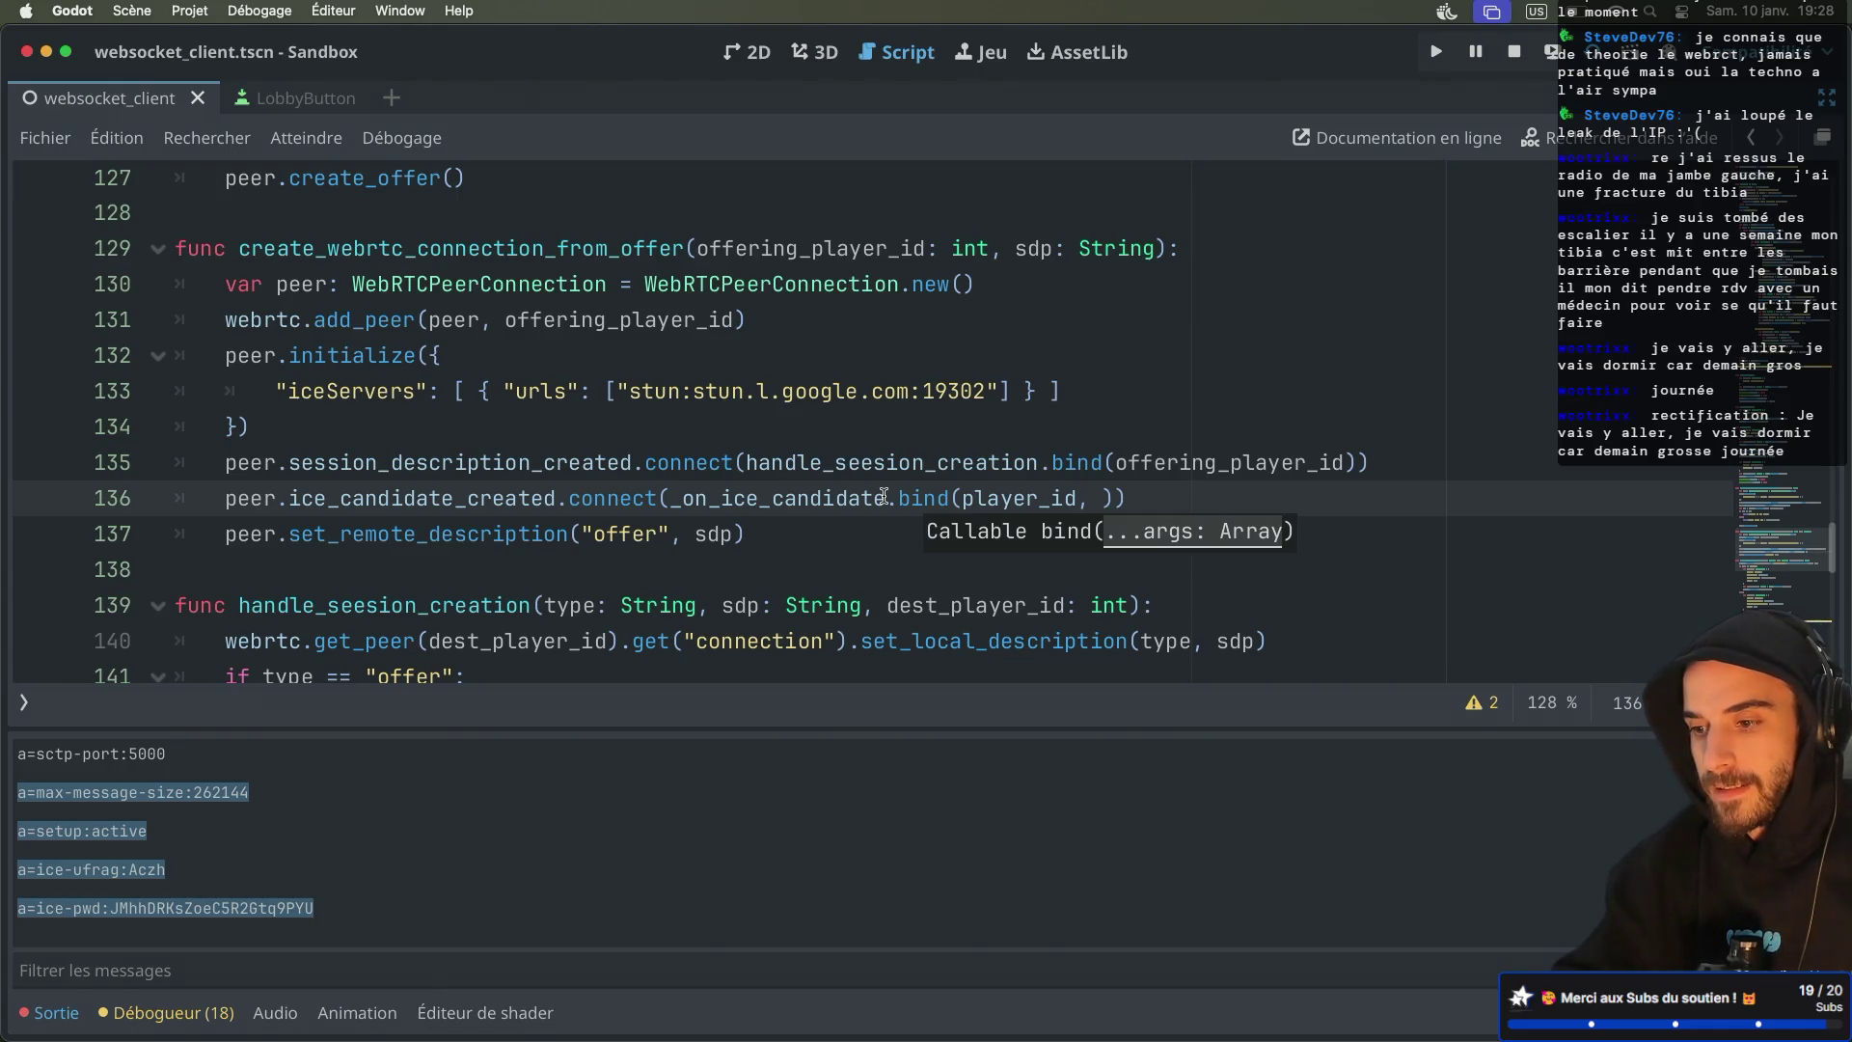
type("offe")
key("Return")
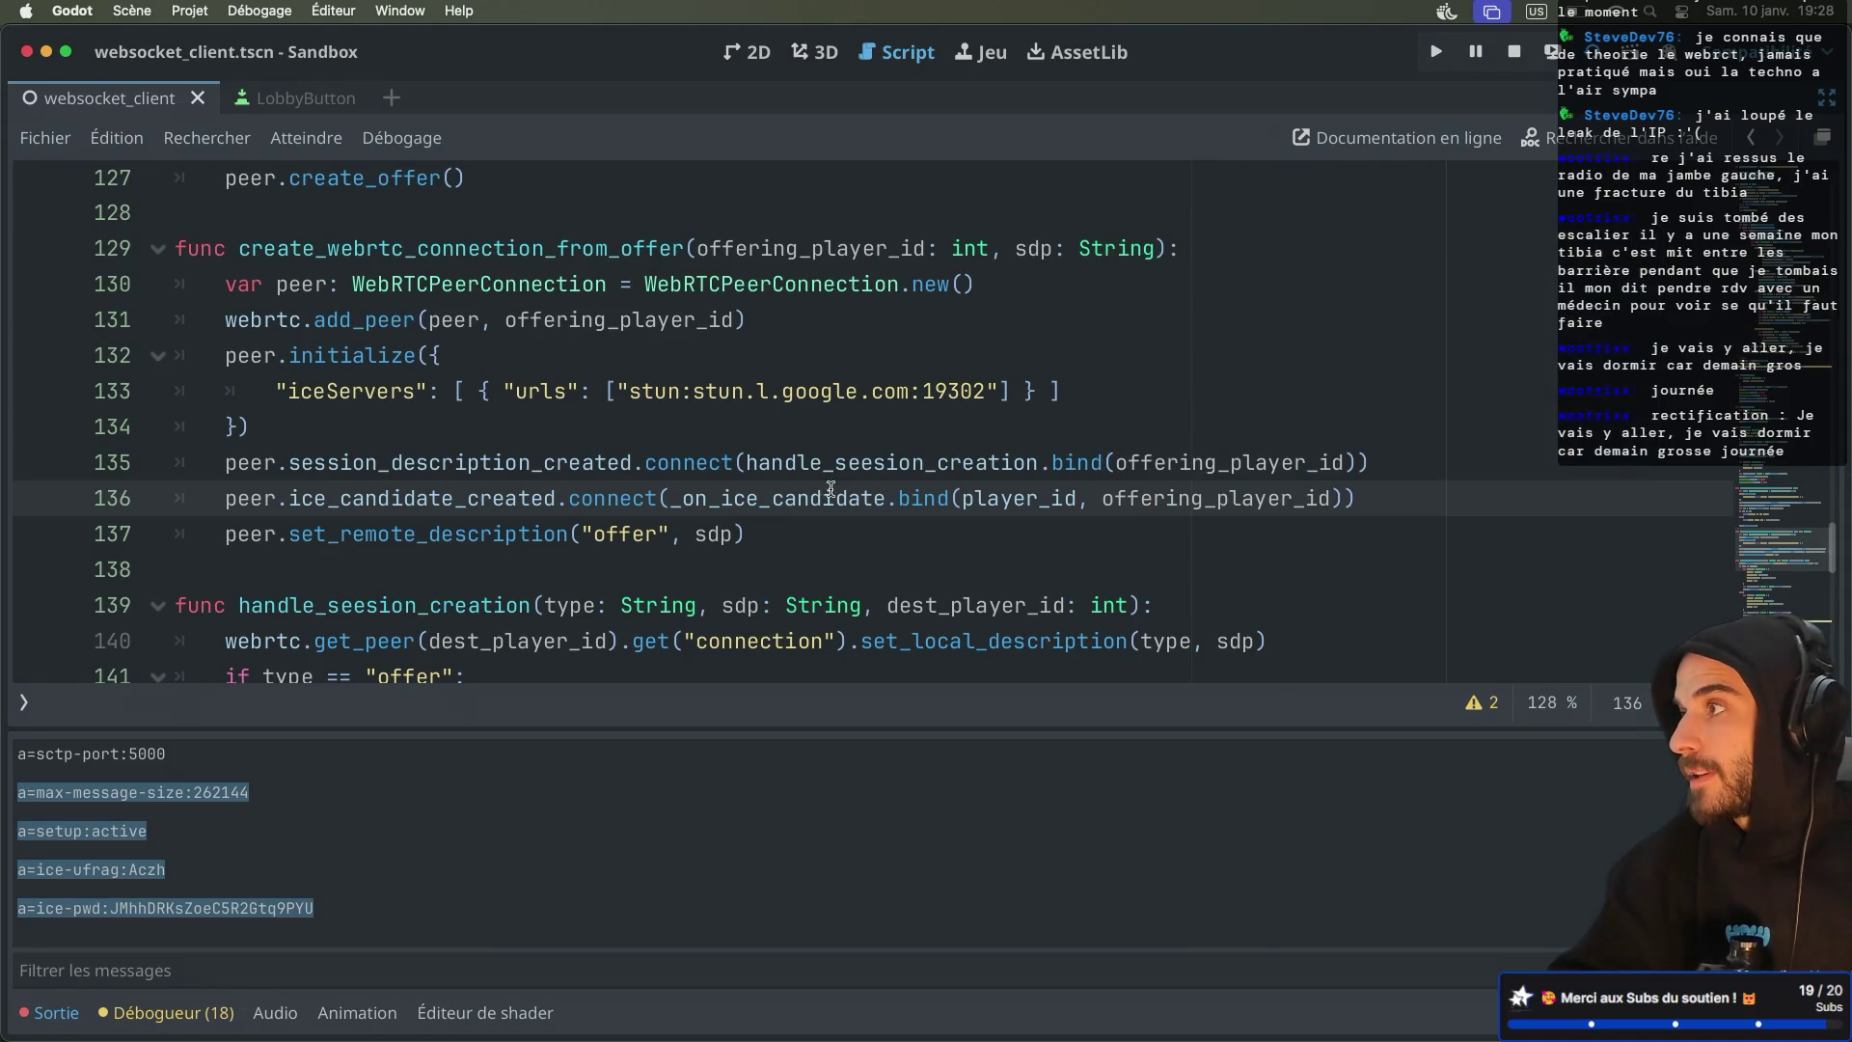
scroll(1022, 485, "down", 1)
scroll(1021, 485, "up", 5)
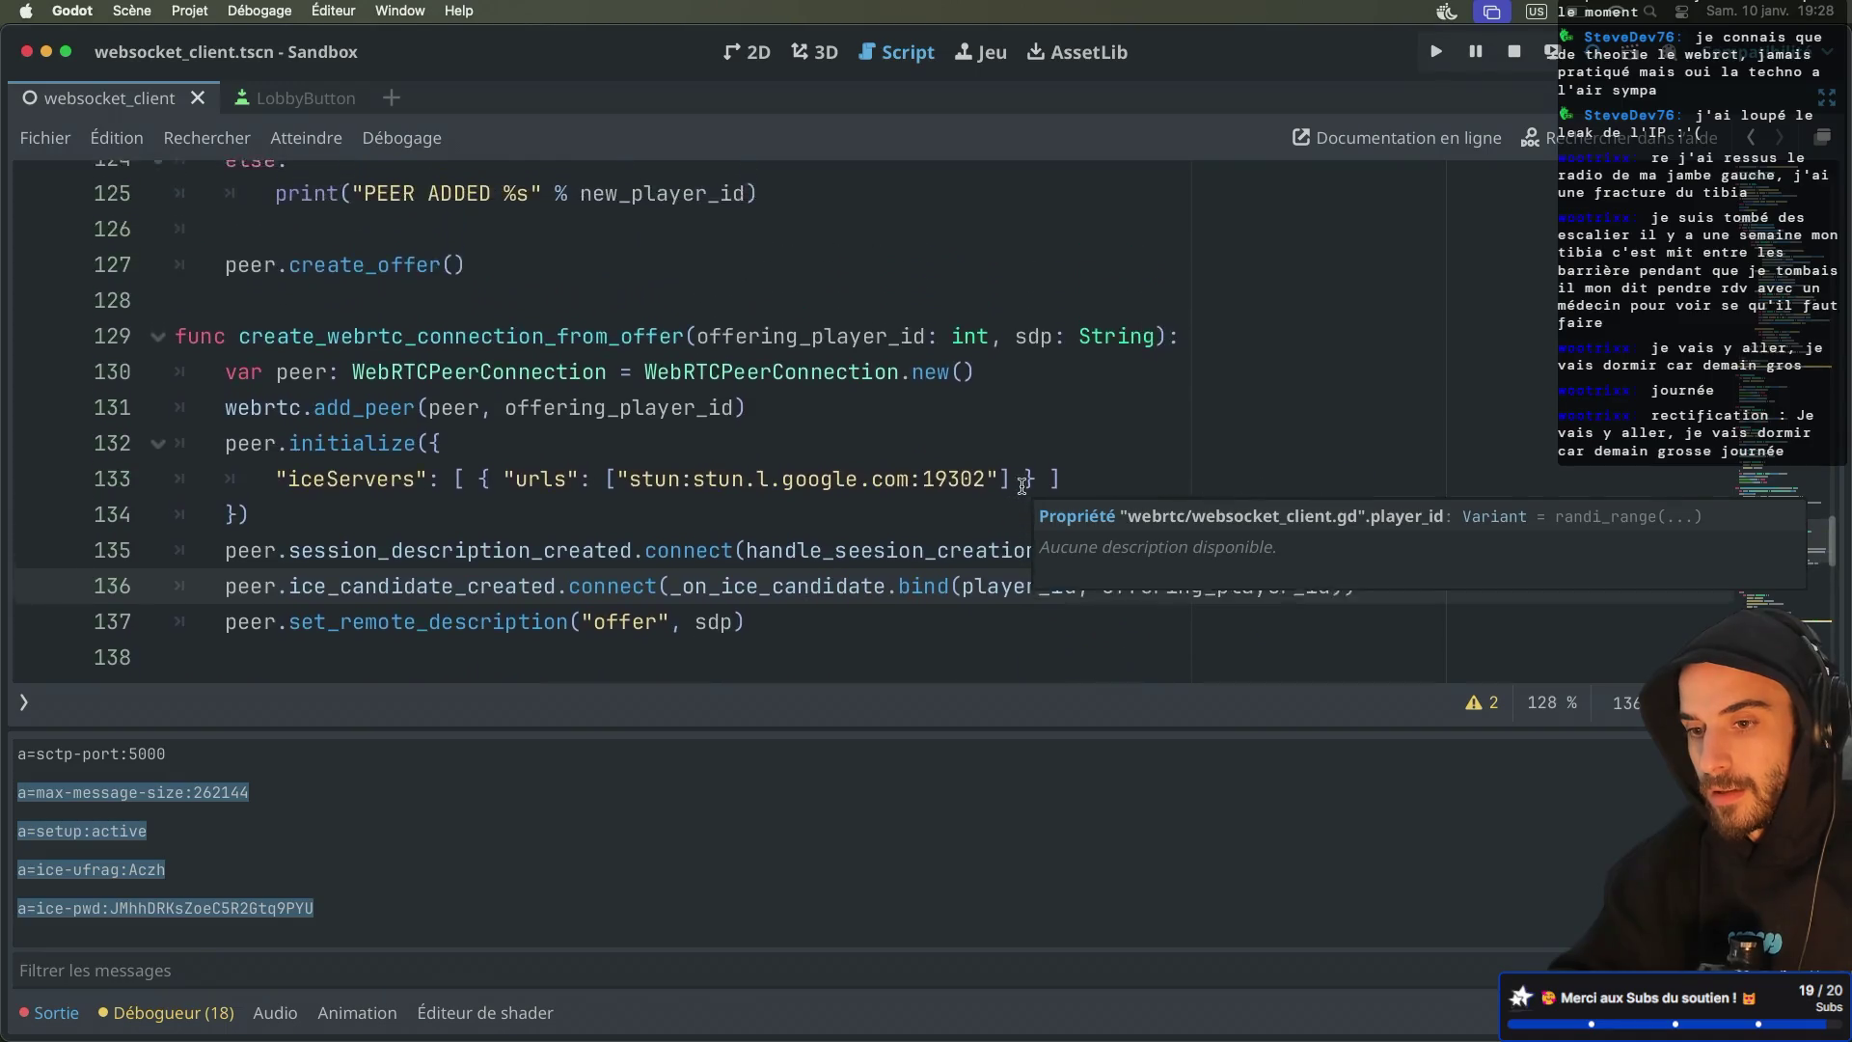
scroll(1021, 485, "up", 2)
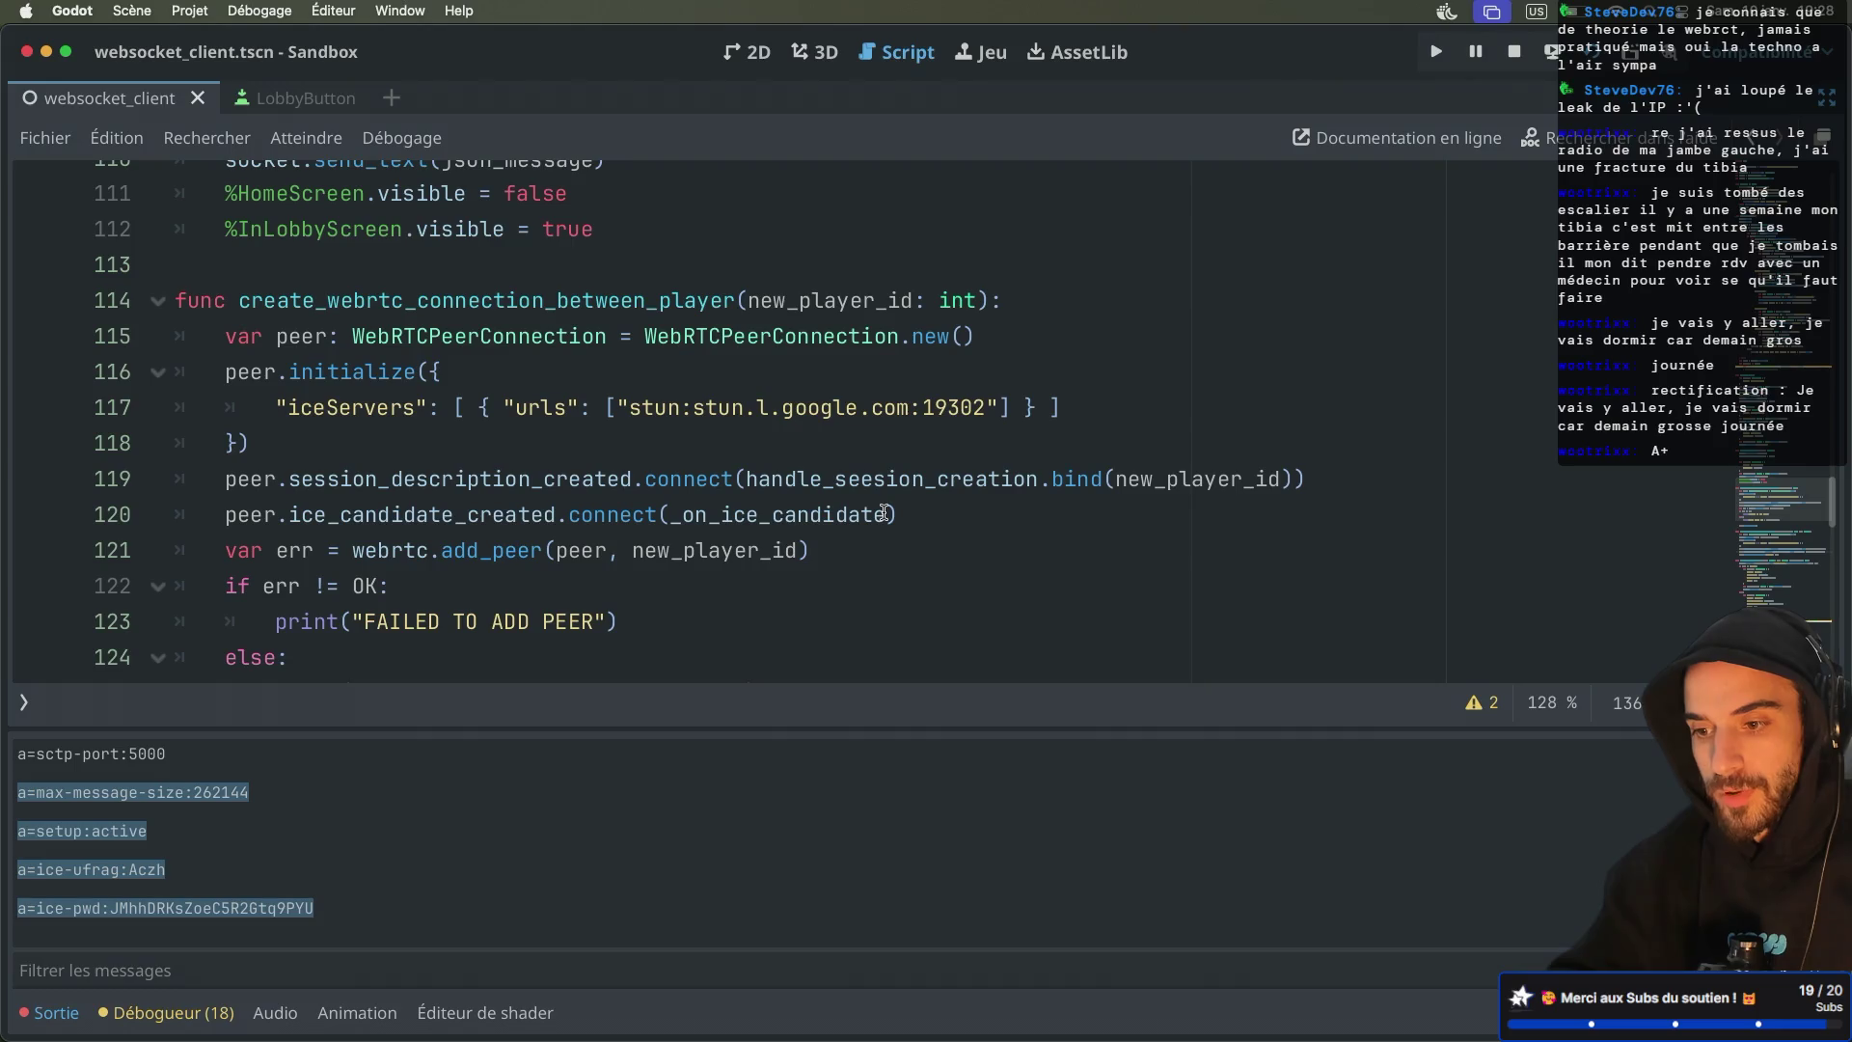
Append .bind(player_id, new_player_id) to the _on_ice_candidate connection on line 120
left_click(885, 512)
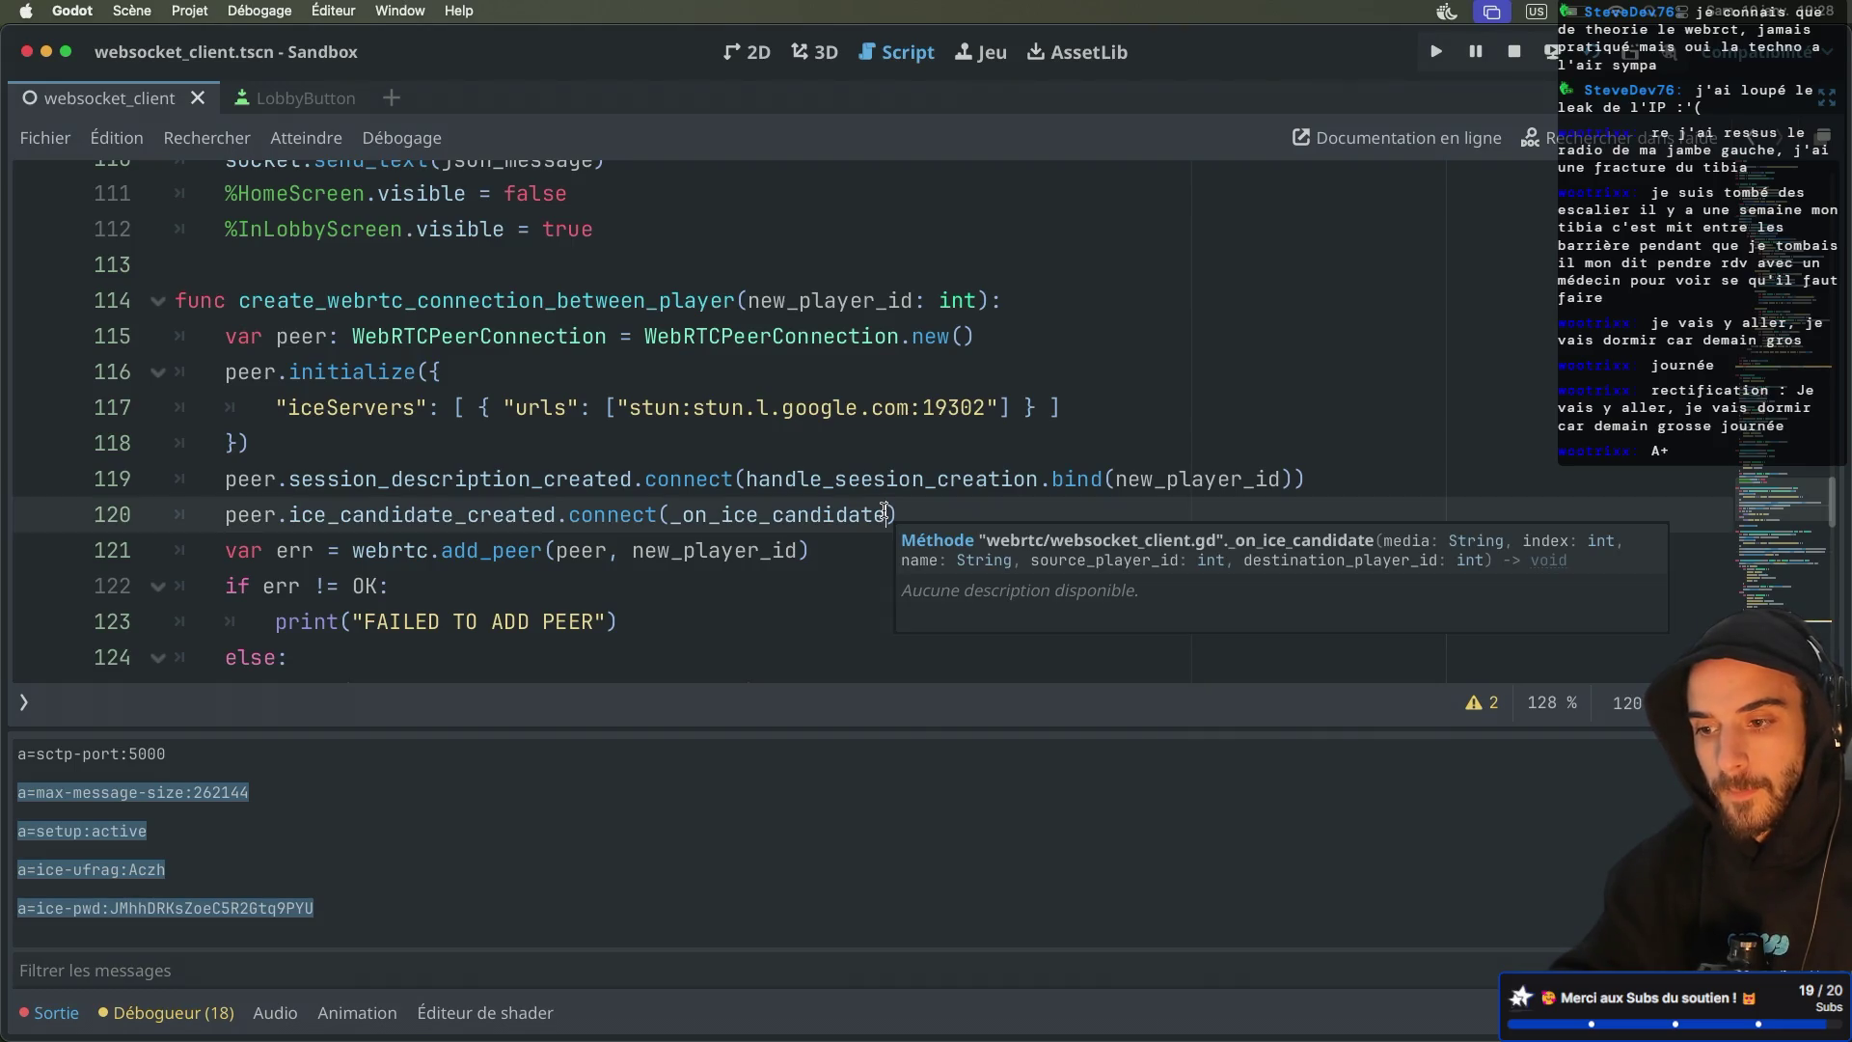
type(".")
key("Return")
type("(player_id")
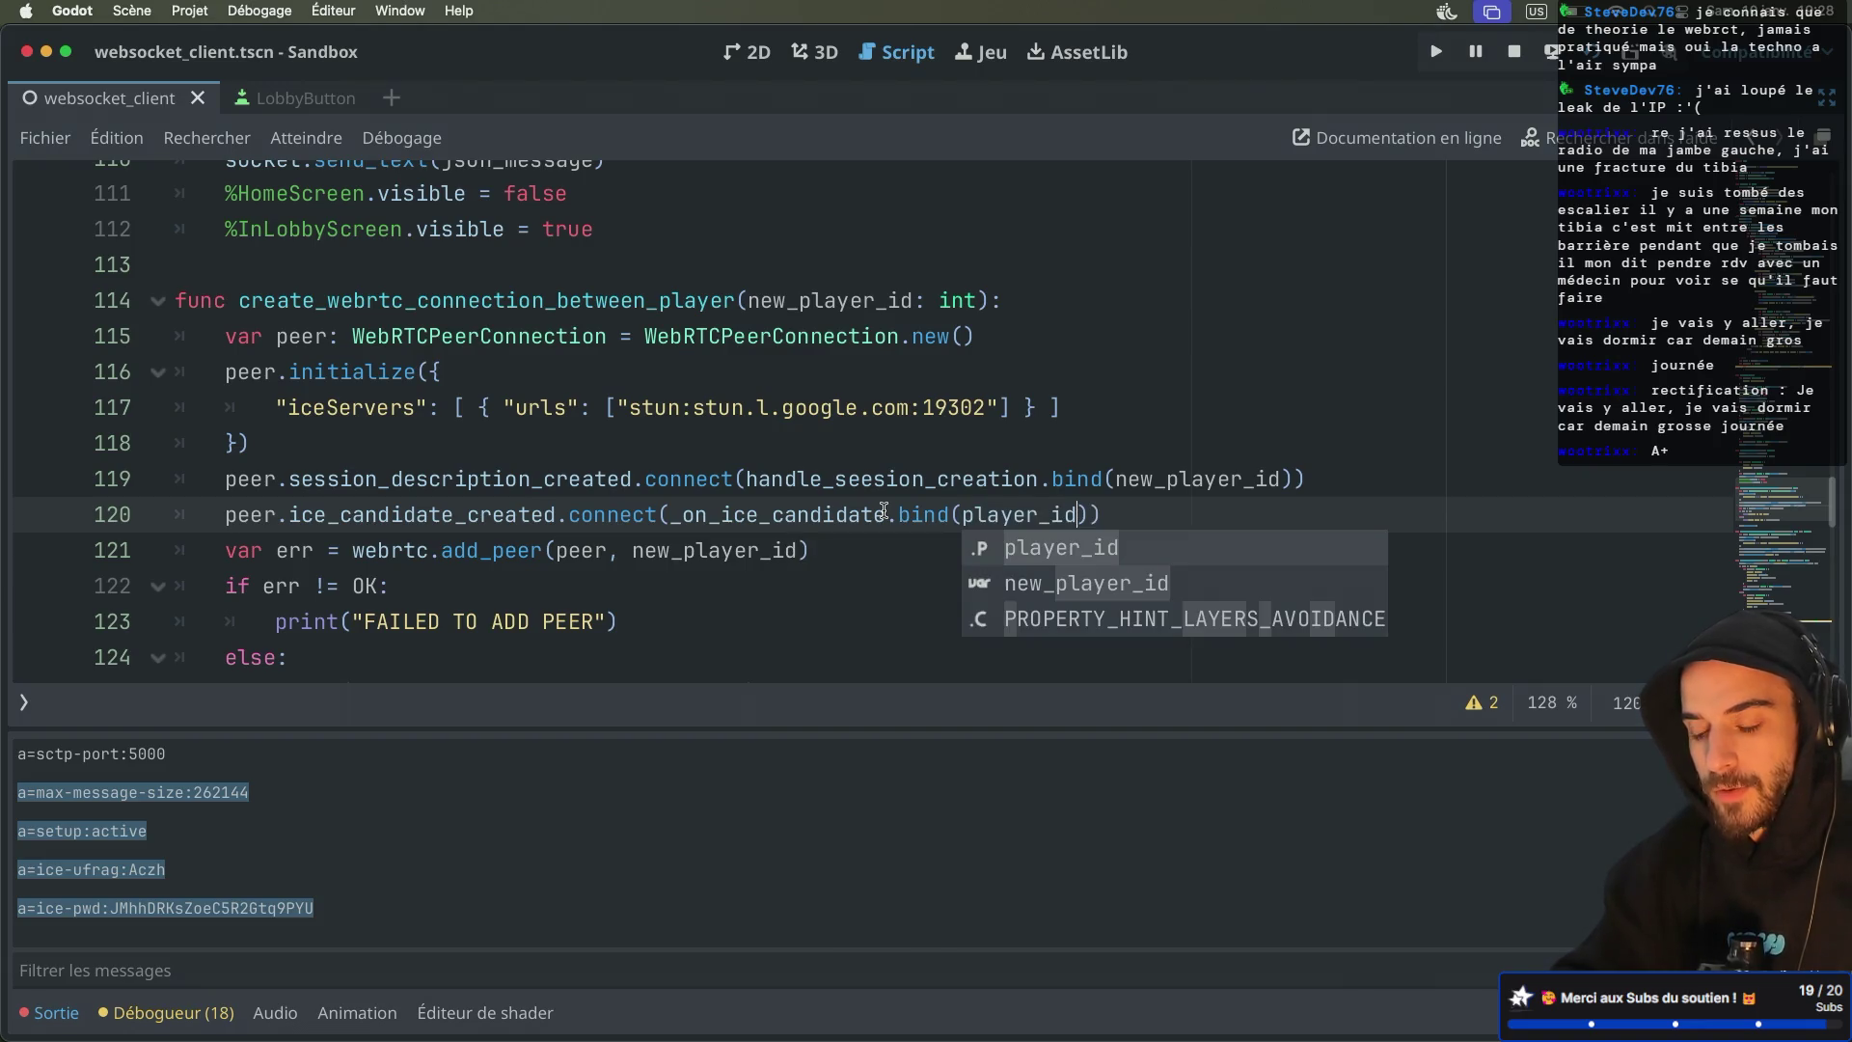
type(",")
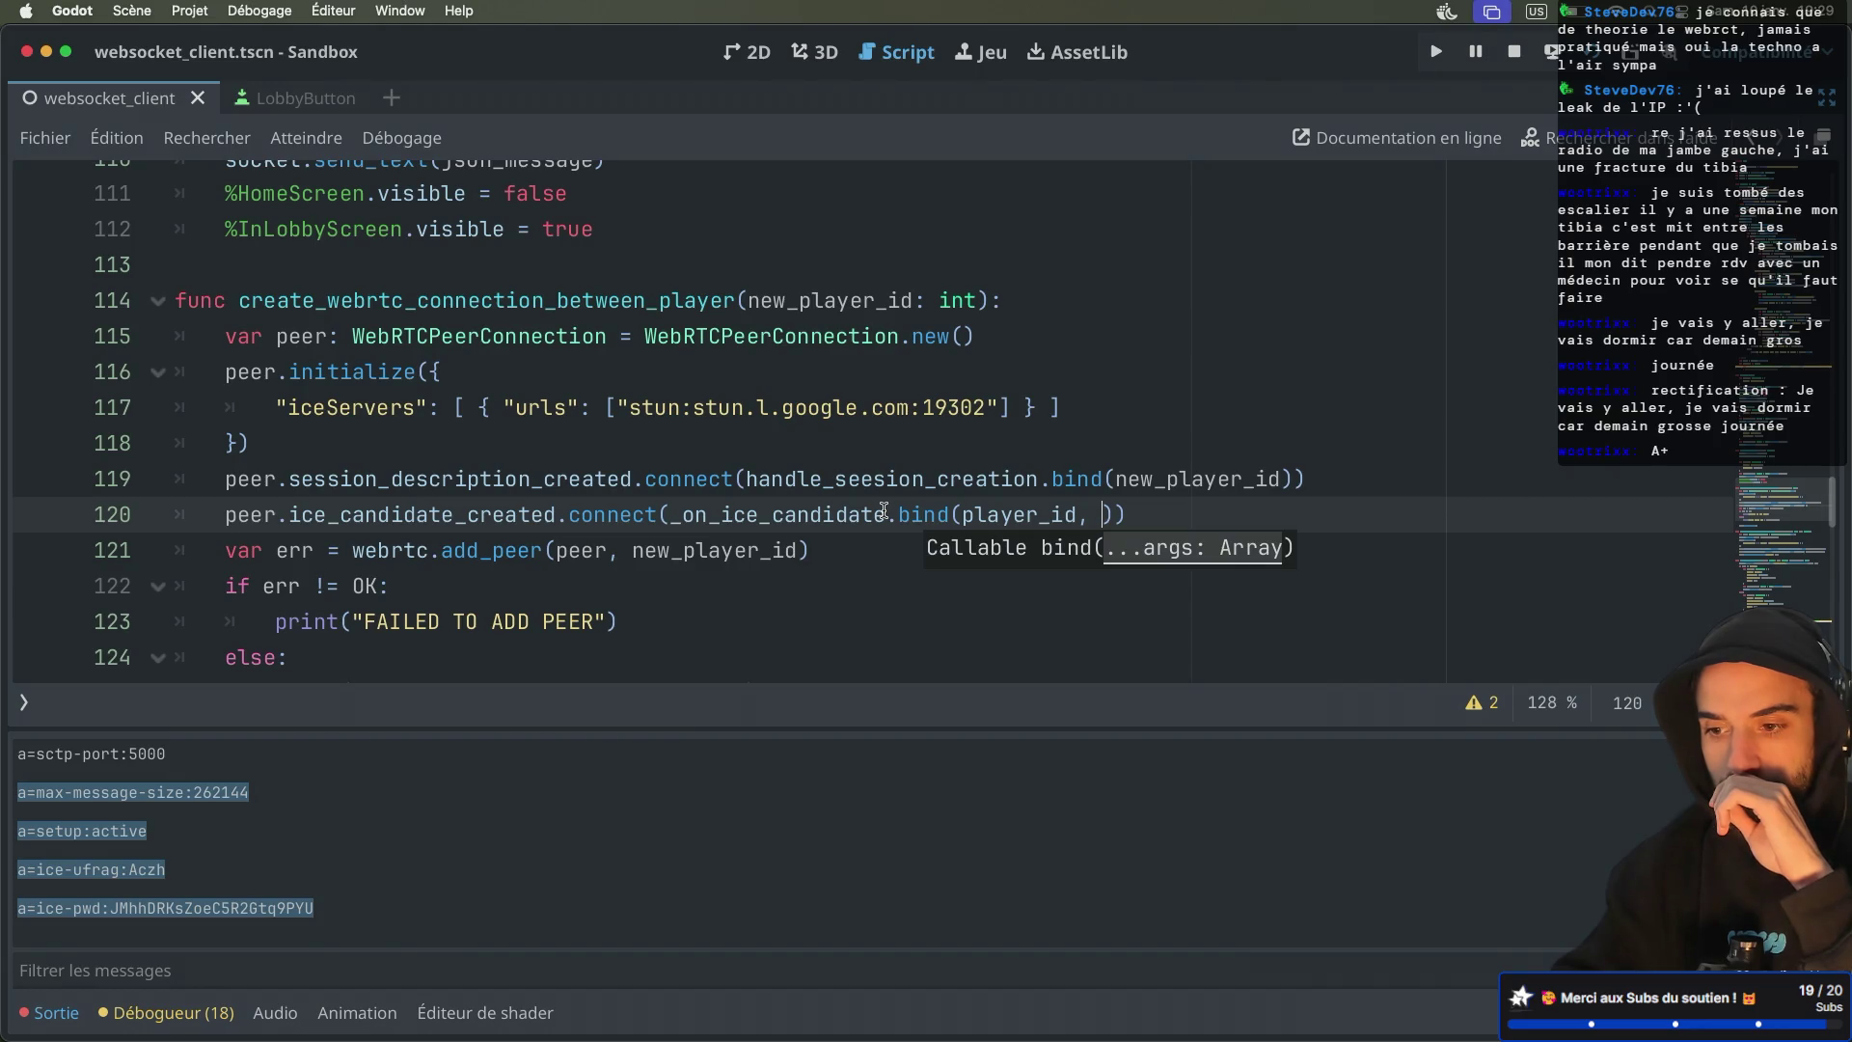
type("new_pl")
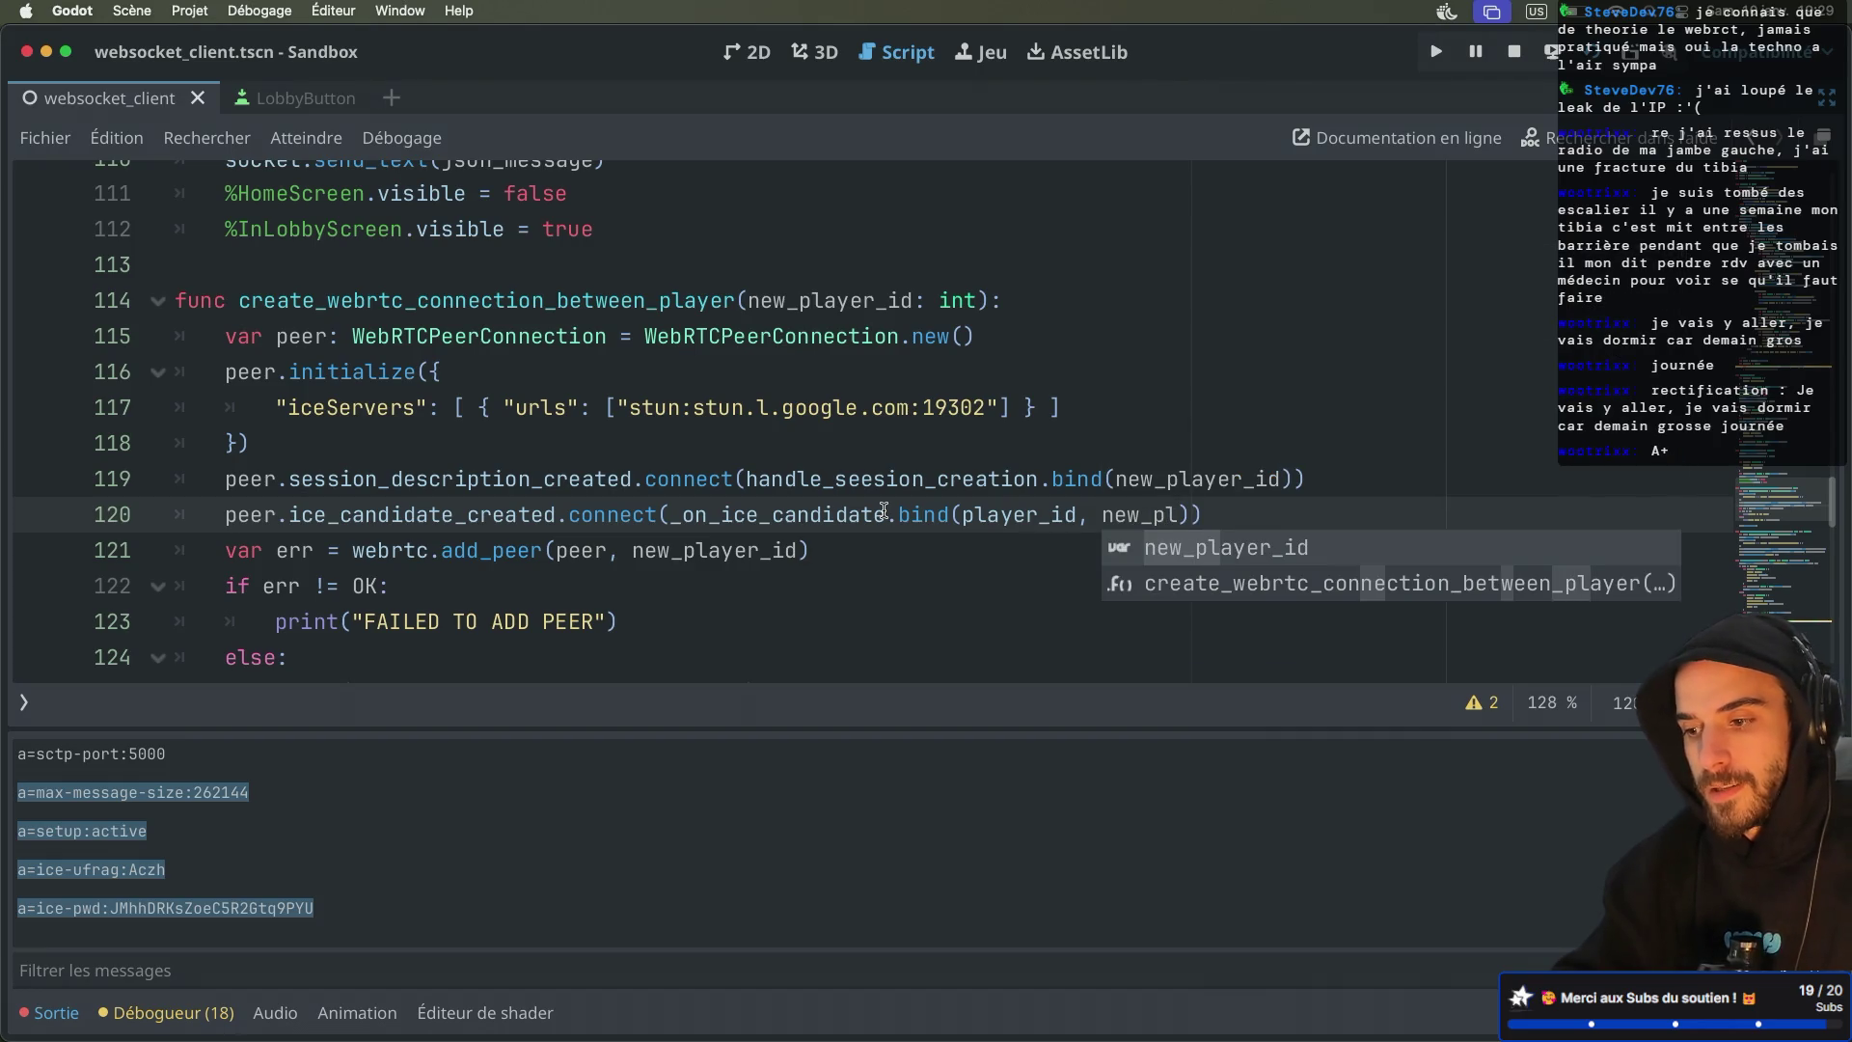
key("Return")
left_click(1141, 479)
scroll(1141, 467, "down", 3)
scroll(1142, 467, "up", 2)
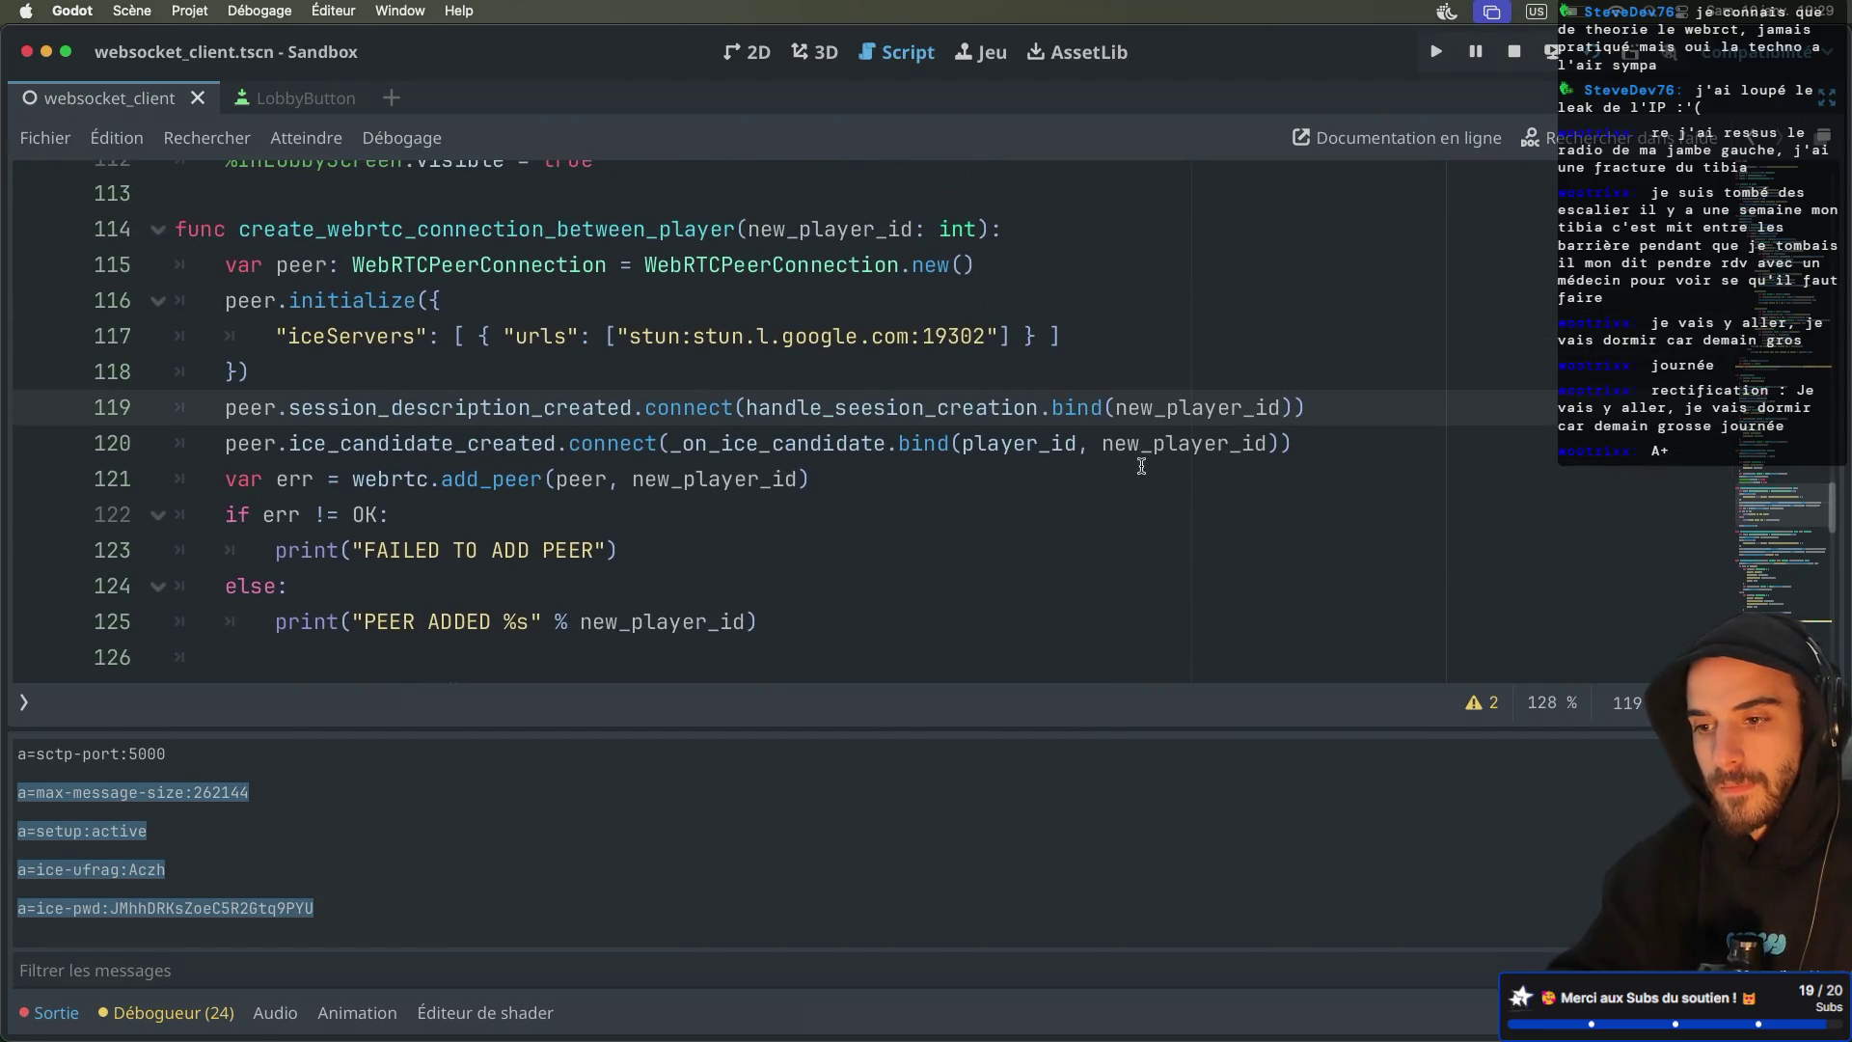
Rename the line 114 parameter new_player_id to remote_player_id
double_click(783, 230)
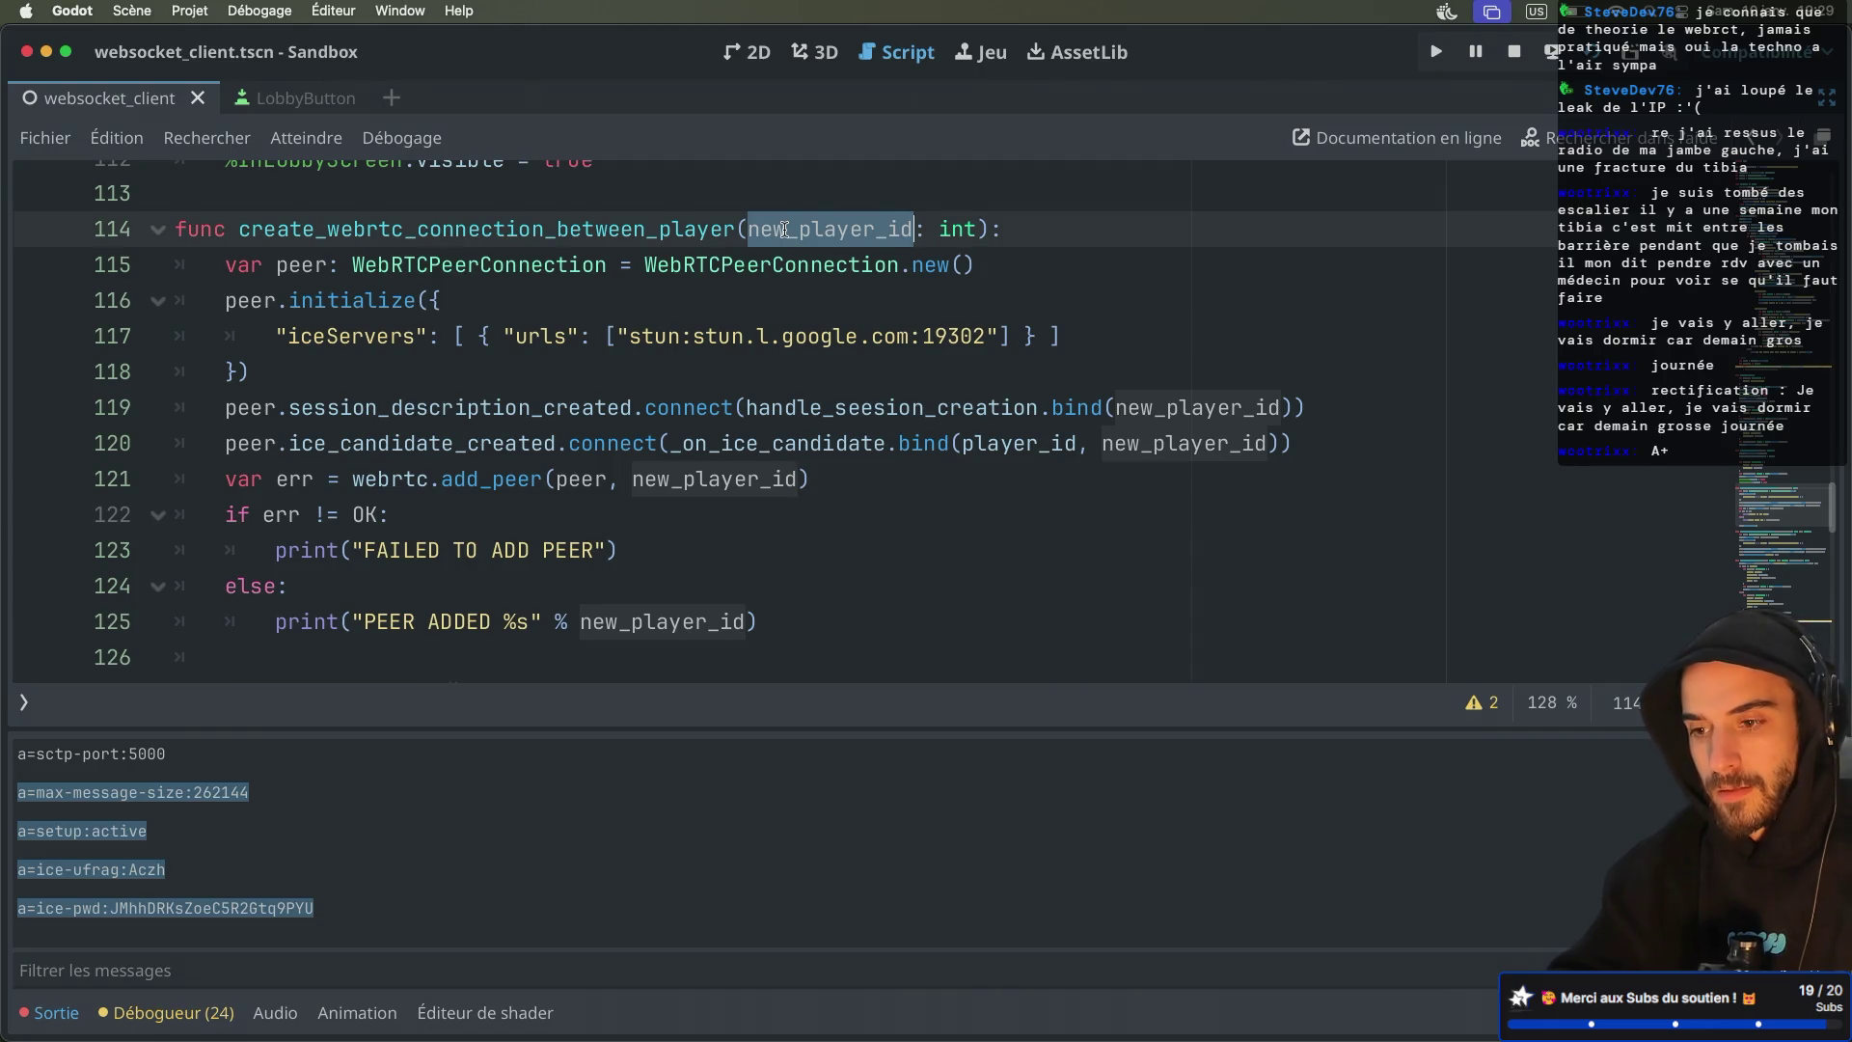
key("ctrl+f")
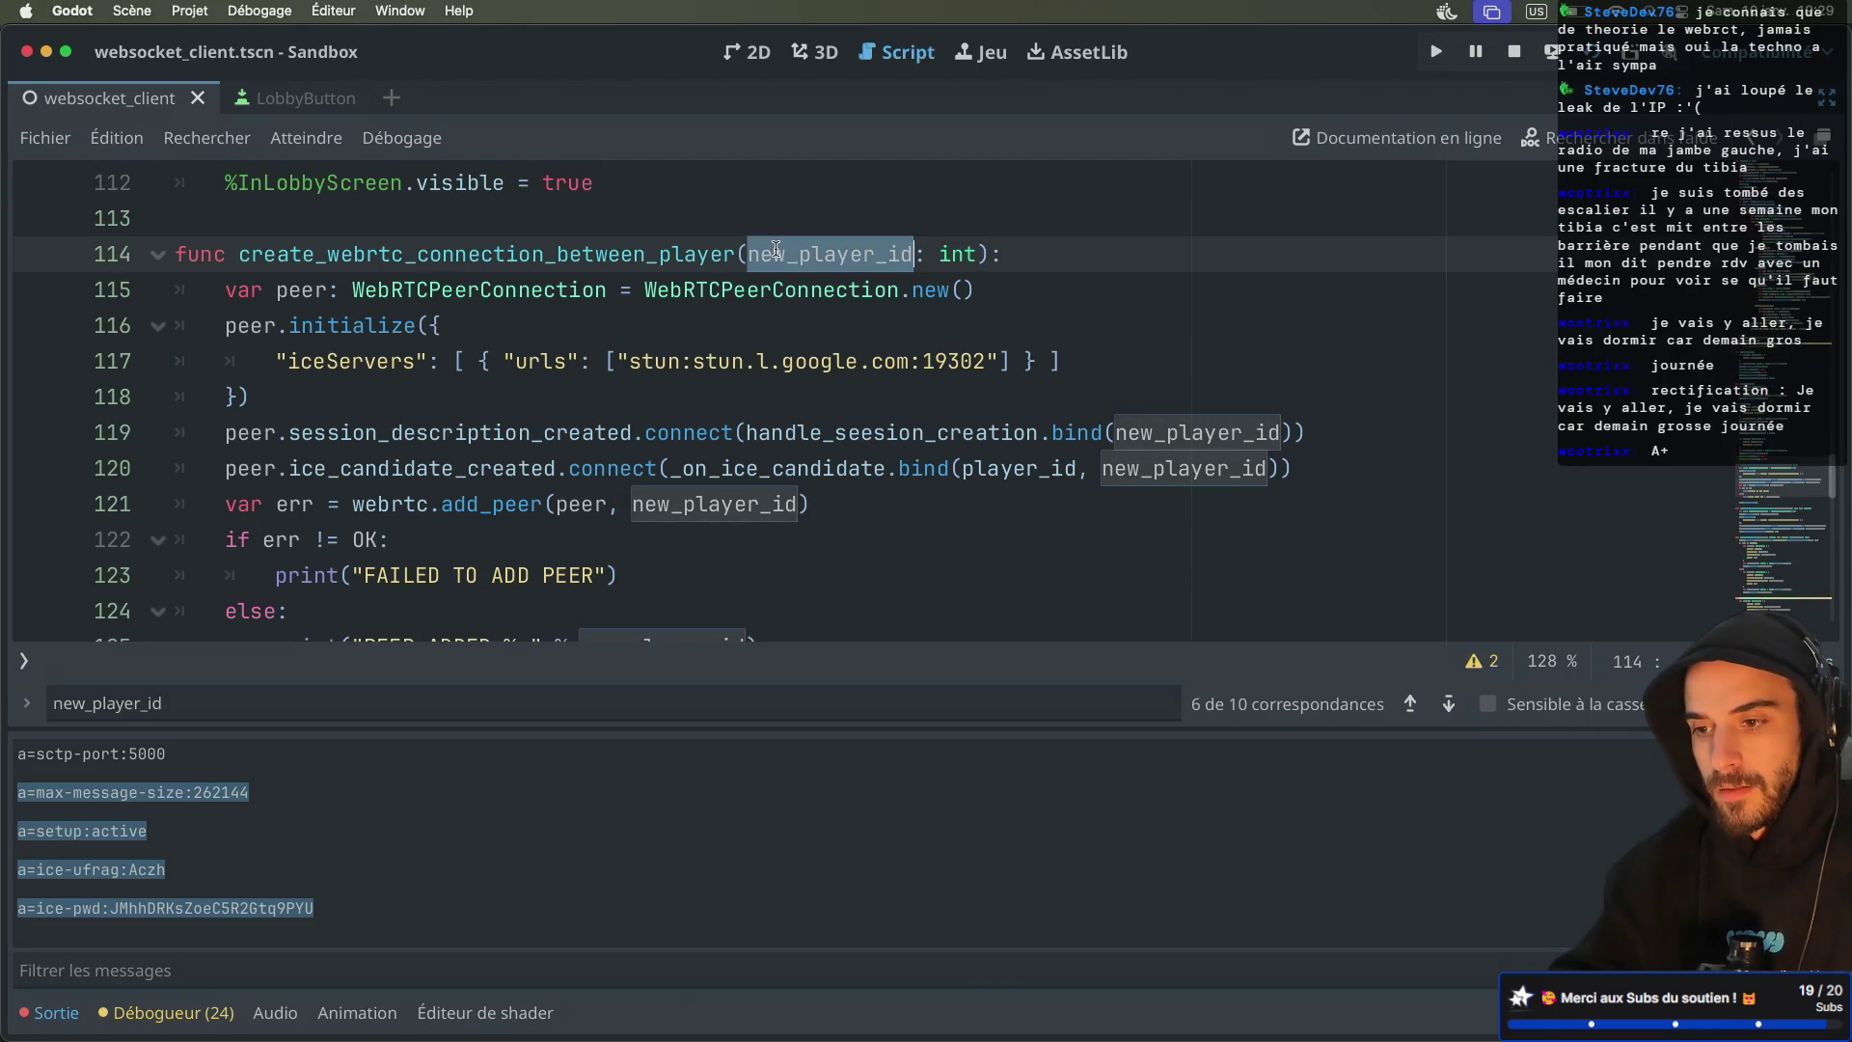
type("remote_p")
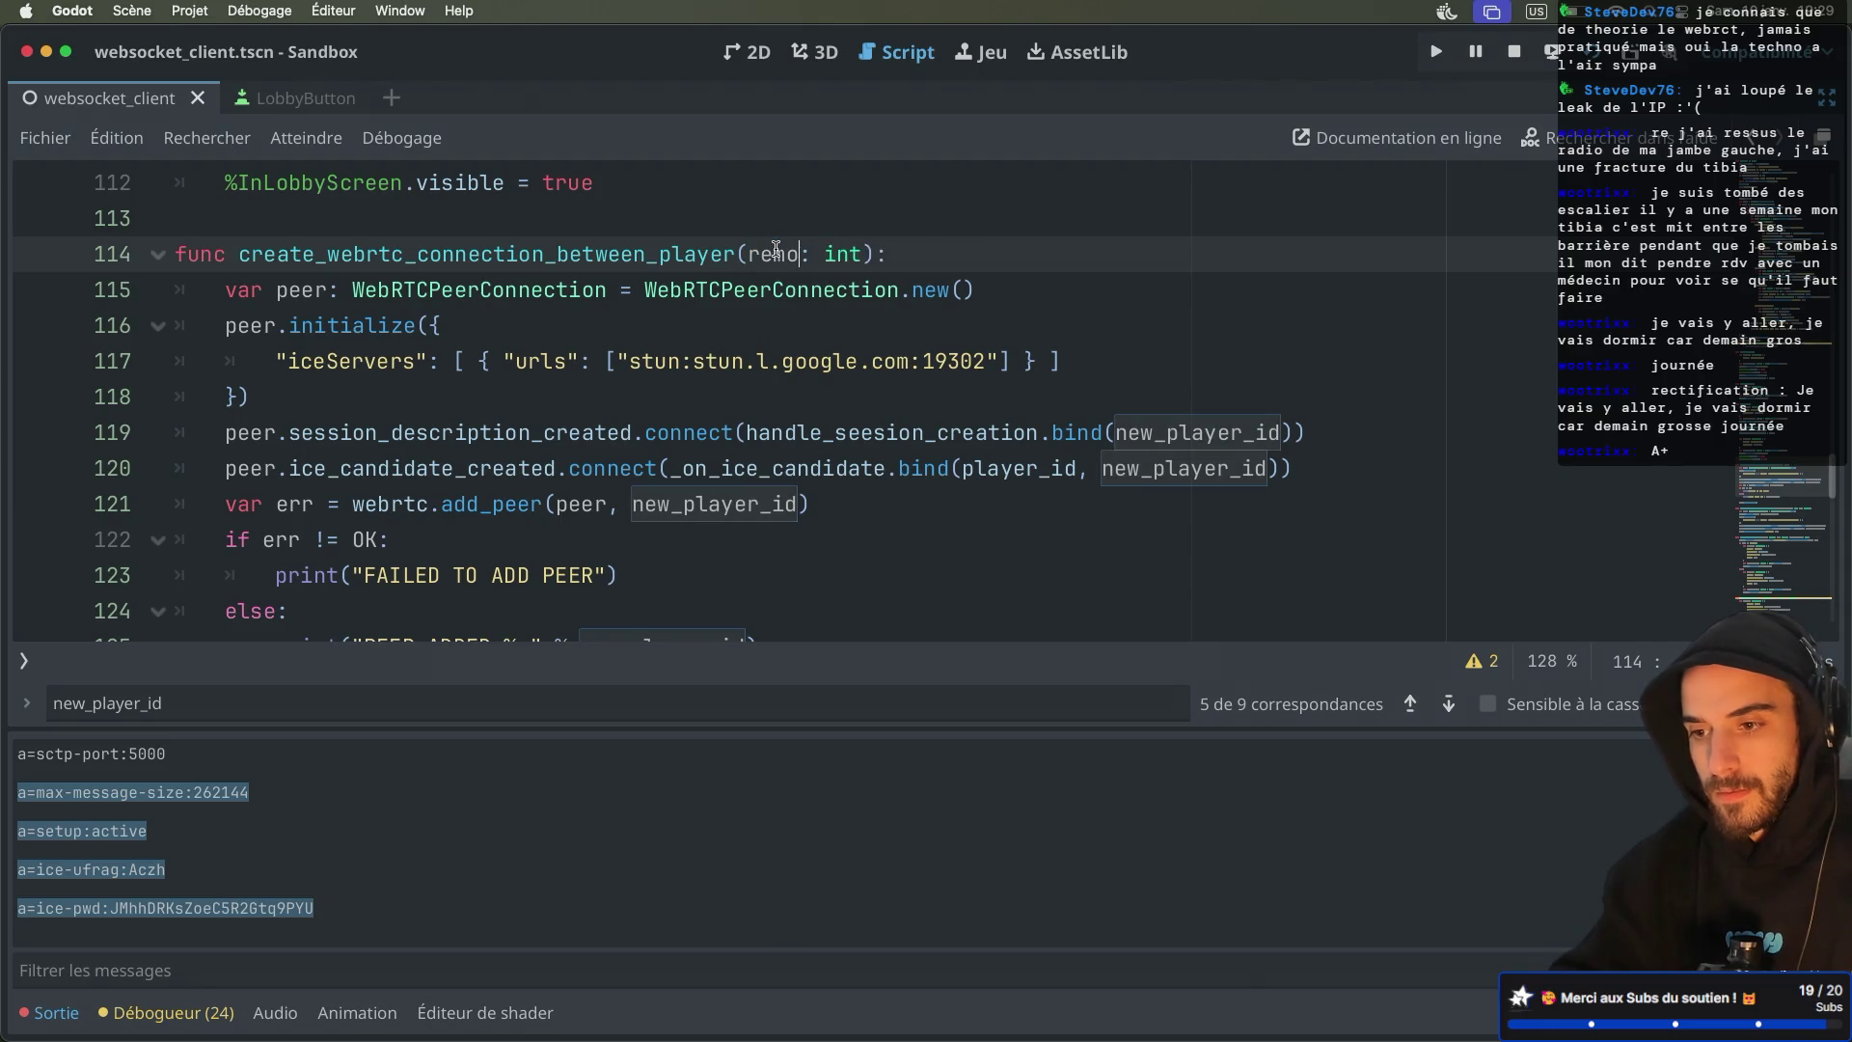
type("layer_id")
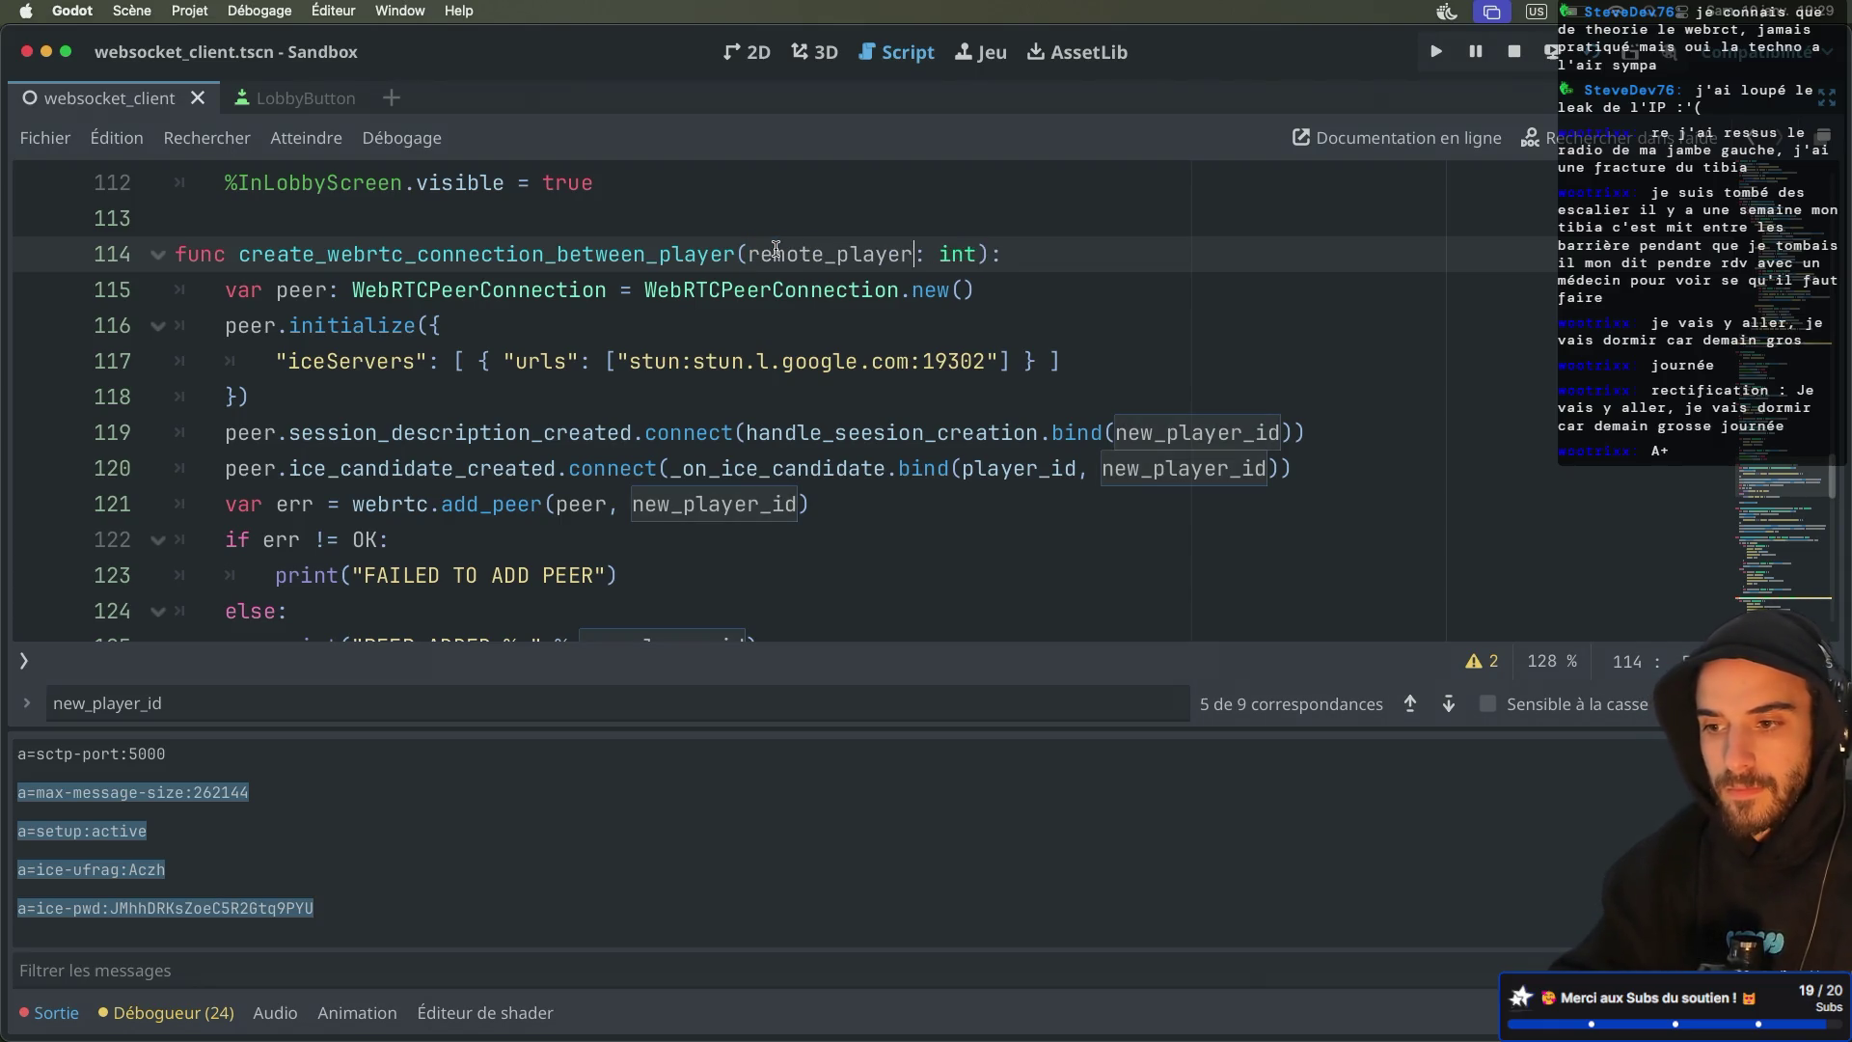
double_click(799, 259)
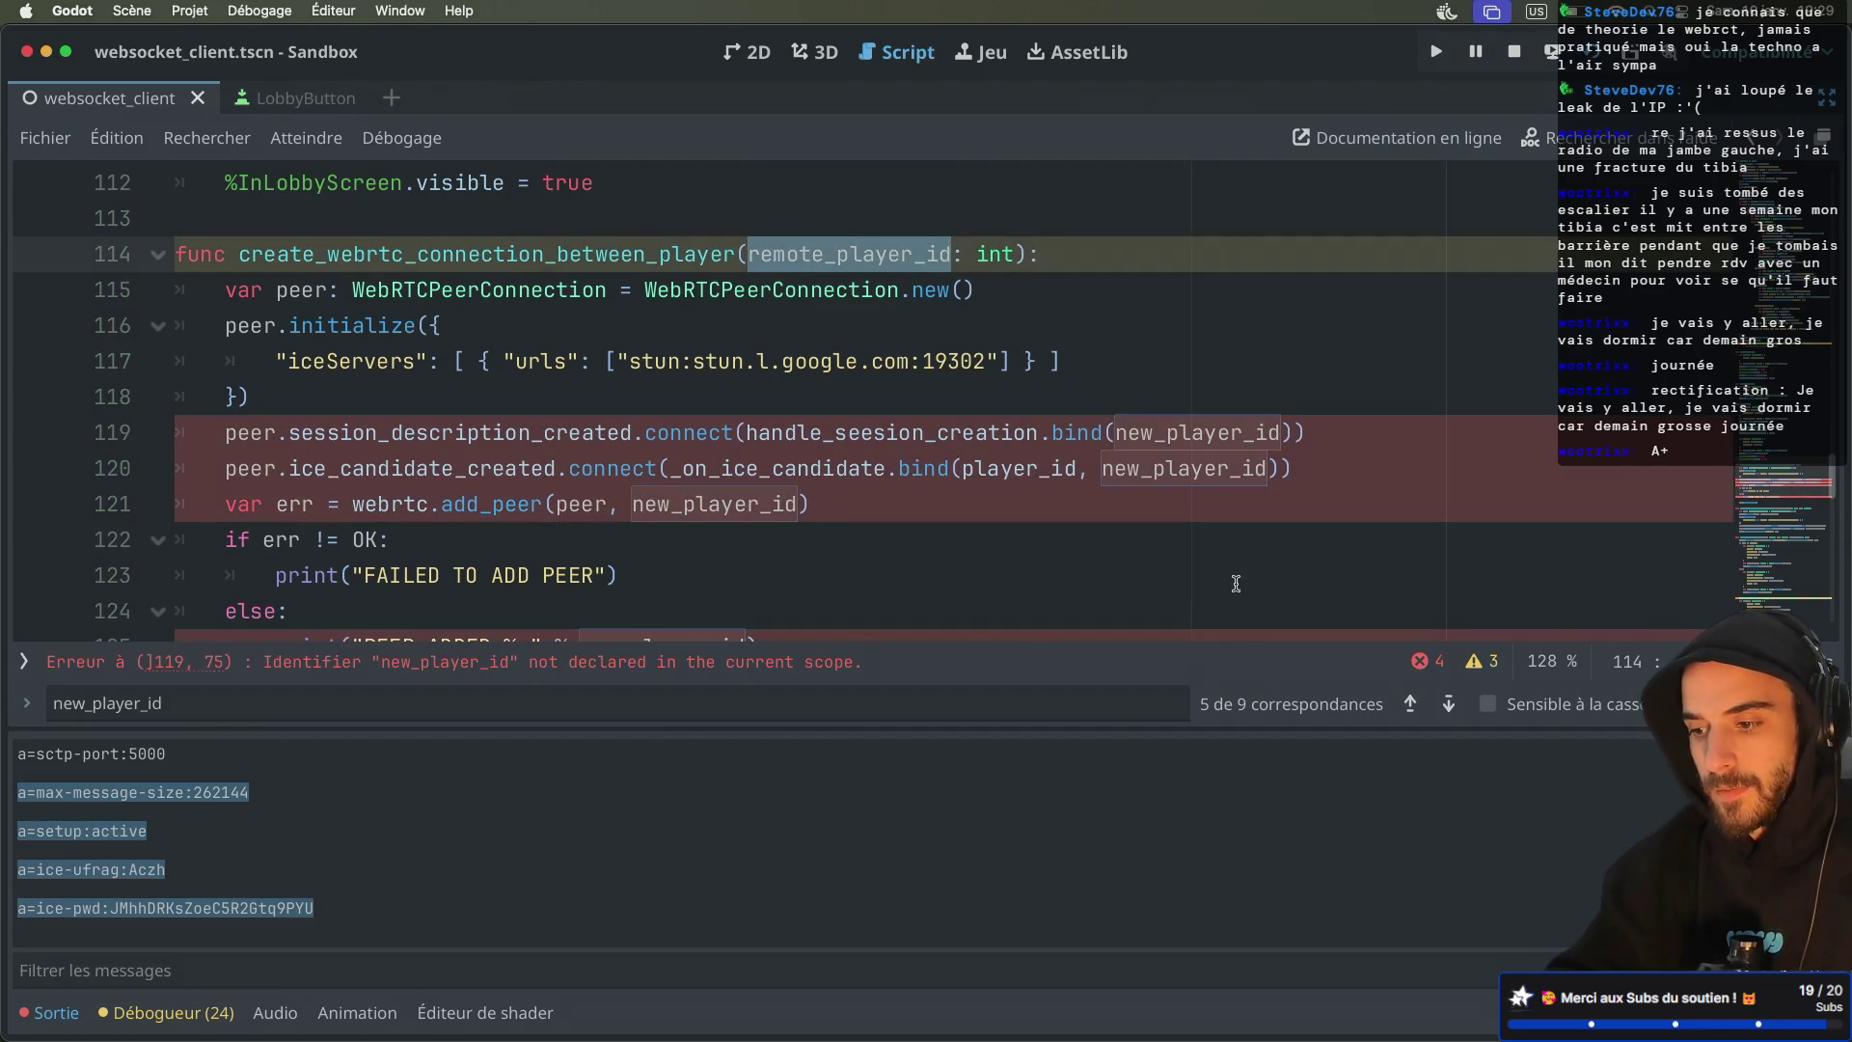
double_click(1194, 436)
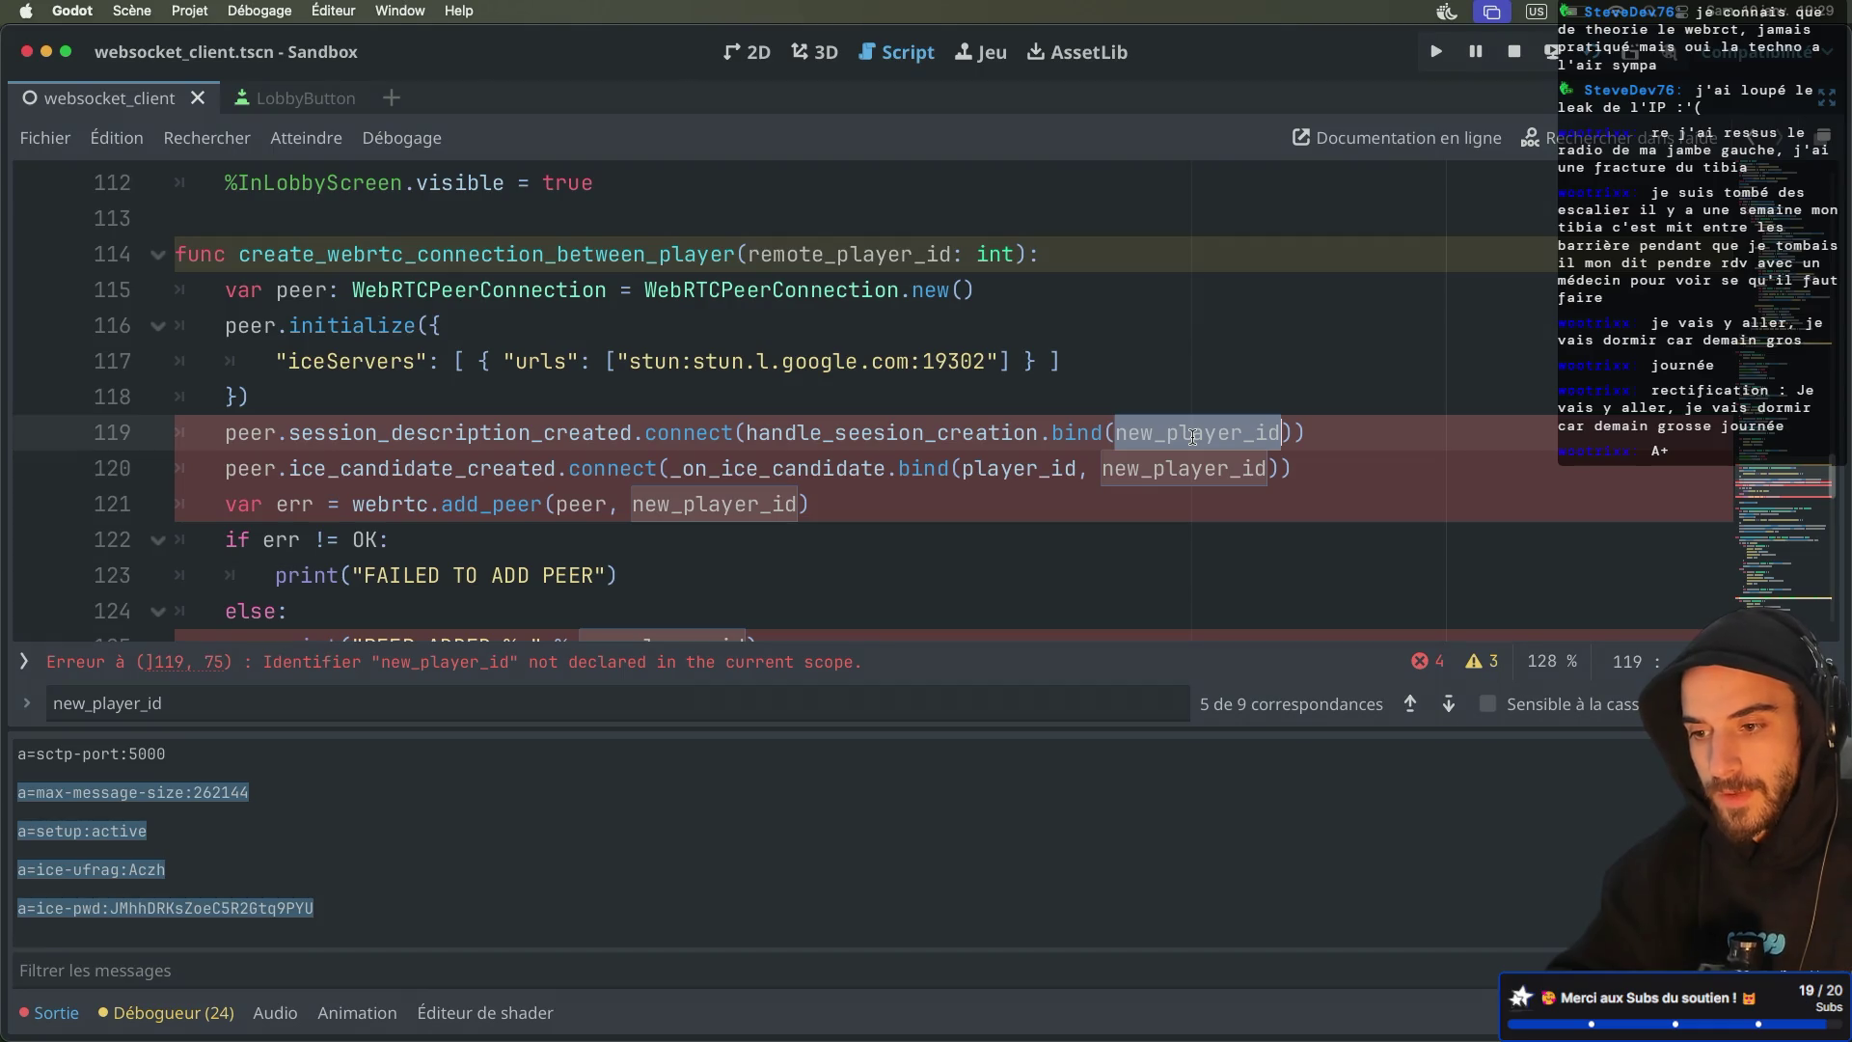
type(", destination_player_id: int")
key("super+z")
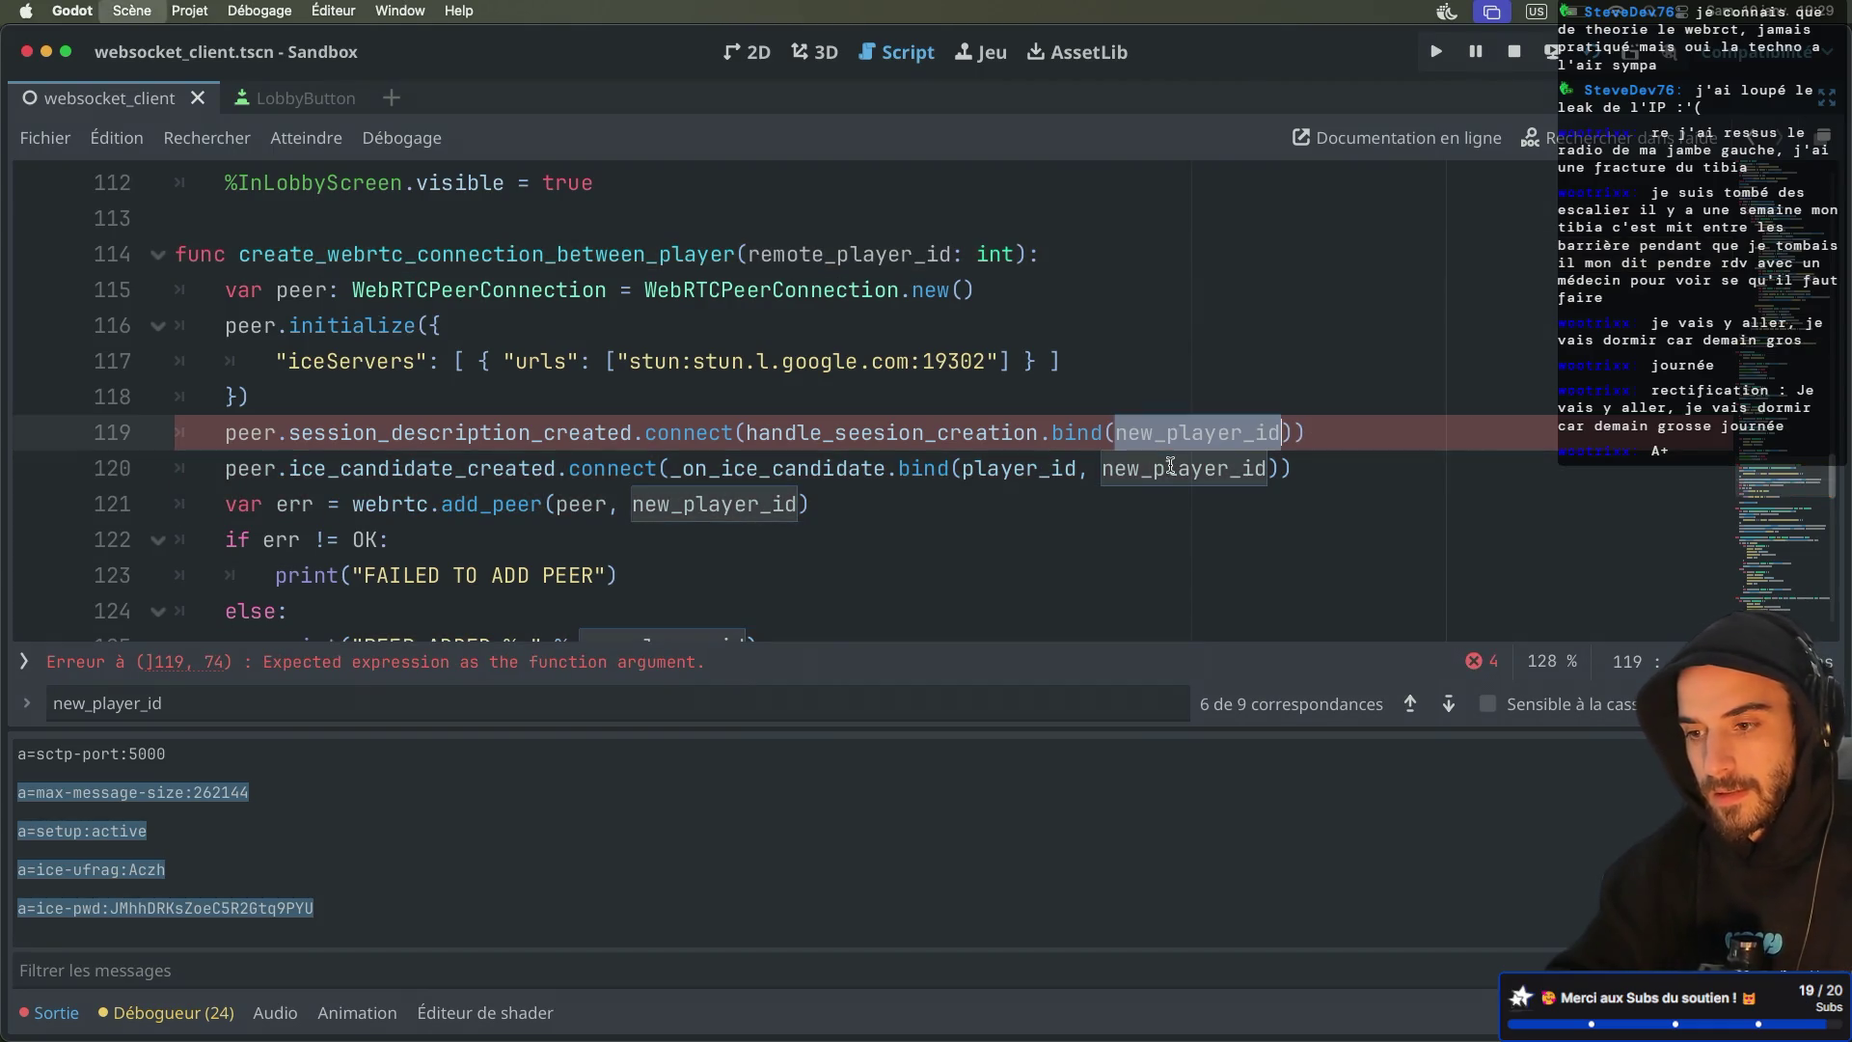
Replace new_player_id with remote_player_id on lines 119, 120, 121 and in the PEER ADDED print
double_click(886, 254)
key("super+c")
double_click(1166, 434)
key("super+v")
double_click(1145, 466)
key("super+v")
double_click(714, 503)
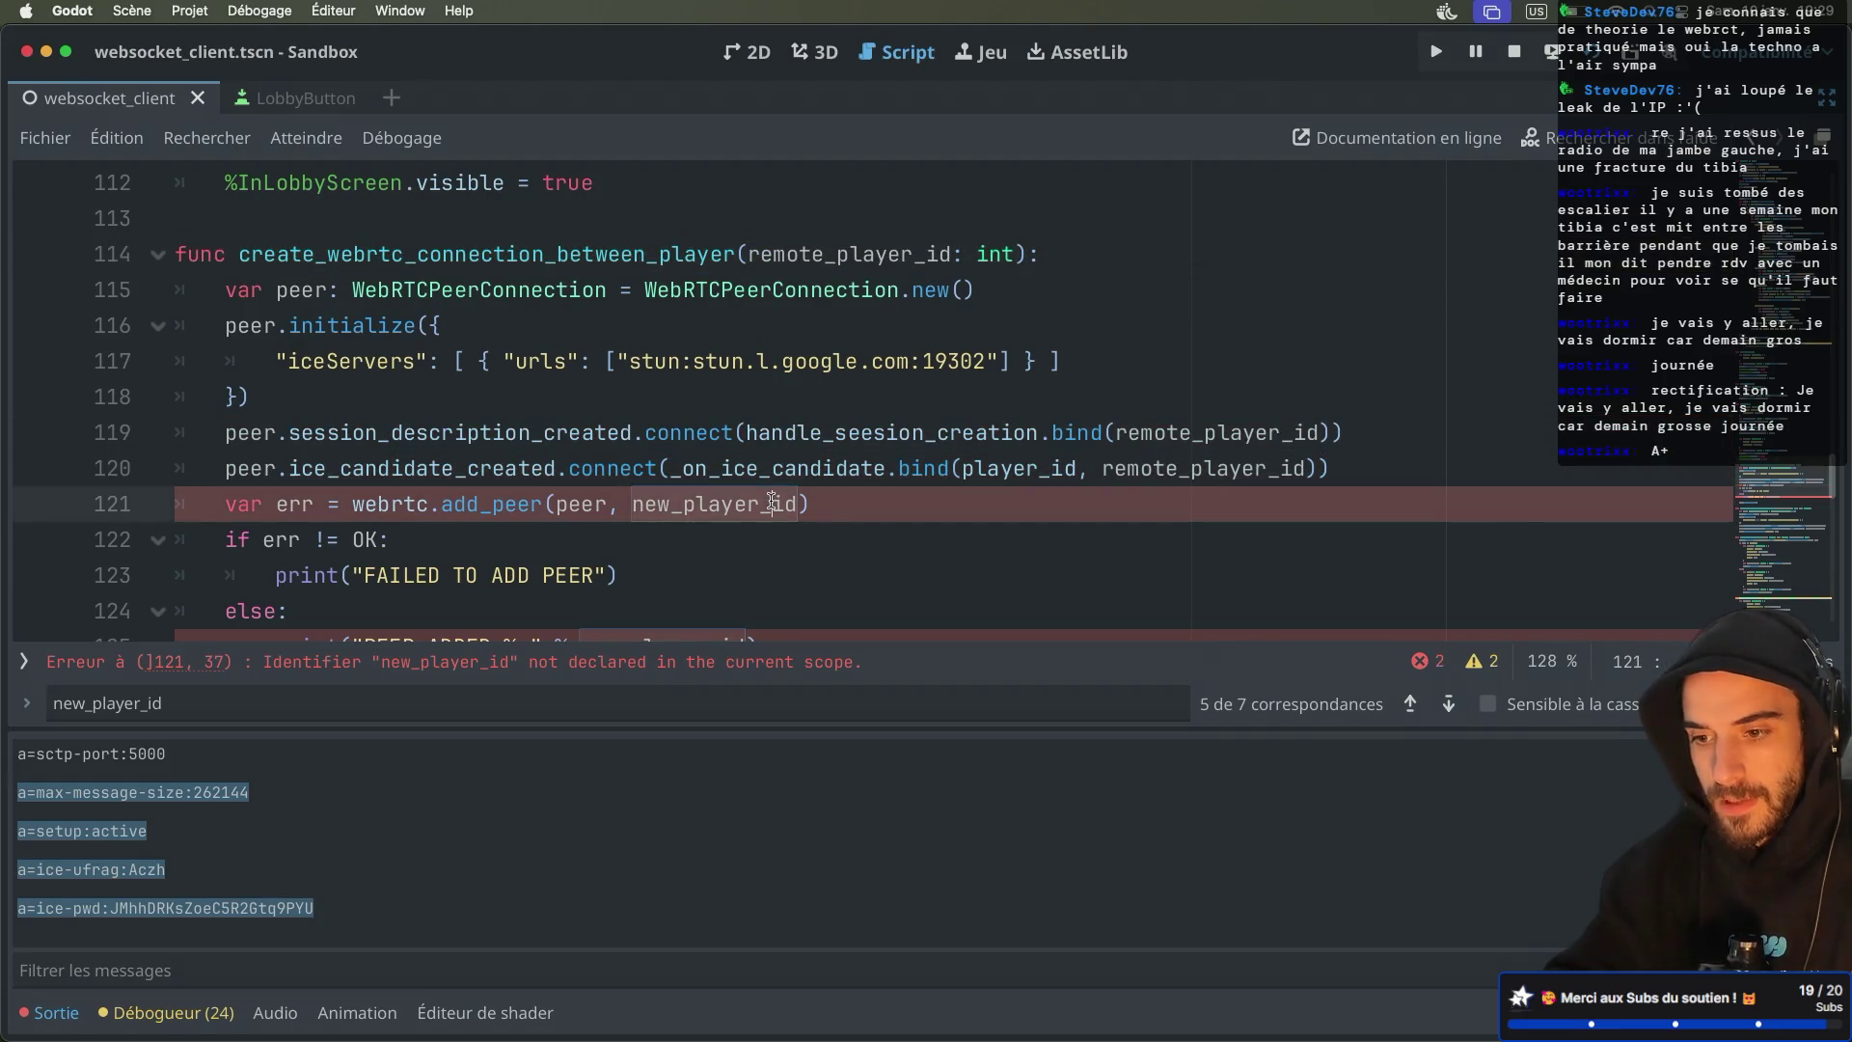
key("super+v")
scroll(733, 482, "down", 3)
double_click(689, 471)
key("super+v")
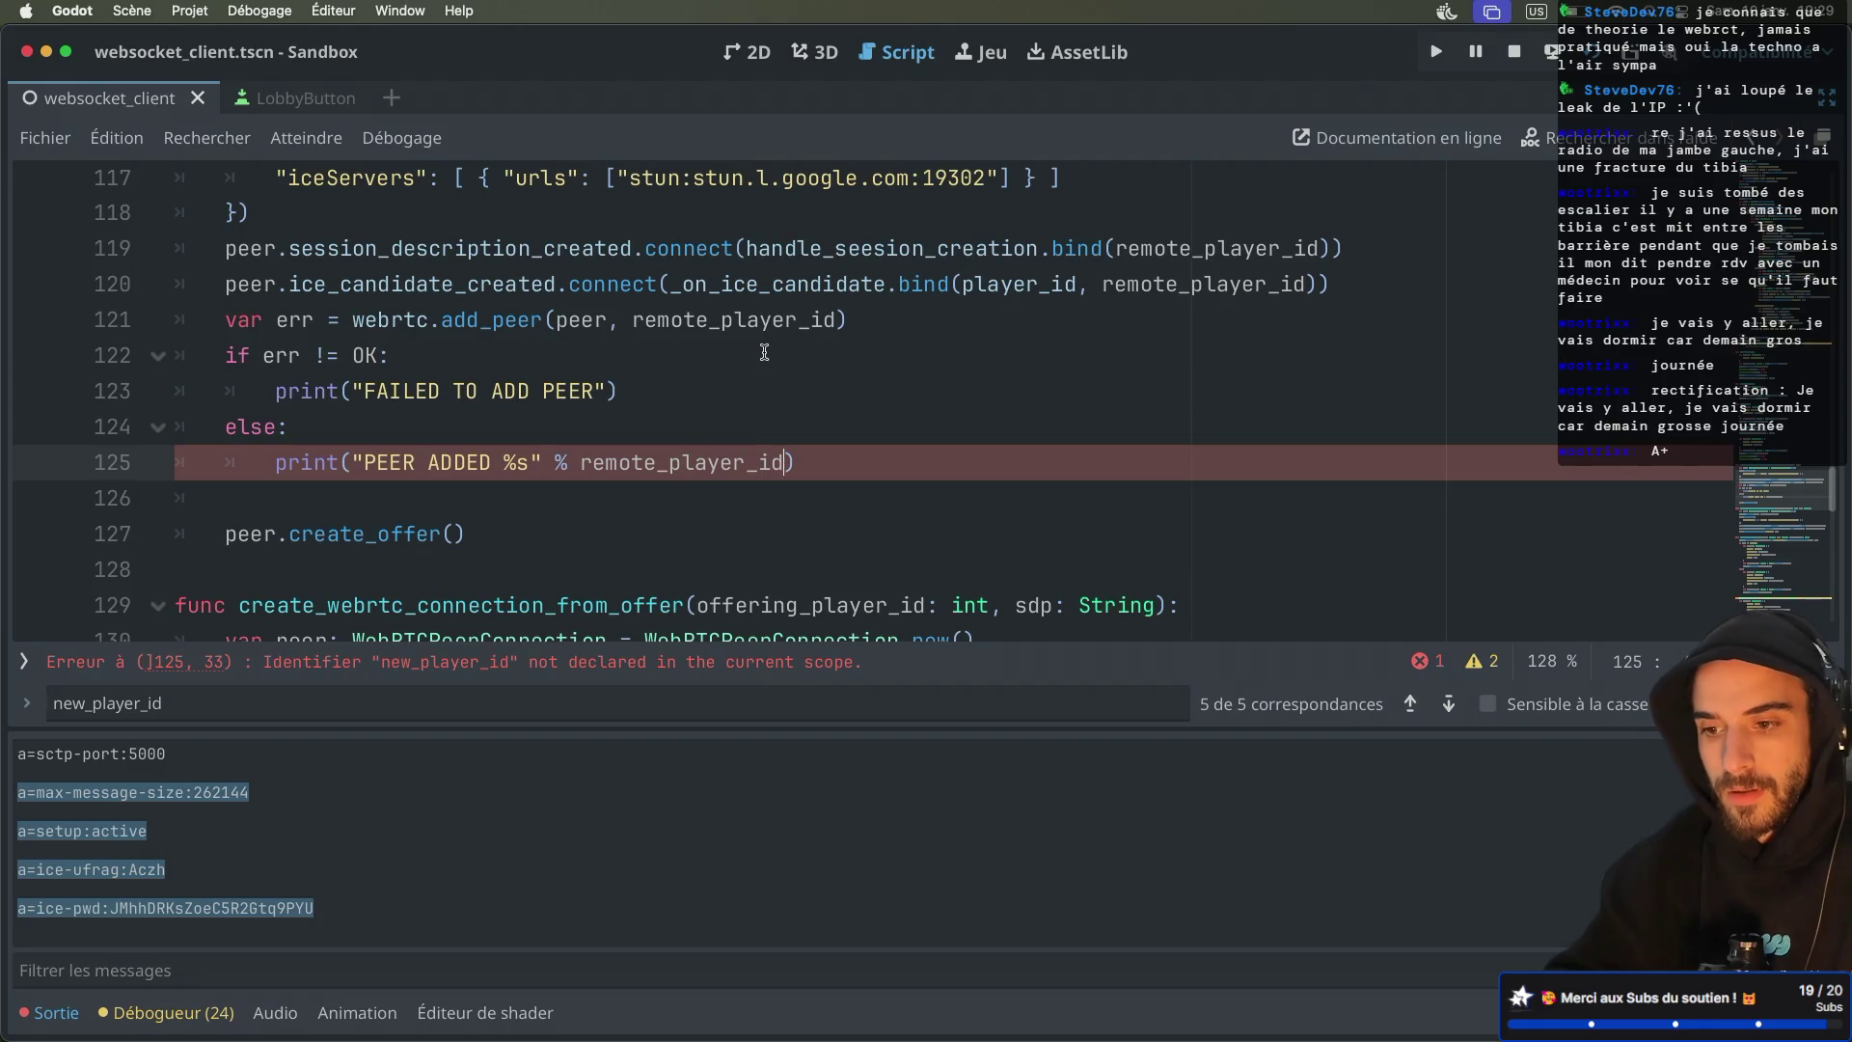
left_click(763, 352)
scroll(764, 352, "up", 2)
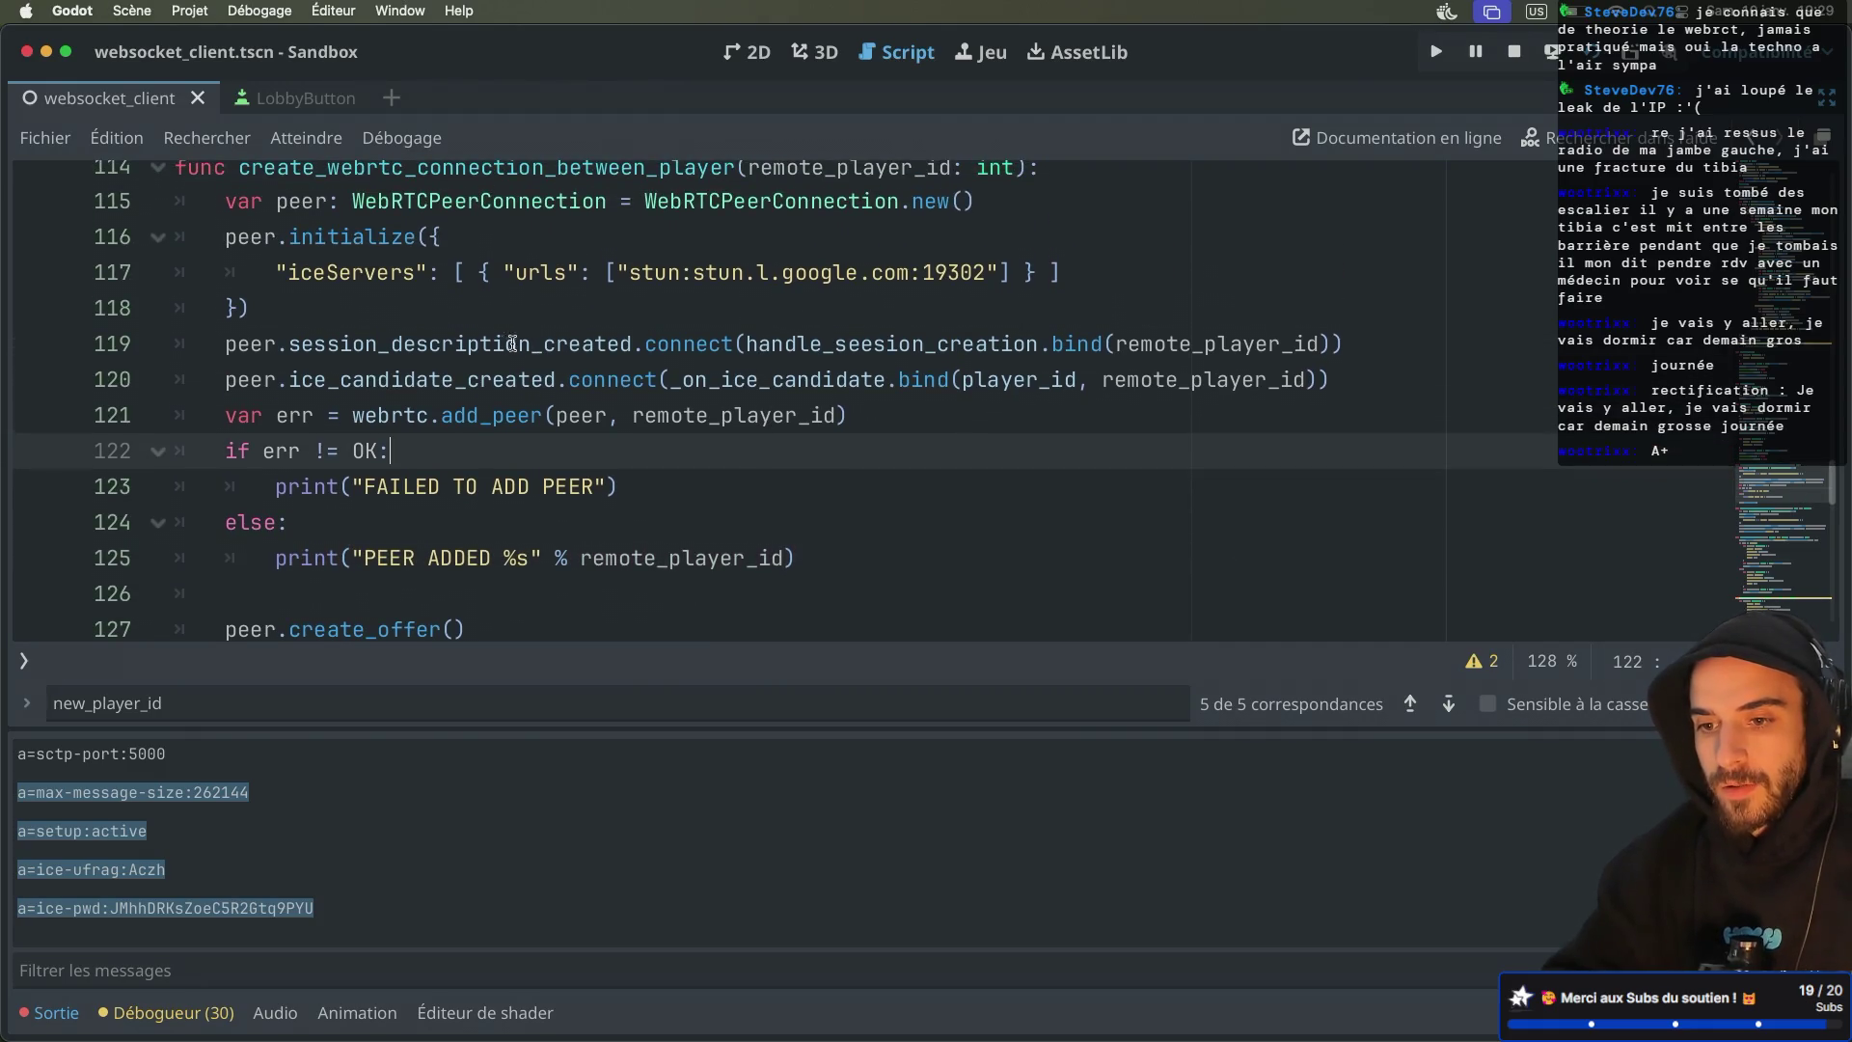
double_click(1070, 345)
scroll(1023, 357, "down", 5)
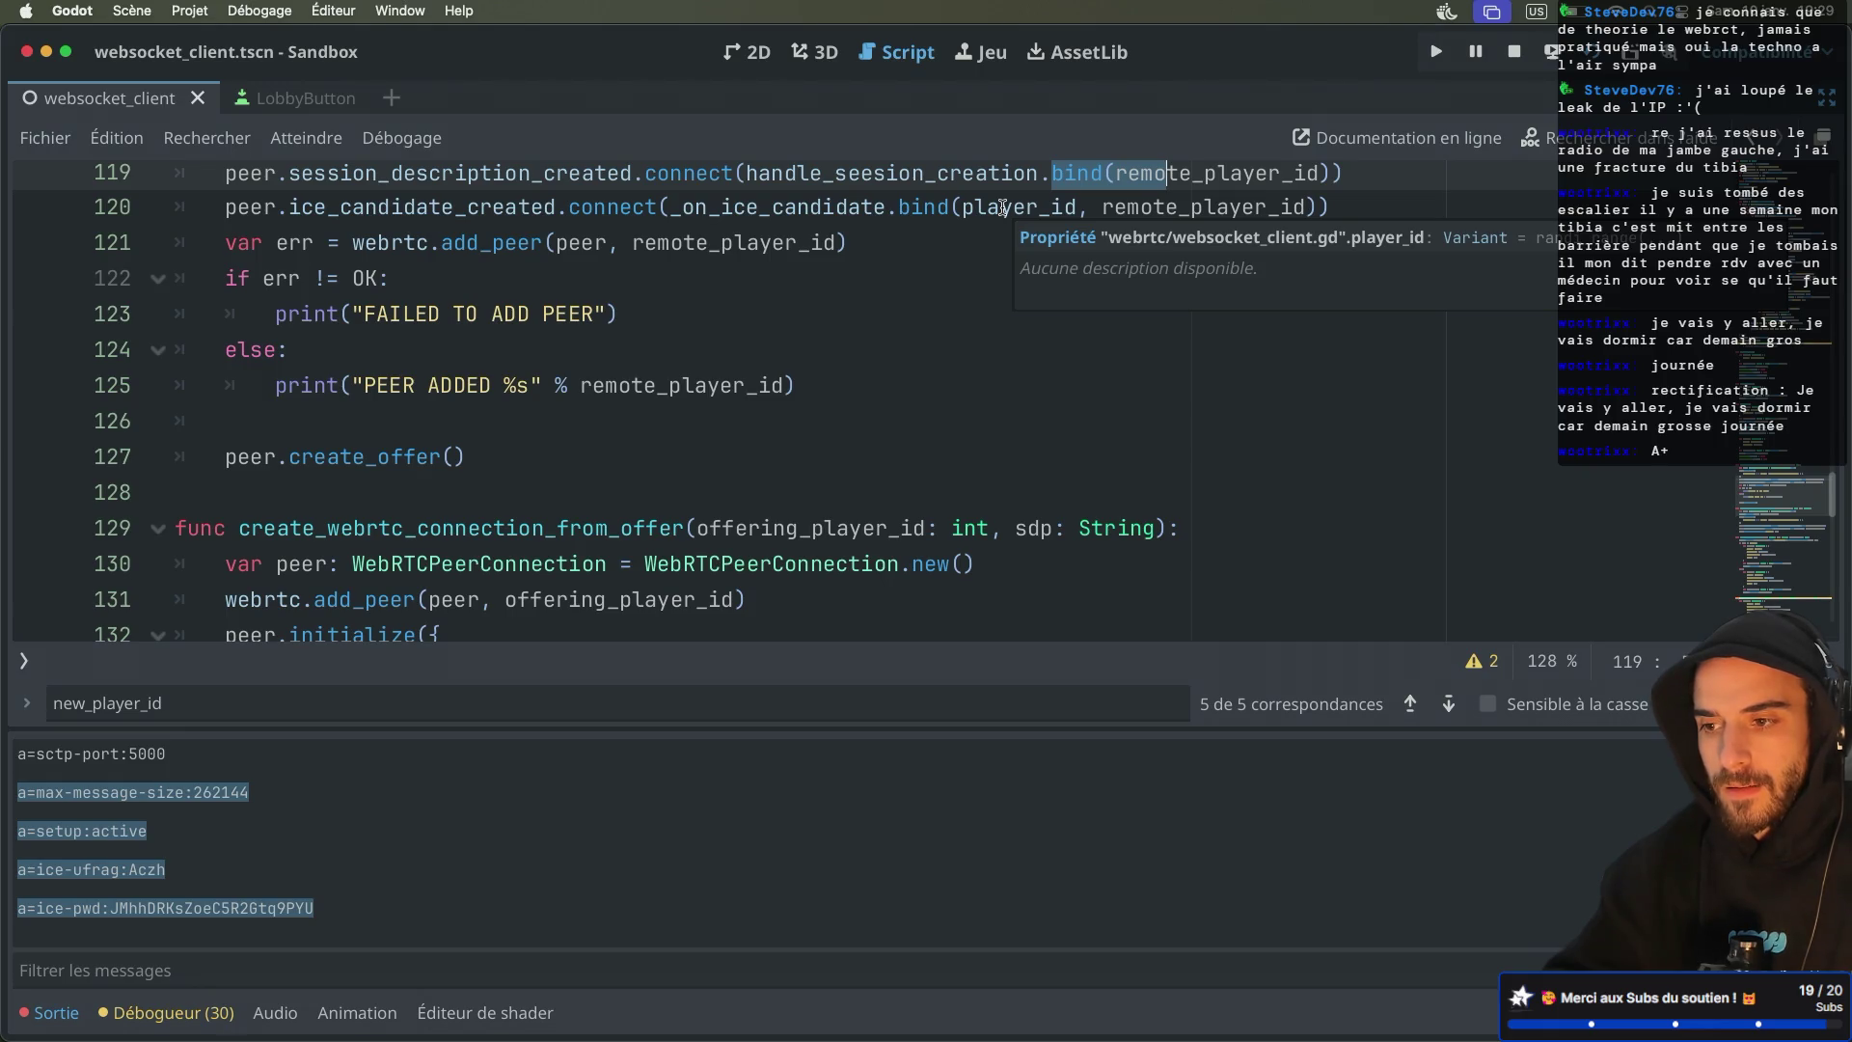
scroll(978, 244, "down", 12)
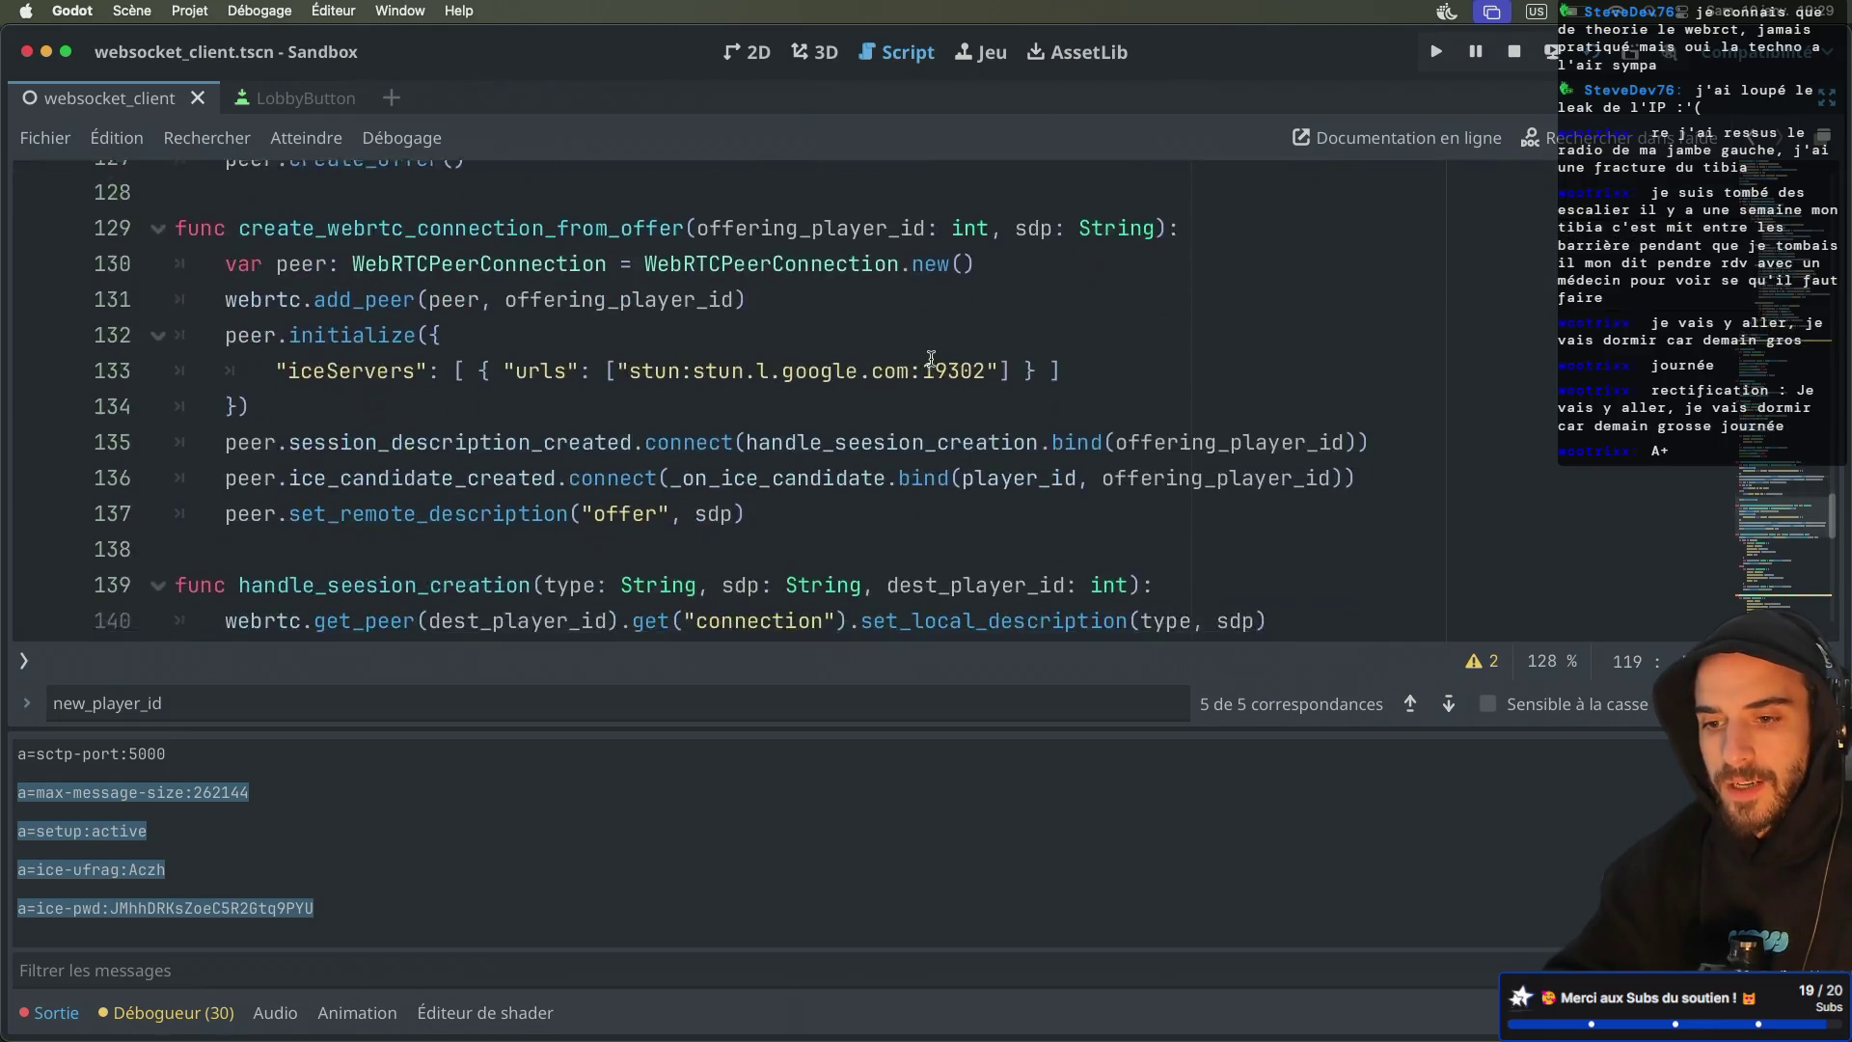
Drop the source_player_id parameter, use player_id as the ICE message's source, and save
scroll(931, 359, "down", 2)
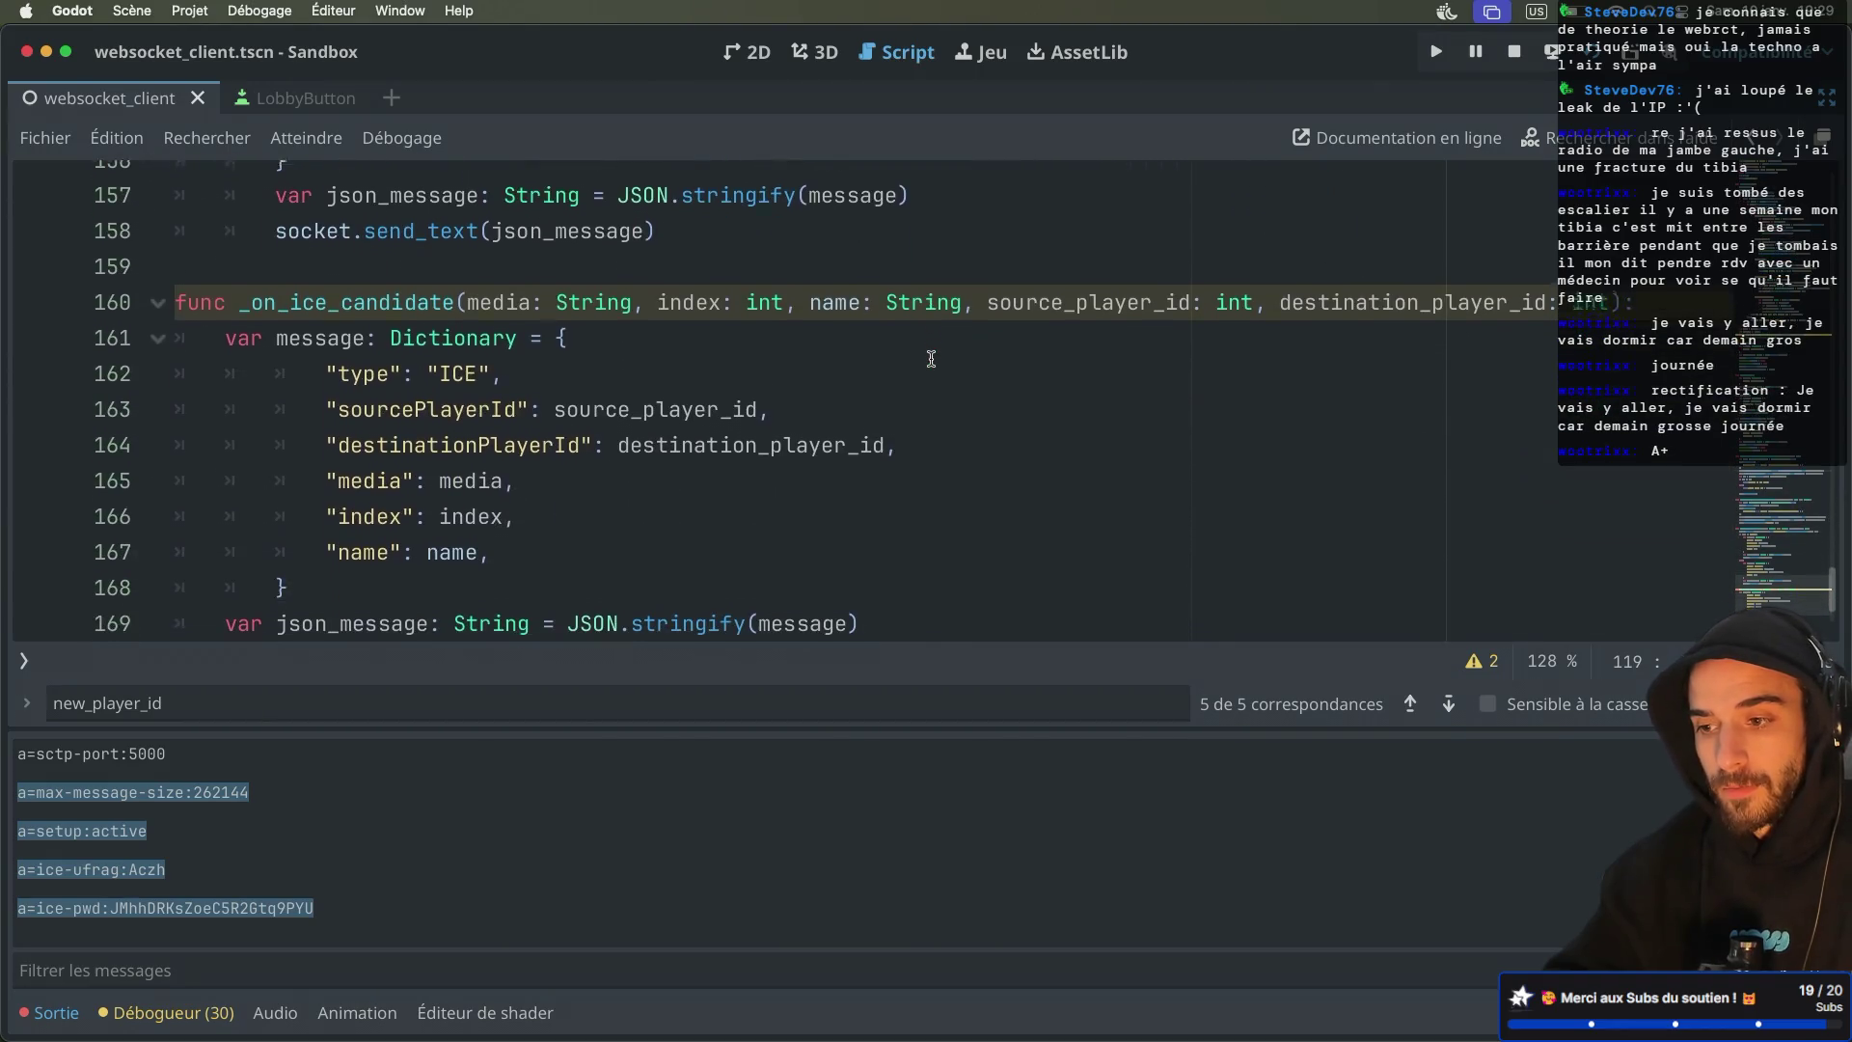
left_click_drag(987, 224, 1283, 223)
key("BackSpace")
double_click(697, 333)
type("player_id")
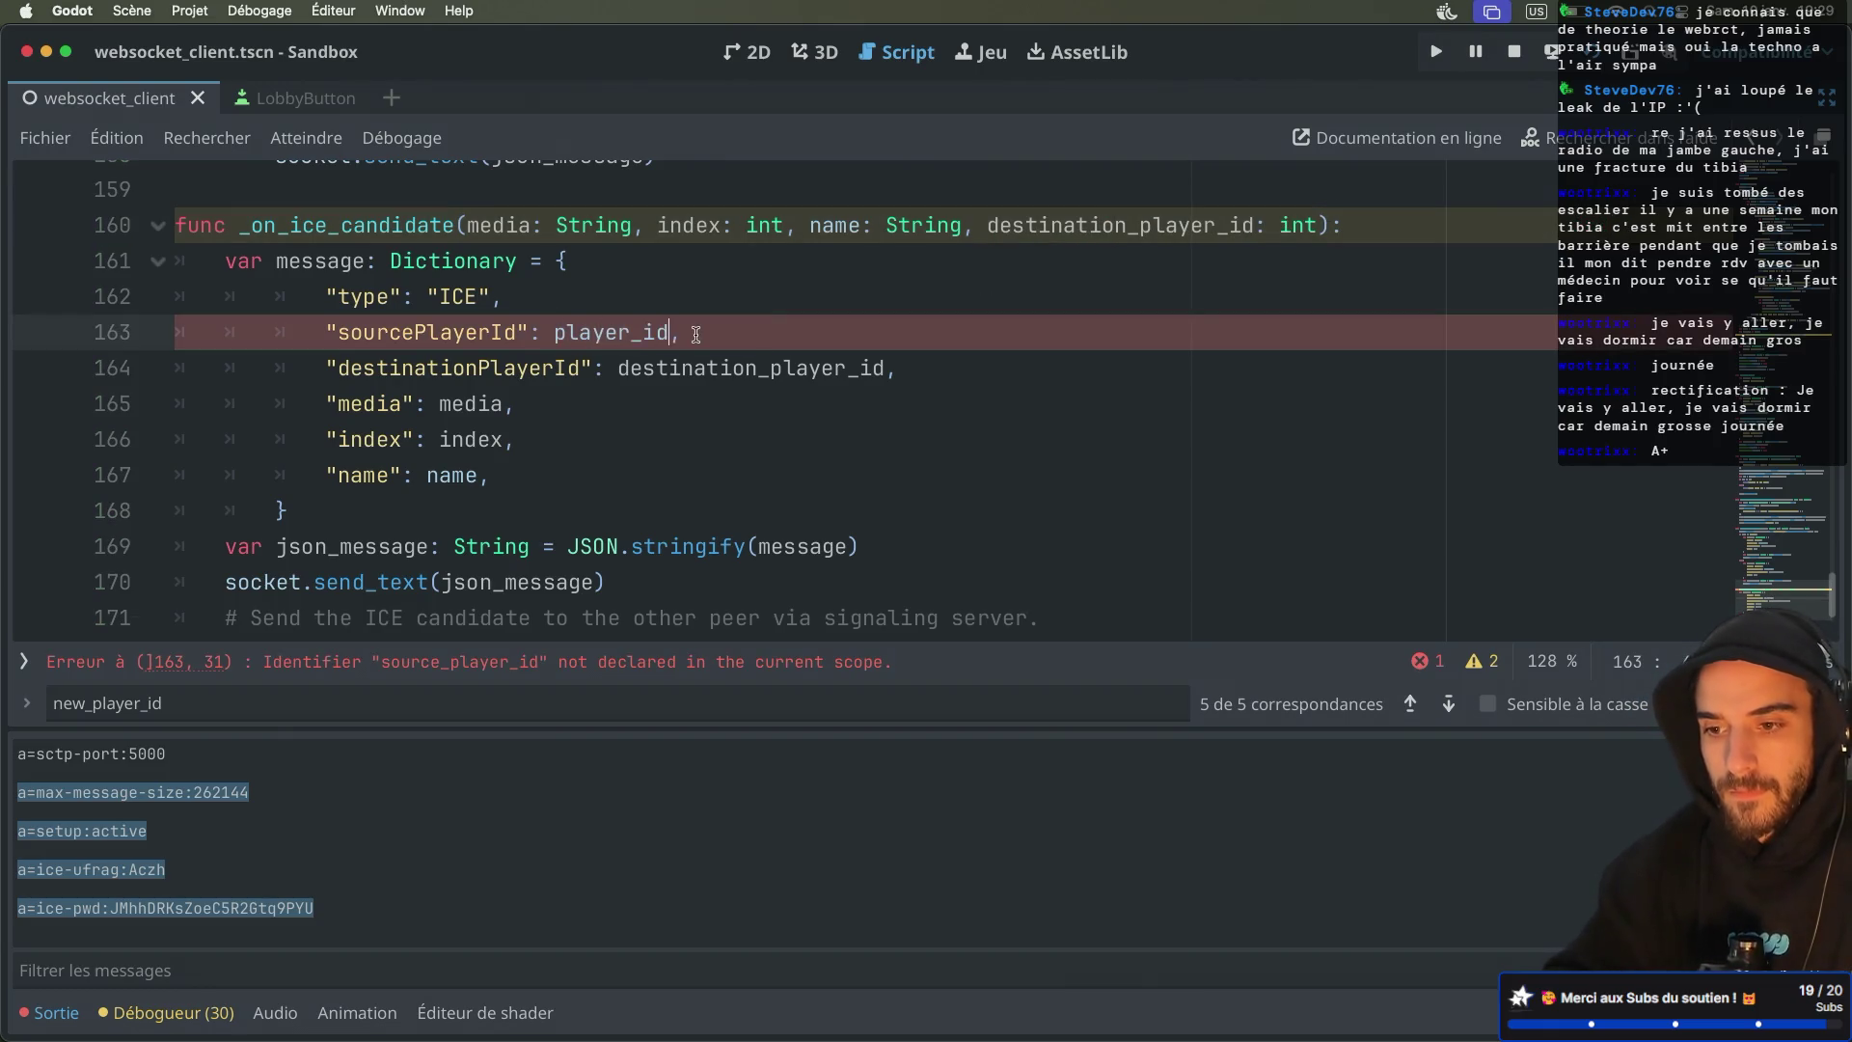
key("ctrl+s")
scroll(723, 328, "up", 4)
left_click(762, 303)
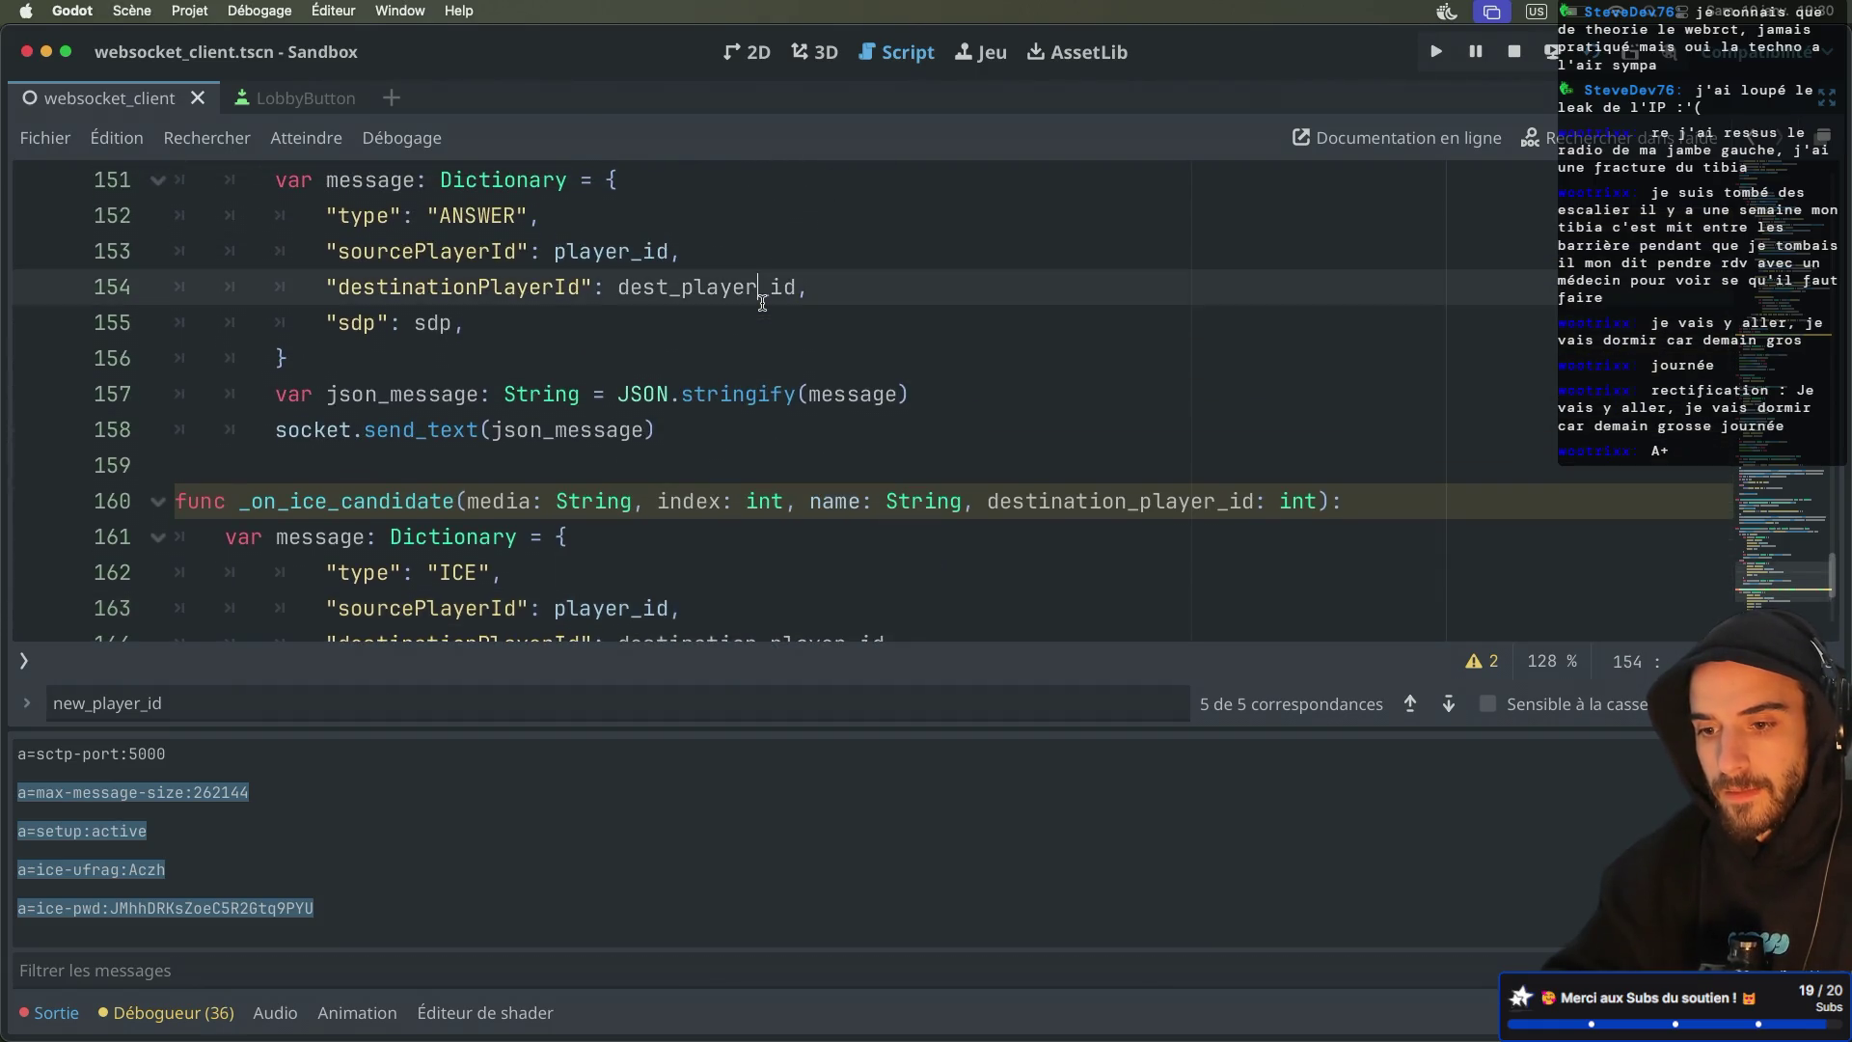
Remove player_id from the _on_ice_candidate binds on lines 120 and 136
double_click(421, 498)
key("ctrl+f")
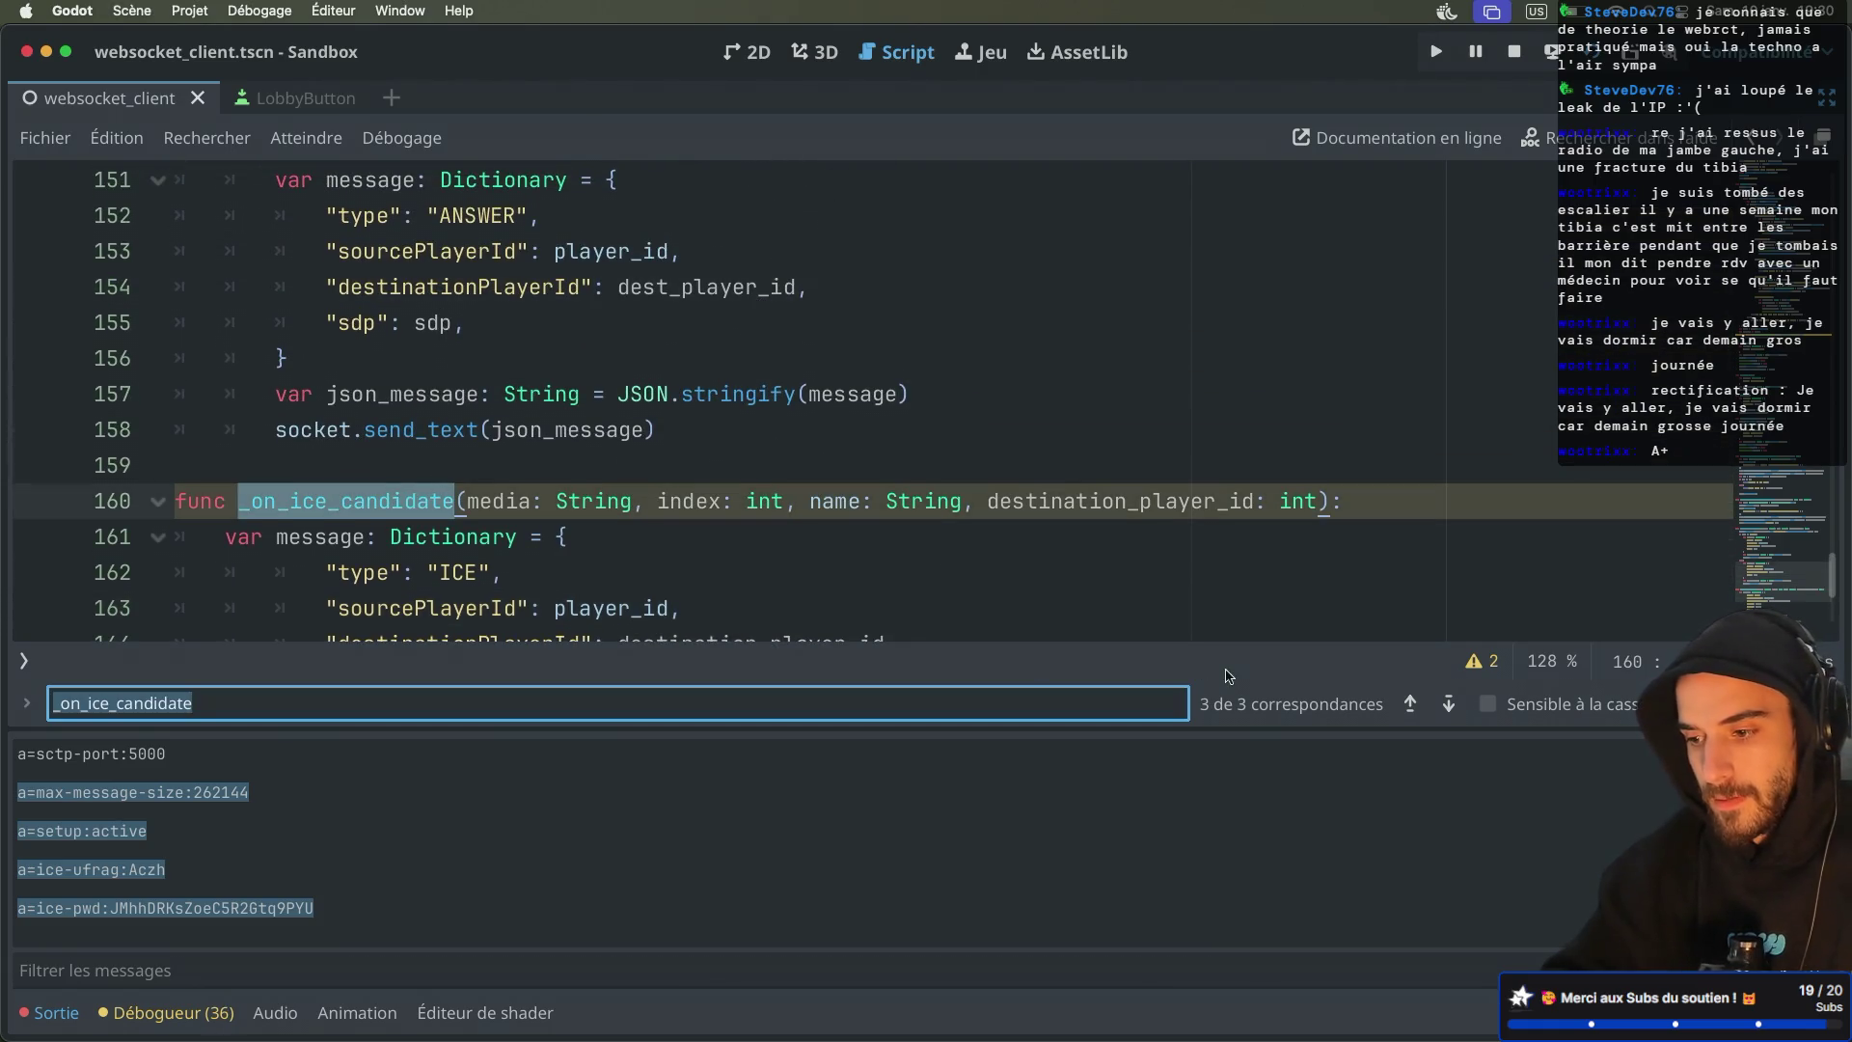
left_click(1447, 703)
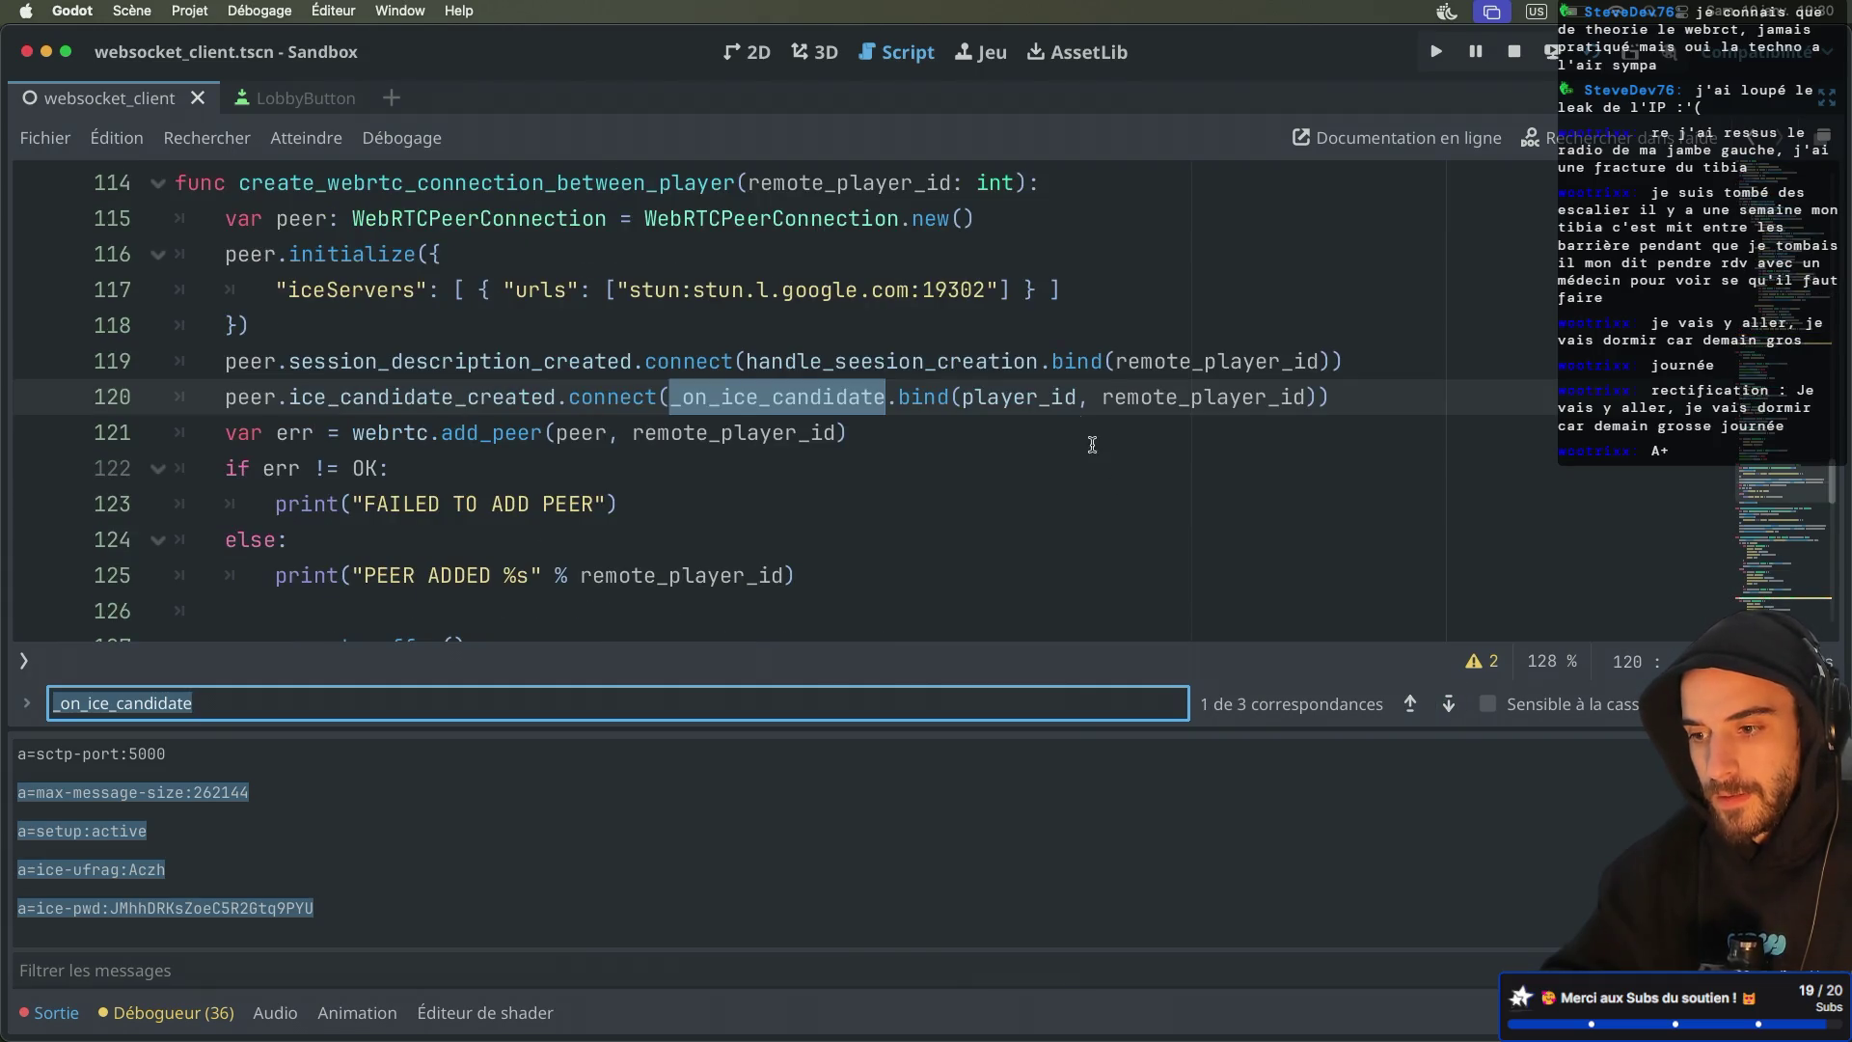
double_click(1047, 398)
key("BackSpace")
key("Delete")
key("BackSpace")
left_click(1447, 704)
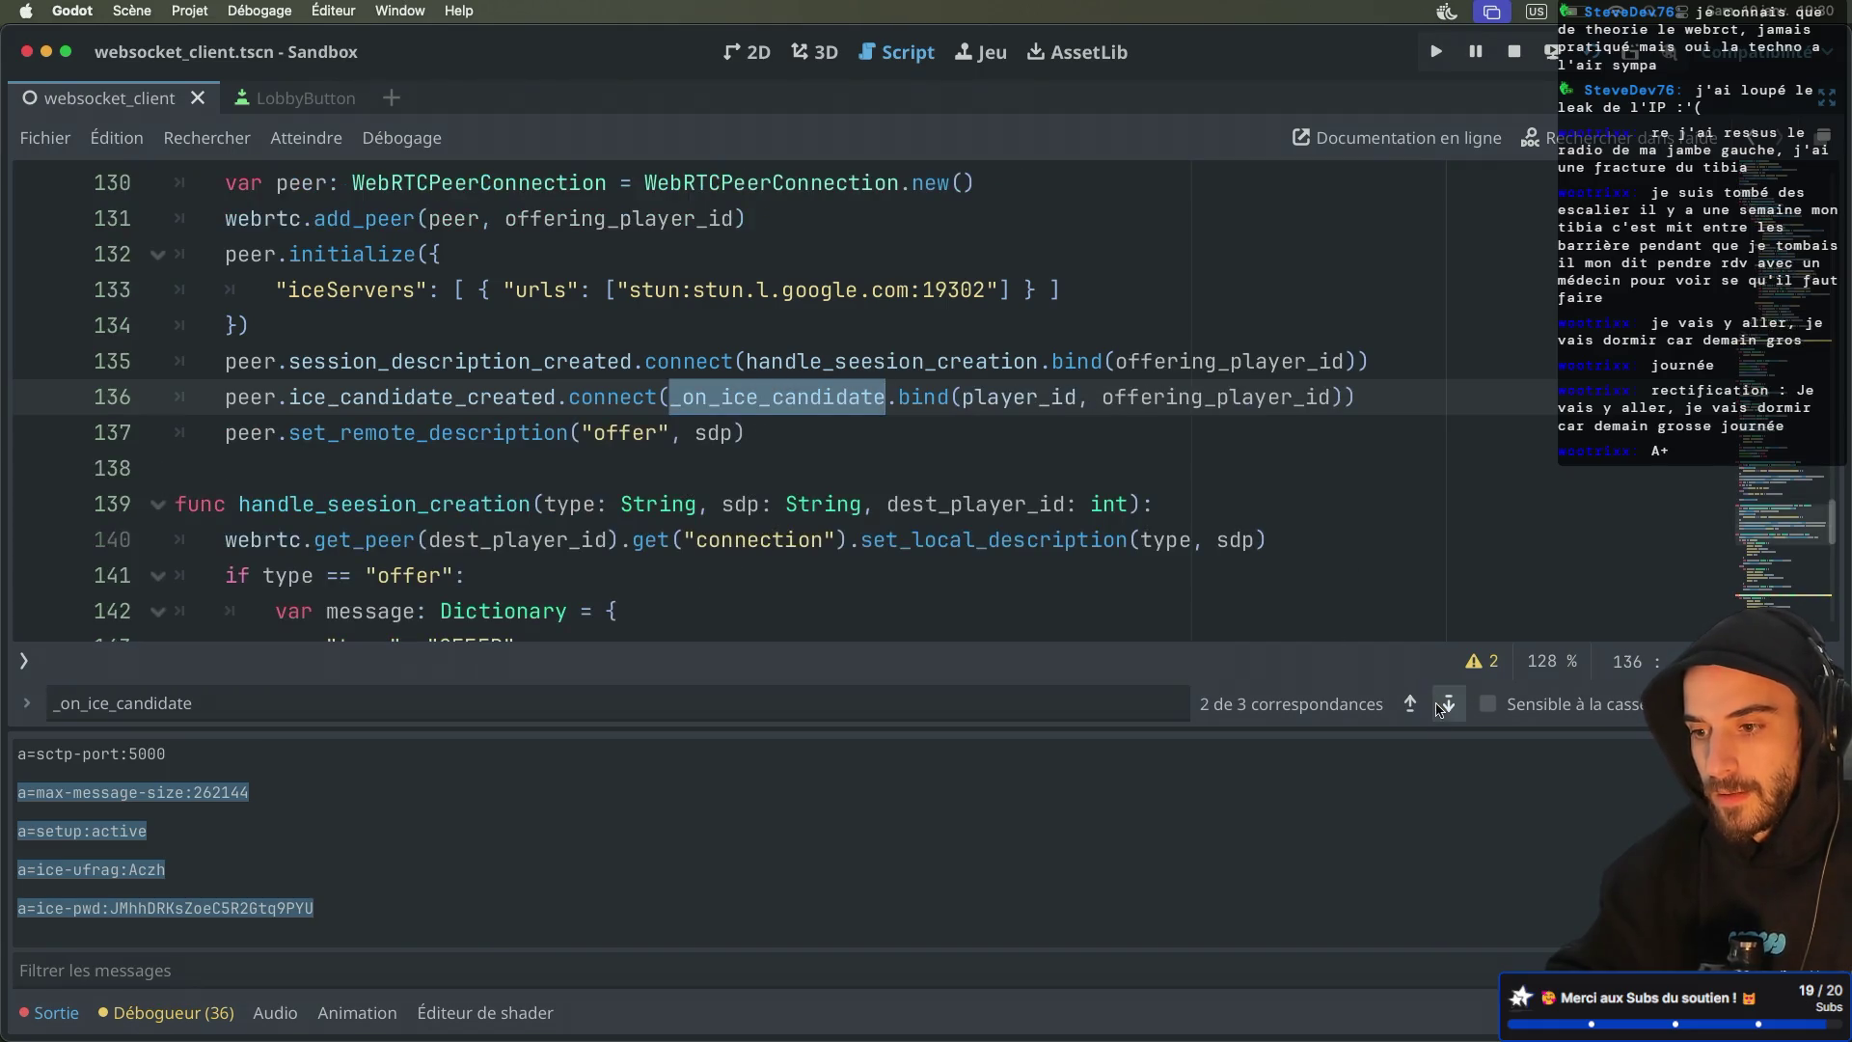
left_click(1050, 402)
double_click(1049, 399)
key("BackSpace")
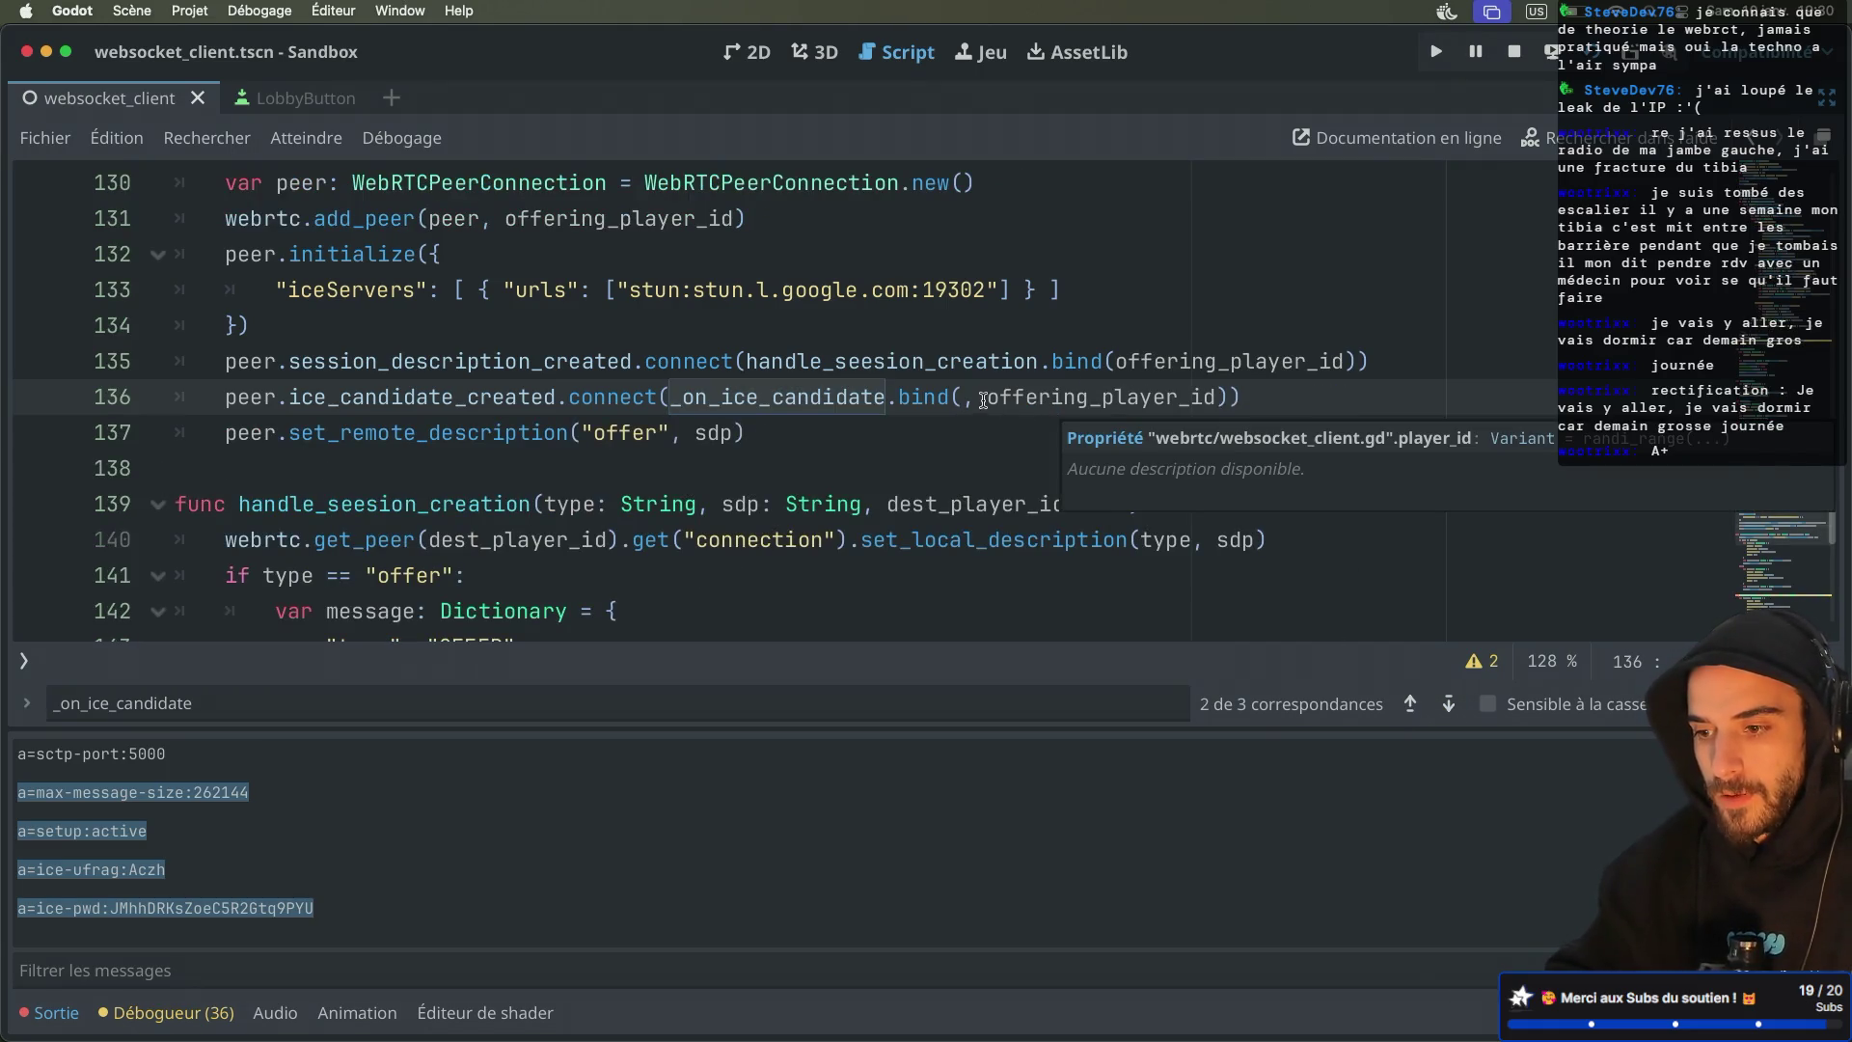
left_click(983, 399)
key("BackSpace")
key("BackSpace")
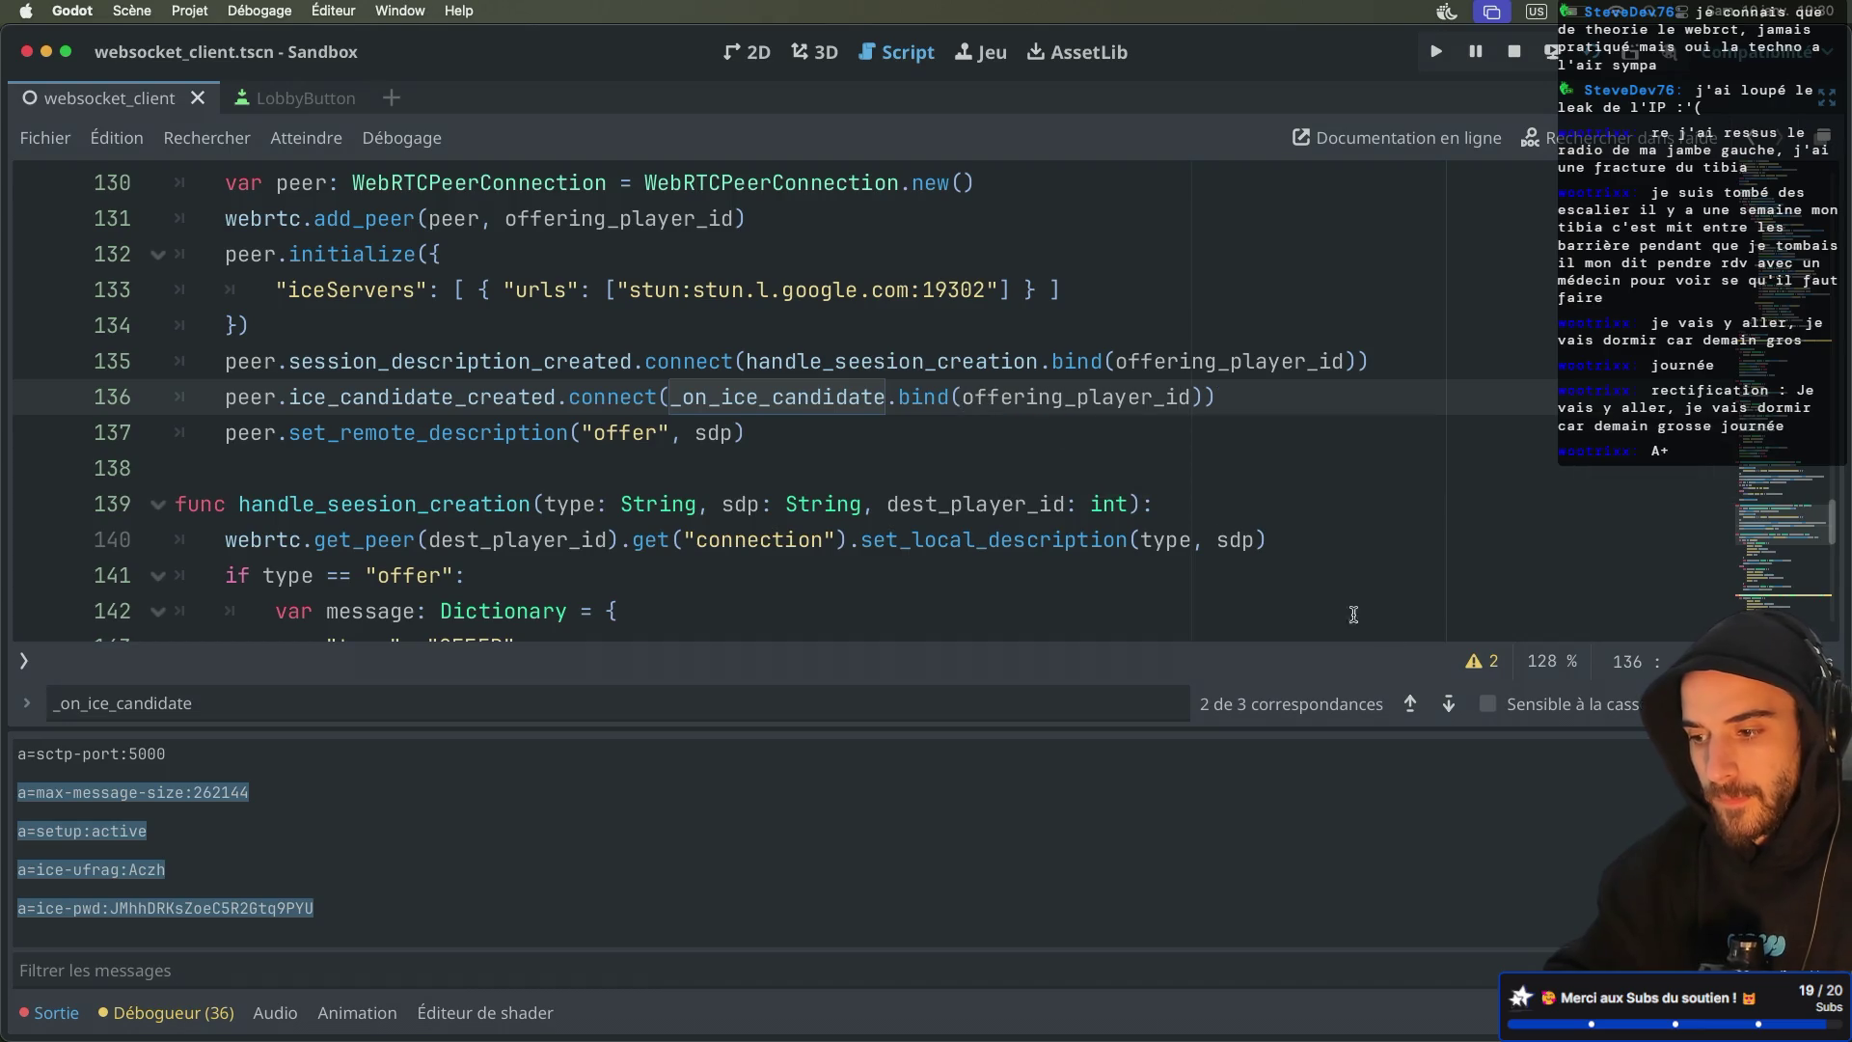
Review each _on_ice_candidate use and the ICE message fields in its definition
left_click(1449, 703)
left_click(1449, 704)
left_click(1448, 703)
left_click(1449, 703)
left_click(816, 458)
scroll(816, 458, "down", 3)
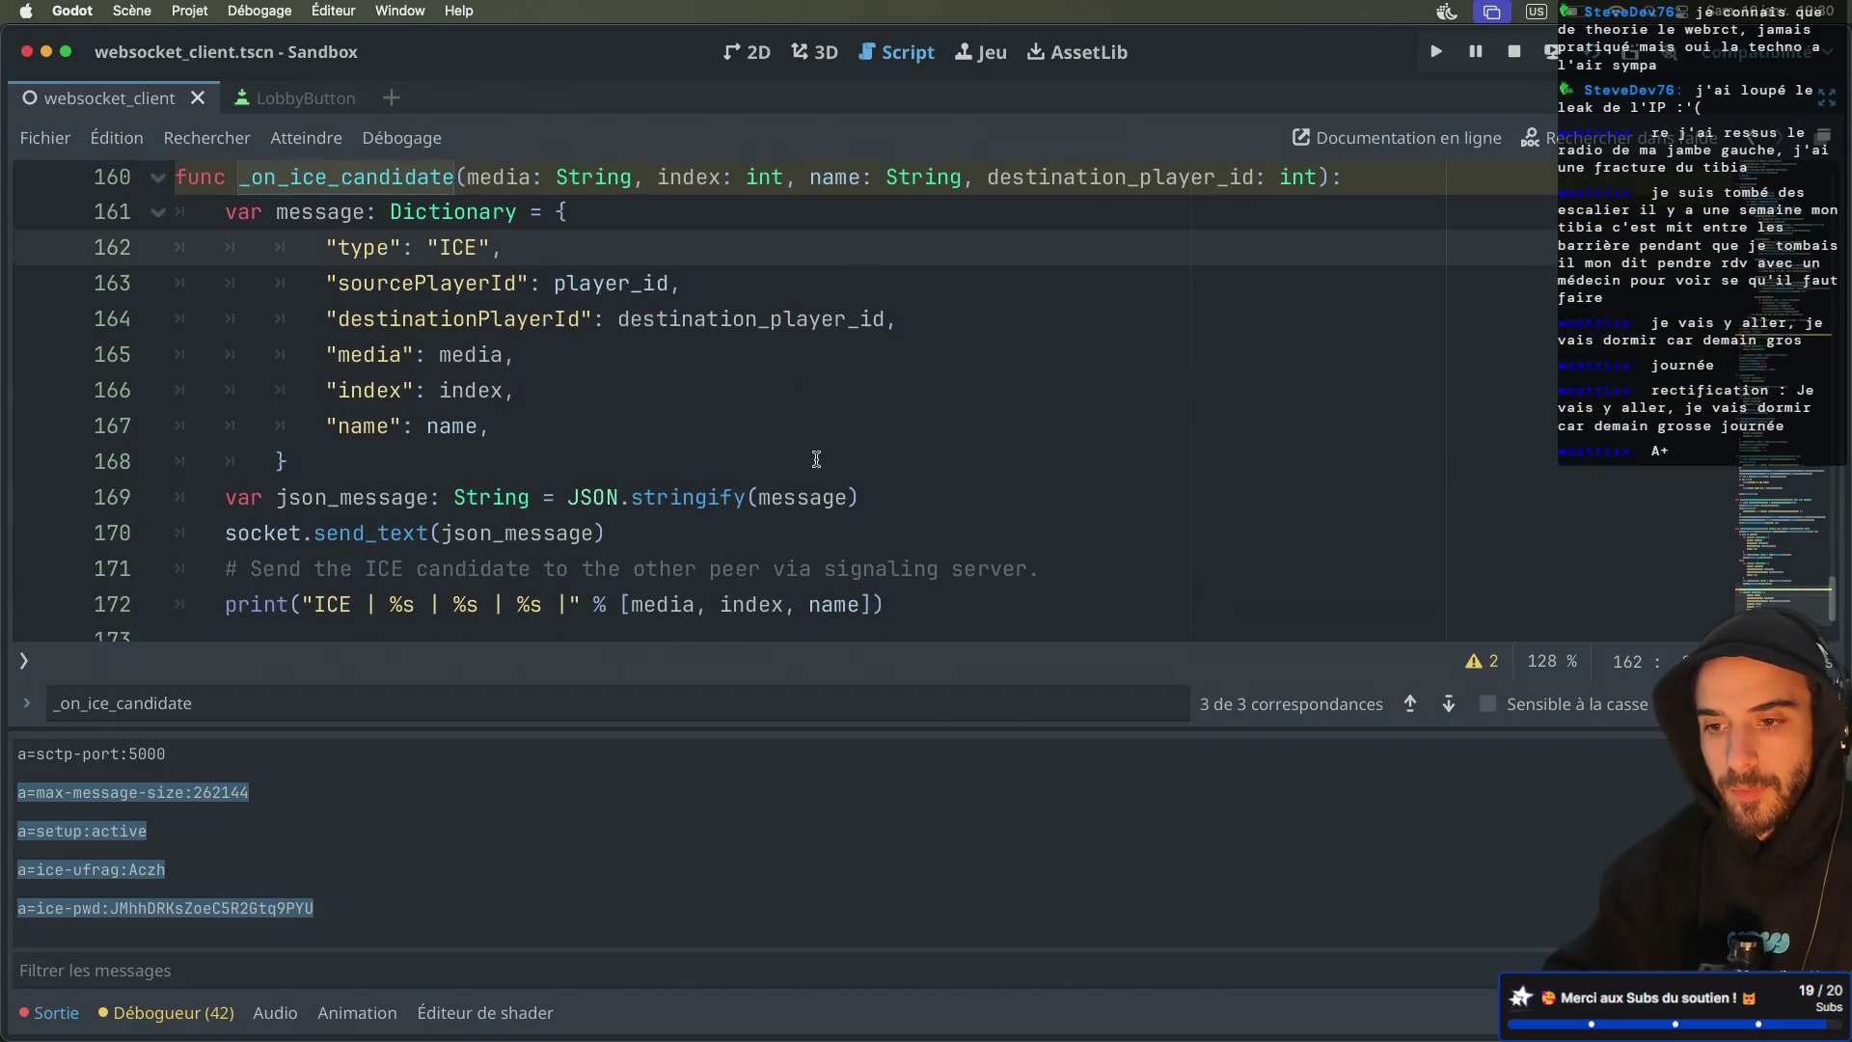
scroll(817, 458, "down", 1)
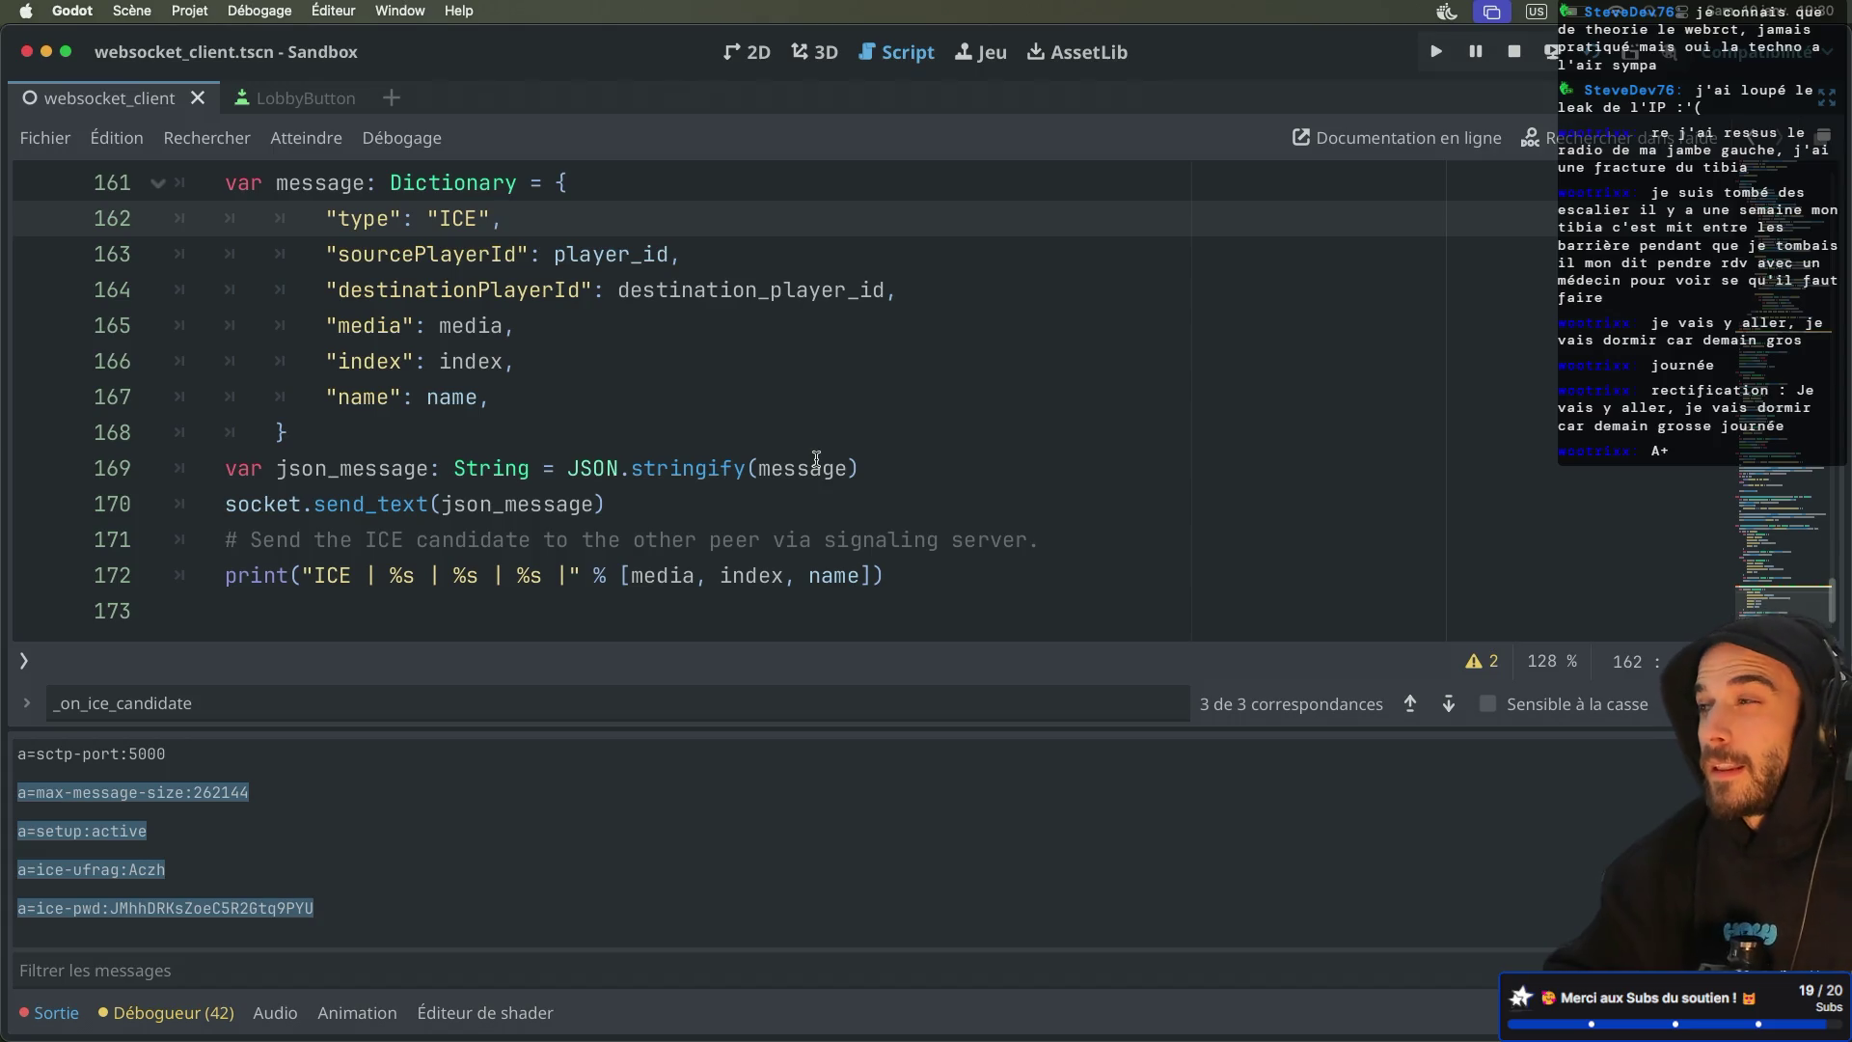
key("ctrl+Right")
key("ctrl+Right")
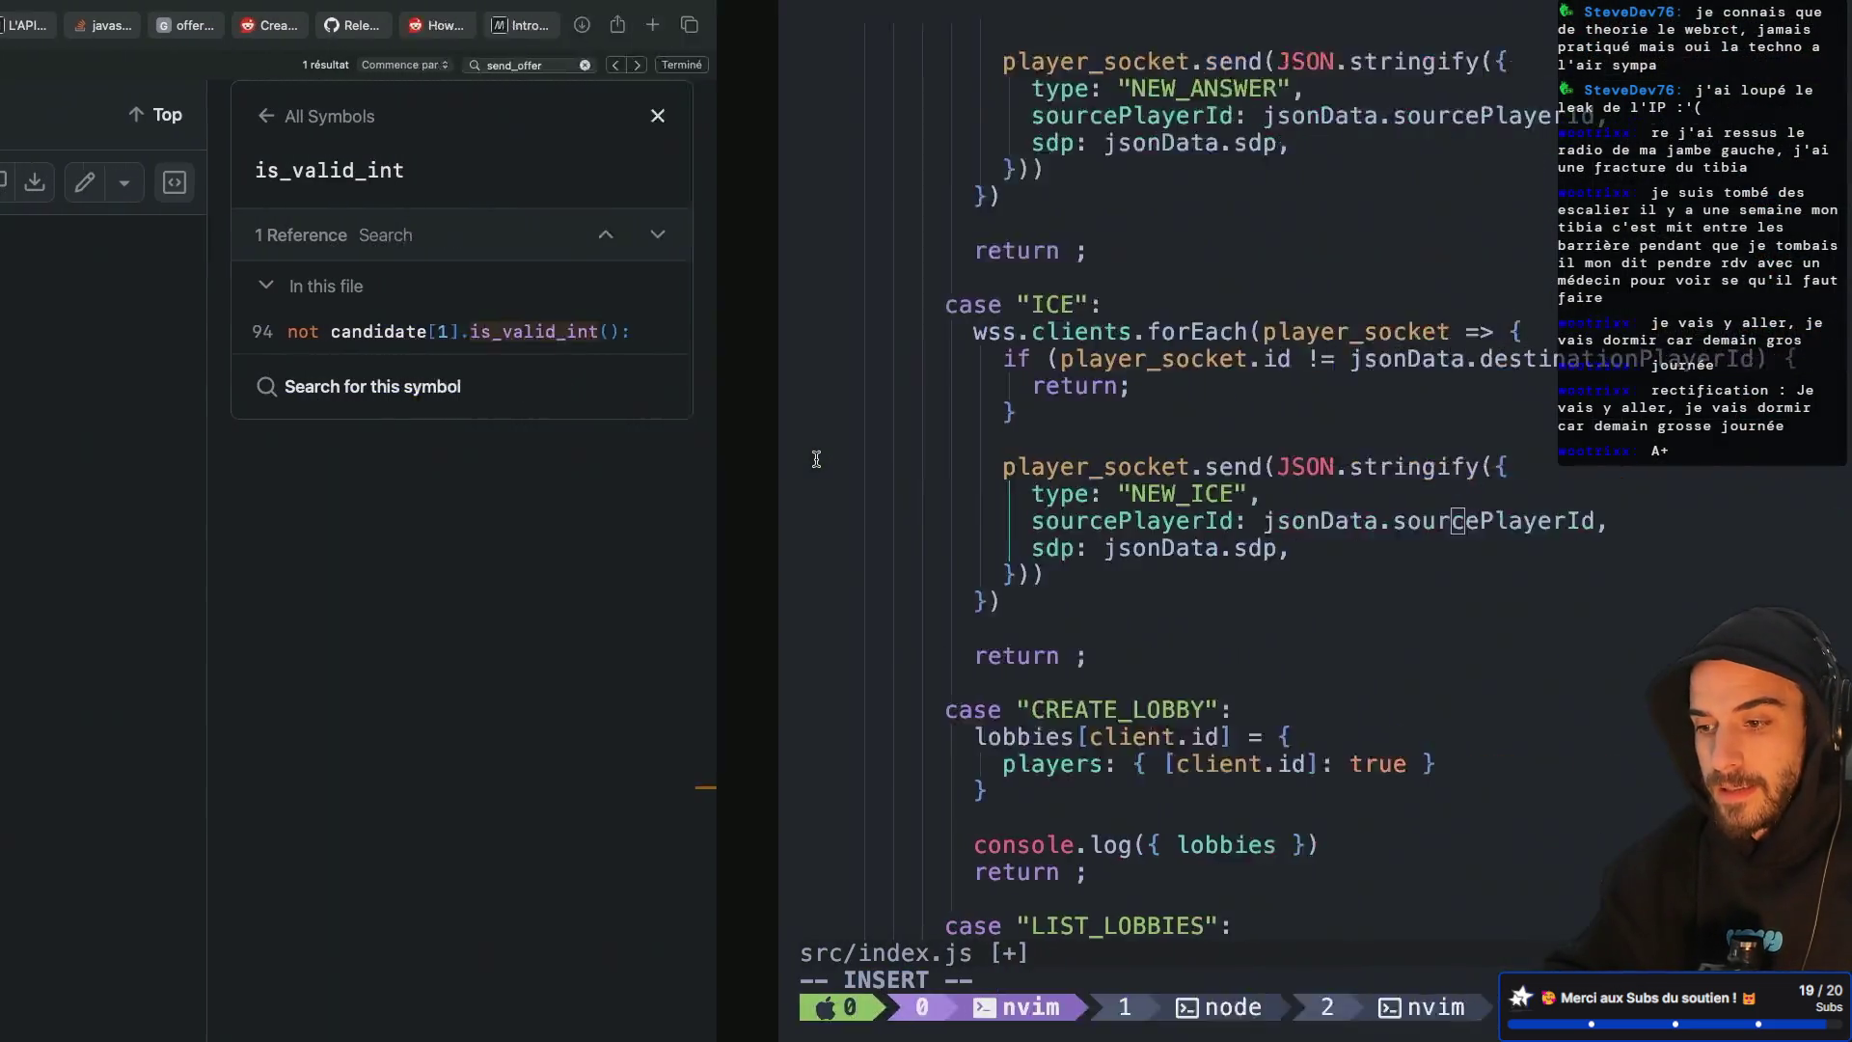
Add a media line below sourcePlayerId and paste the media, index and name fields copied from the Godot script
double_click(678, 521)
left_click(726, 366)
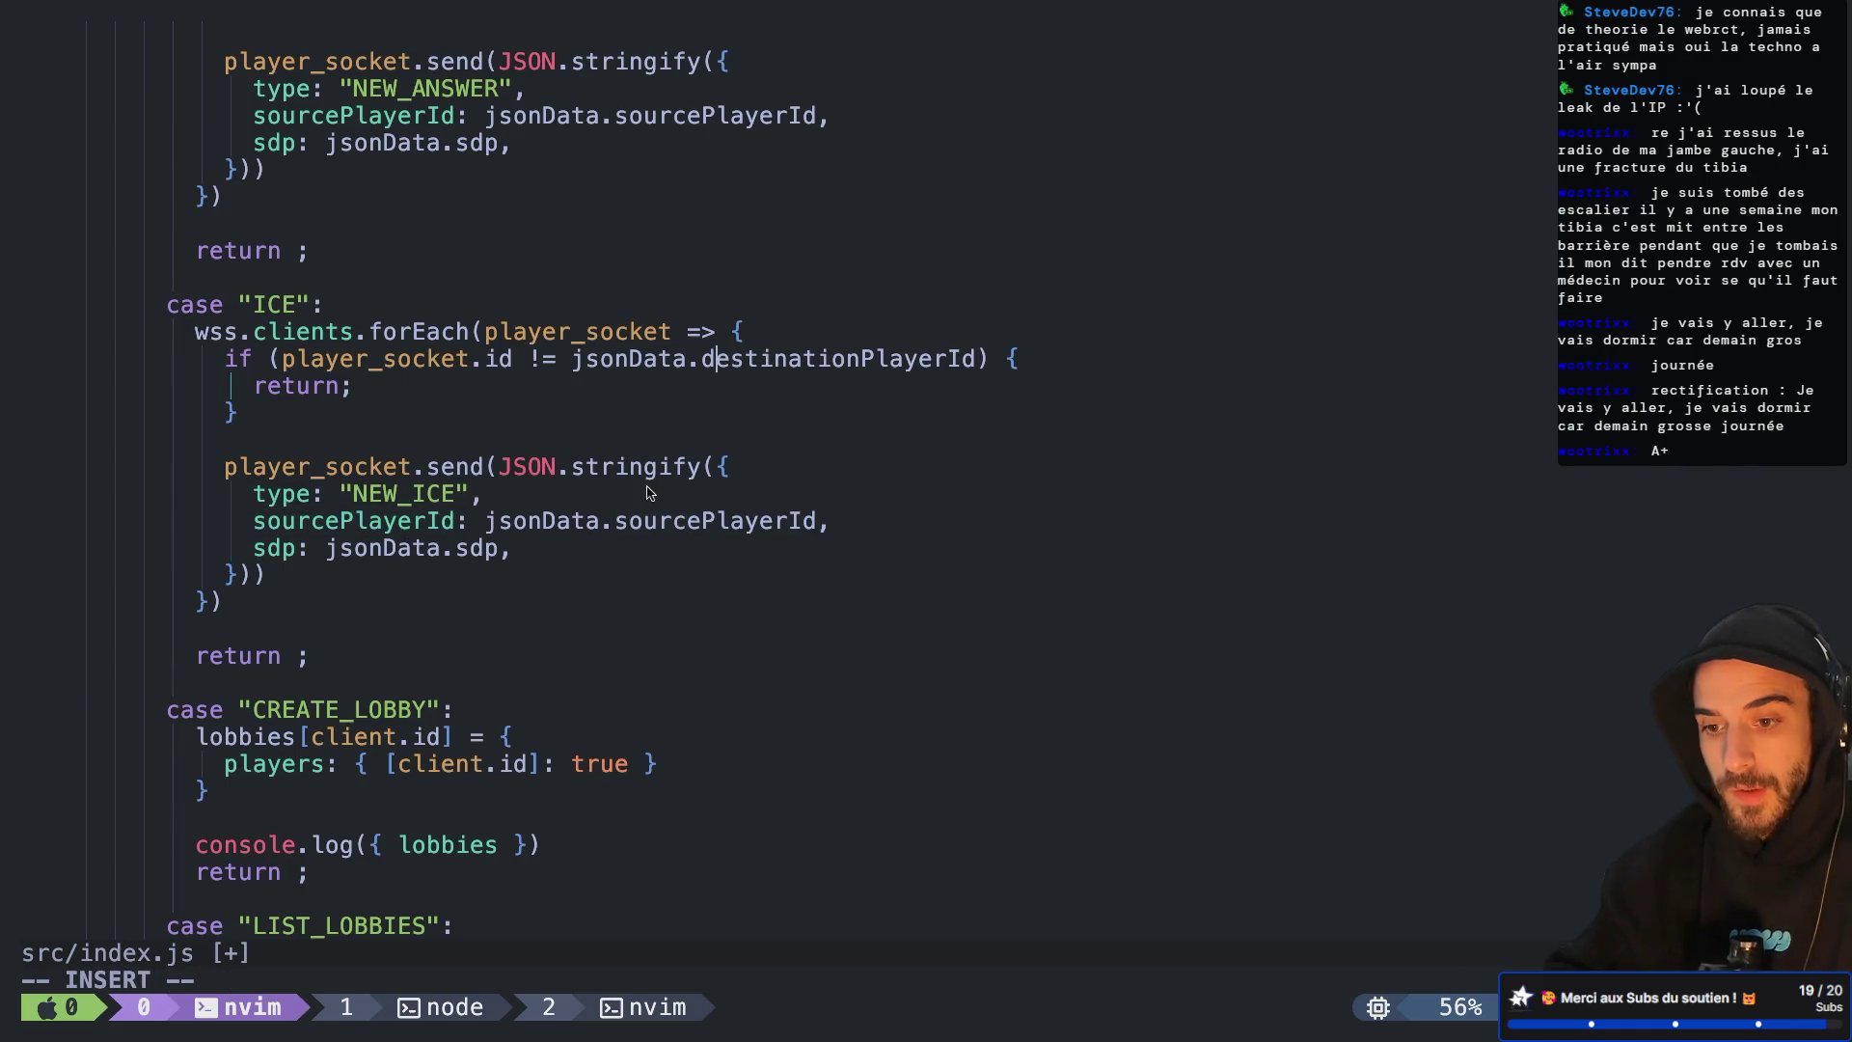
left_click(532, 551)
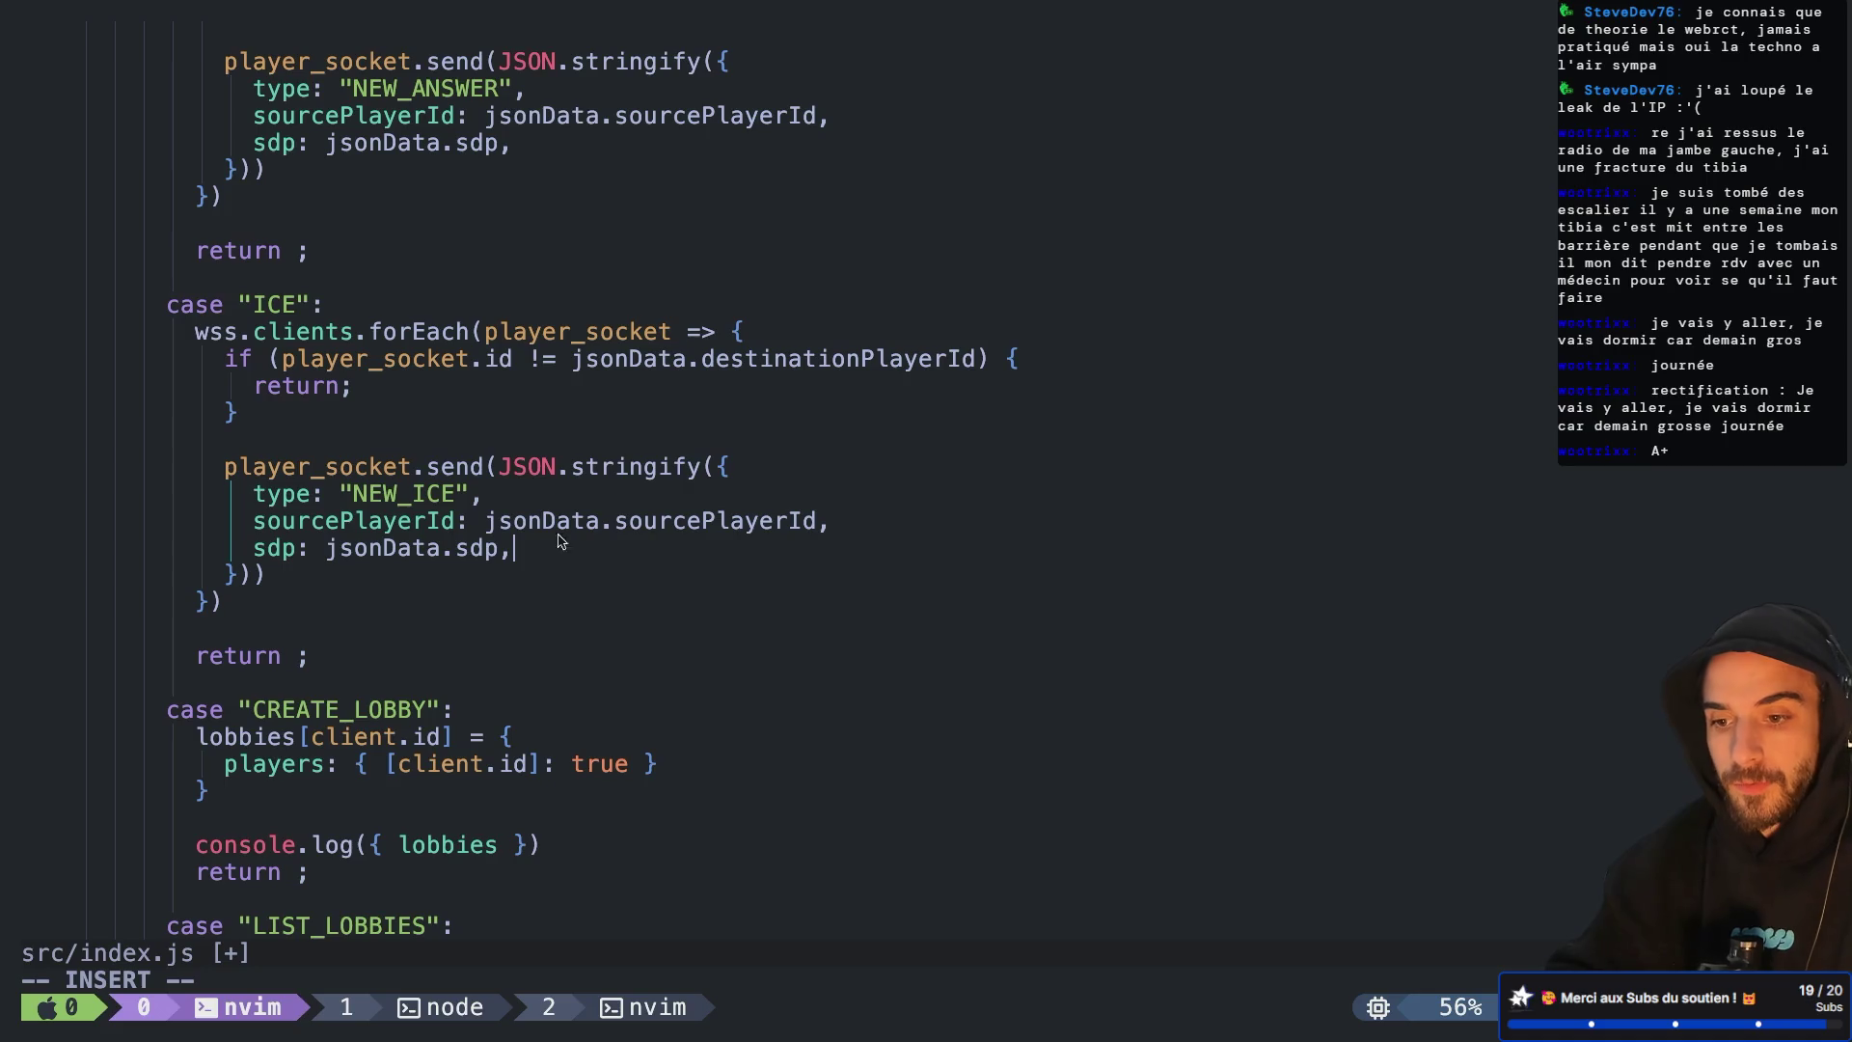
left_click(849, 531)
key("Return")
type("media")
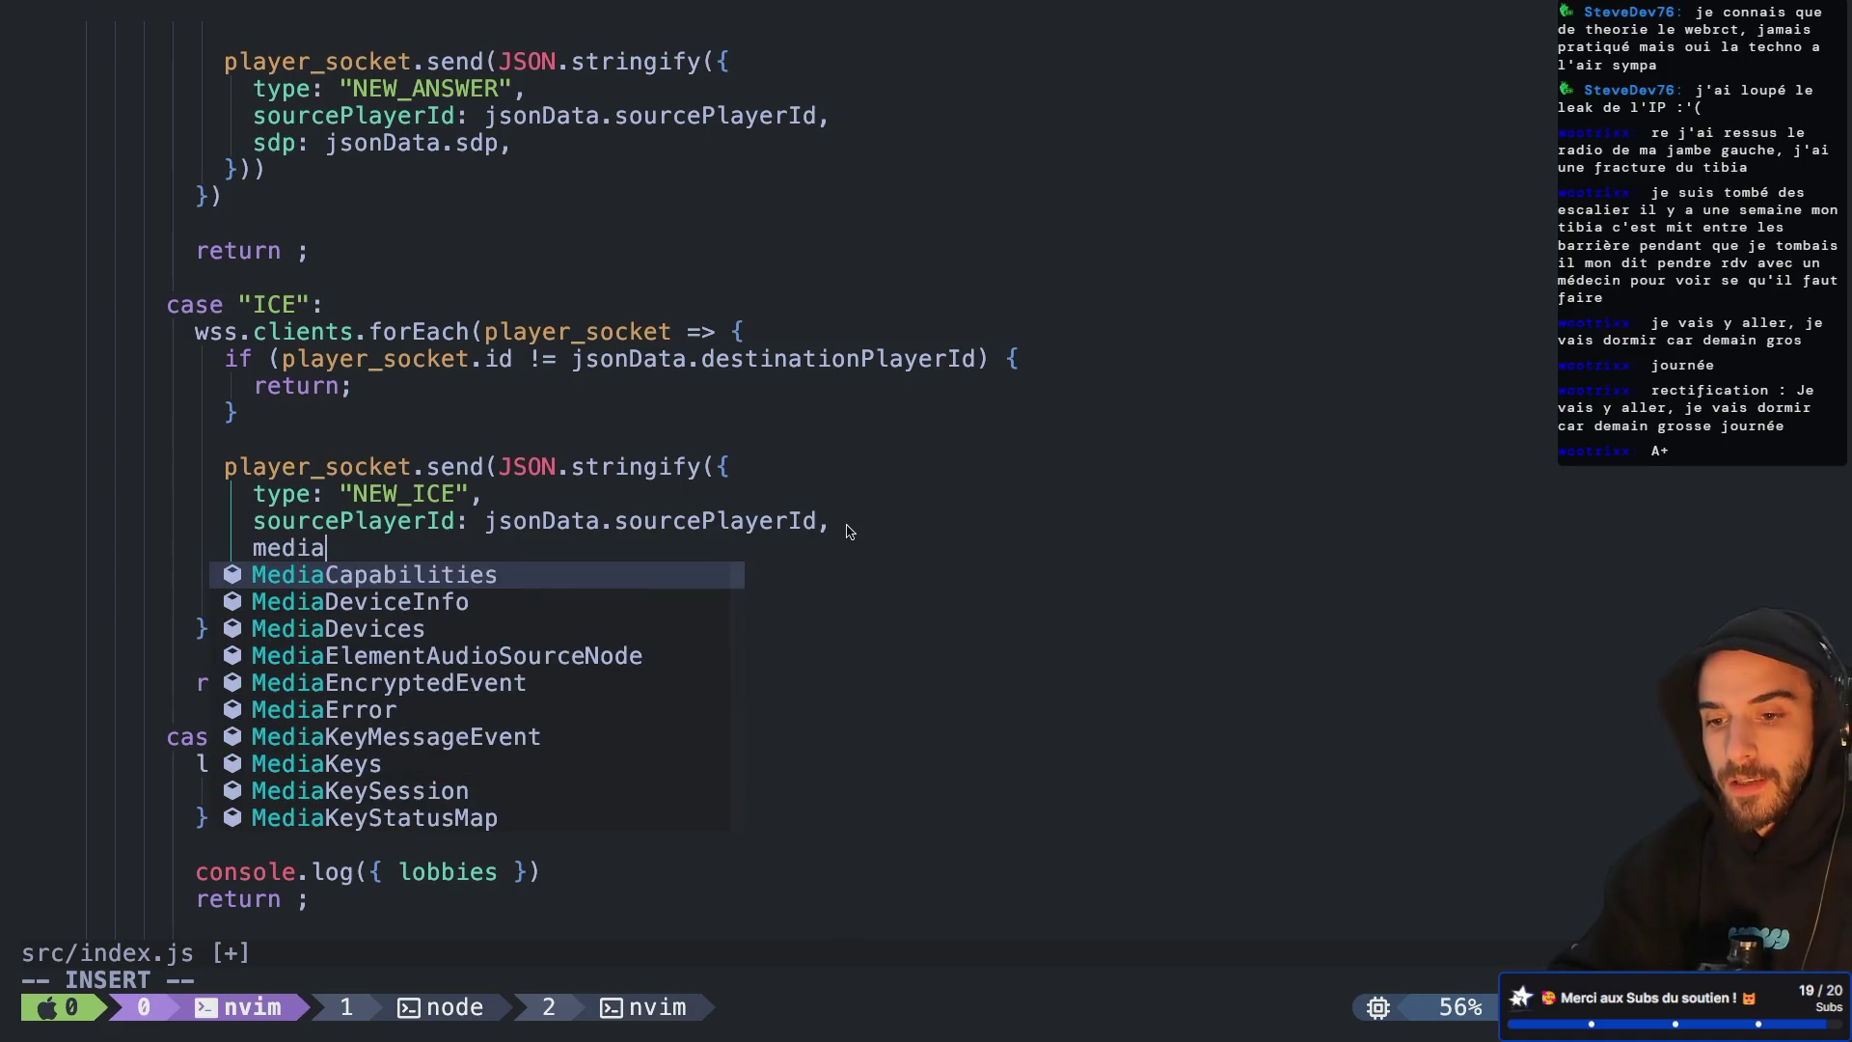
type(":")
key("super+Tab")
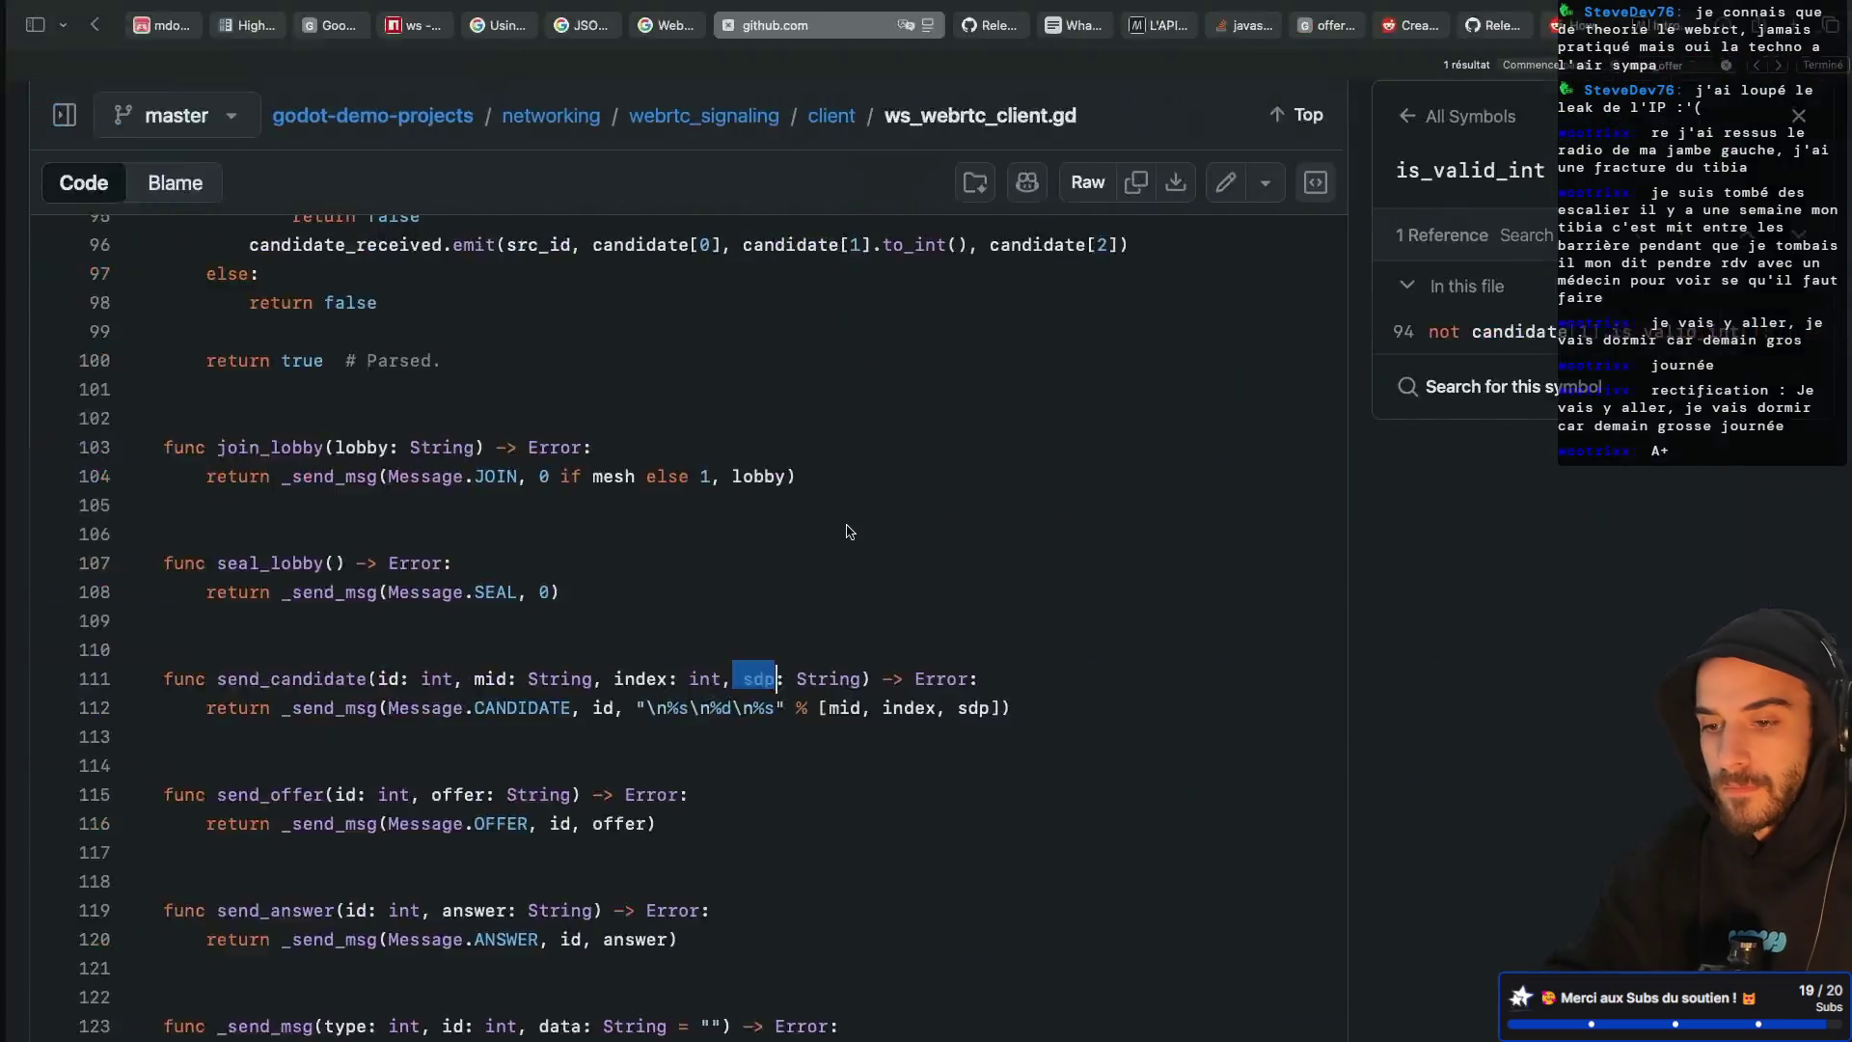
scroll(461, 425, "up", 2)
left_click_drag(494, 495, 123, 442)
key("super+c")
key("super+Tab")
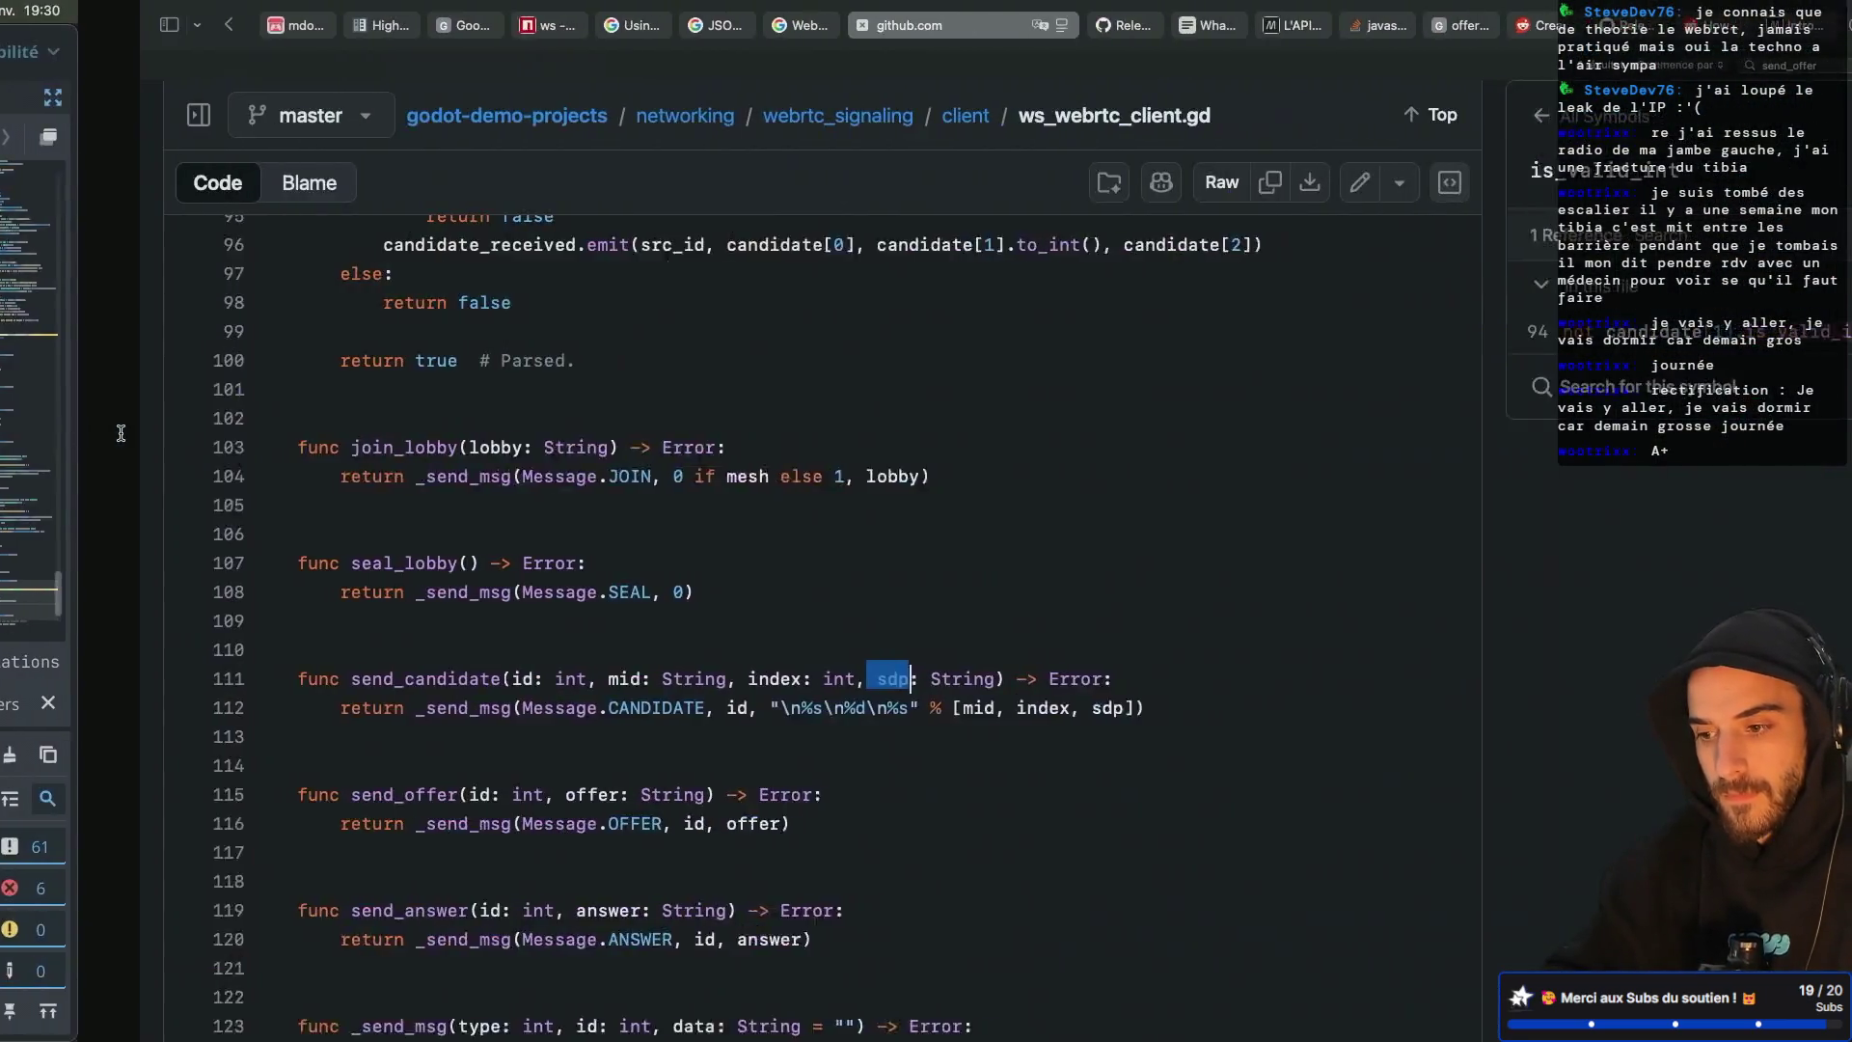
key("super+v")
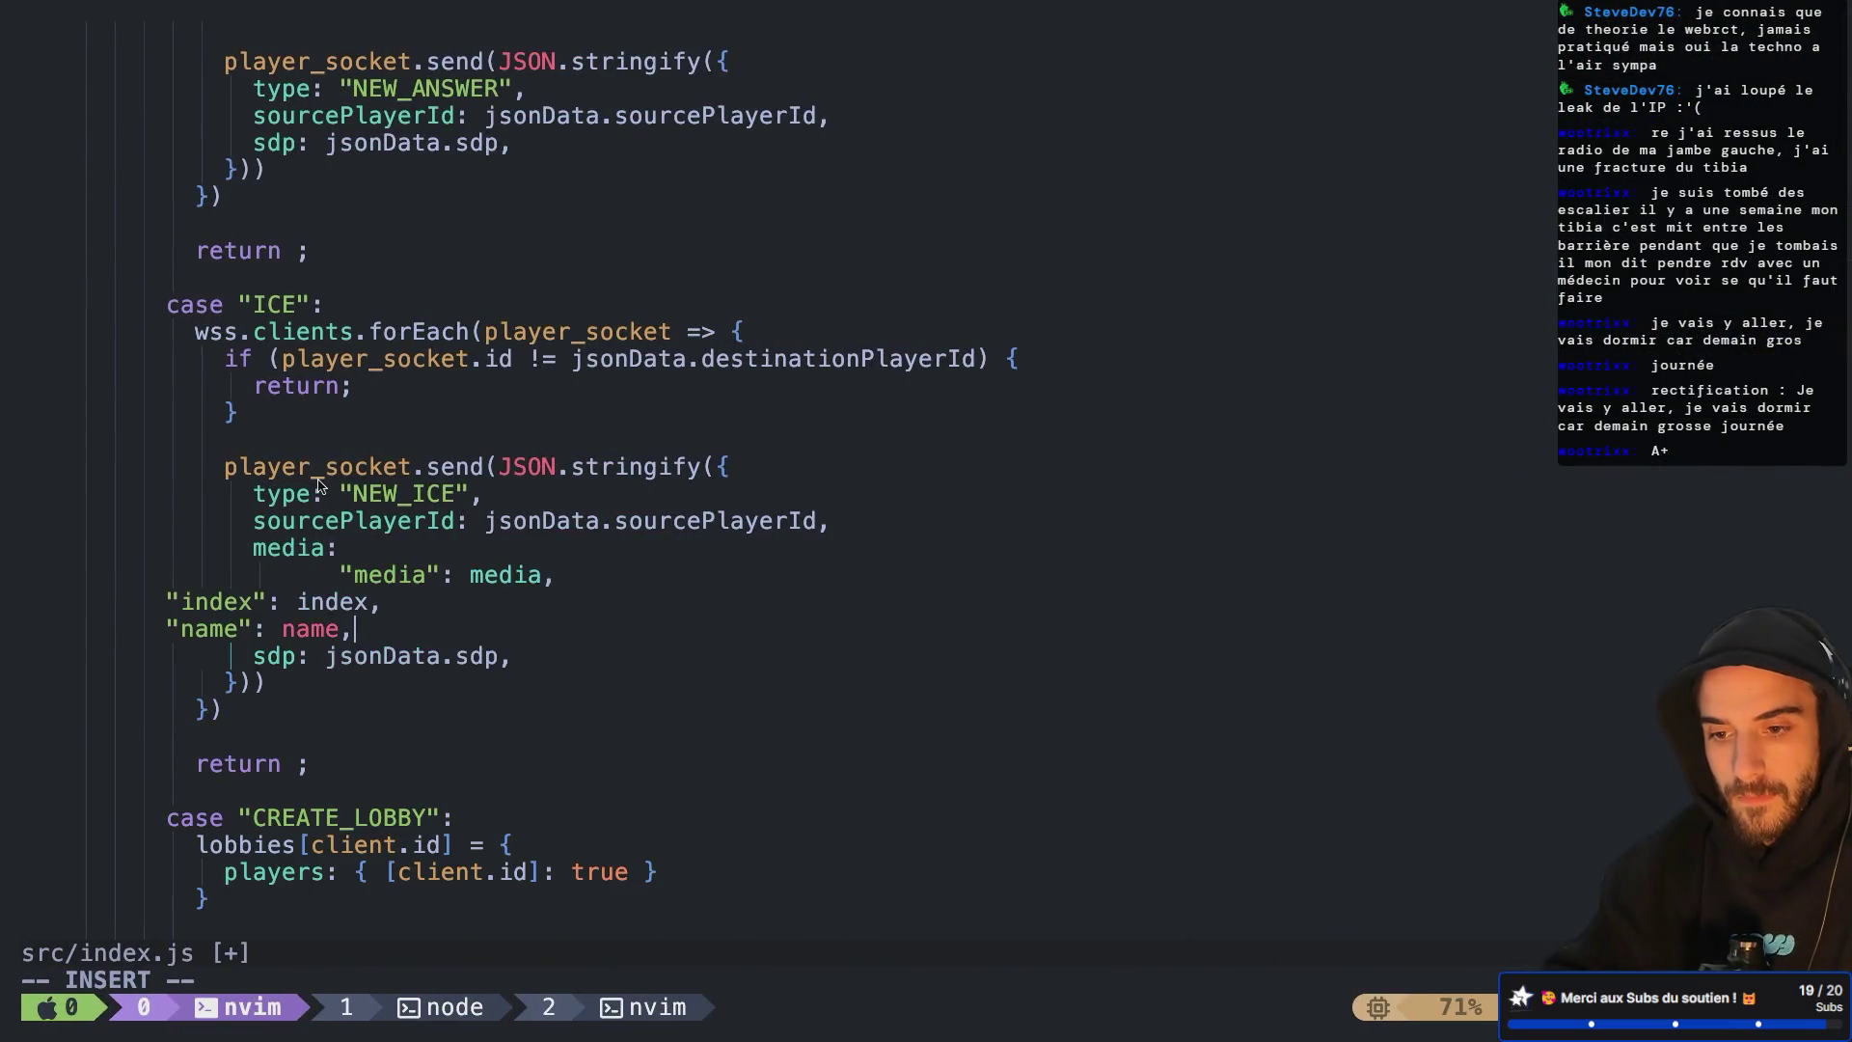
key("Escape")
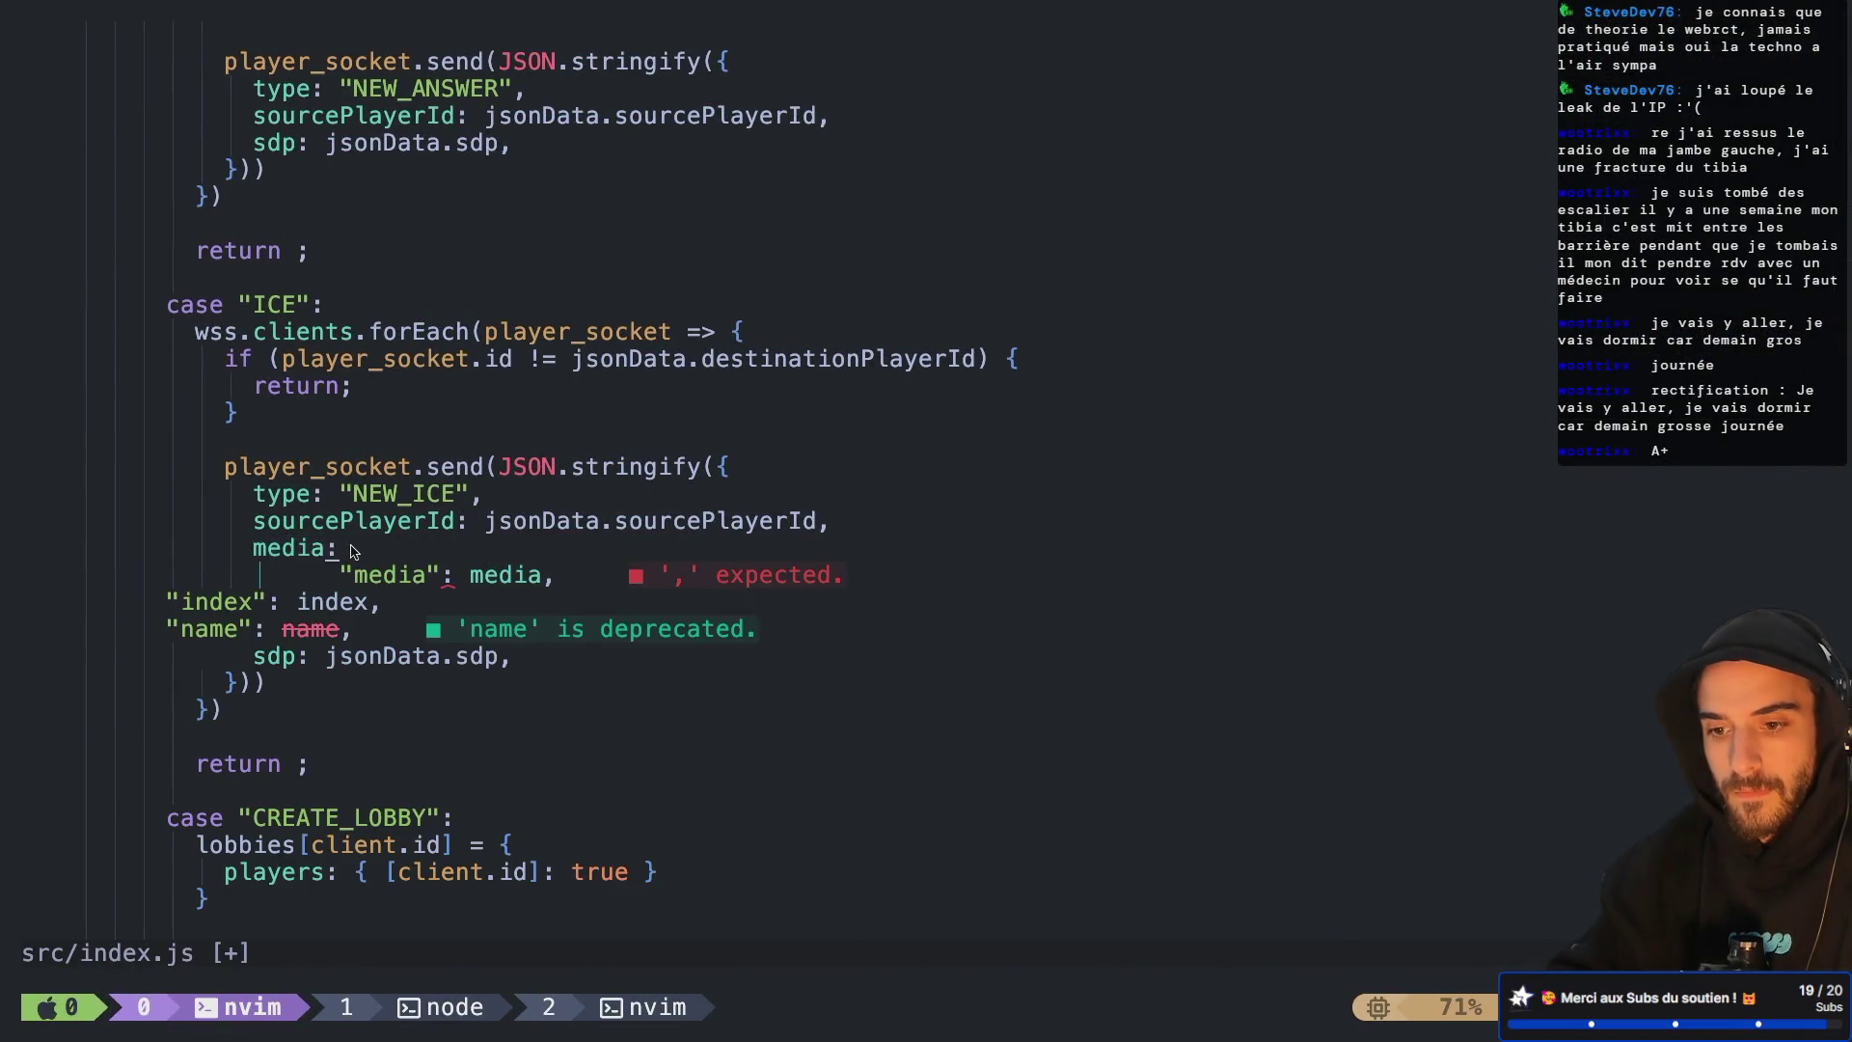
Join the stray media line and align the media, index and name fields with sdp
key("J")
key("g")
key("g")
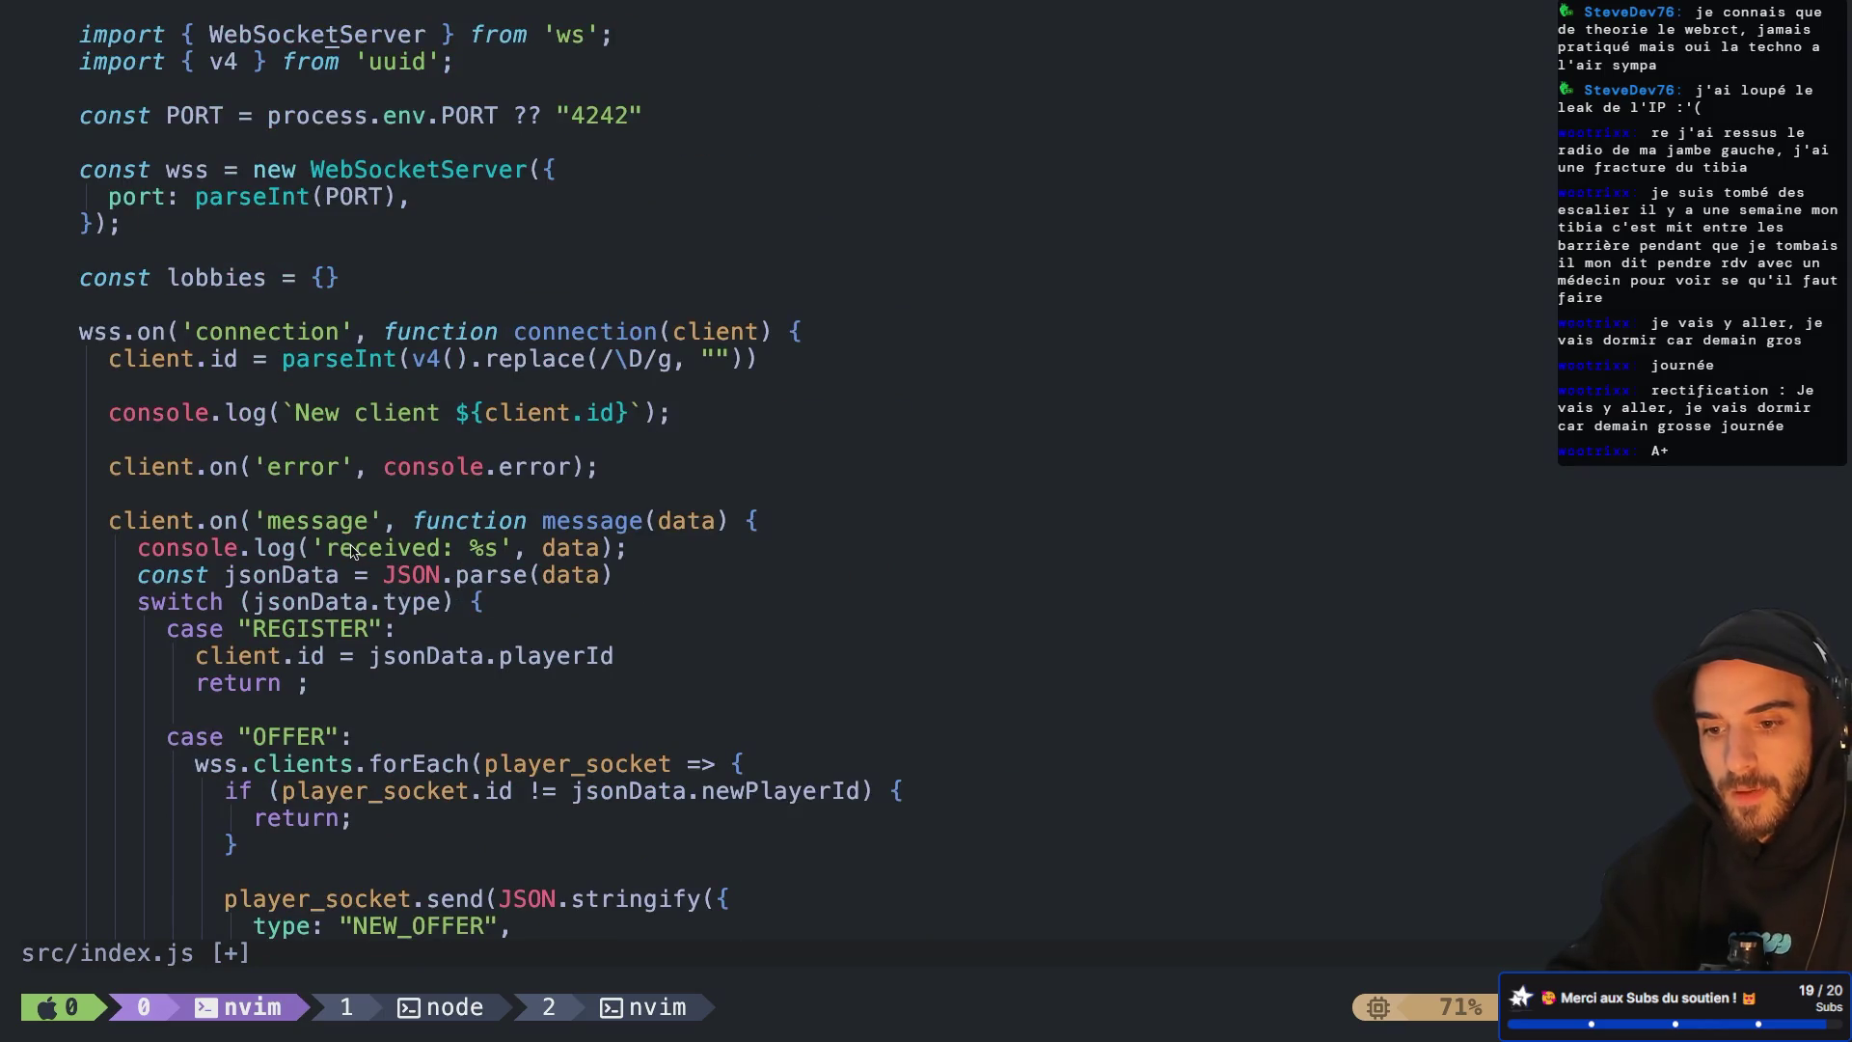
scroll(352, 551, "down", 17)
key("j")
key("j")
key("j")
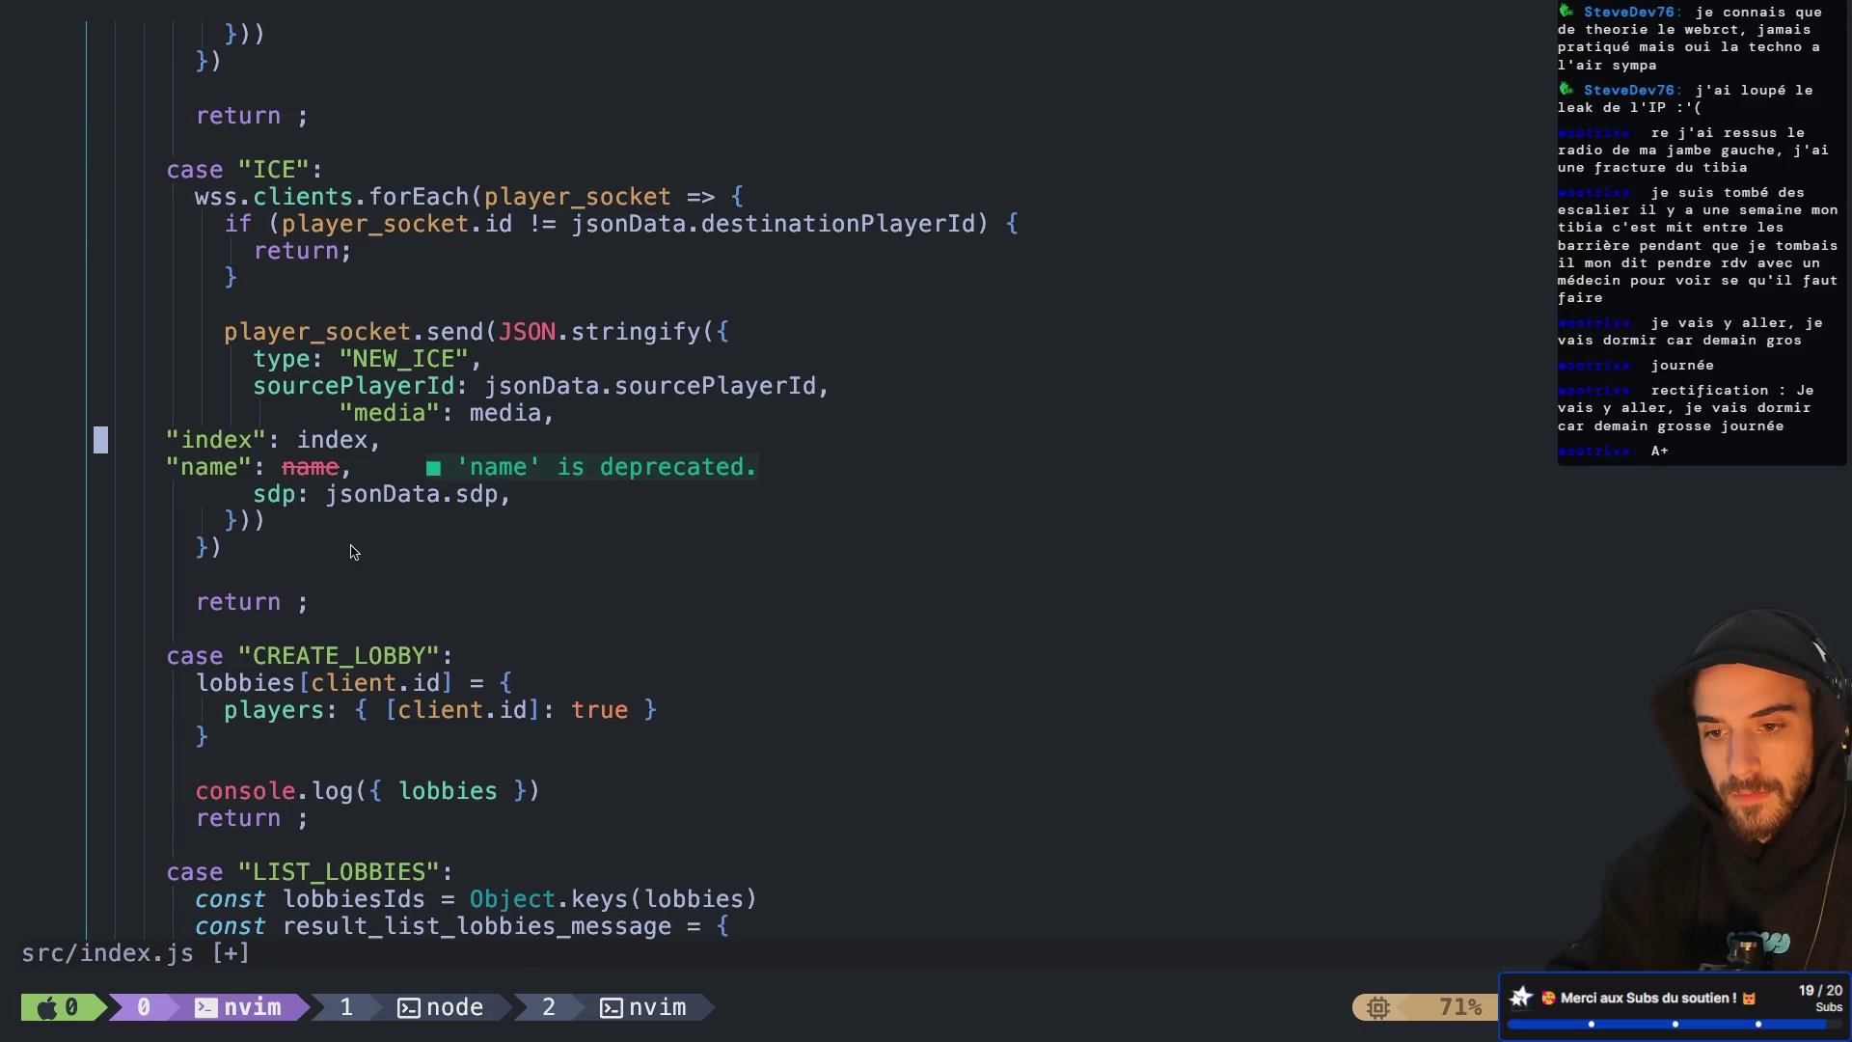
key("w")
key("w")
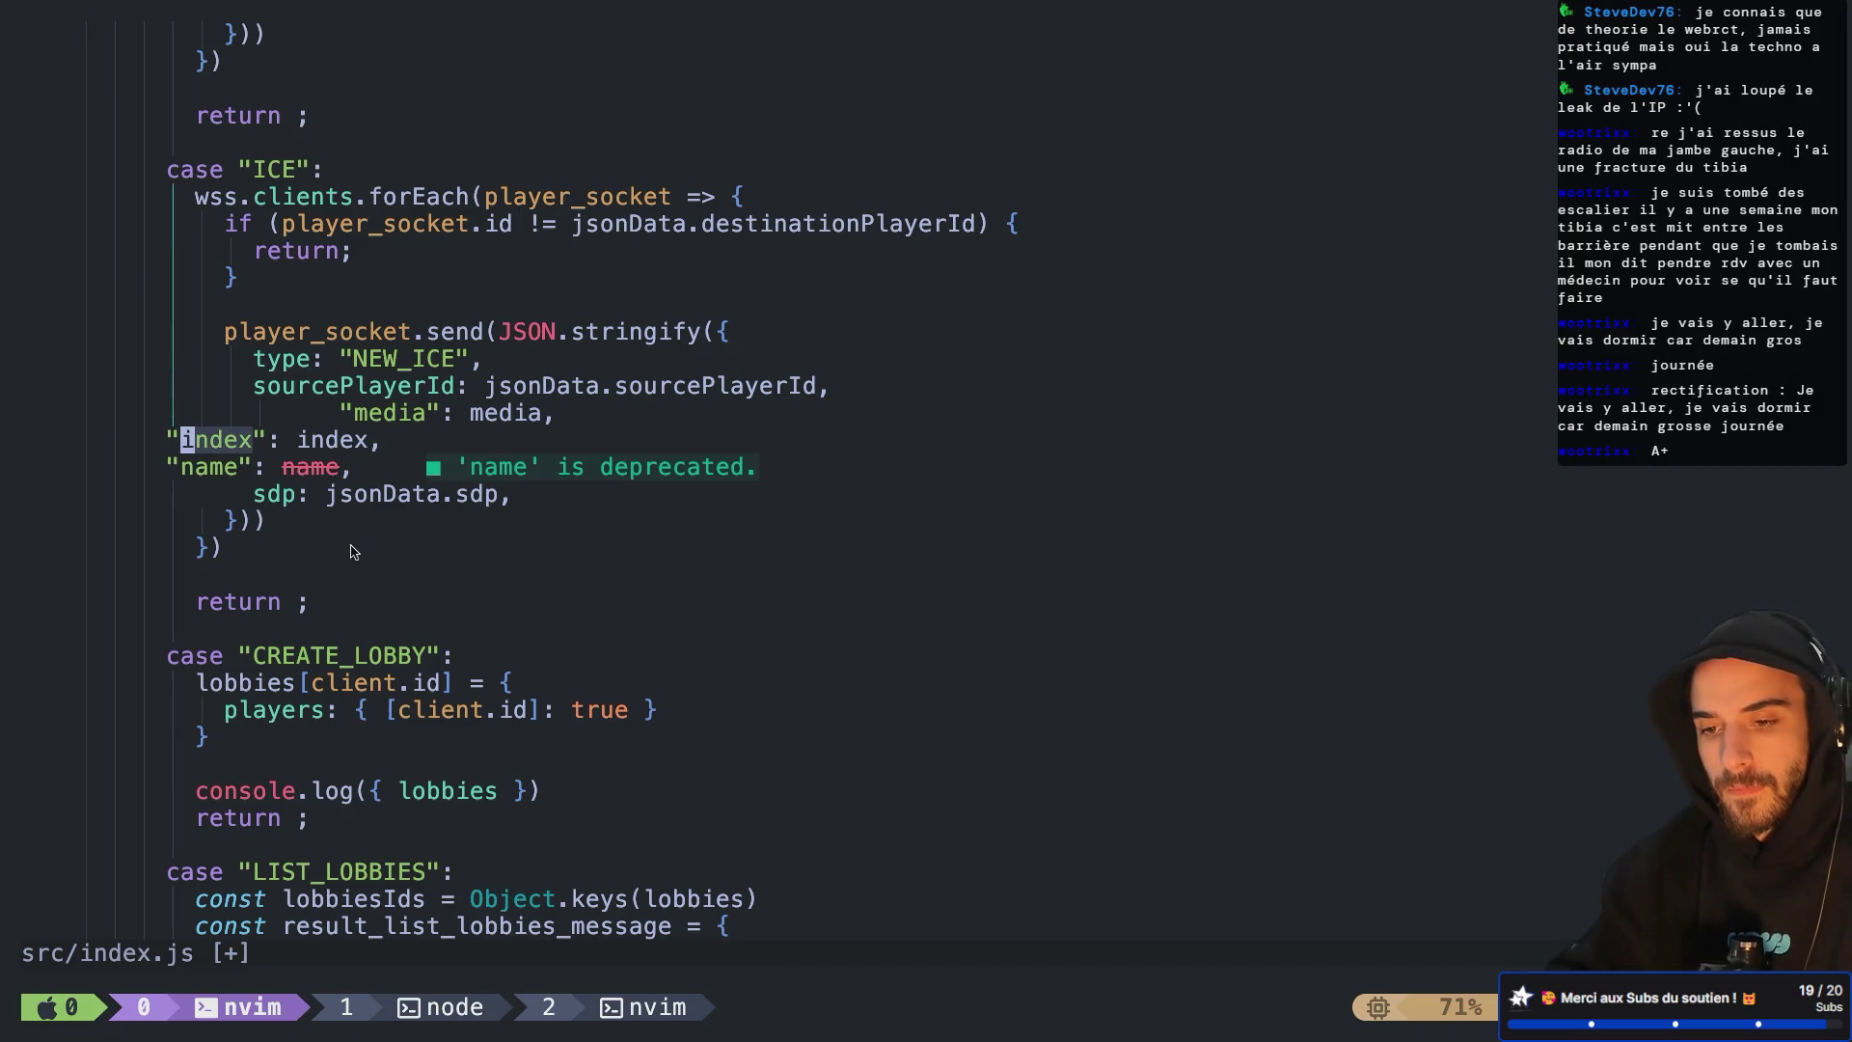
key("V")
key("j")
key(">")
key(".")
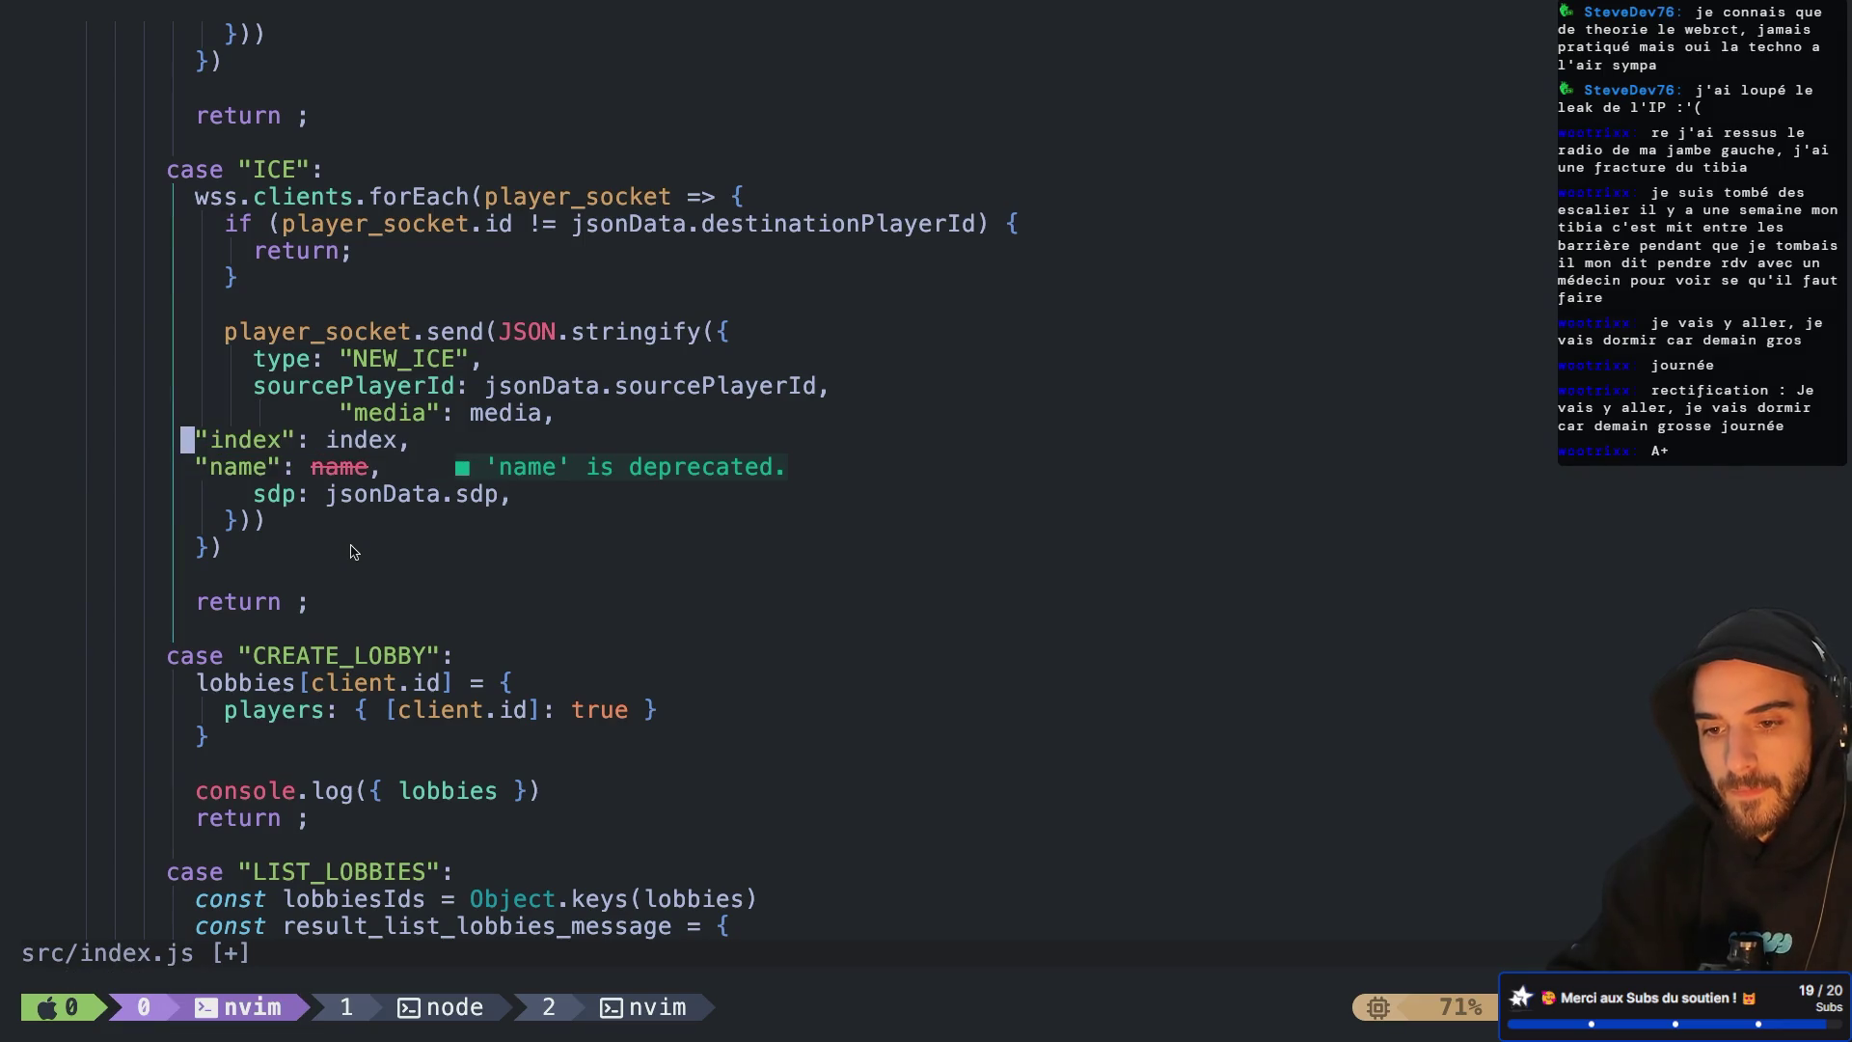
key(".")
key(".")
key(".")
key("k")
key("V")
key("j")
key("j")
key("<")
key(".")
key("<")
key("<")
Set the media, index and name values to read from jsonData and save index.js
key("$")
key("h")
key("h")
type("bijso")
key("Return")
type(".")
key("Escape")
key("v")
key("b")
key("Escape")
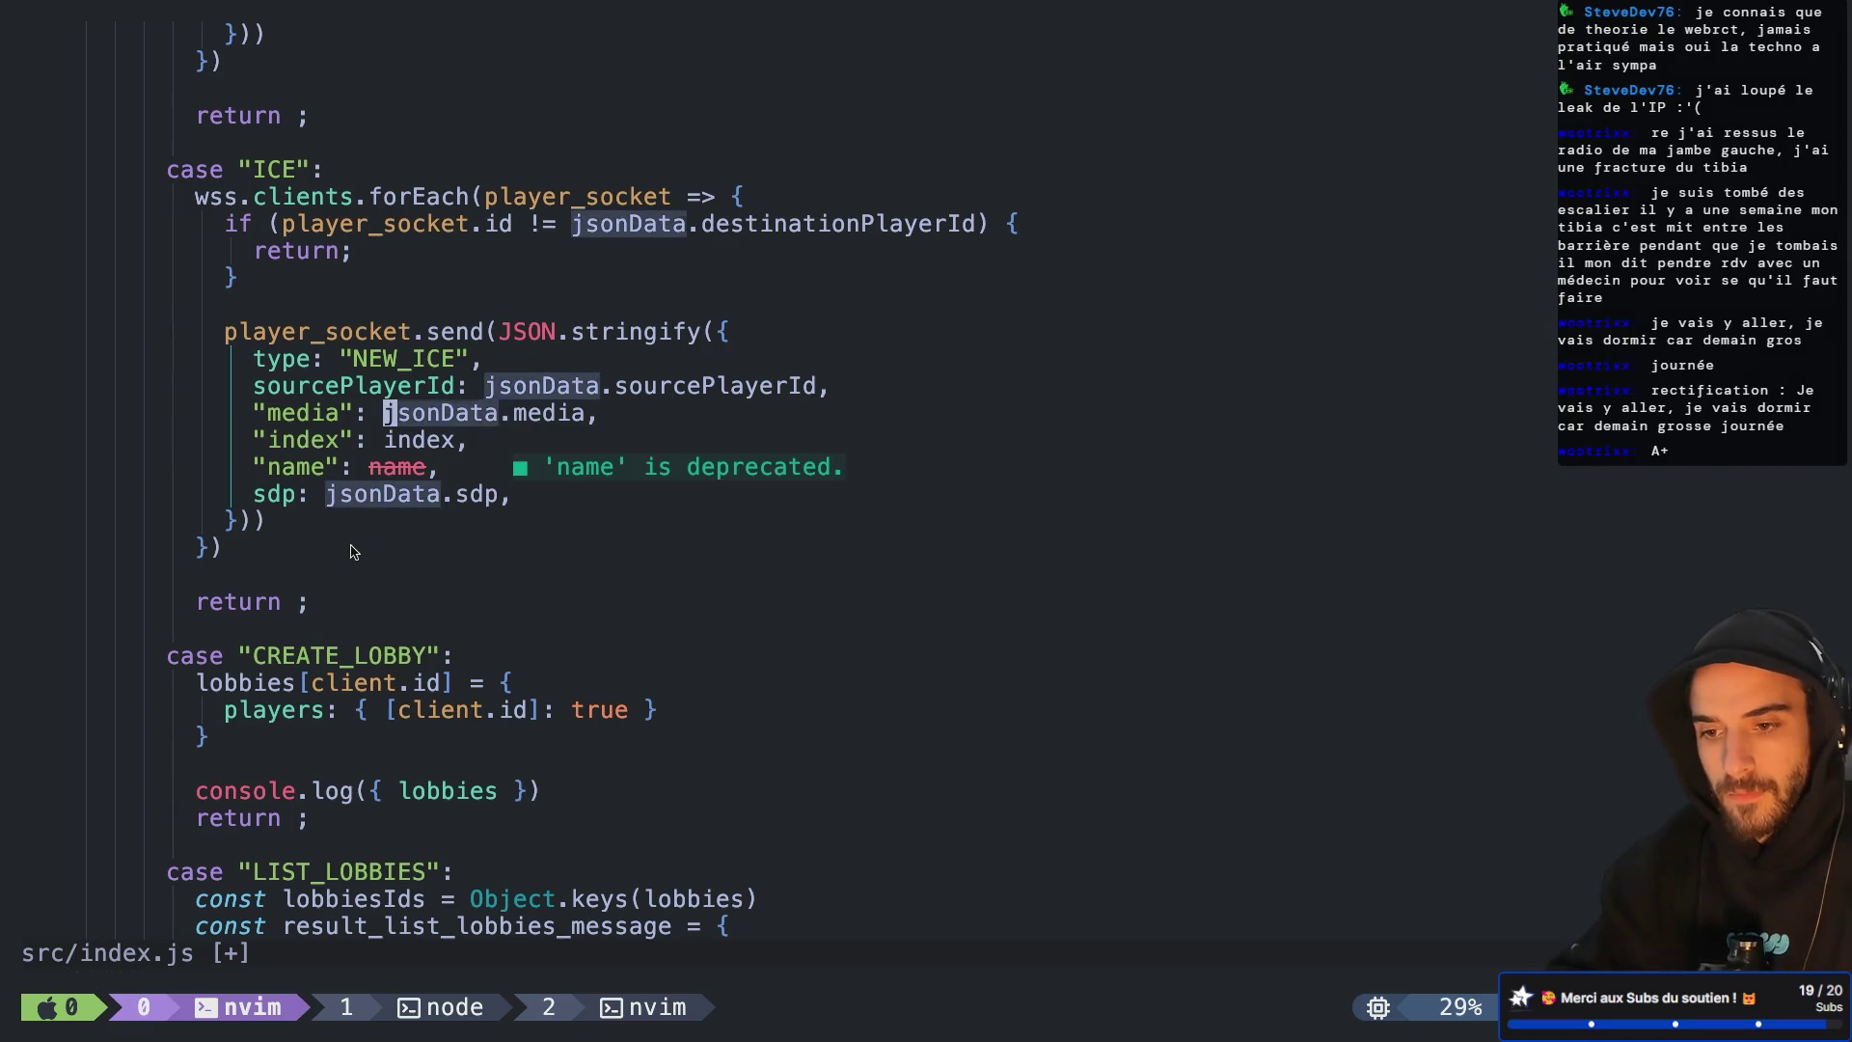
type("j.jb.:")
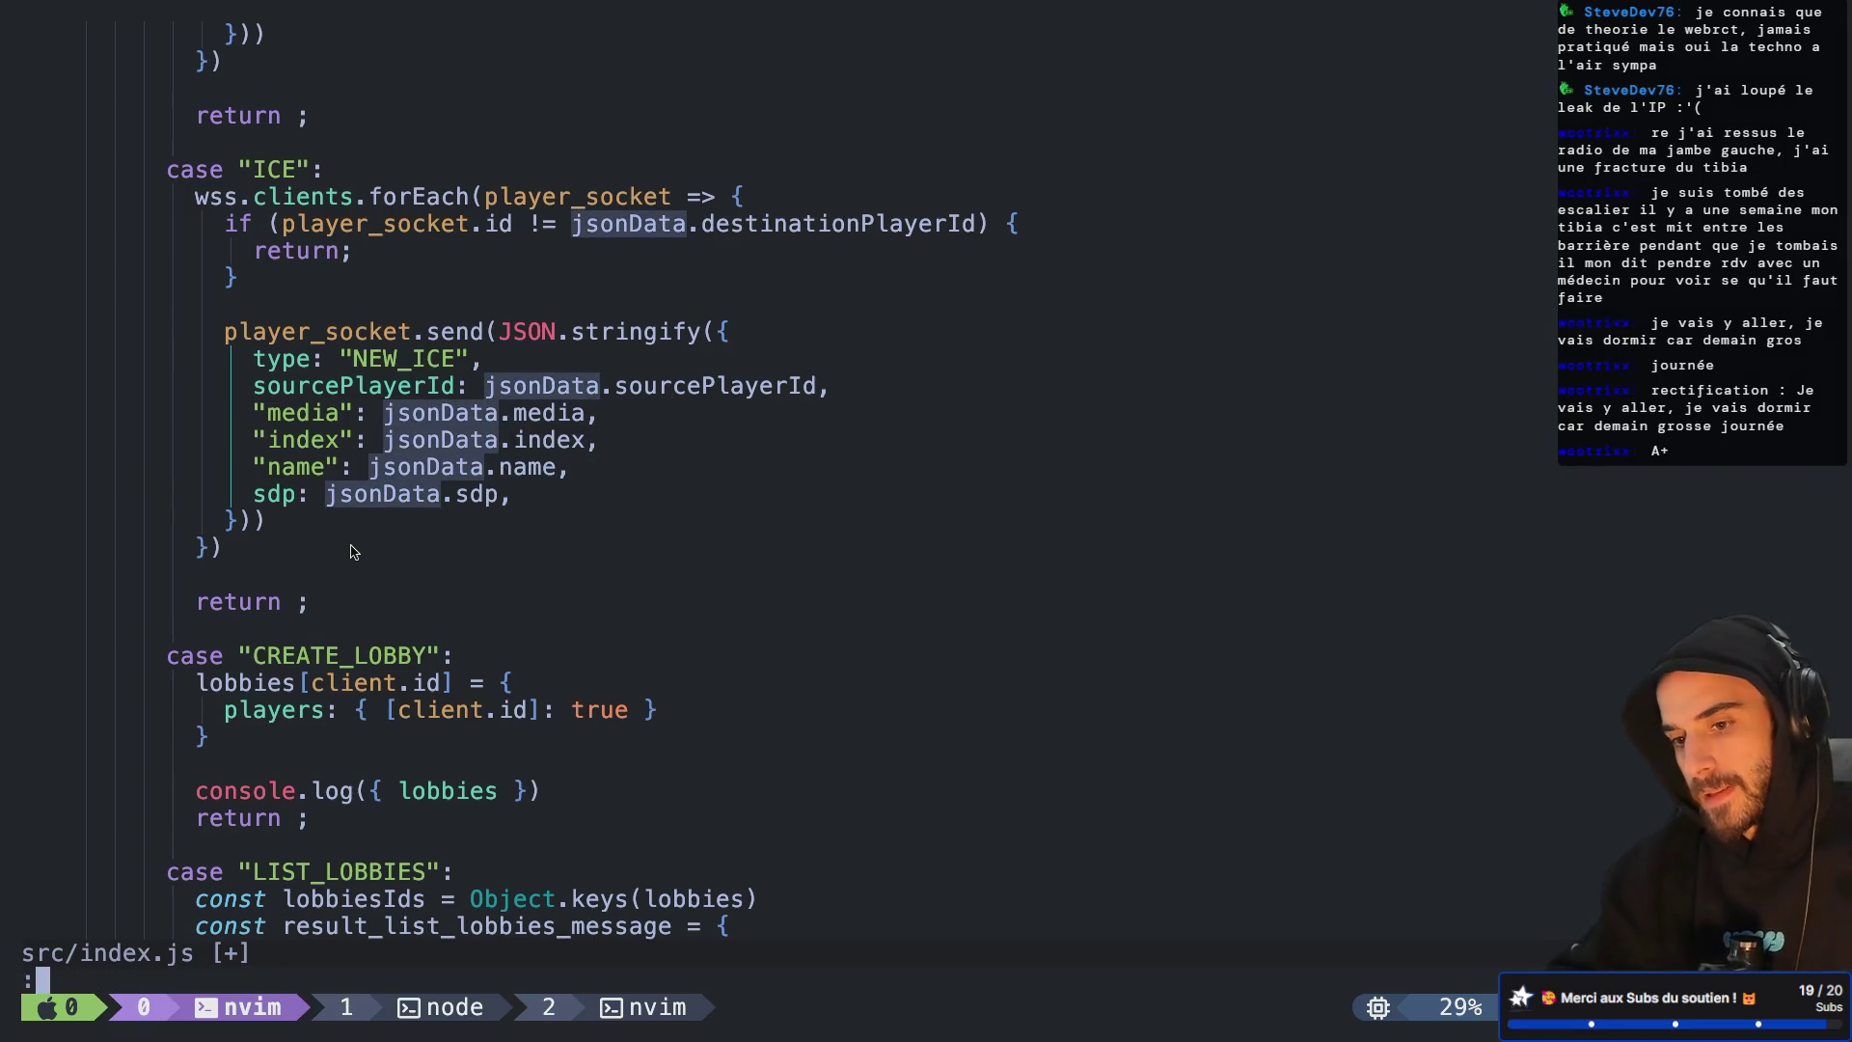
type("w")
key("Return")
Remove the sdp field, strip the stray quotes from the new keys, and save all with :wa
key("j")
key("d")
key("d")
type(":w")
key("Return")
key("k")
key("k")
key("k")
key("x")
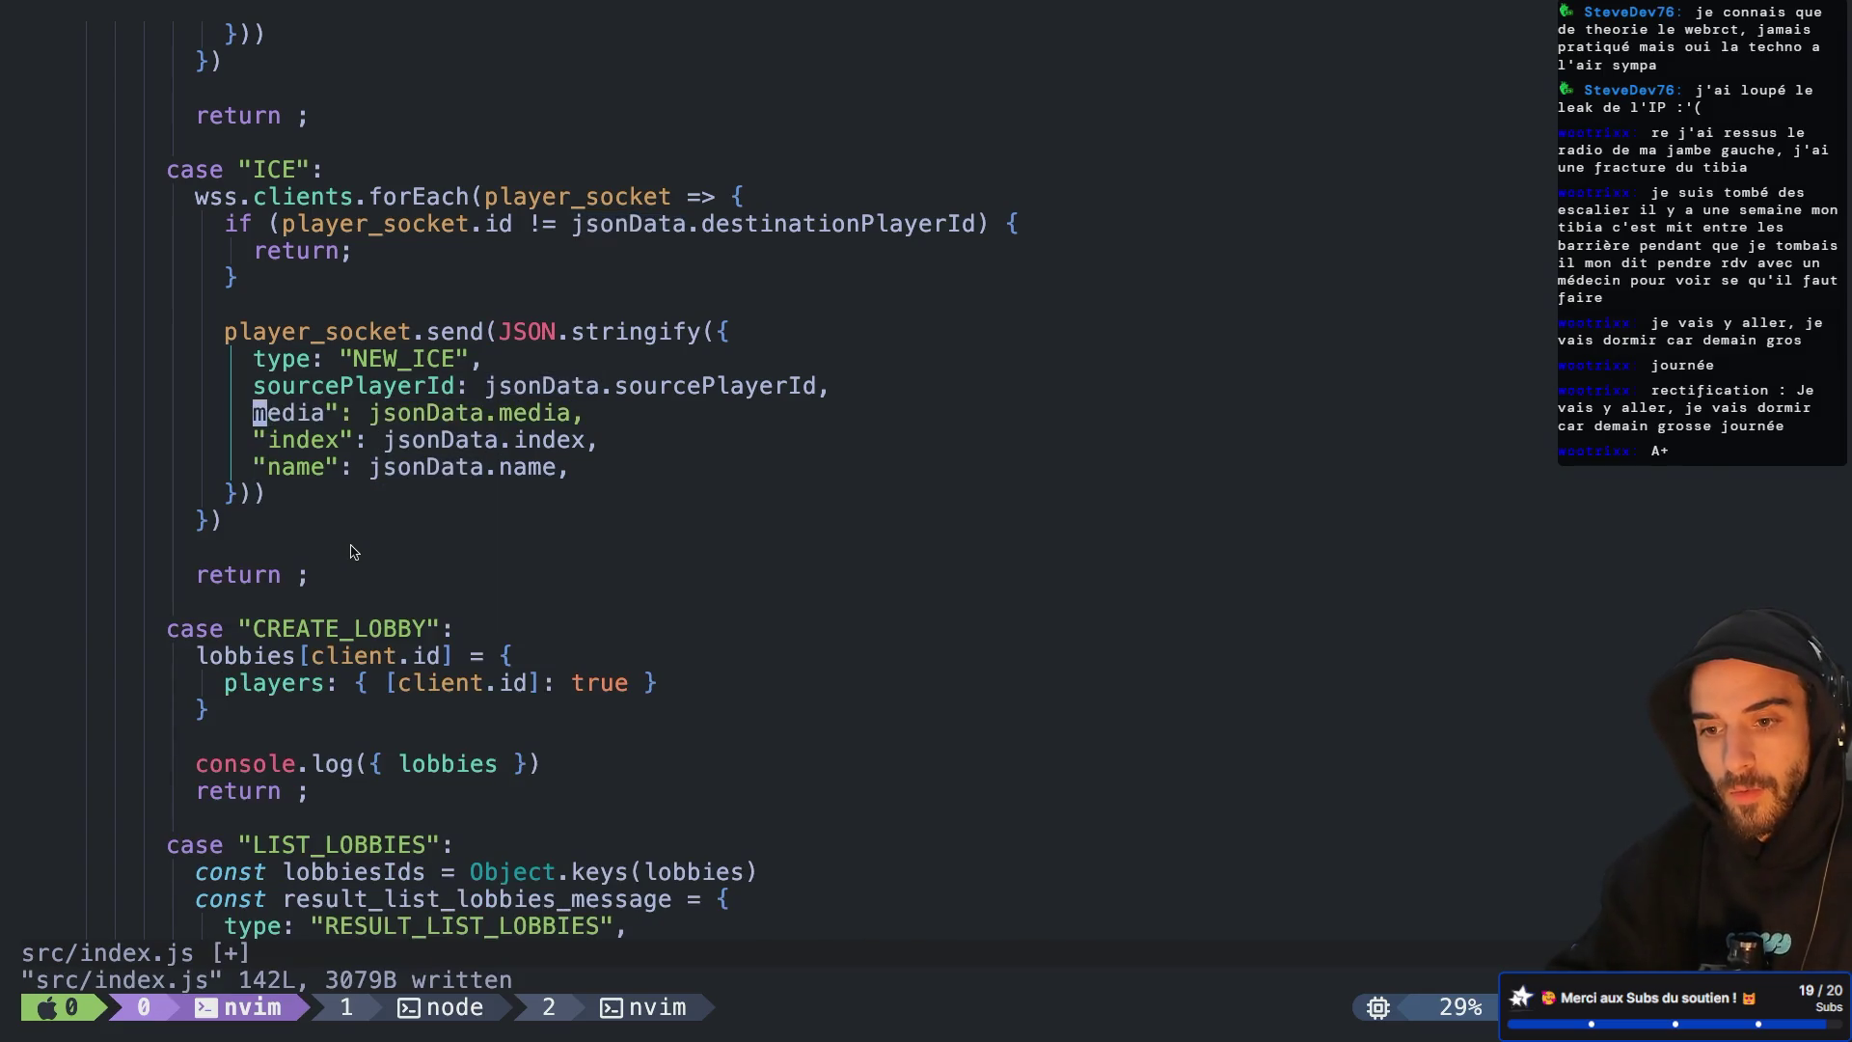
key("j")
key(".")
key("j")
key(".")
key("k")
key("l")
key("l")
key("l")
key("k")
key("l")
key("l")
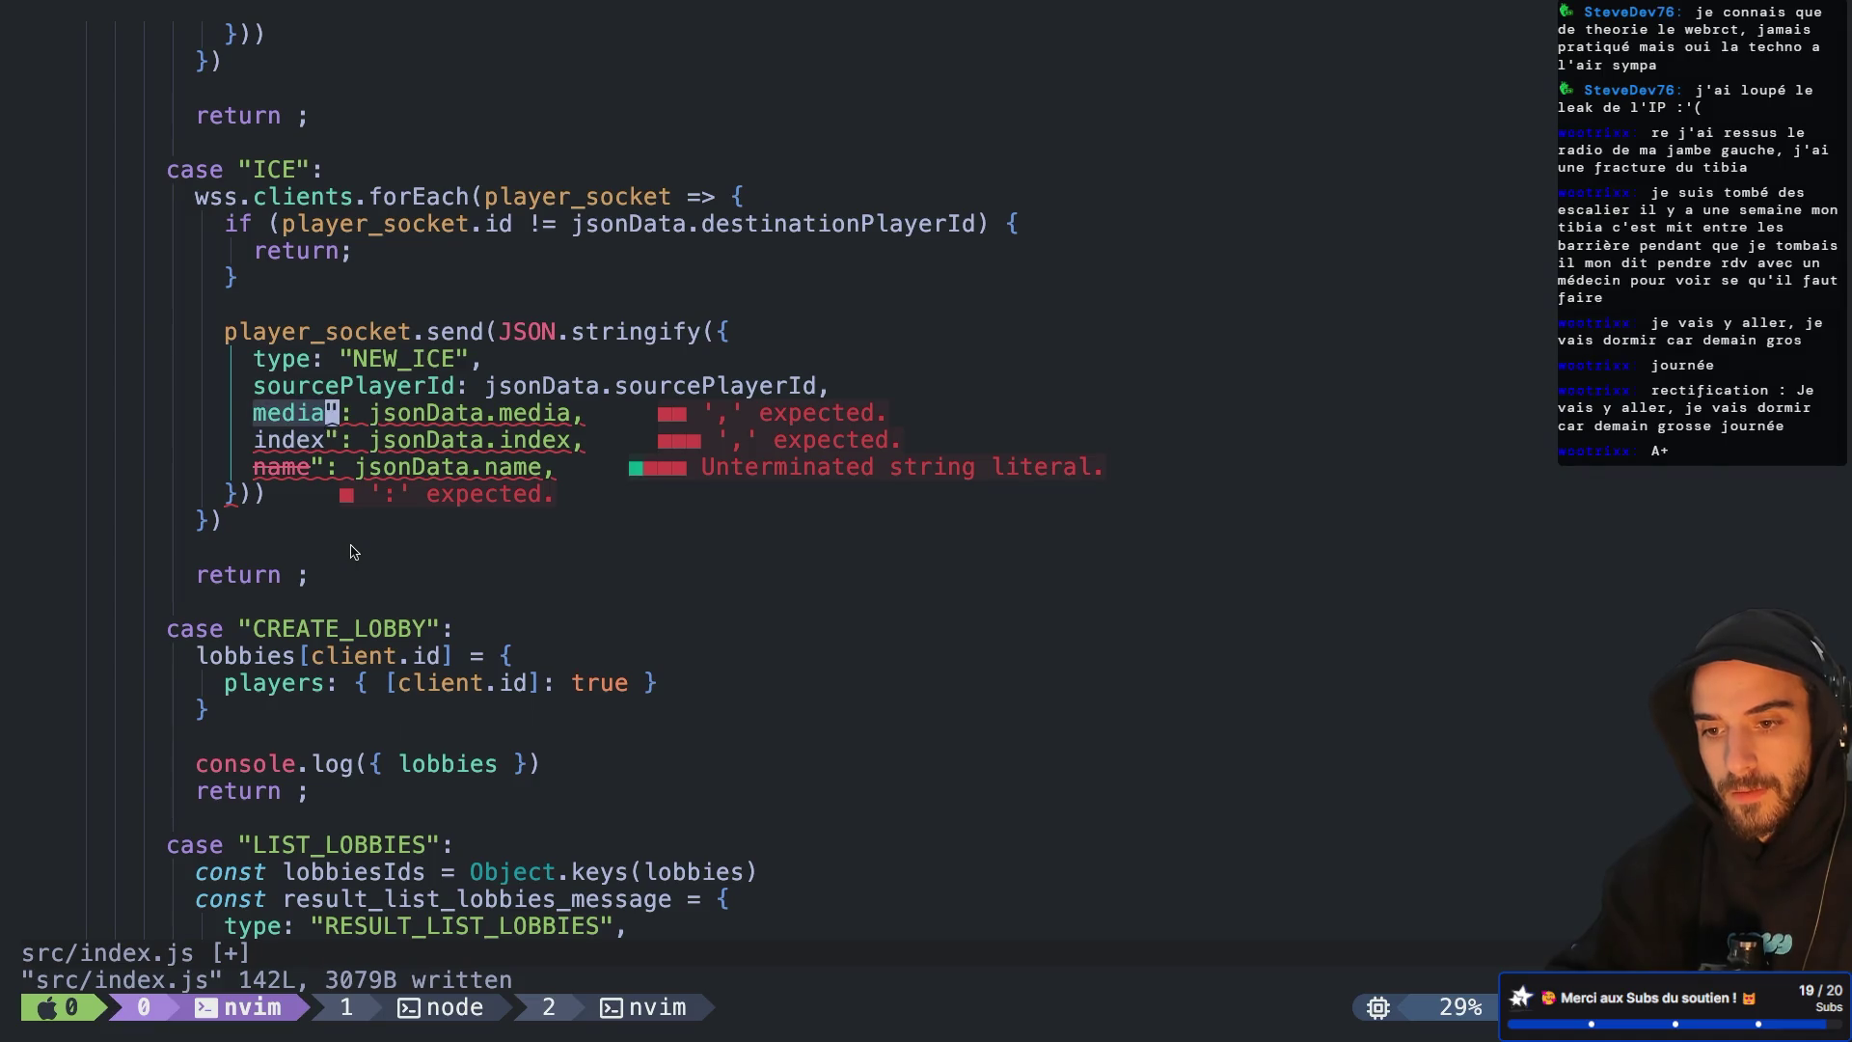
type("xj.jh.:w")
key("Return")
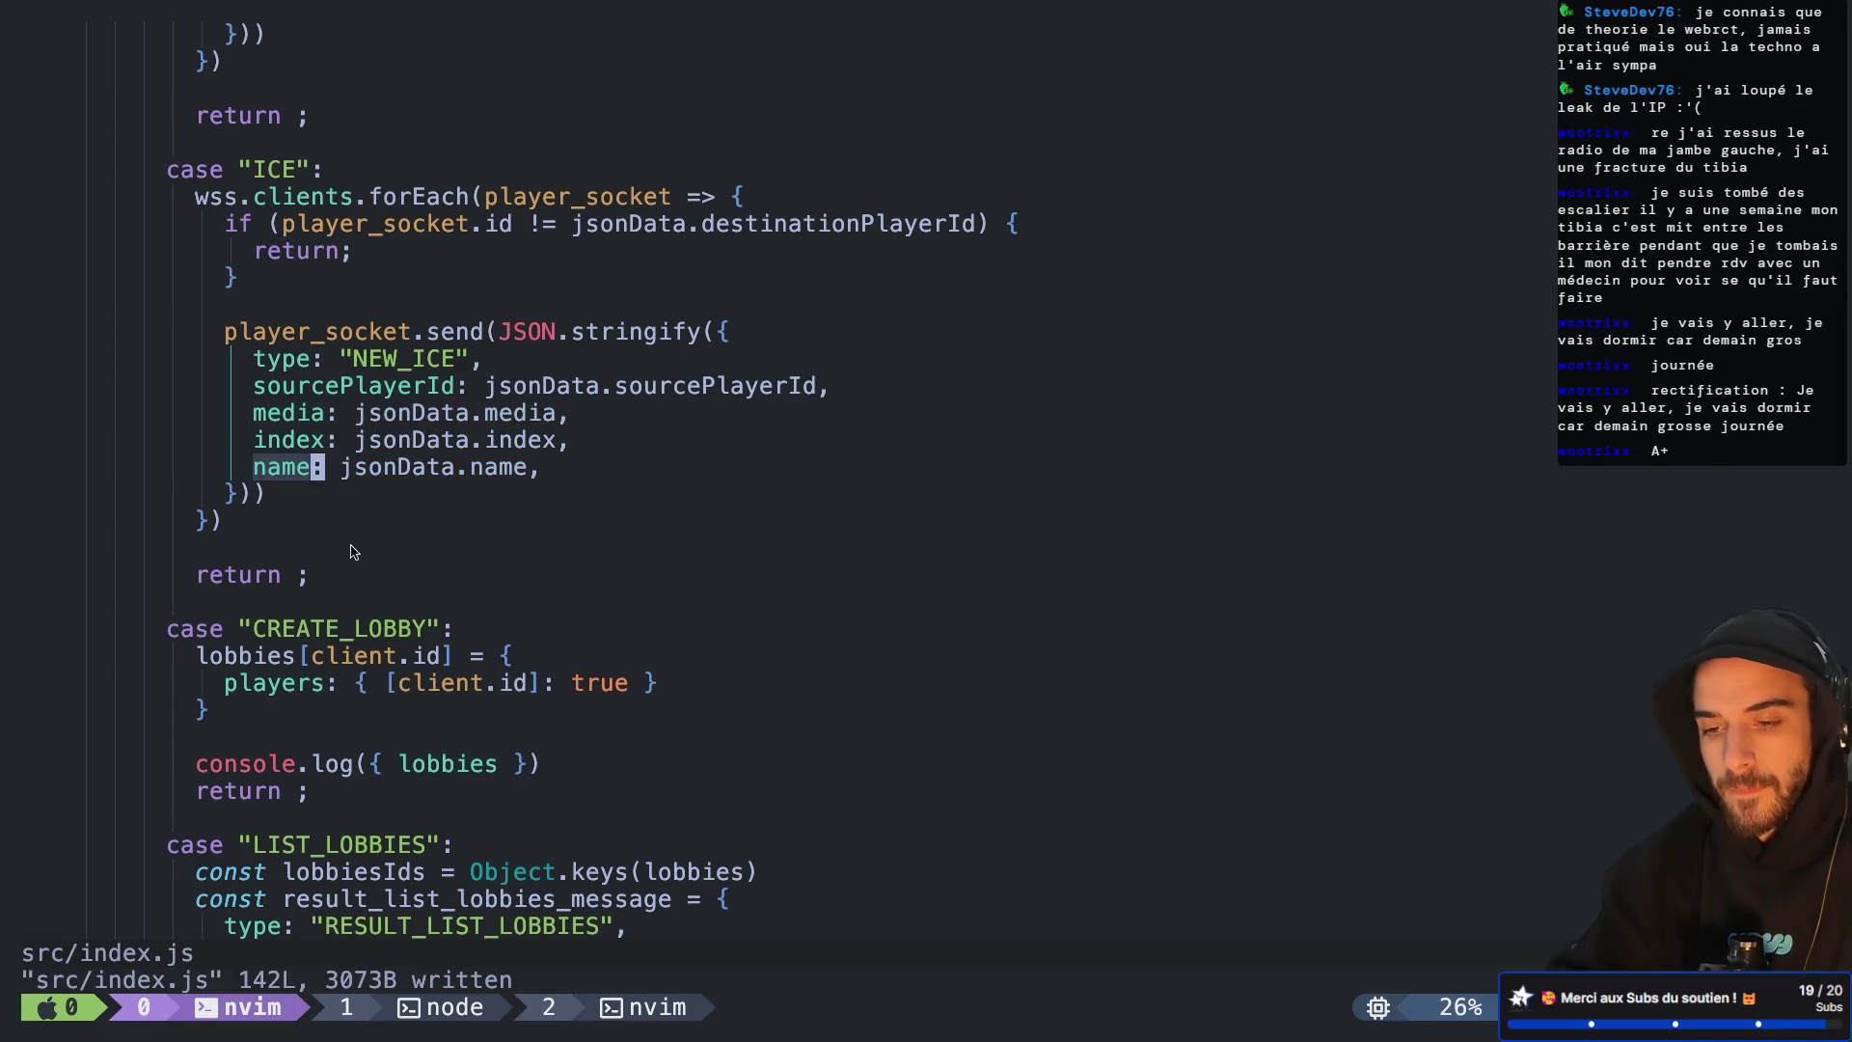
type(":wa")
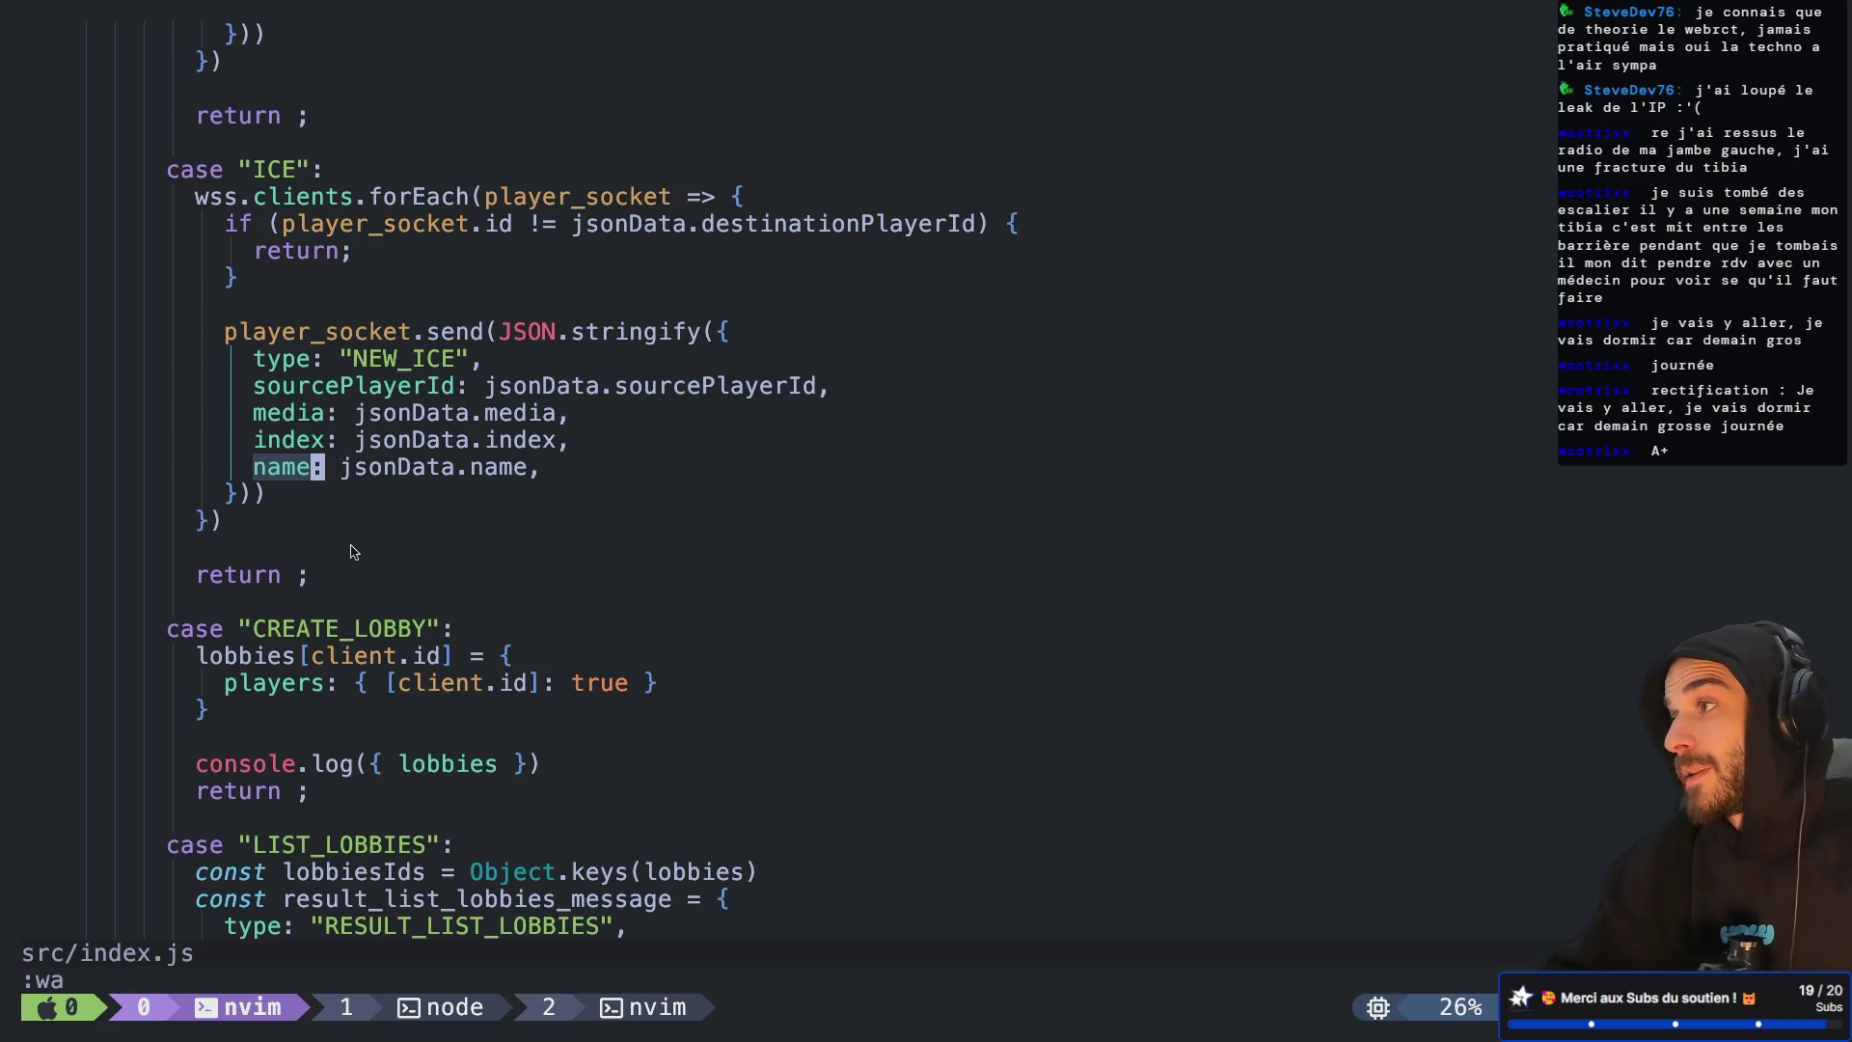
key("super+Tab")
Duplicate the NEW_ANSWER case and rename the copy to NEW_ICE
scroll(350, 550, "up", 20)
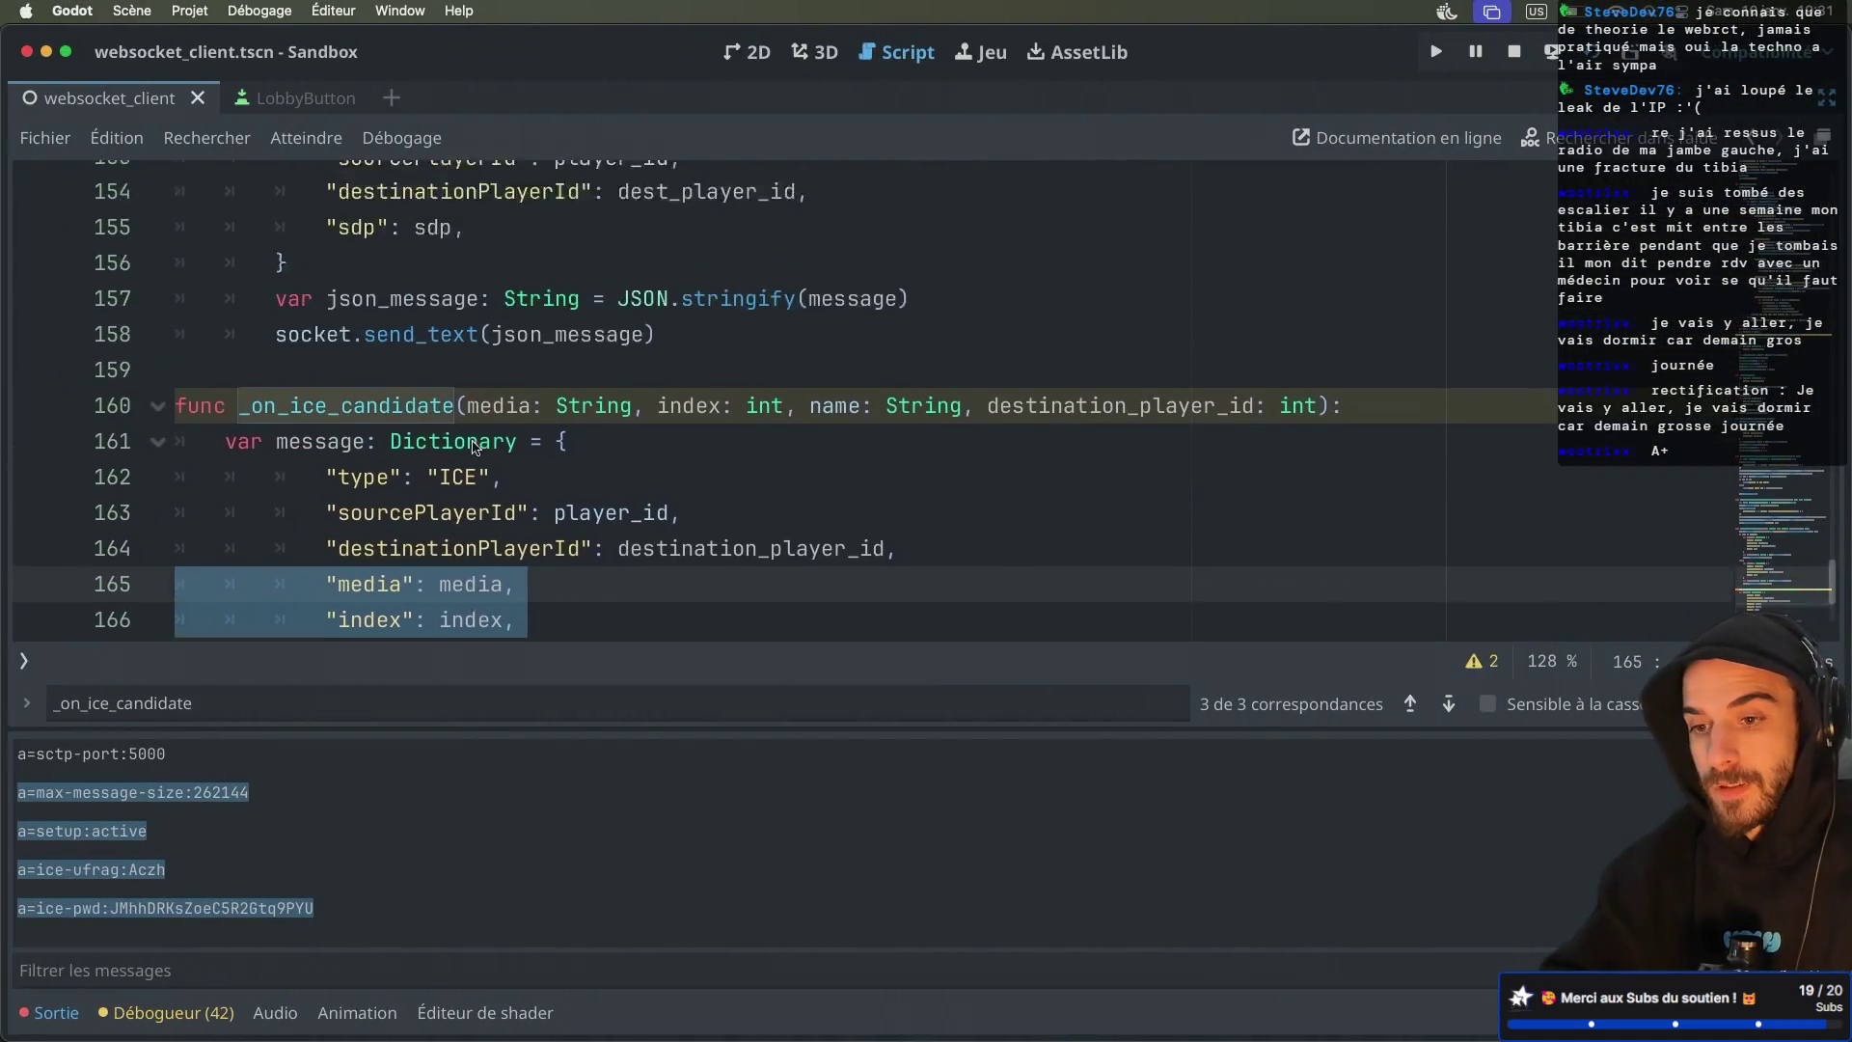
scroll(473, 445, "up", 17)
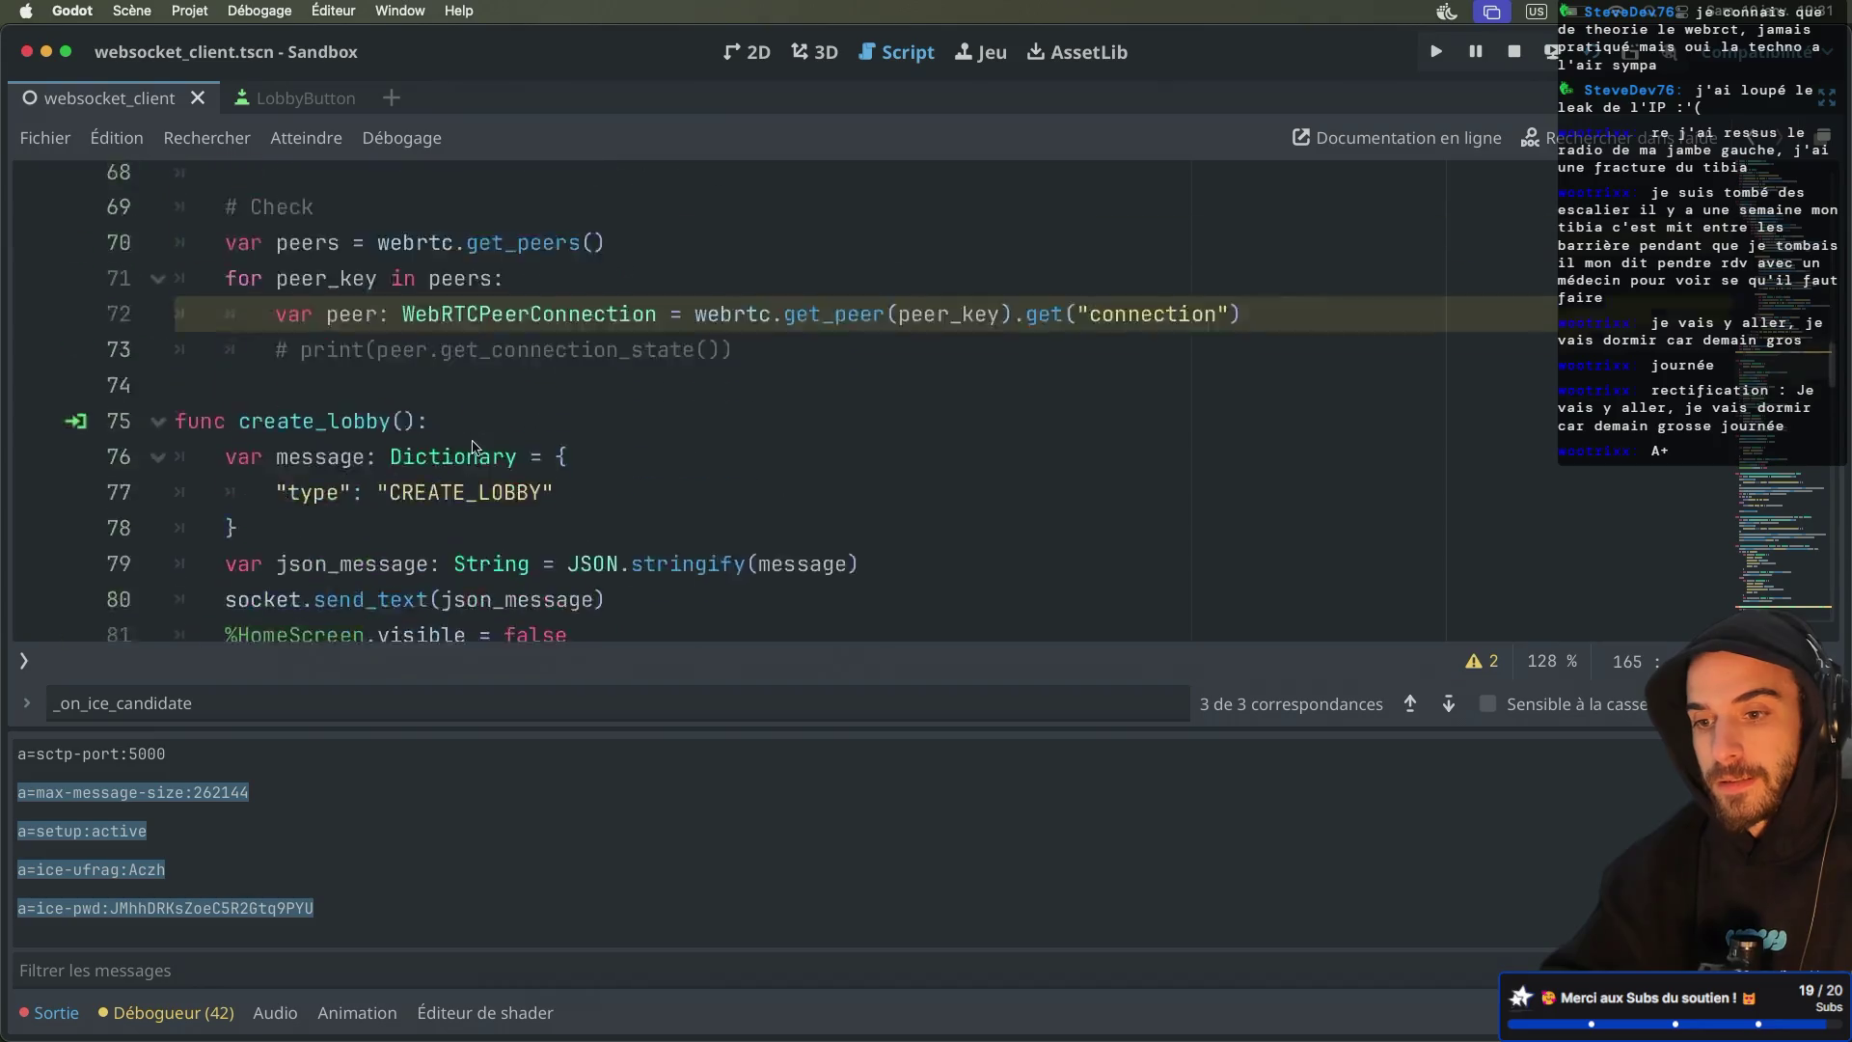
left_click(482, 379)
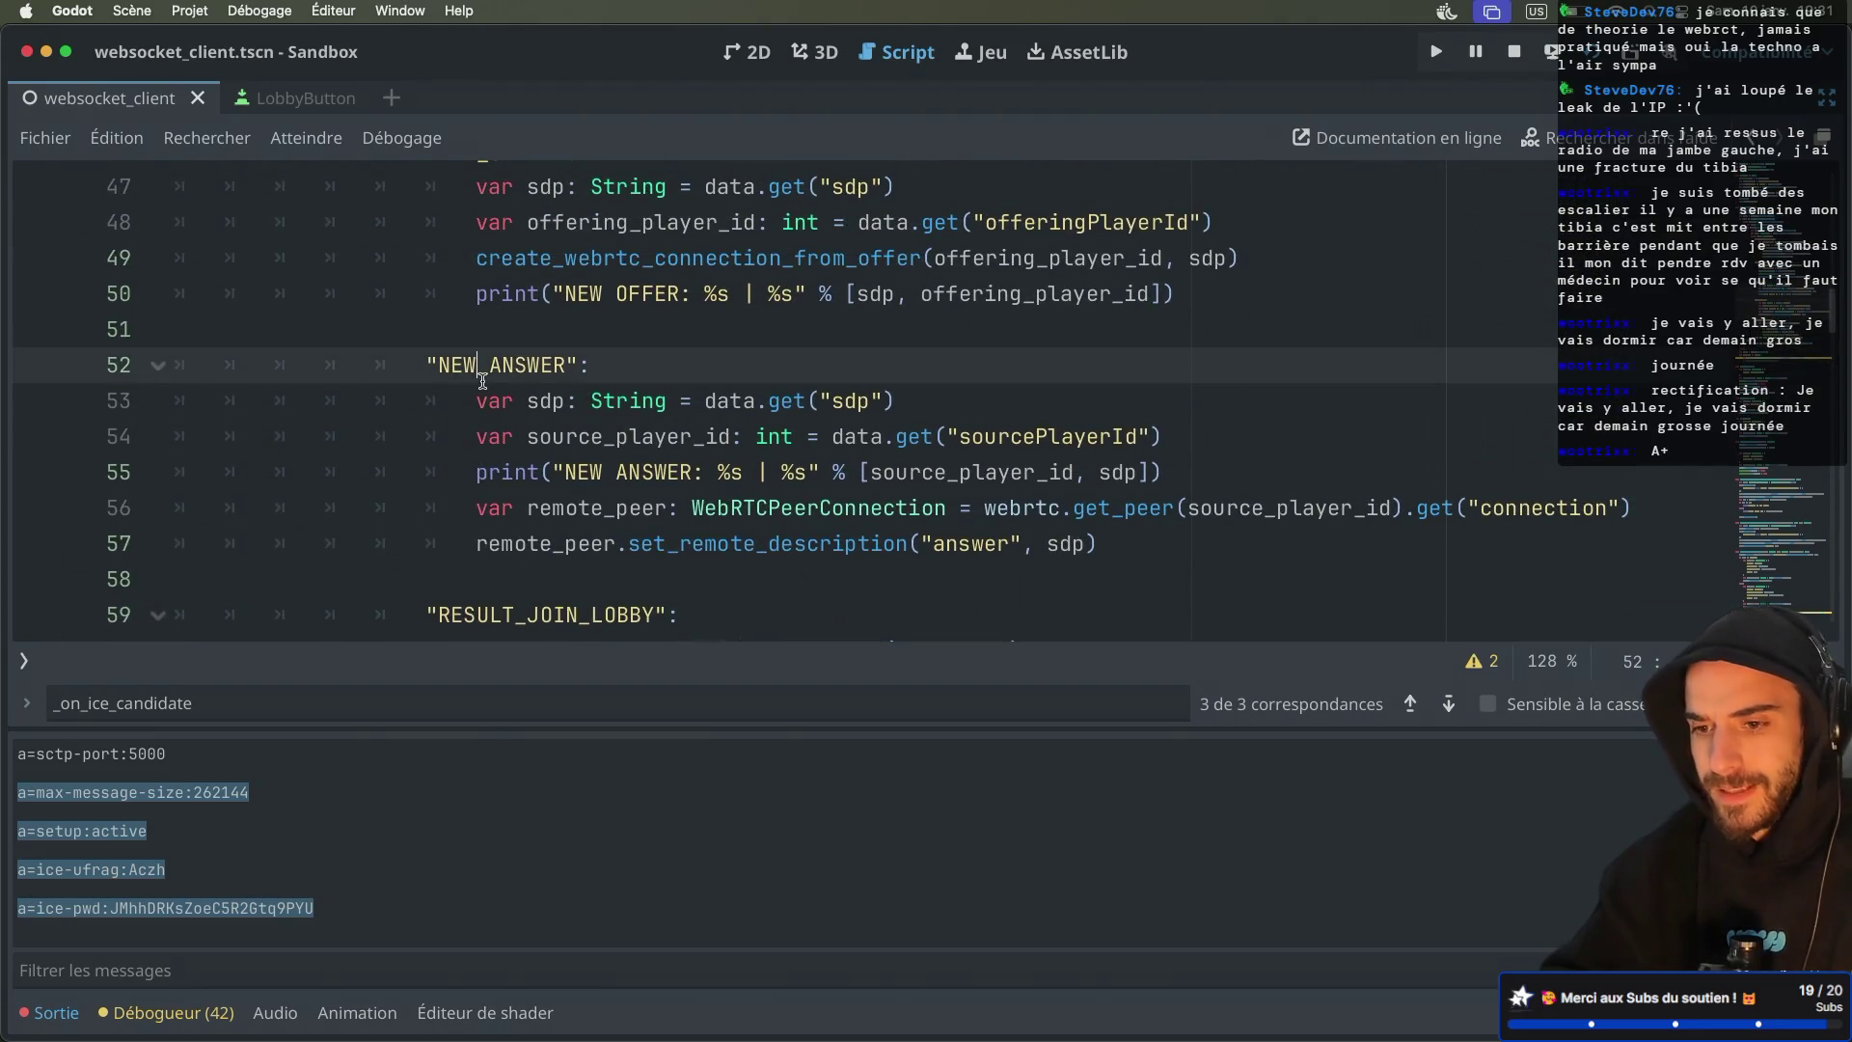
left_click_drag(398, 577, 263, 322)
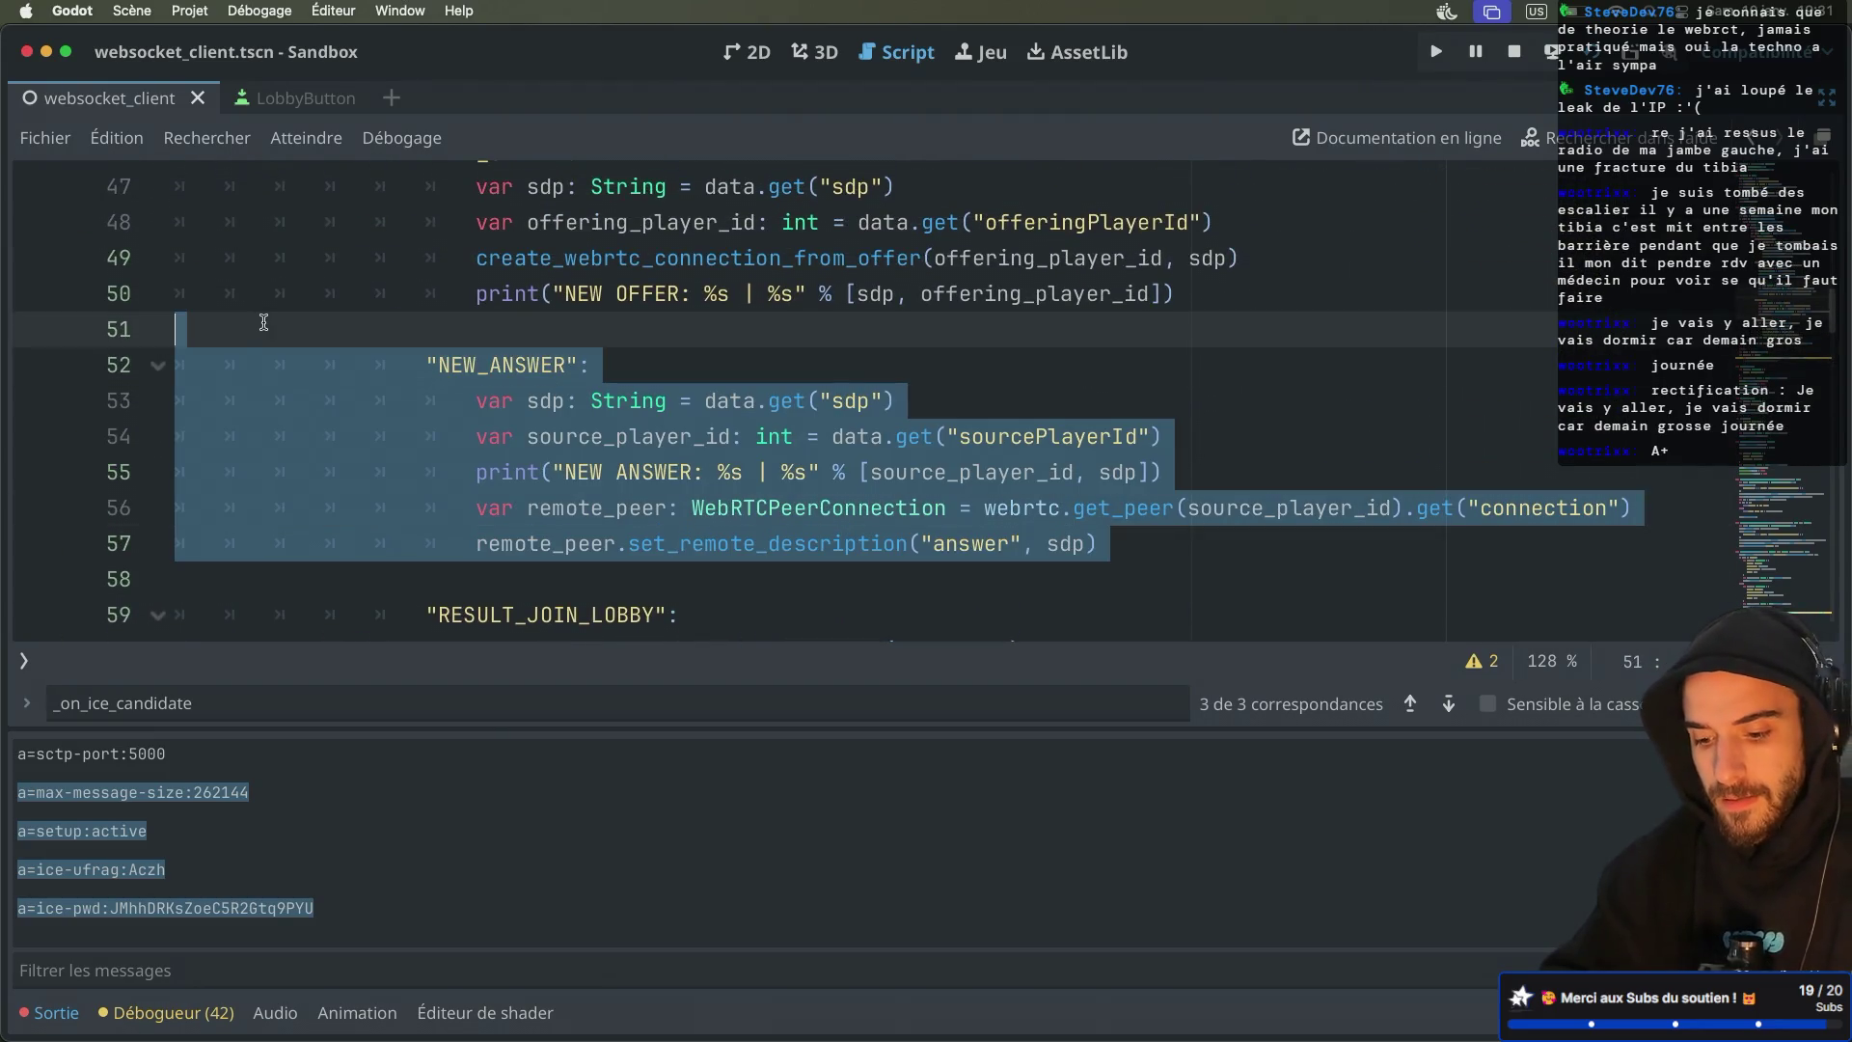
key("super+shift+d")
scroll(264, 322, "down", 2)
double_click(507, 263)
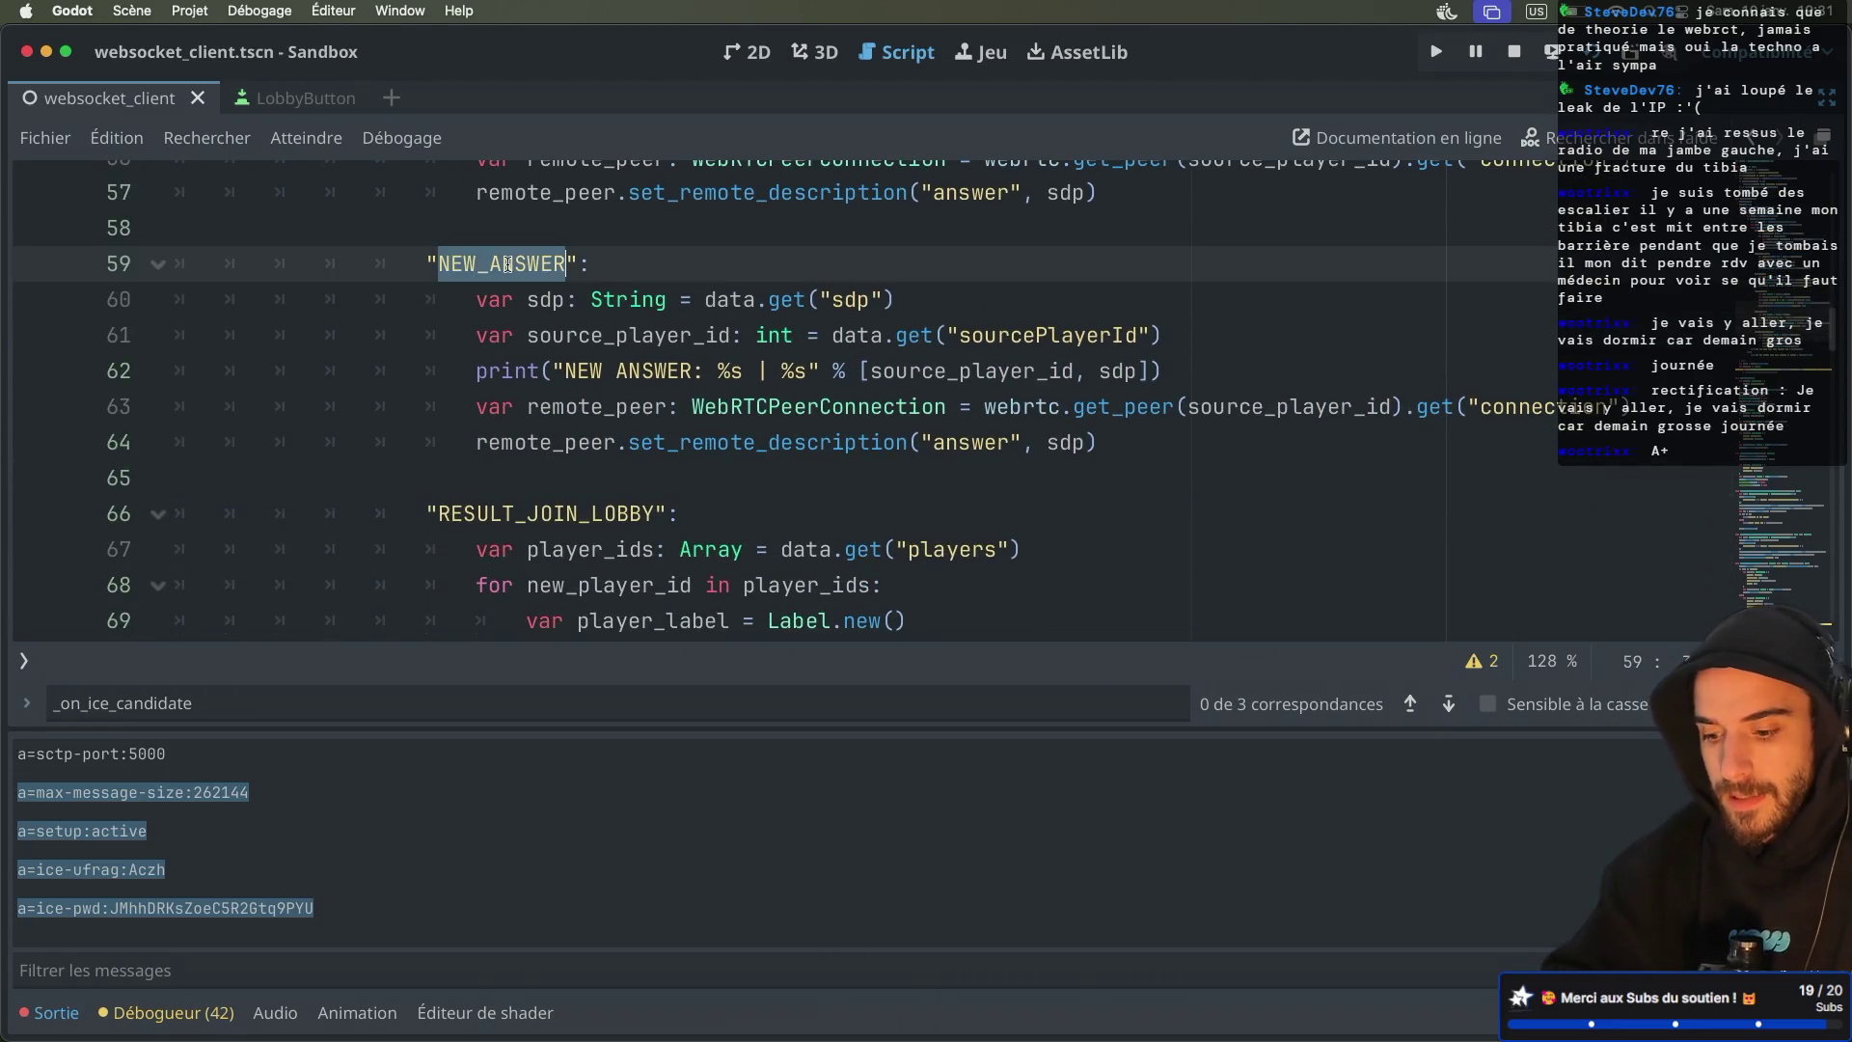
type("NEW_ICE")
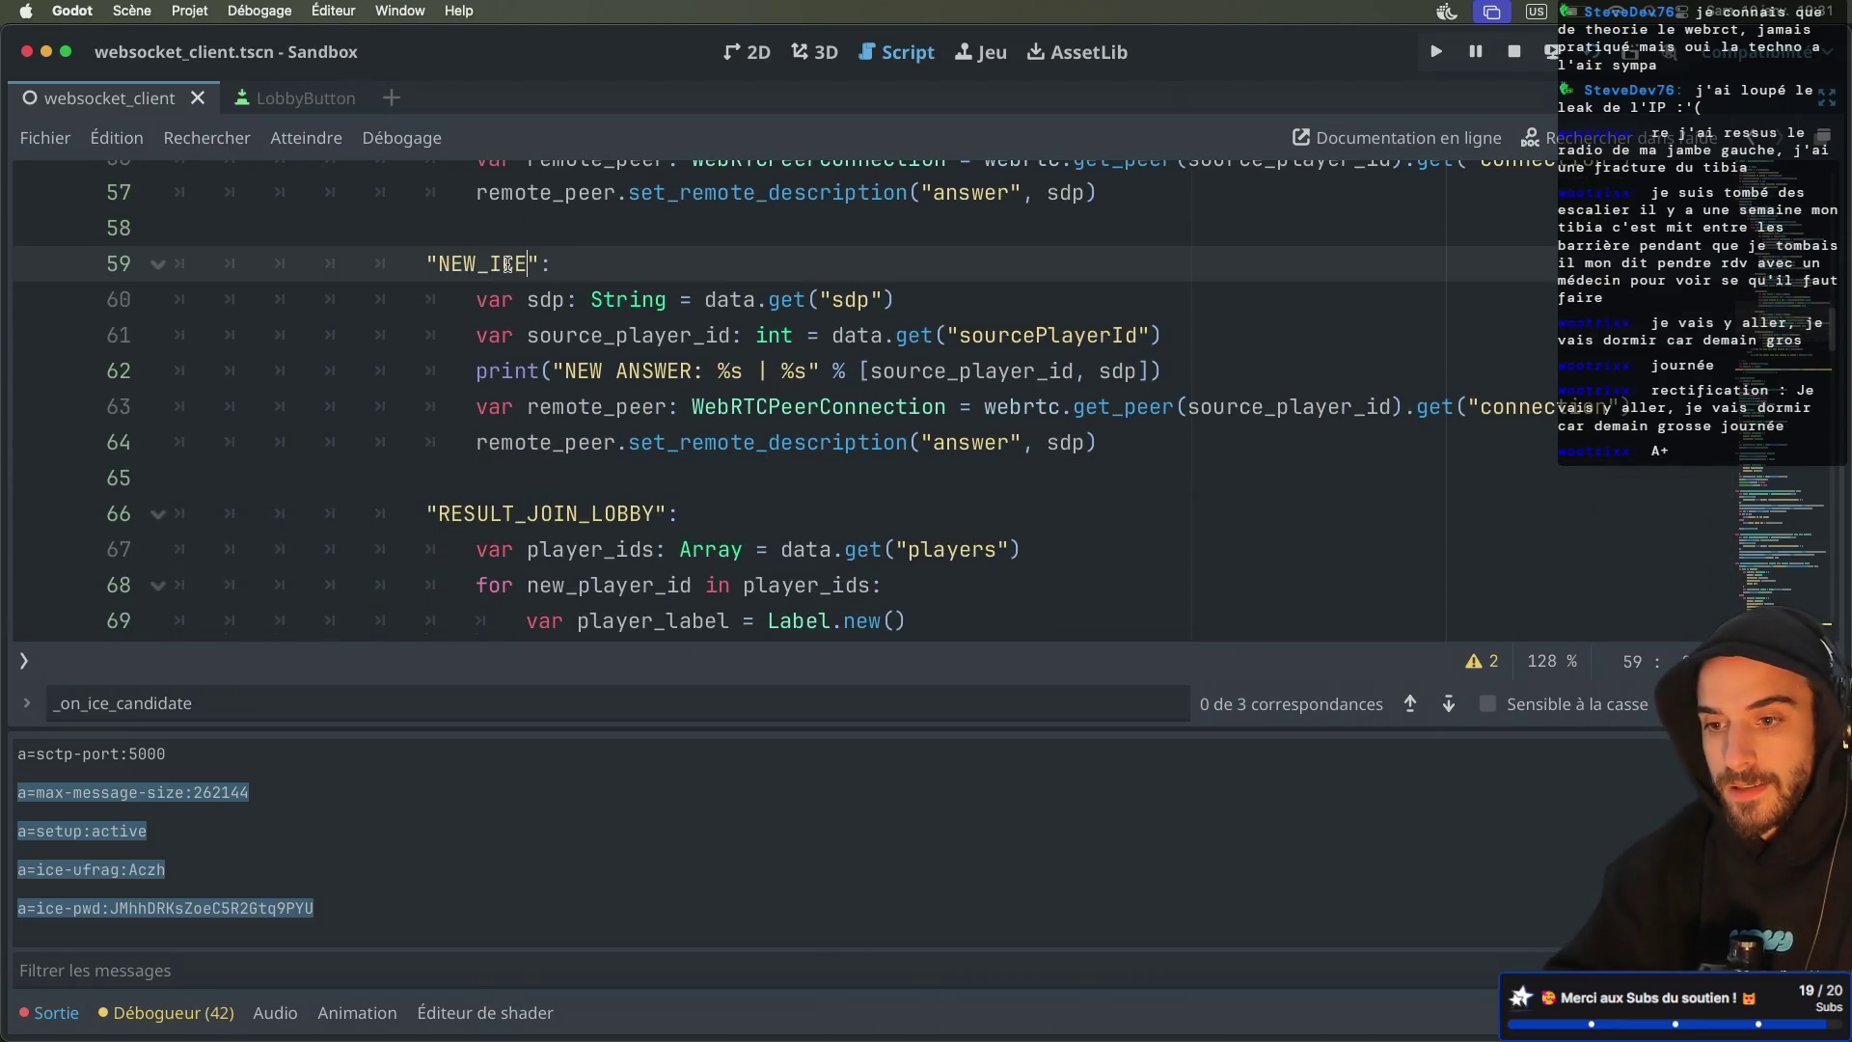
Move the sdp line below sourcePlayerId and delete the leftover empty line 61
double_click(547, 302)
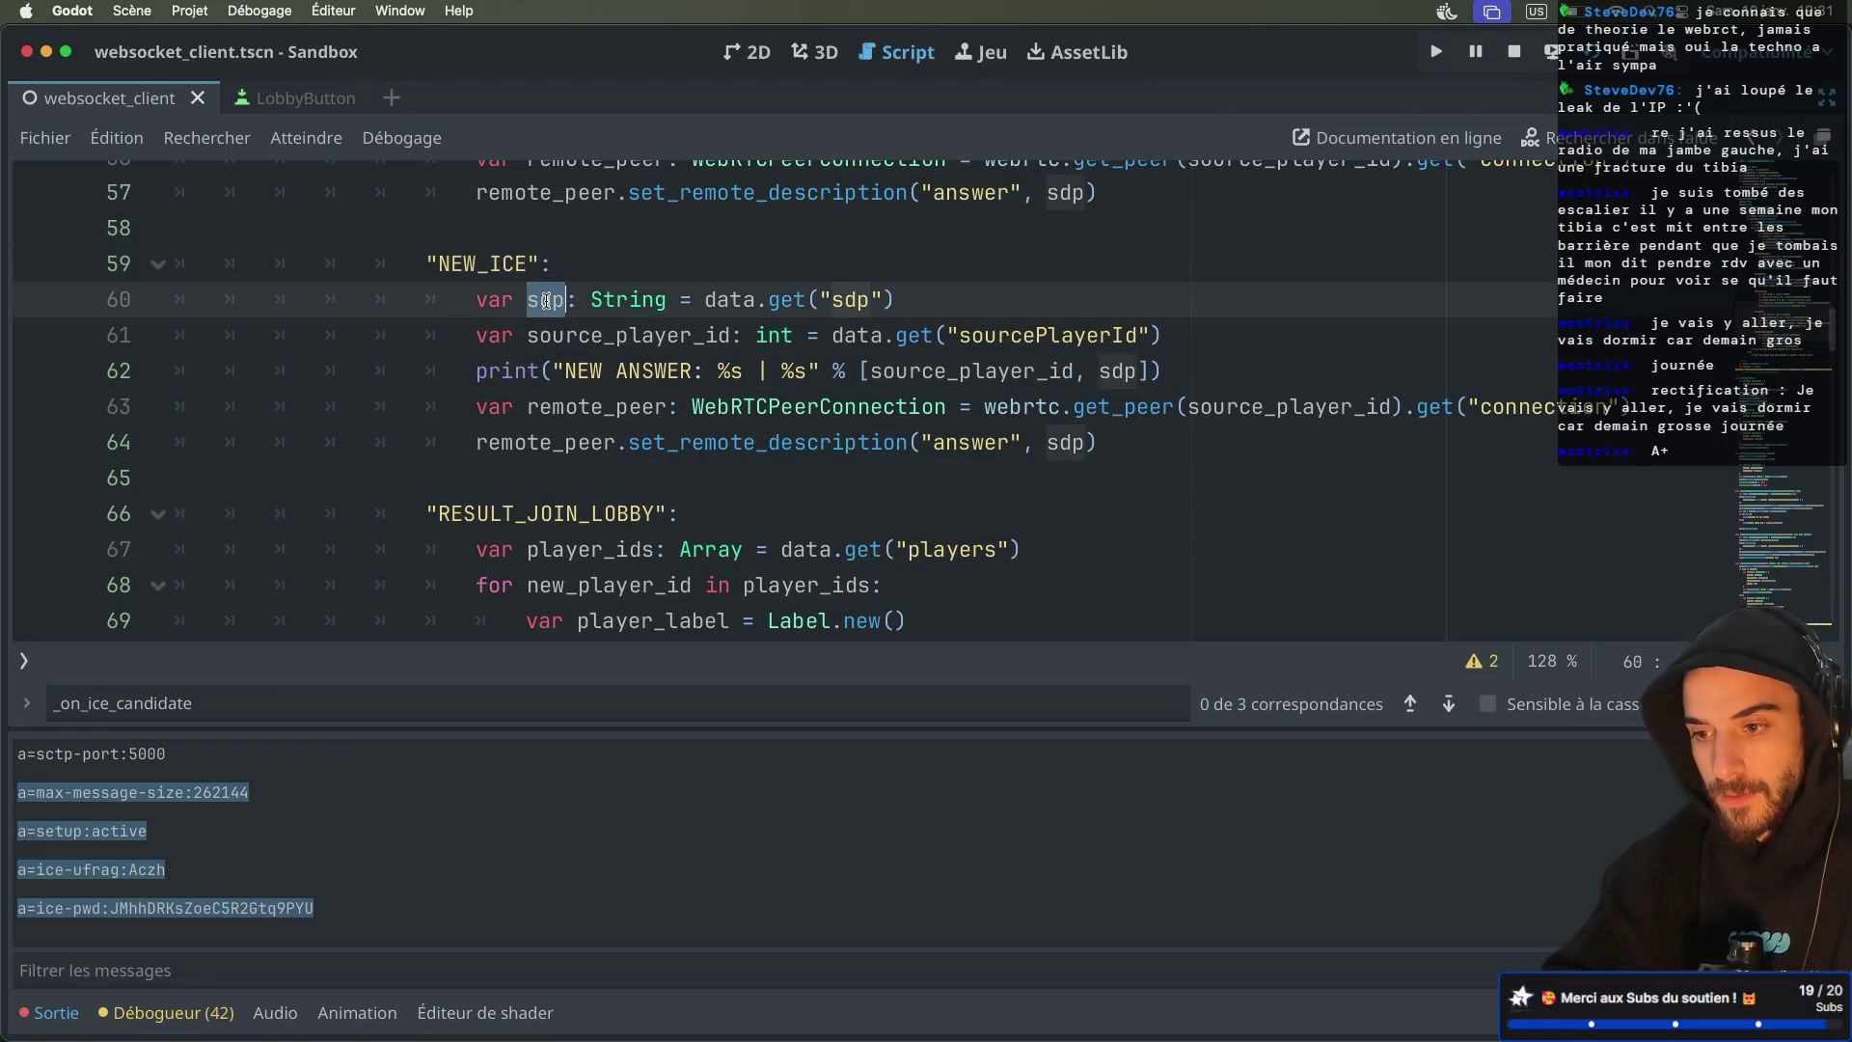
left_click_drag(932, 290, 938, 270)
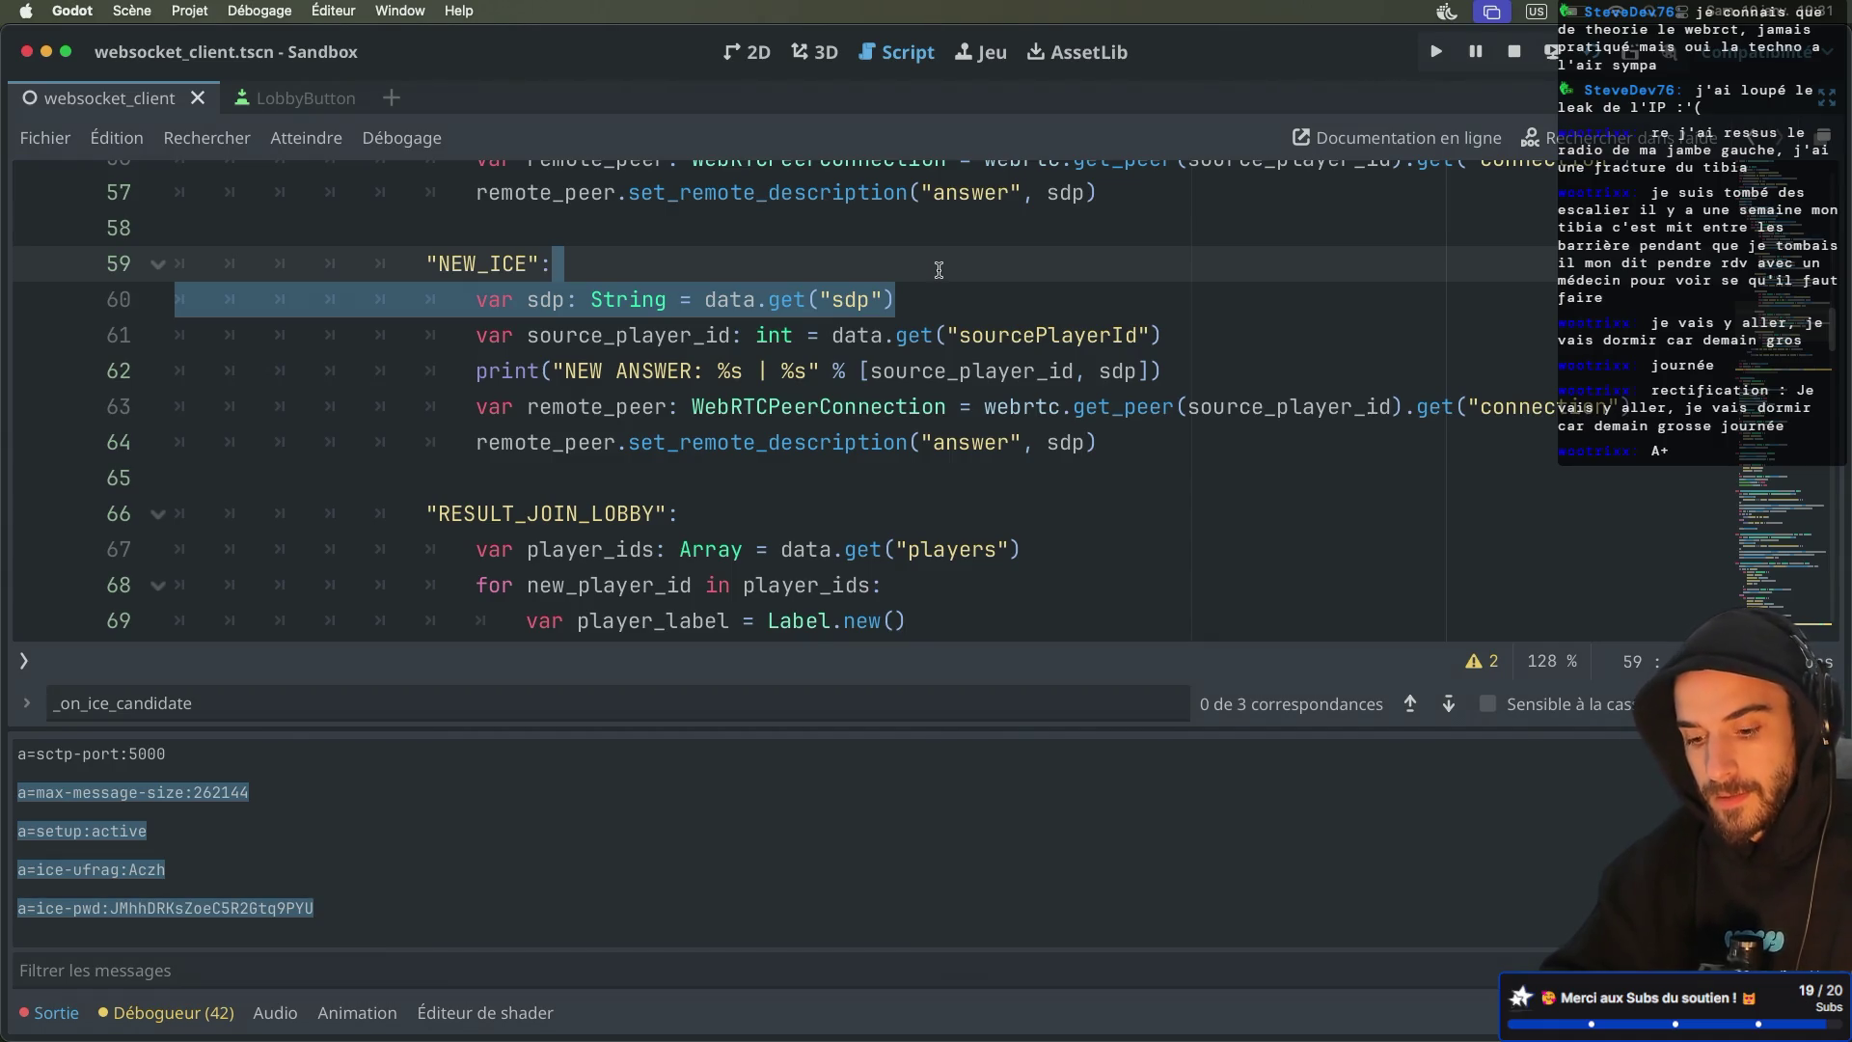
key("ctrl+x")
left_click(1179, 300)
key("Return")
key("ctrl+v")
left_click(644, 325)
key("BackSpace")
key("BackSpace")
Rename the sdp variable in the NEW_ICE case to media
double_click(548, 335)
type("media")
scroll(534, 340, "down", 10)
scroll(533, 339, "down", 15)
scroll(533, 339, "up", 2)
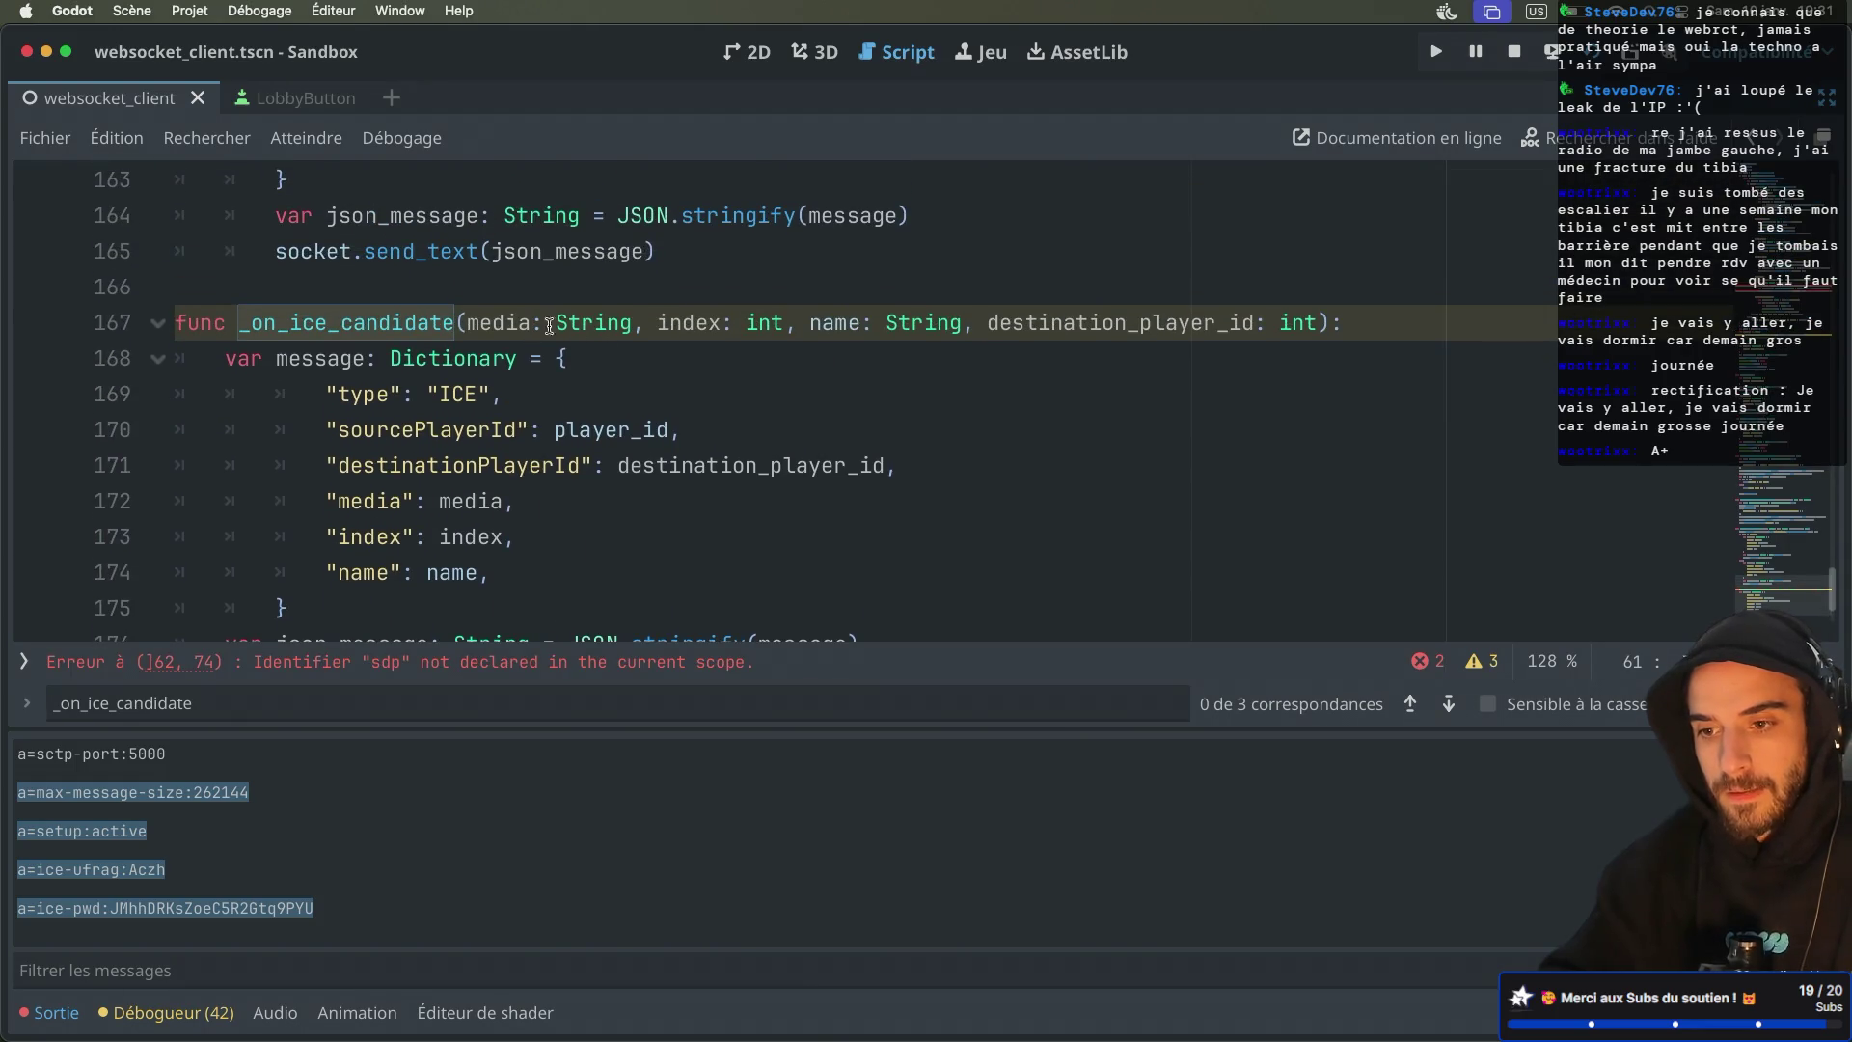
scroll(835, 328, "up", 20)
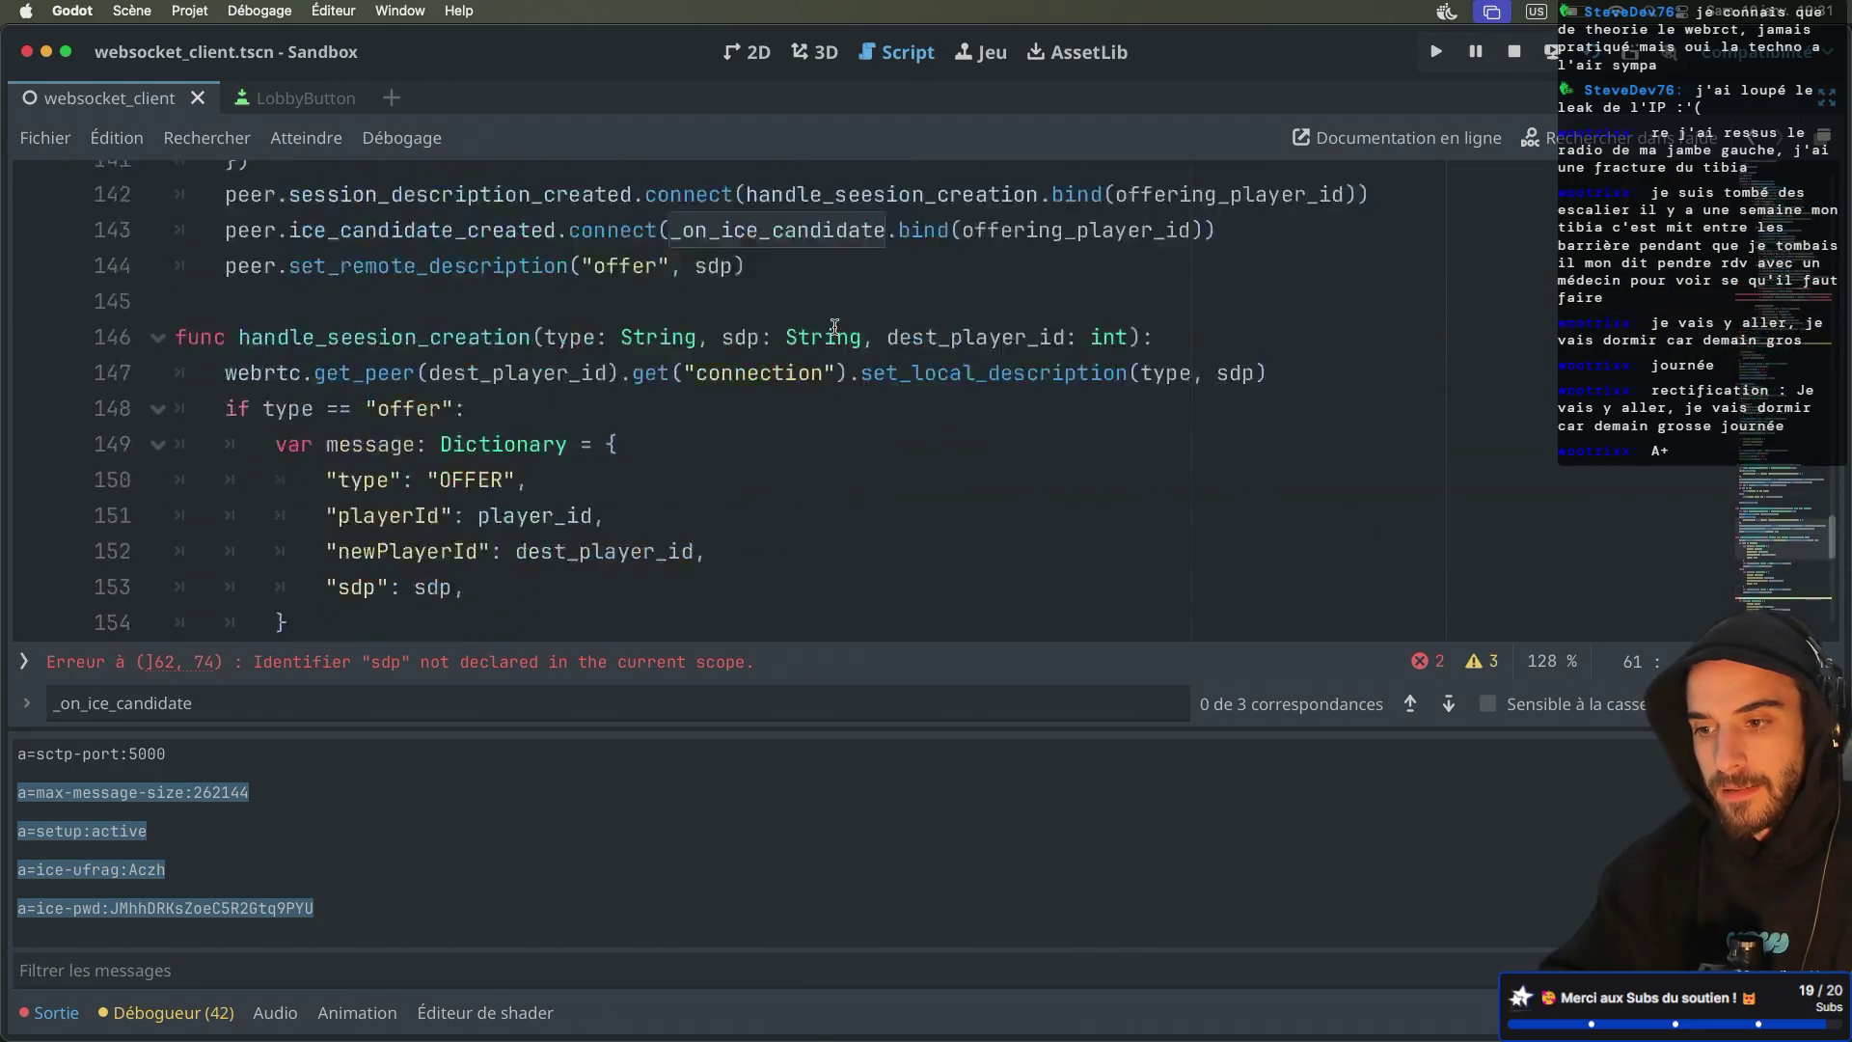
Duplicate the media line twice and change the dictionary keys to media, index and name
scroll(835, 328, "up", 2)
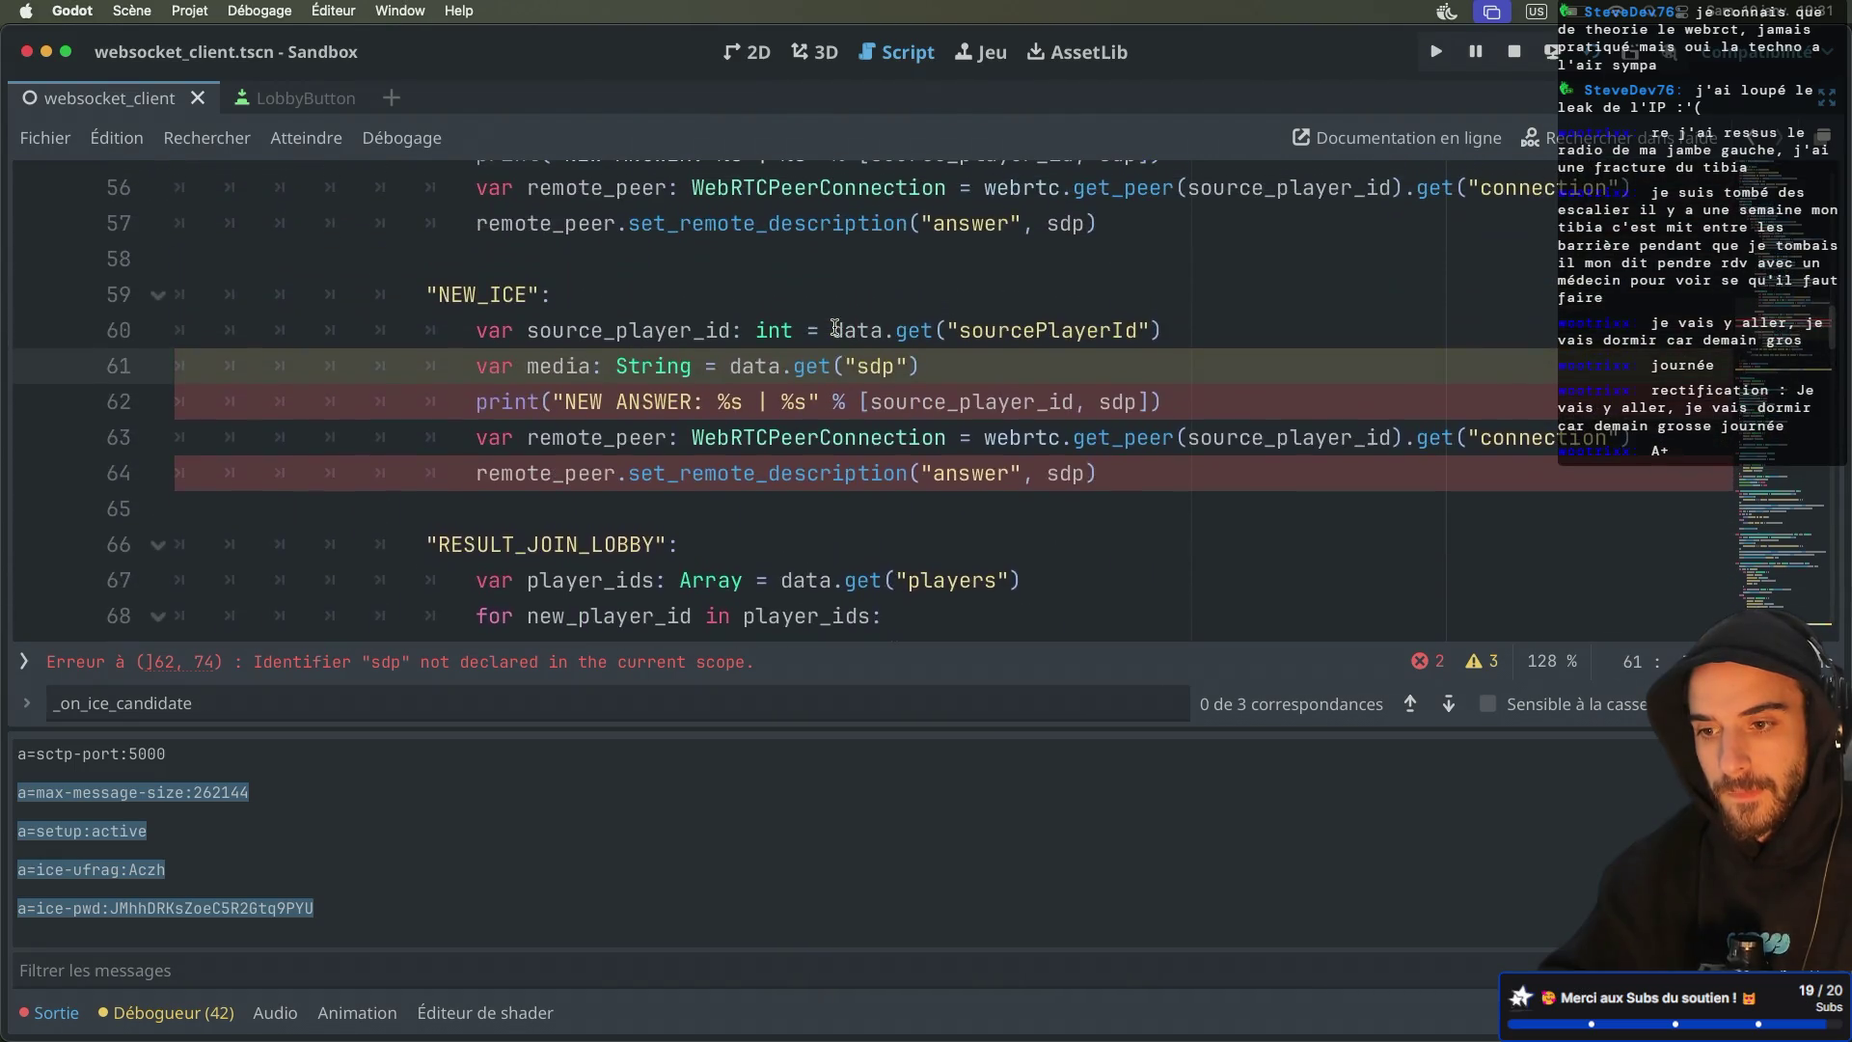
type(")")
left_click_drag(1011, 359, 1213, 315)
key("super+c")
key("Right")
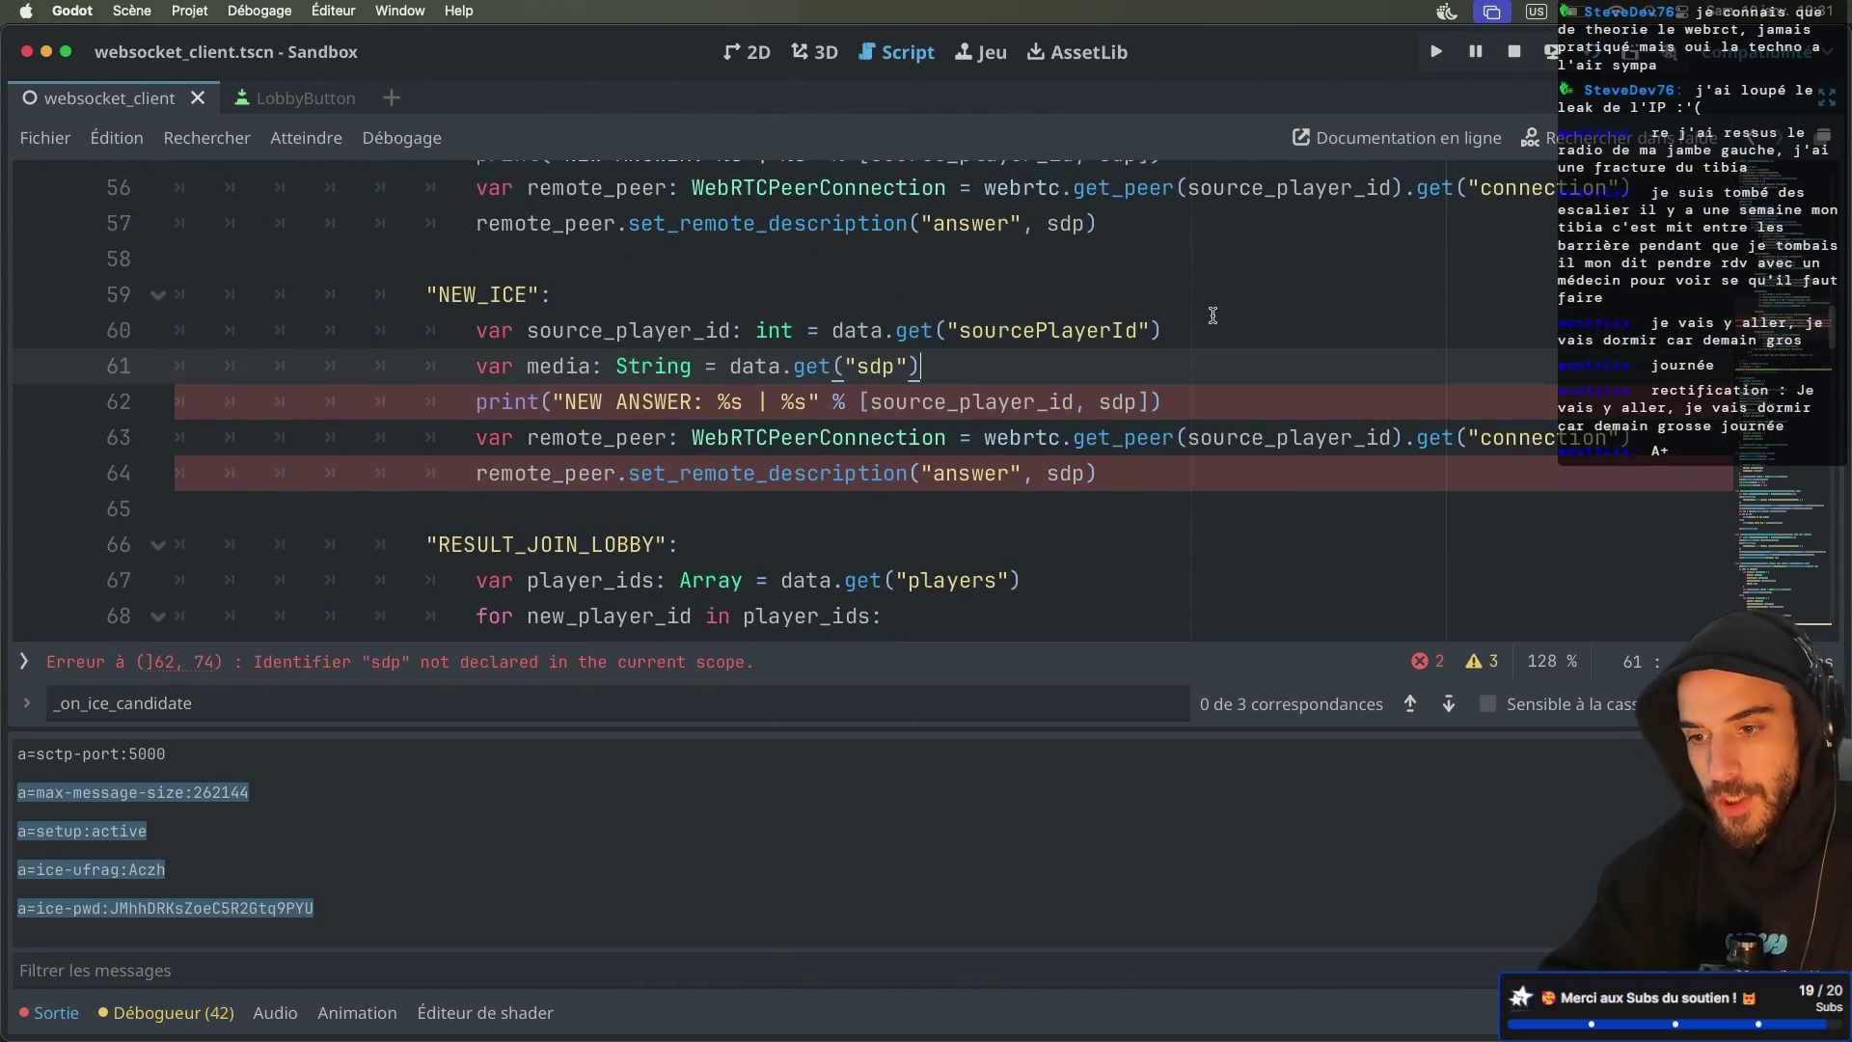
key("super+v")
key("super+v")
double_click(879, 369)
type("media")
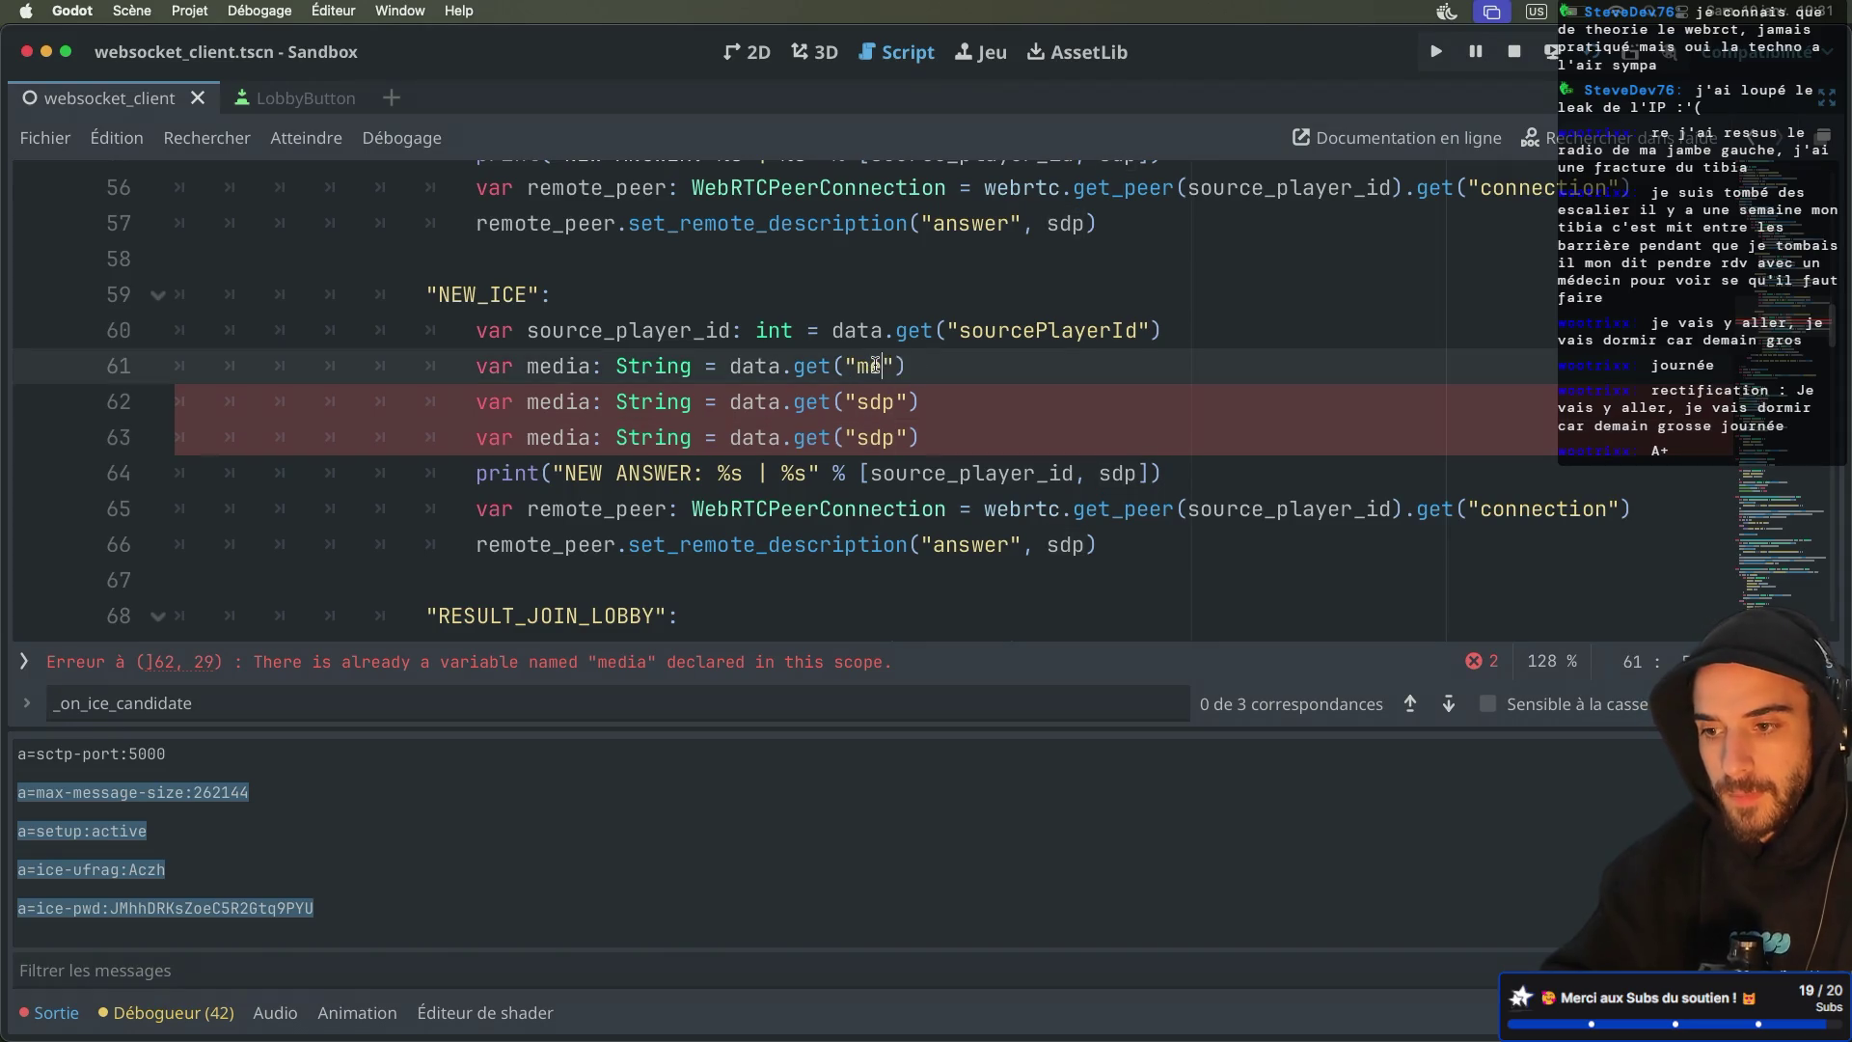
double_click(875, 401)
type("index")
double_click(875, 437)
type("name")
Make the second variable an int named index and the third a variable named name
double_click(653, 401)
type("int")
double_click(564, 401)
type("index")
double_click(541, 437)
type("name")
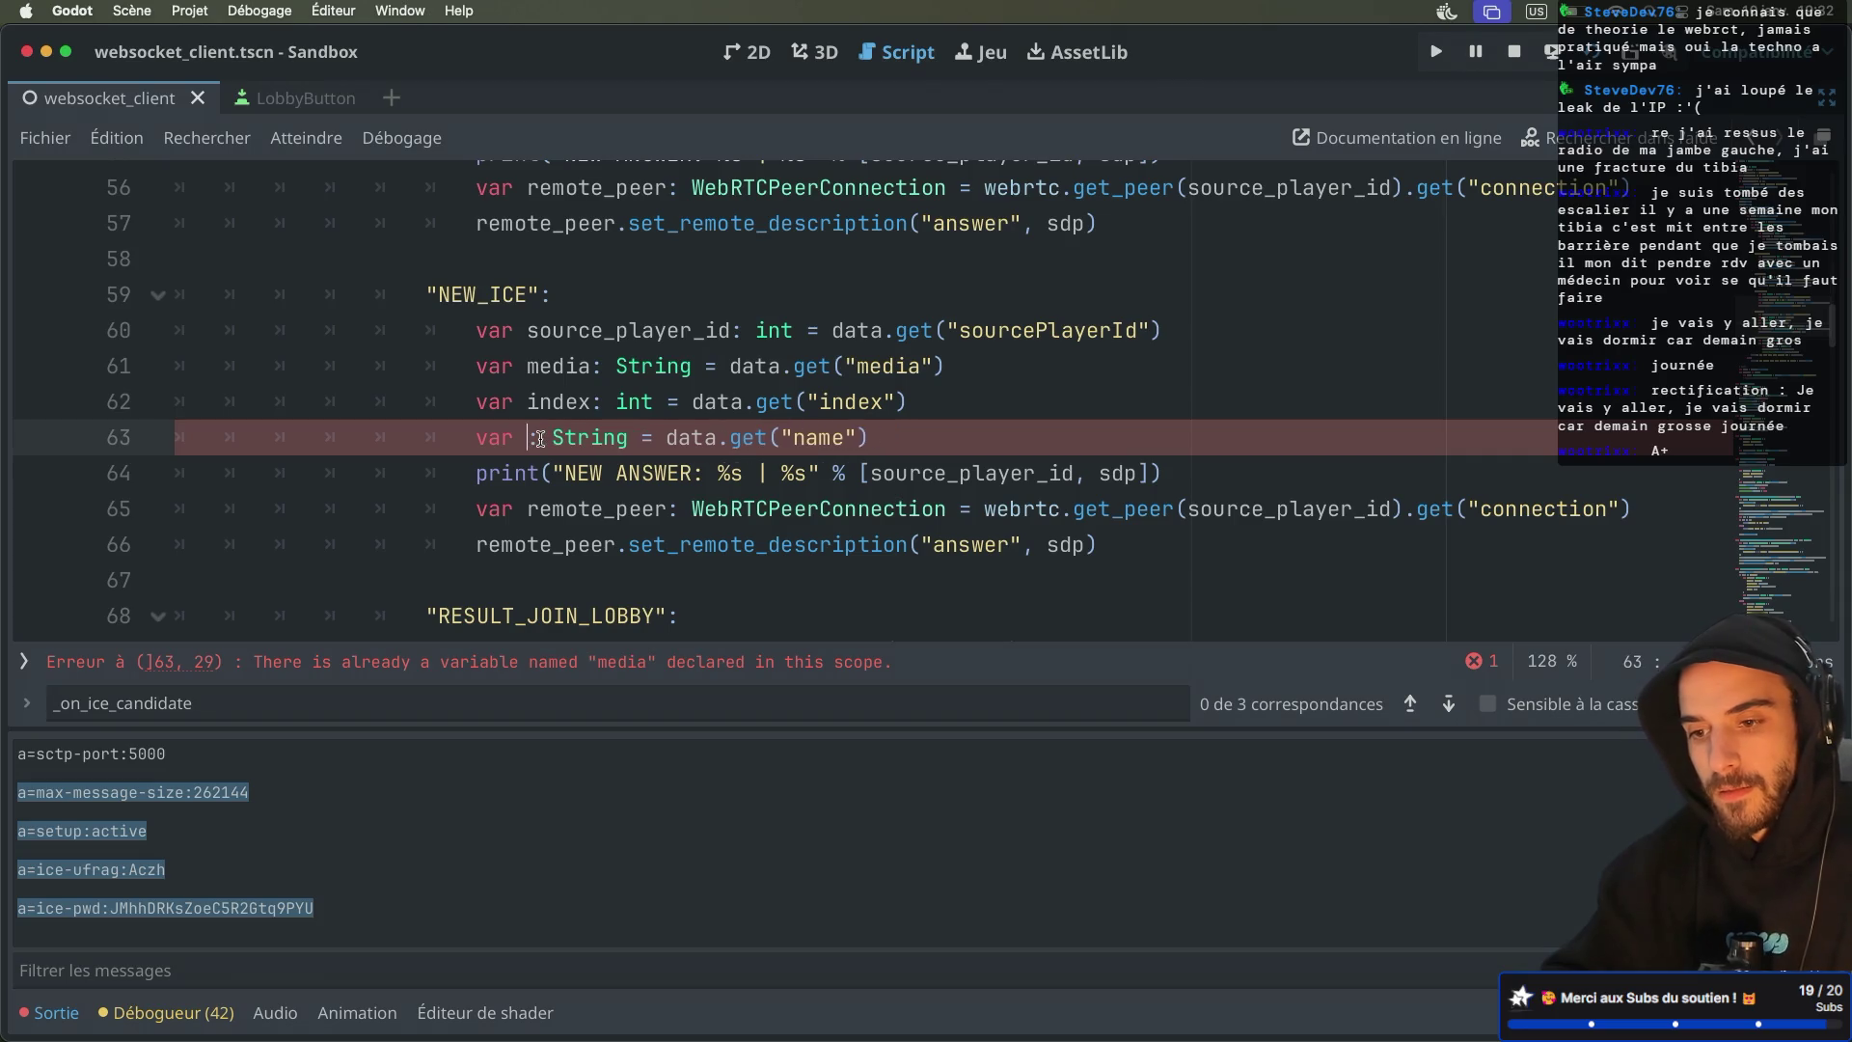
type("name")
Change the print to 'NEW ICE' with arguments media, index, name
left_click(810, 340)
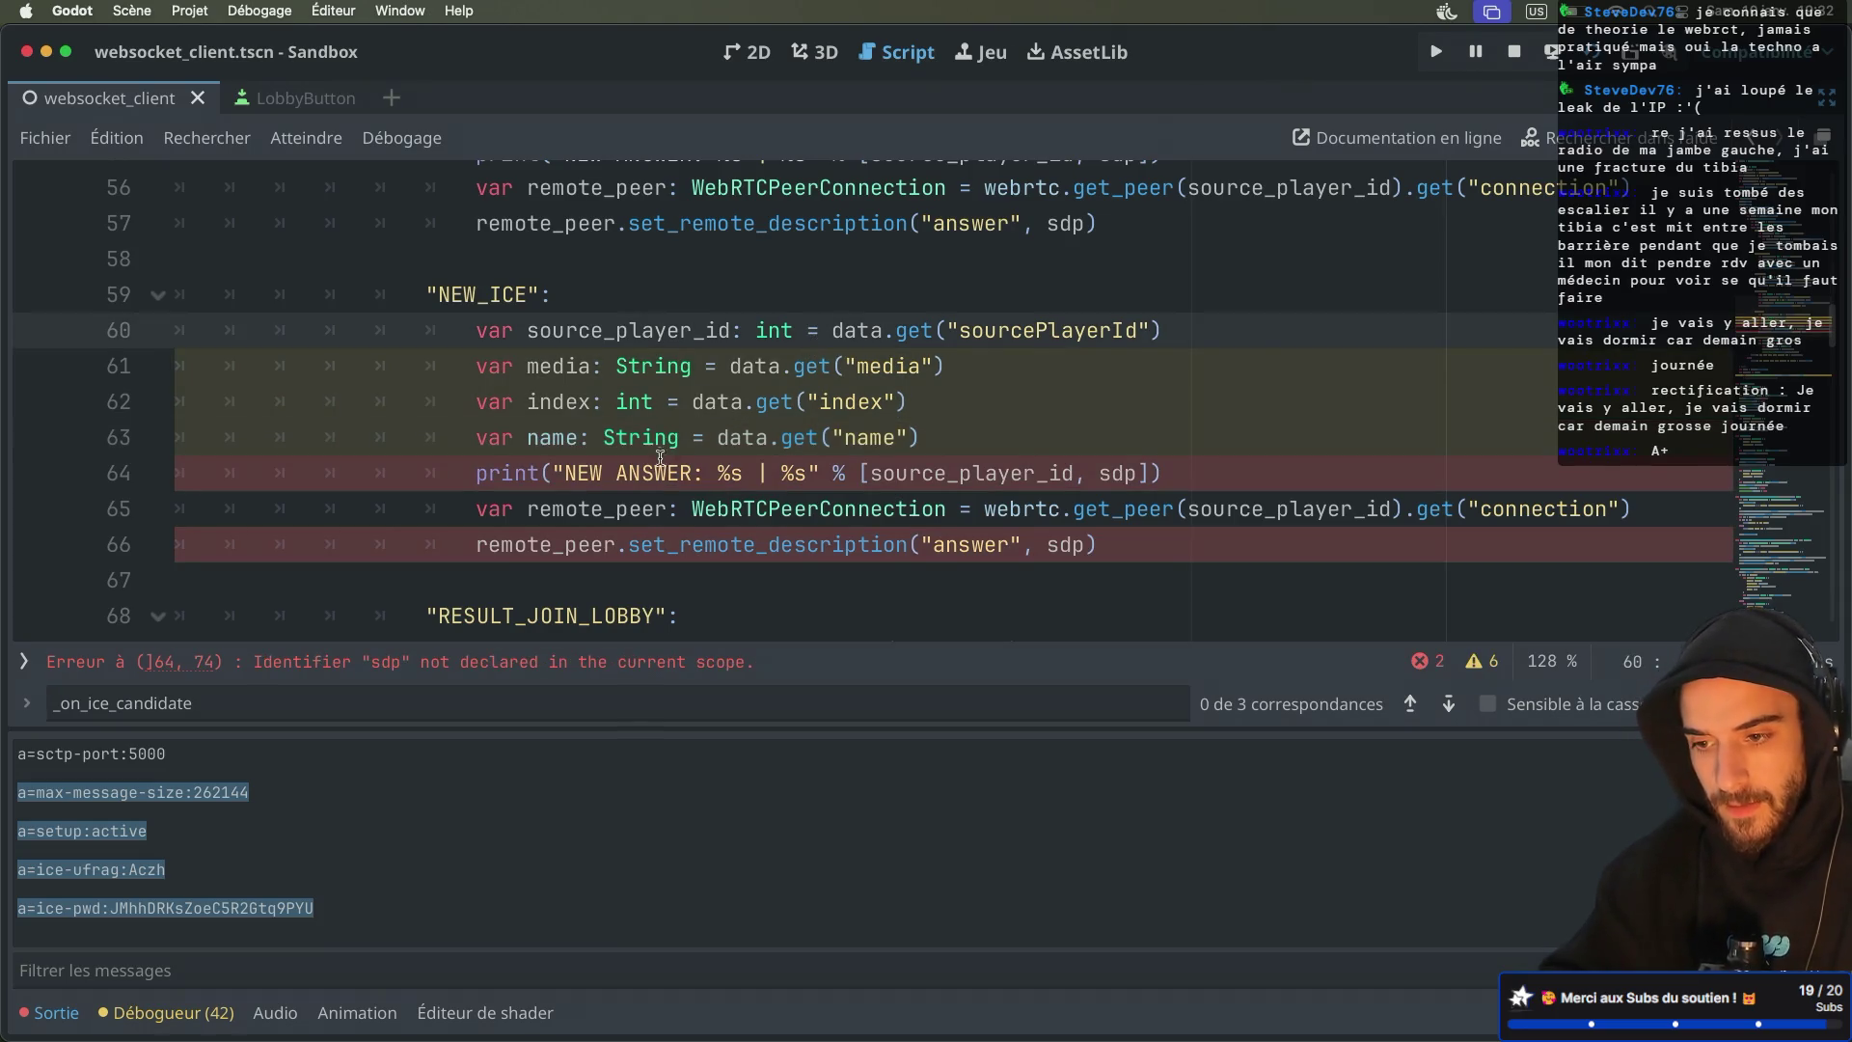
double_click(654, 467)
type("ICE")
left_click(950, 374)
left_click_drag(833, 472, 1095, 472)
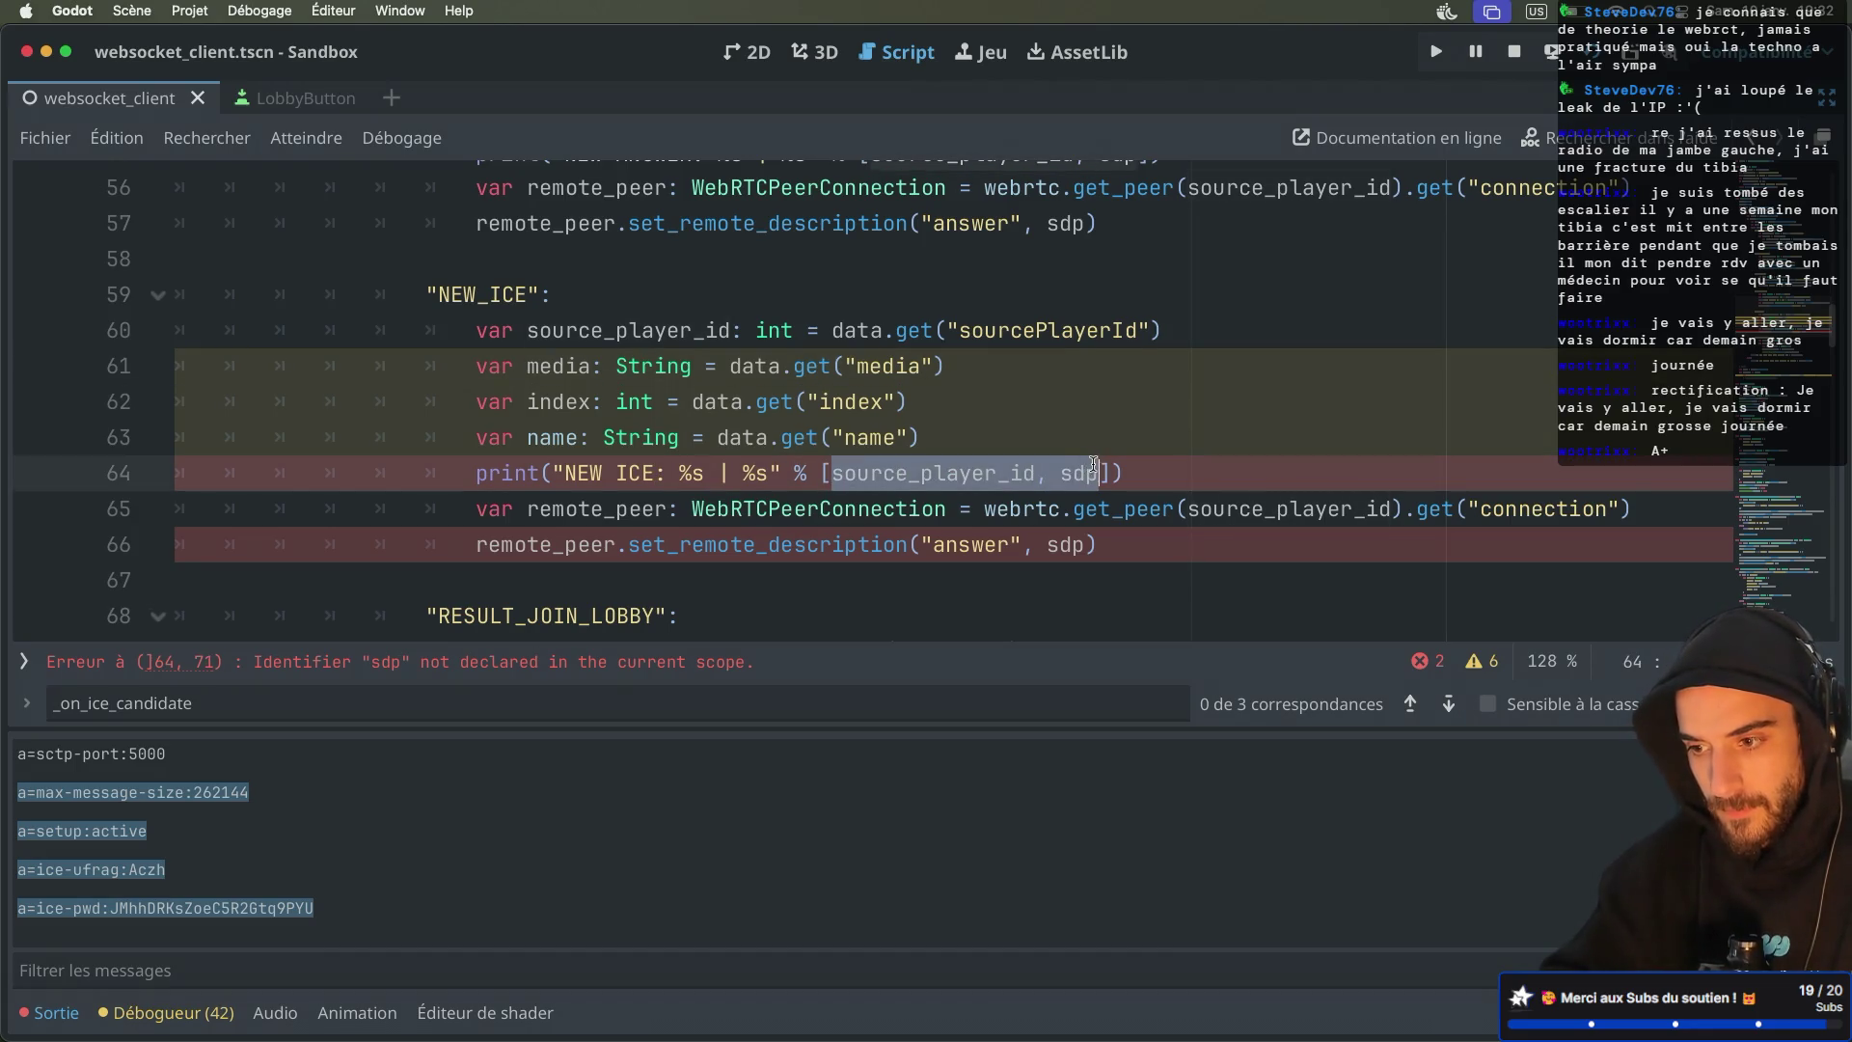
key("BackSpace")
type("media")
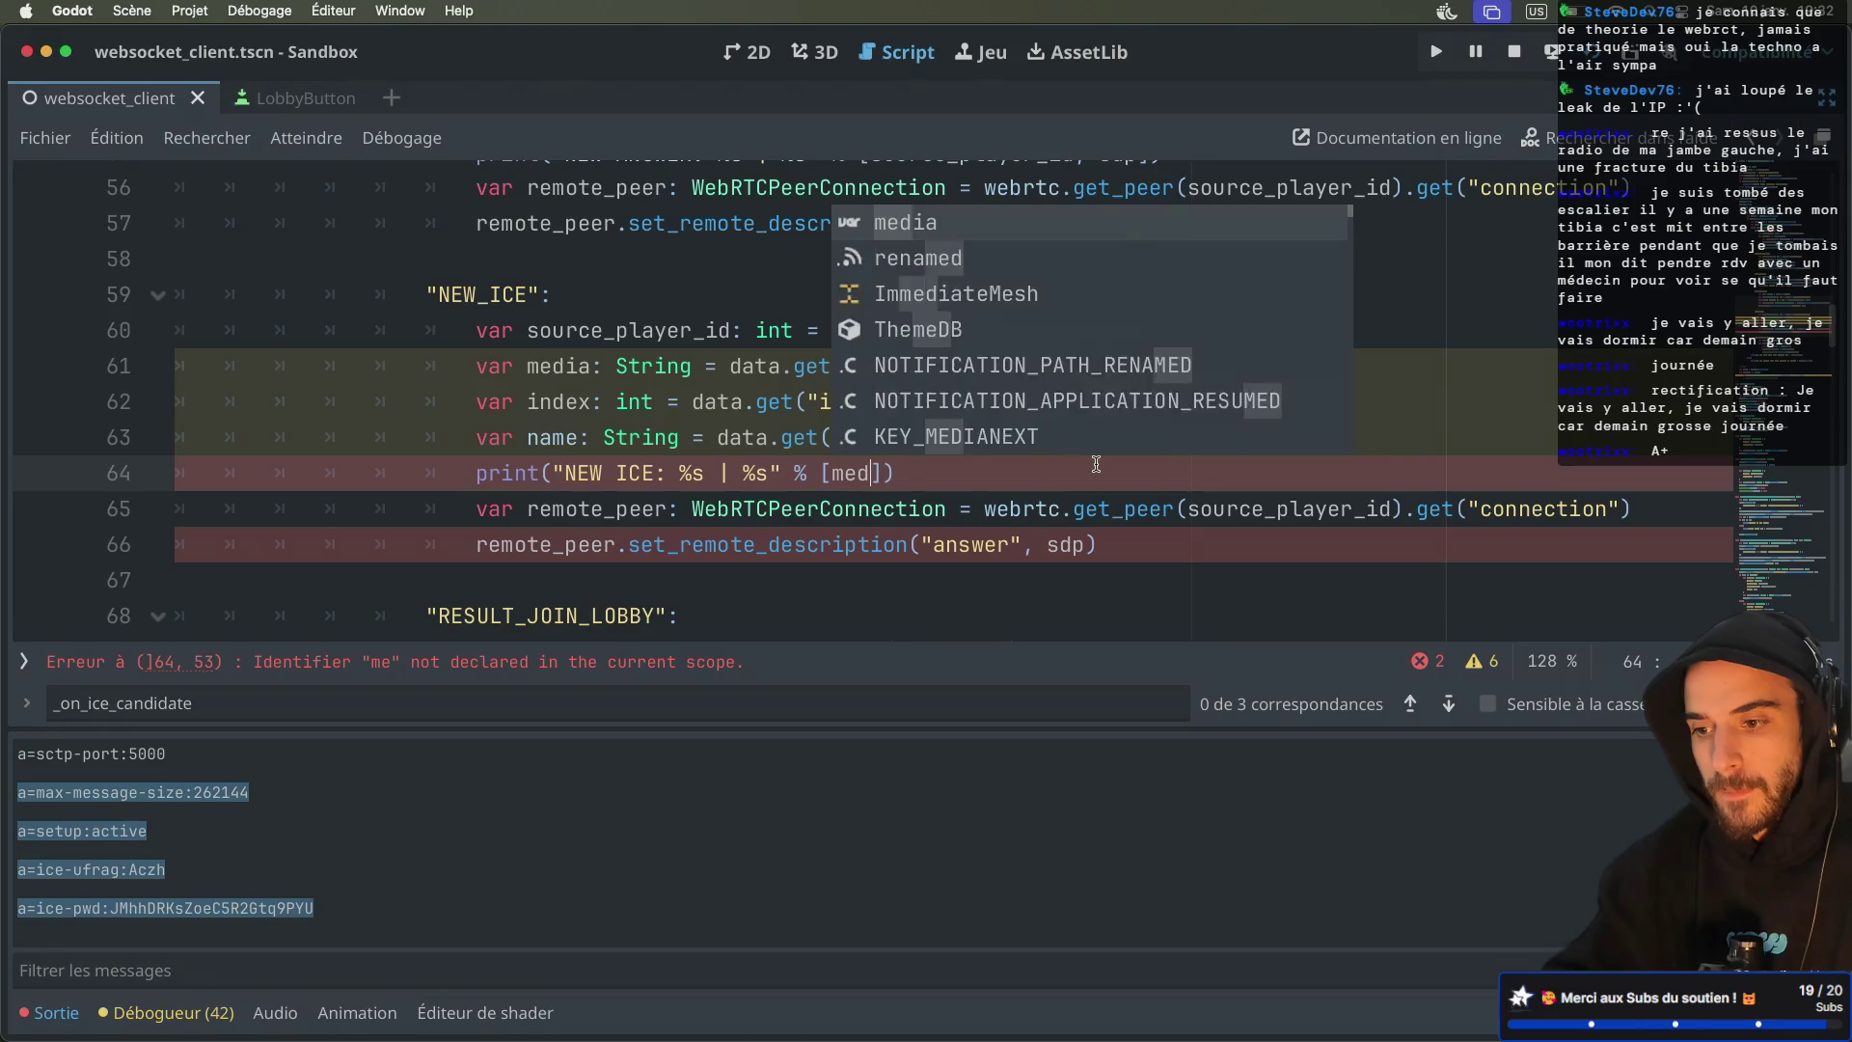
type(", index, name")
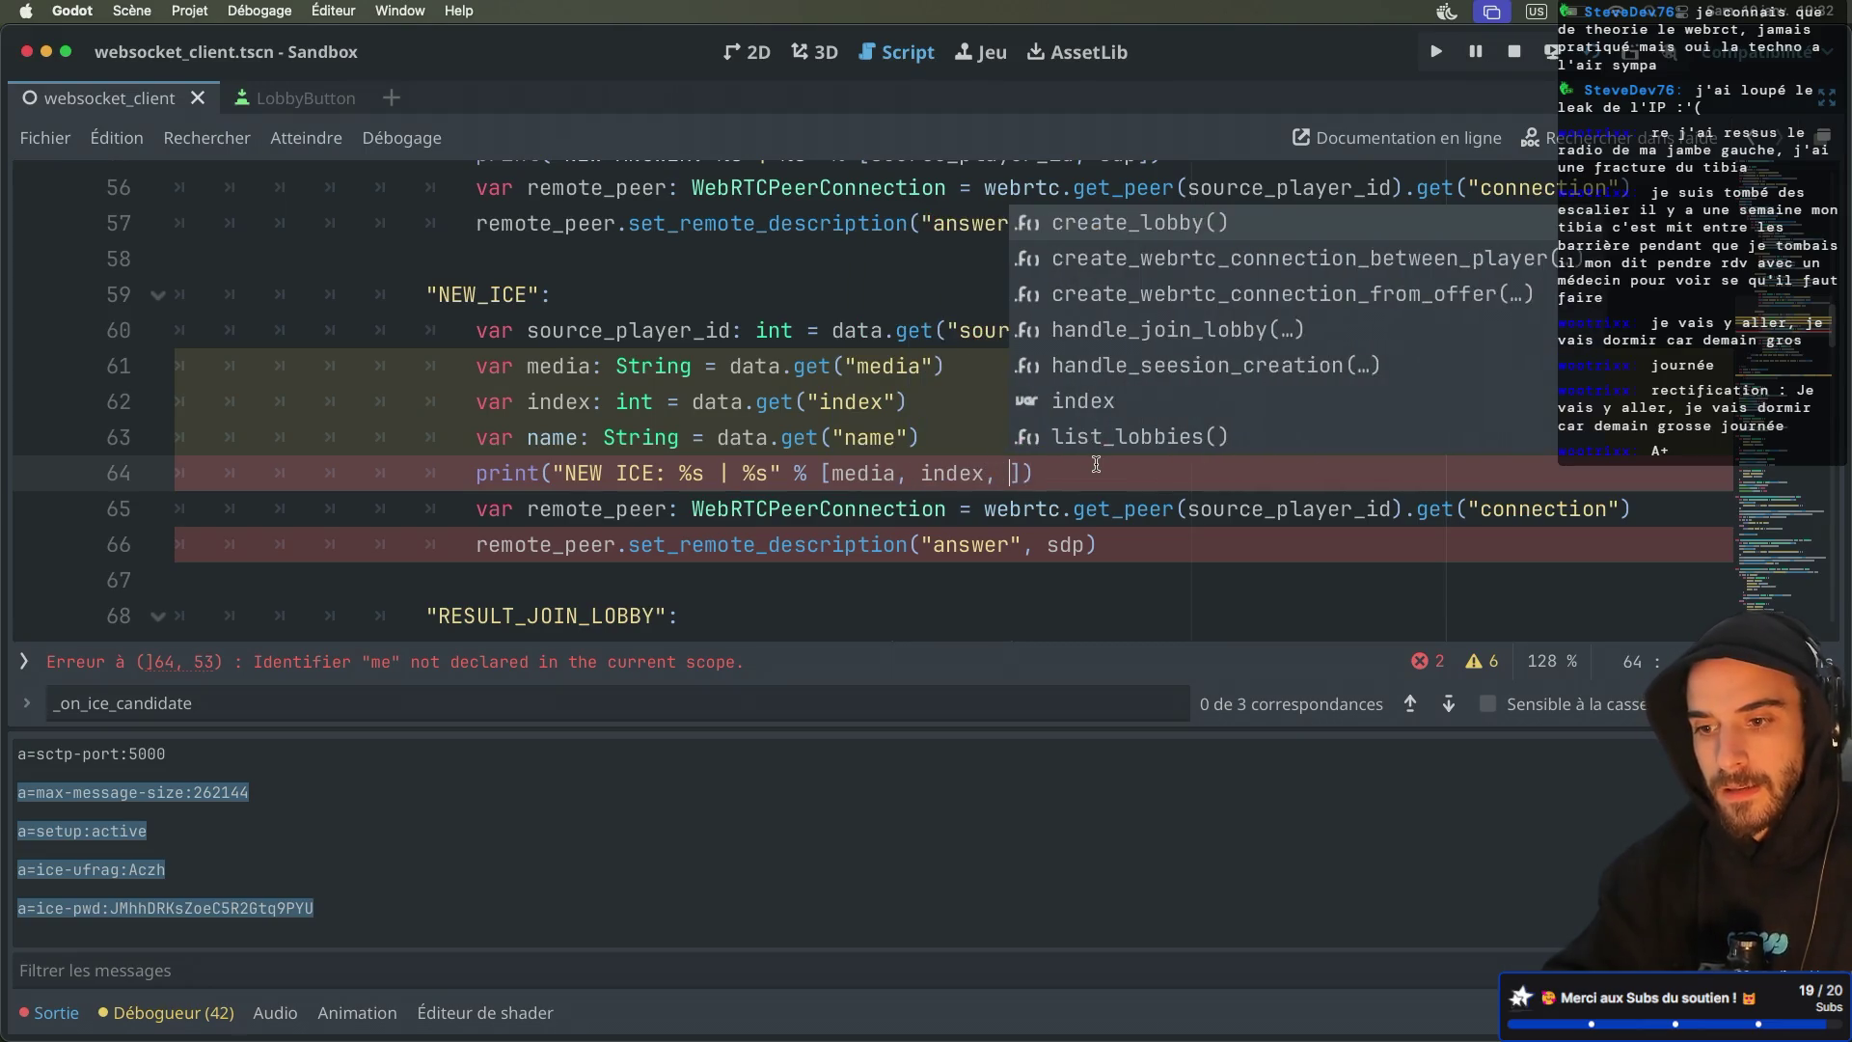
Review the remote peer lookup using source_player_id in the NEW_ICE branch
left_click(947, 509)
scroll(949, 509, "down", 1)
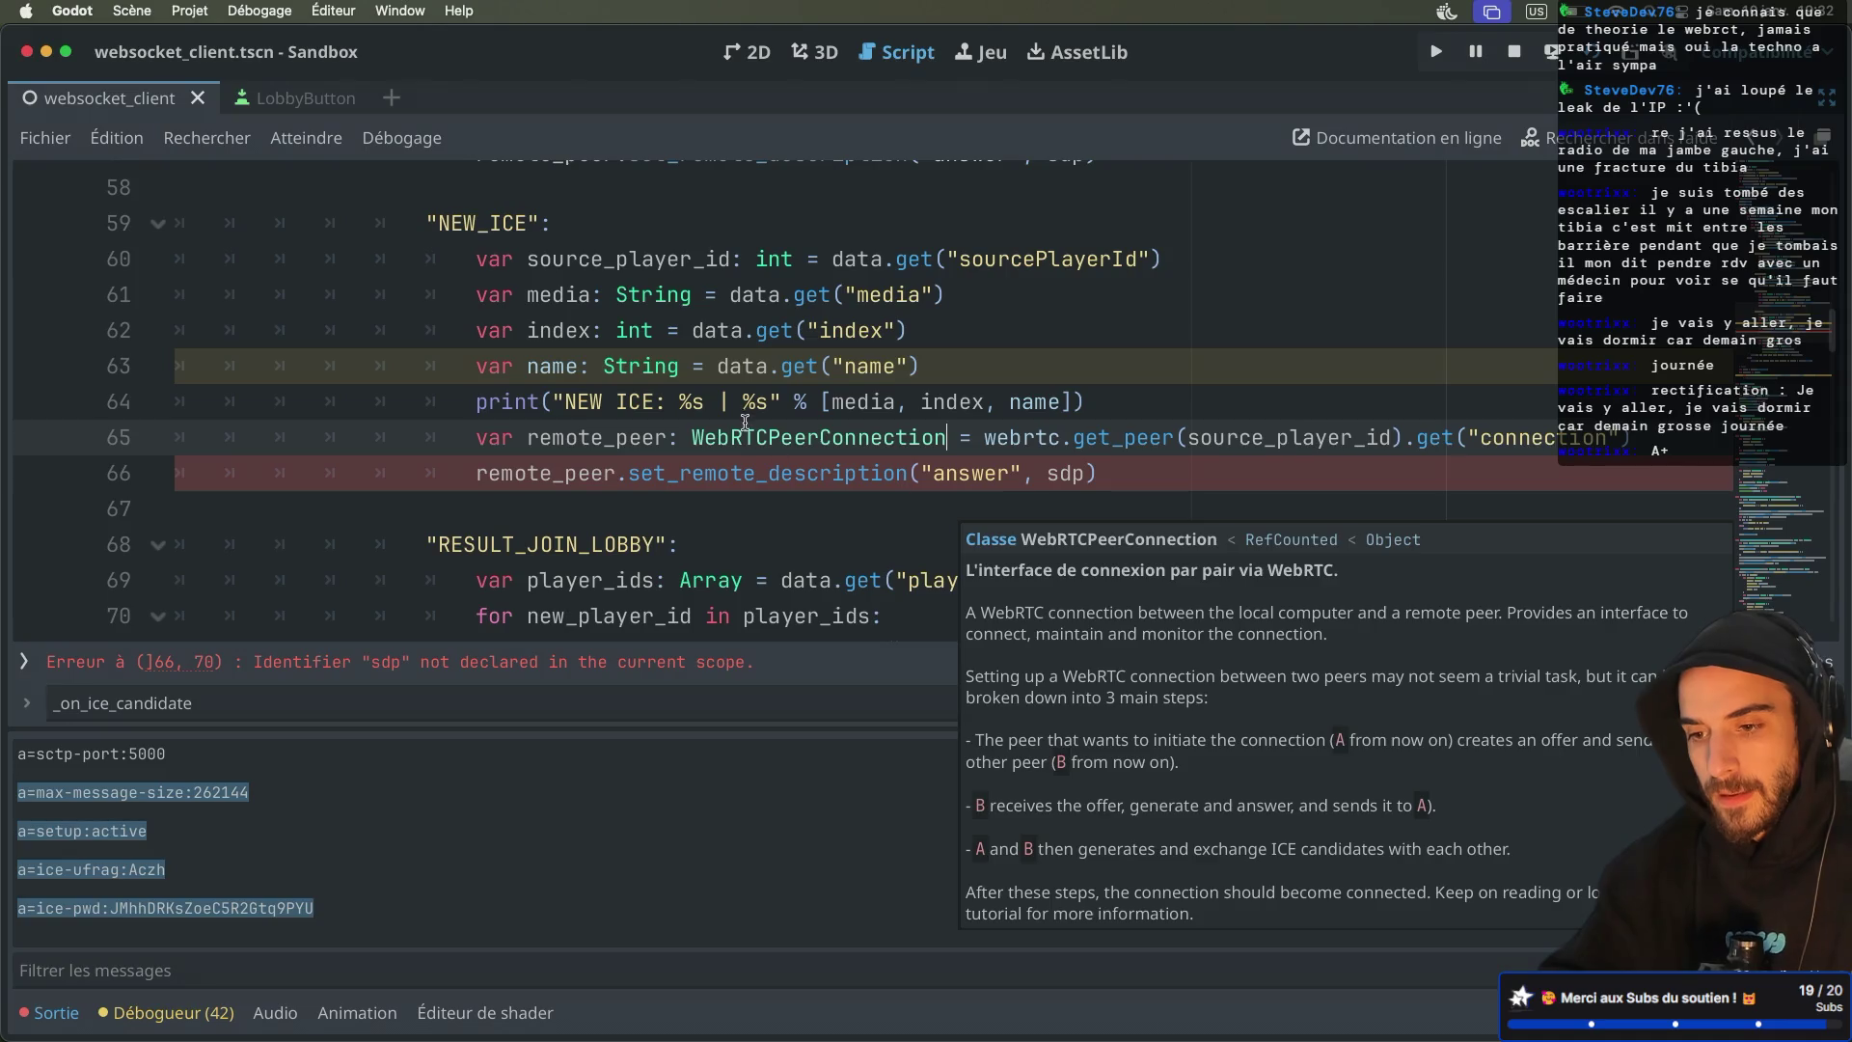
left_click_drag(526, 441, 915, 412)
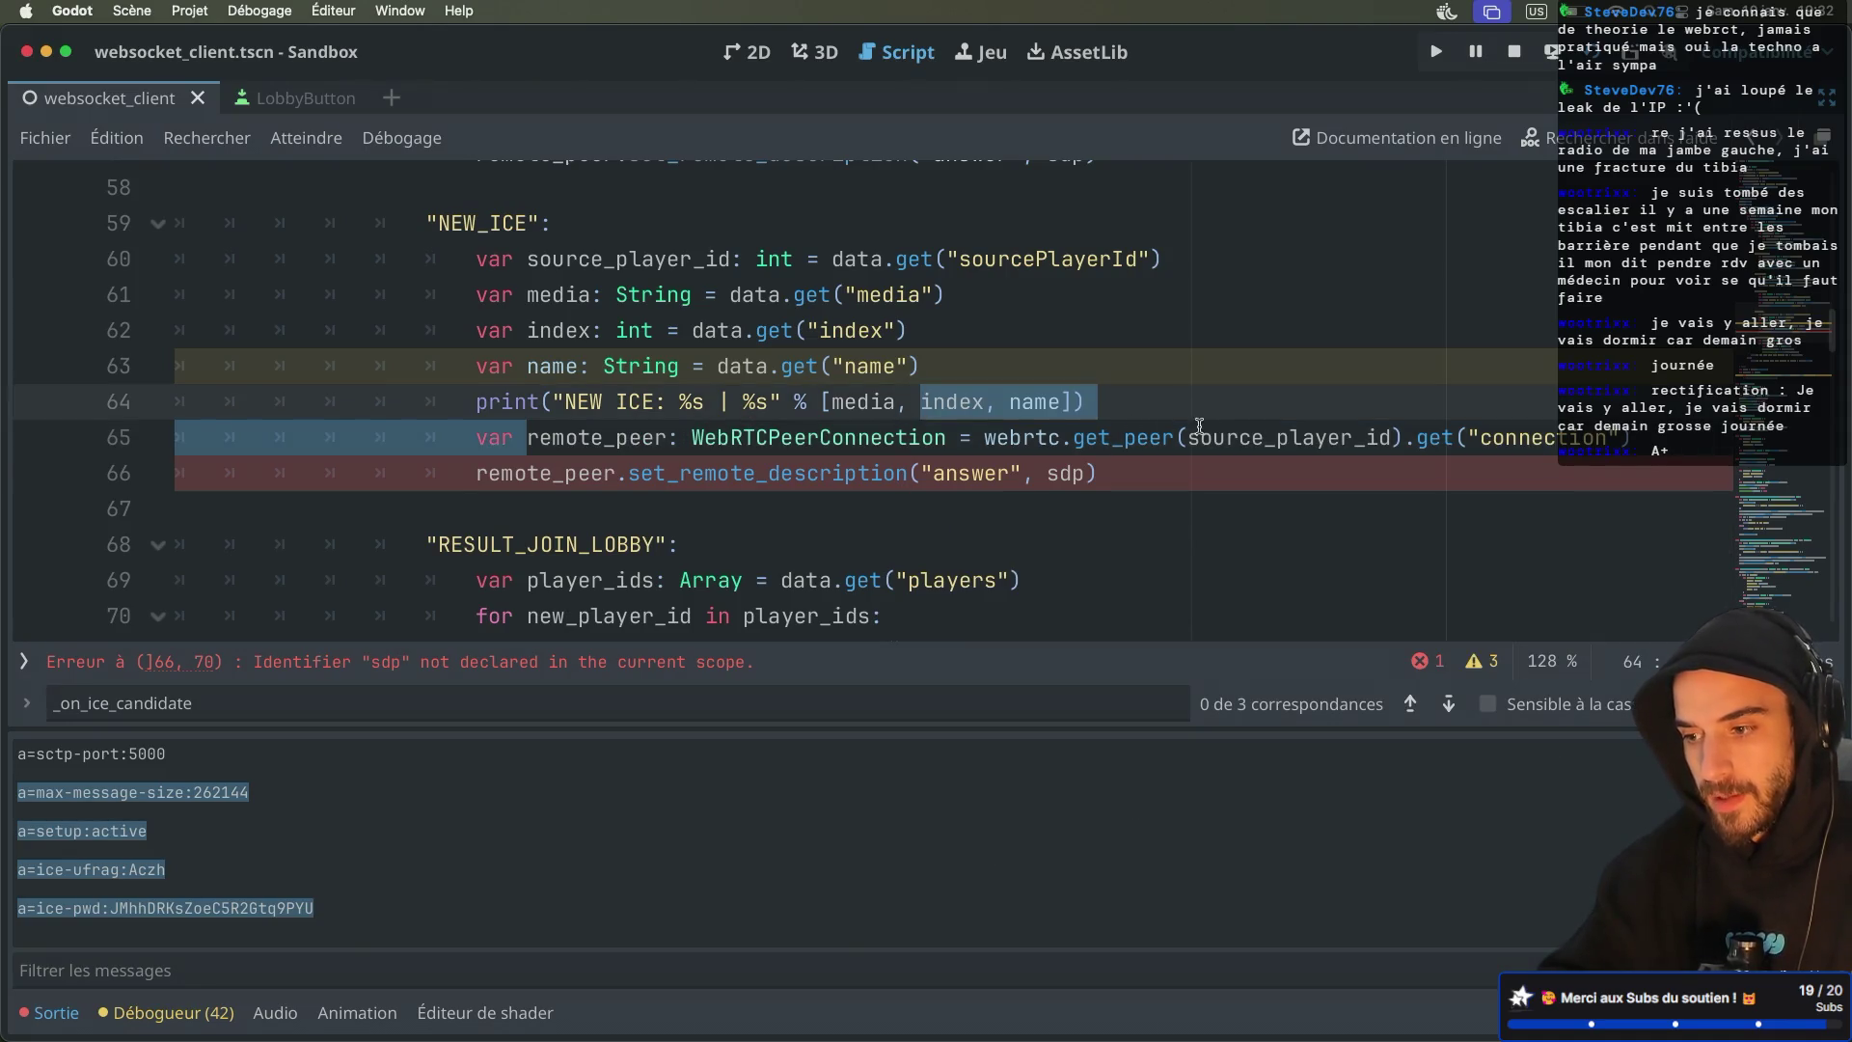
double_click(1218, 434)
left_click(1252, 434)
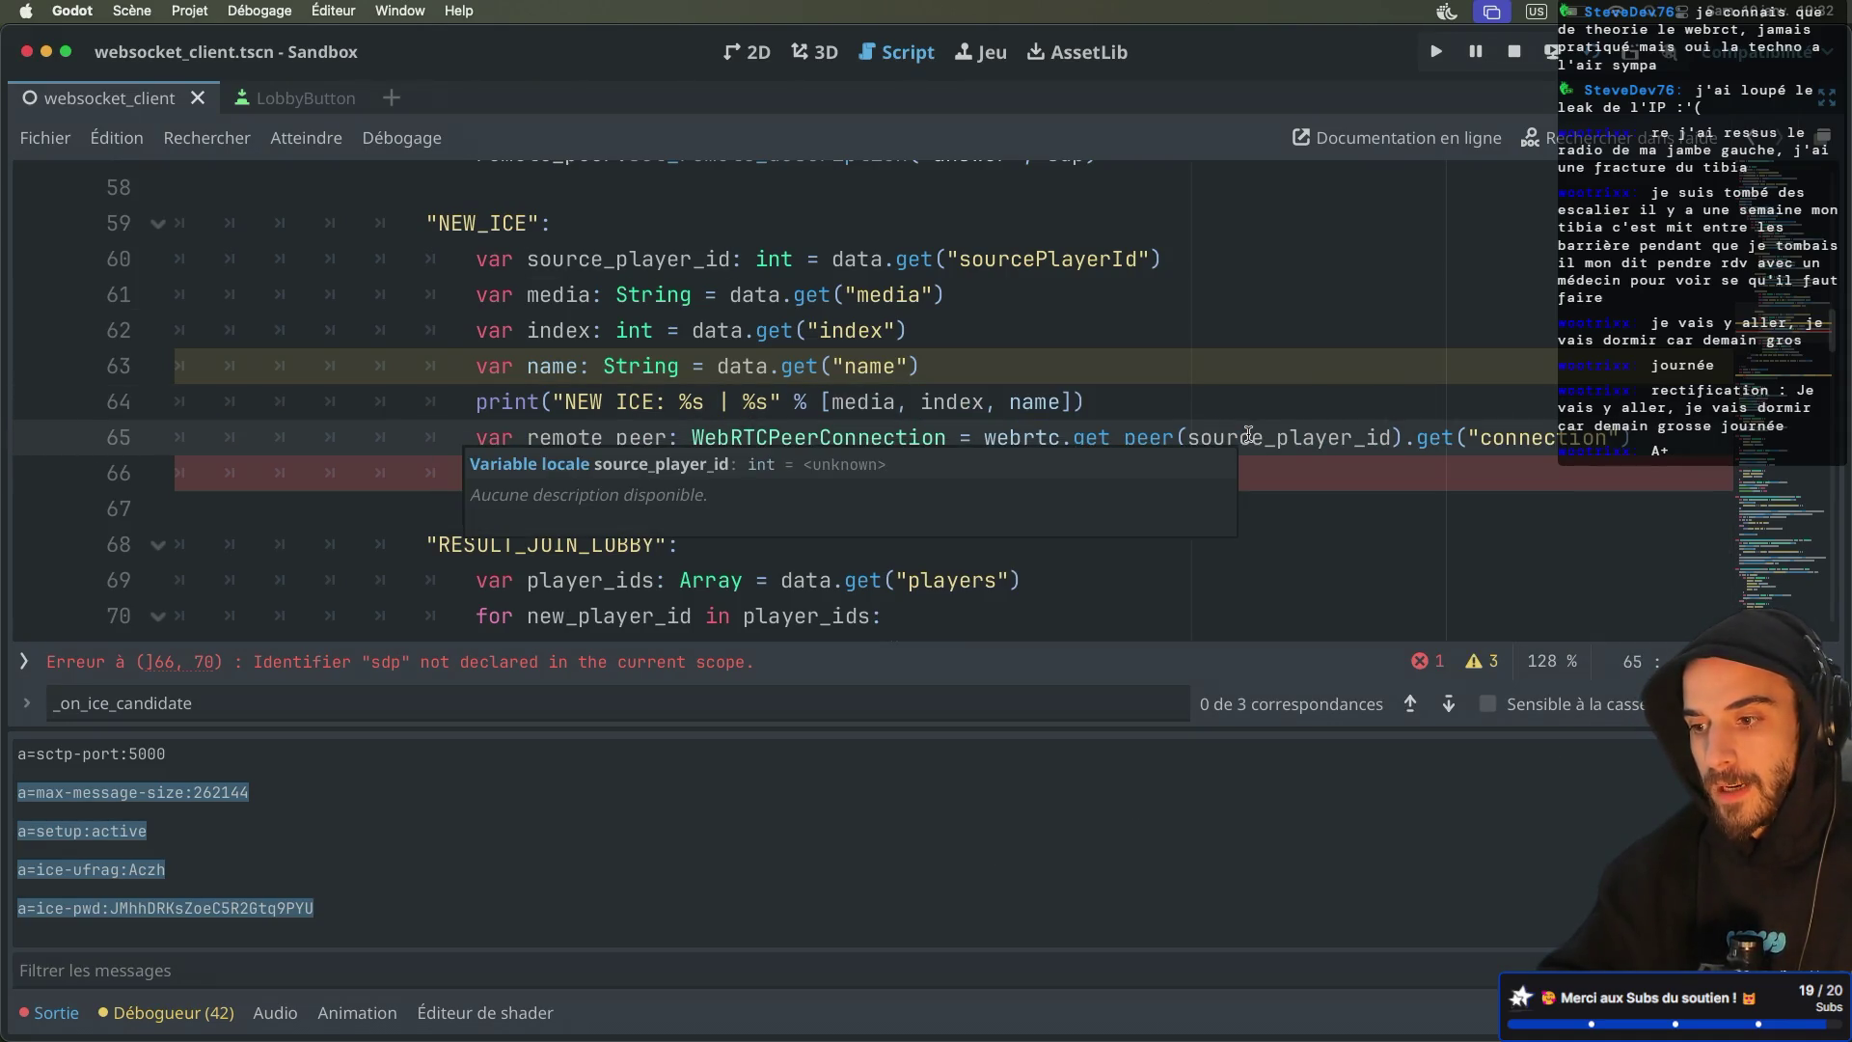
double_click(469, 224)
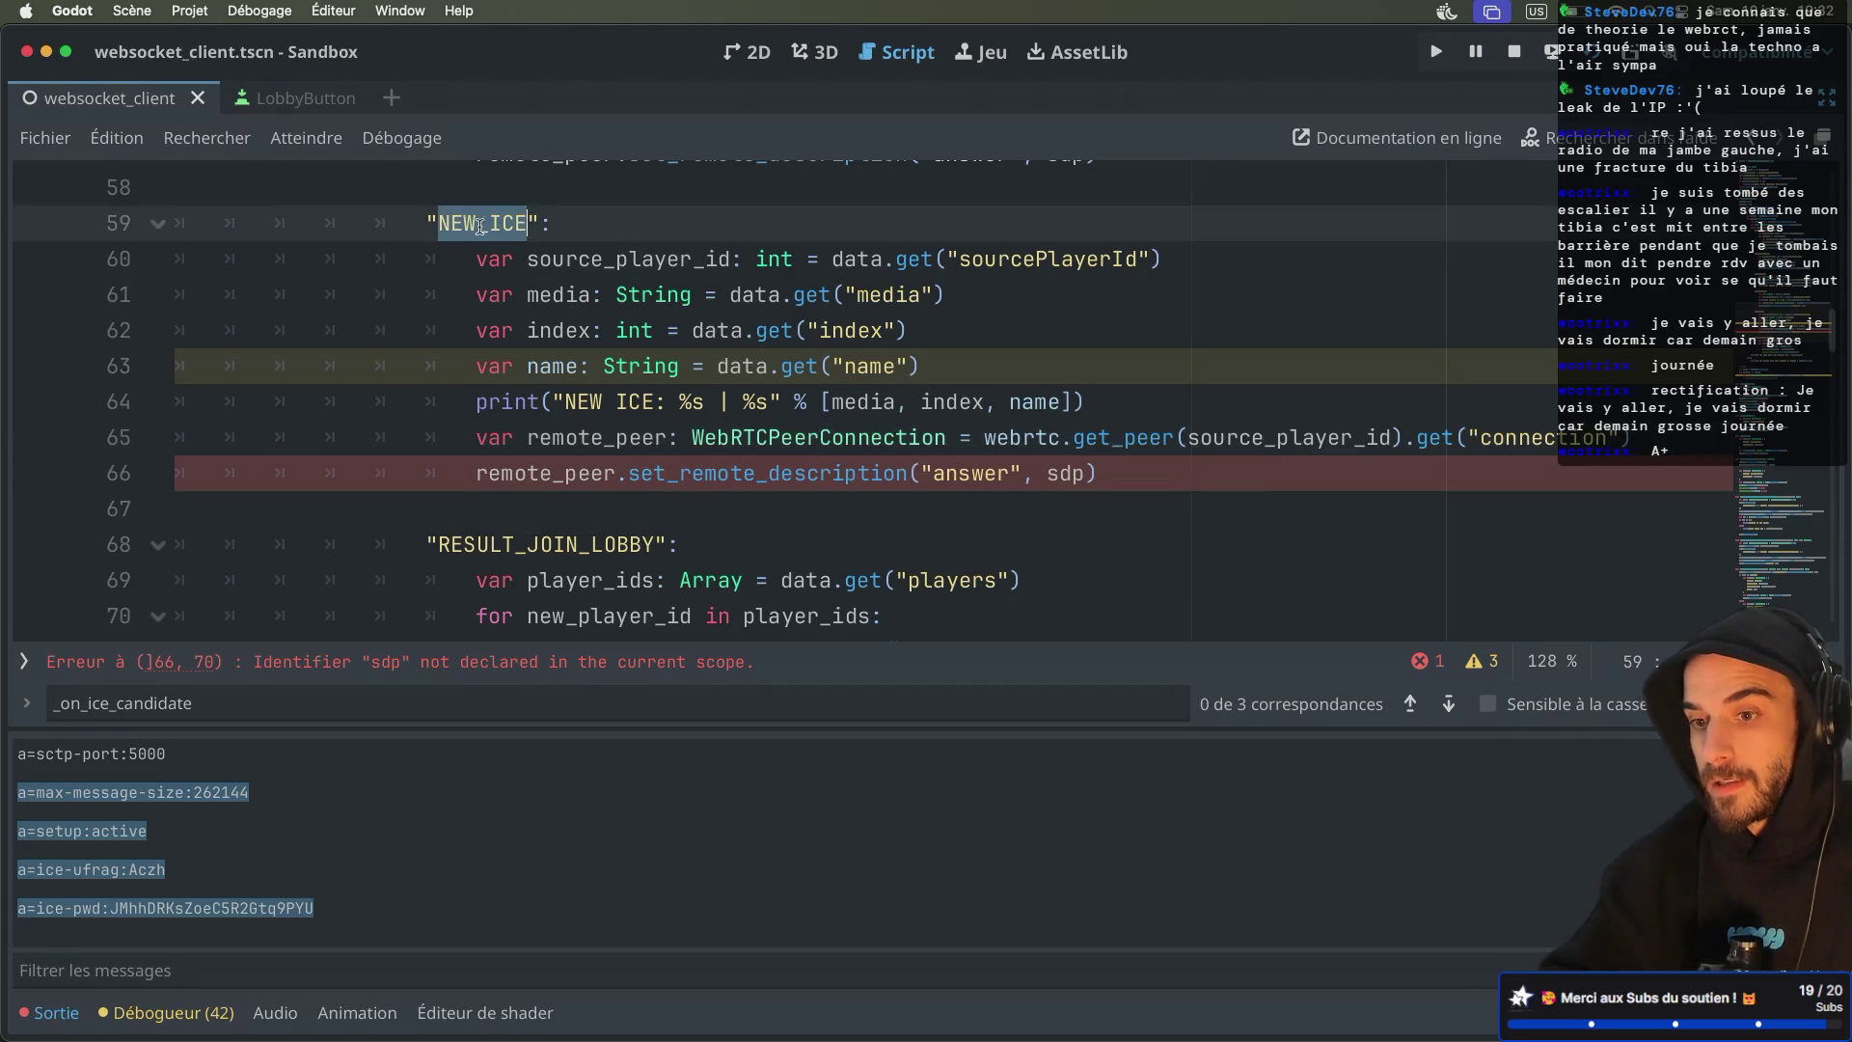
left_click(983, 267)
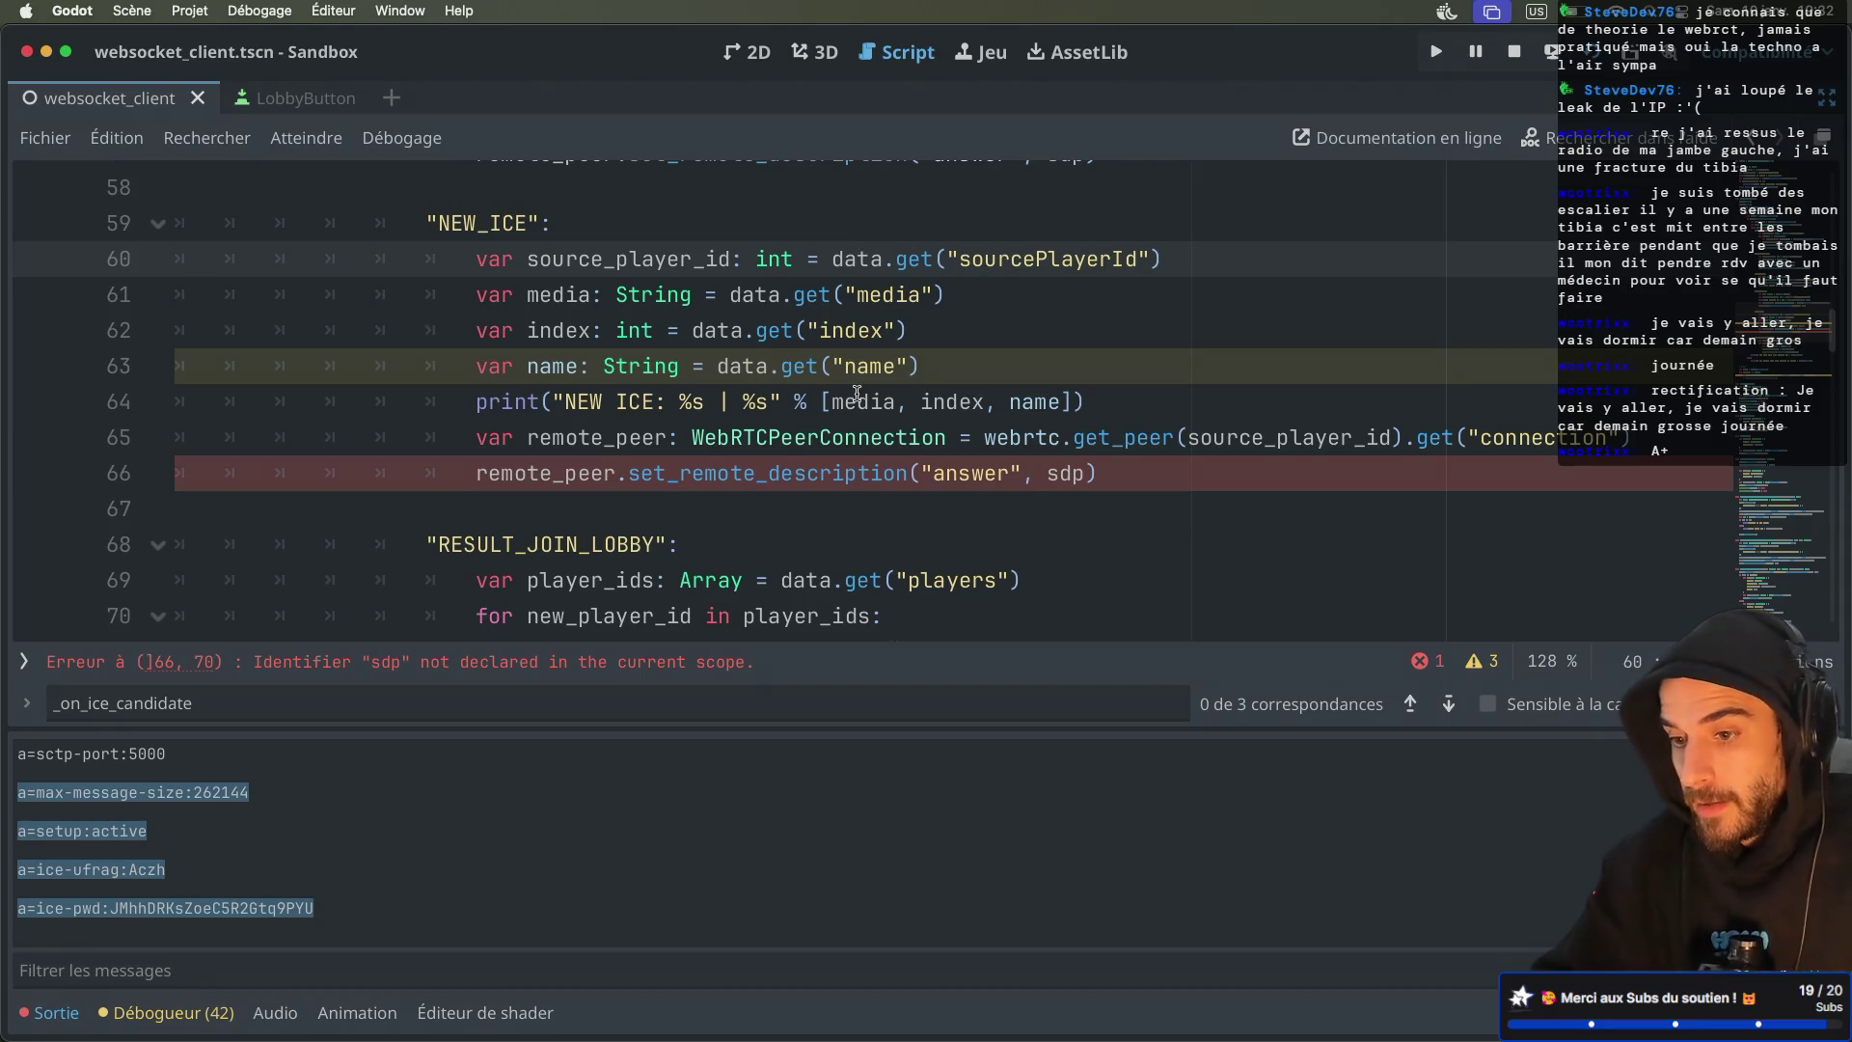
Delete the set_remote_description call on line 66 and start a new remote_peer call
left_click_drag(628, 478, 1161, 467)
key("BackSpace")
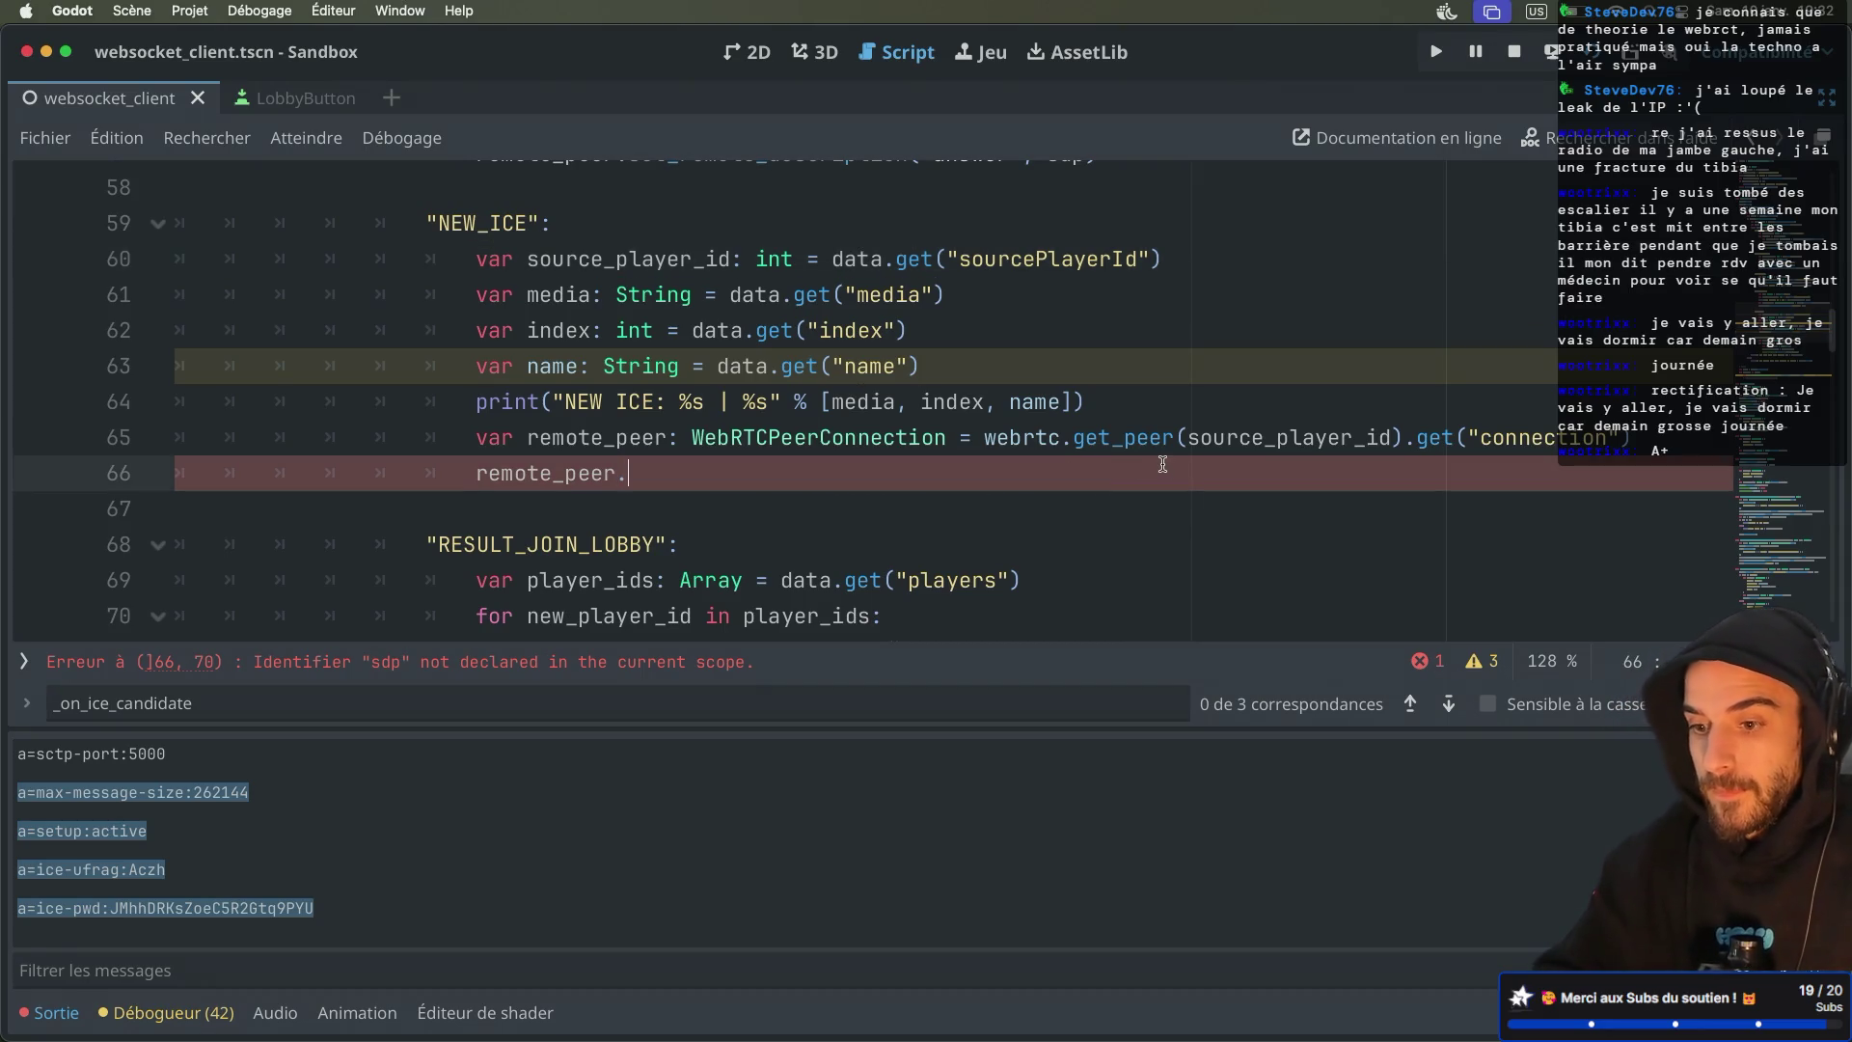
type("set_new")
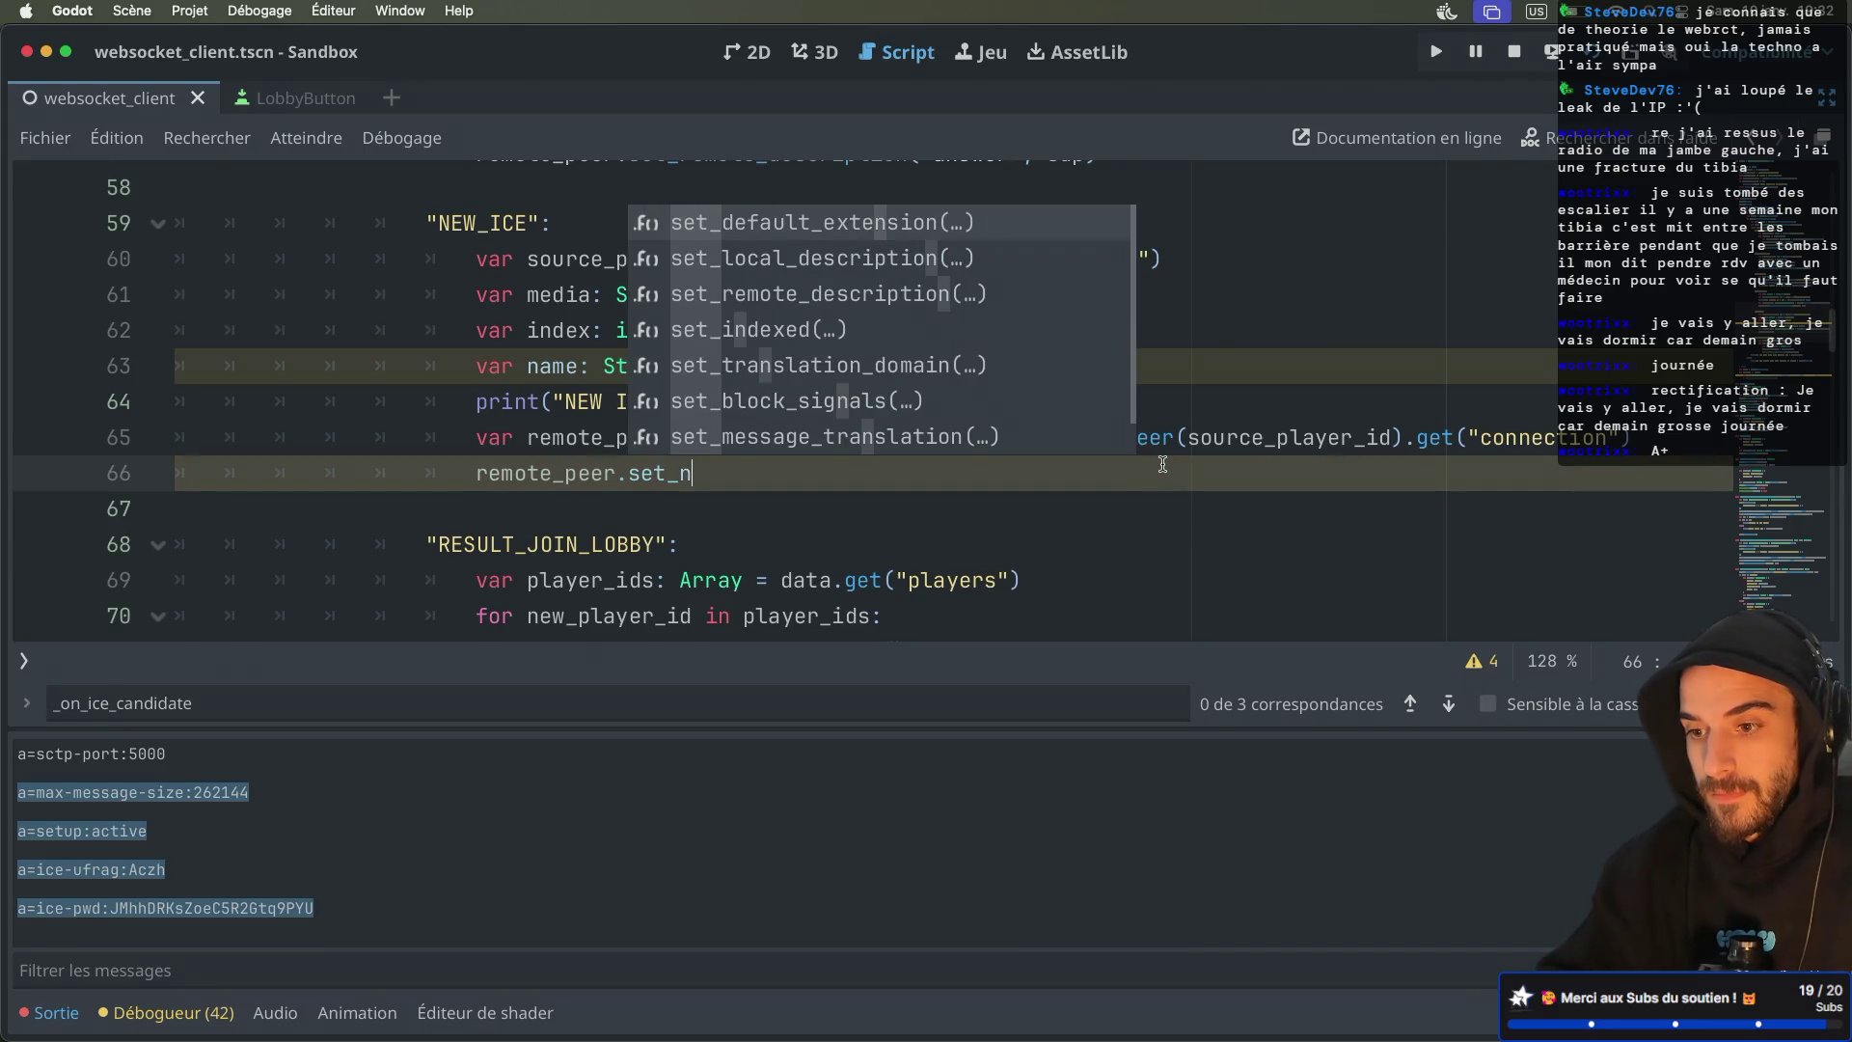
type("c")
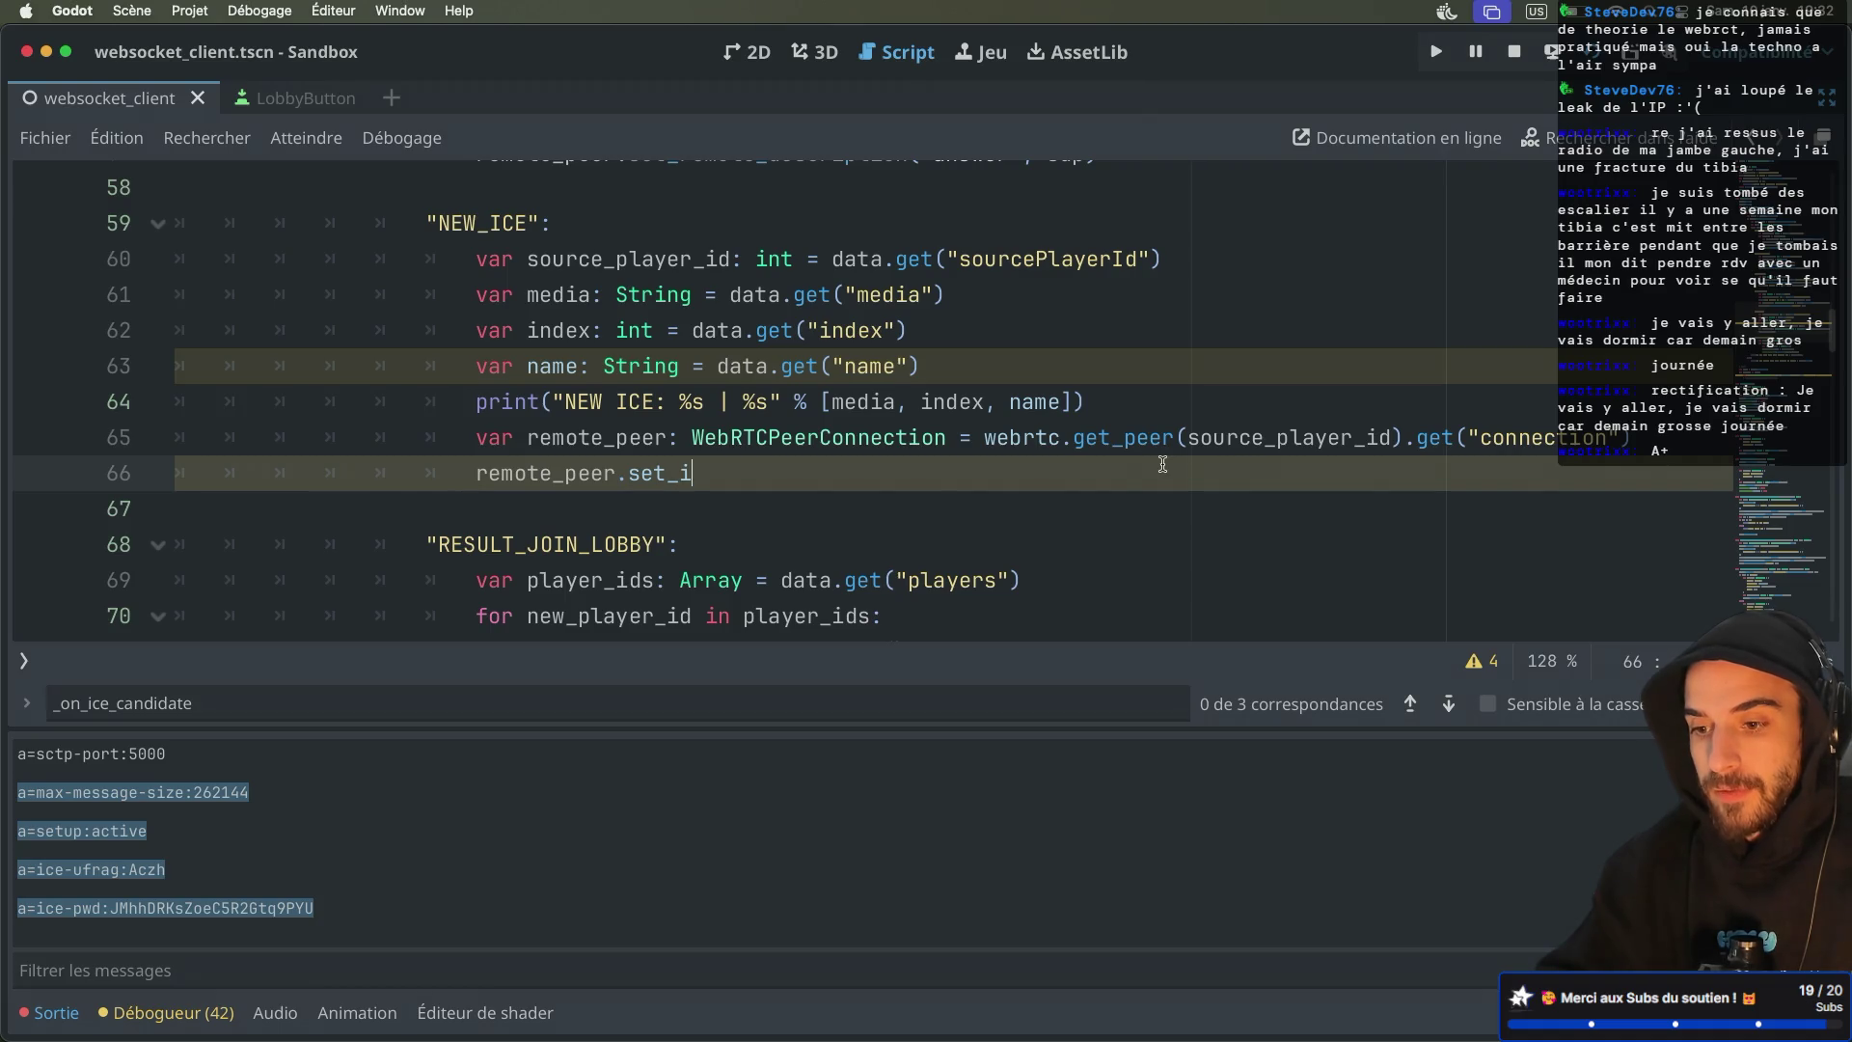
Look up the WebRTCPeerConnection methods, then open the Dictionary reference page
left_click(791, 439, "ctrl")
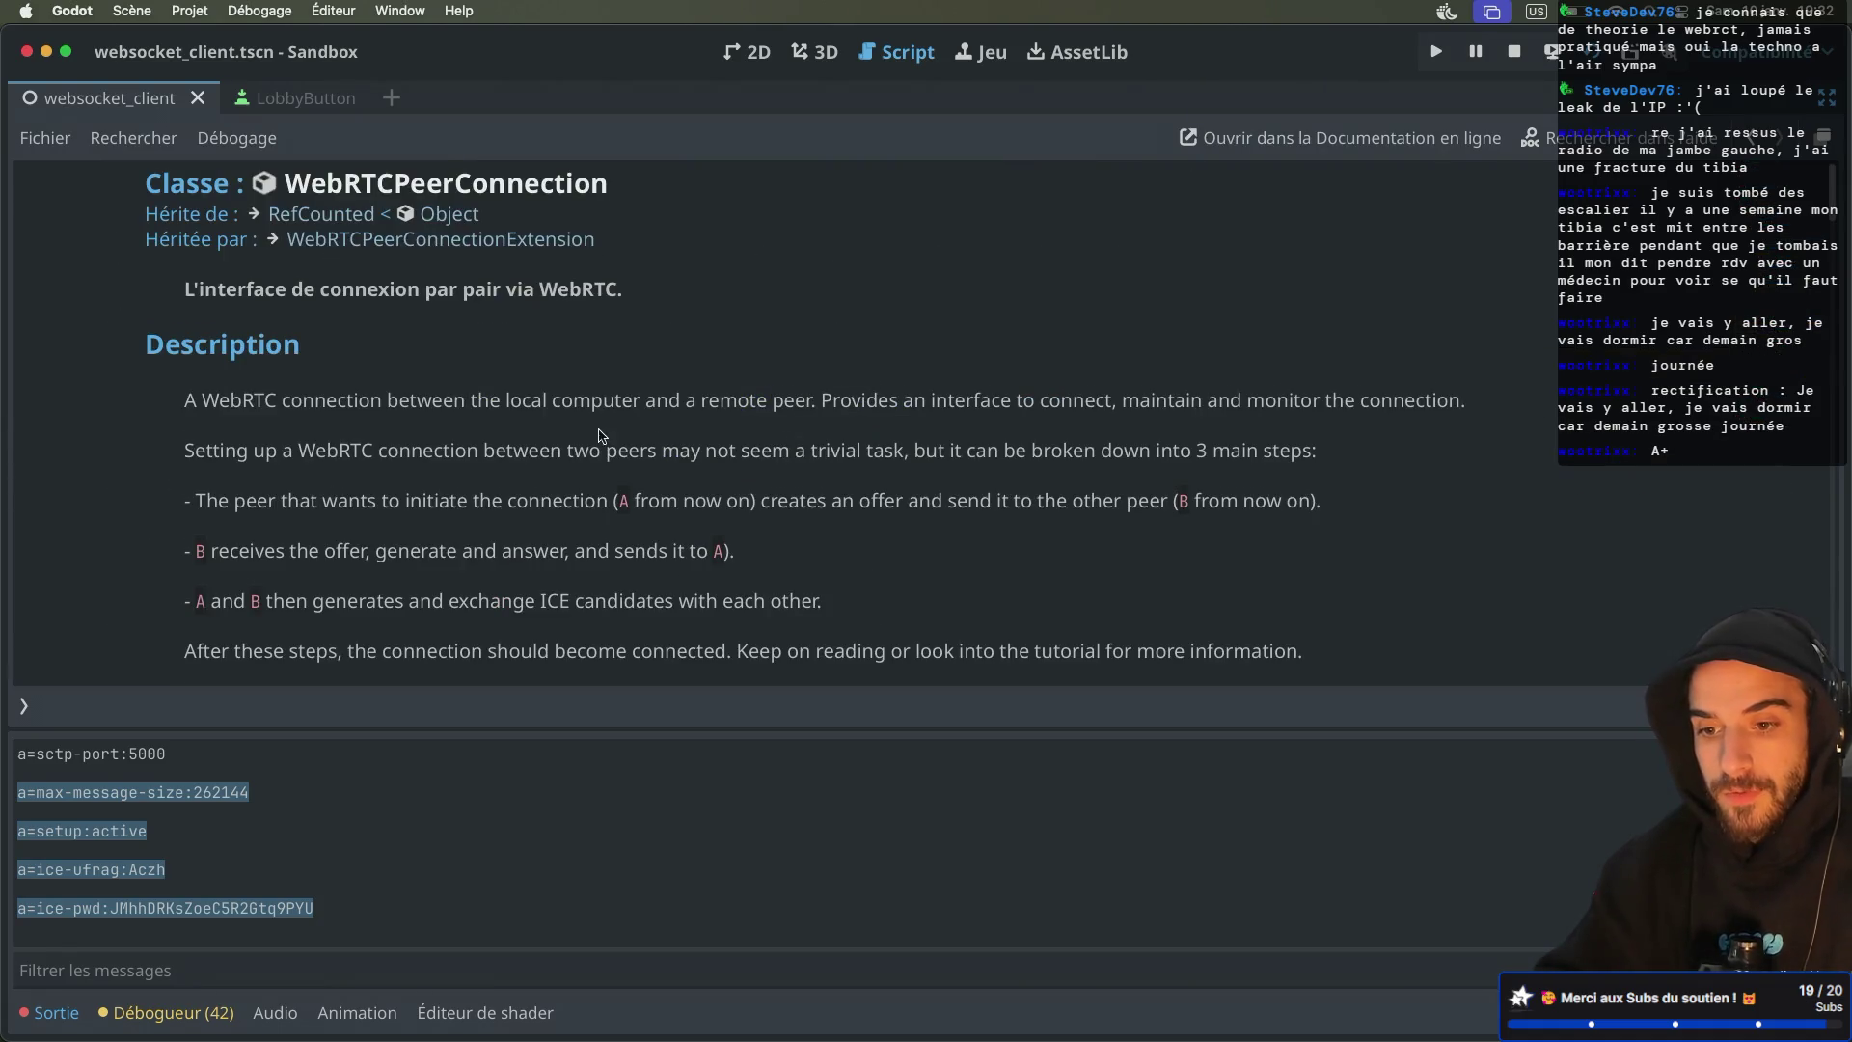
scroll(600, 436, "down", 5)
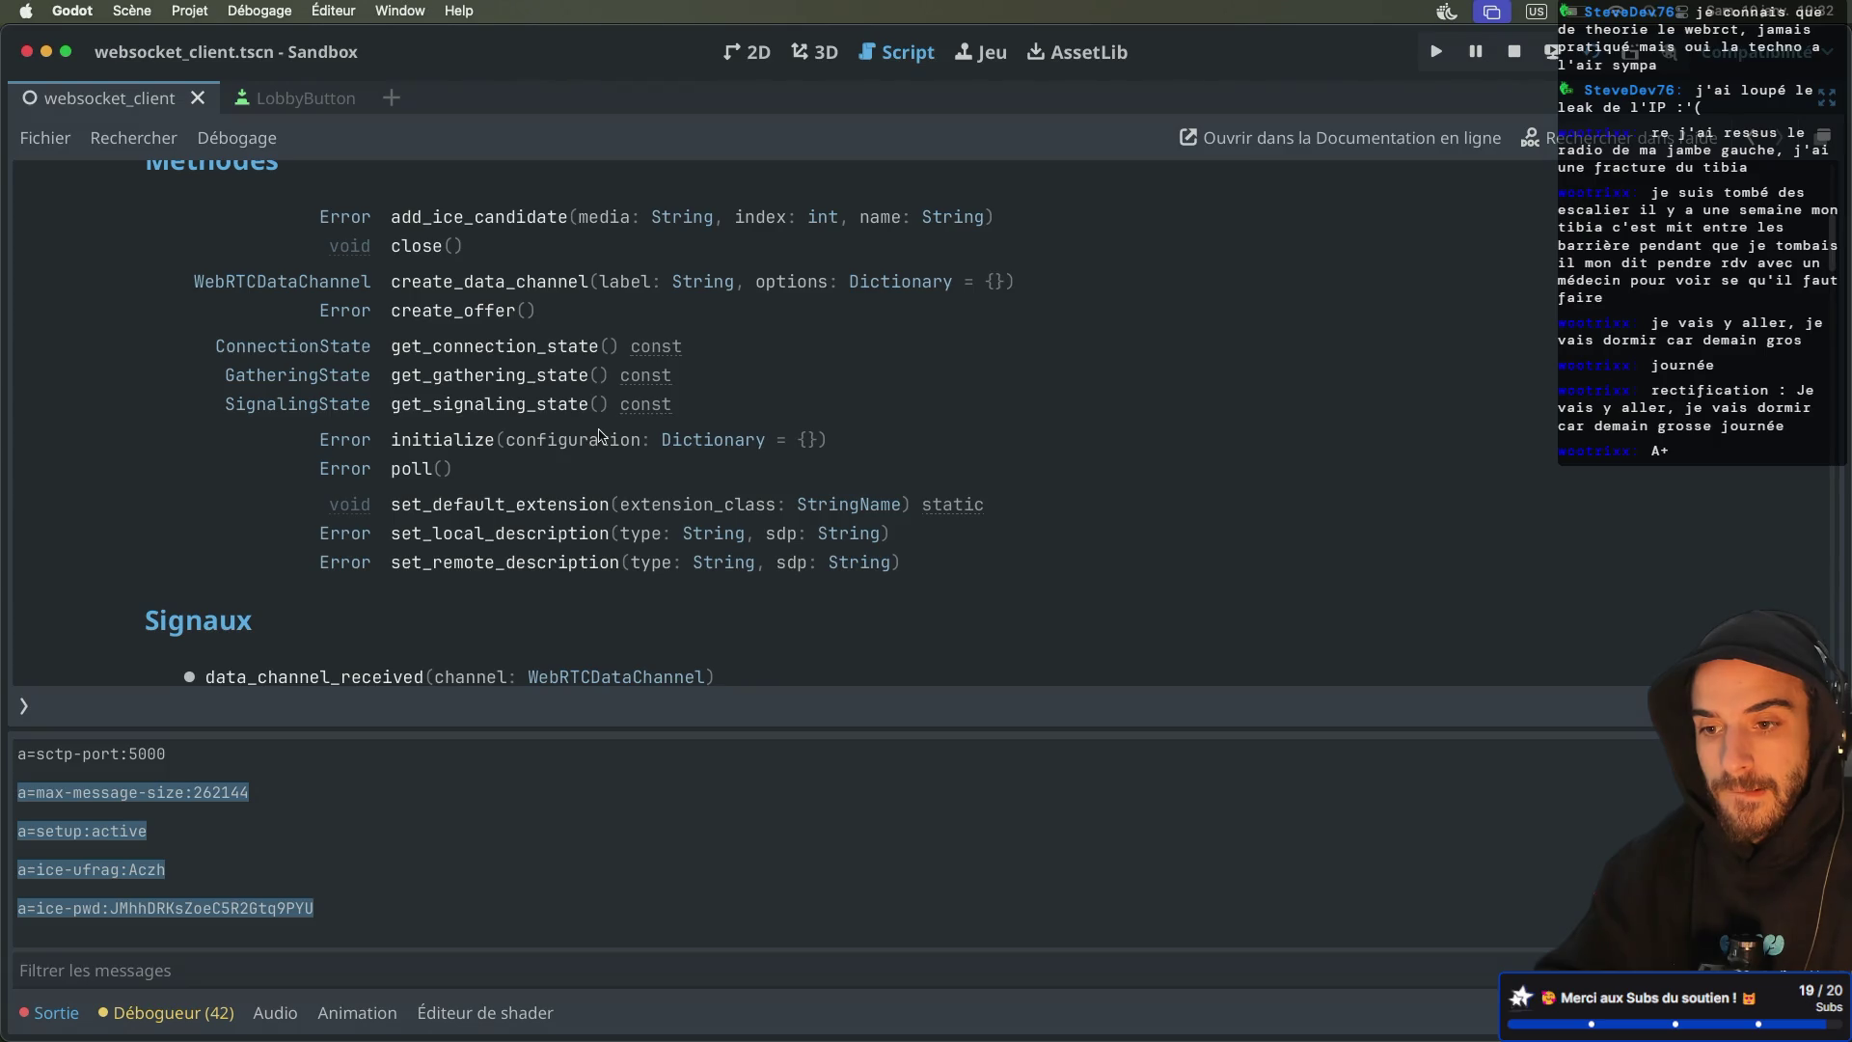
scroll(600, 436, "up", 2)
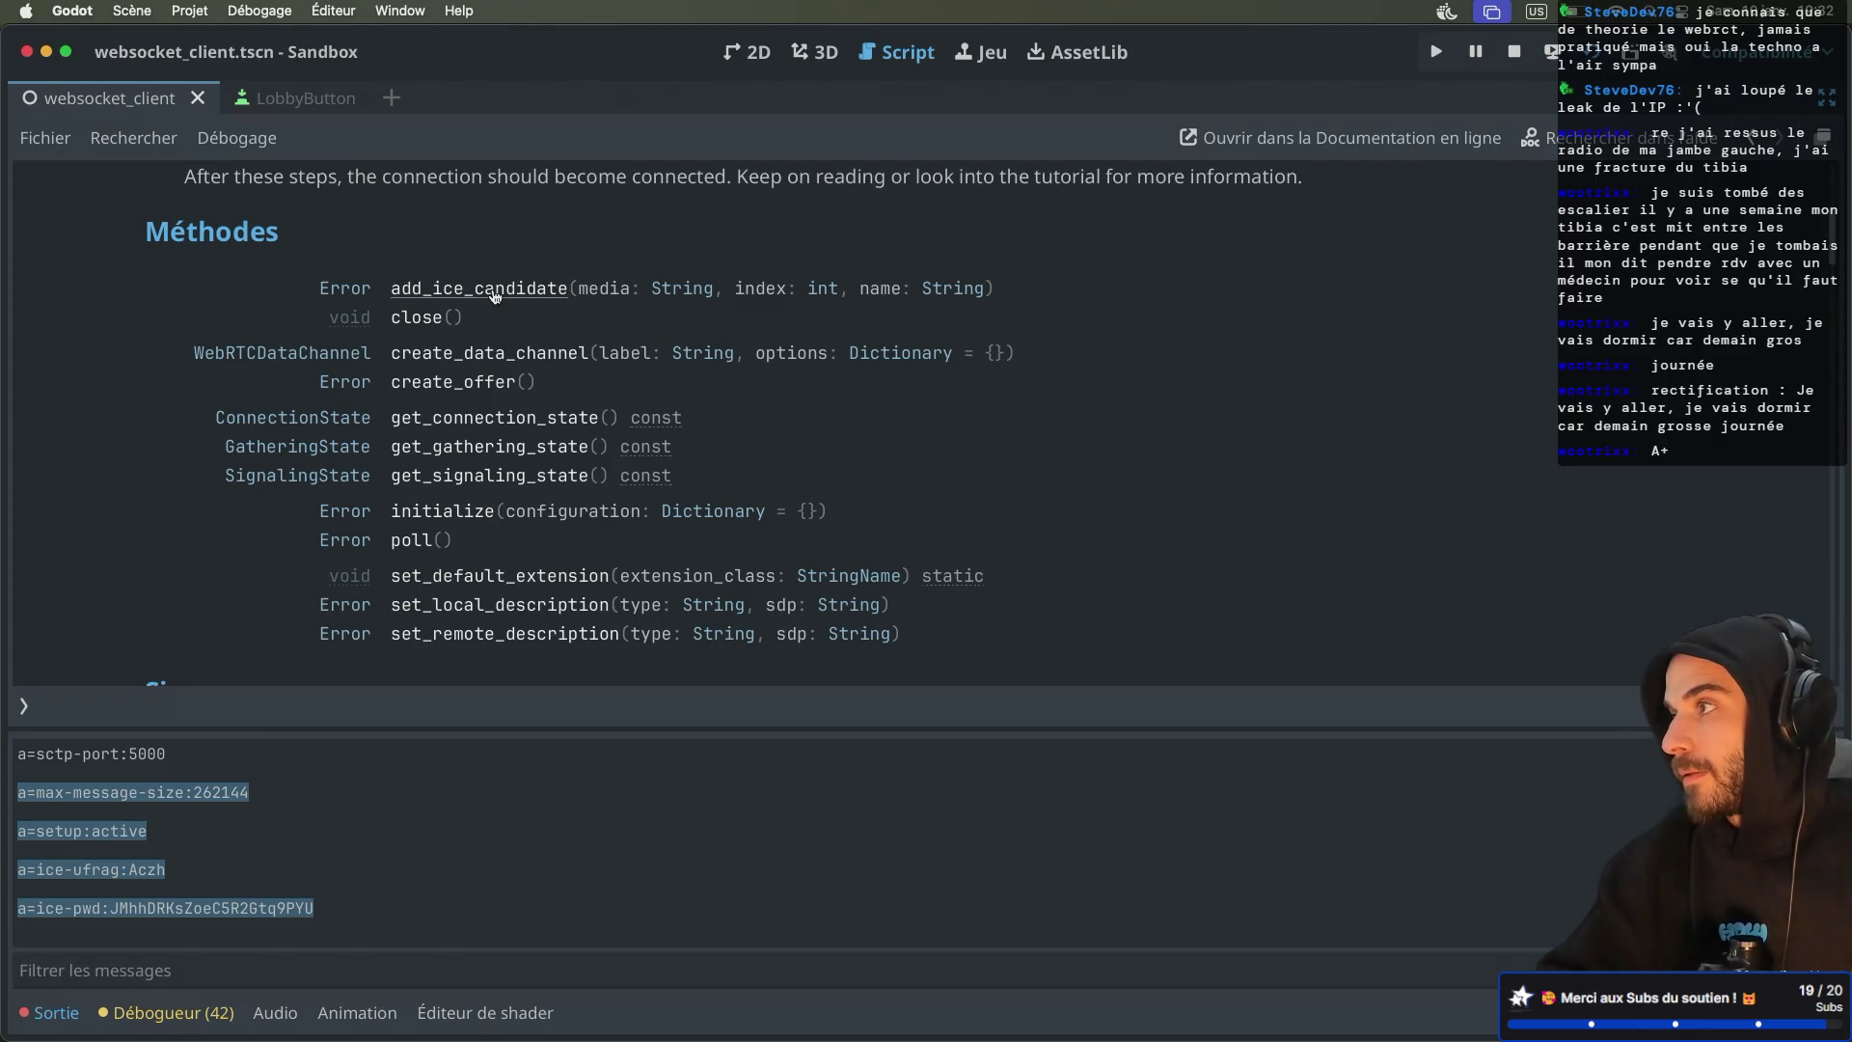
left_click(849, 355)
Call remote_peer.add_ice_candidate(media, index, name) on line 66
key("alt+Left")
key("alt+Left")
double_click(671, 503)
type("a")
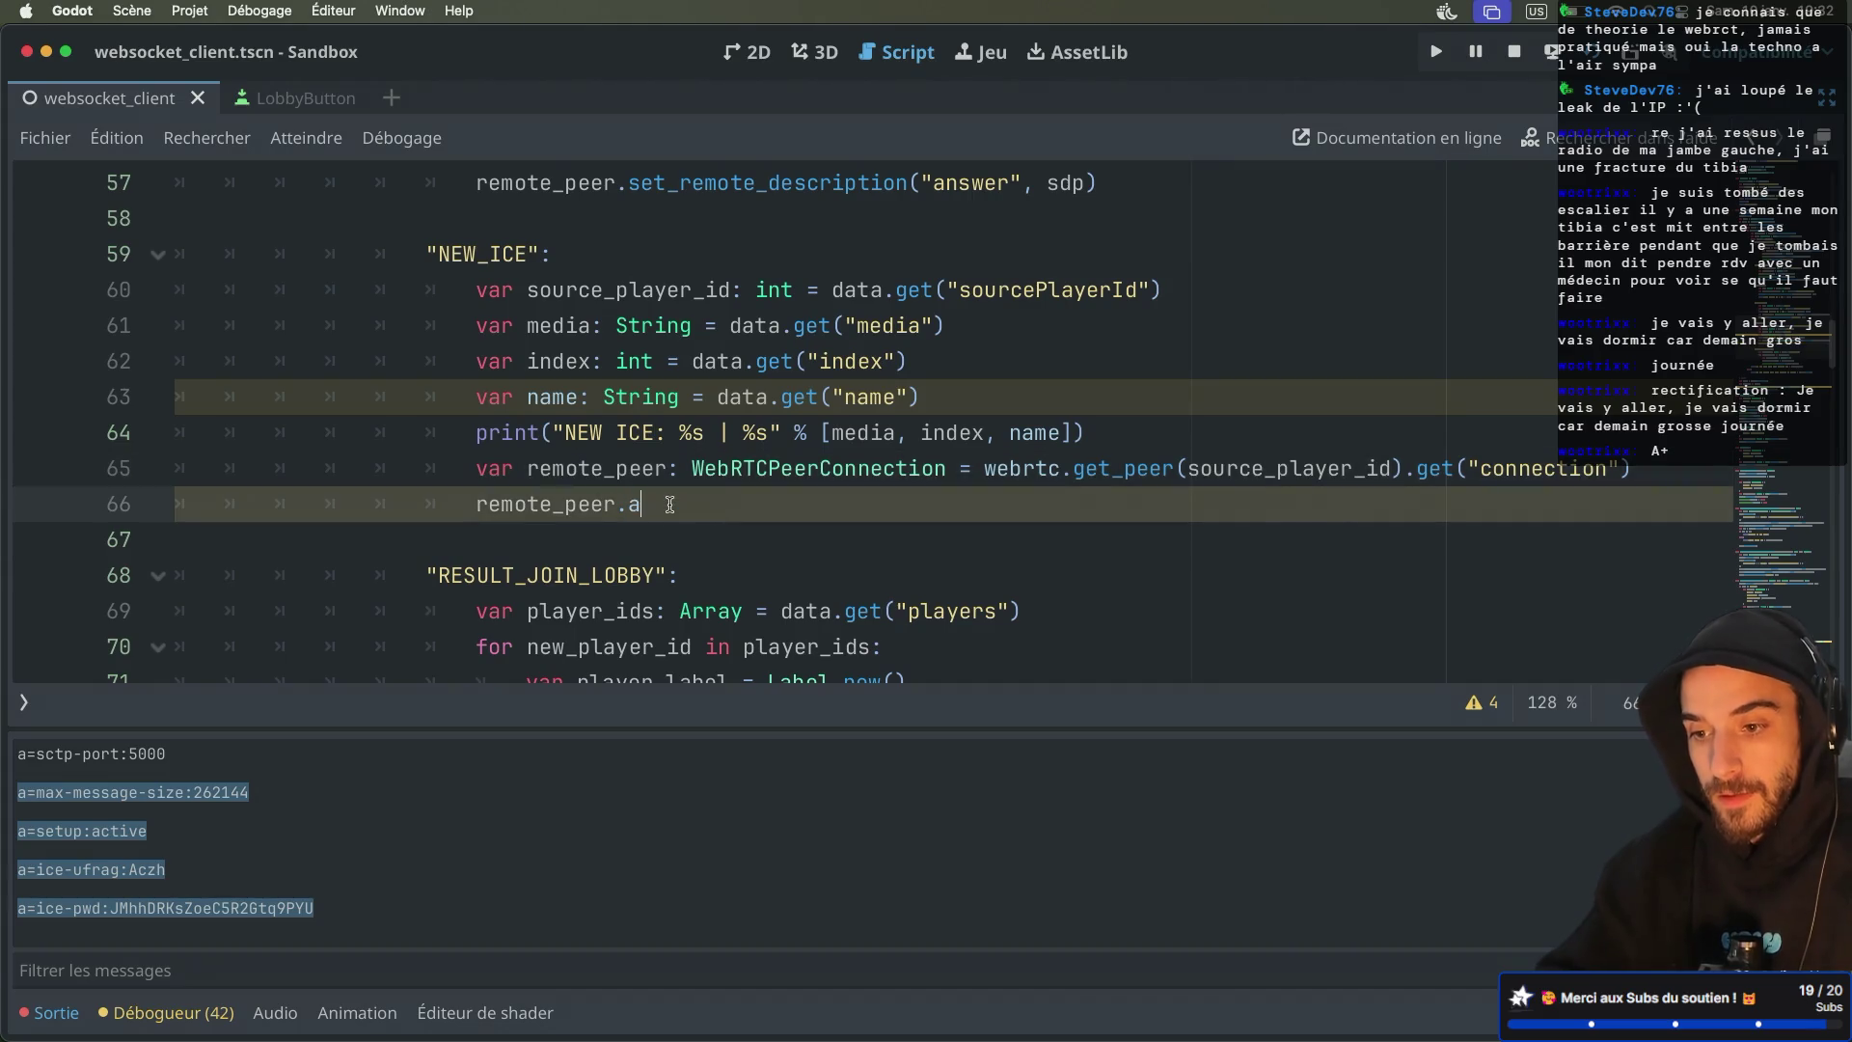
key("Return")
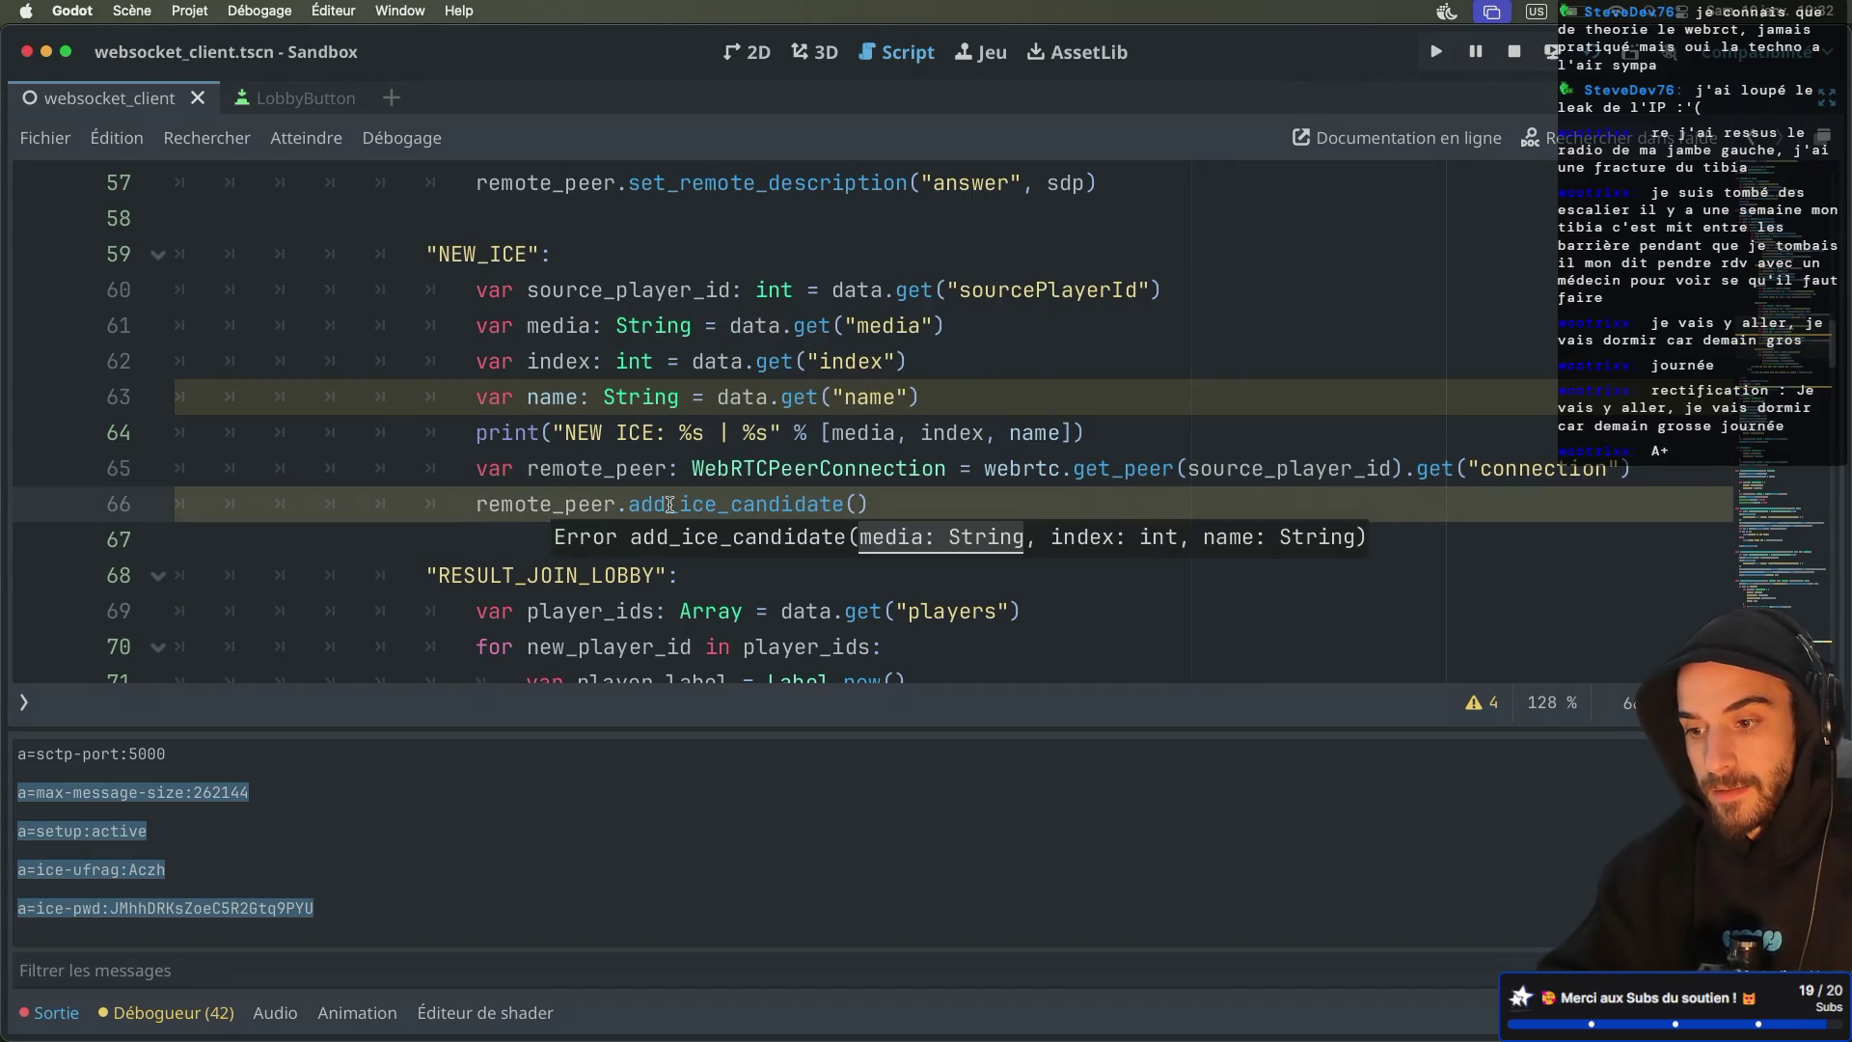
type("media, ind")
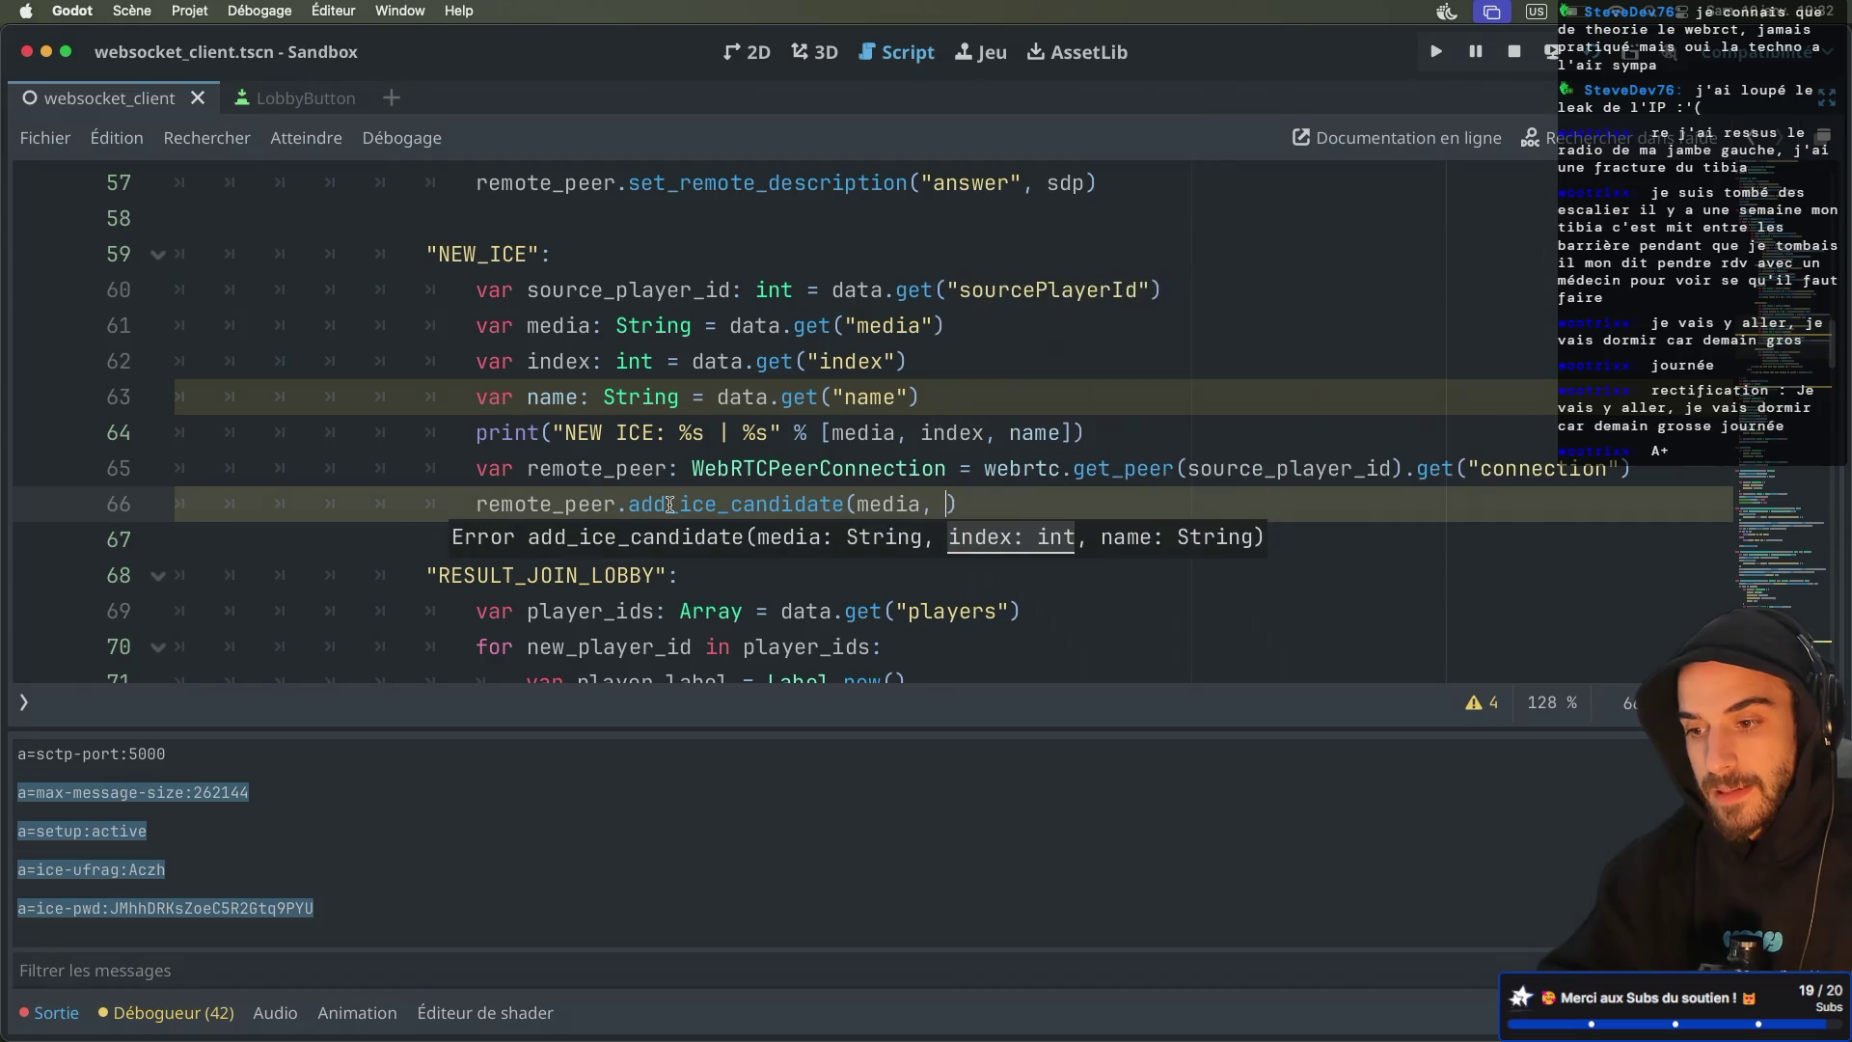
type("ex, ")
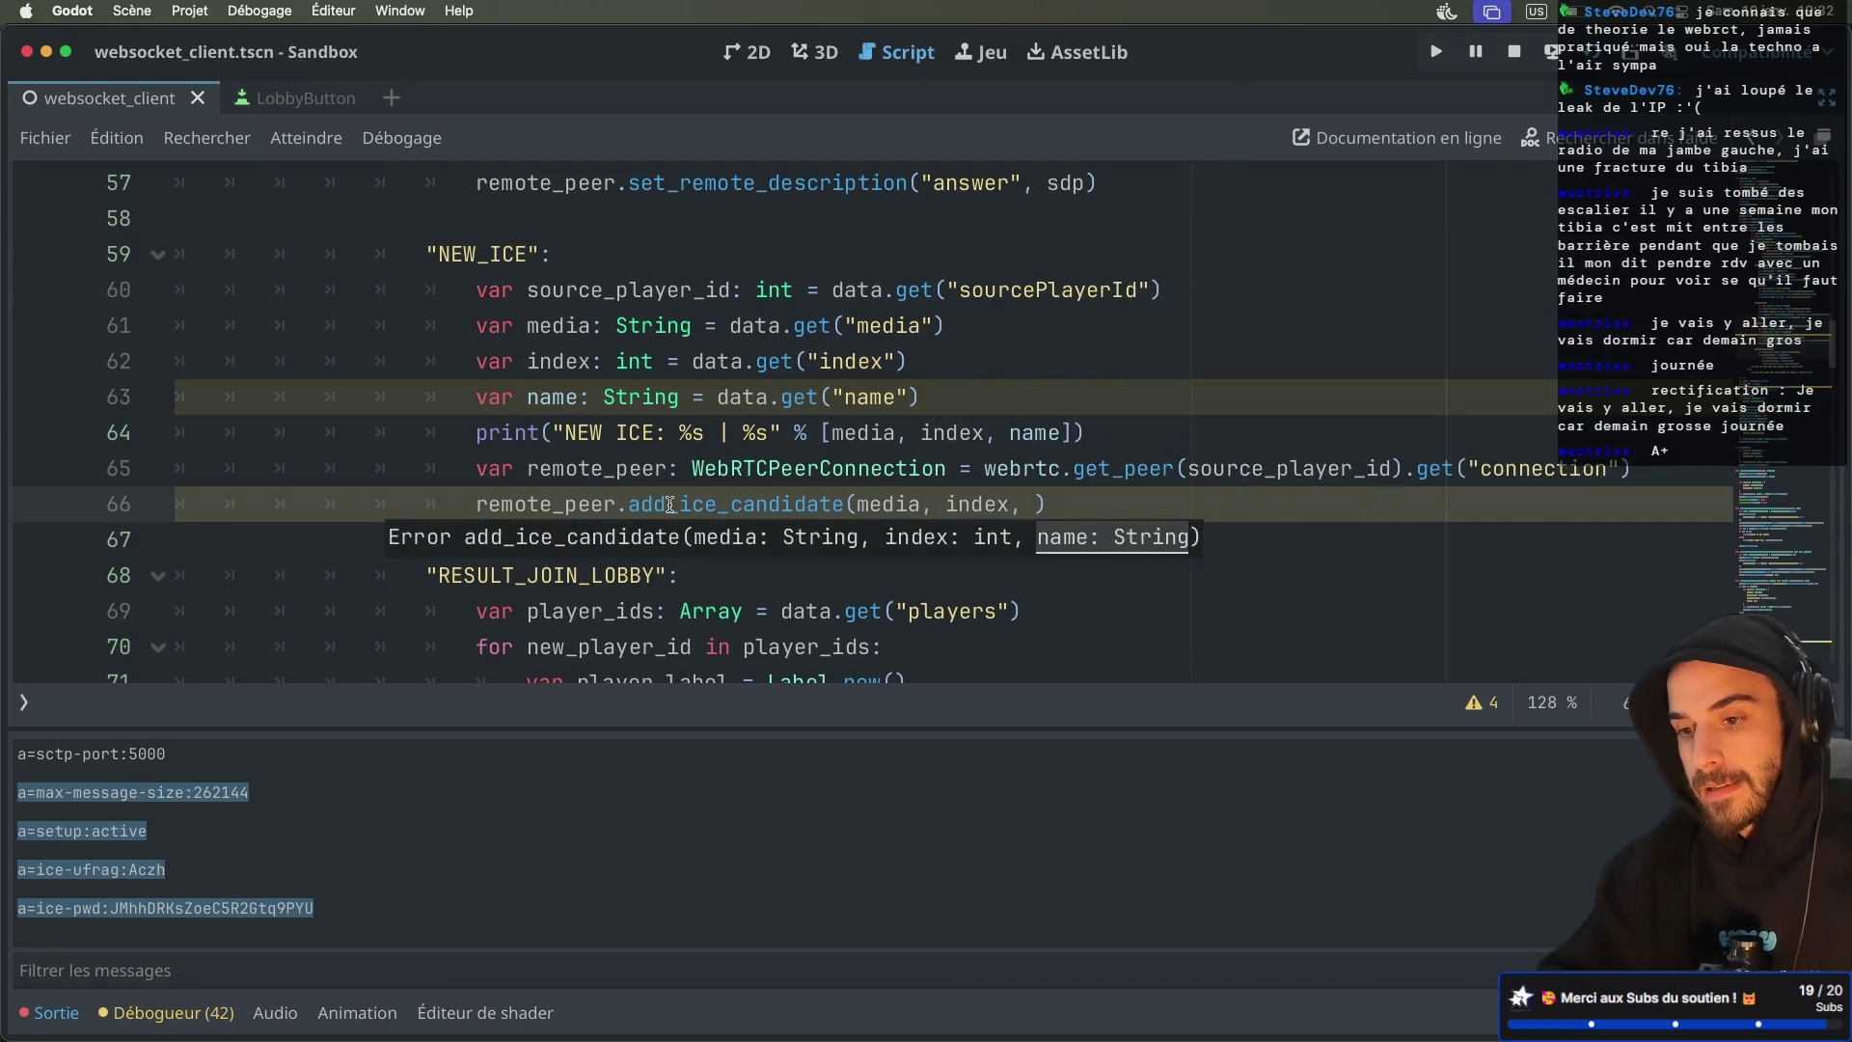
type("name")
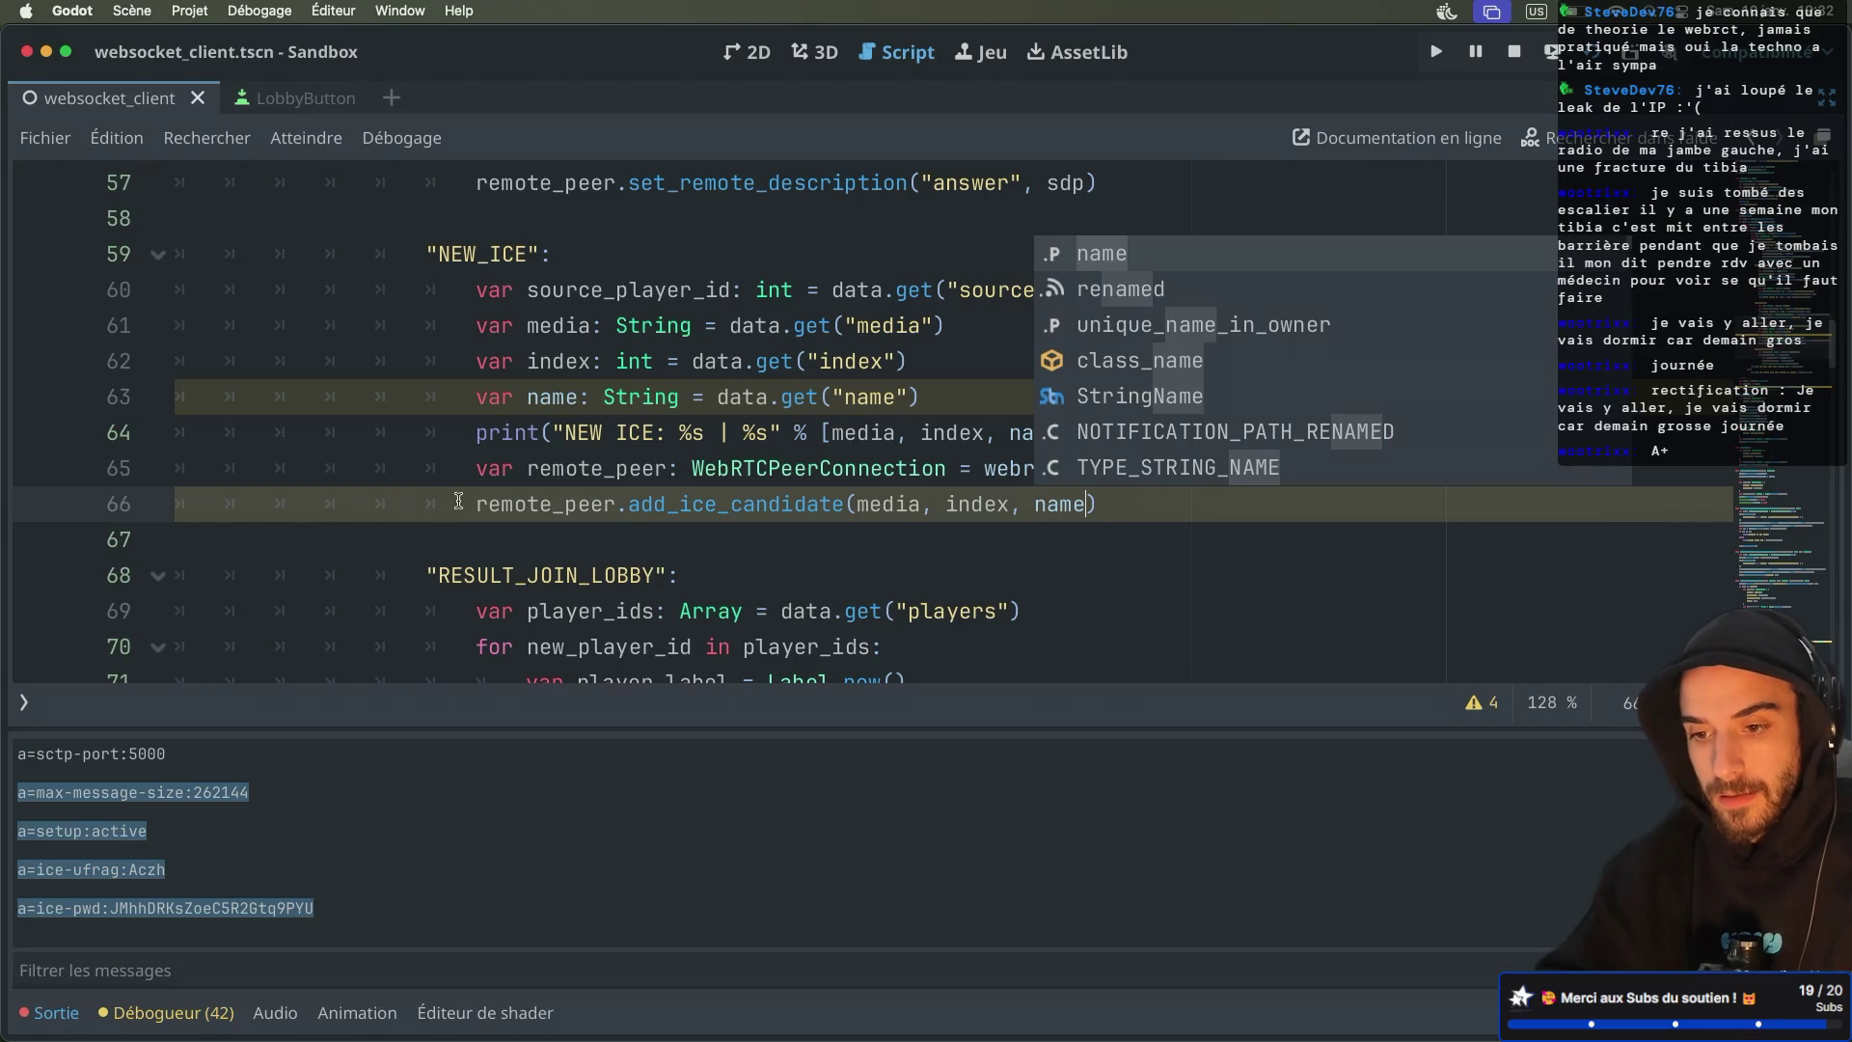
Store the call's result in var err and begin an 'if err != OK' check below
left_click(458, 501)
type("var err =")
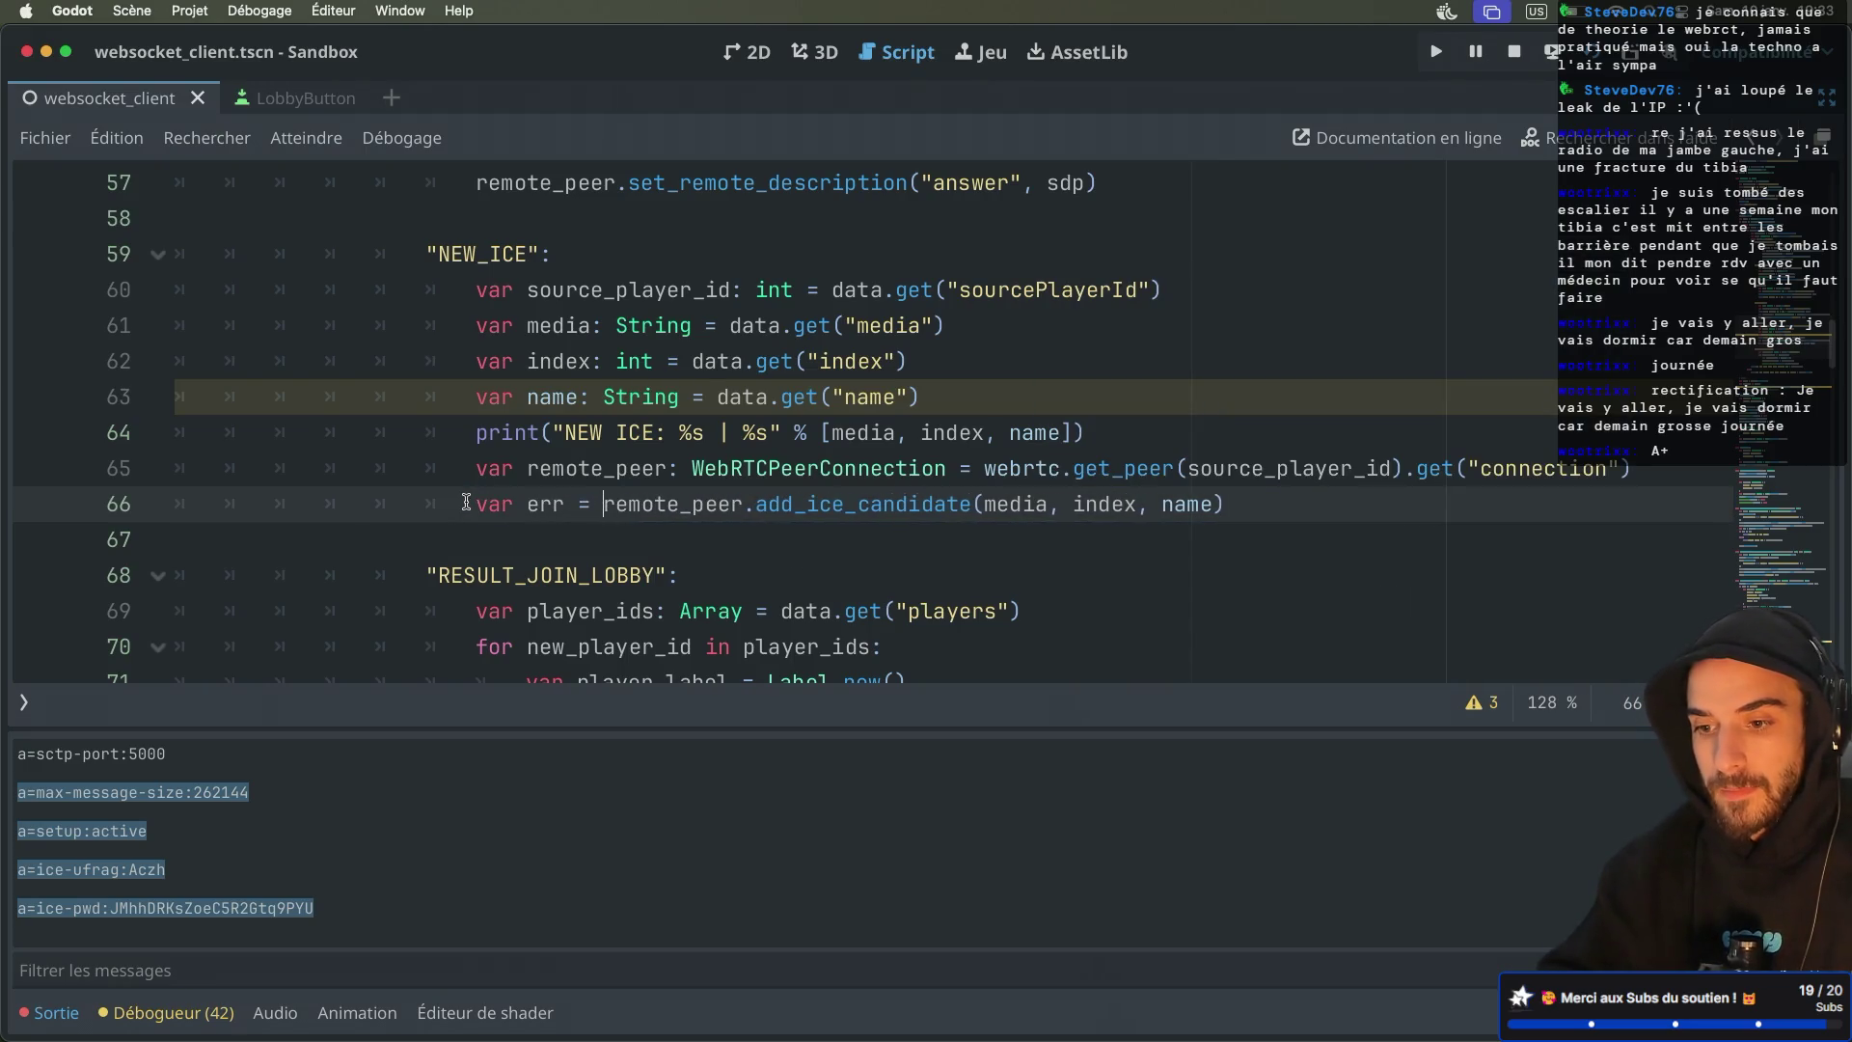
left_click(1303, 509)
key("Return")
type("if")
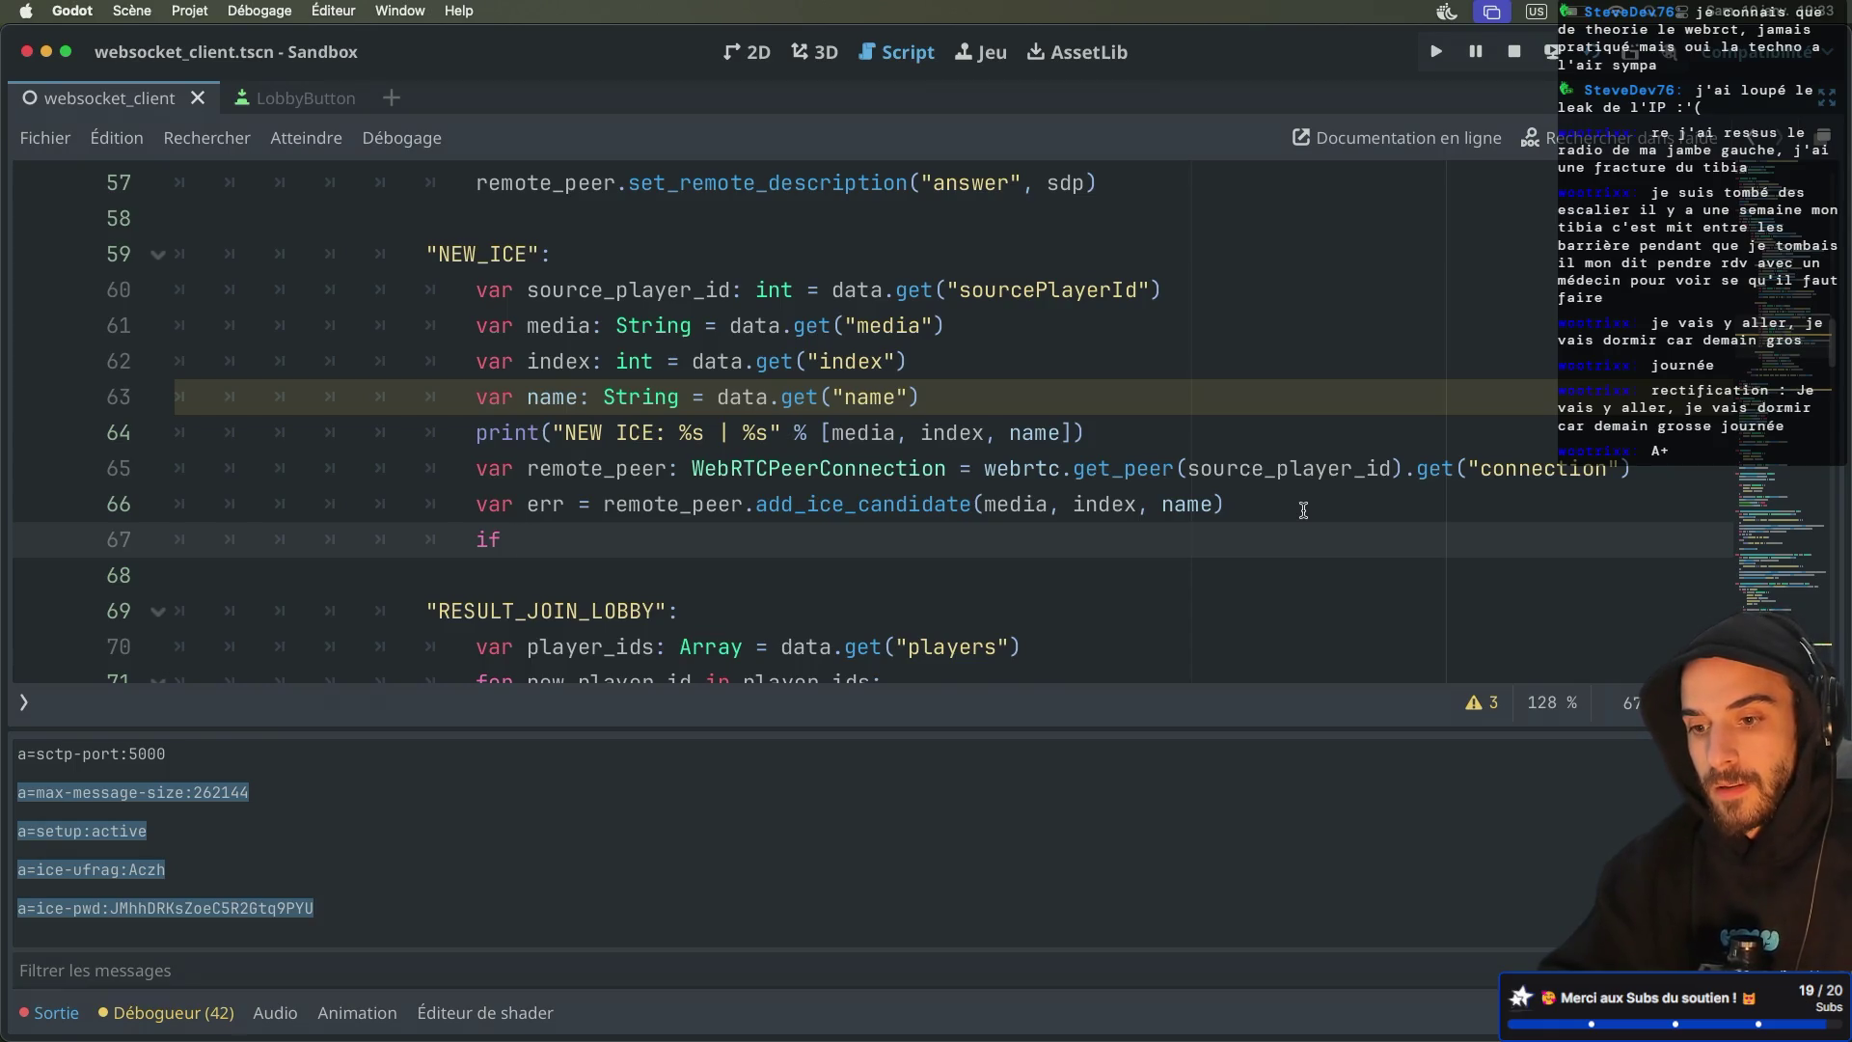
type(" err != OK:")
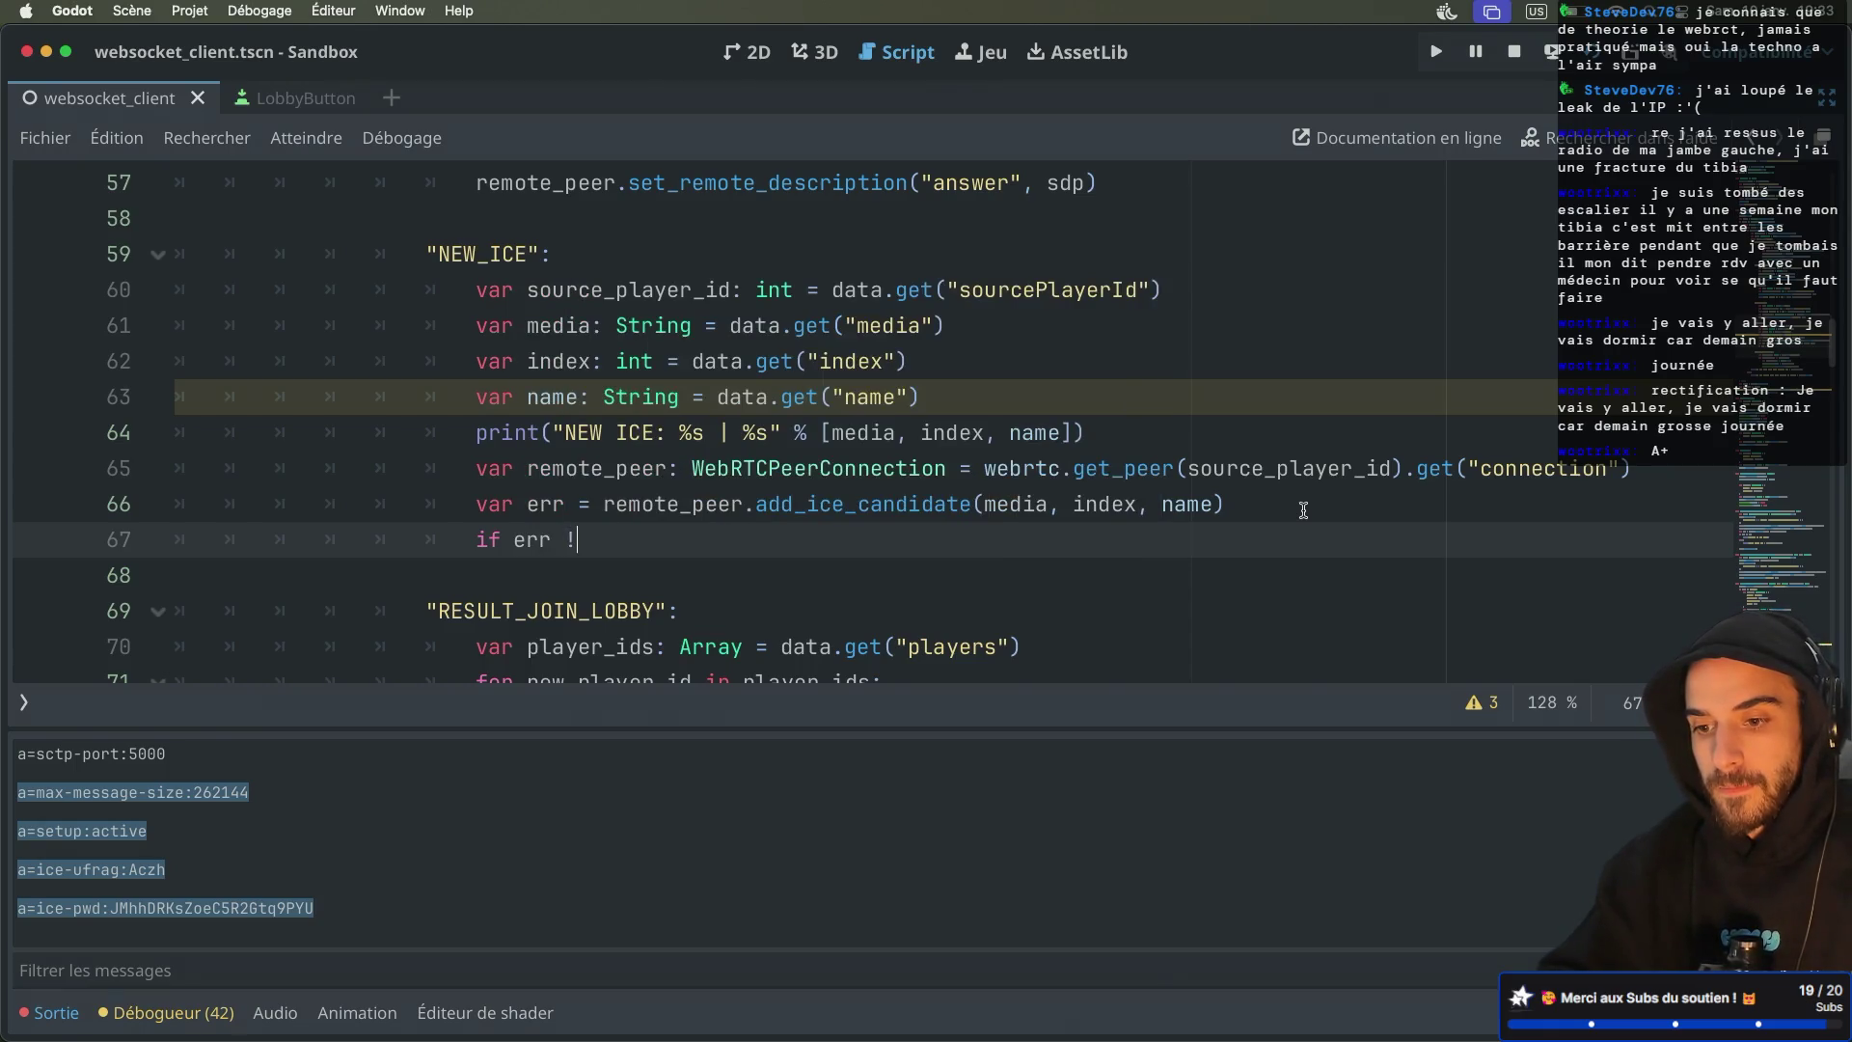
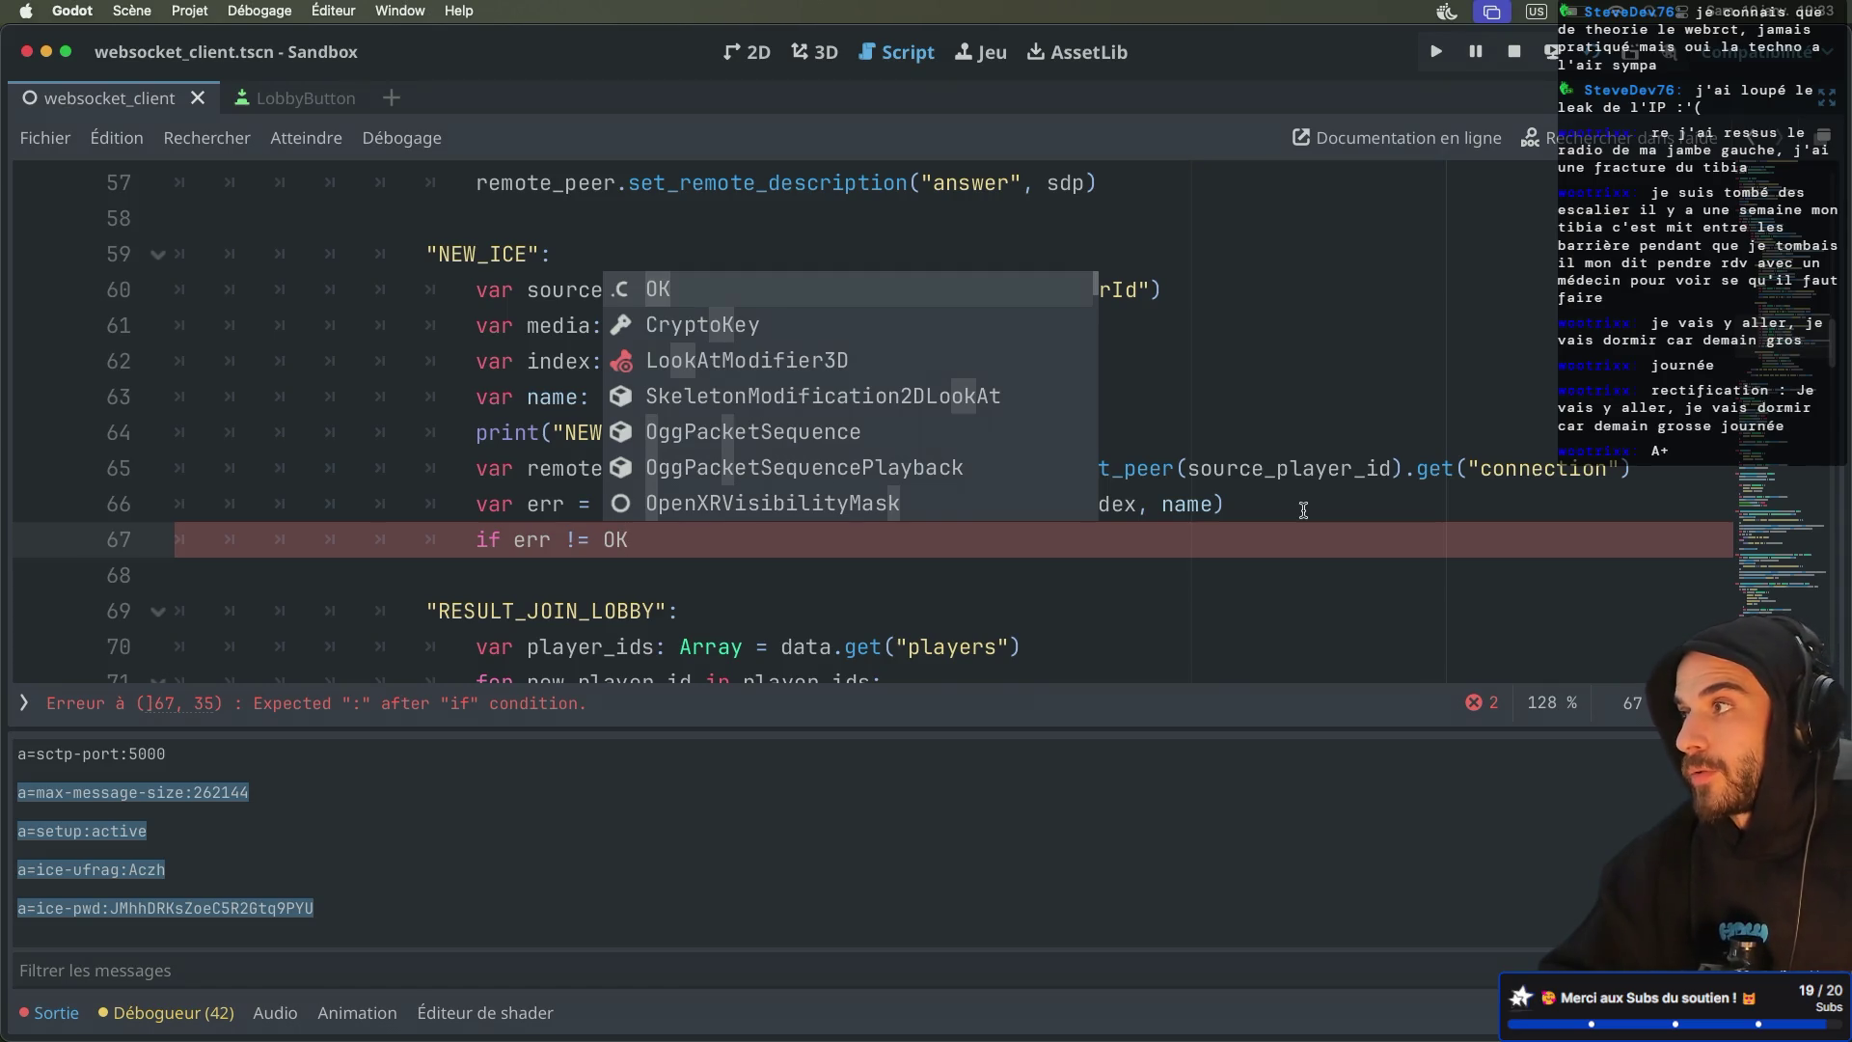
Close the err check with ':' and add push_error("CANT ADD ICE") in its indented body
type(":")
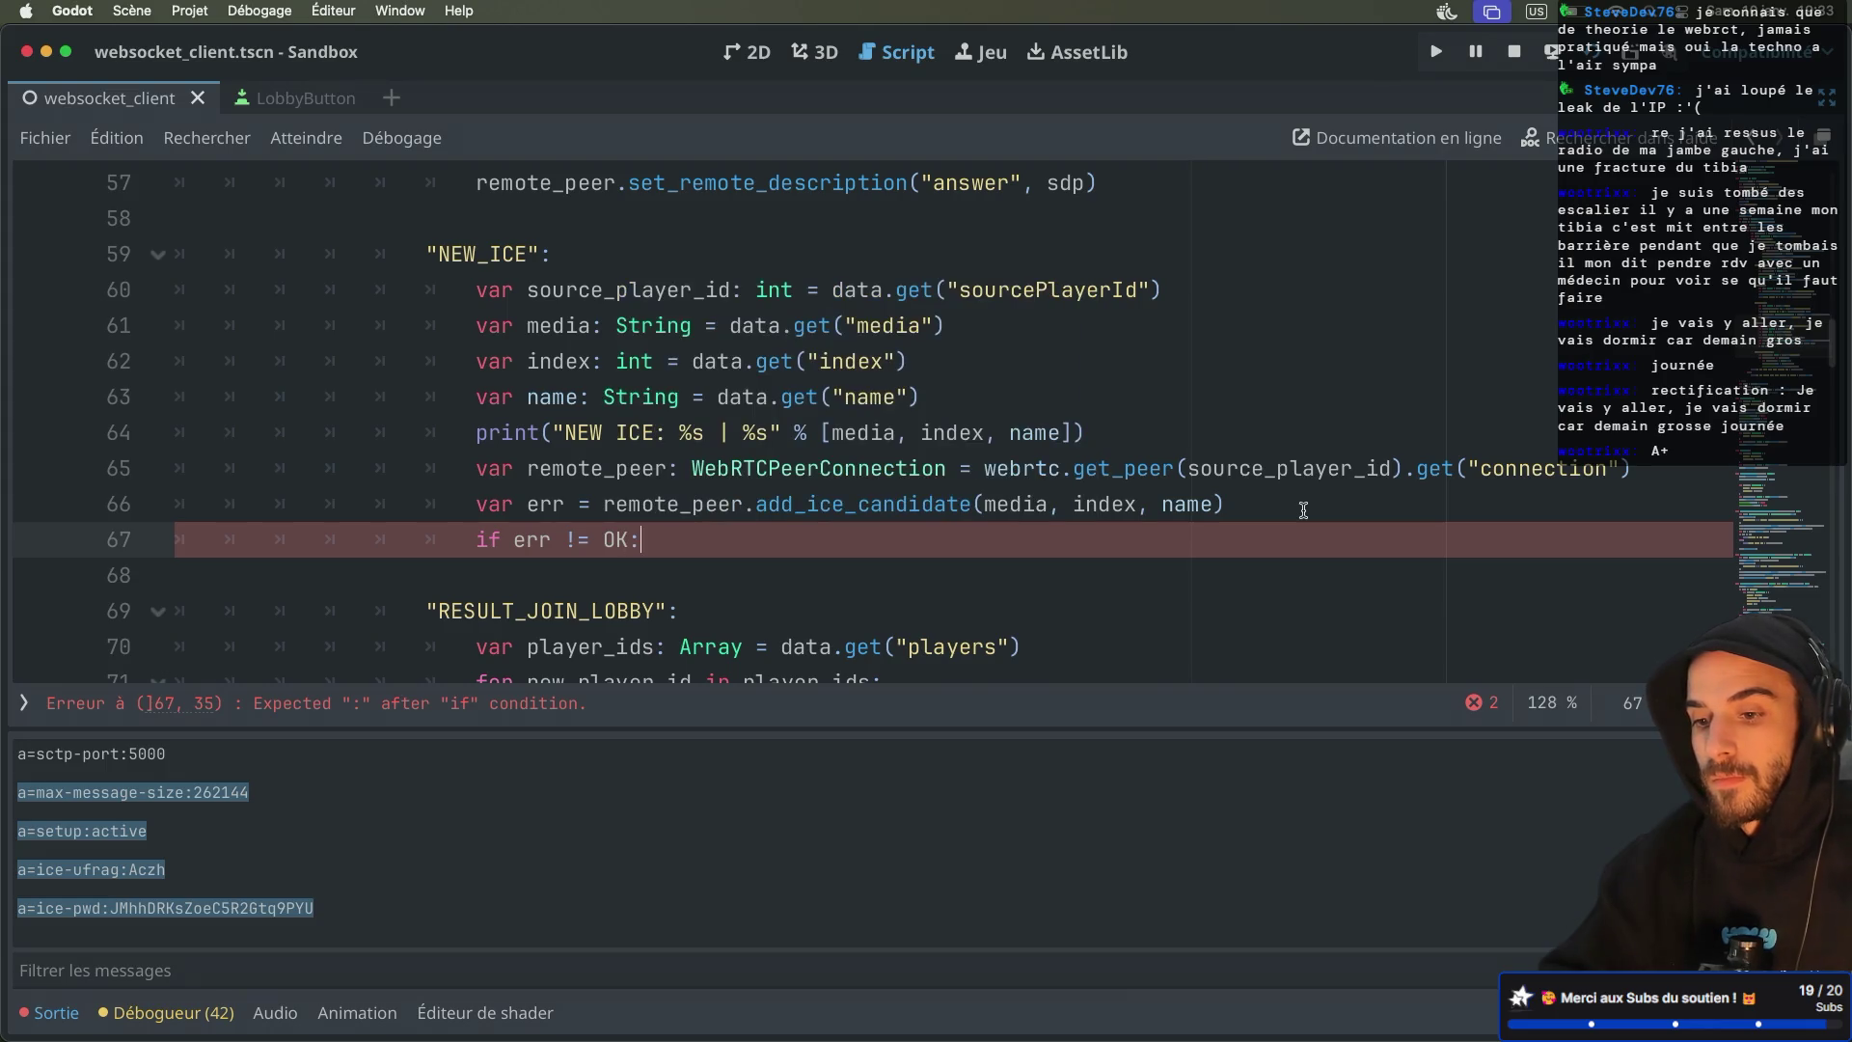
key("Return")
type("push")
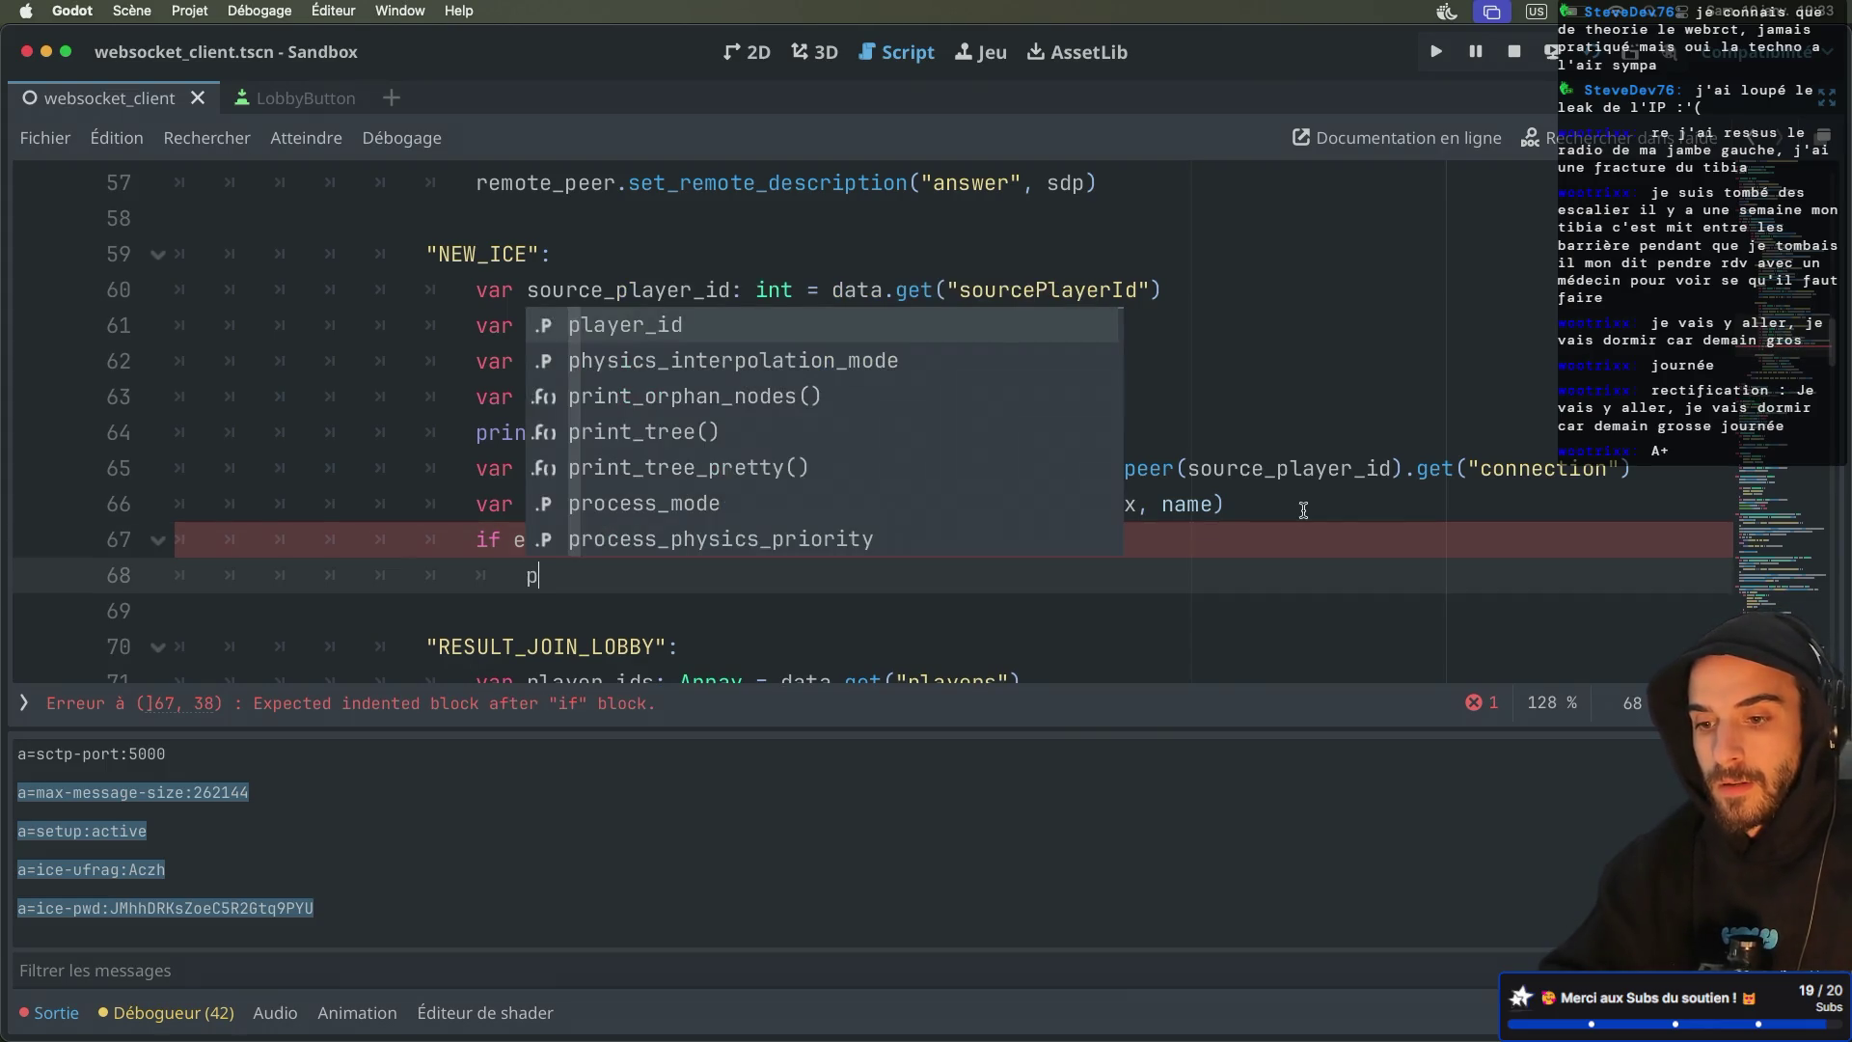
key("Return")
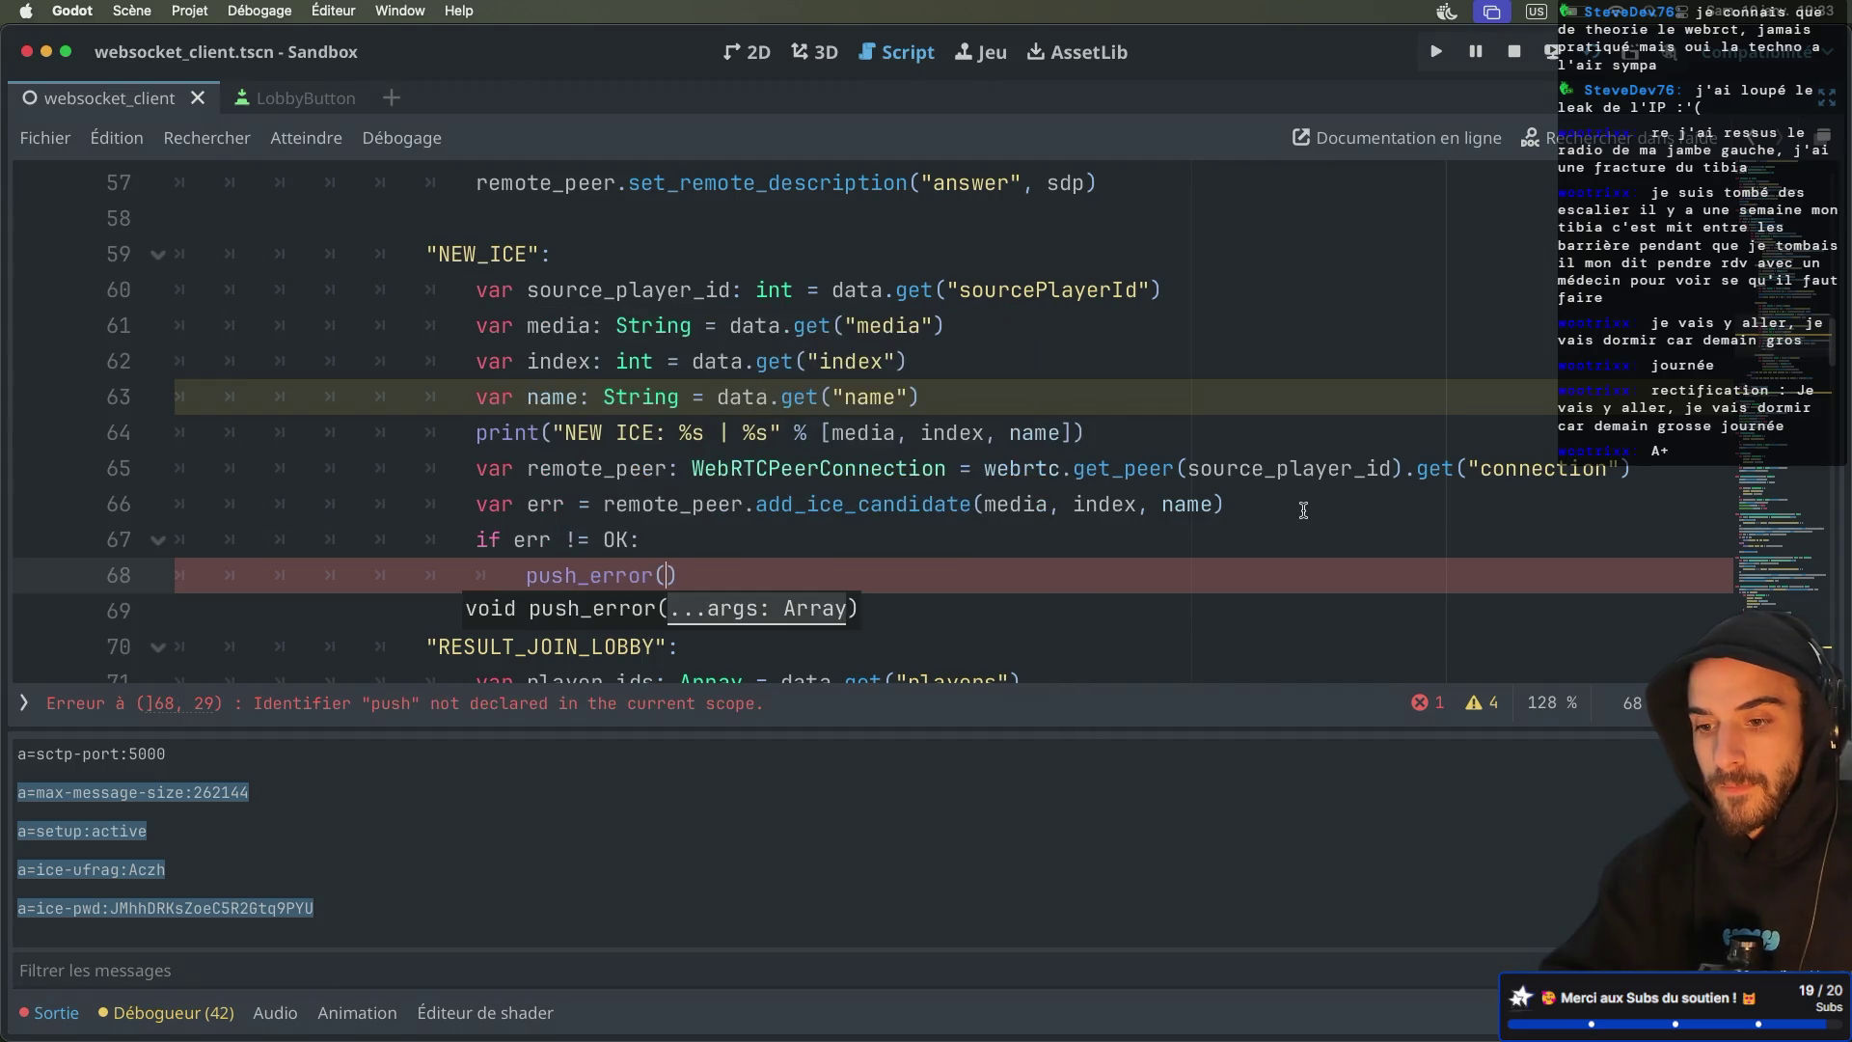
type("\"CAN")
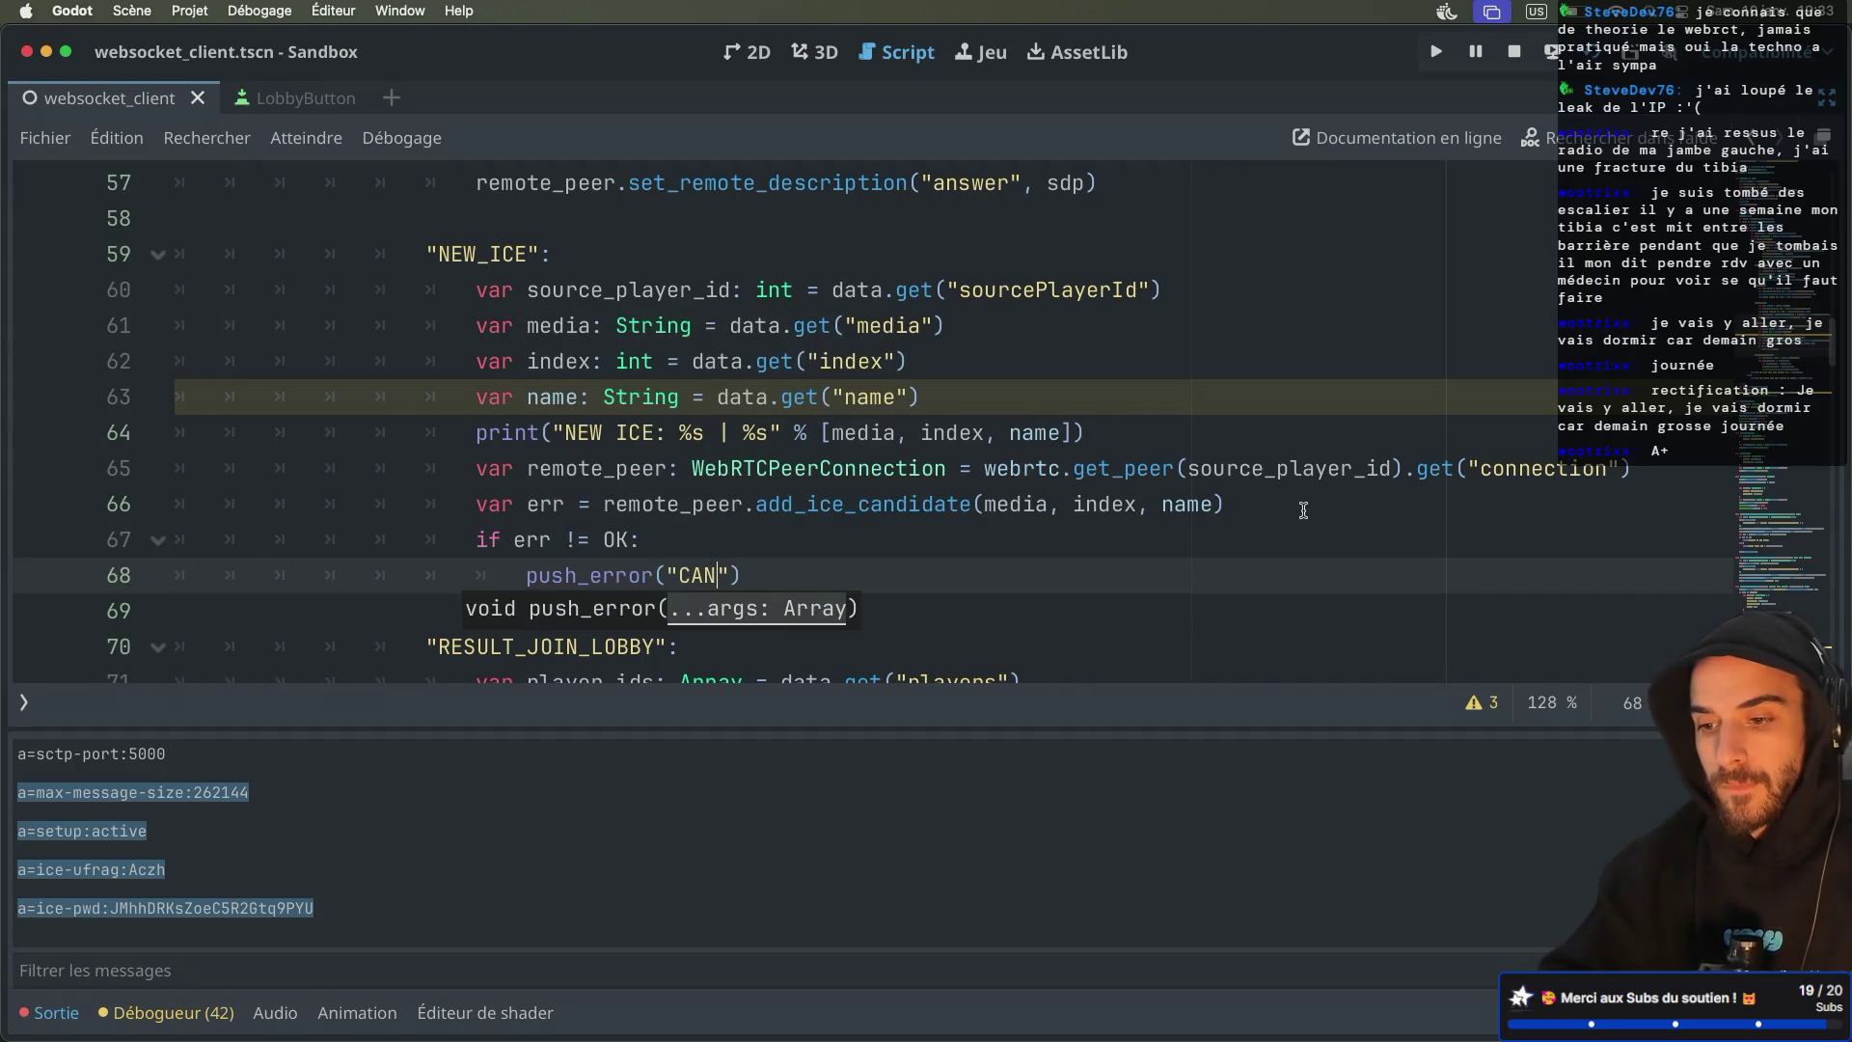
type("T ADD ")
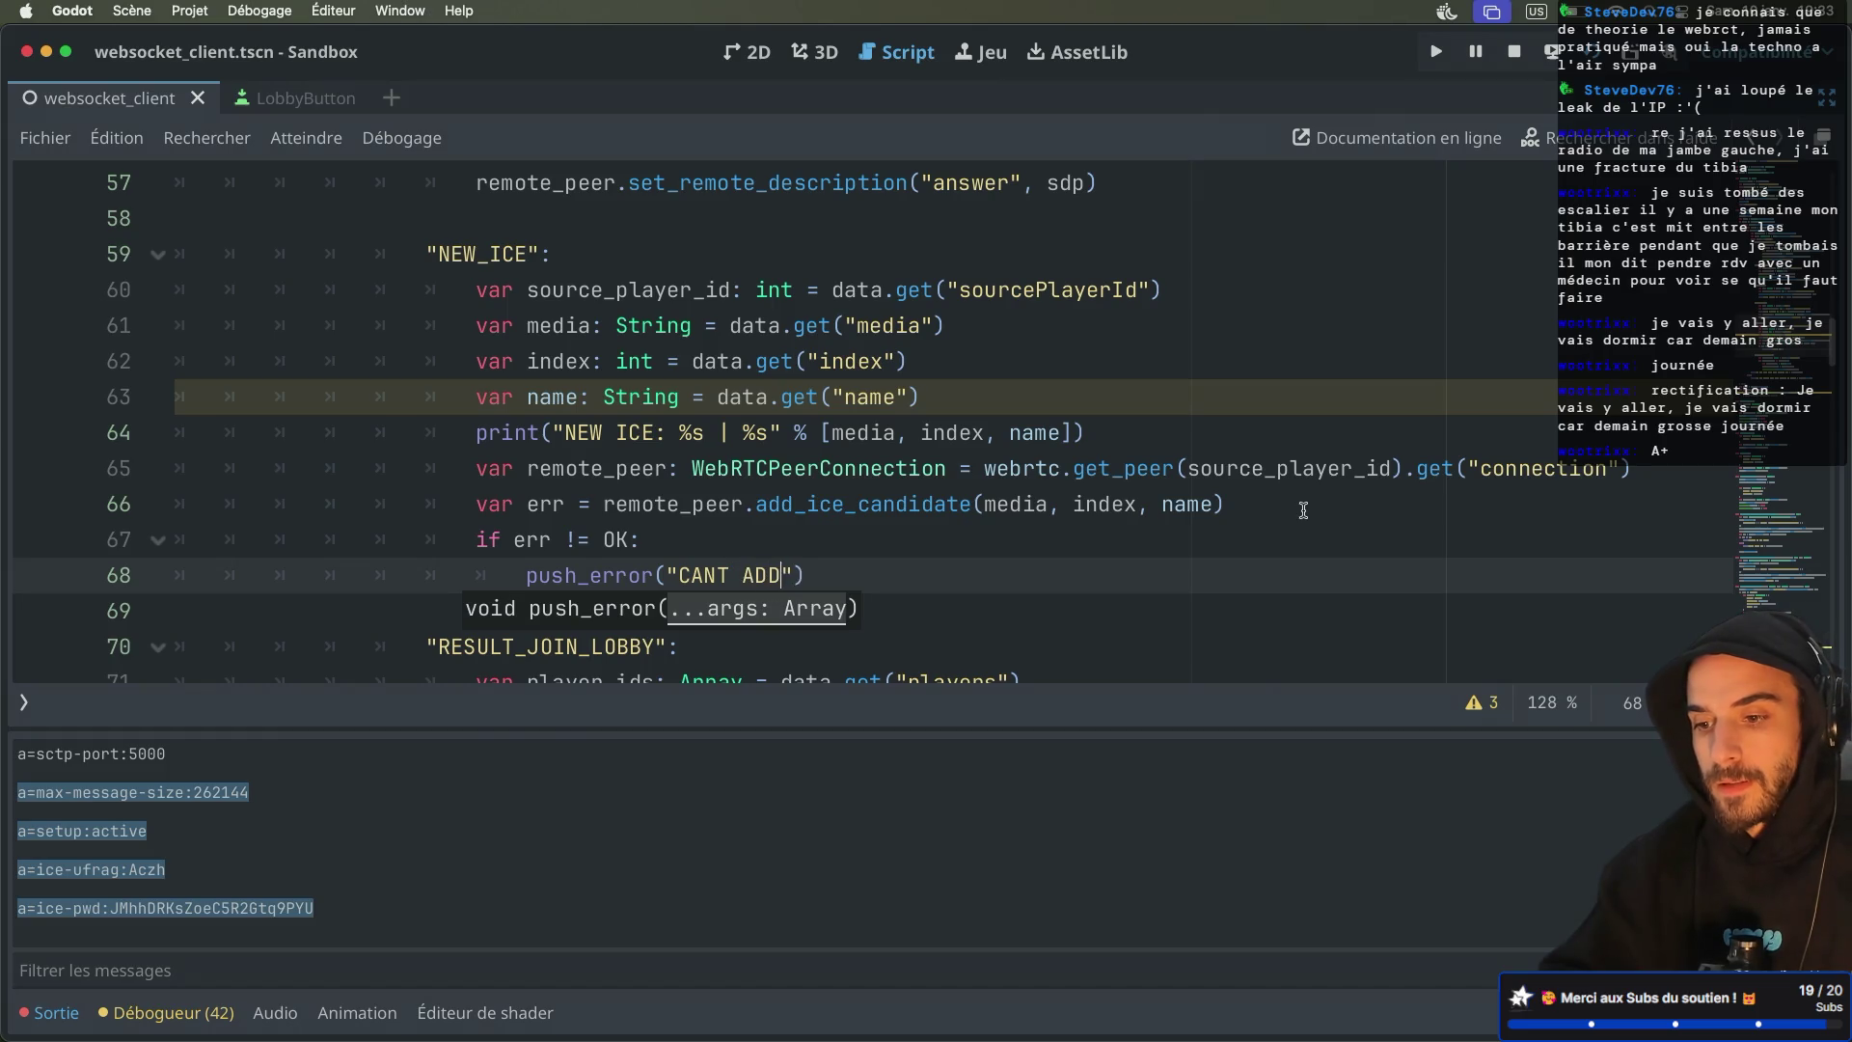
type("ICE")
Bring up the push_error documentation from the script
left_click(932, 575)
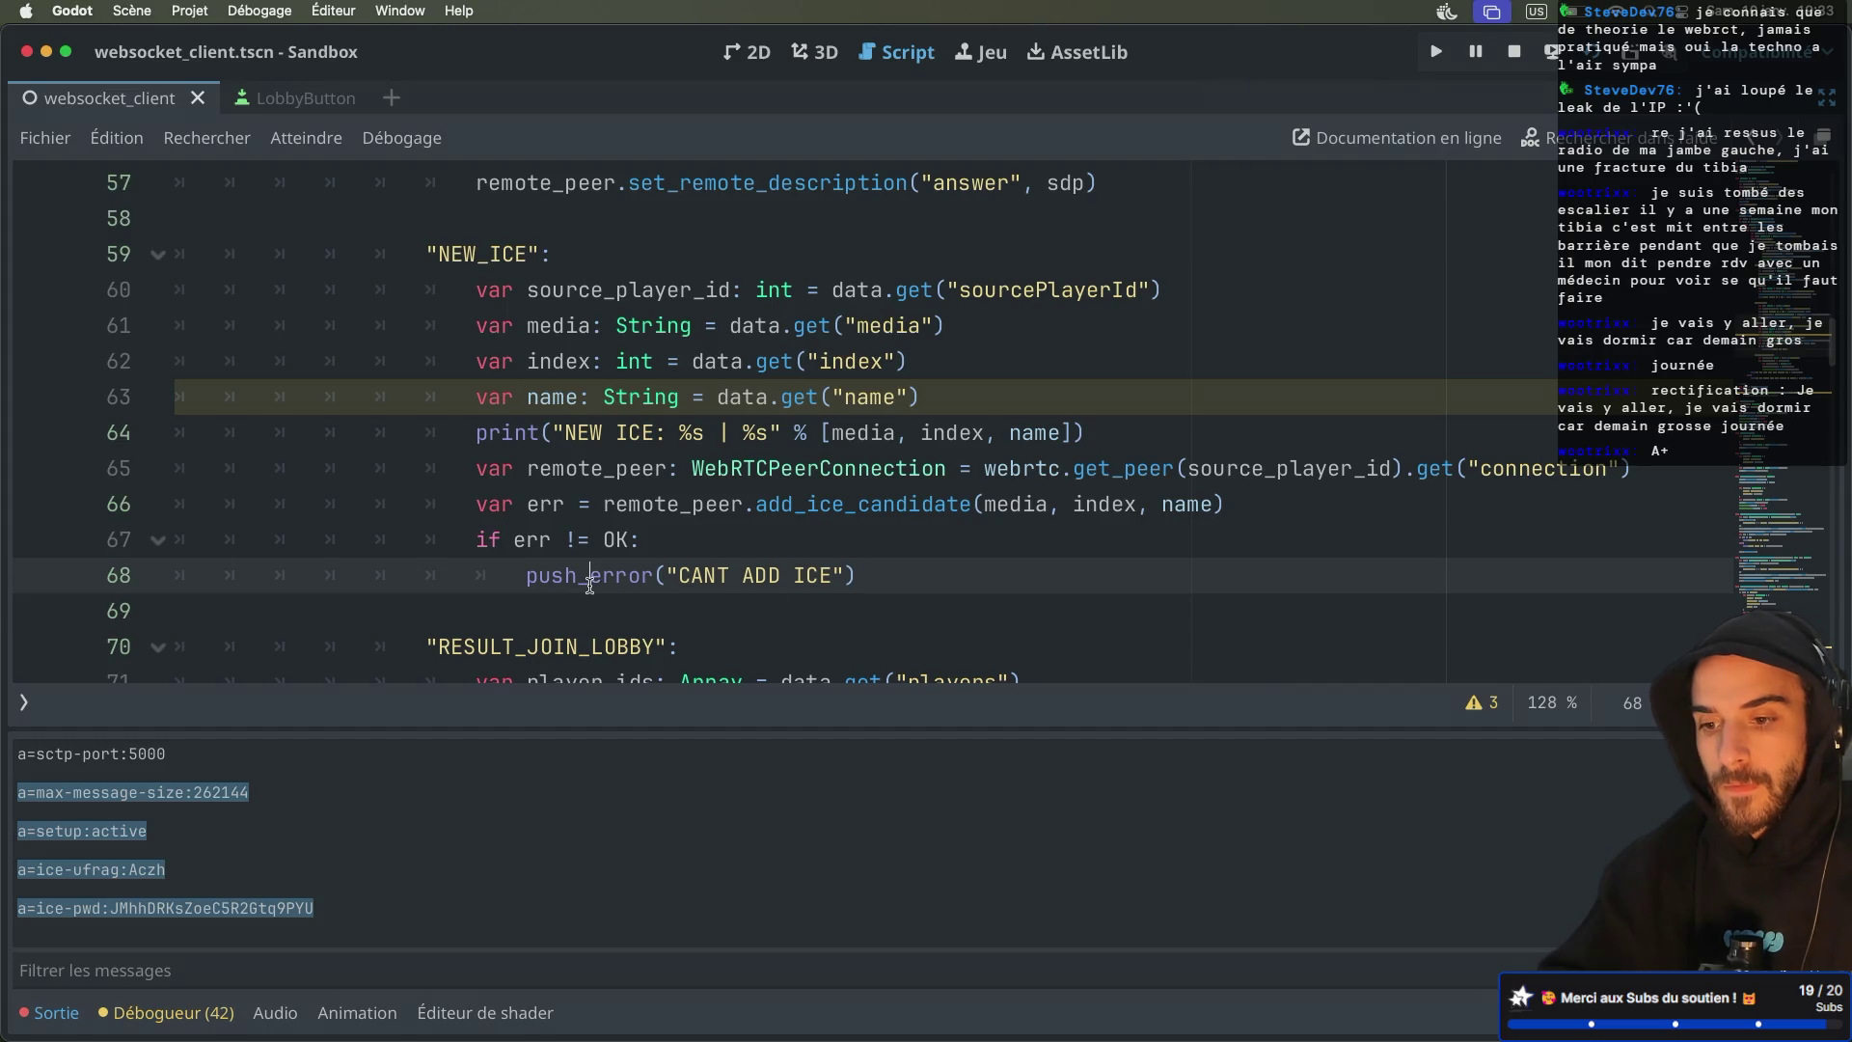
left_click(554, 583)
left_click(553, 583, "super")
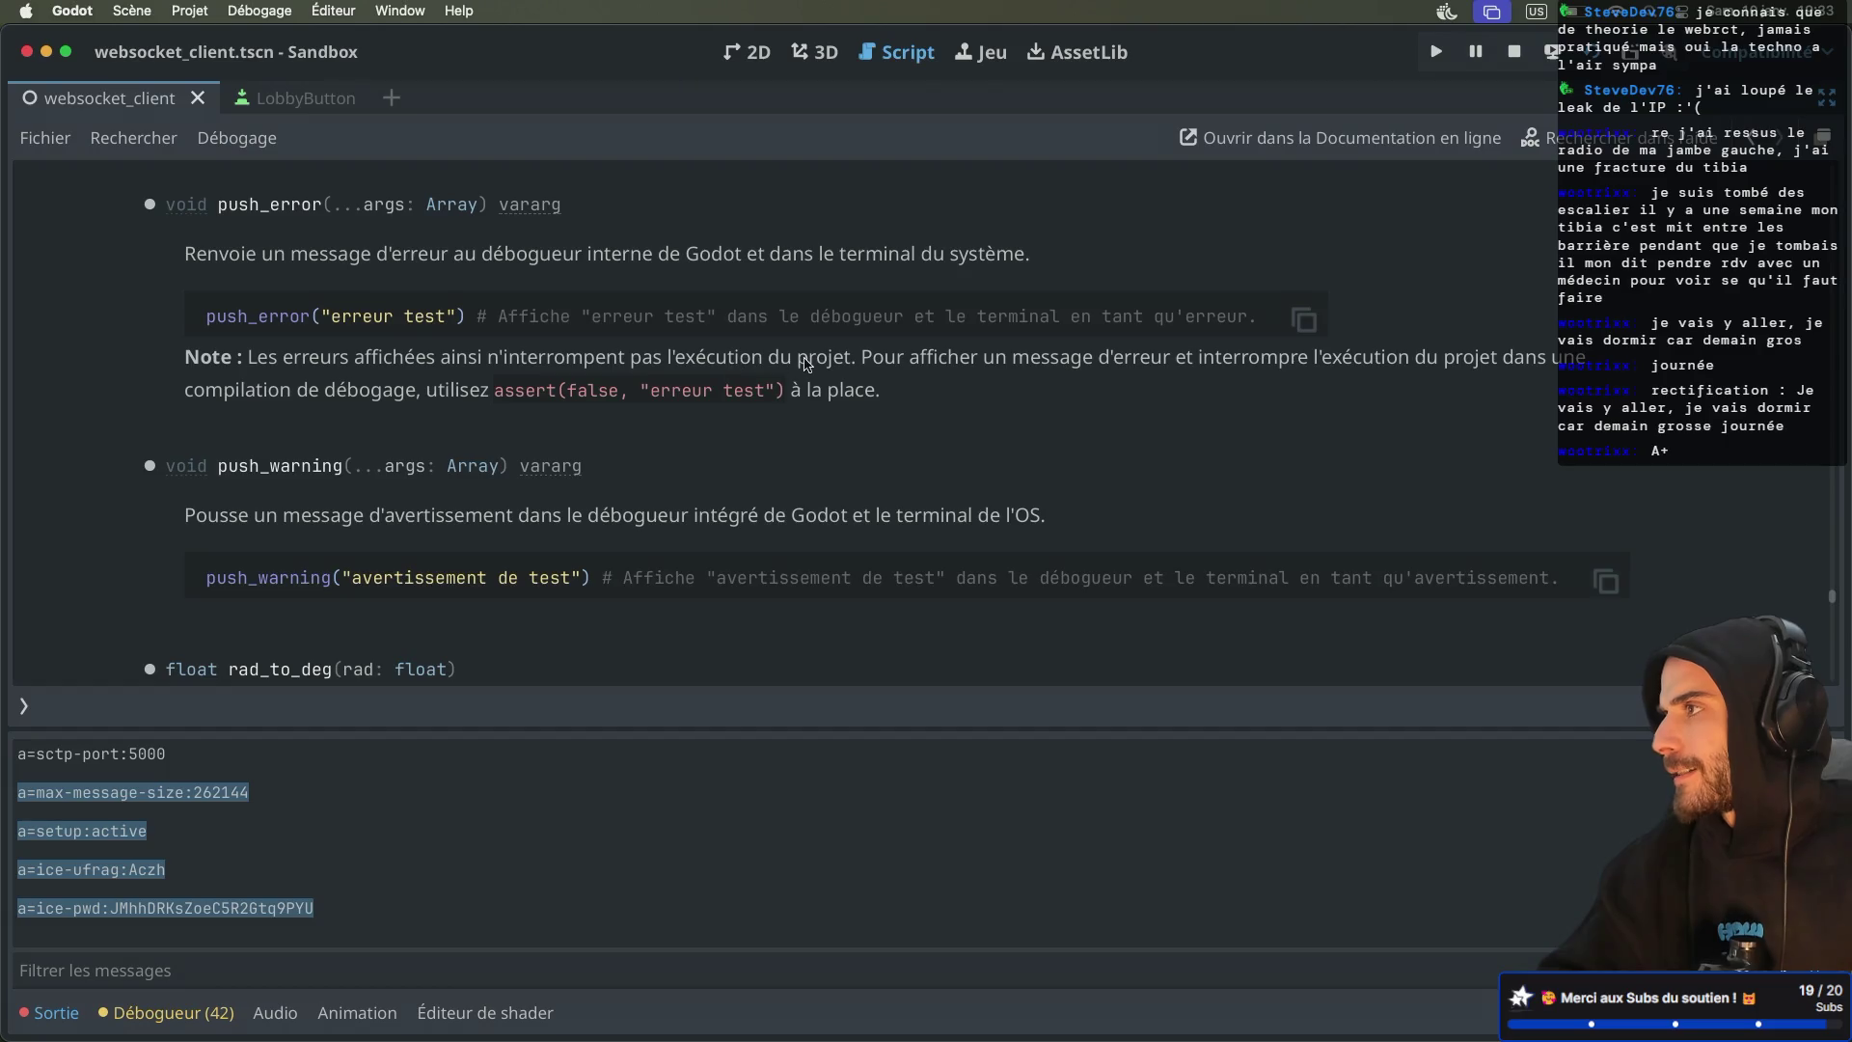
Replace push_error with an assert call, consulting the push_error and assert documentation
key("alt+Left")
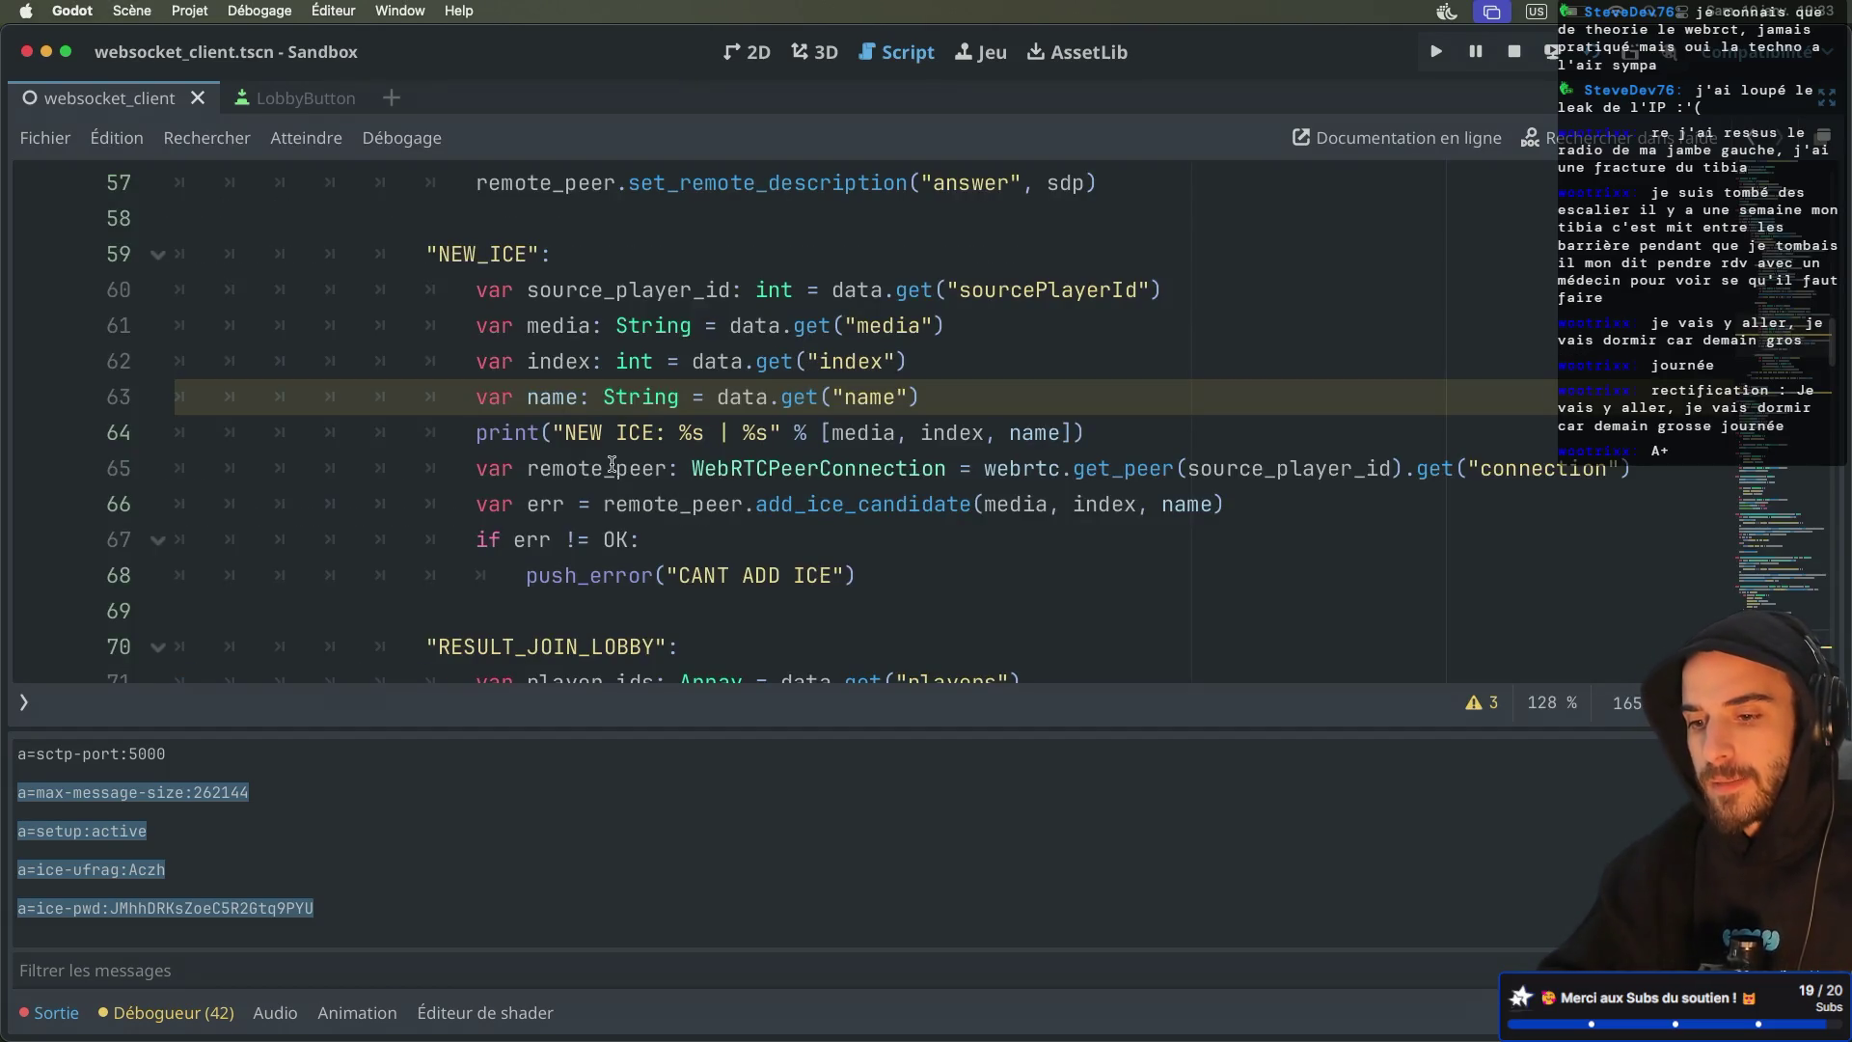
left_click(581, 579, "super")
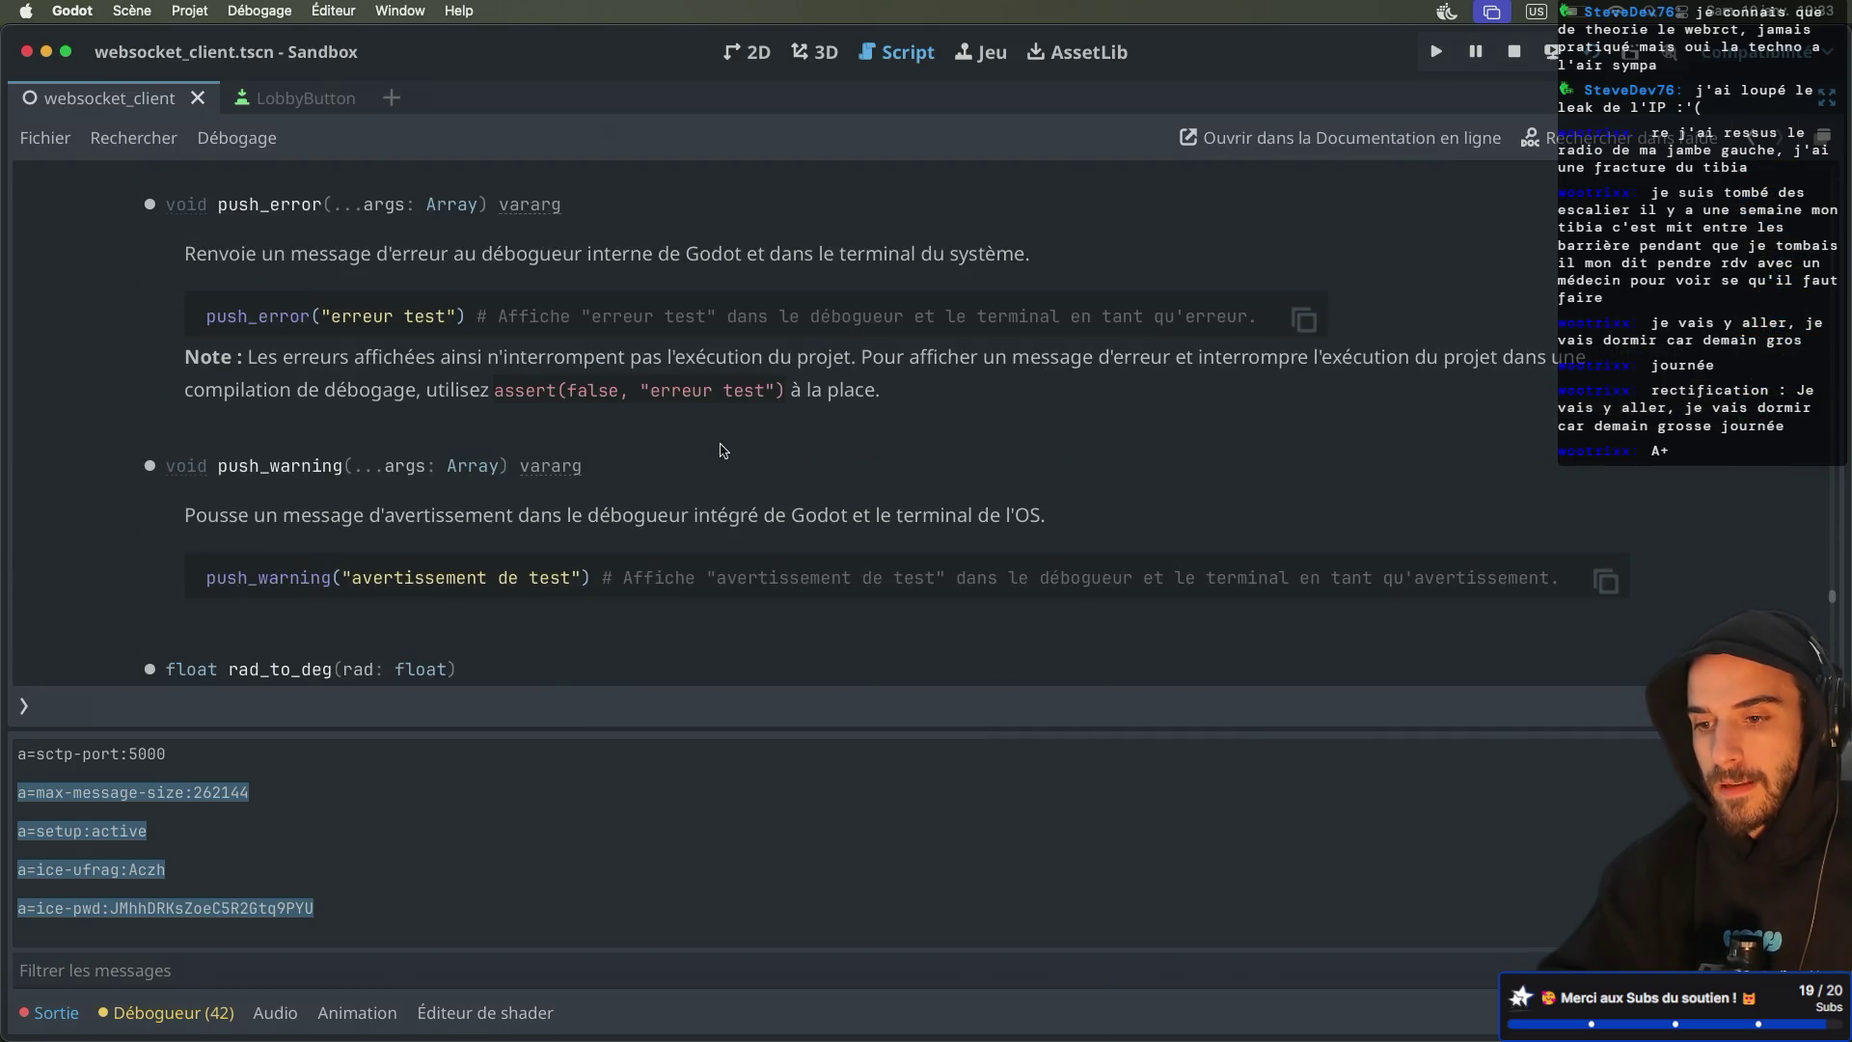
key("alt+Left")
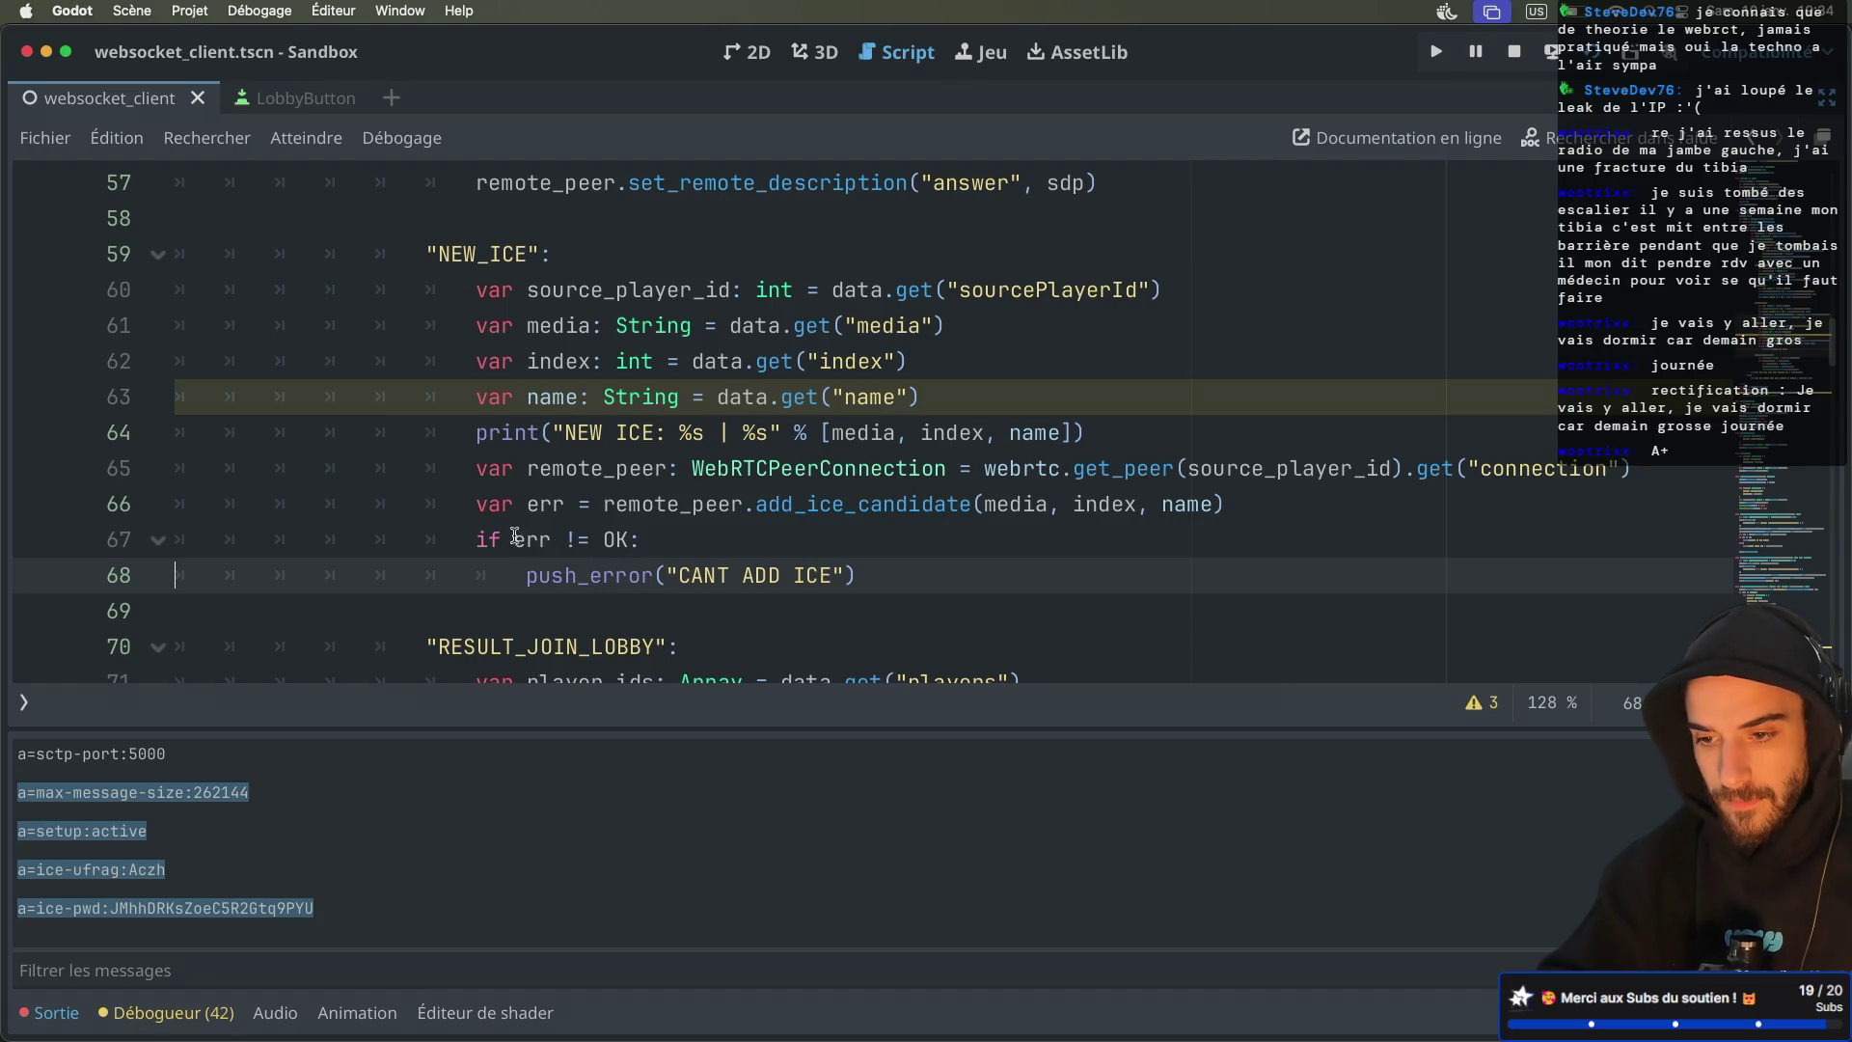
double_click(594, 577)
type("assert")
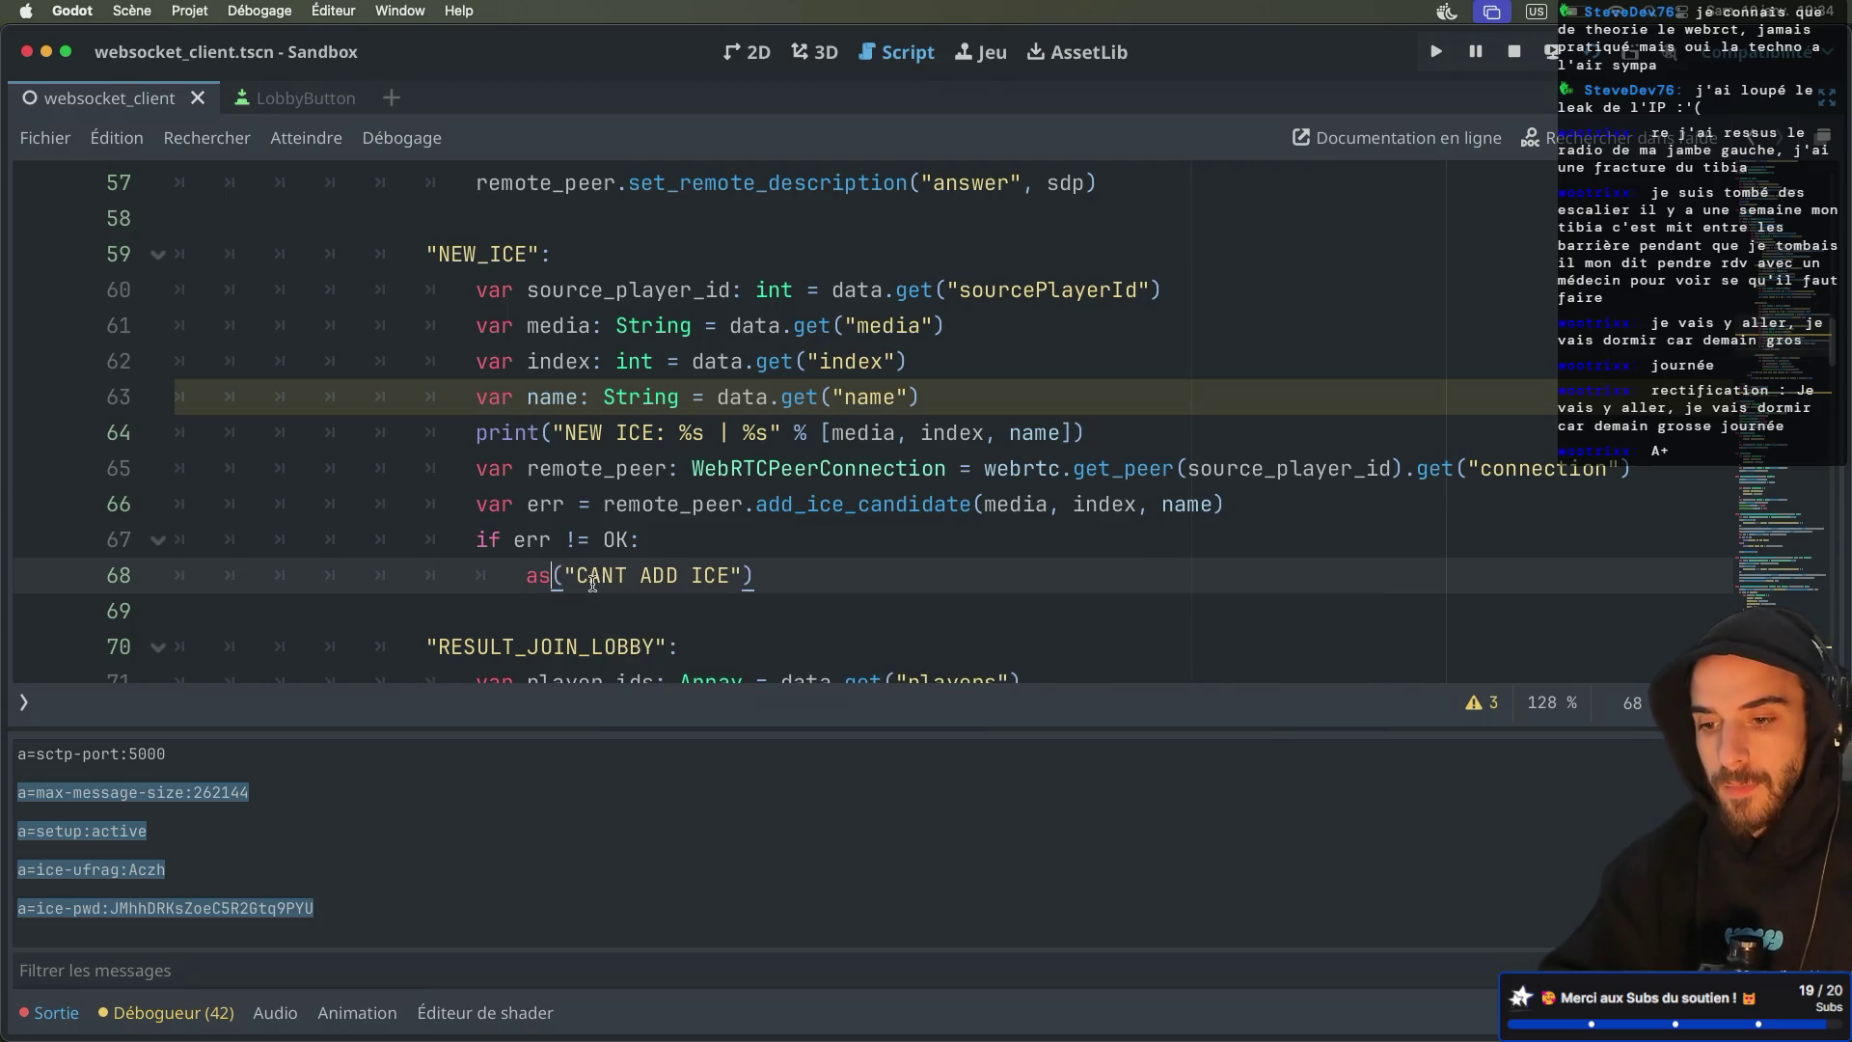
type("t")
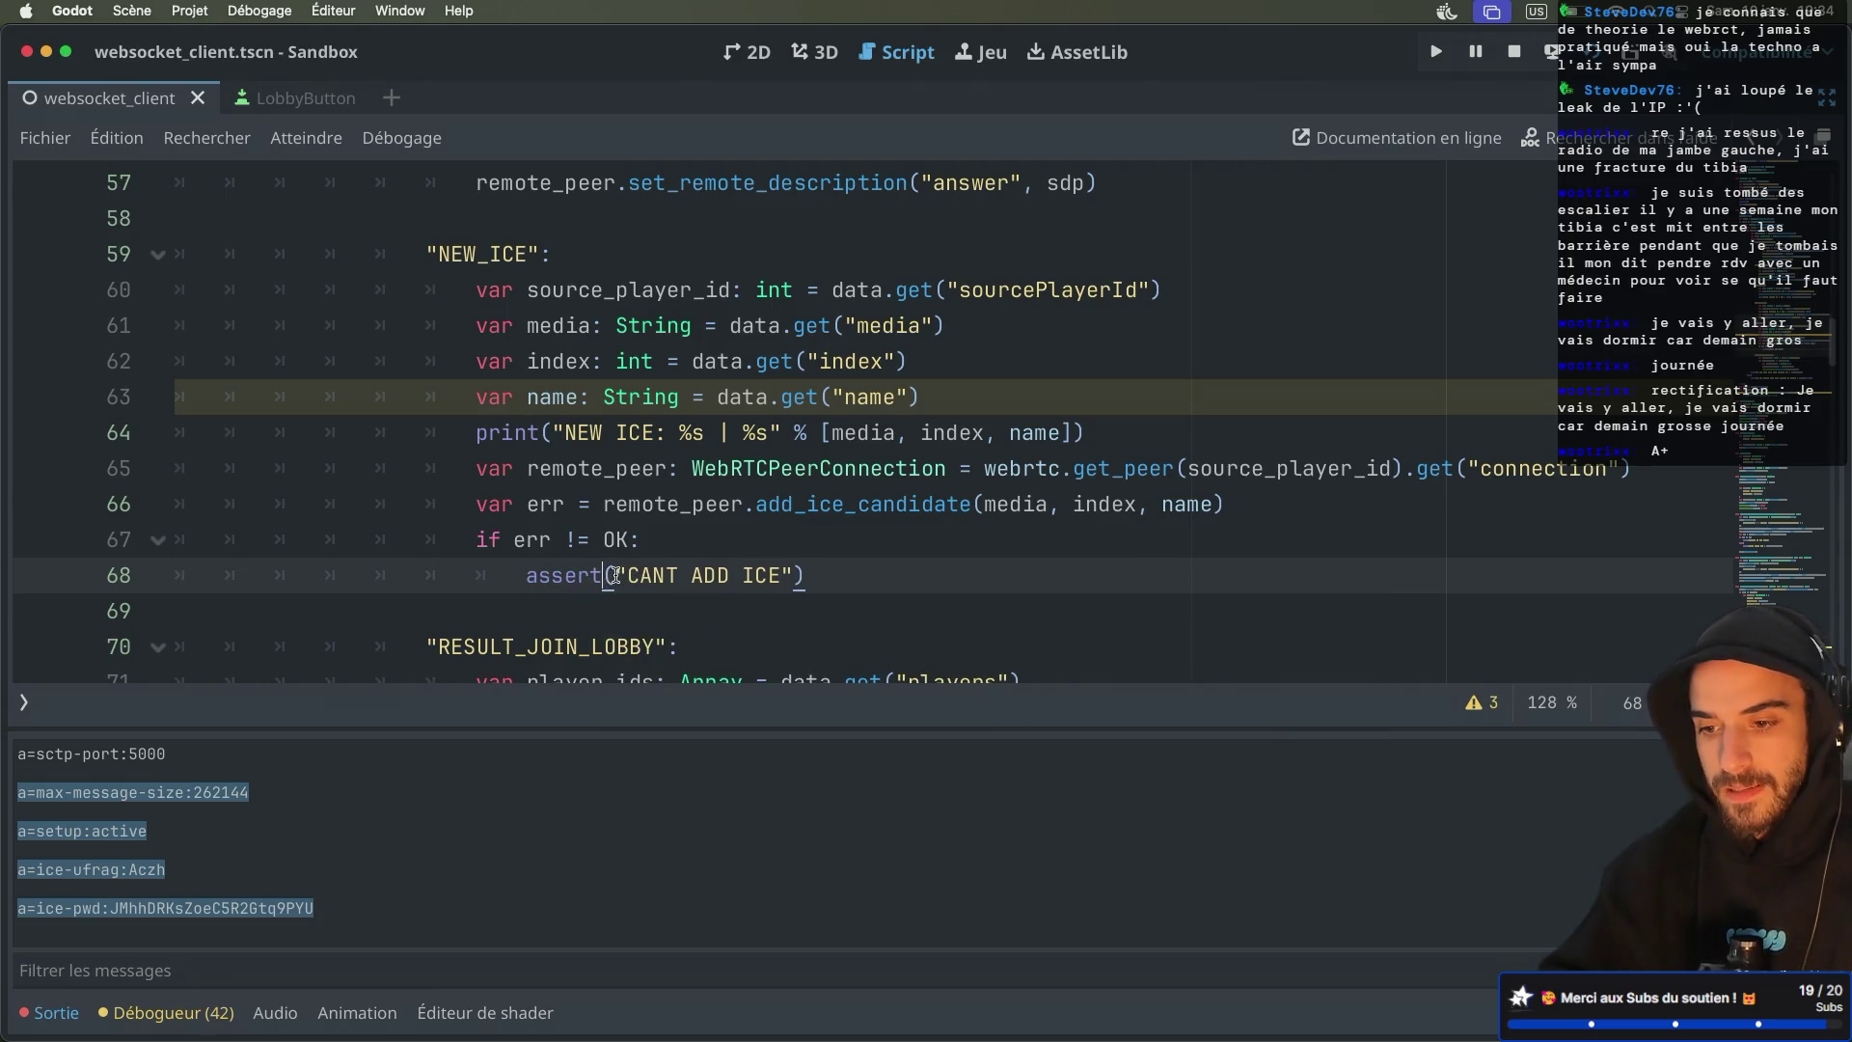
type("err,")
left_click_drag(649, 543, 149, 568)
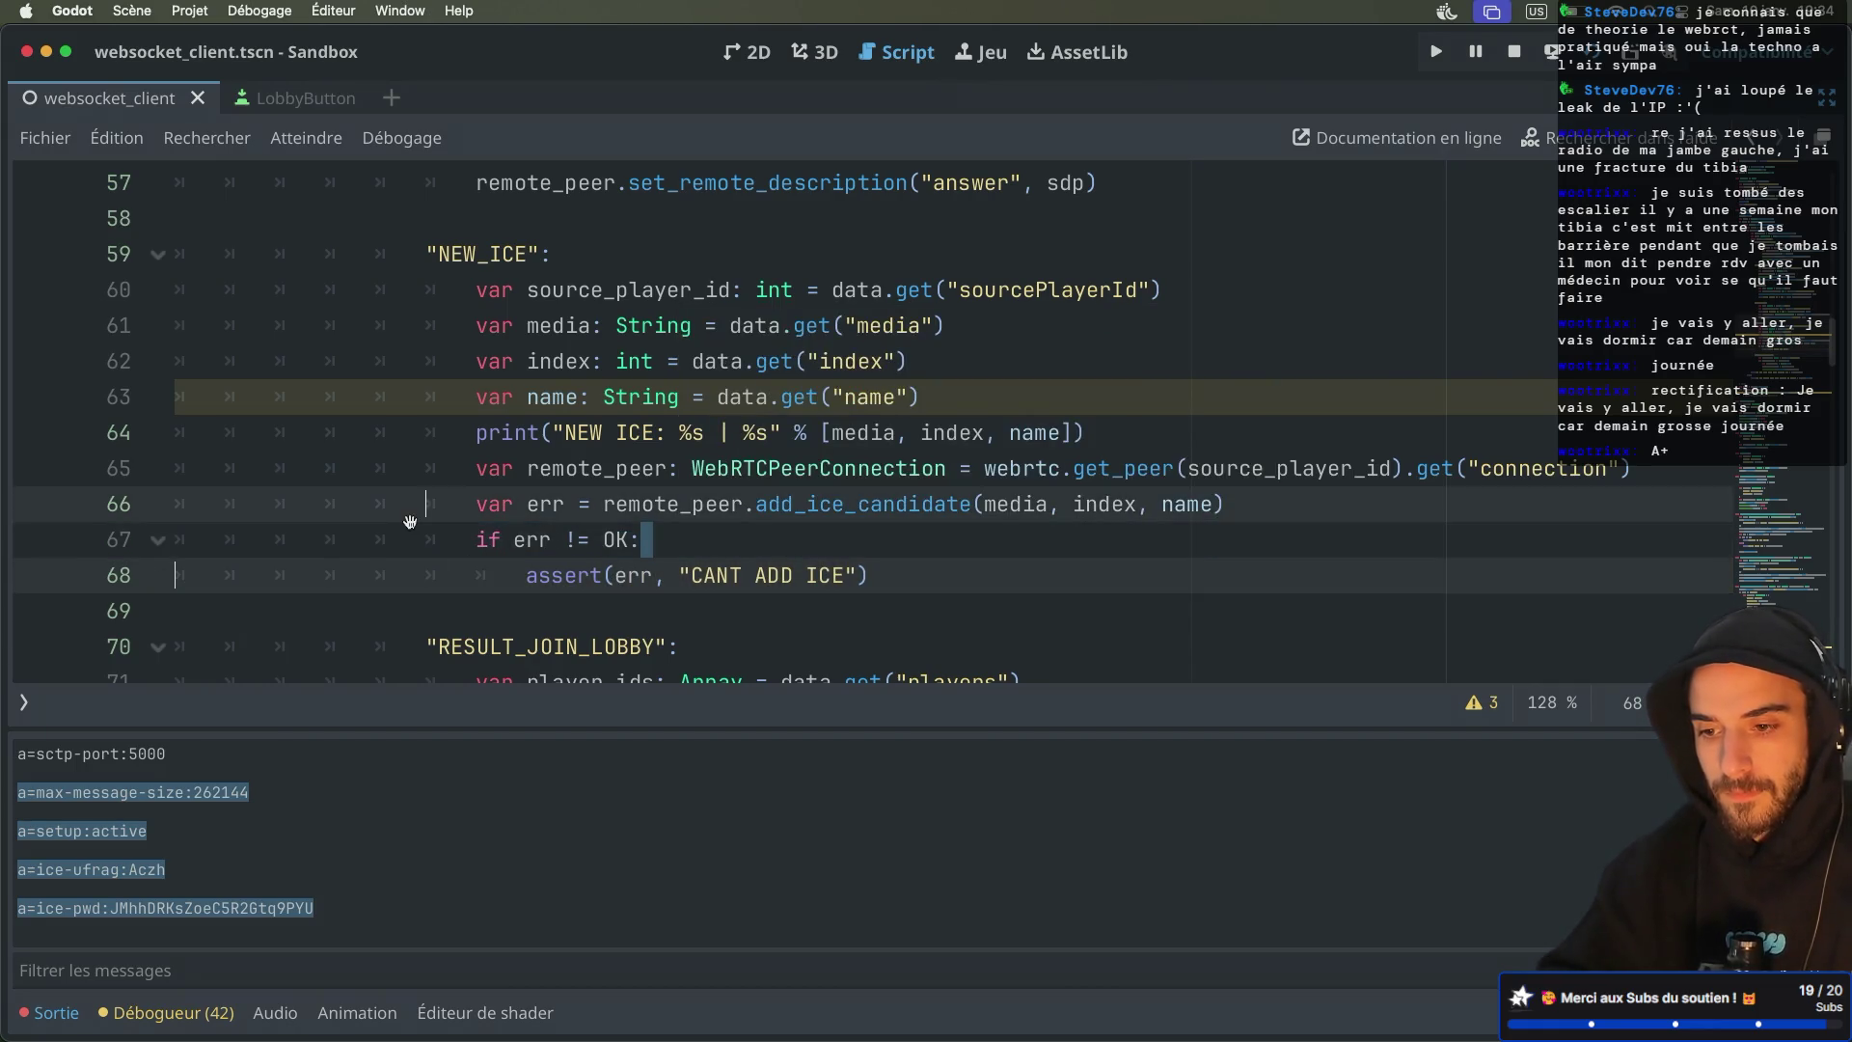
left_click(564, 578, "super")
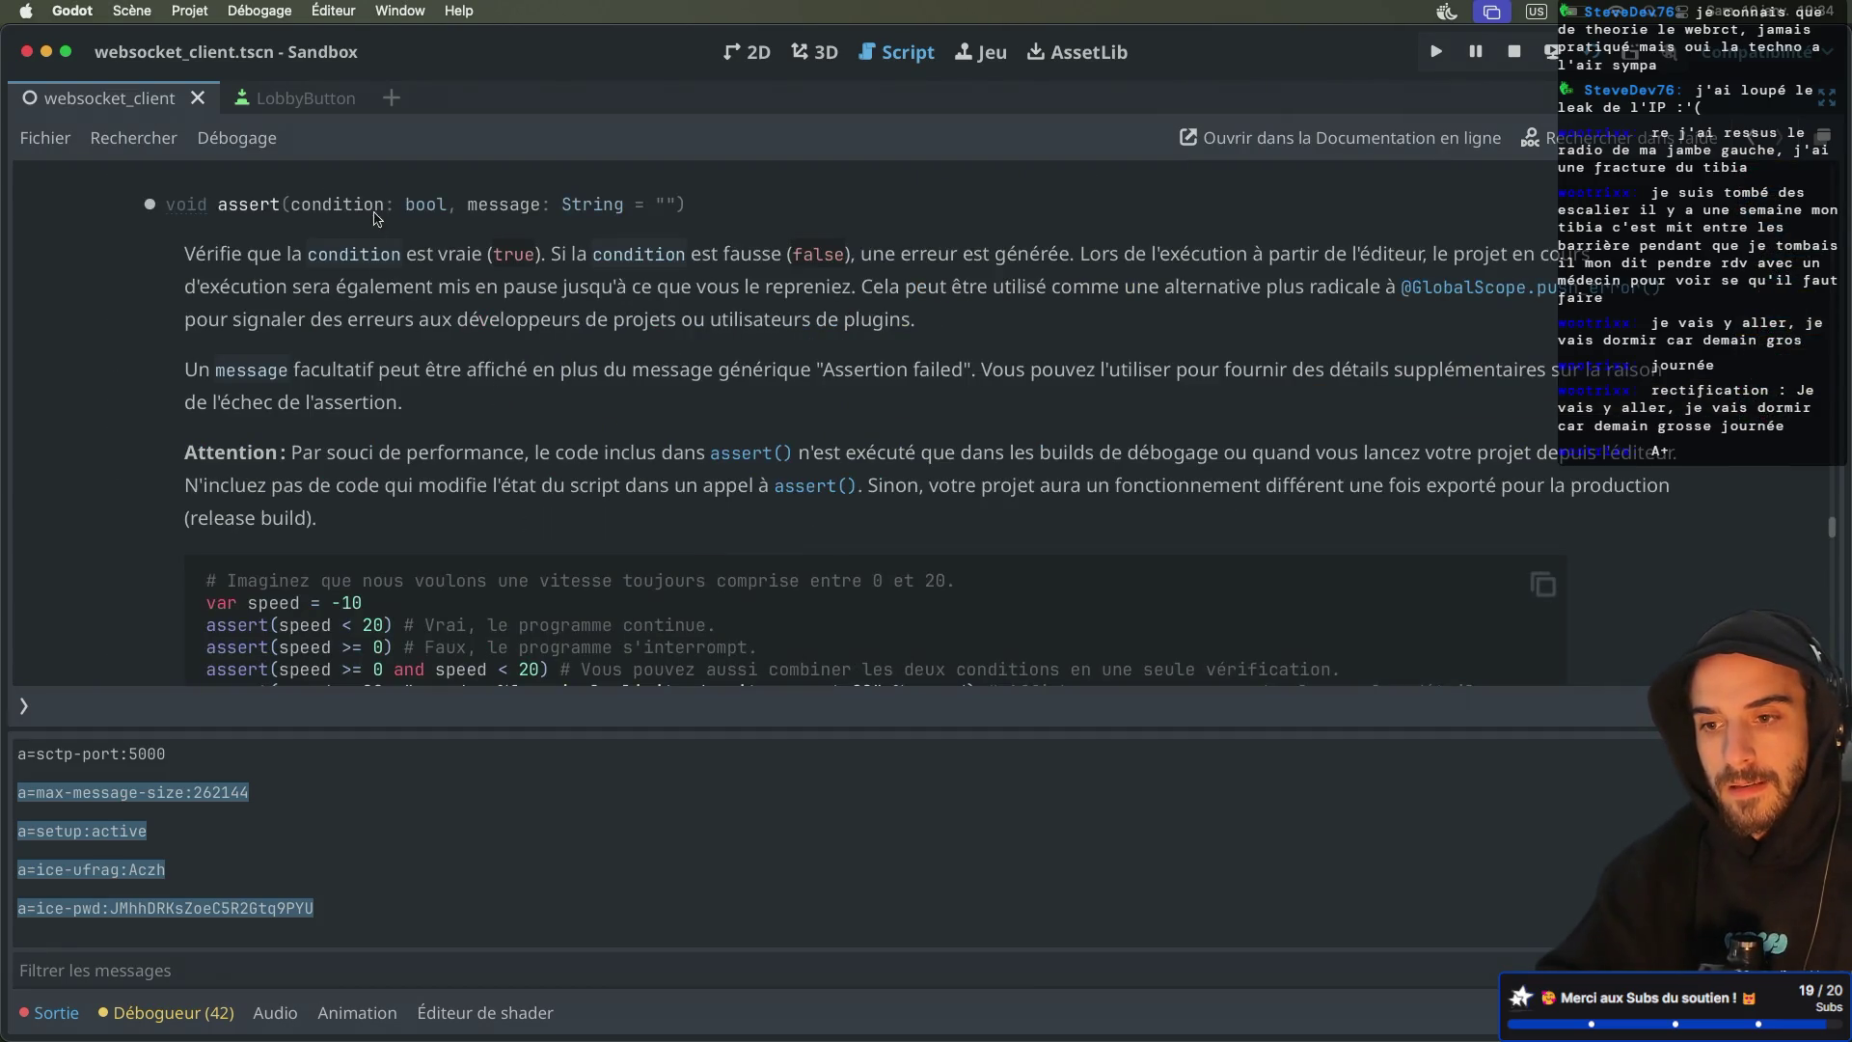
key("alt+Left")
Make the assert check err != OK, delete the if line and unindent the assert
mouse_move(639, 537)
left_mouse_down()
mouse_move(275, 540)
mouse_move(427, 540)
left_mouse_up()
left_click(652, 576)
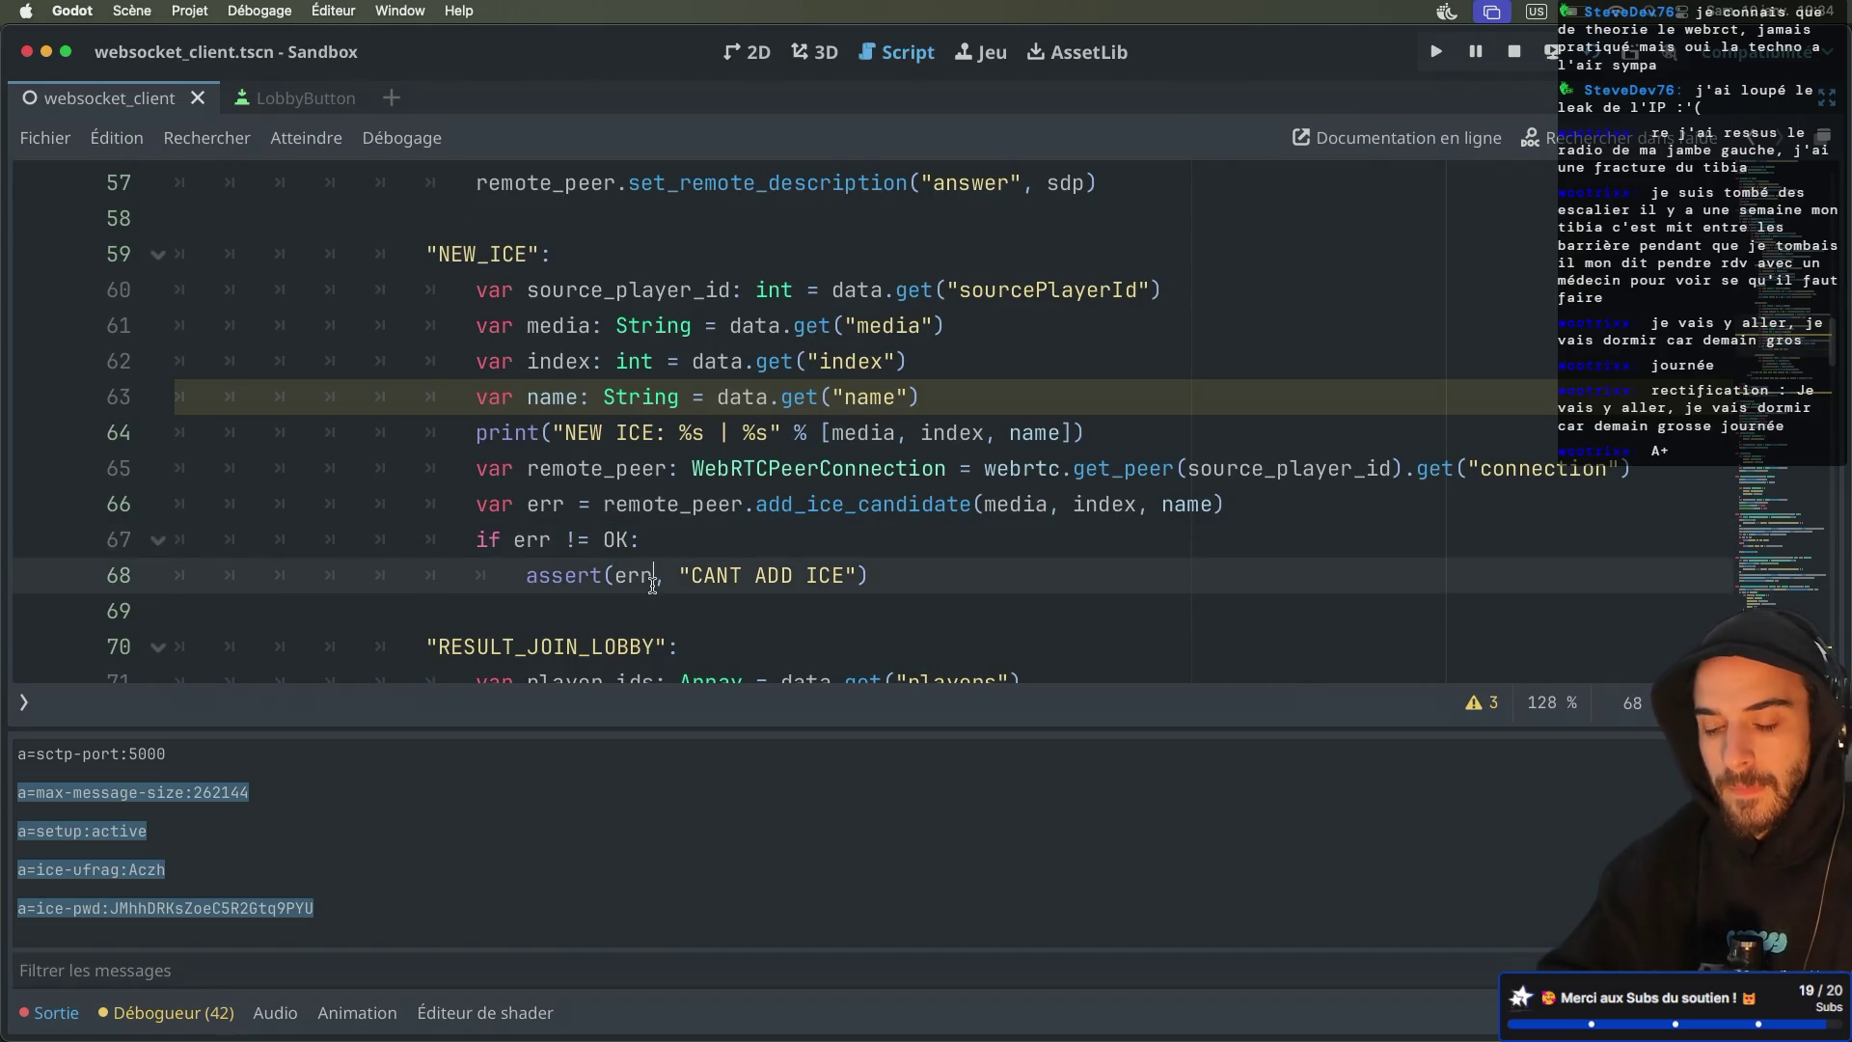
type("!=")
type(" OK")
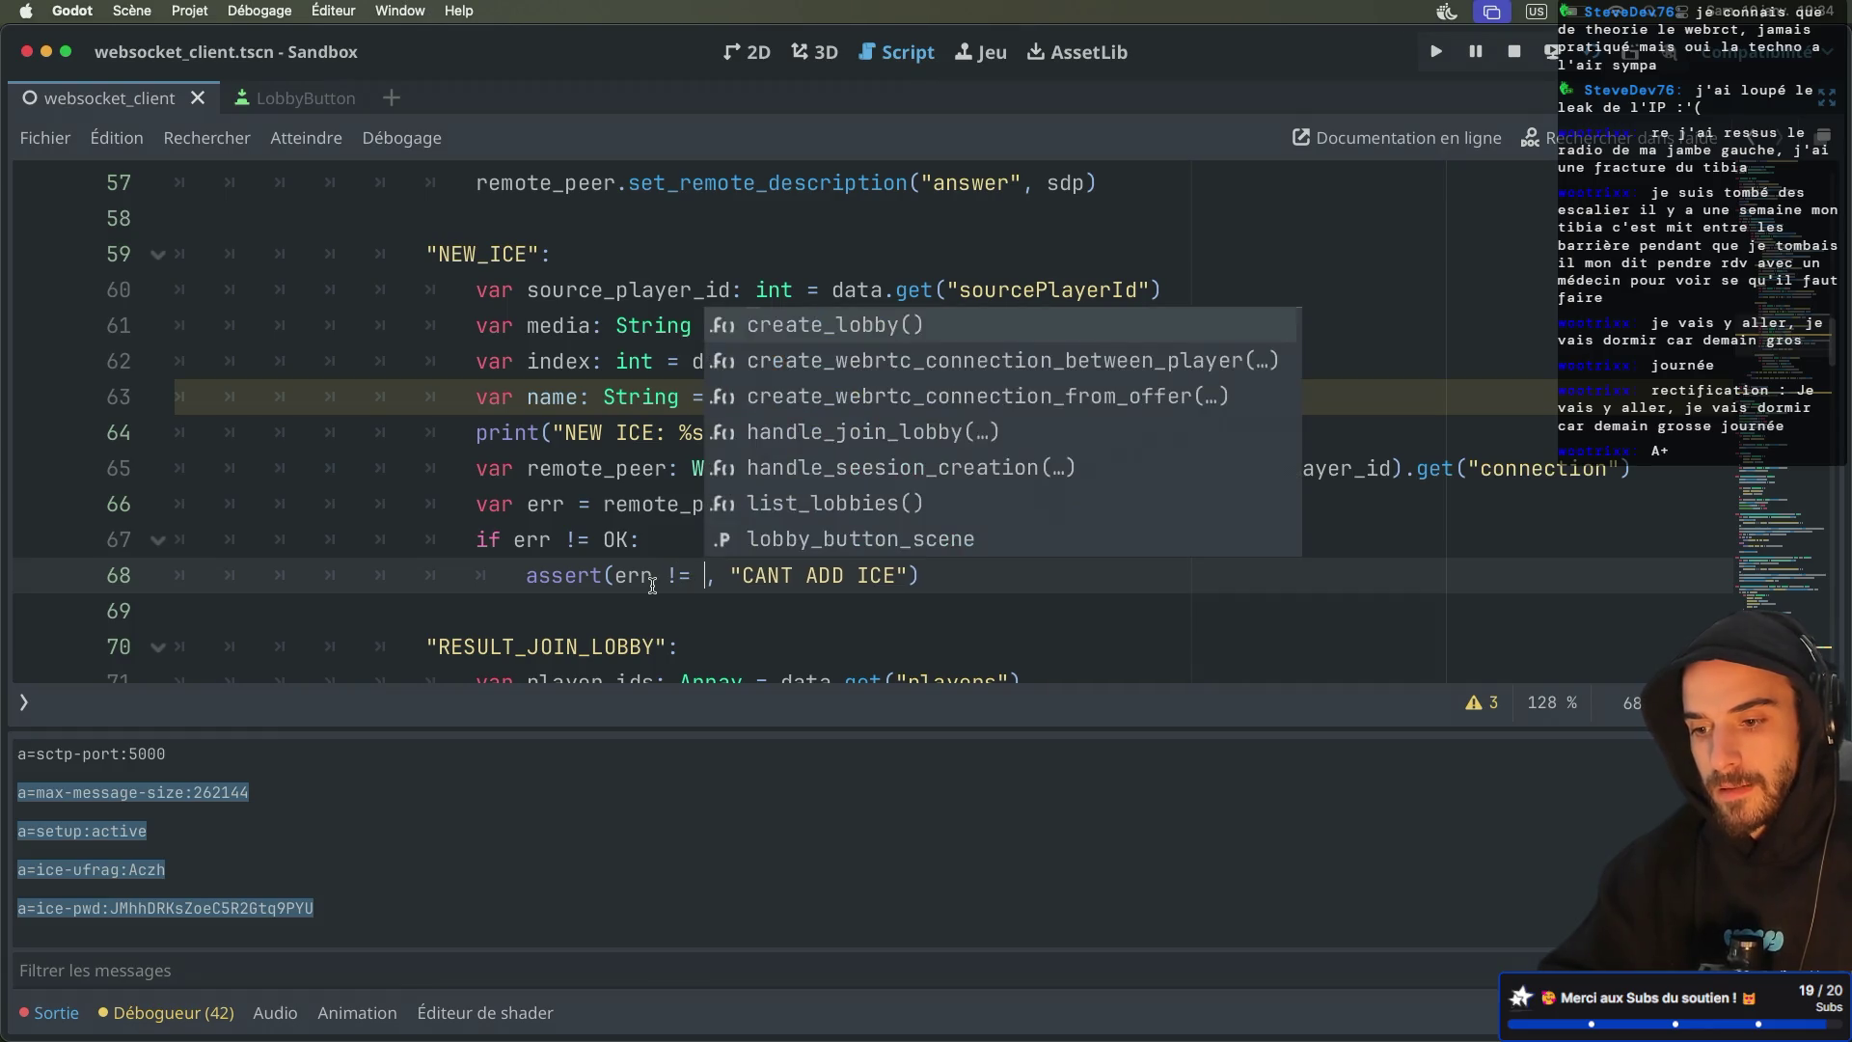
left_click_drag(666, 543, 372, 543)
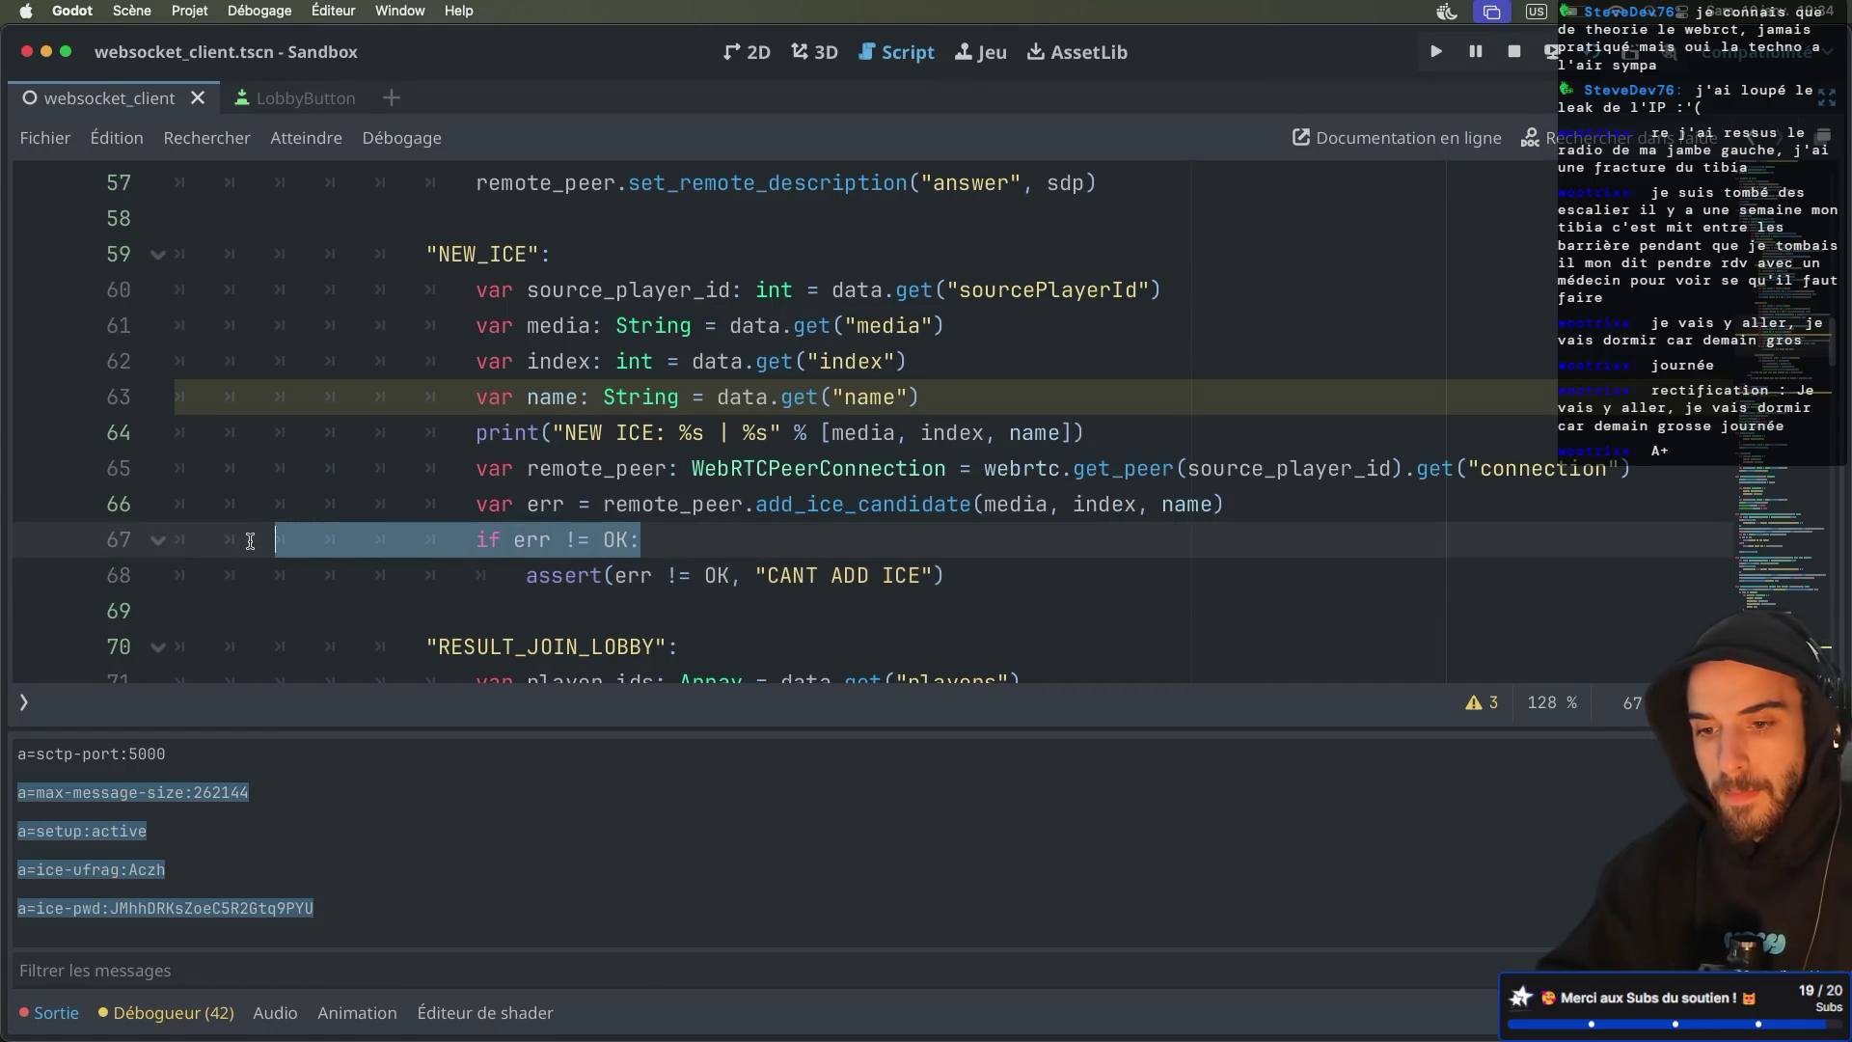
key("BackSpace")
key("BackSpace")
key("BackSpace")
left_click(536, 536)
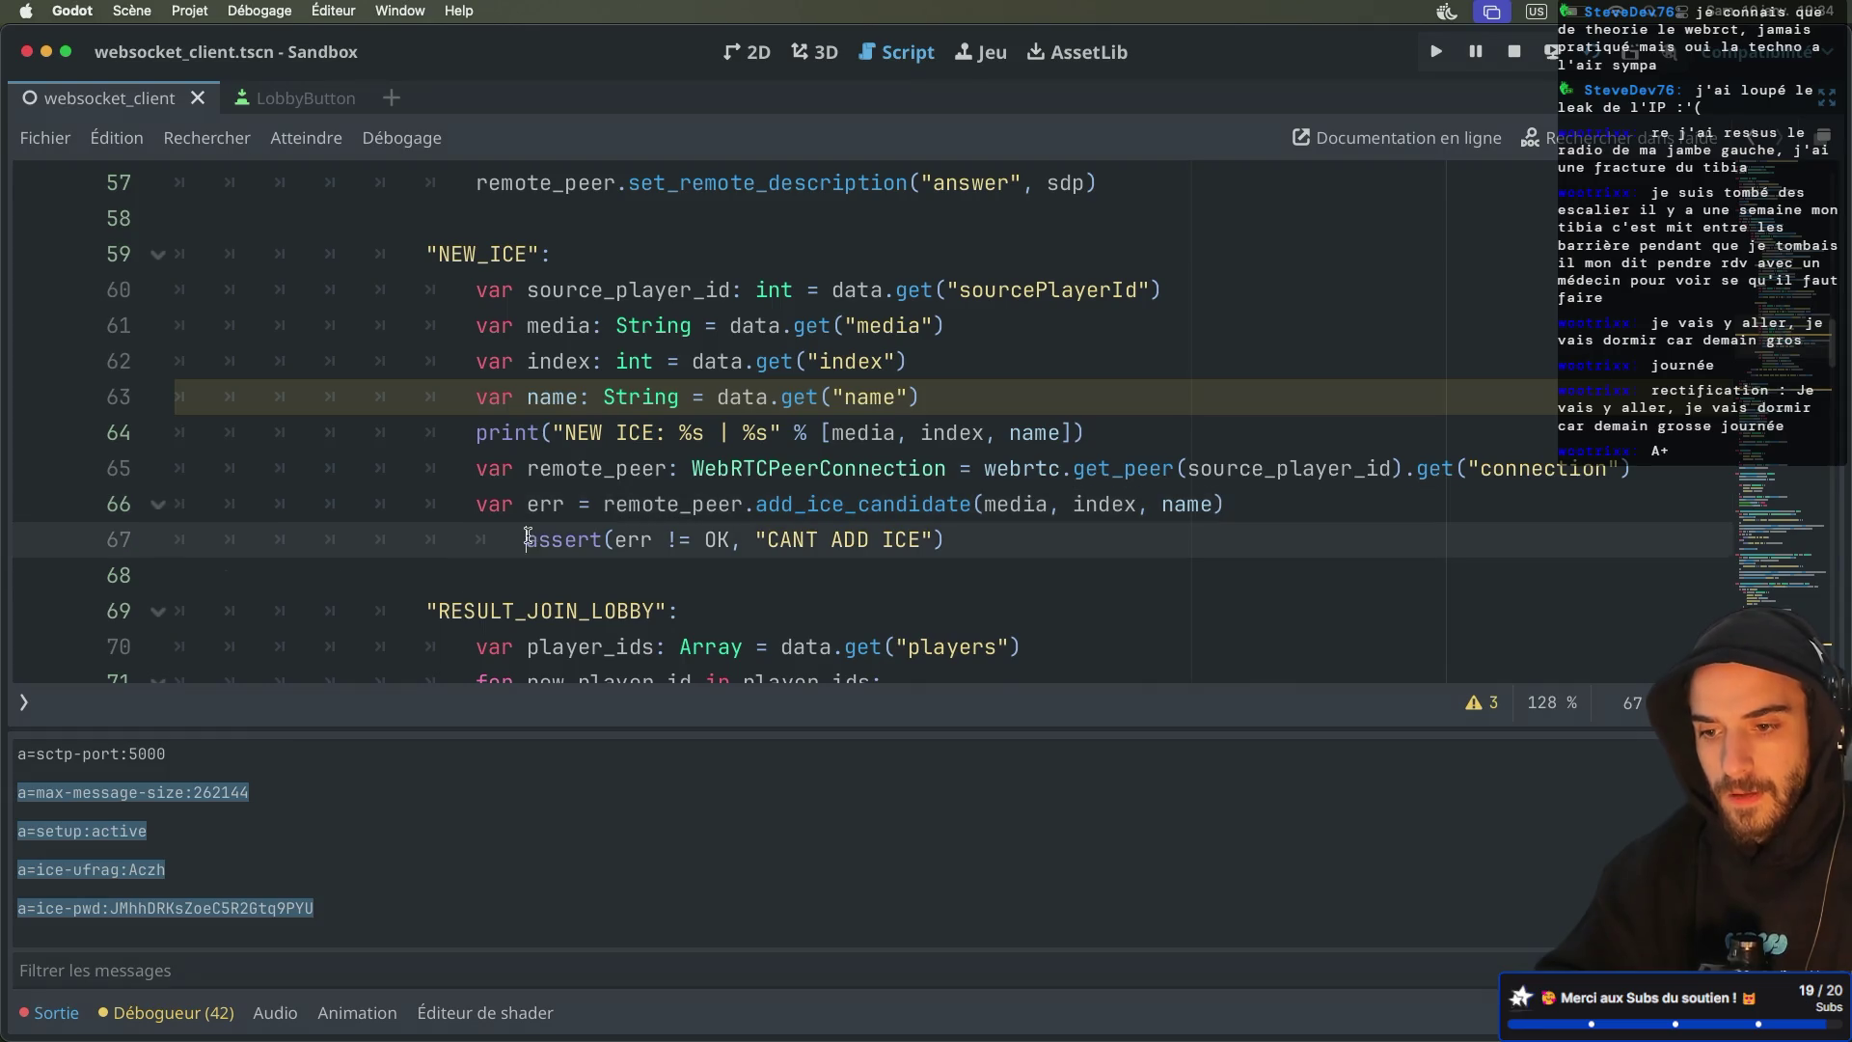
key("BackSpace")
left_click(654, 467)
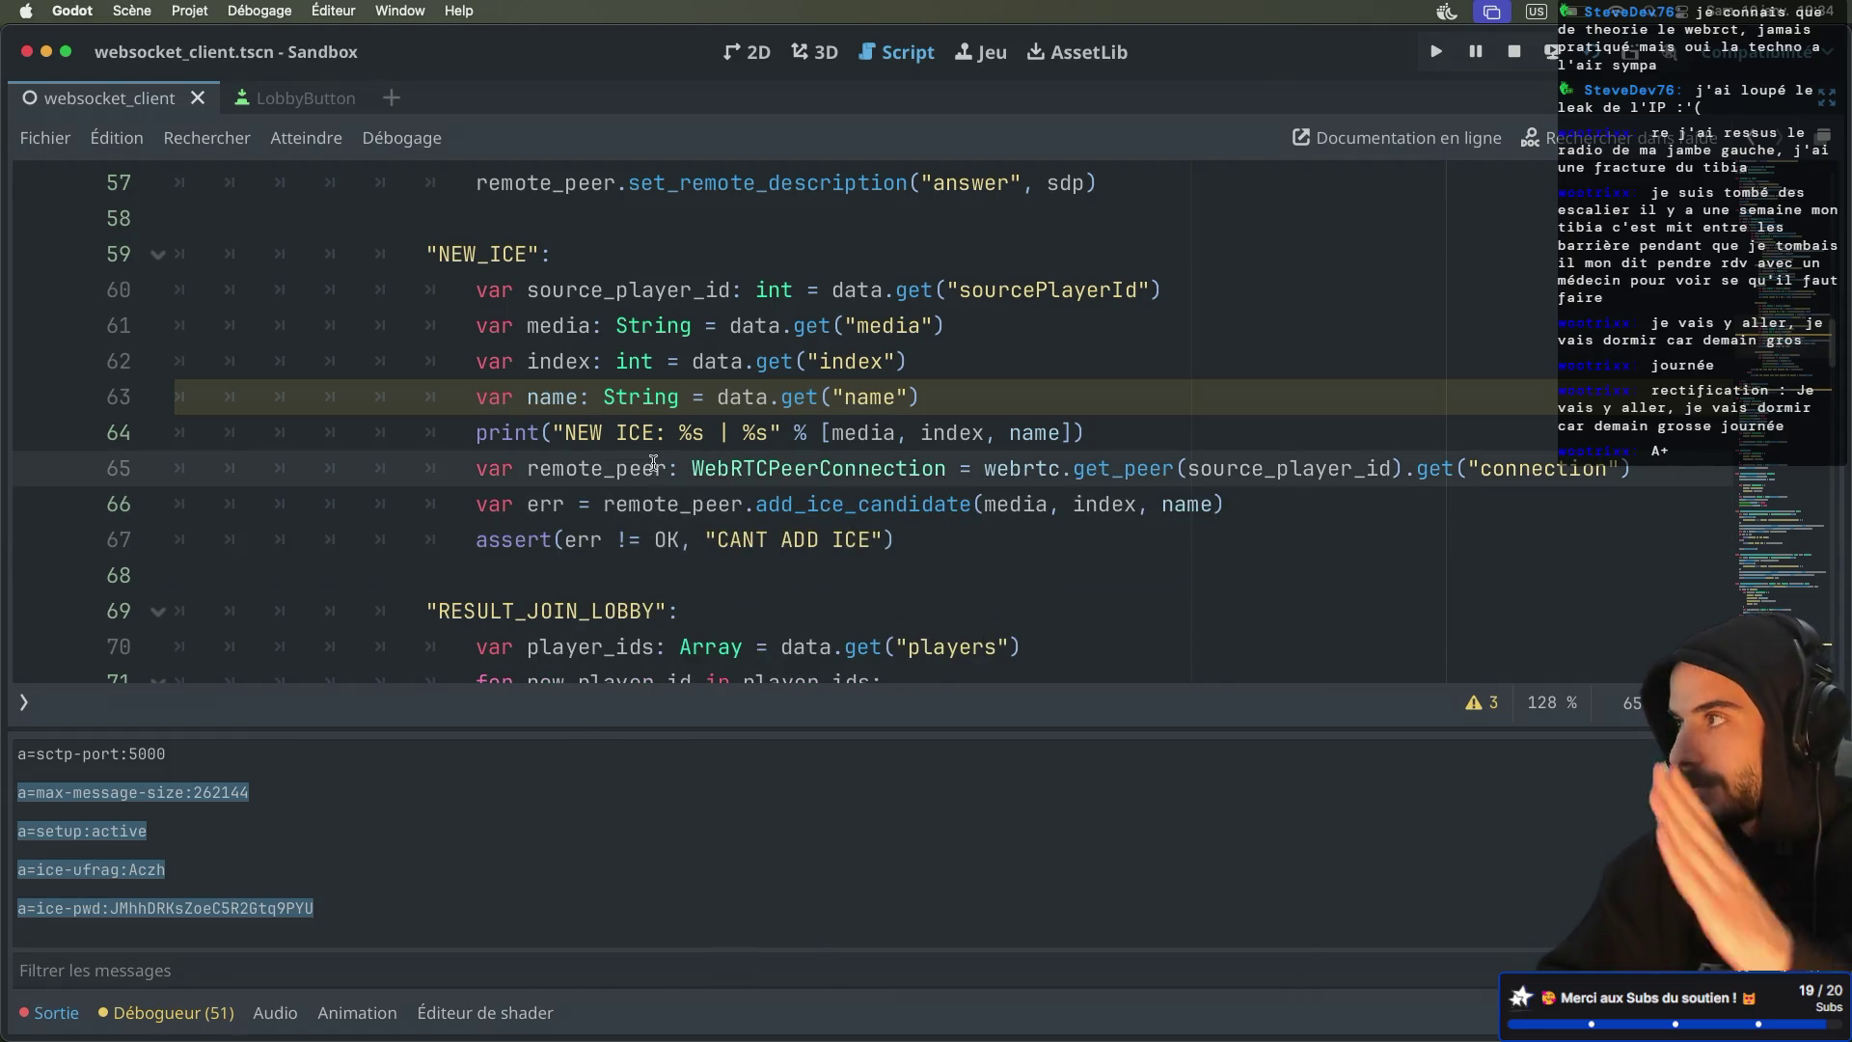
left_click(641, 389)
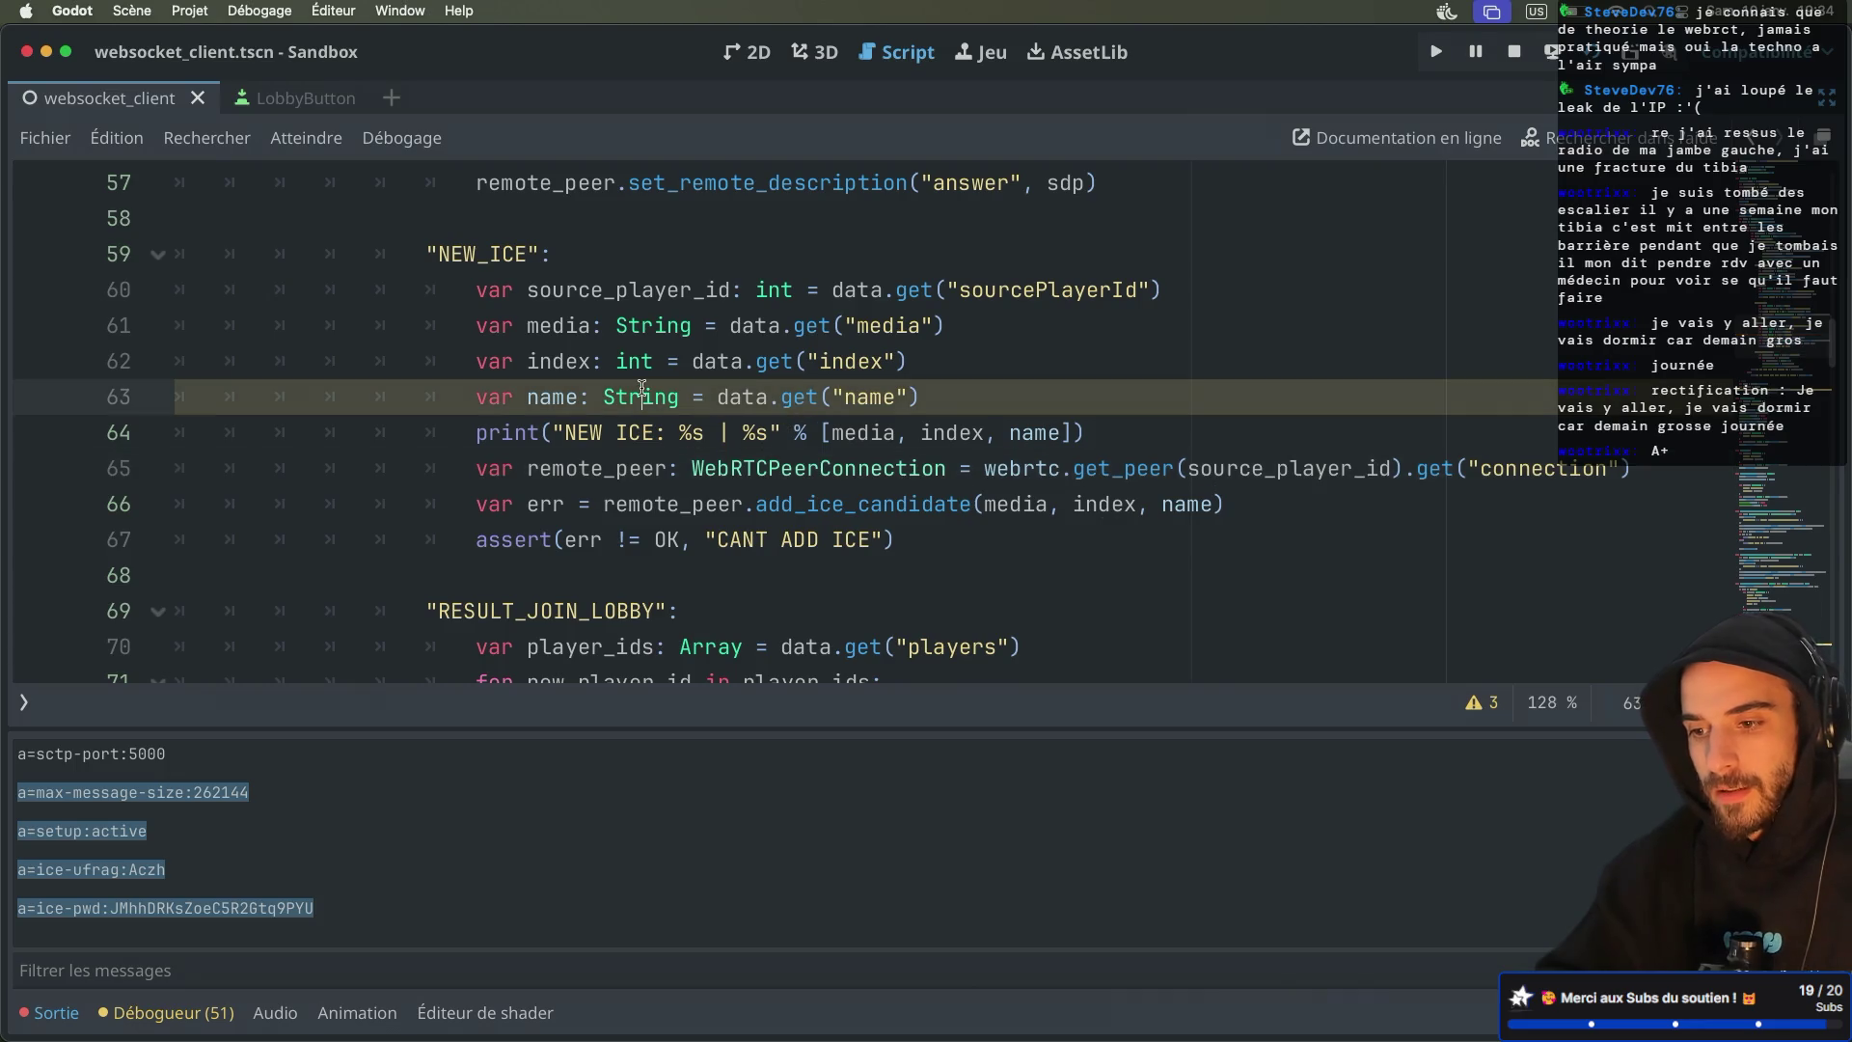
Show the script warnings and rename the line-63 name declaration to ice_name
left_click(918, 390)
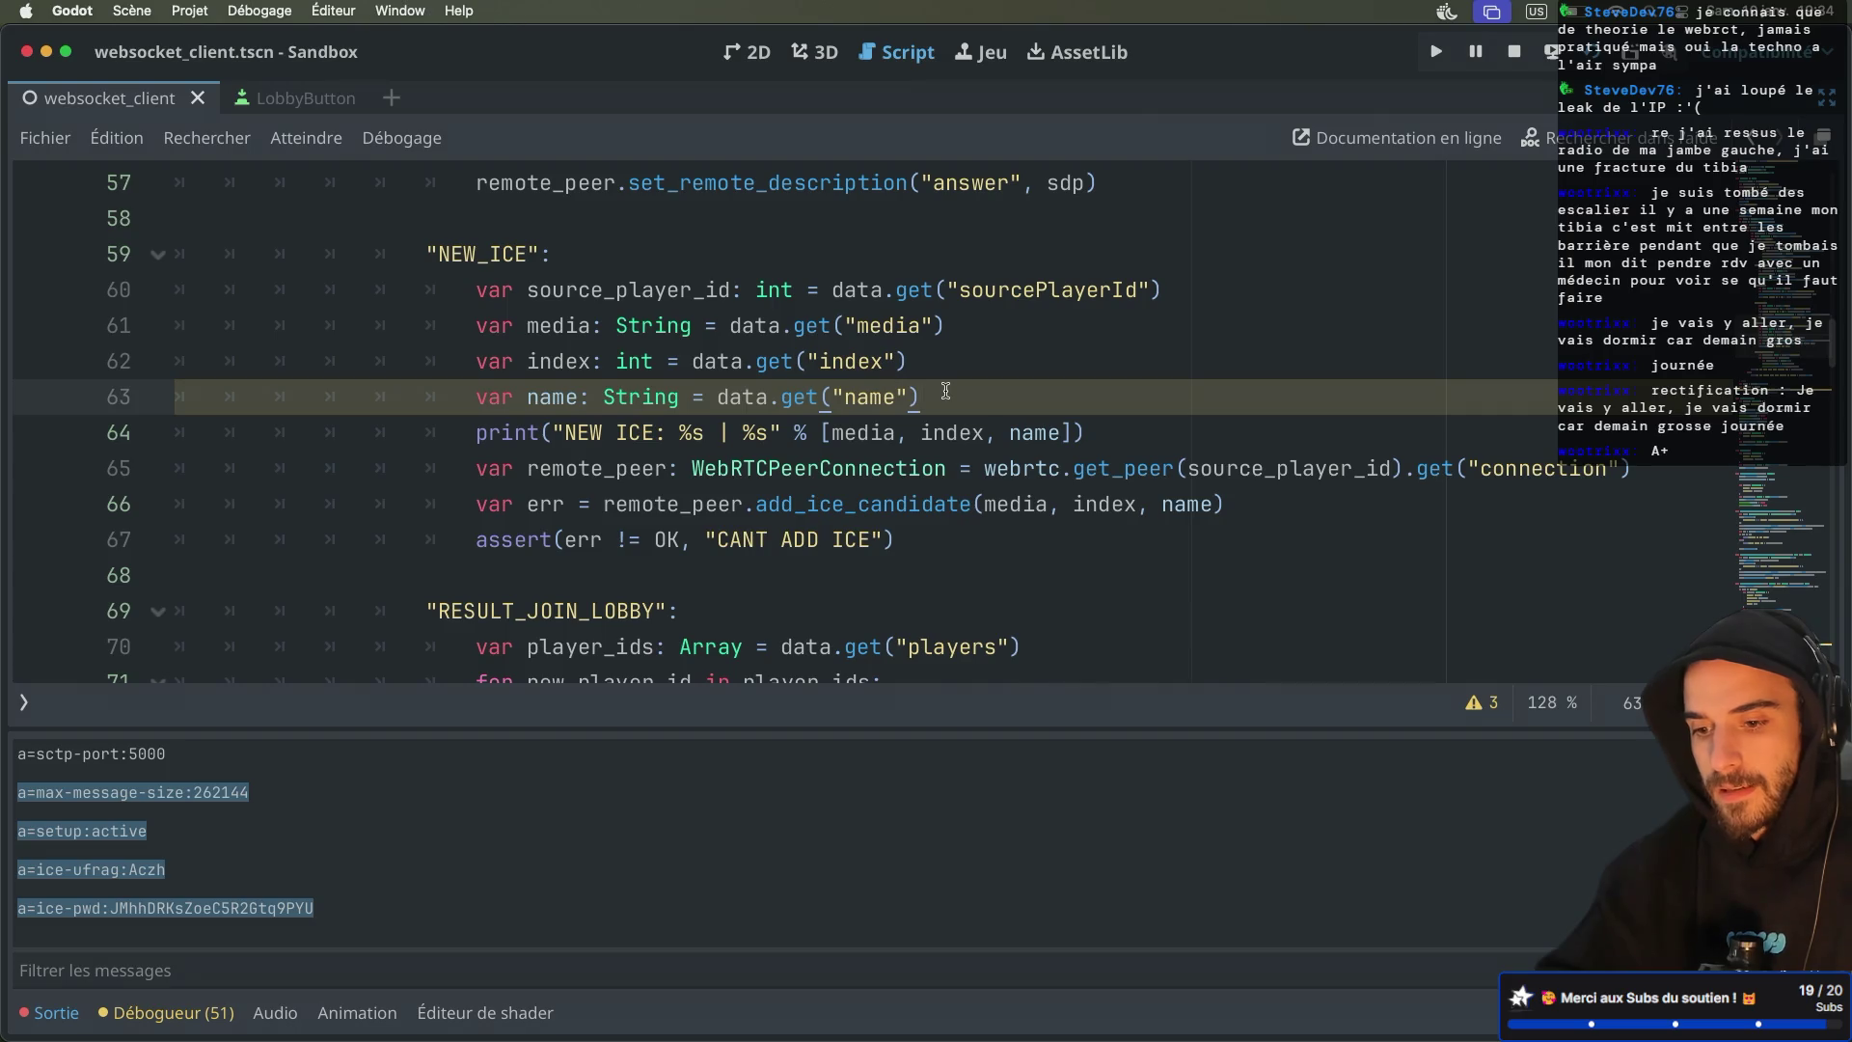
left_click(1488, 709)
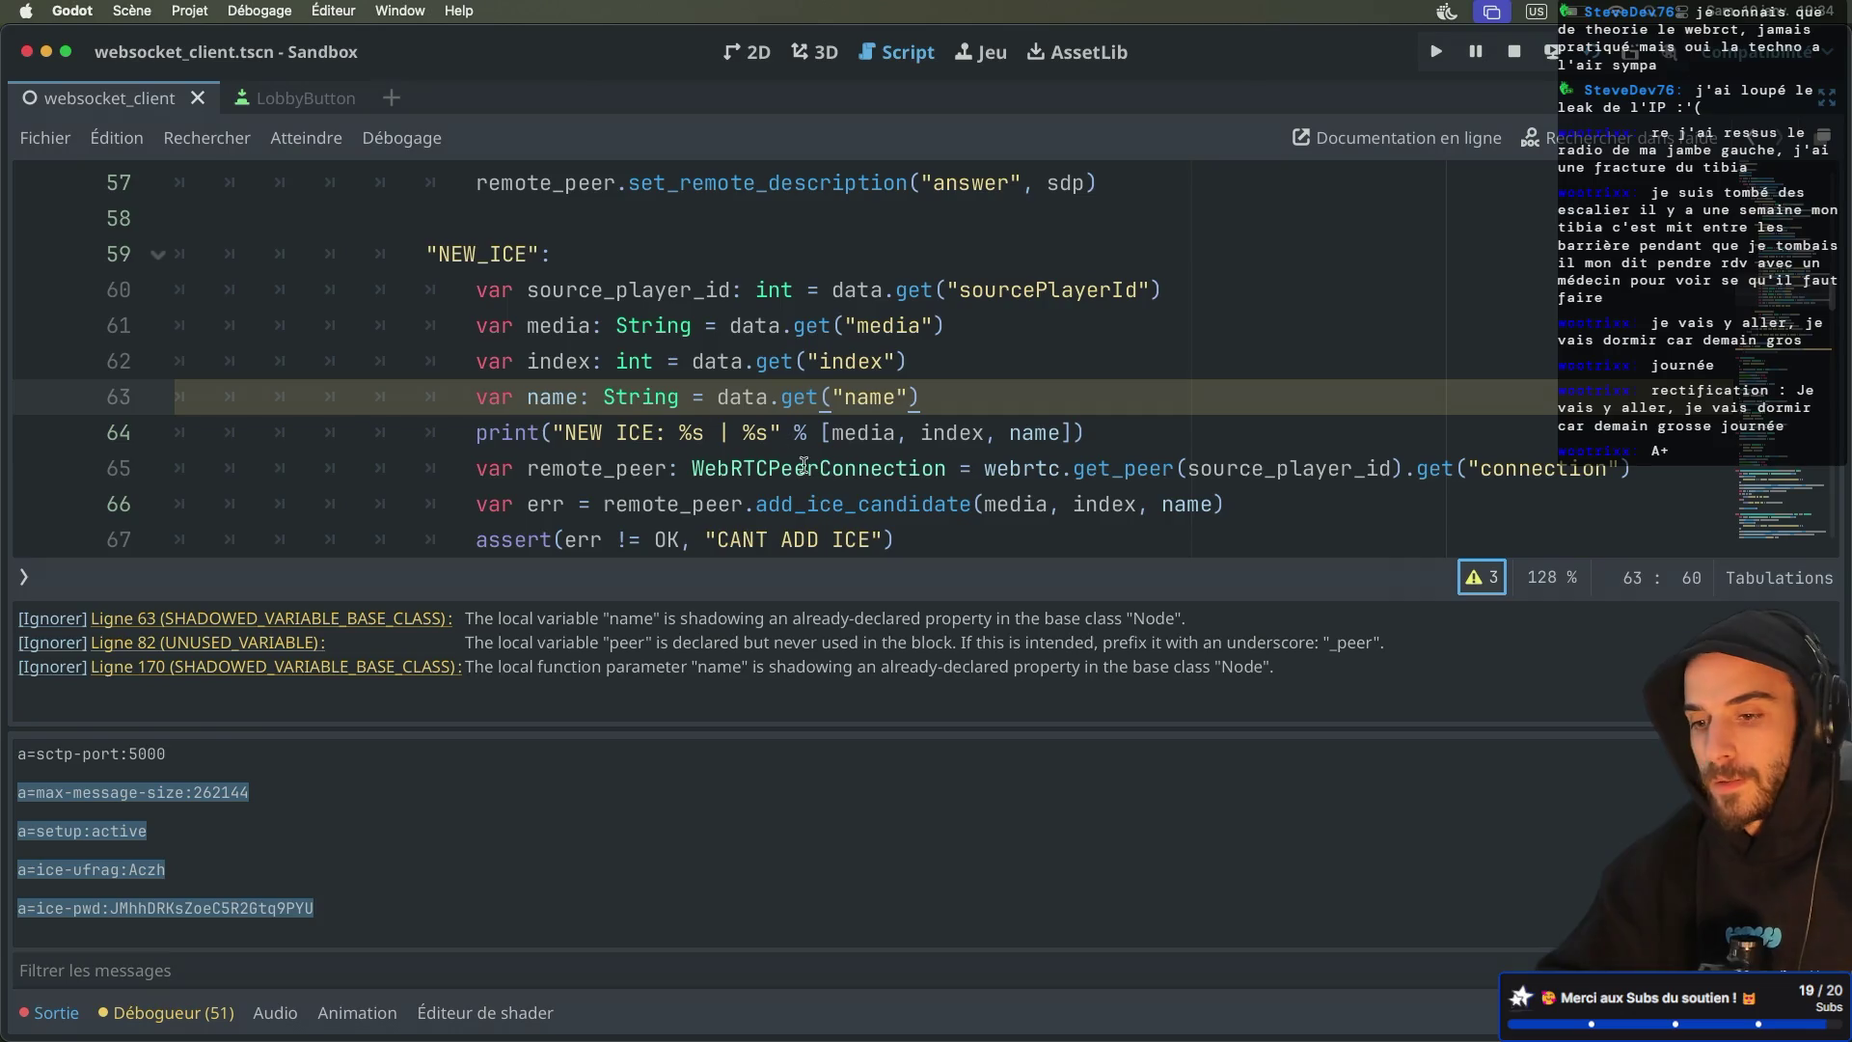
left_click(530, 397)
type("ice_")
Replace name with ice_name in the print line and the add_ice_candidate call
left_click_drag(578, 399, 627, 398)
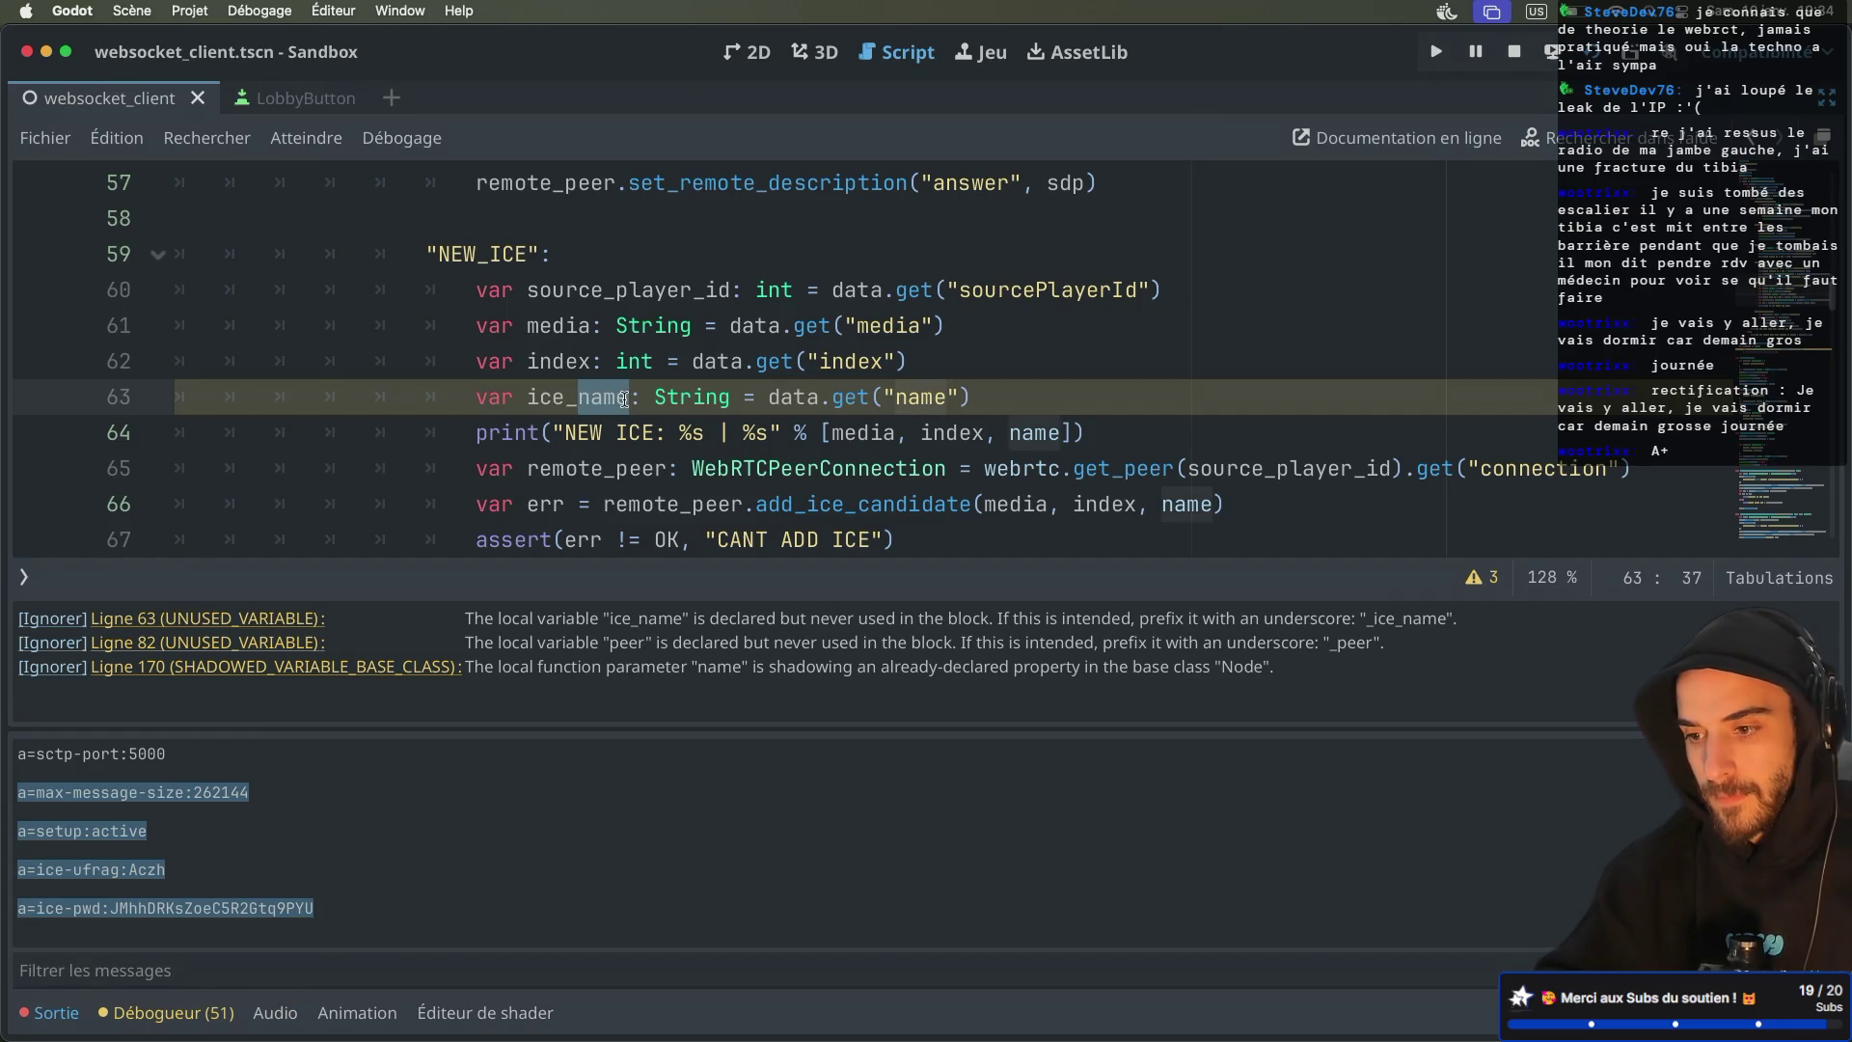
double_click(591, 405)
key("cmd+c")
double_click(1037, 432)
key("cmd+v")
double_click(1174, 502)
key("cmd+v")
Hide the warnings list and collapse the Output panel
left_click(1098, 391)
scroll(1098, 386, "down", 3)
scroll(1097, 386, "up", 1)
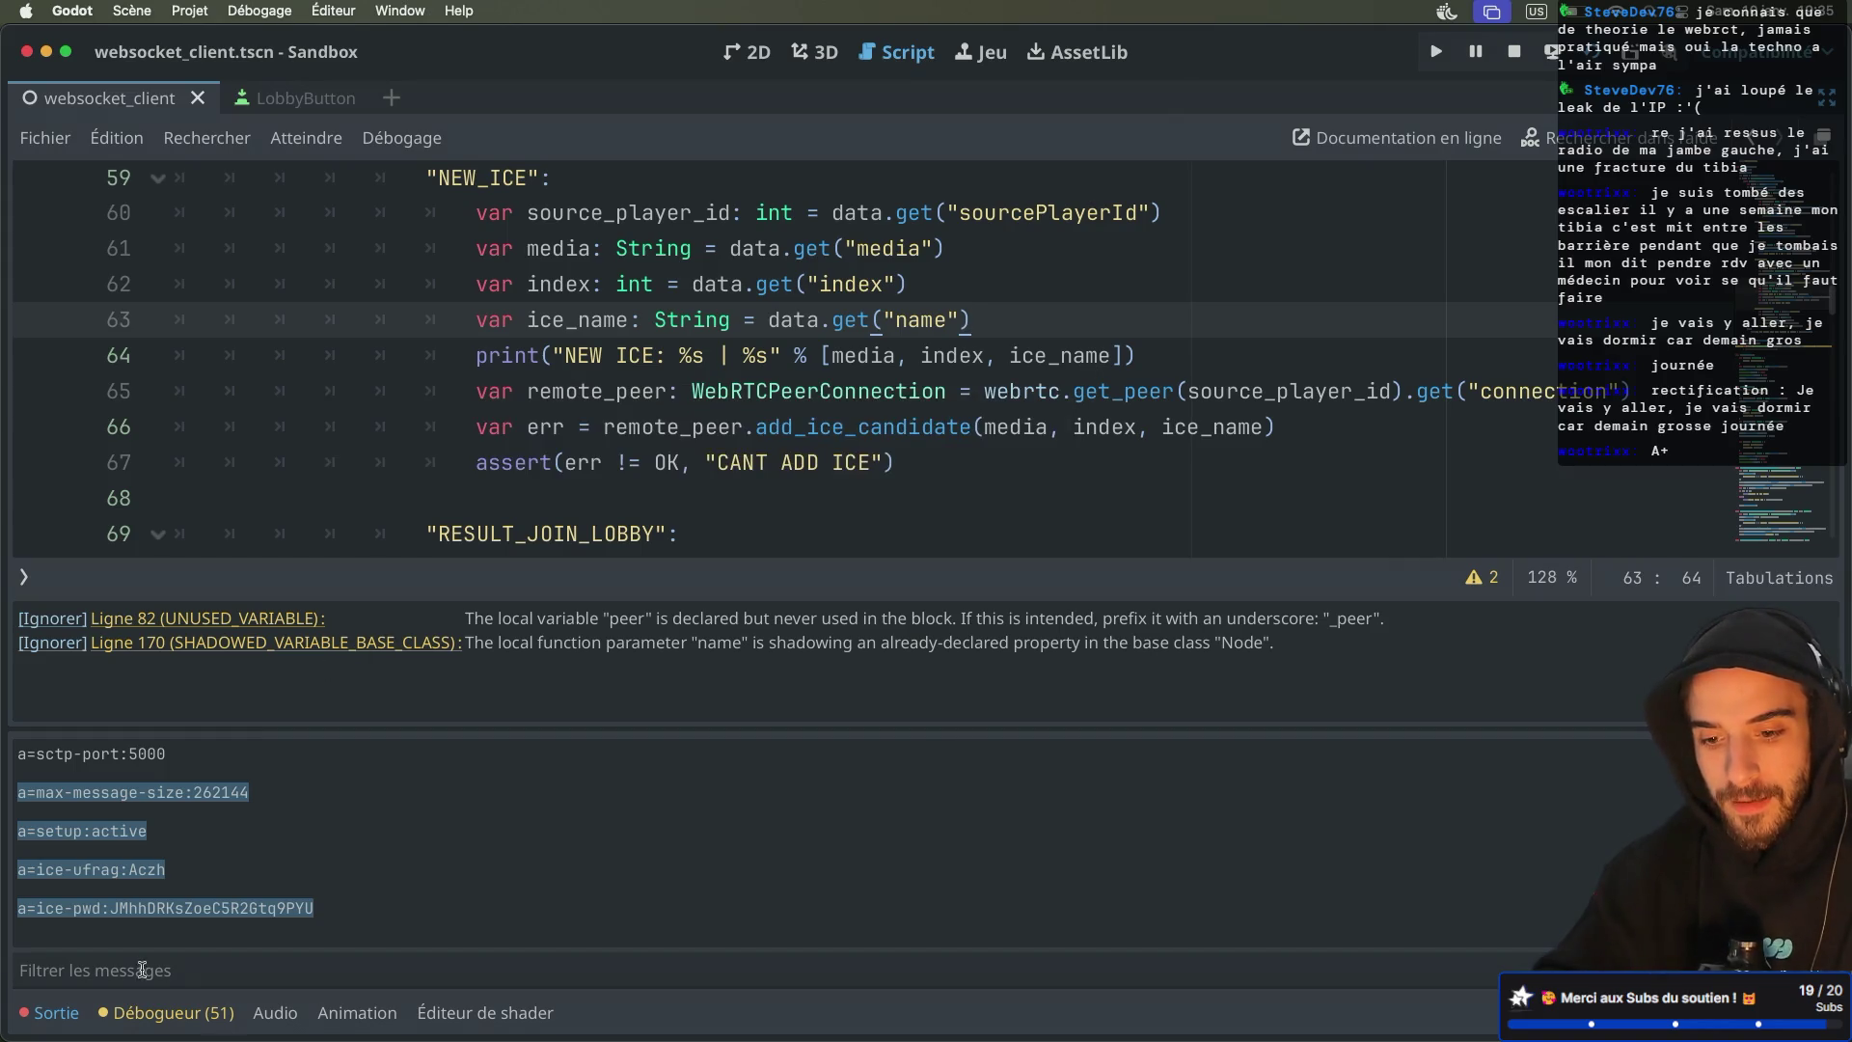
left_click(1489, 581)
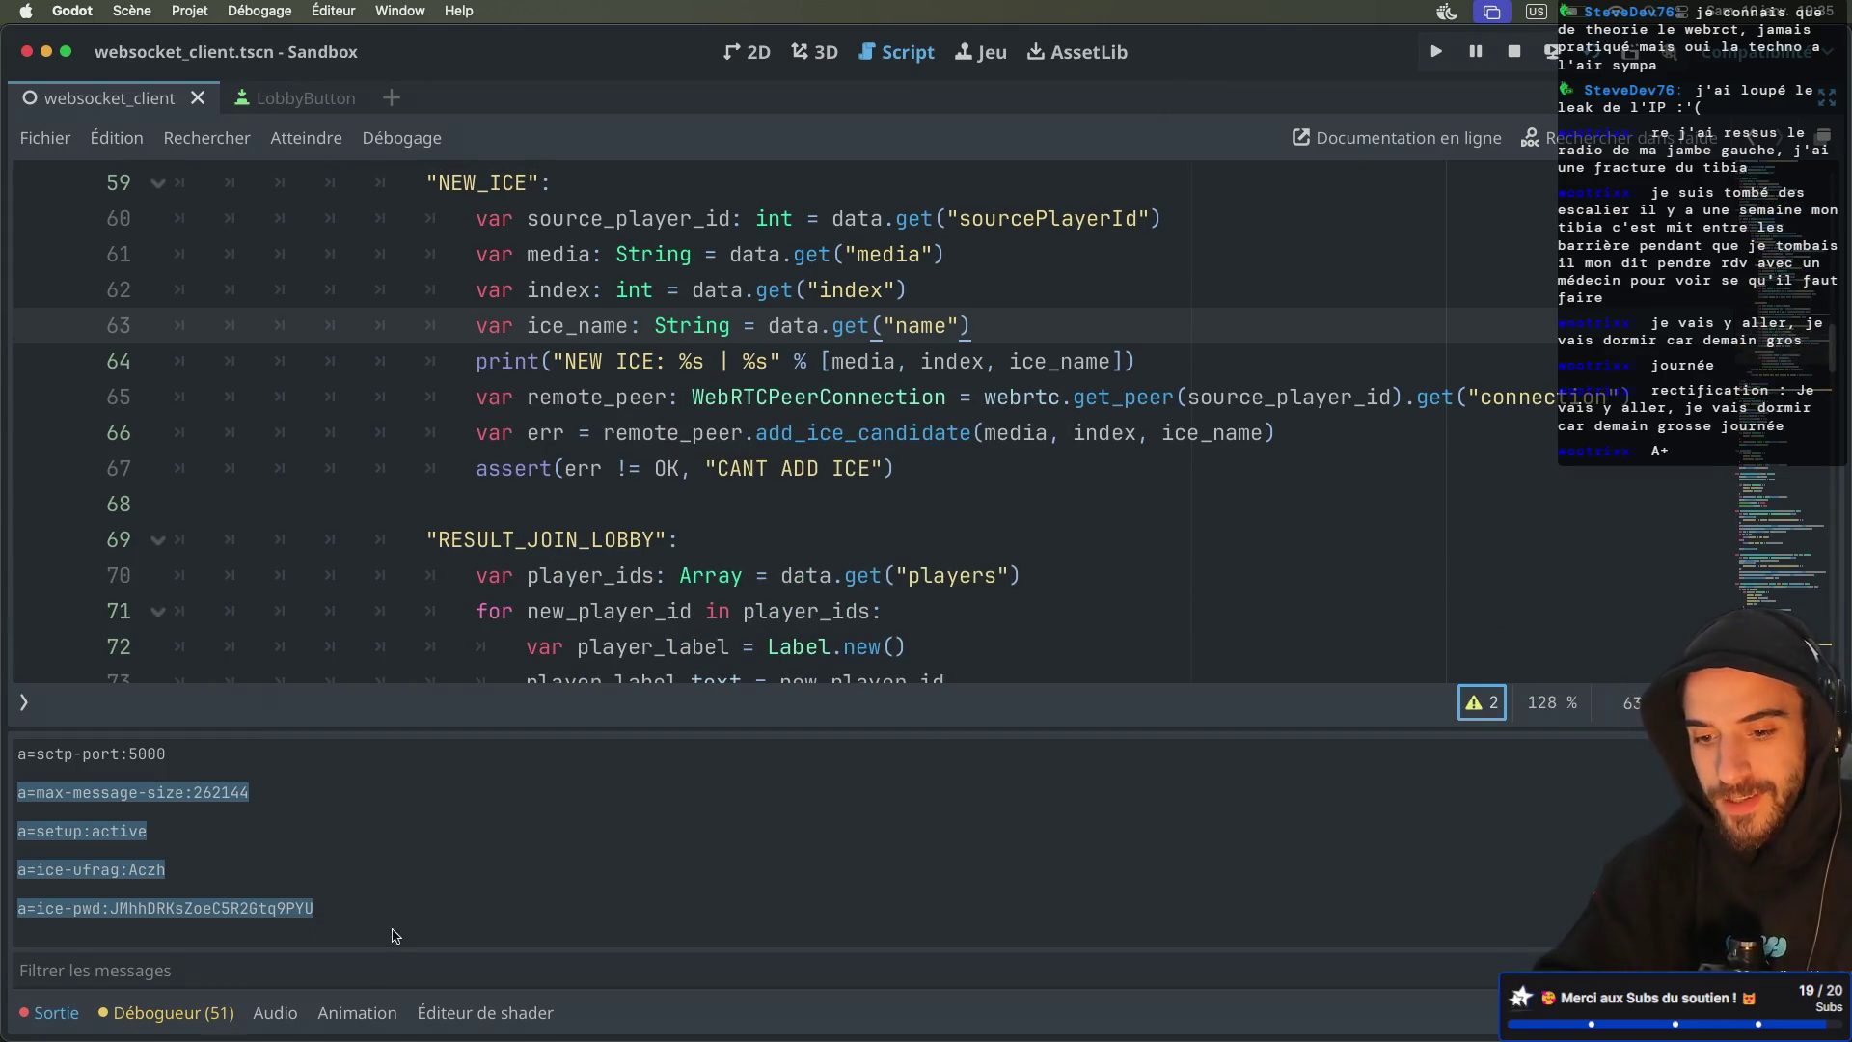
left_click(54, 1011)
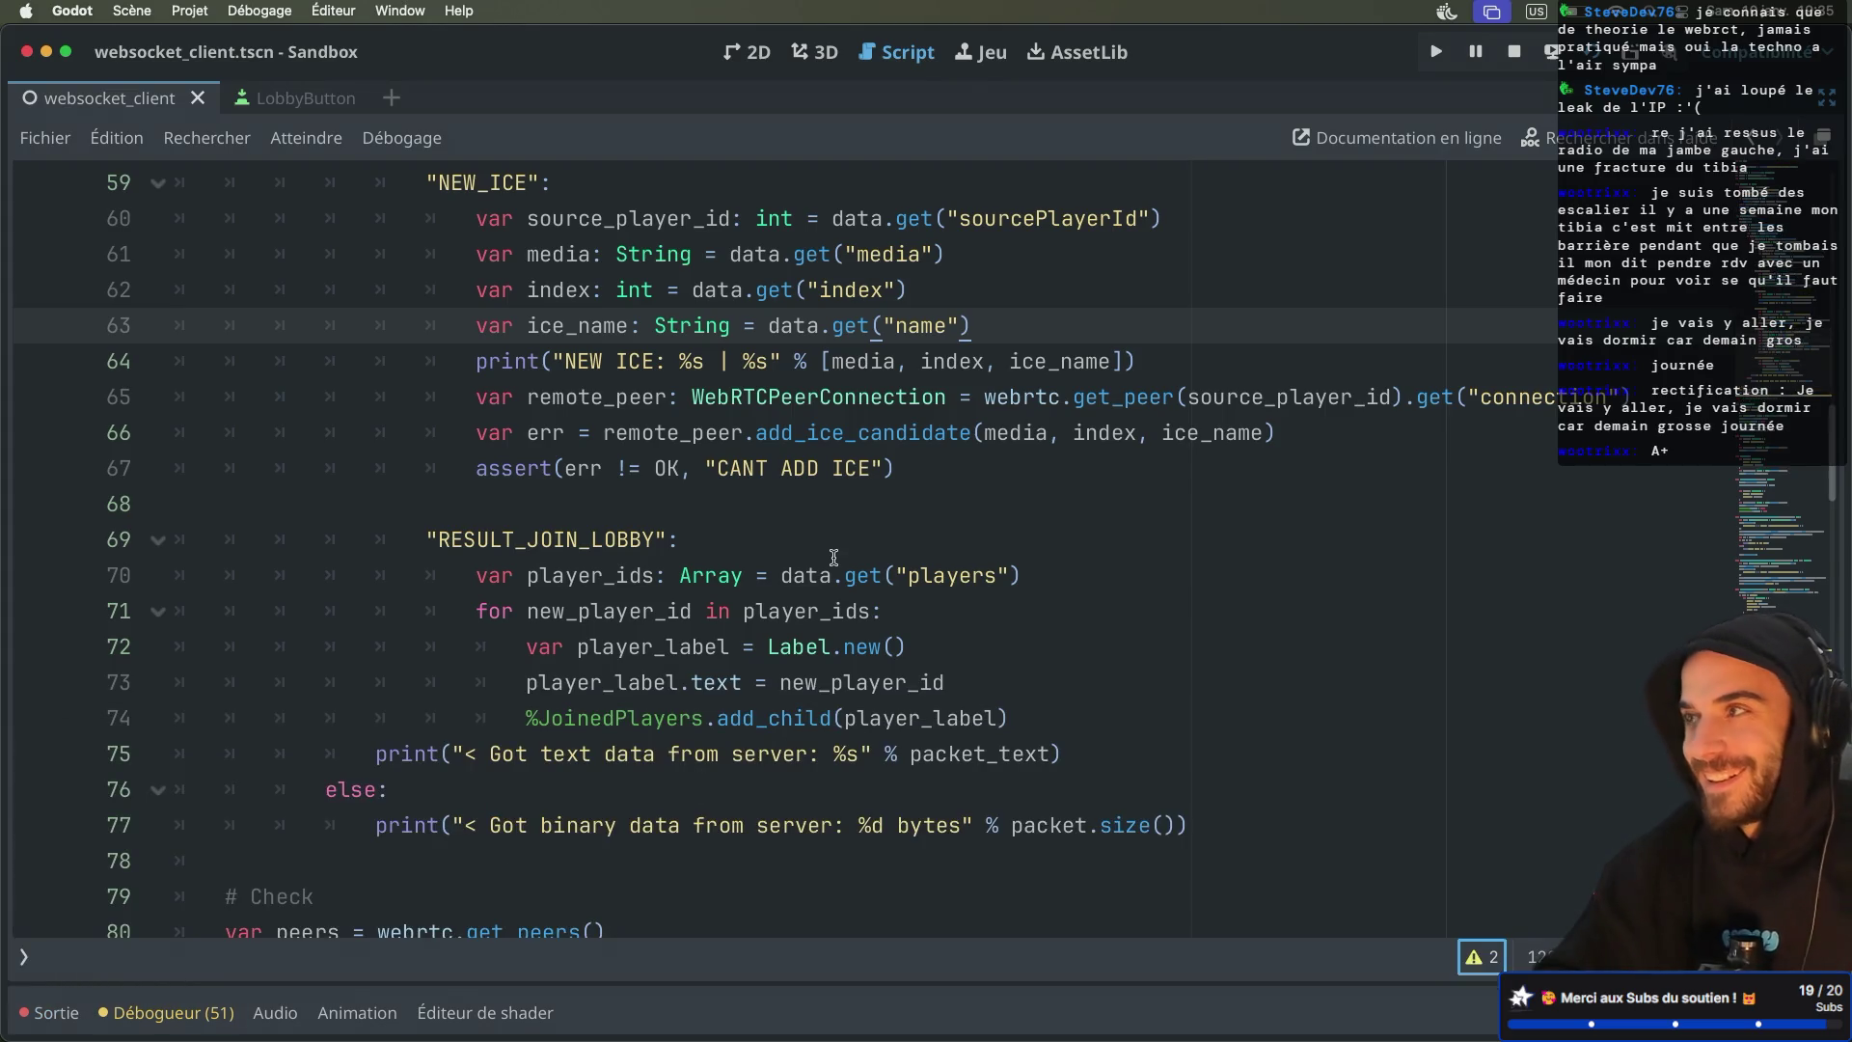
left_click(916, 495)
In the tmux node window, stop the signaling server and rerun node src/index.js
left_click(907, 420)
scroll(907, 419, "up", 2)
key("ctrl+Right")
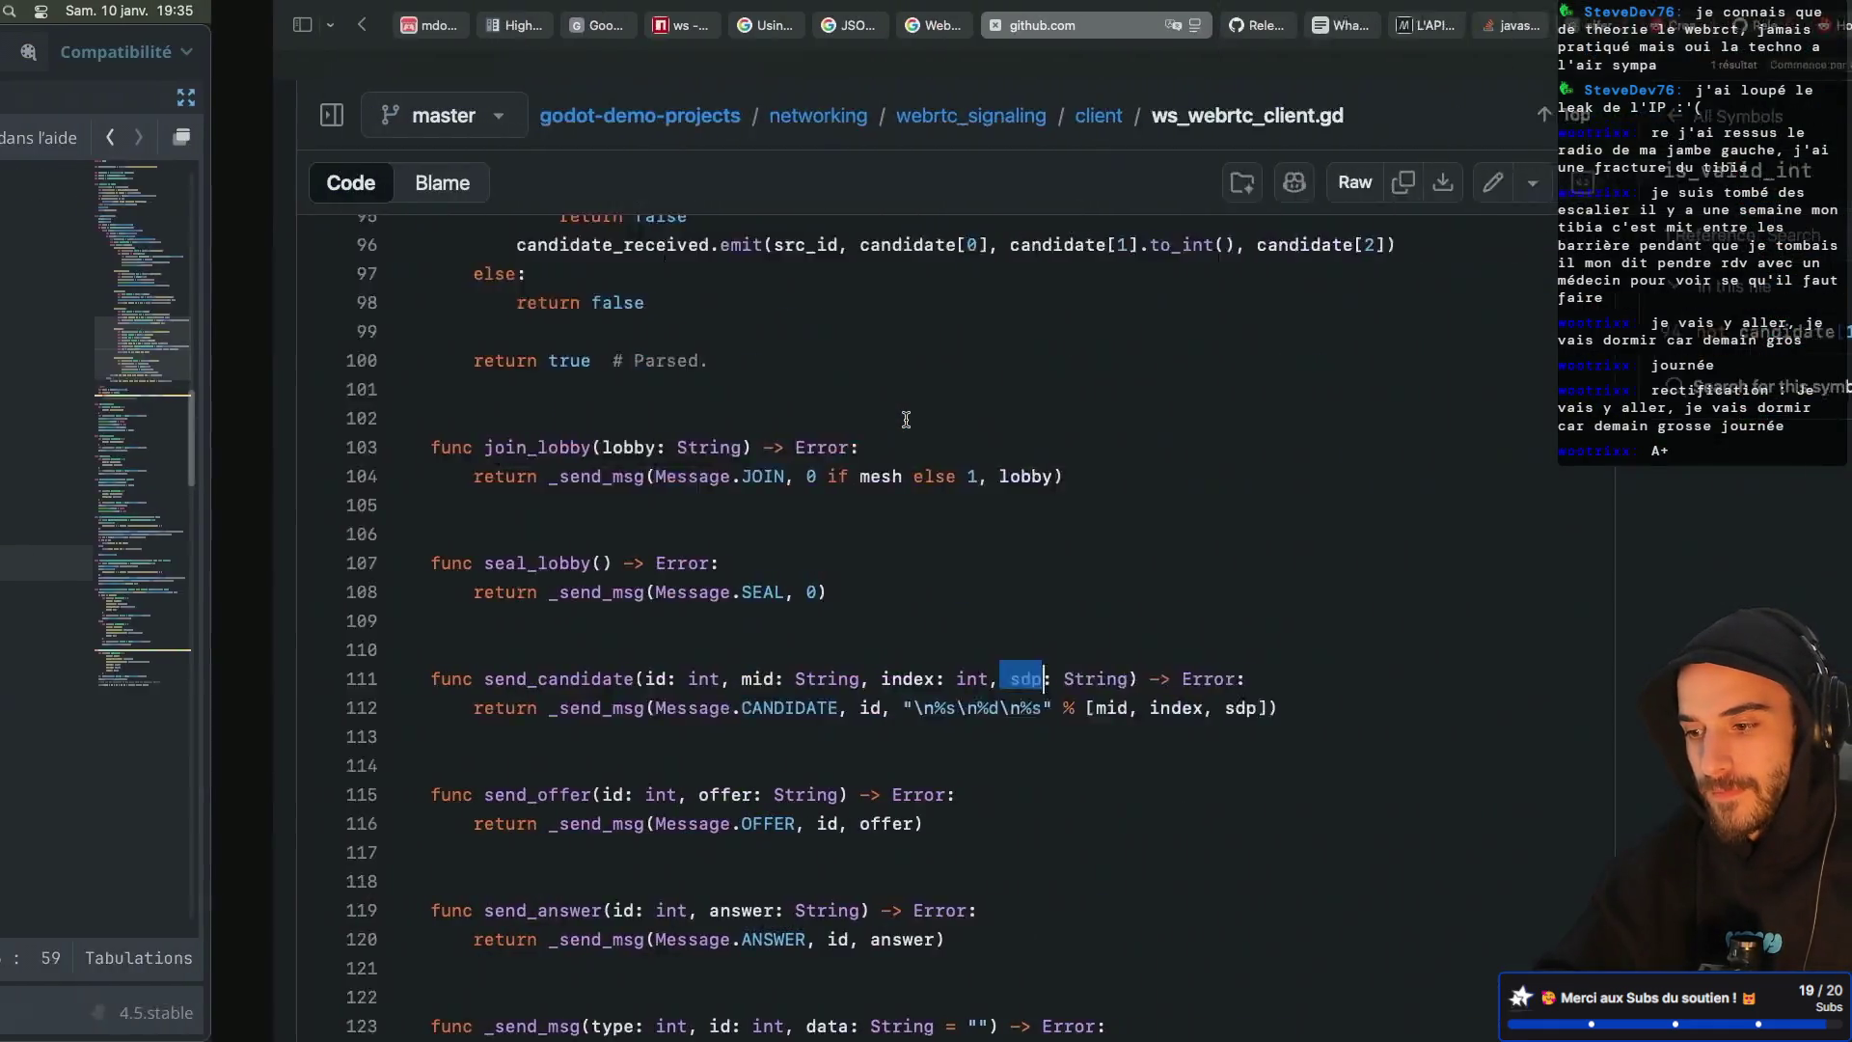
key("ctrl+Right")
key("ctrl+b")
key("w")
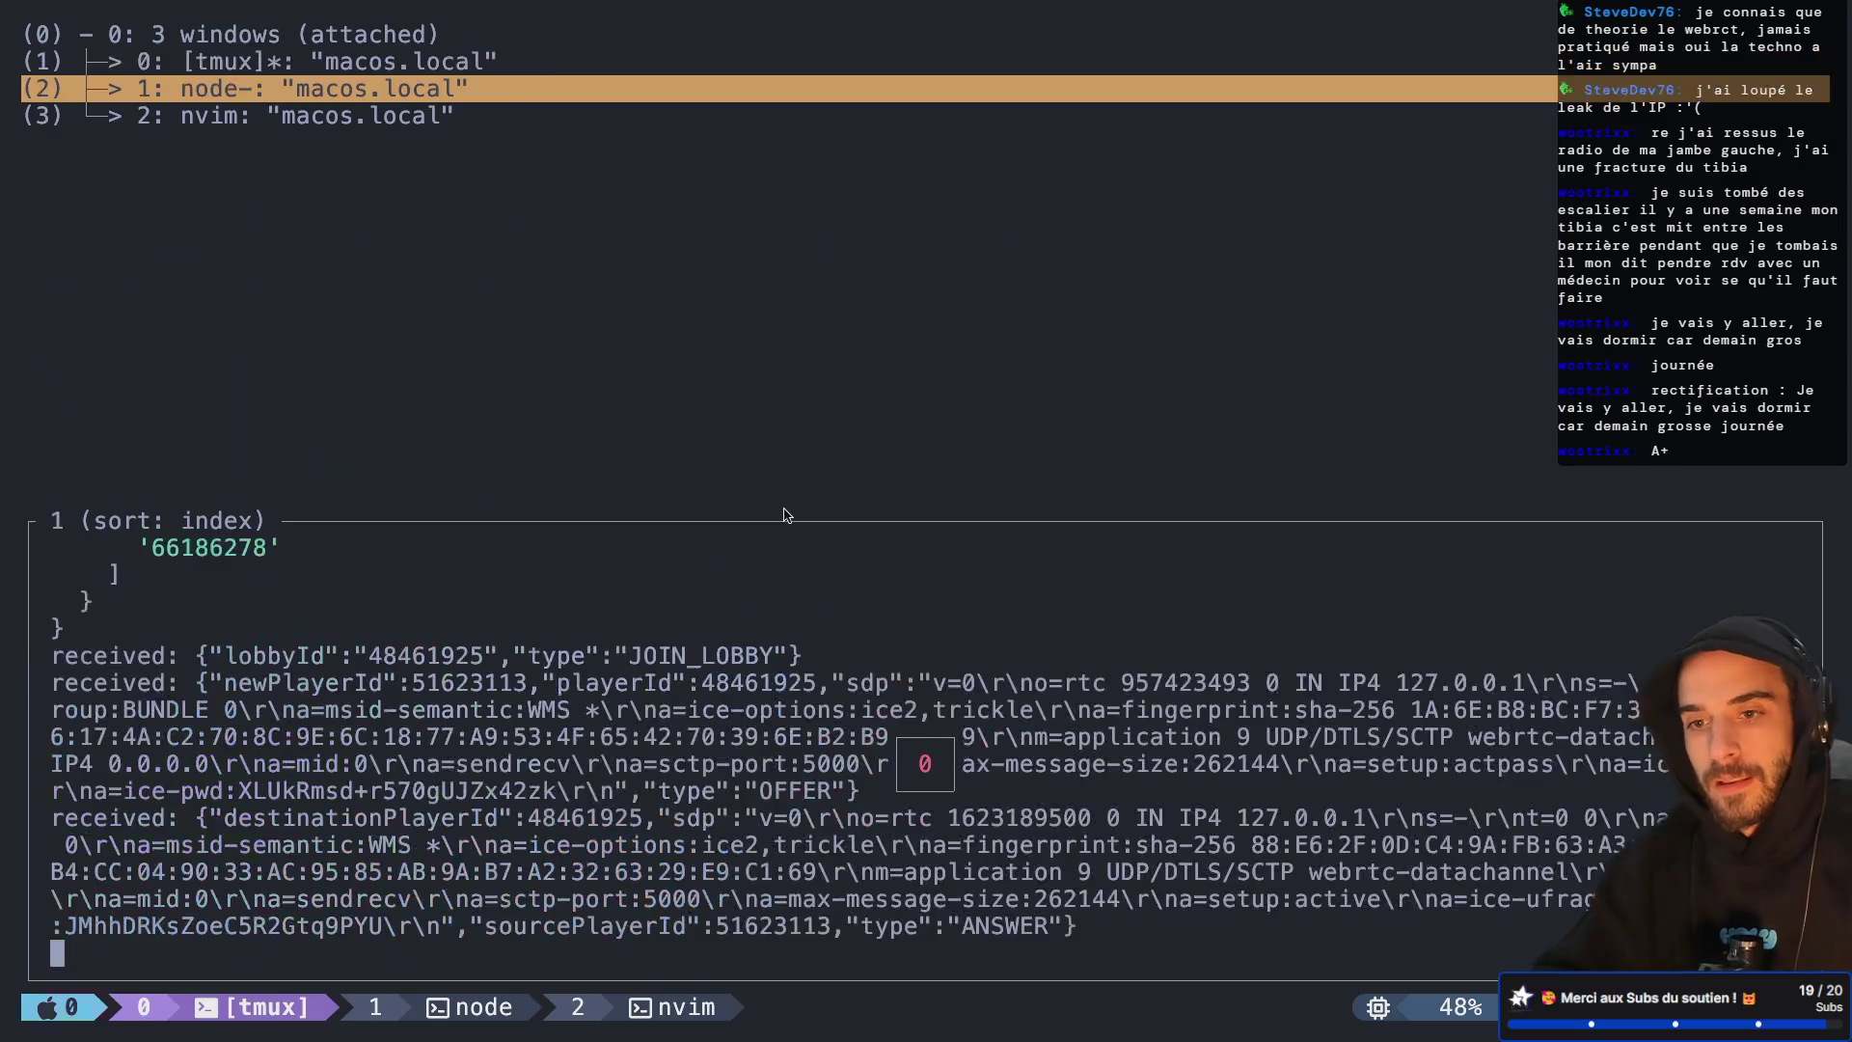
key("Return")
key("ctrl+c")
key("Up")
key("Return")
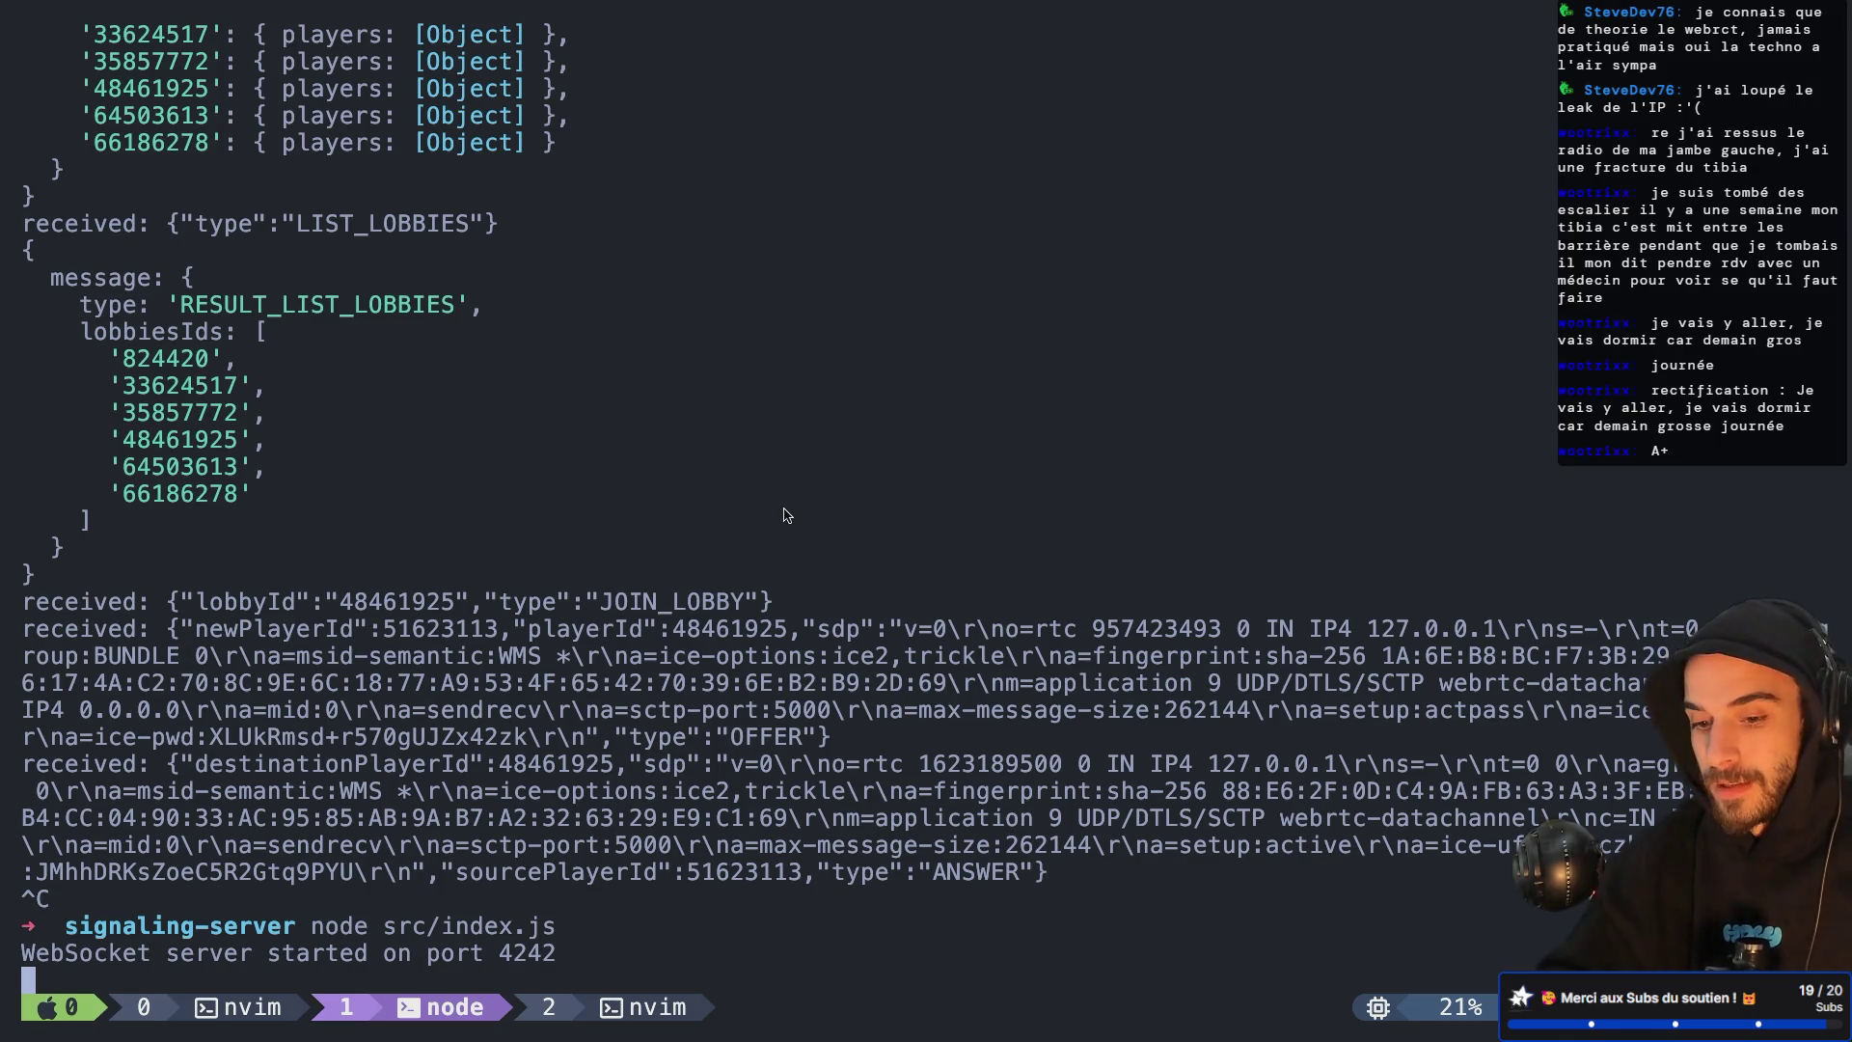
key("ctrl+Left")
key("ctrl+Left")
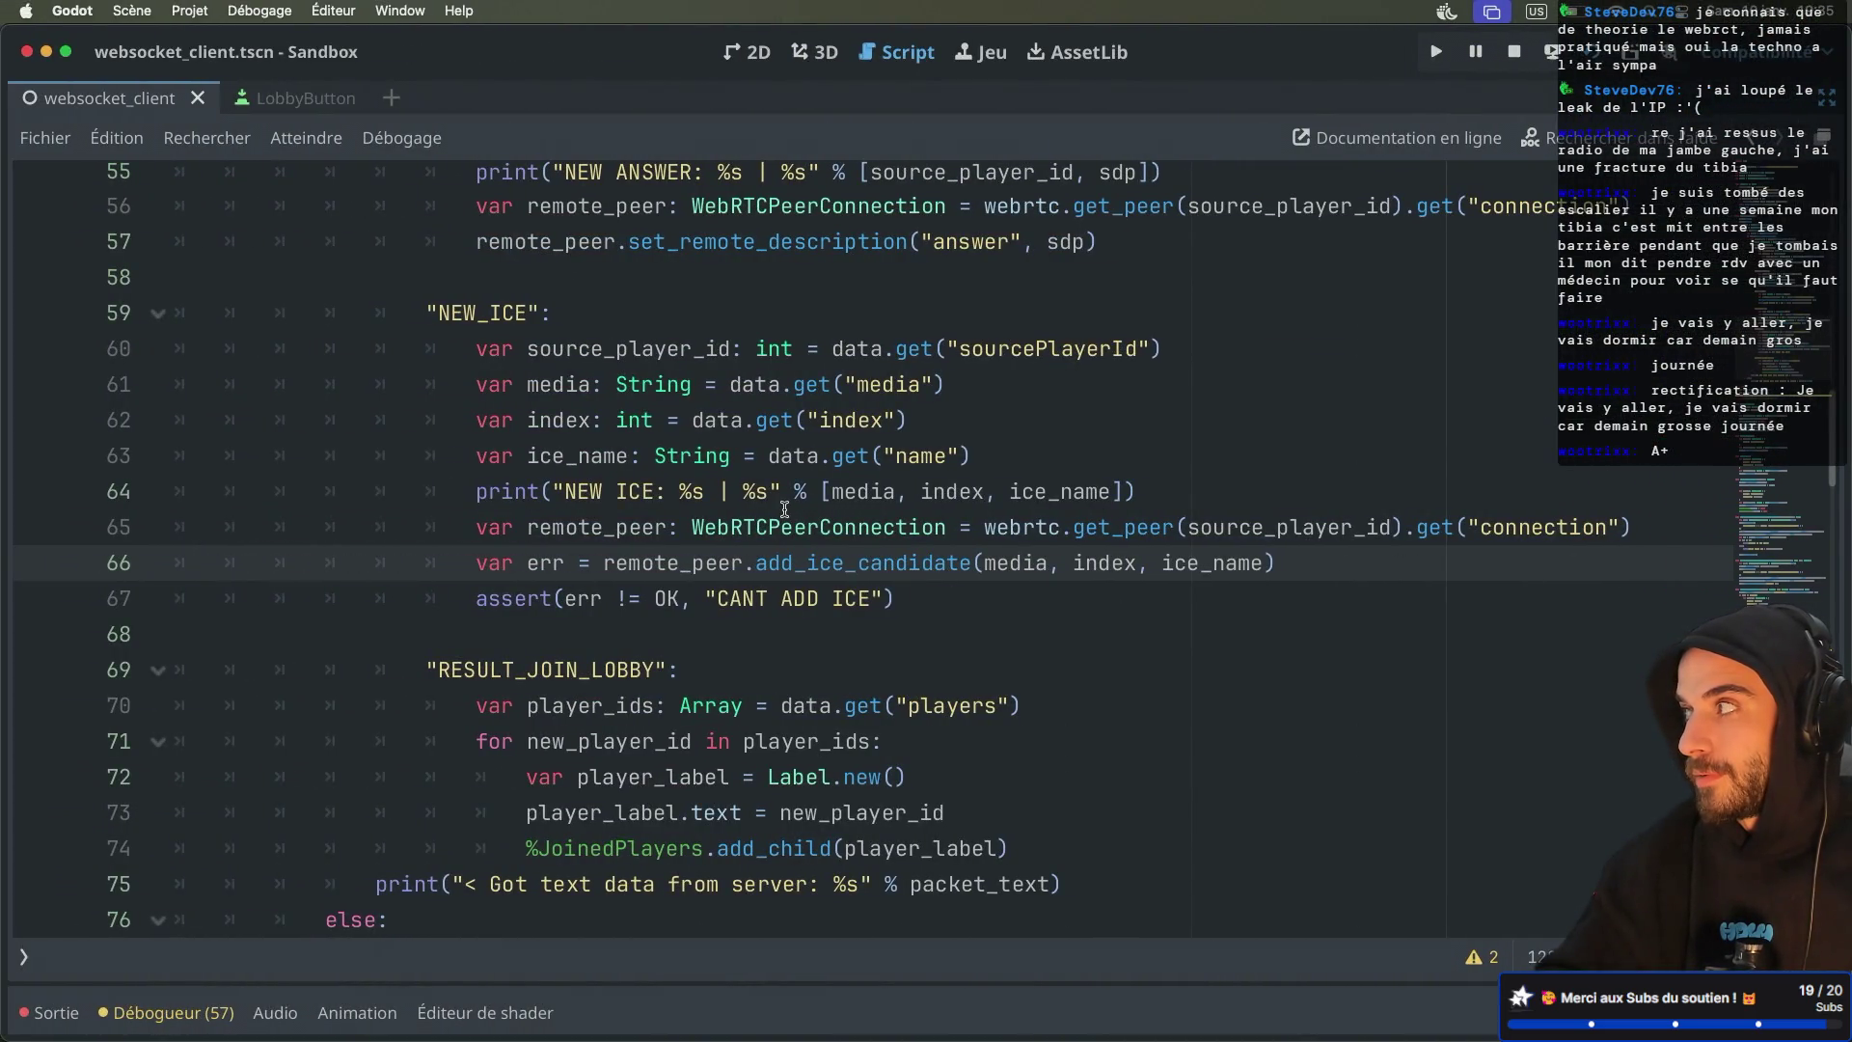
Launch the game instances and check the signaling server logs
scroll(789, 502, "down", 1)
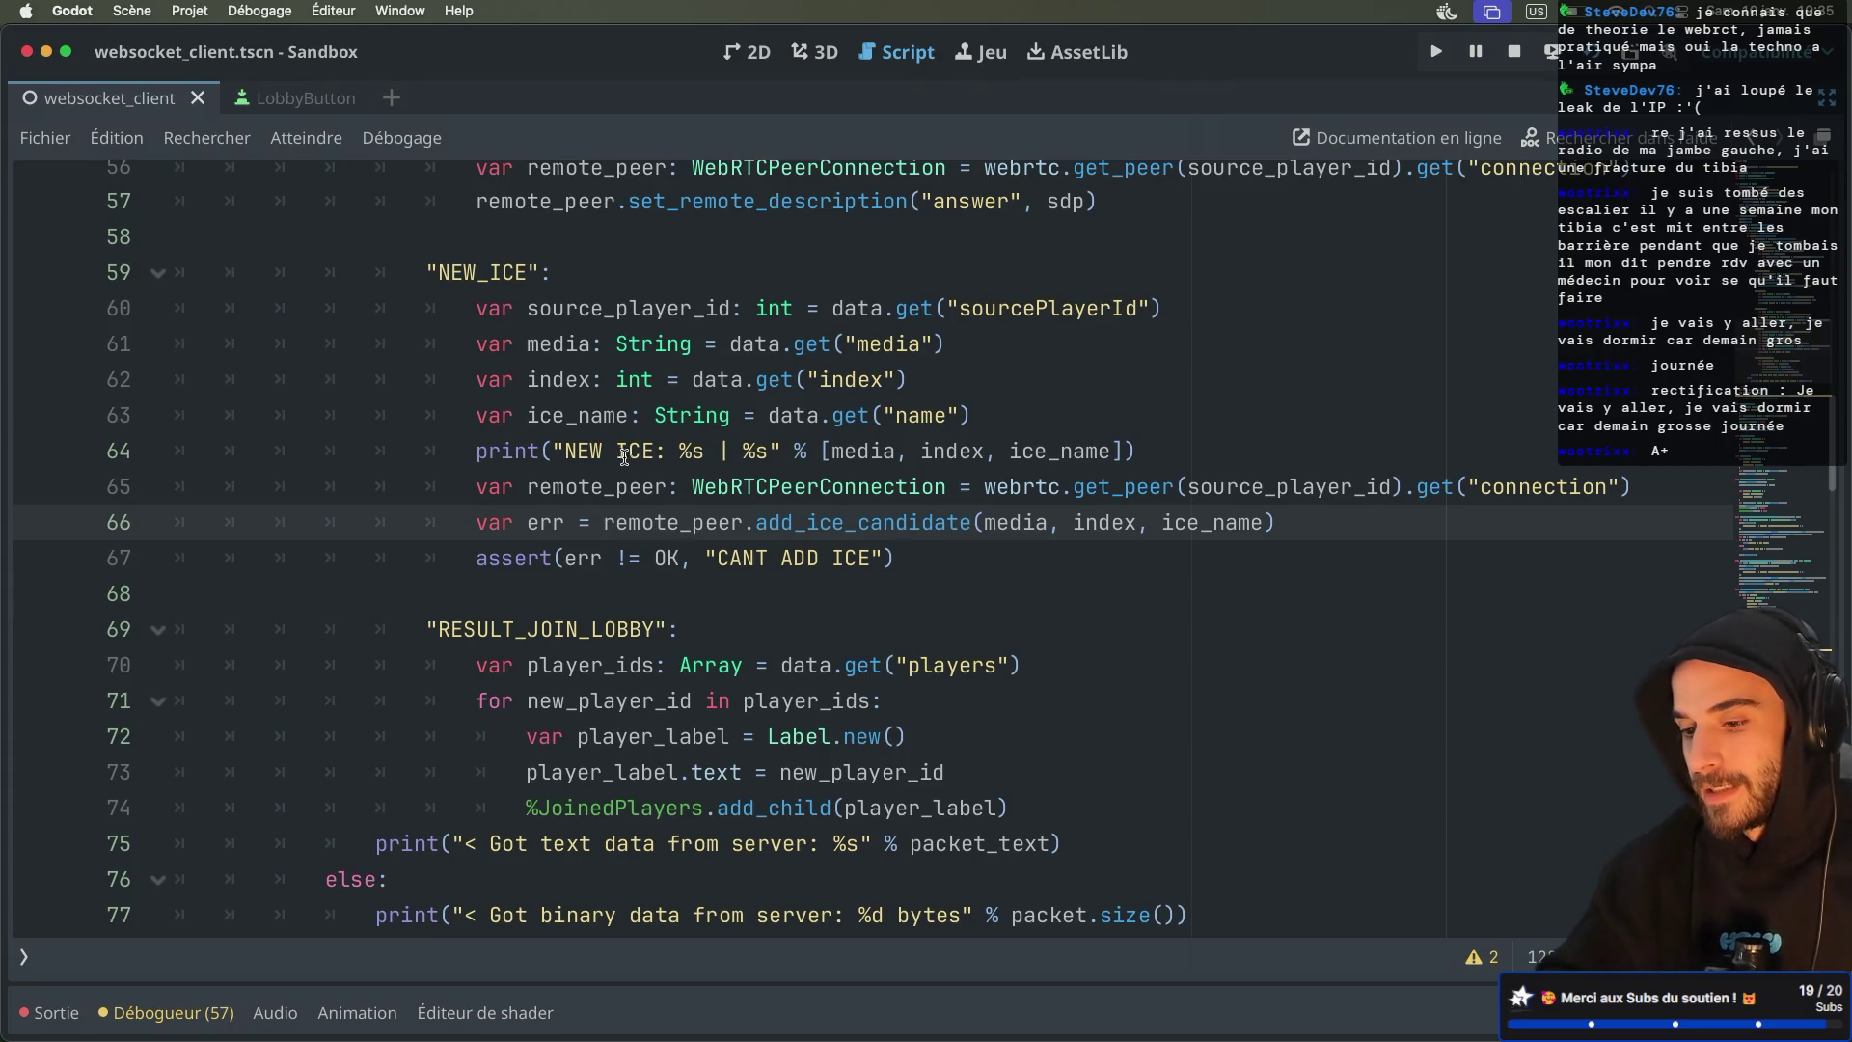
key("super+b")
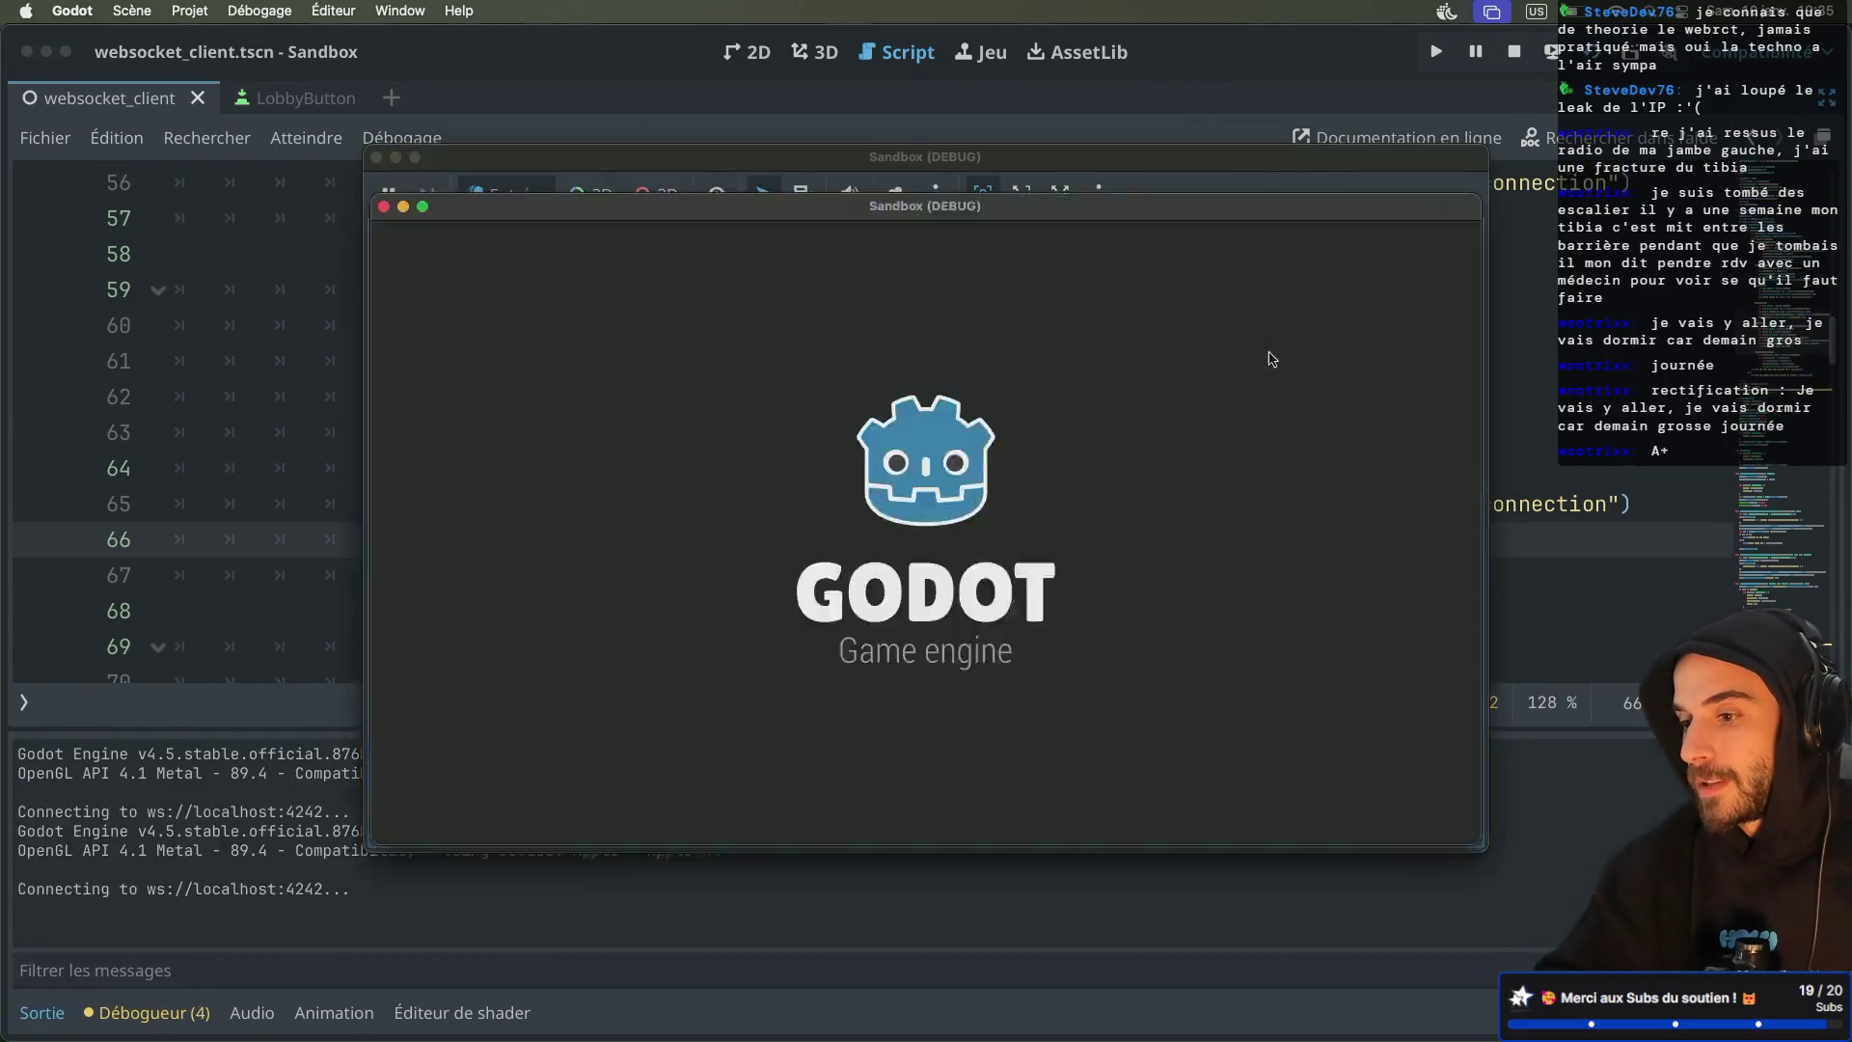
key("ctrl+Right")
key("ctrl+Right")
key("ctrl+Left")
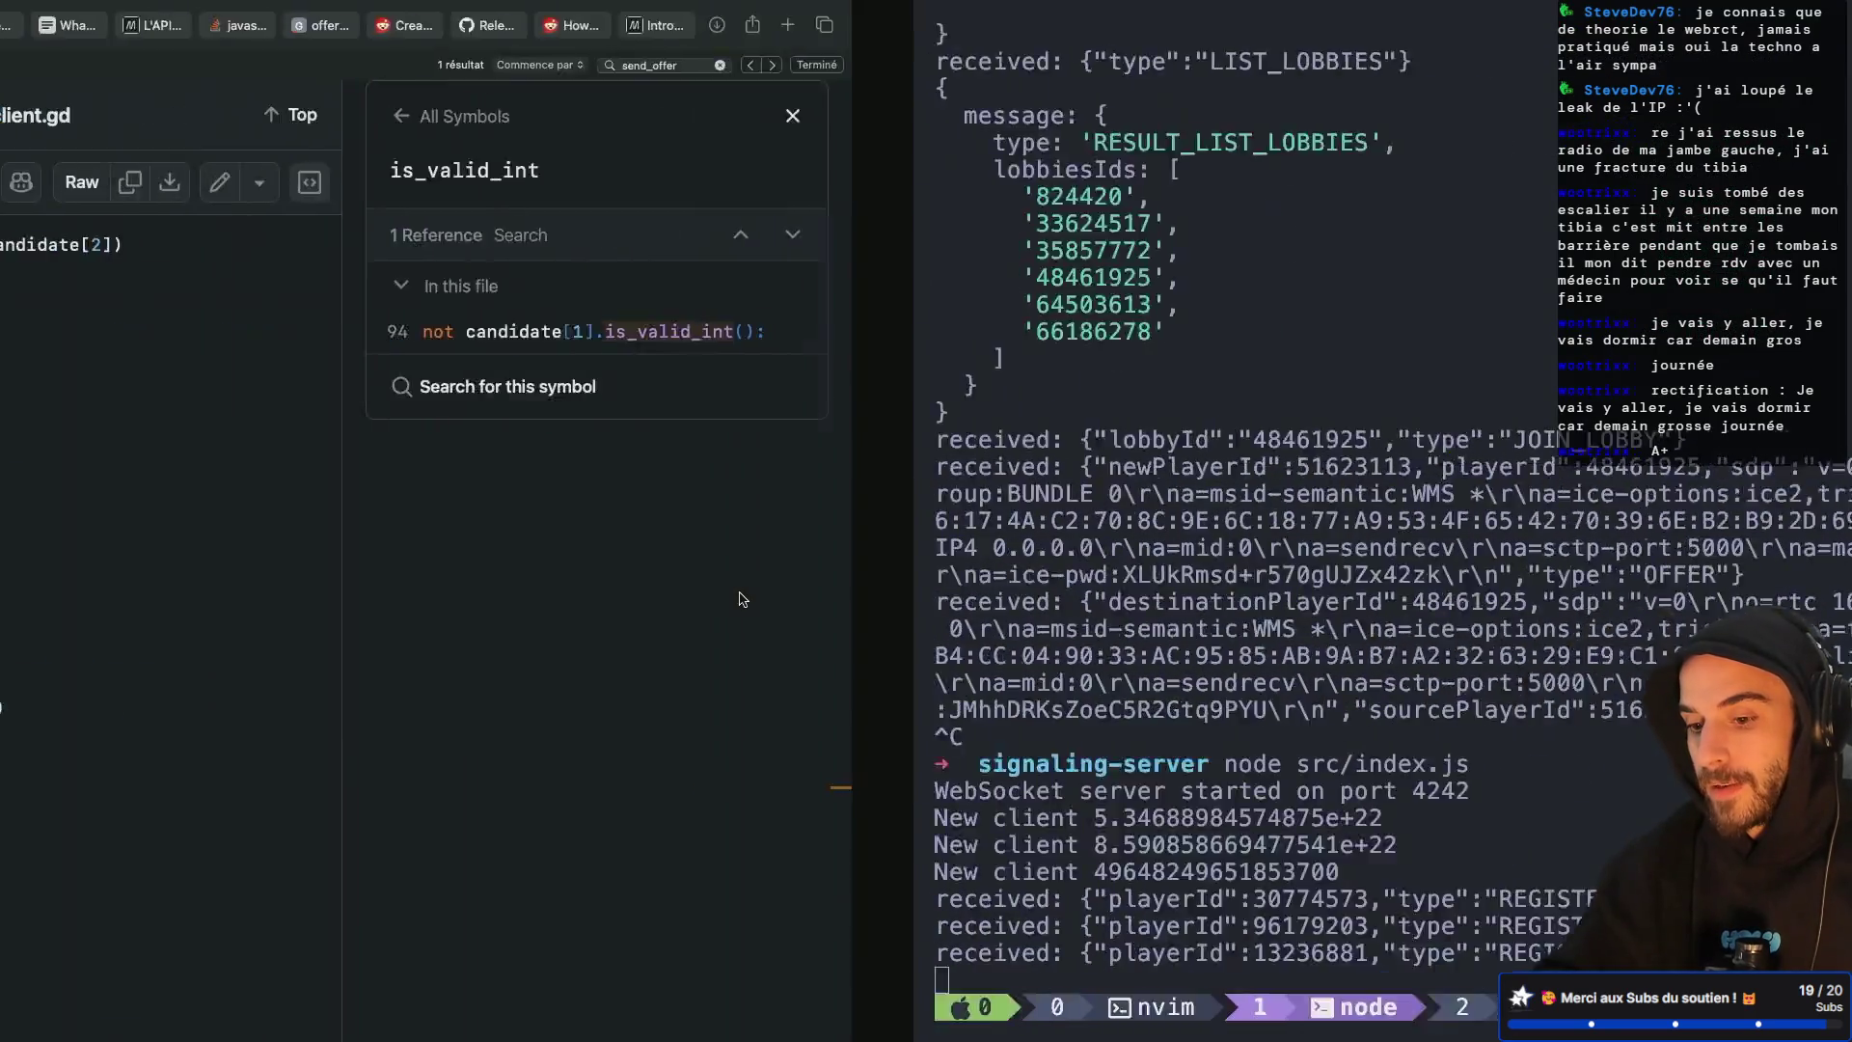
key("ctrl+Right")
key("ctrl+Left")
key("ctrl+Left")
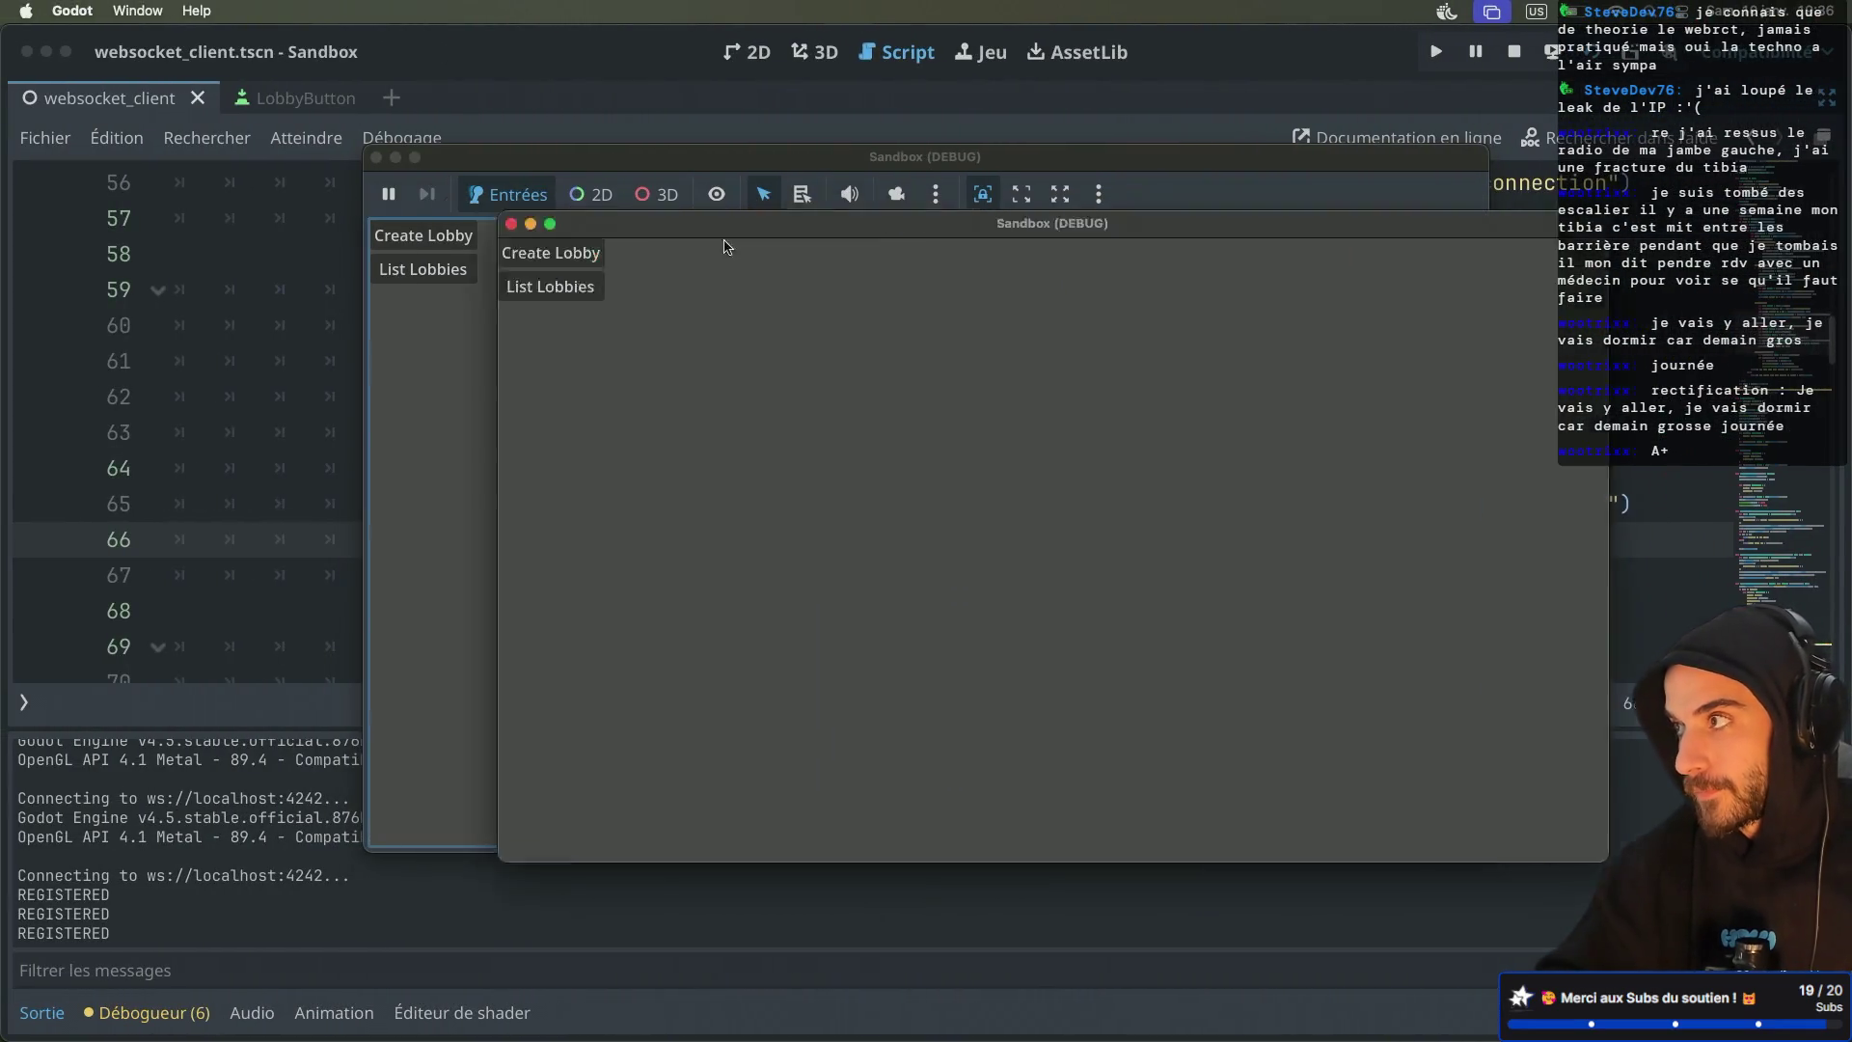
Create a lobby in one game window, then list and join lobby 13236881 from another
left_click(778, 407)
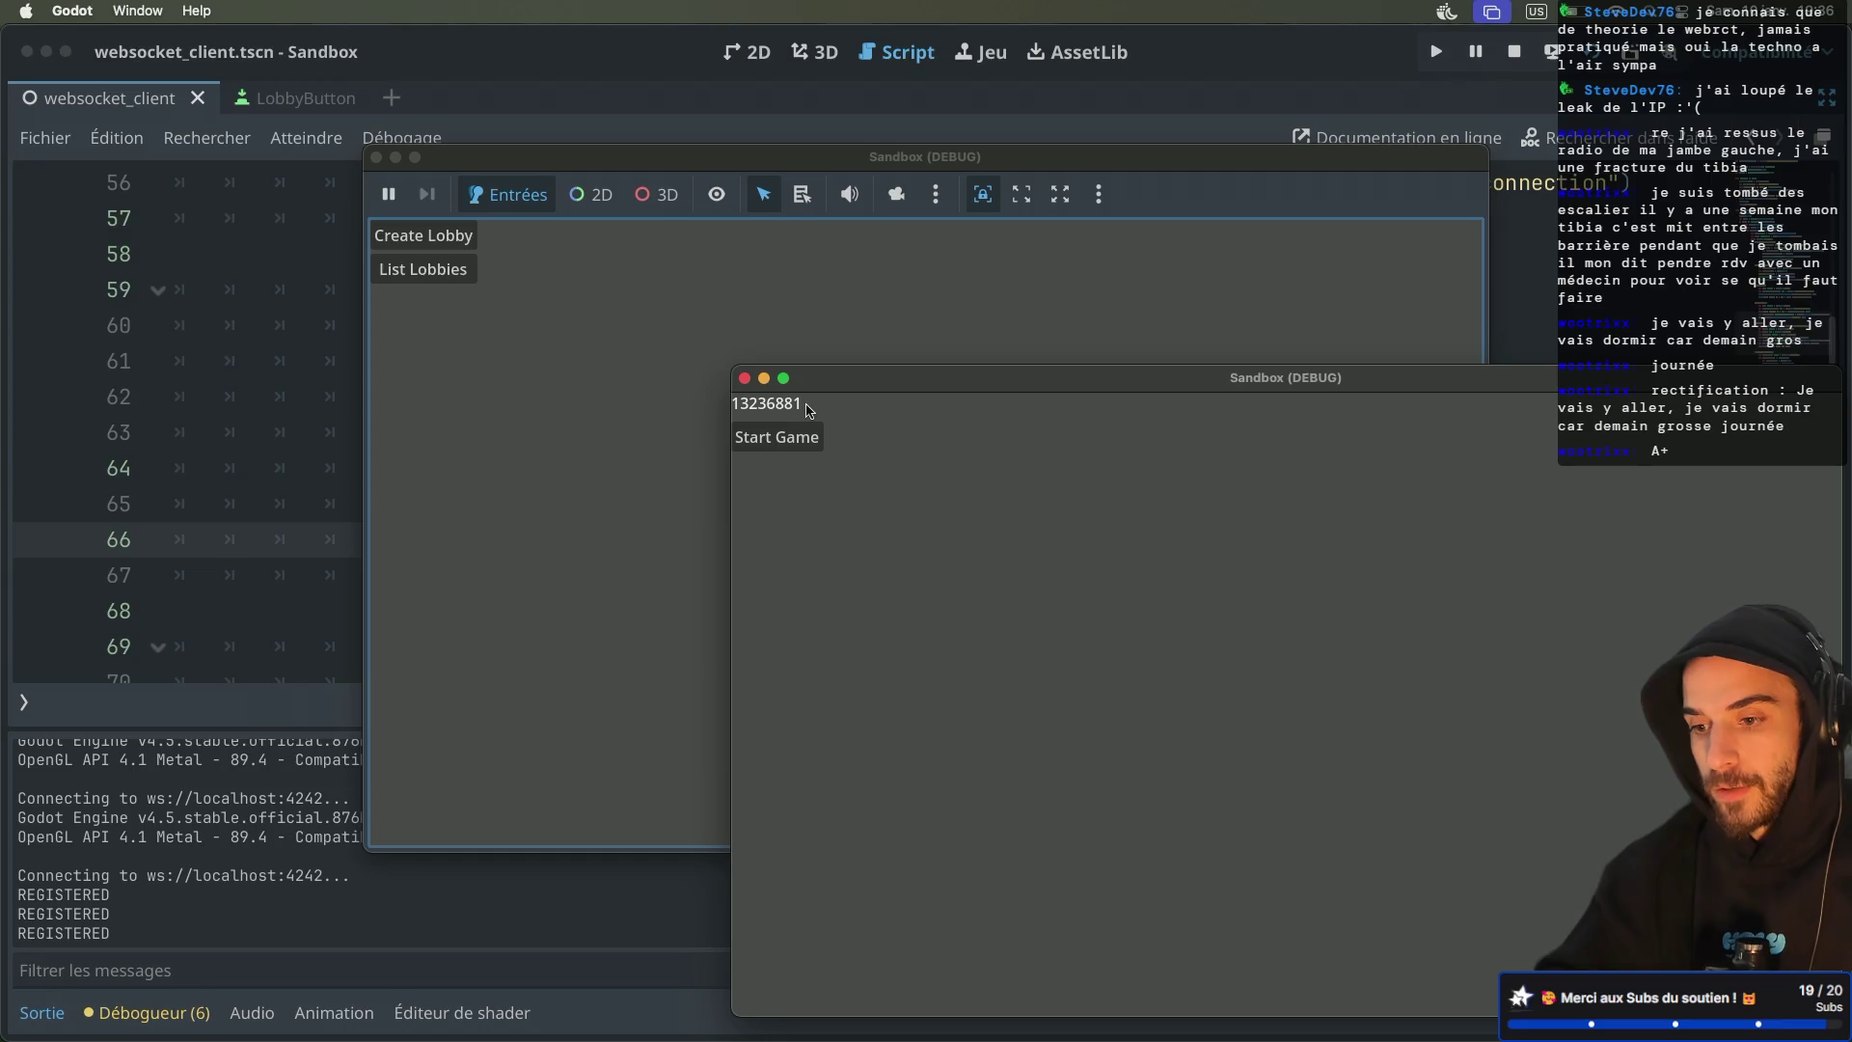
left_click(424, 269)
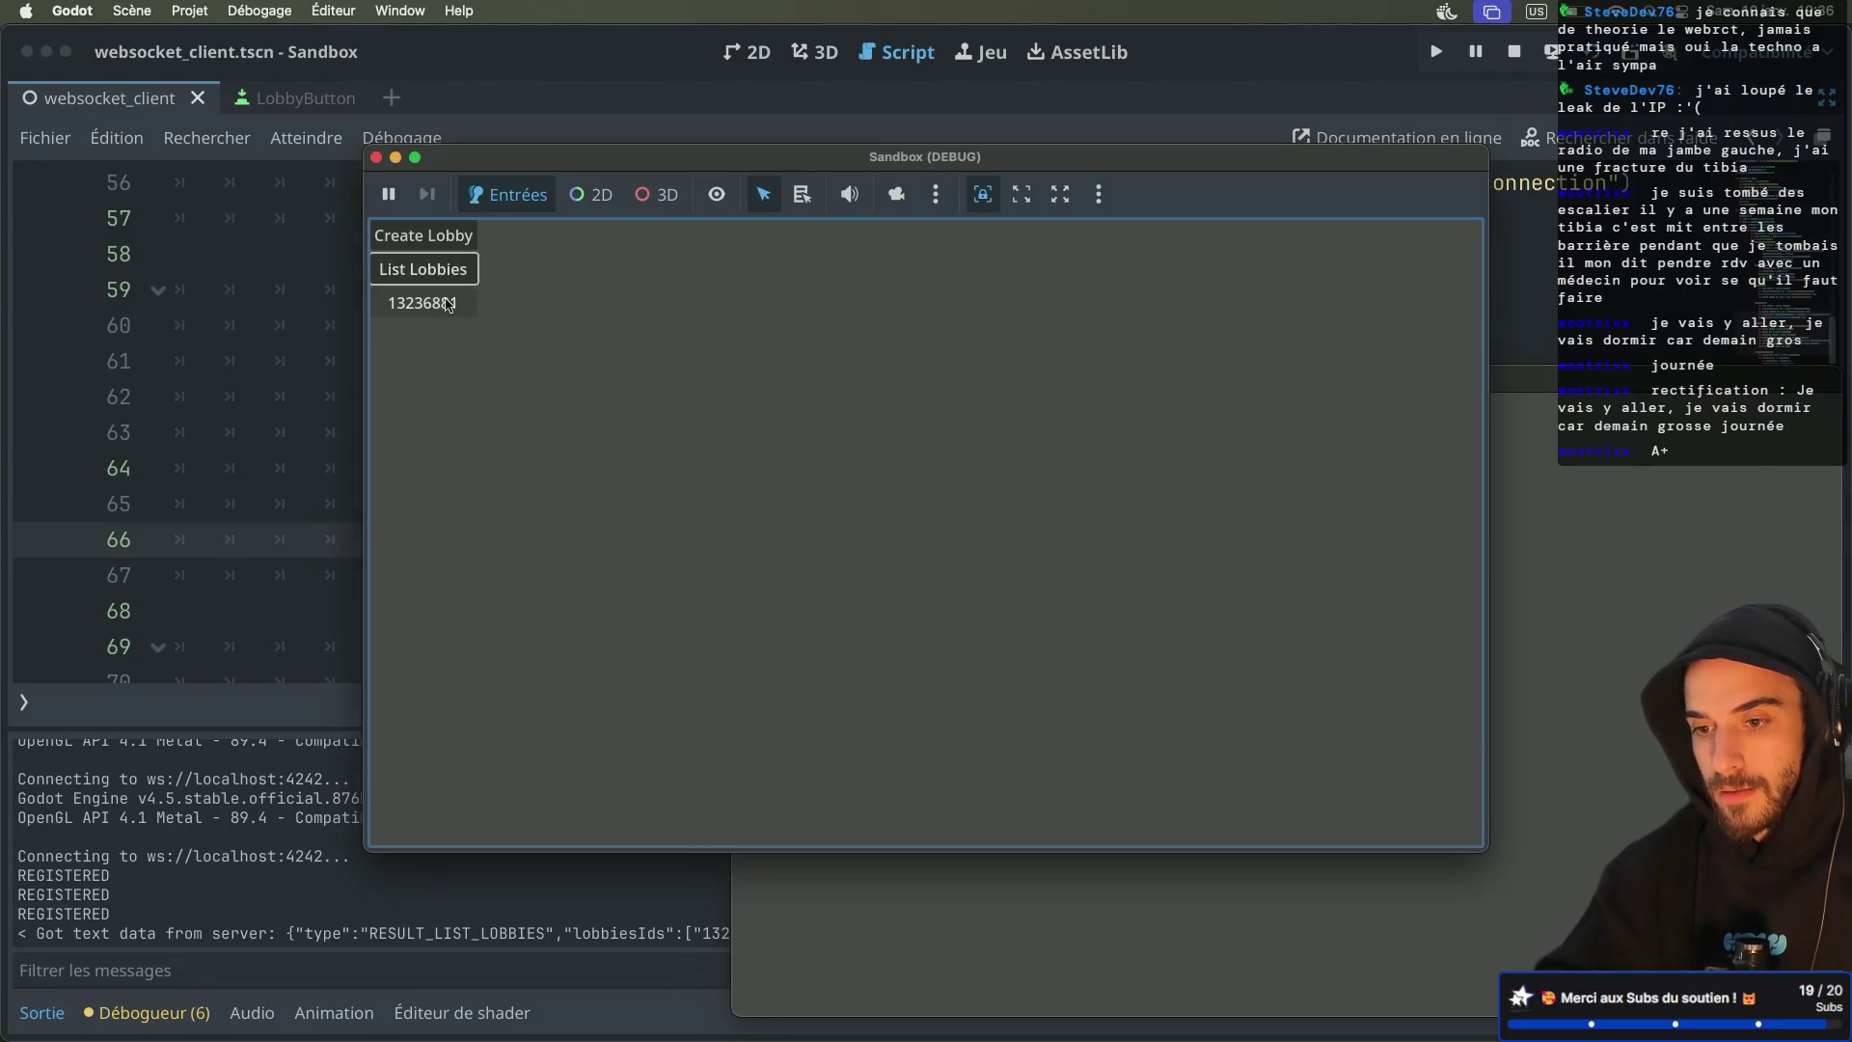
left_click(424, 302)
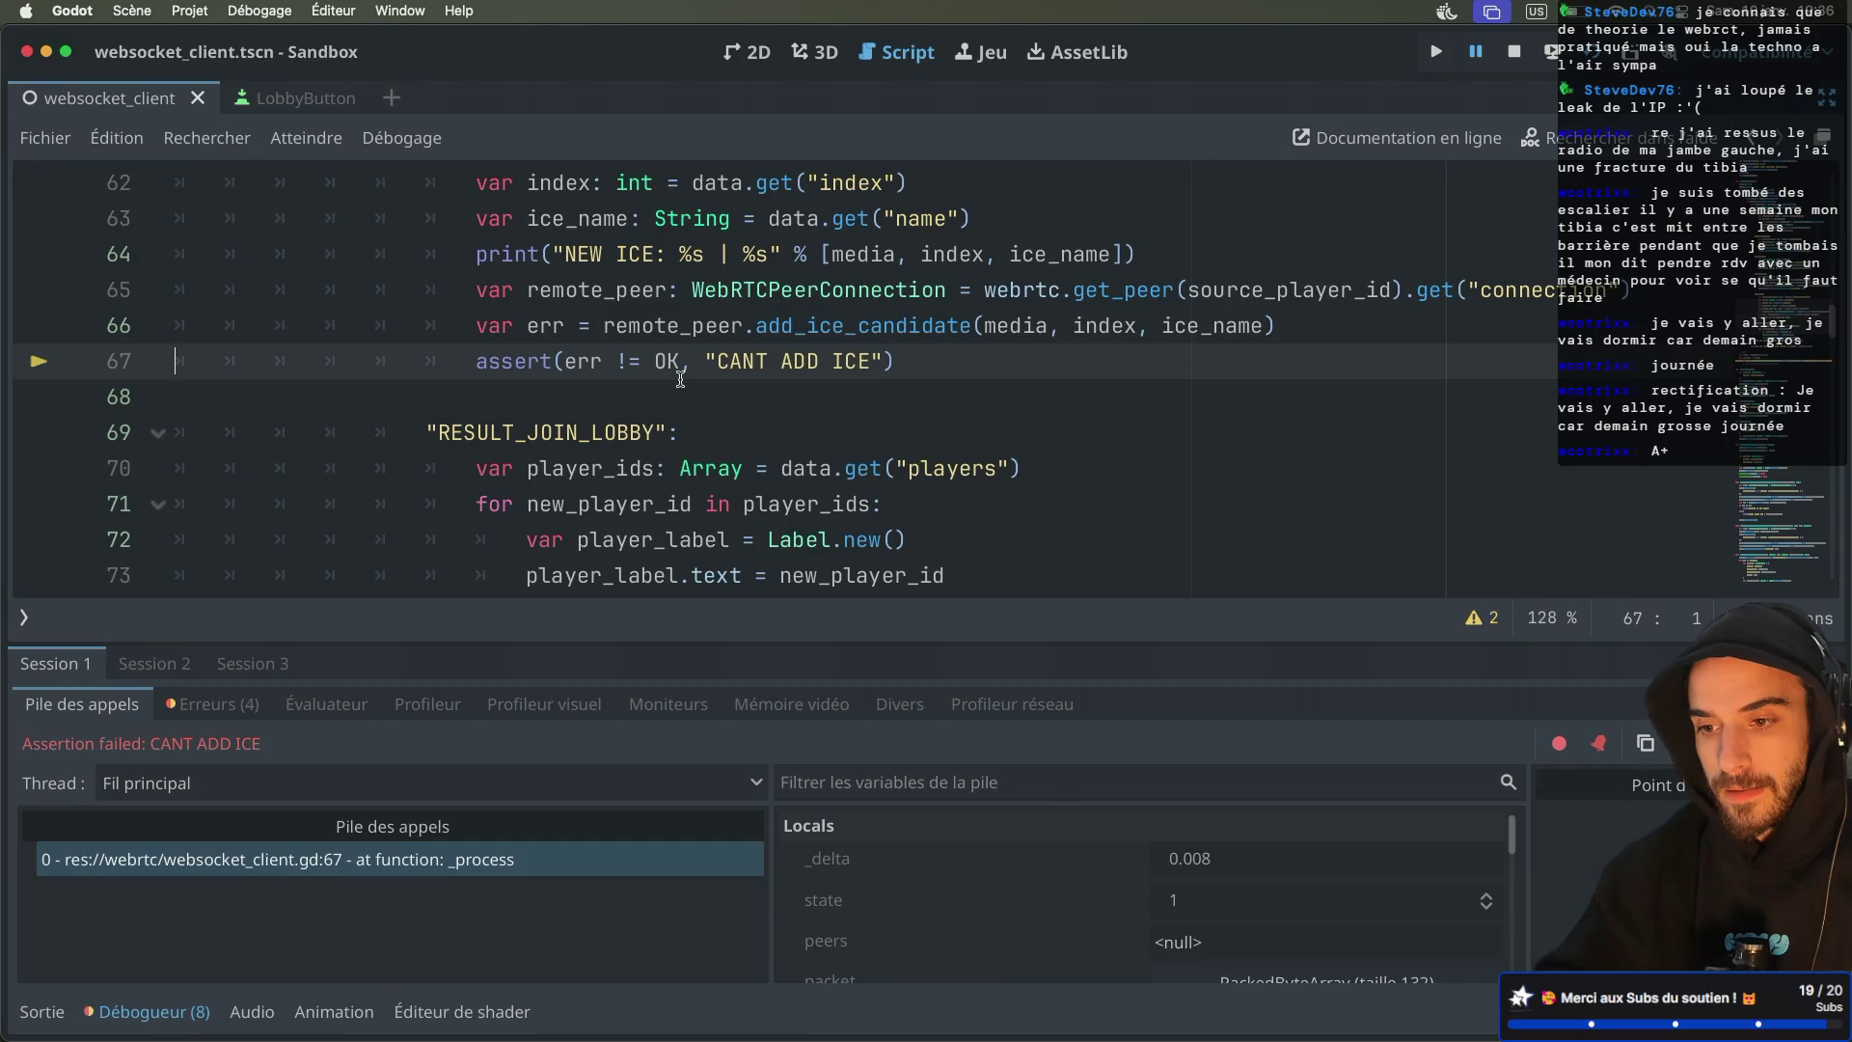
Open the debugger's Erreurs (4) list showing the line-64 formatting error and CANT ADD ICE assertion
mouse_move(712, 335)
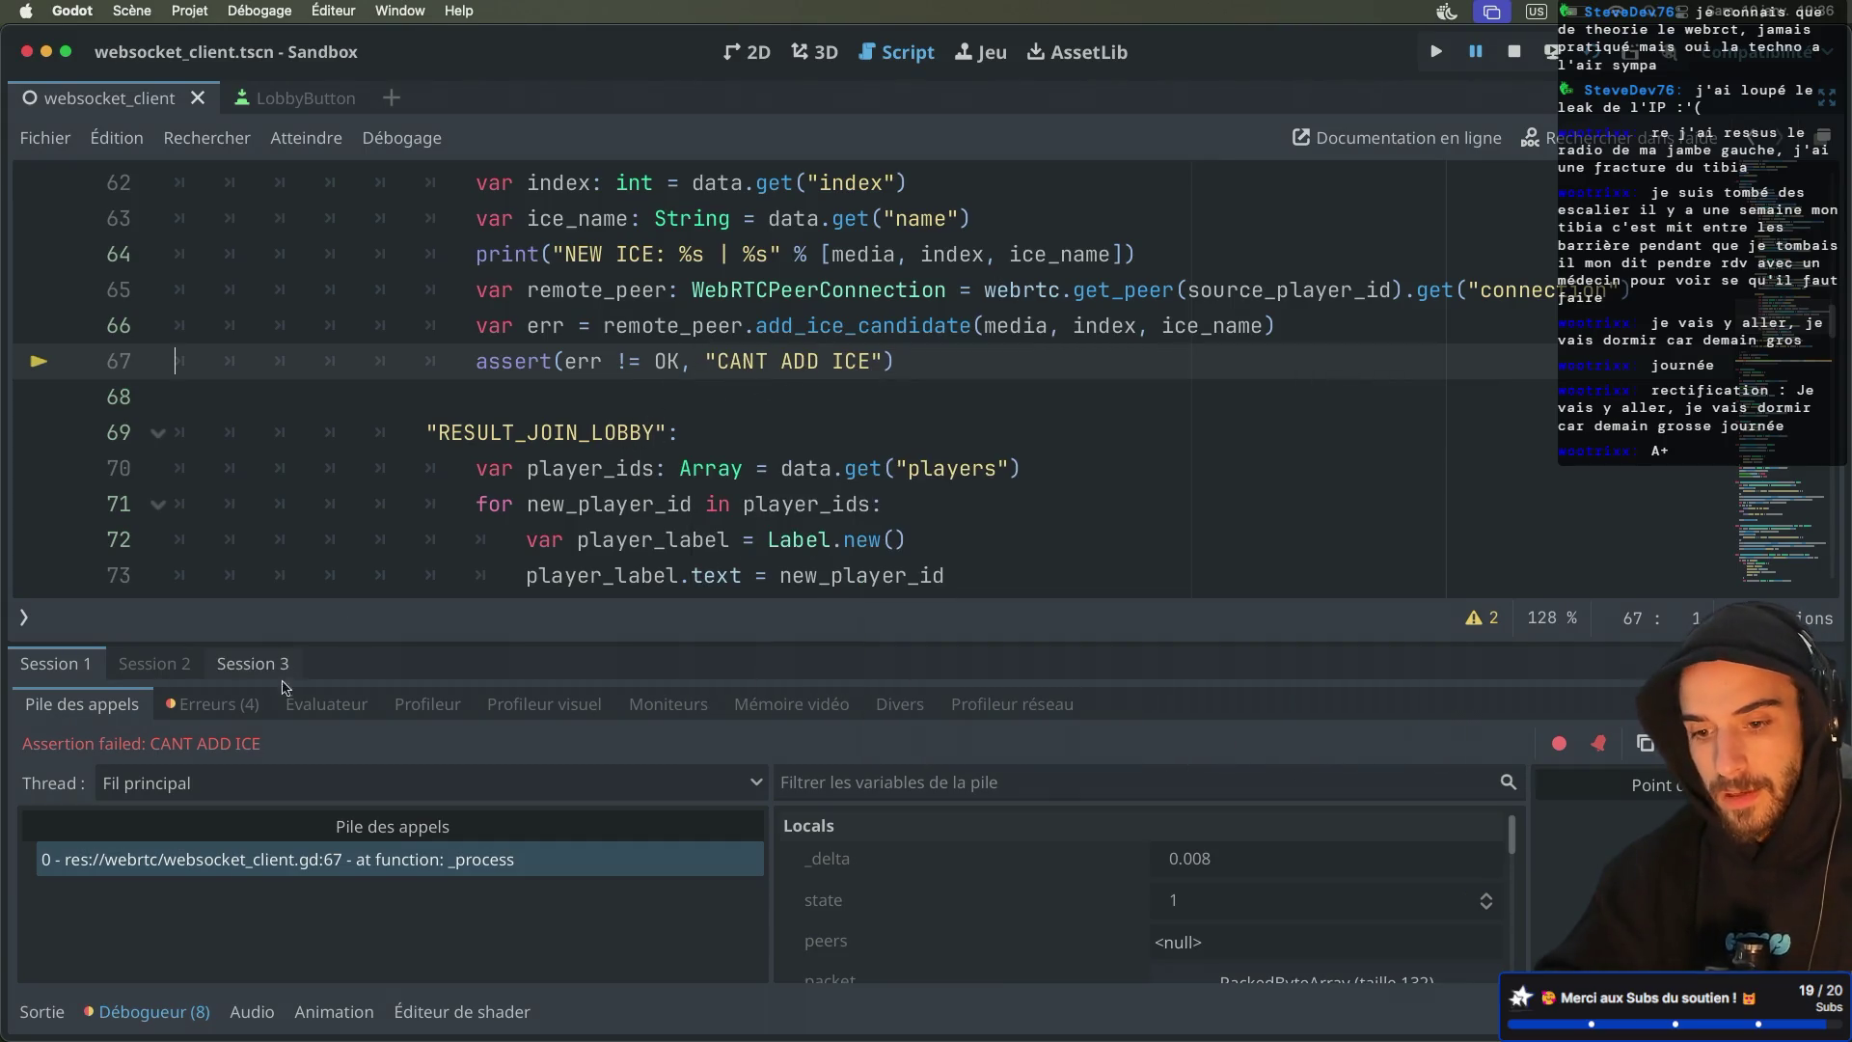
left_click(225, 709)
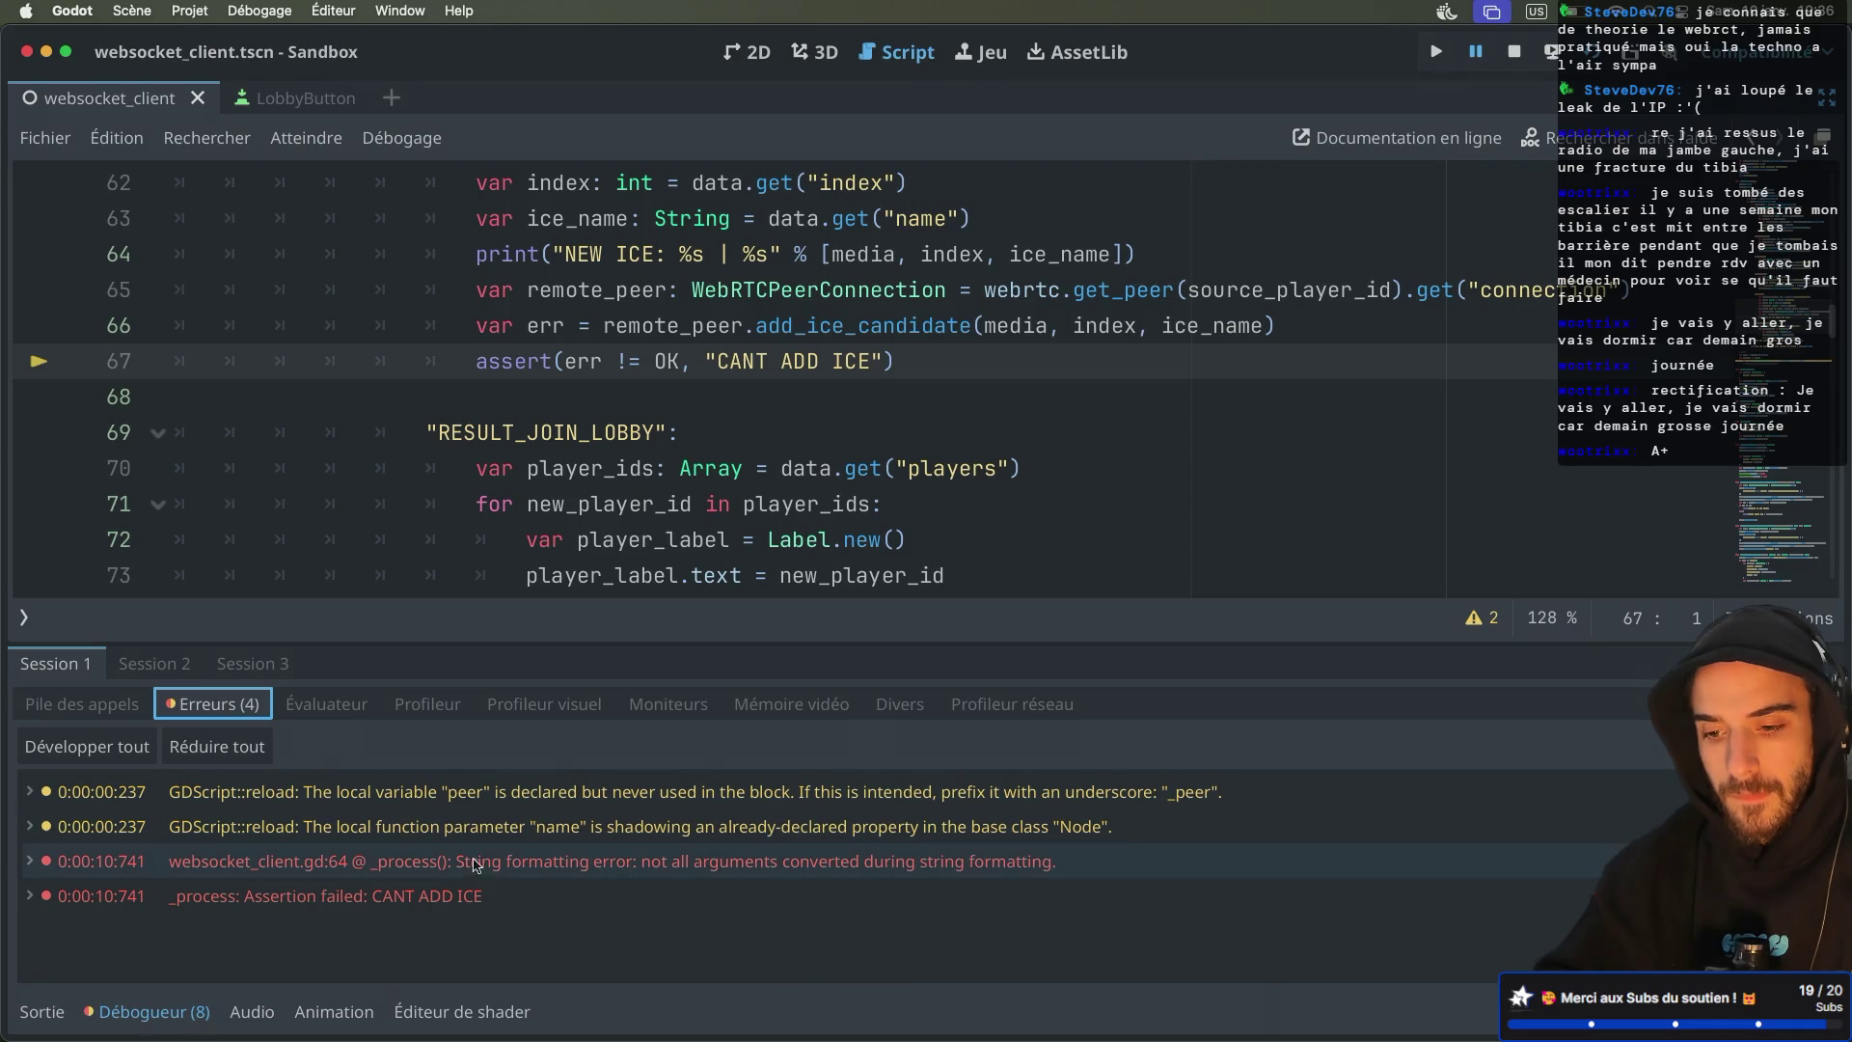
mouse_move(570, 878)
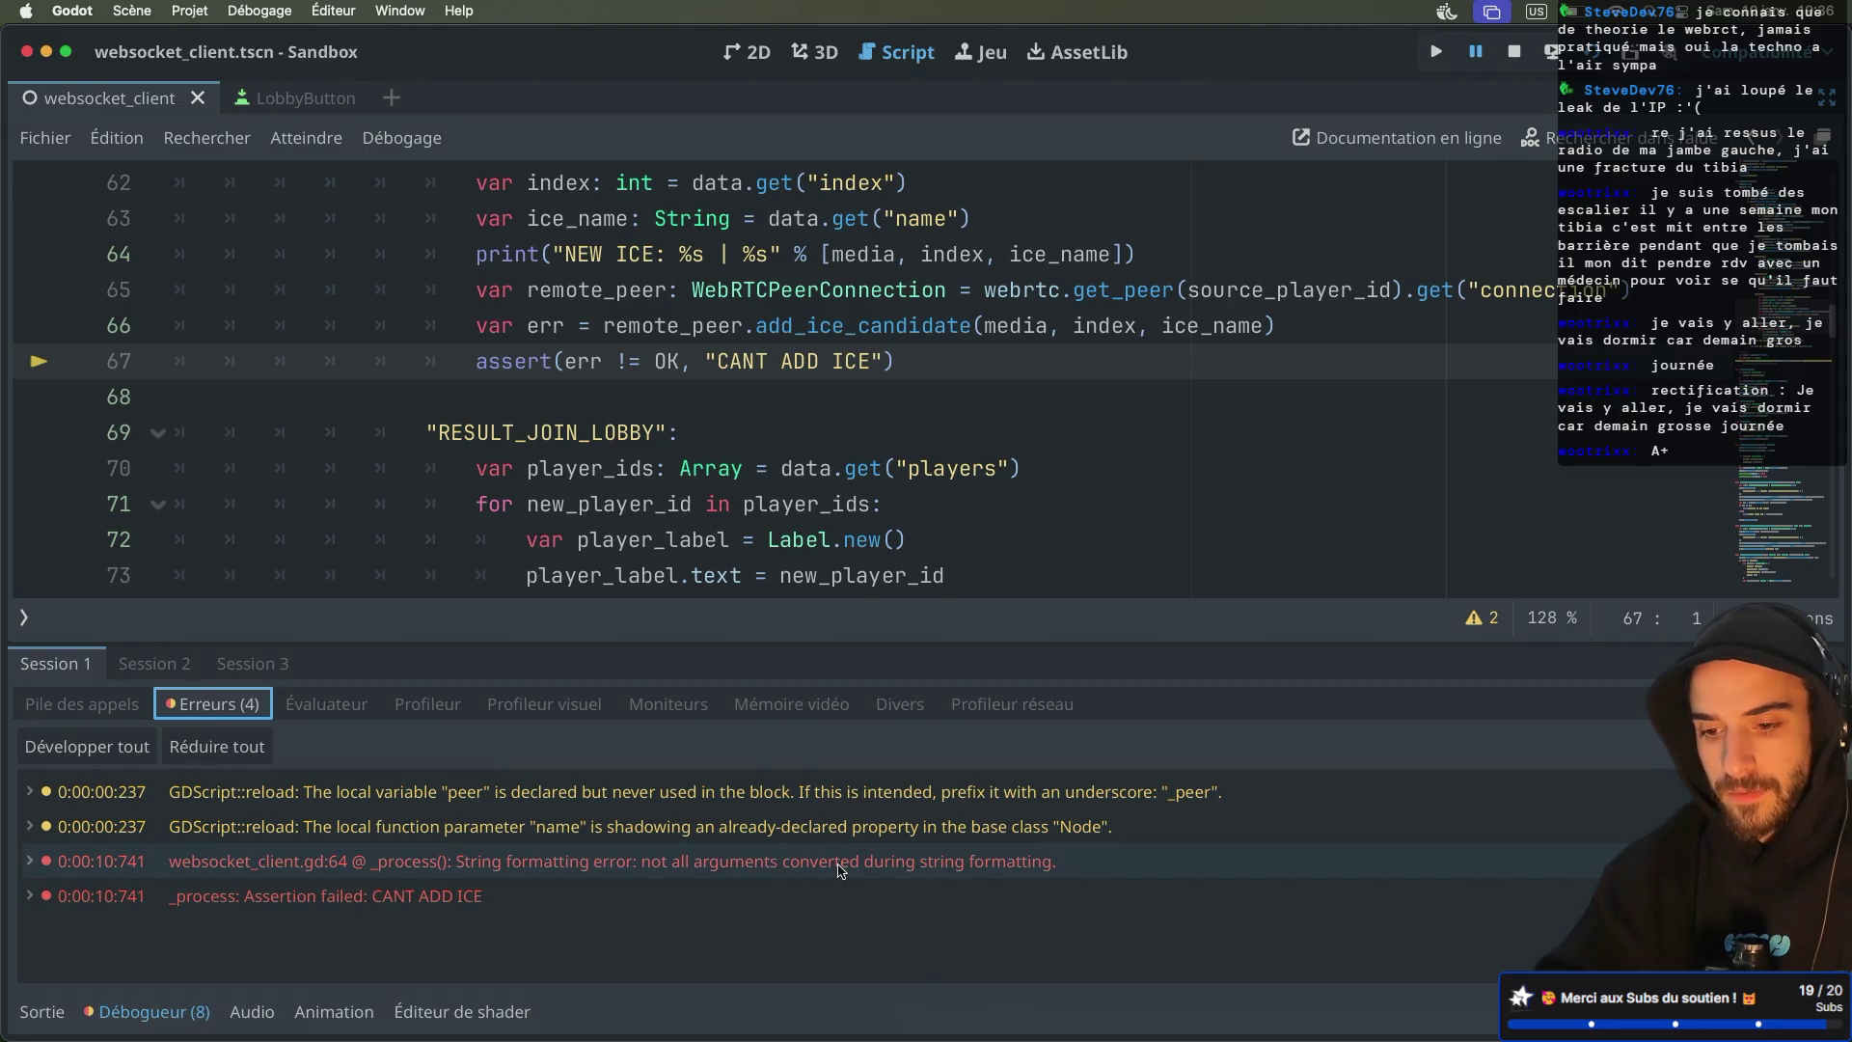
mouse_move(839, 868)
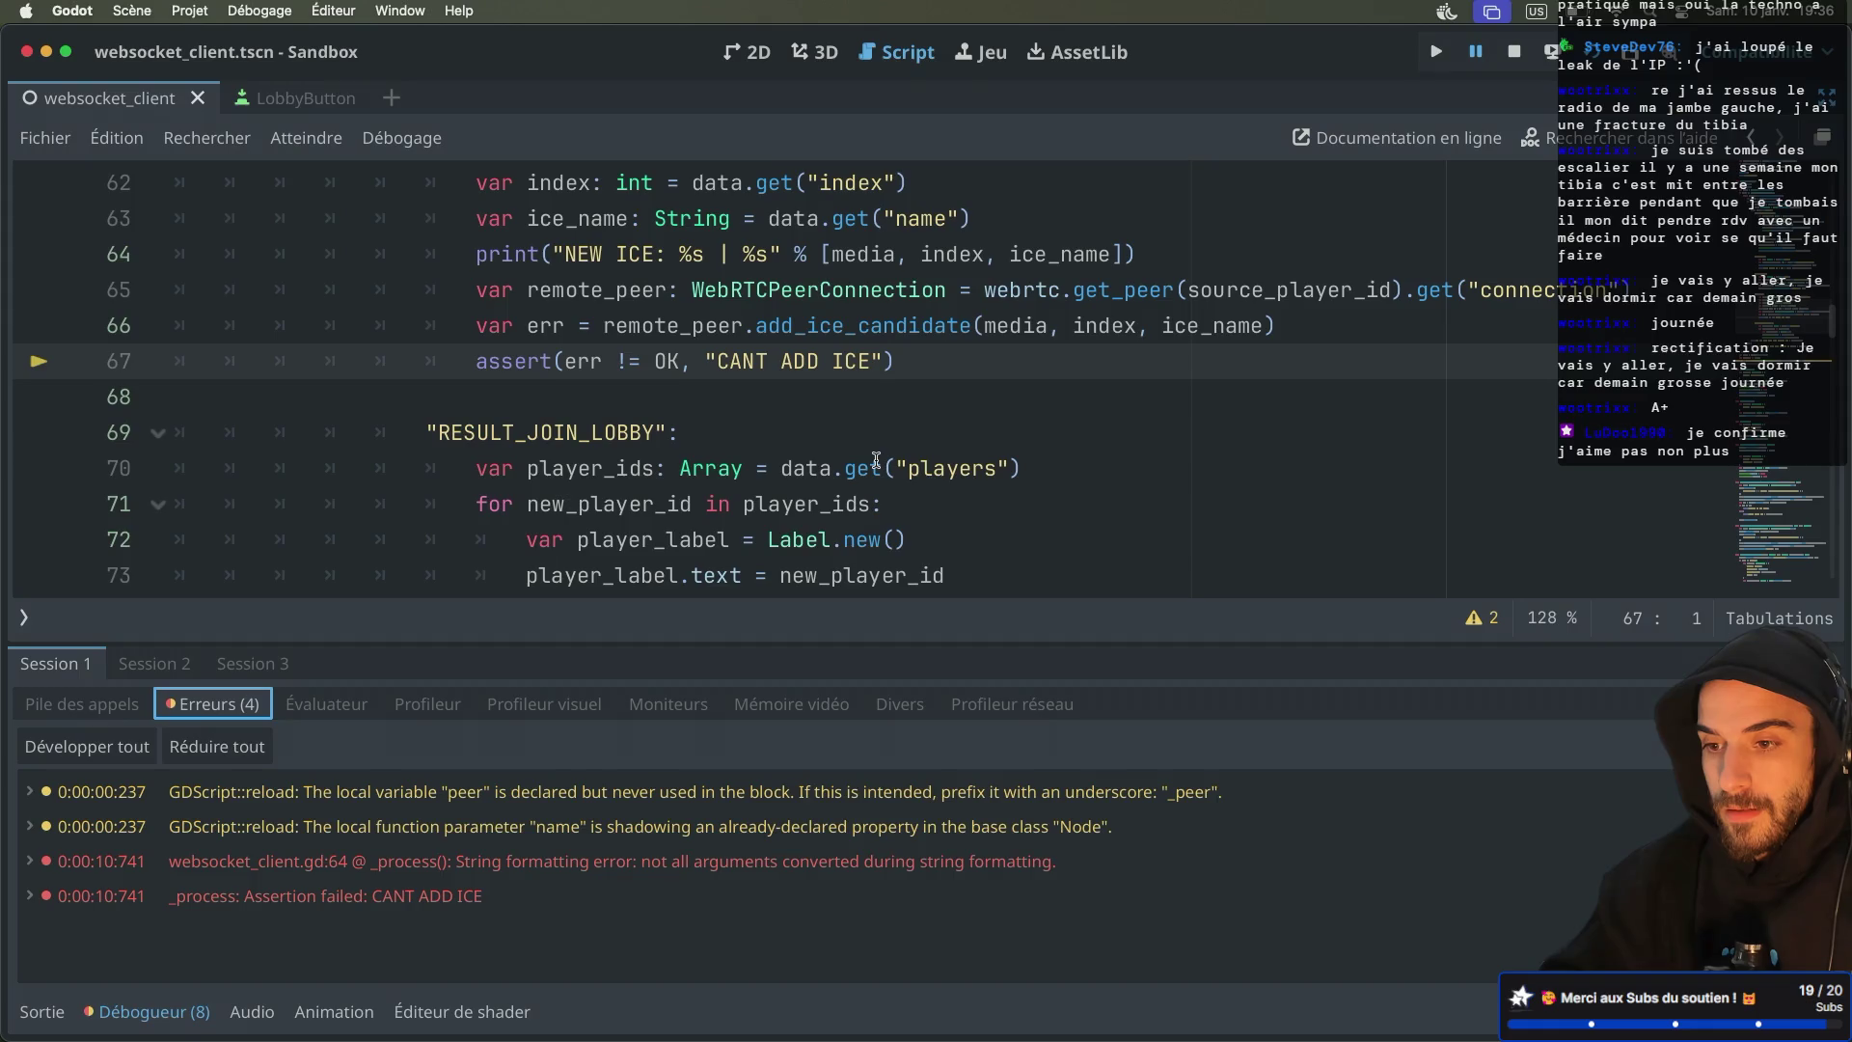
Append ' | %ice_name' to the NEW ICE format string on line 64
left_click(768, 254)
type("| $")
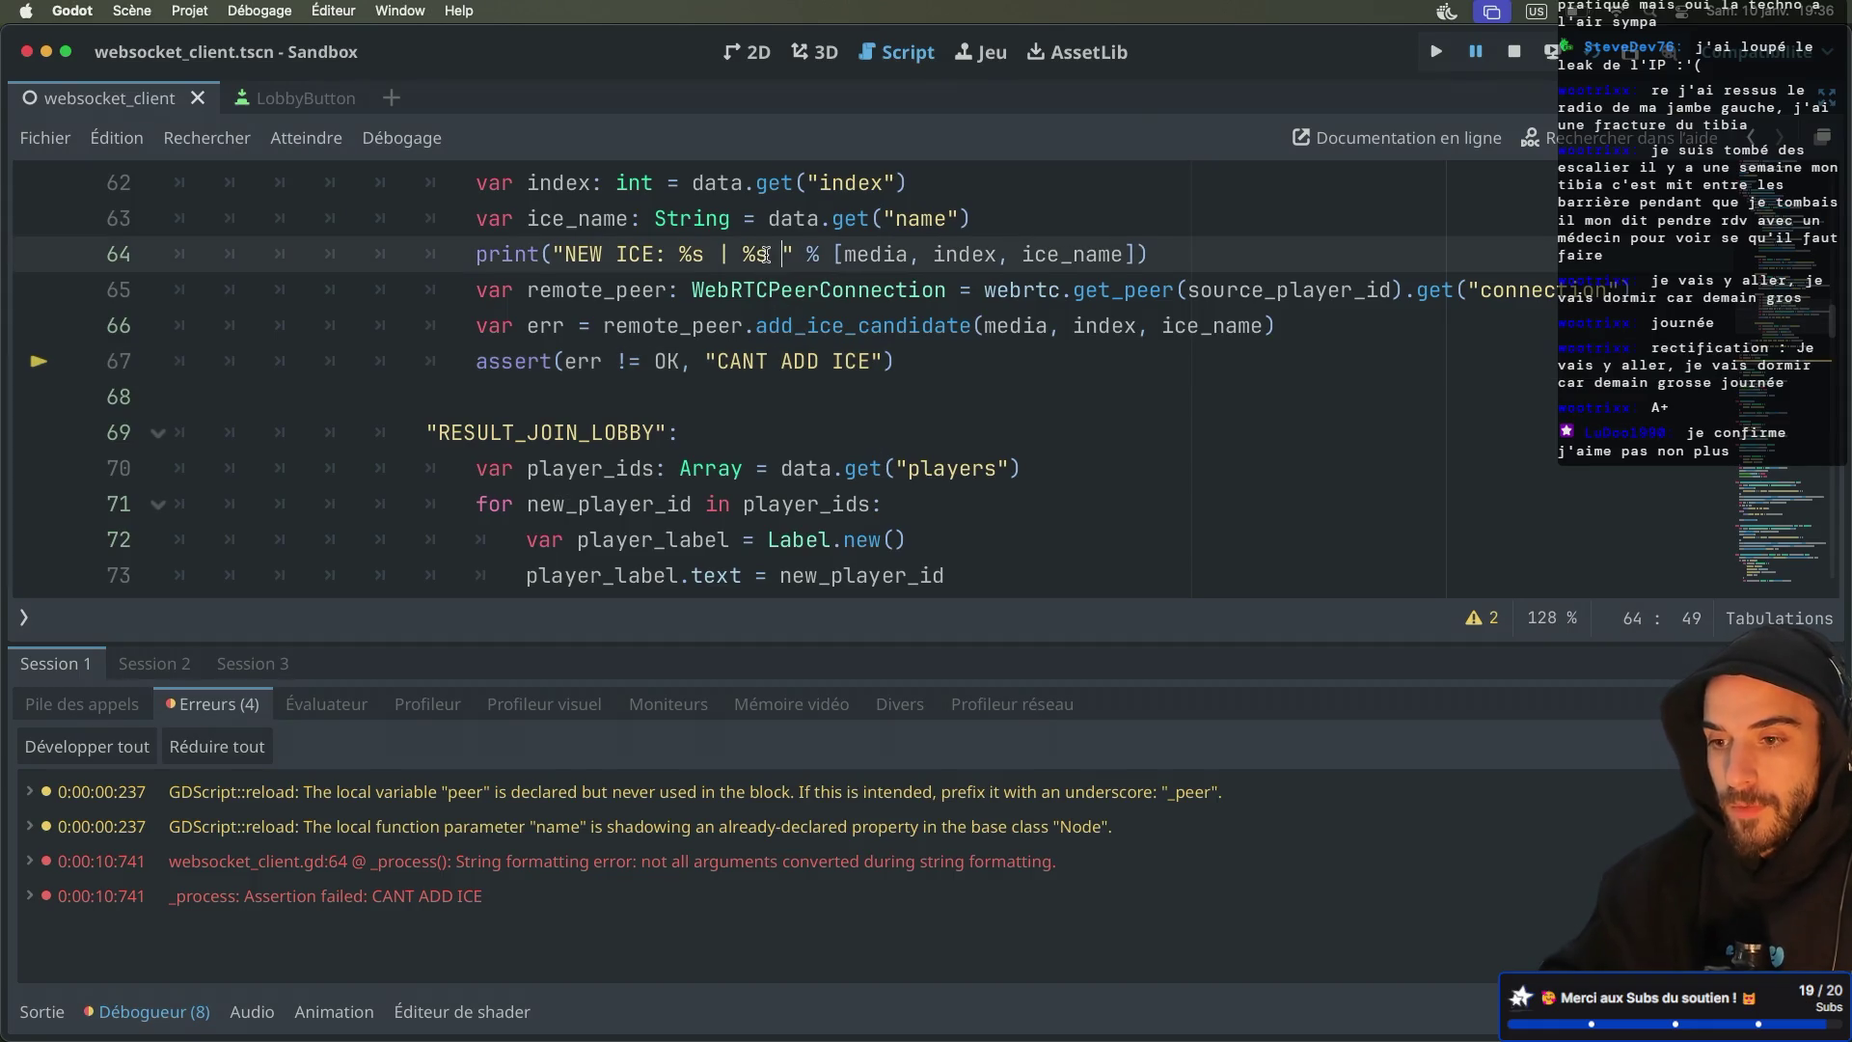
key("BackSpace")
type("%ice_name")
left_click(821, 290)
Review the add_ice_candidate call, the ice_name placeholder and the line-67 assertion
left_click(877, 319)
double_click(889, 255)
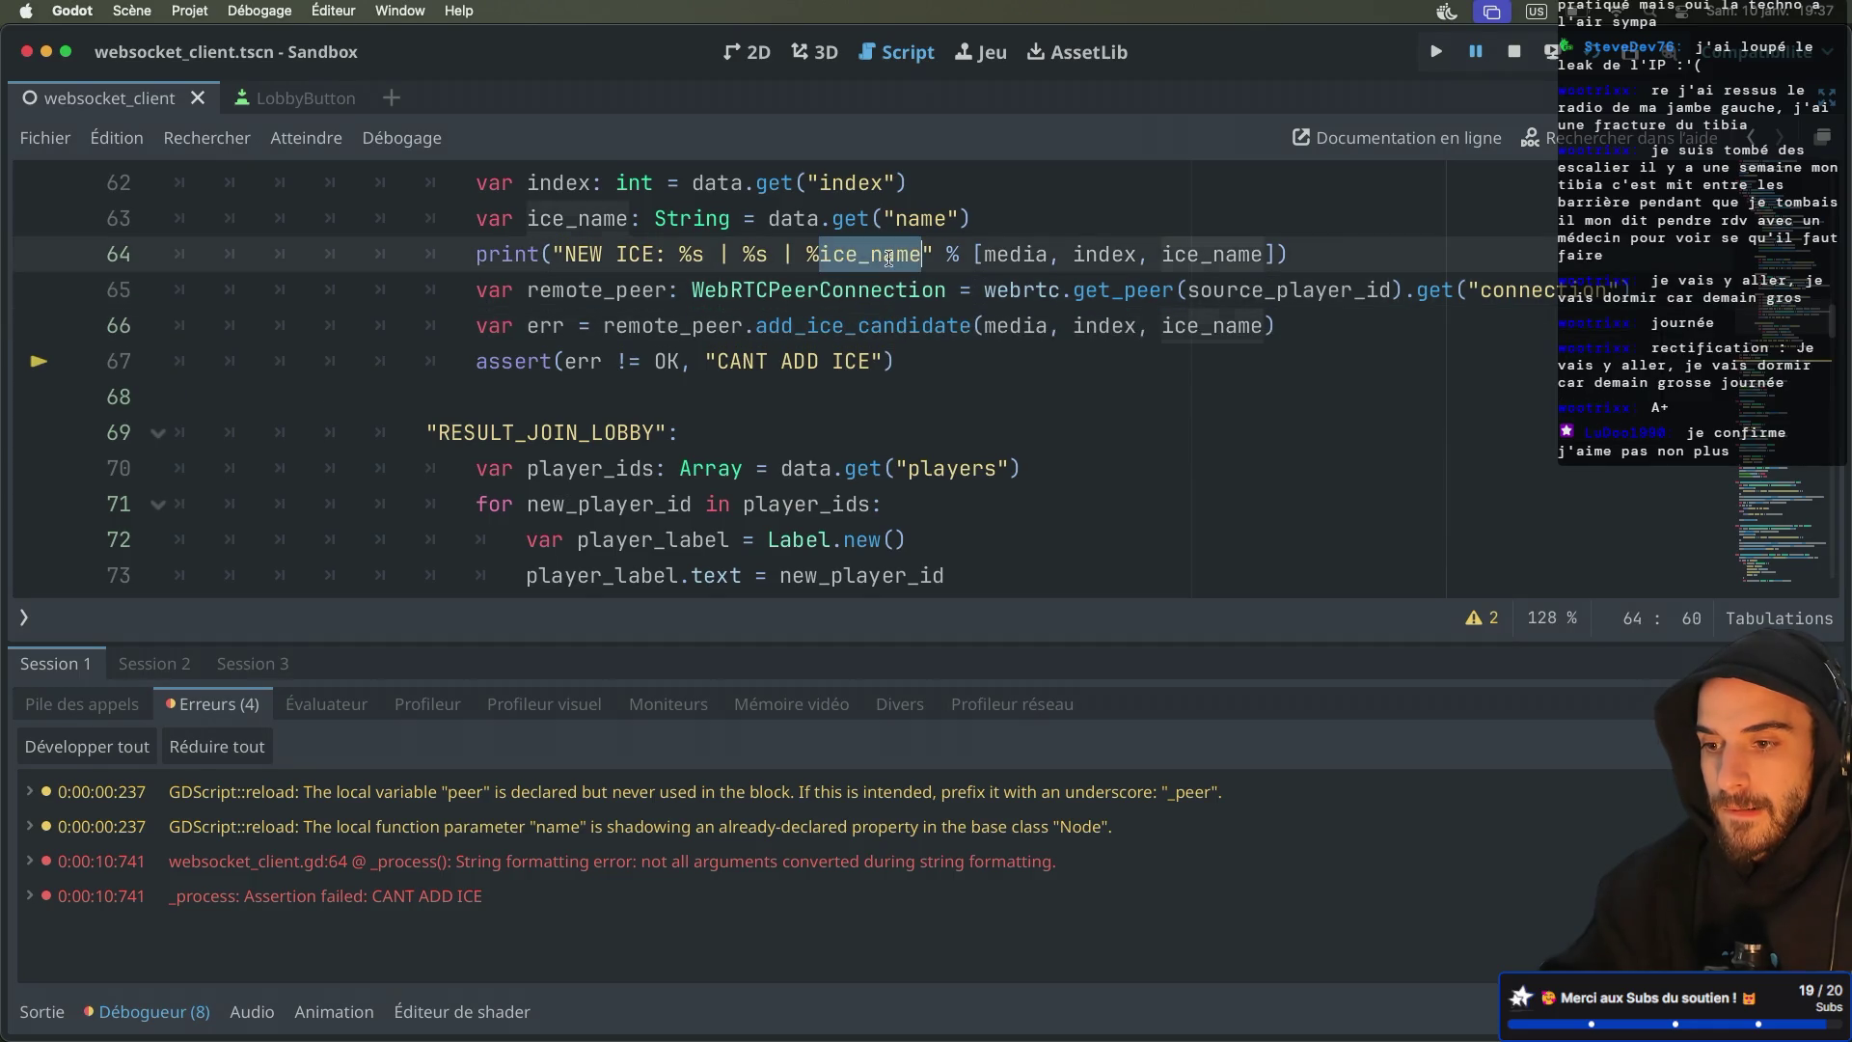
left_click(895, 364)
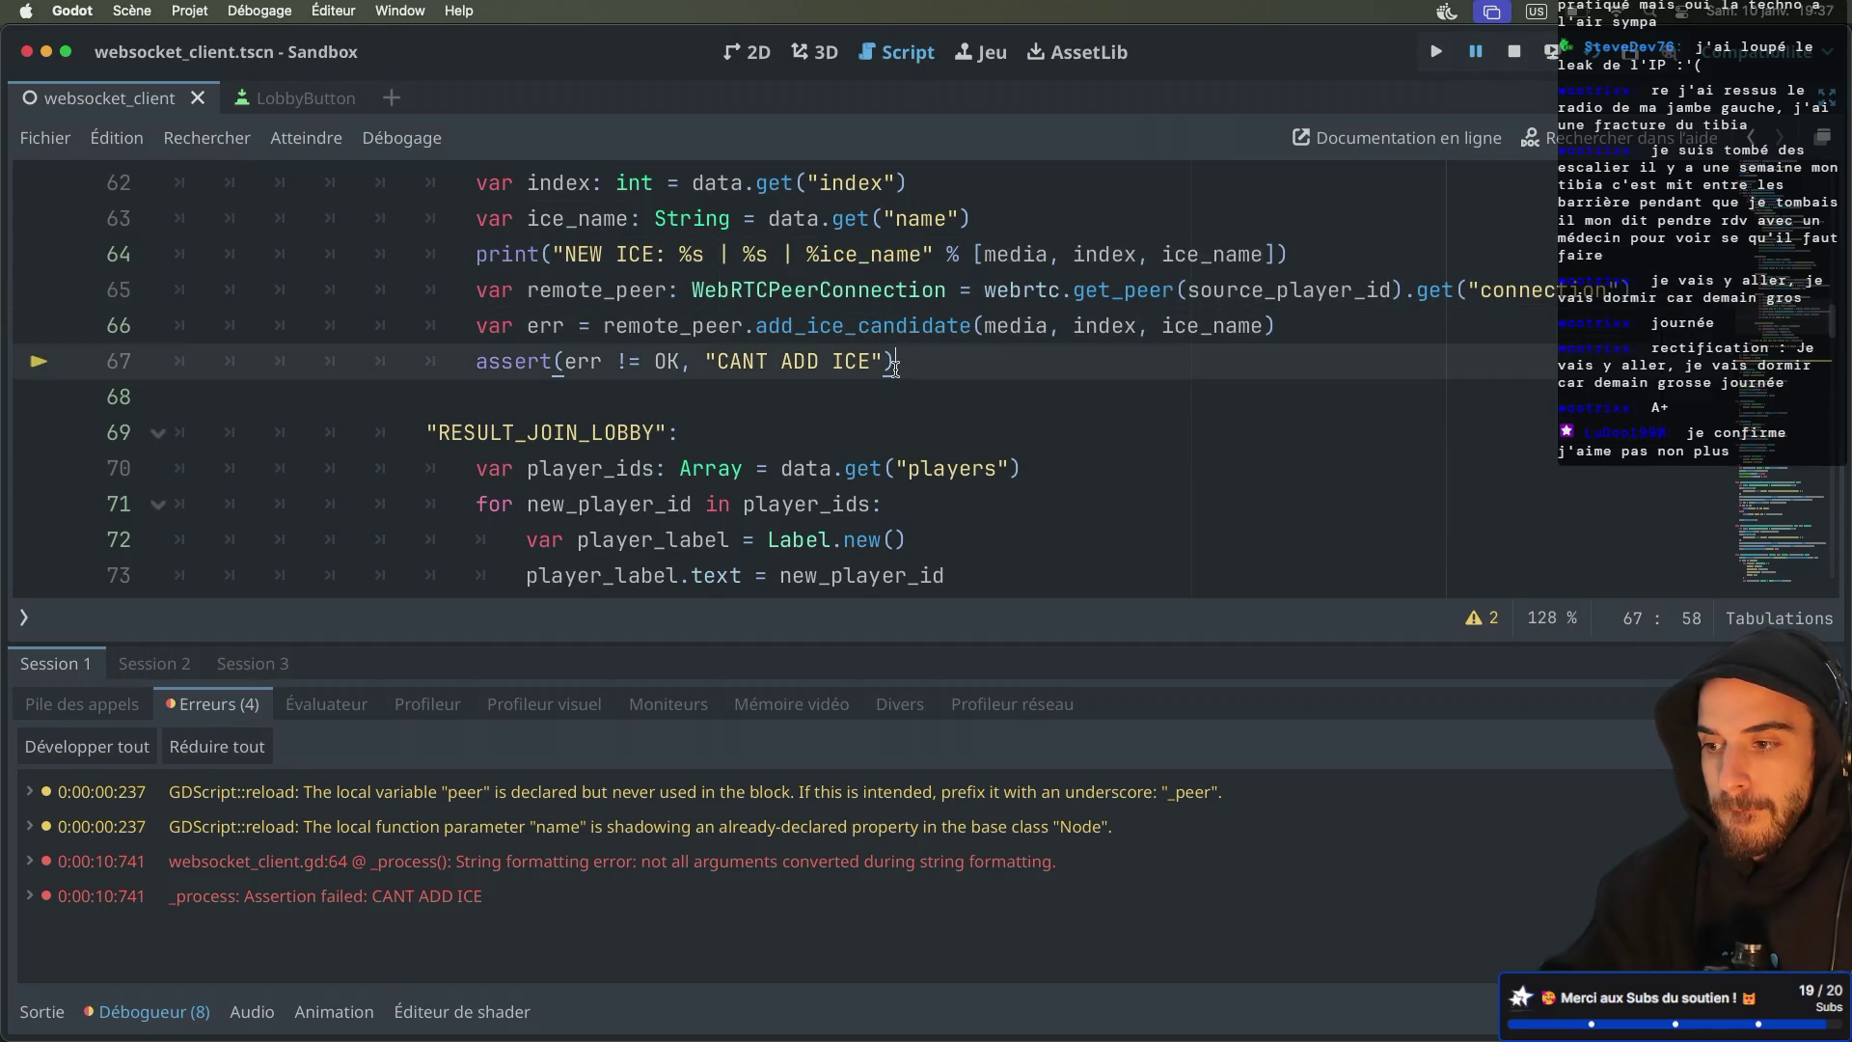
mouse_move(926, 305)
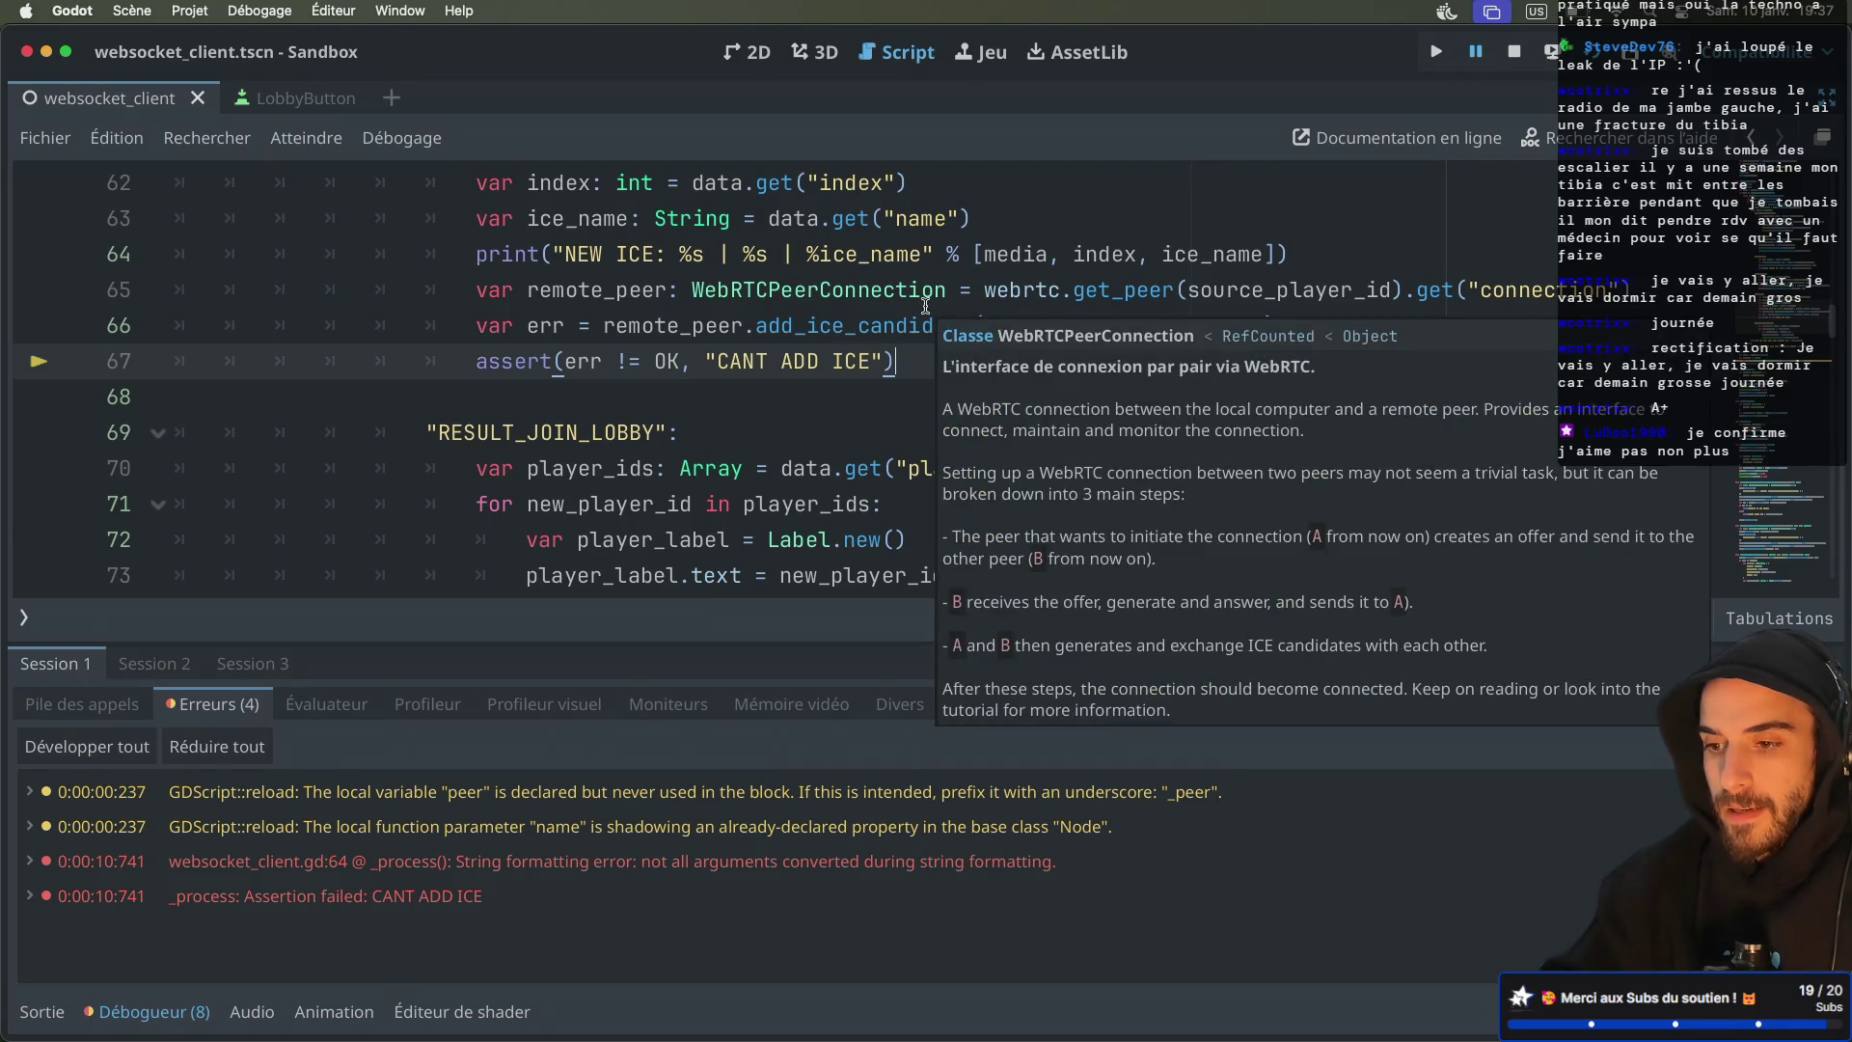
mouse_move(718, 335)
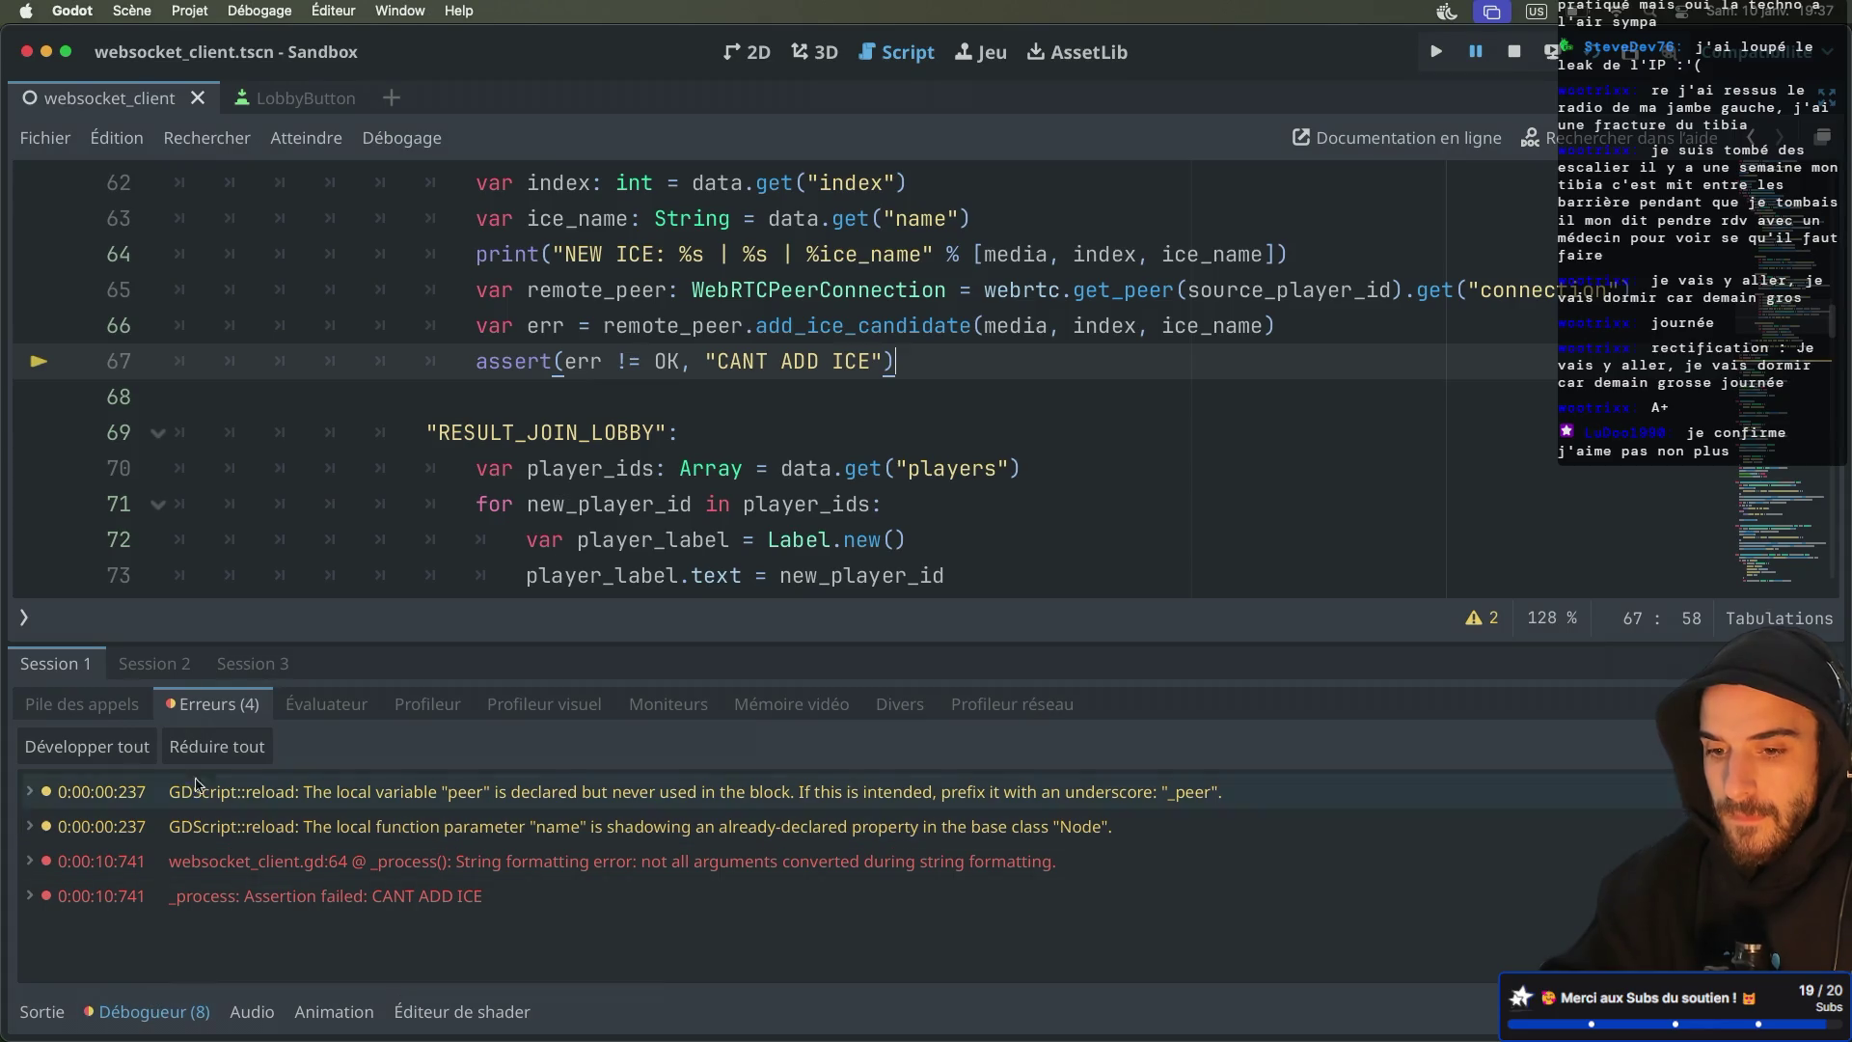
Expand the CANT ADD ICE assertion and string-formatting error details in the debugger
left_click(159, 672)
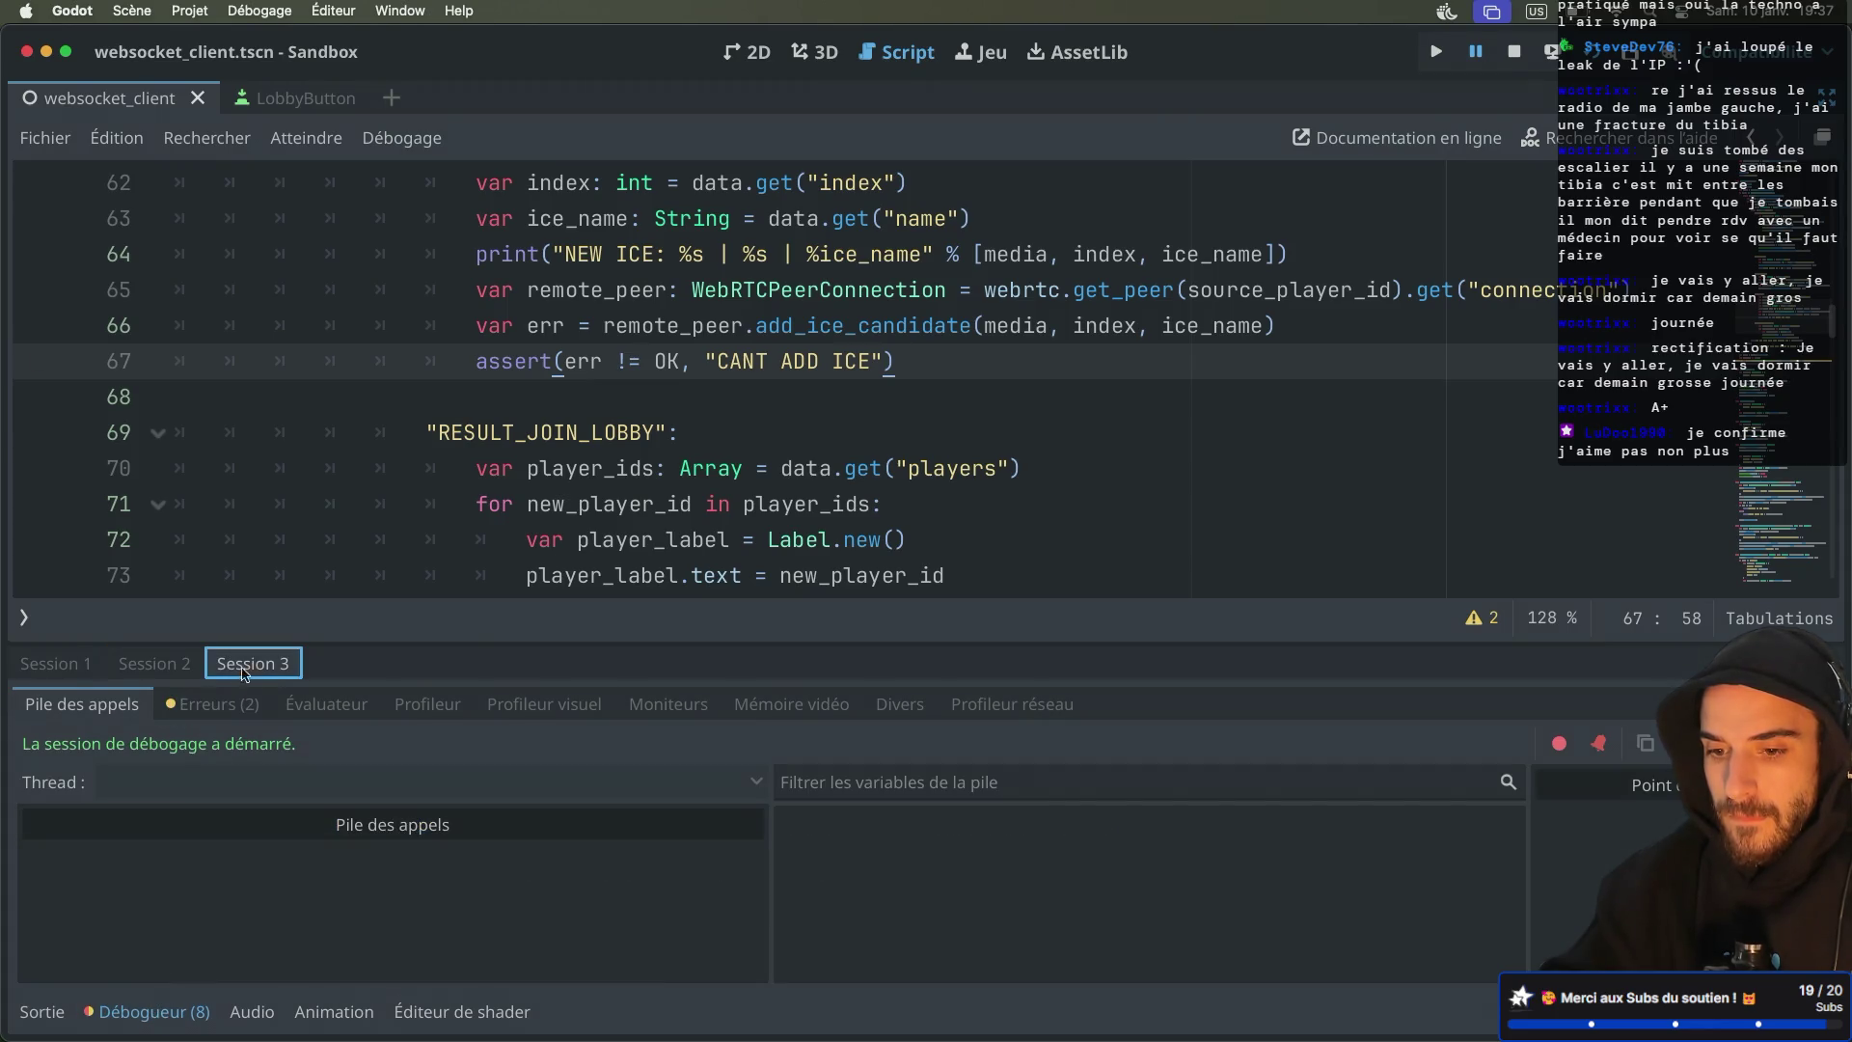
left_click(68, 665)
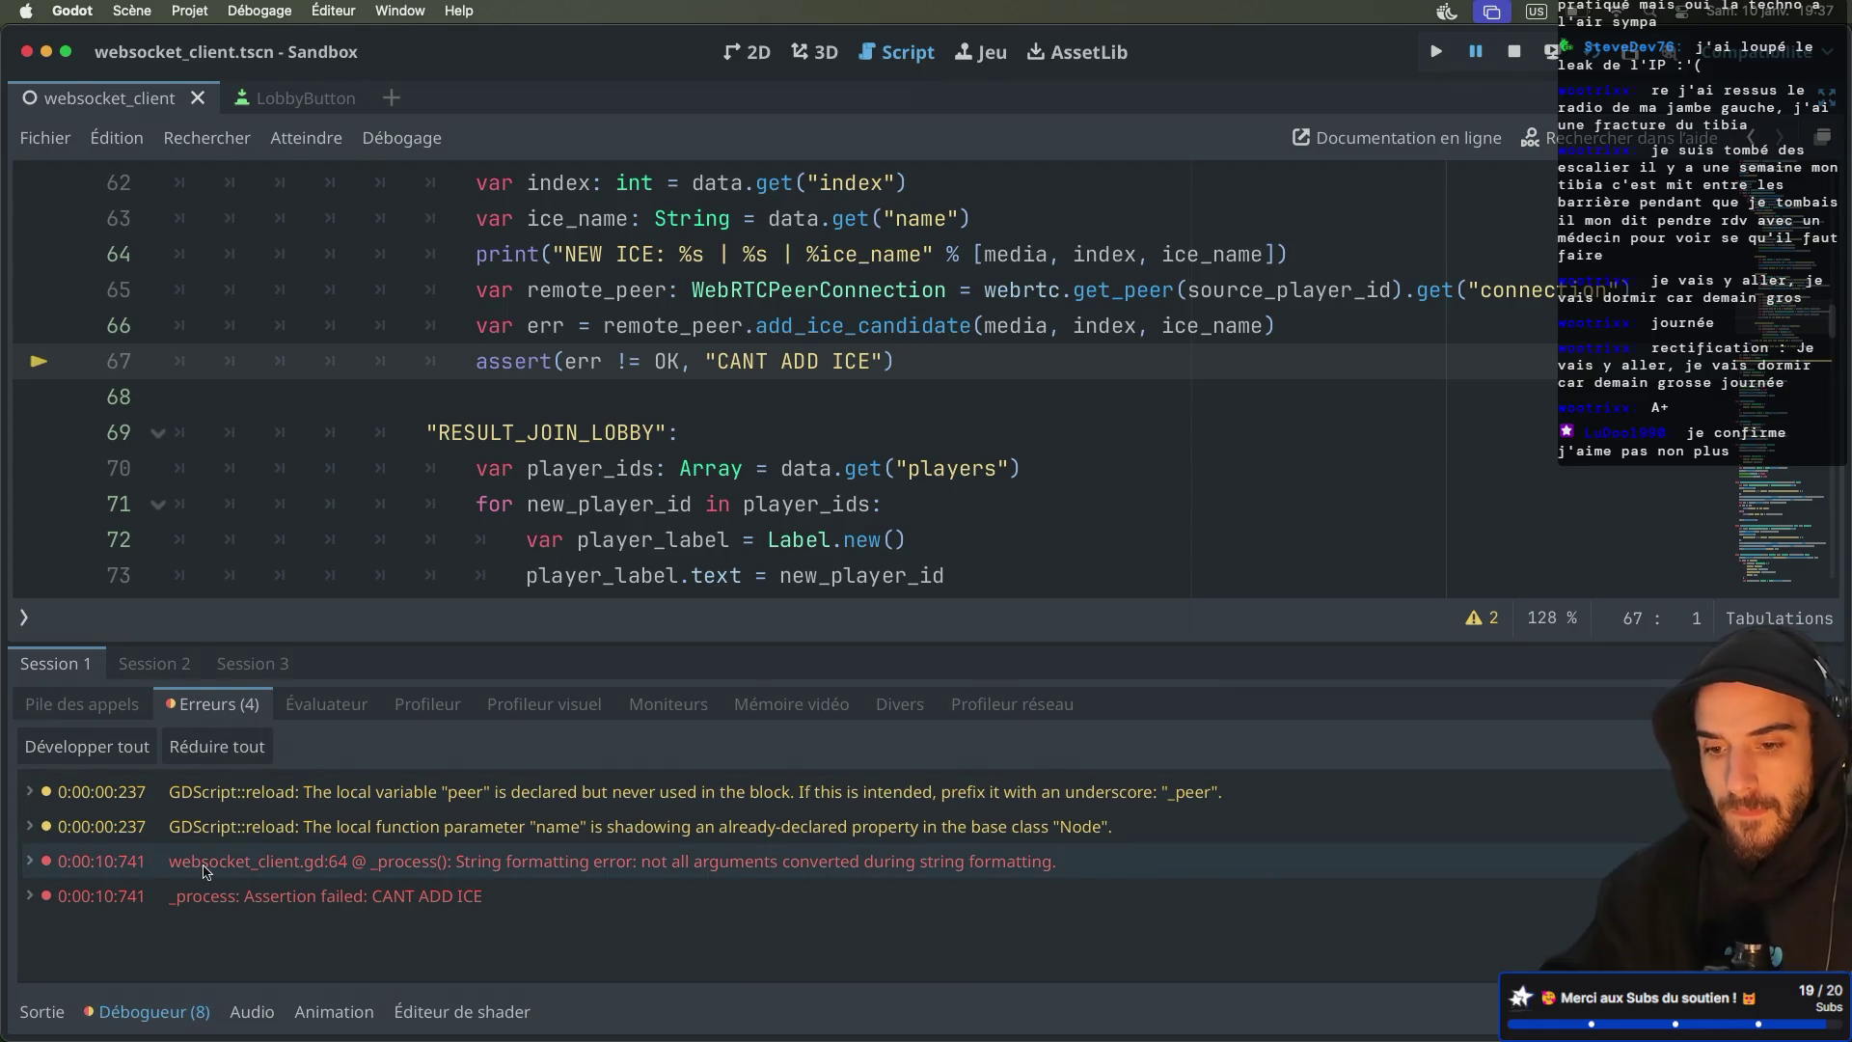
left_click(135, 896)
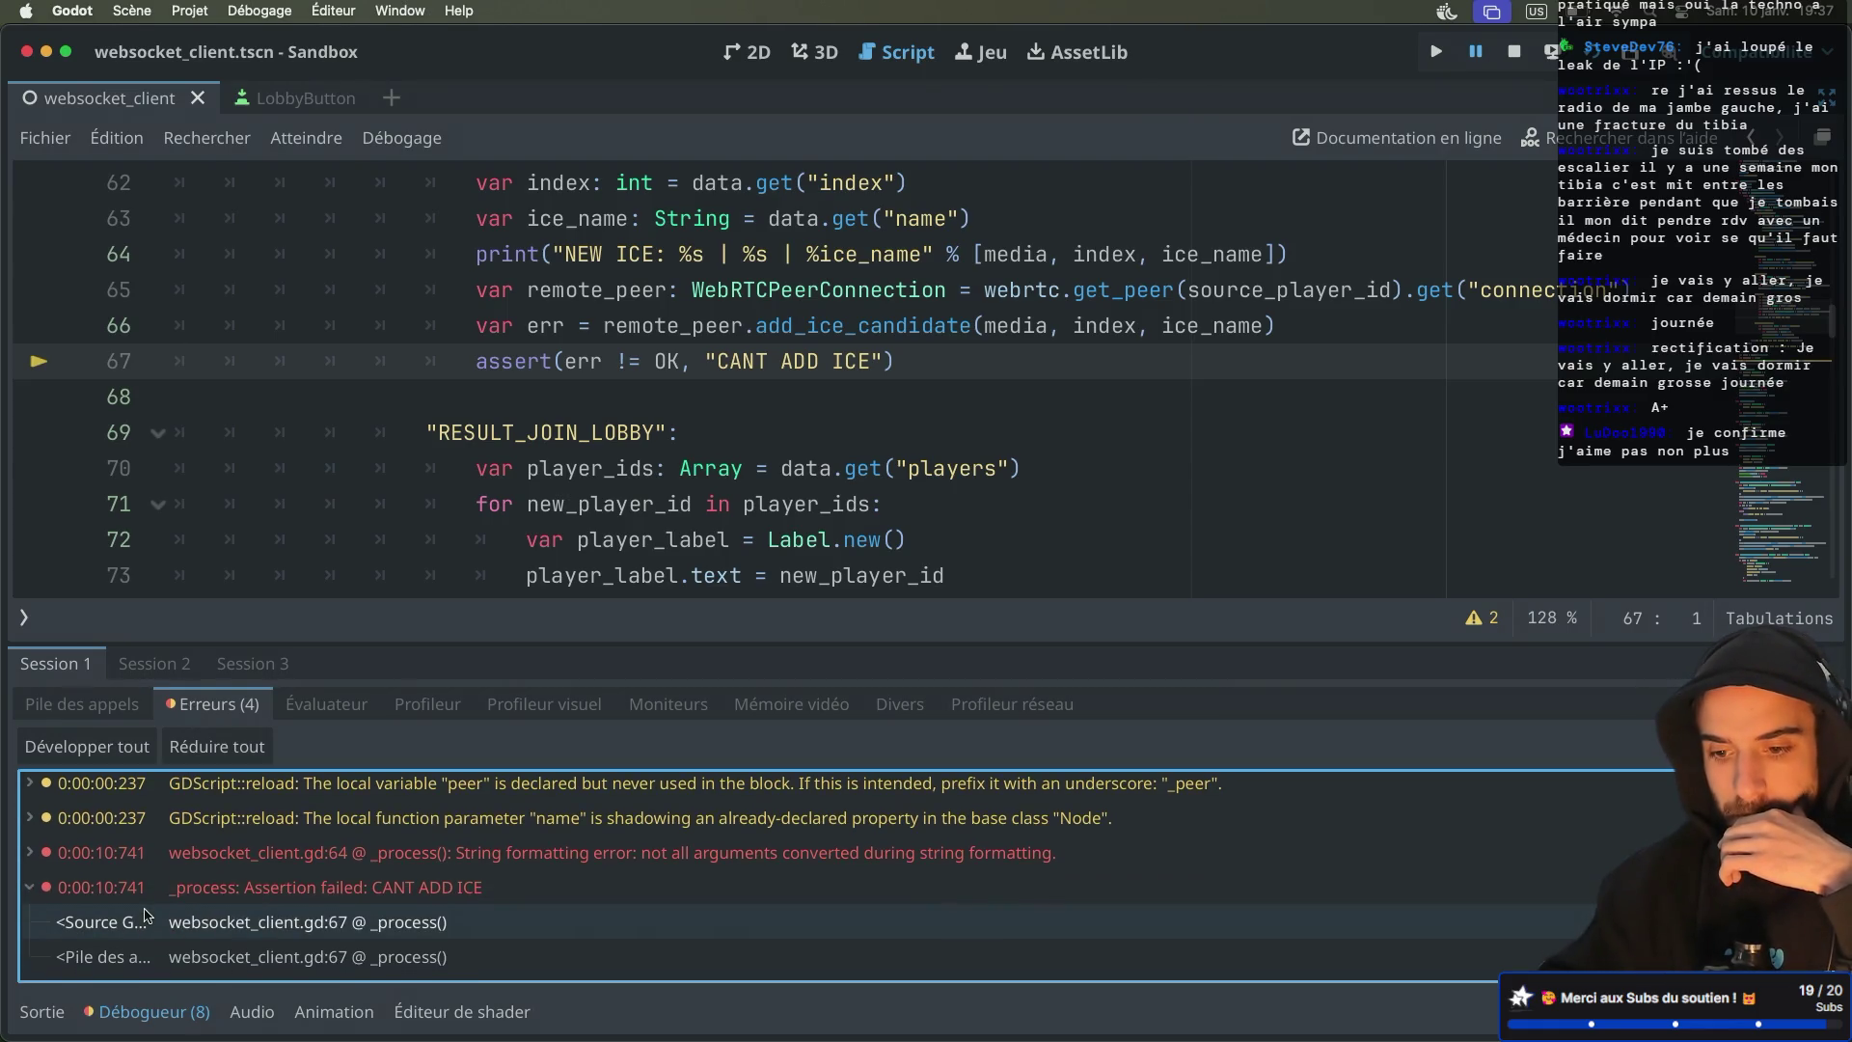
left_click(27, 861)
scroll(193, 907, "down", 3)
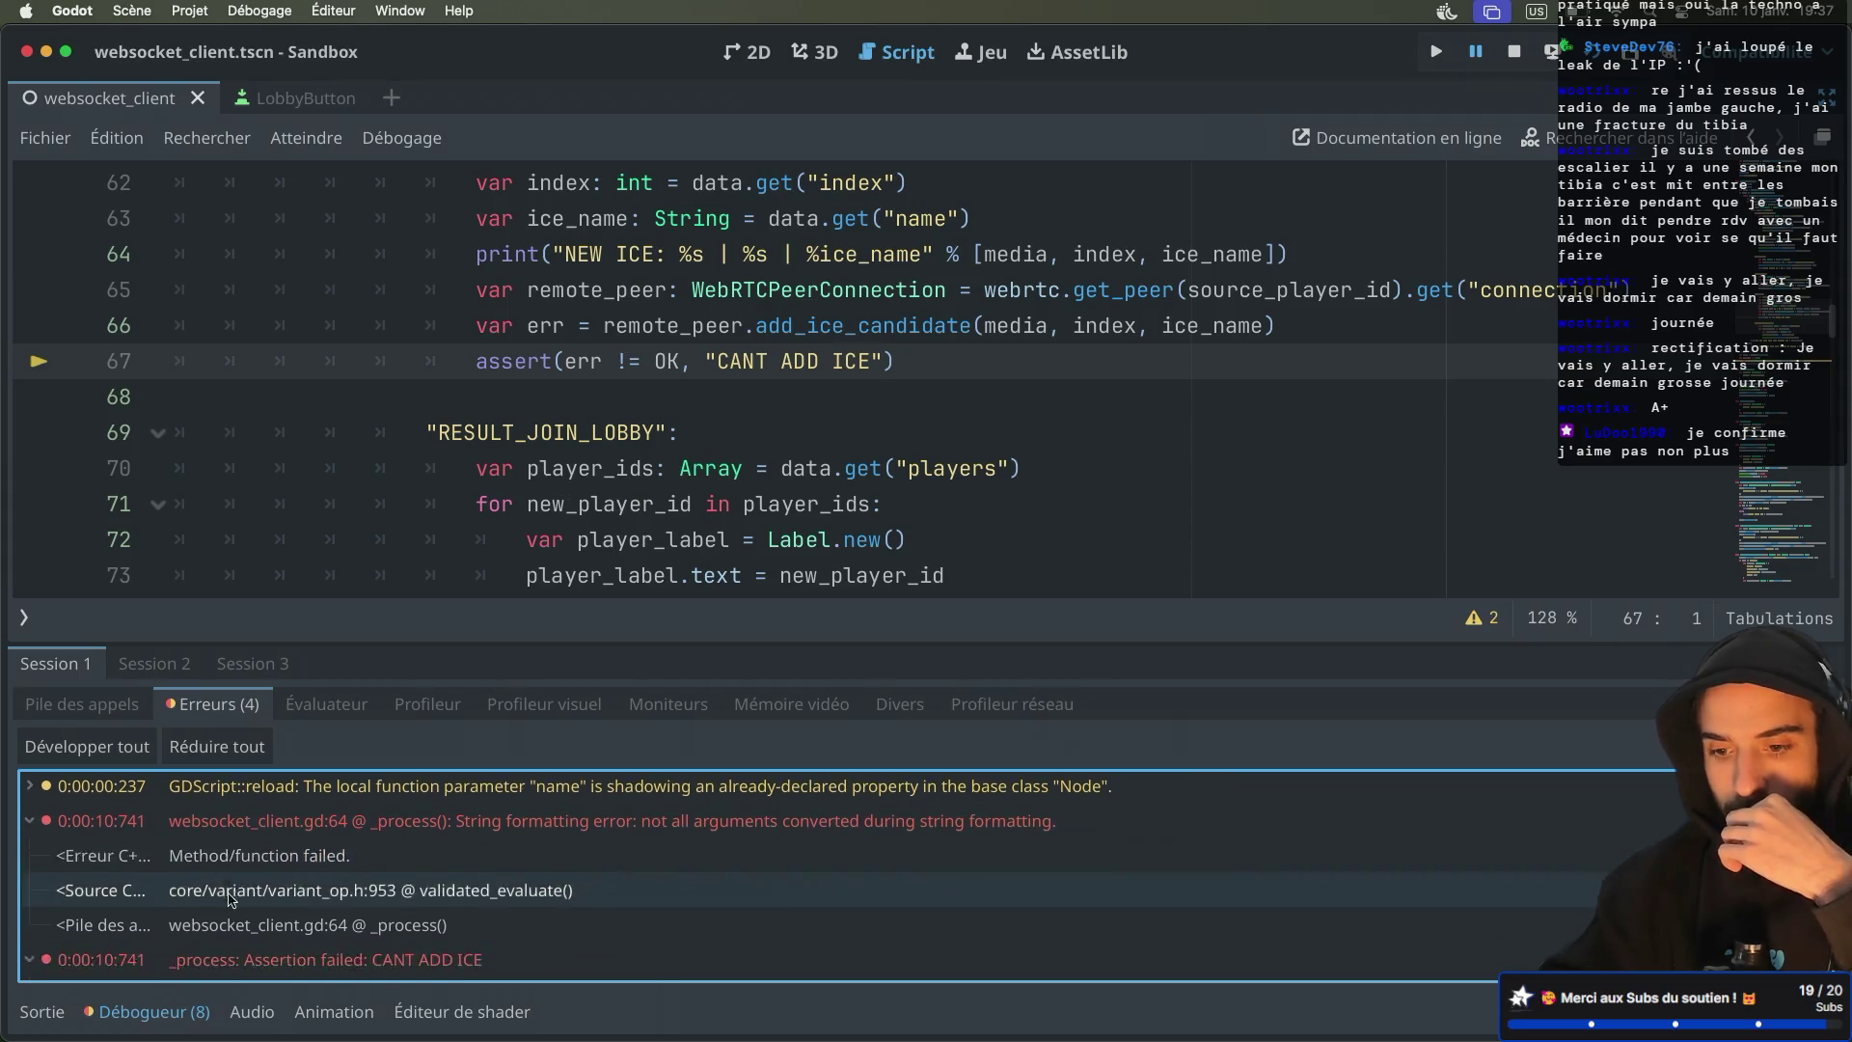
scroll(232, 897, "up", 5)
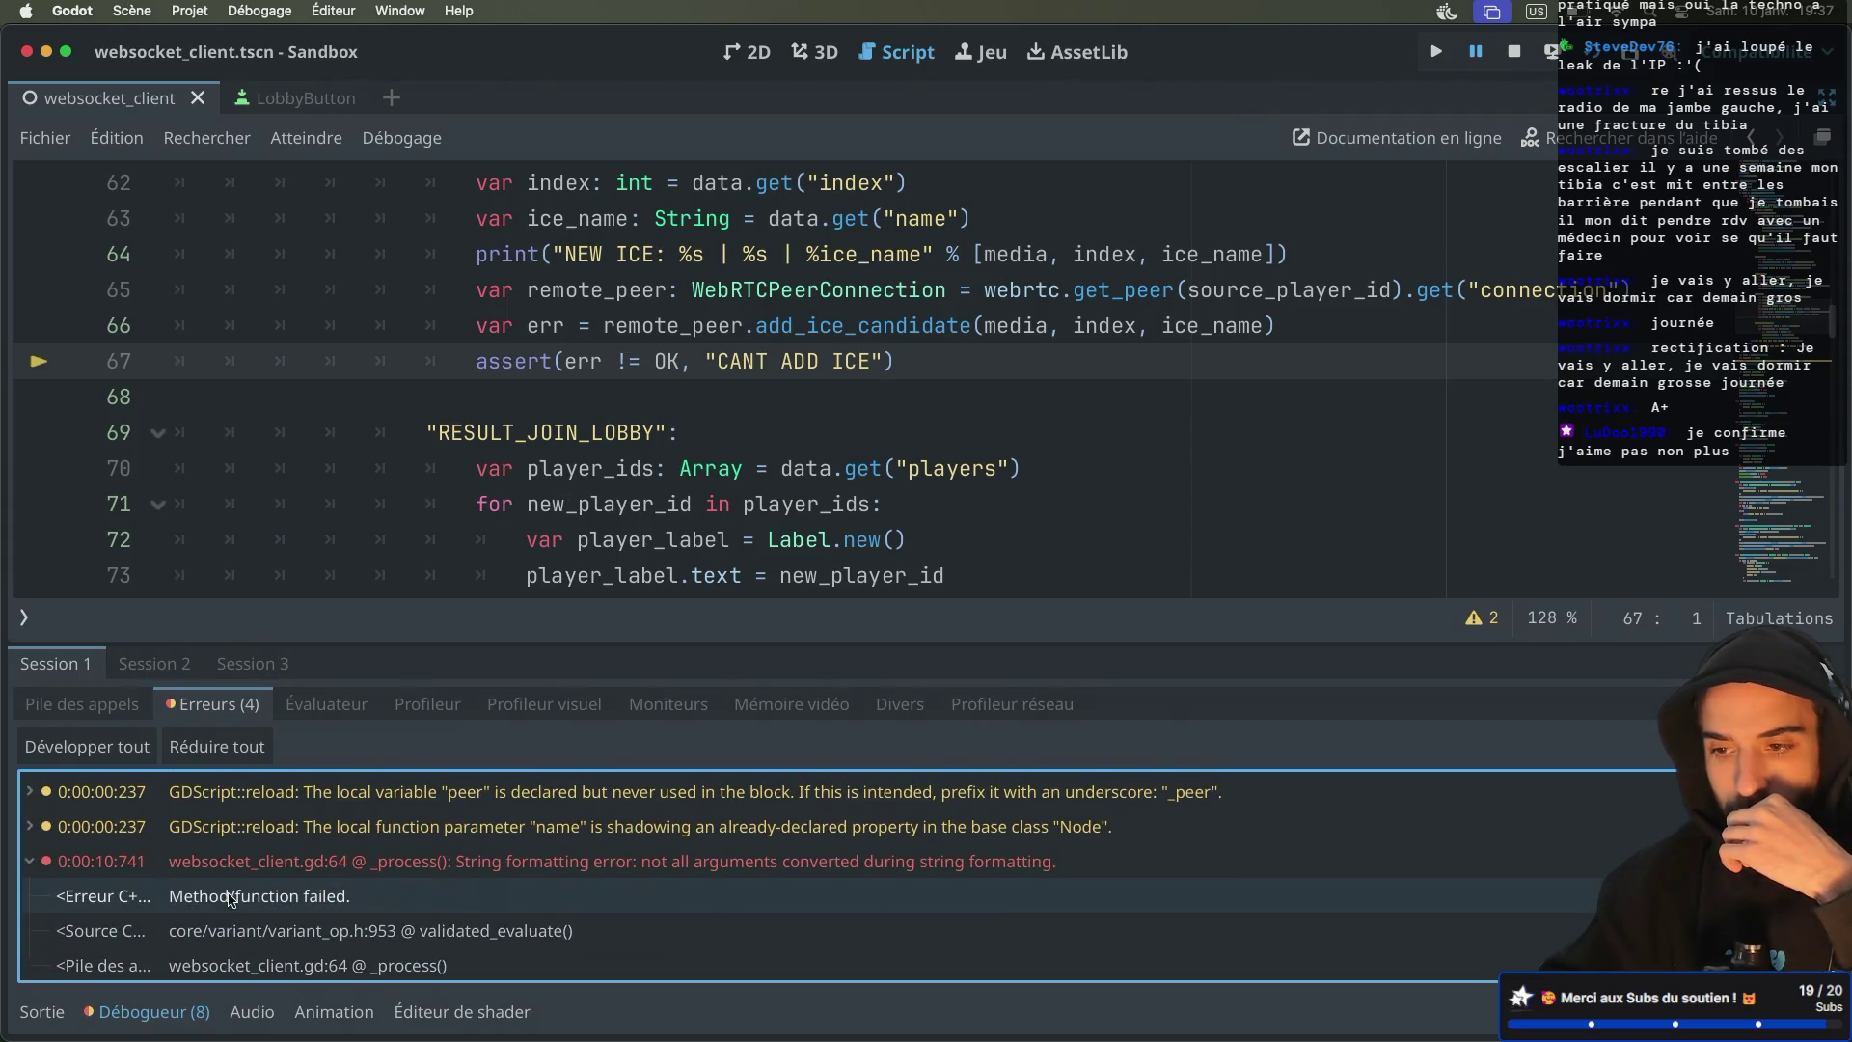
left_click(808, 335)
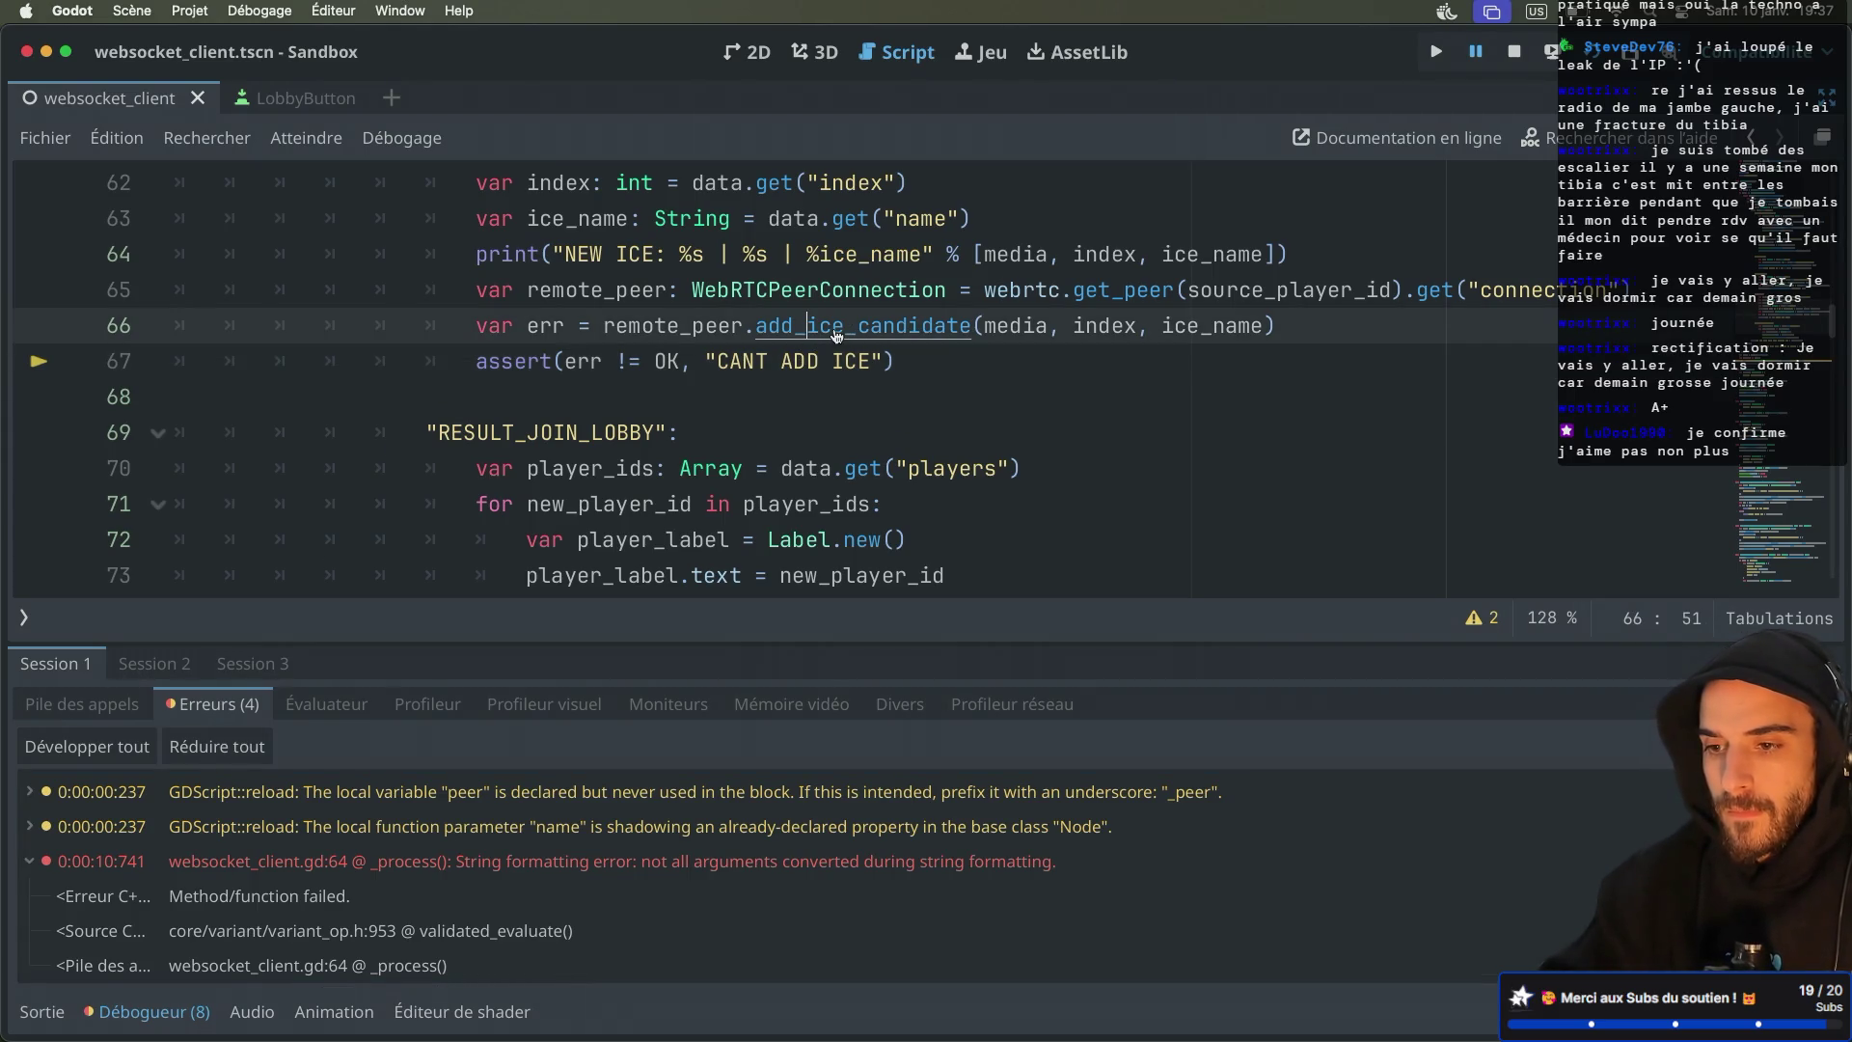
Open the add_ice_candidate help page and follow the ice_candidate_created signal link
left_click(836, 335, "ctrl")
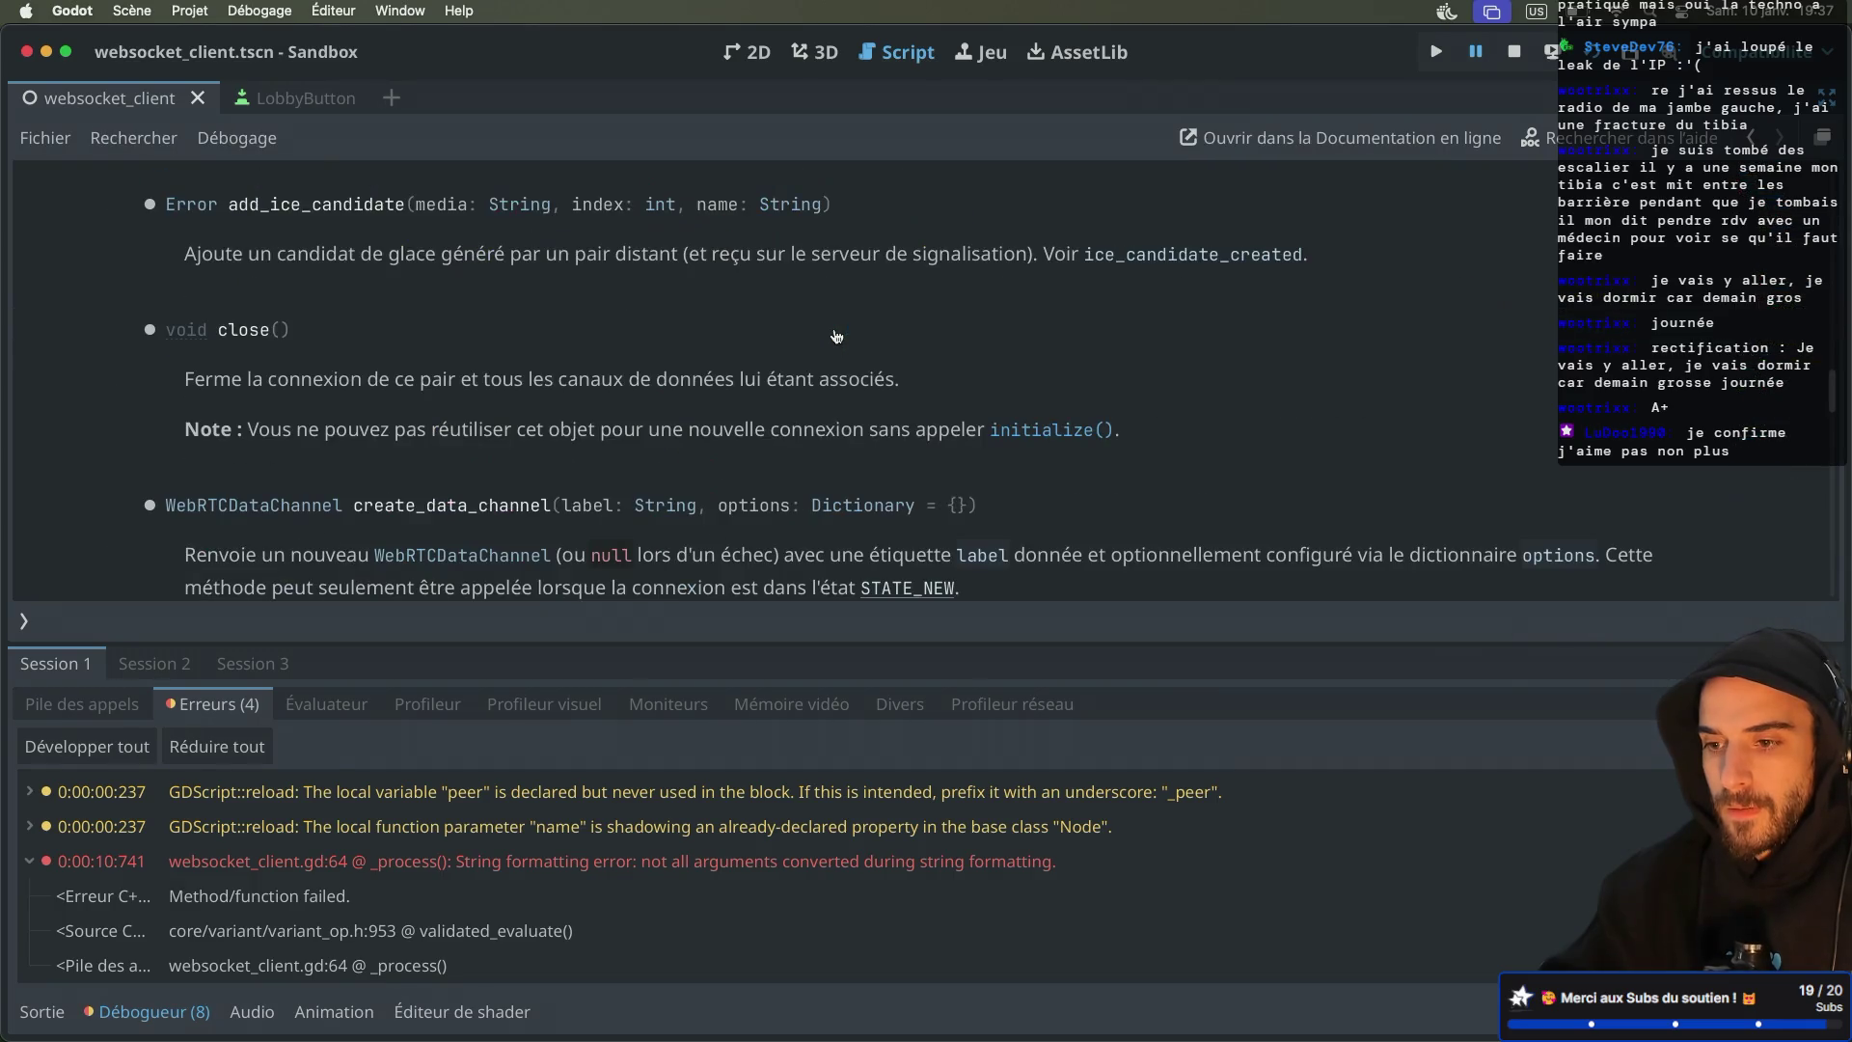
scroll(836, 336, "up", 1)
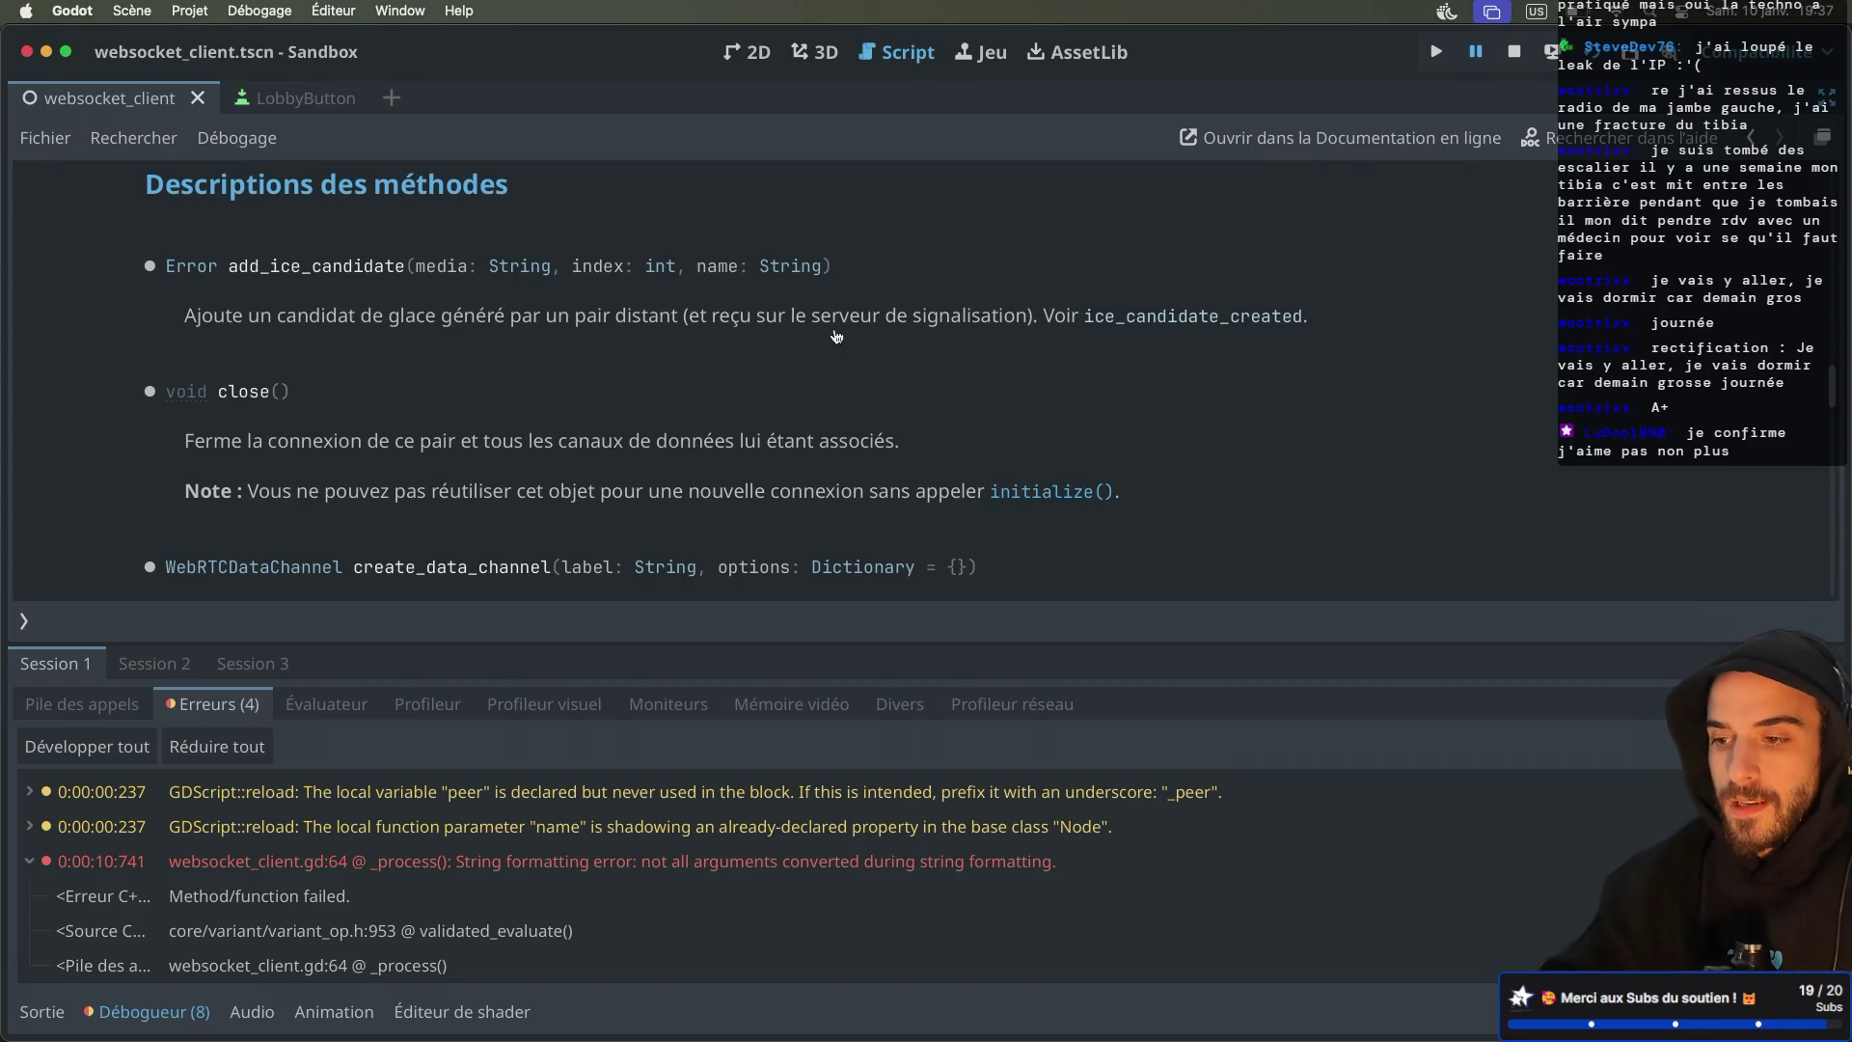
left_click(1170, 324)
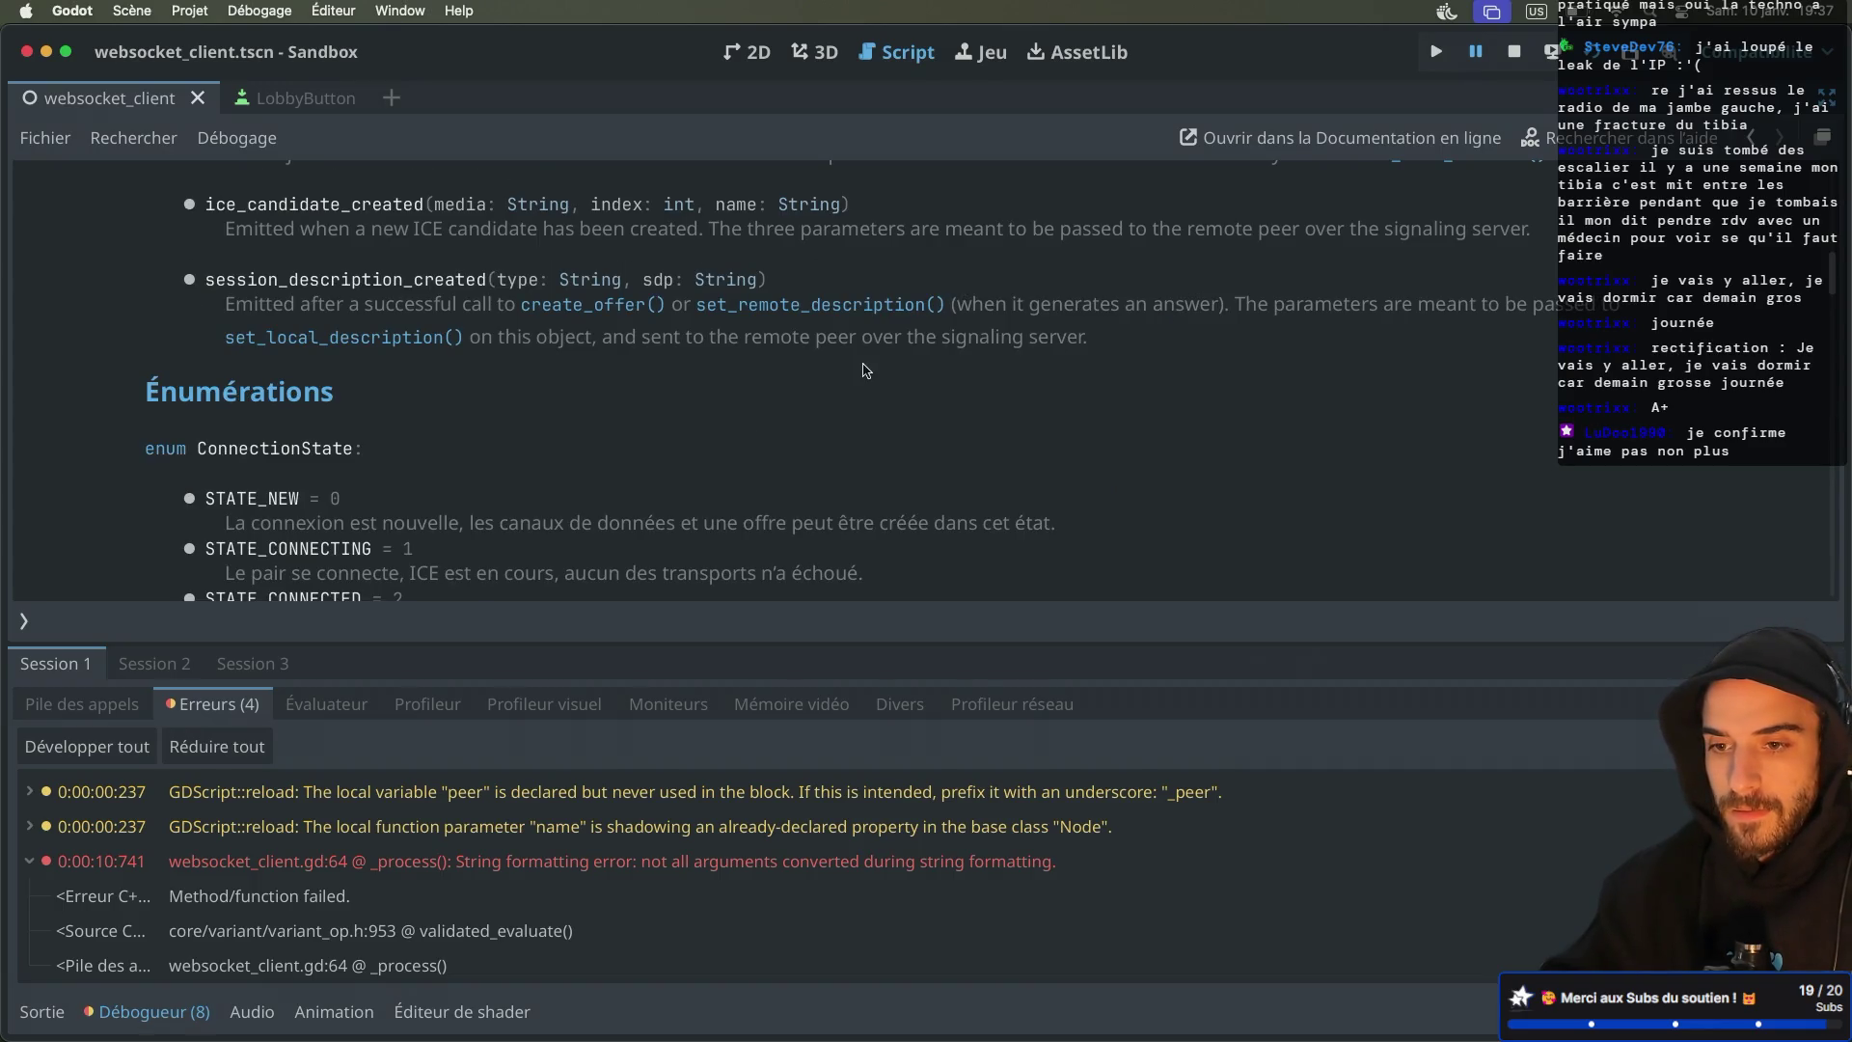
scroll(865, 371, "up", 1)
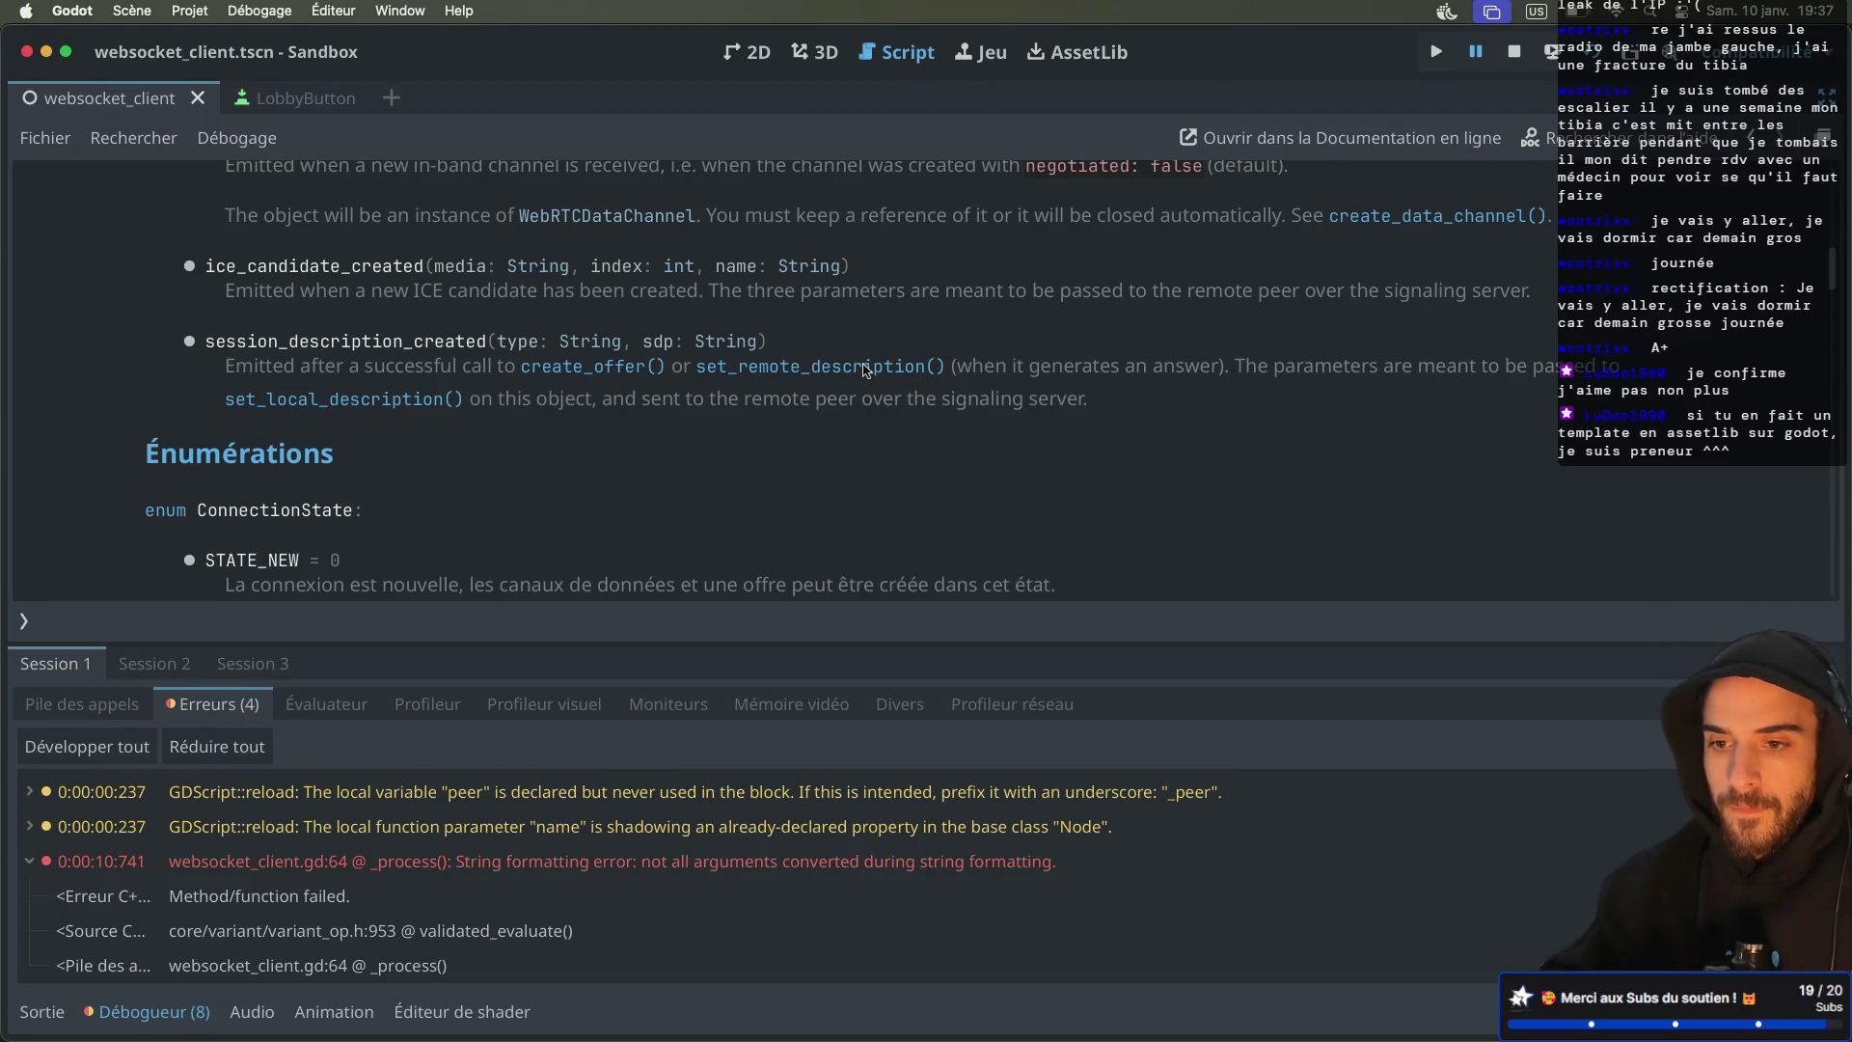
scroll(865, 370, "up", 1)
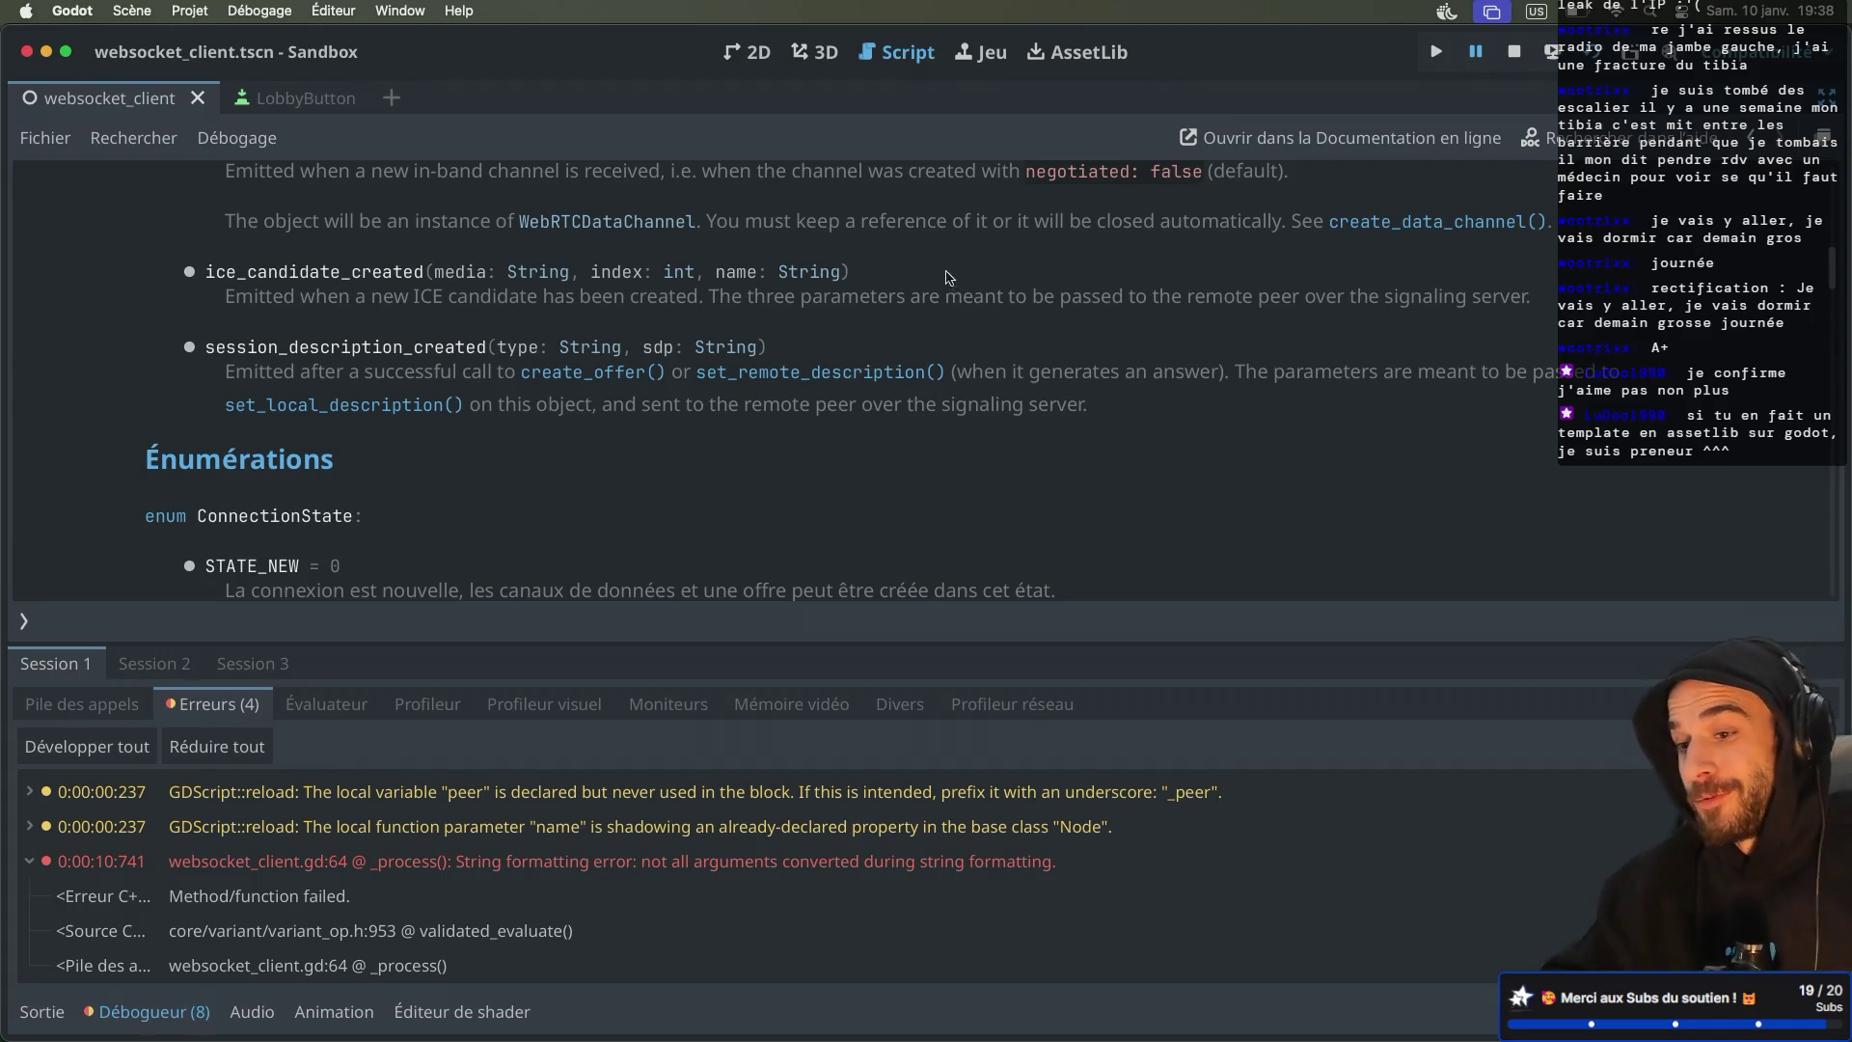
left_click(1078, 53)
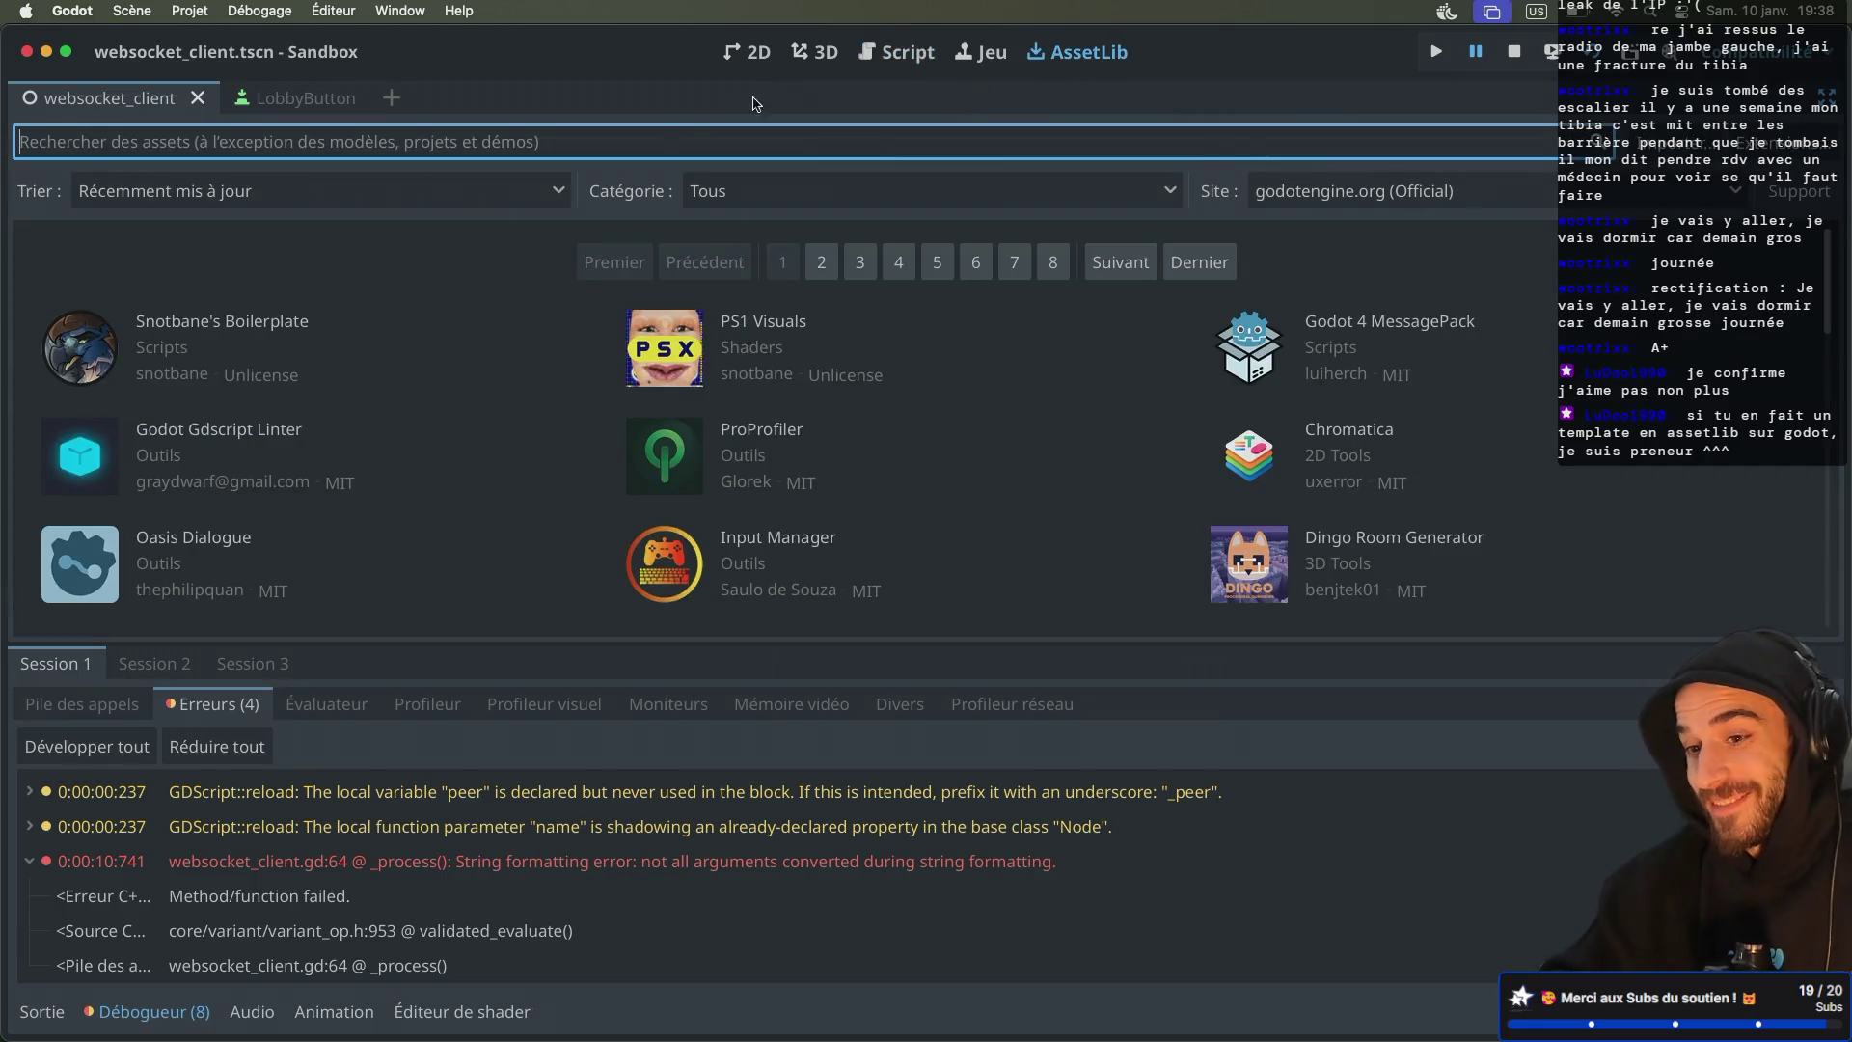
Search the AssetLib for the author's username to filter their assets
type("mdossan")
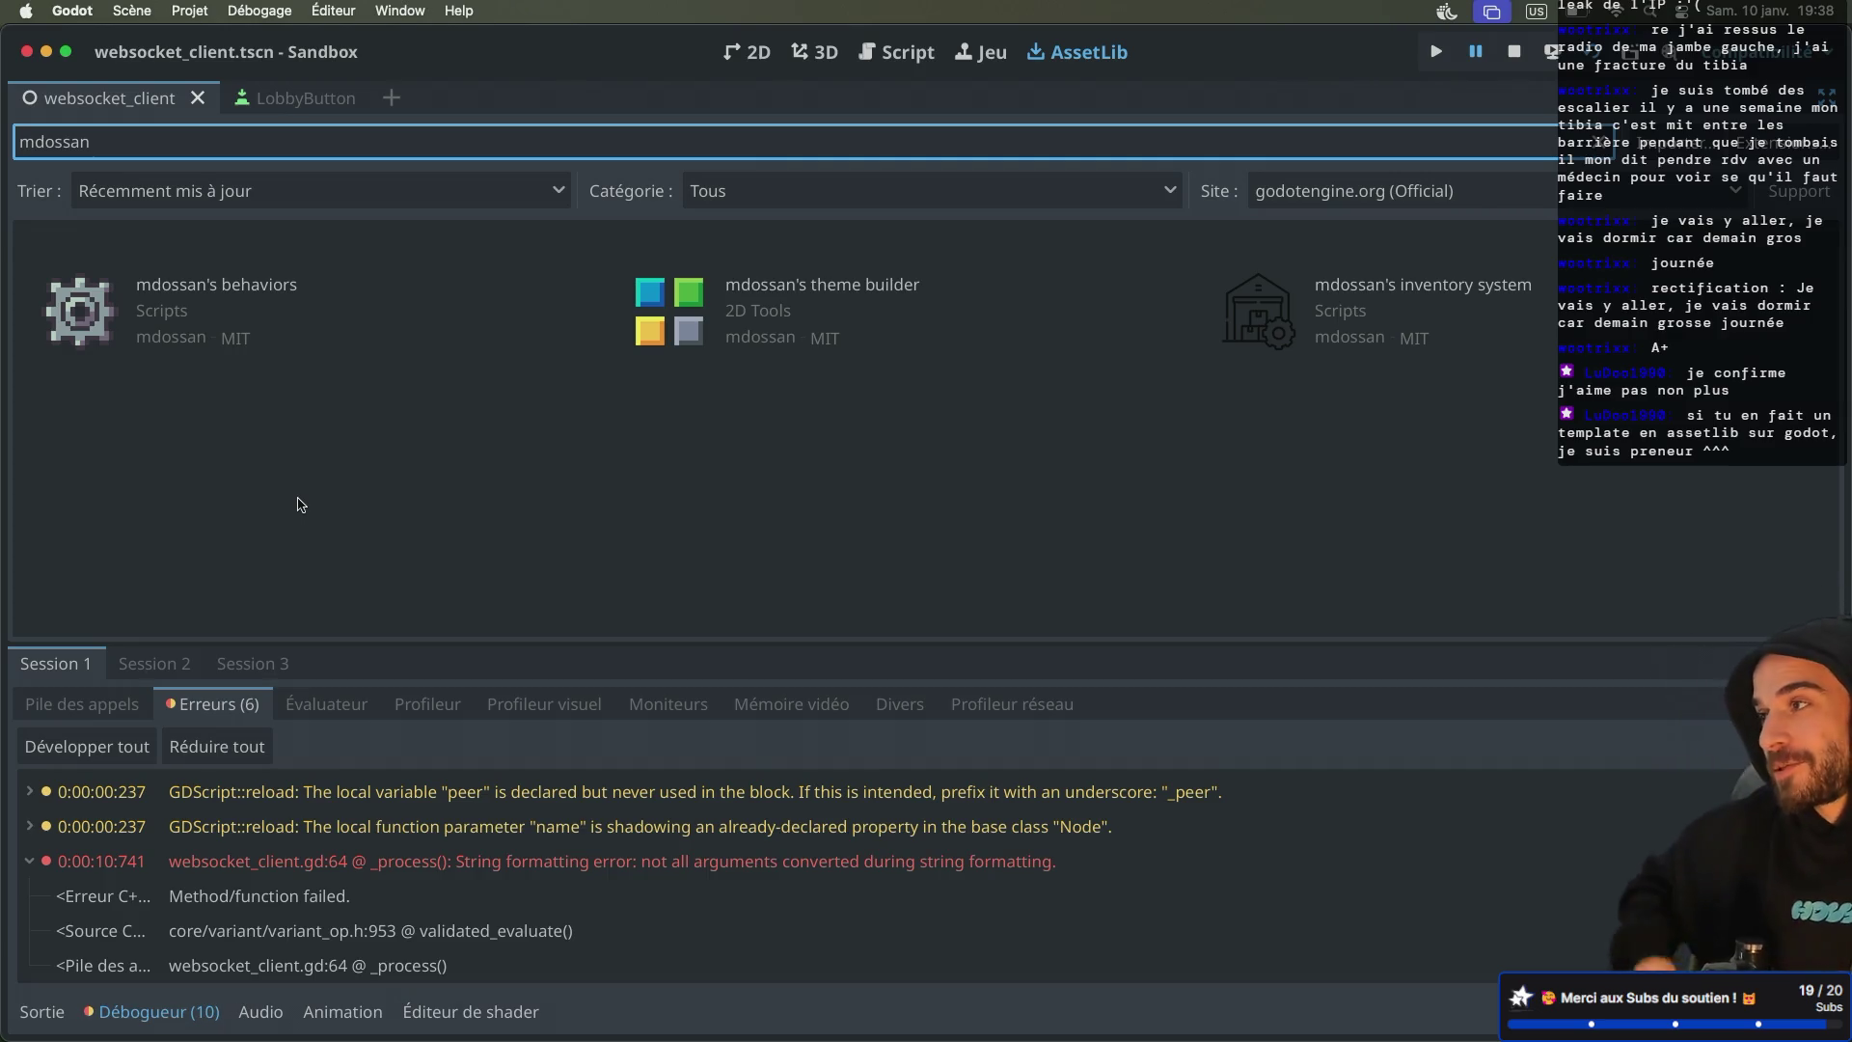
key("ctrl+Right")
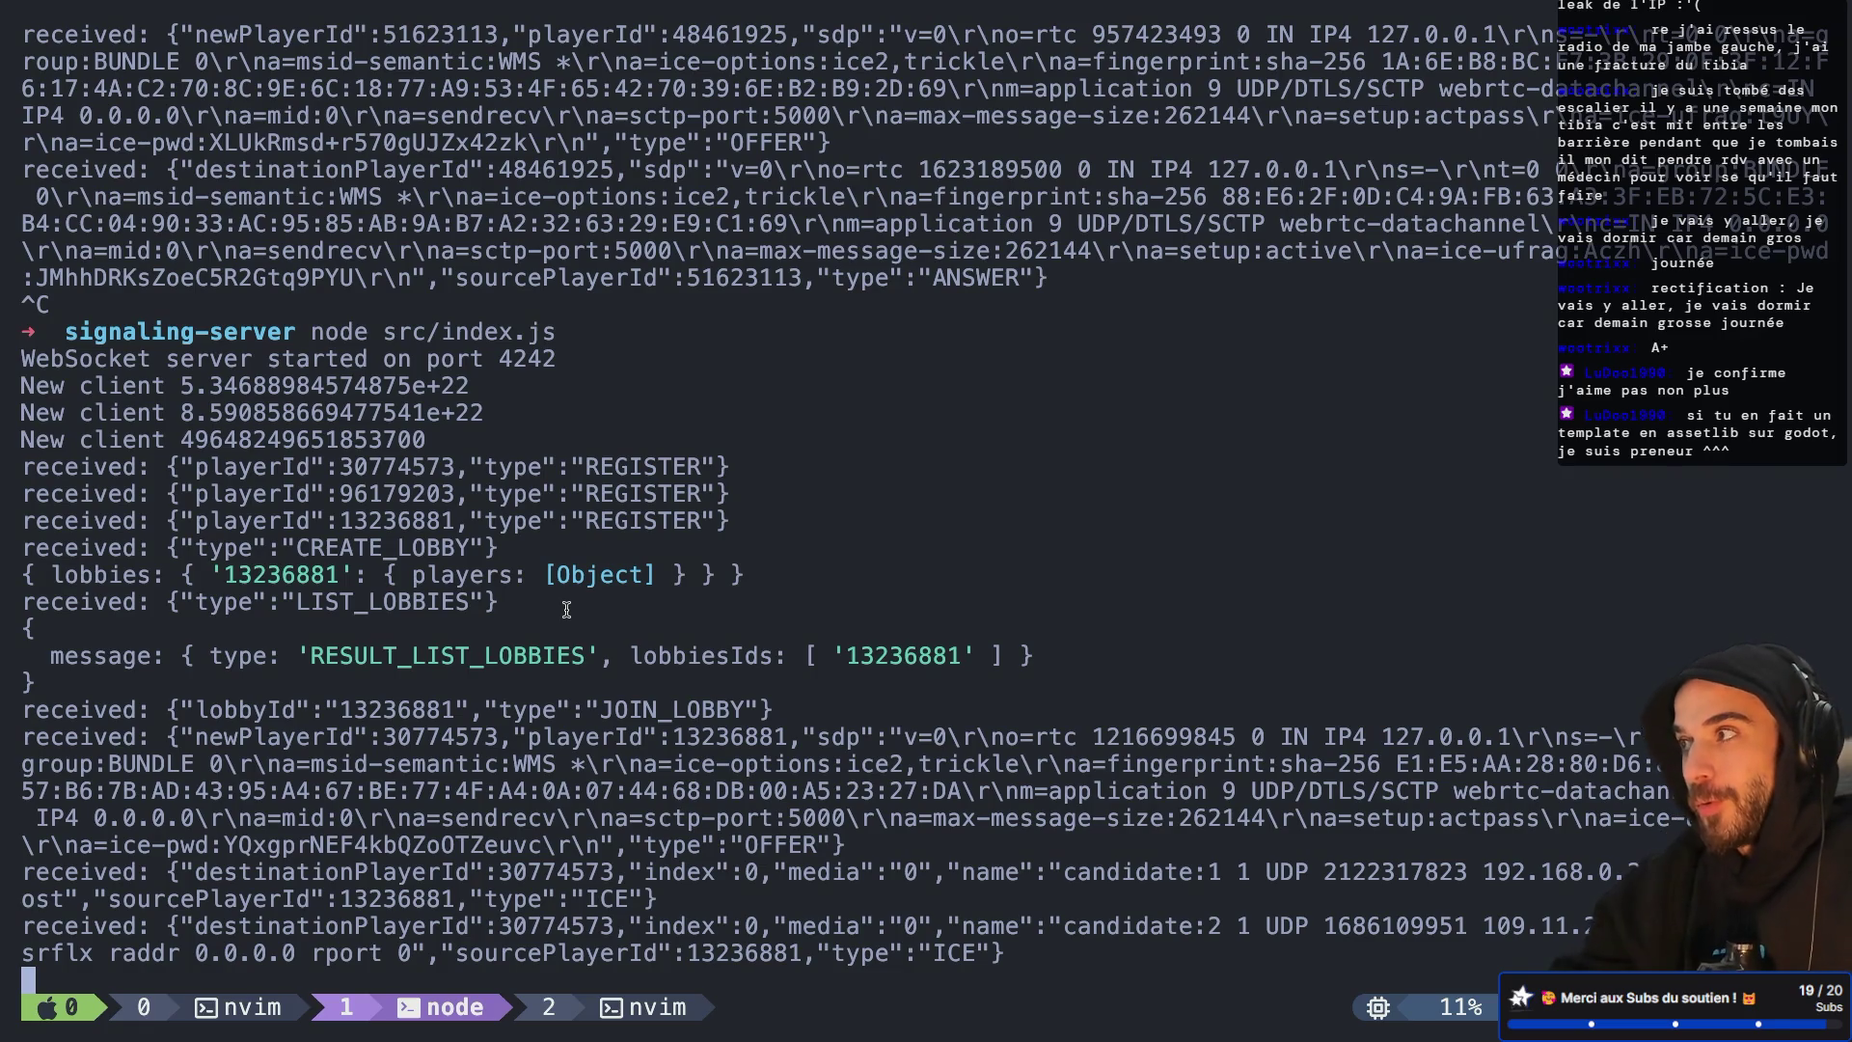
Switch from the tmux terminal to the browser showing ws_webrtc_client.gd on GitHub
key("super+Tab")
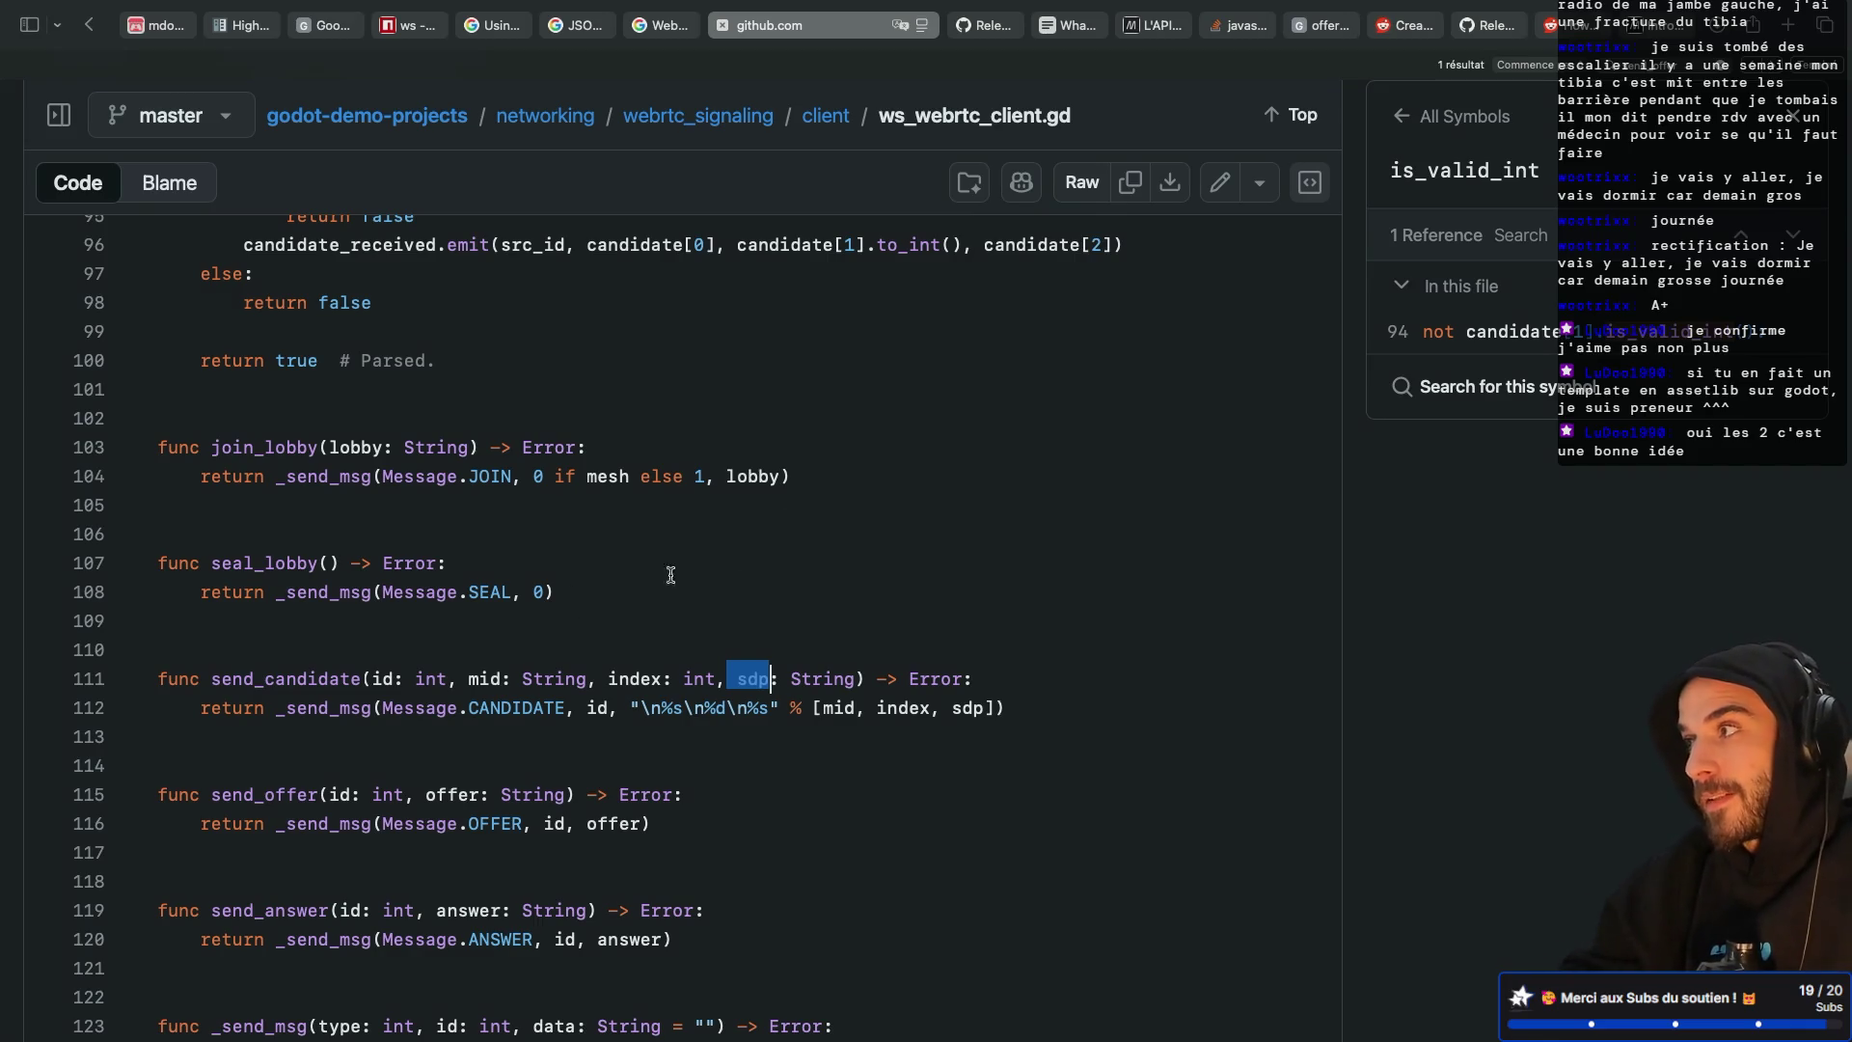
List the sdp parameter's references in send_candidate (lines 30, 111, 112), then return to Godot
scroll(387, 452, "up", 3)
scroll(387, 452, "up", 5)
scroll(574, 577, "down", 6)
scroll(574, 576, "down", 2)
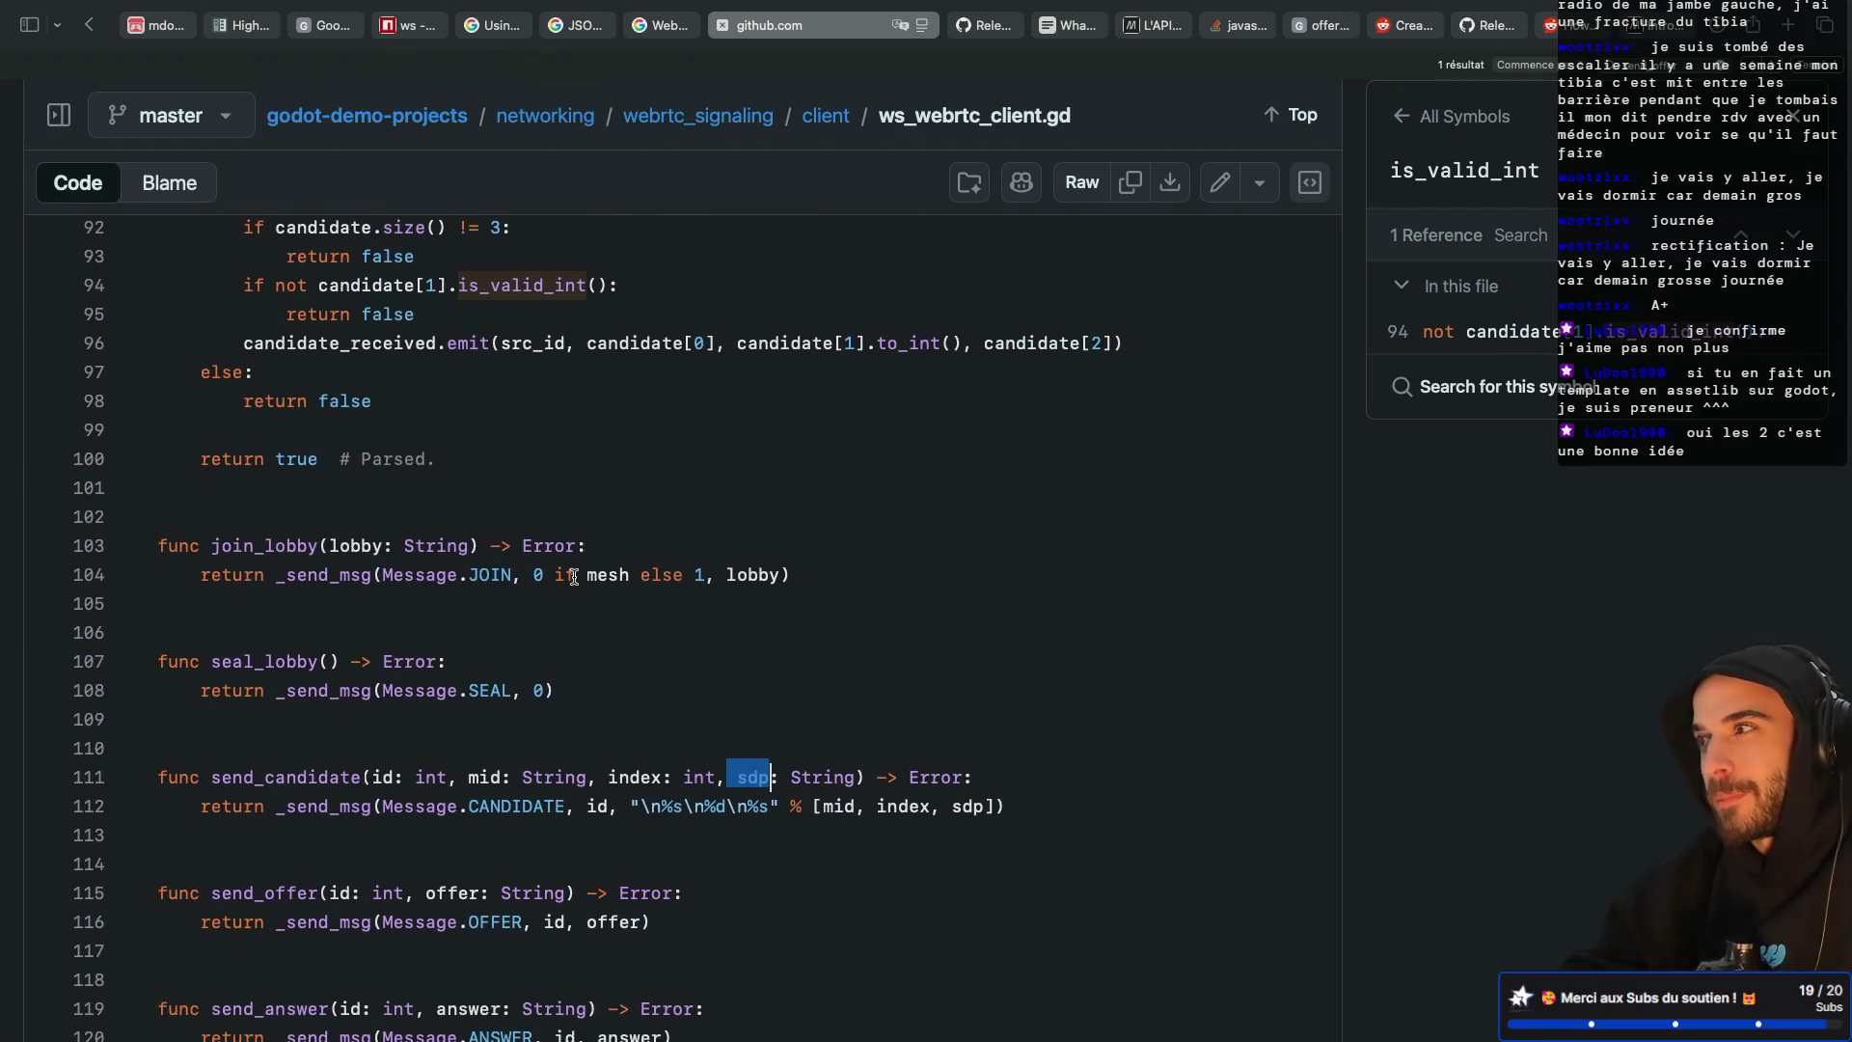
left_click(754, 765)
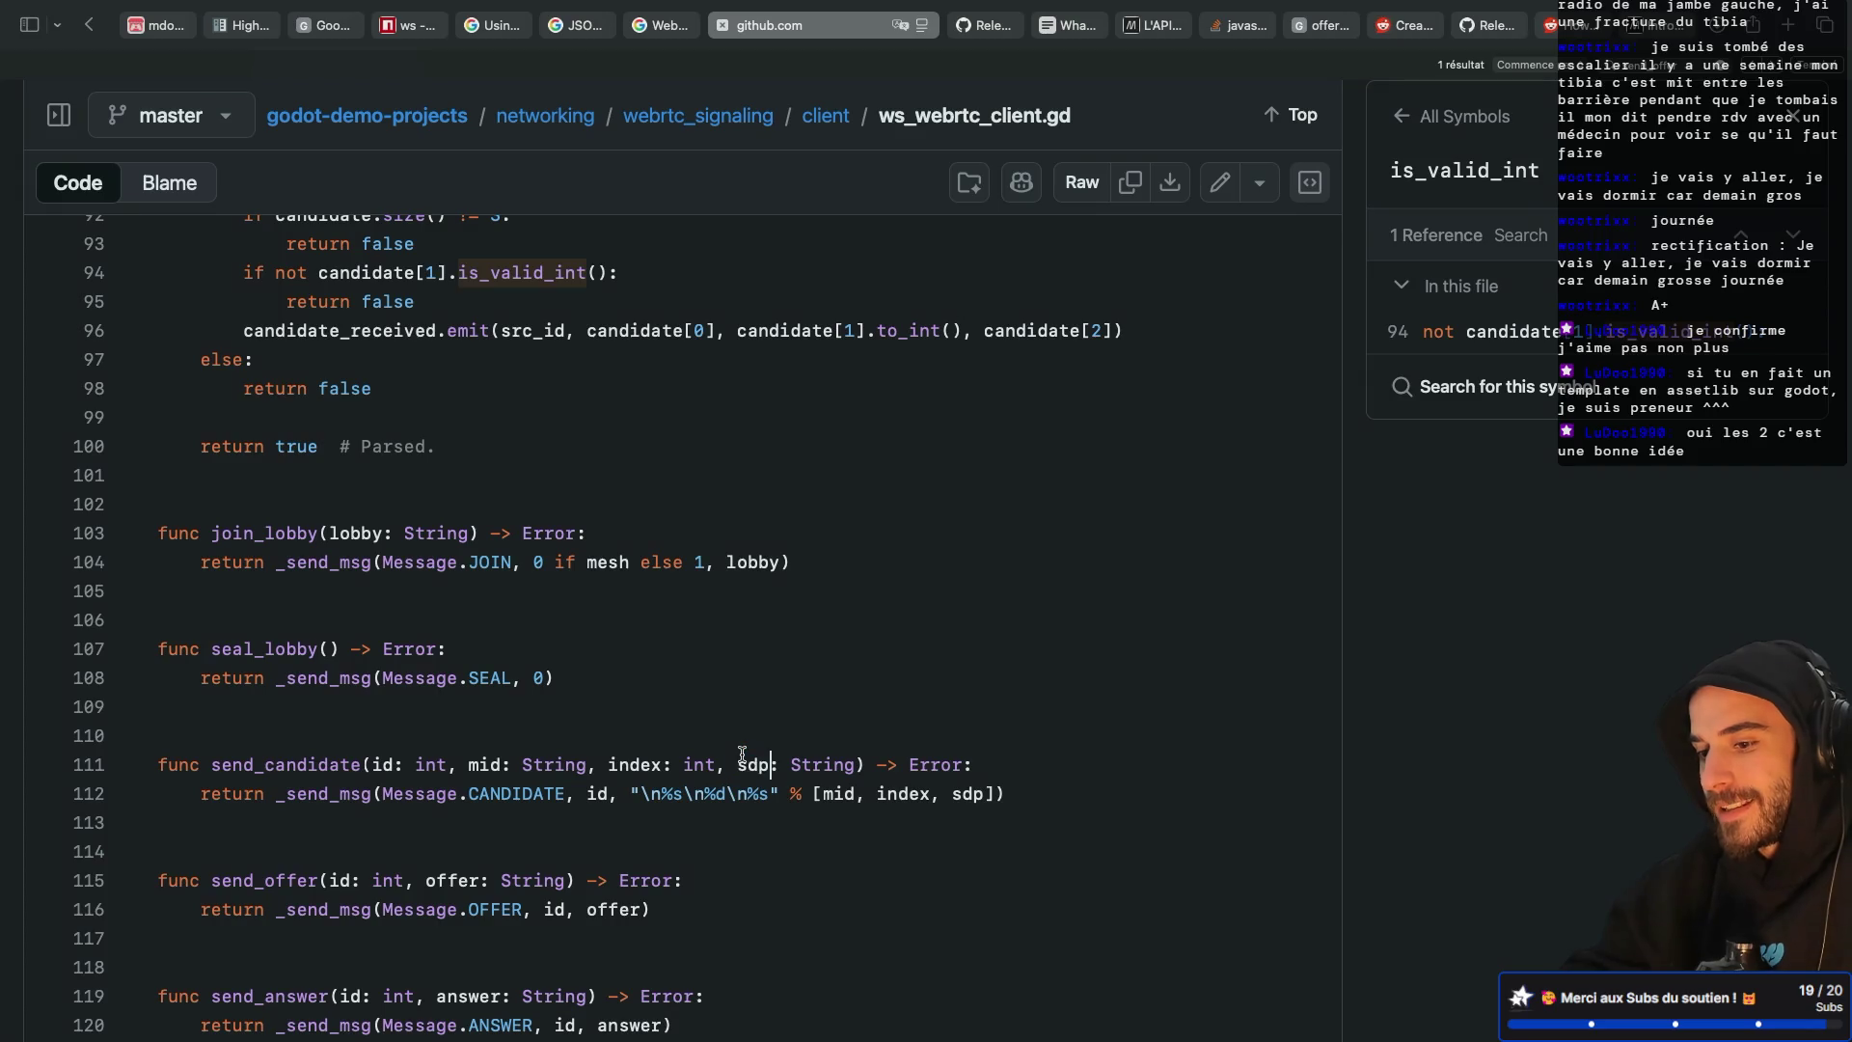
left_click_drag(765, 771, 769, 766)
left_click(773, 769)
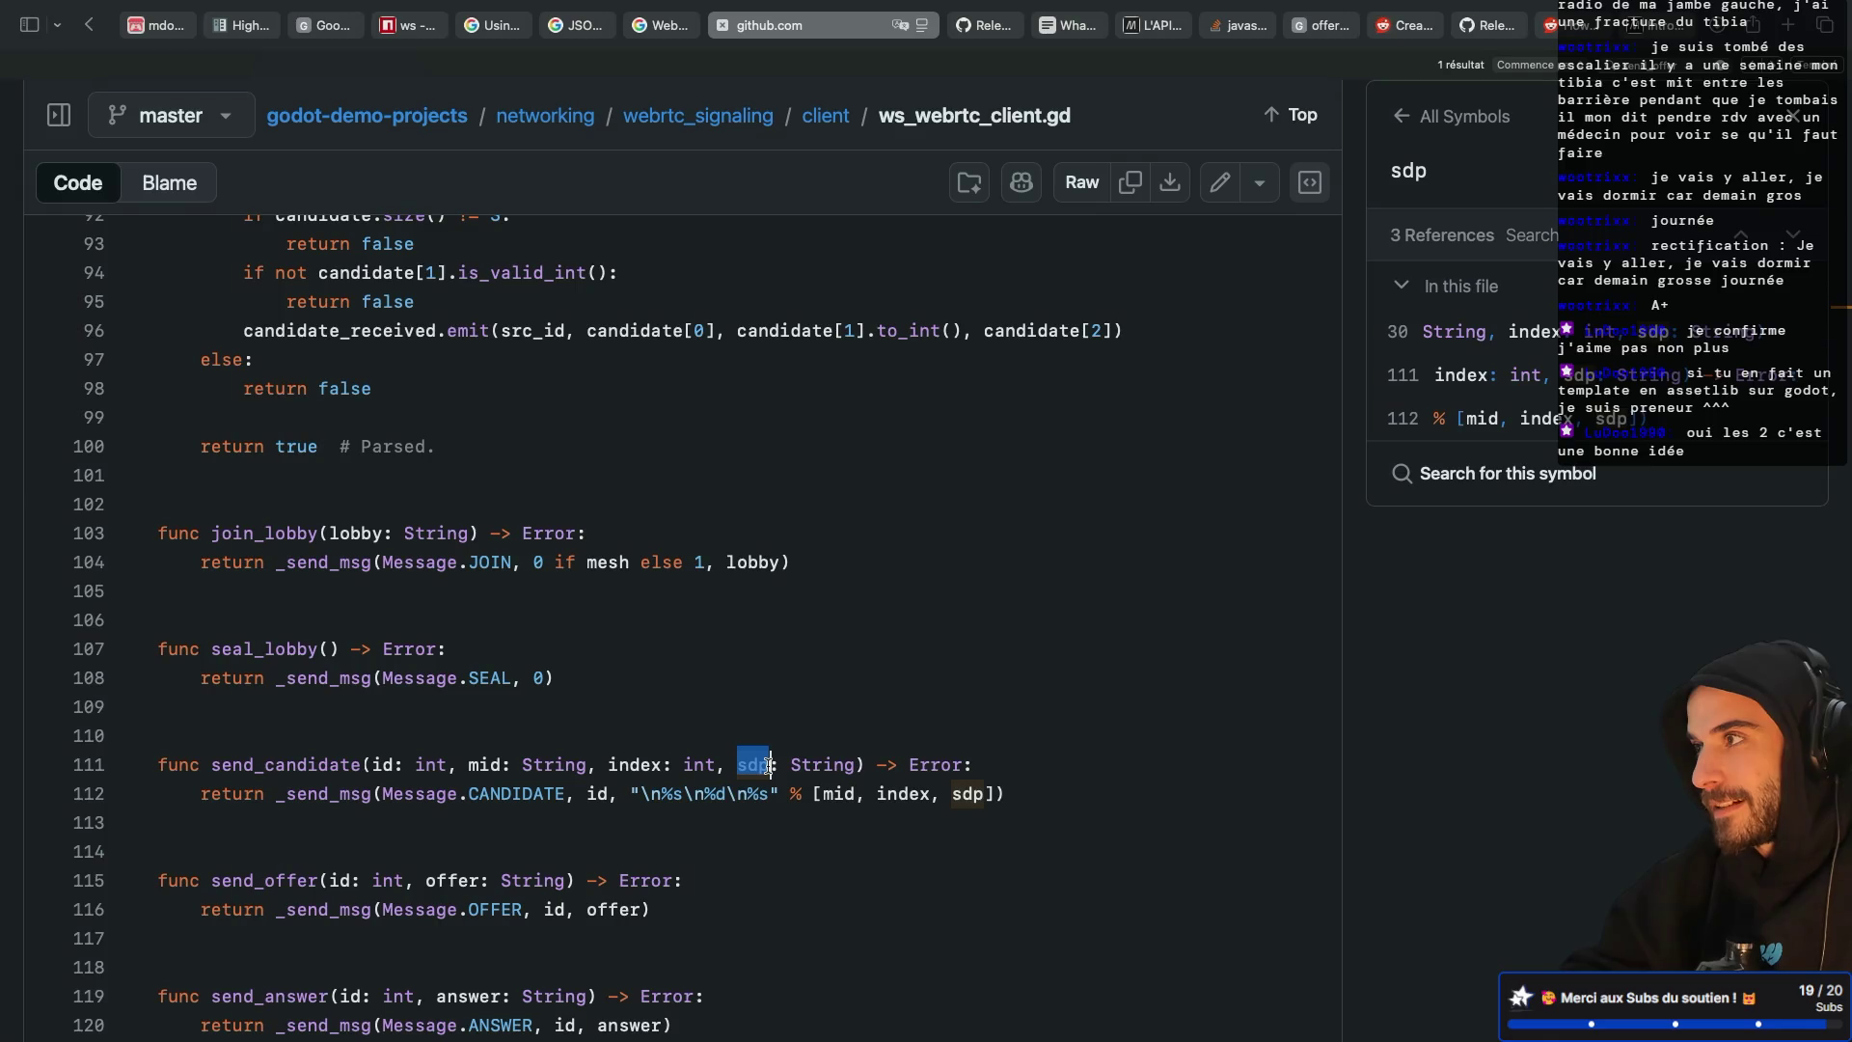
scroll(769, 767, "down", 1)
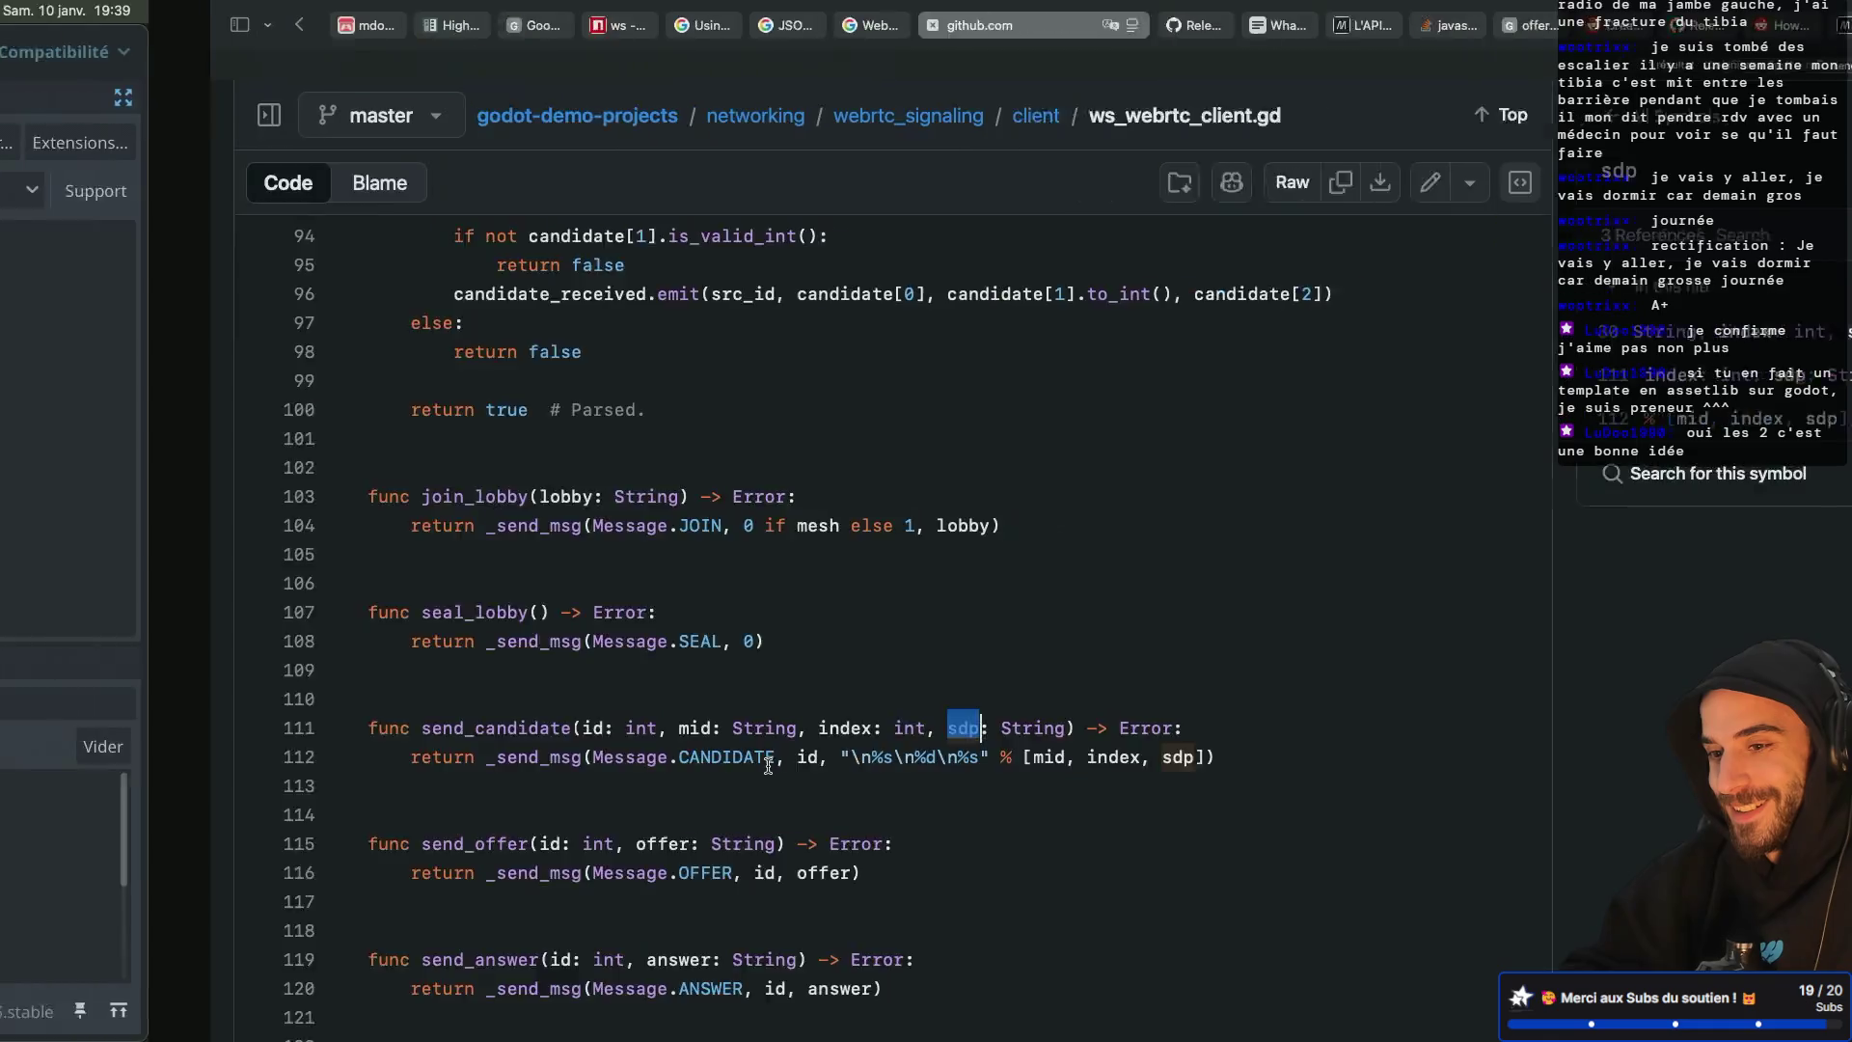
key("super+Tab")
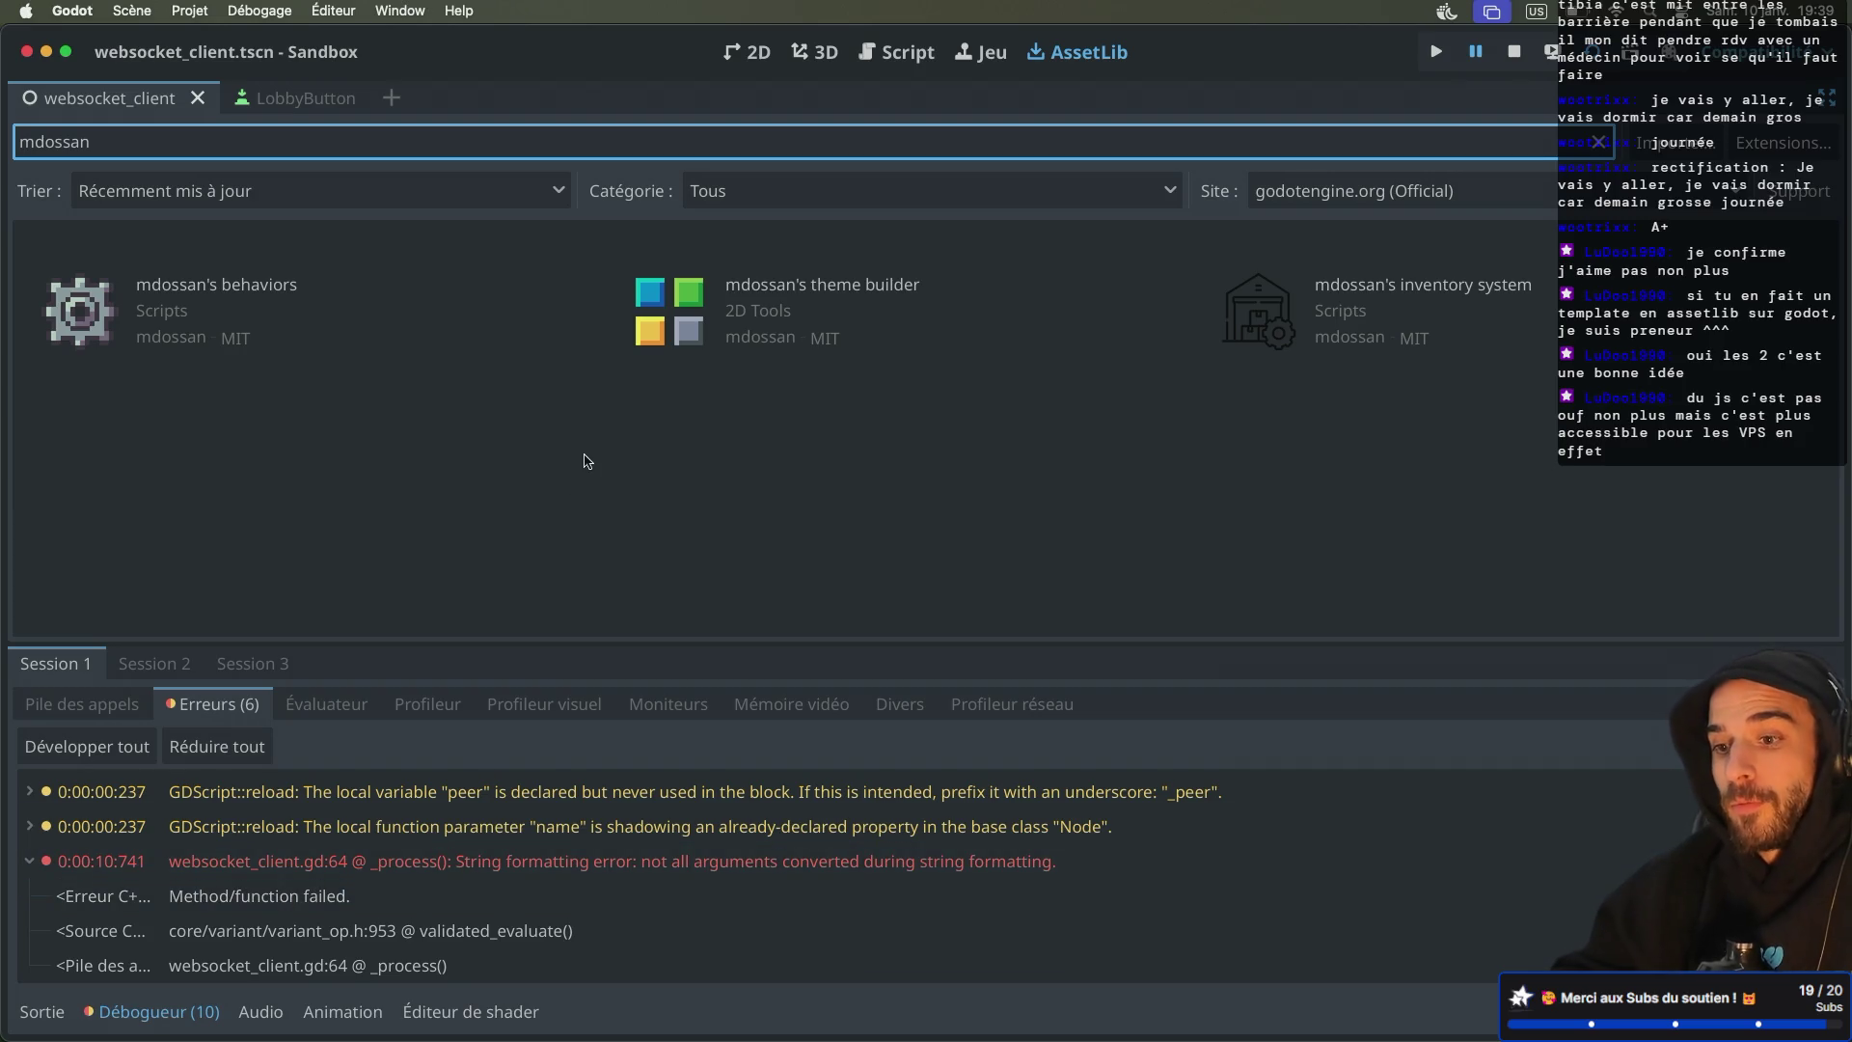
In the Script workspace, close the websocket_client scene tab and the documentation page
left_click(897, 52)
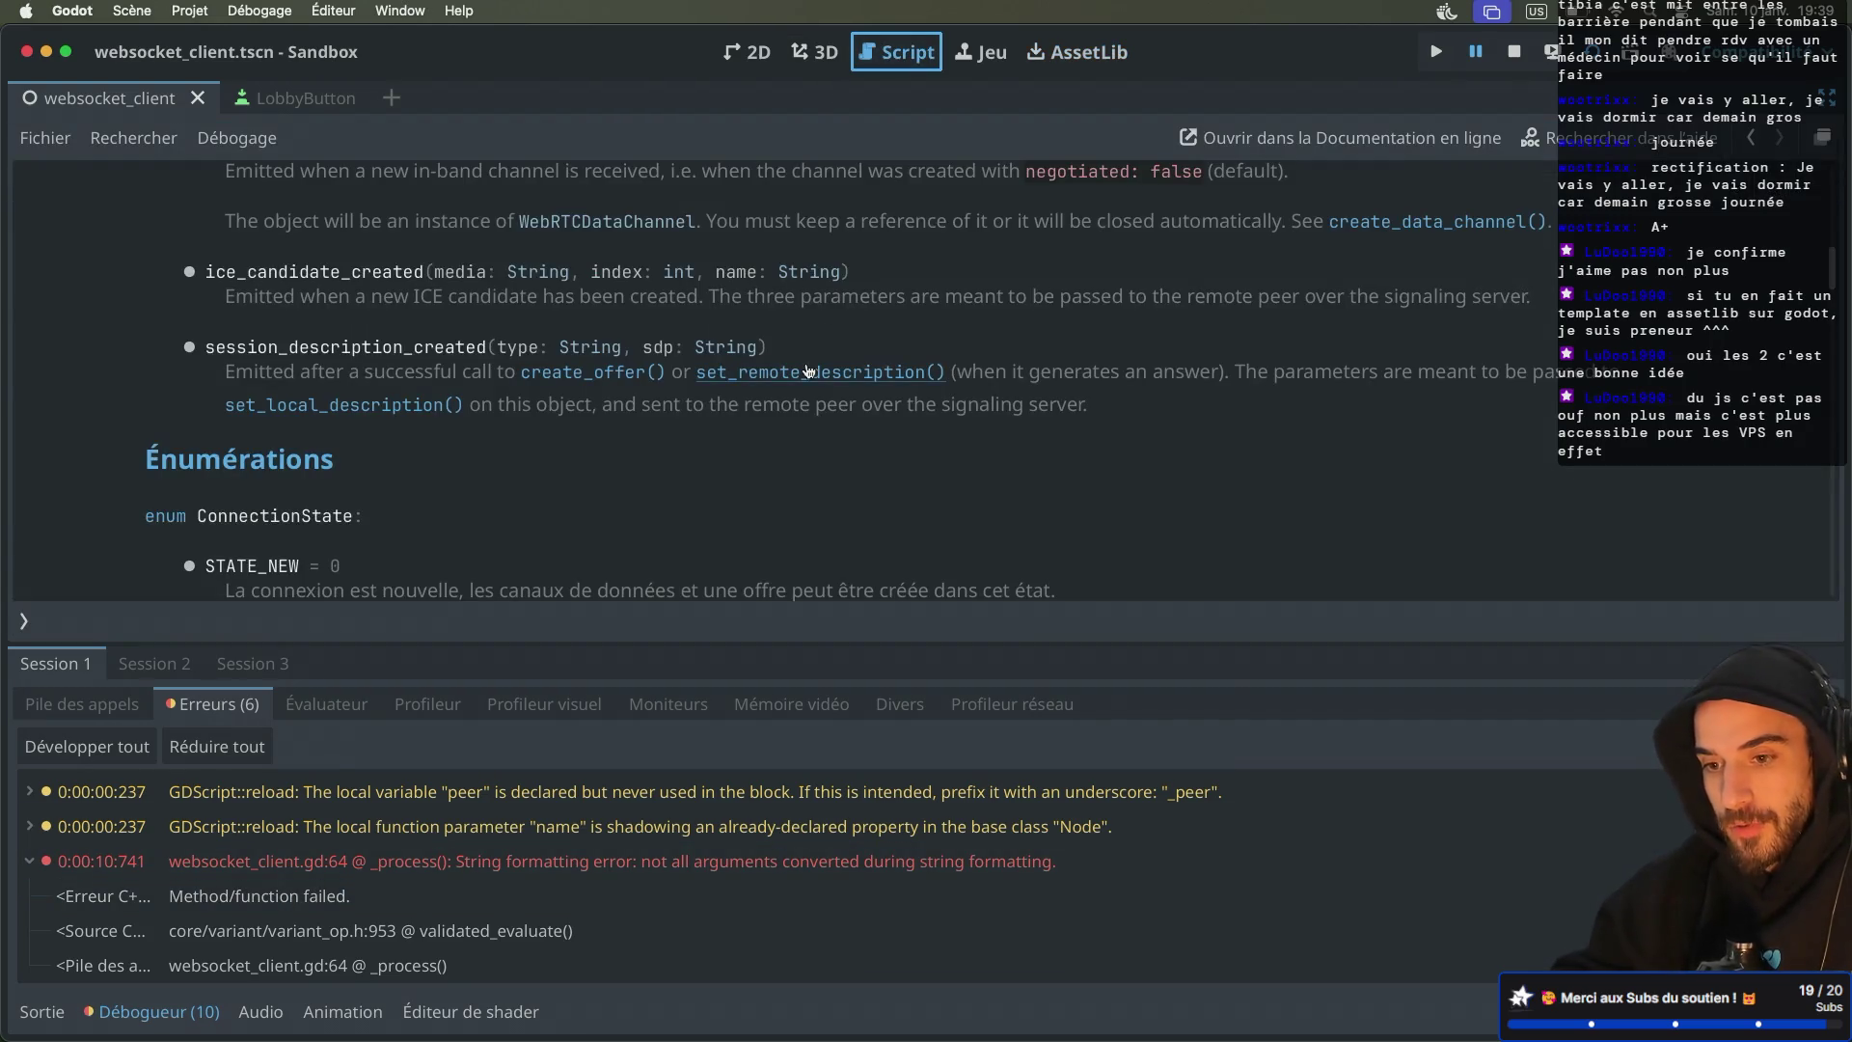
scroll(809, 371, "down", 8)
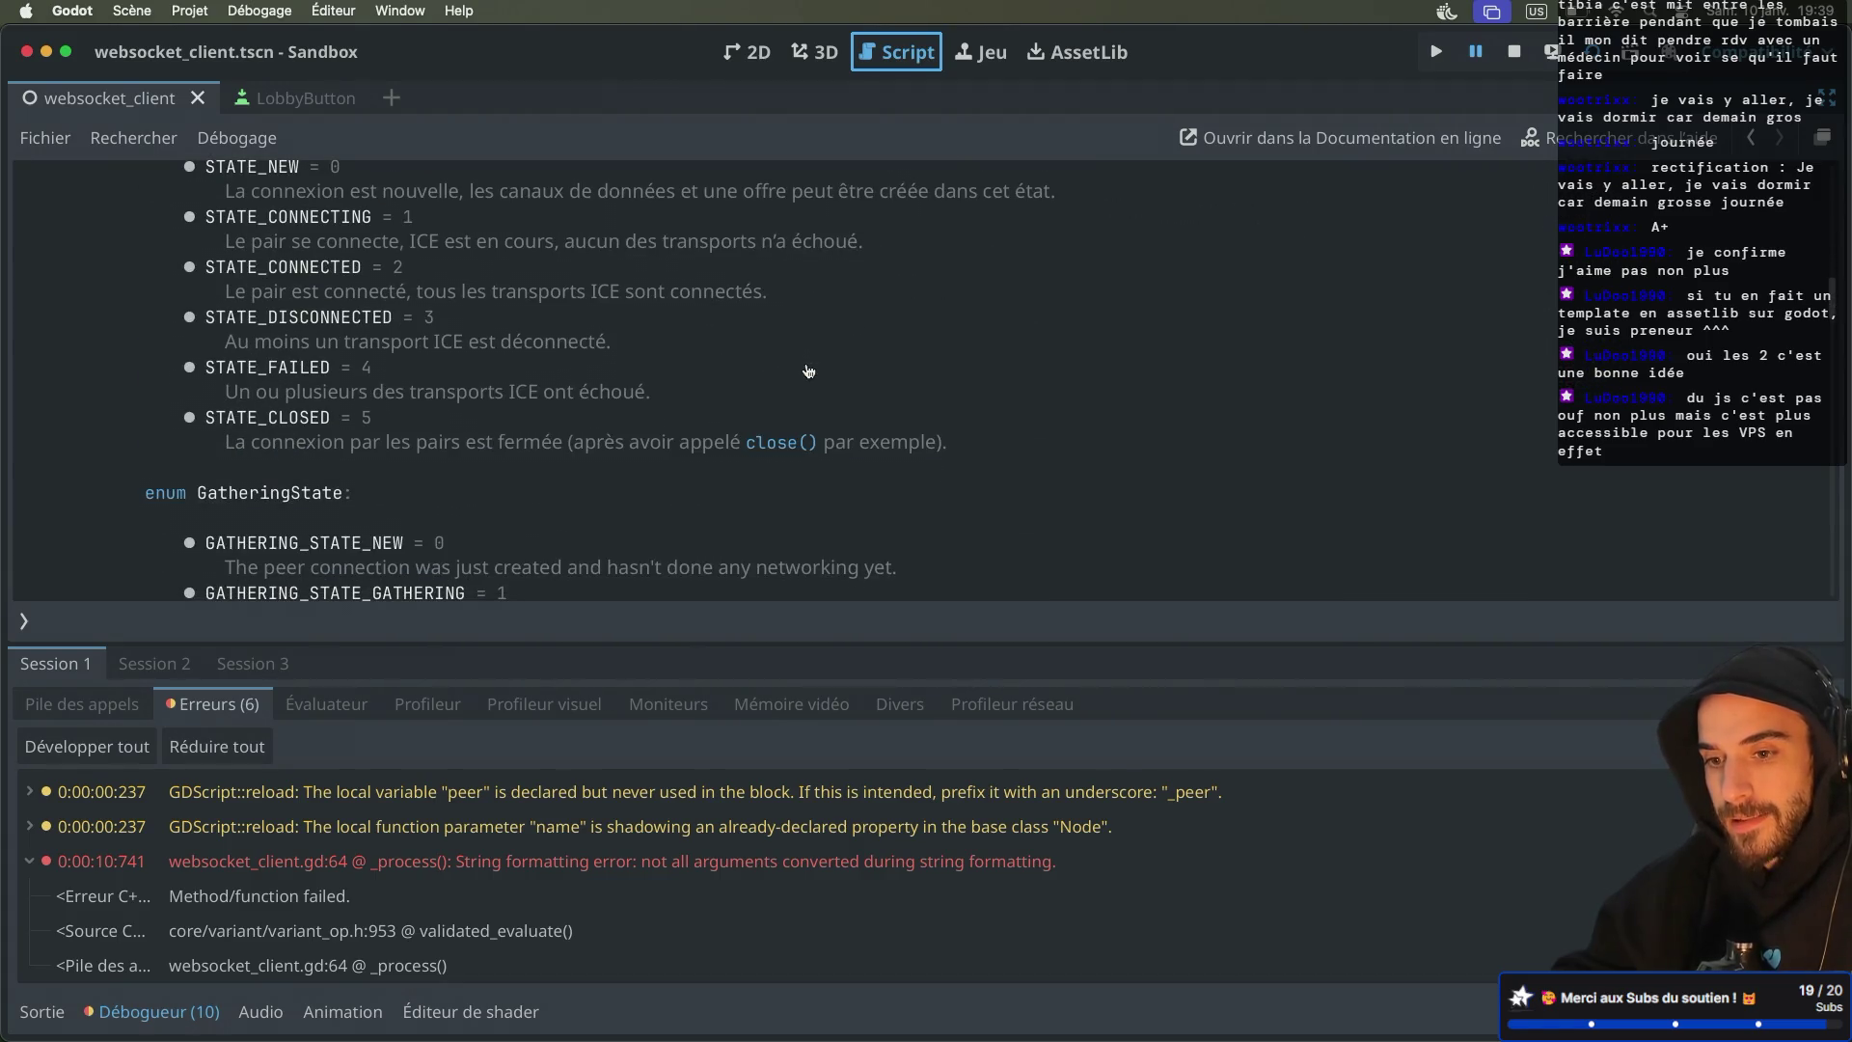
key("super+shift+w")
key("super+w")
Bring the NEW ICE handler's add_ice_candidate call around line 66 into view
scroll(912, 426, "down", 1)
scroll(911, 425, "up", 3)
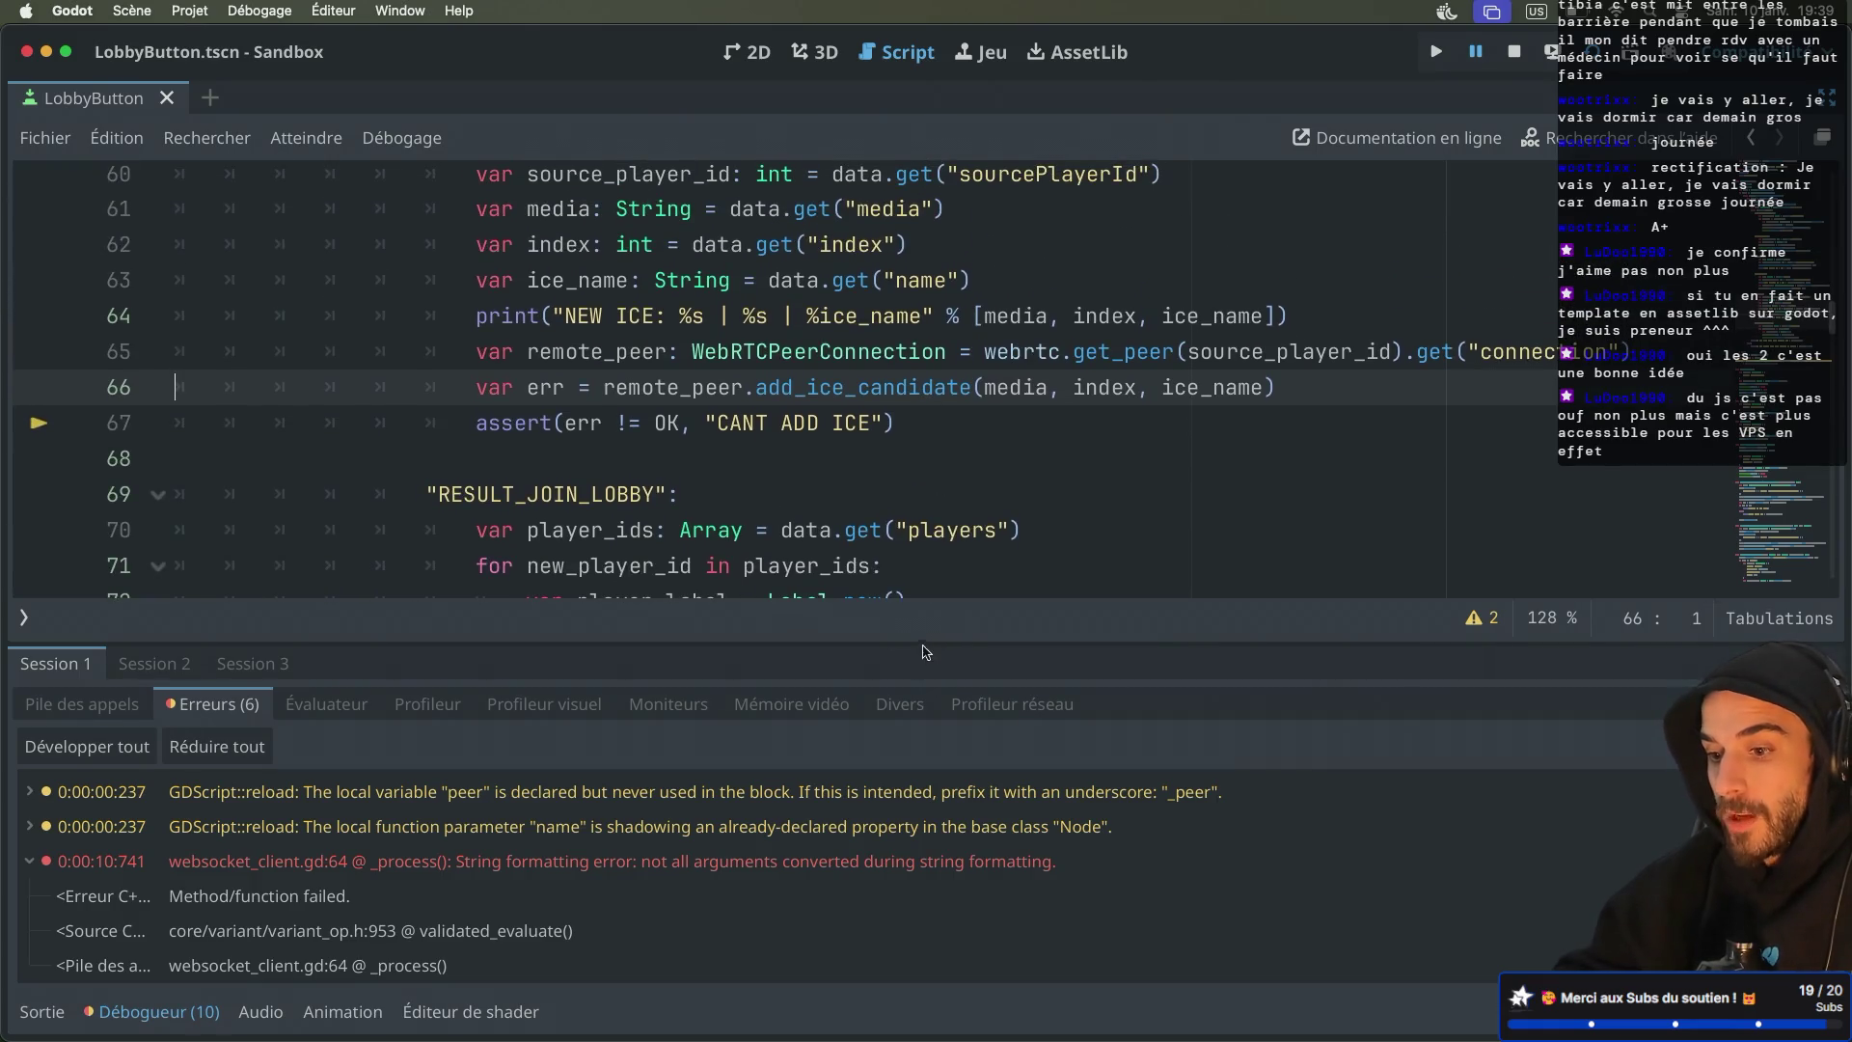
scroll(938, 478, "down", 2)
scroll(937, 477, "down", 1)
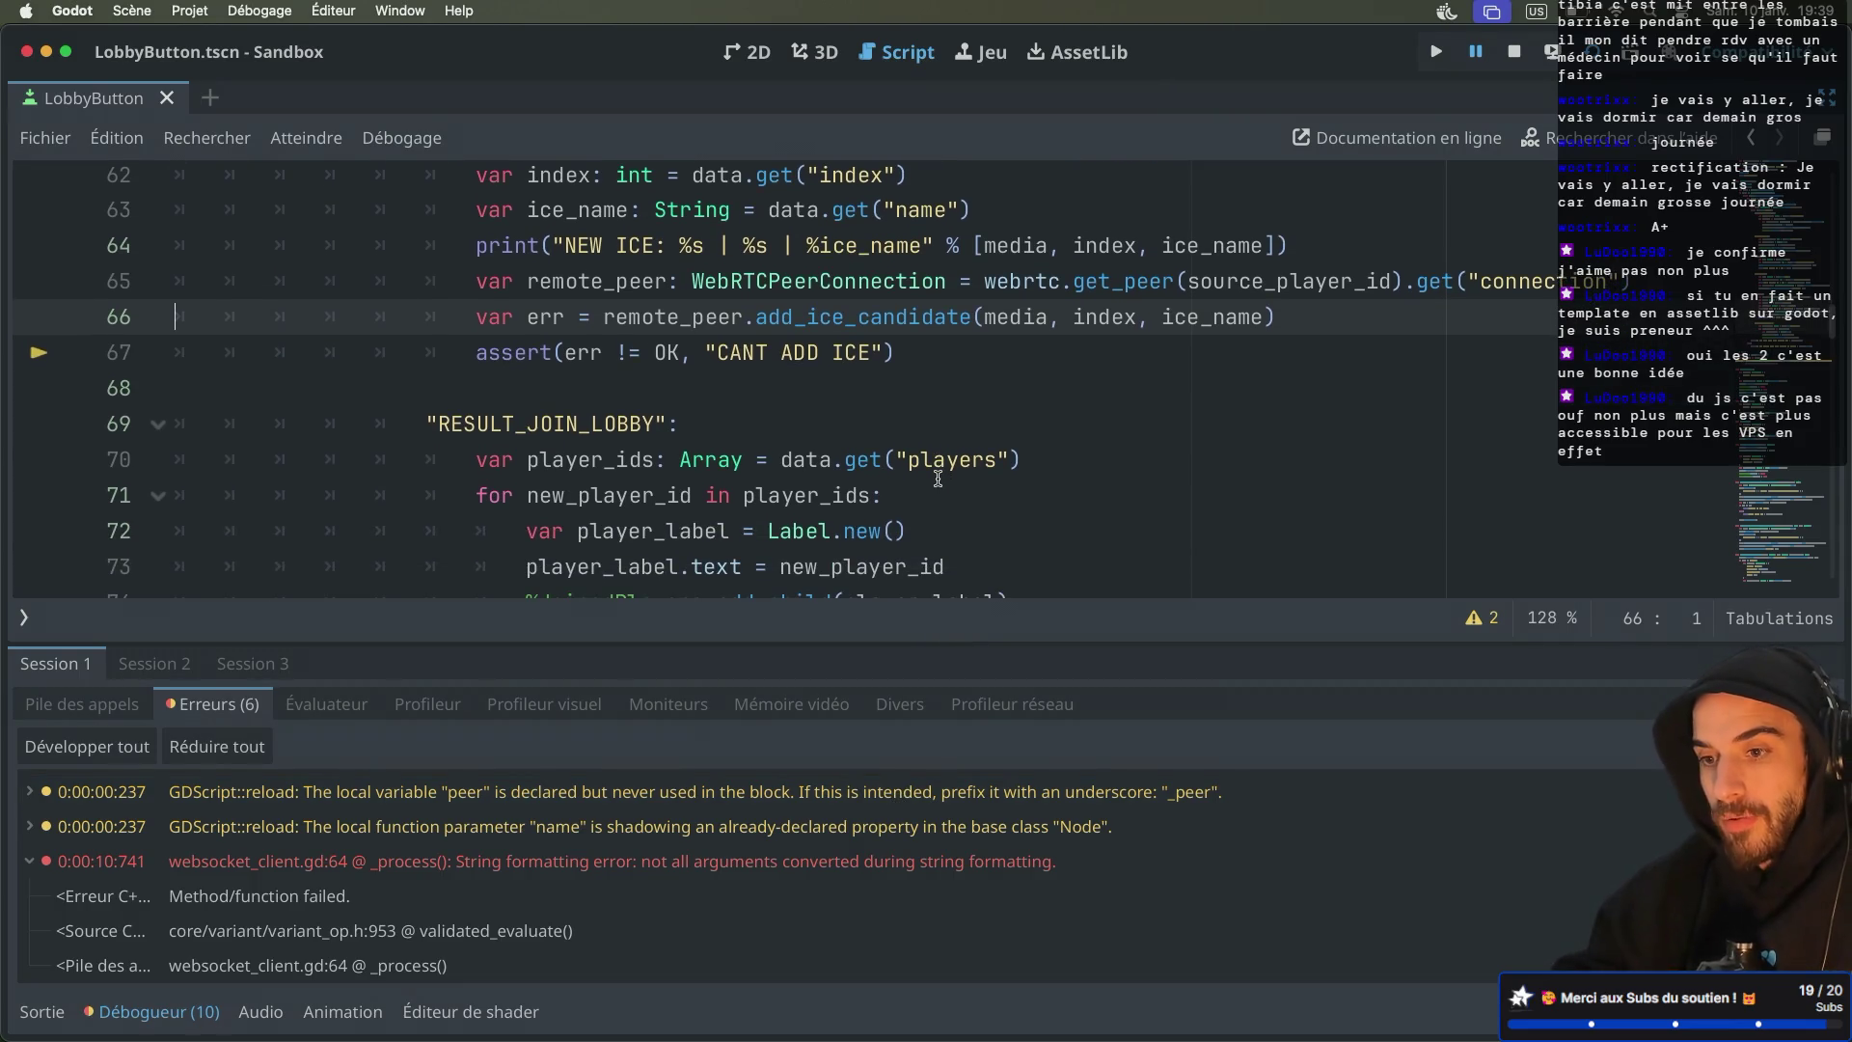
scroll(938, 477, "down", 2)
scroll(938, 478, "up", 2)
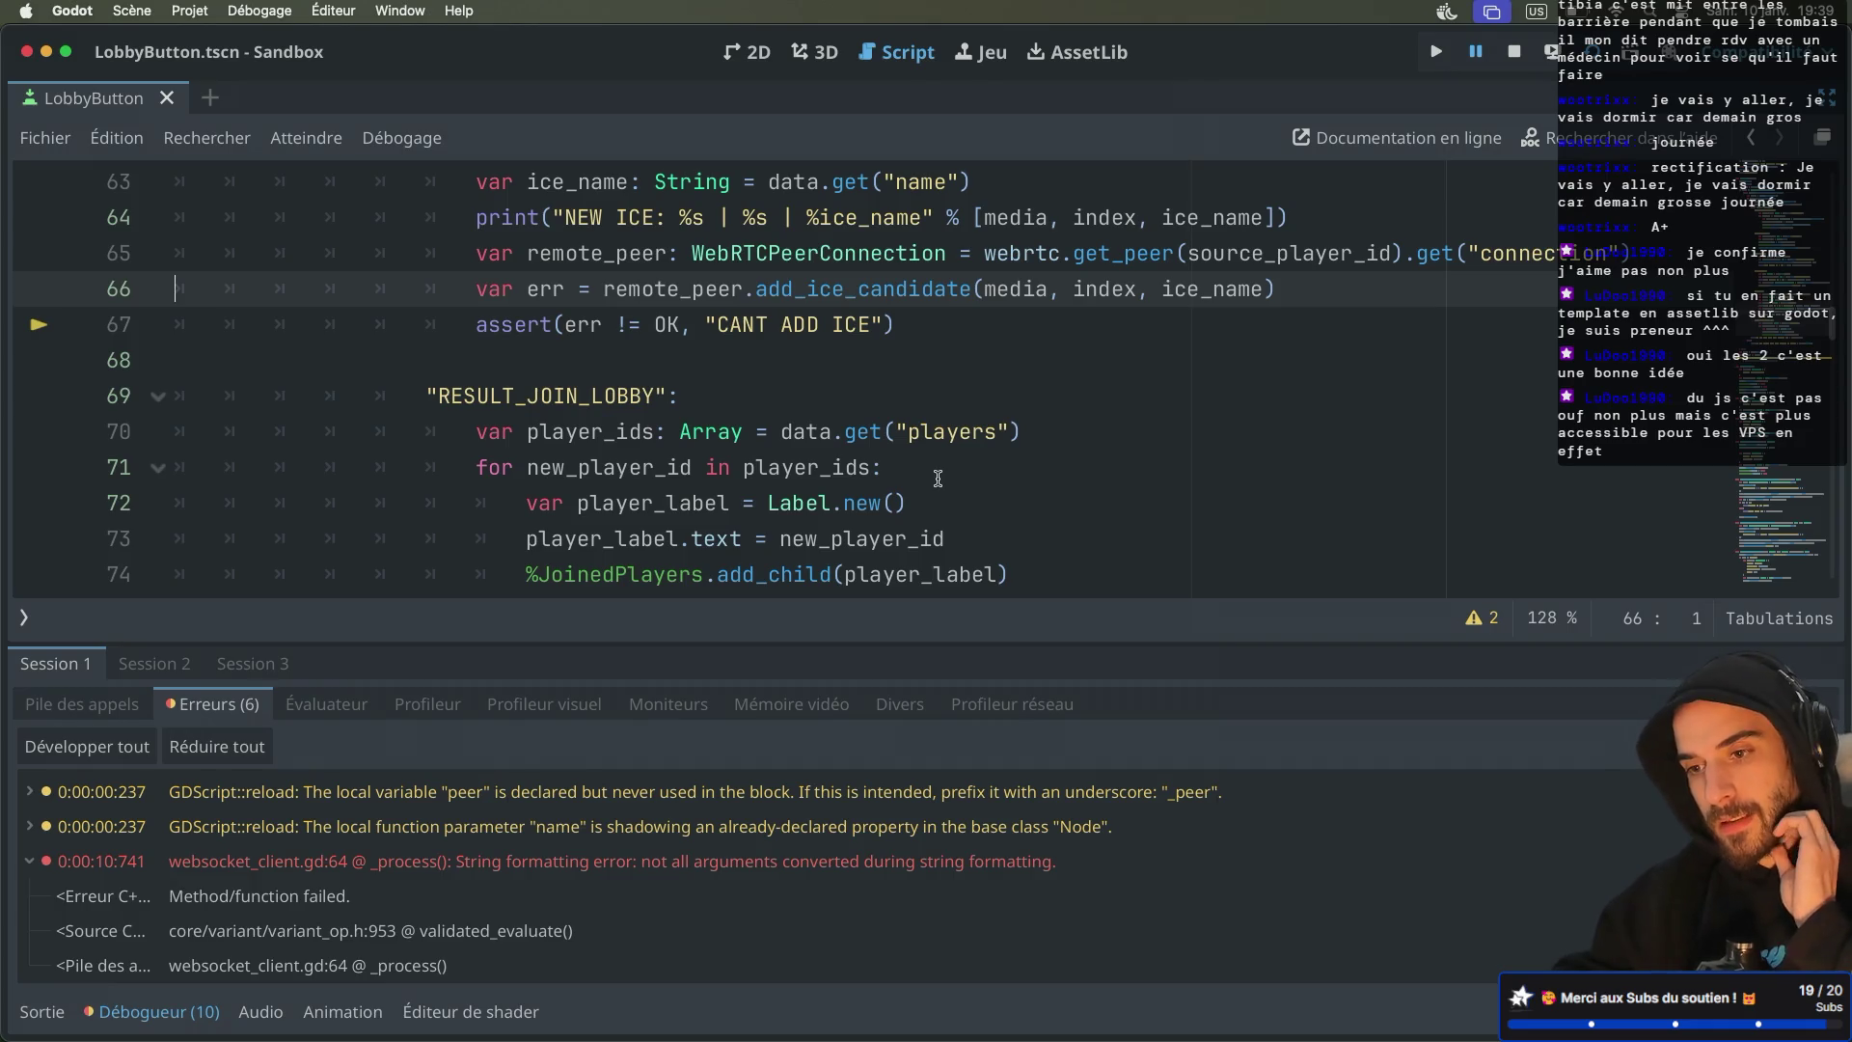
Read the add_ice_candidate documentation and the Error enum values it returns
left_click(838, 290, "super")
left_click(206, 207)
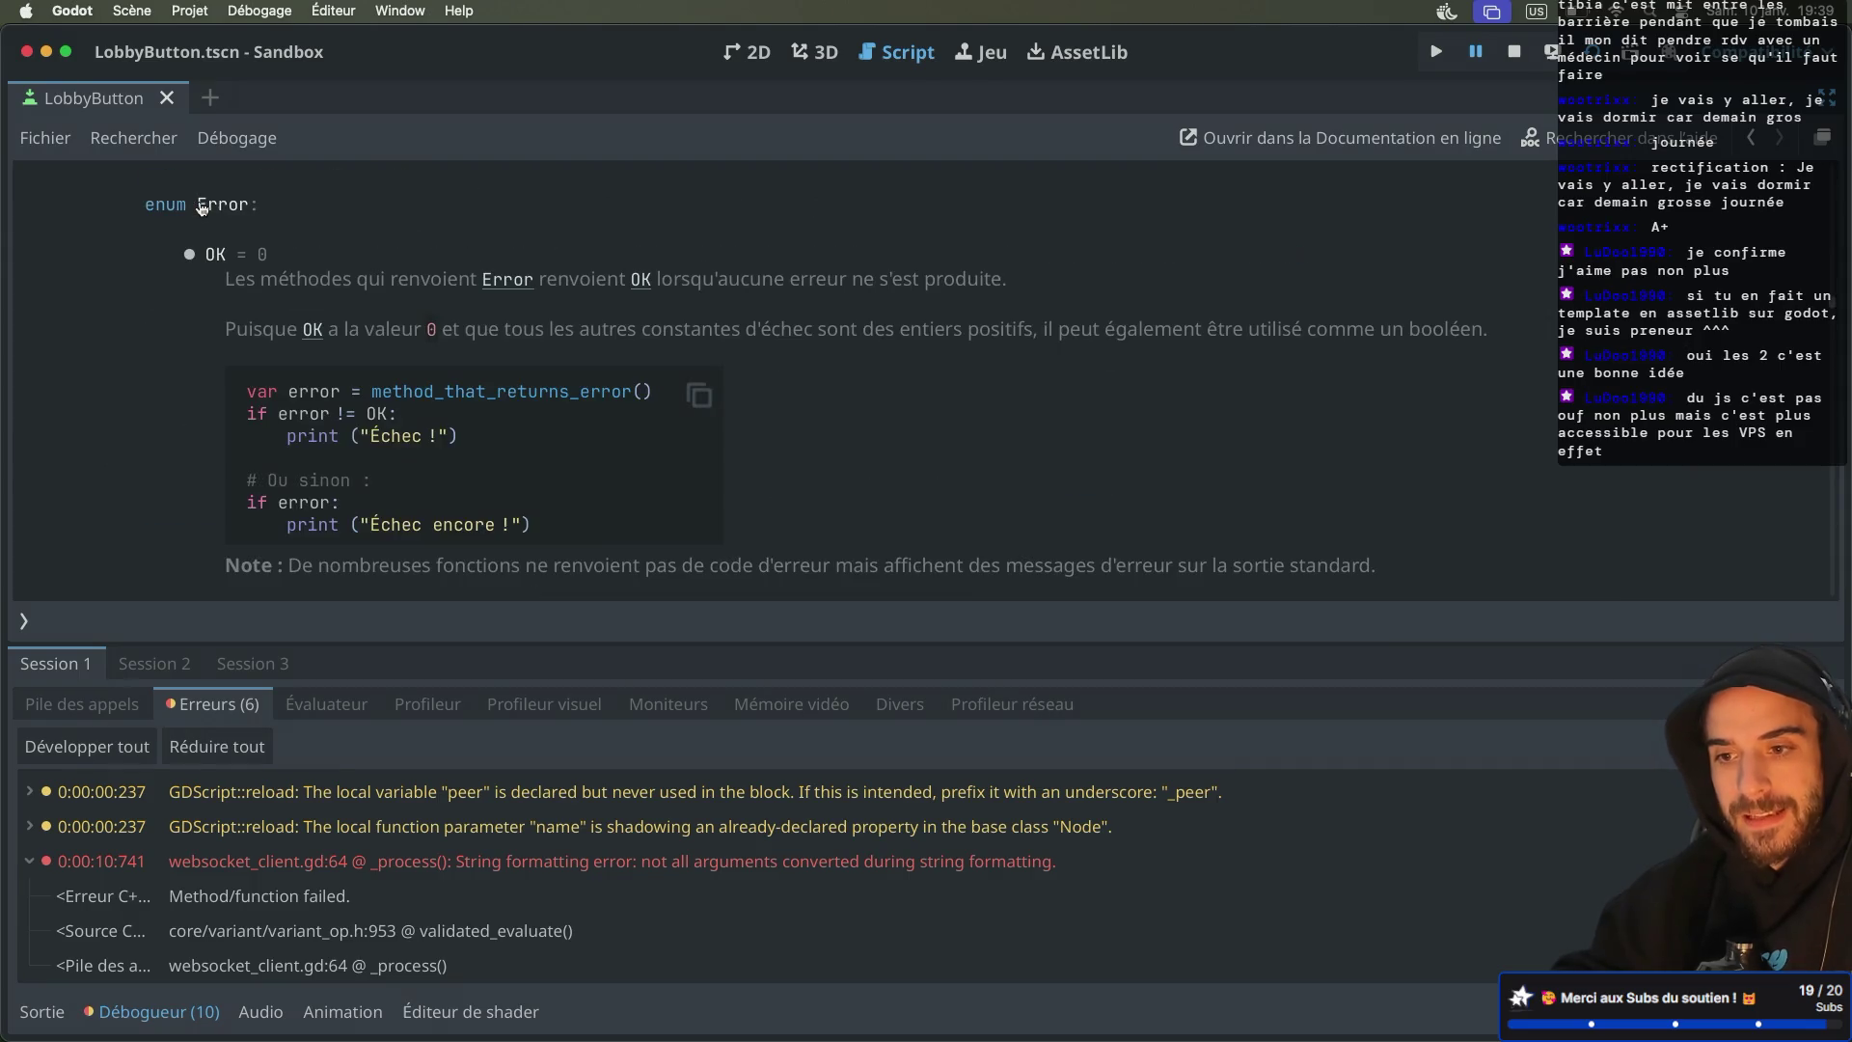
scroll(304, 295, "down", 5)
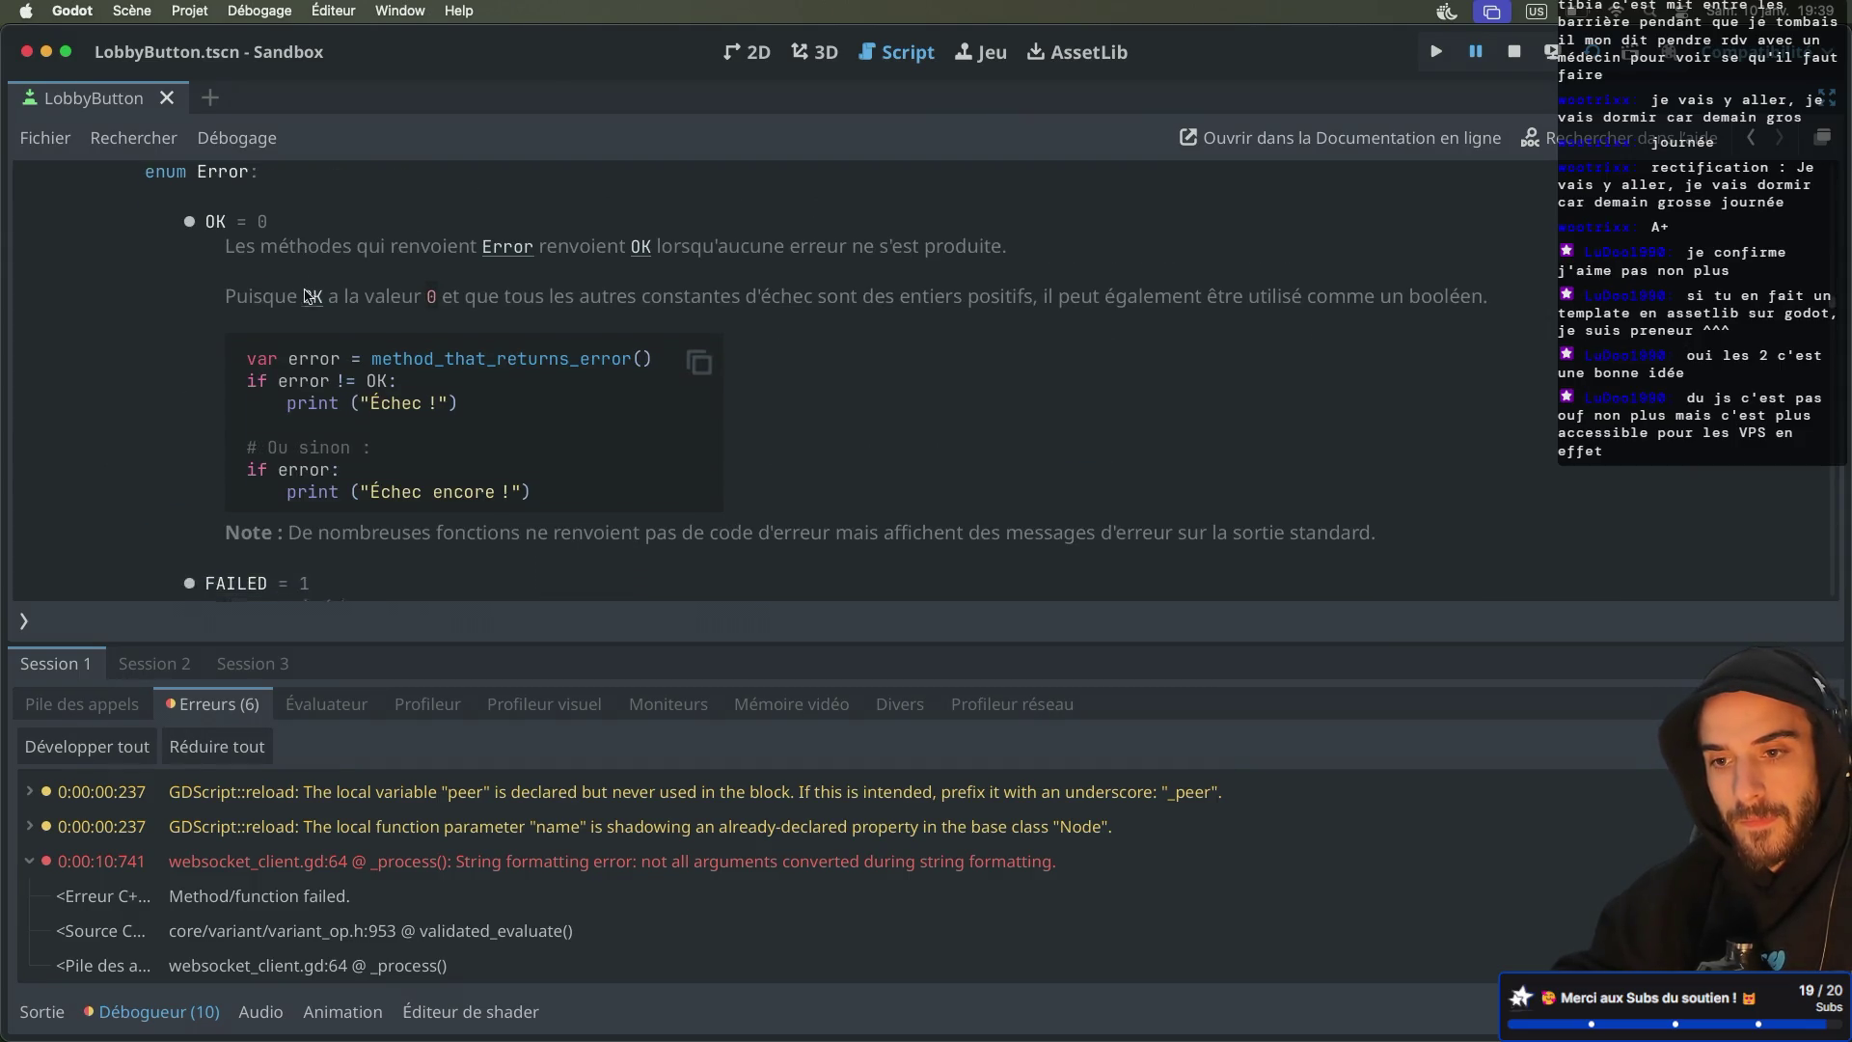
scroll(304, 294, "down", 9)
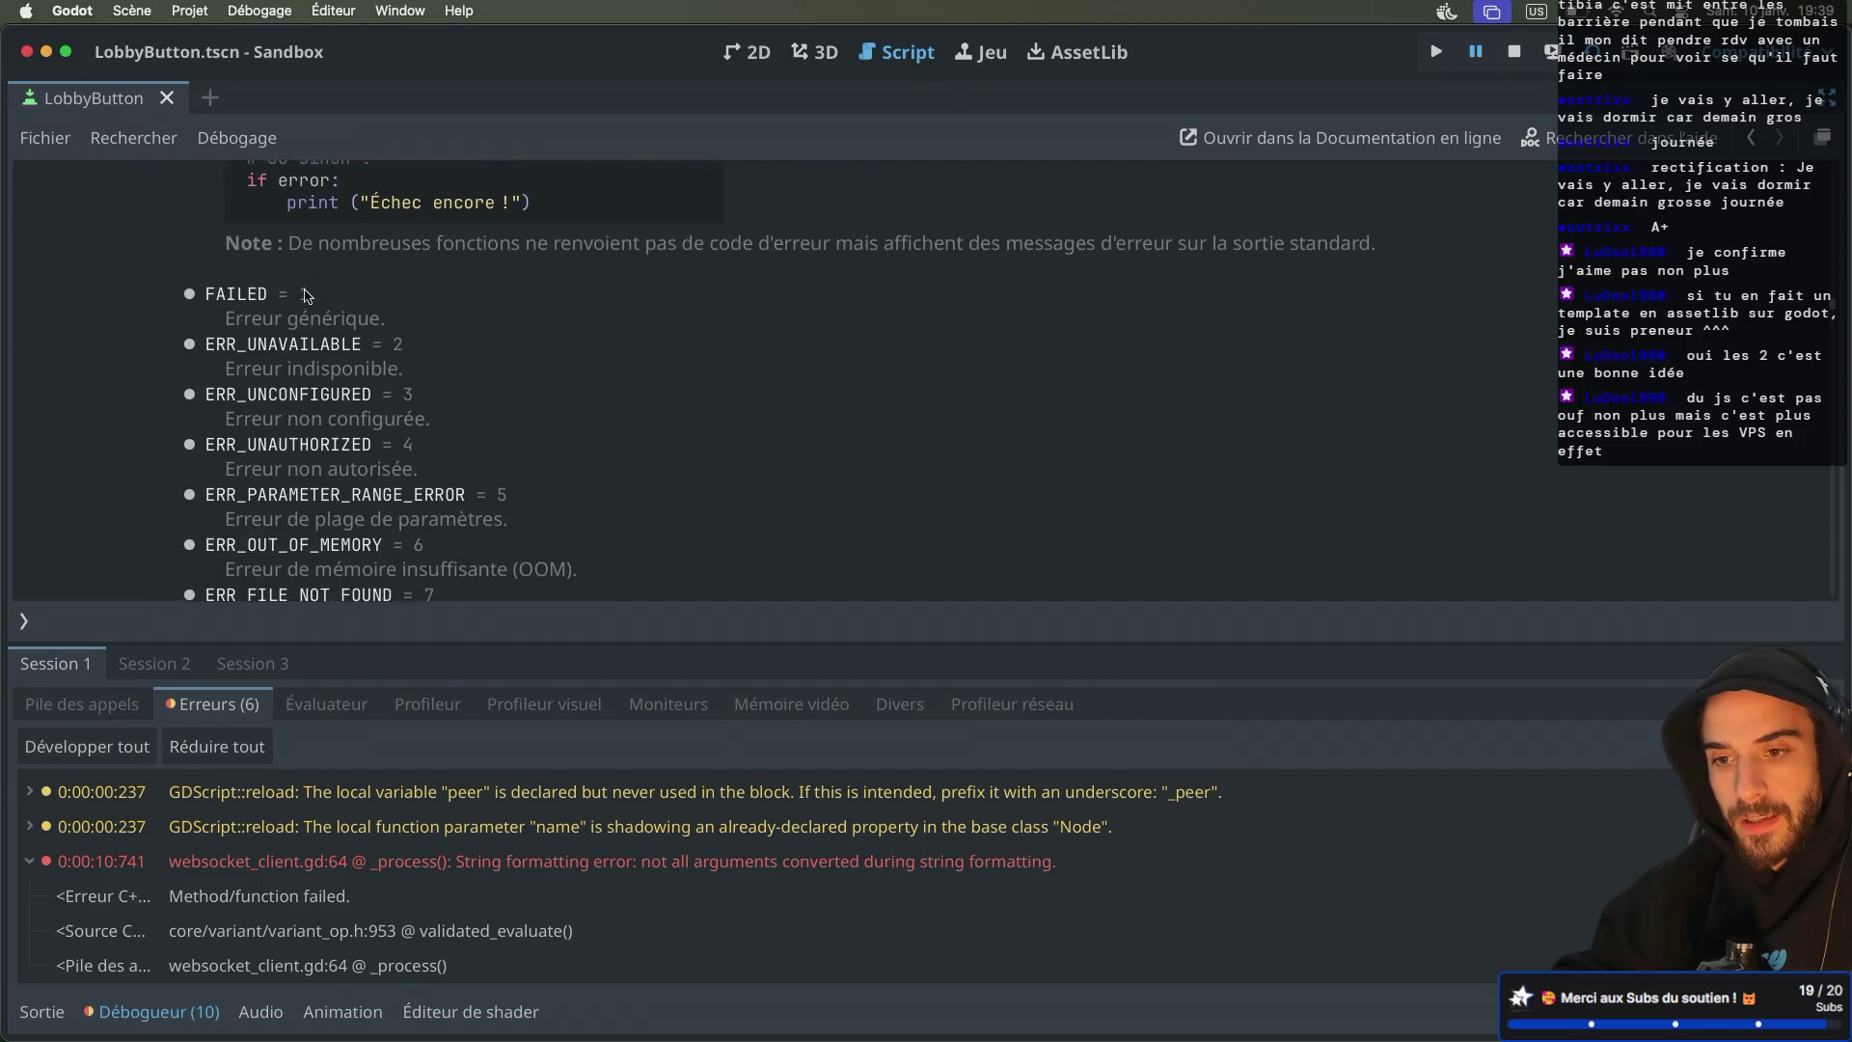
scroll(305, 294, "down", 10)
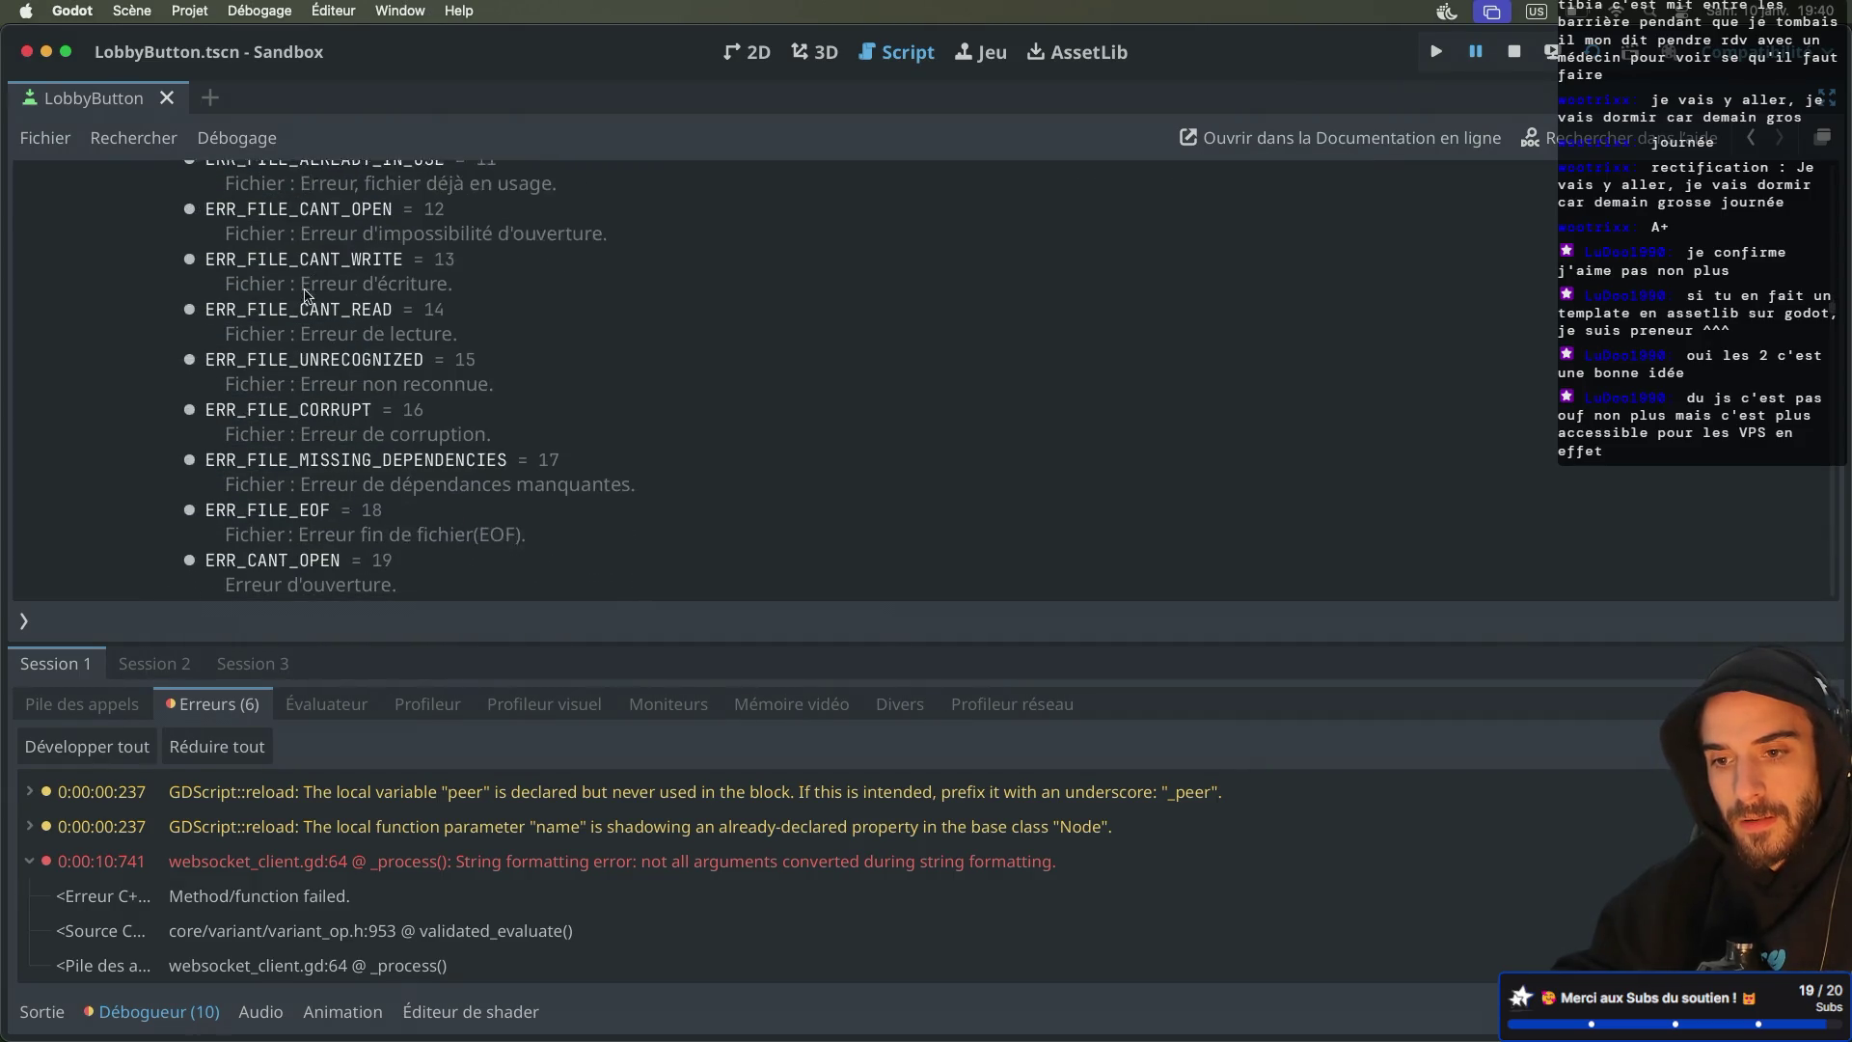
scroll(305, 294, "down", 5)
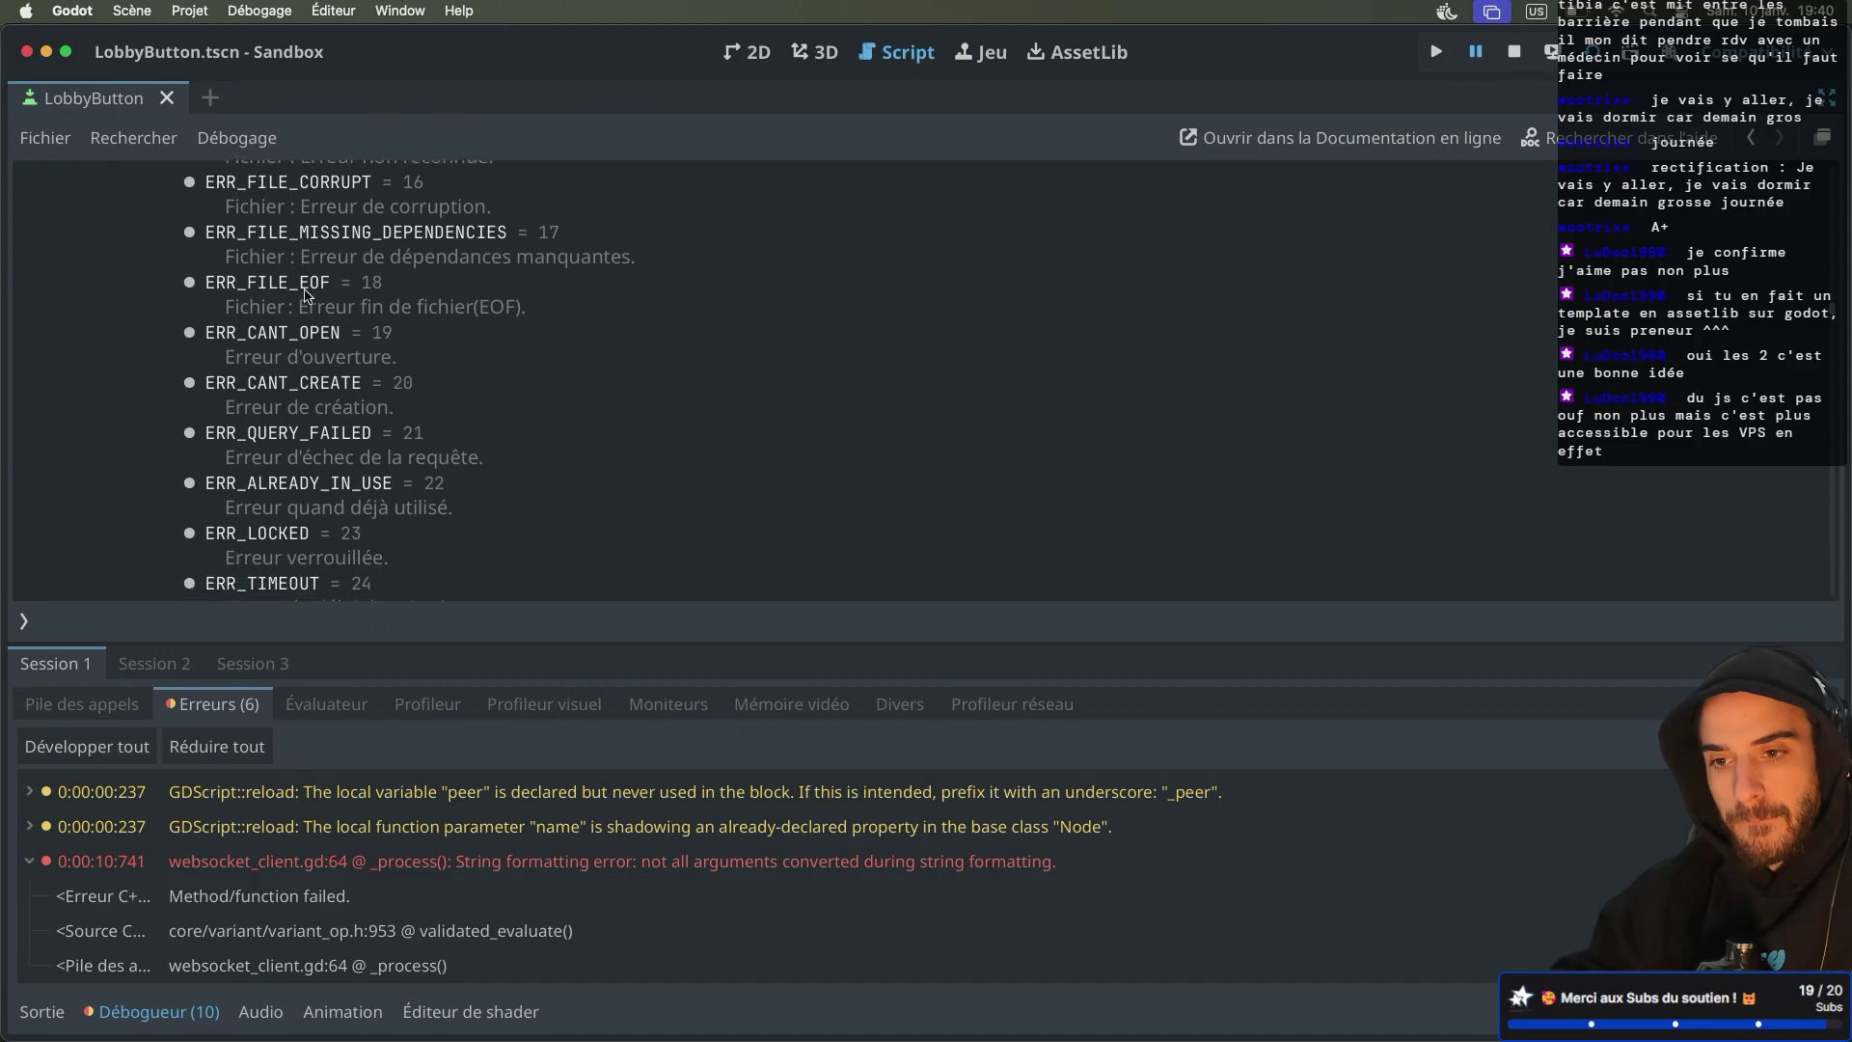
scroll(304, 294, "down", 1)
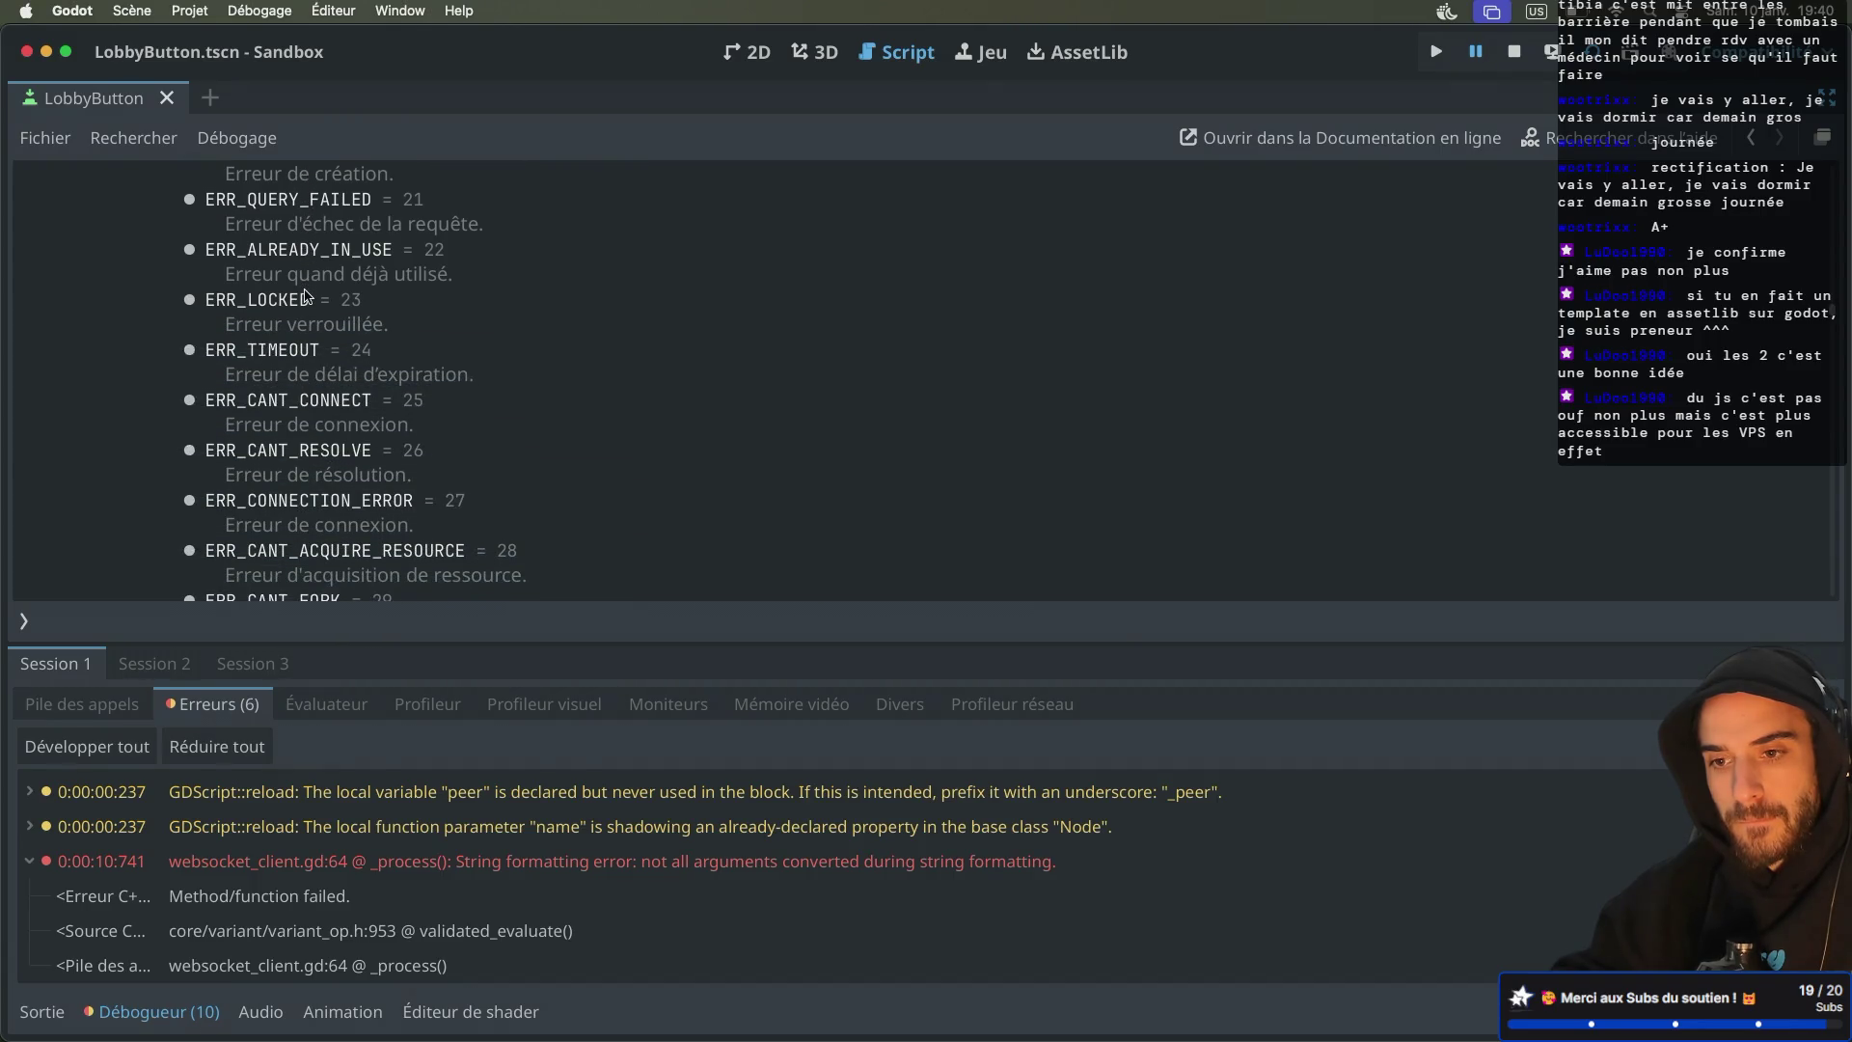
scroll(305, 294, "down", 20)
scroll(305, 294, "down", 10)
scroll(305, 294, "up", 8)
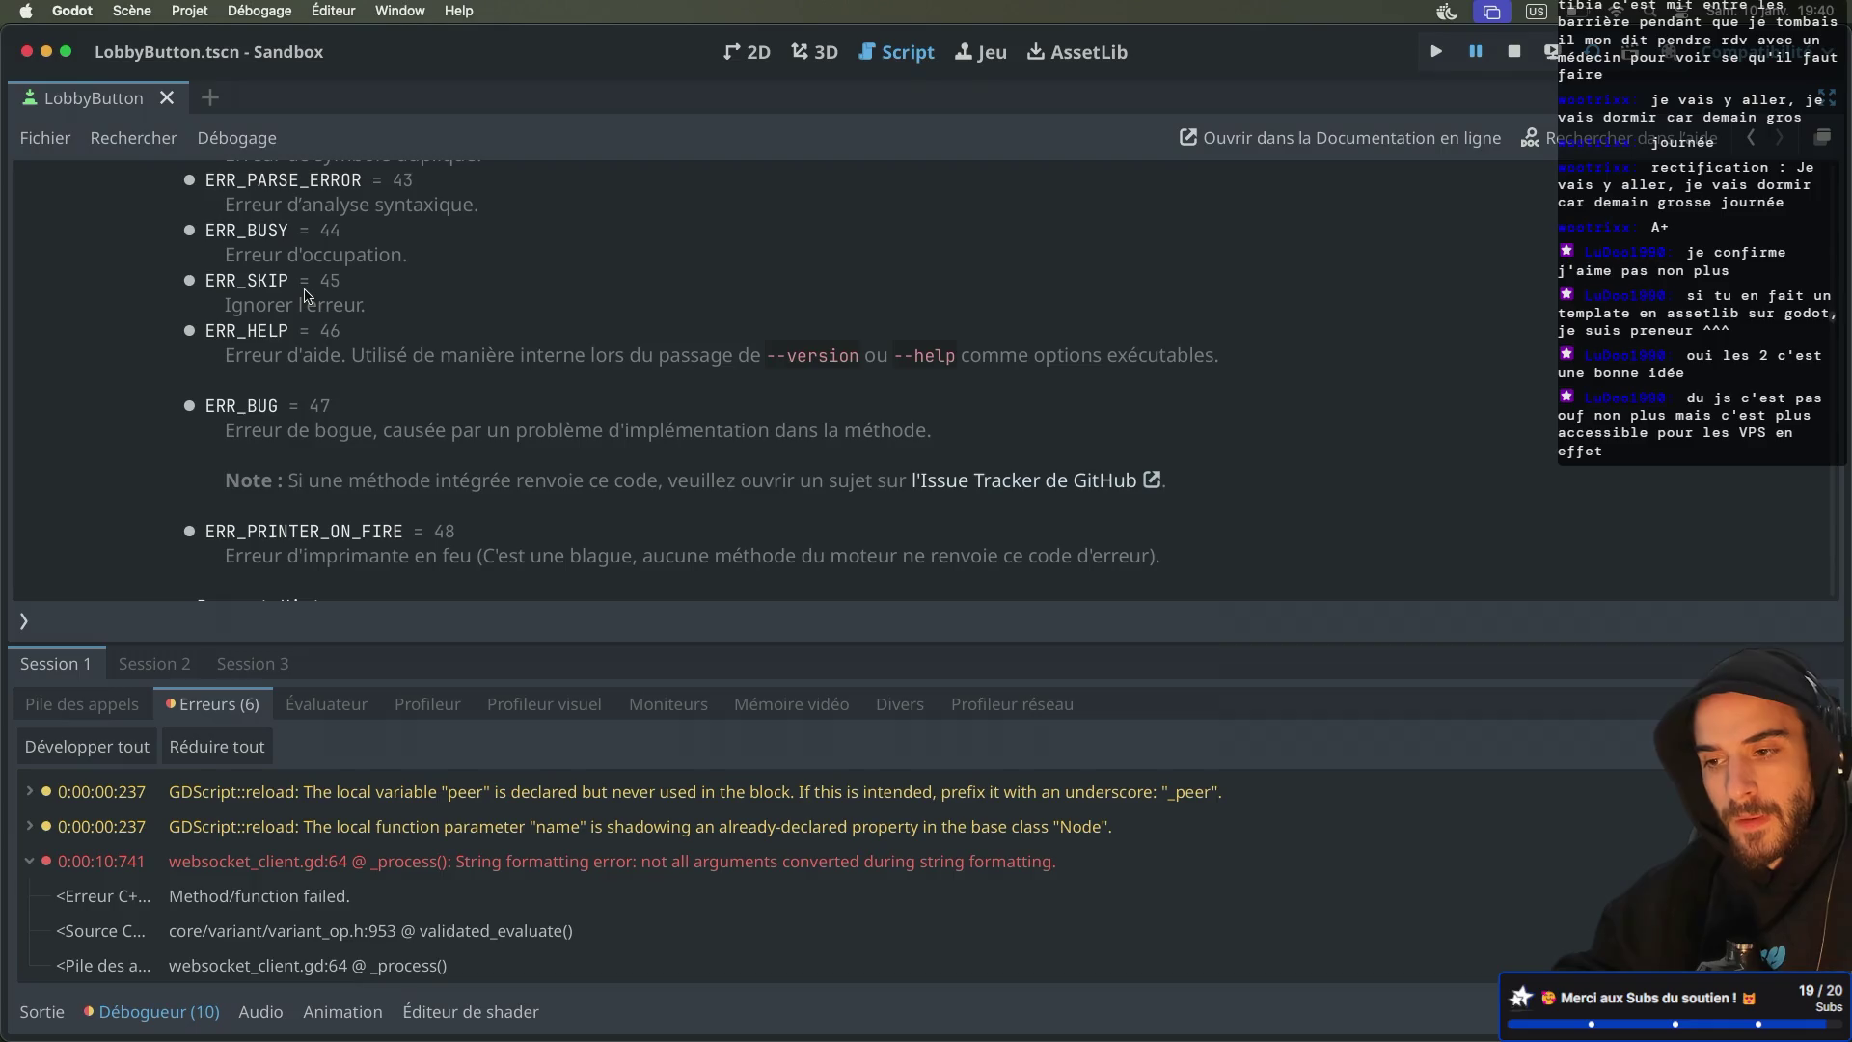
Change the line-67 assert message to "CANT ADD ICE %s" % err and save the script
key("super+w")
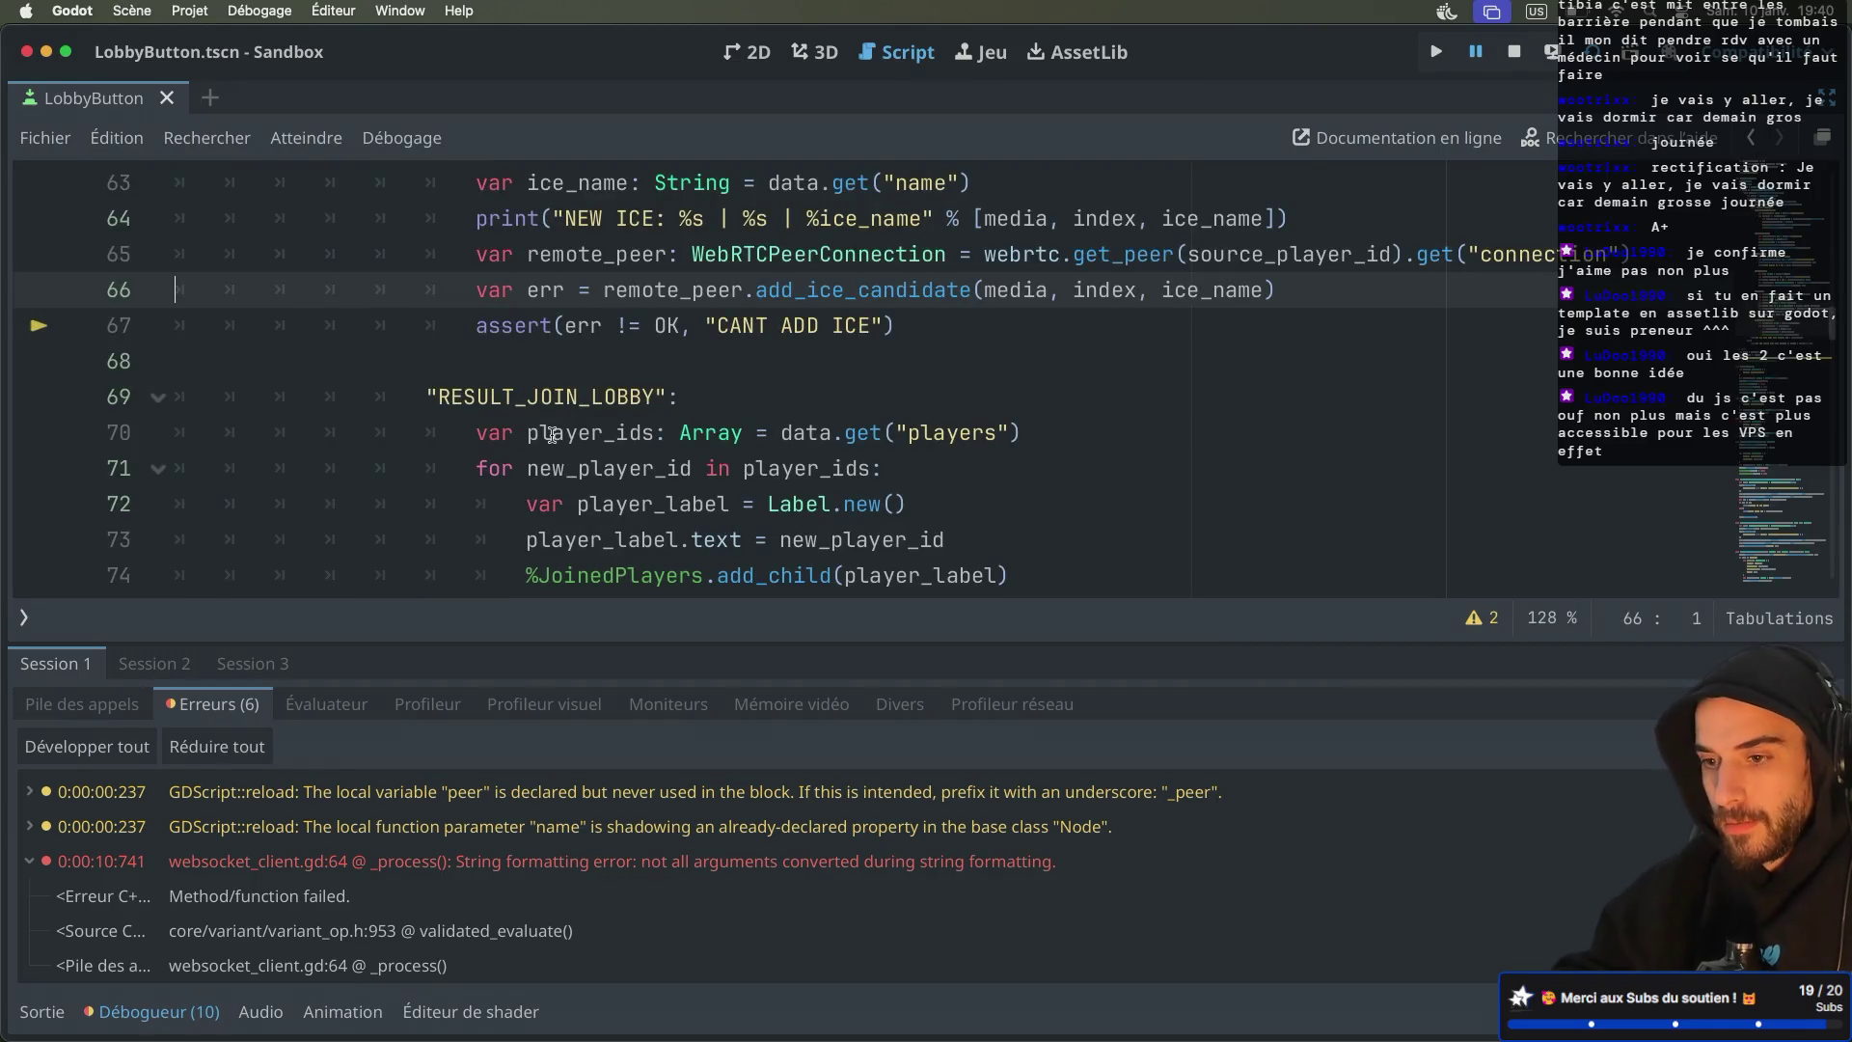
left_click(880, 325)
type("%")
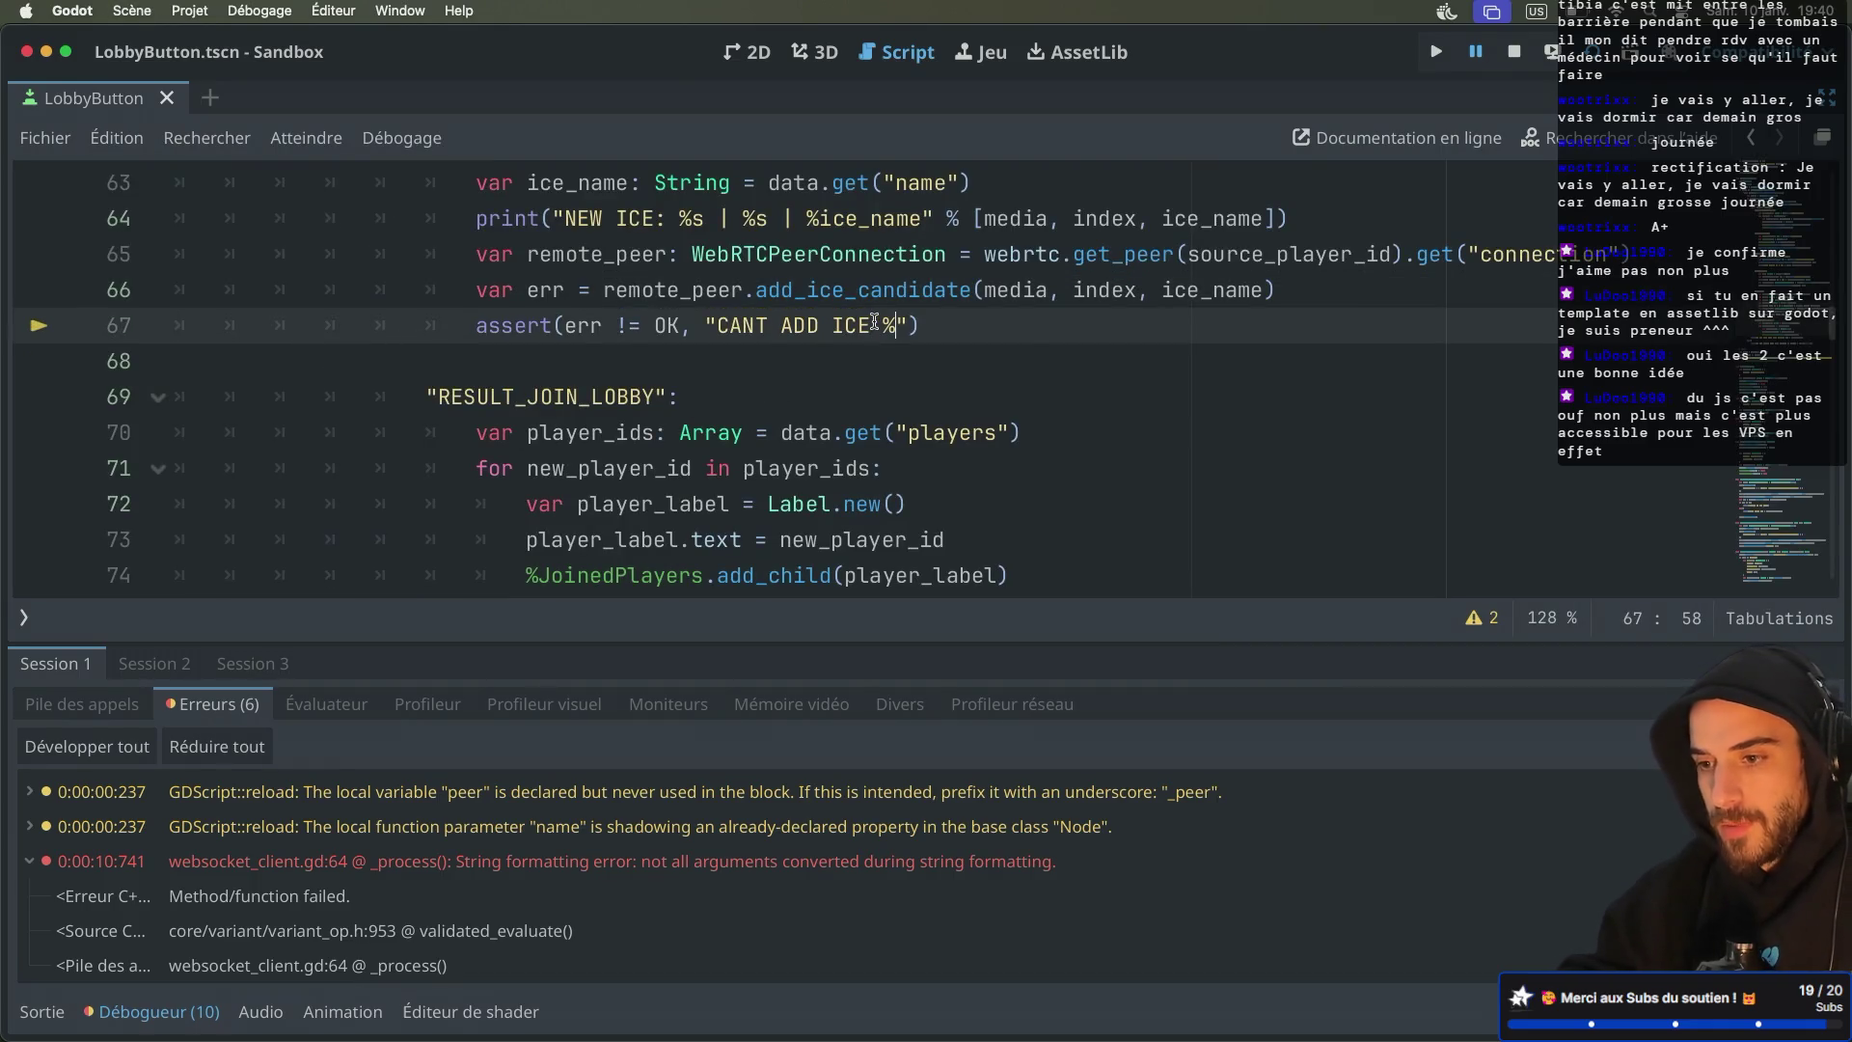
type("s\" %")
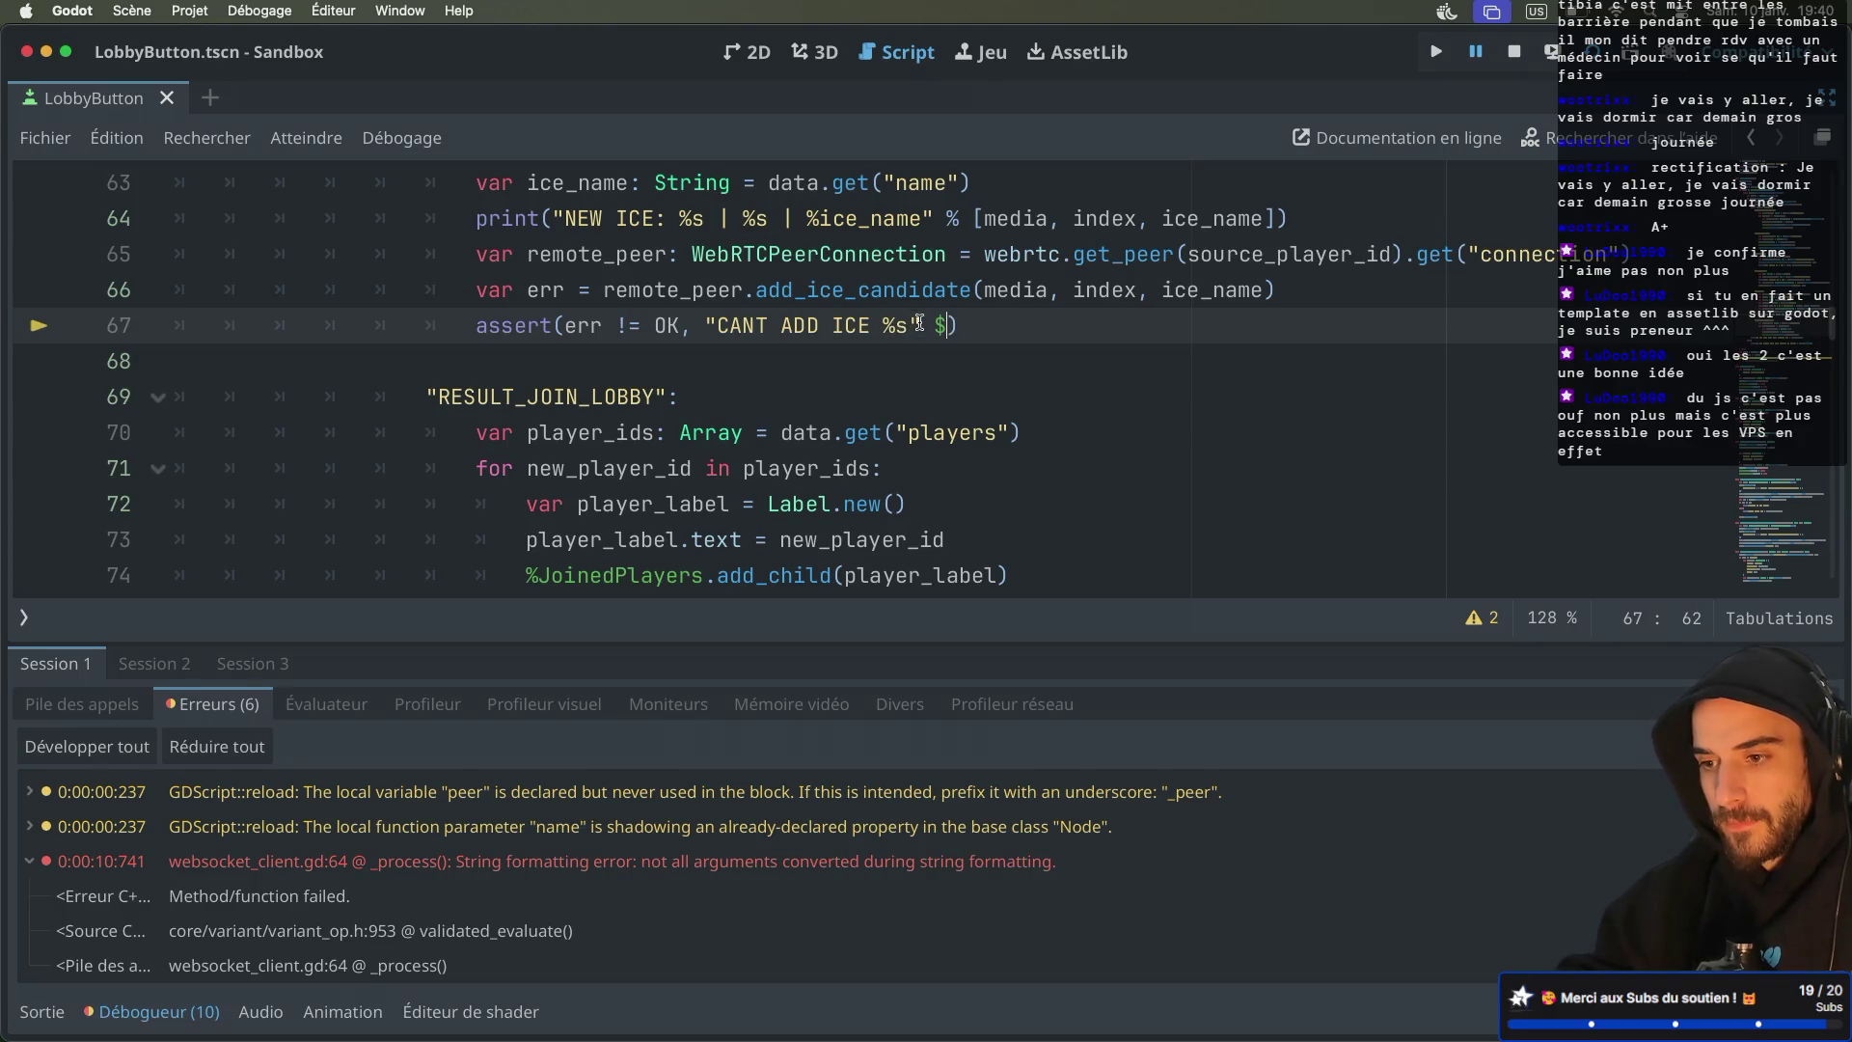
type(" err")
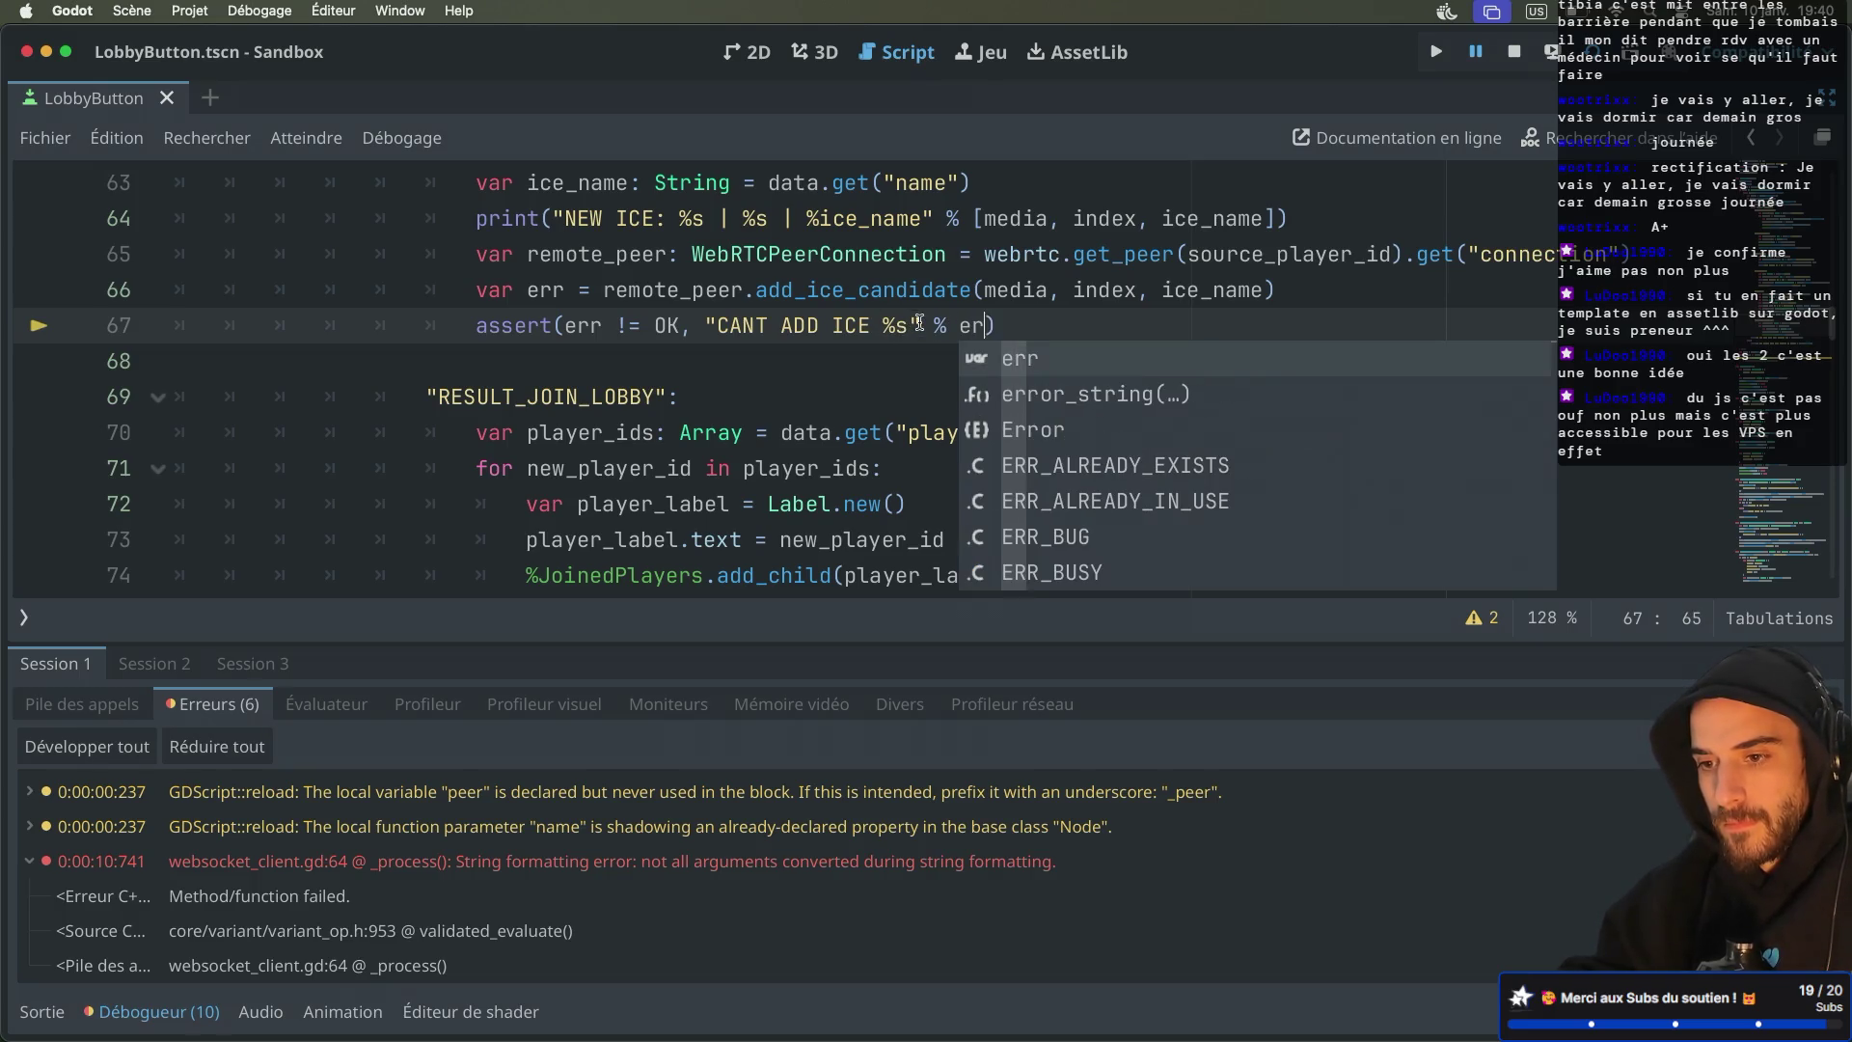
key("Right")
key("ctrl+s")
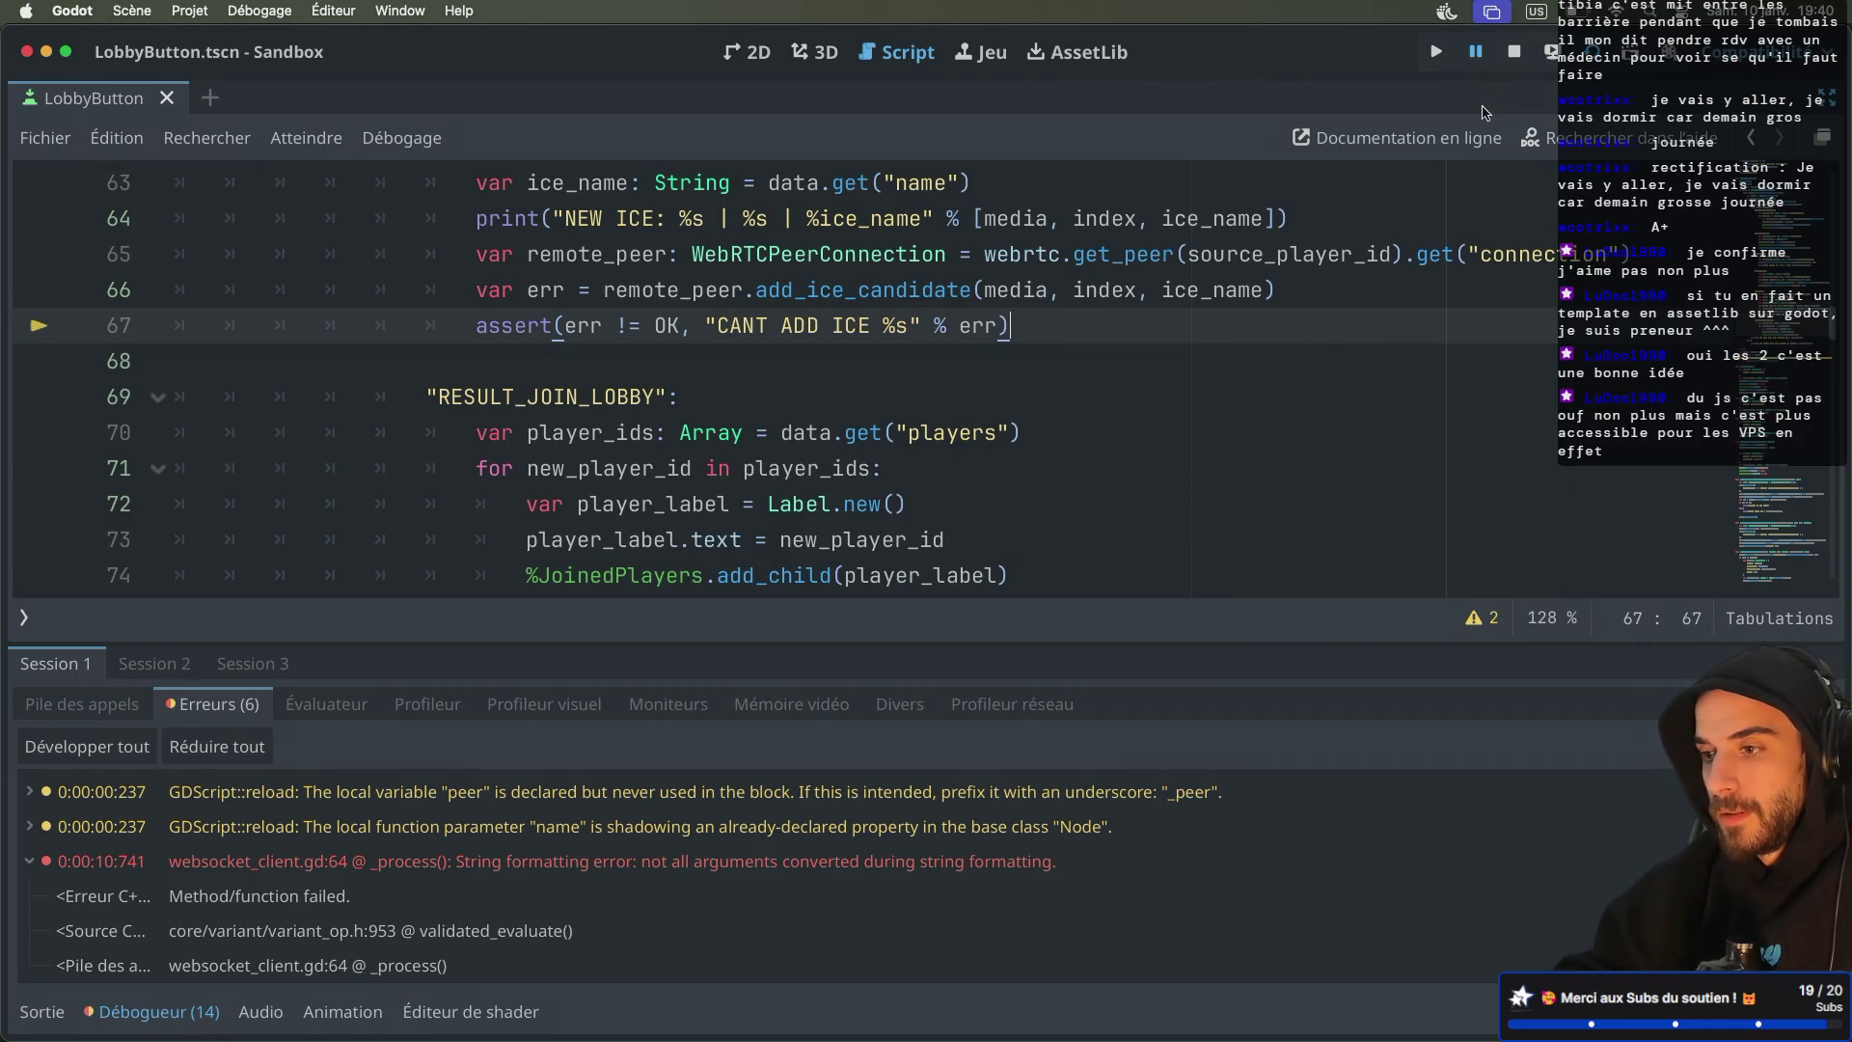
left_click(1593, 60)
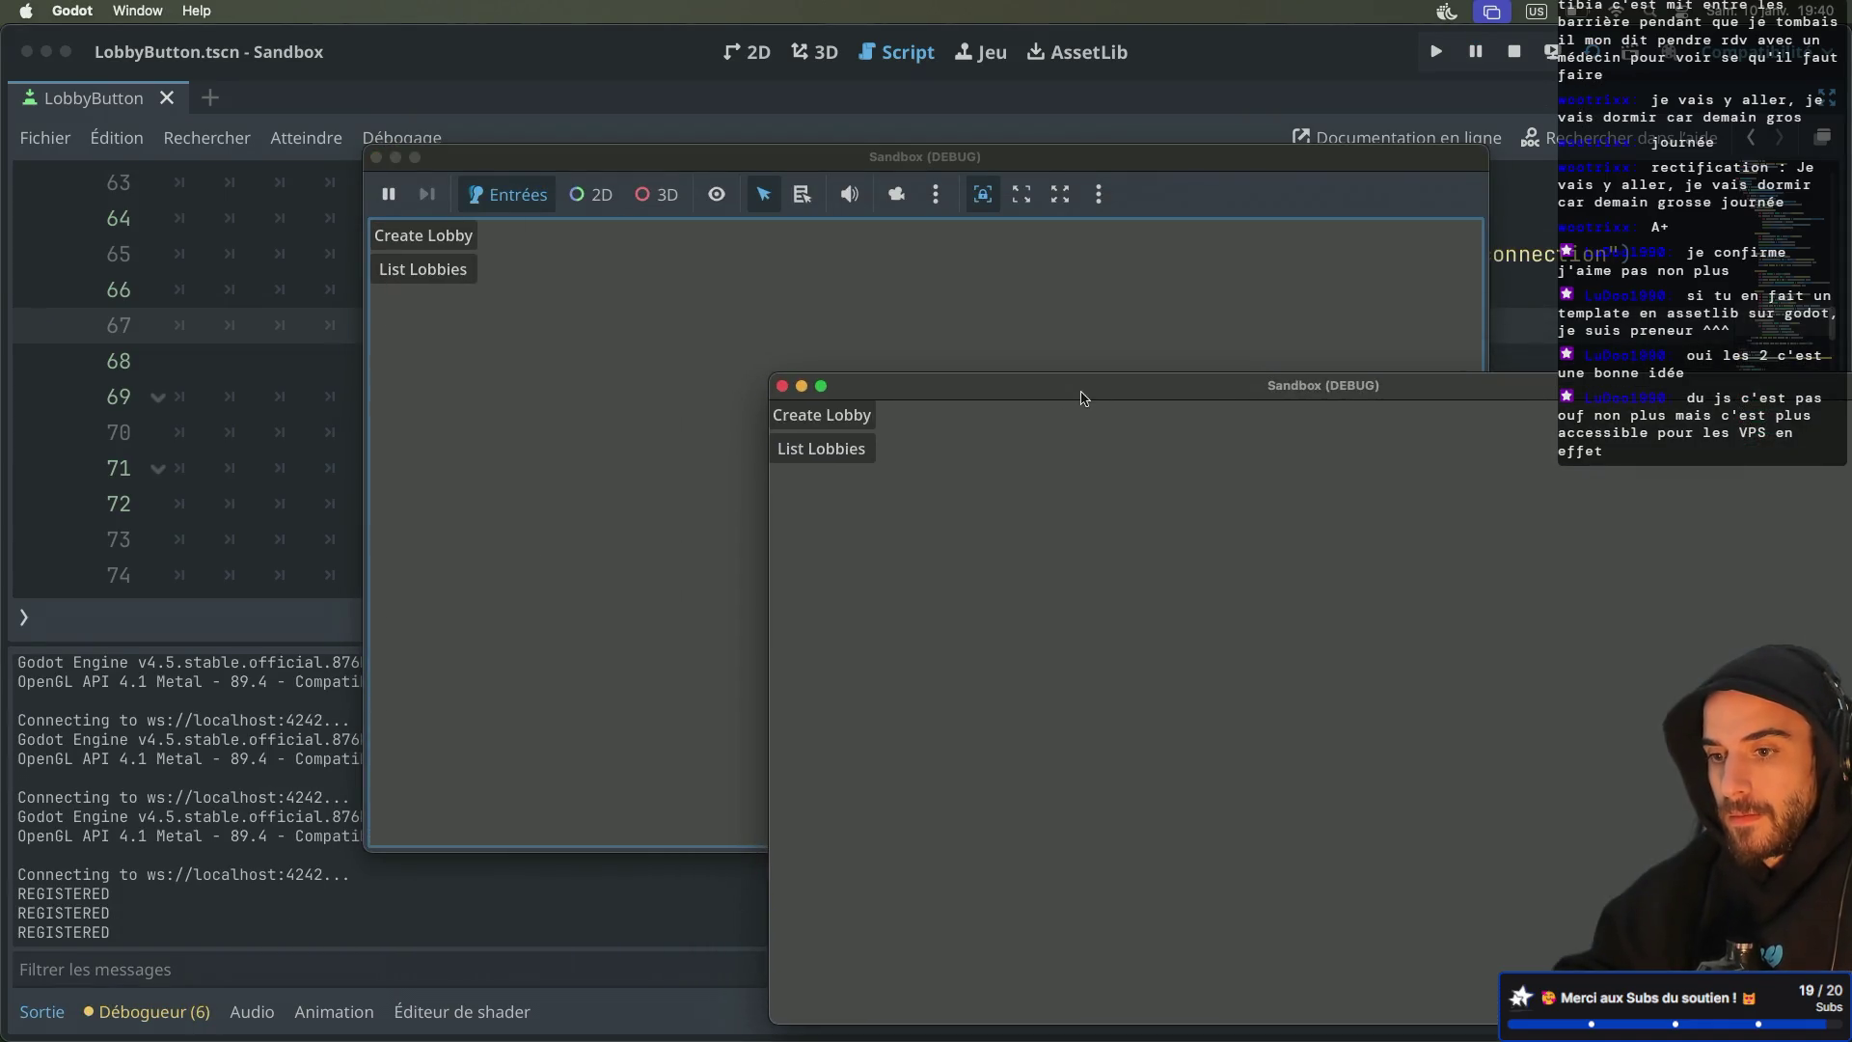
Create a lobby in one game window, list and join it in the other, hitting CANT ADD ICE 0
left_click(855, 419)
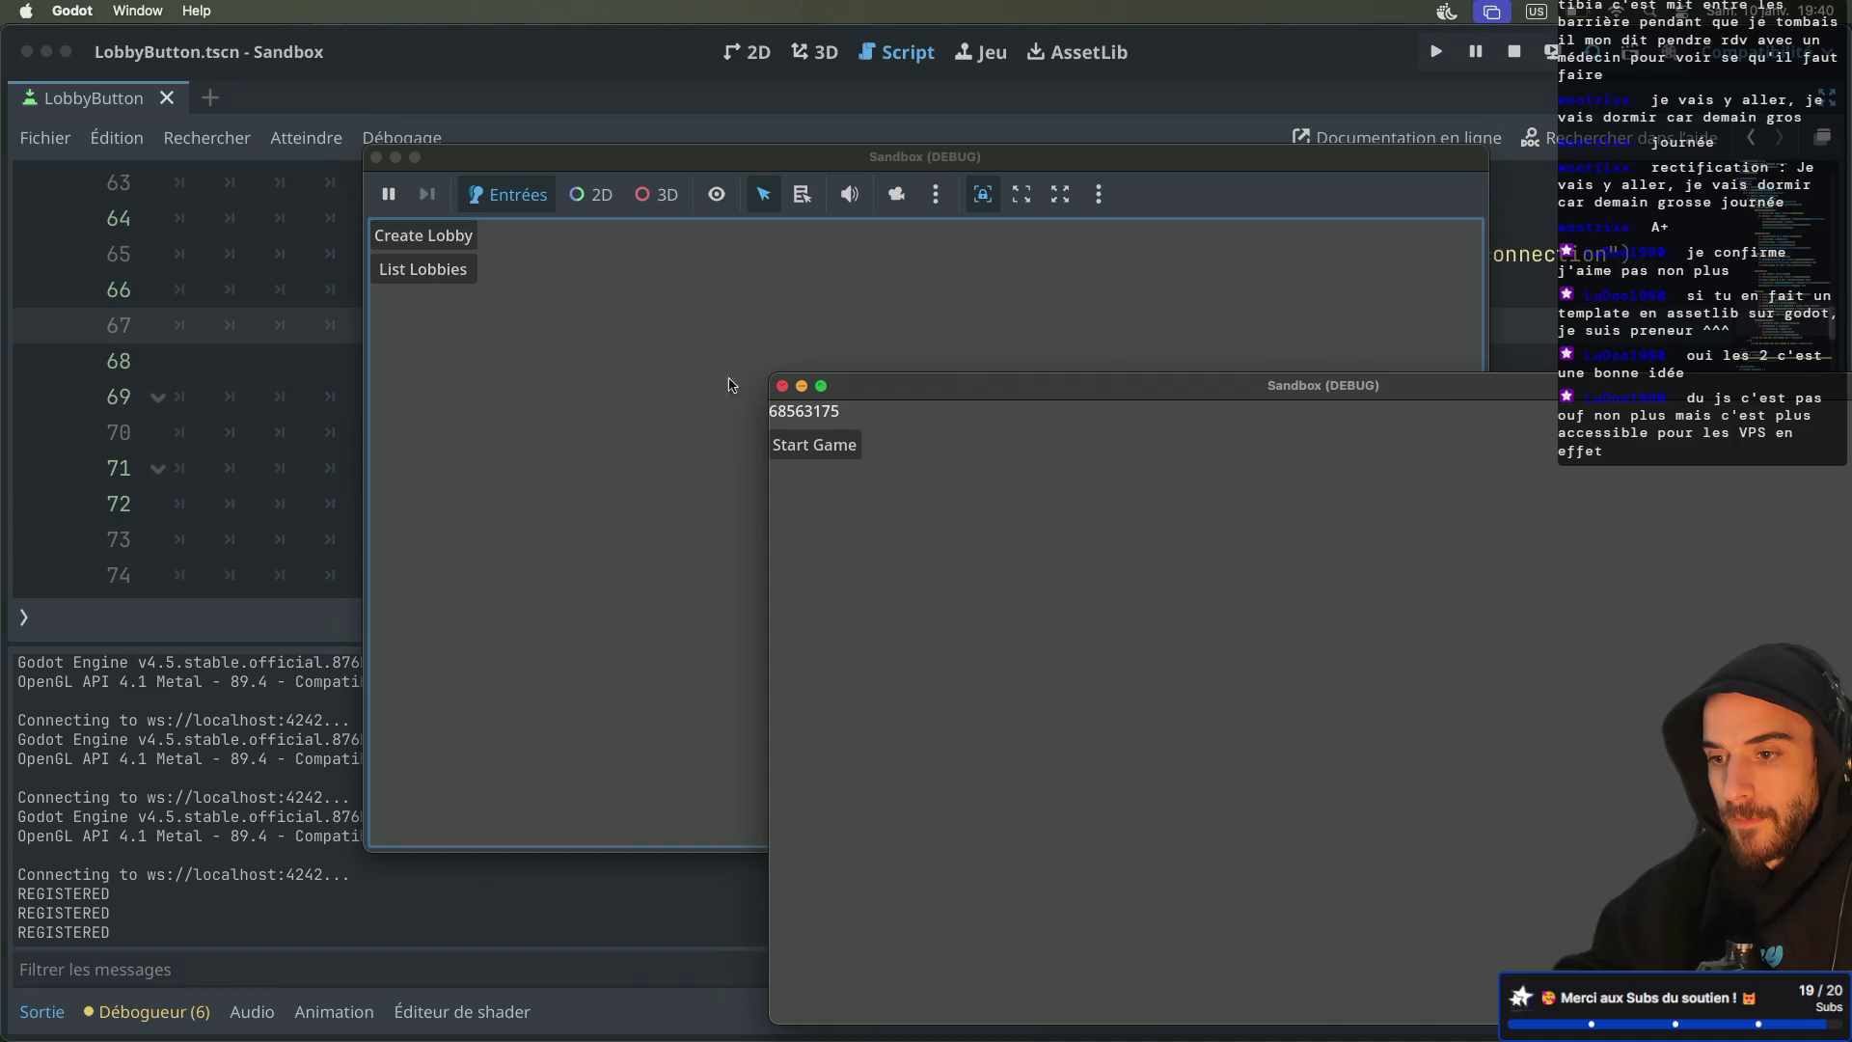
left_click(658, 361)
left_click(444, 275)
left_click(439, 336)
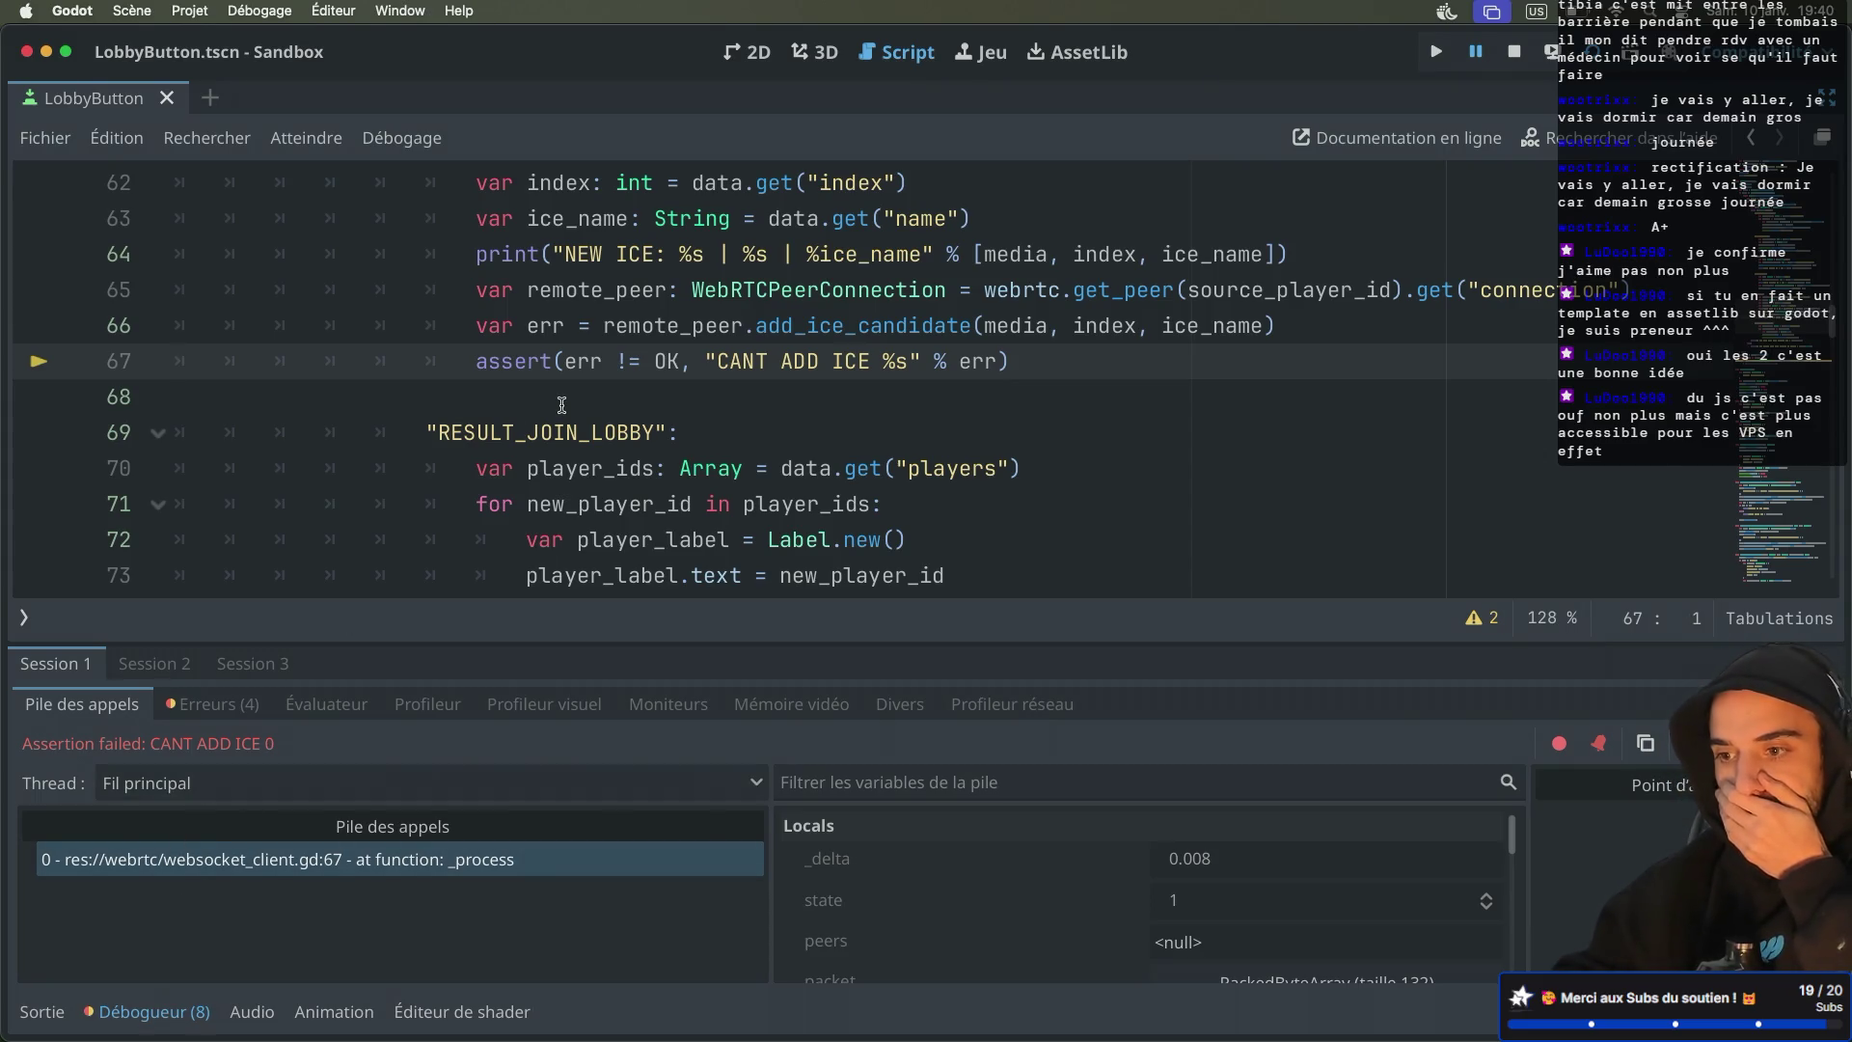
key("super+Tab")
Open client/multiplayer_client.gd from the repository's file tree in GitHub
scroll(585, 653, "down", 3)
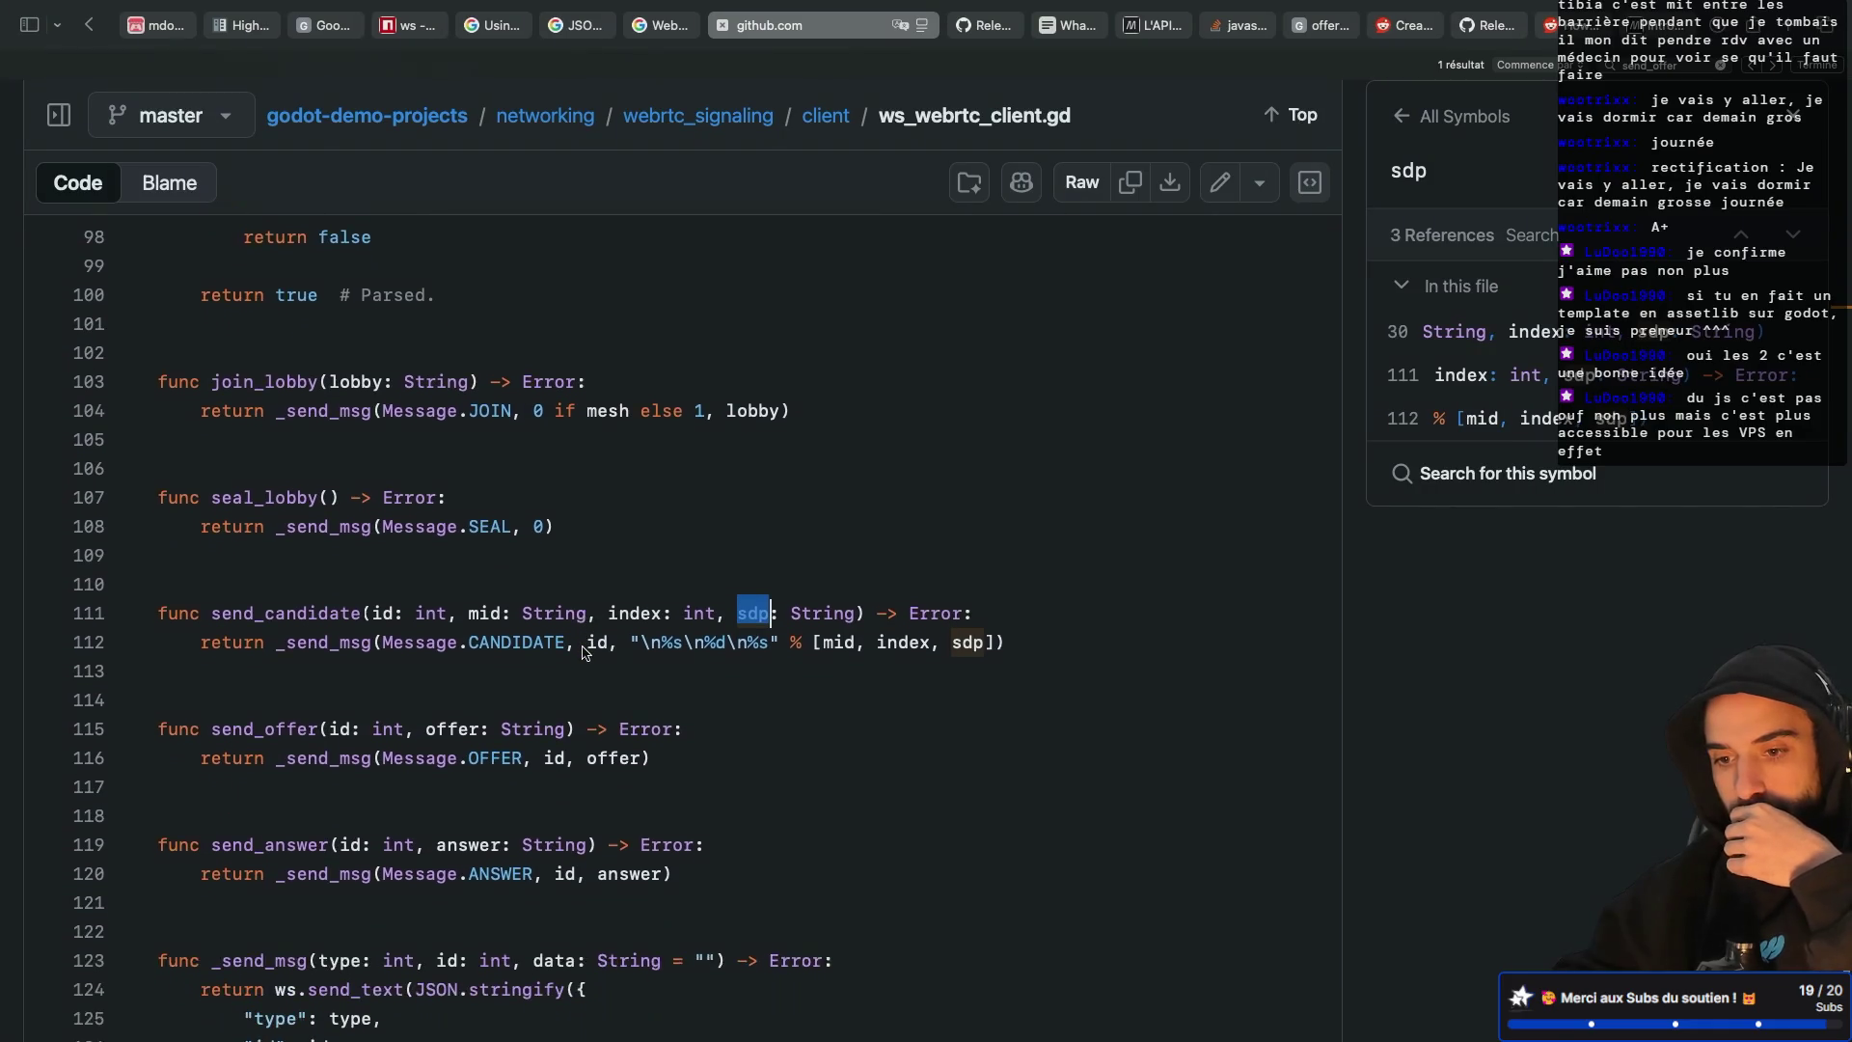
scroll(583, 647, "up", 15)
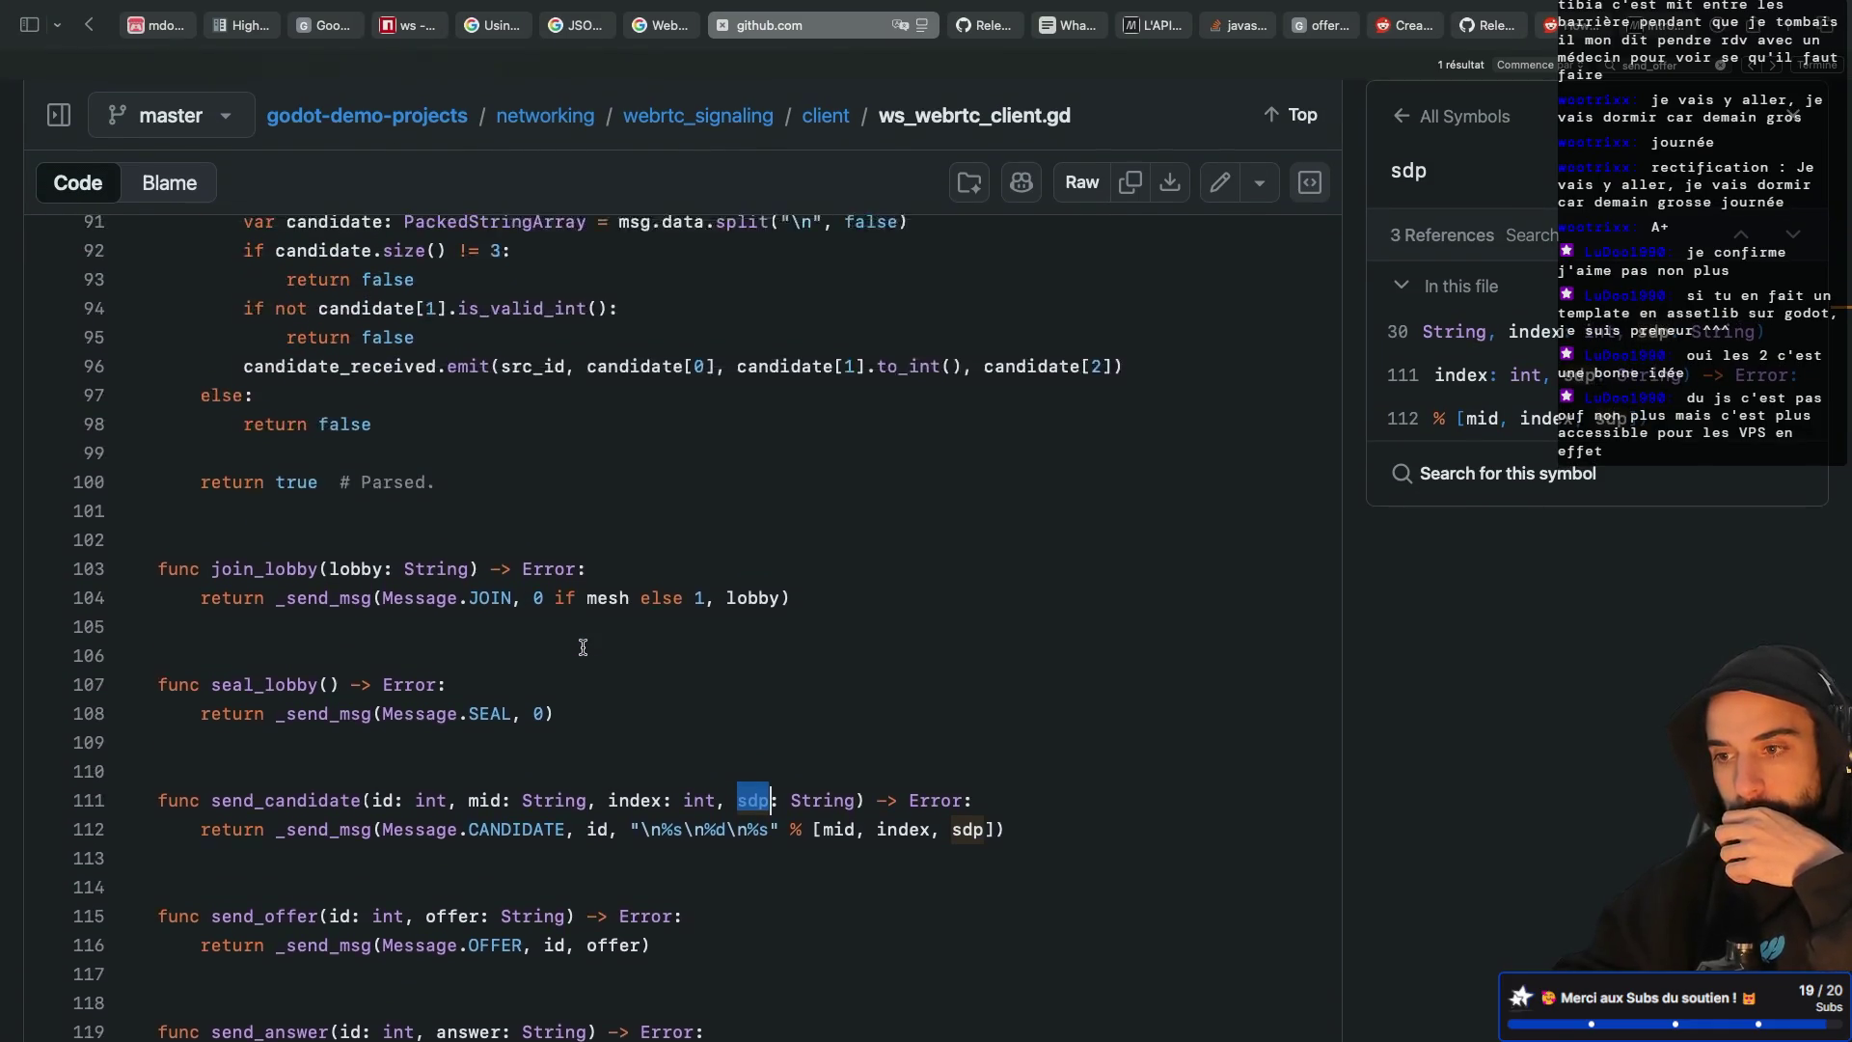
scroll(583, 646, "up", 20)
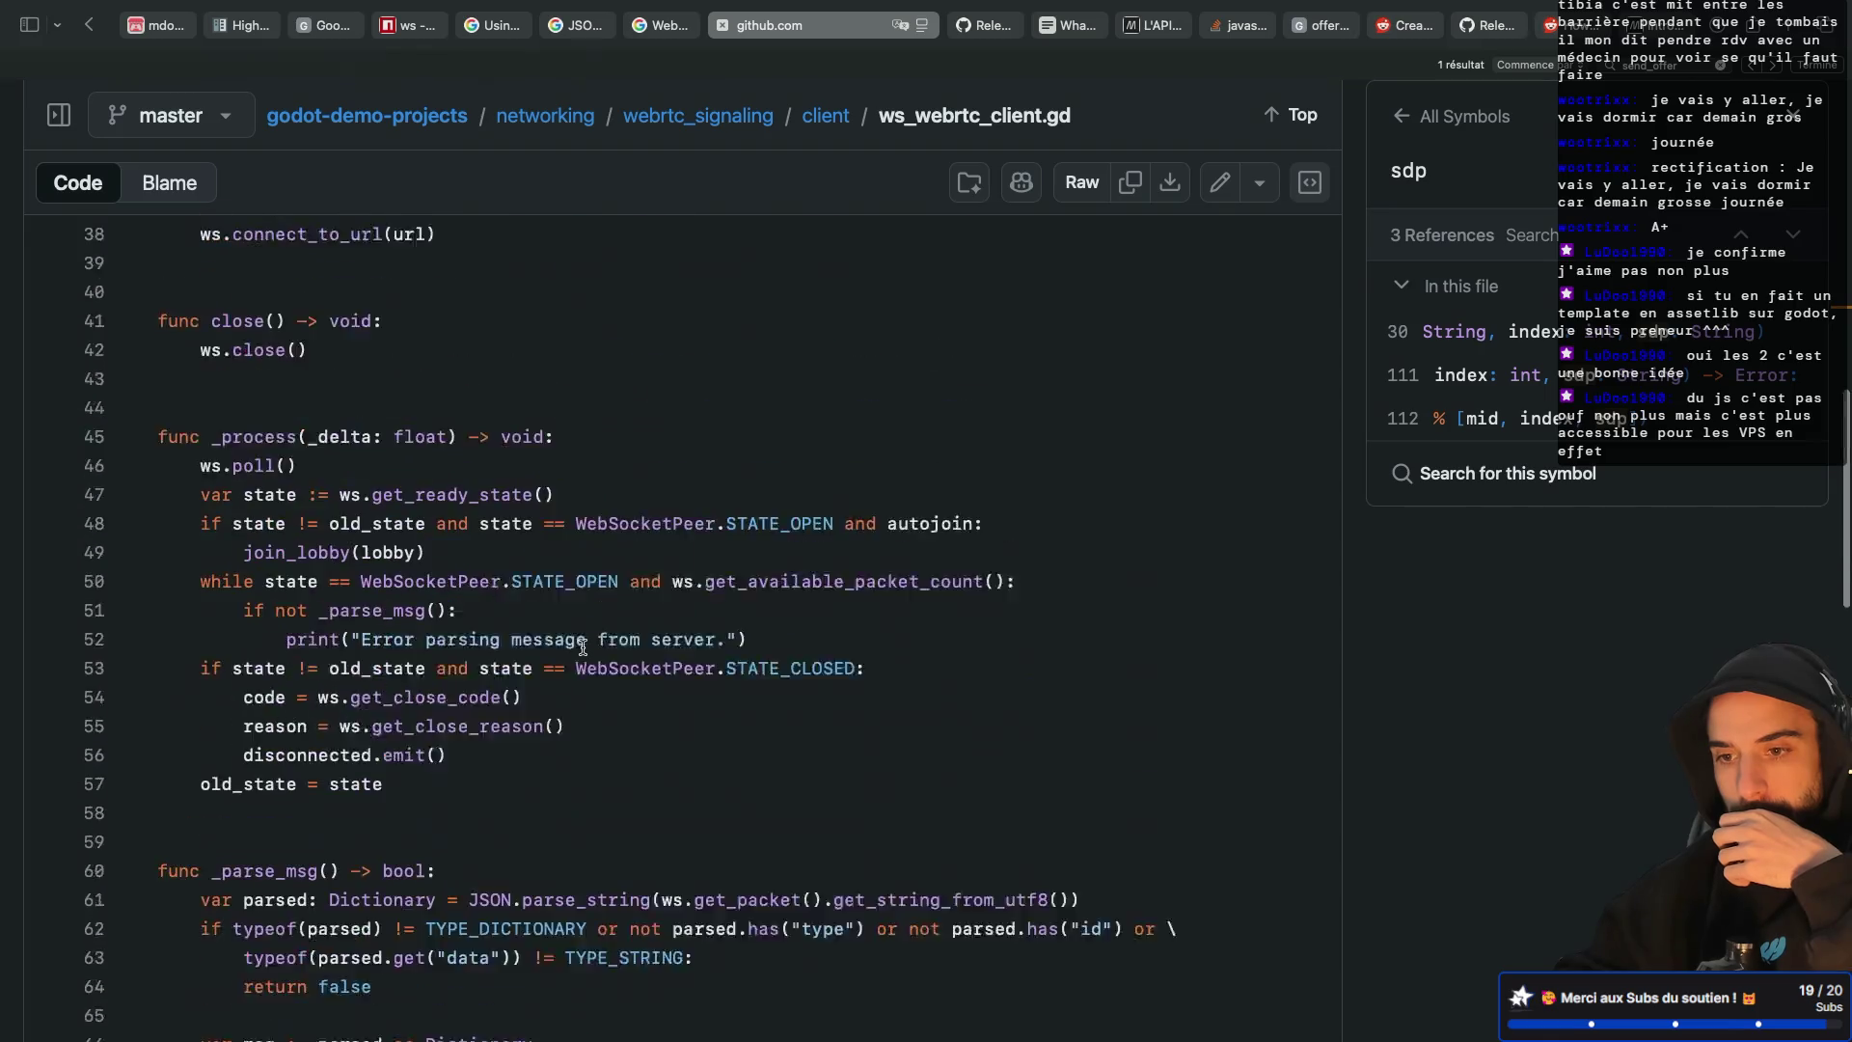
scroll(583, 647, "up", 2)
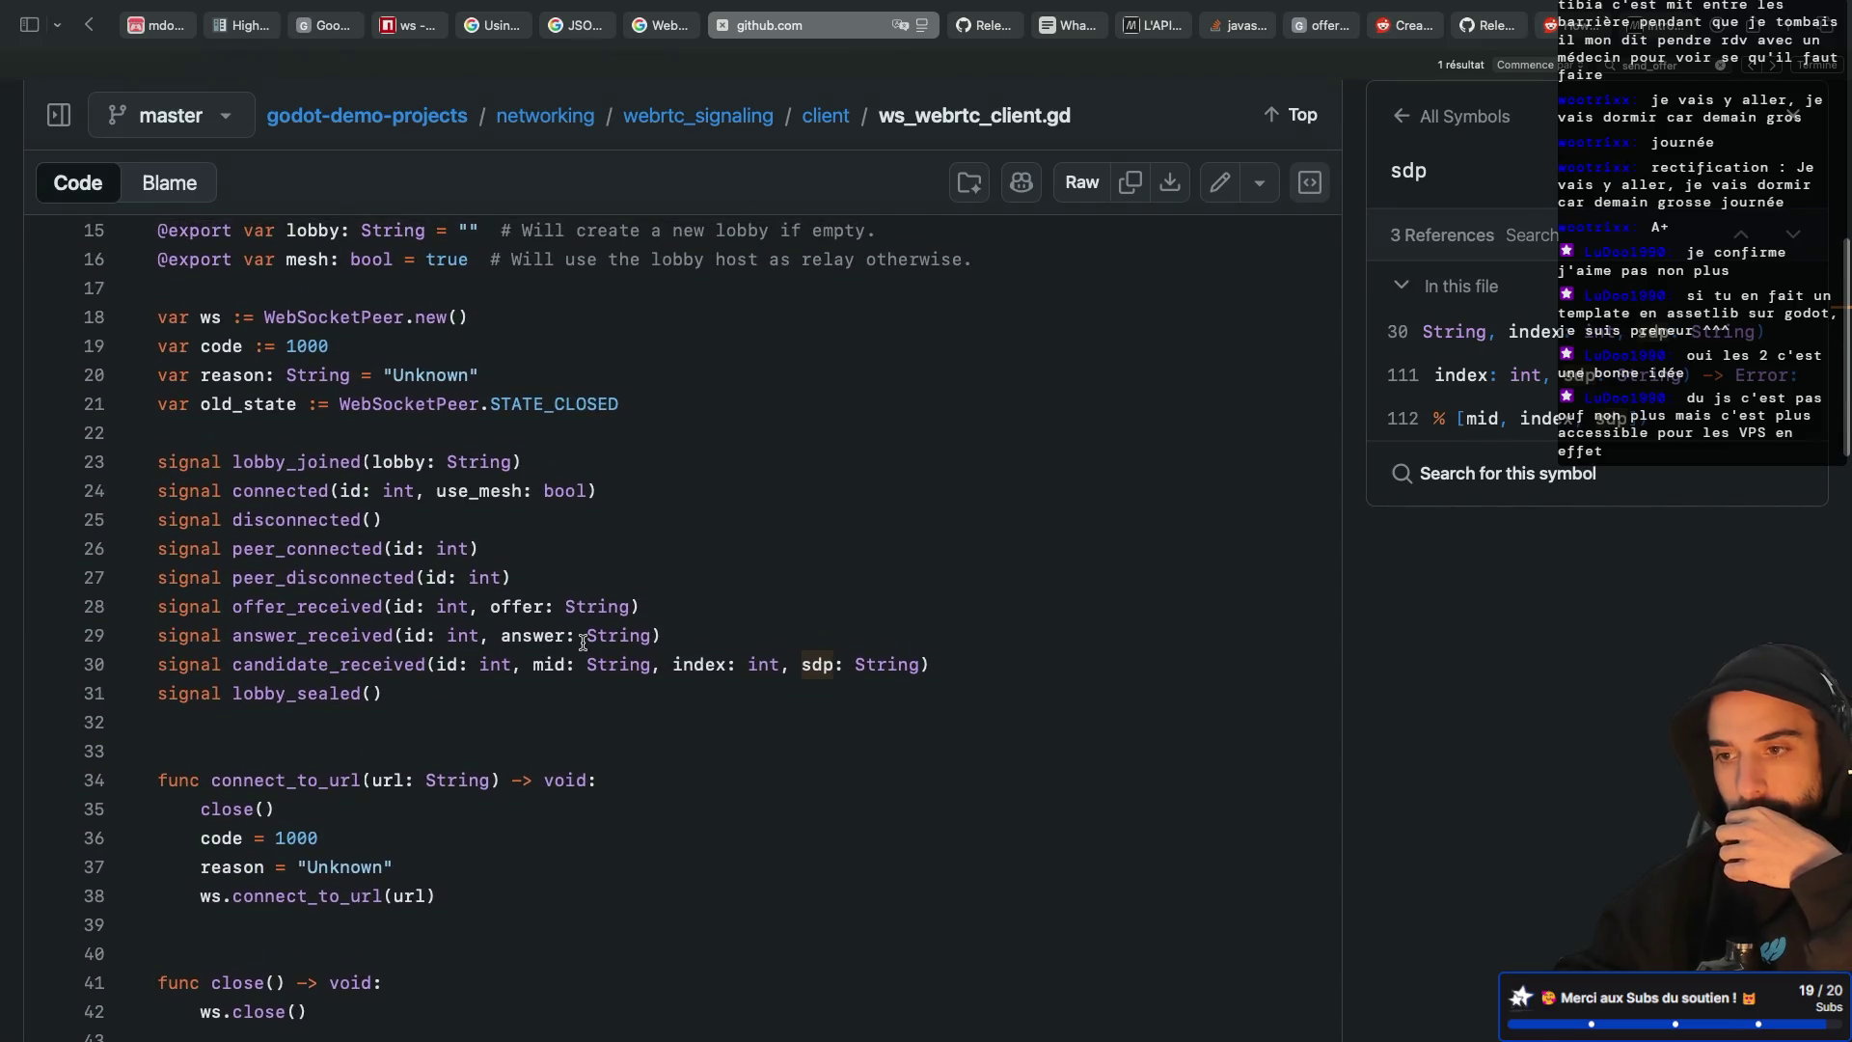
left_click(53, 117)
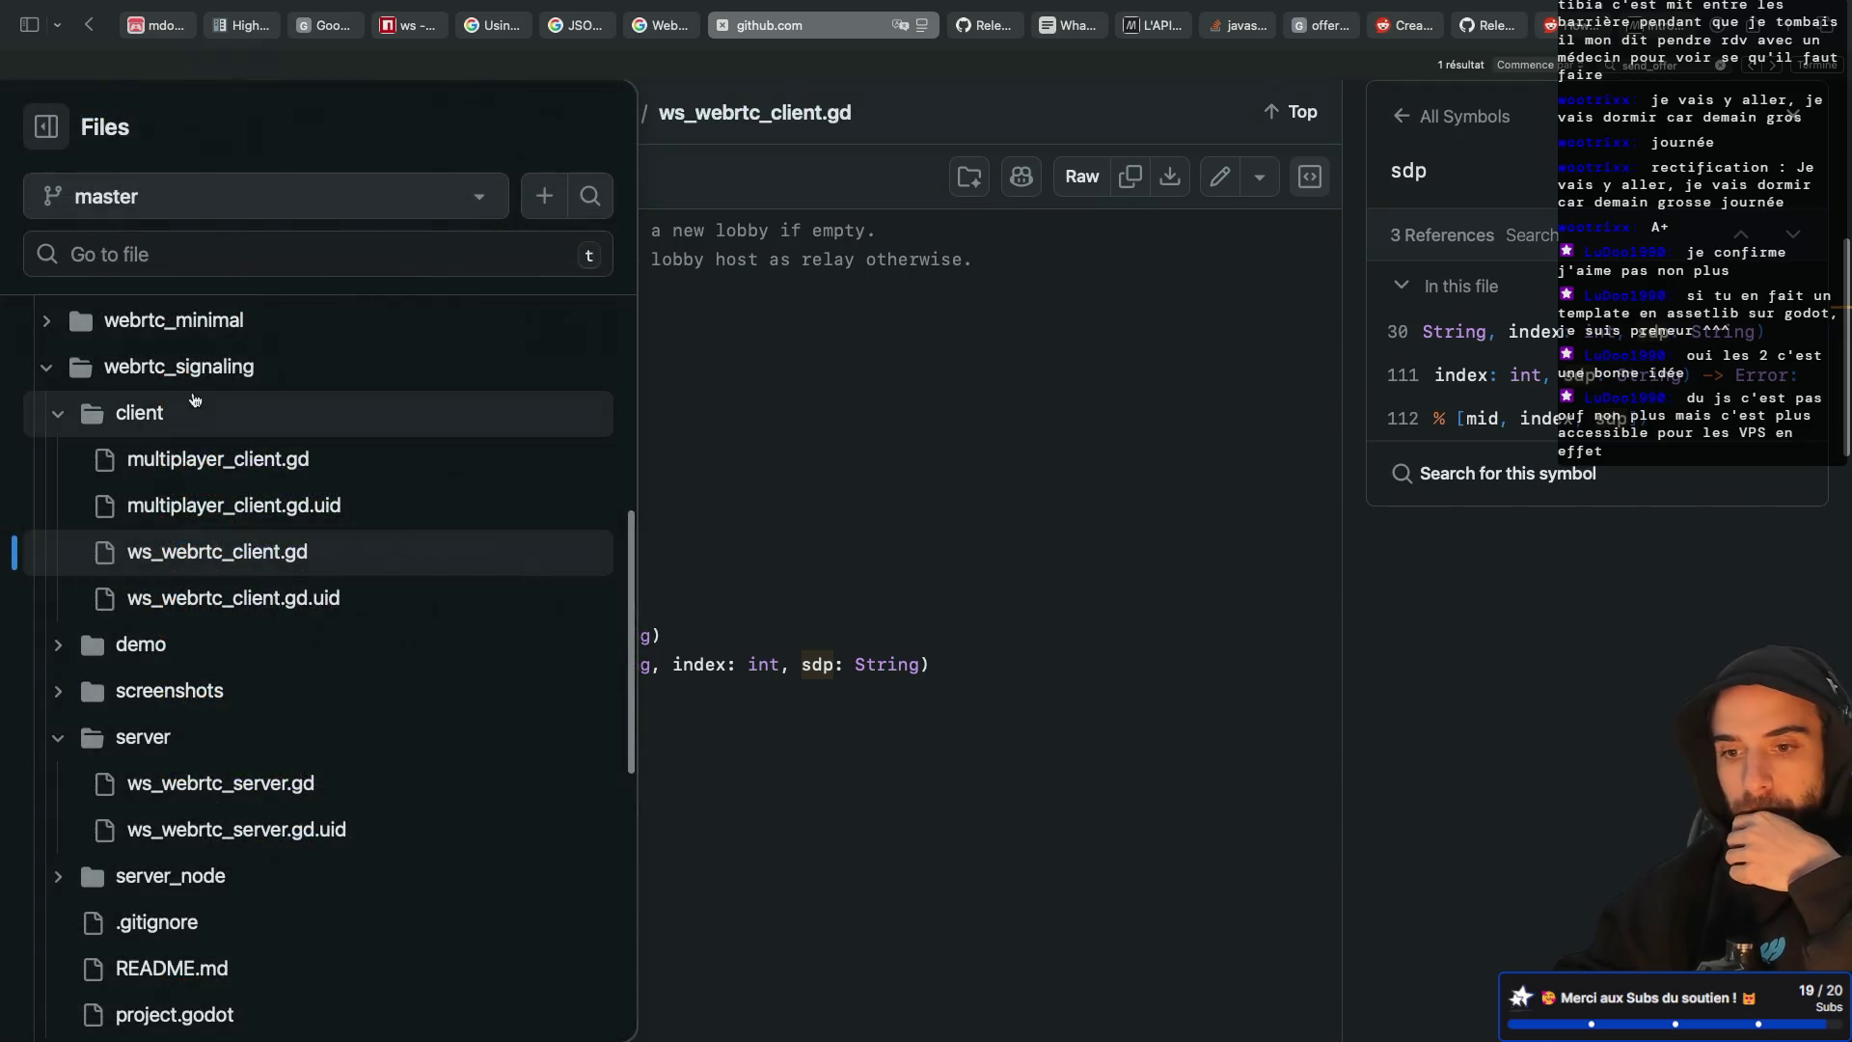
left_click(288, 467)
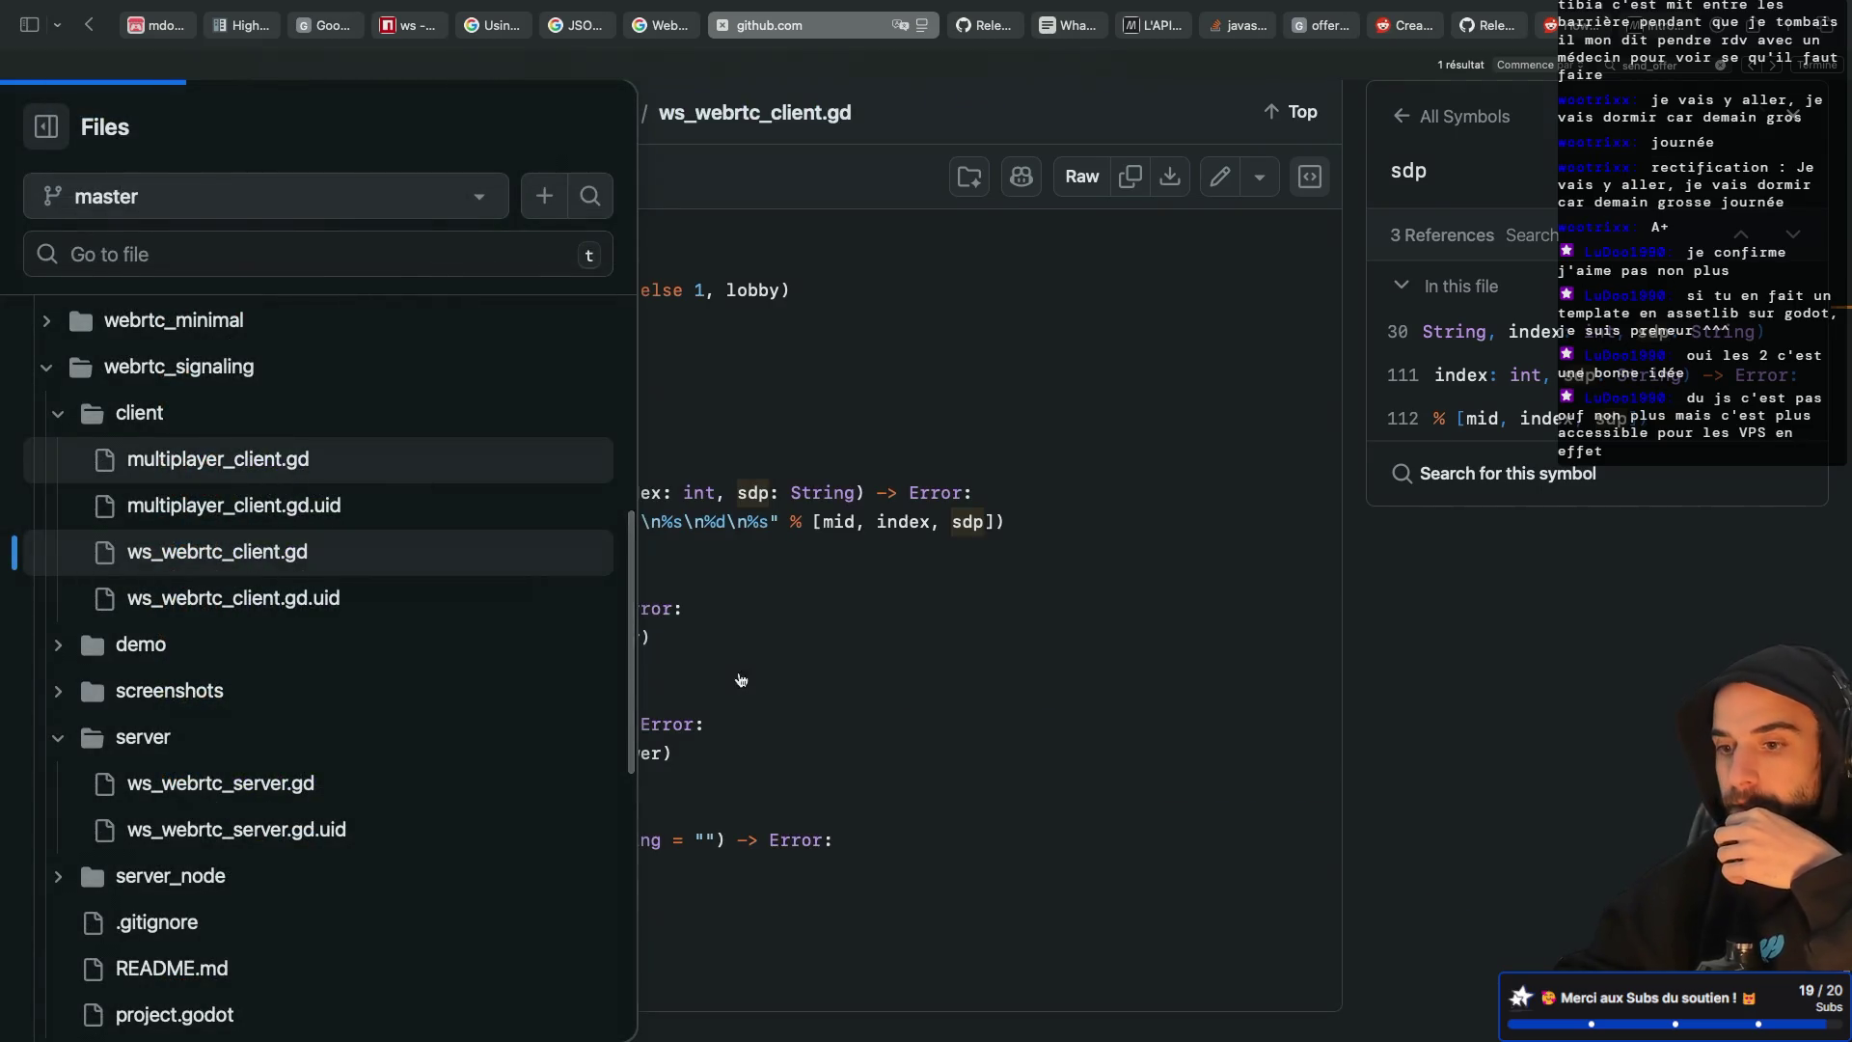
scroll(974, 563, "up", 15)
scroll(974, 563, "up", 10)
scroll(926, 559, "down", 3)
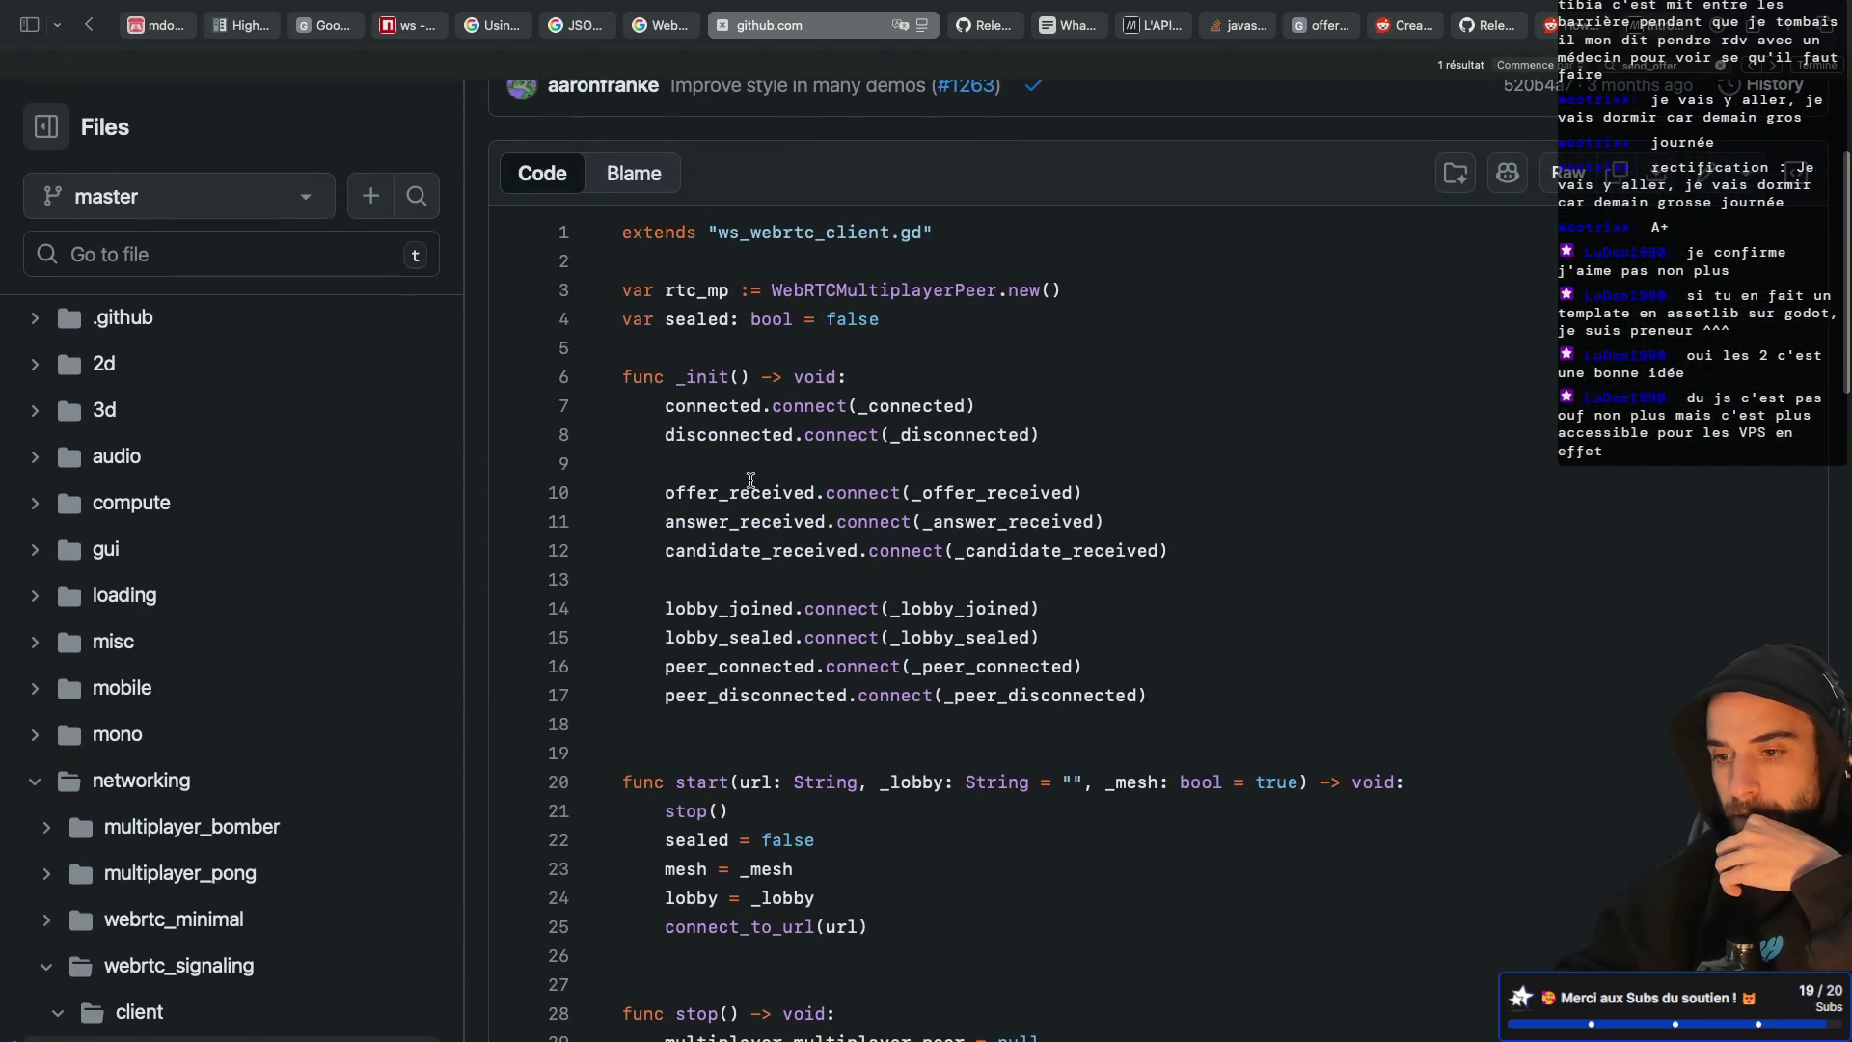
Jump to the _candidate_received handler's line 112 reference and mark its id: int parameter
left_click(756, 546)
left_click(627, 551)
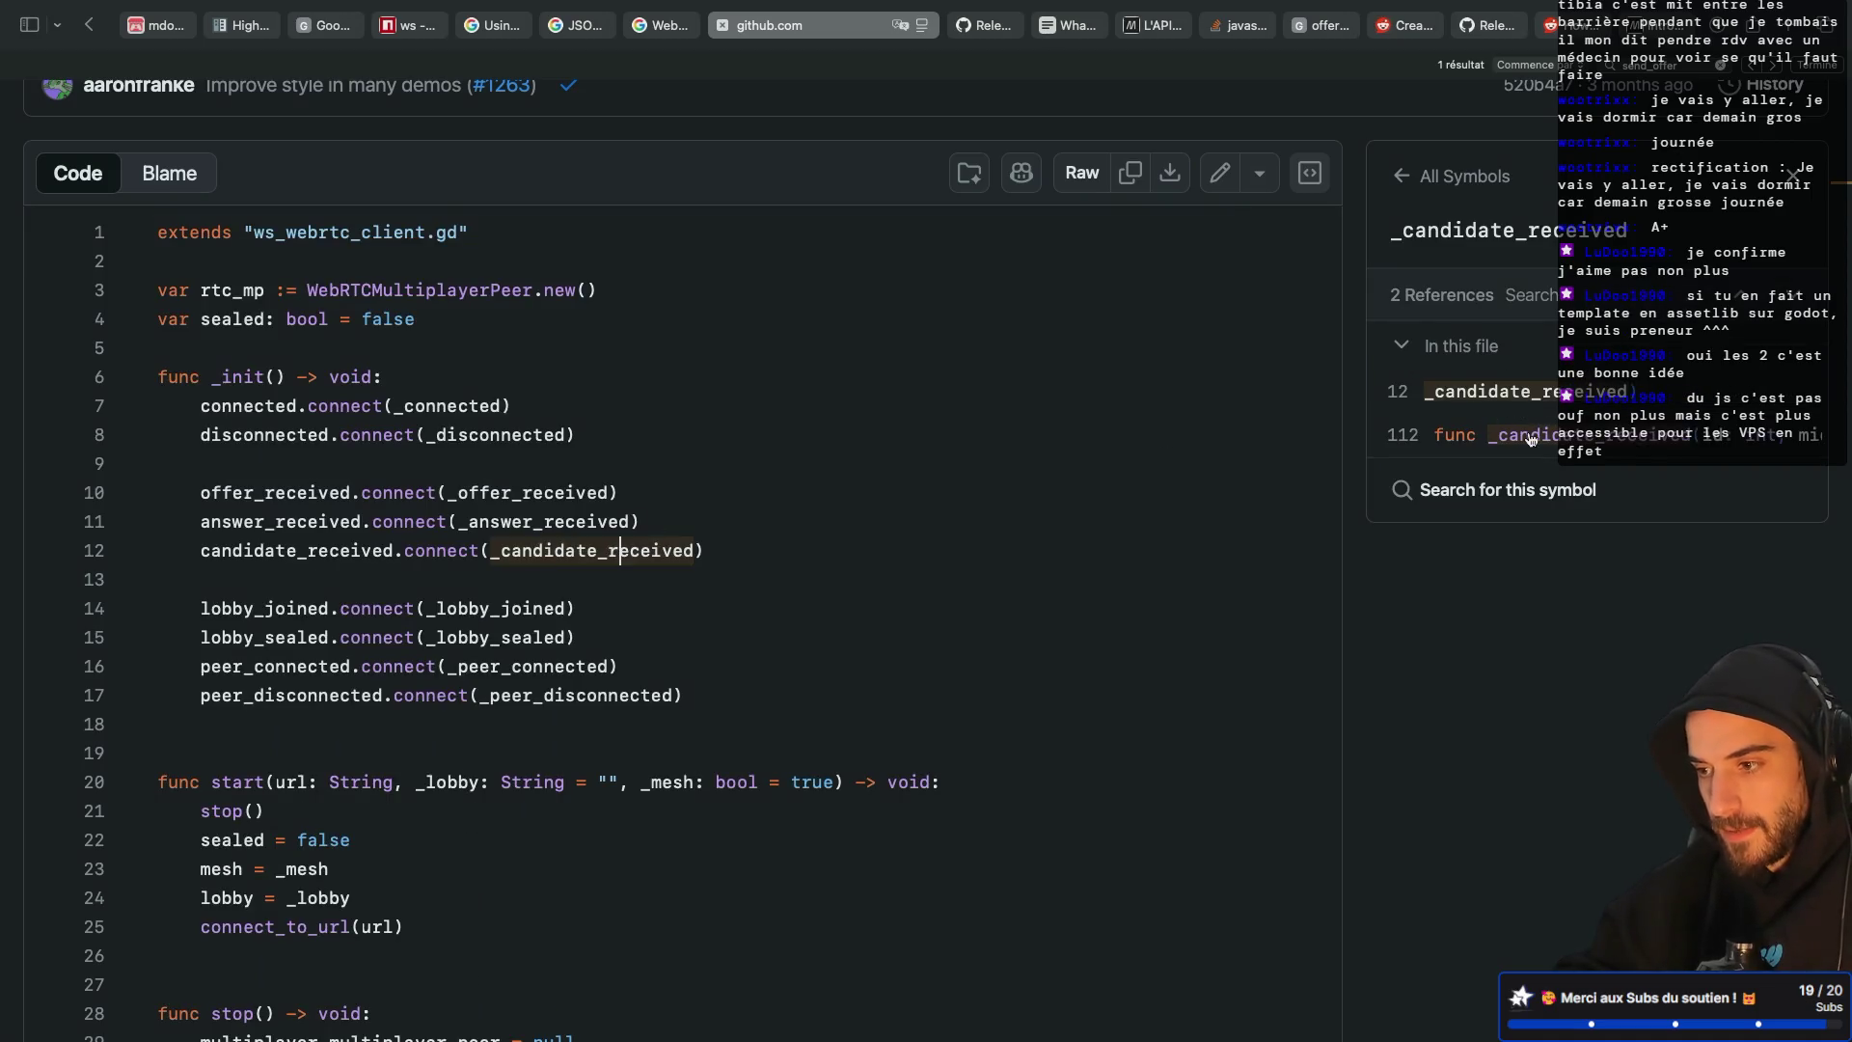
left_click(1532, 436)
scroll(537, 580, "up", 3)
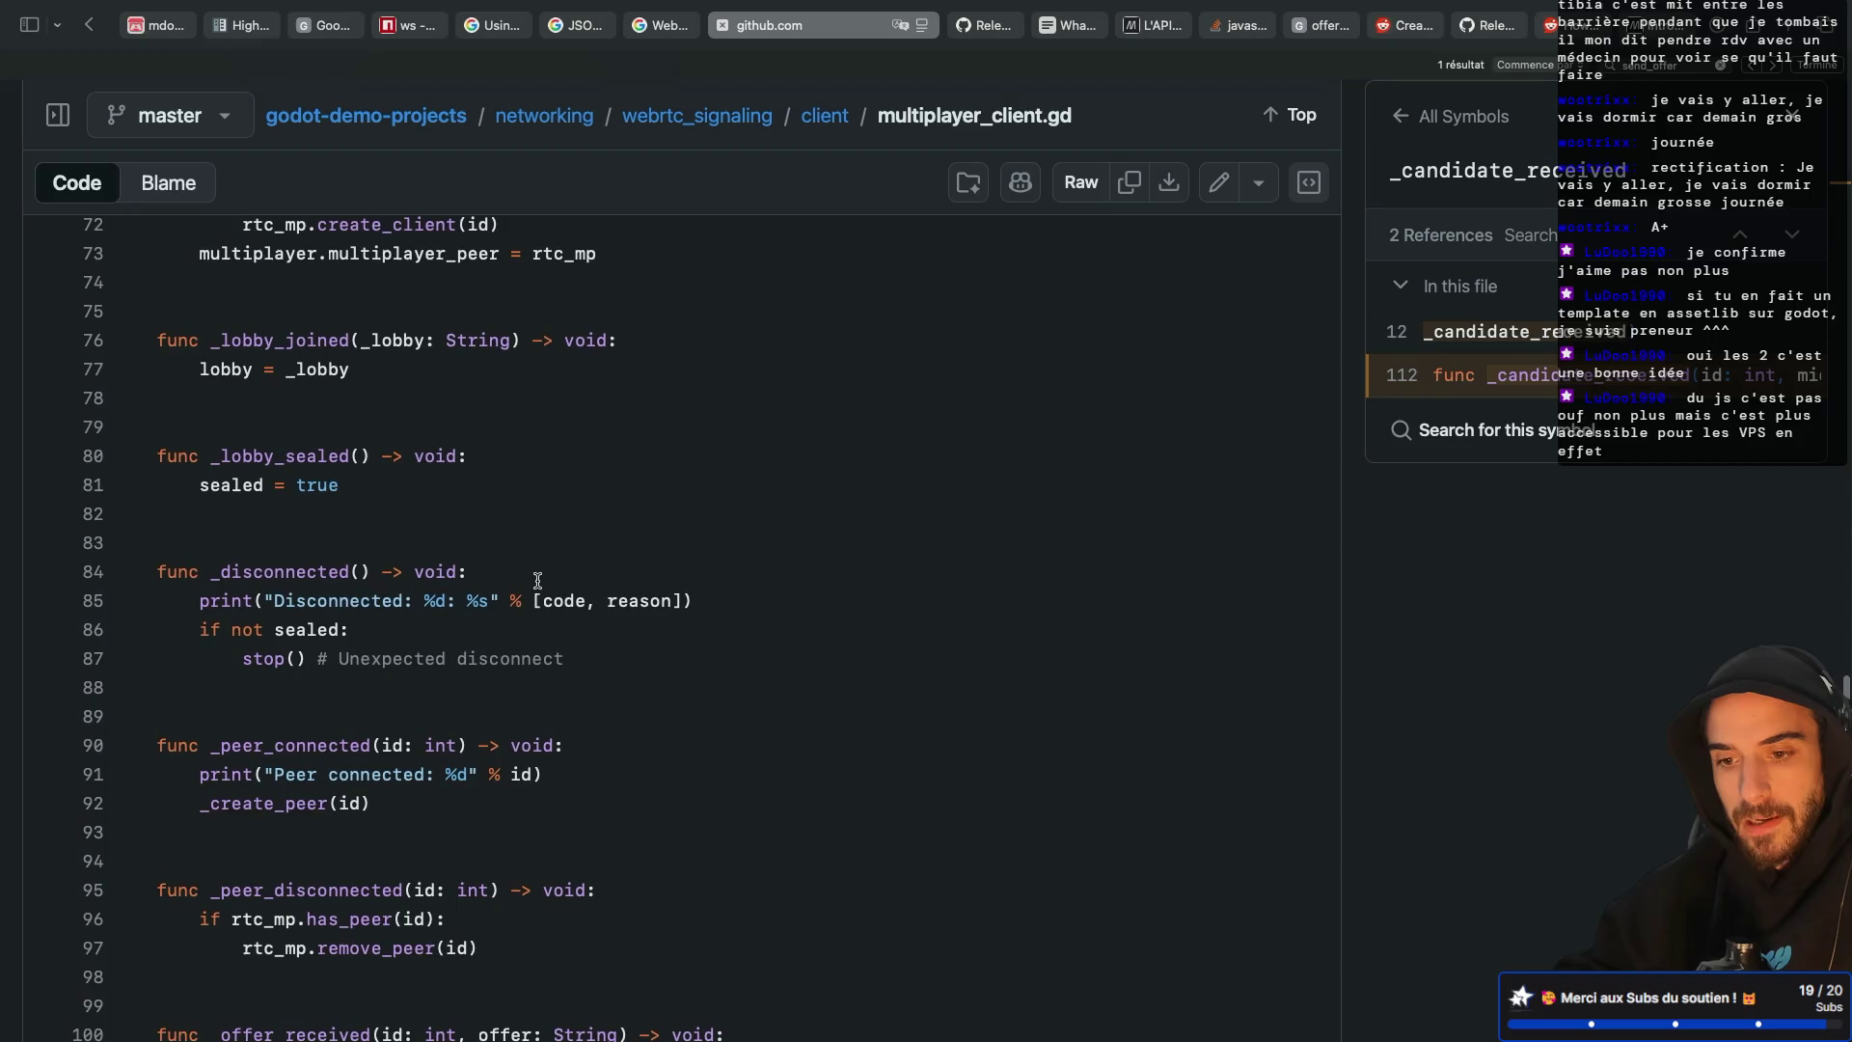
scroll(538, 581, "up", 5)
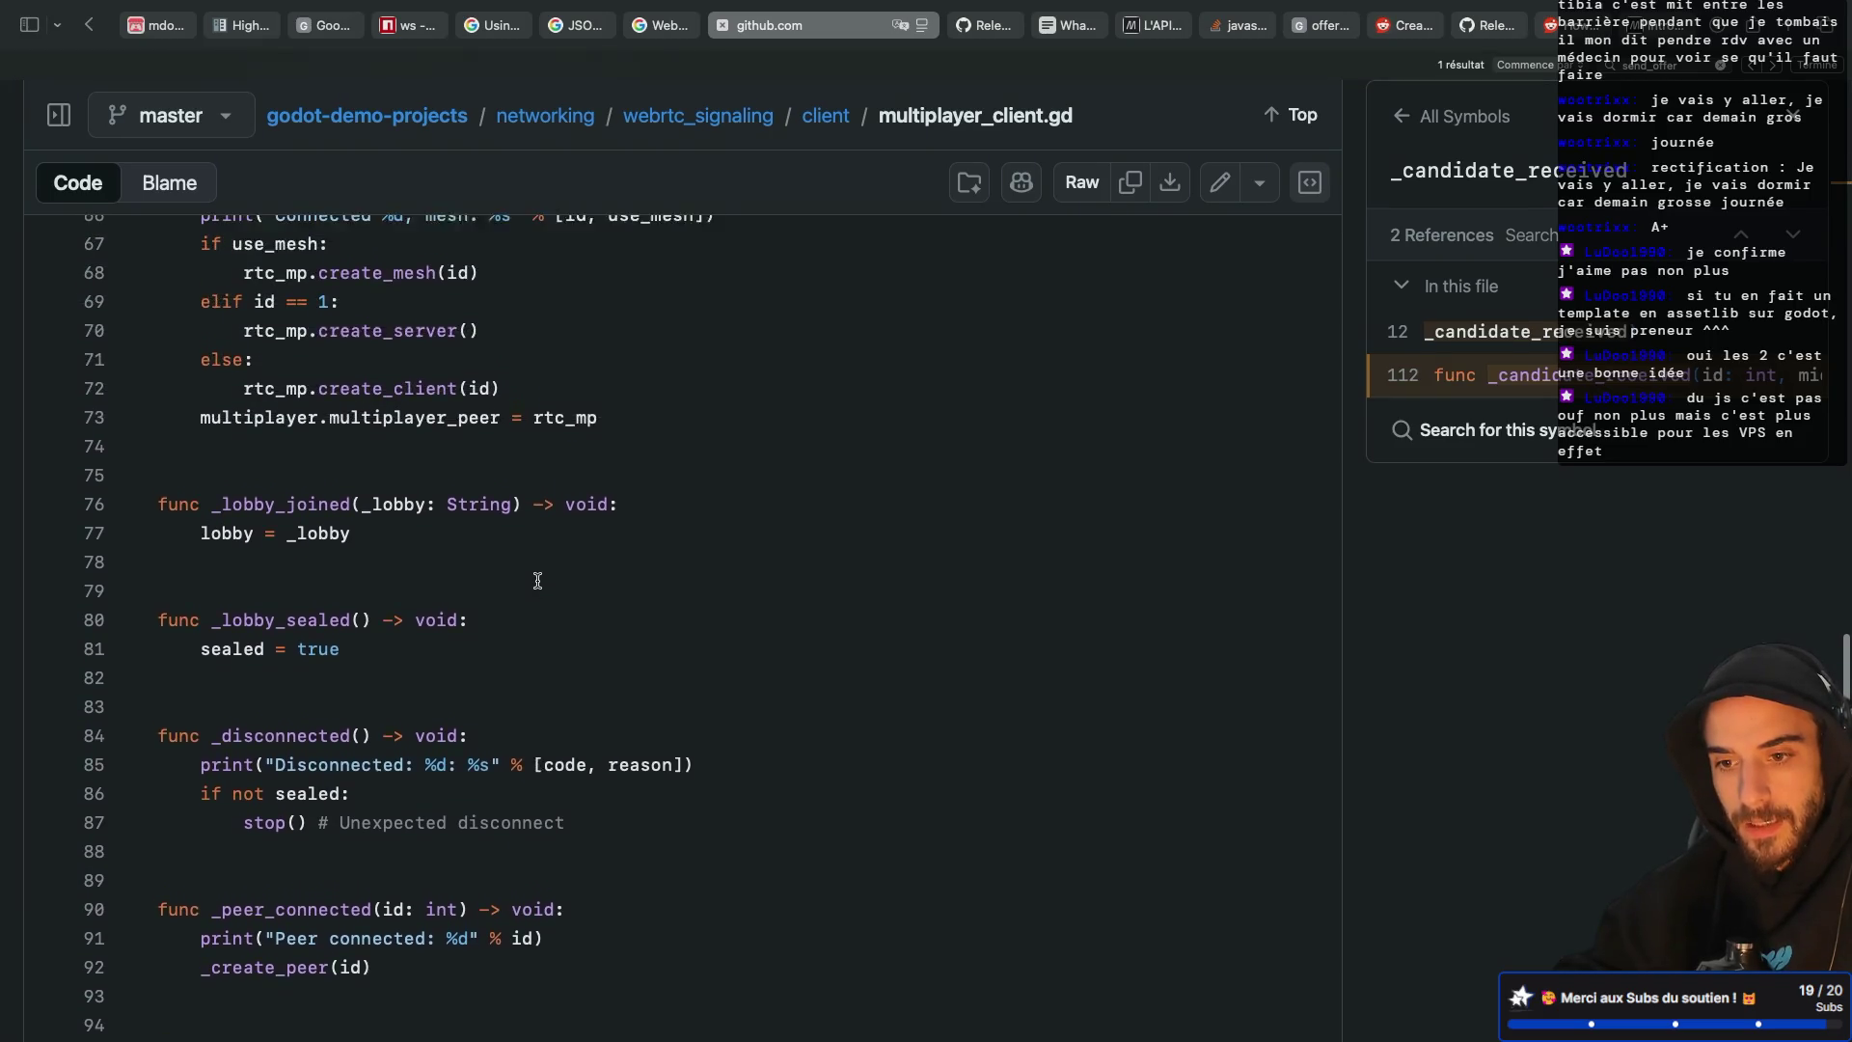
scroll(537, 581, "down", 10)
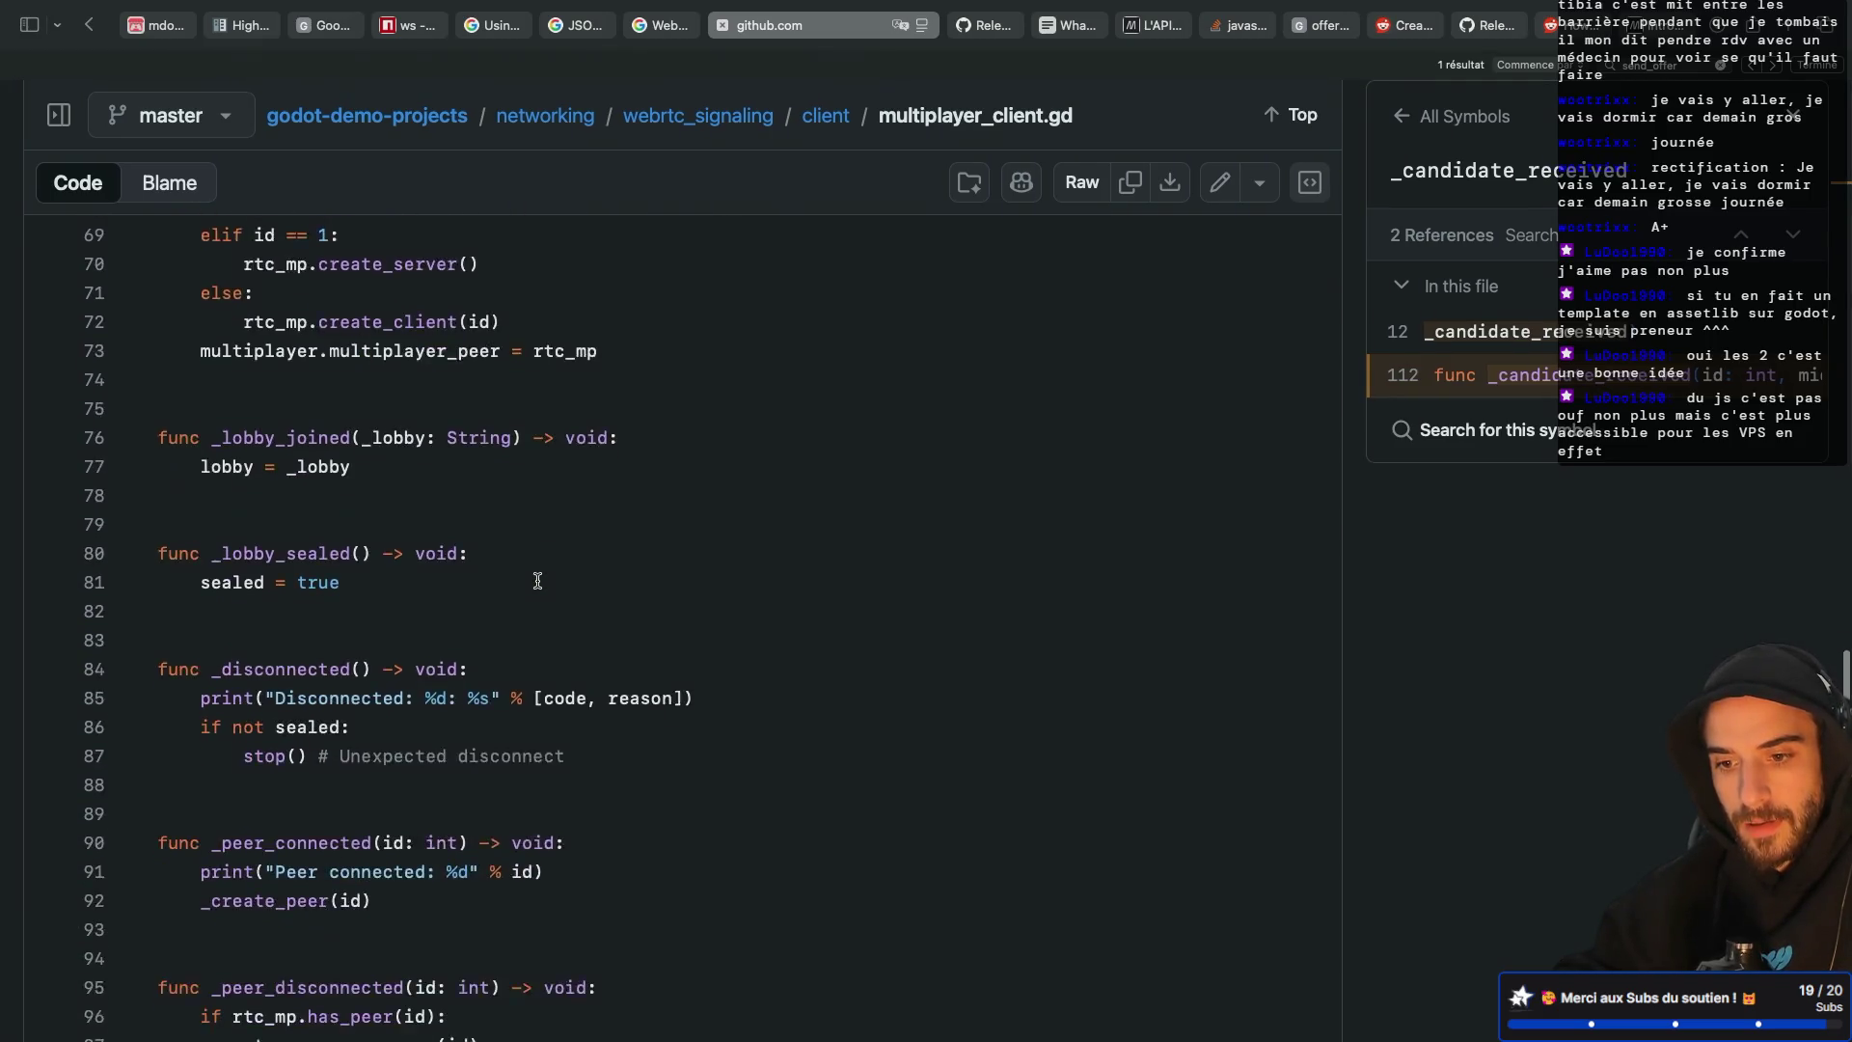
scroll(538, 580, "down", 1)
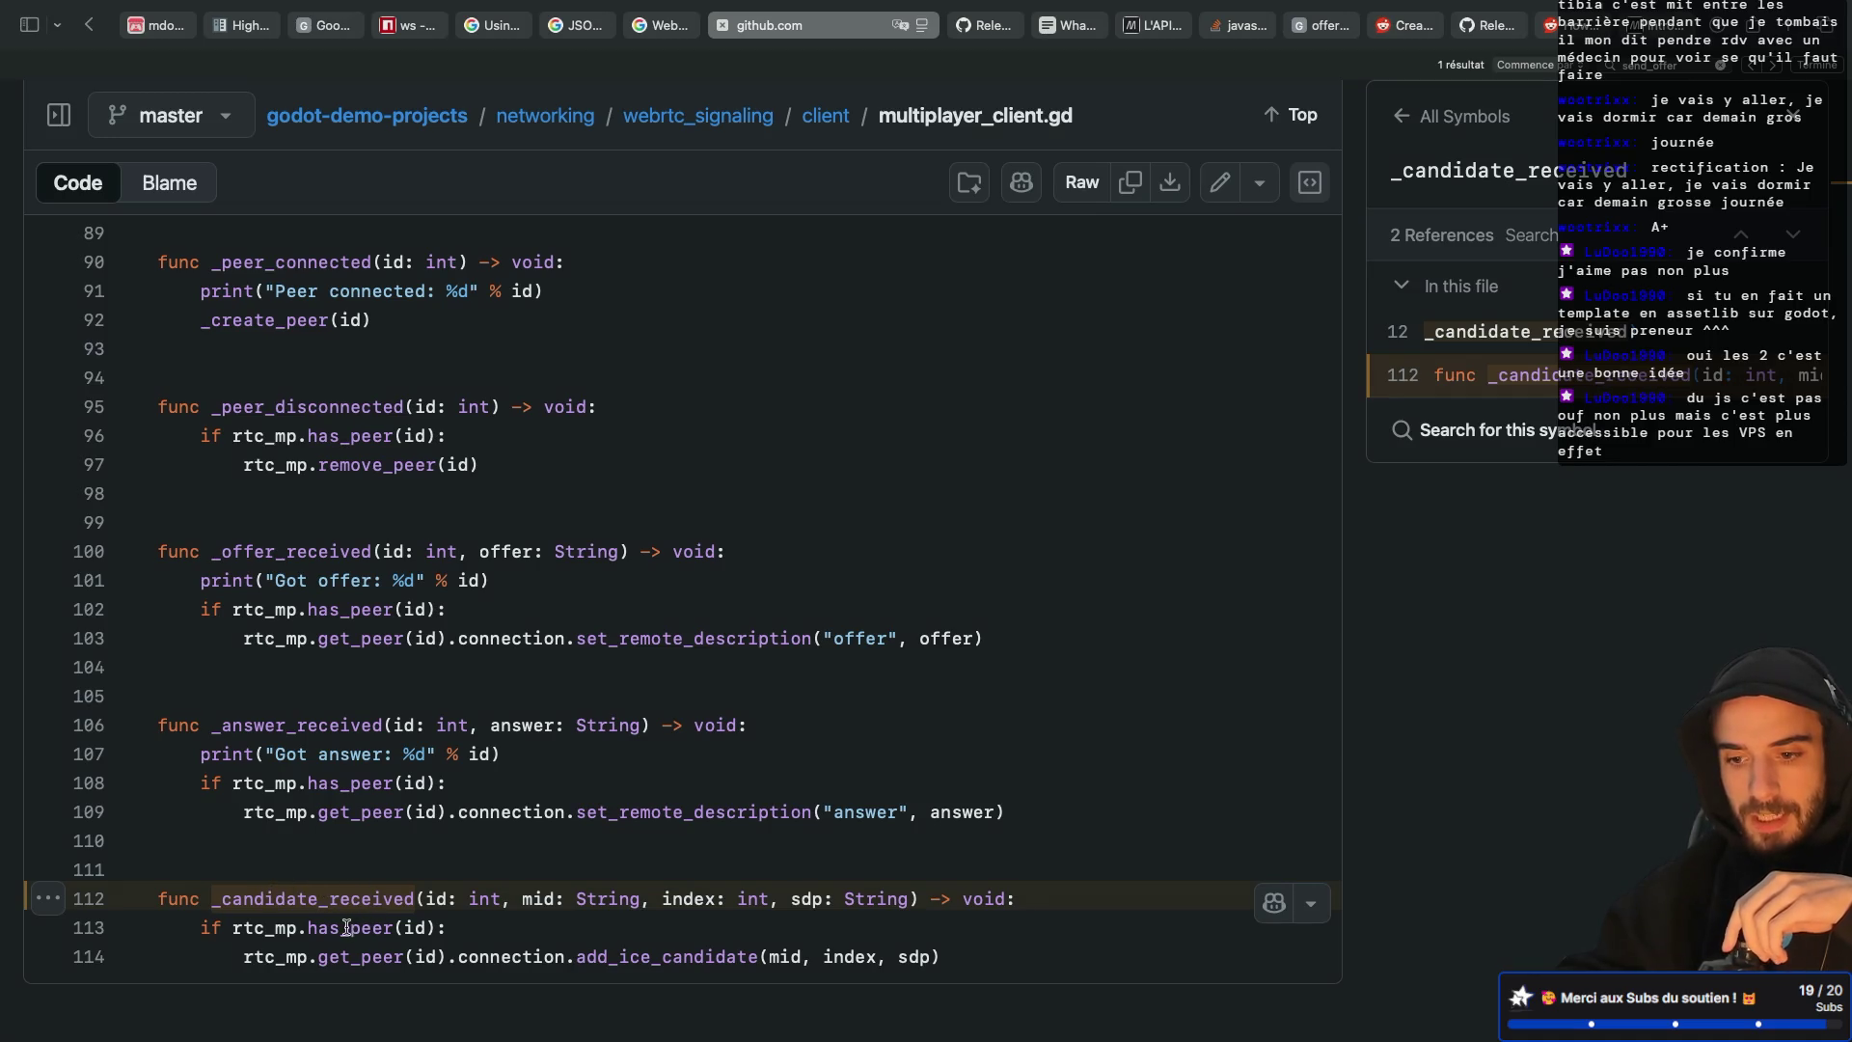
left_click_drag(430, 898, 498, 898)
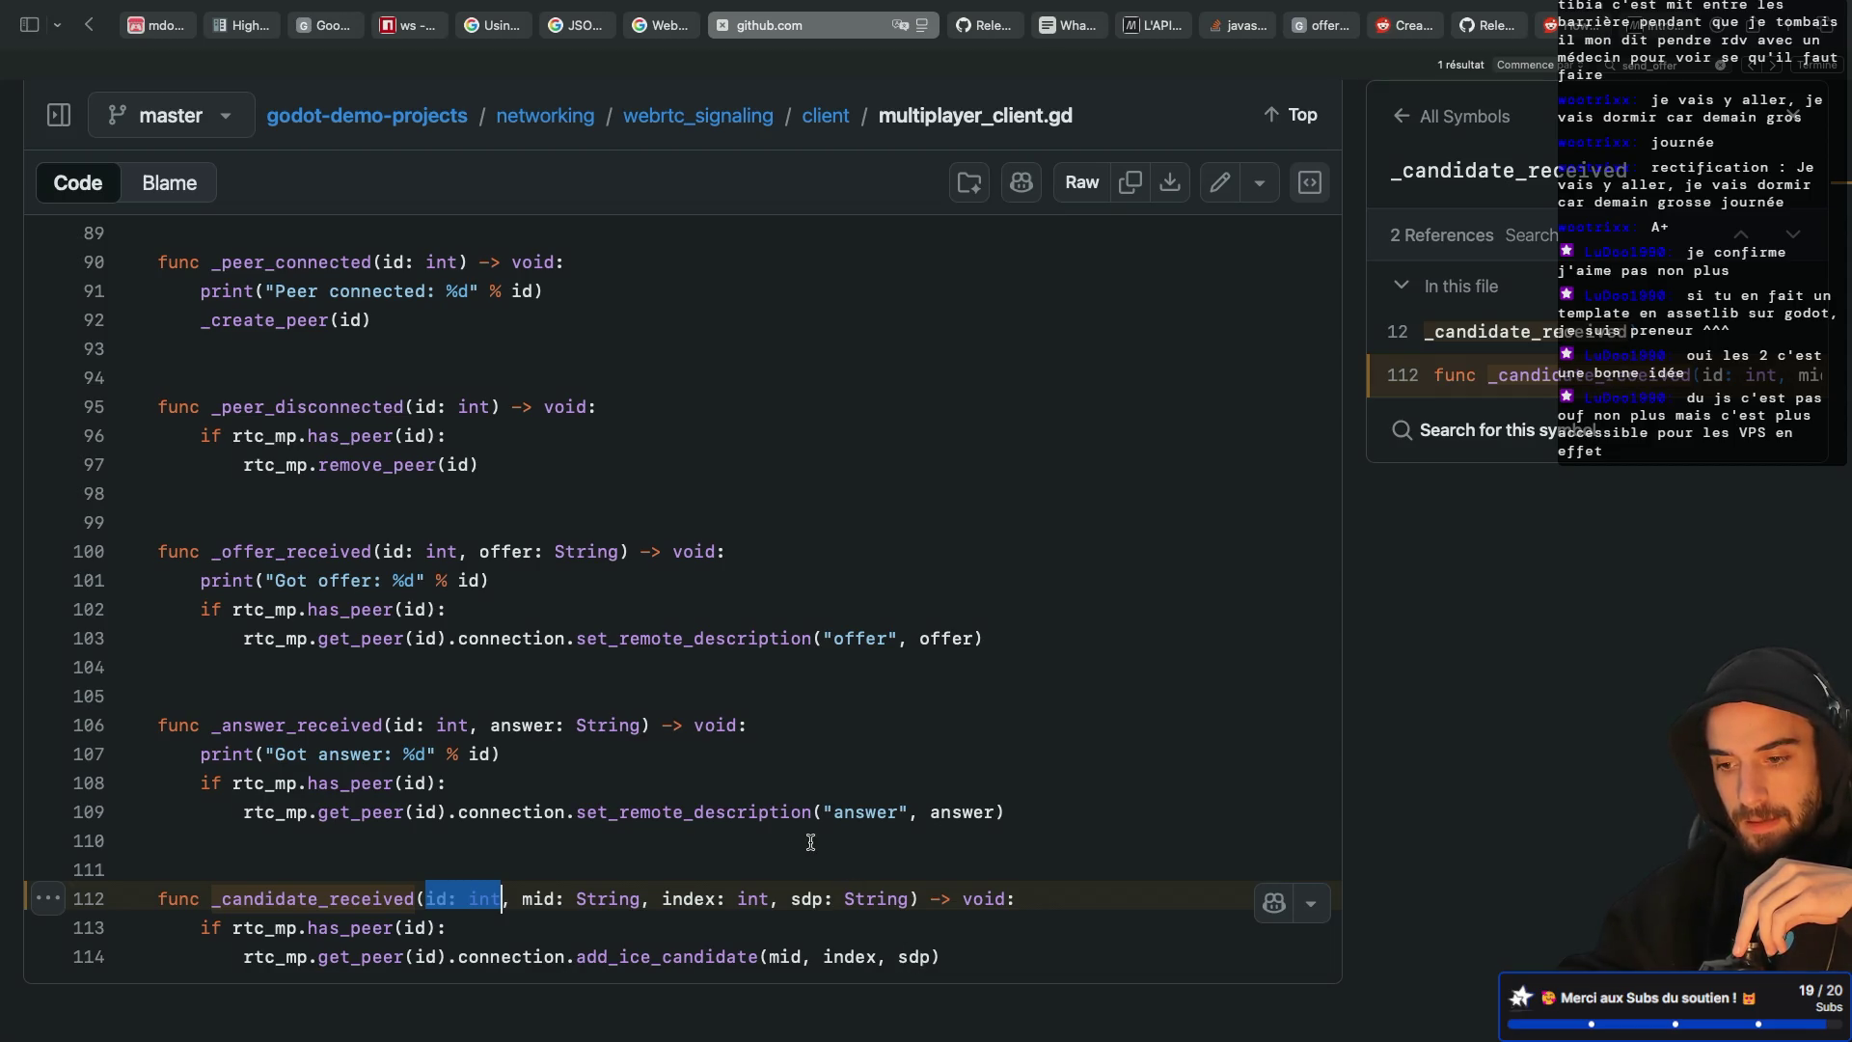
key("super+Tab")
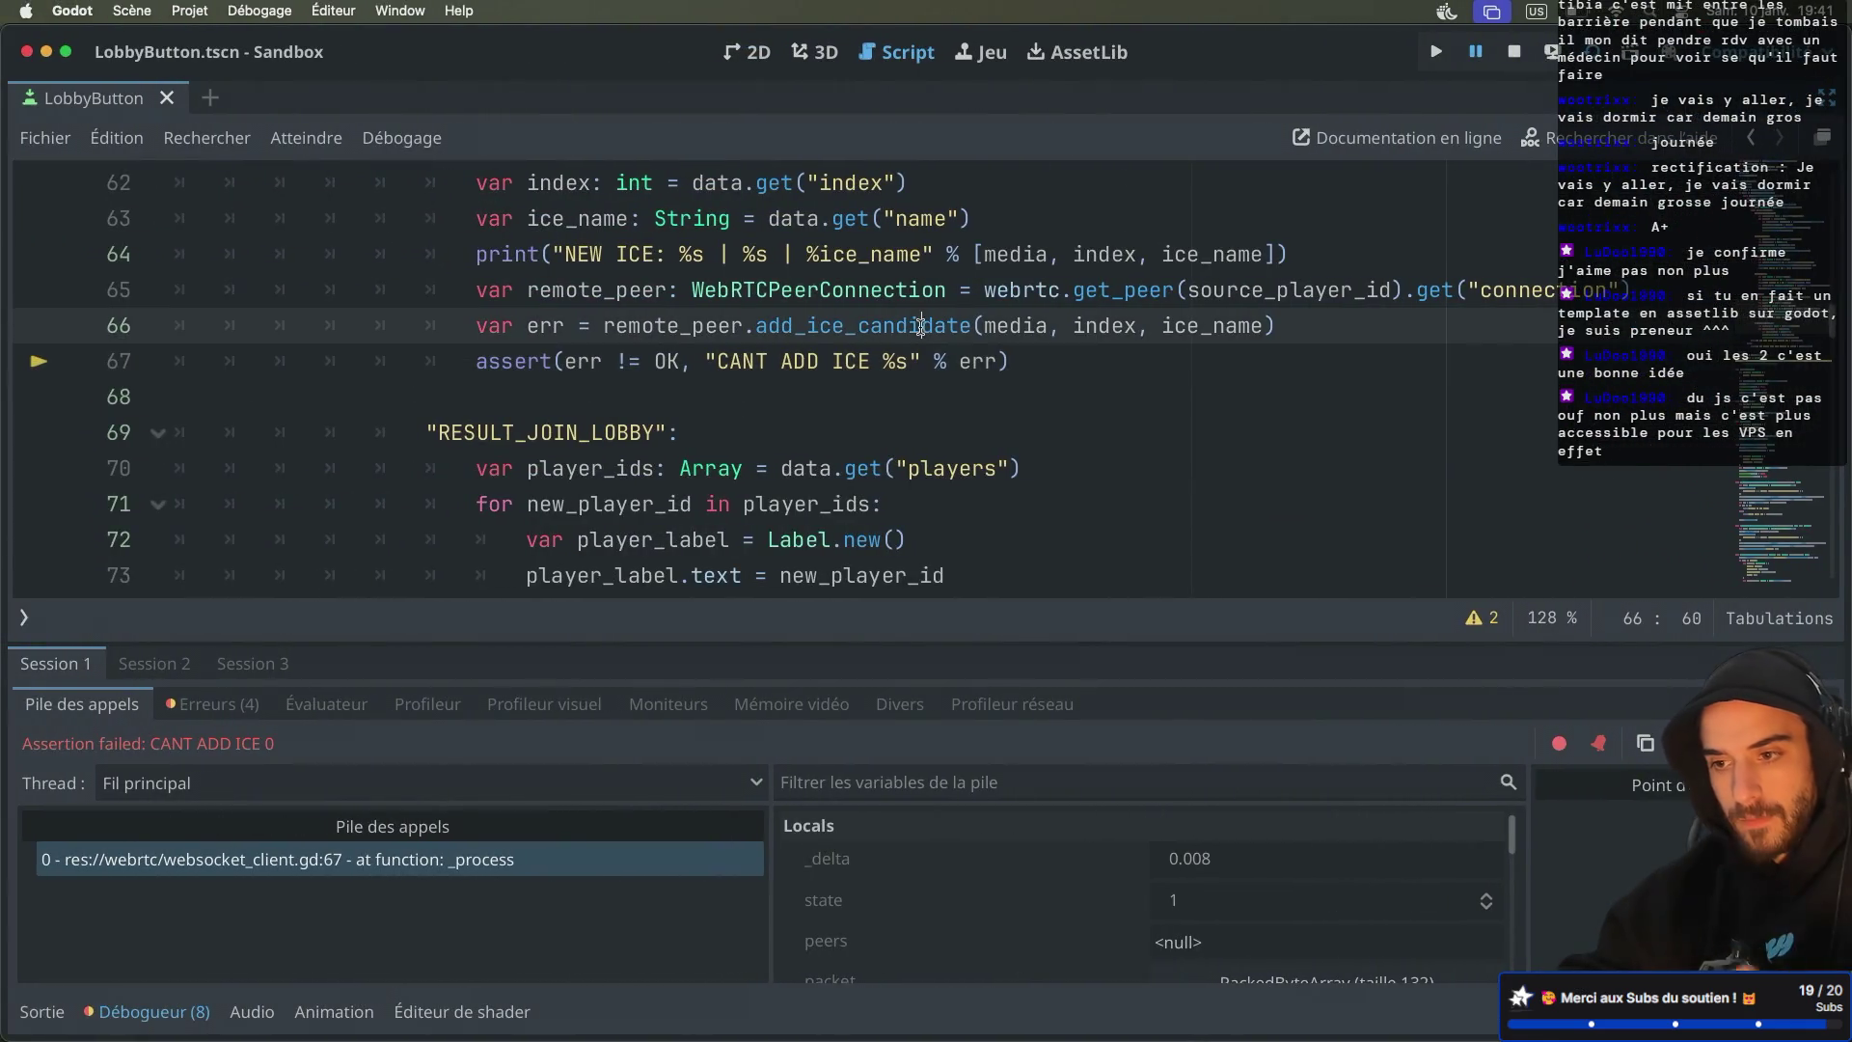
Open the WebRTCPeerConnection reference at add_ice_candidate(media, index, name) from the line-66 call
left_click(862, 327, "ctrl")
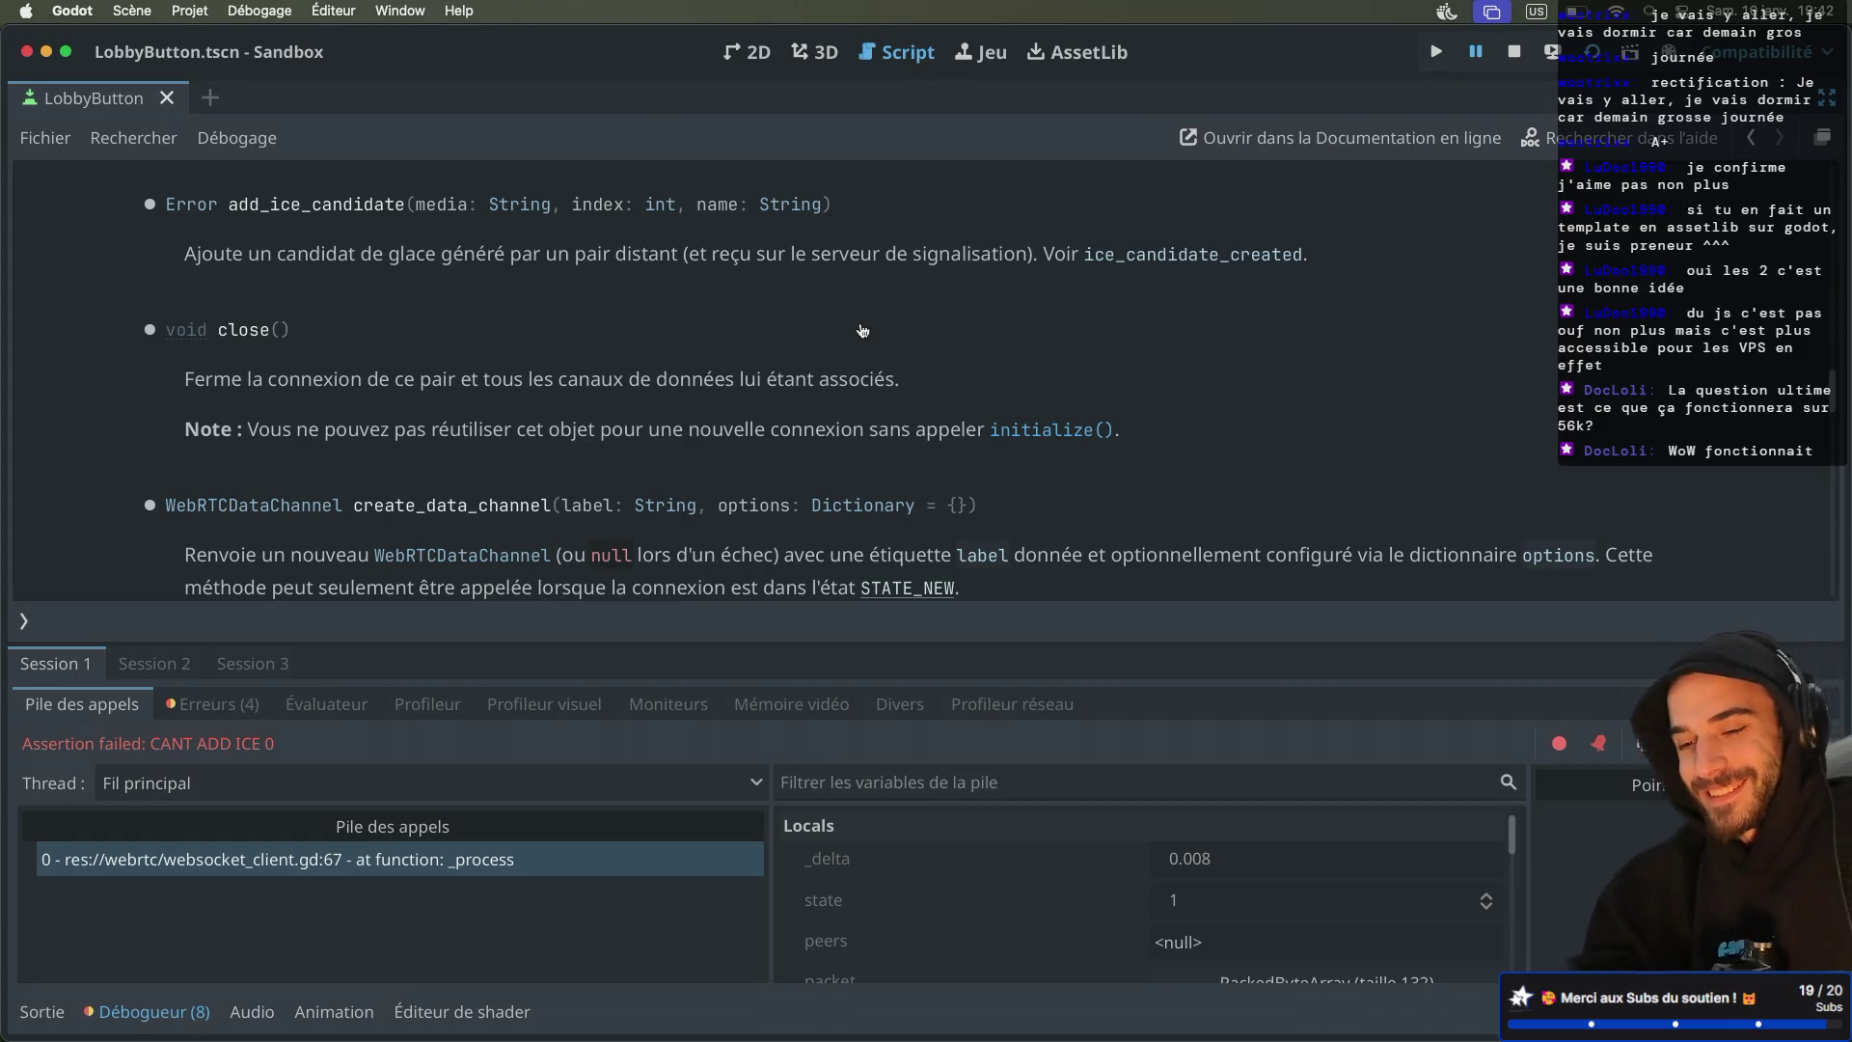
Scroll through the String class reference, then go back to websocket_client.gd's line-67 assert
scroll(871, 379, "down", 2)
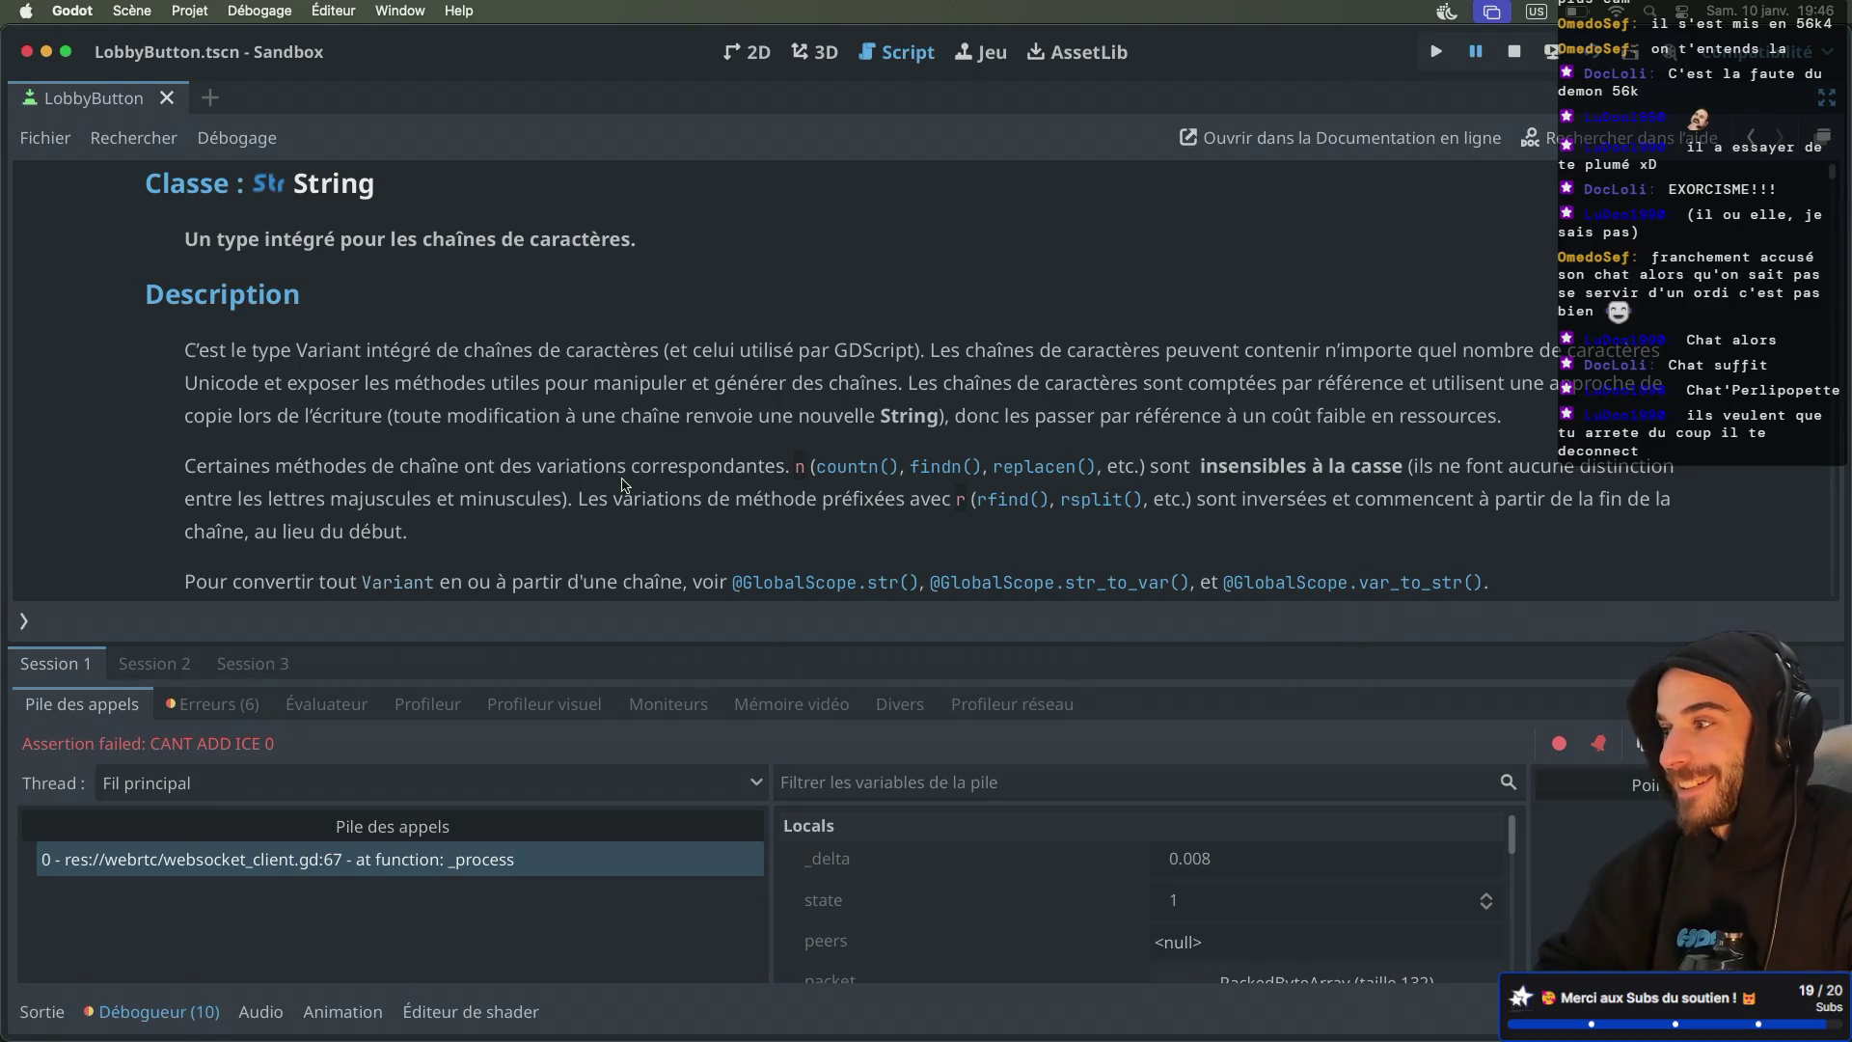
scroll(629, 487, "down", 2)
scroll(629, 487, "up", 2)
scroll(632, 489, "down", 12)
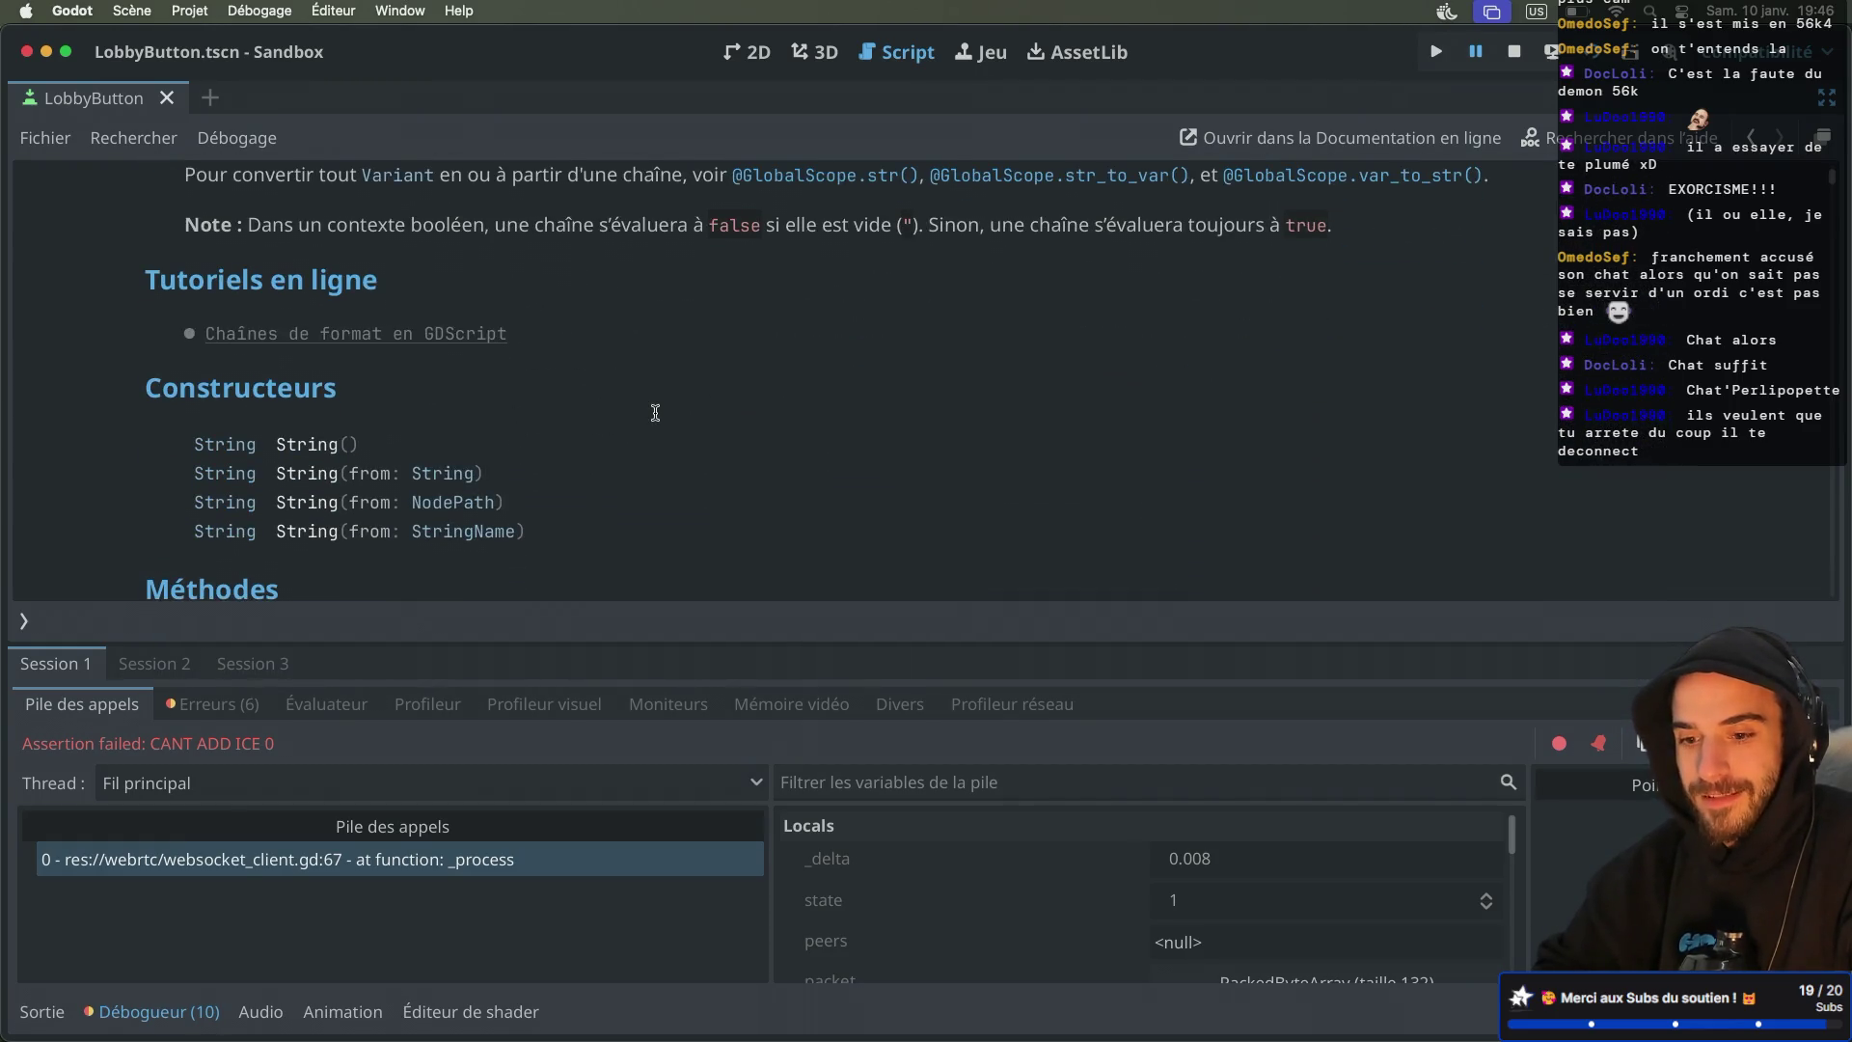
key("alt+Left")
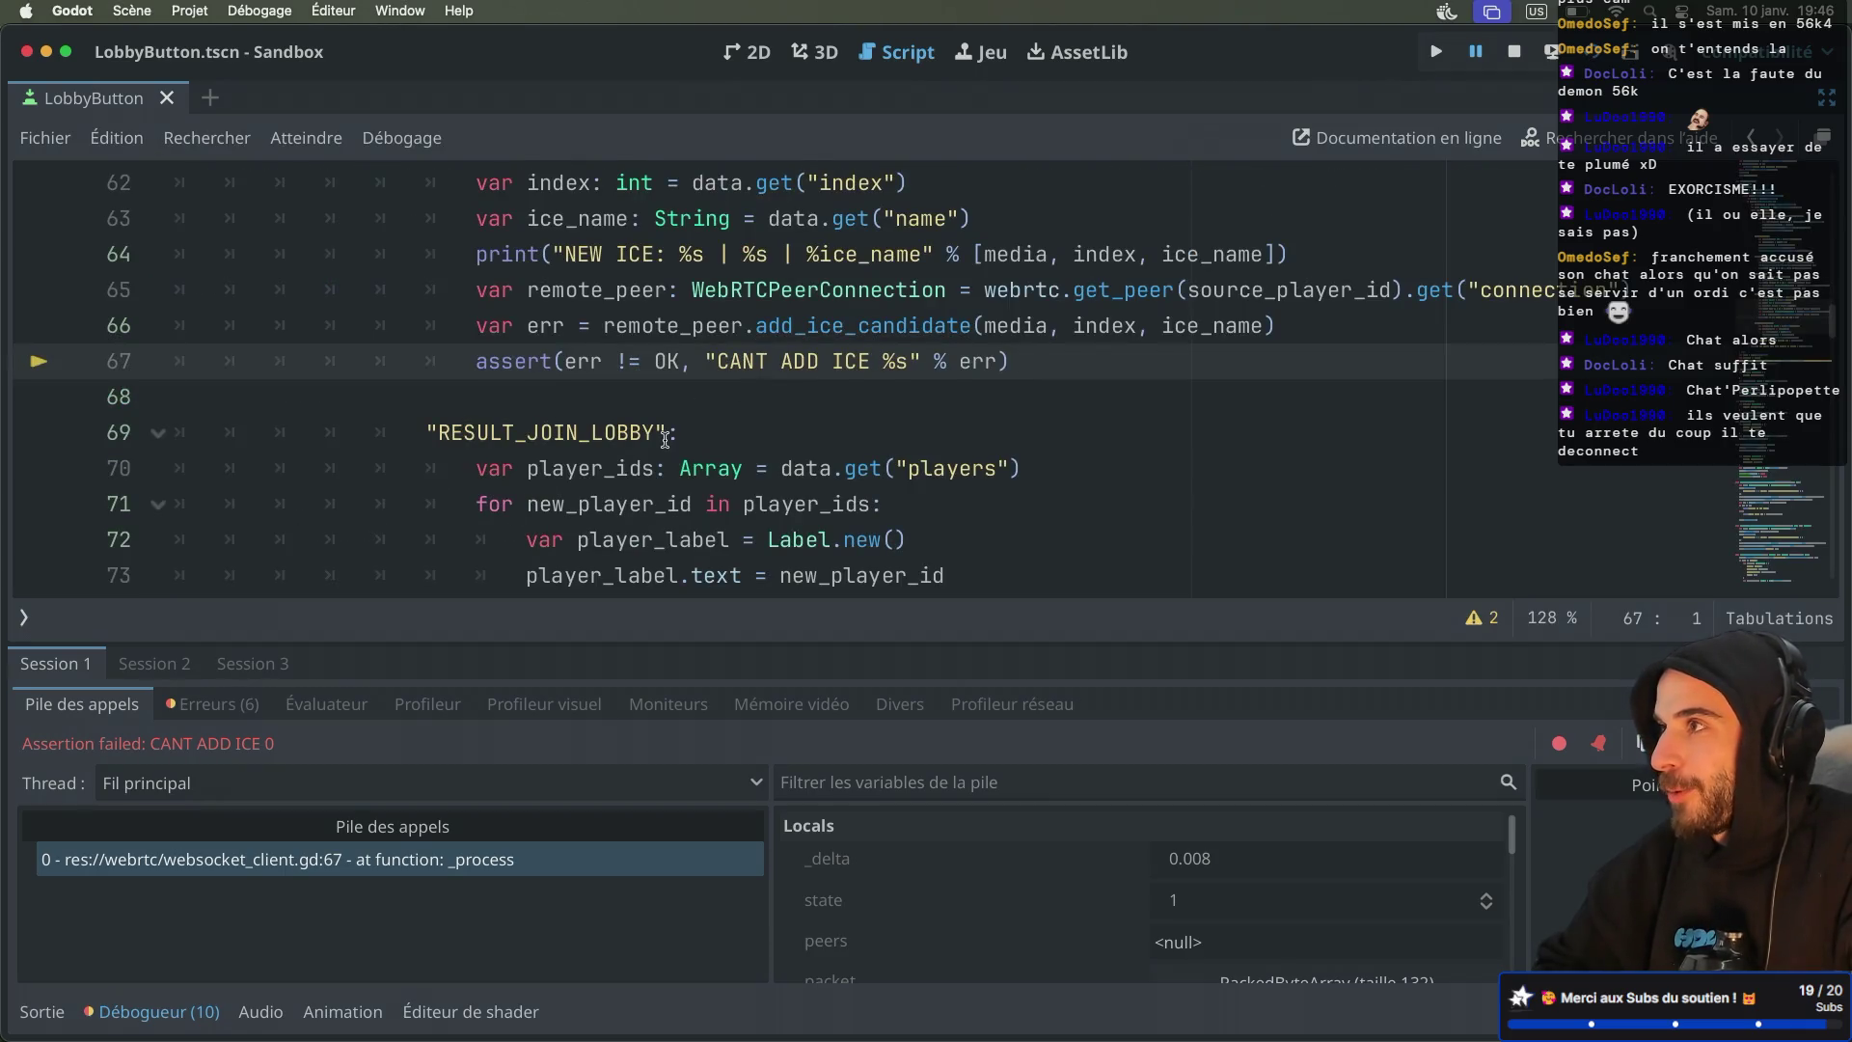
In the signaling server log, mark the destination player id and the ICE candidate address
scroll(665, 440, "up", 1)
key("ctrl+Right")
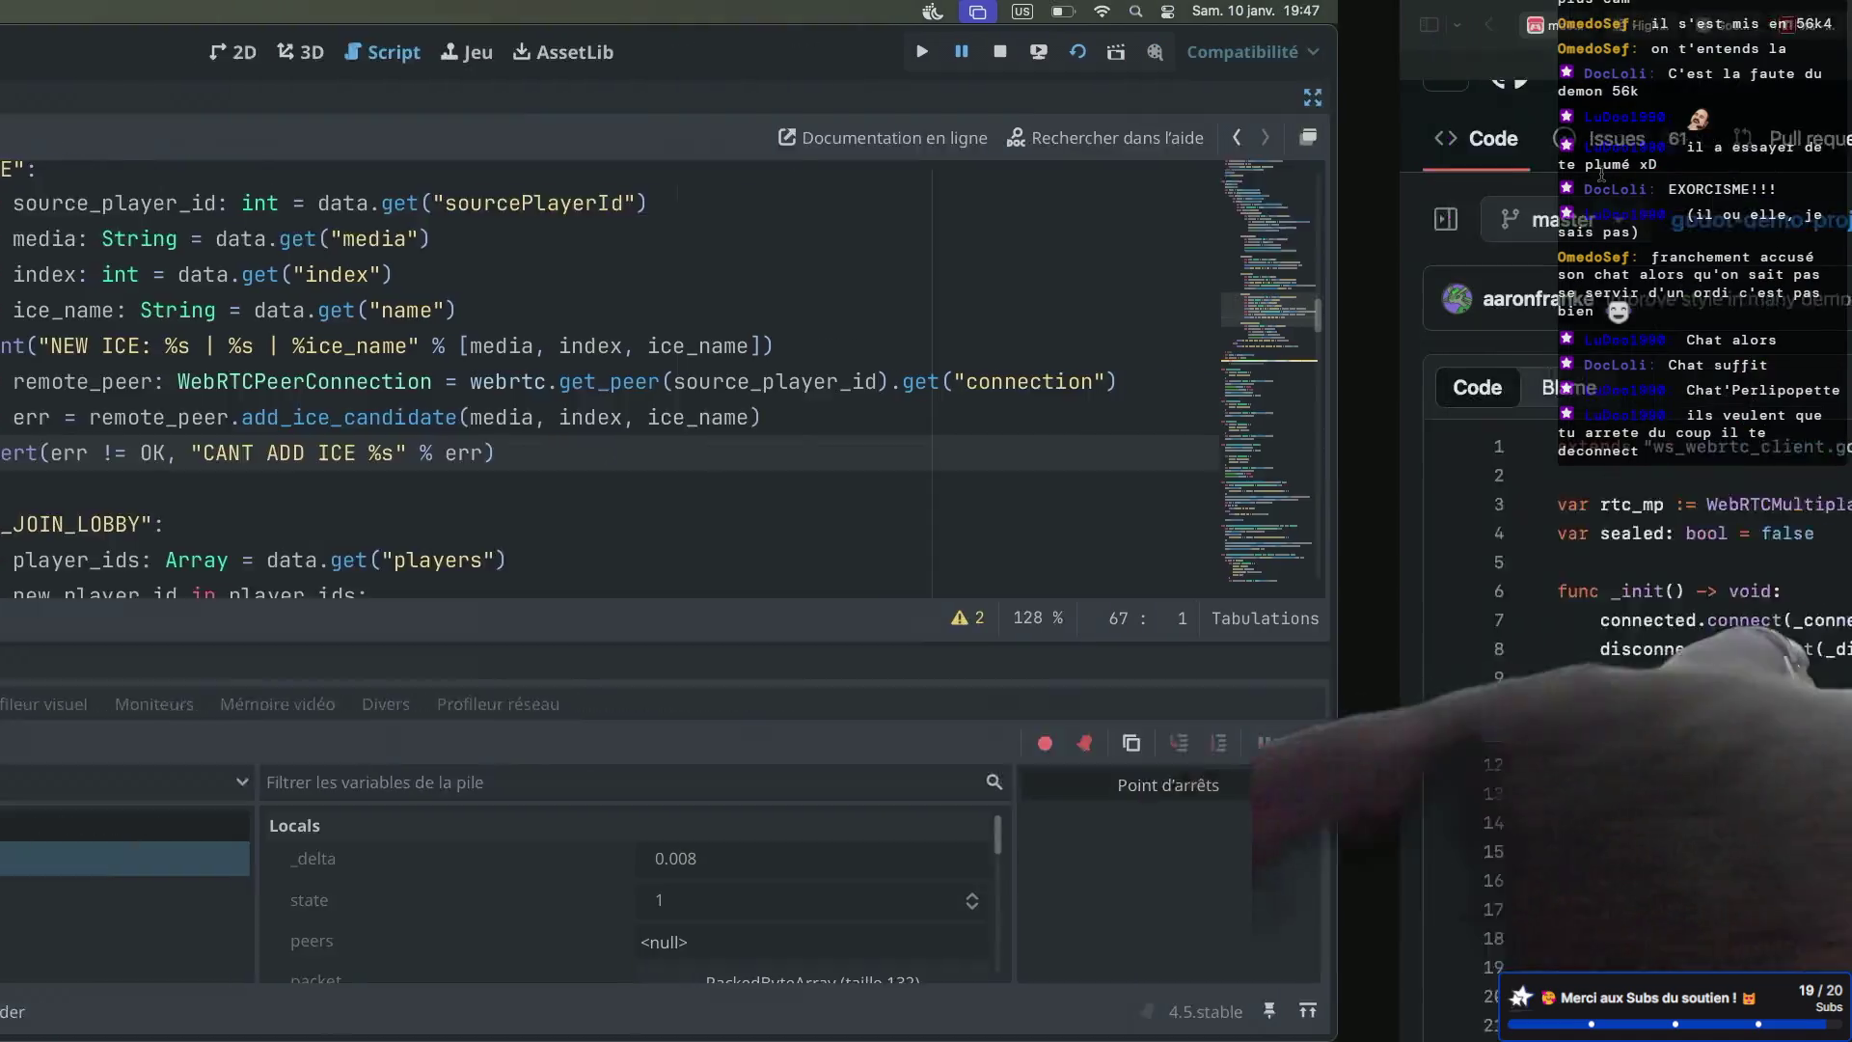
key("ctrl+Right")
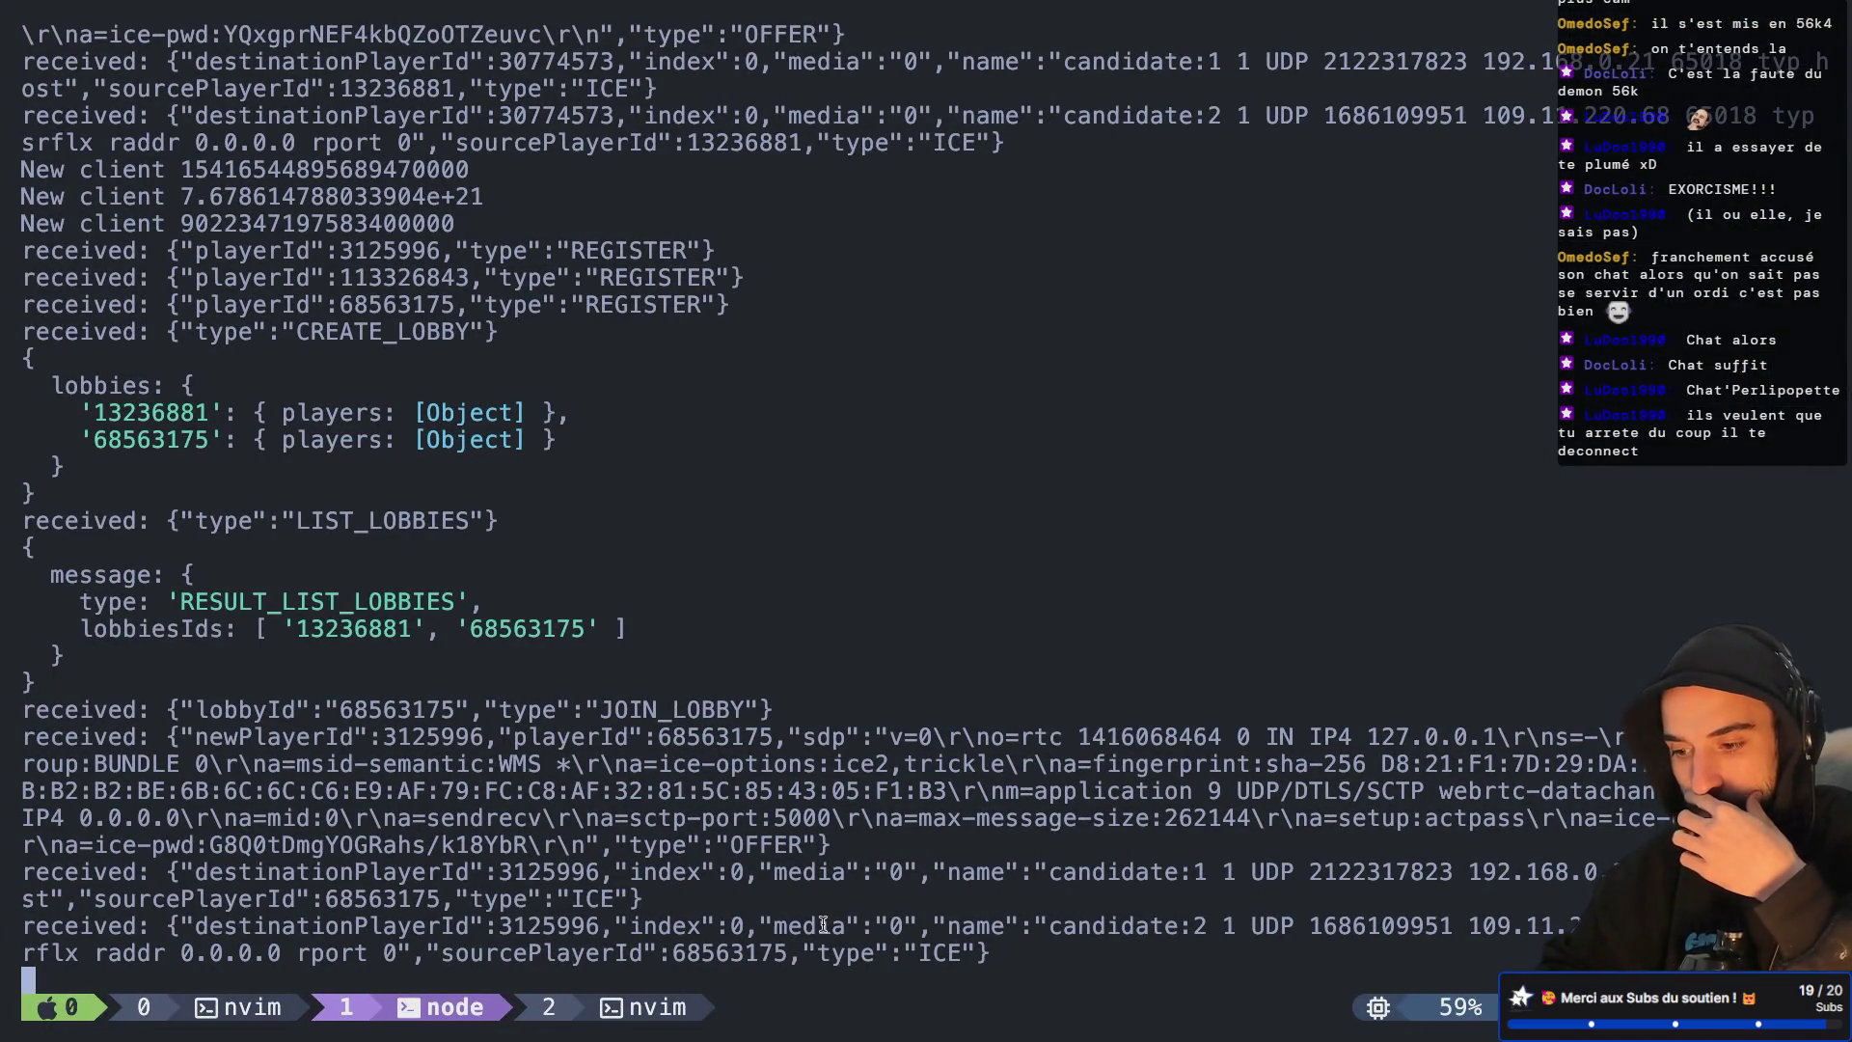
left_click_drag(493, 929, 598, 928)
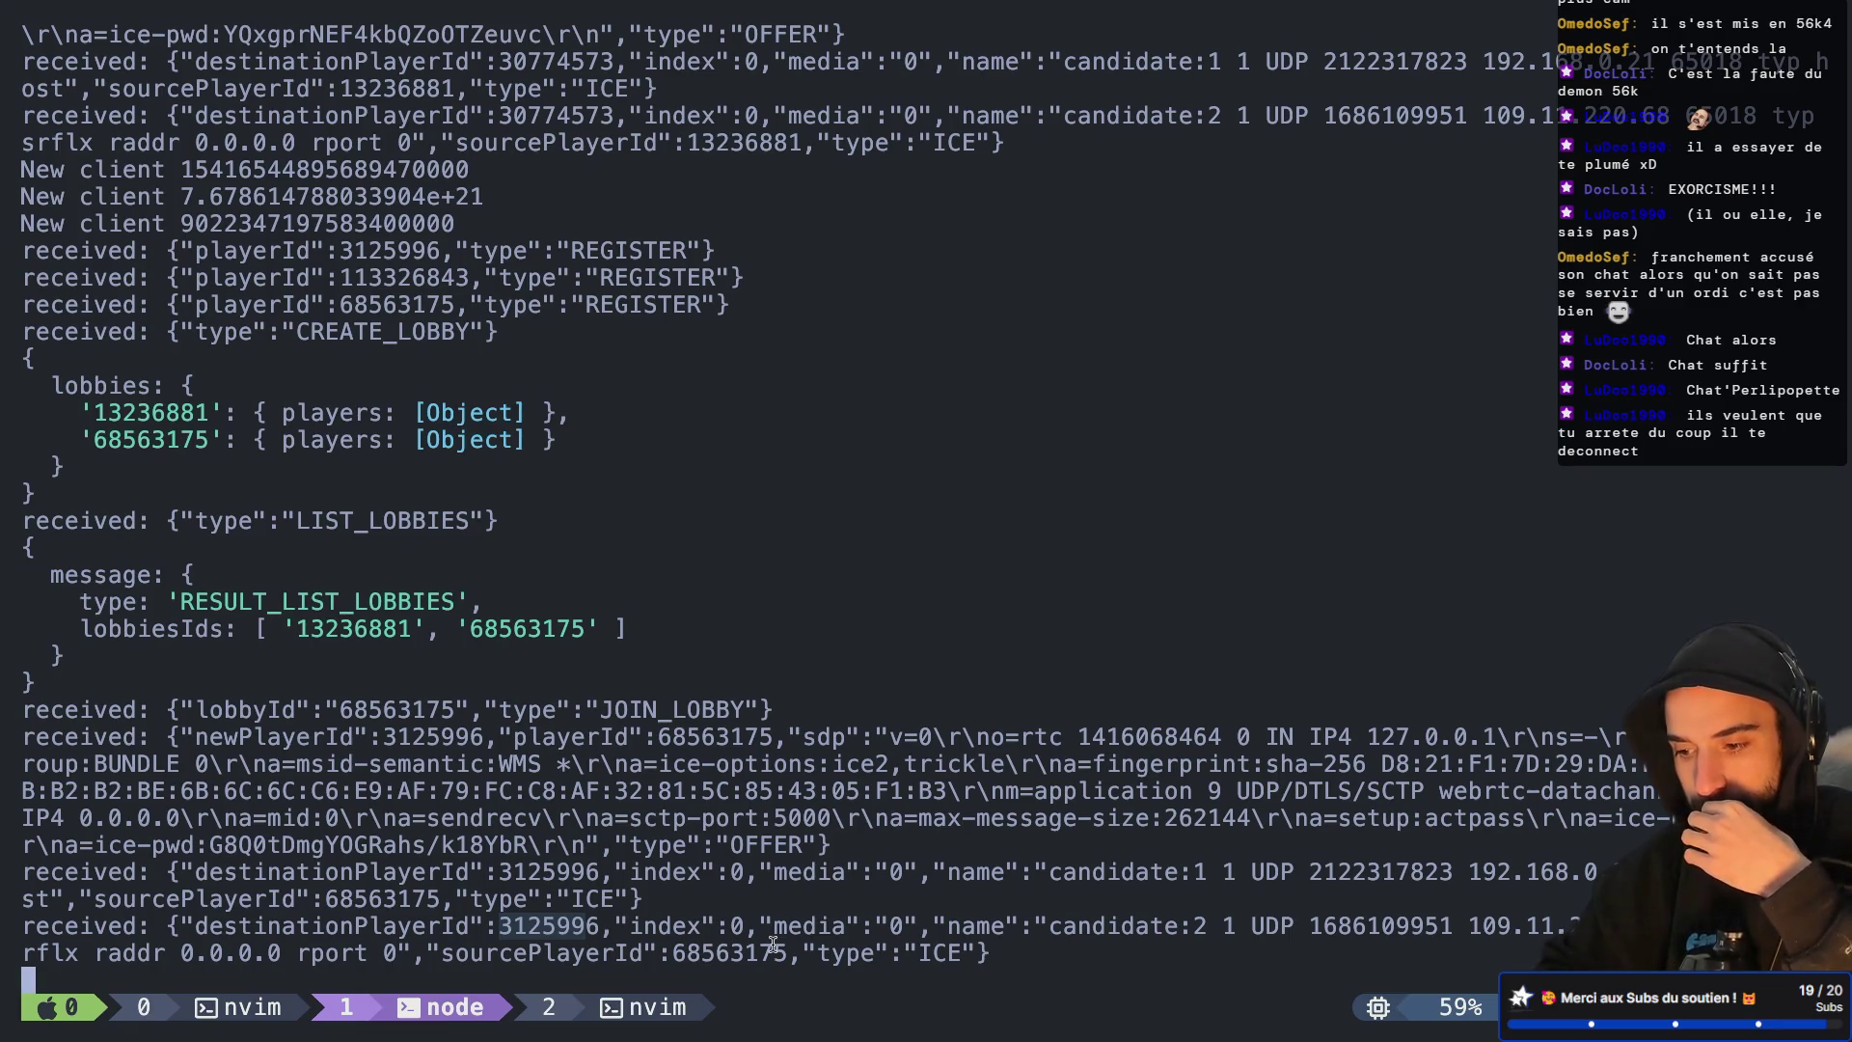
left_click_drag(1469, 928, 1586, 928)
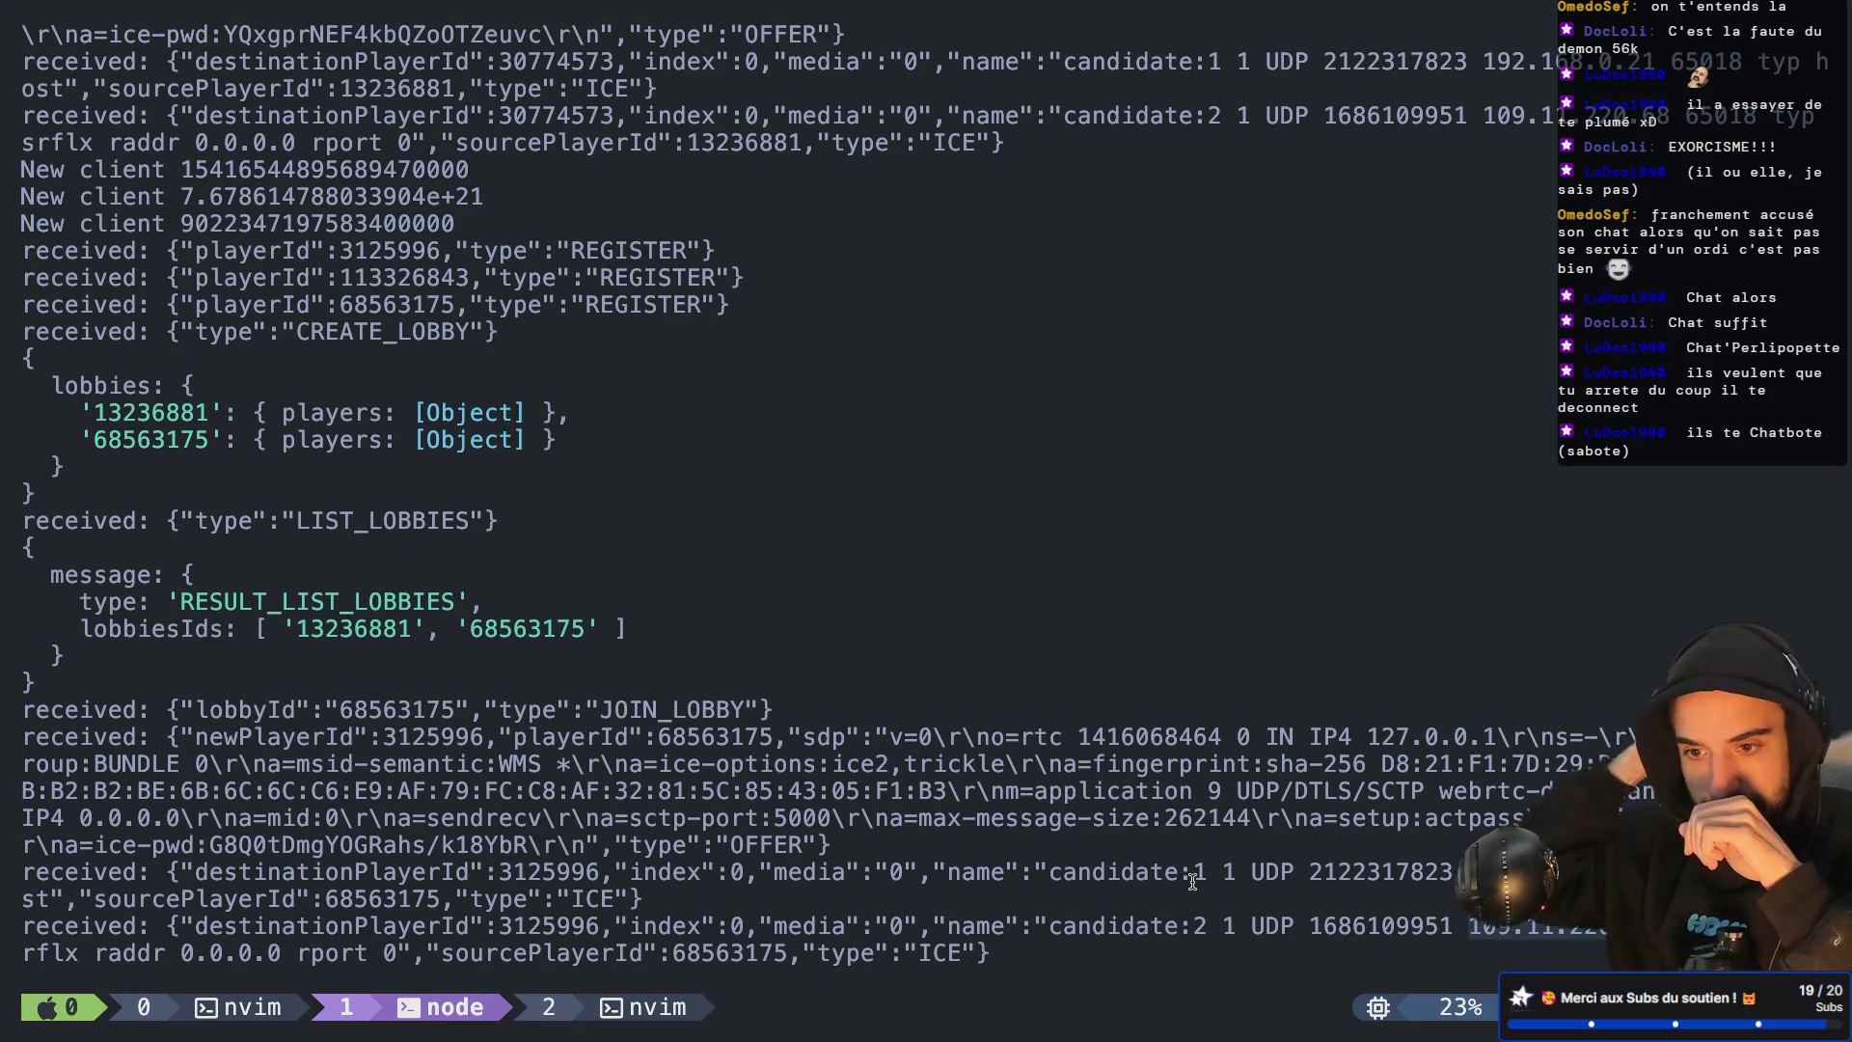
left_click(1294, 647)
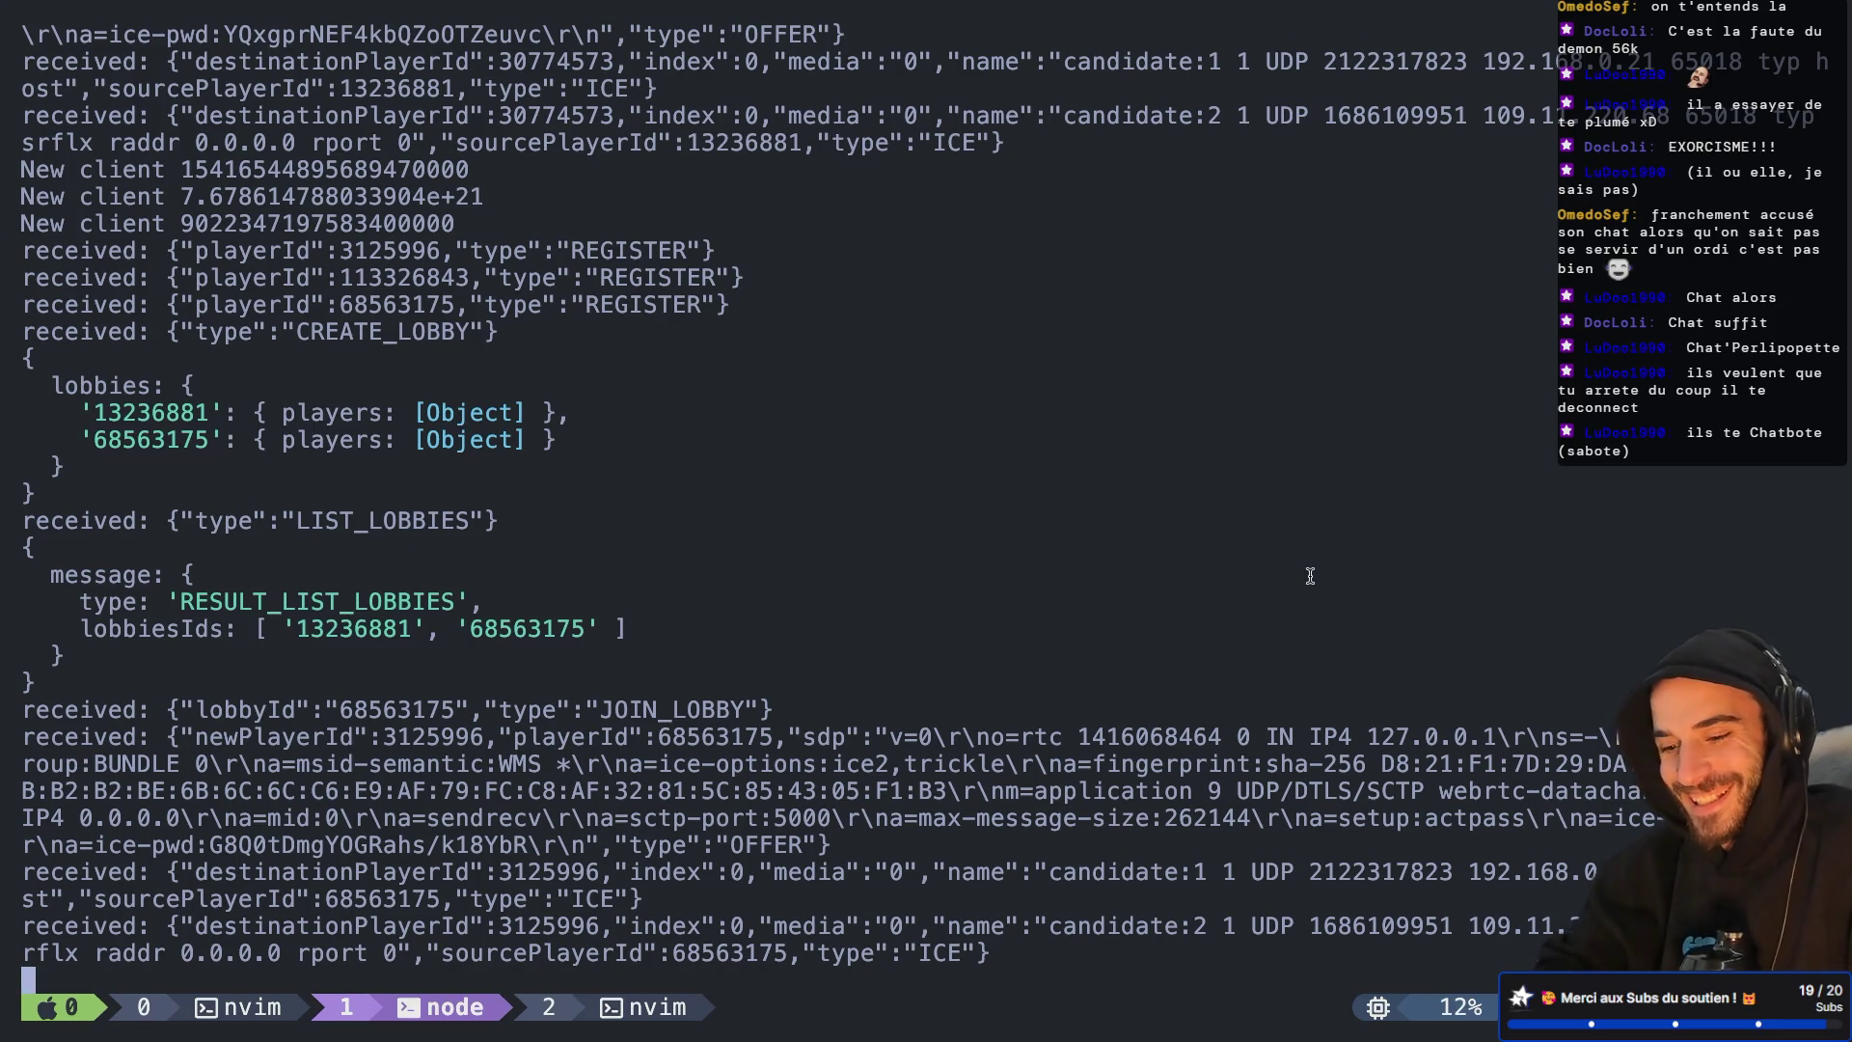
Stop the Node signaling server and rerun node src/index.js
key("super+w")
key("Escape")
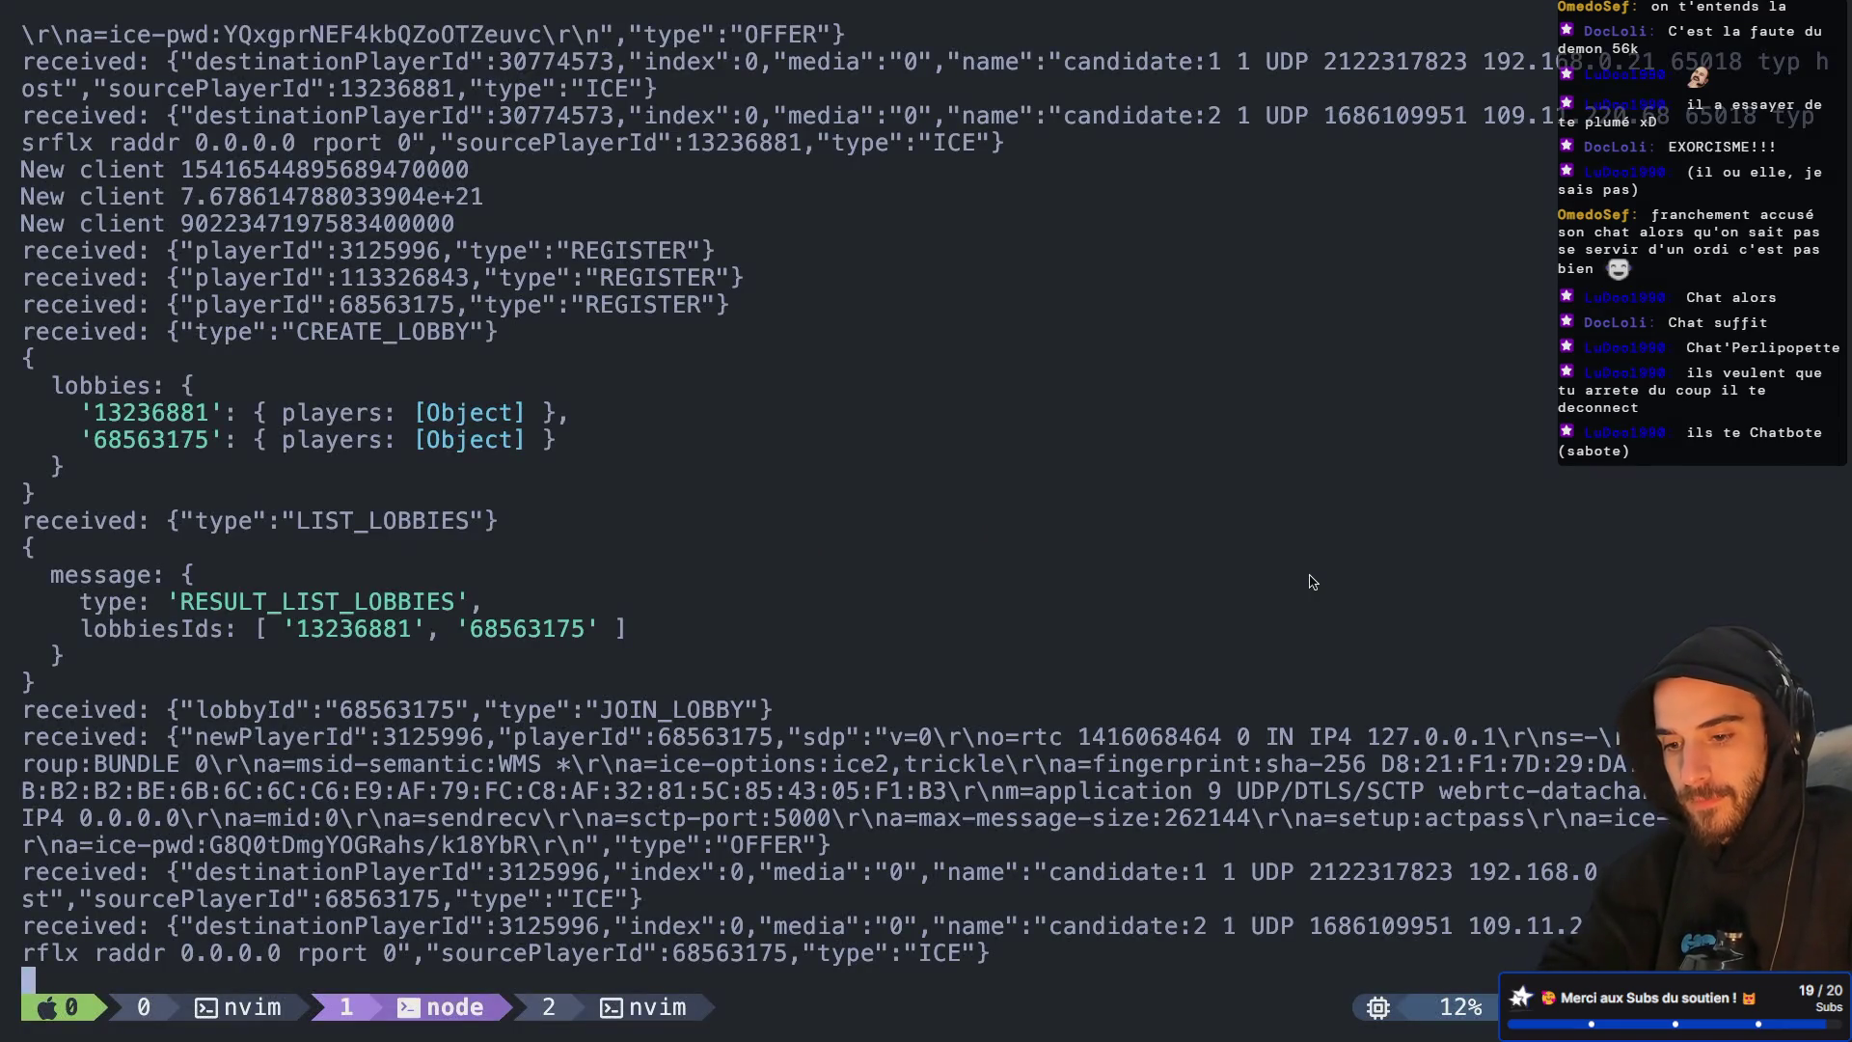
key("ctrl+c")
key("Up")
key("Return")
key("alt+f")
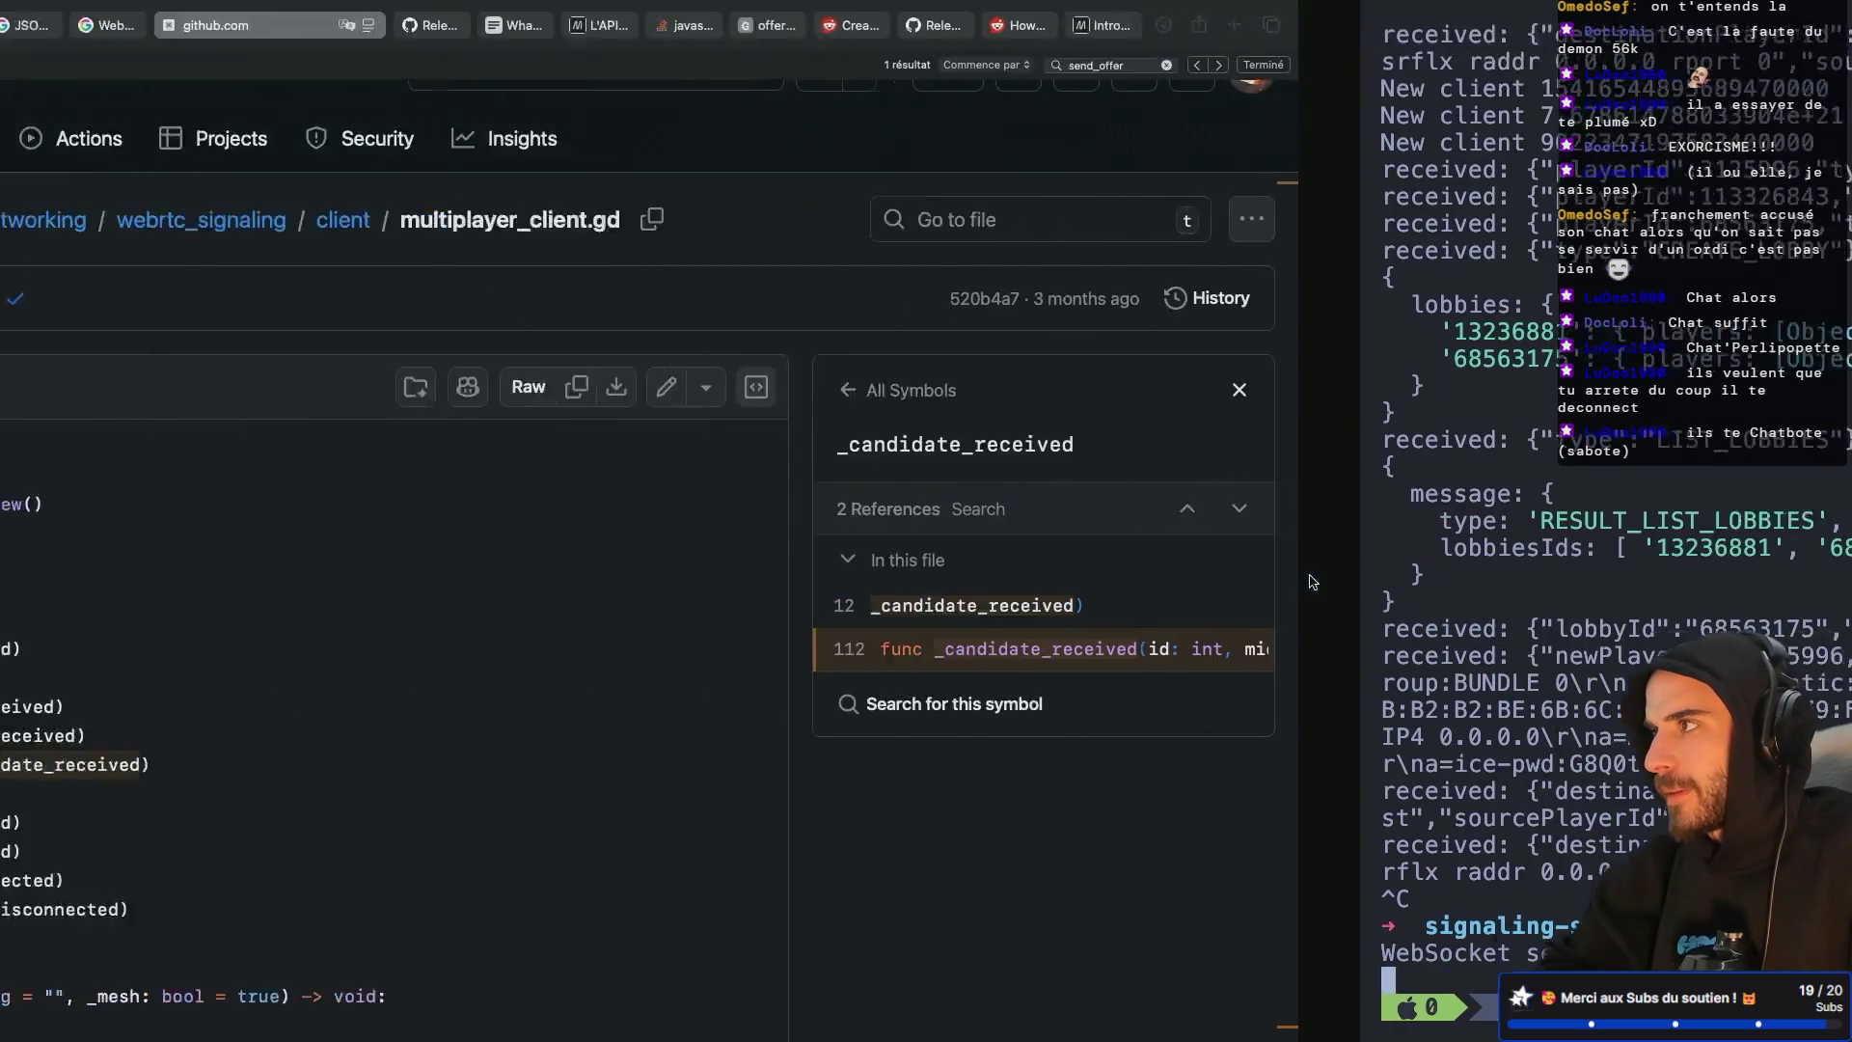
In the editor tmux window, go over src/index.js's ICE case relaying sourcePlayerId, media, index and name in NEW_ICE
key("ctrl+b")
key("w")
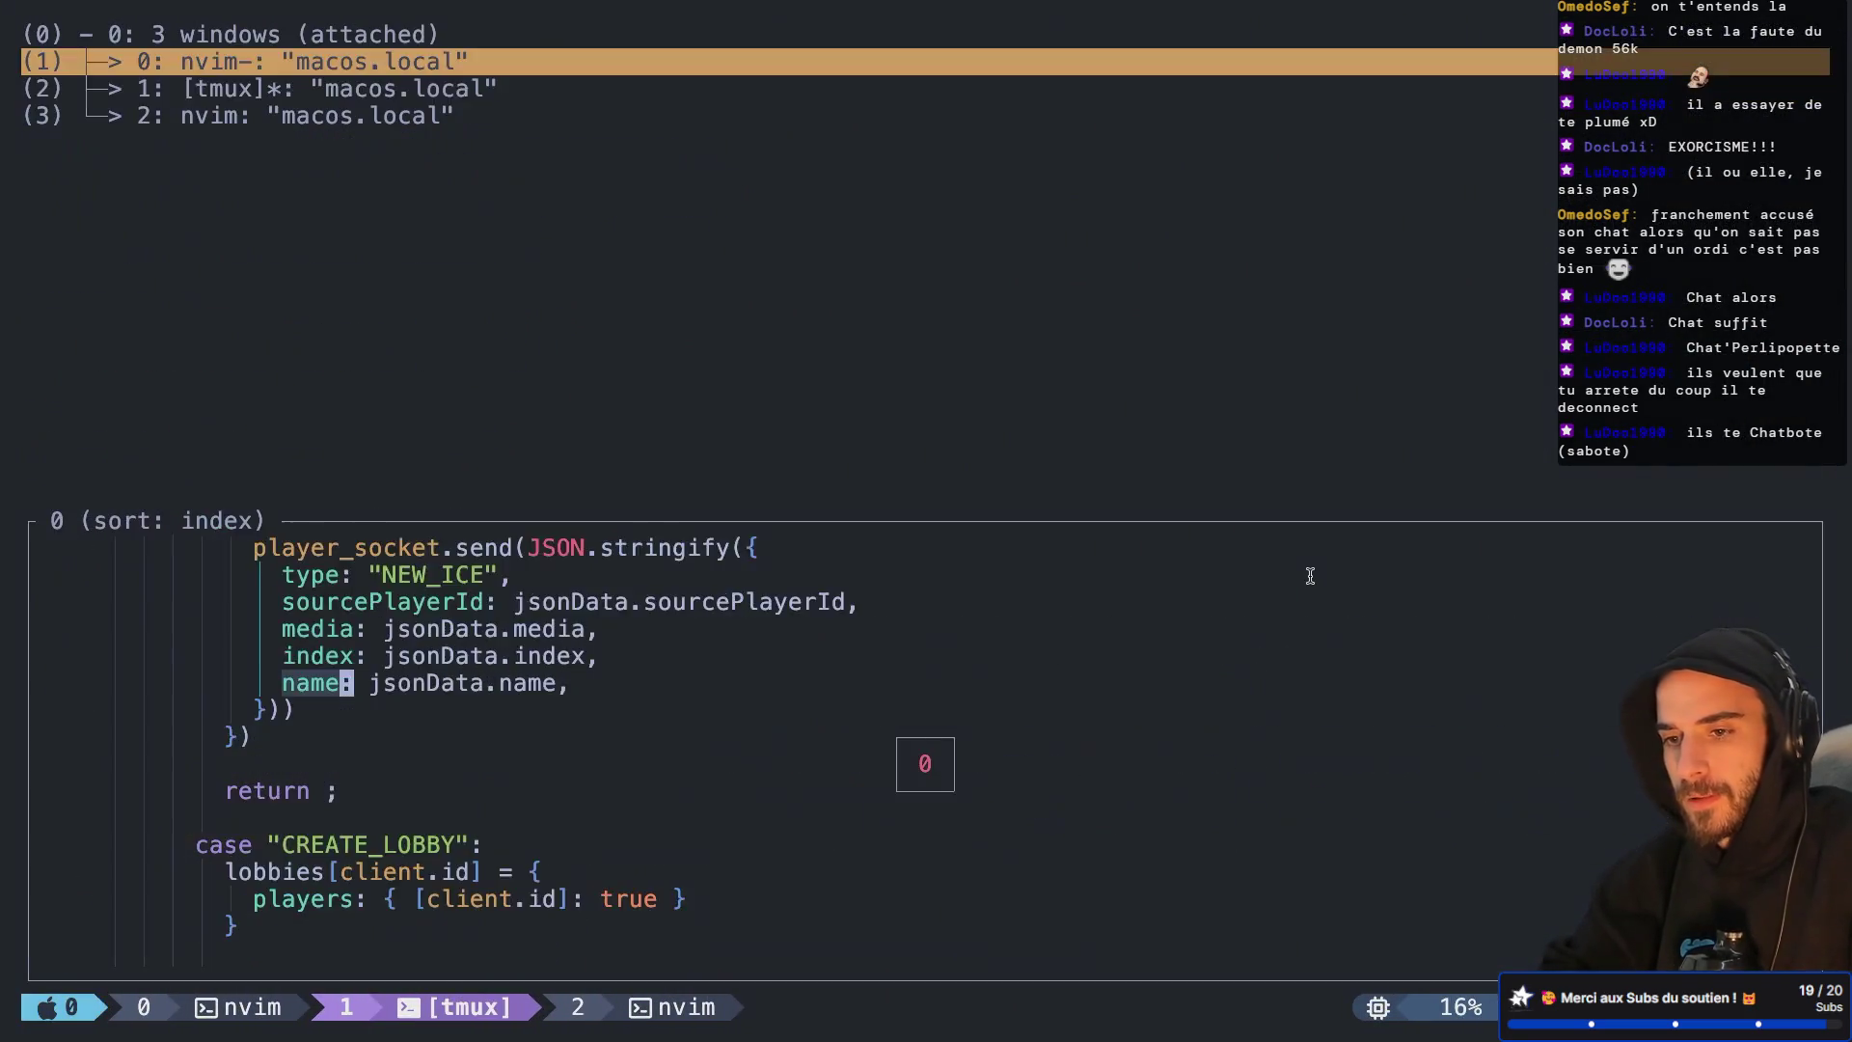
key("1")
scroll(969, 633, "down", 2)
scroll(968, 633, "up", 4)
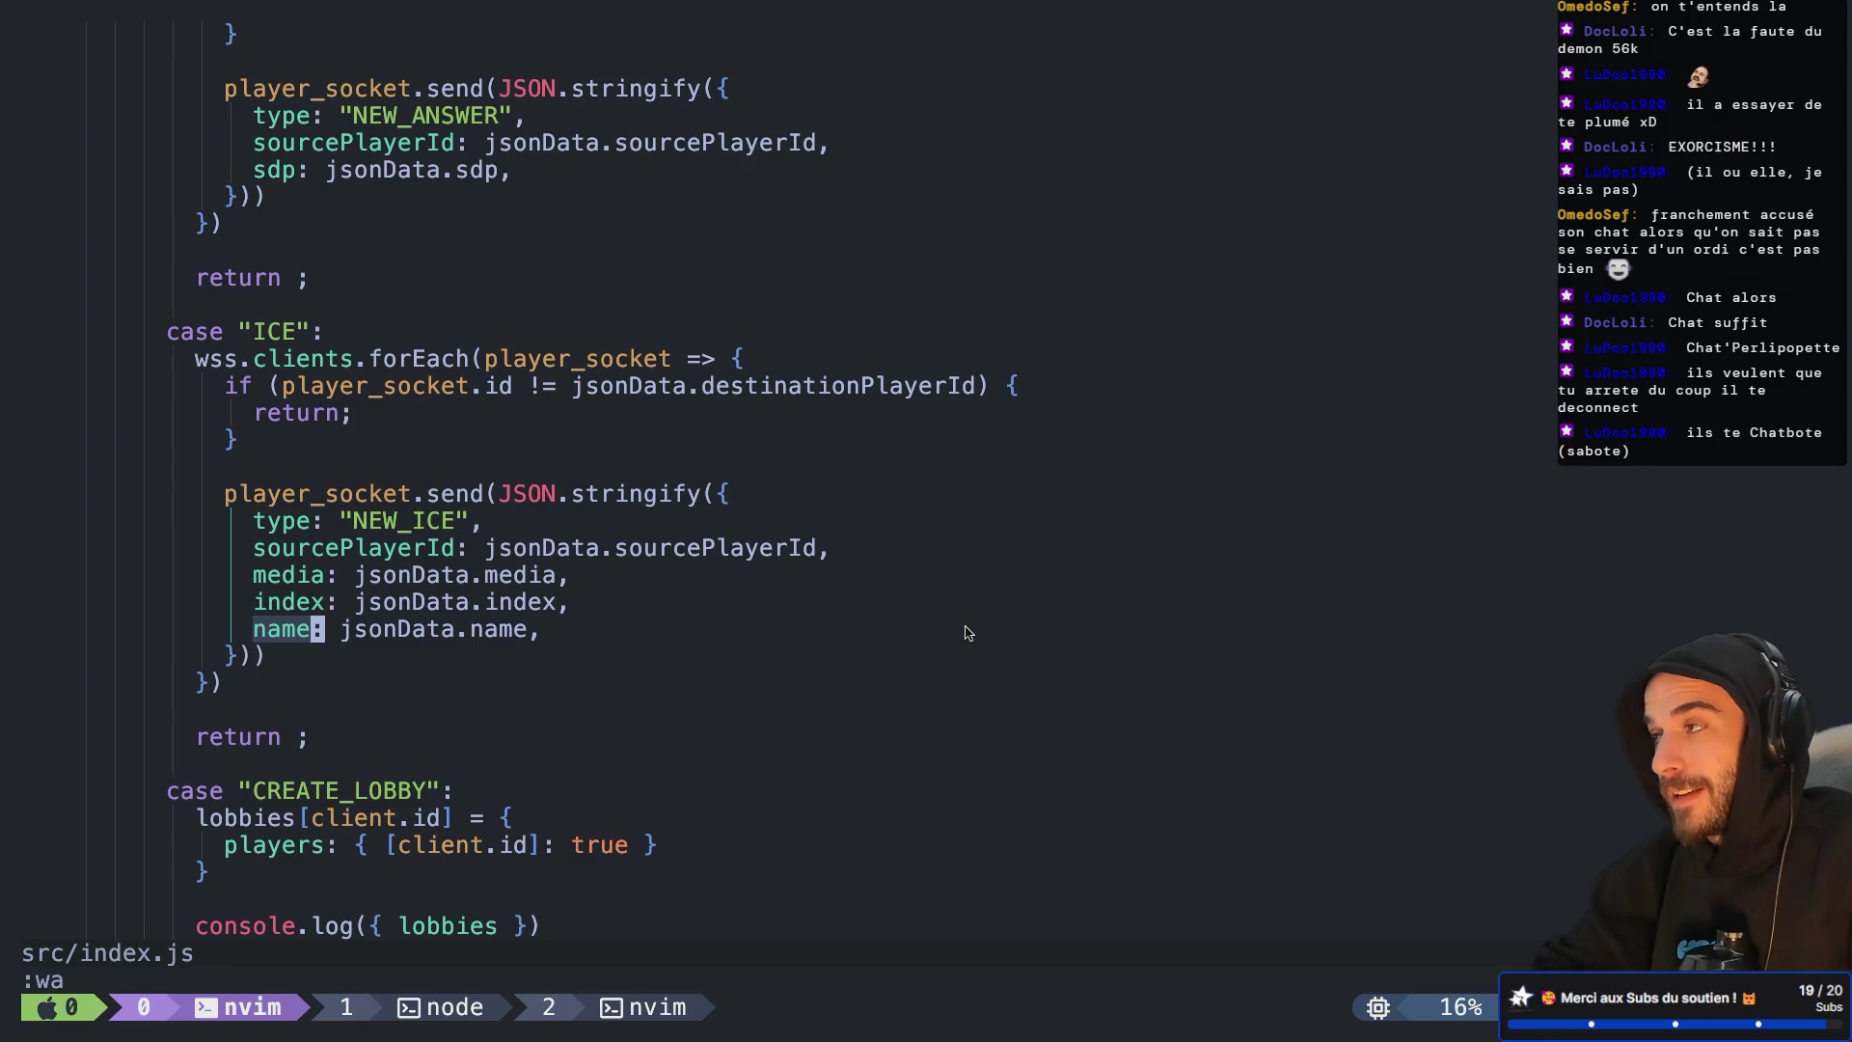
scroll(968, 633, "down", 2)
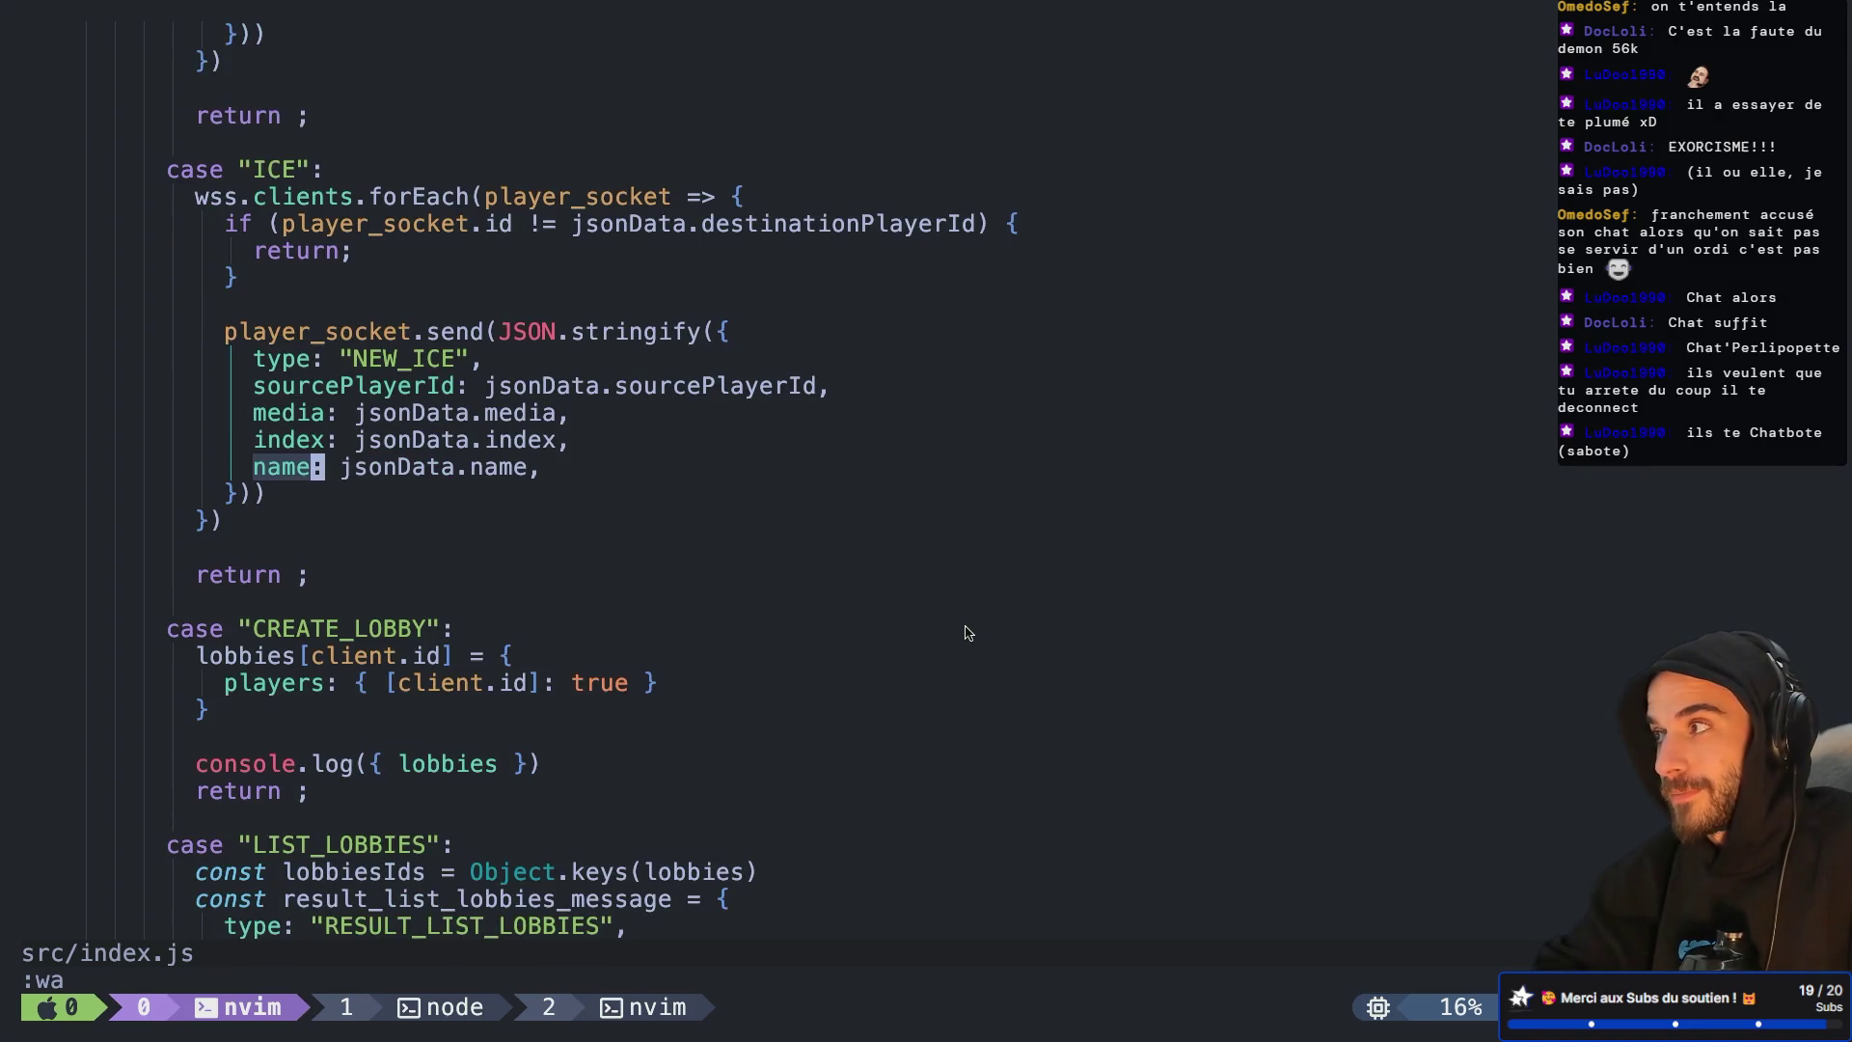
scroll(969, 632, "down", 1)
scroll(969, 633, "up", 2)
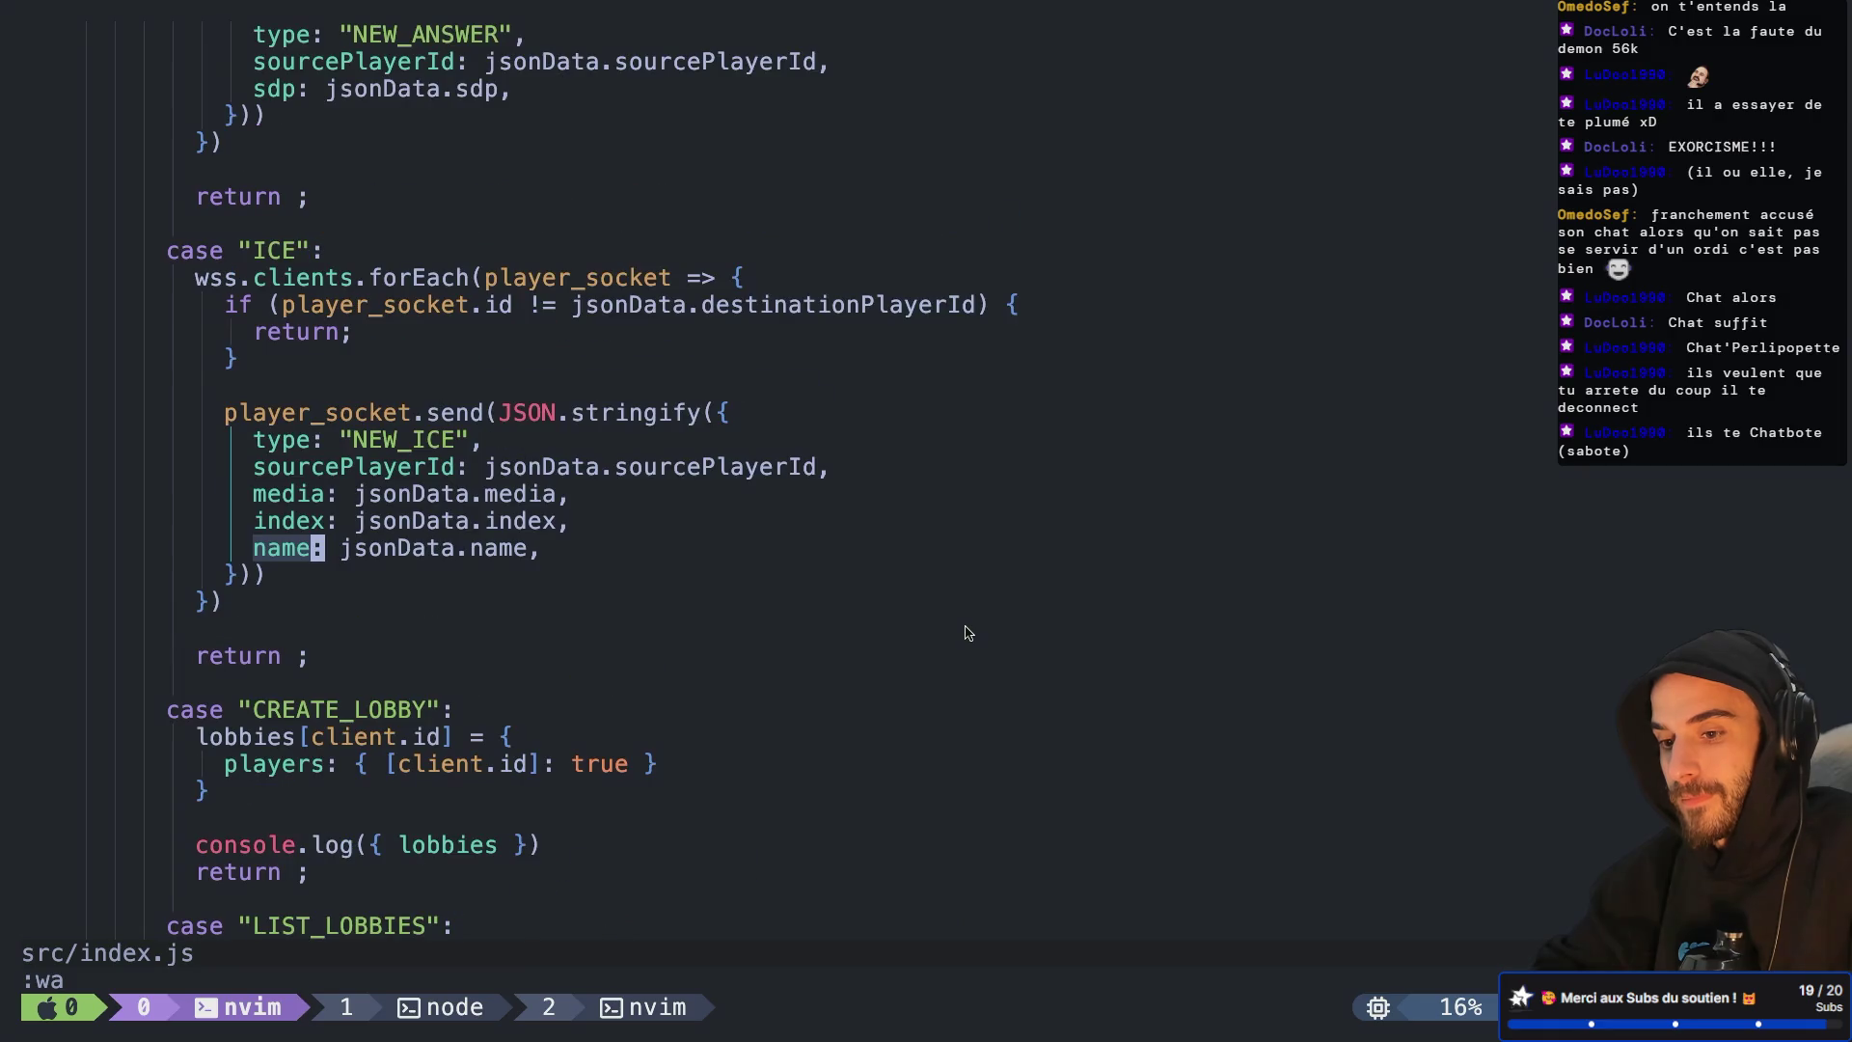
scroll(968, 633, "up", 1)
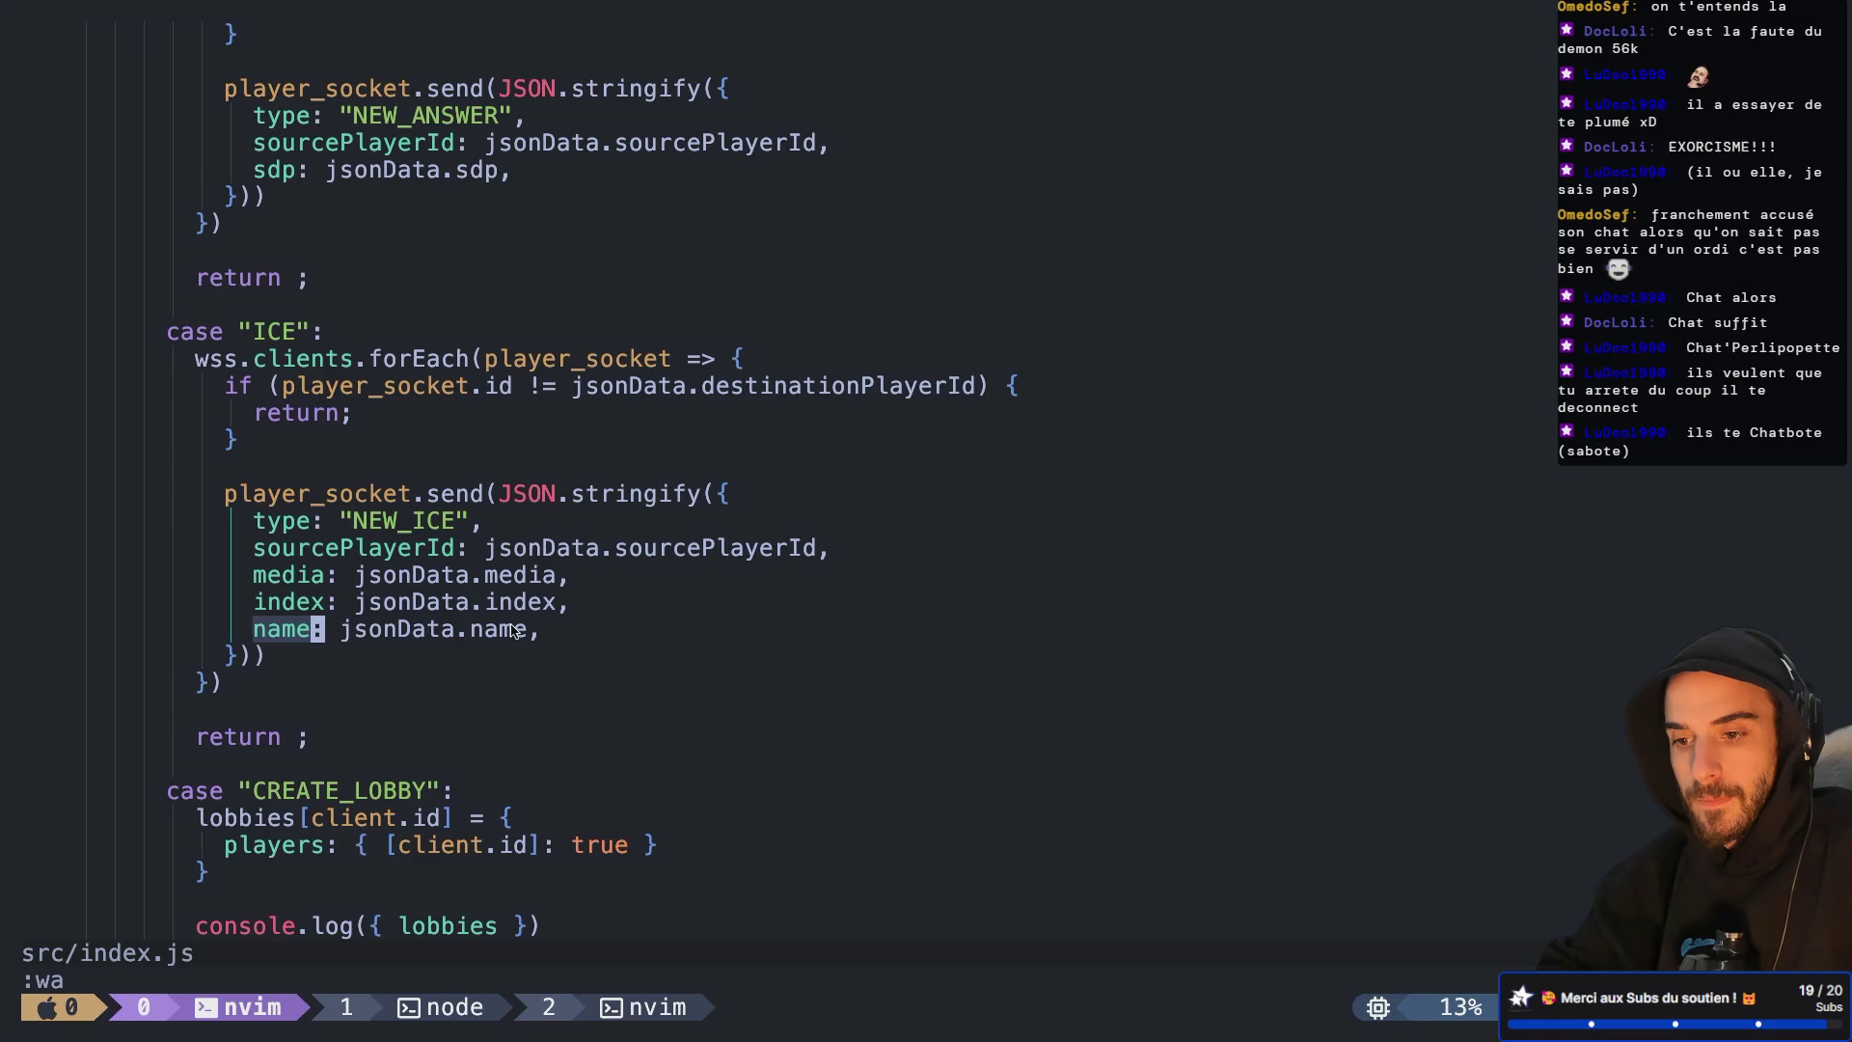
left_click(654, 547)
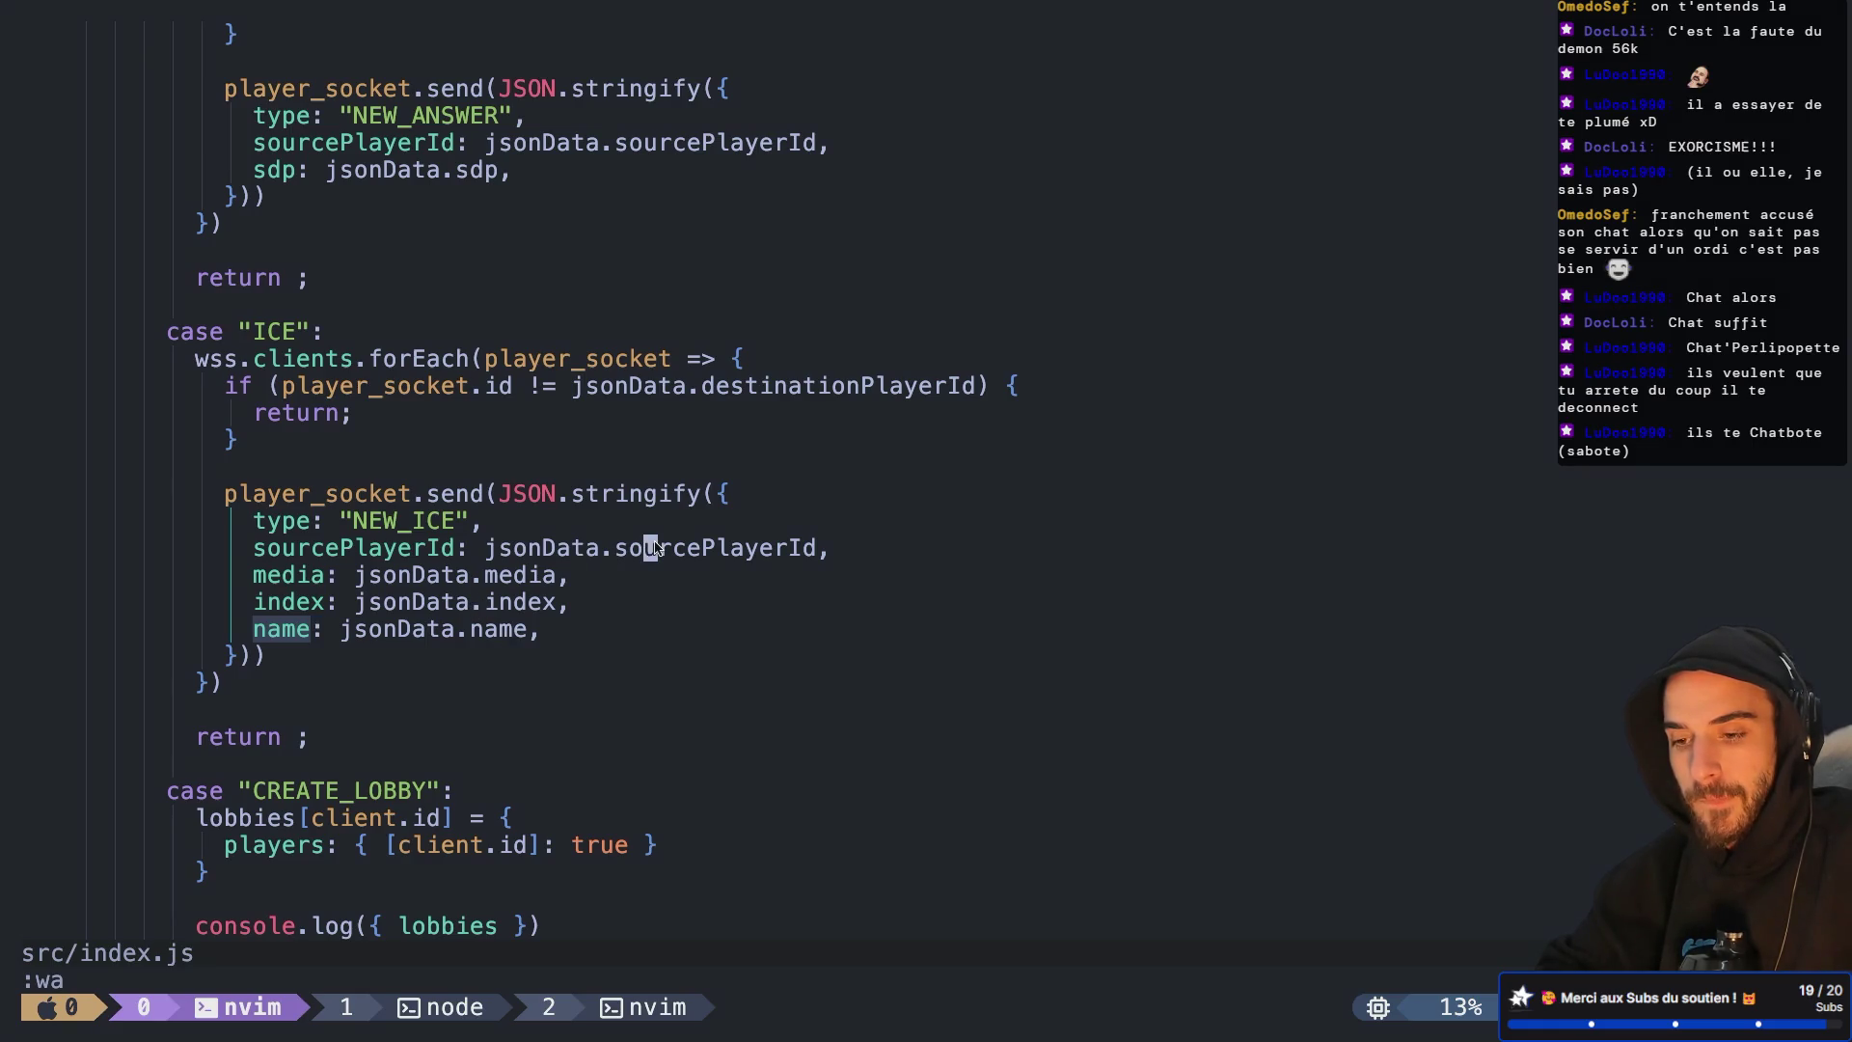
left_click(623, 492)
left_click(557, 533)
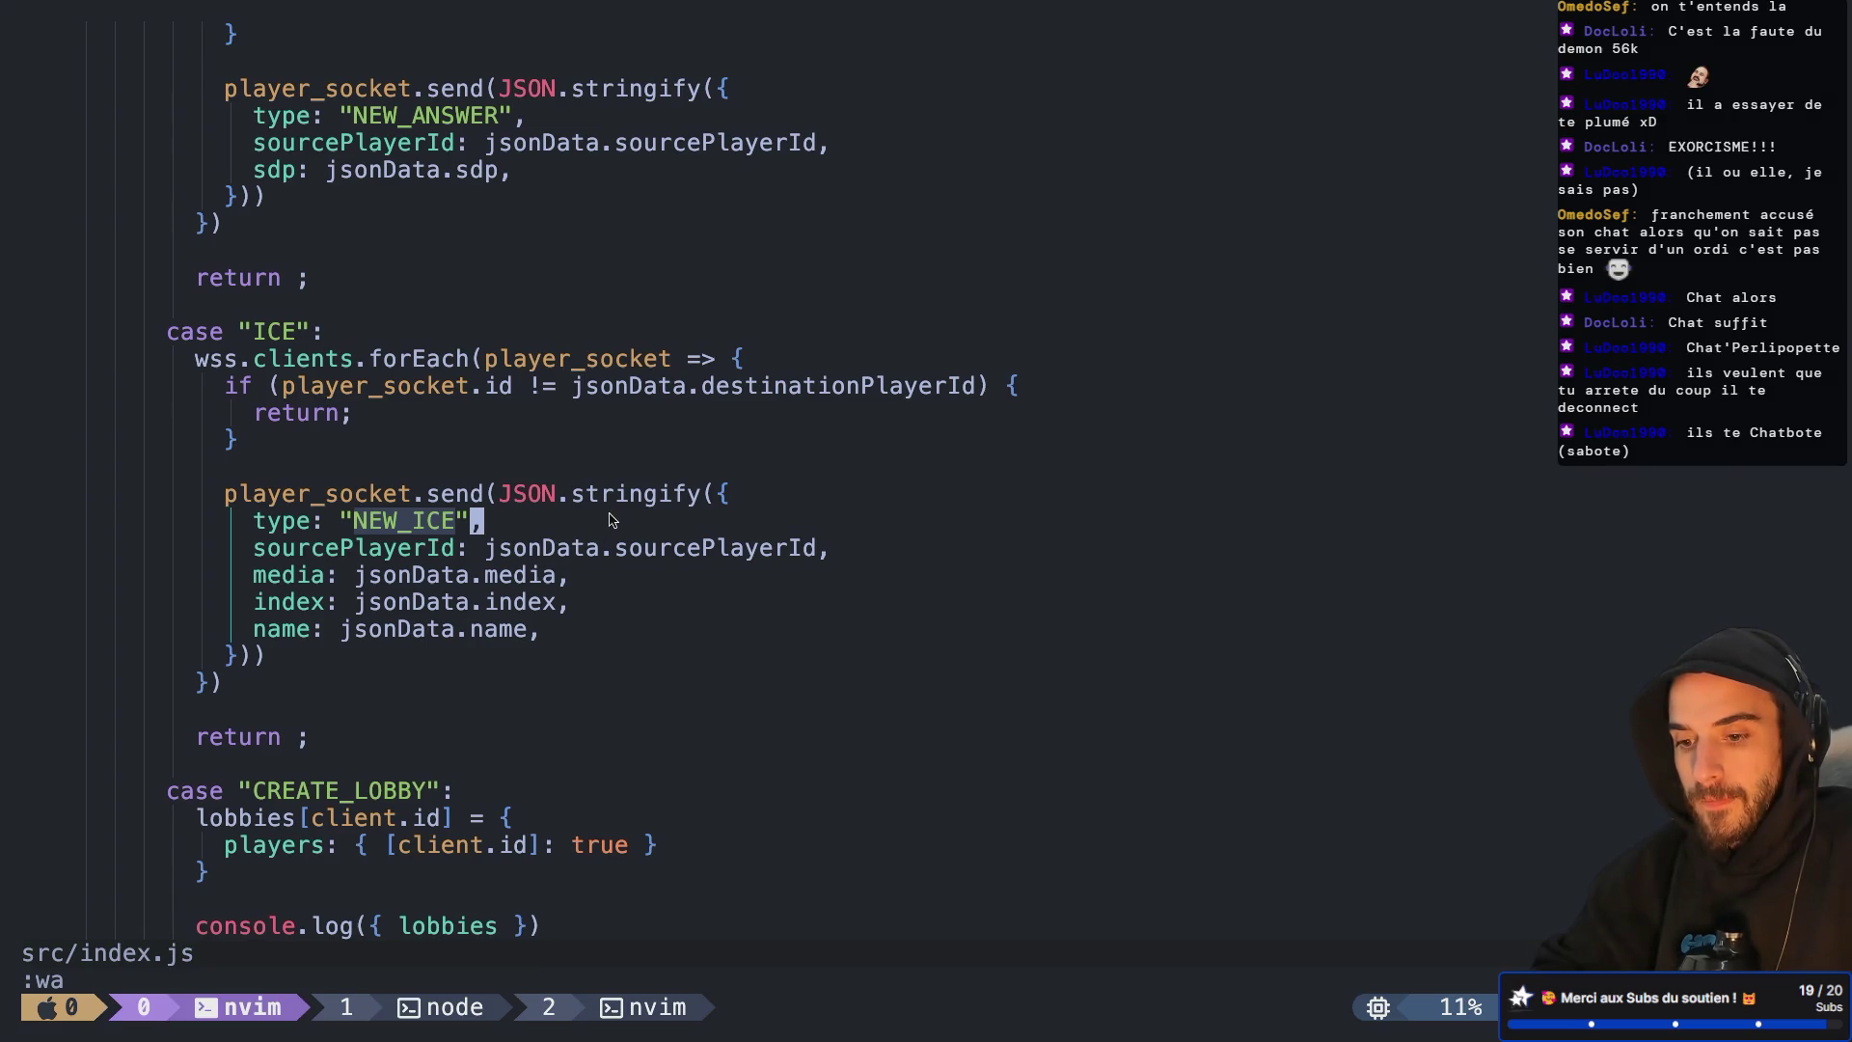
key("ctrl+b")
In the node tmux window, stop and rerun node src/index.js so it listens on port 4242
key("w")
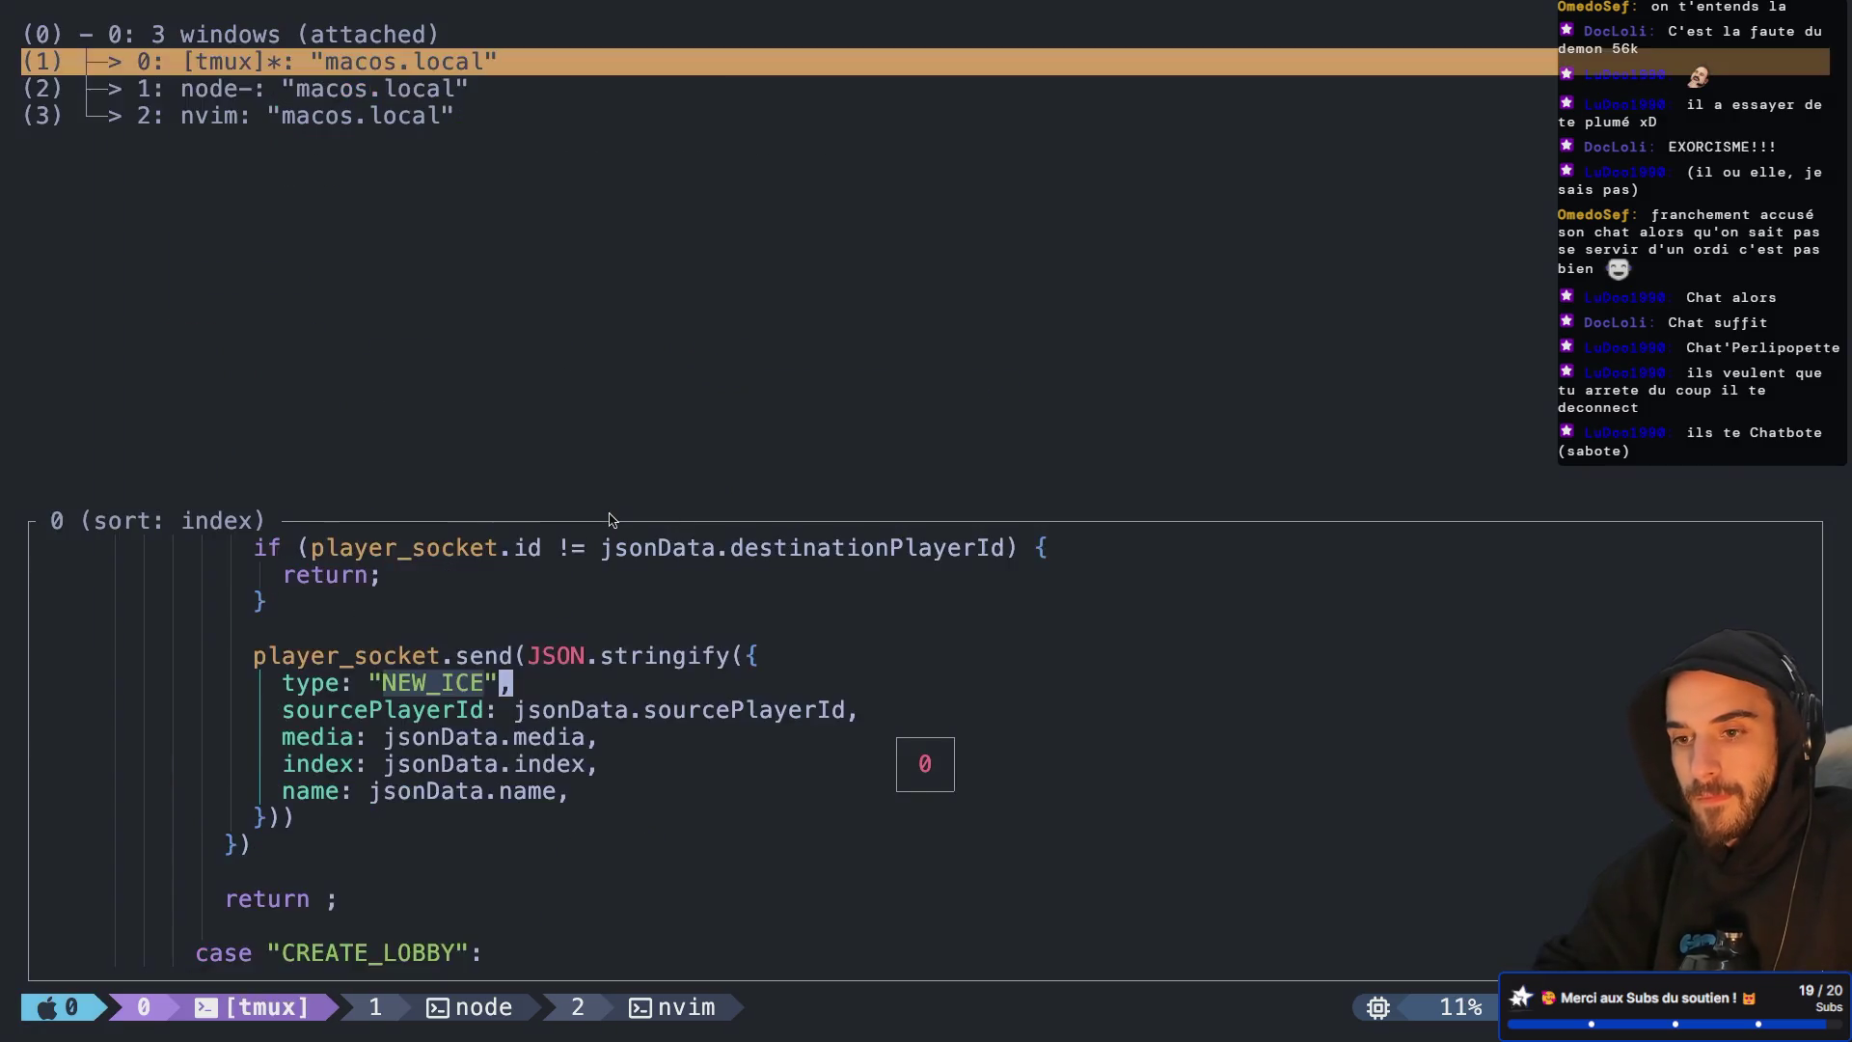
key("Down")
key("Return")
key("ctrl+c")
key("Up")
key("Return")
key("ctrl+Up")
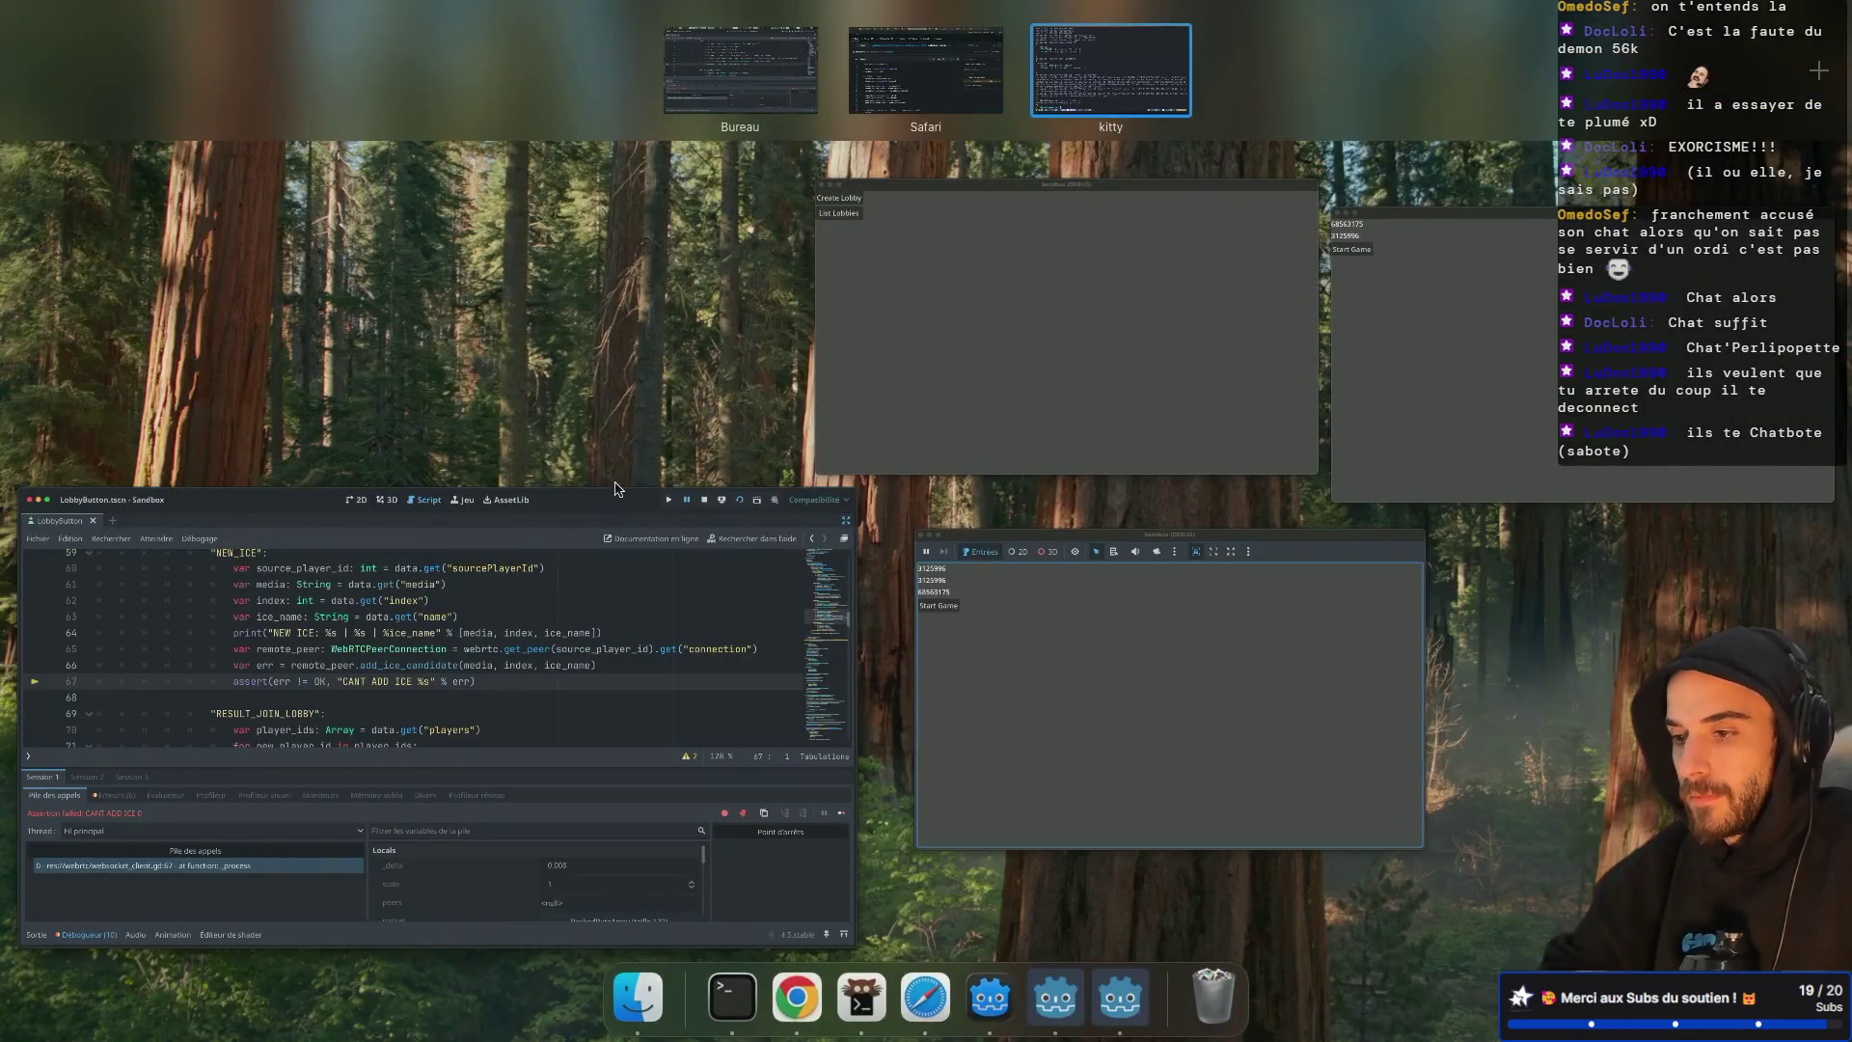
left_click(618, 487)
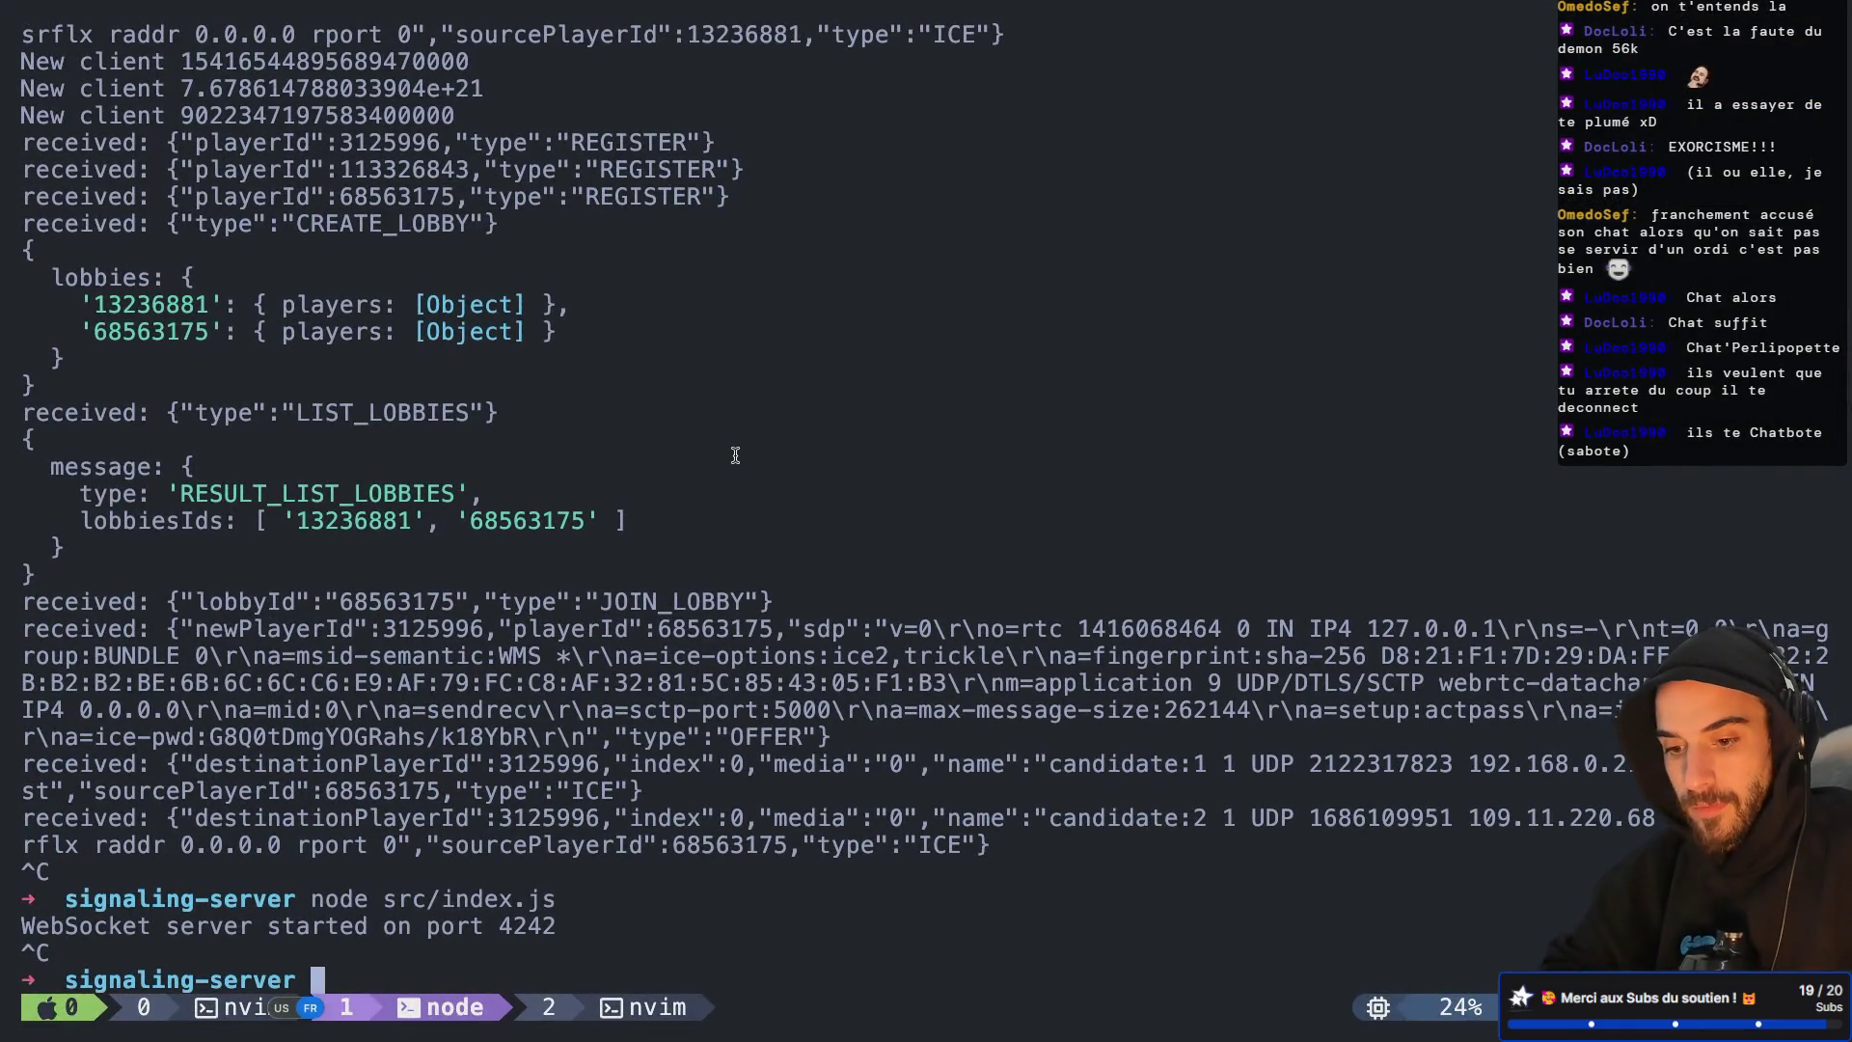
key("Up")
key("Return")
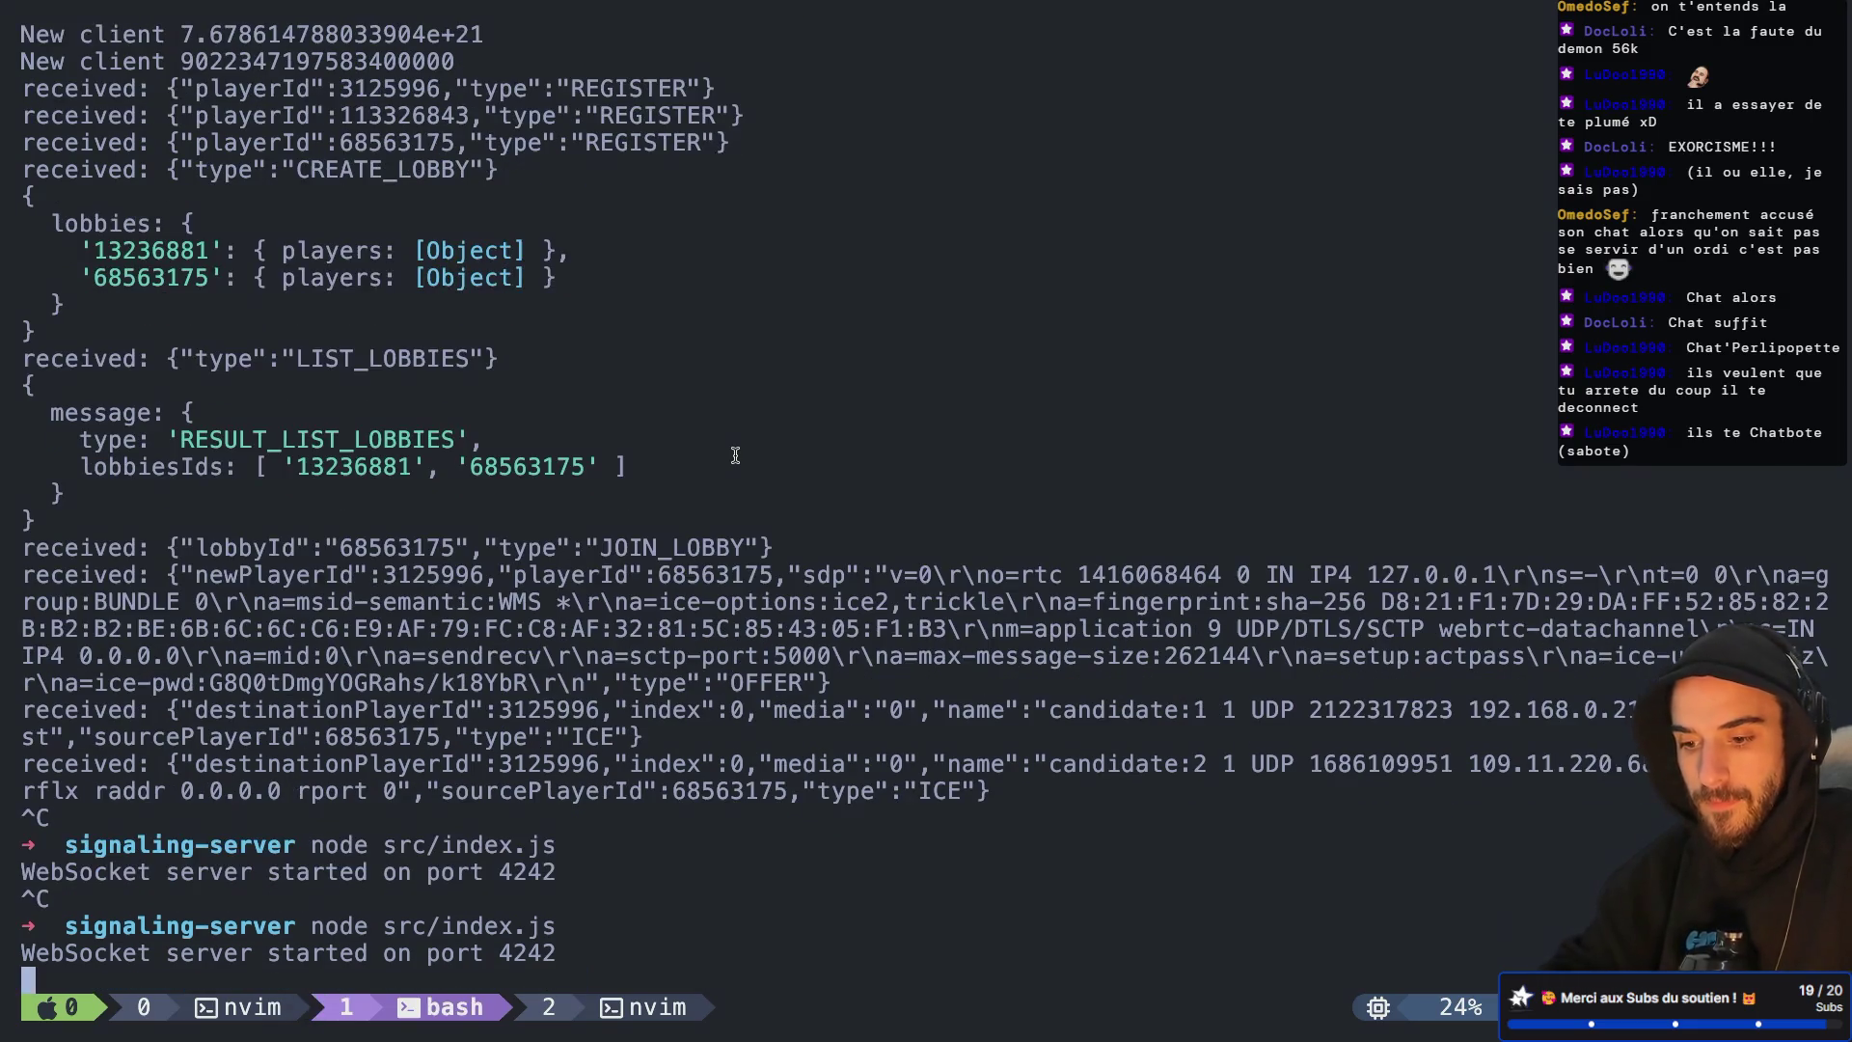
key("ctrl+Left")
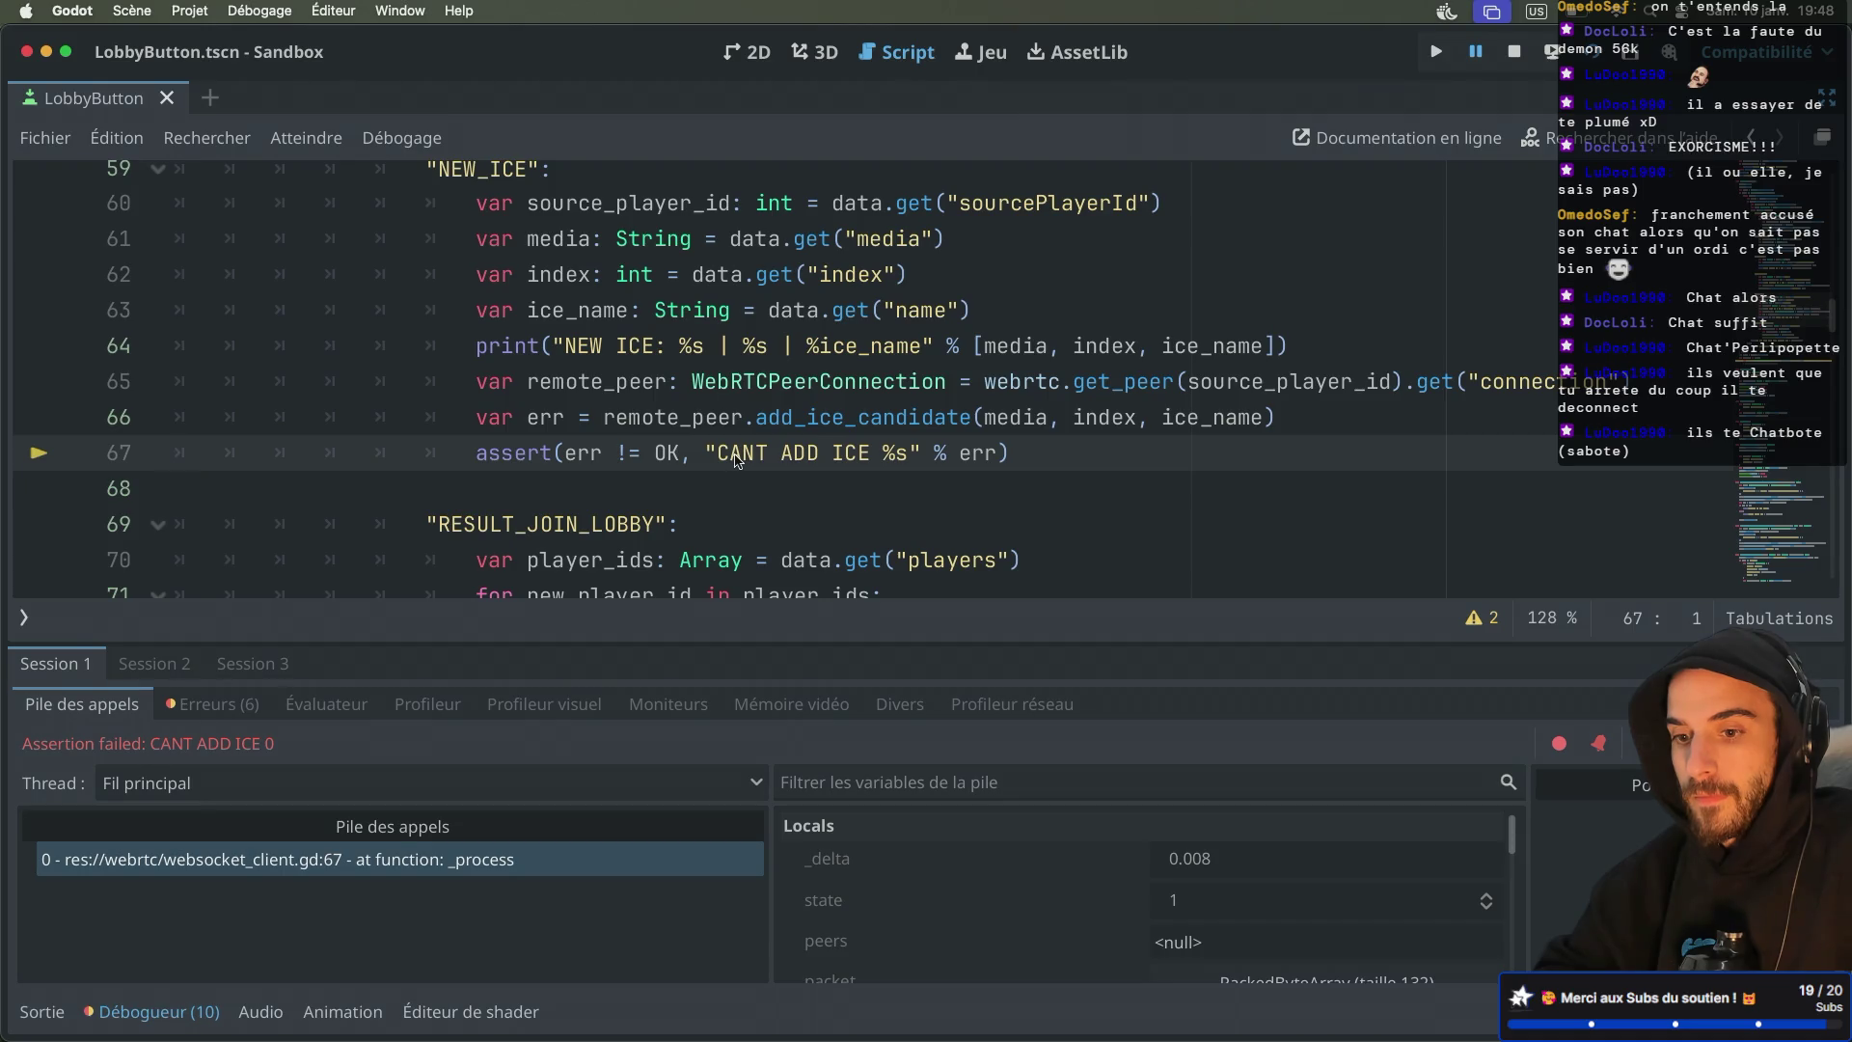
Rerun the Sandbox project in debug so three instances register with ws://localhost:4242
key("super+b")
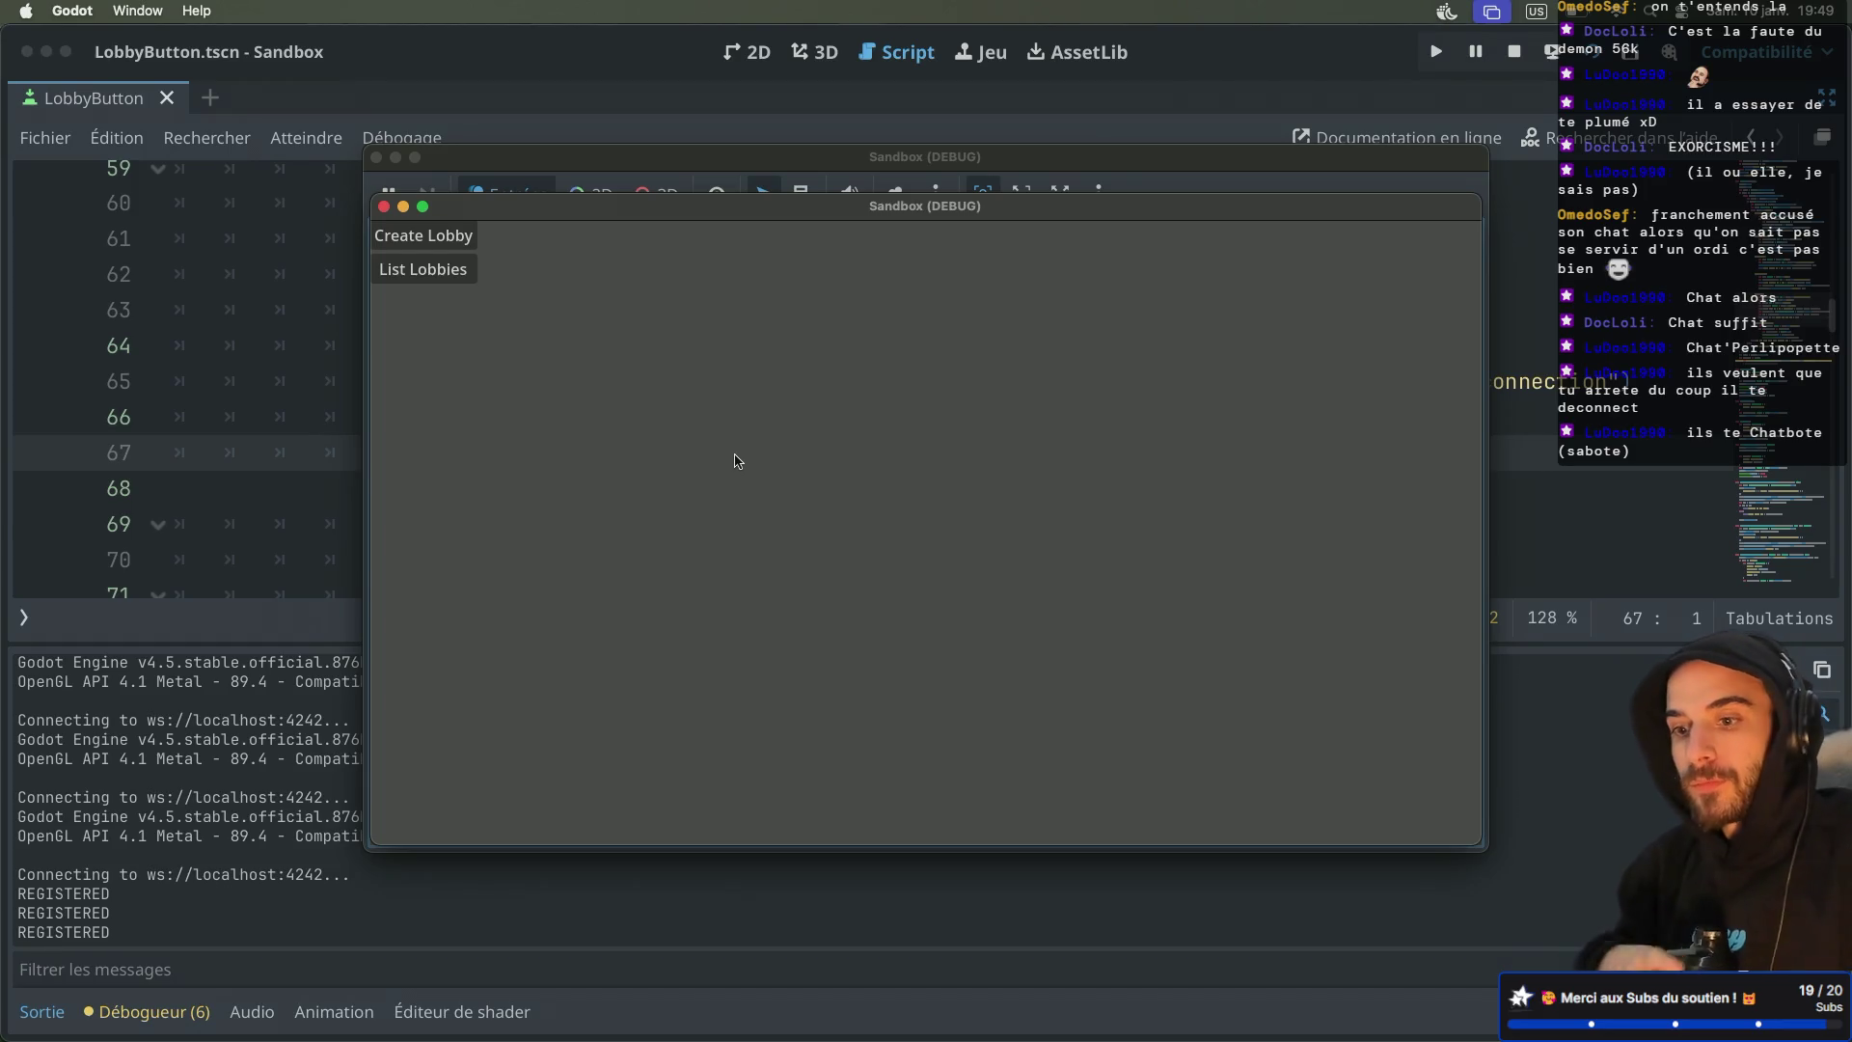
Create lobby 102630852 in one Sandbox window and join it from the other, reproducing CANT ADD ICE 0
mouse_move(572, 247)
left_mouse_down()
mouse_move(765, 255)
mouse_move(984, 409)
left_mouse_up()
left_click(897, 425)
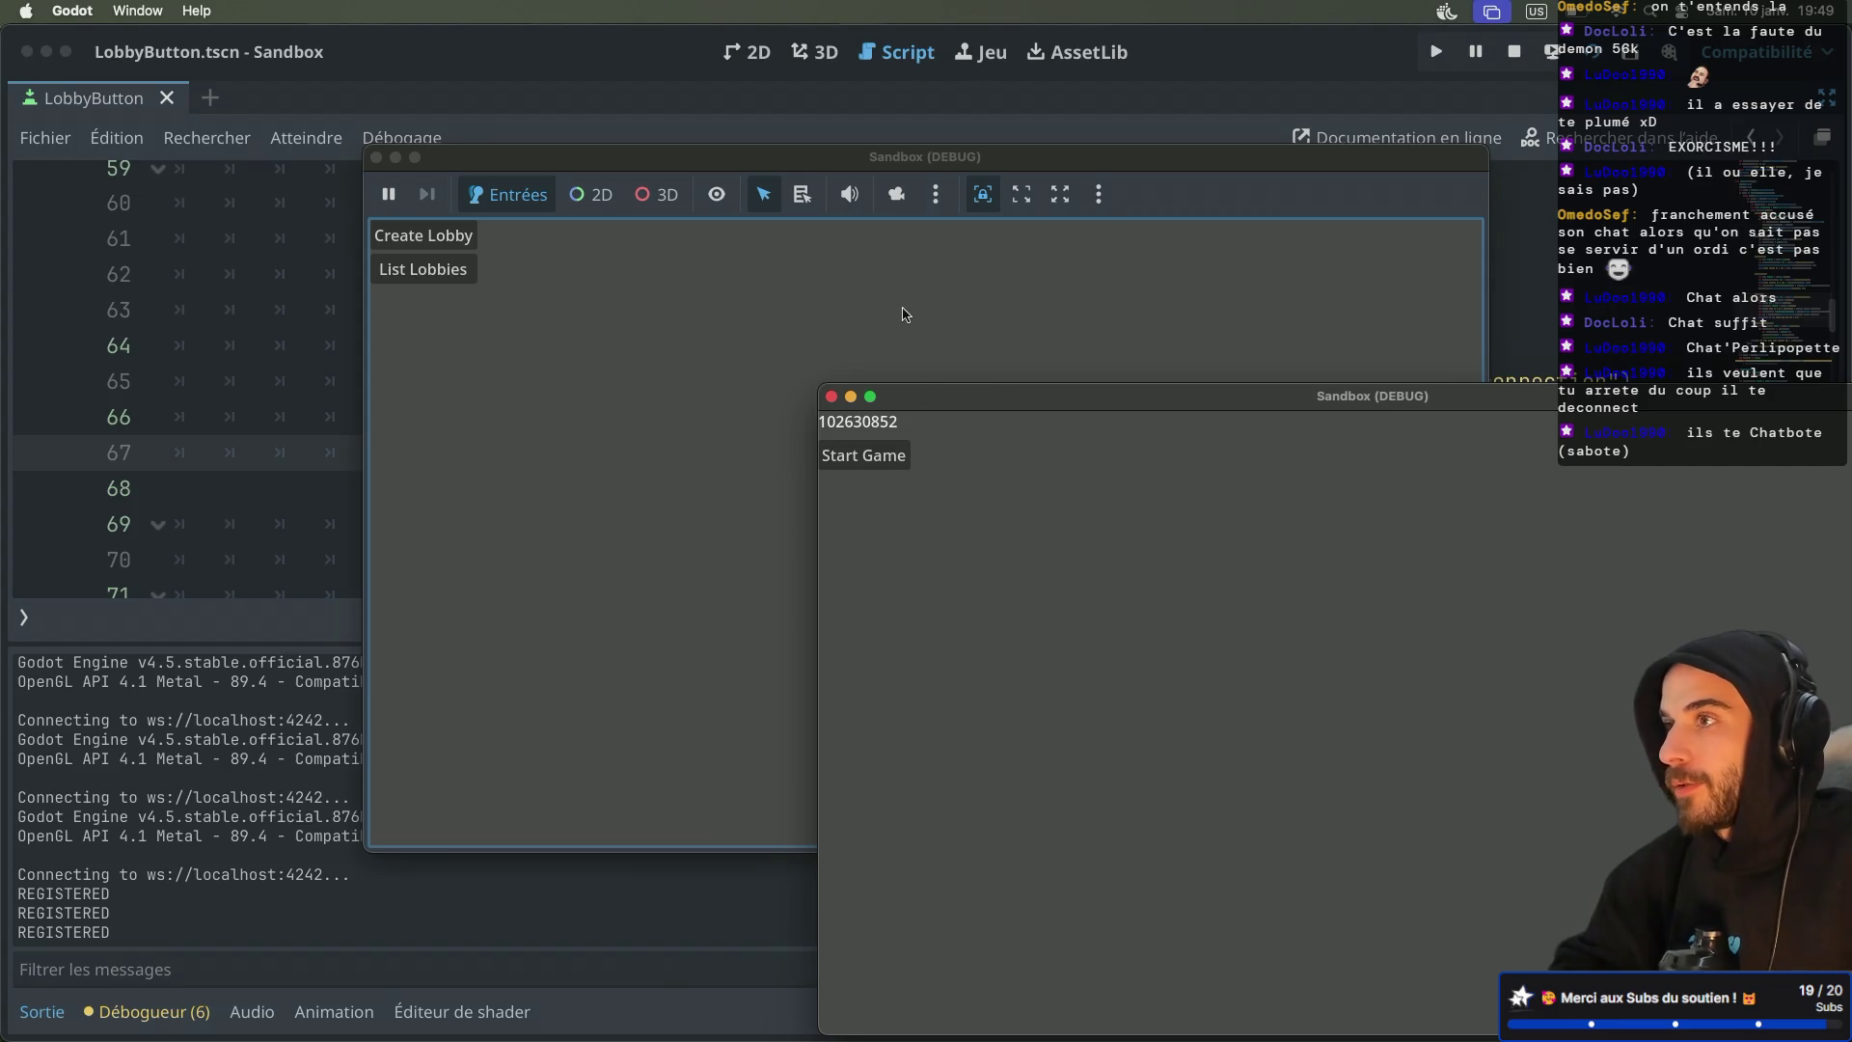
left_click(726, 265)
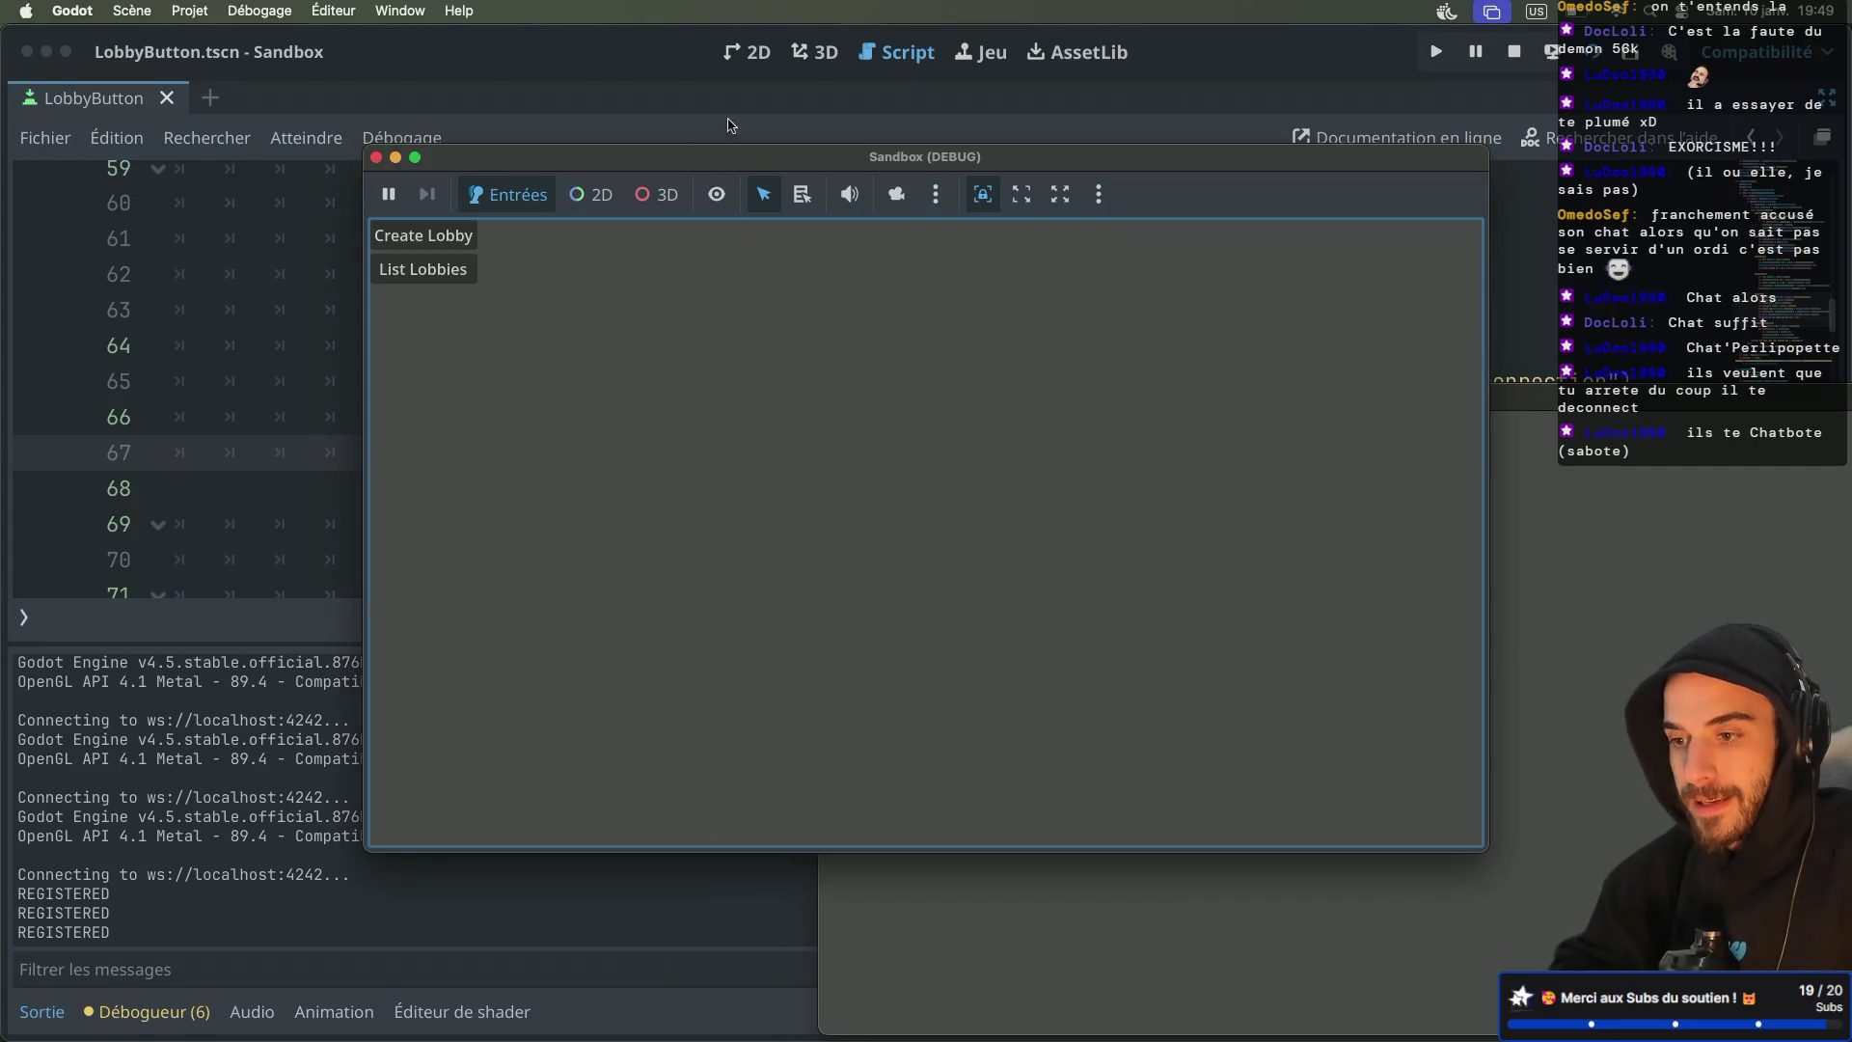
left_click_drag(672, 161, 665, 79)
left_click(1244, 786)
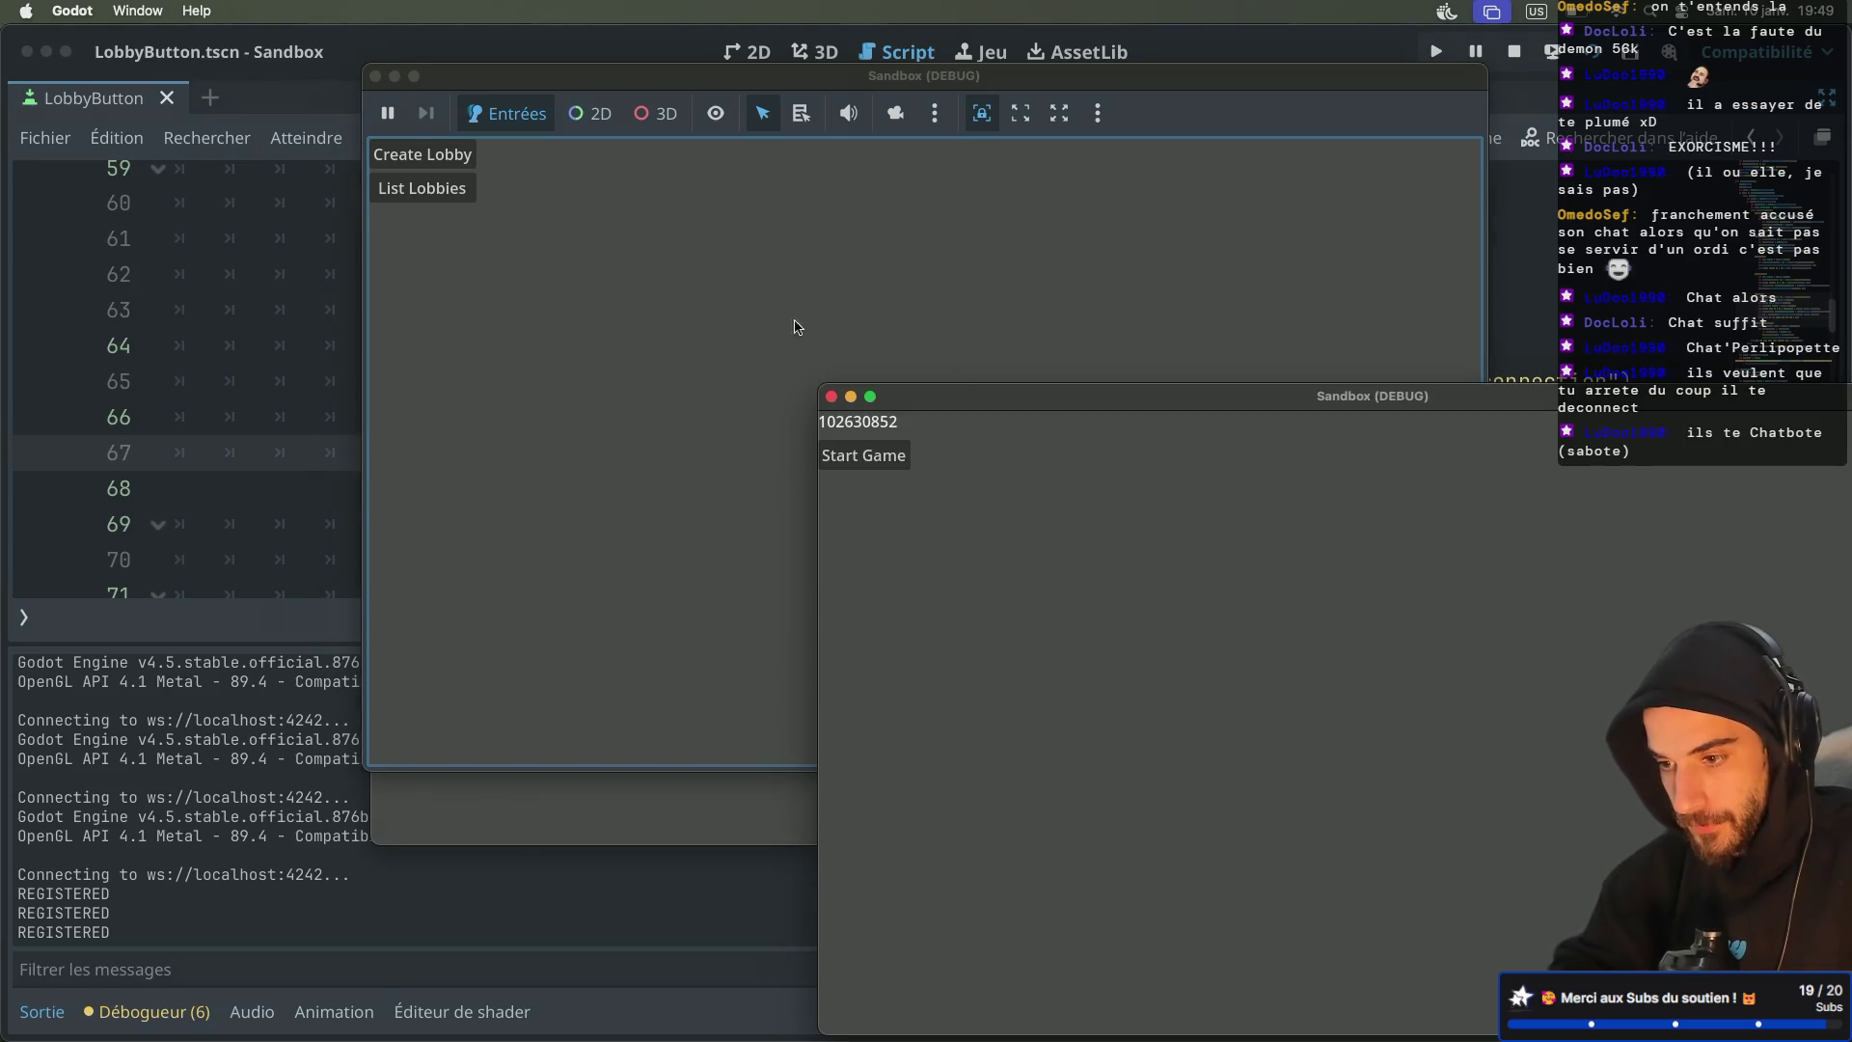
left_click(865, 348)
left_click(463, 193)
left_click(445, 224)
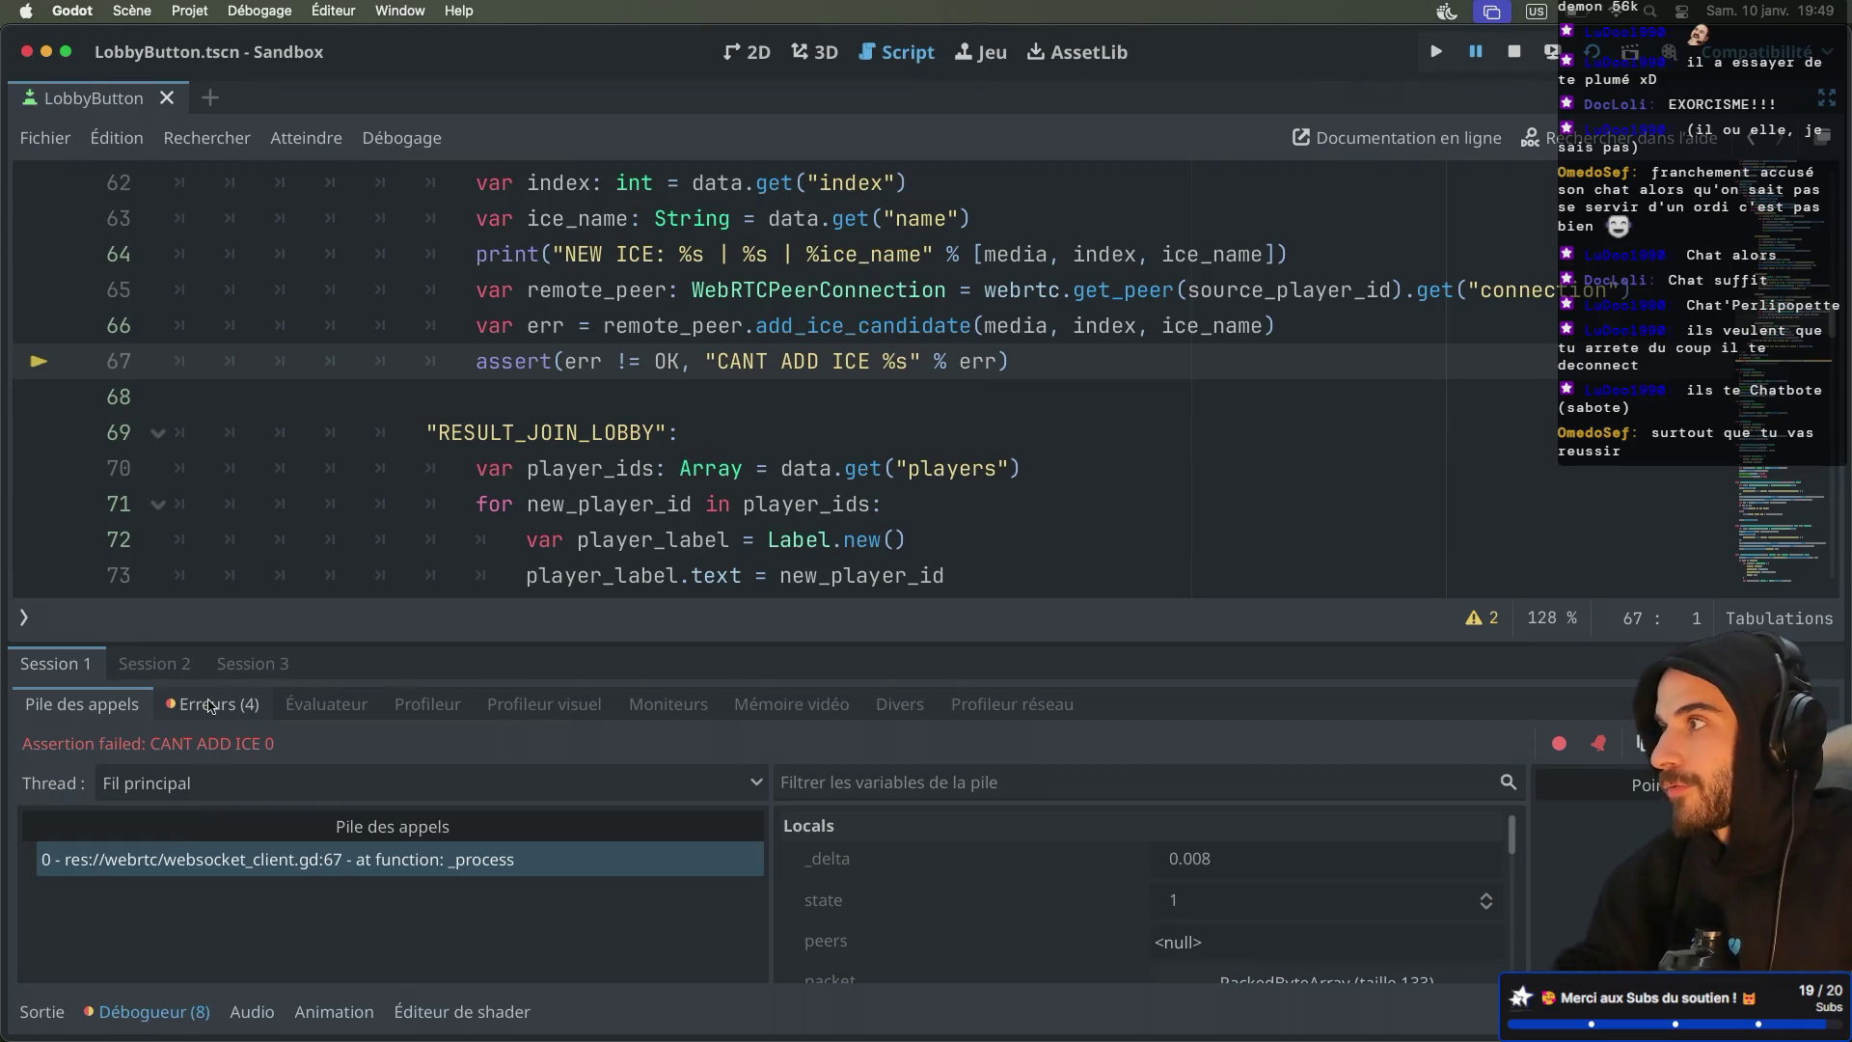
Read the add_ice_candidate documentation for the line-66 call in the NEW_ICE block, then move to the browser desktop
scroll(297, 371, "up", 3)
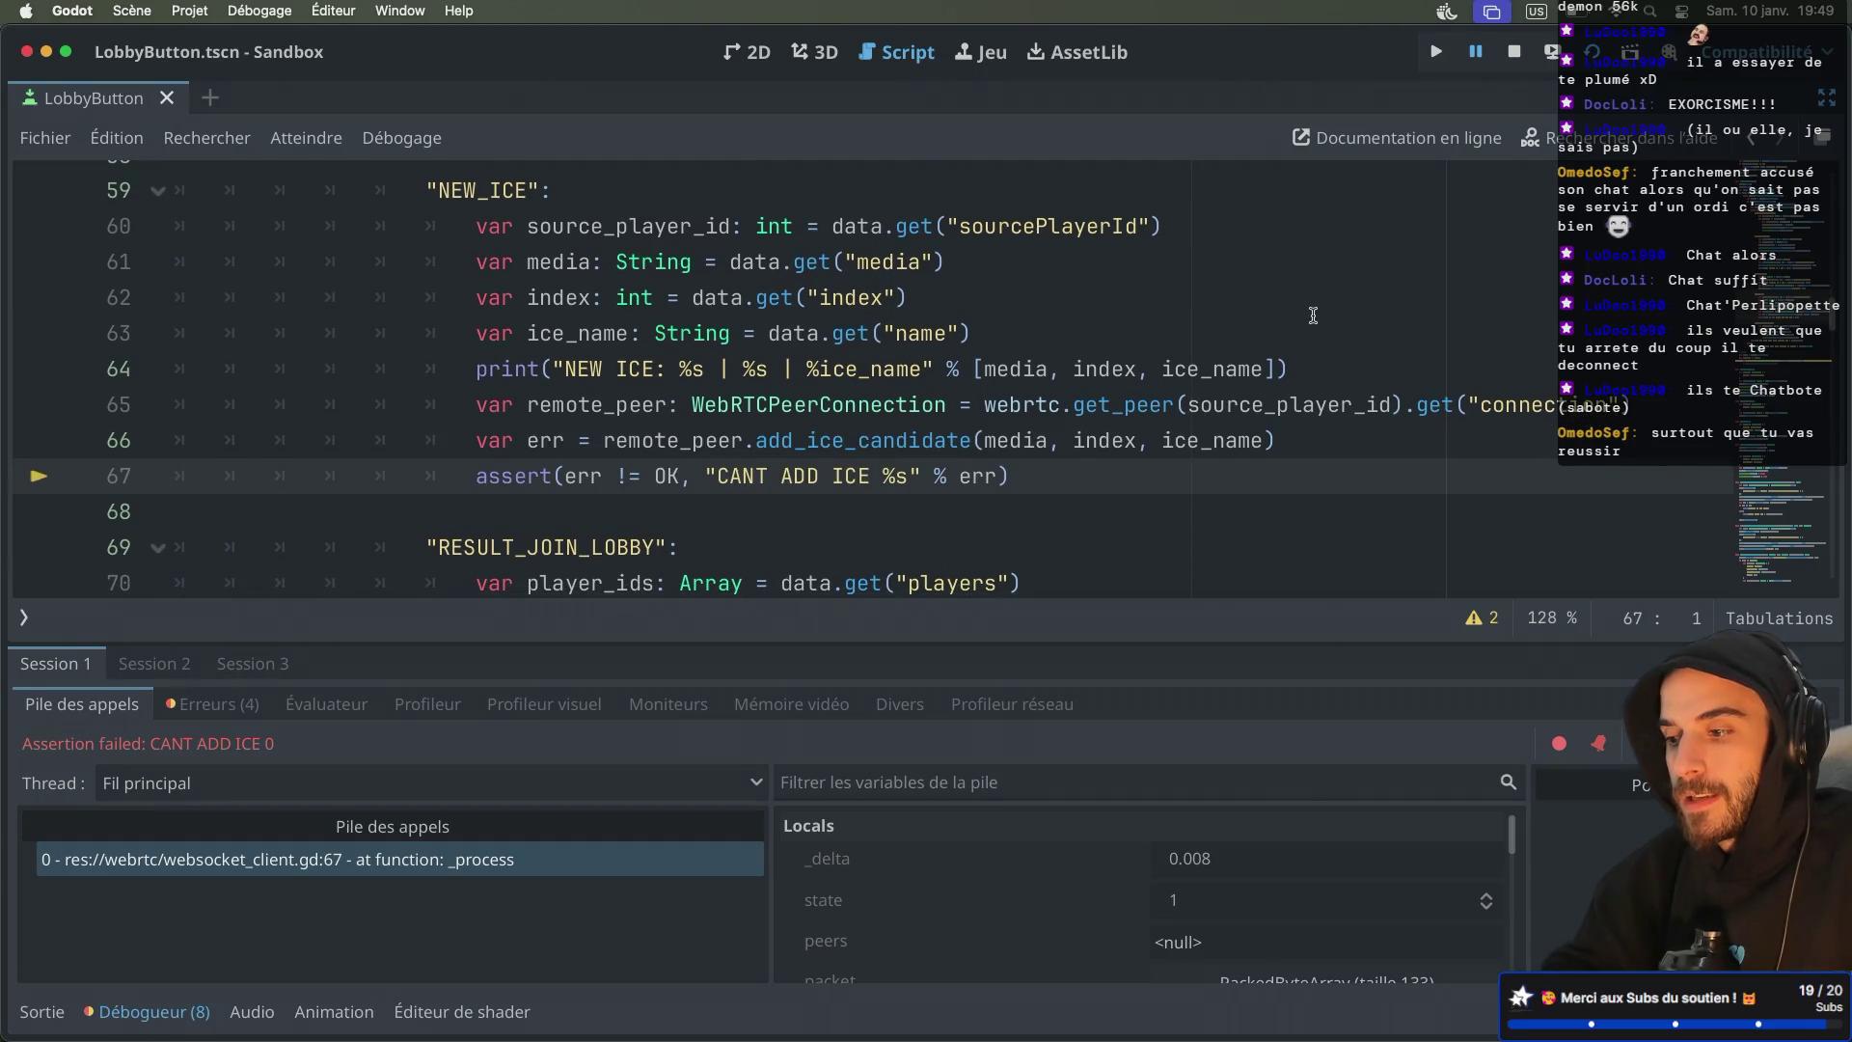
left_click_drag(628, 440, 710, 446)
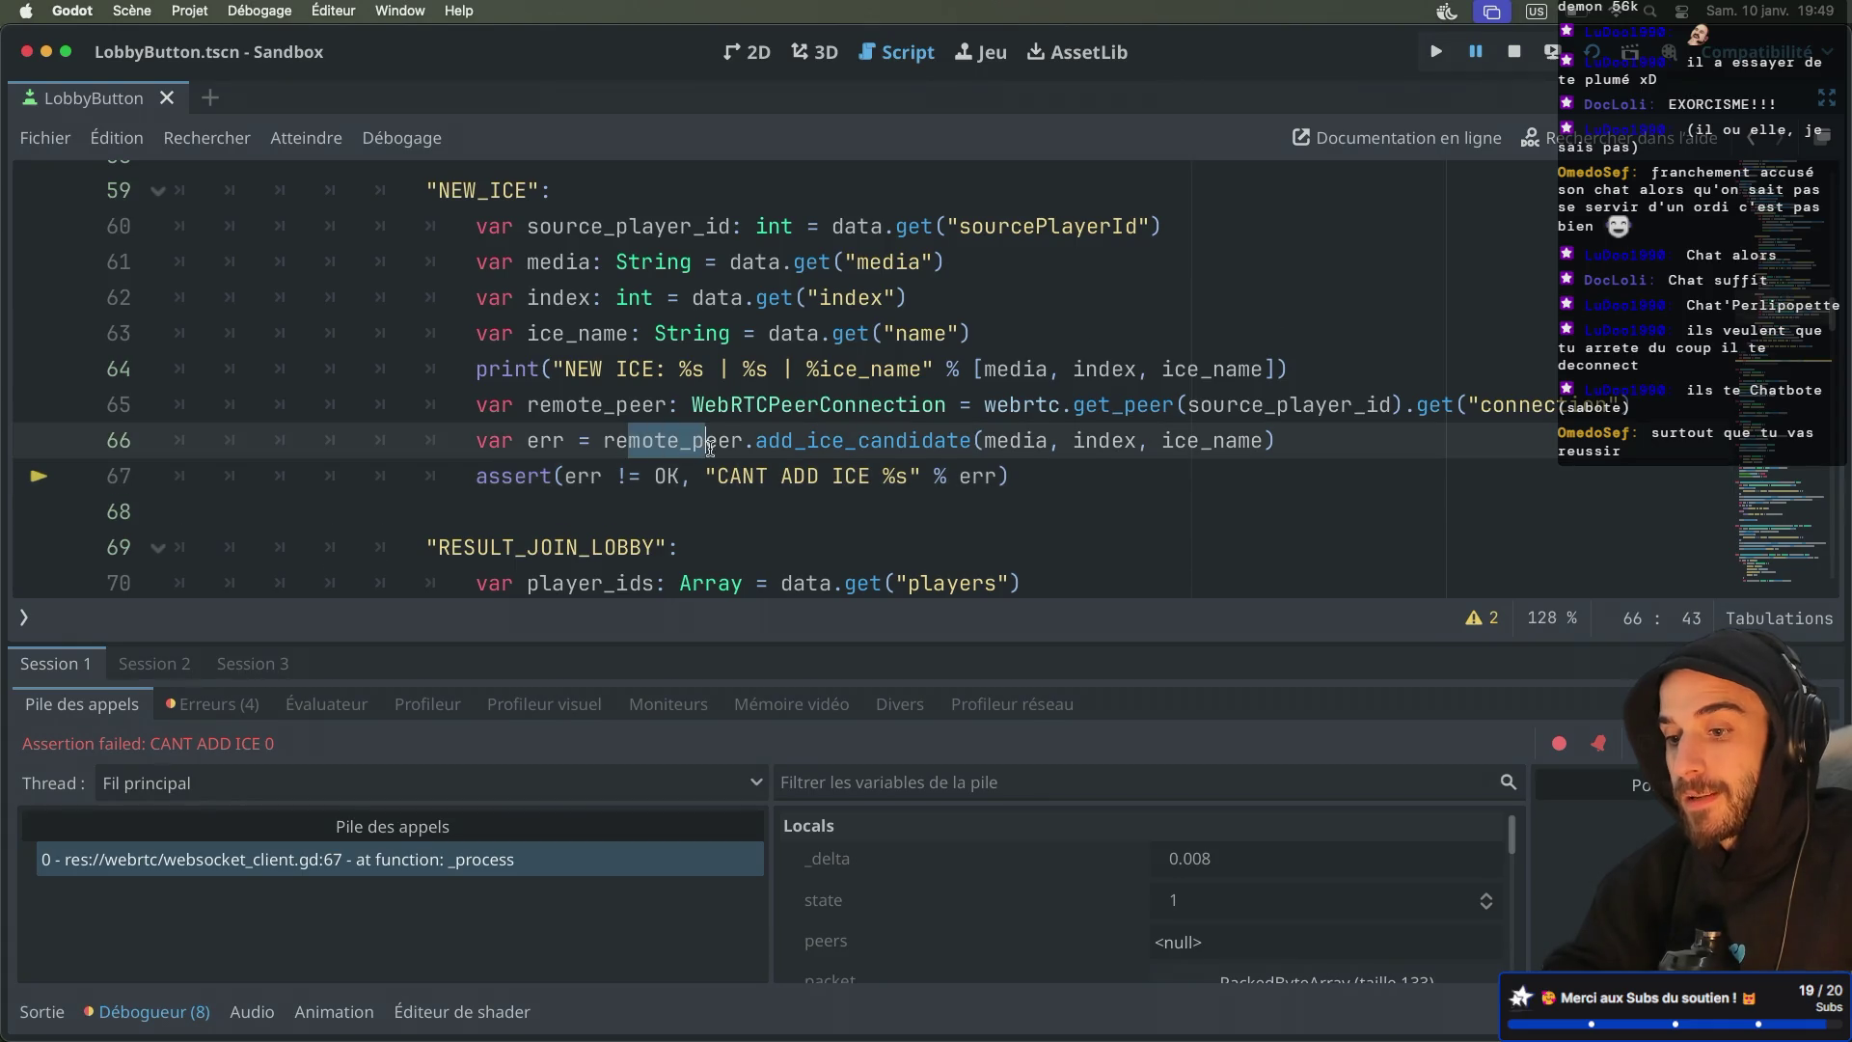
left_click(763, 436)
key("ctrl+Right")
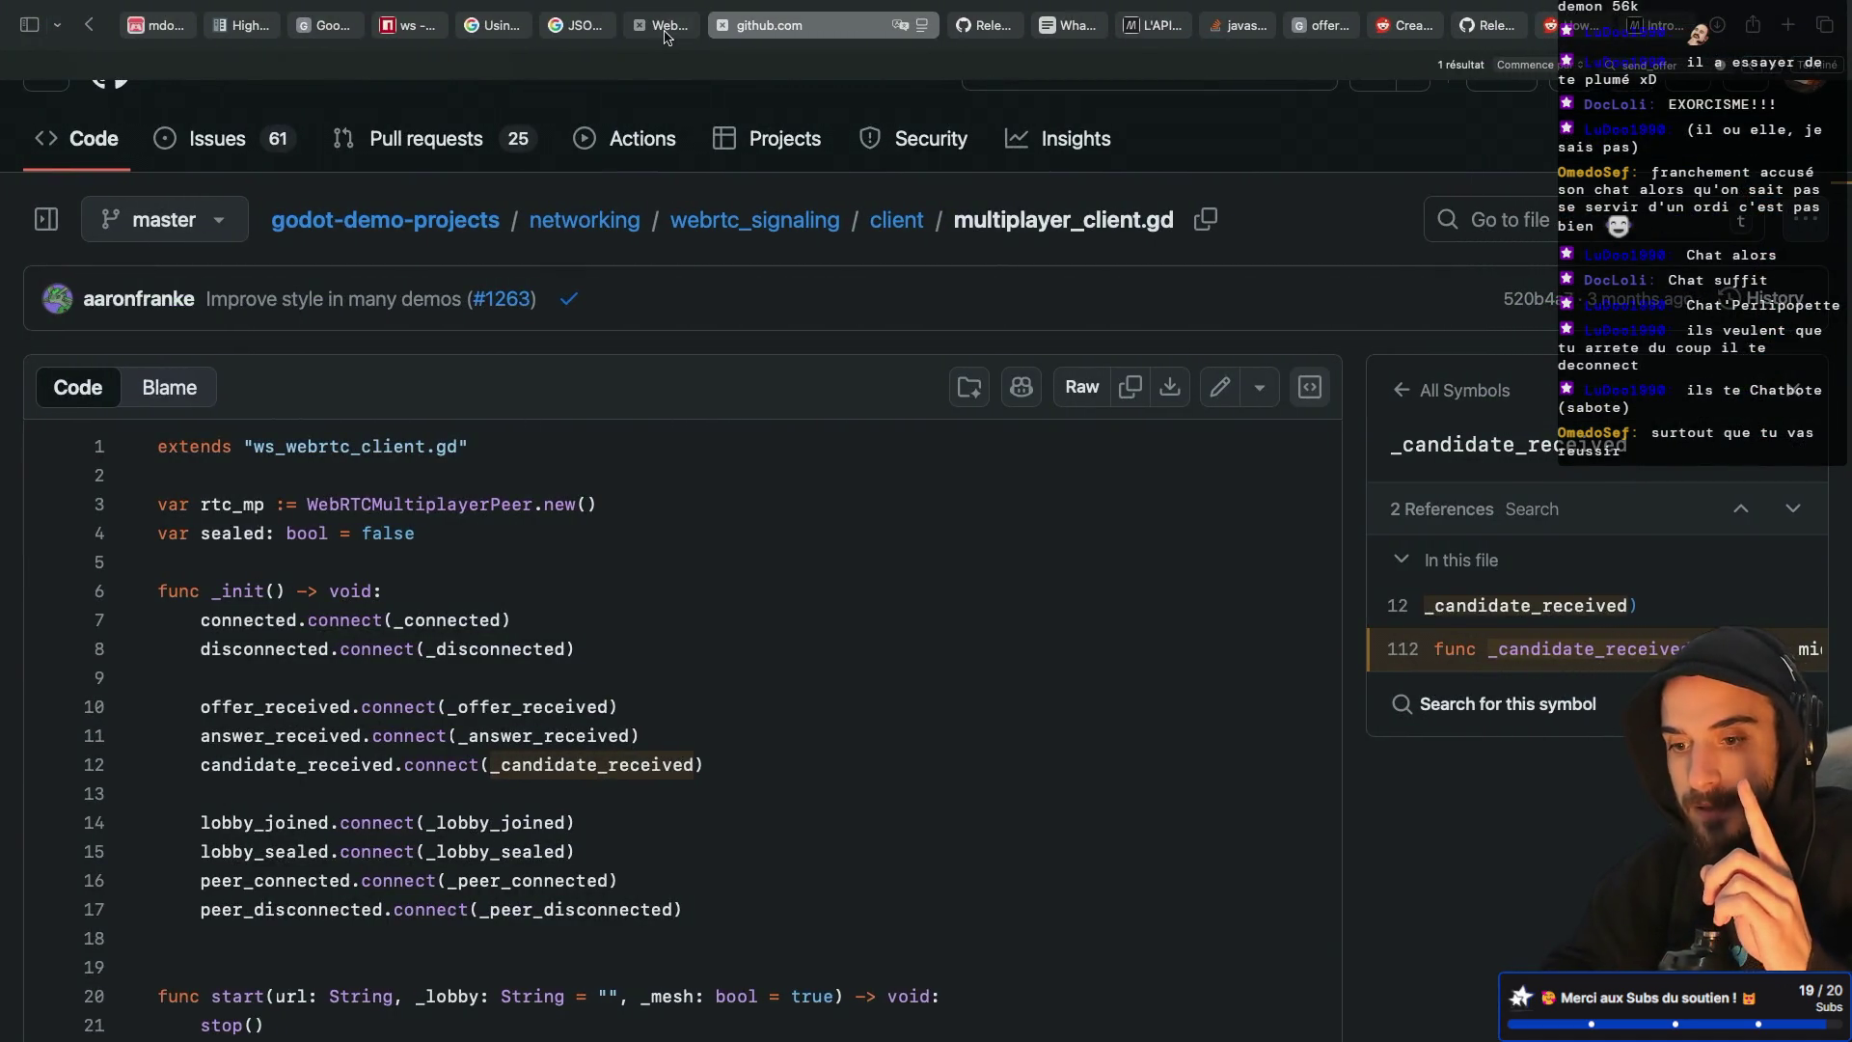
Trace _new_ice_candidate in multiplayer_client.gd from line 45 to its definition on line 52
scroll(640, 484, "down", 1)
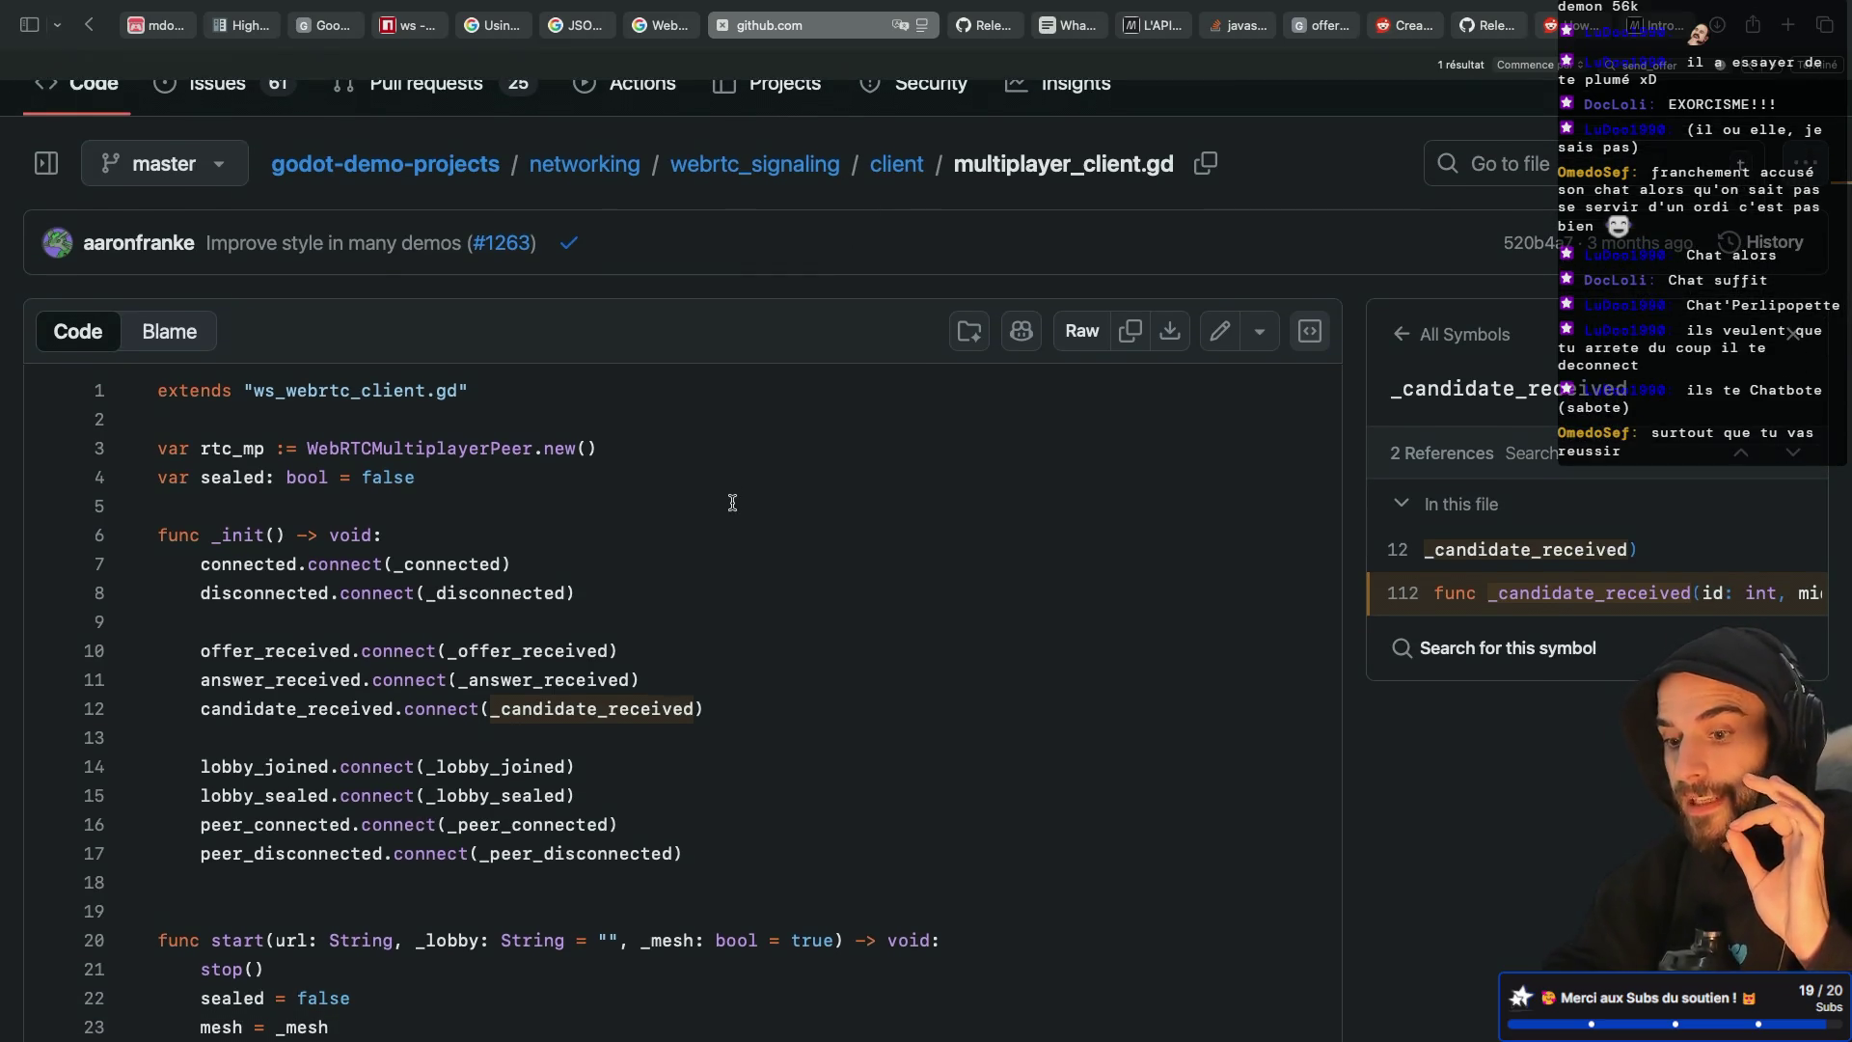
scroll(733, 502, "down", 5)
scroll(733, 502, "down", 20)
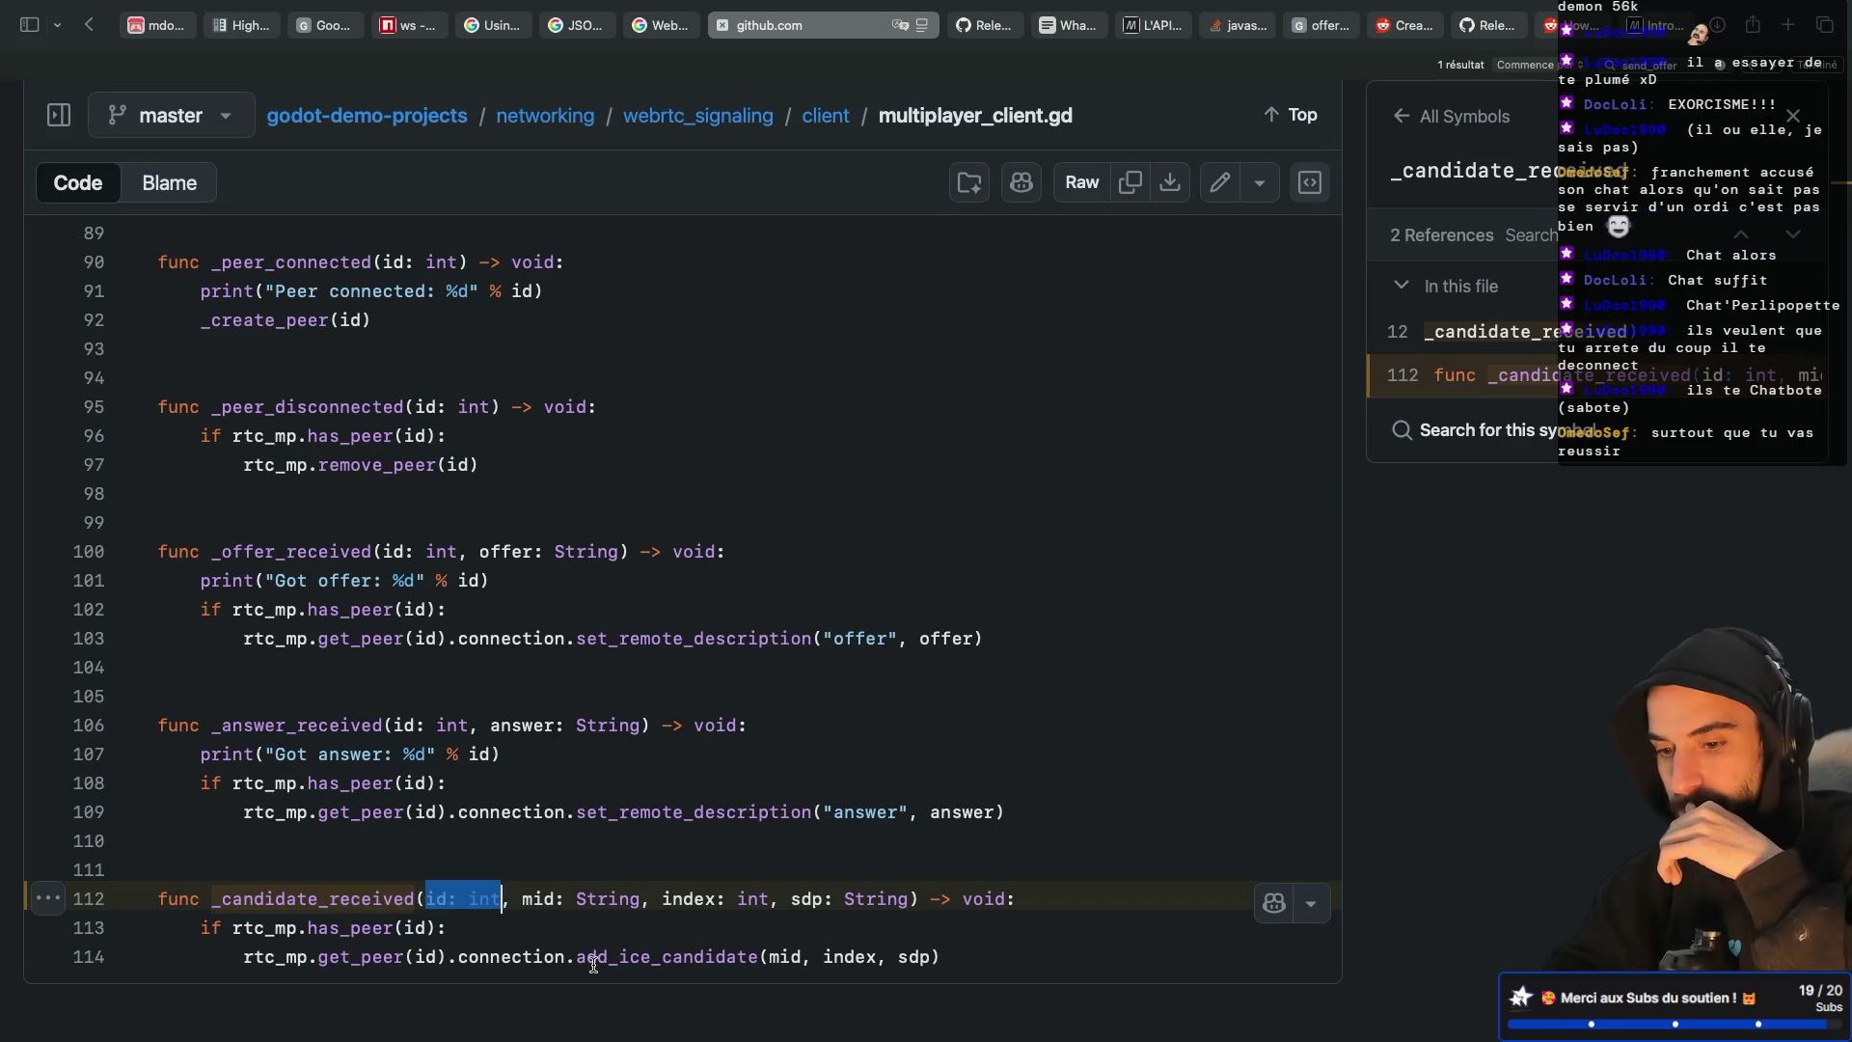
scroll(605, 687, "up", 5)
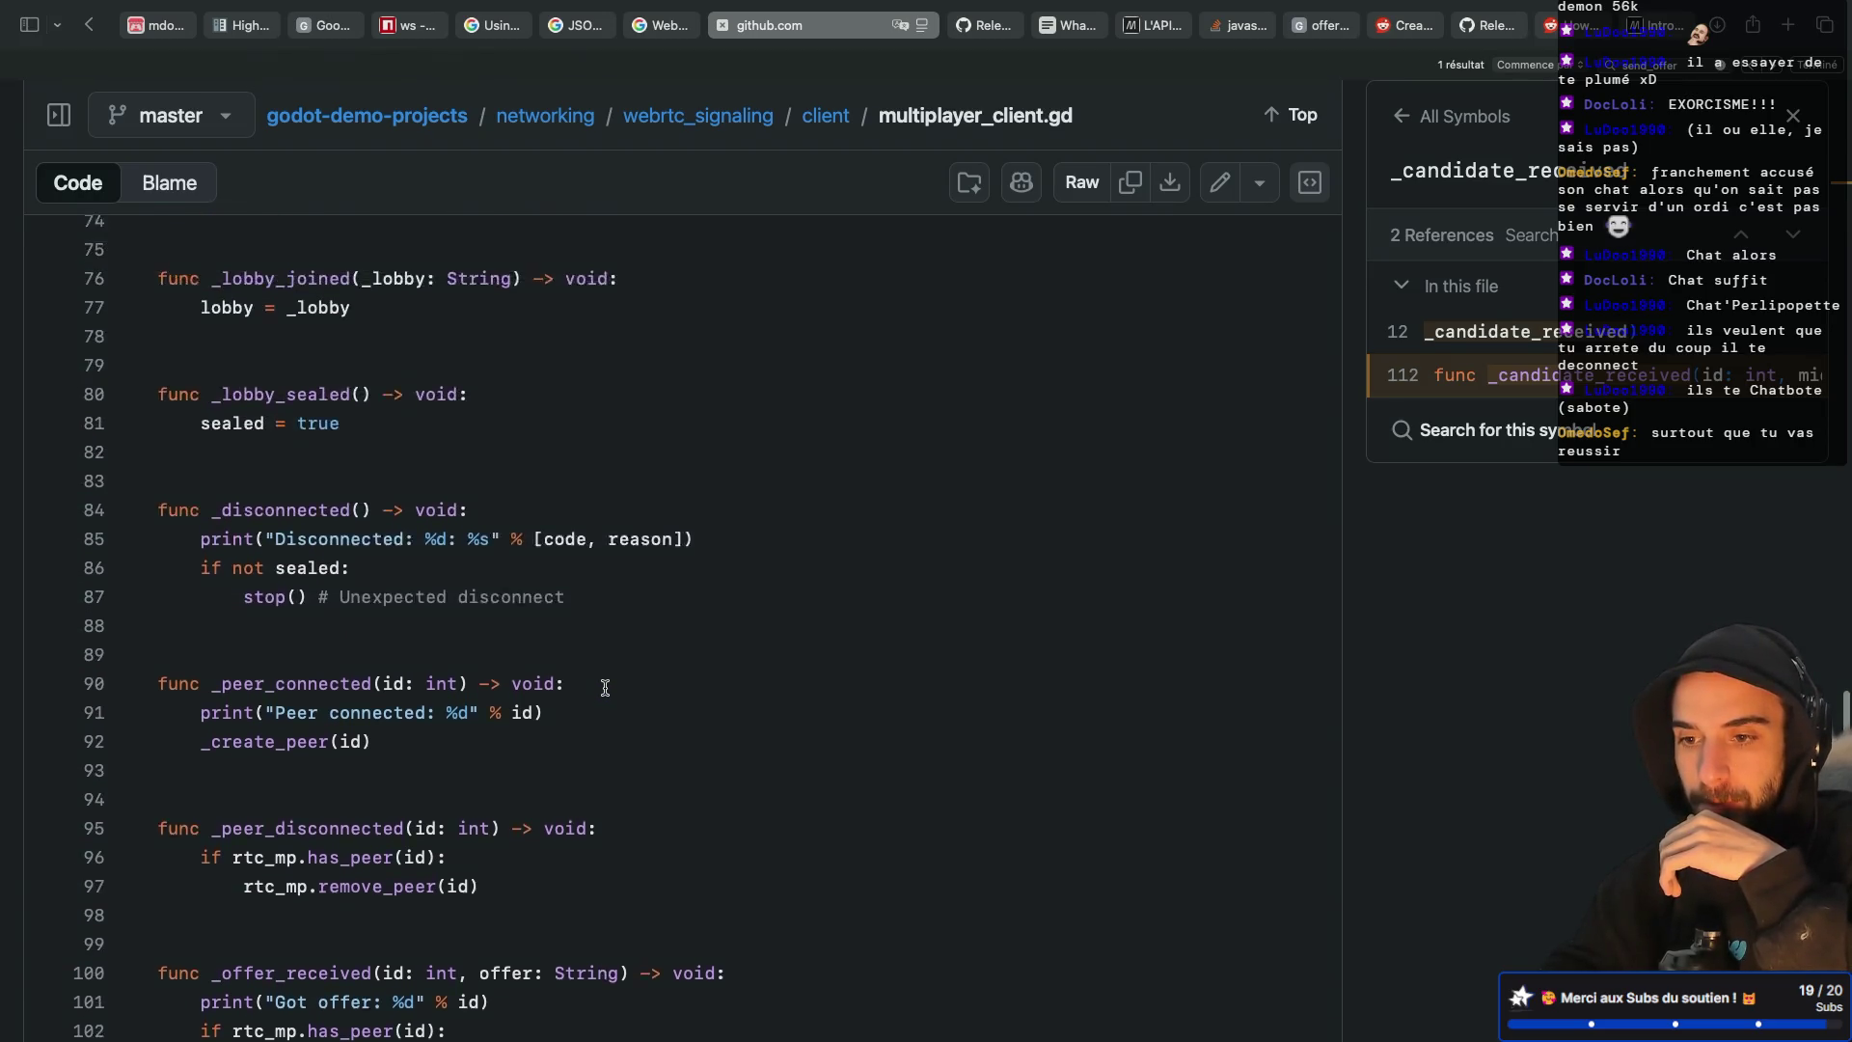
scroll(605, 686, "up", 15)
scroll(605, 687, "down", 2)
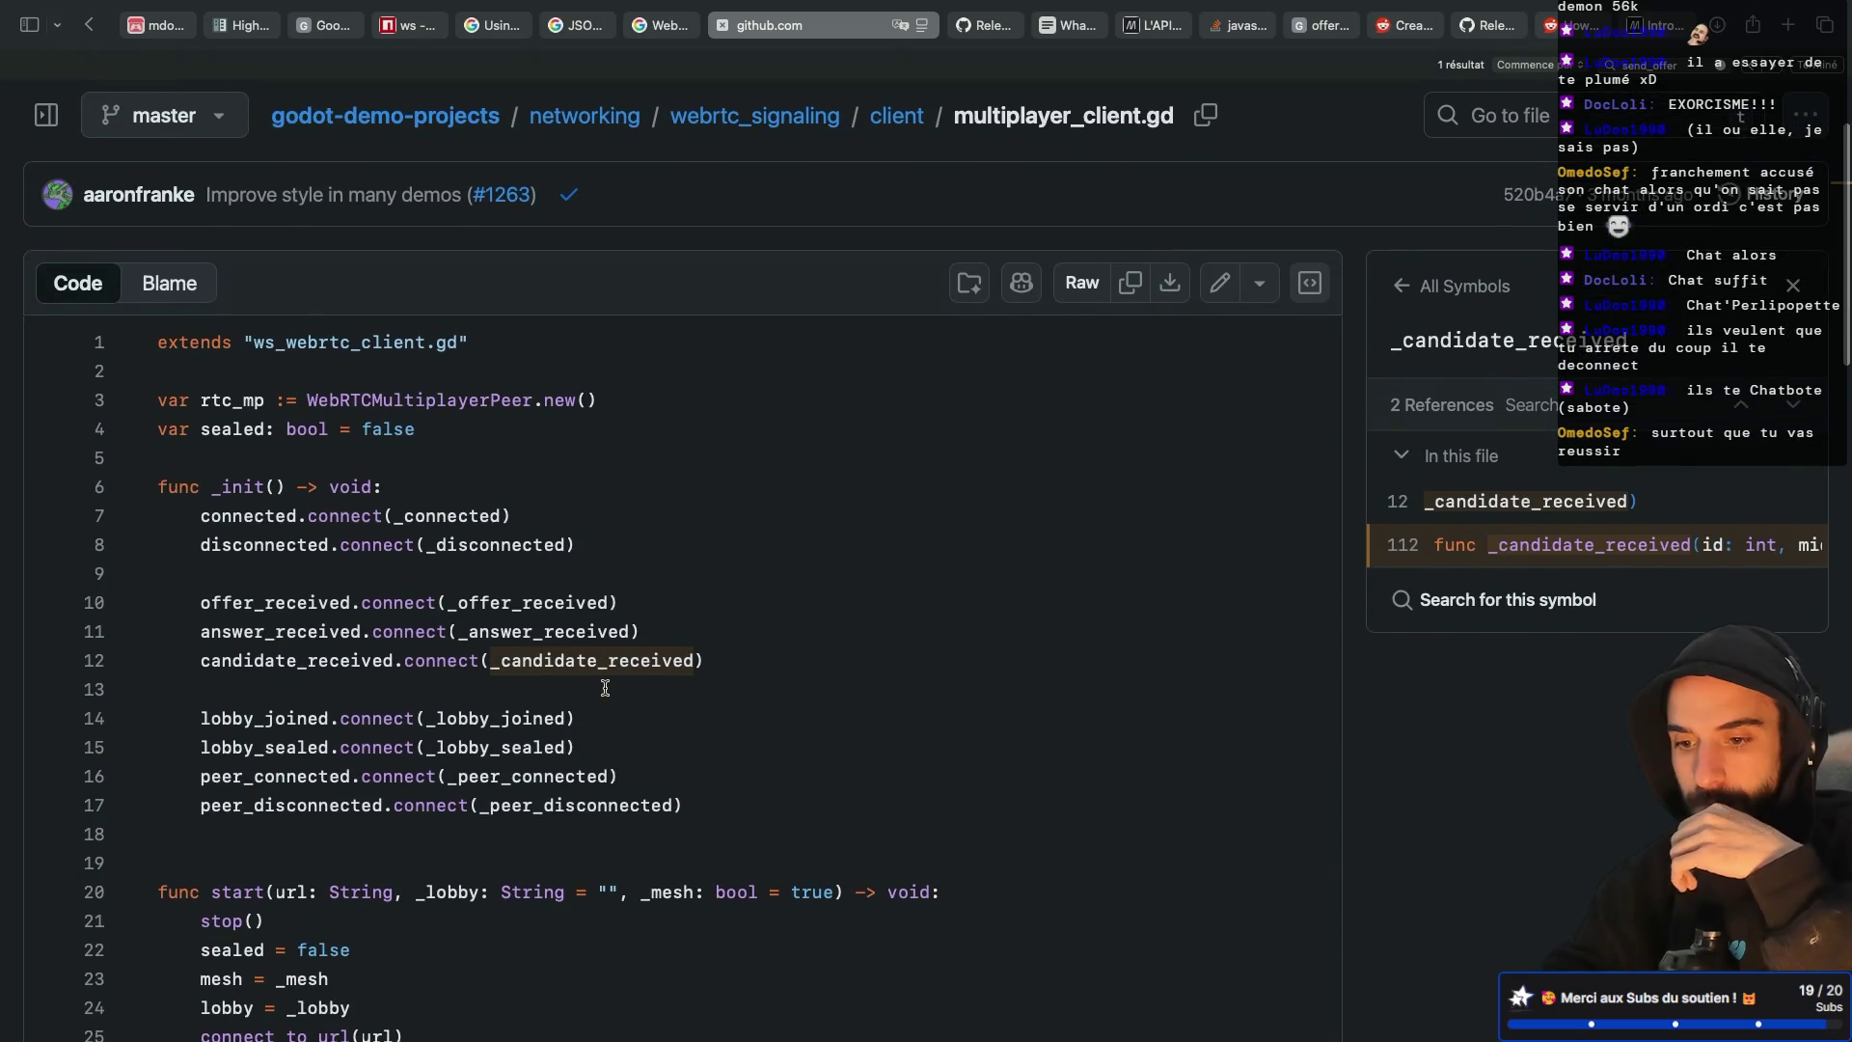
scroll(604, 686, "down", 3)
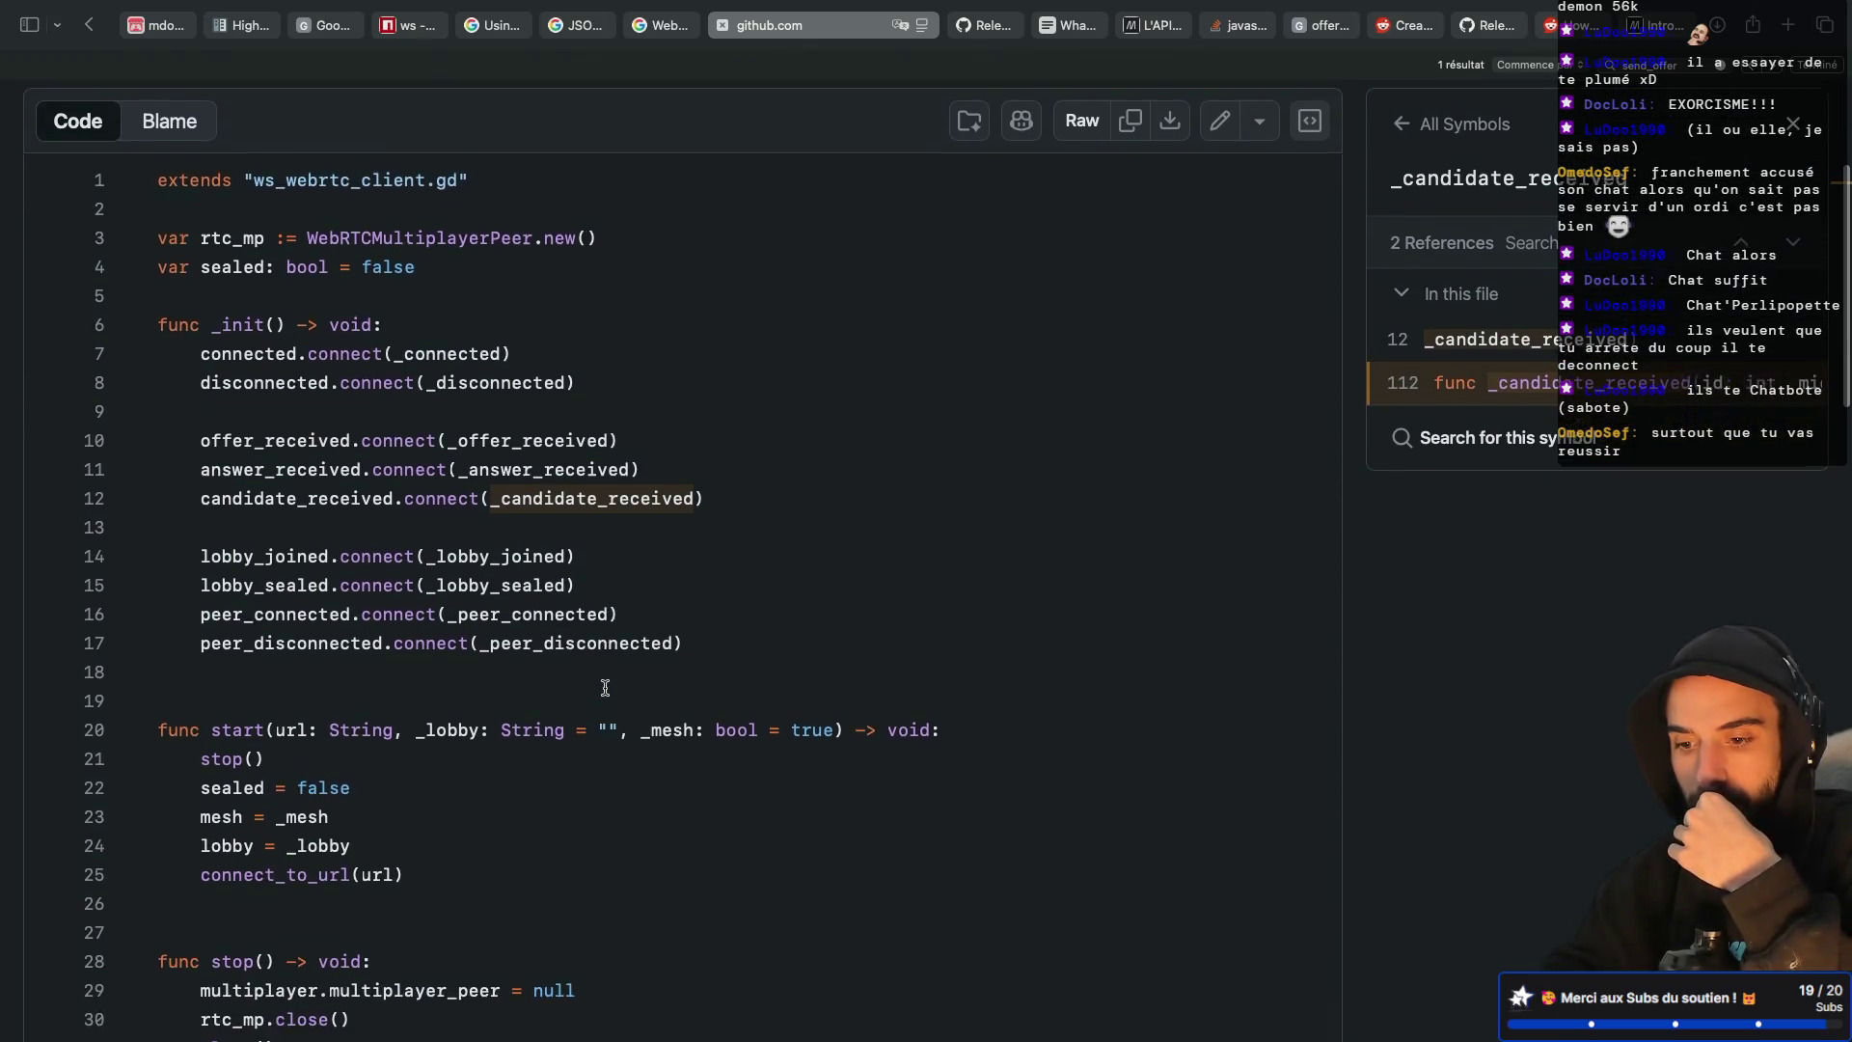
scroll(605, 687, "down", 10)
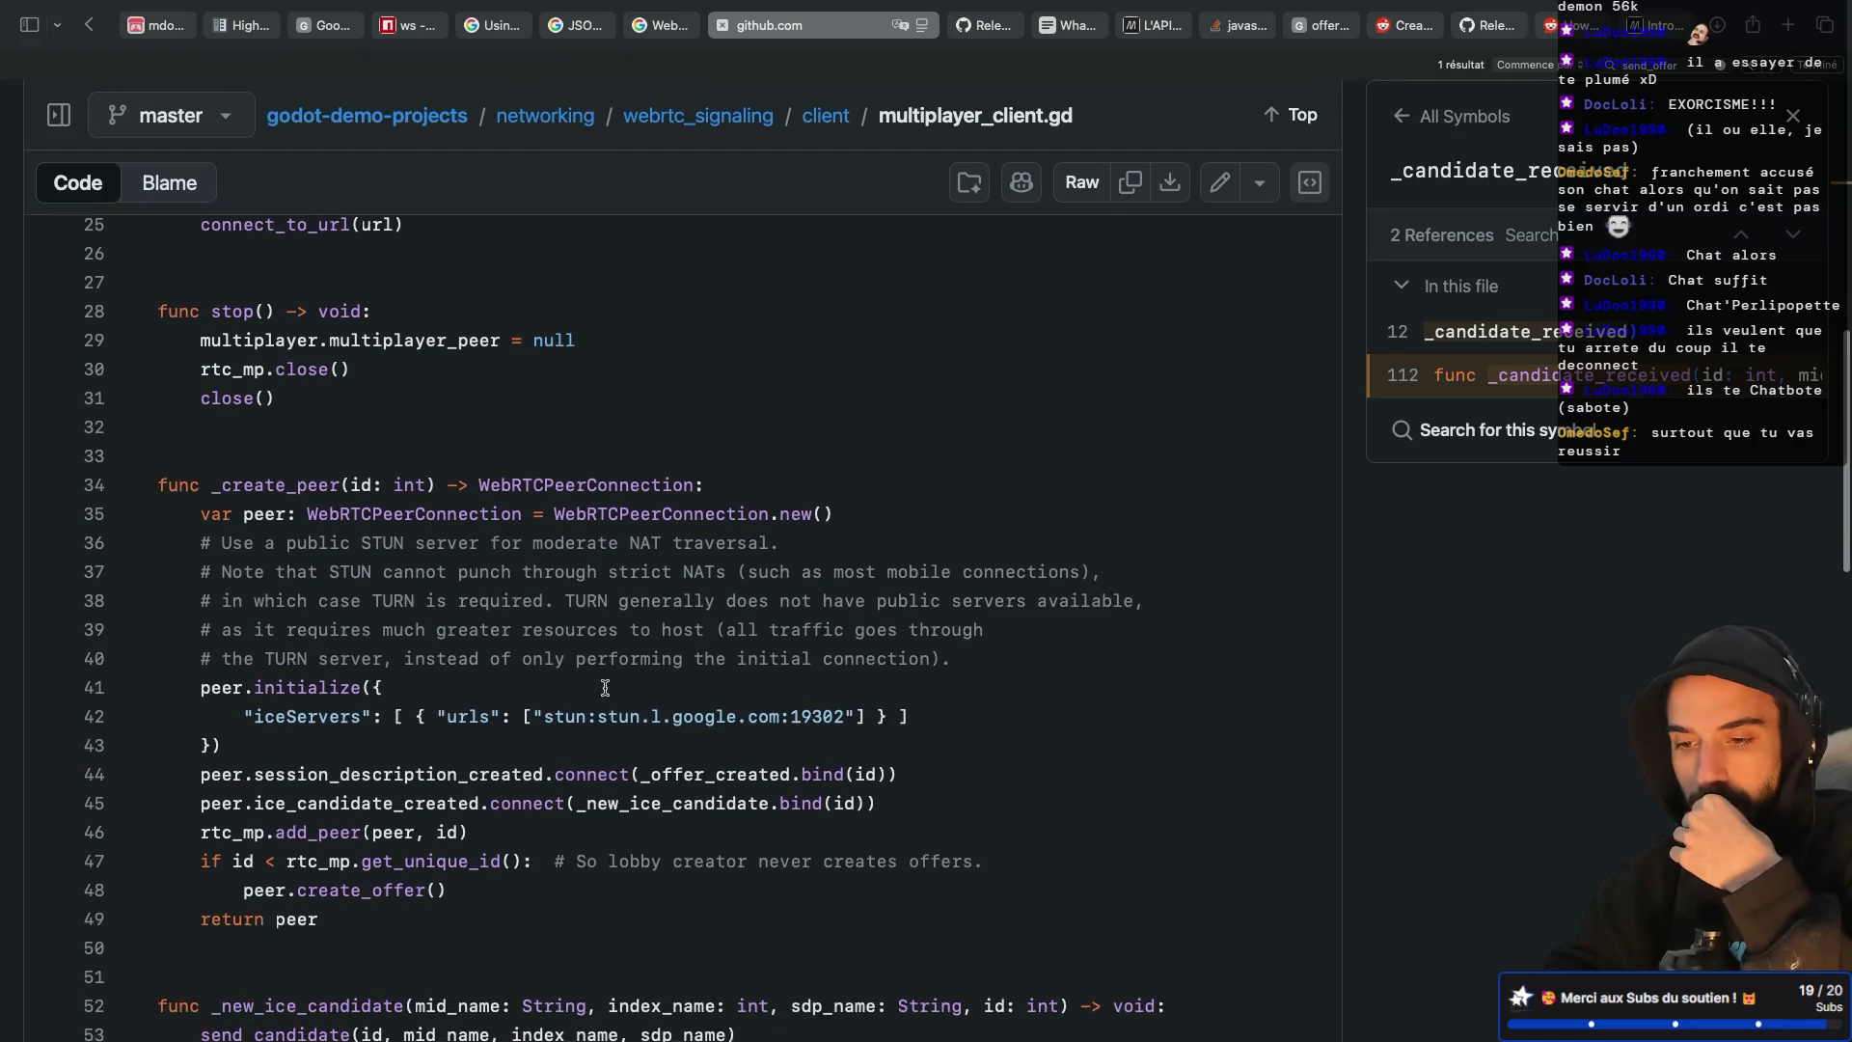
scroll(605, 687, "down", 1)
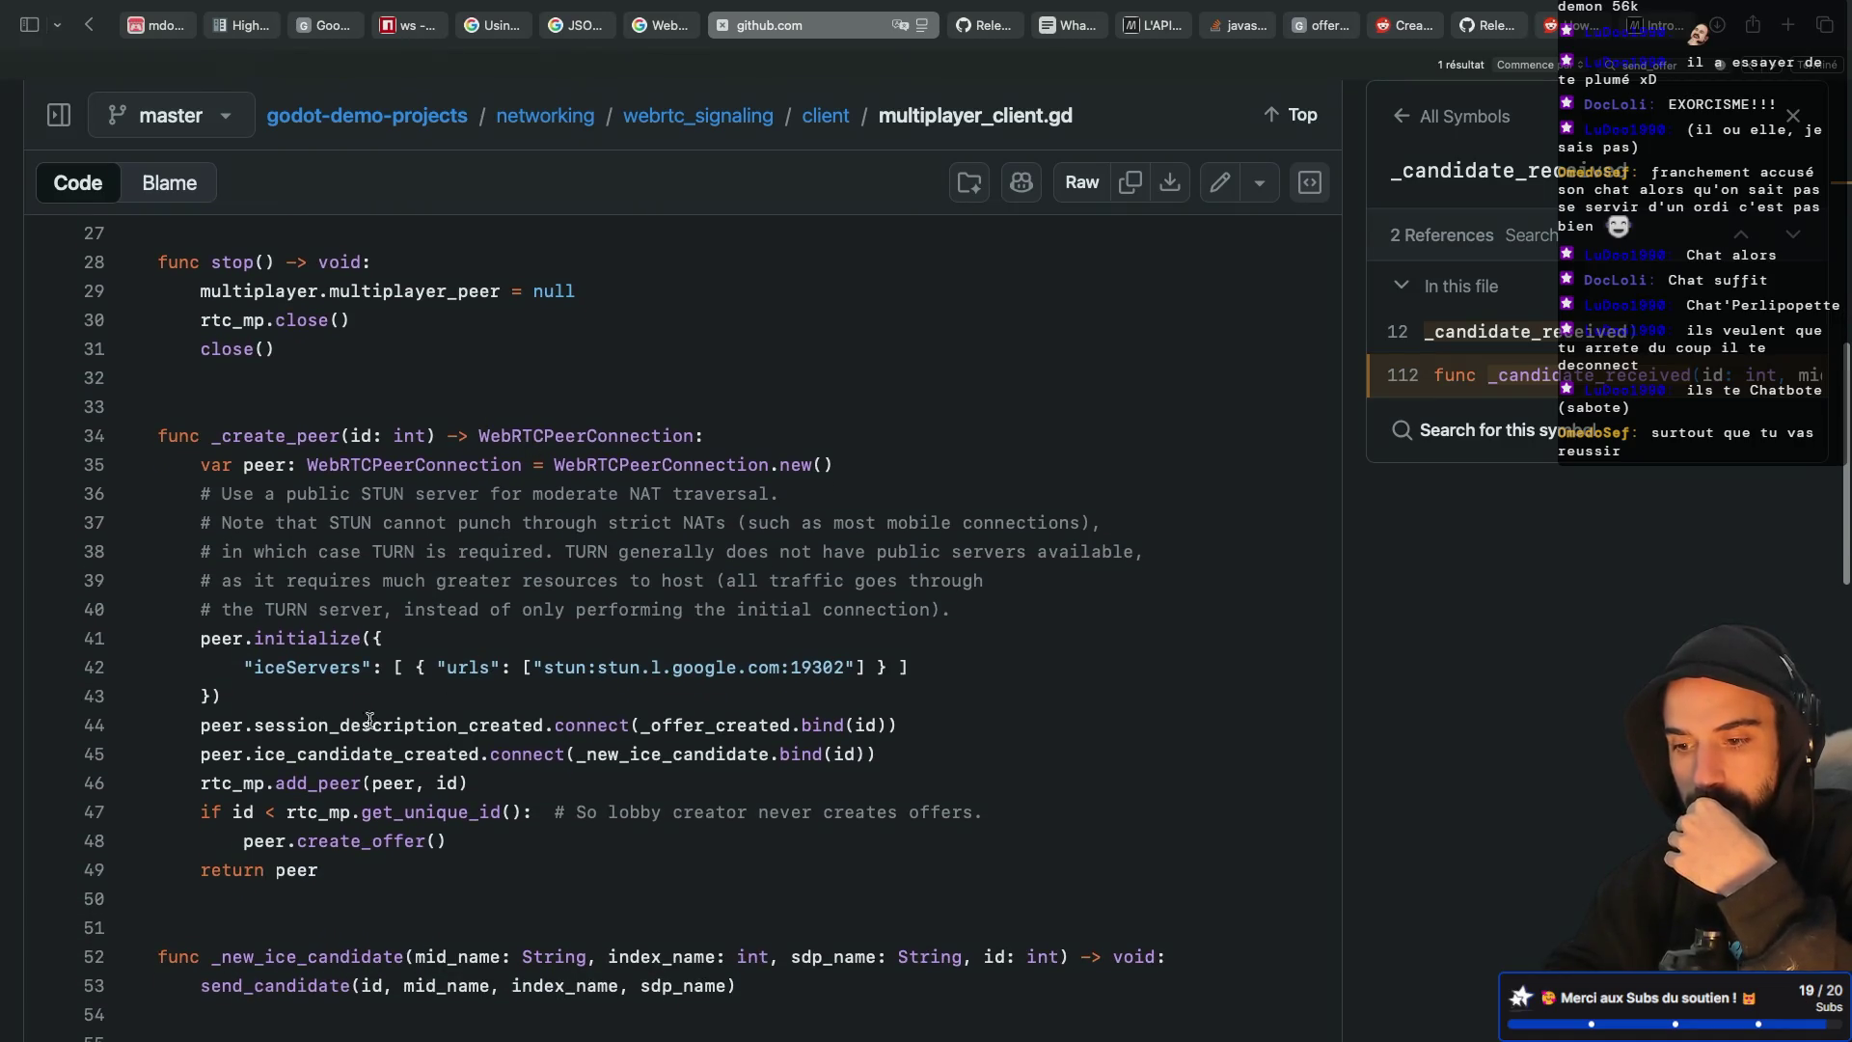
left_click_drag(581, 756, 772, 756)
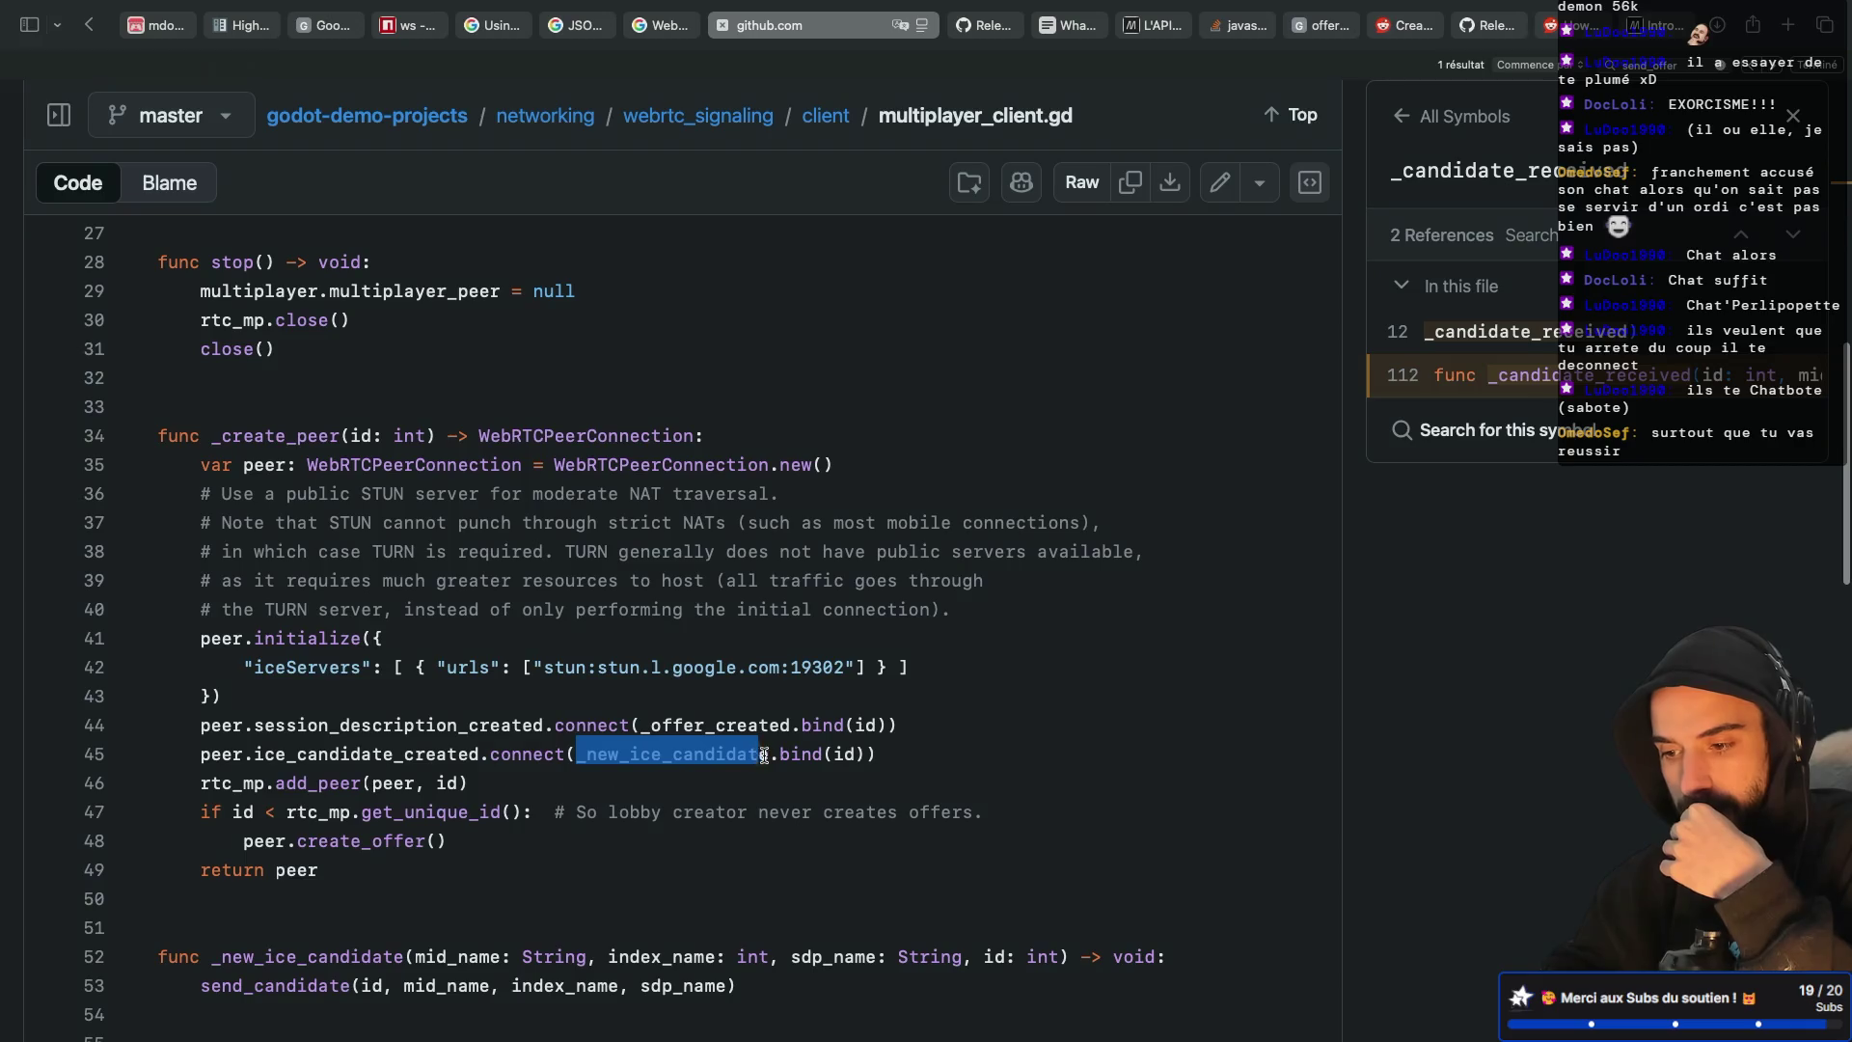
left_click(699, 753)
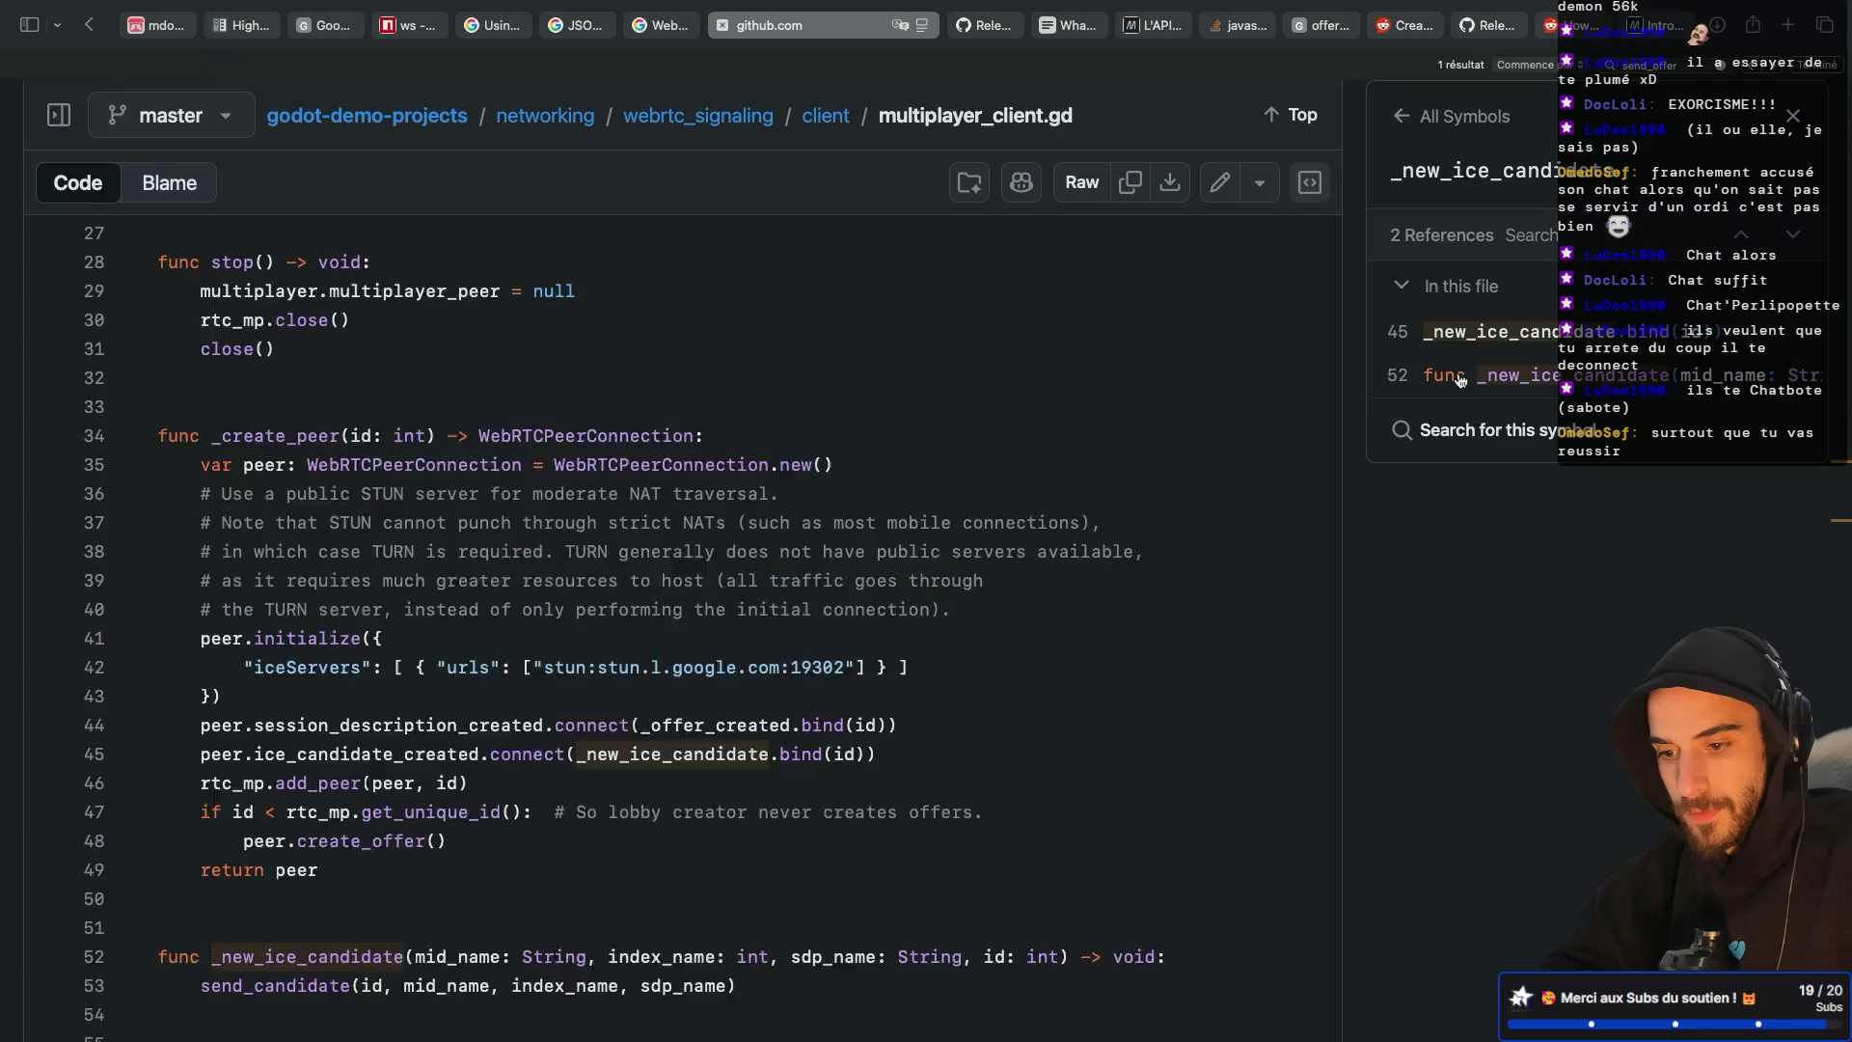
left_click(1528, 374)
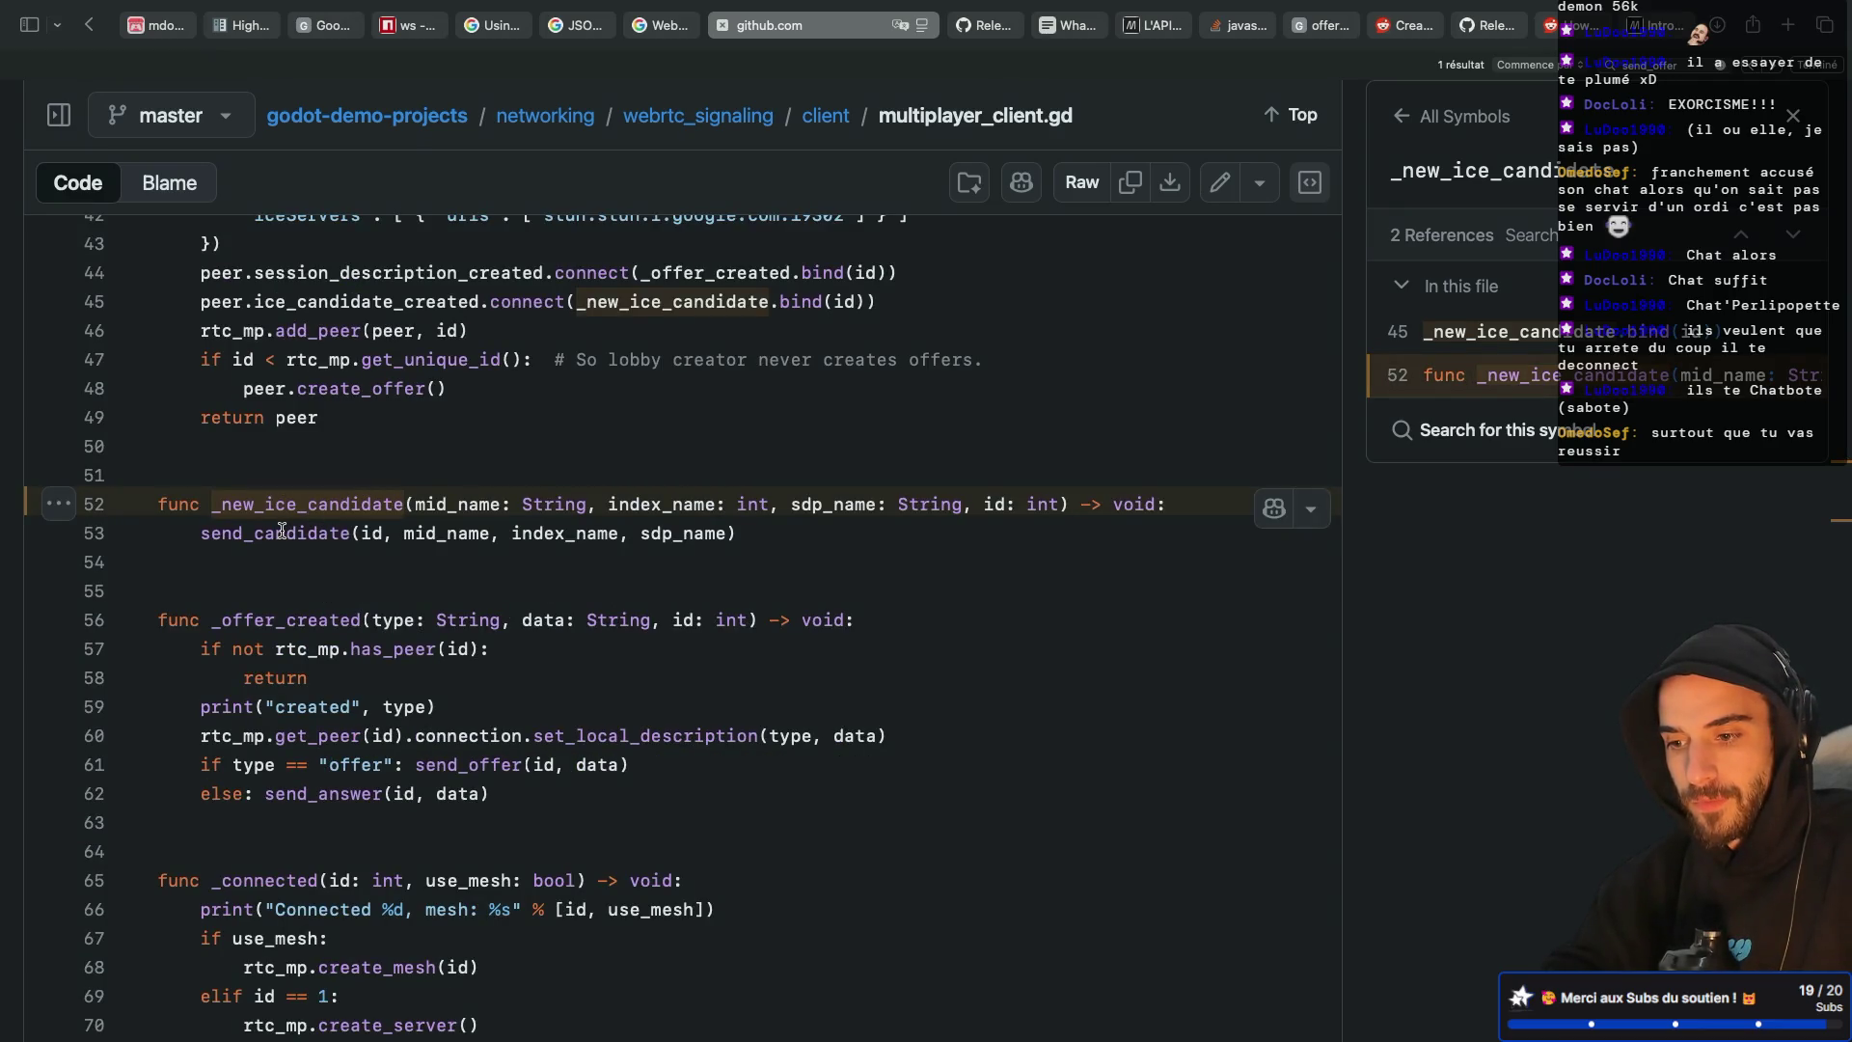
Check the sdp_name argument and send_candidate references, then return to the client folder listing
left_click_drag(641, 536, 721, 536)
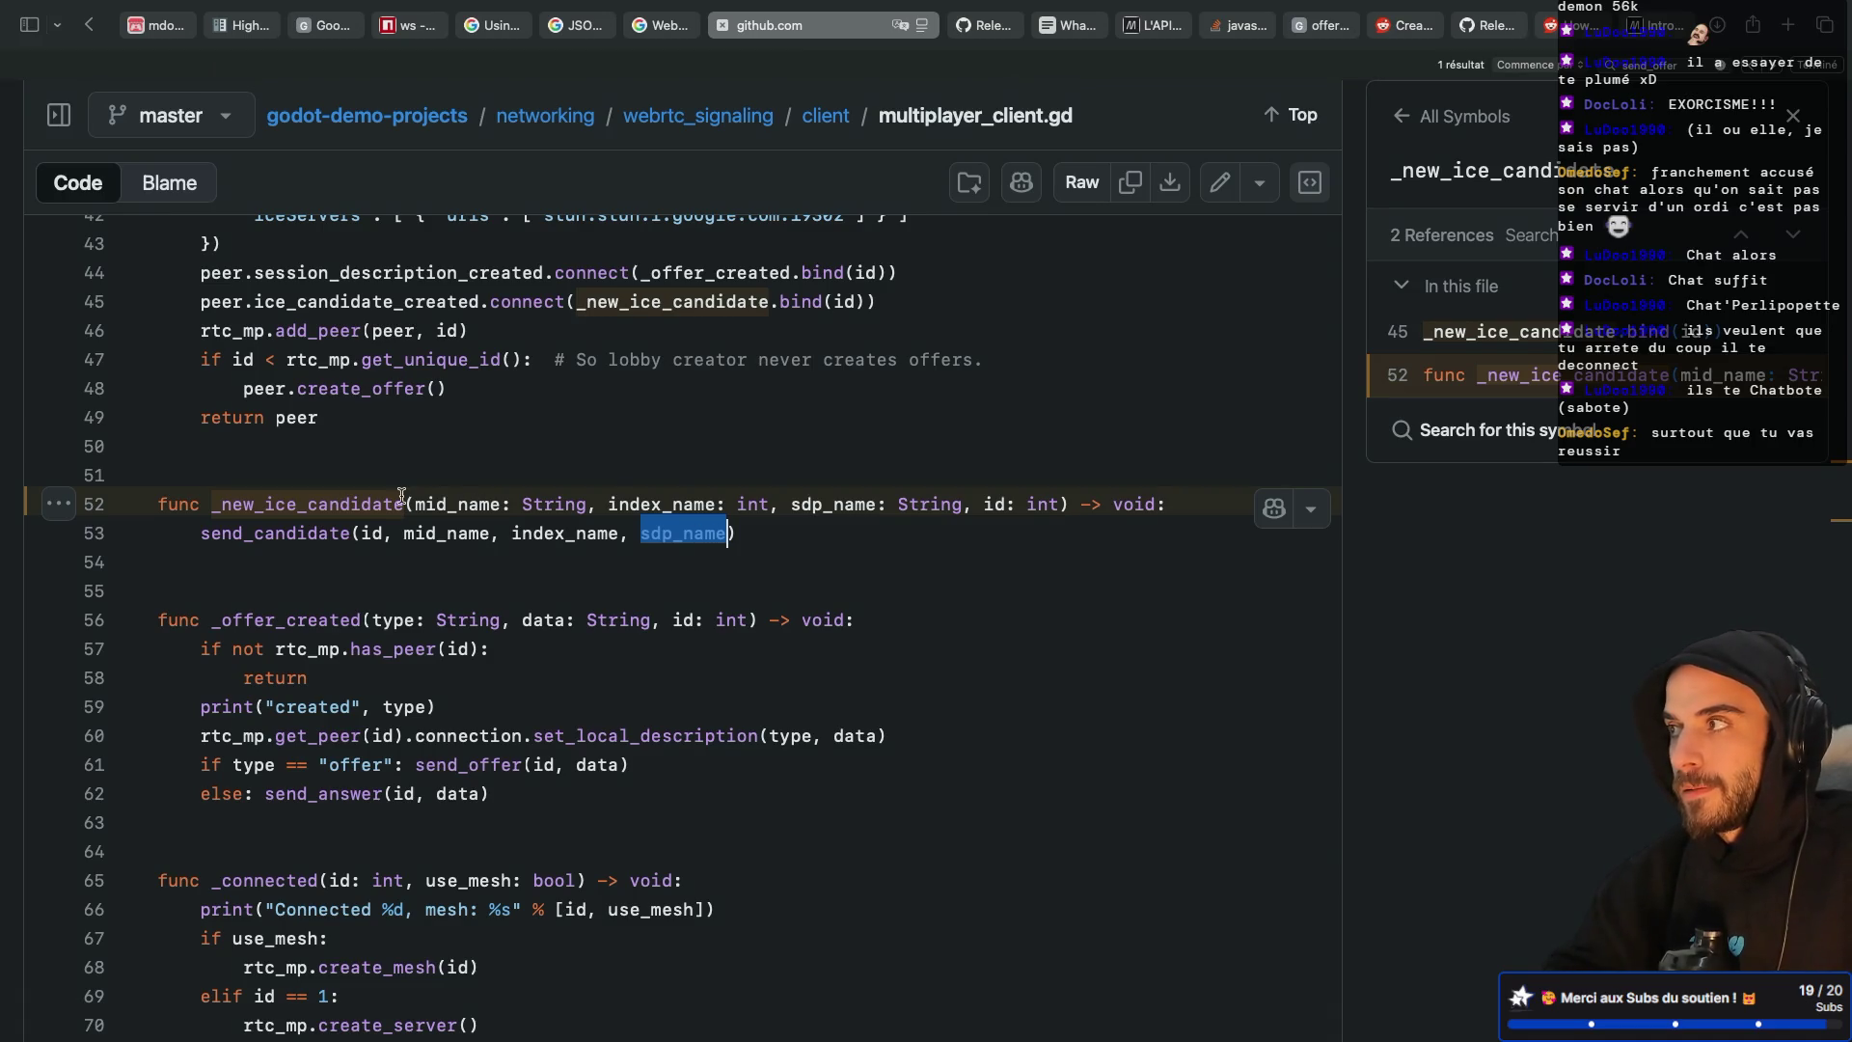
left_click(289, 533)
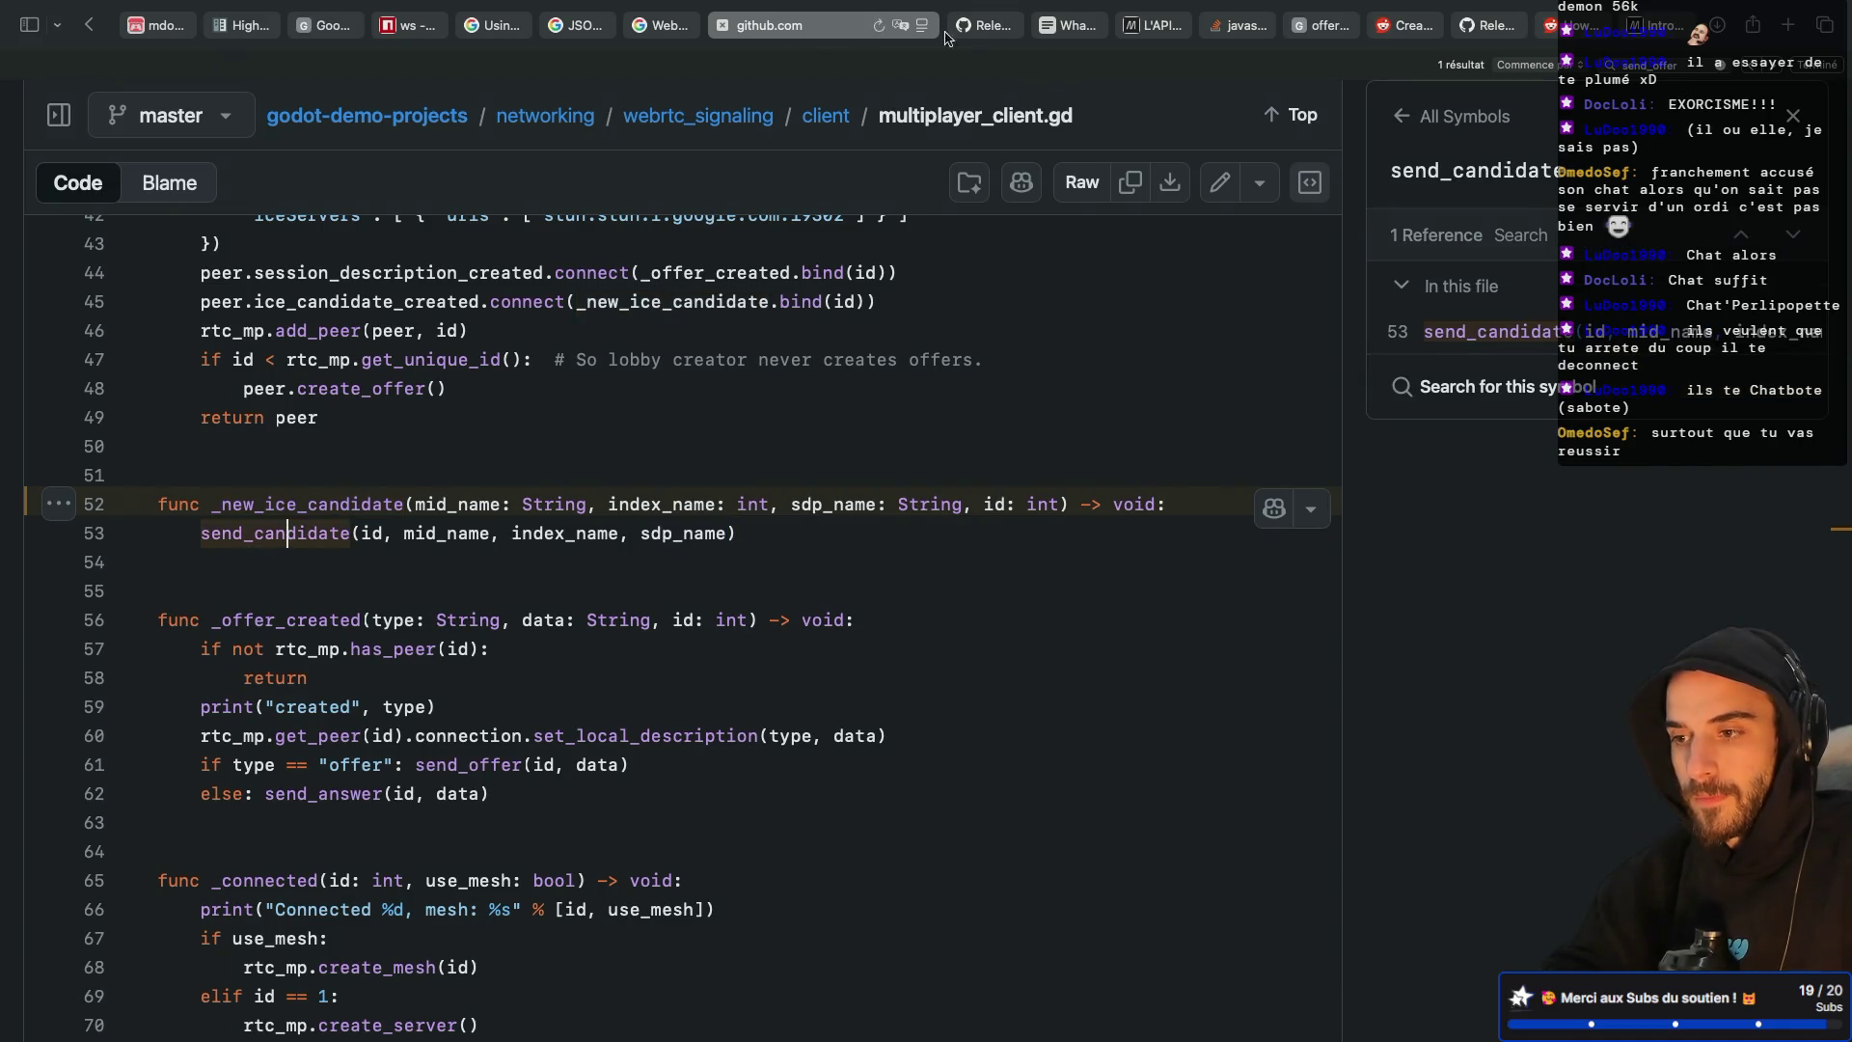
left_click(826, 116)
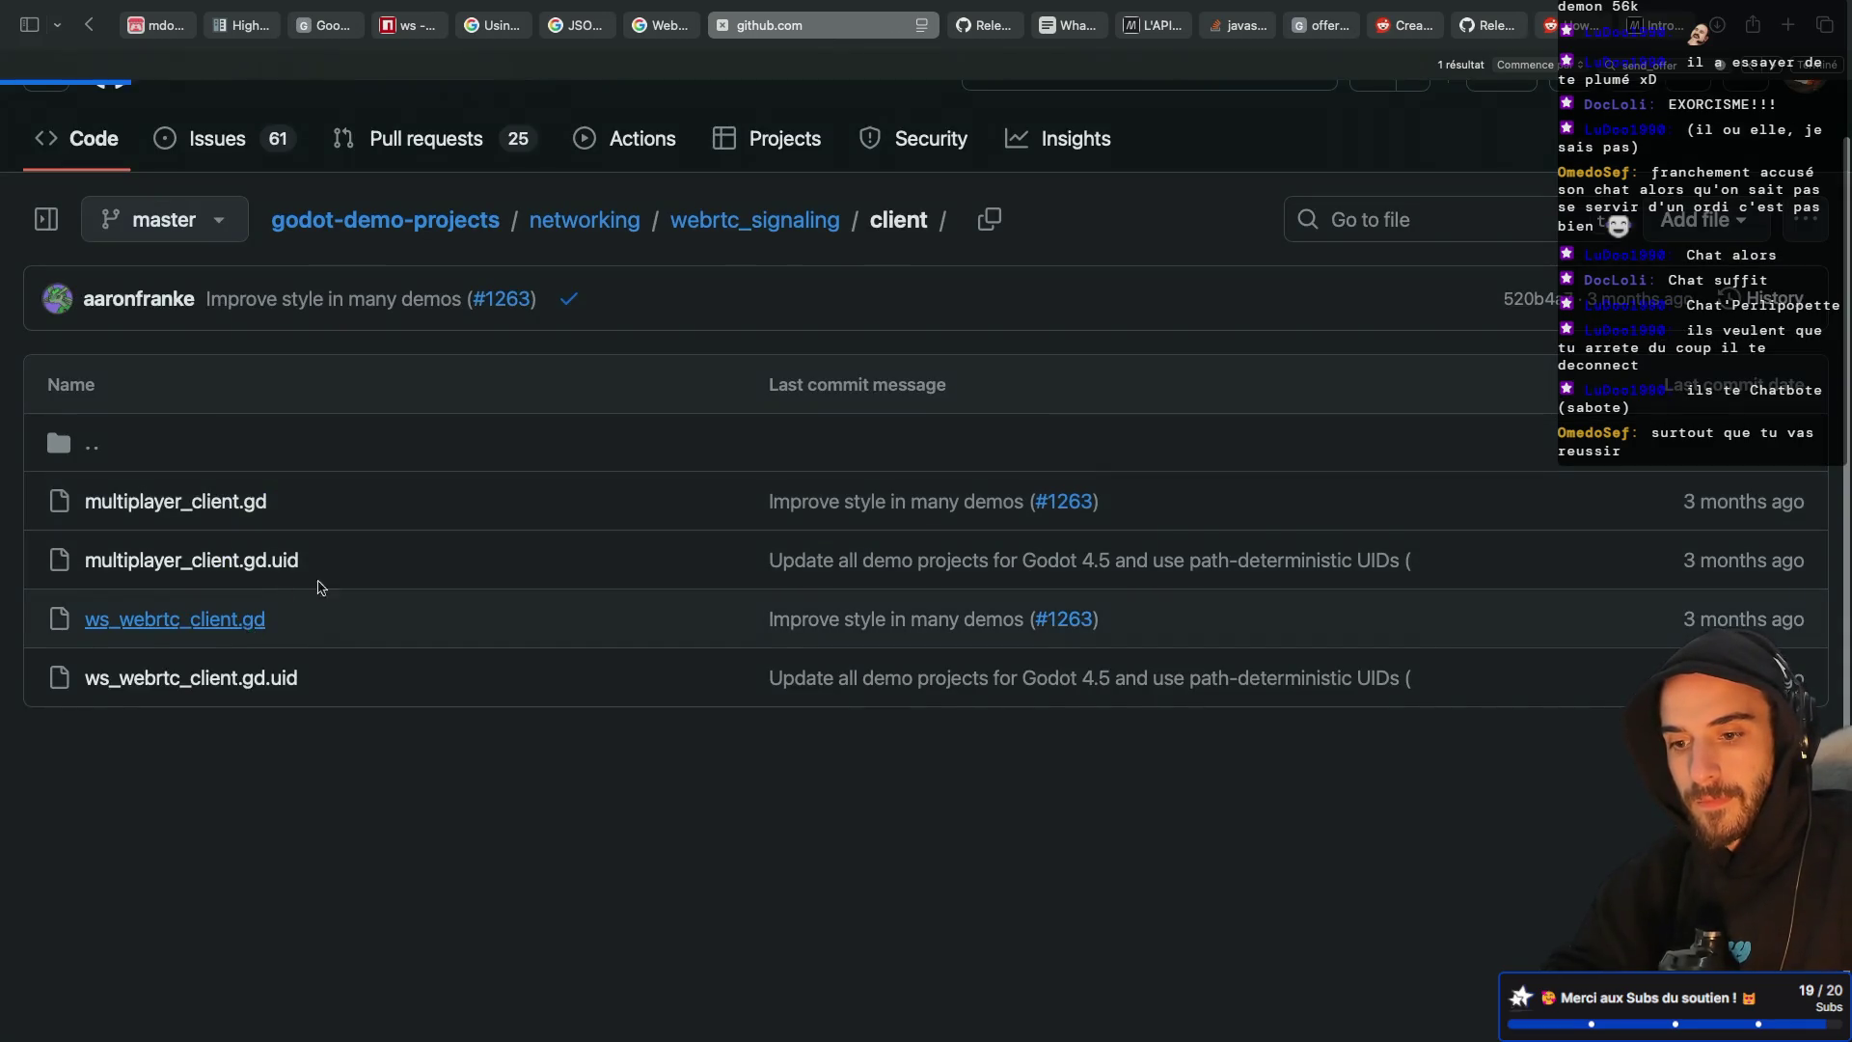
In ws_webrtc_client.gd, inspect CANDIDATE's references and the id argument in send_candidate, then go back
left_click(260, 622)
scroll(559, 562, "down", 15)
scroll(559, 562, "down", 12)
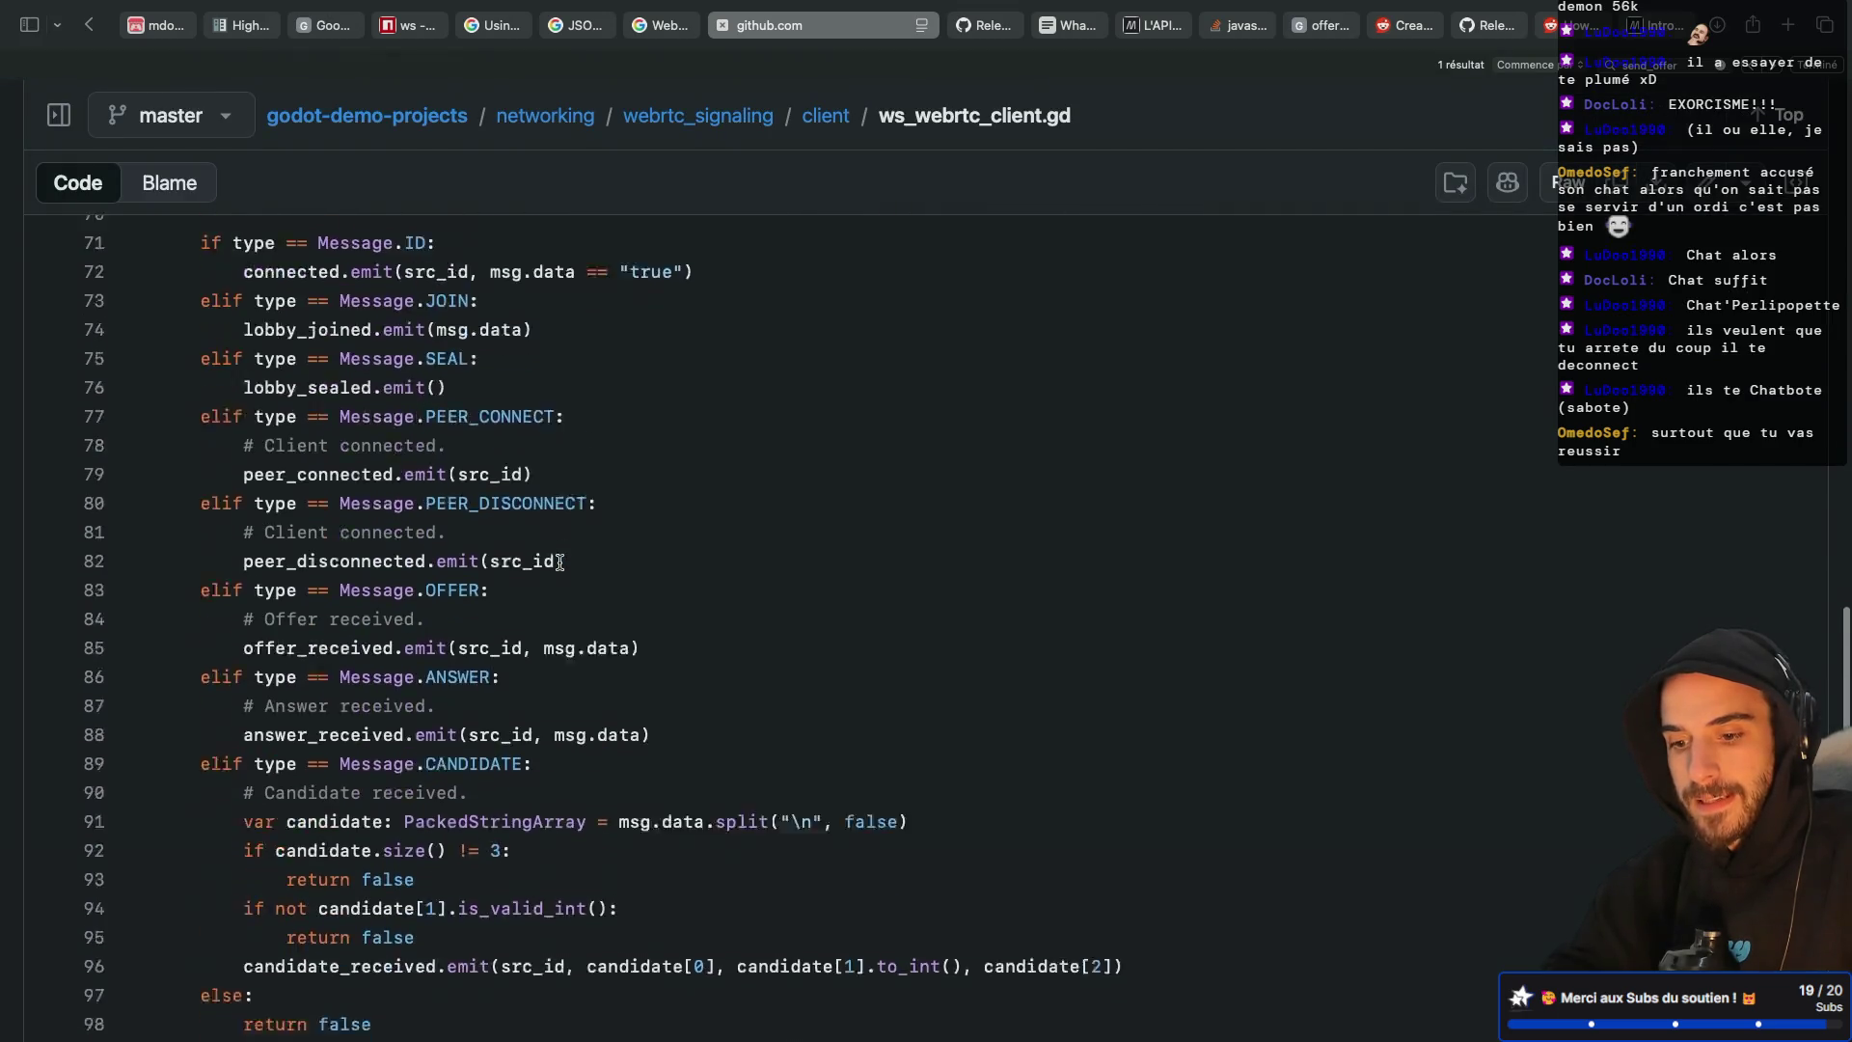
scroll(560, 562, "down", 2)
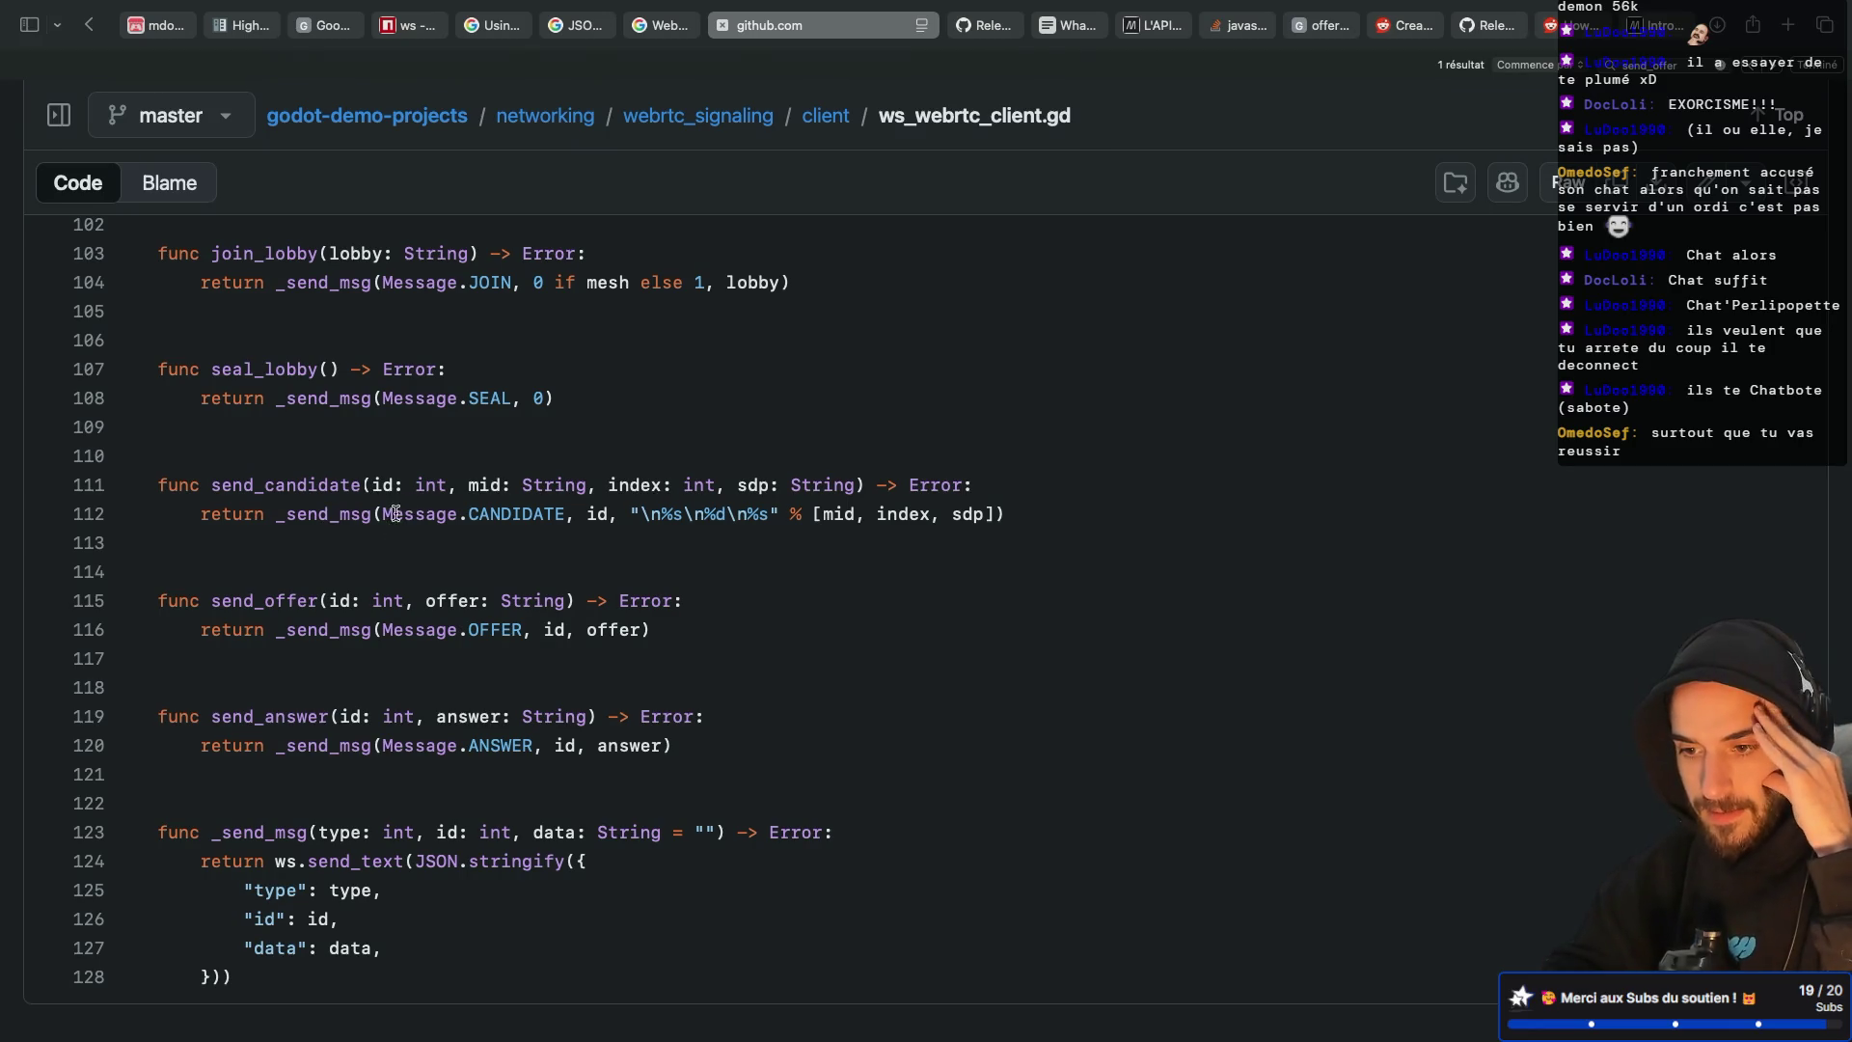
double_click(517, 513)
key("super+a")
left_click(587, 512)
left_click_drag(587, 511, 608, 511)
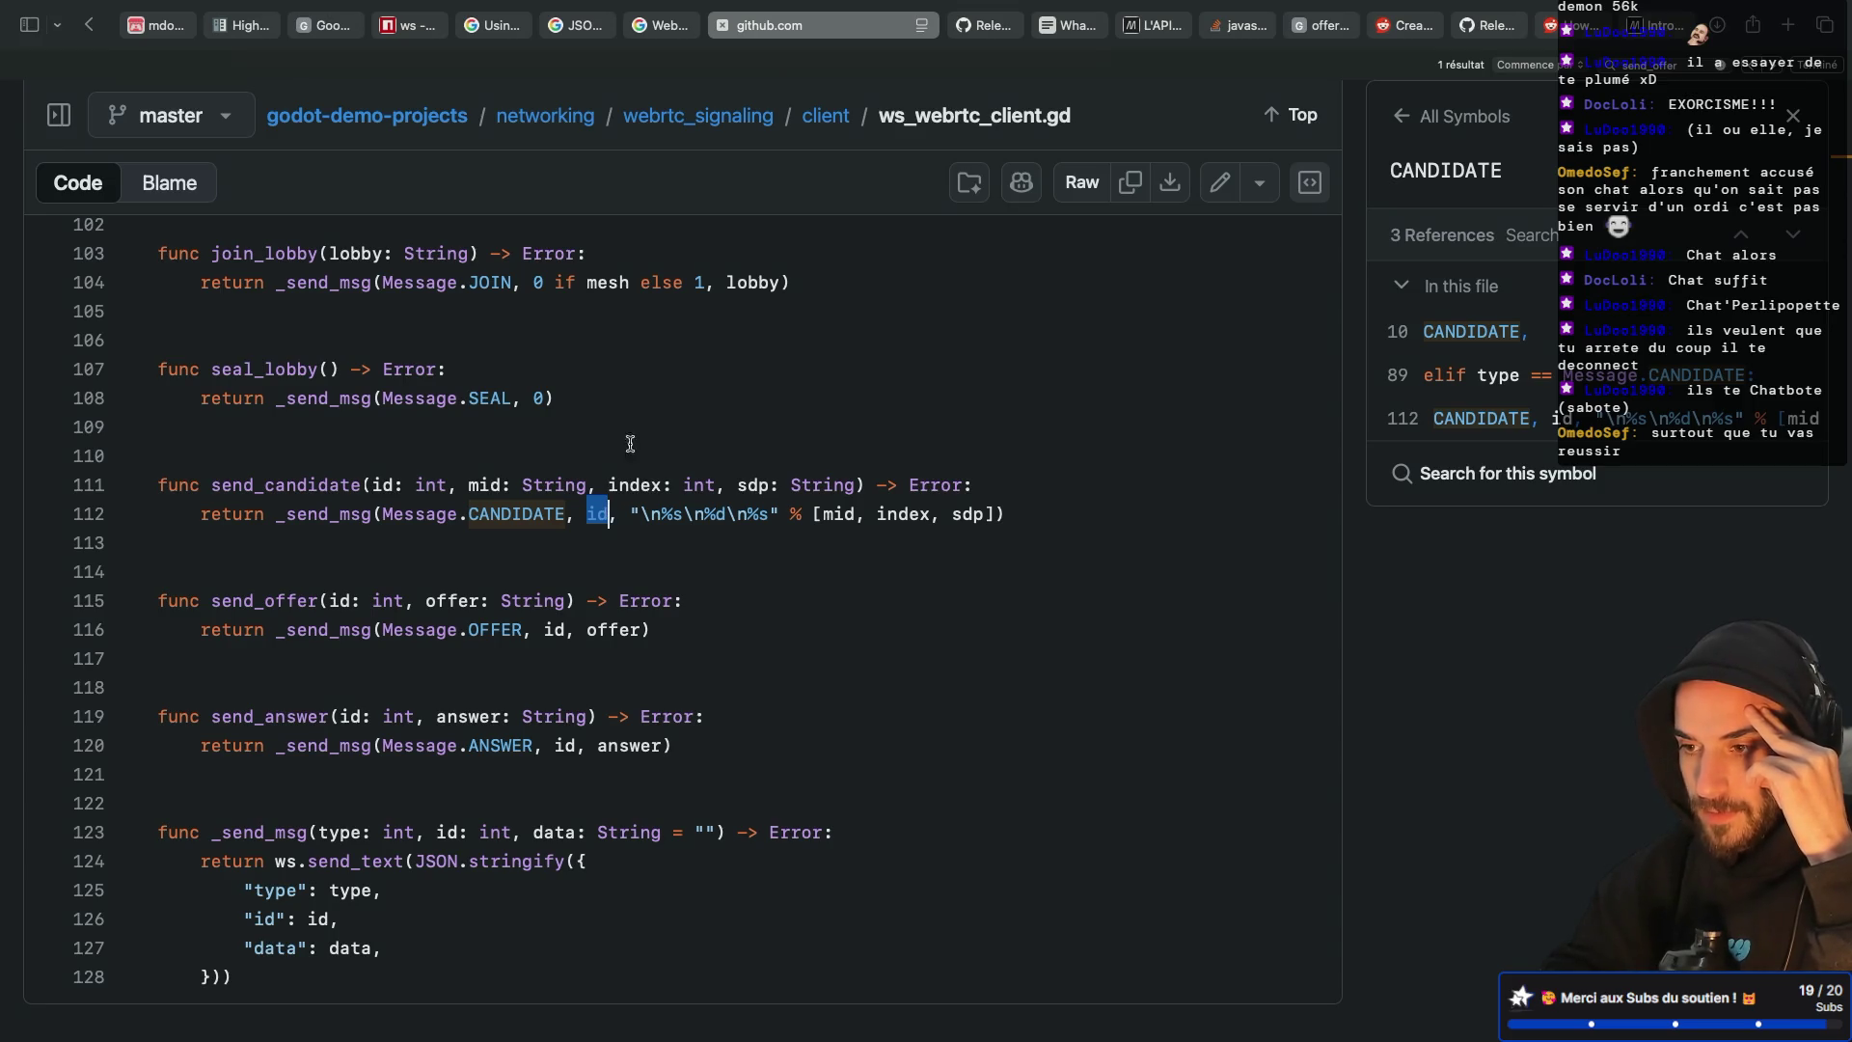
key("super+bracketleft")
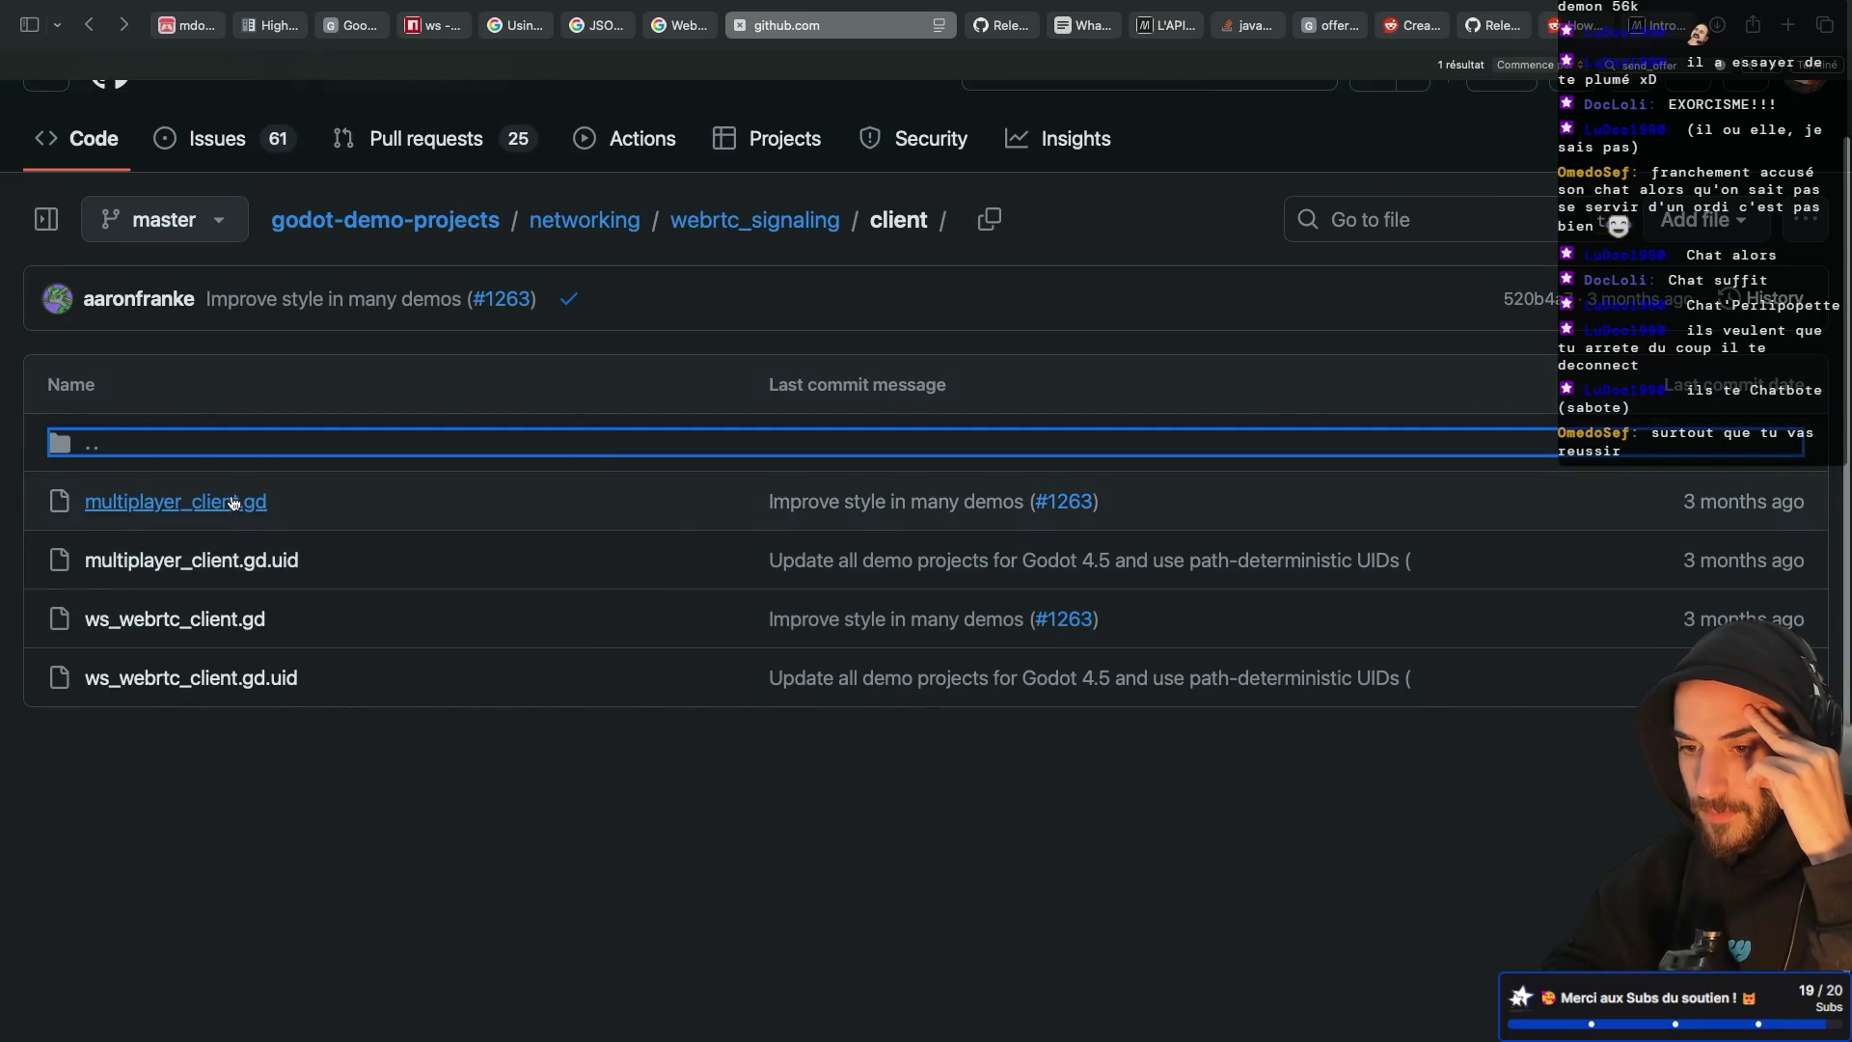
Examine the _new_ice_candidate.bind(id) connection in multiplayer_client.gd's _create_peer, then return to Godot
left_click(234, 502)
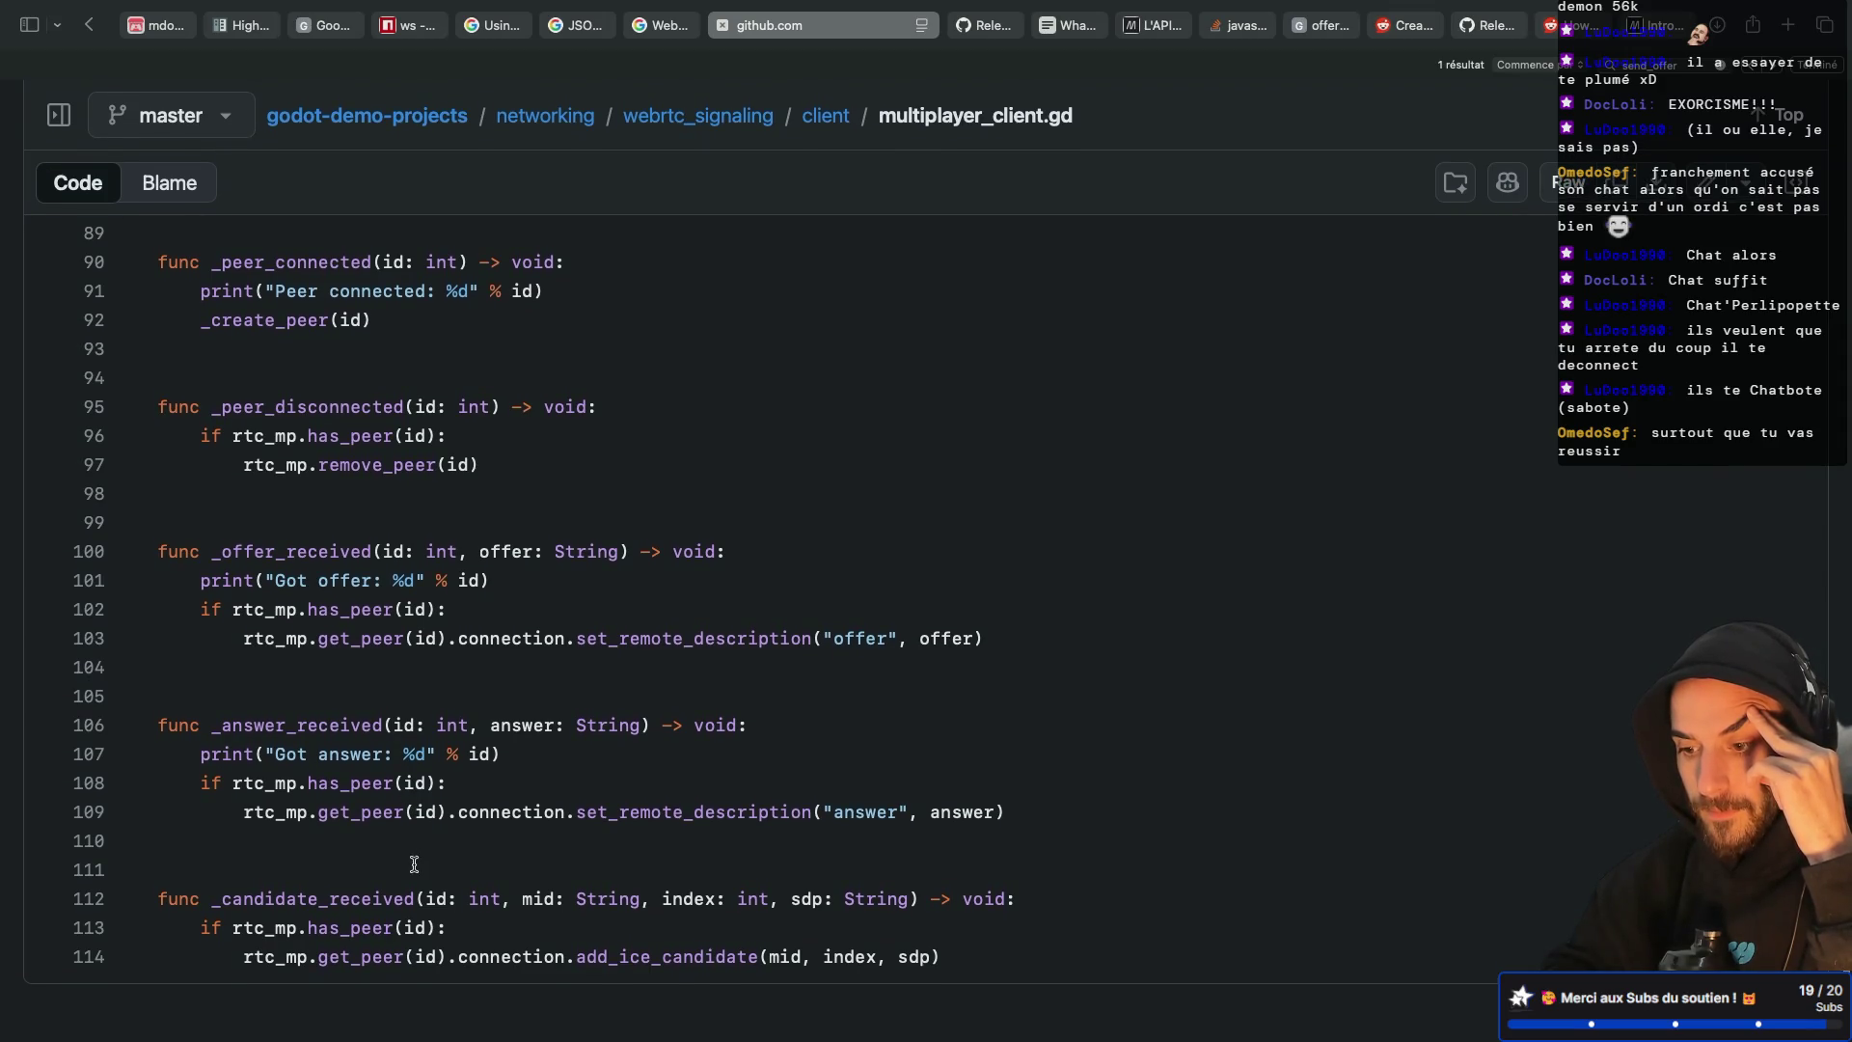
scroll(422, 730, "up", 15)
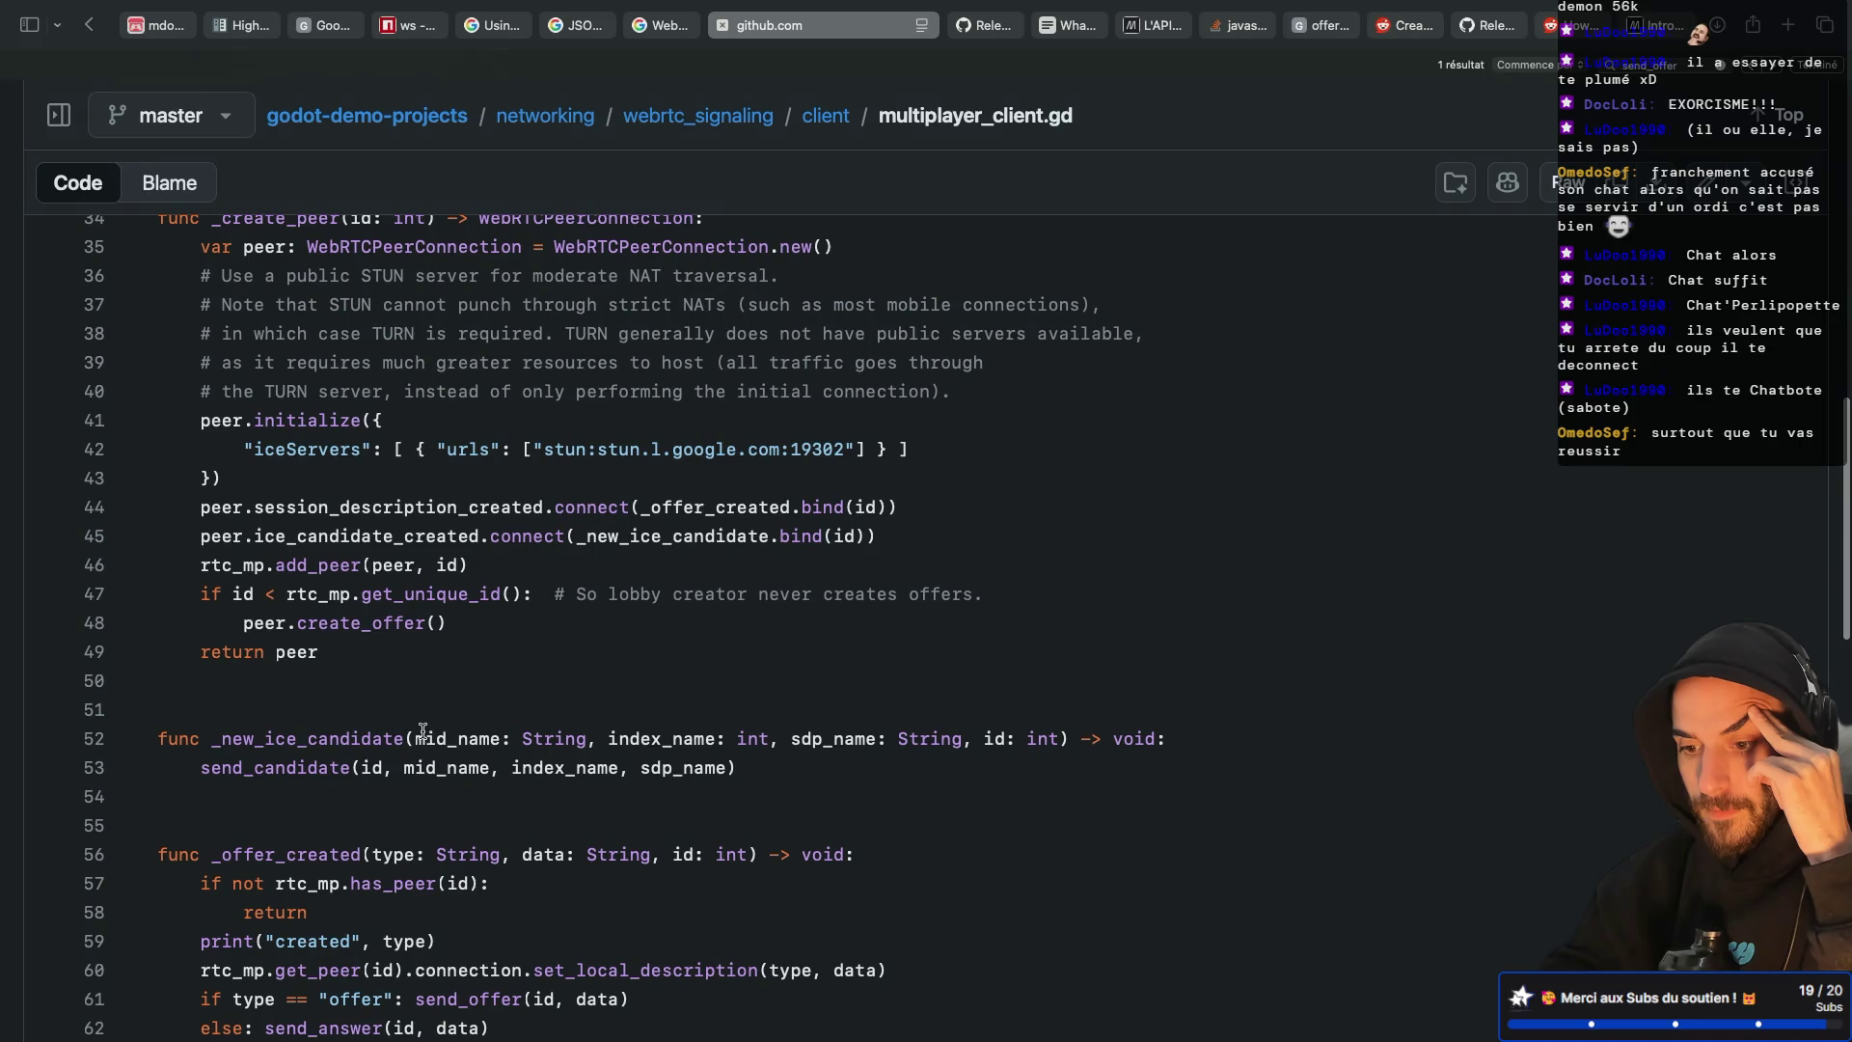
double_click(371, 766)
scroll(394, 697, "up", 1)
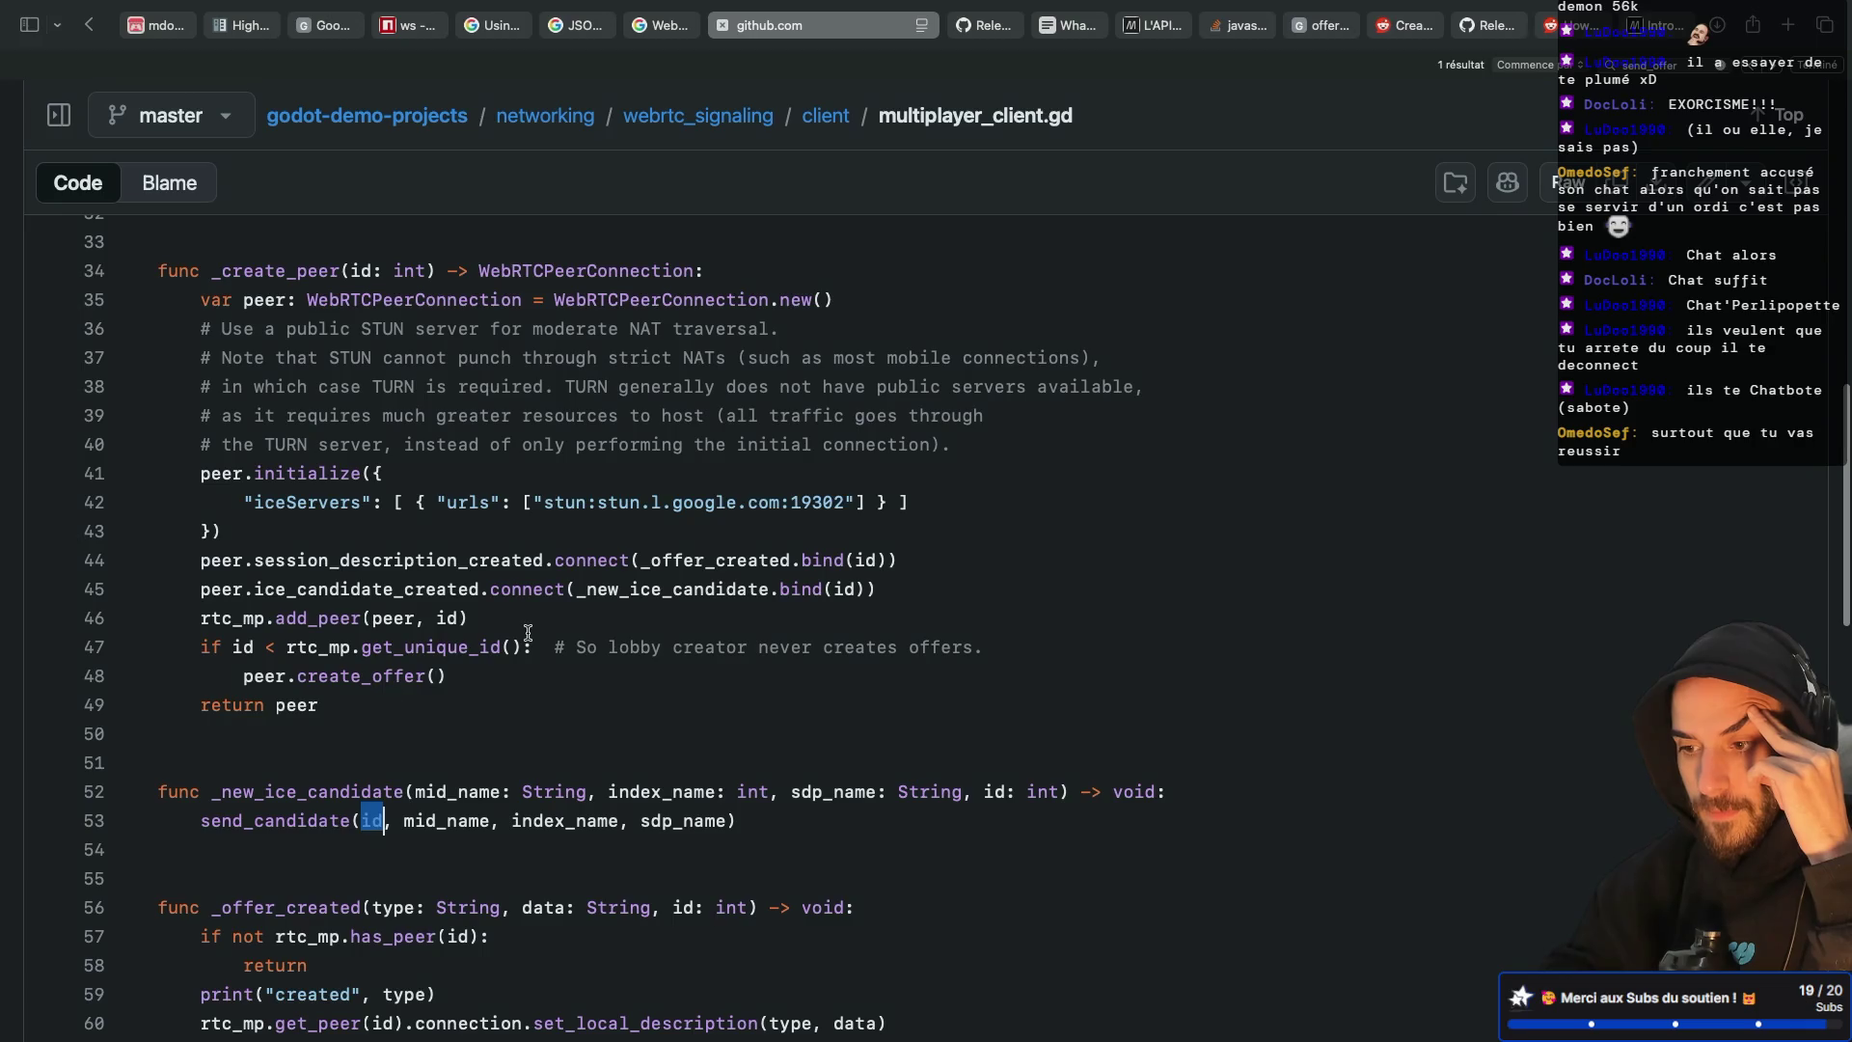
left_click_drag(578, 596, 861, 587)
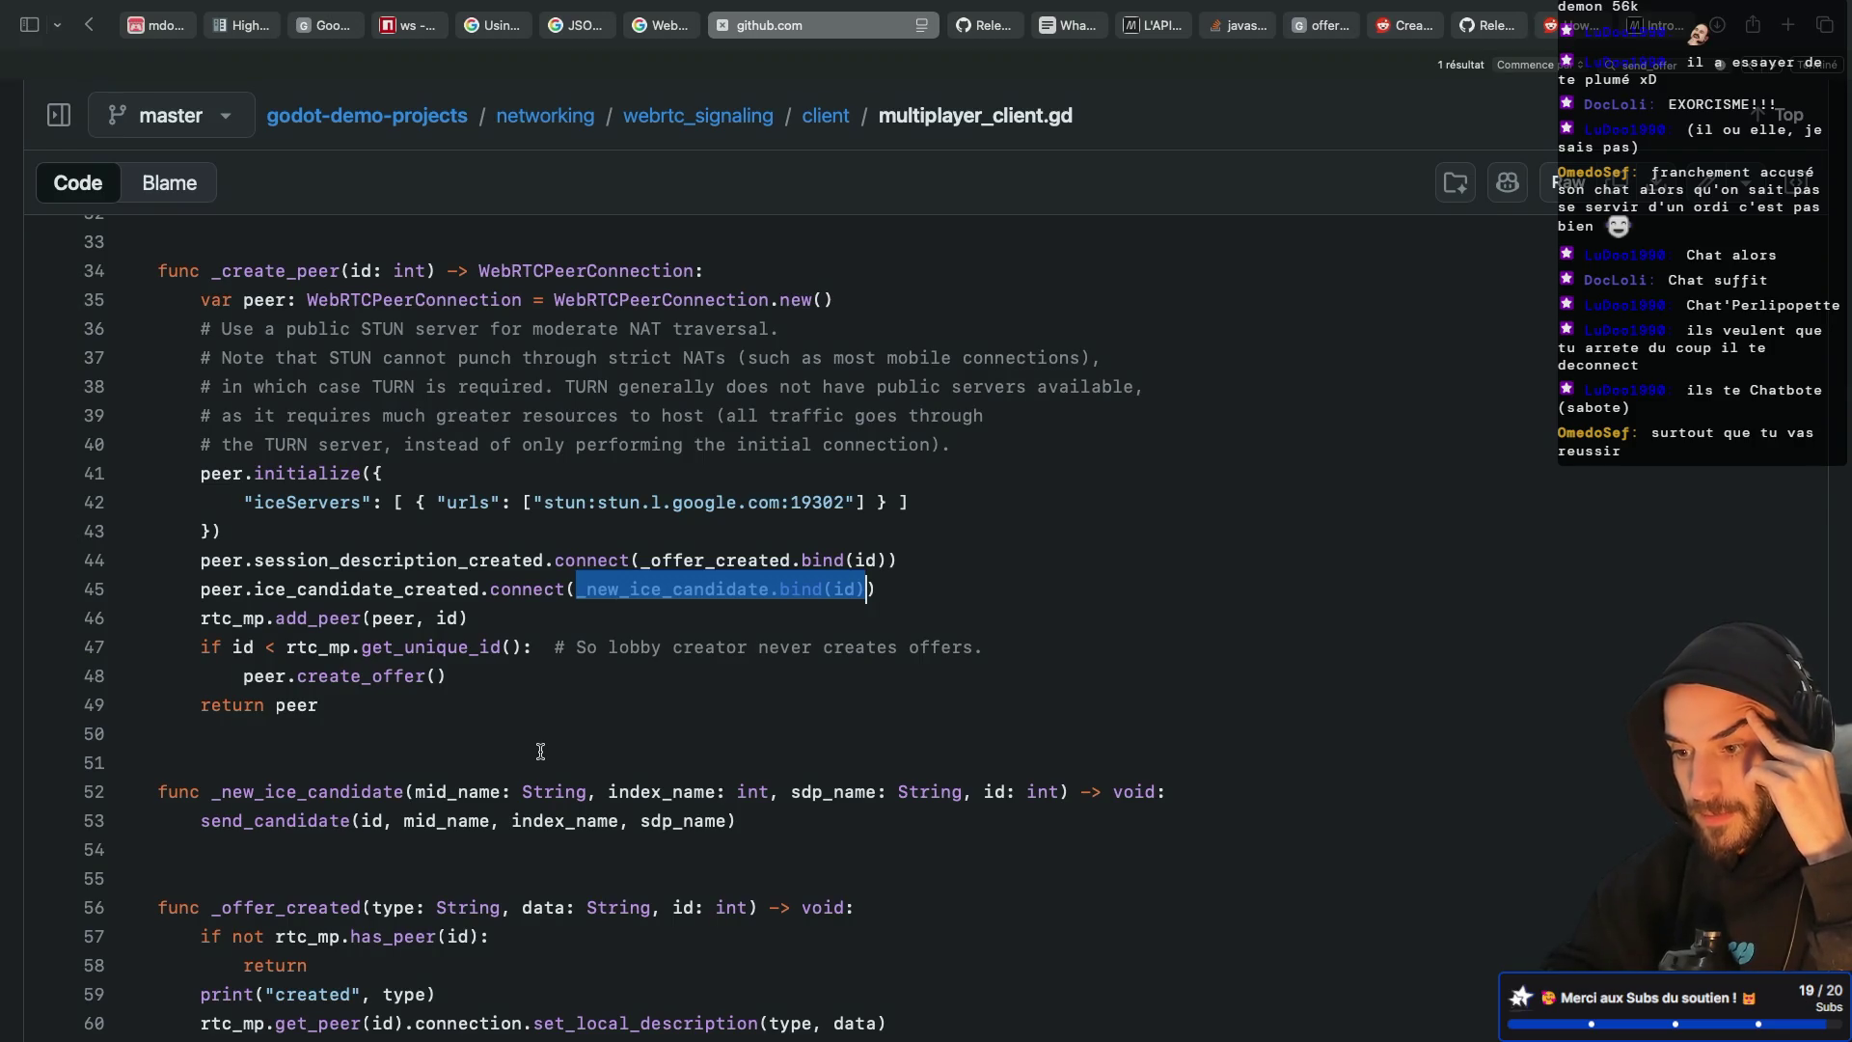
key("ctrl+Left")
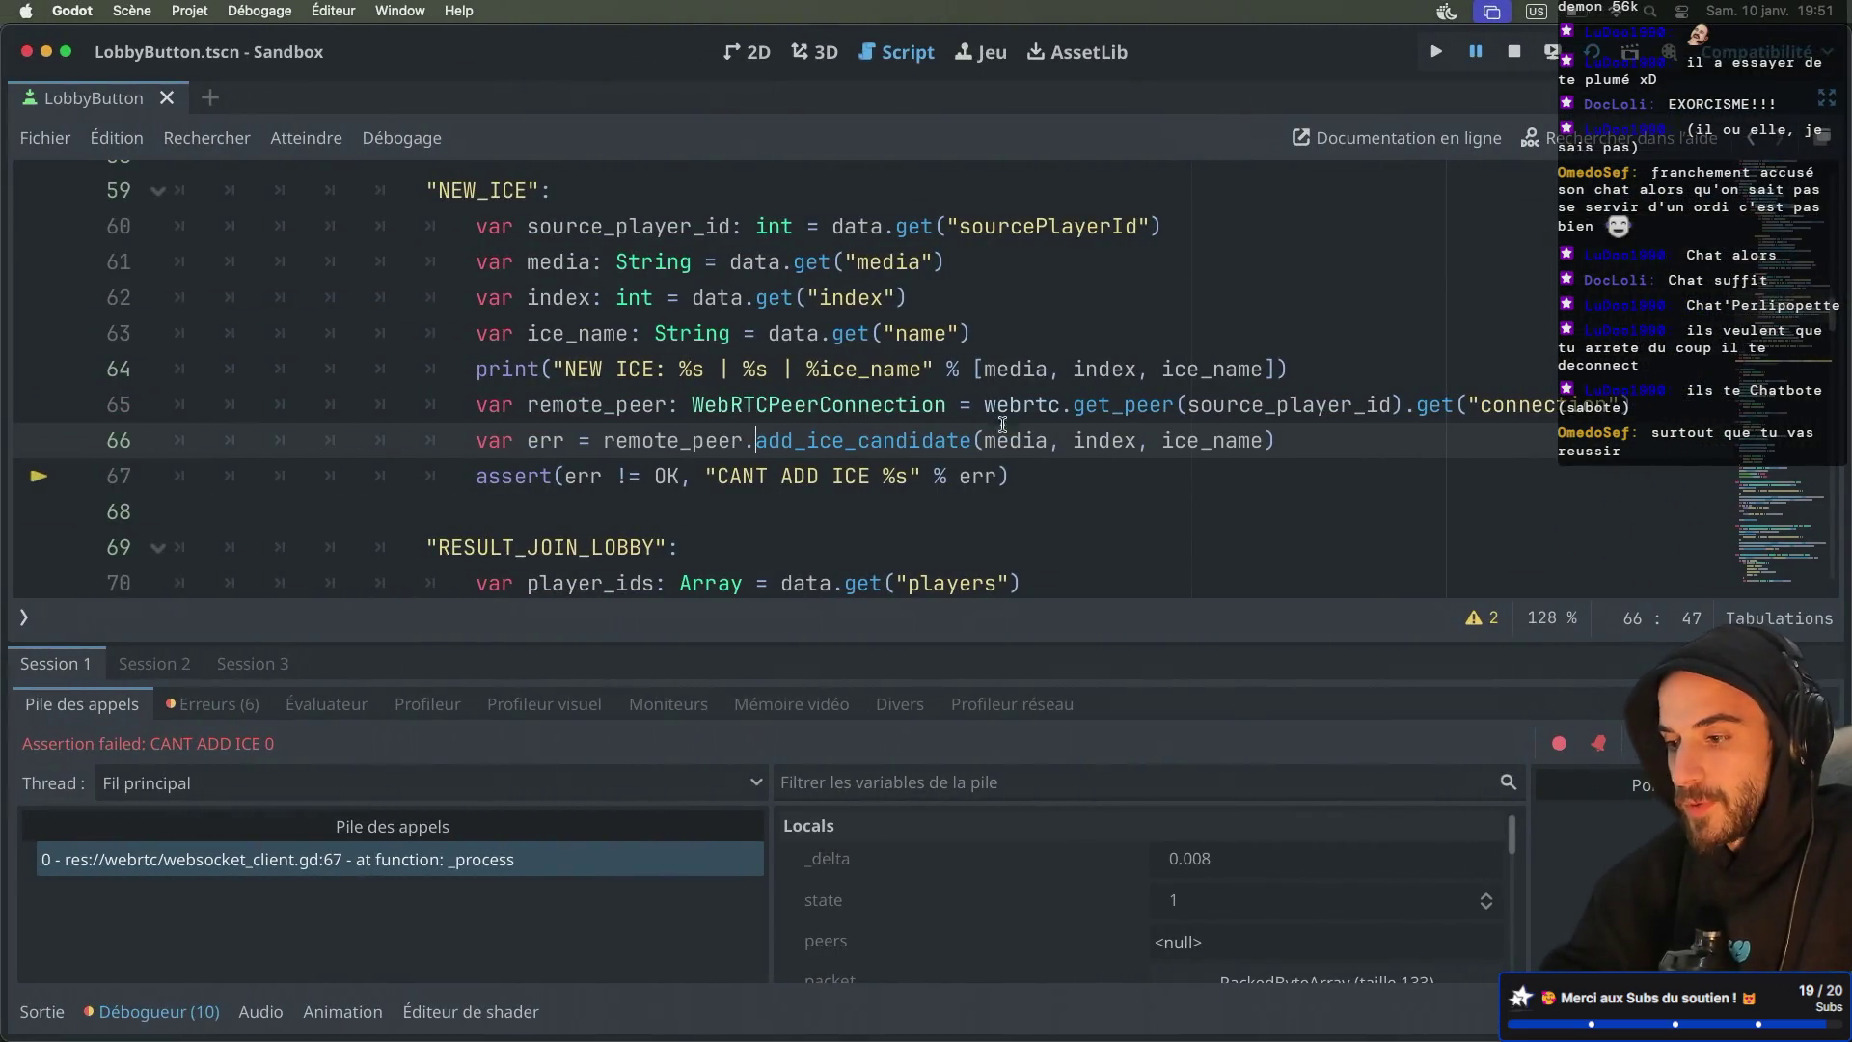
Collapse the debugger panel and locate create_webrtc_connection_between_player in the script
scroll(1037, 432, "down", 12)
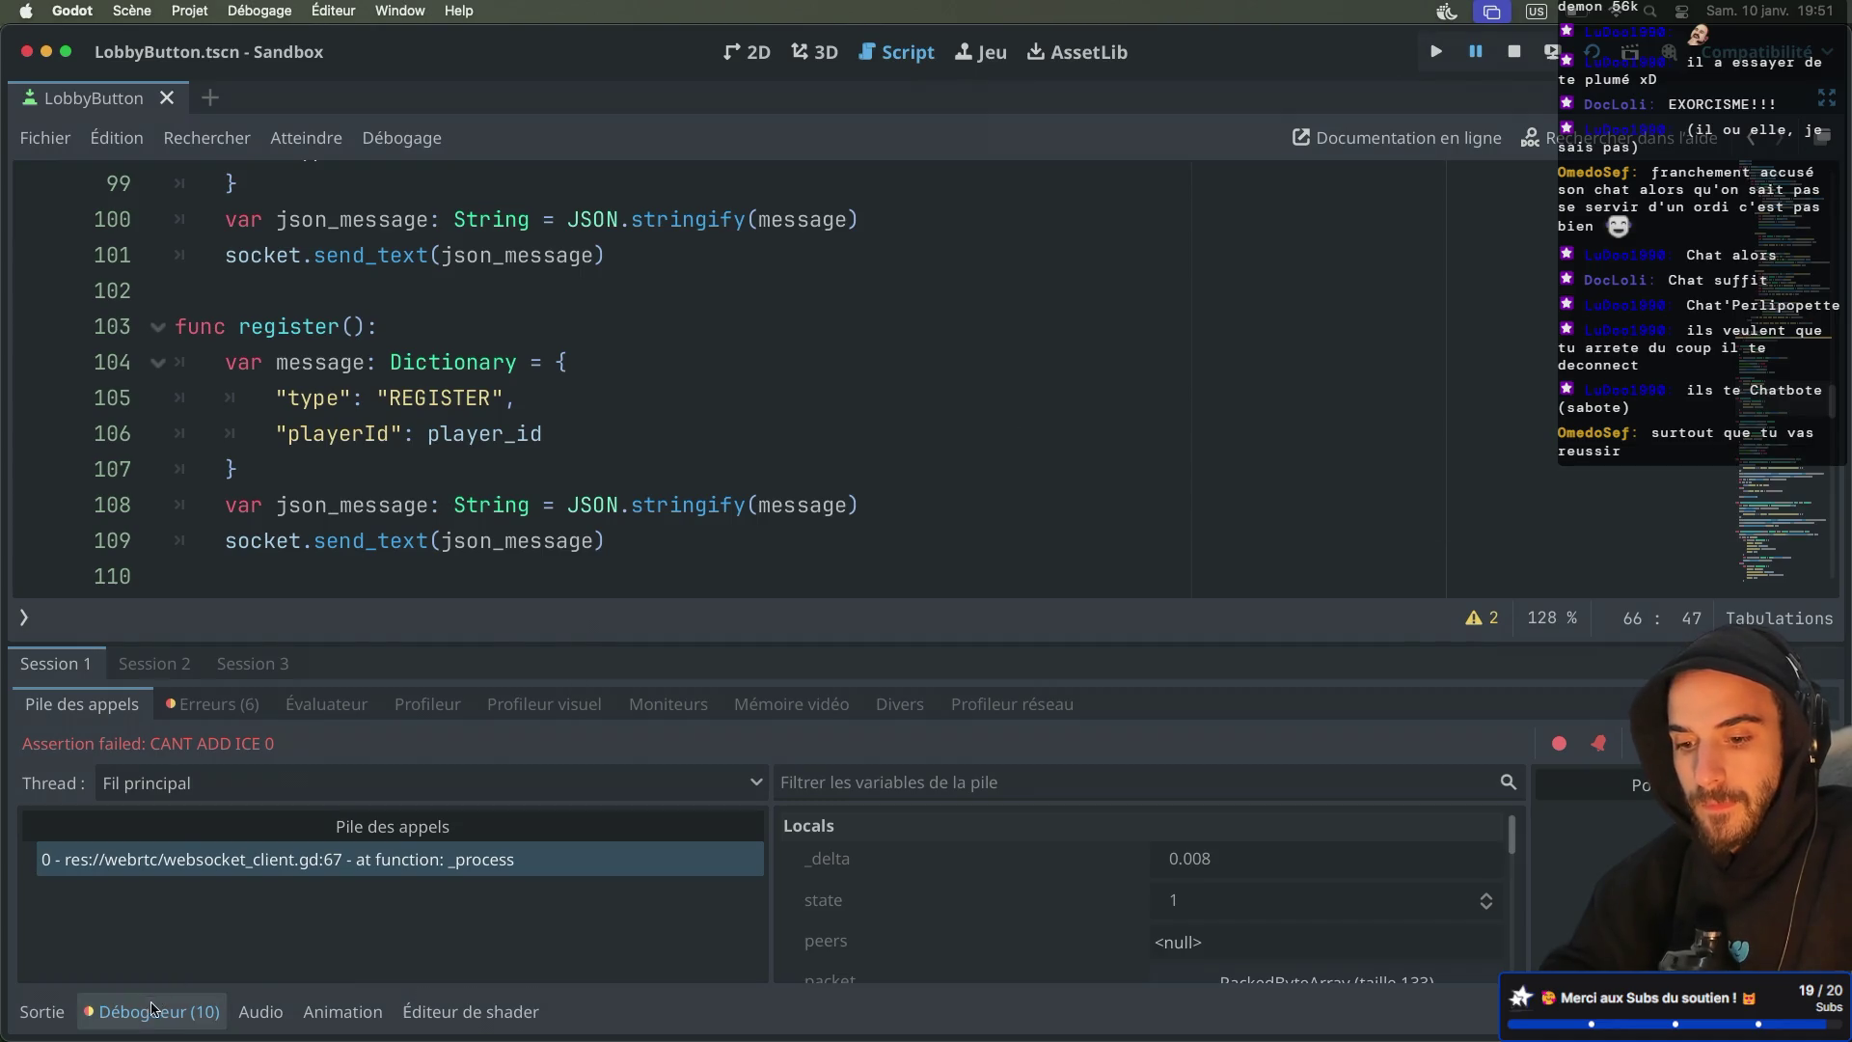
left_click(193, 1011)
scroll(431, 537, "down", 5)
scroll(431, 537, "down", 3)
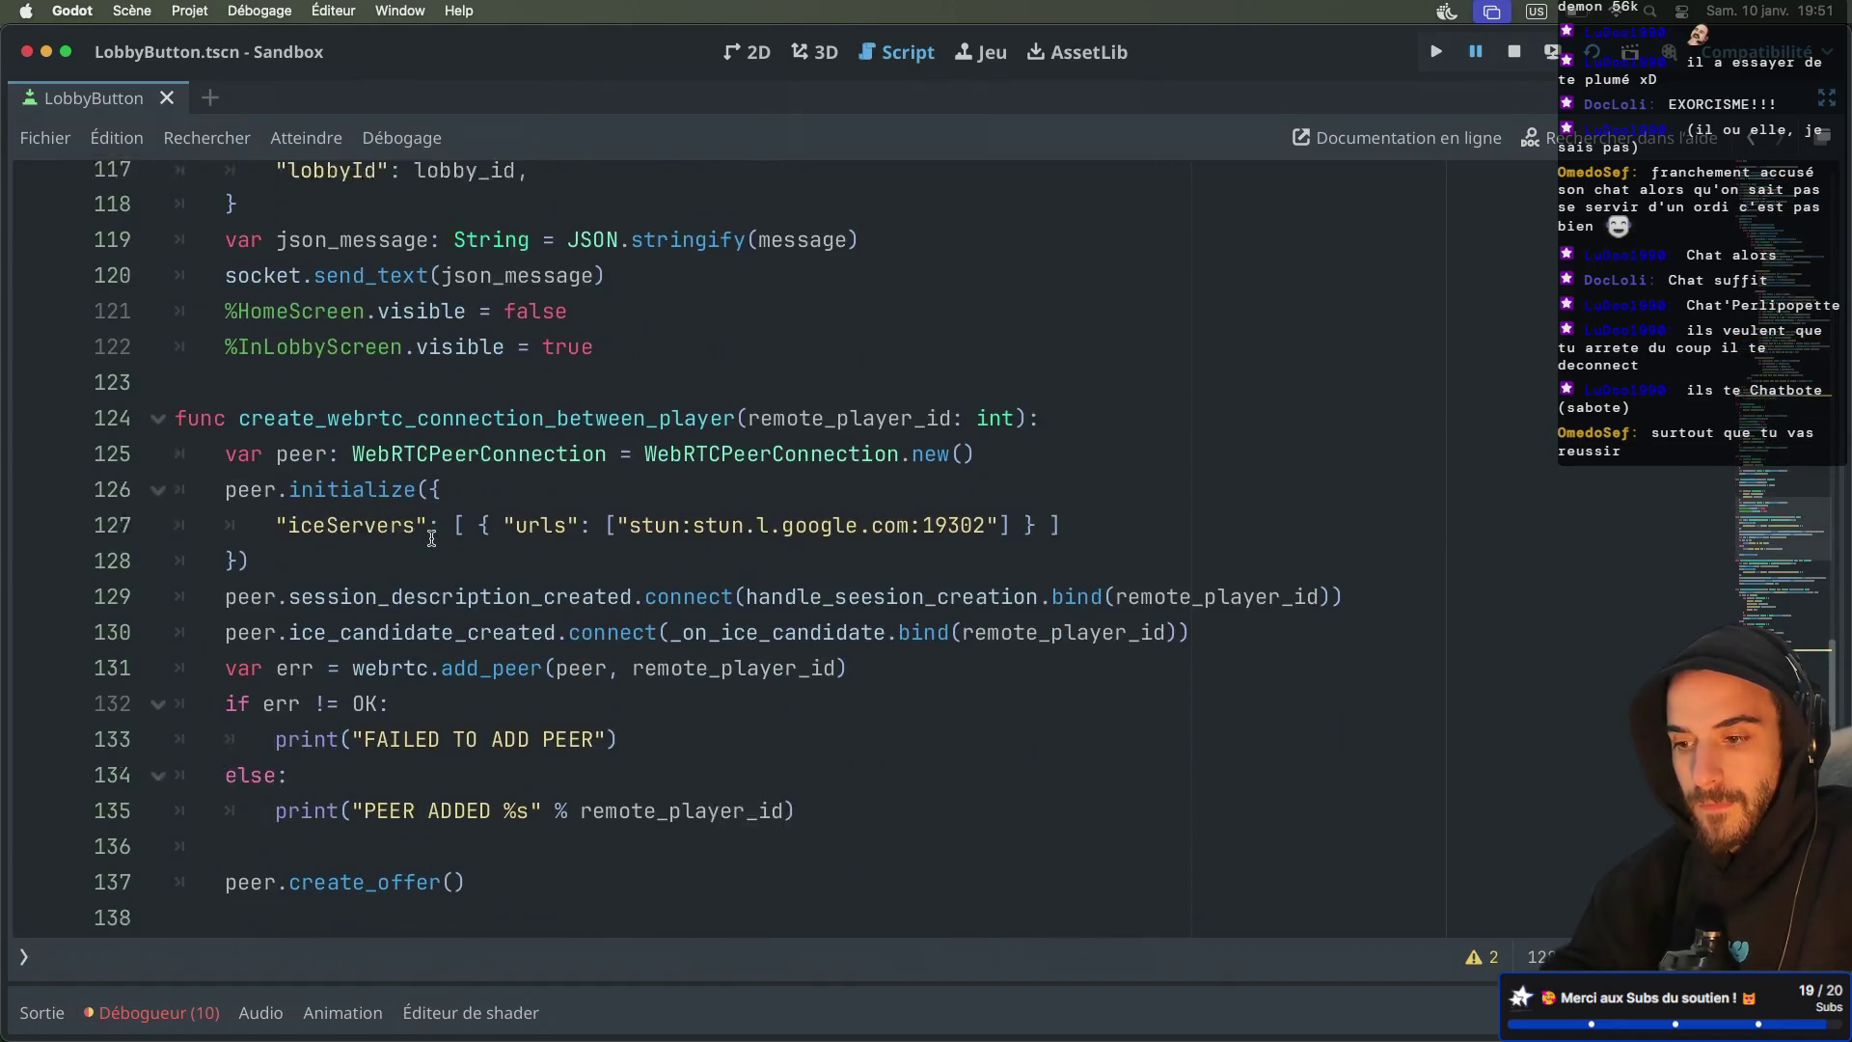
scroll(564, 396, "down", 1)
scroll(564, 397, "up", 2)
double_click(505, 431)
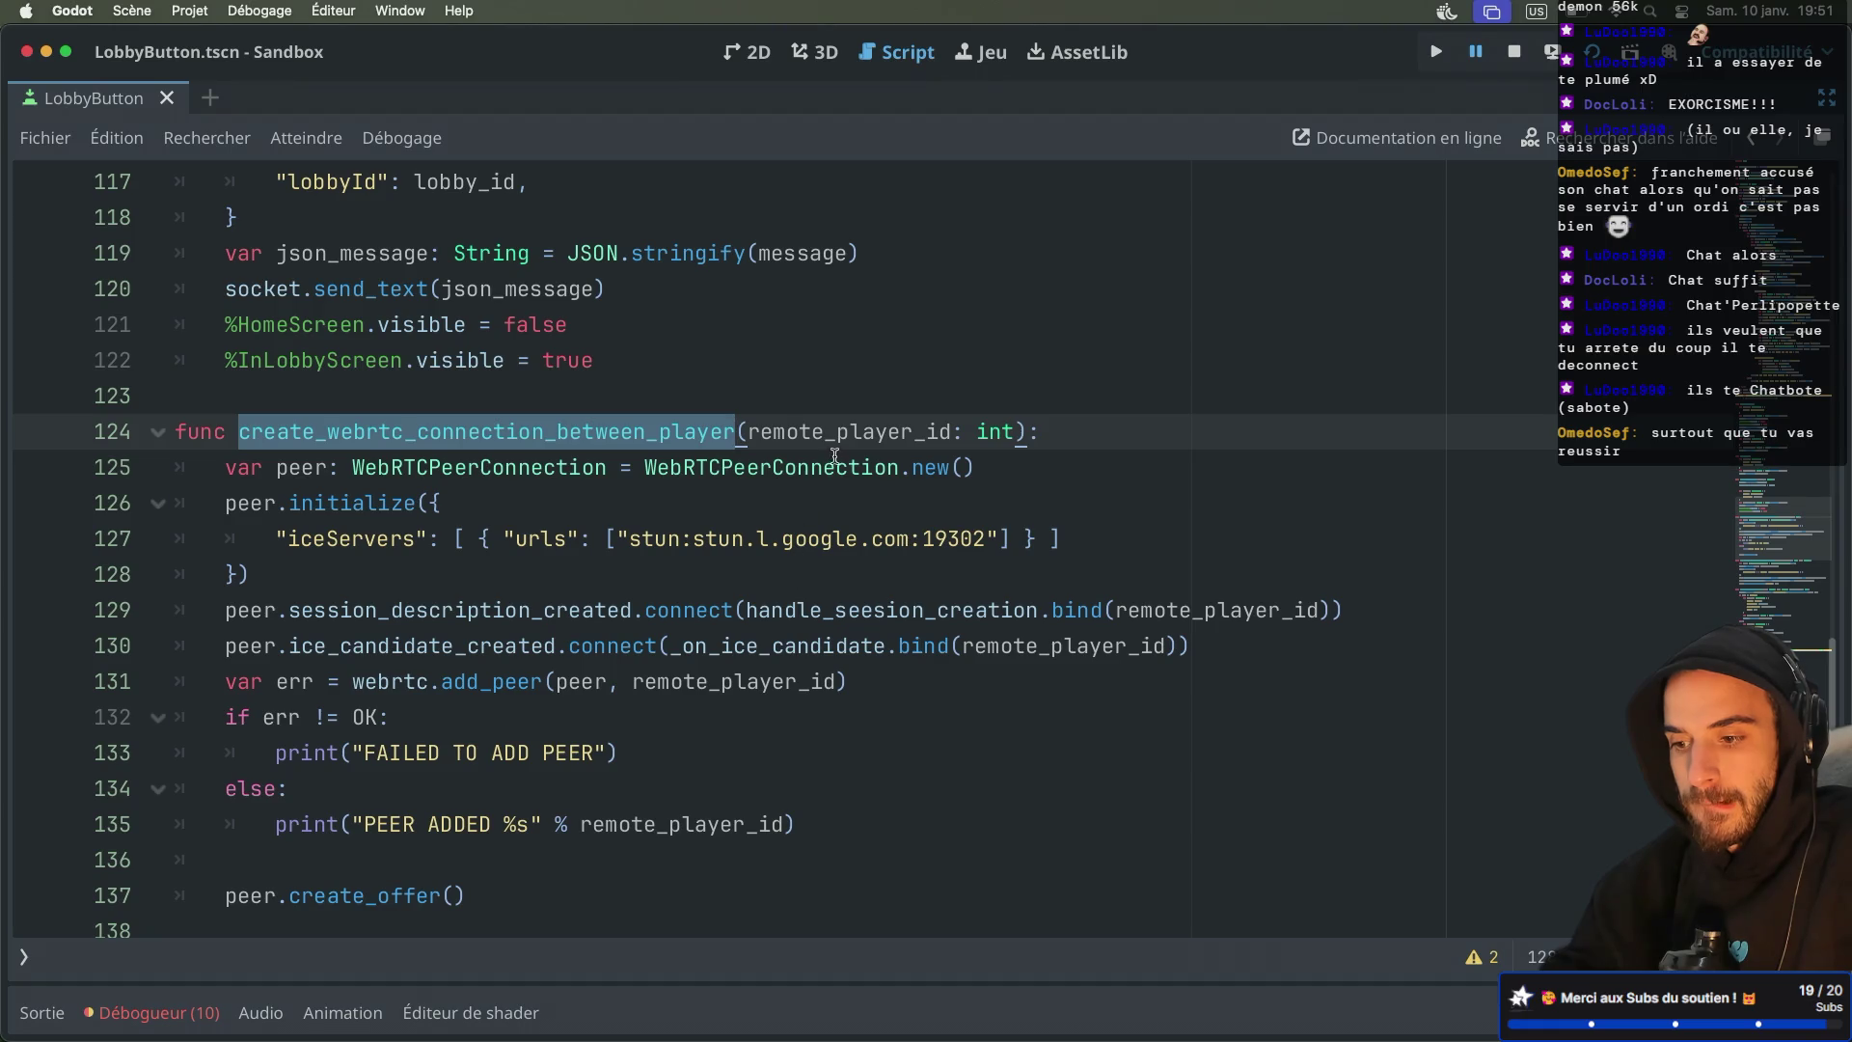
Jump to the _on_ice_candidate definition at line 170 and list the script's two warnings
left_click(823, 641)
scroll(818, 641, "down", 8)
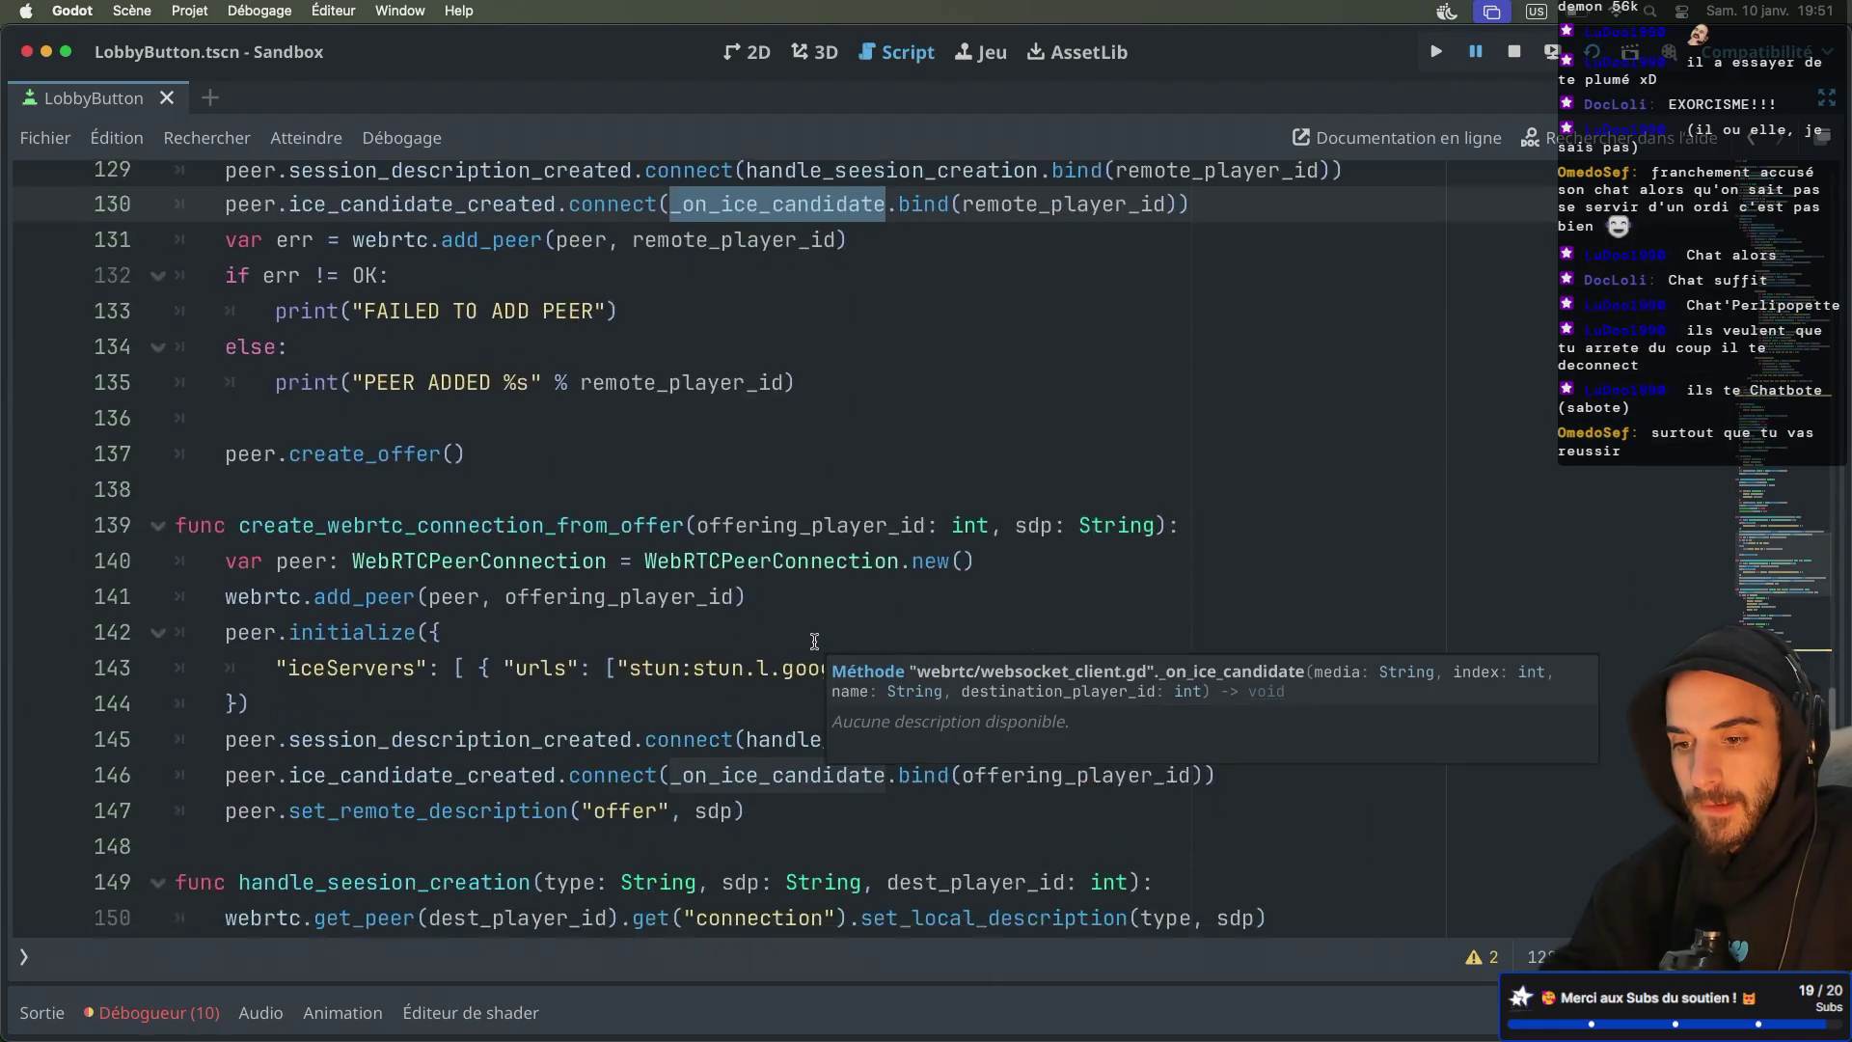
left_click(815, 641, "super")
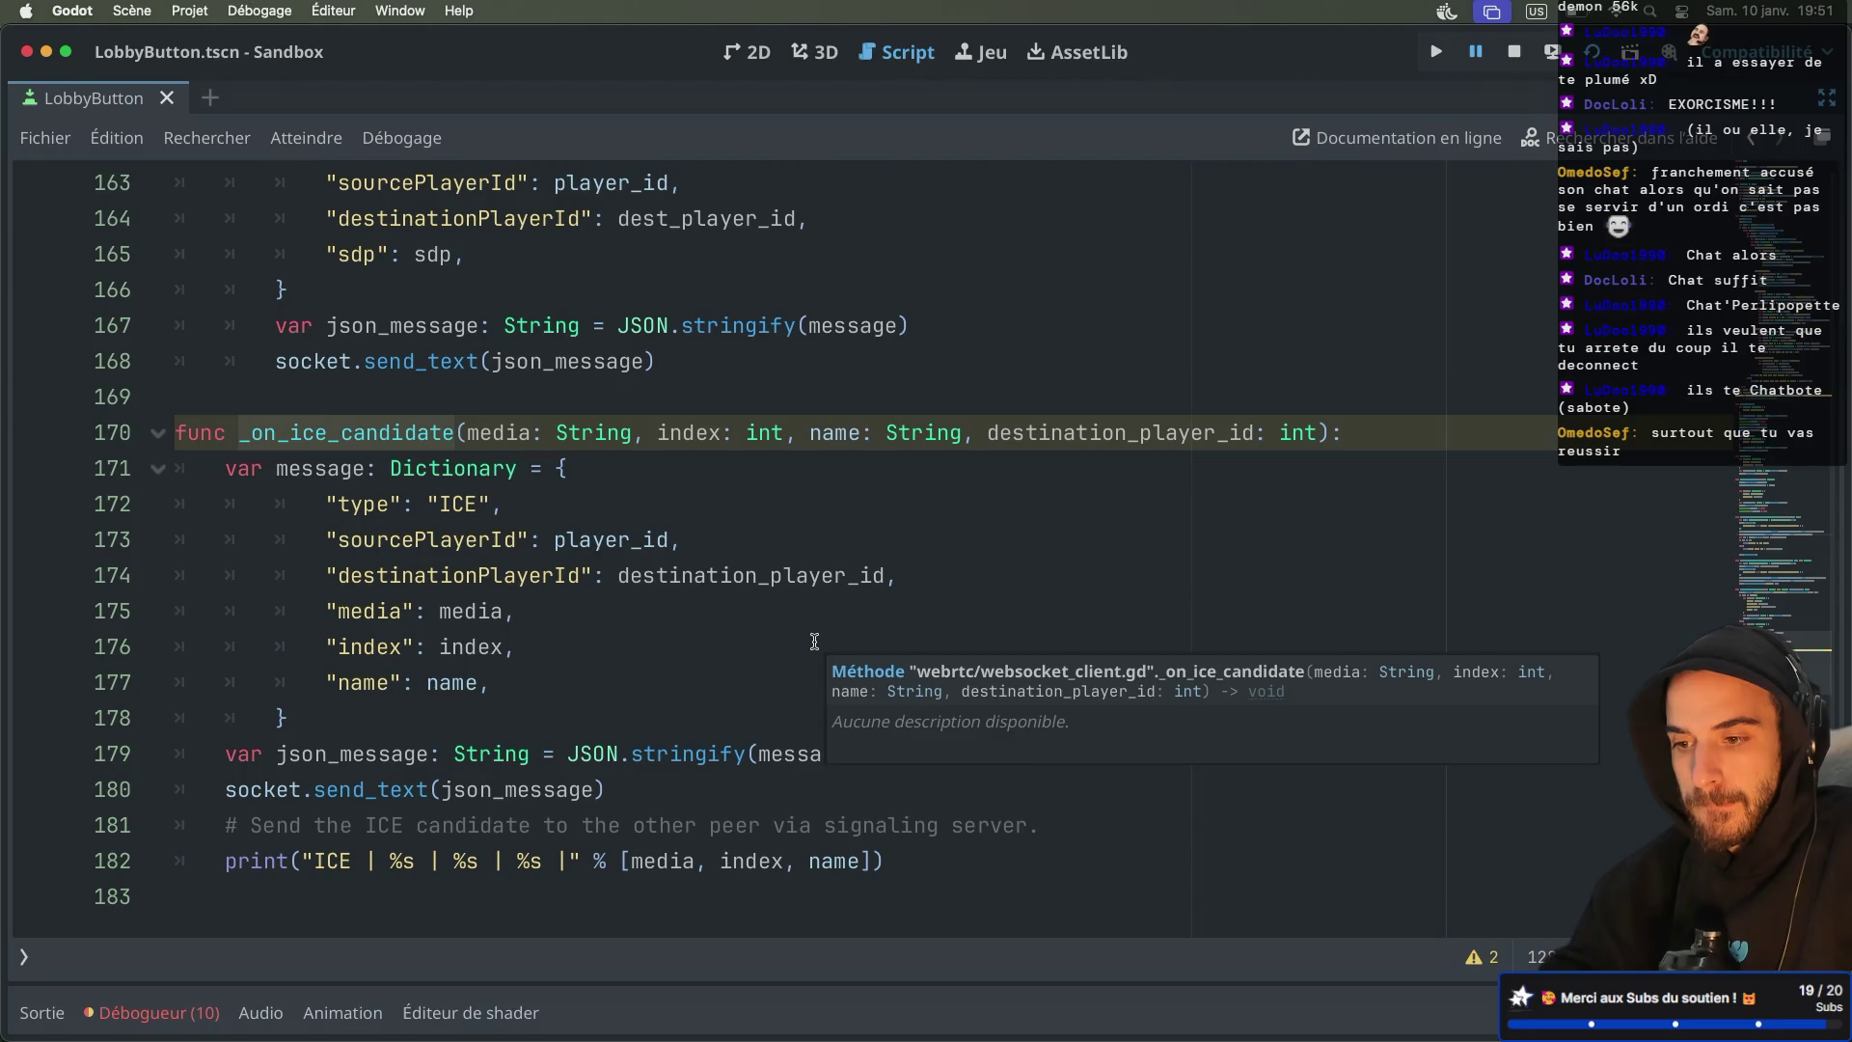
left_click(605, 501)
left_click(571, 435)
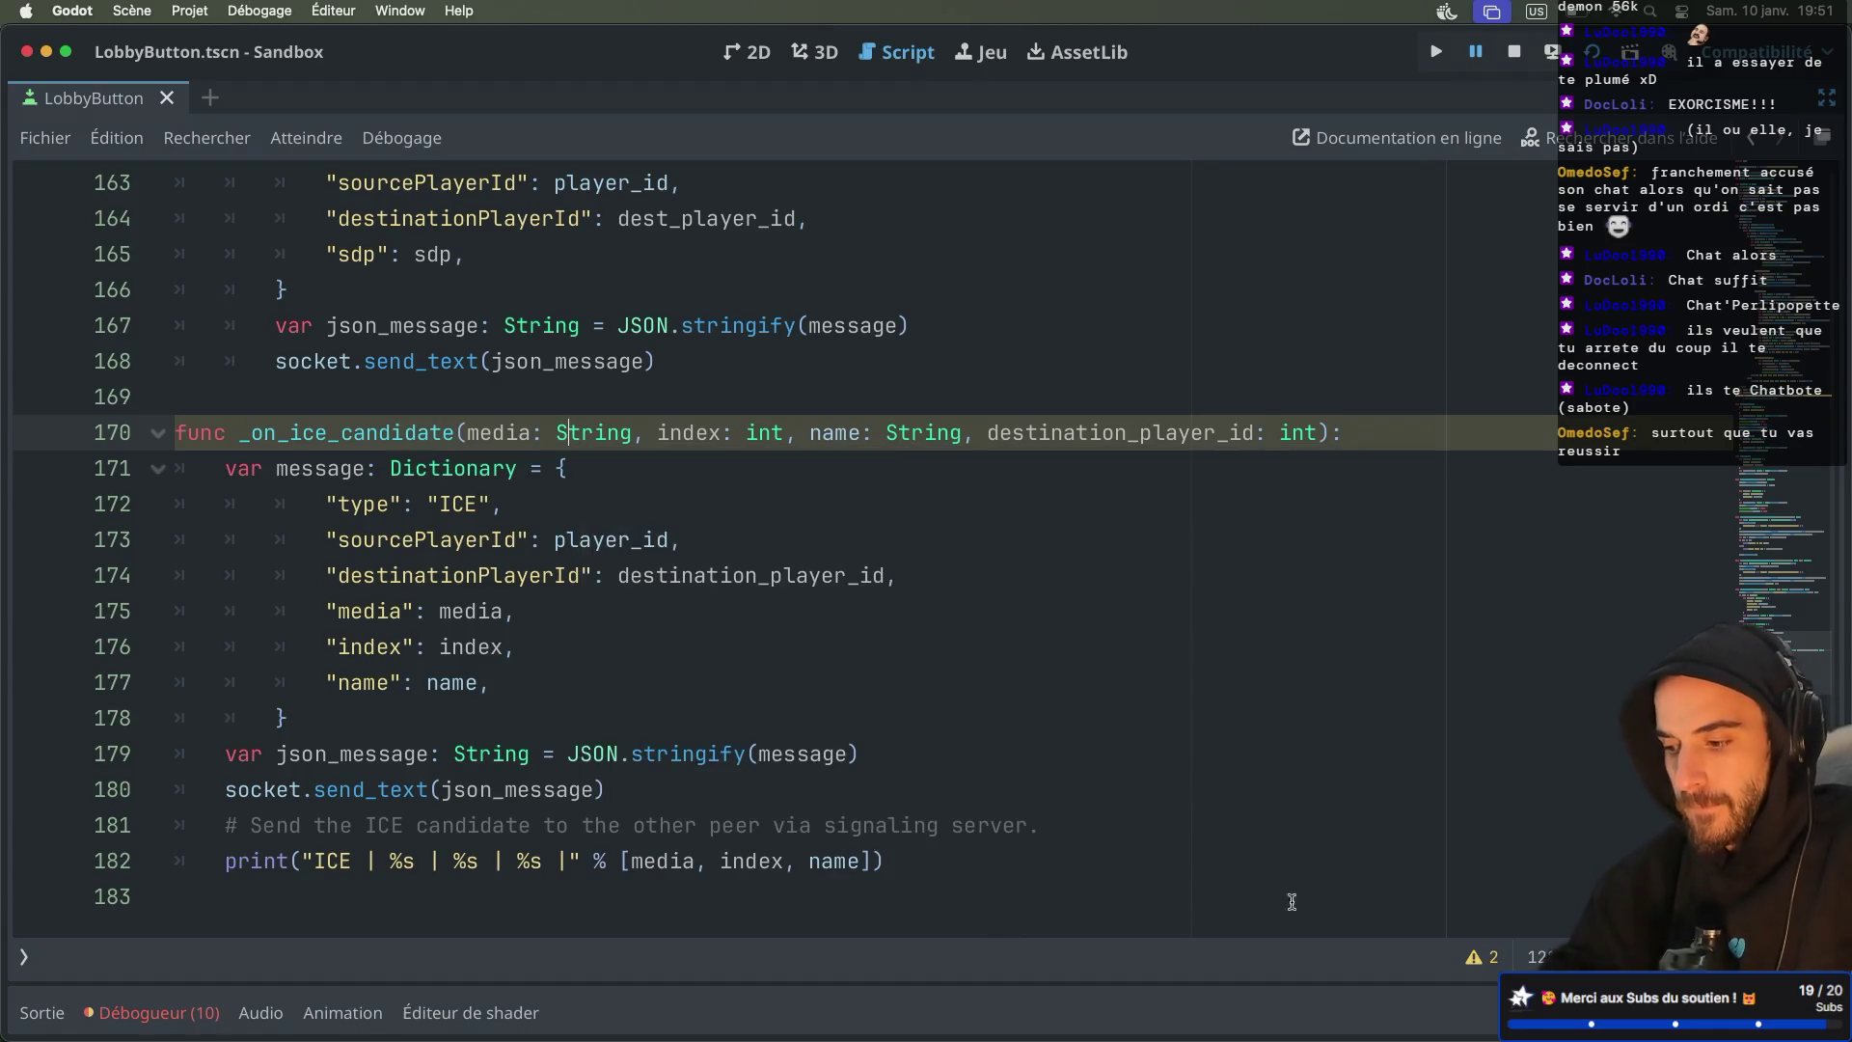
left_click(1491, 960)
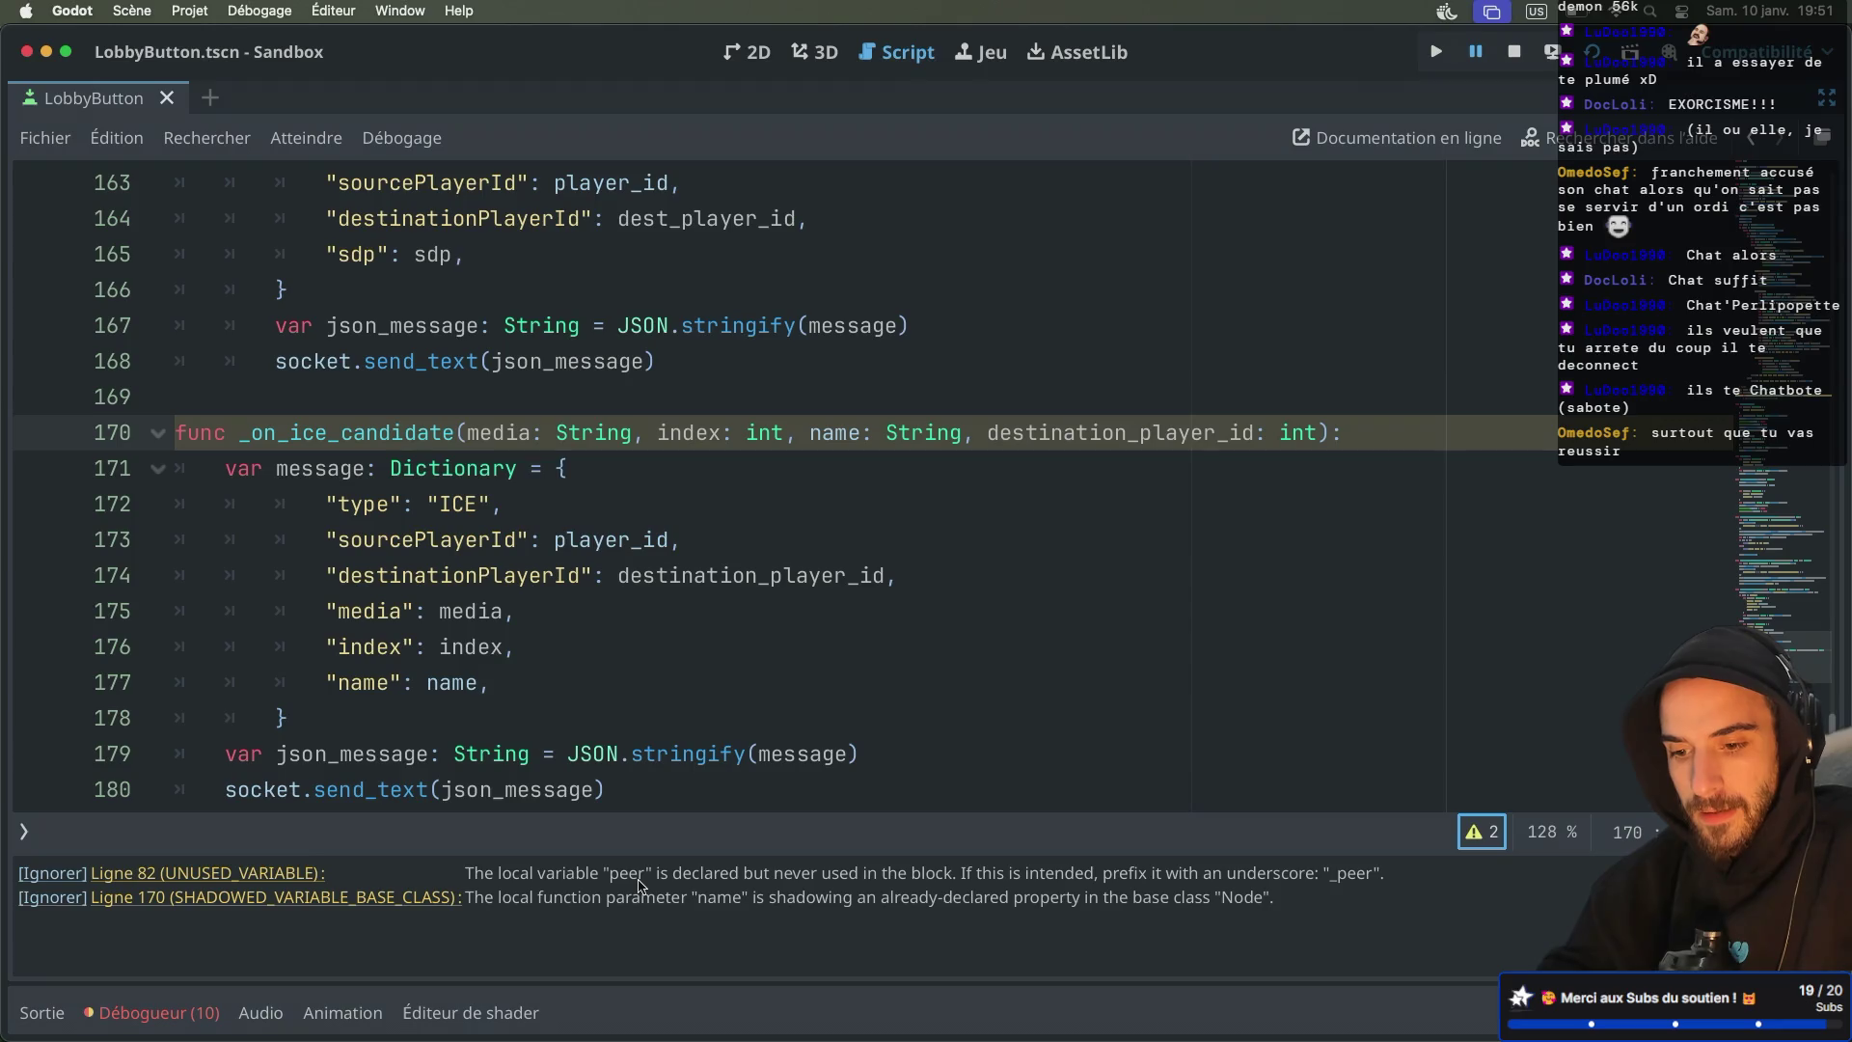
Rename the name parameter to ice_name on line 170 and in the line-177 message dictionary
left_click(424, 901)
scroll(644, 603, "down", 2)
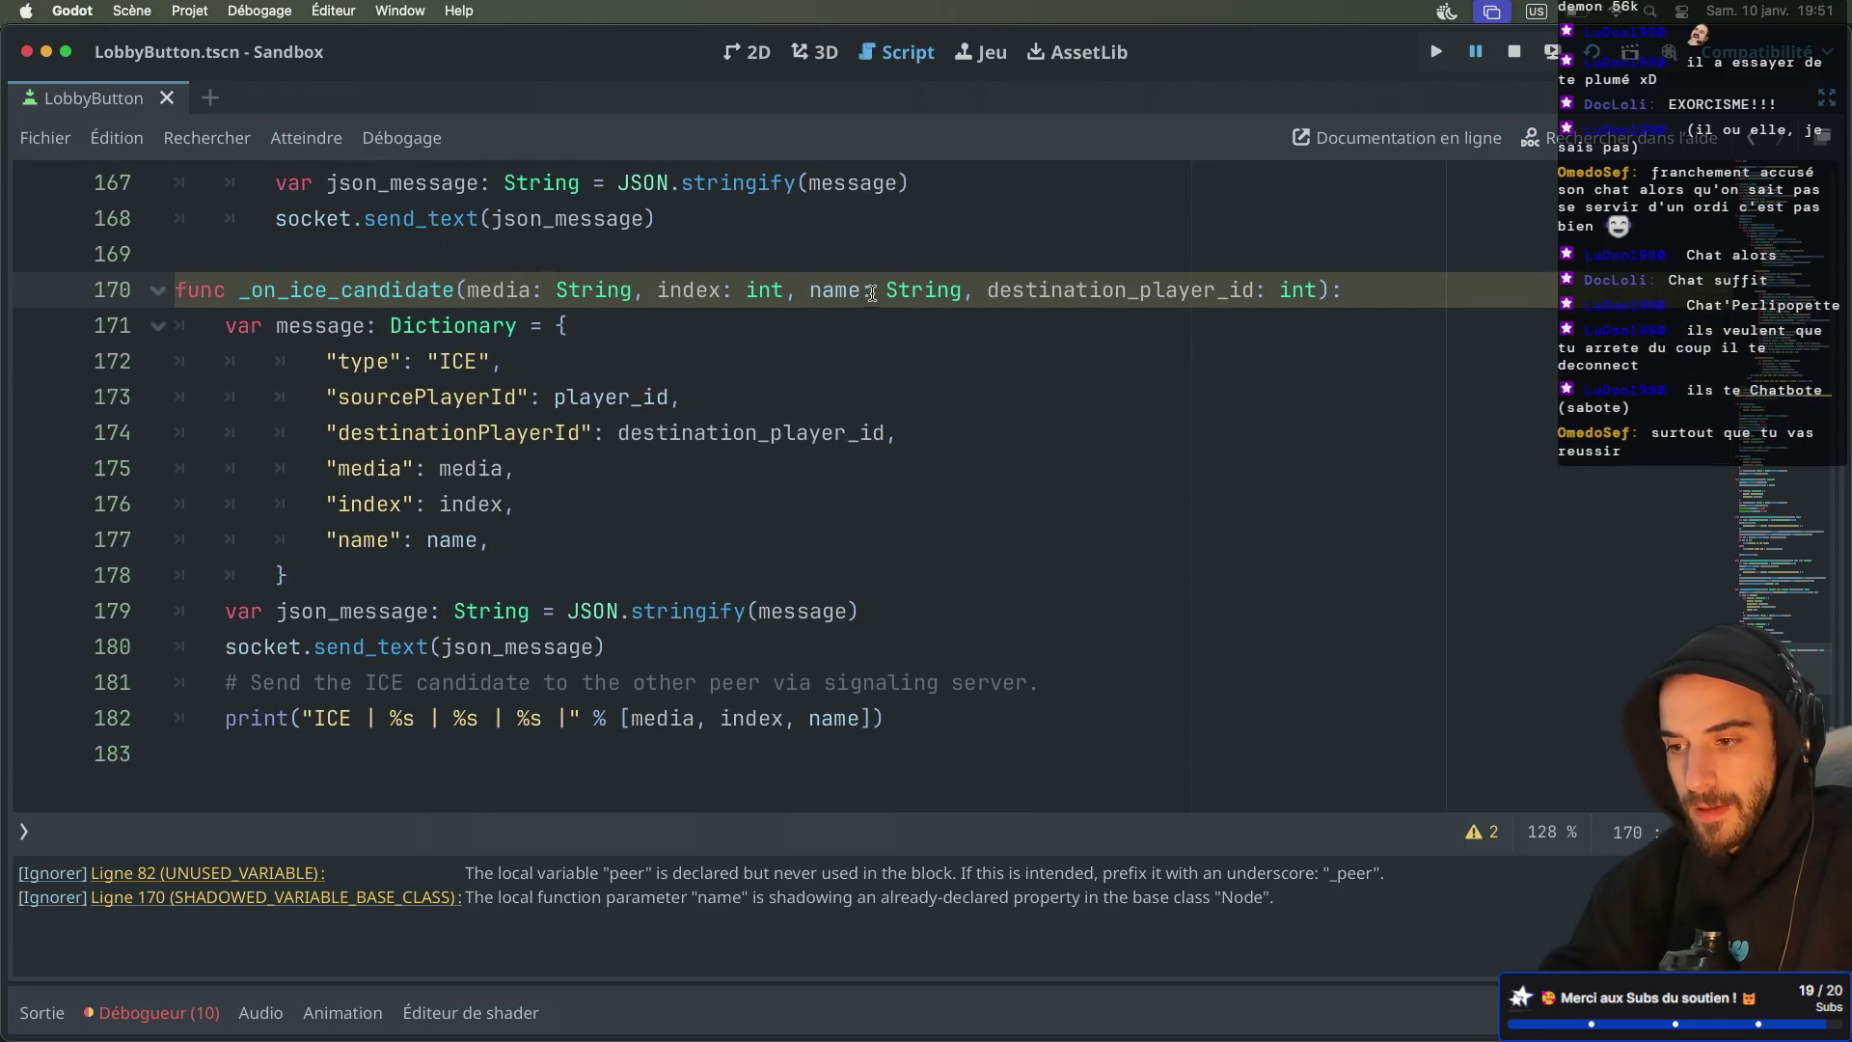
left_click(813, 289)
type("ice_")
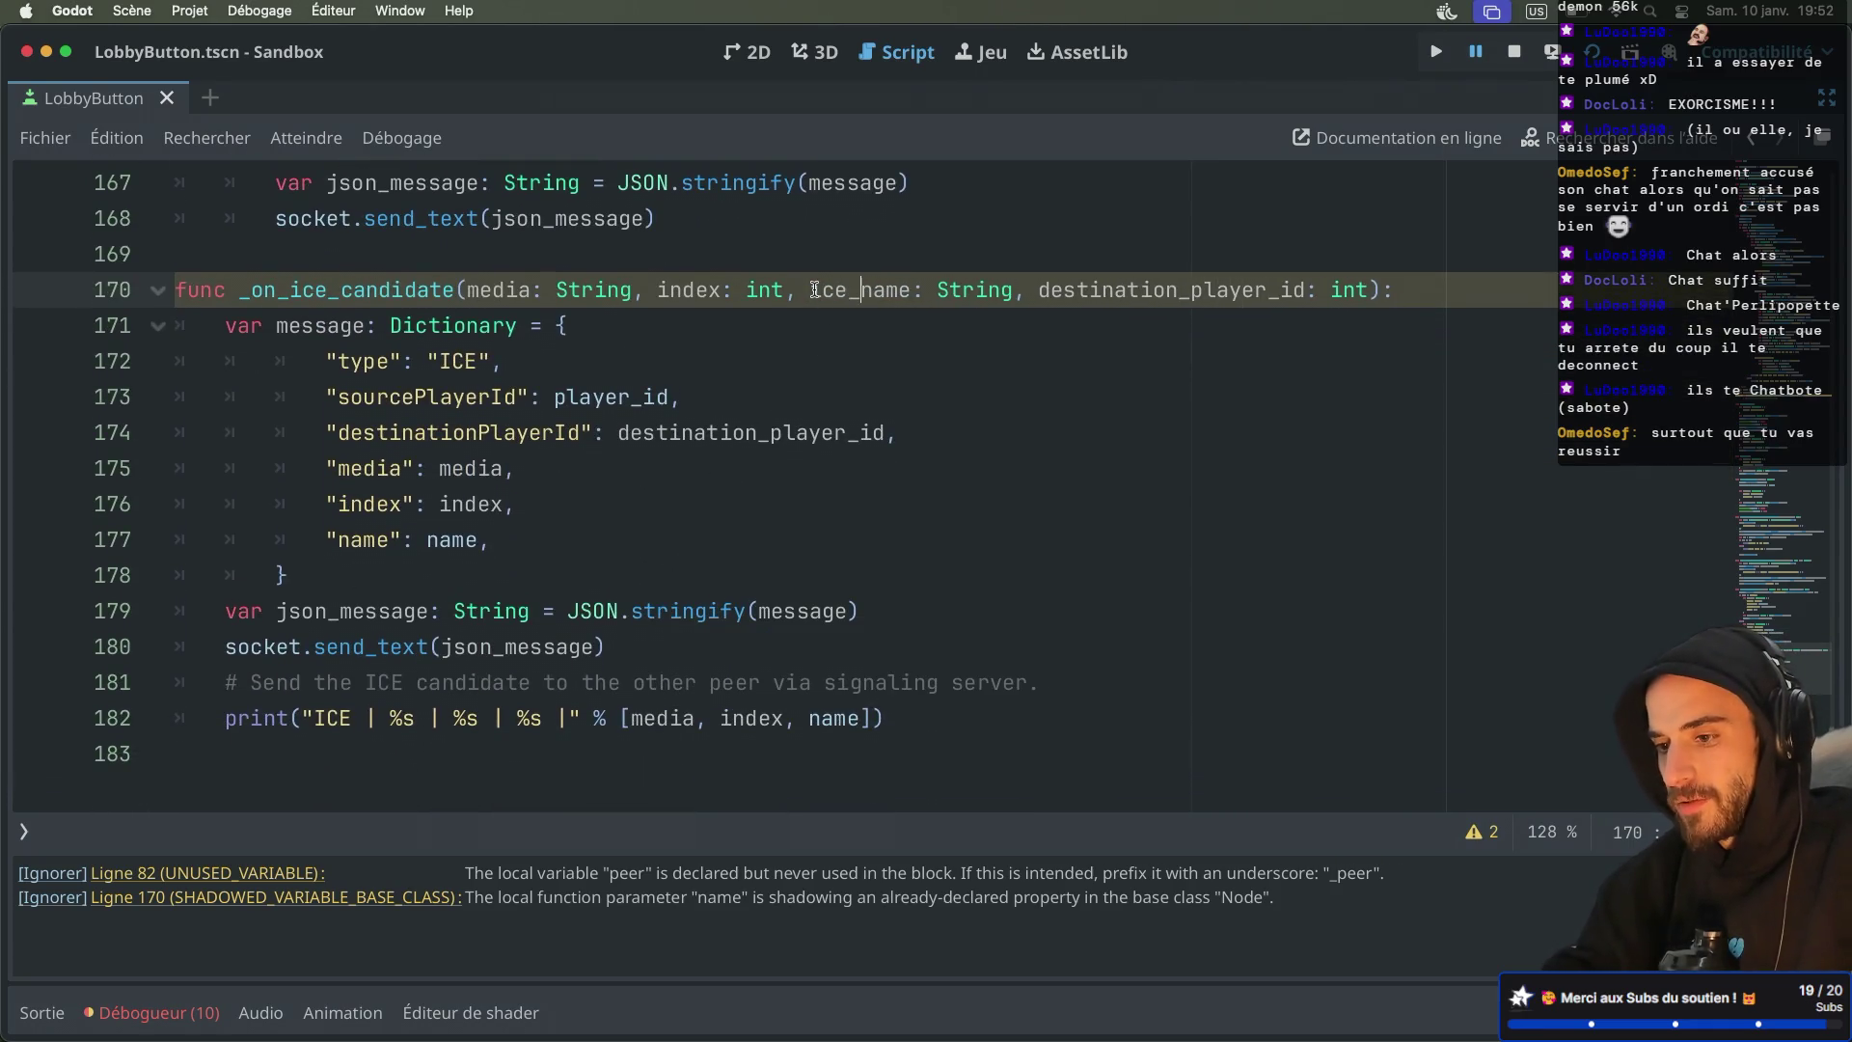
double_click(839, 291)
key("super+c")
double_click(452, 540)
key("super+v")
left_click(607, 481)
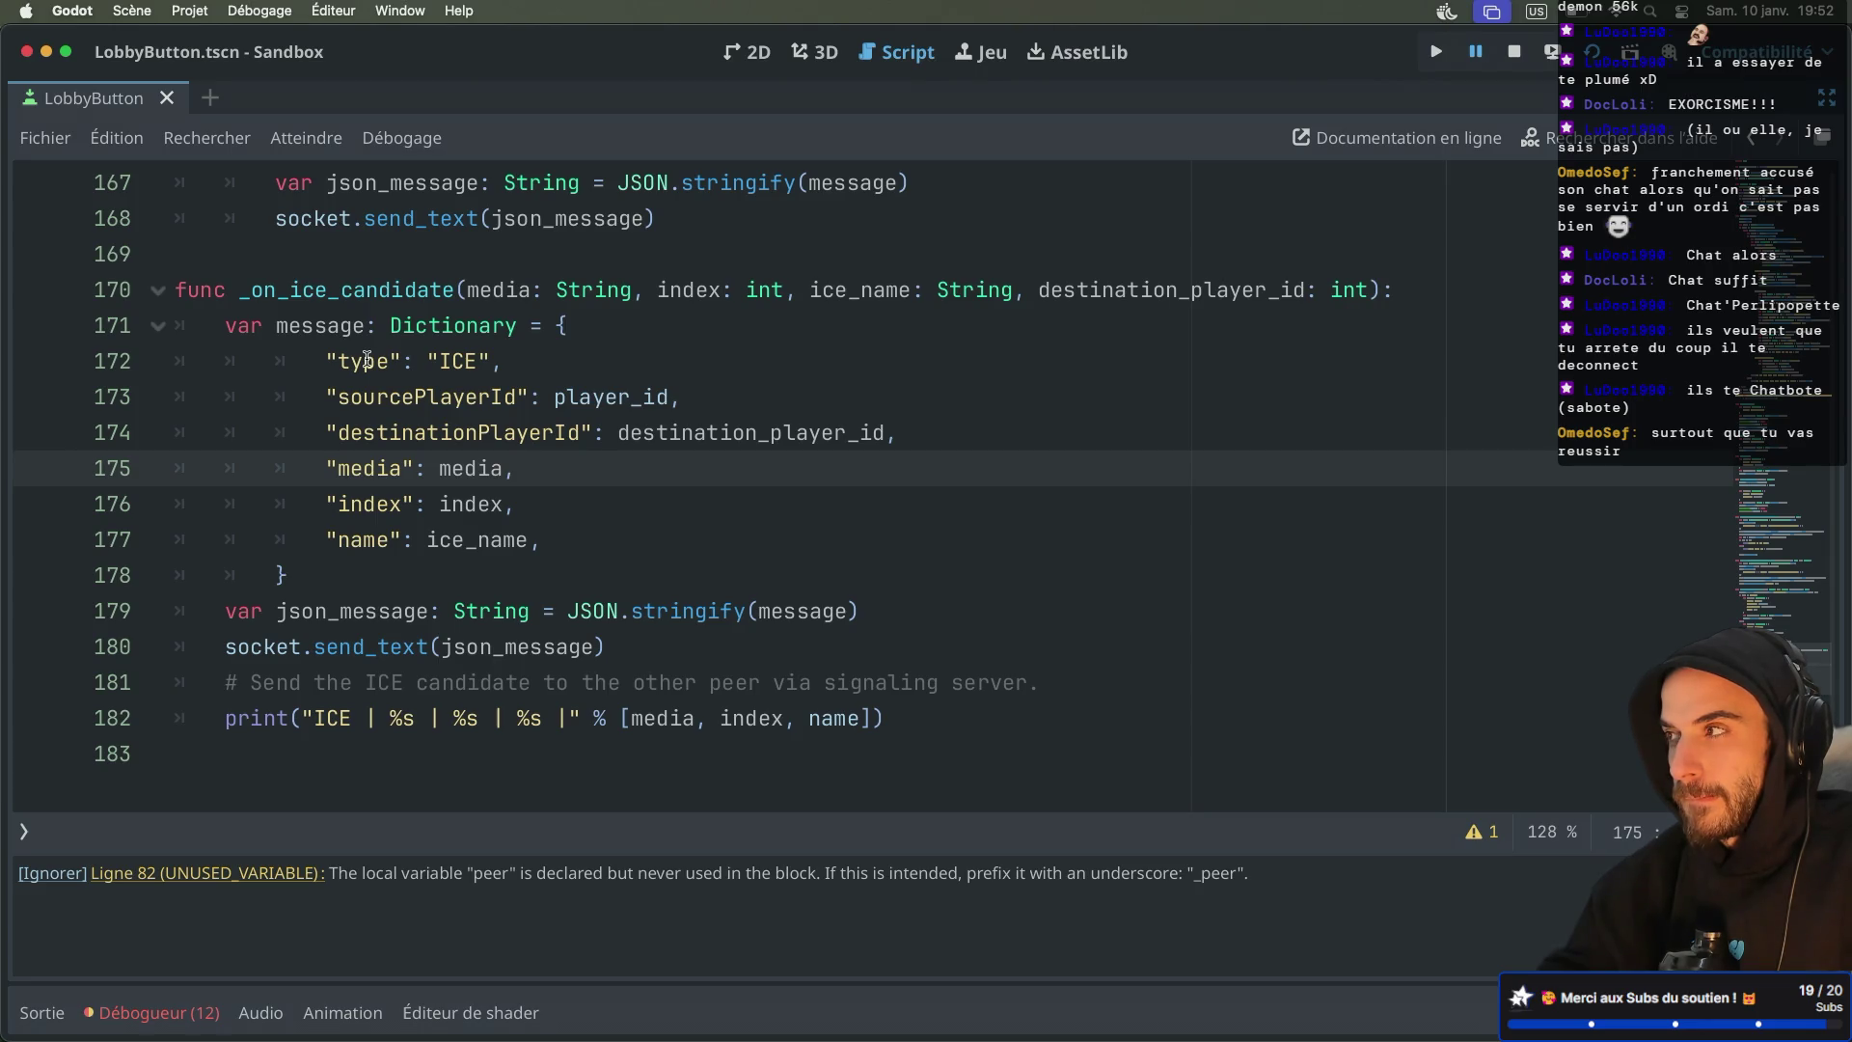
key("super+Tab")
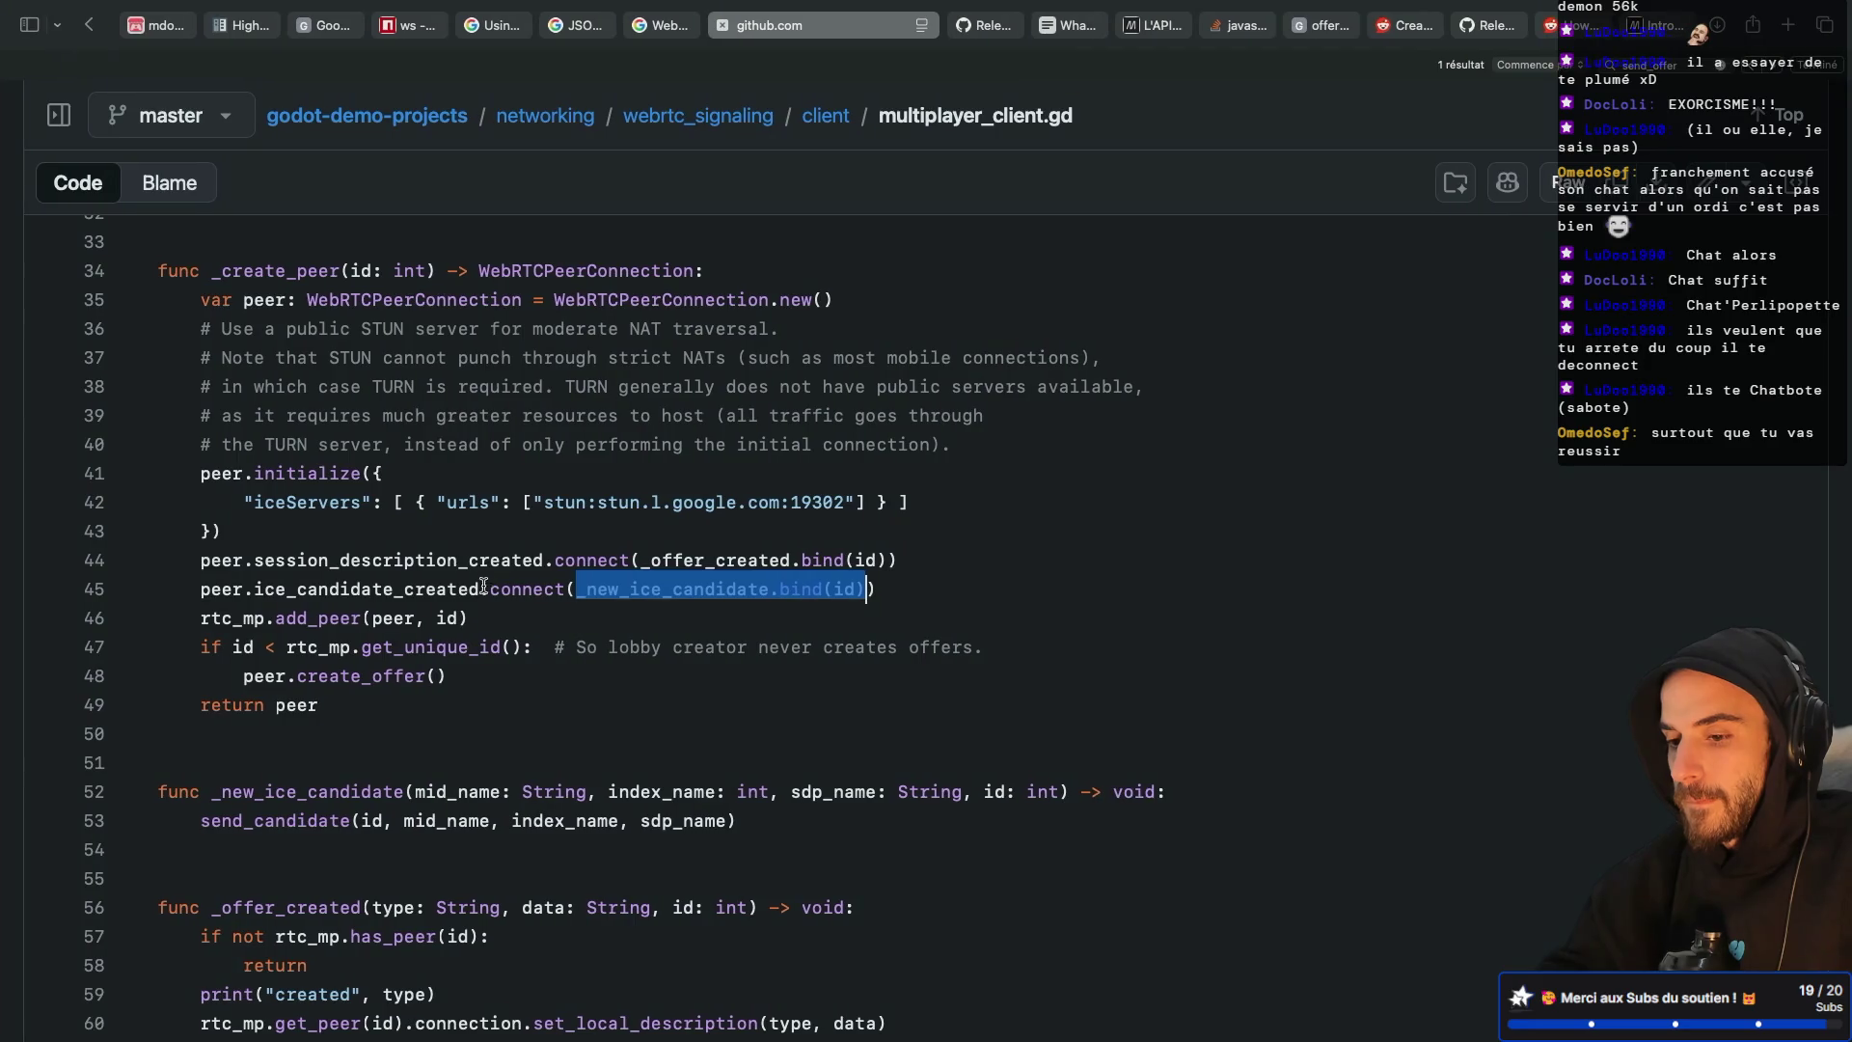
Scroll through multiplayer_client.gd's peer-creation and candidate code on GitHub
scroll(560, 600, "down", 1)
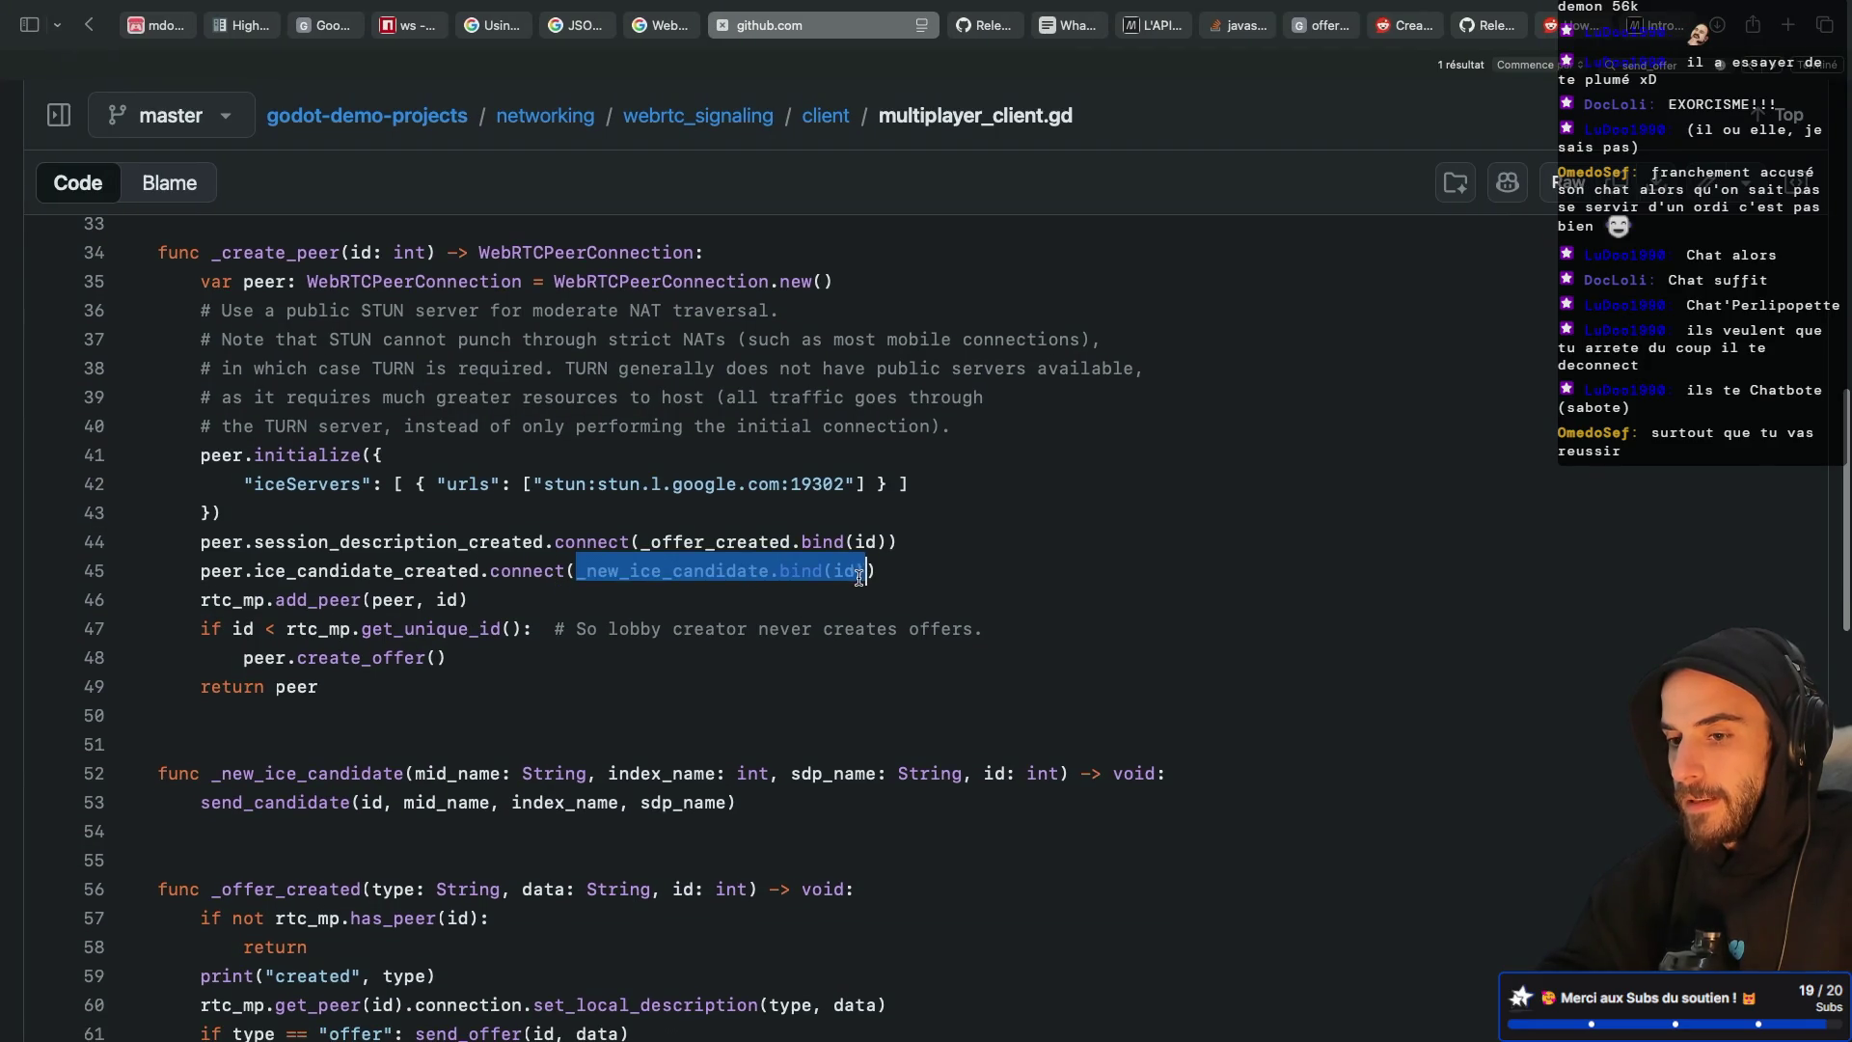
scroll(745, 564, "down", 3)
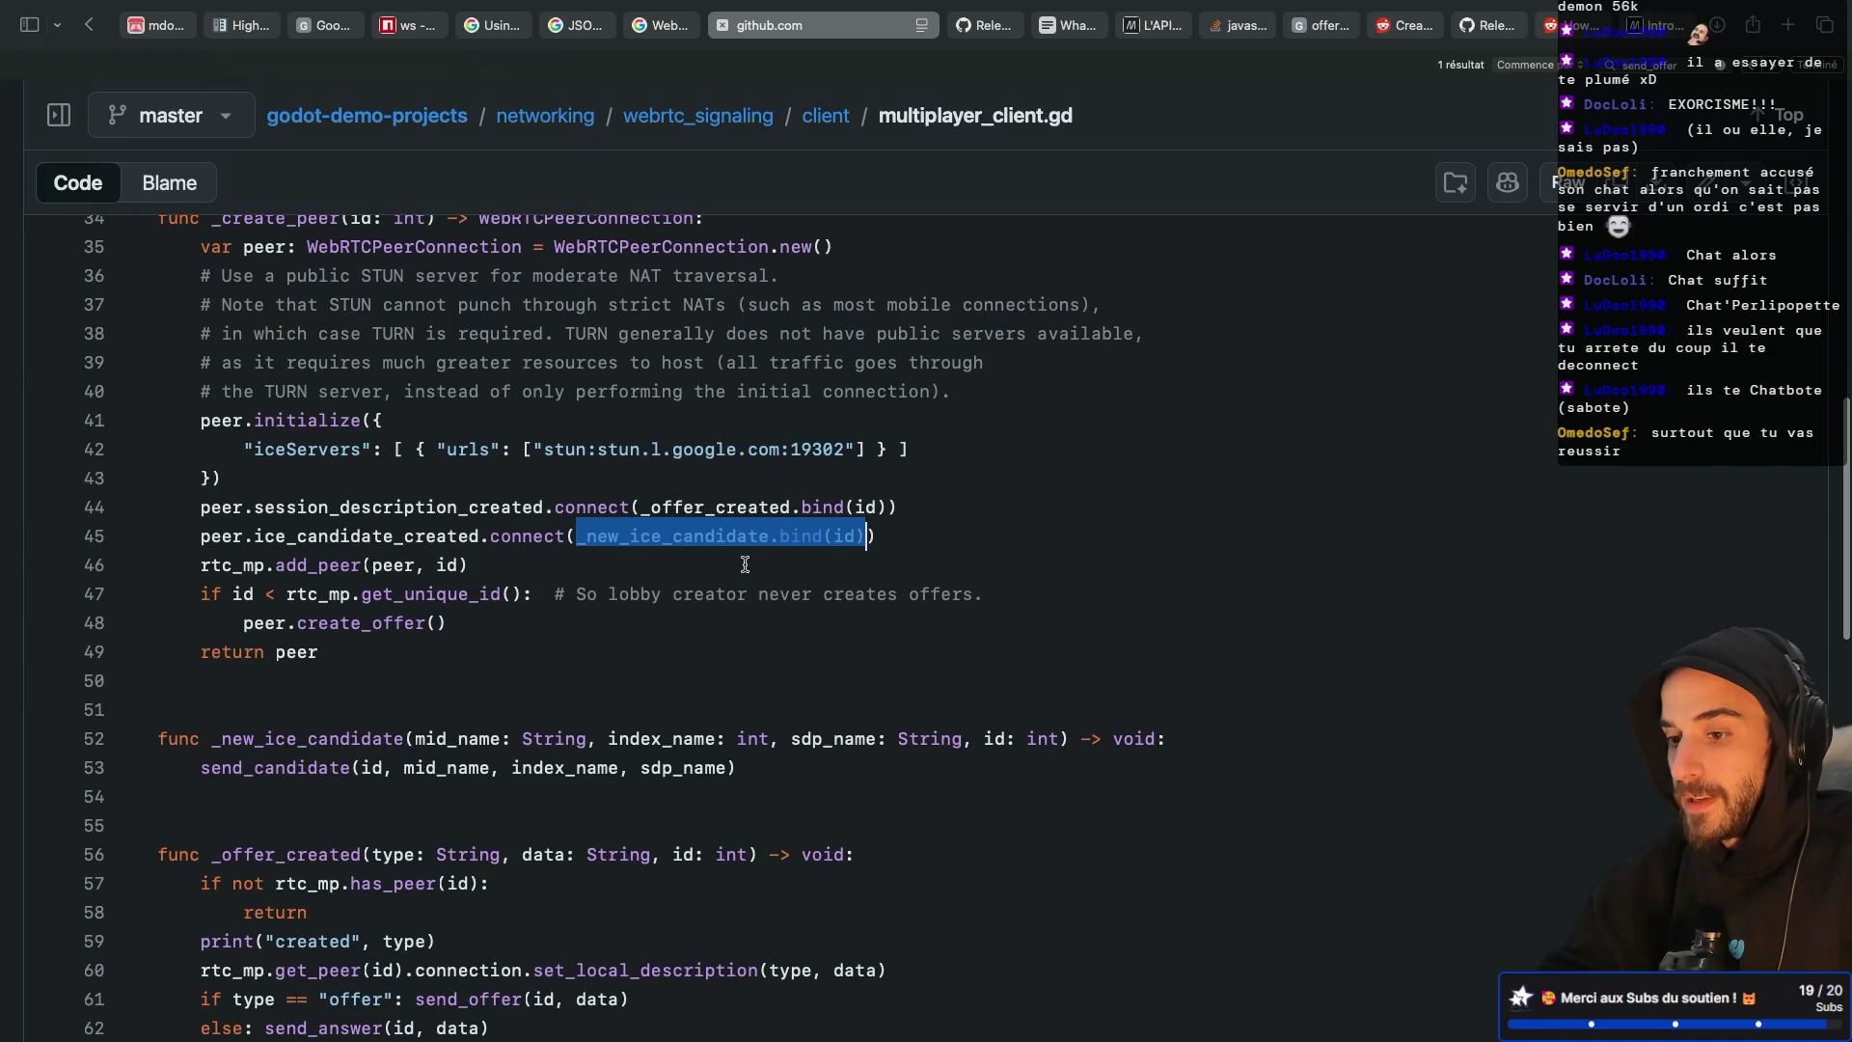
scroll(744, 564, "down", 2)
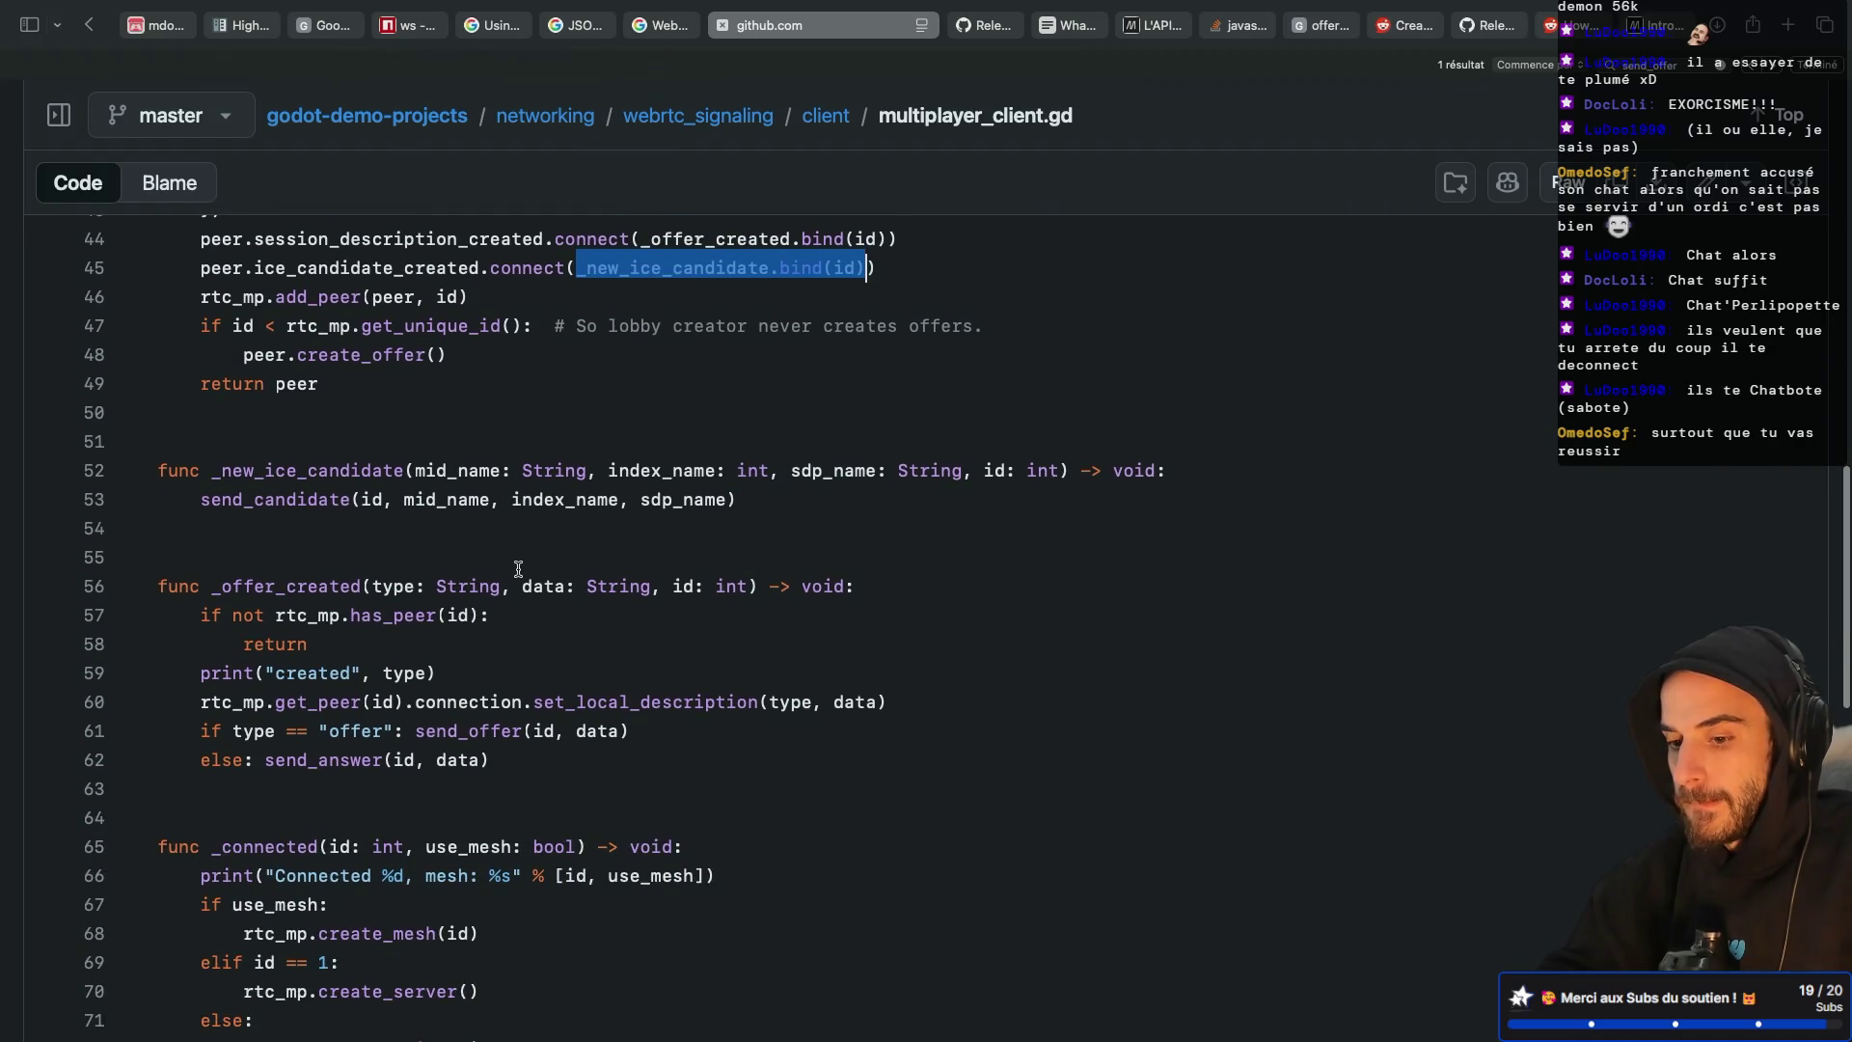
scroll(518, 569, "down", 1)
scroll(518, 569, "up", 2)
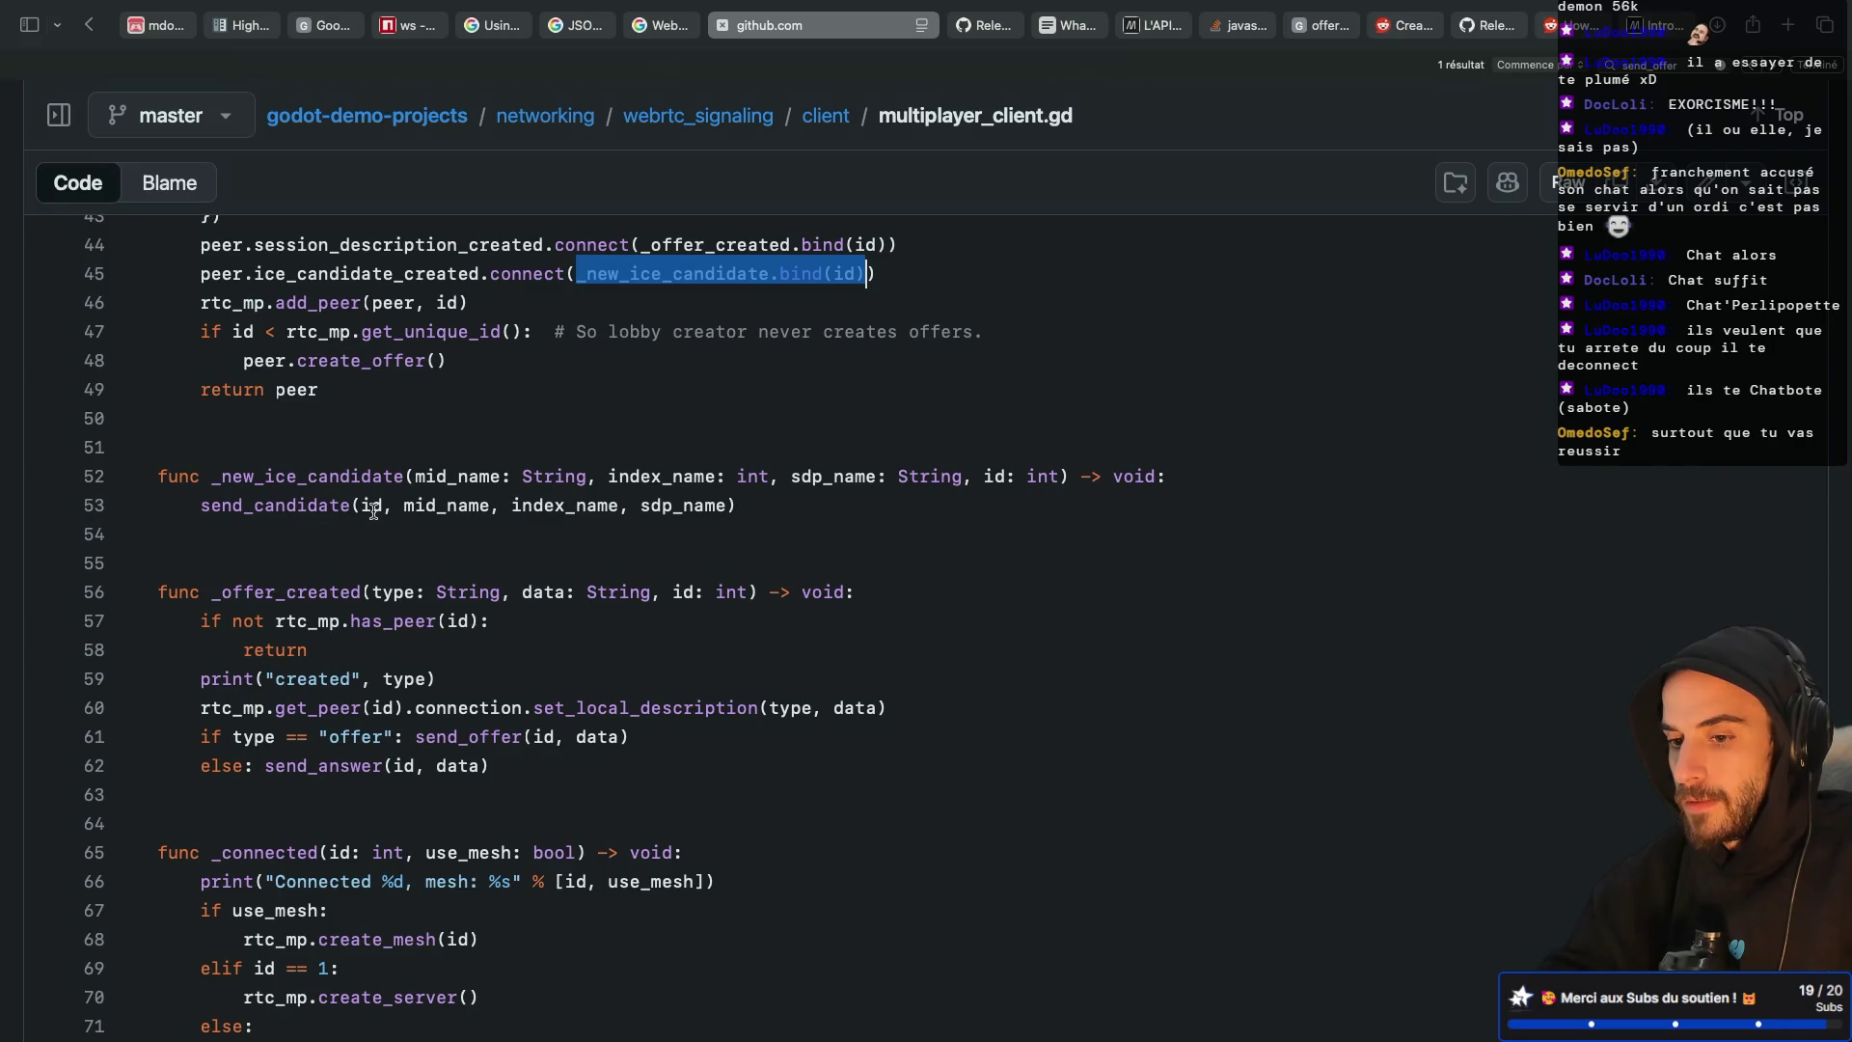
Reopen ws_webrtc_client.gd via the client folder and review CANDIDATE parsing and send_candidate
left_click(816, 117)
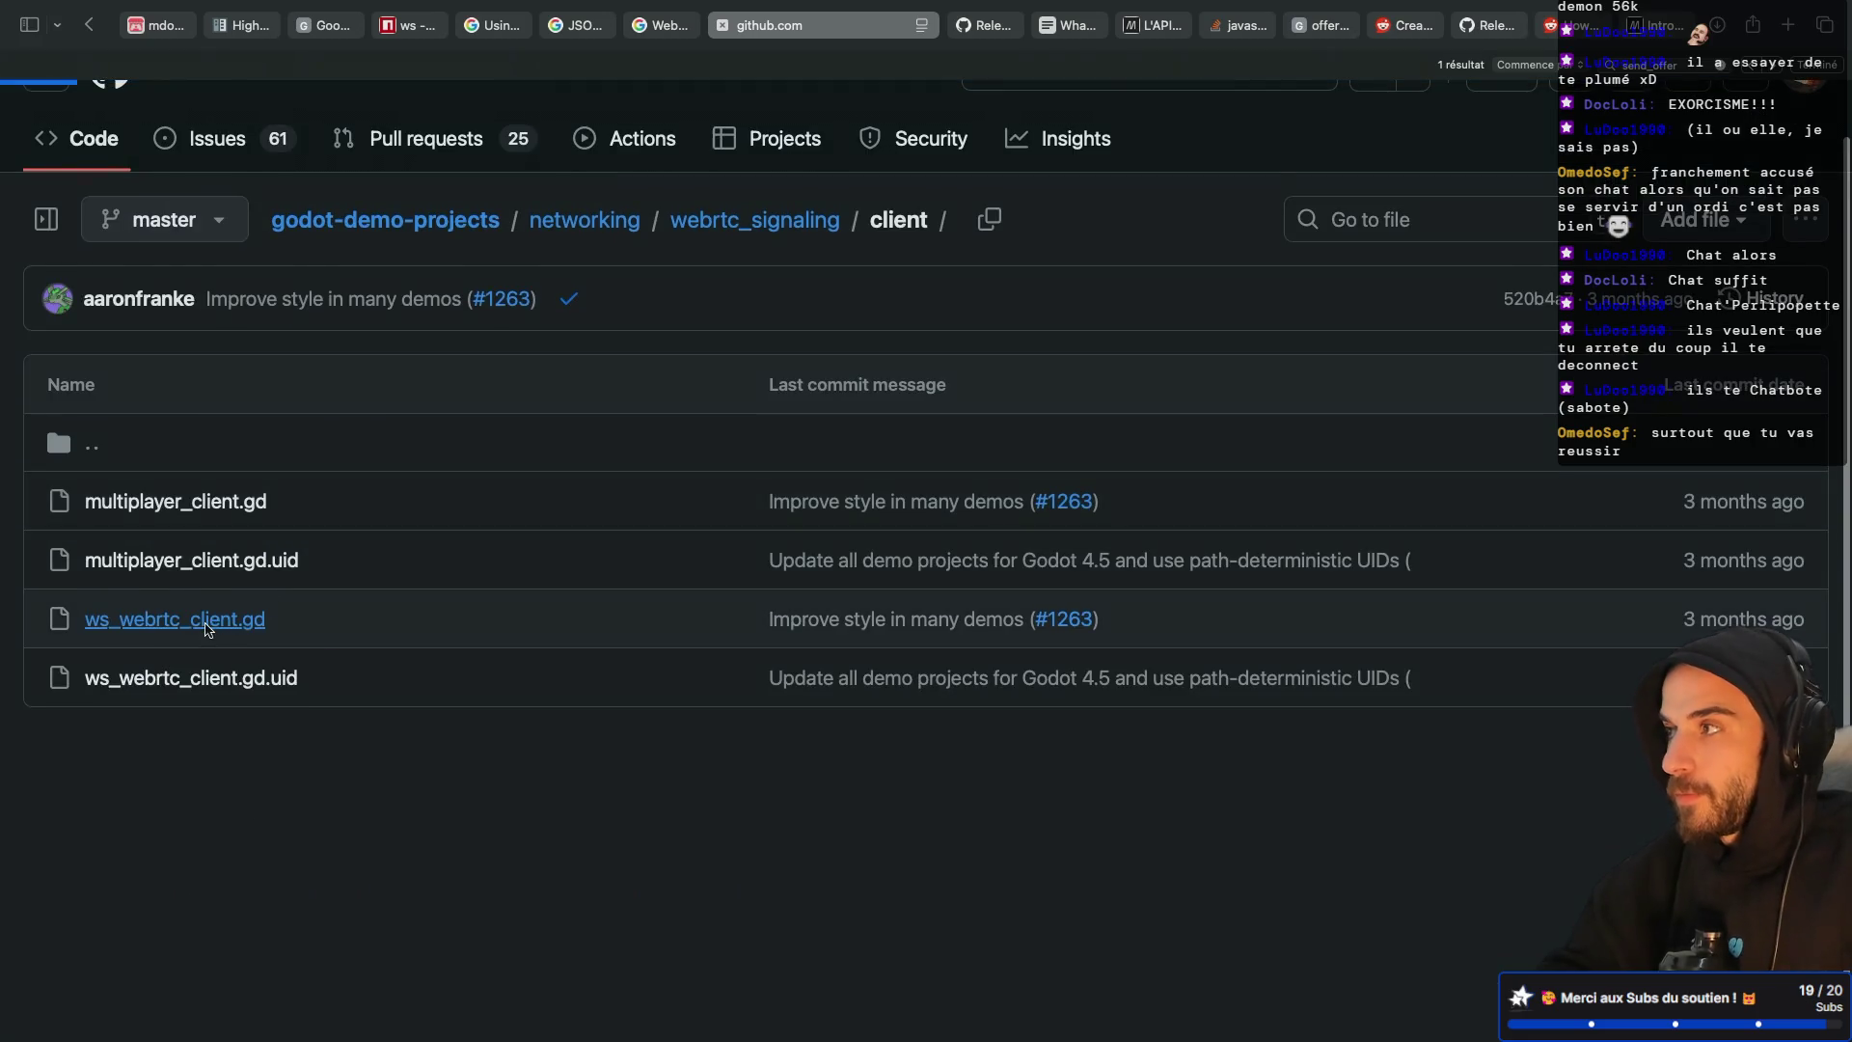
left_click(154, 620)
scroll(596, 601, "down", 10)
scroll(595, 601, "down", 10)
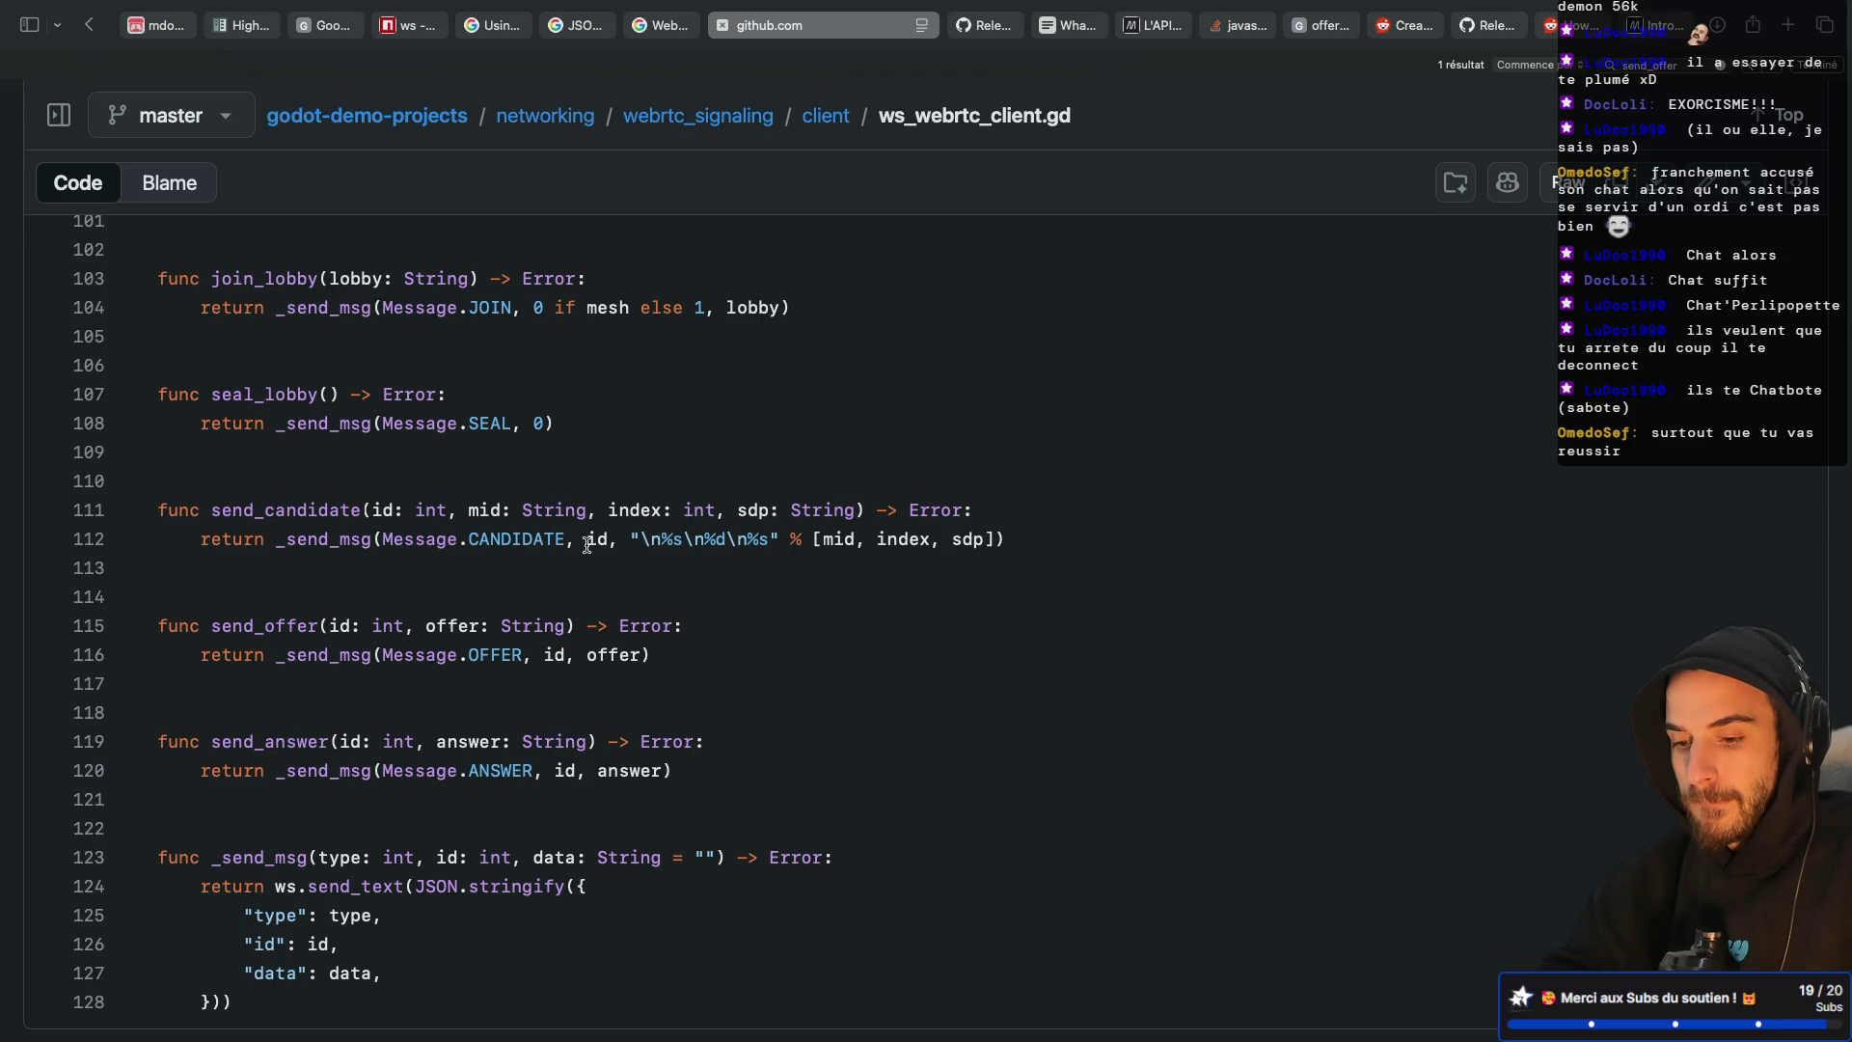
scroll(588, 501, "down", 1)
scroll(587, 501, "up", 4)
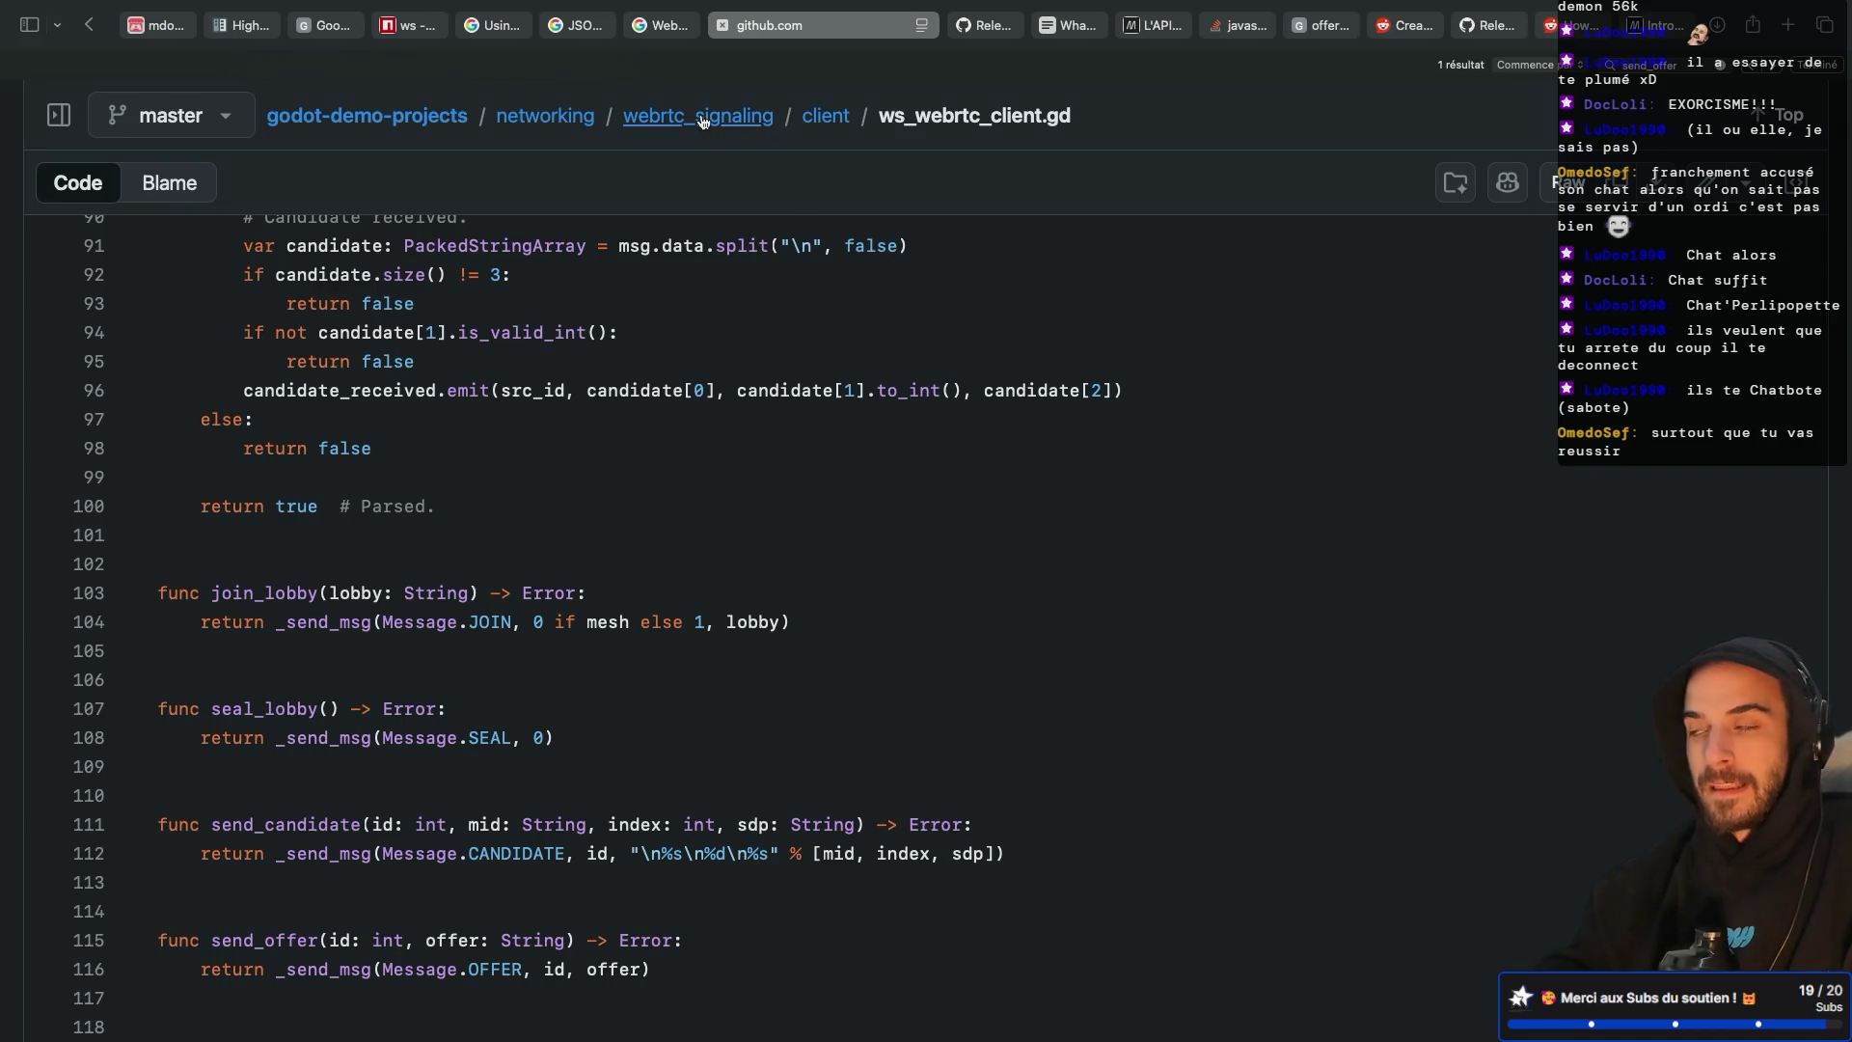
key("ctrl+Right")
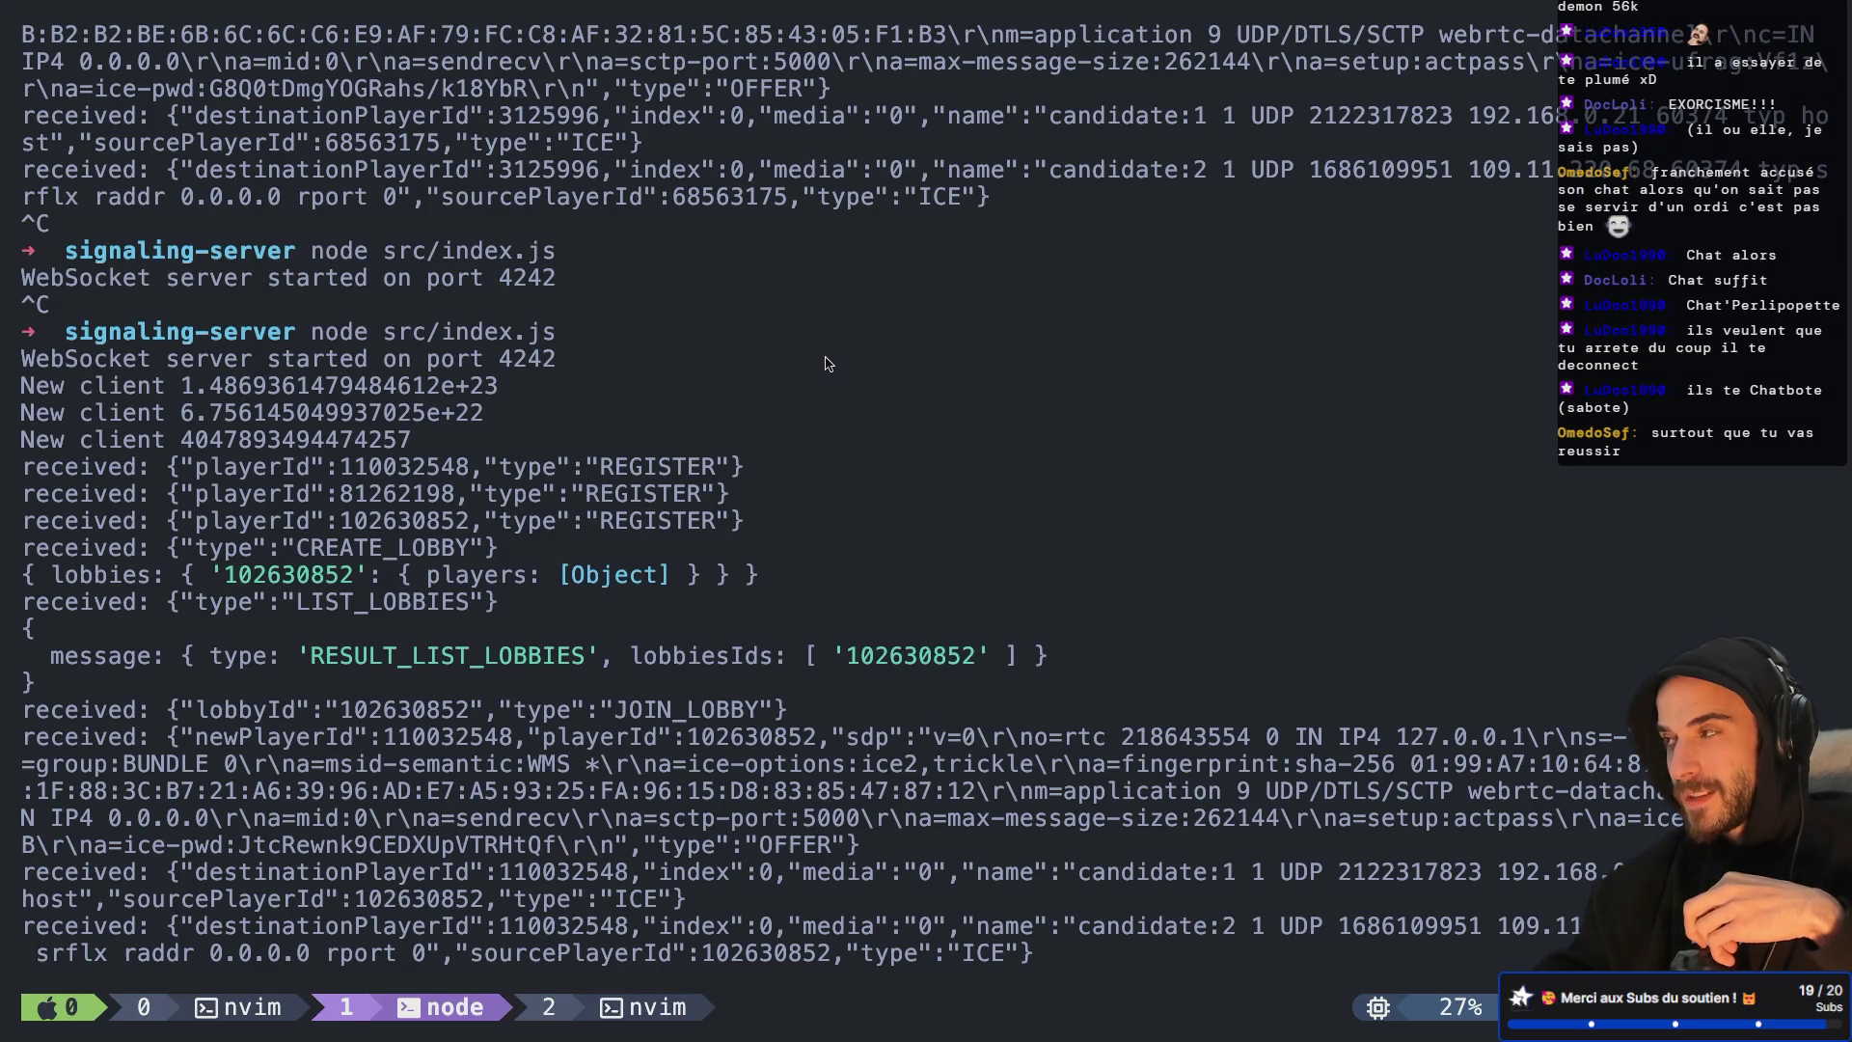
Bring up the terminal and select tmux window 0 running nvim
key("super+Tab")
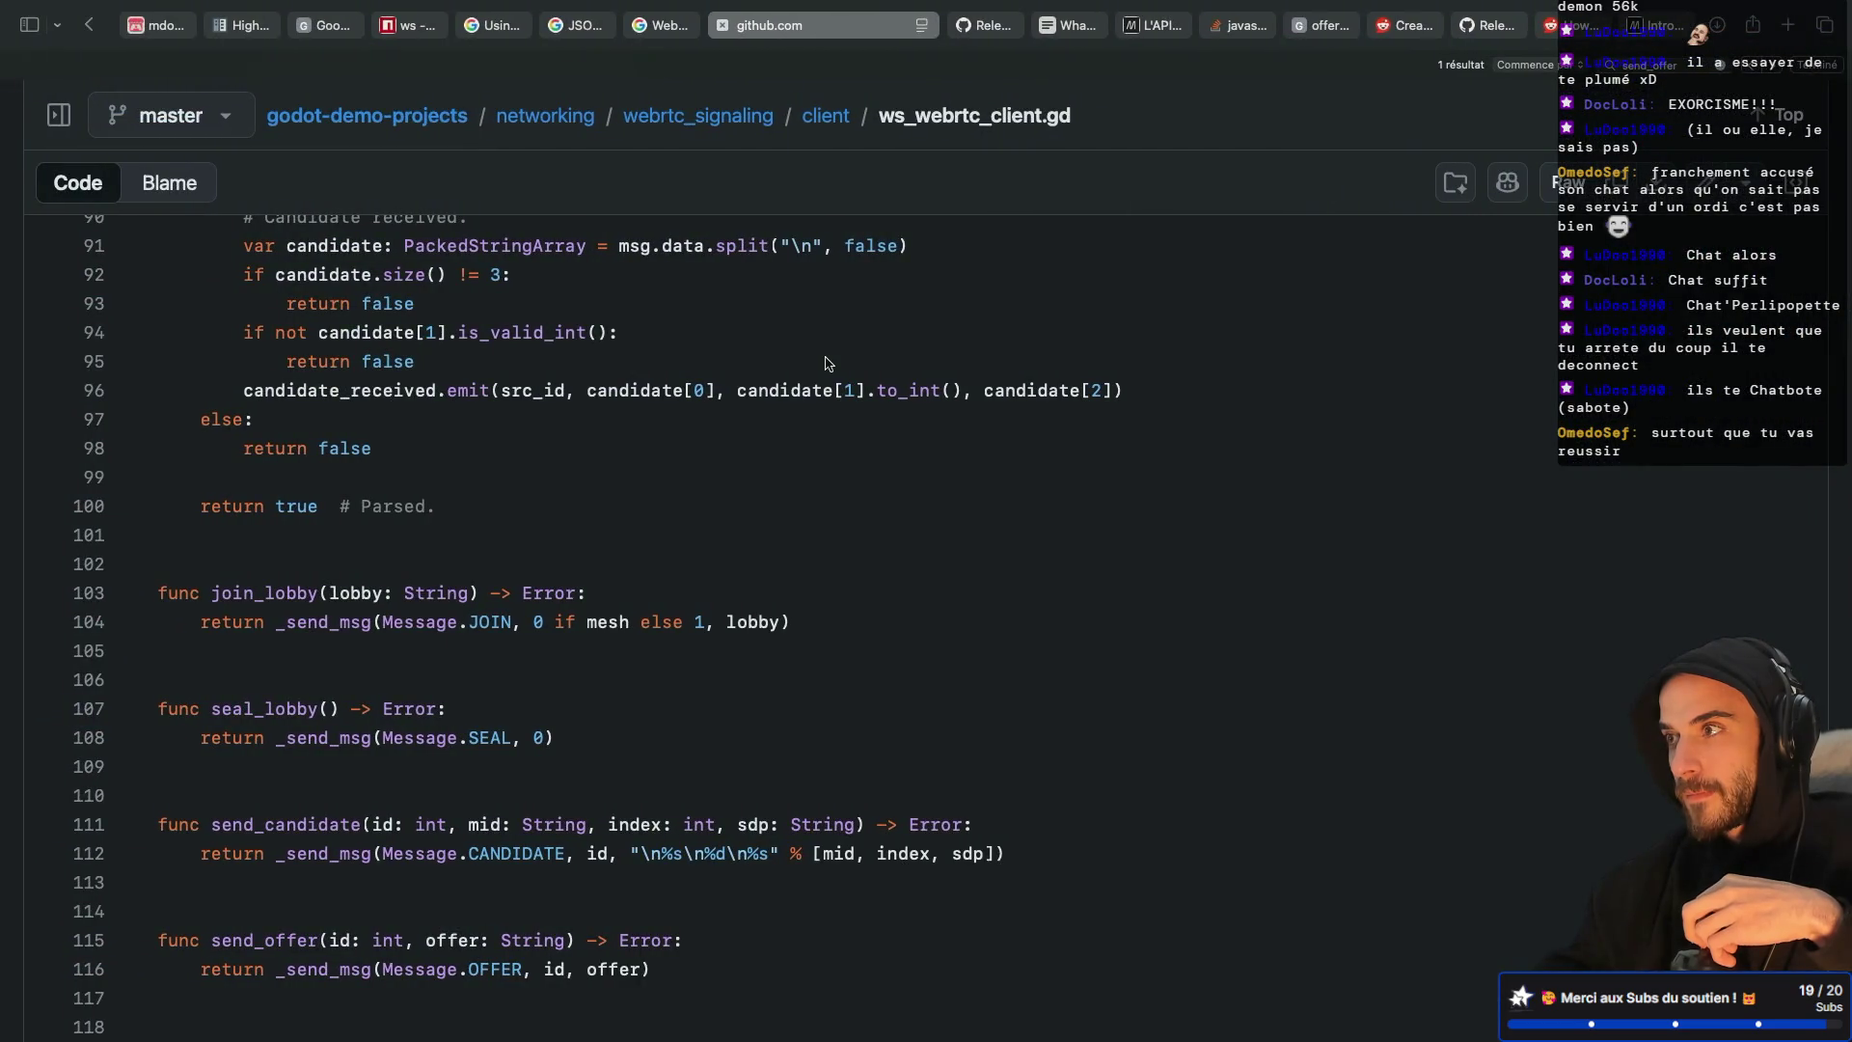
key("super+Tab")
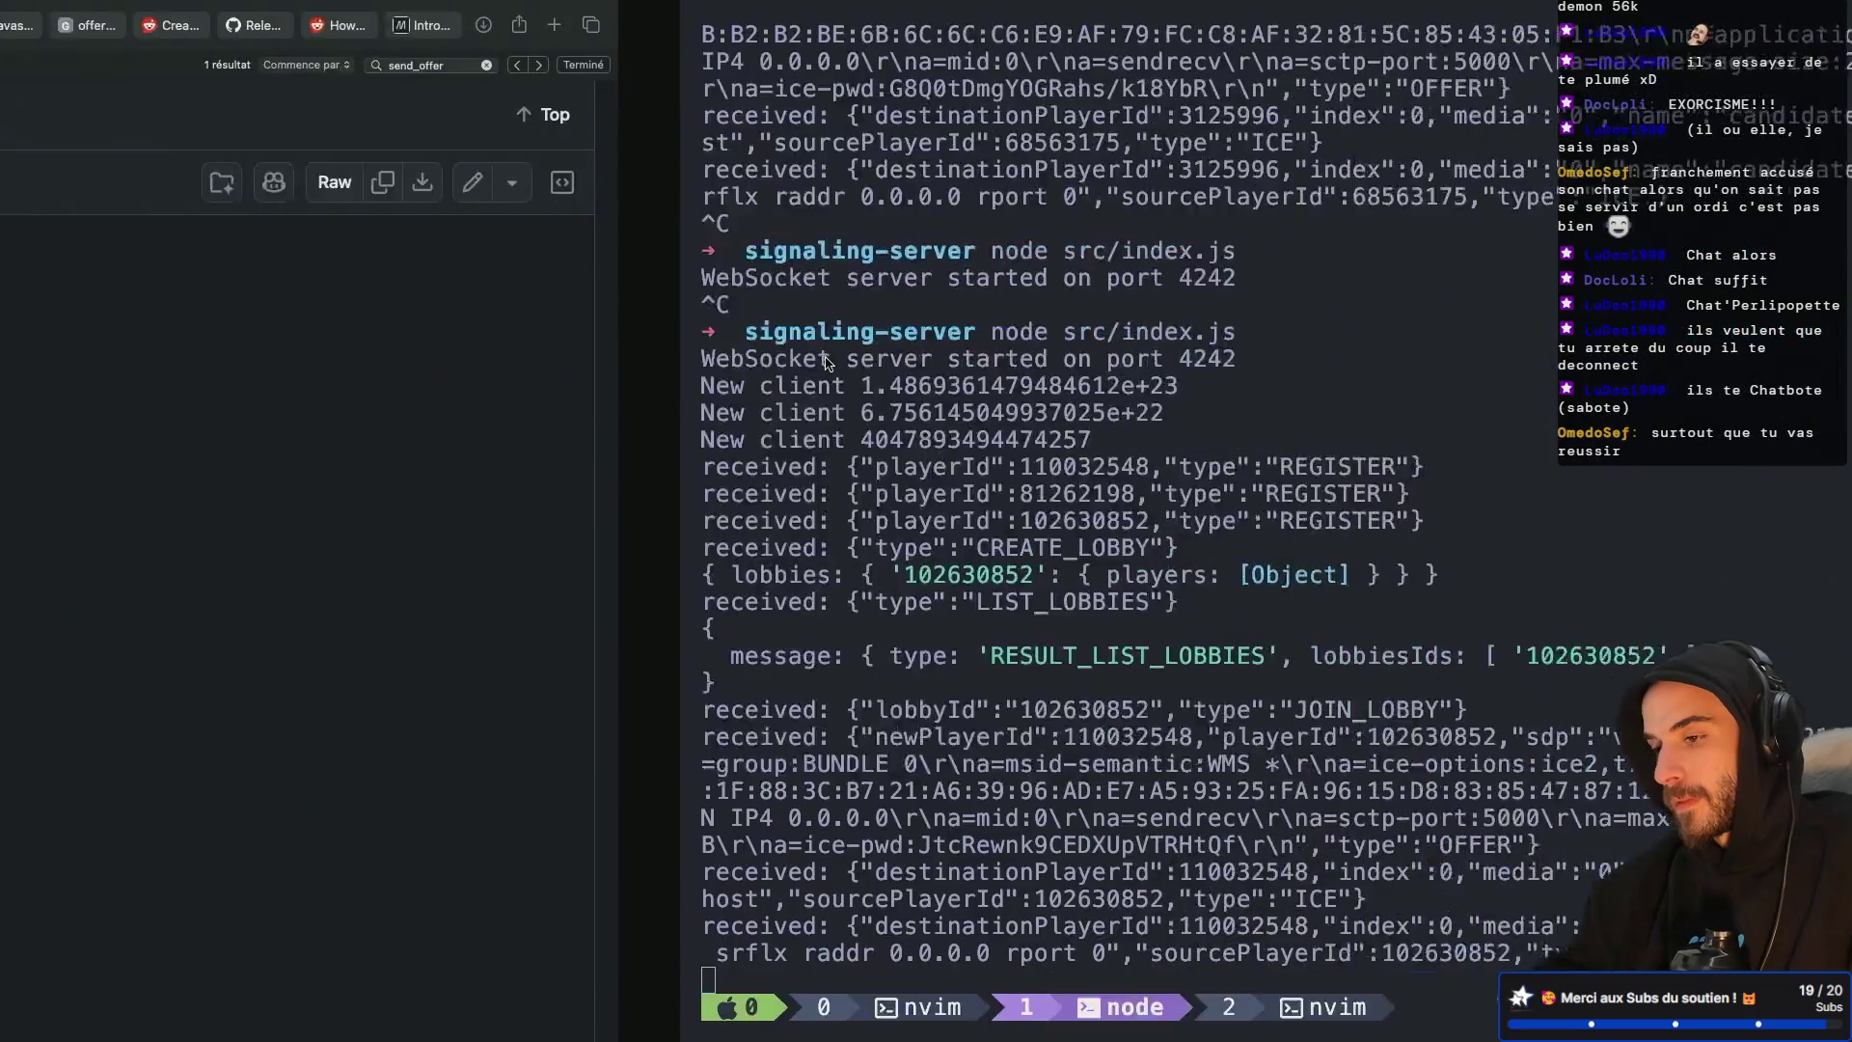
key("ctrl+b")
key("w")
key("Up")
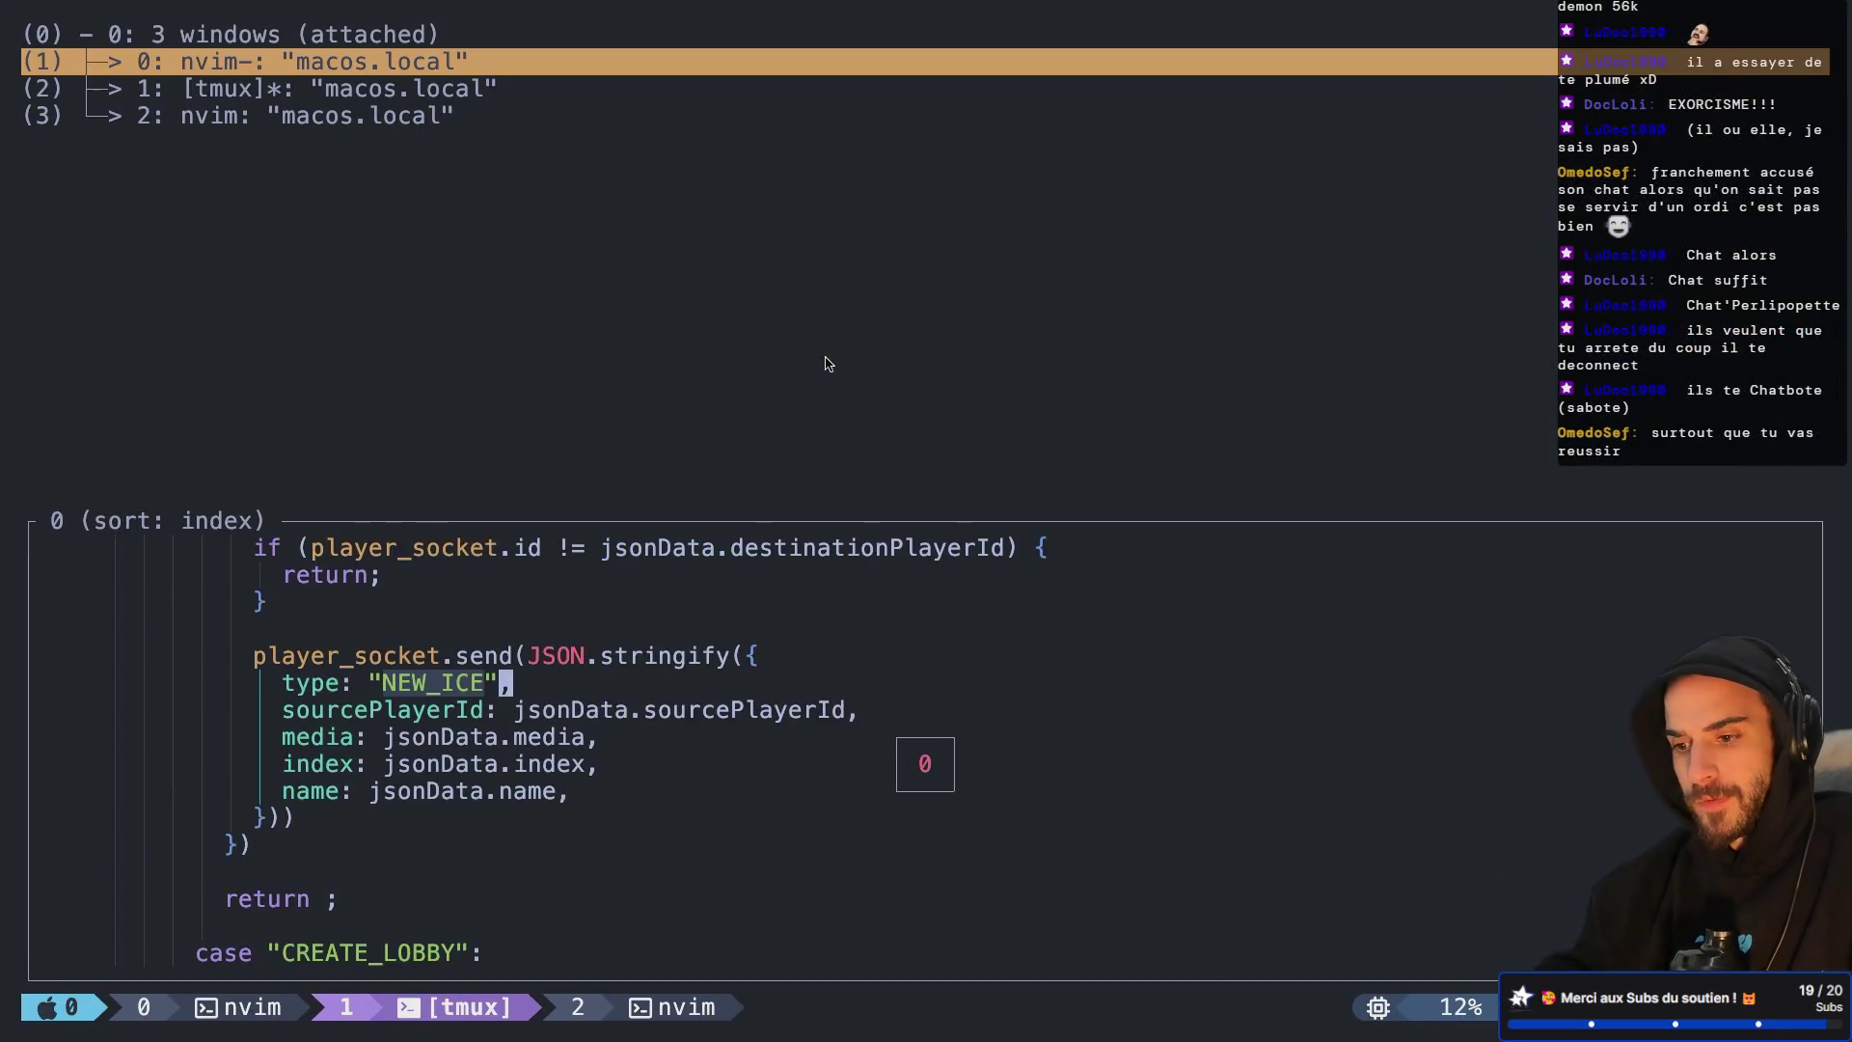
key("Return")
Set NEW_ICE's sourcePlayerId to jsonData.destinationPlayerId and save src/index.js with :w
key("j")
key("j")
type("kwcwdes")
key("Return")
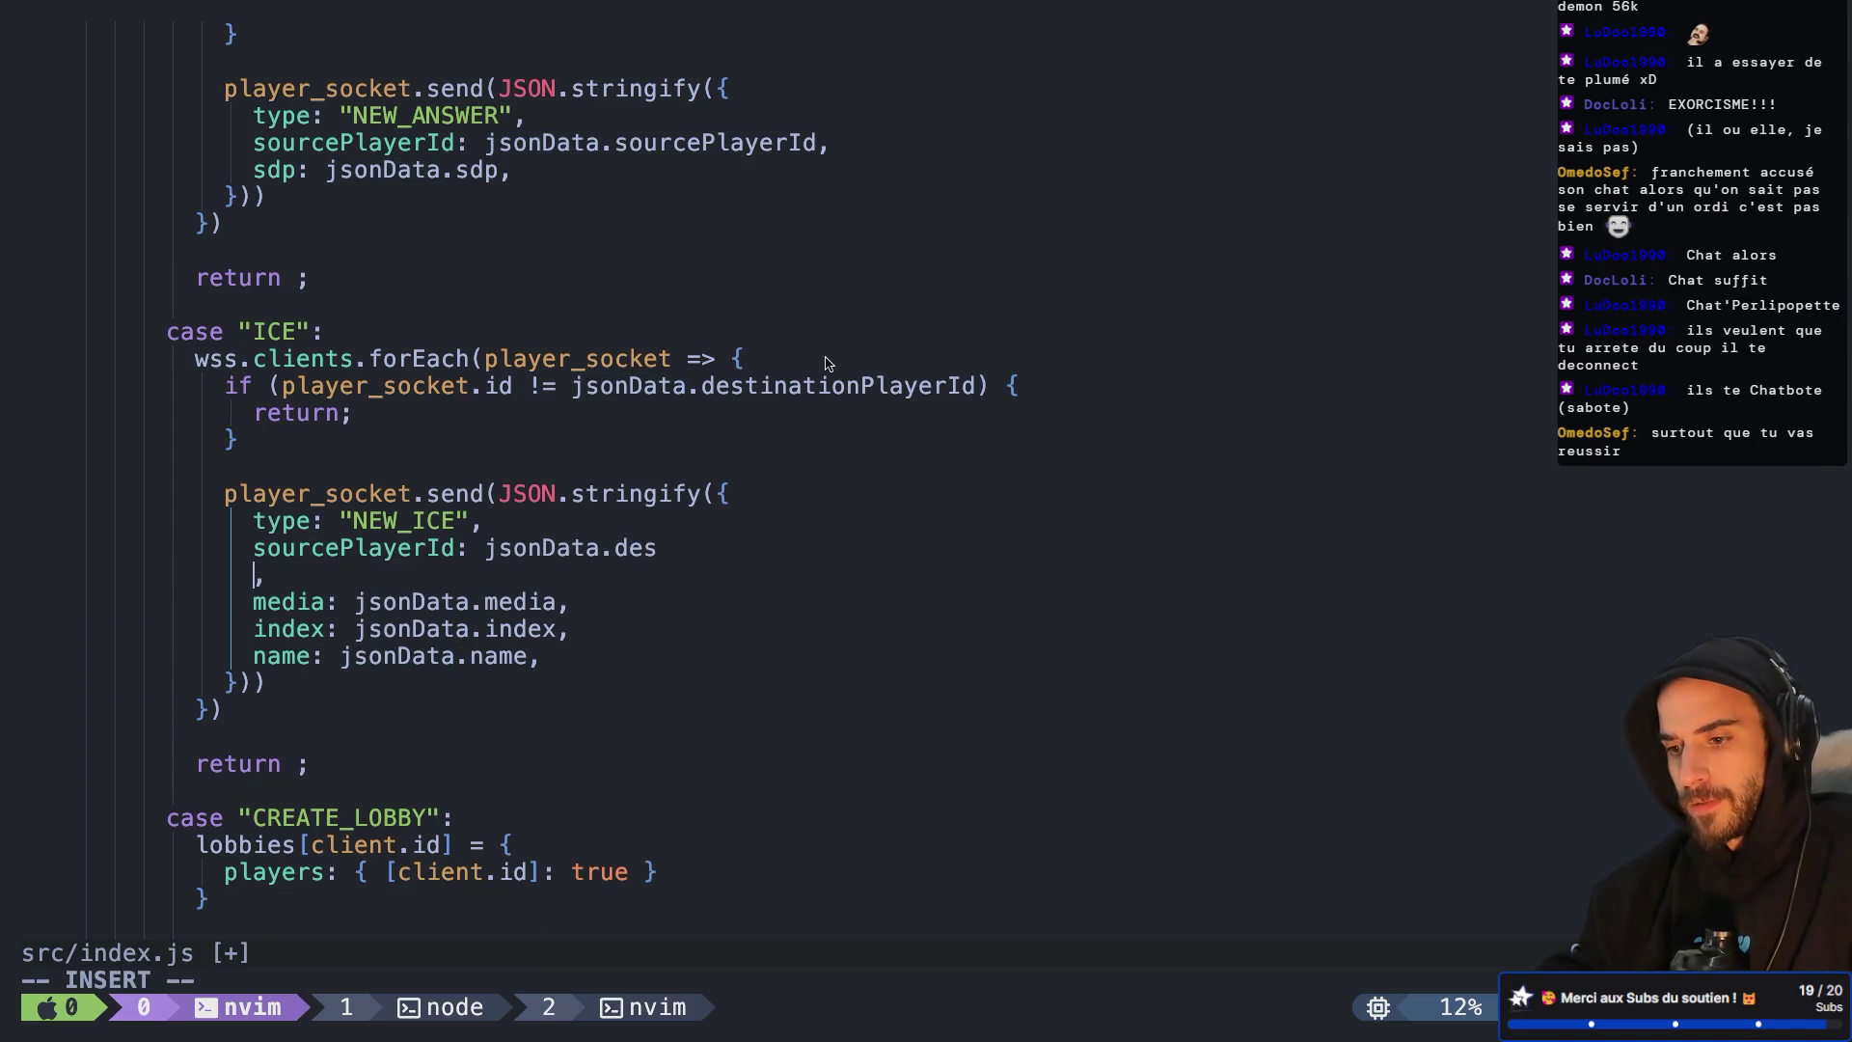
key("BackSpace")
key("BackSpace")
key("BackSpace")
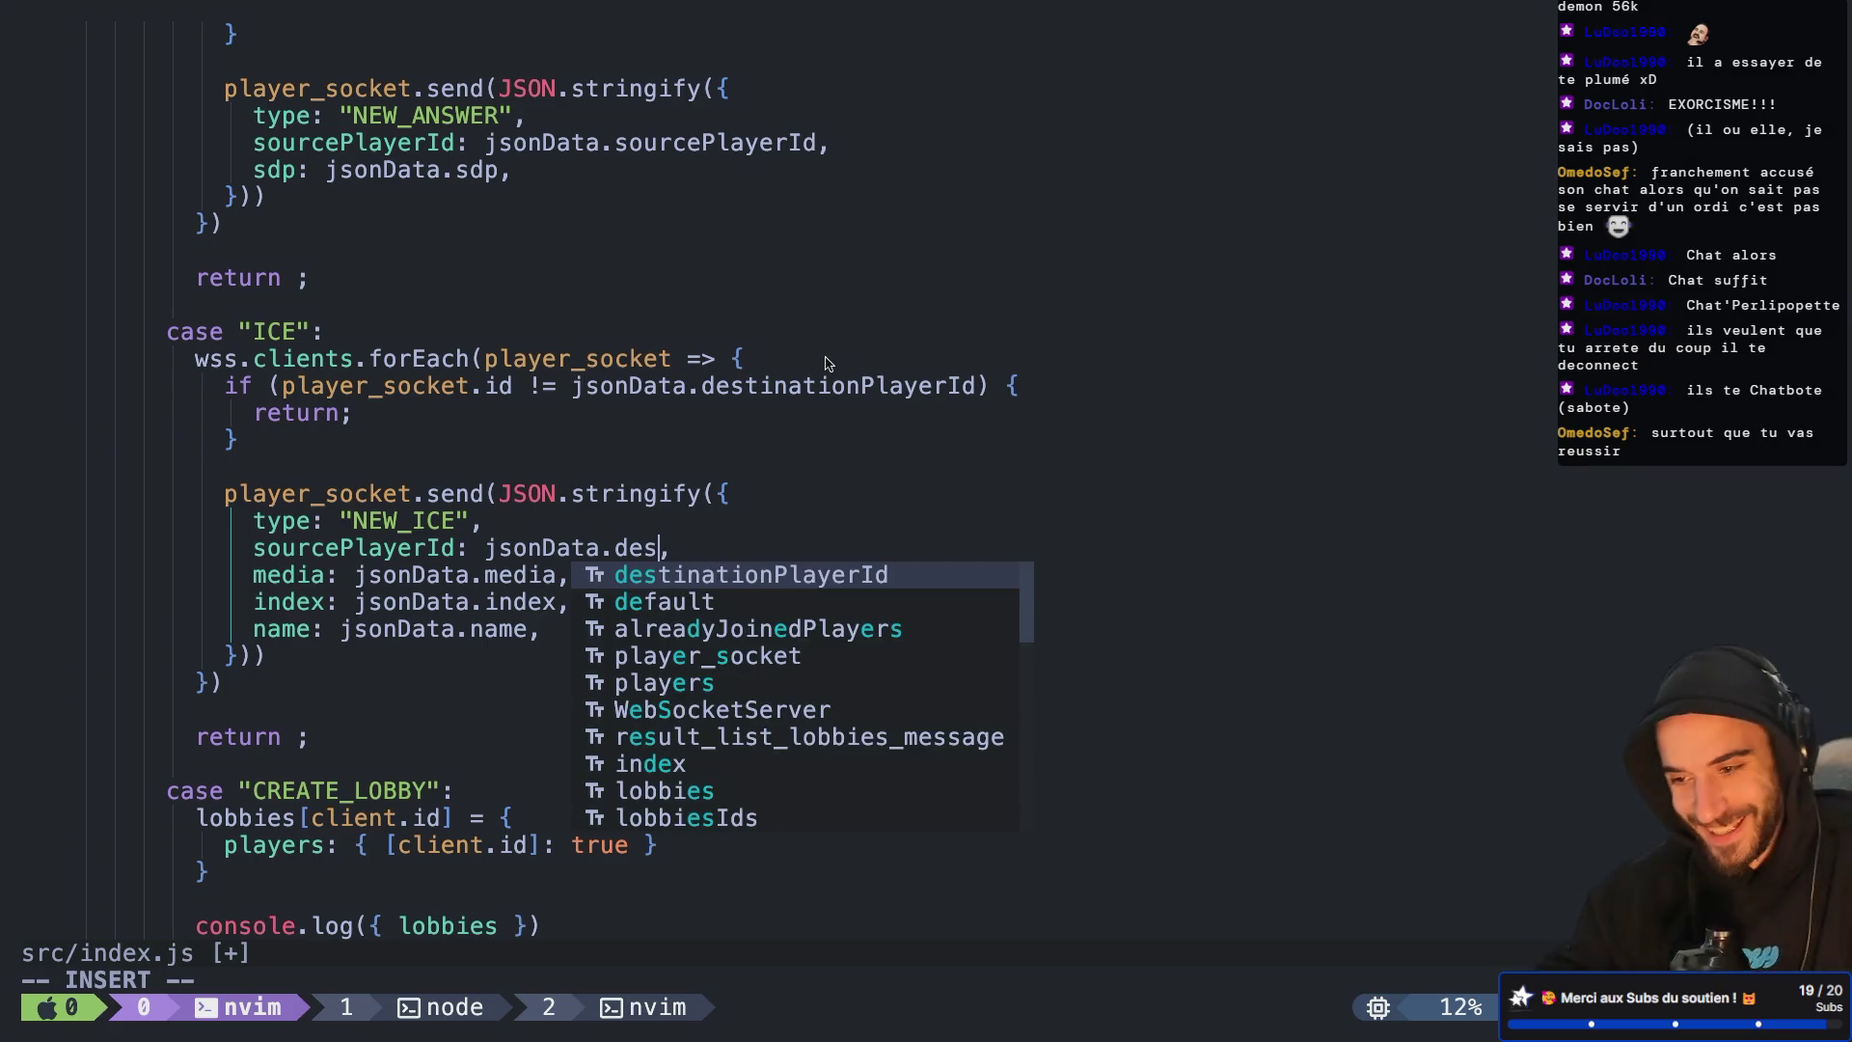
key("Return")
key("Escape")
type(":w")
key("Return")
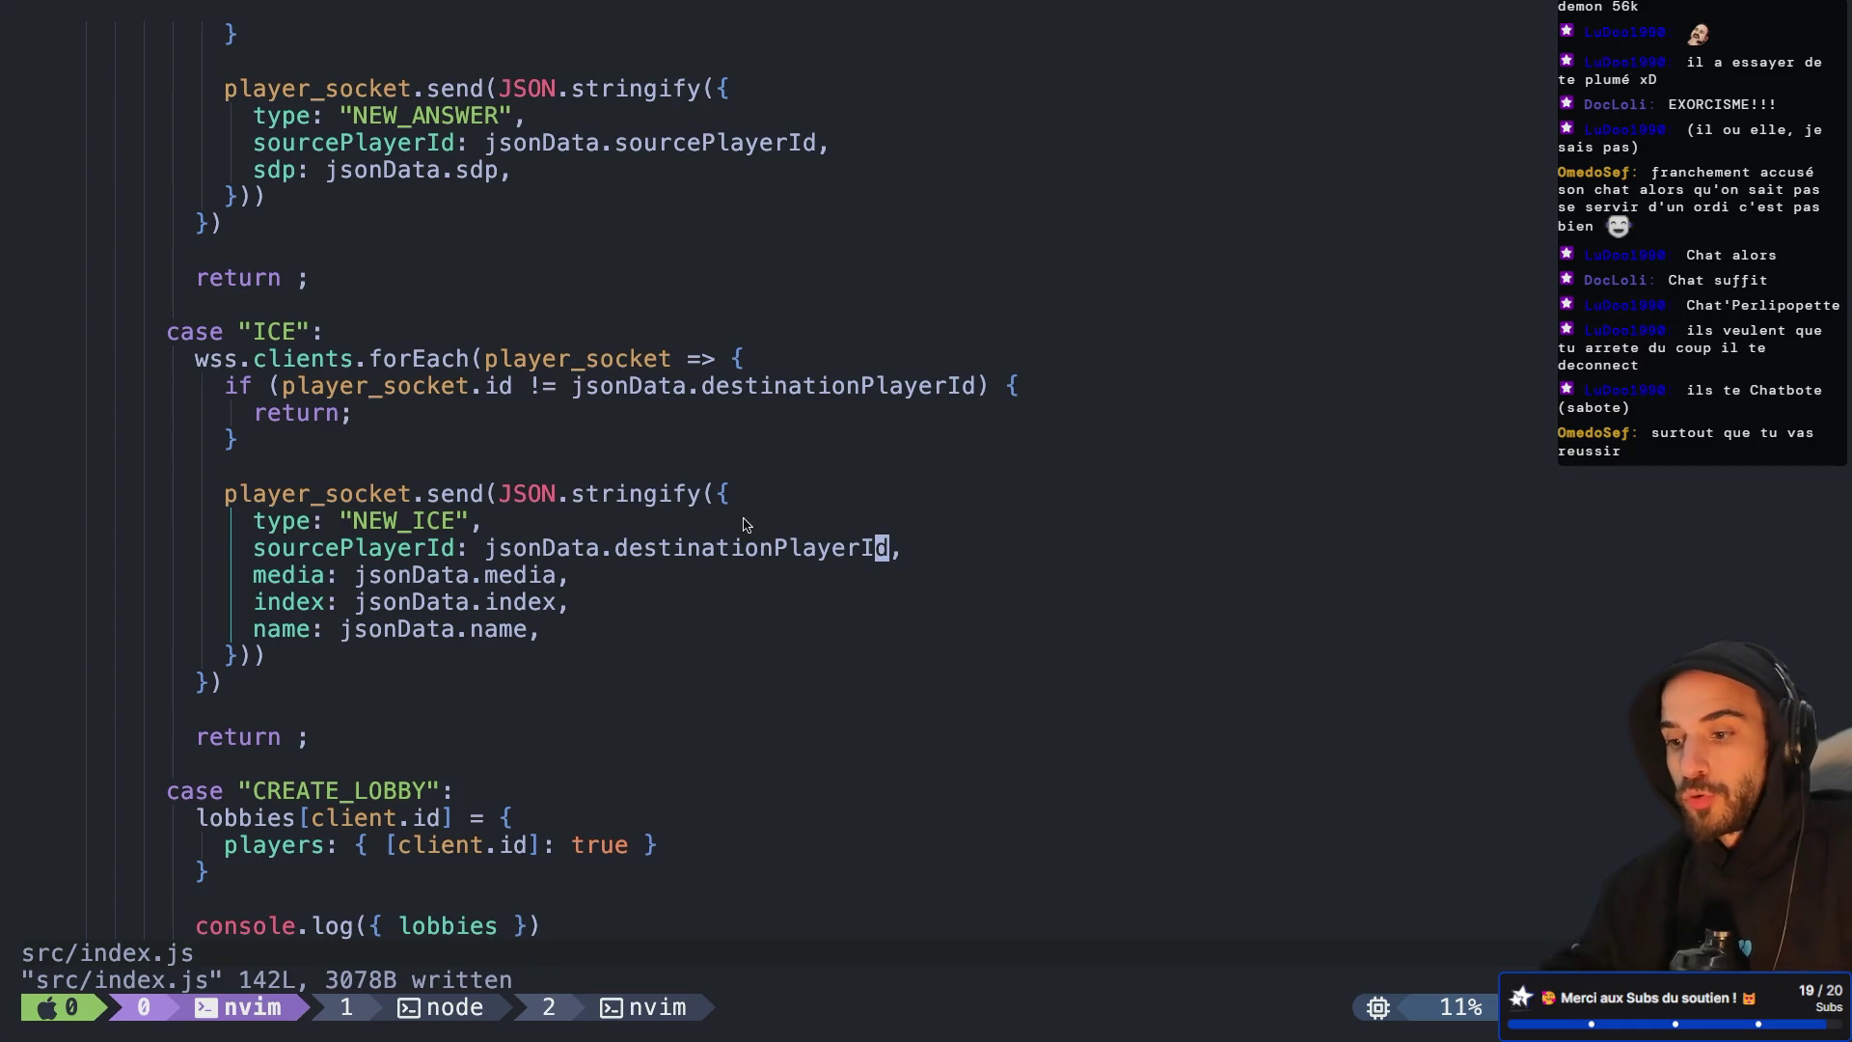
Restart the signaling server with node src/index.js in tmux window 1
key("ctrl+b")
key("w")
key("Return")
key("ctrl+c")
key("Up")
key("Return")
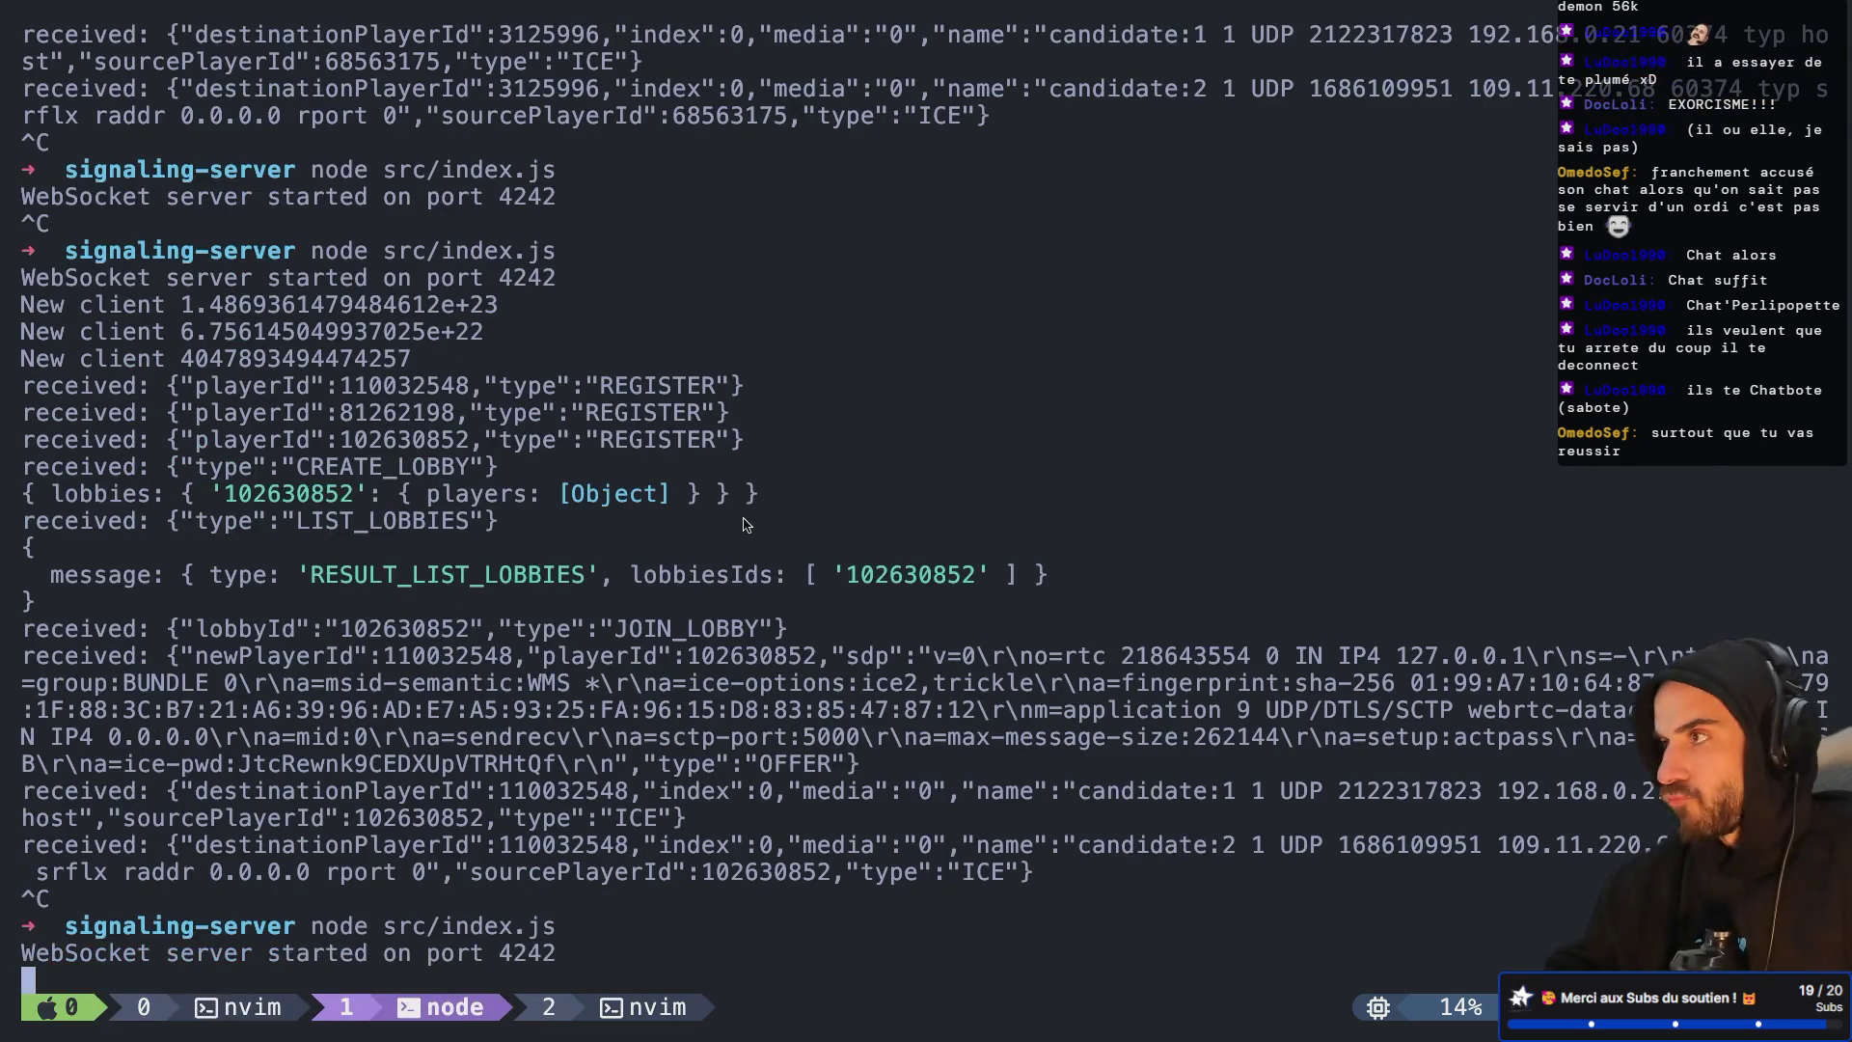
Run two game instances, create a lobby in one and join it from the other
key("ctrl+Left")
key("ctrl+Left")
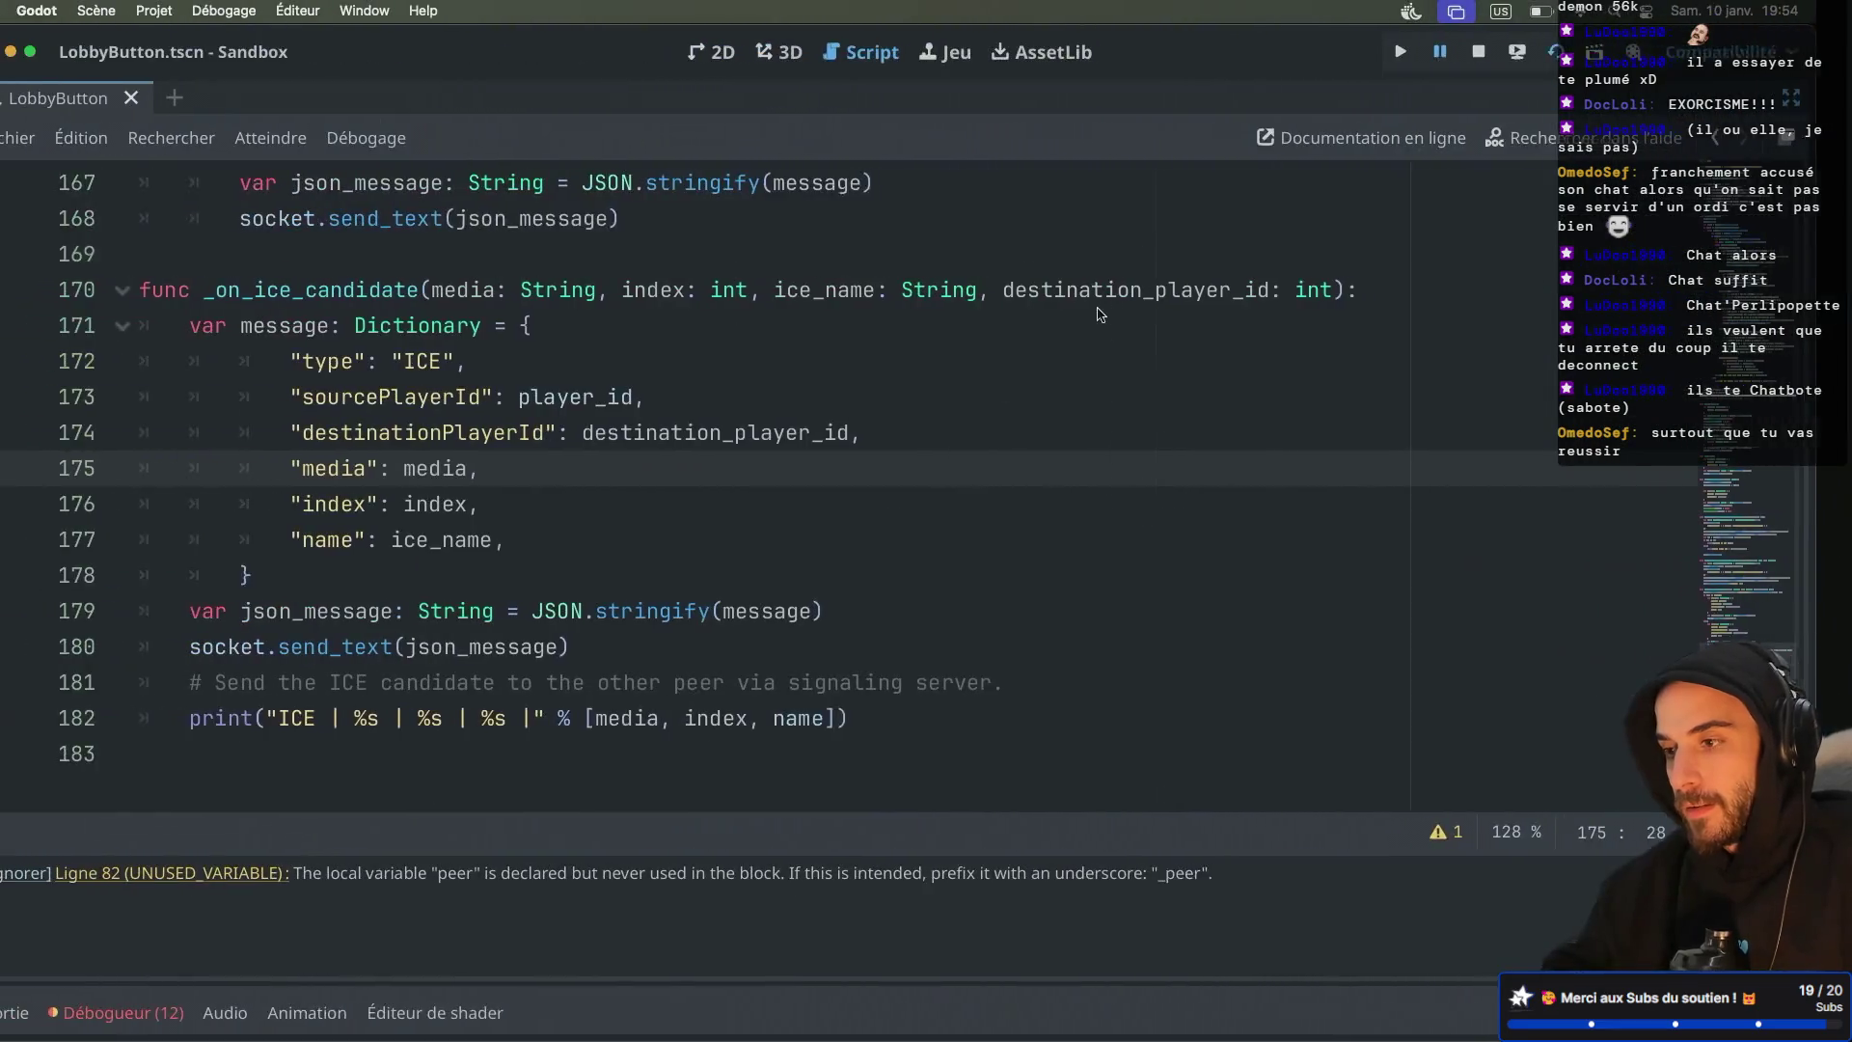
key("super+b")
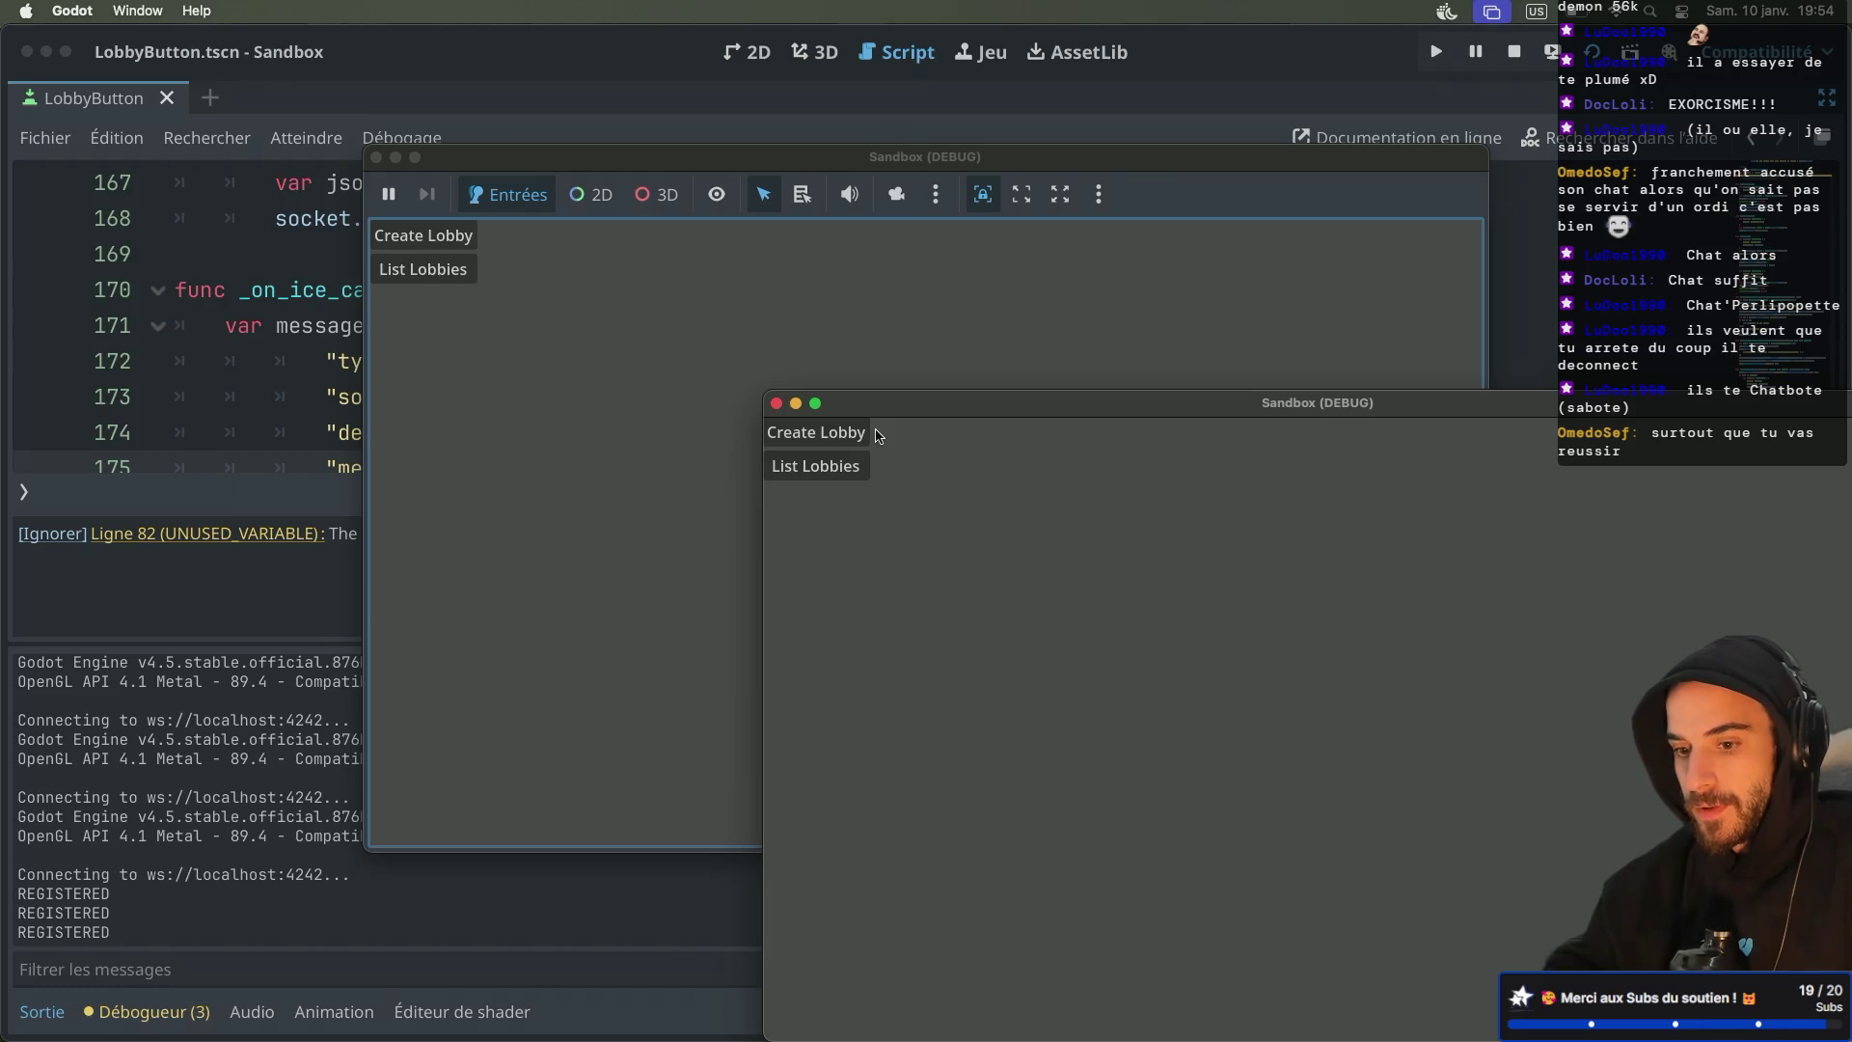
left_click(865, 434)
left_click(719, 345)
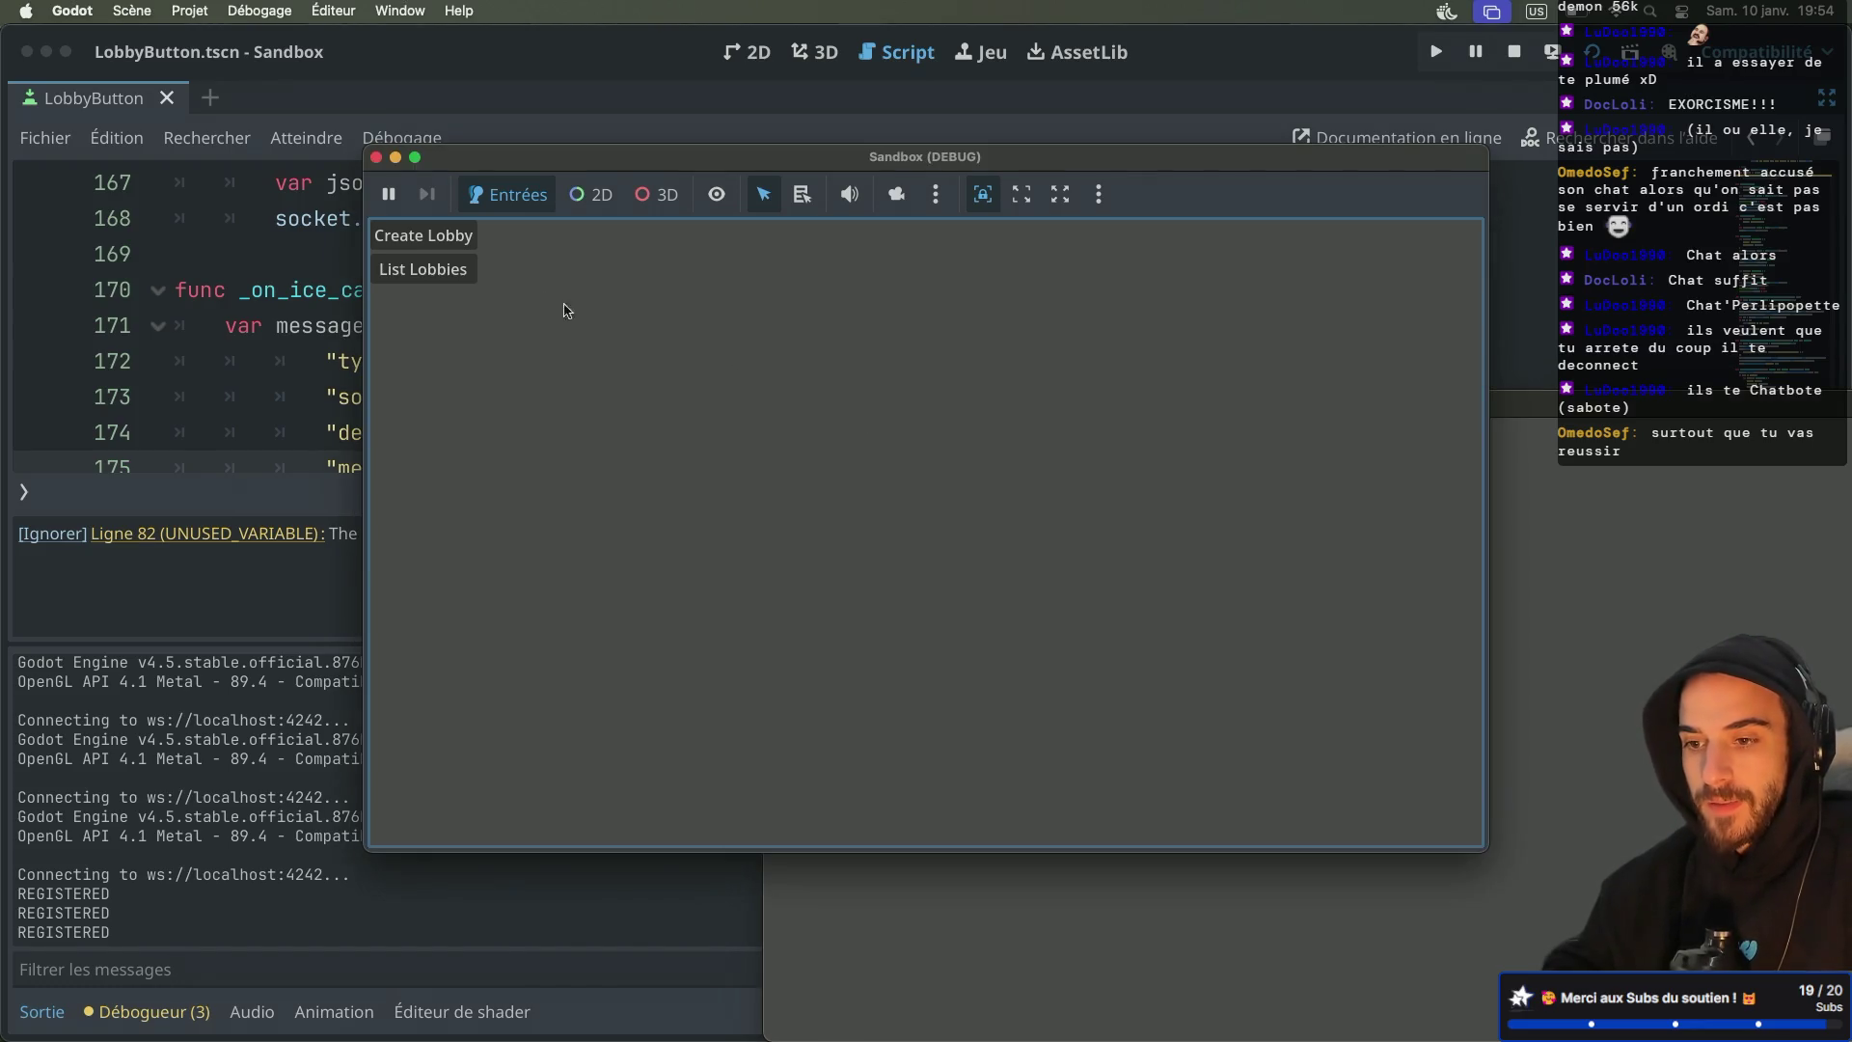
left_click(422, 269)
left_click(415, 302)
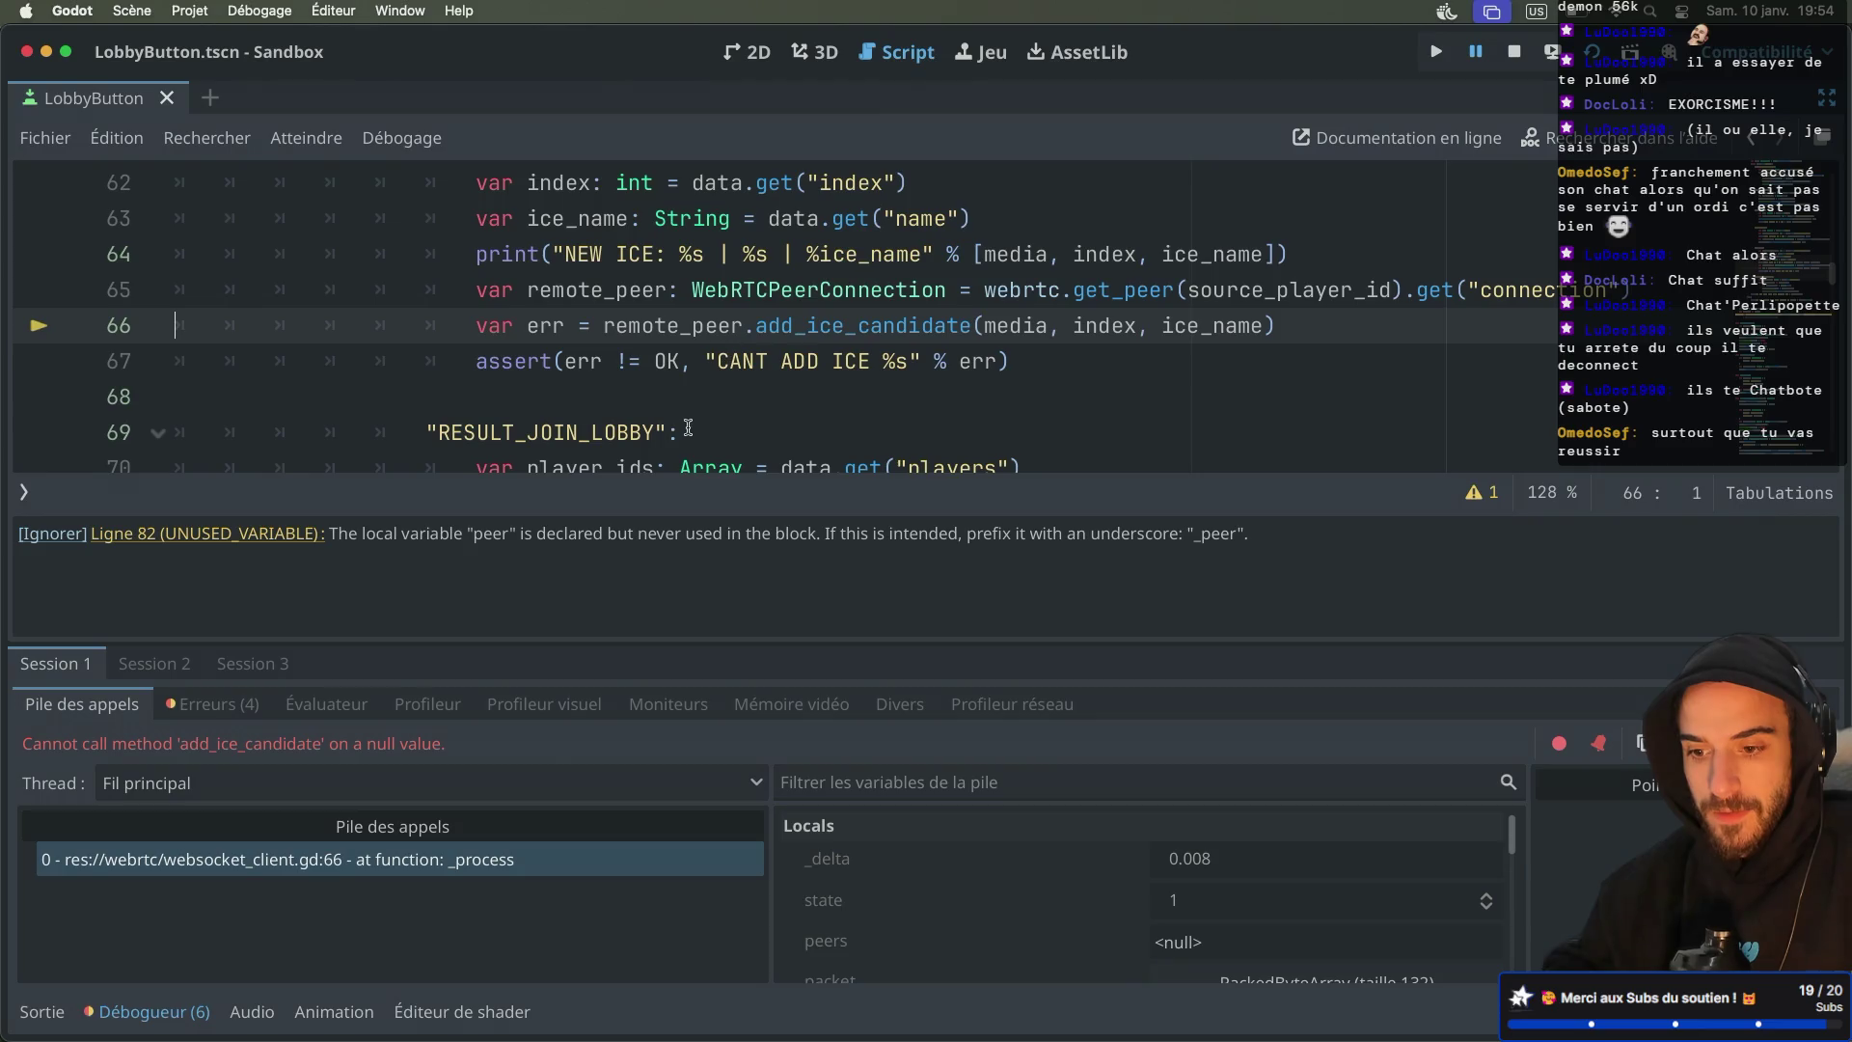
scroll(680, 399, "up", 2)
scroll(675, 405, "down", 2)
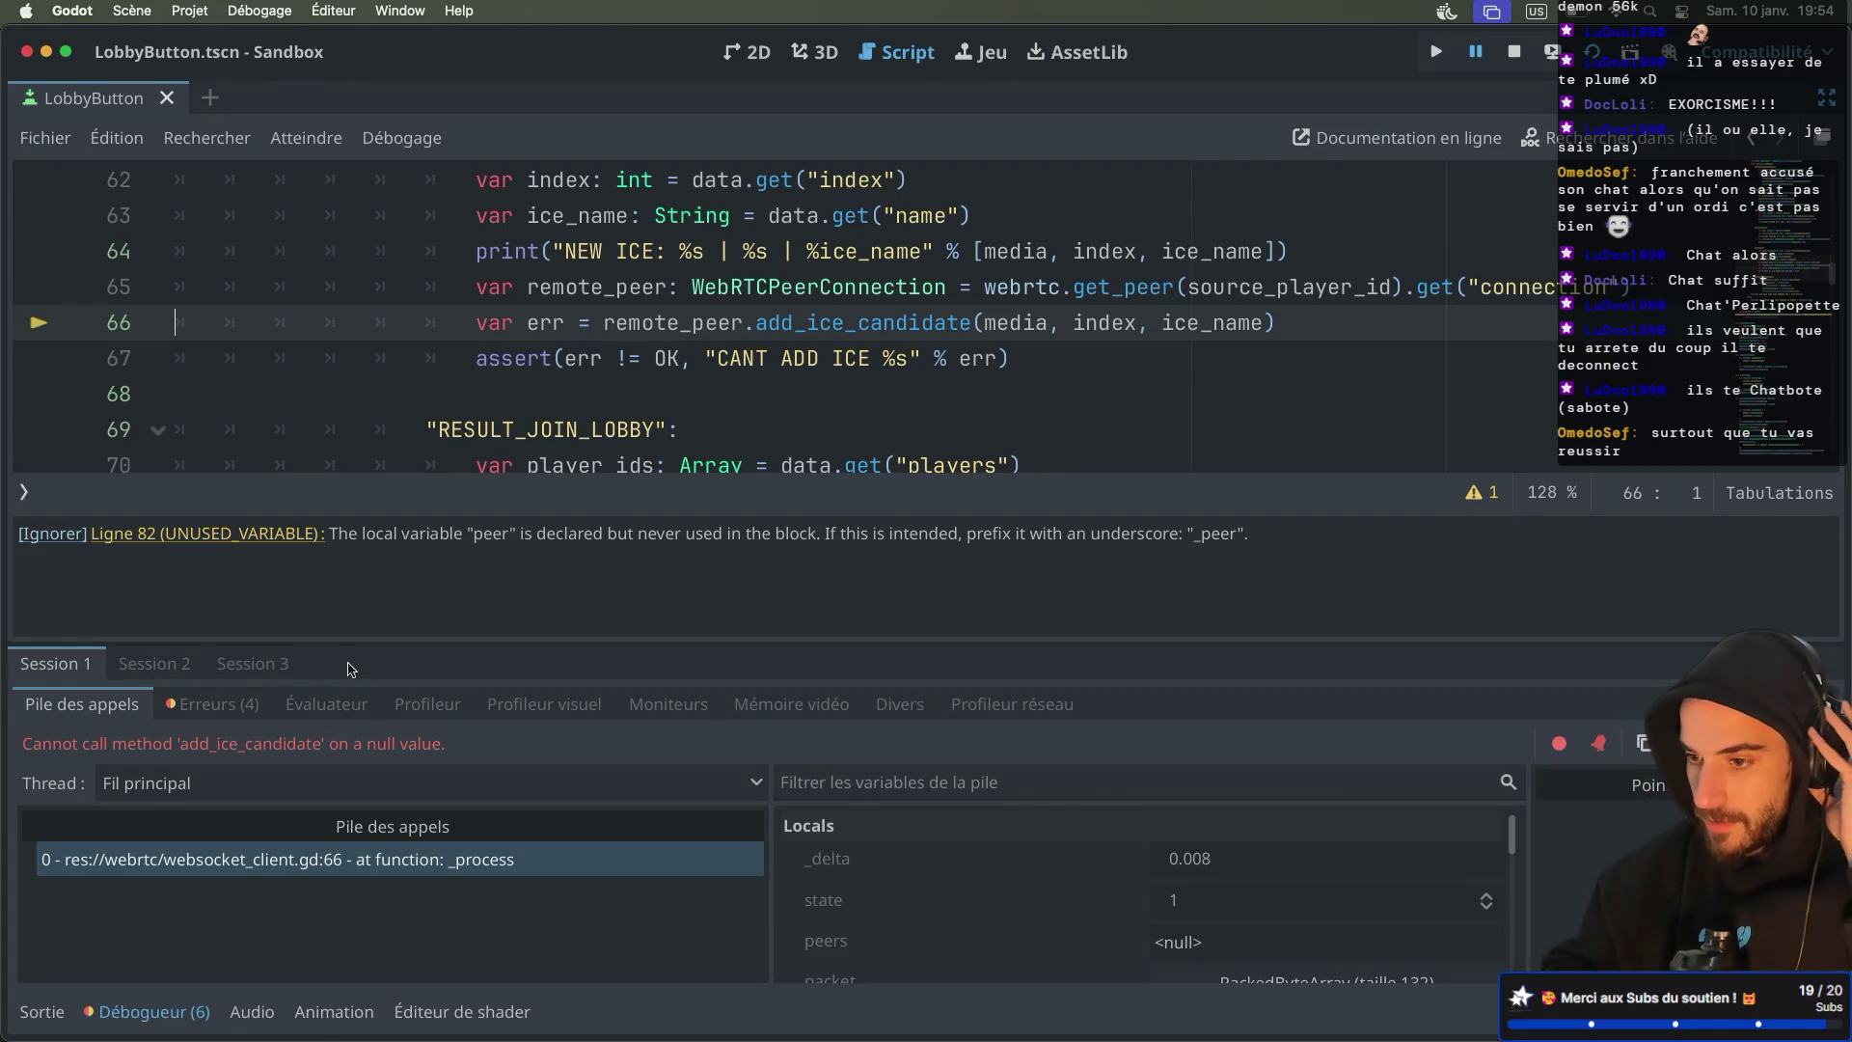
At the line 66 break, inspect remote_peer, its WebRTCPeerConnection type and the add_ice_candidate docs
left_click_drag(604, 322, 739, 321)
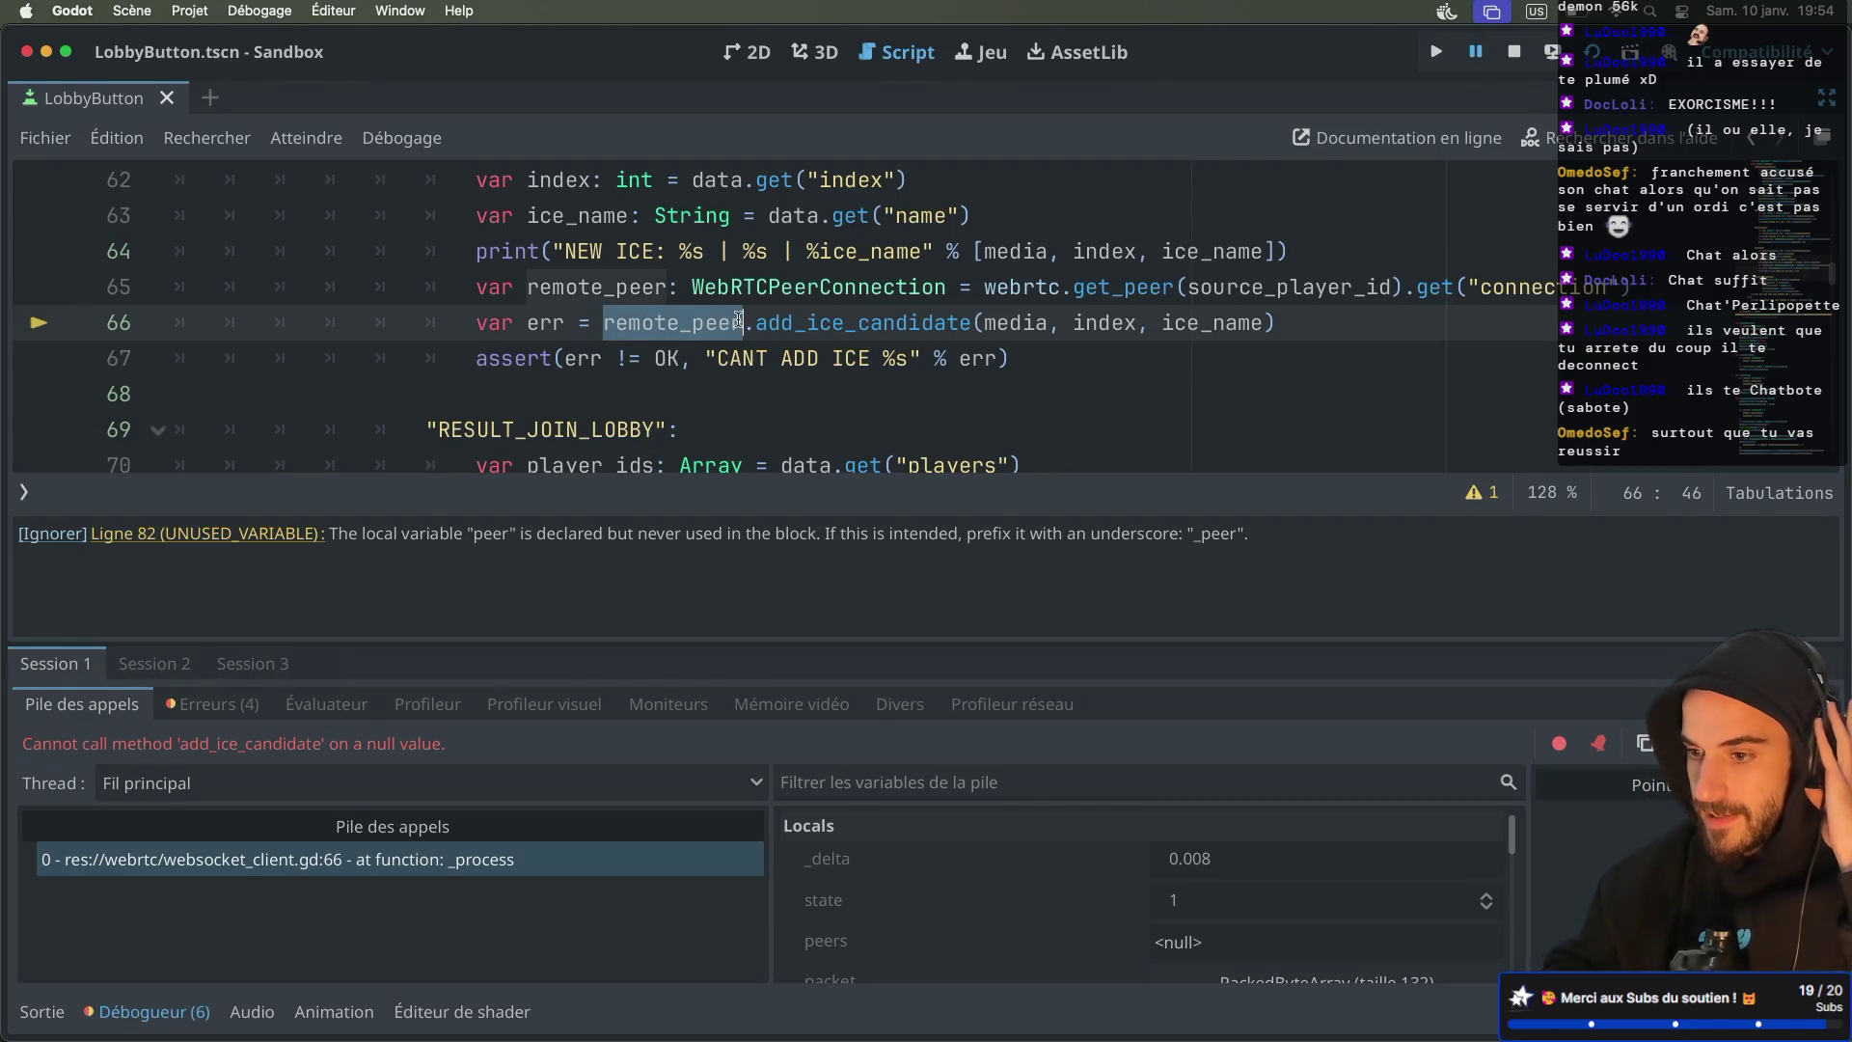
left_click(918, 282)
scroll(918, 278, "up", 1)
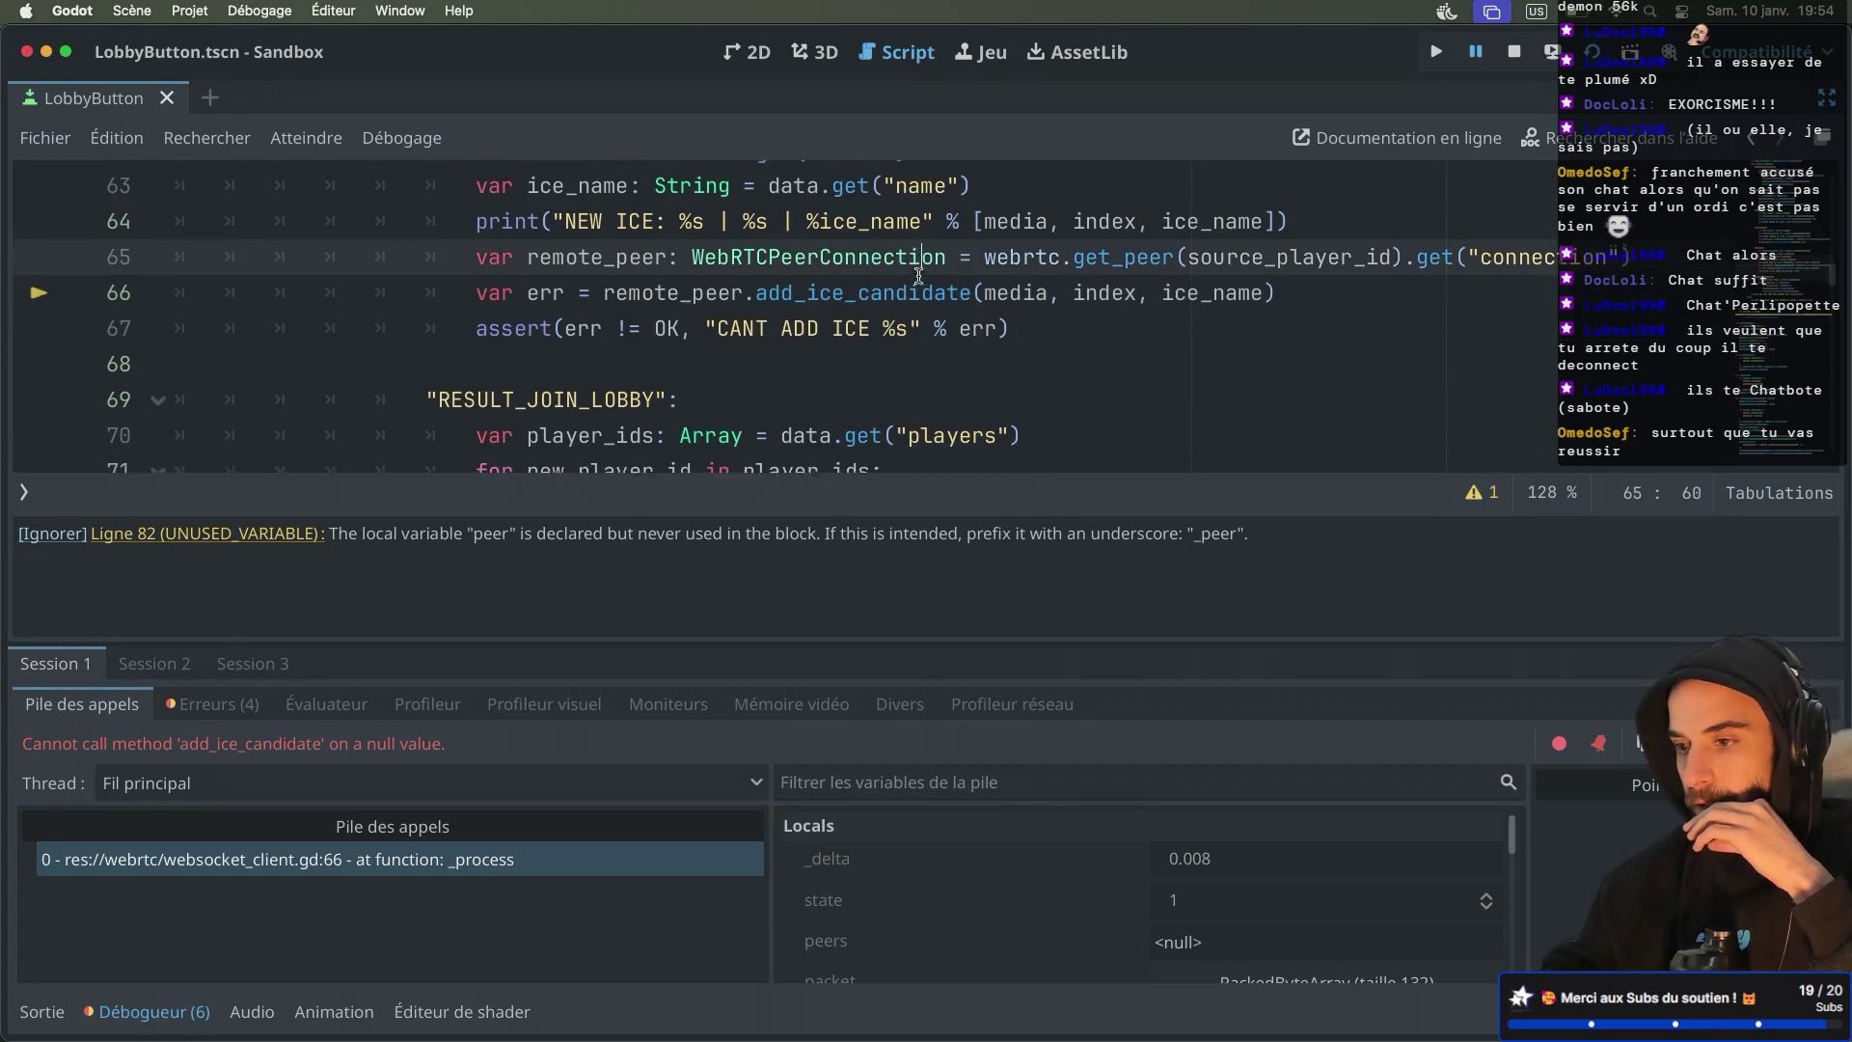
scroll(918, 278, "up", 1)
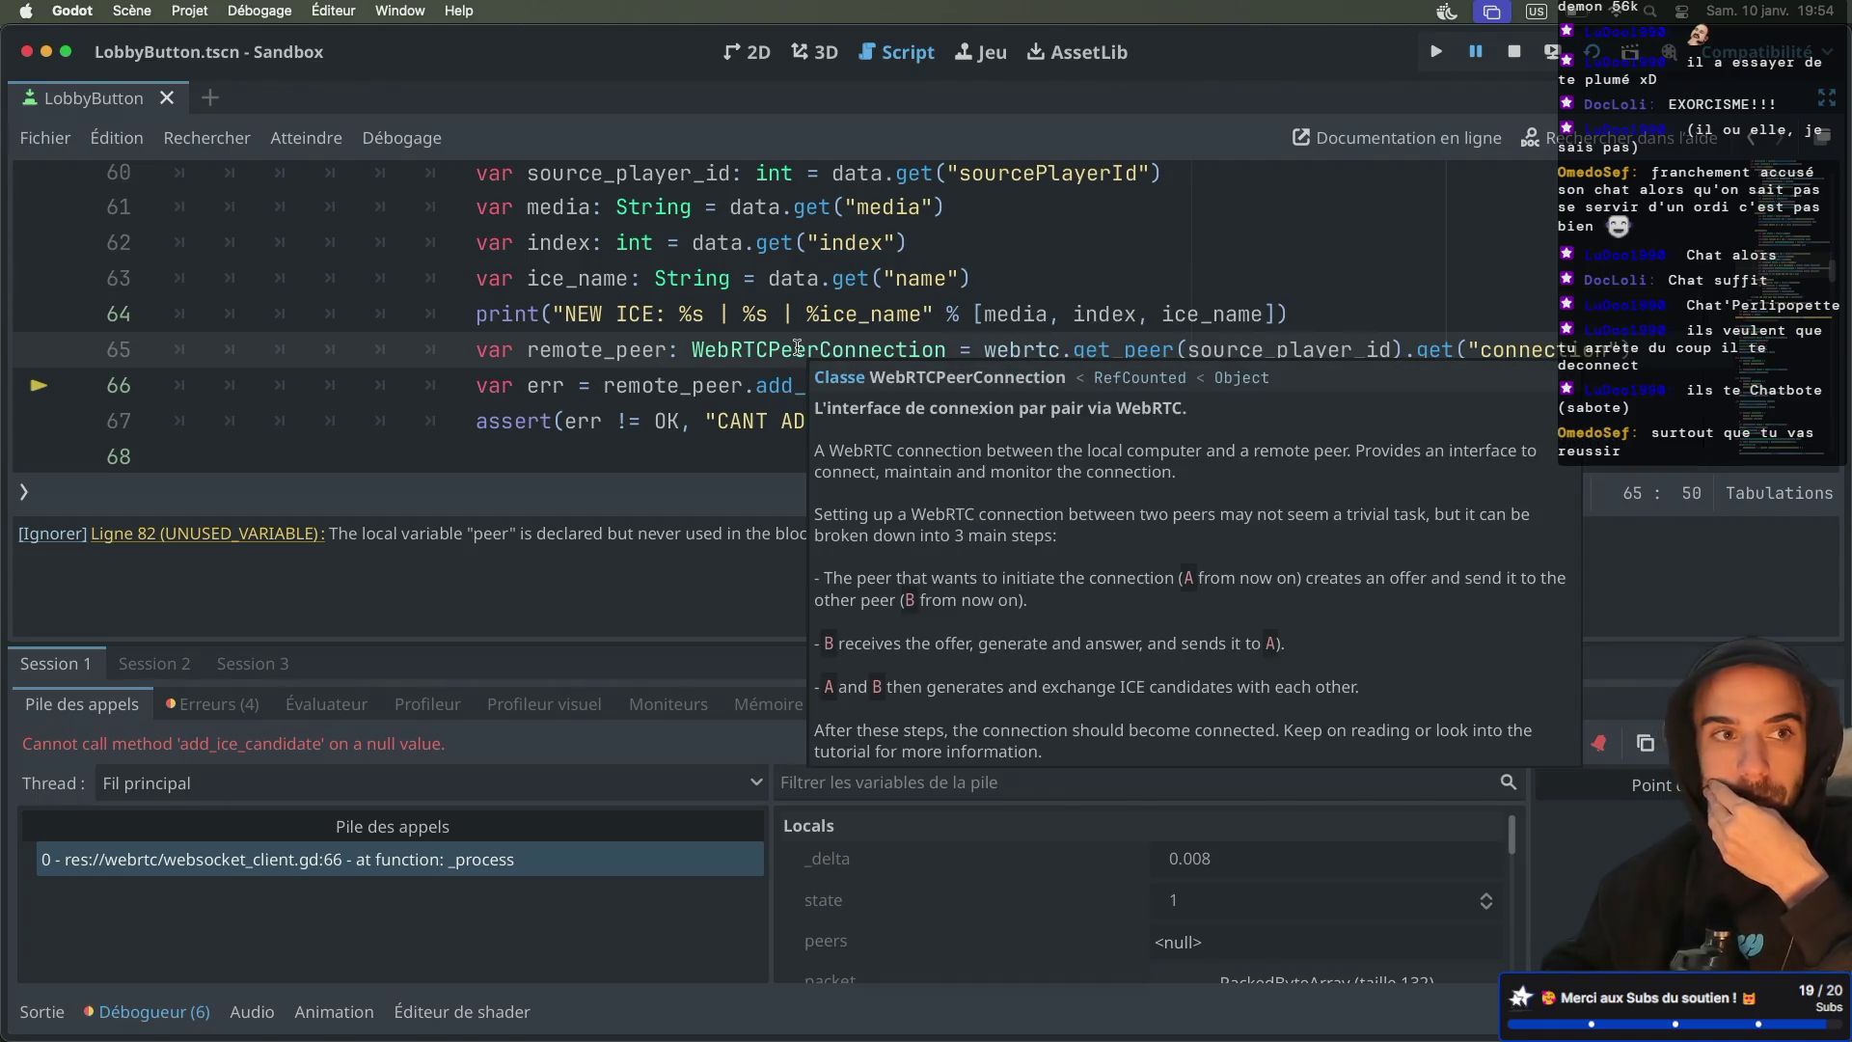
left_click(771, 387)
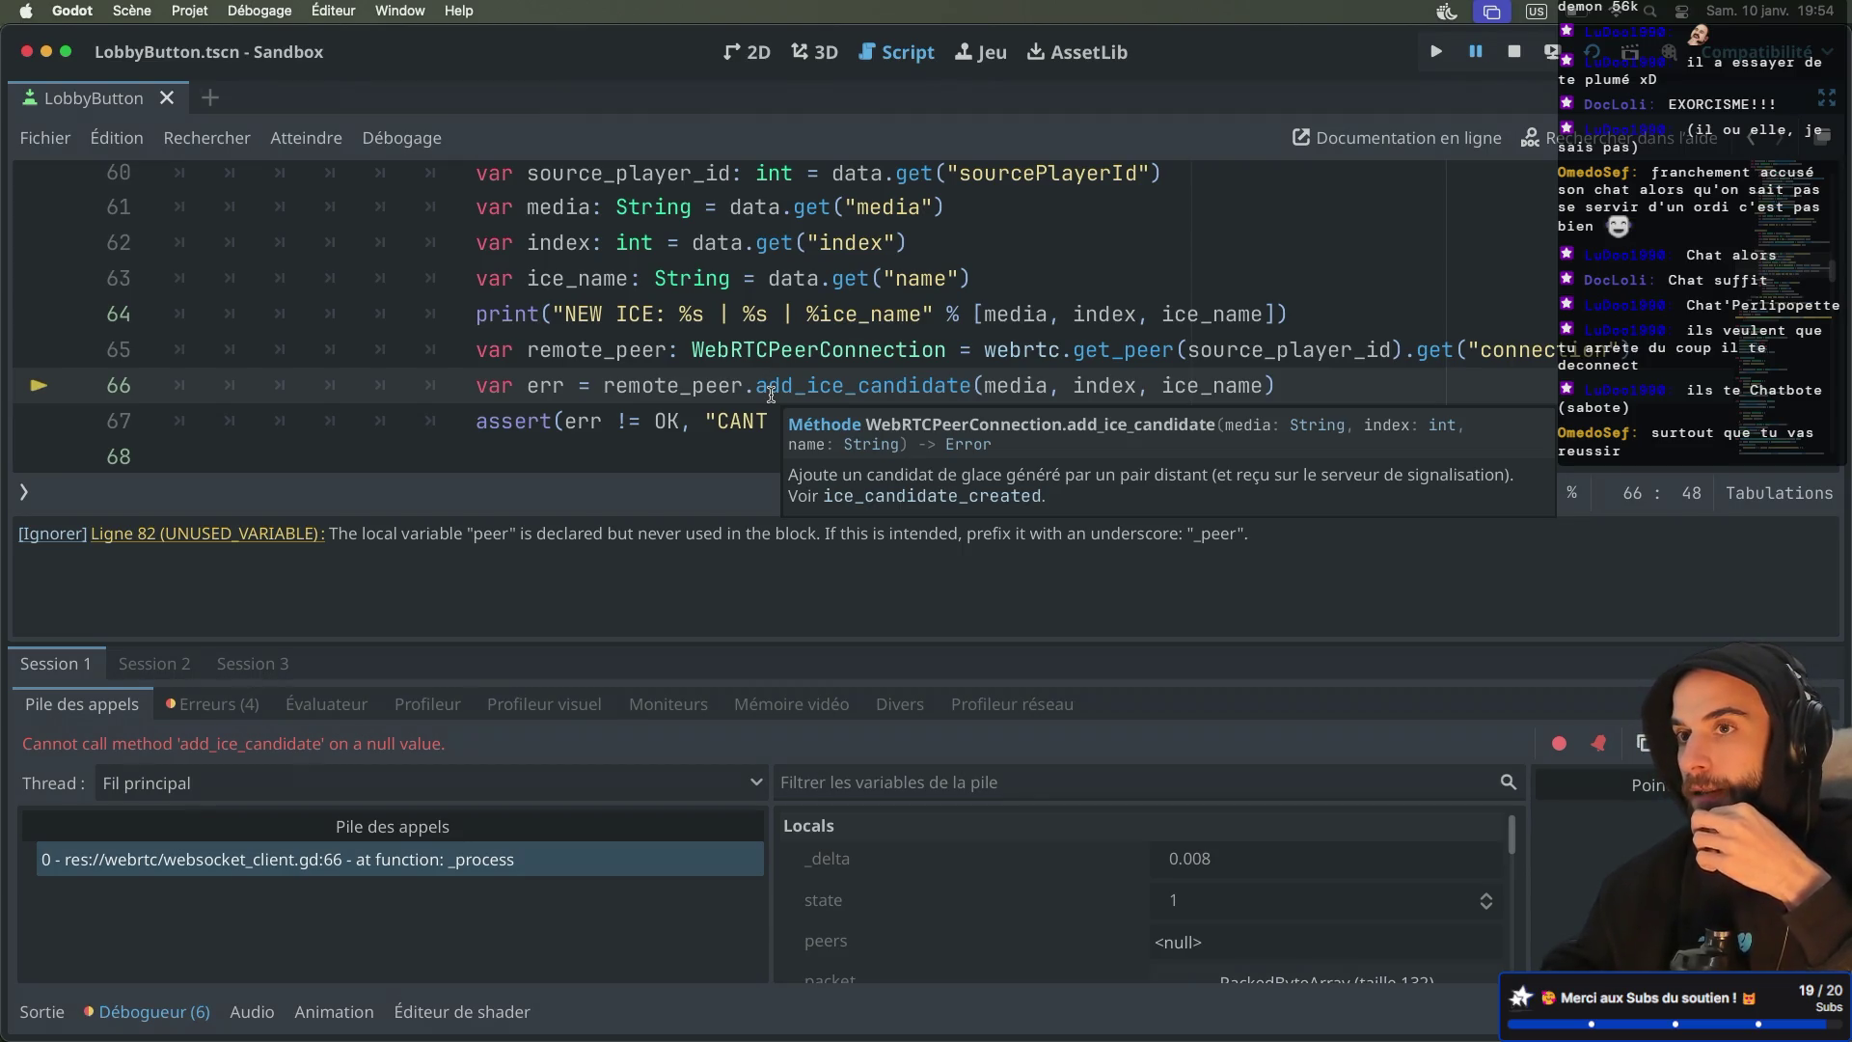
Compare with the GitHub reference client and the signaling server logs before returning to src/index.js
key("super+Tab")
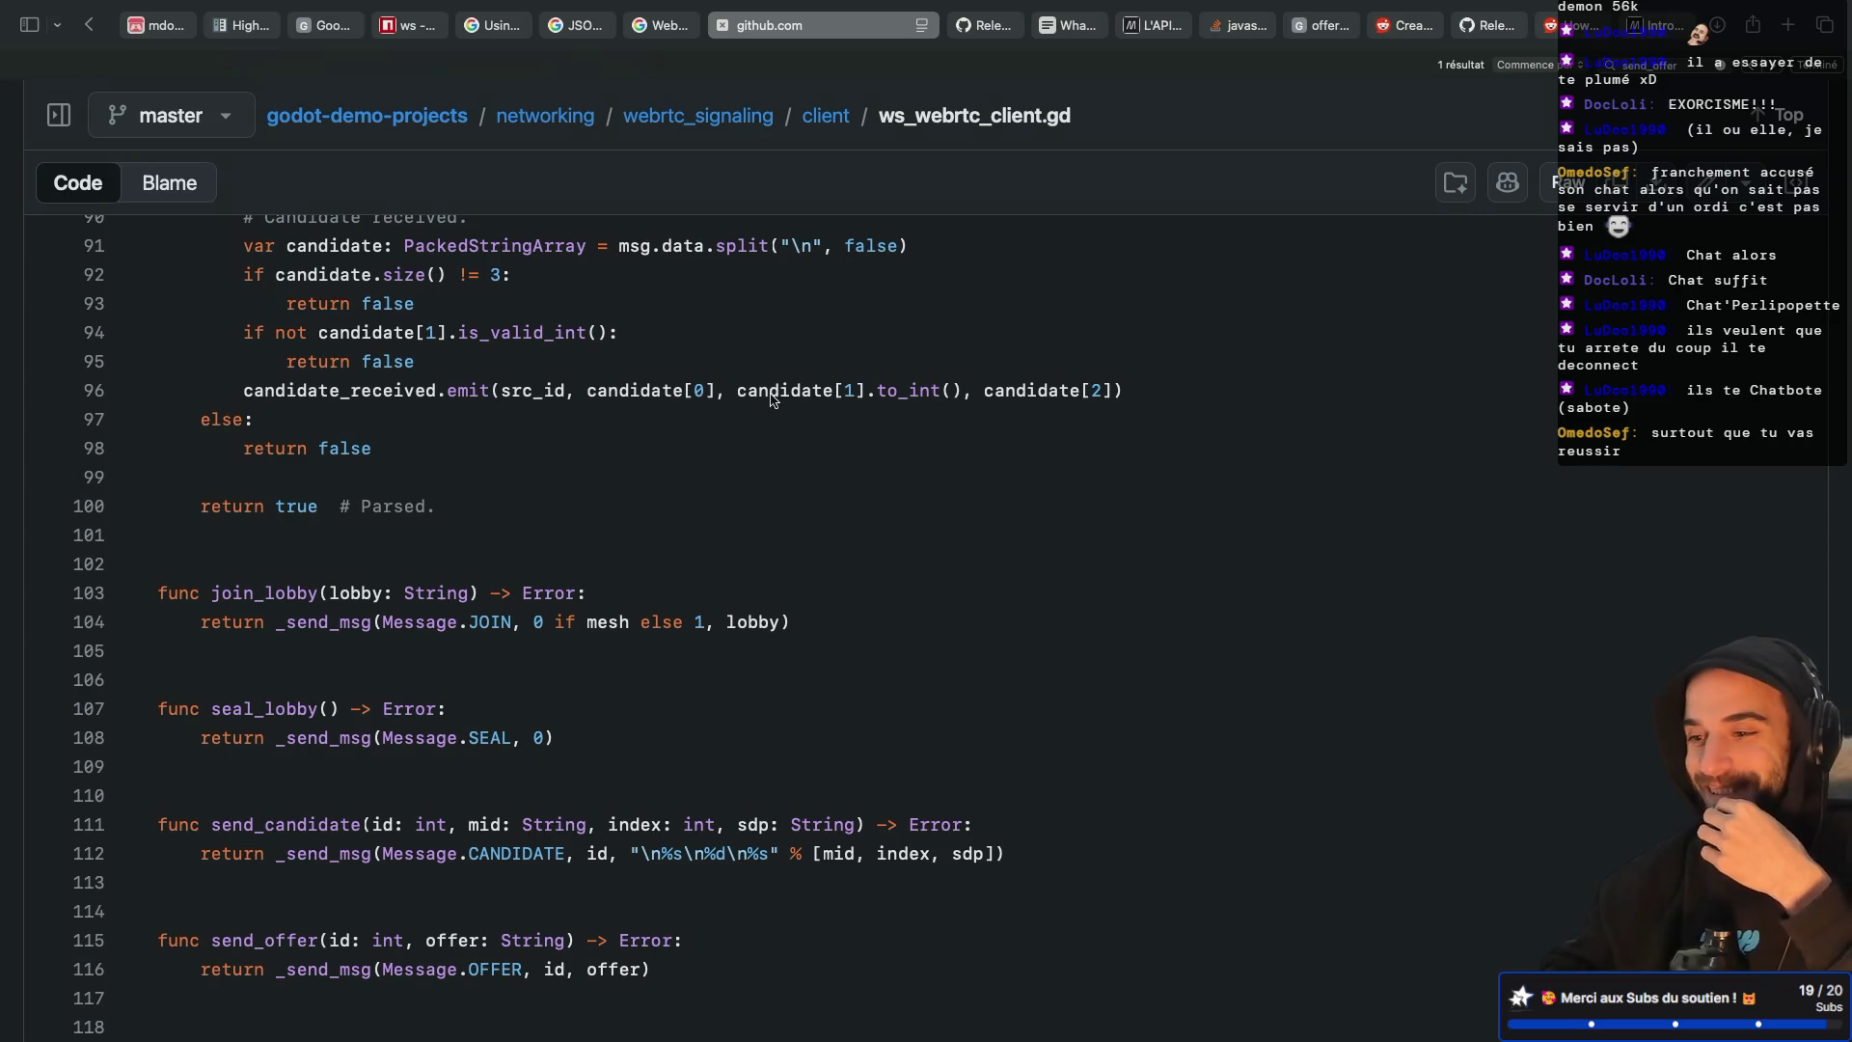
key("super+Tab")
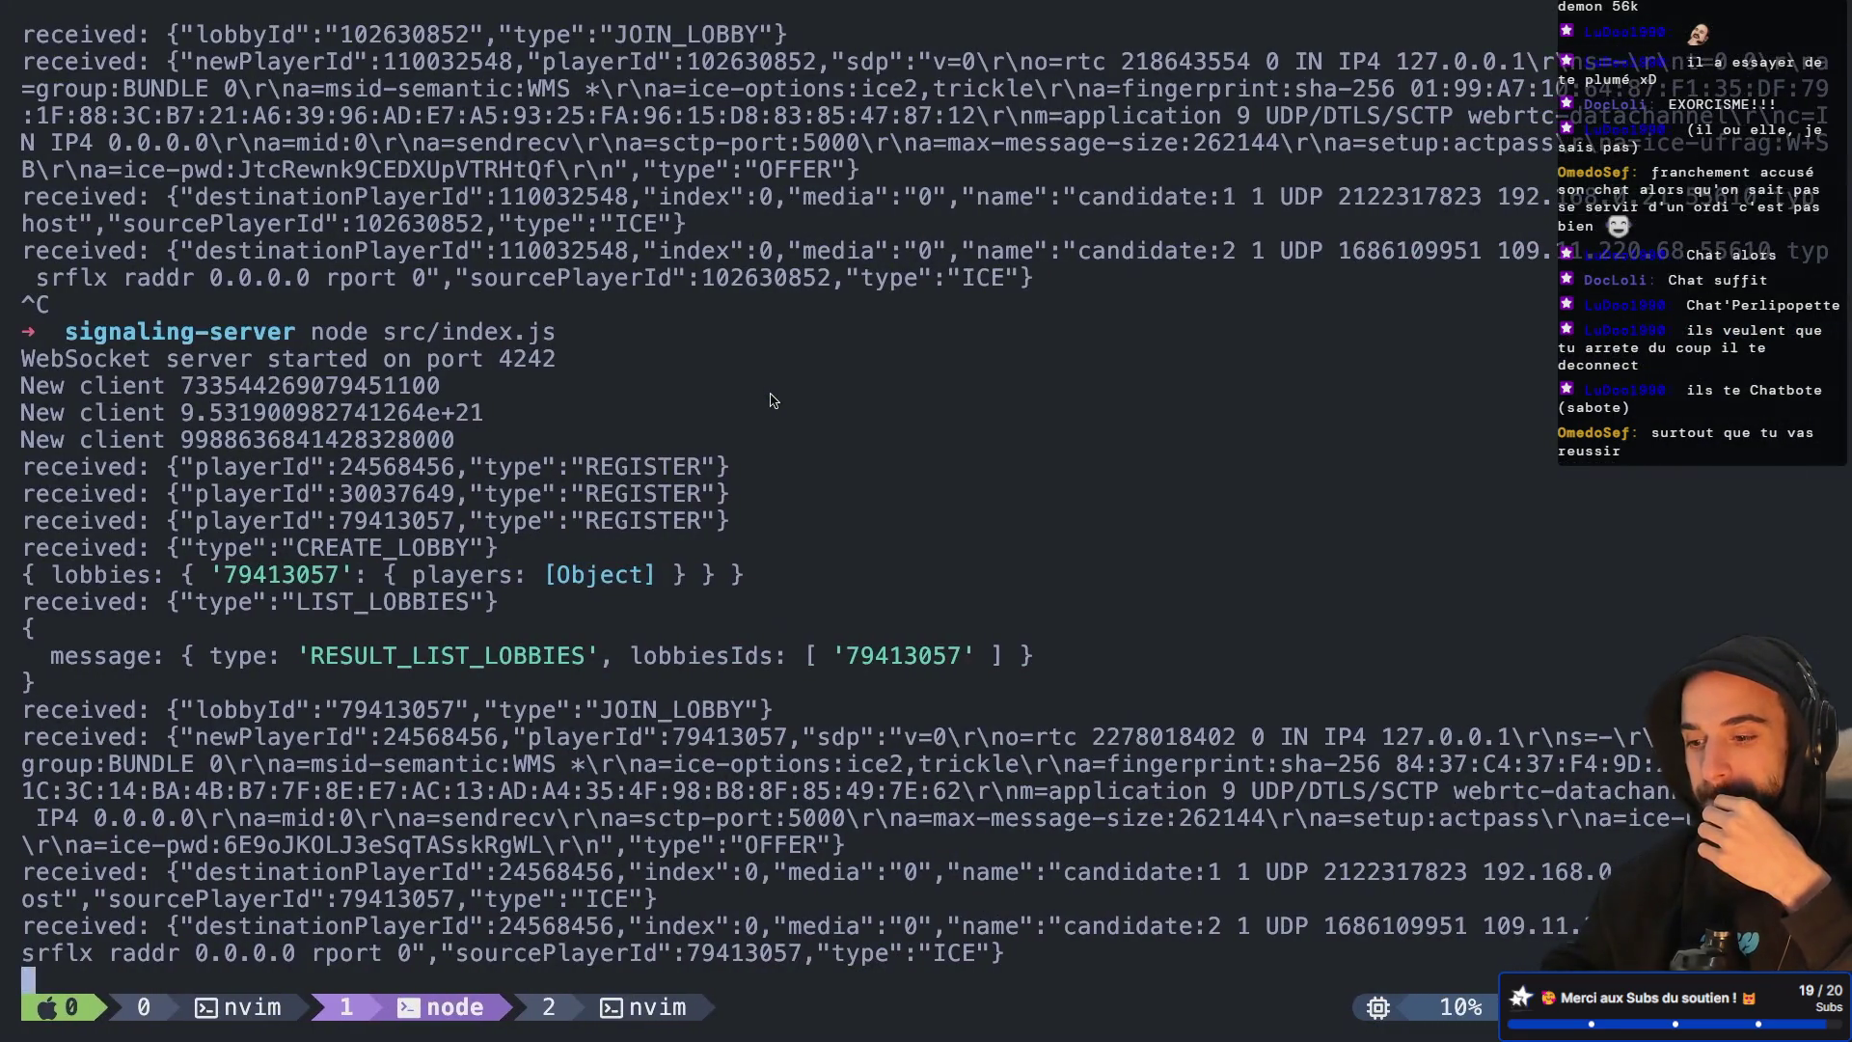
key("ctrl+Left")
key("ctrl+Left")
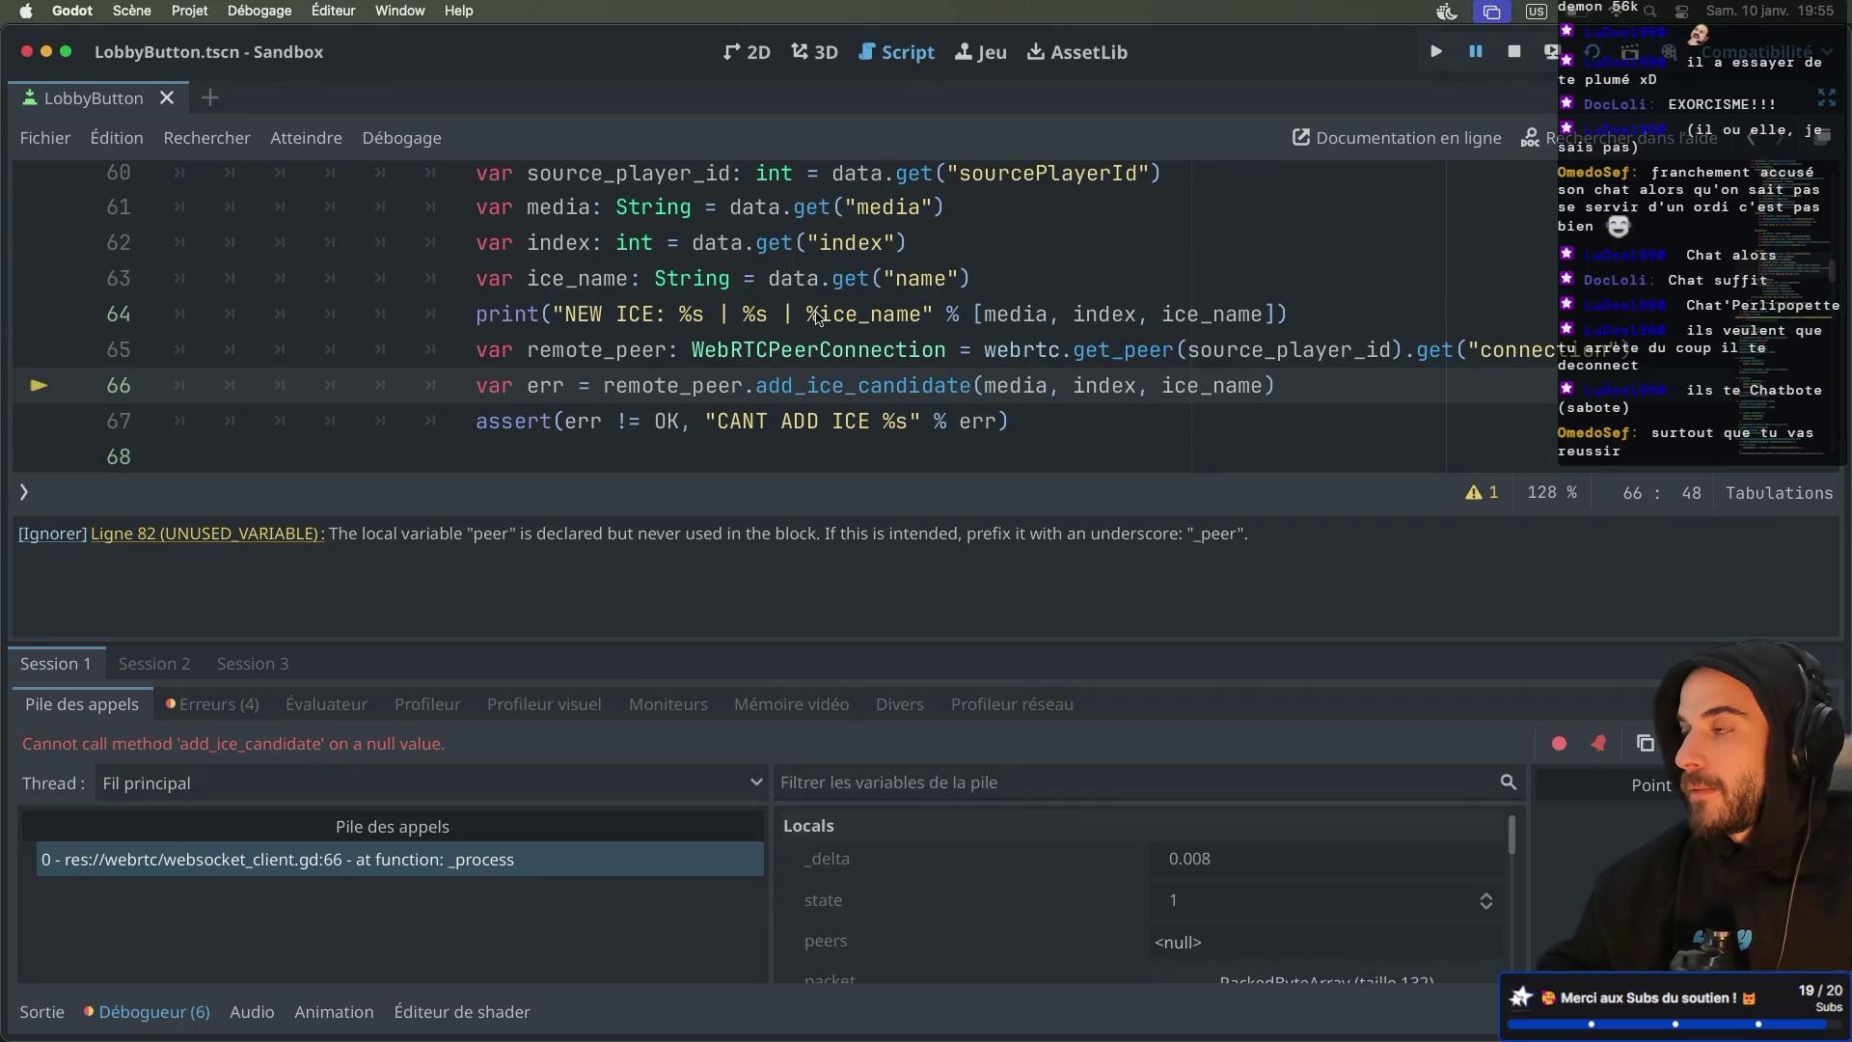
scroll(810, 323, "down", 2)
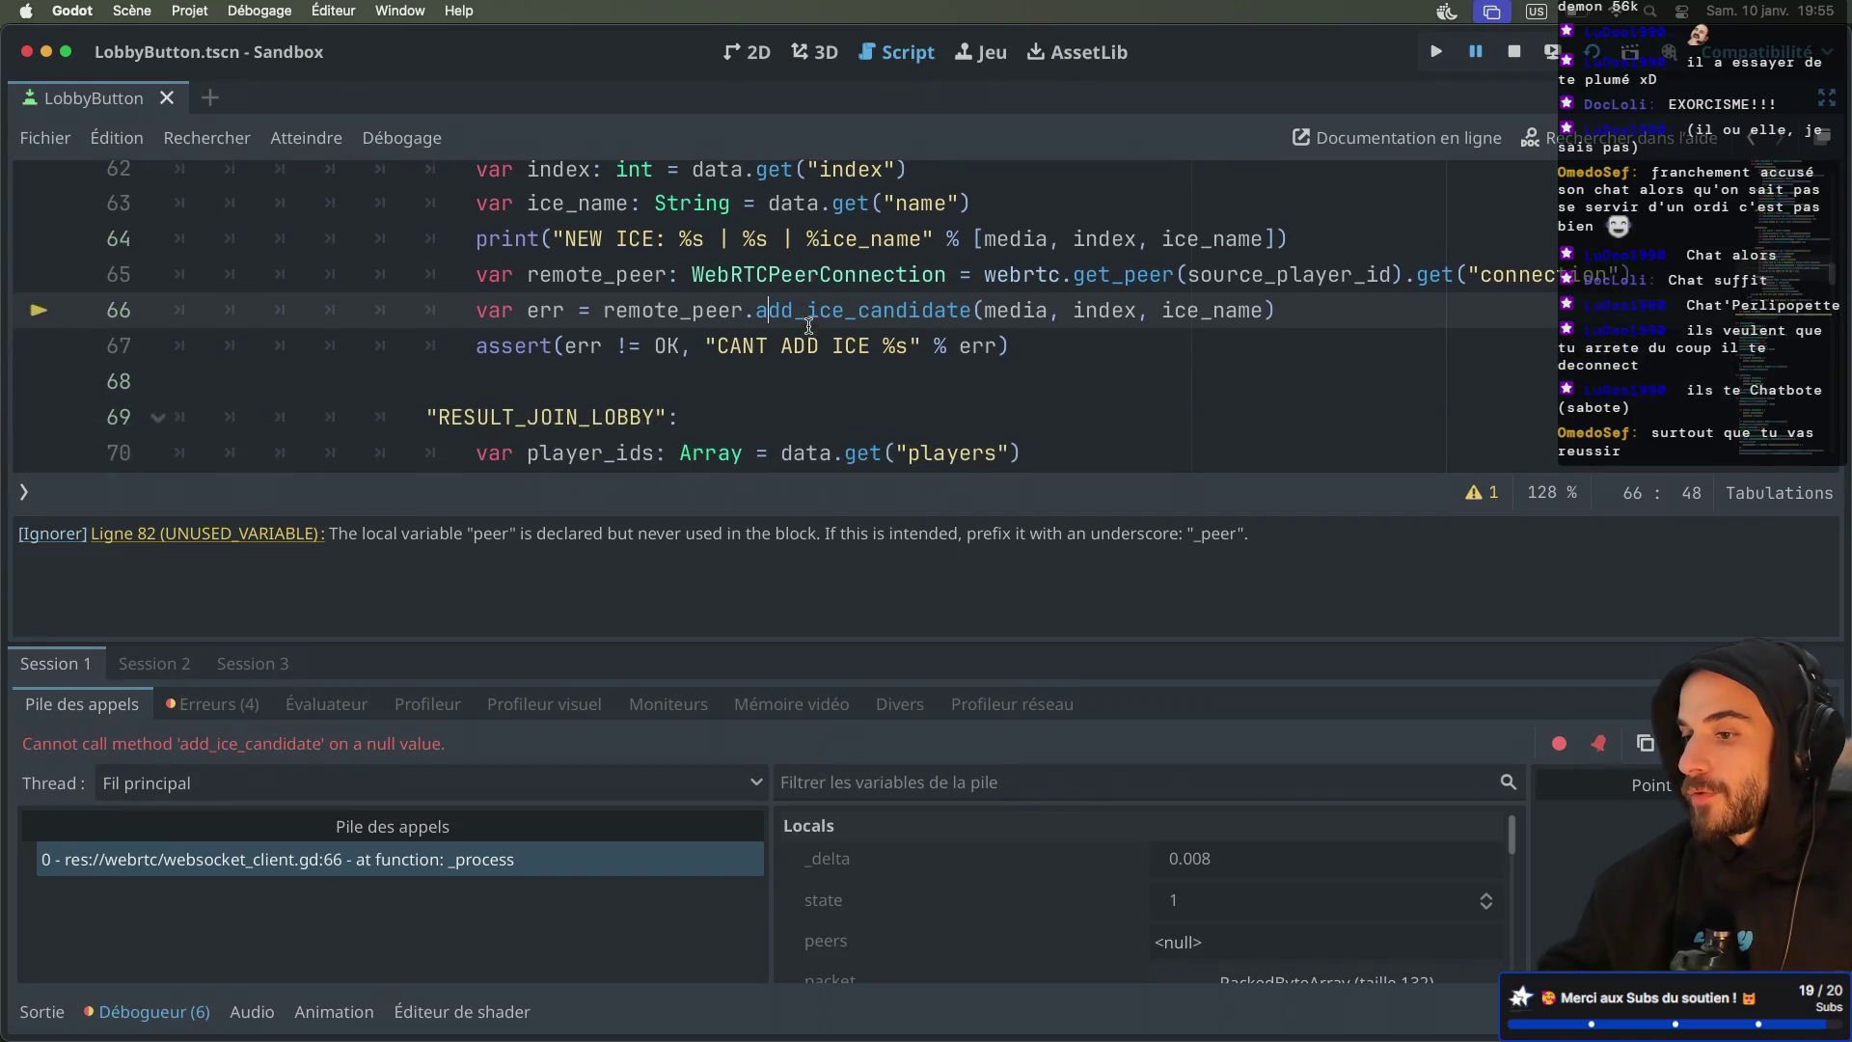
key("ctrl+Right")
key("ctrl+Right")
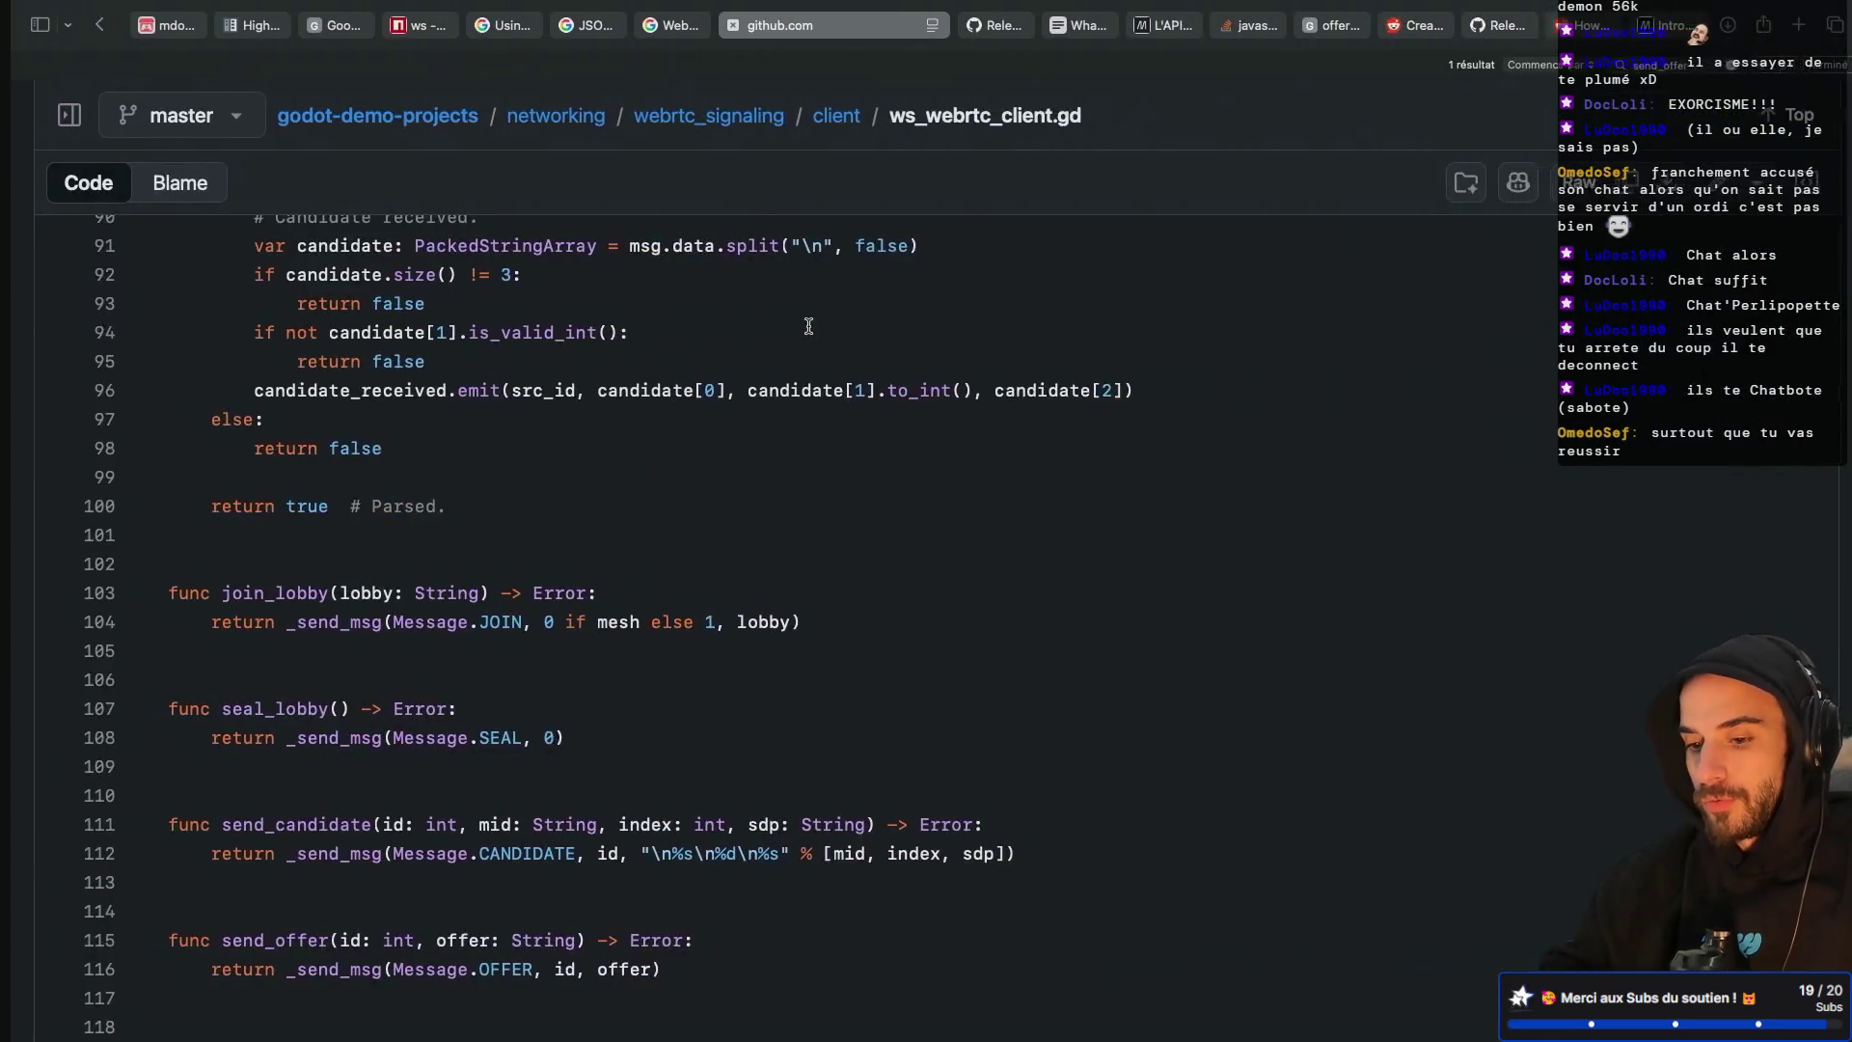
key("ctrl+b")
Undo the destinationPlayerId edit so NEW_ICE uses jsonData.sourcePlayerId, and save src/index.js
key("0")
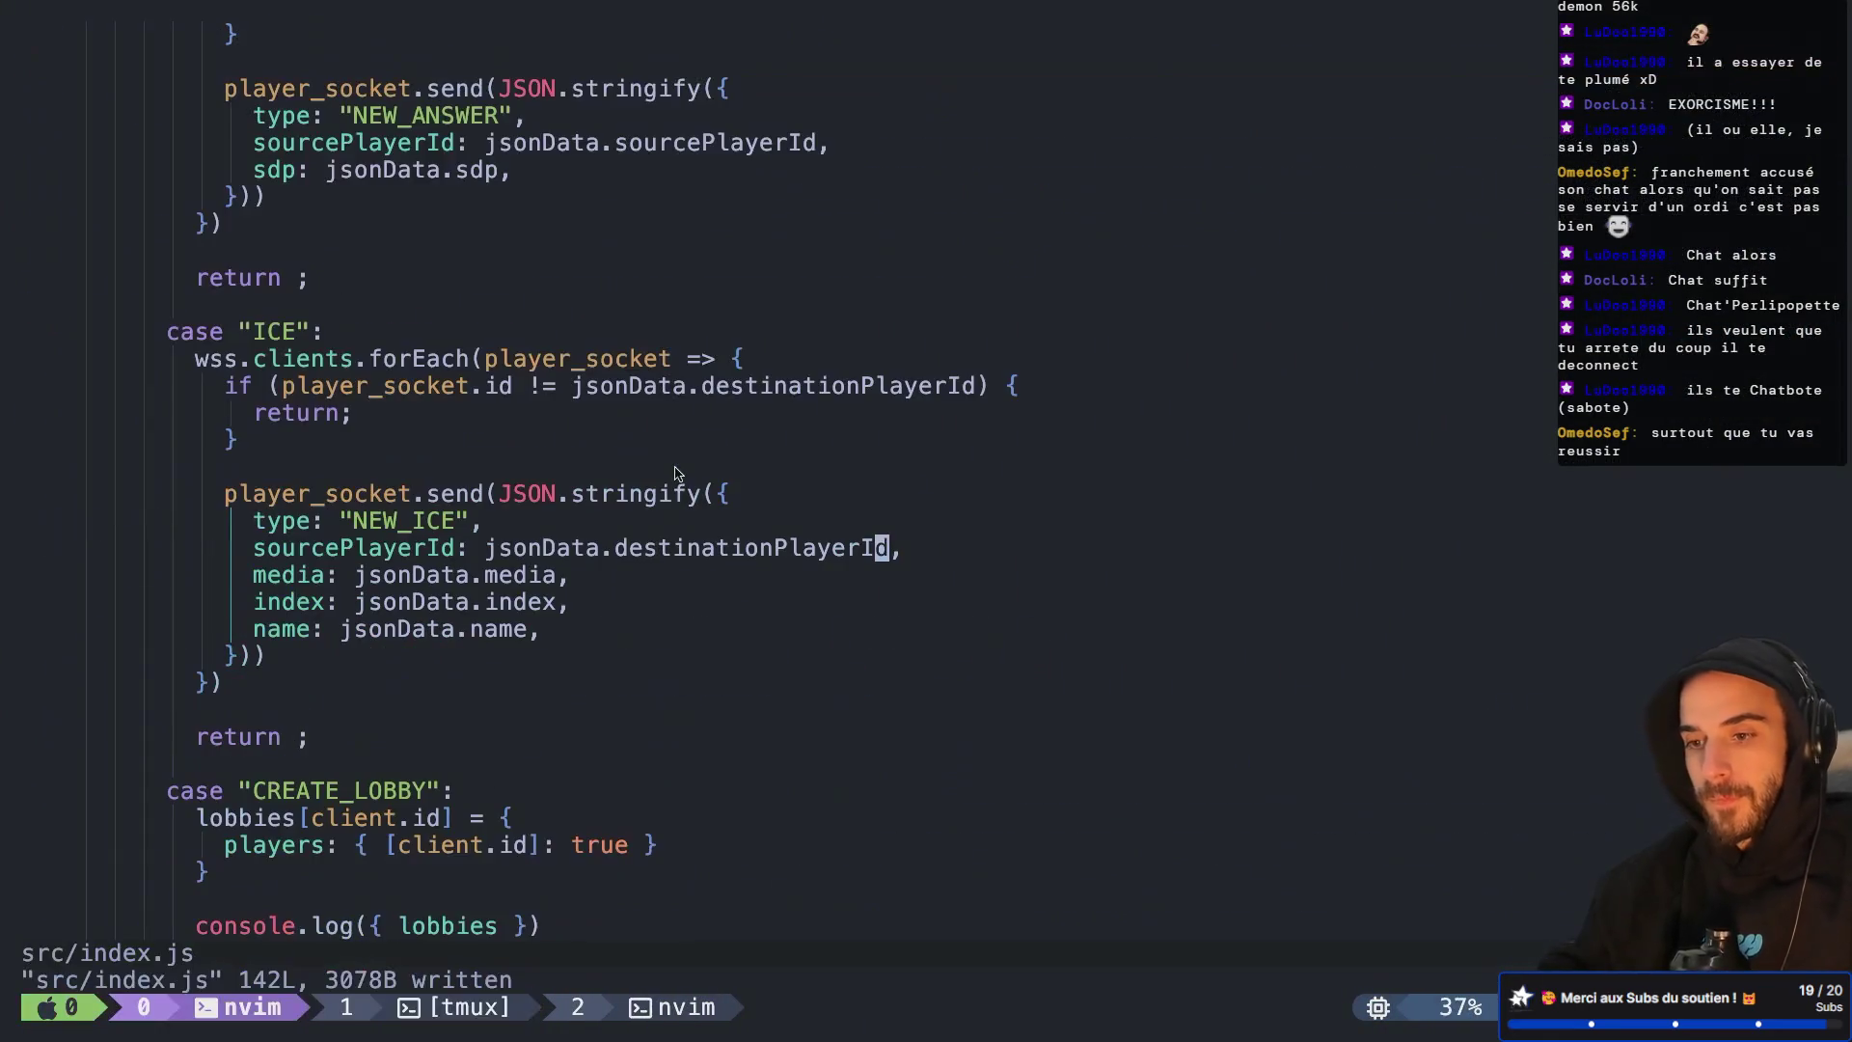
type("uu:w")
key("Return")
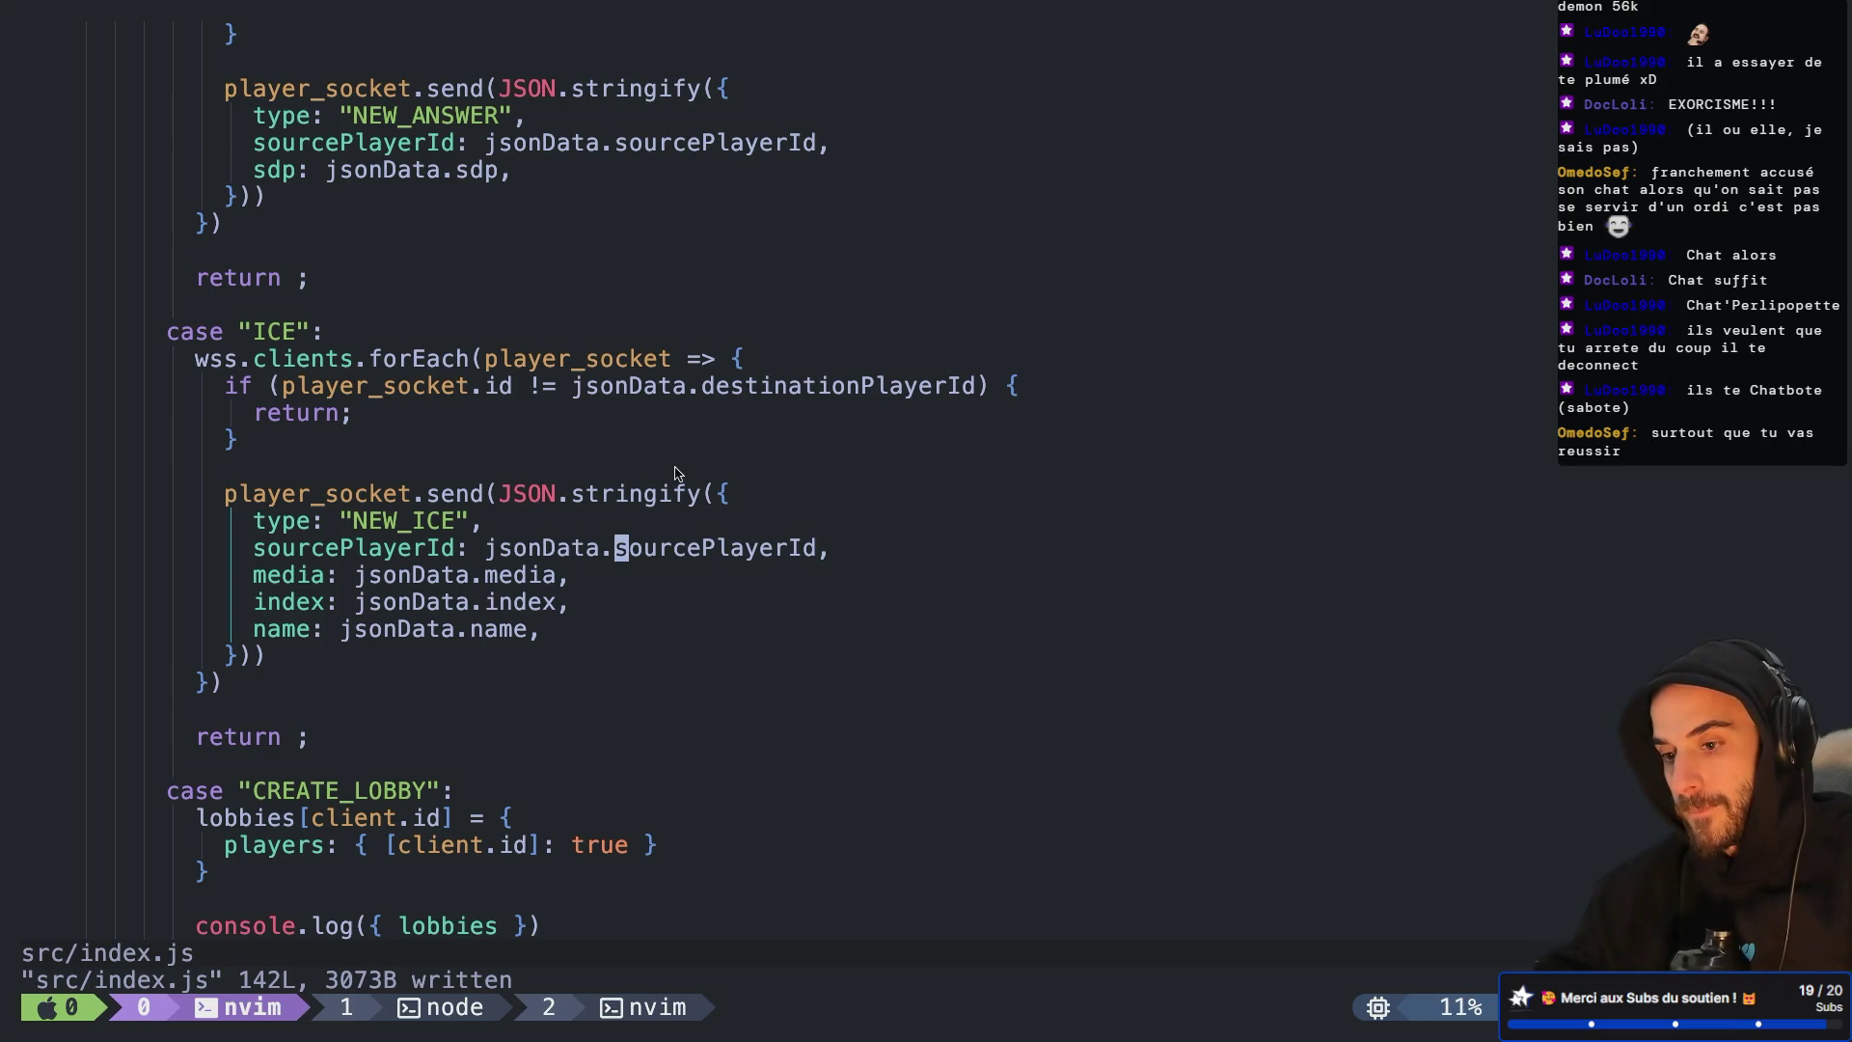
key("k")
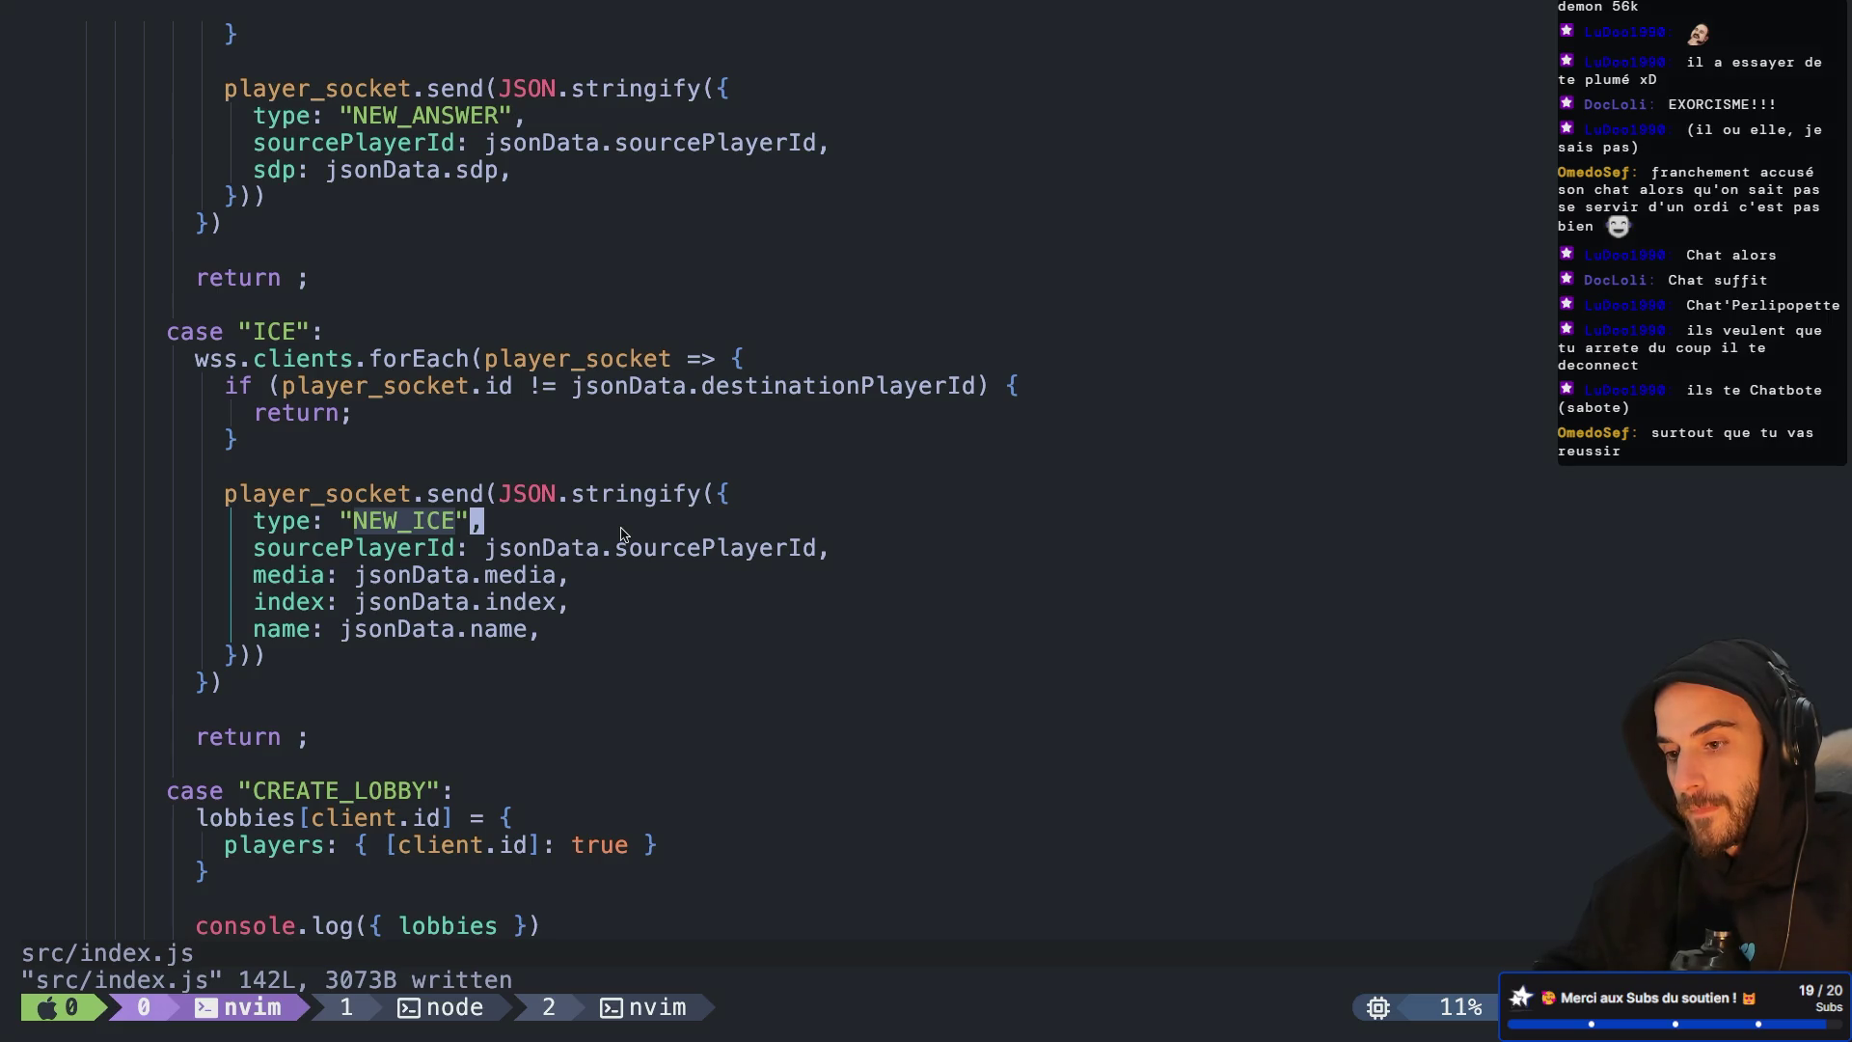
key("super+Tab")
Open multiplayer_client.gd from the demo's client folder on GitHub
scroll(503, 417, "up", 20)
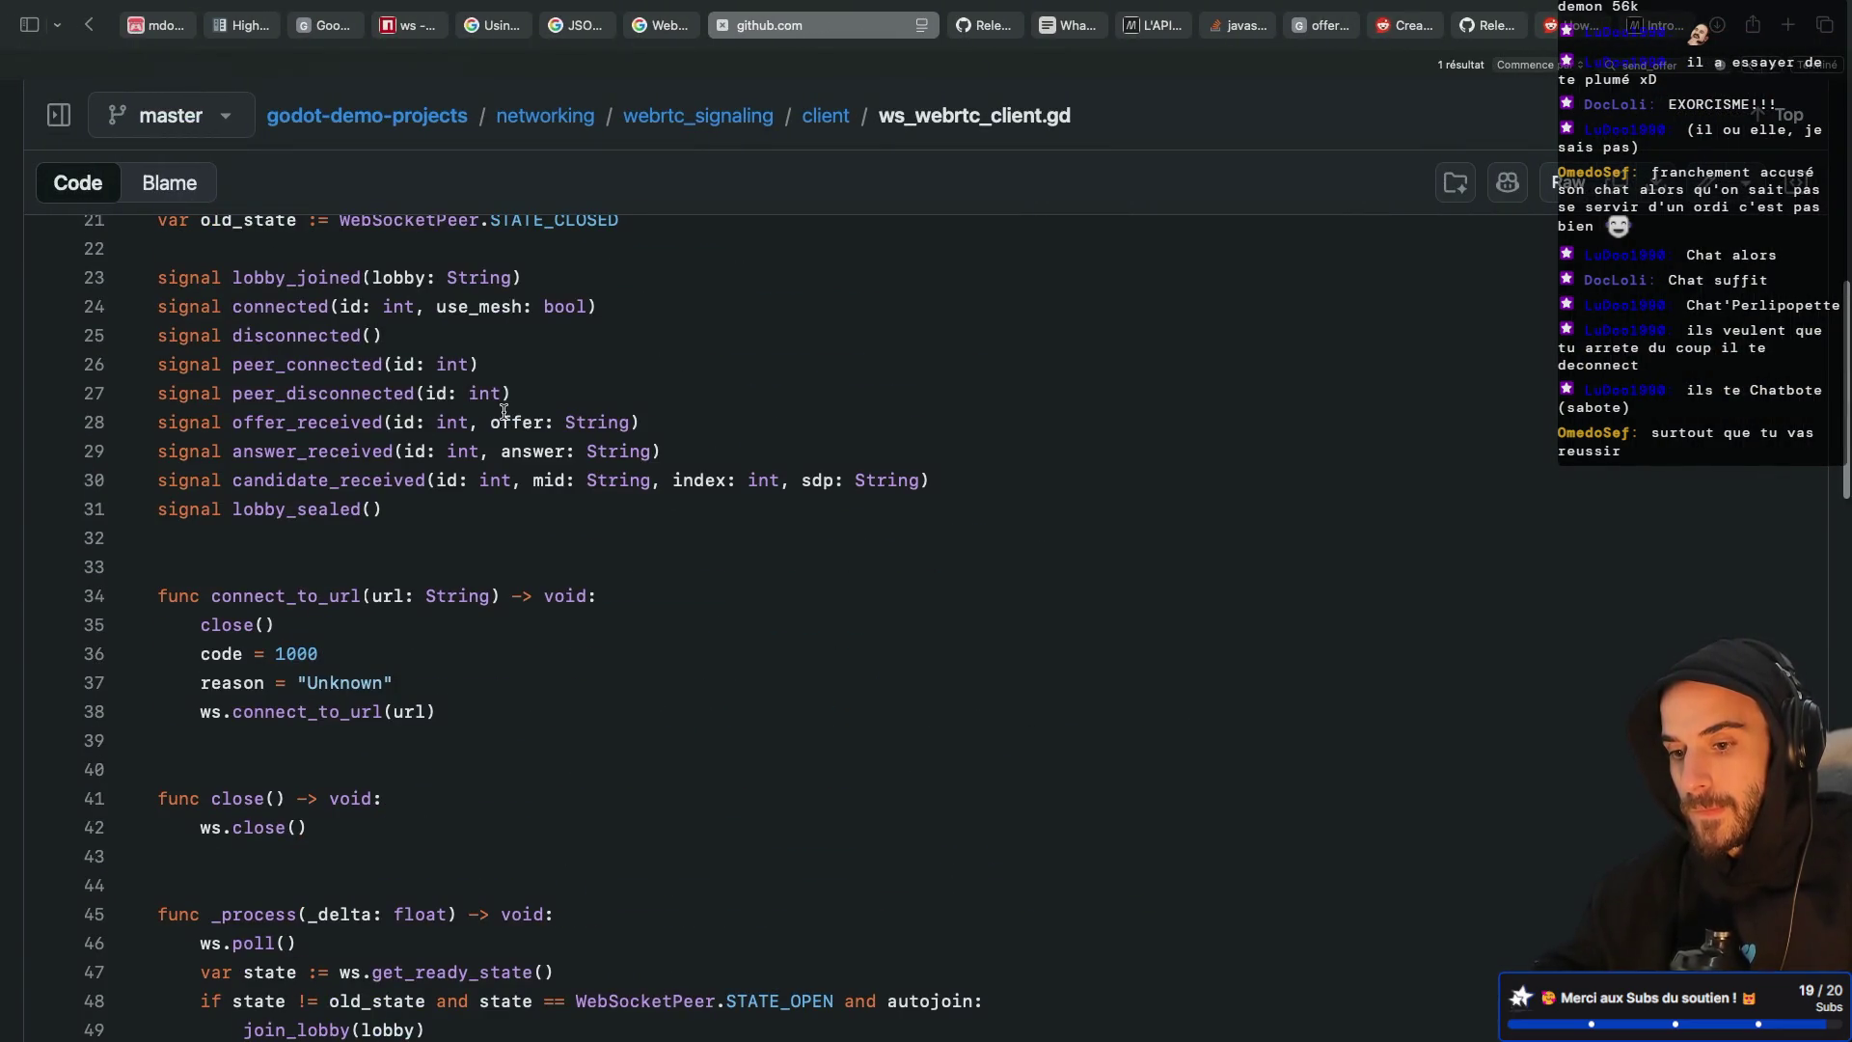
scroll(504, 411, "up", 5)
scroll(725, 240, "down", 10)
scroll(726, 240, "down", 15)
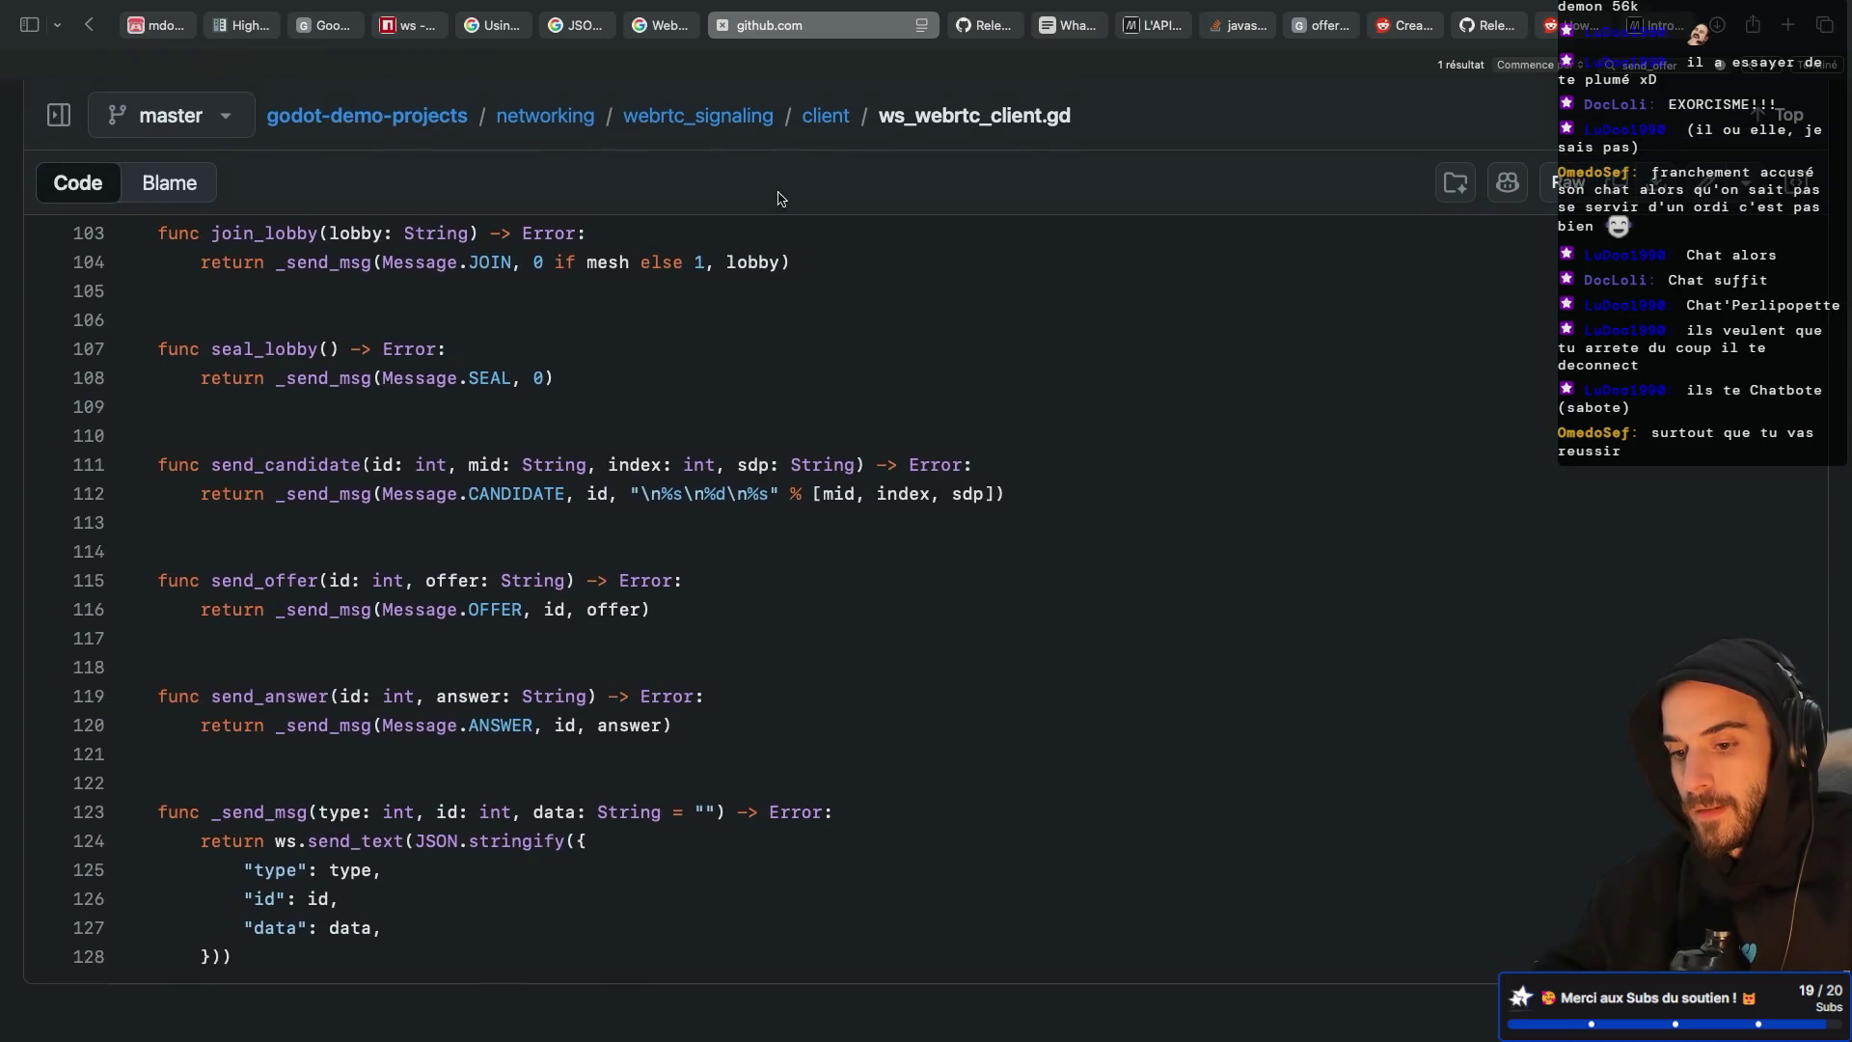
left_click(822, 117)
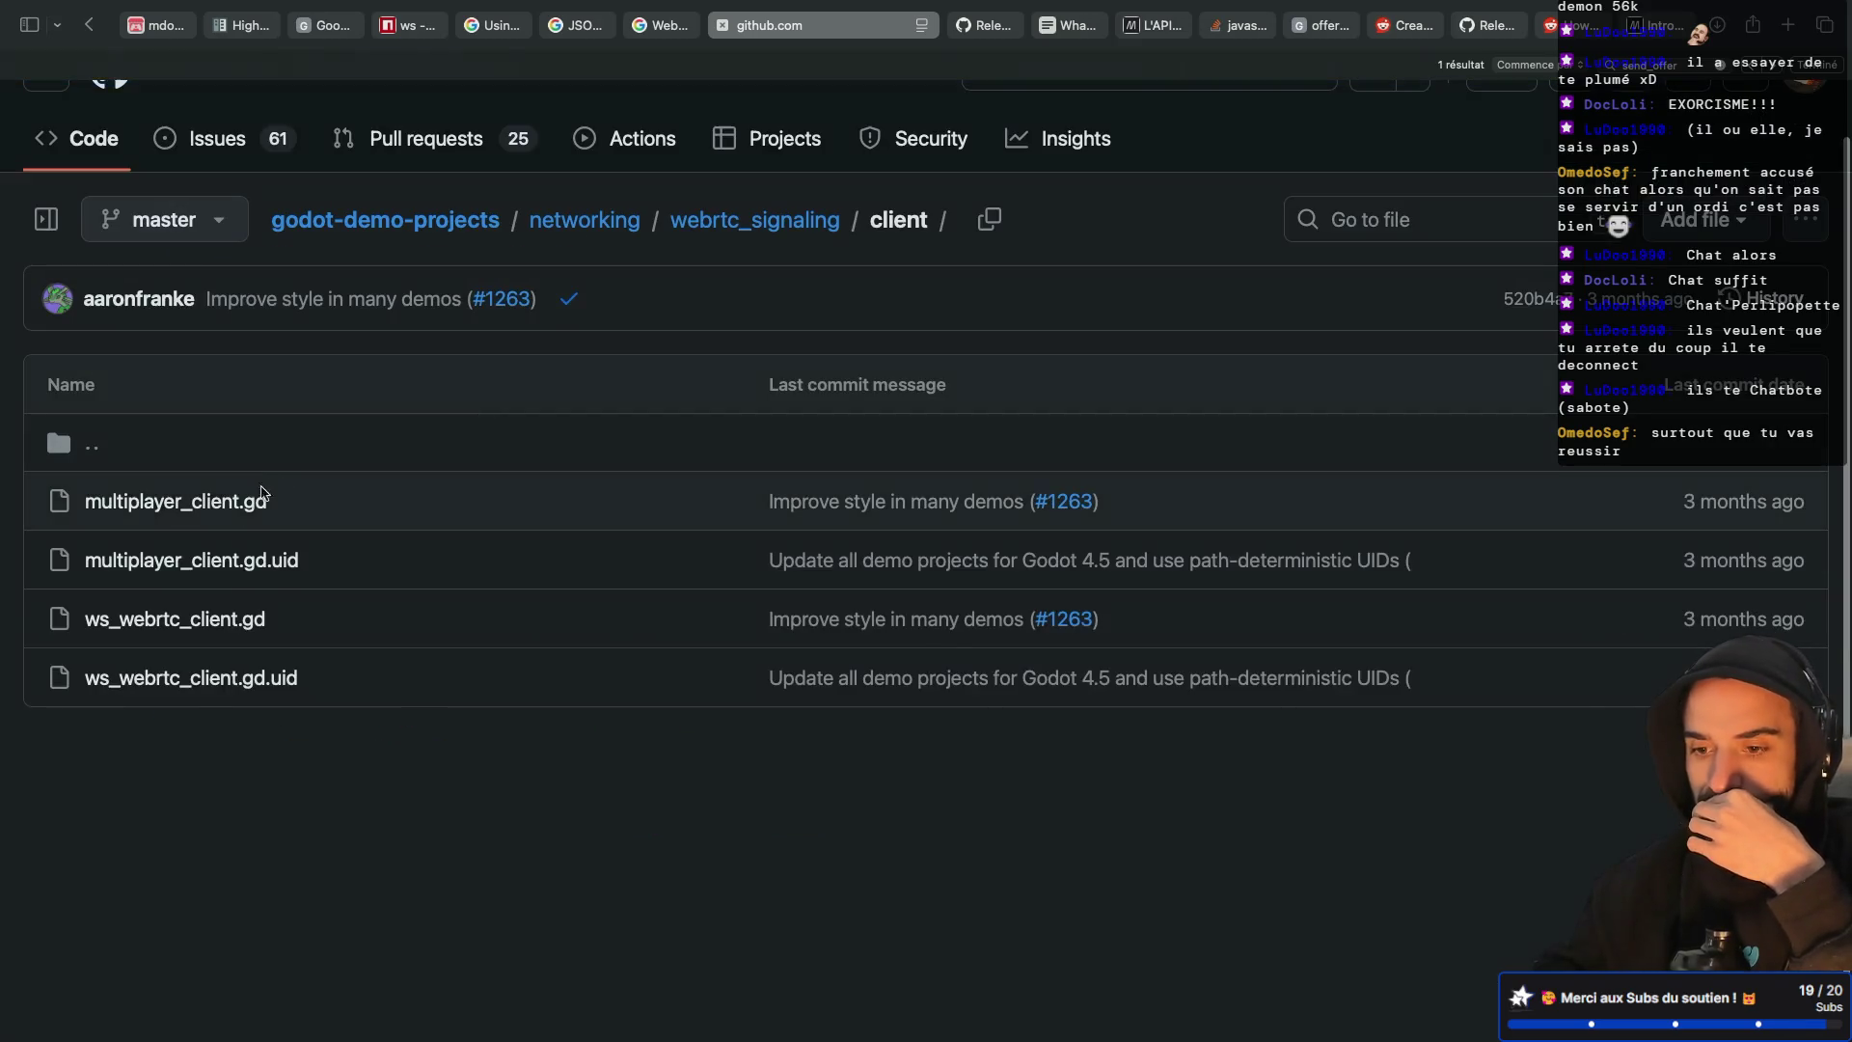
left_click(223, 502)
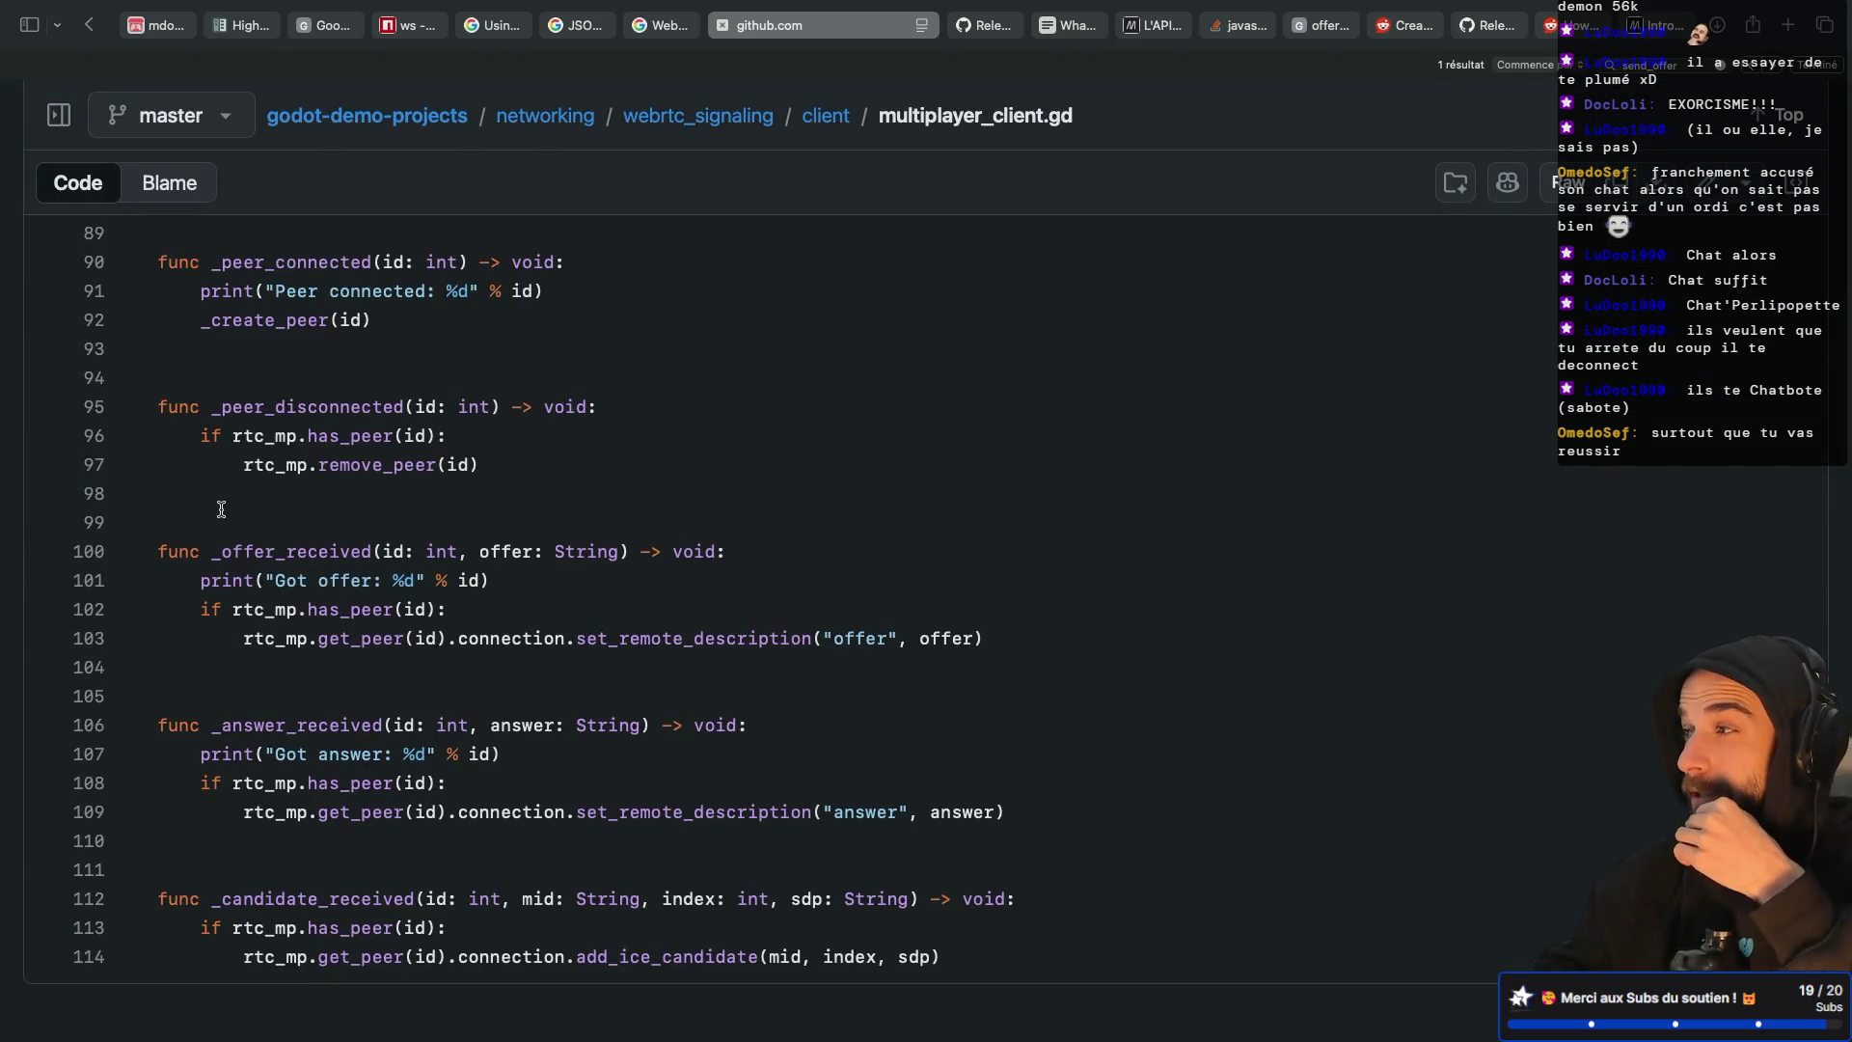
scroll(285, 617, "up", 20)
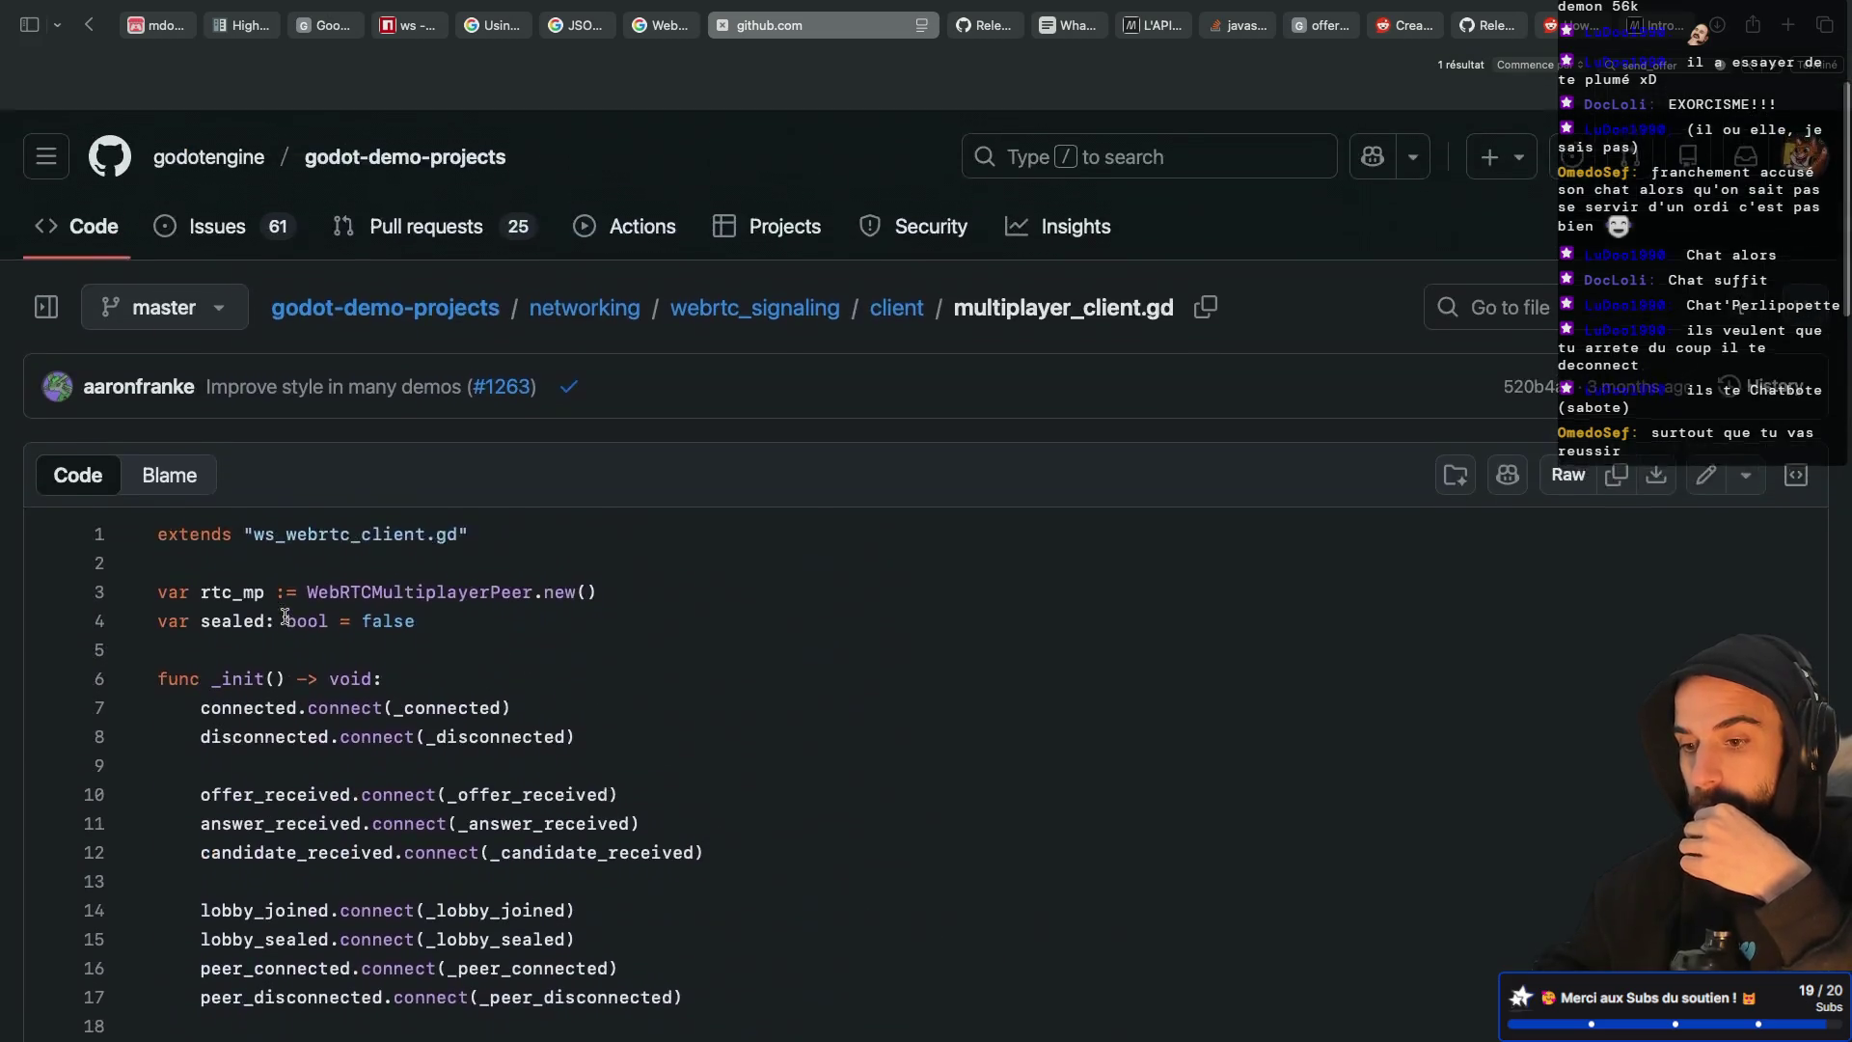
scroll(284, 617, "down", 10)
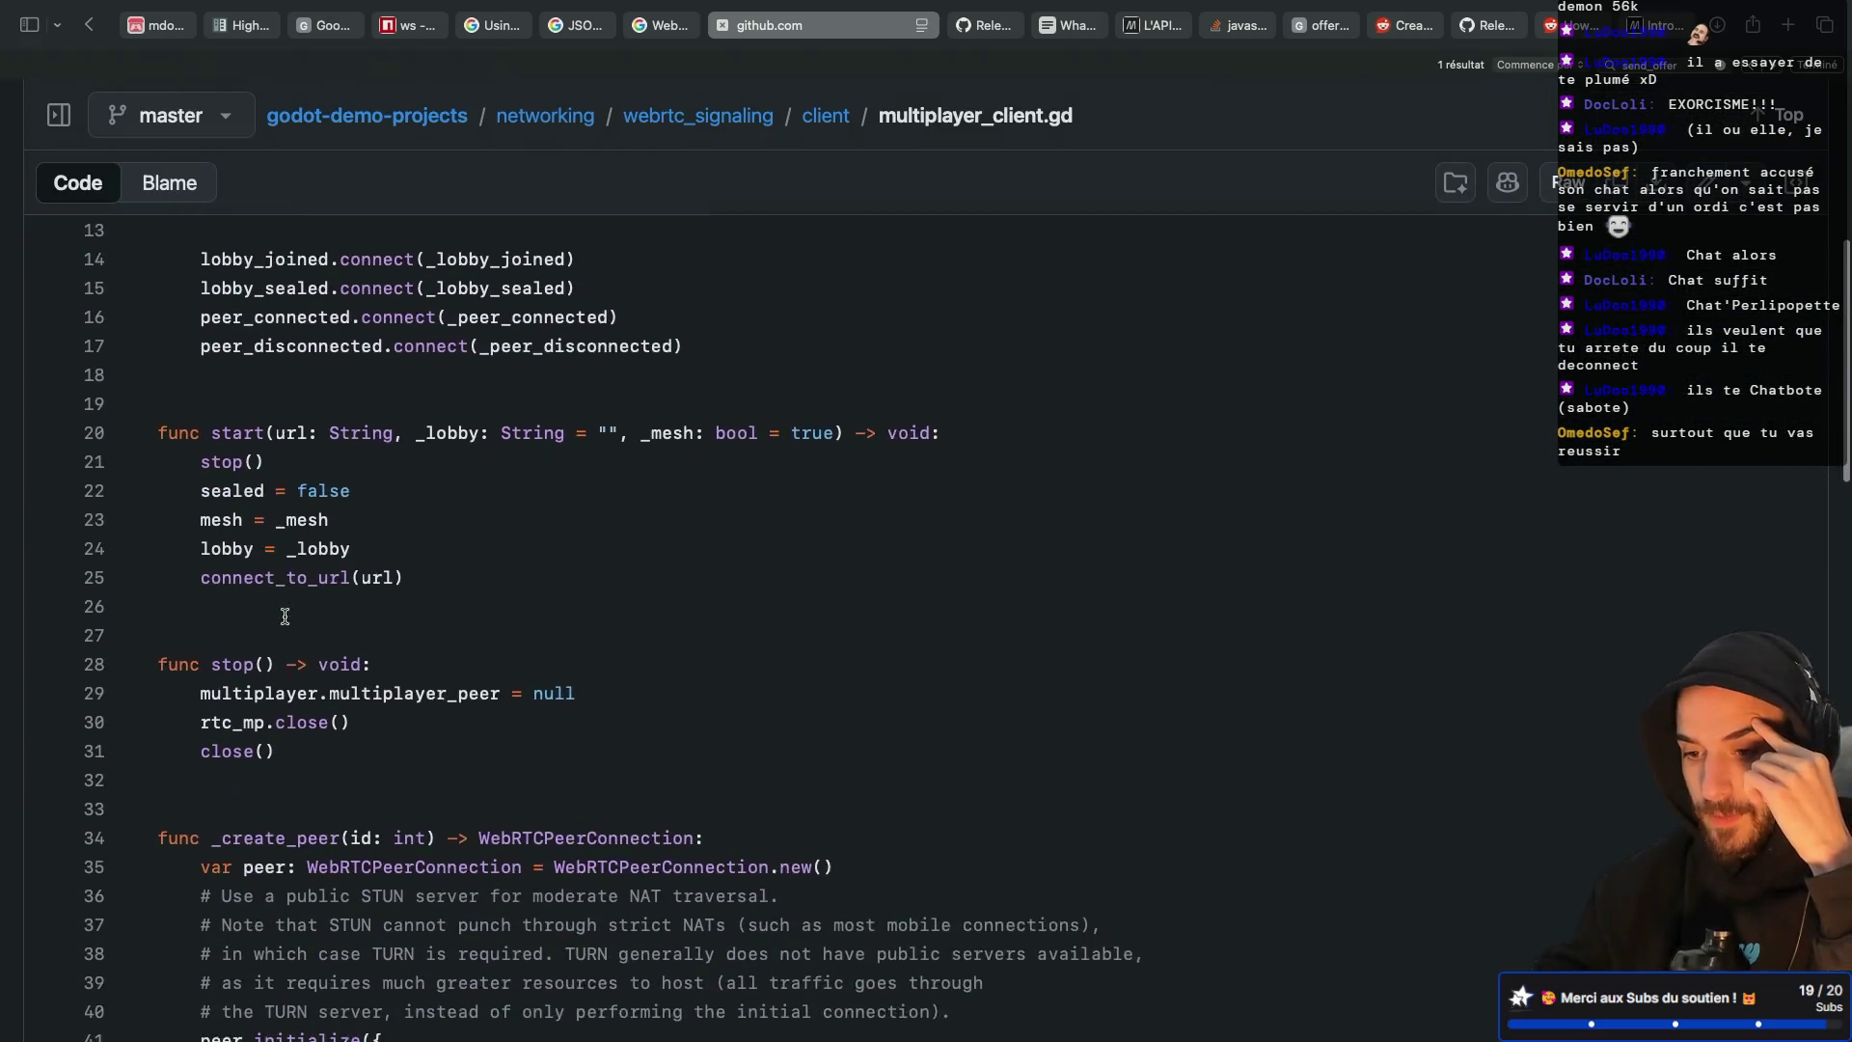
scroll(285, 617, "down", 5)
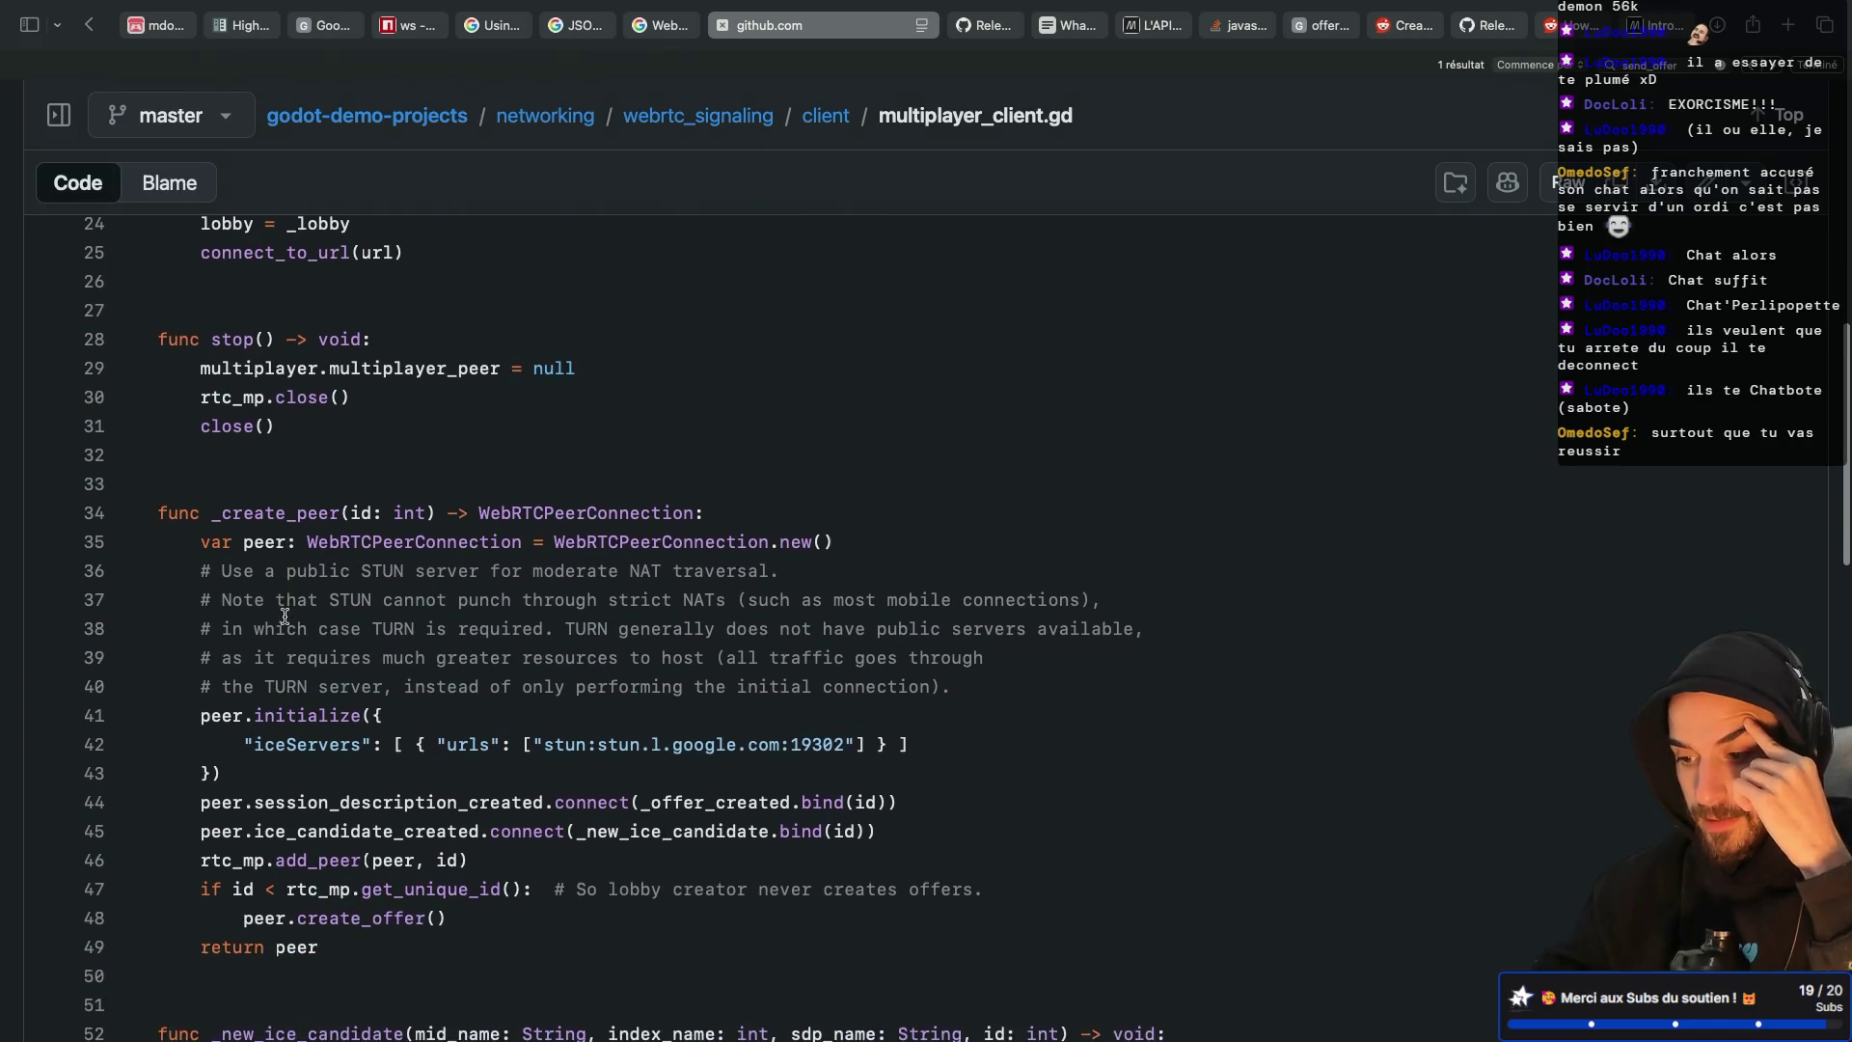
Look up the bind references on lines 44–45 and _create_peer's id: int parameter
double_click(678, 656)
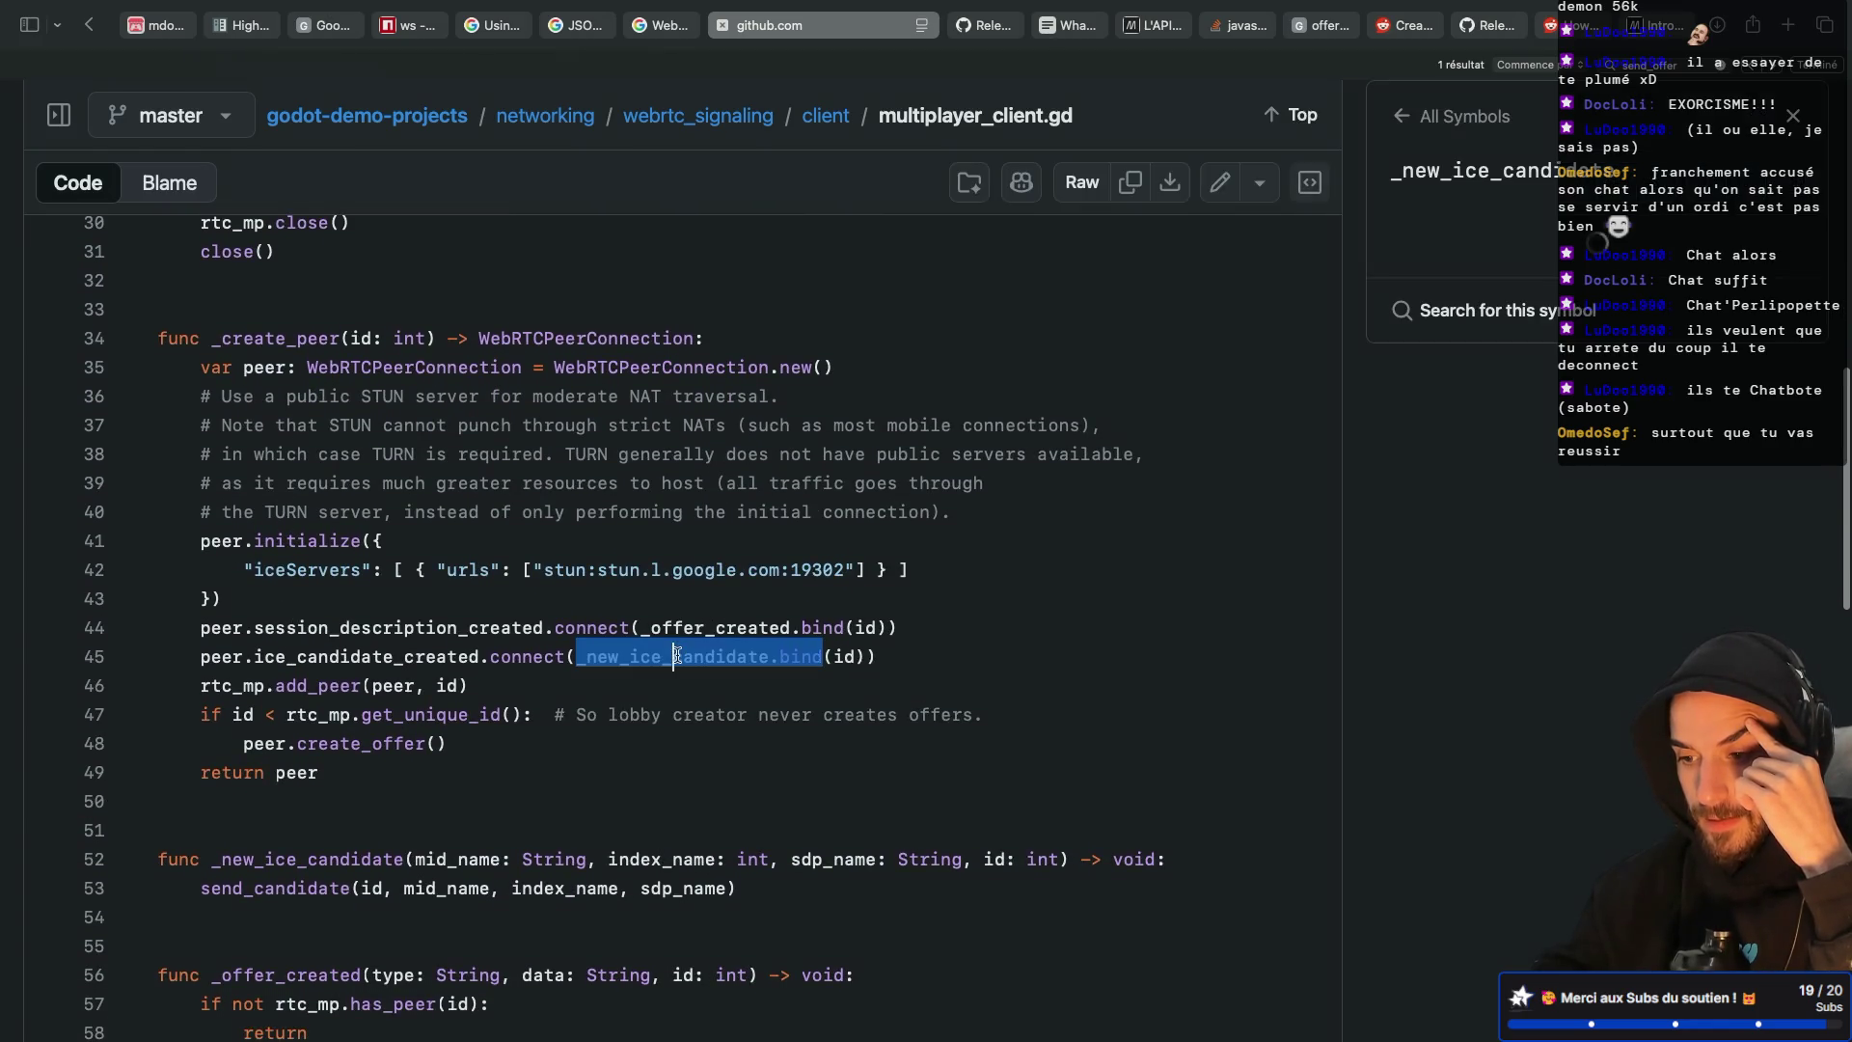
left_click(801, 625)
double_click(844, 655)
scroll(458, 455, "up", 1)
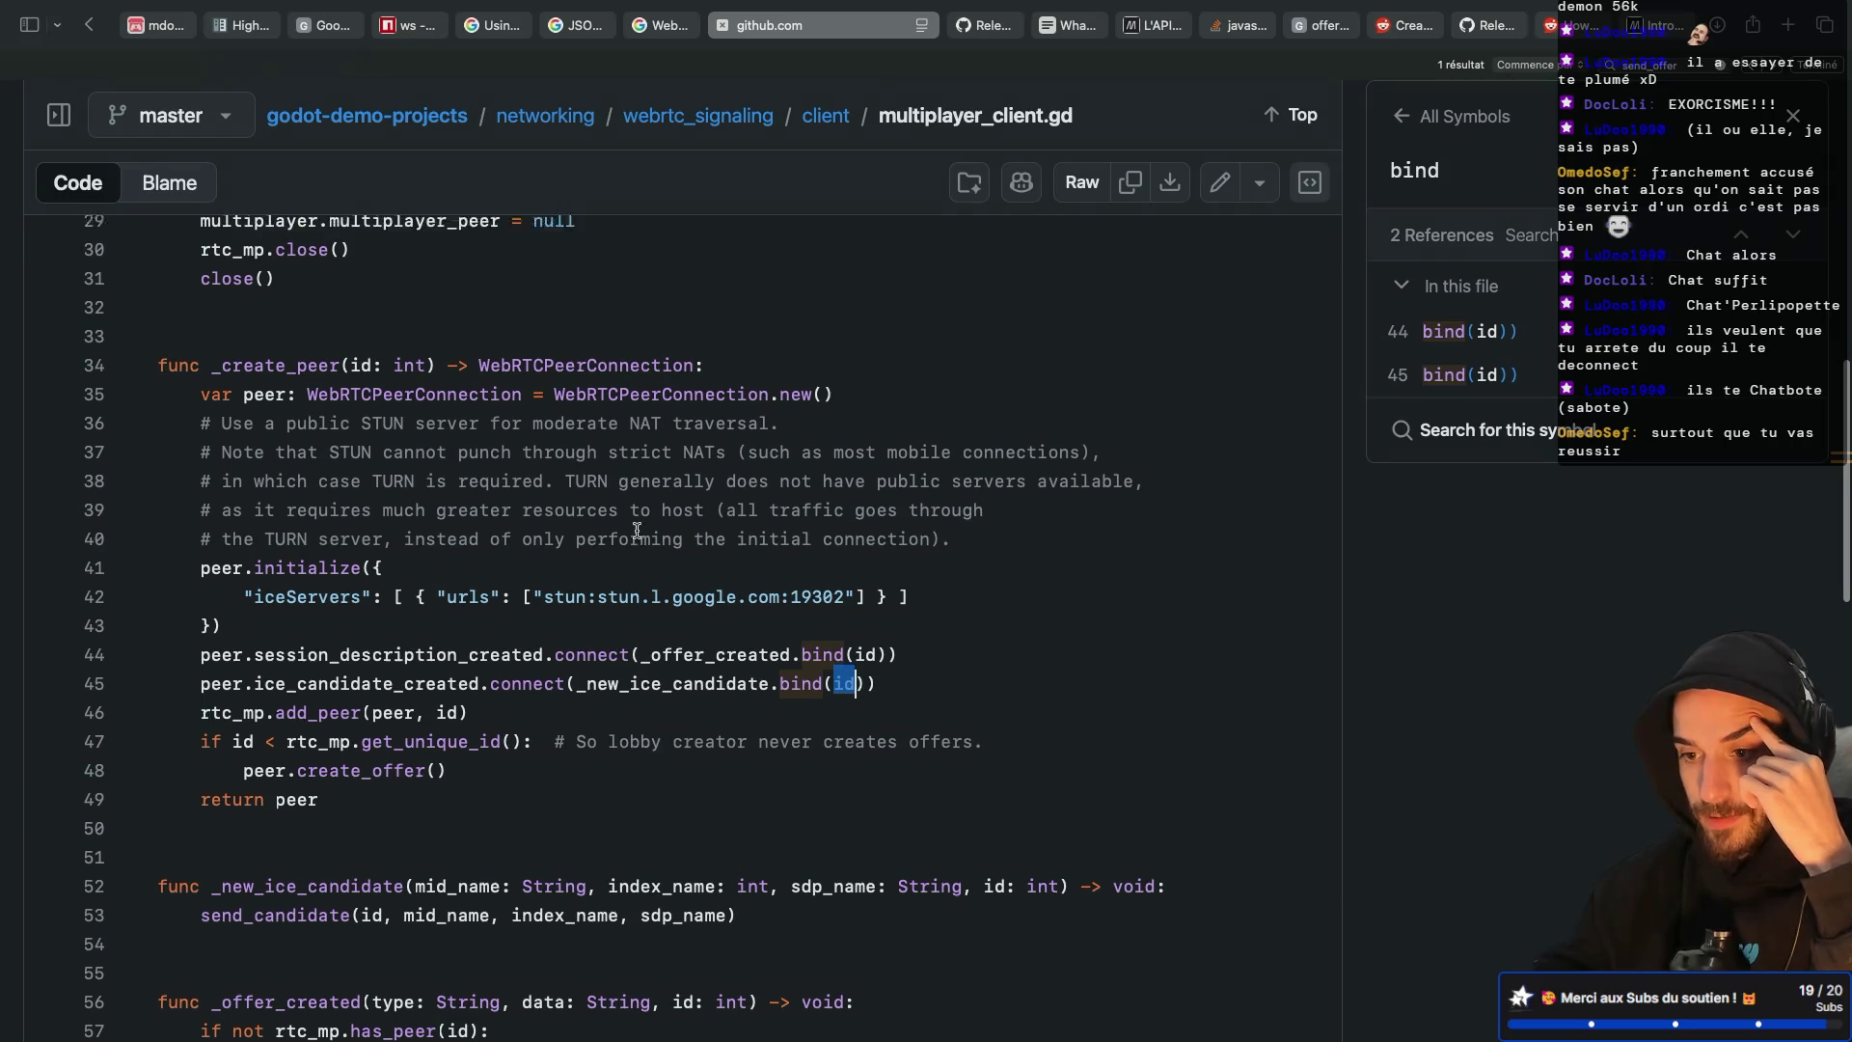
left_click_drag(350, 399, 422, 398)
left_click(481, 545)
Read the add_peer call on line 46 and scroll through the rest of _create_peer
scroll(479, 531, "down", 3)
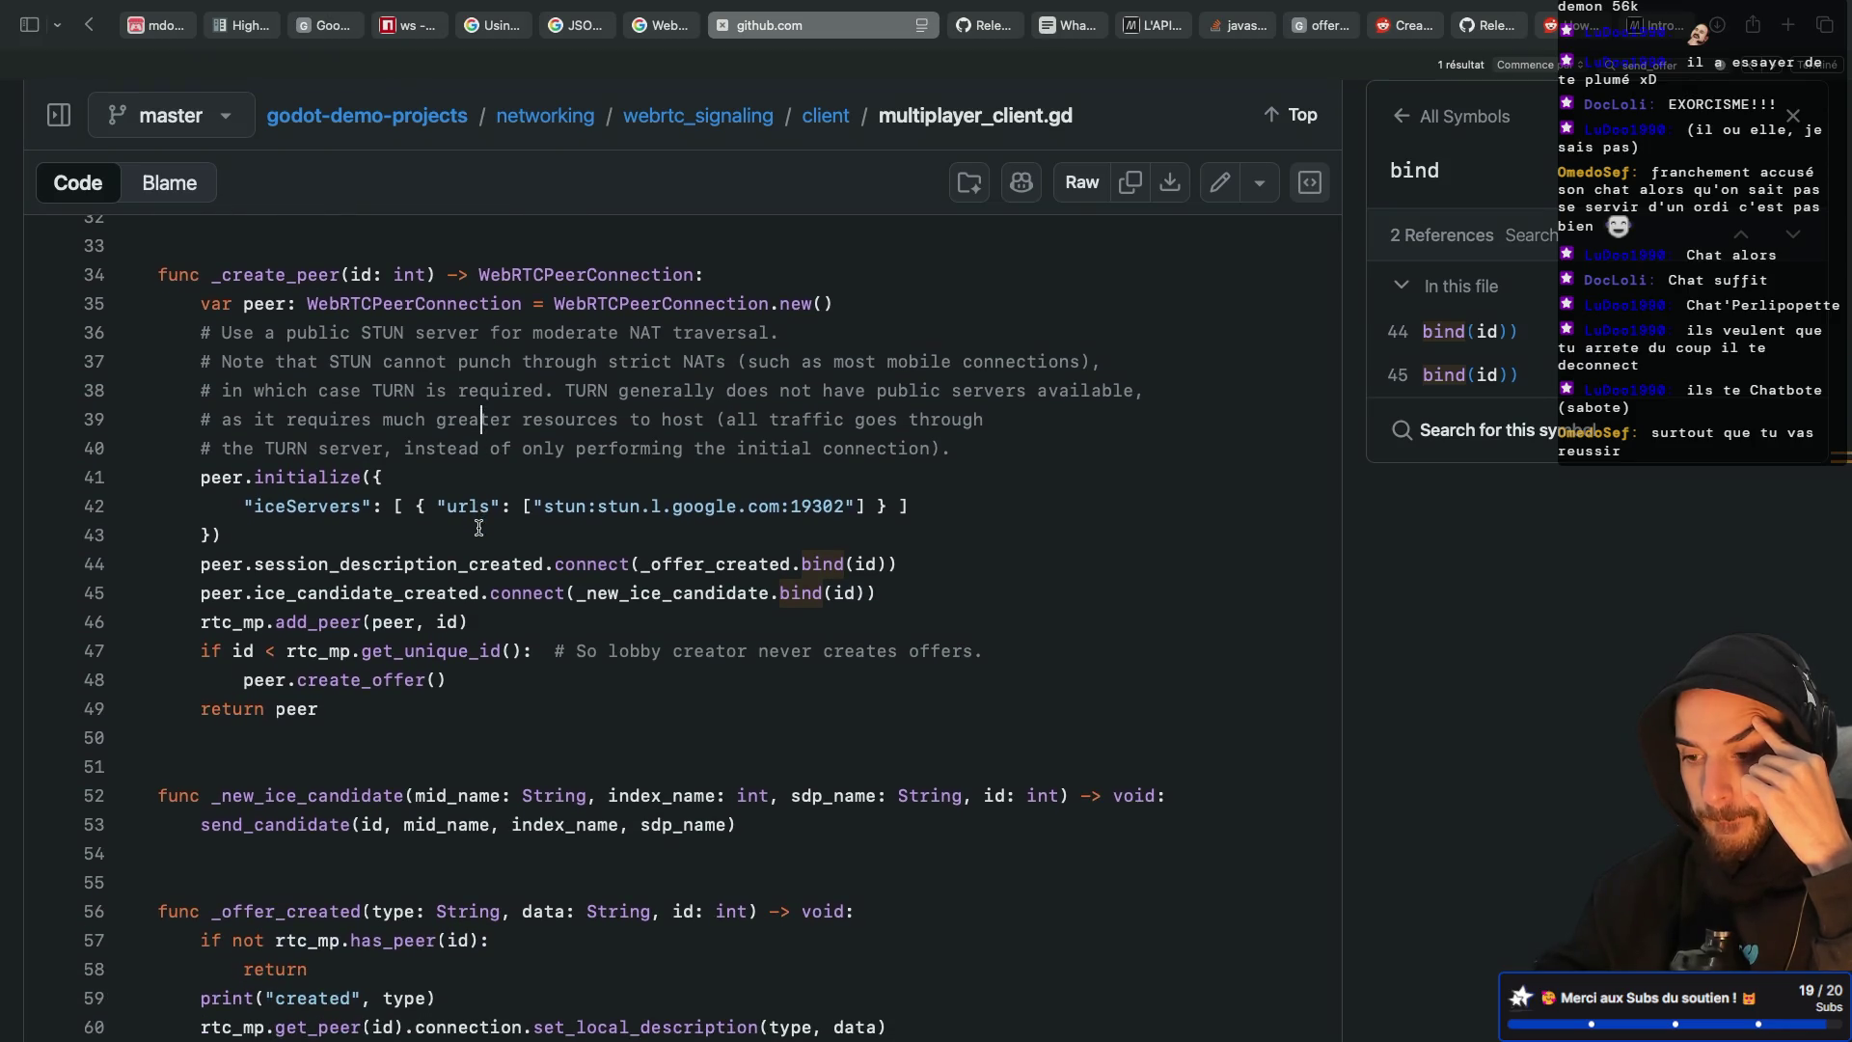
scroll(479, 528, "down", 3)
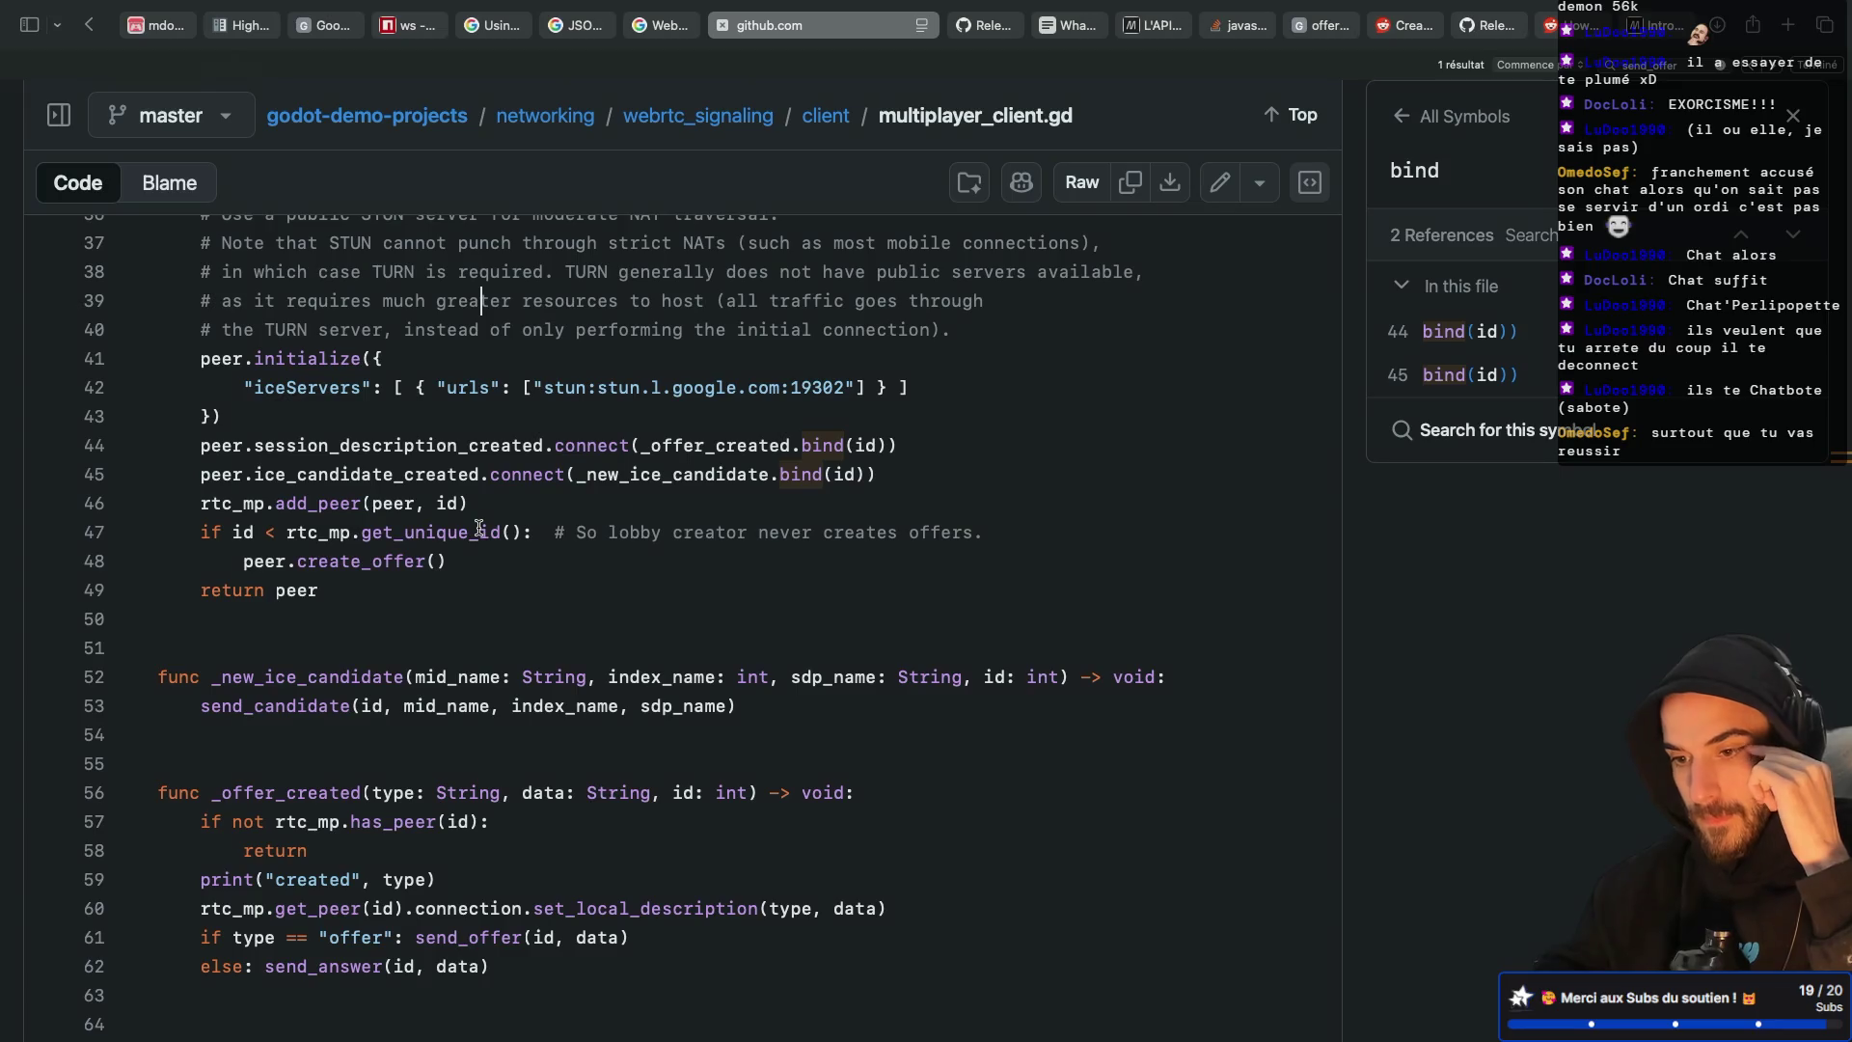
left_click_drag(276, 502, 355, 498)
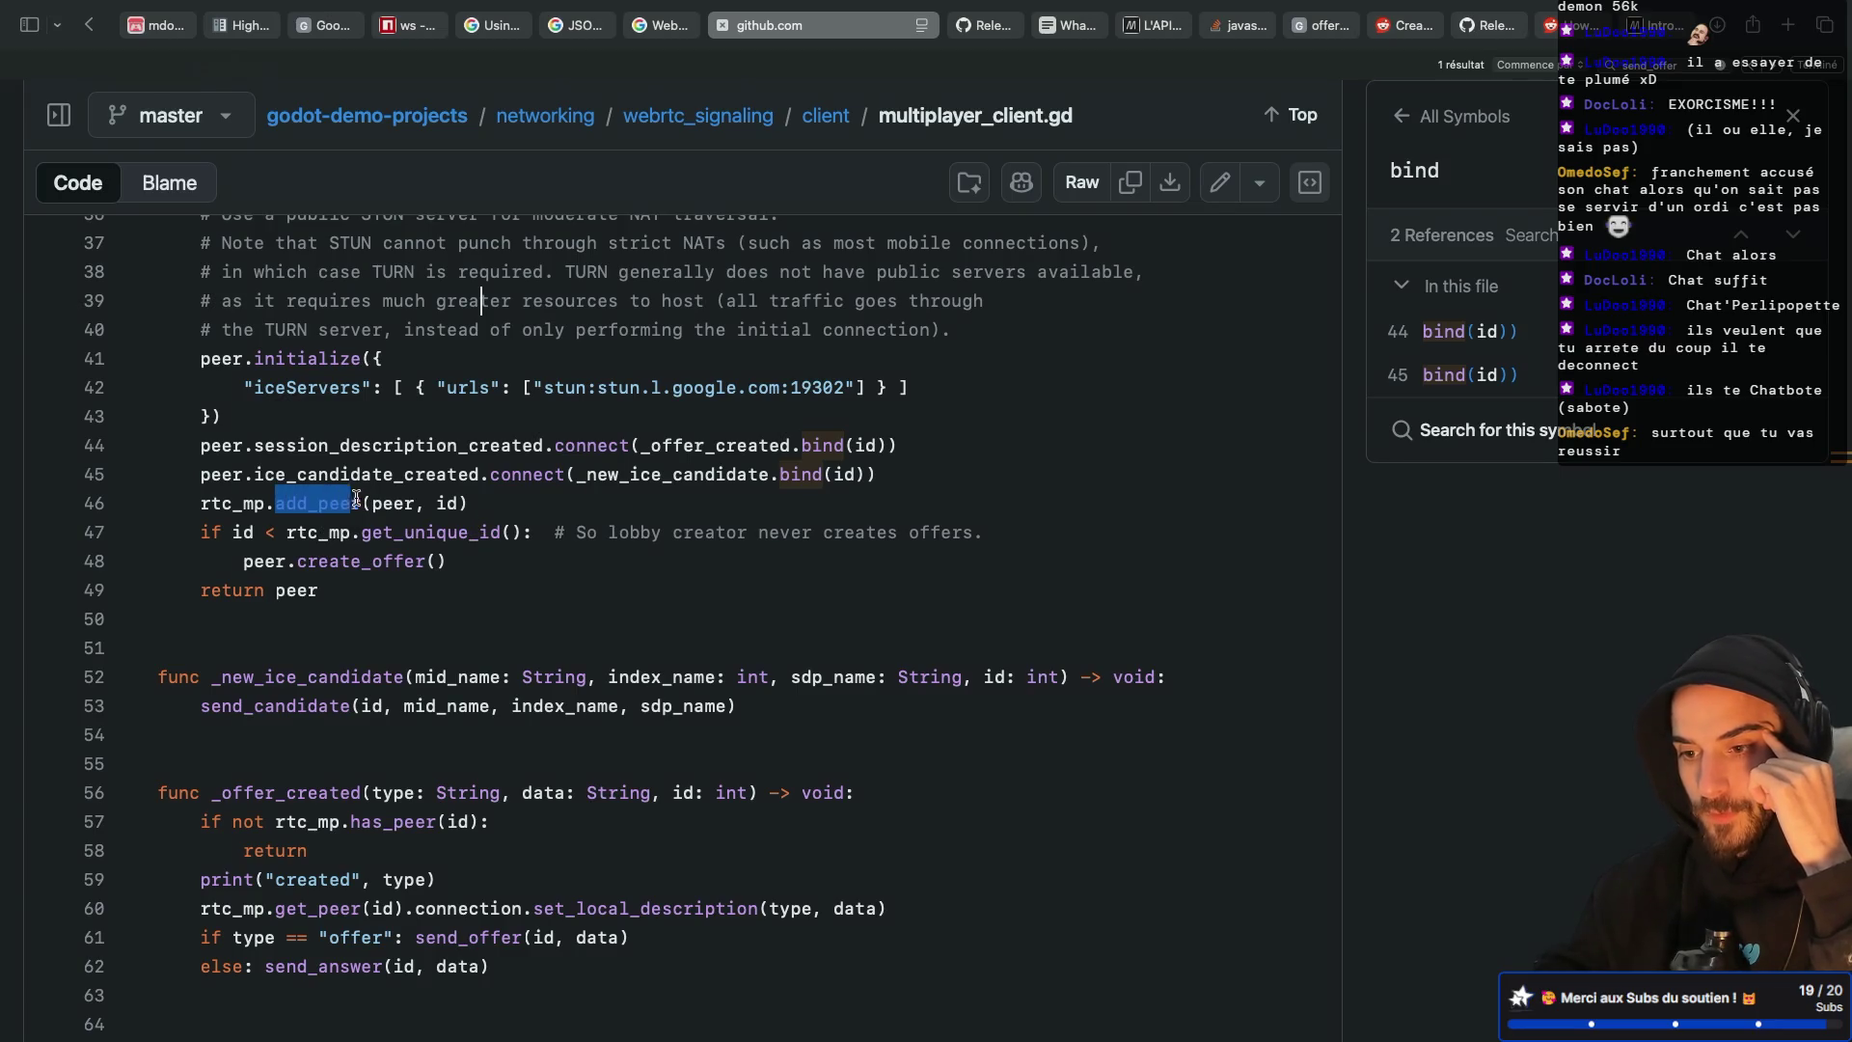
left_click(490, 495)
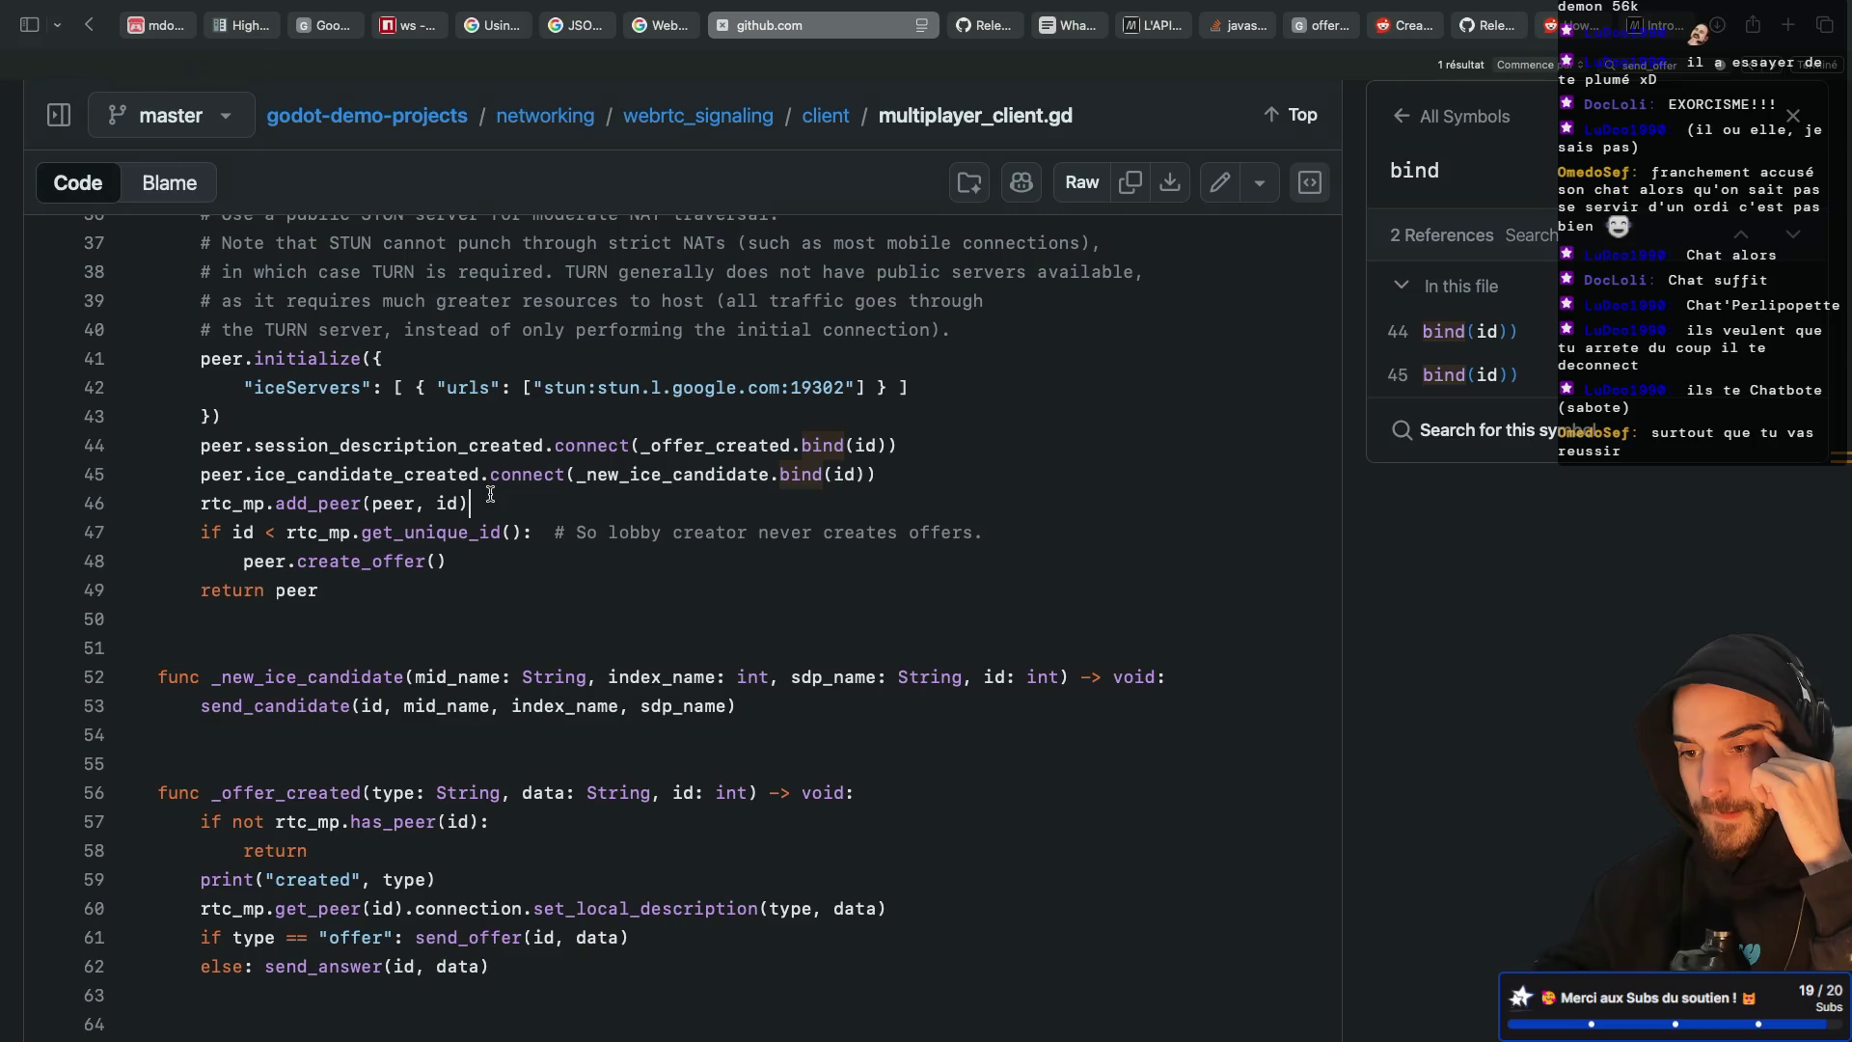
scroll(490, 495, "up", 3)
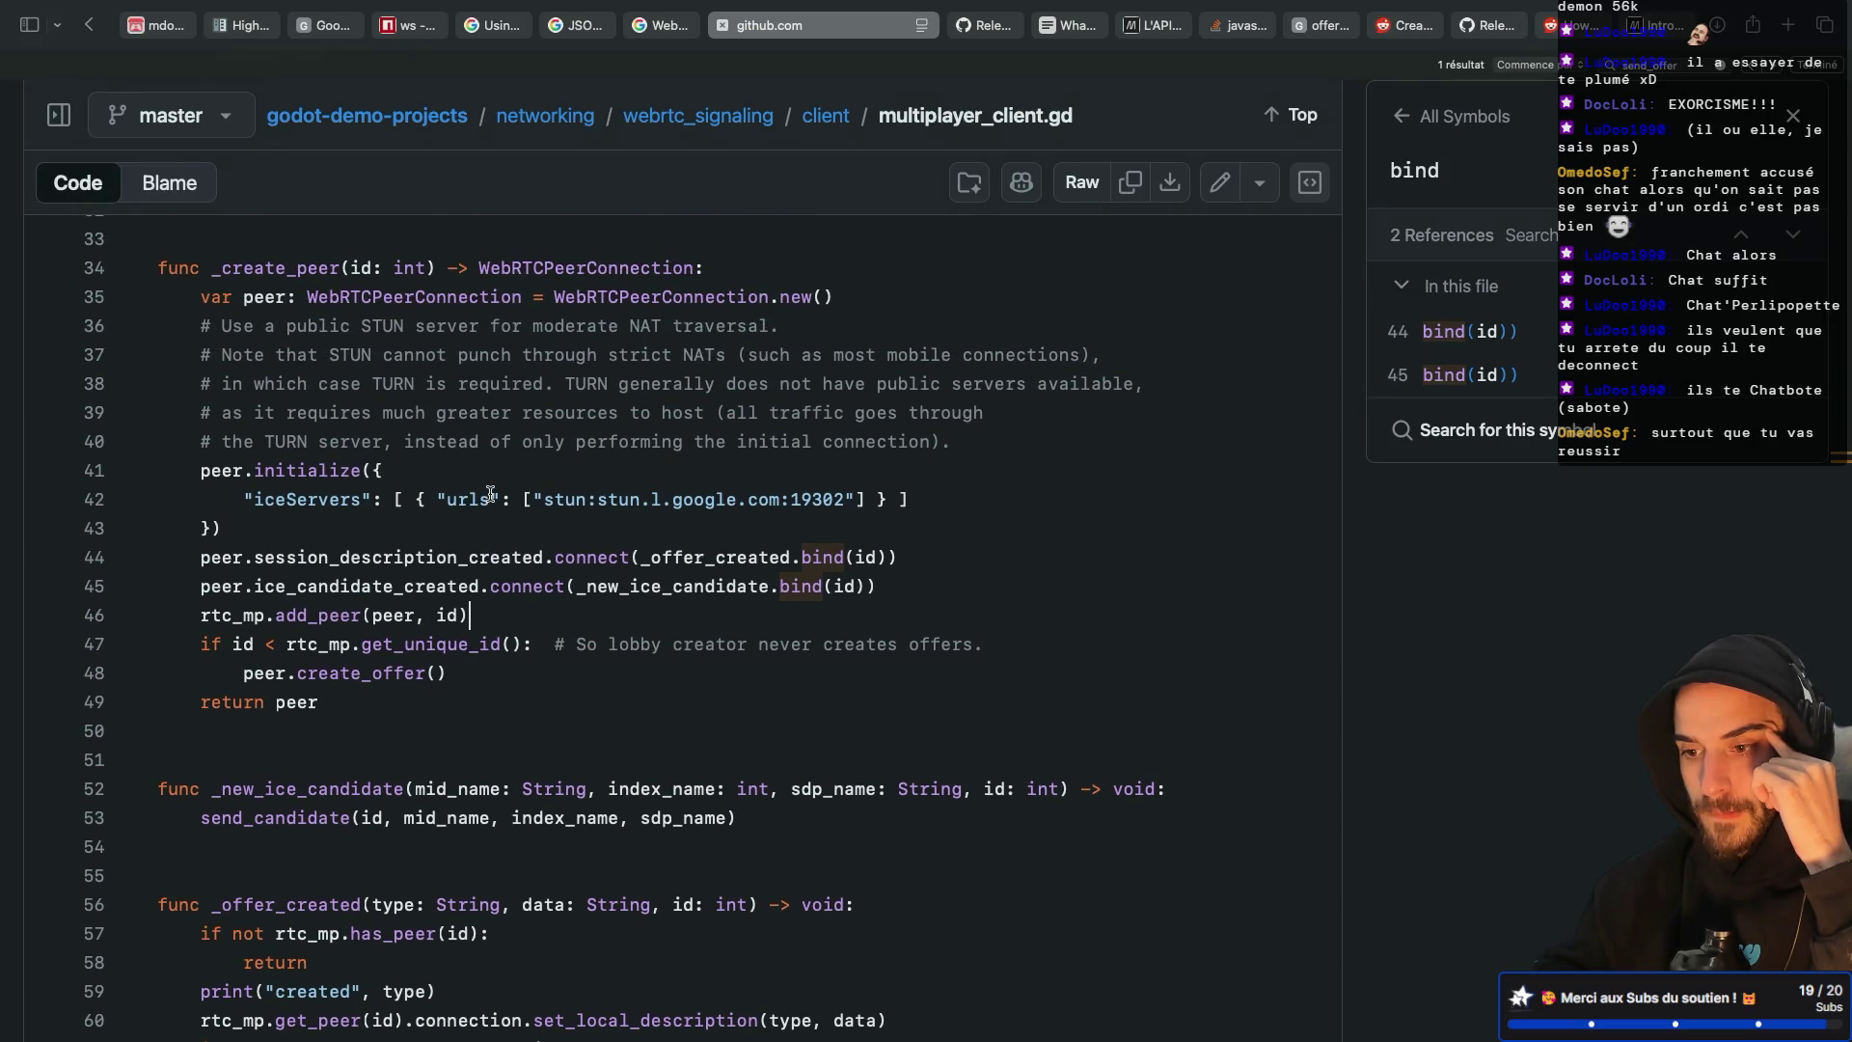
scroll(490, 495, "up", 5)
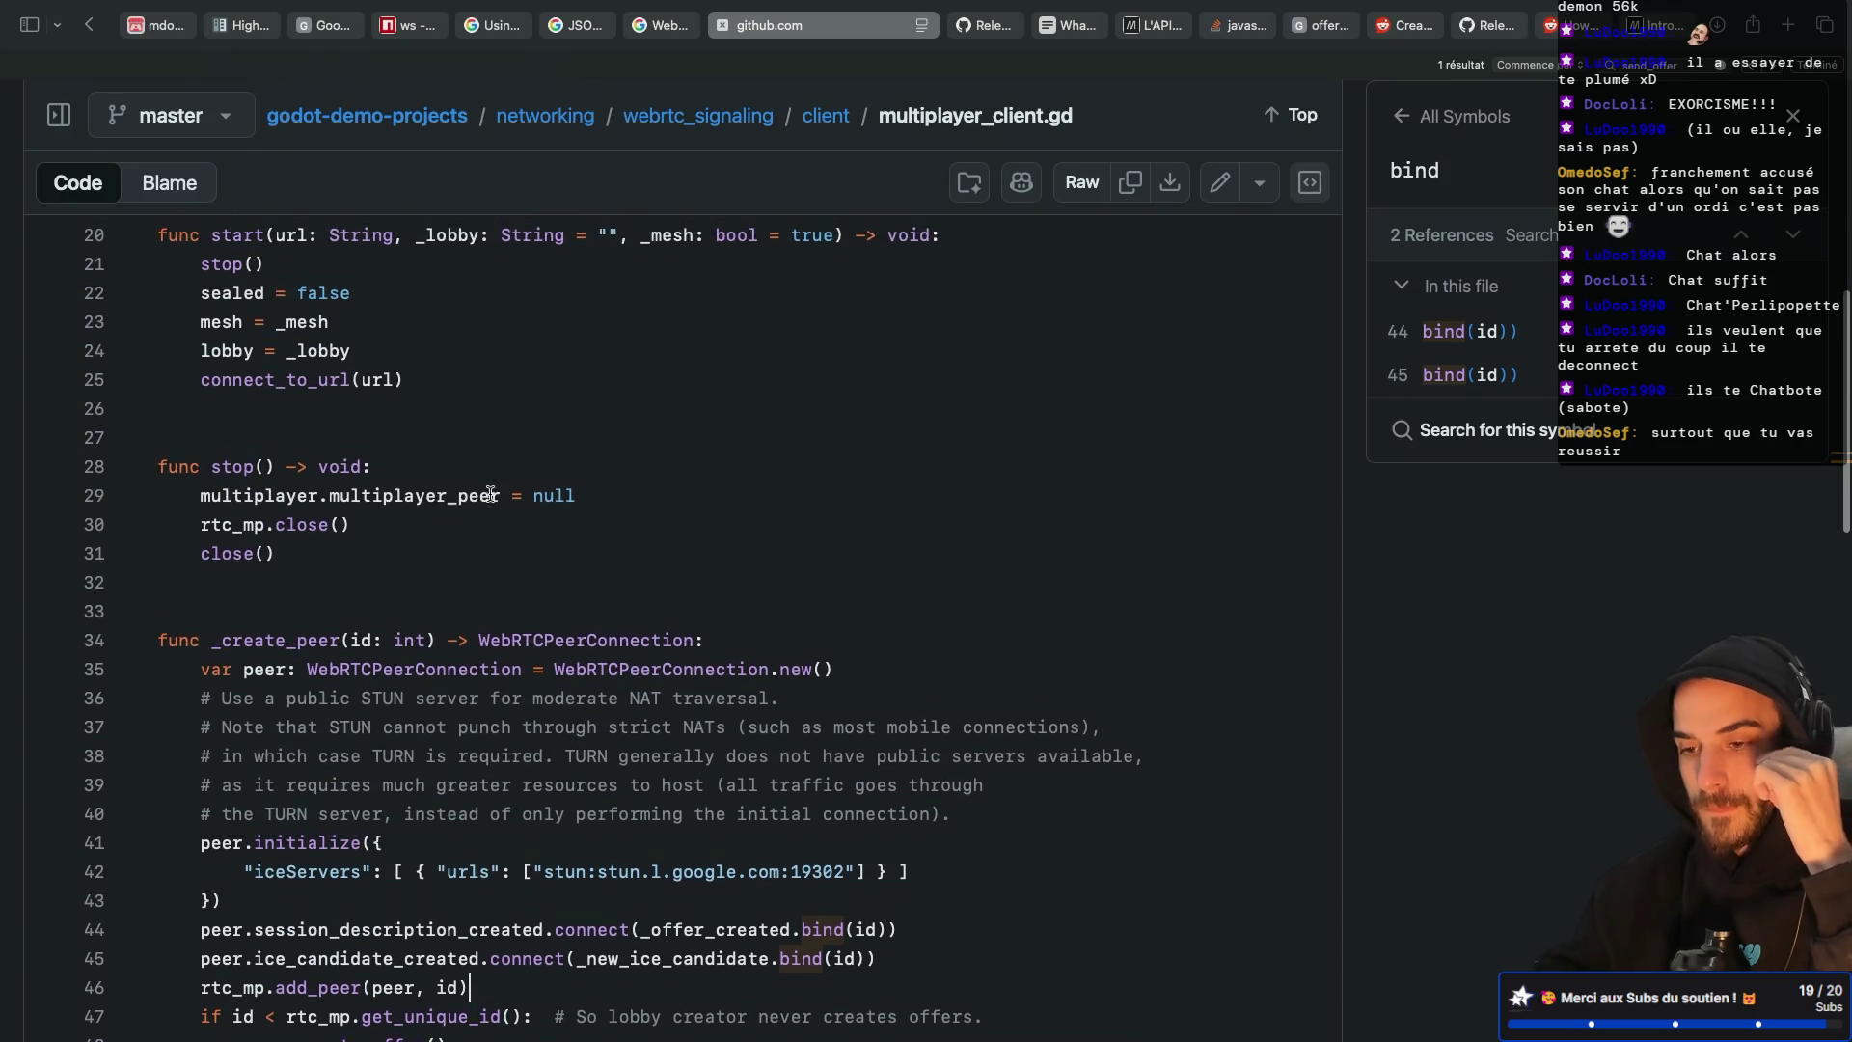
scroll(490, 494, "down", 5)
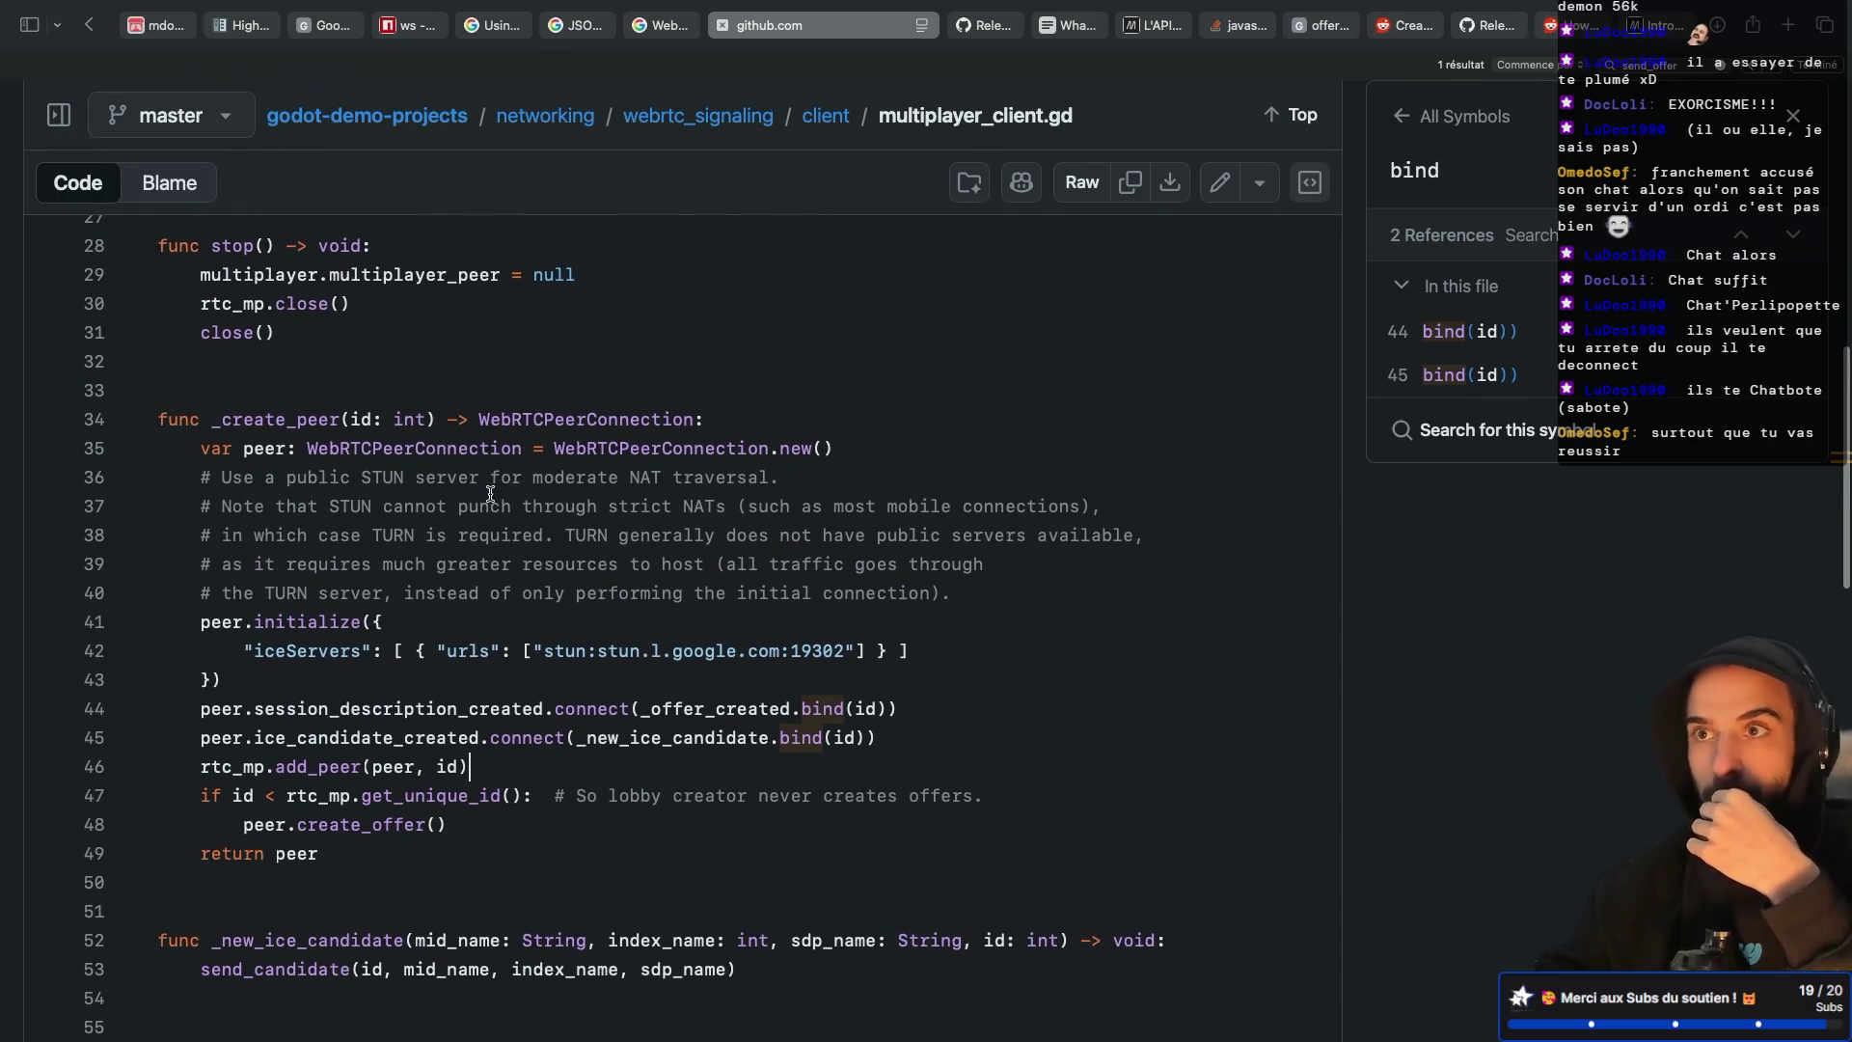
scroll(490, 495, "down", 2)
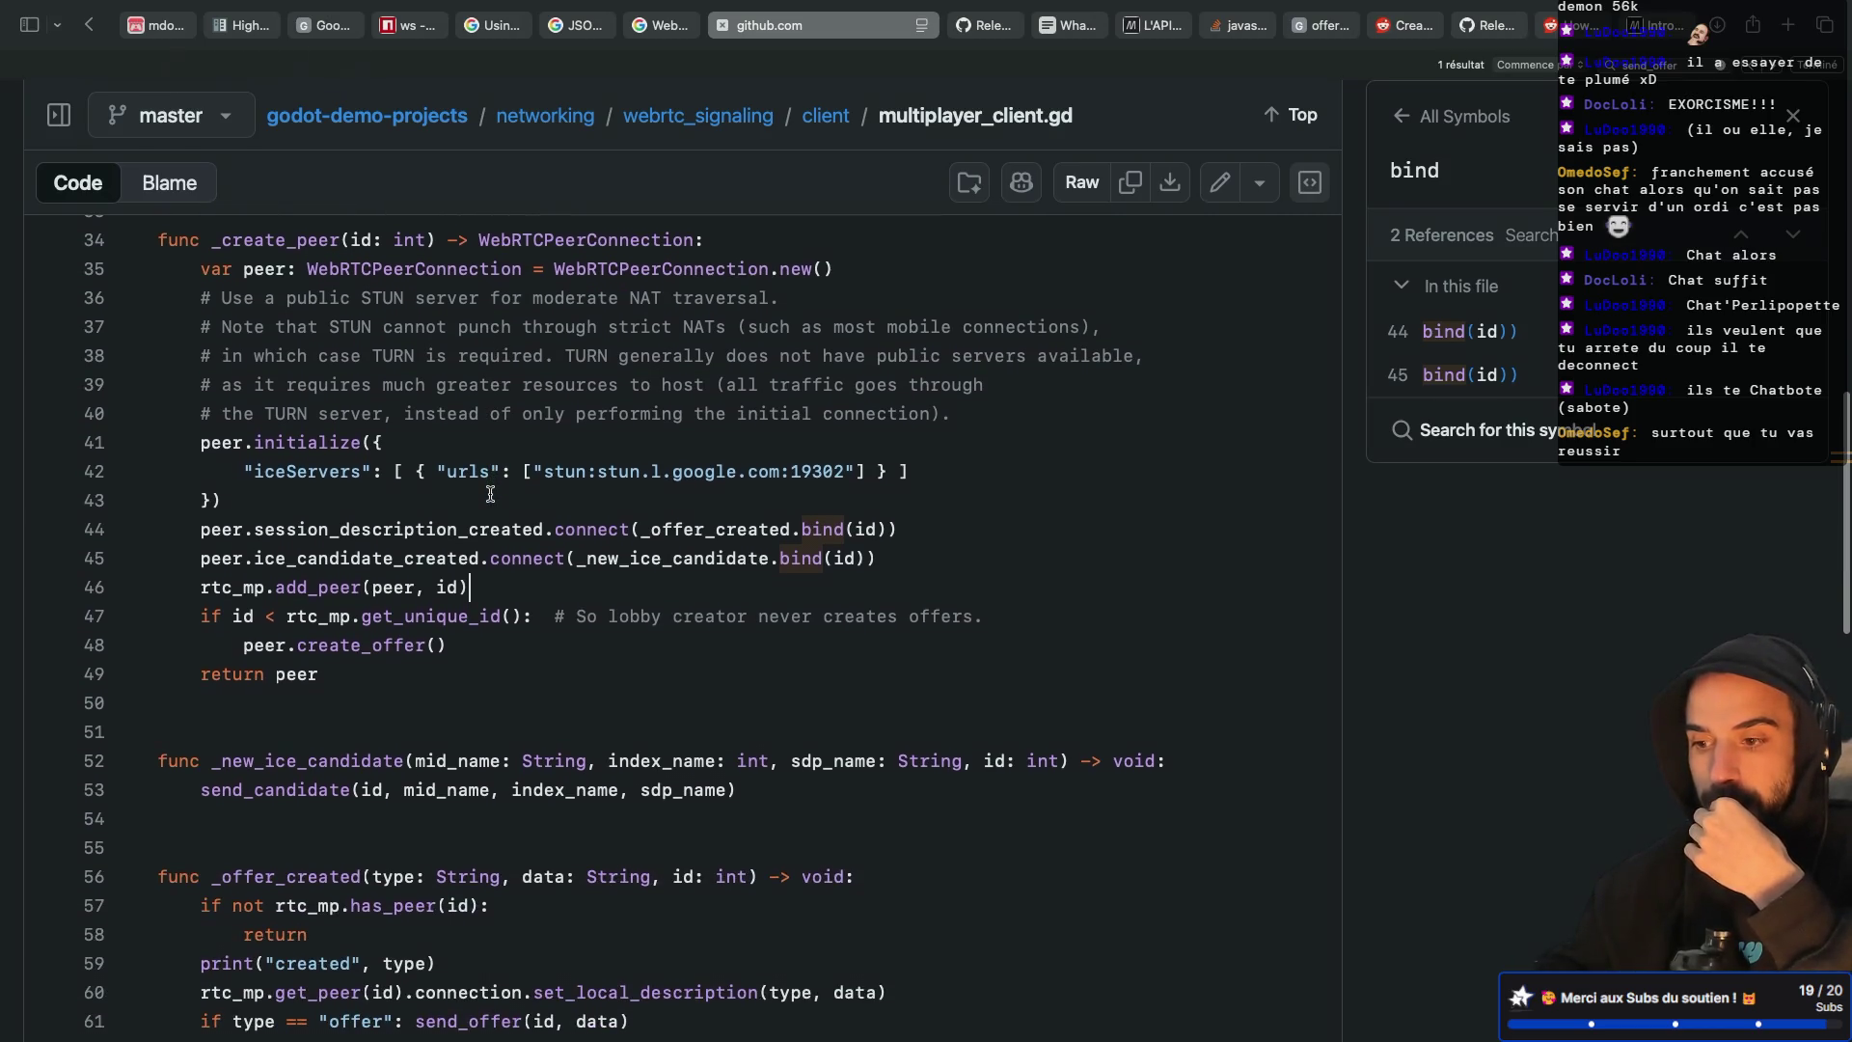
scroll(490, 494, "down", 3)
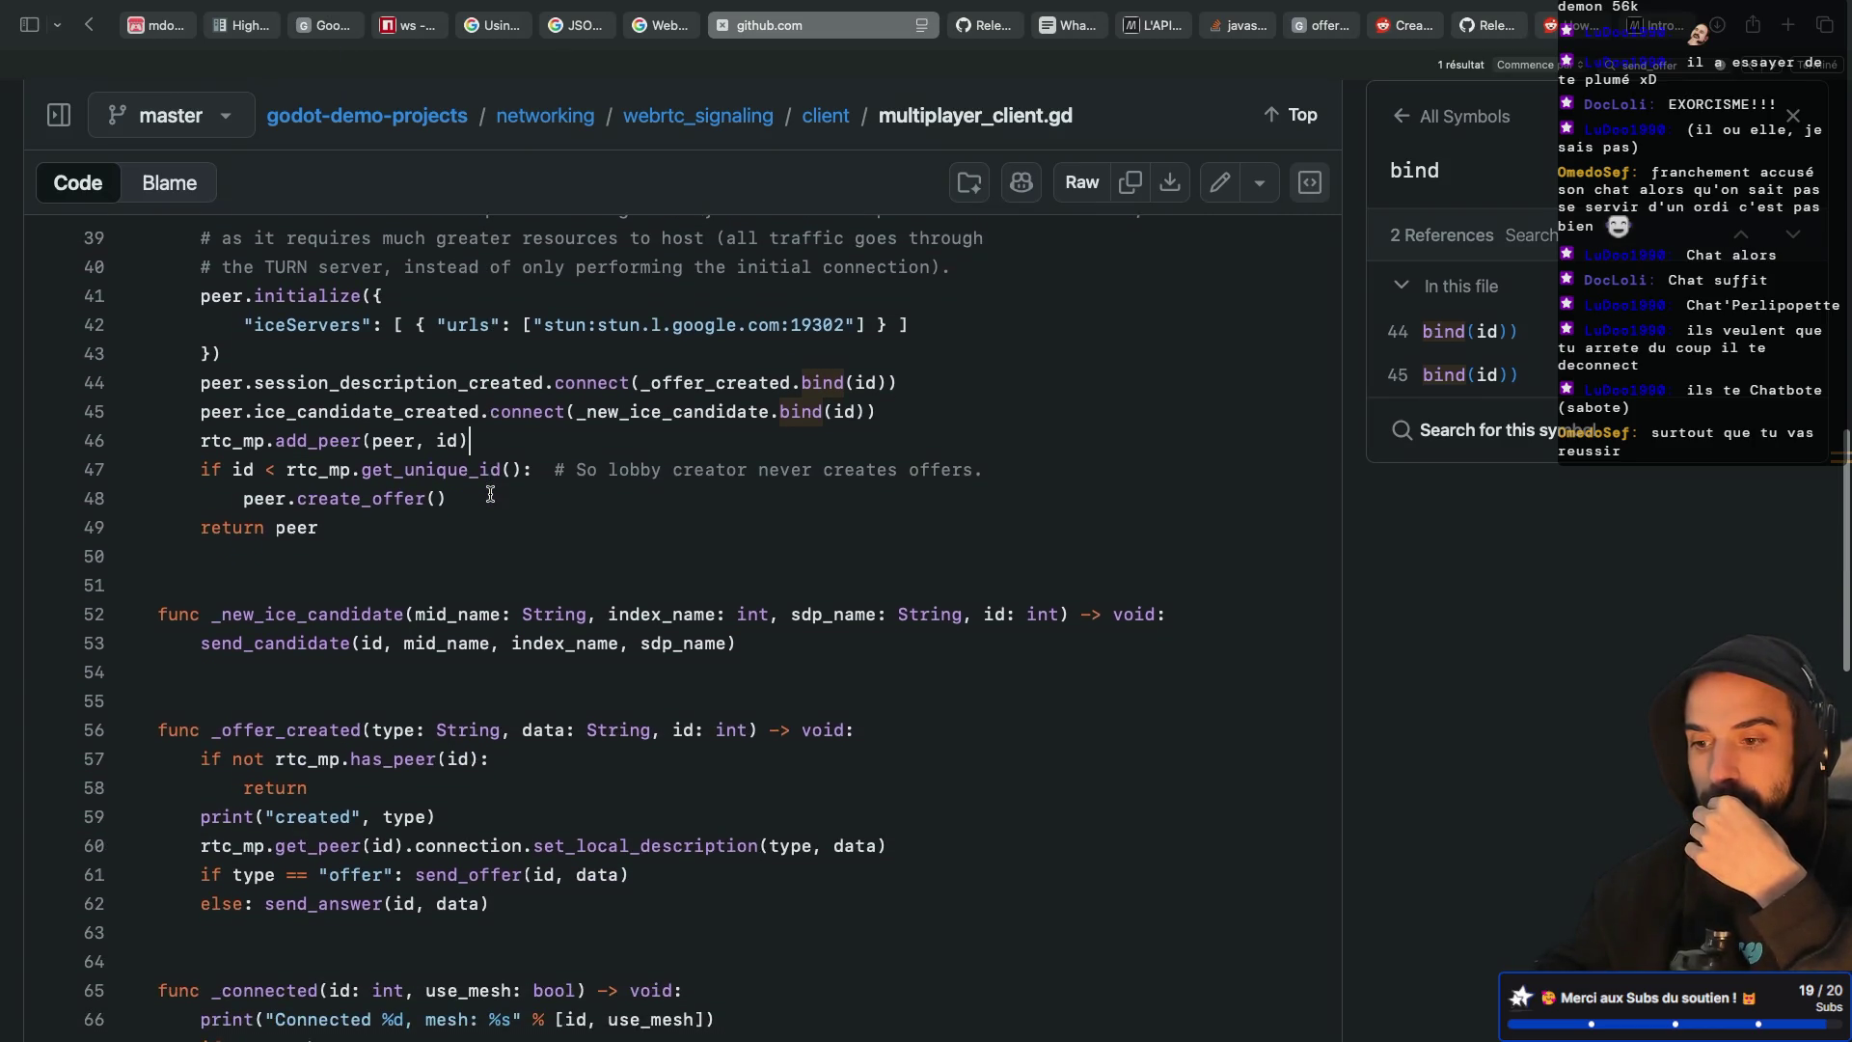
key("super+Tab")
Restart the node src/index.js signaling server in the tmux terminal
left_click(551, 494)
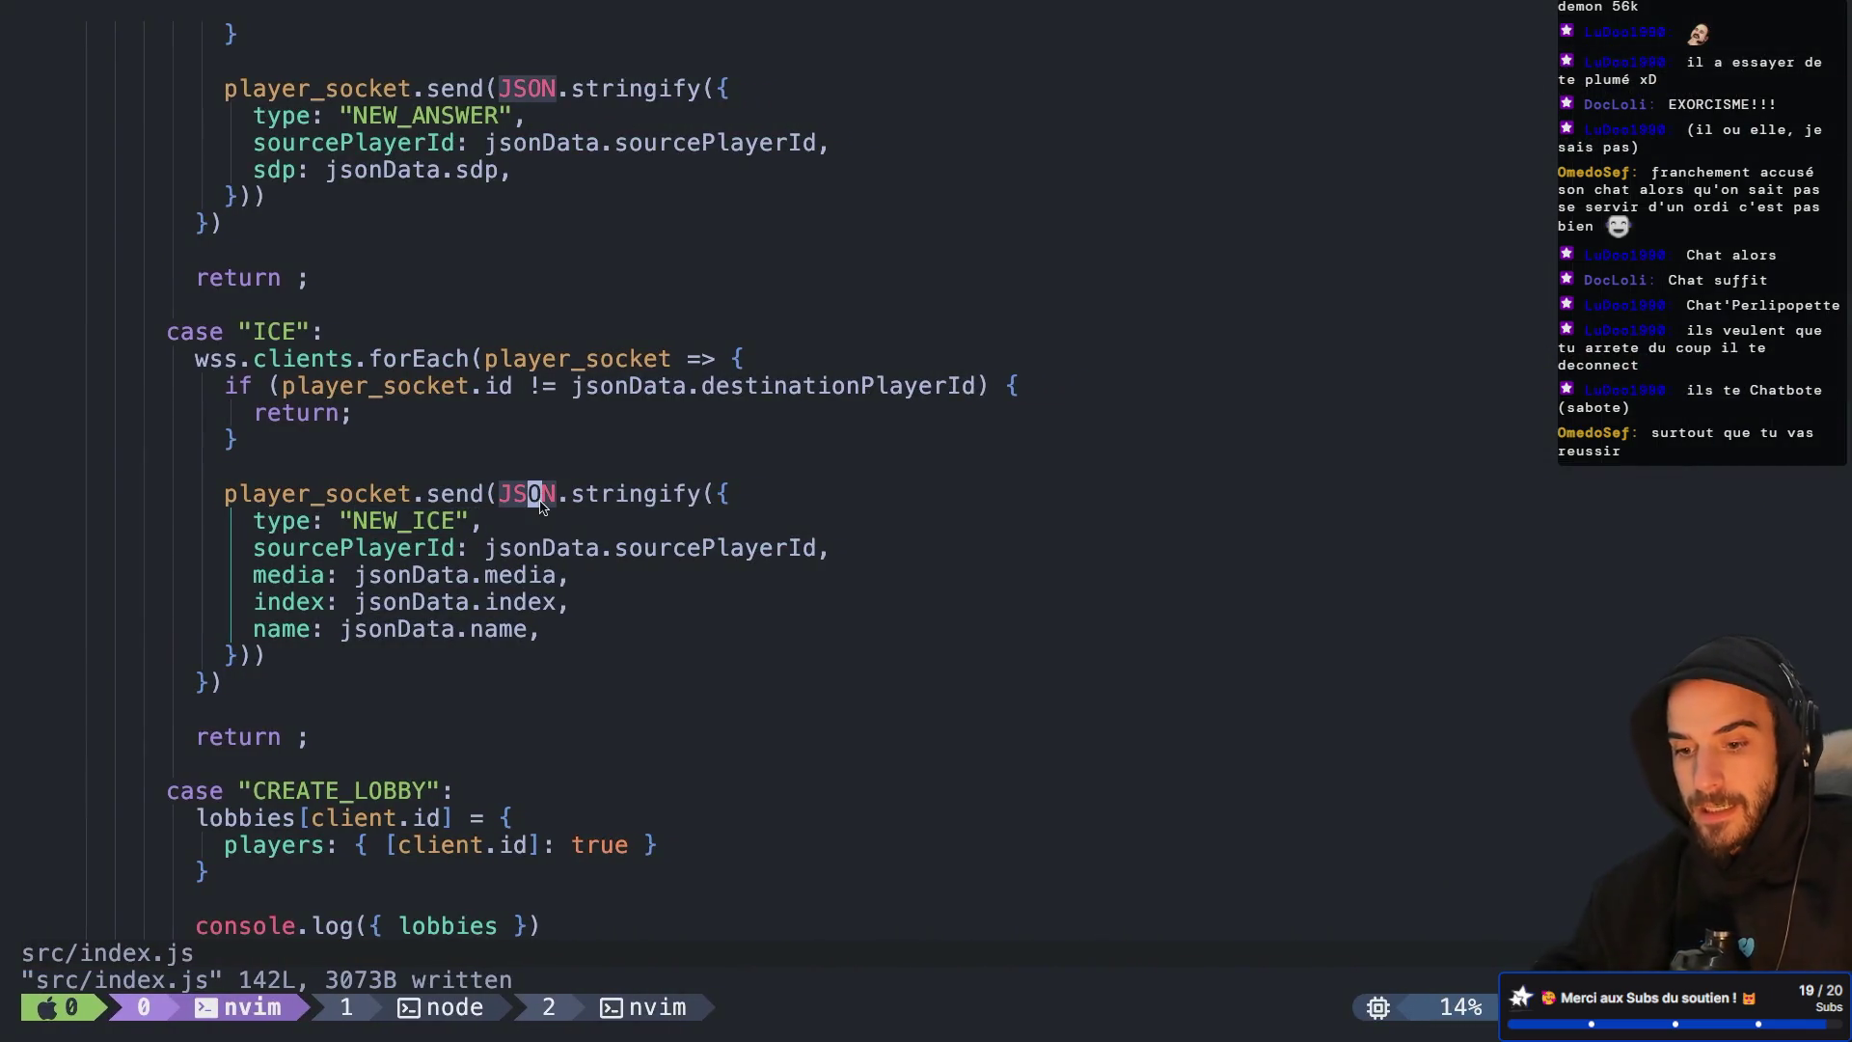
key("ctrl+b")
key("1")
key("ctrl+c")
key("Up")
key("Return")
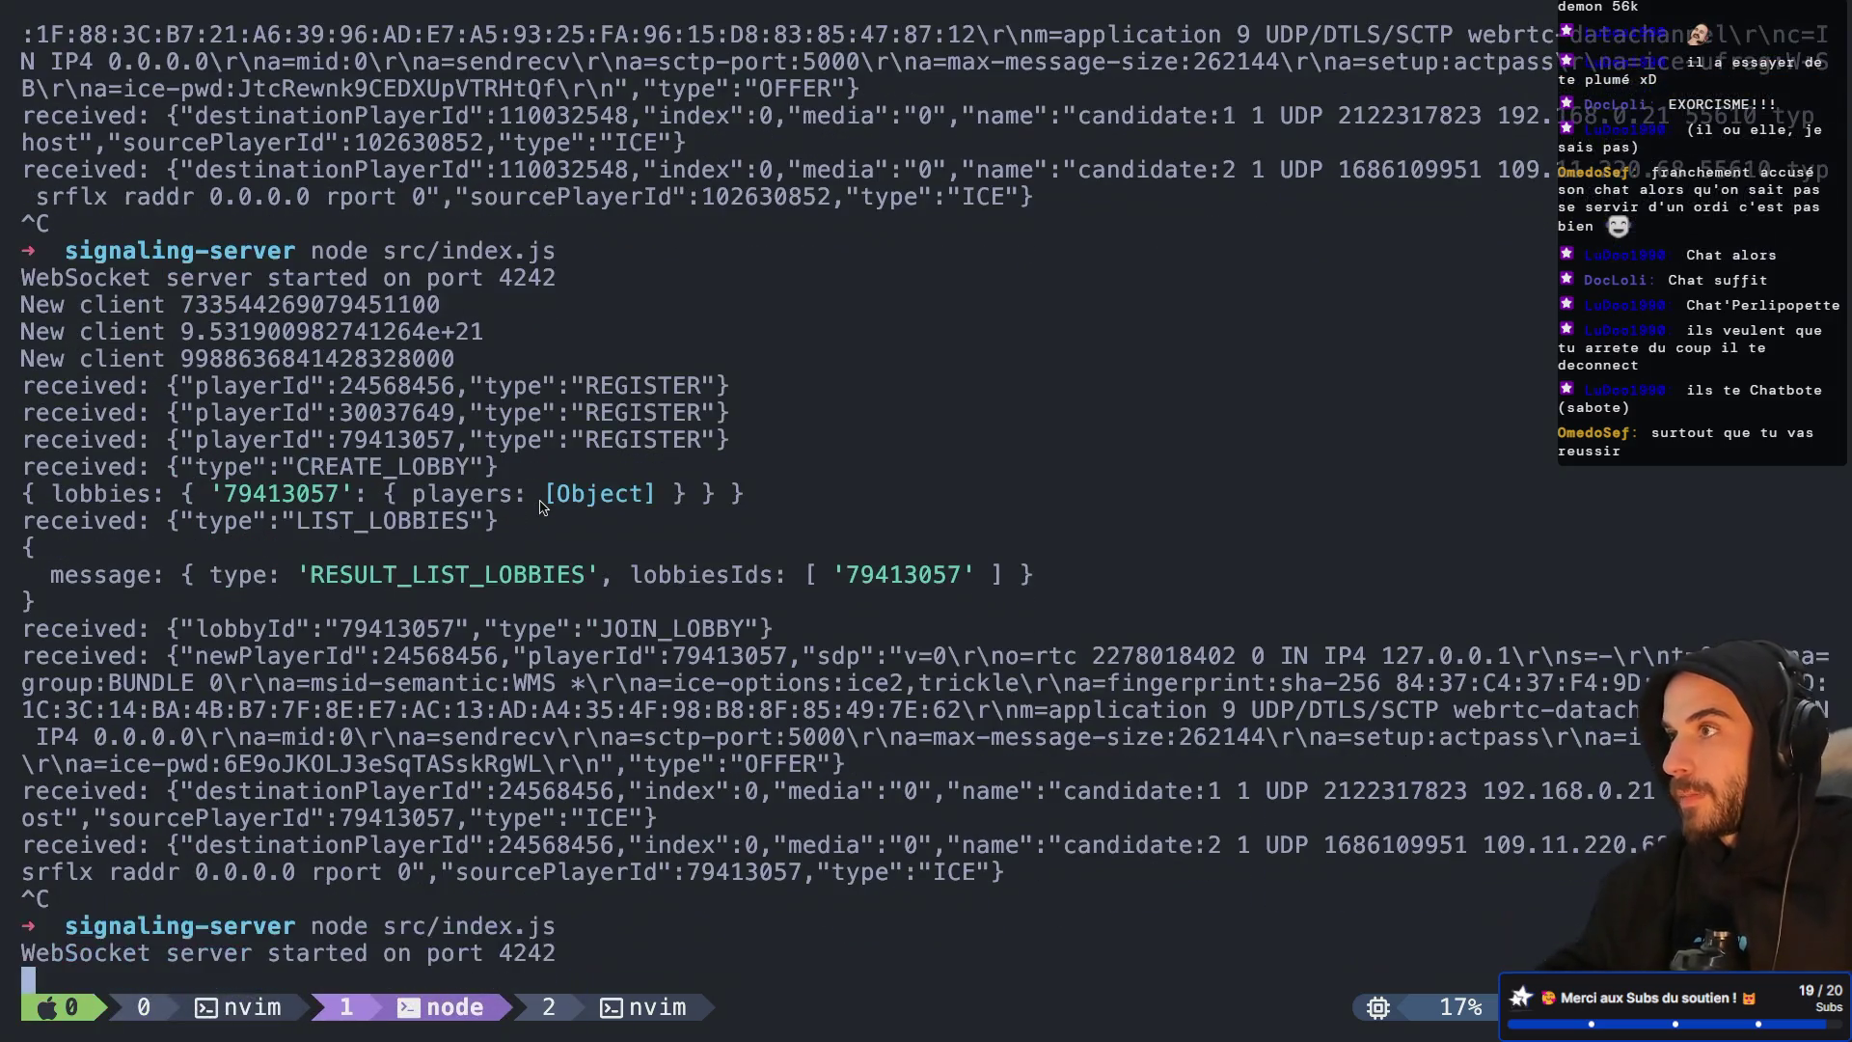
Run the project, create a lobby in one window and join it from the other
key("super+Tab")
key("super+Tab")
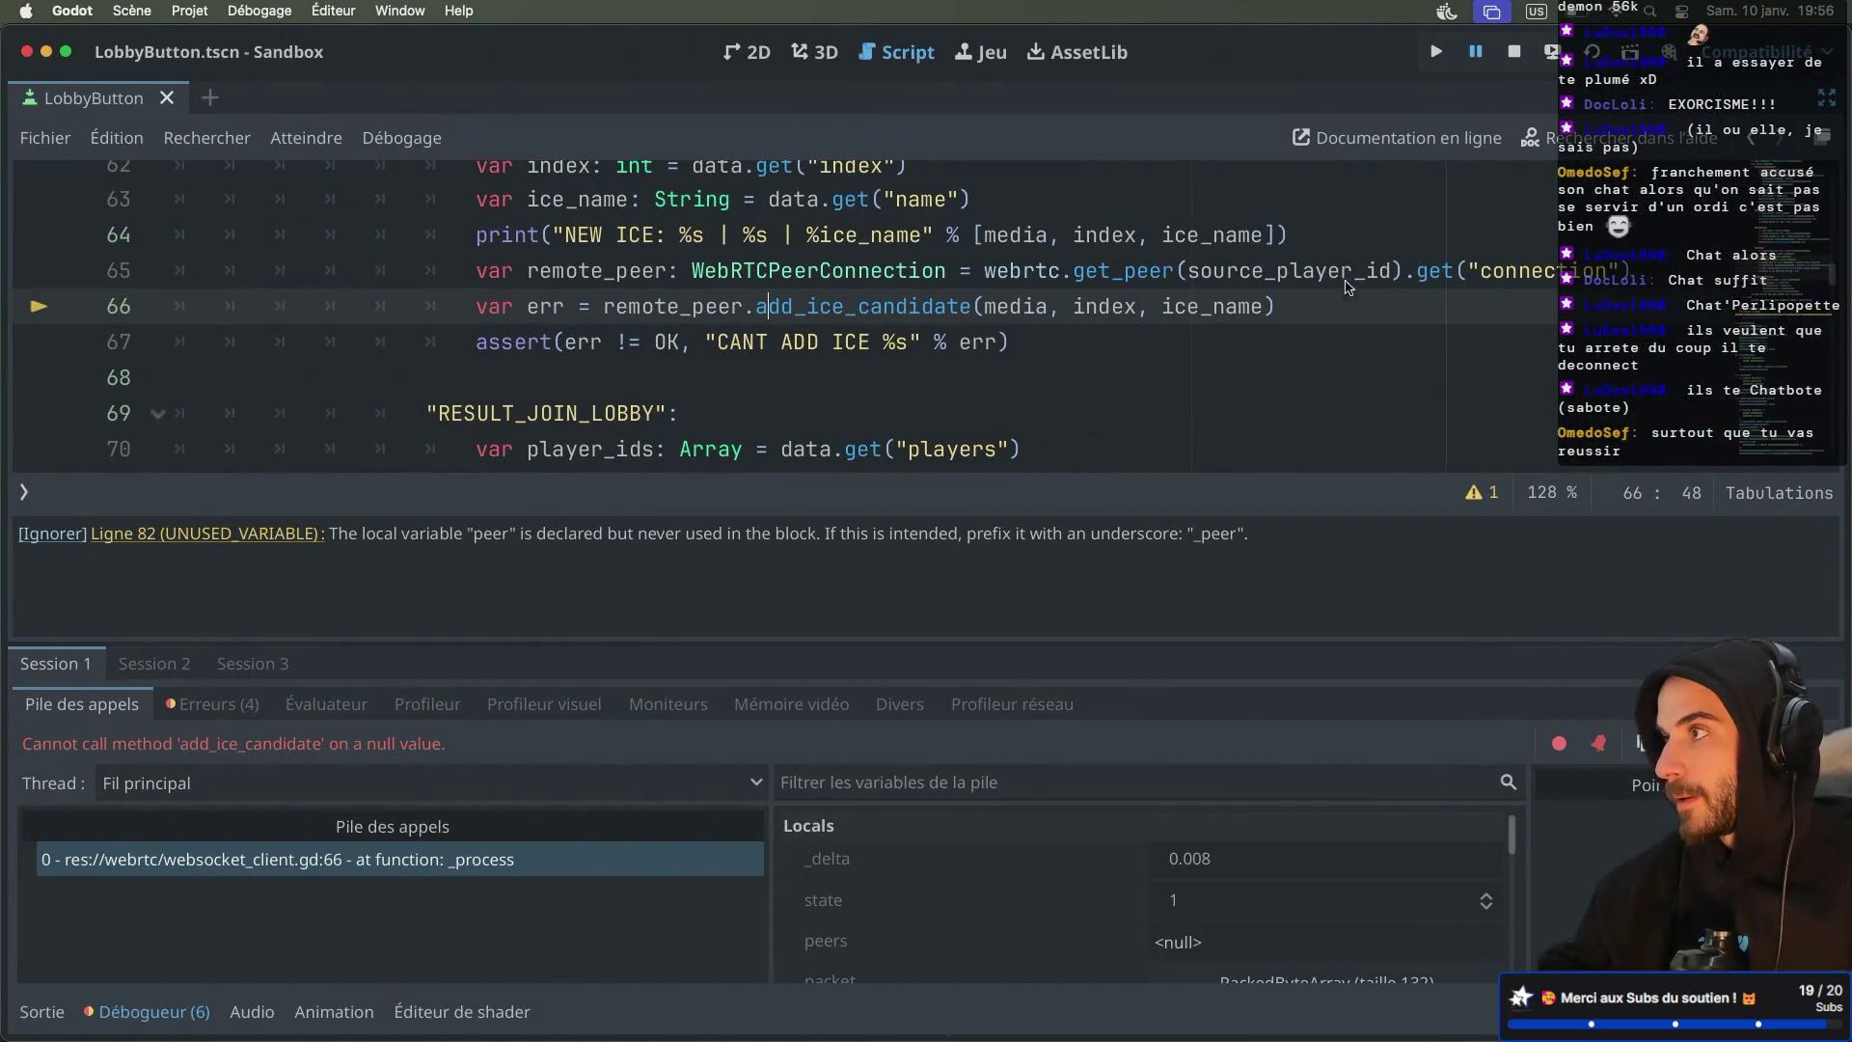
key("super+b")
left_click(429, 236)
mouse_move(853, 247)
left_mouse_down()
mouse_move(939, 351)
mouse_move(928, 368)
left_mouse_up()
left_click(670, 320)
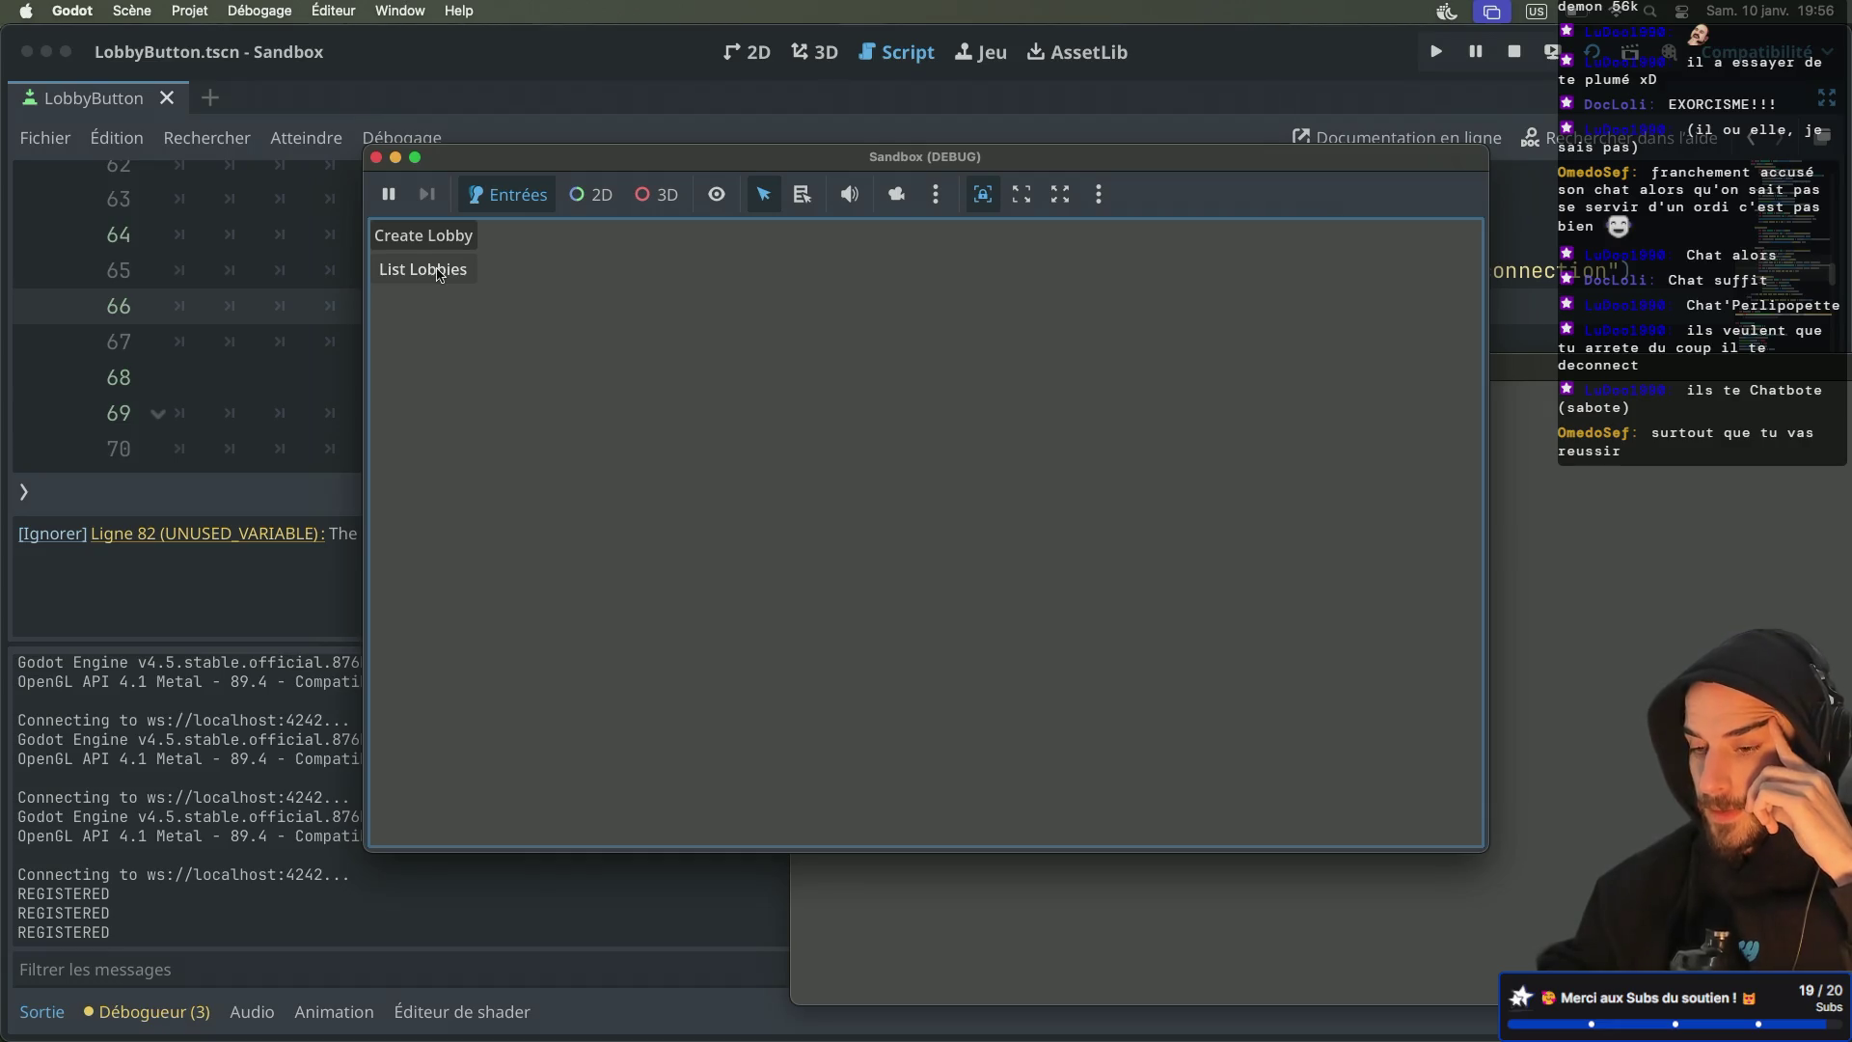
left_click(439, 274)
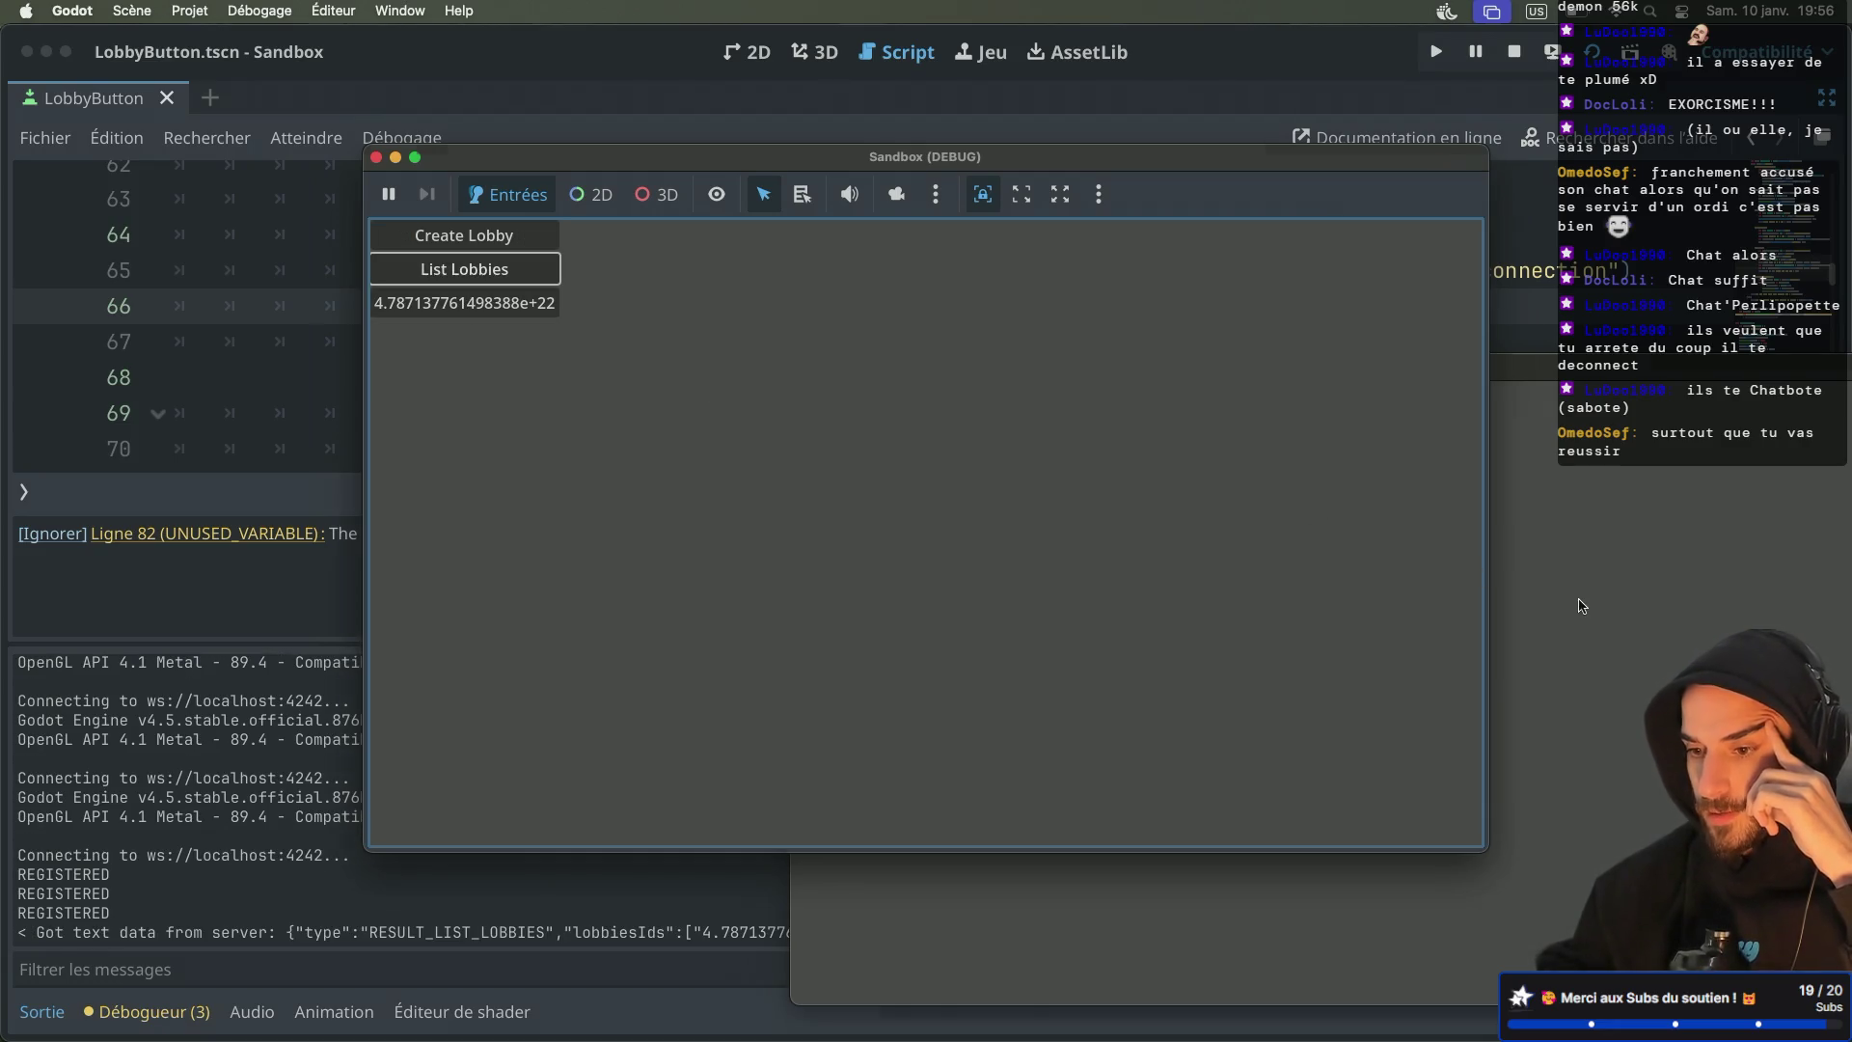
left_click(762, 574)
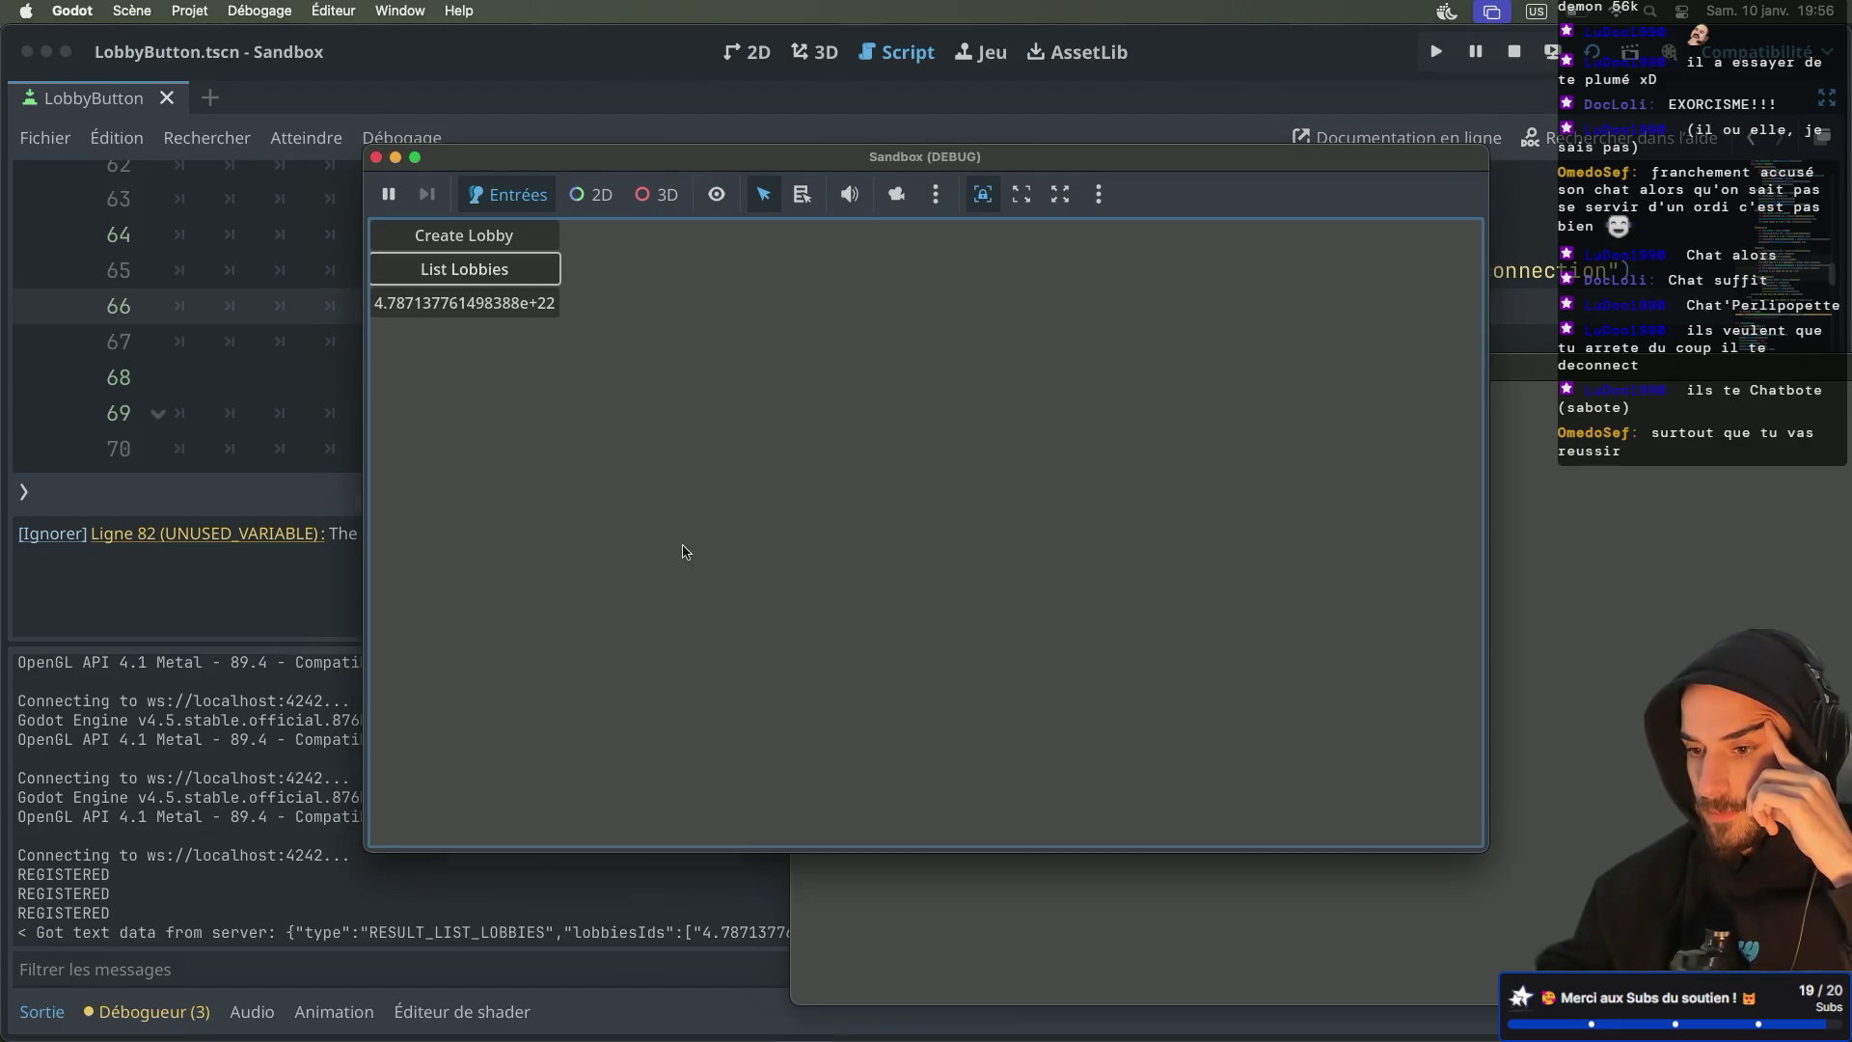
left_click(488, 304)
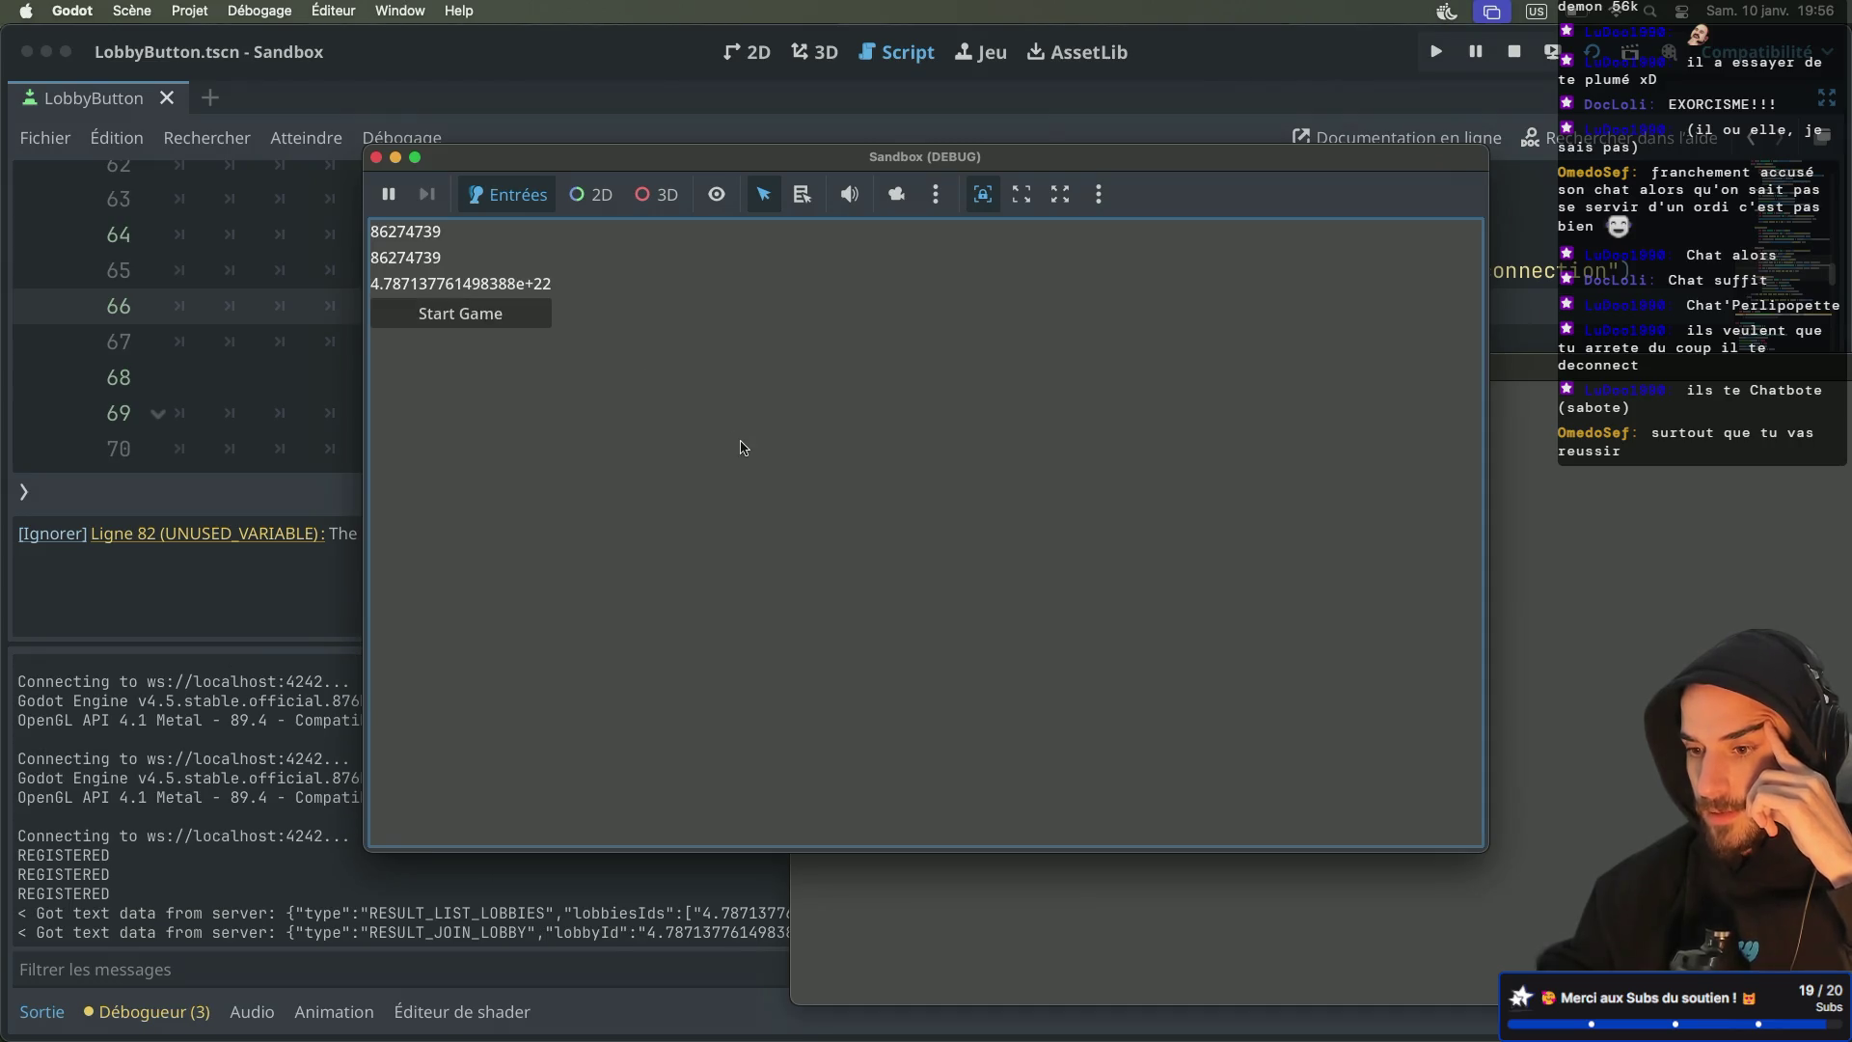
left_click(1519, 666)
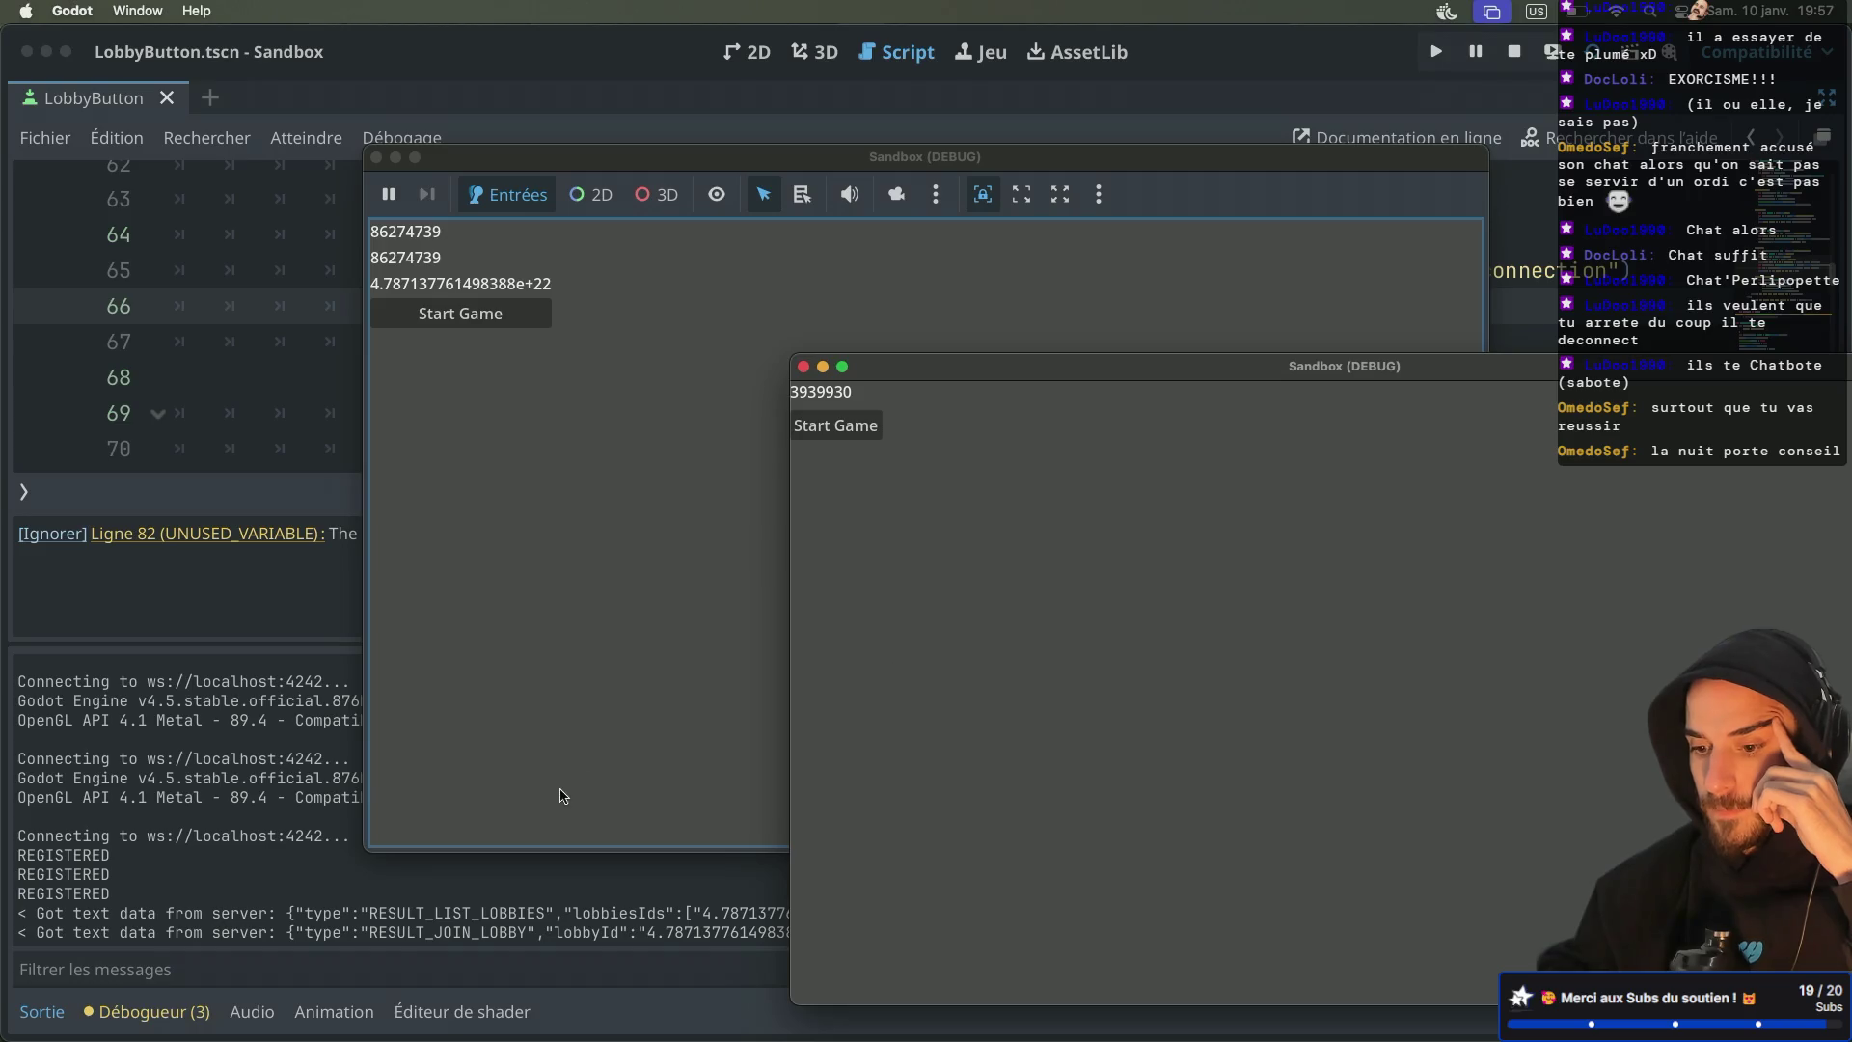
left_click(267, 807)
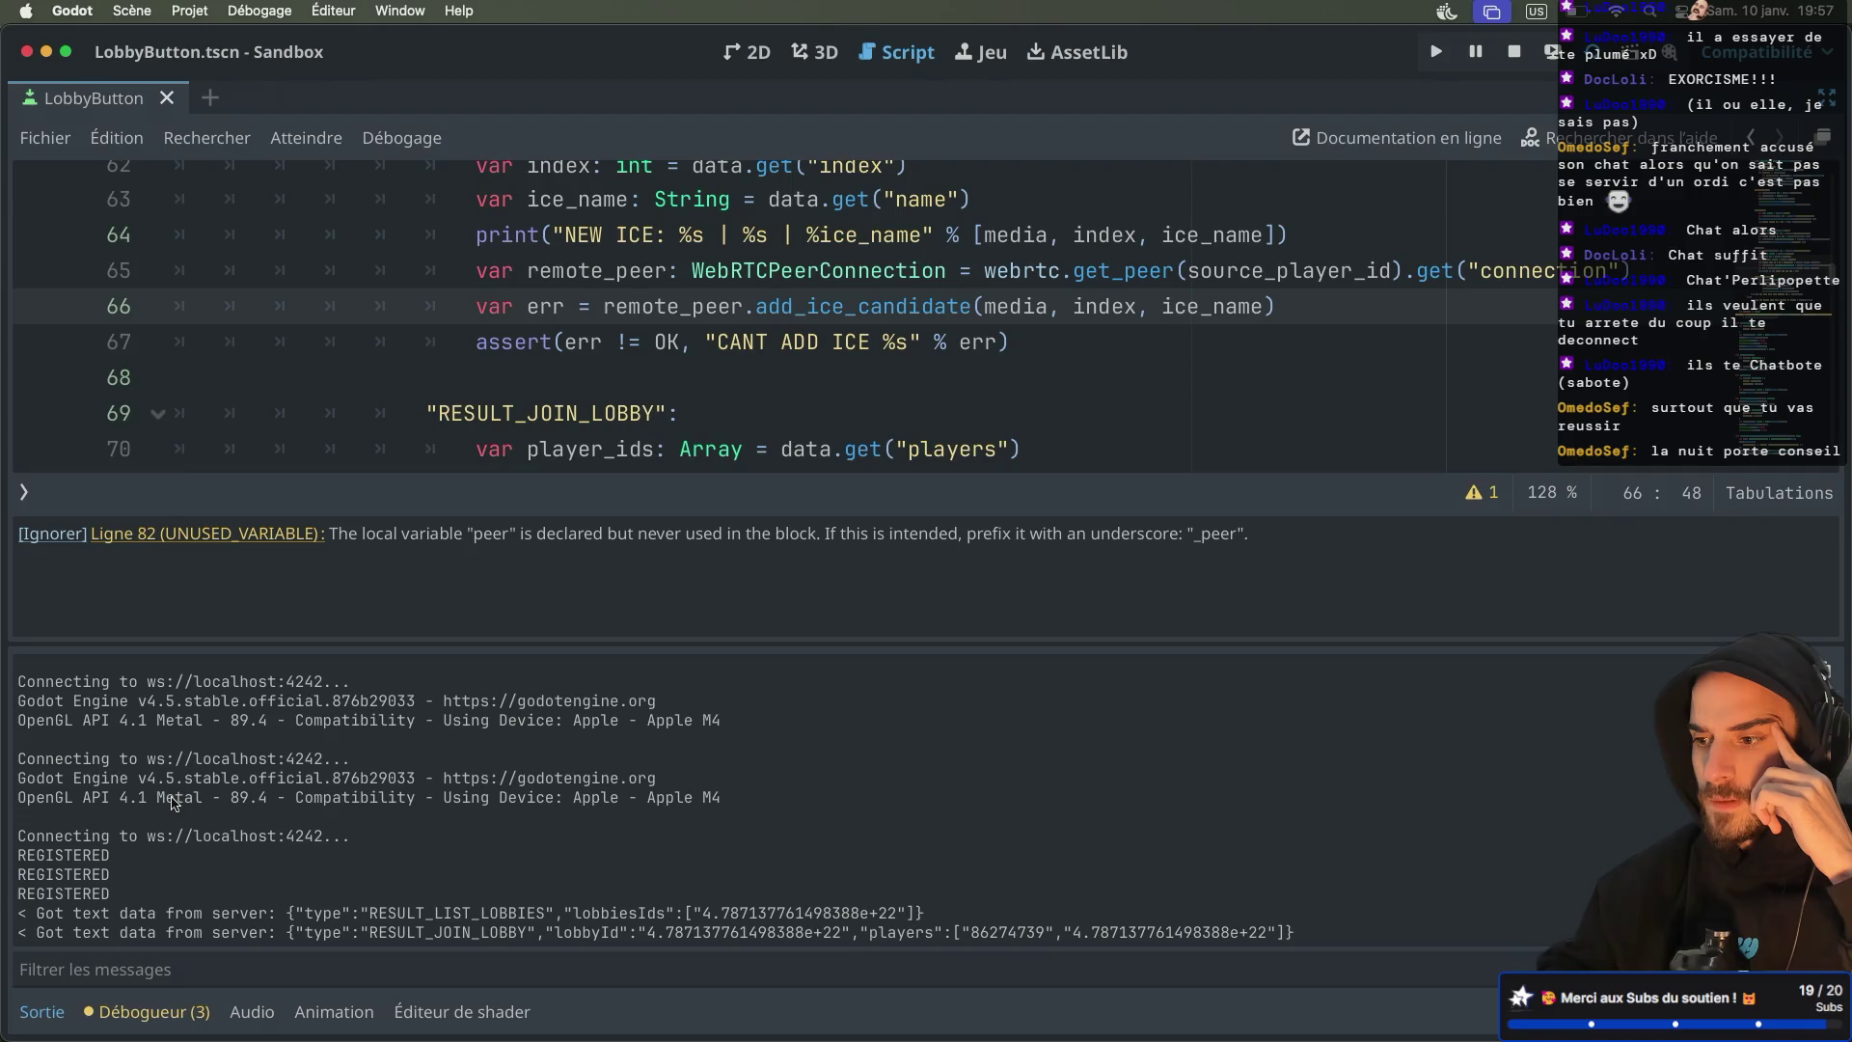
Shorten line 5's randi_range upper bound from 123456789 to 1234567
scroll(699, 317, "up", 15)
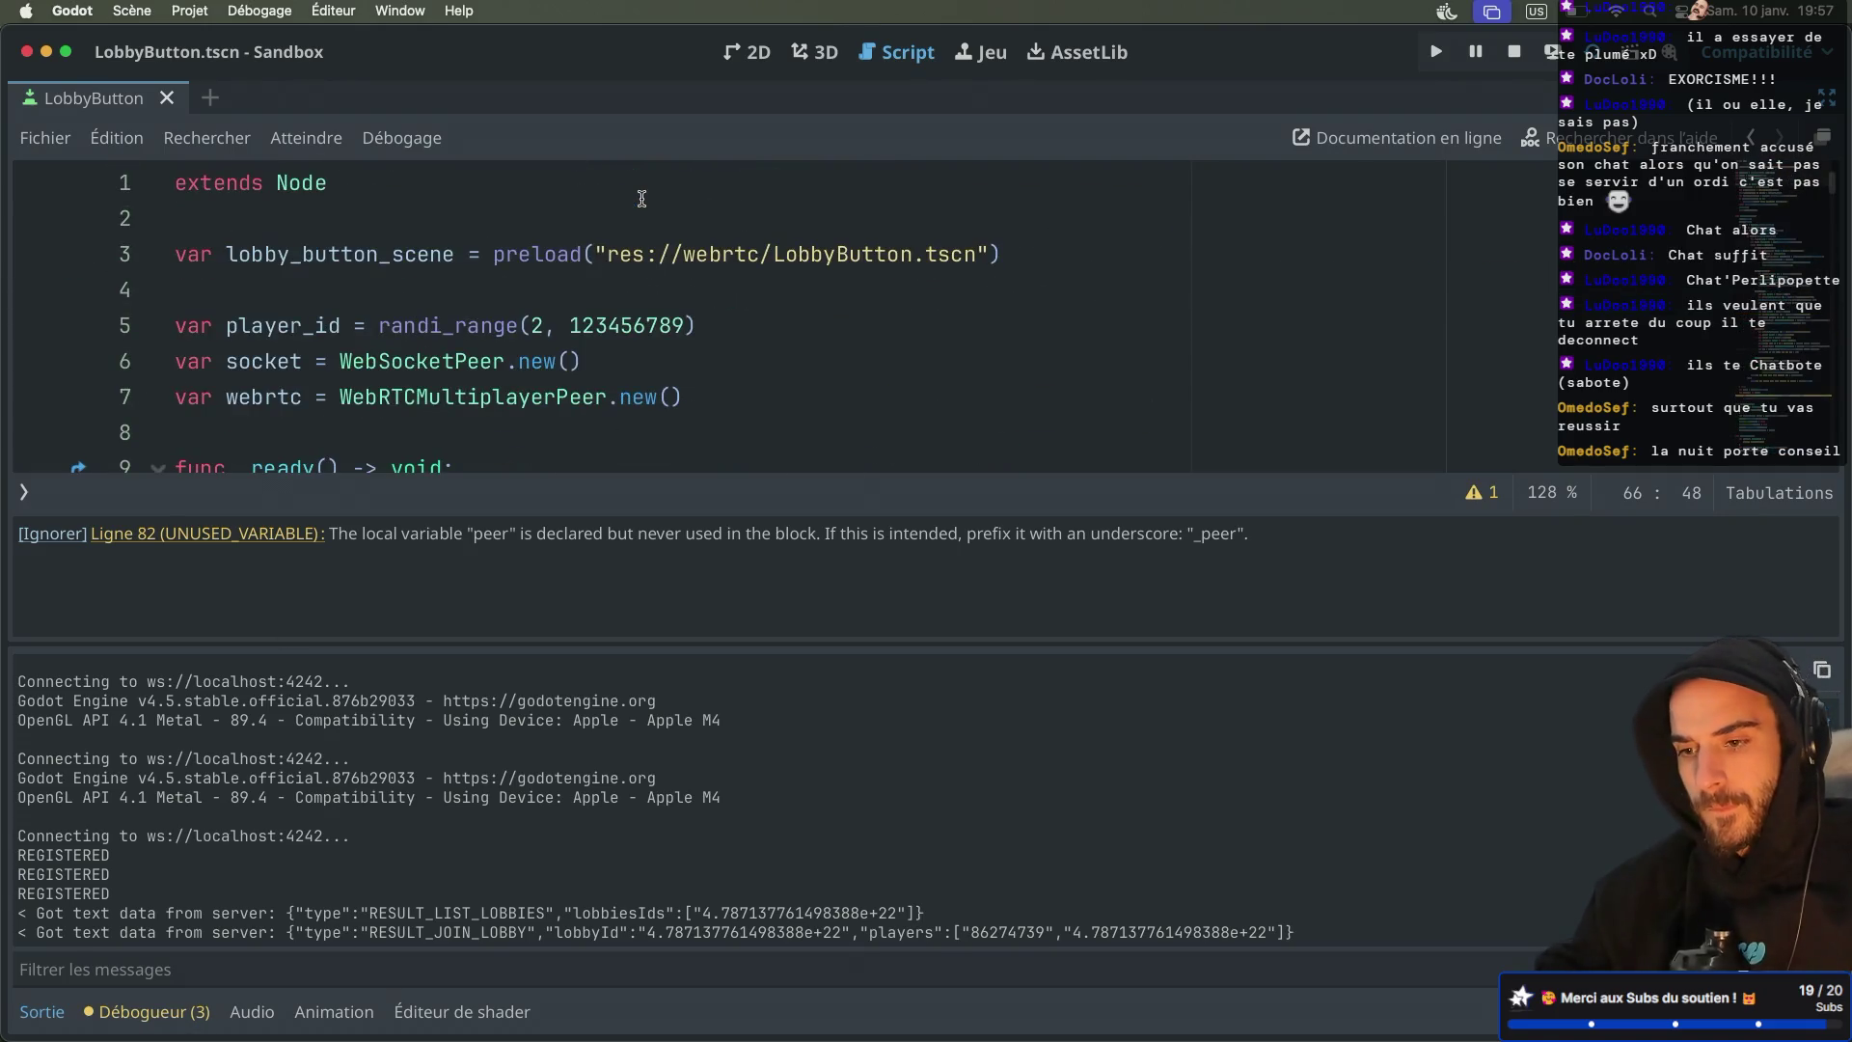
left_click(685, 307)
key("BackSpace")
key("BackSpace")
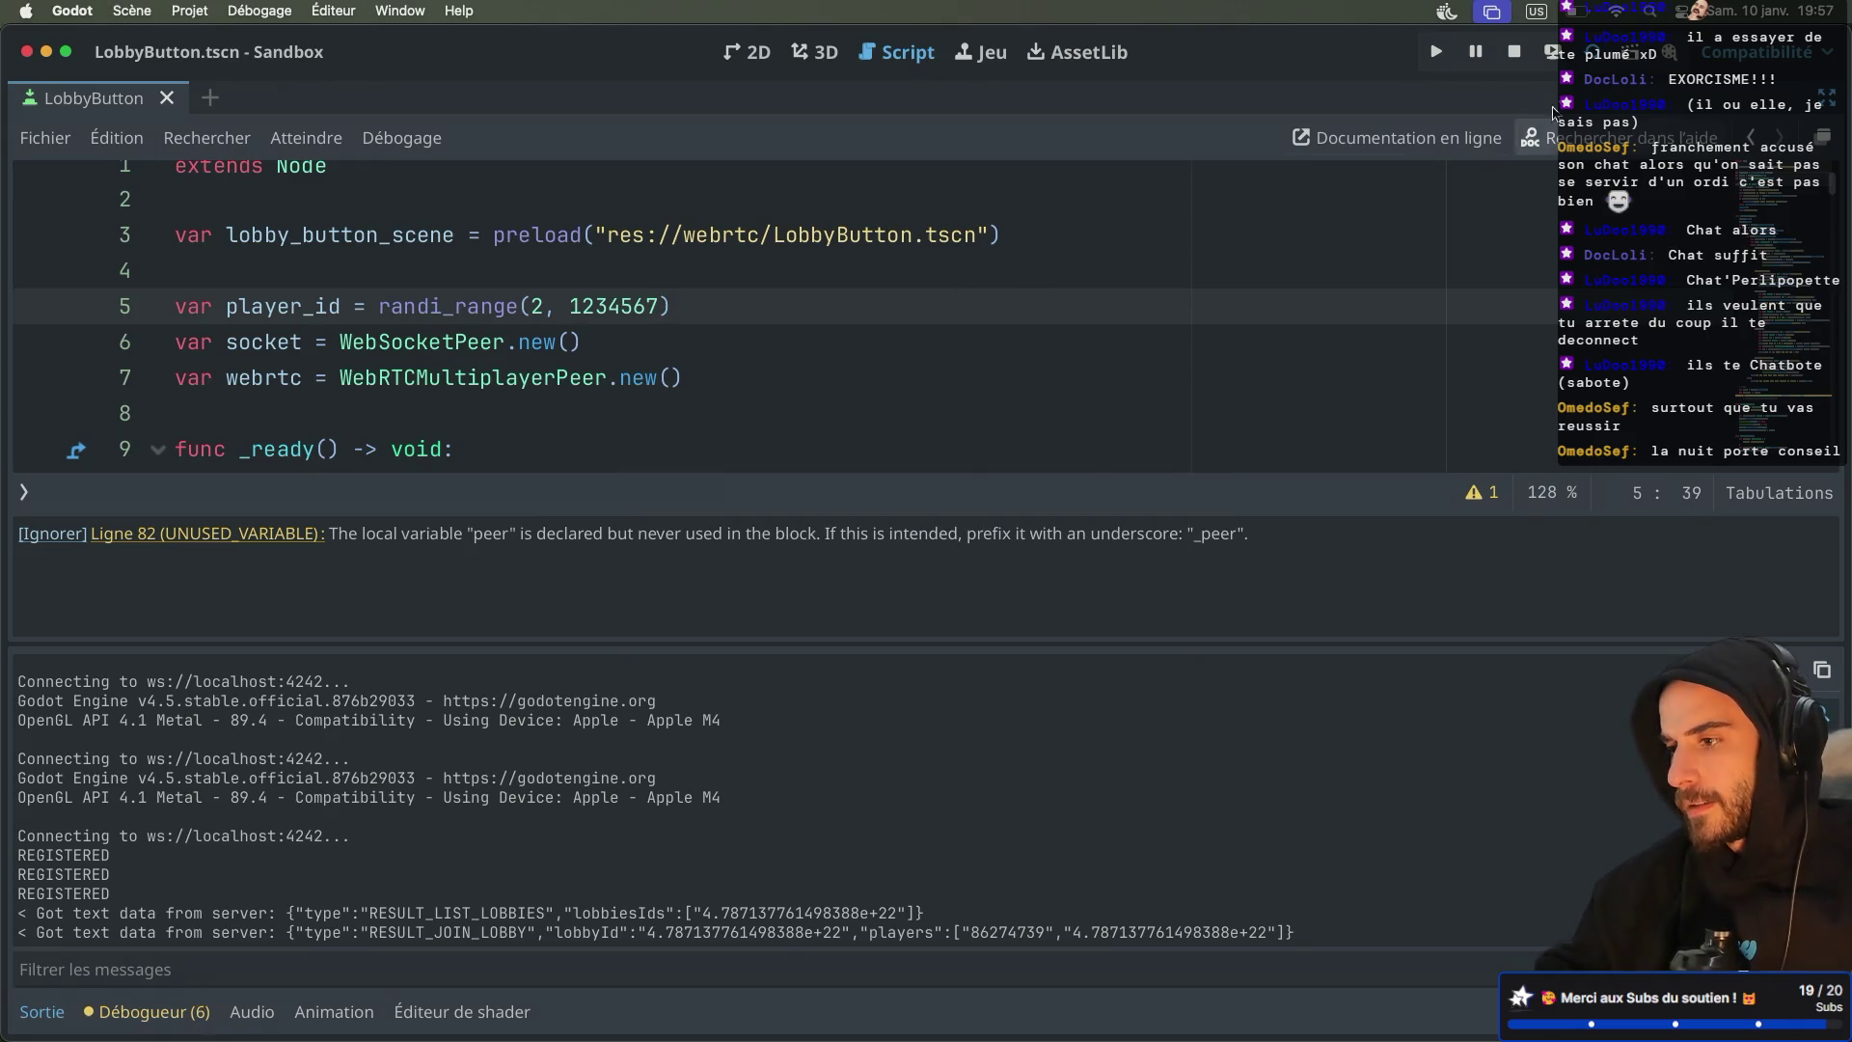
Restart the signaling server on port 4242 and relaunch the game
key("ctrl+Right")
key("ctrl+Right")
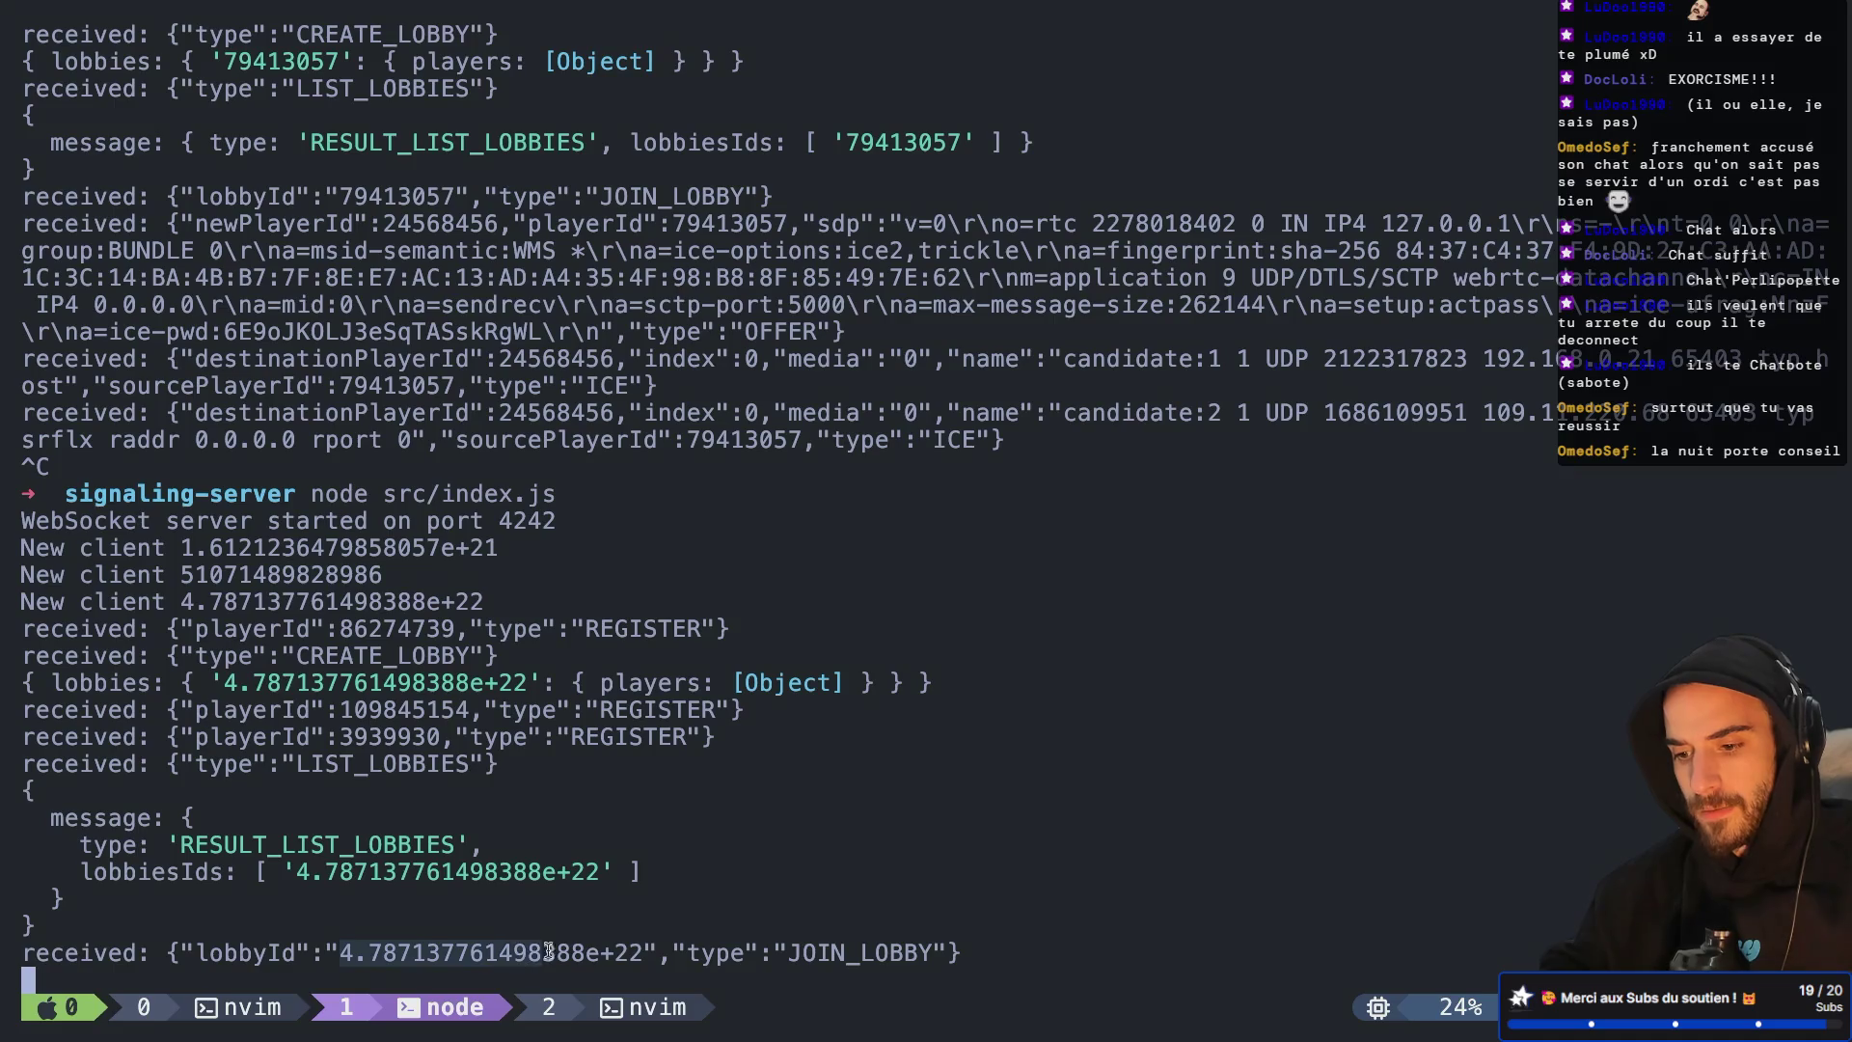
key("ctrl+c")
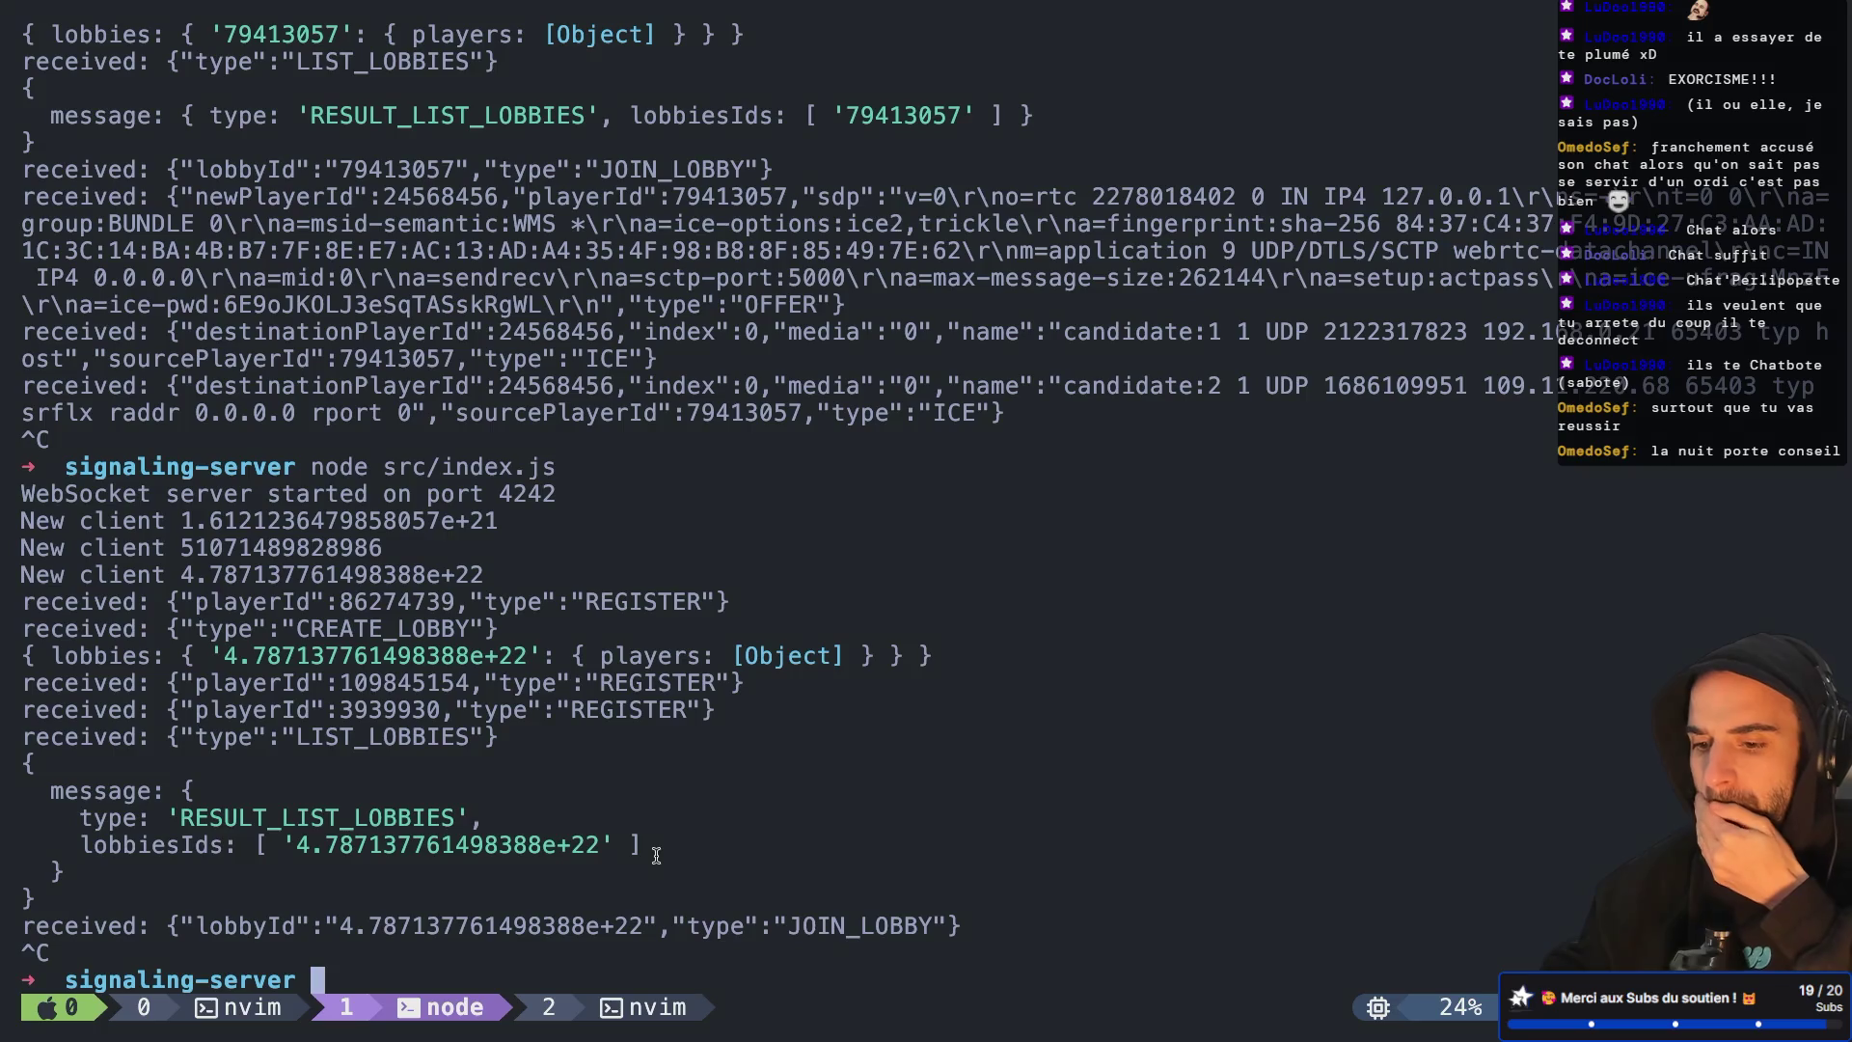
key("Up")
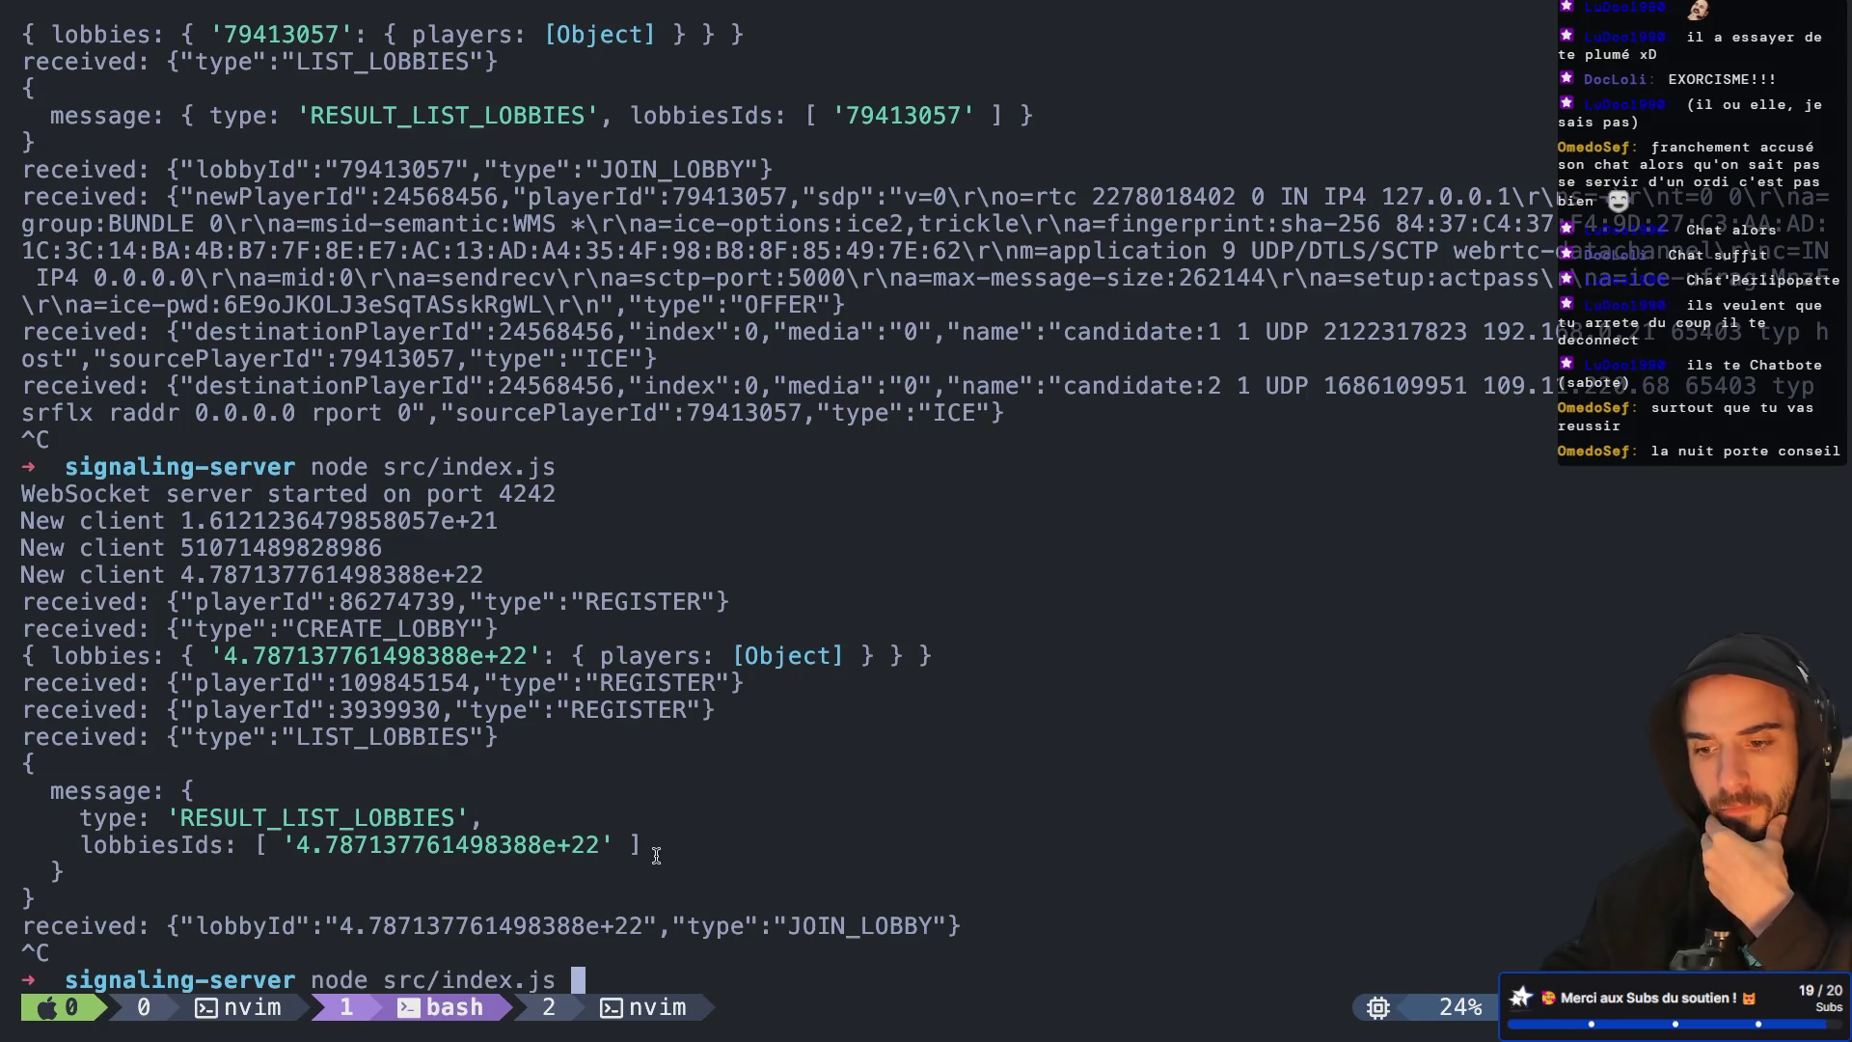
key("Return")
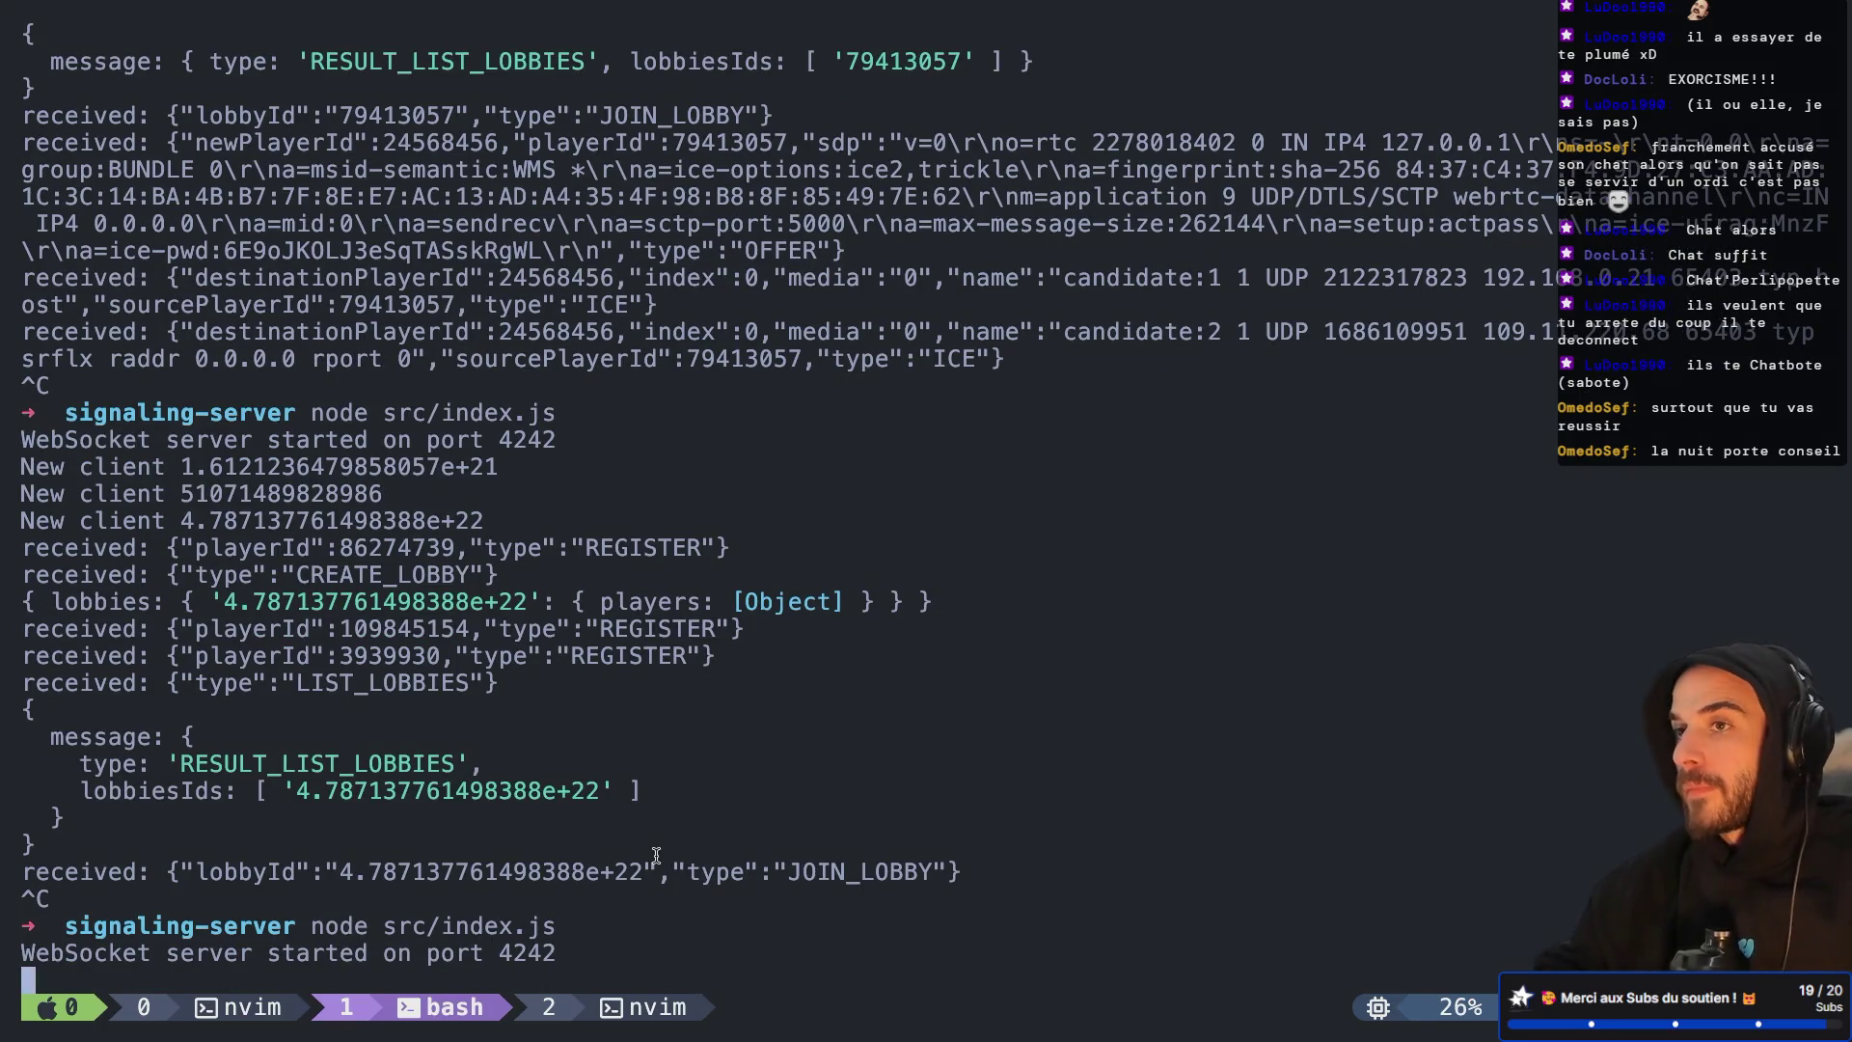
key("super+Tab")
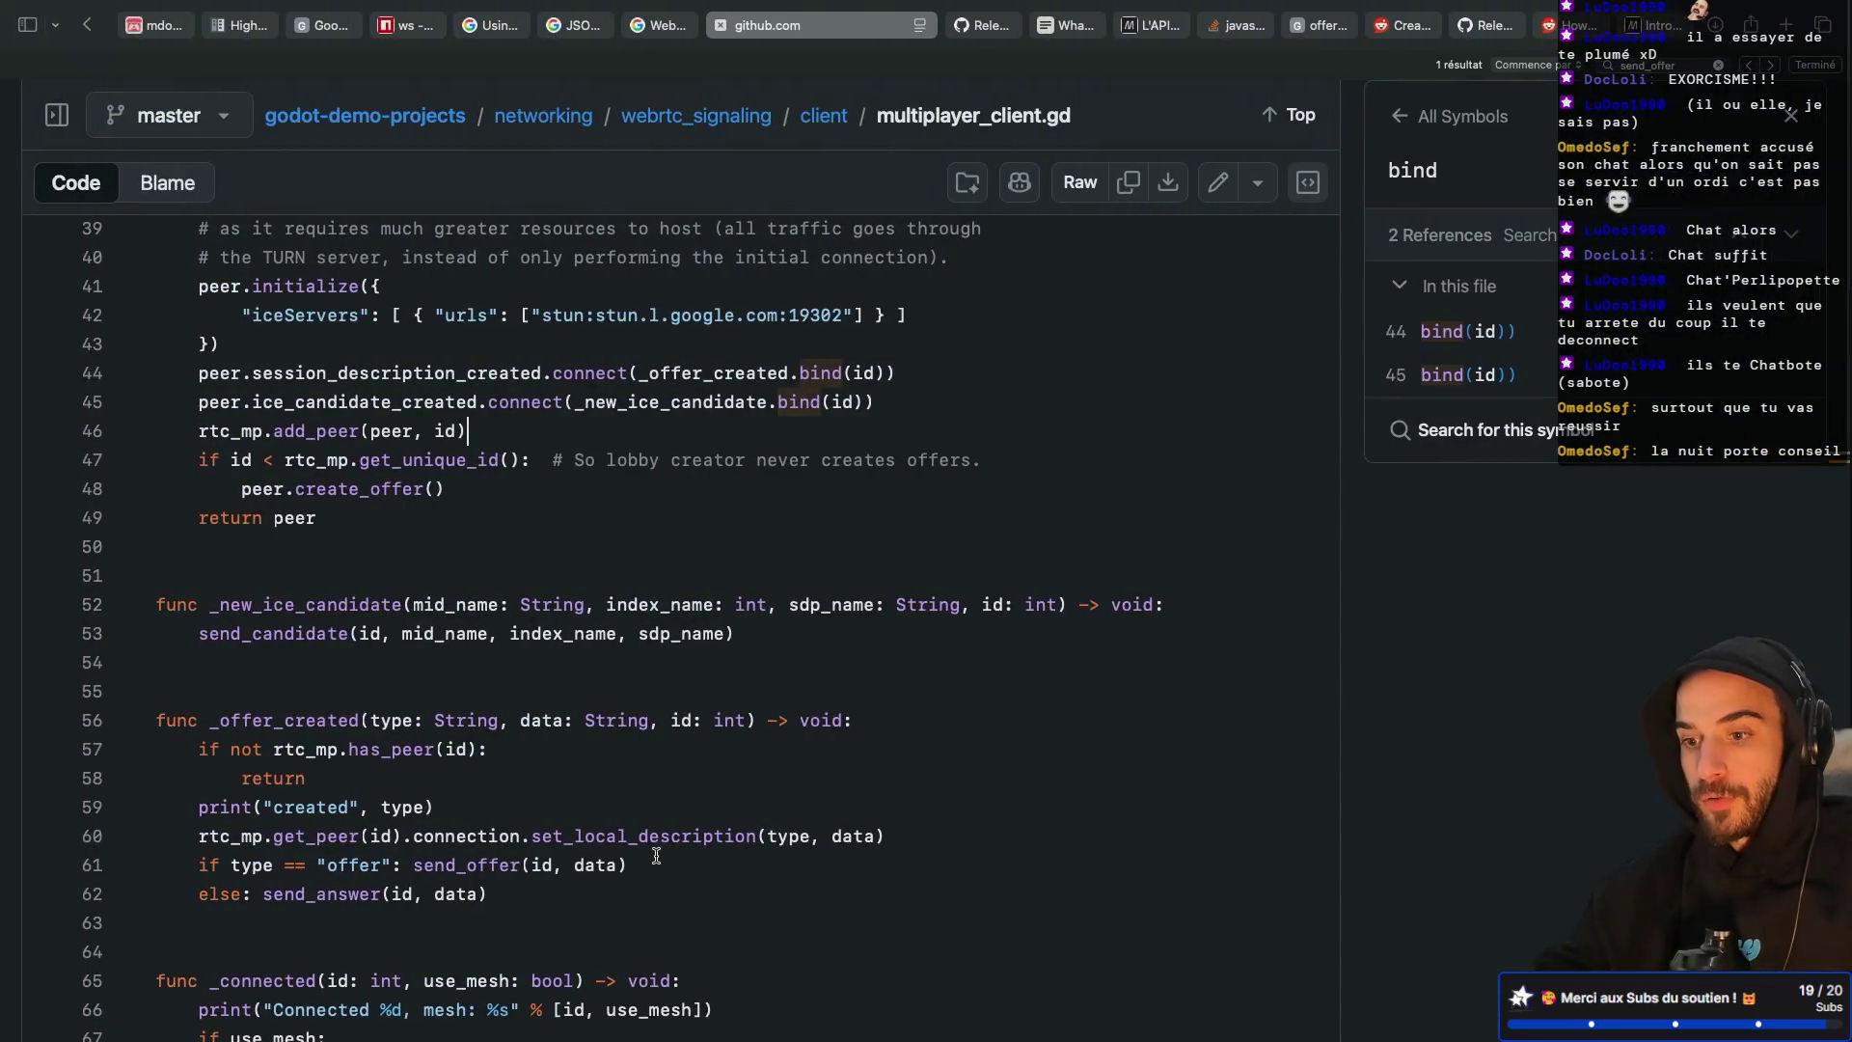
key("super+Tab")
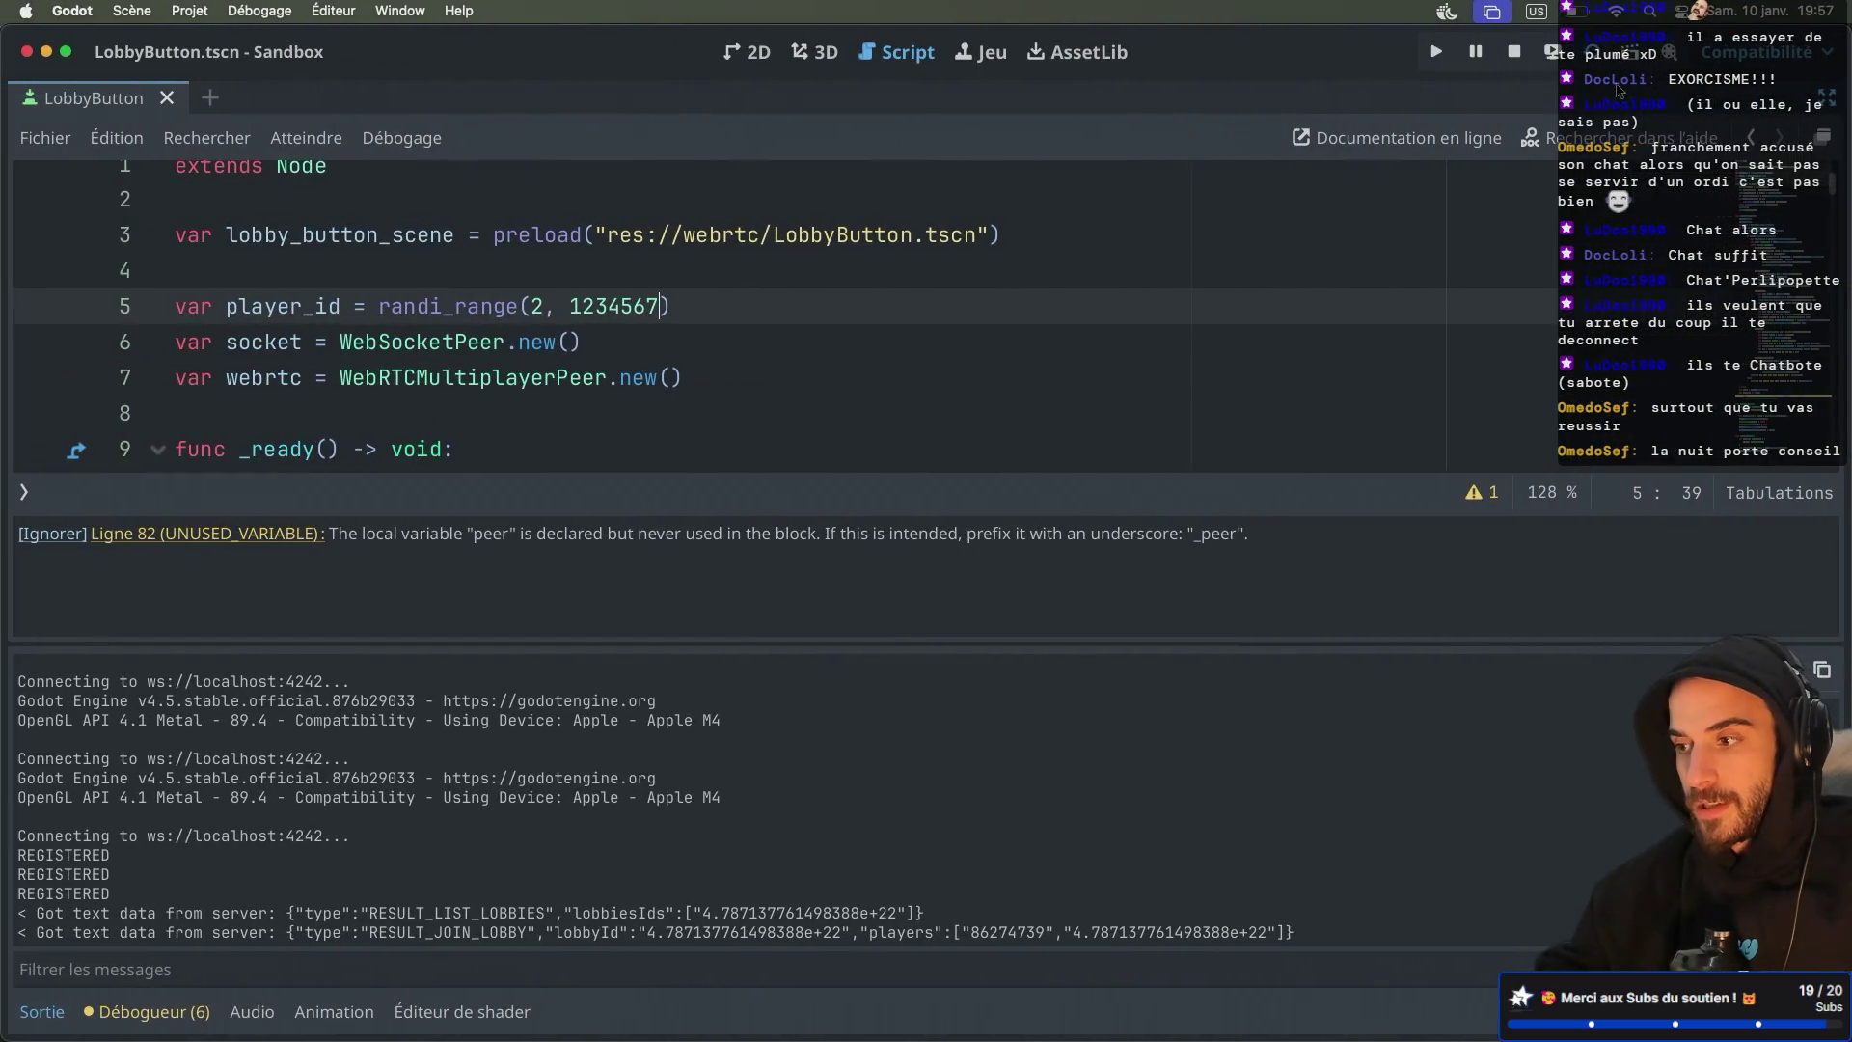
key("super+b")
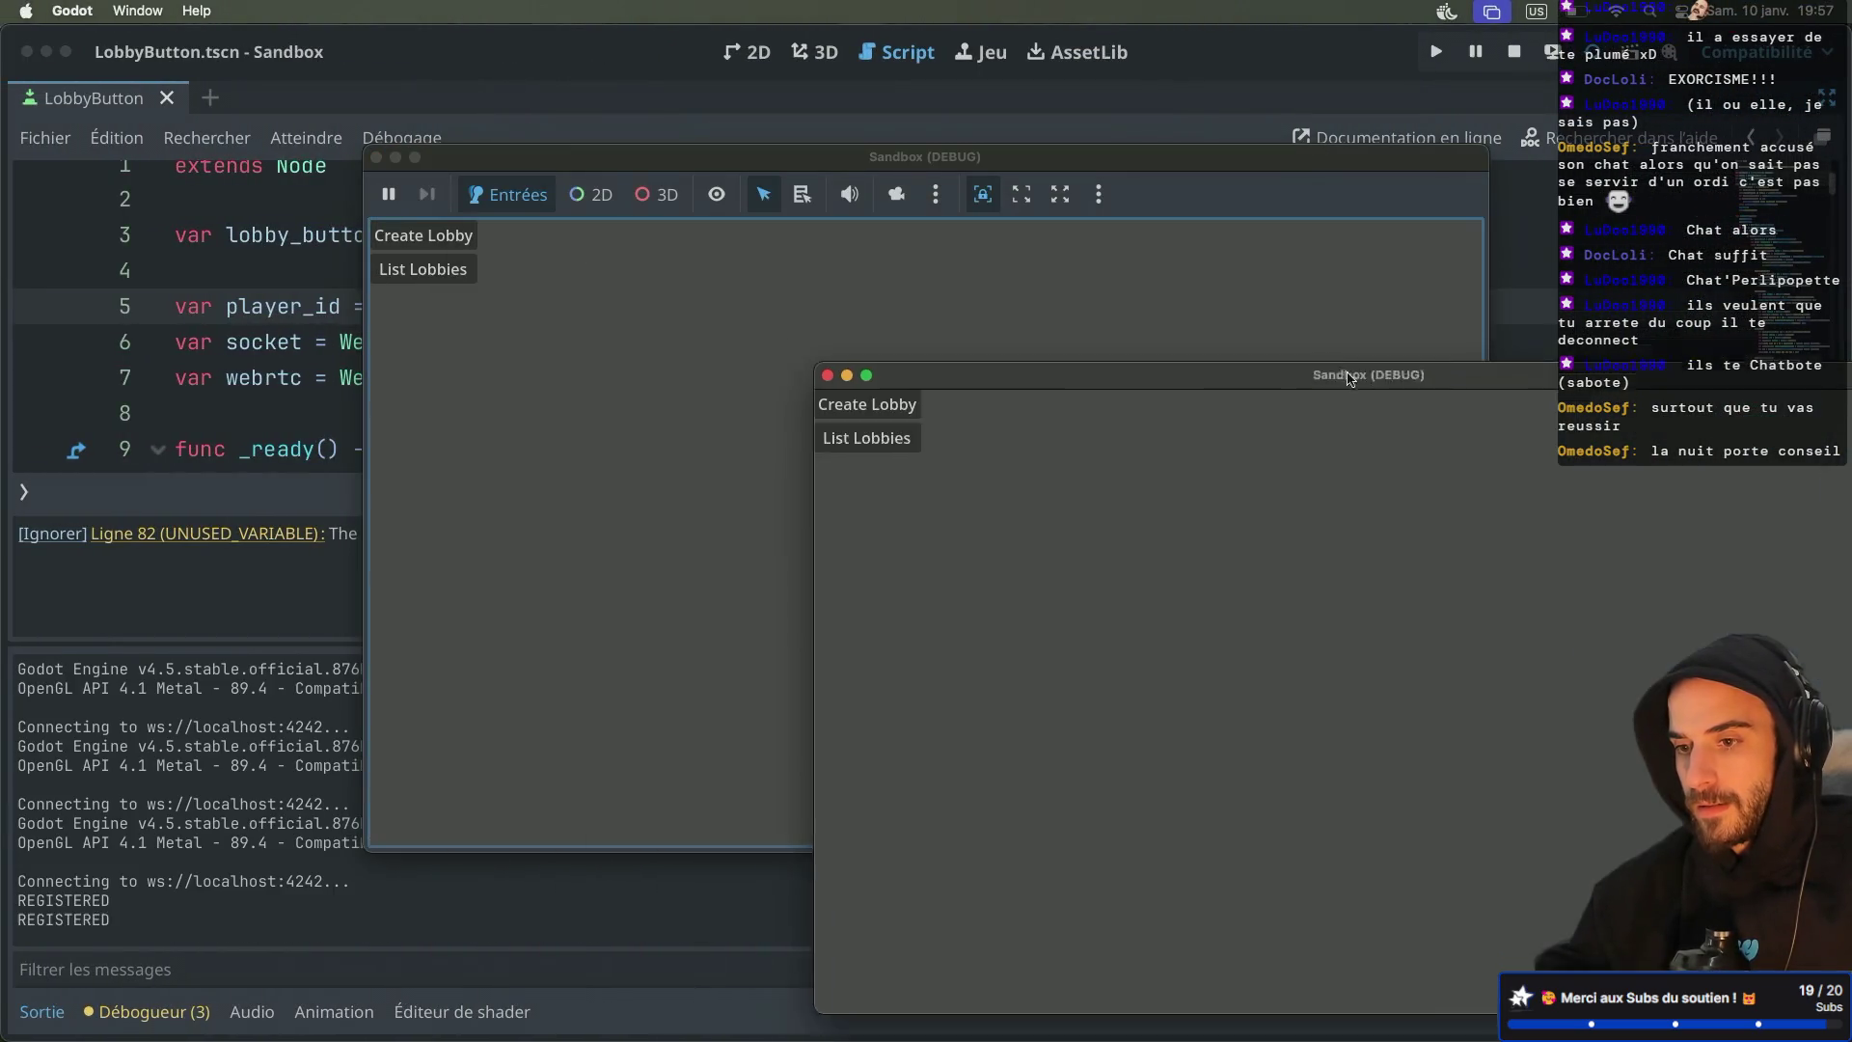
Create lobby 706331, join it from the other instance, and check the server's OFFER and ICE logs
left_click(955, 431)
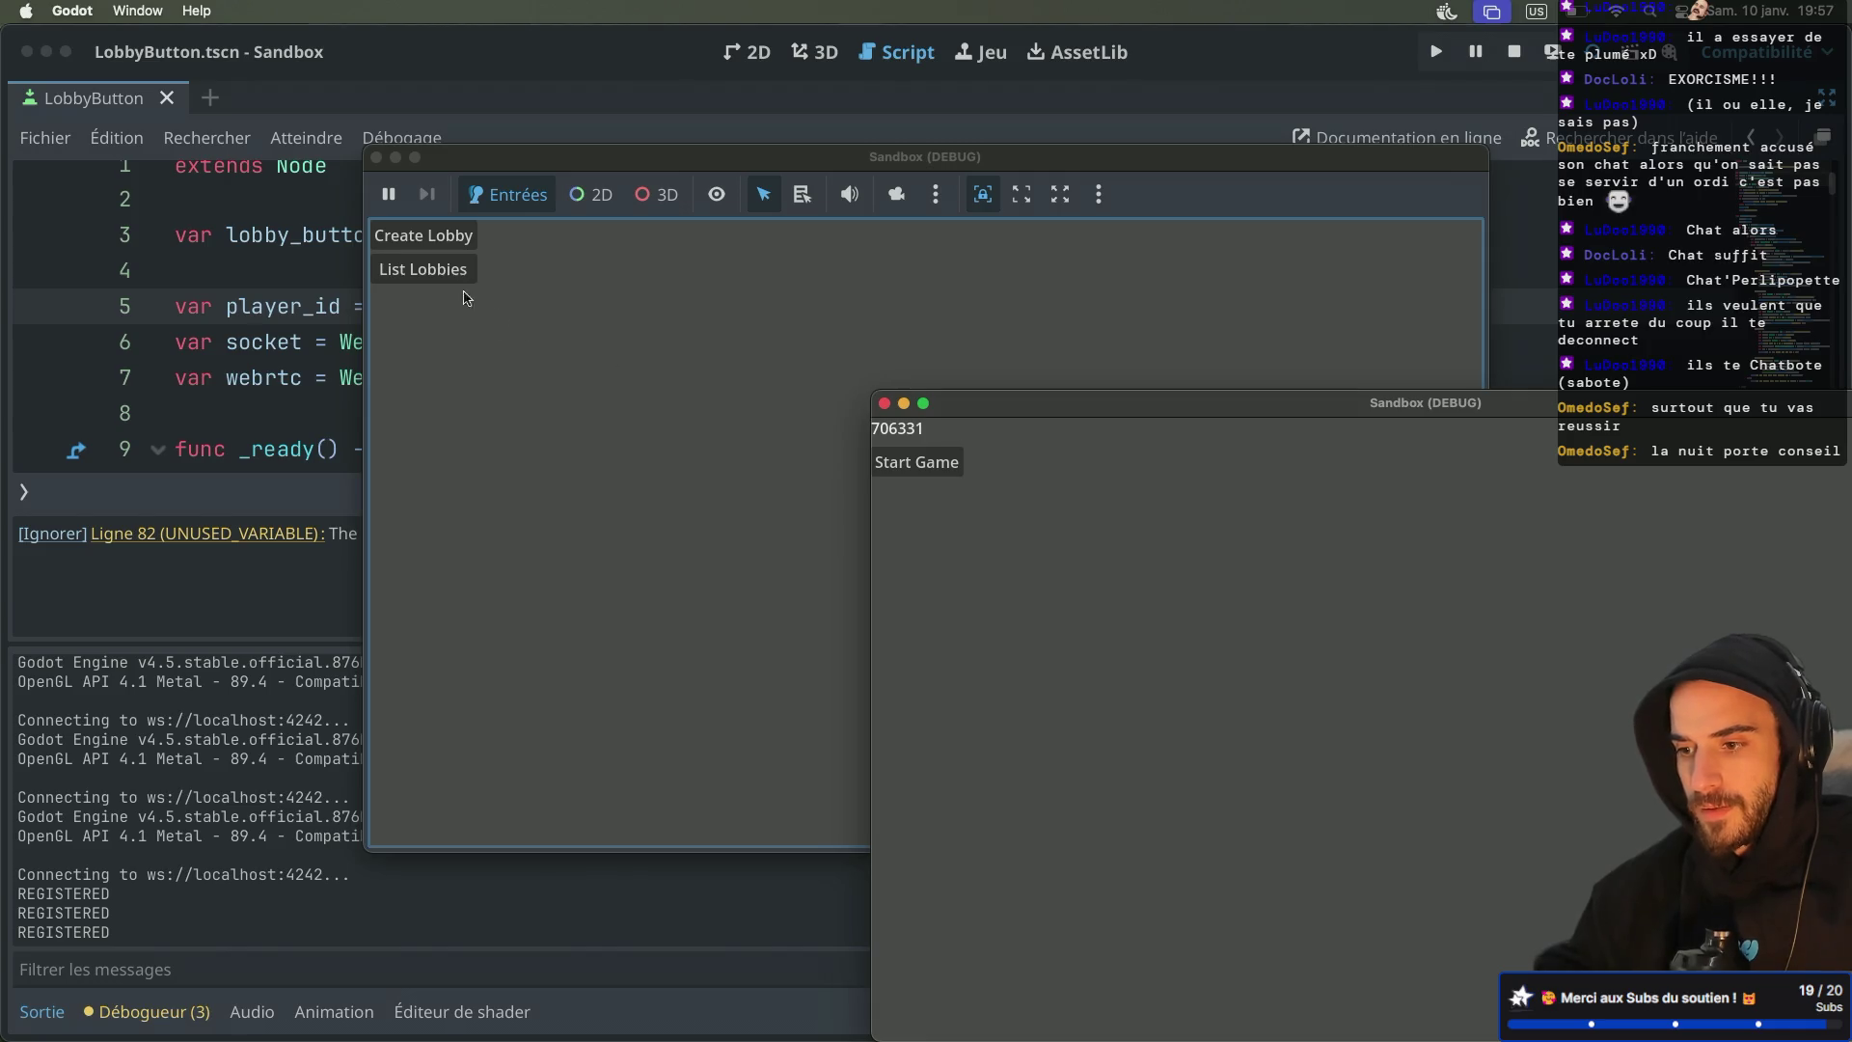
left_click(431, 274)
left_click(446, 306)
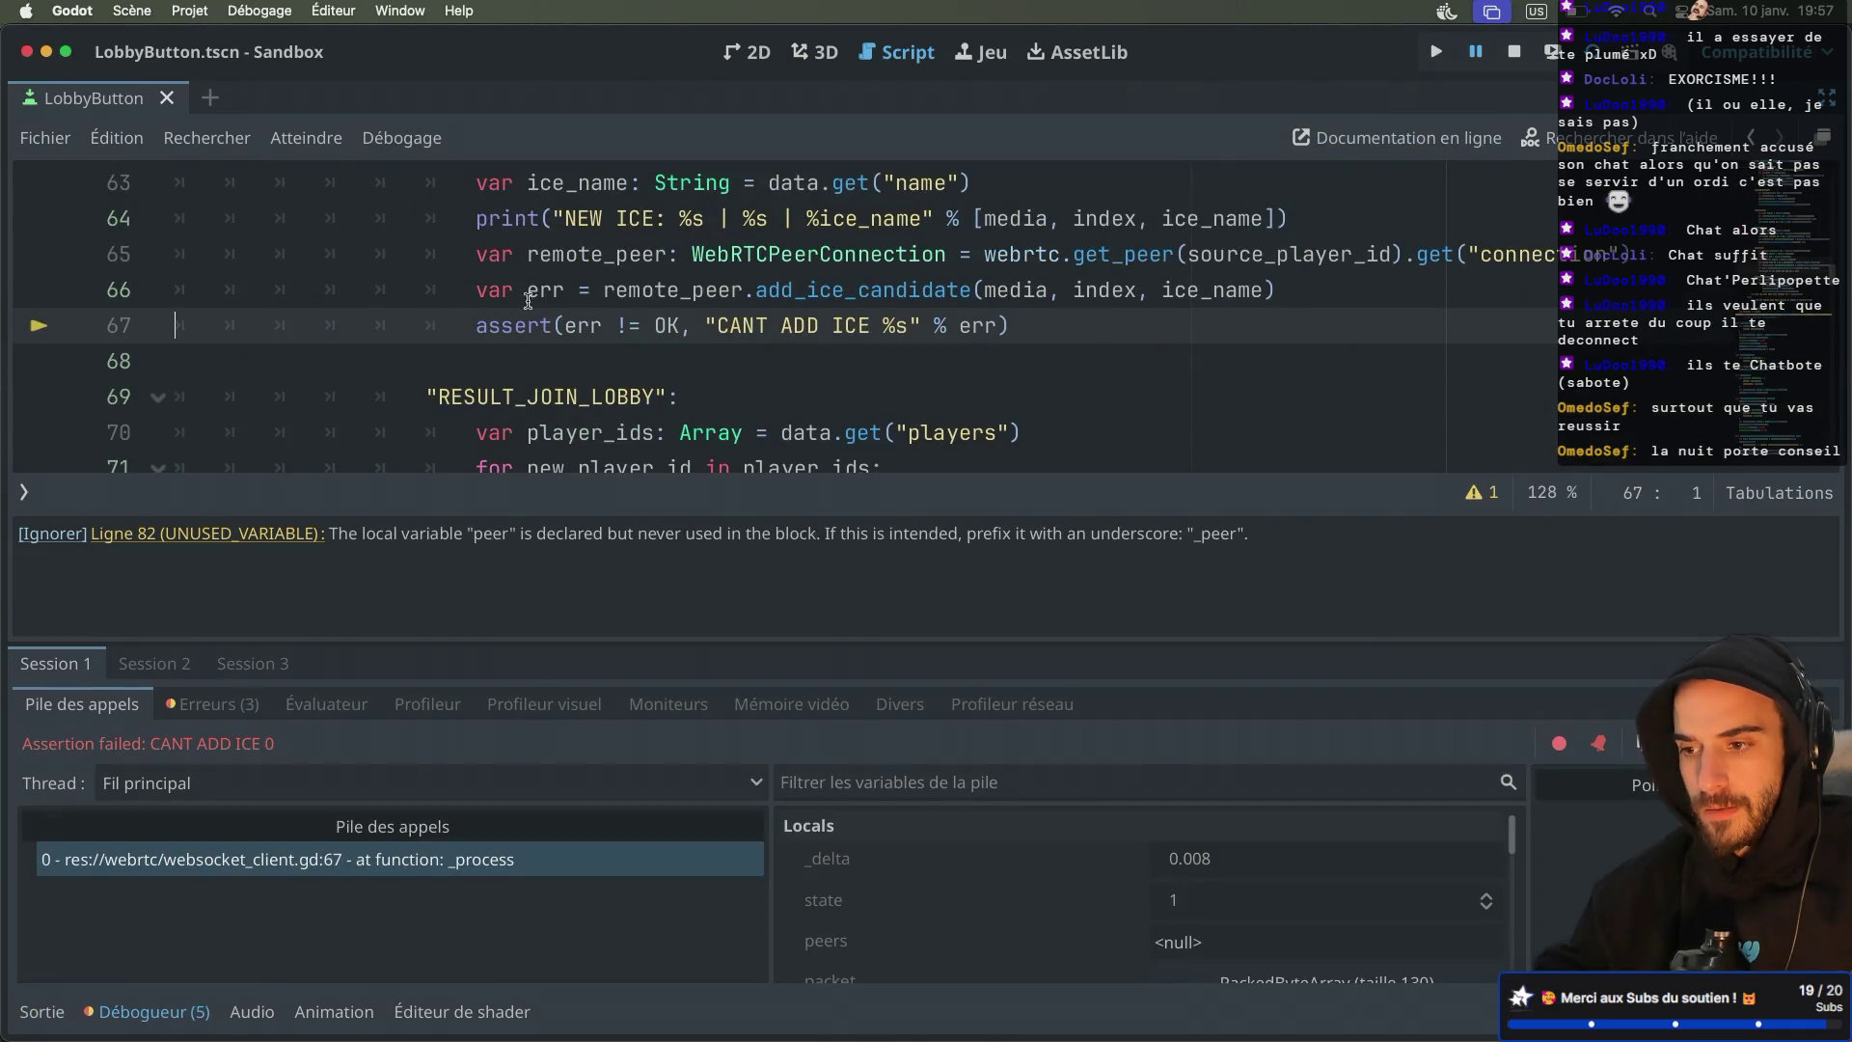
key("ctrl+Right")
key("ctrl+Right")
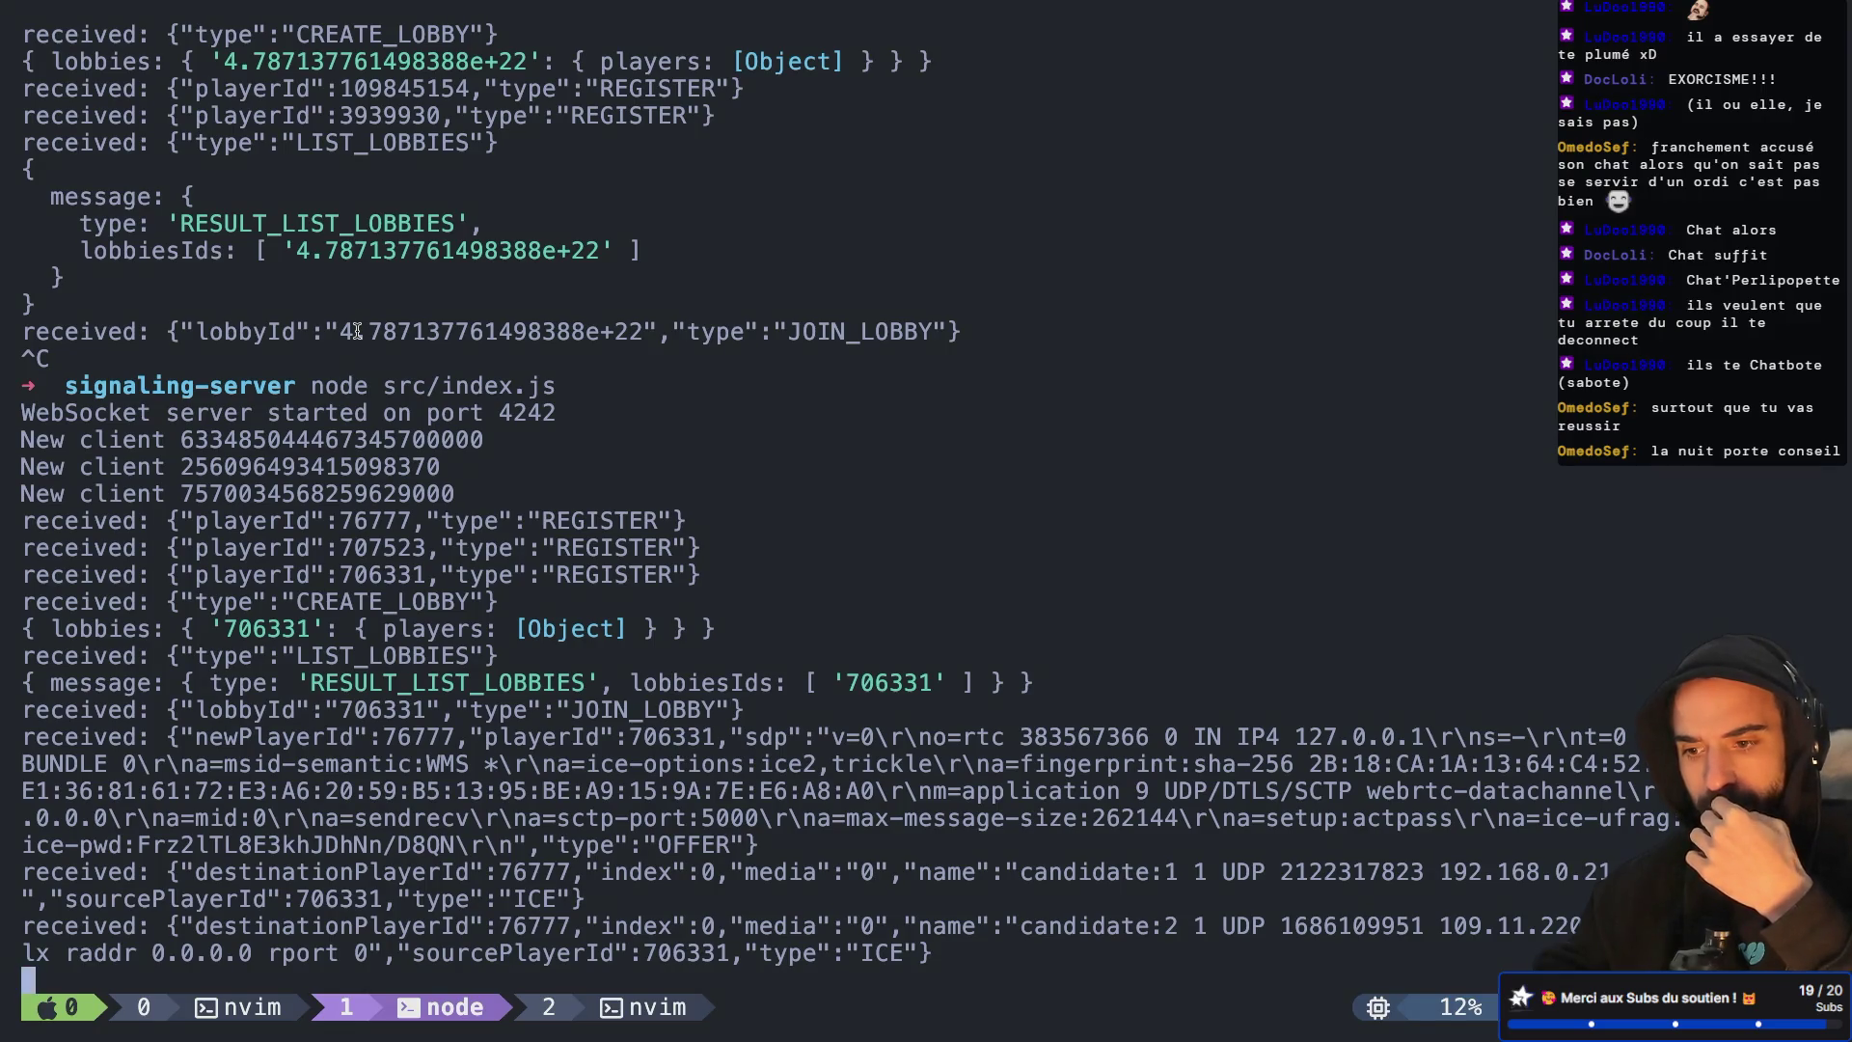
key("ctrl+Left")
key("ctrl+Left")
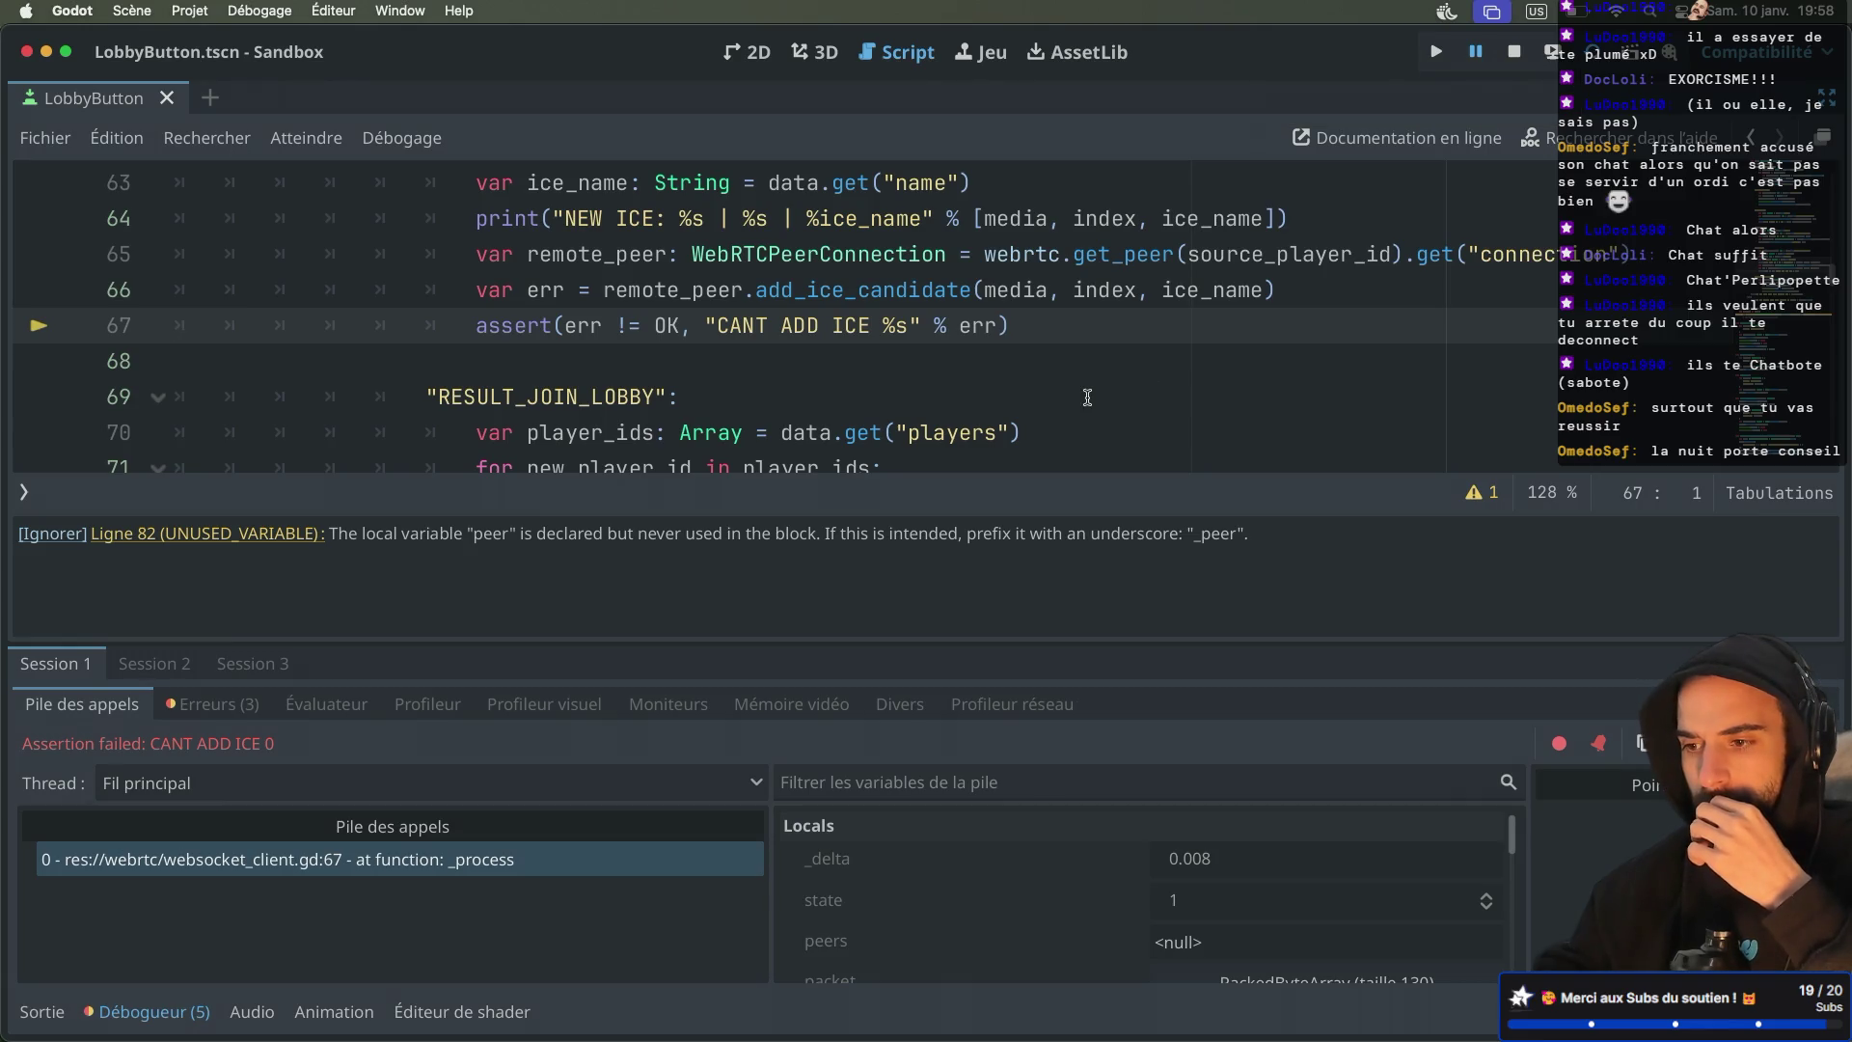
Inspect the line 66 add_ice_candidate call, the ICE output log, and ice_name on line 64
scroll(1087, 397, "down", 2)
scroll(1087, 397, "up", 3)
scroll(1088, 397, "up", 1)
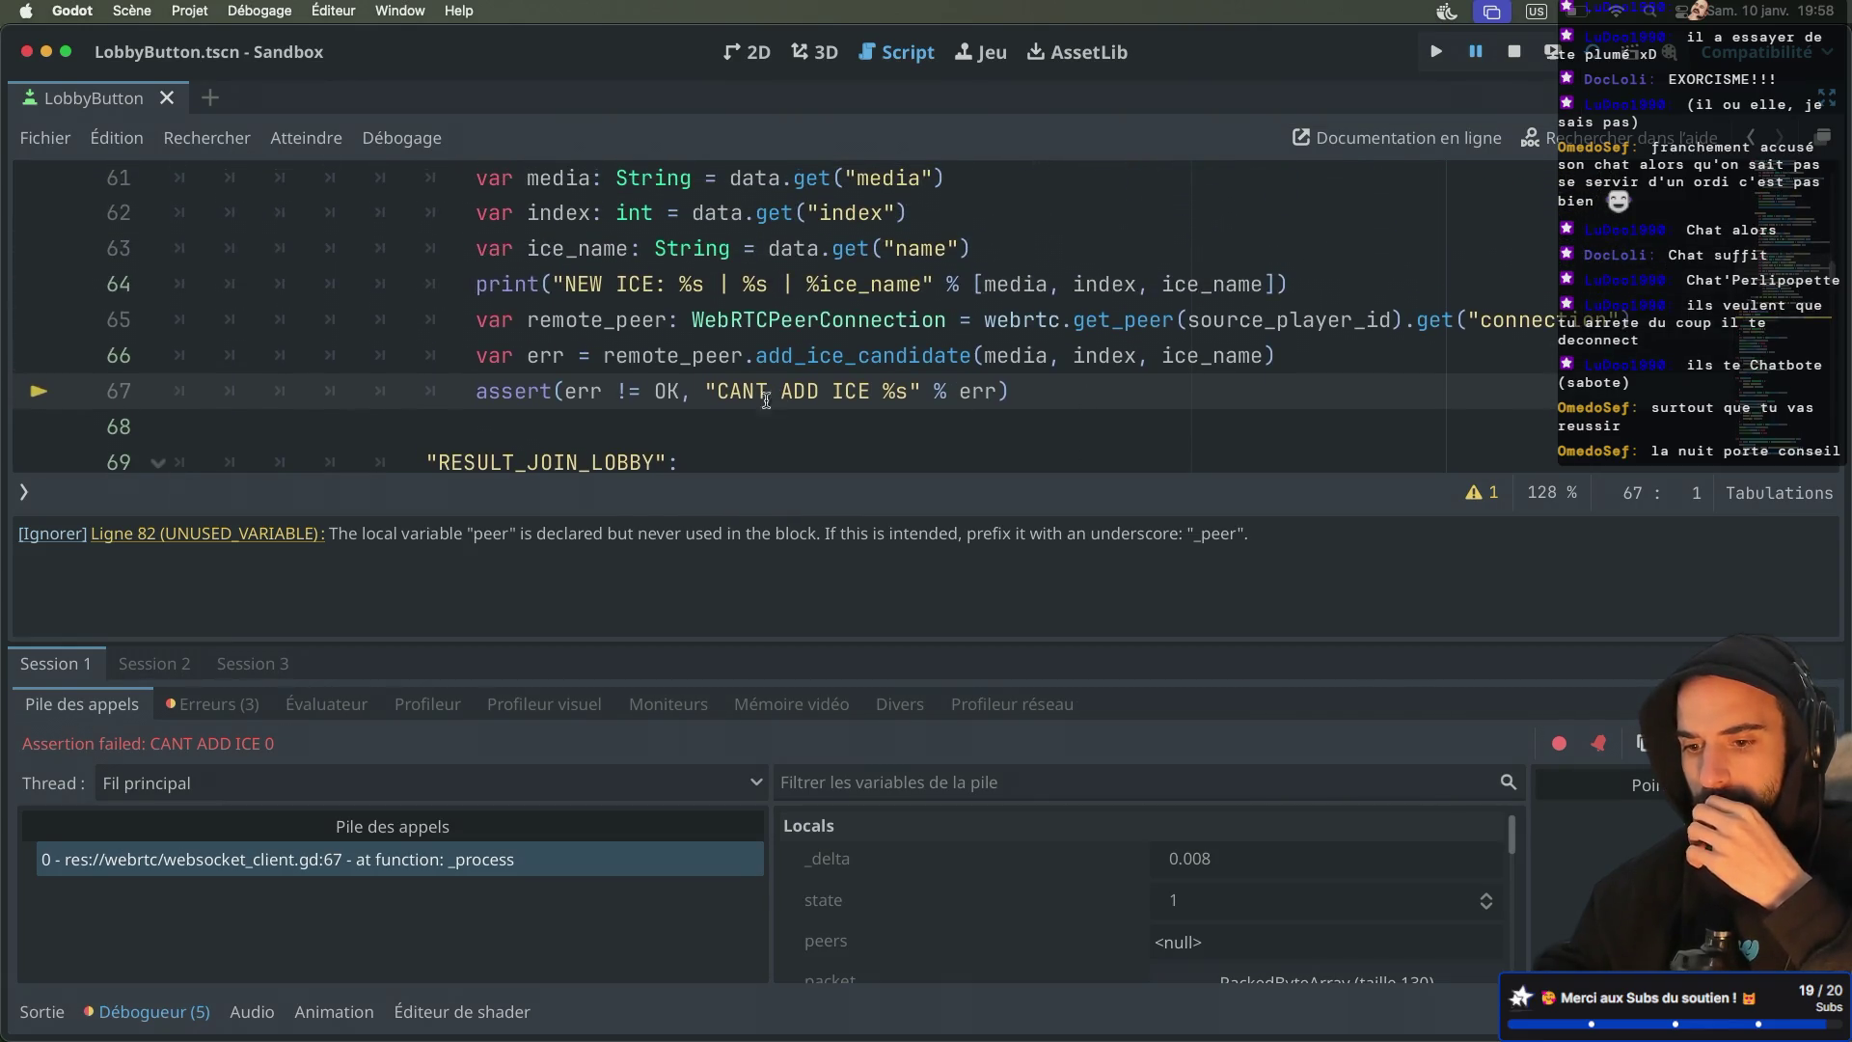
double_click(916, 355)
left_click(42, 1011)
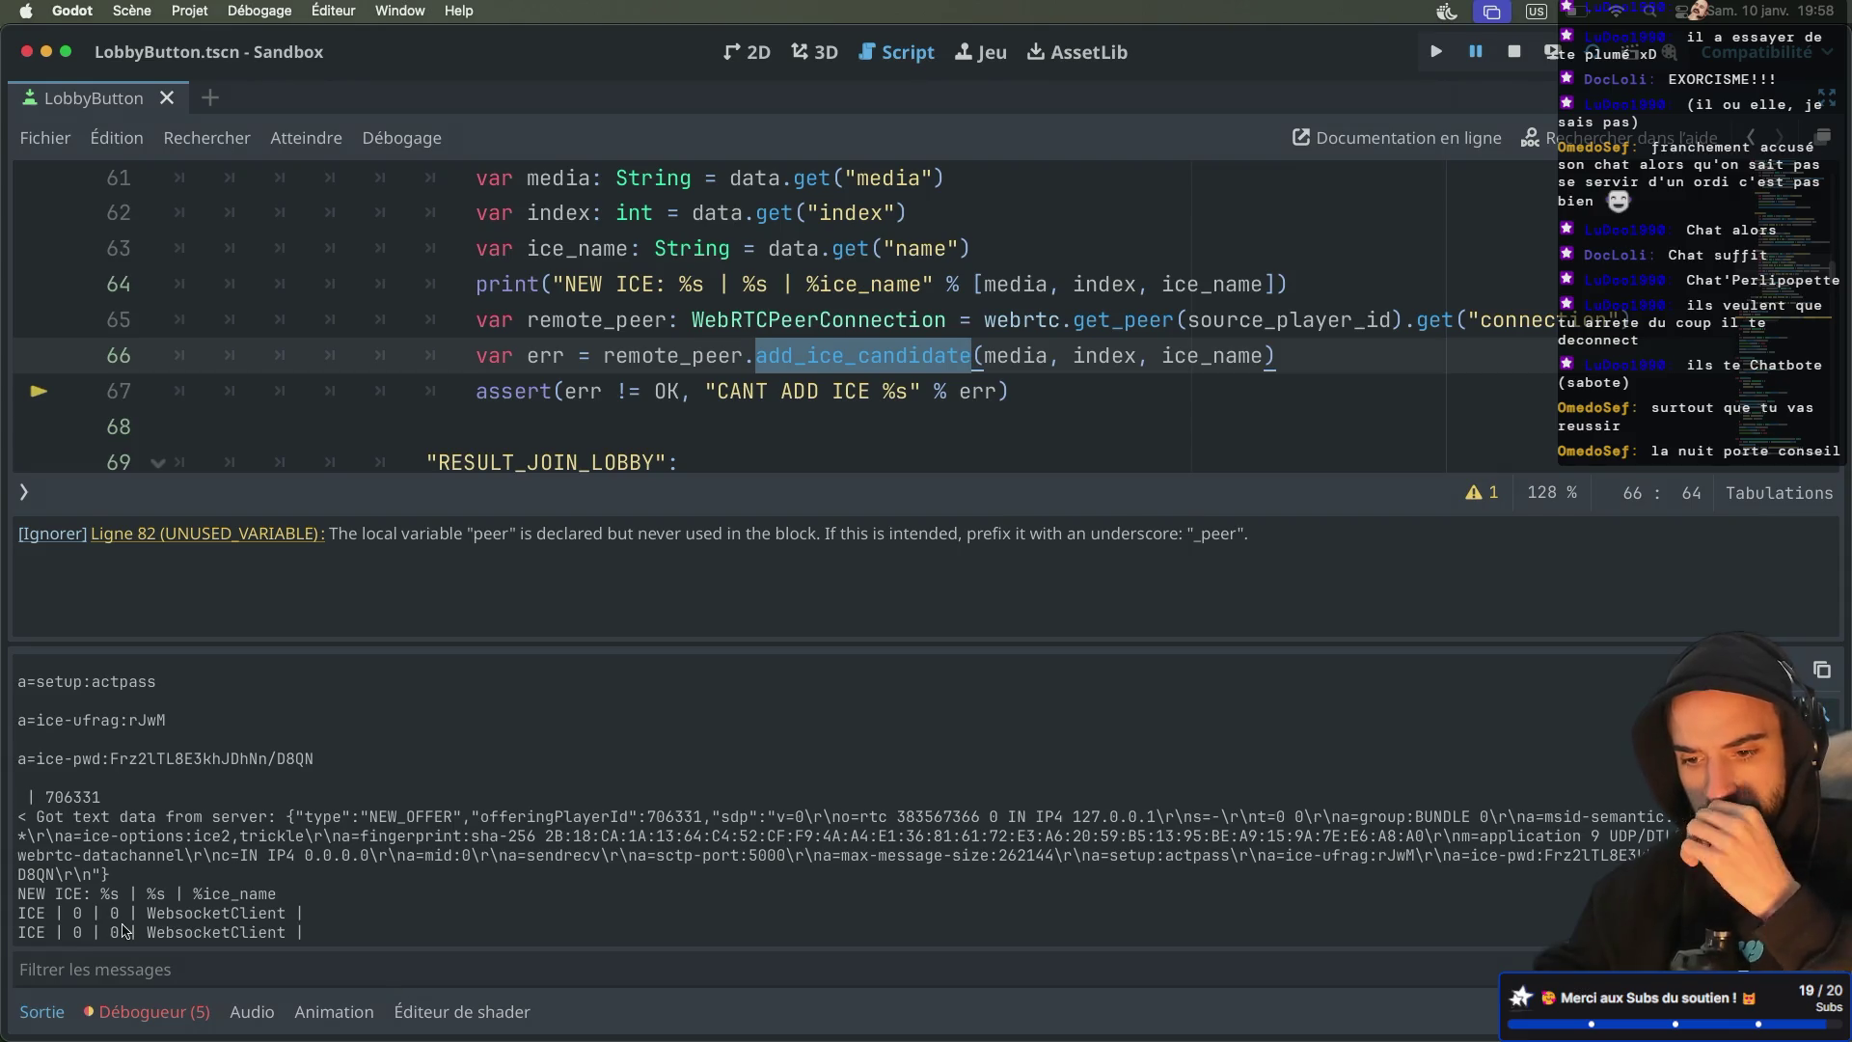
double_click(197, 914)
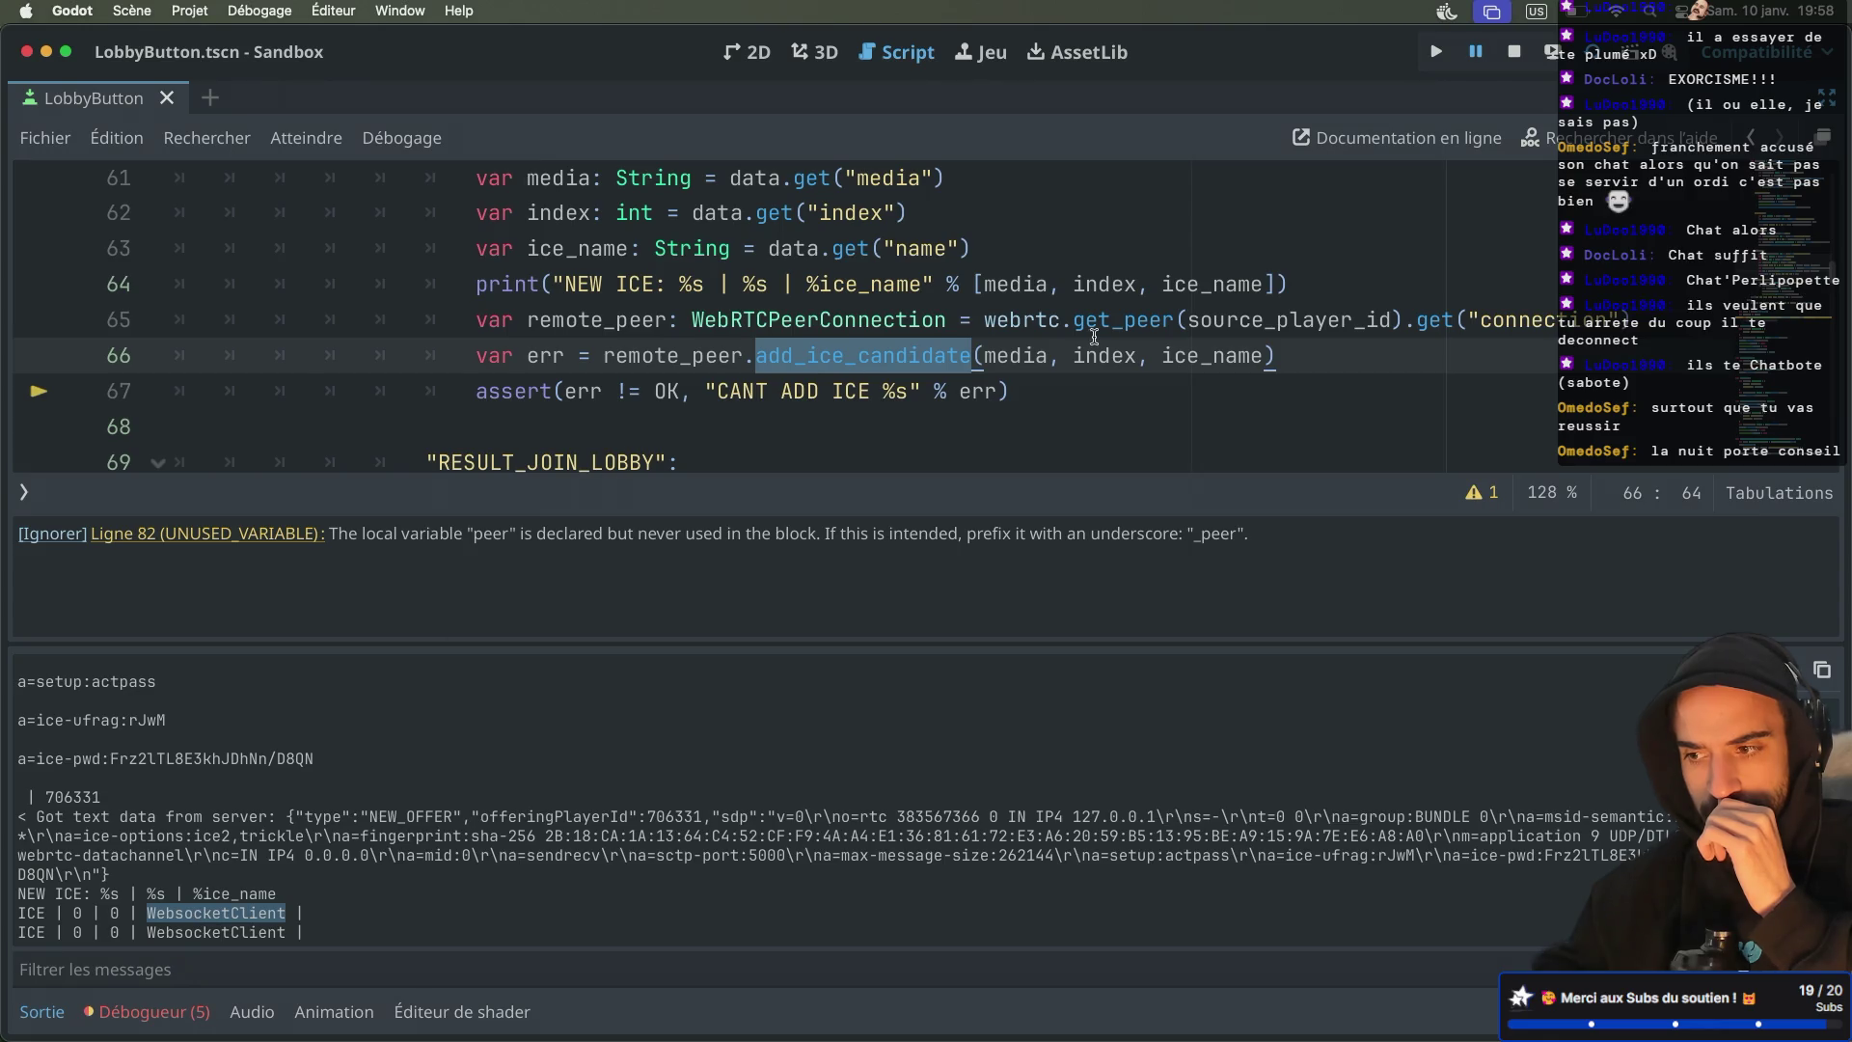
double_click(1219, 286)
mouse_move(1220, 292)
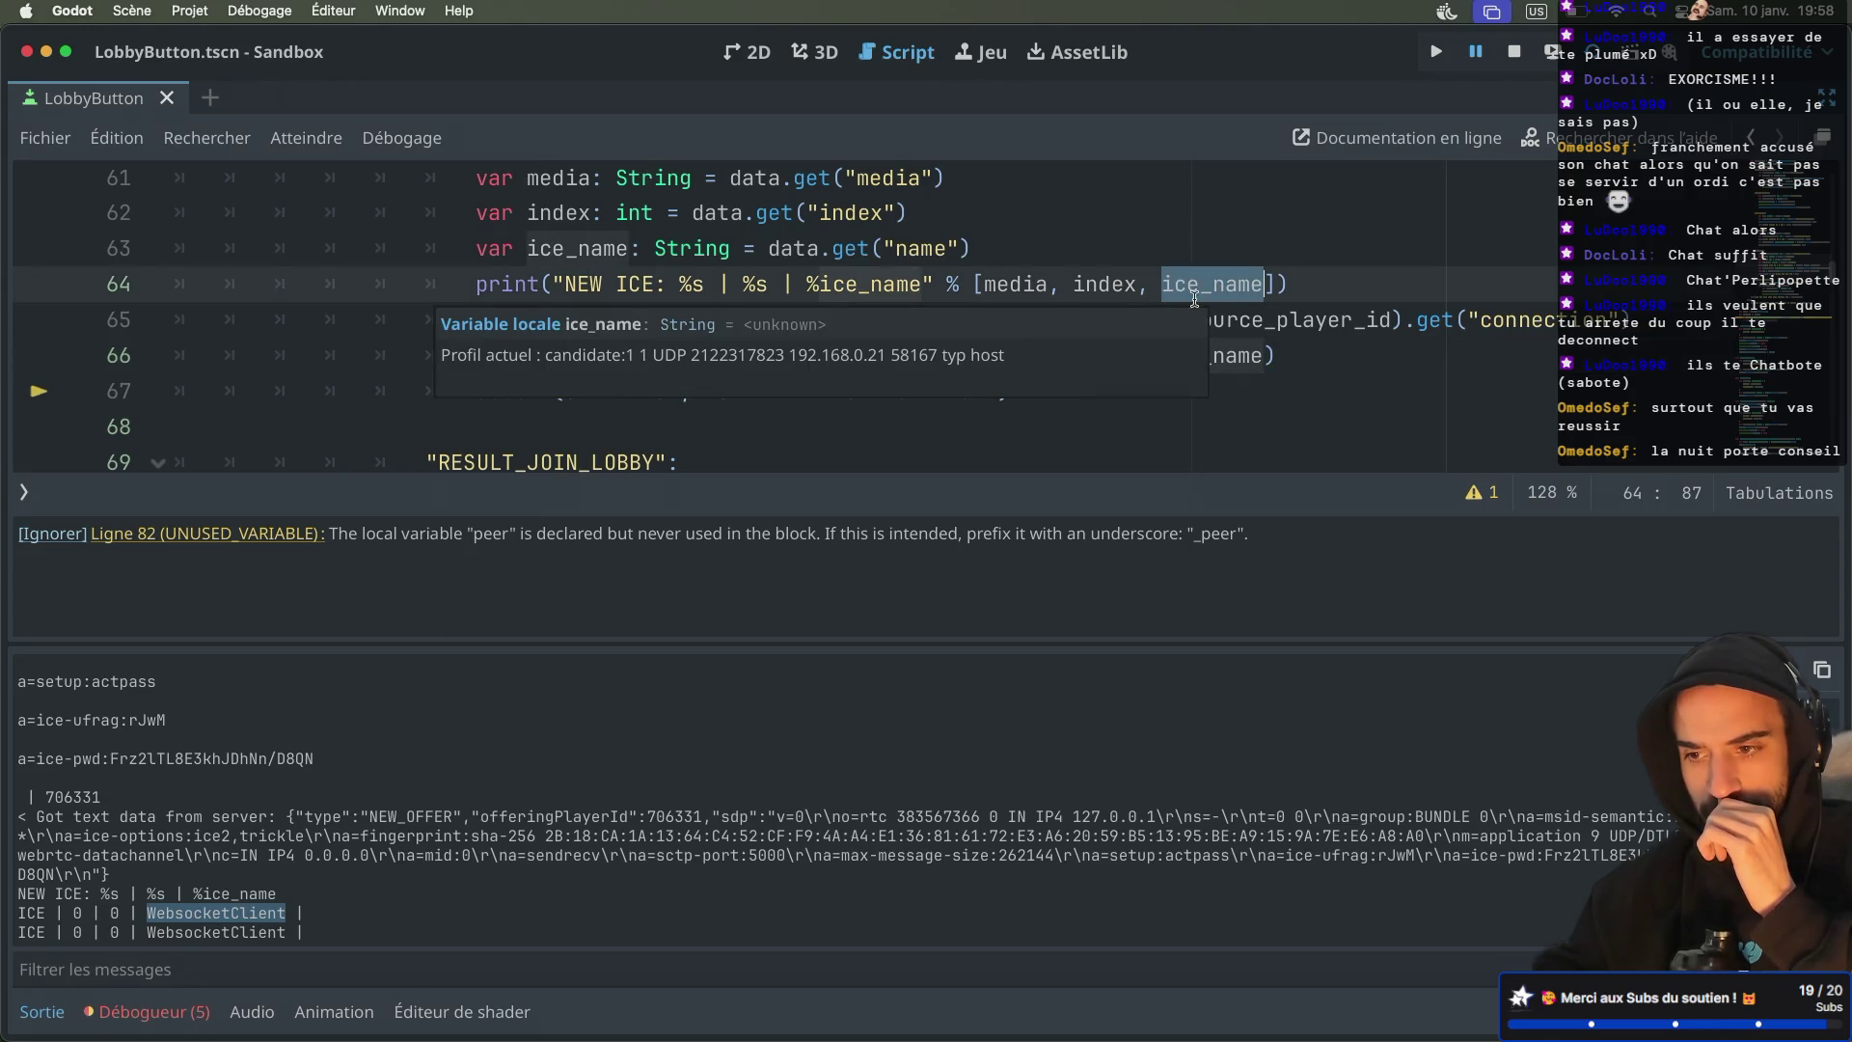
Replace %ice_name with %s in the line 64 NEW ICE print and relaunch the game
left_click(873, 286)
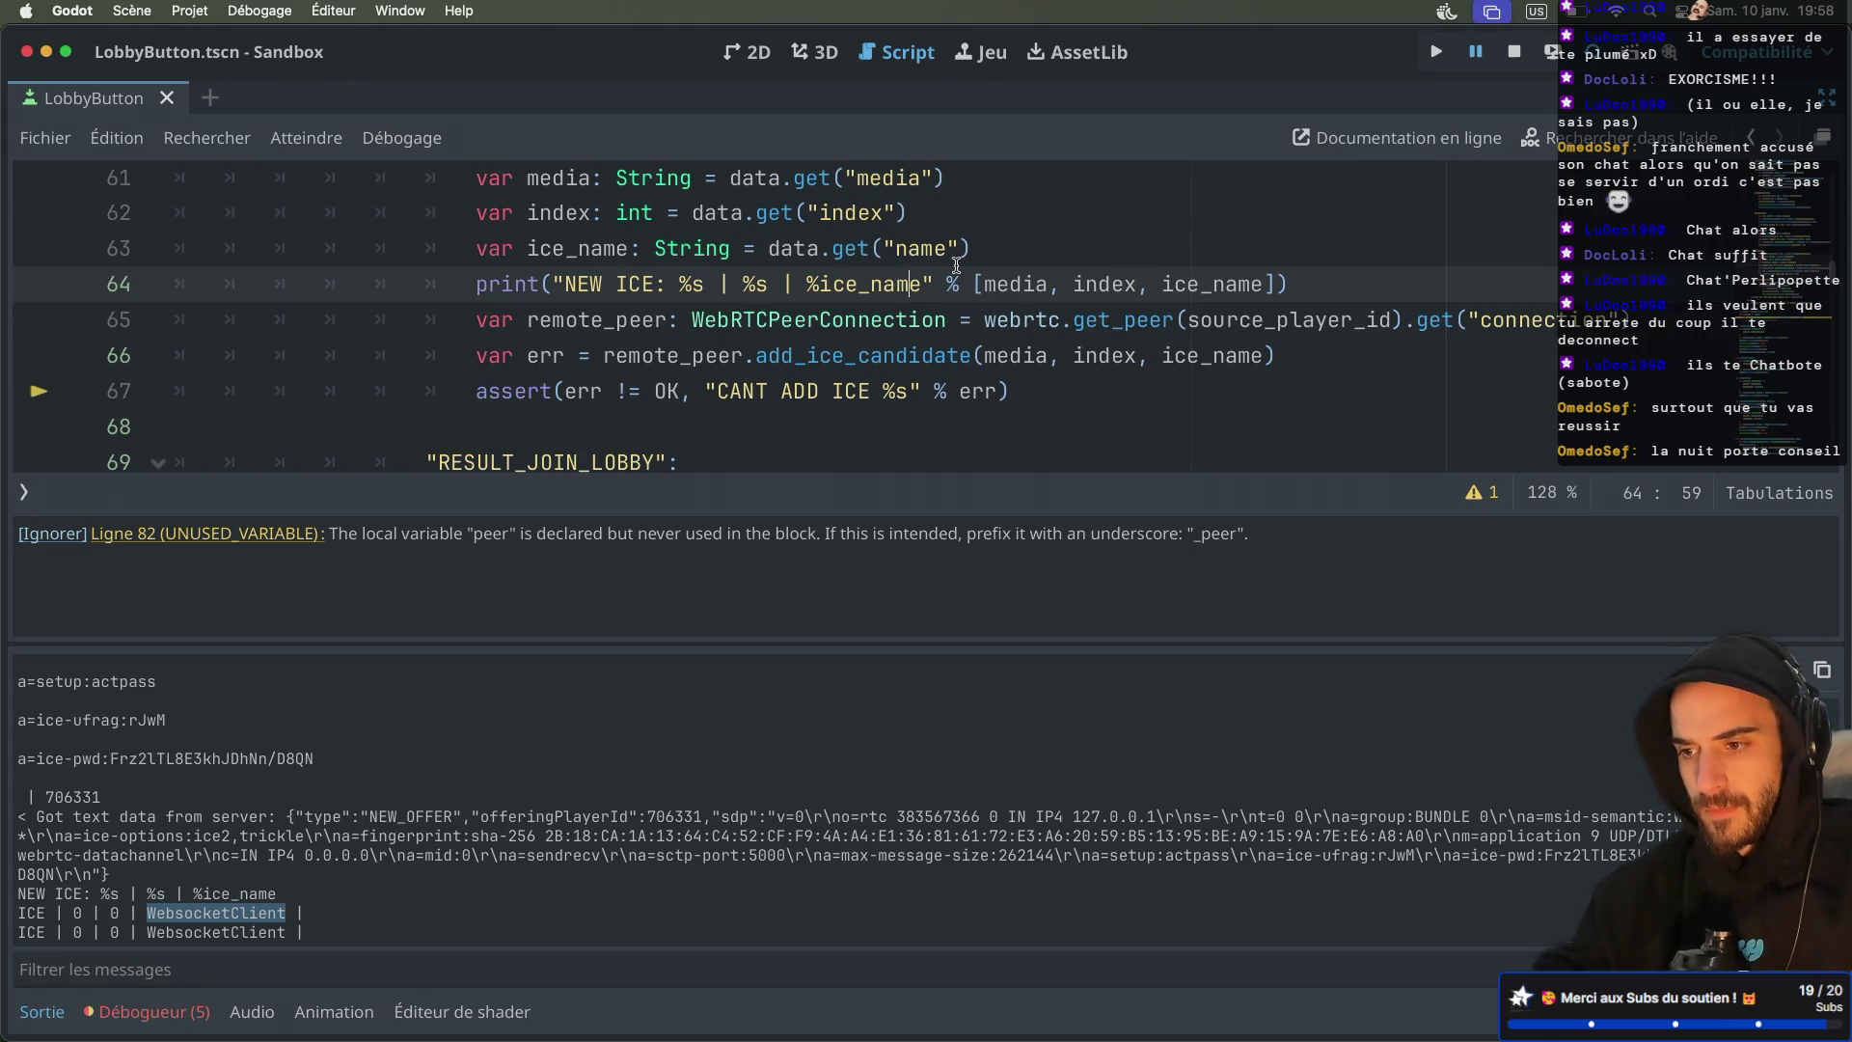
key("BackSpace")
key("BackSpace")
key("BackSpace")
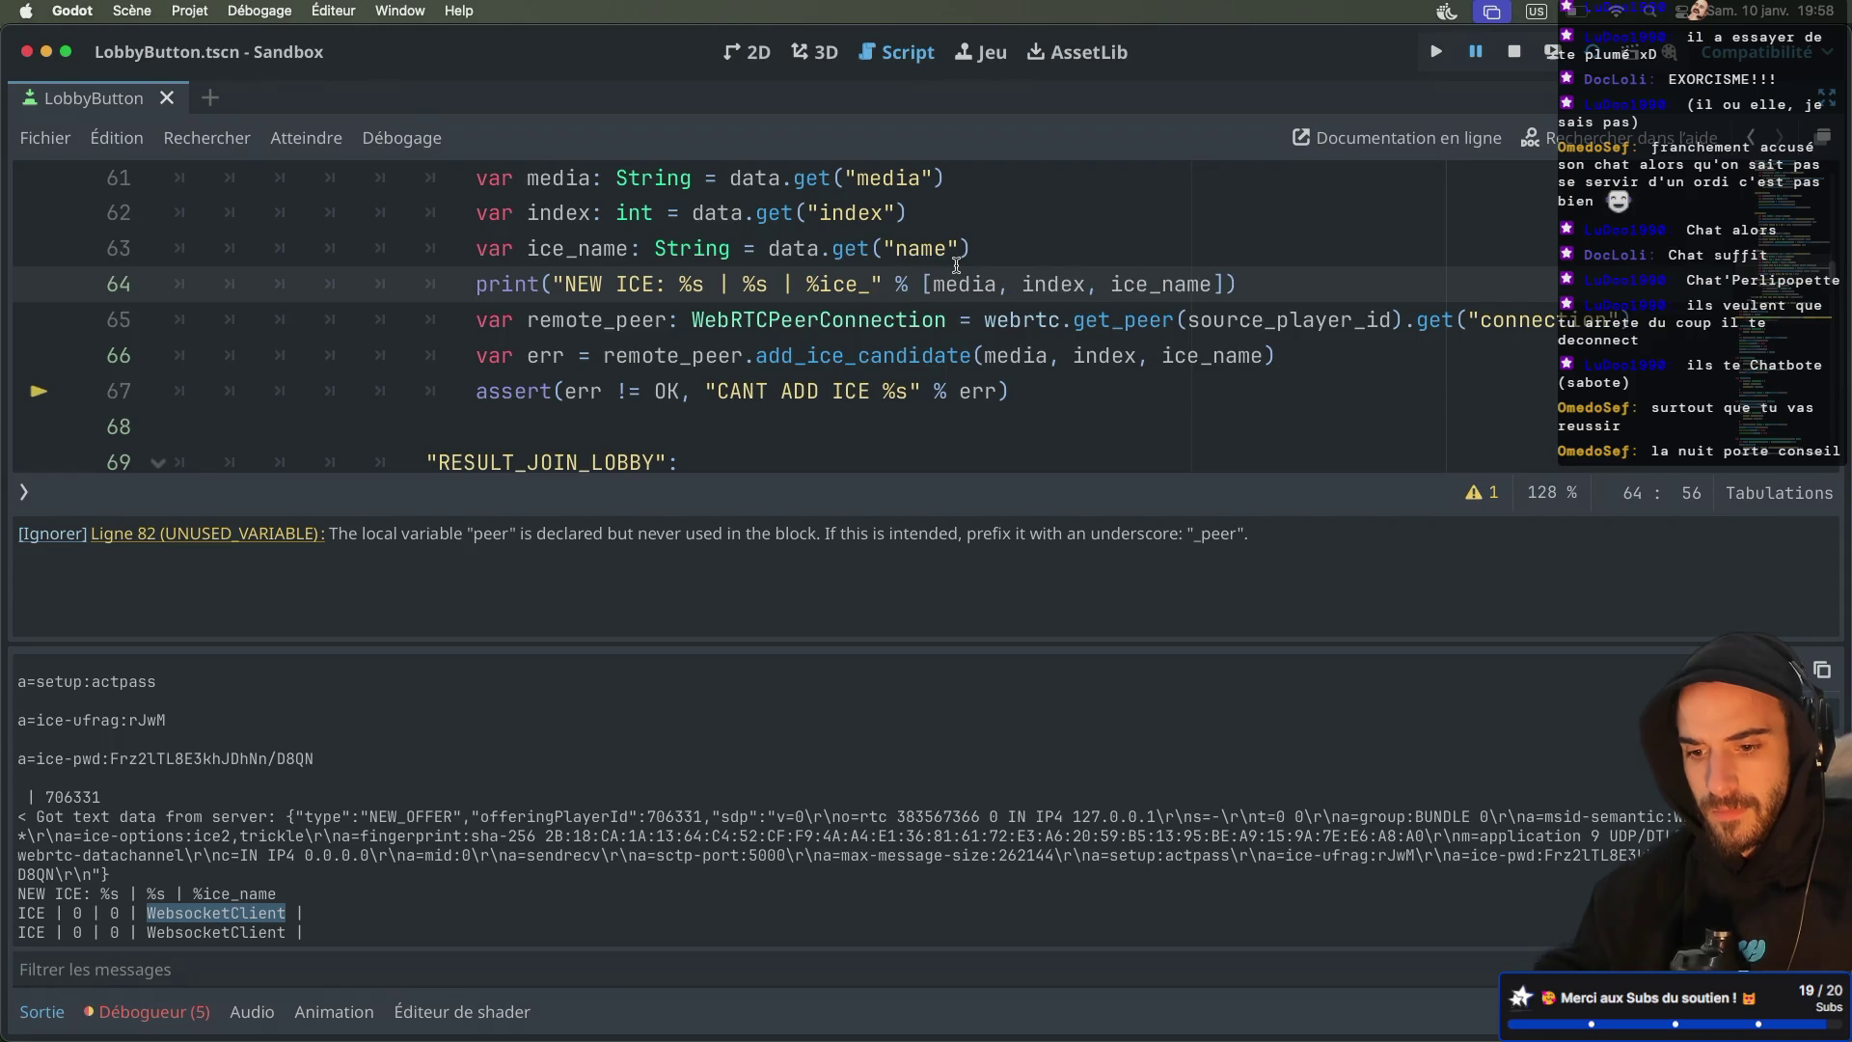
key("BackSpace")
key("BackSpace")
key("BackSpace")
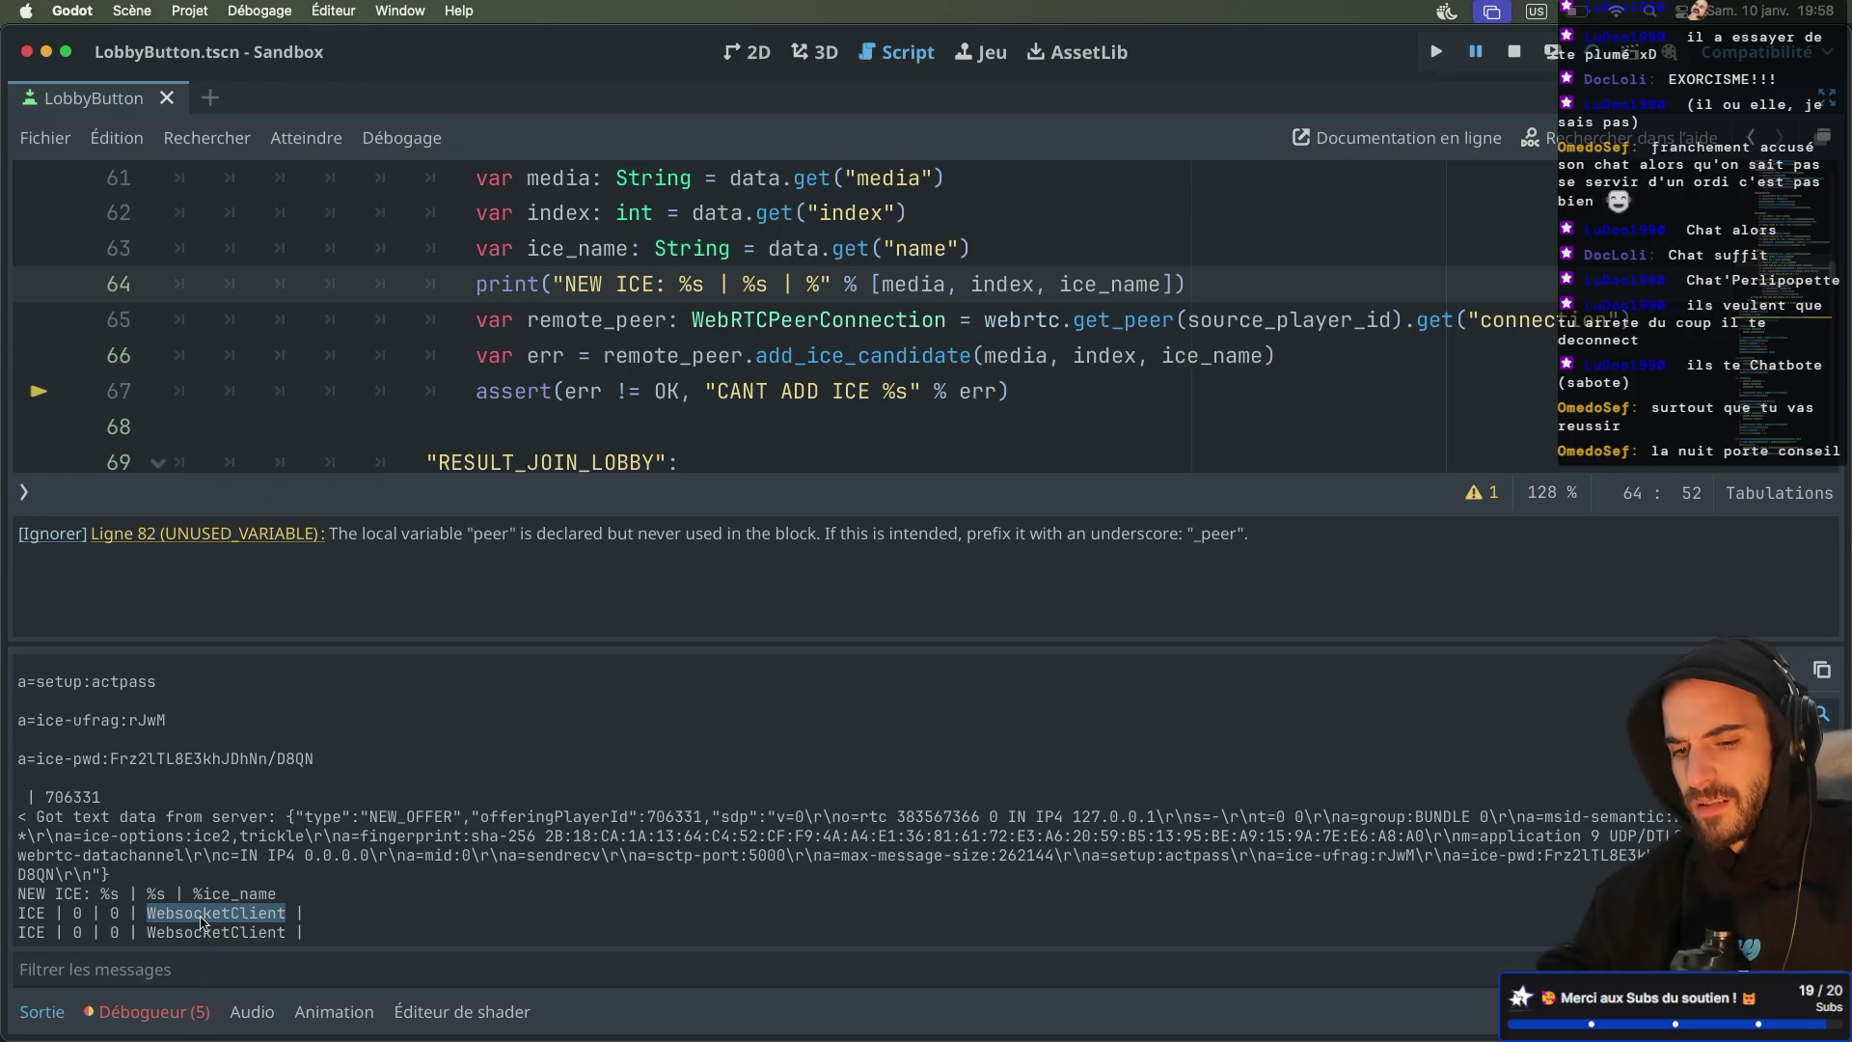
type("s")
left_click(921, 249)
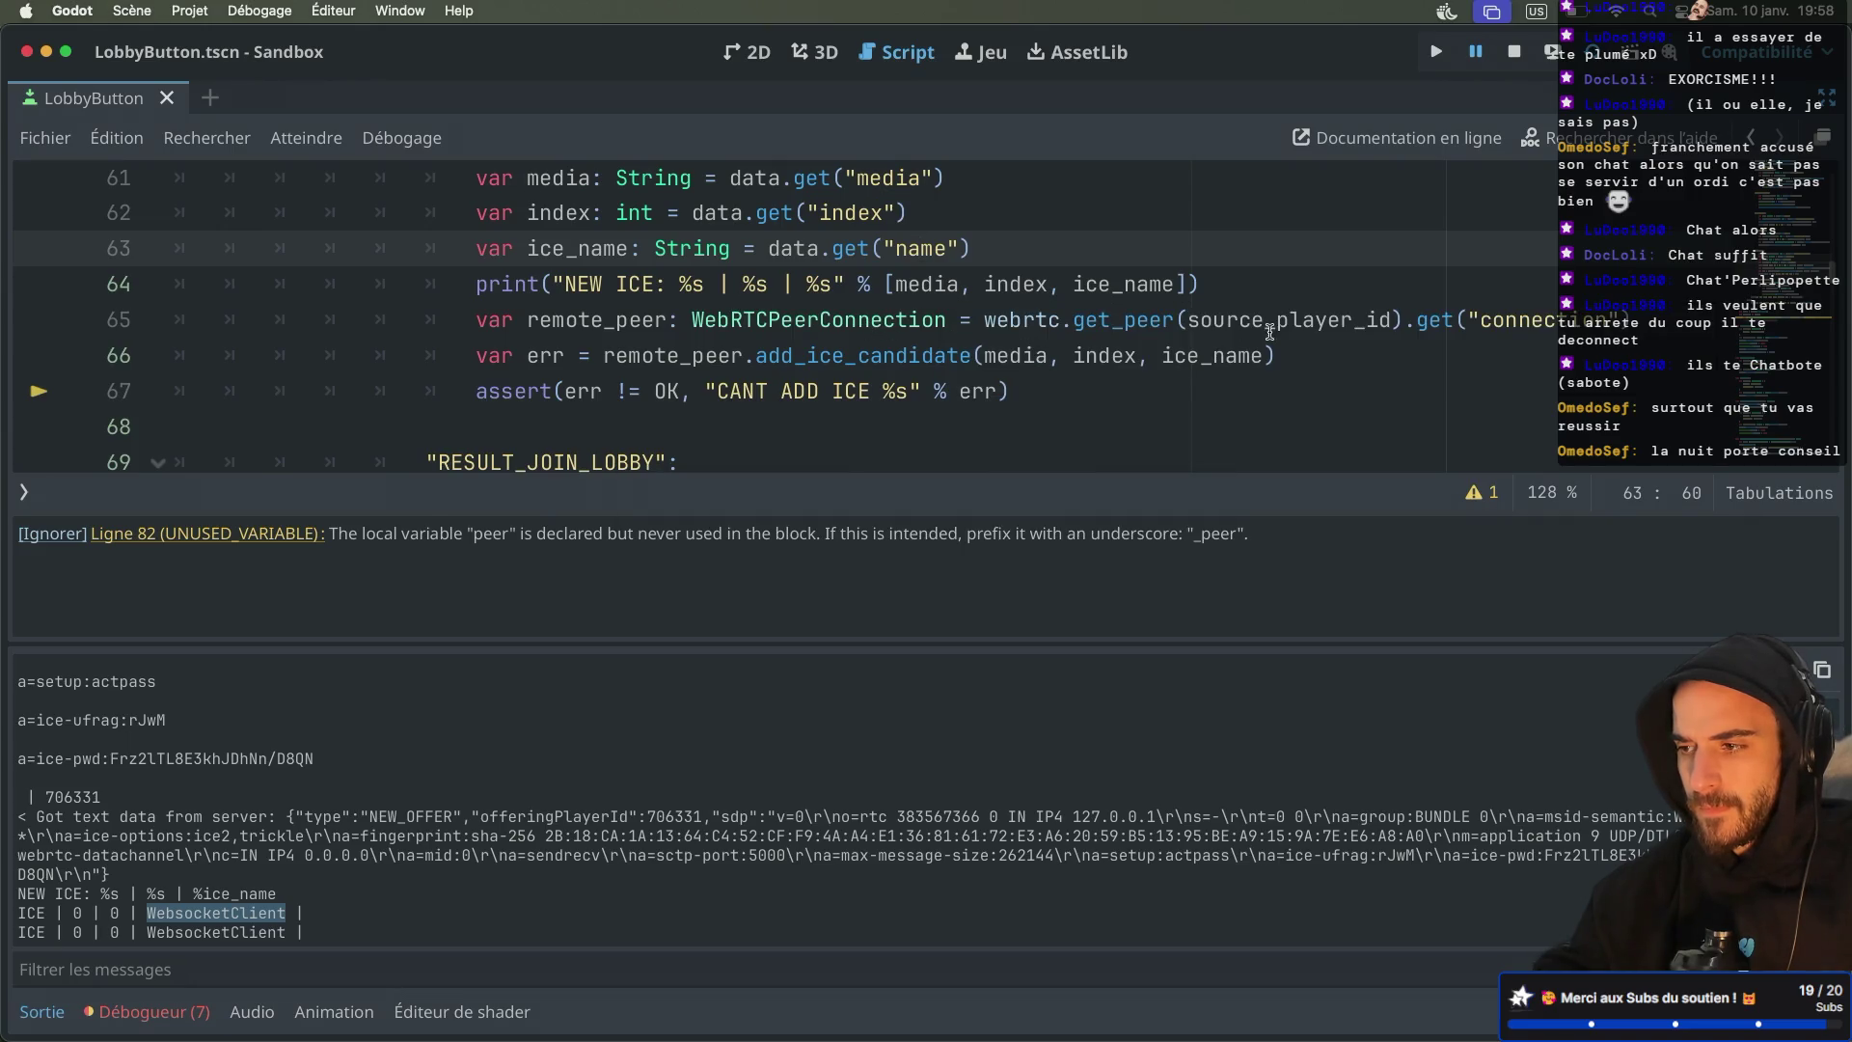
left_click(1435, 52)
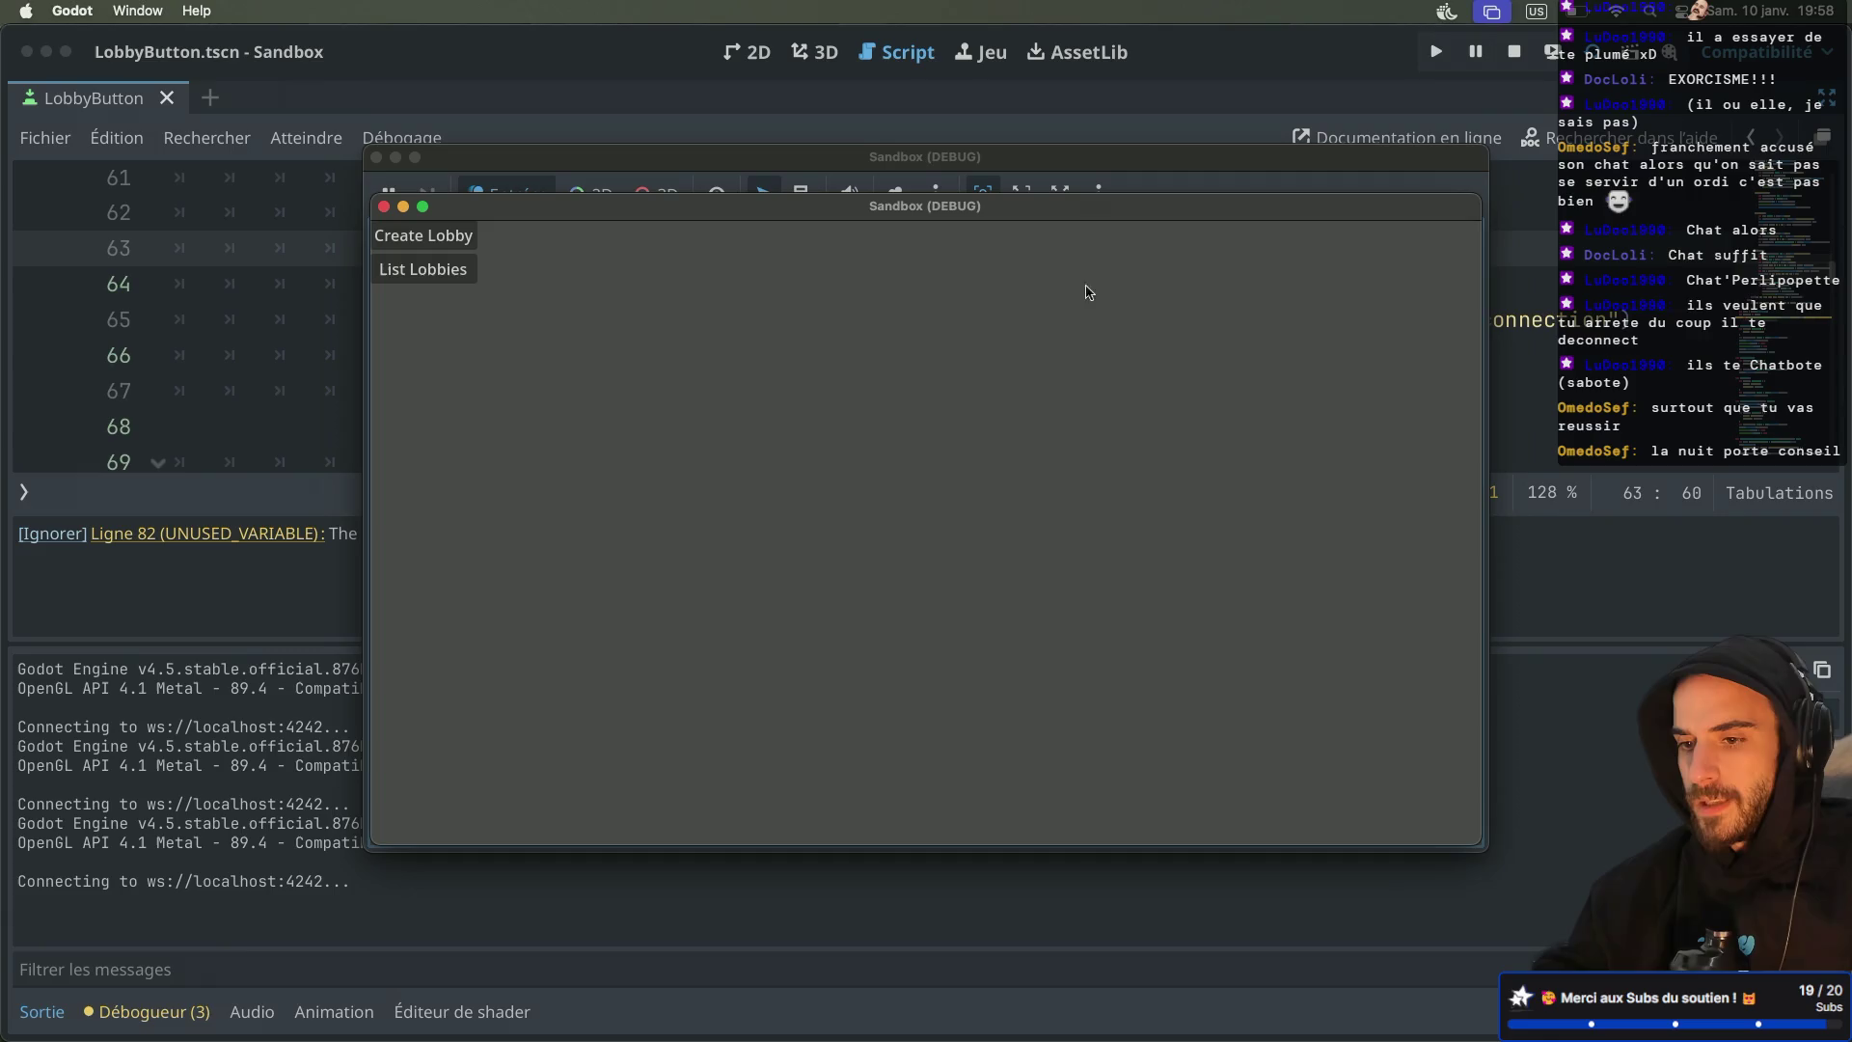
left_click_drag(489, 206, 943, 378)
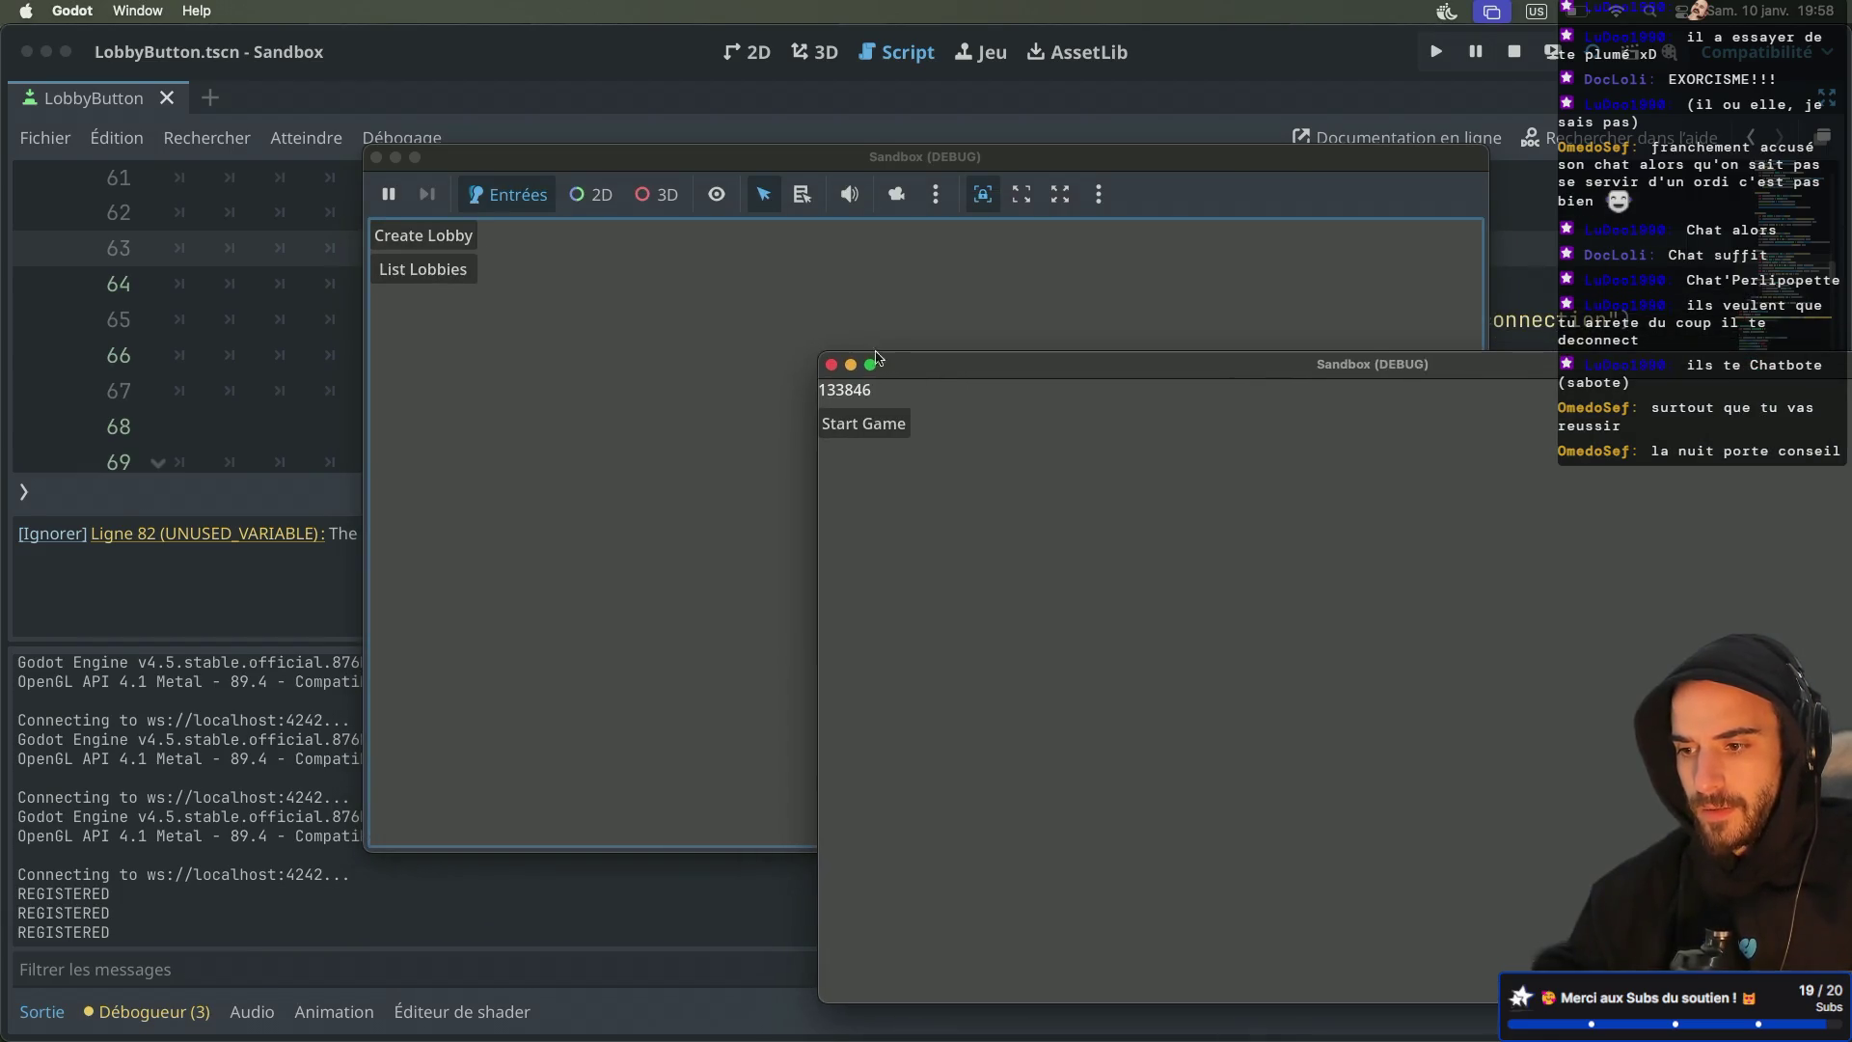
List lobbies in the running game, then restart the signaling server
left_click(437, 270)
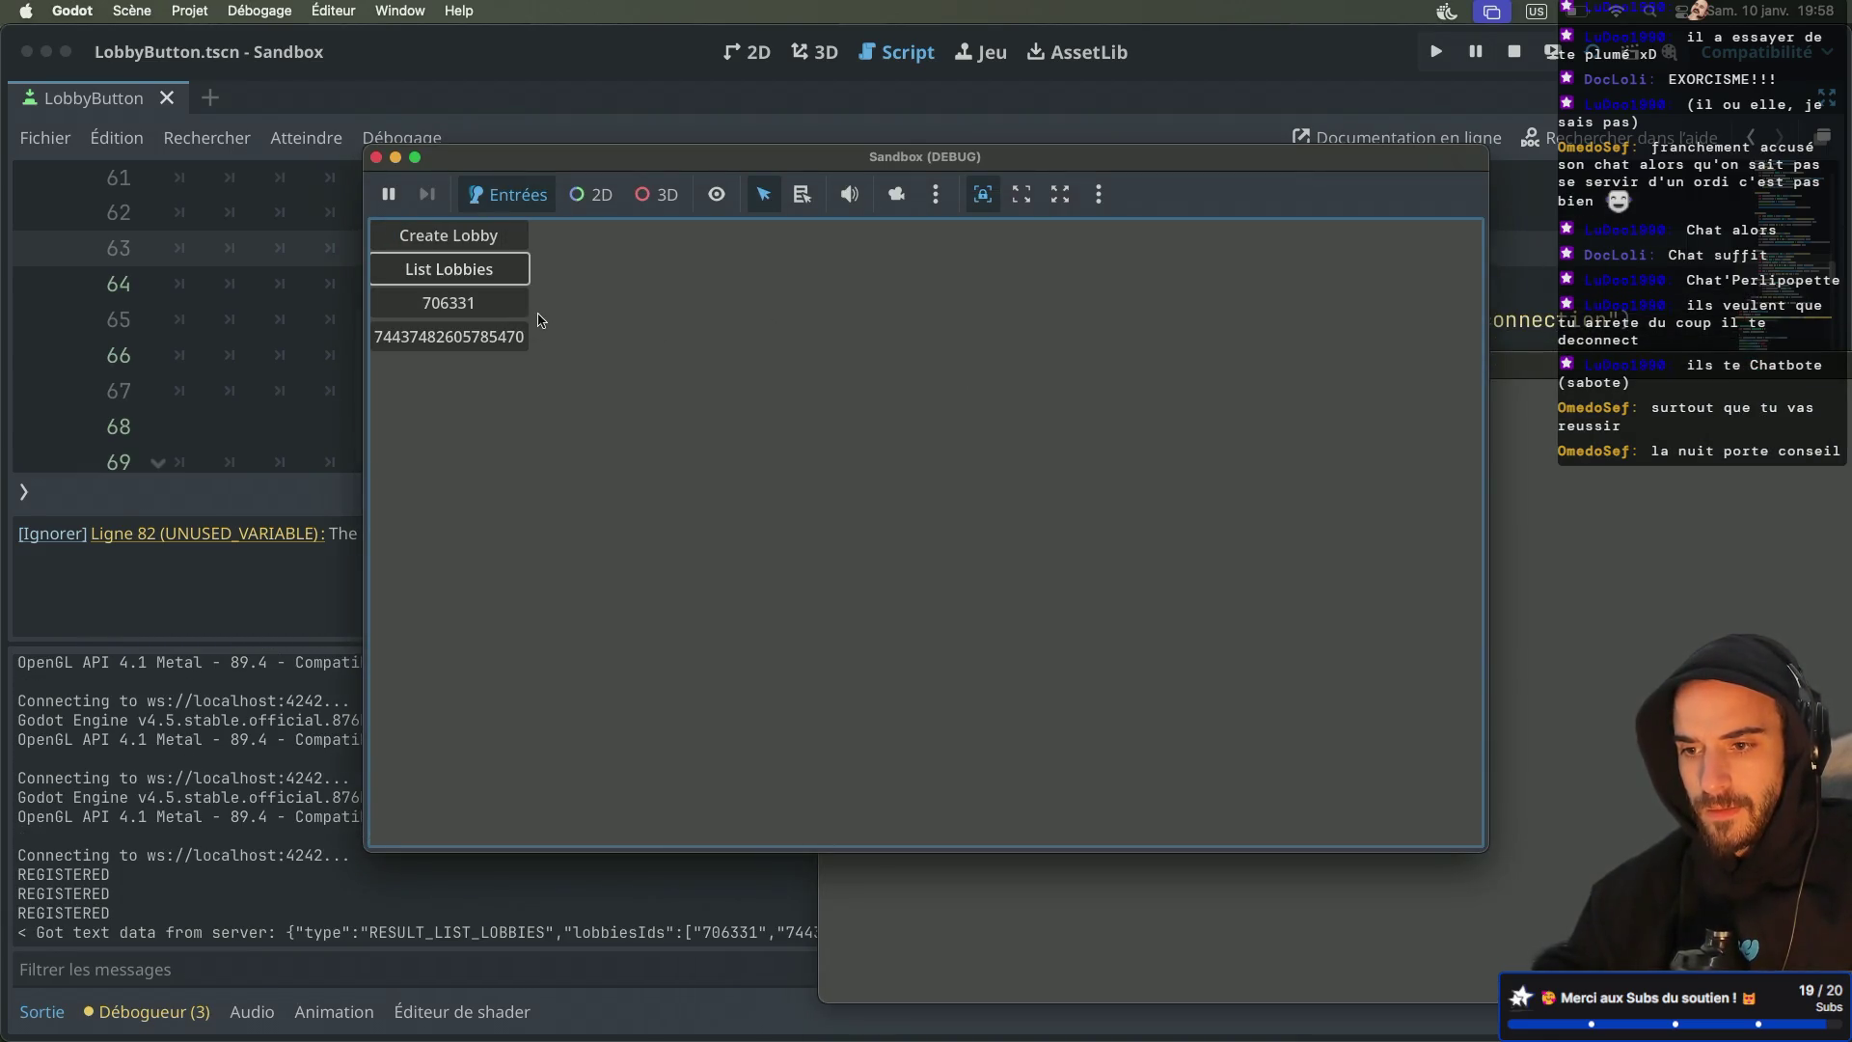
left_click(1551, 579)
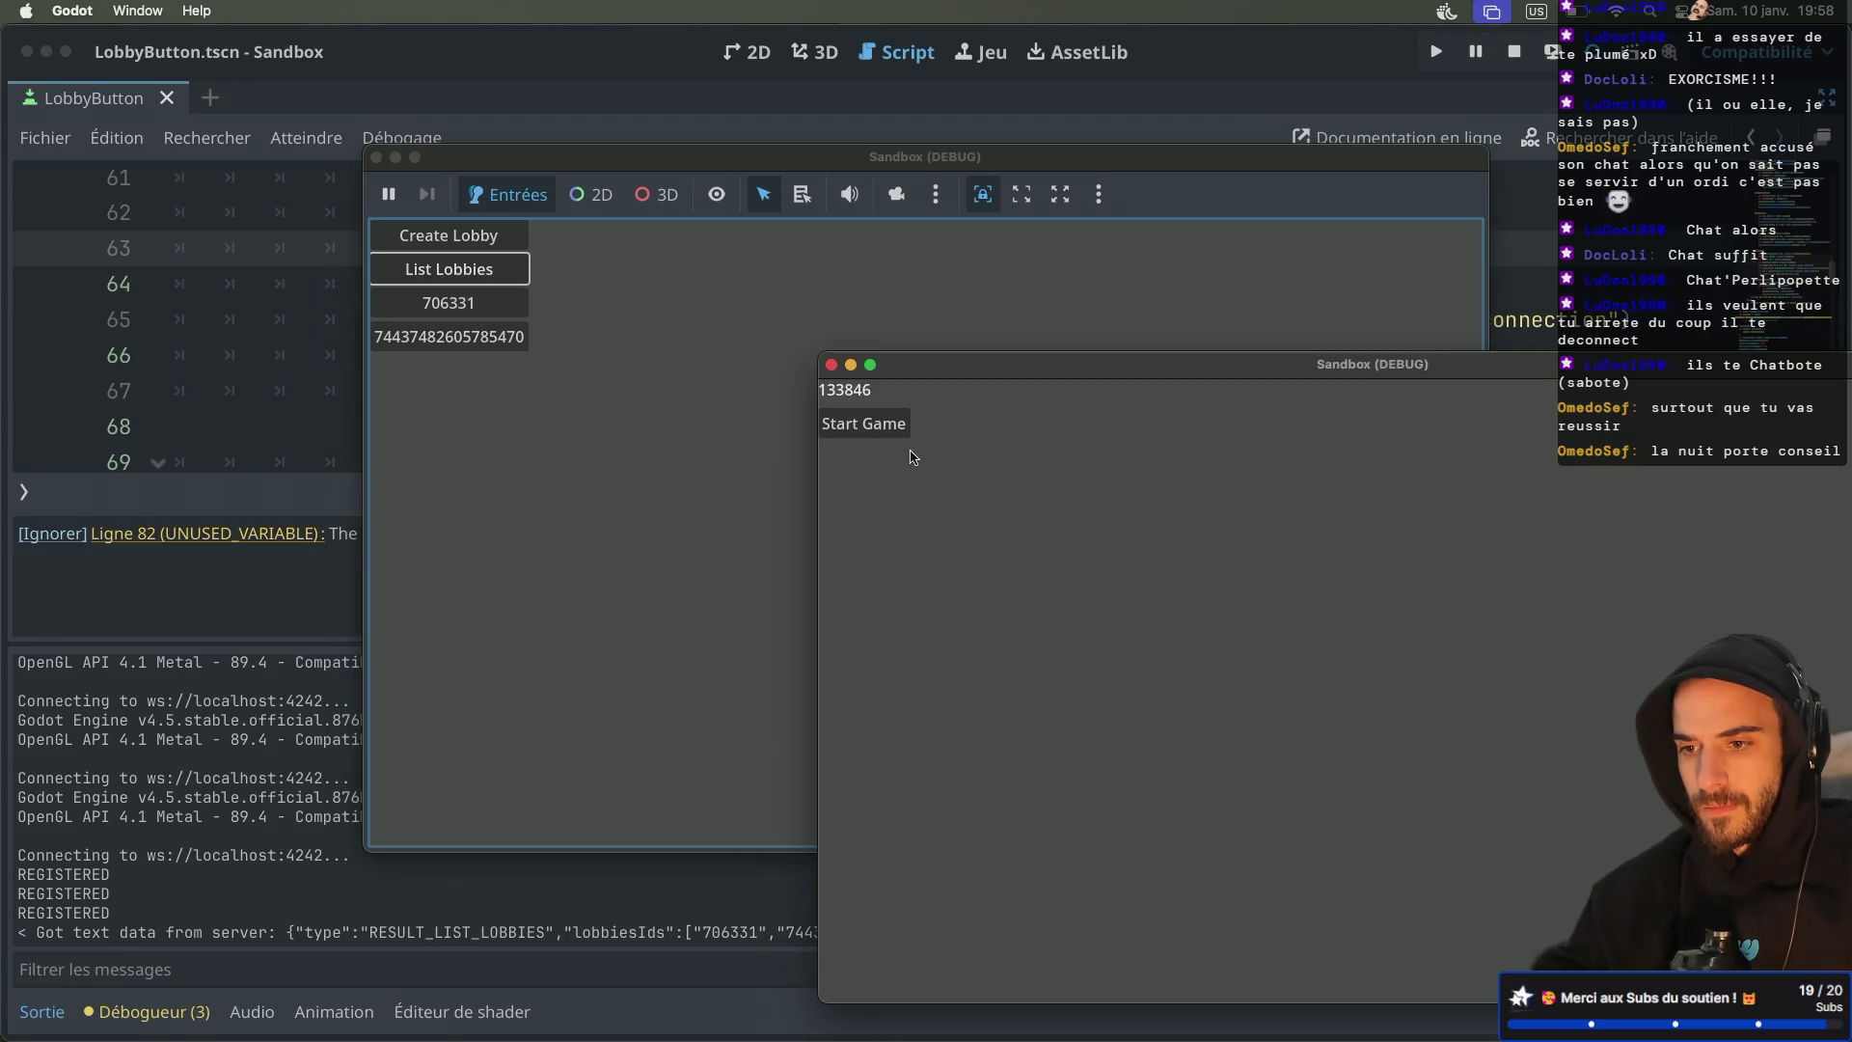
key("ctrl+Right")
key("ctrl+Right")
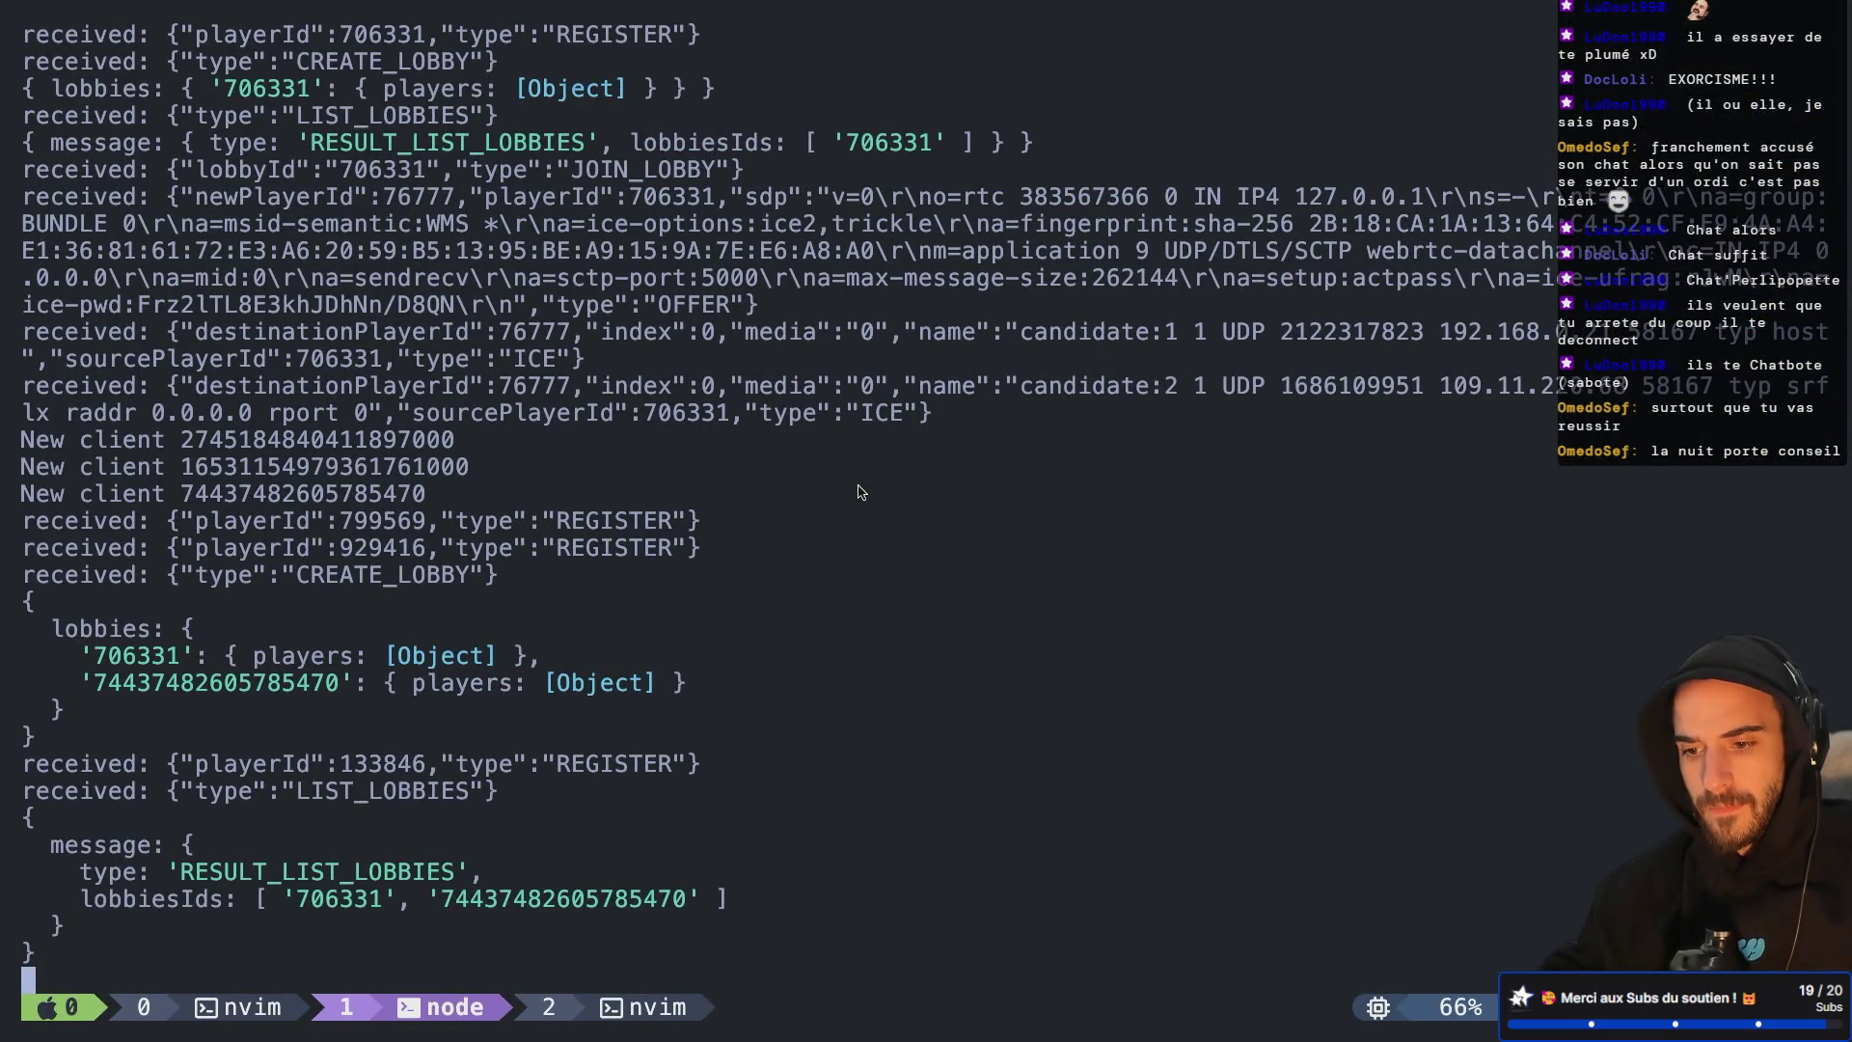
key("ctrl+c")
key("Up")
key("Return")
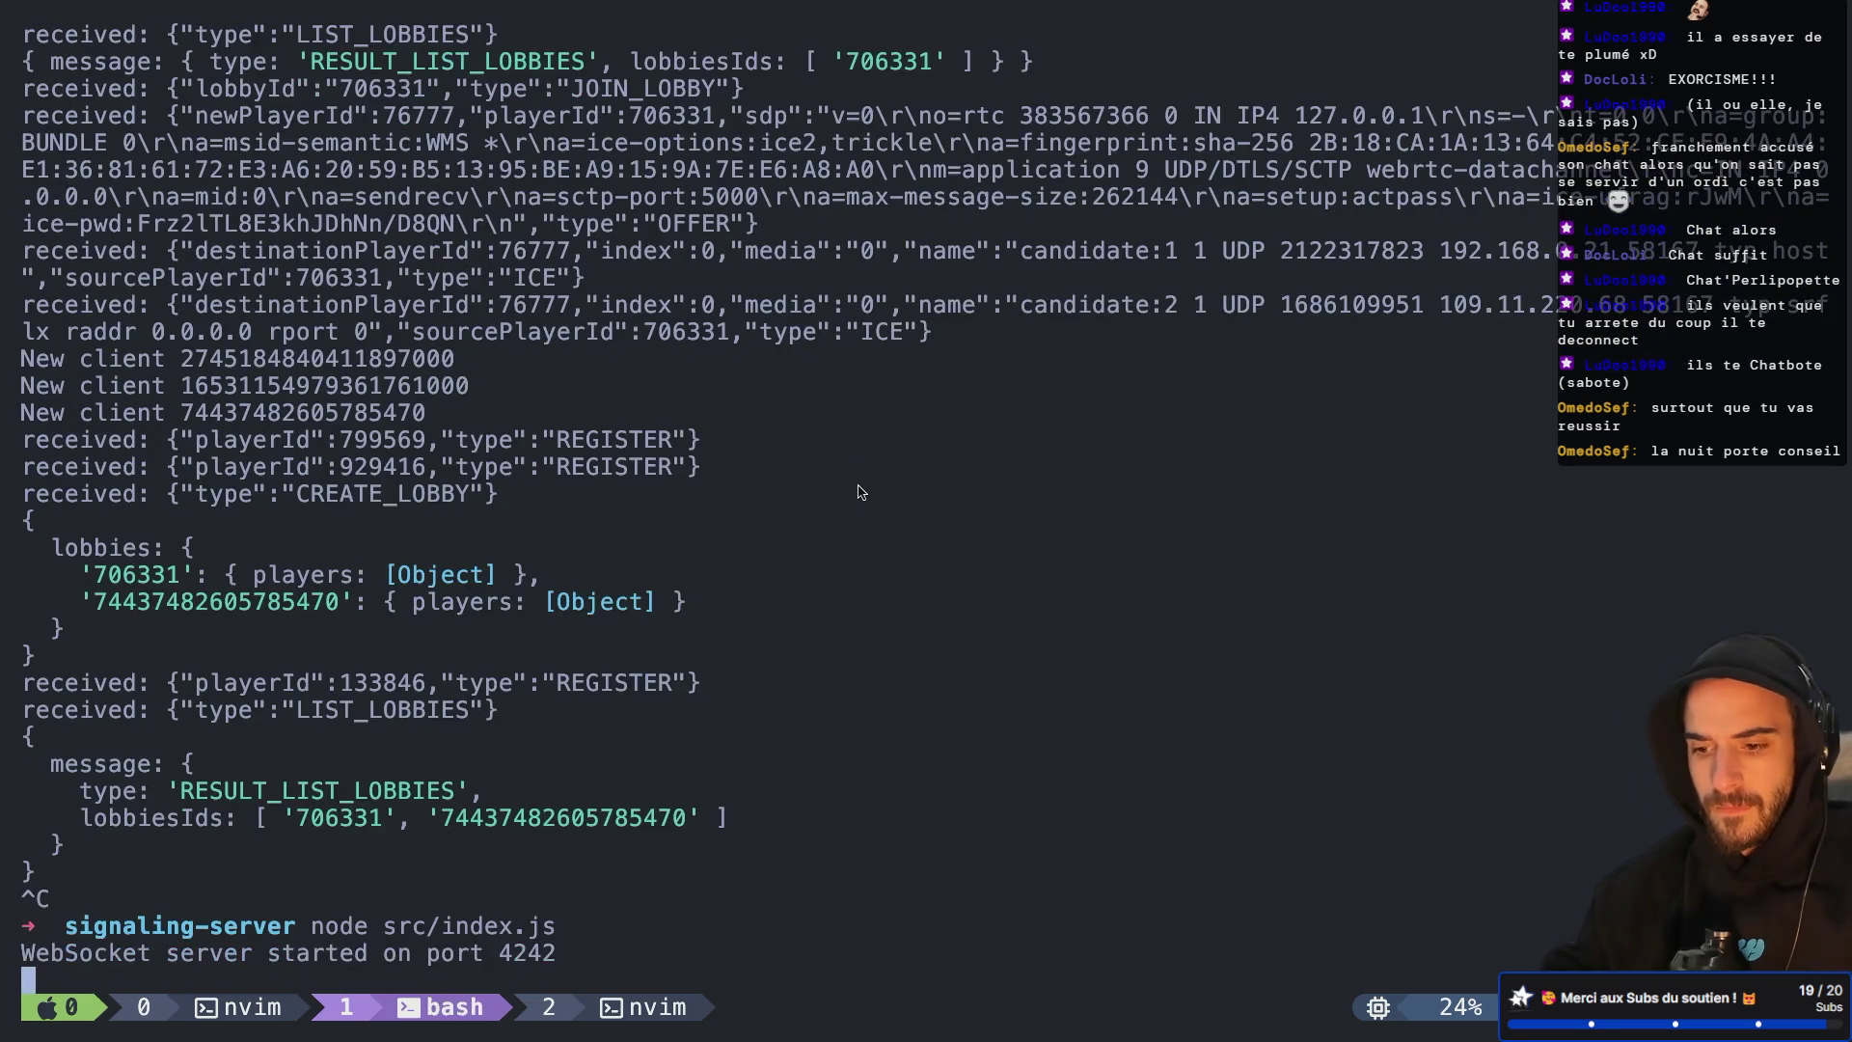
Relaunch the game, create lobby 1090954, and join it from the other instance
key("ctrl+Left")
key("ctrl+Left")
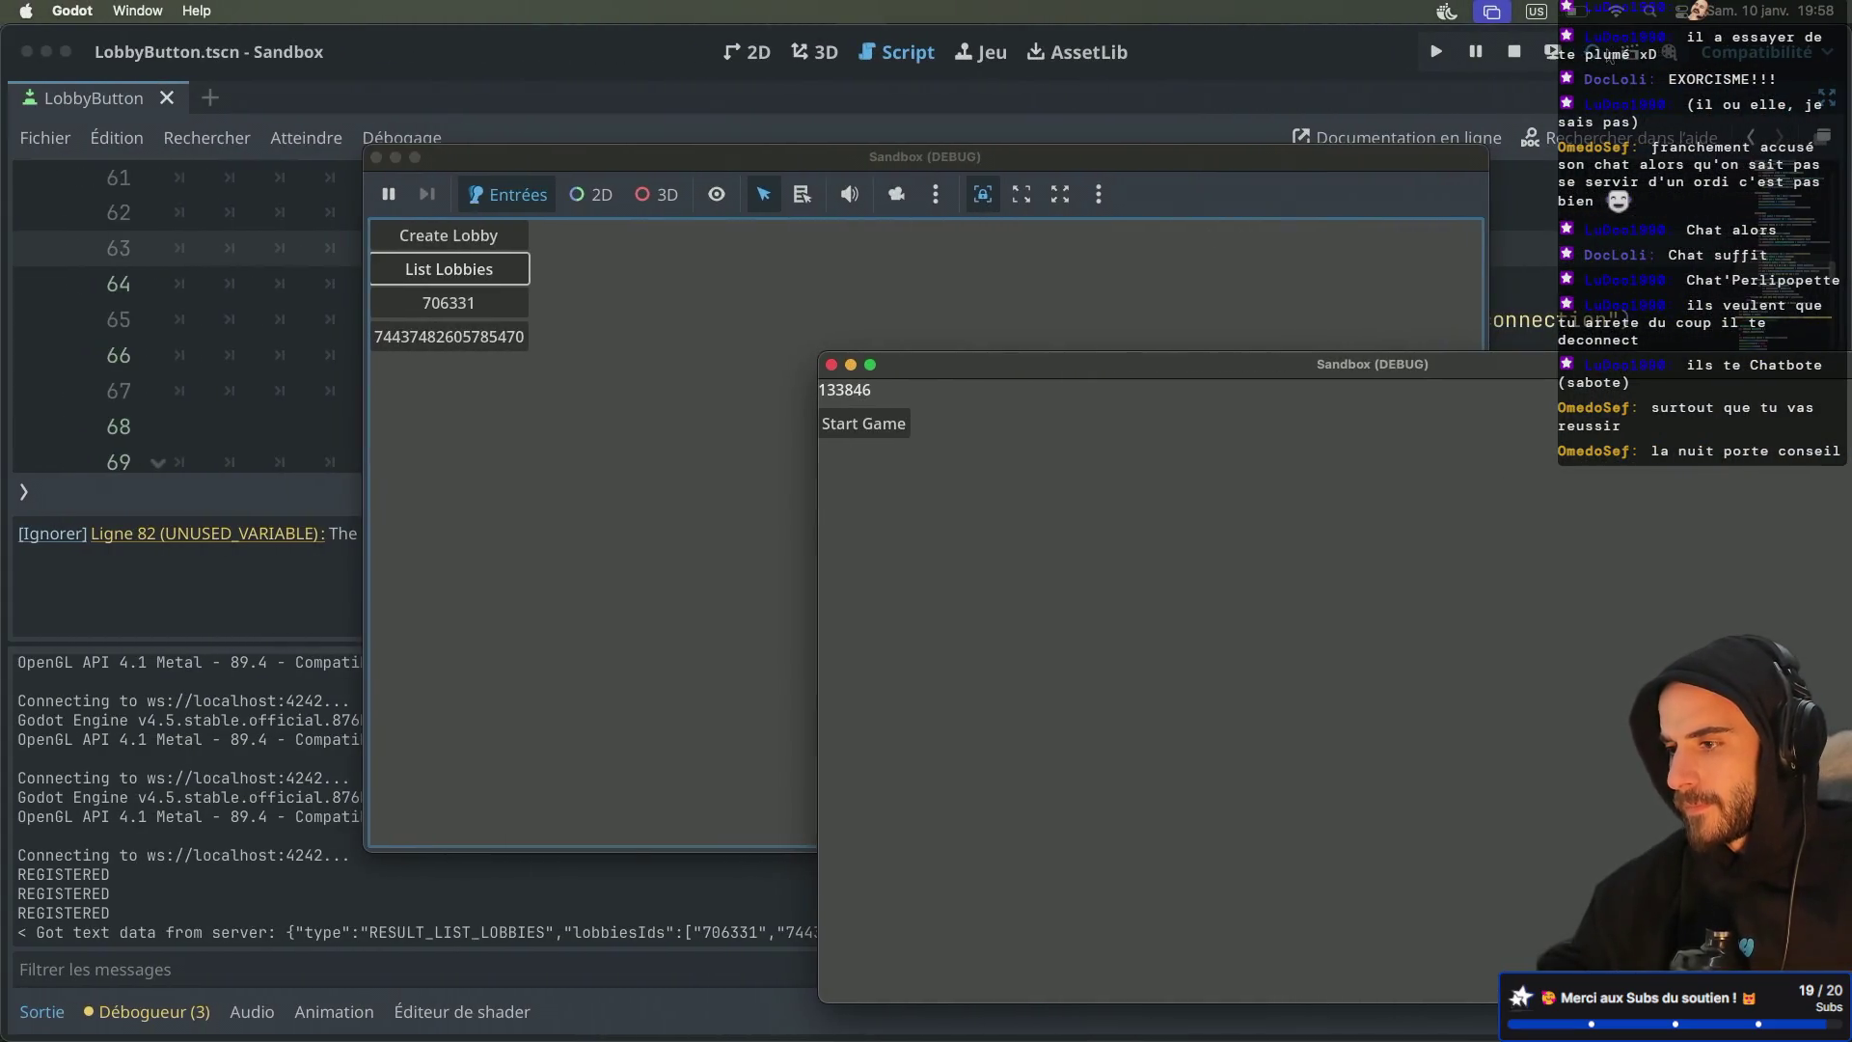
key("super+b")
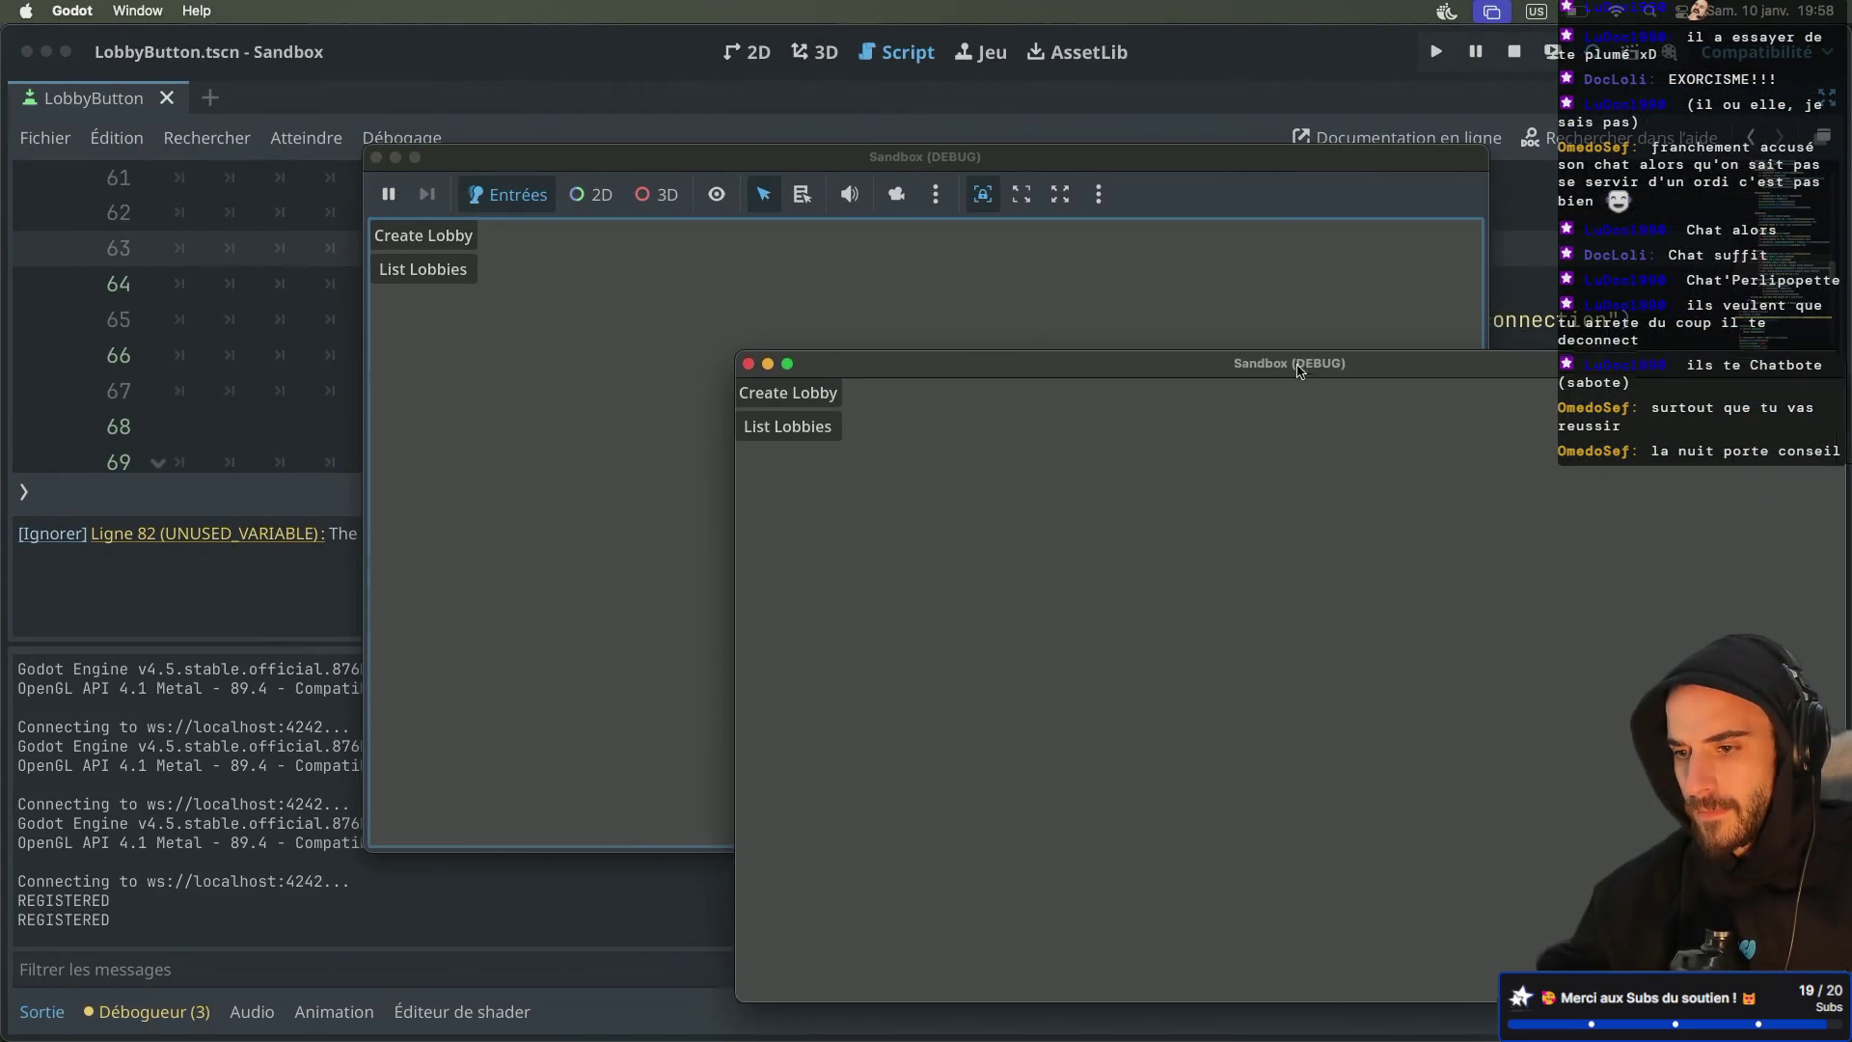
left_click(845, 416)
key("ctrl+Right")
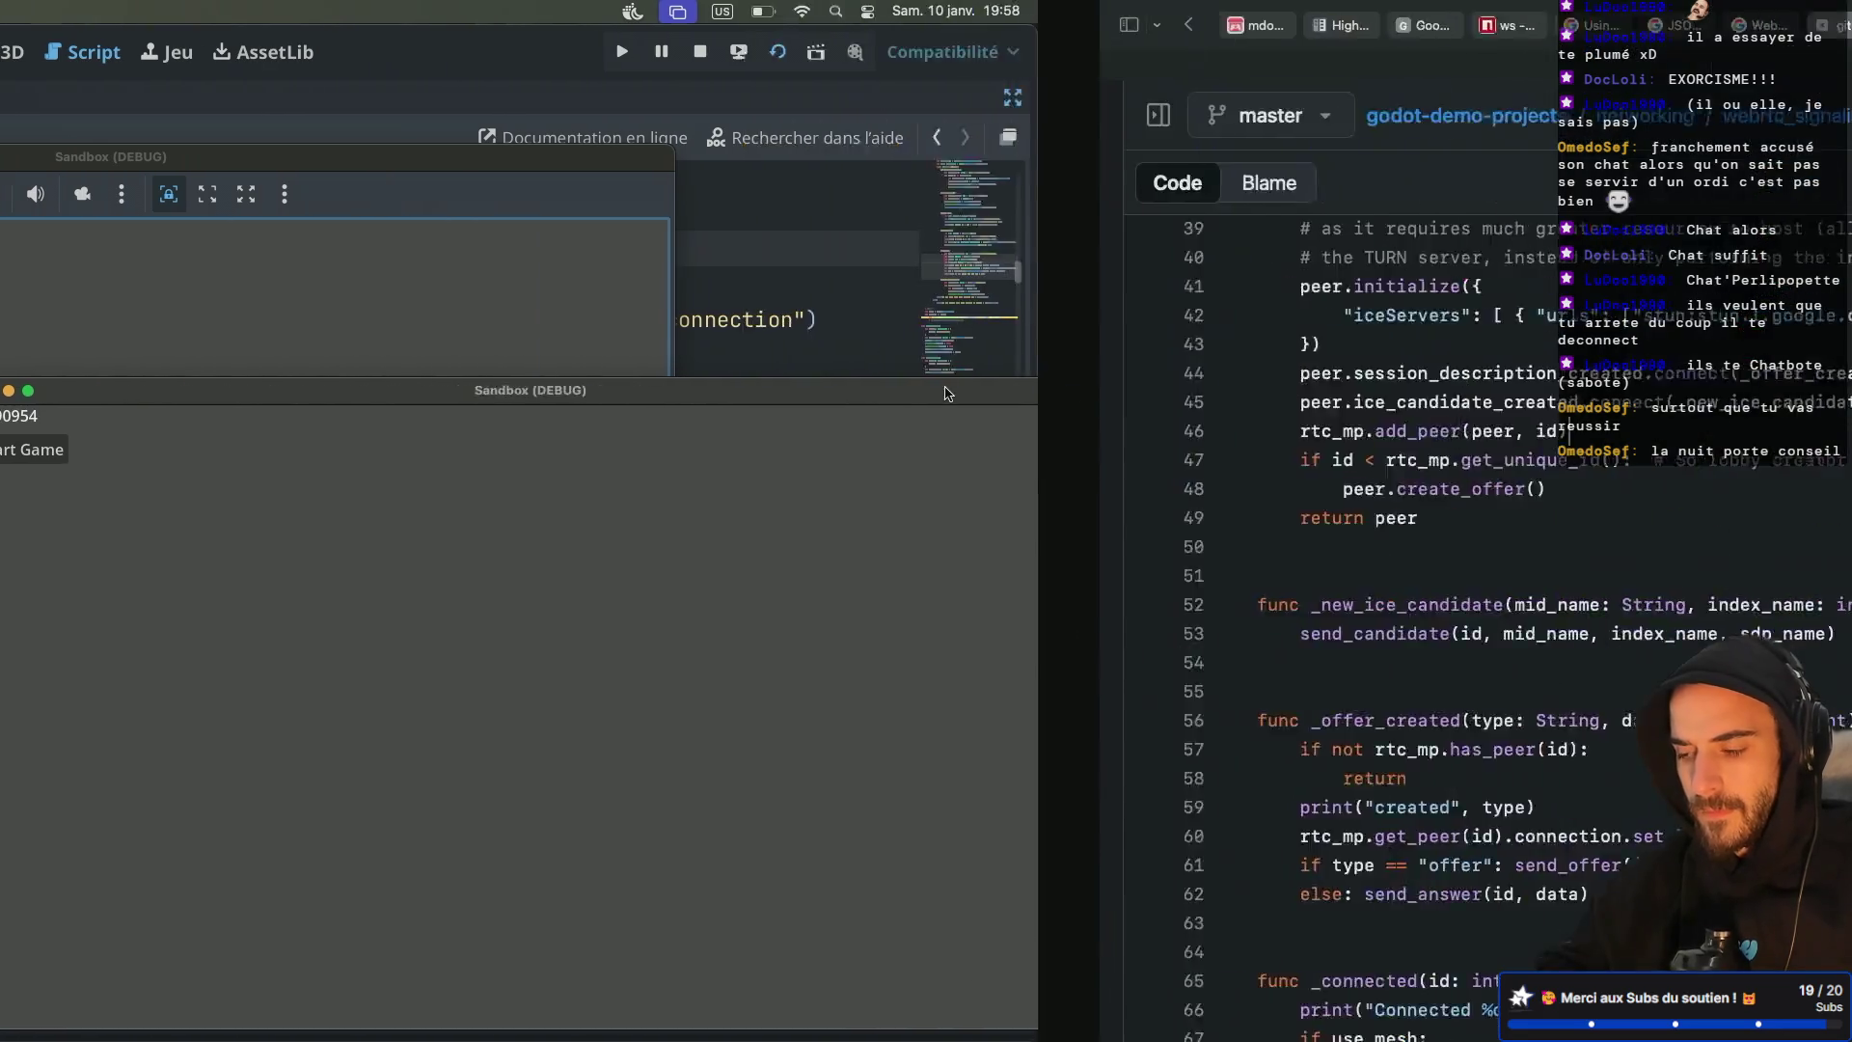
key("ctrl+Left")
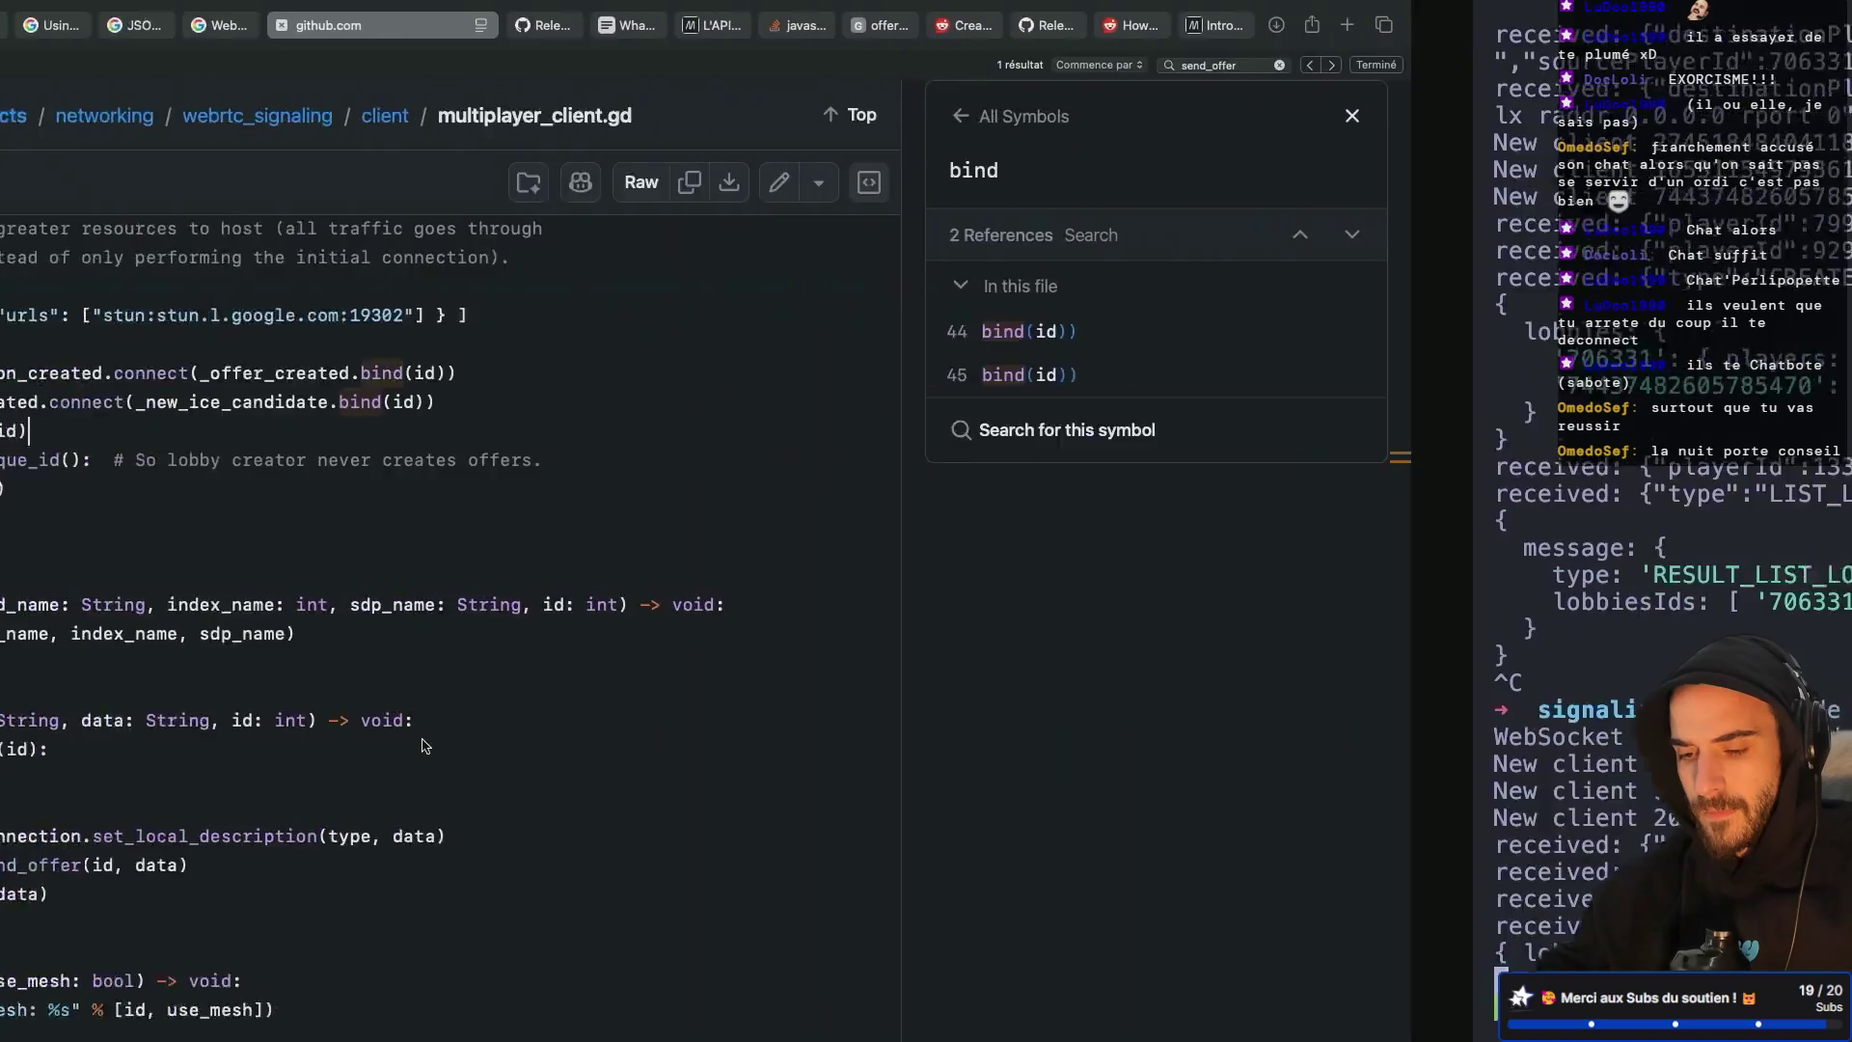
left_click(453, 274)
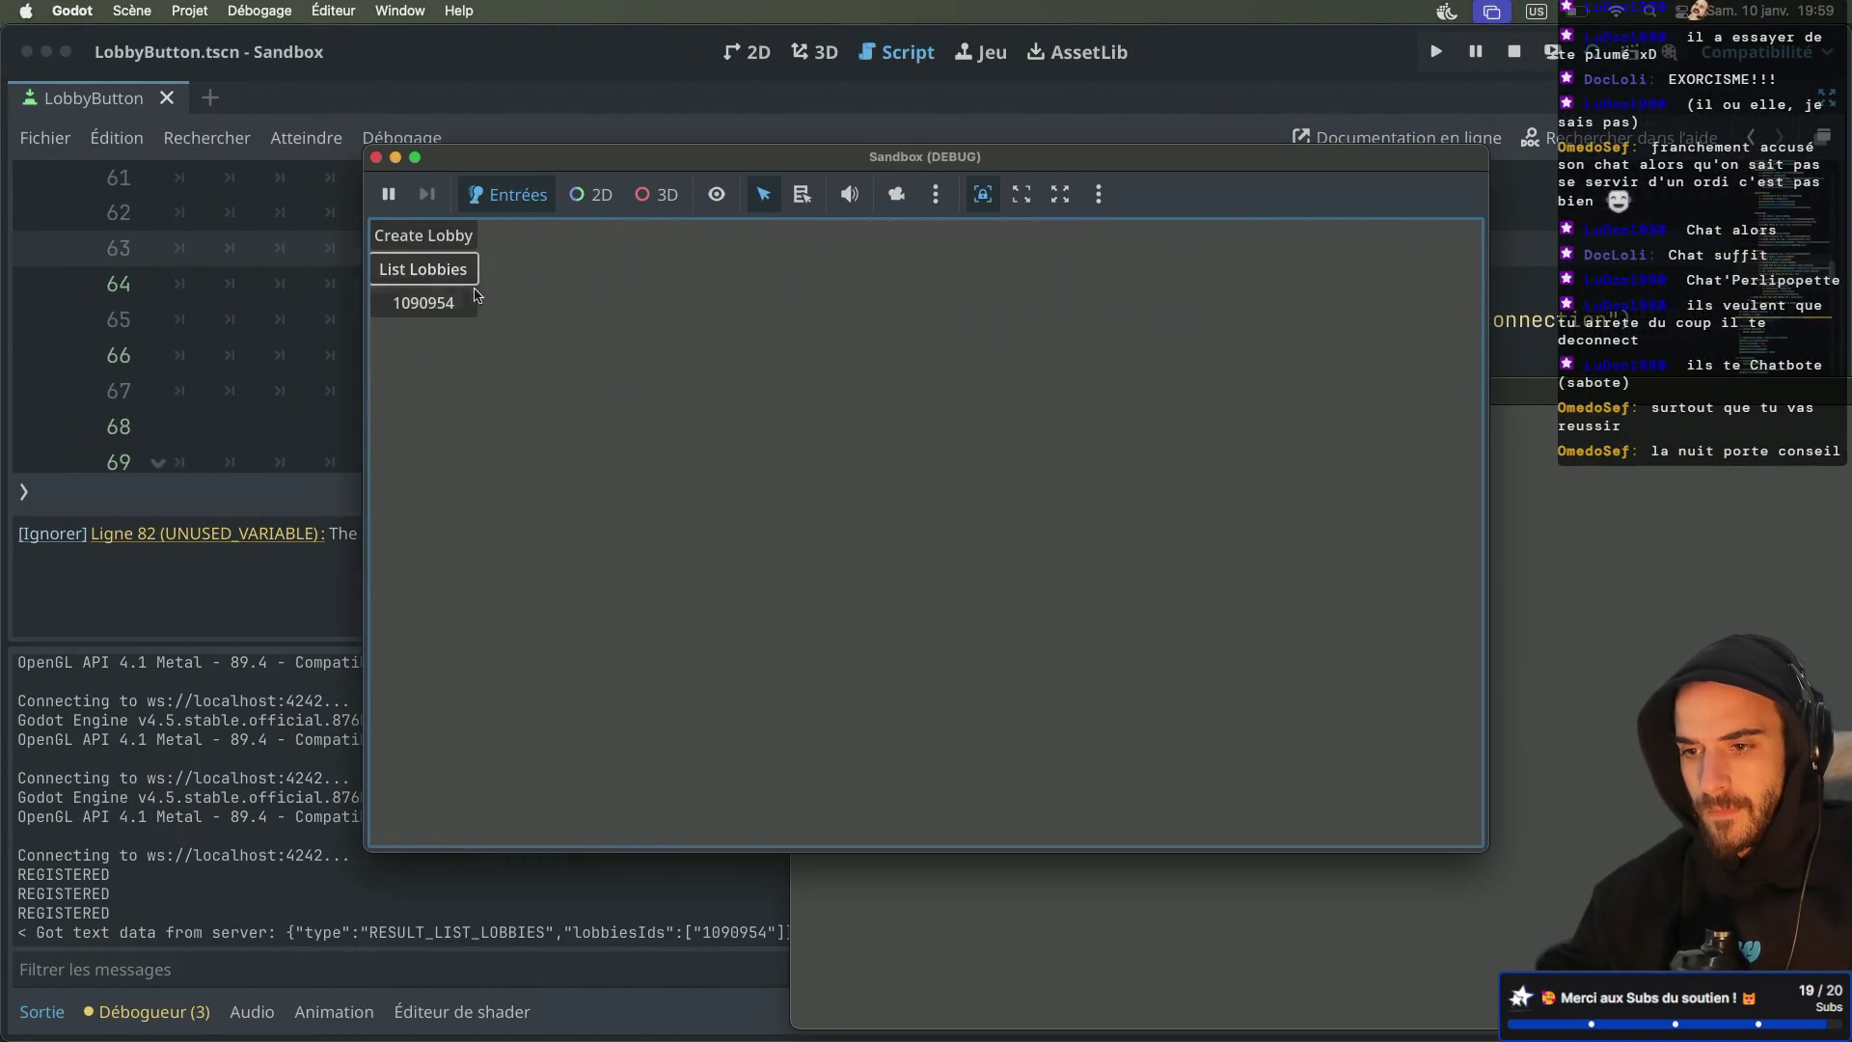
left_click(453, 307)
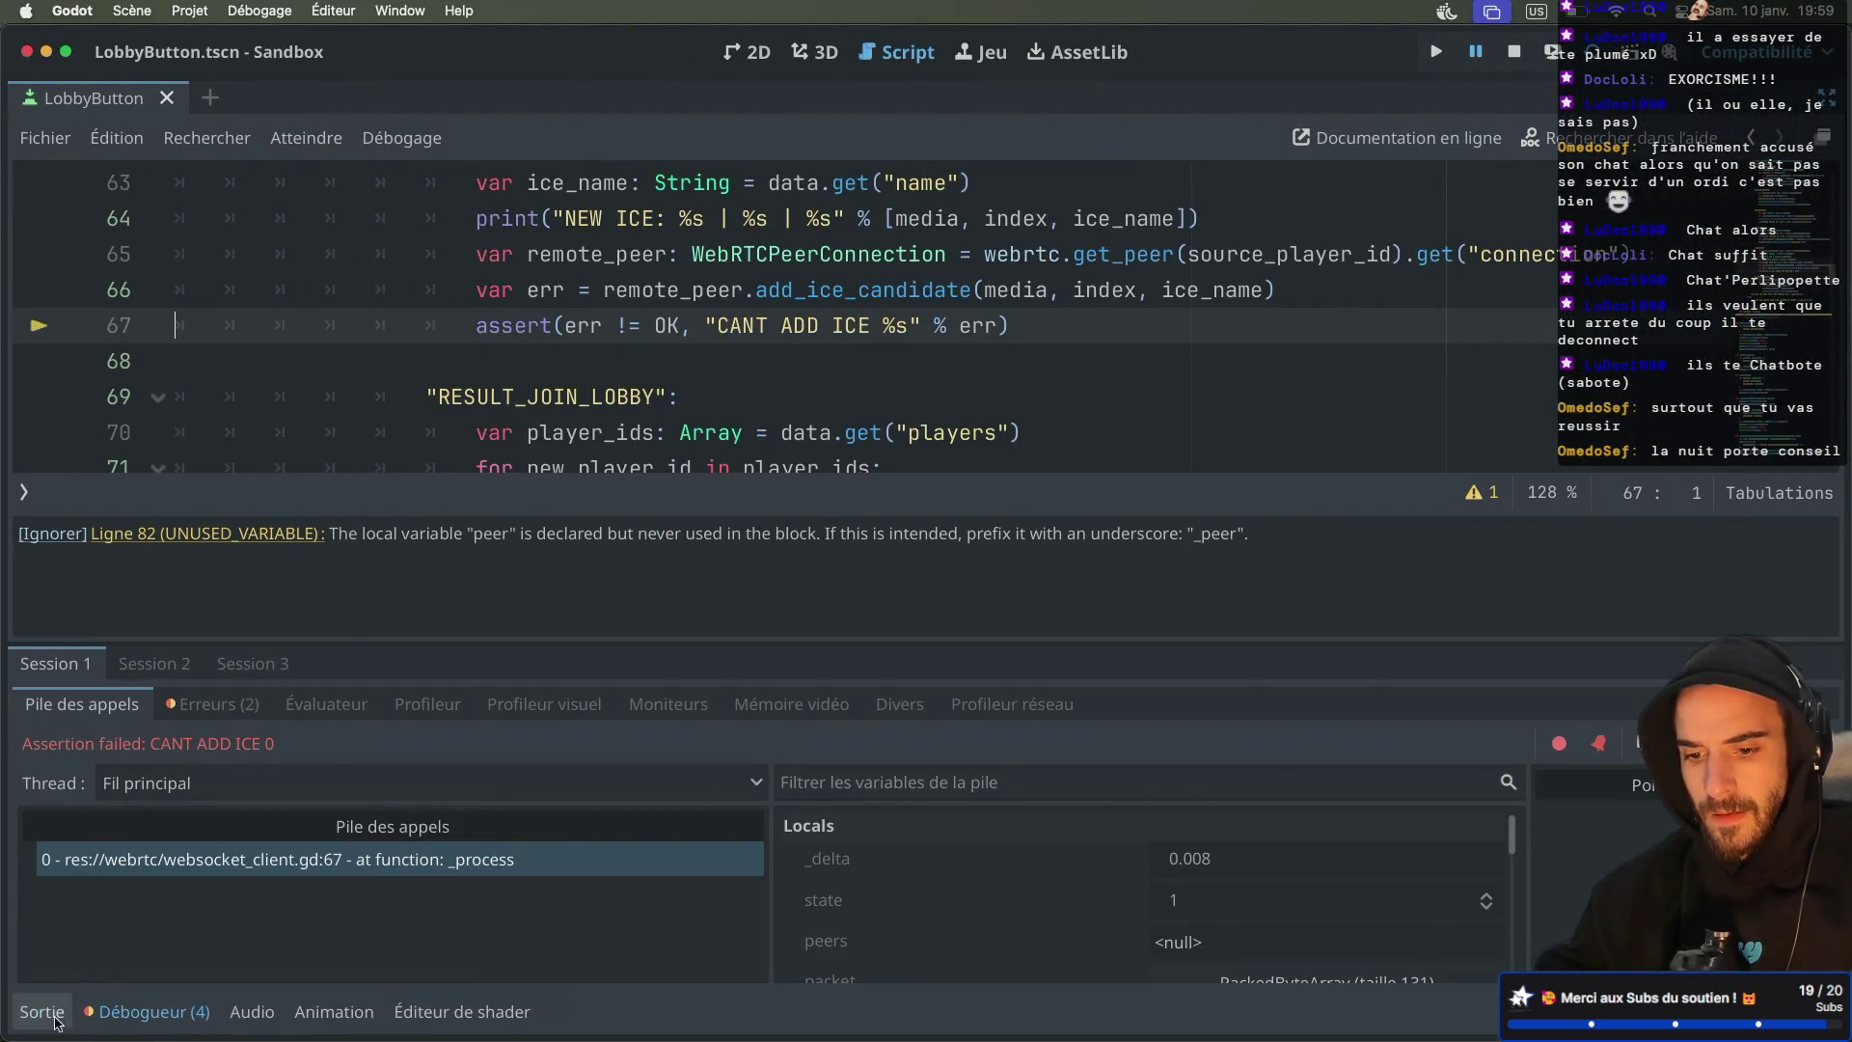
Jump from the output log to the ICE debug print on line 182 and collapse the Output panel
left_click(43, 1011)
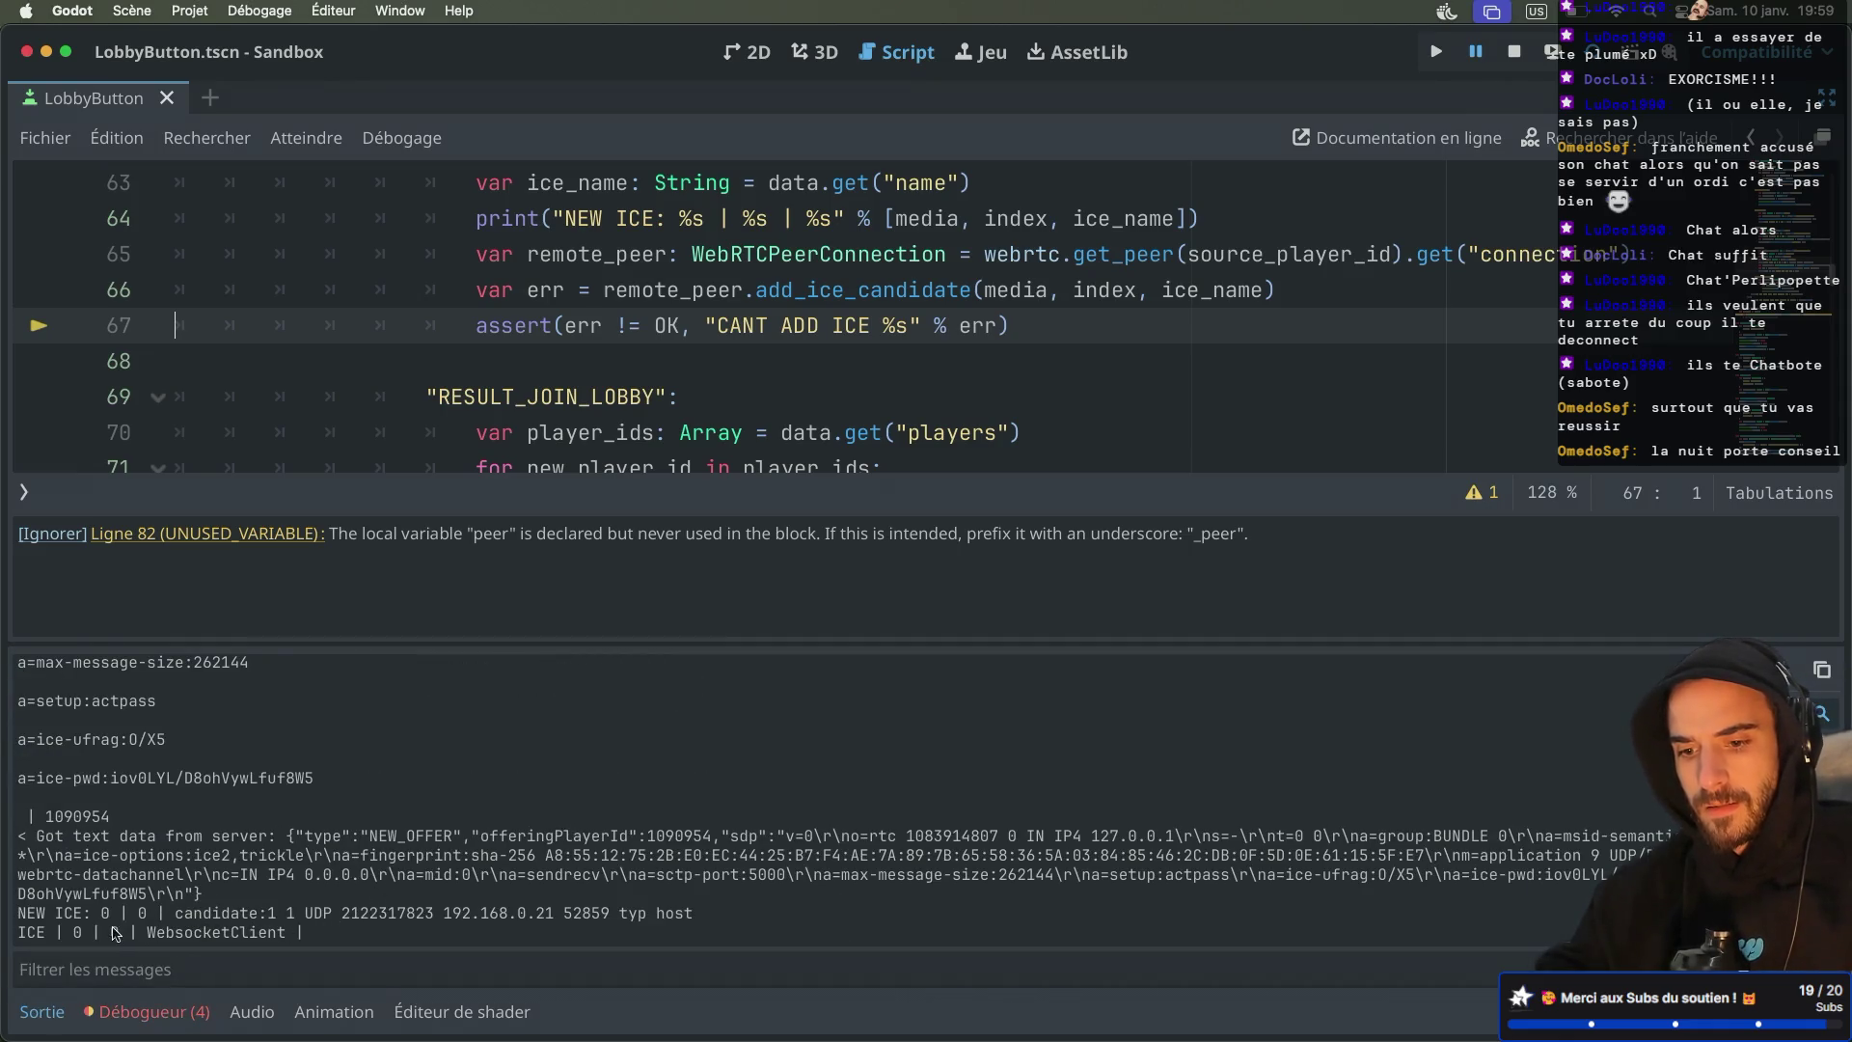
scroll(622, 343, "down", 15)
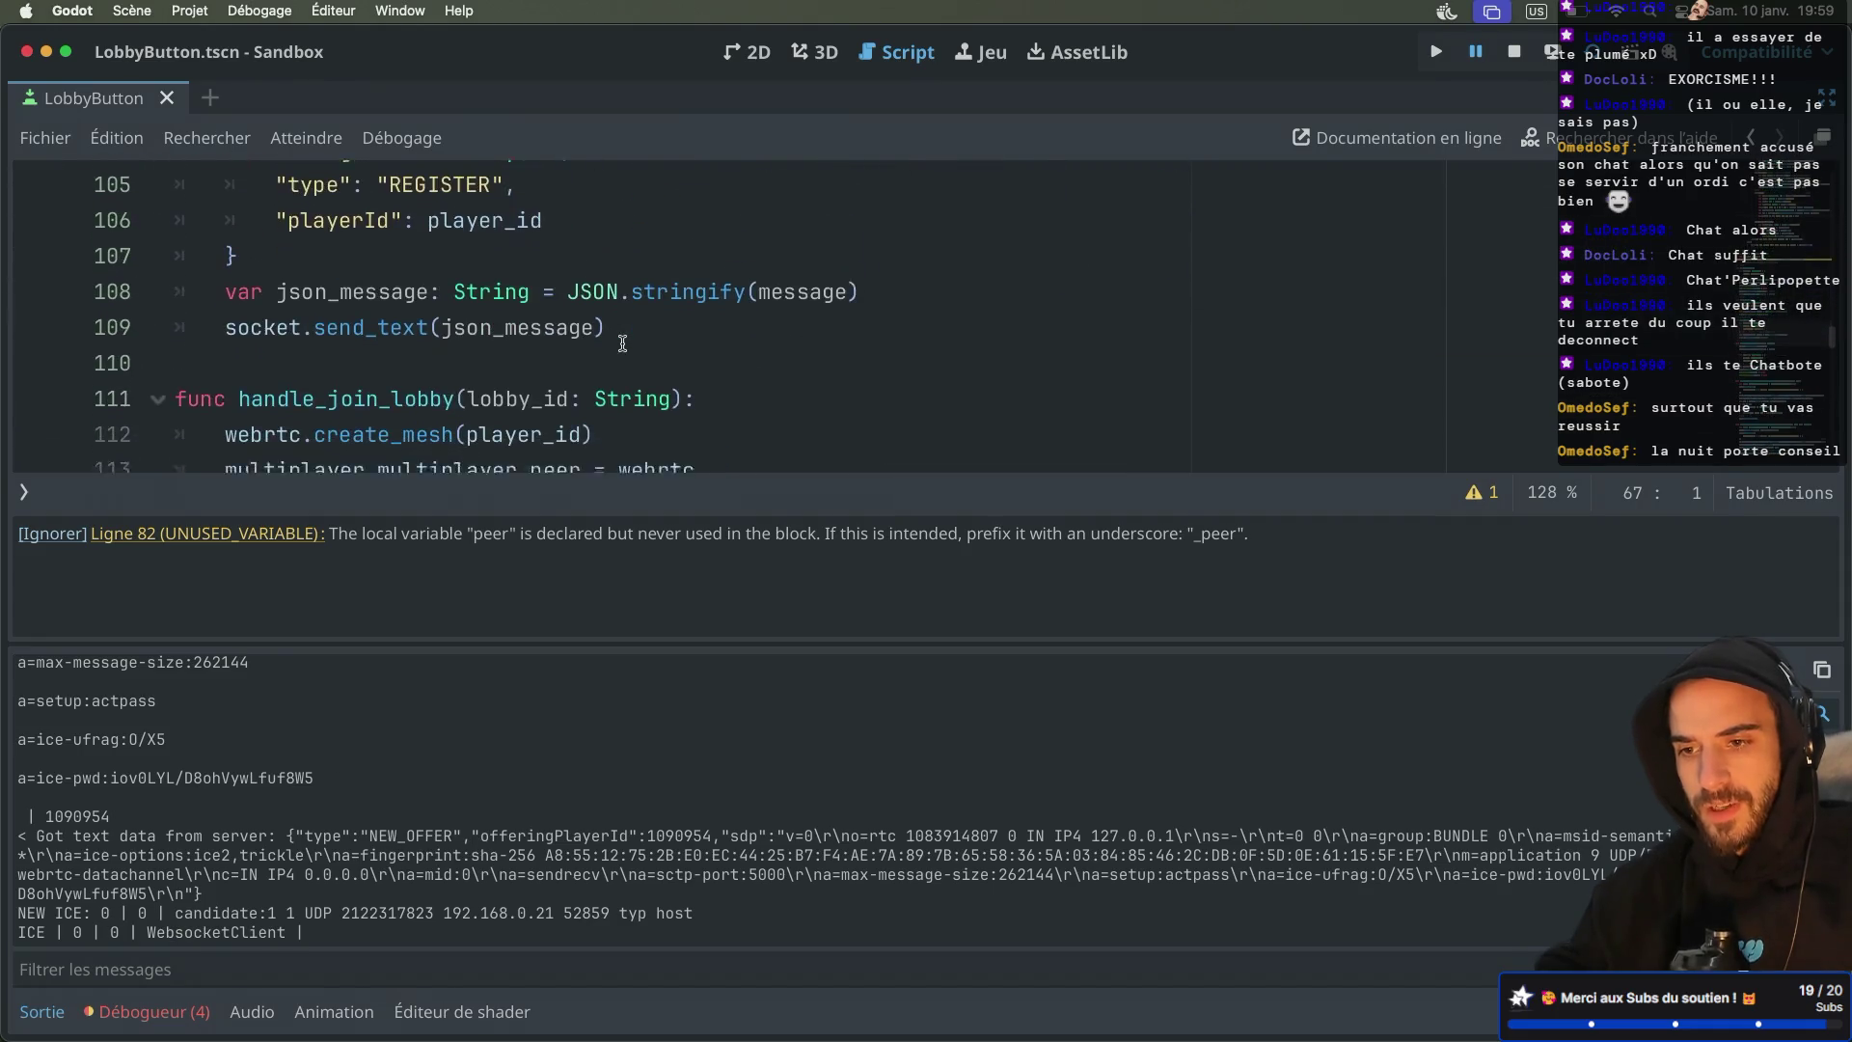
scroll(622, 343, "down", 15)
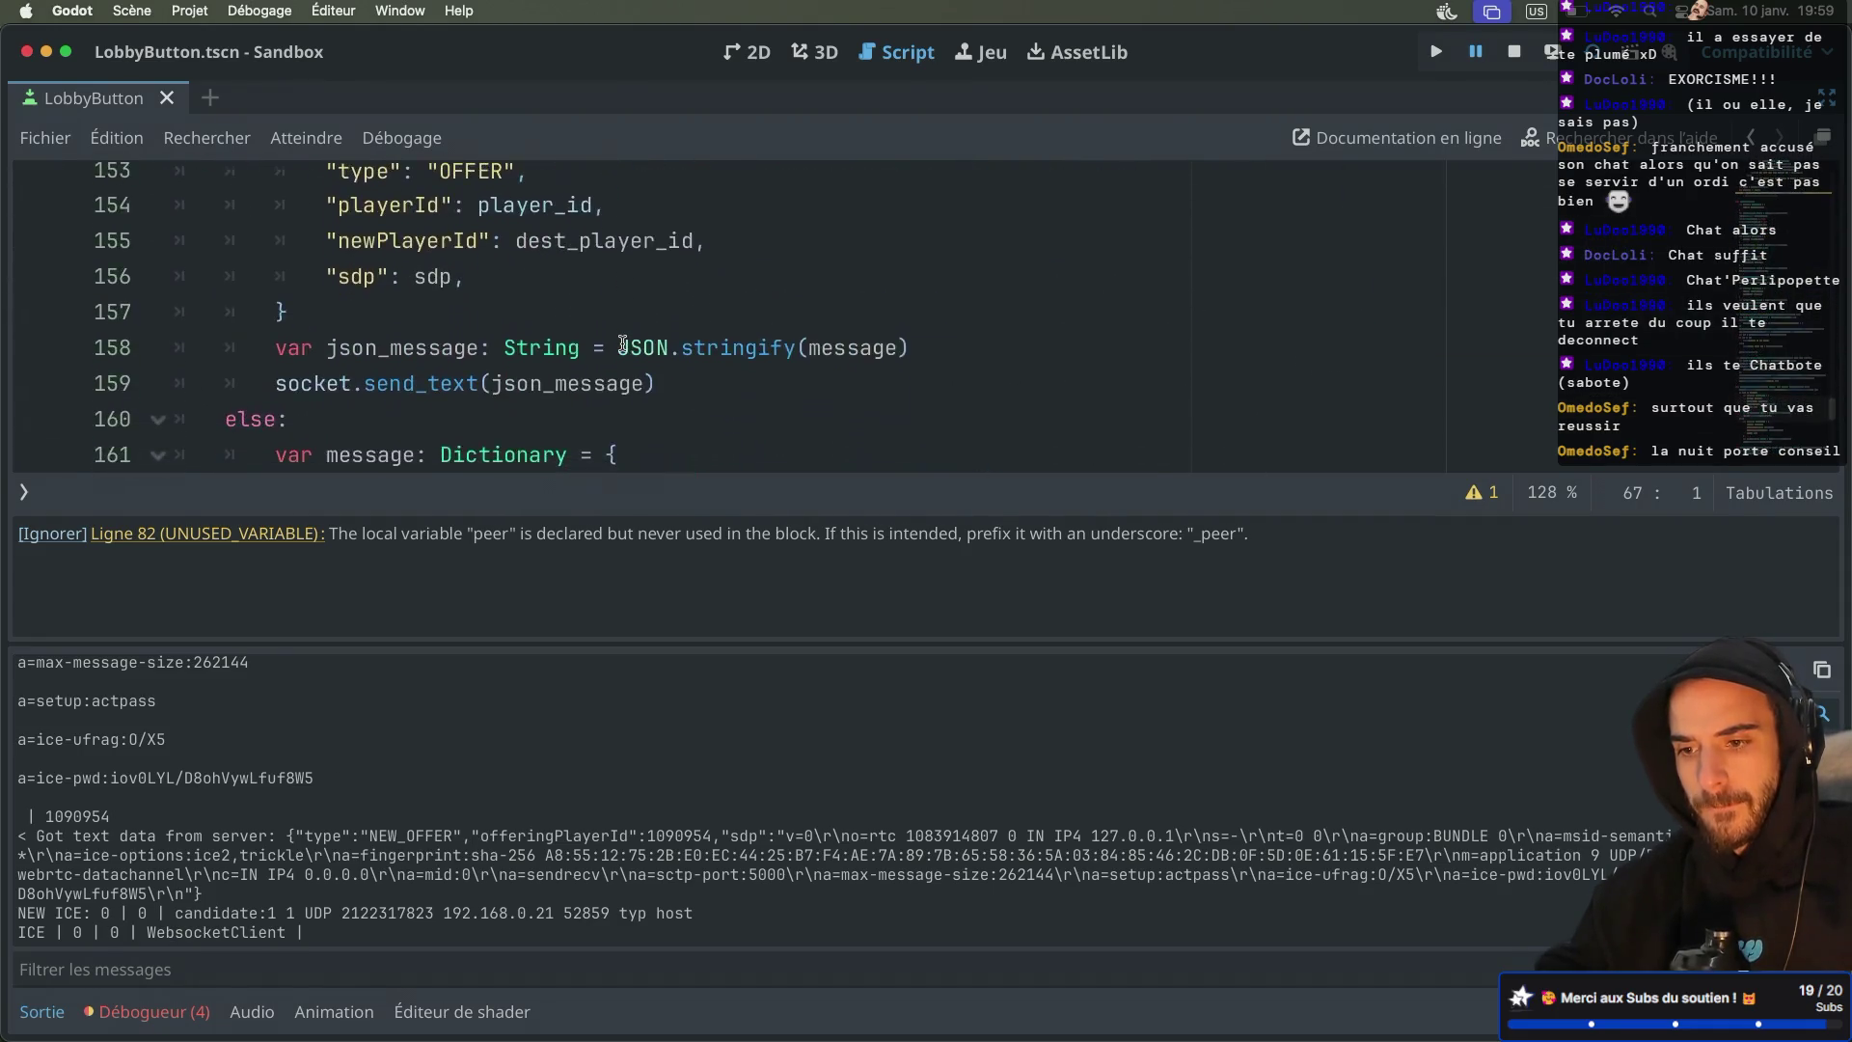
scroll(664, 394, "down", 3)
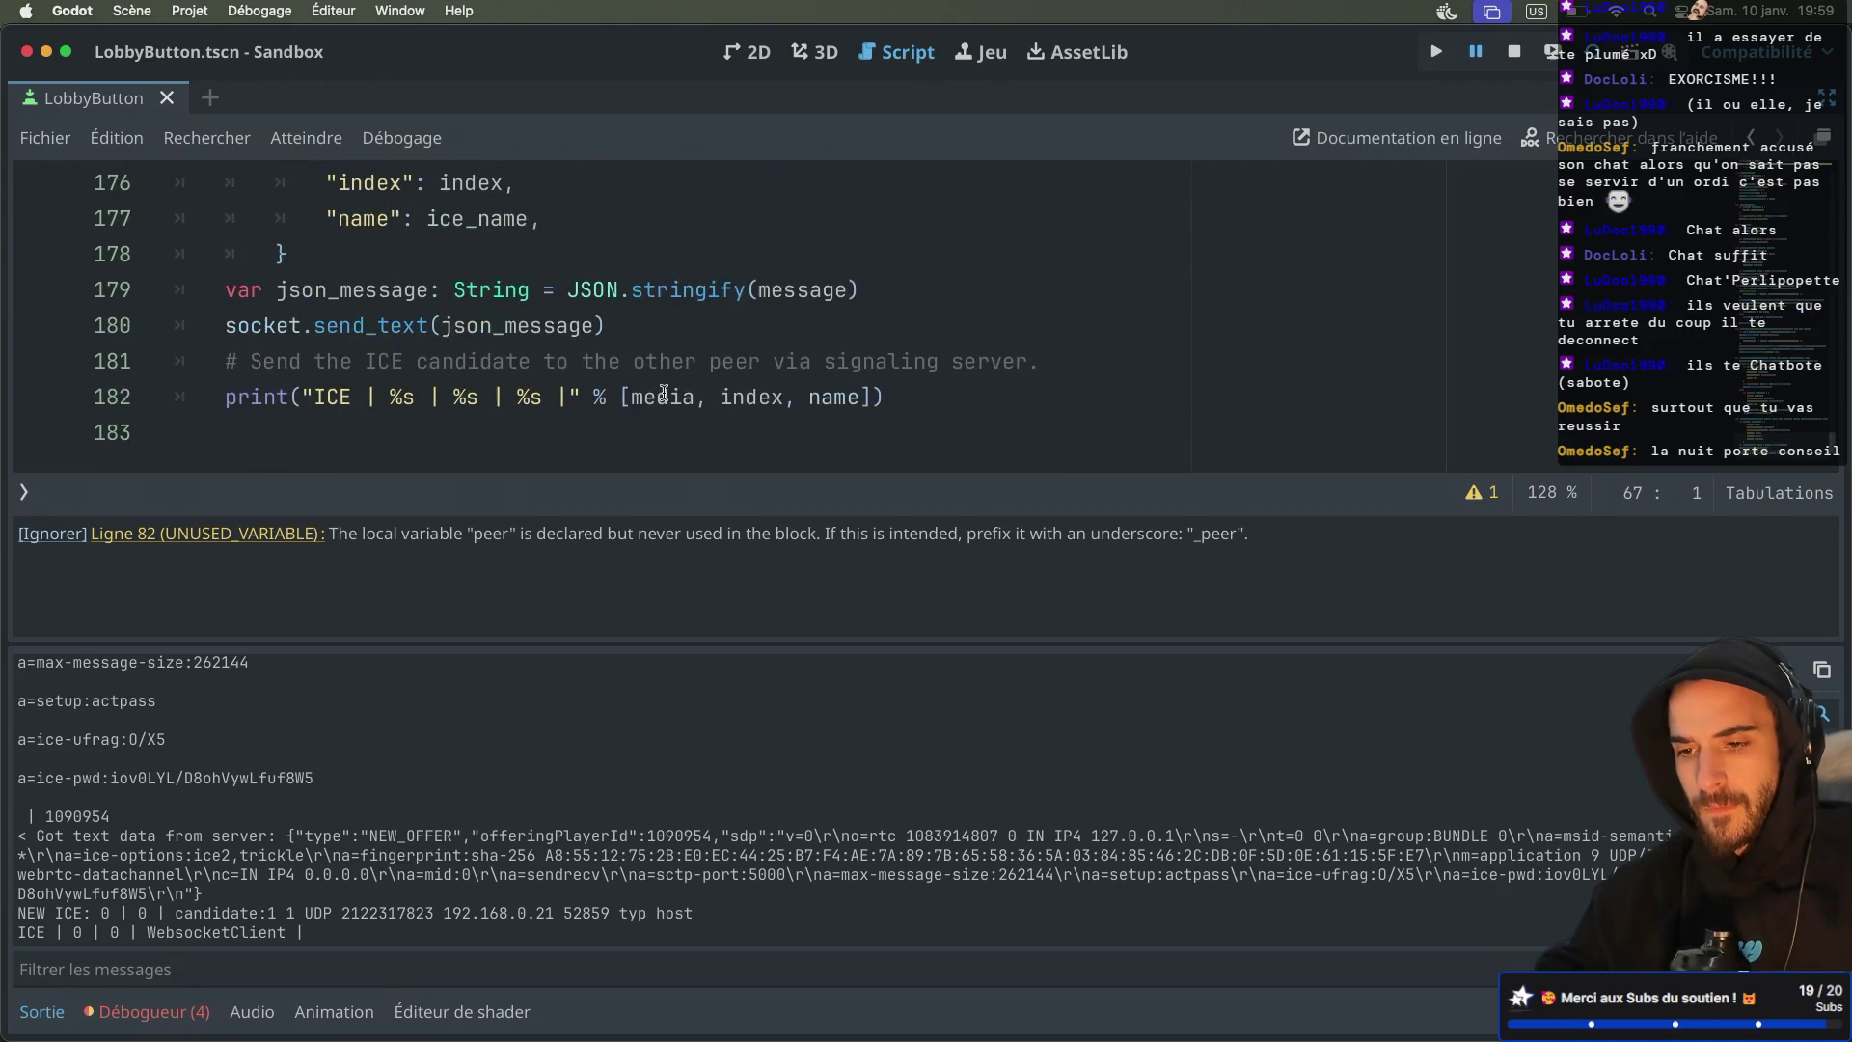
left_click(805, 396)
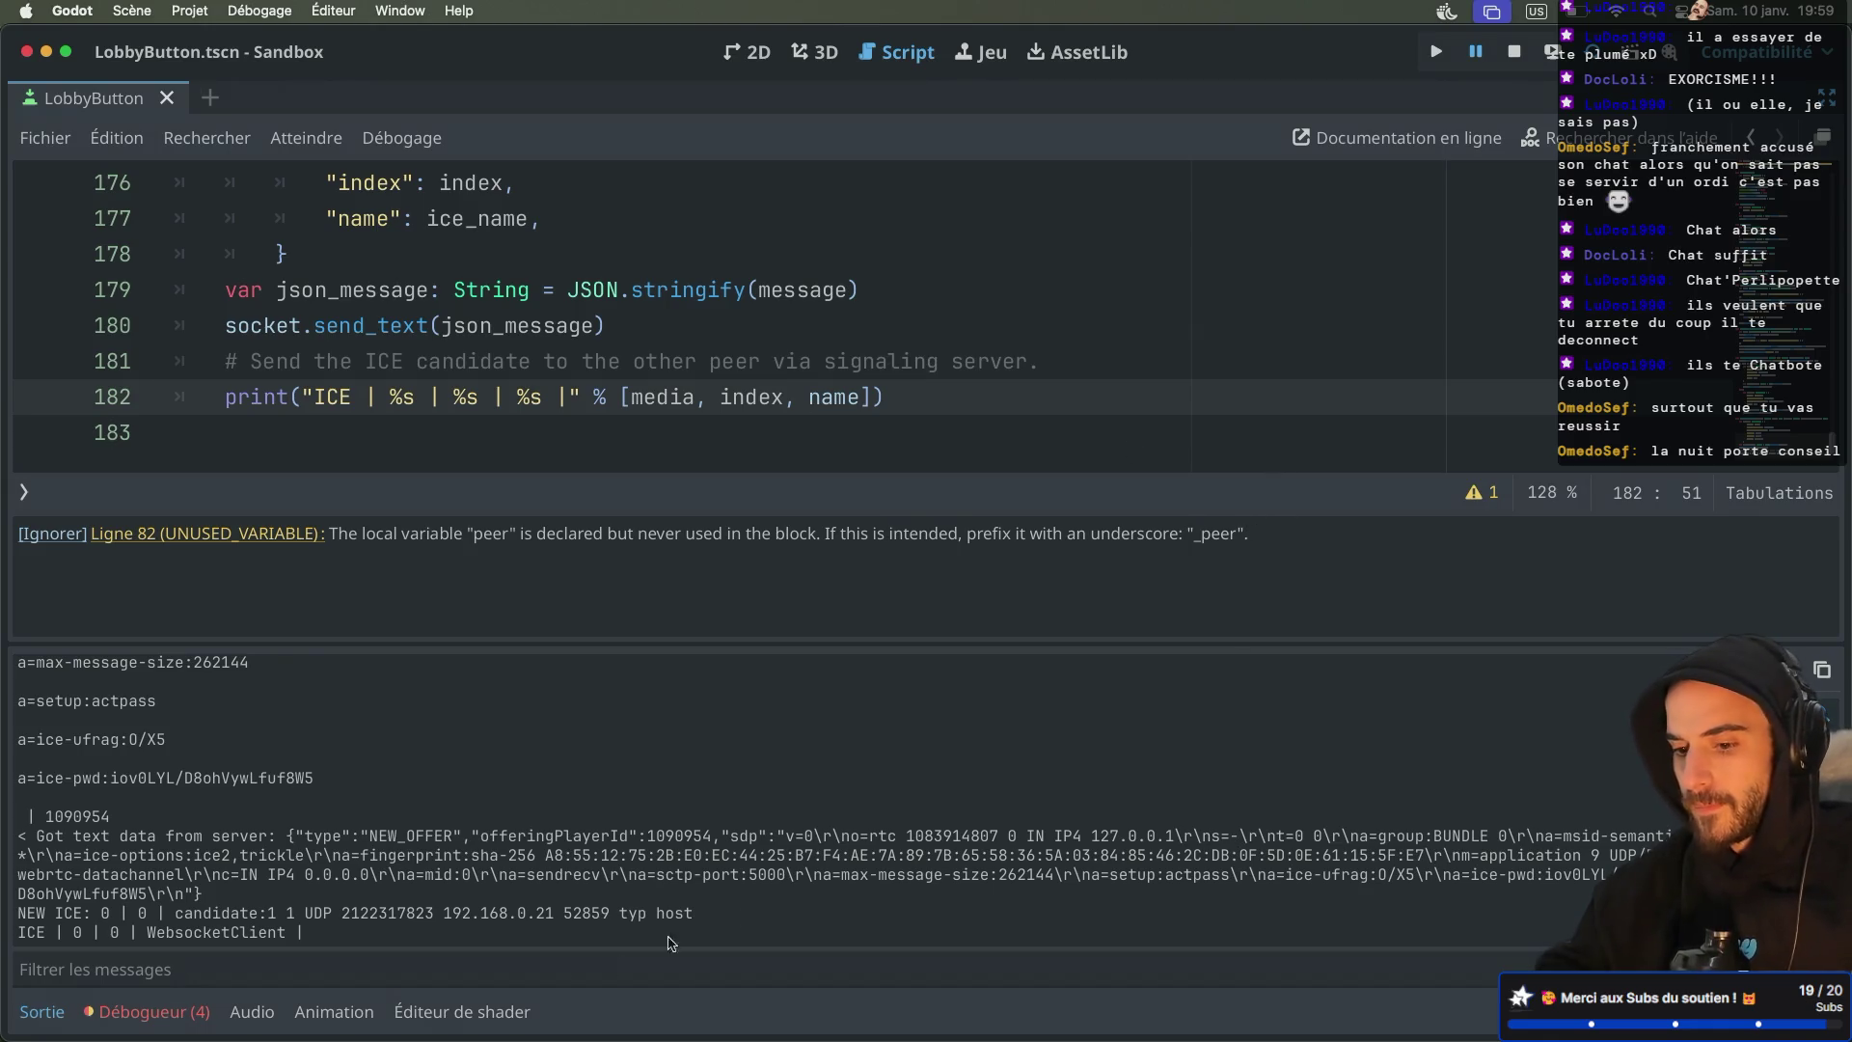
left_click(41, 1011)
Change the line 182 print to use ice_name instead of name
left_click(756, 581)
left_click(800, 726)
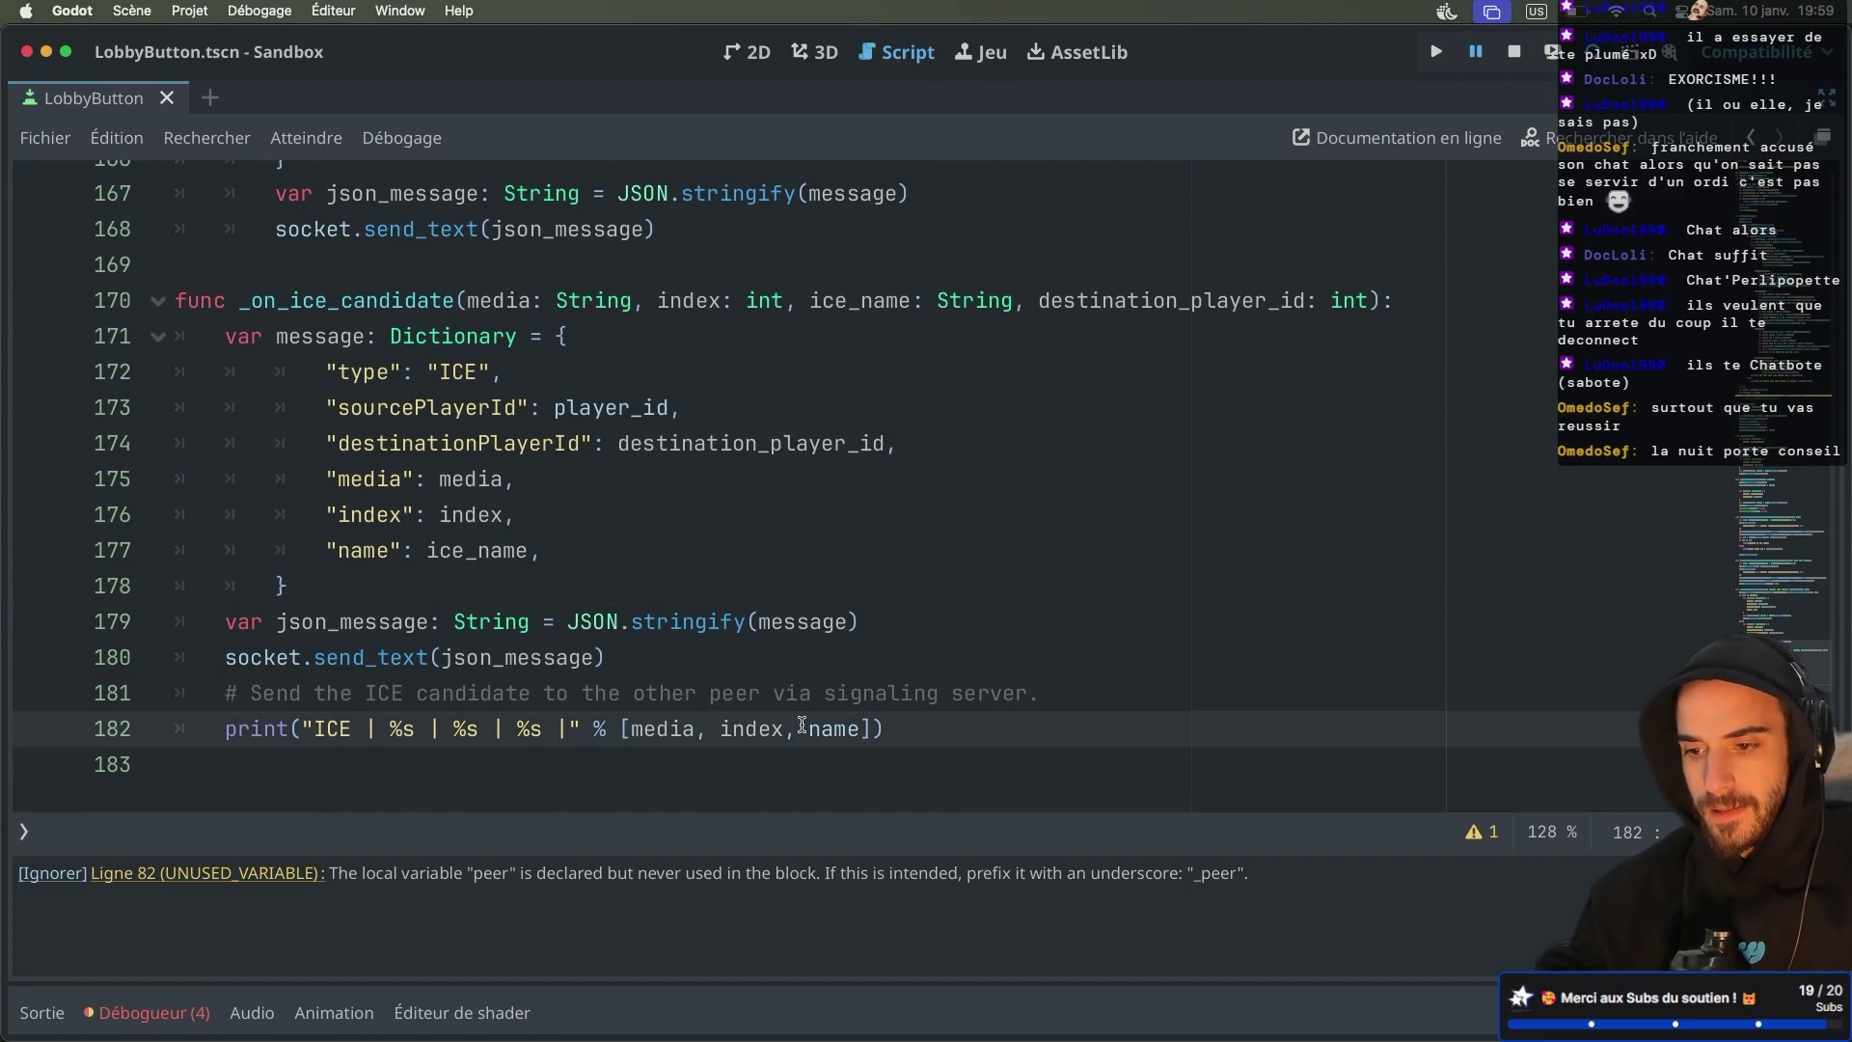
type("ice_")
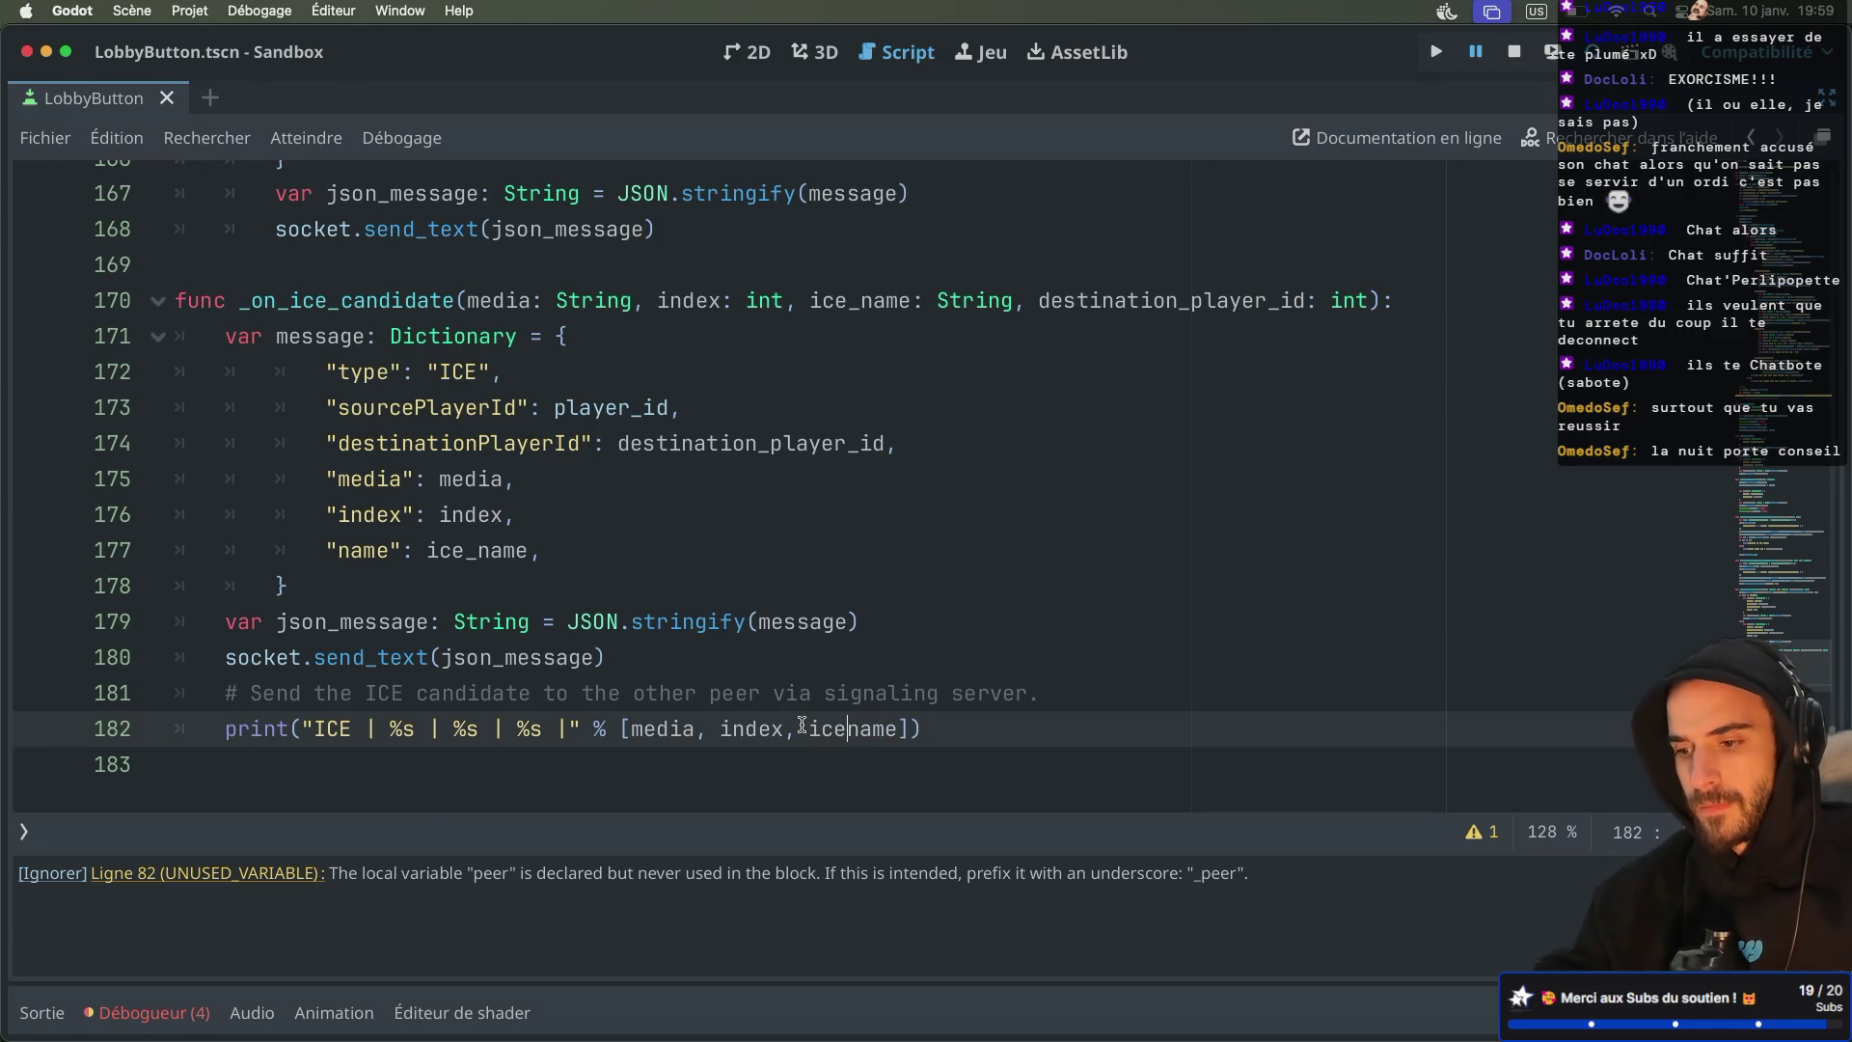
left_click(761, 593)
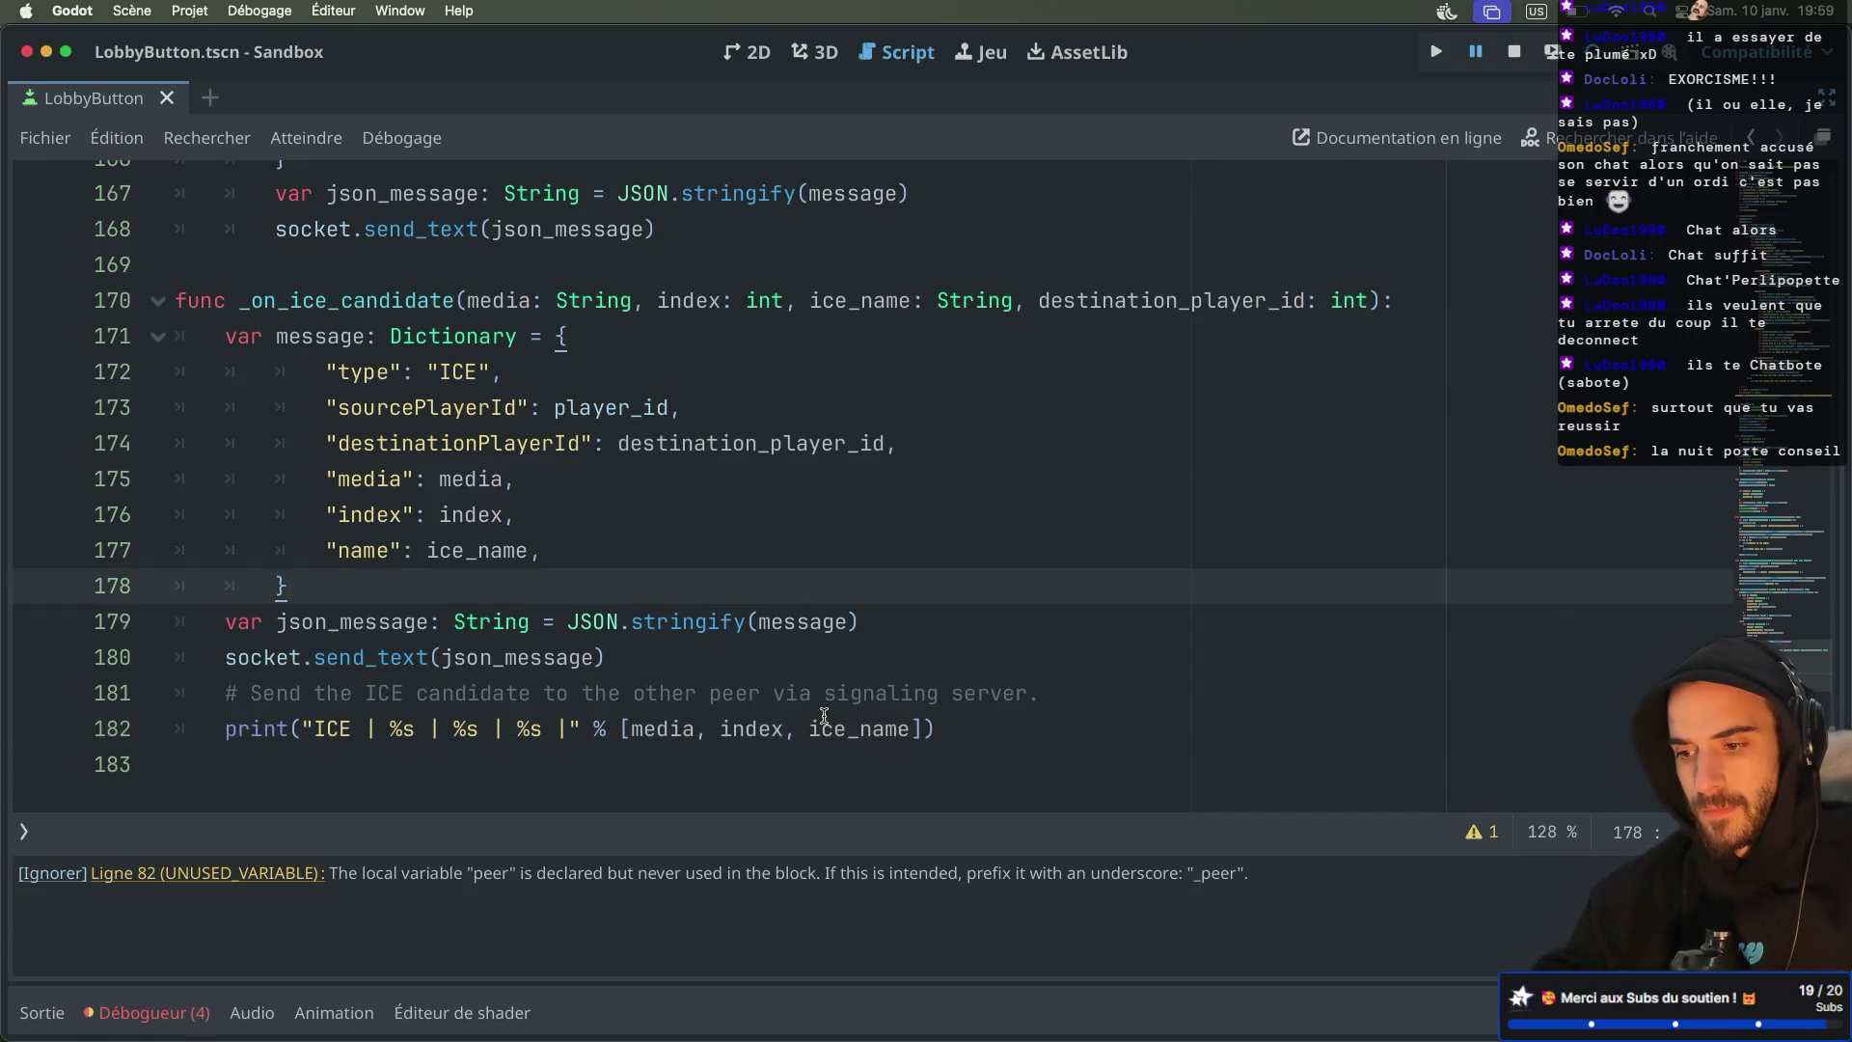
double_click(830, 726)
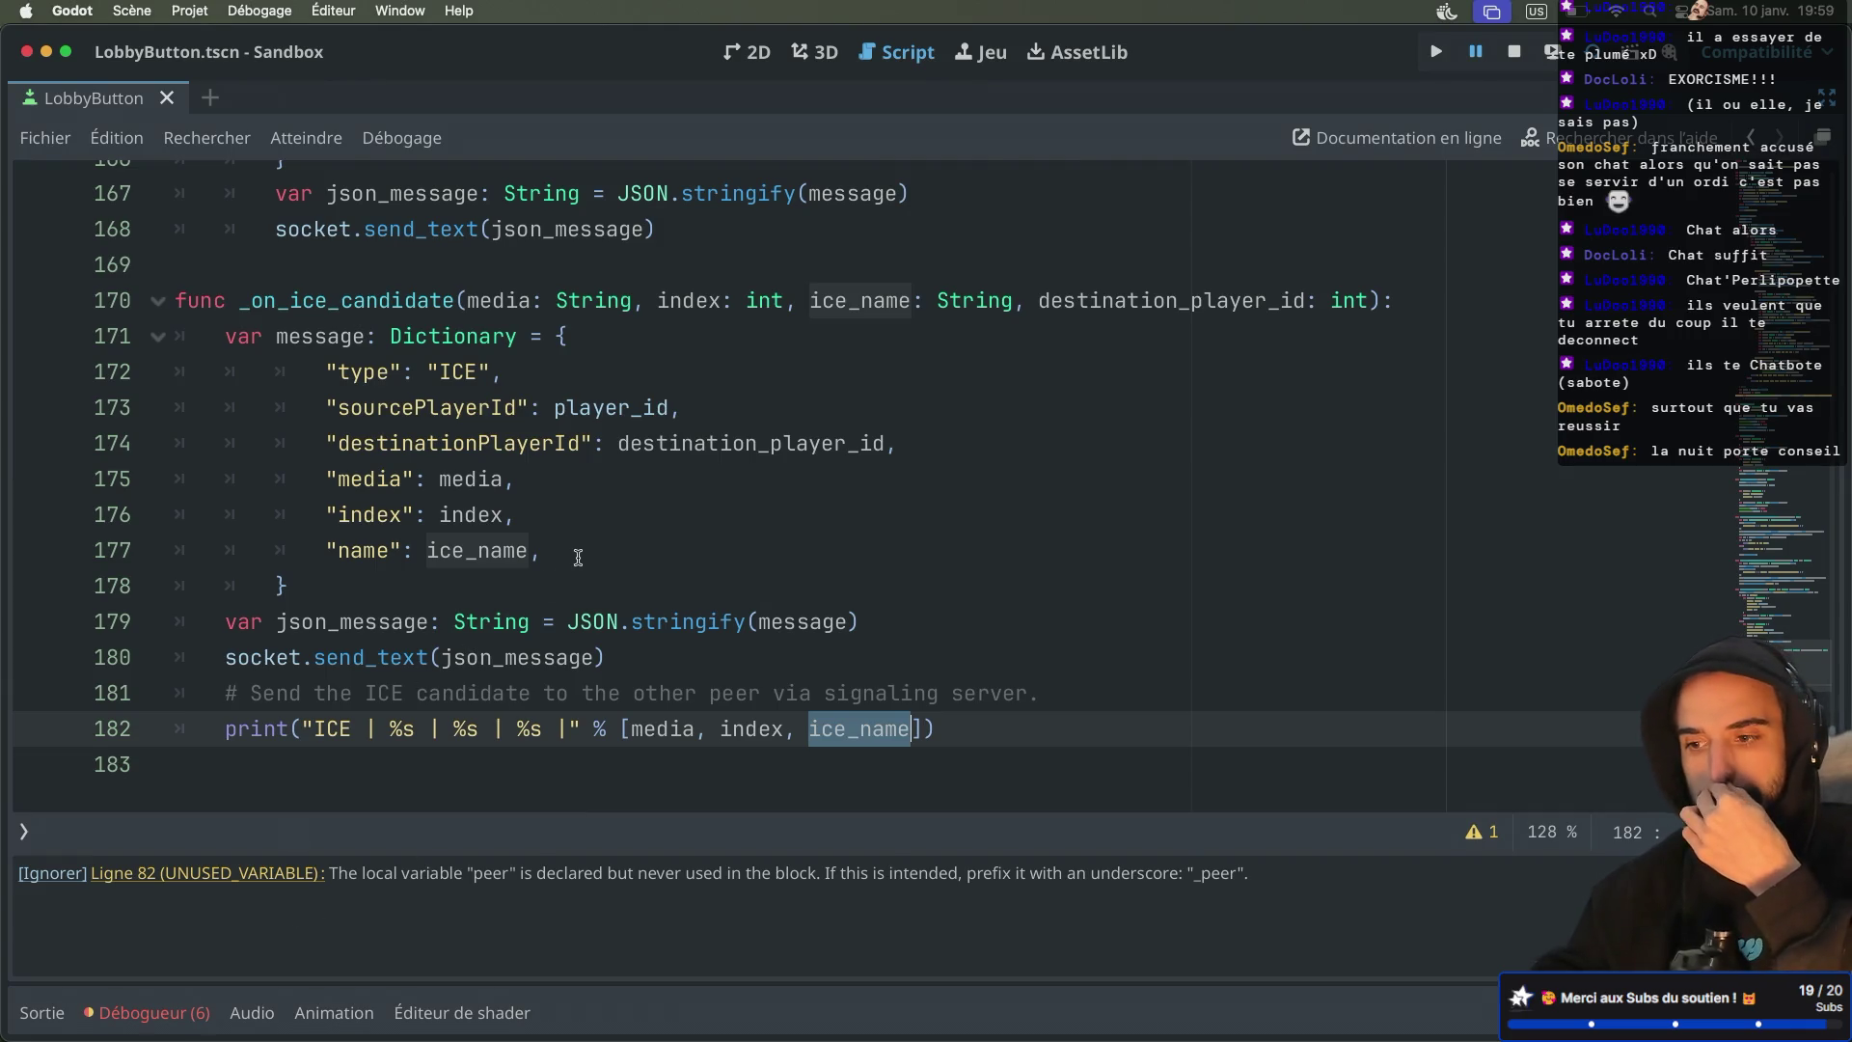
Review the media, index and ice_name parameters in the function signature
scroll(578, 558, "up", 1)
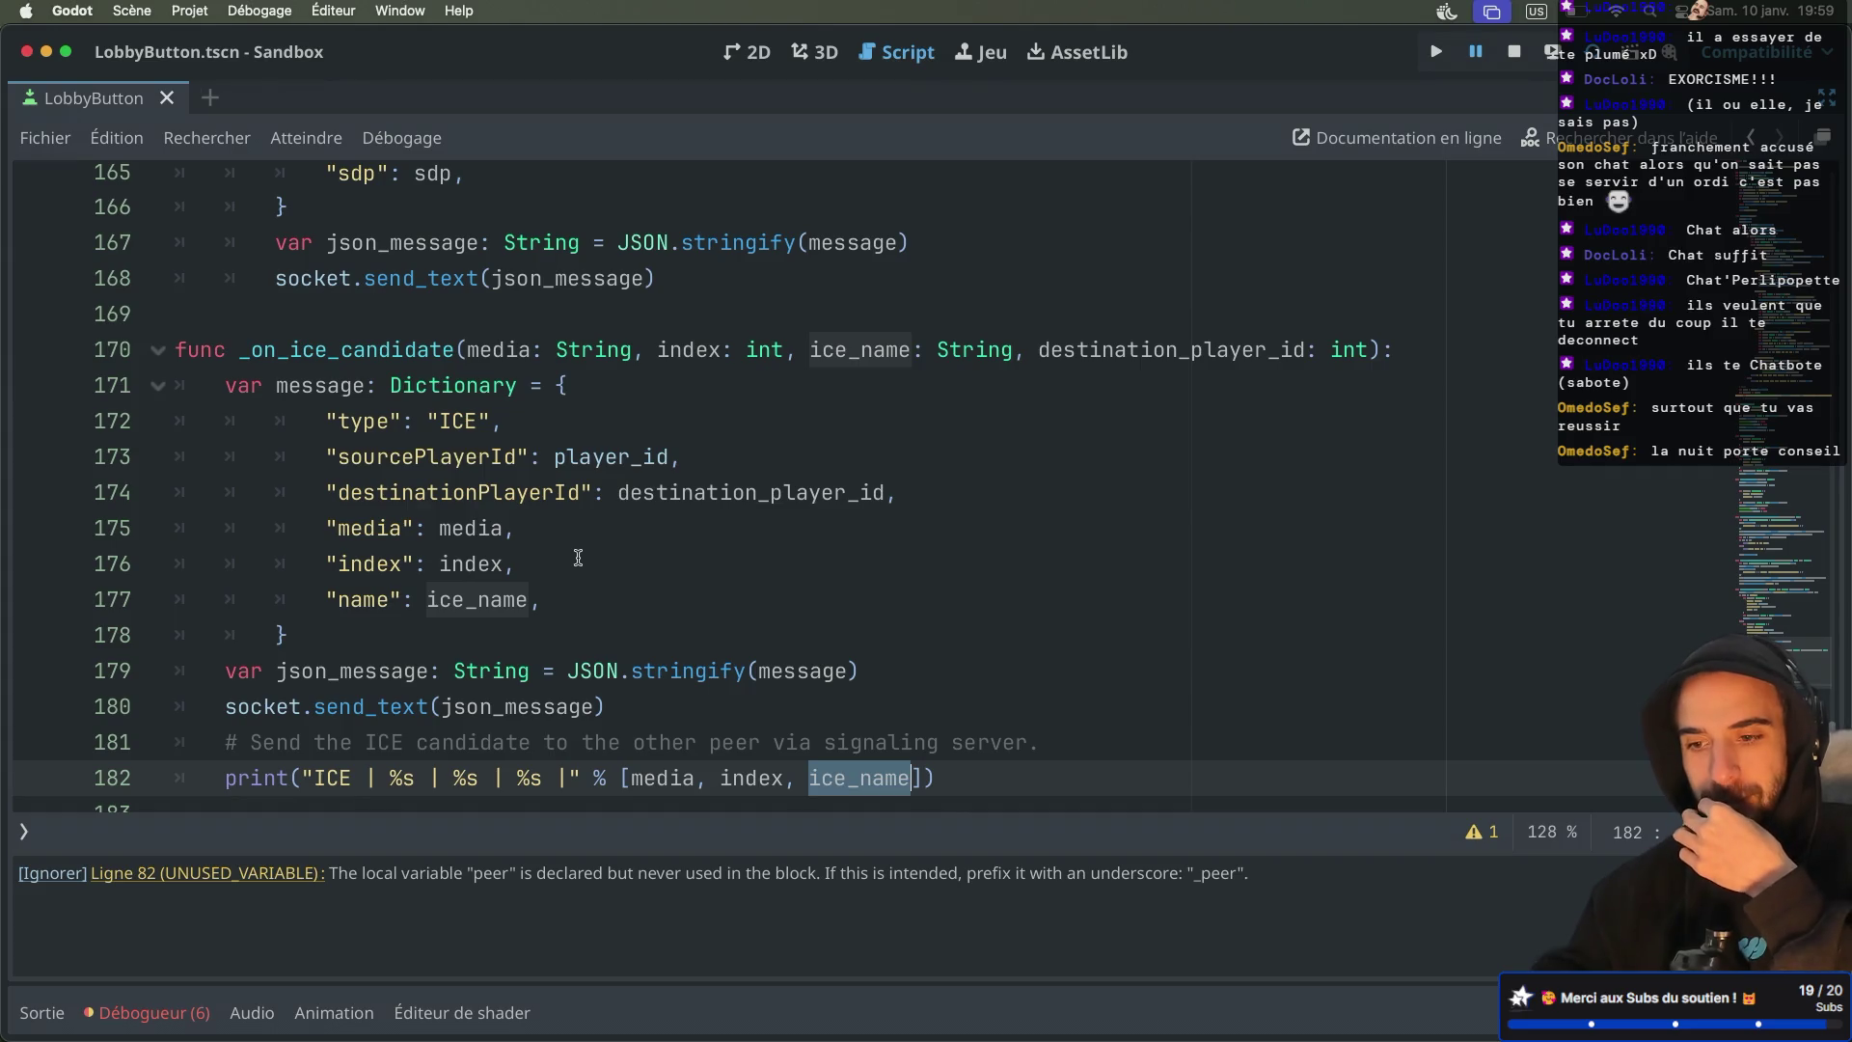
mouse_move(484, 528)
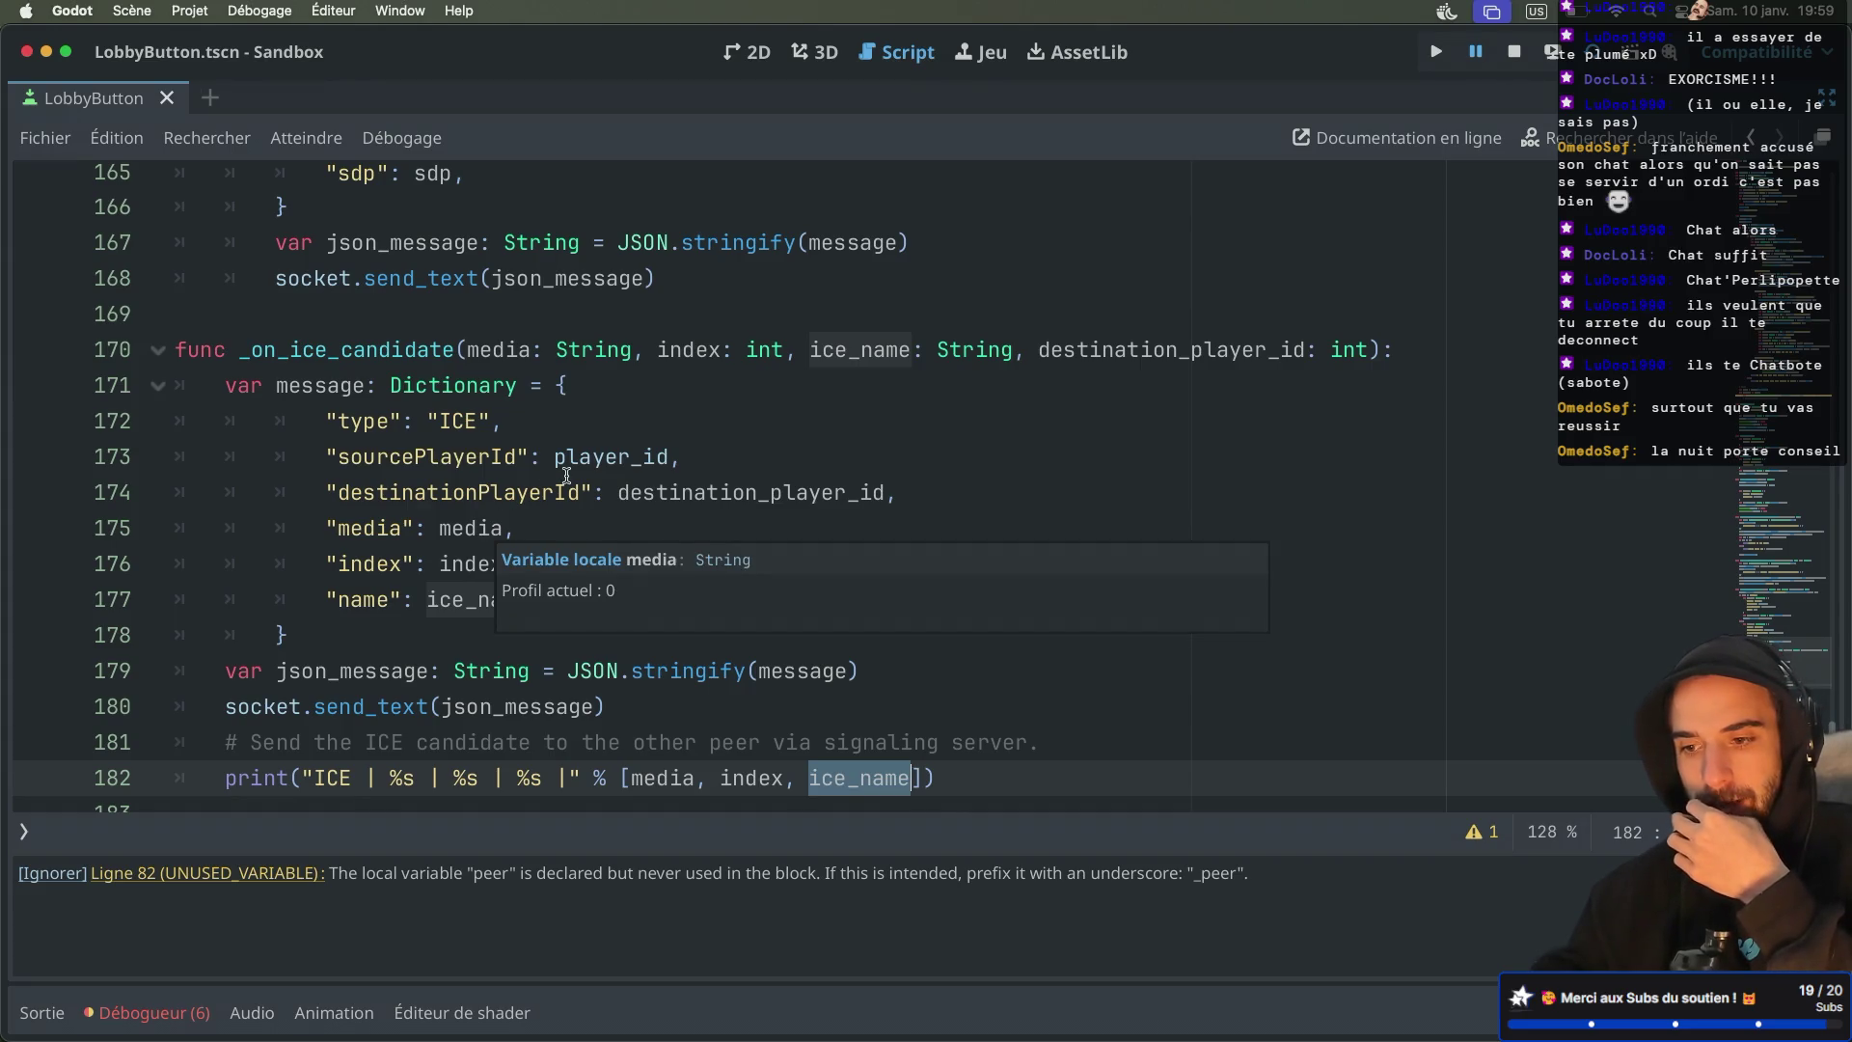
mouse_move(566, 474)
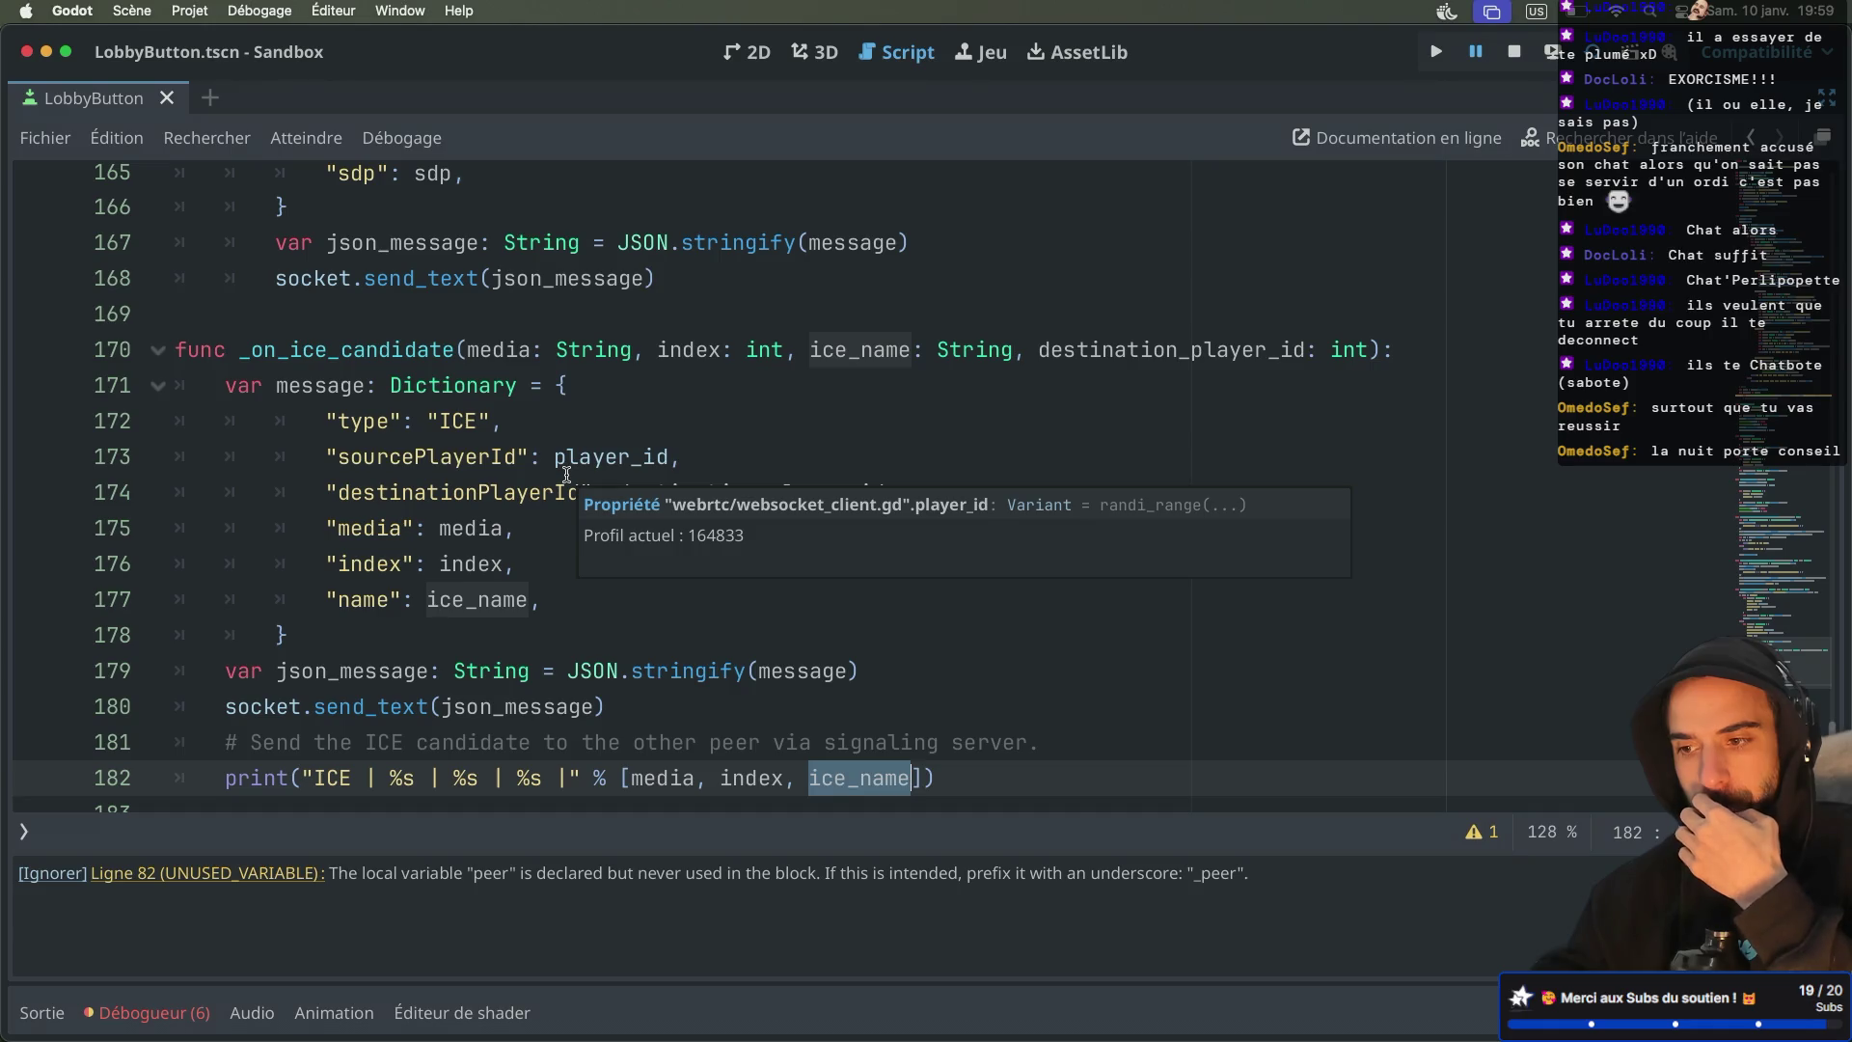
double_click(513, 351)
double_click(689, 351)
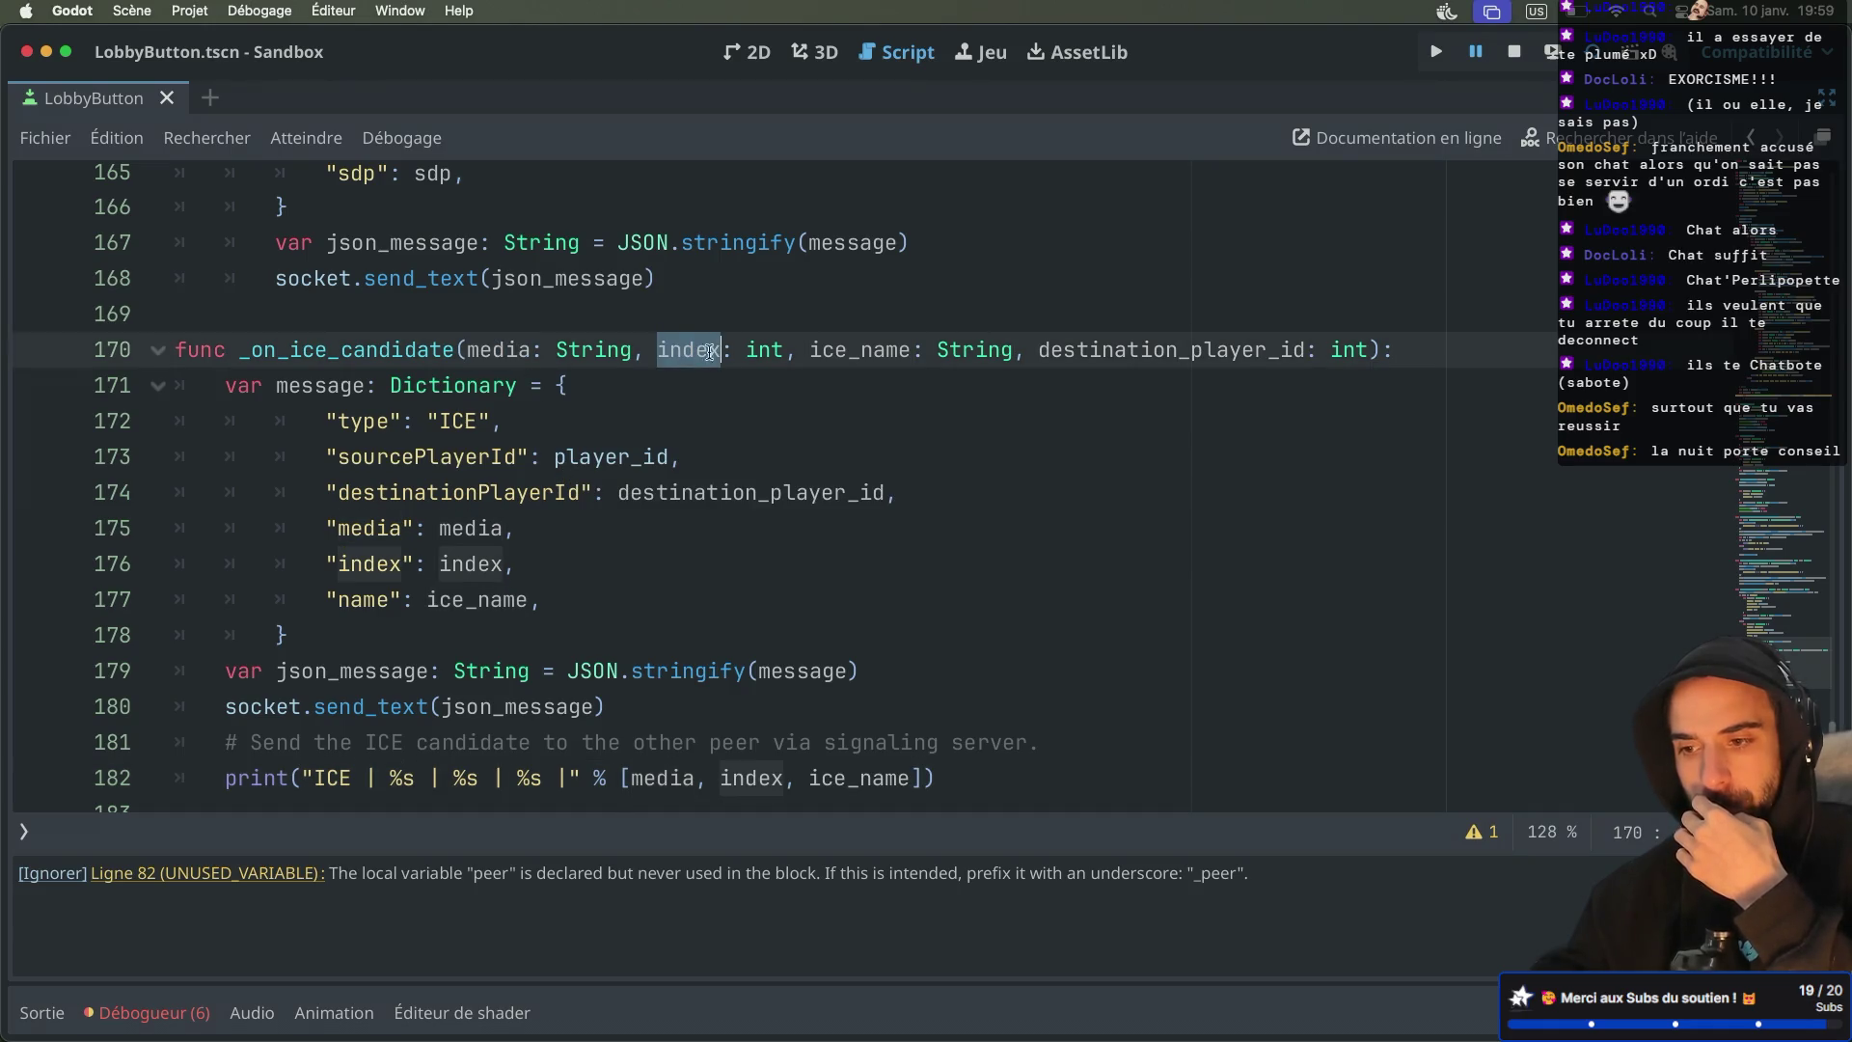
double_click(884, 351)
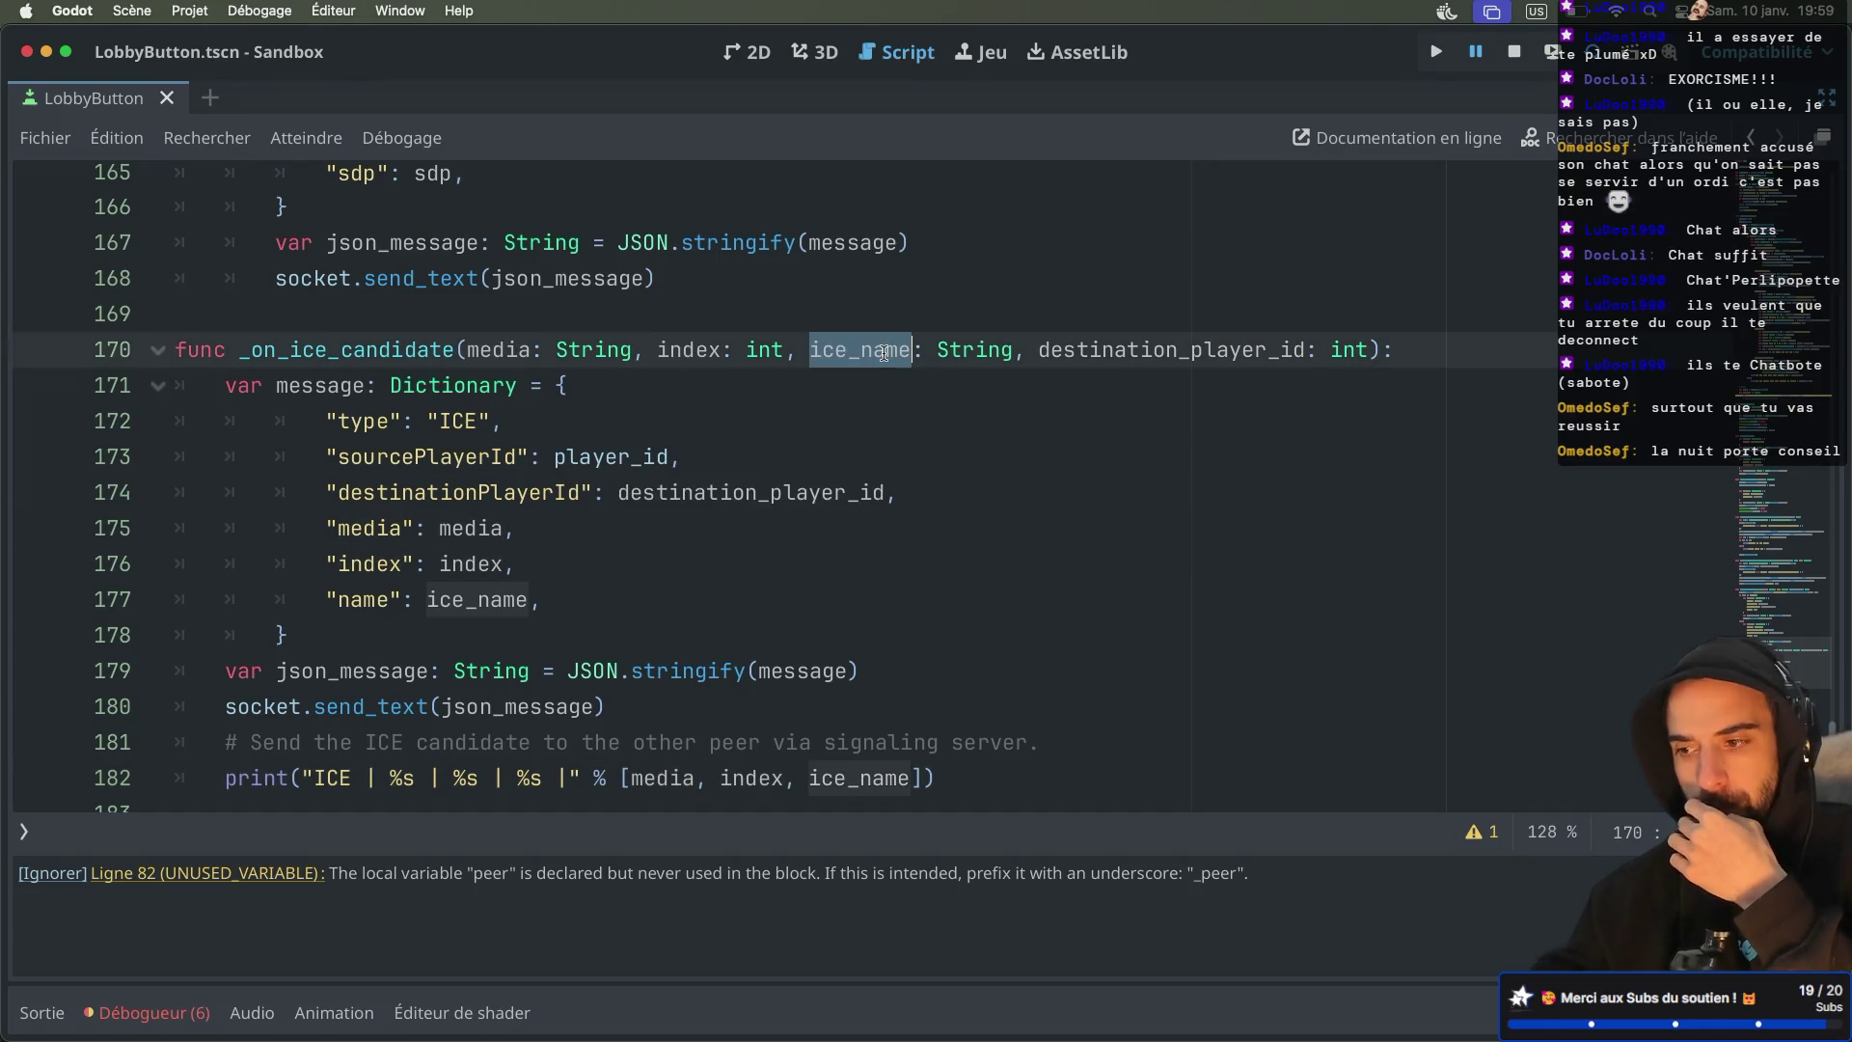
left_click(735, 547)
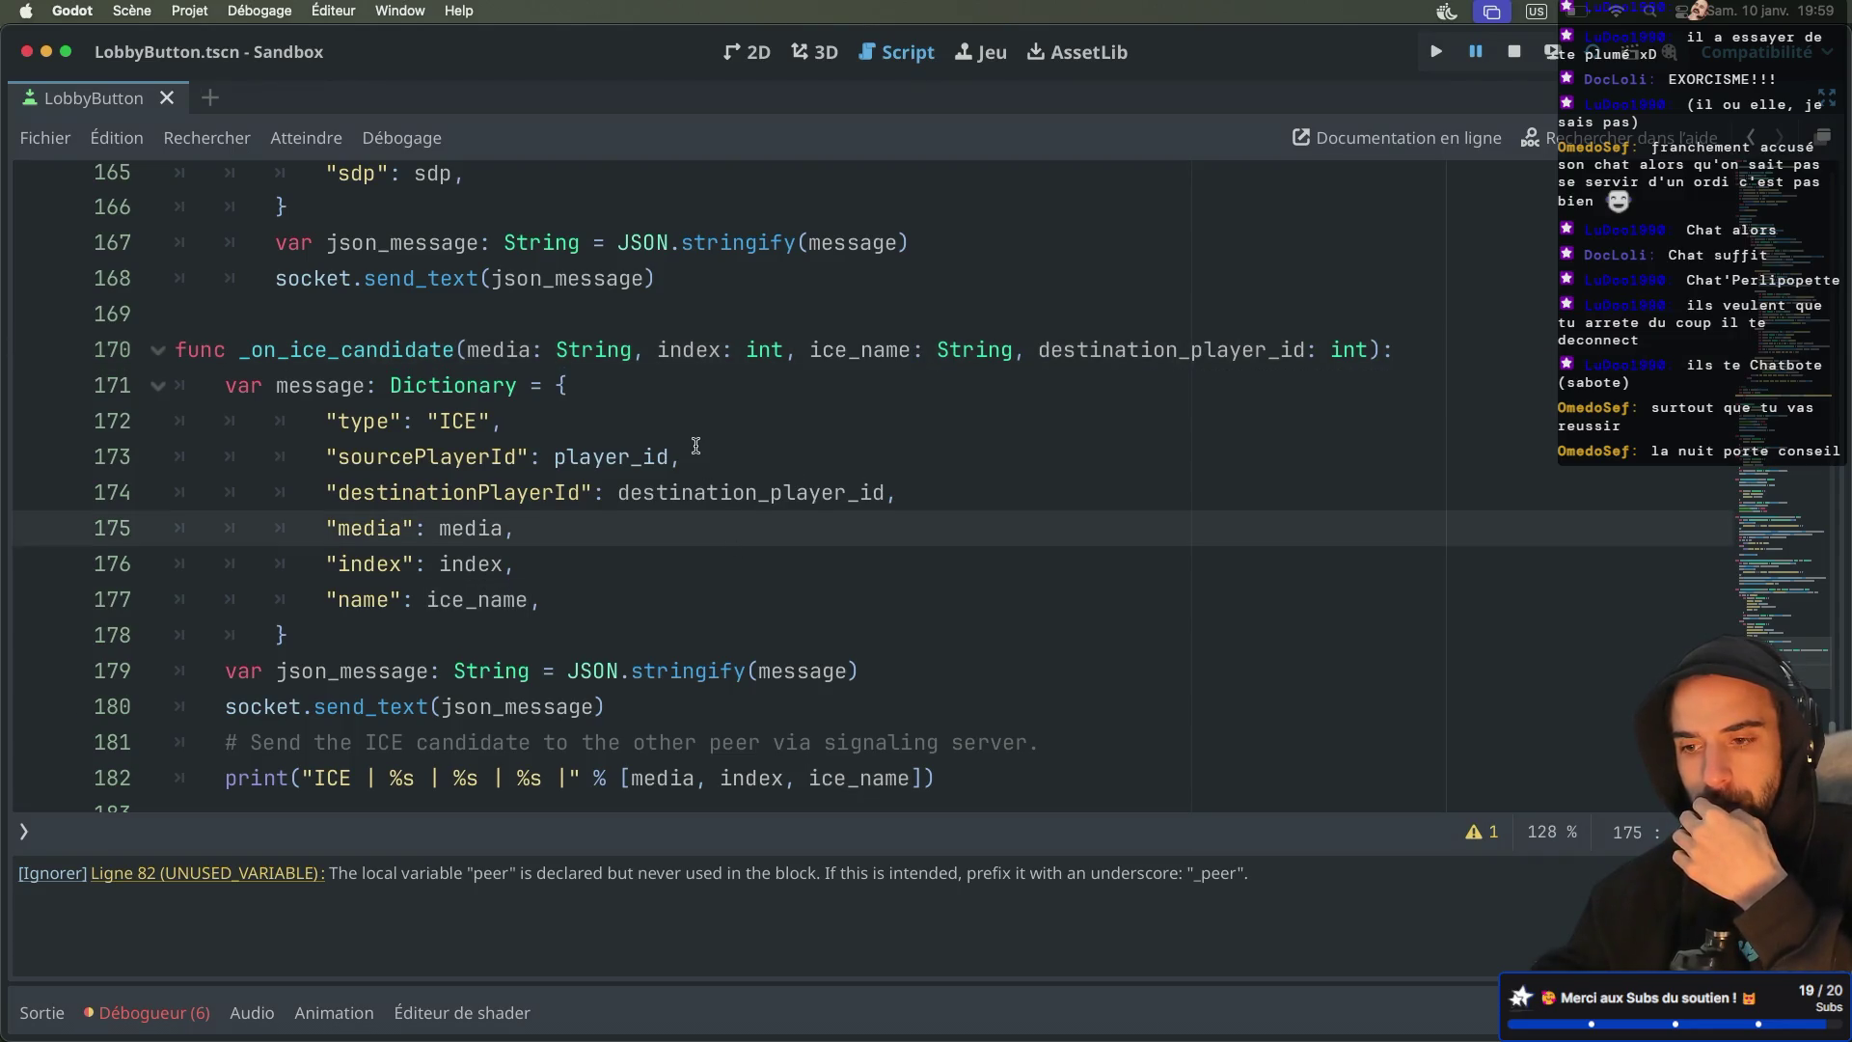
scroll(695, 445, "up", 3)
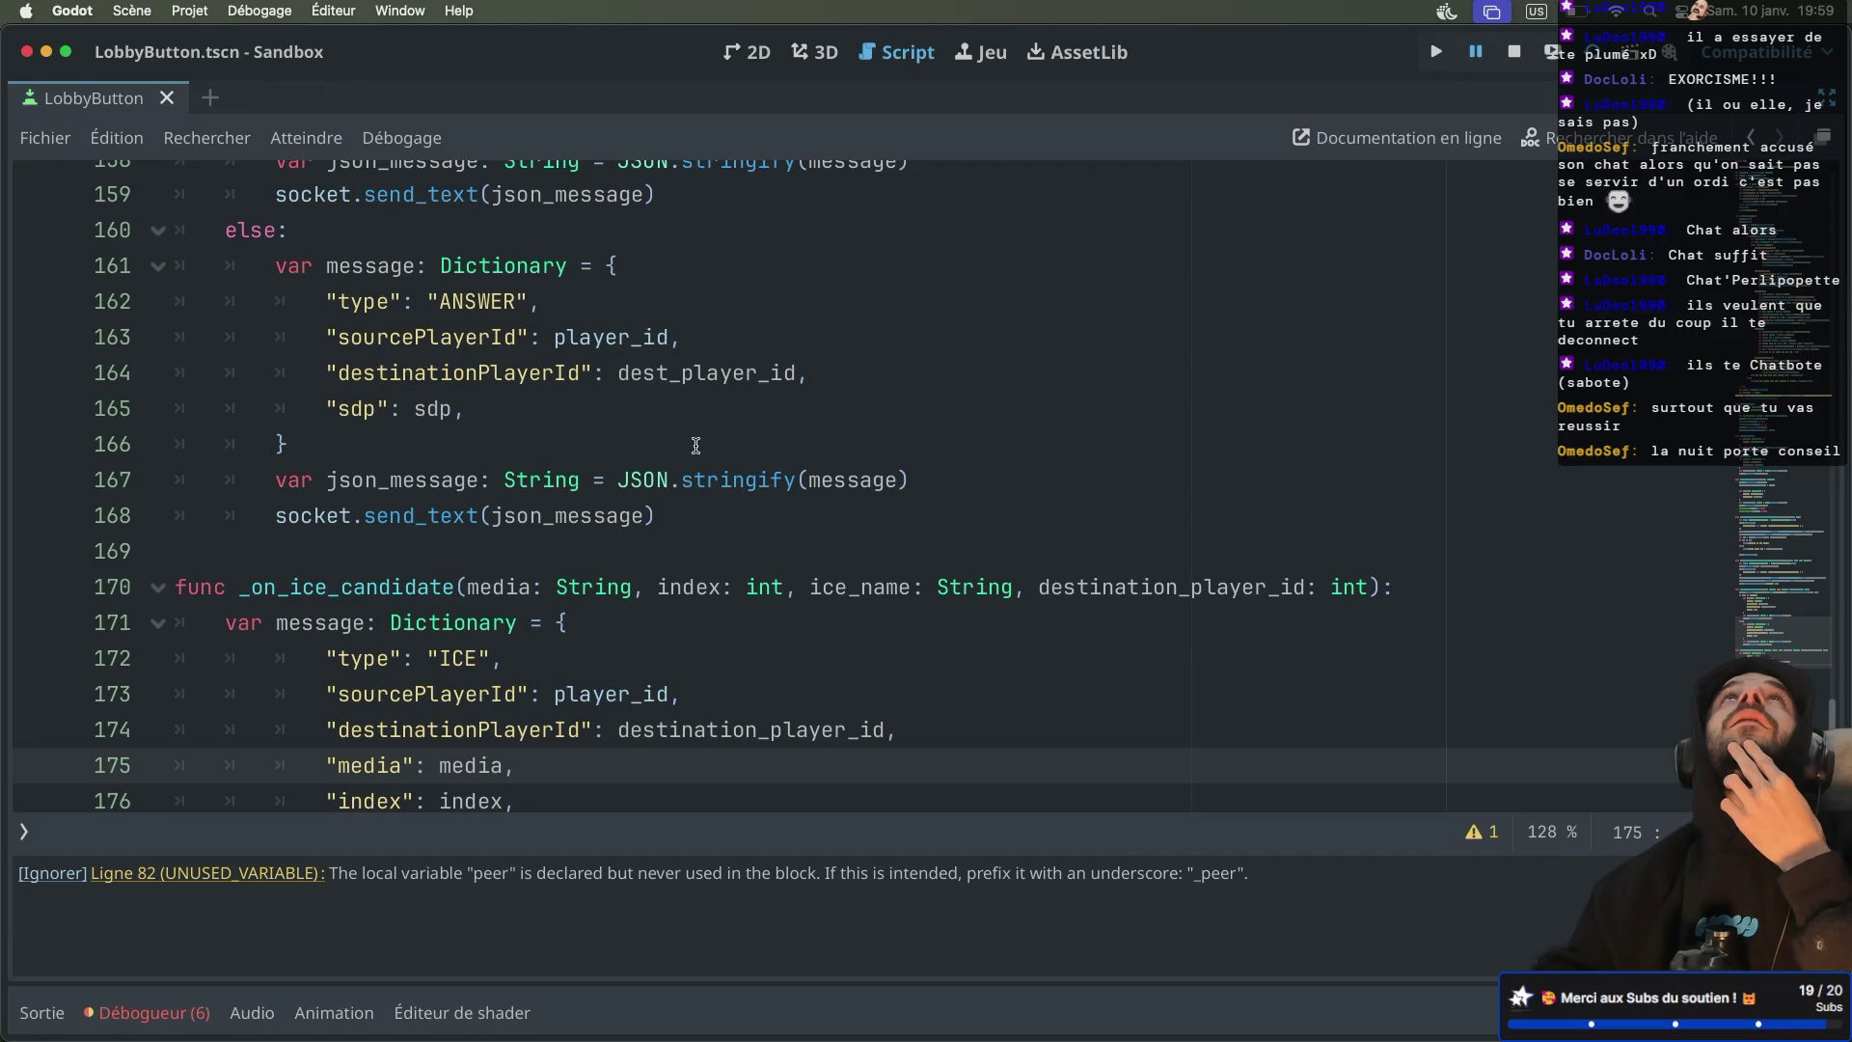
scroll(695, 445, "up", 5)
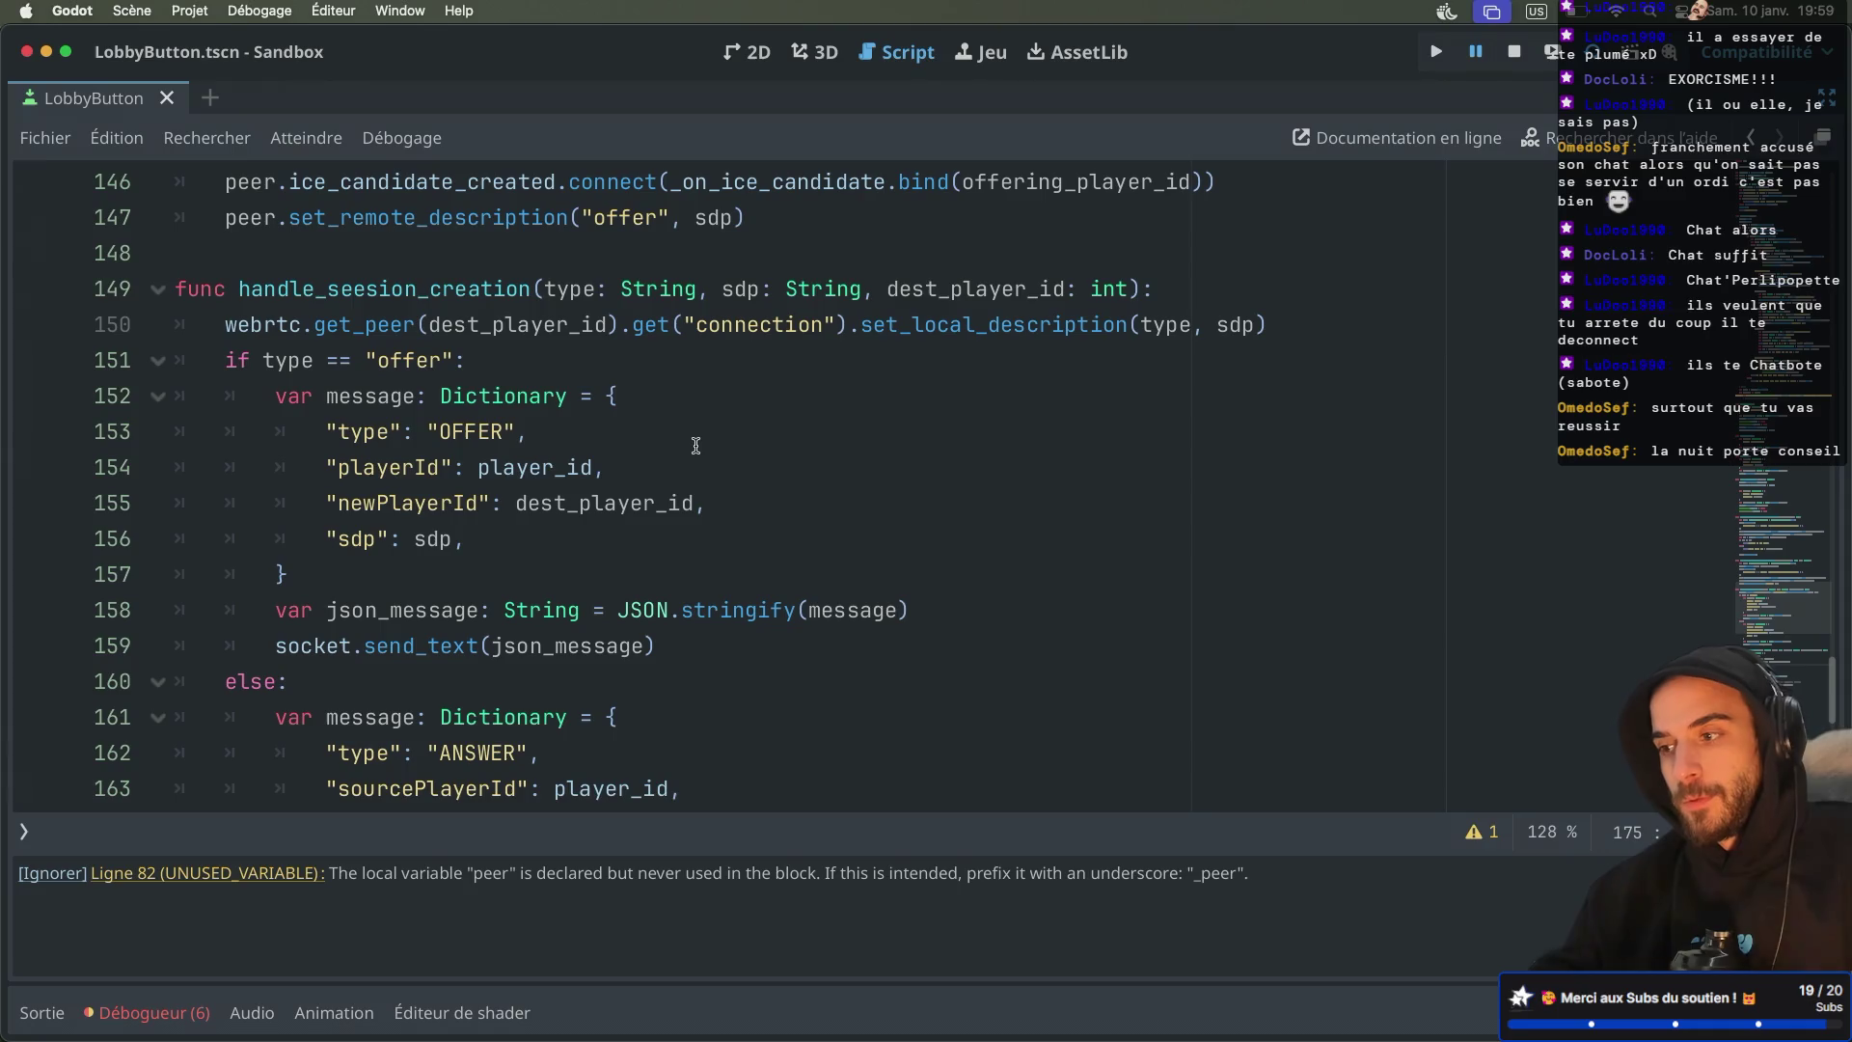
key("super+Tab")
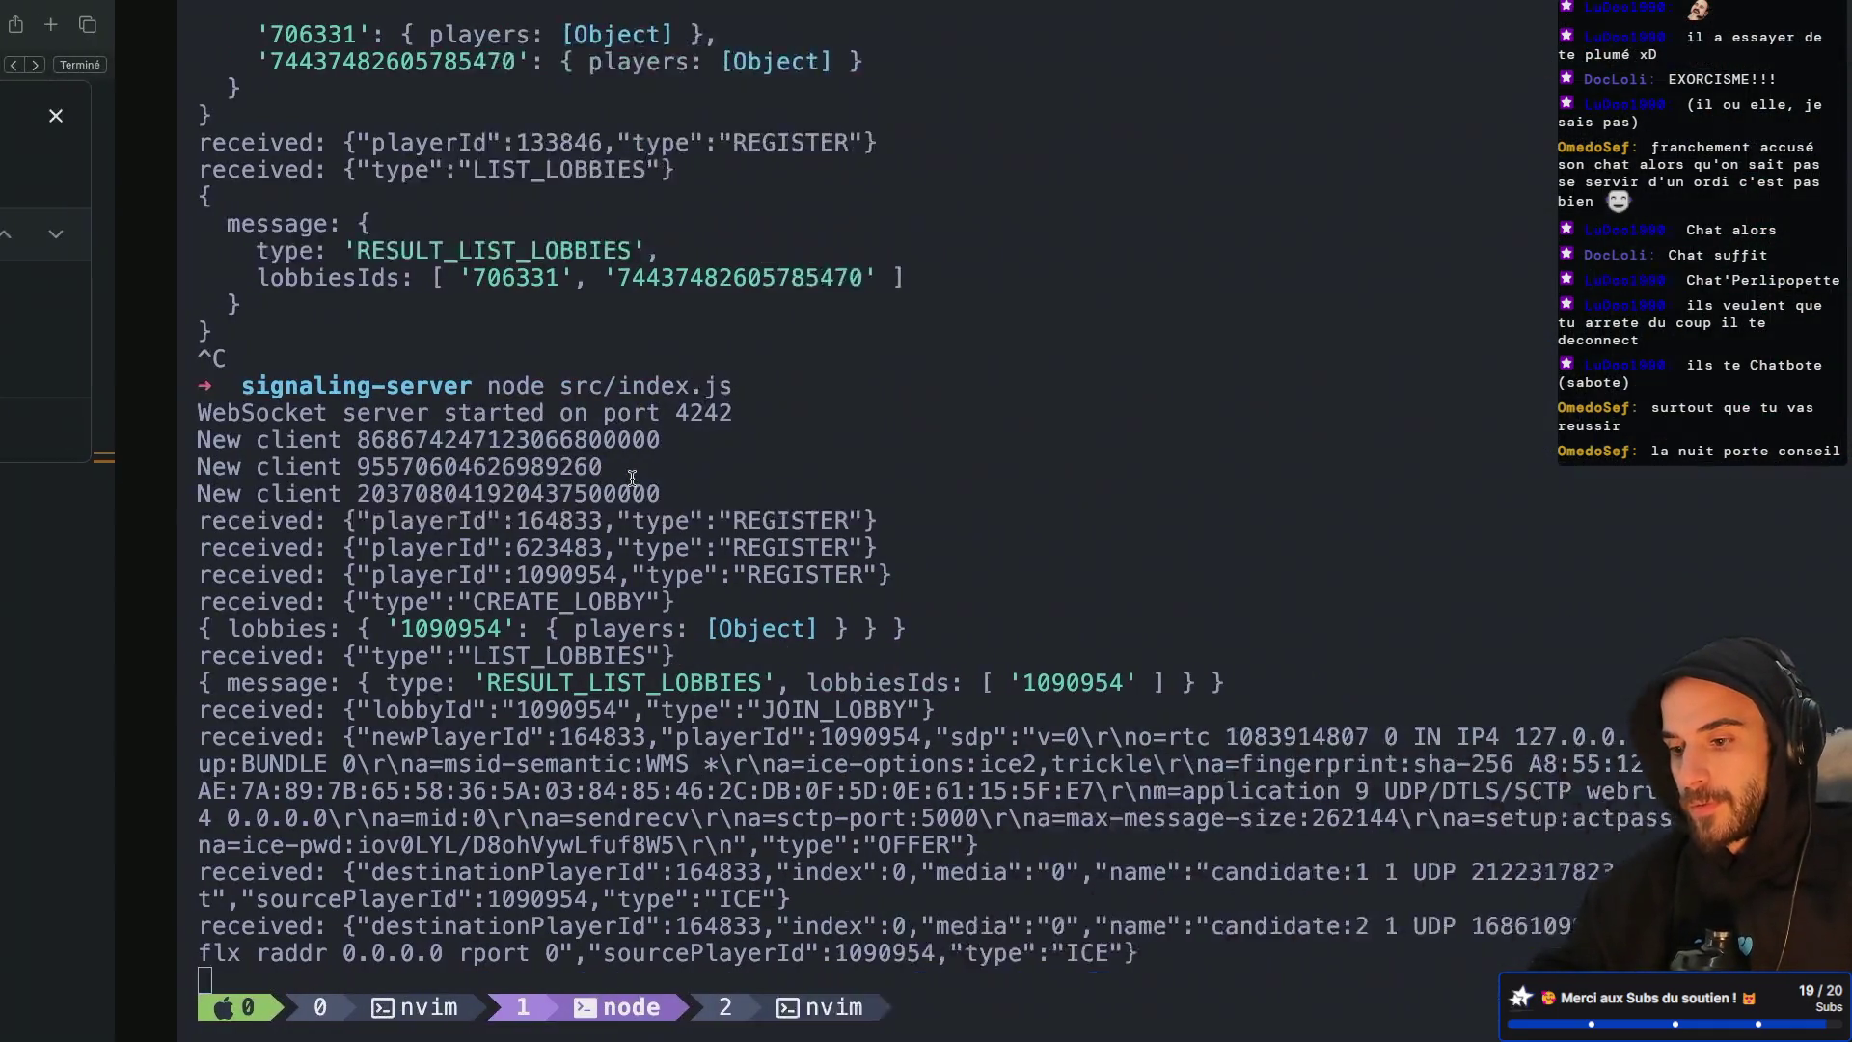
Restart the Node signaling server in the tmux terminal
key("ctrl+c")
key("Up")
key("Return")
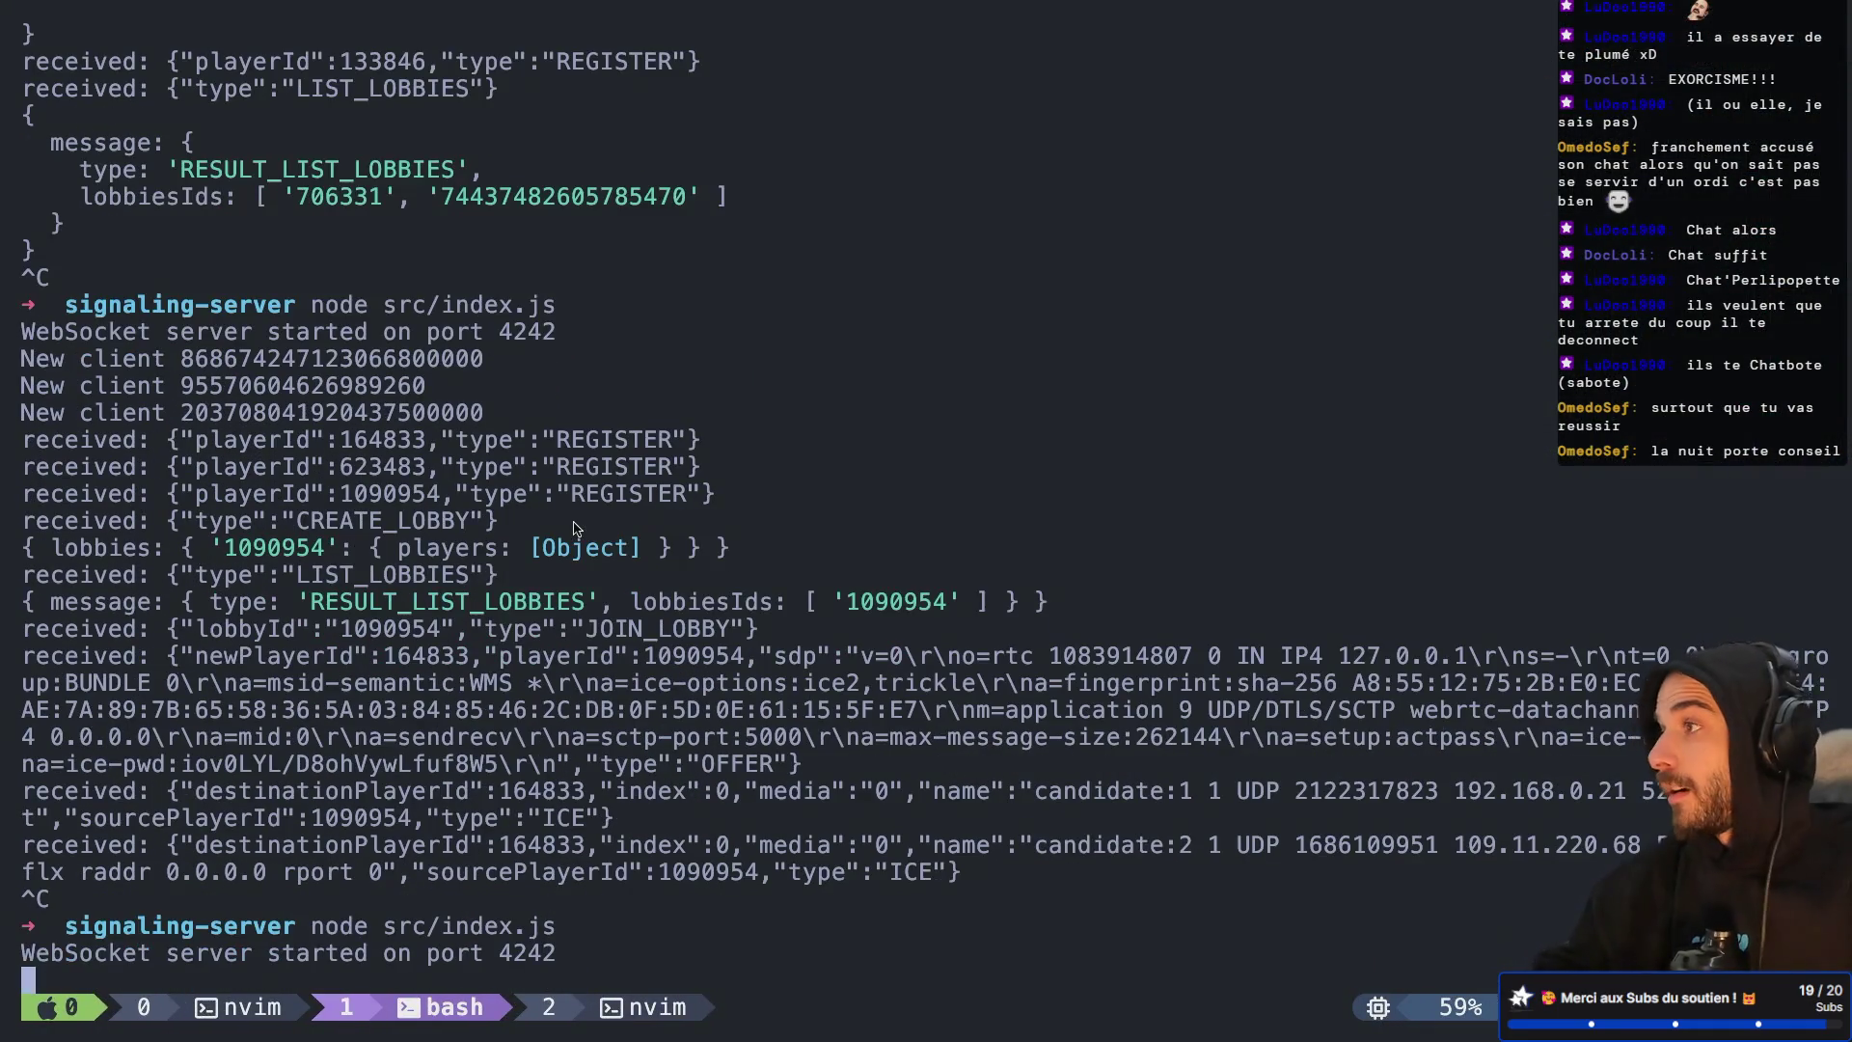
Run the Godot project and arrange the two debug game windows side by side
key("super+Tab")
key("super+Tab")
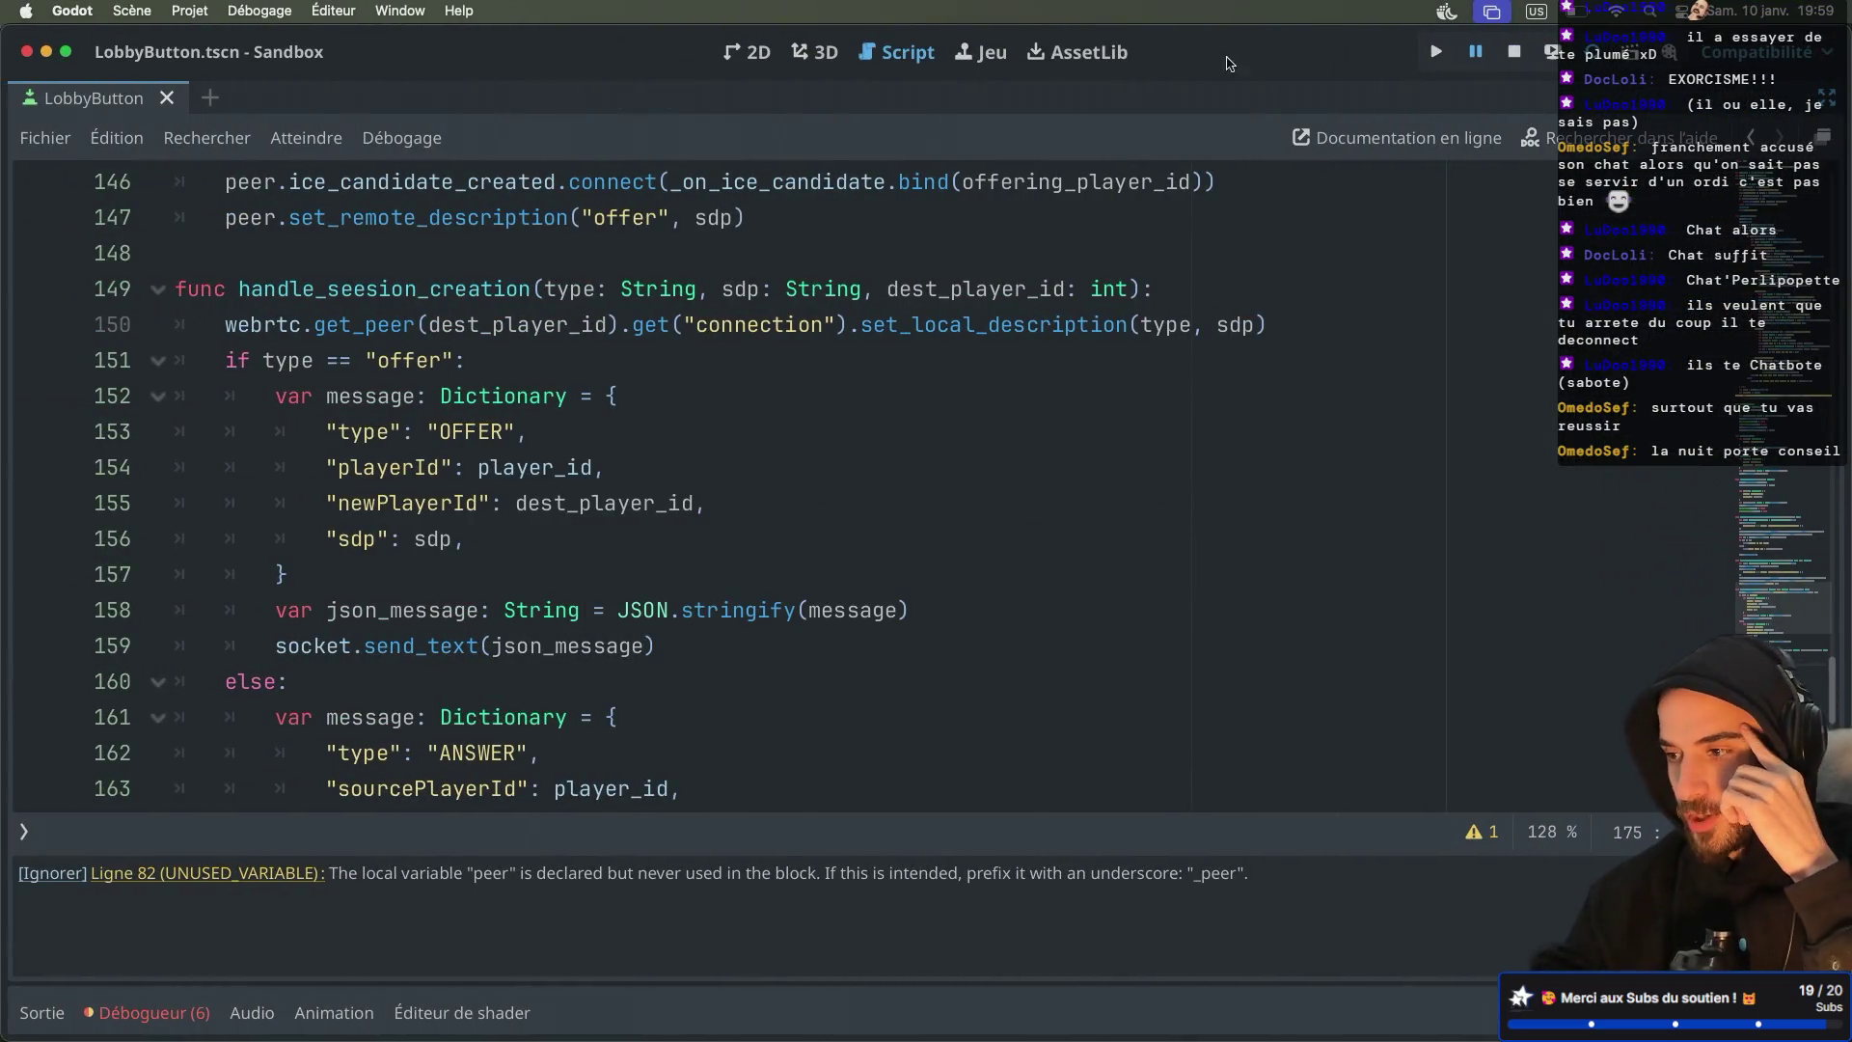
left_click(1596, 54)
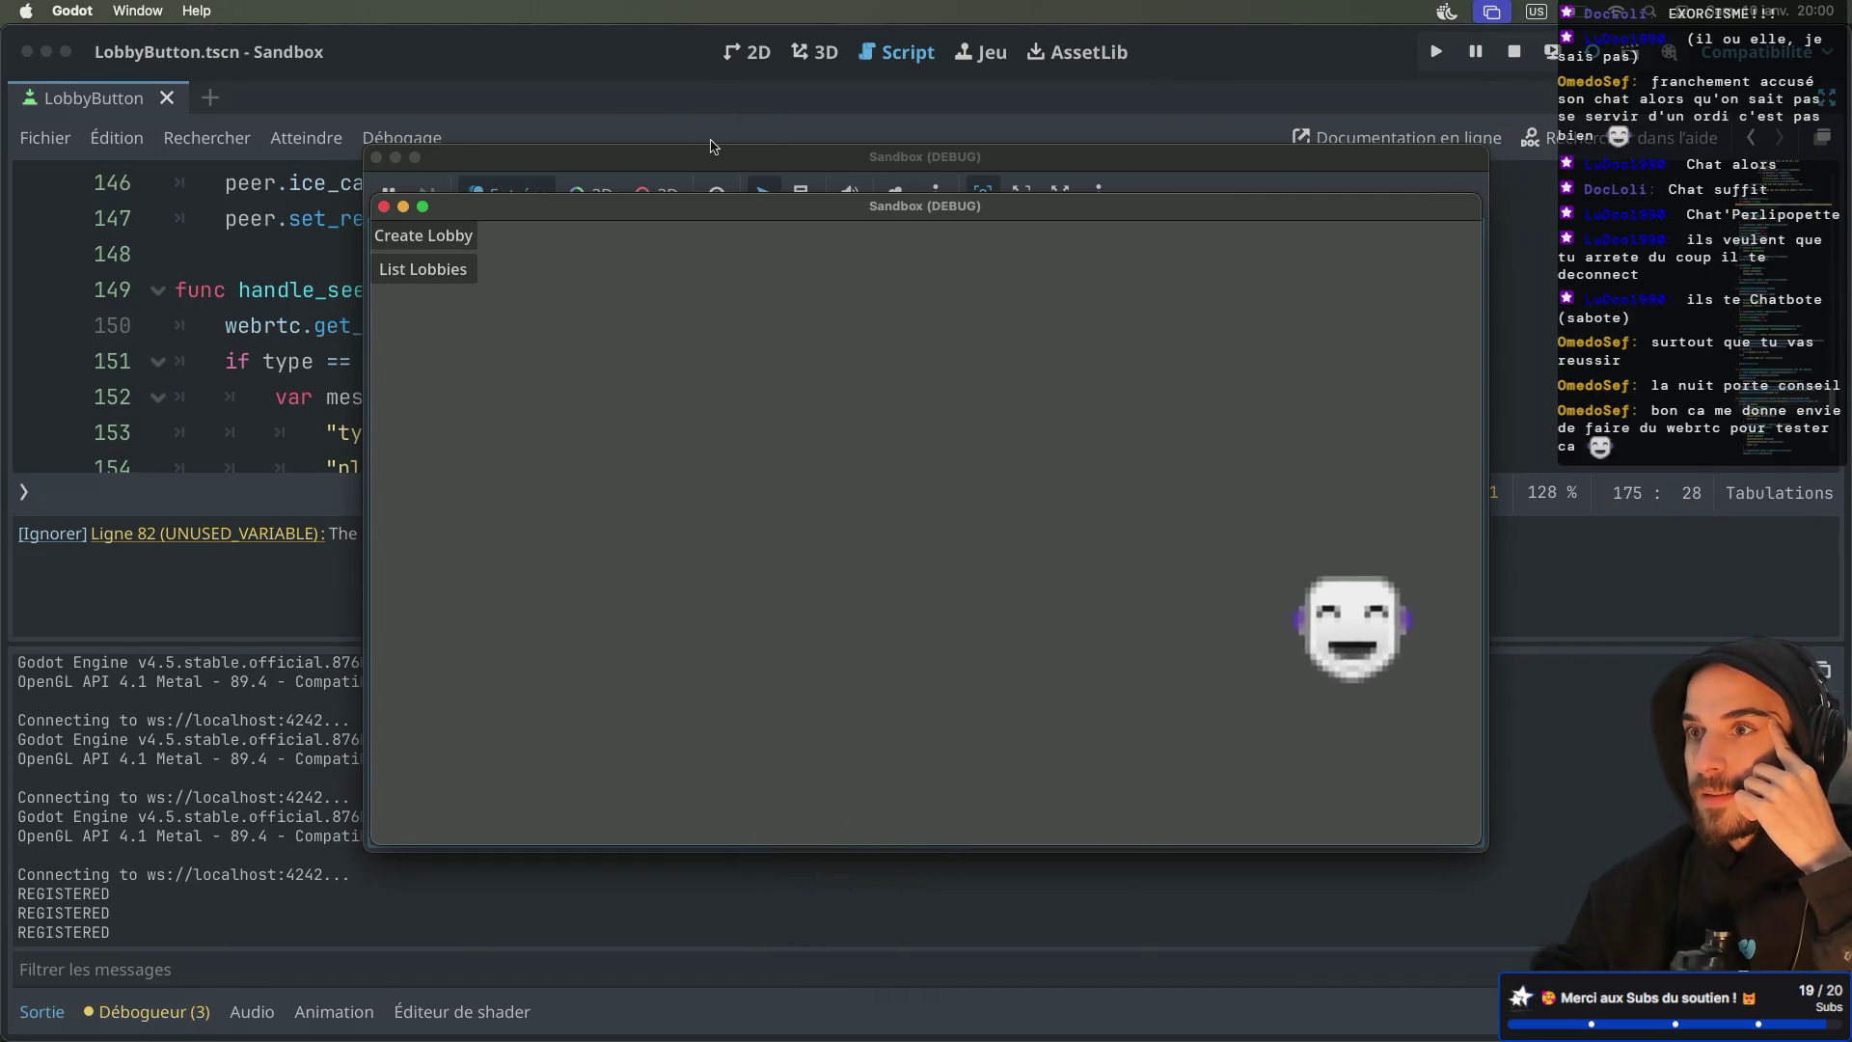
mouse_move(664, 206)
left_mouse_down()
mouse_move(1254, 327)
mouse_move(1076, 403)
left_mouse_up()
left_click(805, 309)
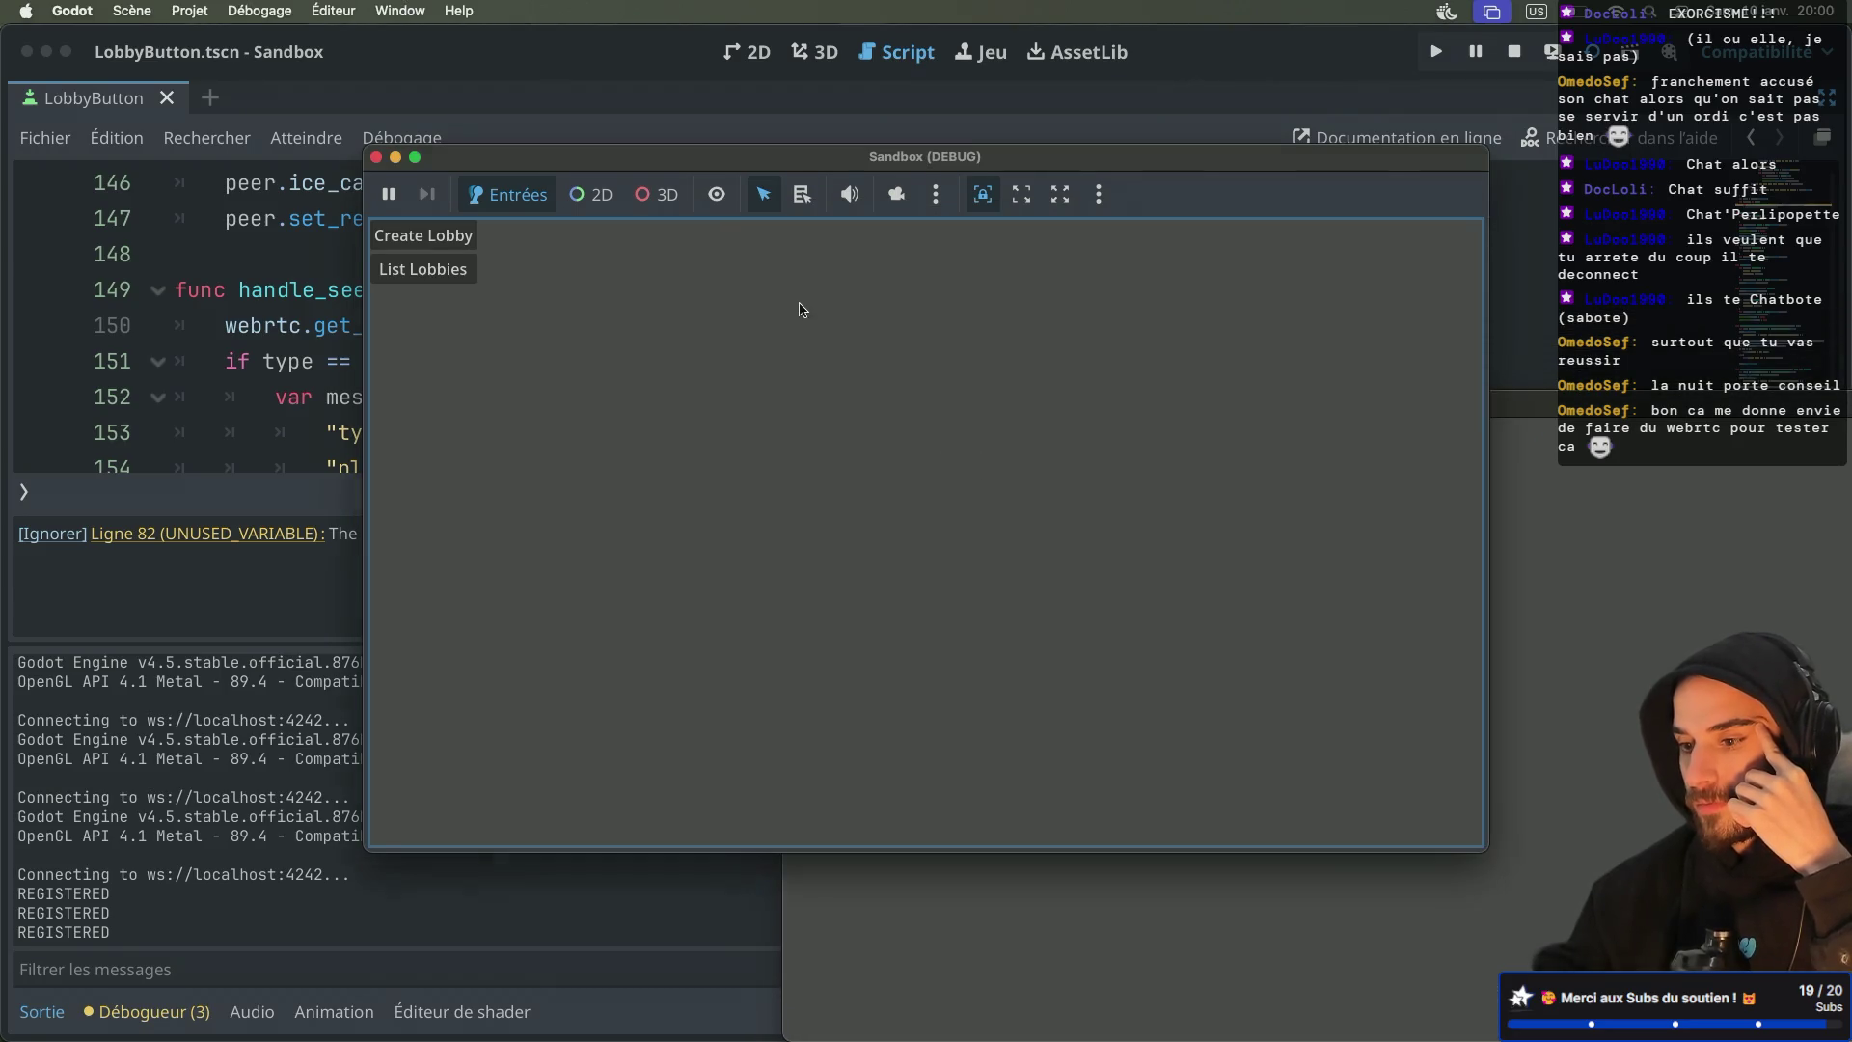
left_click_drag(799, 159, 753, 134)
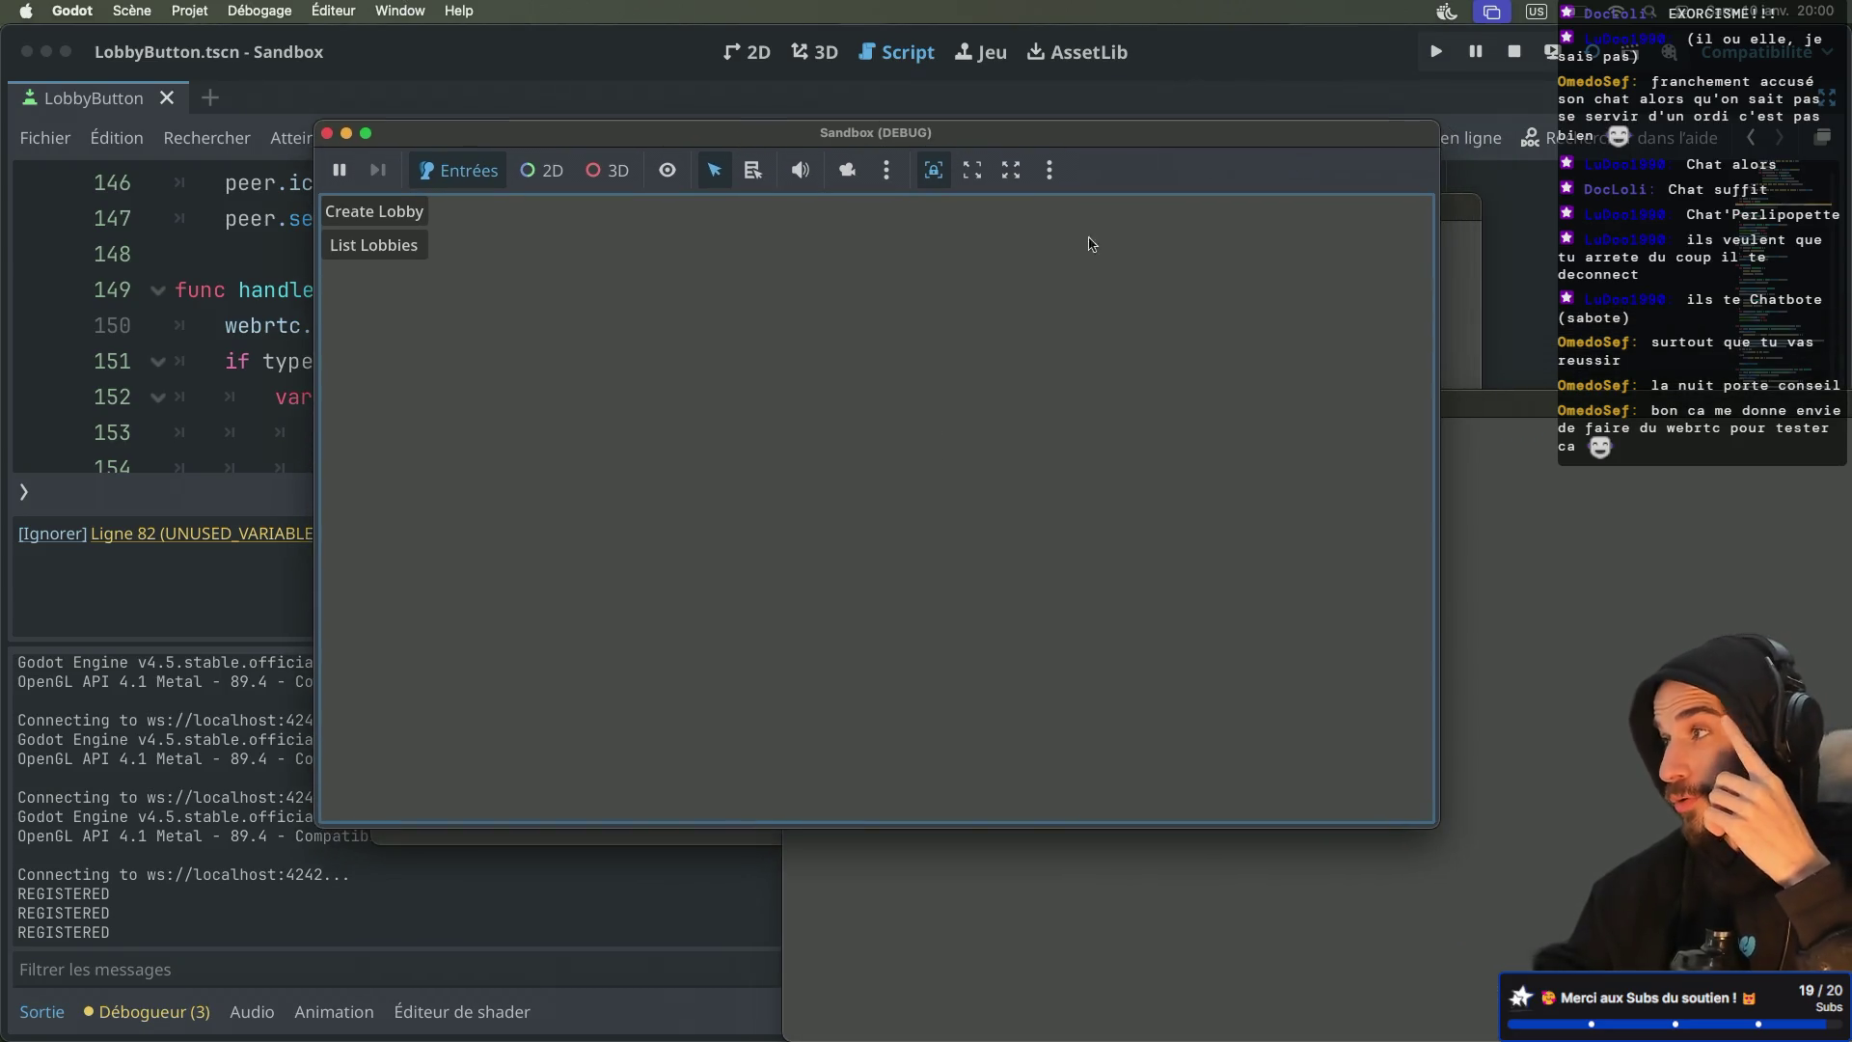
left_click(1573, 582)
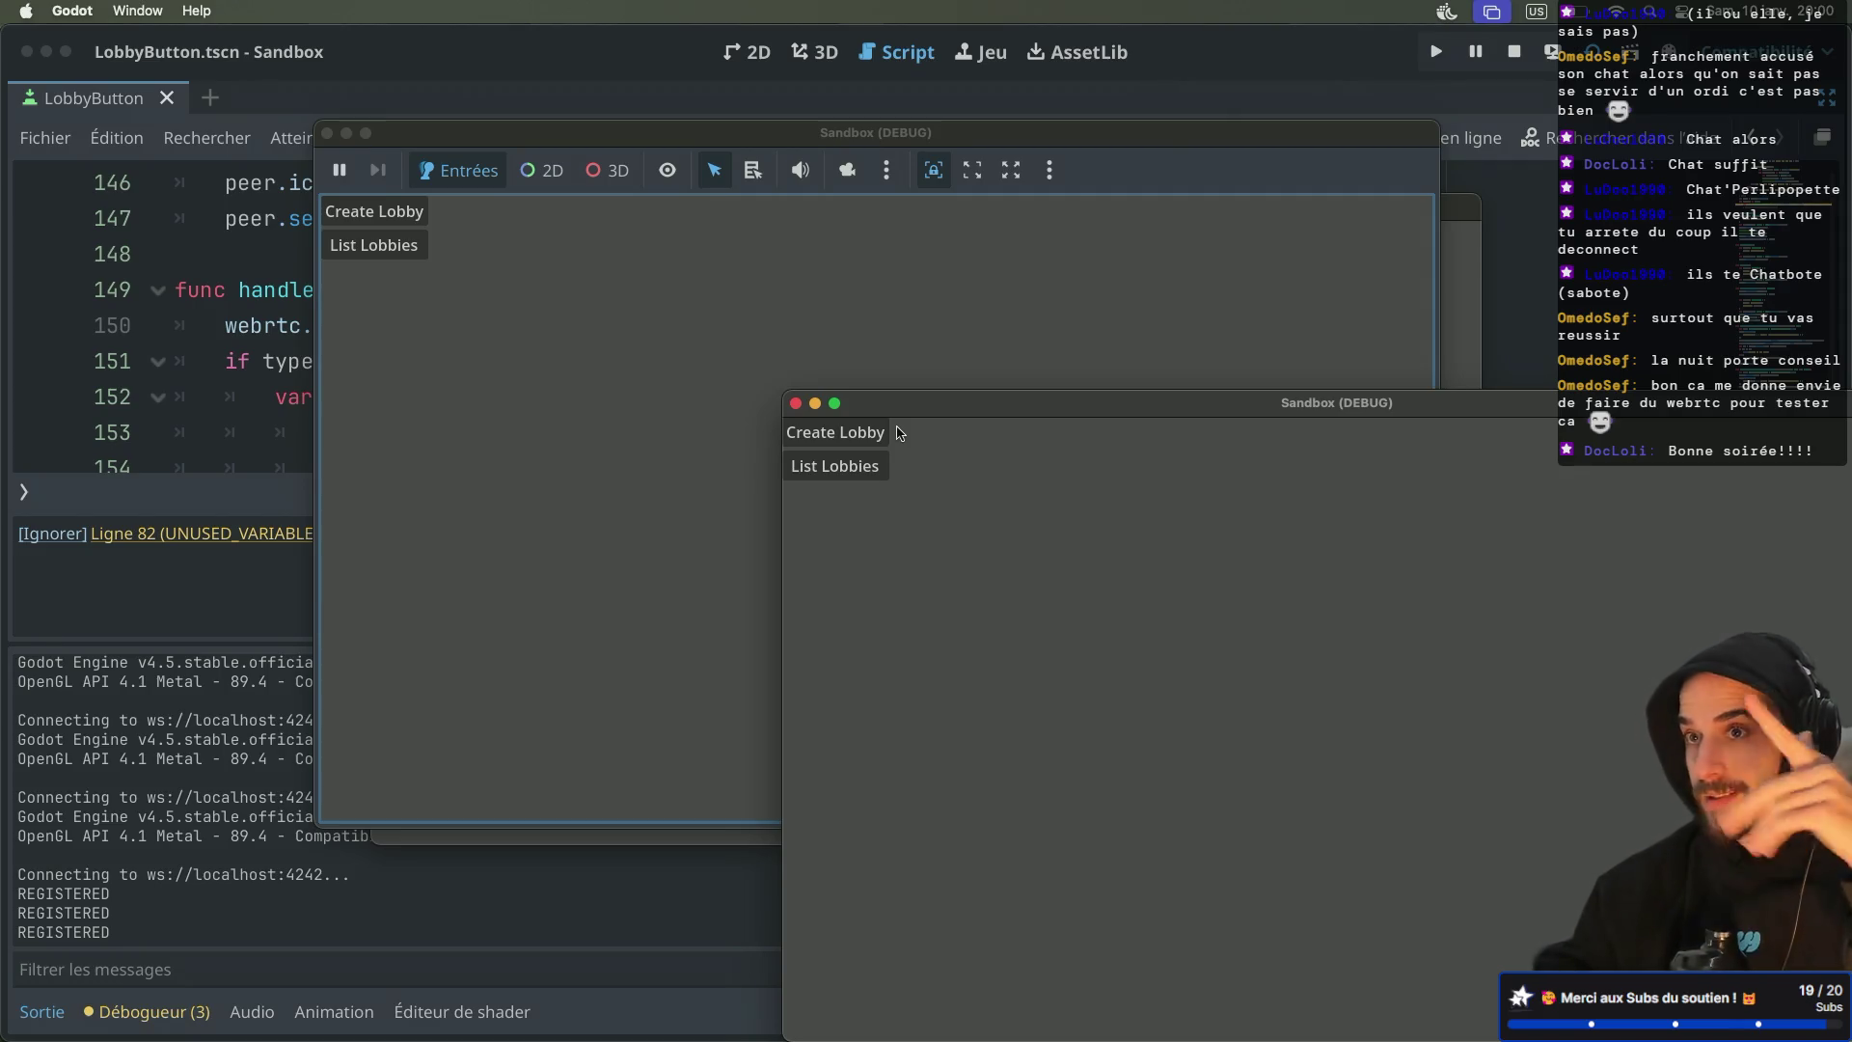
Create a lobby in one game instance, then list lobbies and join it from the other
left_click(893, 433)
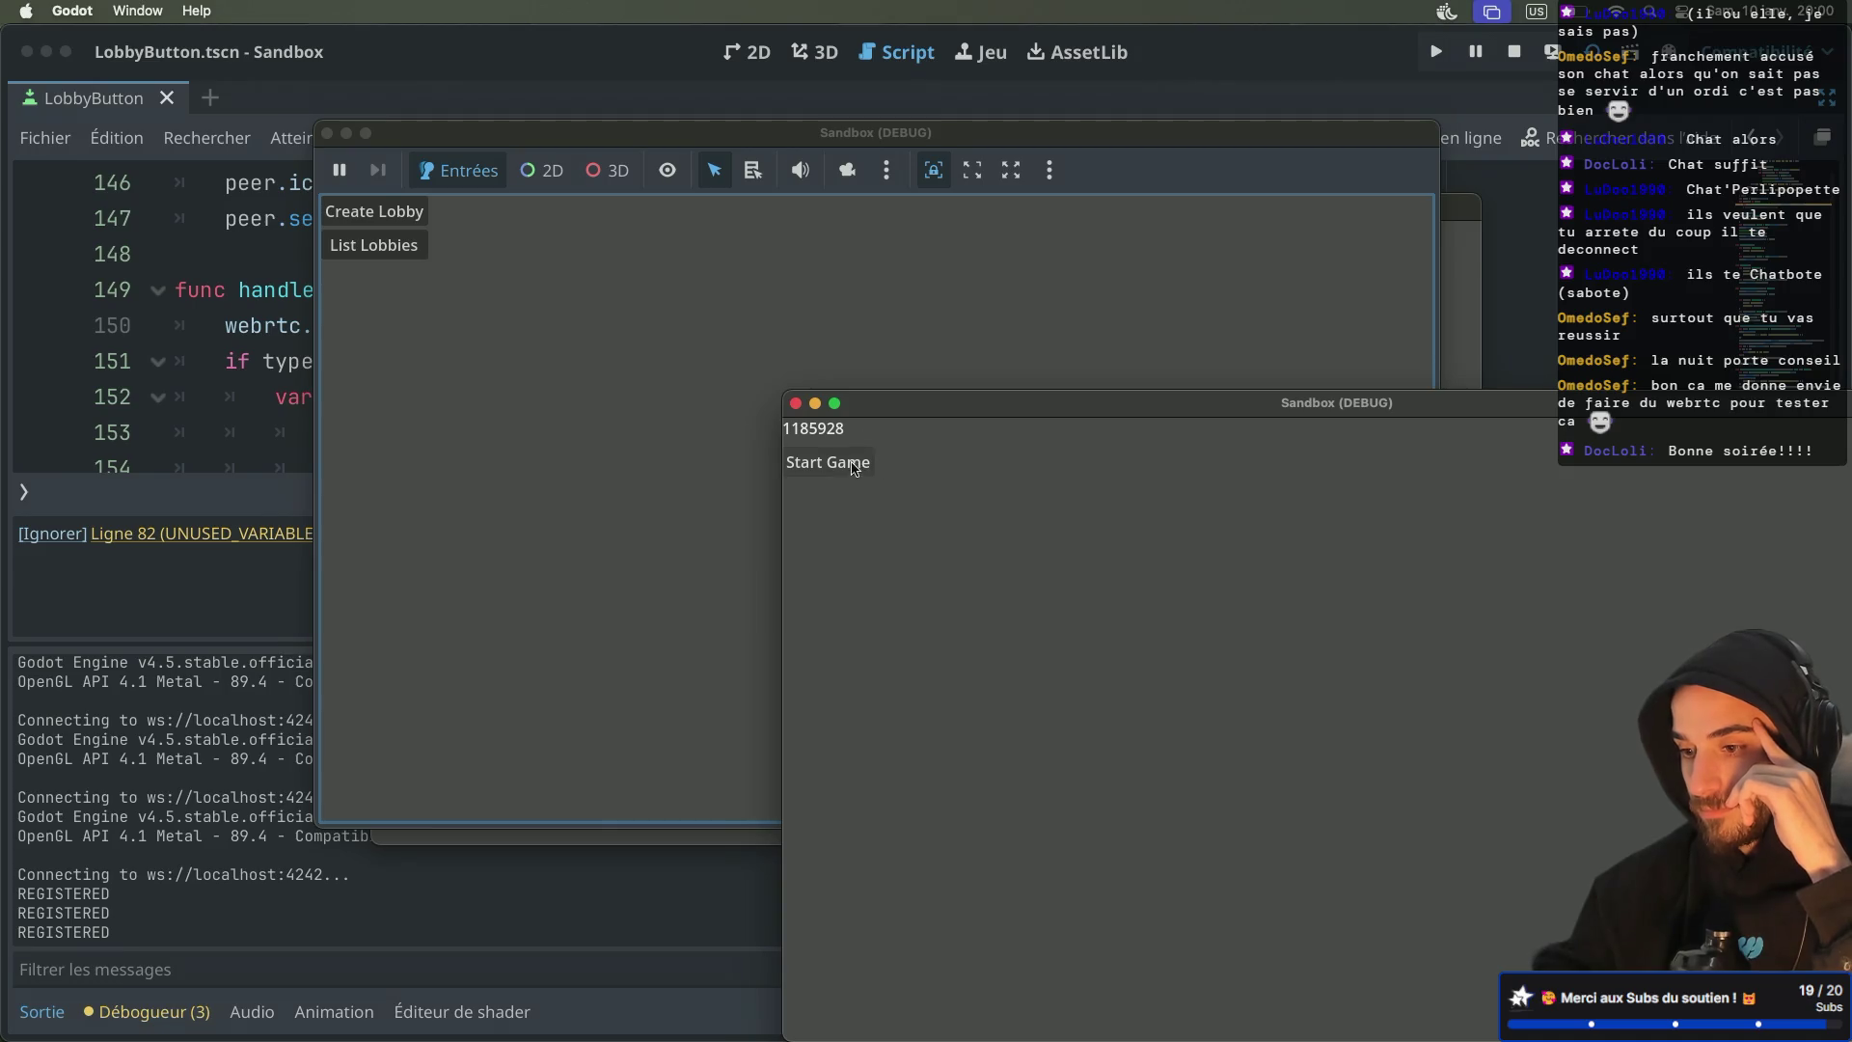
left_click(408, 251)
left_click(408, 251)
left_click(390, 282)
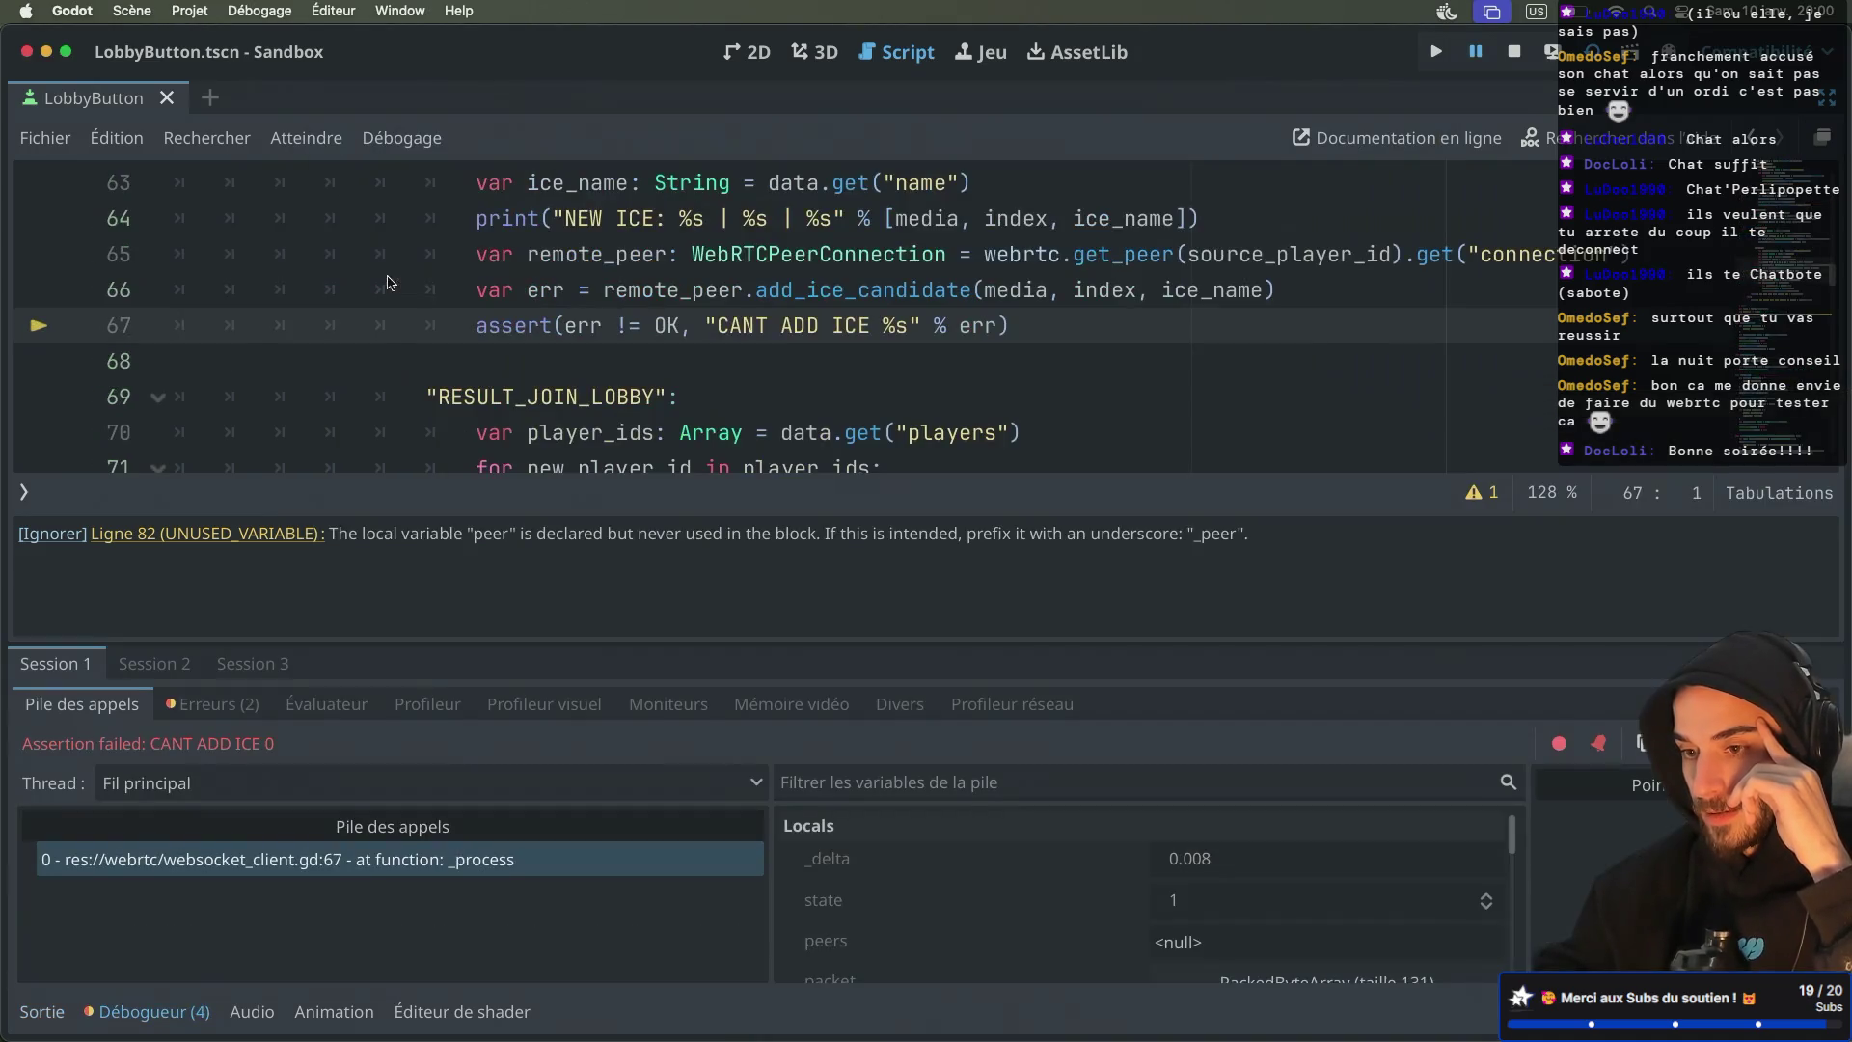
scroll(691, 335, "up", 2)
mouse_move(692, 336)
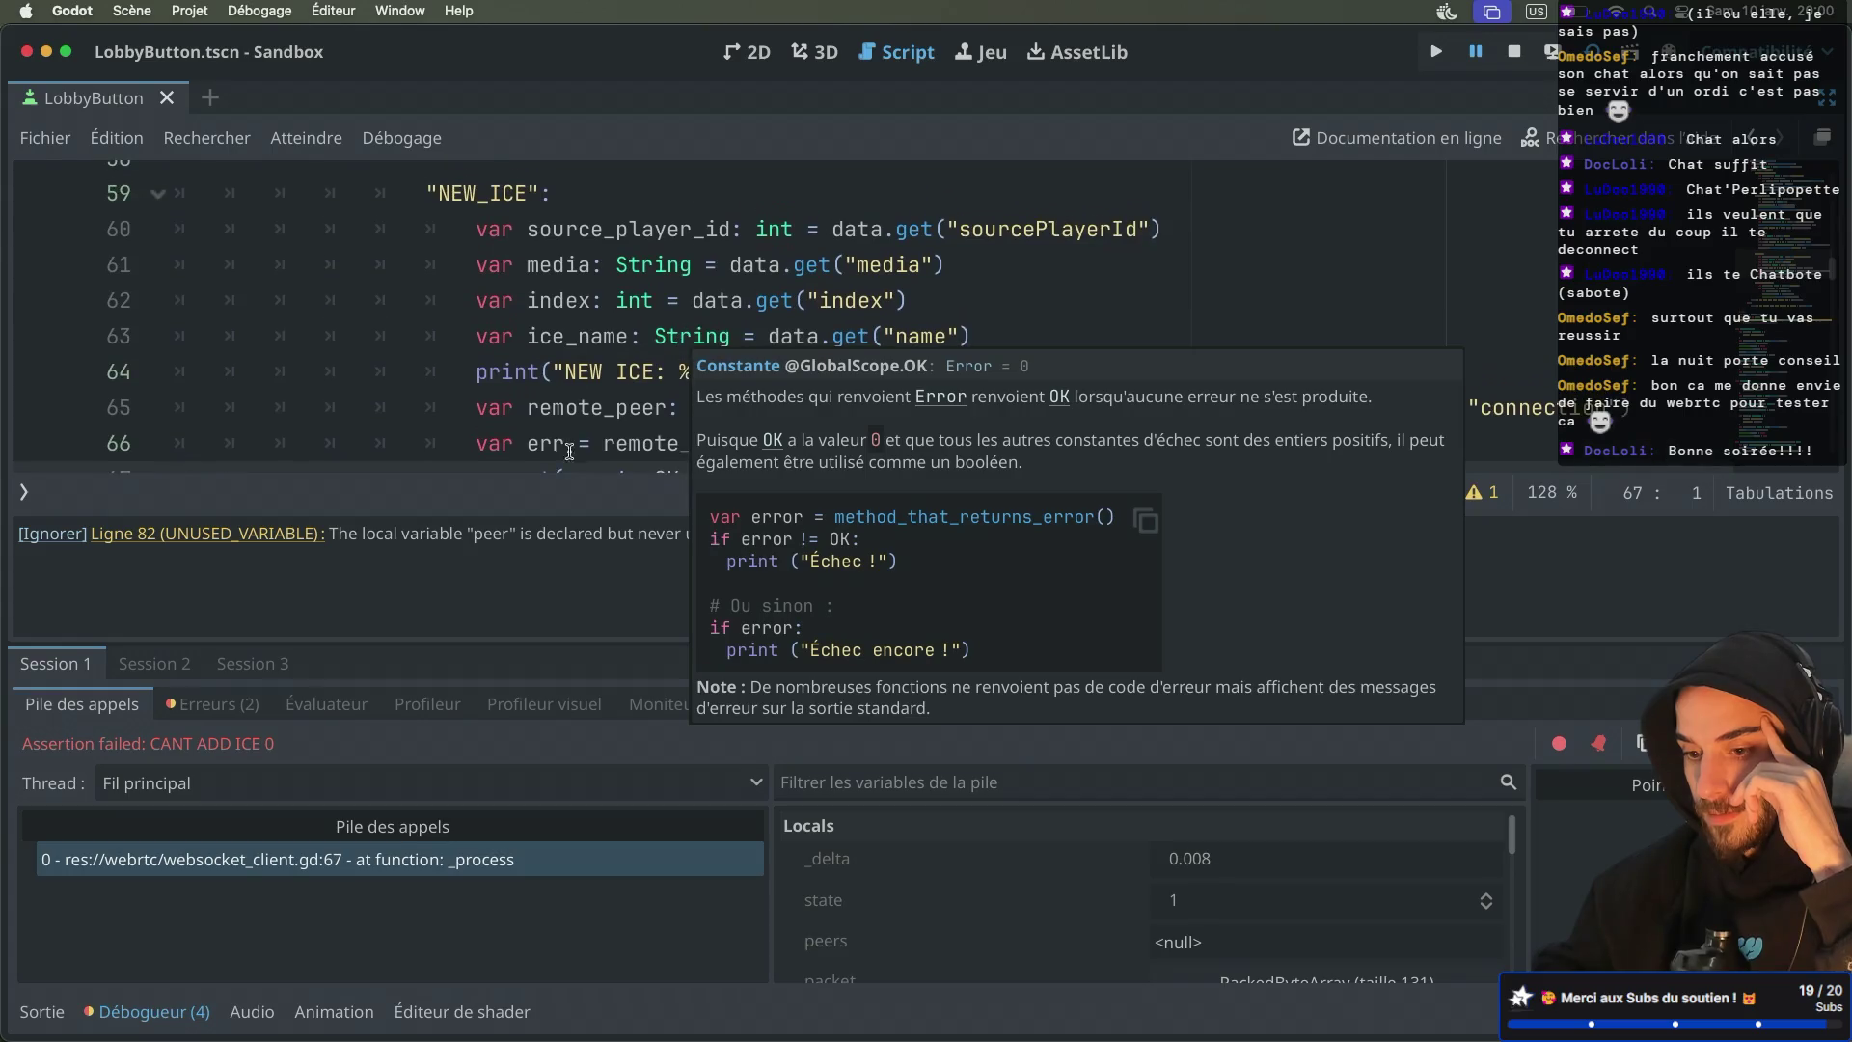
scroll(646, 431, "down", 2)
mouse_move(646, 431)
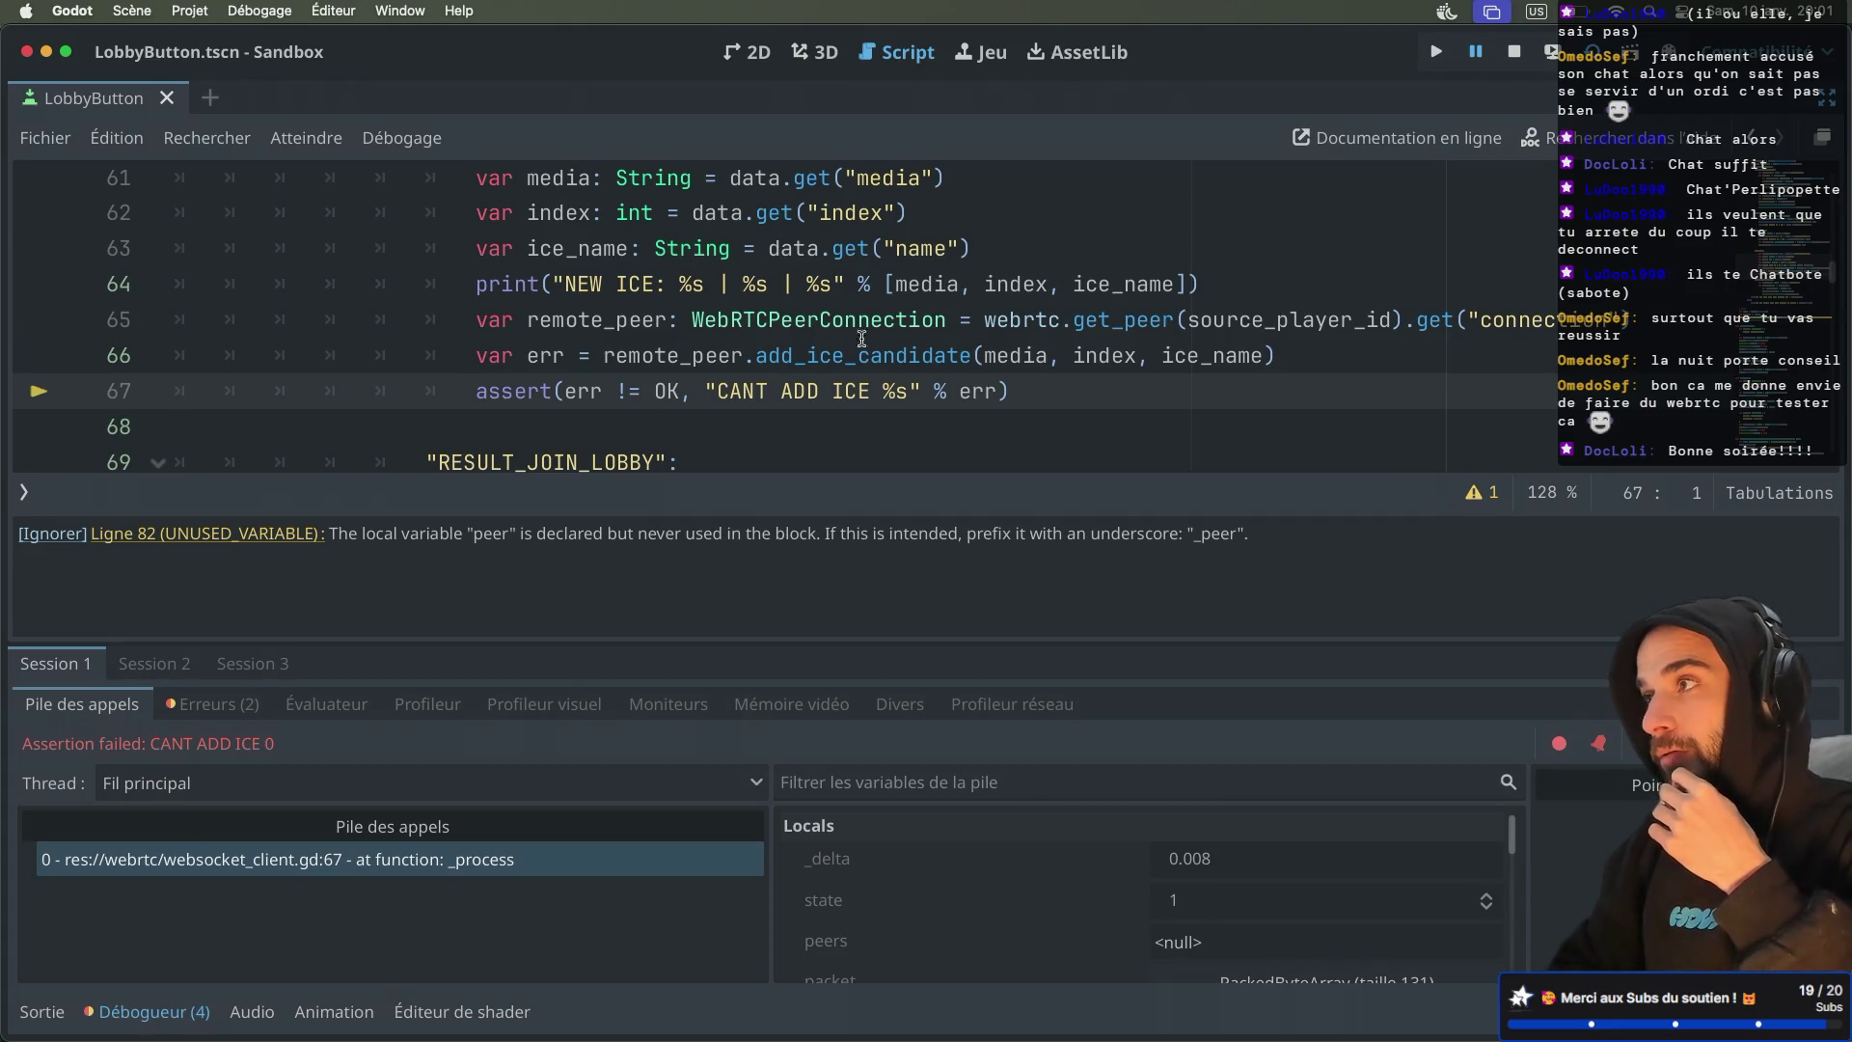
mouse_move(859, 349)
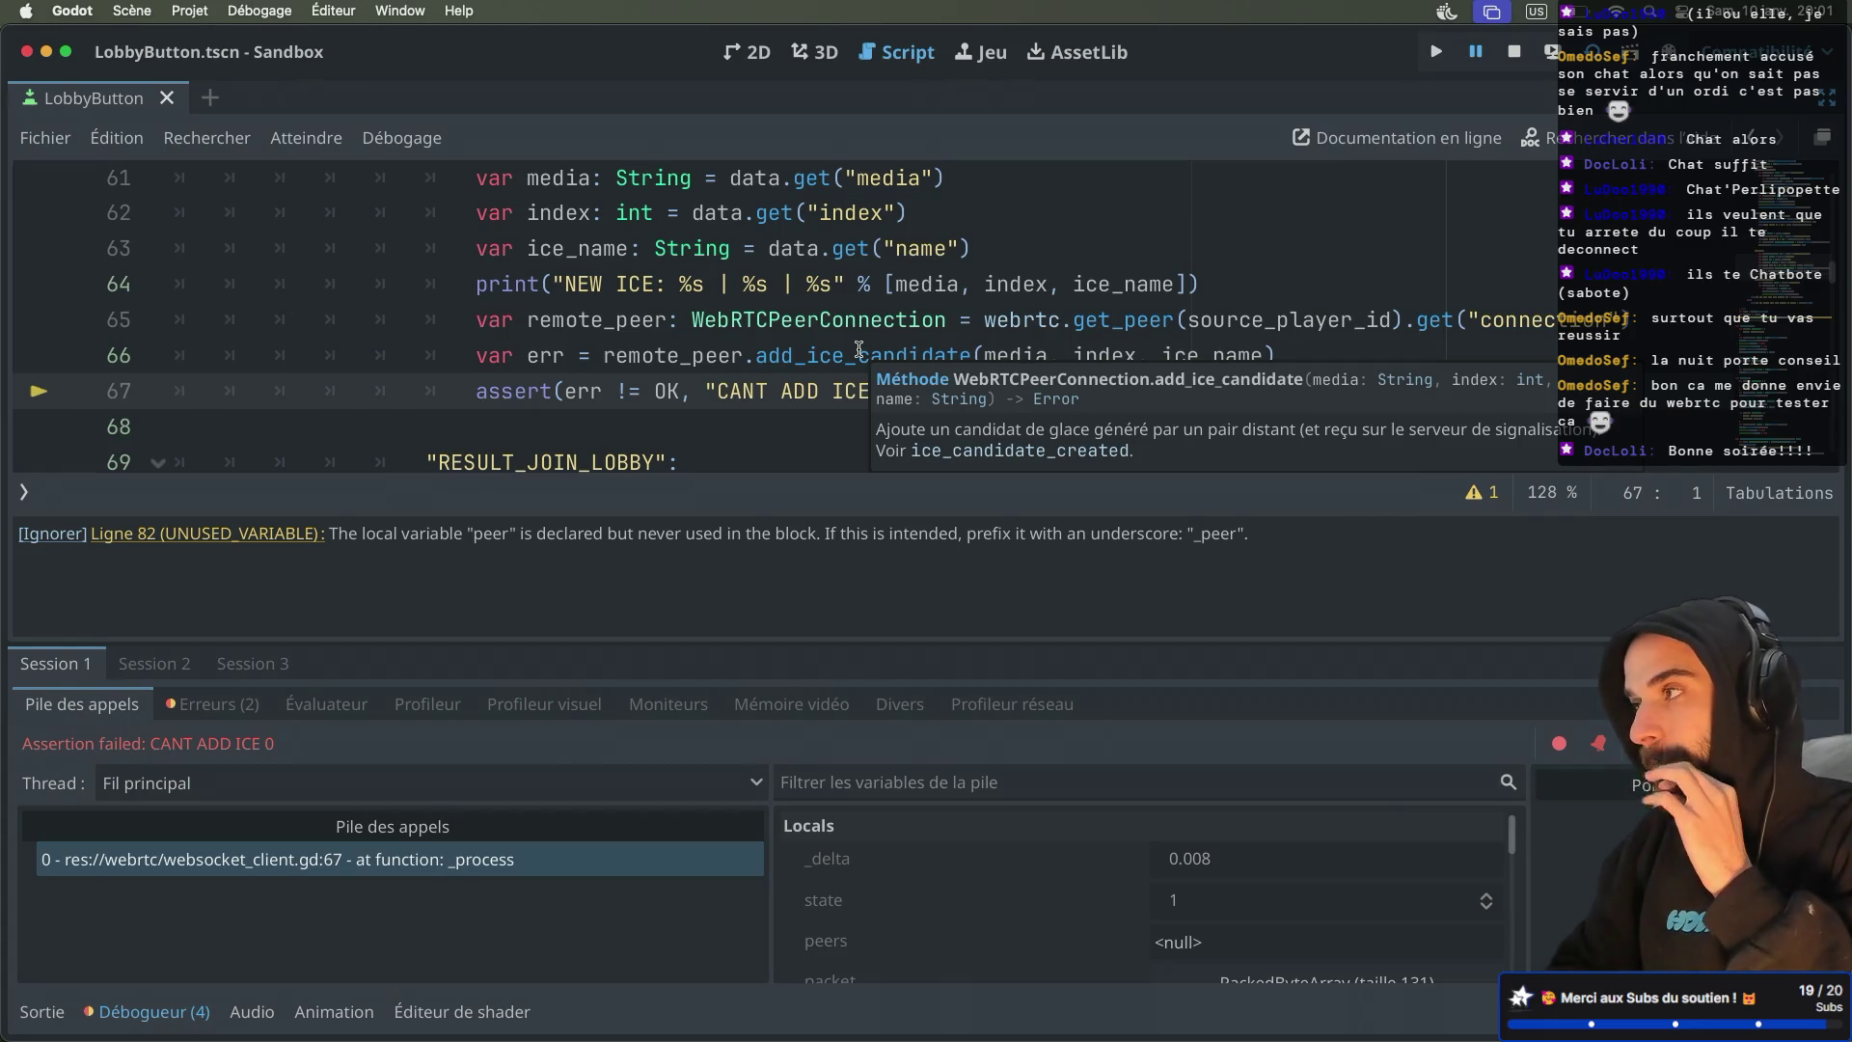